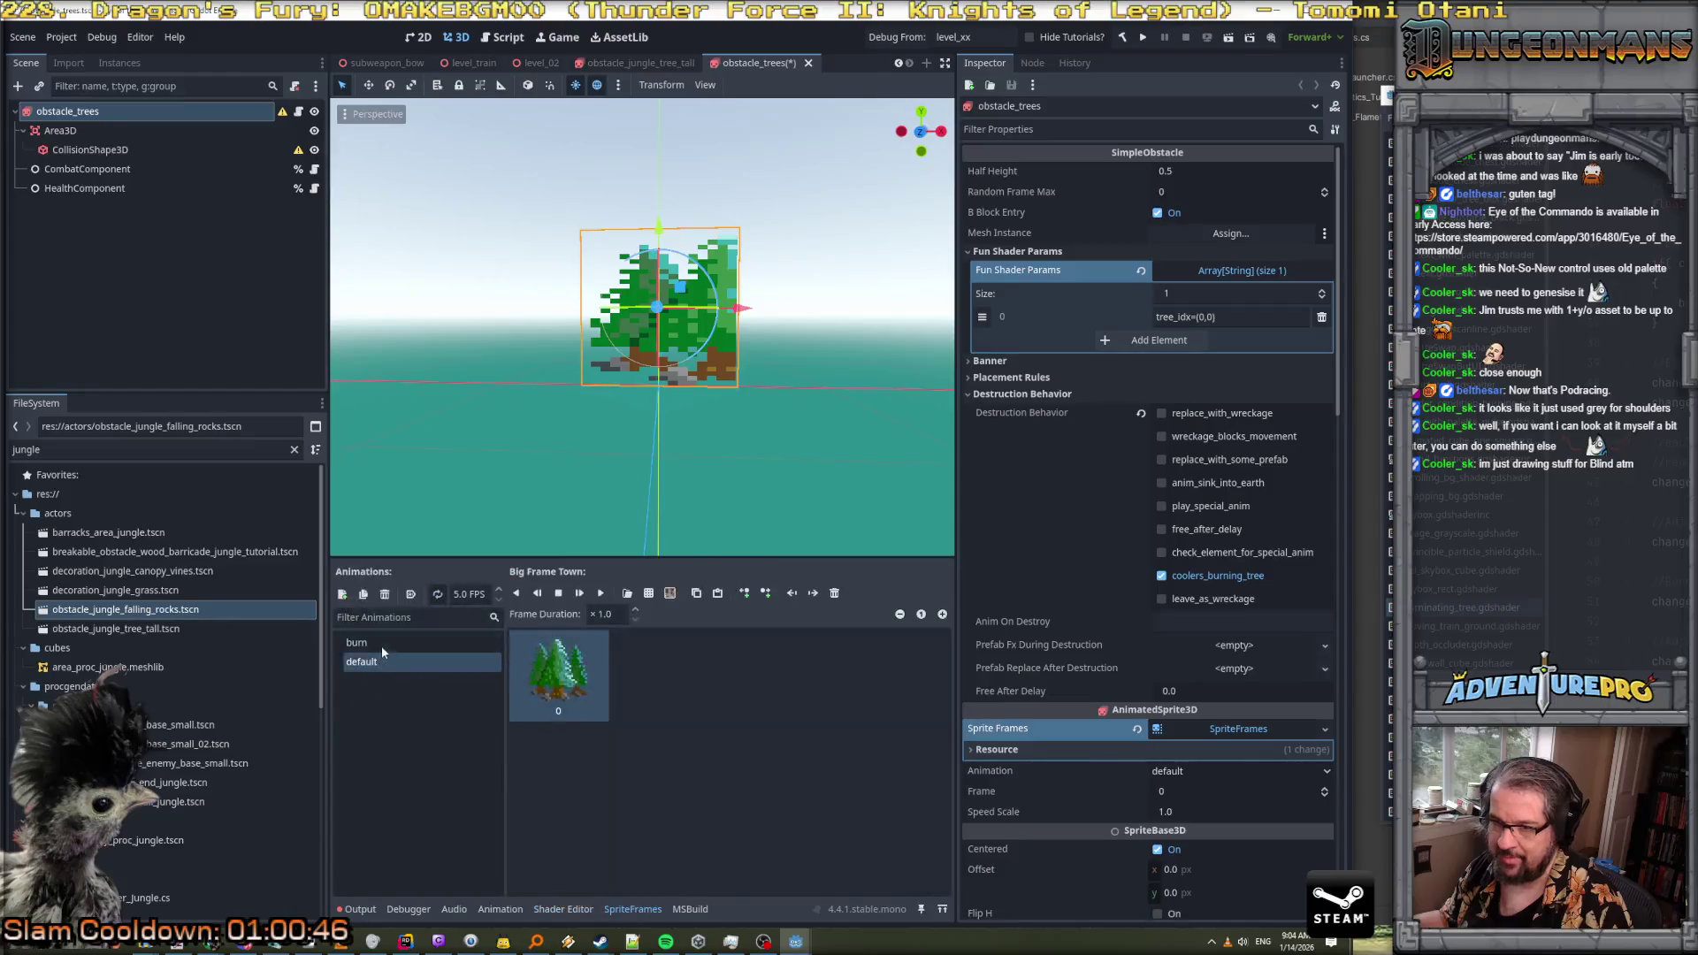
Toggle the sprite between the burn and default animations, then clear the Output log
{"action": "left_click", "coordinate": [633, 910]}
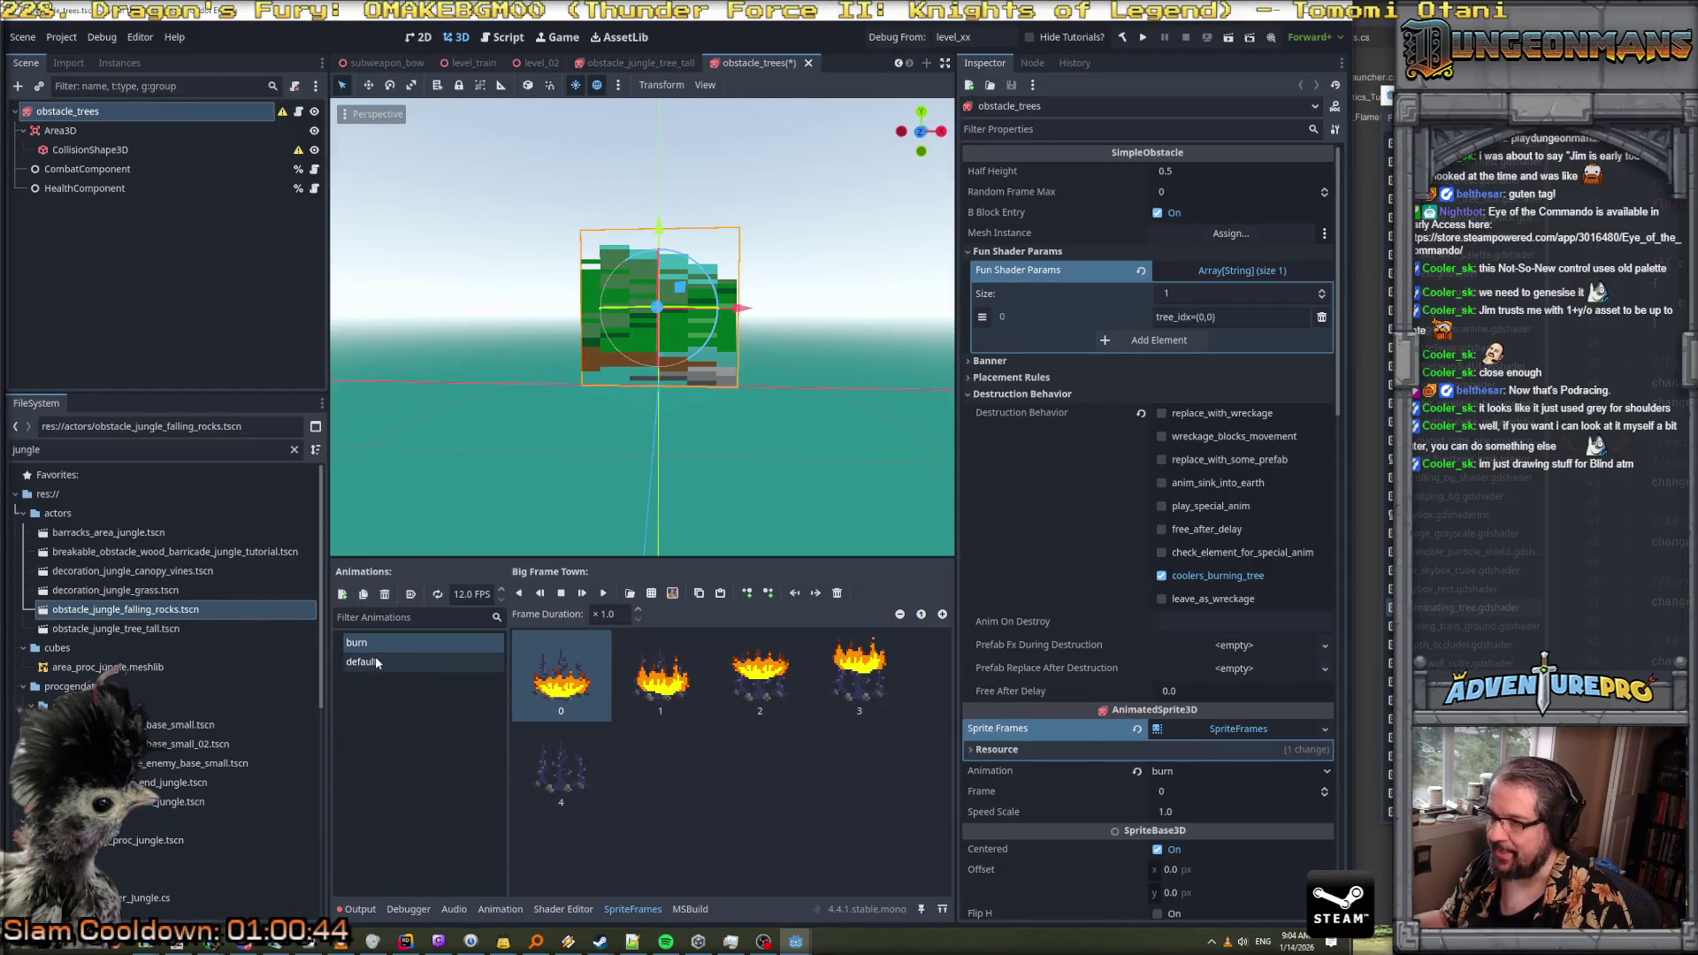
{"action": "left_click", "coordinate": [375, 656]}
{"action": "left_click", "coordinate": [646, 911]}
{"action": "left_click", "coordinate": [389, 645]}
{"action": "left_click", "coordinate": [360, 909]}
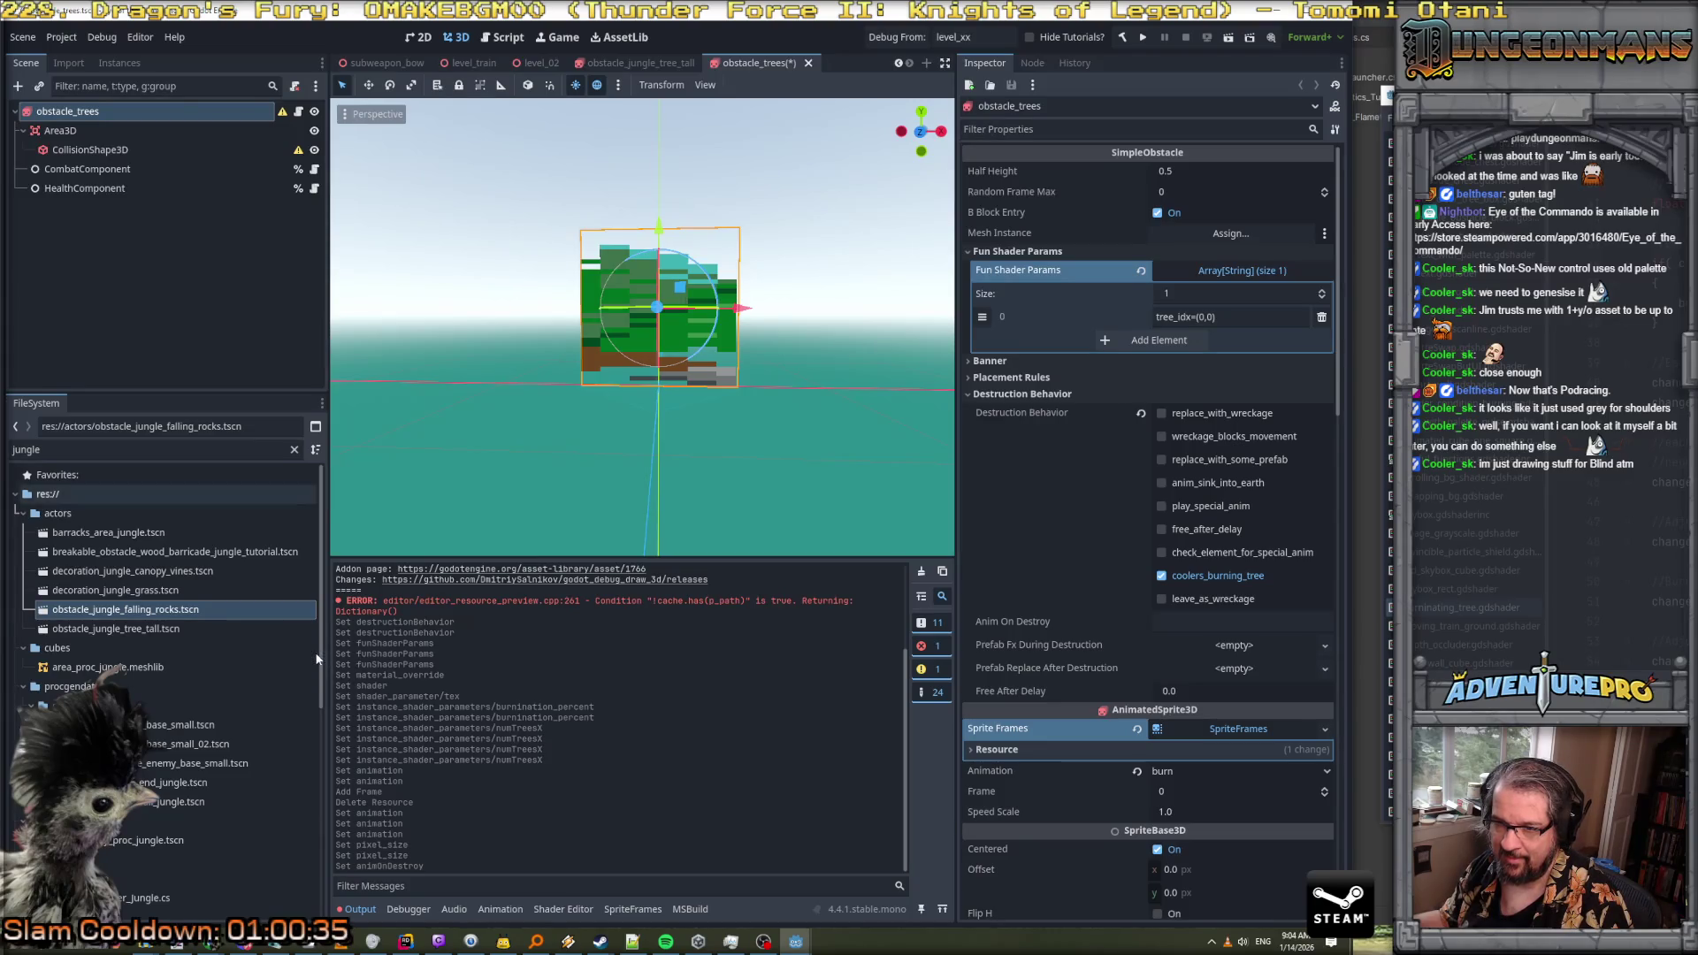
{"action": "left_click_drag", "start_coordinate": [327, 657], "coordinate": [272, 657]}
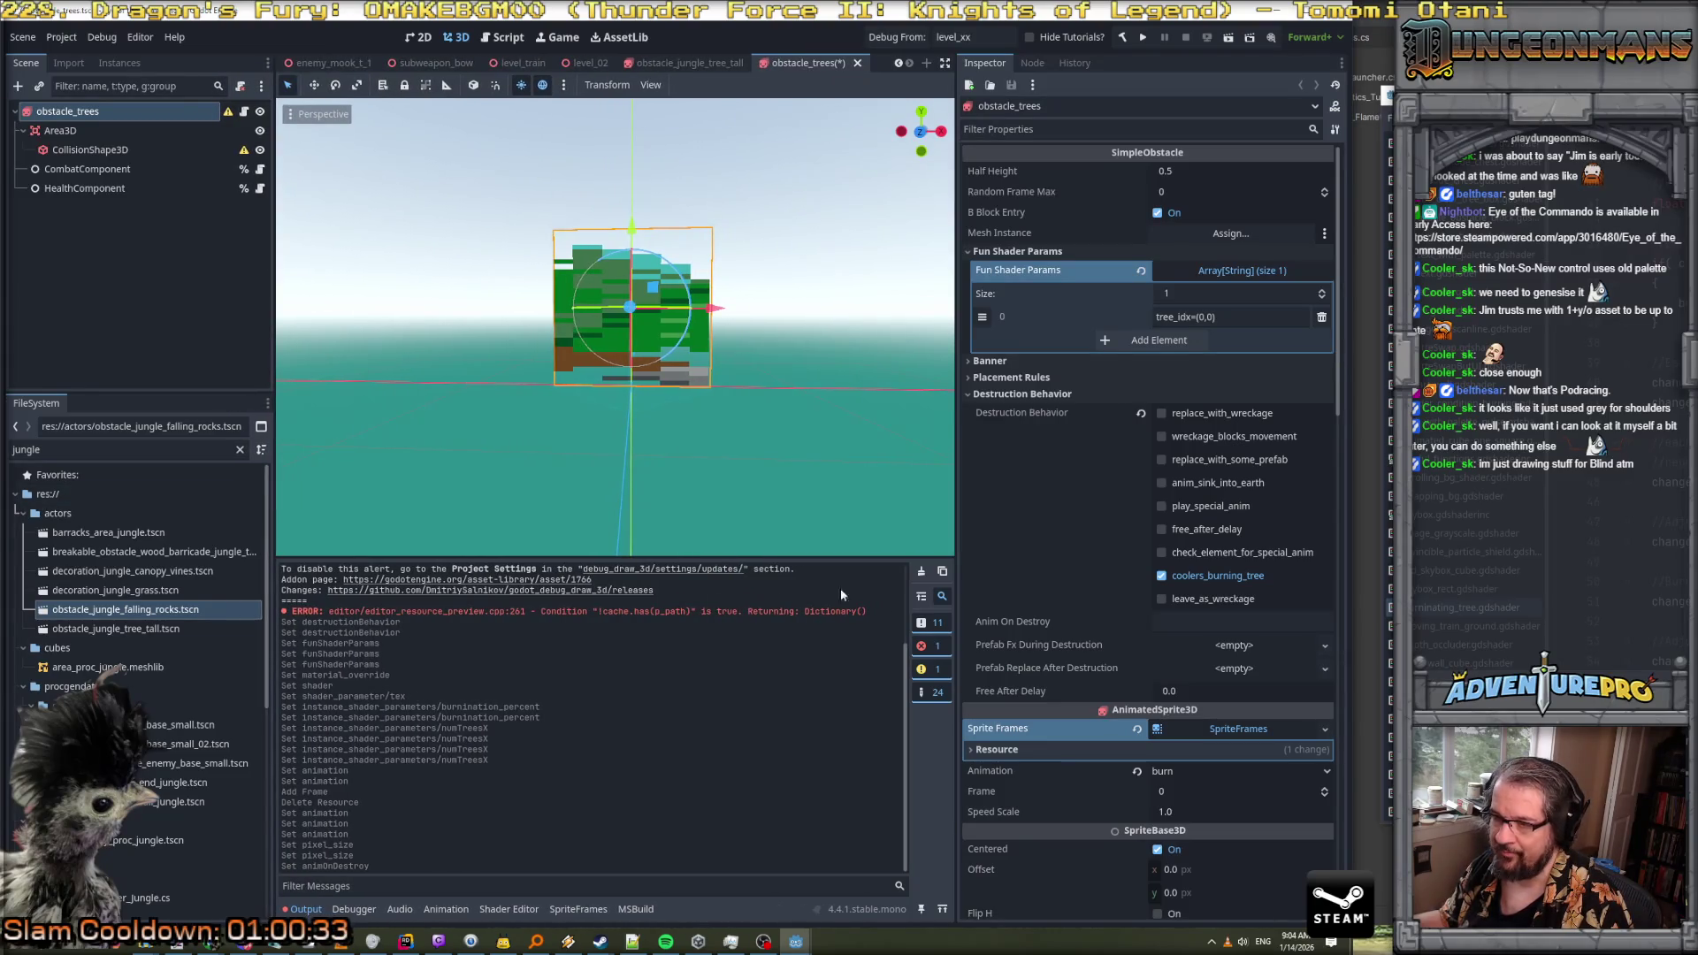
{"action": "left_click", "coordinate": [921, 574]}
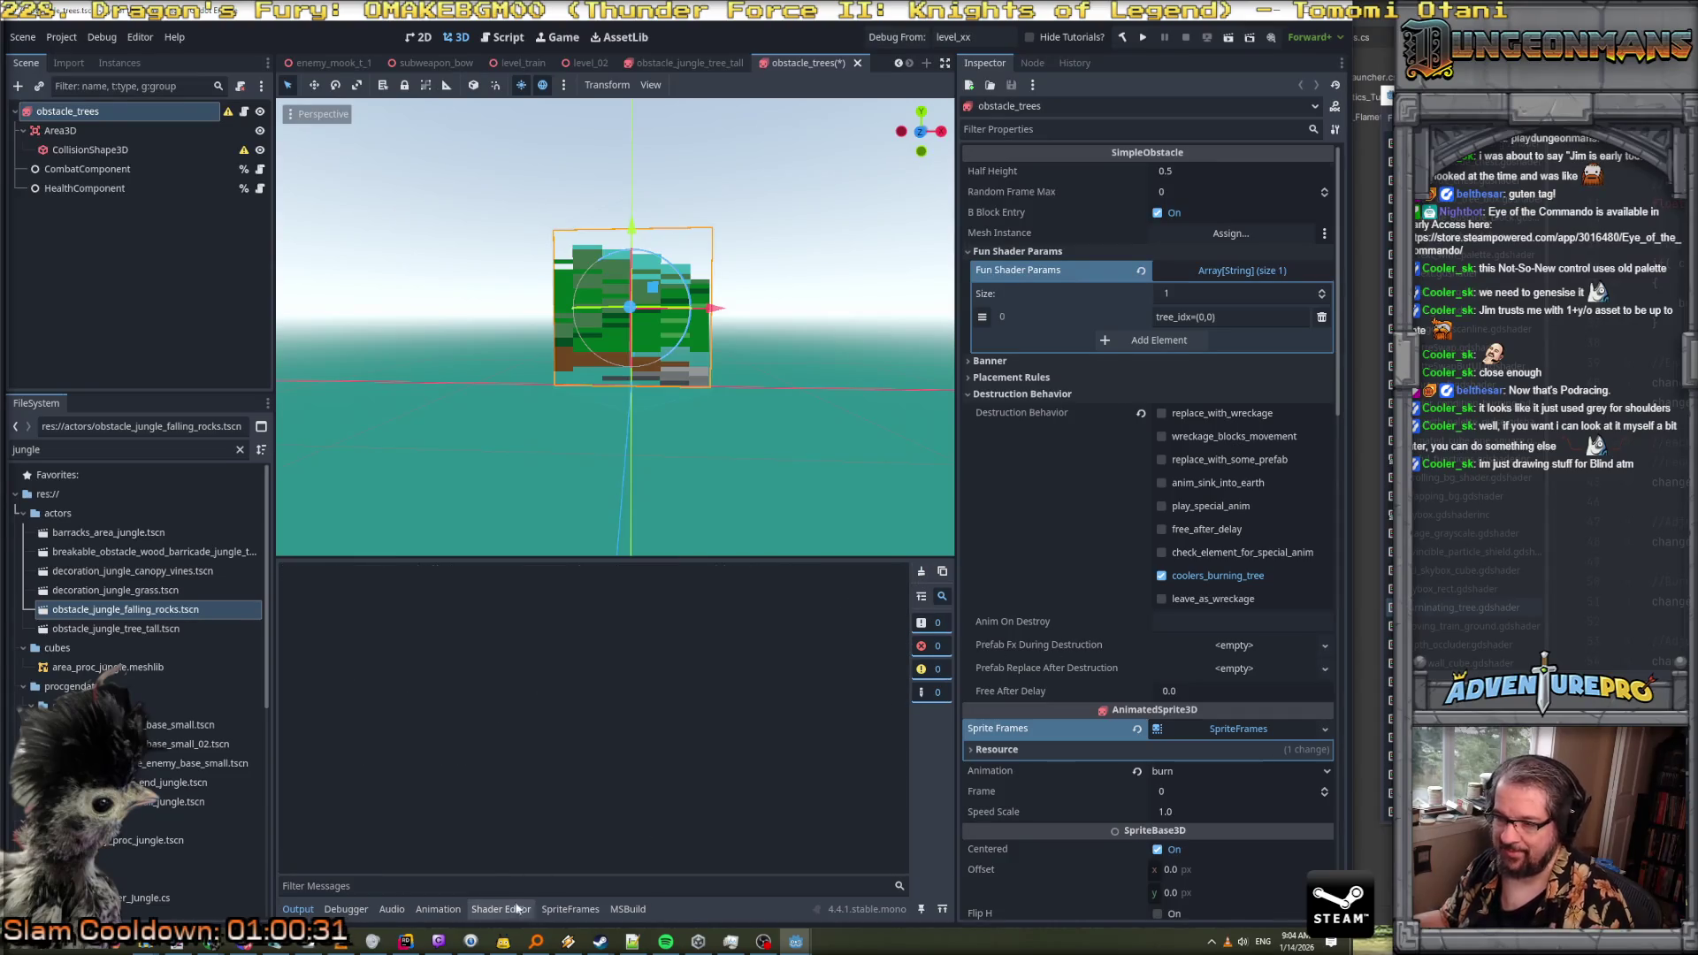
Compare the burn animation's frames with the default one, checking the burninating_tree shader code
{"action": "left_click", "coordinate": [570, 909]}
{"action": "left_click", "coordinate": [590, 679]}
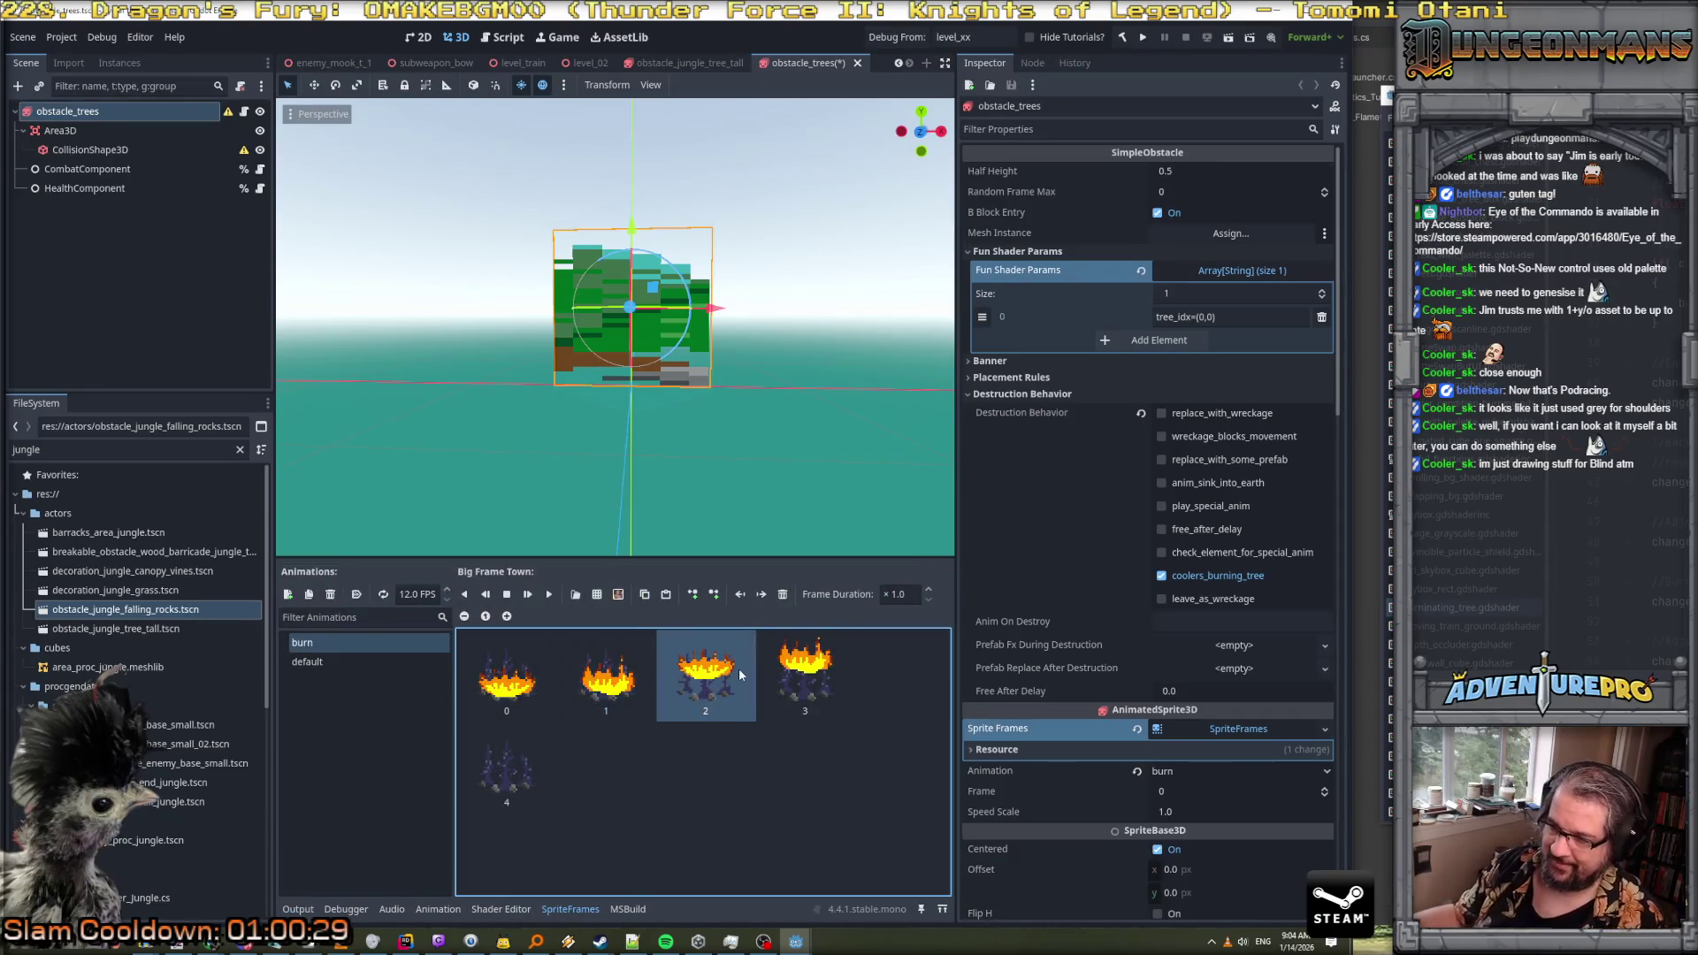
{"action": "left_click", "coordinate": [327, 660]}
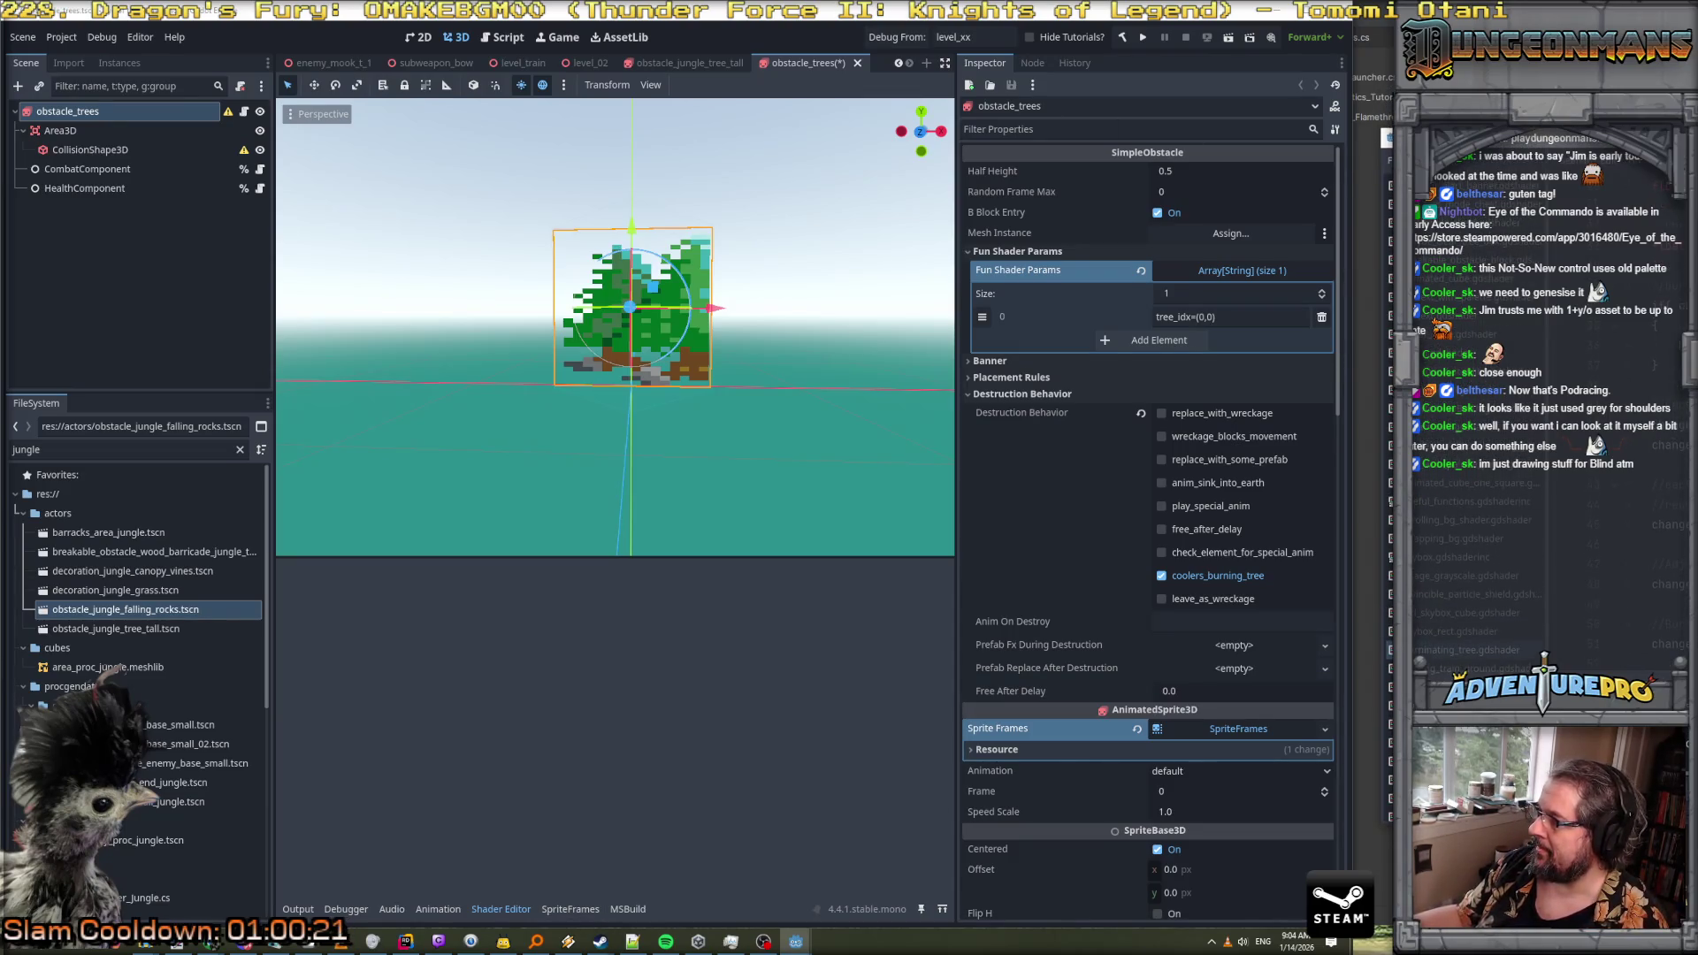
{"action": "key", "text": "alt+Tab"}
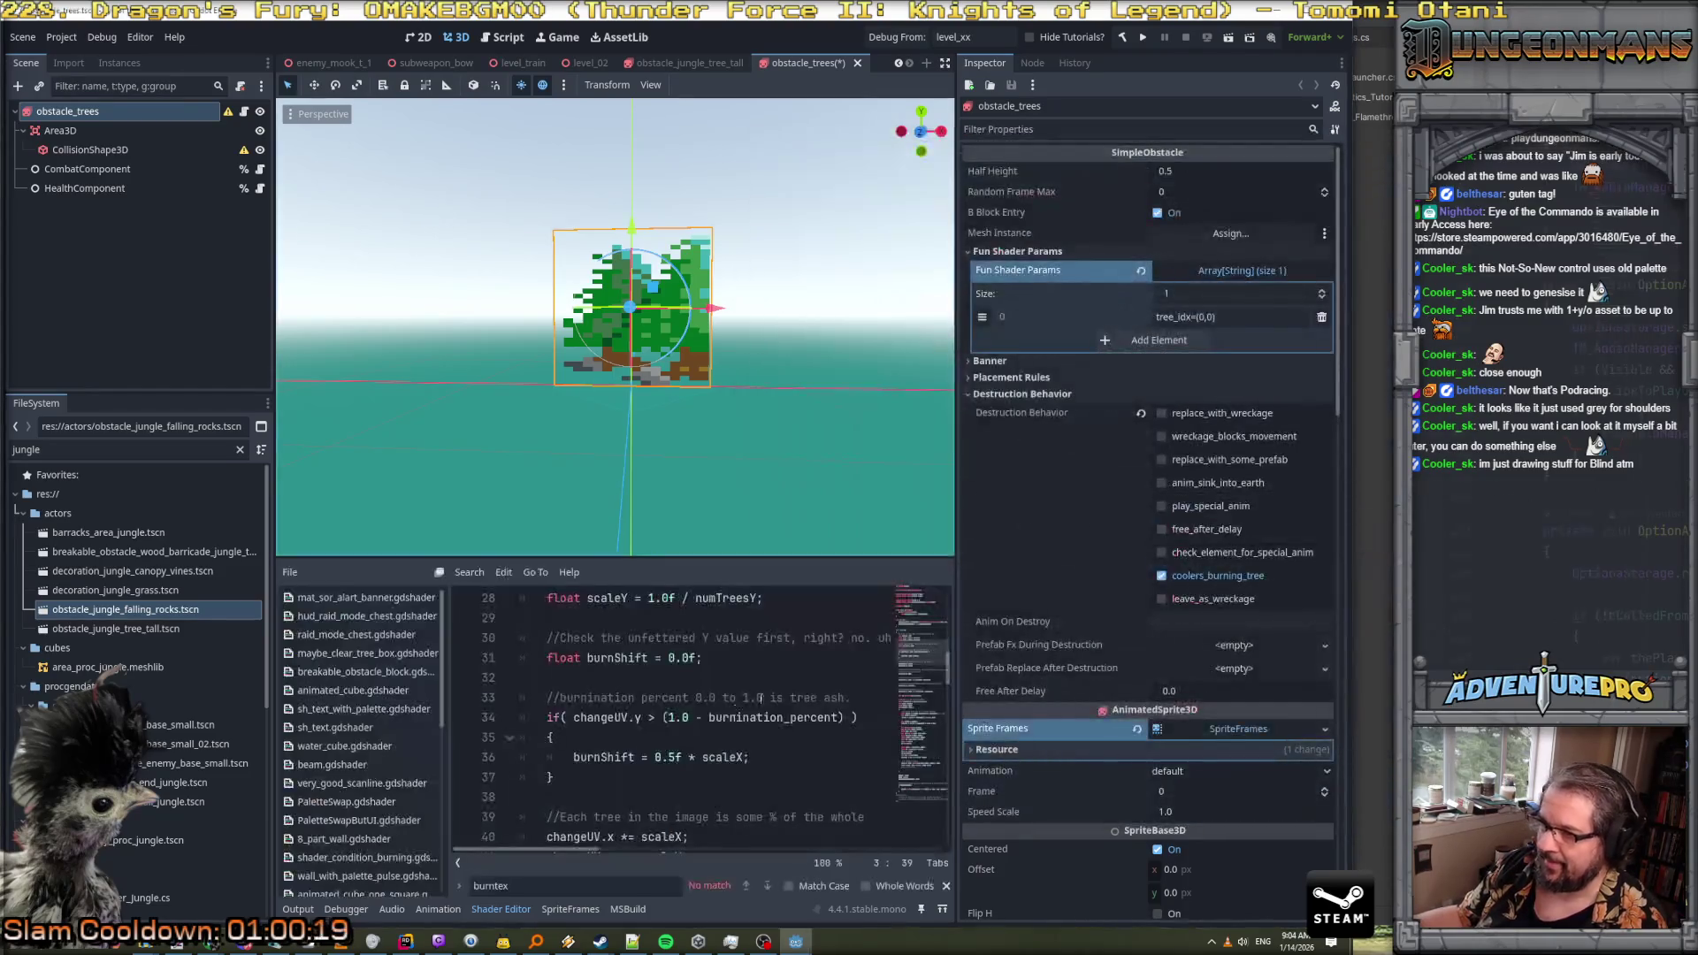
{"action": "left_click", "coordinate": [570, 910]}
{"action": "left_click", "coordinate": [329, 644]}
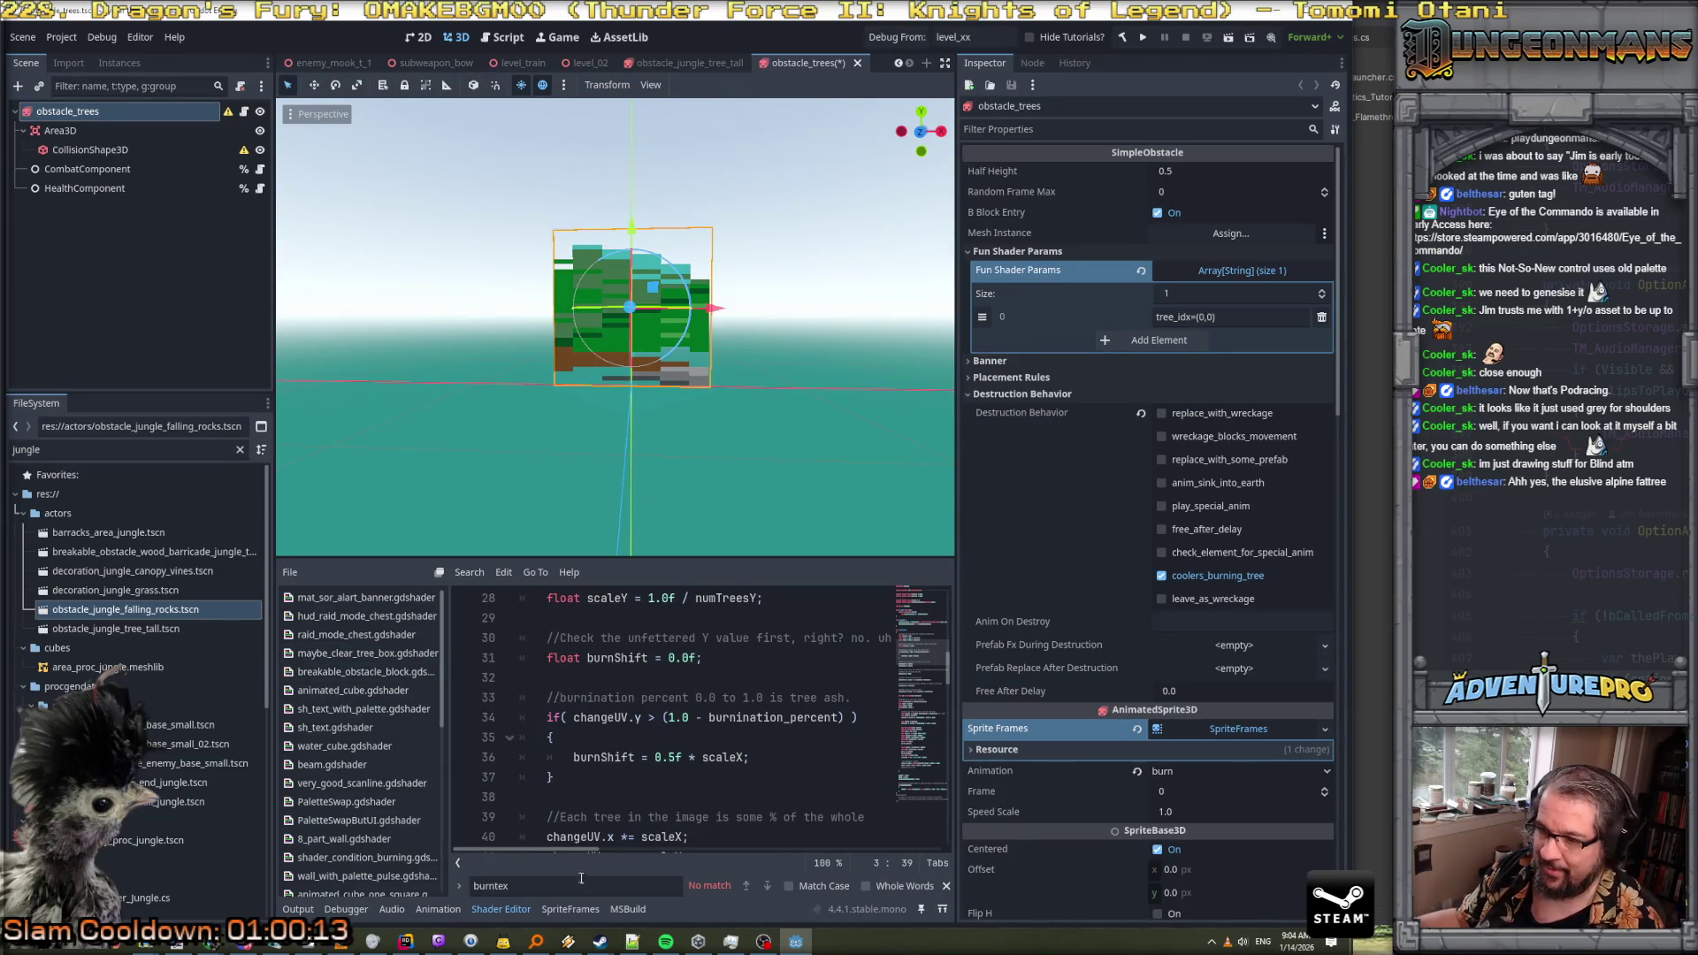
{"action": "left_click", "coordinate": [567, 914]}
{"action": "left_click", "coordinate": [310, 661]}
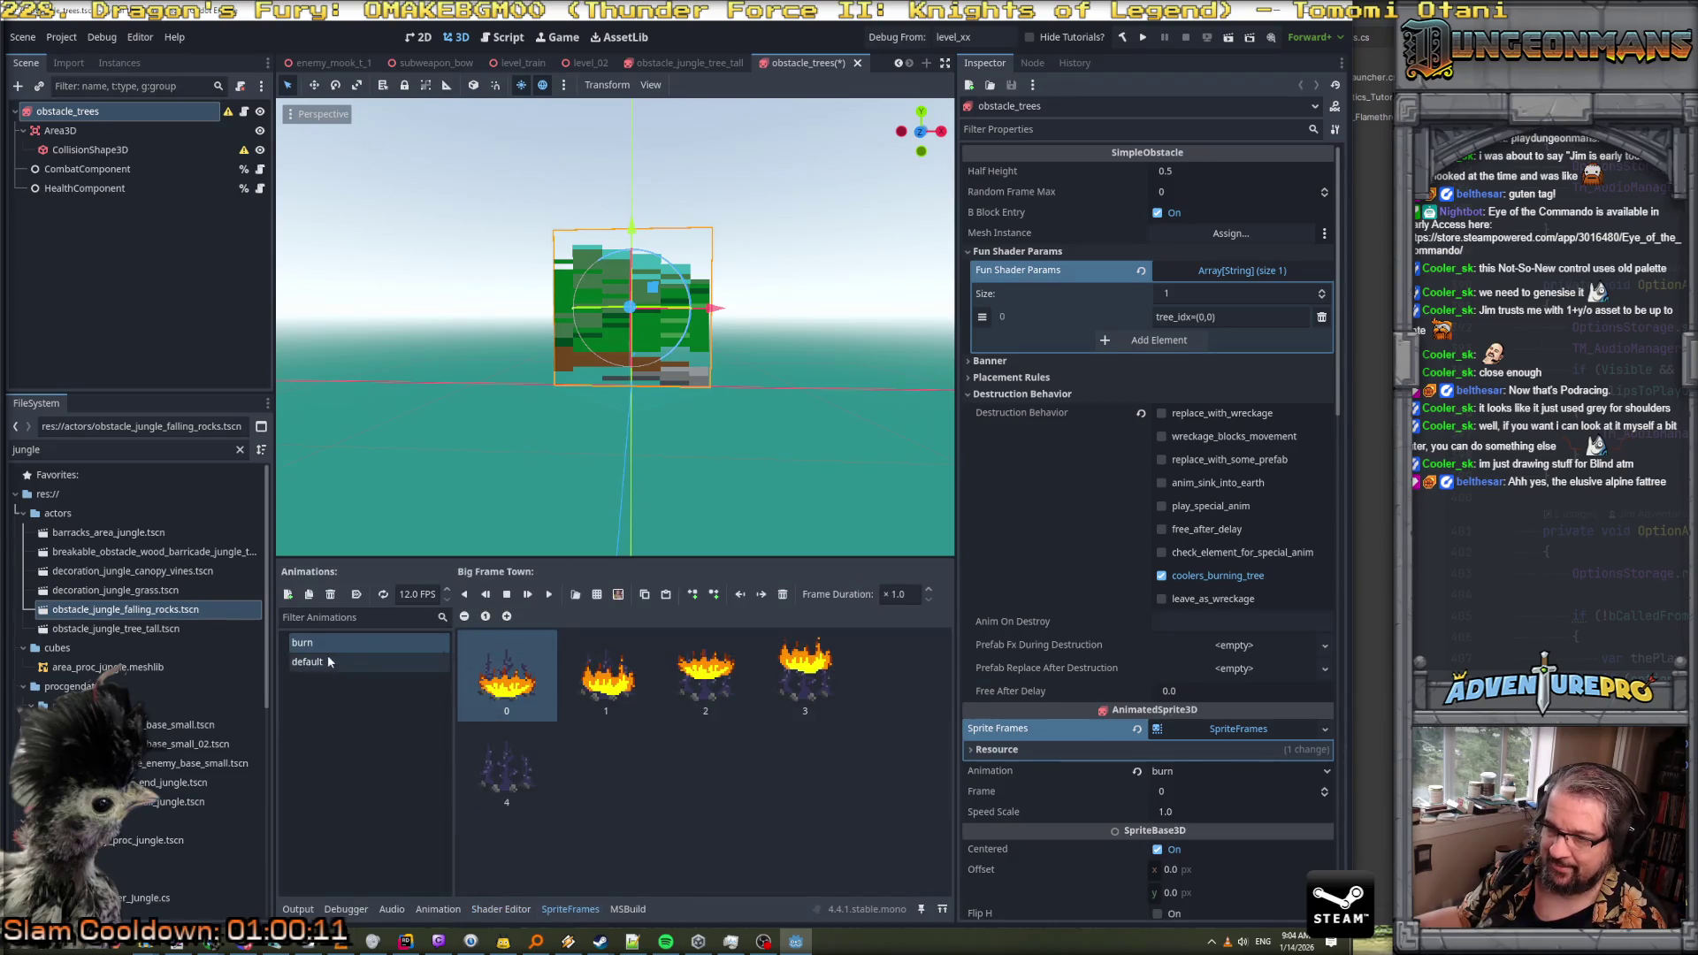
{"action": "left_click", "coordinate": [579, 918]}
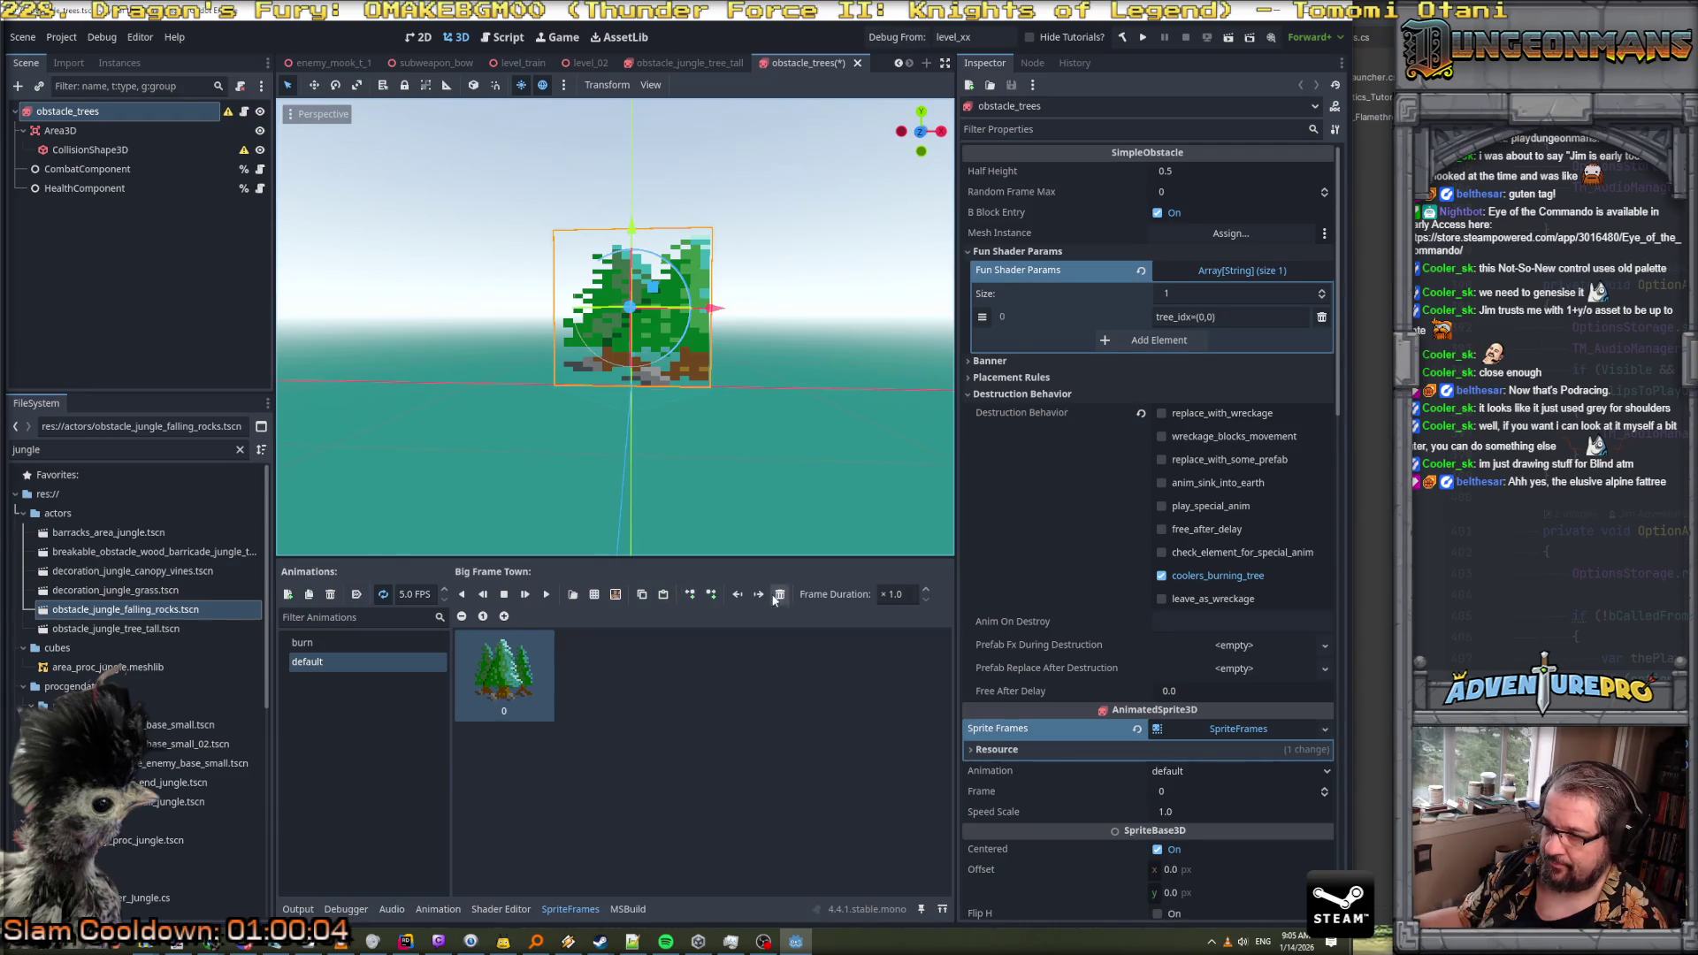
Delete the tree frame from the default animation and enlarge the frames area
{"action": "left_click", "coordinate": [501, 909]}
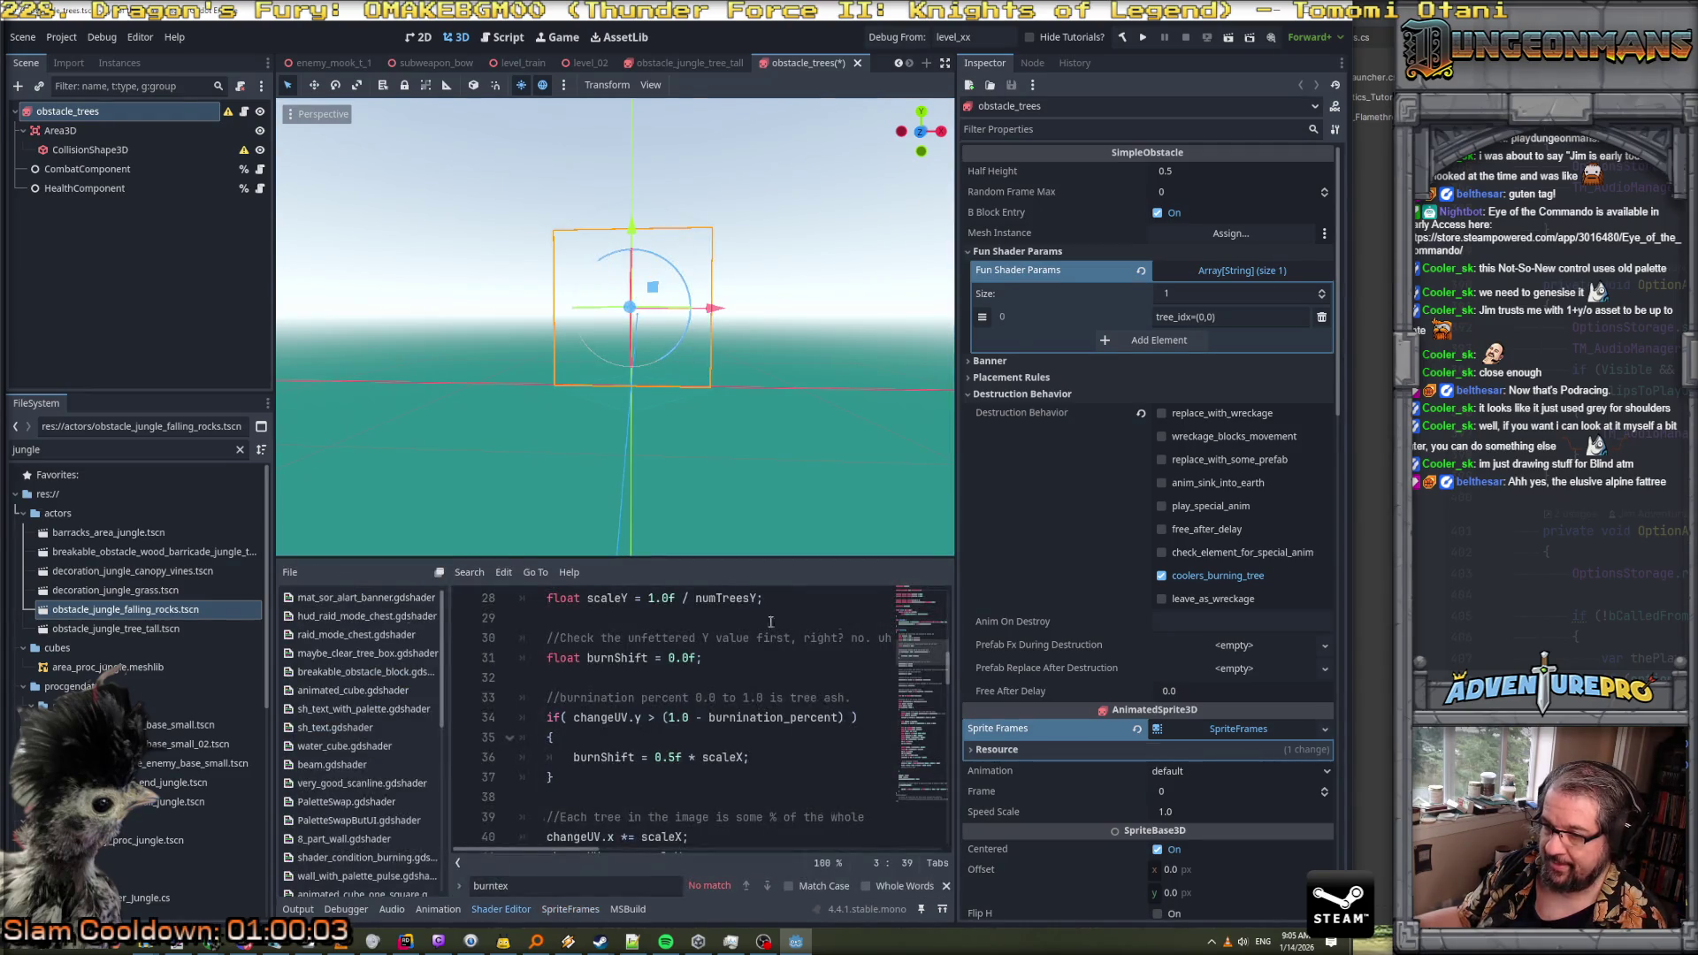
{"action": "left_click", "coordinate": [569, 909]}
{"action": "left_click_drag", "start_coordinate": [630, 563], "coordinate": [588, 437]}
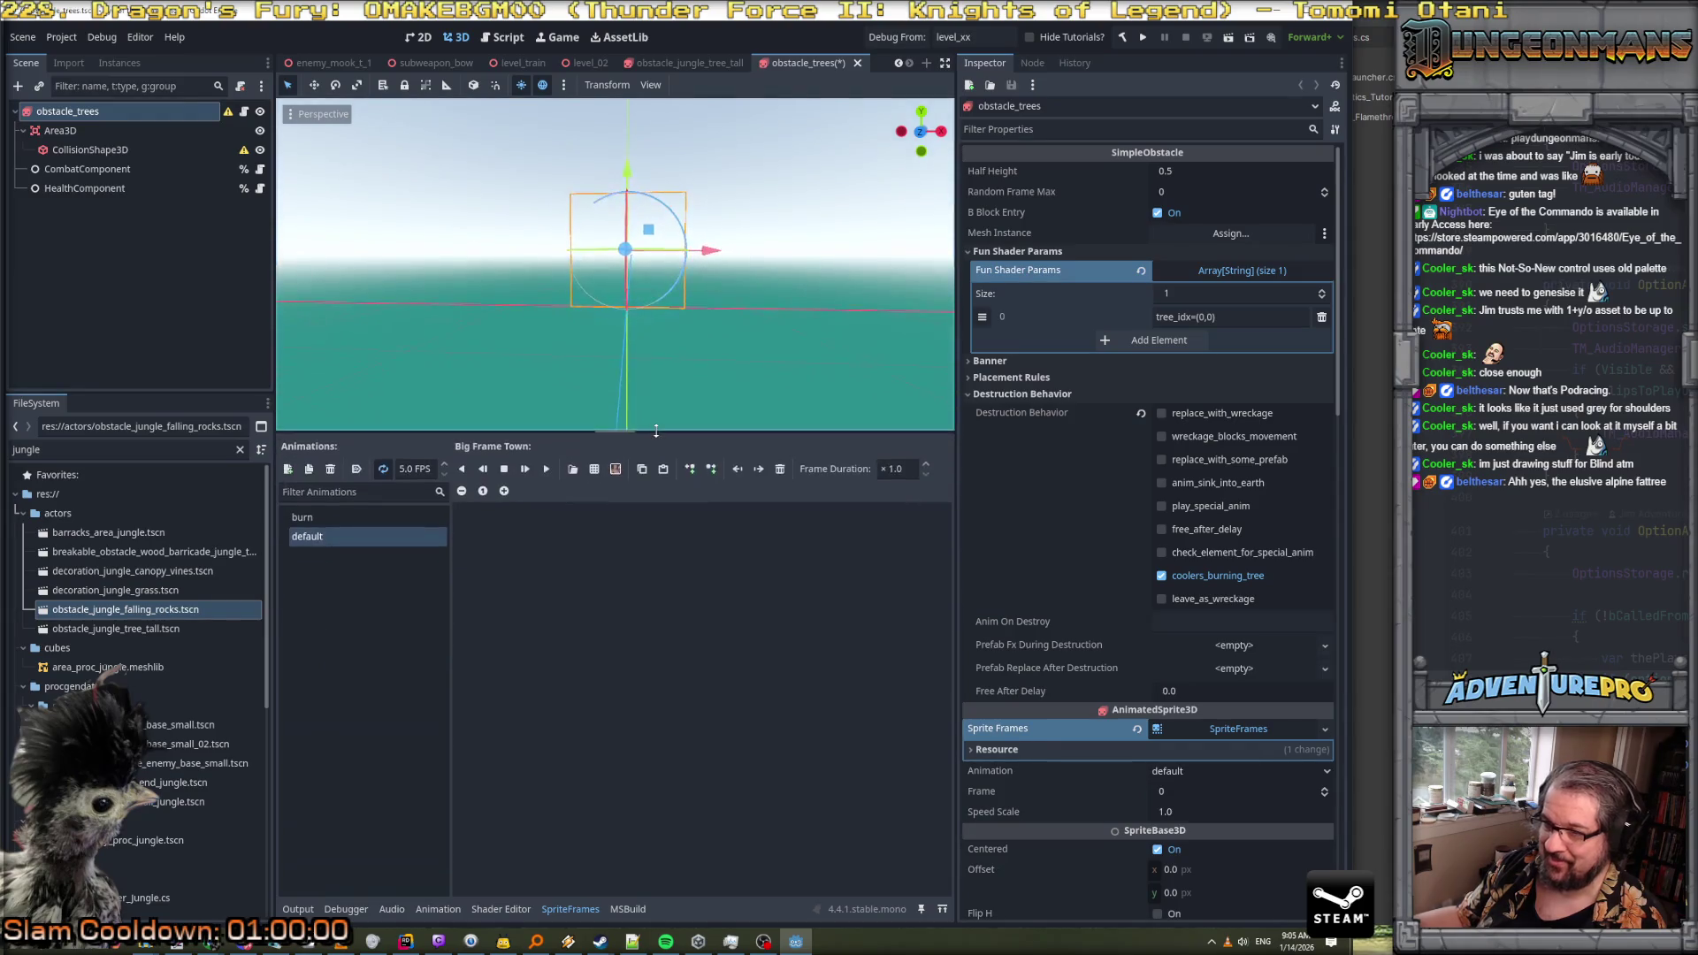
Add the first frame of obstacle_pine_tree_burnable.png to the default animation
{"action": "left_click", "coordinate": [598, 469]}
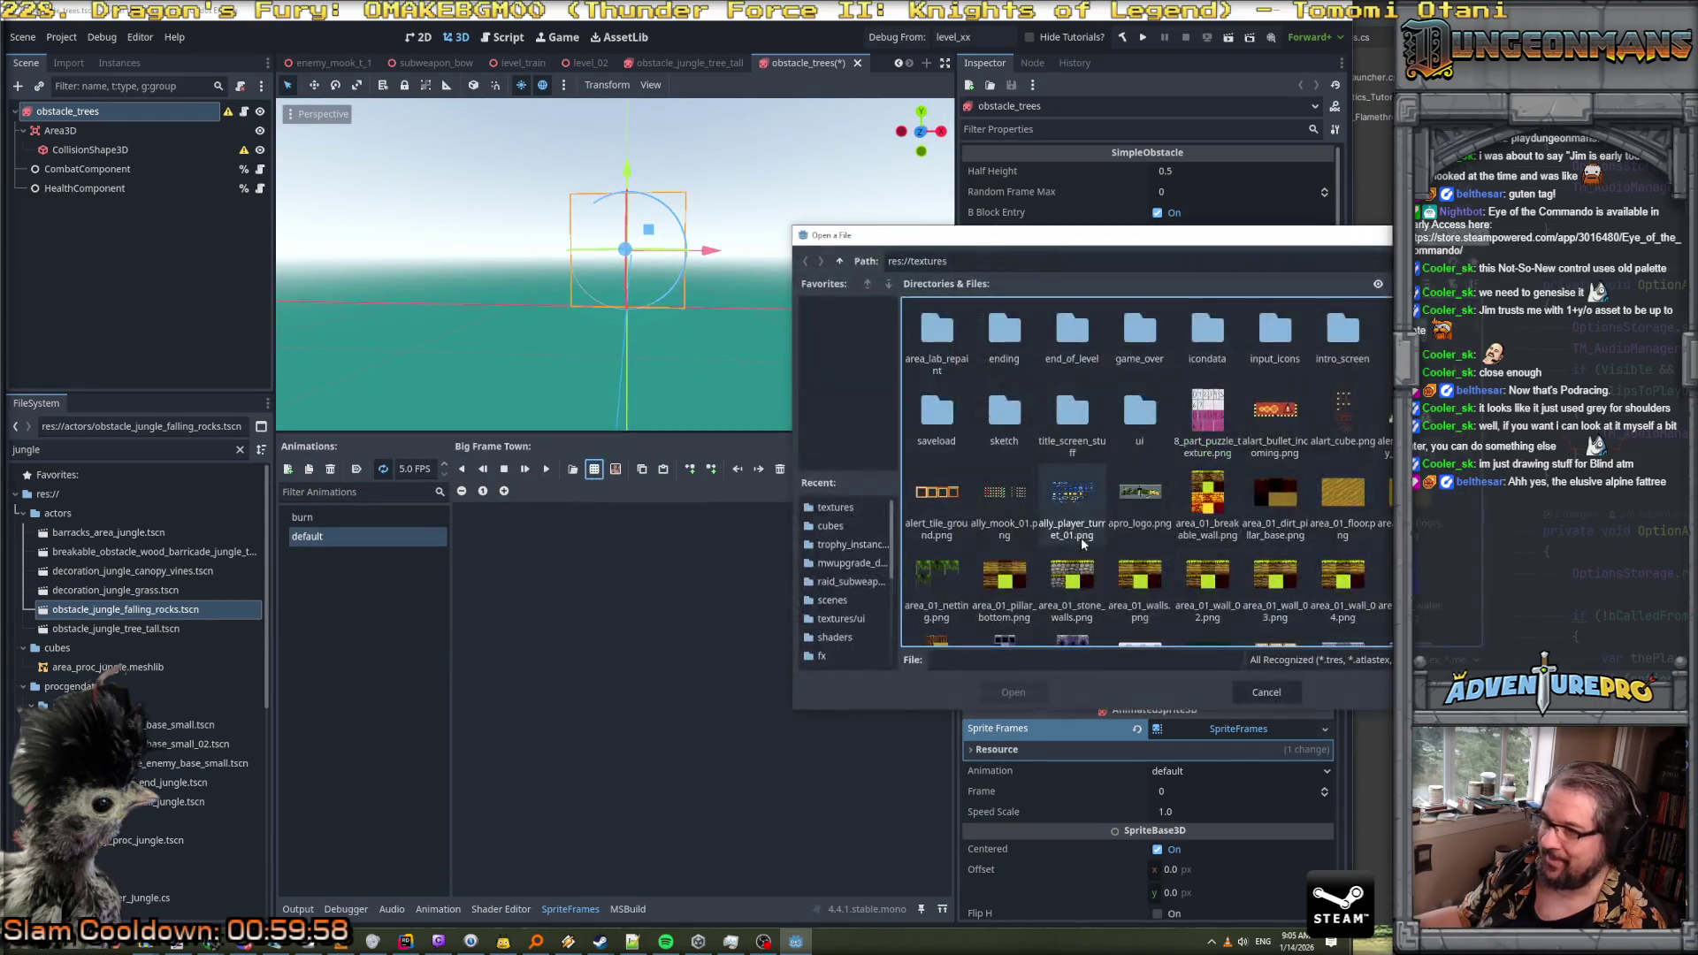
{"action": "scroll", "coordinate": [1155, 550], "scroll_direction": "down", "scroll_amount": 5}
{"action": "scroll", "coordinate": [1157, 557], "scroll_direction": "down", "scroll_amount": 10}
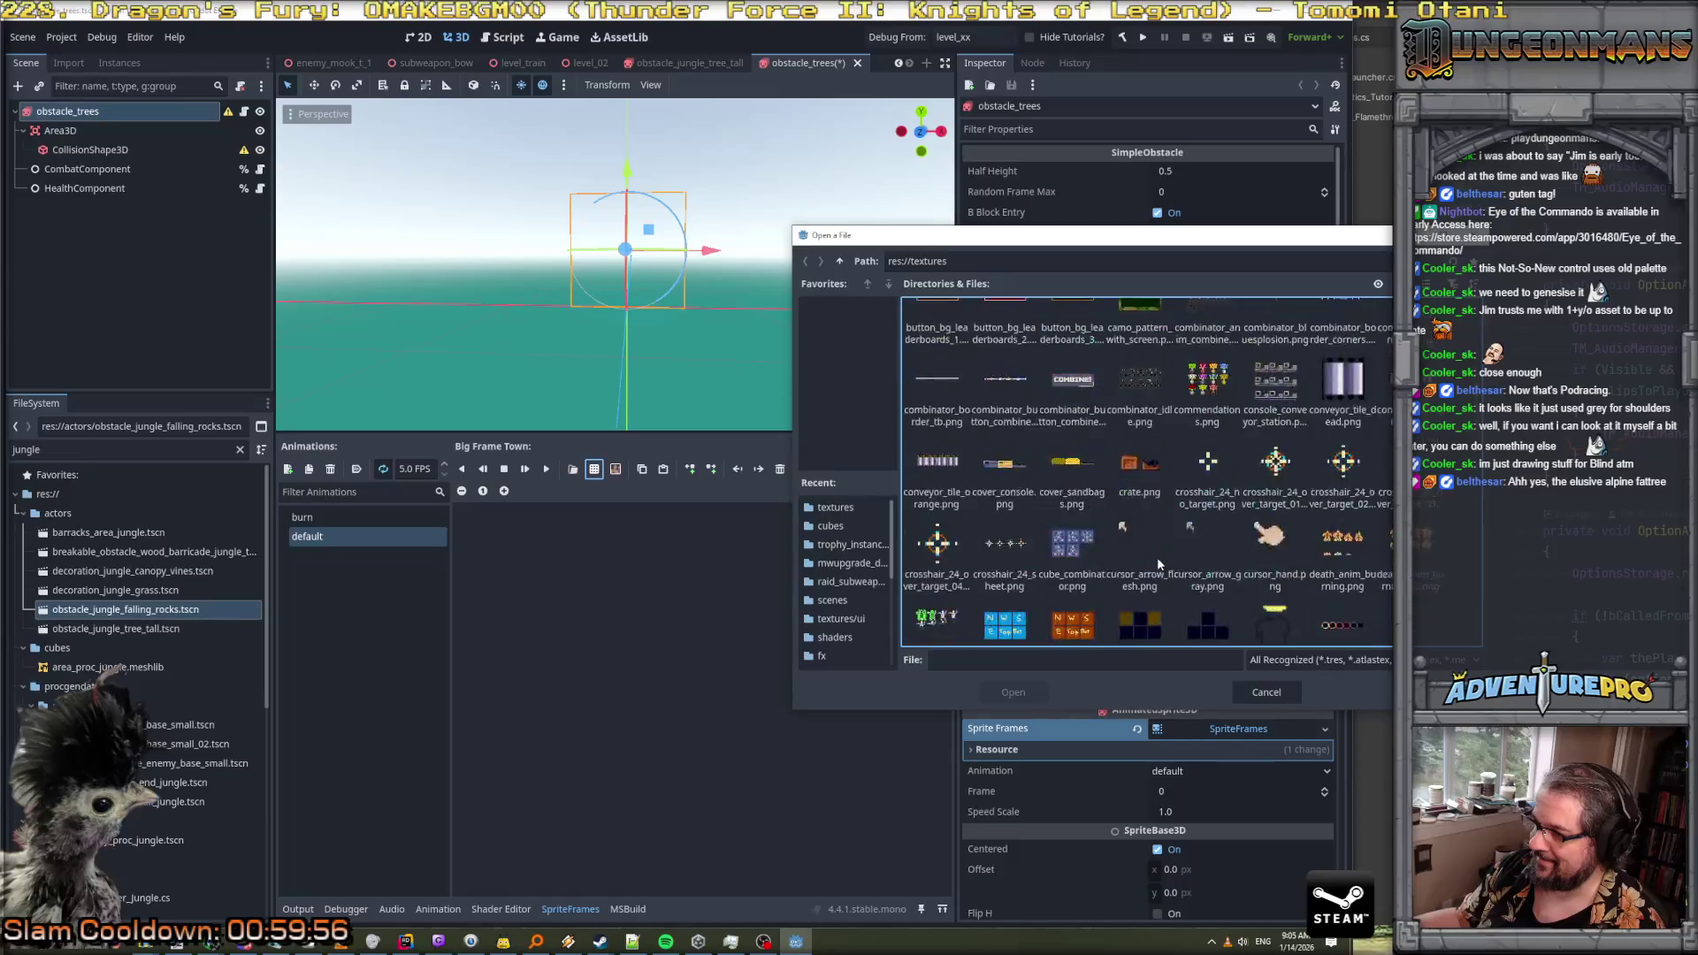
{"action": "scroll", "coordinate": [1157, 558], "scroll_direction": "down", "scroll_amount": 10}
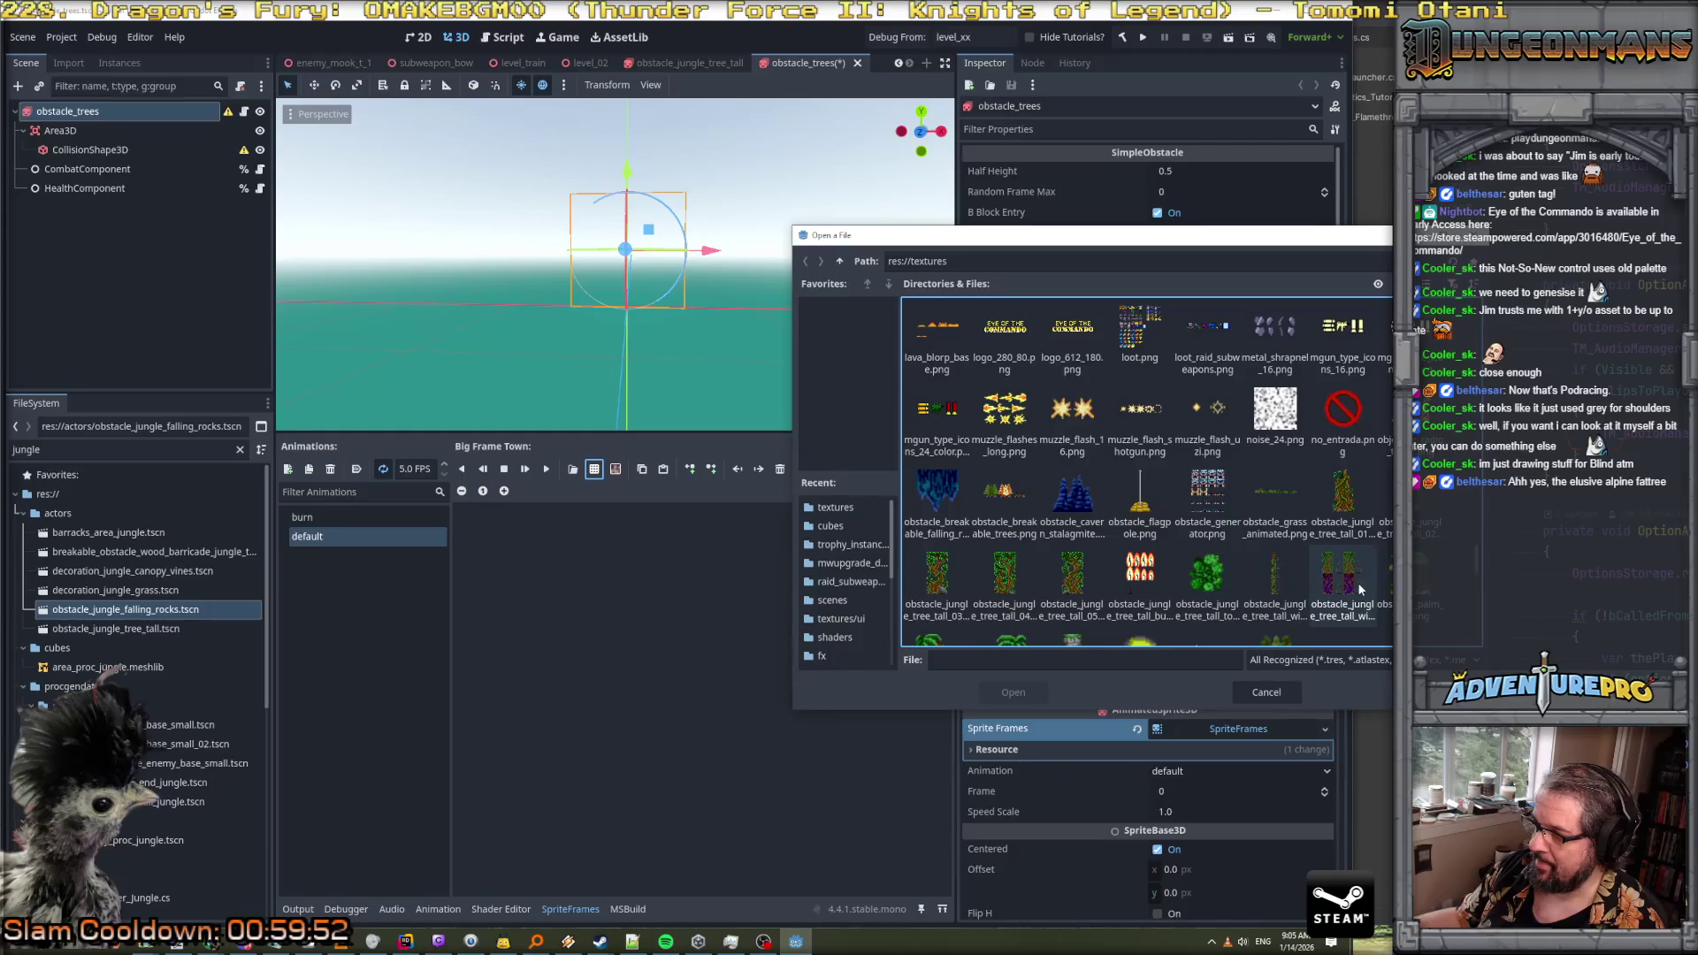
{"action": "scroll", "coordinate": [1185, 563], "scroll_direction": "down", "scroll_amount": 2}
{"action": "left_click", "coordinate": [1203, 577]}
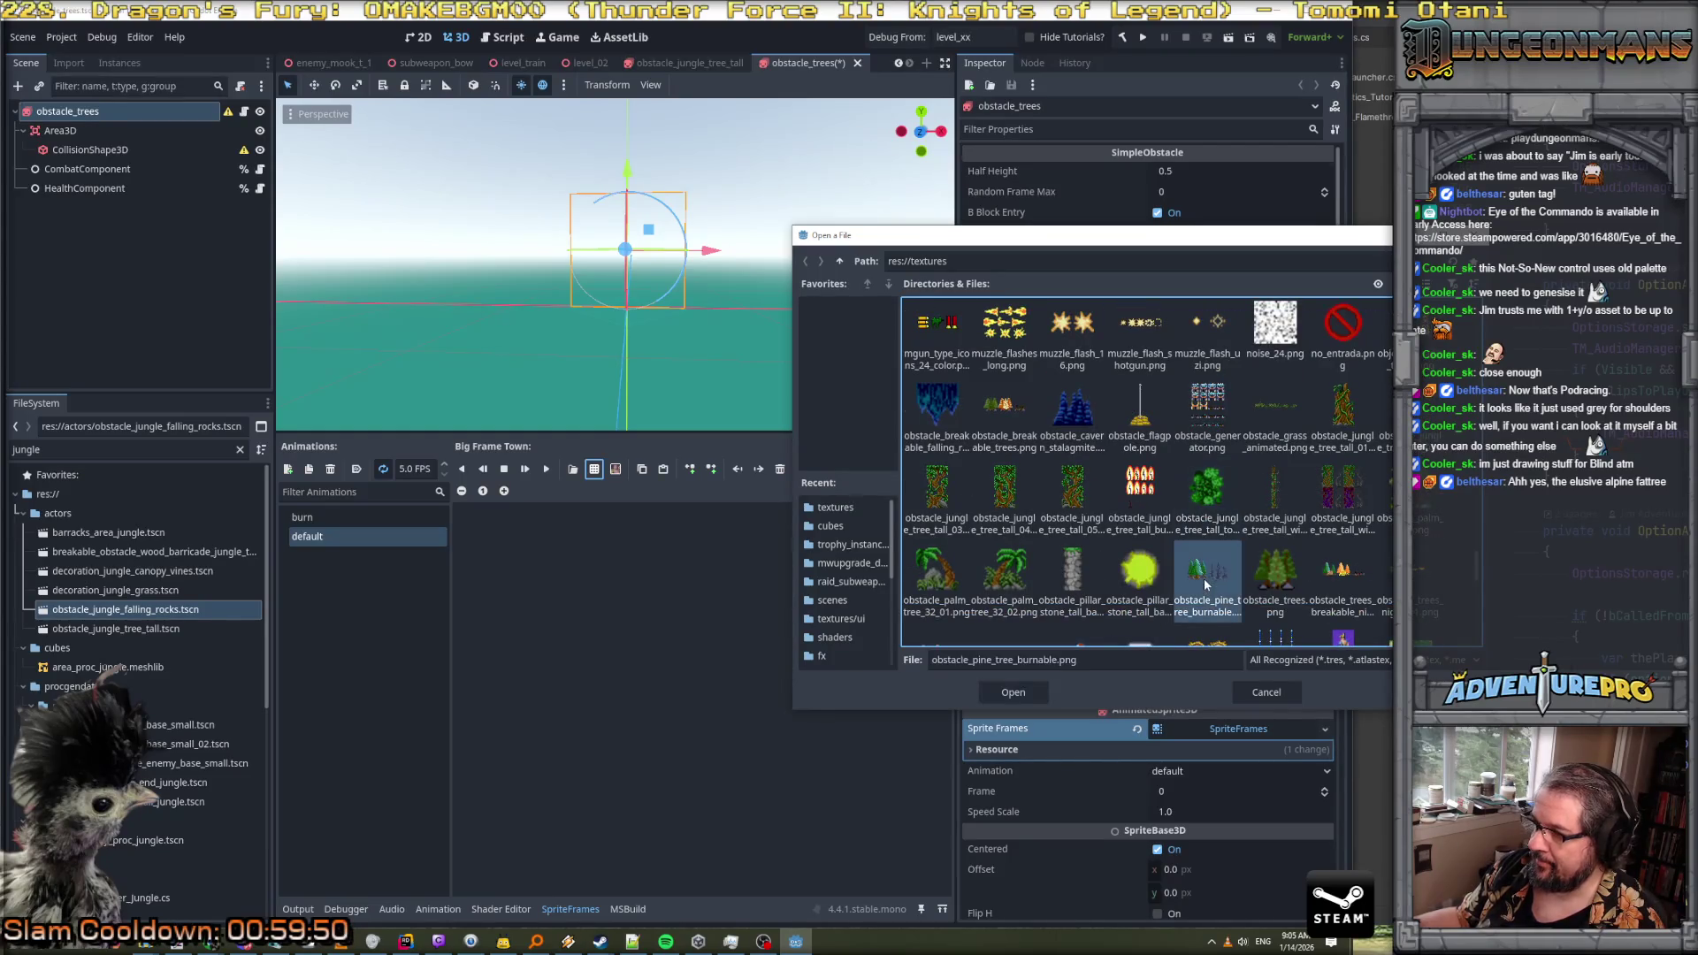
{"action": "left_click", "coordinate": [1035, 692]}
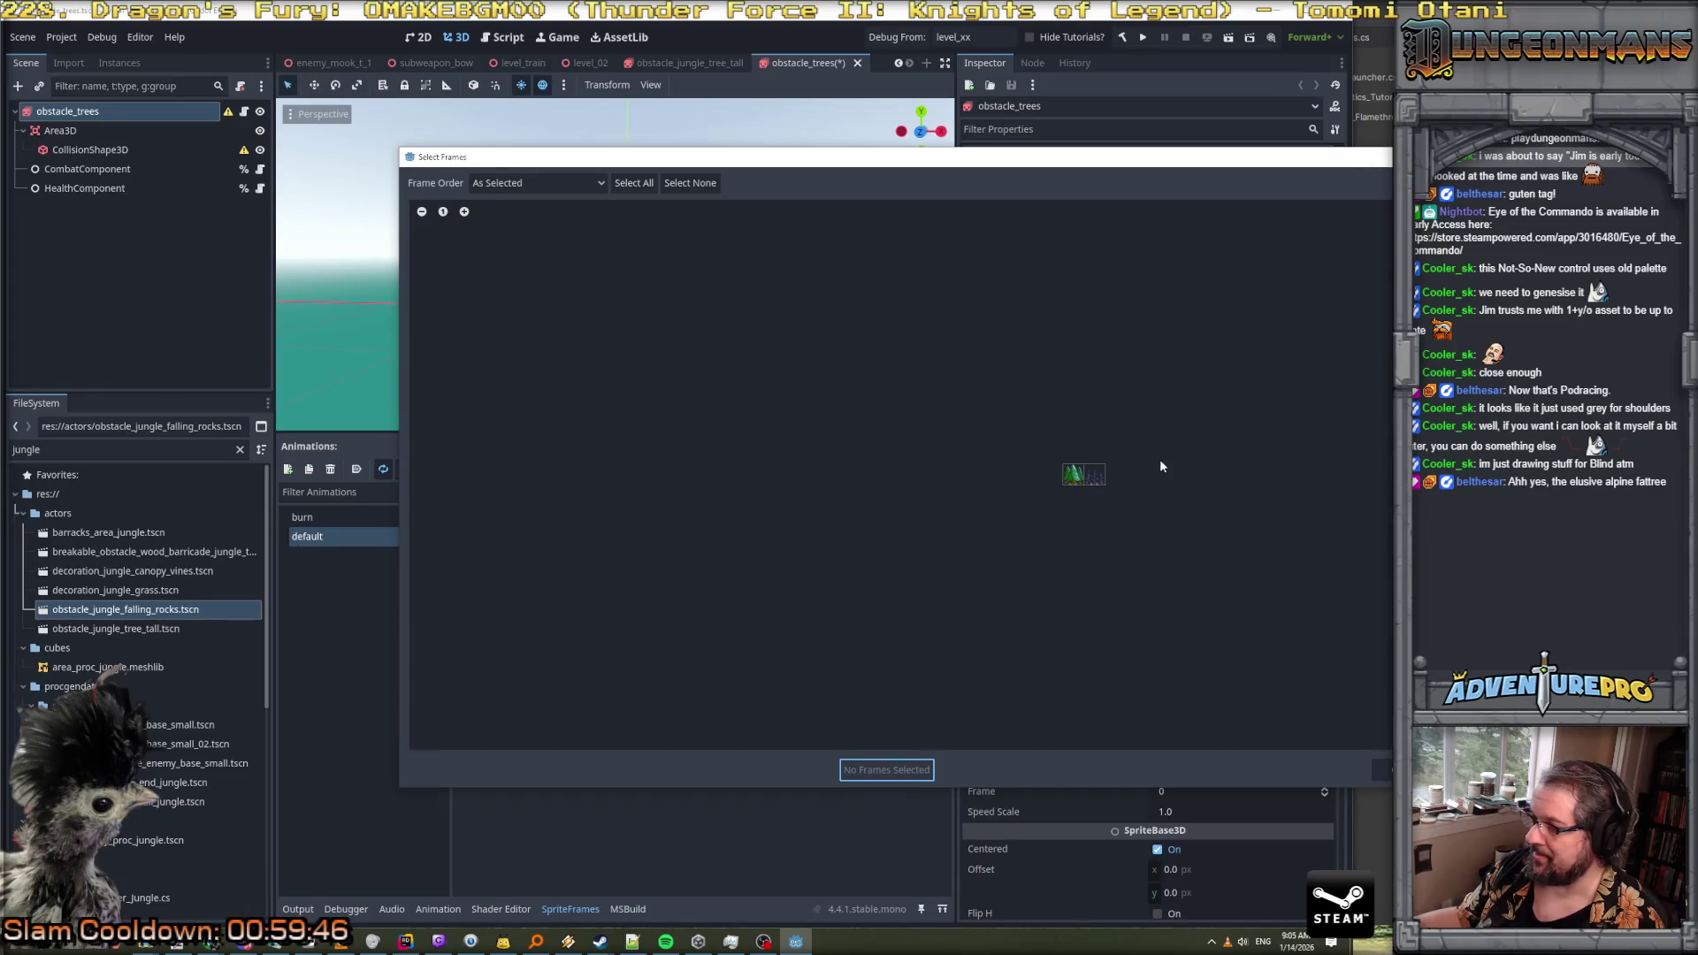
{"action": "left_click", "coordinate": [1073, 475]}
{"action": "left_click", "coordinate": [895, 769]}
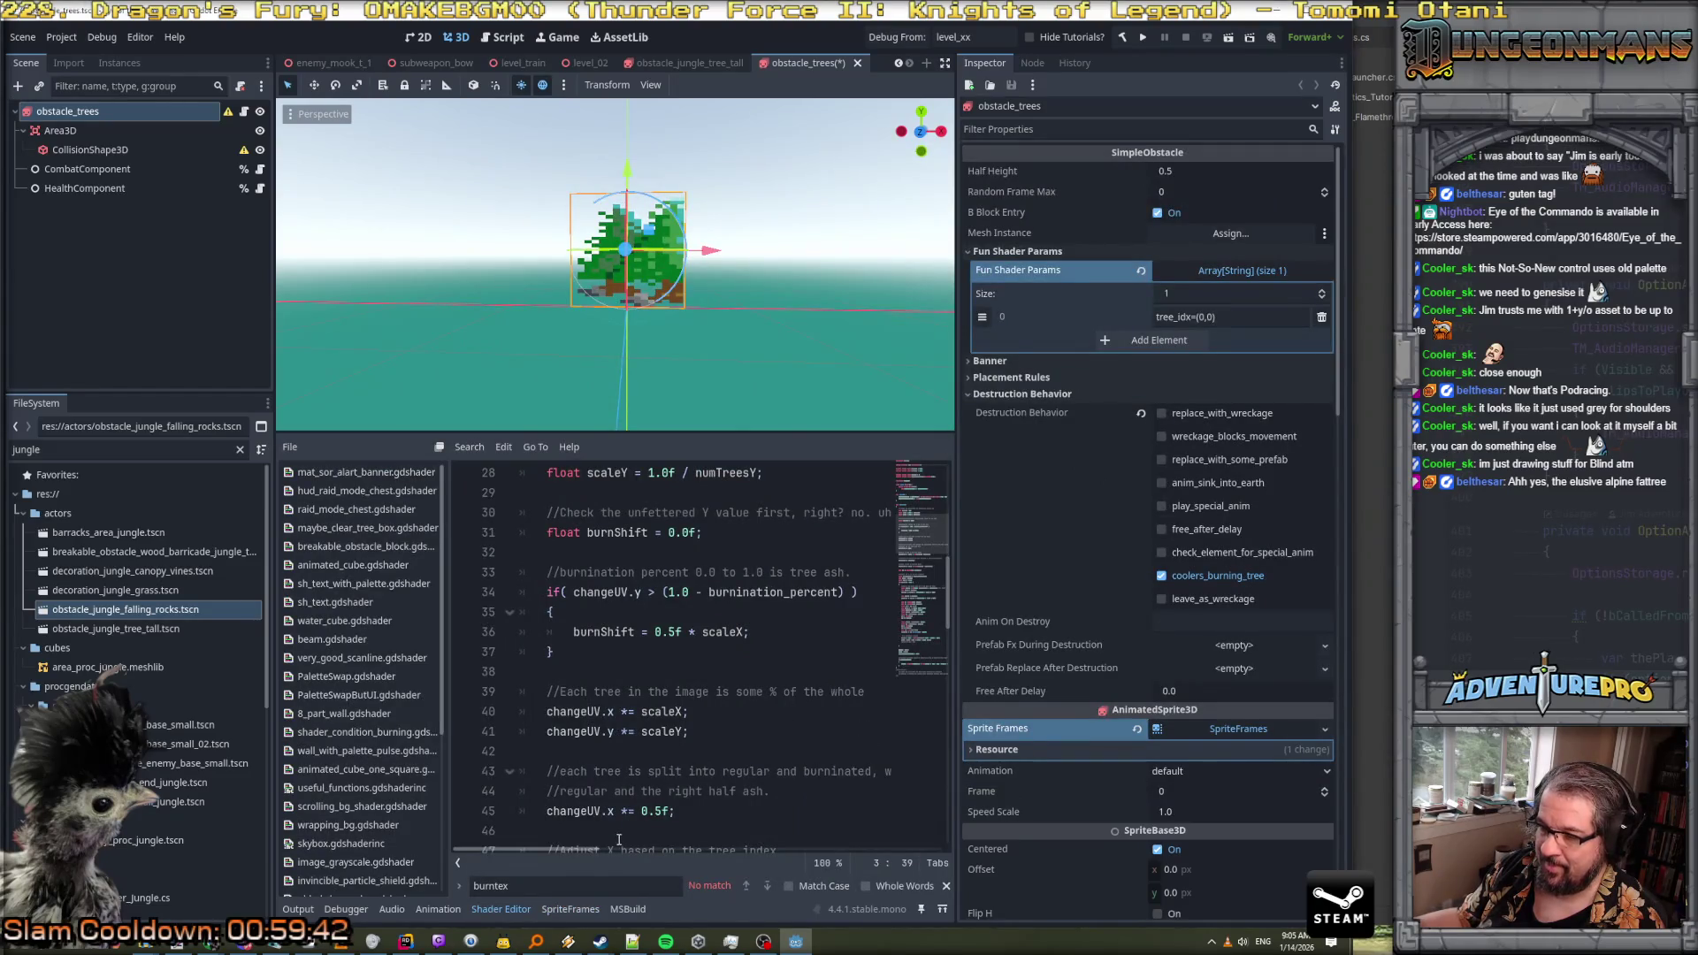
Try Num Trees X values 2, 3 and 0.66, settling on 0.5
{"action": "scroll", "coordinate": [1126, 575], "scroll_direction": "down", "scroll_amount": 10}
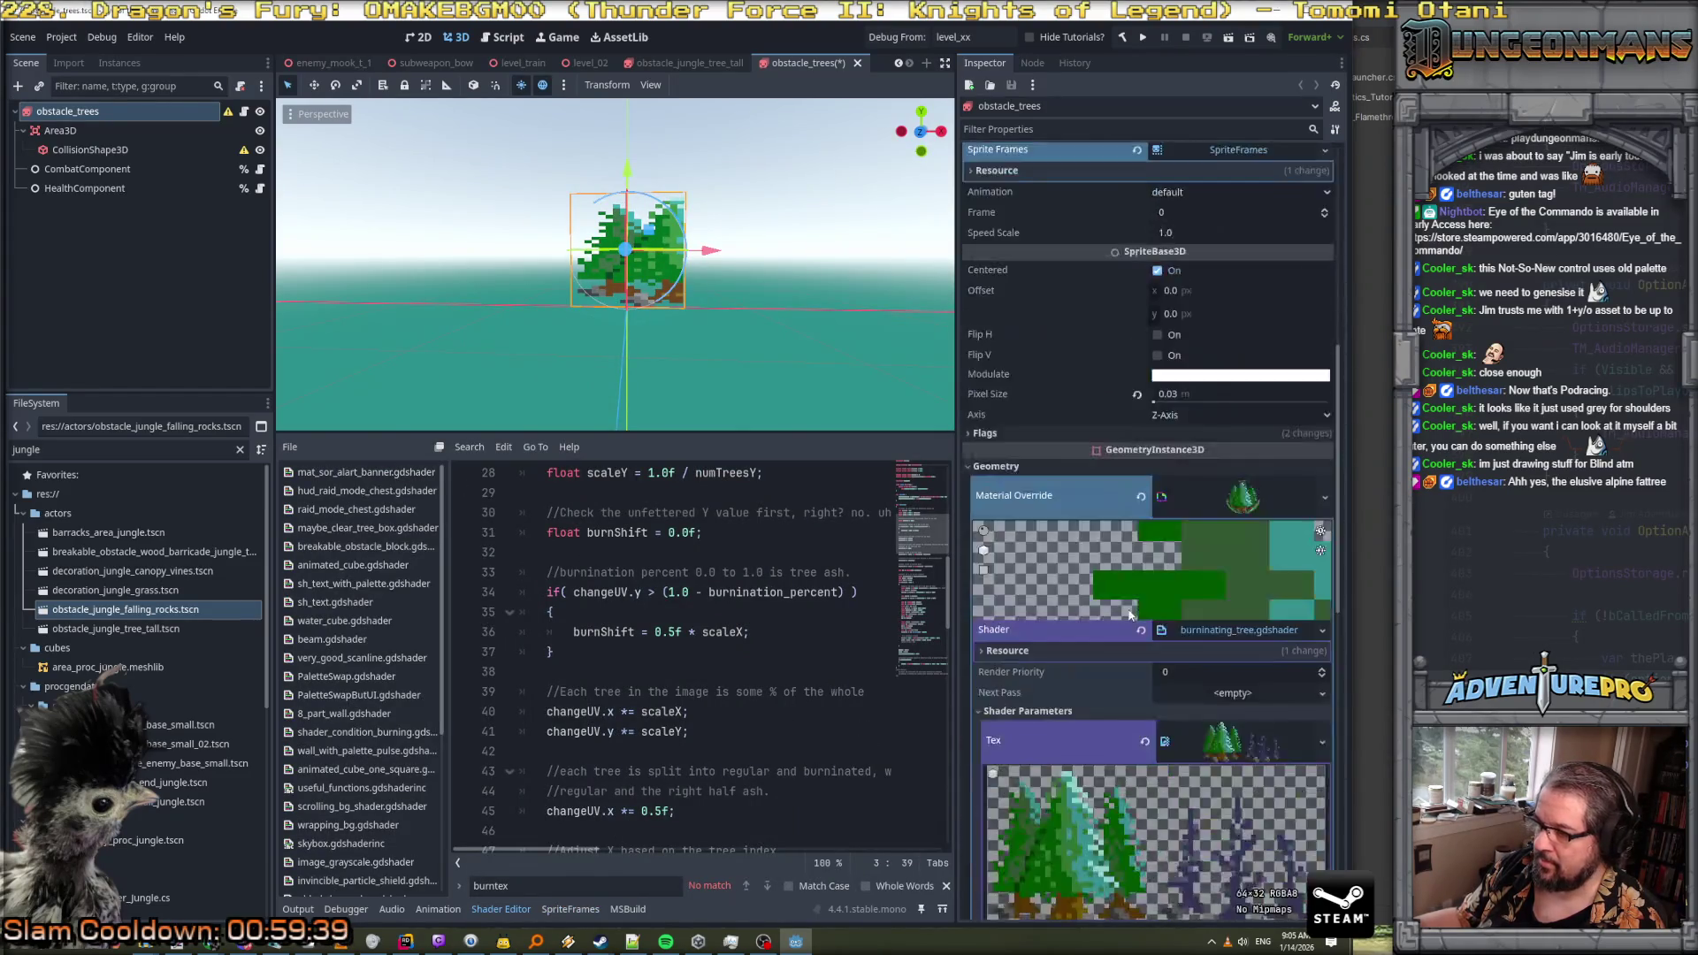
{"action": "left_click", "coordinate": [1267, 559]}
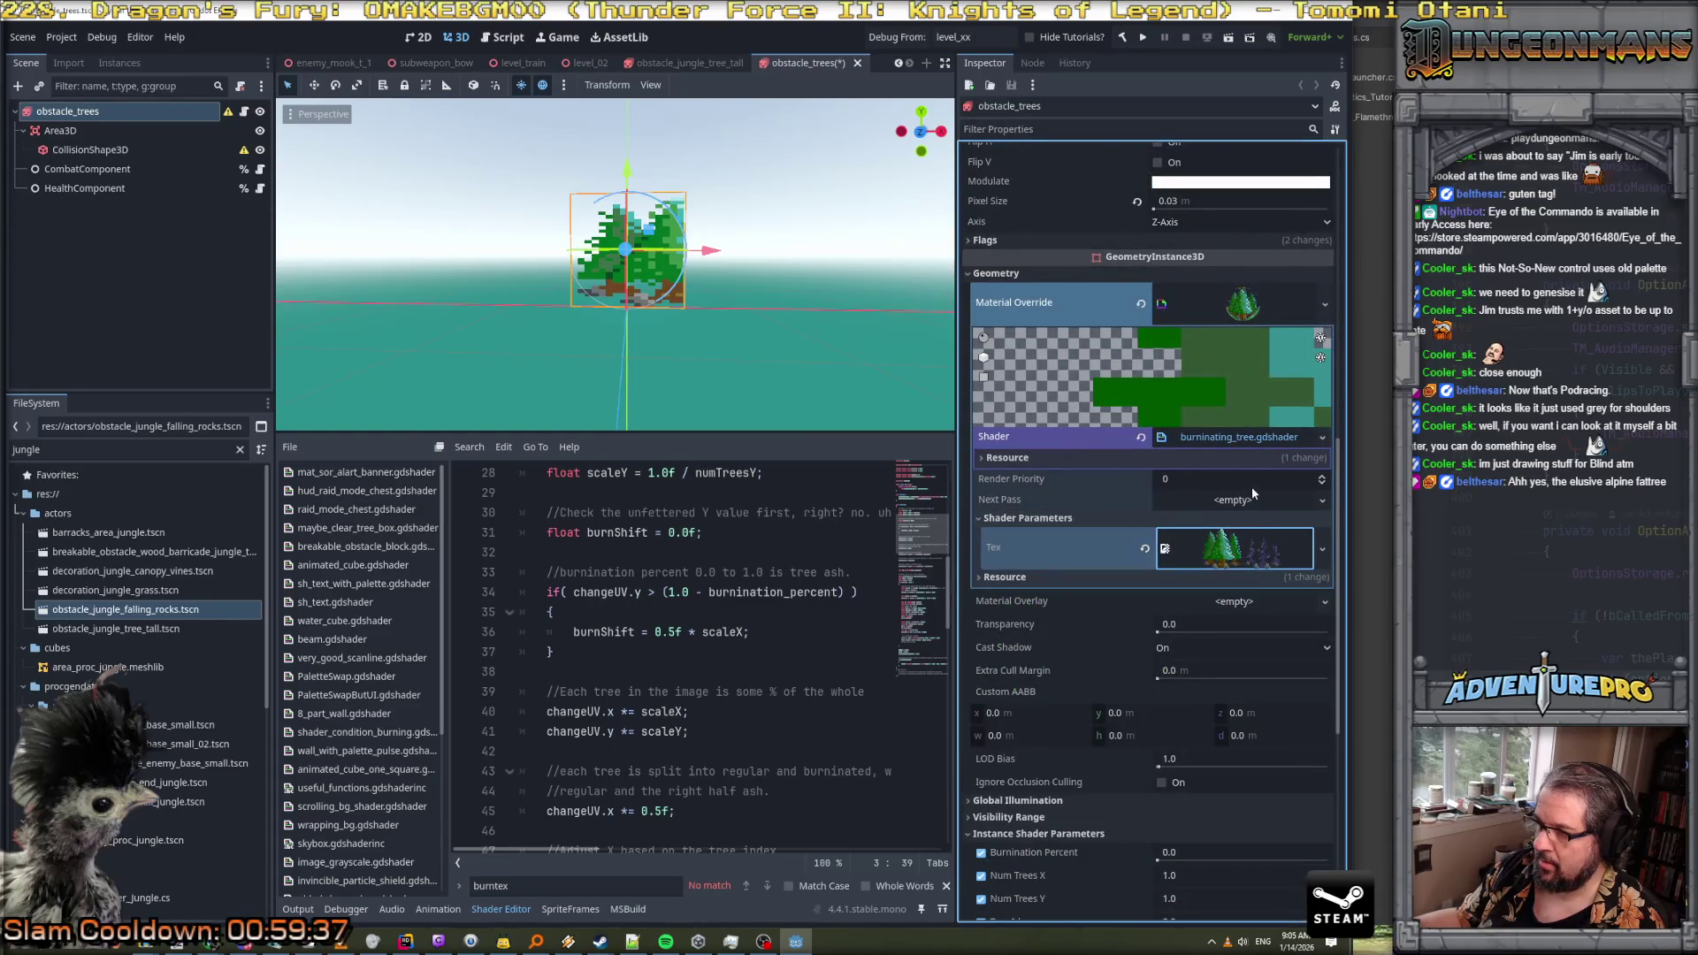
{"action": "left_click", "coordinate": [1249, 316]}
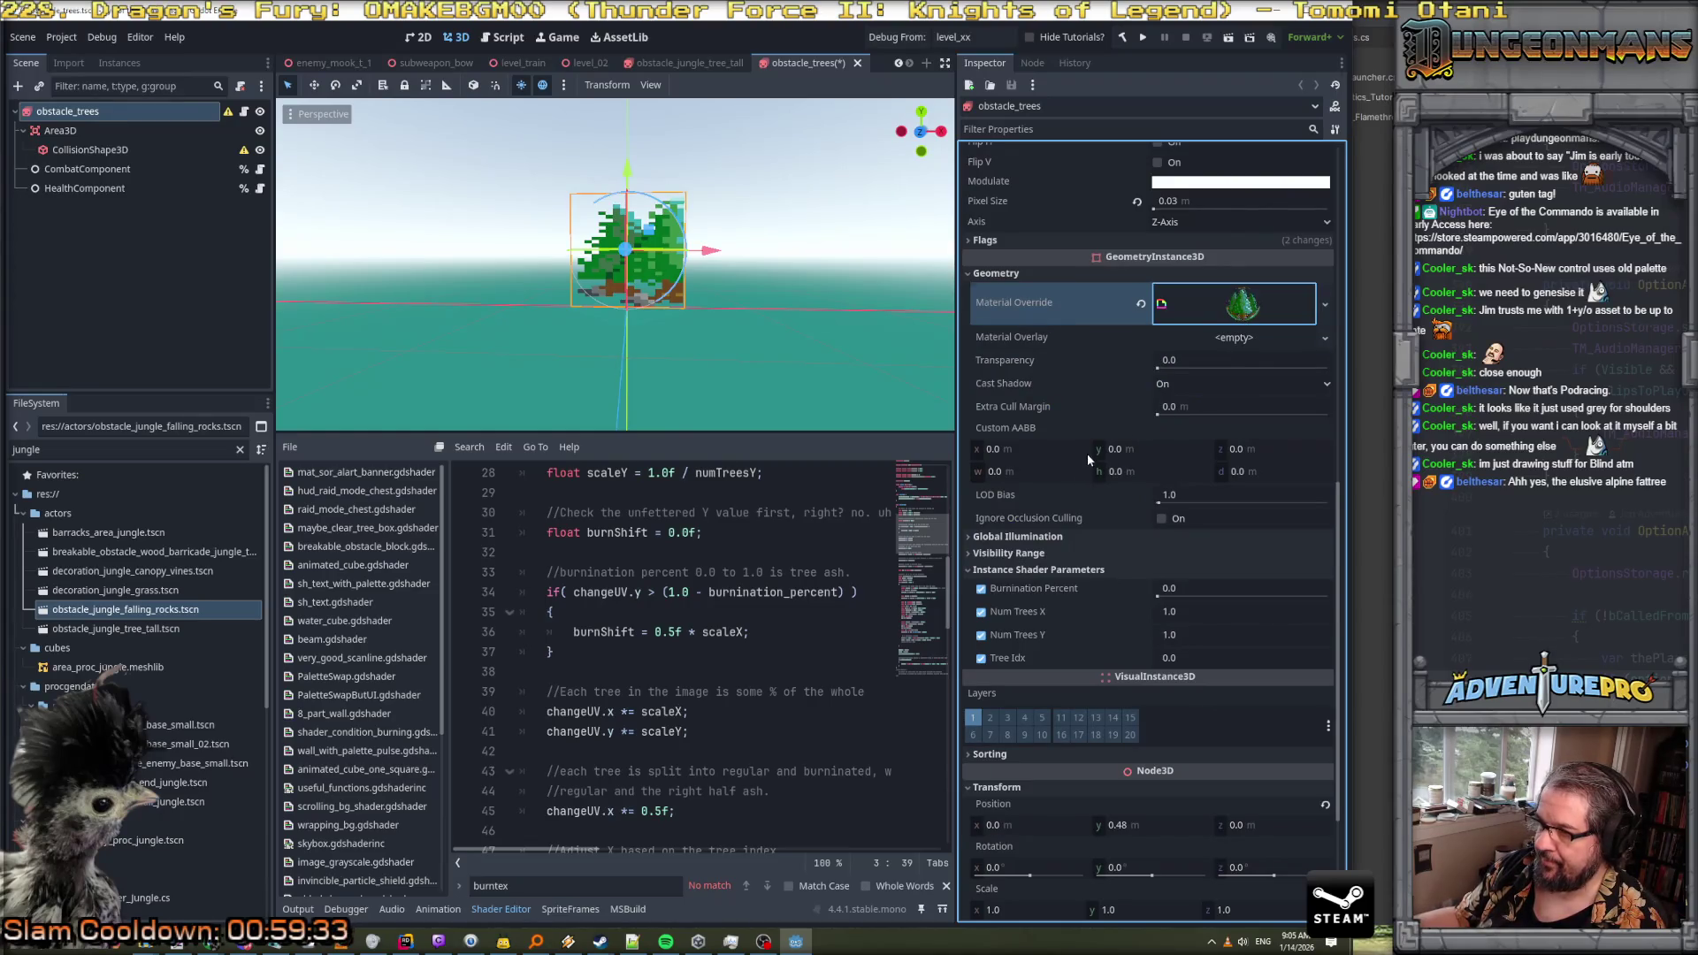
{"action": "left_click", "coordinate": [1199, 609]}
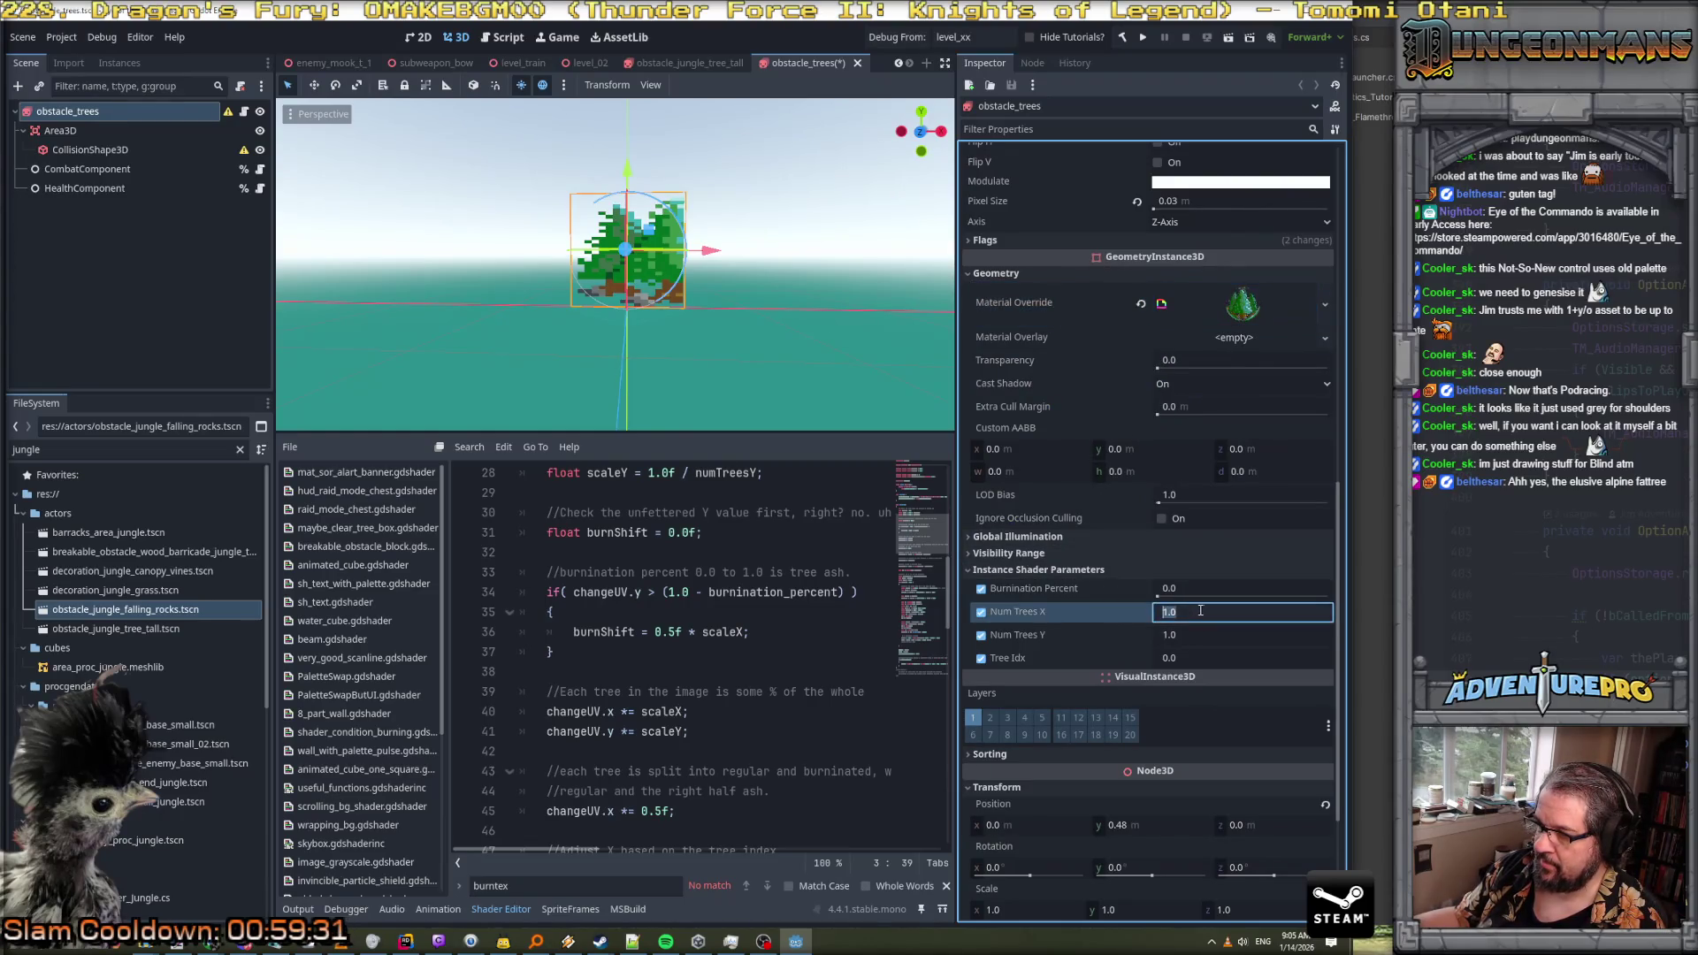
{"action": "type", "text": "2"}
{"action": "key", "text": "Return"}
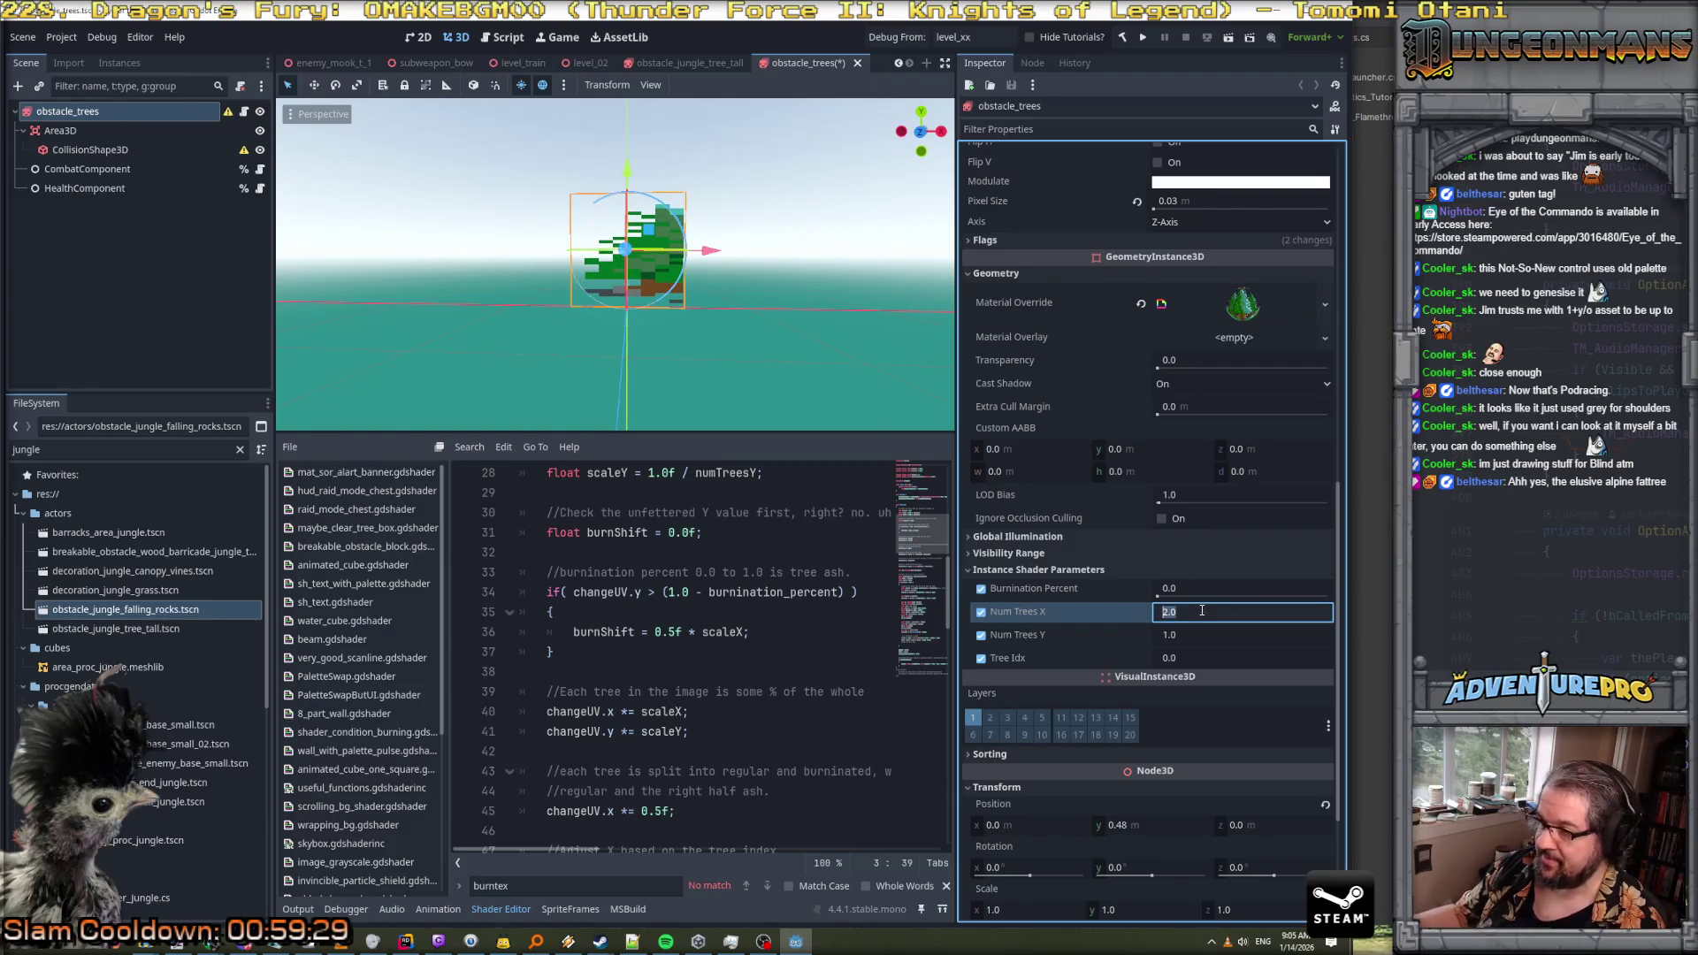
{"action": "type", "text": "3"}
{"action": "key", "text": "Return"}
{"action": "type", "text": "0.66"}
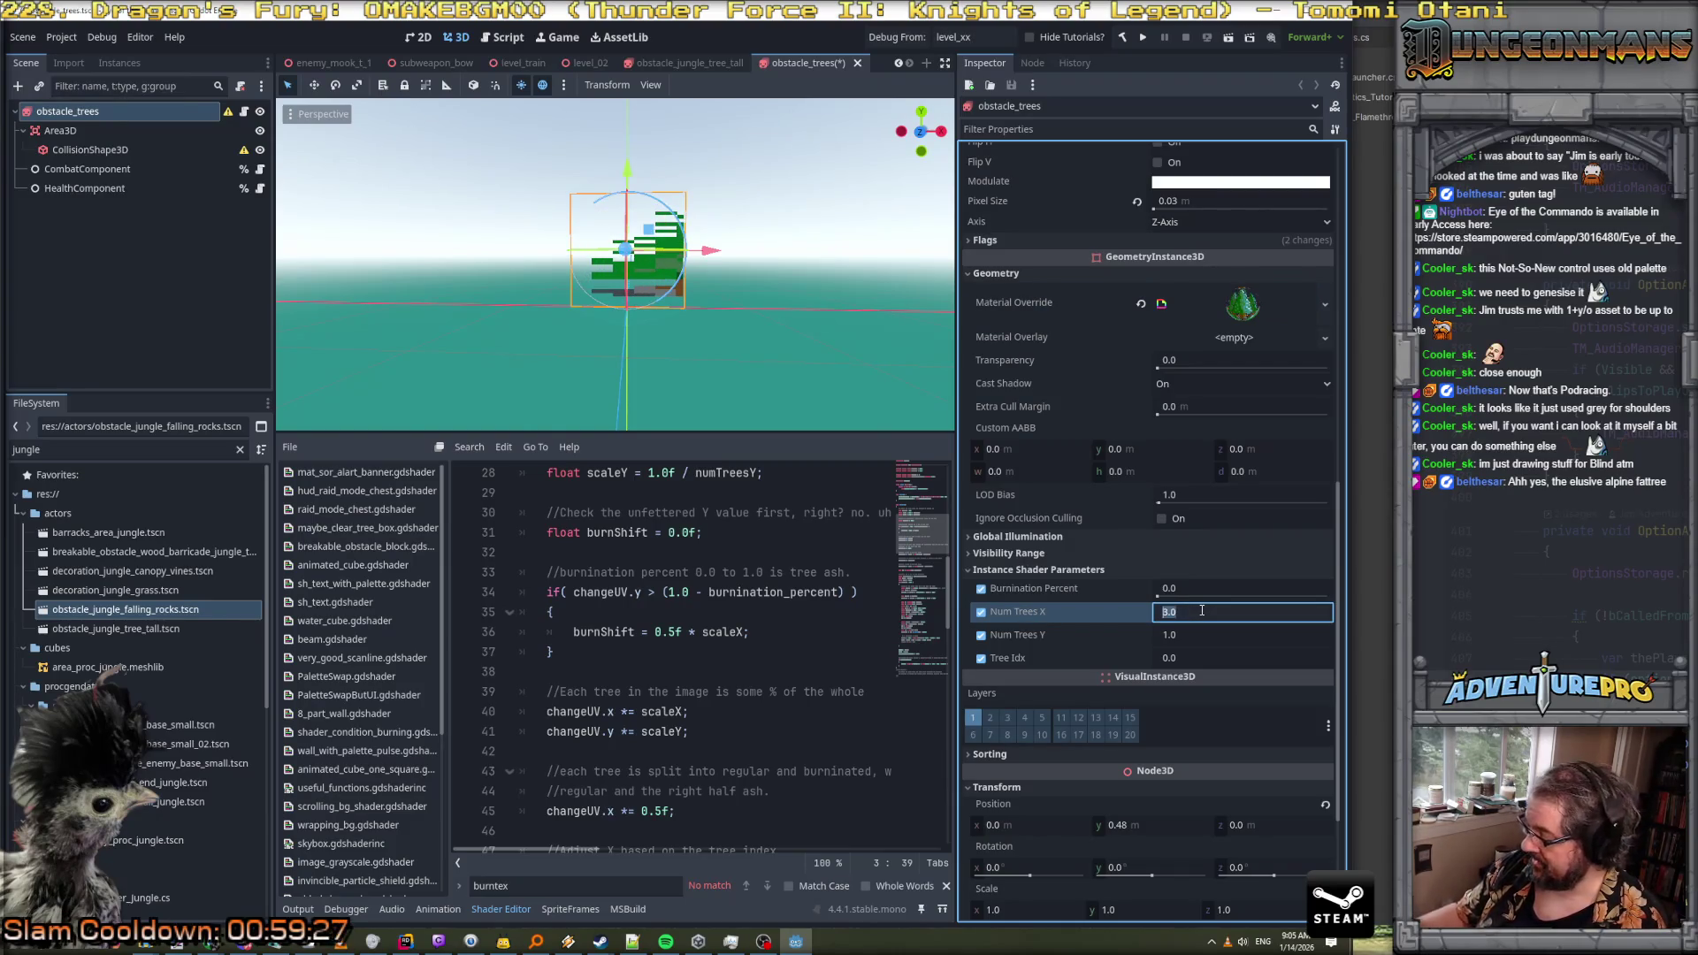
{"action": "key", "text": "Return"}
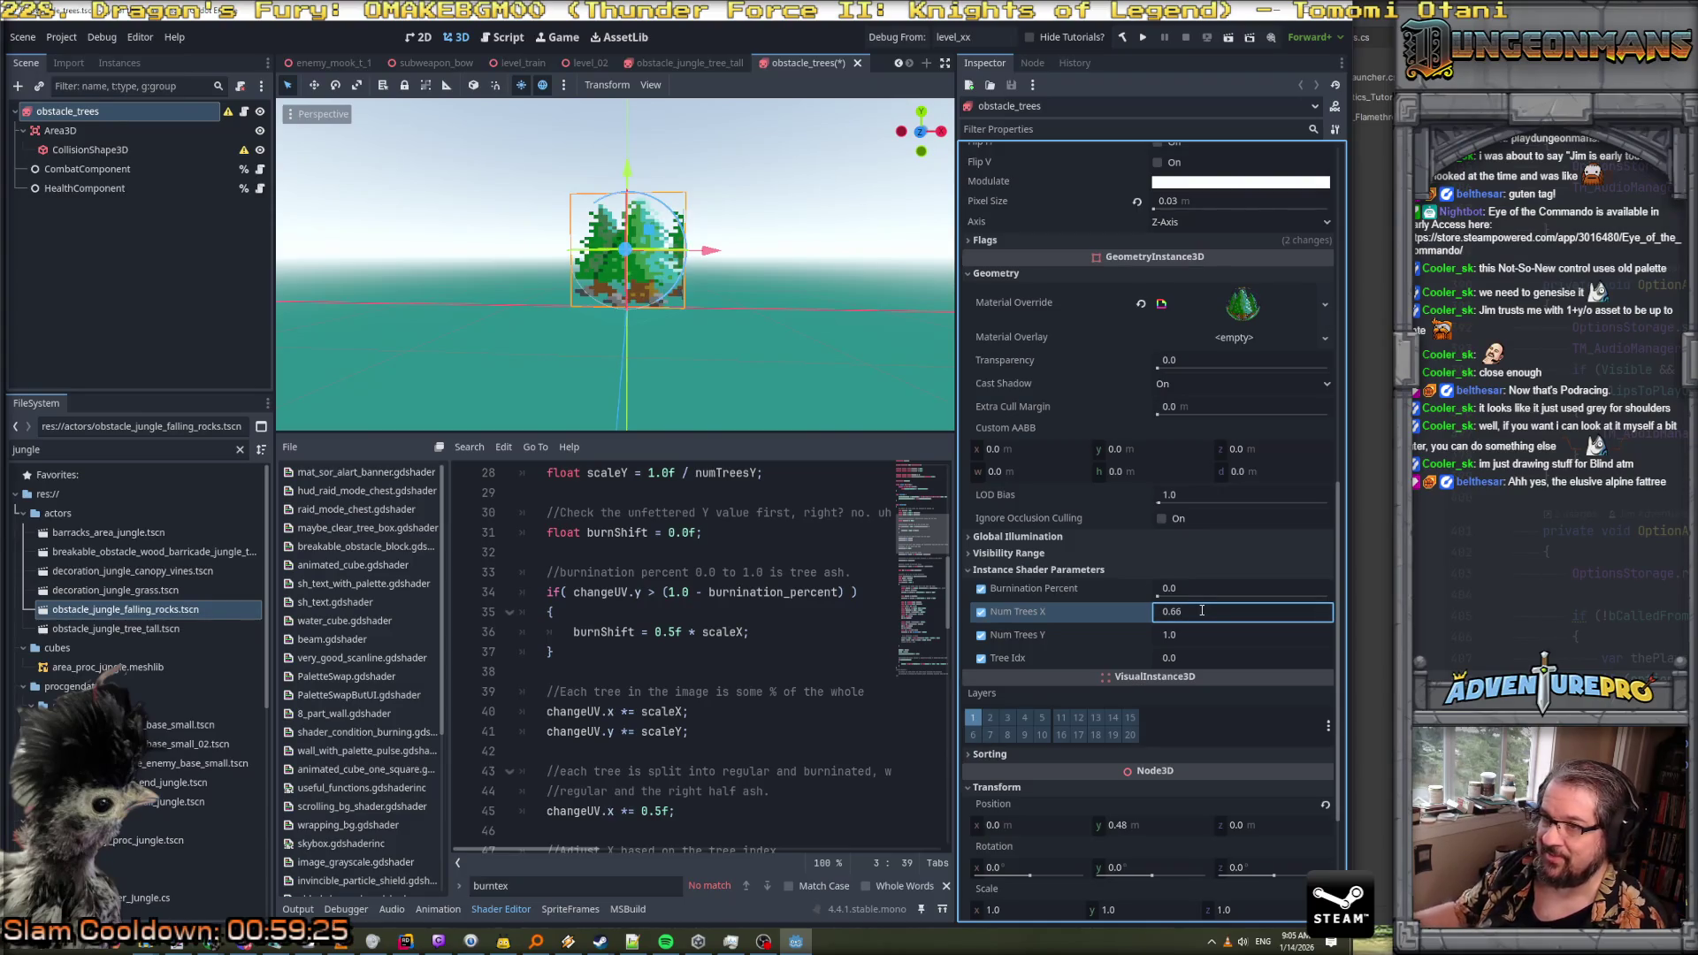
{"action": "type", "text": "0.5"}
{"action": "key", "text": "Return"}
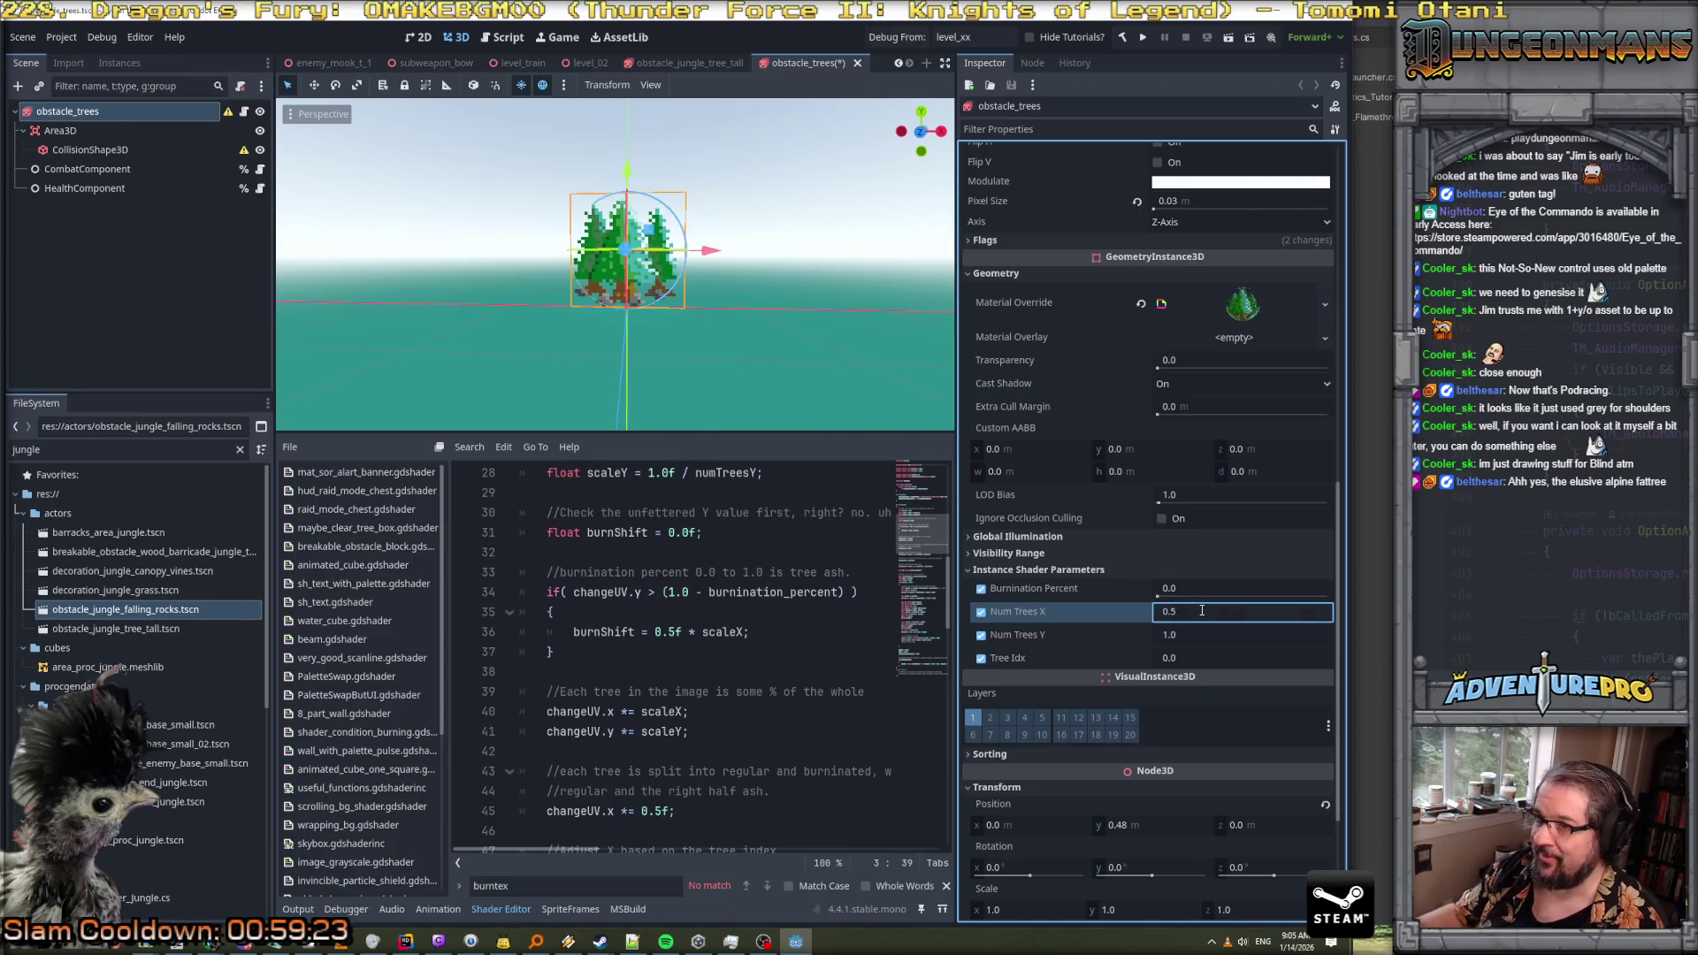
Orbit around the trees and preview Burnination Percent, leaving it at 0.0
{"action": "scroll", "coordinate": [704, 327], "scroll_direction": "up", "scroll_amount": 5}
{"action": "scroll", "coordinate": [704, 327], "scroll_direction": "down", "scroll_amount": 3}
{"action": "mouse_move", "coordinate": [713, 342]}
{"action": "left_mouse_down"}
{"action": "mouse_move", "coordinate": [730, 345]}
{"action": "mouse_move", "coordinate": [709, 360]}
{"action": "left_mouse_up"}
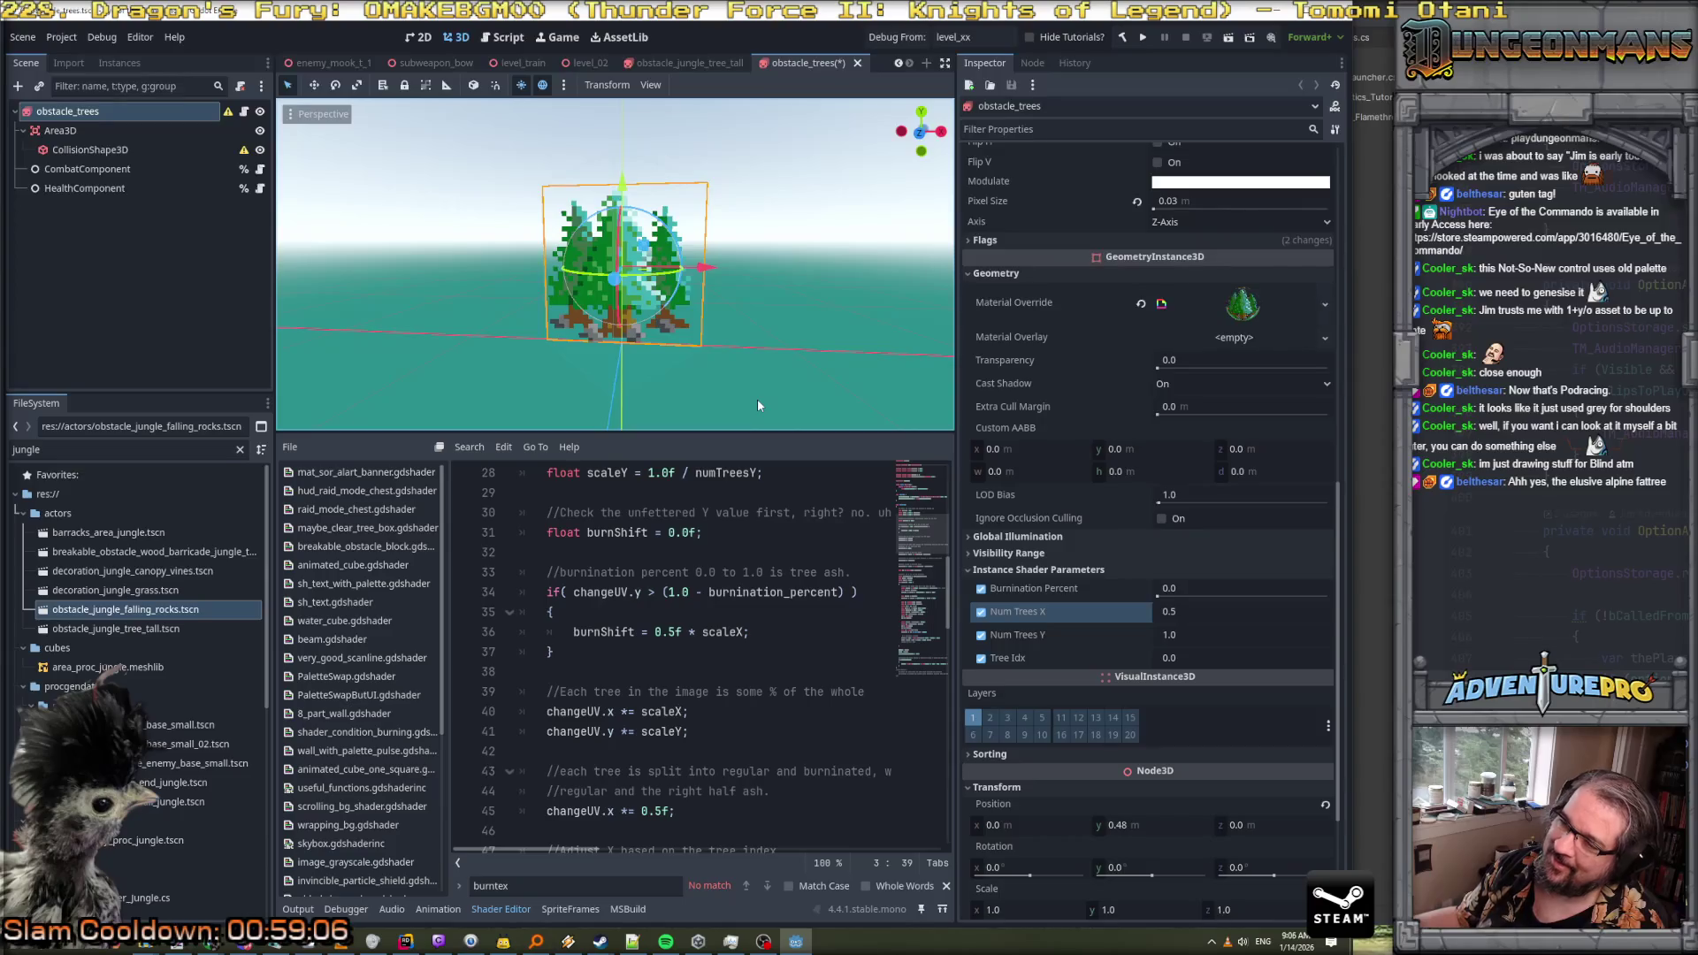
{"action": "mouse_move", "coordinate": [1153, 591]}
{"action": "left_mouse_down"}
{"action": "mouse_move", "coordinate": [1291, 593]}
{"action": "mouse_move", "coordinate": [1107, 595]}
{"action": "left_mouse_up"}
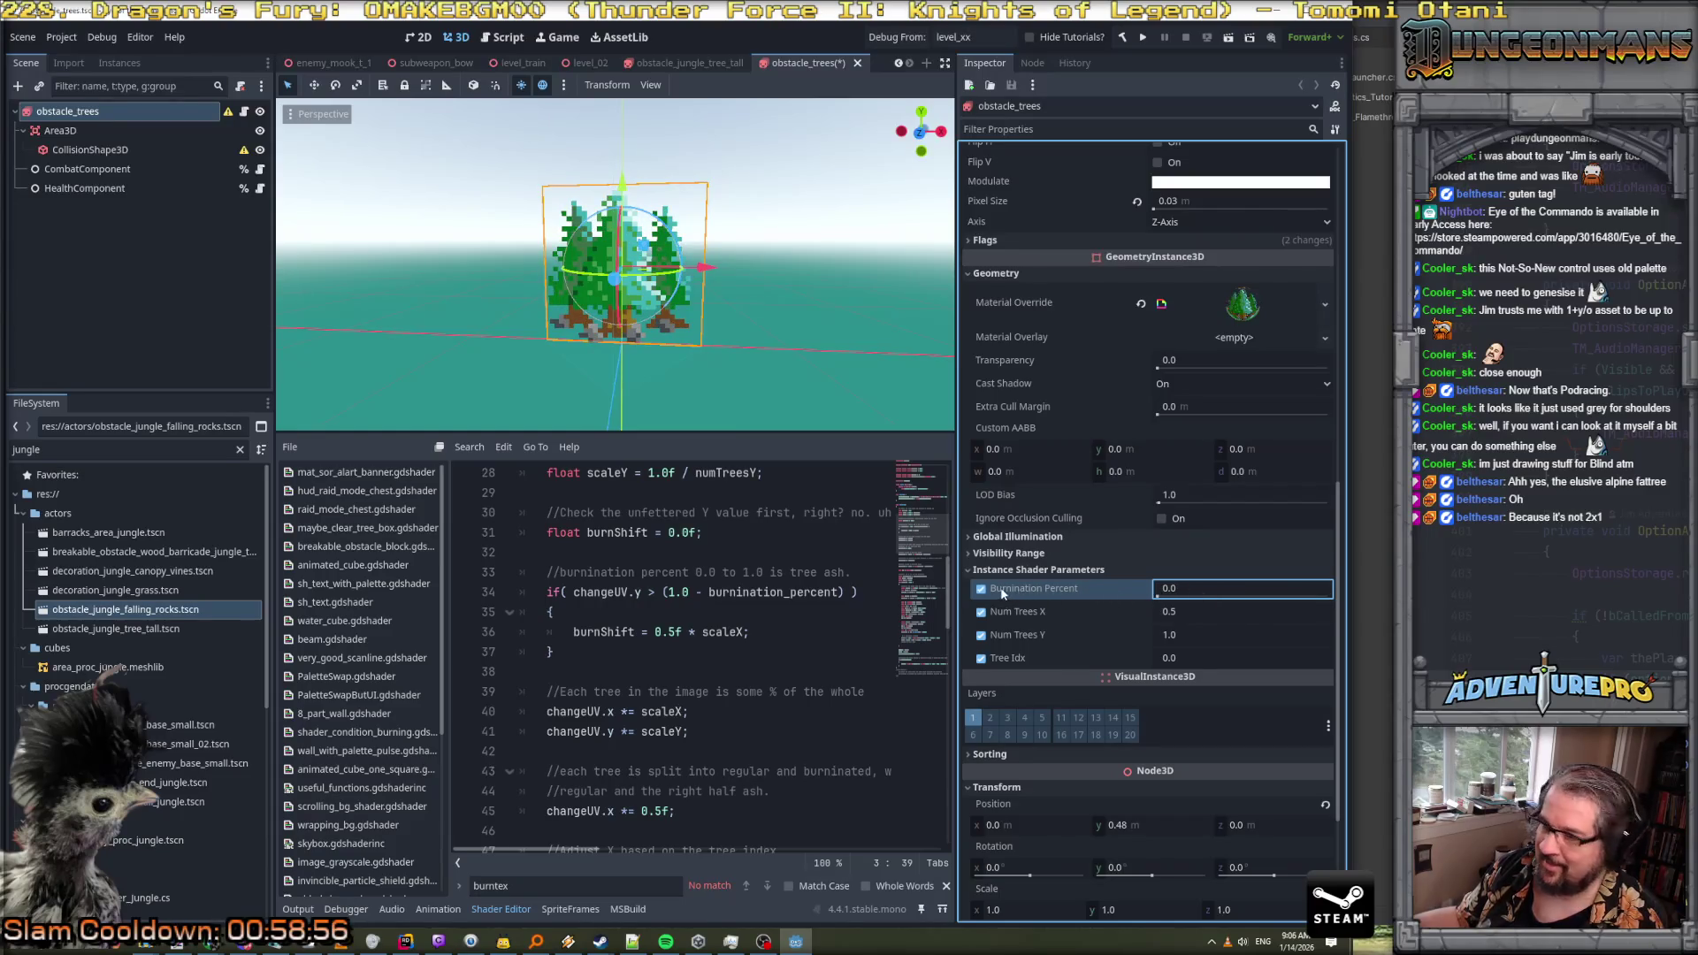
Set Num Trees X back to 1.0 in Instance Shader Parameters
{"action": "left_click", "coordinate": [1224, 614]}
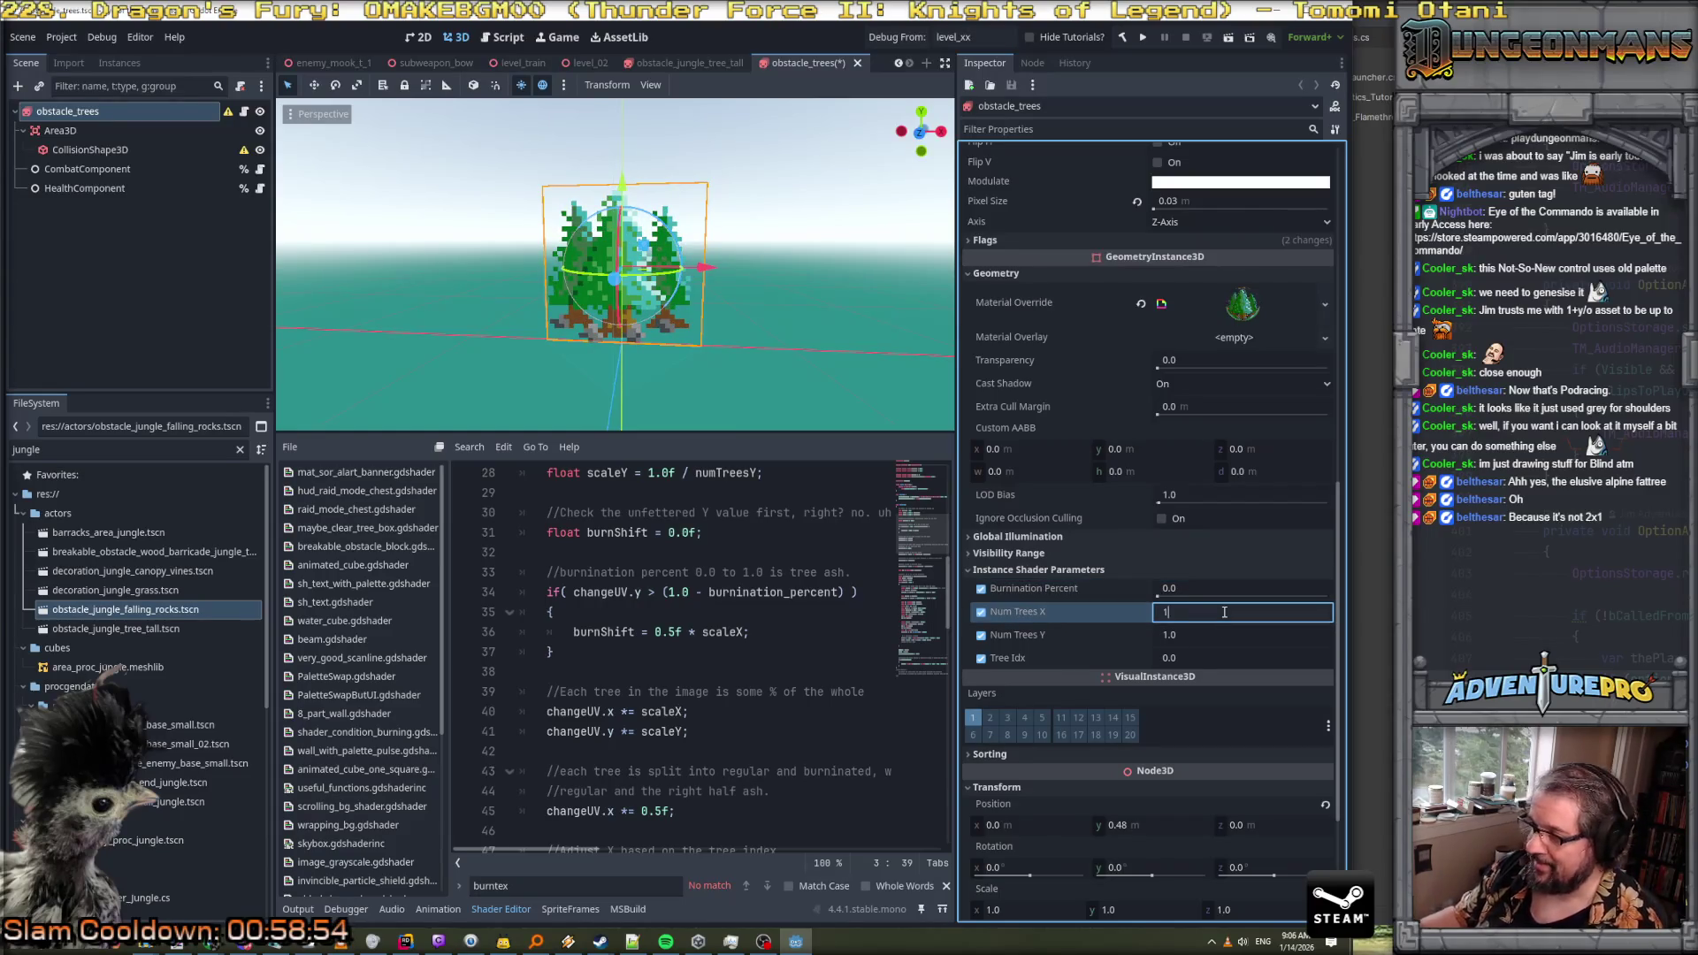
{"action": "key", "text": "Return"}
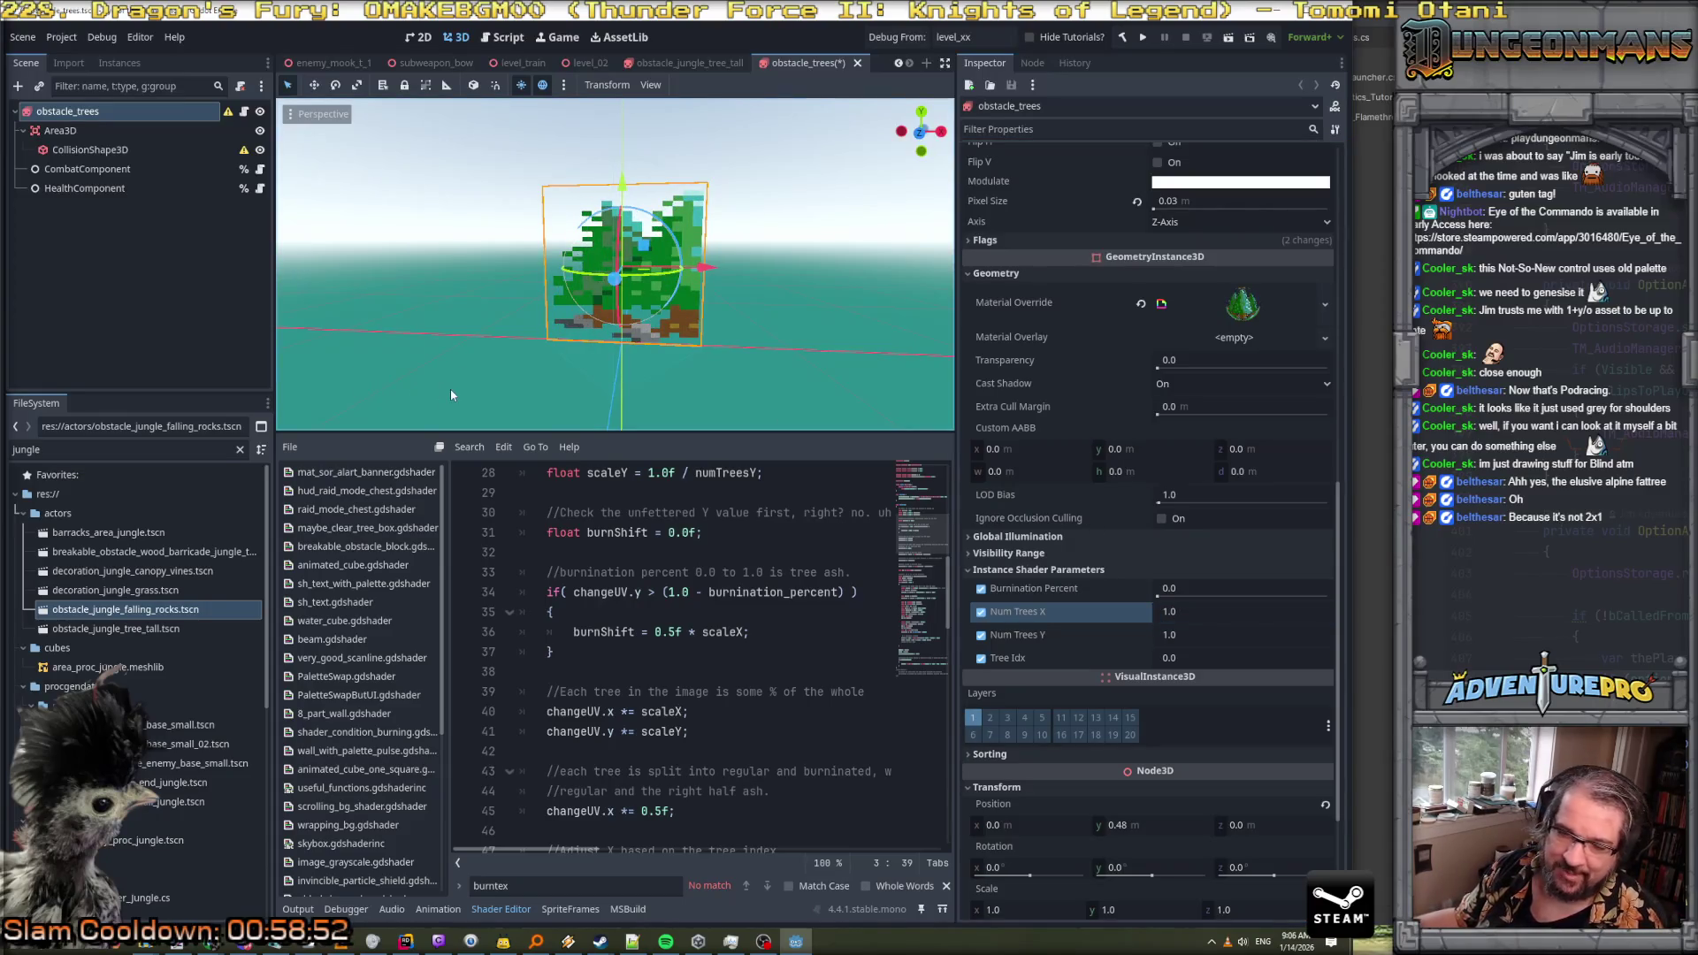
{"action": "left_click", "coordinate": [1224, 611]}
{"action": "type", "text": "2"}
{"action": "key", "text": "BackSpace"}
{"action": "type", "text": "1.0"}
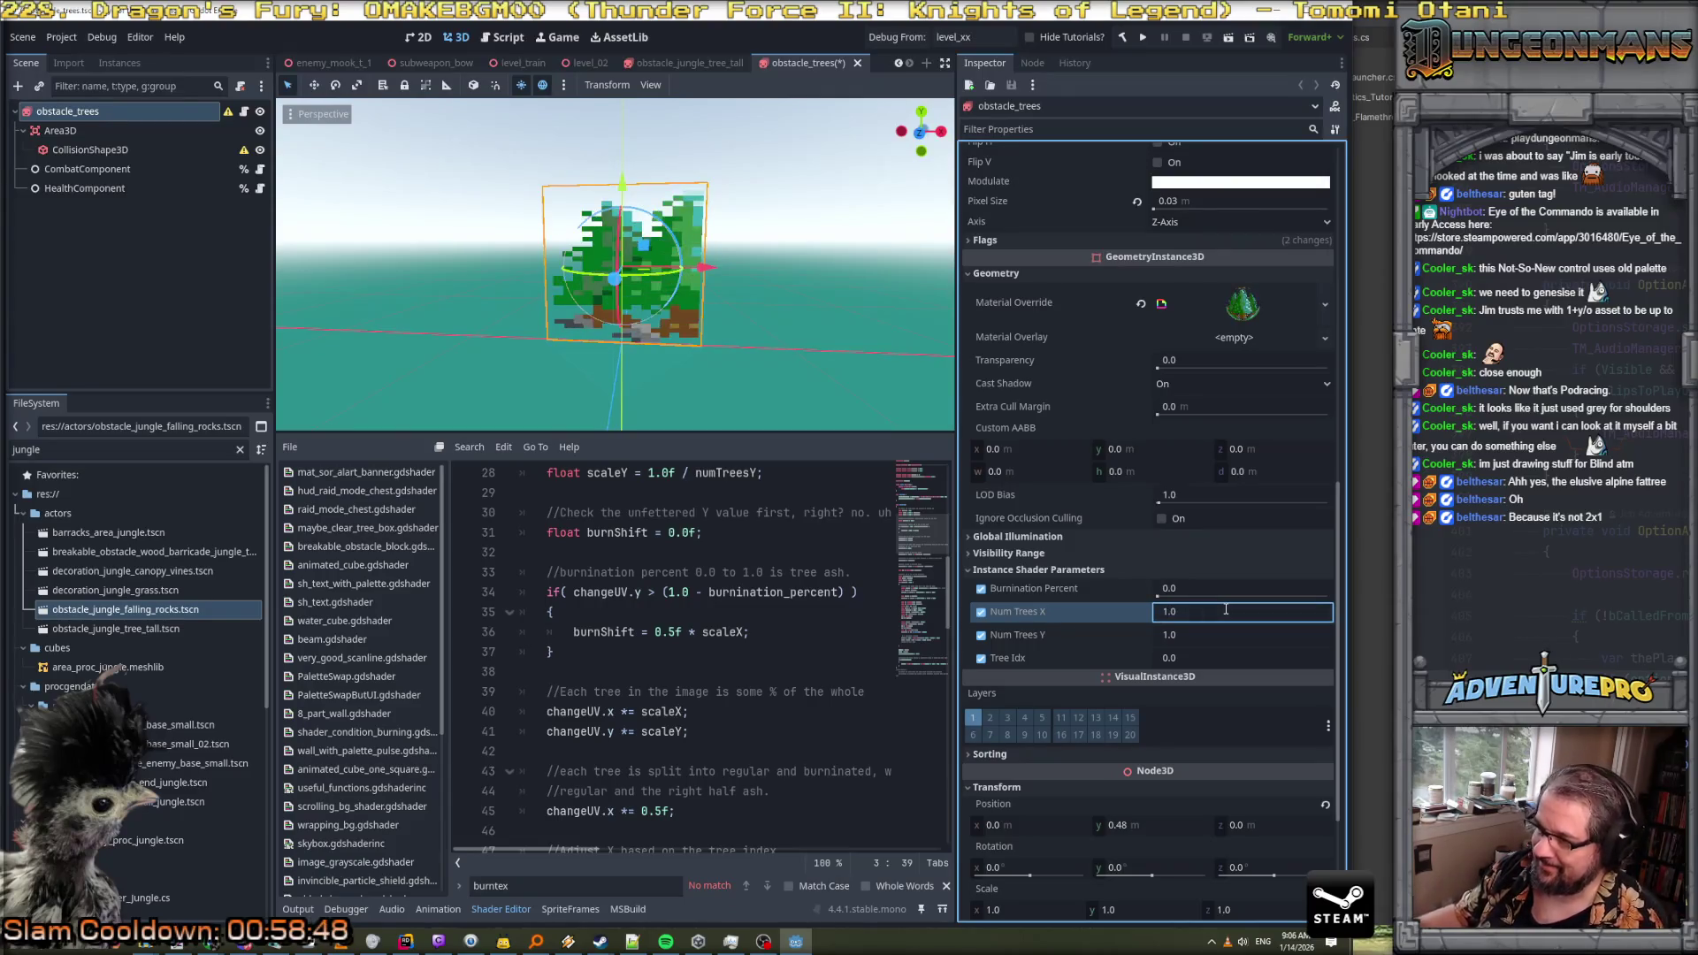
{"action": "key", "text": "Return"}
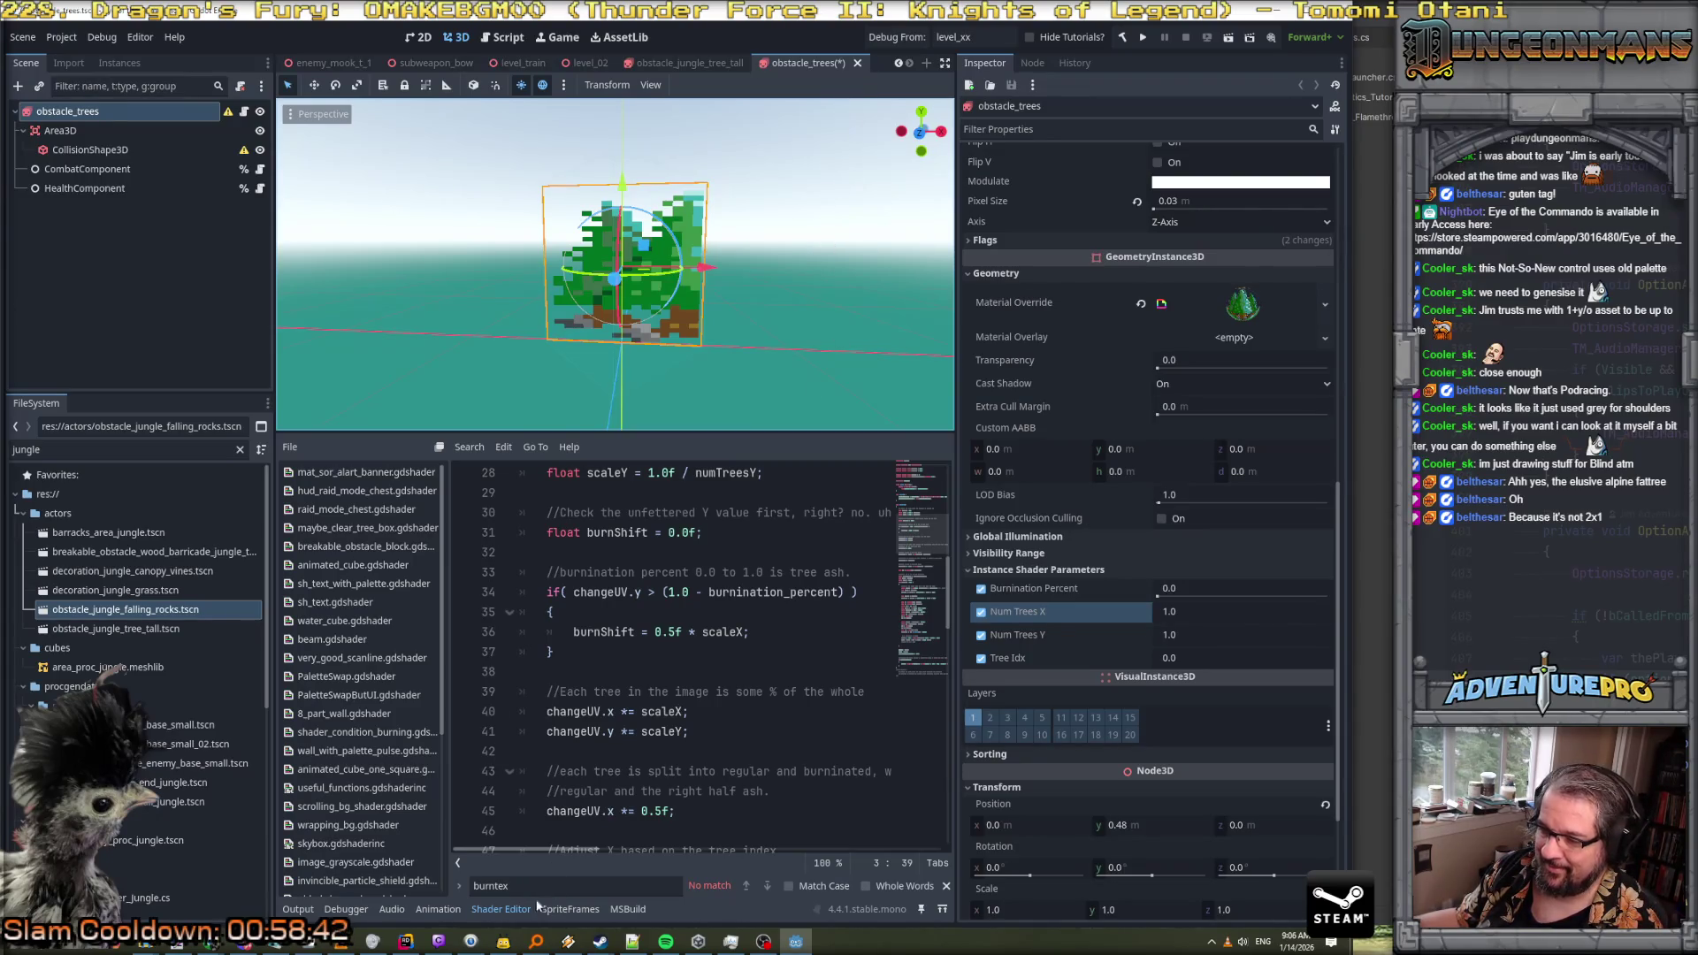
Review the burn and default animation frames, then return to the shader code
{"action": "left_click", "coordinate": [571, 909]}
{"action": "left_click", "coordinate": [368, 516]}
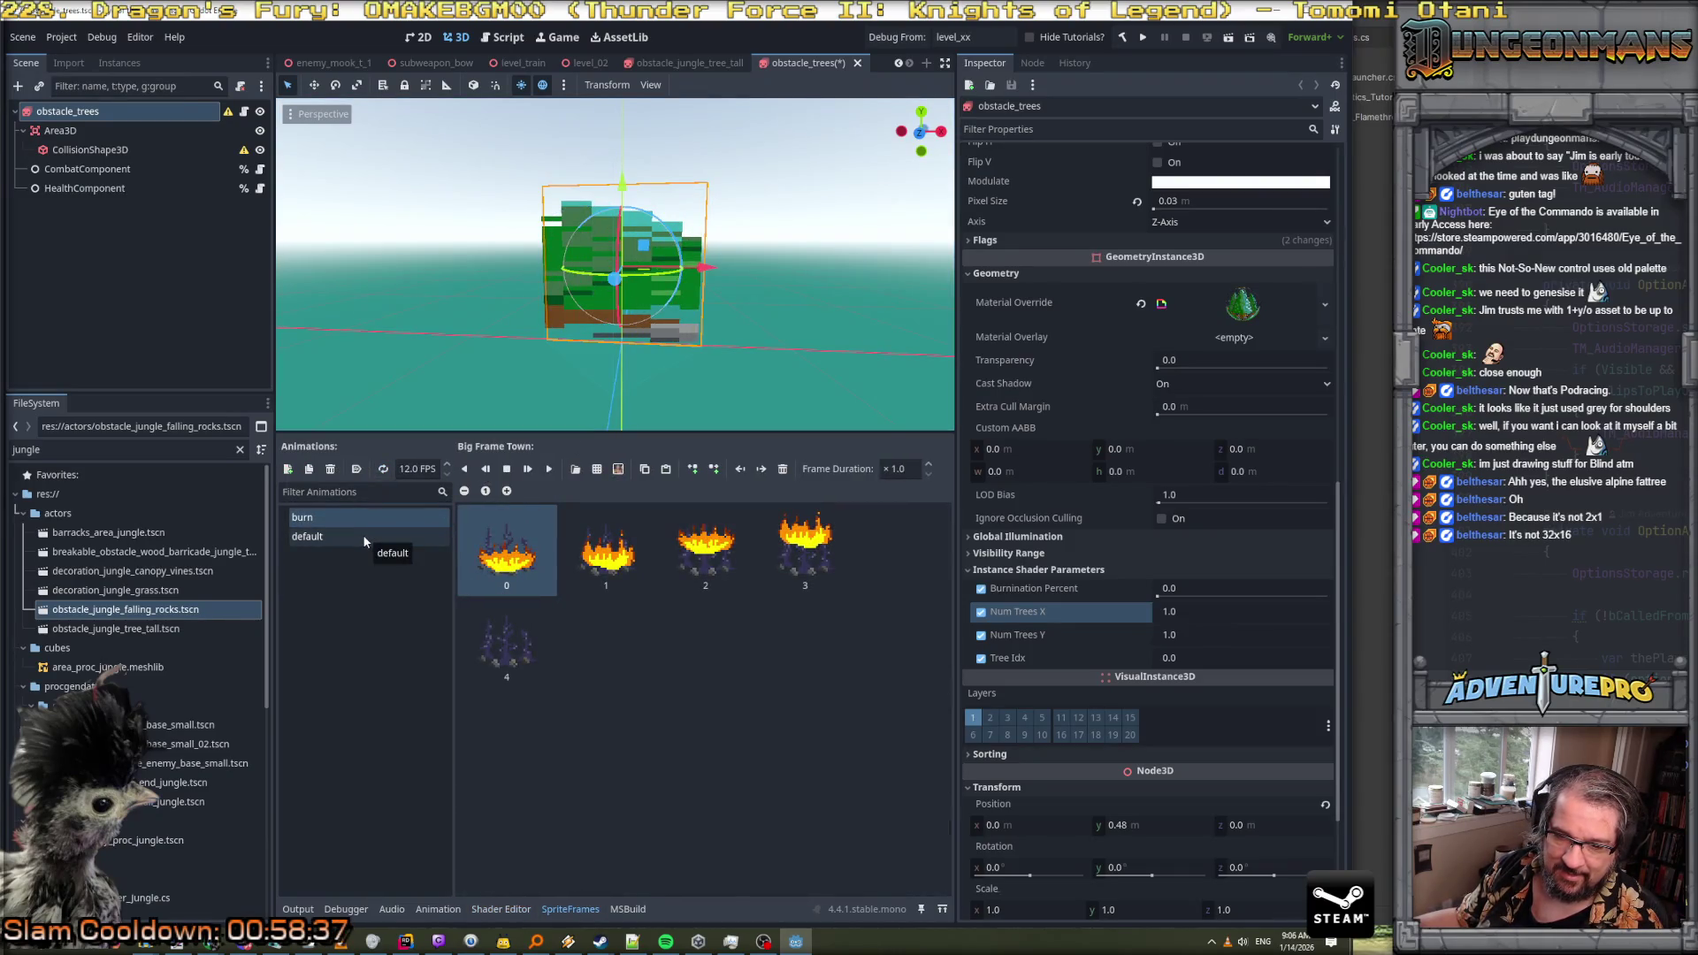
{"action": "left_click", "coordinate": [362, 534]}
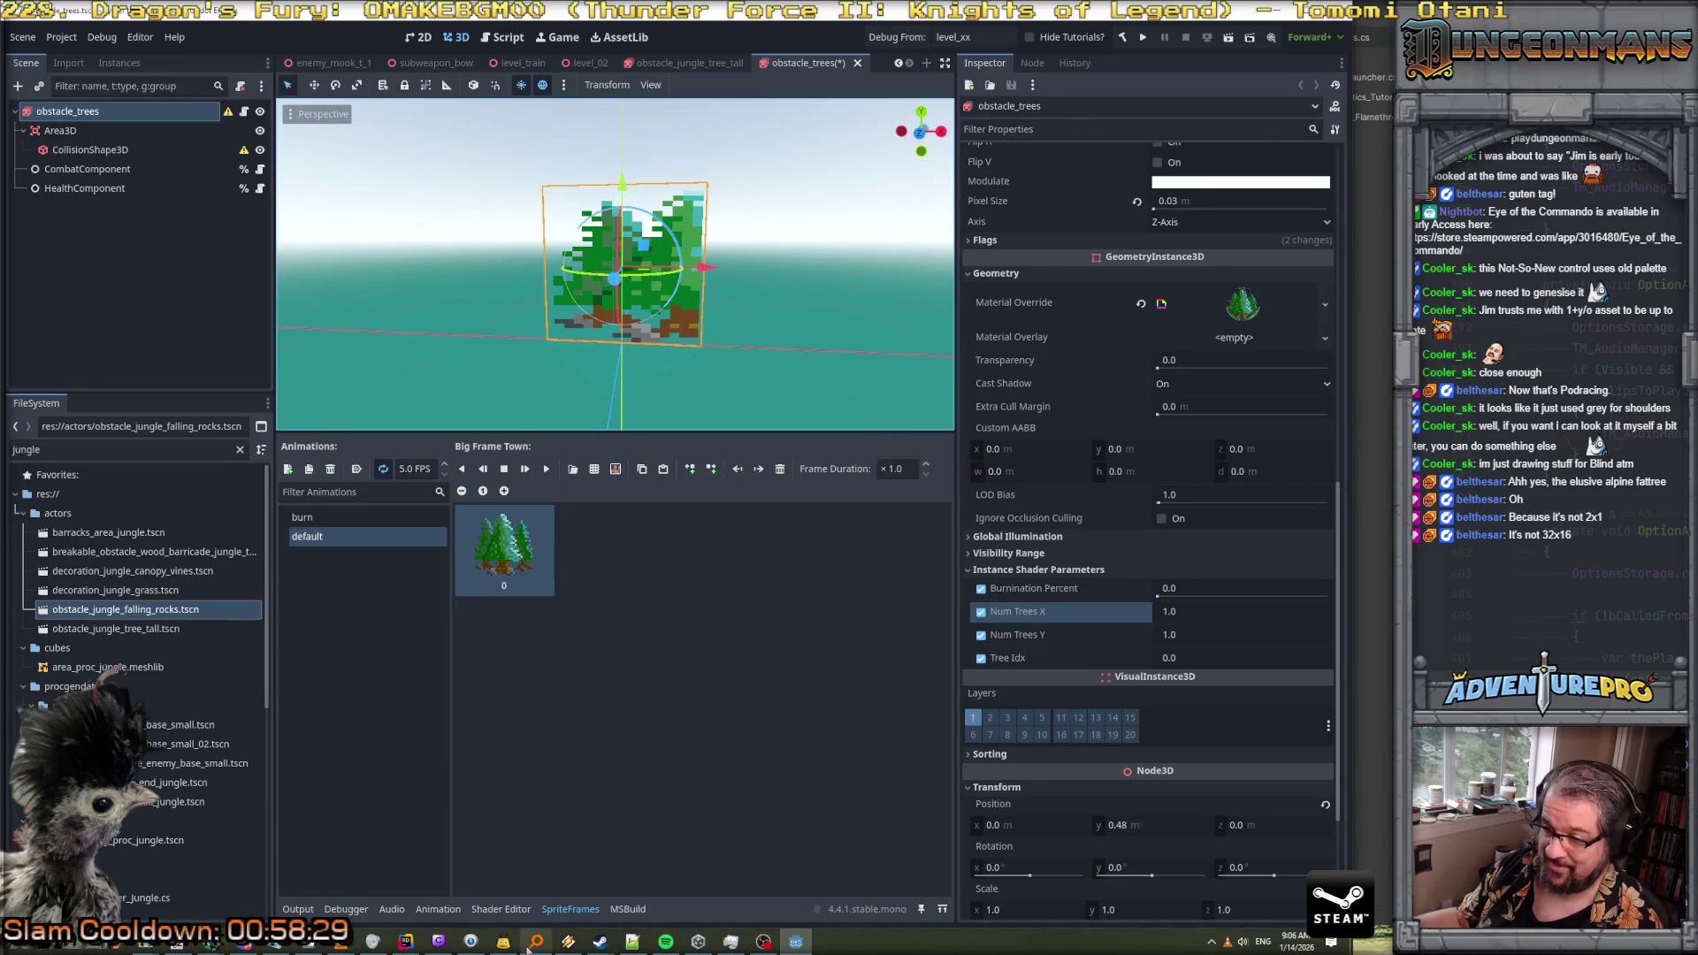
{"action": "left_click", "coordinate": [518, 911]}
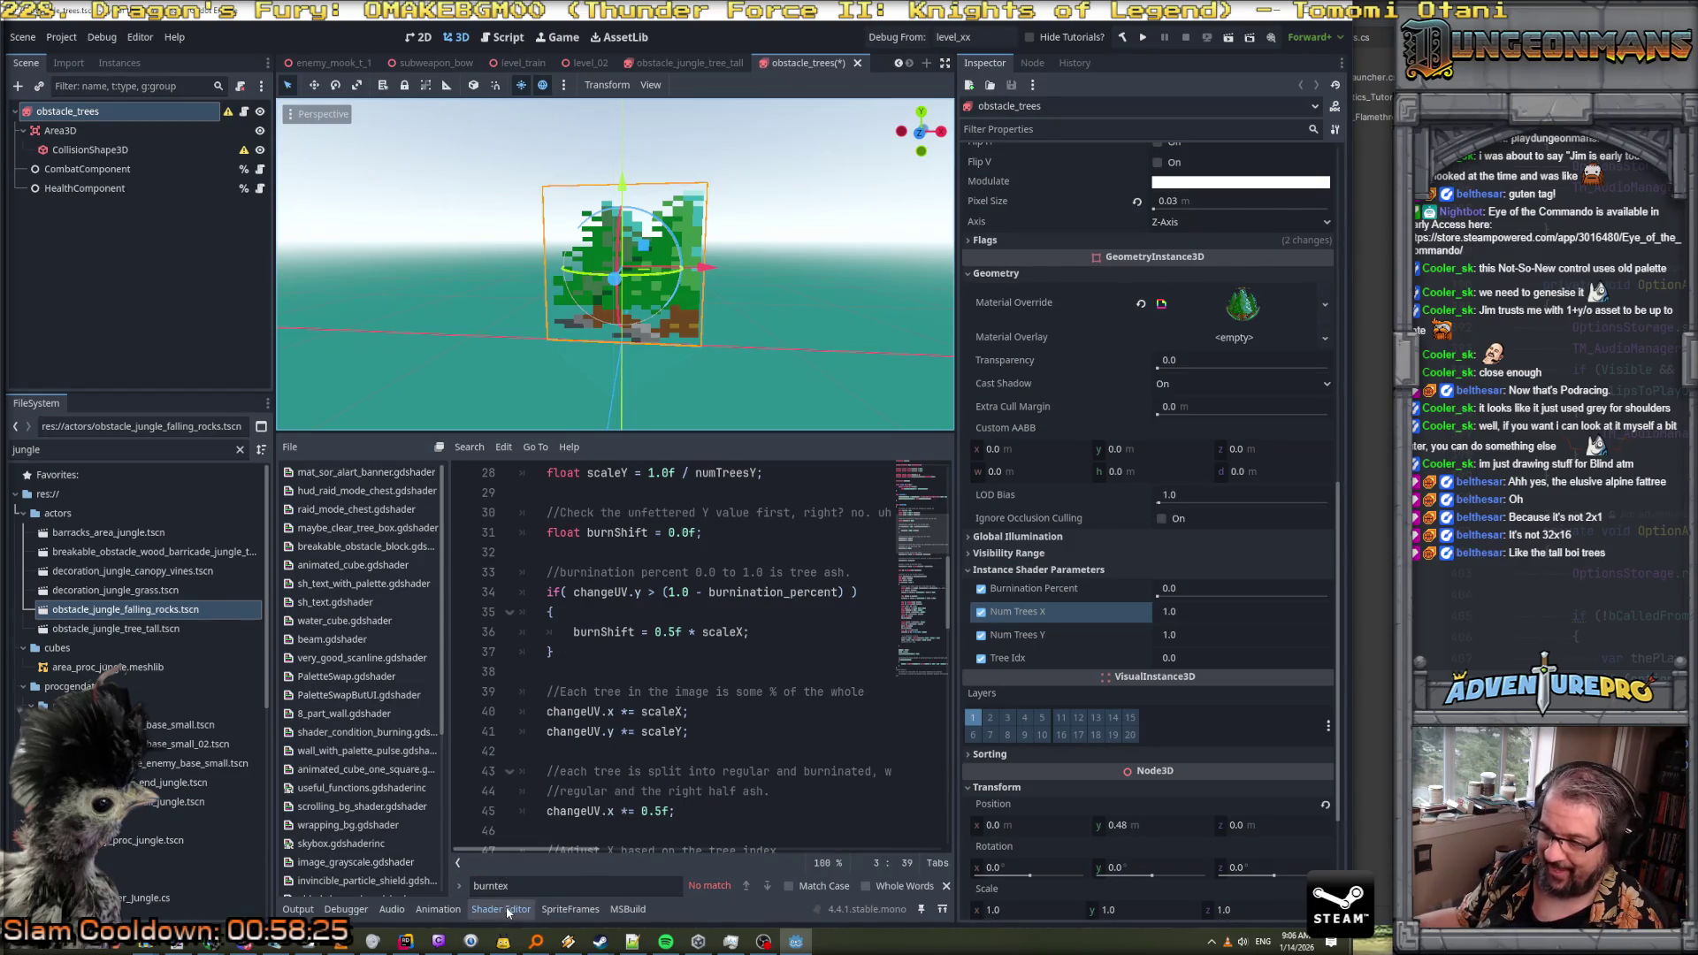
Deselect the tree and resize the panels to give the Shader Editor more room
{"action": "left_click", "coordinate": [575, 424]}
{"action": "left_click_drag", "start_coordinate": [610, 435], "coordinate": [619, 309]}
{"action": "scroll", "coordinate": [651, 495], "scroll_direction": "up", "scroll_amount": 3}
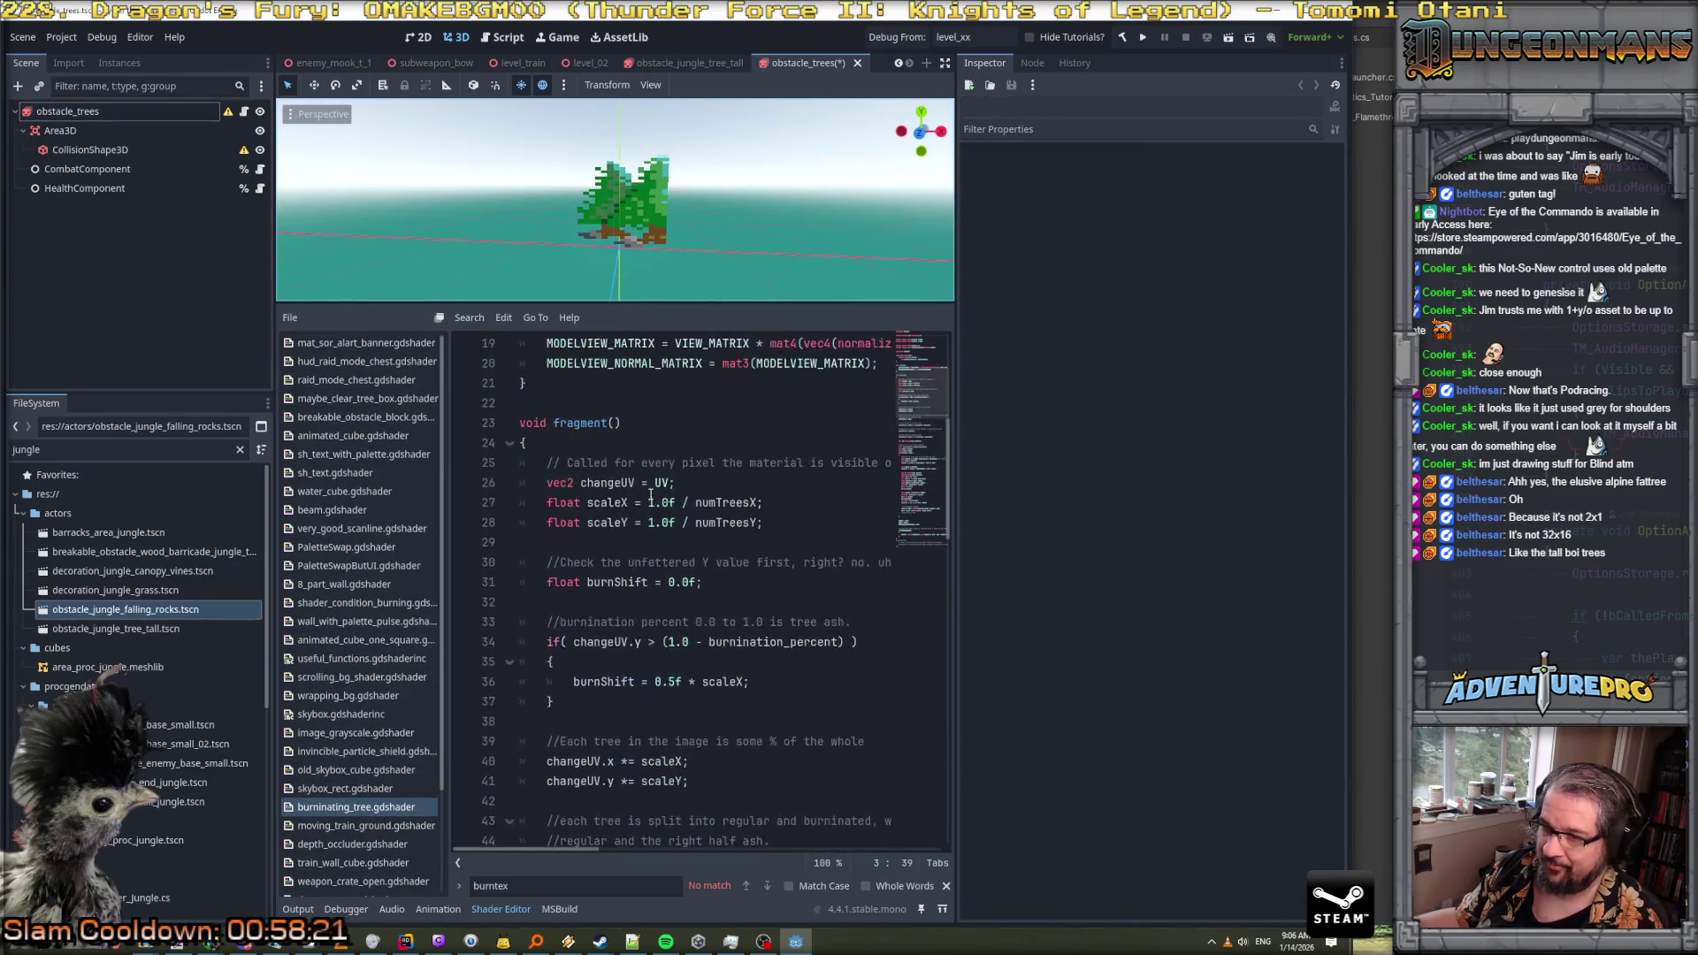
{"action": "left_click_drag", "start_coordinate": [960, 591], "coordinate": [1161, 599]}
{"action": "scroll", "coordinate": [944, 619], "scroll_direction": "up", "scroll_amount": 4}
{"action": "scroll", "coordinate": [944, 619], "scroll_direction": "right", "scroll_amount": 5}
{"action": "scroll", "coordinate": [943, 618], "scroll_direction": "left", "scroll_amount": 5}
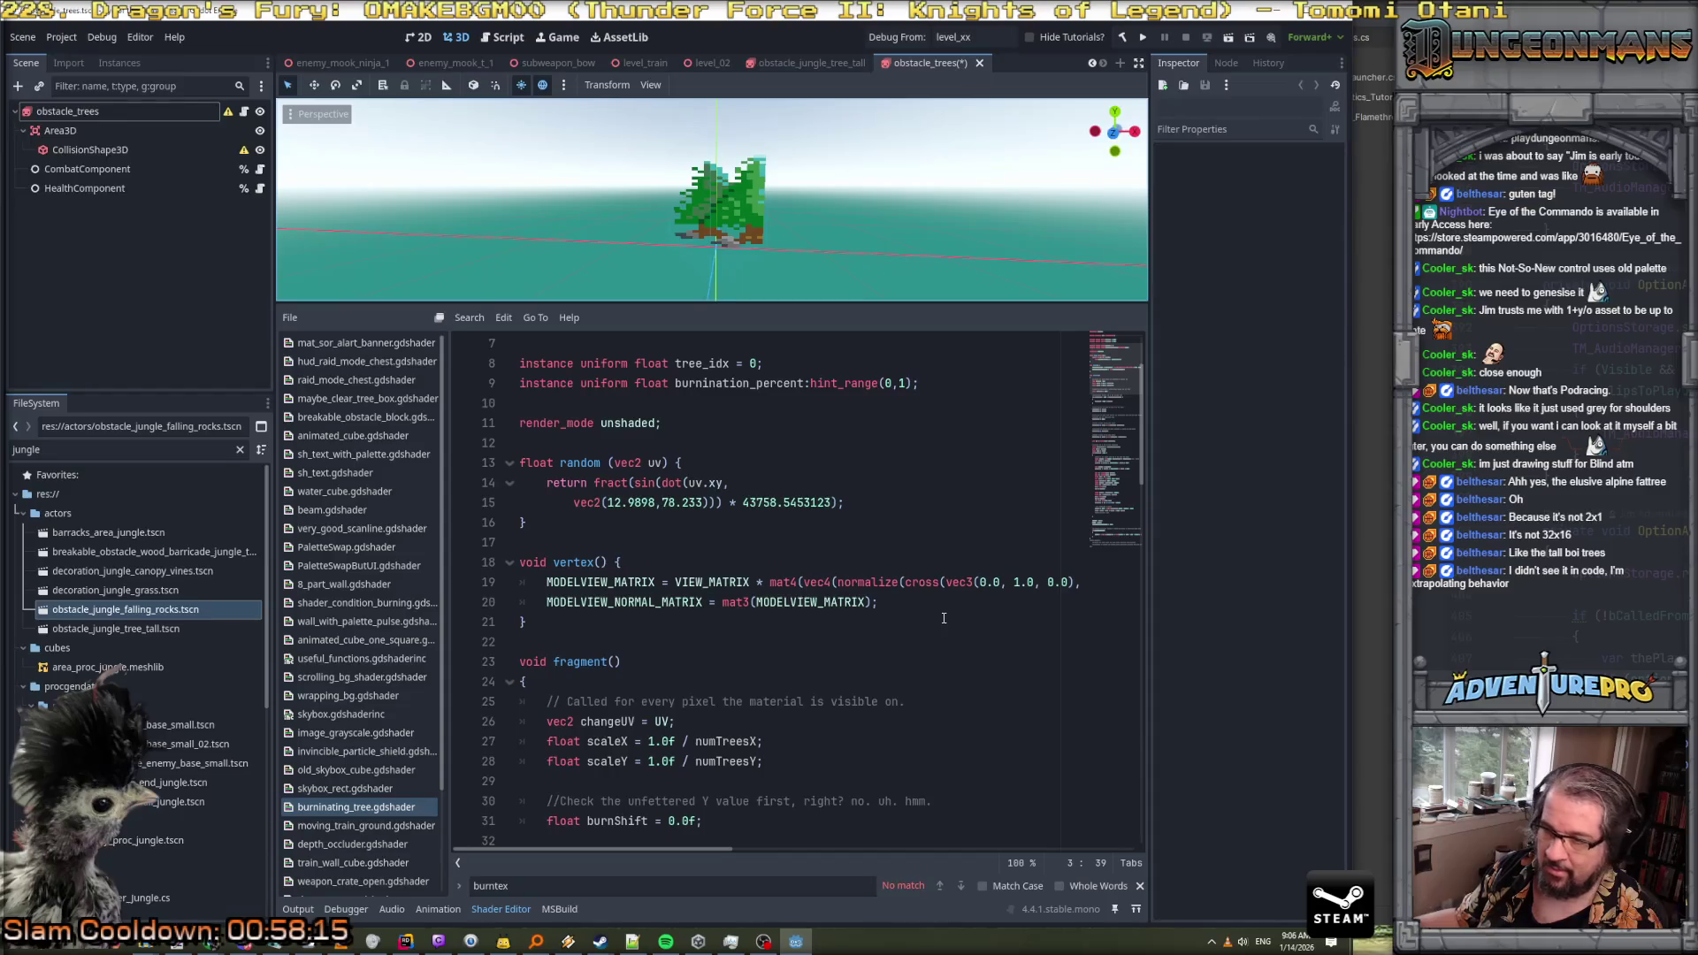
{"action": "scroll", "coordinate": [944, 618], "scroll_direction": "up", "scroll_amount": 3}
{"action": "scroll", "coordinate": [944, 618], "scroll_direction": "down", "scroll_amount": 7}
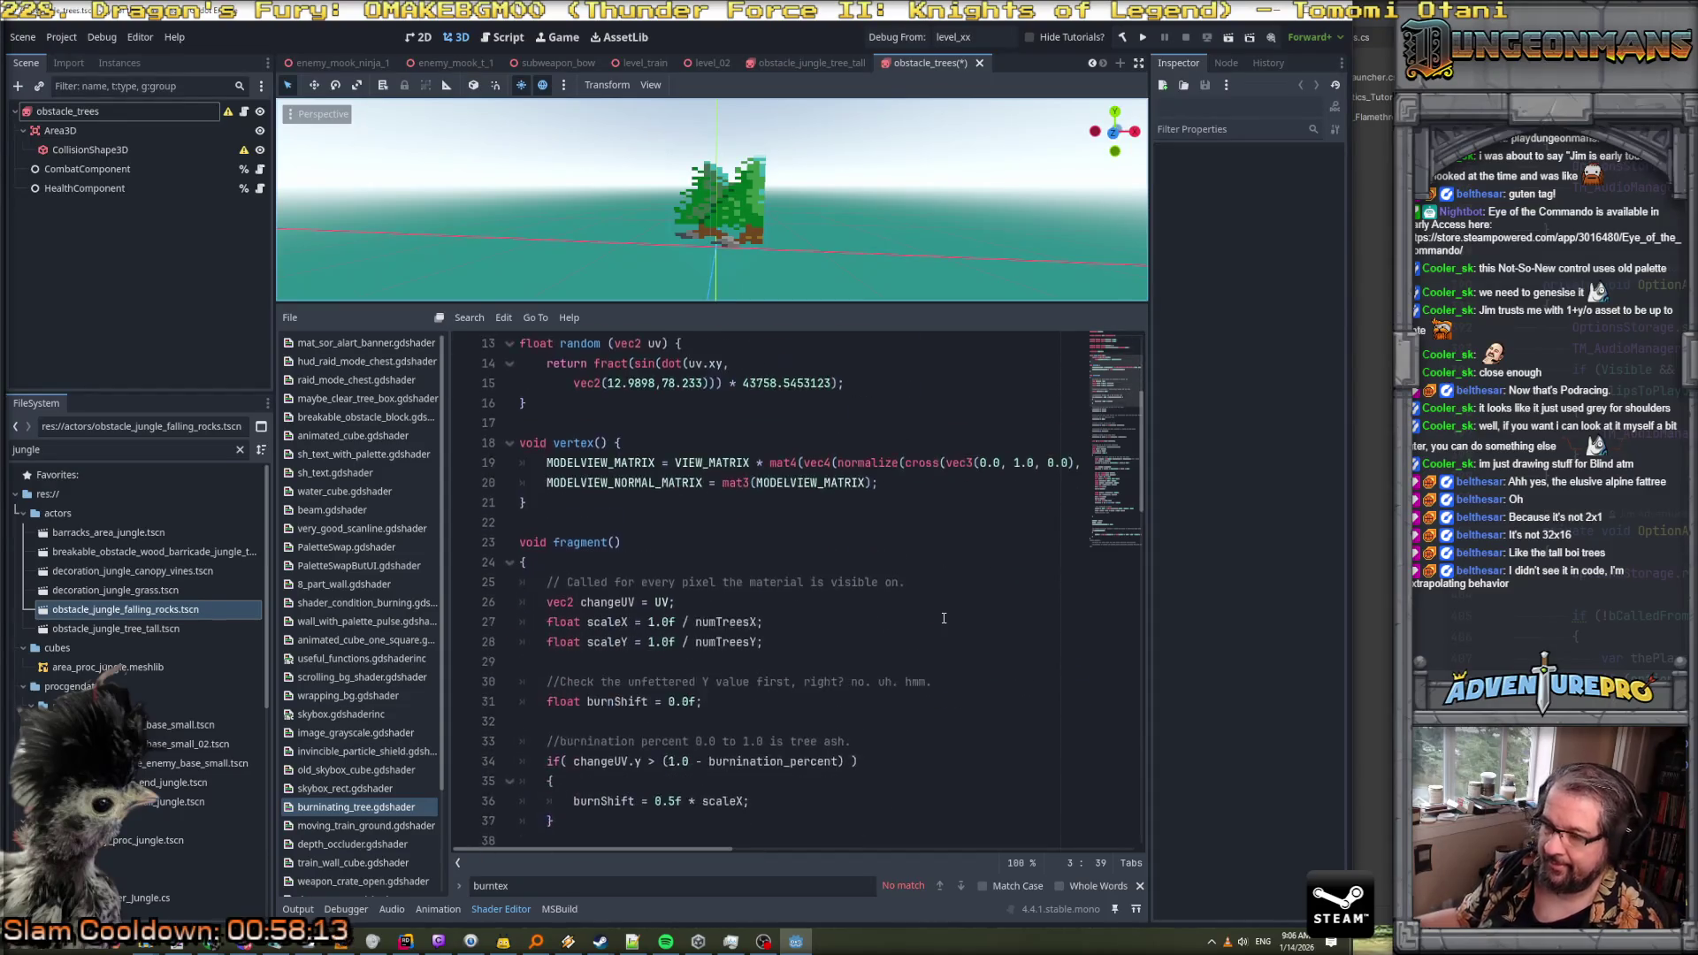
{"action": "scroll", "coordinate": [944, 618], "scroll_direction": "down", "scroll_amount": 5}
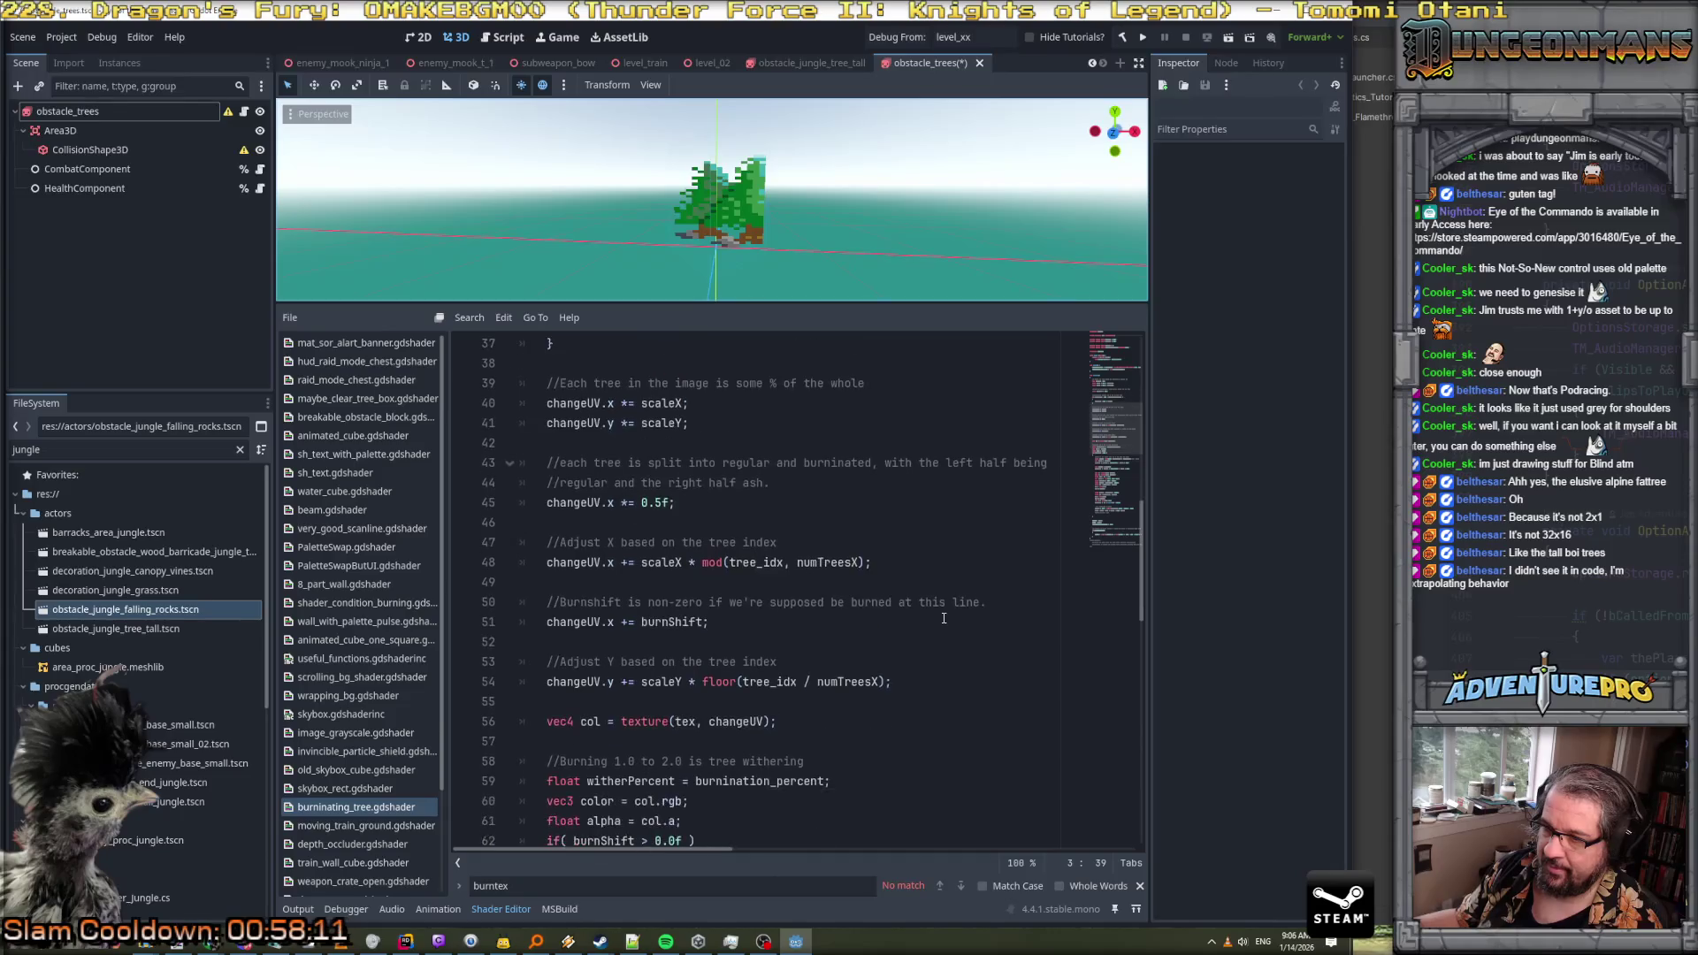
Inspect the scaleX and scaleY definitions and where numTreesY is used
{"action": "left_click", "coordinate": [691, 562]}
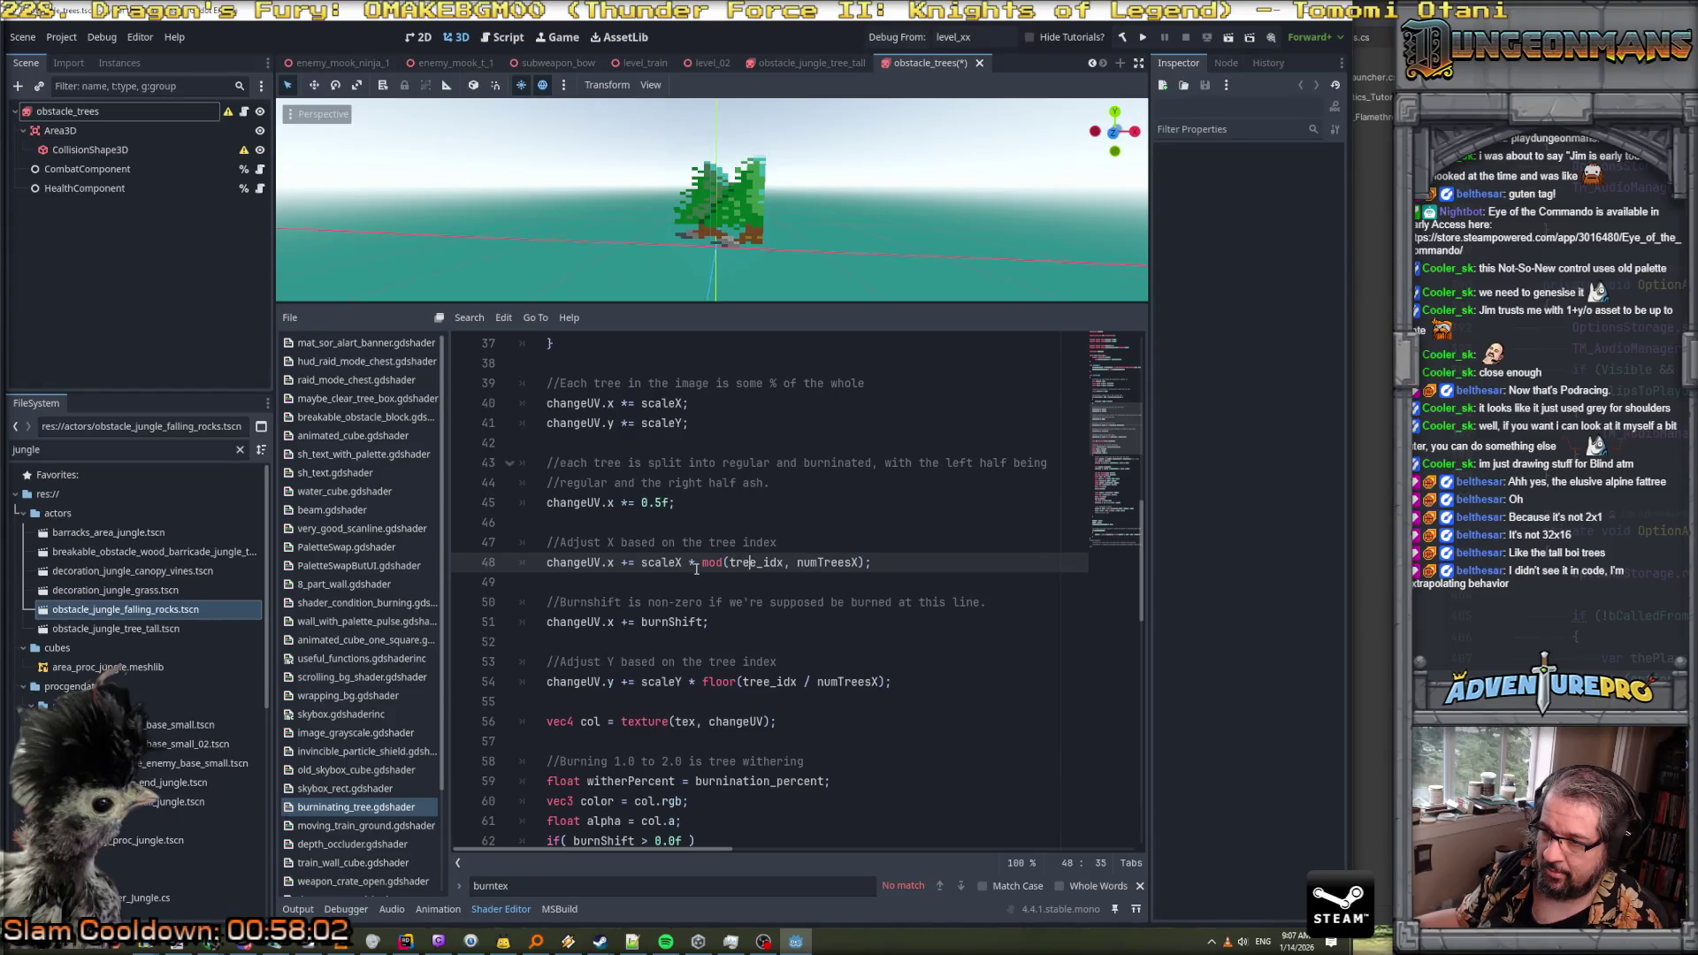
{"action": "scroll", "coordinate": [632, 554], "scroll_direction": "up", "scroll_amount": 1}
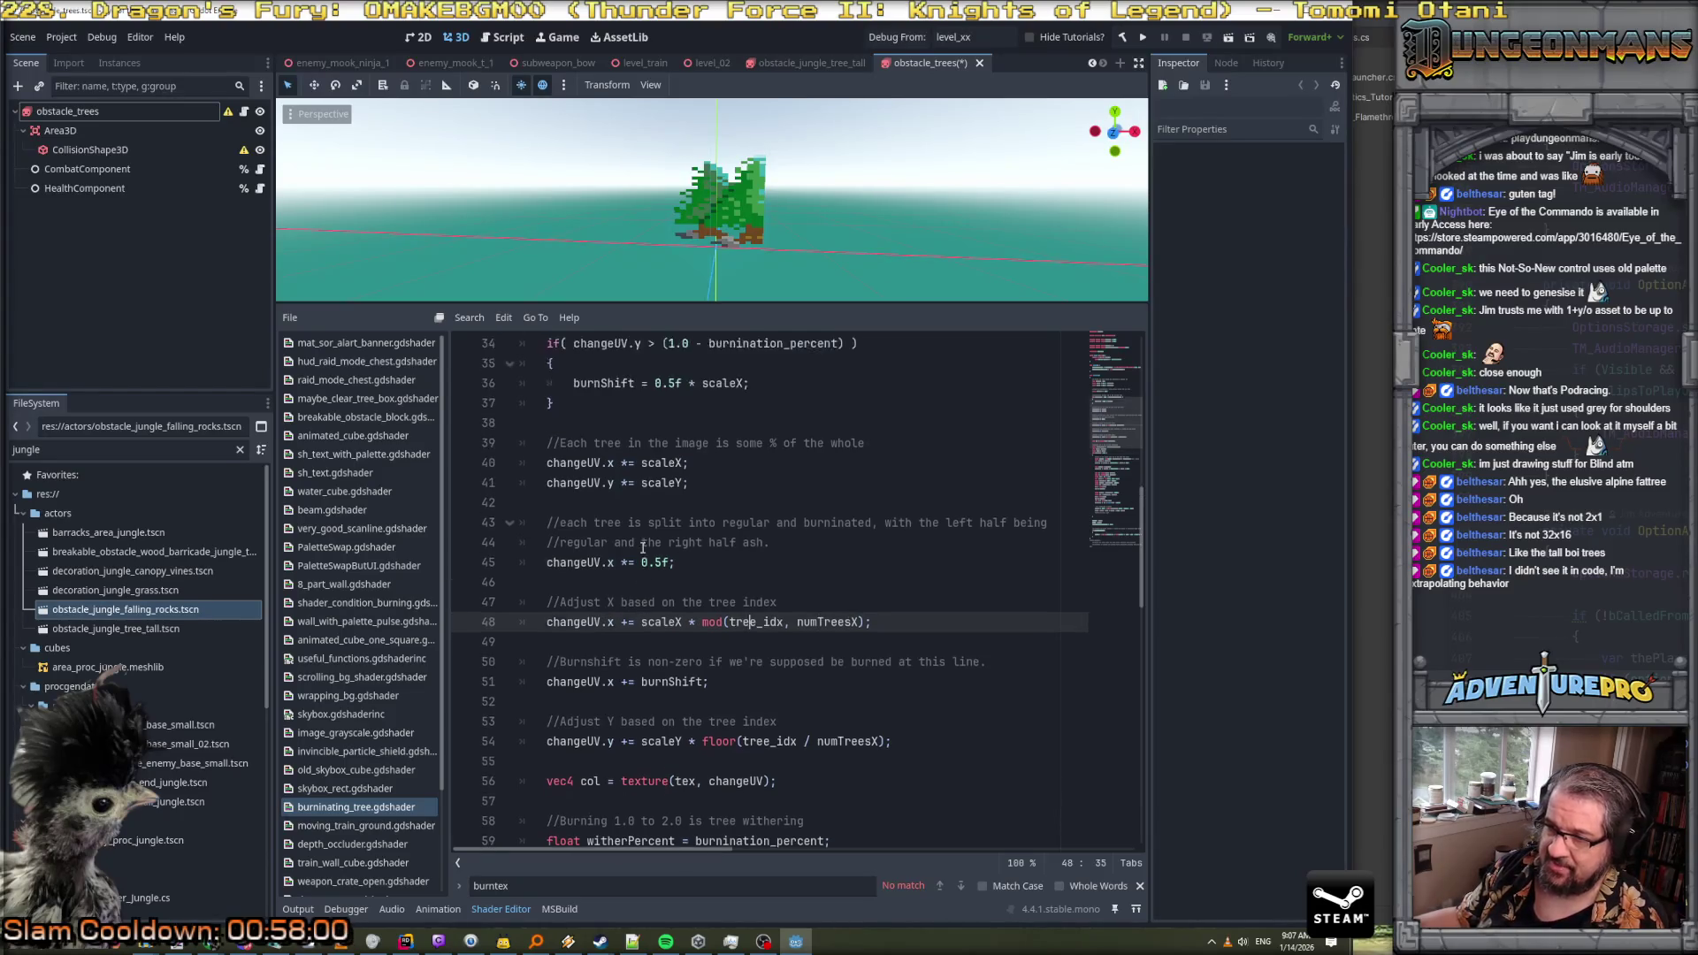
{"action": "scroll", "coordinate": [667, 573], "scroll_direction": "up", "scroll_amount": 1}
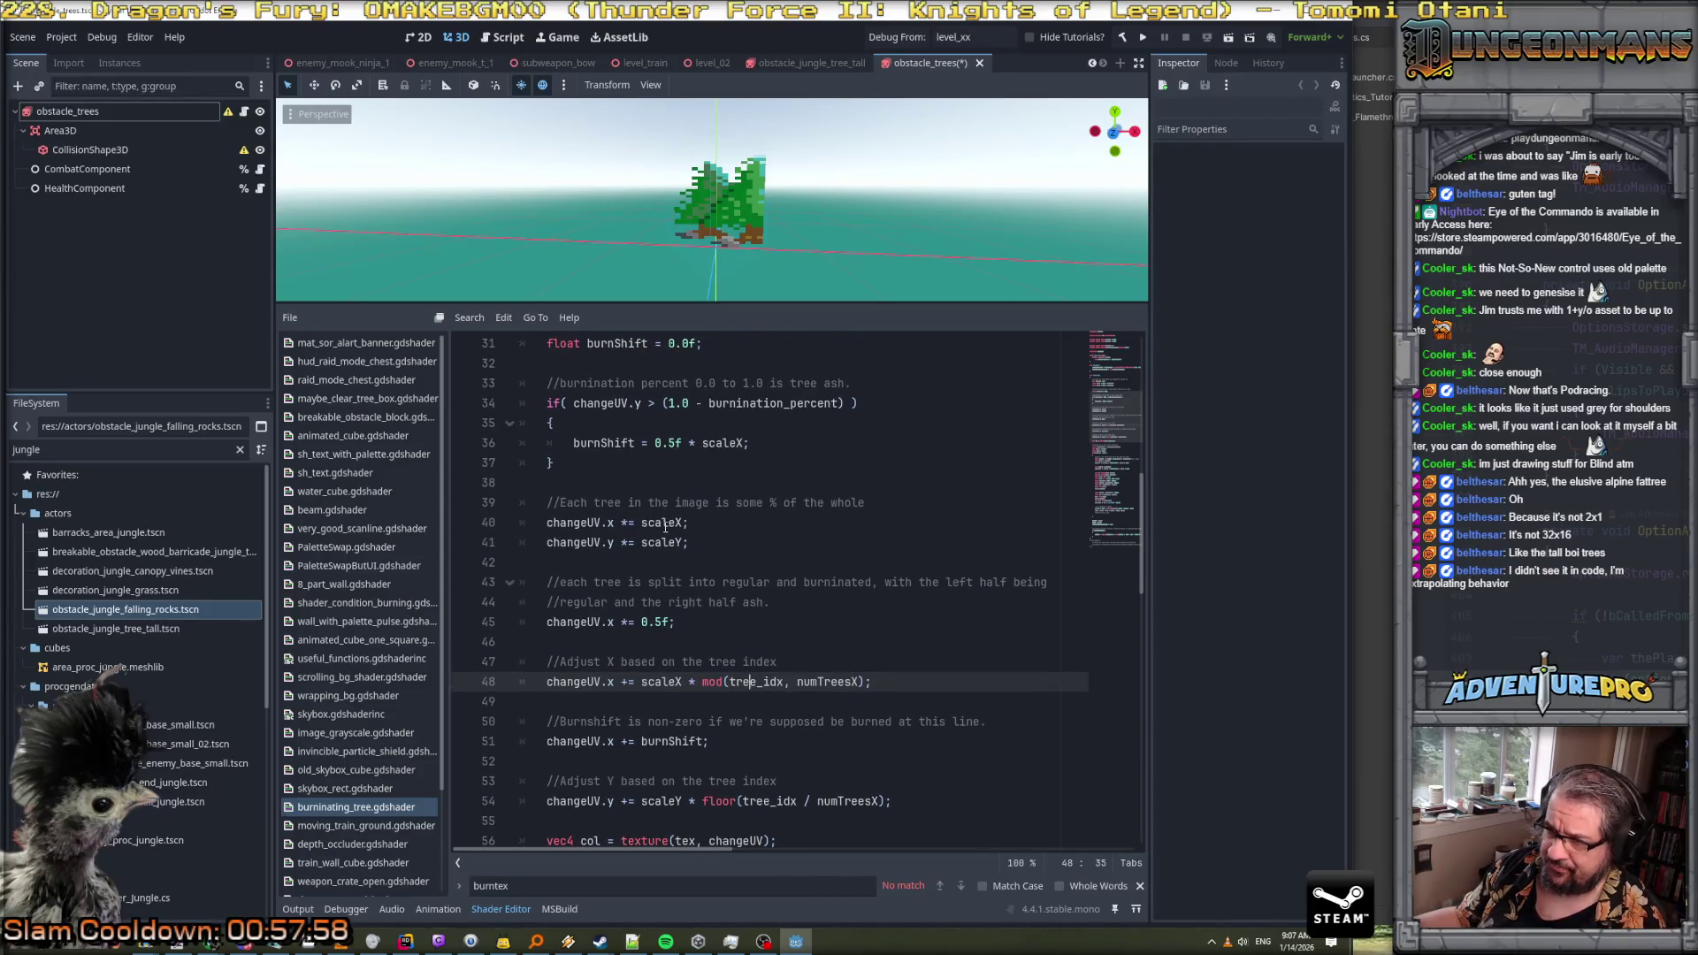
{"action": "scroll", "coordinate": [667, 528], "scroll_direction": "up", "scroll_amount": 4}
{"action": "left_click", "coordinate": [728, 502]}
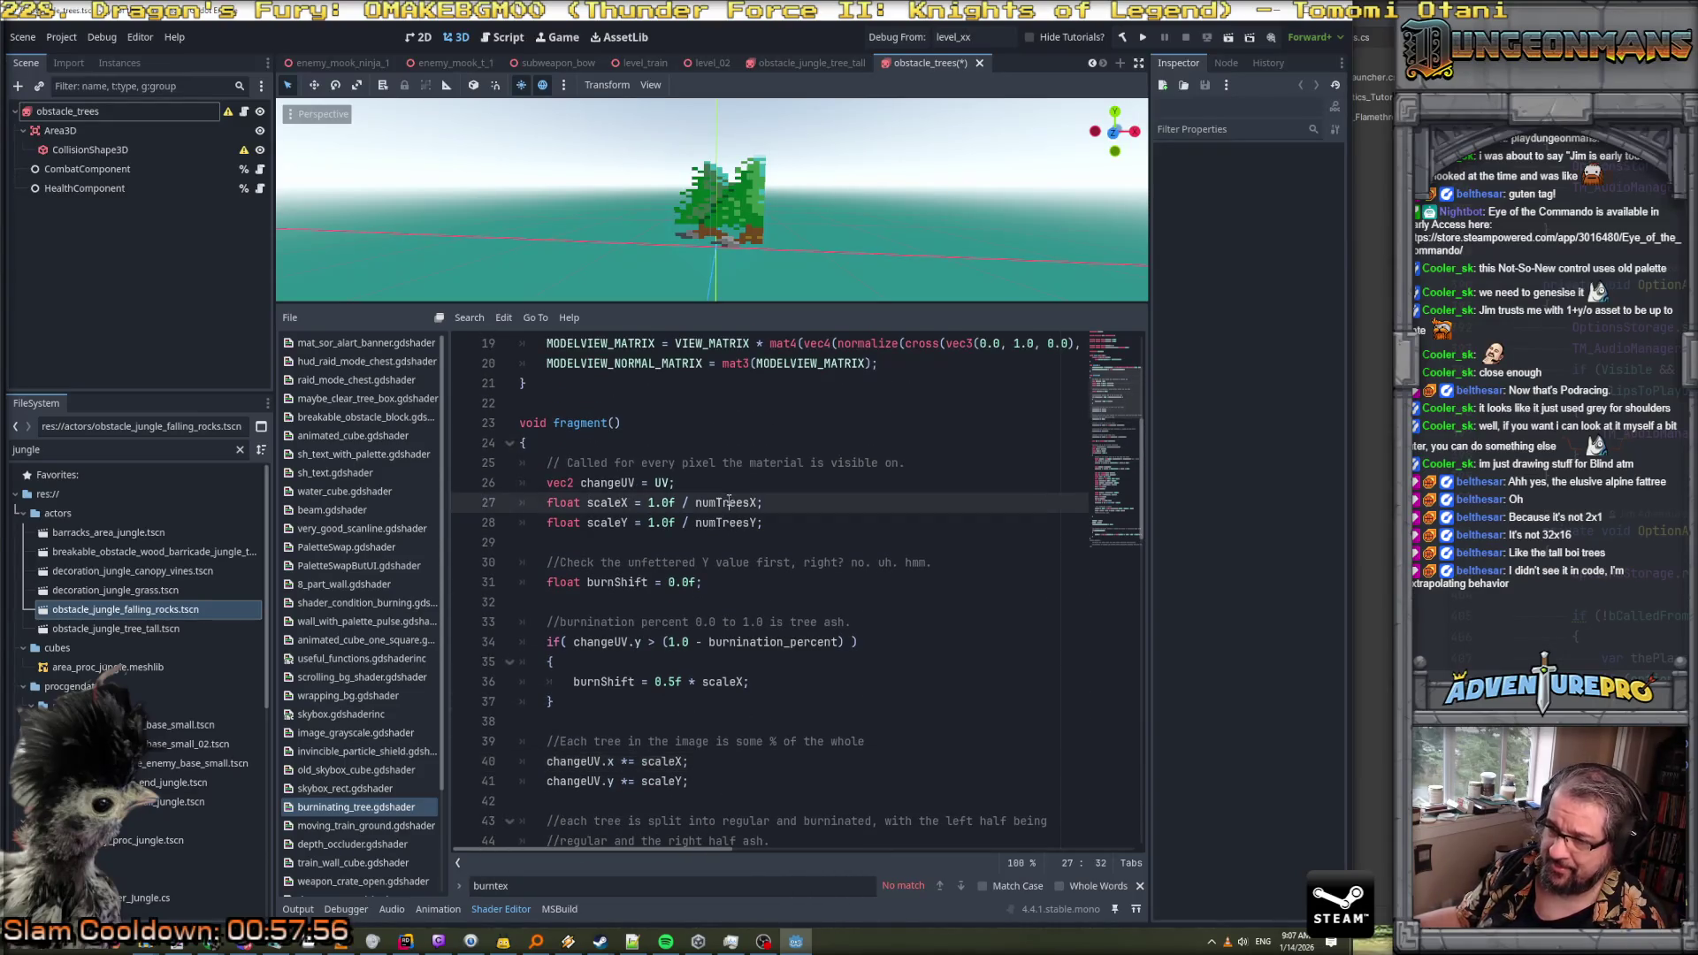
{"action": "double_click", "coordinate": [725, 523]}
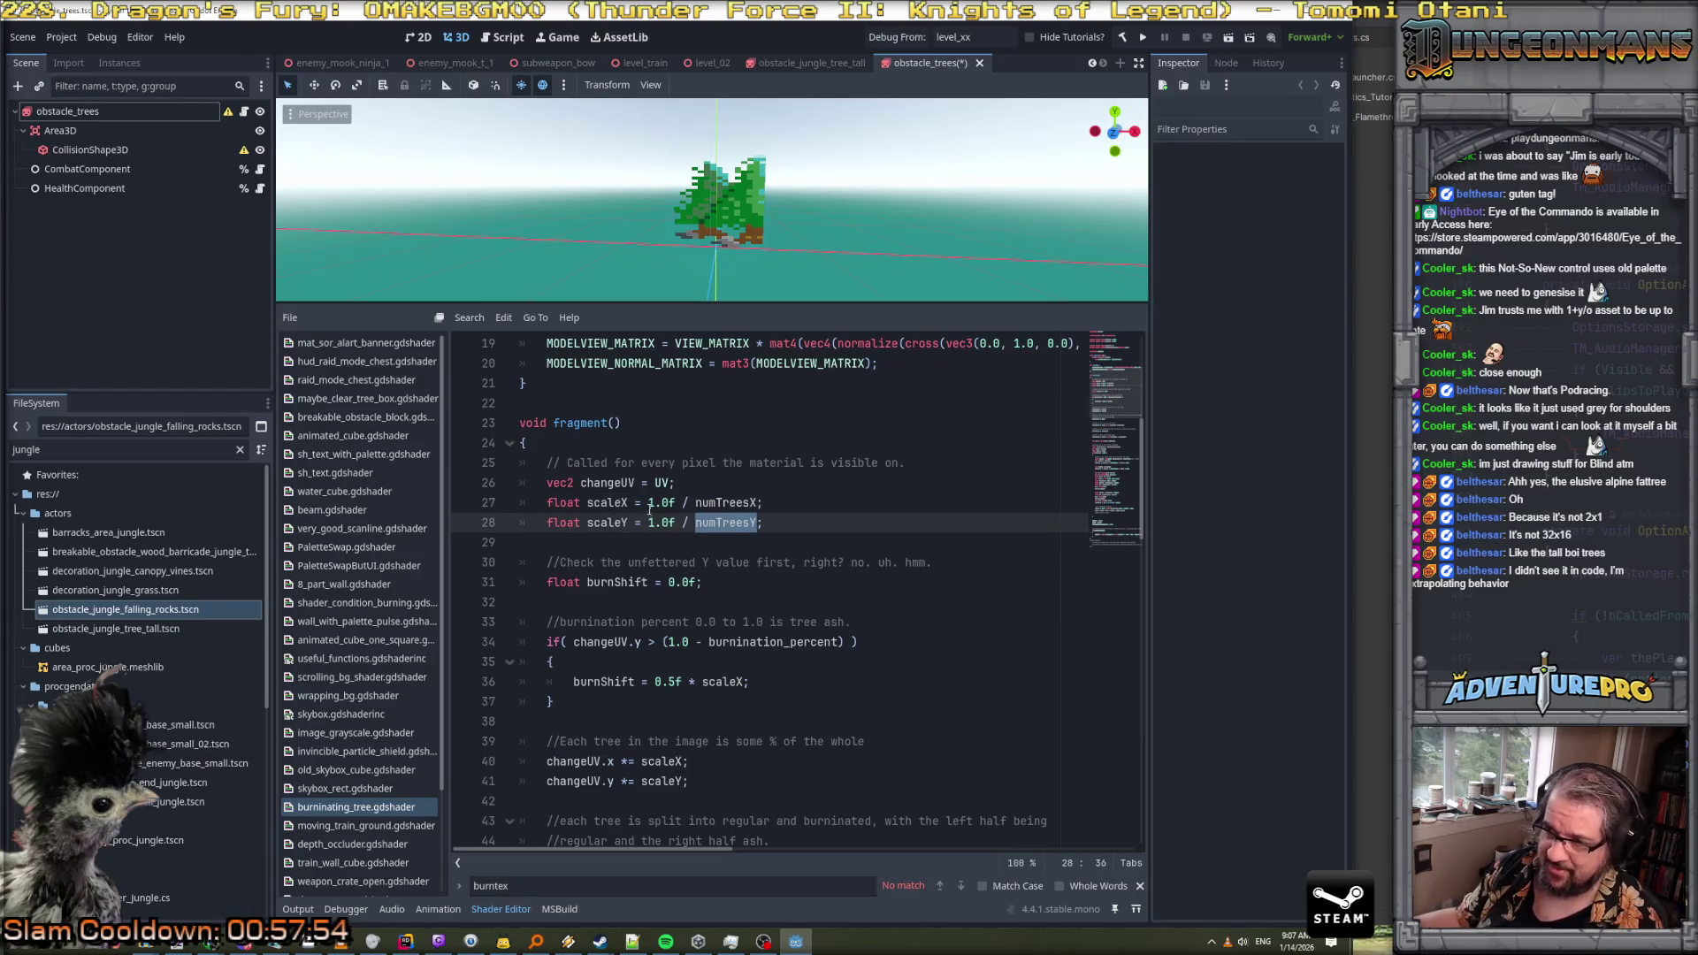
{"action": "left_click", "coordinate": [614, 521]}
{"action": "key", "text": "Up"}
Highlight all uses of scaleX and the changeUV line 45 in the fragment function
{"action": "scroll", "coordinate": [619, 517], "scroll_direction": "down", "scroll_amount": 3}
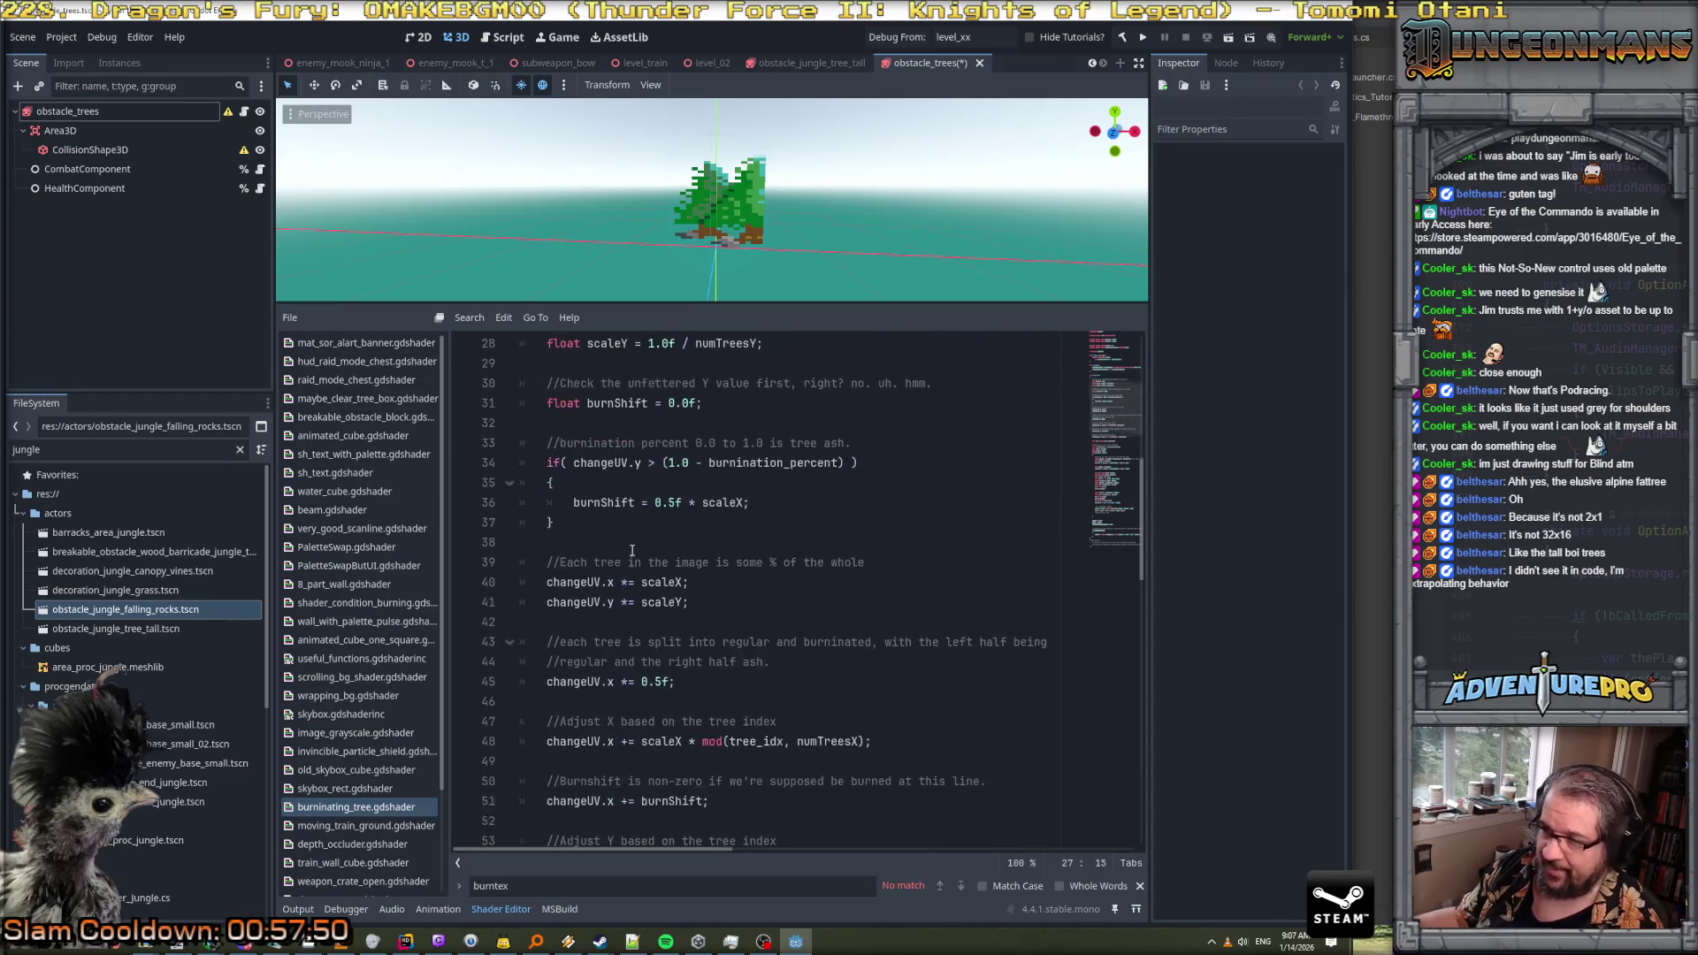
{"action": "left_click", "coordinate": [592, 587]}
{"action": "scroll", "coordinate": [619, 548], "scroll_direction": "up", "scroll_amount": 2}
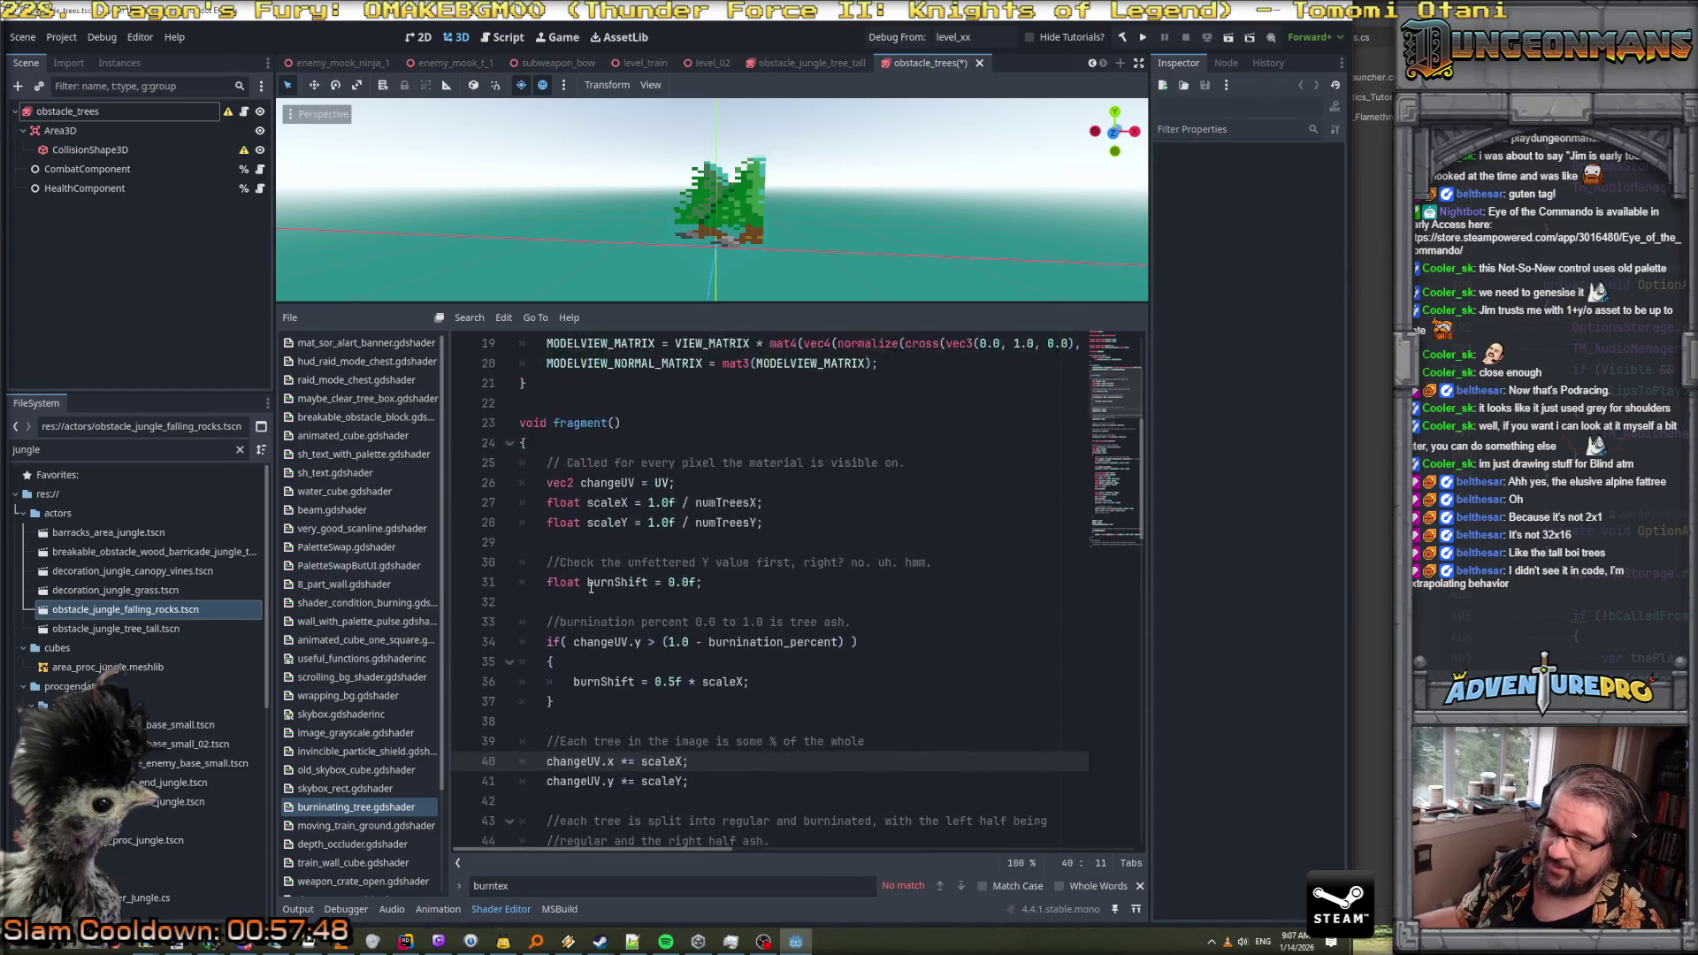
{"action": "scroll", "coordinate": [633, 516], "scroll_direction": "down", "scroll_amount": 1}
{"action": "double_click", "coordinate": [663, 642]}
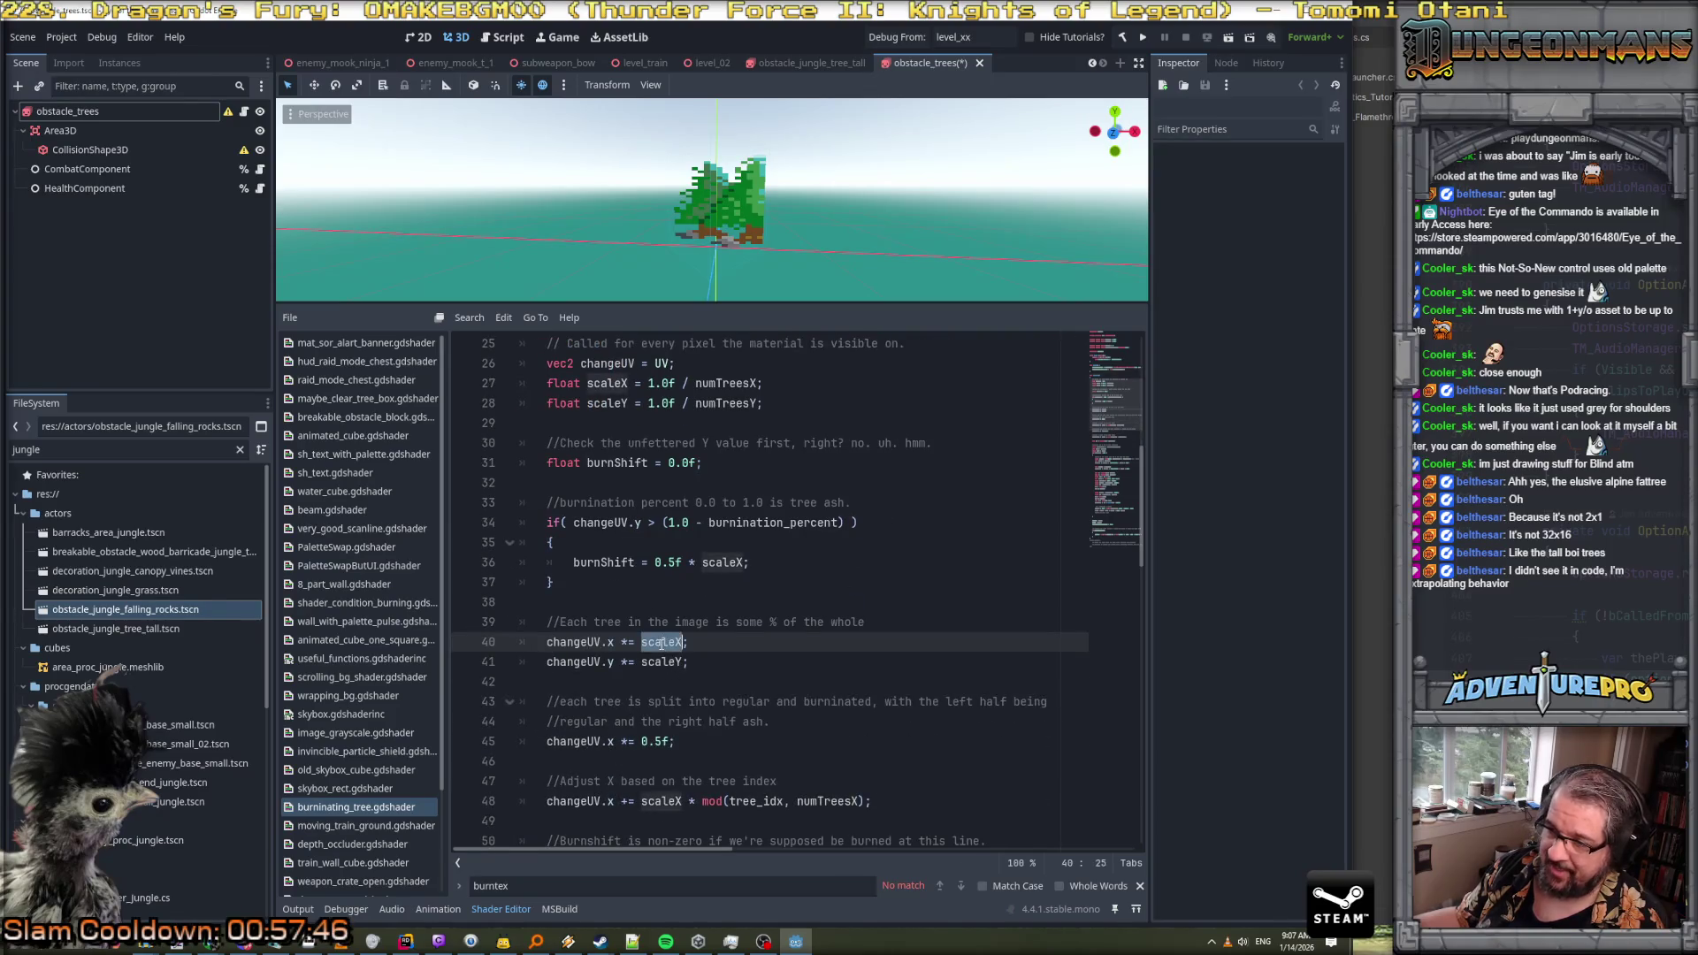
{"action": "scroll", "coordinate": [663, 642], "scroll_direction": "down", "scroll_amount": 1}
{"action": "double_click", "coordinate": [665, 684]}
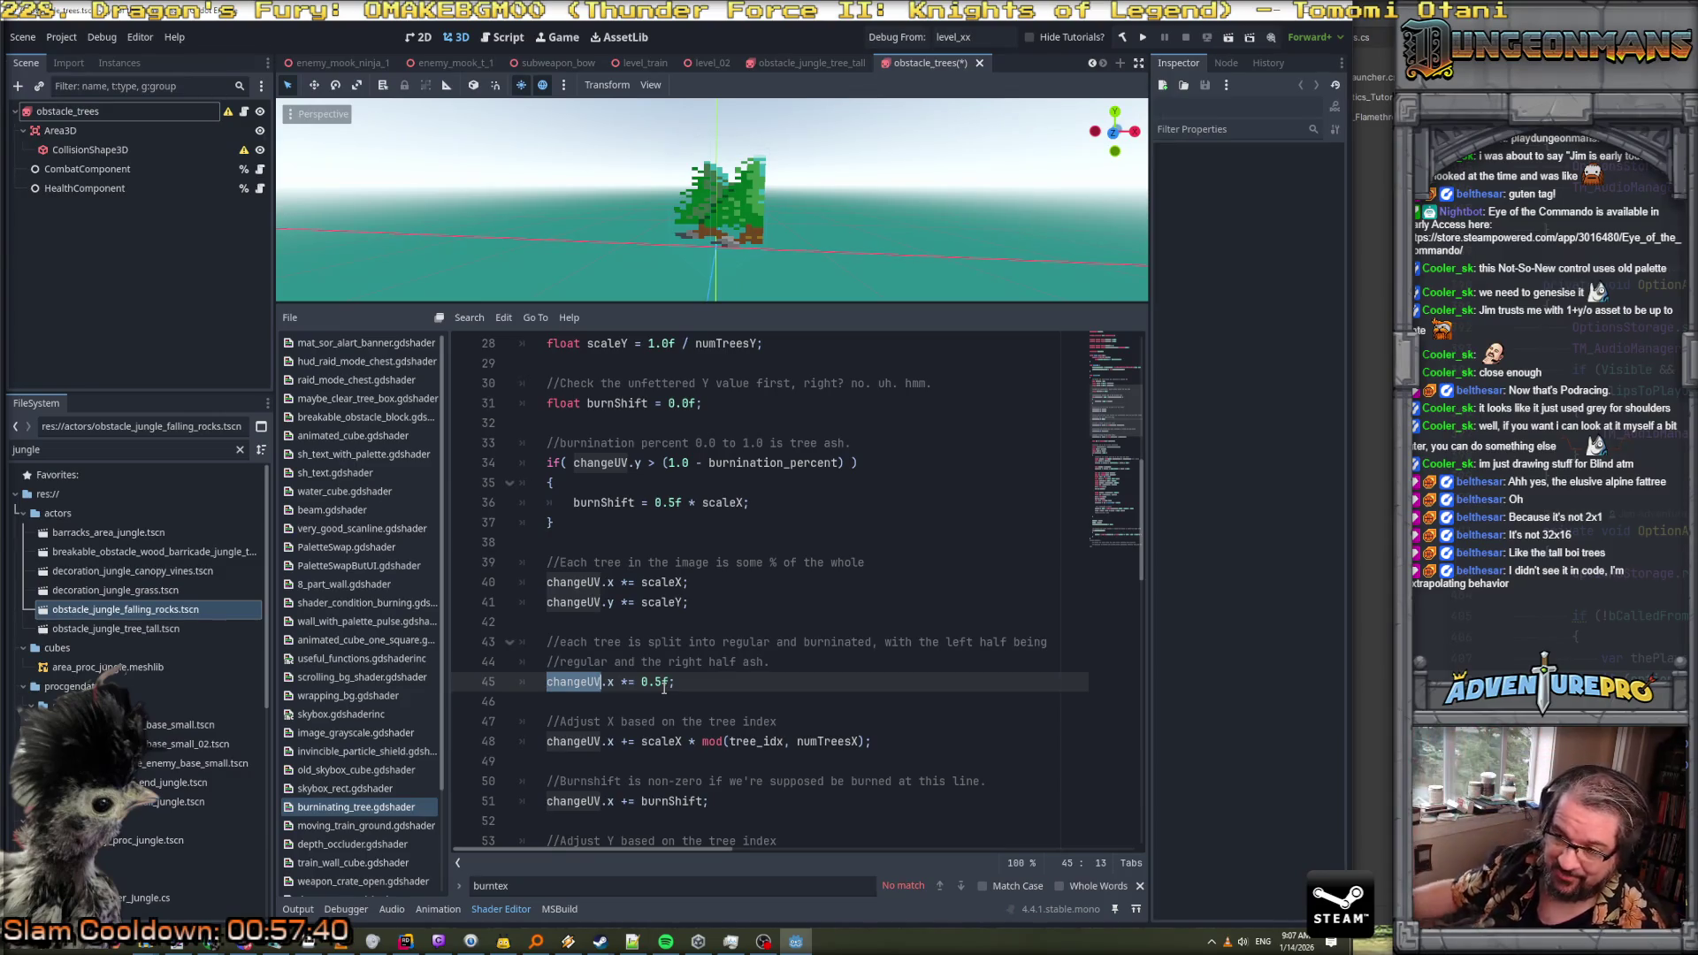
{"action": "scroll", "coordinate": [663, 687], "scroll_direction": "down", "scroll_amount": 2}
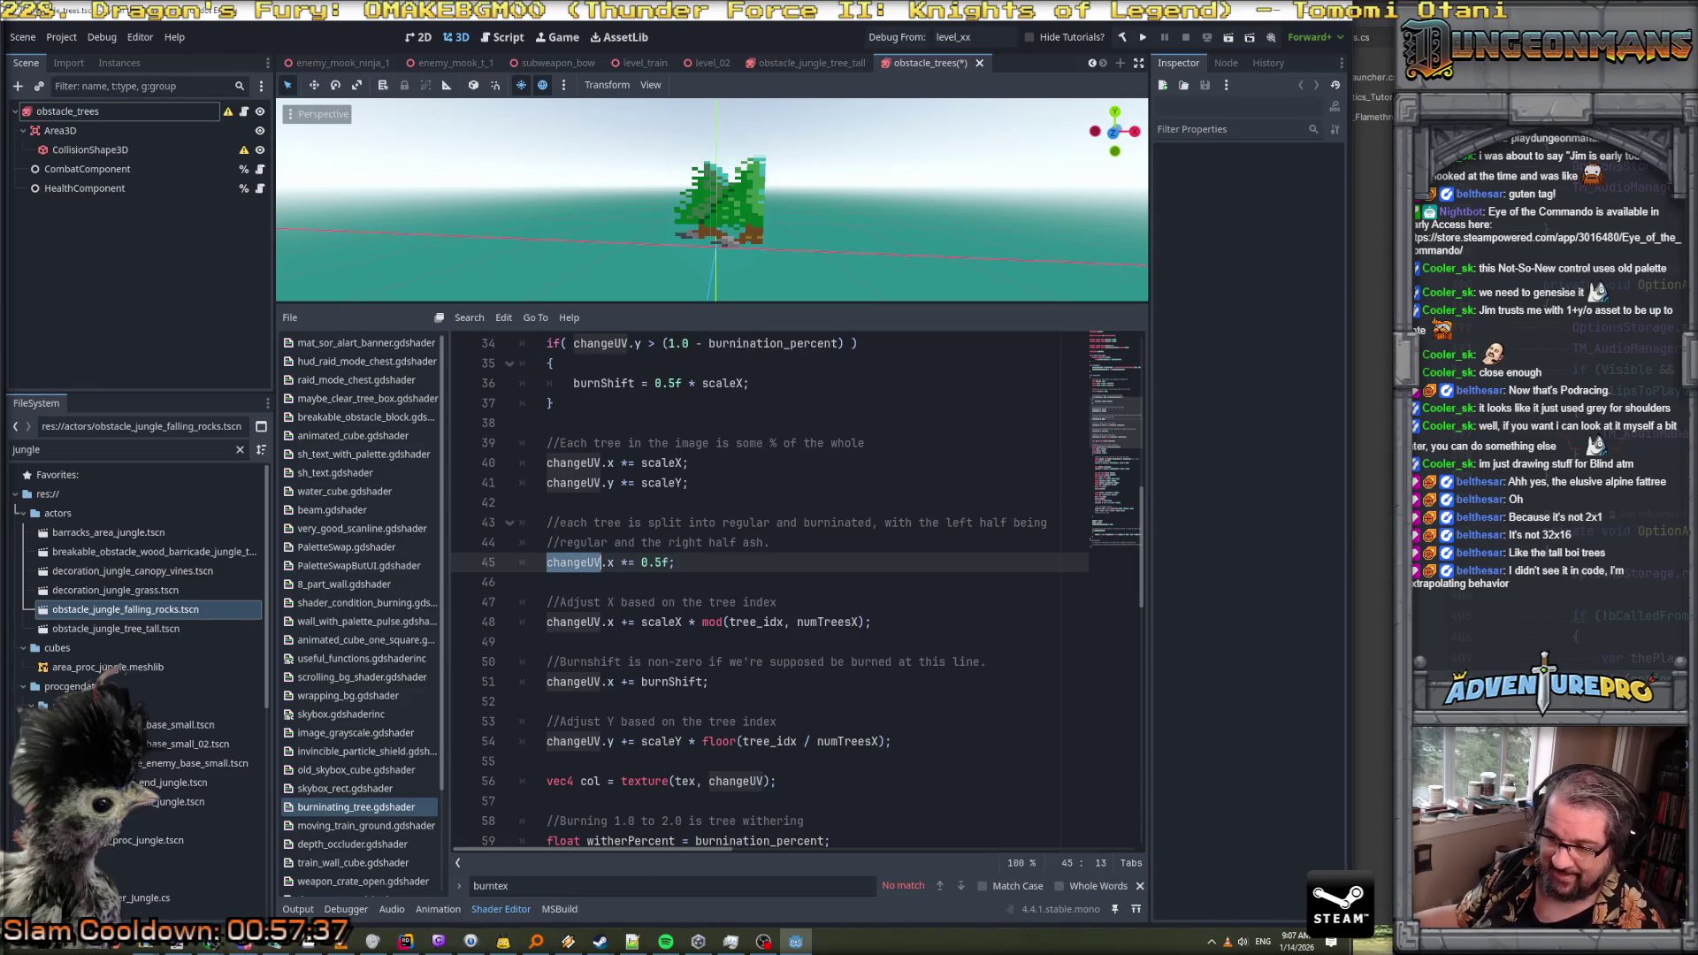
Annotate the green and burnt trees on the sprite sheet in Aseprite, then undo the strokes
{"action": "left_click", "coordinate": [307, 943]}
{"action": "mouse_move", "coordinate": [801, 346]}
{"action": "left_mouse_down"}
{"action": "mouse_move", "coordinate": [751, 375]}
{"action": "mouse_move", "coordinate": [774, 376]}
{"action": "left_mouse_up"}
{"action": "mouse_move", "coordinate": [1048, 389]}
{"action": "left_mouse_down"}
{"action": "mouse_move", "coordinate": [1017, 353]}
{"action": "mouse_move", "coordinate": [1001, 393]}
{"action": "left_mouse_up"}
{"action": "key", "text": "ctrl+z"}
{"action": "key", "text": "ctrl+z"}
{"action": "key", "text": "alt+Tab"}
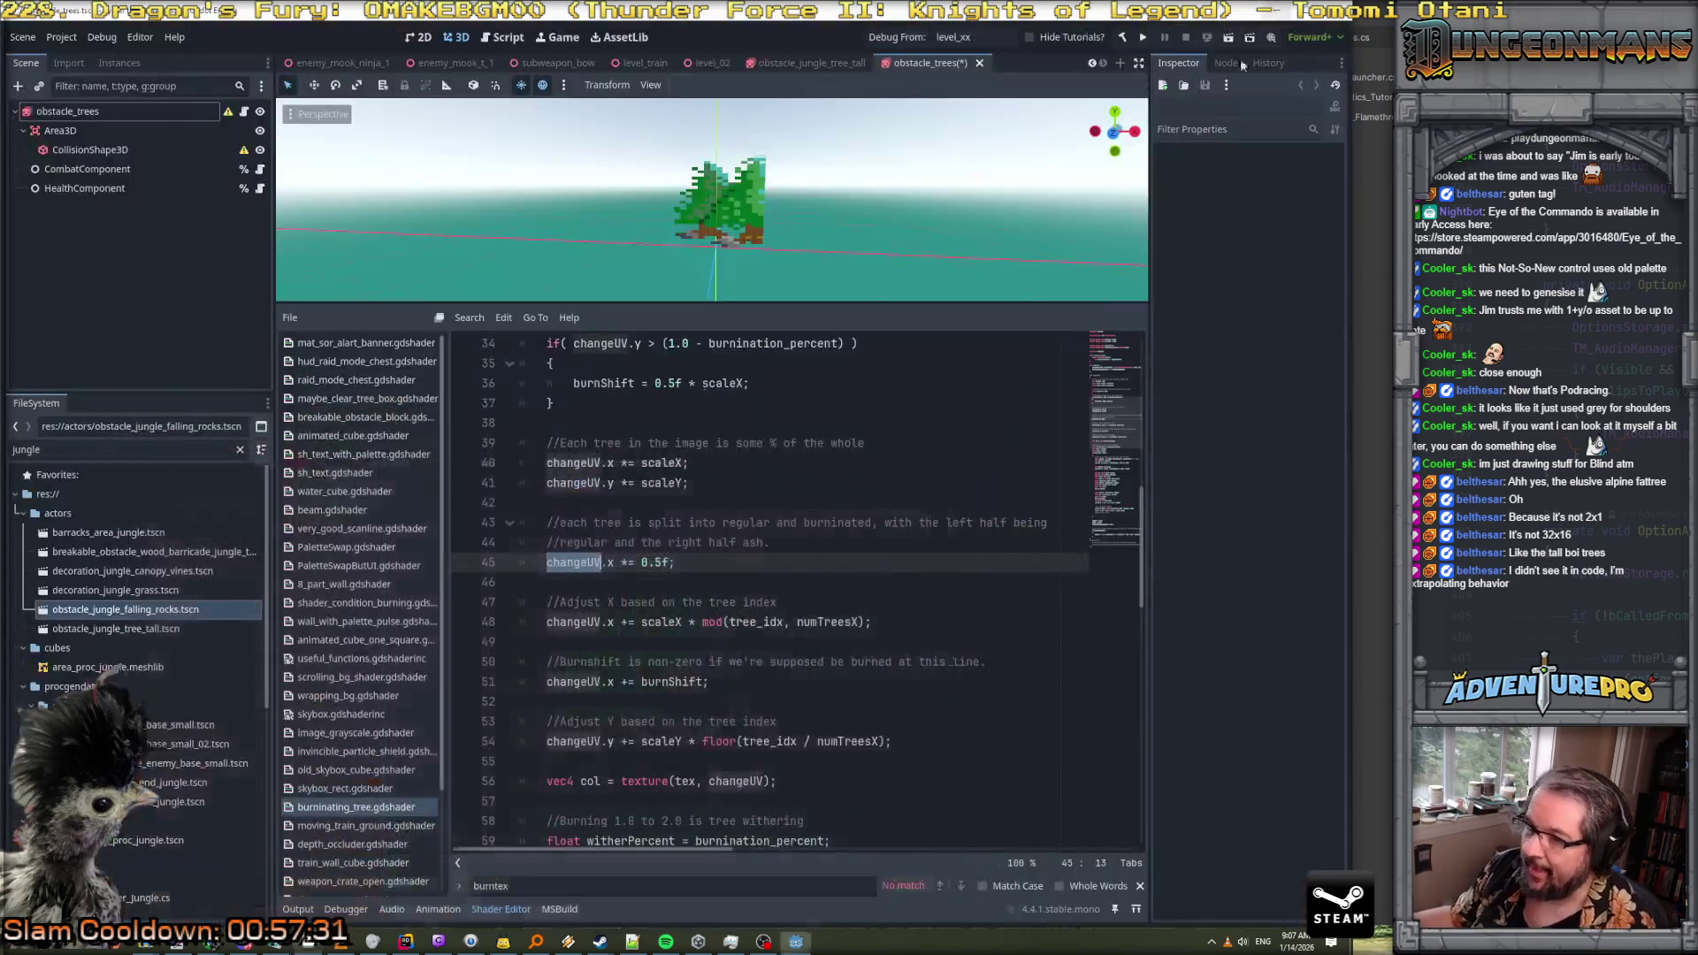
Review the X tree offset line using numTreesX, the burnShift line and the burnination check
{"action": "scroll", "coordinate": [684, 620], "scroll_direction": "down", "scroll_amount": 1}
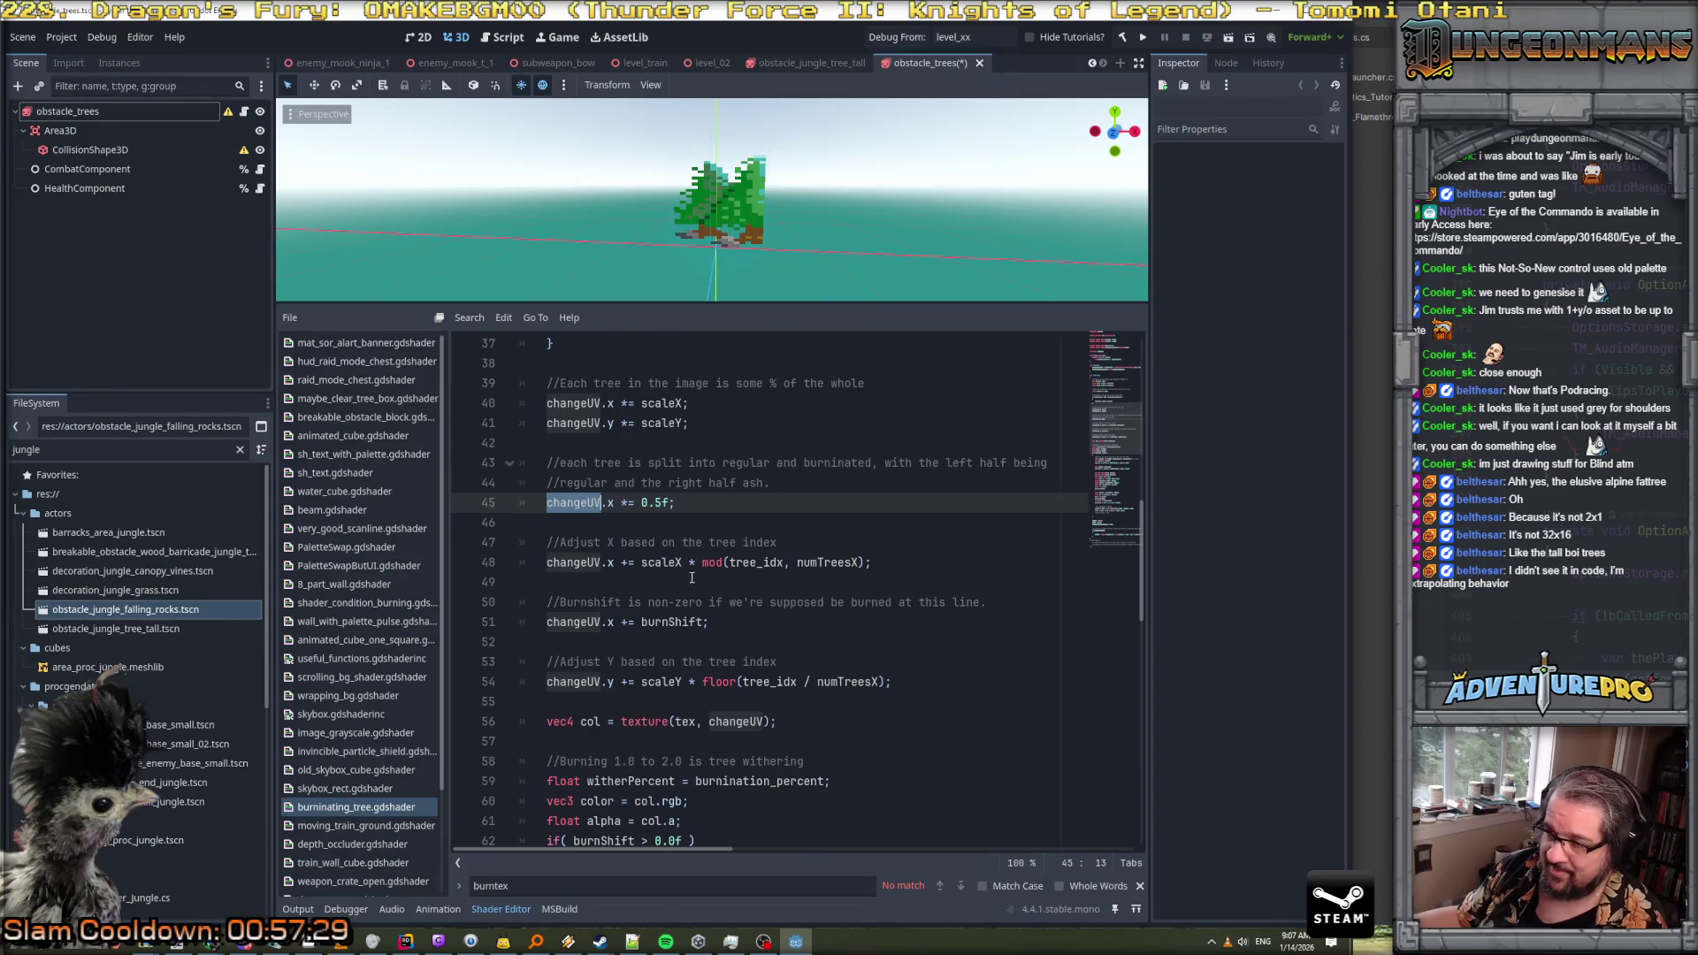
{"action": "left_click", "coordinate": [657, 564]}
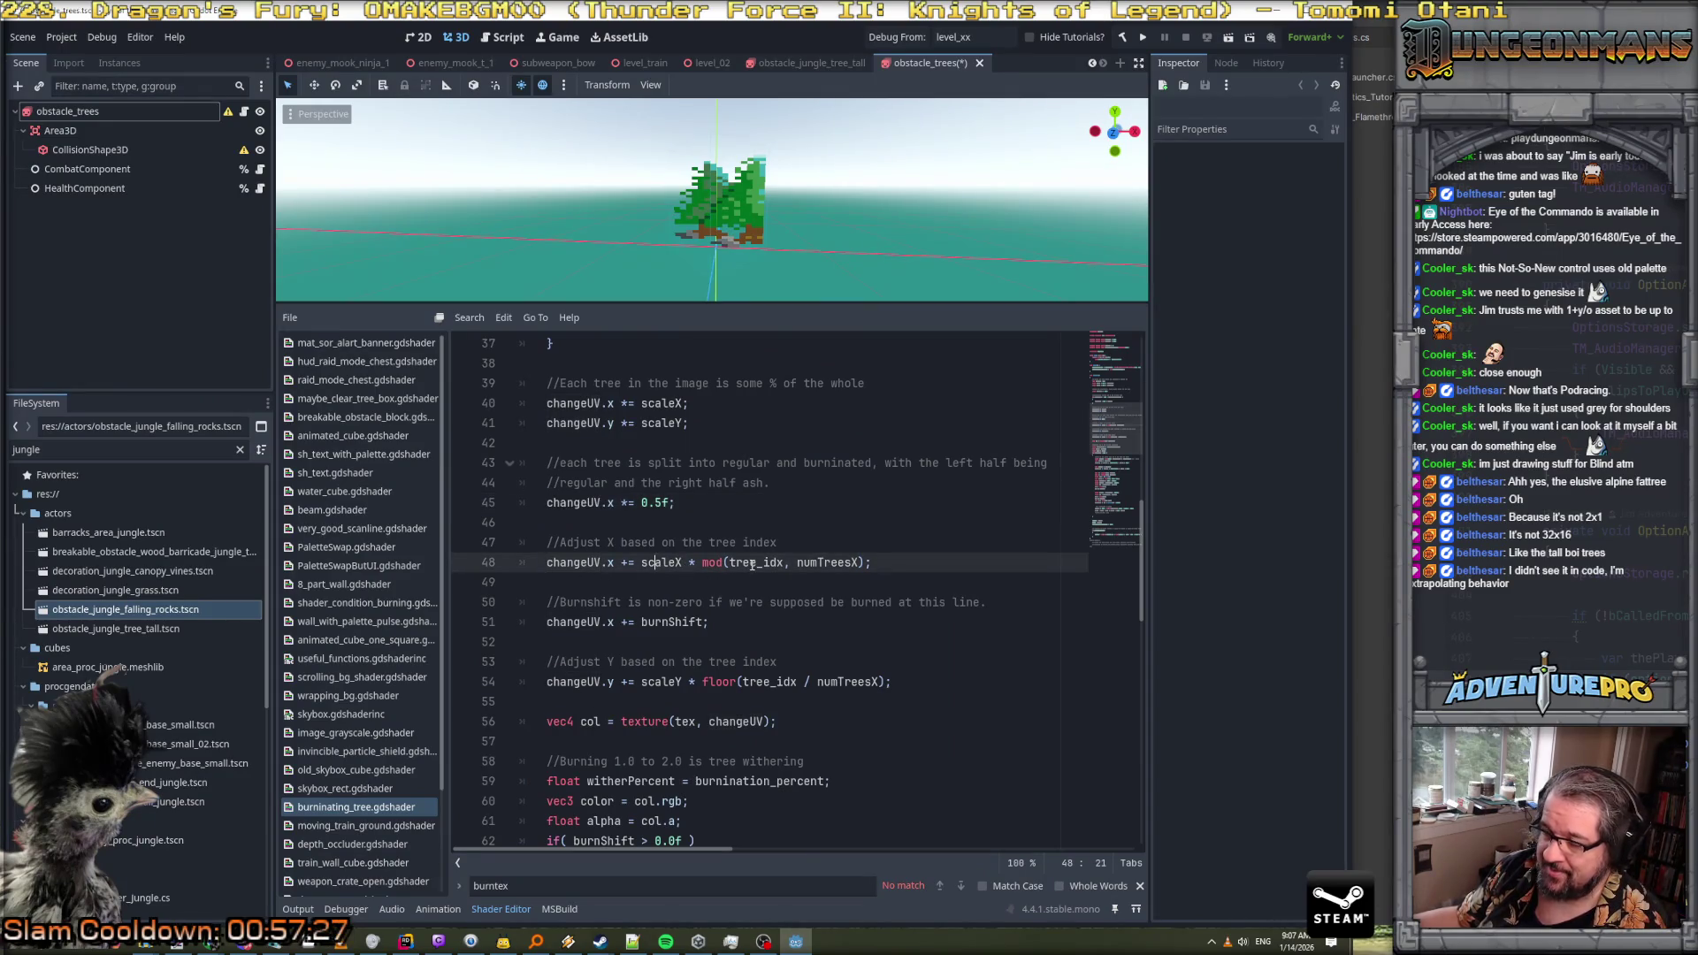
{"action": "left_click", "coordinate": [829, 564]}
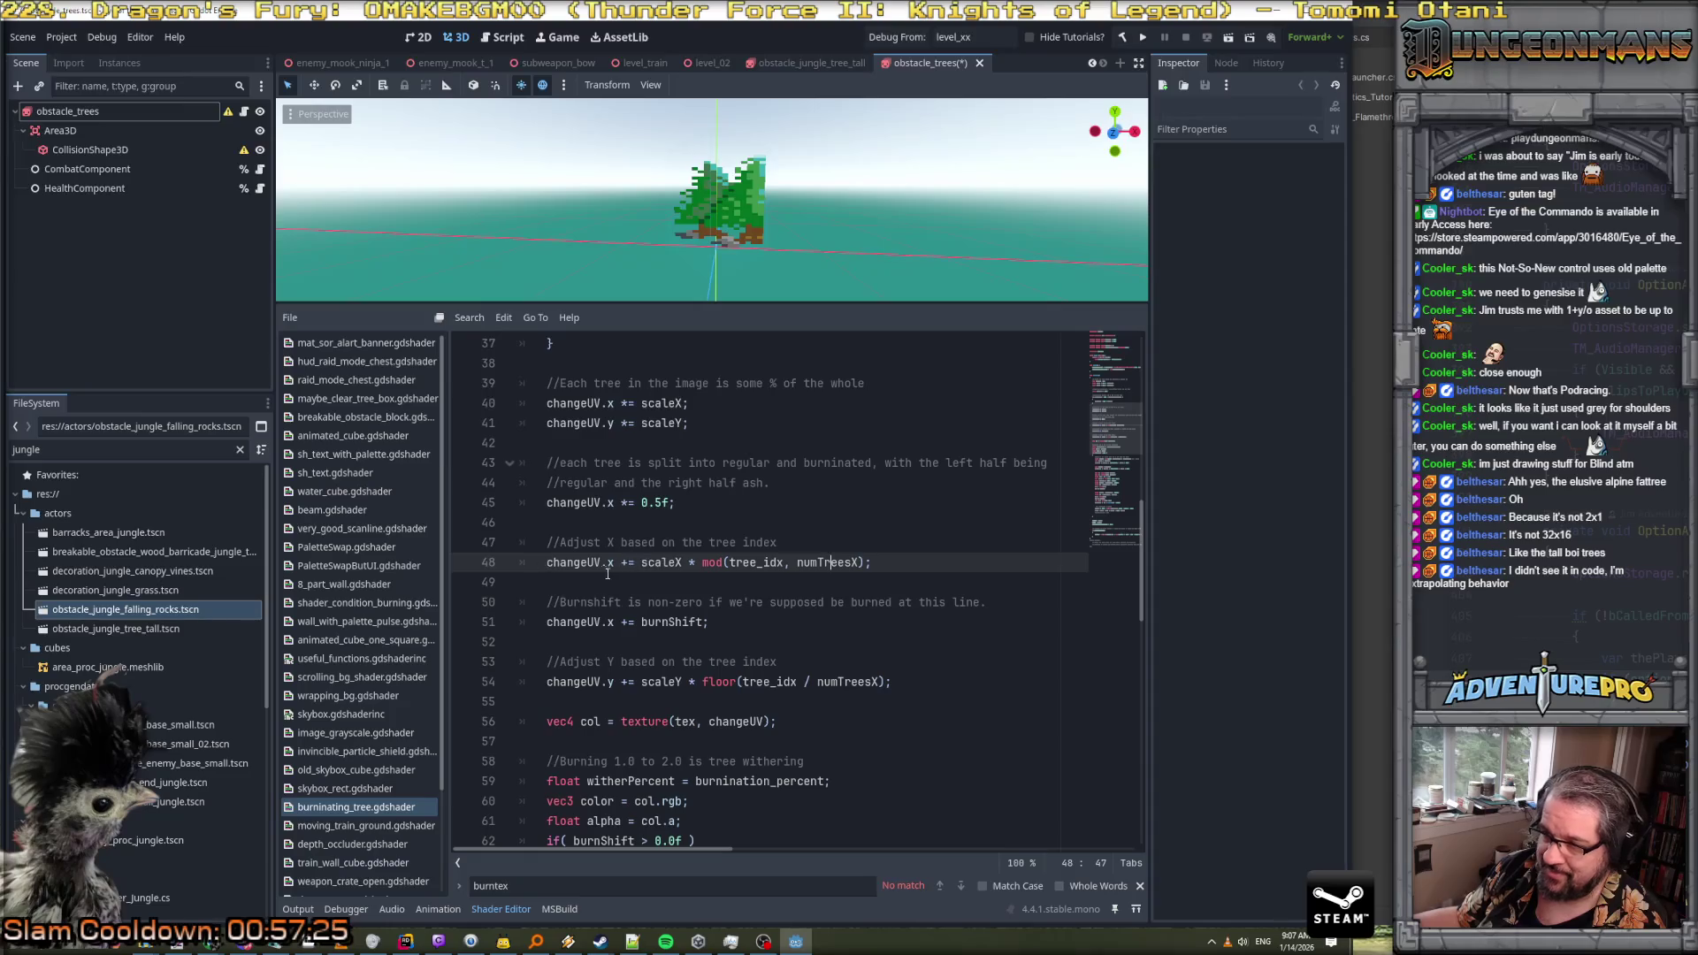
{"action": "left_click", "coordinate": [674, 624]}
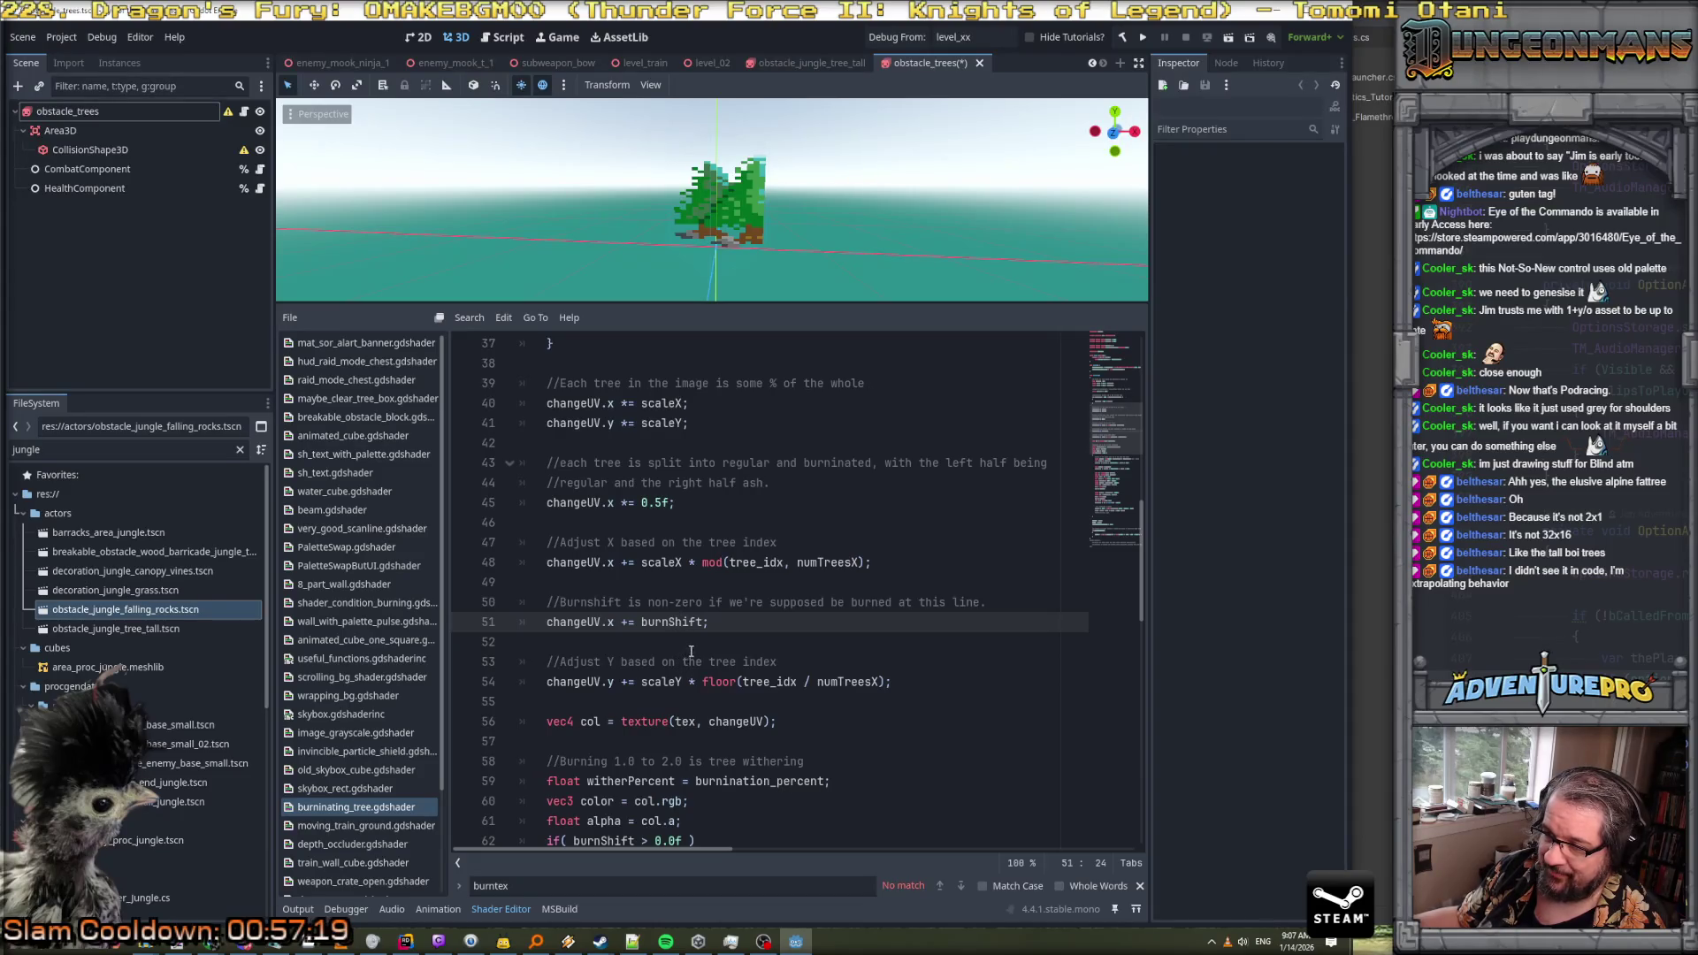
{"action": "scroll", "coordinate": [720, 610], "scroll_direction": "up", "scroll_amount": 6}
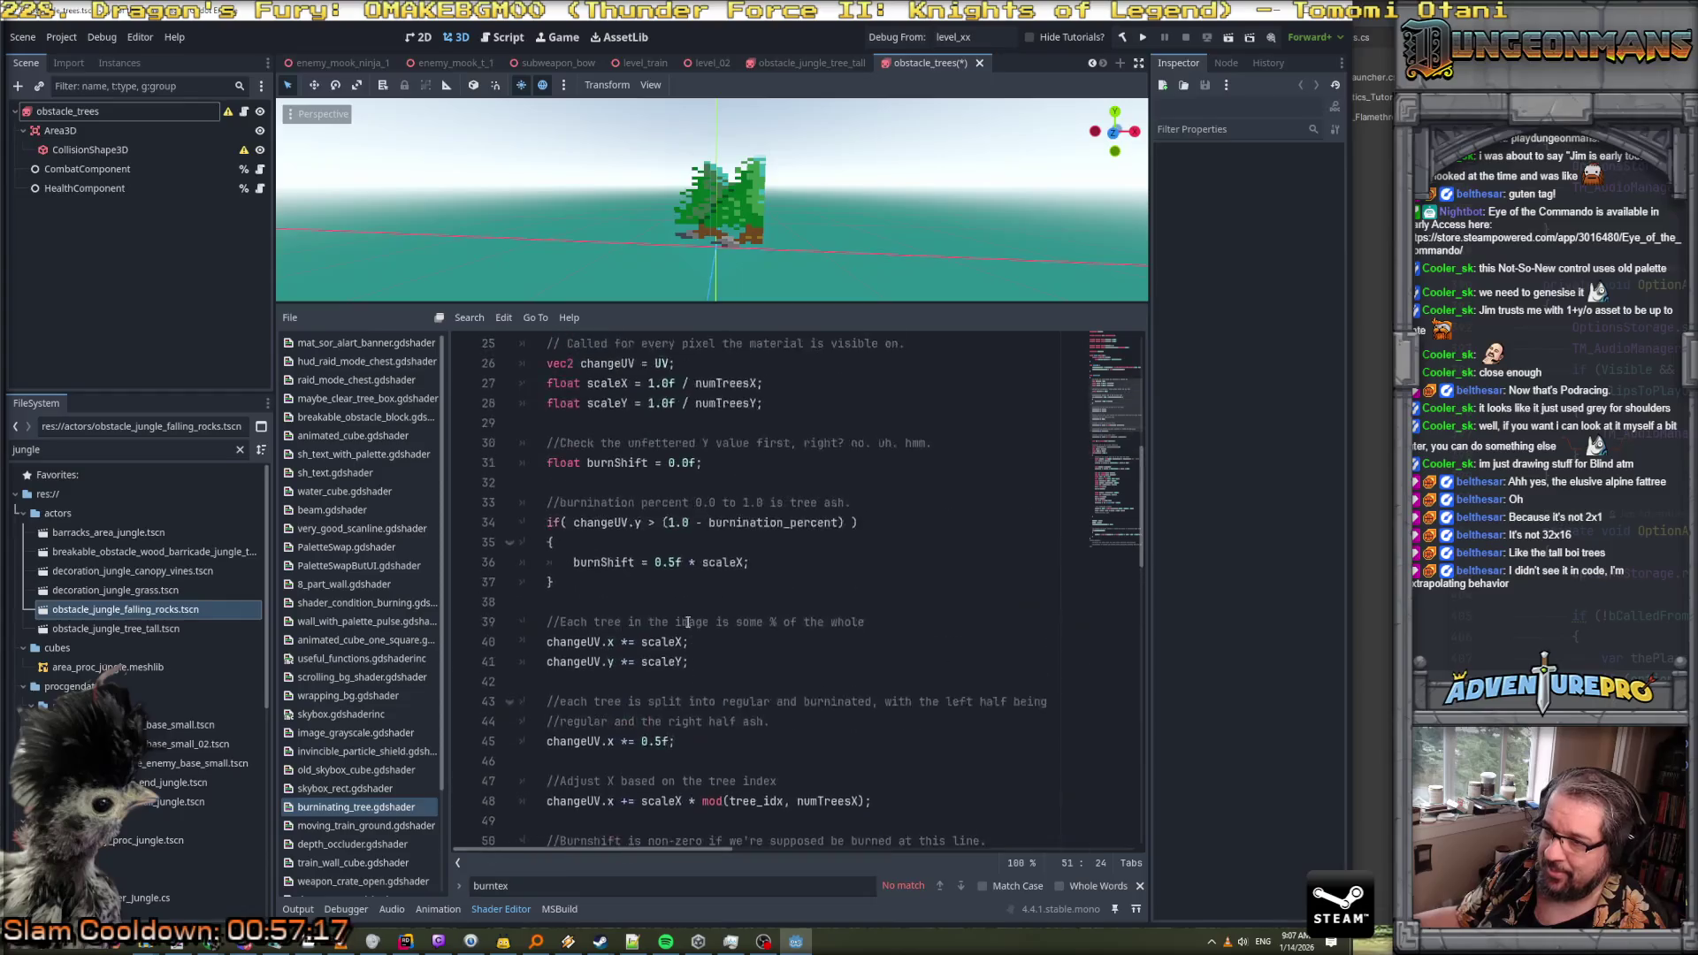
{"action": "scroll", "coordinate": [689, 623], "scroll_direction": "down", "scroll_amount": 1}
{"action": "scroll", "coordinate": [683, 658], "scroll_direction": "up", "scroll_amount": 1}
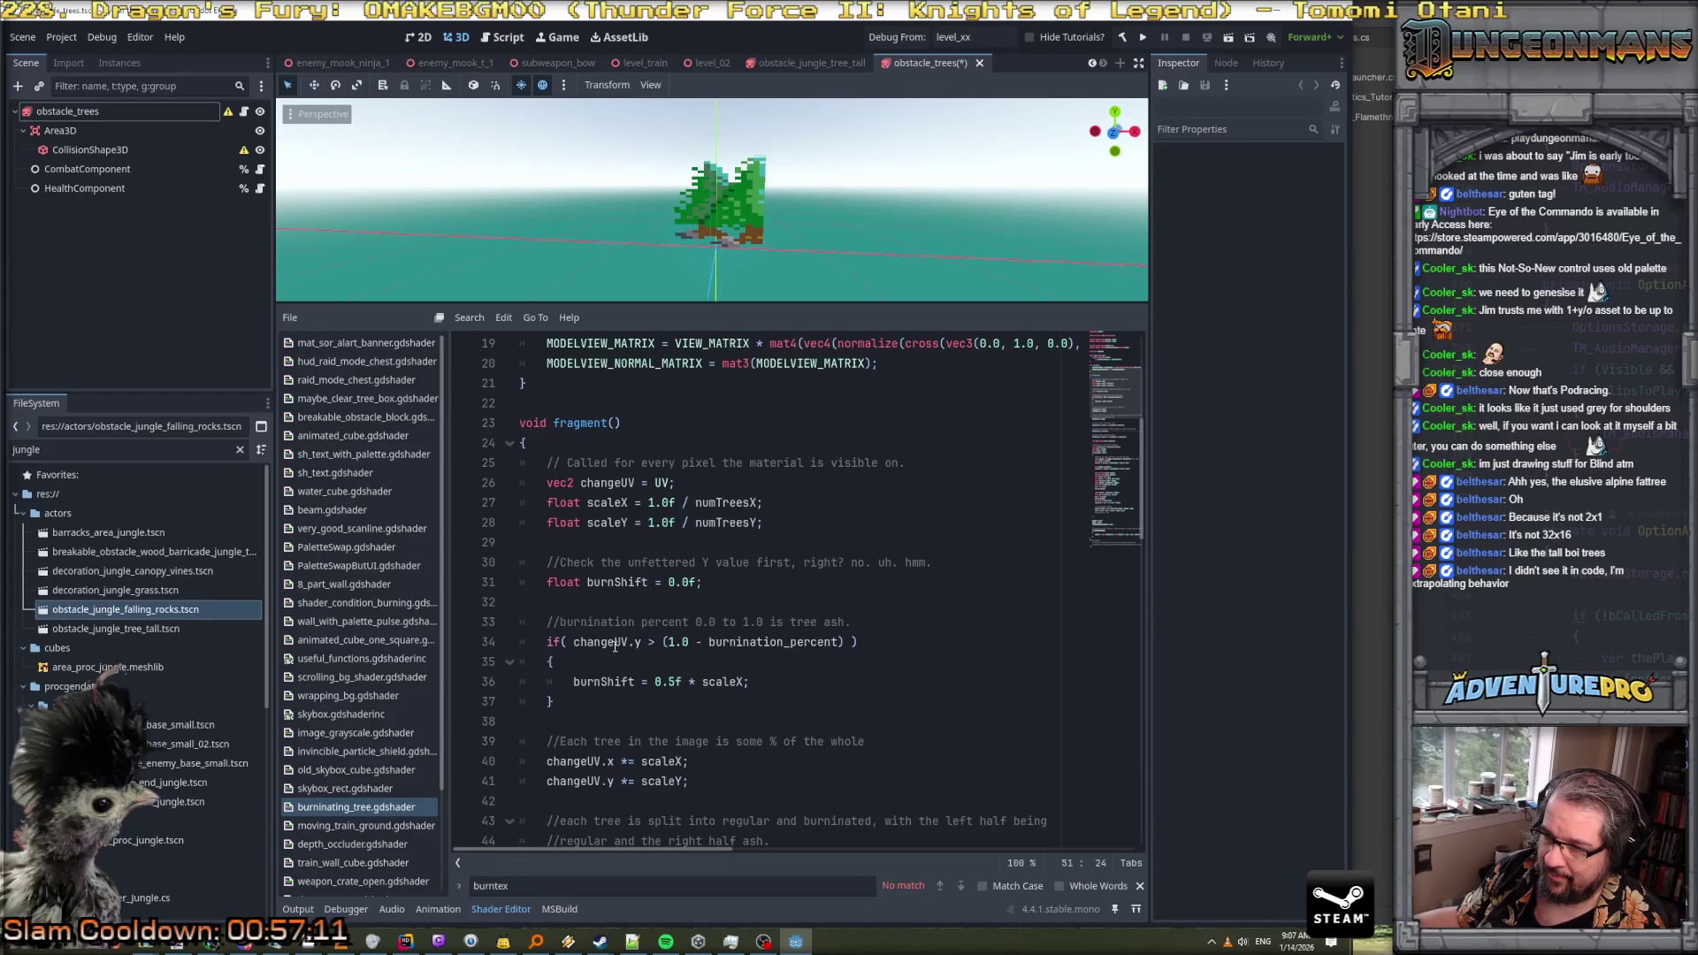
{"action": "left_click", "coordinate": [629, 645]}
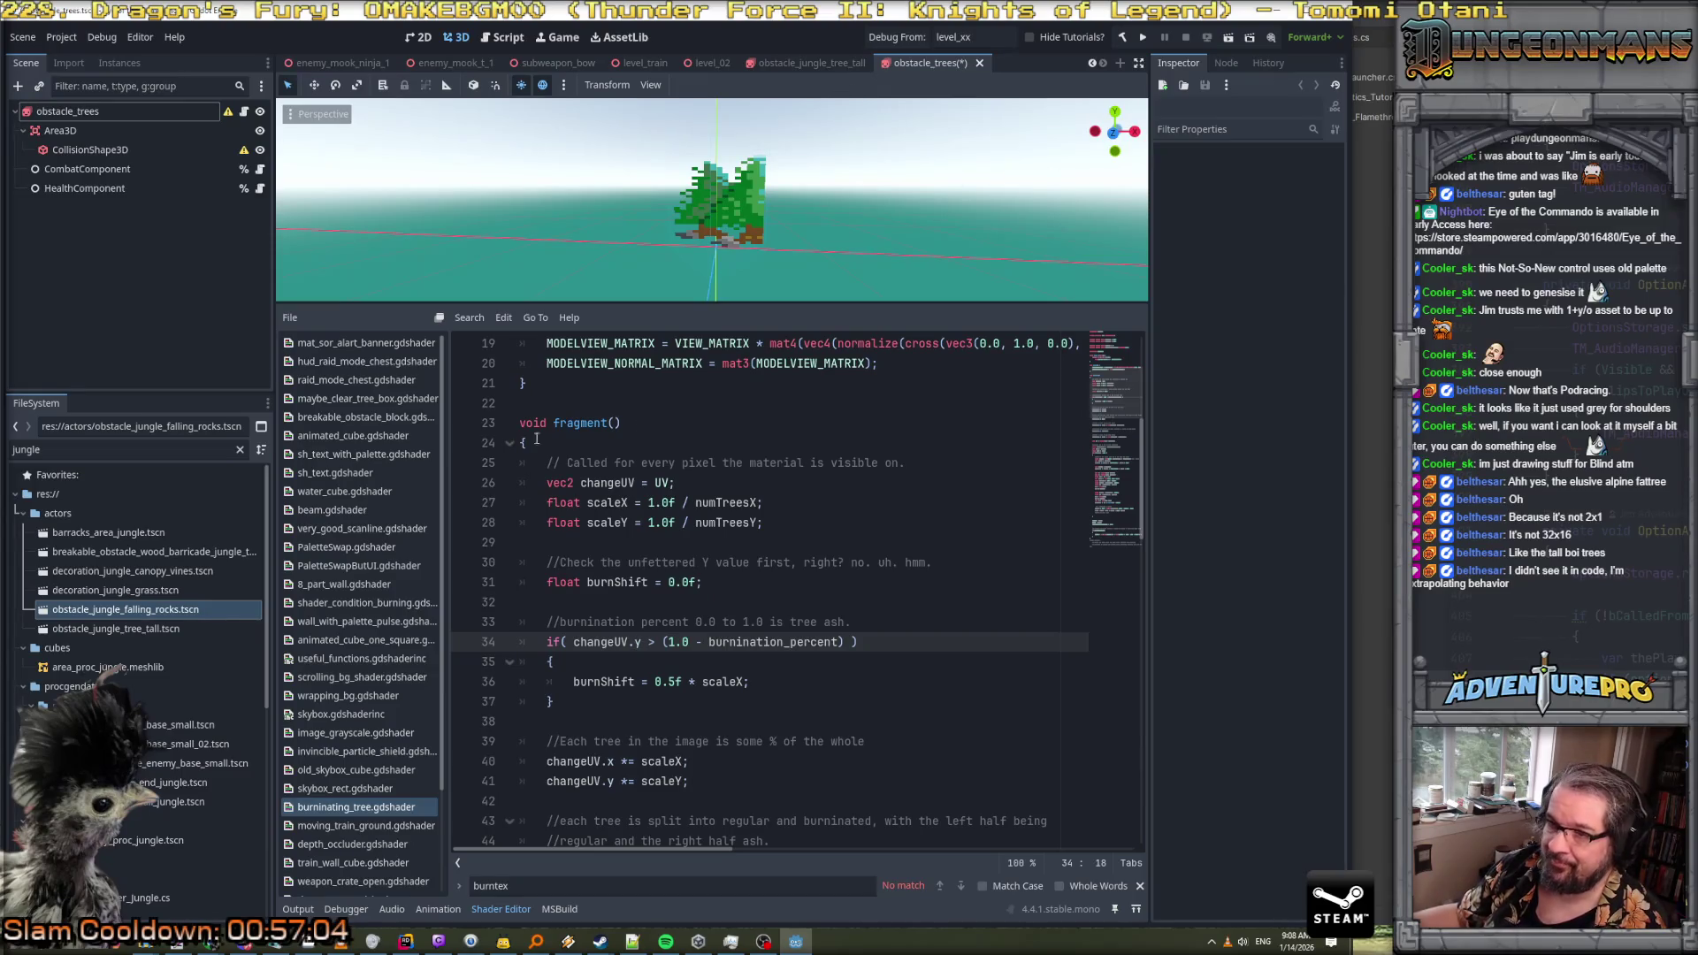
Float the obstacle_trees shader code in a narrower window, then enlarge the 3D view and Inspector
{"action": "left_click", "coordinate": [71, 112]}
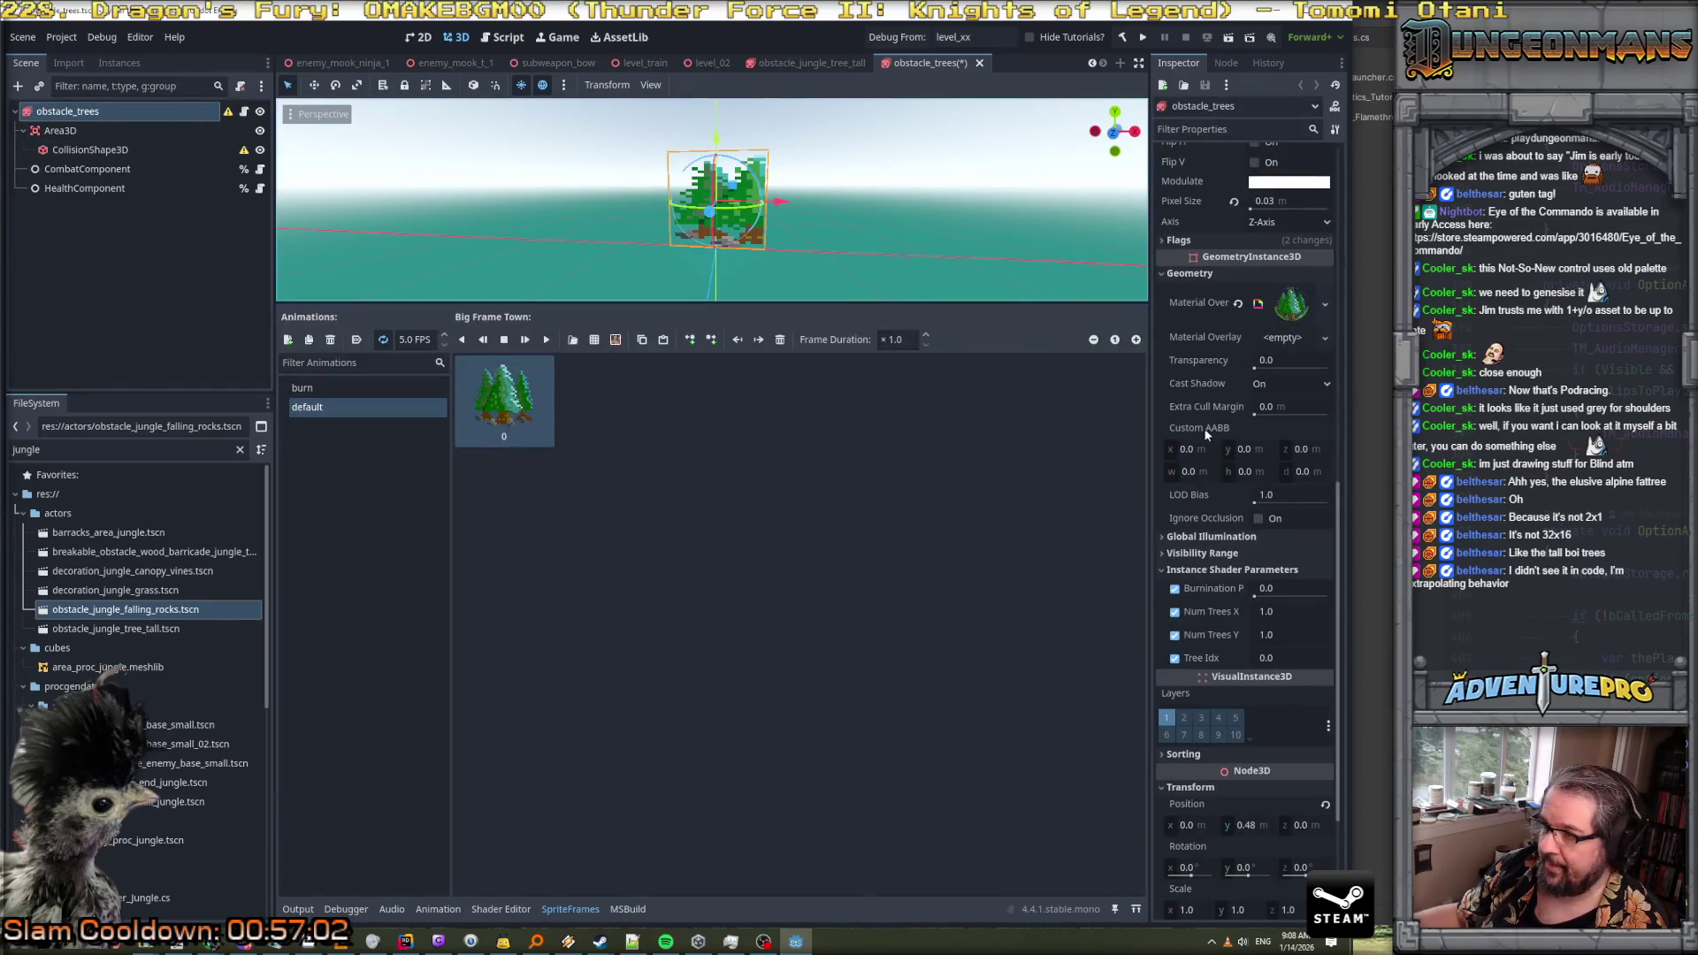
{"action": "left_click", "coordinate": [518, 910]}
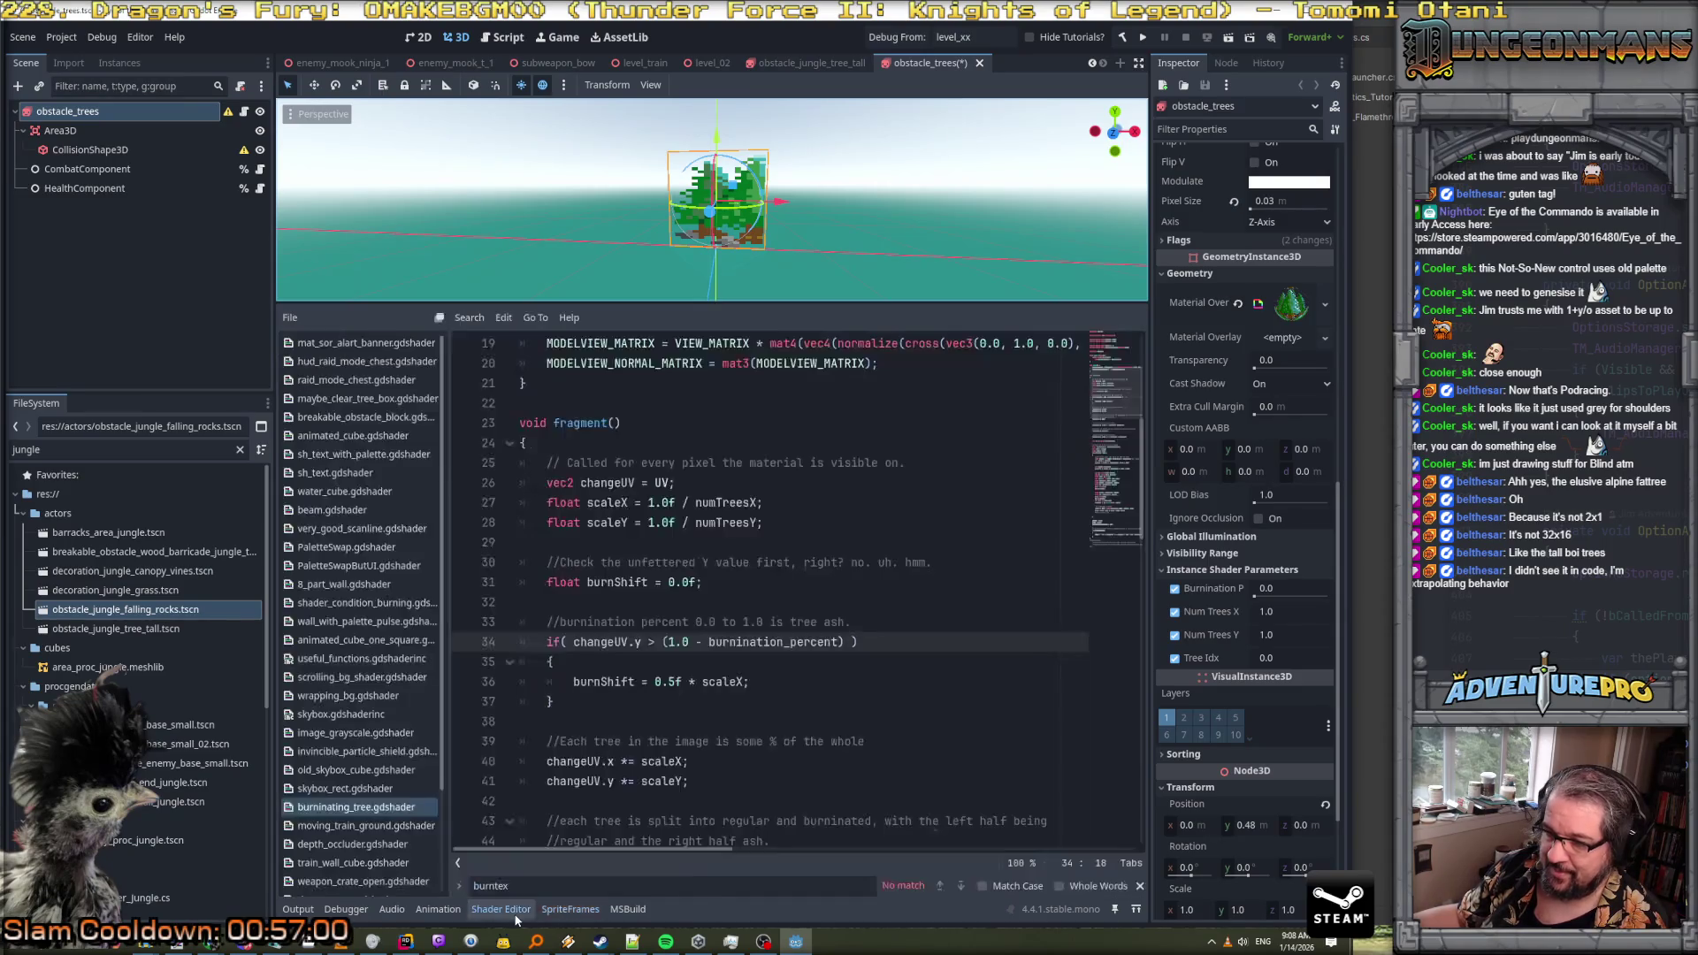
{"action": "left_click", "coordinate": [439, 319]}
{"action": "left_click_drag", "start_coordinate": [595, 301], "coordinate": [371, 145]}
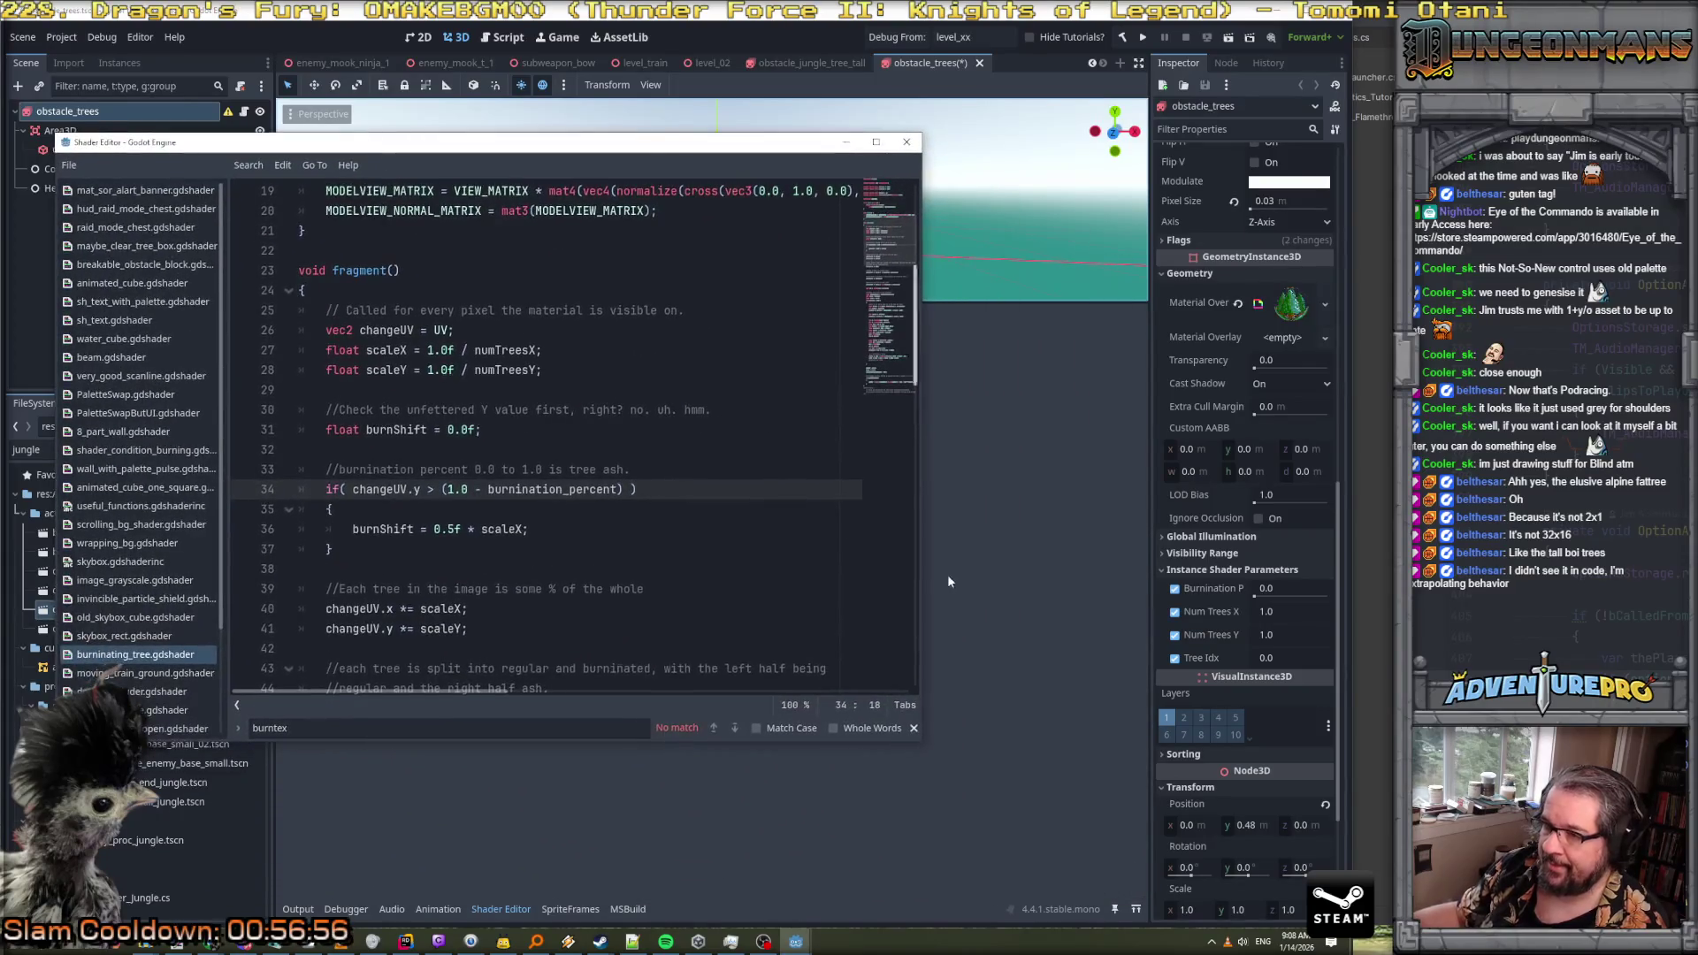
{"action": "left_click_drag", "start_coordinate": [922, 565], "coordinate": [678, 565]}
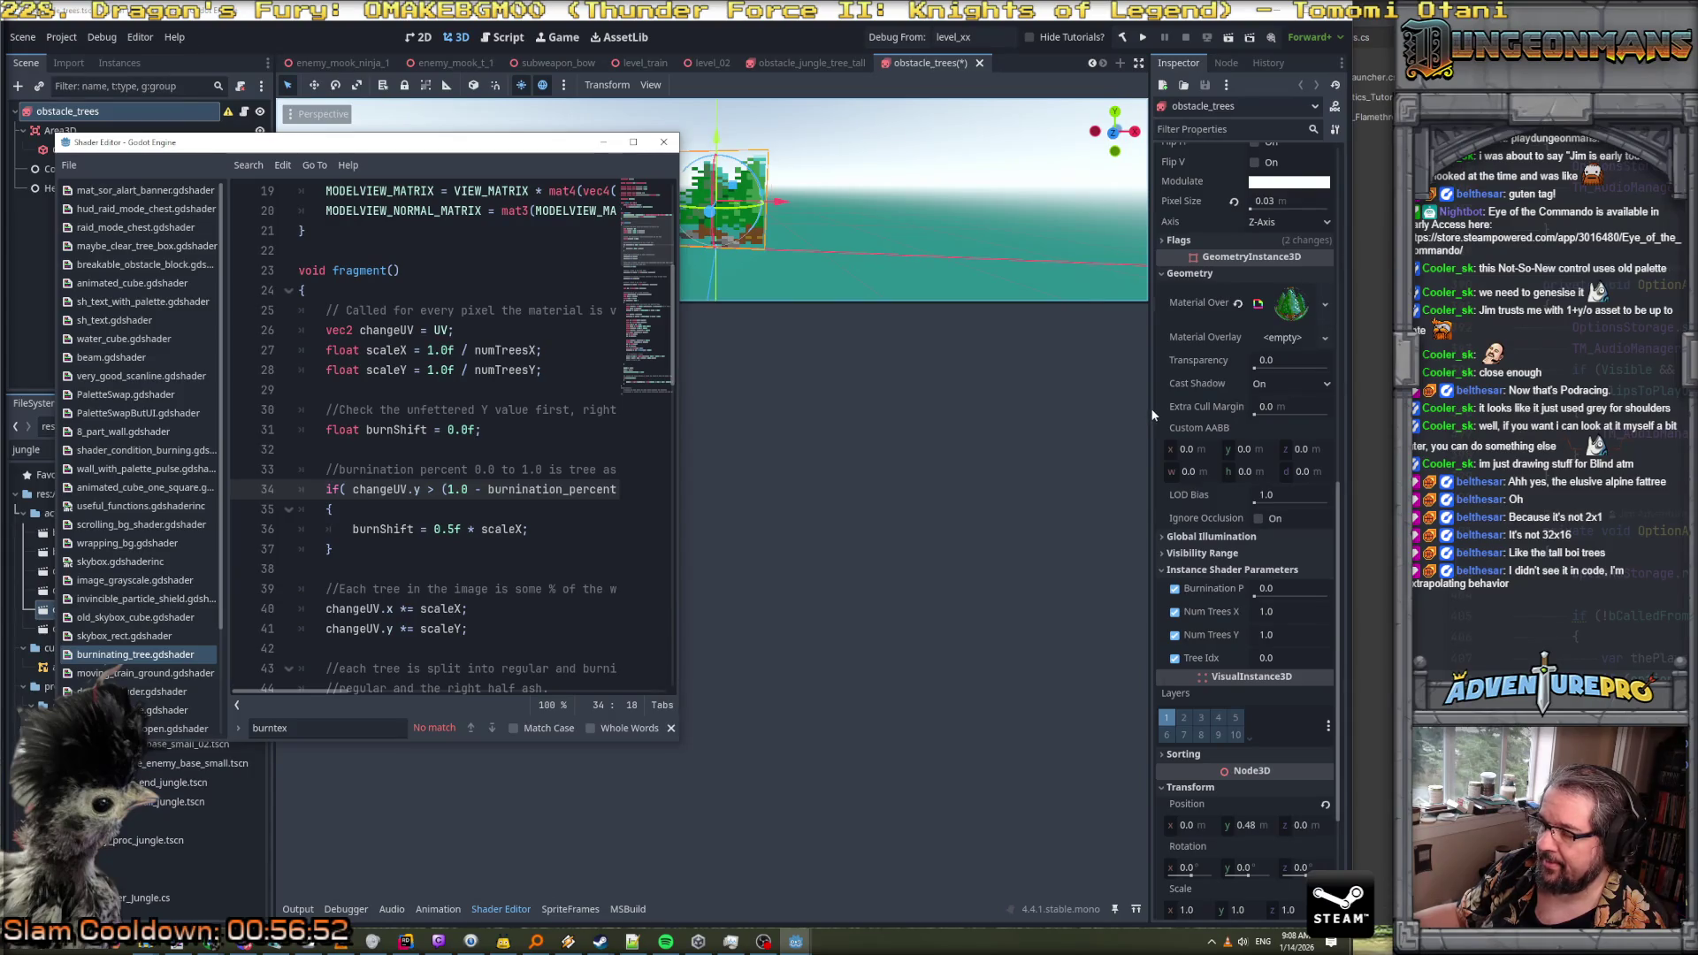
{"action": "left_click_drag", "start_coordinate": [985, 303], "coordinate": [983, 623]}
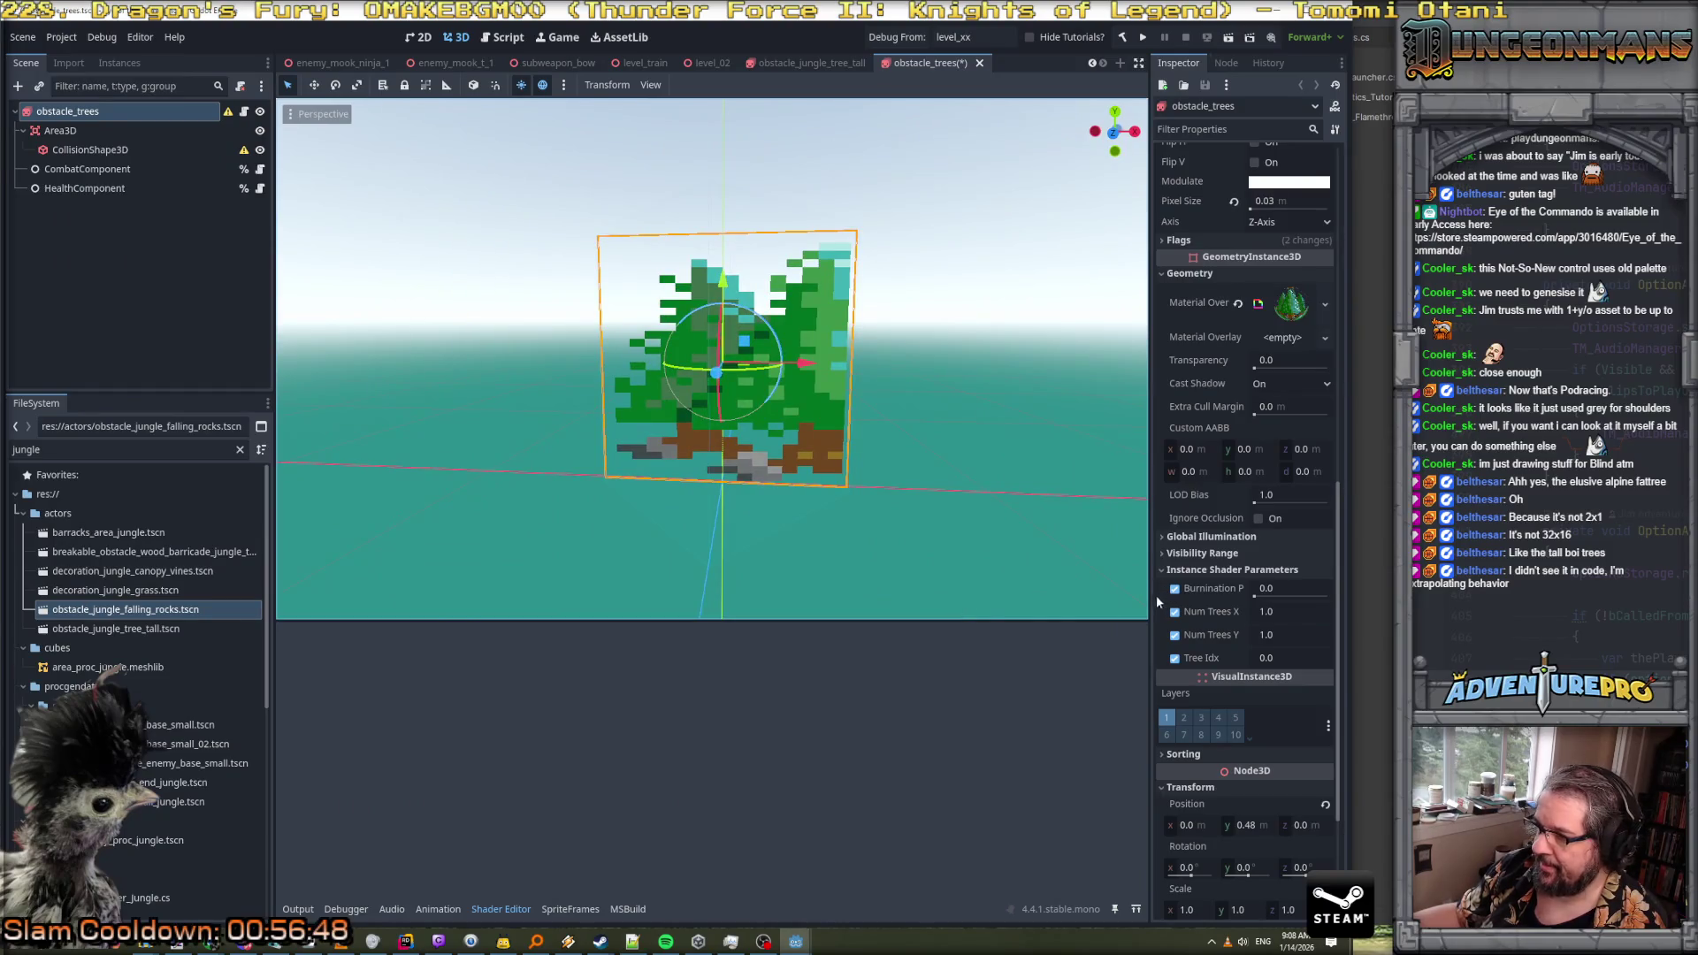
{"action": "left_click_drag", "start_coordinate": [1151, 599], "coordinate": [1014, 600]}
{"action": "mouse_move", "coordinate": [1180, 597]}
{"action": "left_mouse_down"}
{"action": "mouse_move", "coordinate": [1331, 601]}
{"action": "mouse_move", "coordinate": [840, 513]}
{"action": "mouse_move", "coordinate": [730, 466]}
{"action": "mouse_move", "coordinate": [689, 413]}
{"action": "left_mouse_up"}
{"action": "scroll", "coordinate": [703, 431], "scroll_direction": "down", "scroll_amount": 8}
{"action": "scroll", "coordinate": [796, 398], "scroll_direction": "up", "scroll_amount": 5}
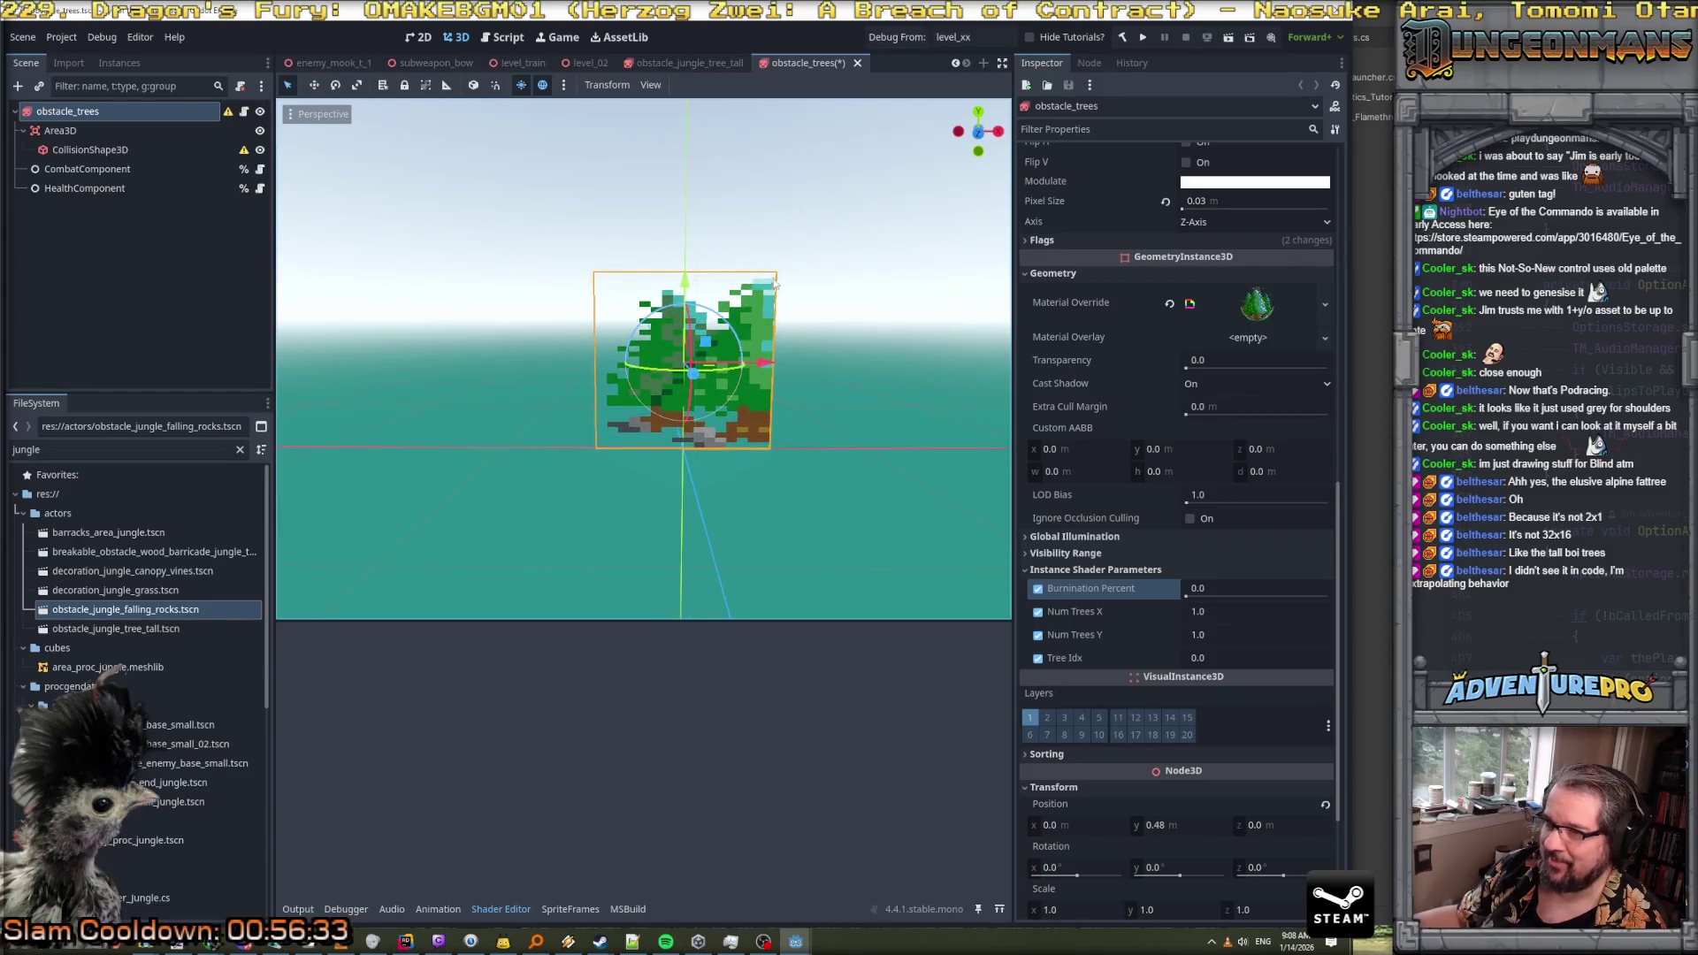
{"action": "scroll", "coordinate": [771, 319], "scroll_direction": "up", "scroll_amount": 5}
{"action": "scroll", "coordinate": [778, 285], "scroll_direction": "down", "scroll_amount": 2}
{"action": "scroll", "coordinate": [849, 311], "scroll_direction": "down", "scroll_amount": 3}
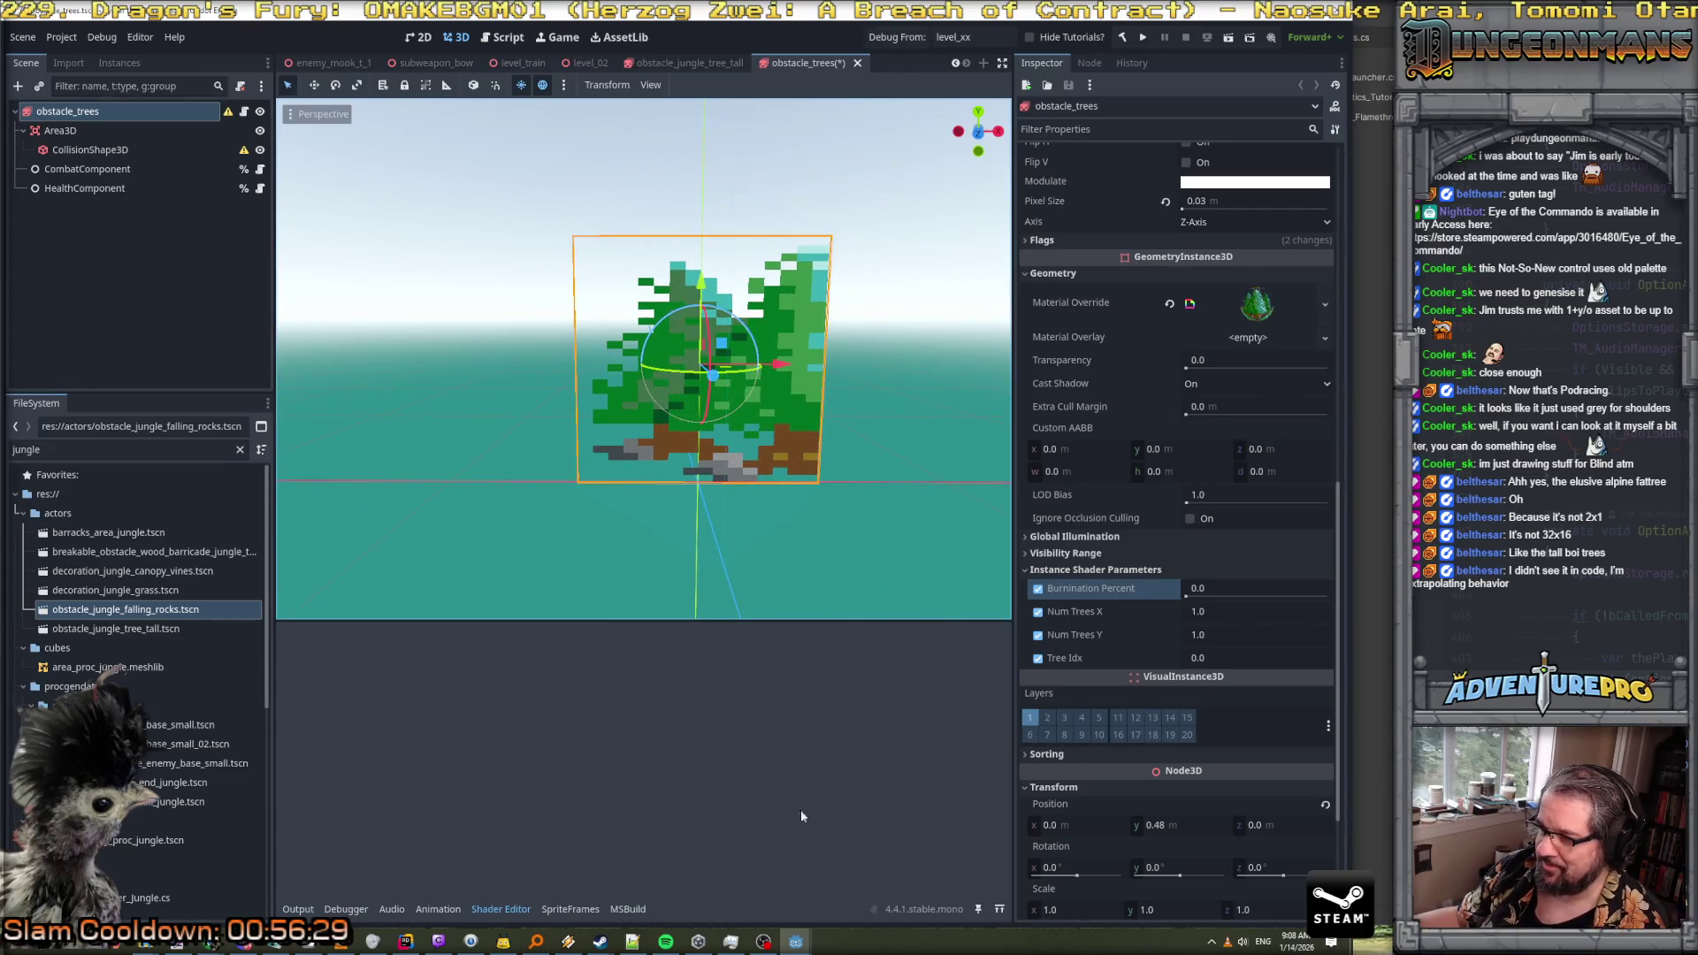
{"action": "scroll", "coordinate": [1017, 755], "scroll_direction": "down", "scroll_amount": 3}
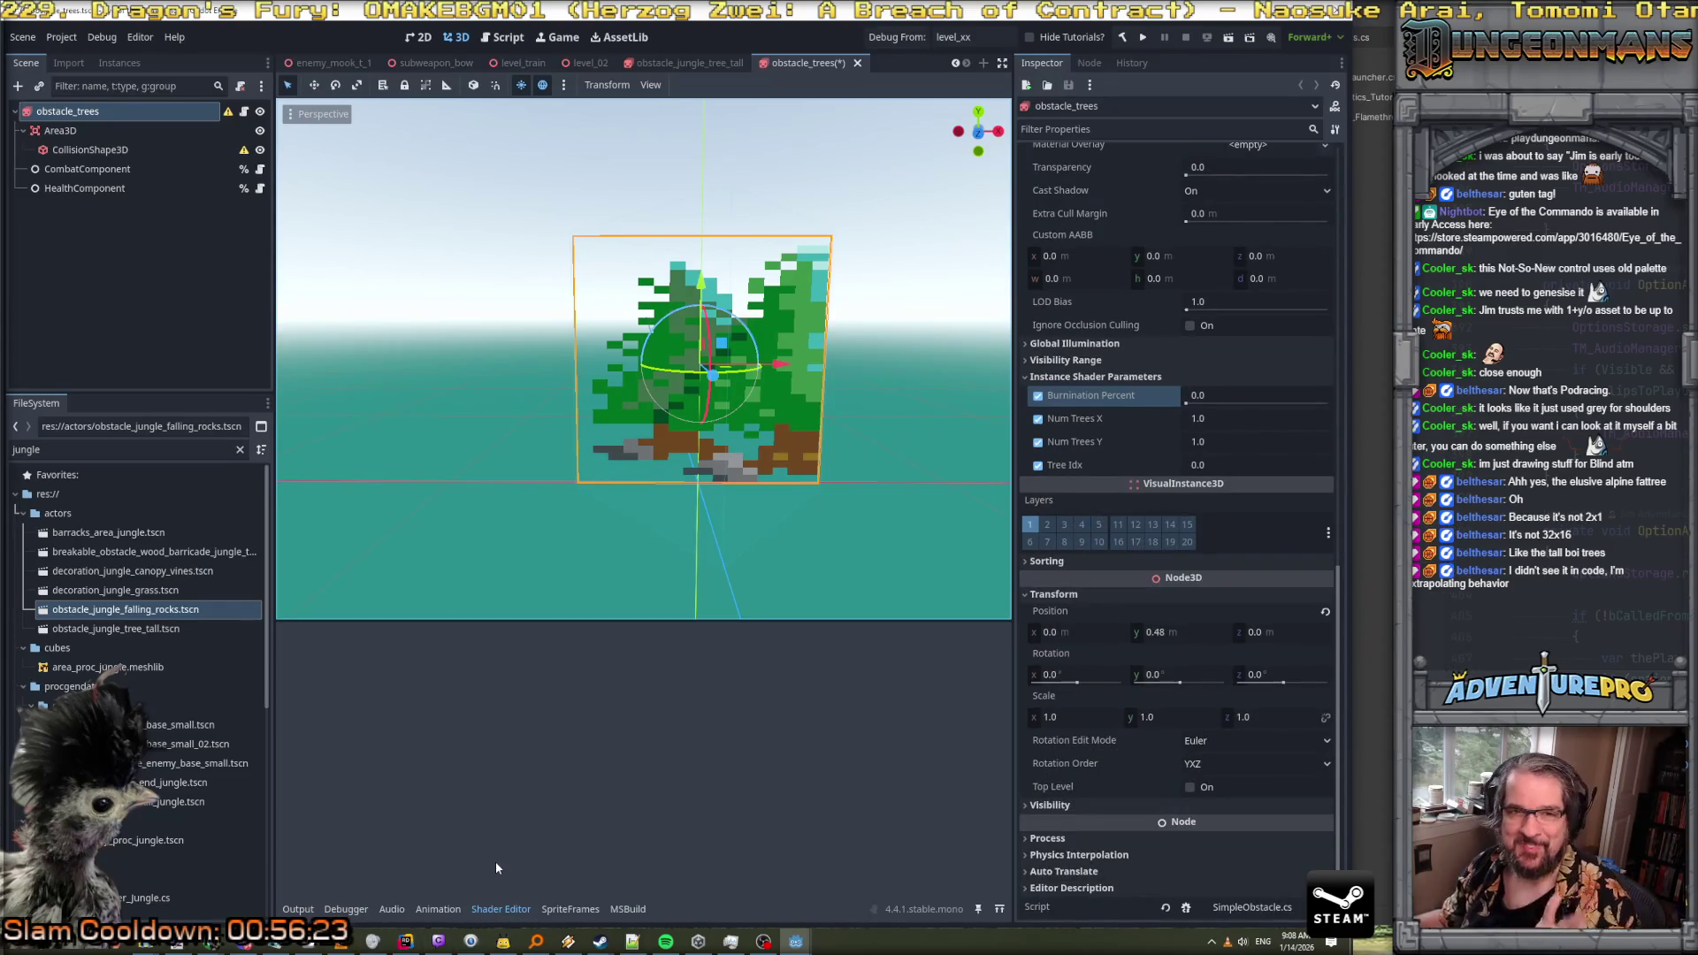
{"action": "mouse_move", "coordinate": [798, 950]}
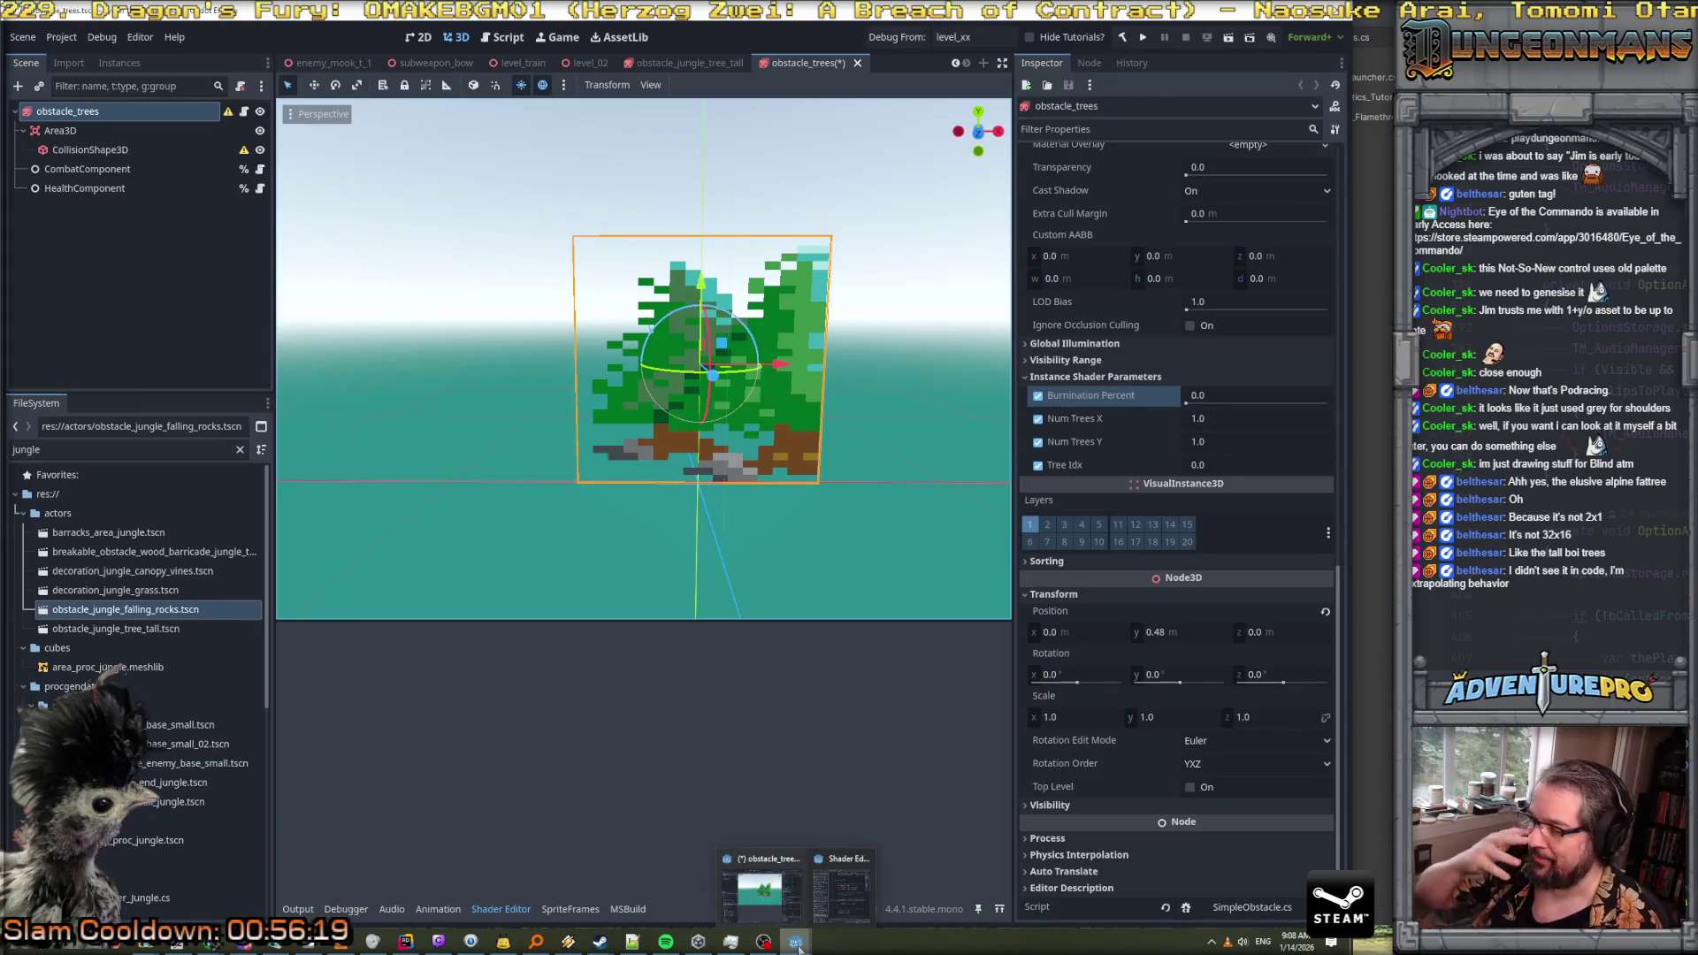
{"action": "scroll", "coordinate": [1137, 361], "scroll_direction": "up", "scroll_amount": 10}
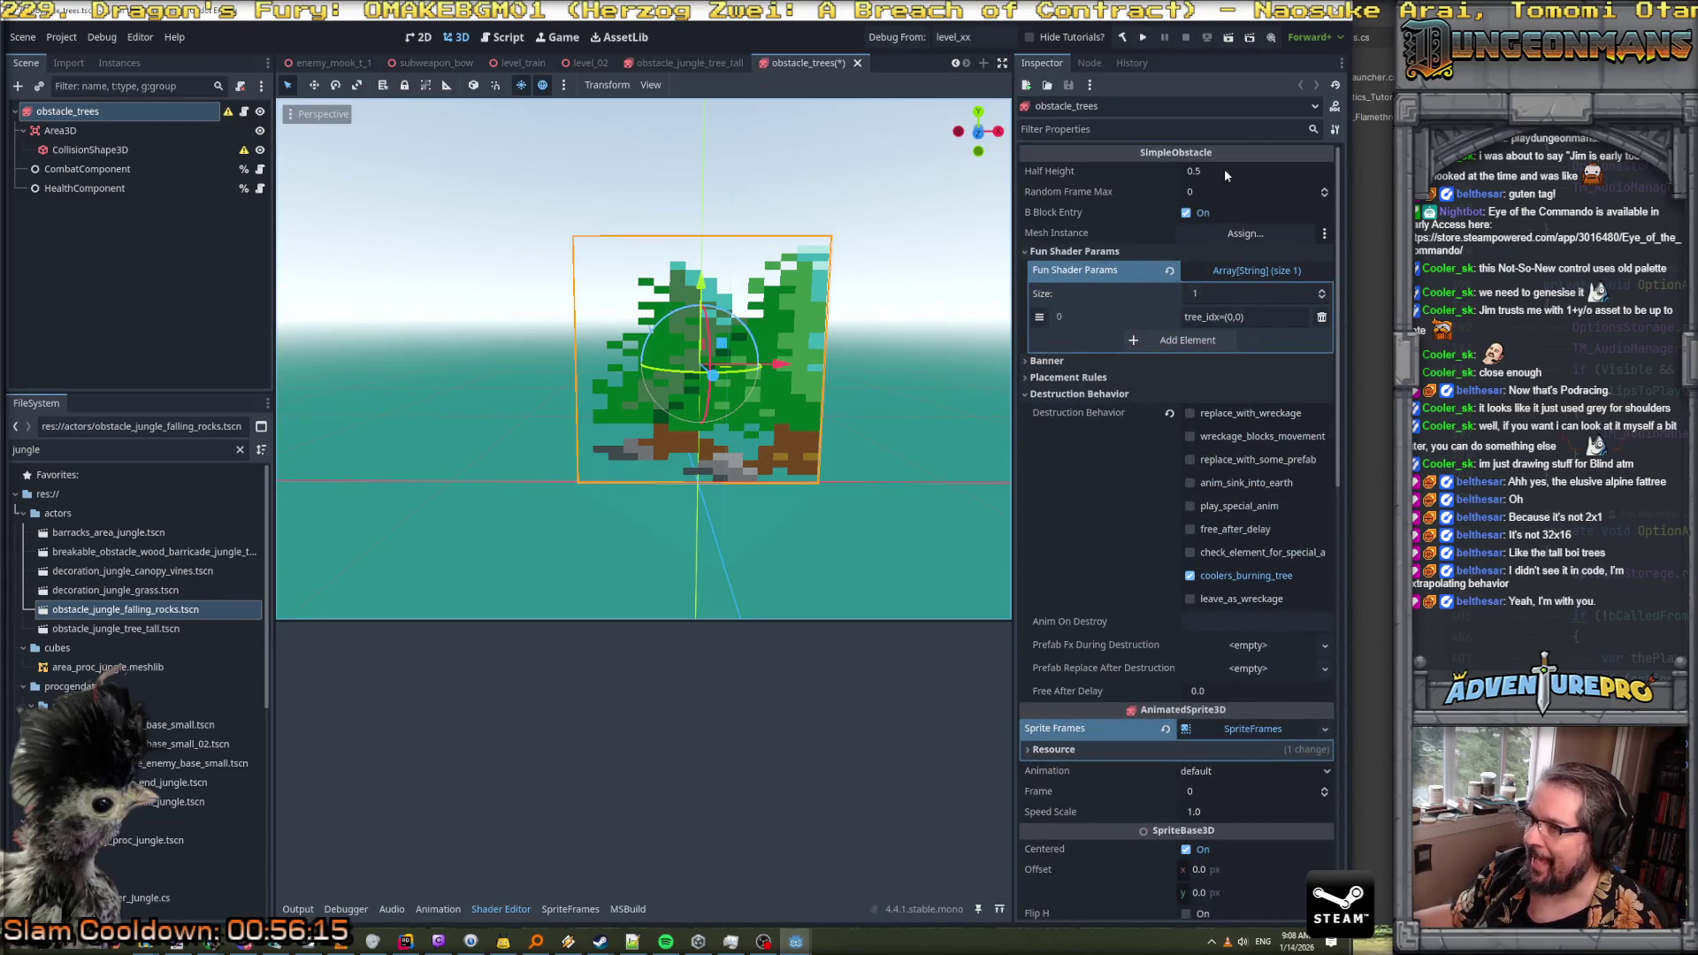
{"action": "scroll", "coordinate": [825, 510], "scroll_direction": "down", "scroll_amount": 5}
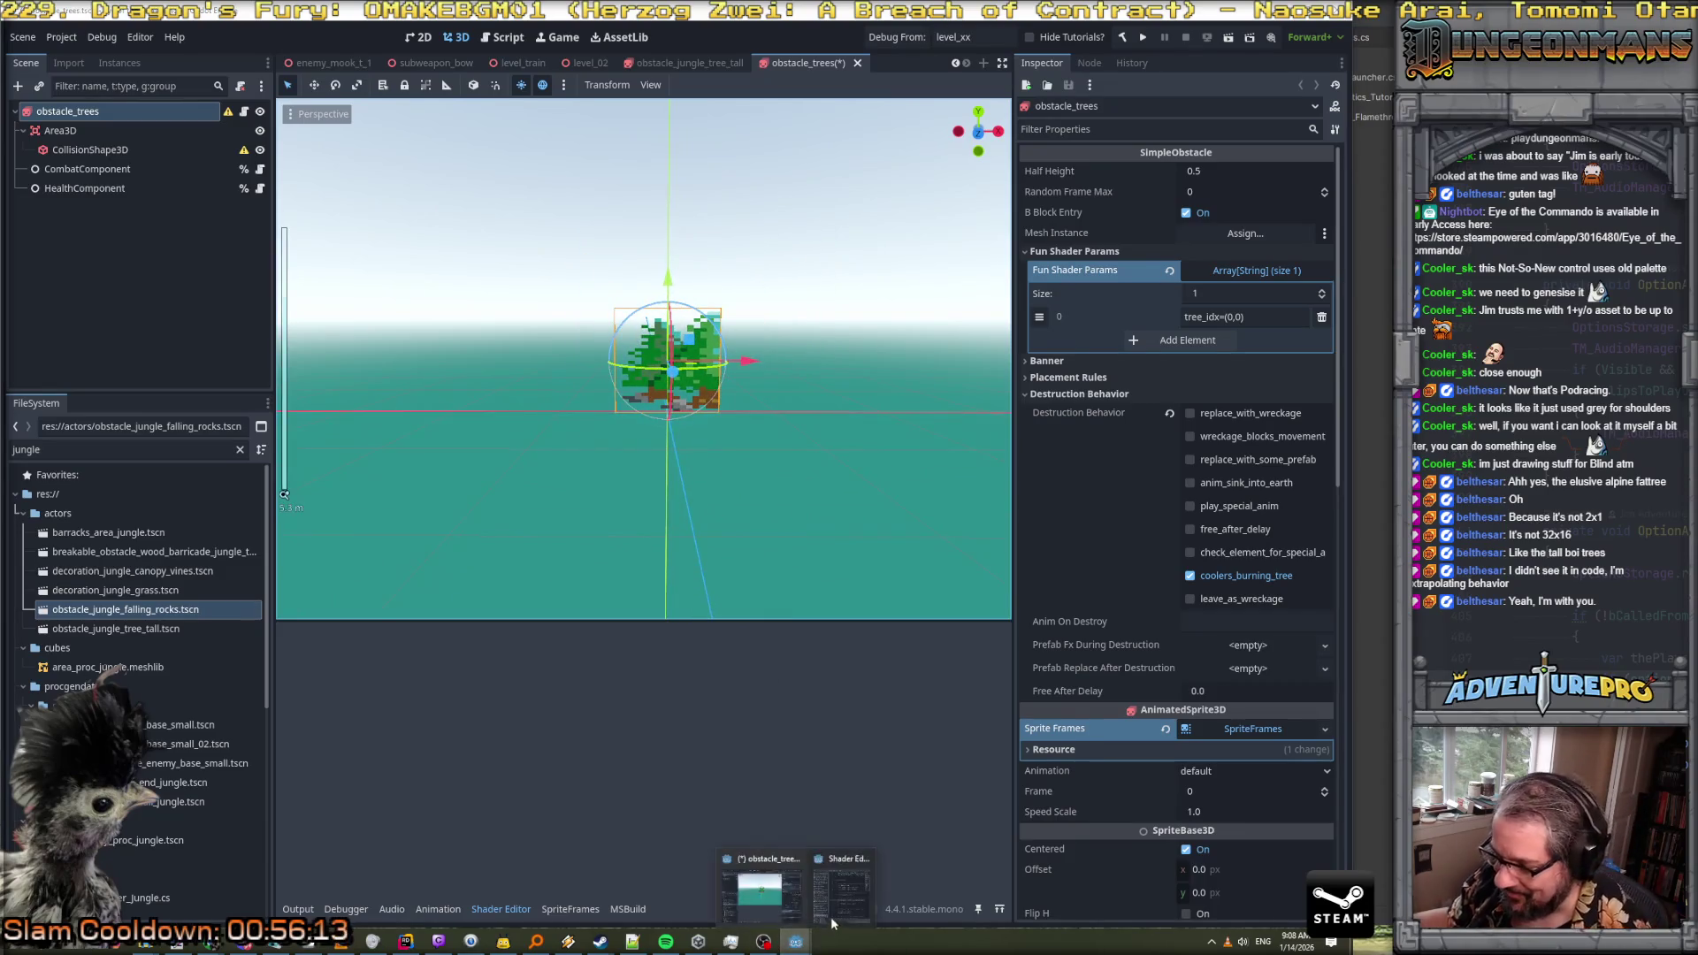
Comment out 'changeUV.x *= 0.5f;' on line 45 of the burninating_tree shader
{"action": "left_click", "coordinate": [831, 867]}
{"action": "scroll", "coordinate": [436, 534], "scroll_direction": "down", "scroll_amount": 1}
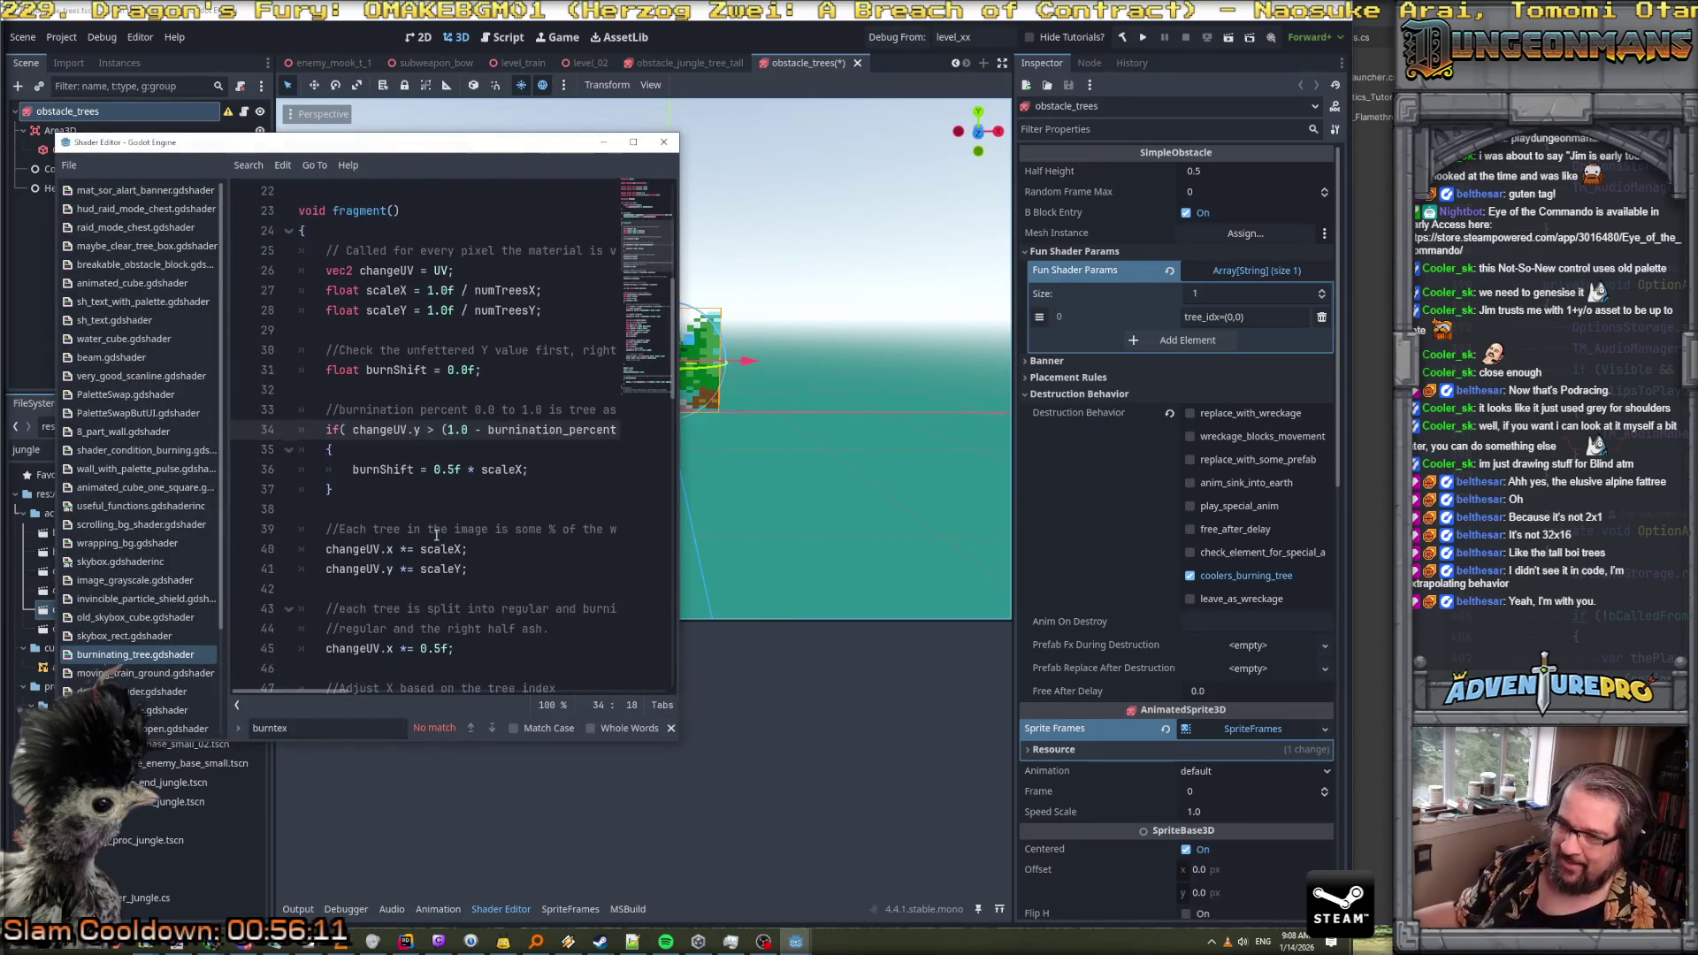
{"action": "scroll", "coordinate": [395, 543], "scroll_direction": "down", "scroll_amount": 1}
{"action": "scroll", "coordinate": [445, 545], "scroll_direction": "down", "scroll_amount": 1}
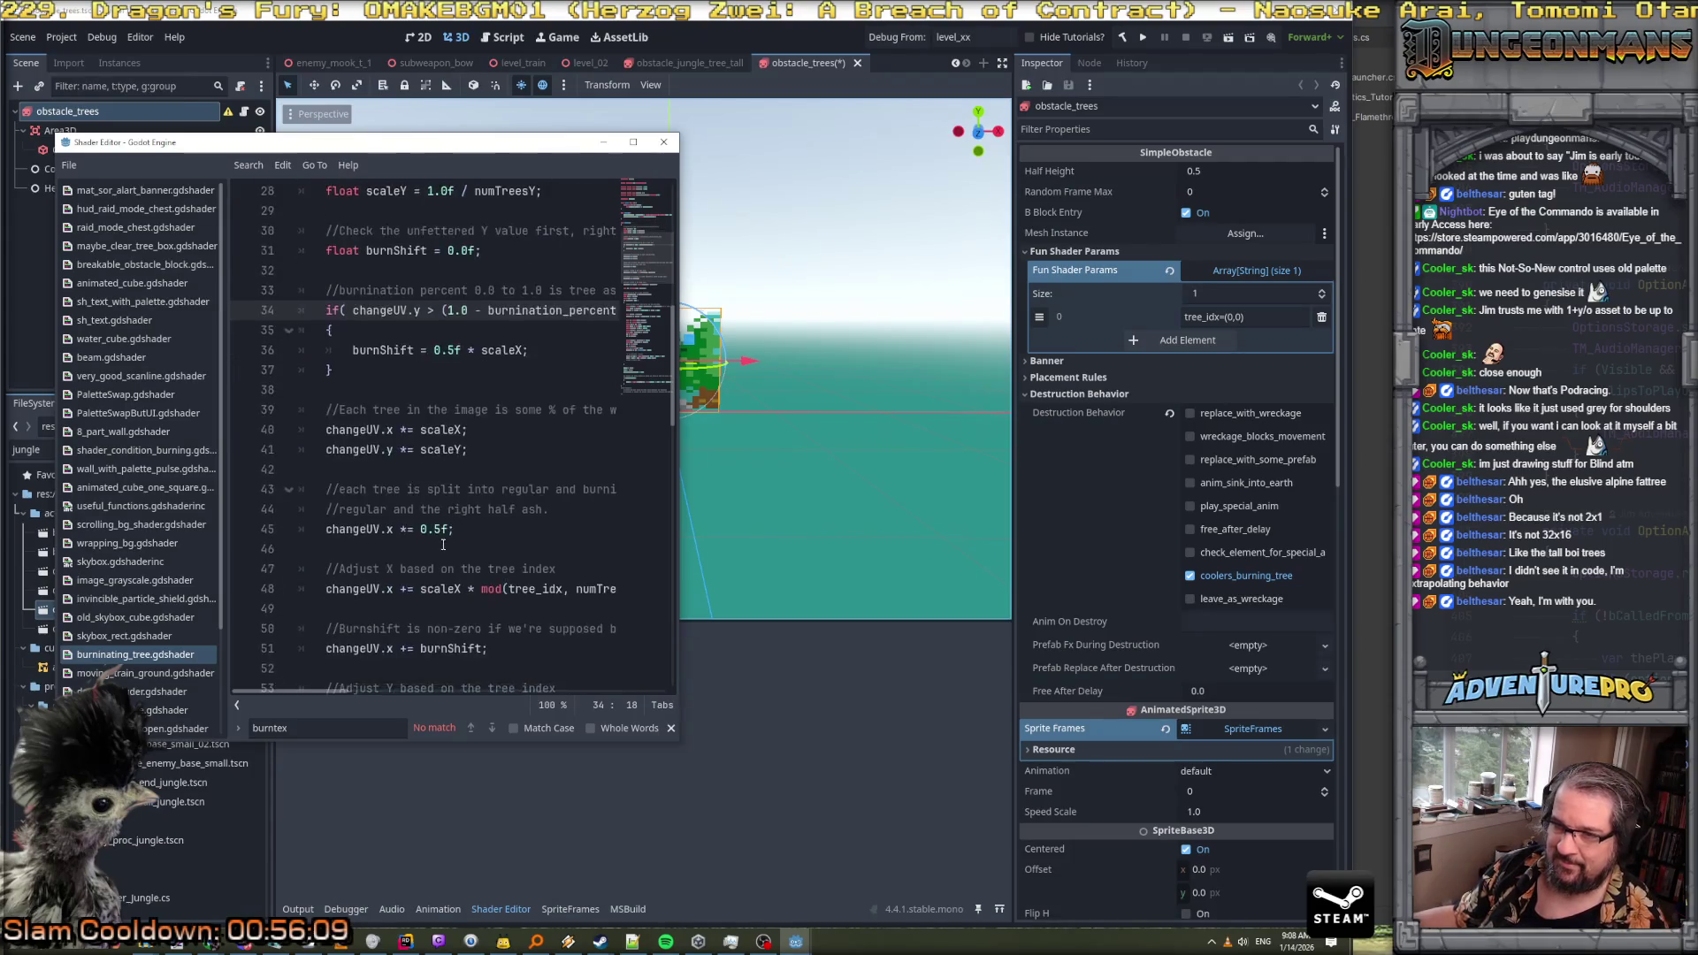
{"action": "scroll", "coordinate": [420, 535], "scroll_direction": "down", "scroll_amount": 2}
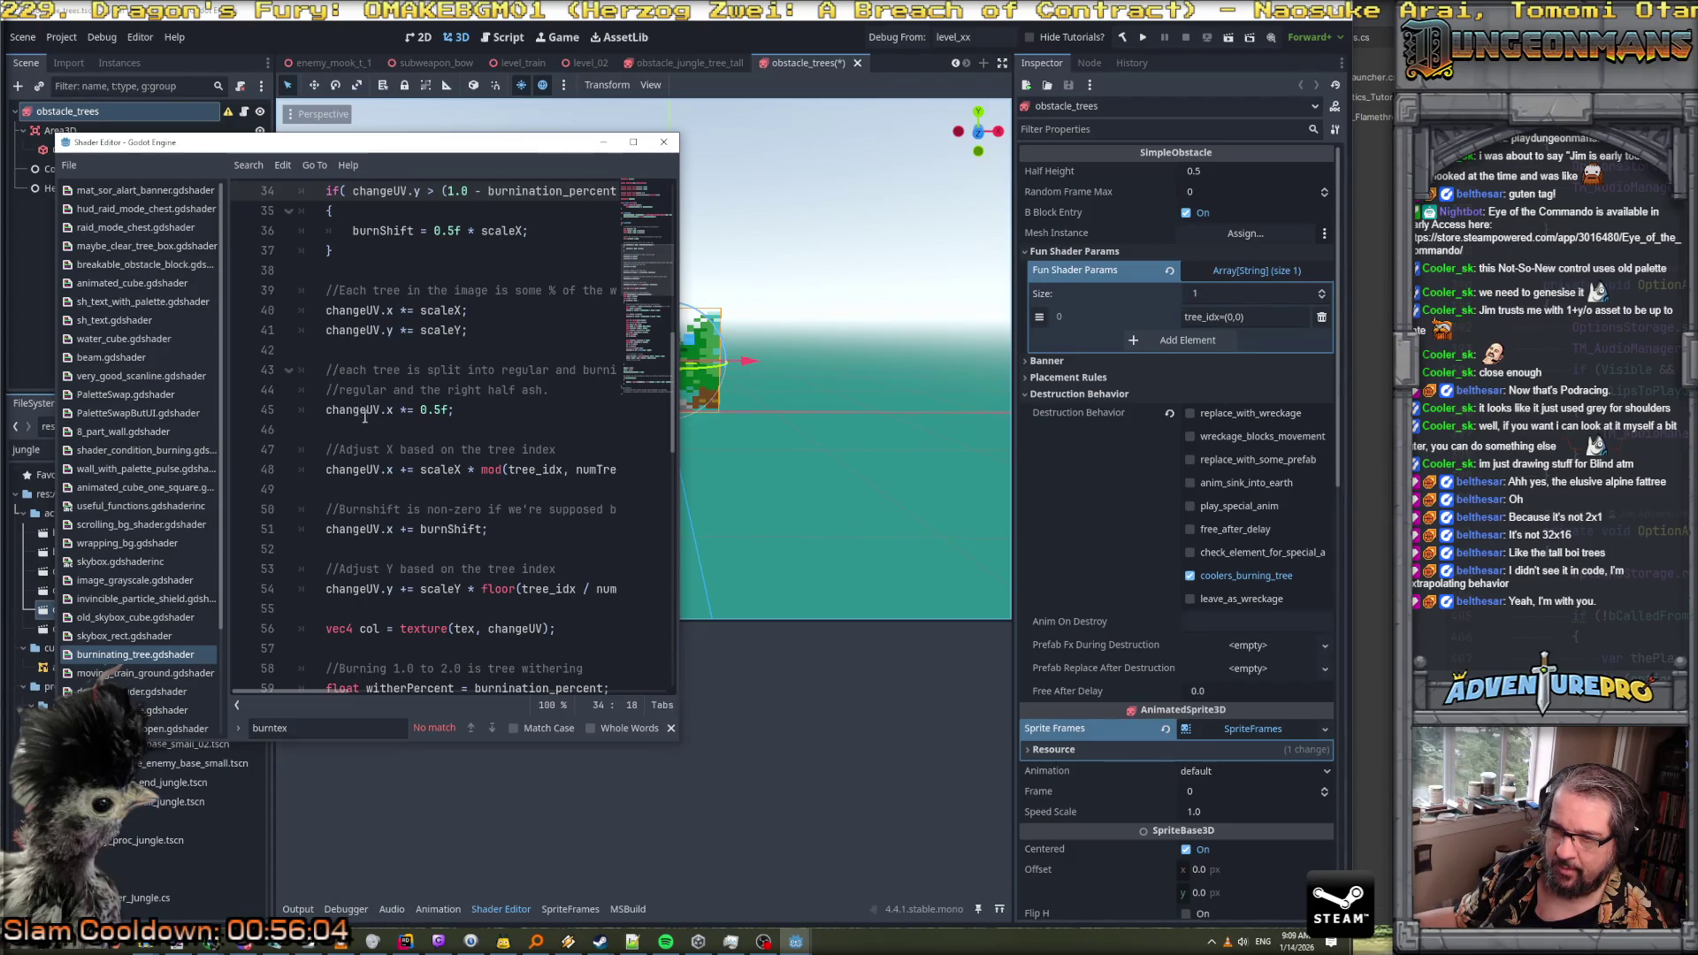
{"action": "scroll", "coordinate": [364, 415], "scroll_direction": "down", "scroll_amount": 2}
{"action": "scroll", "coordinate": [372, 437], "scroll_direction": "up", "scroll_amount": 7}
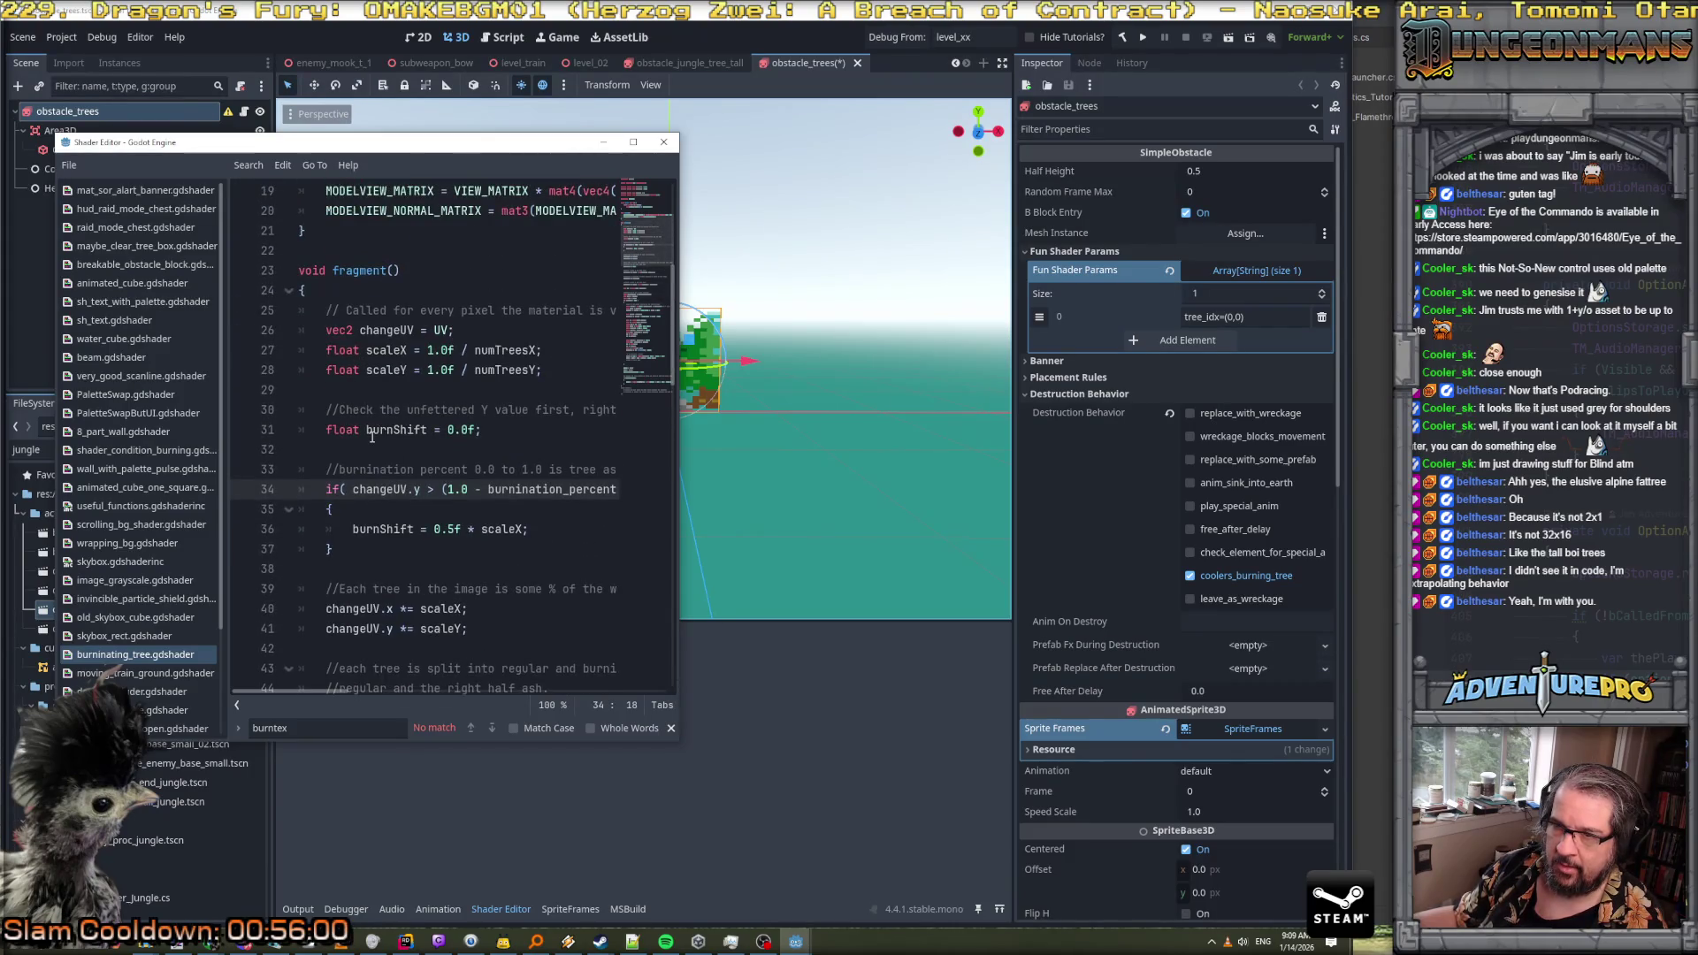
{"action": "scroll", "coordinate": [372, 437], "scroll_direction": "down", "scroll_amount": 5}
{"action": "mouse_move", "coordinate": [460, 142]}
{"action": "left_mouse_down"}
{"action": "mouse_move", "coordinate": [974, 170]}
{"action": "mouse_move", "coordinate": [1680, 172]}
{"action": "mouse_move", "coordinate": [1047, 199]}
{"action": "mouse_move", "coordinate": [460, 142]}
{"action": "left_mouse_up"}
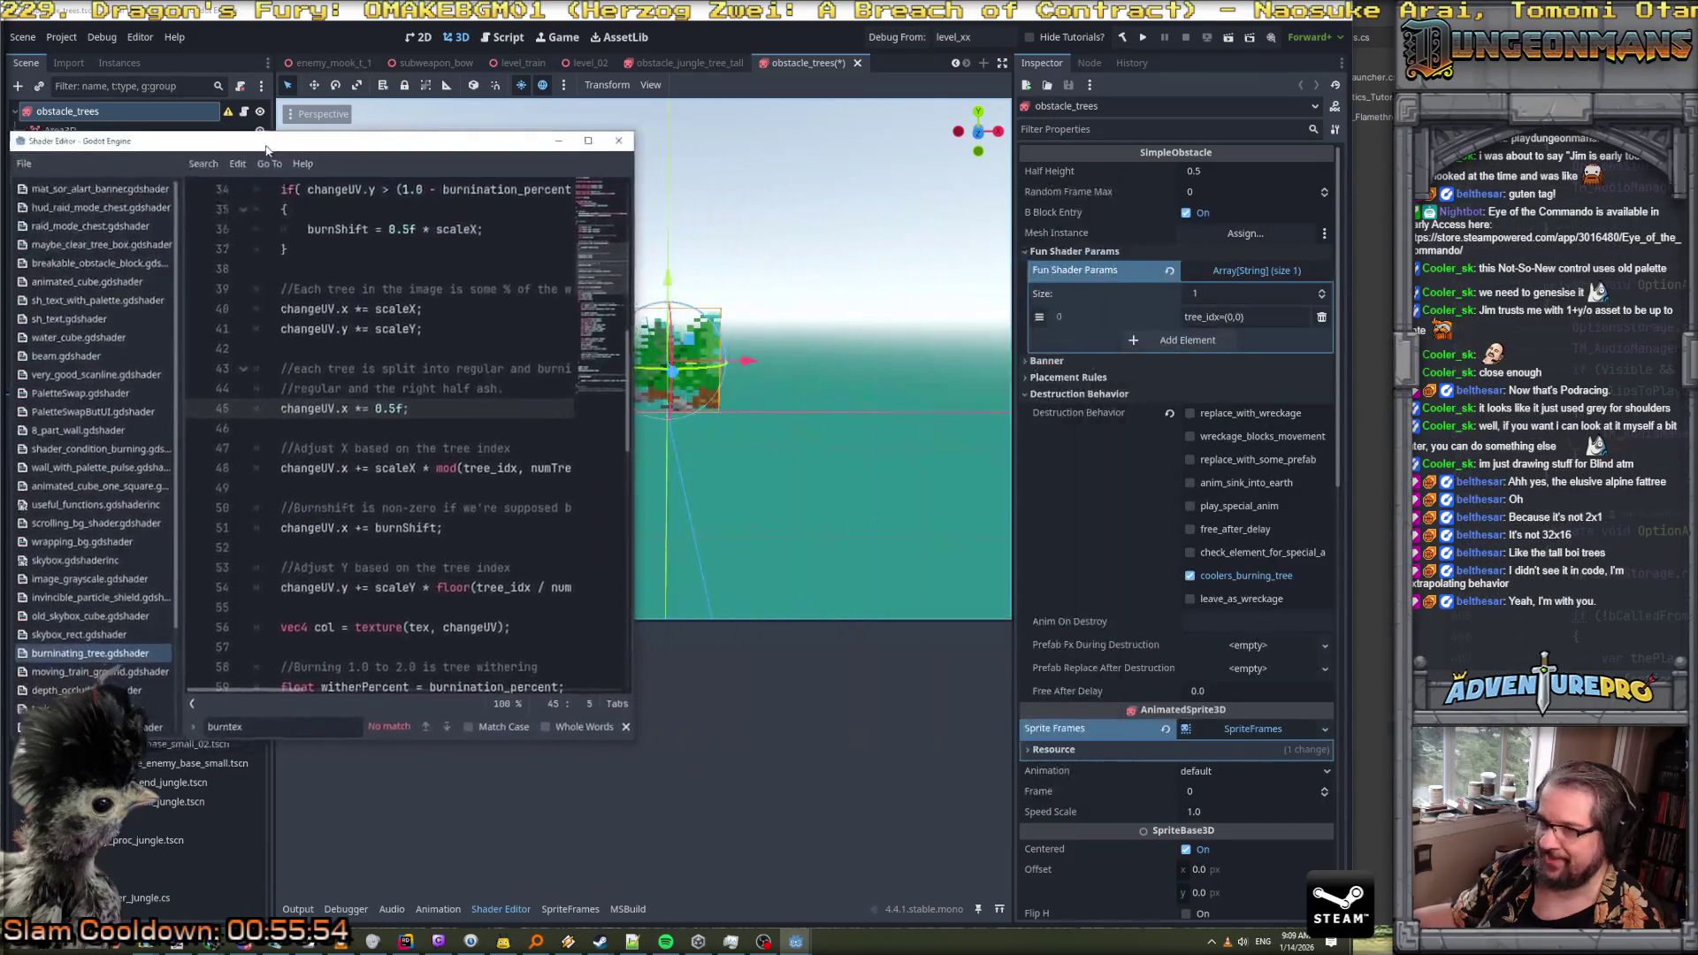
{"action": "type", "text": "//"}
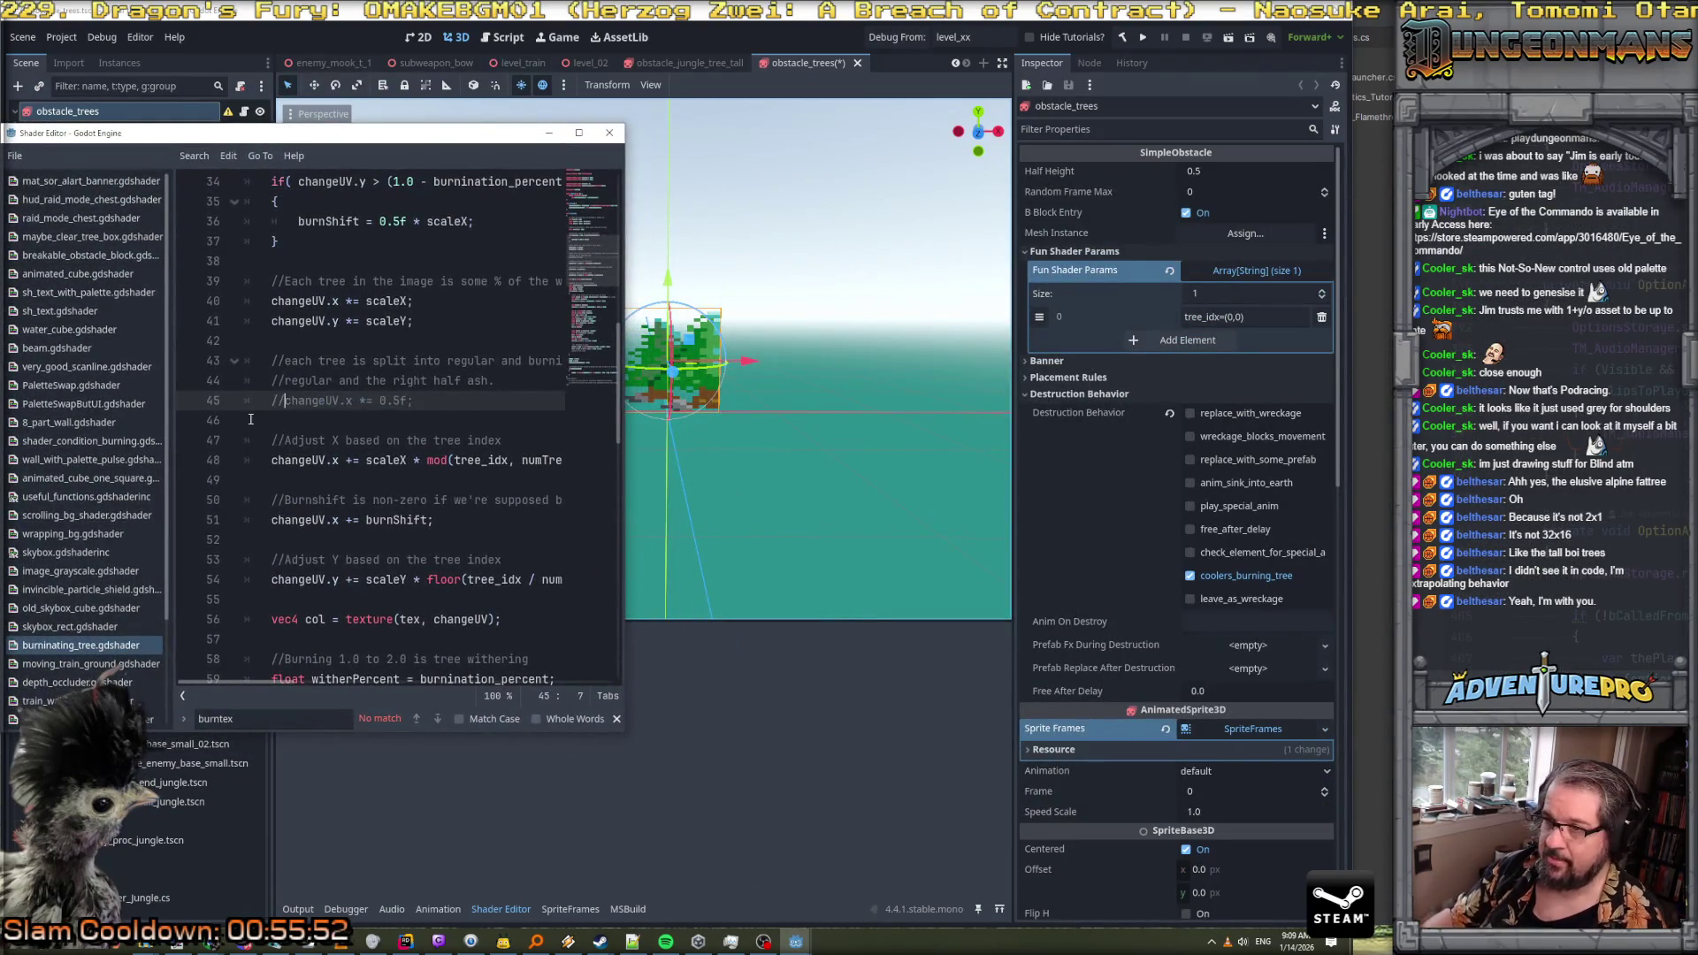
{"action": "left_click", "coordinate": [348, 376]}
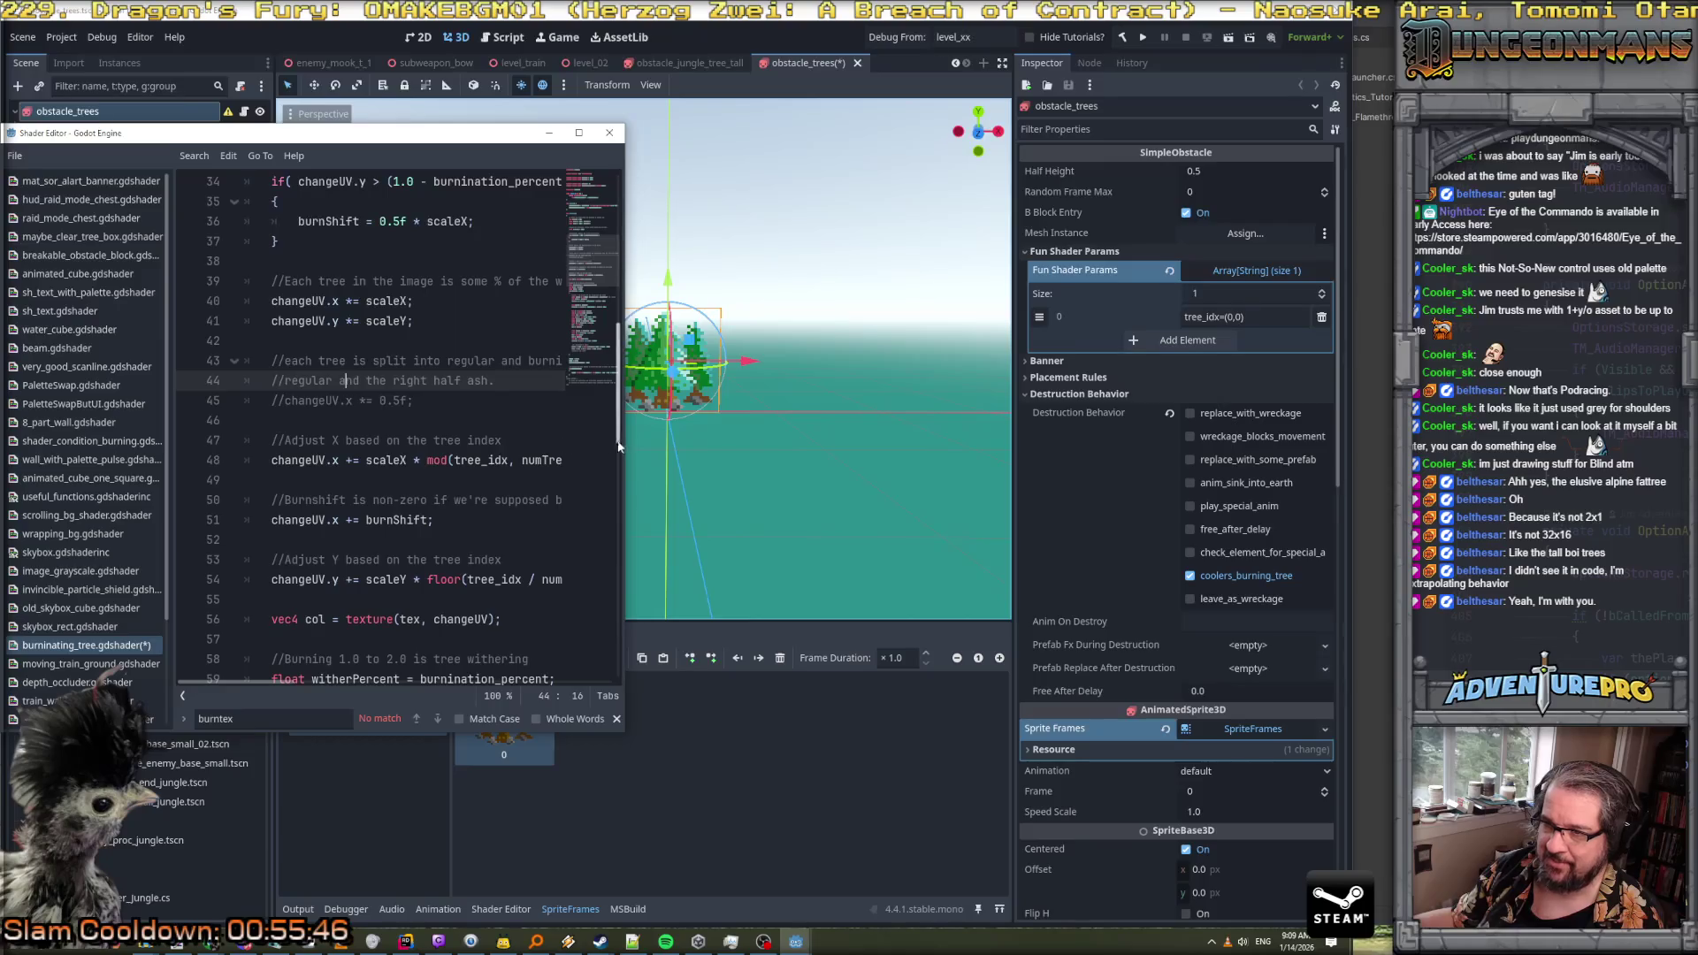
Preview Burnination Percent at 0.793 on the edited trees, then return it to 0.0
{"action": "mouse_move", "coordinate": [624, 456]}
{"action": "left_mouse_down"}
{"action": "mouse_move", "coordinate": [960, 460]}
{"action": "mouse_move", "coordinate": [569, 491]}
{"action": "mouse_move", "coordinate": [663, 491]}
{"action": "mouse_move", "coordinate": [636, 498]}
{"action": "left_mouse_up"}
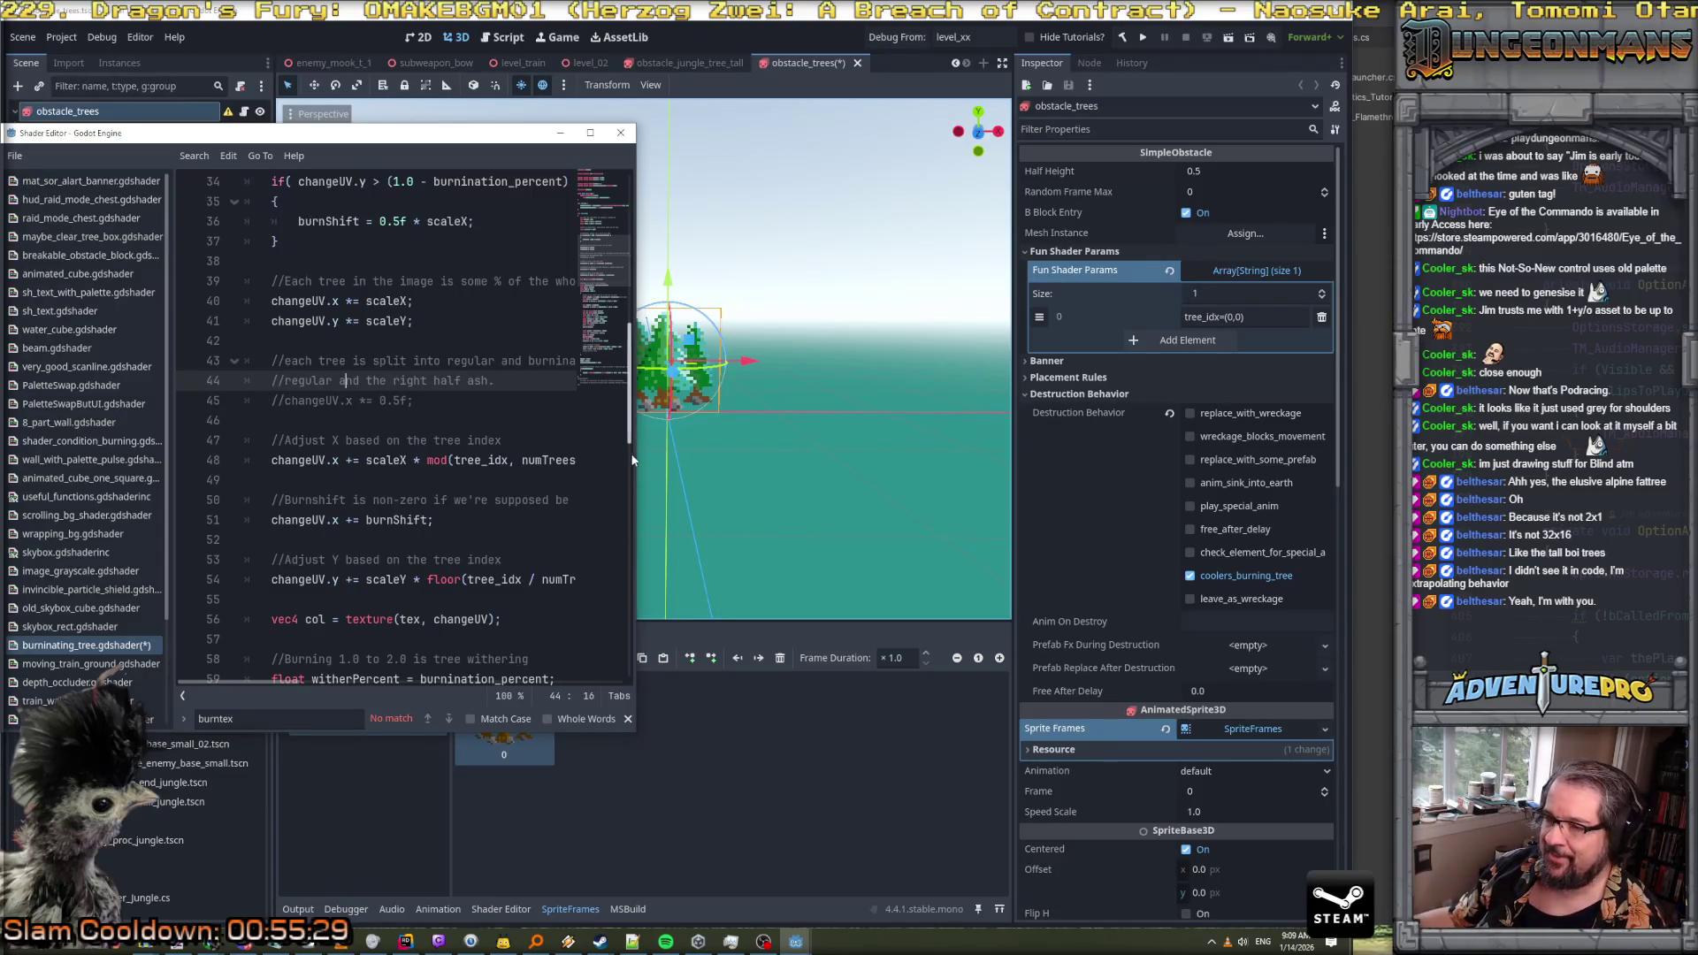
{"action": "scroll", "coordinate": [408, 420], "scroll_direction": "up", "scroll_amount": 4}
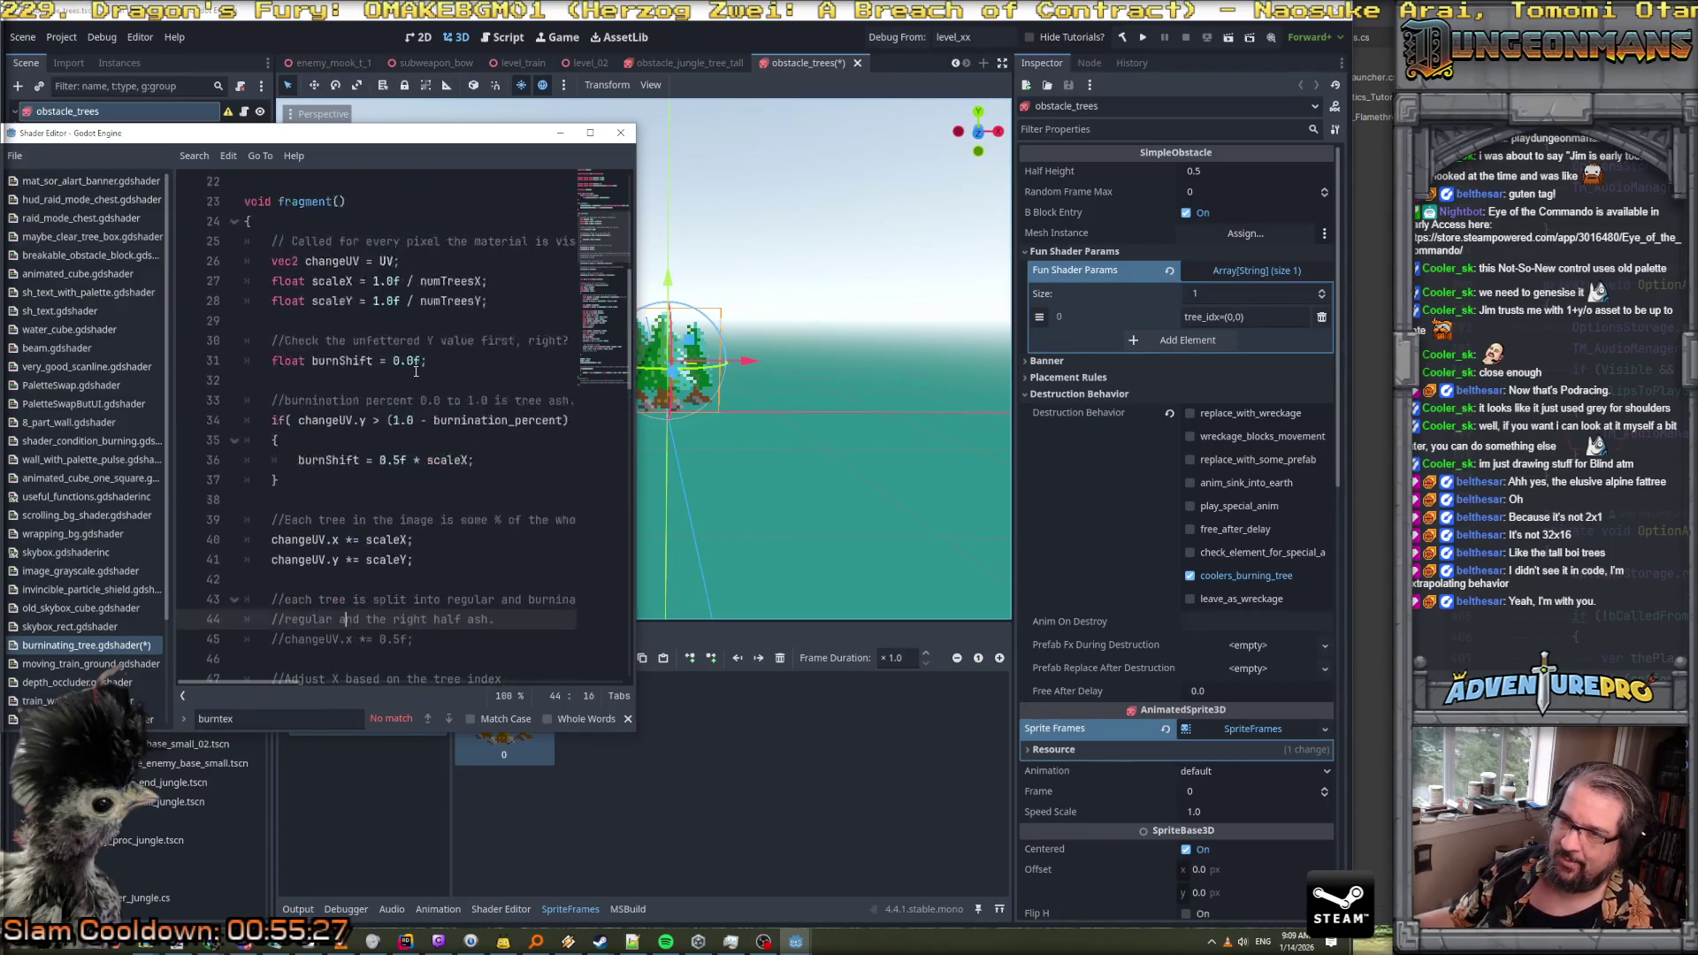
{"action": "scroll", "coordinate": [416, 372], "scroll_direction": "down", "scroll_amount": 3}
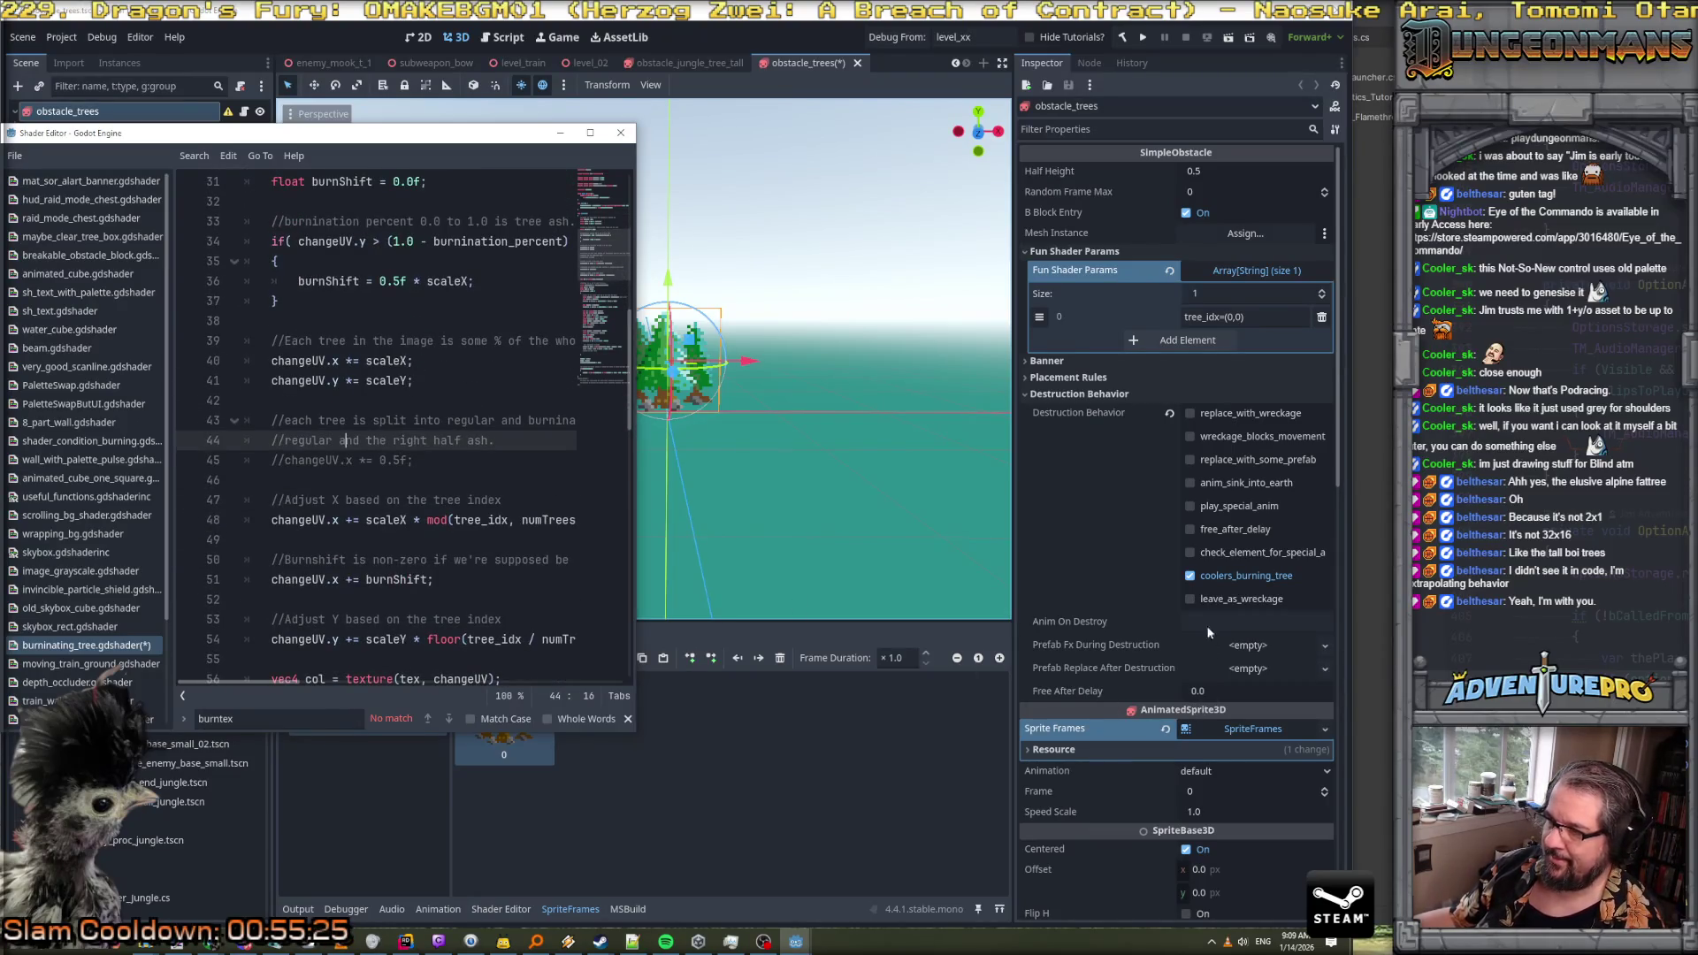
{"action": "scroll", "coordinate": [1209, 638], "scroll_direction": "down", "scroll_amount": 5}
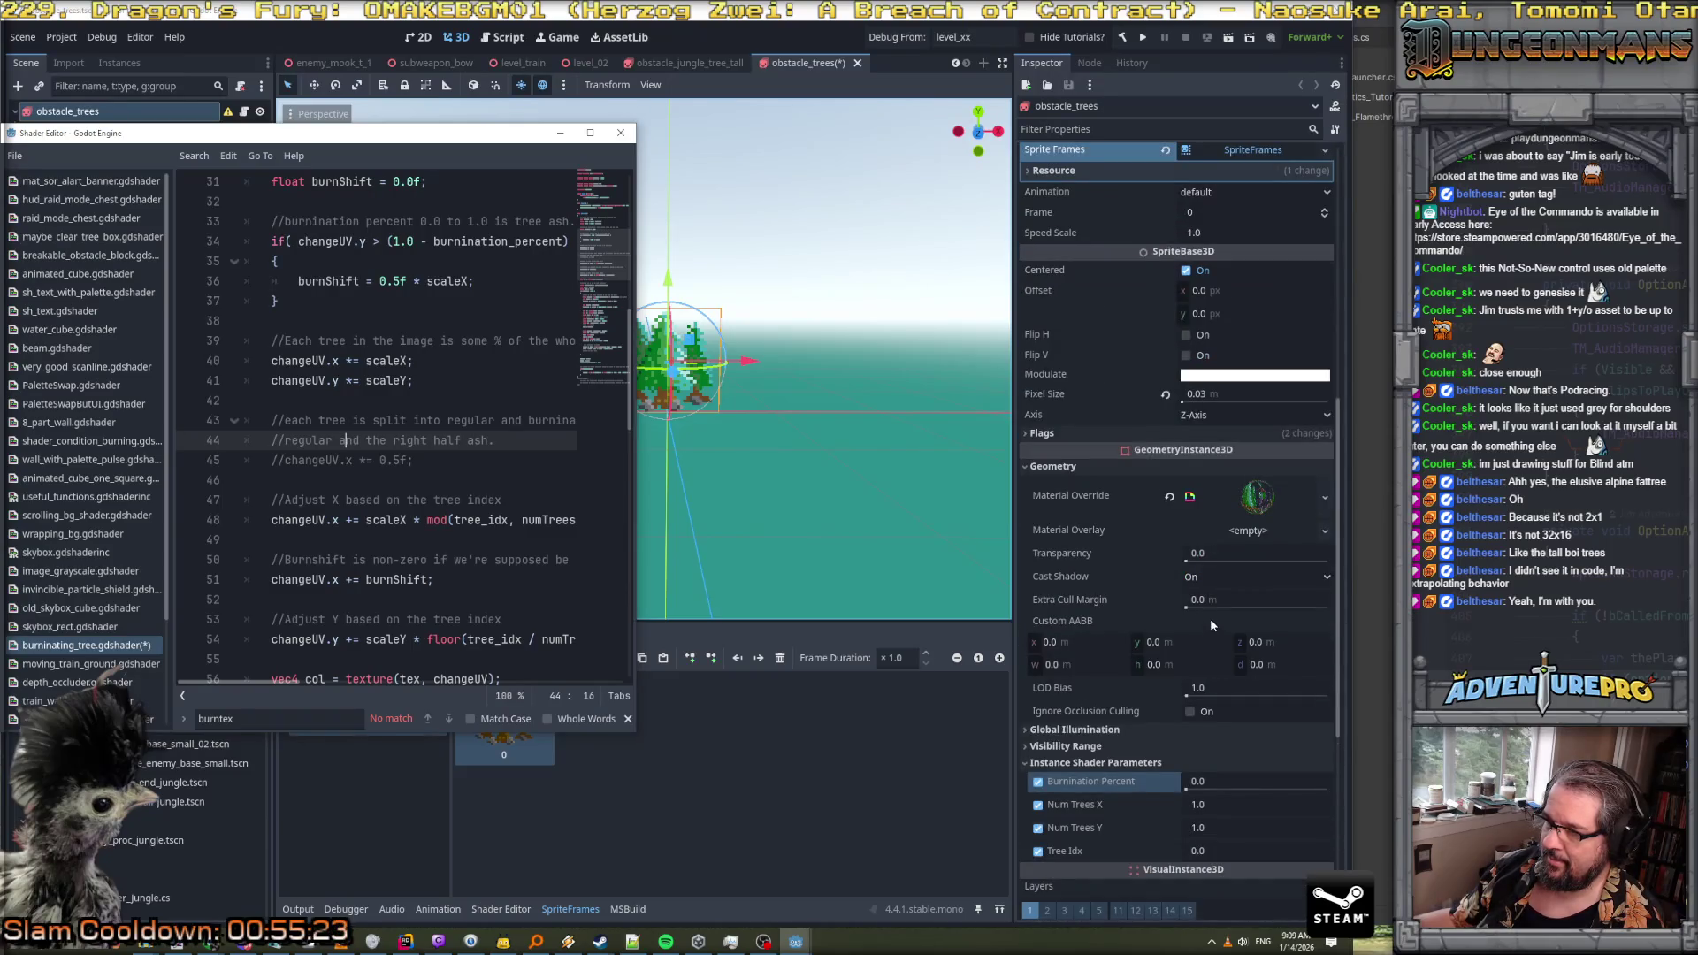
{"action": "scroll", "coordinate": [1206, 619], "scroll_direction": "down", "scroll_amount": 2}
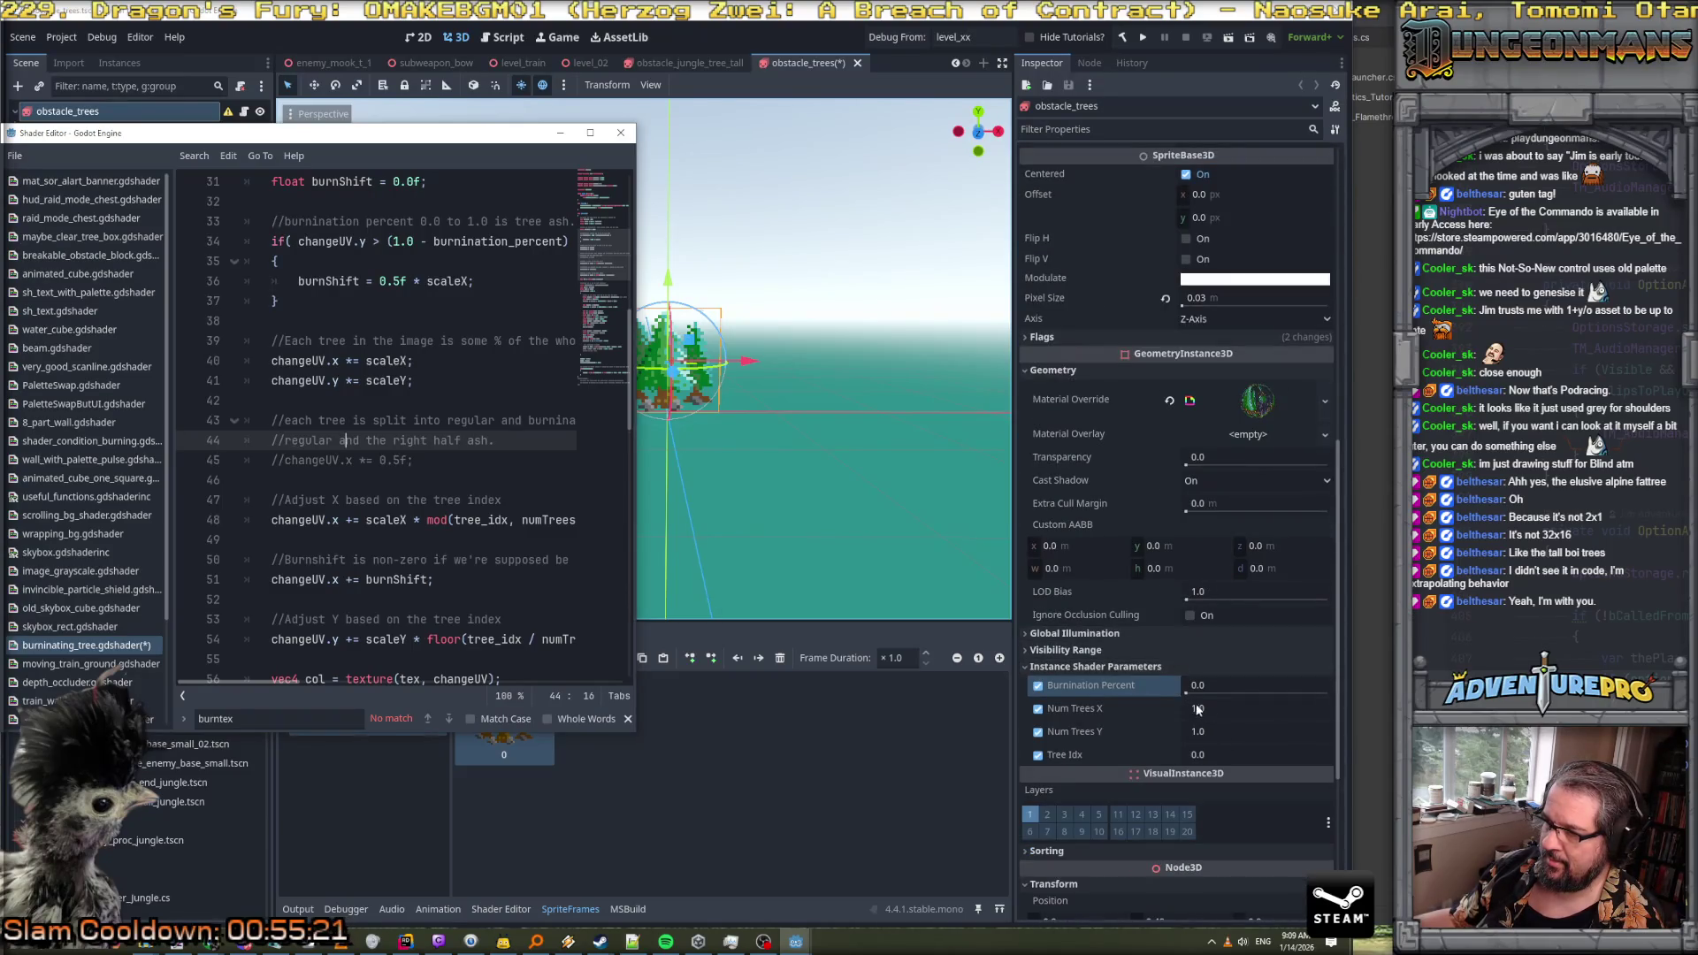
{"action": "mouse_move", "coordinate": [1186, 694]}
{"action": "left_mouse_down"}
{"action": "mouse_move", "coordinate": [1315, 691]}
{"action": "mouse_move", "coordinate": [1191, 684]}
{"action": "left_mouse_up"}
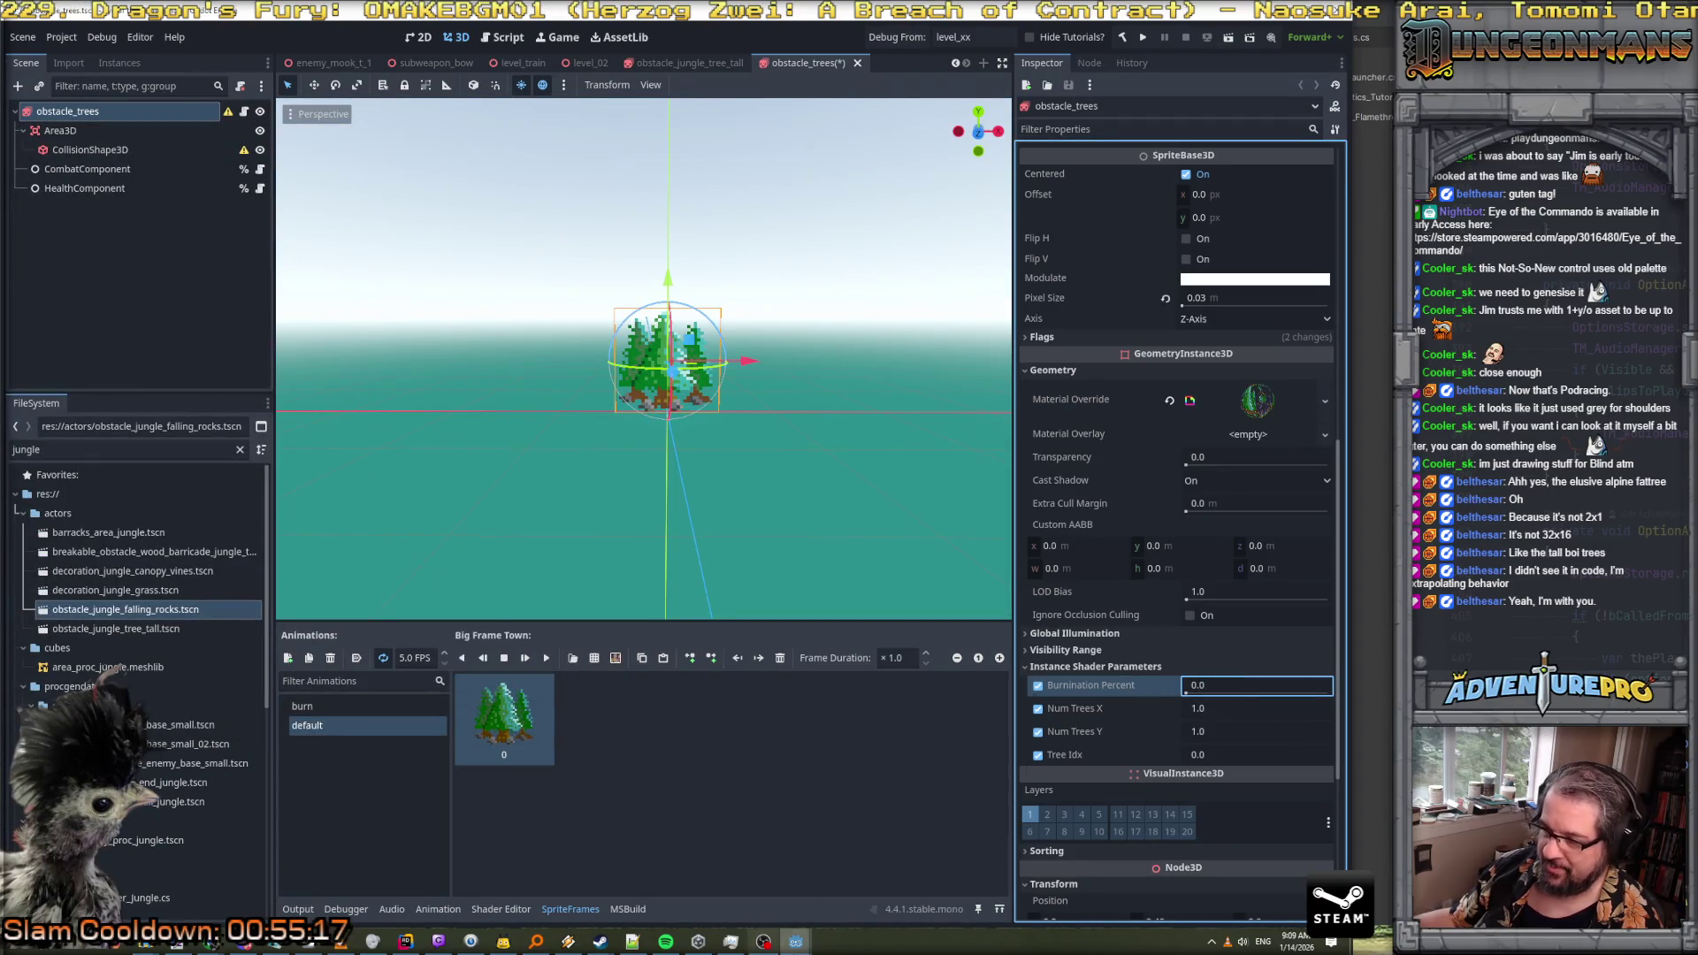
In the obstacle_jungle_tree_tall scene, test Burnination Percent and expand the Tex texture preview
{"action": "mouse_move", "coordinate": [795, 946]}
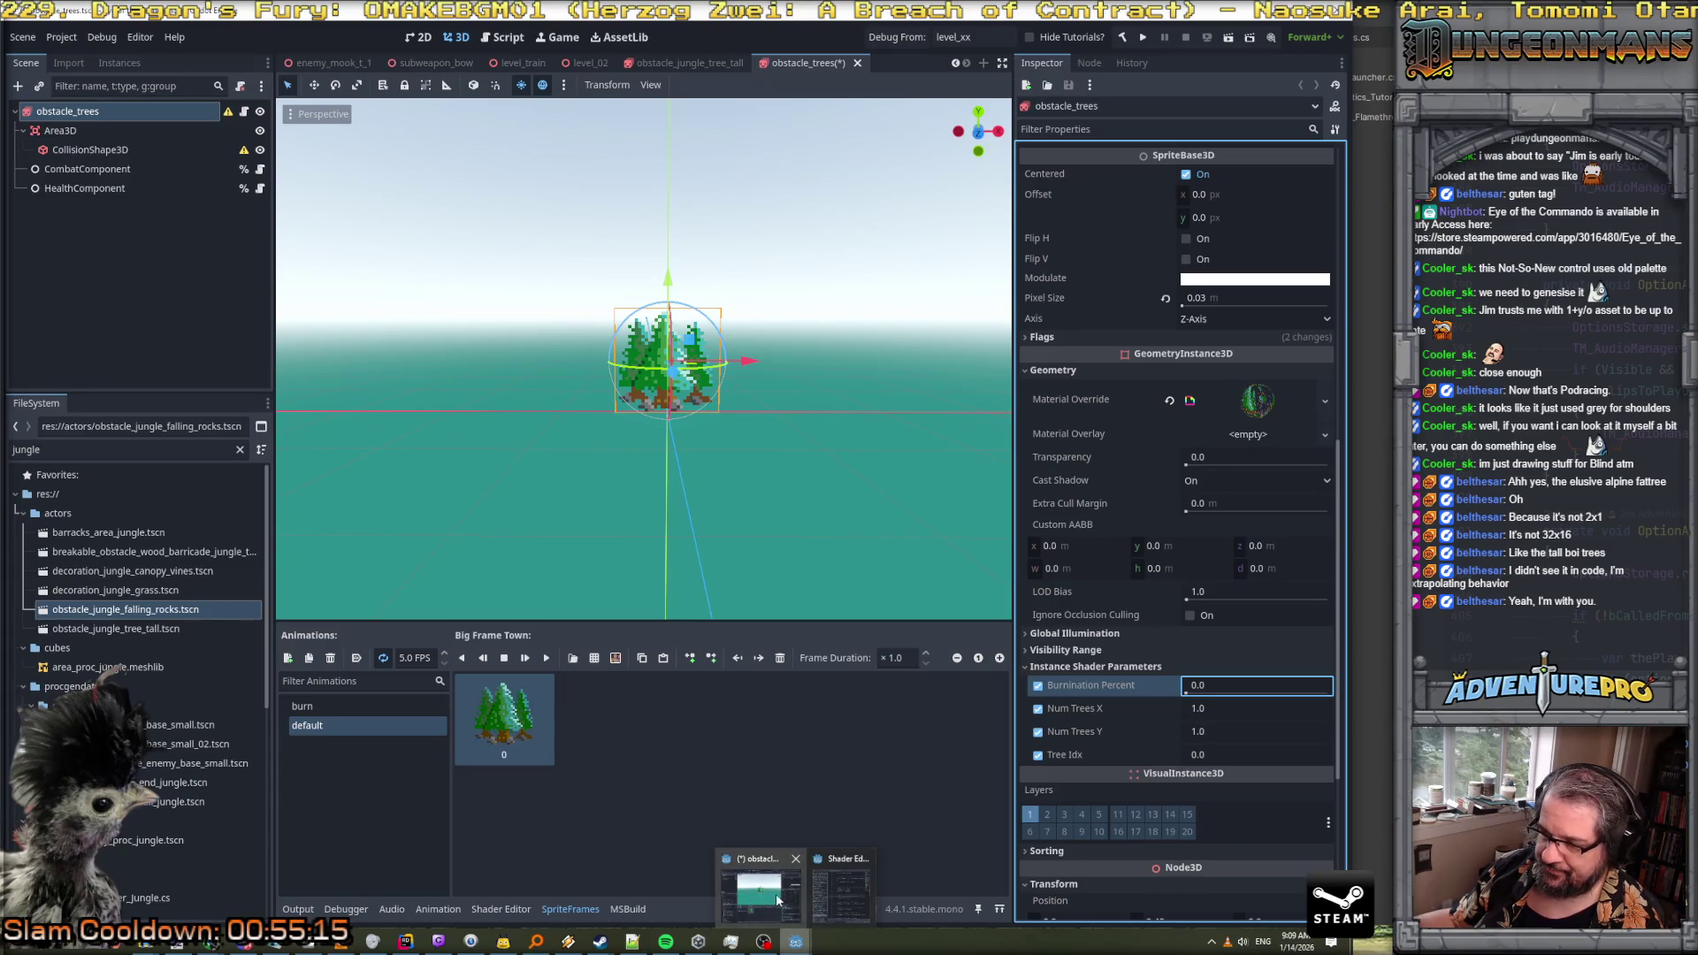
{"action": "left_click", "coordinate": [692, 62]}
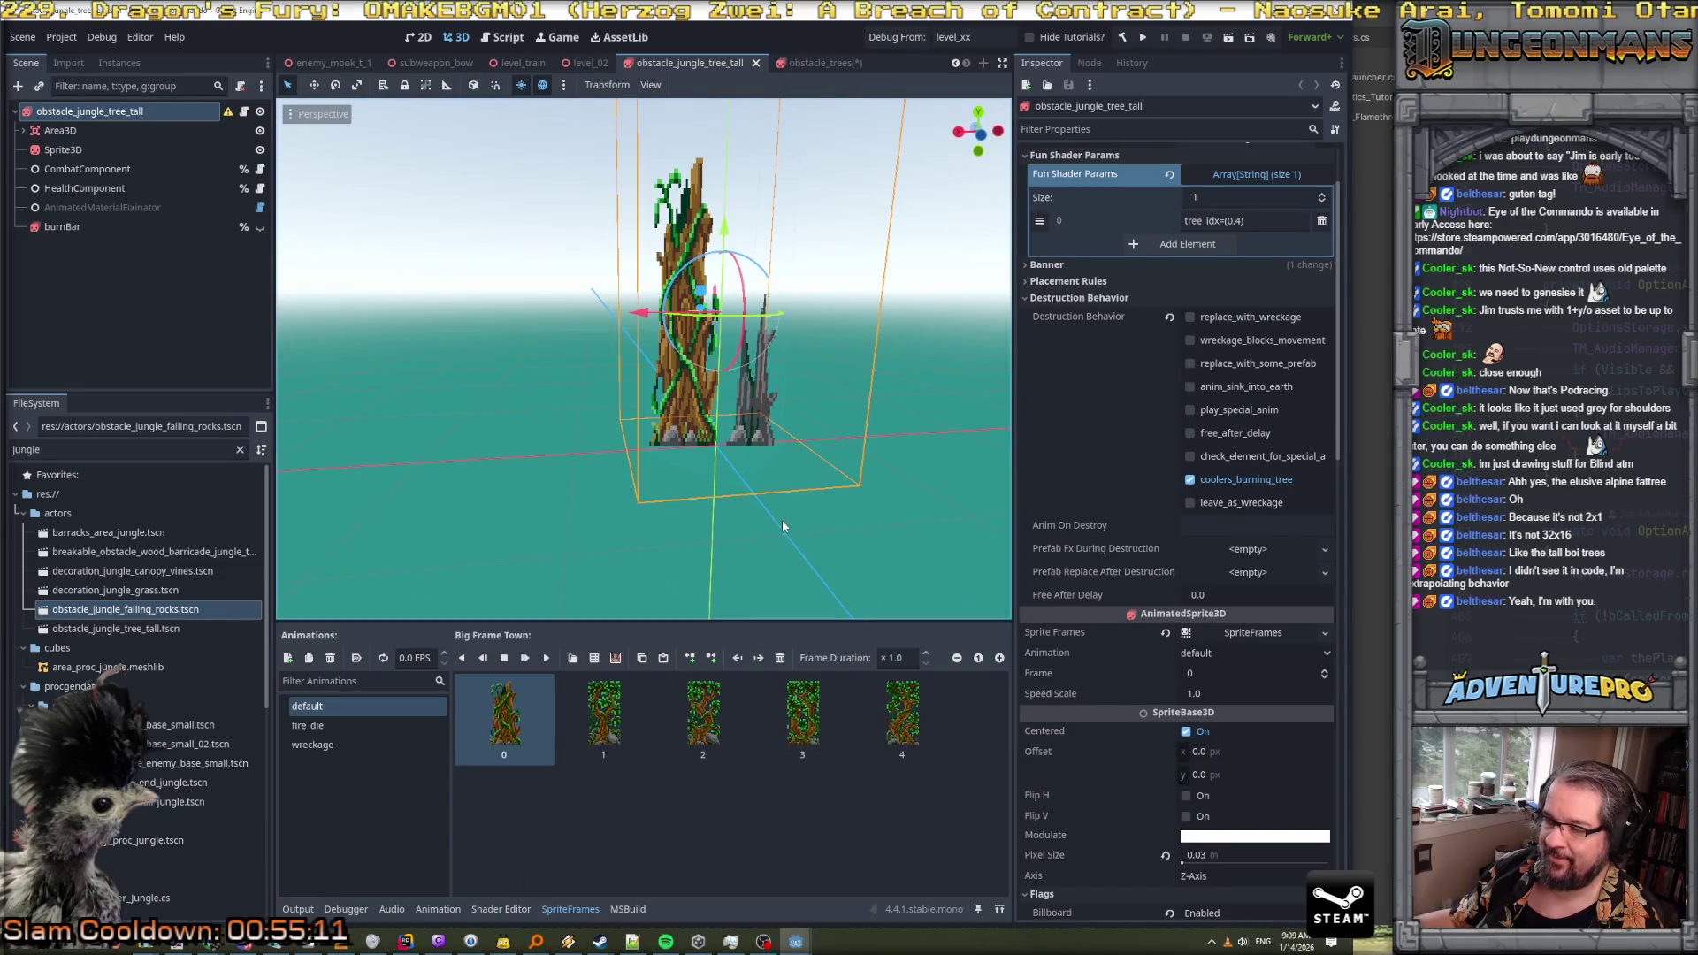
{"action": "scroll", "coordinate": [1143, 375], "scroll_direction": "up", "scroll_amount": 2}
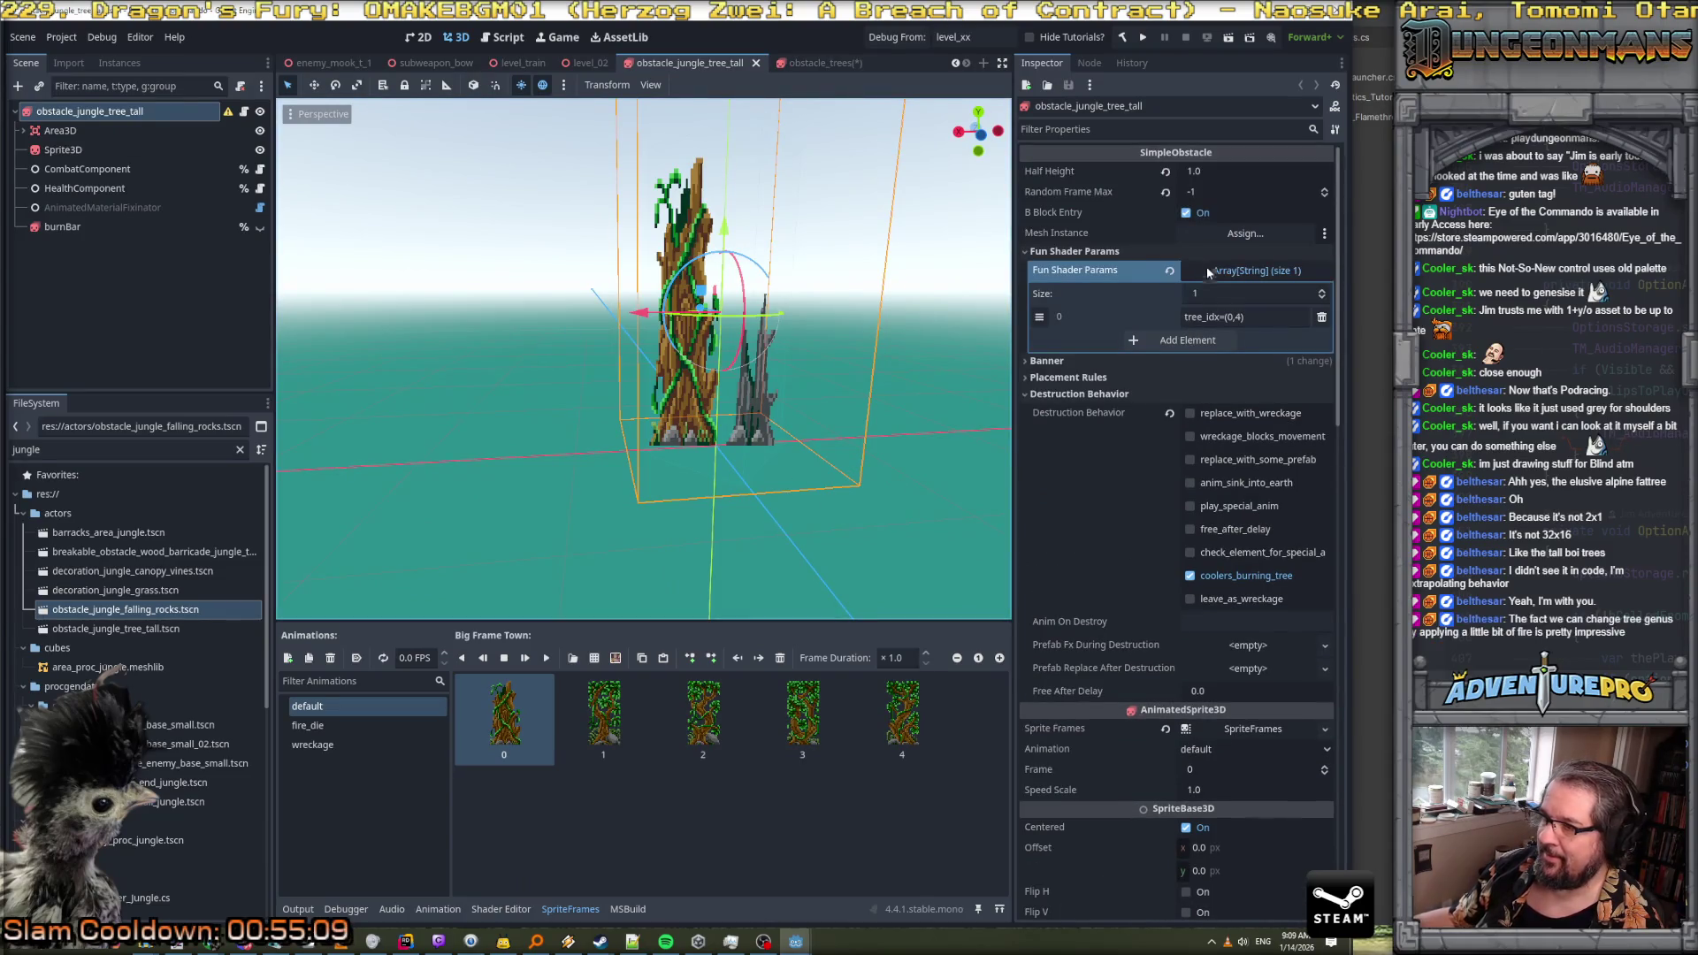
{"action": "scroll", "coordinate": [1218, 337], "scroll_direction": "down", "scroll_amount": 15}
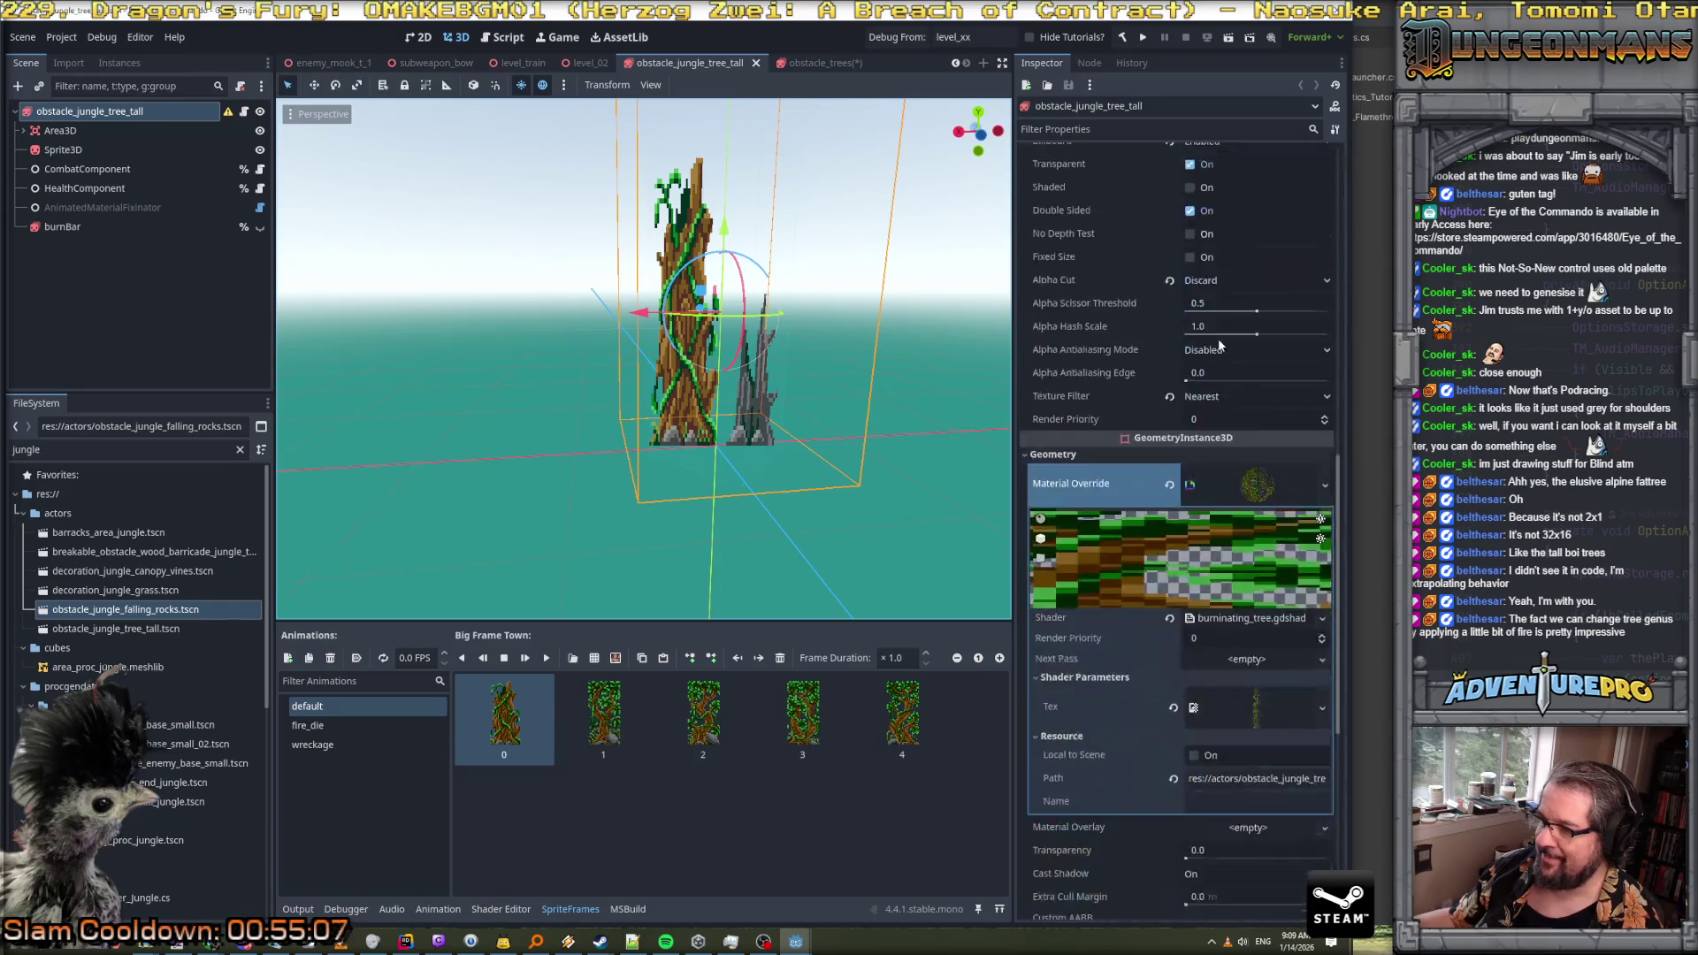
{"action": "scroll", "coordinate": [1218, 338], "scroll_direction": "down", "scroll_amount": 2}
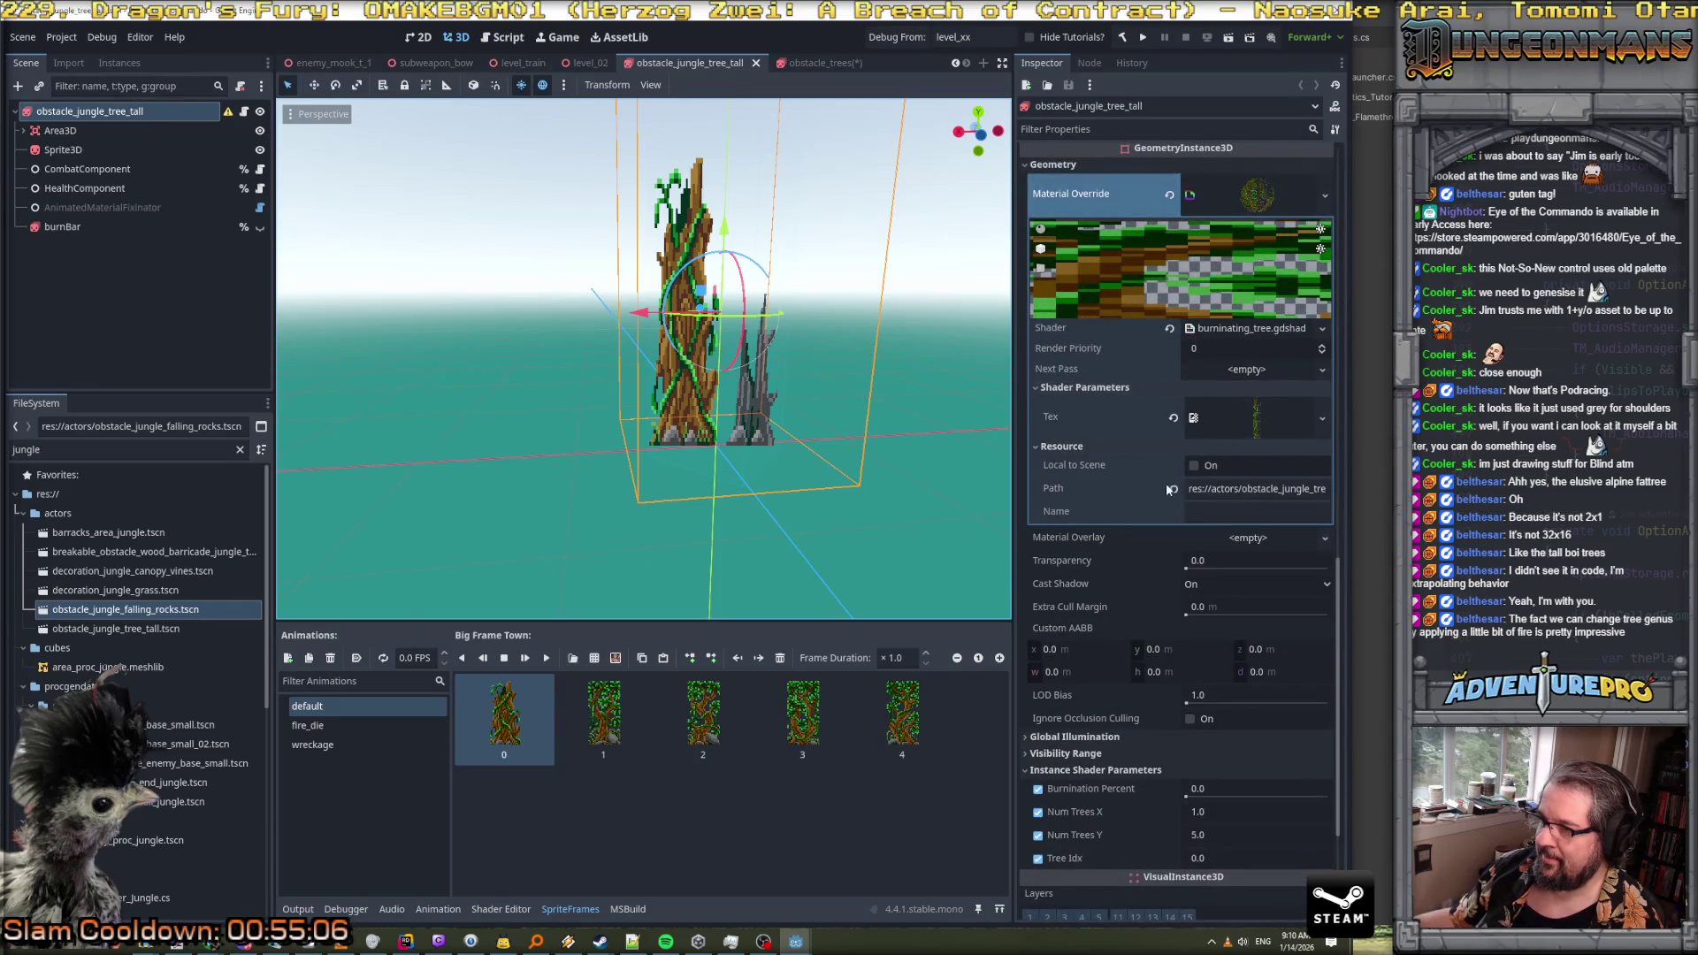
{"action": "scroll", "coordinate": [1166, 482], "scroll_direction": "down", "scroll_amount": 2}
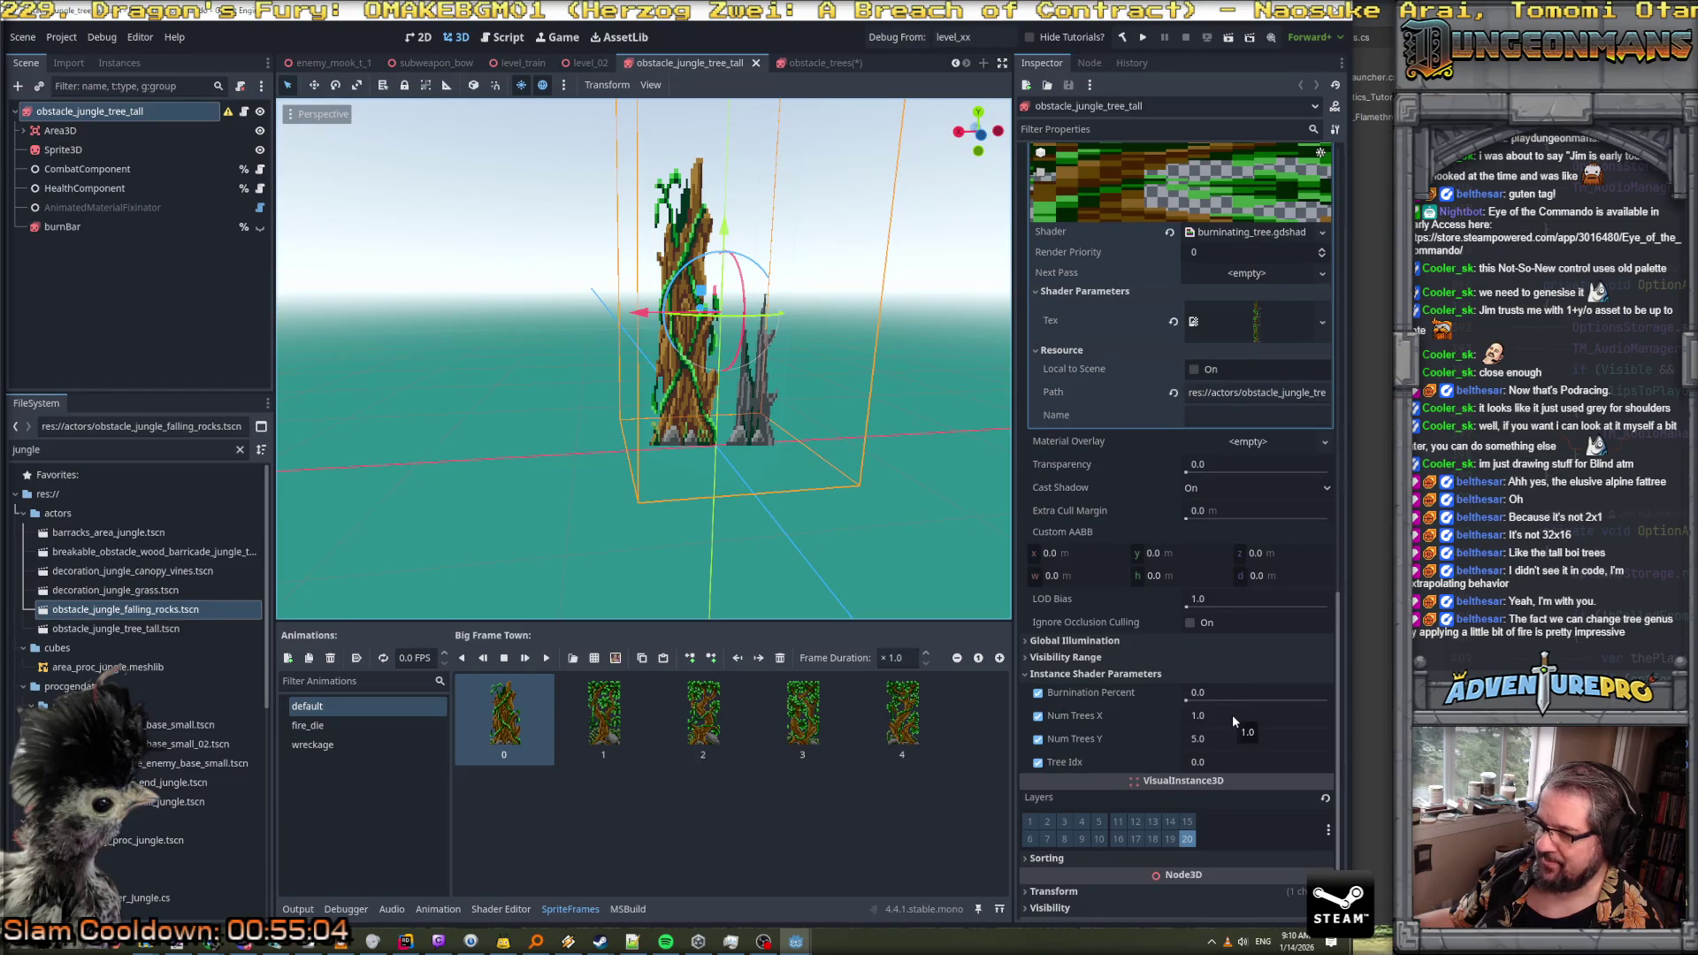
{"action": "mouse_move", "coordinate": [1184, 700]}
{"action": "left_mouse_down"}
{"action": "mouse_move", "coordinate": [1288, 697]}
{"action": "mouse_move", "coordinate": [1141, 716]}
{"action": "left_mouse_up"}
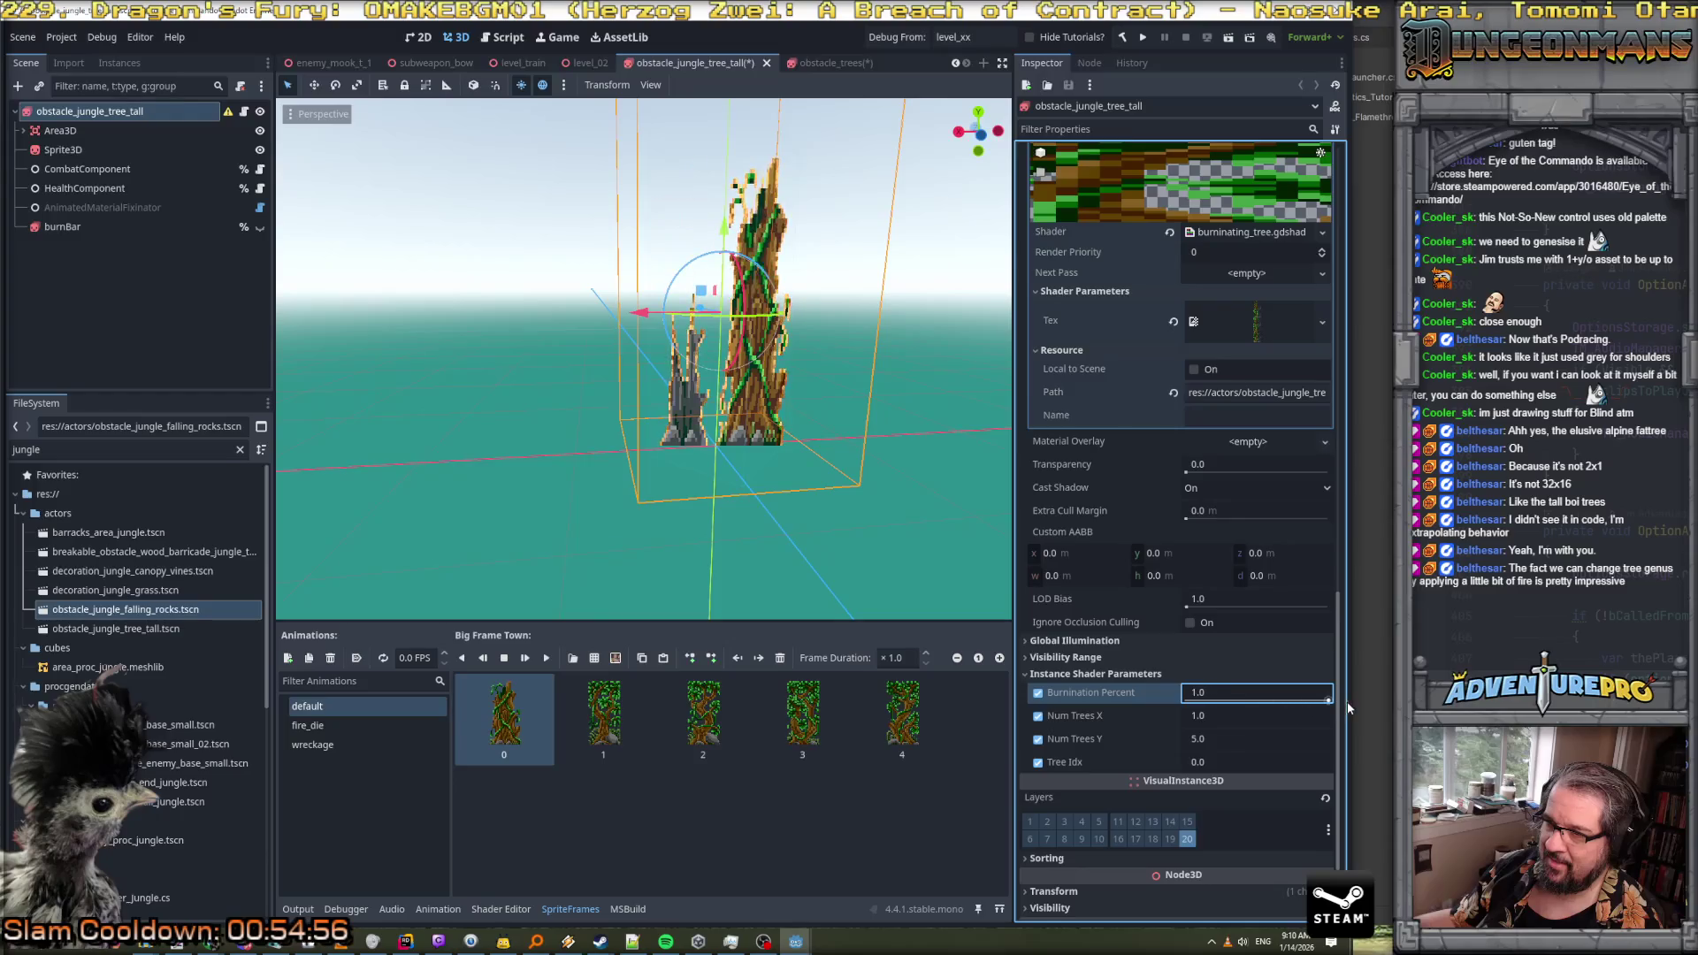
{"action": "scroll", "coordinate": [1233, 529], "scroll_direction": "up", "scroll_amount": 5}
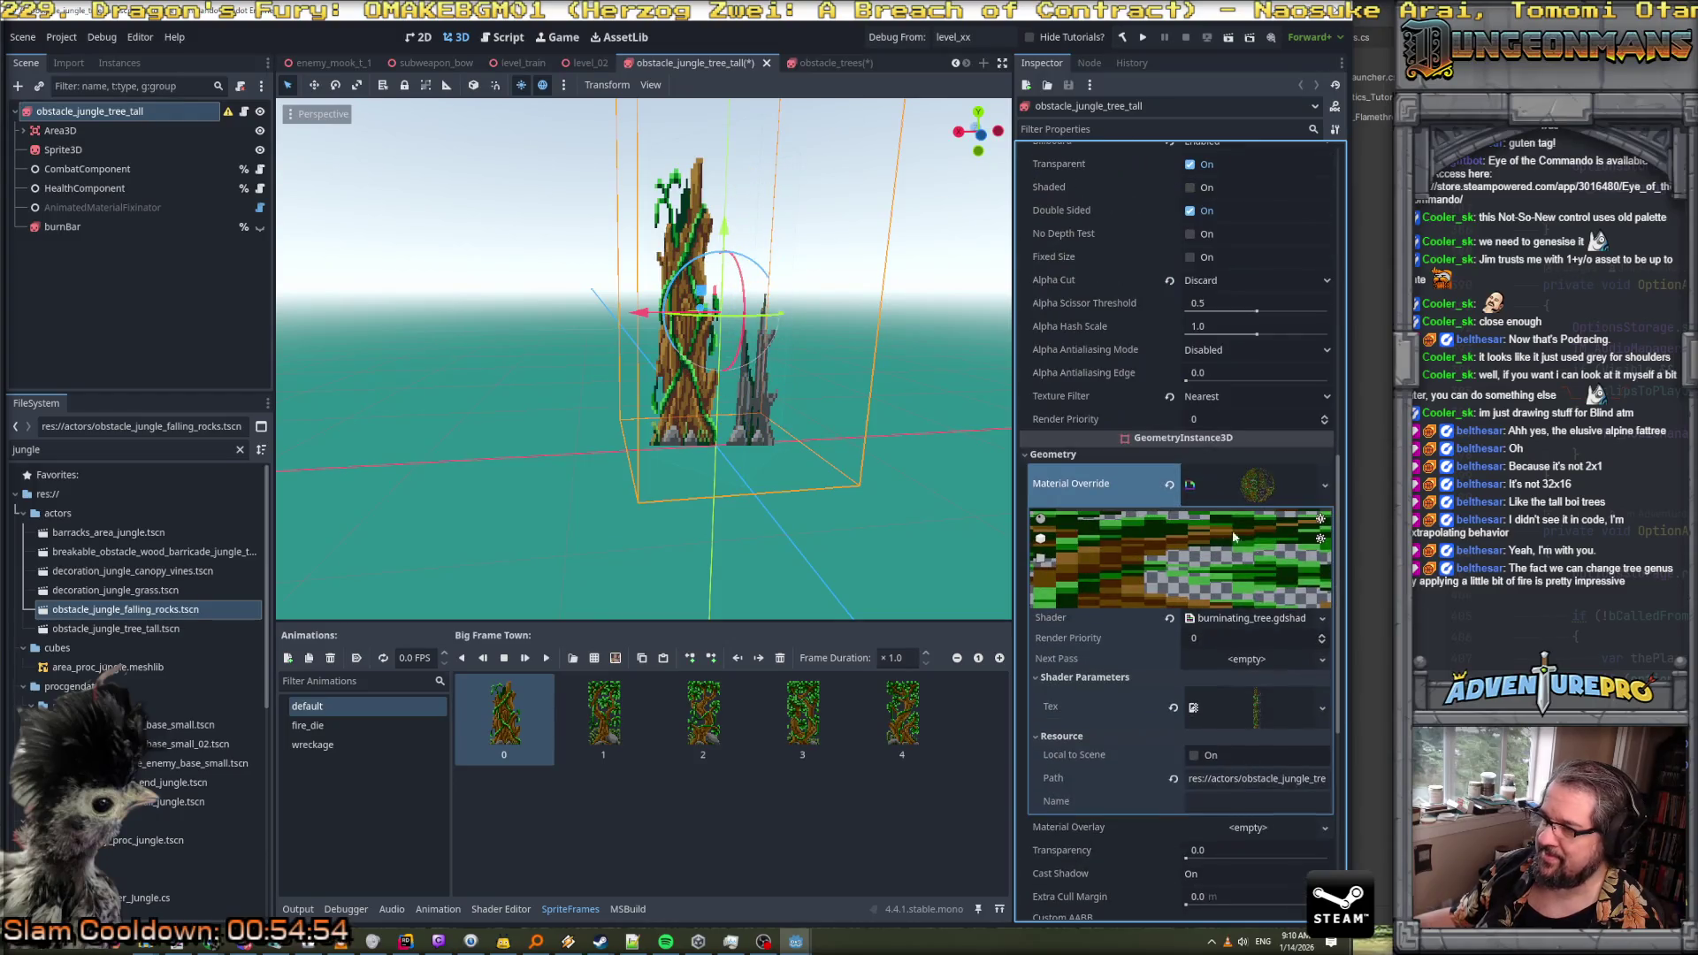
{"action": "left_click", "coordinate": [1267, 707]}
{"action": "scroll", "coordinate": [1255, 705], "scroll_direction": "down", "scroll_amount": 3}
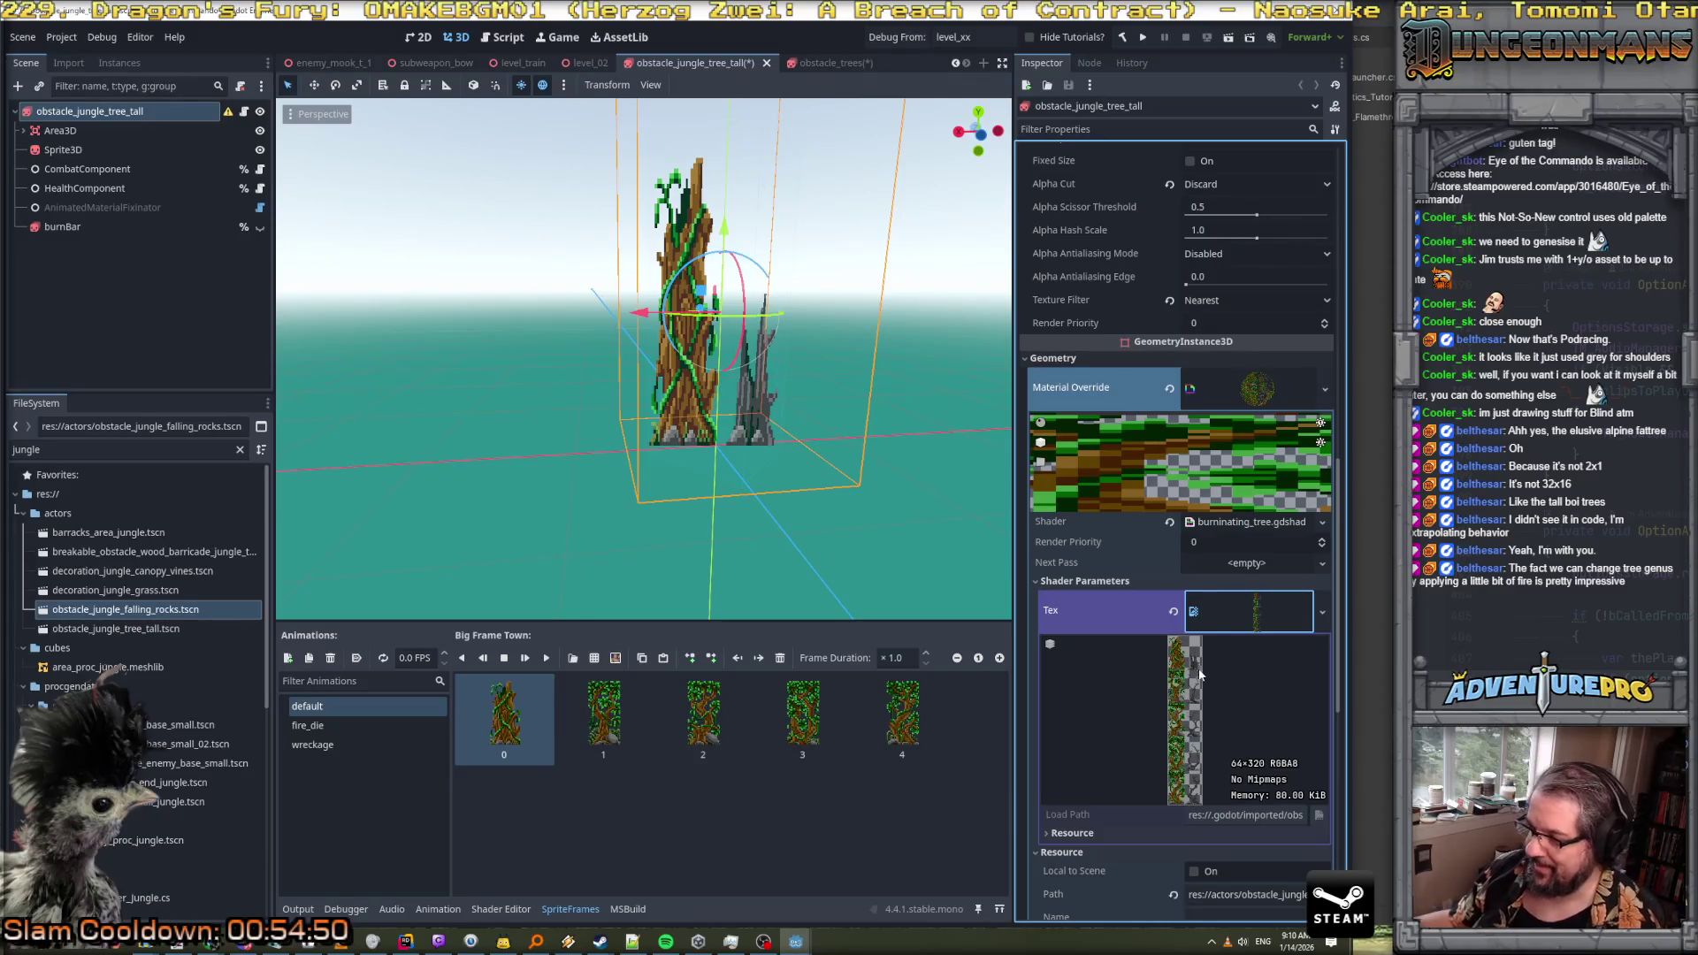
{"action": "scroll", "coordinate": [1255, 617], "scroll_direction": "up", "scroll_amount": 4}
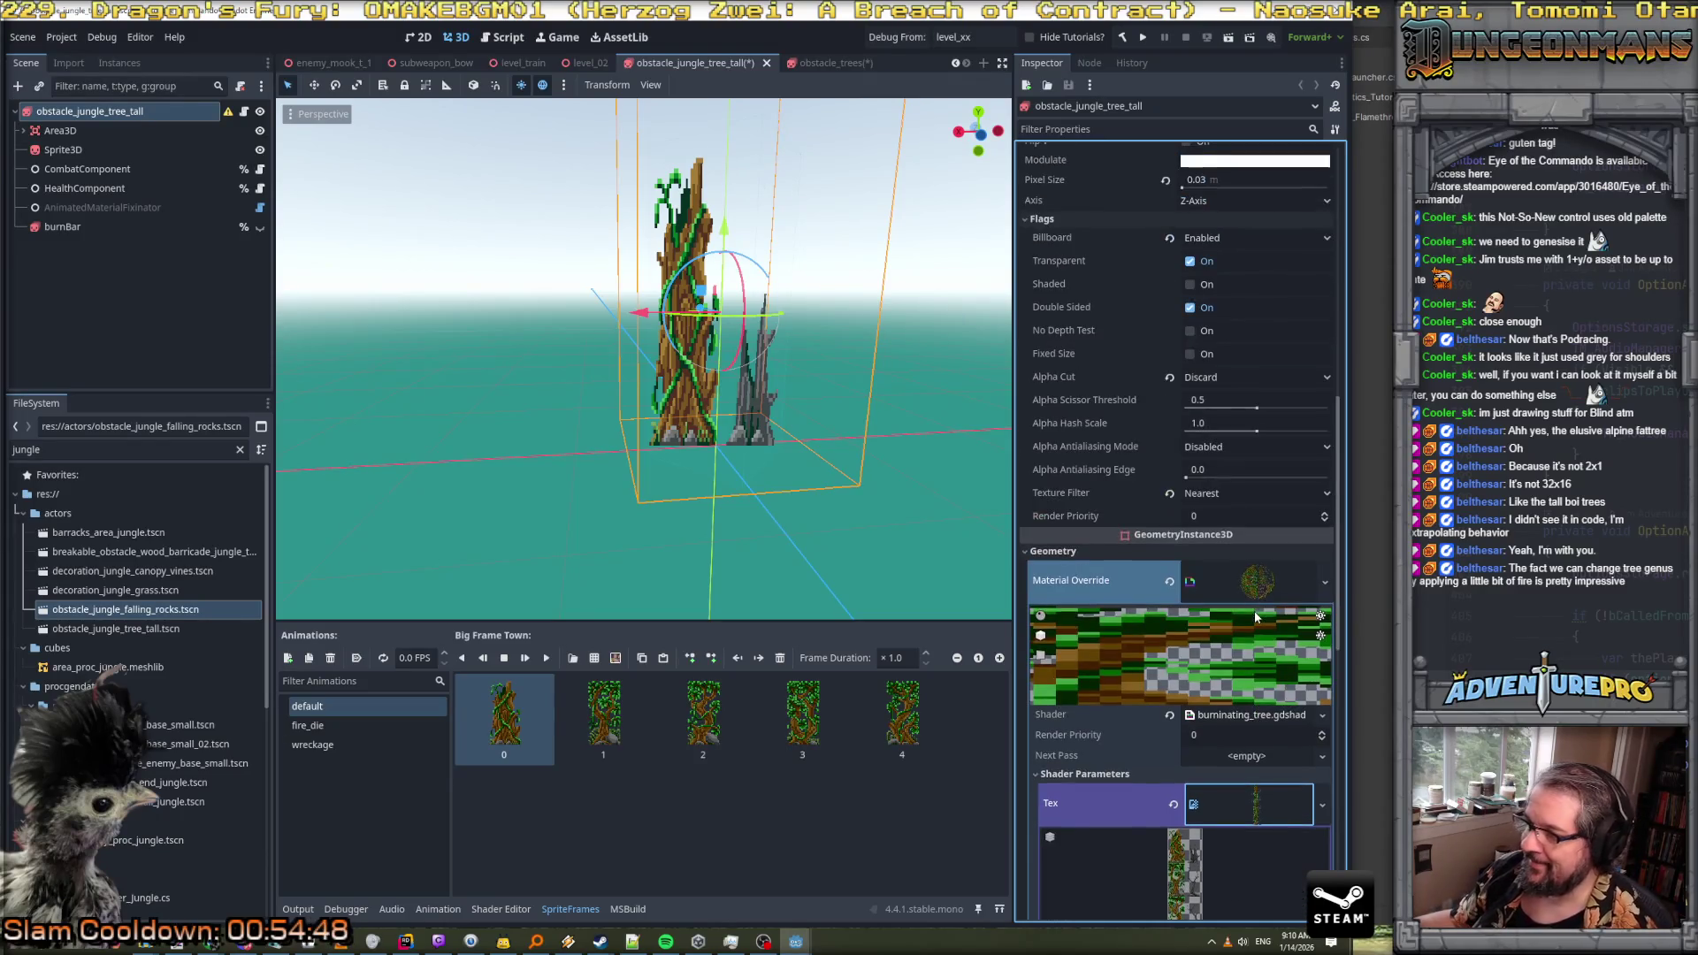
Review the fire_die, wreckage and default animations, play the default one, and face the tree frontally
{"action": "left_click", "coordinate": [310, 726]}
{"action": "left_click", "coordinate": [317, 746]}
{"action": "left_click", "coordinate": [323, 707]}
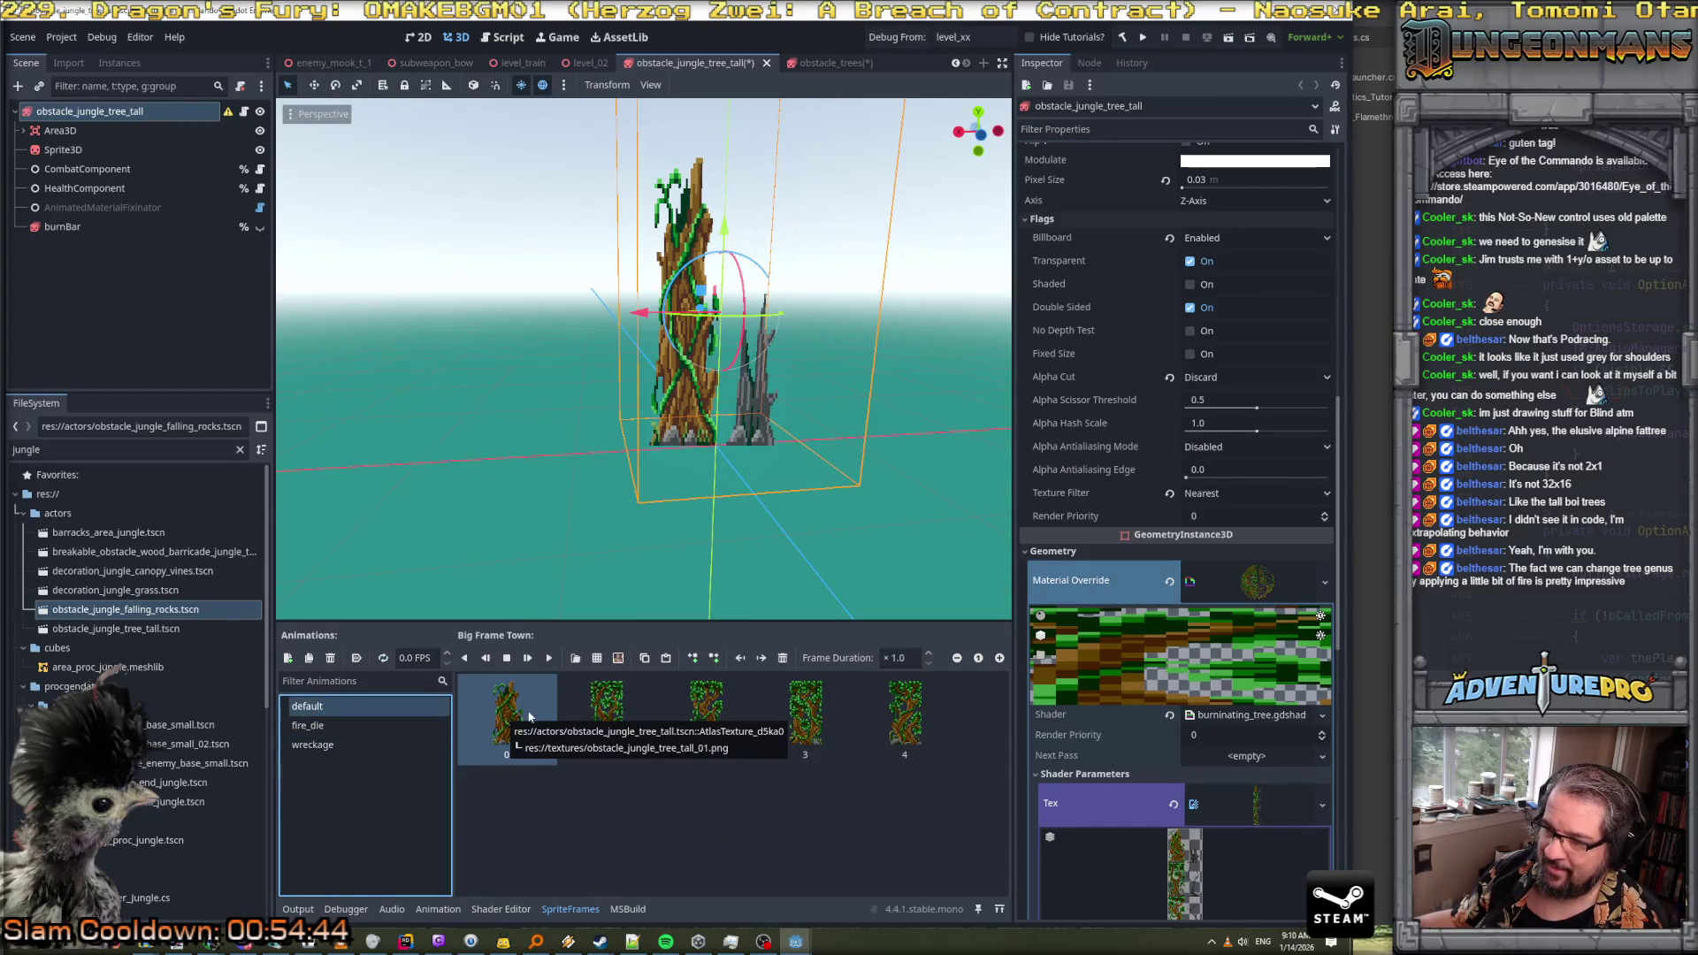
{"action": "left_click", "coordinate": [607, 712]}
{"action": "left_click", "coordinate": [549, 658]}
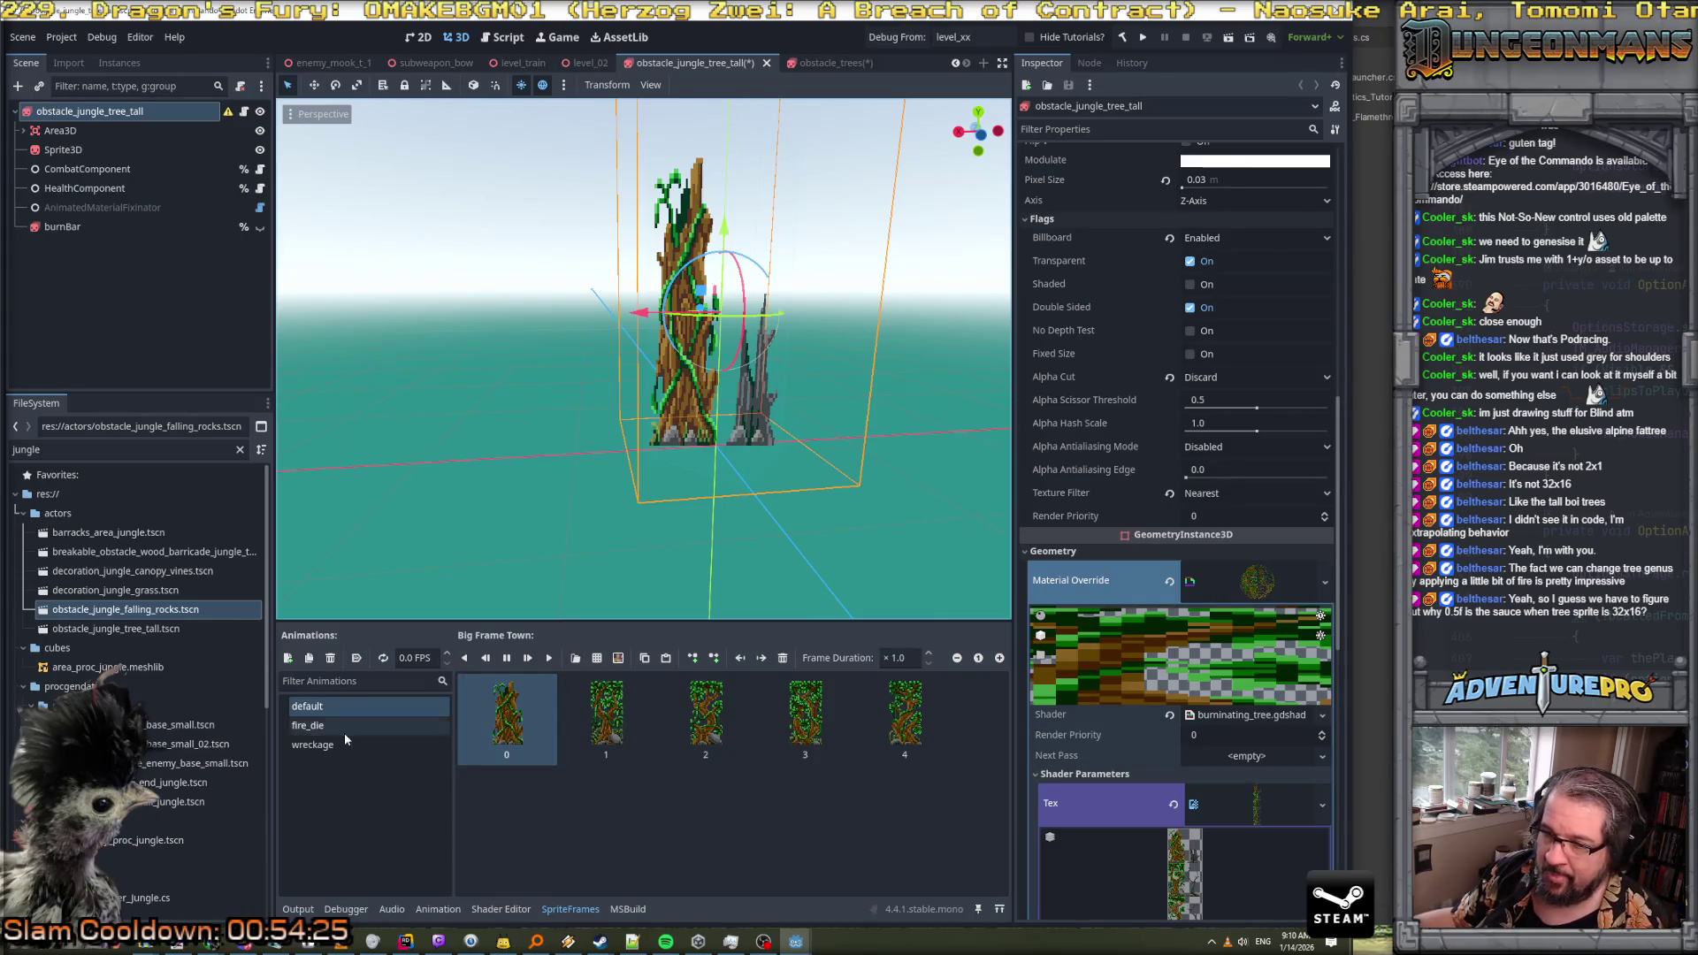
{"action": "mouse_move", "coordinate": [715, 431]}
{"action": "left_mouse_down"}
{"action": "mouse_move", "coordinate": [726, 467]}
{"action": "mouse_move", "coordinate": [713, 444]}
{"action": "left_mouse_up"}
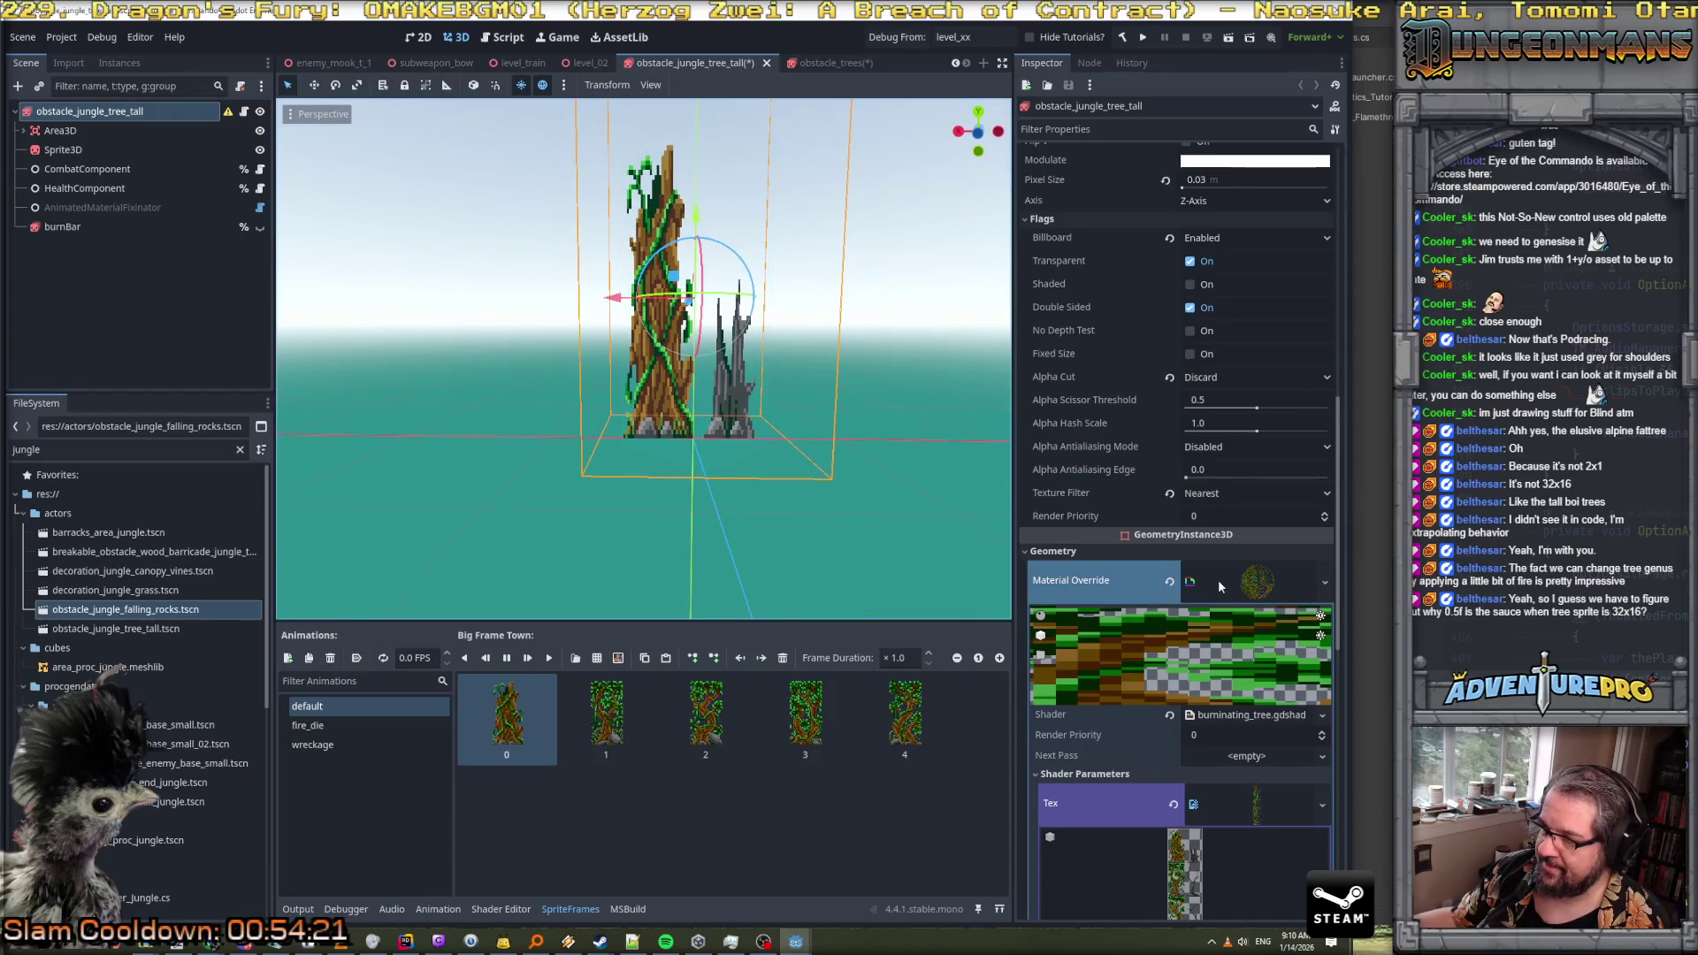
{"action": "scroll", "coordinate": [1218, 580], "scroll_direction": "down", "scroll_amount": 3}
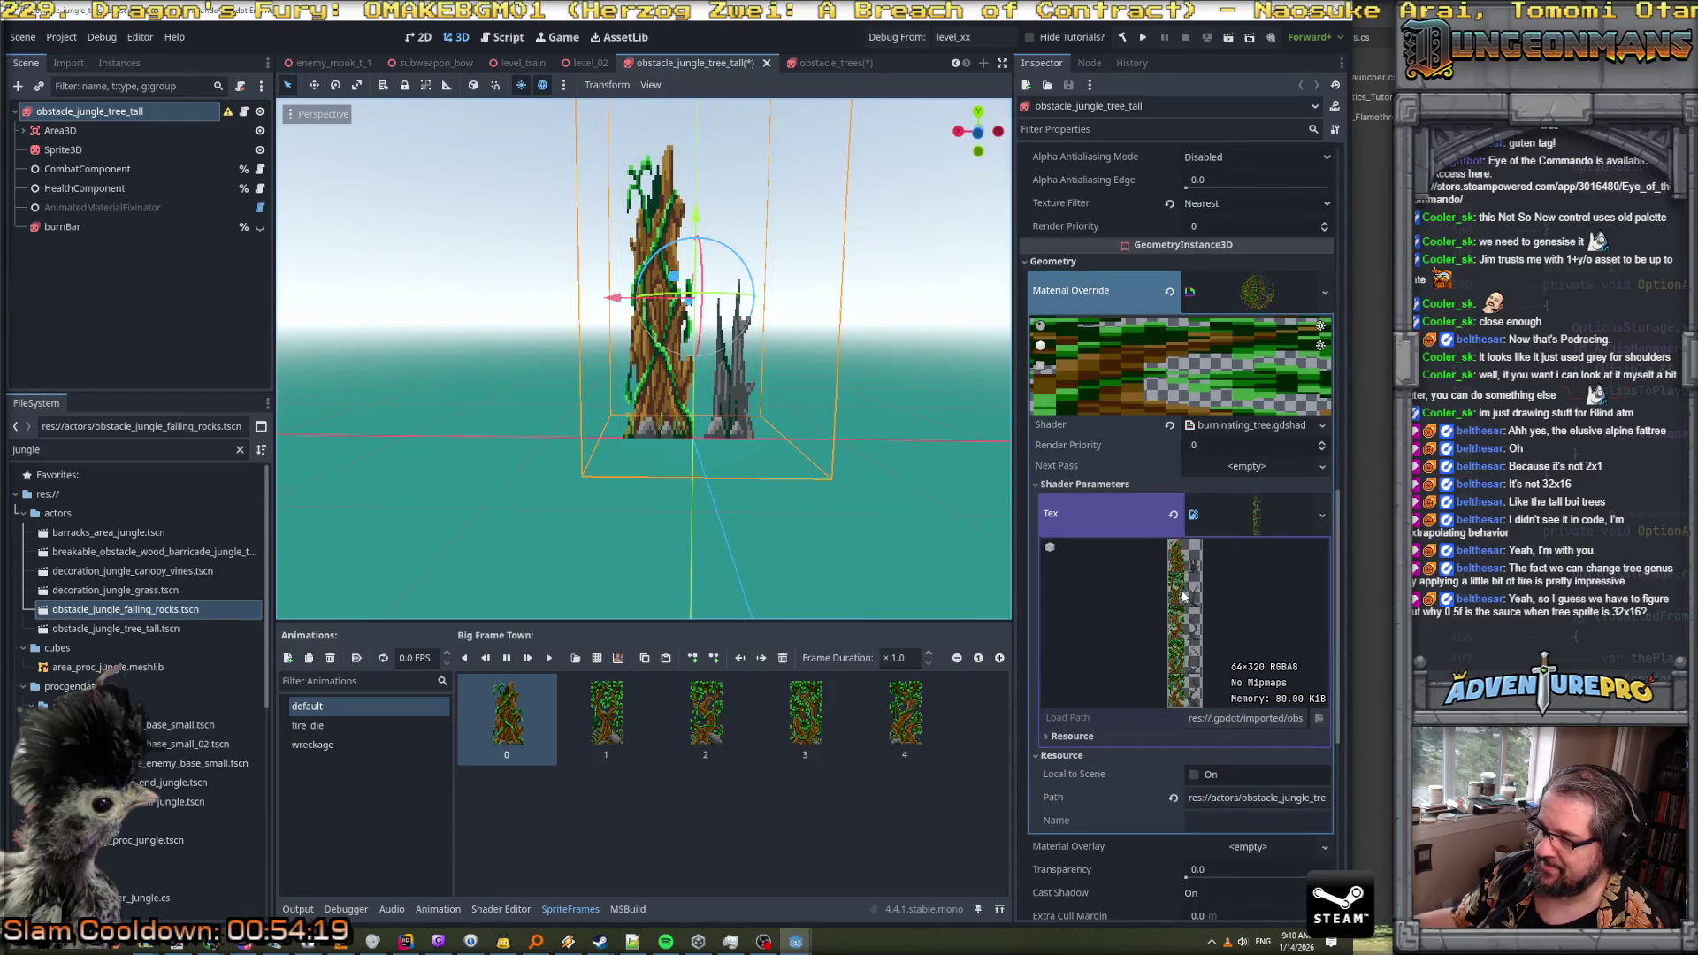
On obstacle_trees, open the burninating_tree shader code and expand the pine tree texture preview
{"action": "left_click", "coordinate": [831, 63]}
{"action": "scroll", "coordinate": [1248, 536], "scroll_direction": "up", "scroll_amount": 3}
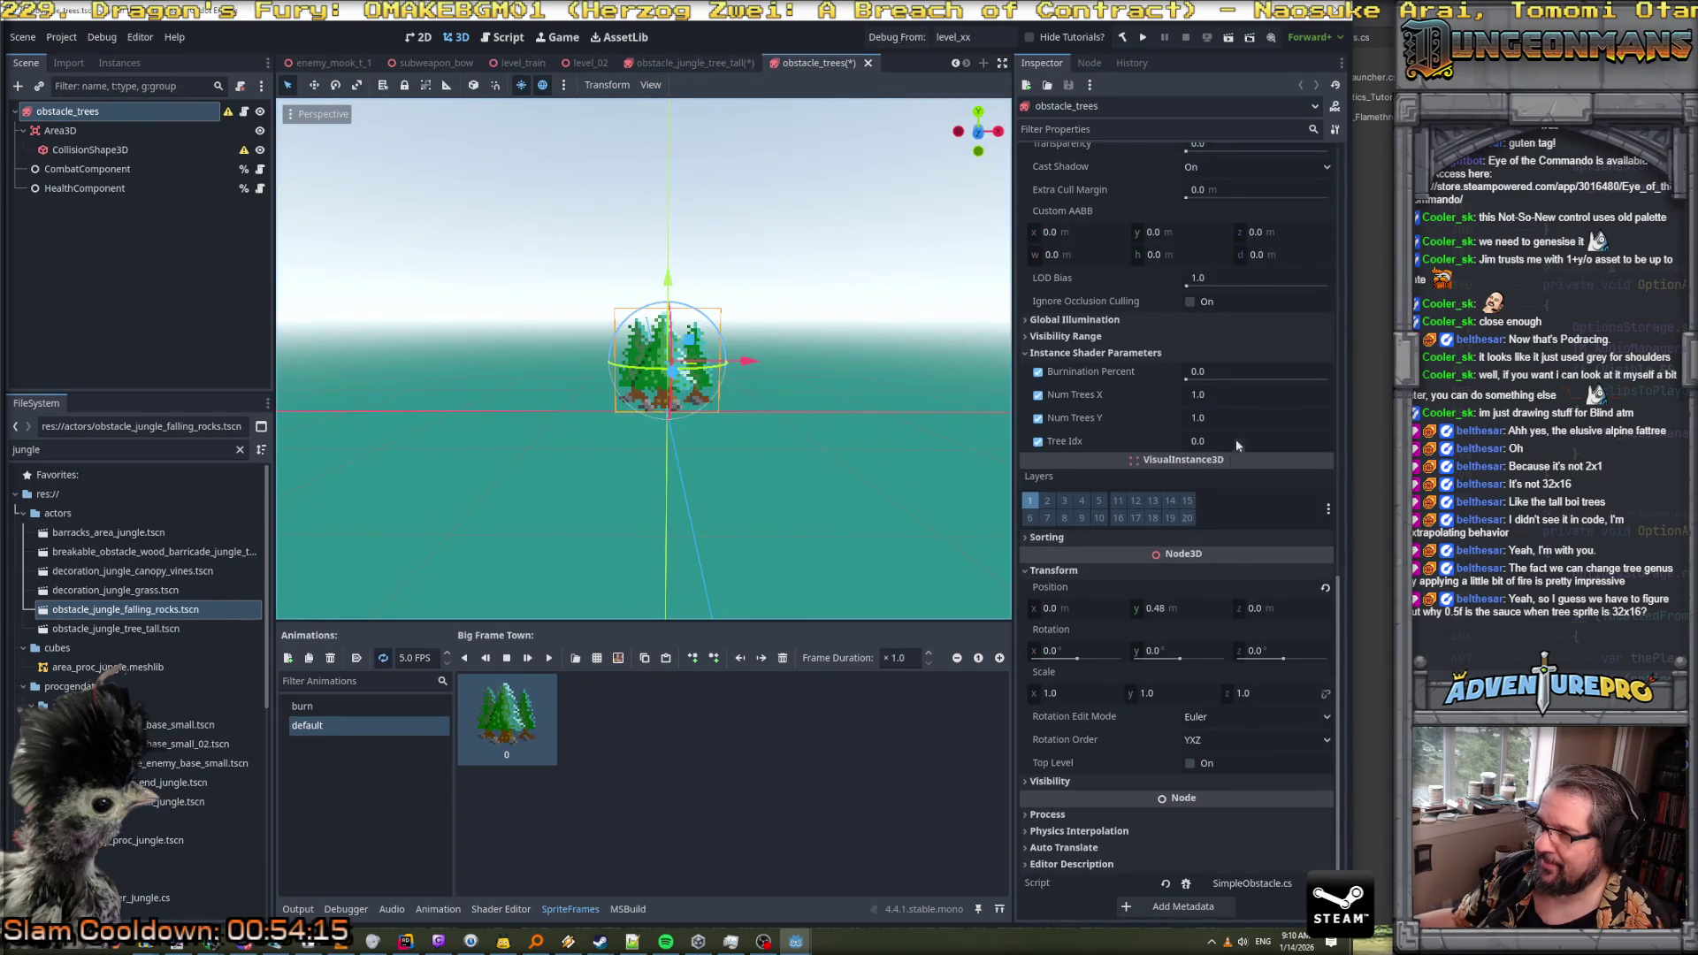
{"action": "left_click", "coordinate": [1267, 380]}
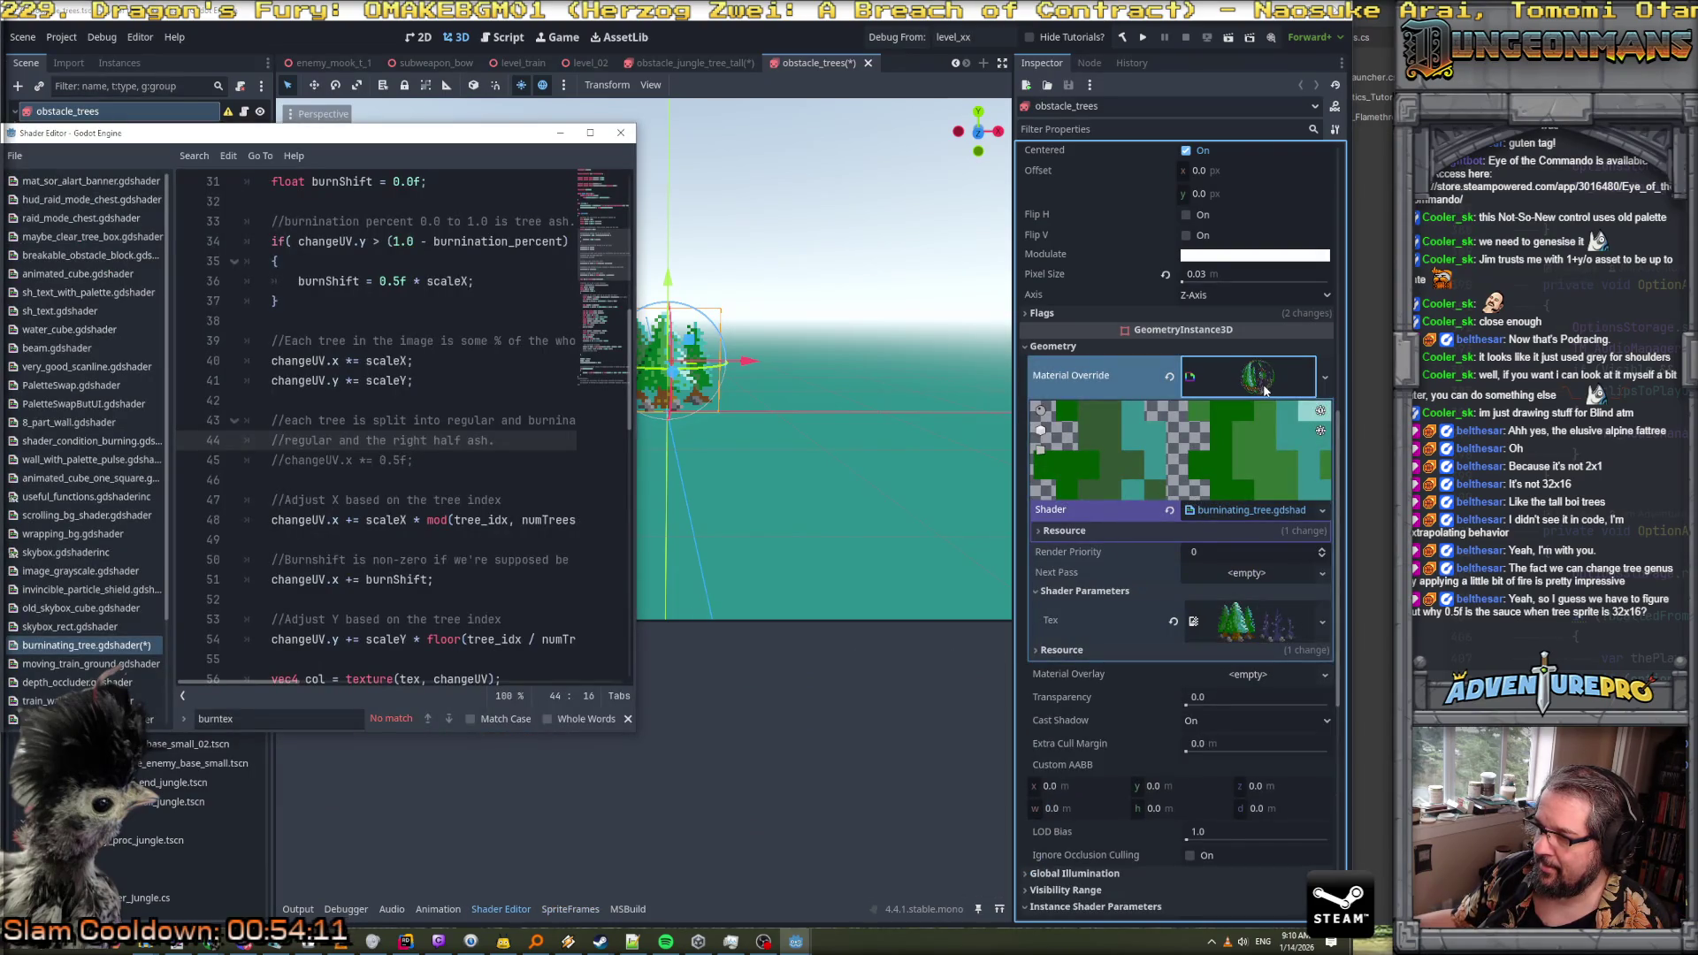
{"action": "left_click", "coordinate": [1247, 622]}
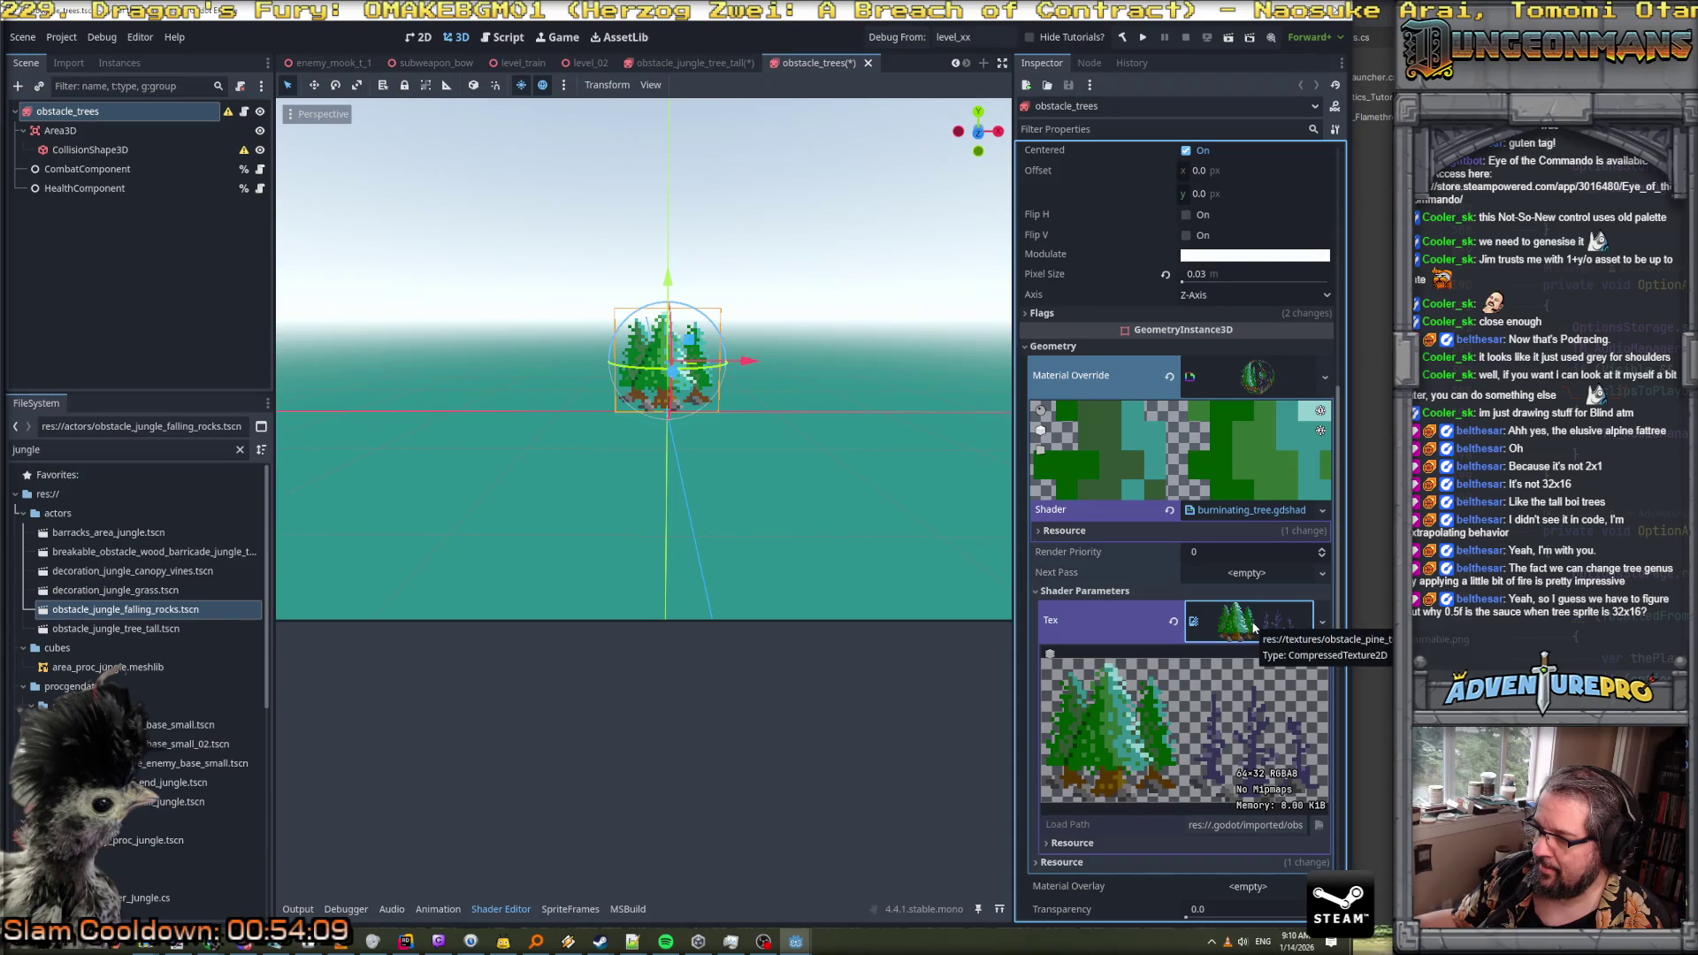
{"action": "scroll", "coordinate": [1260, 659], "scroll_direction": "down", "scroll_amount": 2}
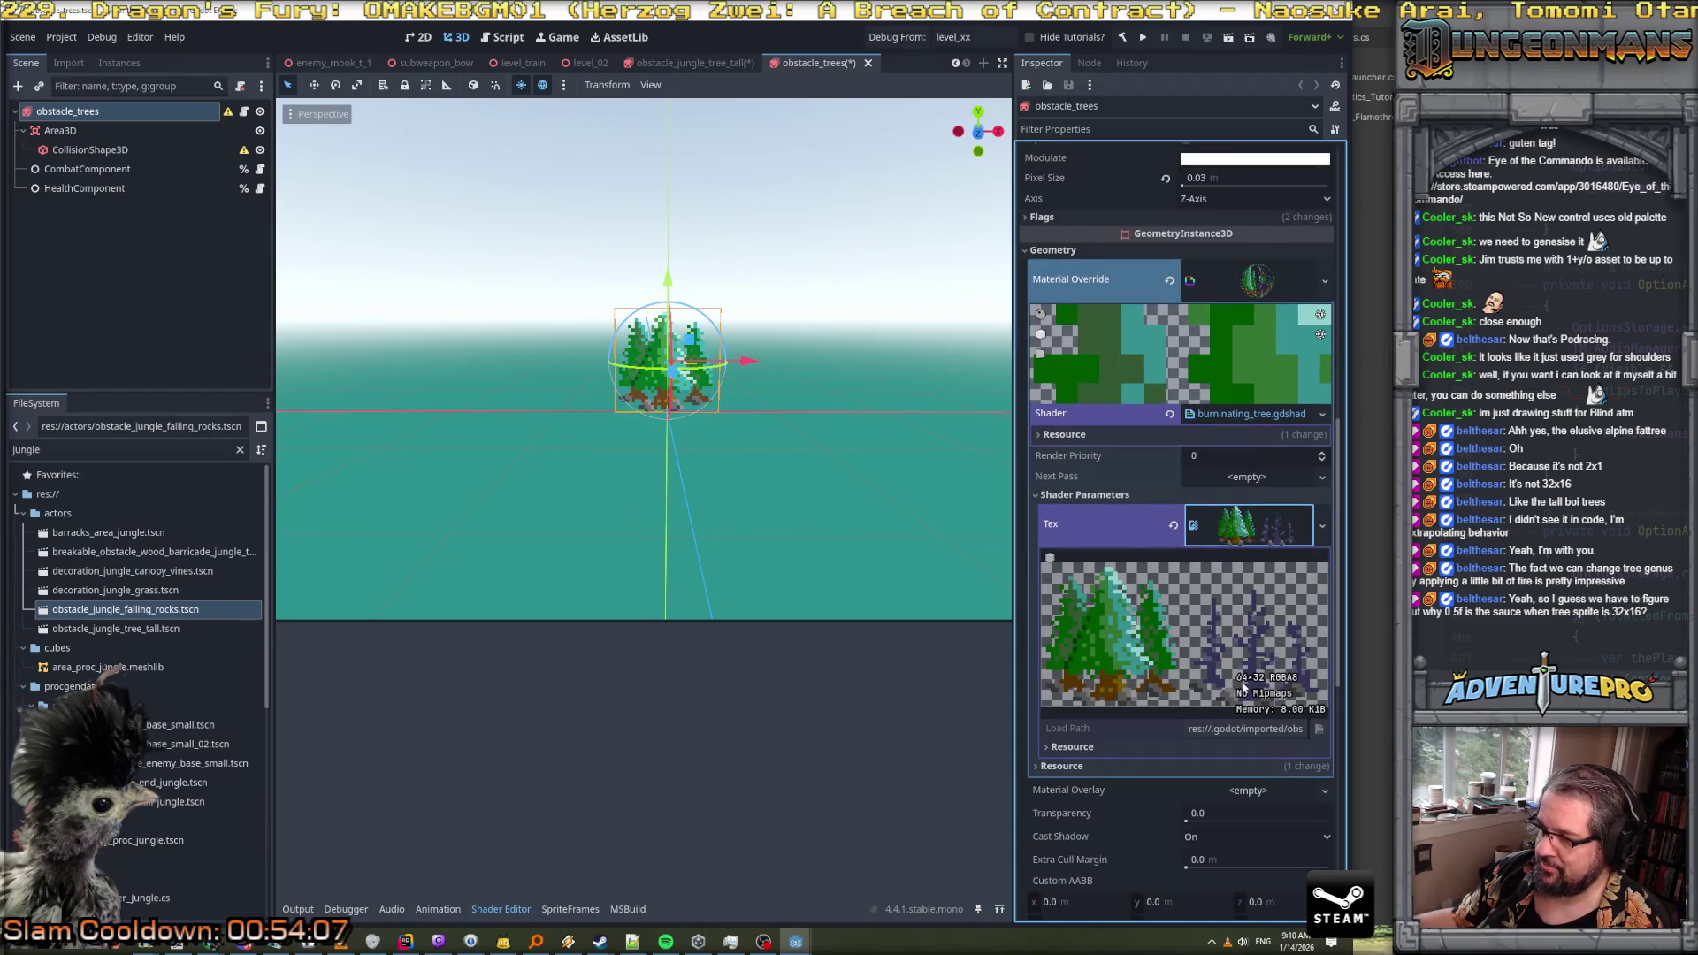
Compare with the tall jungle tree, previewing its fire_die and default animations, then return to obstacle_trees
{"action": "left_click", "coordinate": [718, 62]}
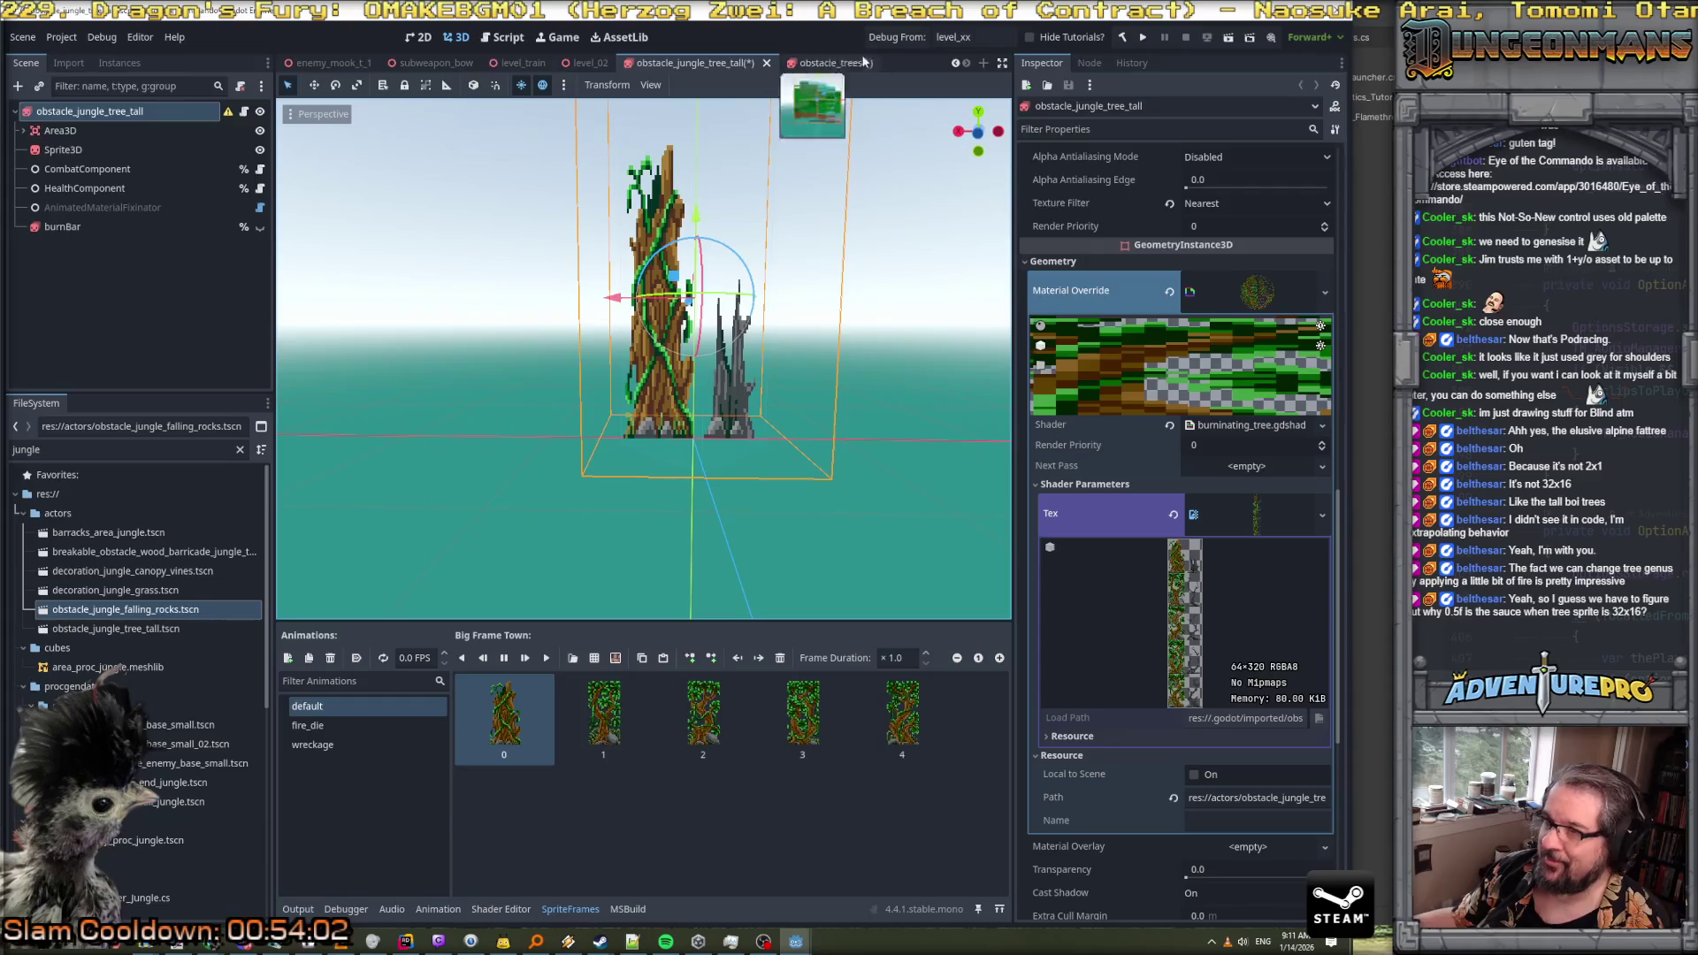
{"action": "left_click", "coordinate": [833, 64]}
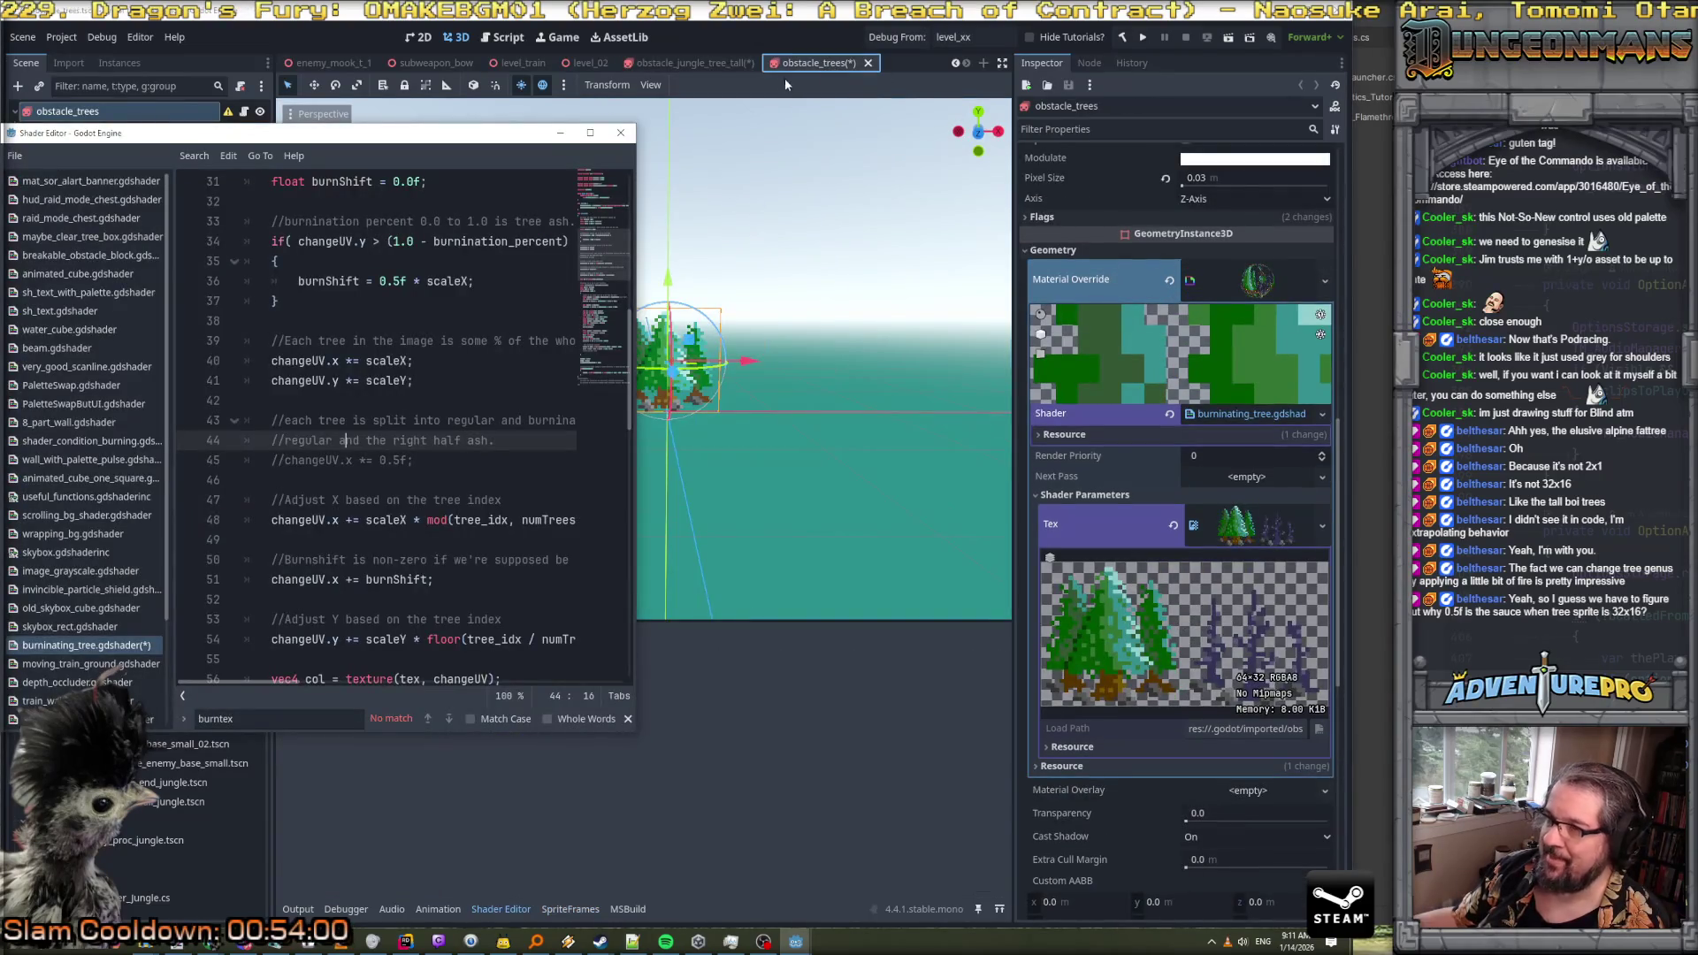
{"action": "left_click", "coordinate": [751, 757]}
{"action": "left_click", "coordinate": [690, 64]}
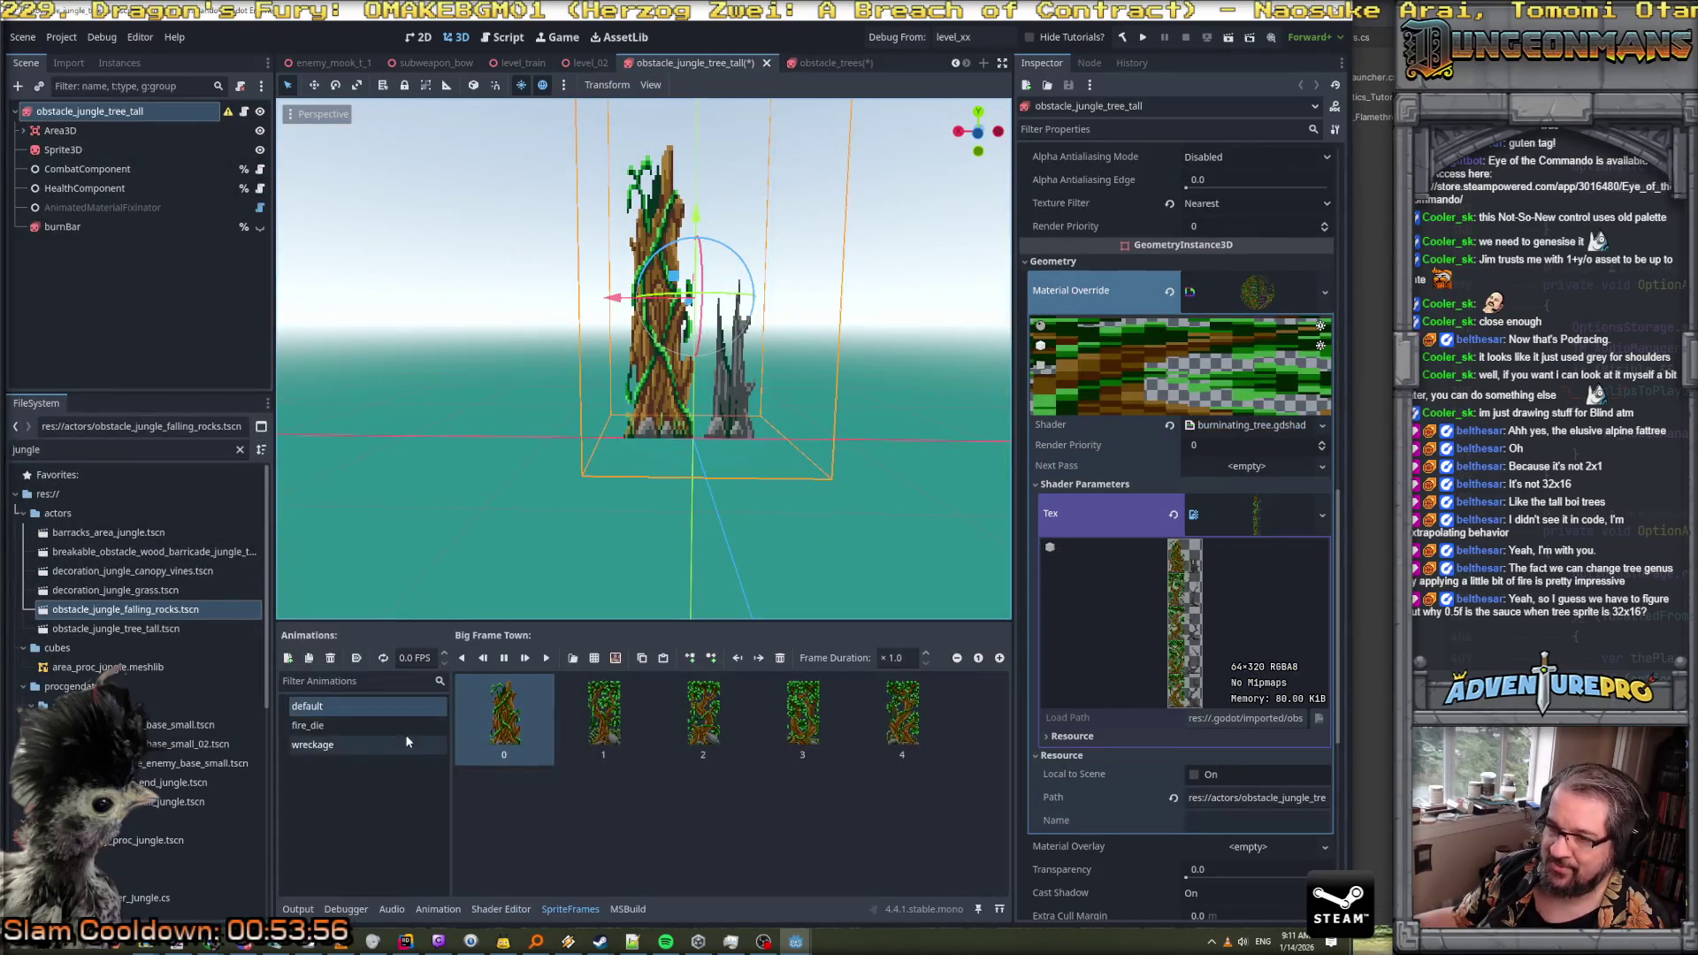
{"action": "left_click", "coordinate": [349, 724]}
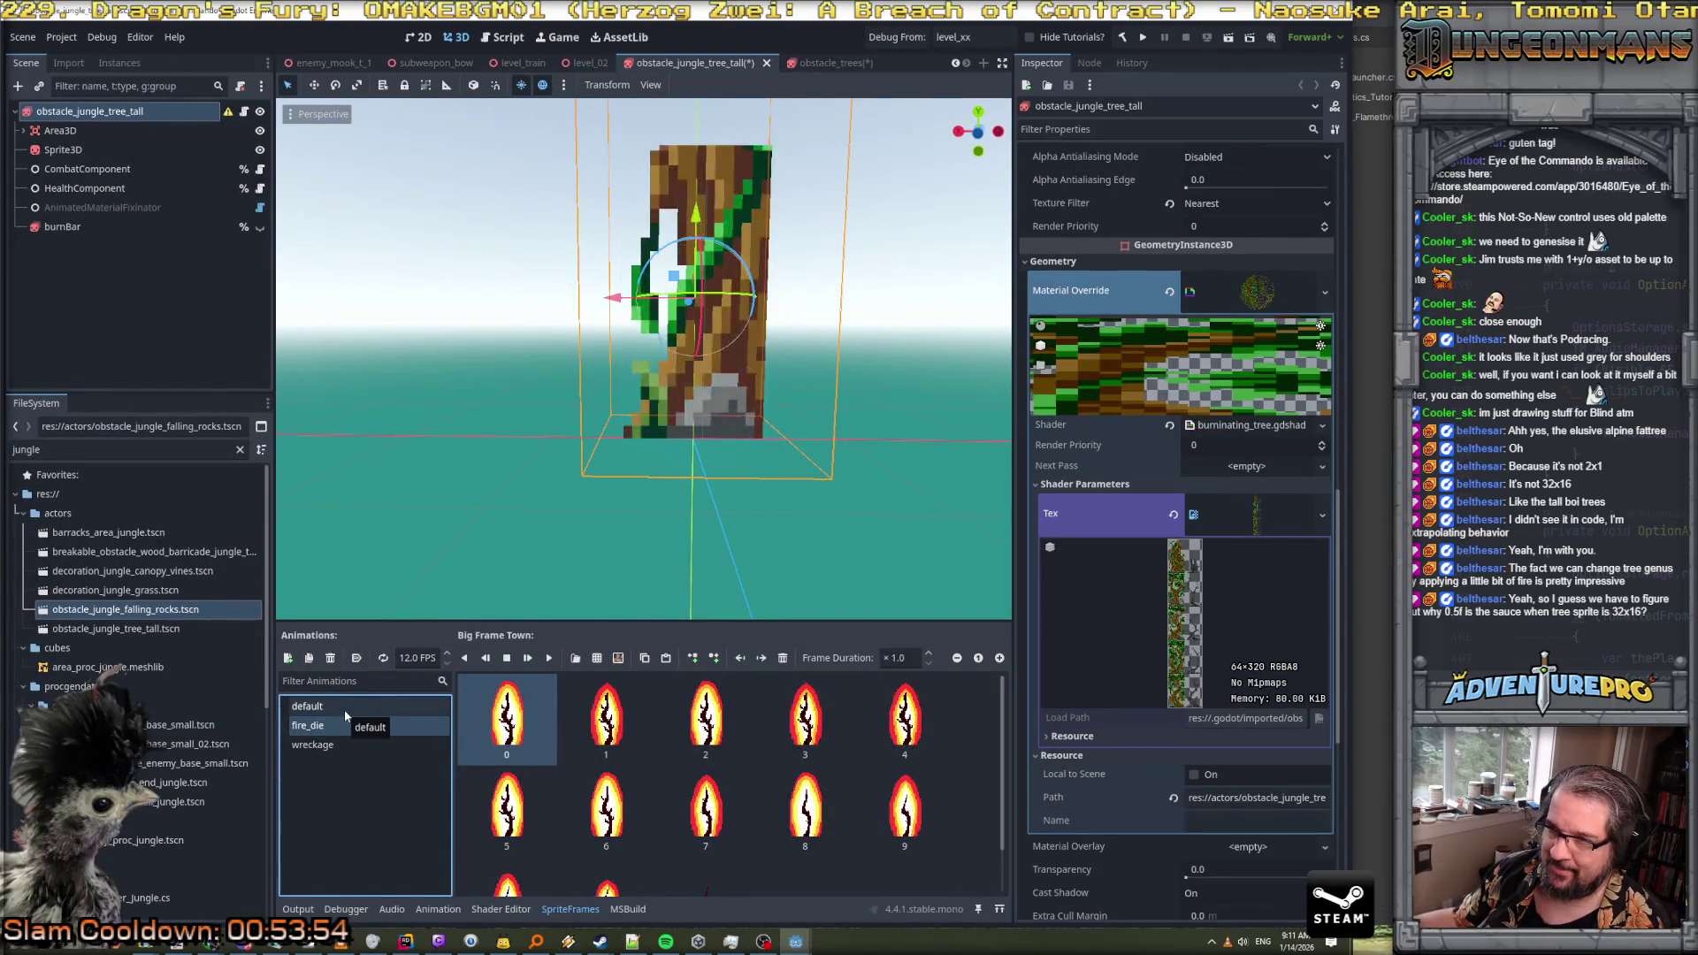
{"action": "left_click", "coordinate": [343, 709]}
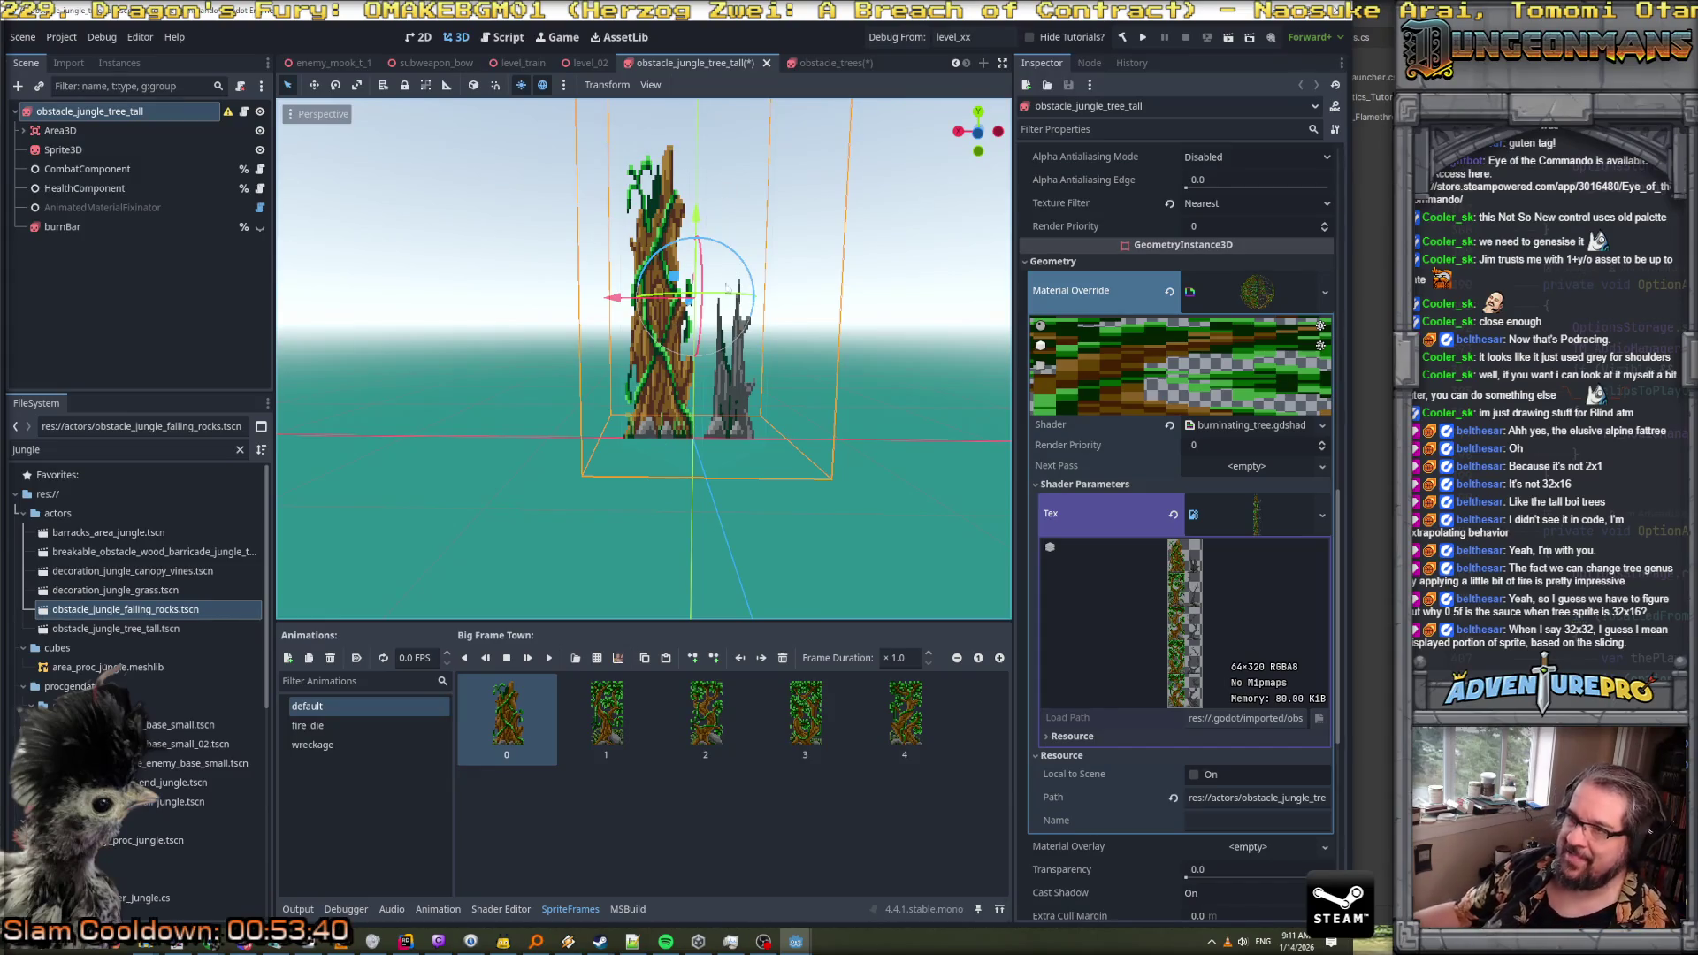
{"action": "left_click", "coordinate": [845, 64]}
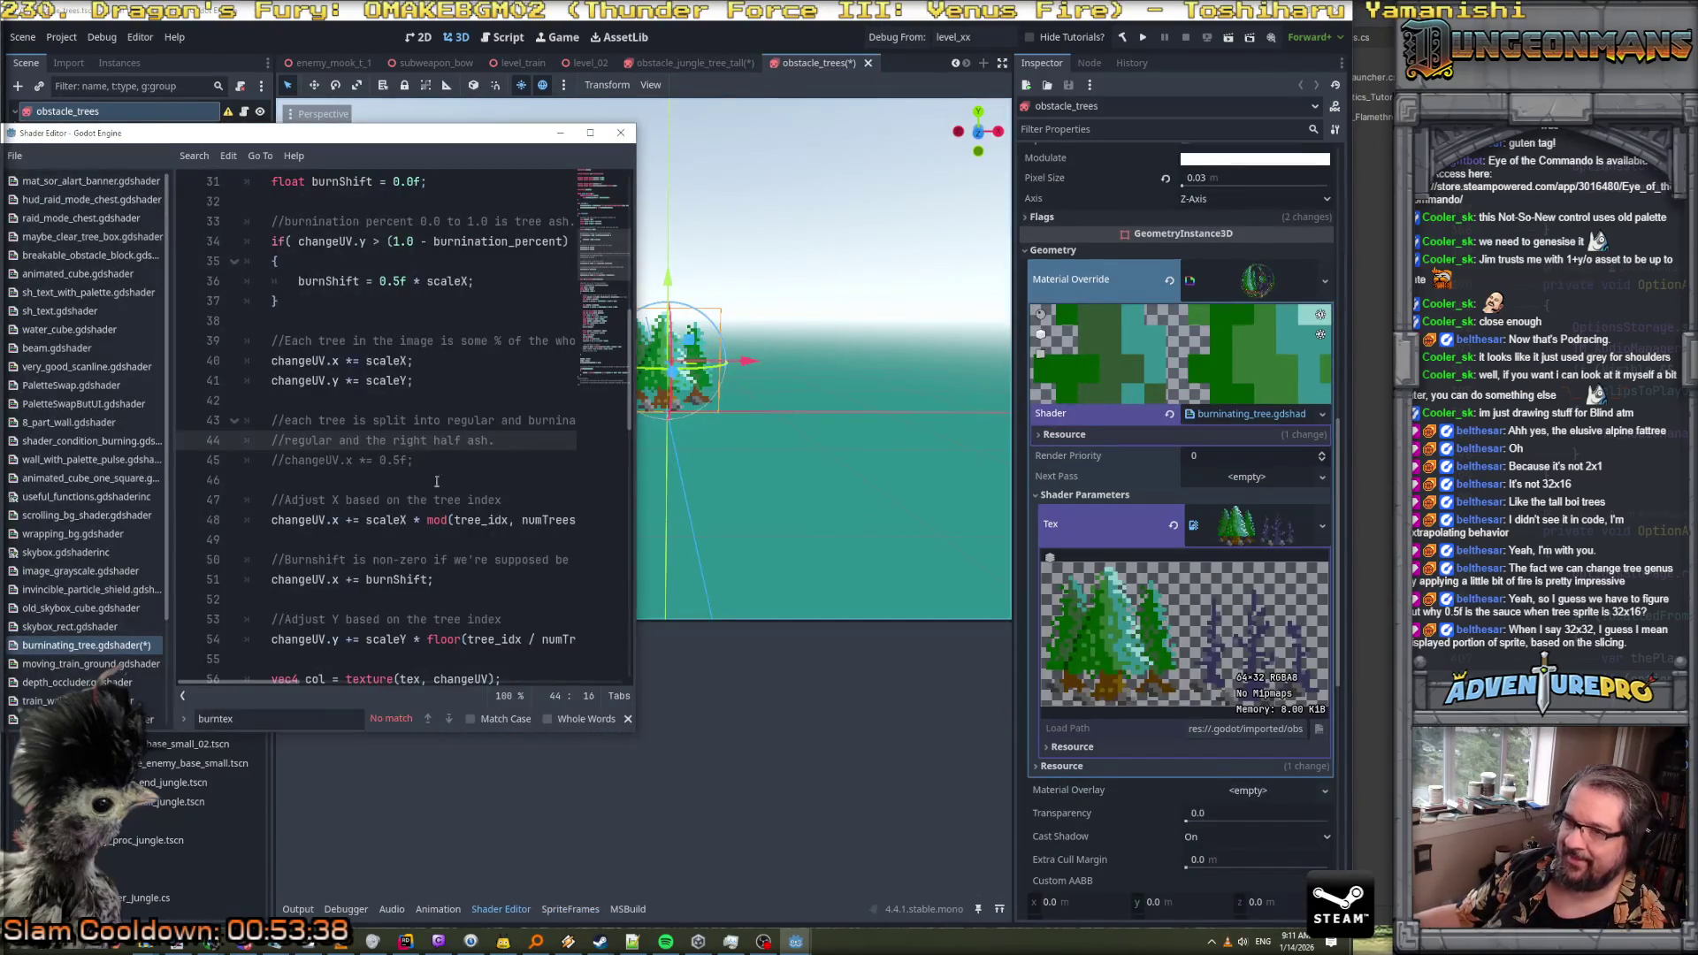
Remove the // from line 45 so changeUV.x *= 0.5f is active again
{"action": "left_click", "coordinate": [291, 460]}
{"action": "key", "text": "Left"}
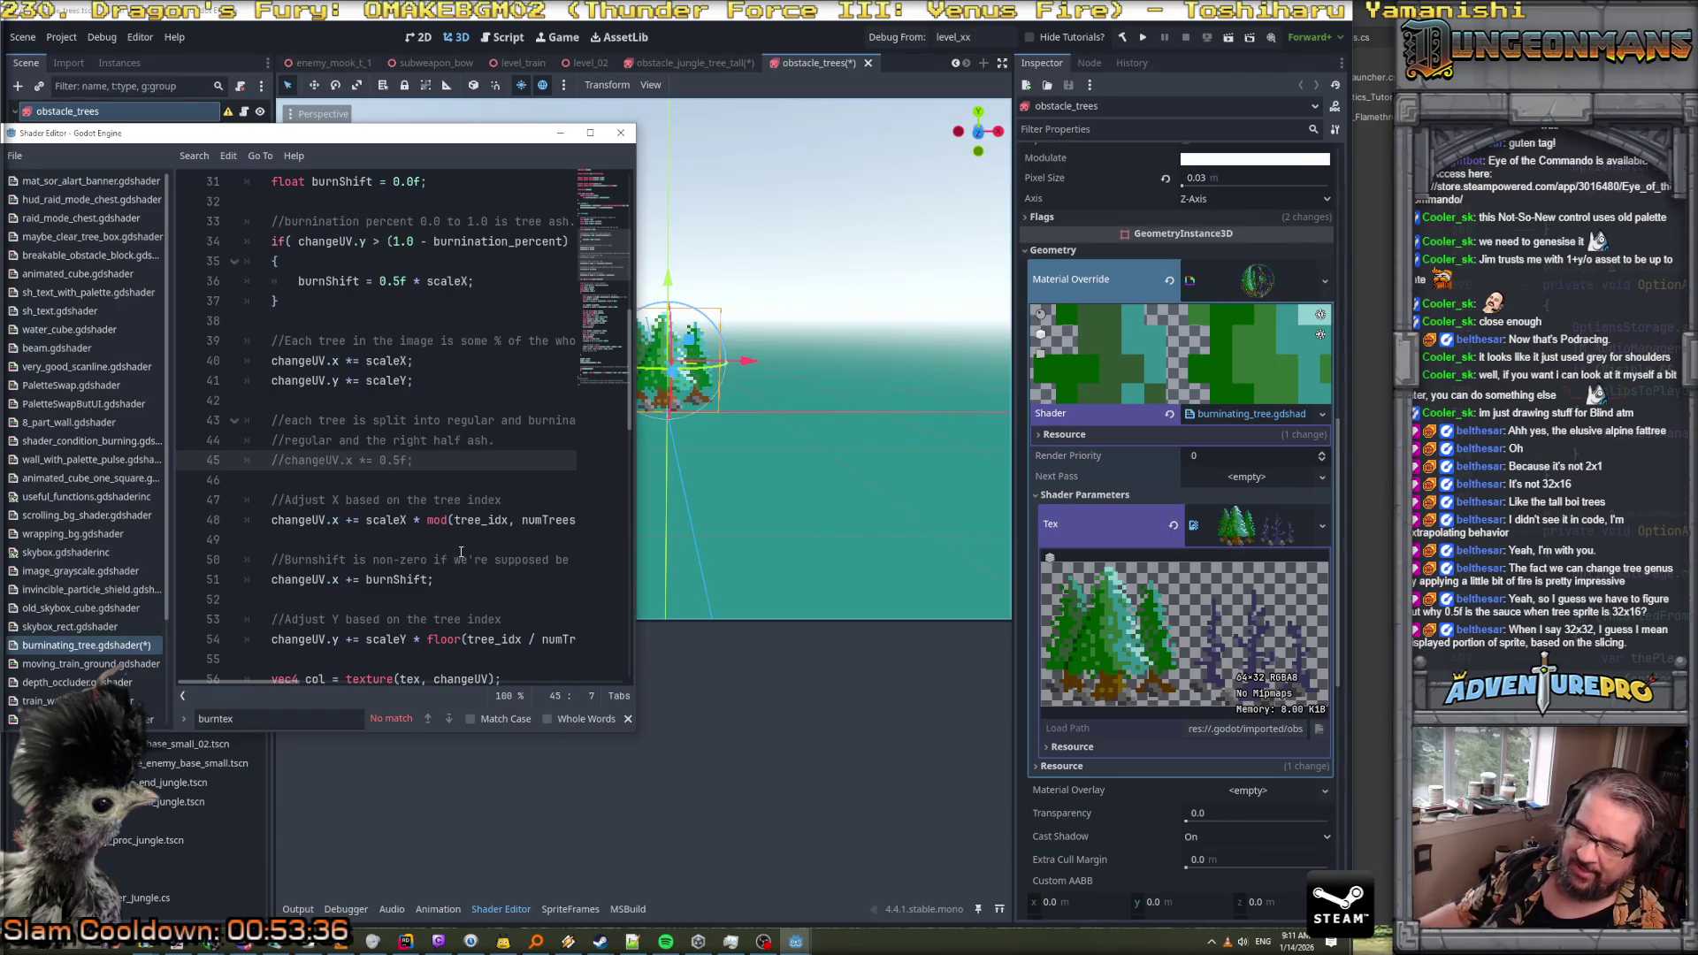
{"action": "key", "text": "BackSpace"}
{"action": "key", "text": "BackSpace"}
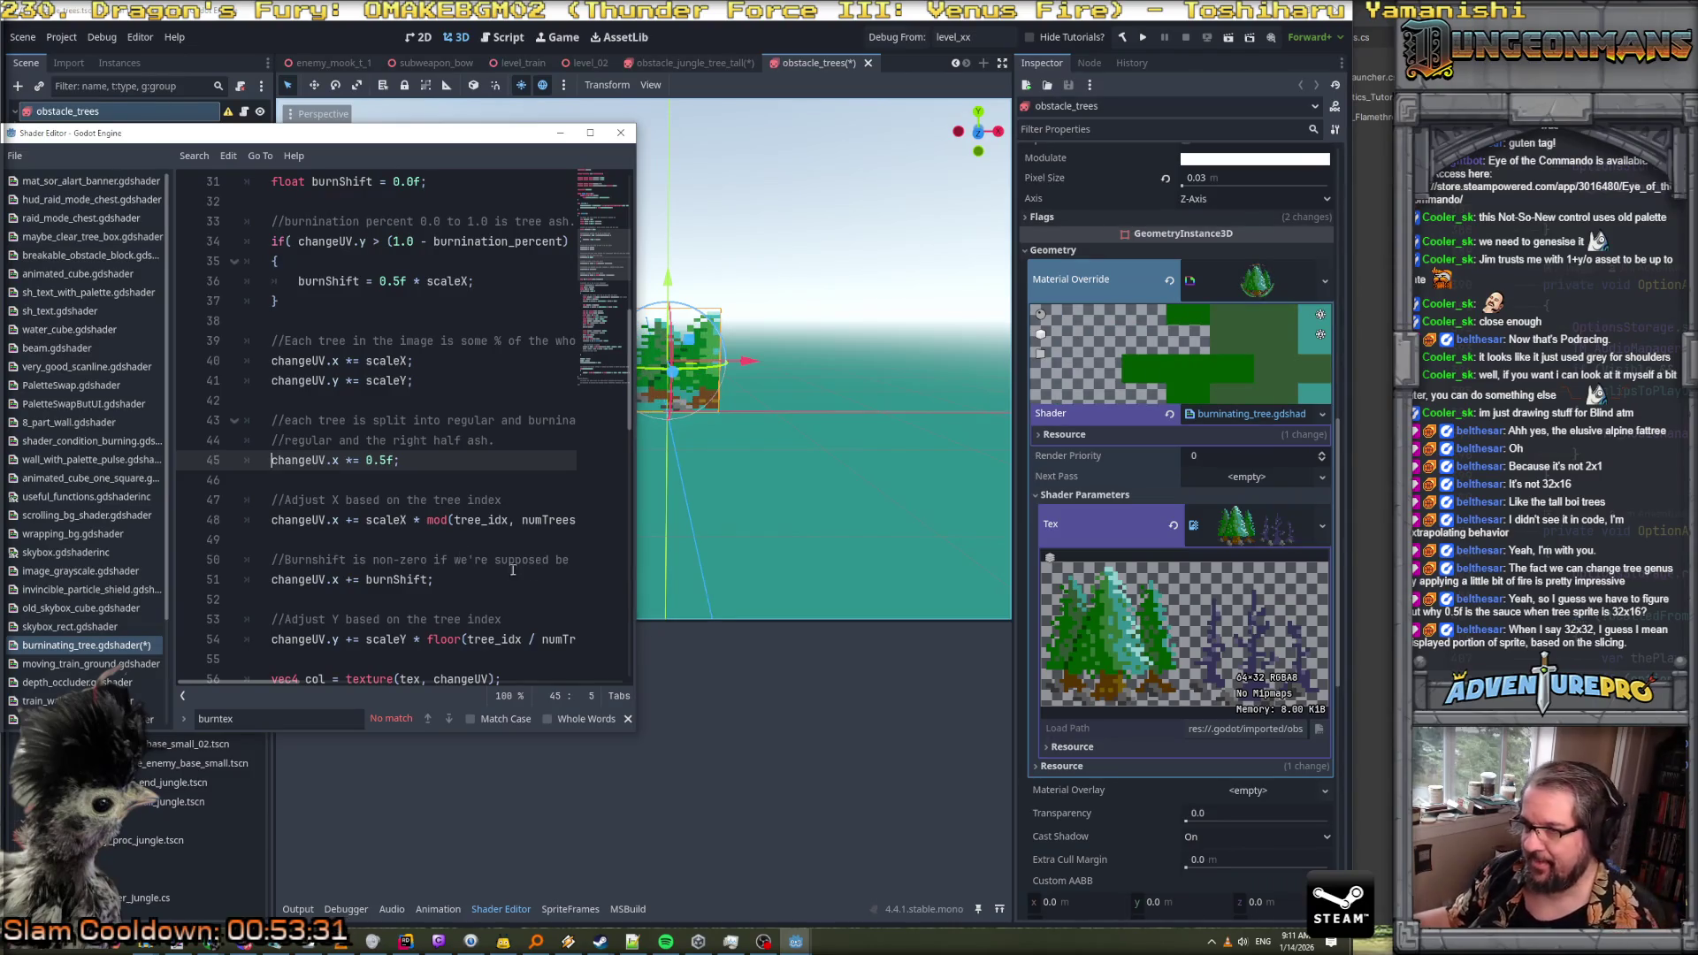
Orbit the 3D view to see the trees at an angle, then open the tall jungle tree scene
{"action": "left_click", "coordinate": [690, 433]}
{"action": "left_click_drag", "start_coordinate": [706, 449], "coordinate": [823, 491]}
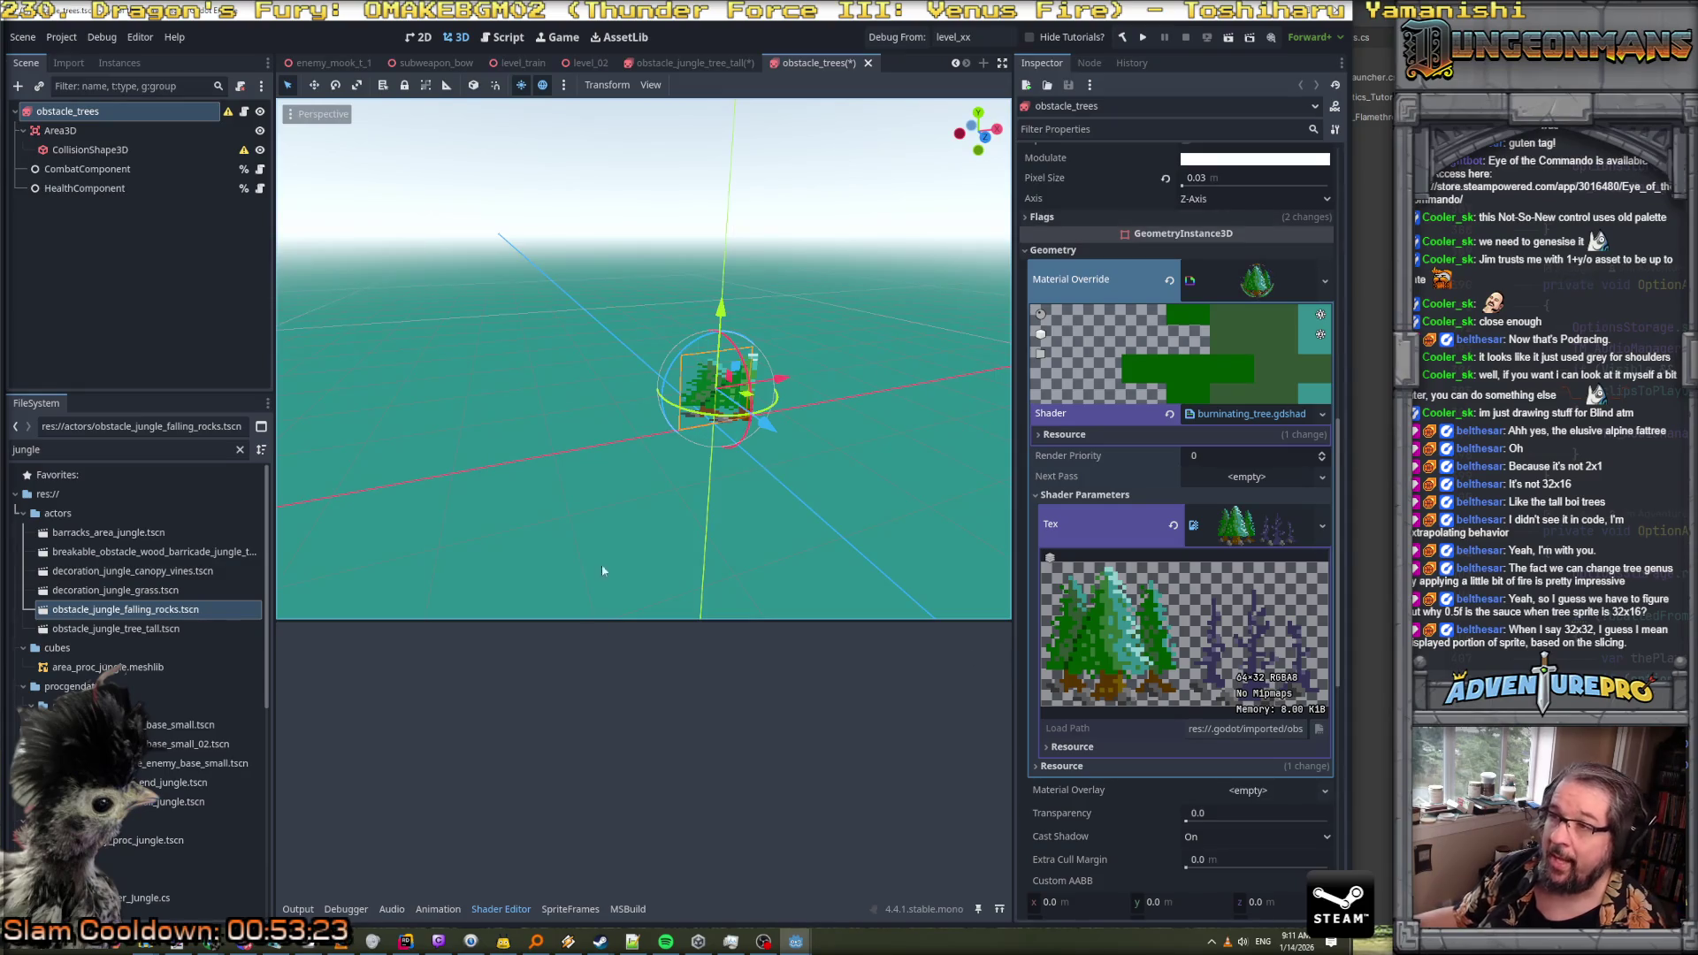
{"action": "left_click", "coordinate": [695, 64]}
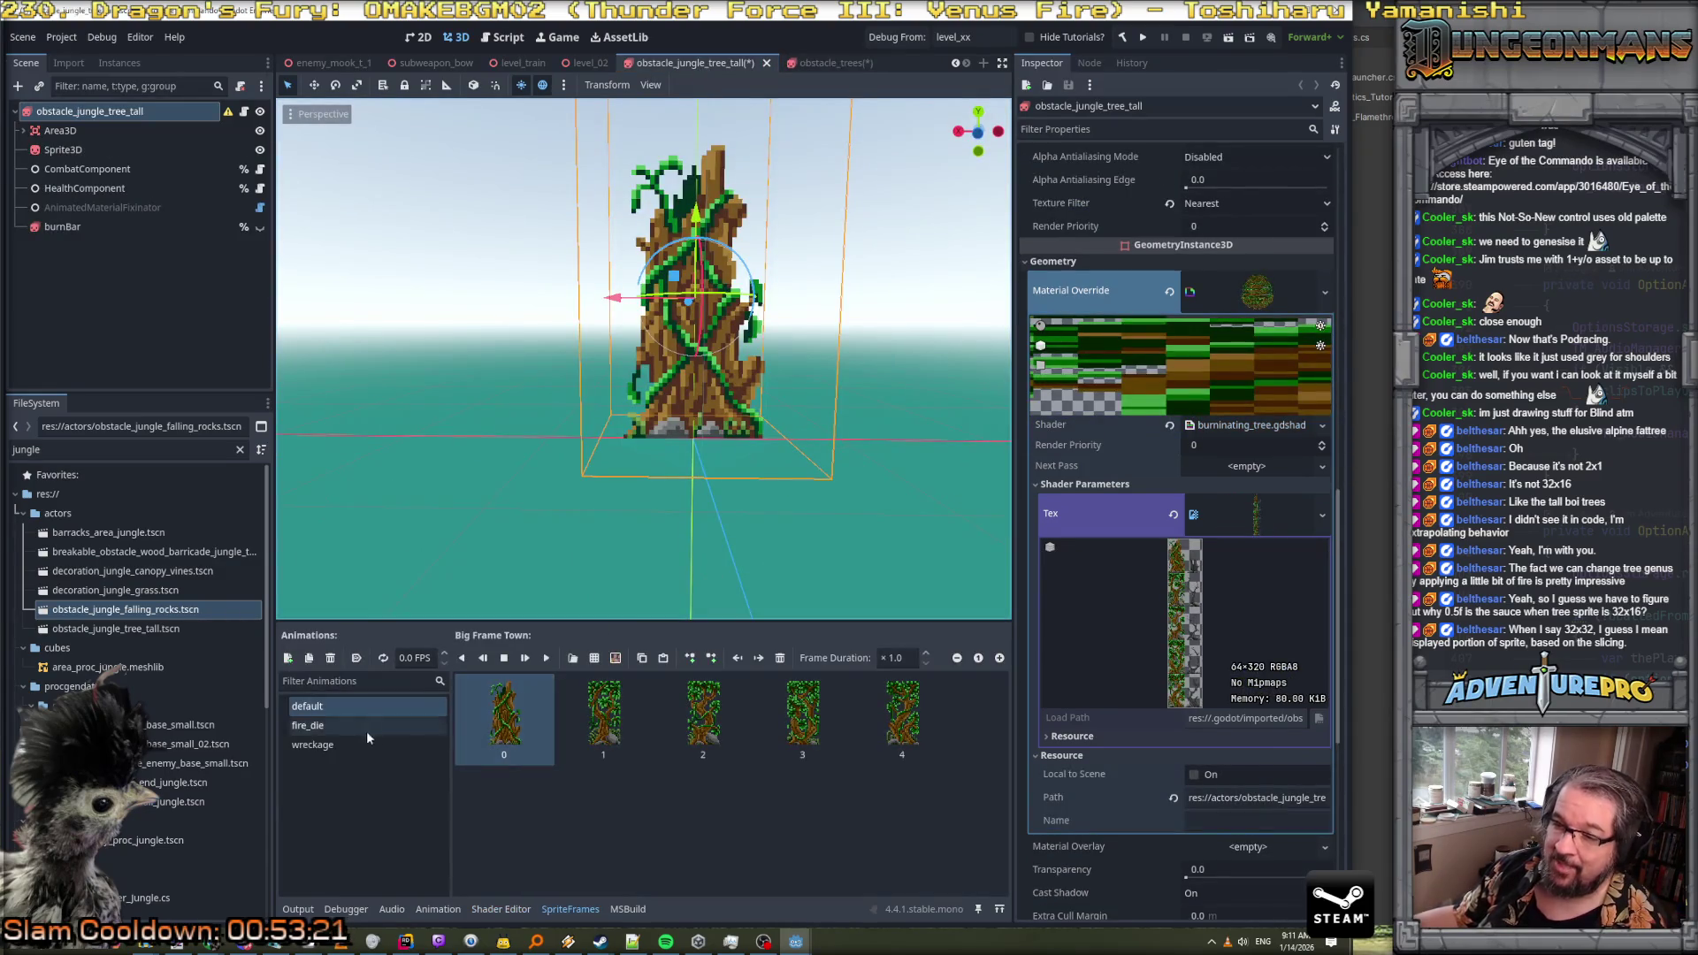
Preview the tall tree's fire_die and default animations, then return to obstacle_trees
{"action": "left_click", "coordinate": [337, 724]}
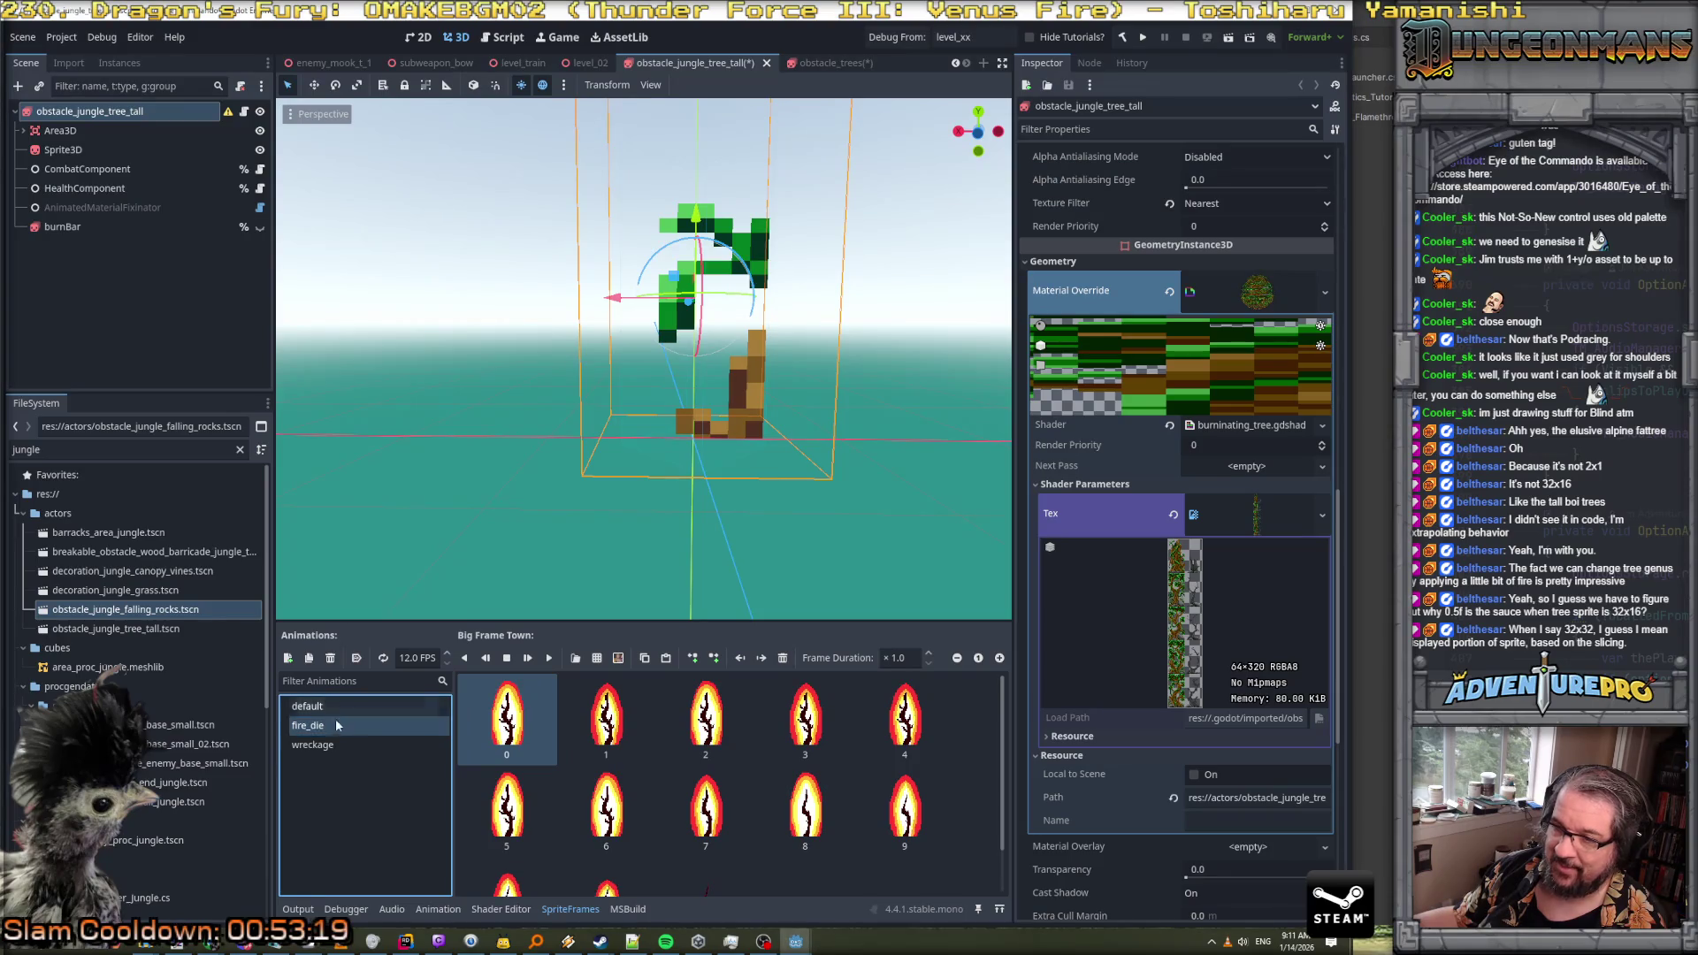
{"action": "left_click", "coordinate": [310, 706]}
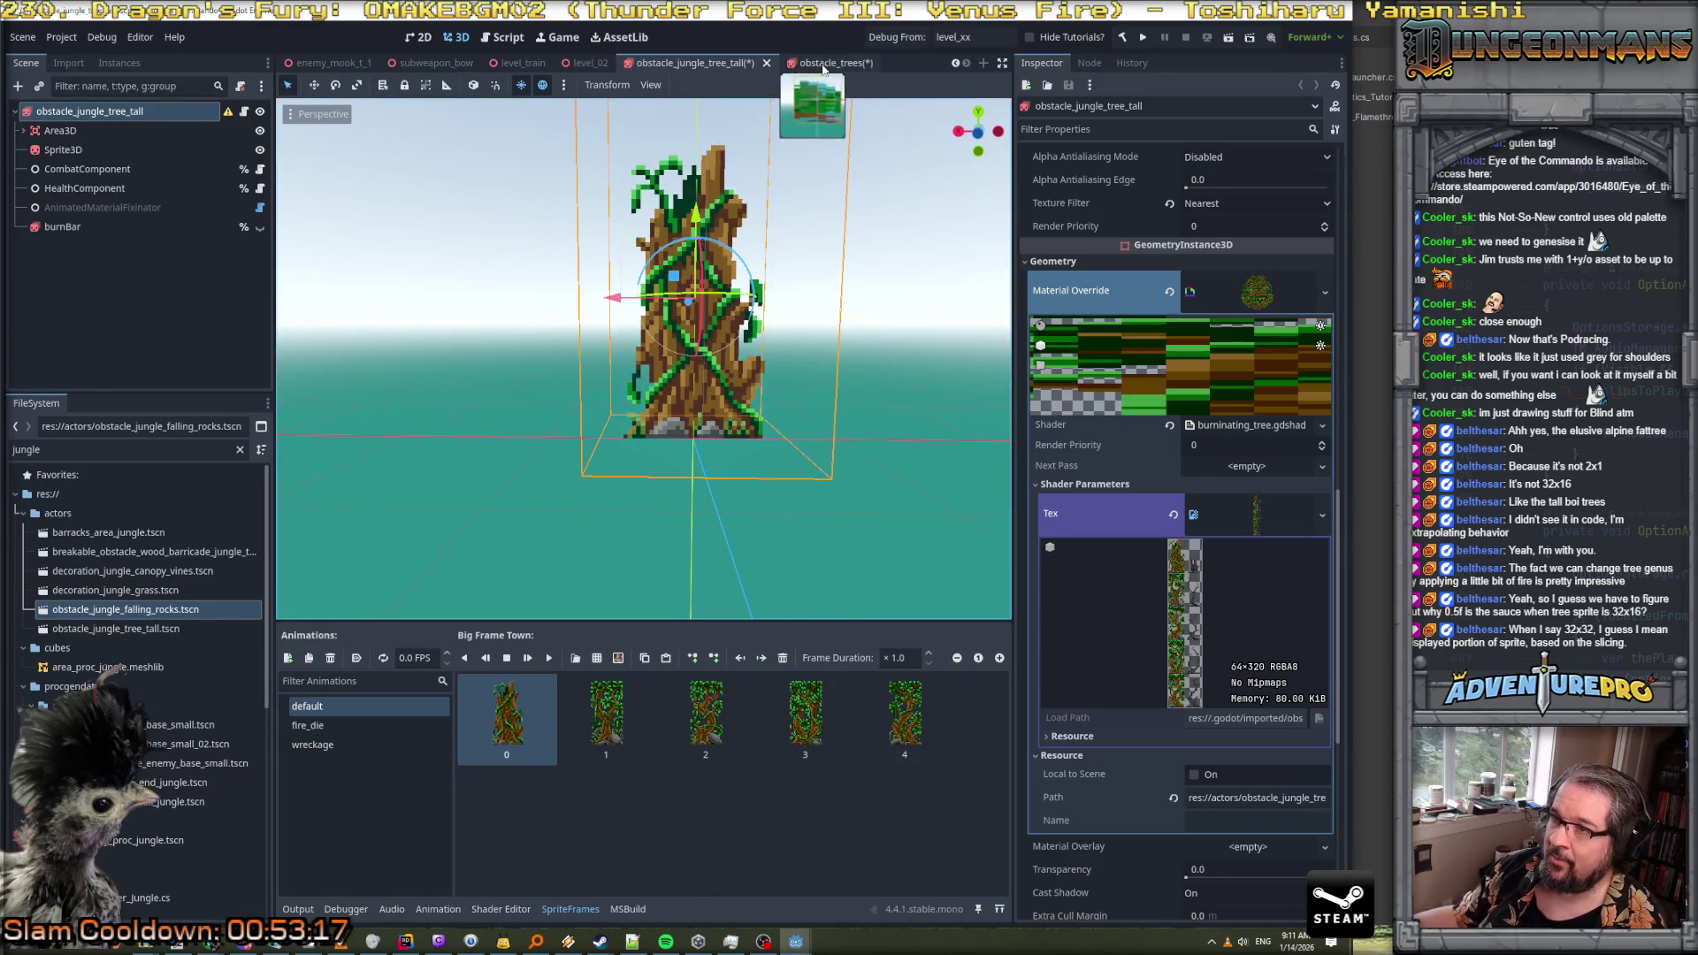
{"action": "left_click", "coordinate": [822, 63]}
{"action": "left_click", "coordinate": [707, 725]}
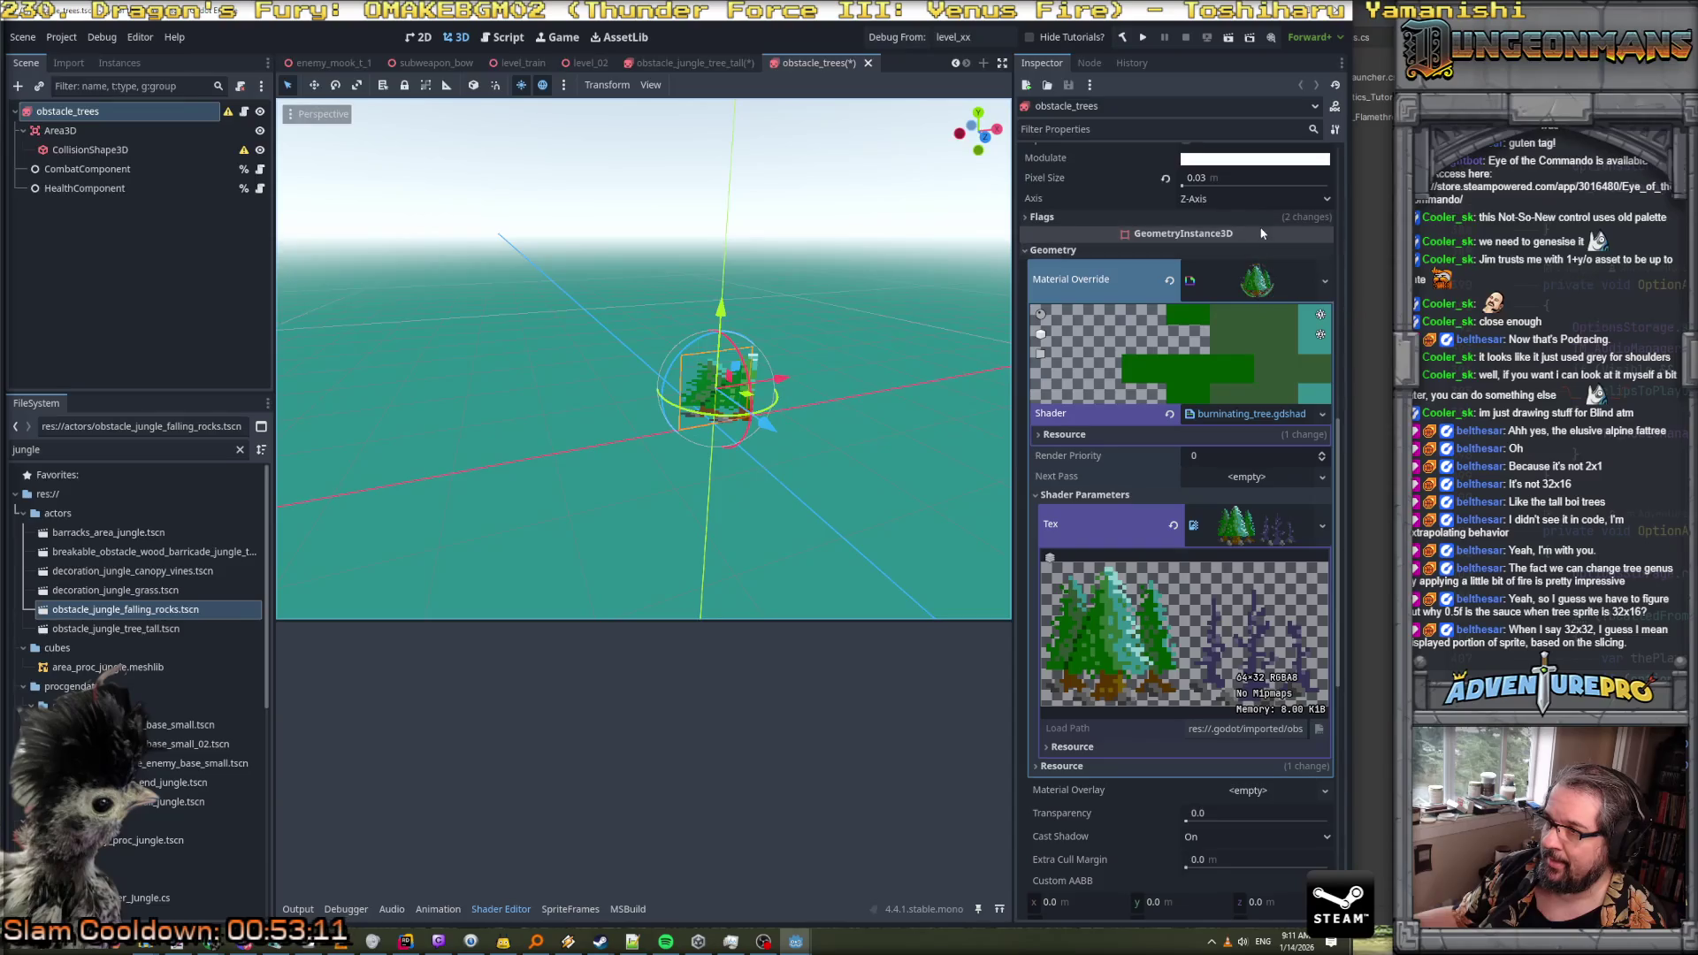
Open the obstacle_trees sprite's SpriteFrames resource from the Inspector
{"action": "scroll", "coordinate": [1258, 292], "scroll_direction": "up", "scroll_amount": 6}
{"action": "scroll", "coordinate": [1259, 301], "scroll_direction": "up", "scroll_amount": 3}
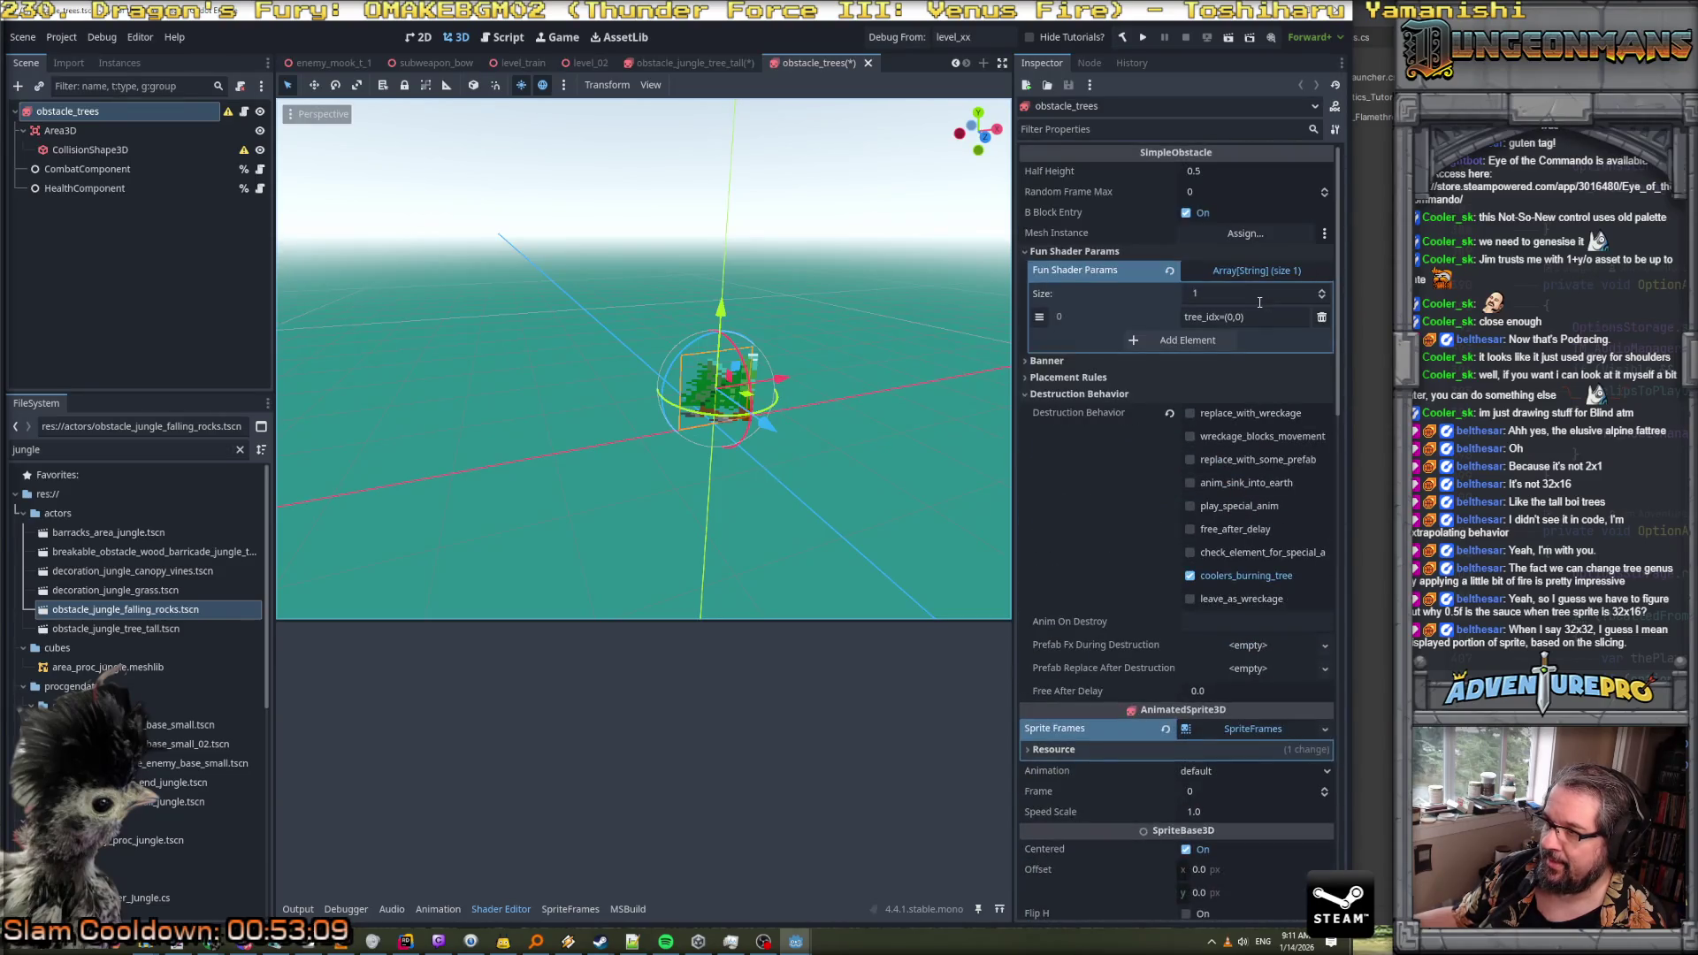
{"action": "scroll", "coordinate": [1247, 349], "scroll_direction": "down", "scroll_amount": 7}
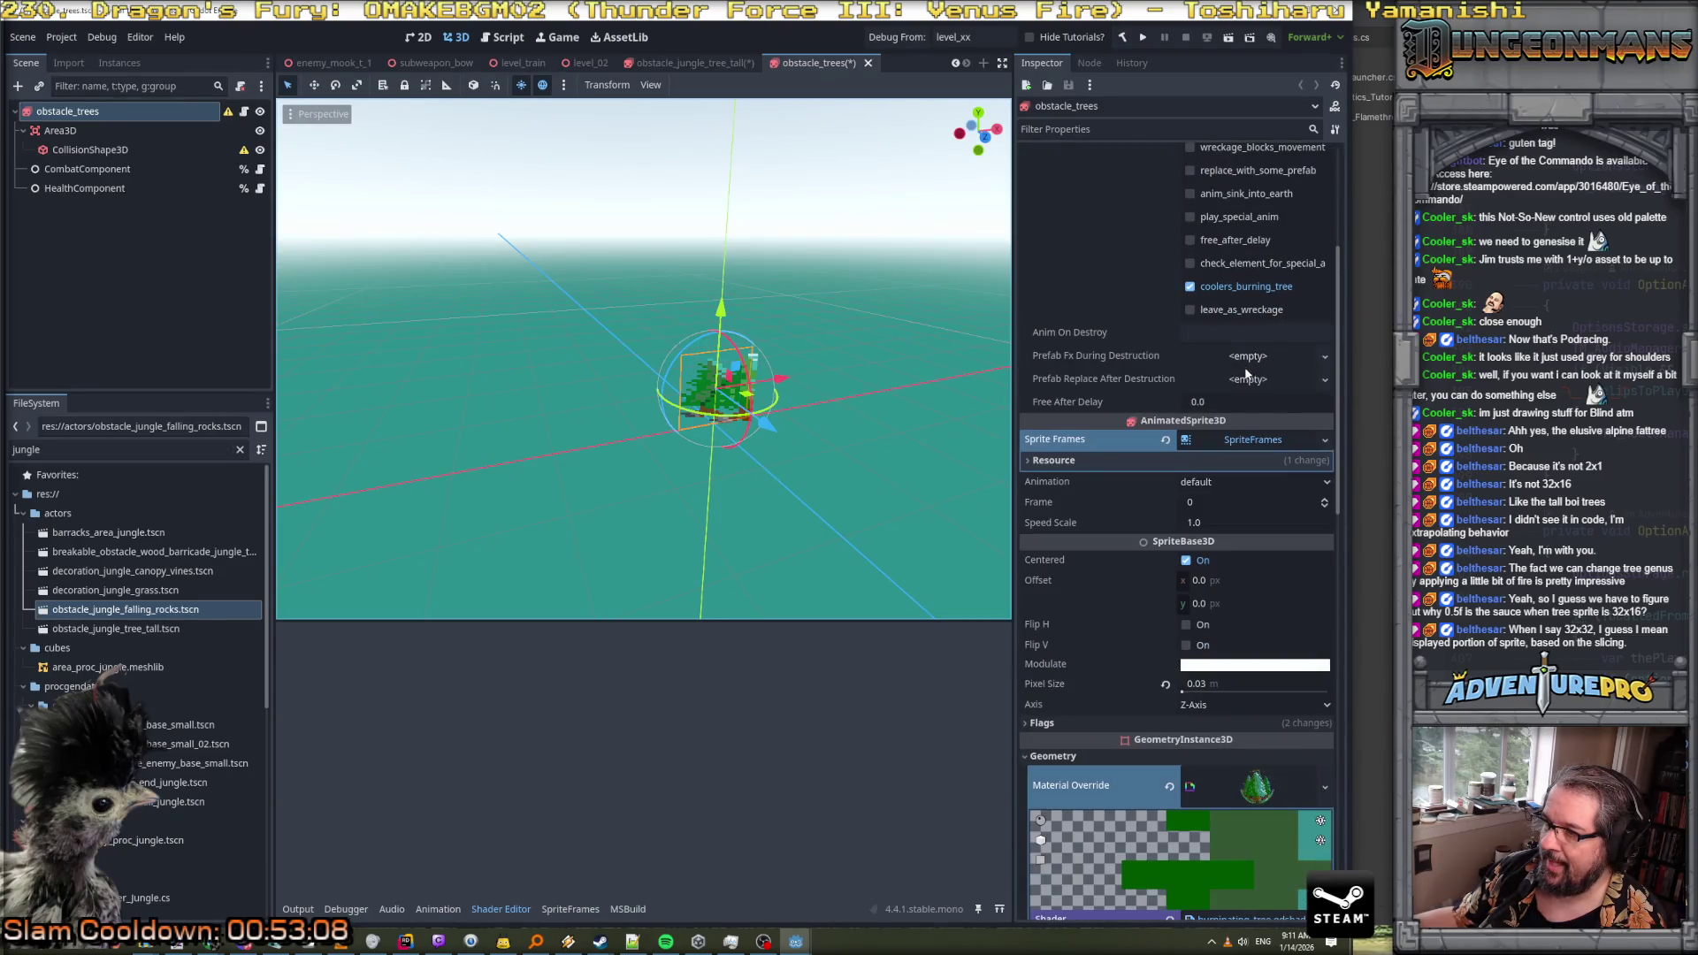
{"action": "left_click", "coordinate": [1238, 442]}
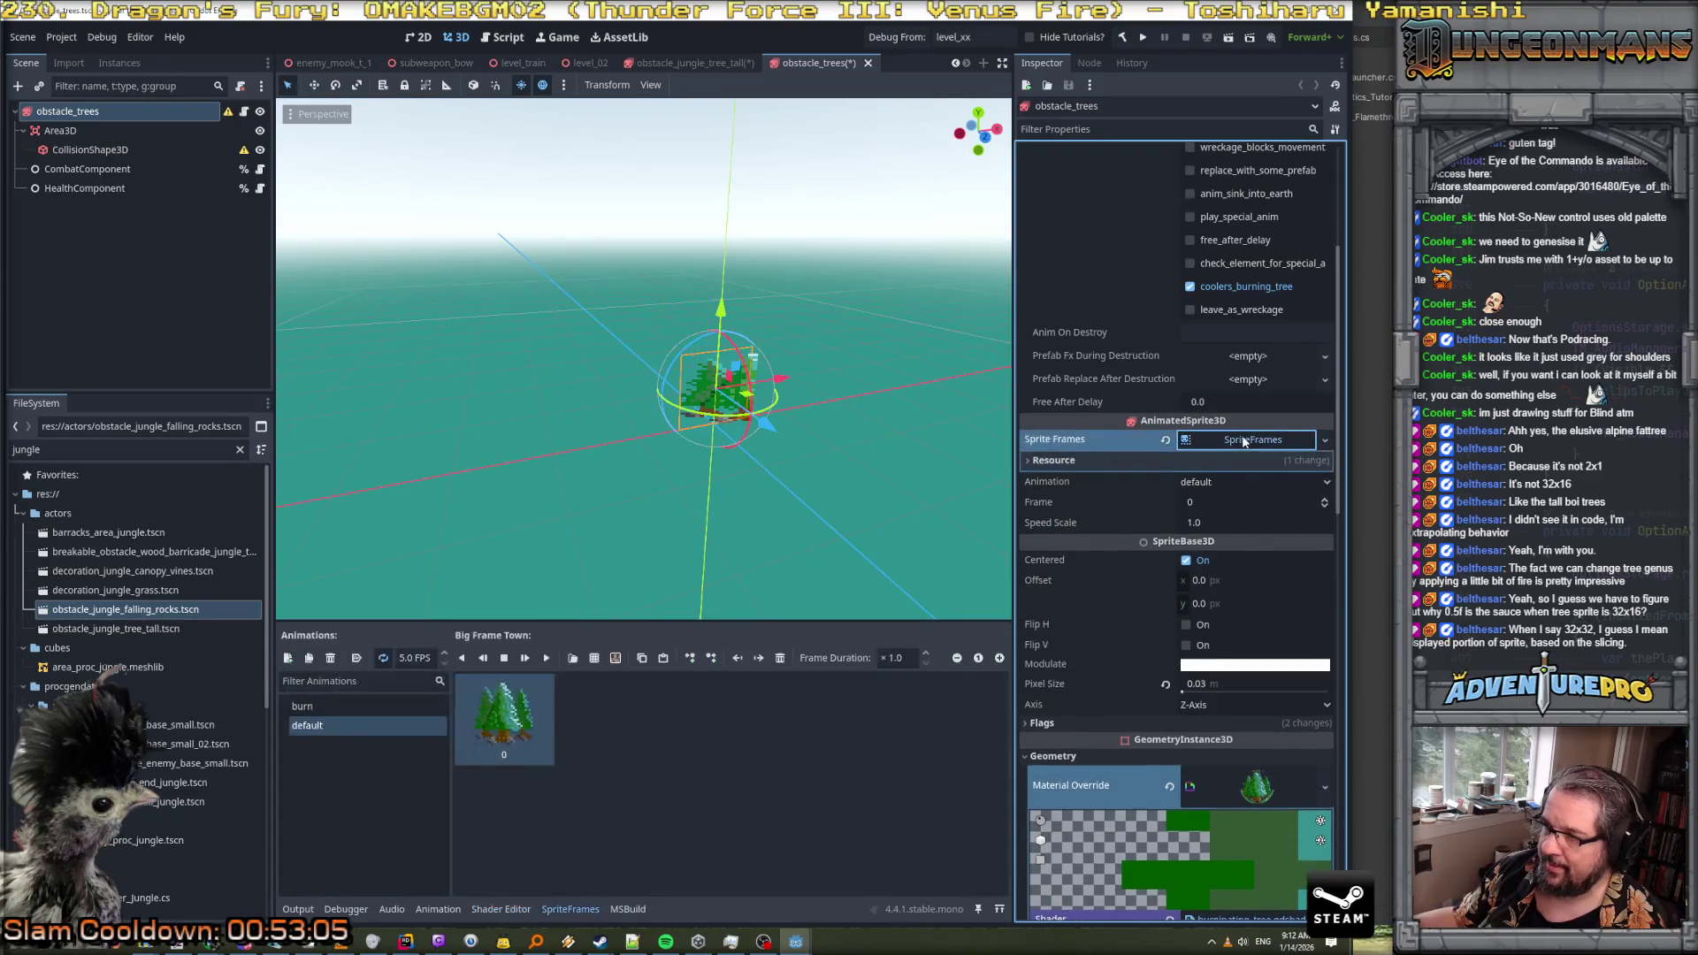
Add one tree frame from the sprite sheet to the default animation
{"action": "left_click", "coordinate": [595, 659]}
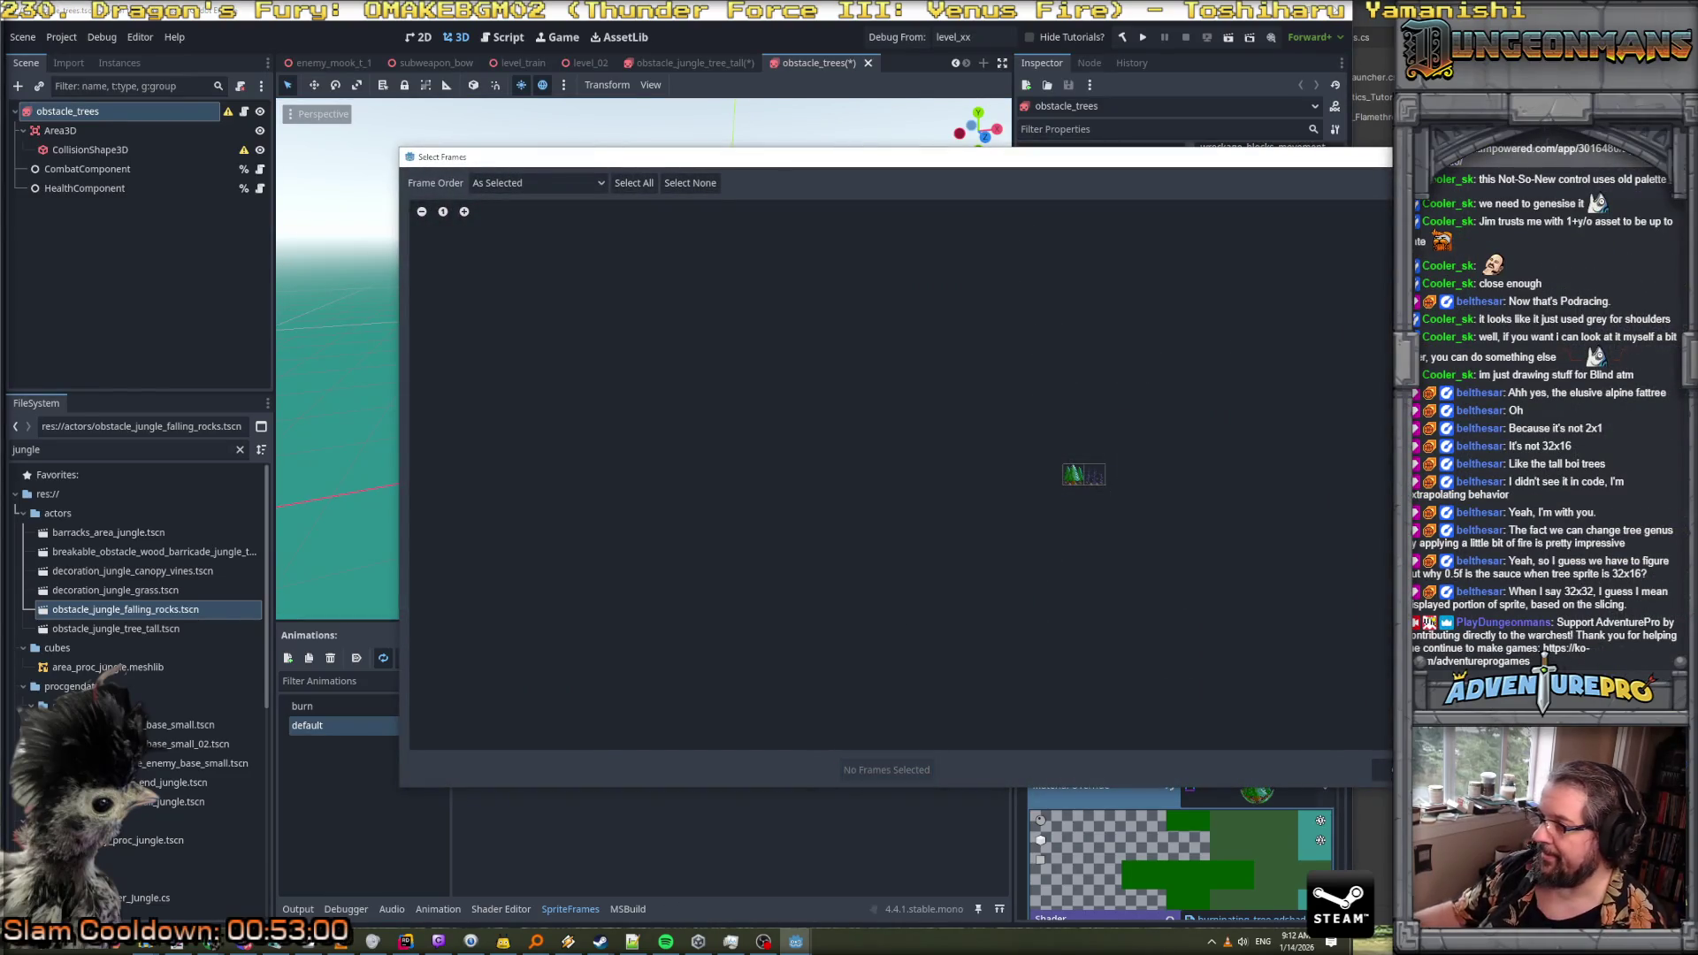
{"action": "left_click", "coordinate": [1088, 475]}
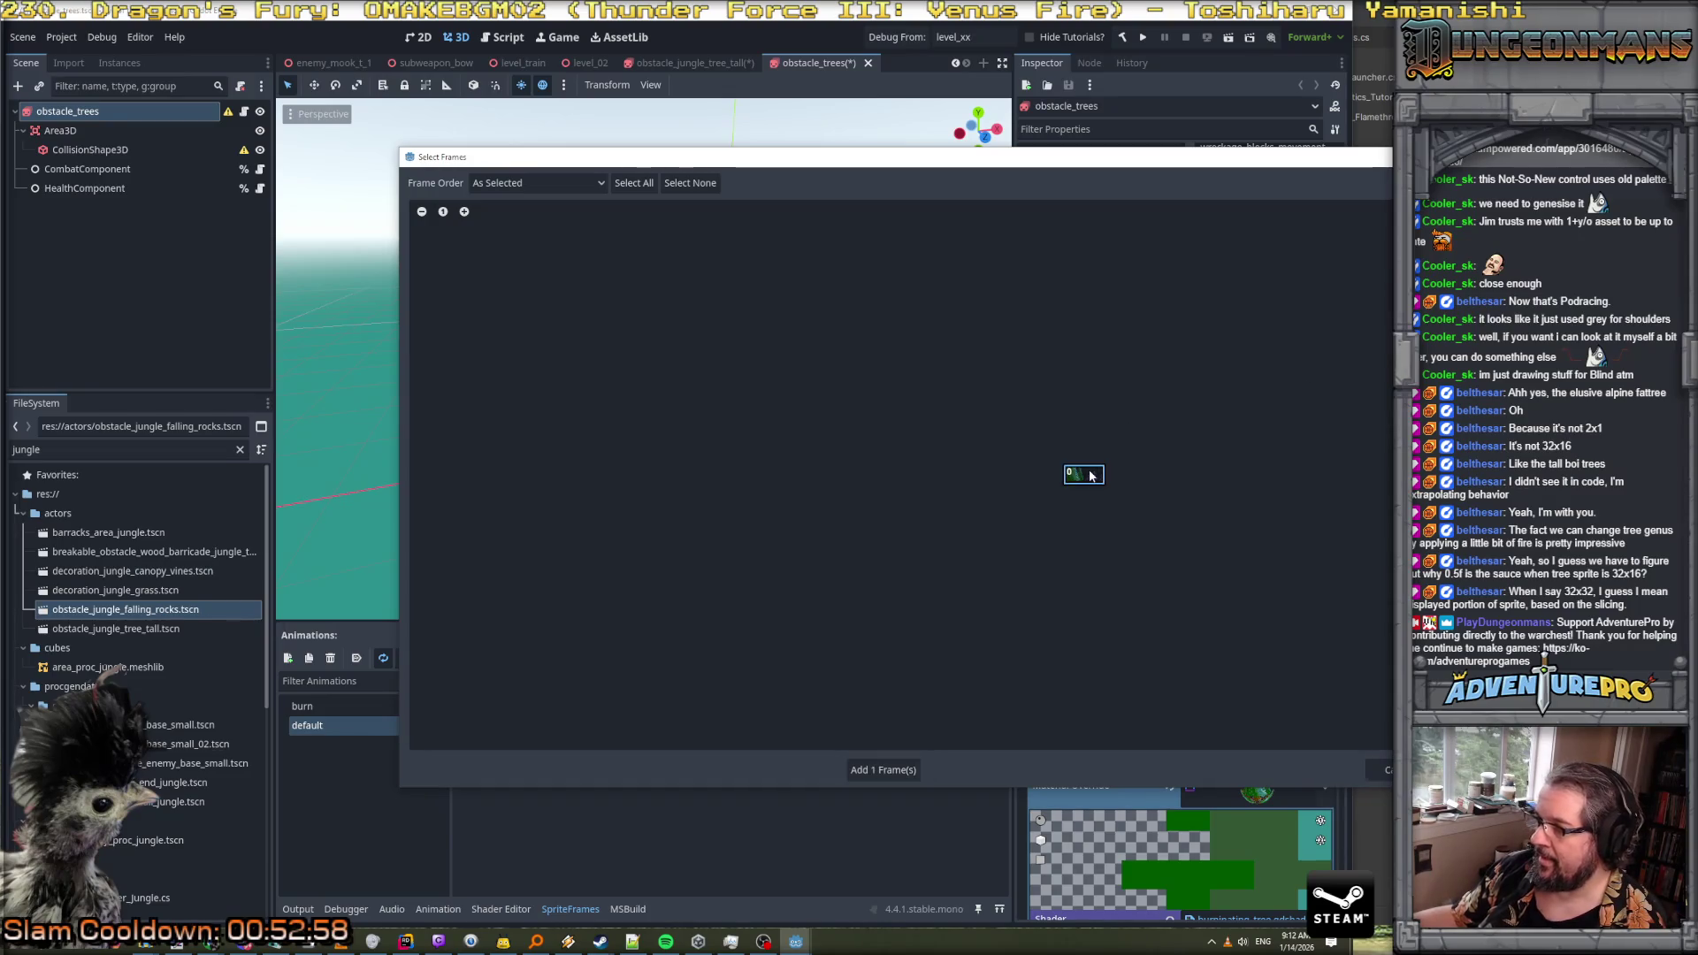
{"action": "left_click", "coordinate": [885, 770]}
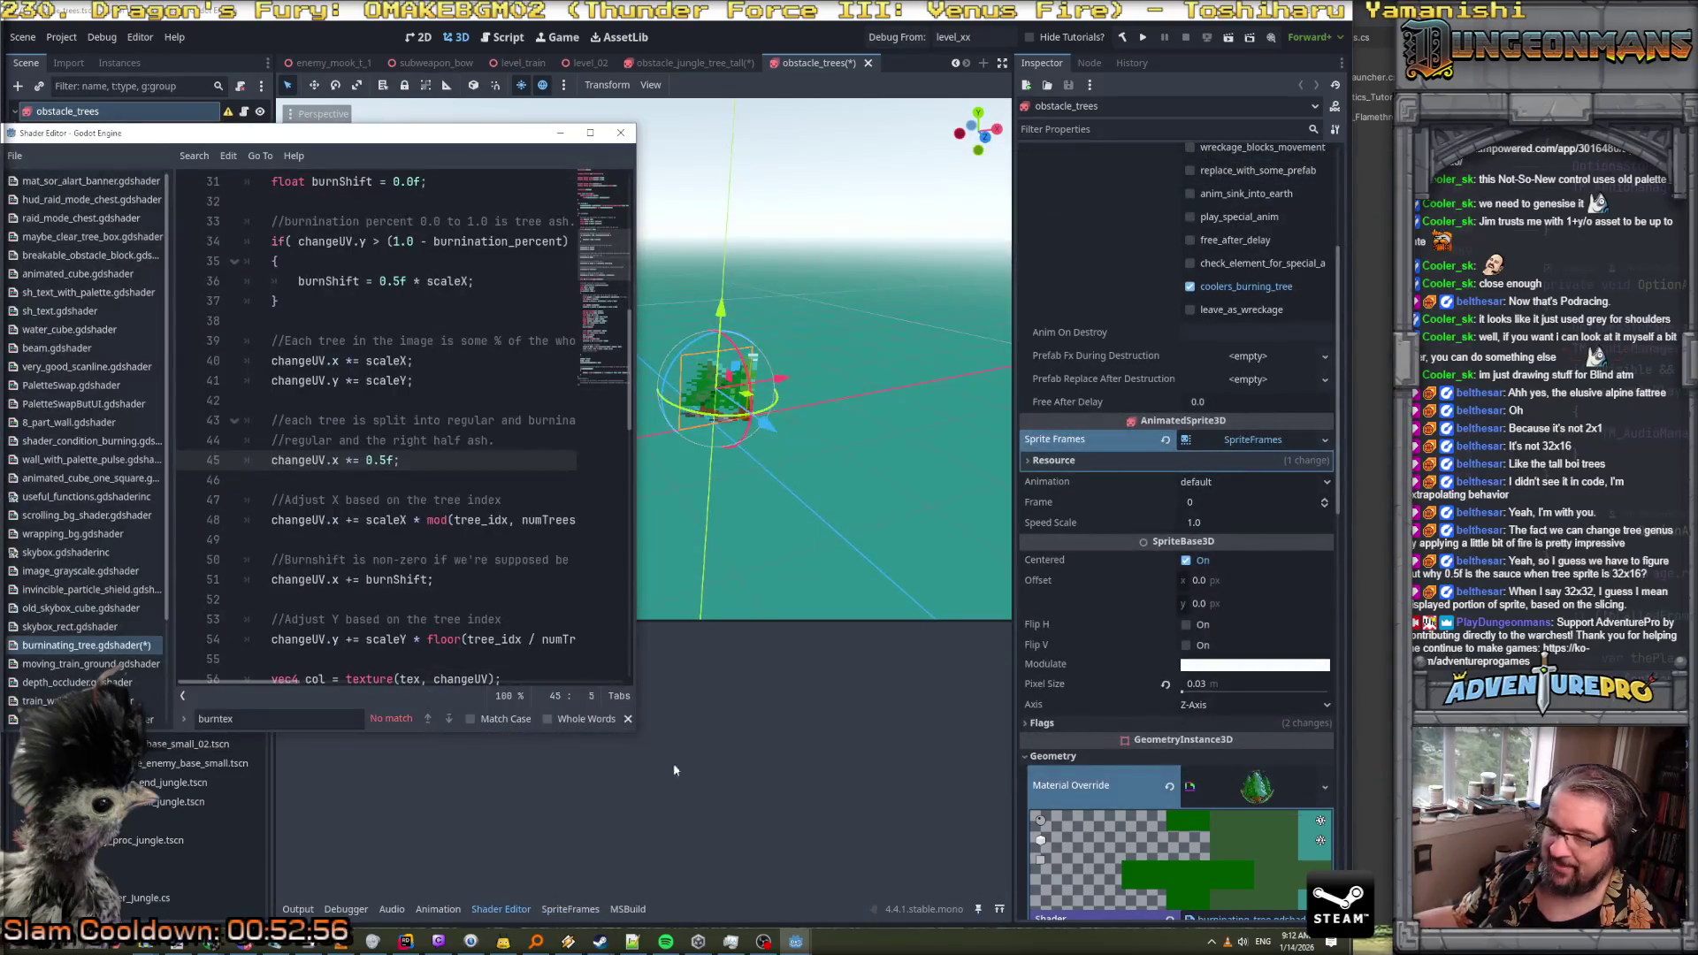
Reopen the sprite's animation frames to check the first frame, then bring back the shader window
{"action": "left_click", "coordinate": [744, 727]}
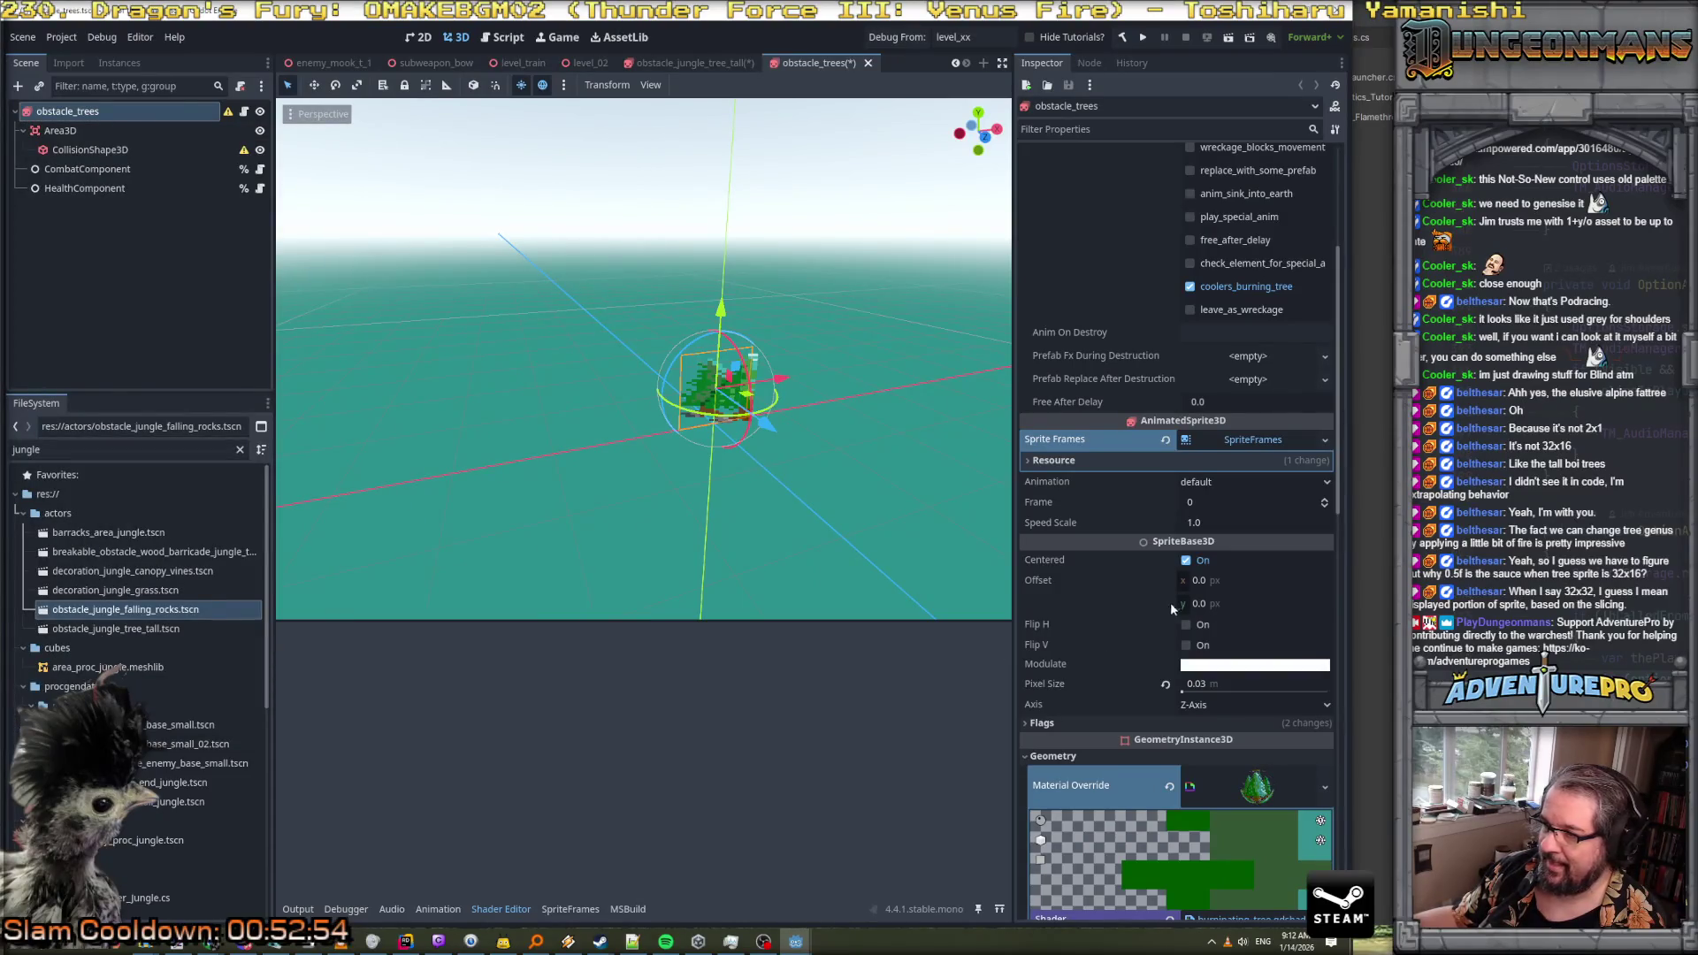
{"action": "left_click", "coordinate": [1229, 442]}
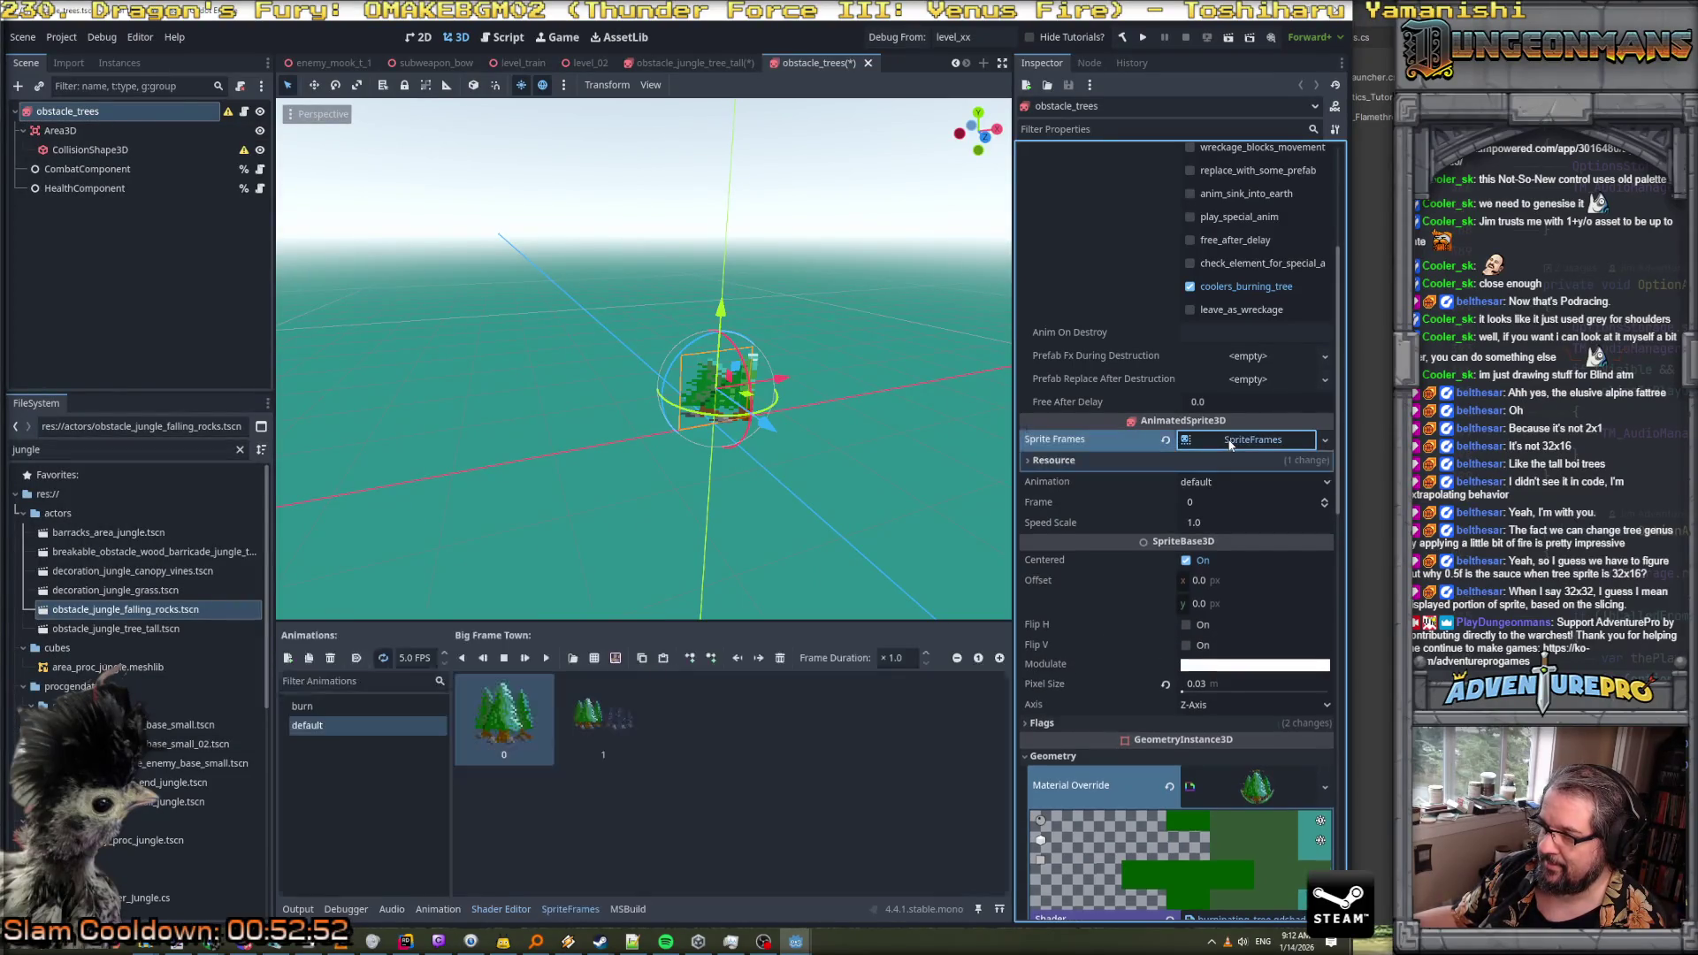
{"action": "right_click", "coordinate": [503, 724]}
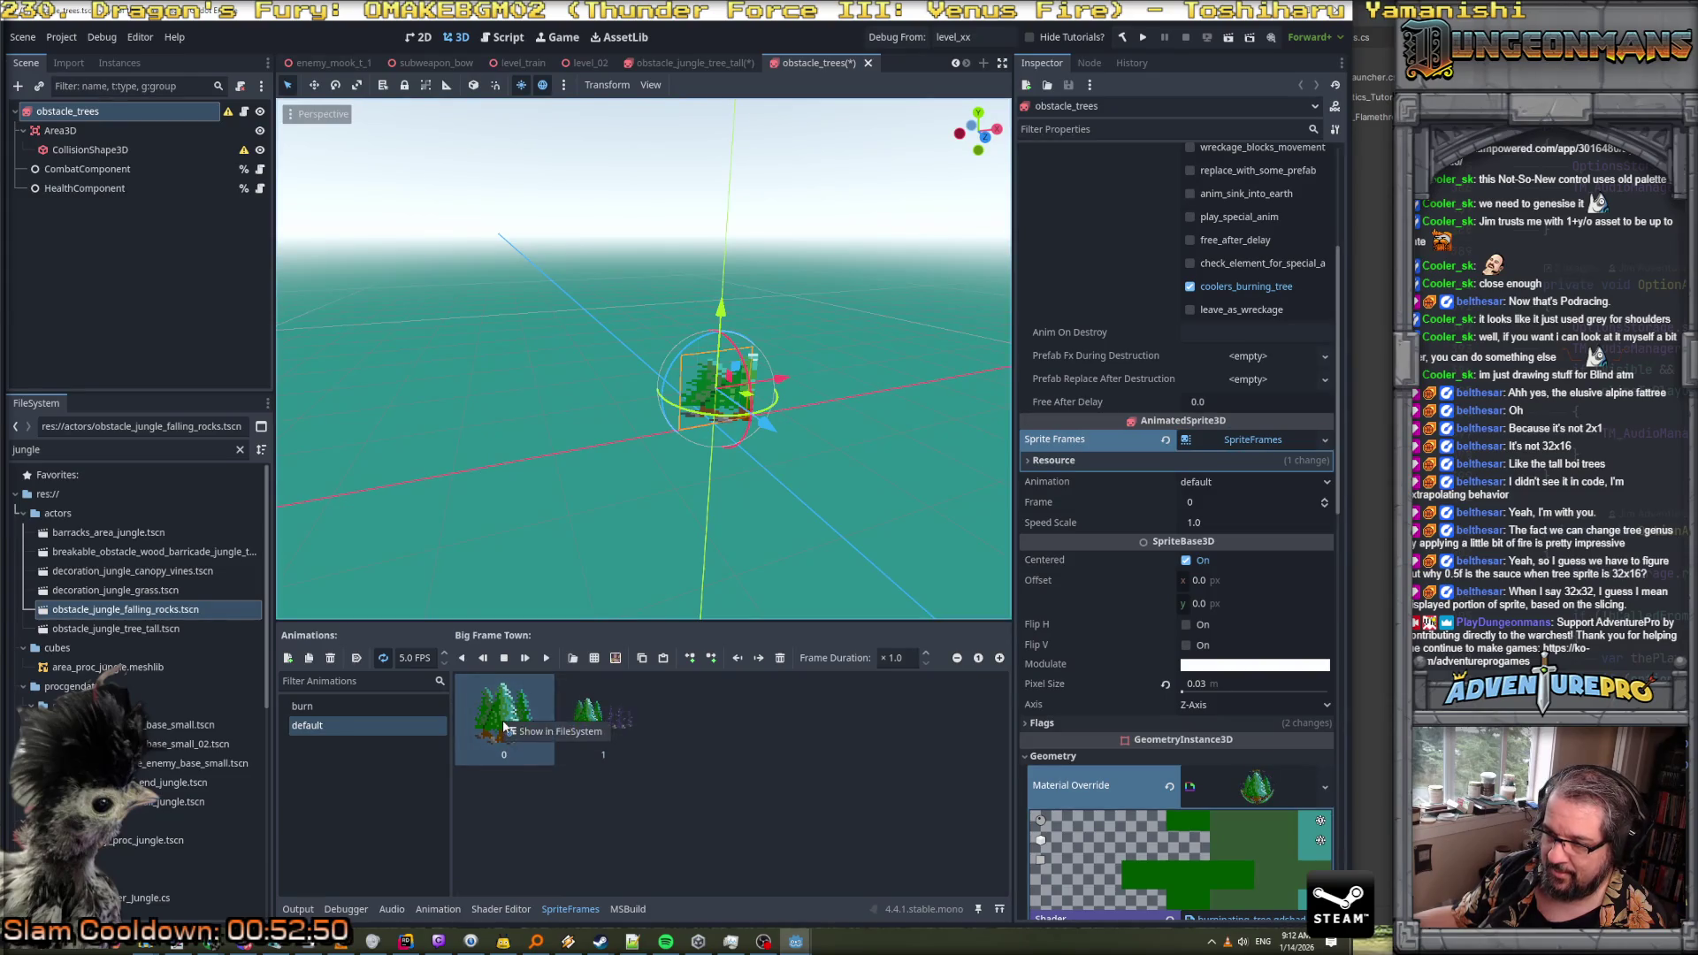
{"action": "left_click", "coordinate": [780, 664]}
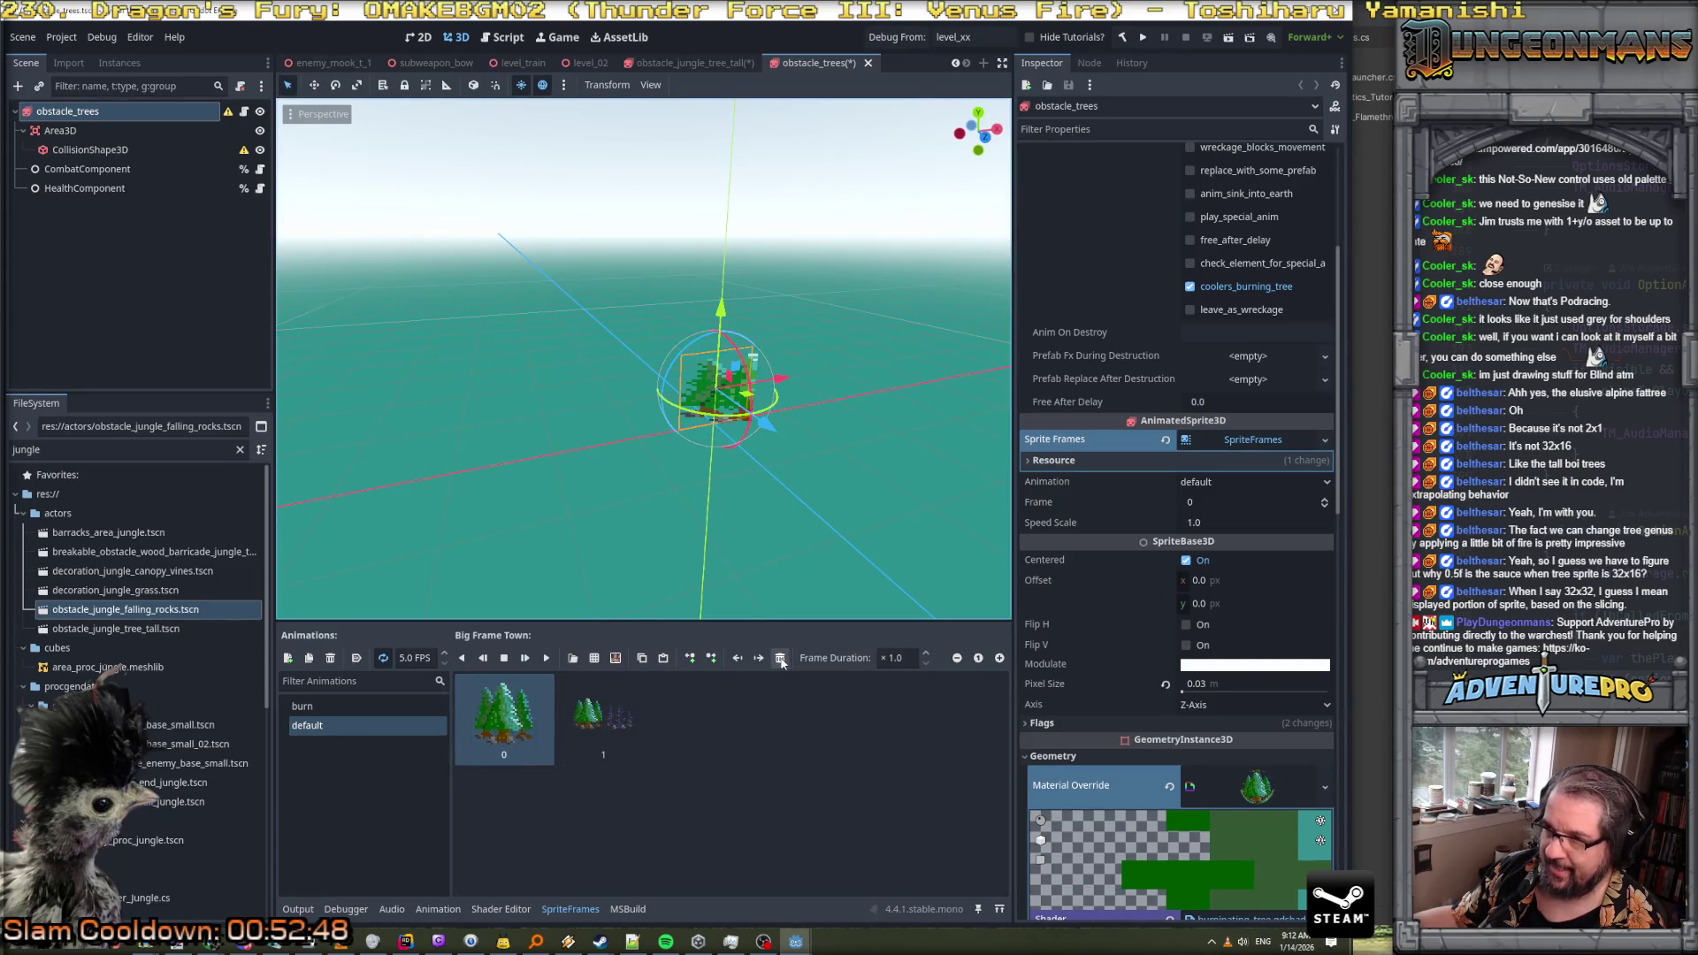
{"action": "key", "text": "alt+s"}
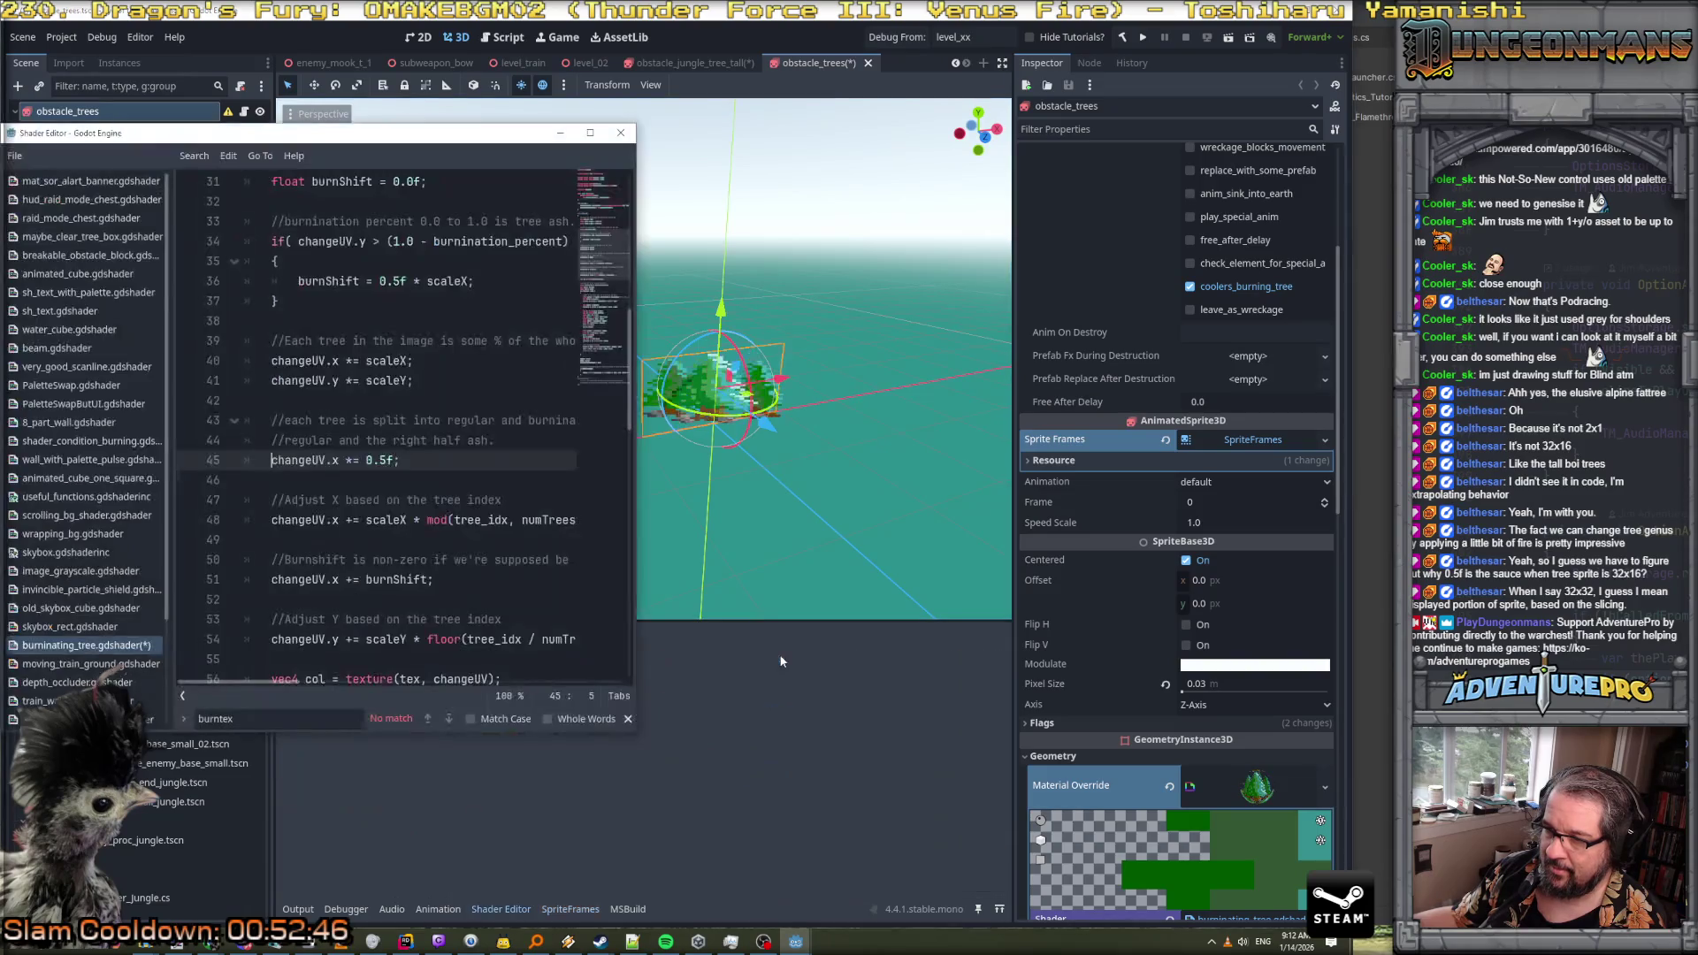
Hide the shader window and zoom the 3D viewport on the obstacle trees
{"action": "left_click", "coordinate": [755, 720]}
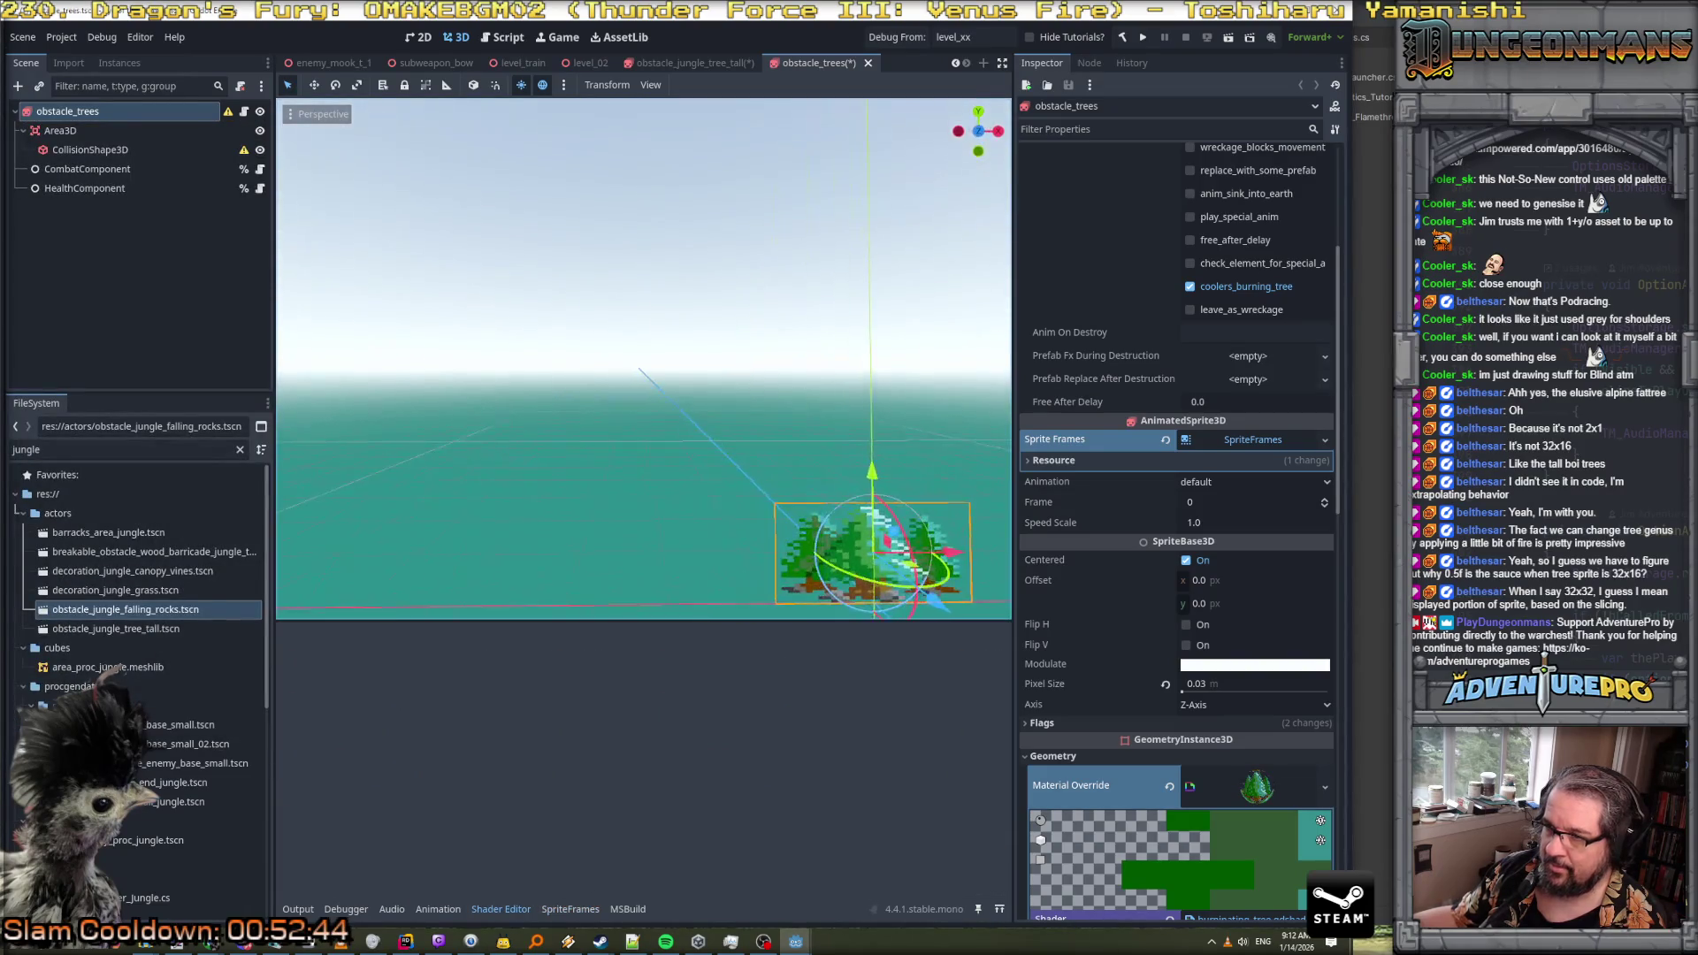
{"action": "scroll", "coordinate": [782, 565], "scroll_direction": "up", "scroll_amount": 4}
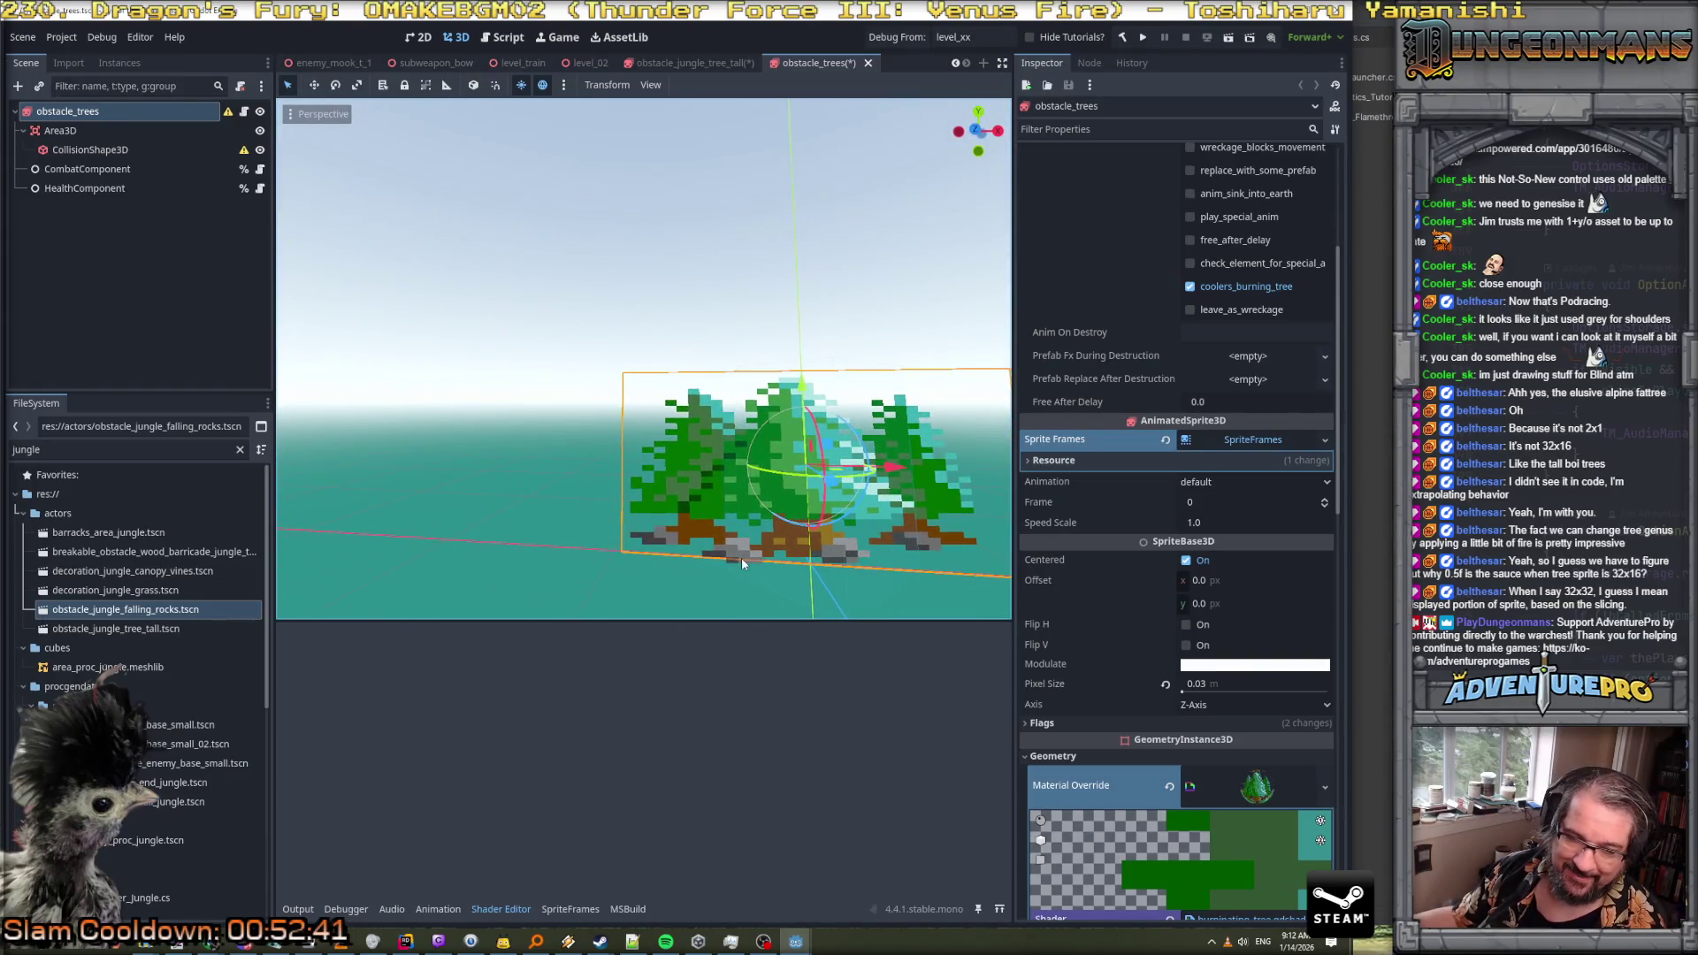
{"action": "scroll", "coordinate": [745, 553], "scroll_direction": "down", "scroll_amount": 3}
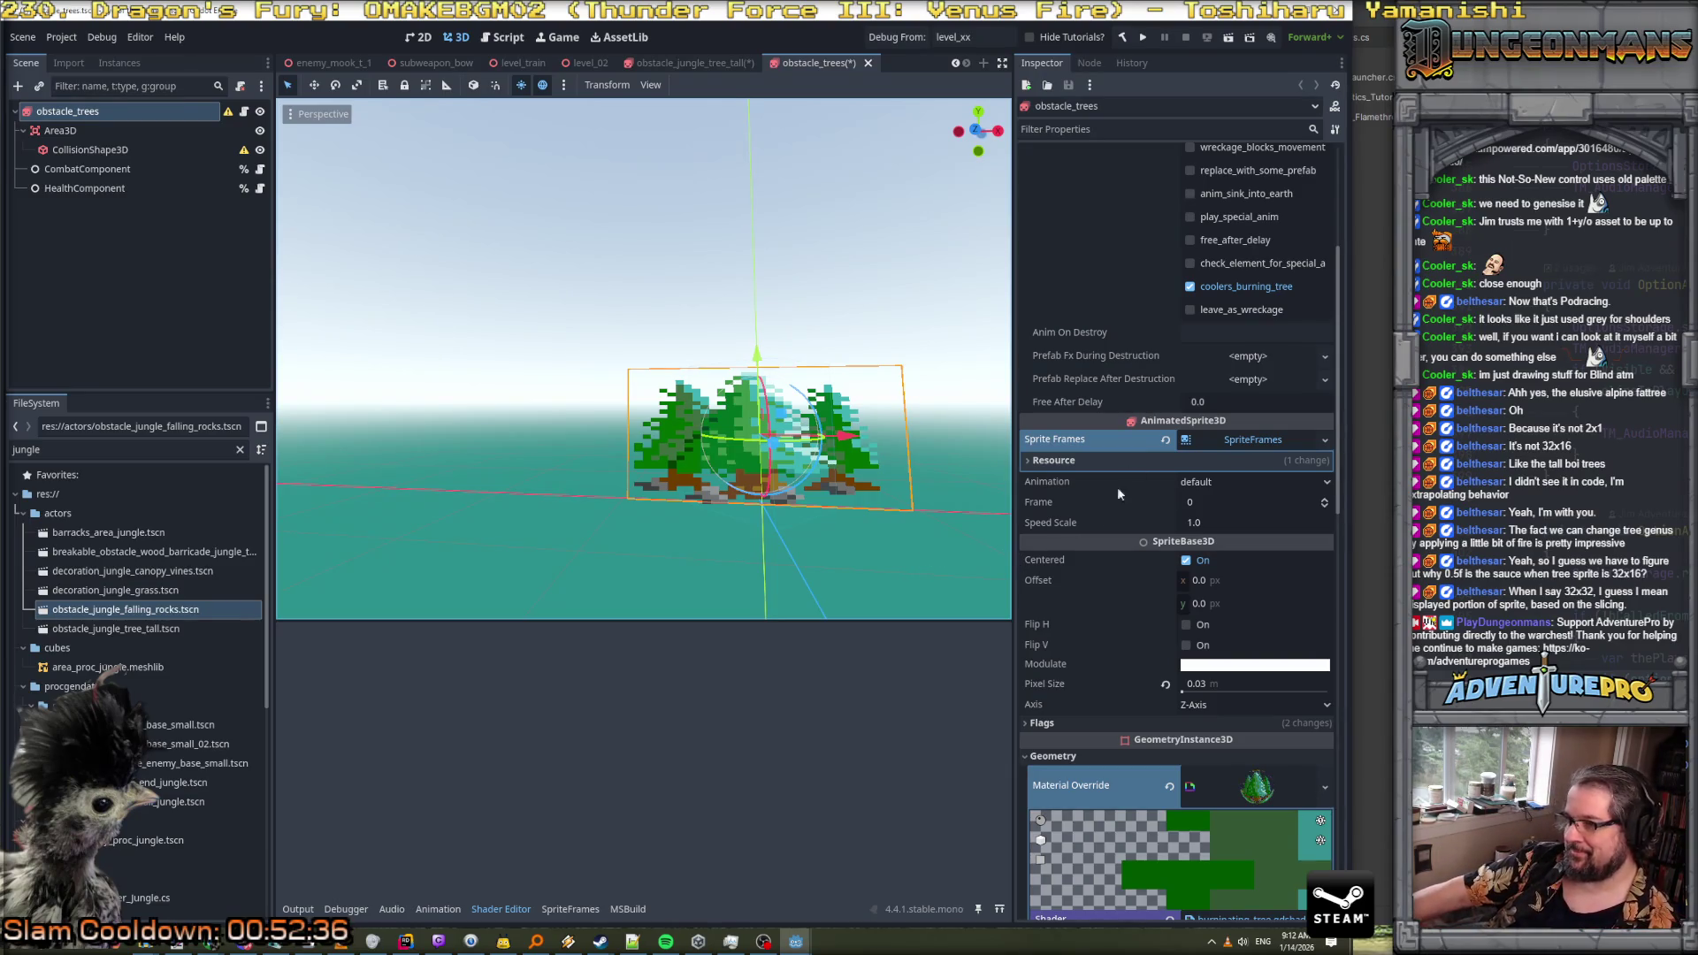
Open obstacle_jungle_tree_tall and scroll its Inspector to the Fun Shader Params tree_idx entry
{"action": "left_click", "coordinate": [690, 62]}
{"action": "scroll", "coordinate": [1107, 416], "scroll_direction": "down", "scroll_amount": 3}
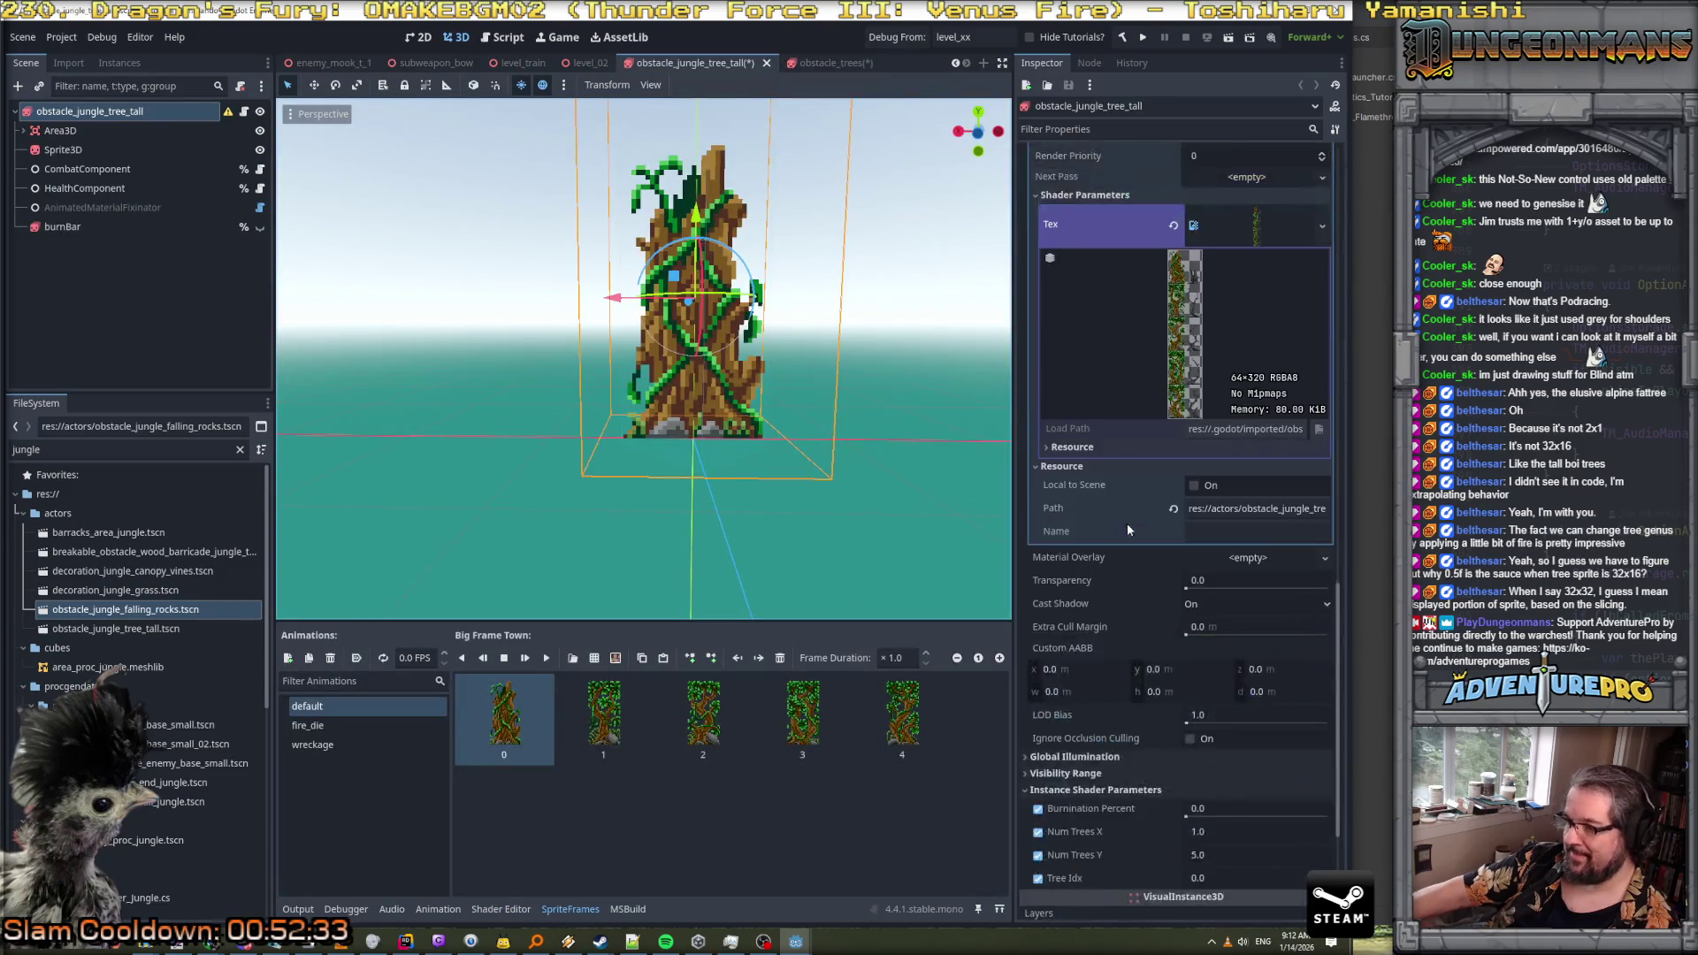
{"action": "scroll", "coordinate": [1220, 740], "scroll_direction": "up", "scroll_amount": 3}
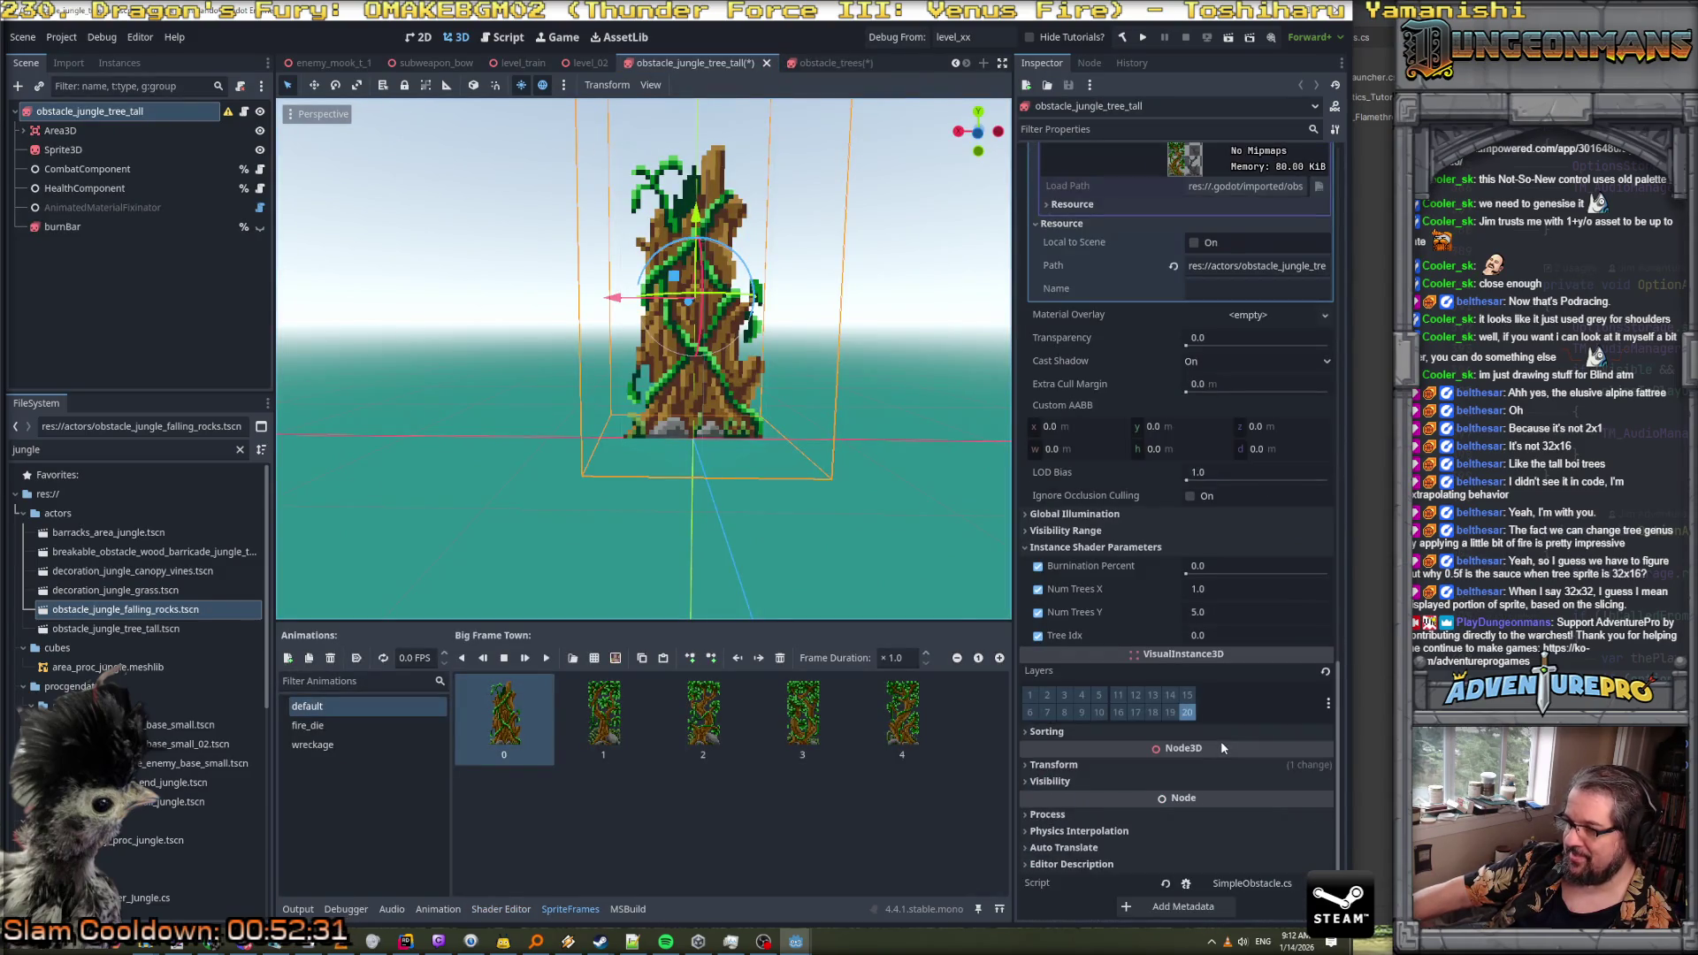
{"action": "scroll", "coordinate": [1220, 741], "scroll_direction": "up", "scroll_amount": 2}
{"action": "scroll", "coordinate": [1238, 599], "scroll_direction": "up", "scroll_amount": 5}
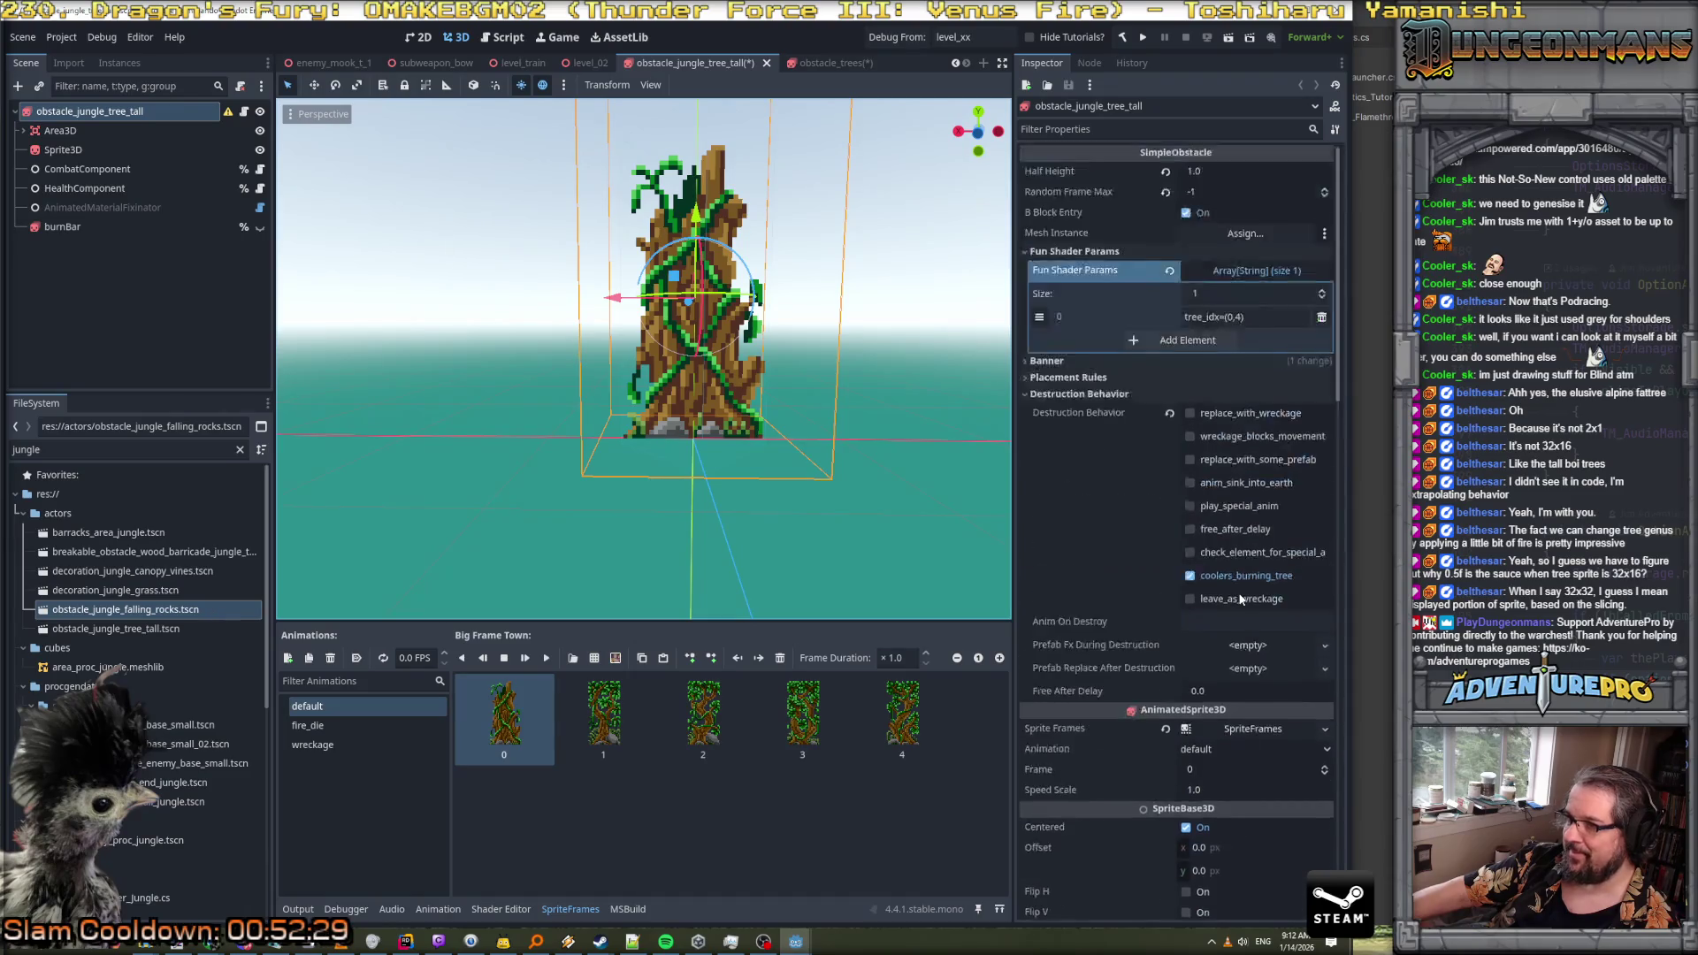
Expand the tall tree root's Transform, showing its 0.96 Y position warning, then select Sprite3D
{"action": "scroll", "coordinate": [1240, 599], "scroll_direction": "down", "scroll_amount": 8}
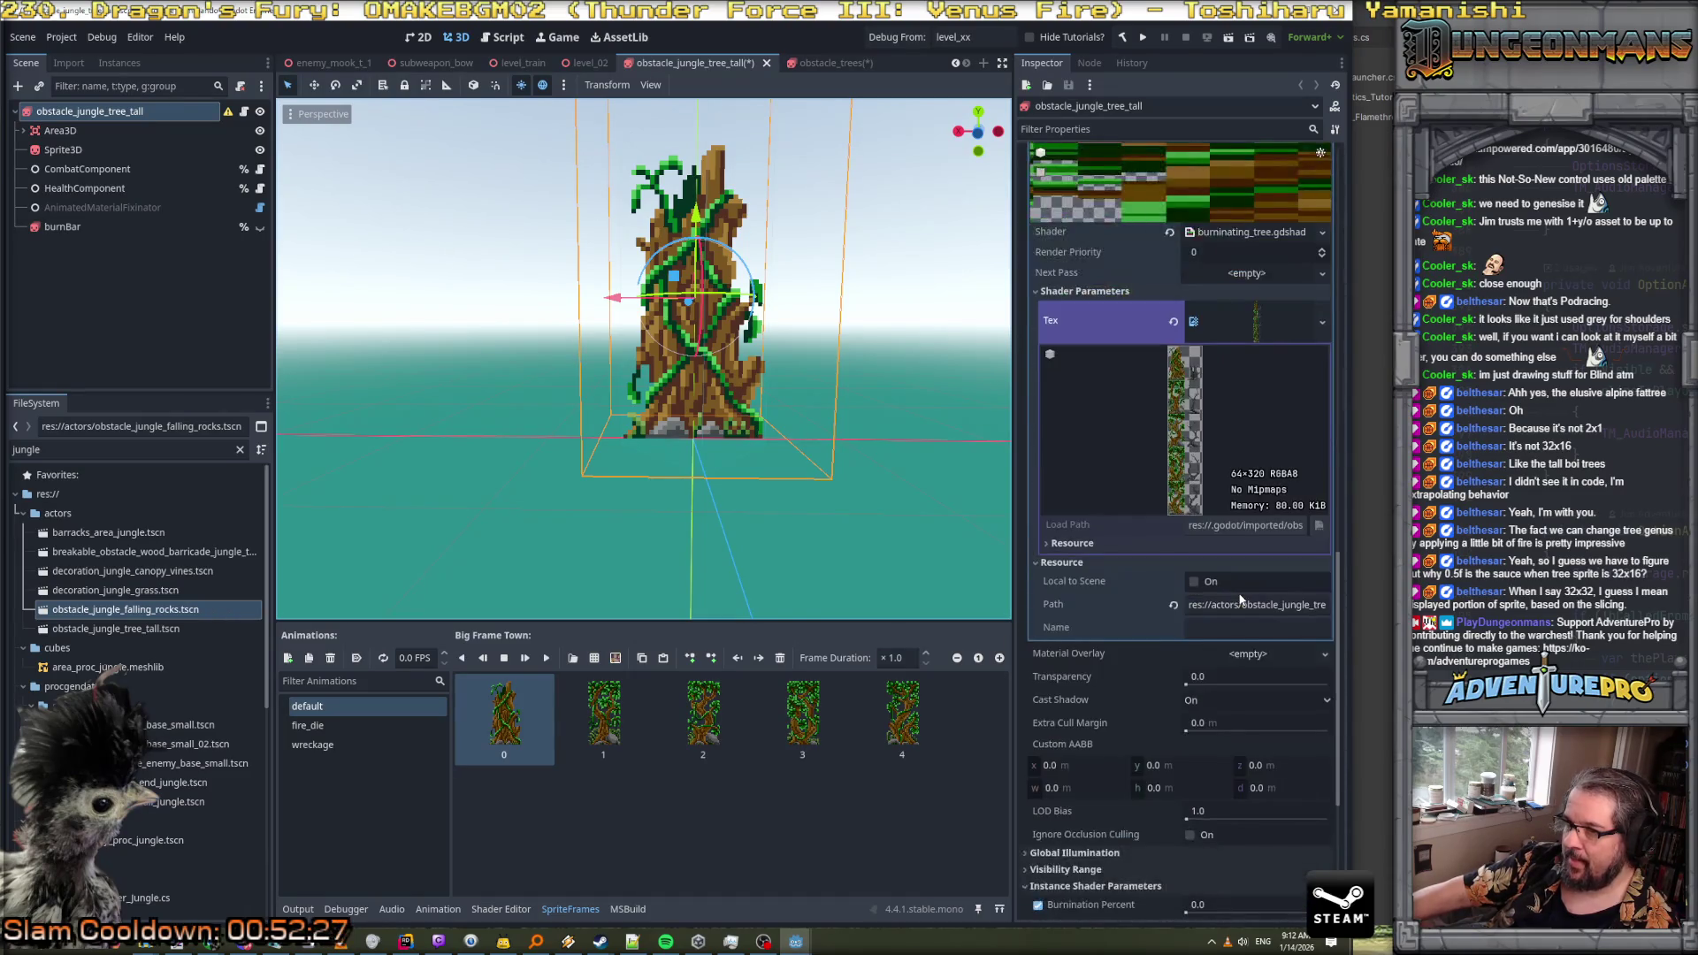
{"action": "scroll", "coordinate": [1240, 599], "scroll_direction": "down", "scroll_amount": 2}
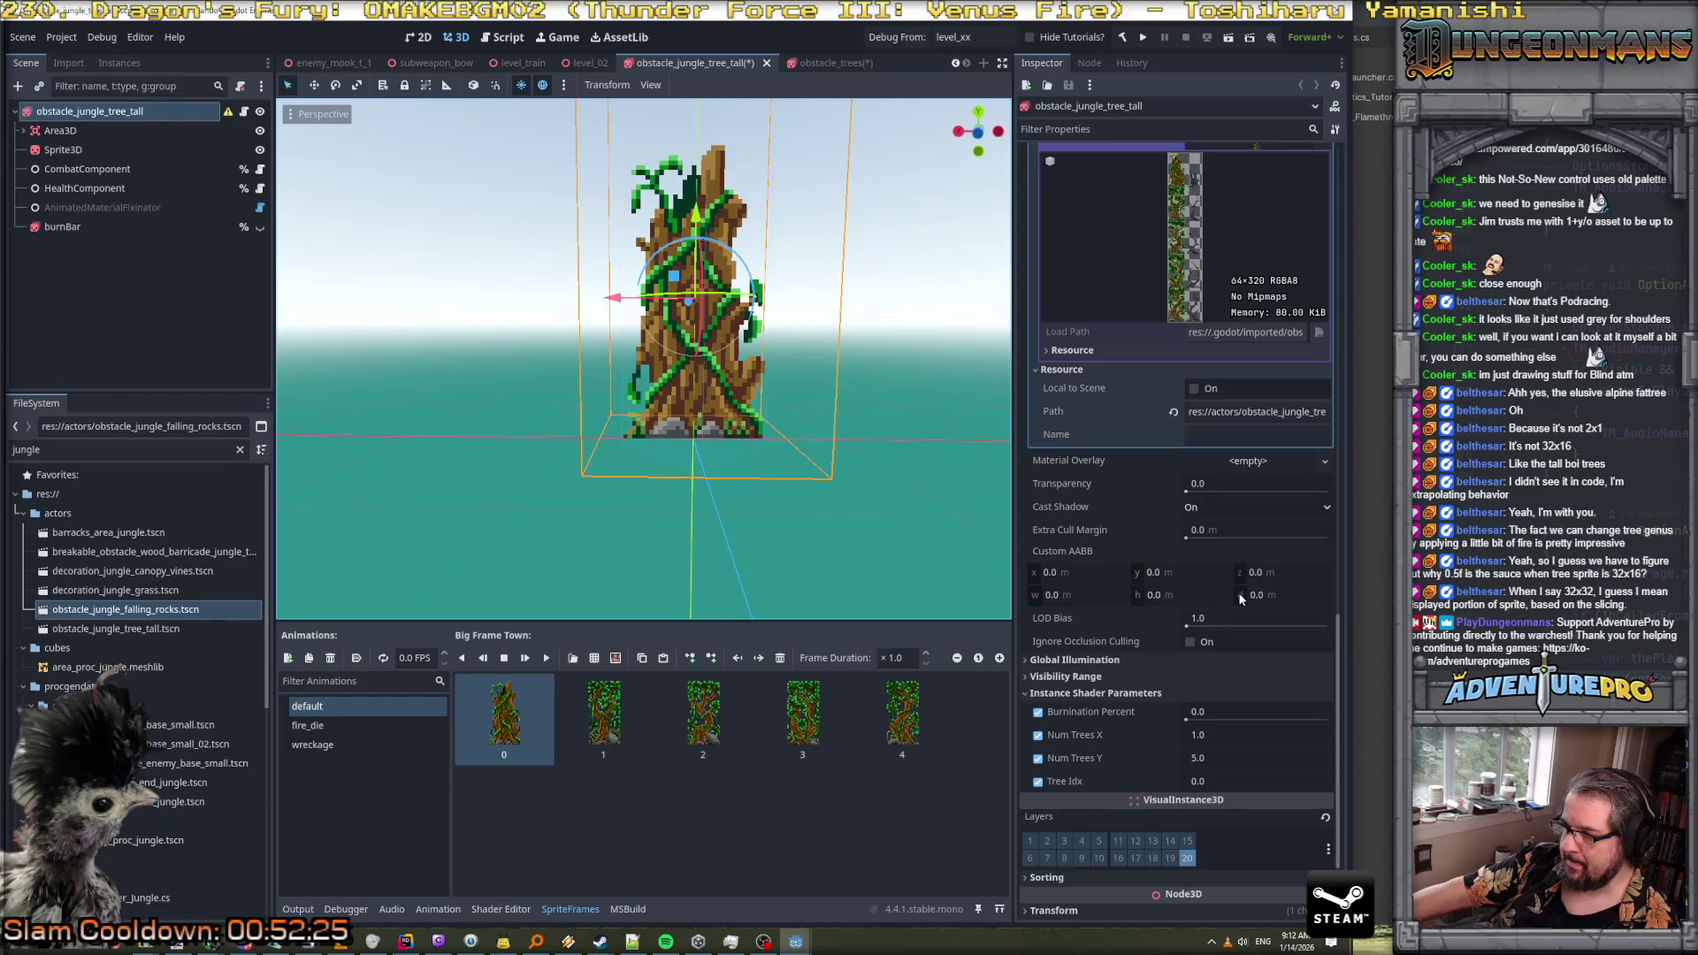
{"action": "scroll", "coordinate": [1240, 599], "scroll_direction": "down", "scroll_amount": 2}
{"action": "left_click", "coordinate": [1096, 769]}
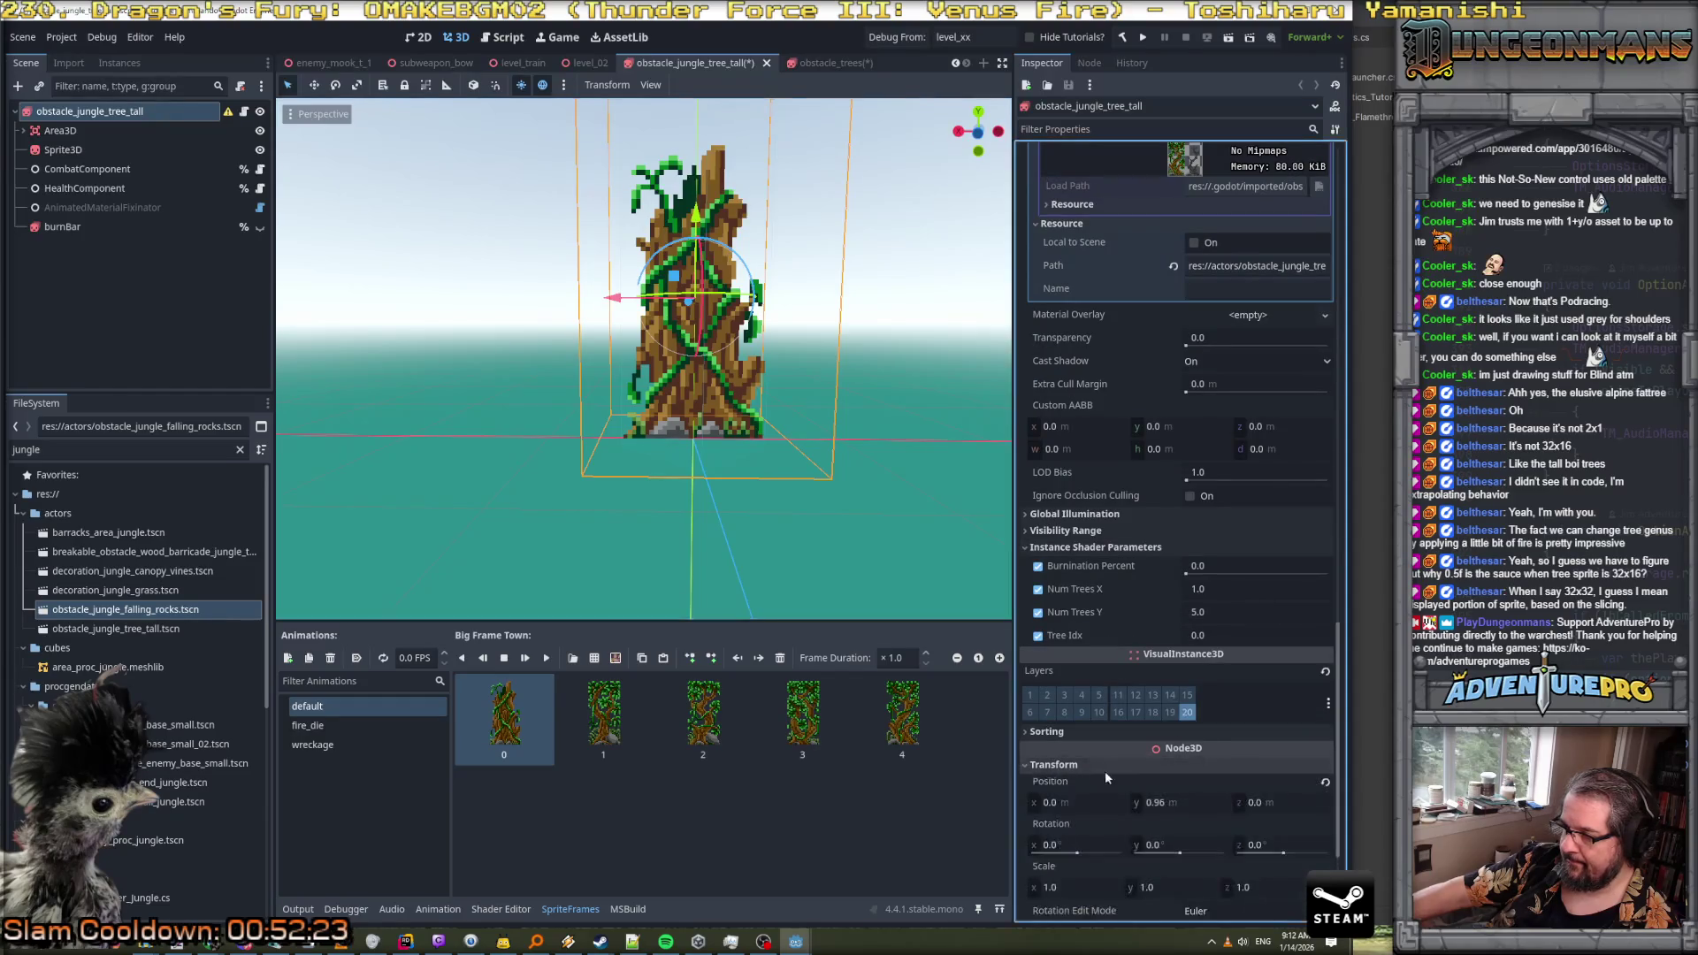
{"action": "scroll", "coordinate": [1098, 774], "scroll_direction": "down", "scroll_amount": 2}
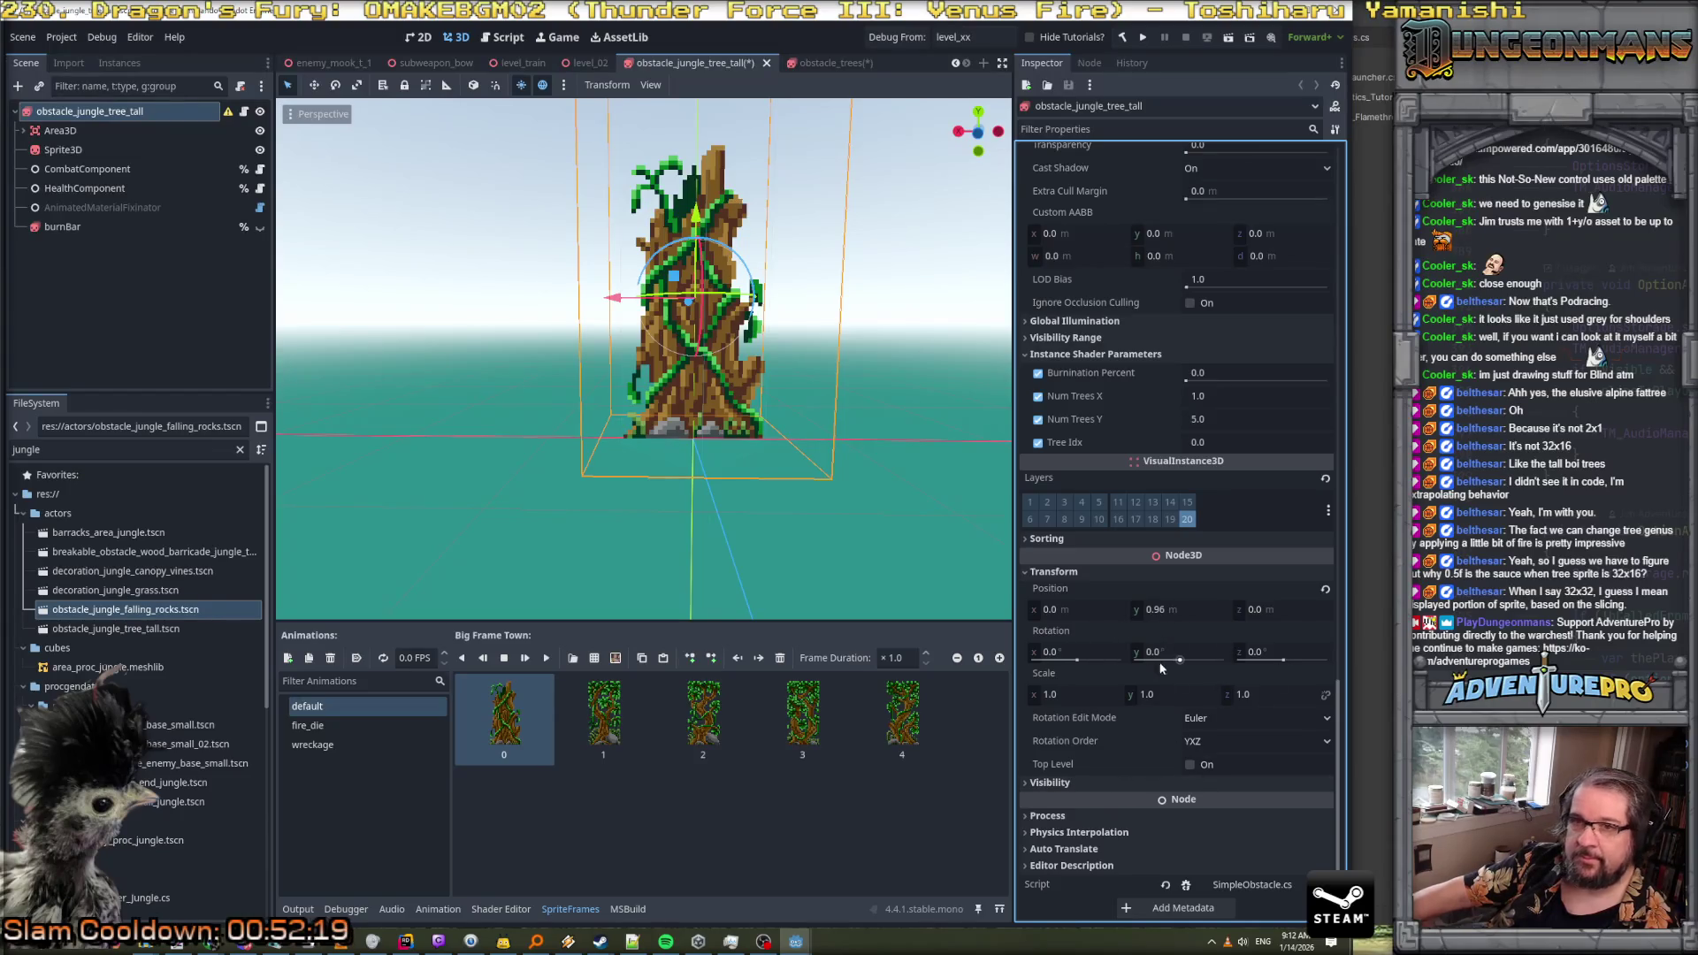
{"action": "mouse_move", "coordinate": [226, 111]}
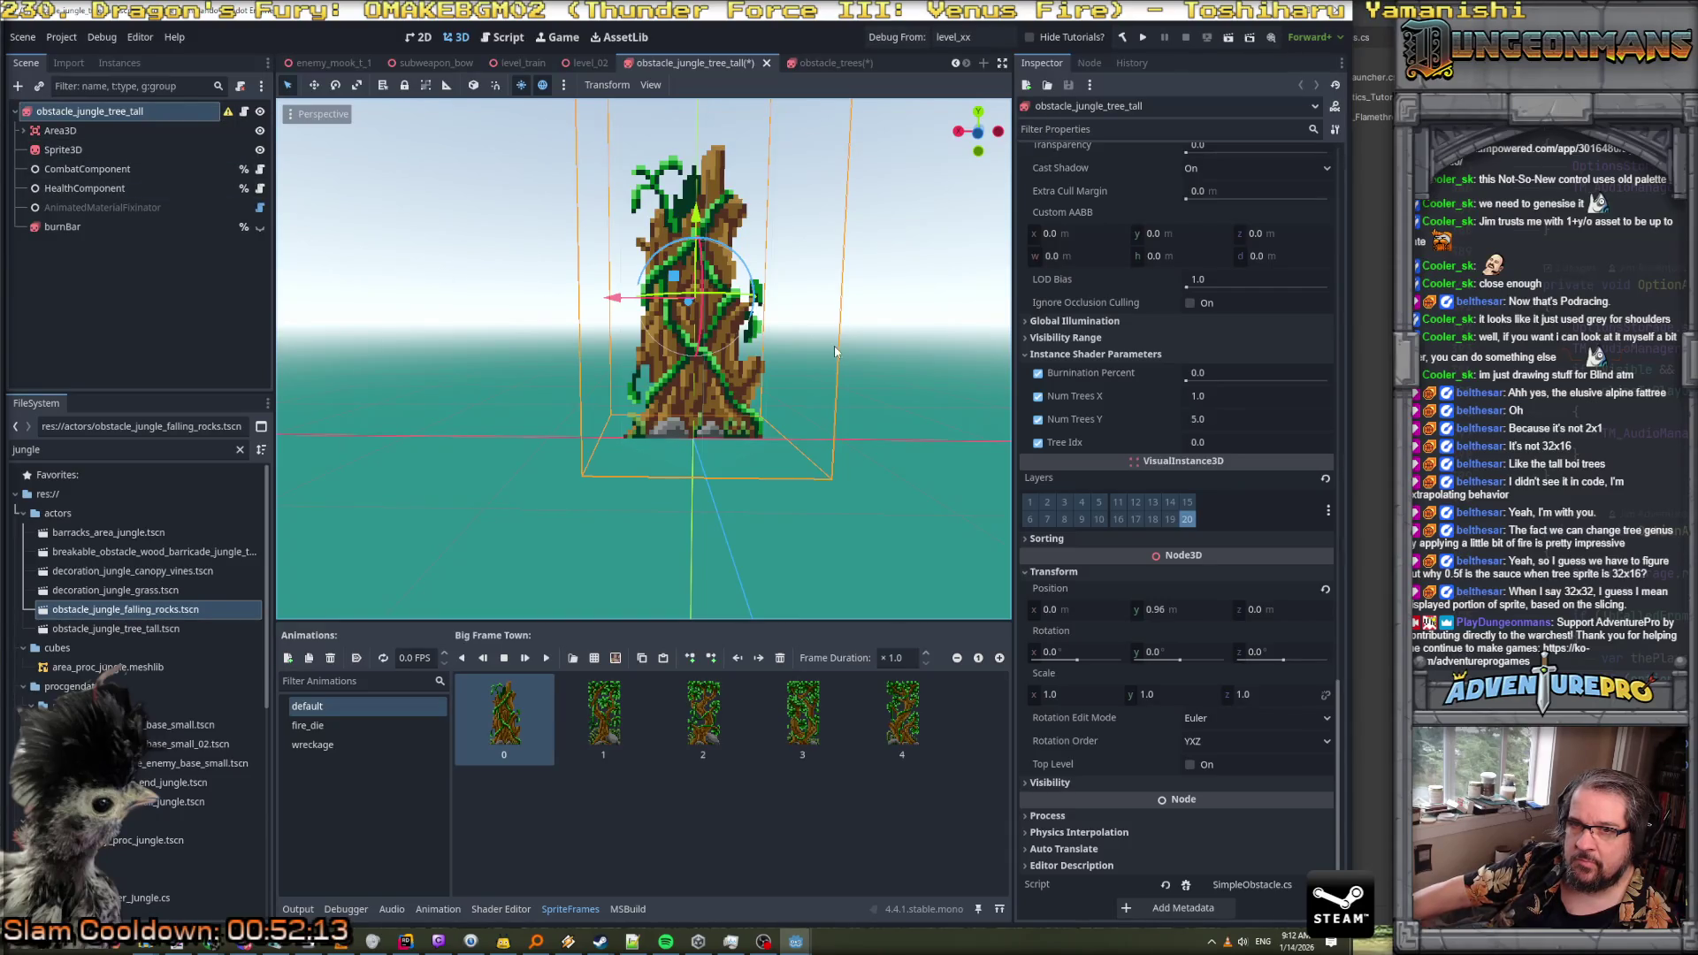
{"action": "left_click", "coordinate": [84, 150]}
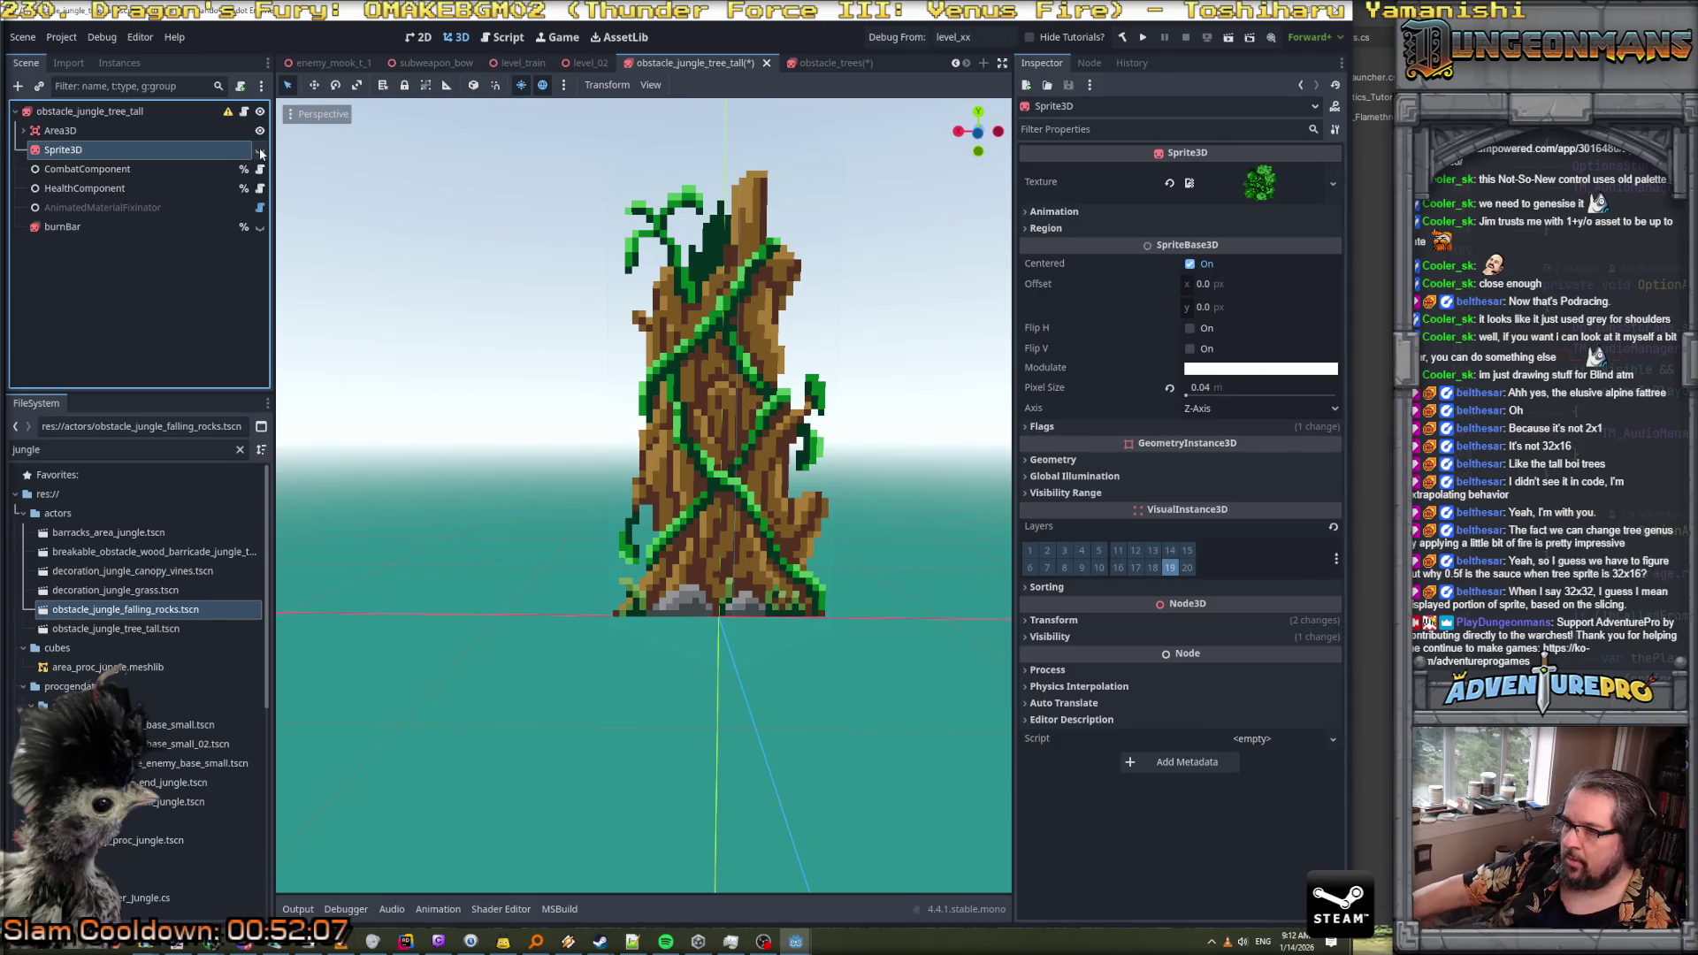
Preview the Sprite3D texture, toggle burnBar visibility, then open AnimatedMaterialFixinator's script externally
{"action": "left_click", "coordinate": [1244, 183]}
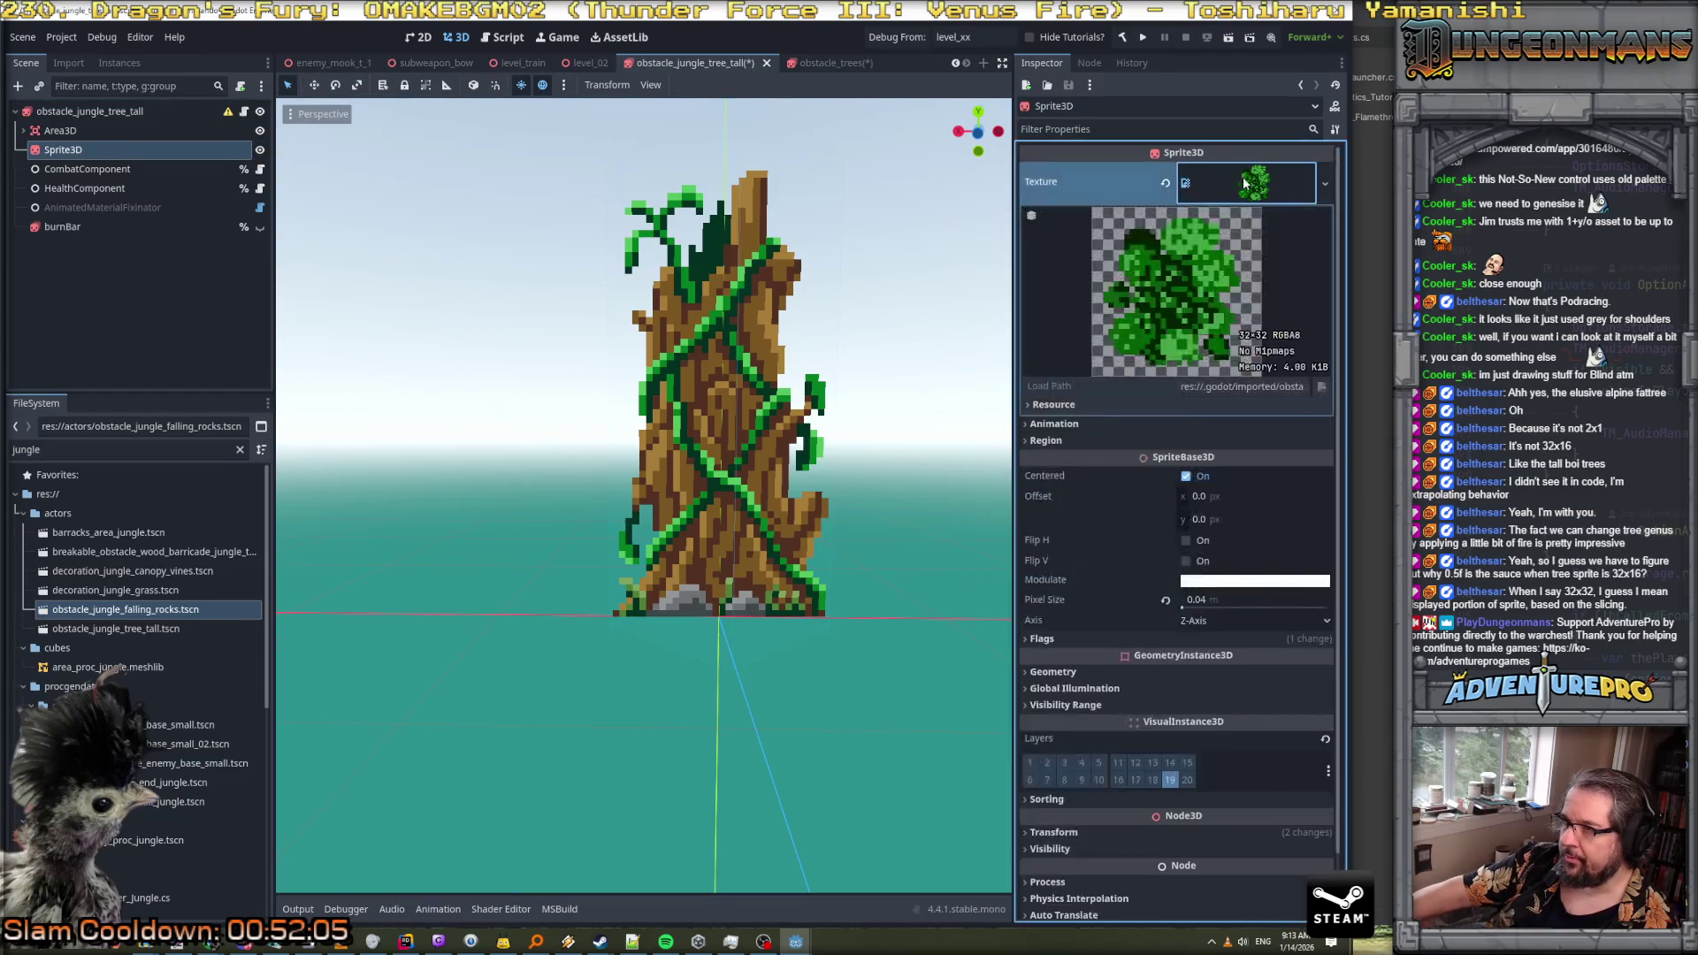
{"action": "left_click", "coordinate": [1276, 200]}
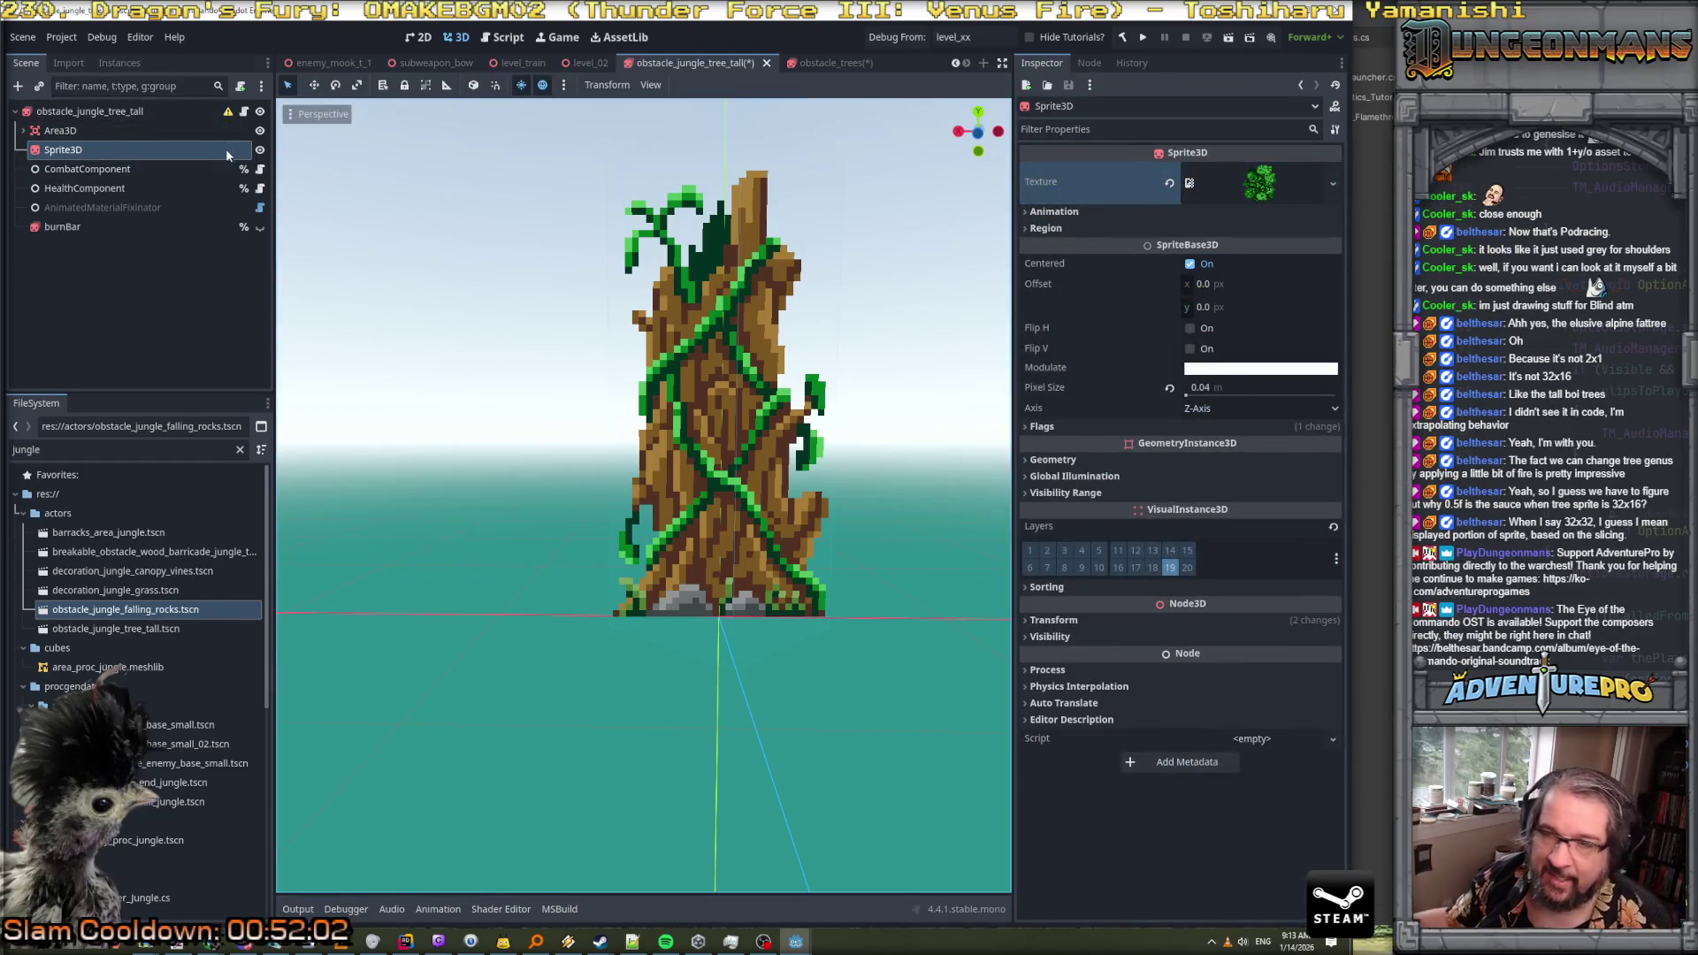
{"action": "left_click", "coordinate": [151, 108]}
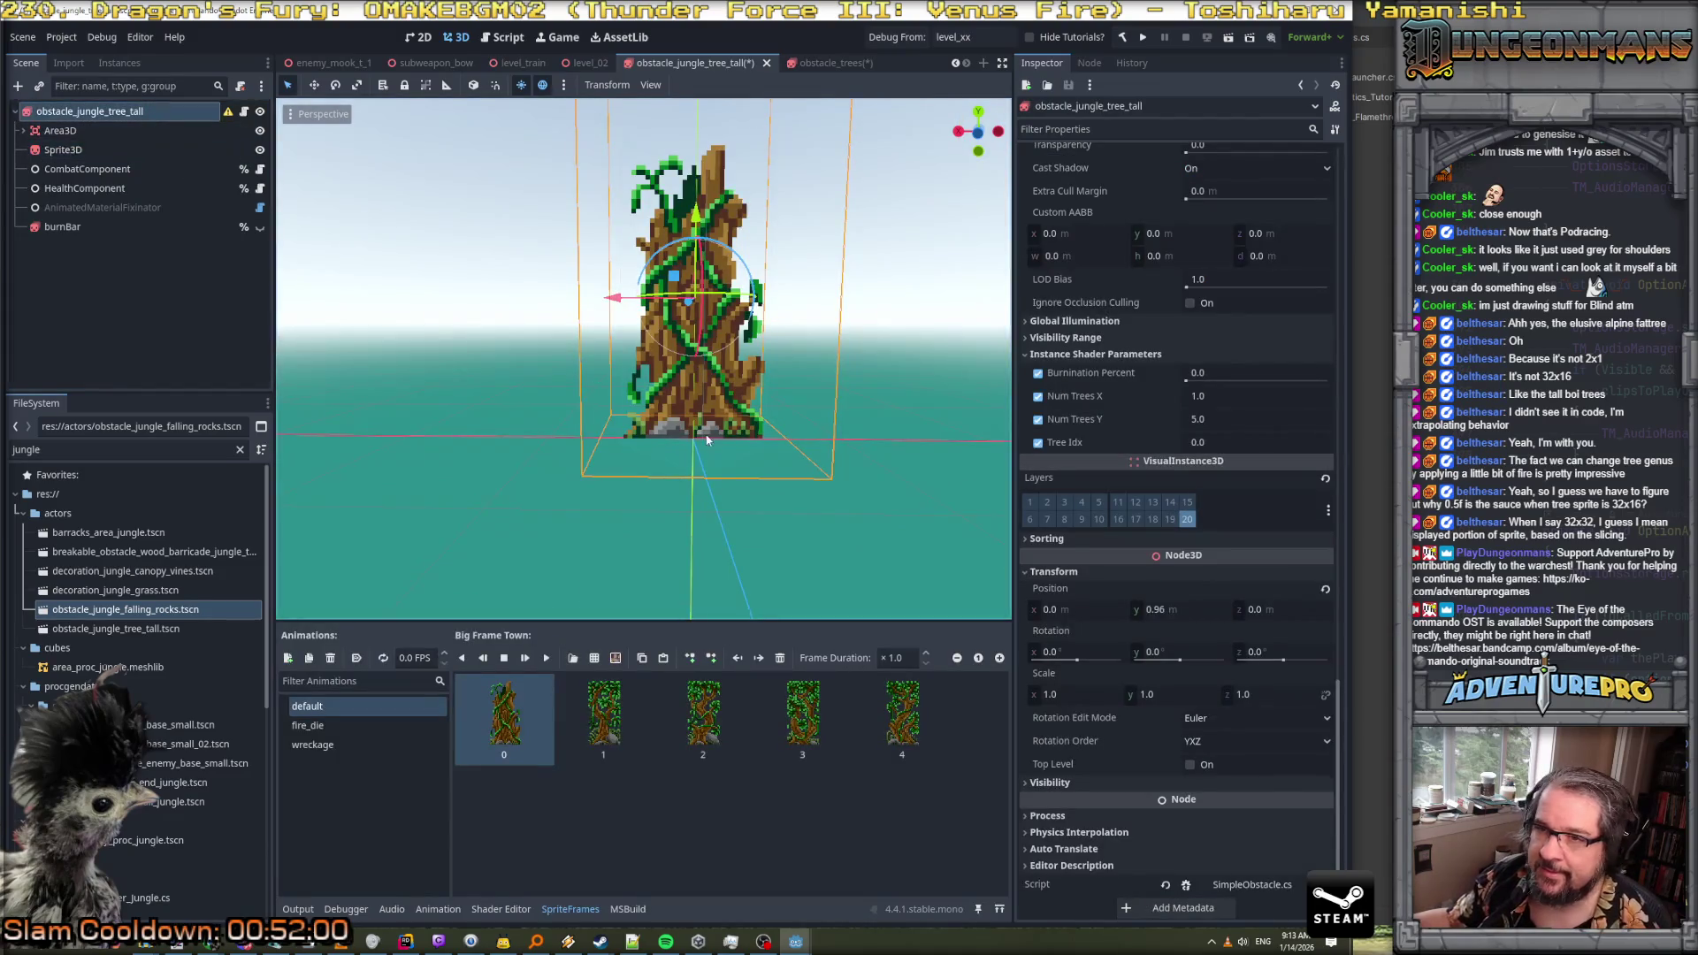
{"action": "left_click", "coordinate": [261, 227]}
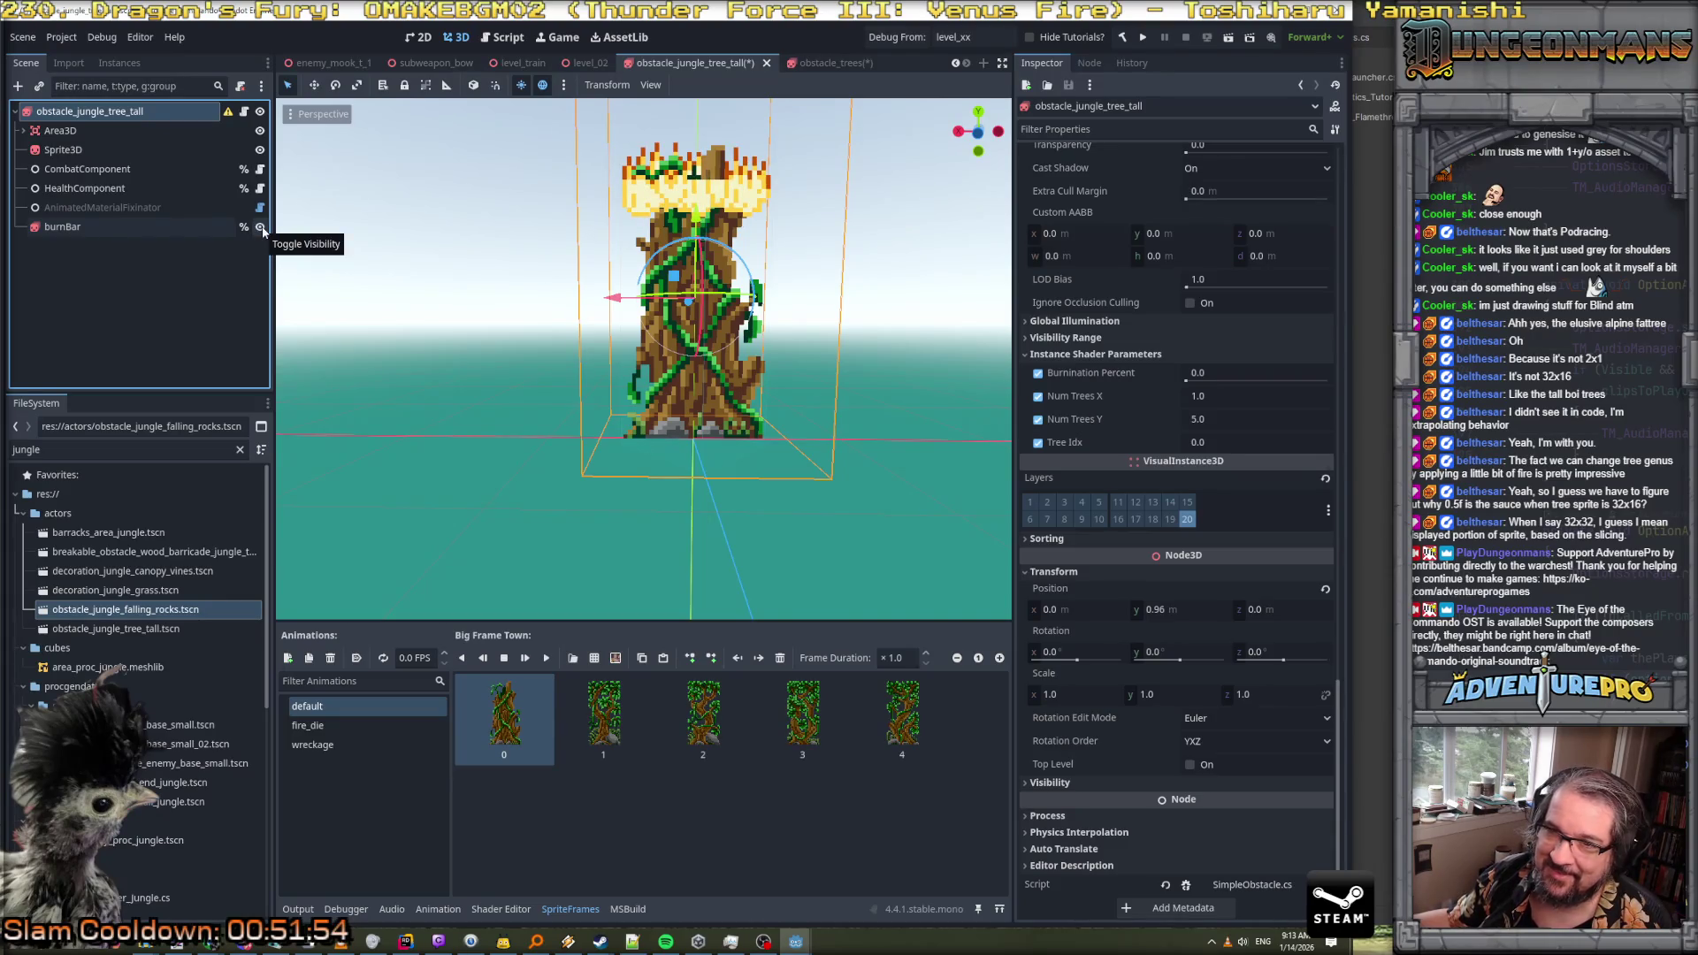
{"action": "left_click", "coordinate": [261, 227]}
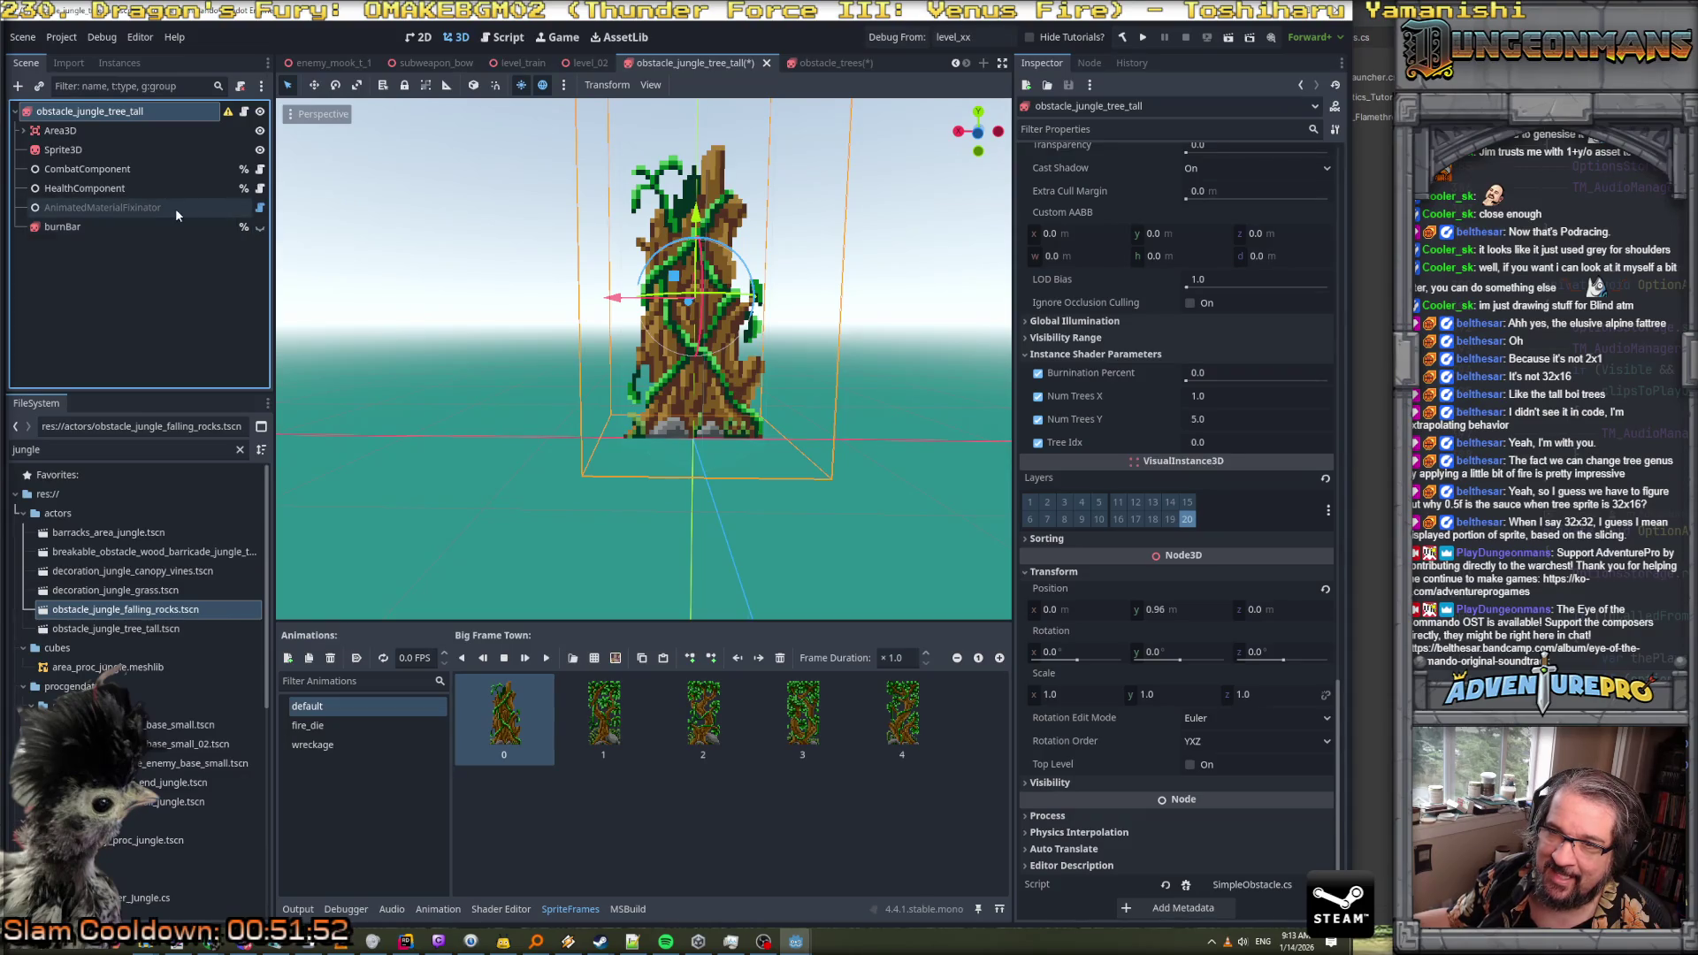
{"action": "left_click", "coordinate": [175, 208]}
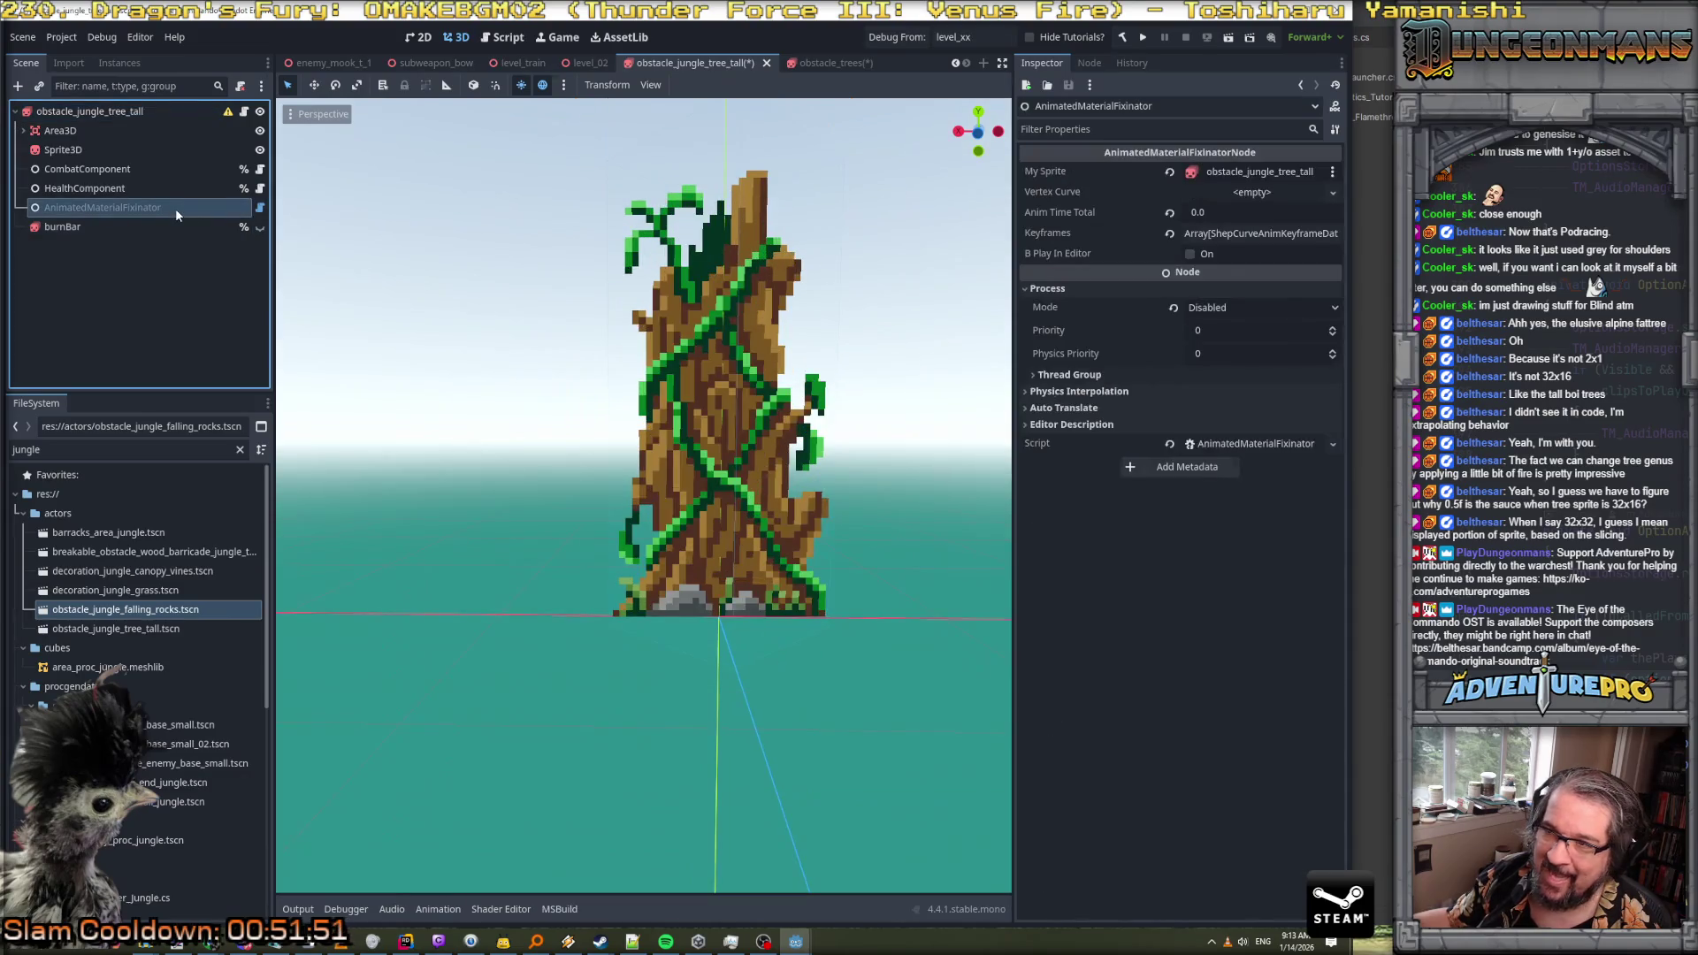
{"action": "left_click", "coordinate": [261, 208]}
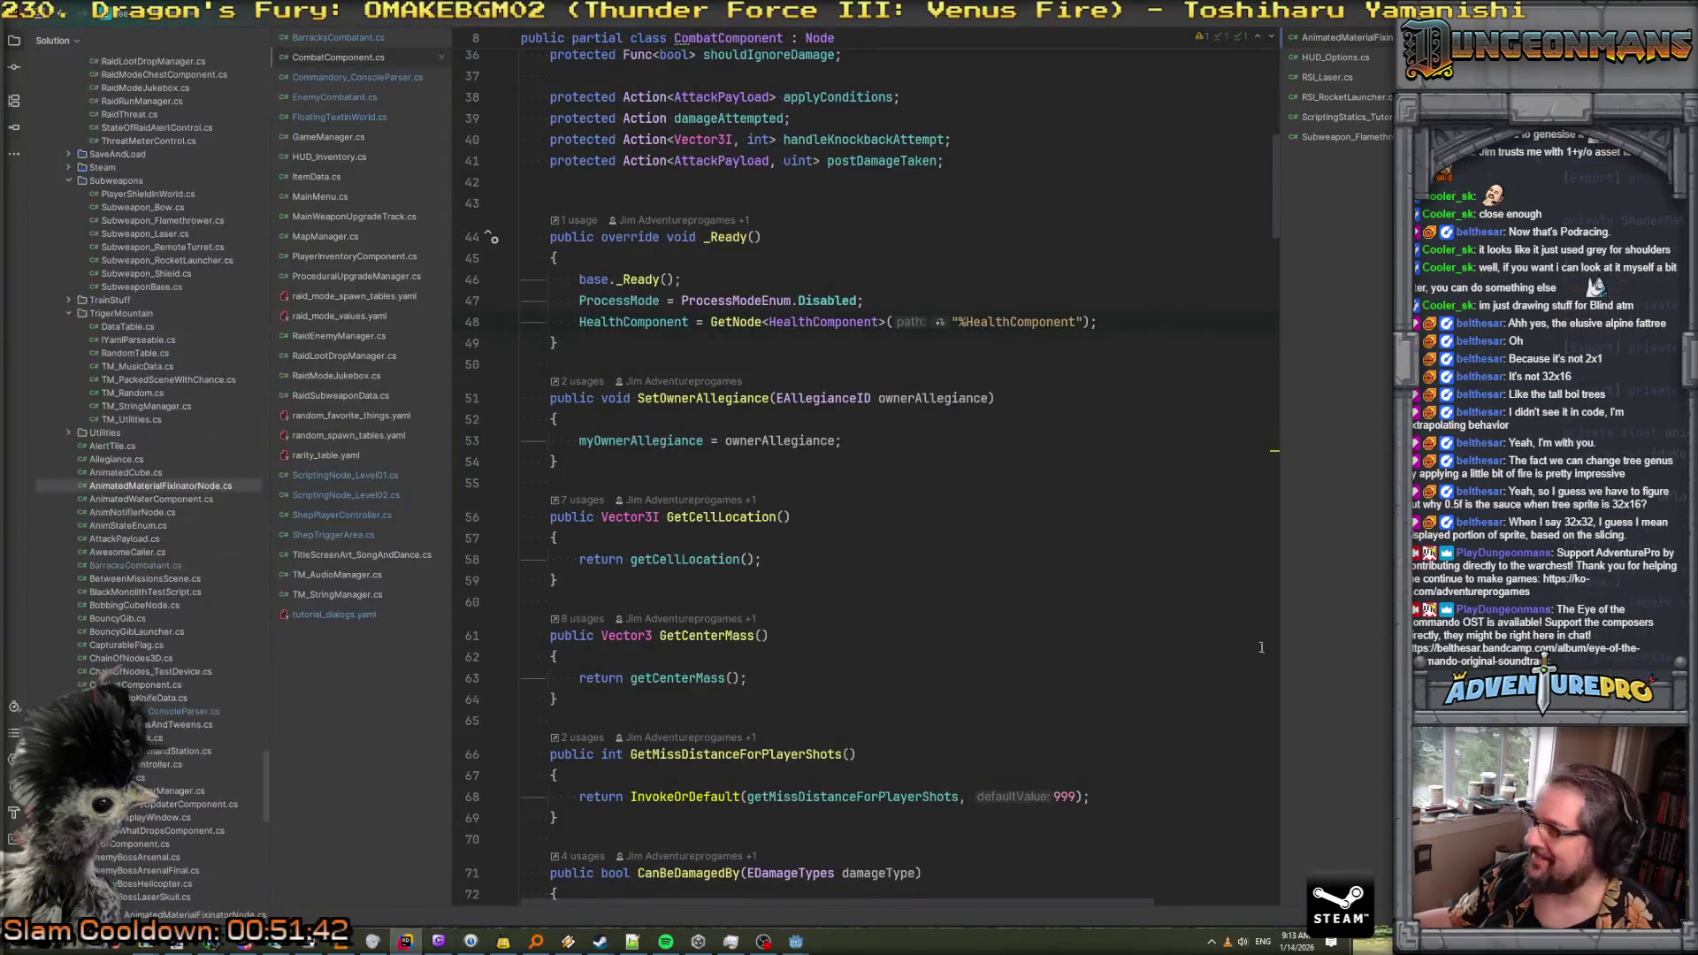
Dock AnimatedMaterialFixinatorNode.cs in the main editor tabs and read through the file
{"action": "mouse_move", "coordinate": [1339, 37]}
{"action": "left_mouse_down"}
{"action": "mouse_move", "coordinate": [436, 690]}
{"action": "mouse_move", "coordinate": [375, 681]}
{"action": "mouse_move", "coordinate": [315, 624]}
{"action": "left_mouse_up"}
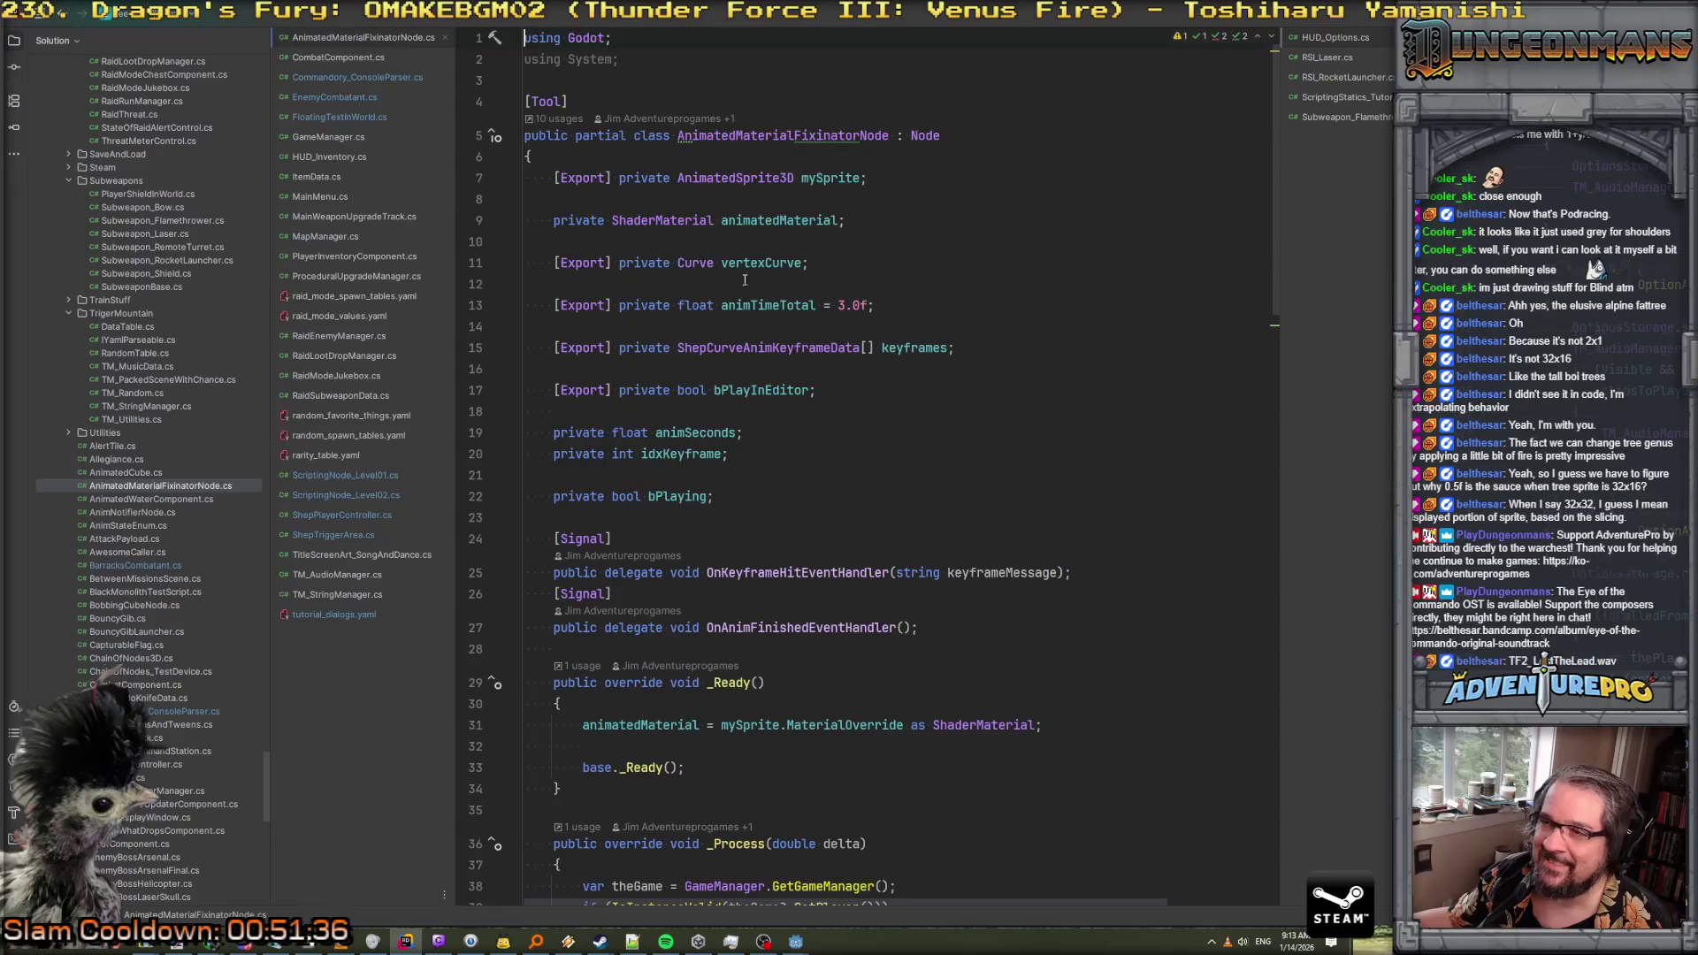
{"action": "scroll", "coordinate": [882, 378], "scroll_direction": "down", "scroll_amount": 8}
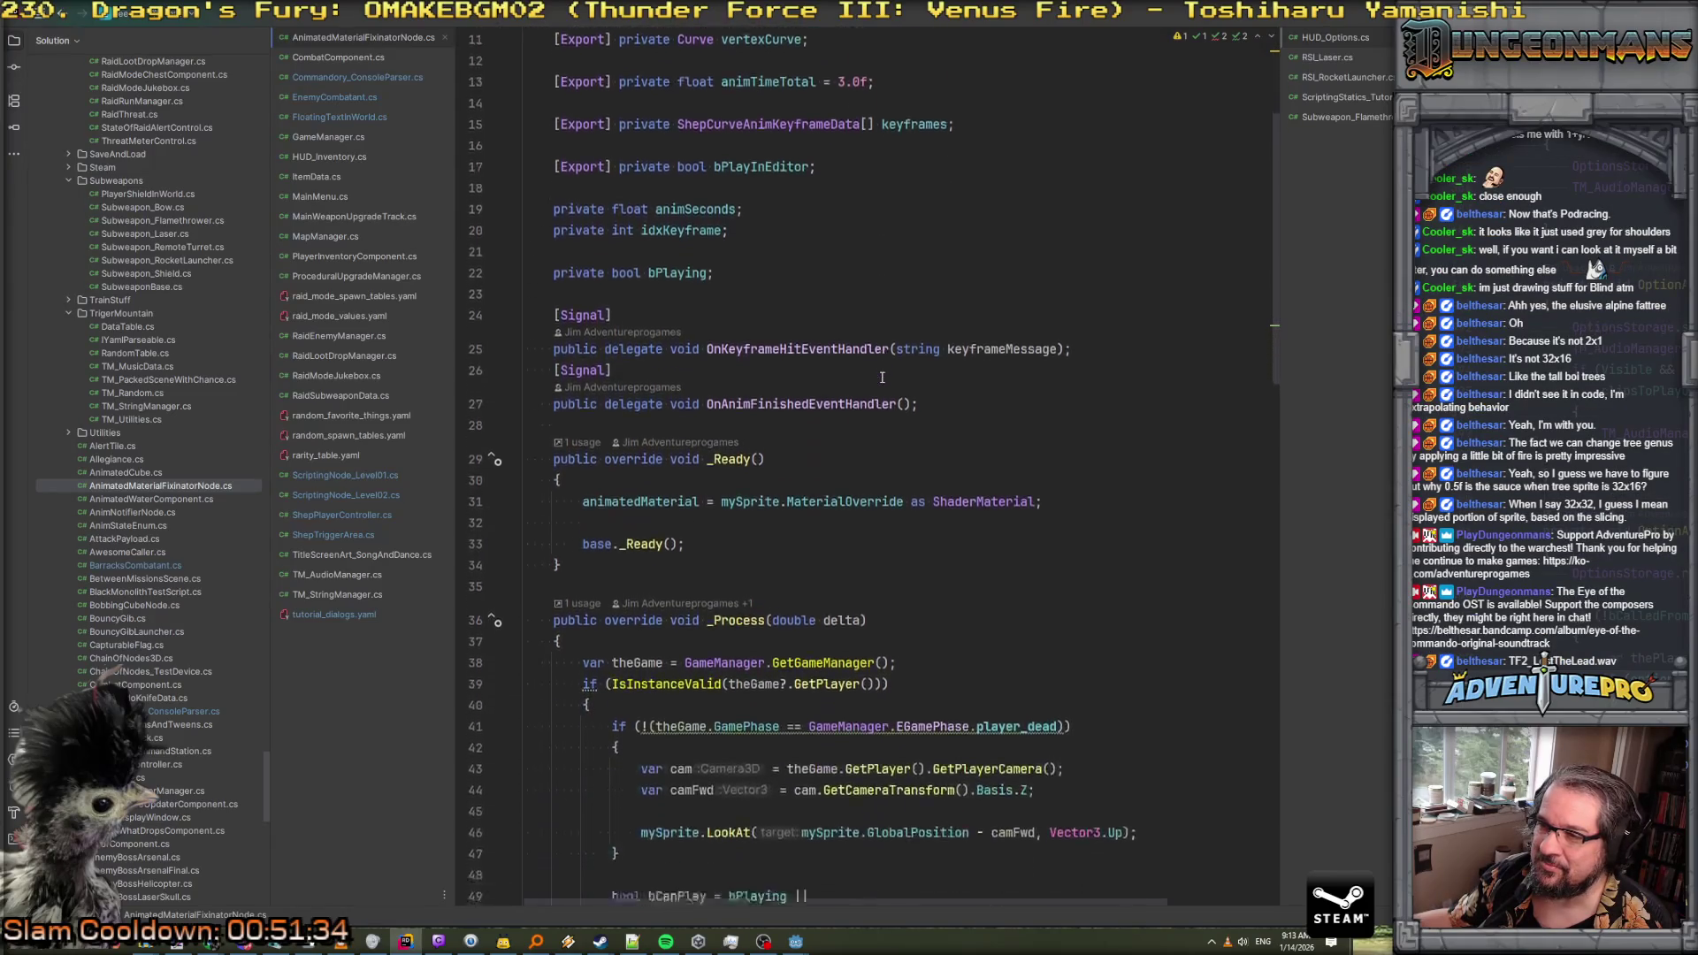
{"action": "scroll", "coordinate": [966, 401], "scroll_direction": "down", "scroll_amount": 4}
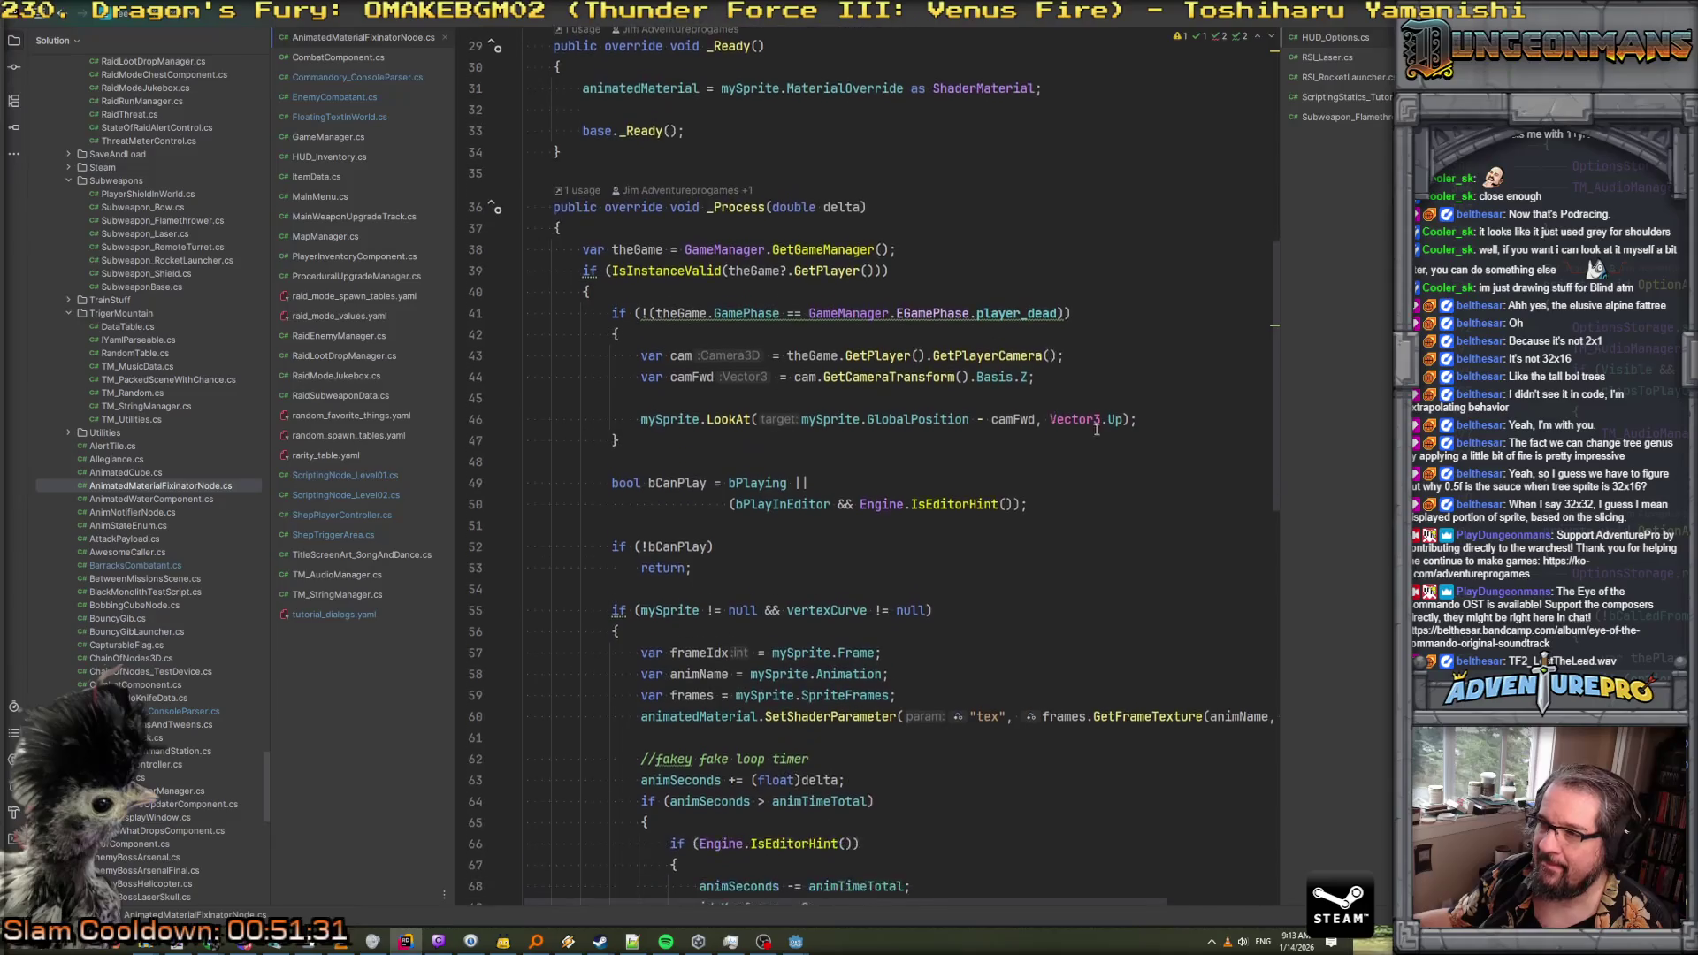
{"action": "scroll", "coordinate": [1100, 432], "scroll_direction": "down", "scroll_amount": 2}
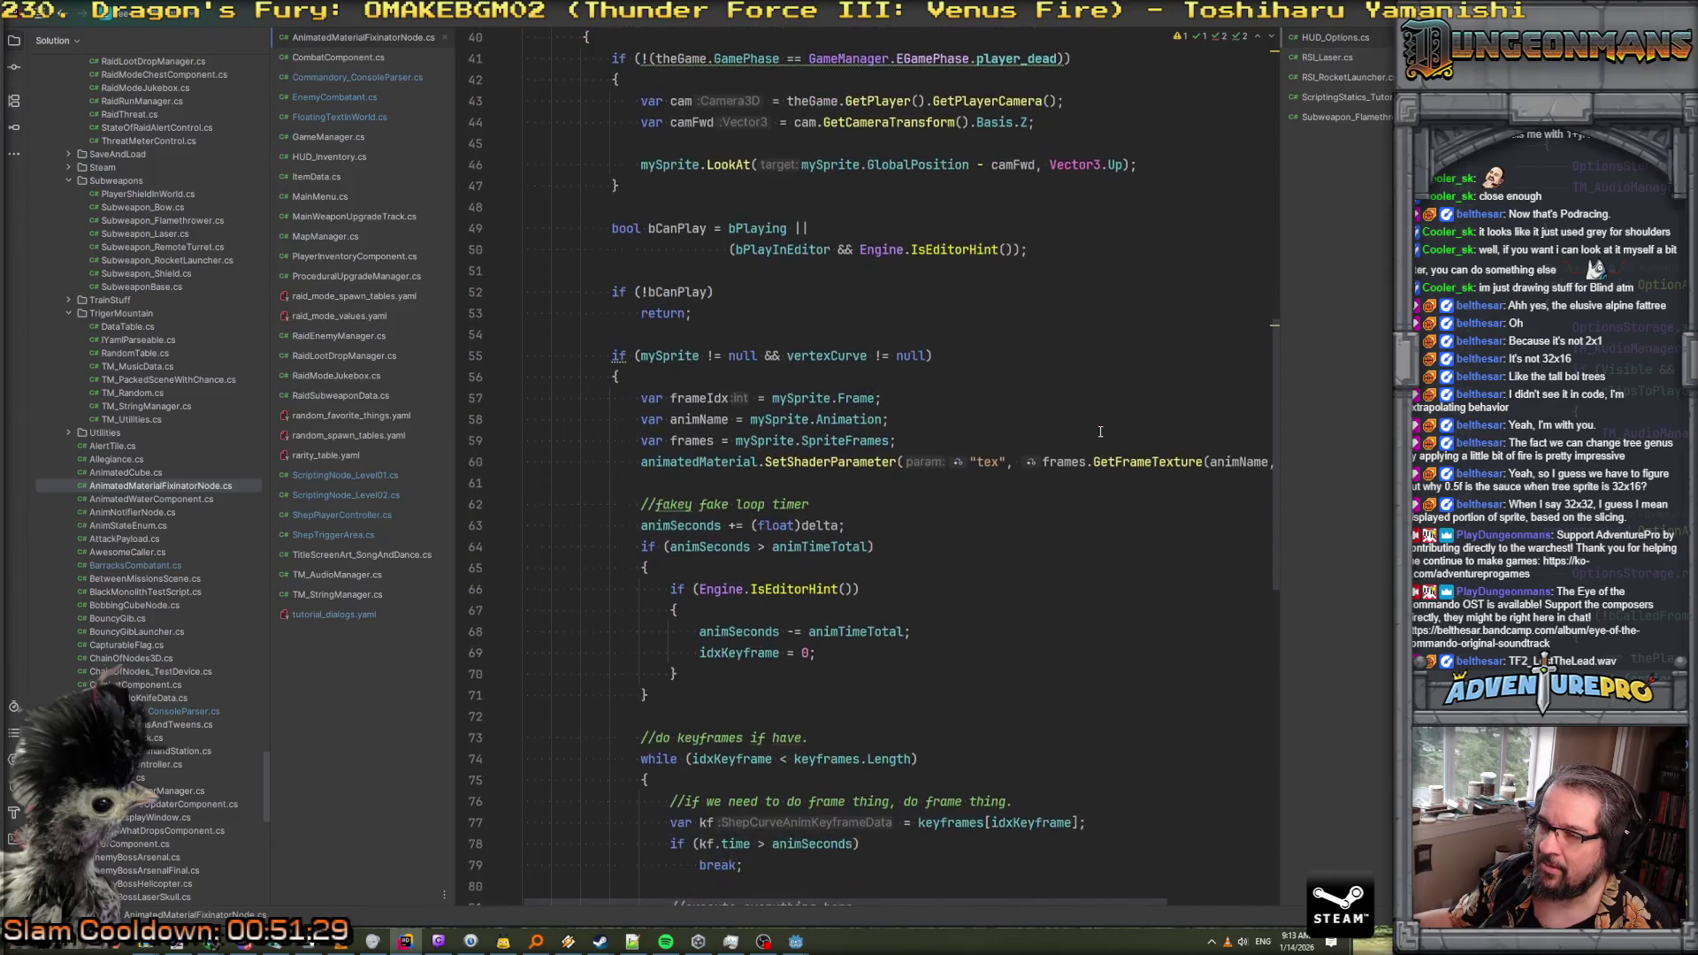
{"action": "scroll", "coordinate": [1076, 438], "scroll_direction": "down", "scroll_amount": 2}
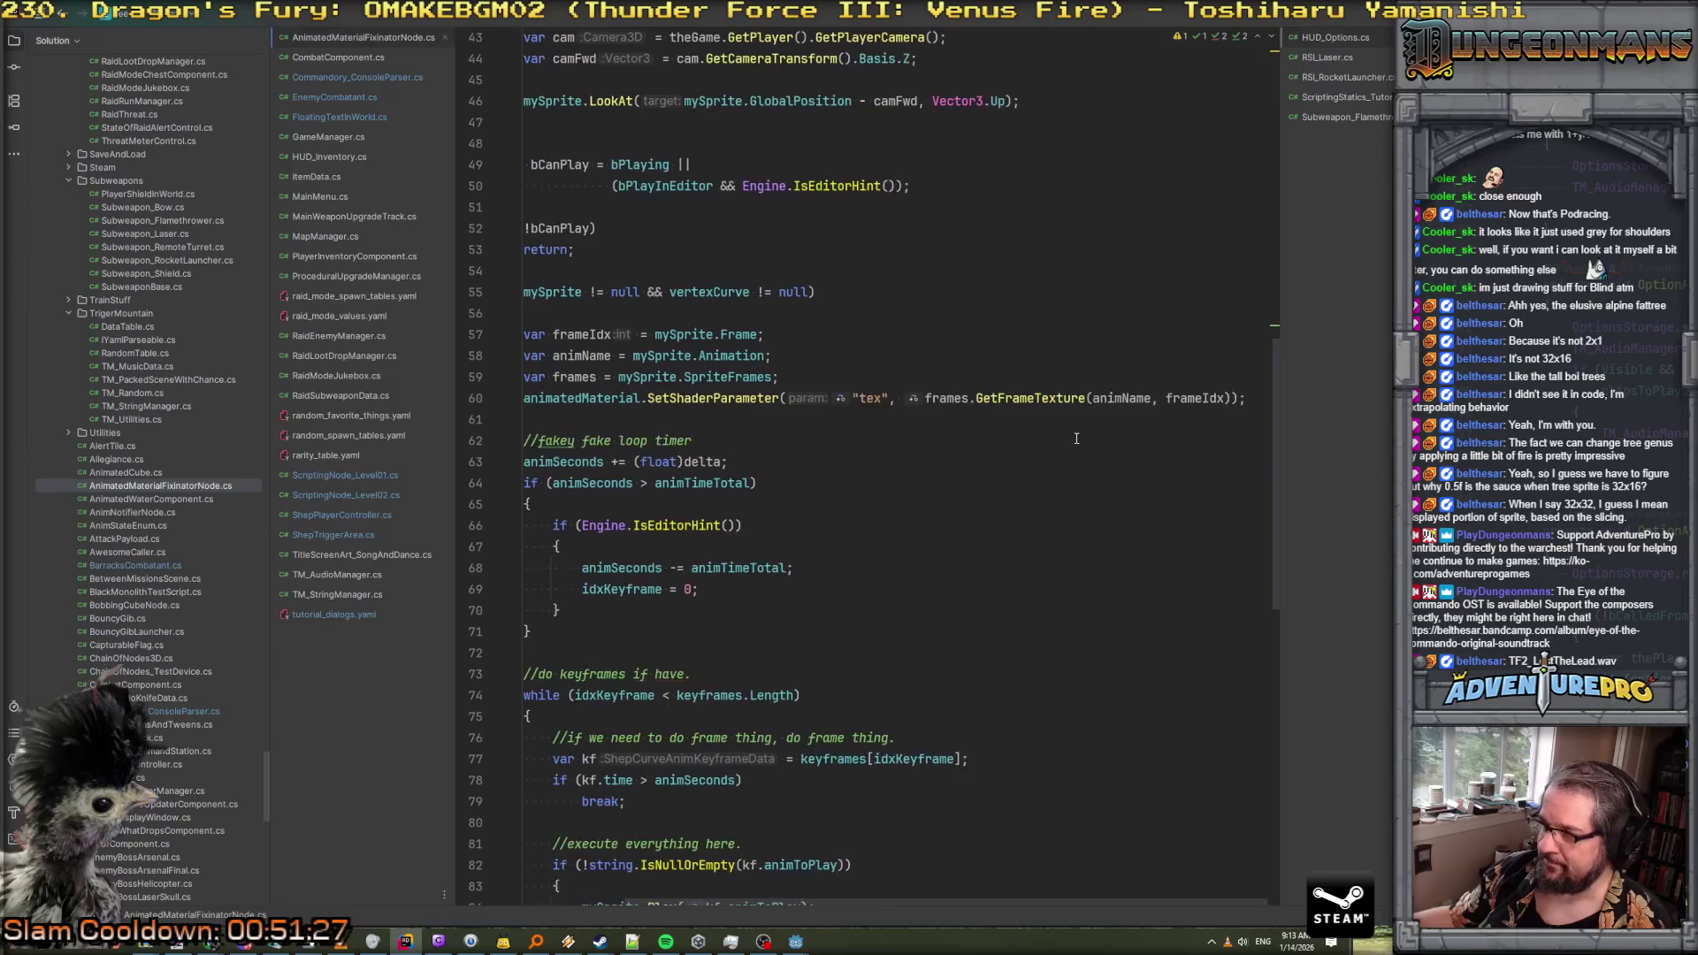
{"action": "scroll", "coordinate": [1076, 438], "scroll_direction": "down", "scroll_amount": 4}
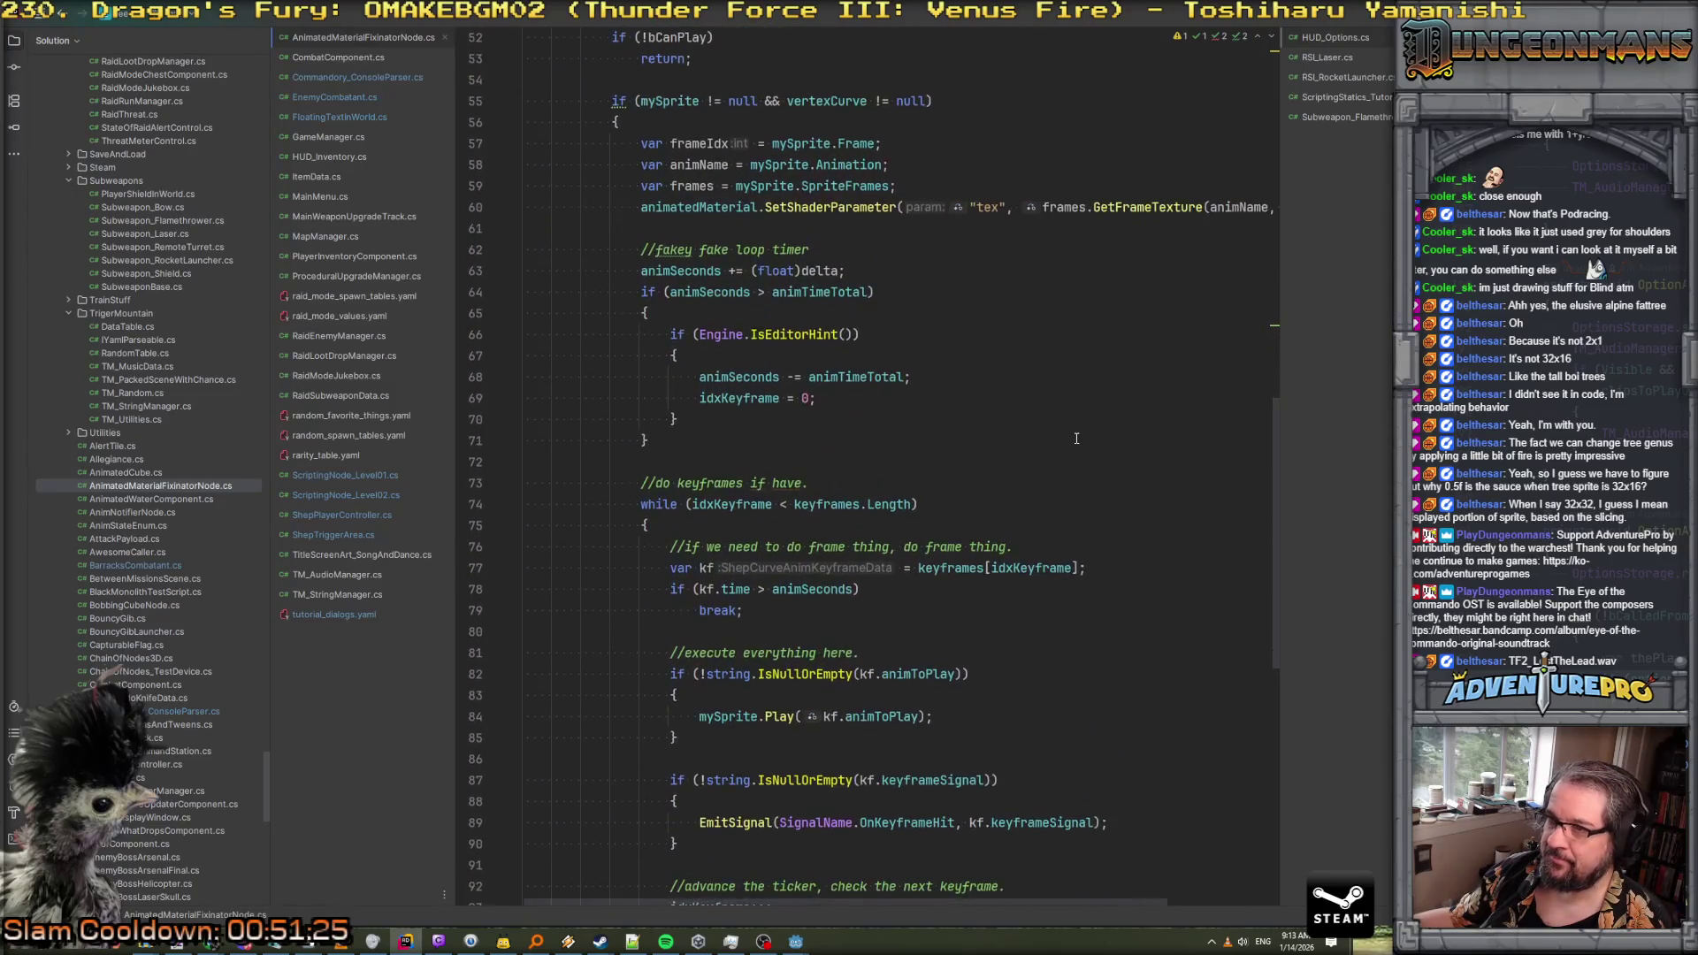
{"action": "scroll", "coordinate": [1076, 439], "scroll_direction": "down", "scroll_amount": 5}
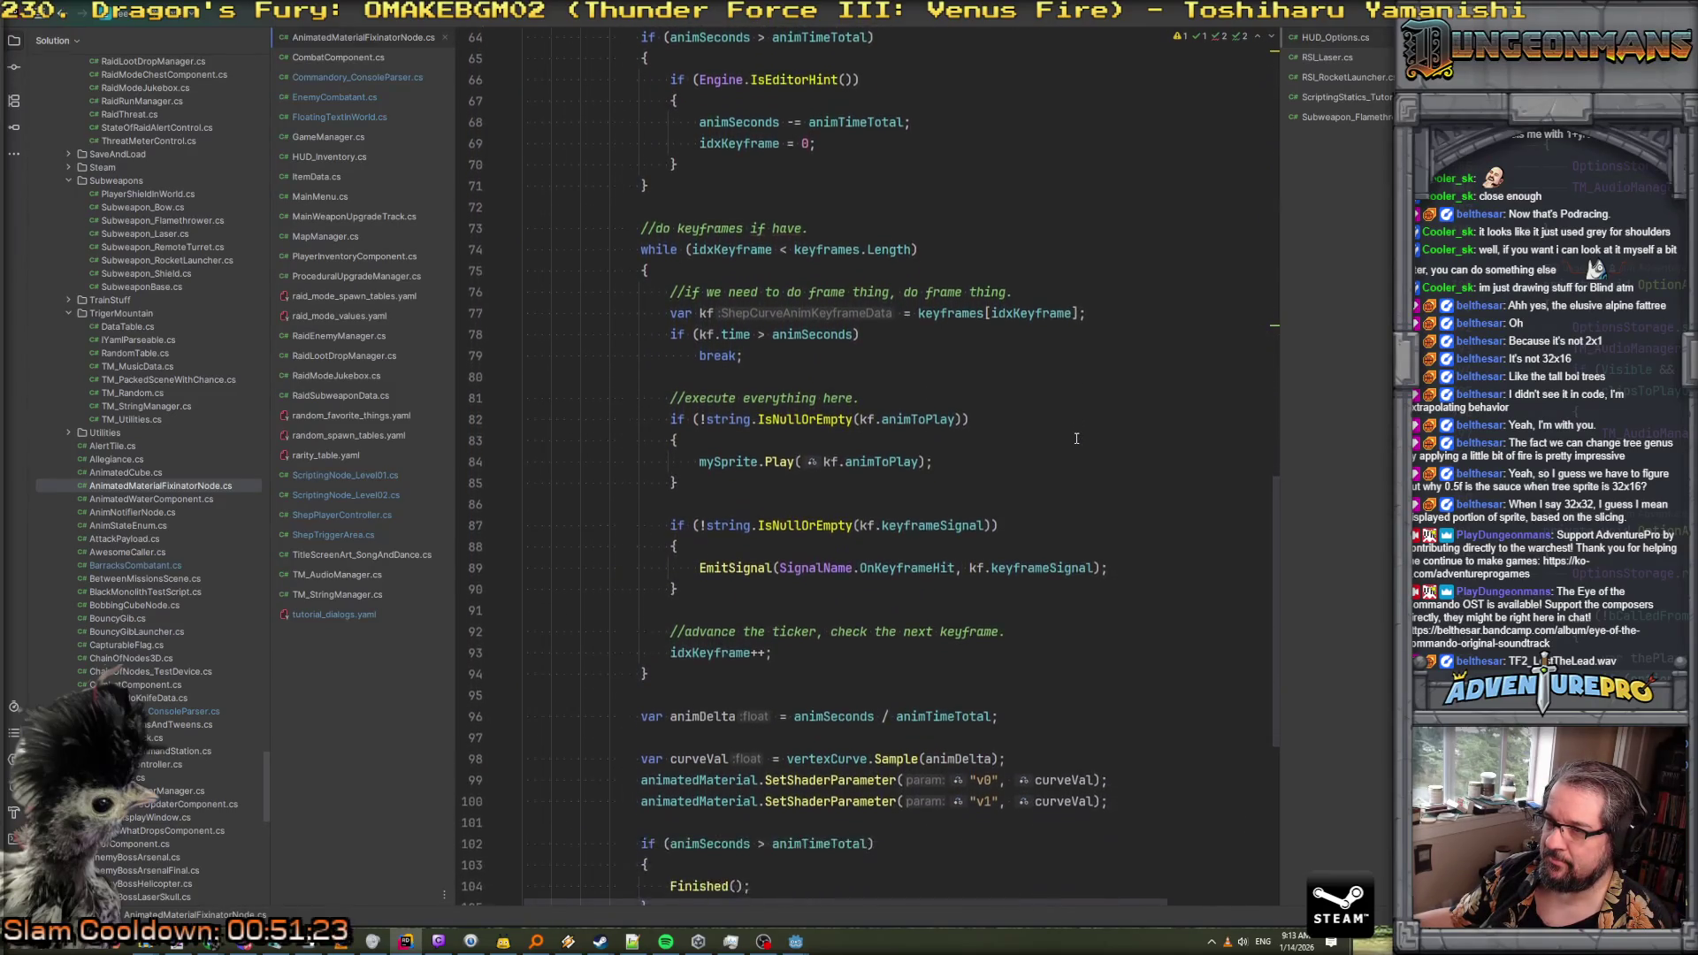
{"action": "scroll", "coordinate": [1076, 437], "scroll_direction": "down", "scroll_amount": 2}
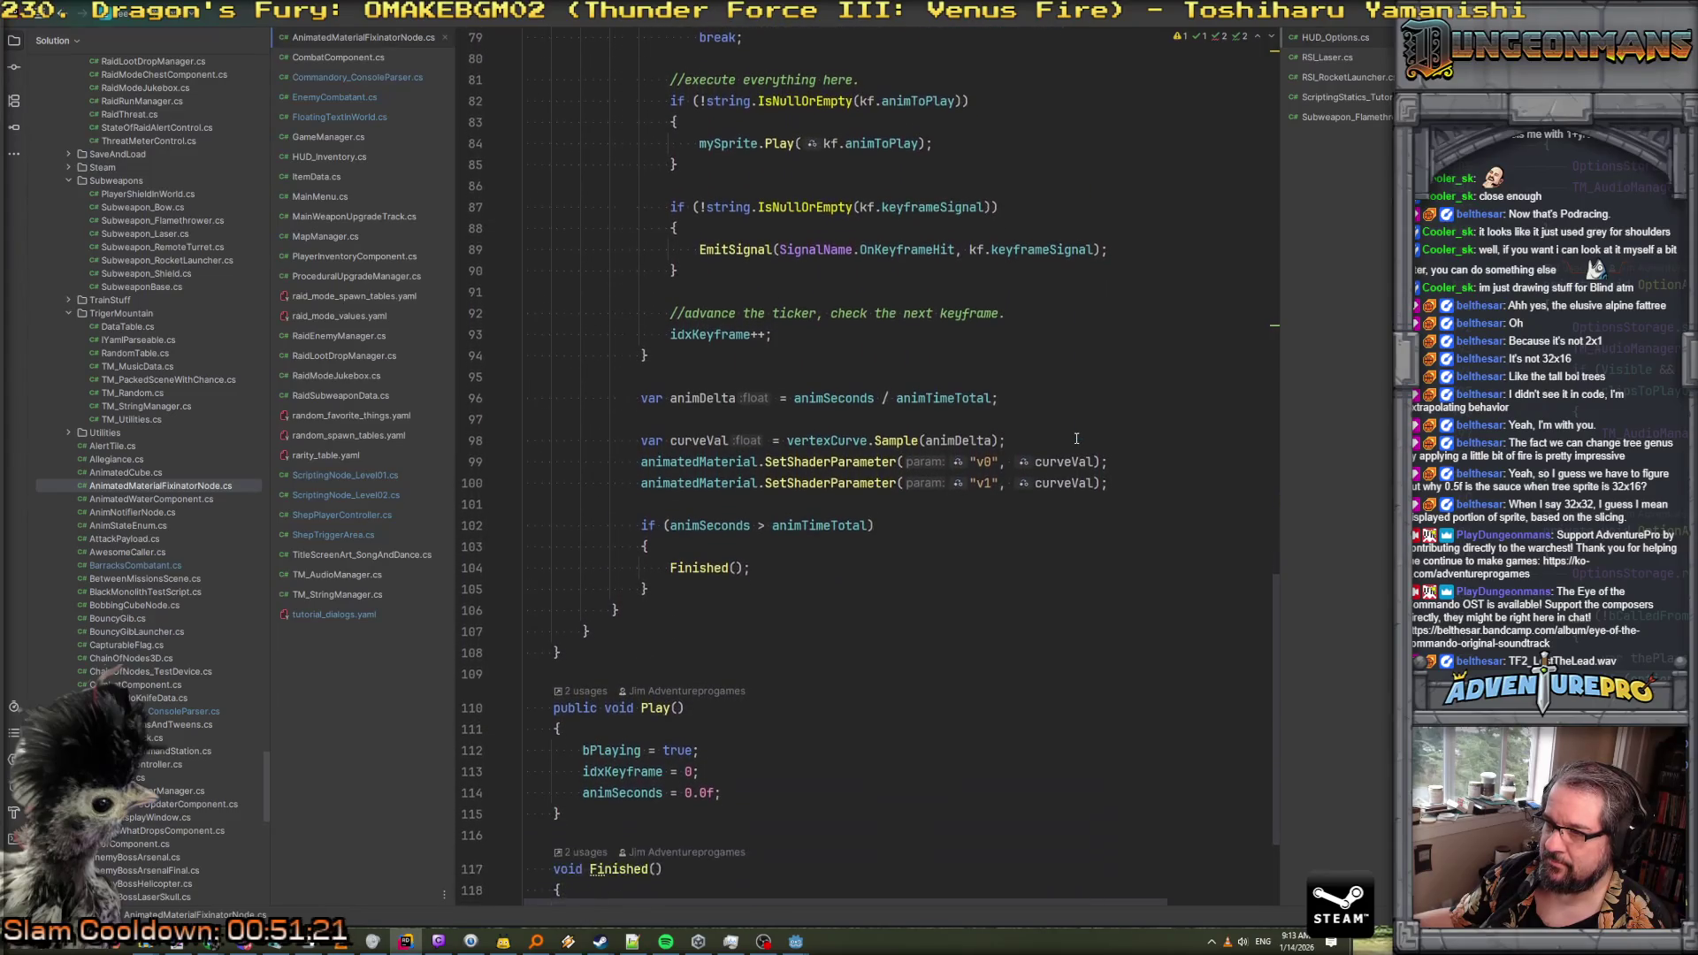
{"action": "scroll", "coordinate": [1076, 438], "scroll_direction": "down", "scroll_amount": 3}
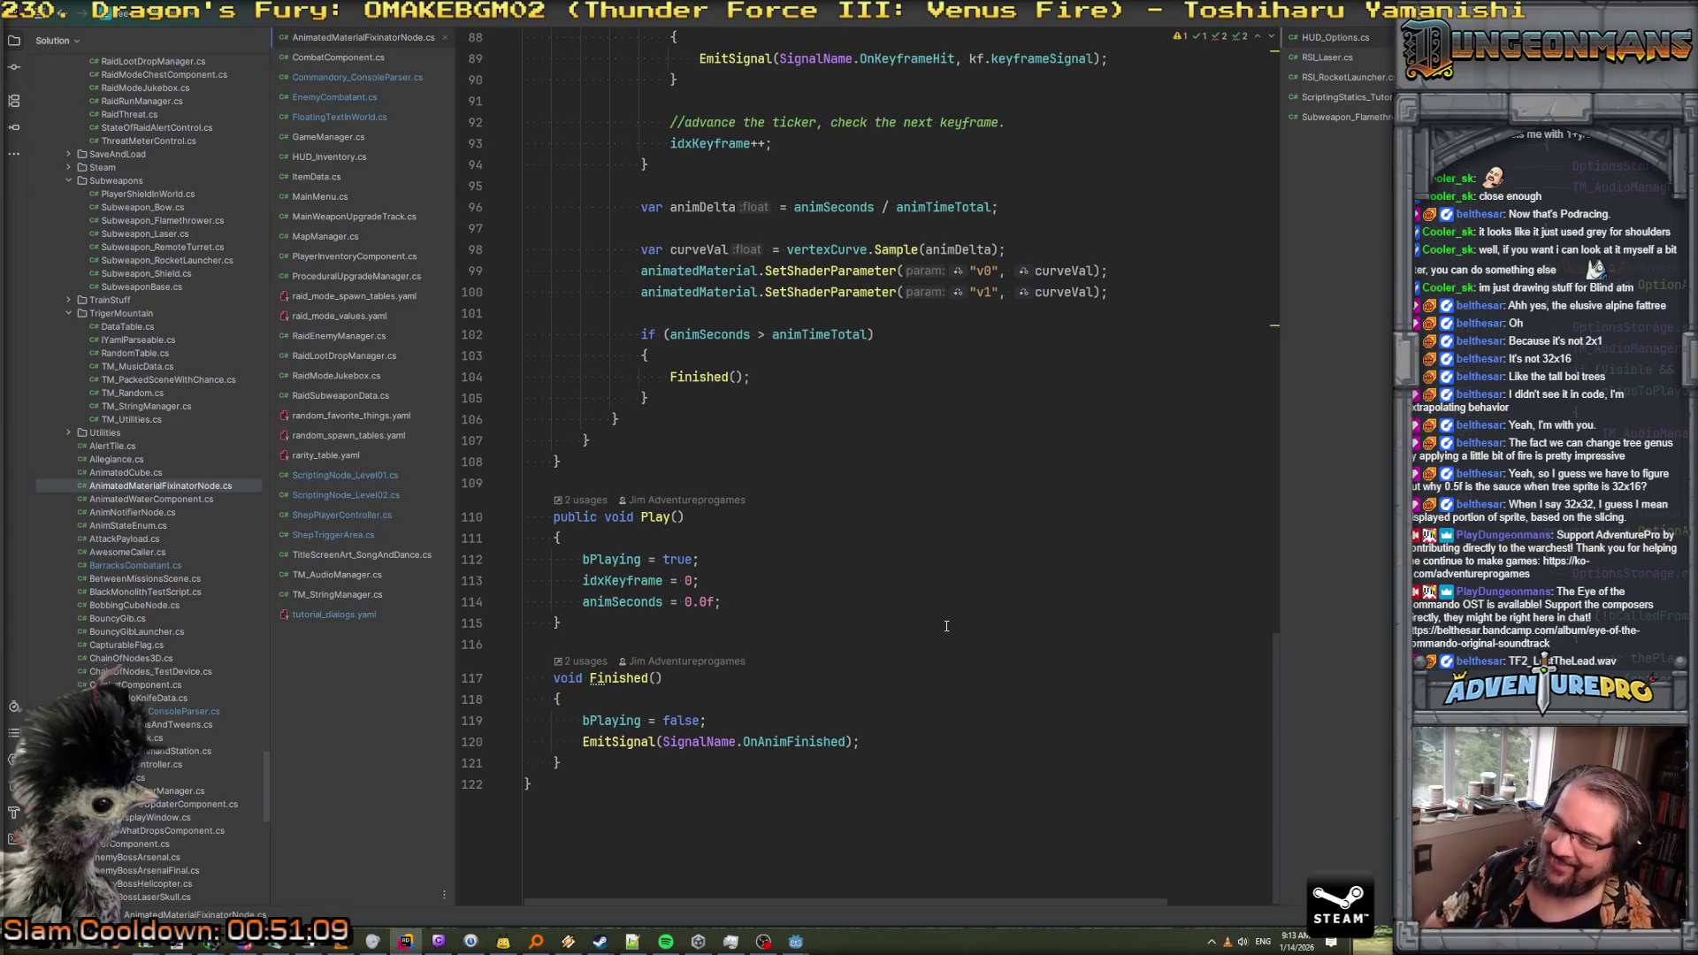
{"action": "scroll", "coordinate": [946, 626], "scroll_direction": "up", "scroll_amount": 20}
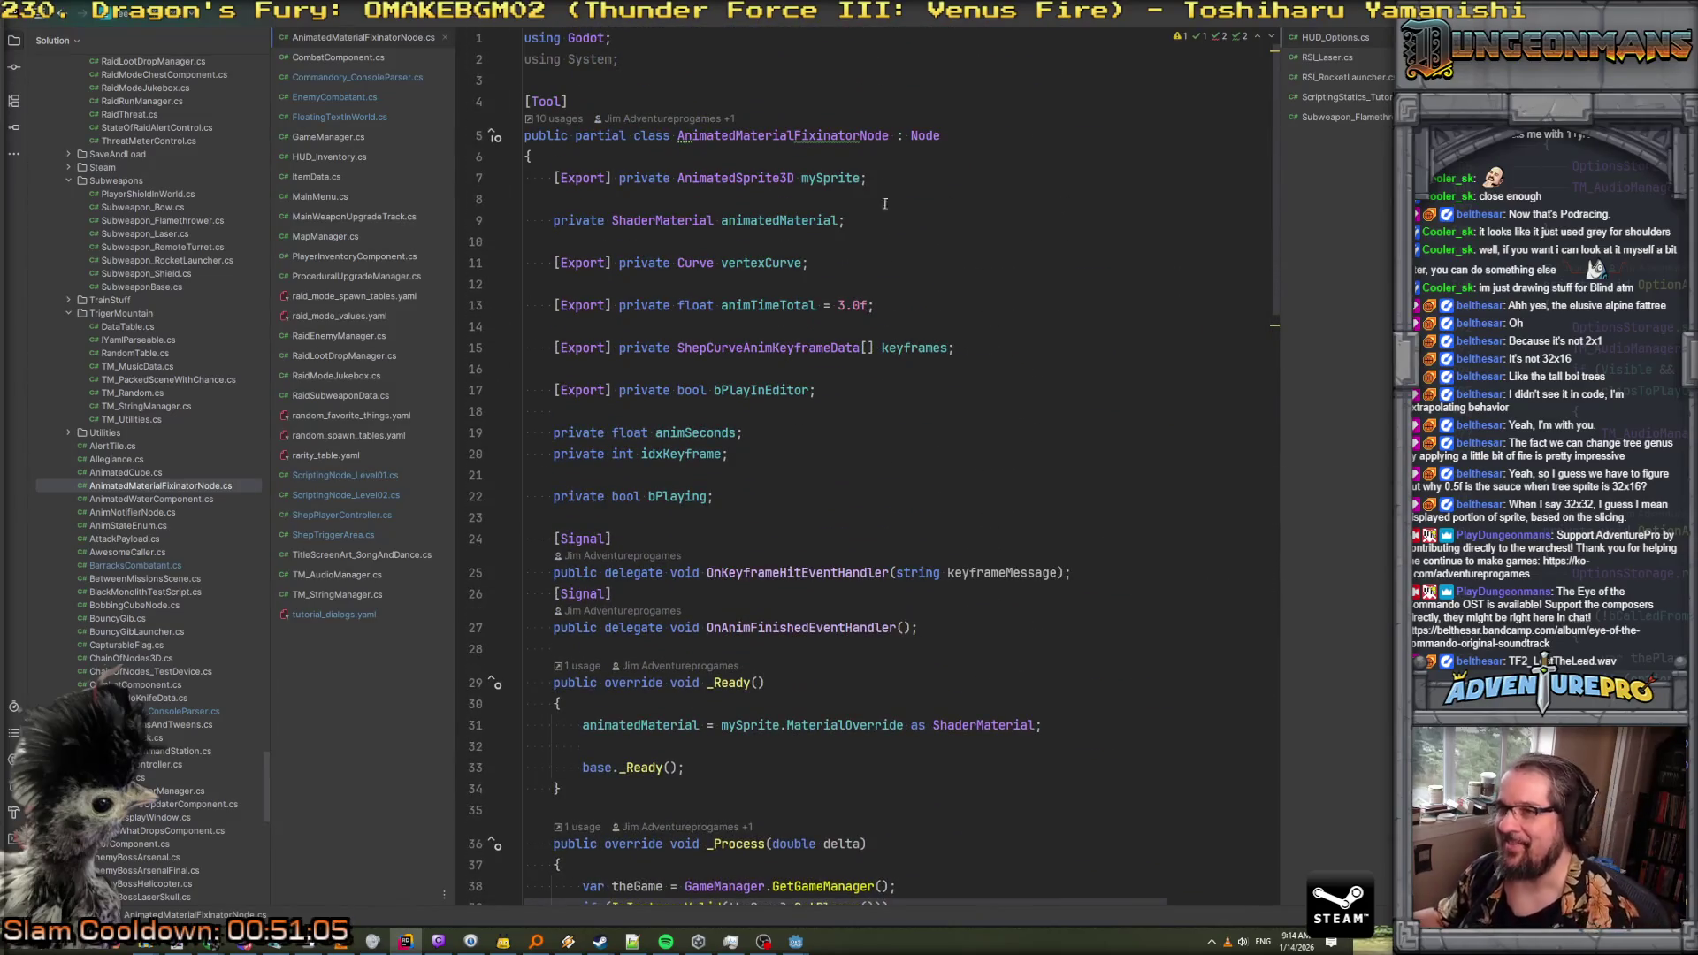
Find in Files for AnimatedMaterialFixinatorNode, previewing its use in ShepPlayerController.cs
{"action": "double_click", "coordinate": [787, 137]}
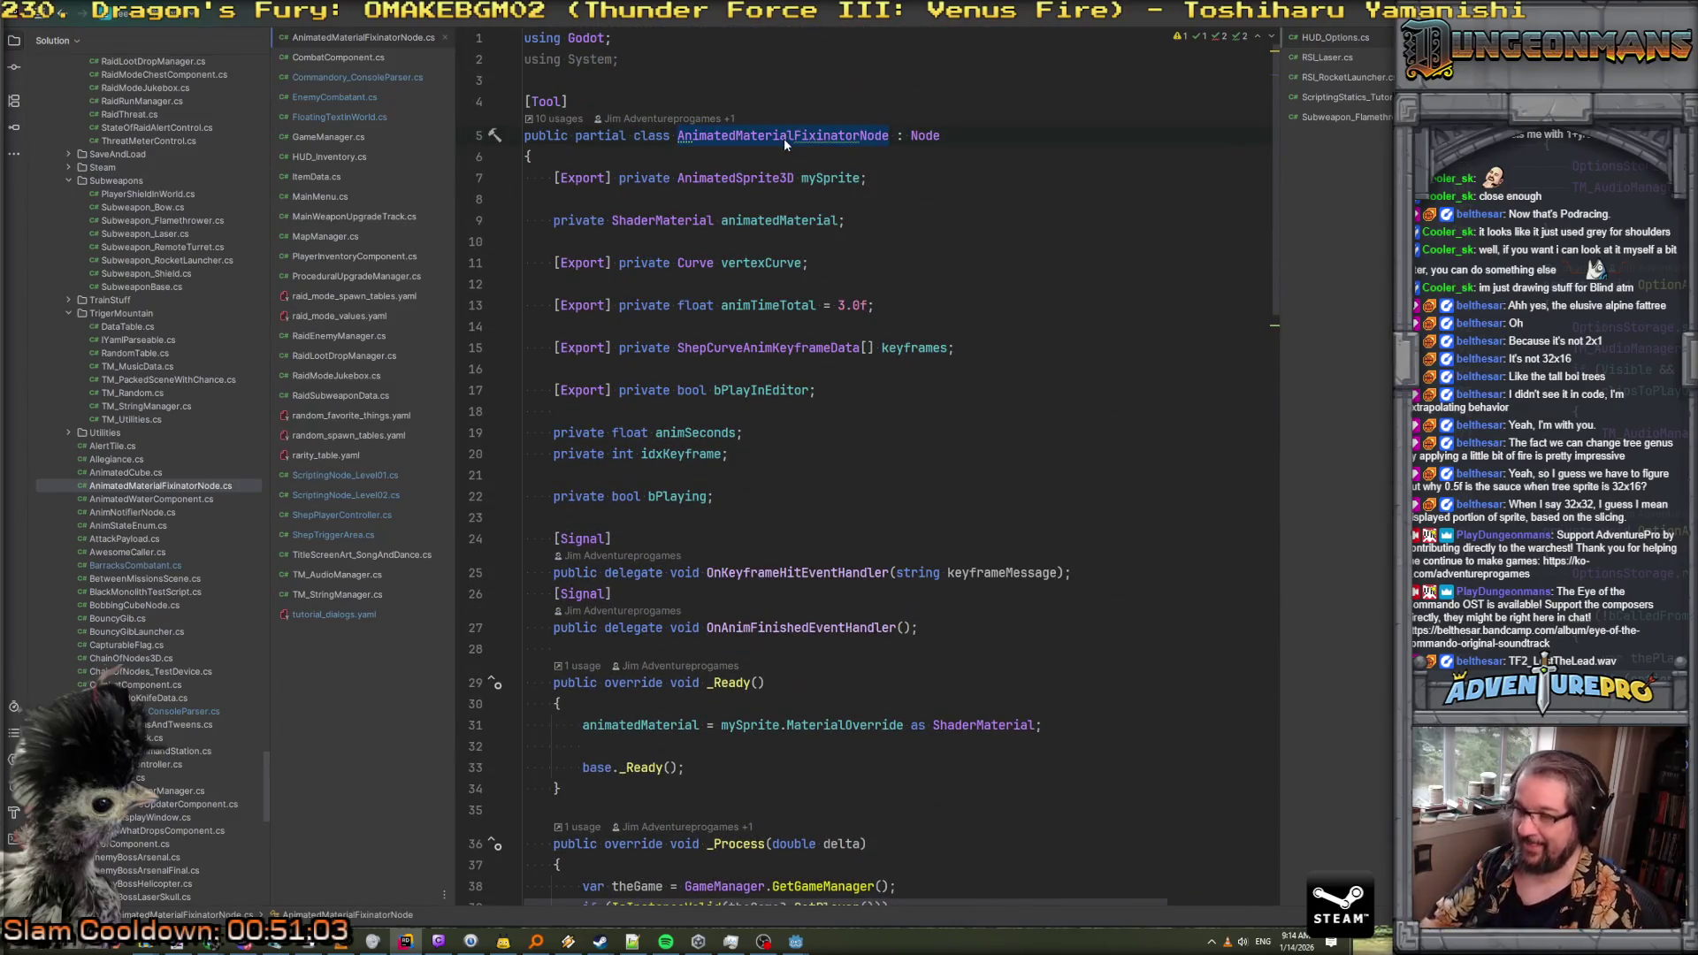
{"action": "key", "text": "ctrl+shift+f"}
{"action": "left_click", "coordinate": [454, 150]}
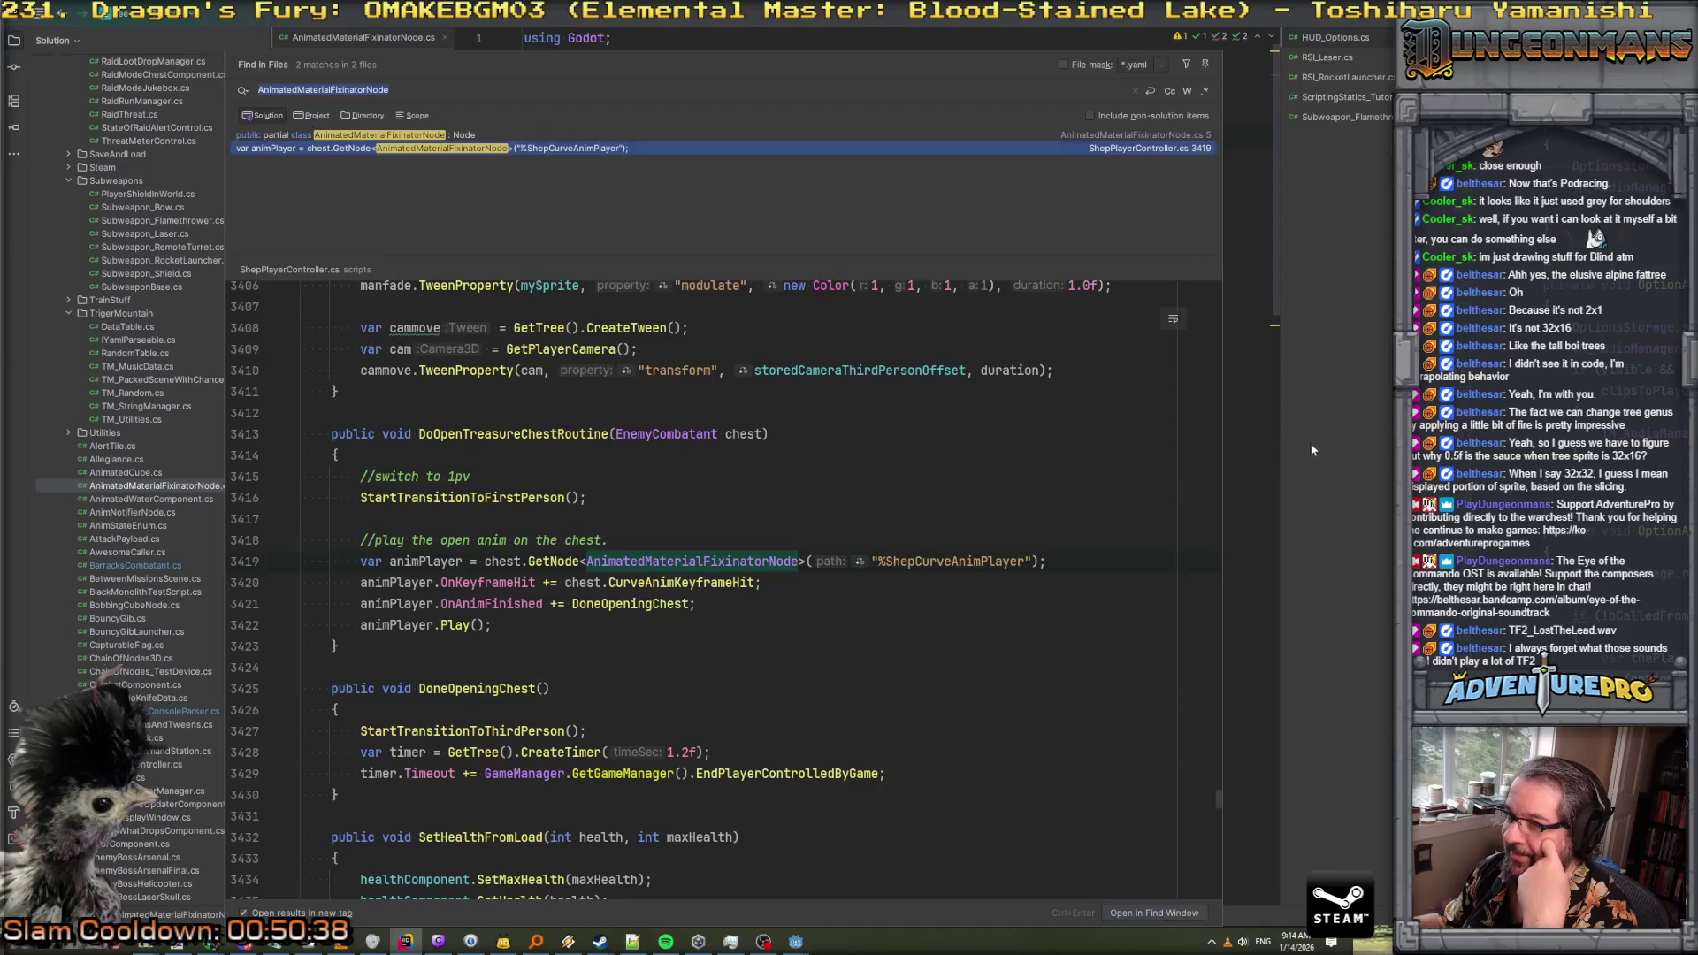
Close the search results and return to AnimatedMaterialFixinatorNode.cs
{"action": "key", "text": "Escape"}
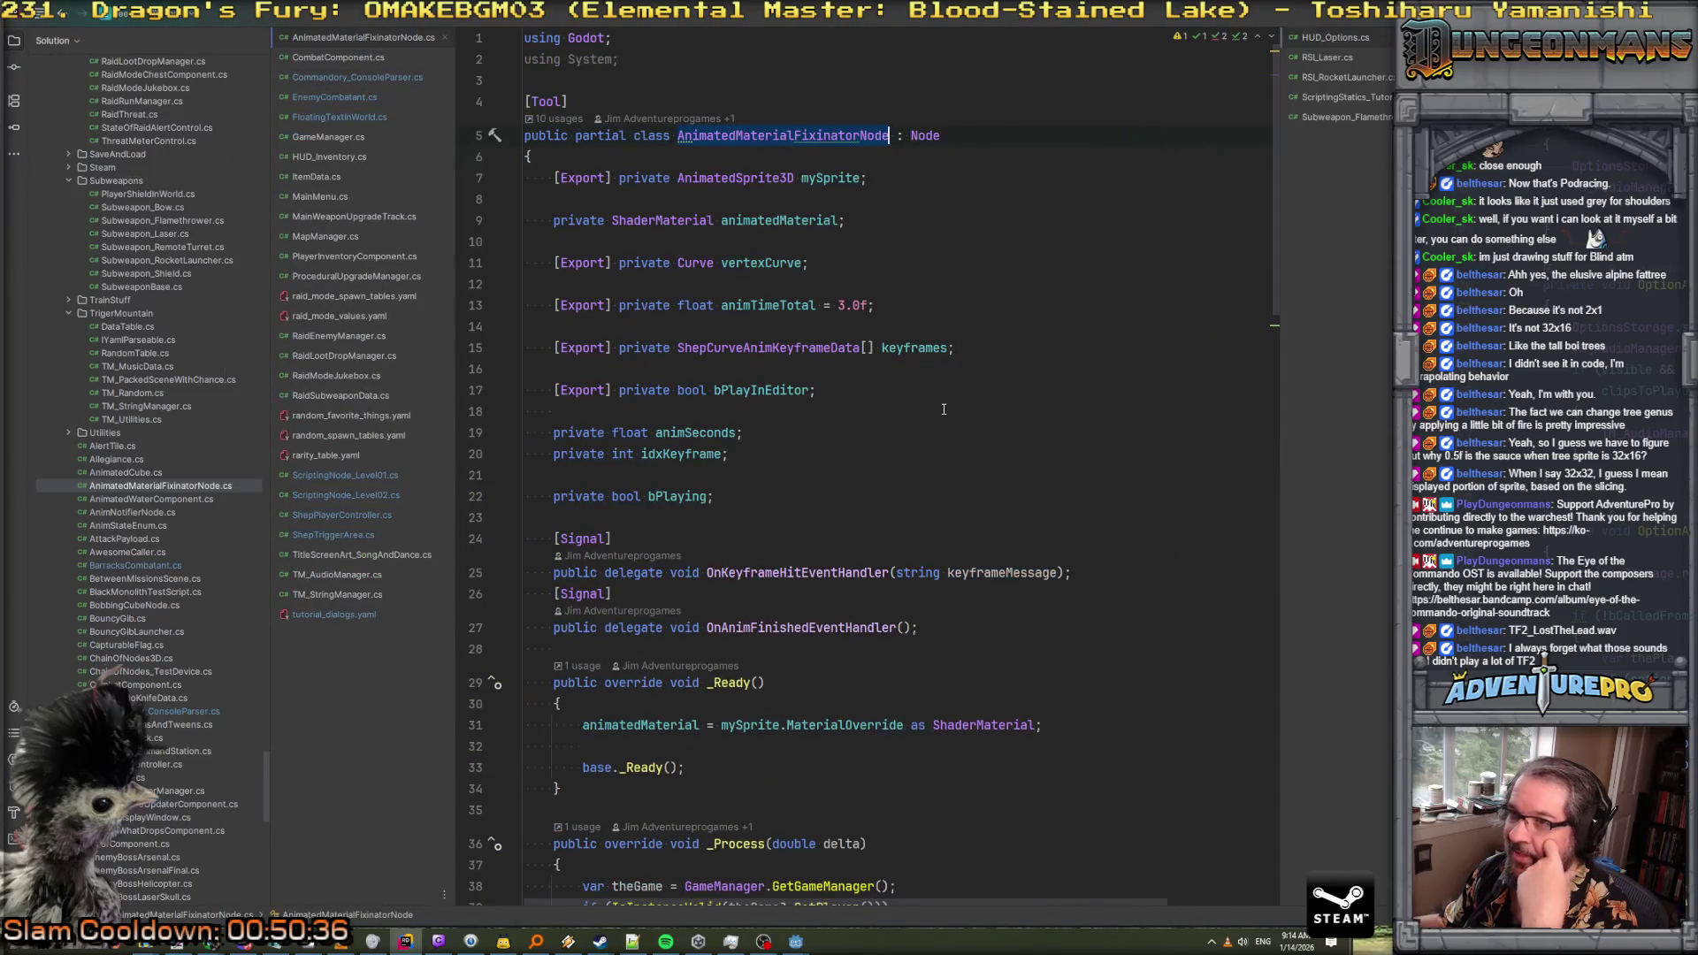
Apply 'Simplify negative equality expression' to the line 41 GamePhase player_dead check
{"action": "scroll", "coordinate": [943, 410], "scroll_direction": "down", "scroll_amount": 10}
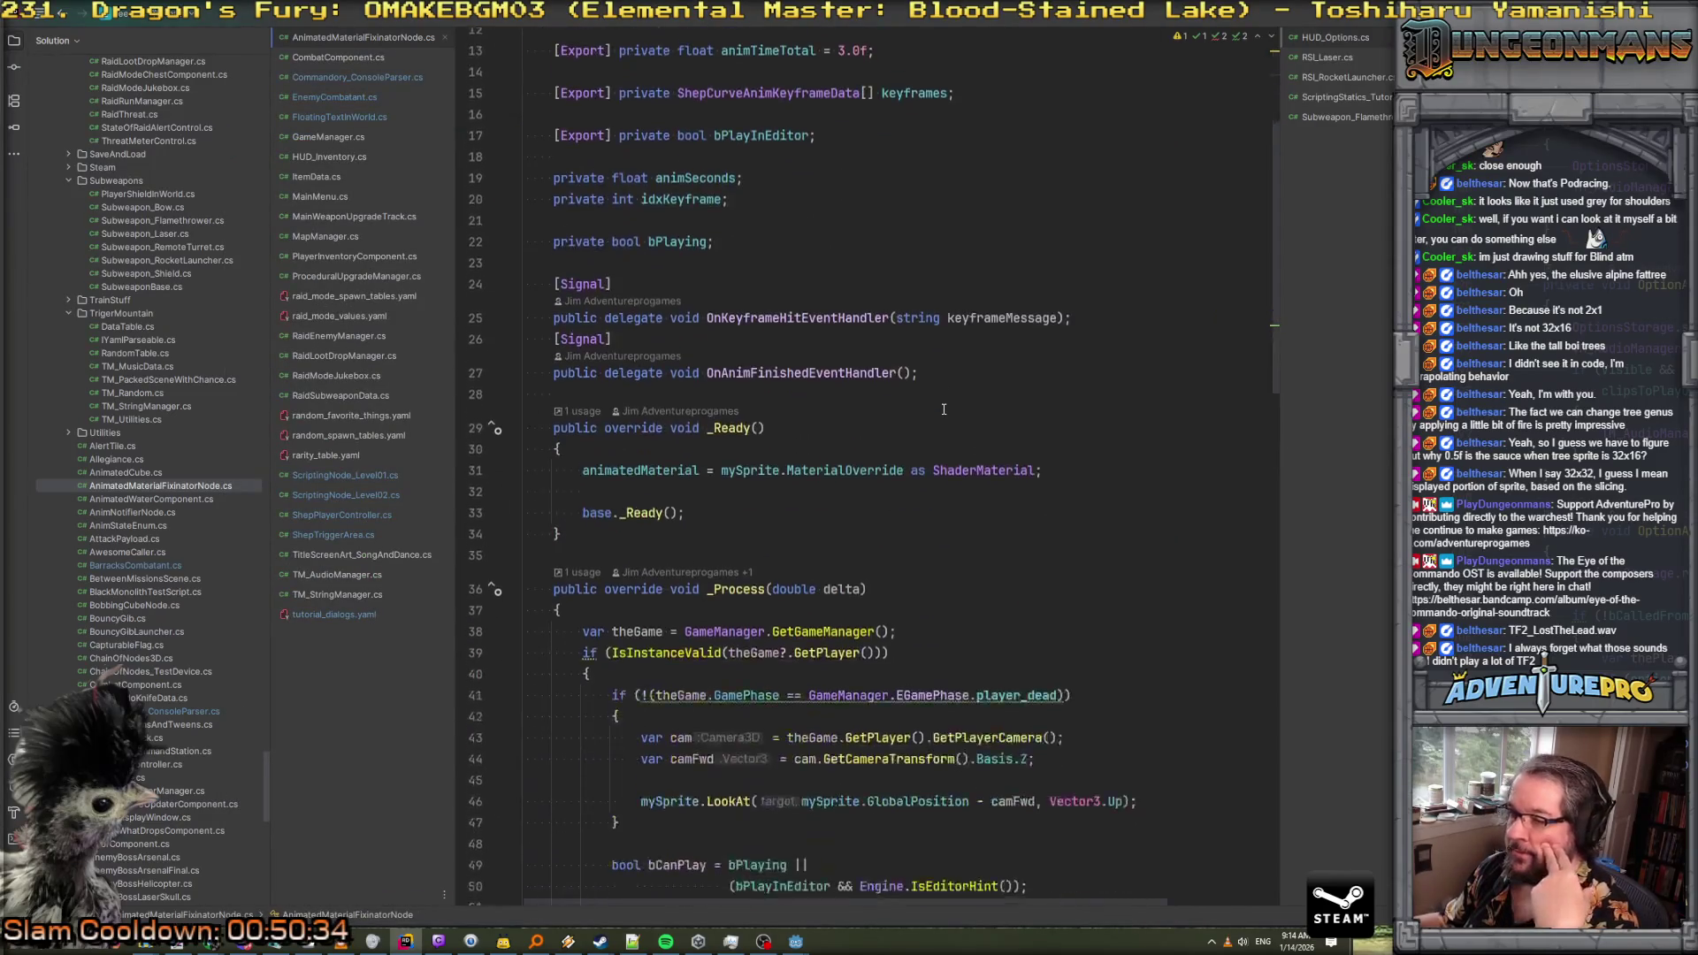
{"action": "scroll", "coordinate": [943, 409], "scroll_direction": "down", "scroll_amount": 18}
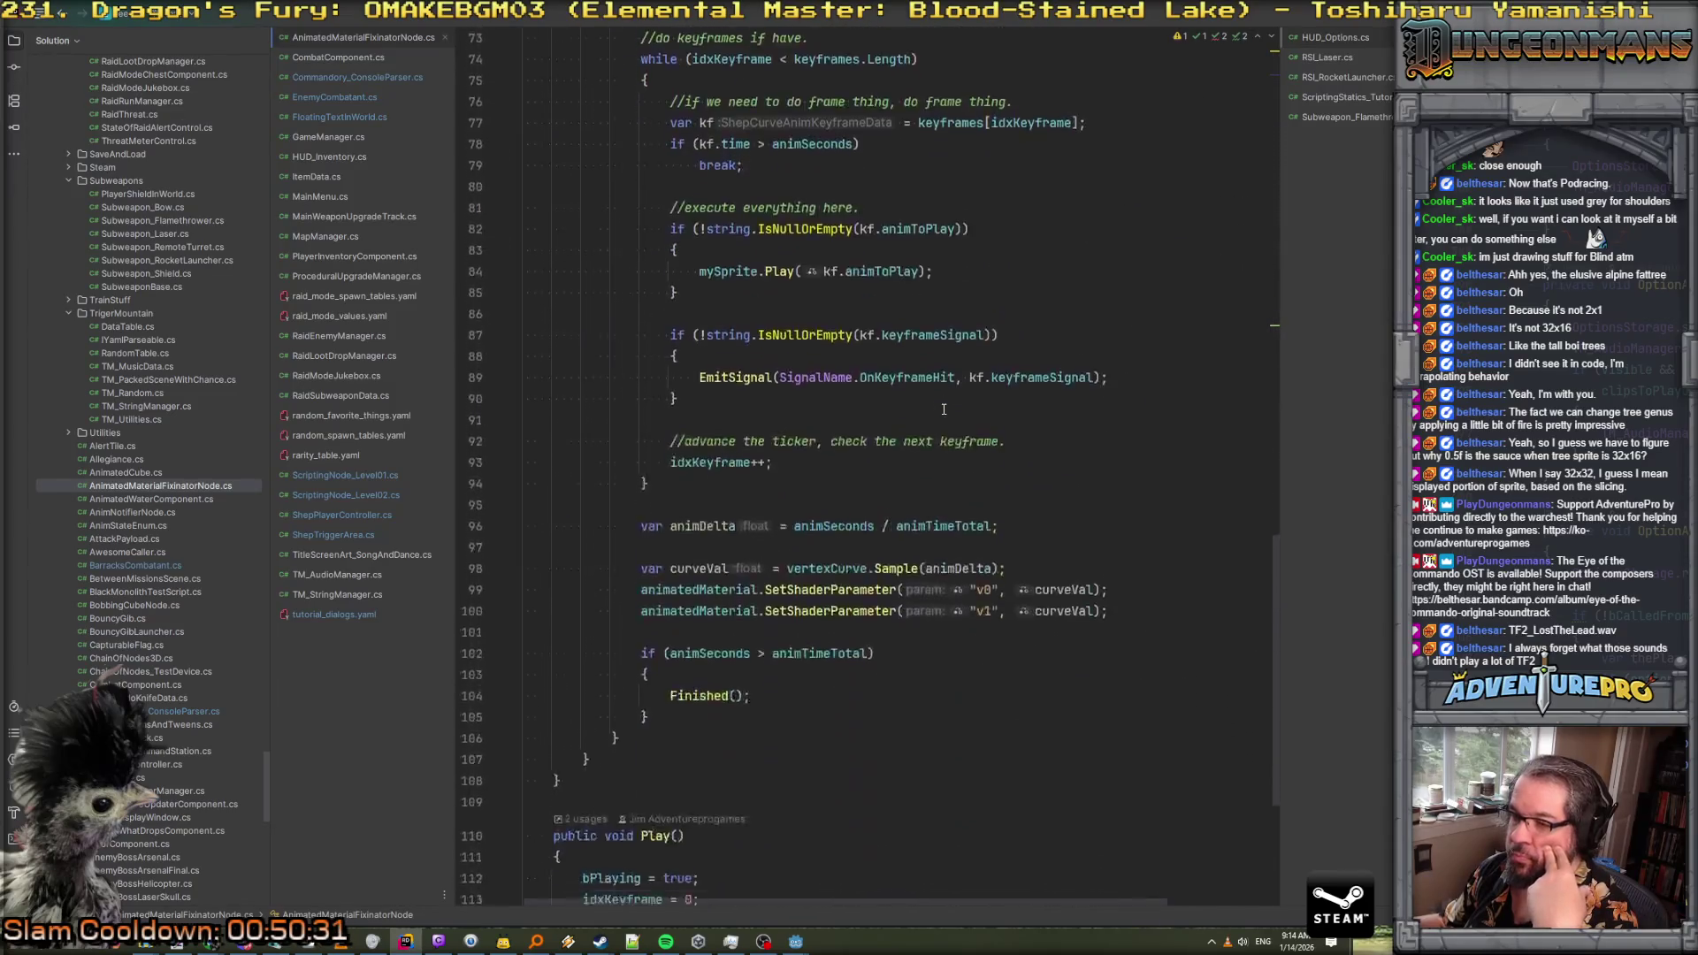
{"action": "scroll", "coordinate": [944, 410], "scroll_direction": "up", "scroll_amount": 18}
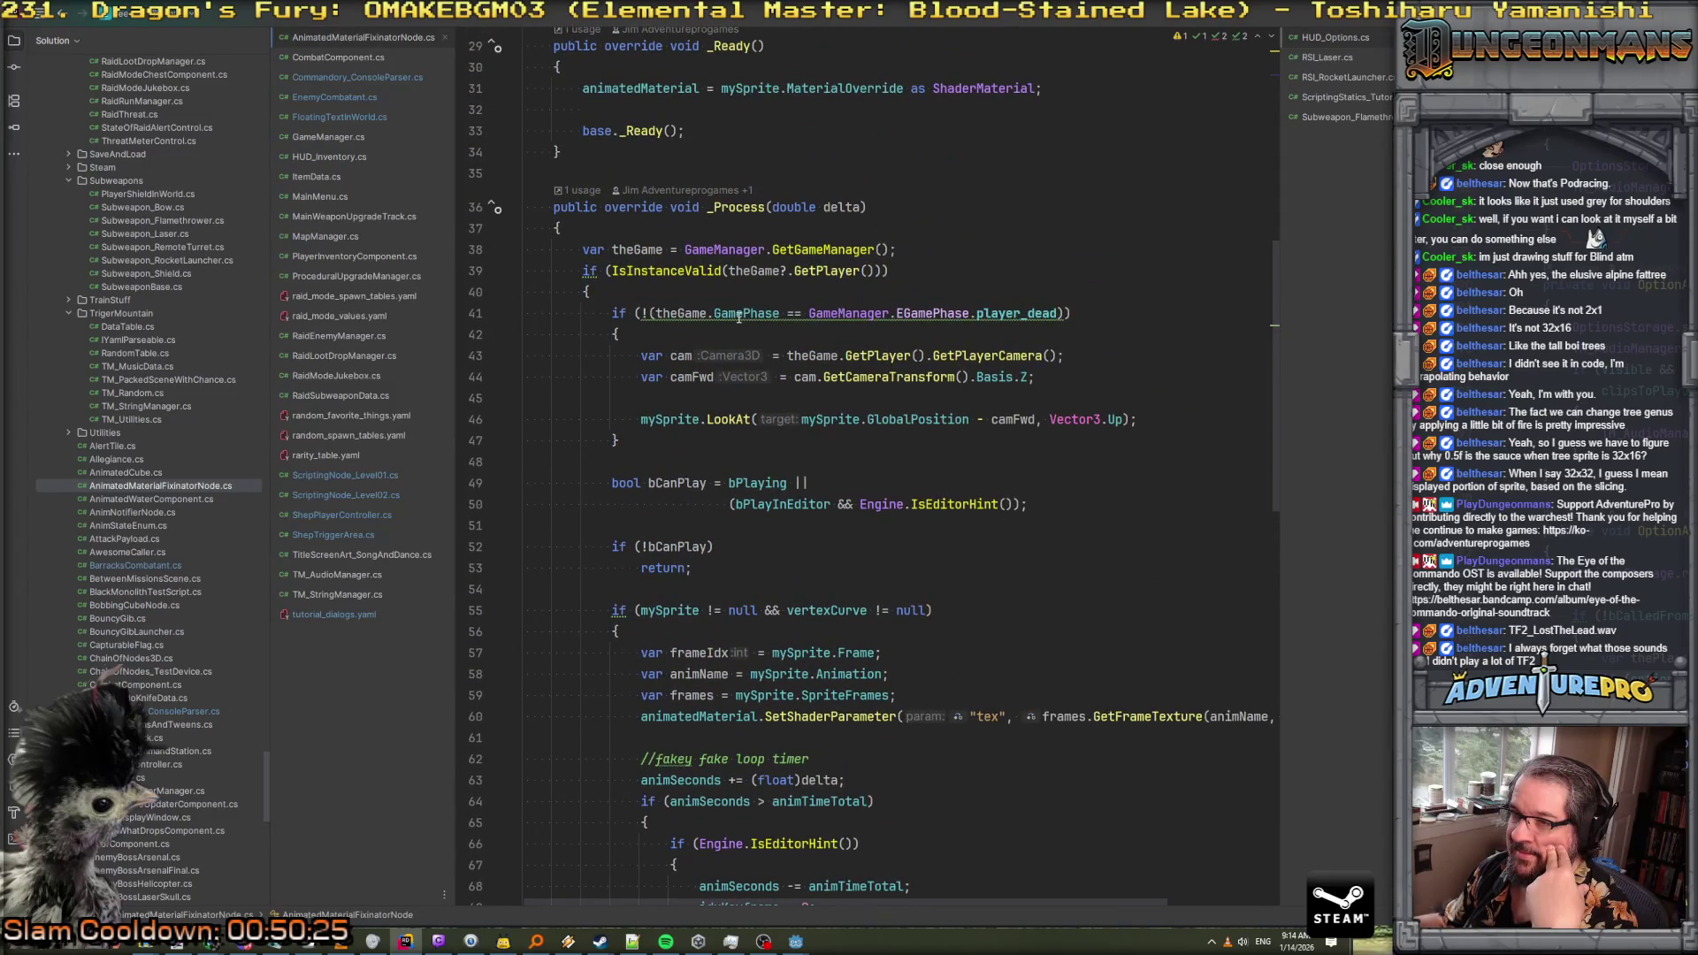
{"action": "mouse_move", "coordinate": [739, 316]}
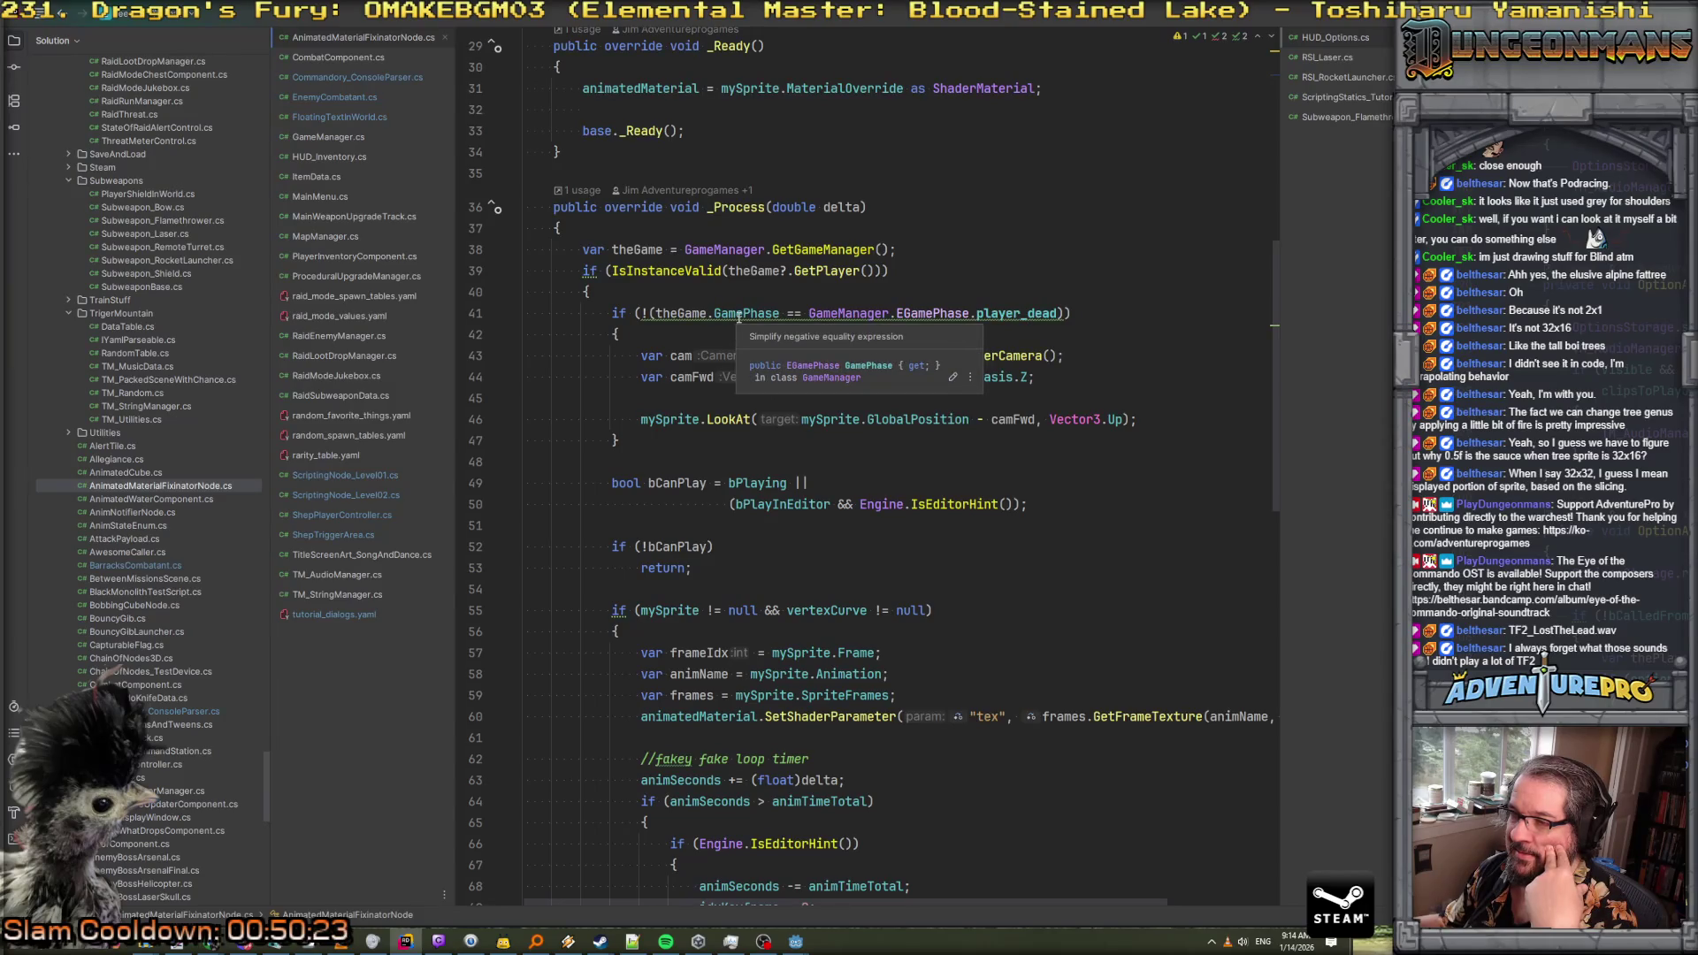
{"action": "left_click", "coordinate": [737, 315]}
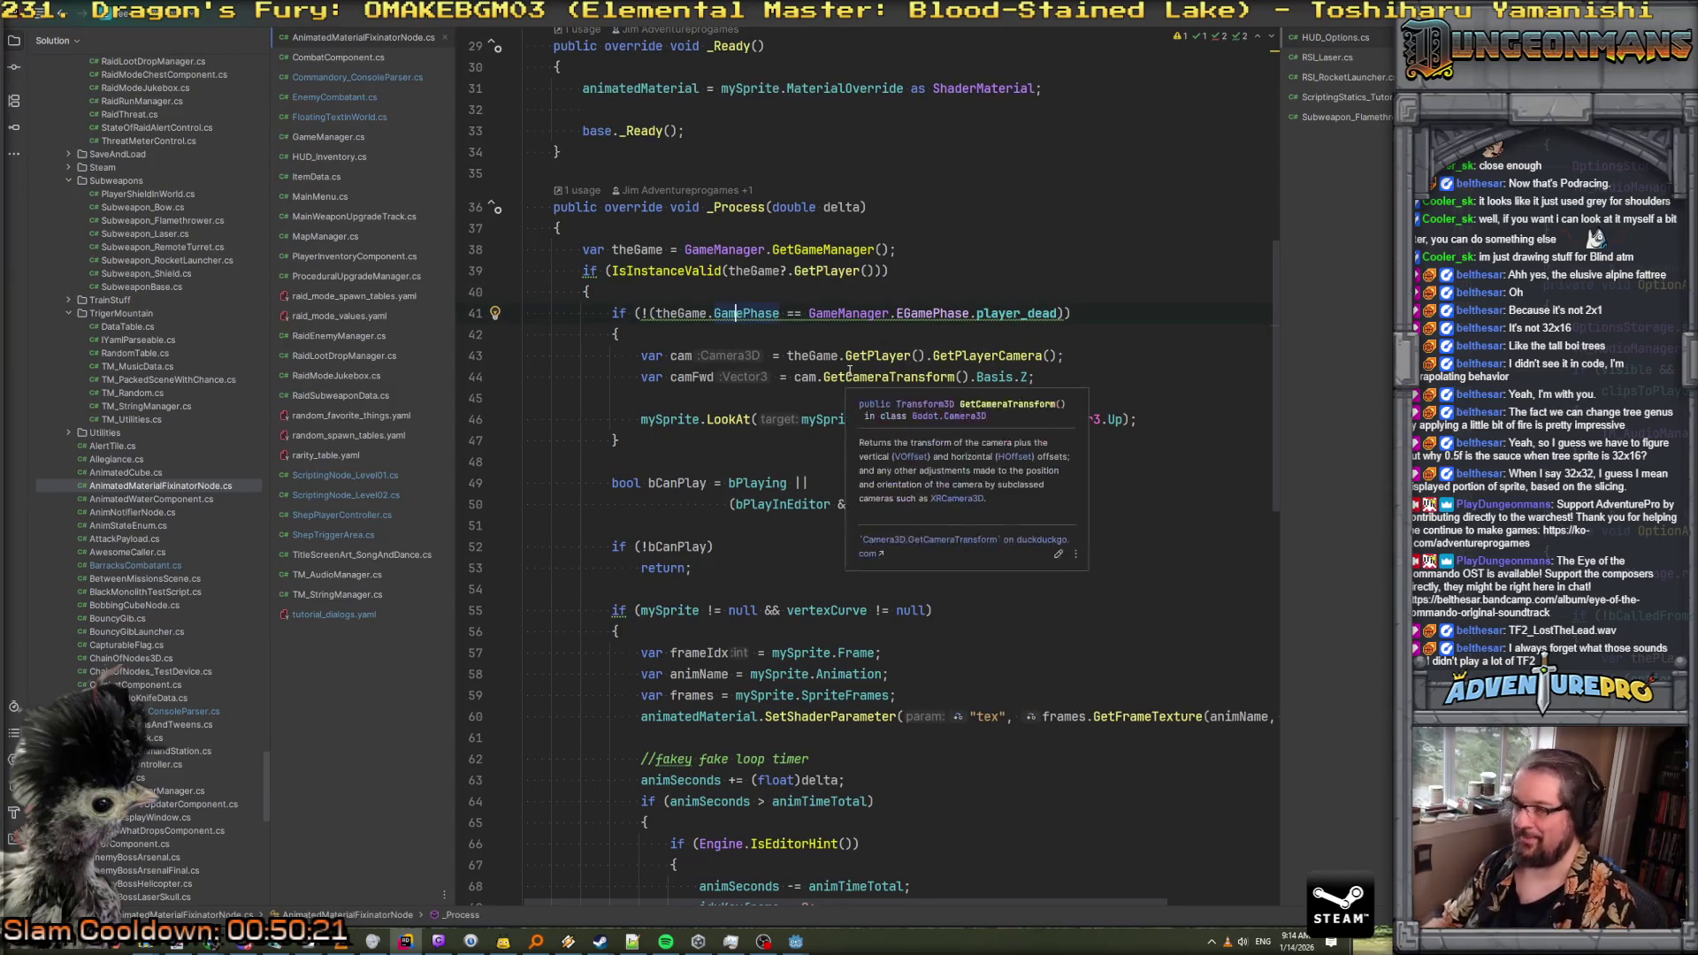
{"action": "key", "text": "alt+Return"}
{"action": "key", "text": "Return"}
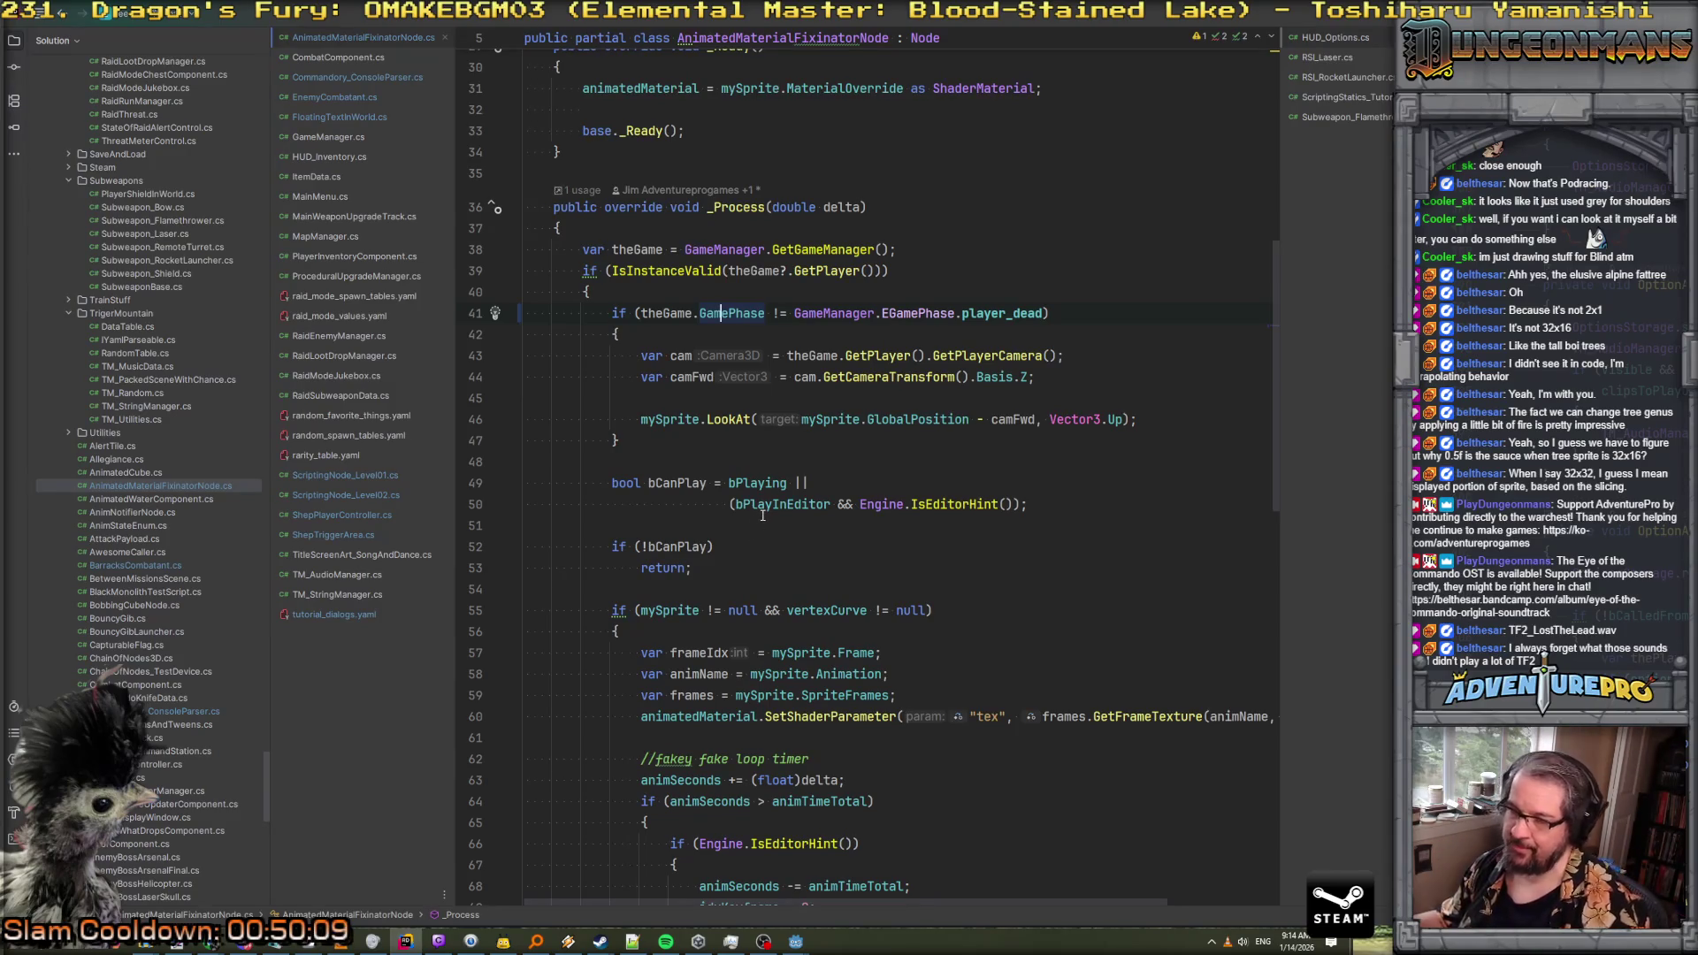
{"action": "scroll", "coordinate": [769, 516], "scroll_direction": "down", "scroll_amount": 3}
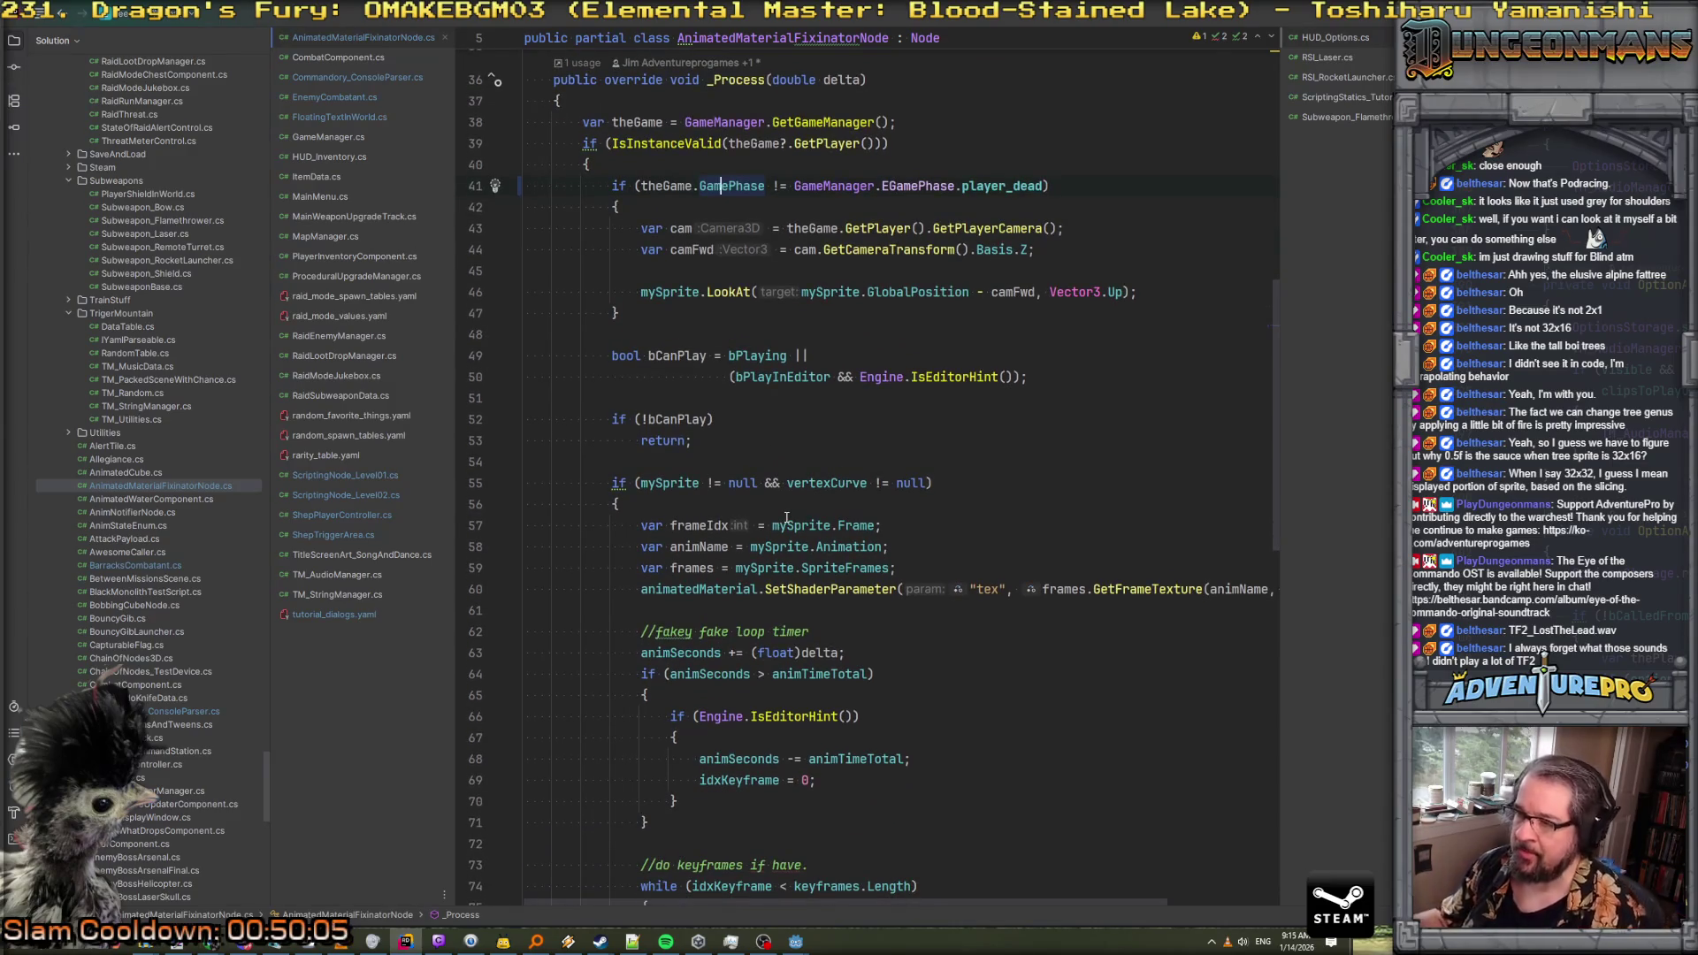
{"action": "scroll", "coordinate": [862, 449], "scroll_direction": "down", "scroll_amount": 3}
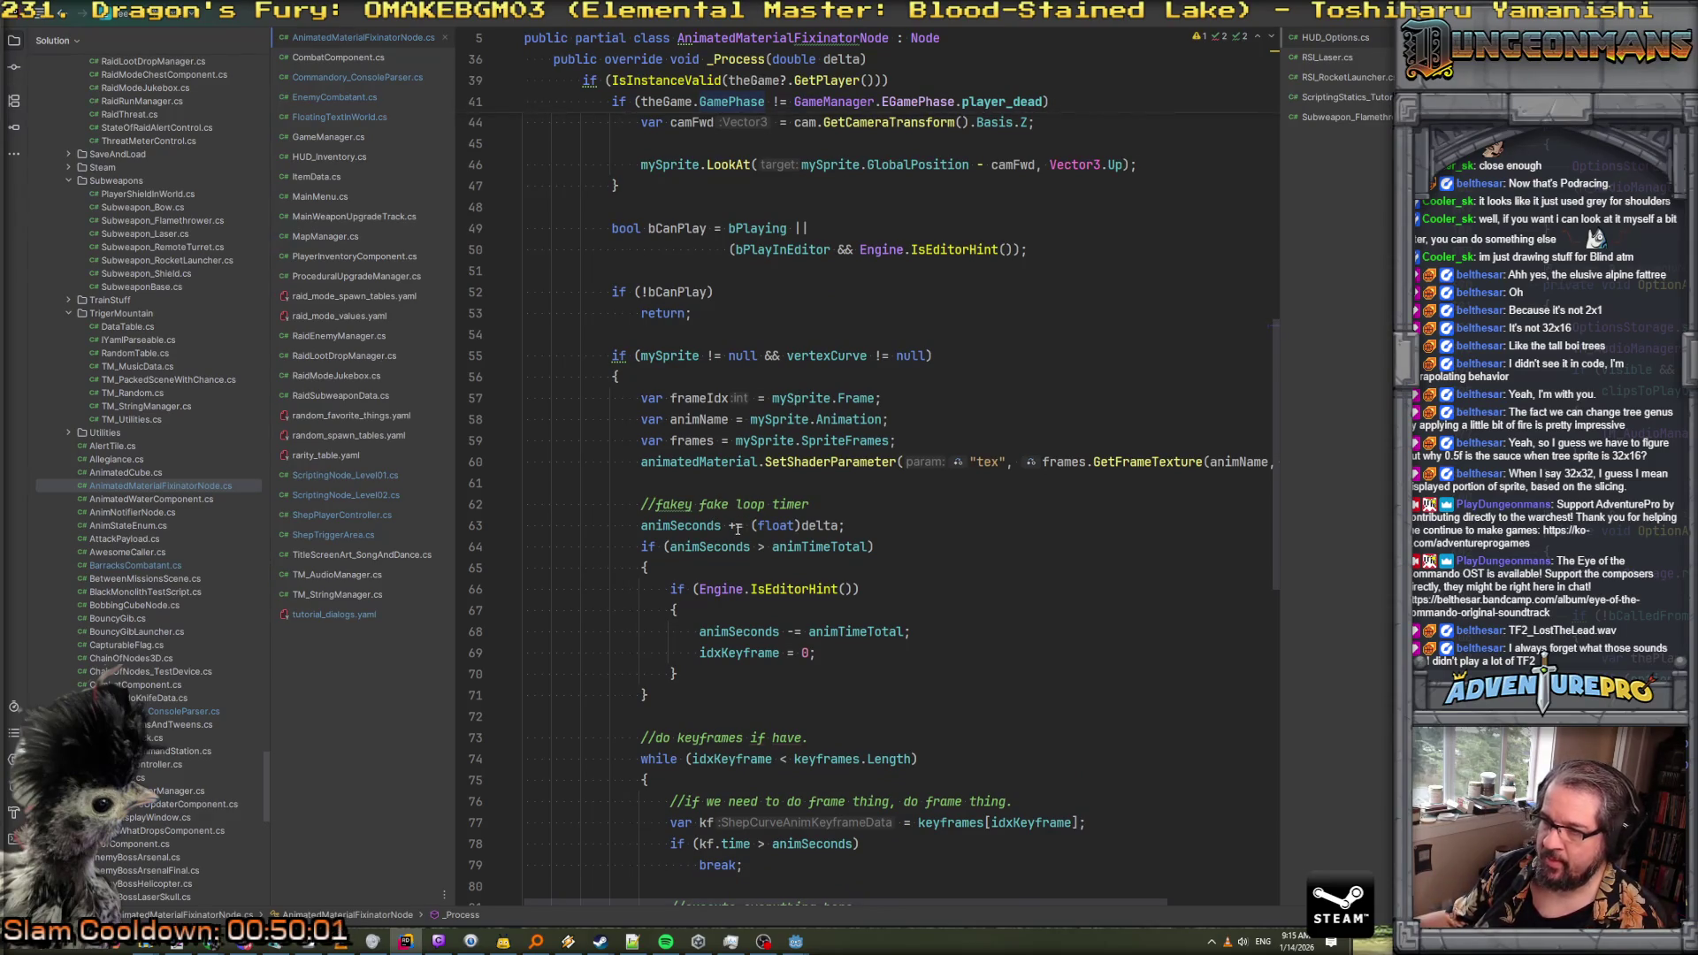
{"action": "scroll", "coordinate": [743, 511], "scroll_direction": "down", "scroll_amount": 2}
{"action": "scroll", "coordinate": [753, 470], "scroll_direction": "down", "scroll_amount": 1}
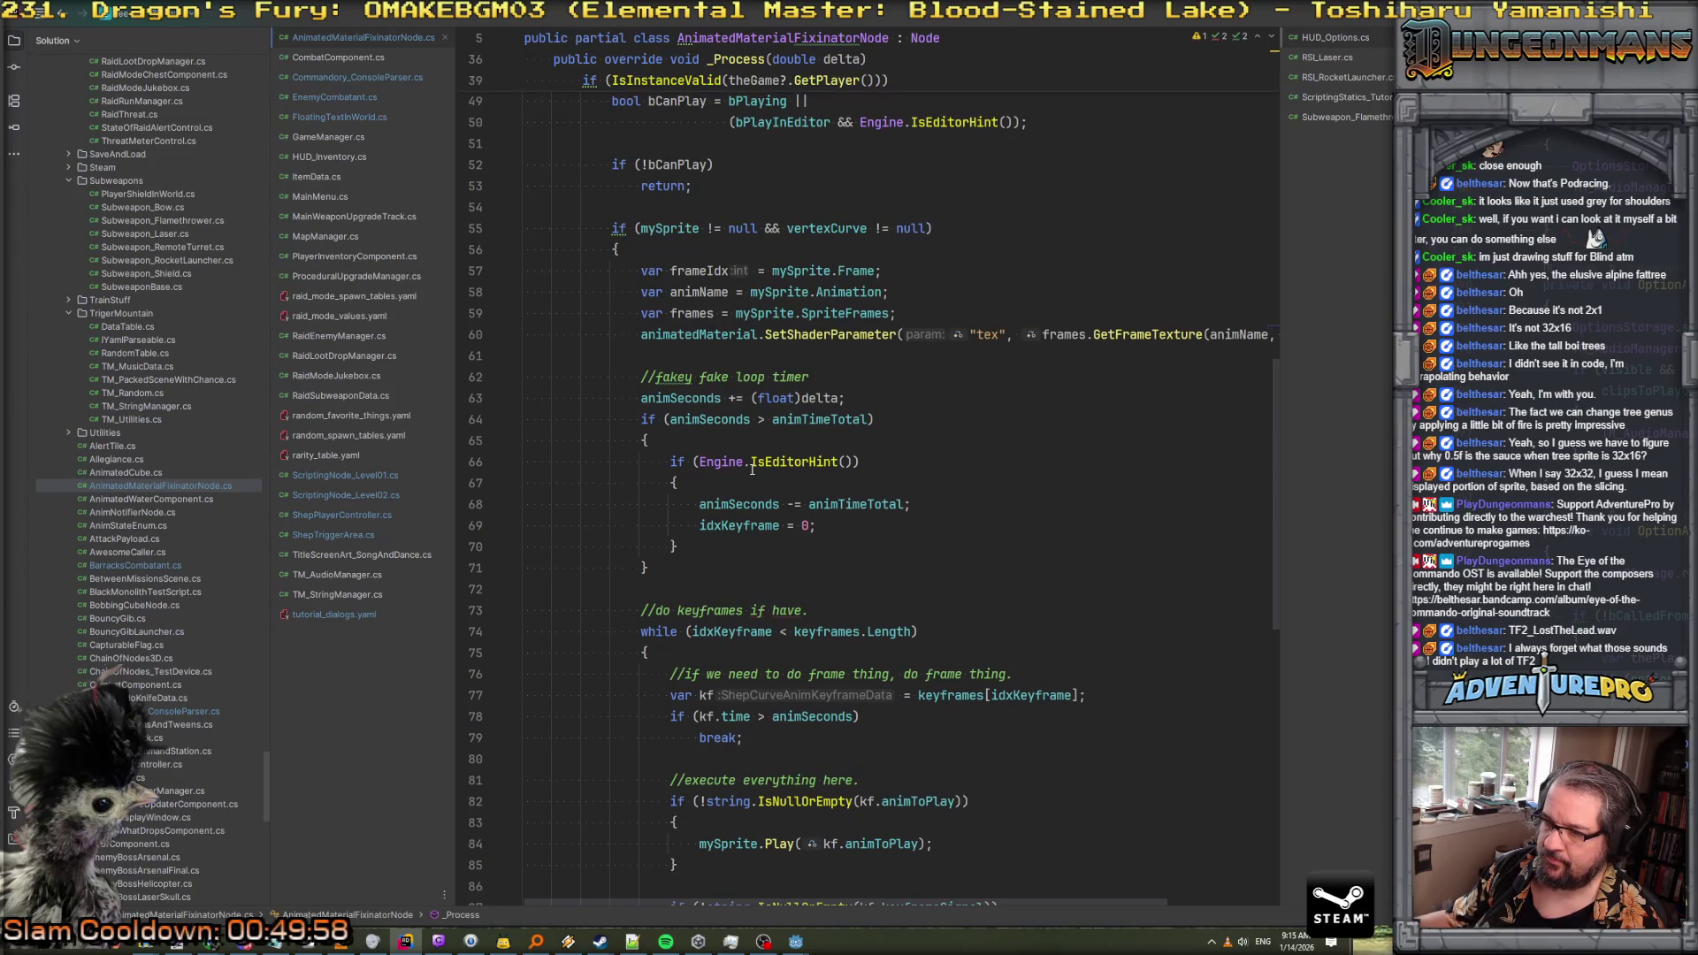
{"action": "scroll", "coordinate": [753, 470], "scroll_direction": "down", "scroll_amount": 3}
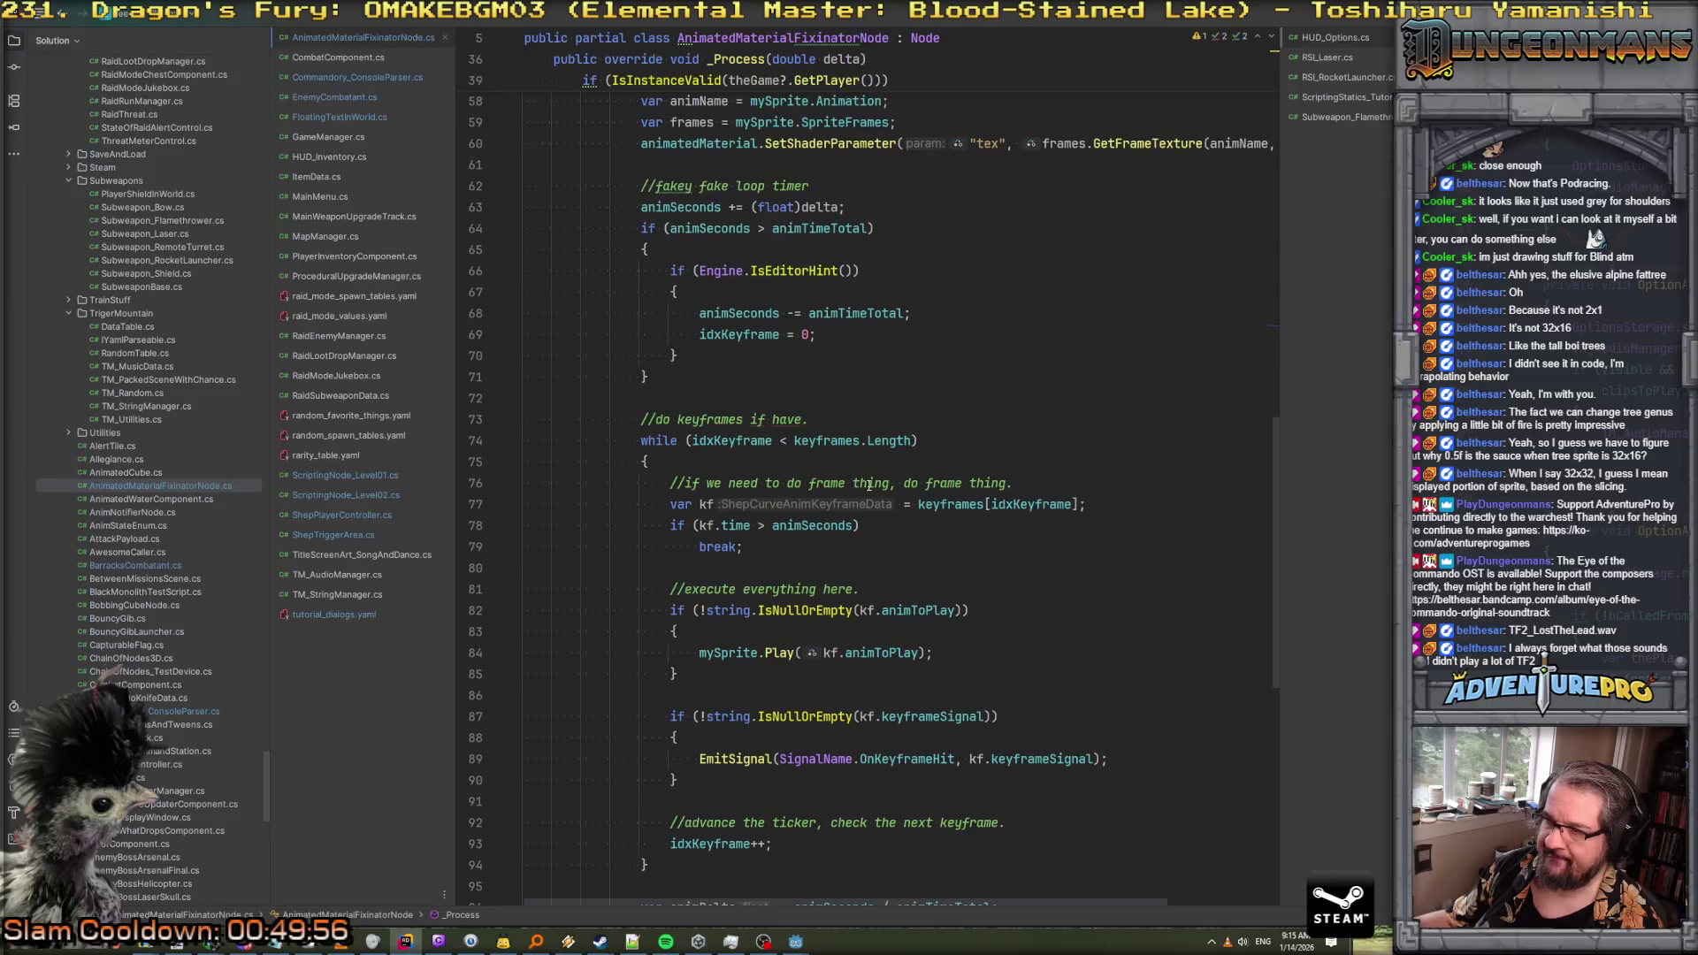
{"action": "scroll", "coordinate": [867, 484], "scroll_direction": "down", "scroll_amount": 2}
{"action": "scroll", "coordinate": [760, 489], "scroll_direction": "up", "scroll_amount": 2}
{"action": "scroll", "coordinate": [762, 522], "scroll_direction": "down", "scroll_amount": 4}
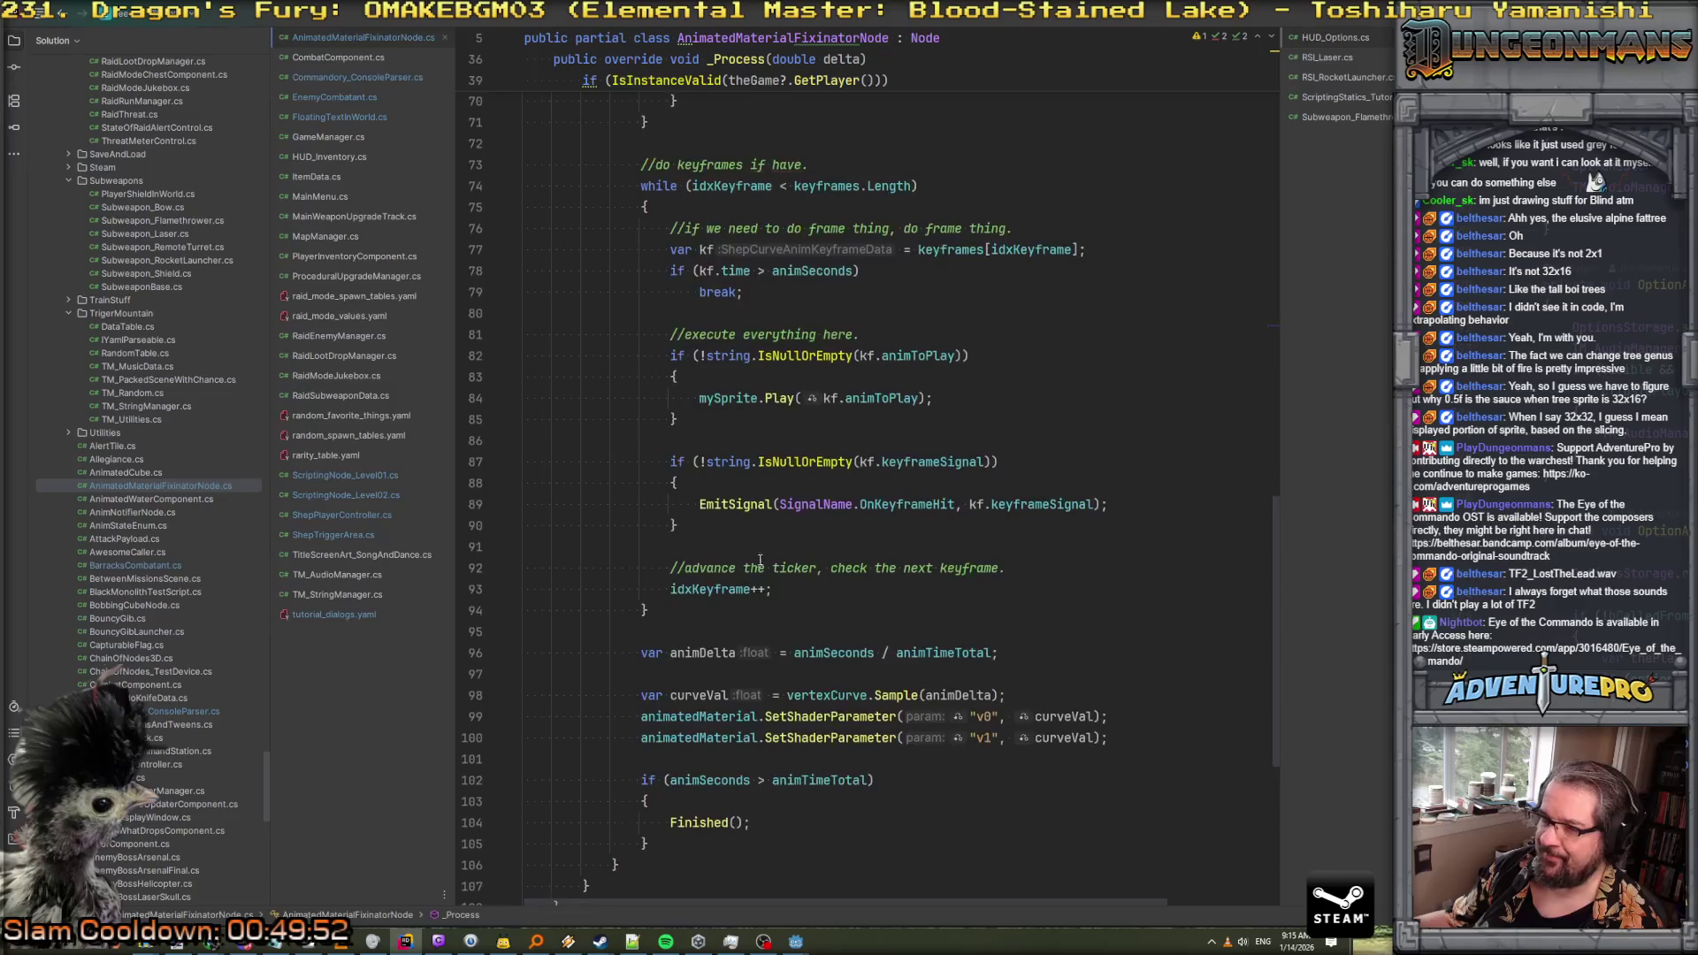
{"action": "scroll", "coordinate": [805, 562], "scroll_direction": "down", "scroll_amount": 3}
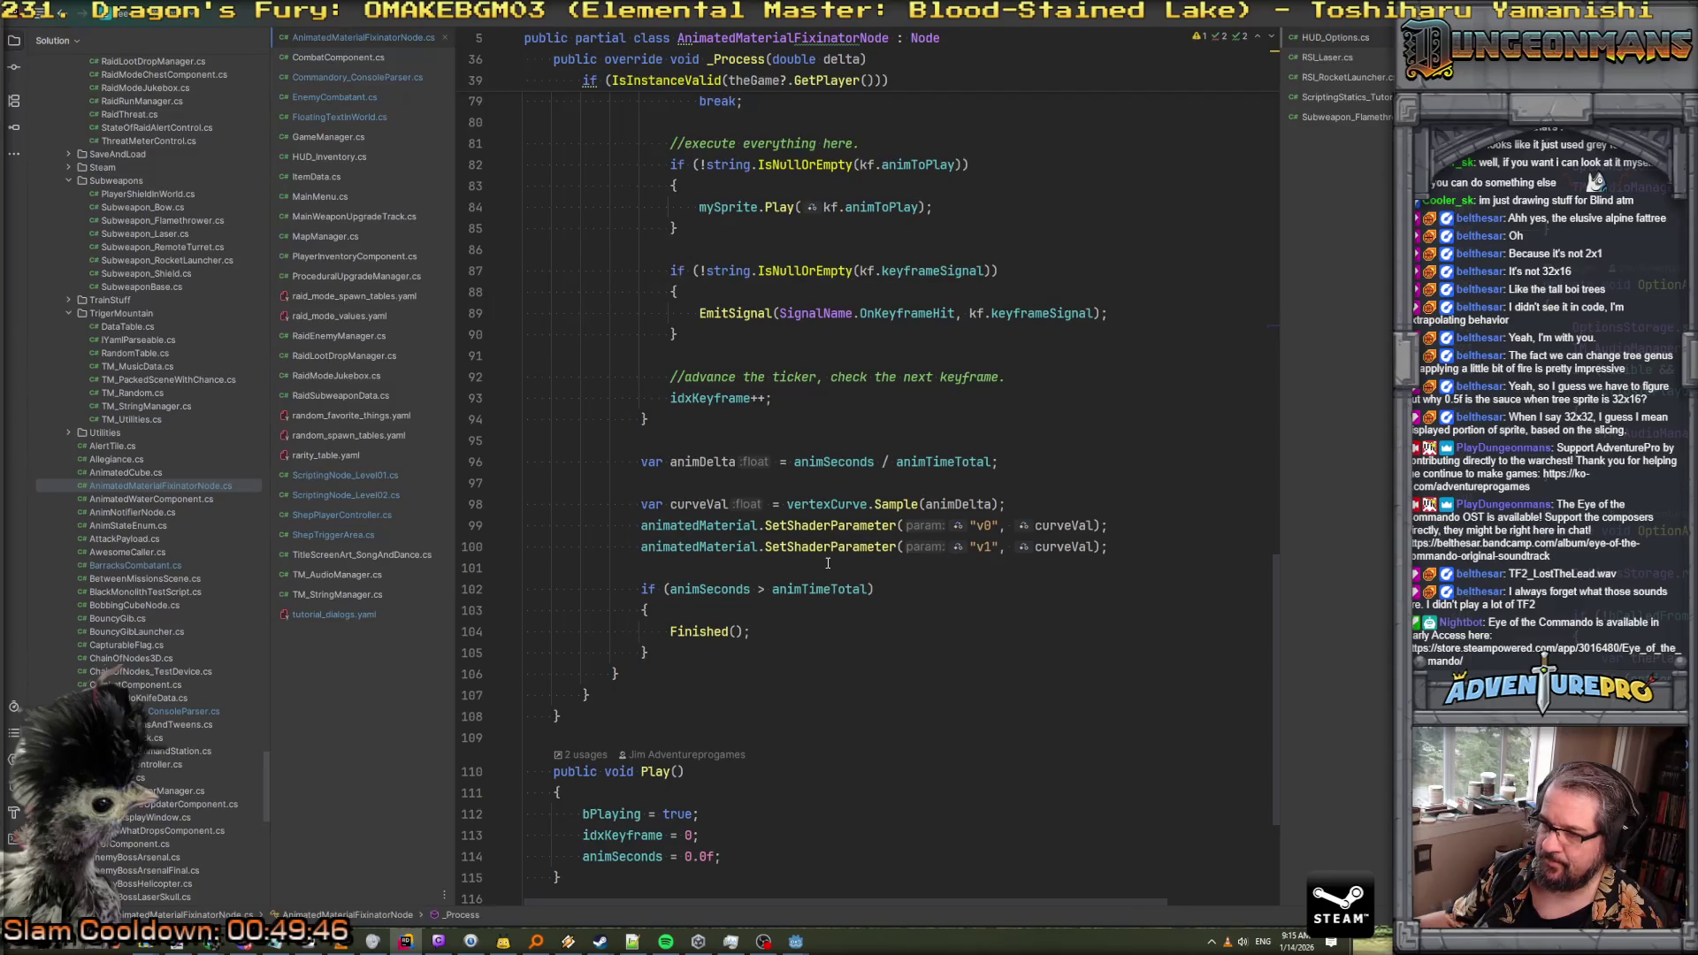
{"action": "scroll", "coordinate": [828, 563], "scroll_direction": "up", "scroll_amount": 20}
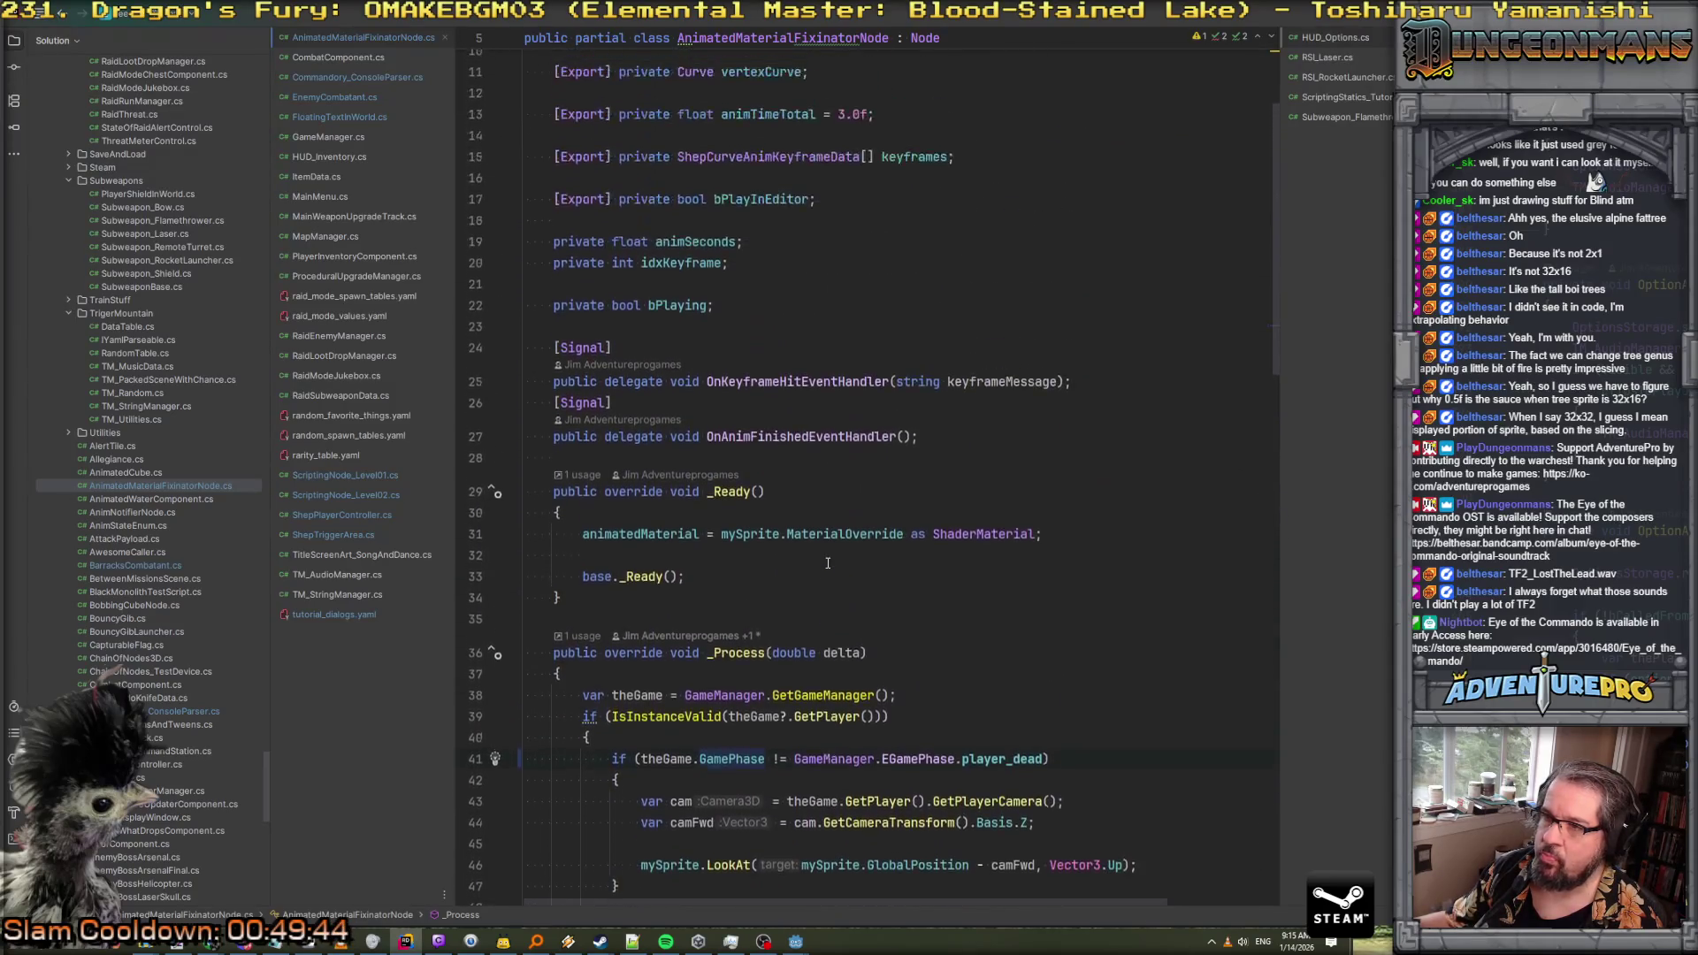
{"action": "scroll", "coordinate": [828, 563], "scroll_direction": "up", "scroll_amount": 3}
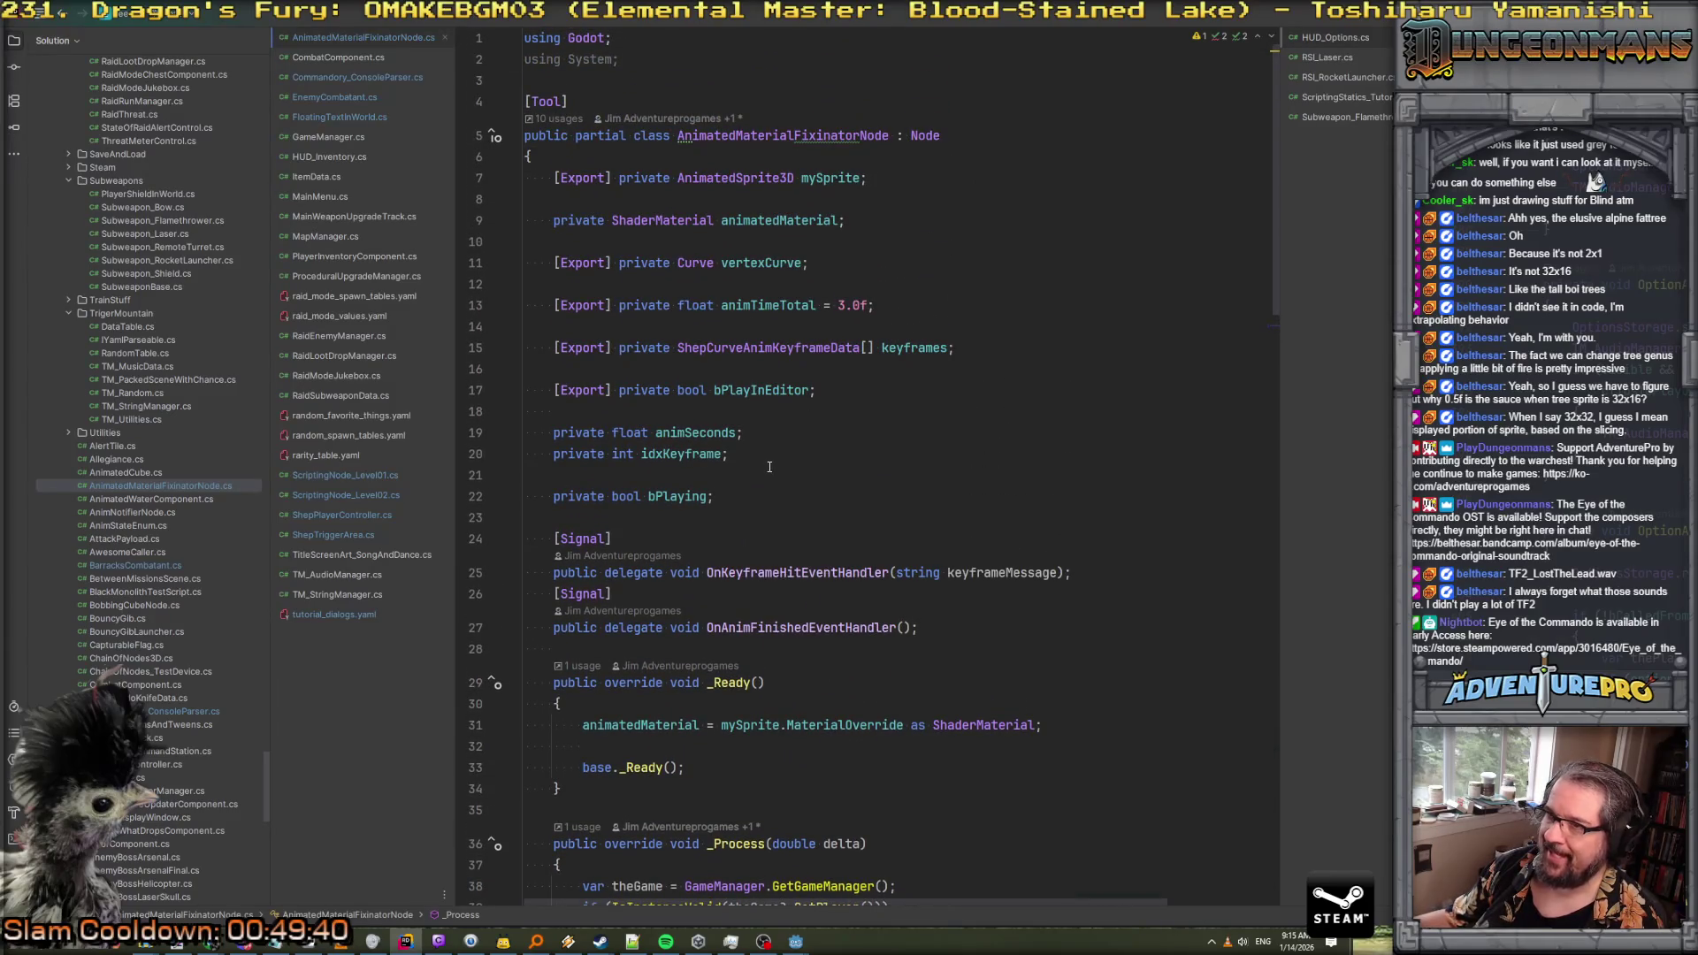
{"action": "scroll", "coordinate": [769, 466], "scroll_direction": "down", "scroll_amount": 4}
{"action": "scroll", "coordinate": [796, 353], "scroll_direction": "up", "scroll_amount": 4}
{"action": "double_click", "coordinate": [832, 178]}
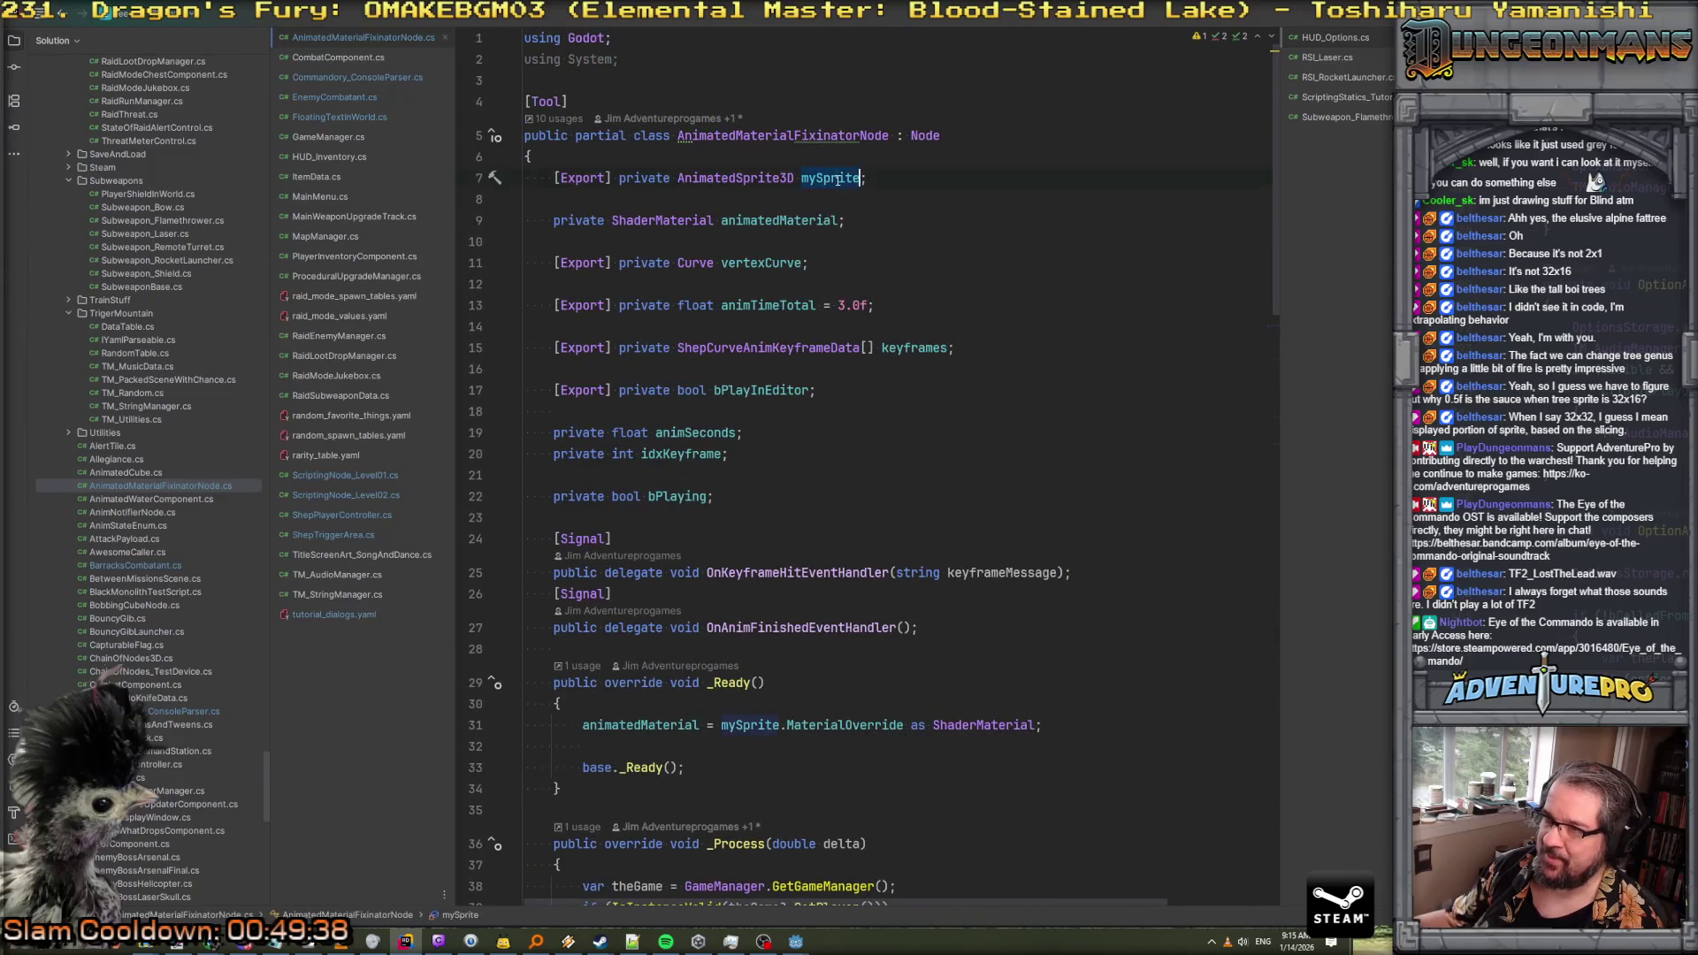
{"action": "scroll", "coordinate": [859, 493], "scroll_direction": "down", "scroll_amount": 12}
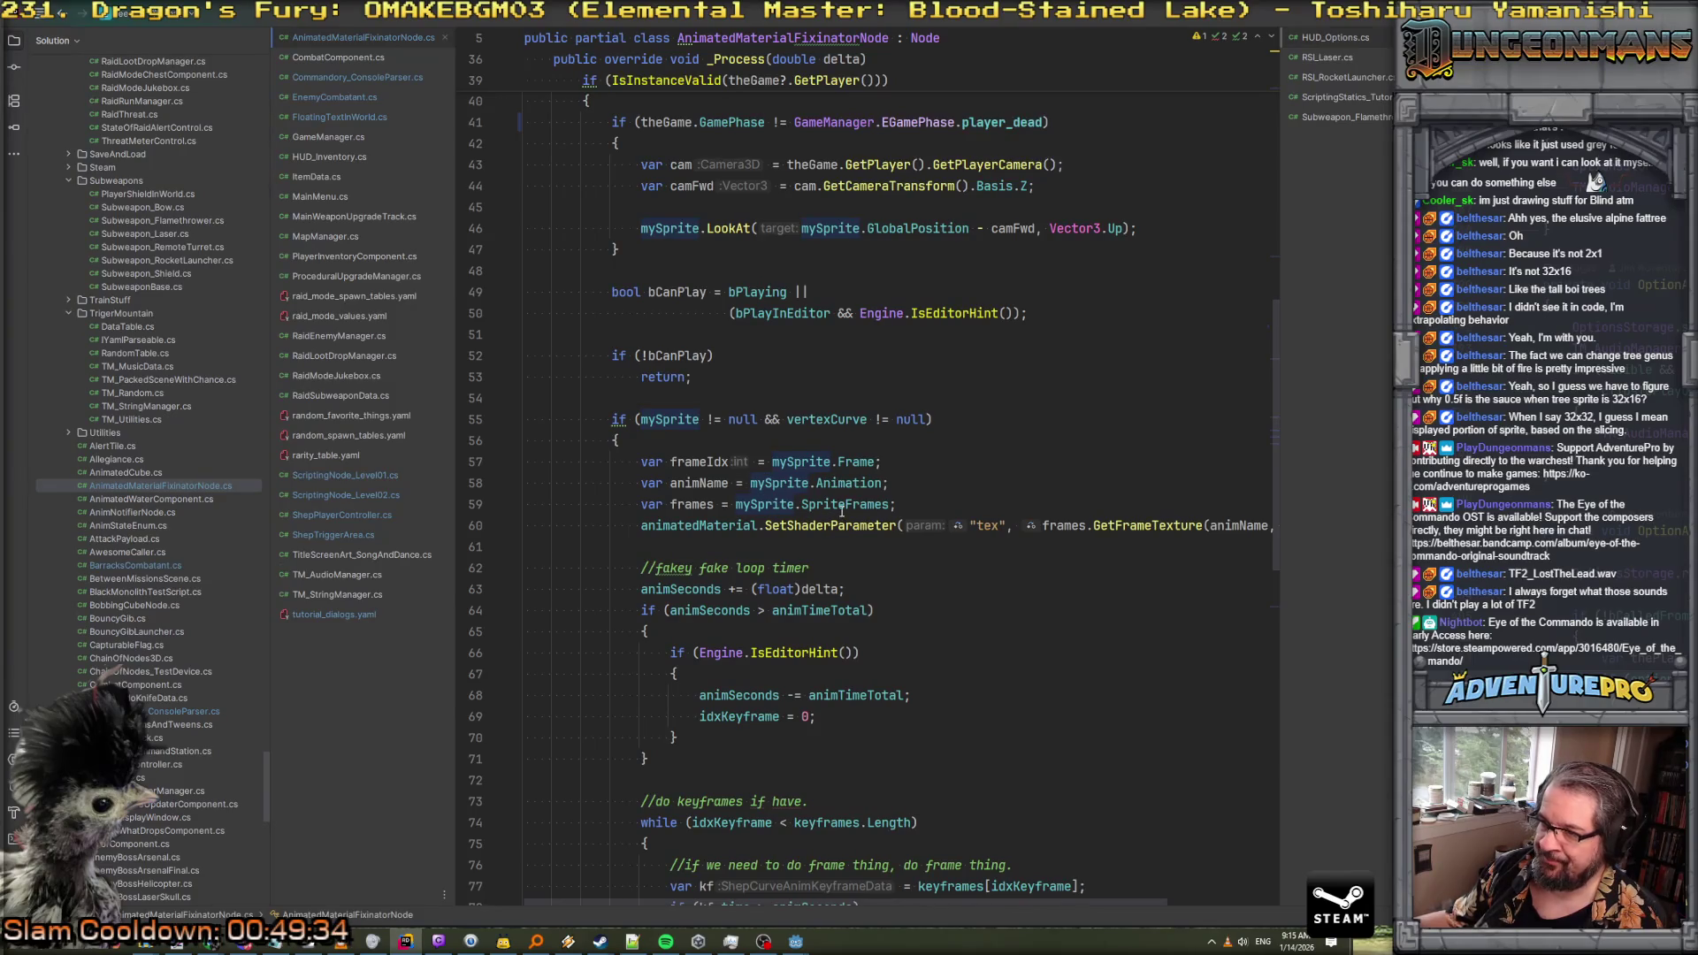
{"action": "scroll", "coordinate": [842, 511], "scroll_direction": "up", "scroll_amount": 11}
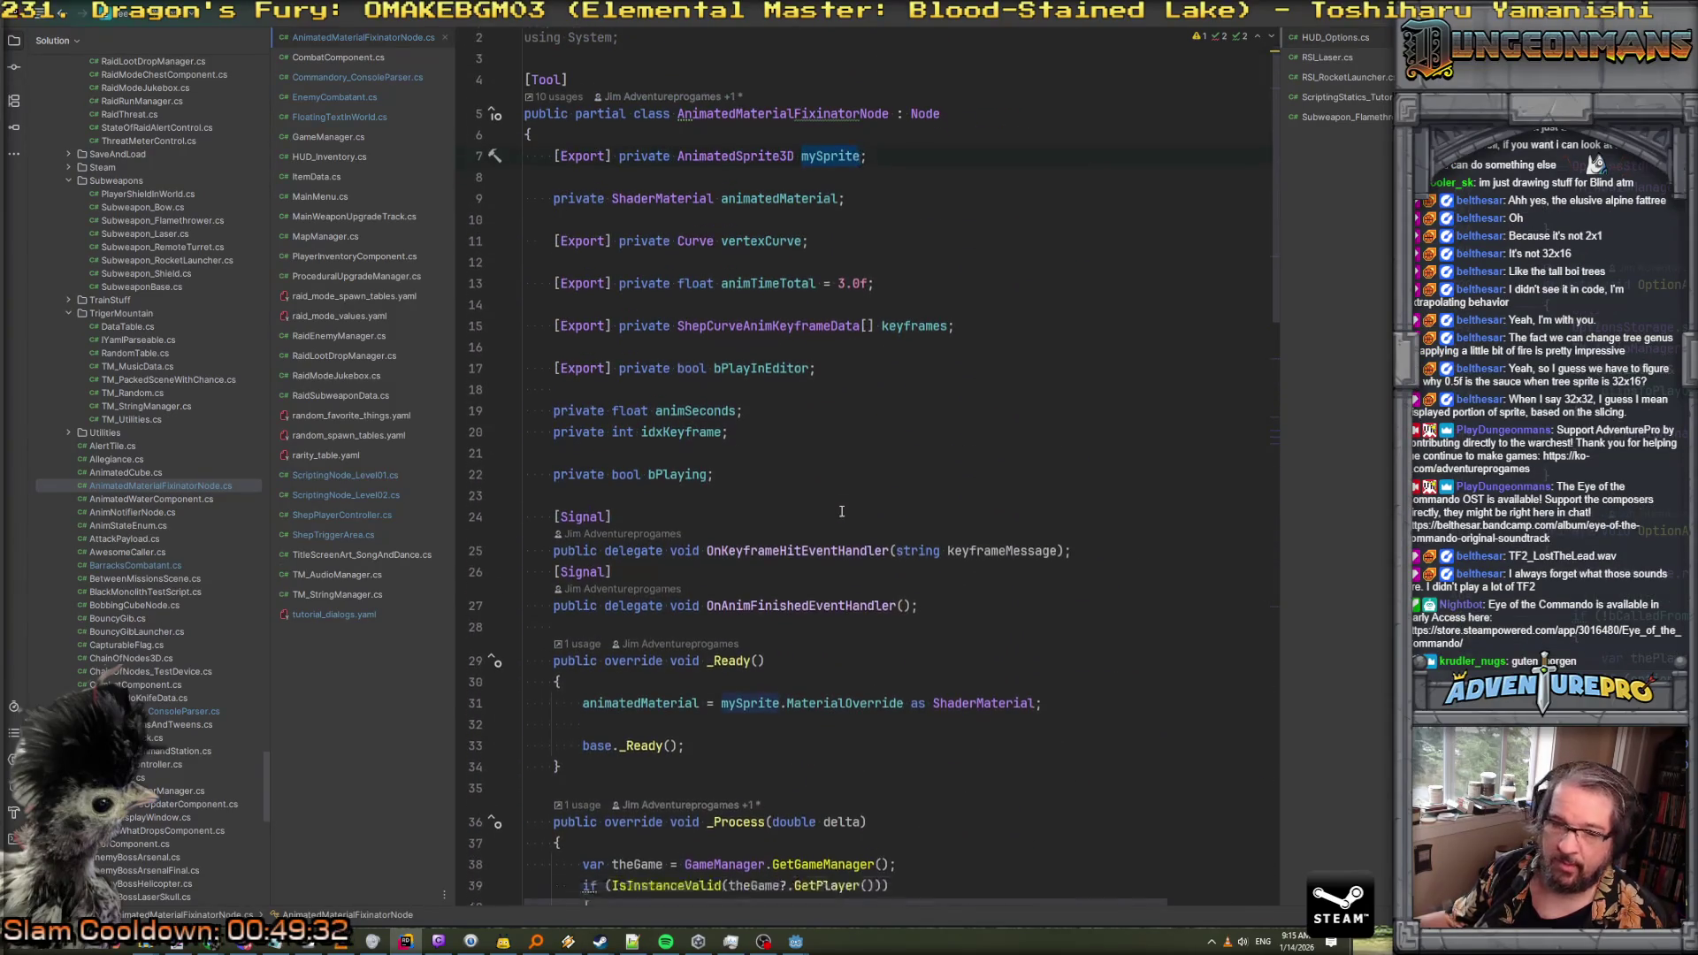
{"action": "scroll", "coordinate": [842, 511], "scroll_direction": "down", "scroll_amount": 14}
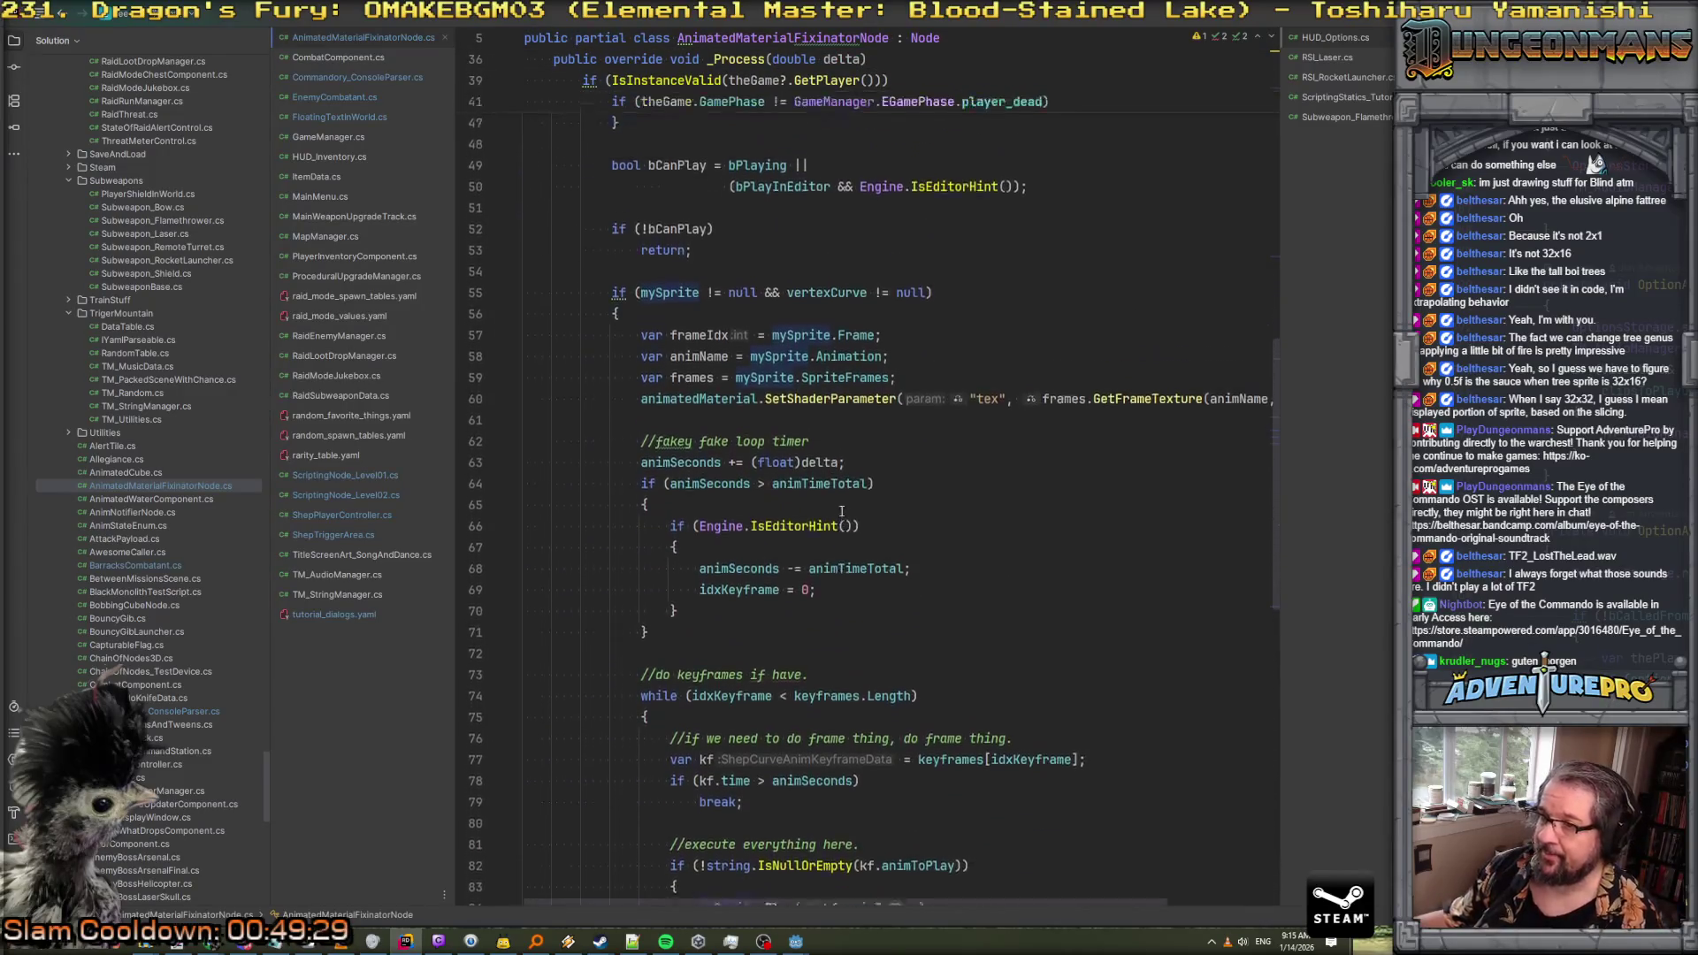
{"action": "scroll", "coordinate": [842, 512], "scroll_direction": "up", "scroll_amount": 2}
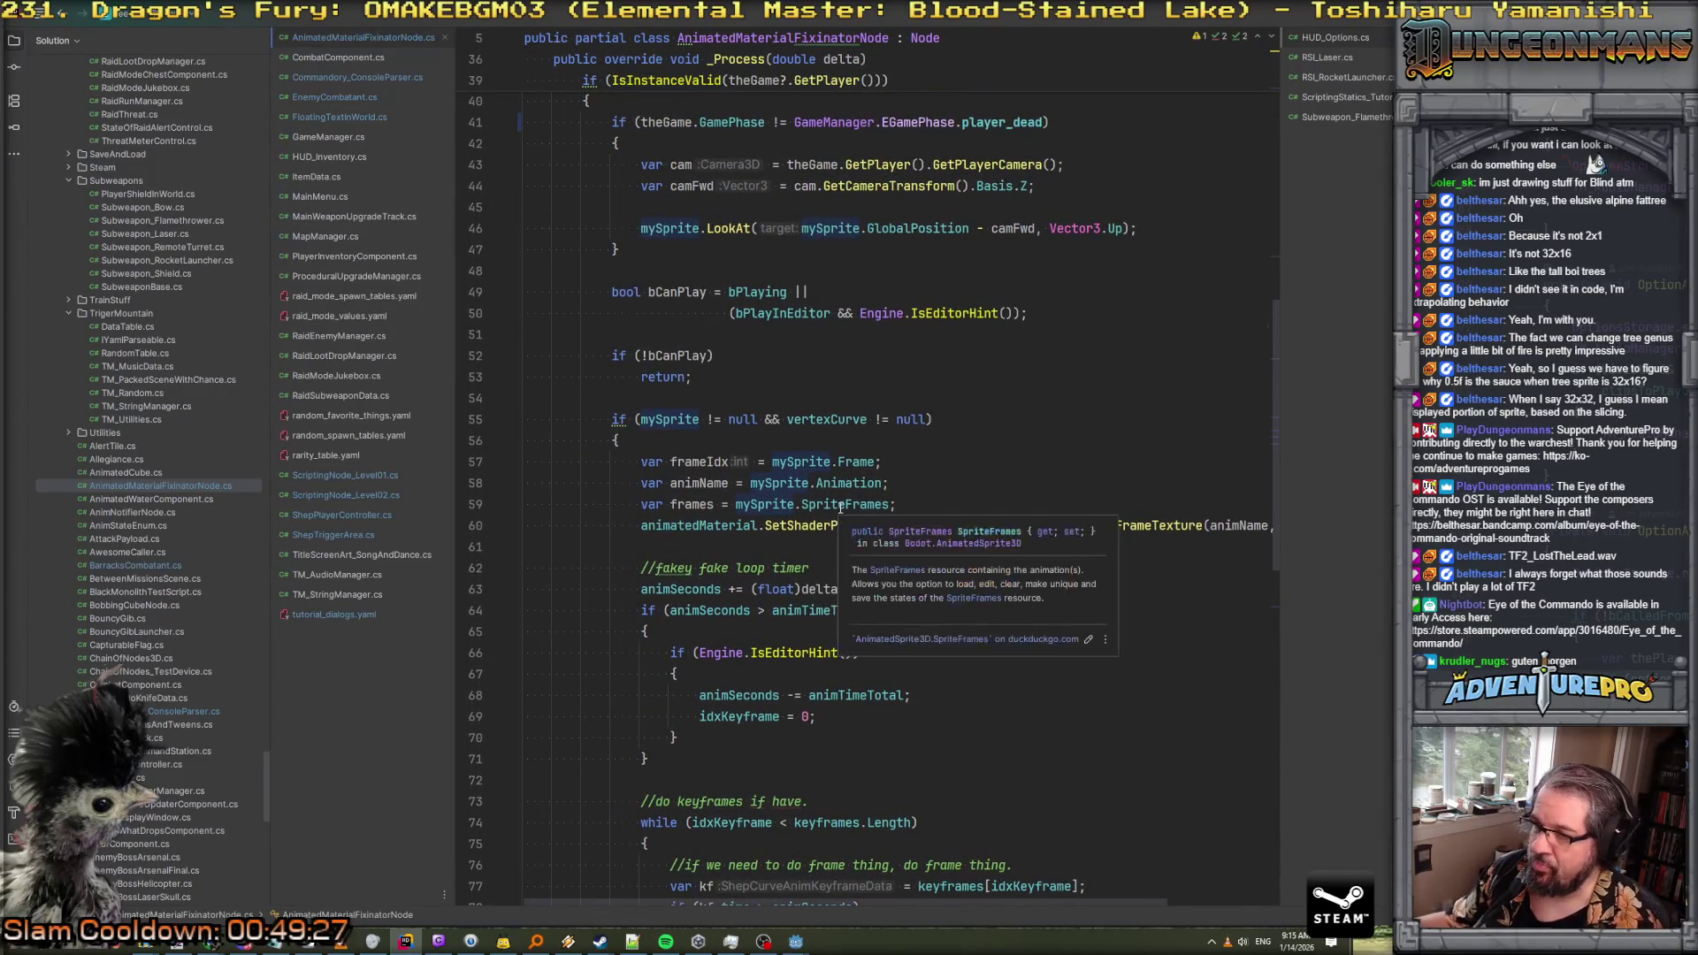
{"action": "scroll", "coordinate": [815, 531], "scroll_direction": "right", "scroll_amount": 2}
{"action": "scroll", "coordinate": [815, 531], "scroll_direction": "down", "scroll_amount": 1}
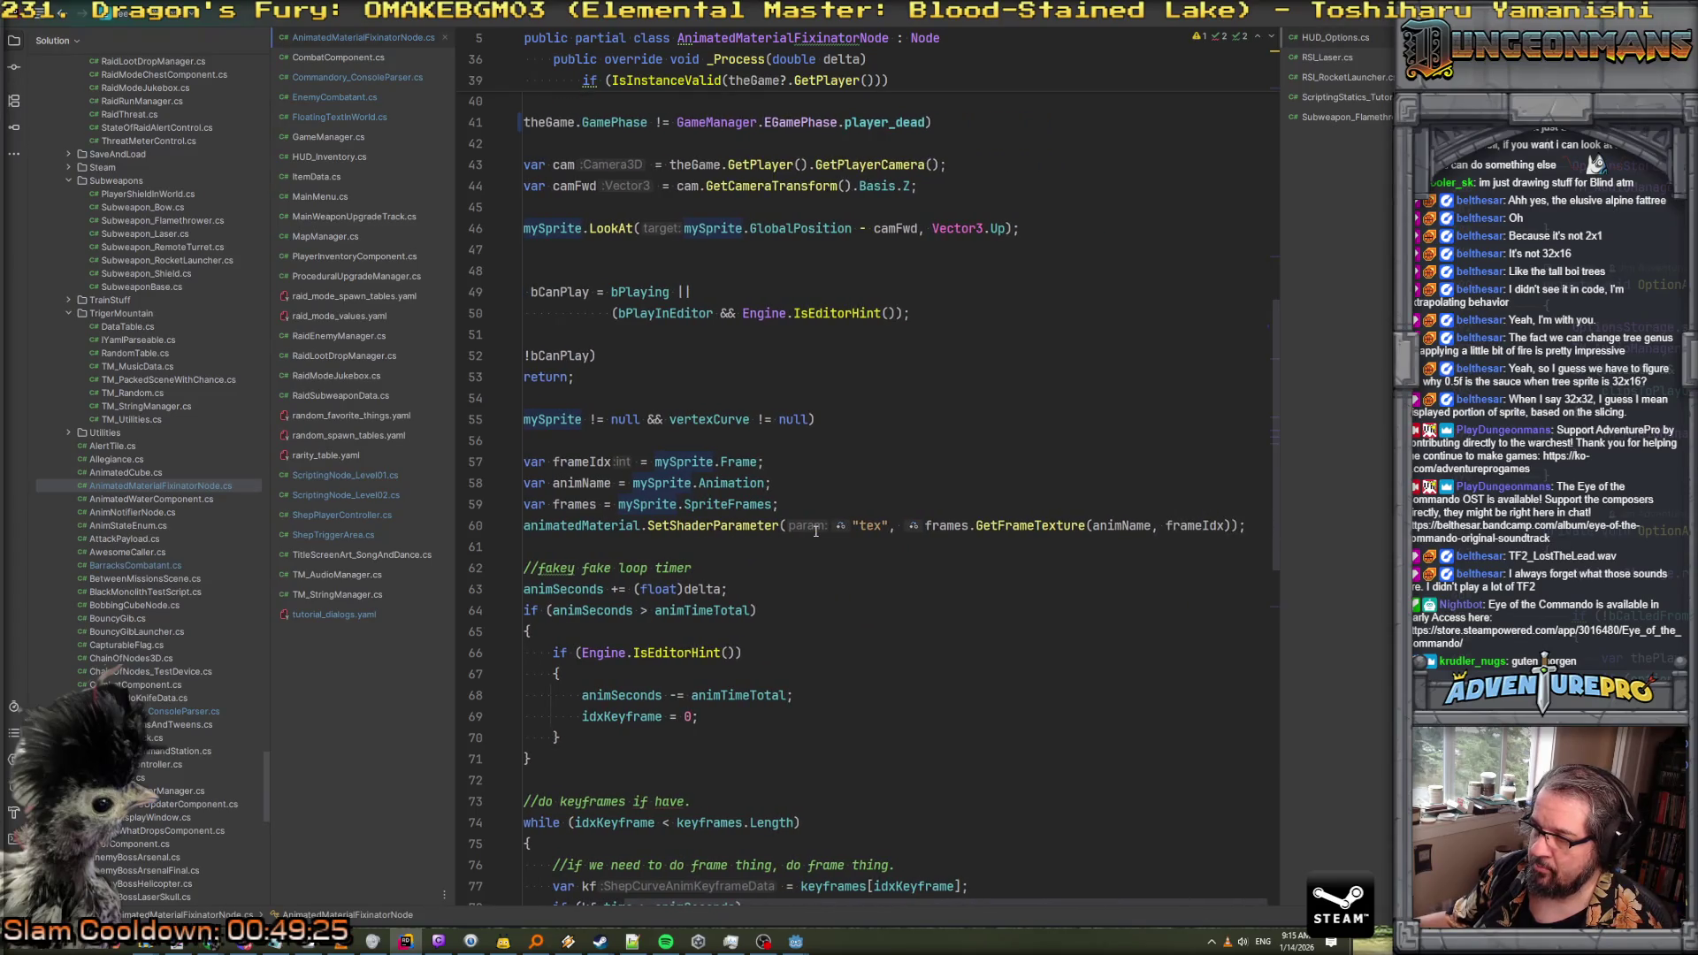
{"action": "scroll", "coordinate": [815, 530], "scroll_direction": "left", "scroll_amount": 2}
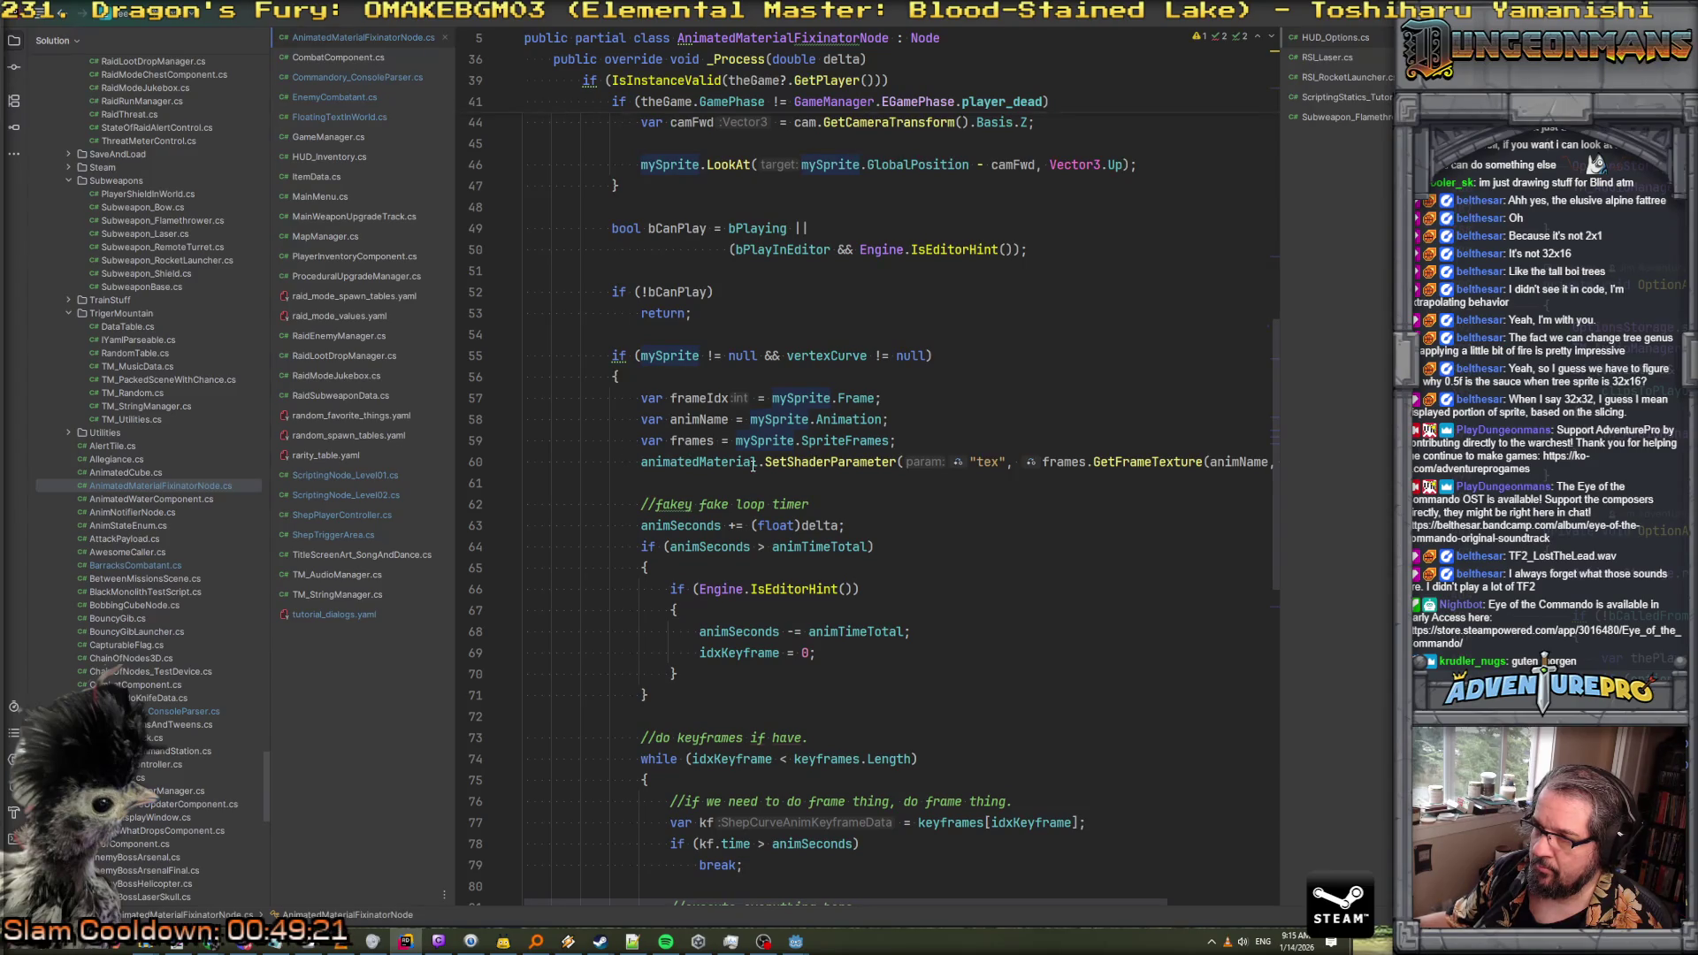
{"action": "scroll", "coordinate": [752, 425], "scroll_direction": "up", "scroll_amount": 1}
{"action": "scroll", "coordinate": [752, 425], "scroll_direction": "up", "scroll_amount": 2}
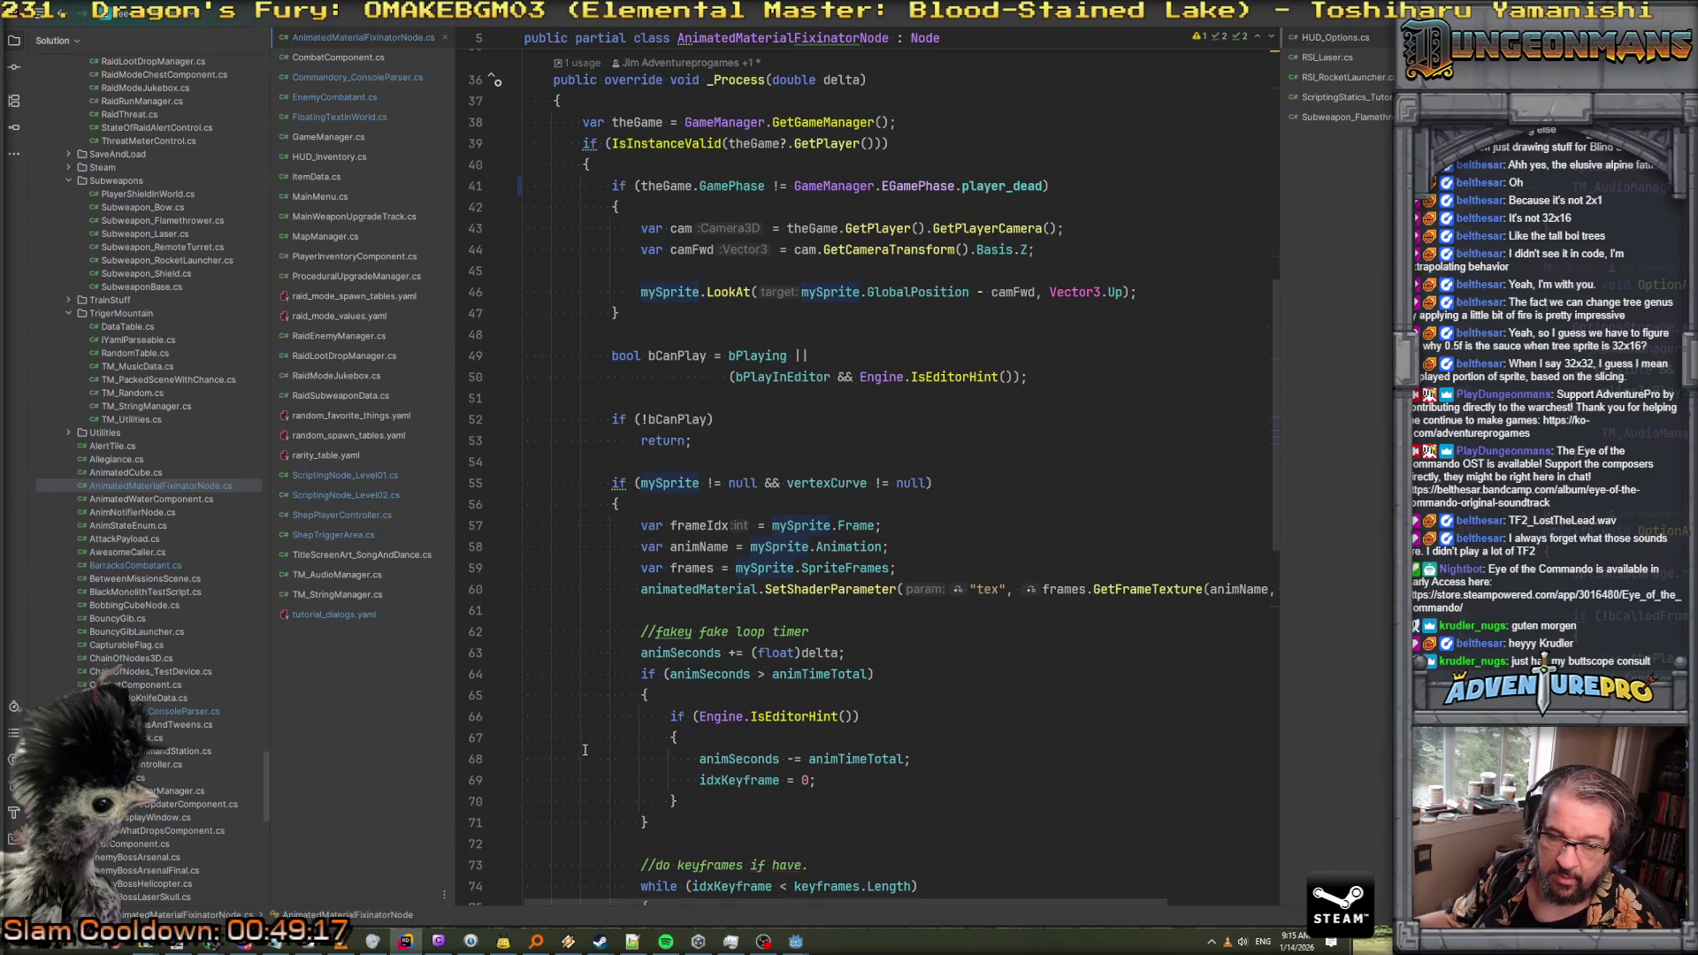
{"action": "mouse_move", "coordinate": [796, 941]}
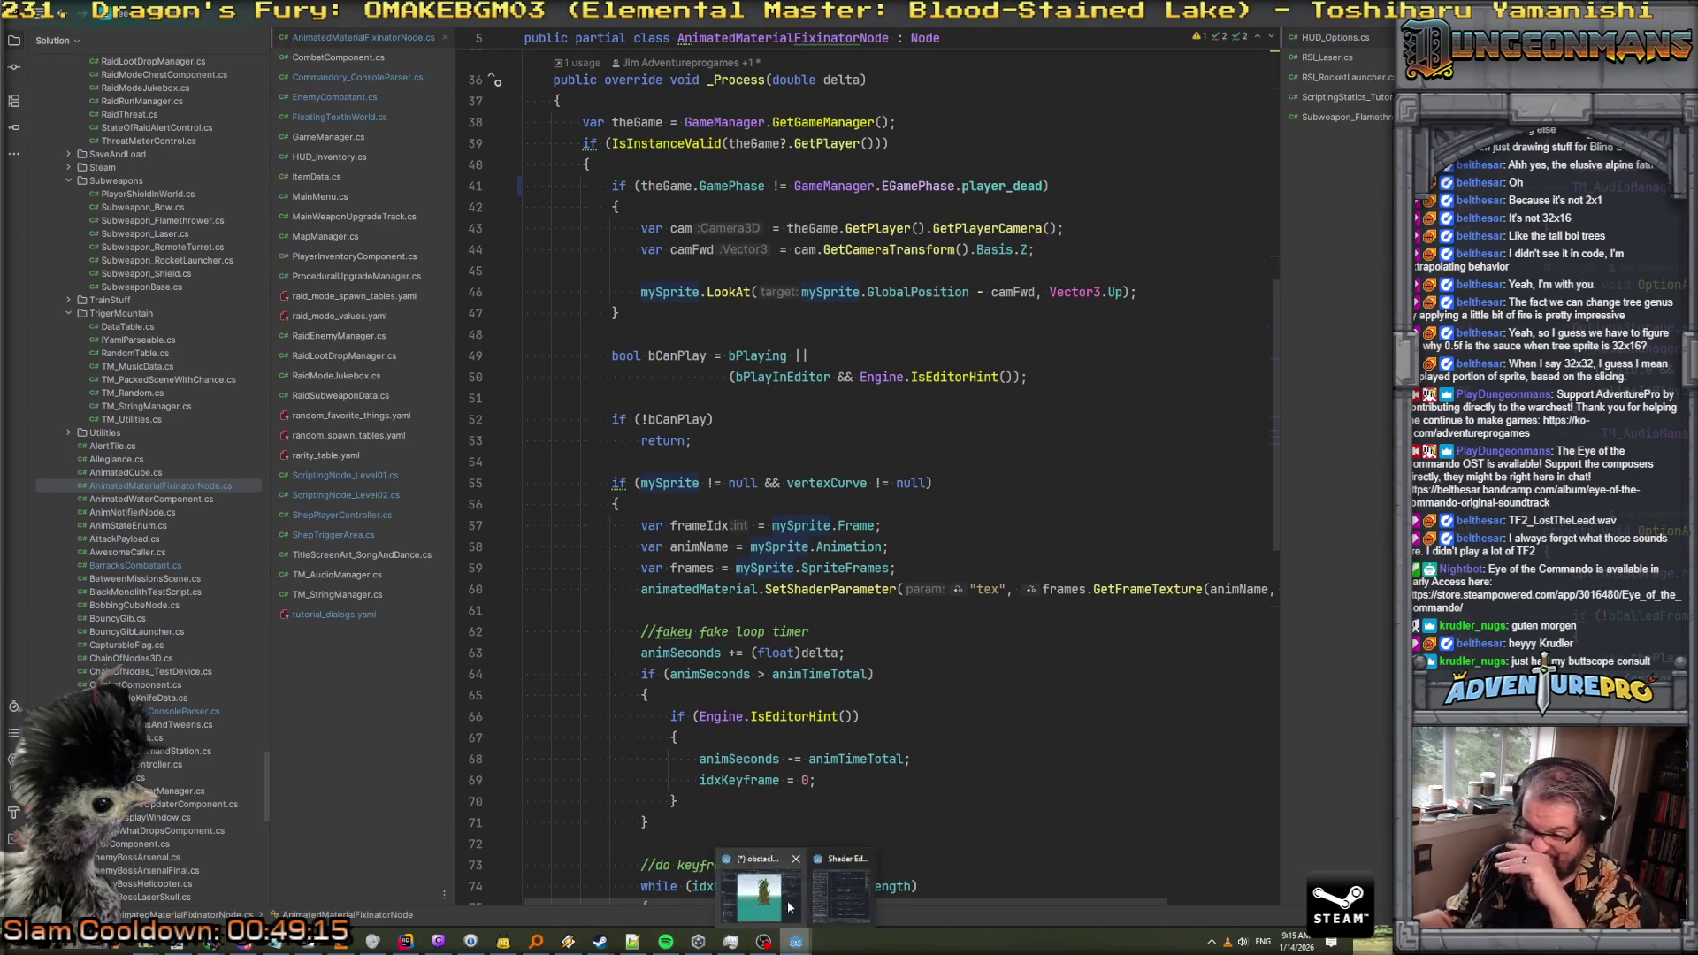
In the tall jungle tree scene, select the AnimatedMaterialFixinator node and build the .NET project
{"action": "left_click", "coordinate": [768, 902]}
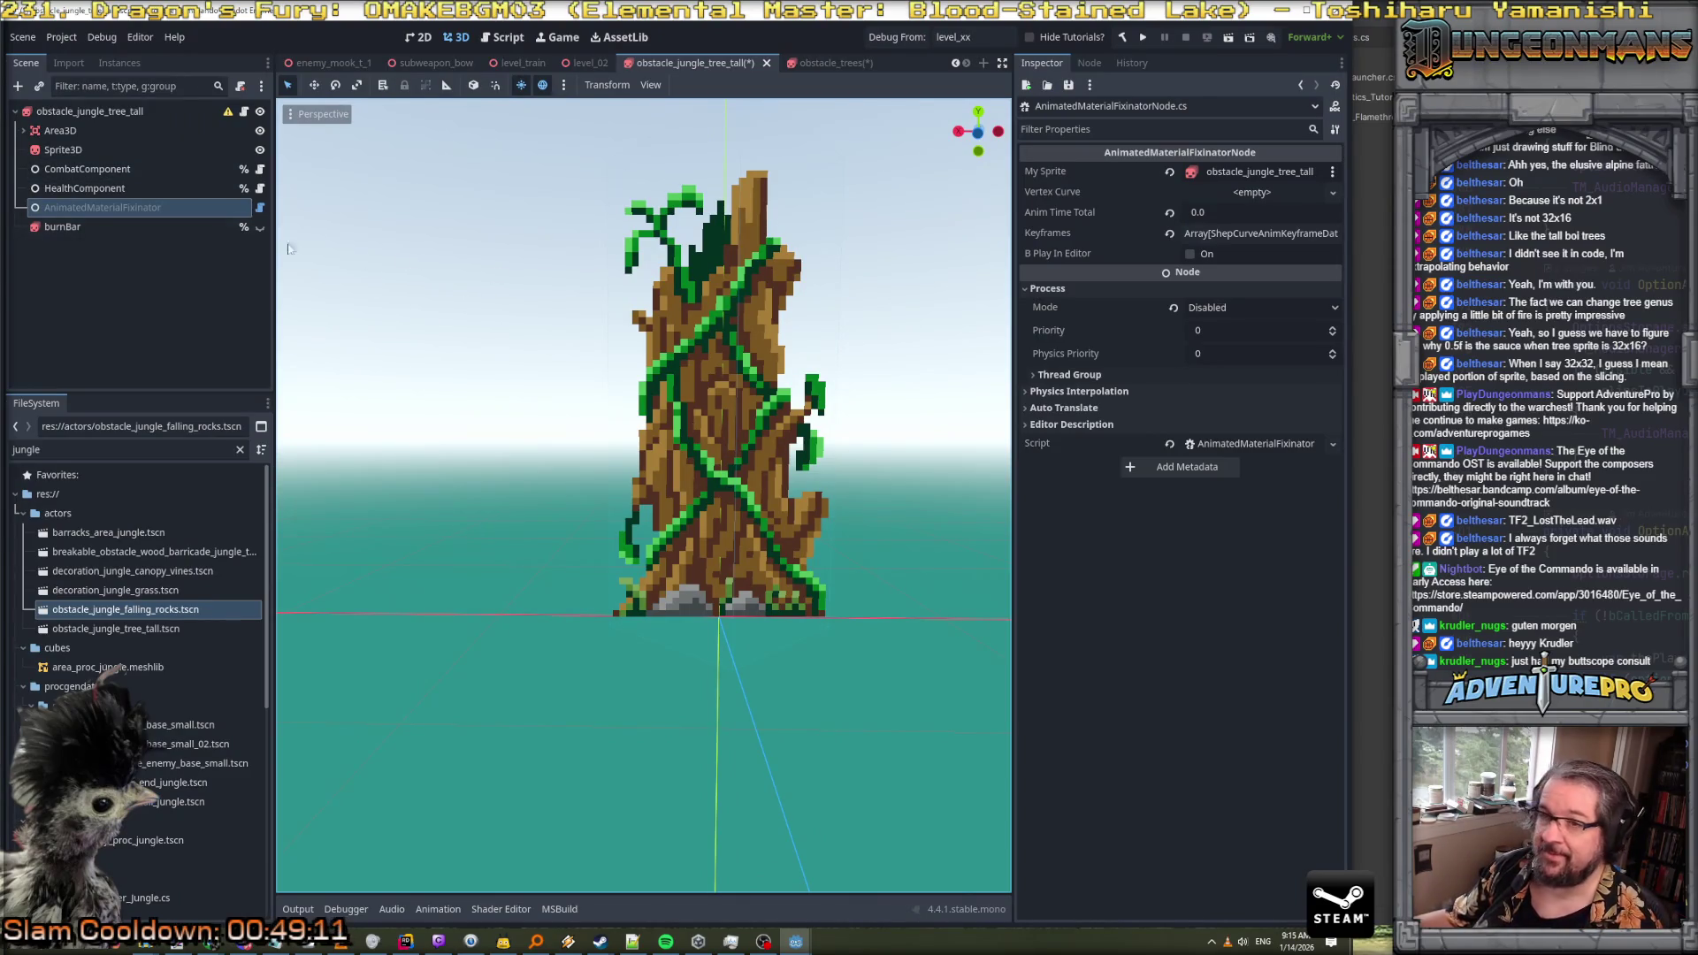
{"action": "left_click", "coordinate": [212, 211]}
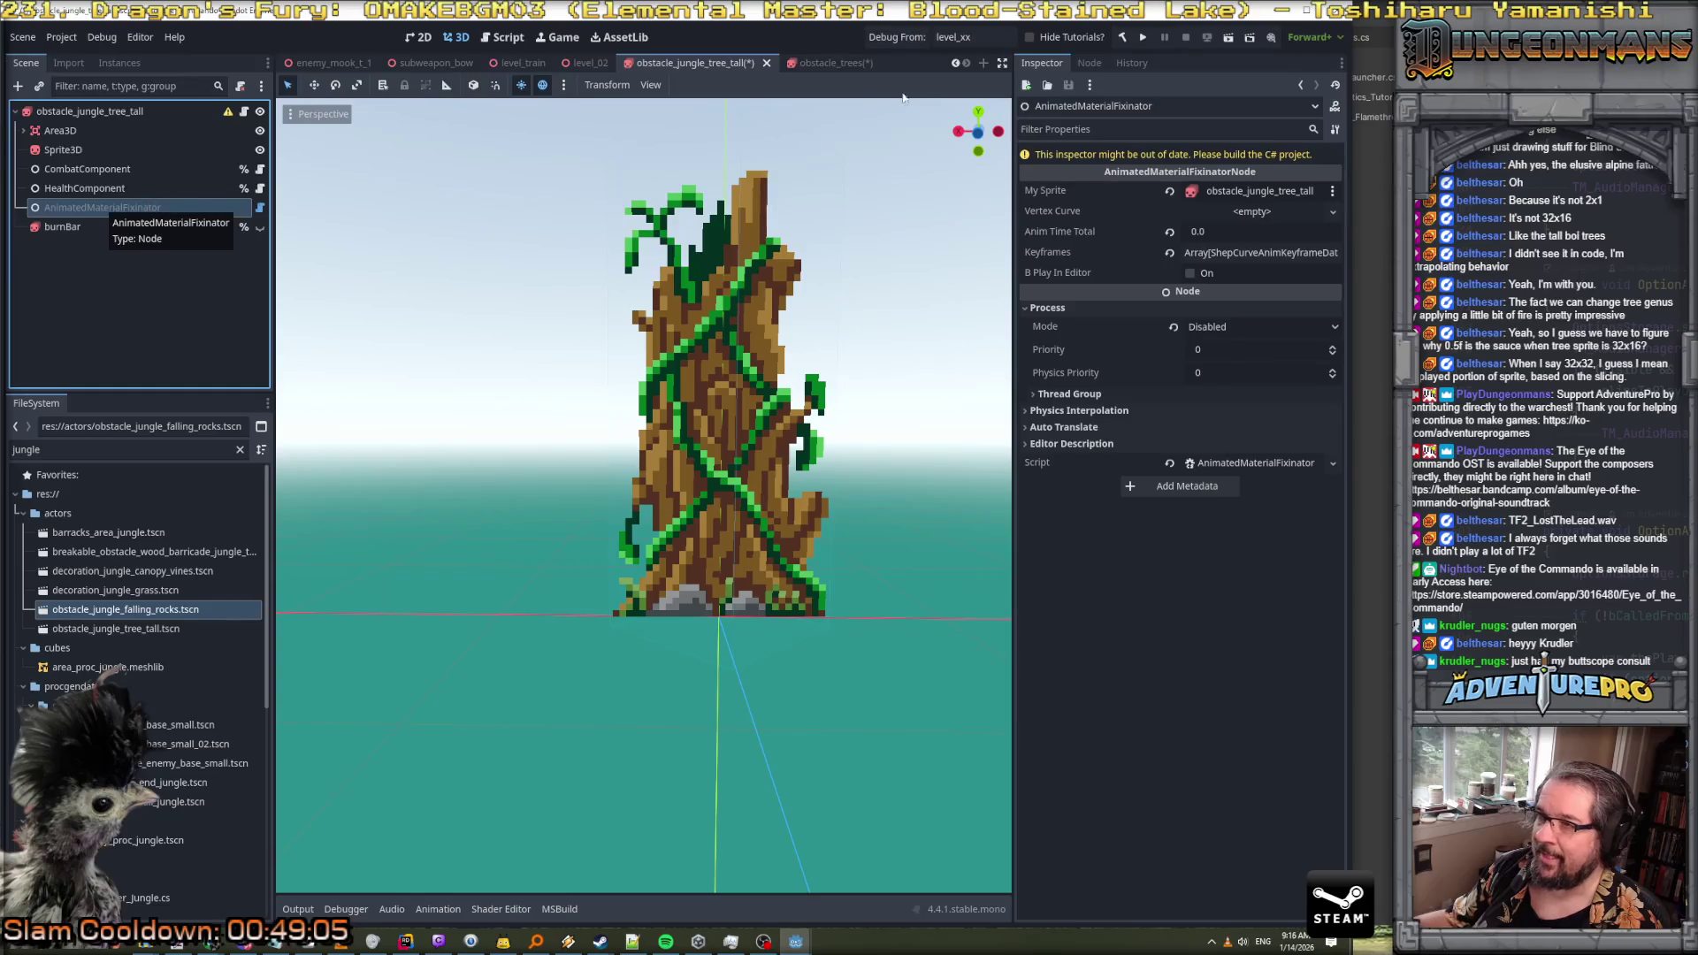
{"action": "left_click", "coordinate": [1121, 39]}
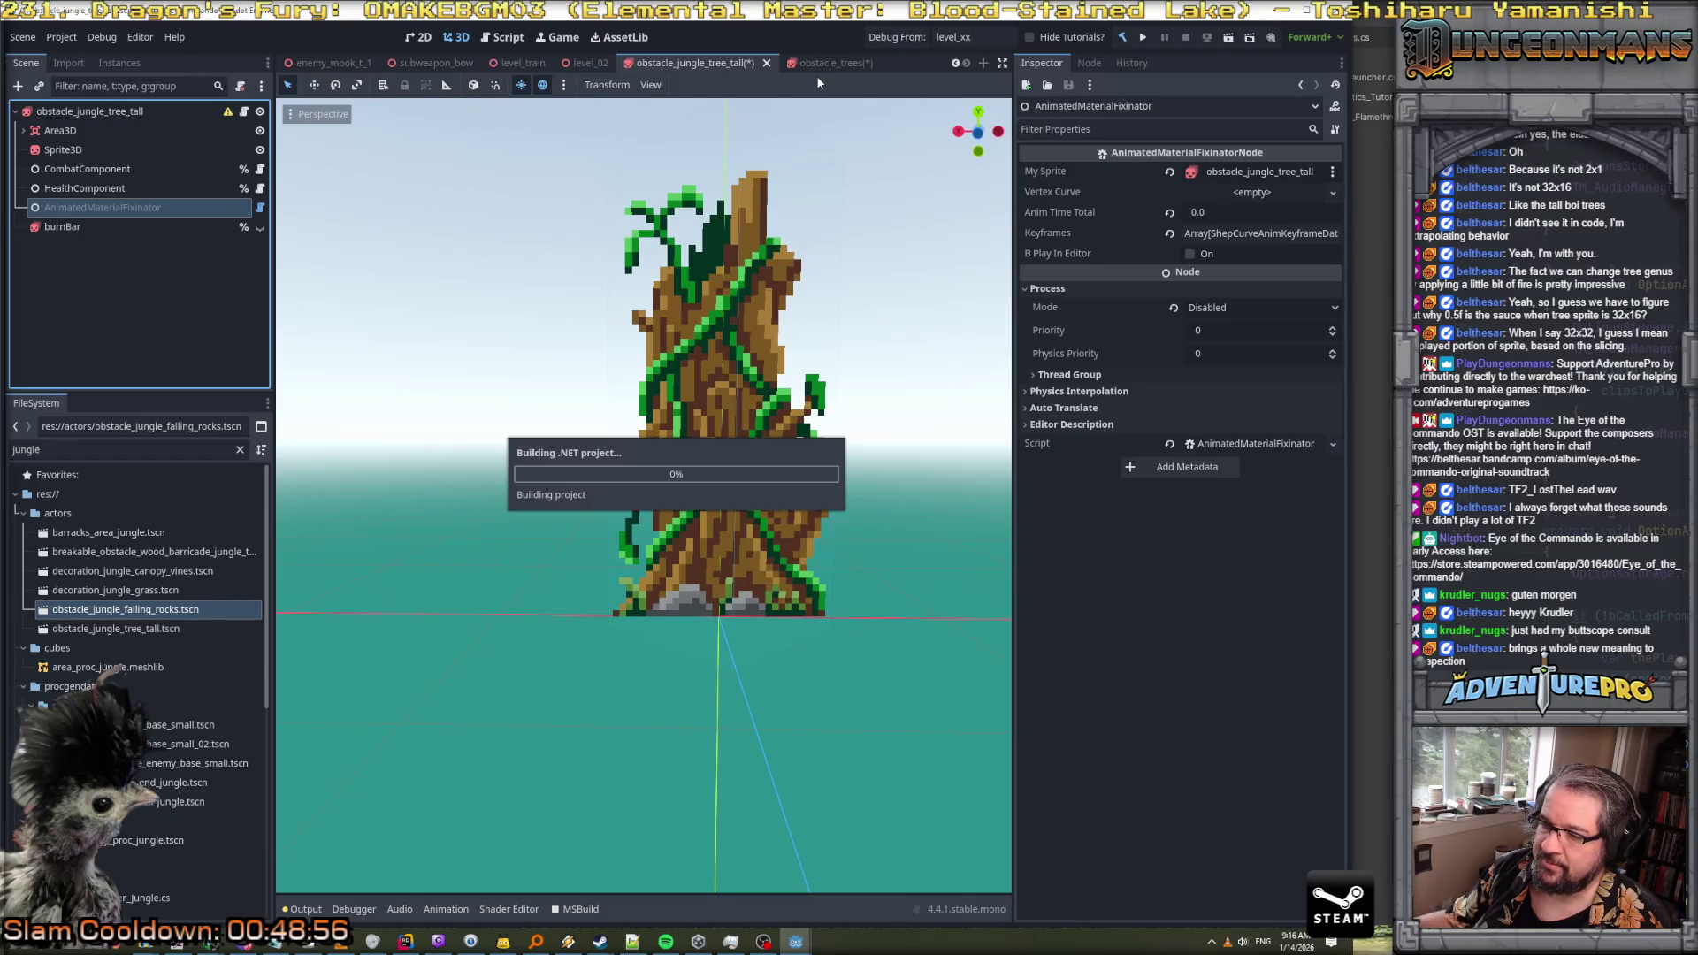
In the obstacle_trees scene, switch the AnimatedSprite3D animation to burn
{"action": "left_click", "coordinate": [822, 67]}
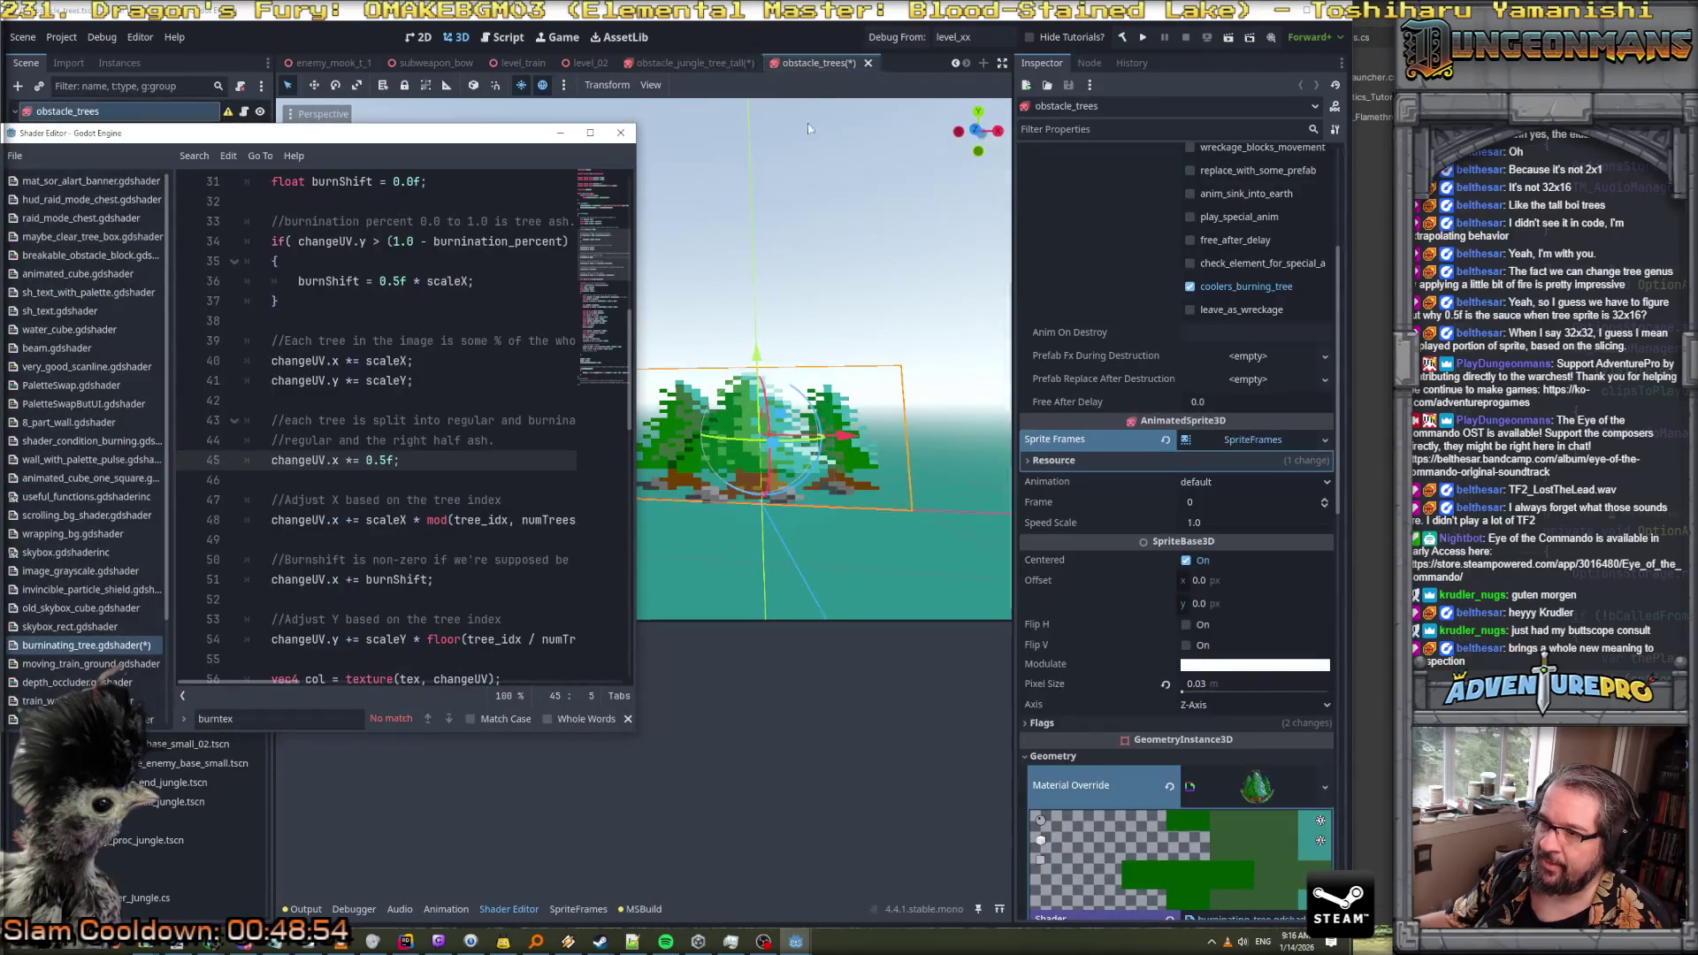
{"action": "left_click", "coordinate": [803, 761]}
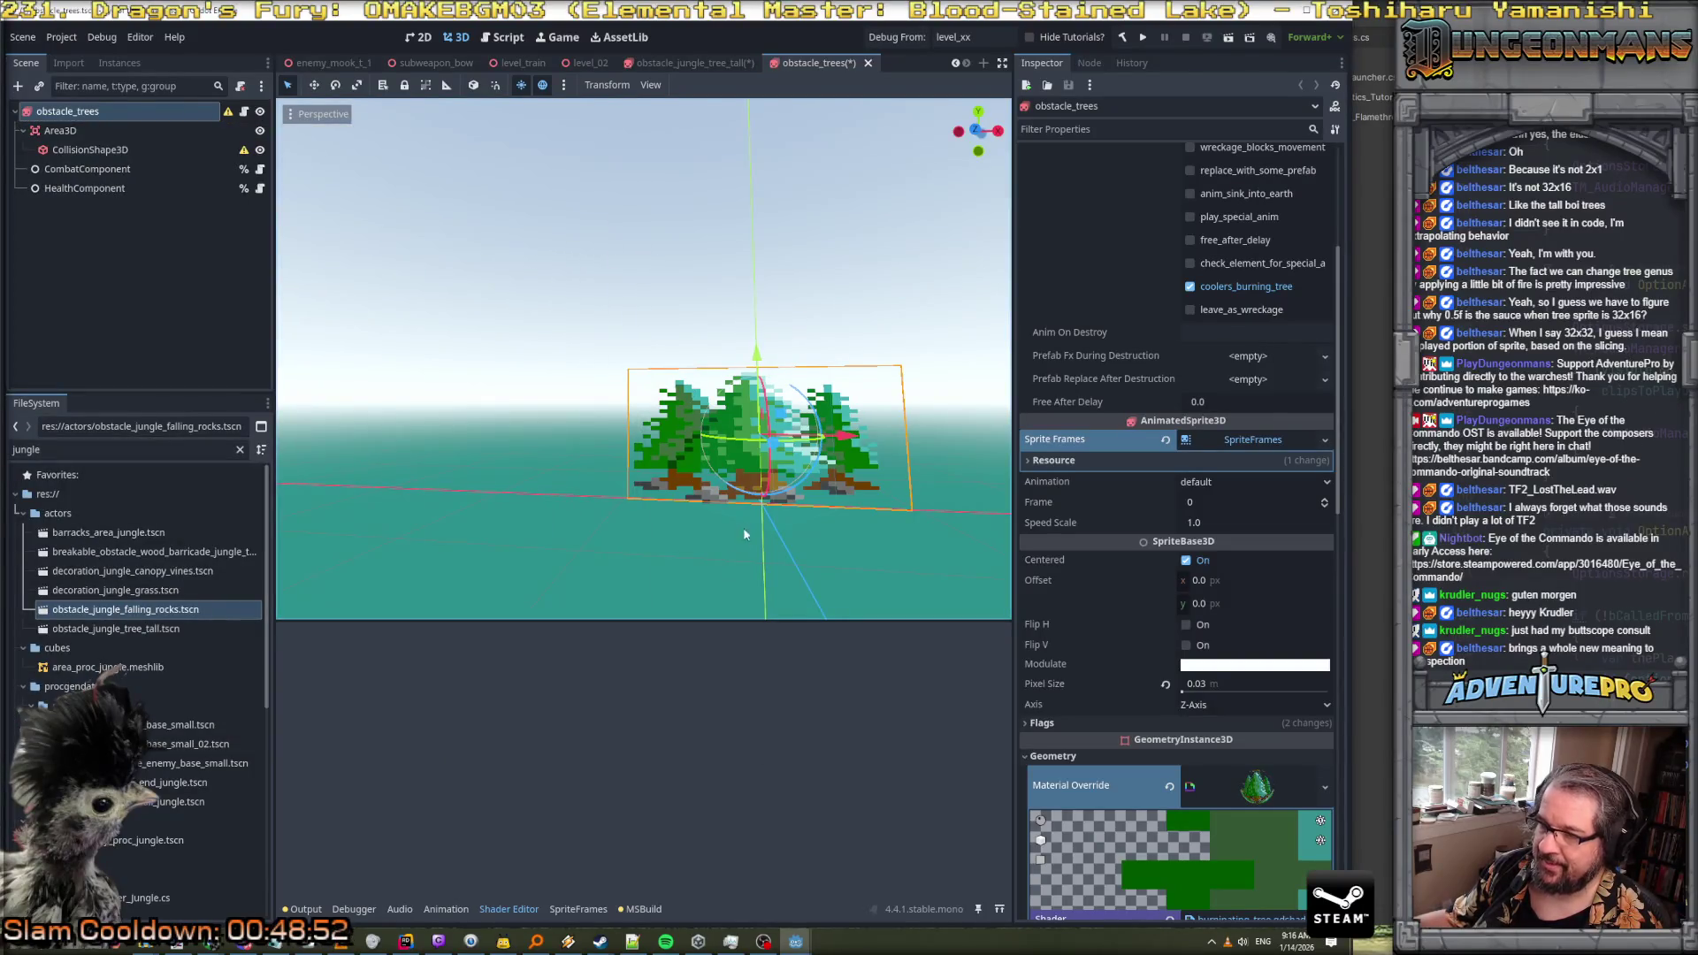
{"action": "left_click", "coordinate": [1218, 480]}
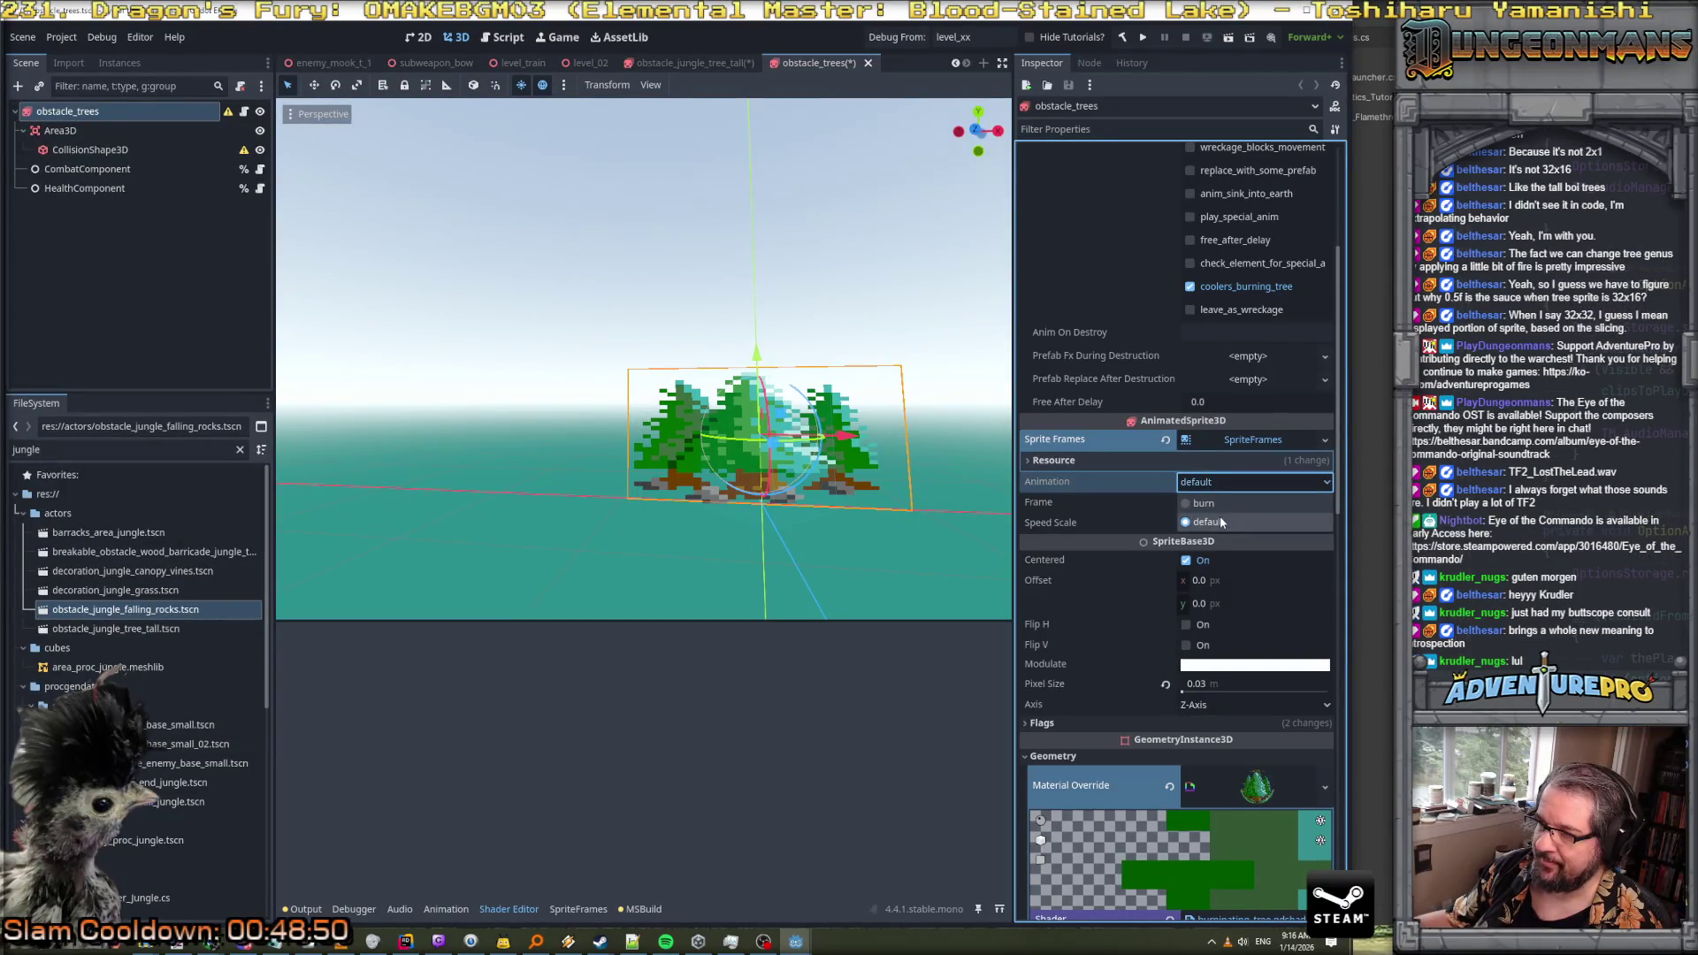
{"action": "left_click", "coordinate": [1205, 502]}
{"action": "left_click", "coordinate": [1211, 482]}
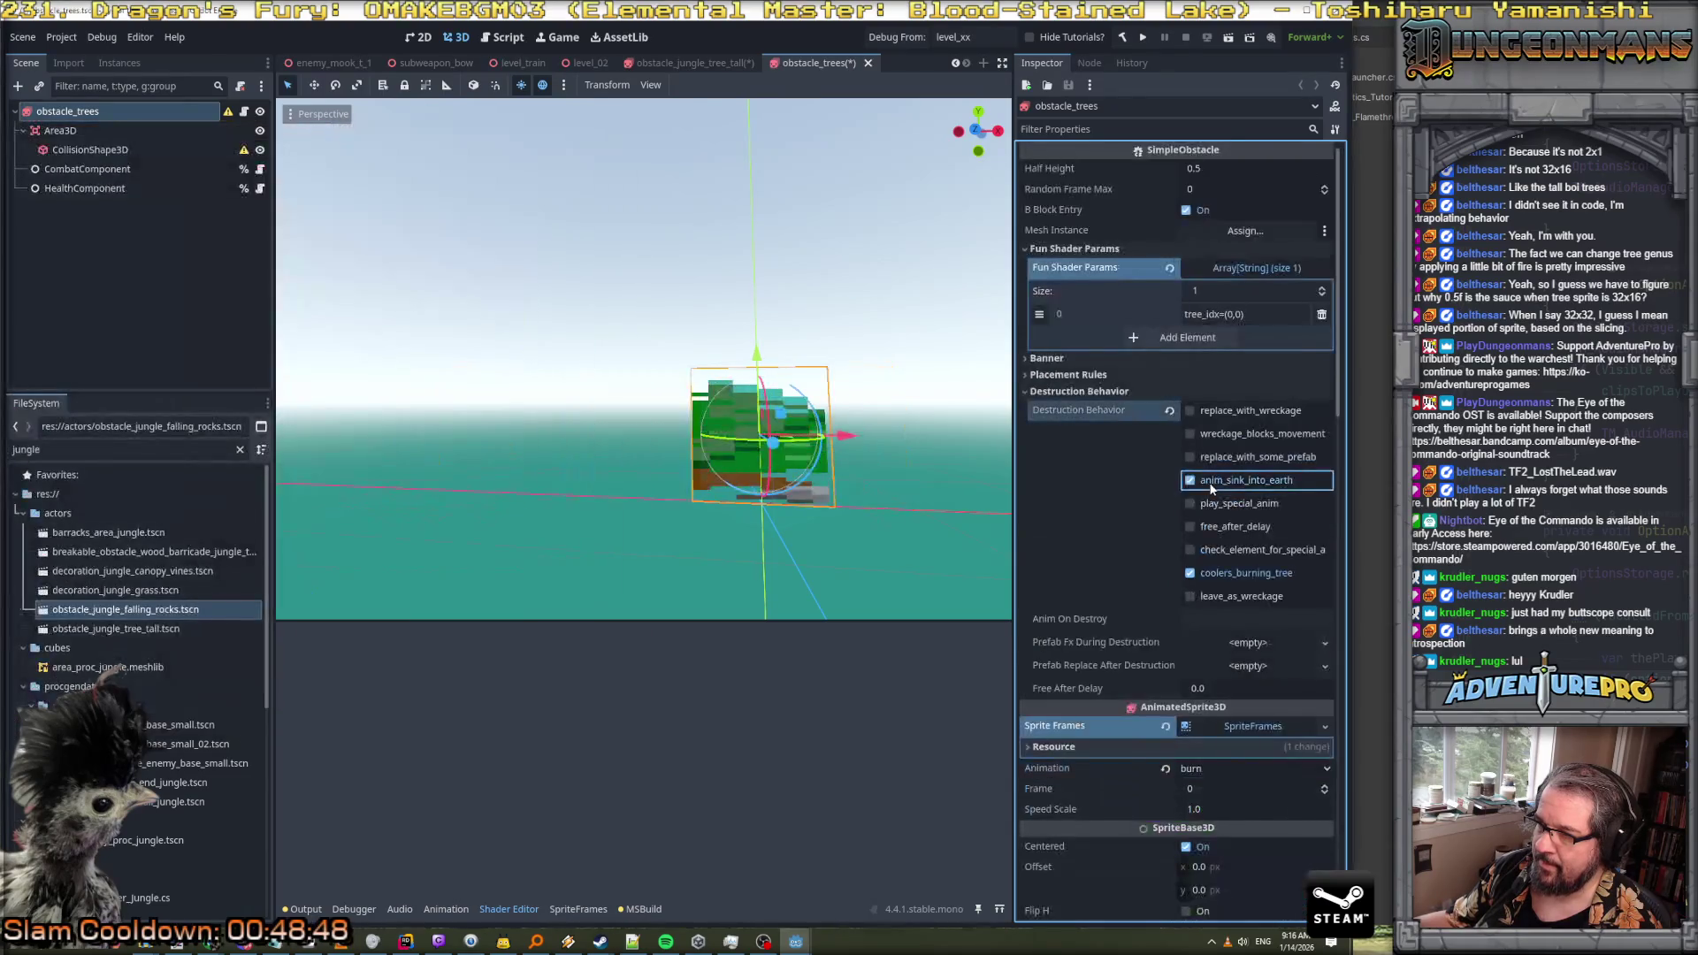
{"action": "left_click", "coordinate": [1211, 483]}
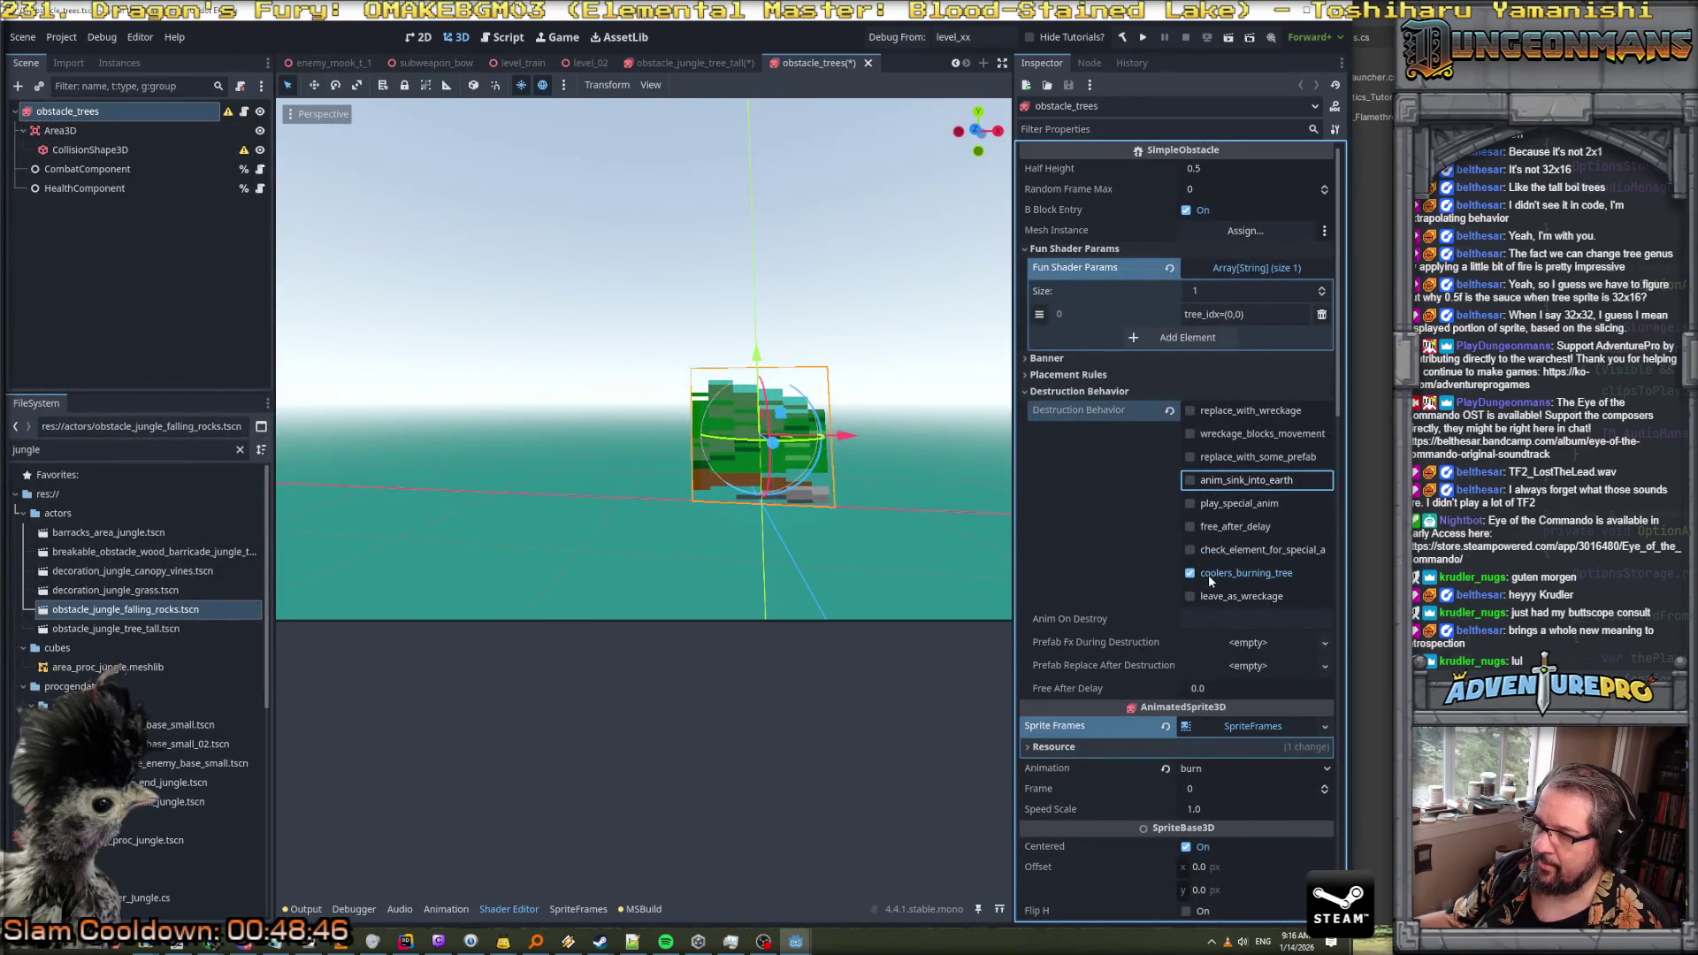
Look over the sprite's frames, then return the sprite to the default animation
{"action": "scroll", "coordinate": [1211, 635], "scroll_direction": "down", "scroll_amount": 3}
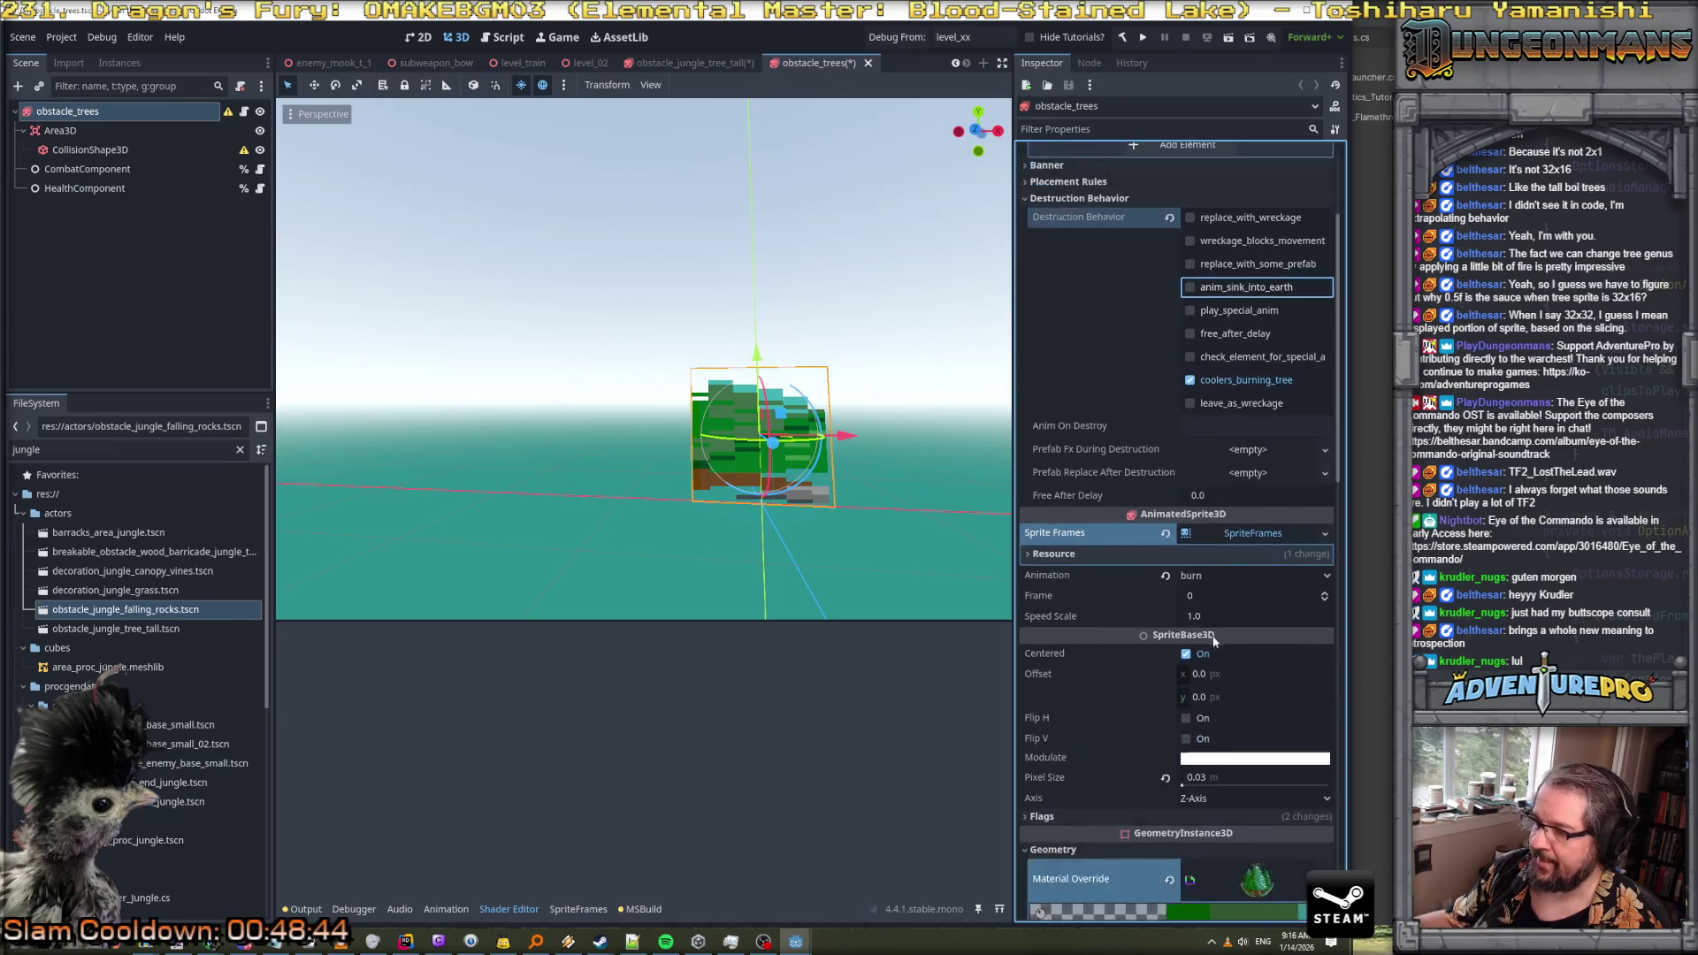
{"action": "left_click", "coordinate": [1249, 533]}
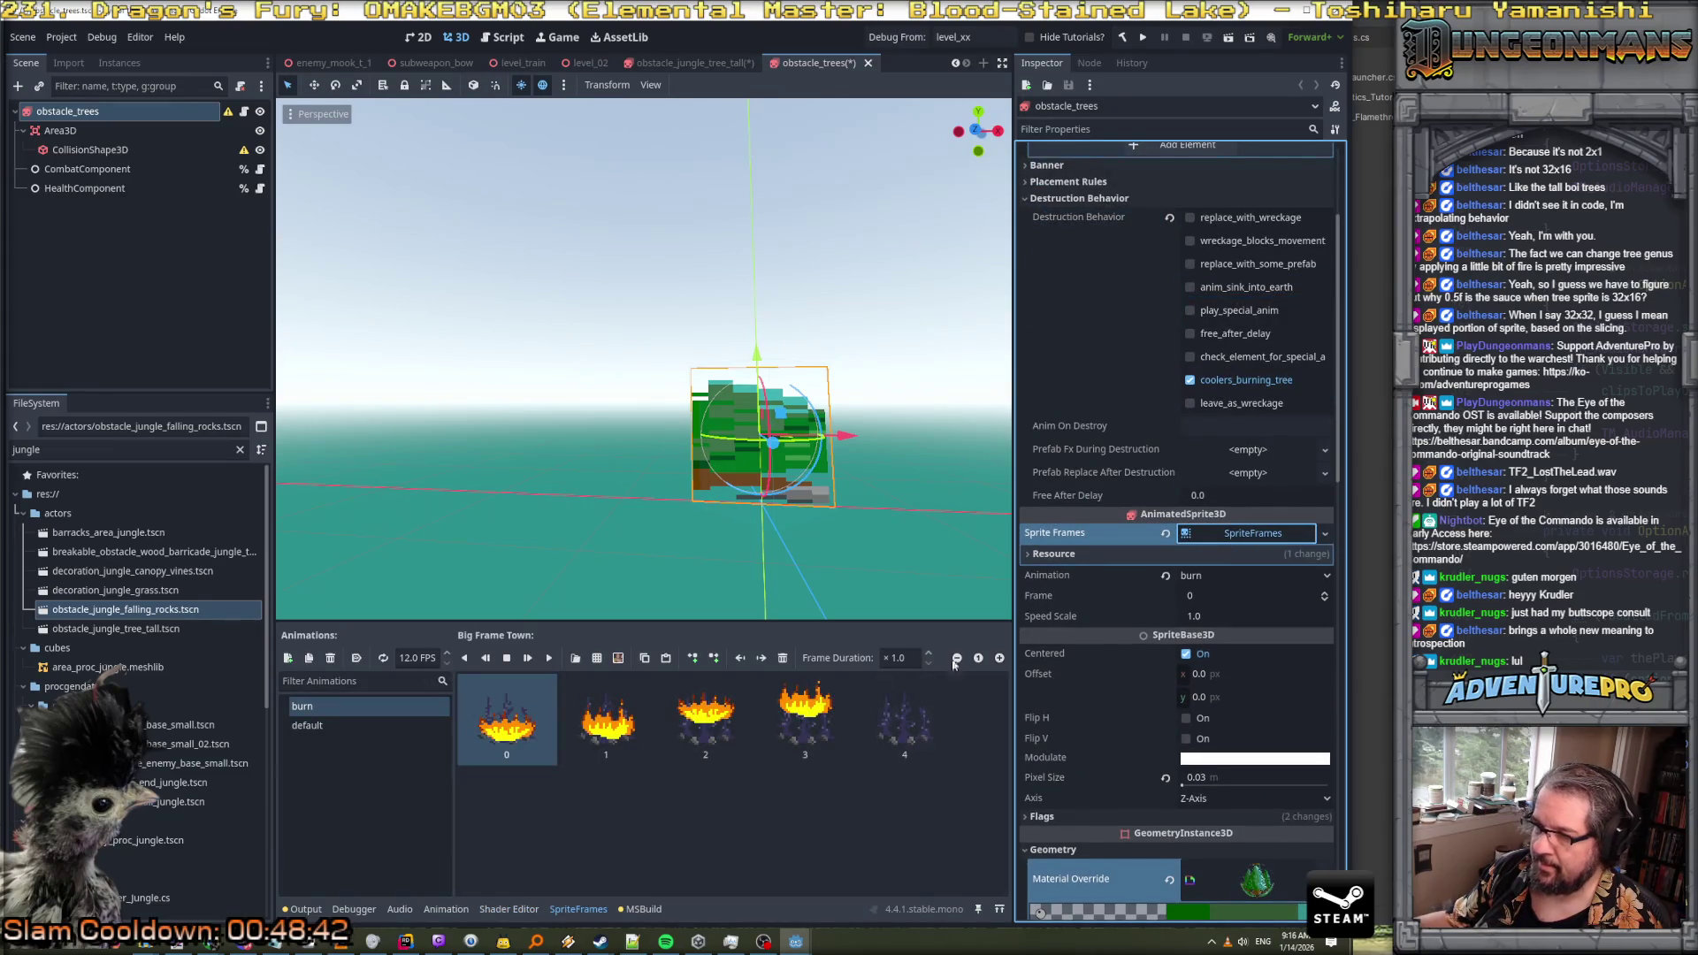
{"action": "left_click", "coordinate": [307, 726]}
{"action": "left_click", "coordinate": [509, 910]}
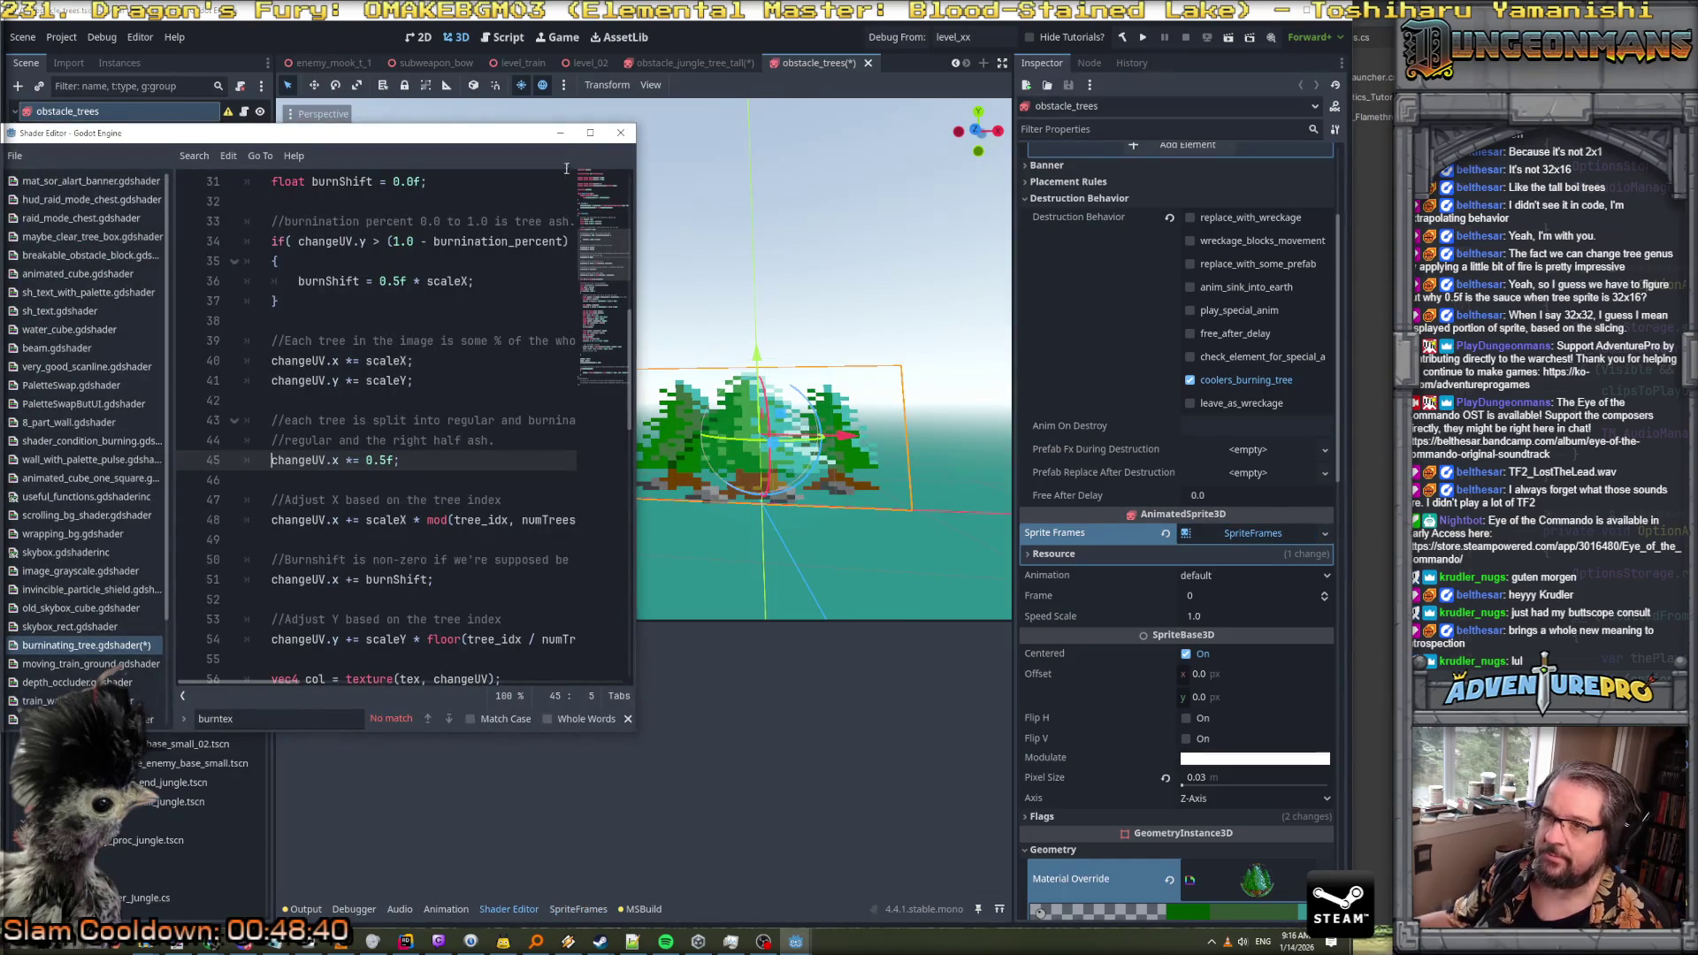
{"action": "left_click", "coordinate": [560, 133]}
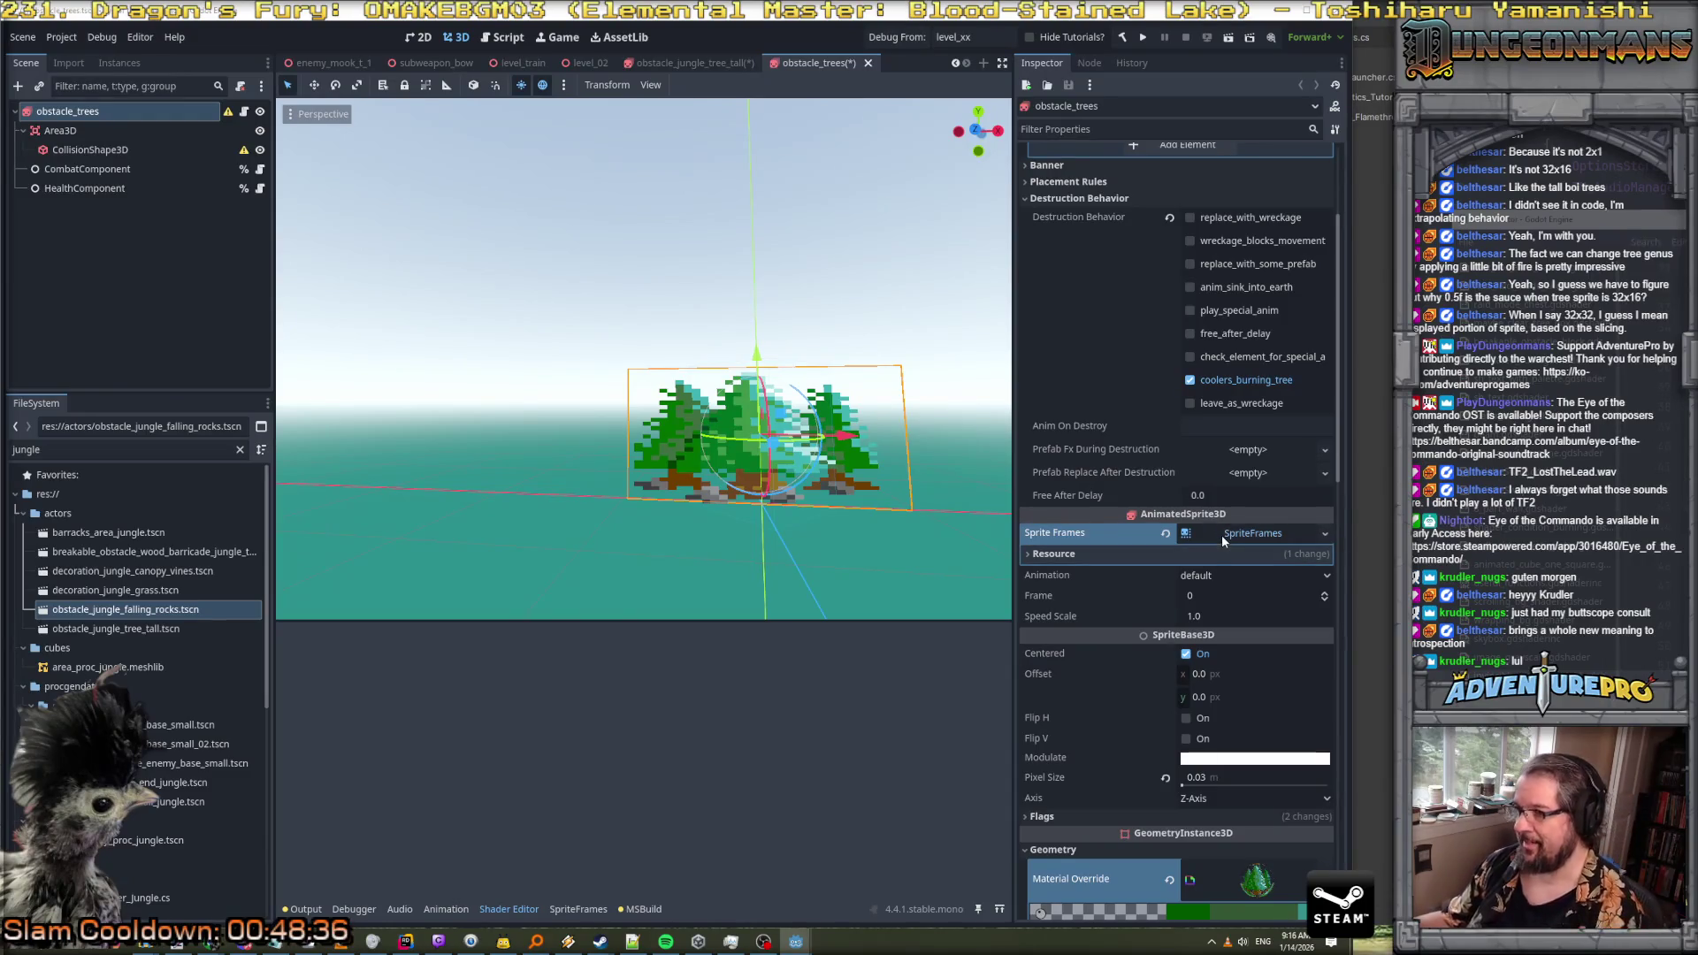
{"action": "left_click", "coordinate": [577, 908]}
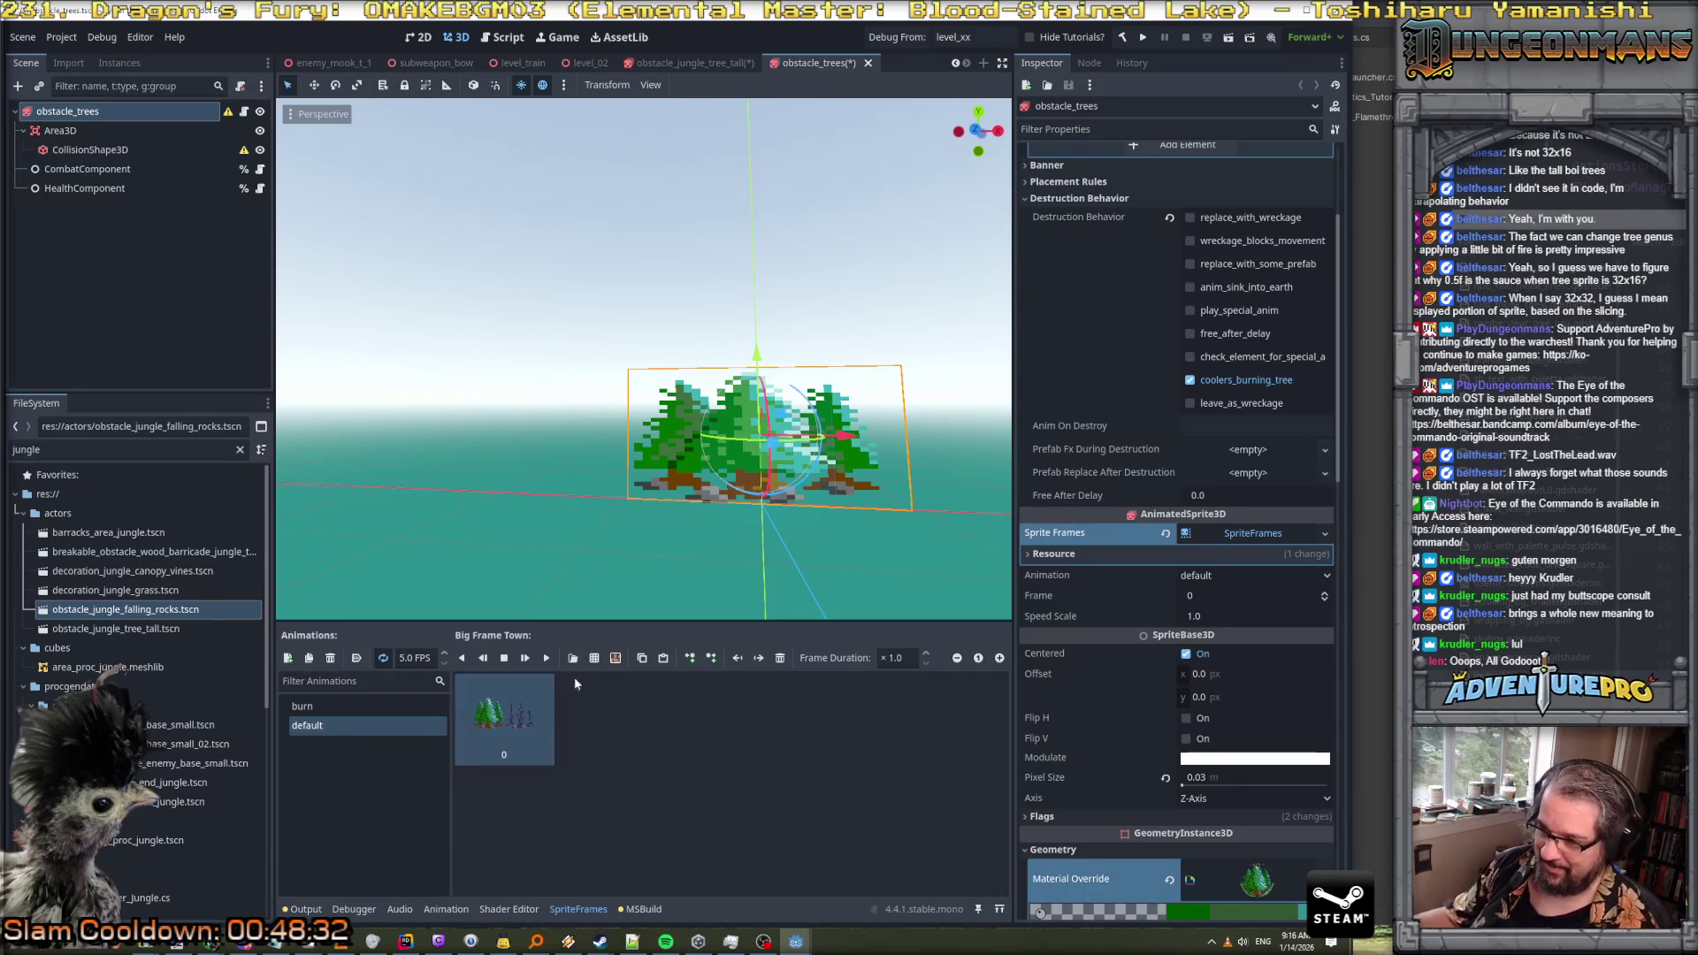
Add a tree frame from the sprite sheet to the default animation, then close the SpriteFrames panel
{"action": "left_click", "coordinate": [616, 658]}
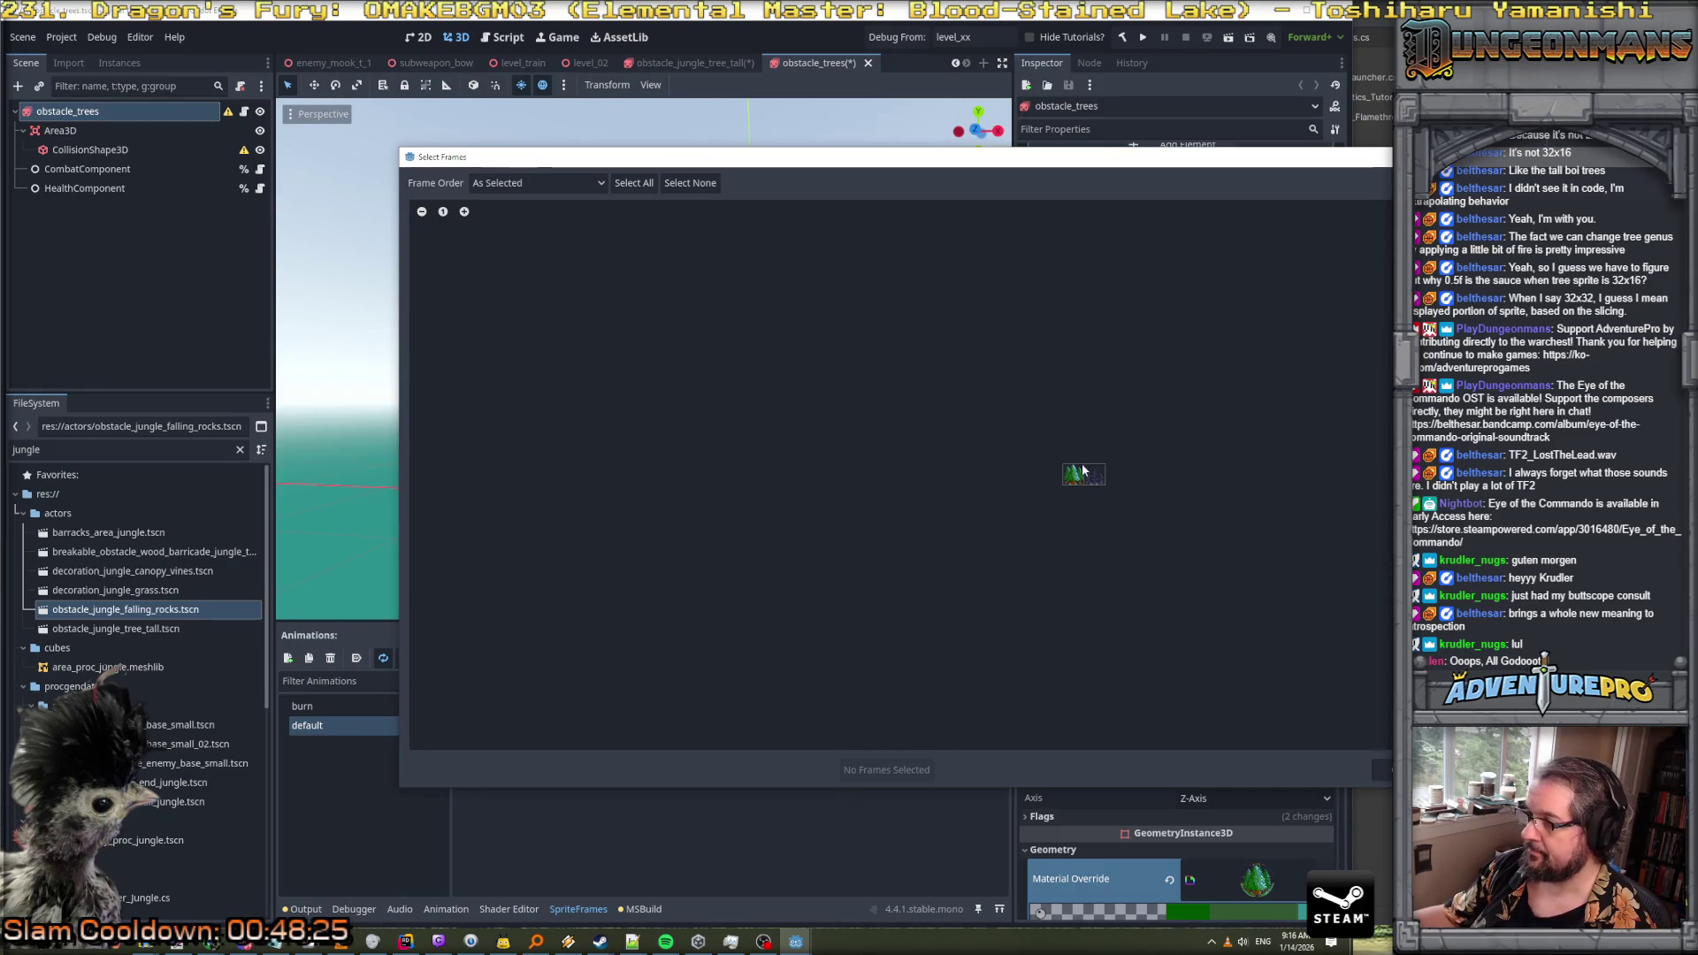
{"action": "left_click", "coordinate": [854, 770]}
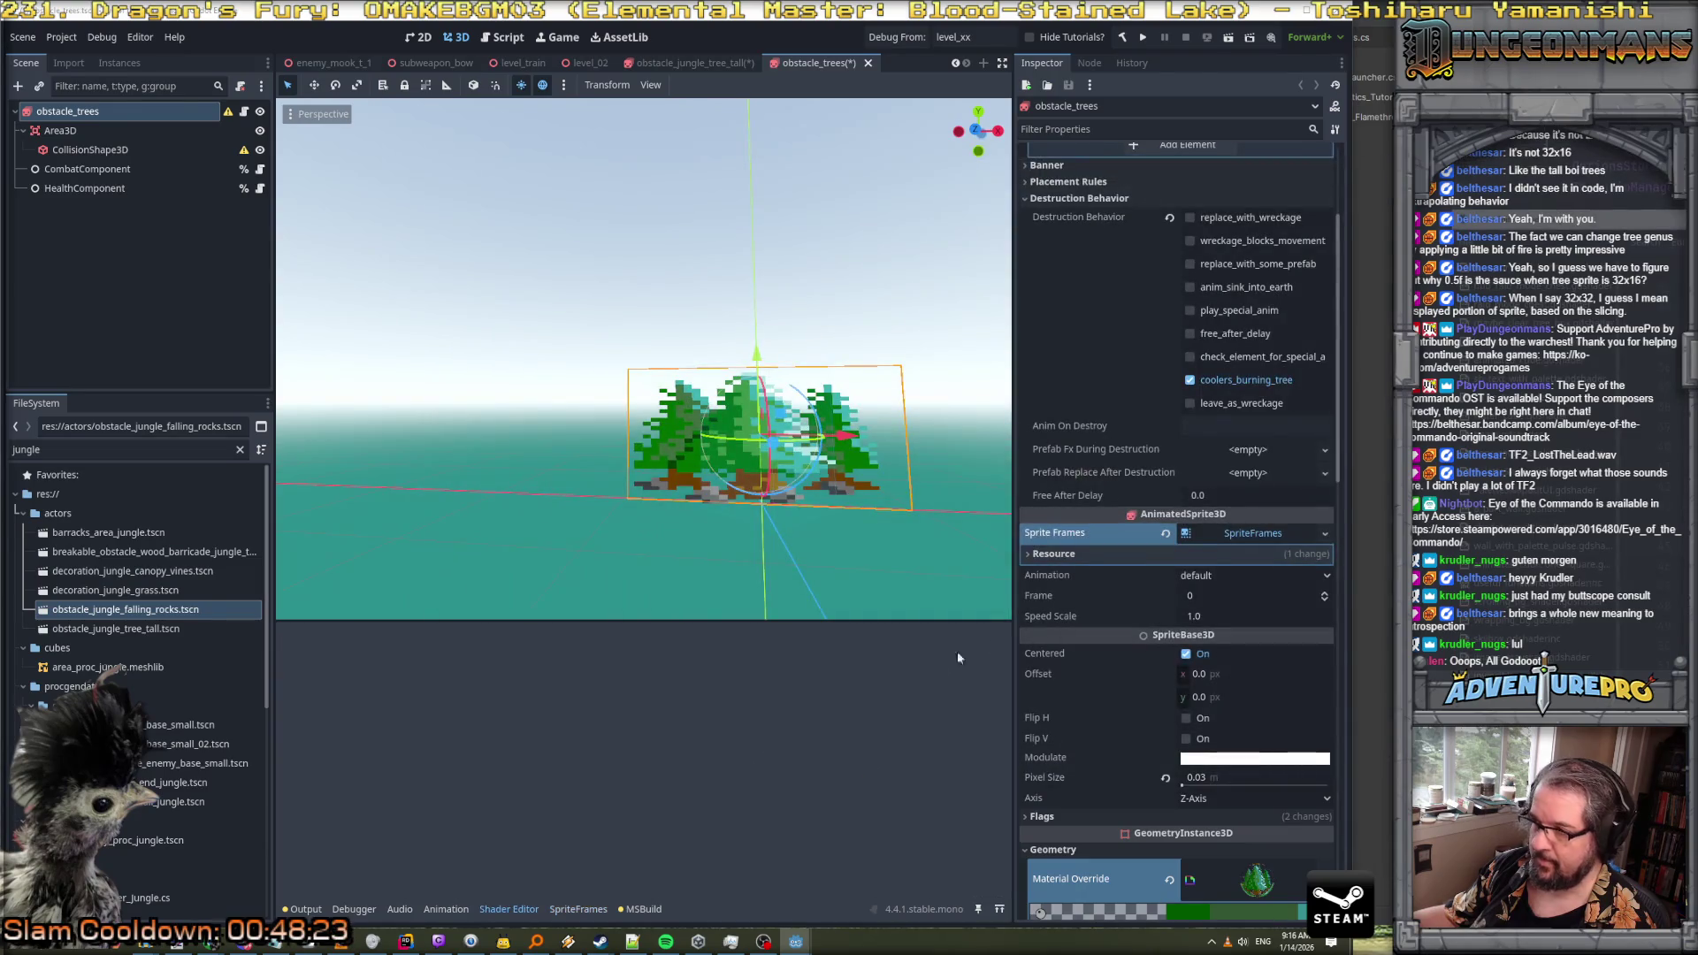
{"action": "left_click", "coordinate": [1240, 534]}
{"action": "left_click", "coordinate": [1241, 534]}
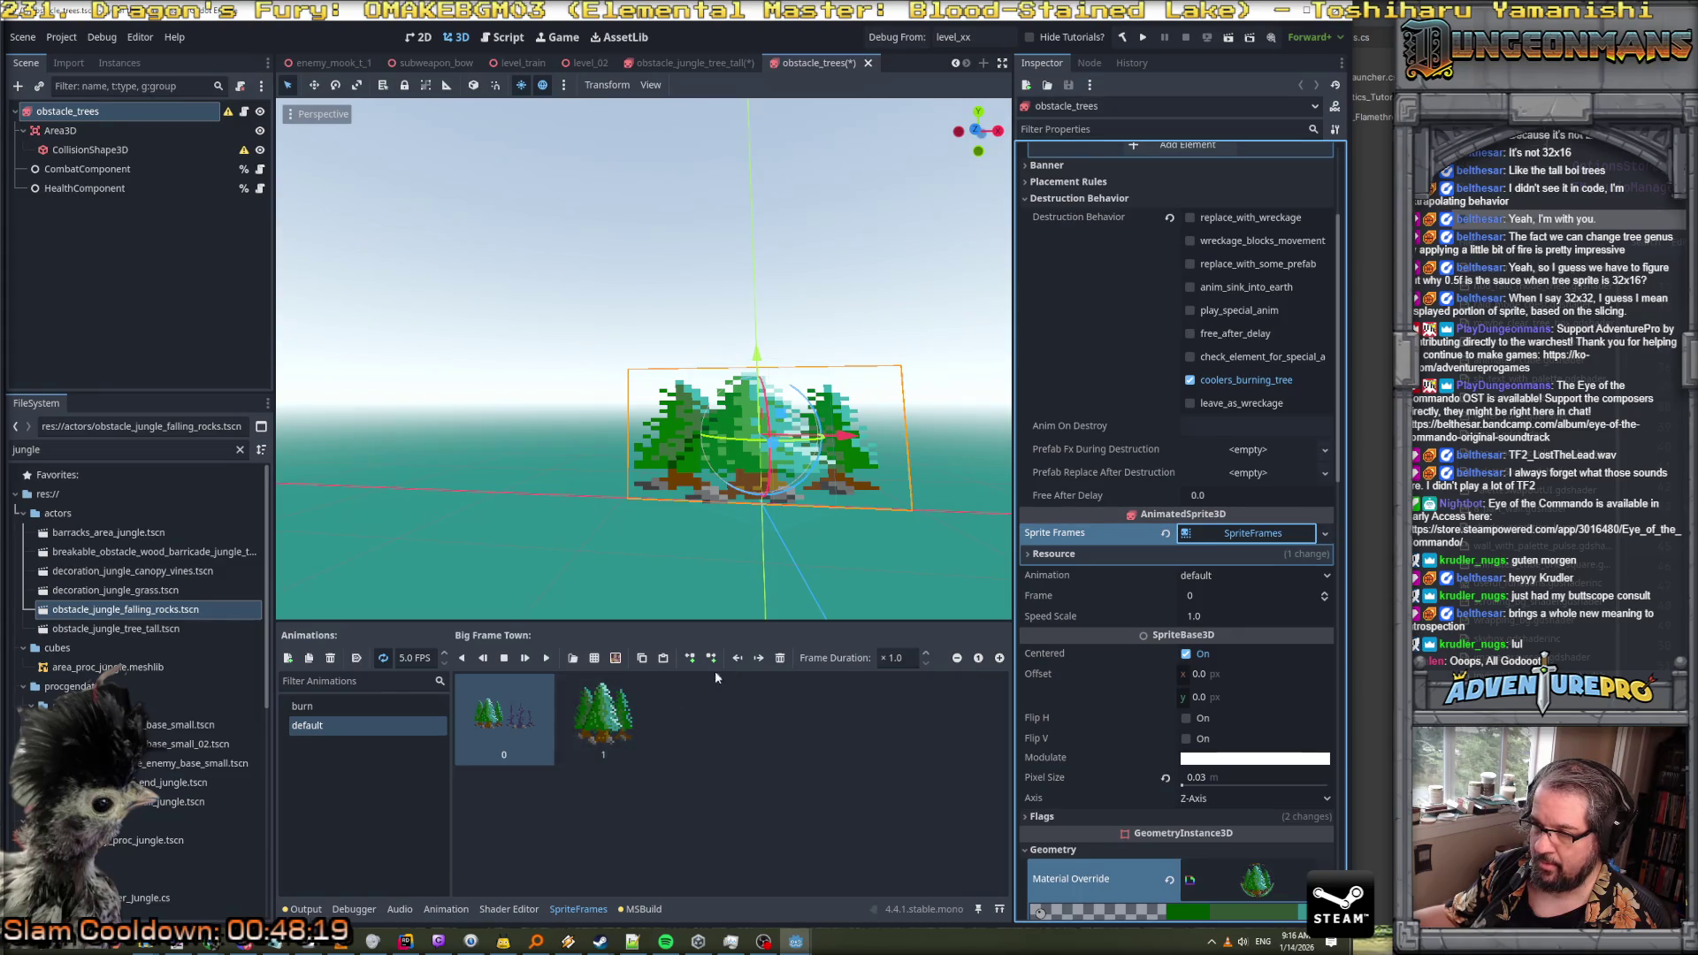
{"action": "left_click", "coordinate": [782, 658]}
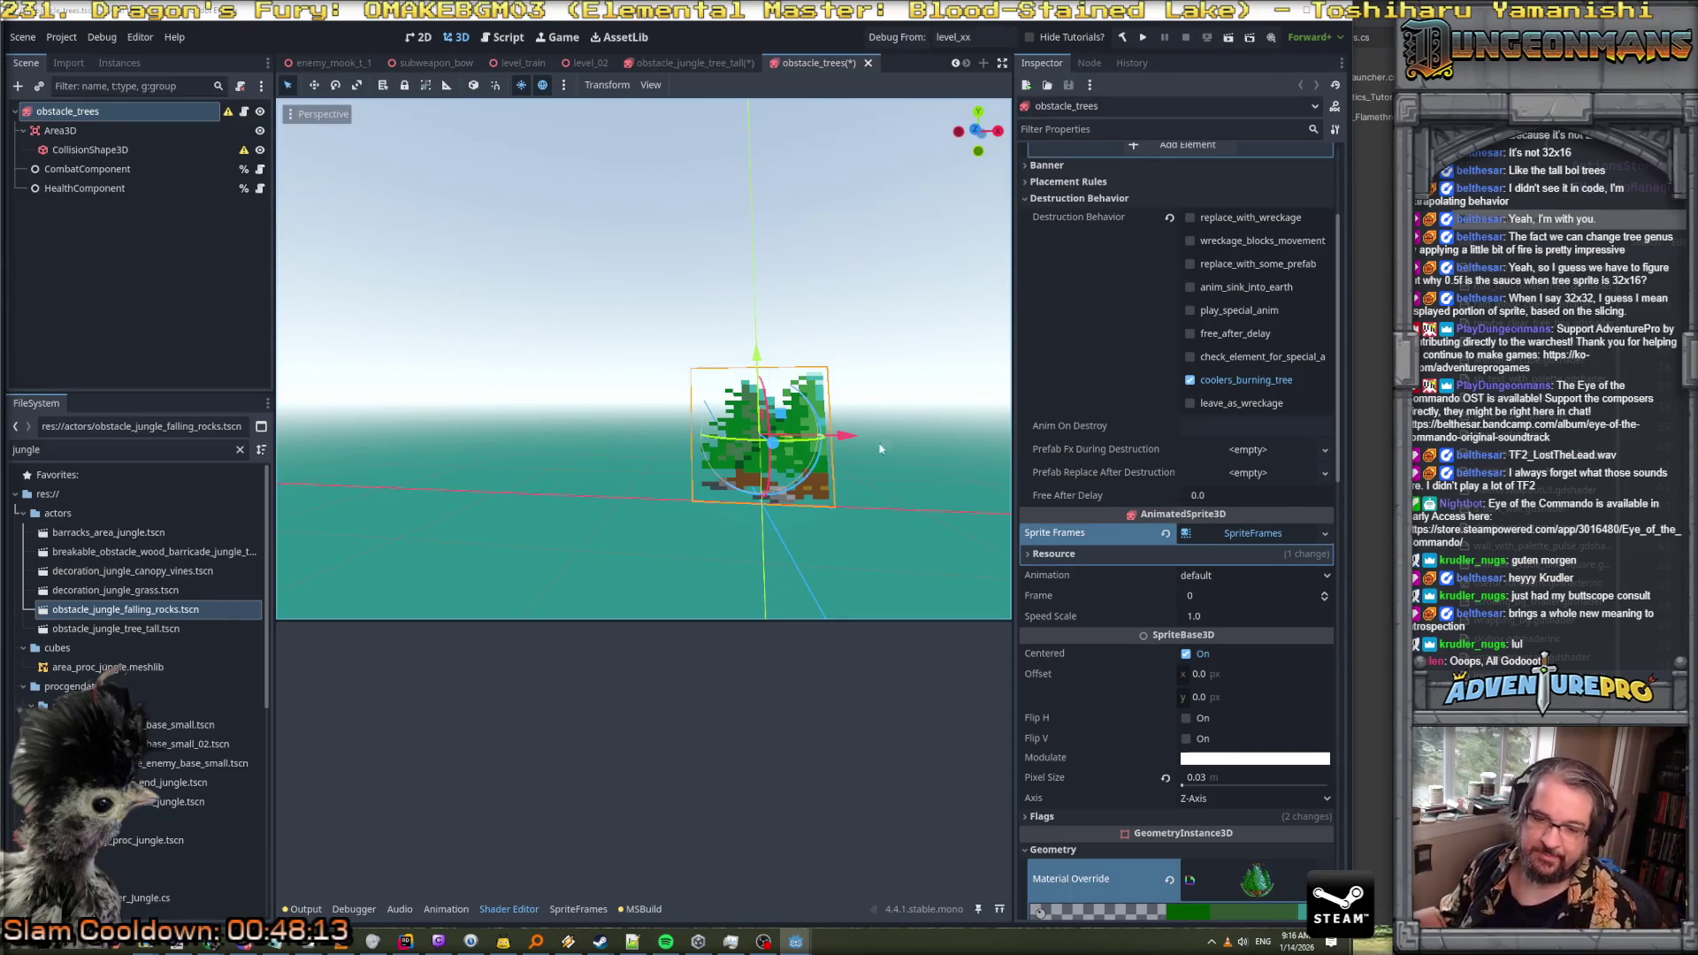
{"action": "mouse_move", "coordinate": [1697, 209]}
{"action": "left_mouse_down"}
{"action": "mouse_move", "coordinate": [1044, 190]}
{"action": "mouse_move", "coordinate": [1504, 194]}
{"action": "left_mouse_up"}
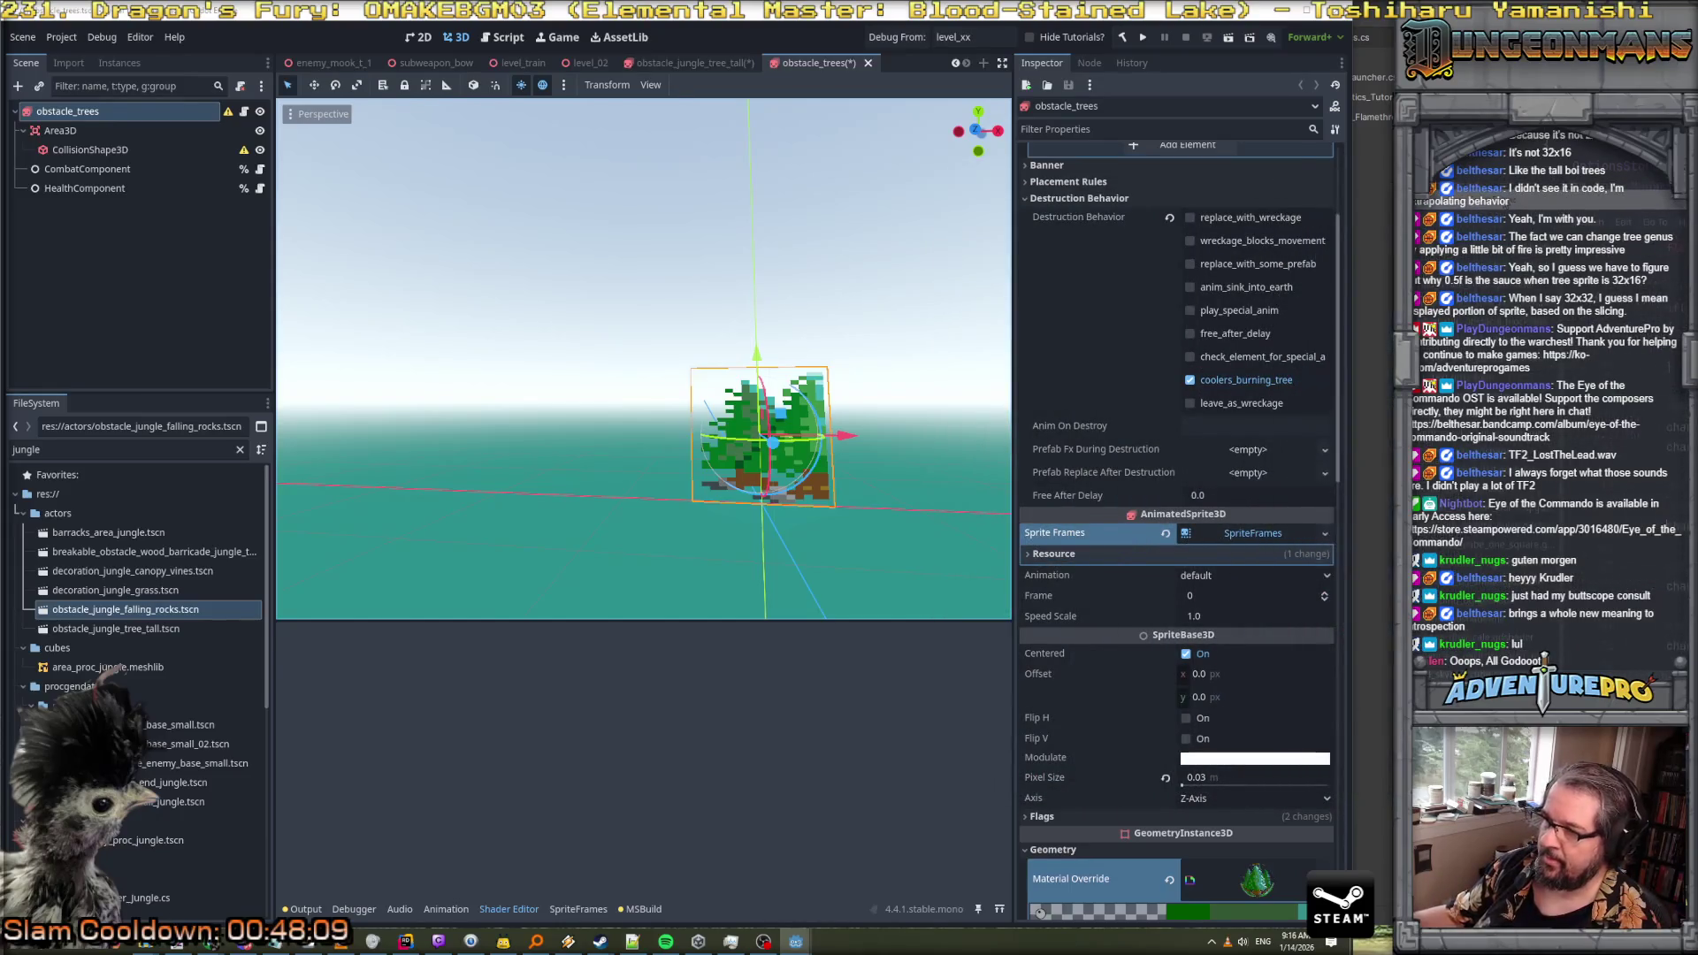
{"action": "scroll", "coordinate": [1201, 456], "scroll_direction": "up", "scroll_amount": 5}
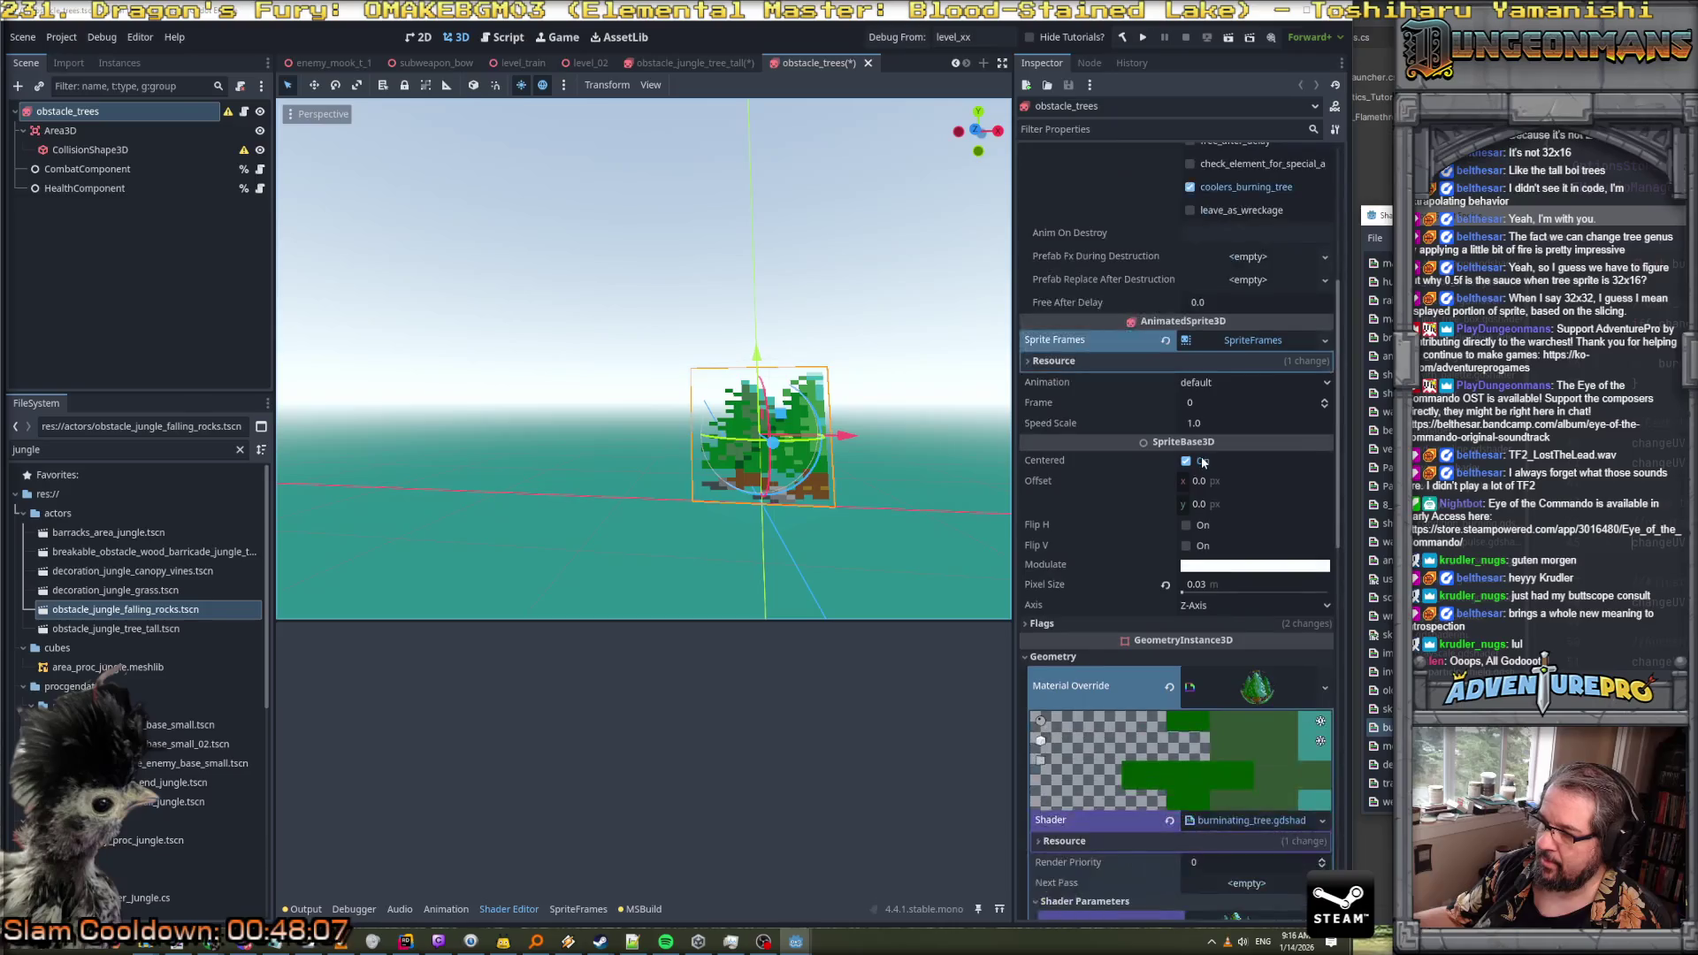
Inspect obstacle_trees' Area3D, CollisionShape3D, CombatComponent and HealthComponent nodes, then compare with the tall tree scene
{"action": "scroll", "coordinate": [1201, 457], "scroll_direction": "up", "scroll_amount": 1}
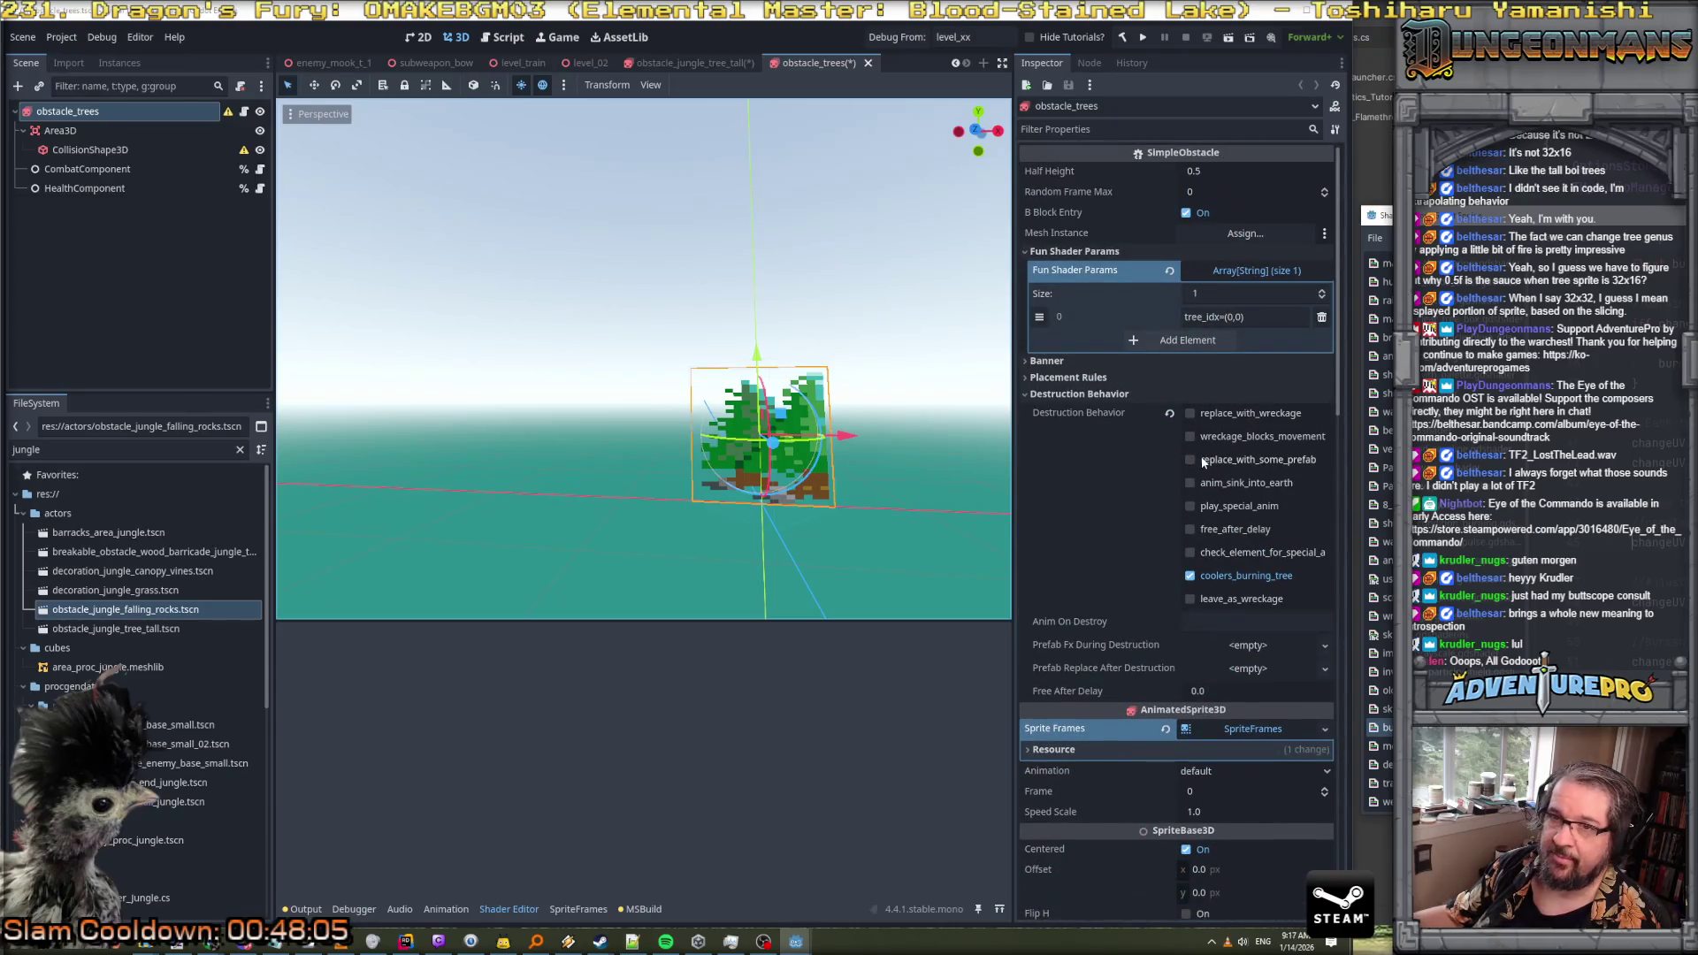
{"action": "left_click", "coordinate": [109, 149]}
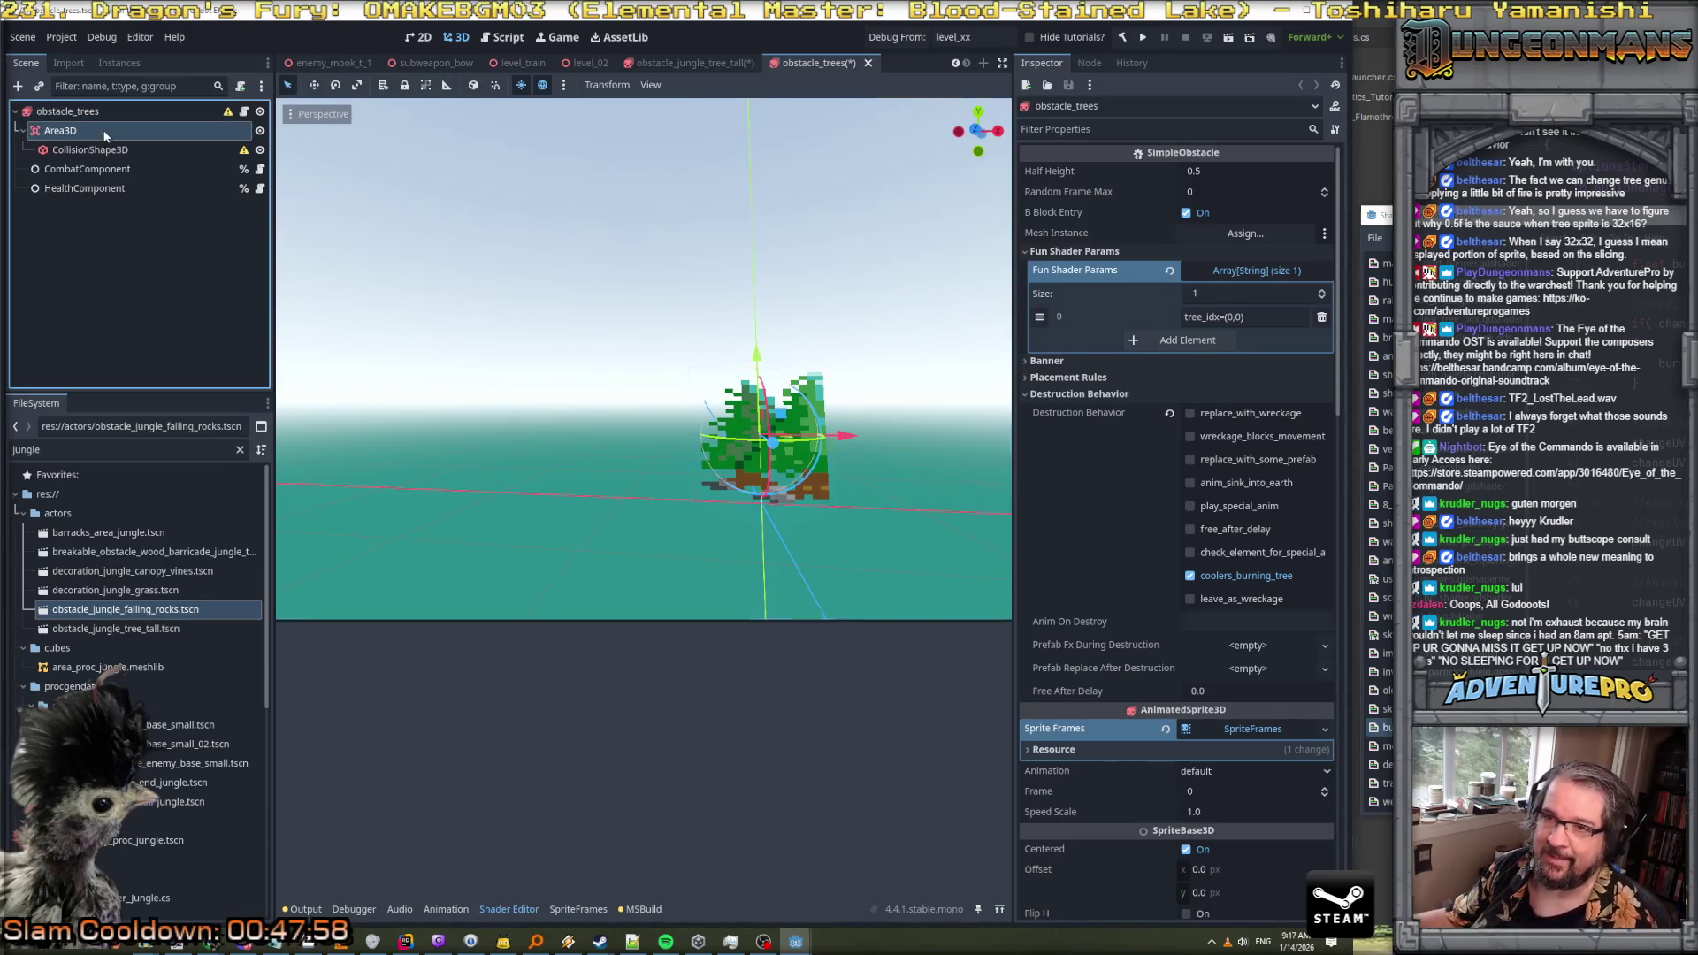
{"action": "left_click", "coordinate": [112, 173]}
{"action": "left_click", "coordinate": [108, 190]}
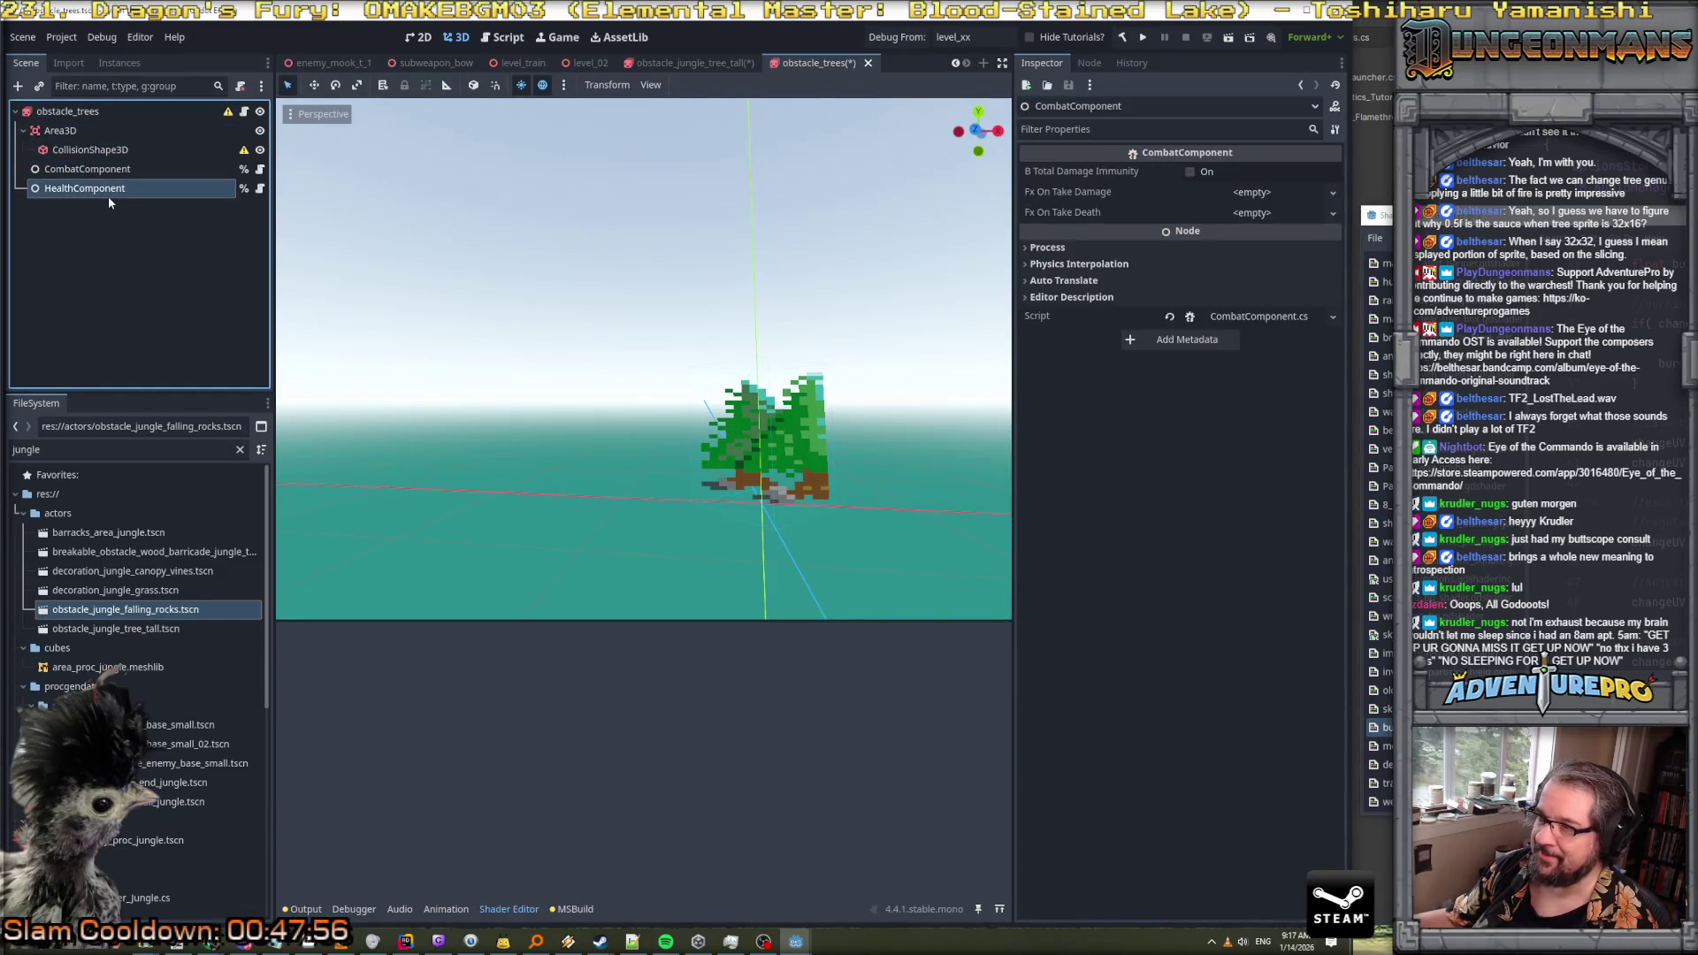
{"action": "left_click", "coordinate": [111, 170]}
{"action": "left_click", "coordinate": [88, 130]}
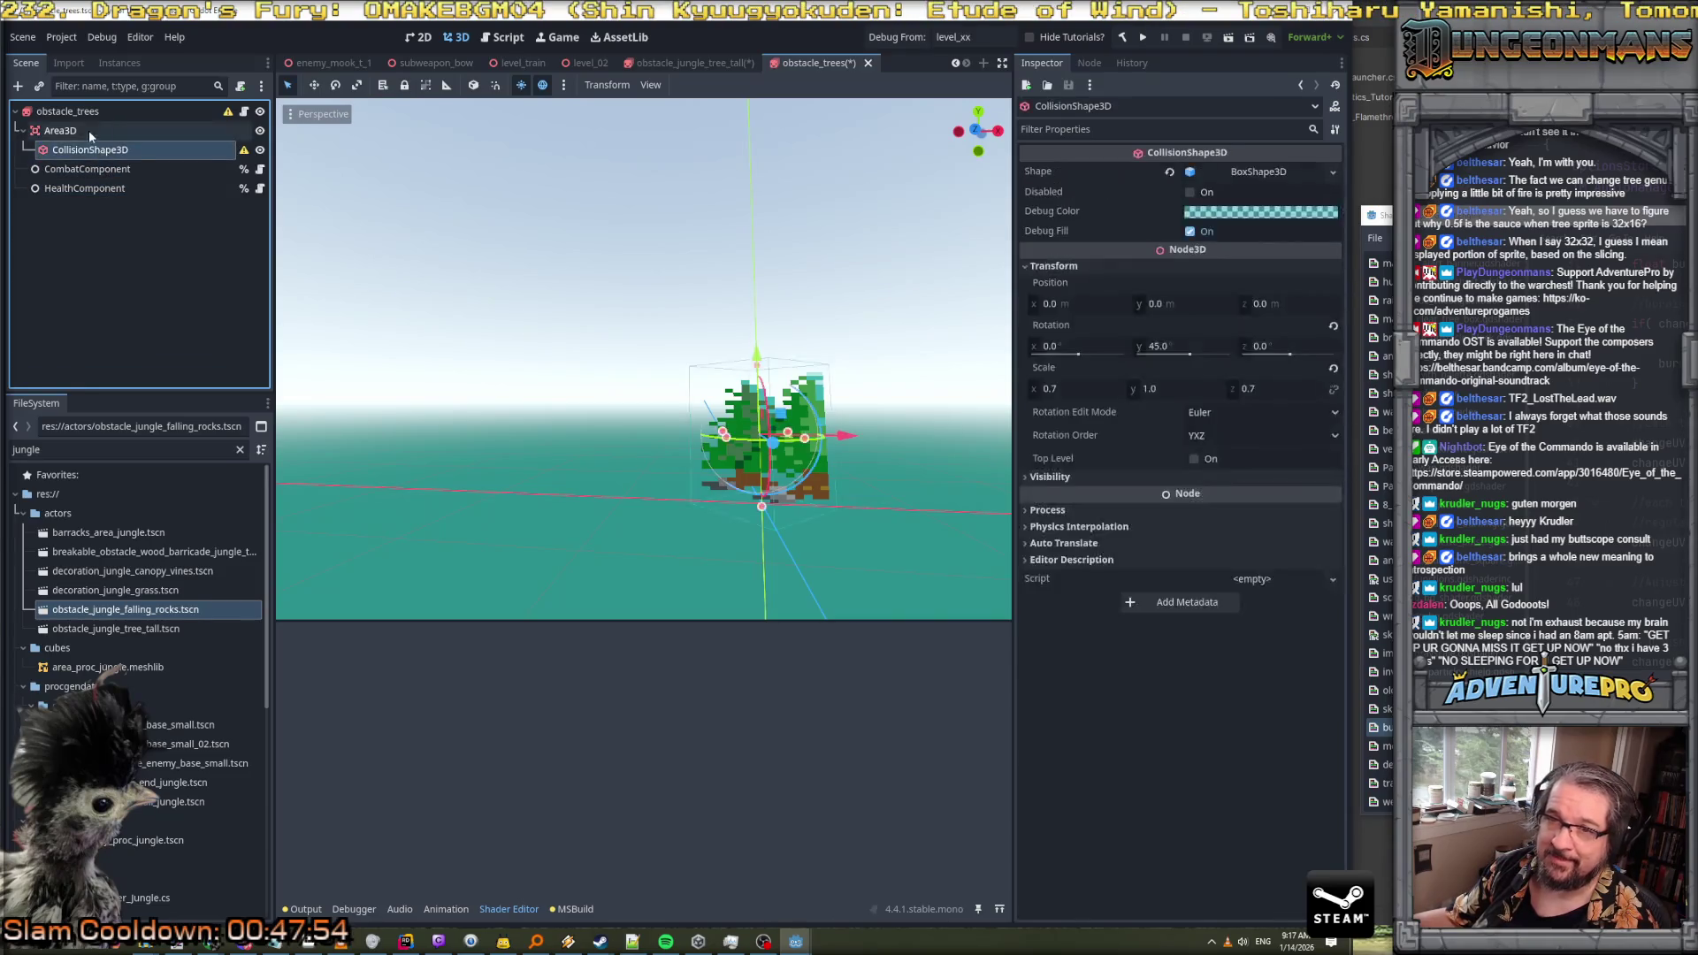
{"action": "left_click", "coordinate": [86, 111]}
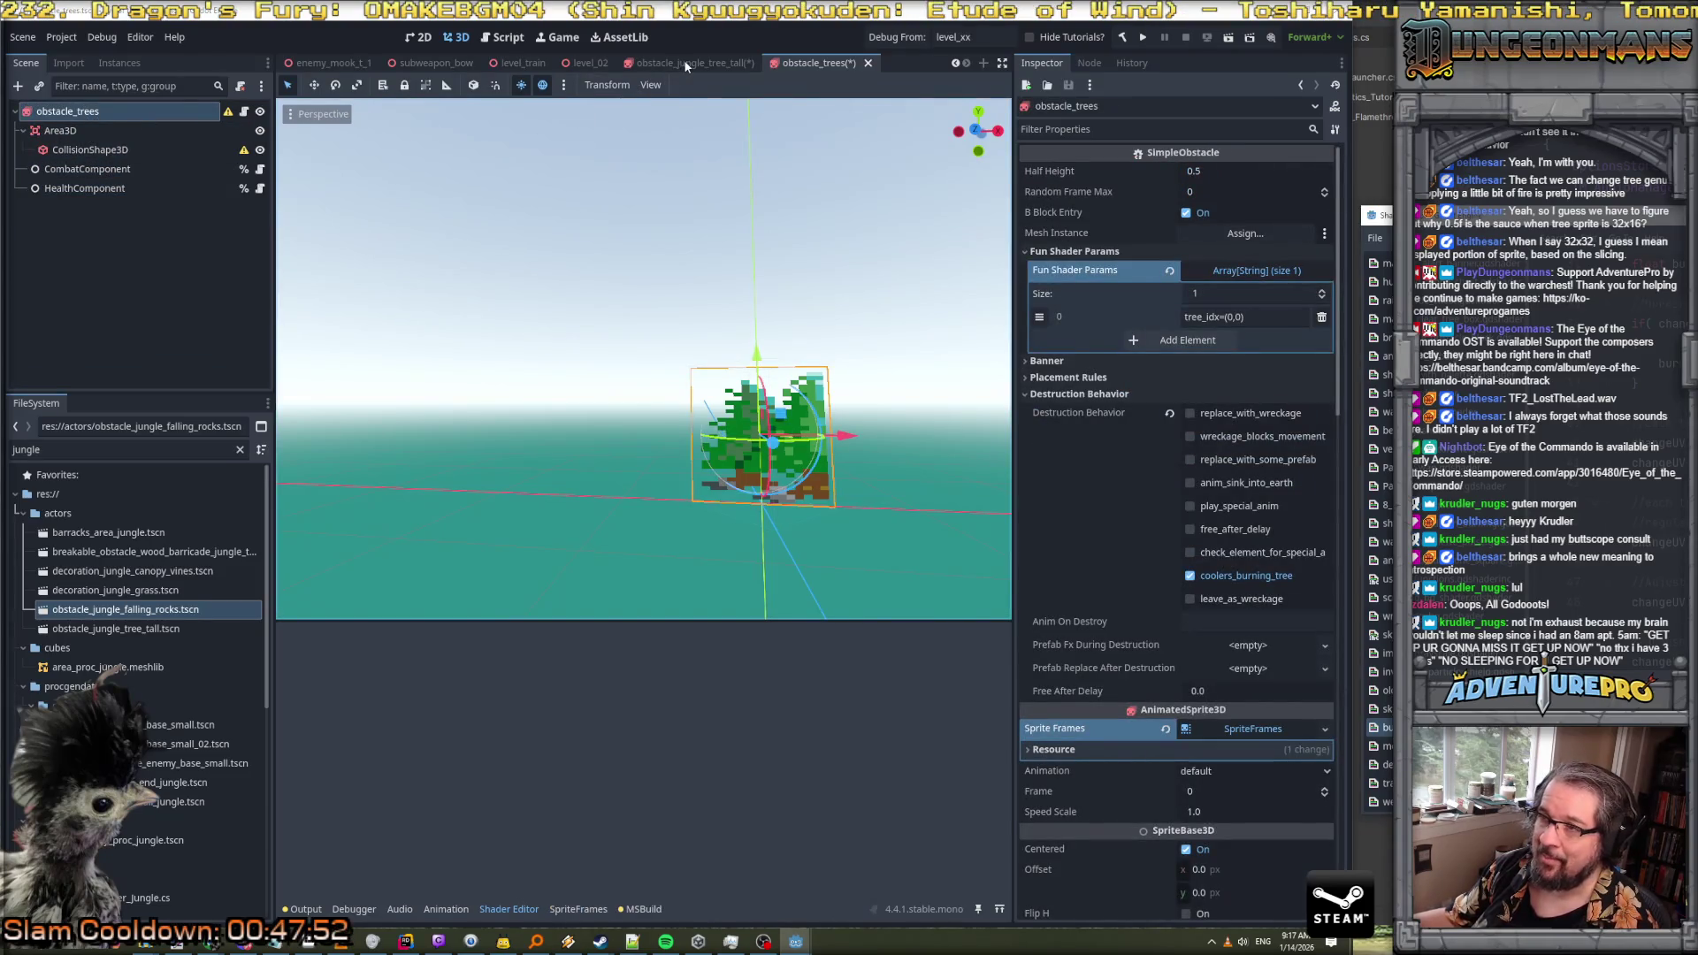
{"action": "left_click", "coordinate": [690, 63]}
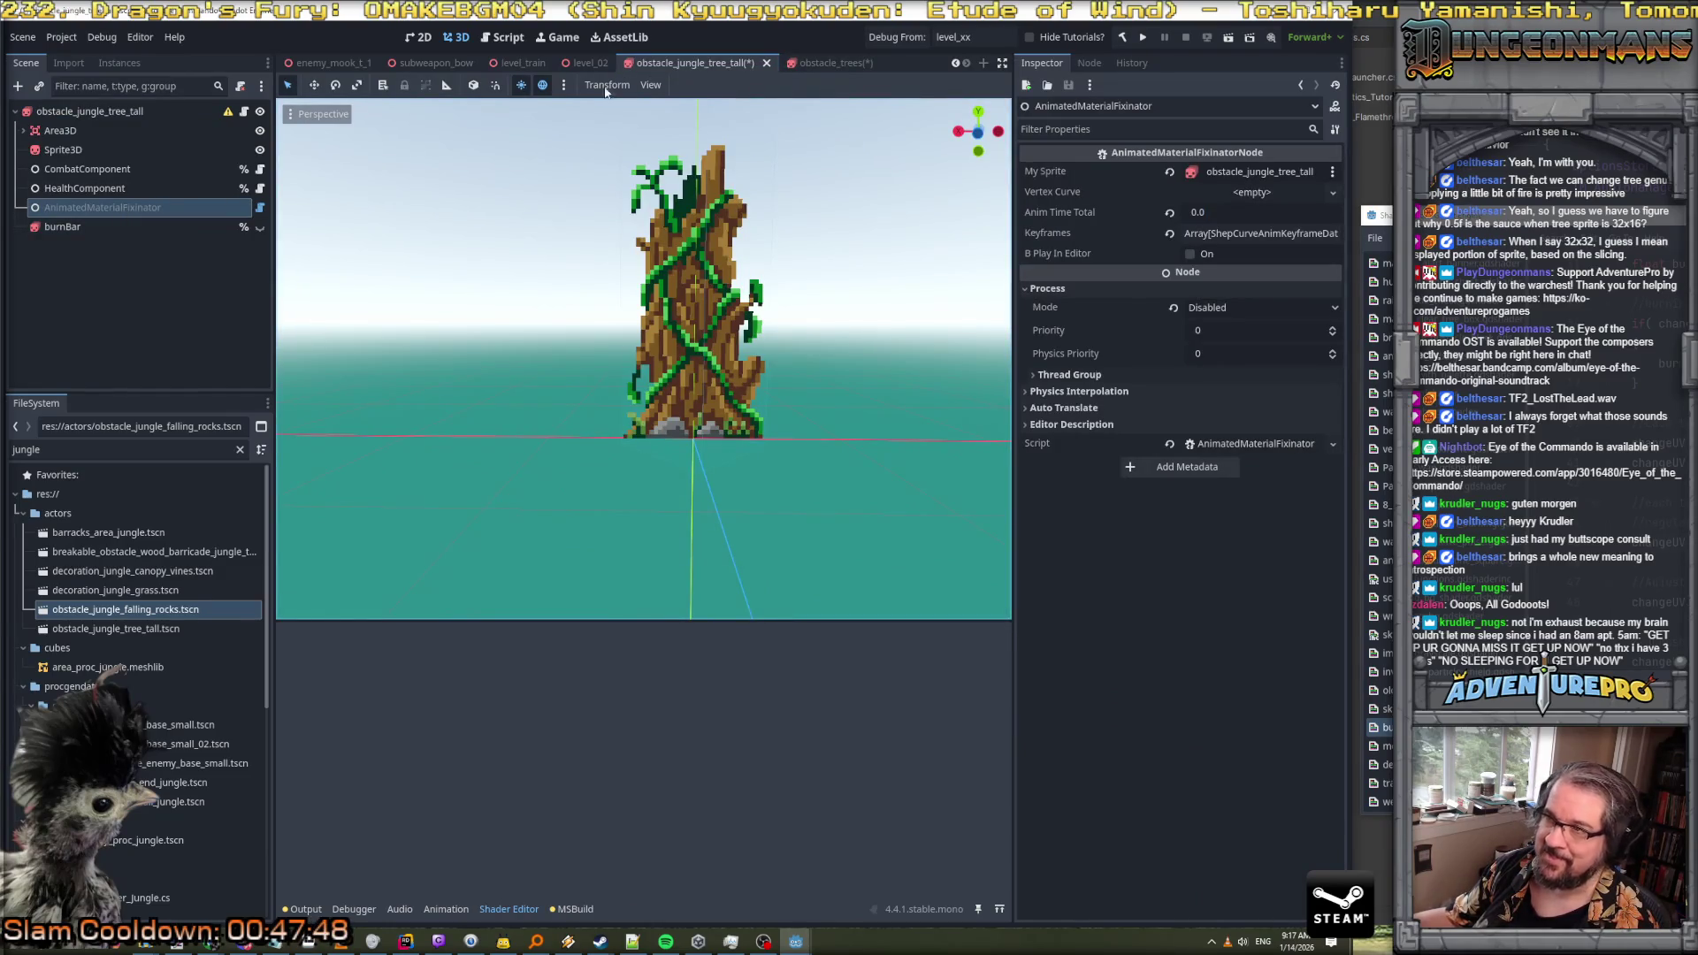
{"action": "left_click", "coordinate": [818, 63]}
Add a plain Node child to obstacle_trees and name it AnimatedMaterialFixinator
{"action": "right_click", "coordinate": [99, 115]}
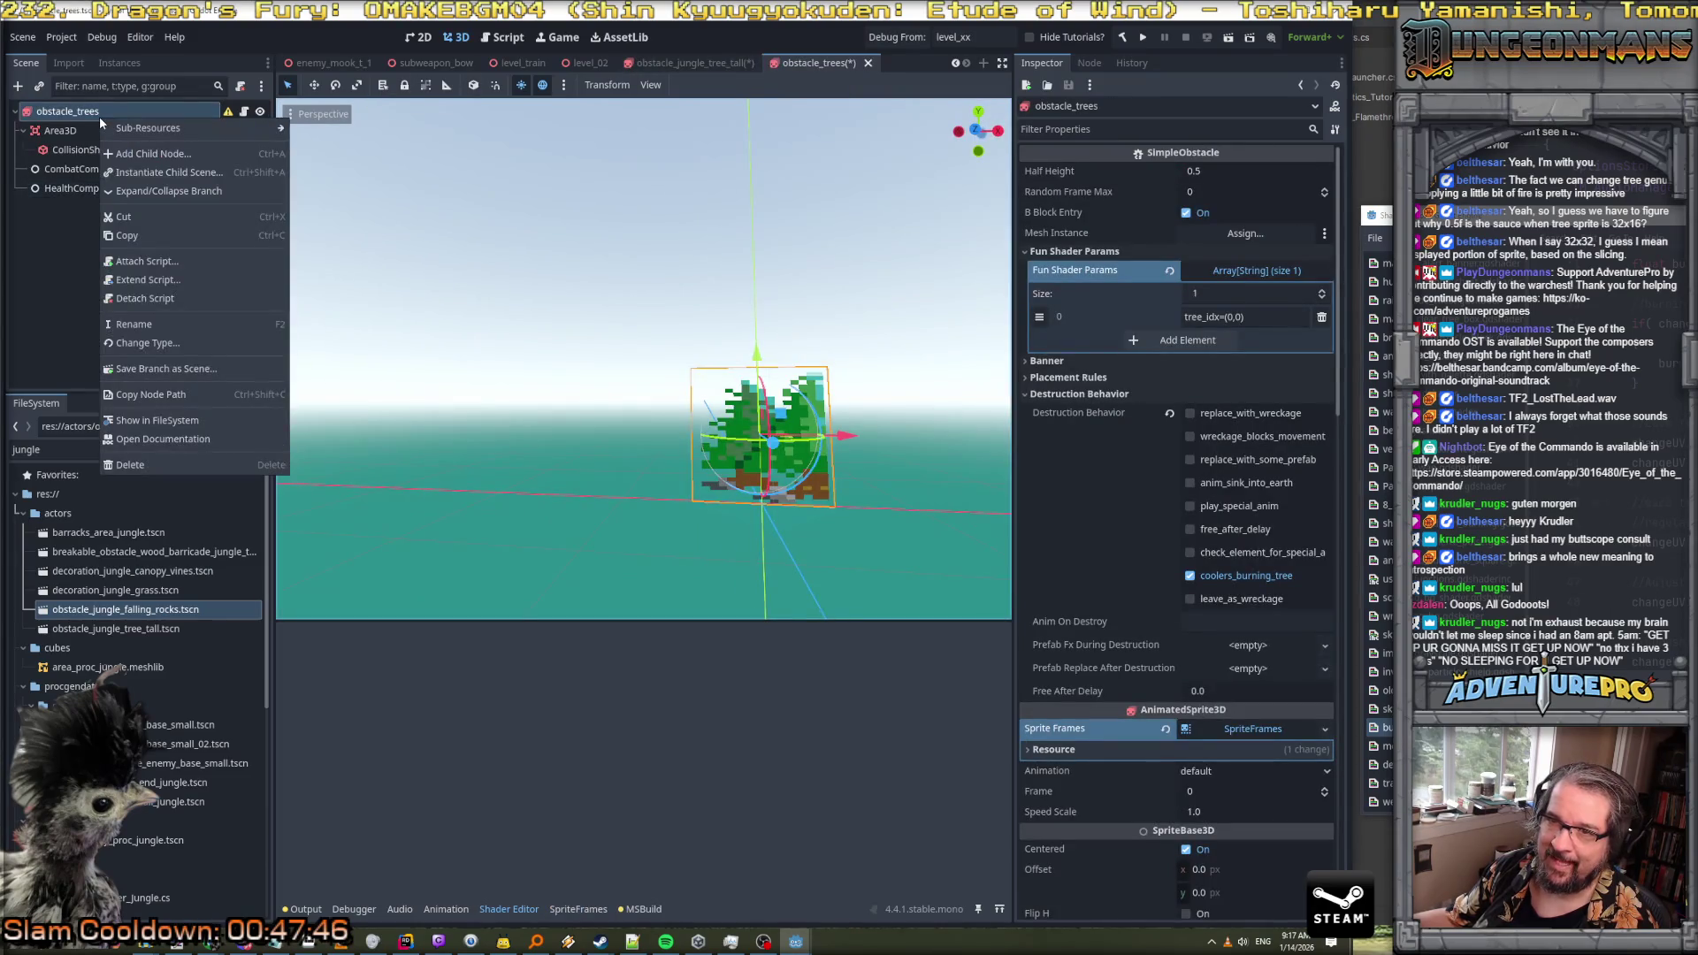
{"action": "left_click", "coordinate": [123, 154]}
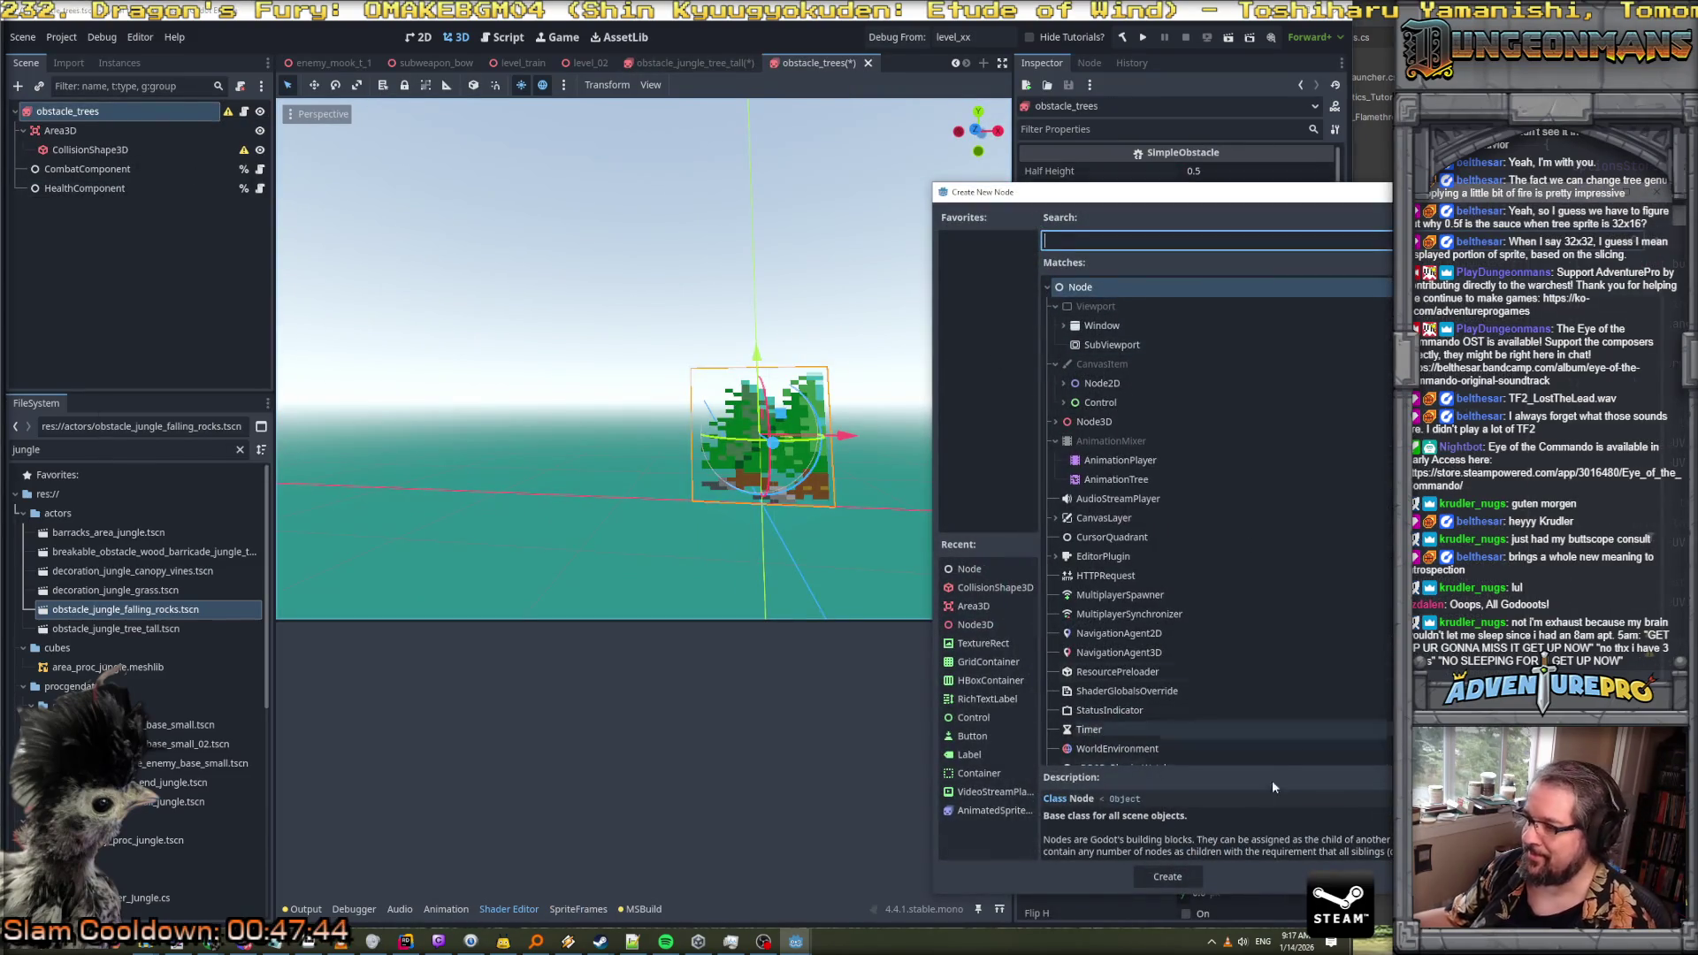
{"action": "left_click", "coordinate": [1181, 882]}
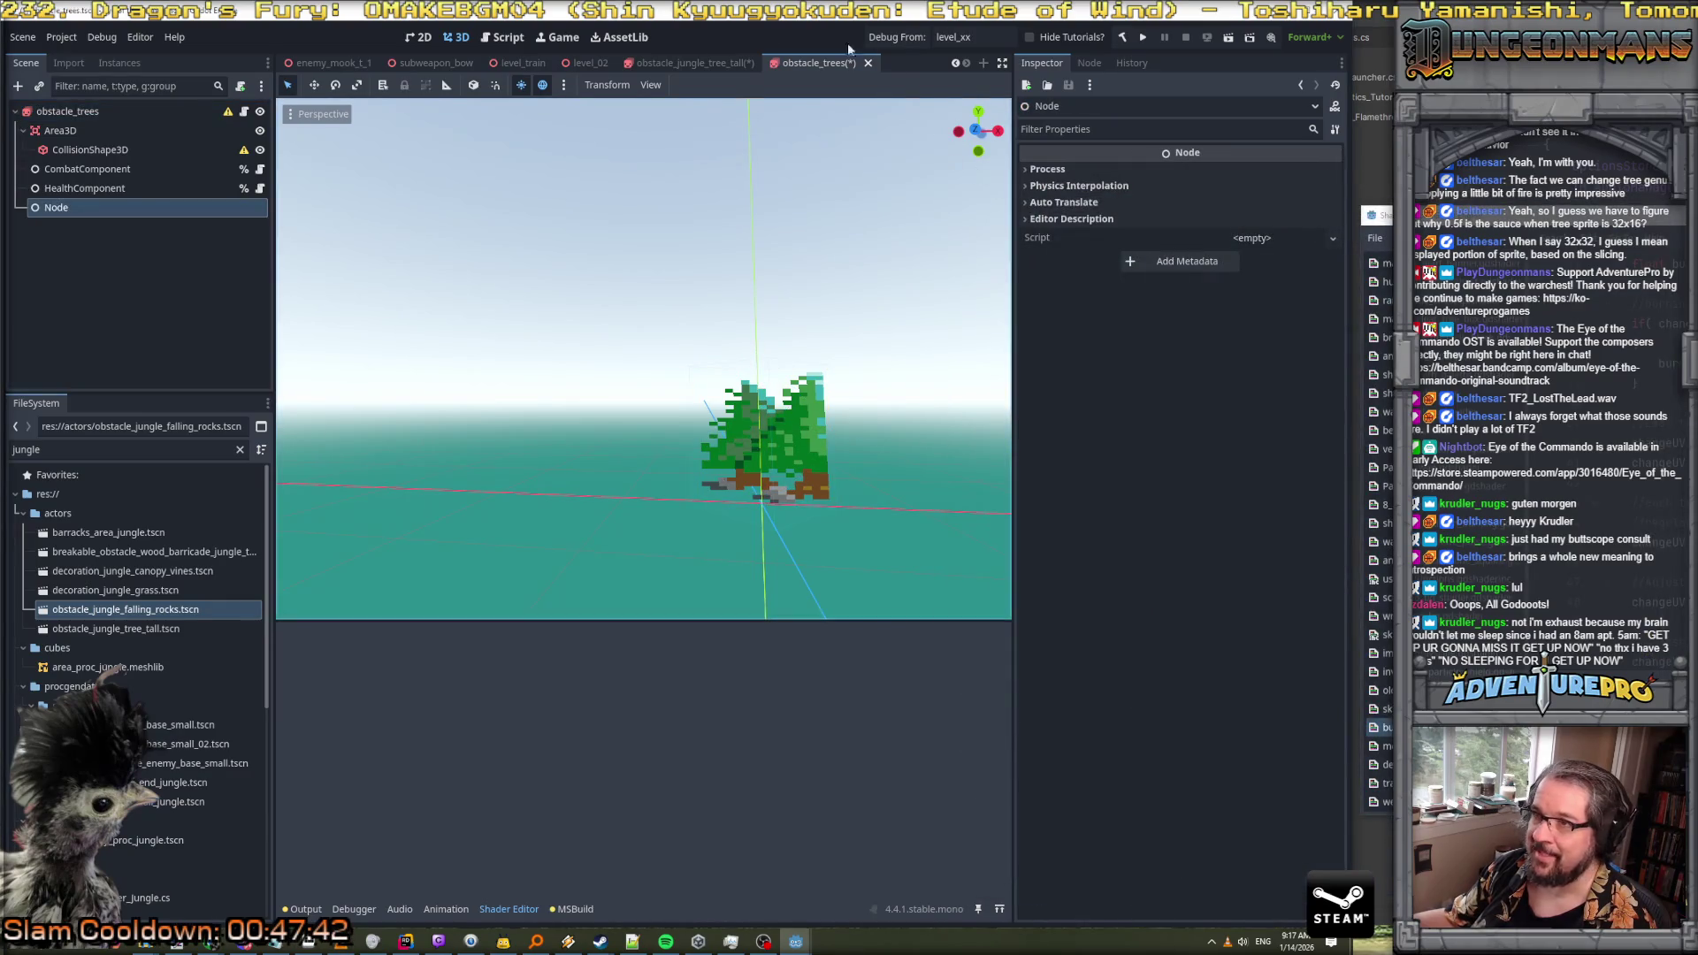
{"action": "left_click", "coordinate": [694, 63]}
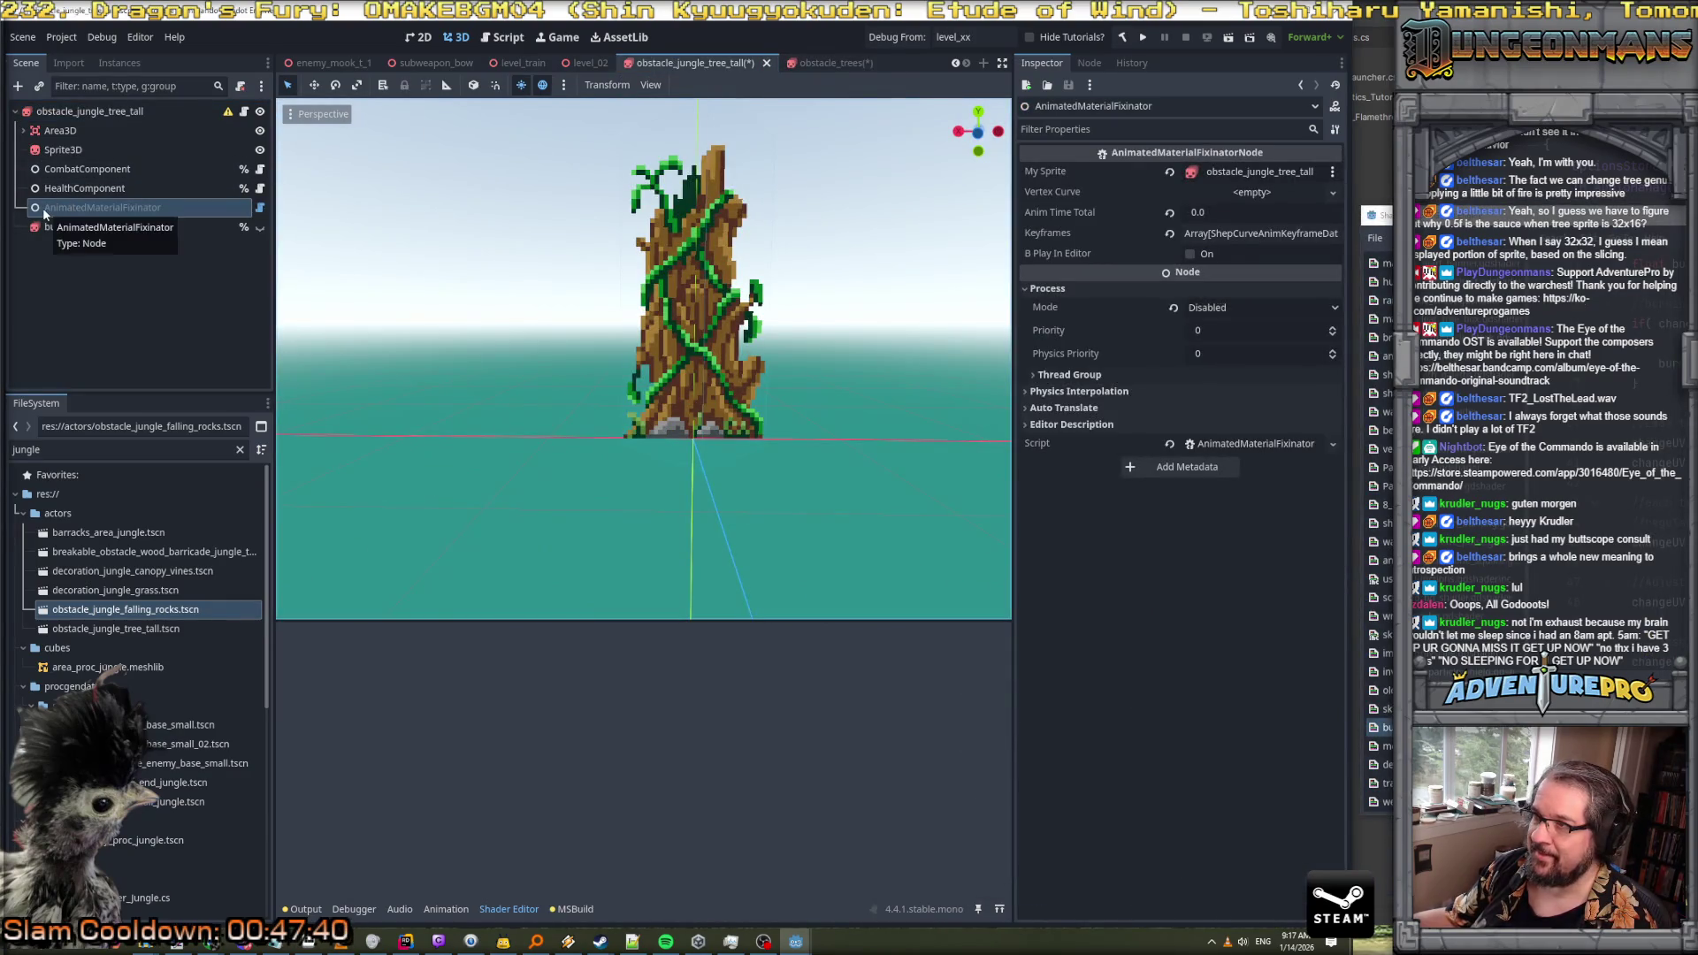
{"action": "left_click", "coordinate": [827, 63]}
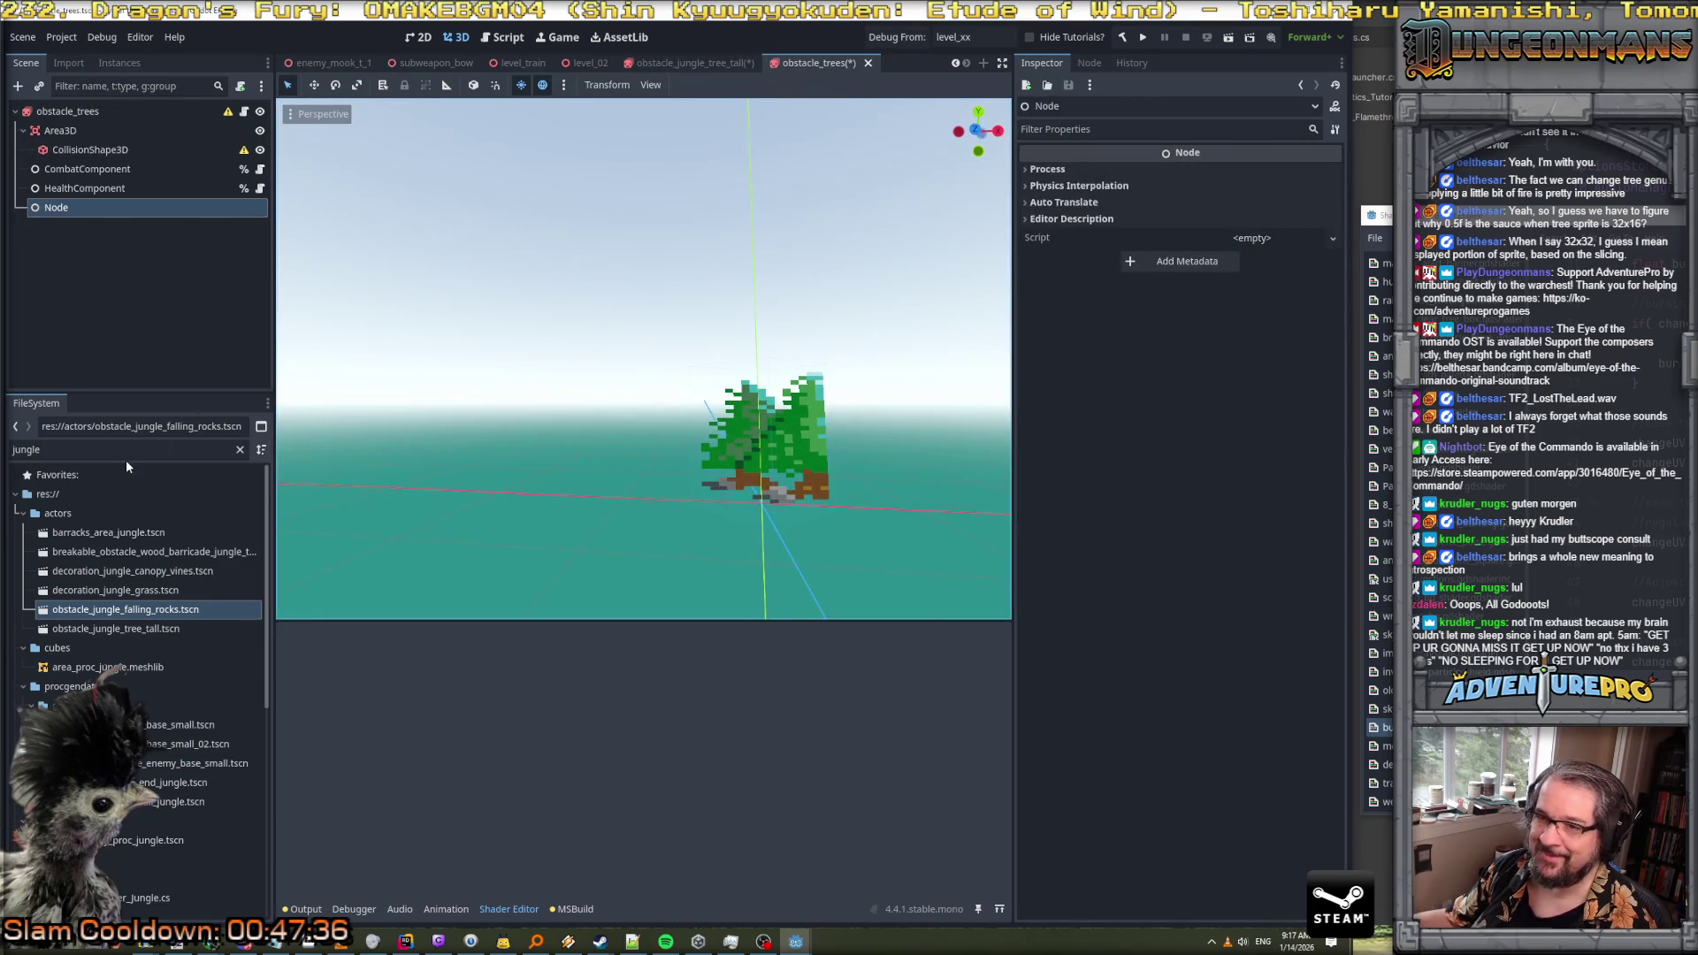
{"action": "double_click", "coordinate": [79, 207]}
{"action": "type", "text": "Anb"}
{"action": "key", "text": "BackSpace"}
{"action": "key", "text": "BackSpace"}
{"action": "key", "text": "BackSpace"}
{"action": "type", "text": "imatedMaterialFixi"}
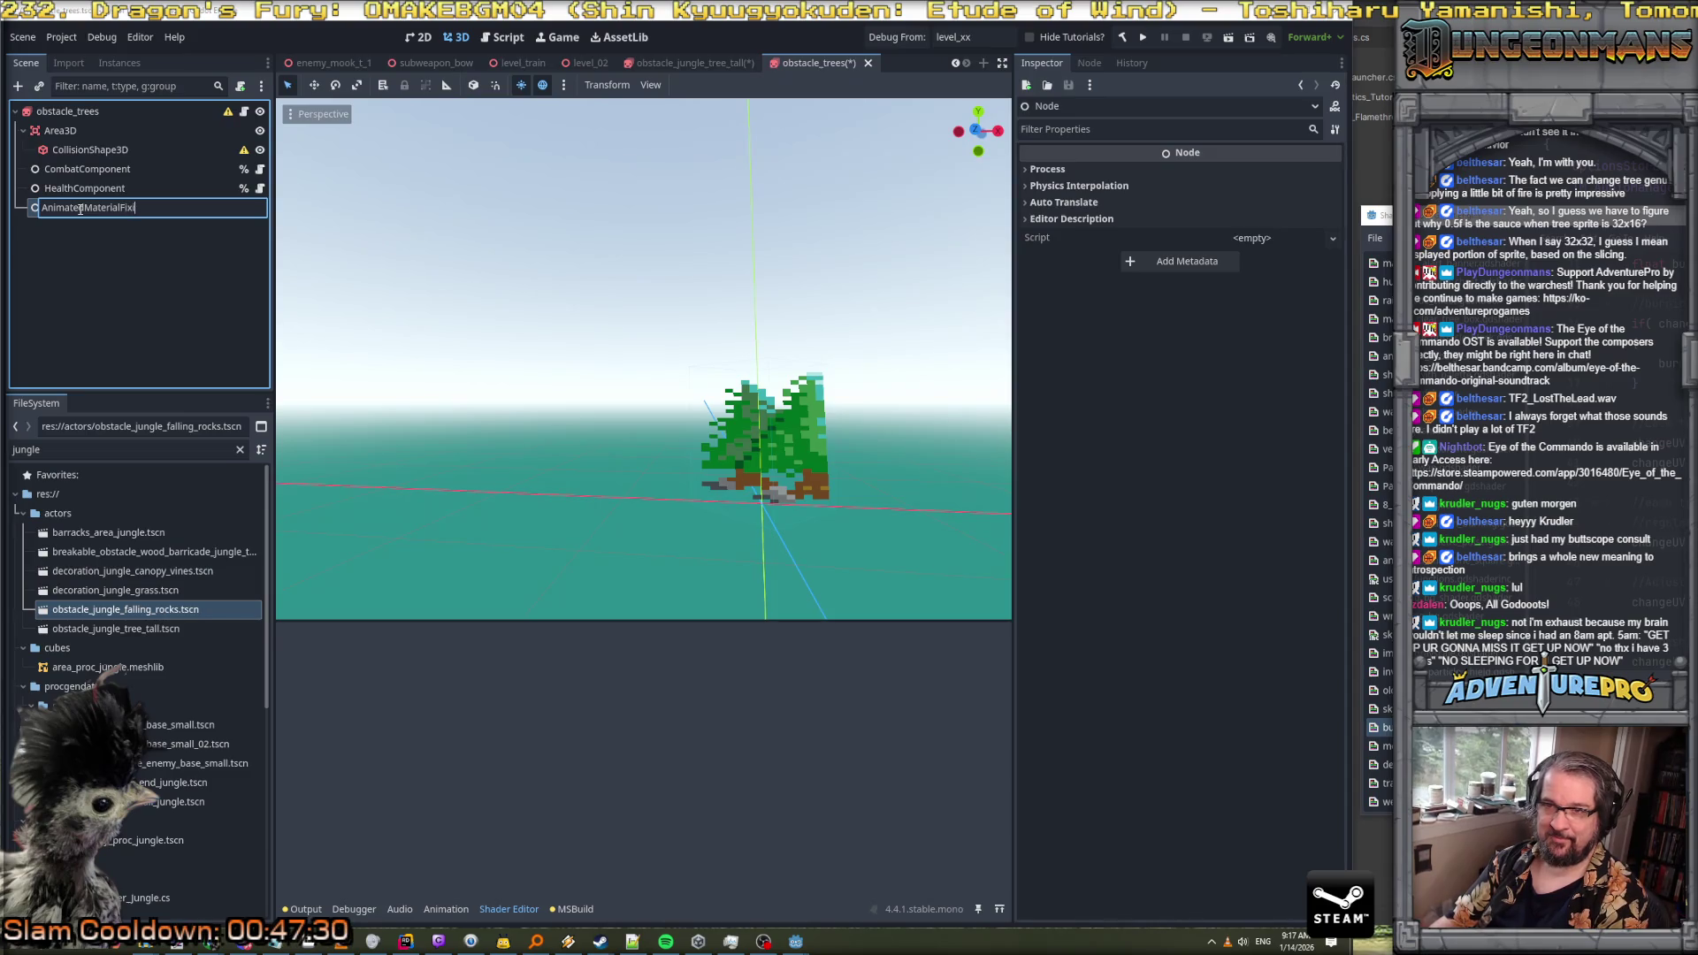
{"action": "type", "text": "nator"}
{"action": "key", "text": "Return"}
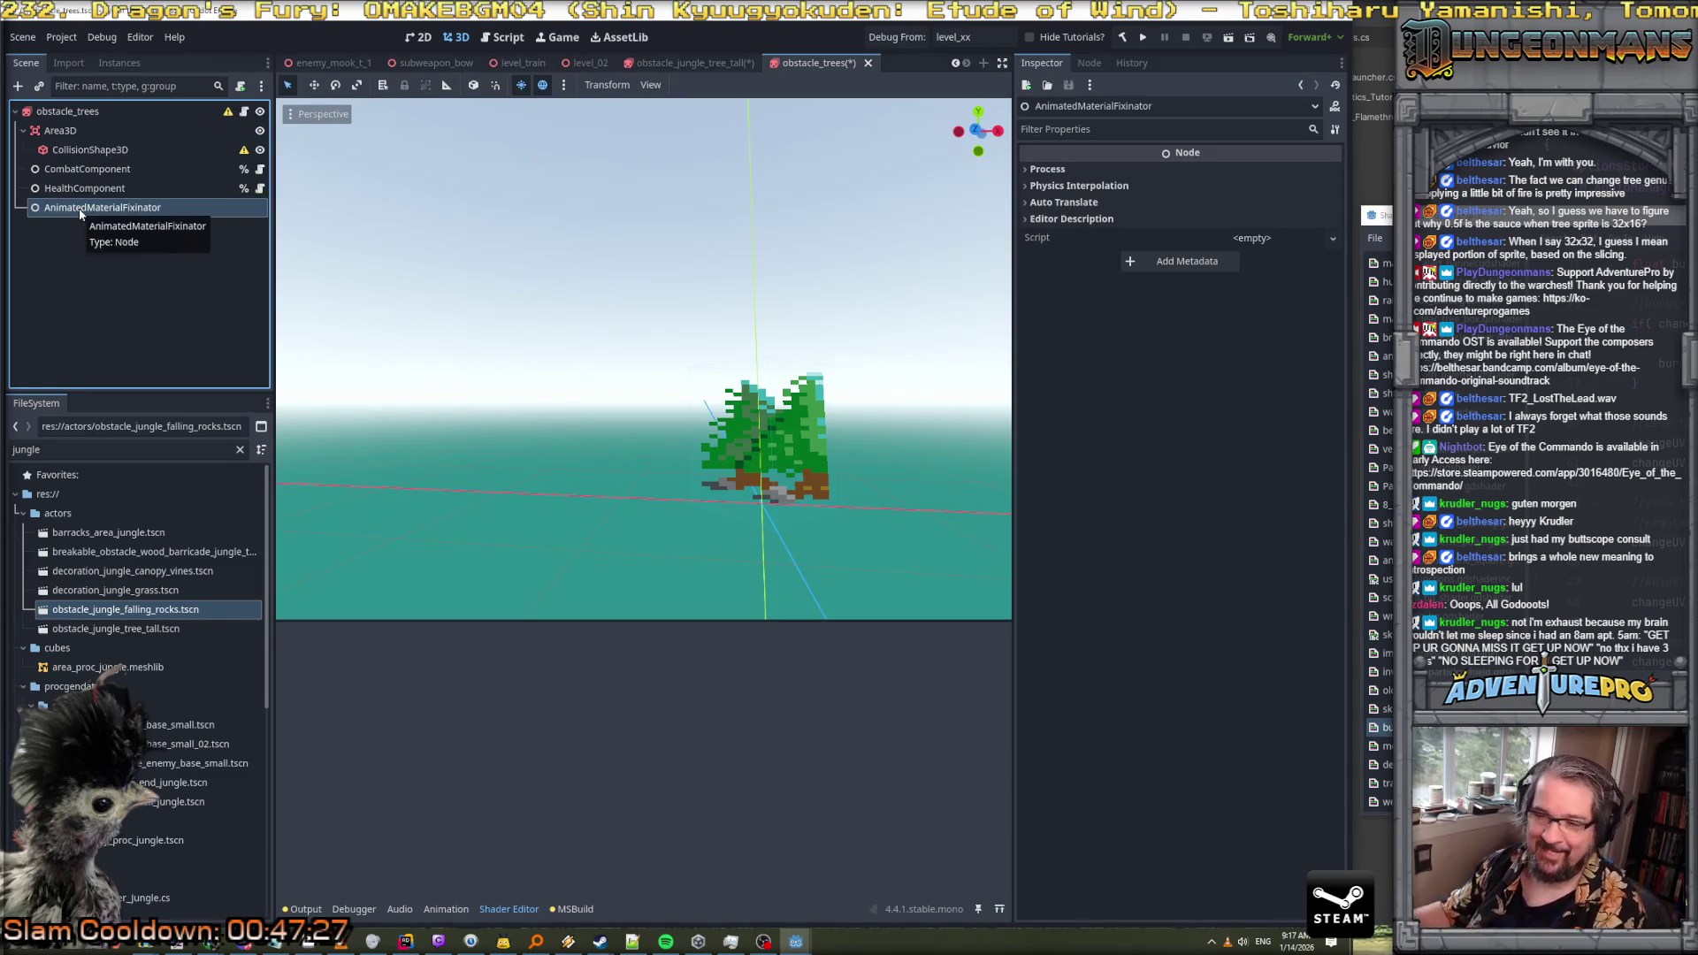
Attach AnimatedMaterialFixinatorNode.cs to the new node and set My Sprite to obstacle_trees
{"action": "left_click", "coordinate": [90, 455]}
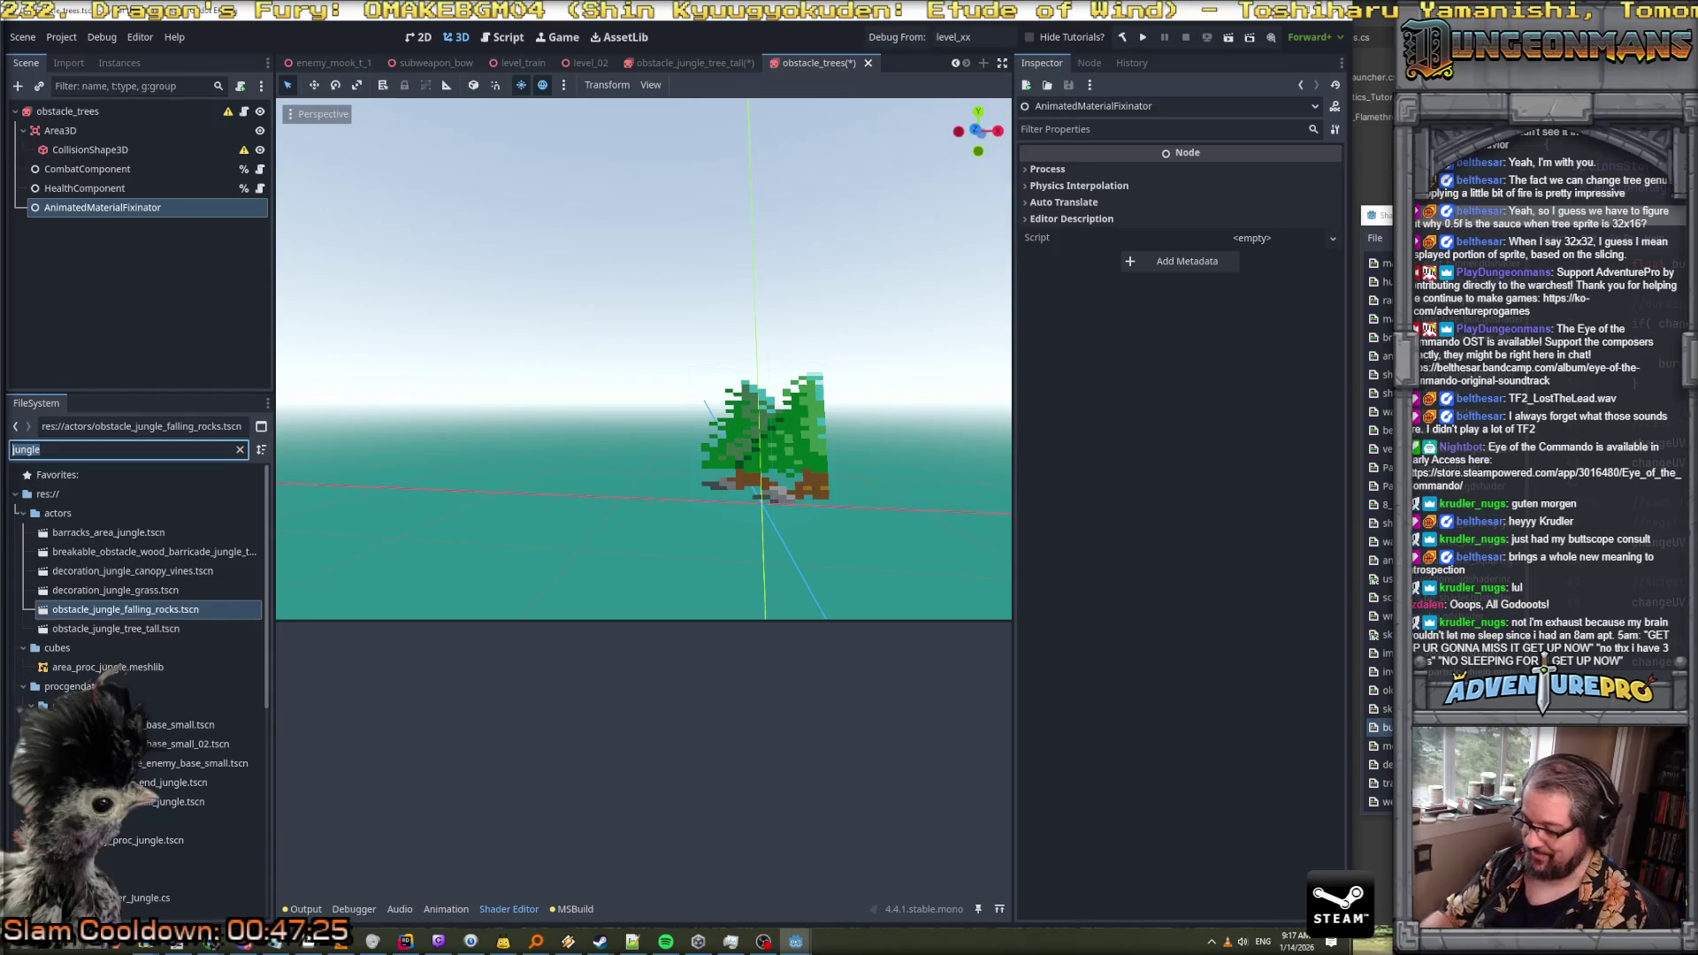
{"action": "type", "text": "animatedm"}
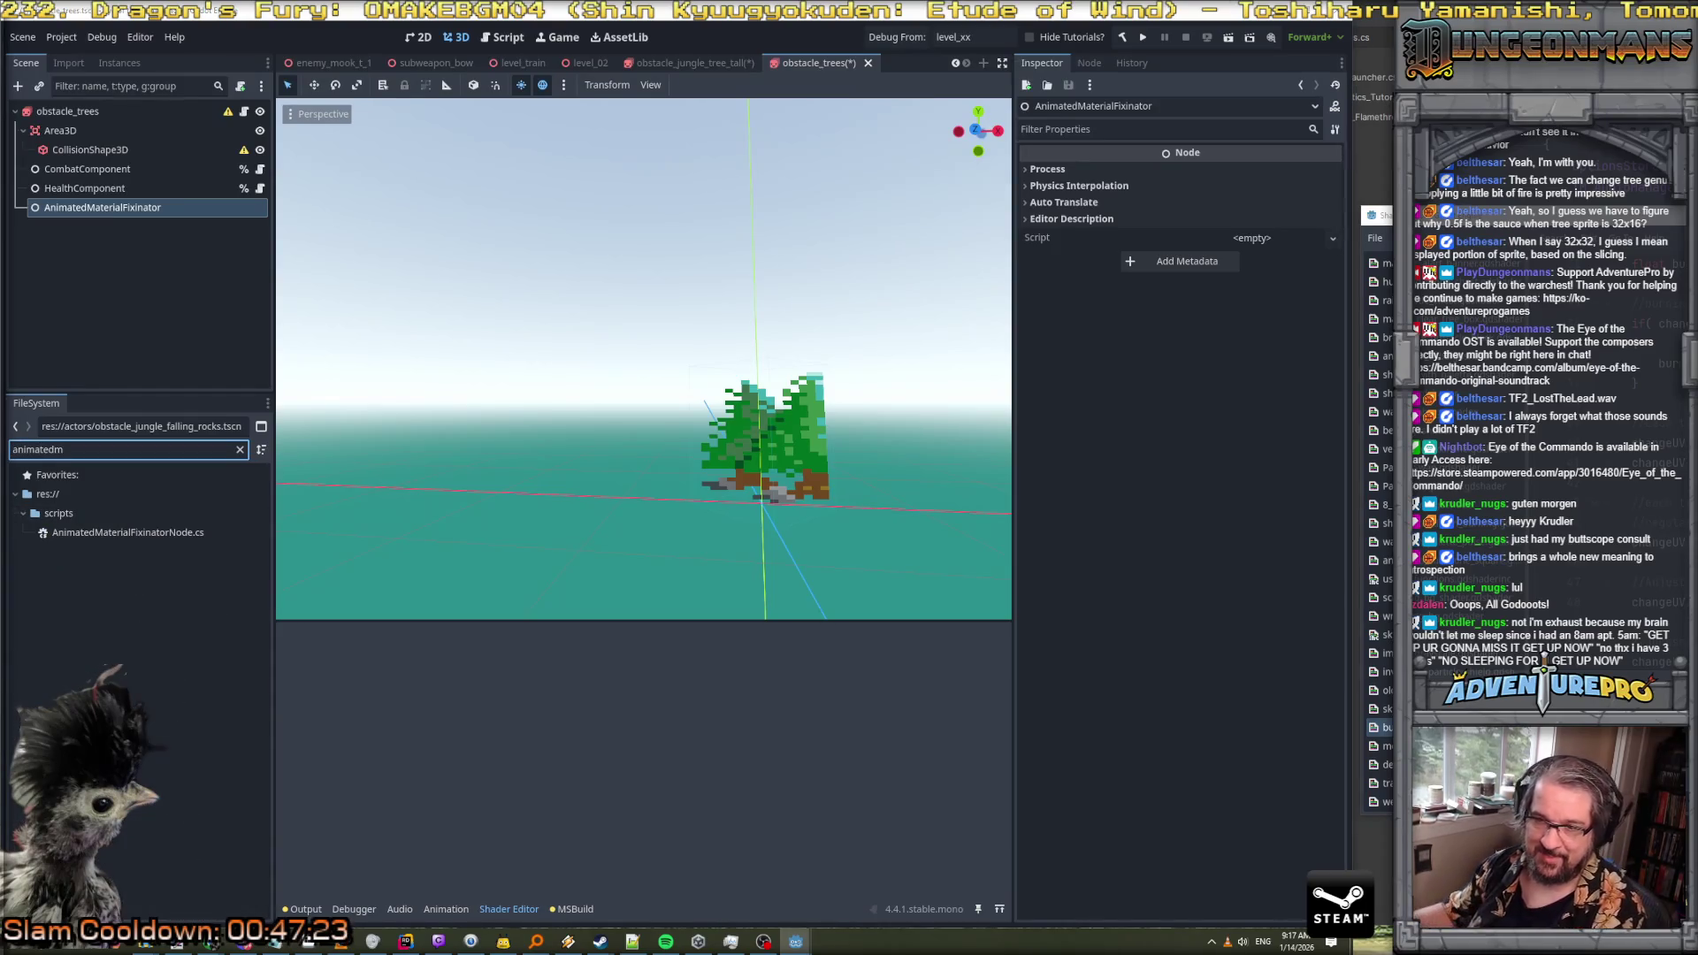
{"action": "left_click_drag", "start_coordinate": [152, 530], "coordinate": [115, 202]}
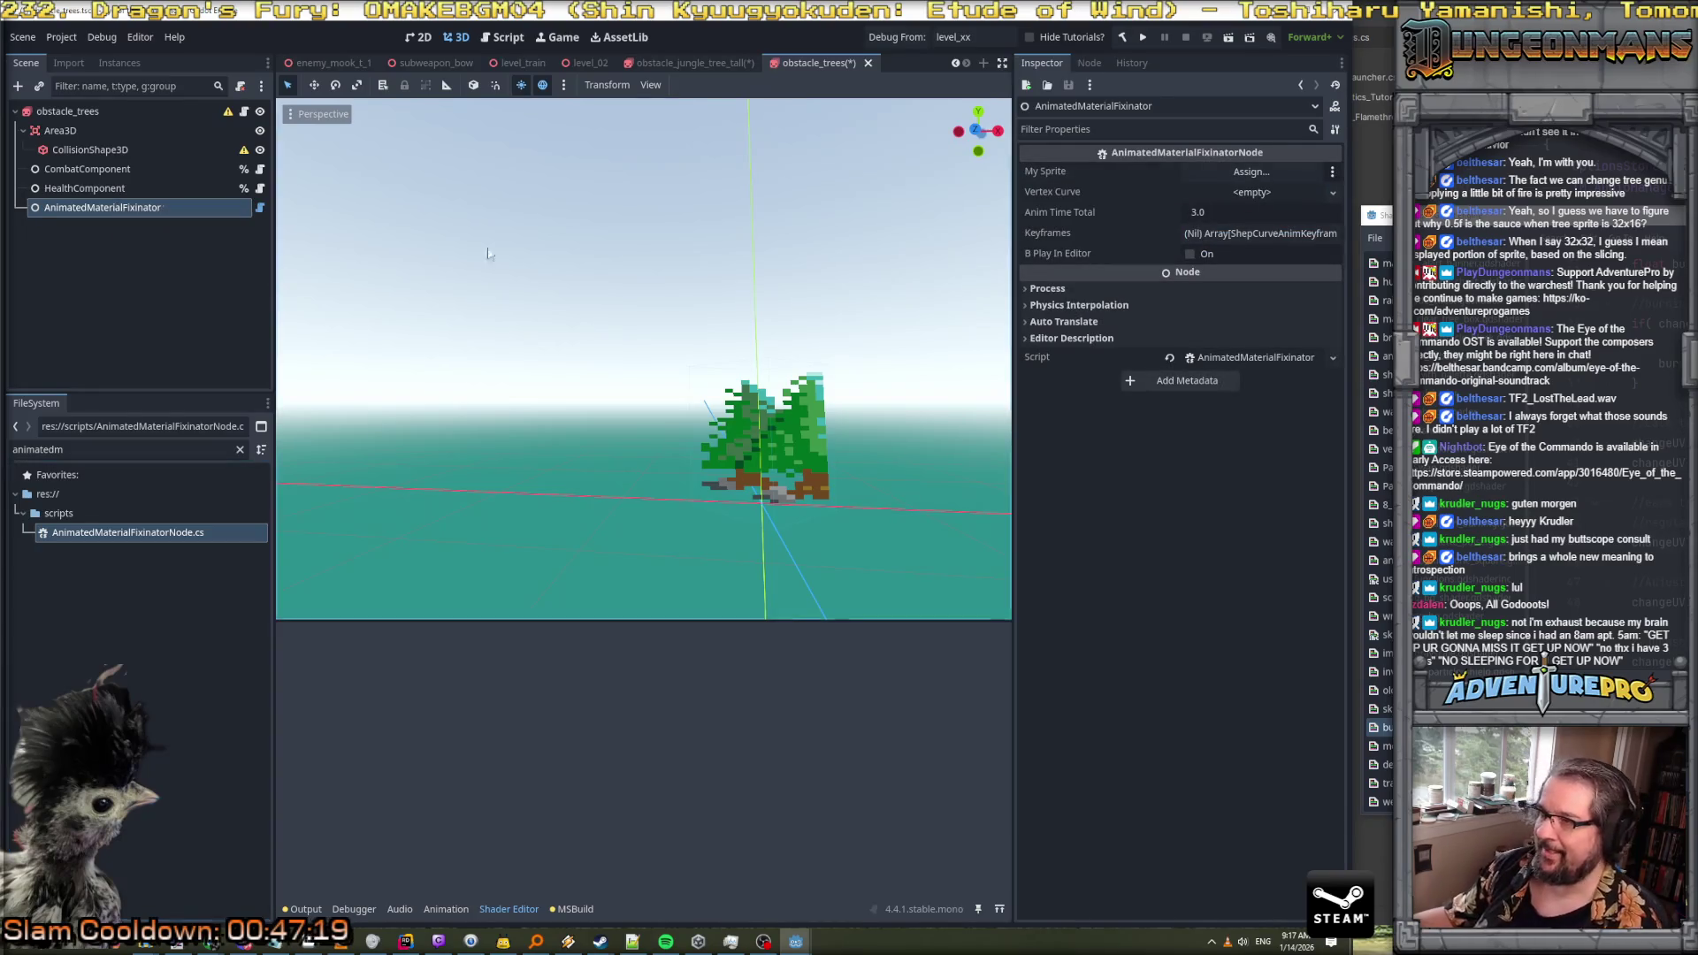
{"action": "mouse_move", "coordinate": [67, 110]}
{"action": "left_mouse_down"}
{"action": "mouse_move", "coordinate": [1247, 177]}
{"action": "mouse_move", "coordinate": [1215, 177]}
{"action": "left_mouse_up"}
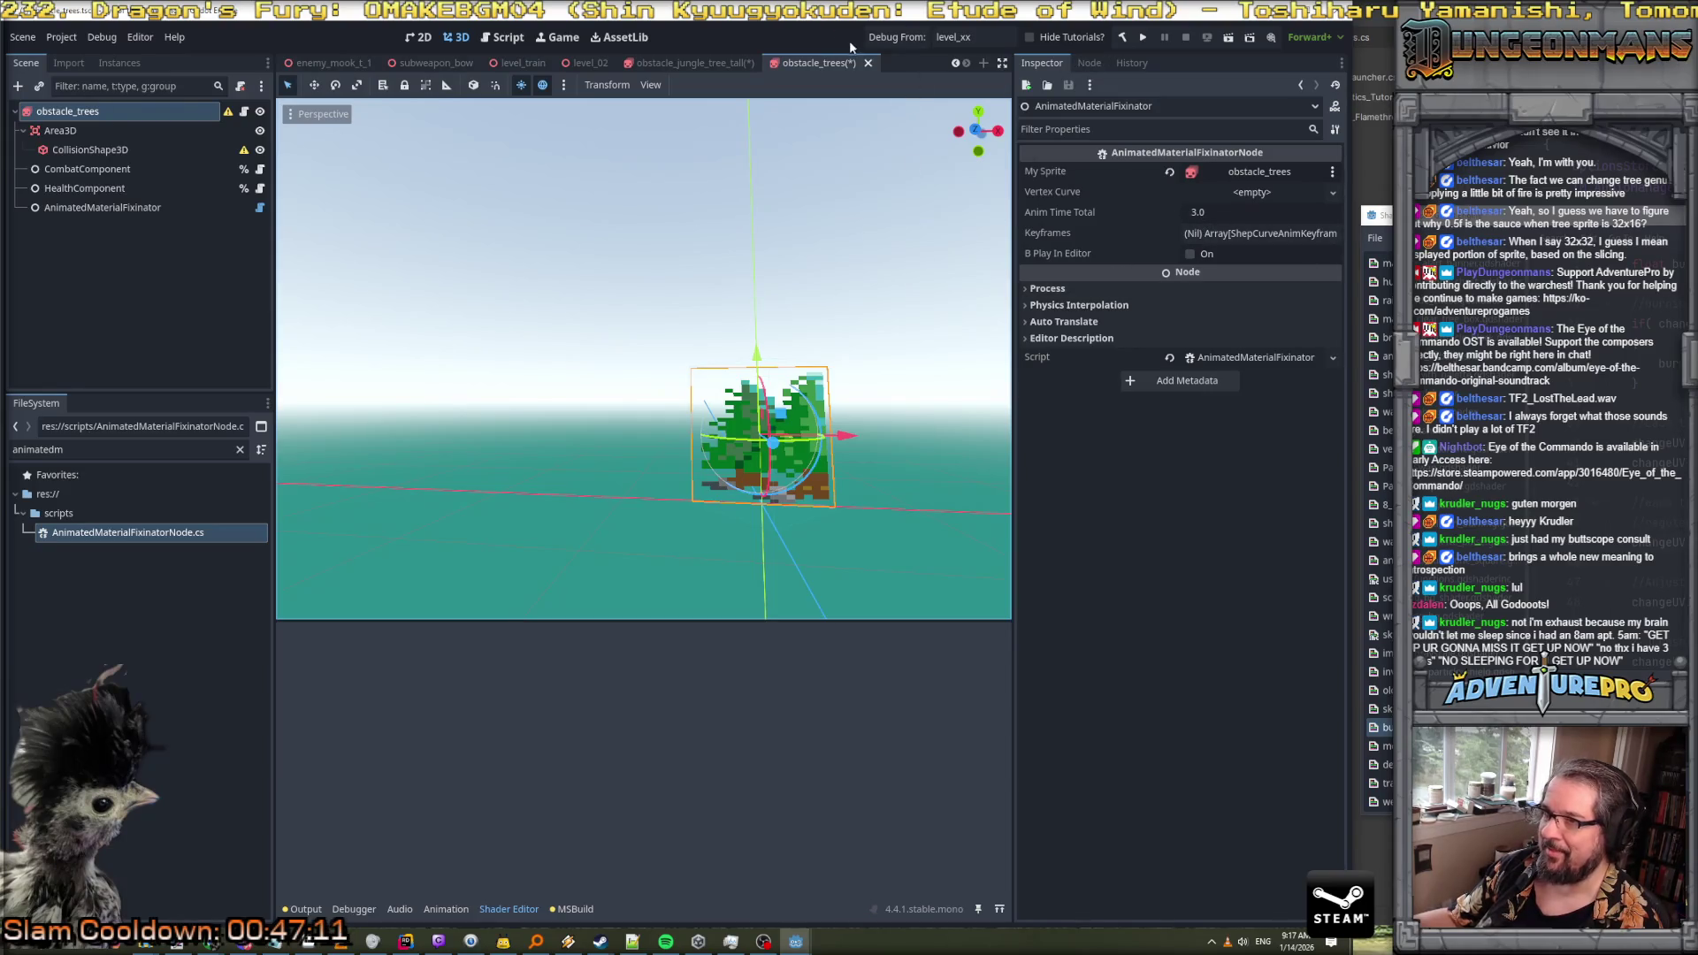
Compare with the tall jungle tree's fixinator node, checking its Keyframes list
{"action": "left_click", "coordinate": [728, 60]}
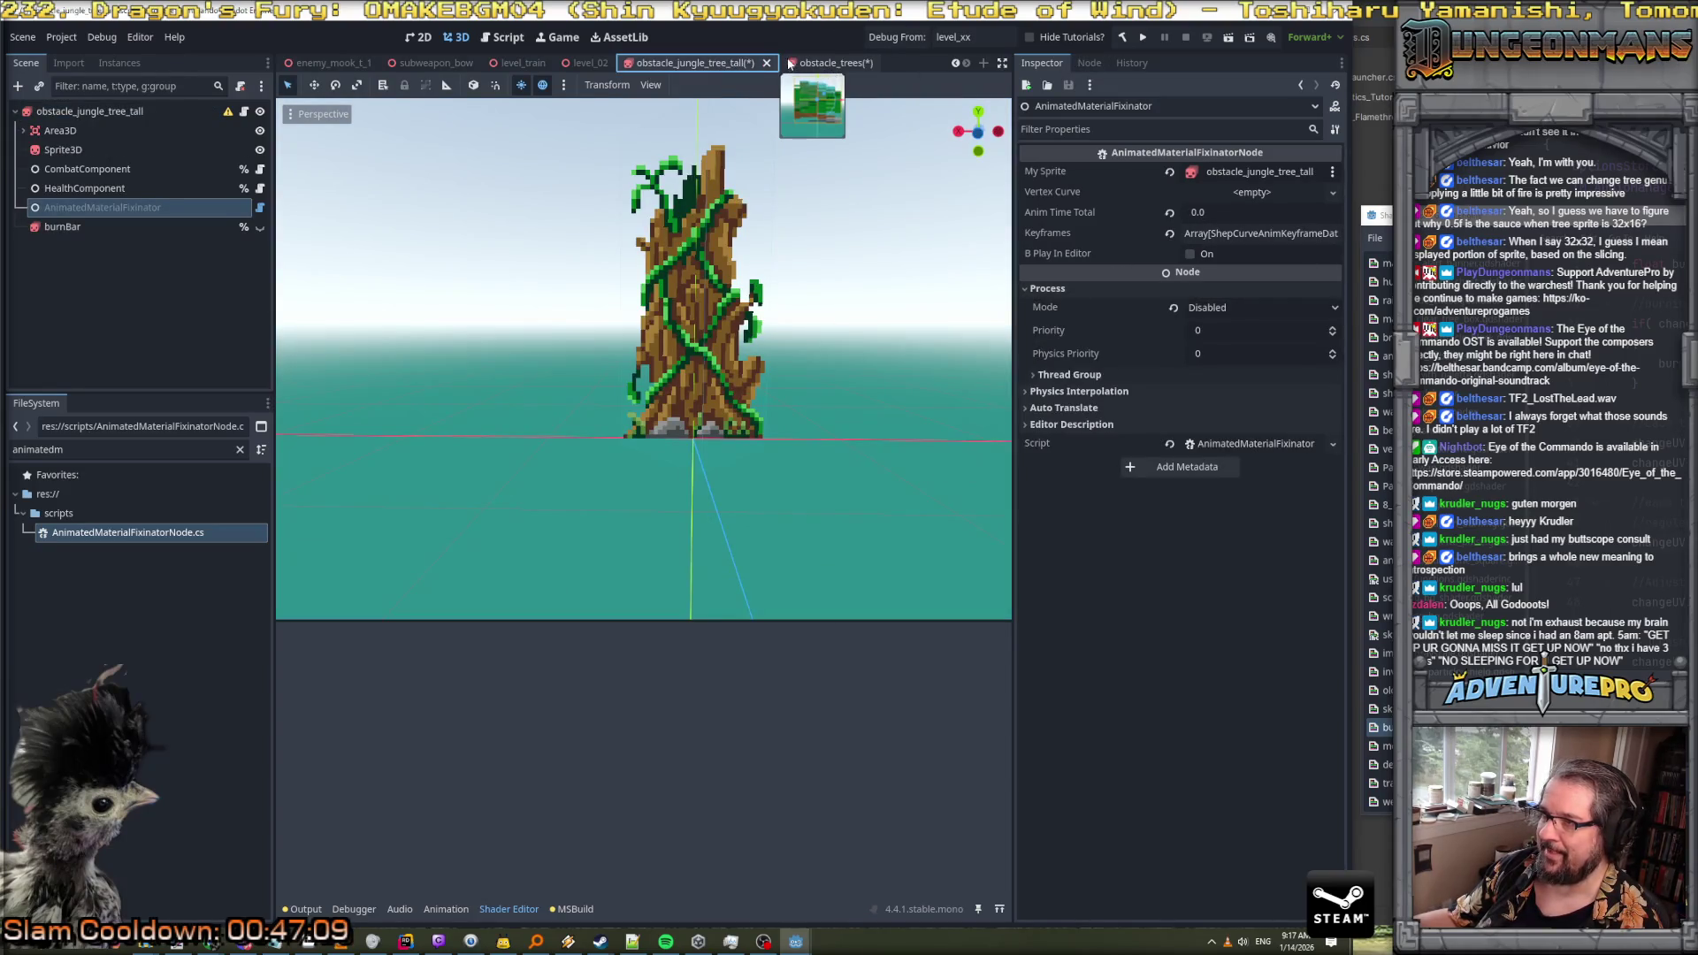
{"action": "left_click", "coordinate": [792, 62]}
{"action": "left_click", "coordinate": [677, 62]}
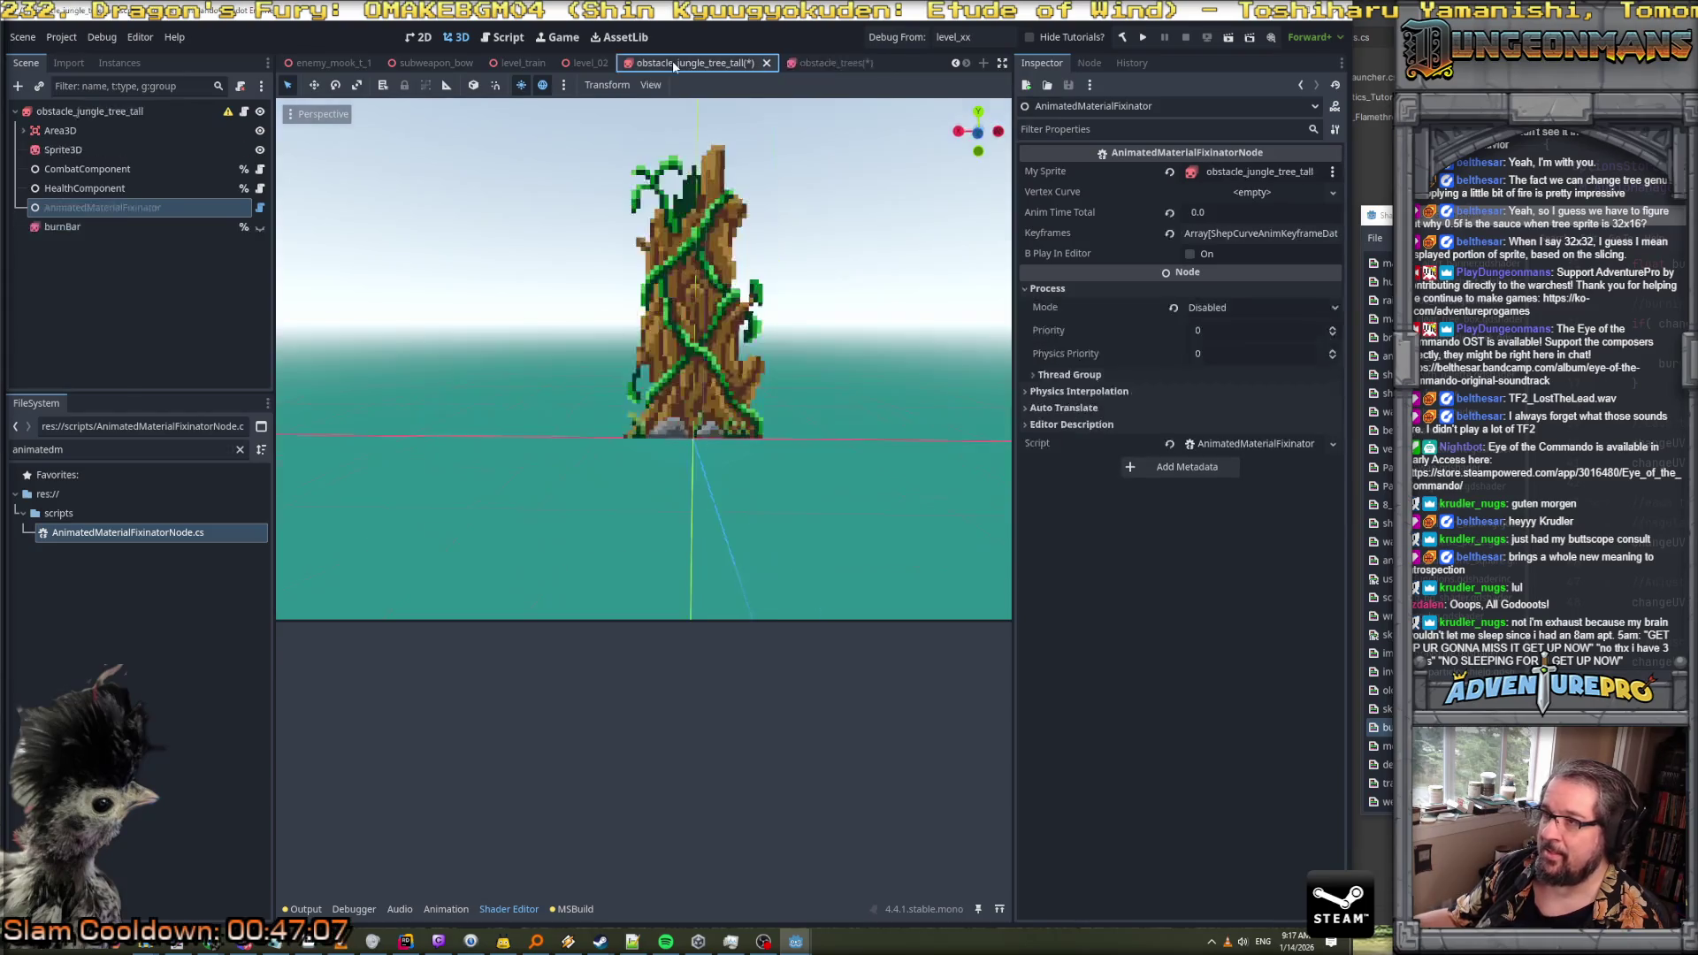
{"action": "left_click", "coordinate": [1233, 235]}
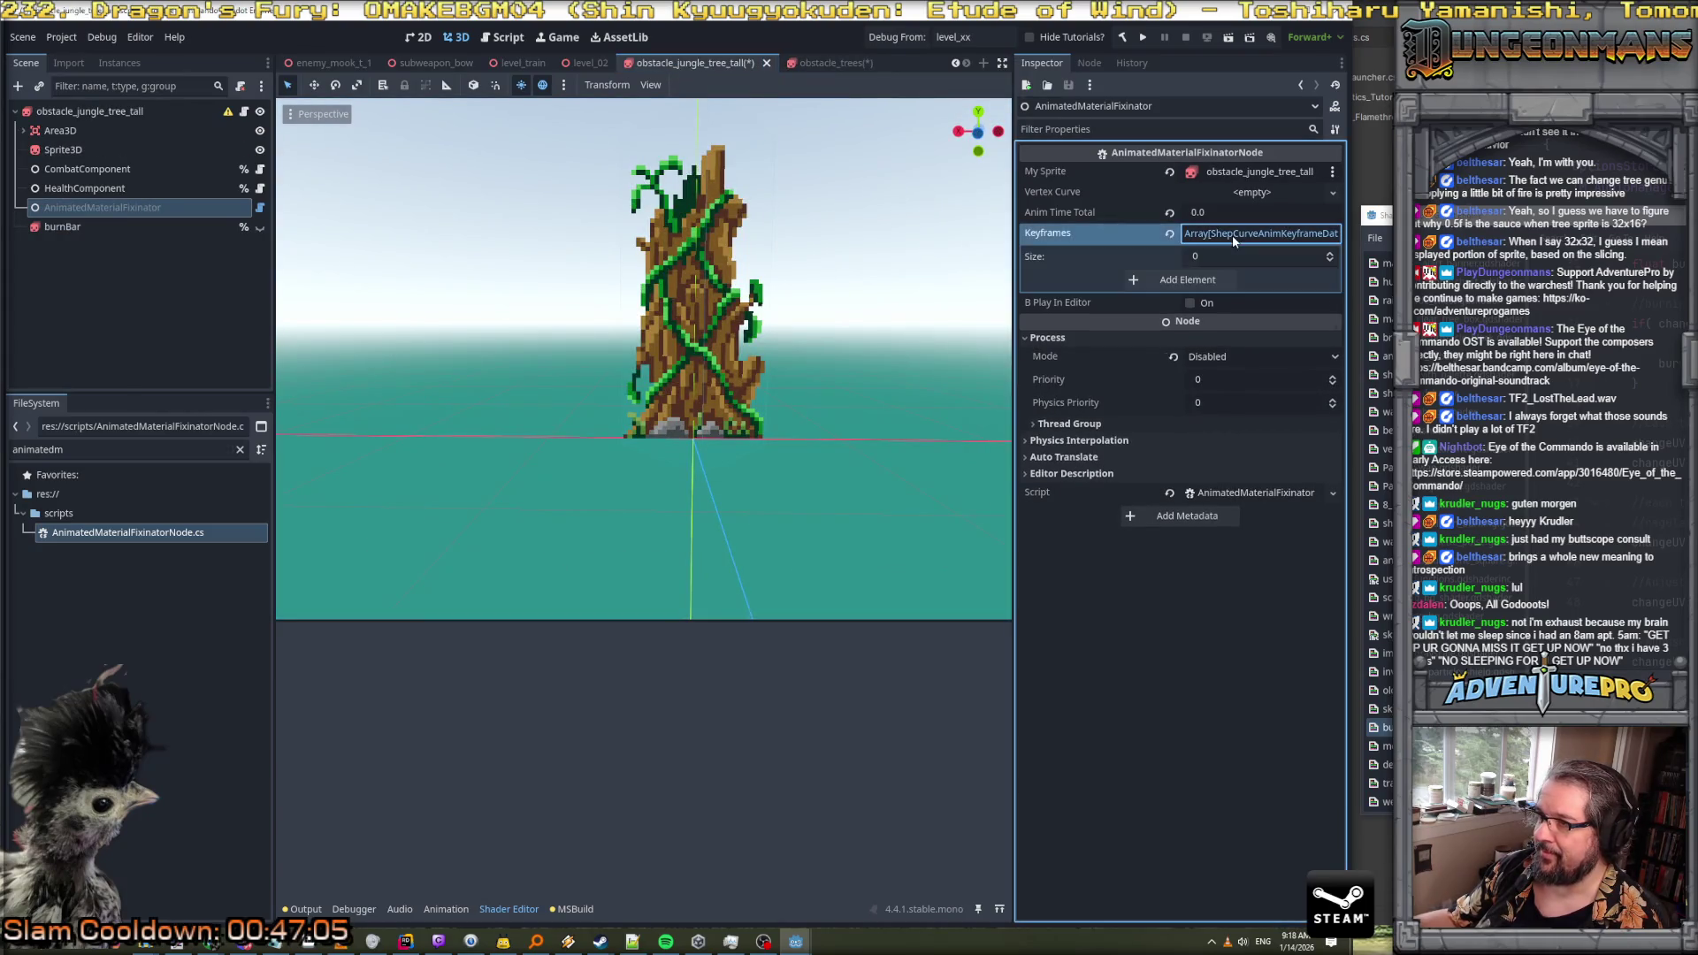
{"action": "left_click", "coordinate": [1233, 235]}
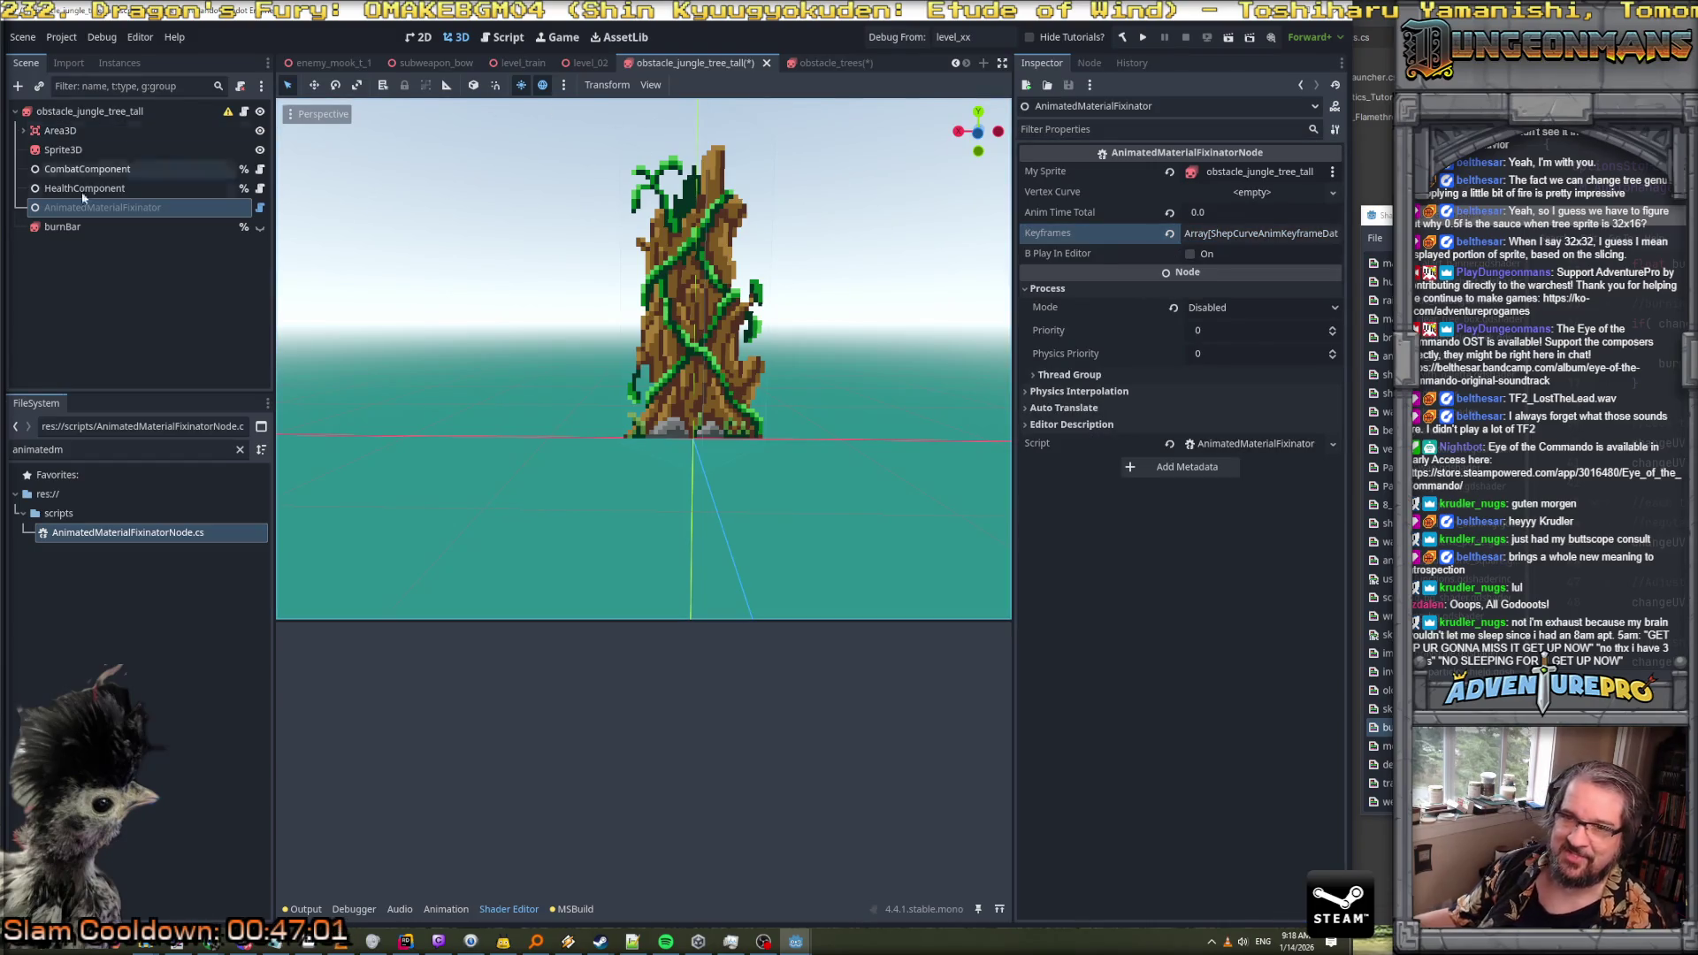
{"action": "left_click", "coordinate": [832, 62]}
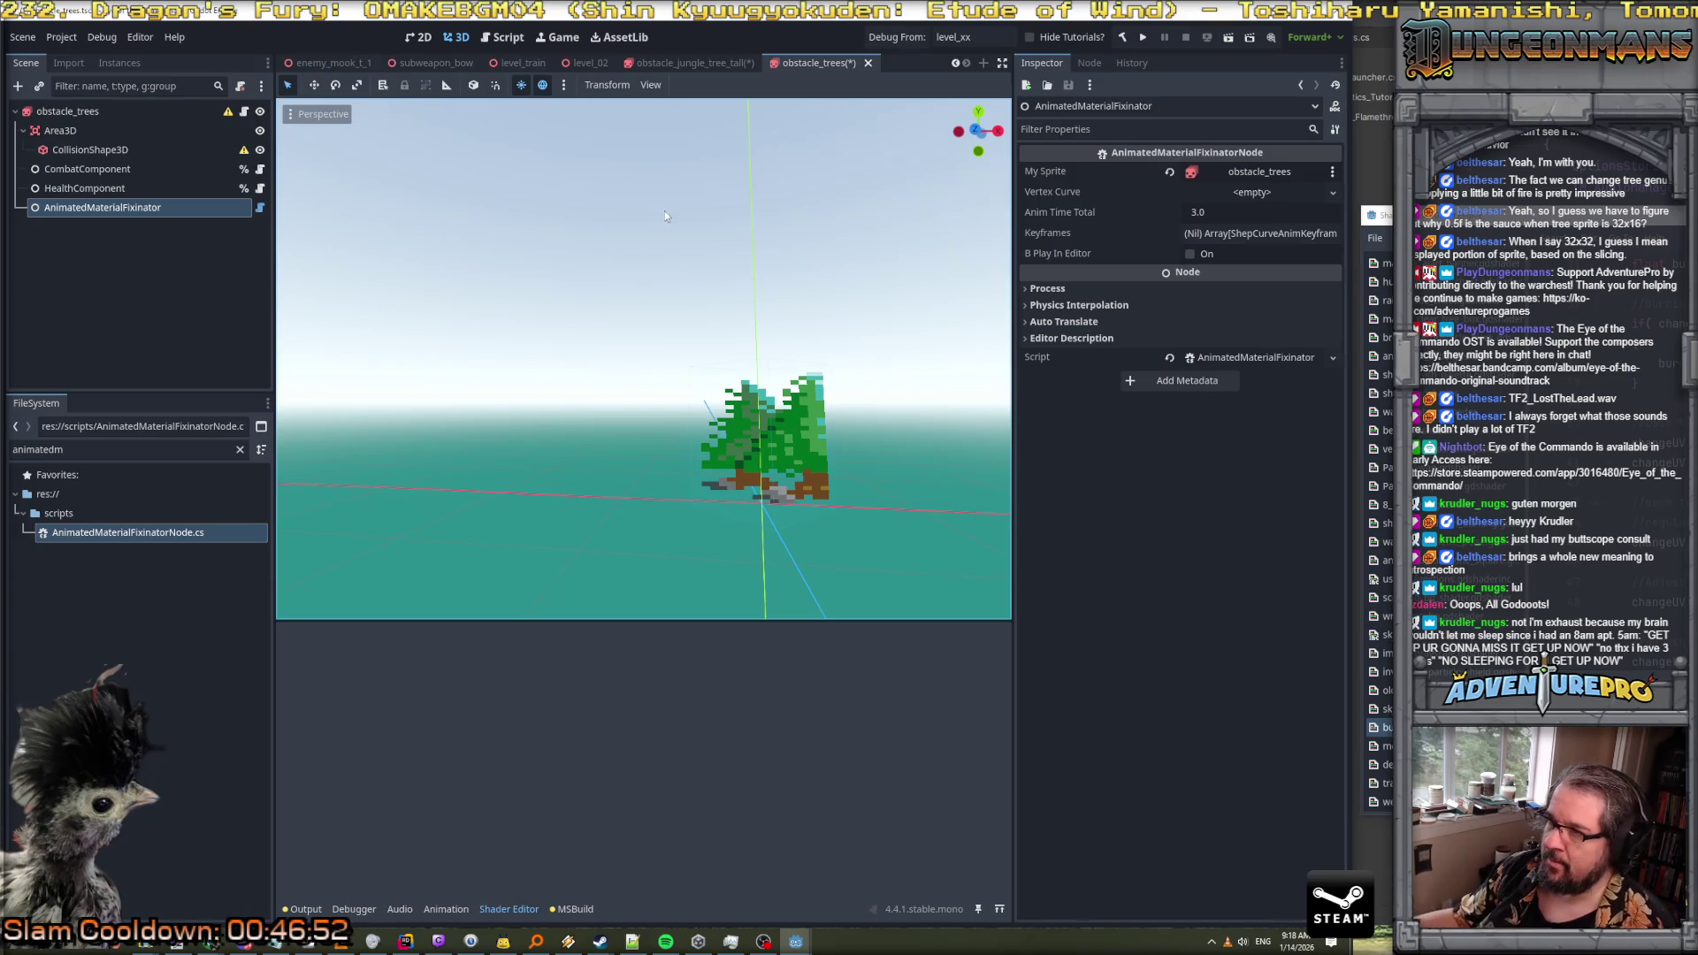
Review the obstacle_trees root's properties in the Inspector
{"action": "left_click", "coordinate": [110, 110]}
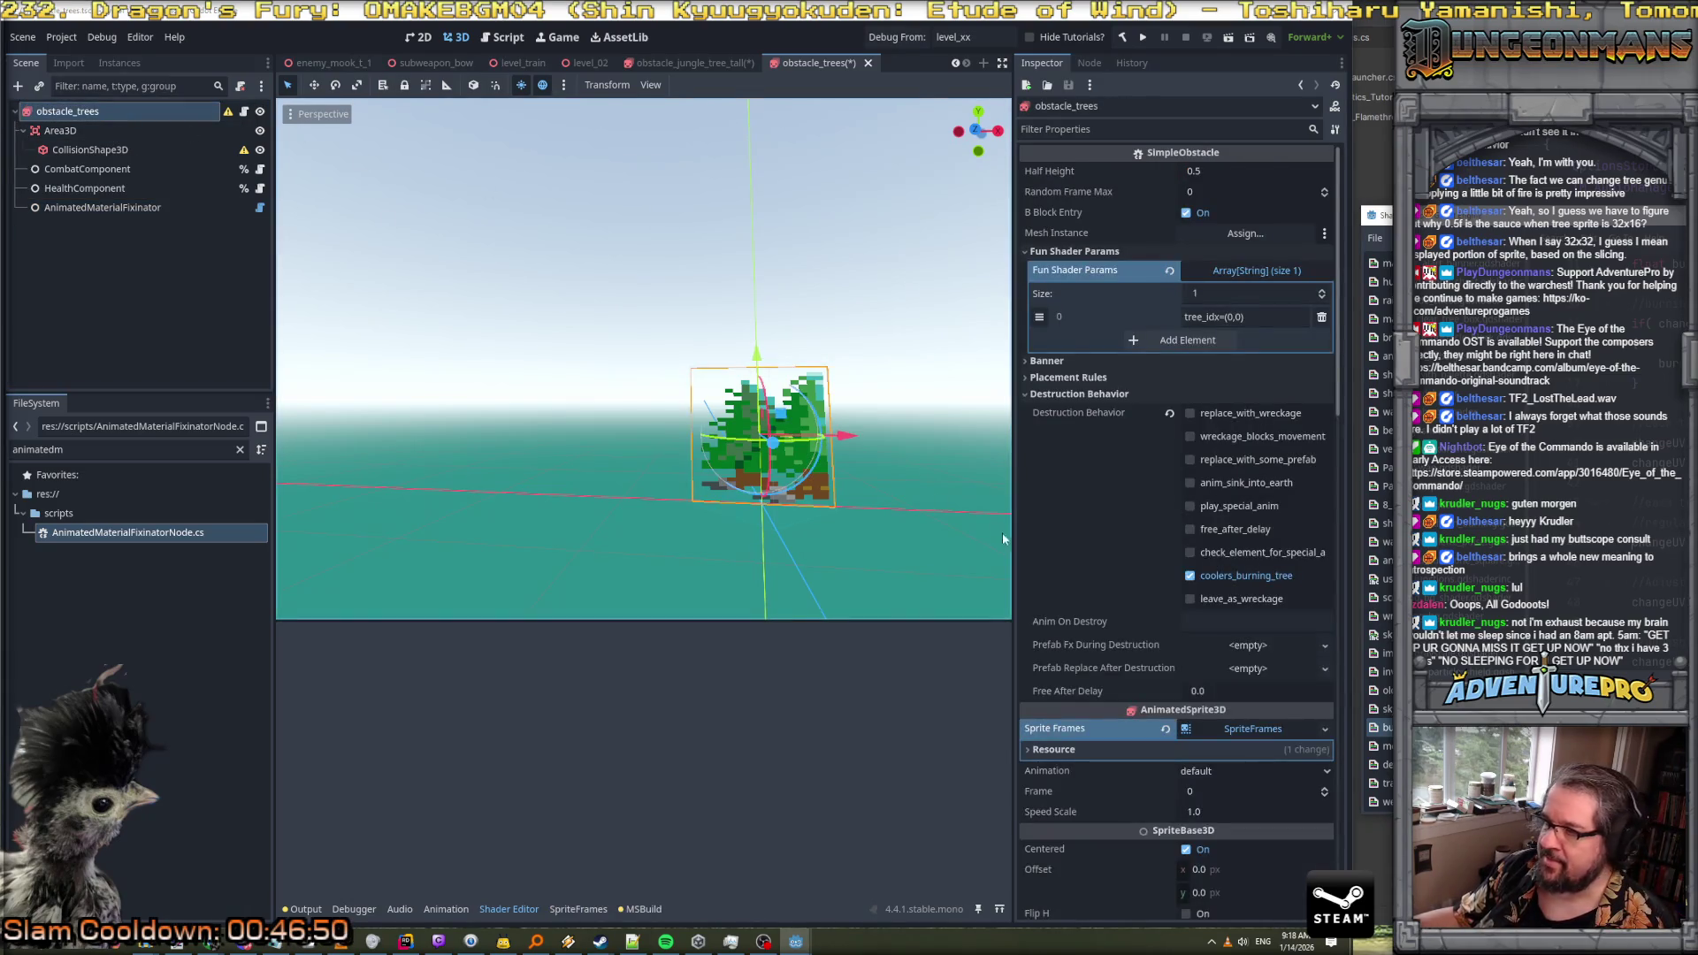
{"action": "scroll", "coordinate": [1097, 396], "scroll_direction": "down", "scroll_amount": 3}
{"action": "scroll", "coordinate": [1097, 395], "scroll_direction": "down", "scroll_amount": 3}
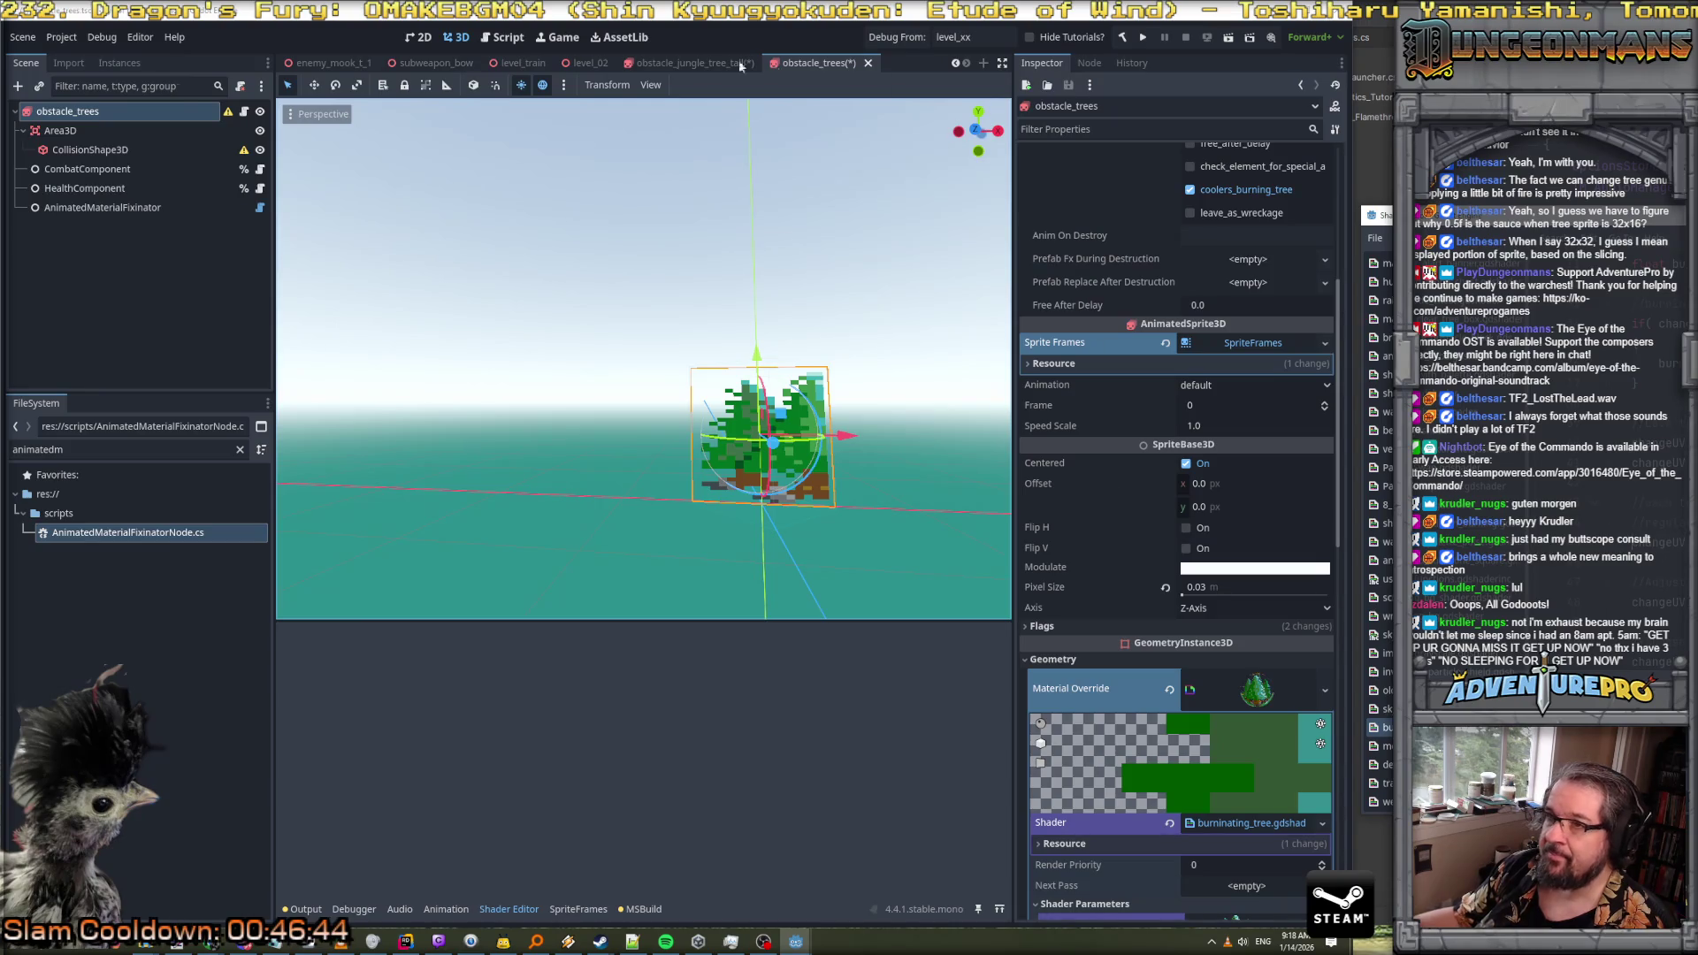
Review the tall tree root's burninating_tree material: Num Trees X 1.0, Y 5.0, Burnination 0.0
{"action": "left_click", "coordinate": [694, 63]}
{"action": "left_click", "coordinate": [155, 111]}
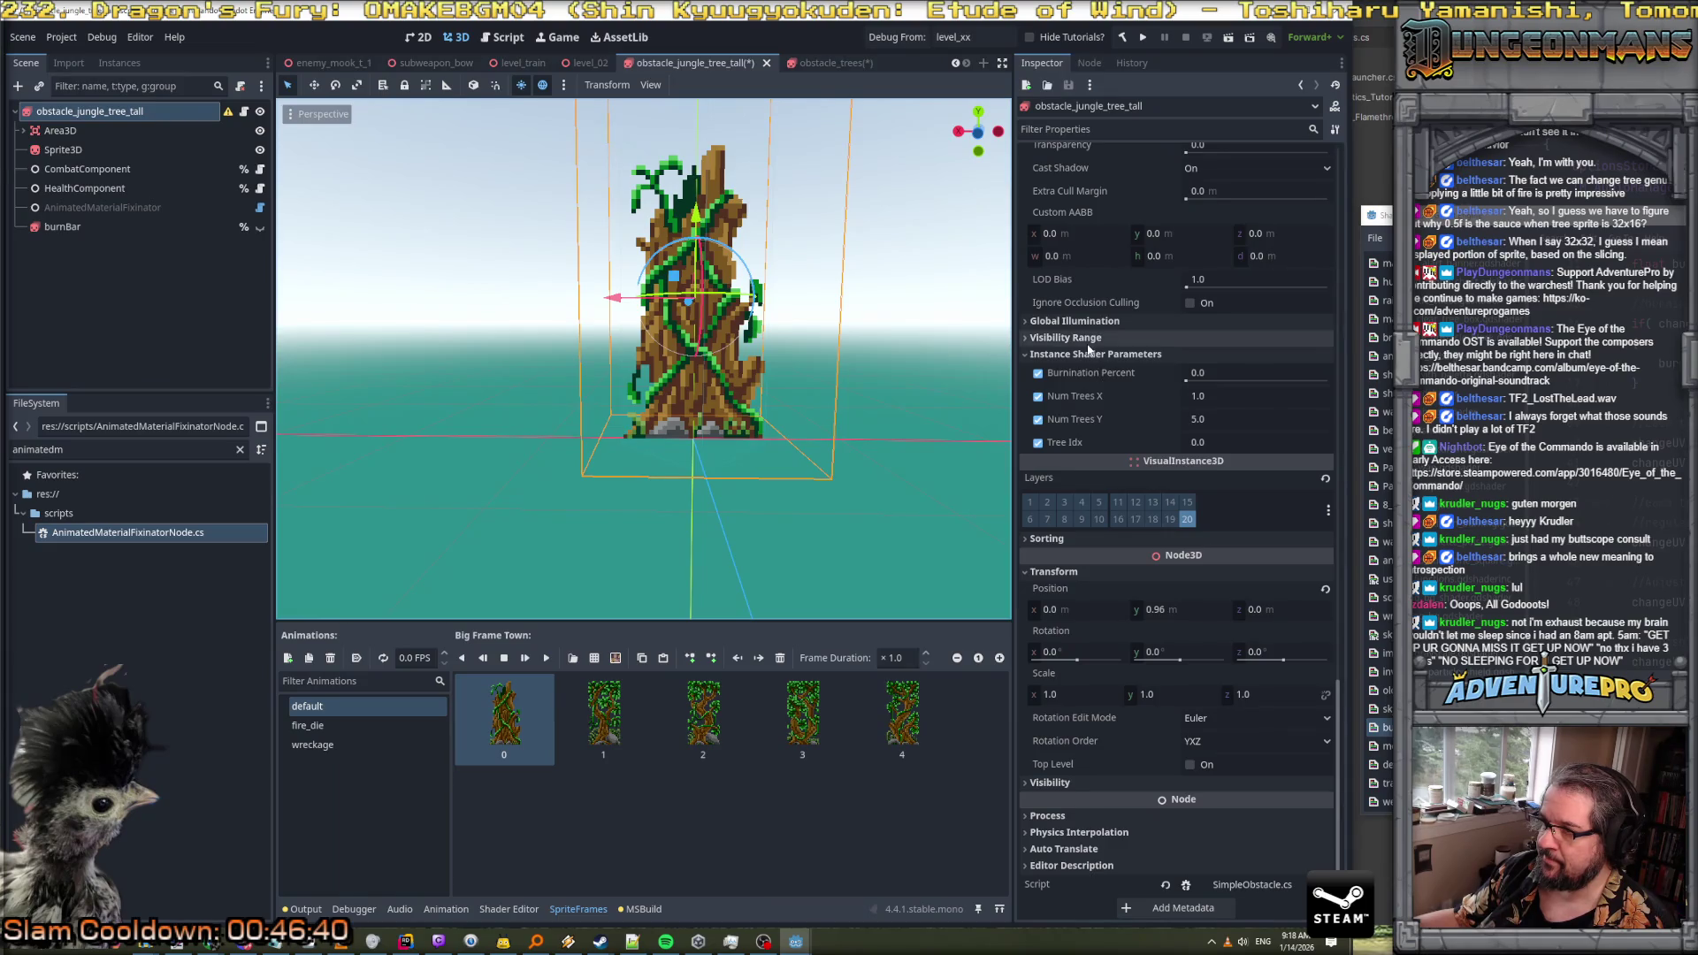
{"action": "scroll", "coordinate": [1089, 351], "scroll_direction": "up", "scroll_amount": 6}
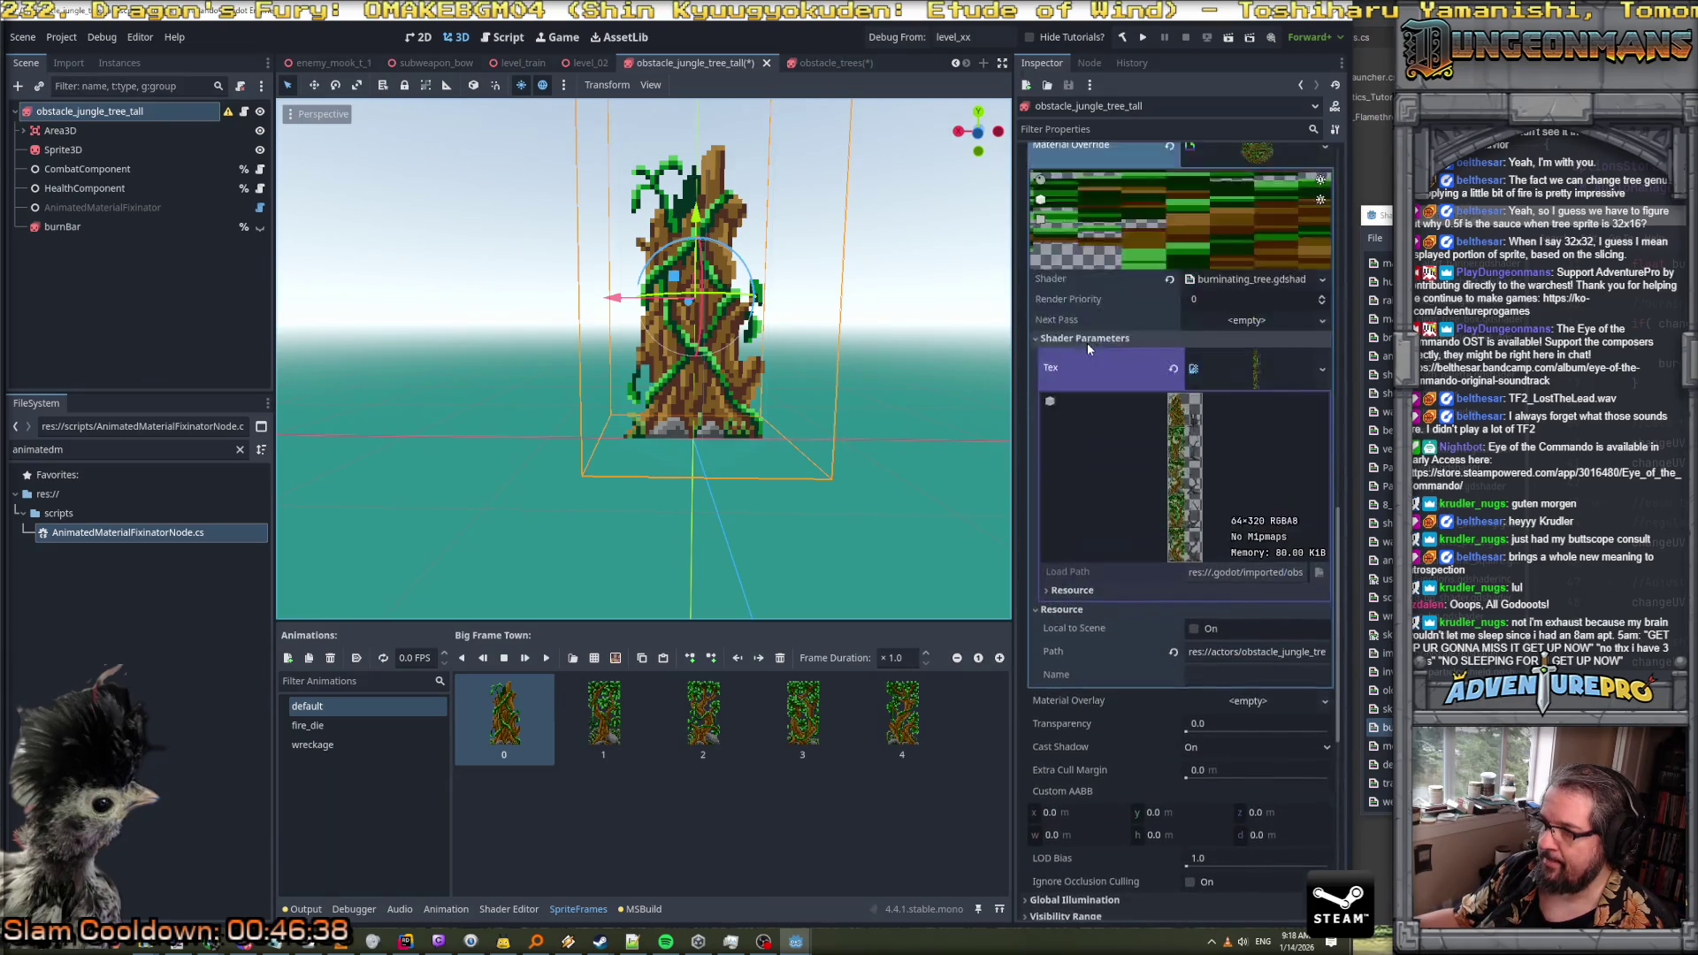
{"action": "scroll", "coordinate": [1086, 342], "scroll_direction": "up", "scroll_amount": 2}
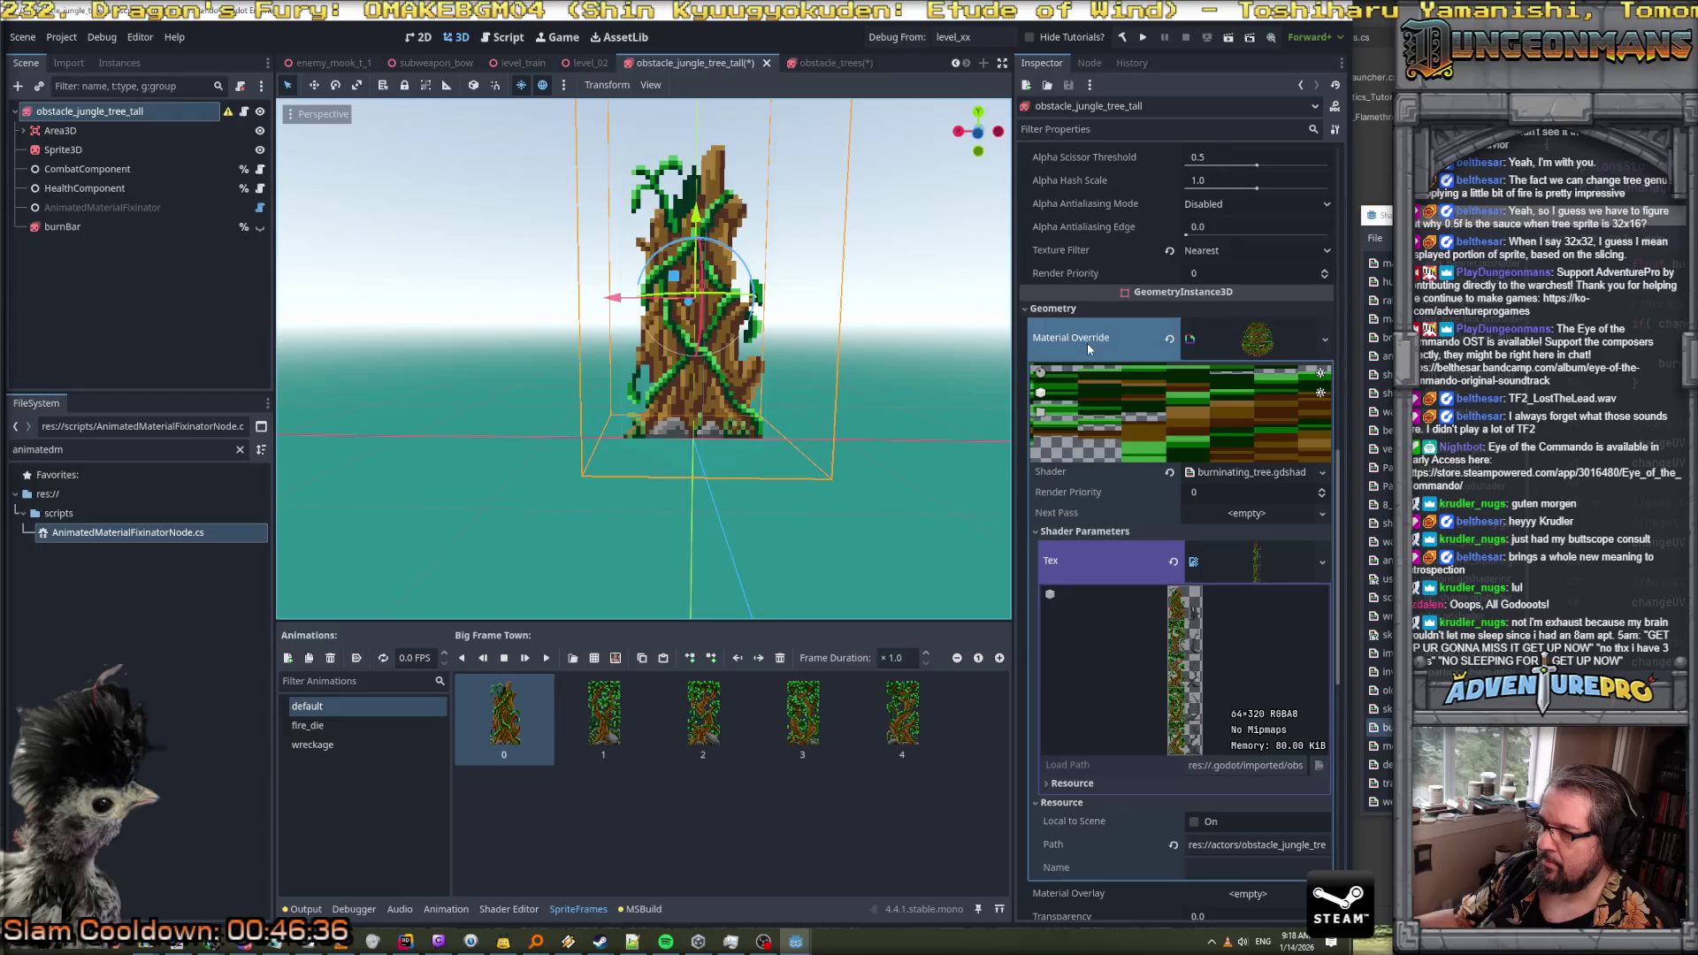
{"action": "scroll", "coordinate": [1086, 342], "scroll_direction": "up", "scroll_amount": 4}
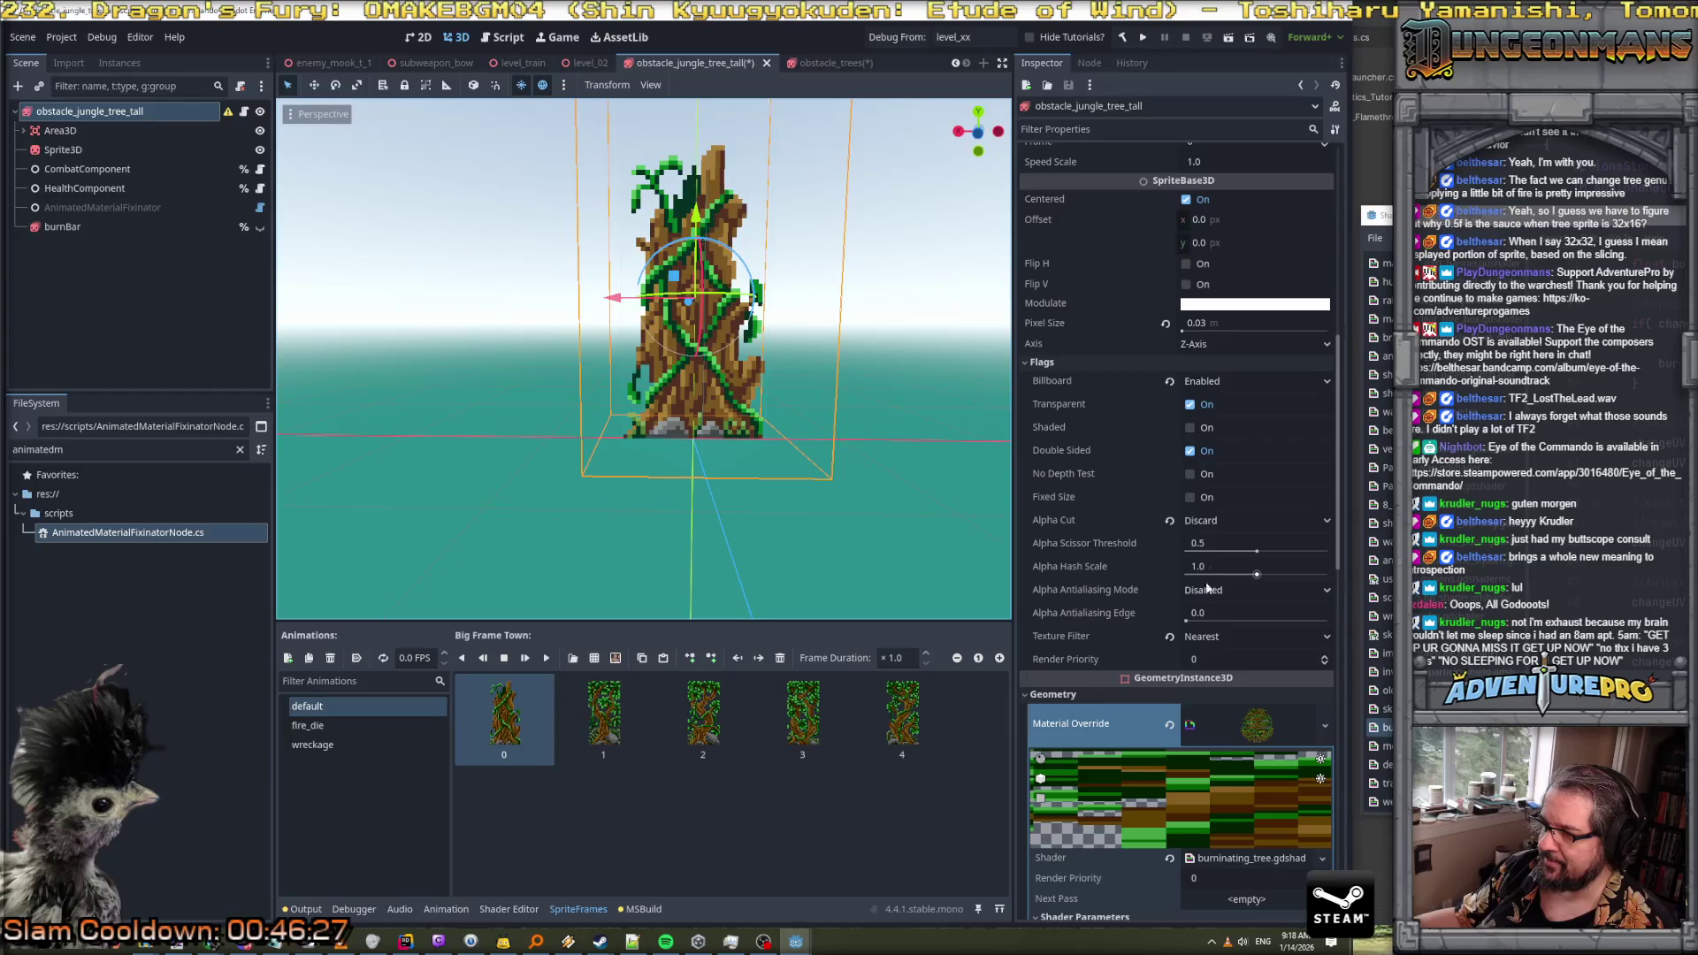
{"action": "scroll", "coordinate": [1207, 657], "scroll_direction": "up", "scroll_amount": 4}
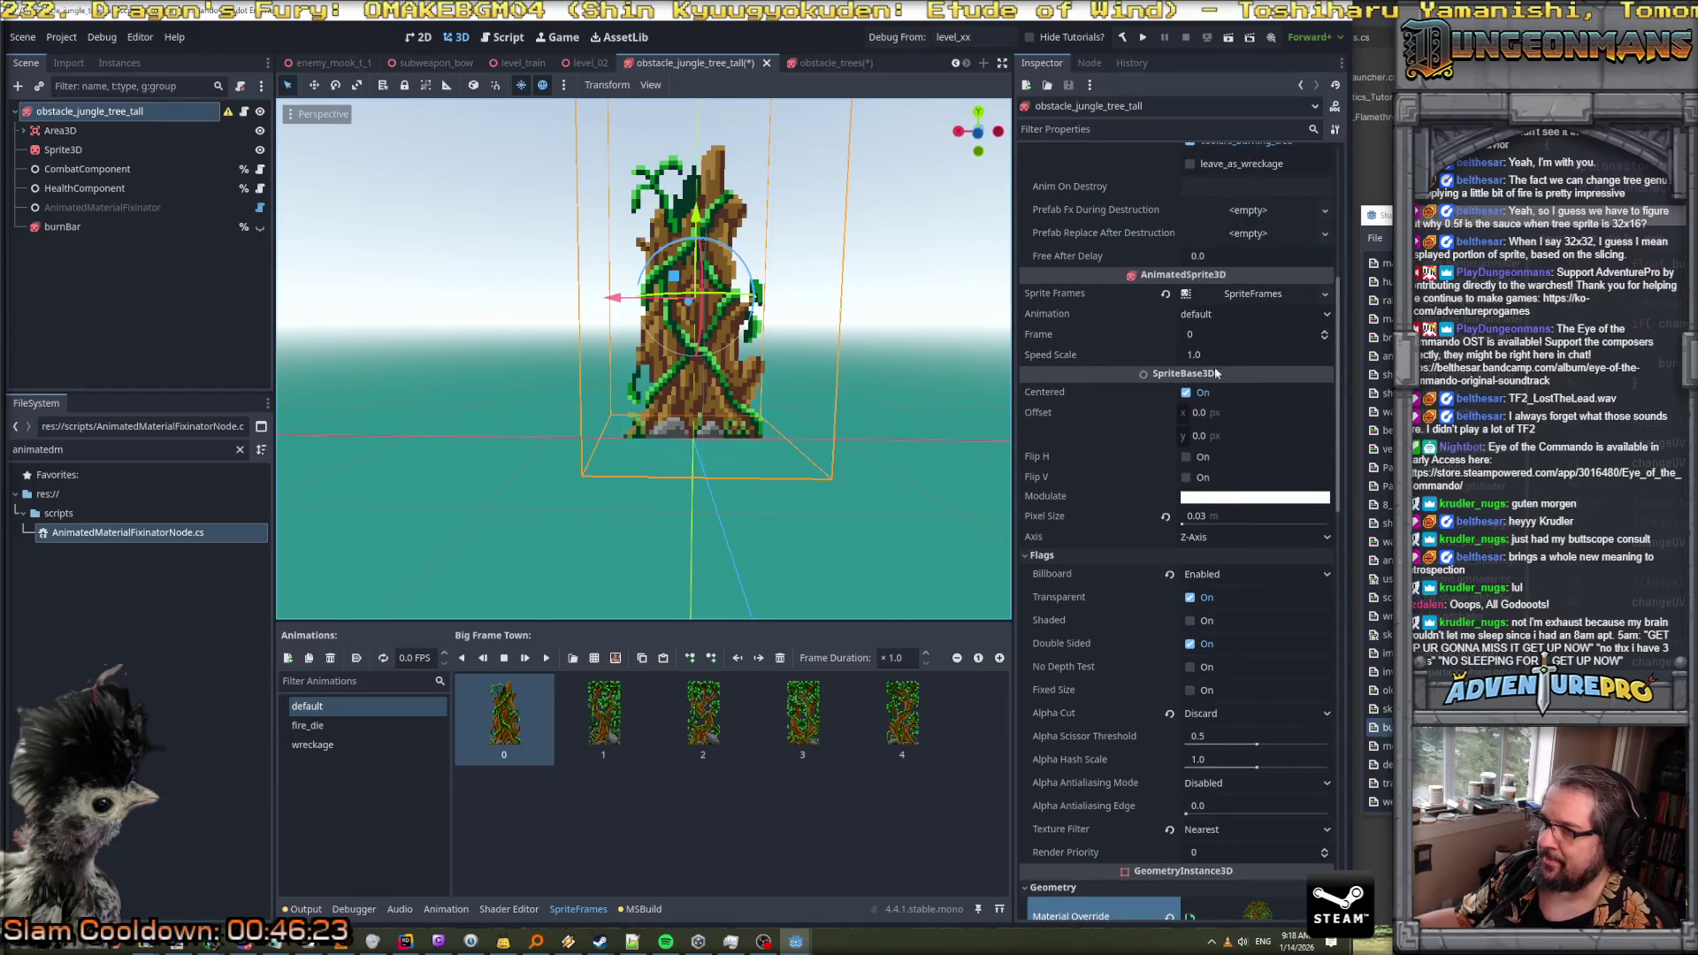
{"action": "scroll", "coordinate": [1217, 371], "scroll_direction": "up", "scroll_amount": 4}
{"action": "scroll", "coordinate": [1215, 358], "scroll_direction": "up", "scroll_amount": 5}
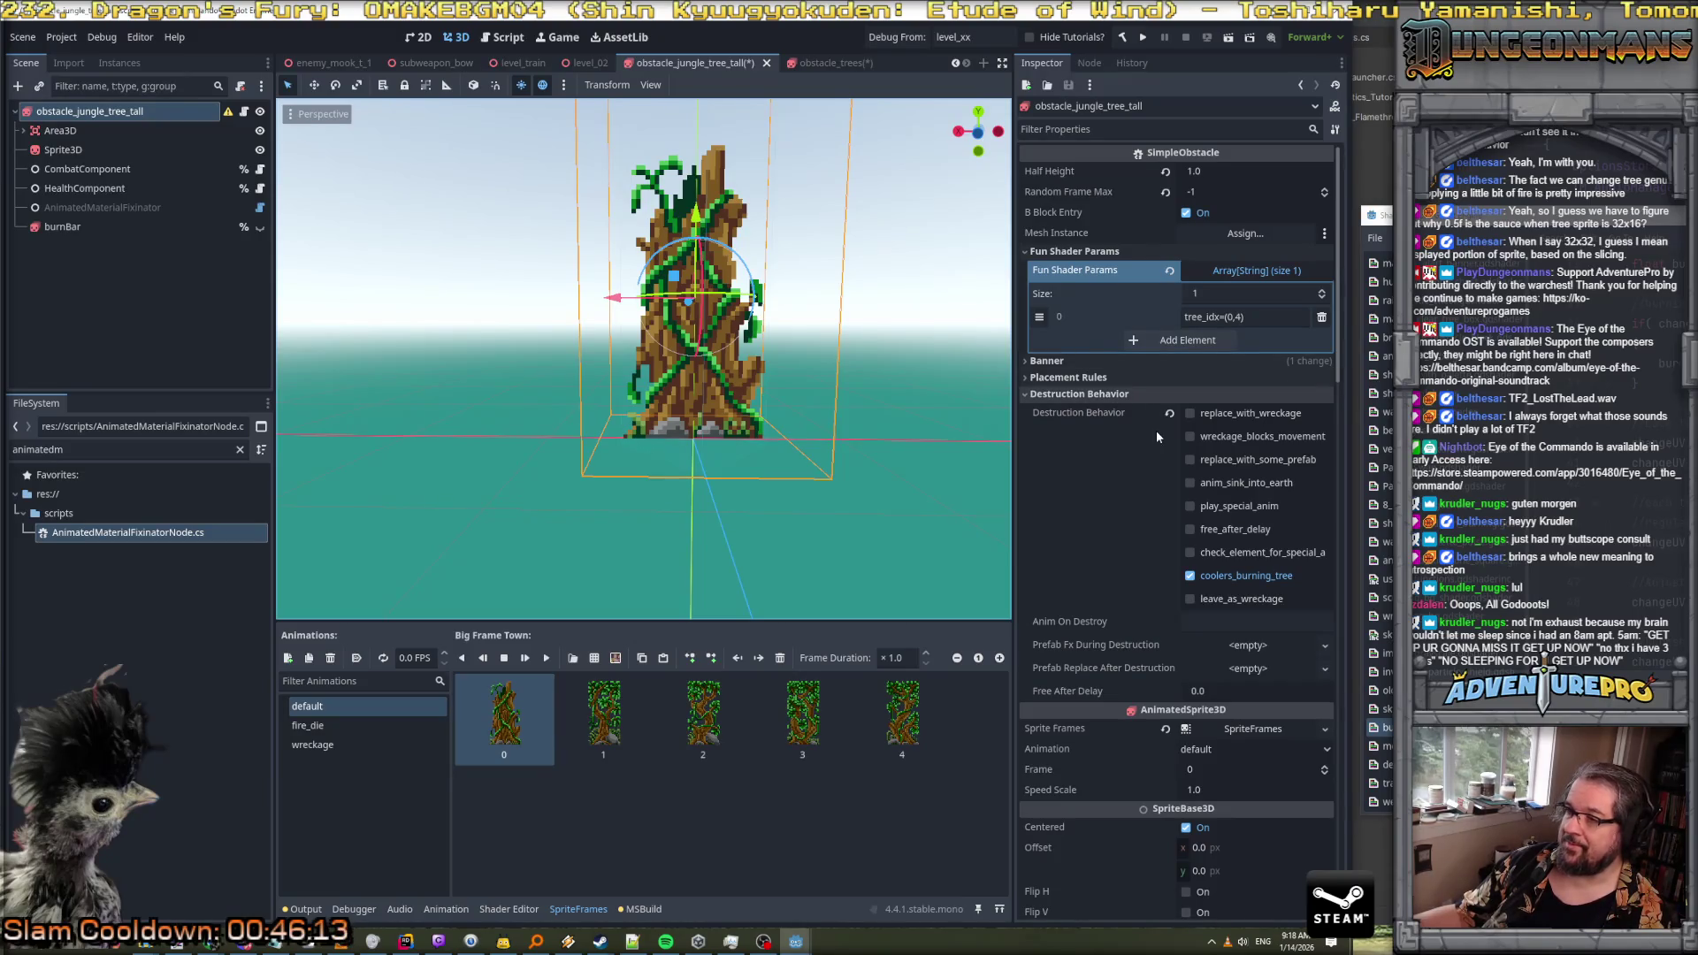
{"action": "scroll", "coordinate": [1137, 452], "scroll_direction": "down", "scroll_amount": 10}
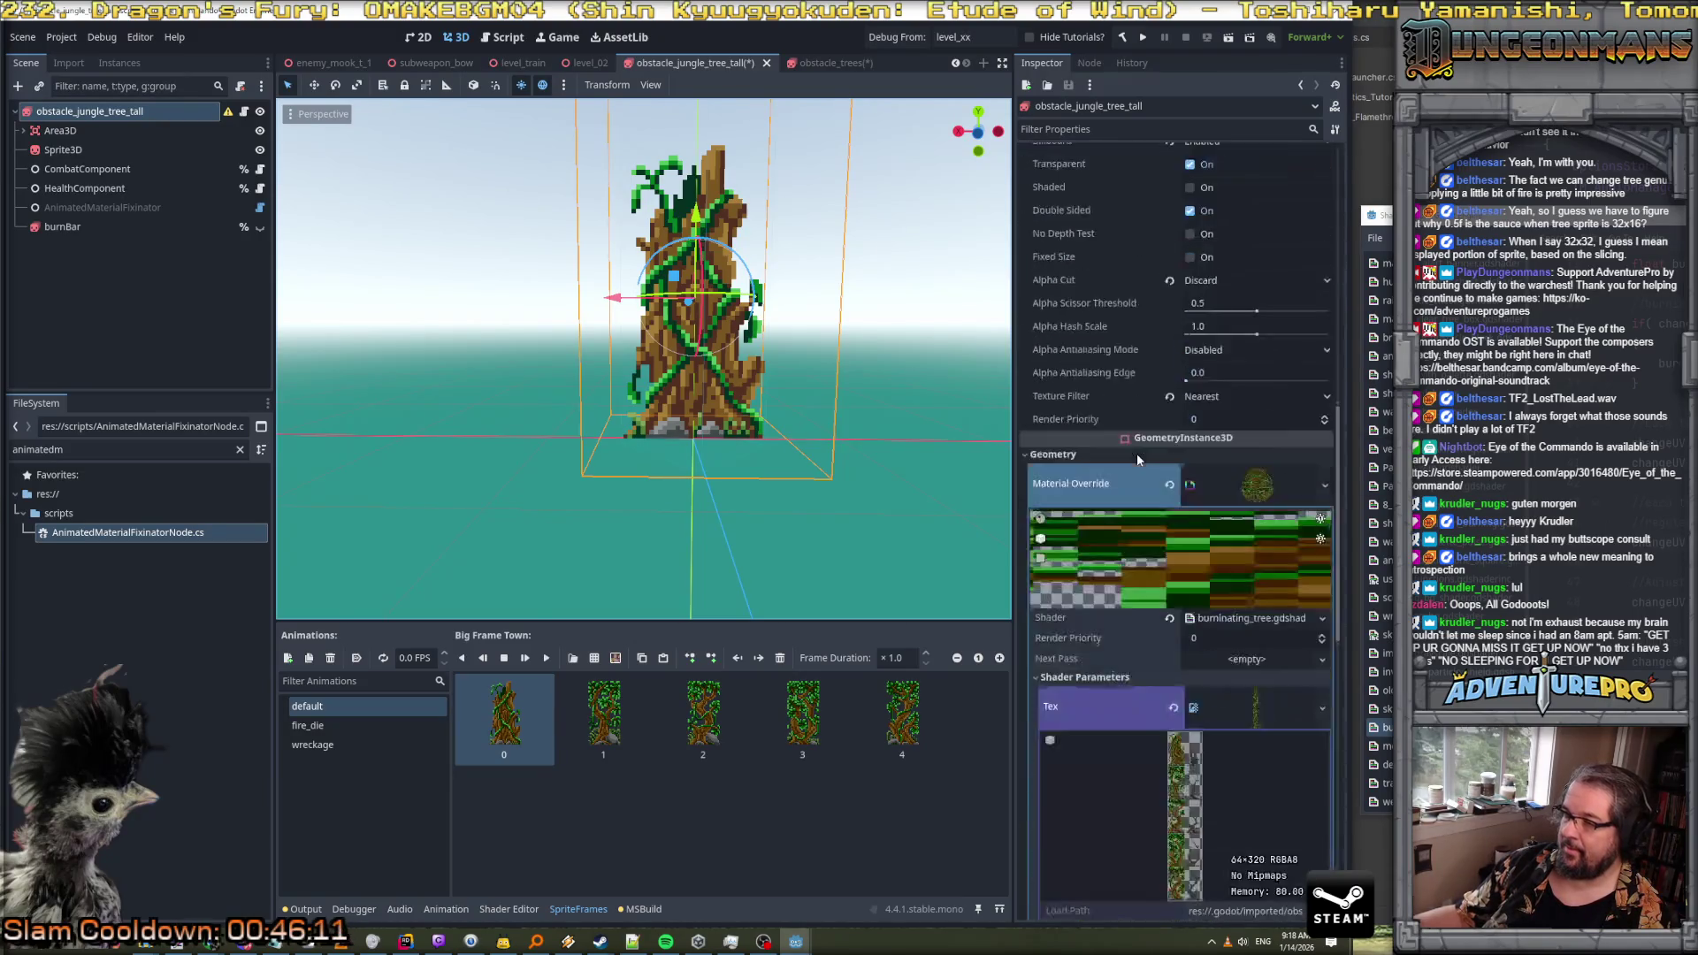
{"action": "scroll", "coordinate": [1137, 453], "scroll_direction": "down", "scroll_amount": 3}
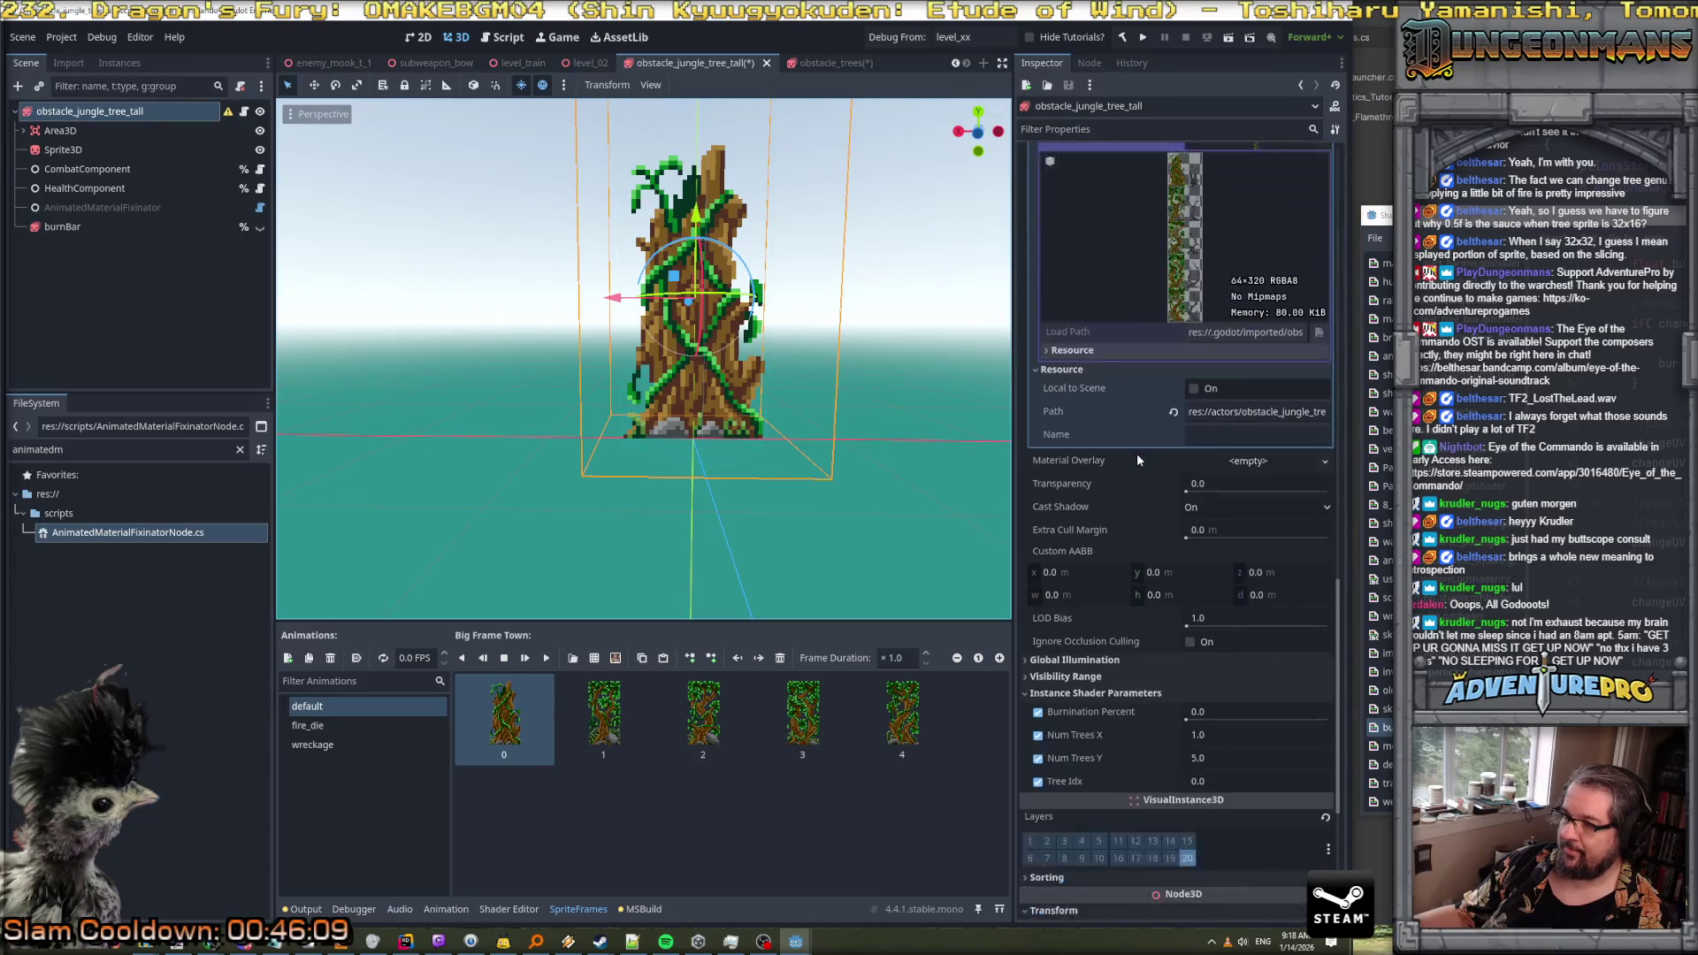
Preview the tall tree's fire_die animation, glancing at the wreckage and default animations
{"action": "left_click", "coordinate": [308, 724]}
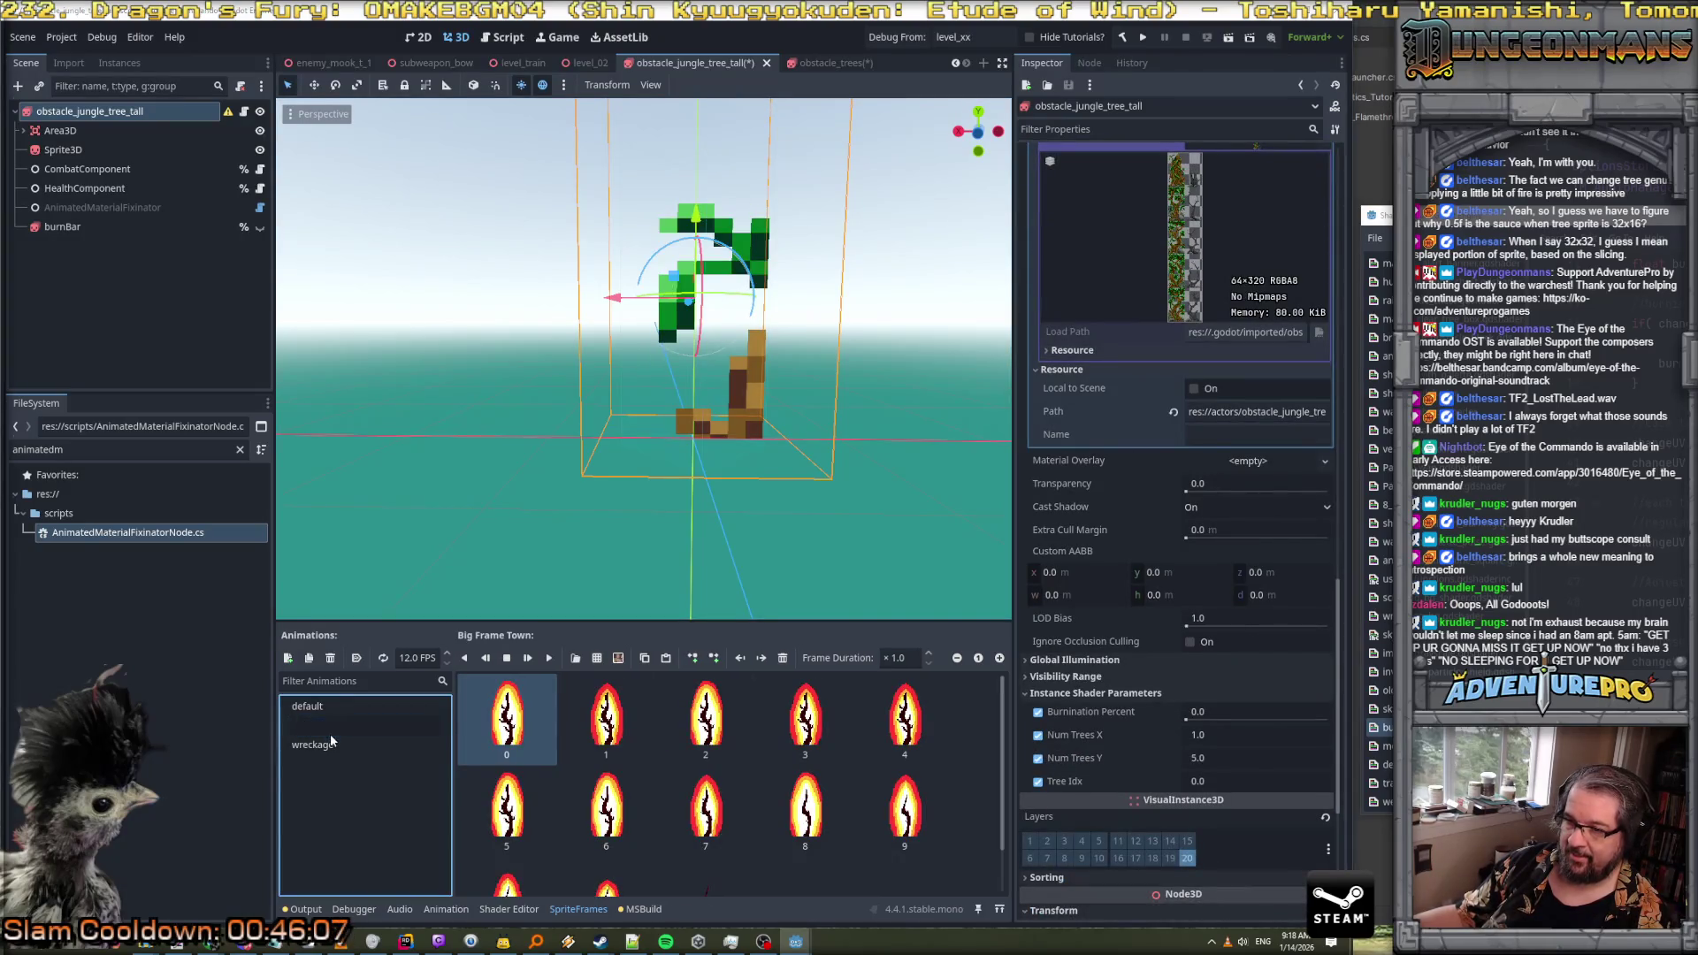
{"action": "left_click", "coordinate": [325, 746]}
{"action": "left_click", "coordinate": [326, 722]}
{"action": "left_click", "coordinate": [321, 706]}
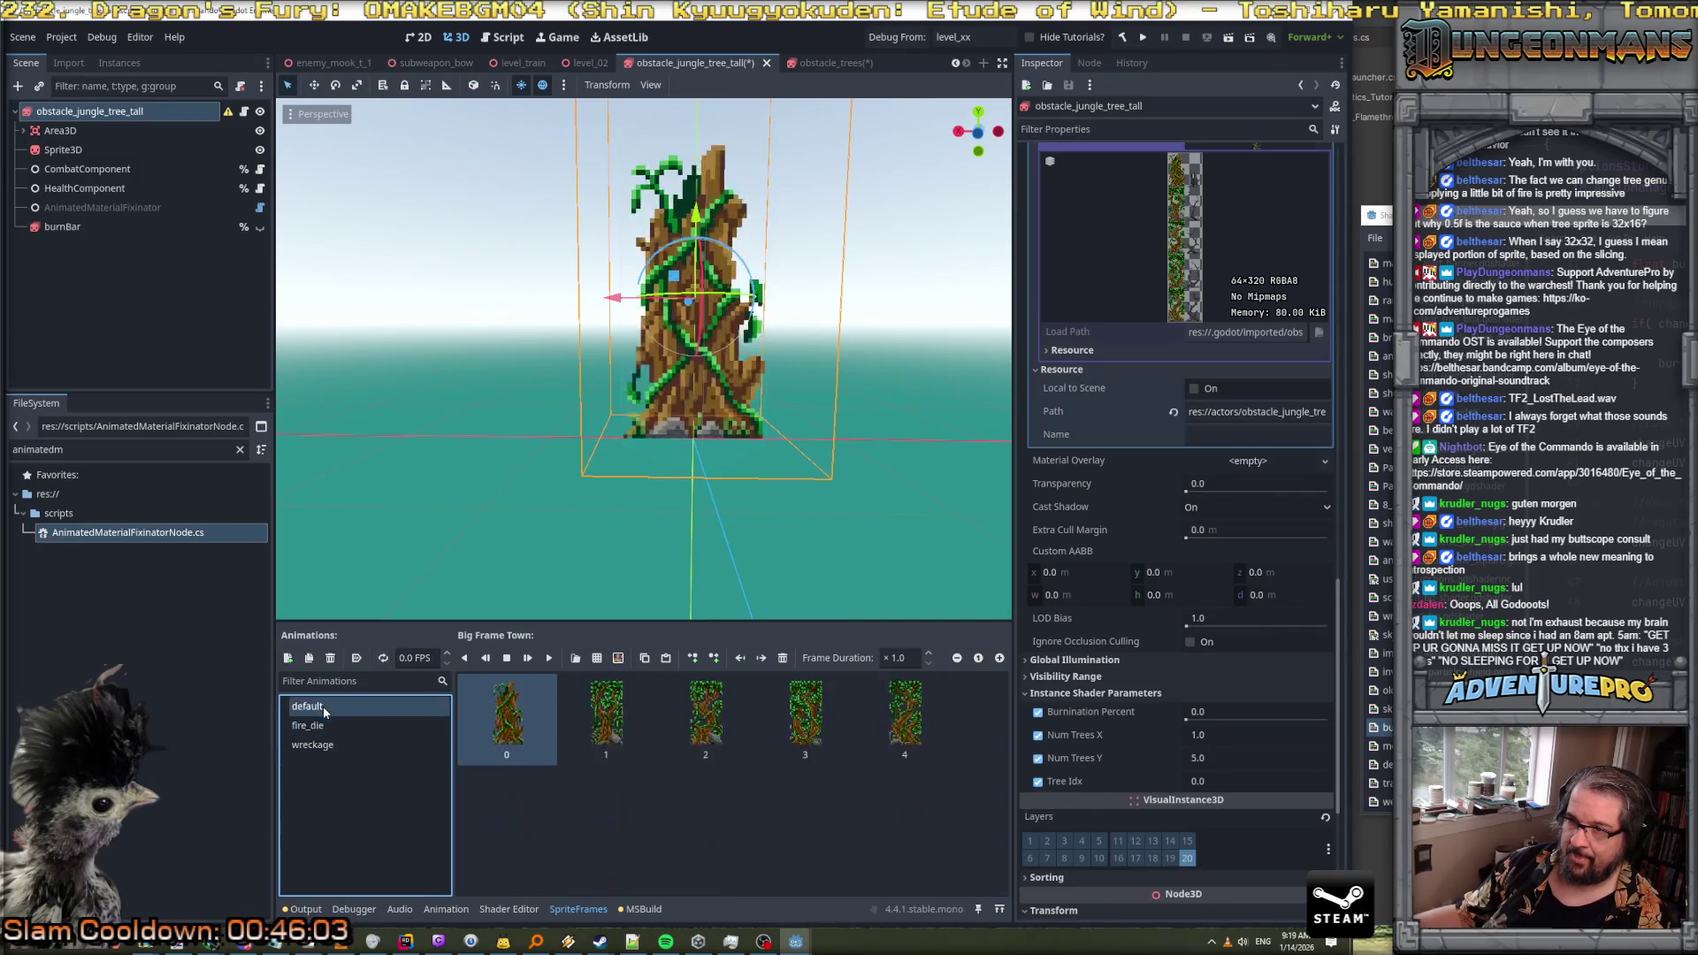
{"action": "left_click", "coordinate": [326, 725]}
{"action": "left_click", "coordinate": [550, 658]}
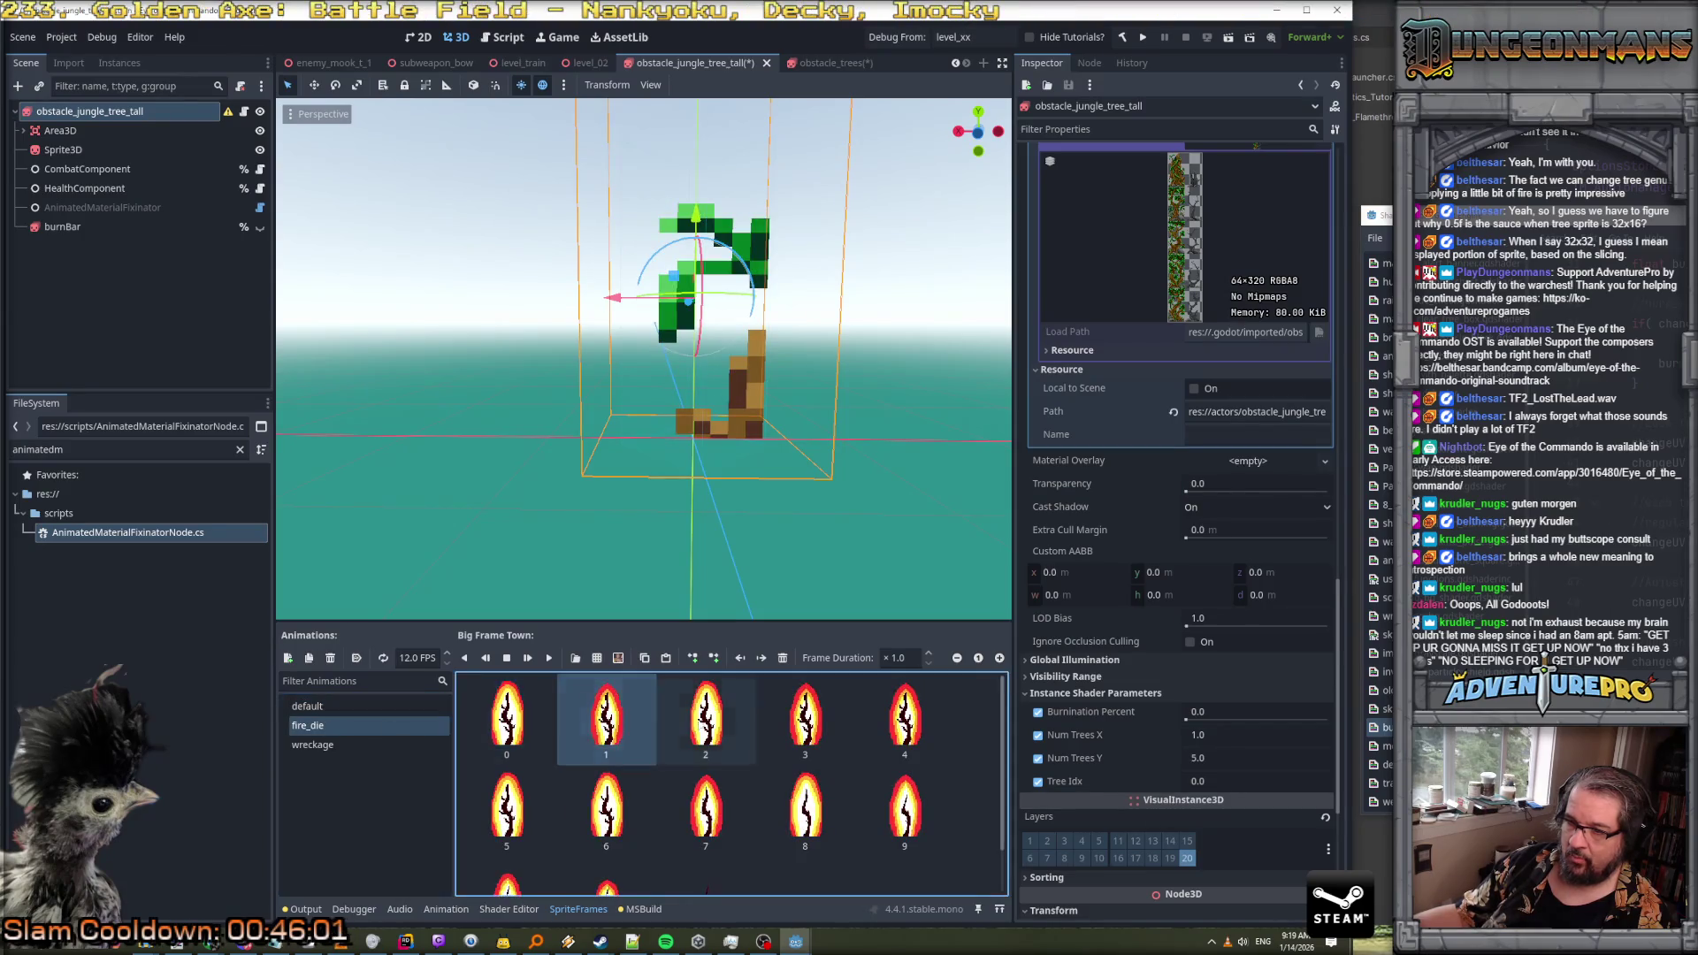
{"action": "left_click", "coordinate": [549, 658]}
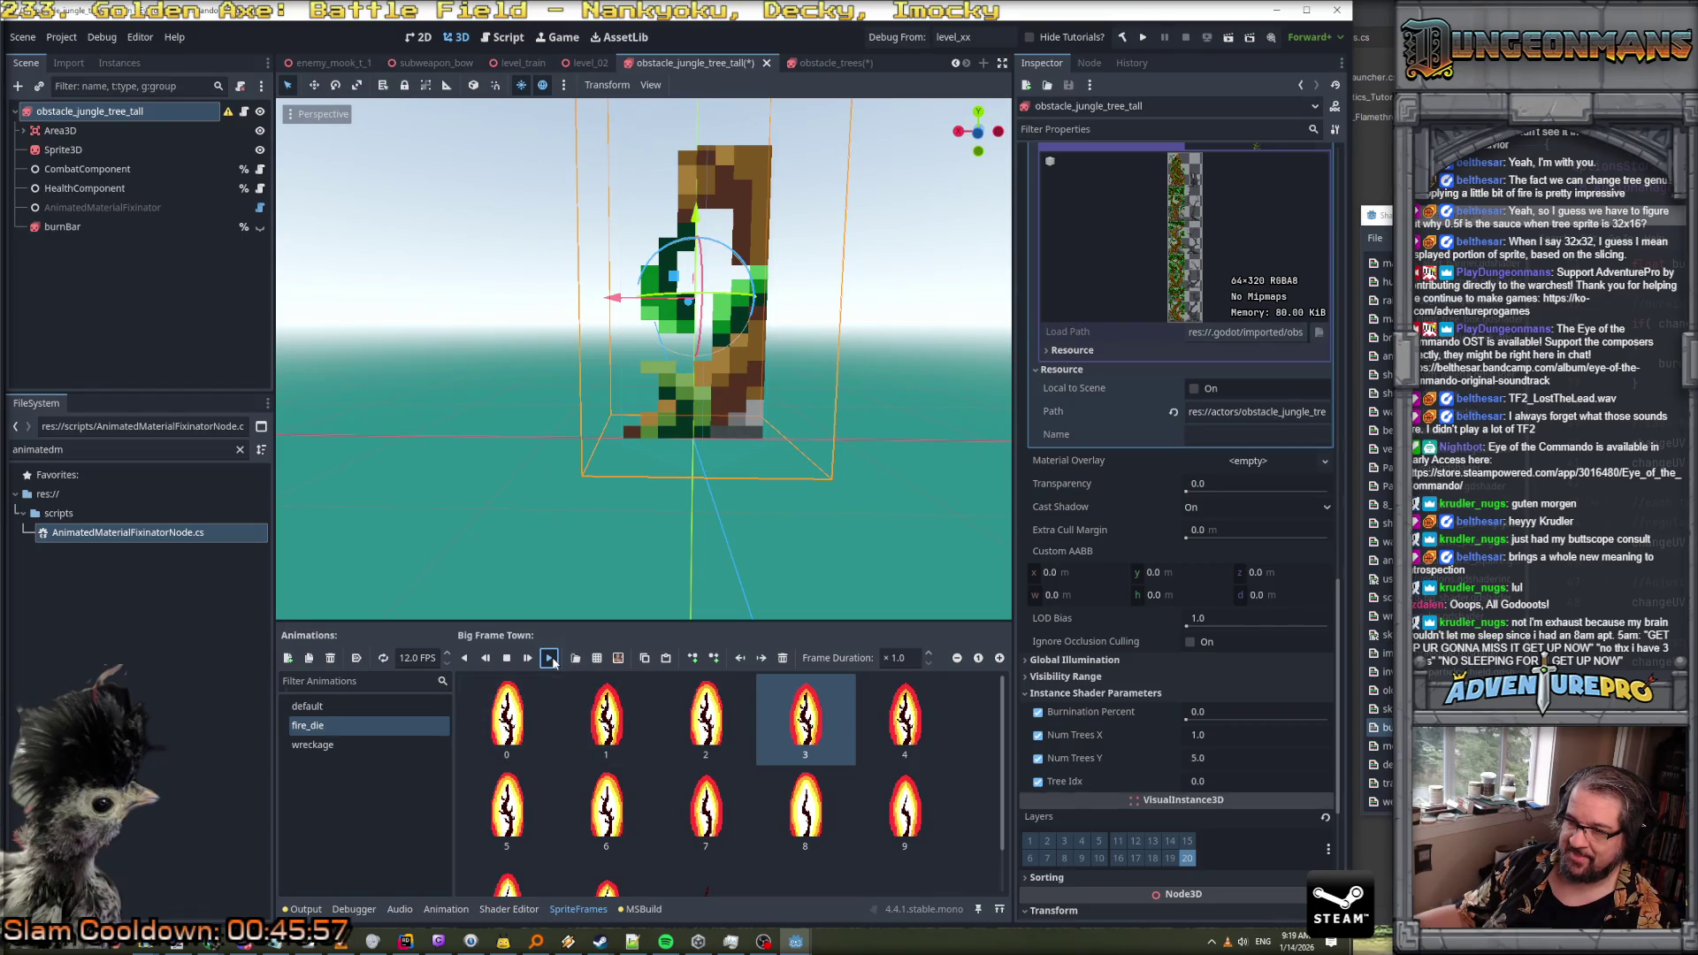
Play the default tree animation at 5 FPS, stopping and replaying it
{"action": "left_click", "coordinate": [318, 708]}
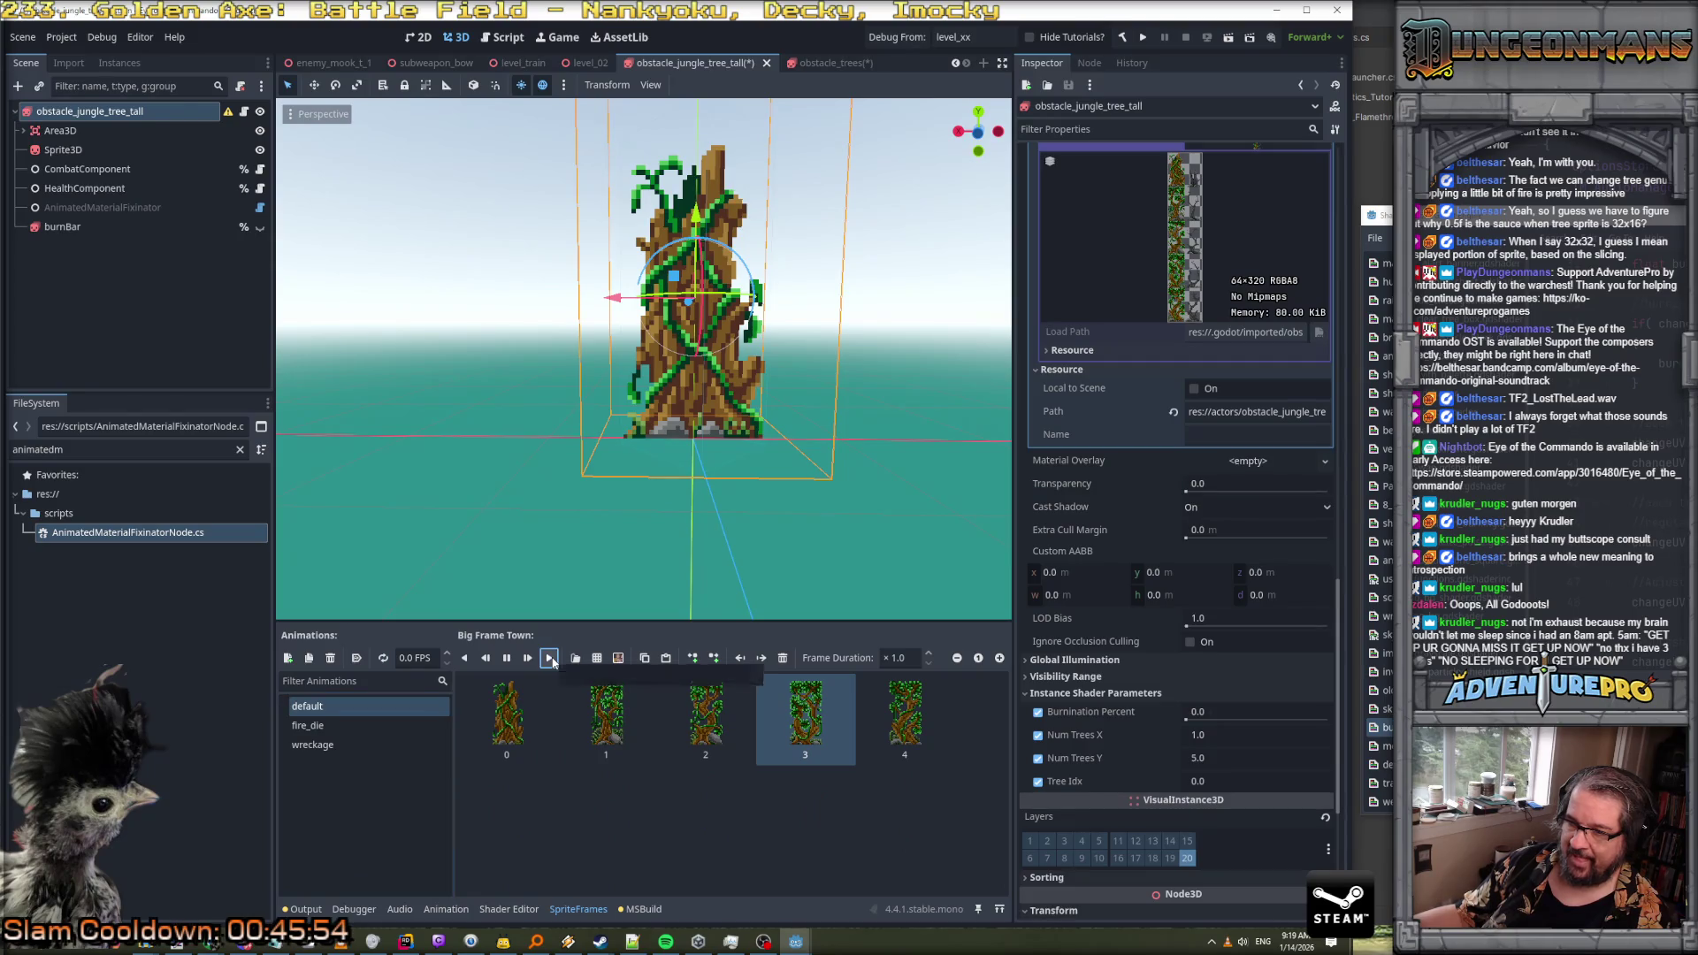
{"action": "left_click", "coordinate": [405, 659]}
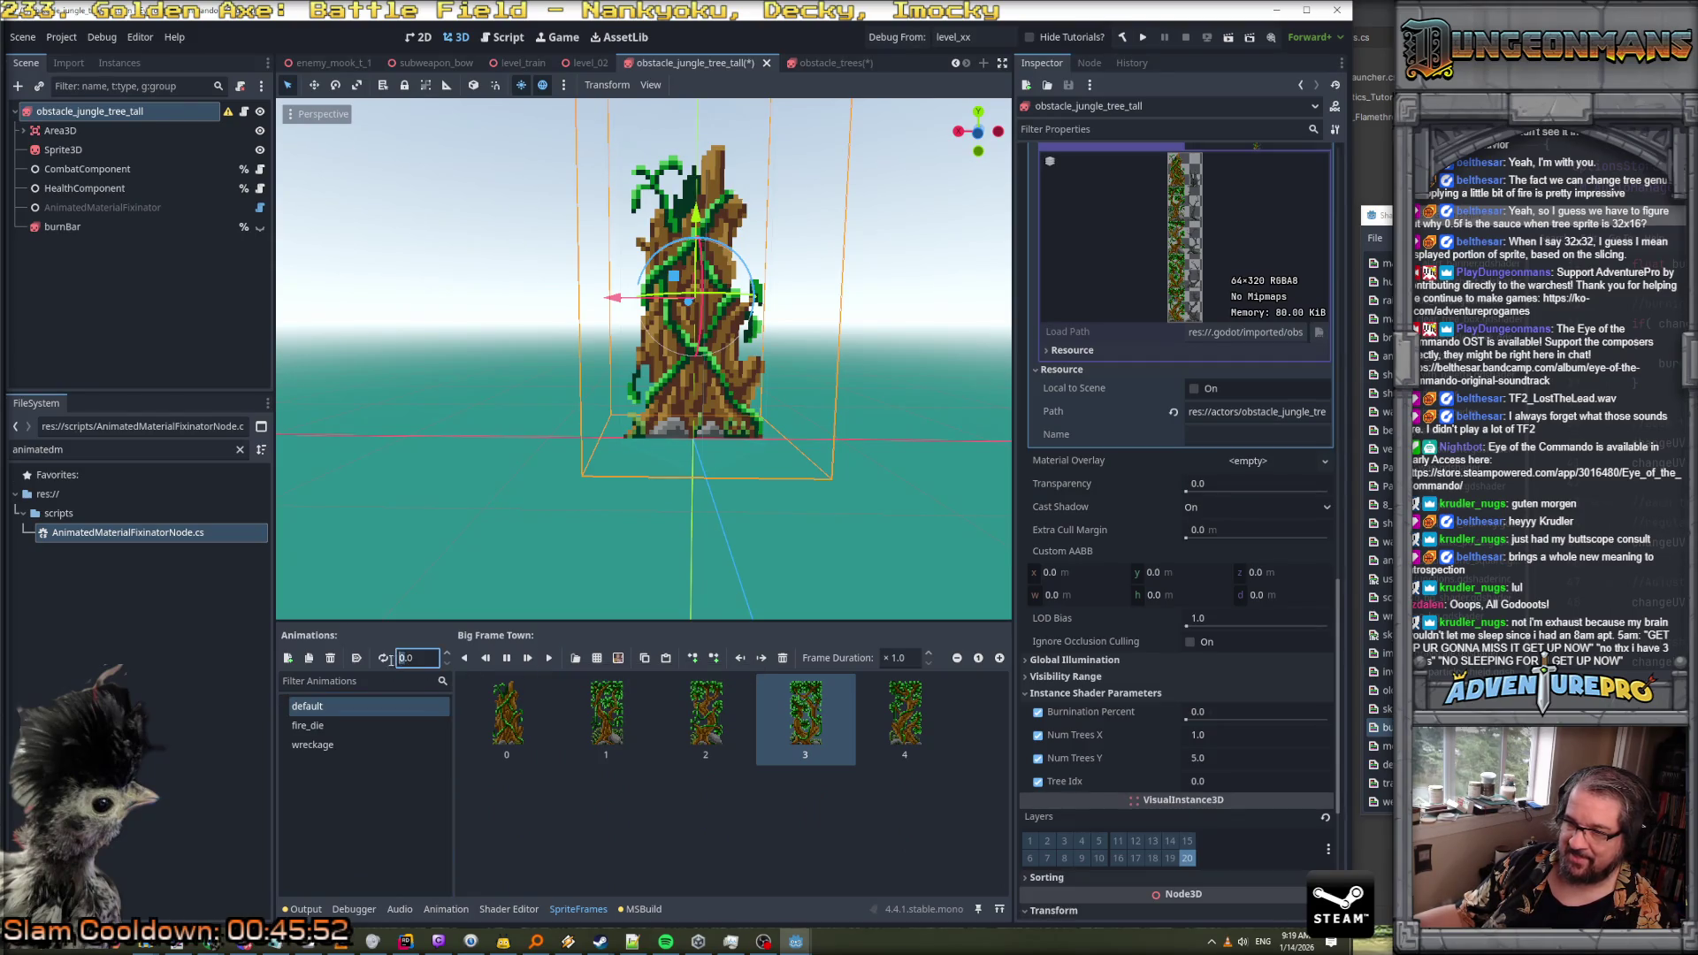
{"action": "type", "text": "5"}
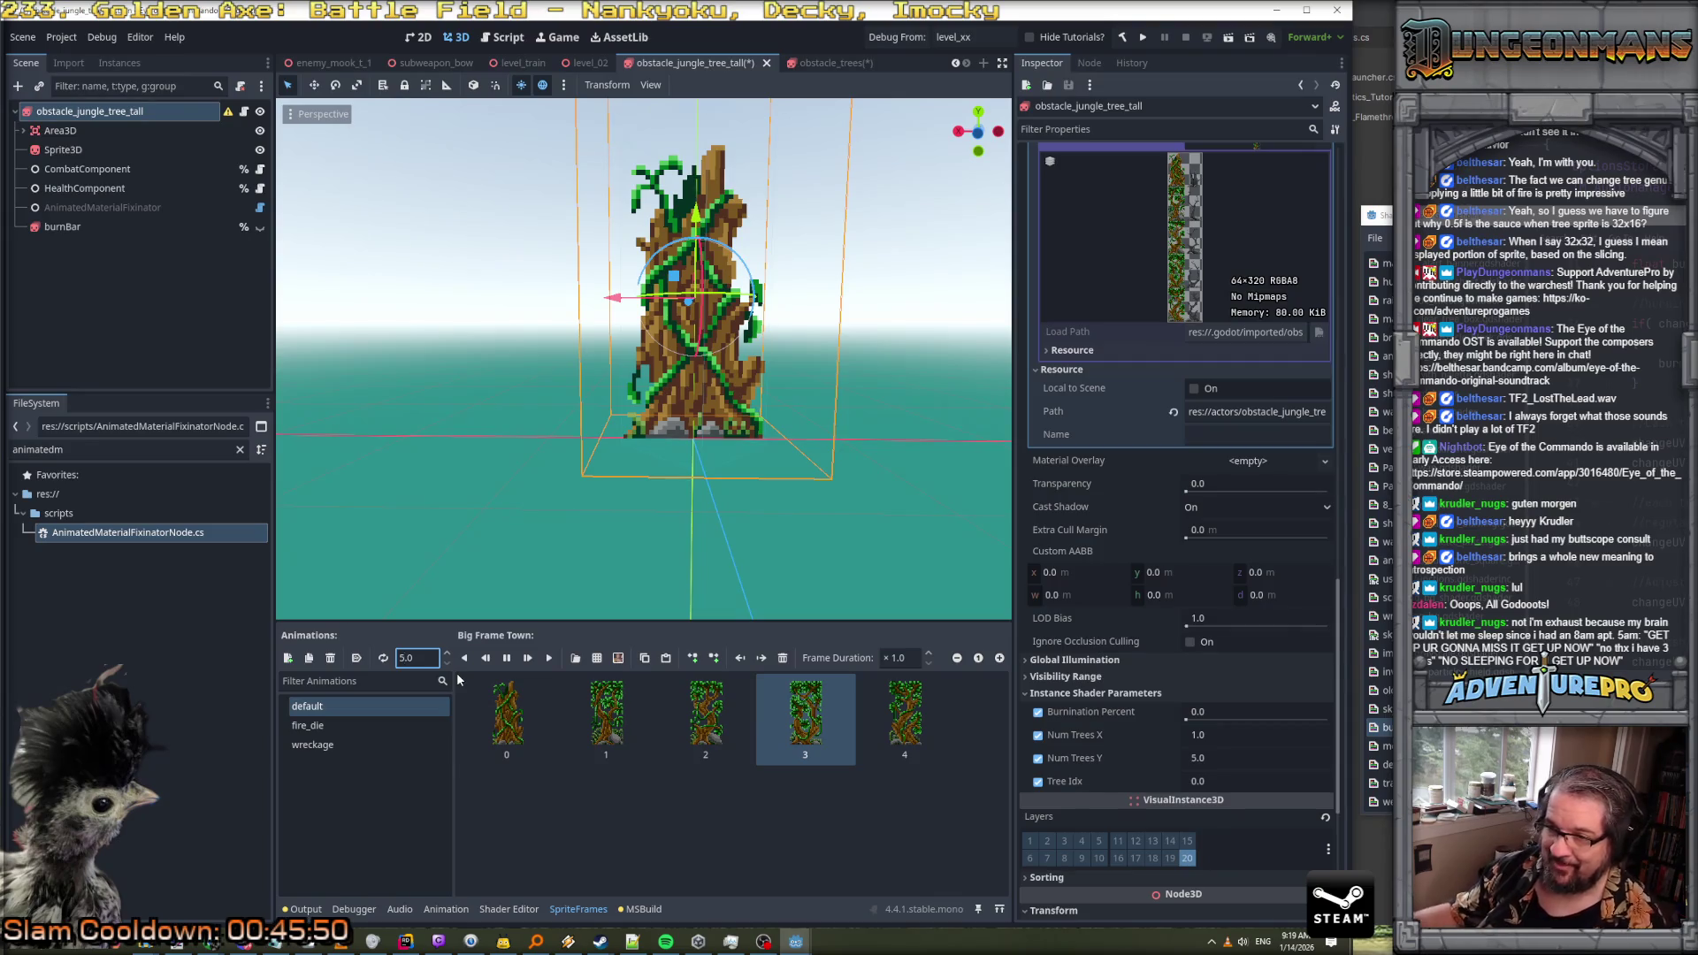
{"action": "key", "text": "Return"}
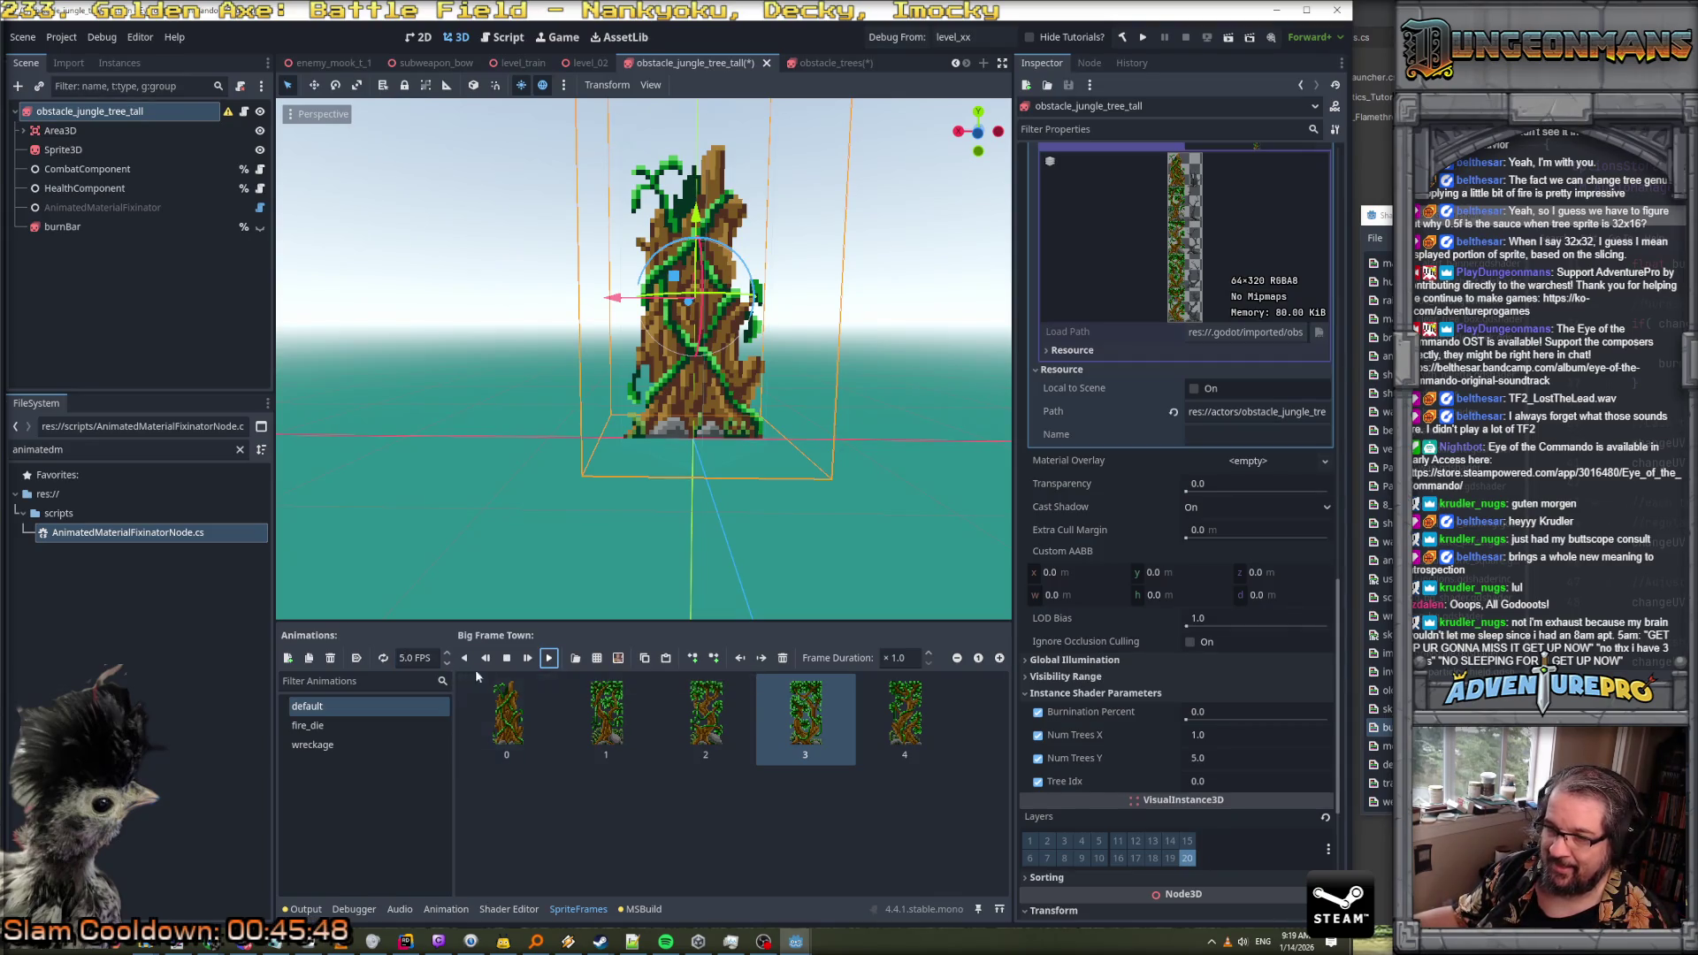
{"action": "left_click", "coordinate": [550, 660]}
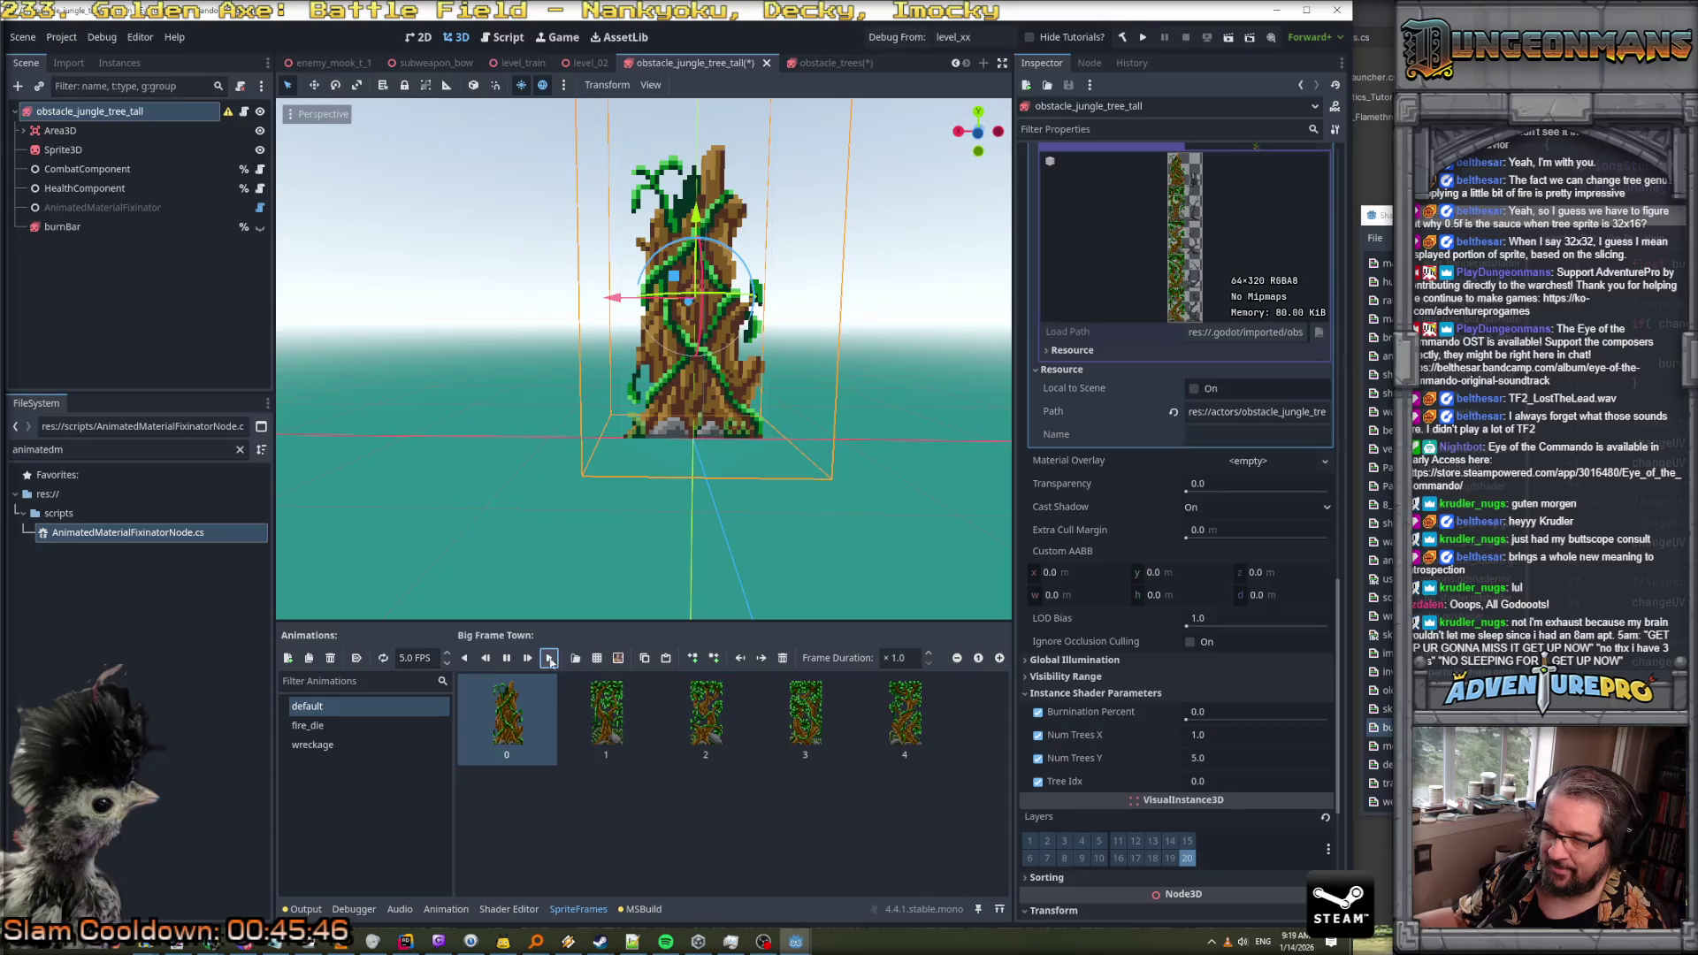
{"action": "left_click", "coordinate": [508, 659]}
{"action": "left_click", "coordinate": [549, 660]}
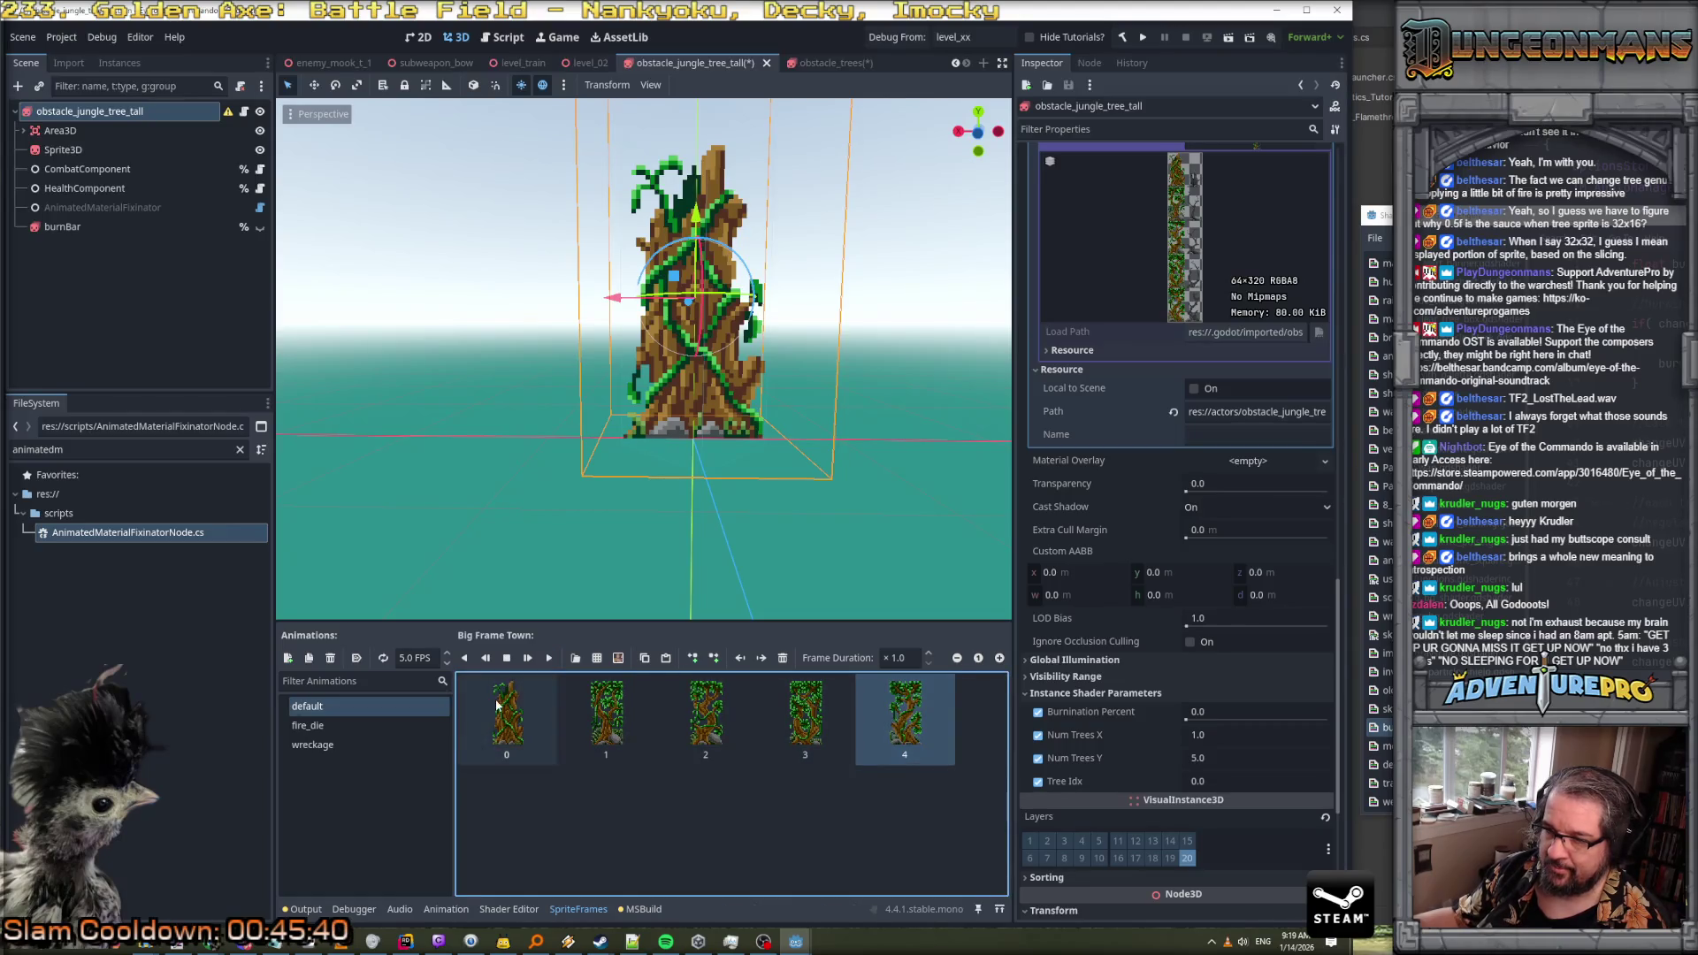
Set the default animation back to 0 FPS and select its first frame
{"action": "left_click", "coordinate": [416, 657]}
{"action": "type", "text": "0"}
{"action": "key", "text": "Return"}
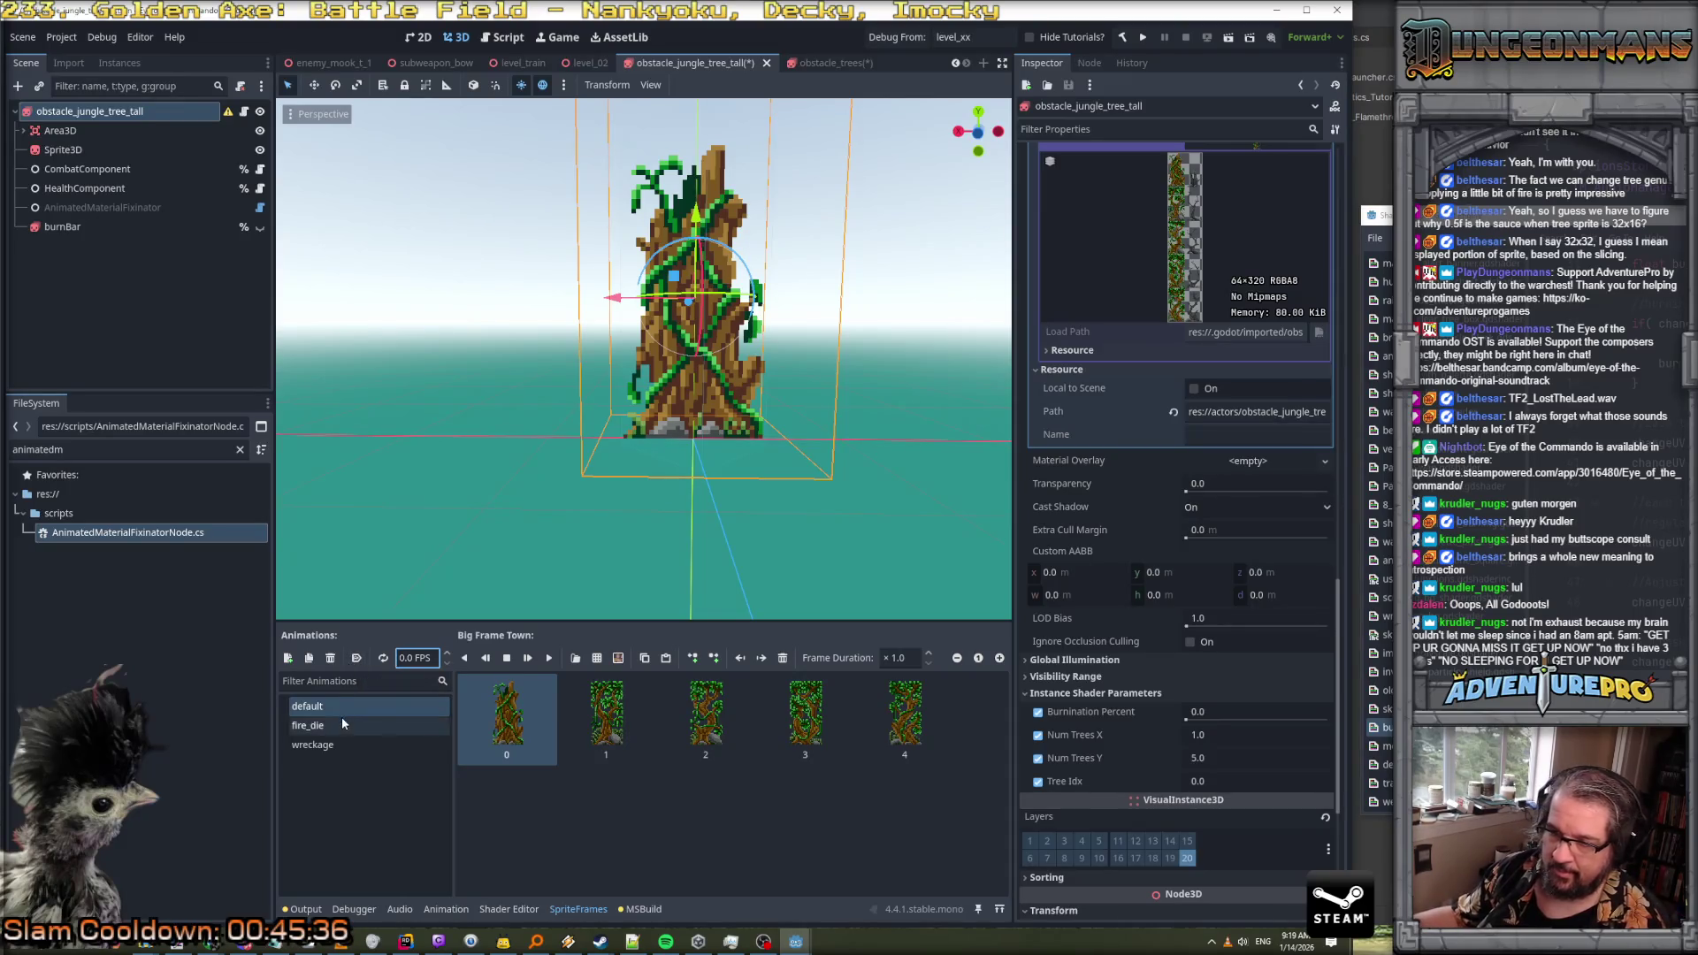
{"action": "left_click", "coordinate": [342, 723]}
{"action": "left_click", "coordinate": [343, 746]}
{"action": "left_click", "coordinate": [336, 705]}
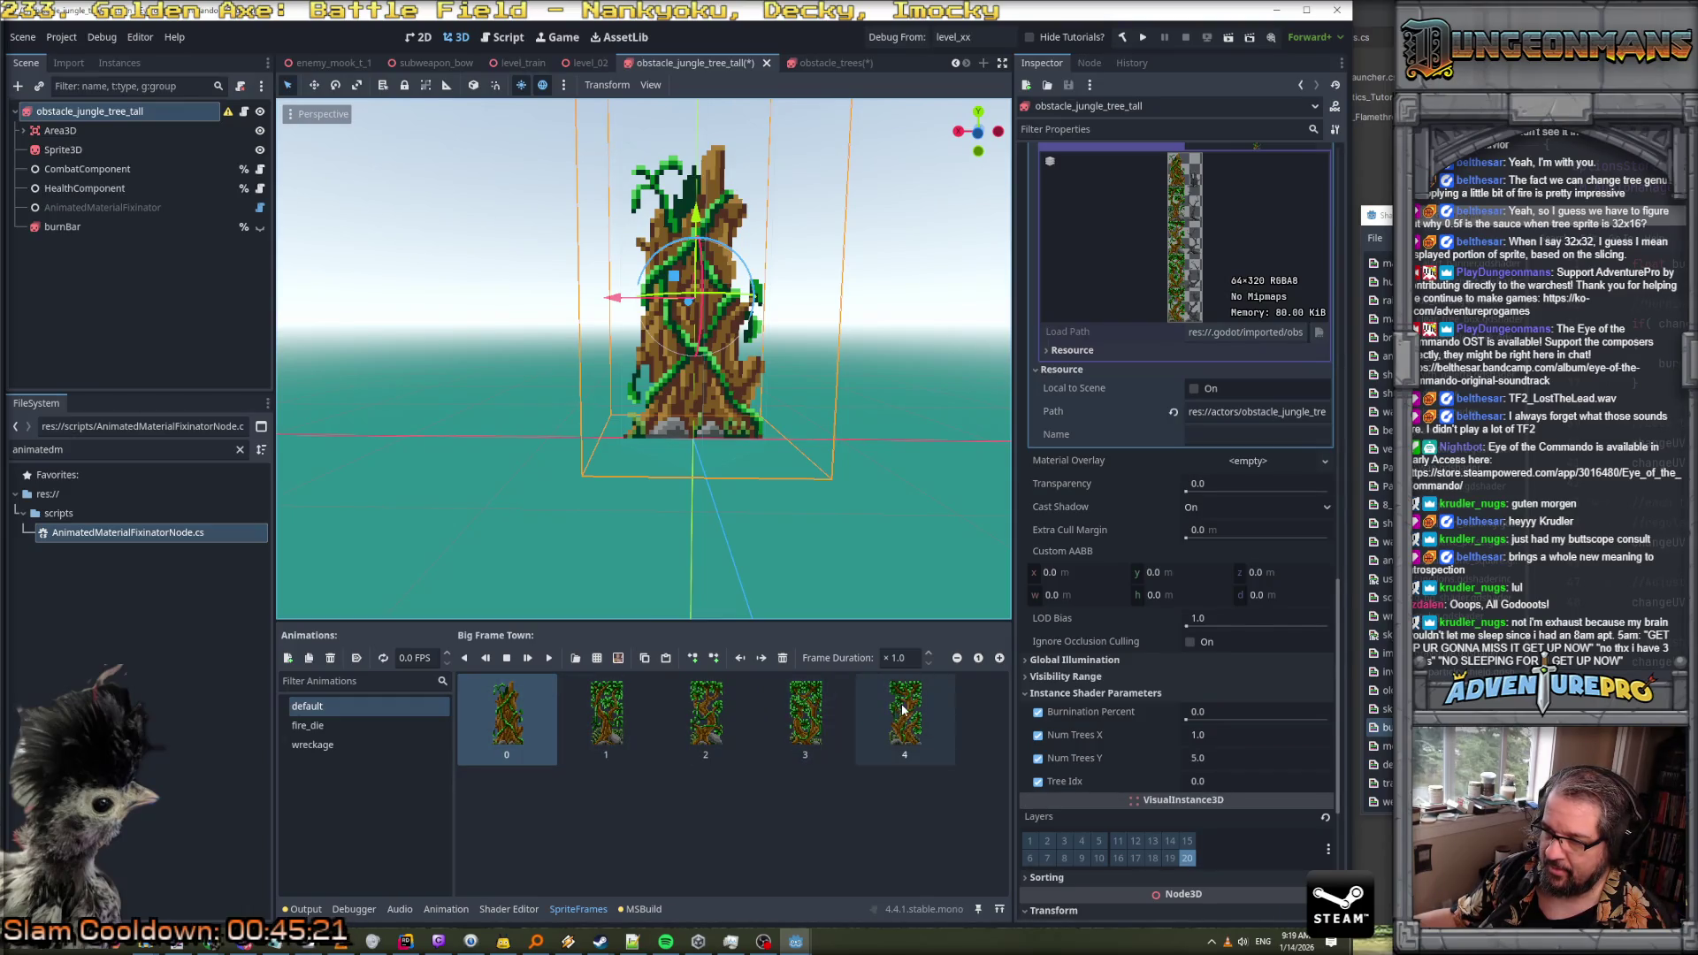
{"action": "left_click_drag", "start_coordinate": [902, 708], "coordinate": [515, 730]}
{"action": "left_click", "coordinate": [516, 730]}
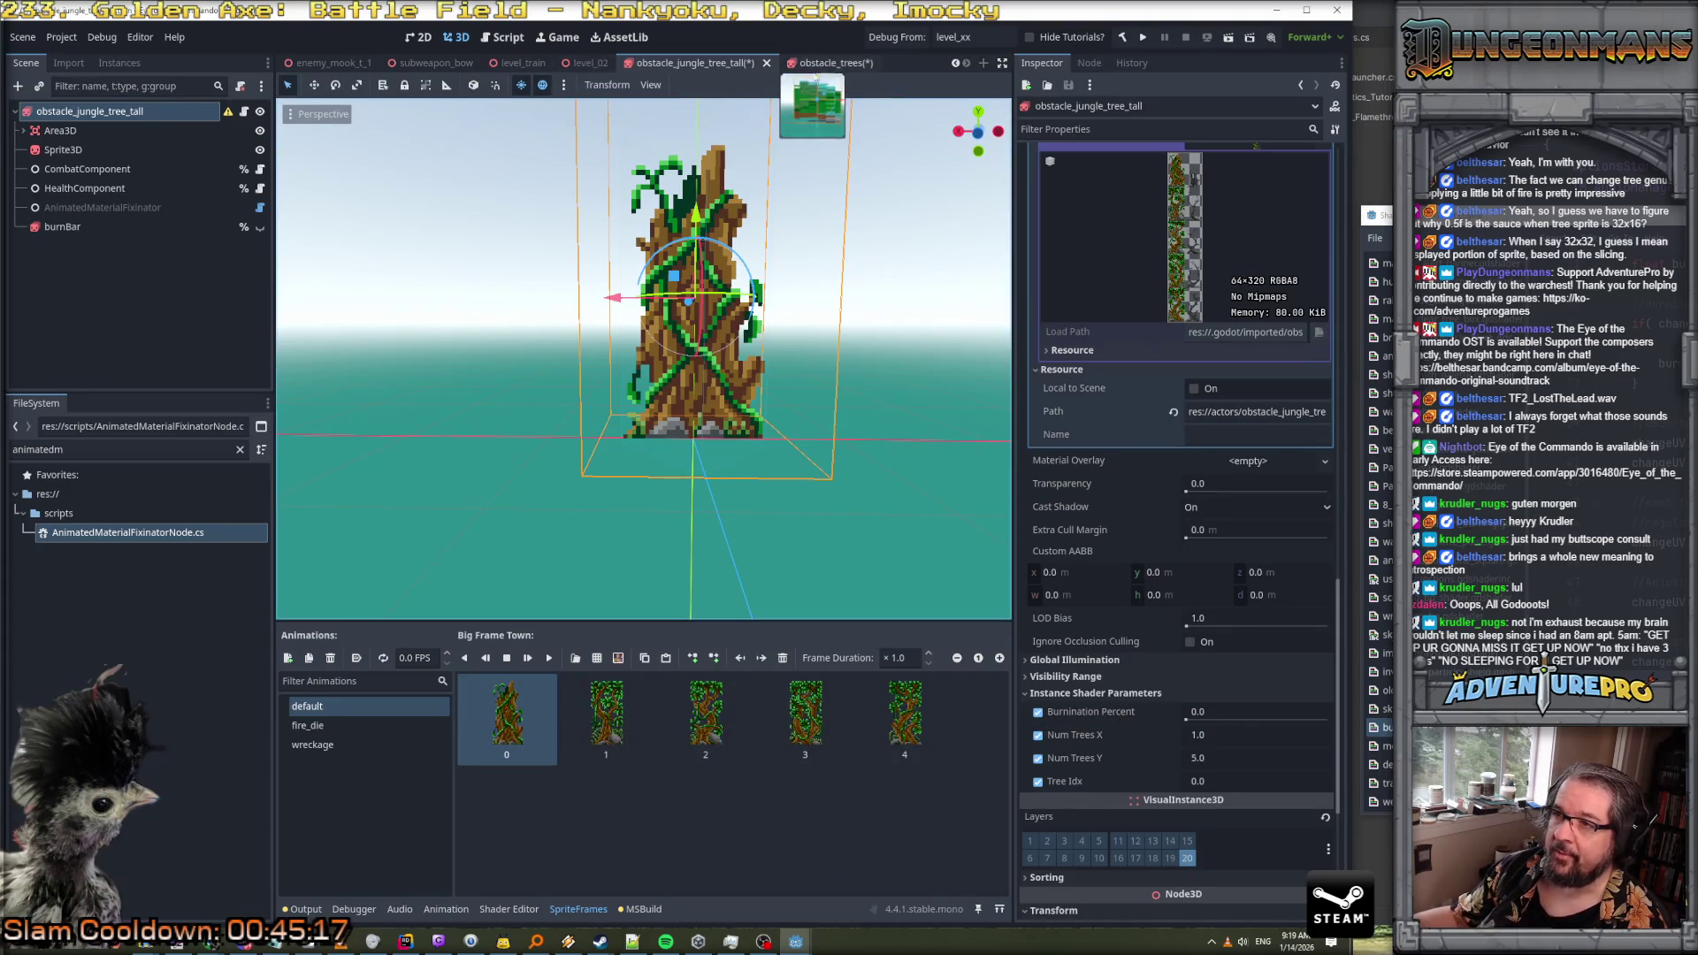
{"action": "left_click", "coordinate": [827, 64]}
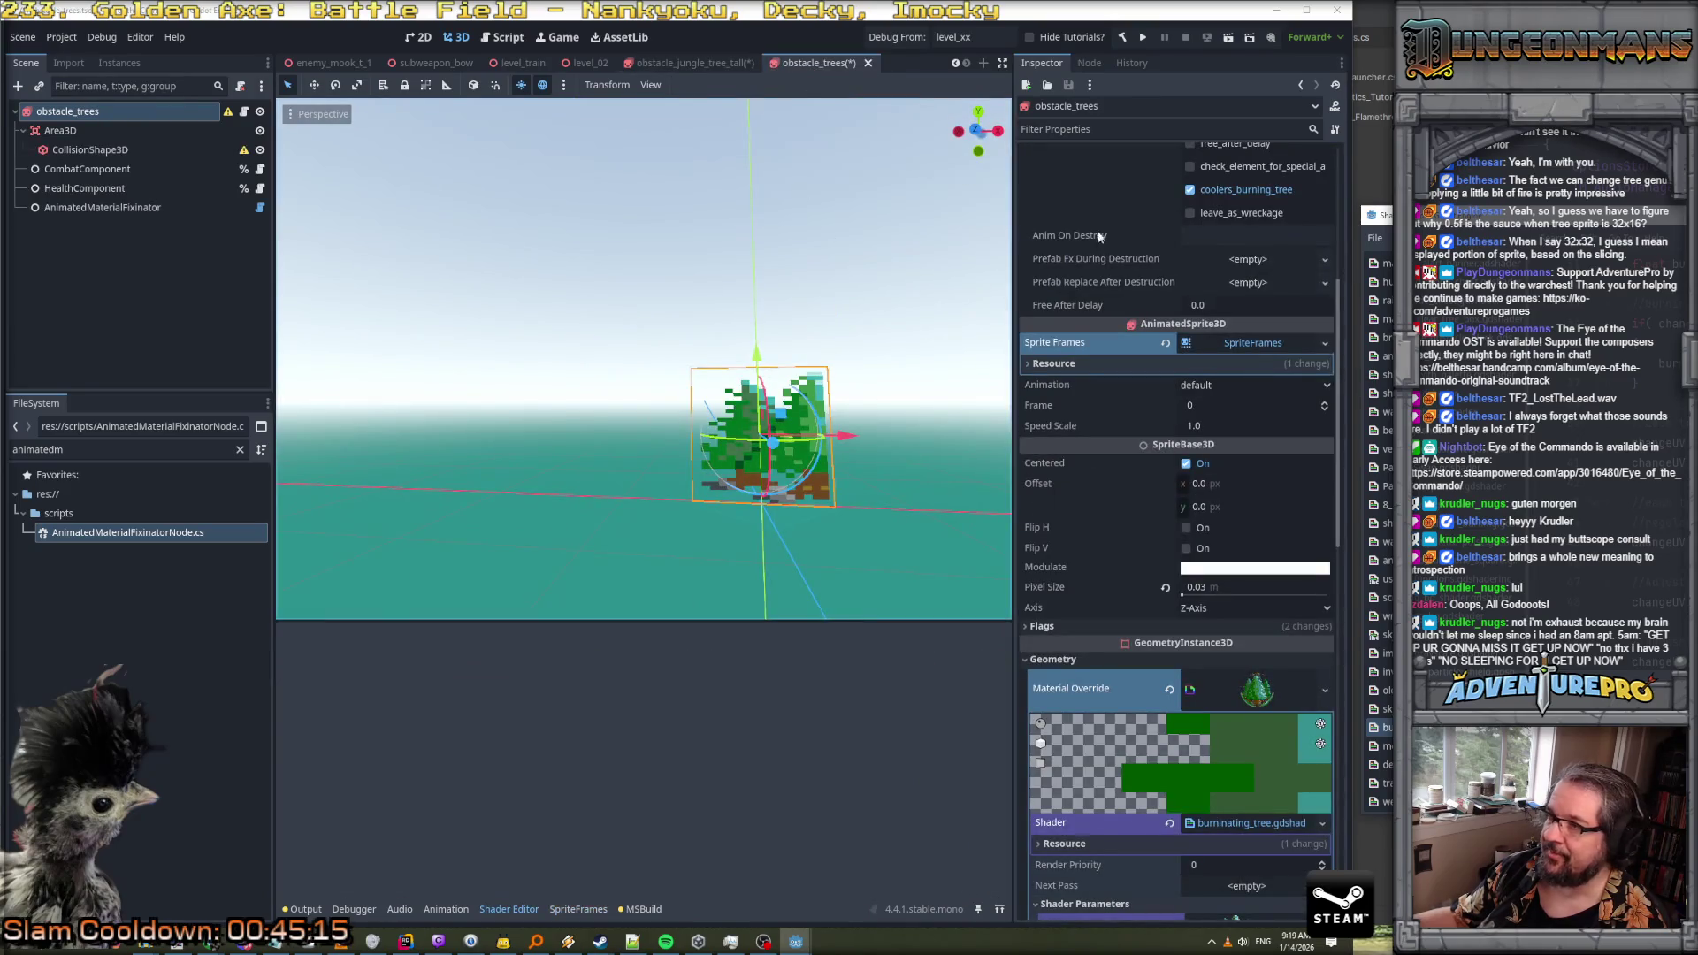
Open the SpriteFrames panel for the obstacle_trees sprite
{"action": "scroll", "coordinate": [1132, 236], "scroll_direction": "up", "scroll_amount": 5}
{"action": "scroll", "coordinate": [1132, 236], "scroll_direction": "down", "scroll_amount": 3}
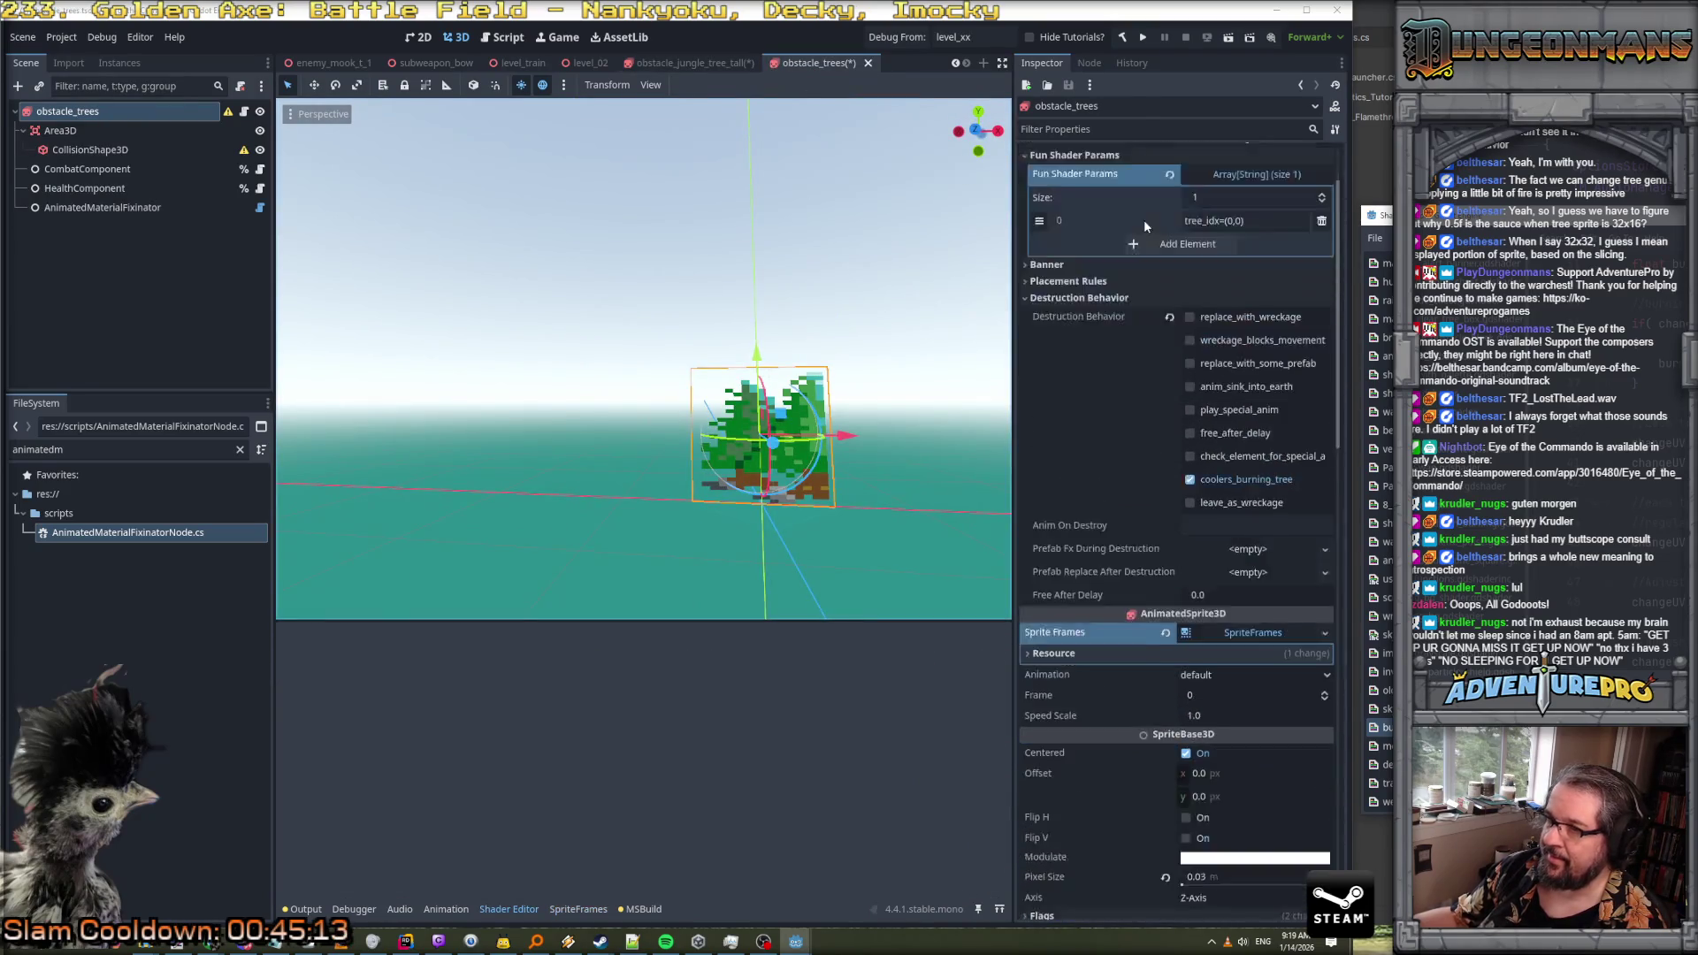
{"action": "left_click", "coordinate": [1240, 537]}
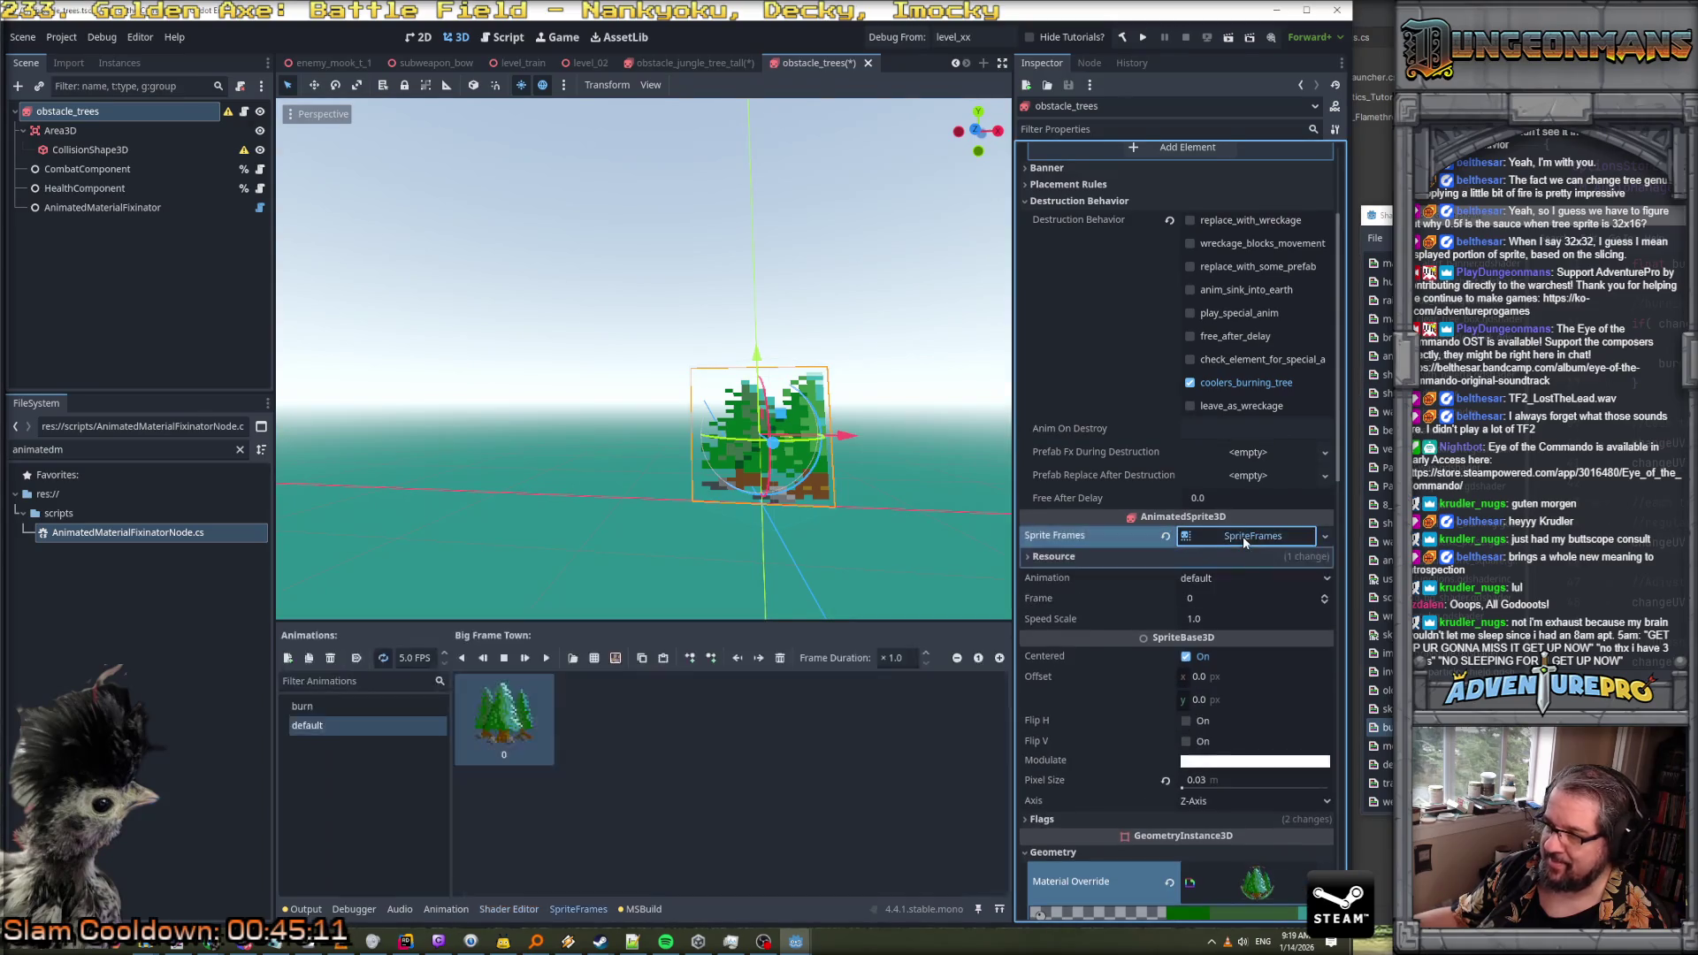
{"action": "left_click", "coordinate": [712, 658]}
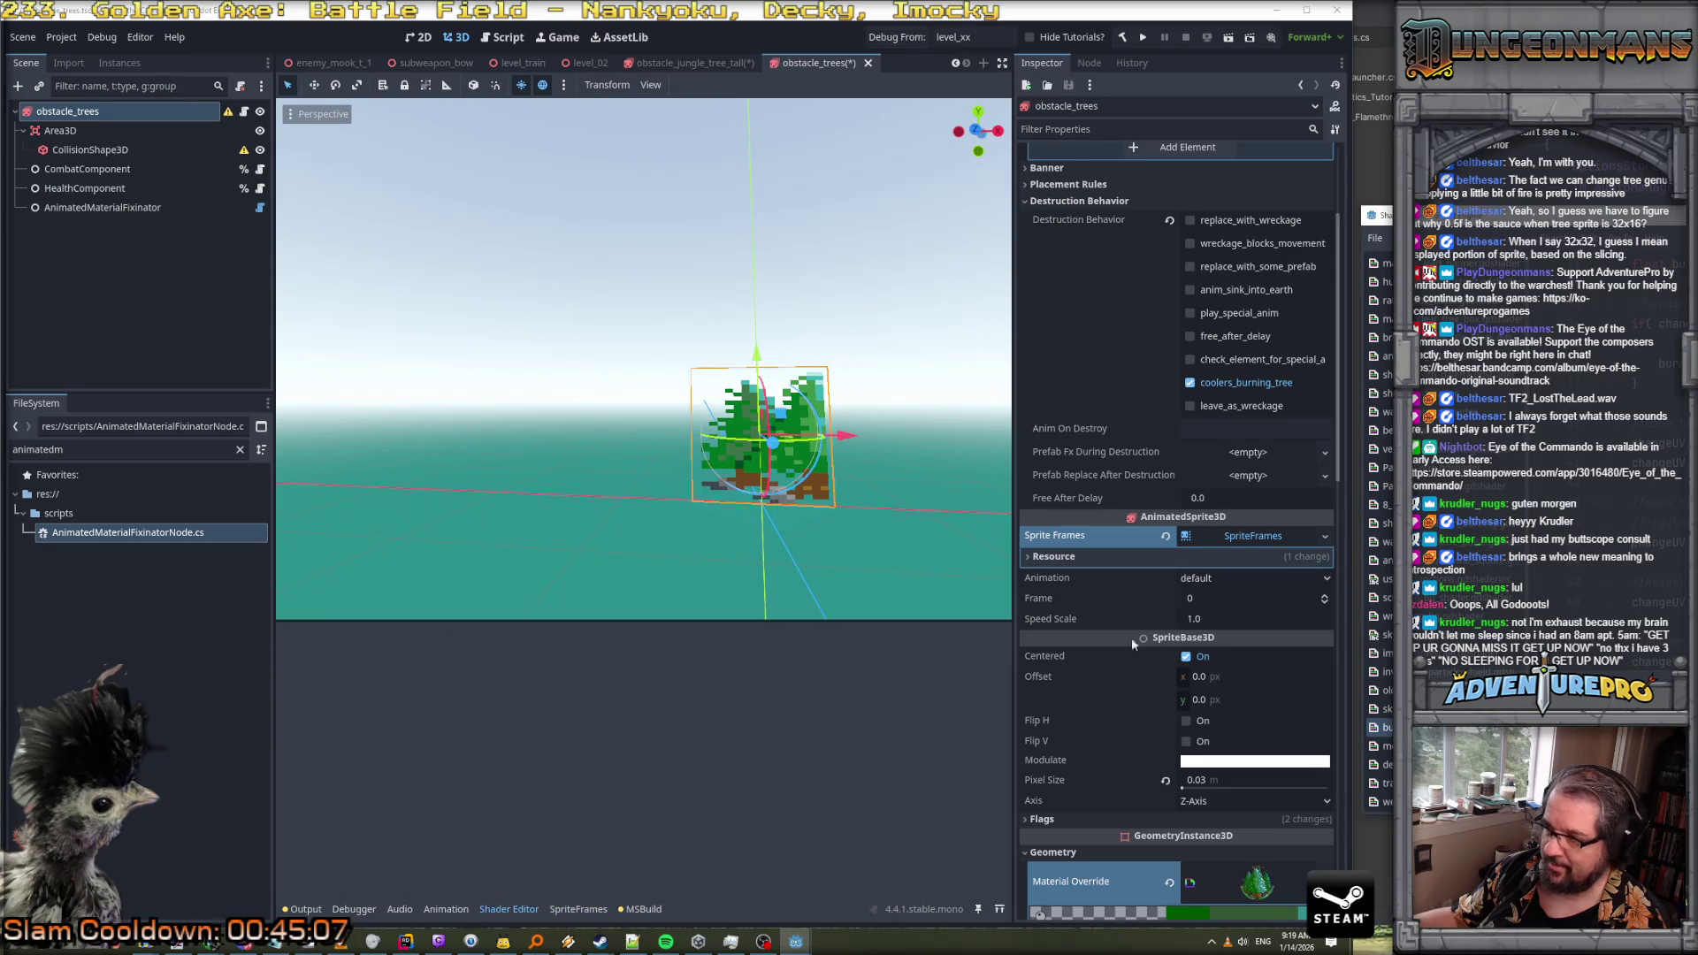
{"action": "left_click", "coordinate": [1242, 537]}
{"action": "left_click", "coordinate": [1243, 541]}
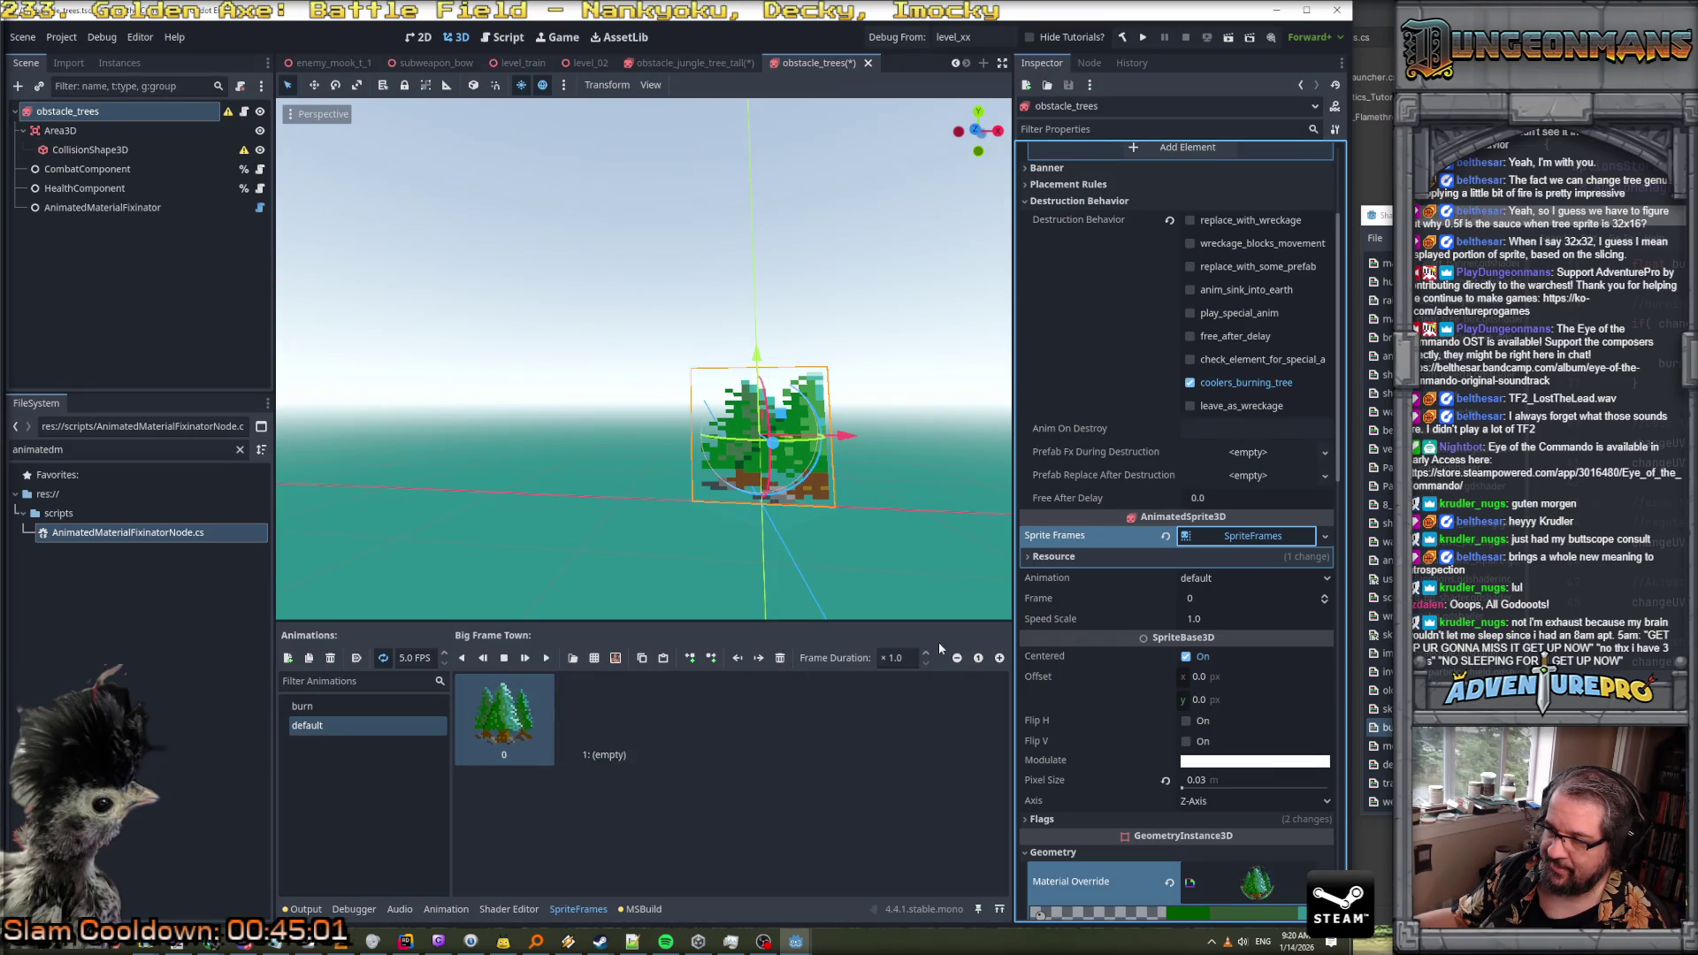
Set the default animation to 0 FPS, delete its tree frame, and close the scene
{"action": "left_click", "coordinate": [384, 660]}
{"action": "left_click", "coordinate": [440, 657]}
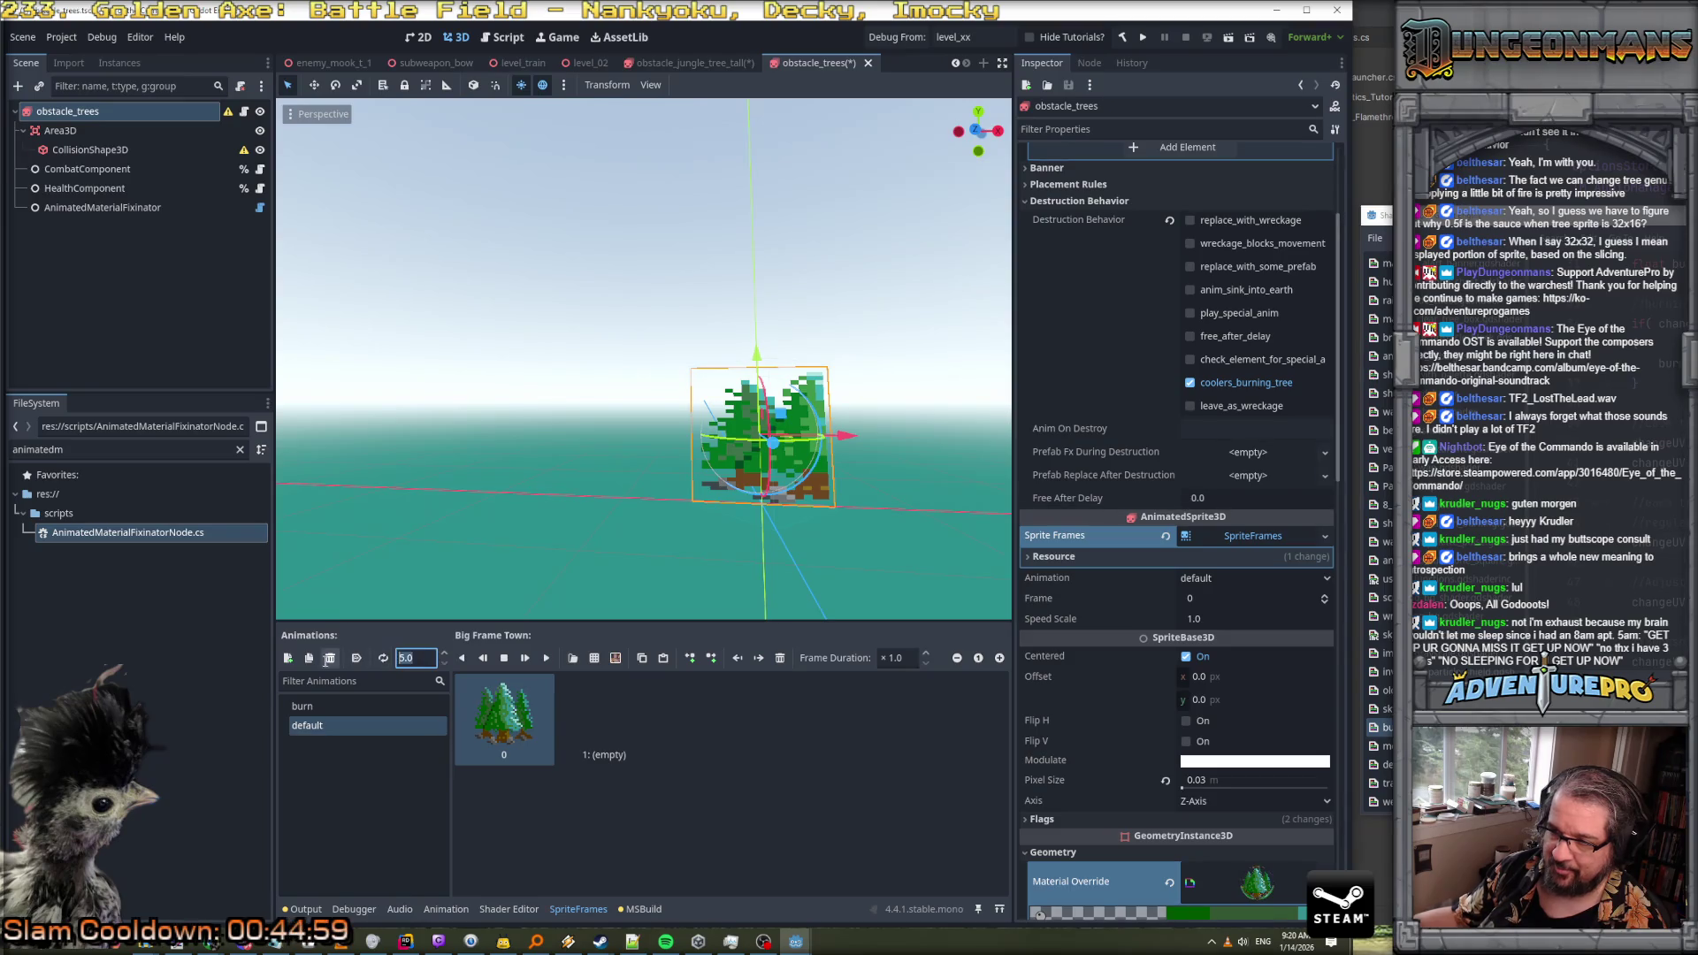
{"action": "type", "text": "0"}
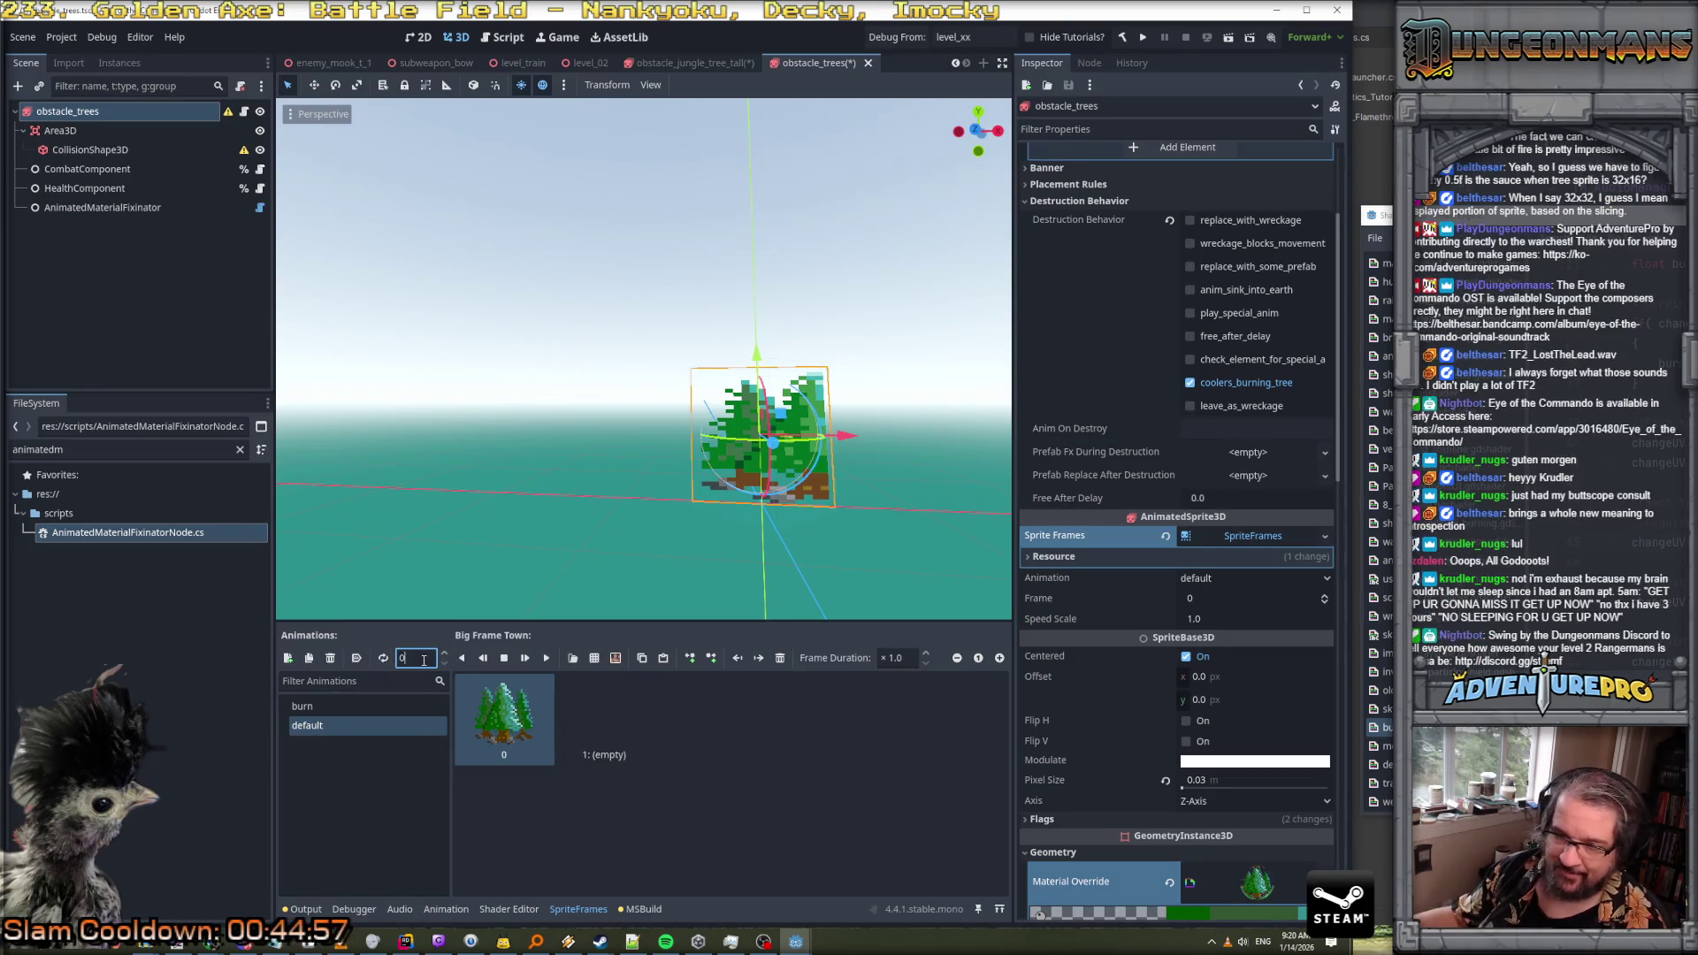
{"action": "key", "text": "Return"}
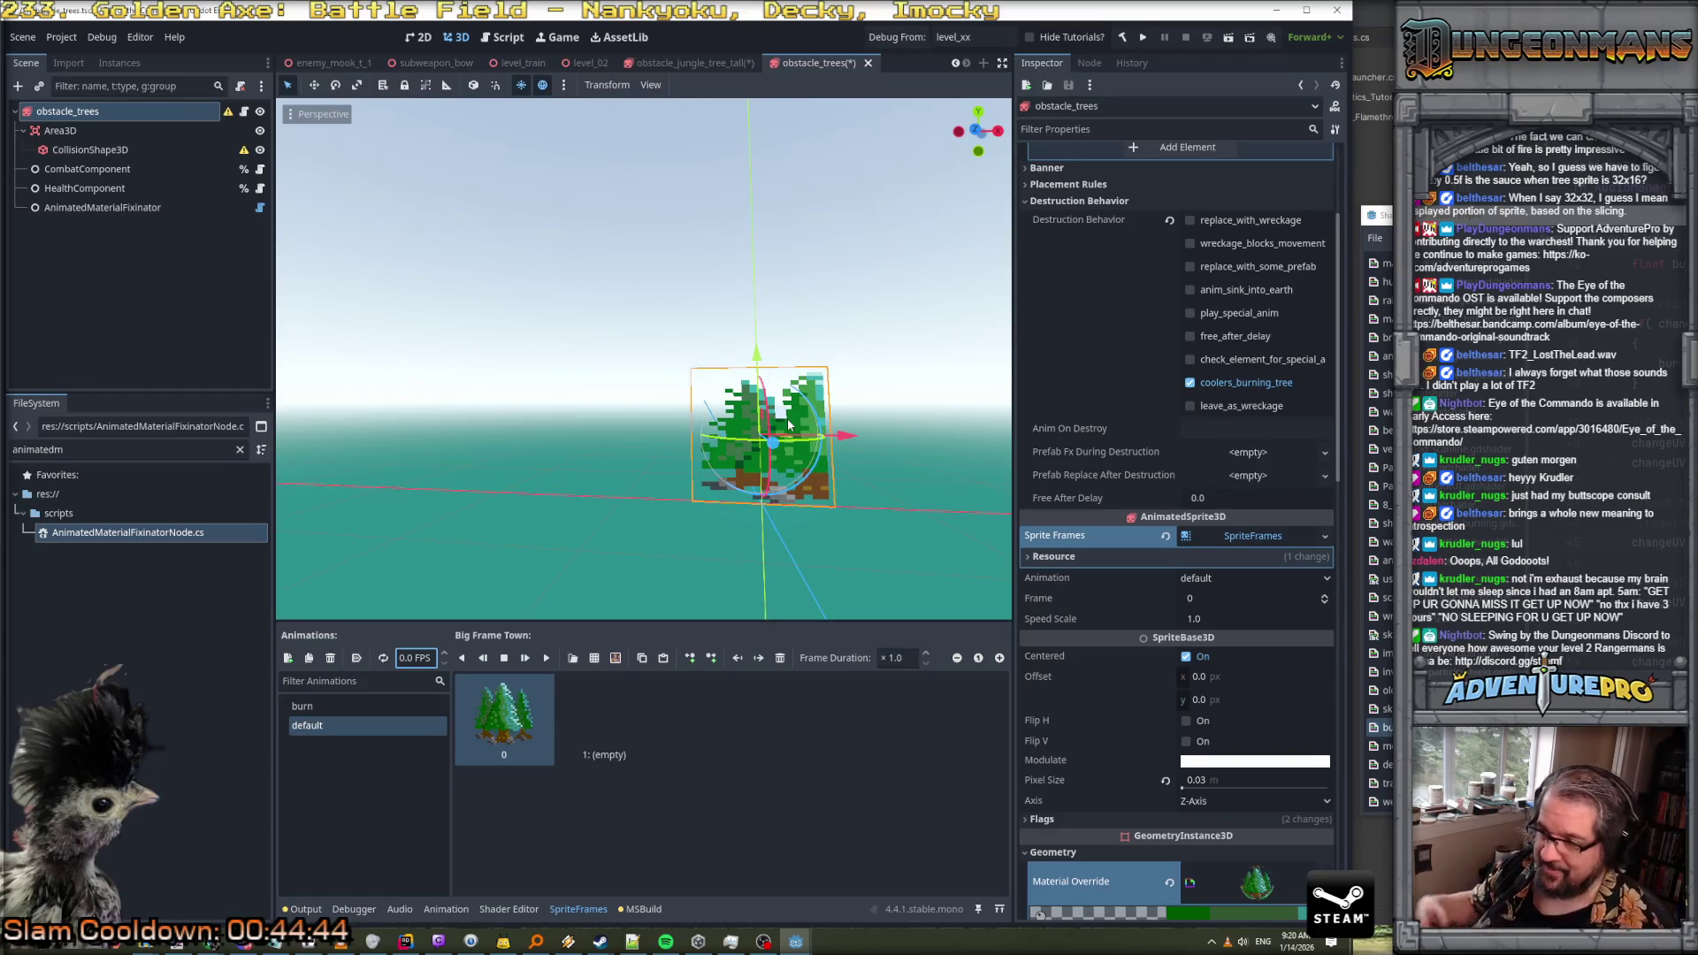
{"action": "left_click", "coordinate": [782, 658]}
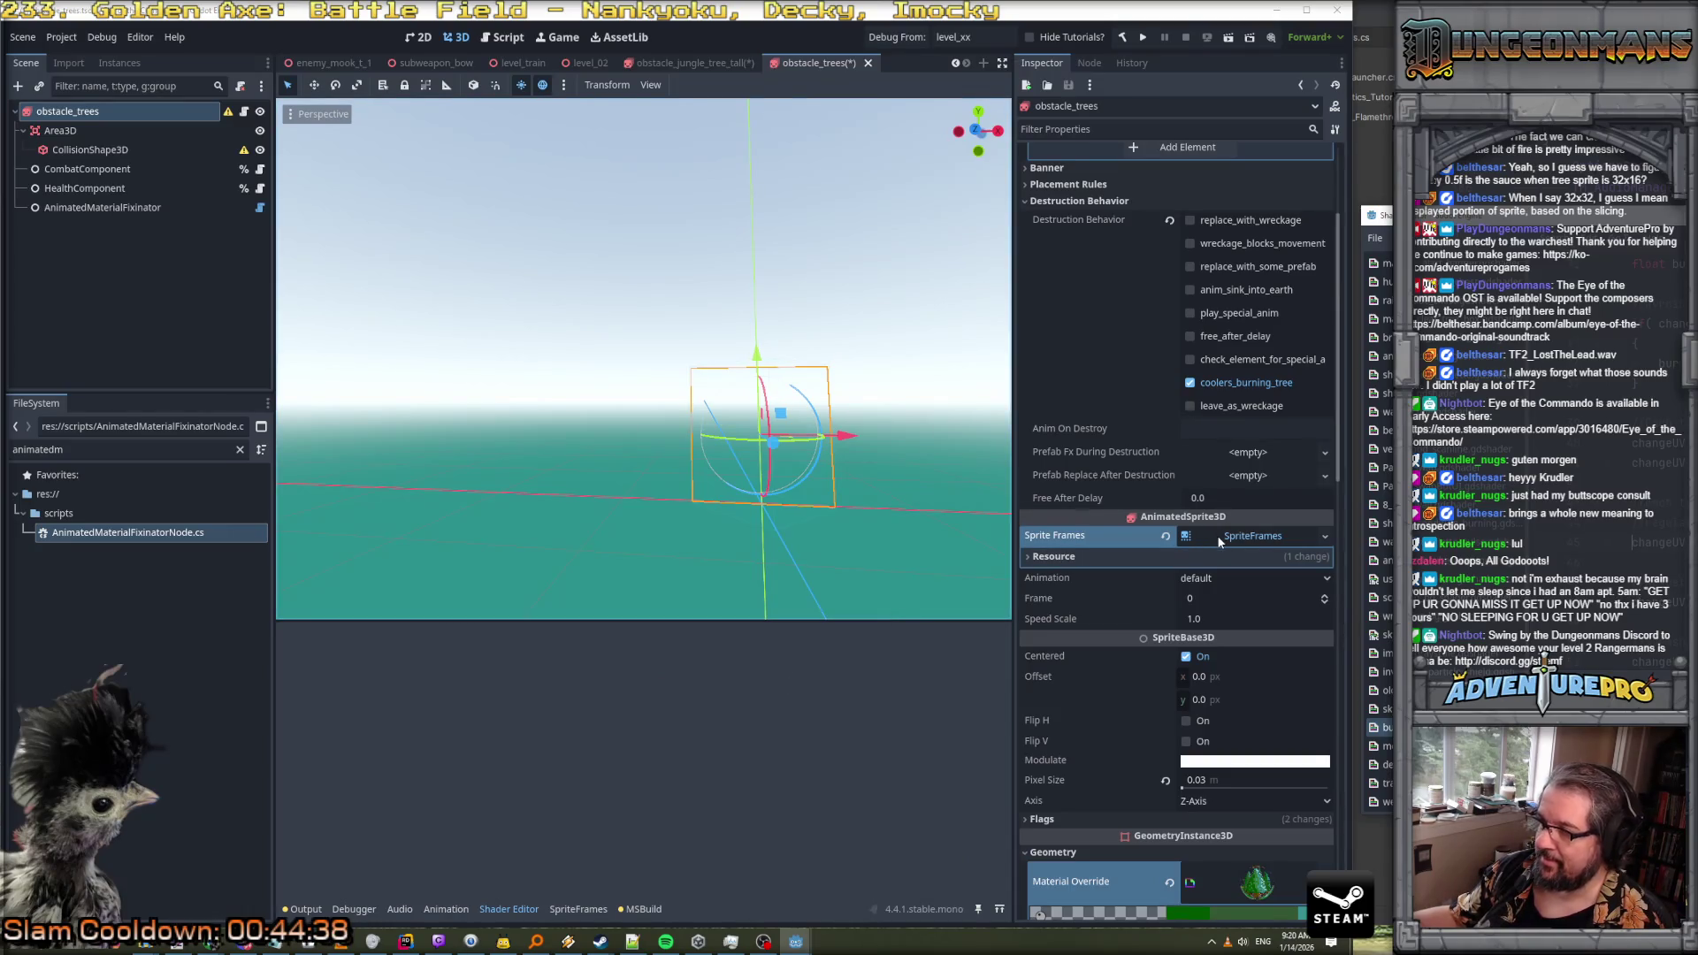
{"action": "left_click", "coordinate": [868, 63]}
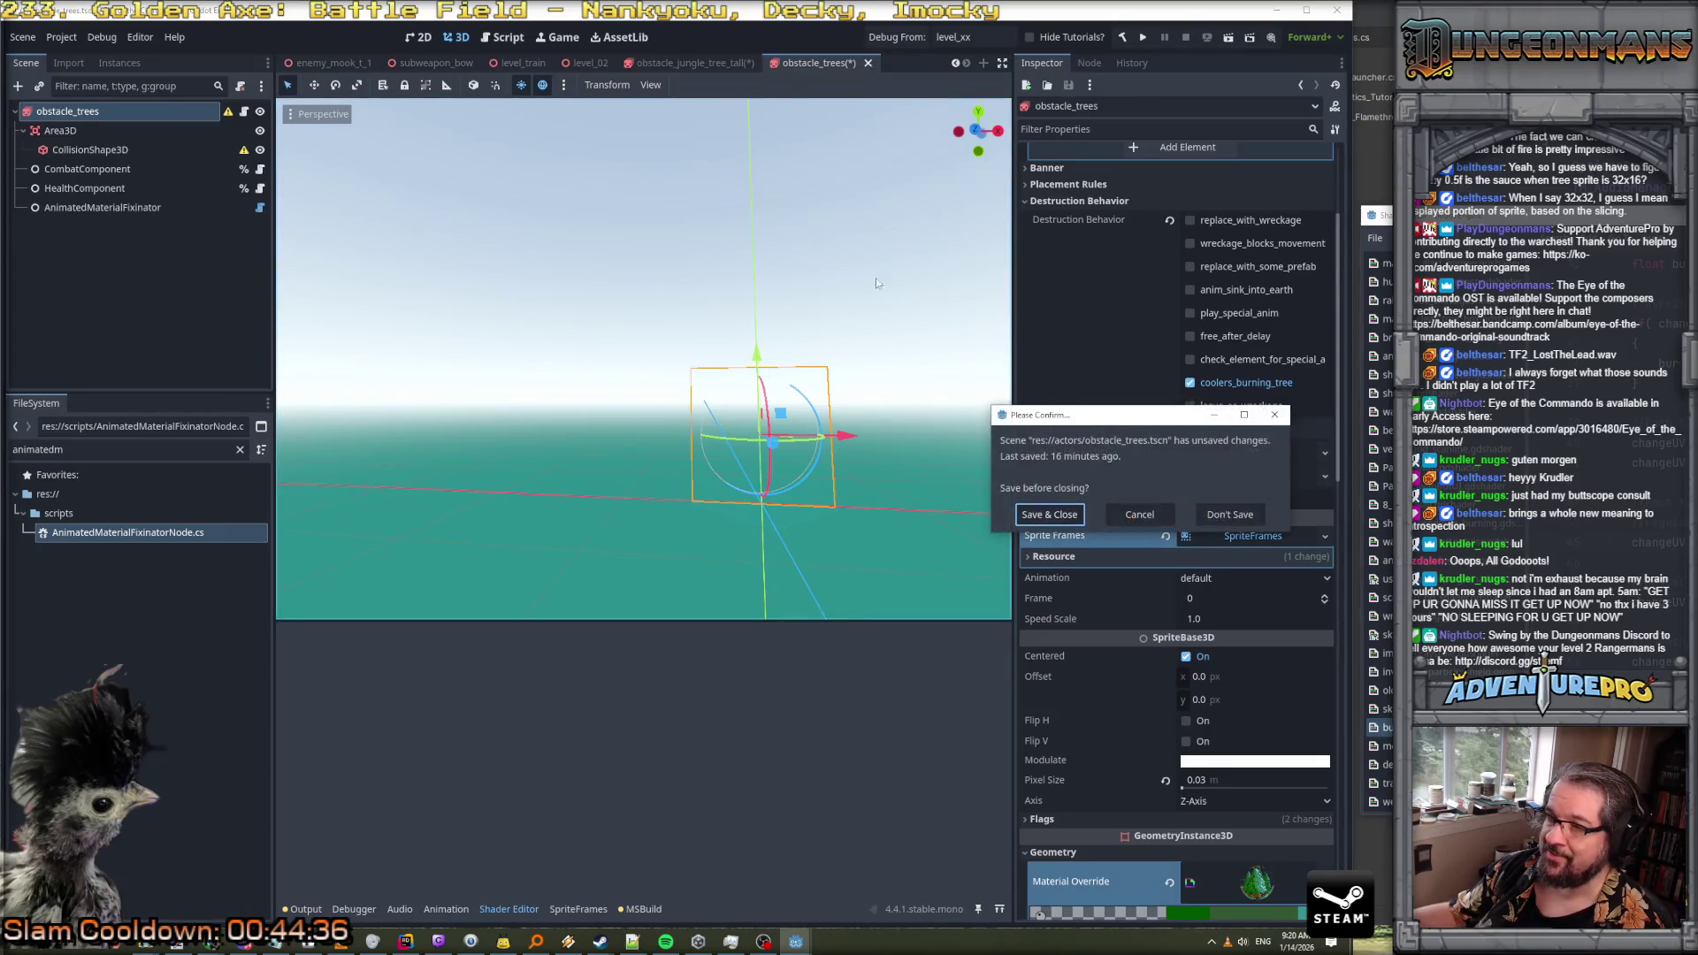
Save and close obstacle_trees, then reopen obstacle_trees.tscn by filtering FileSystem for 'obstacle_tree'
{"action": "left_click", "coordinate": [1062, 515]}
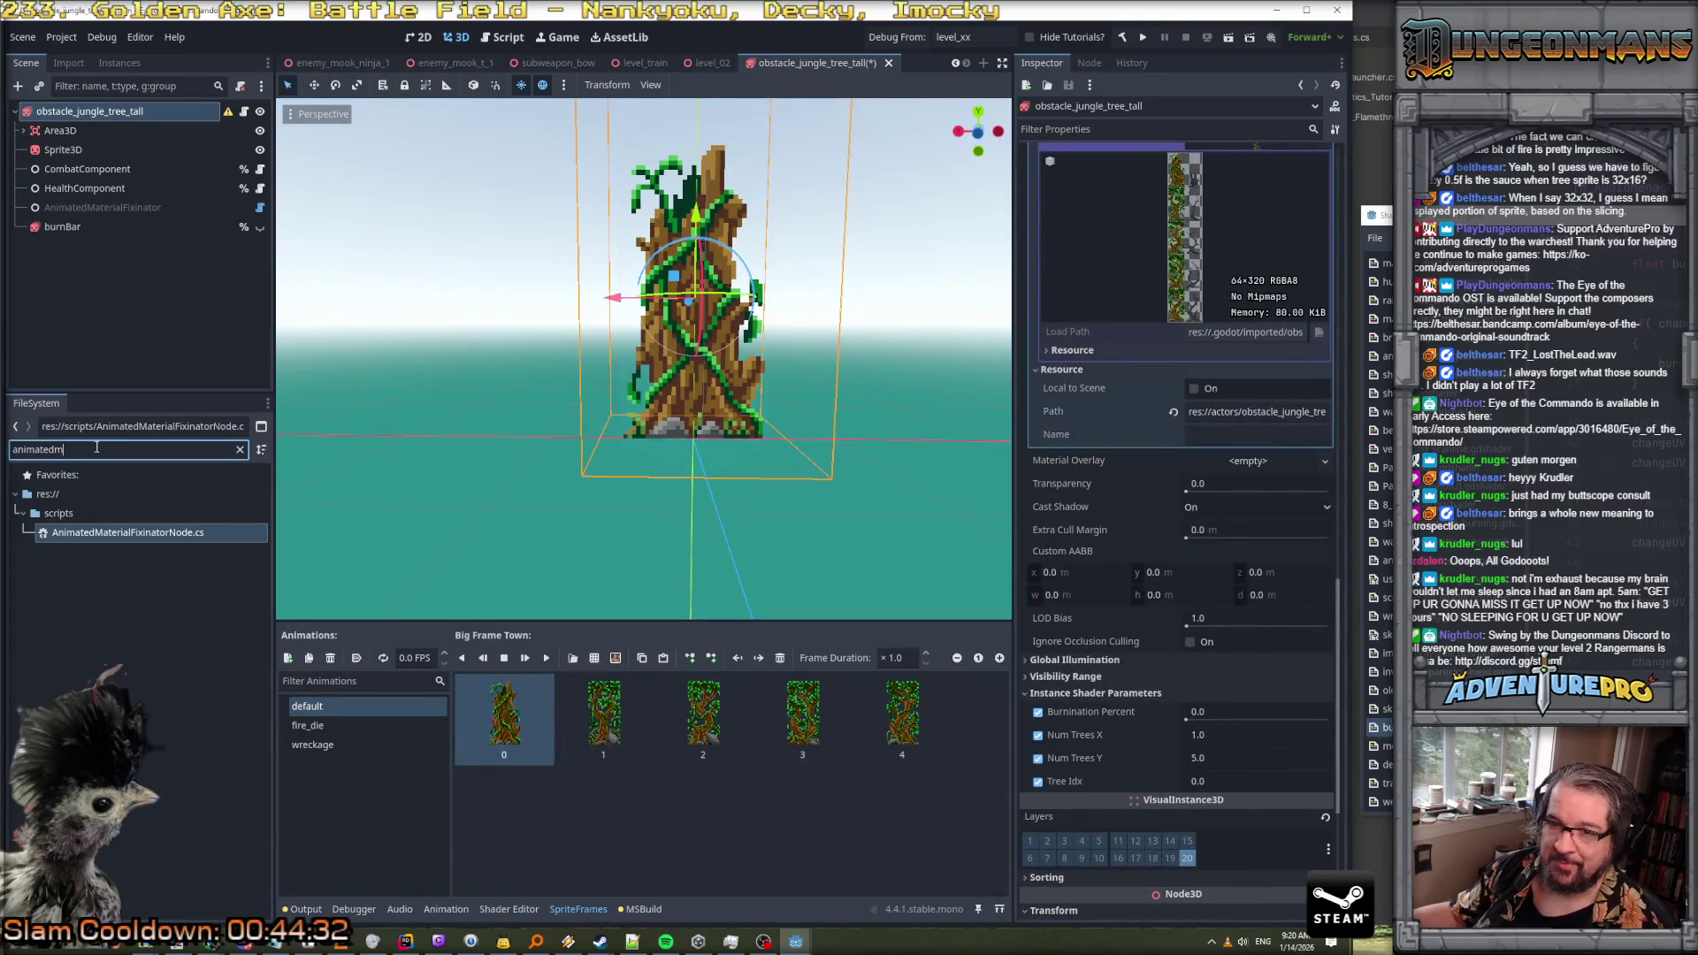
{"action": "left_click", "coordinate": [124, 449]}
{"action": "type", "text": "obstacle_tree"}
{"action": "double_click", "coordinate": [85, 557]}
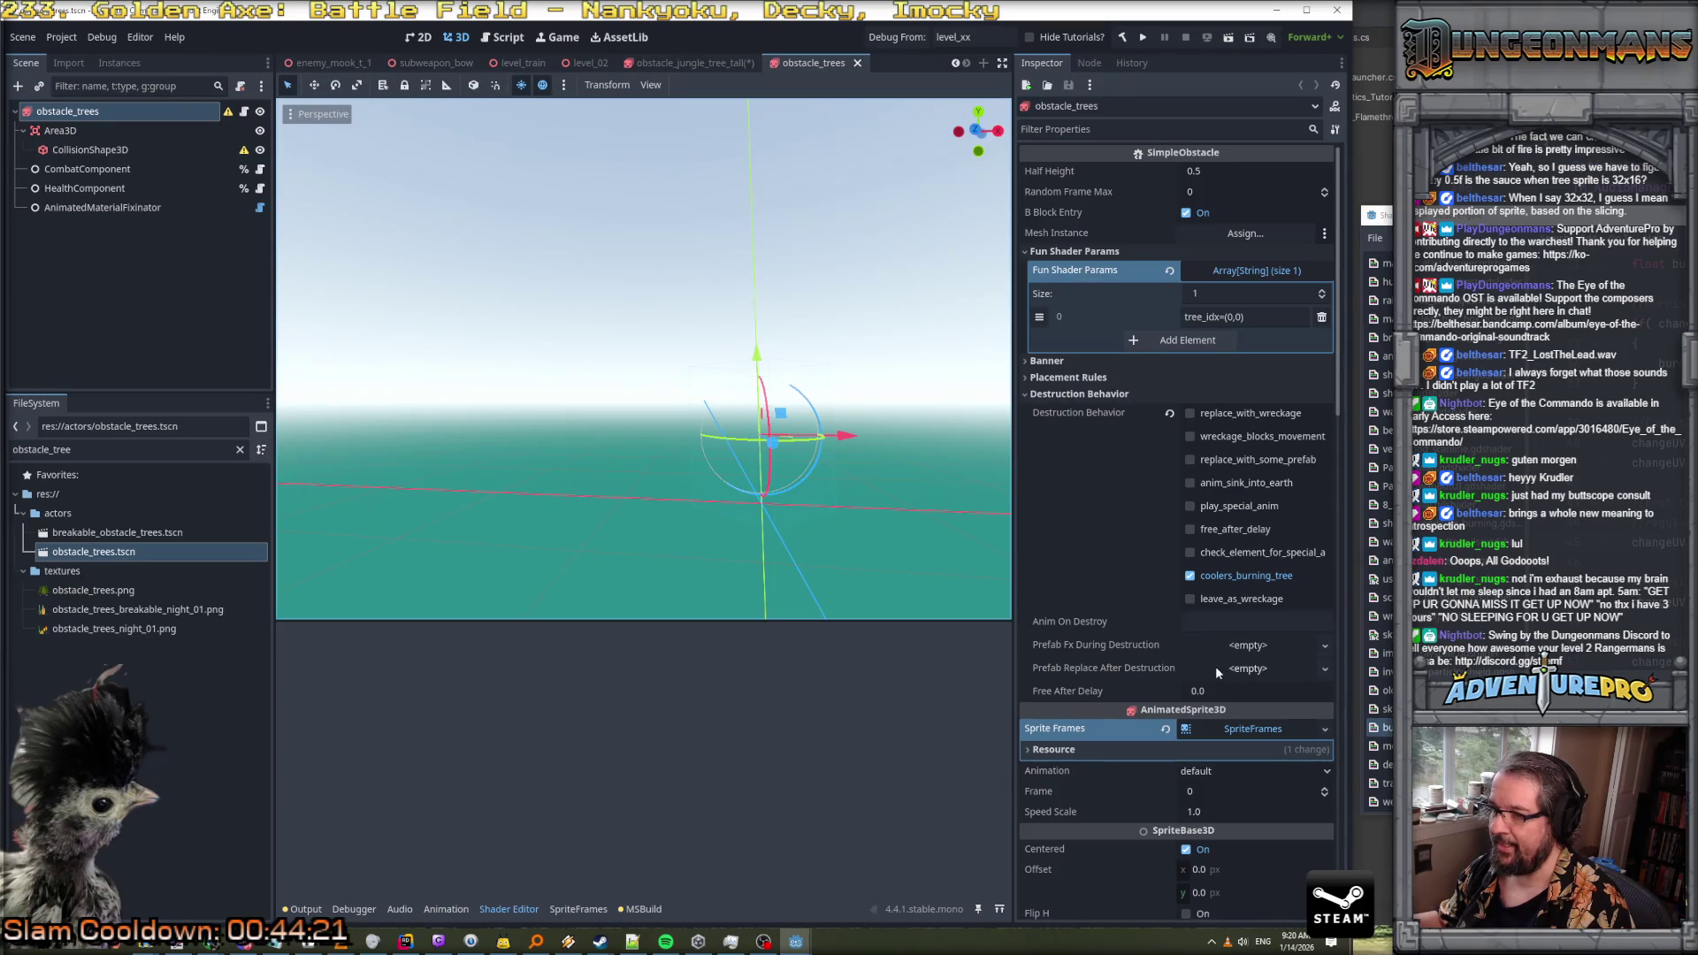
Expand the Material Override to check the burninating_tree shader parameters
{"action": "scroll", "coordinate": [1235, 582], "scroll_direction": "down", "scroll_amount": 4}
{"action": "scroll", "coordinate": [1259, 554], "scroll_direction": "down", "scroll_amount": 6}
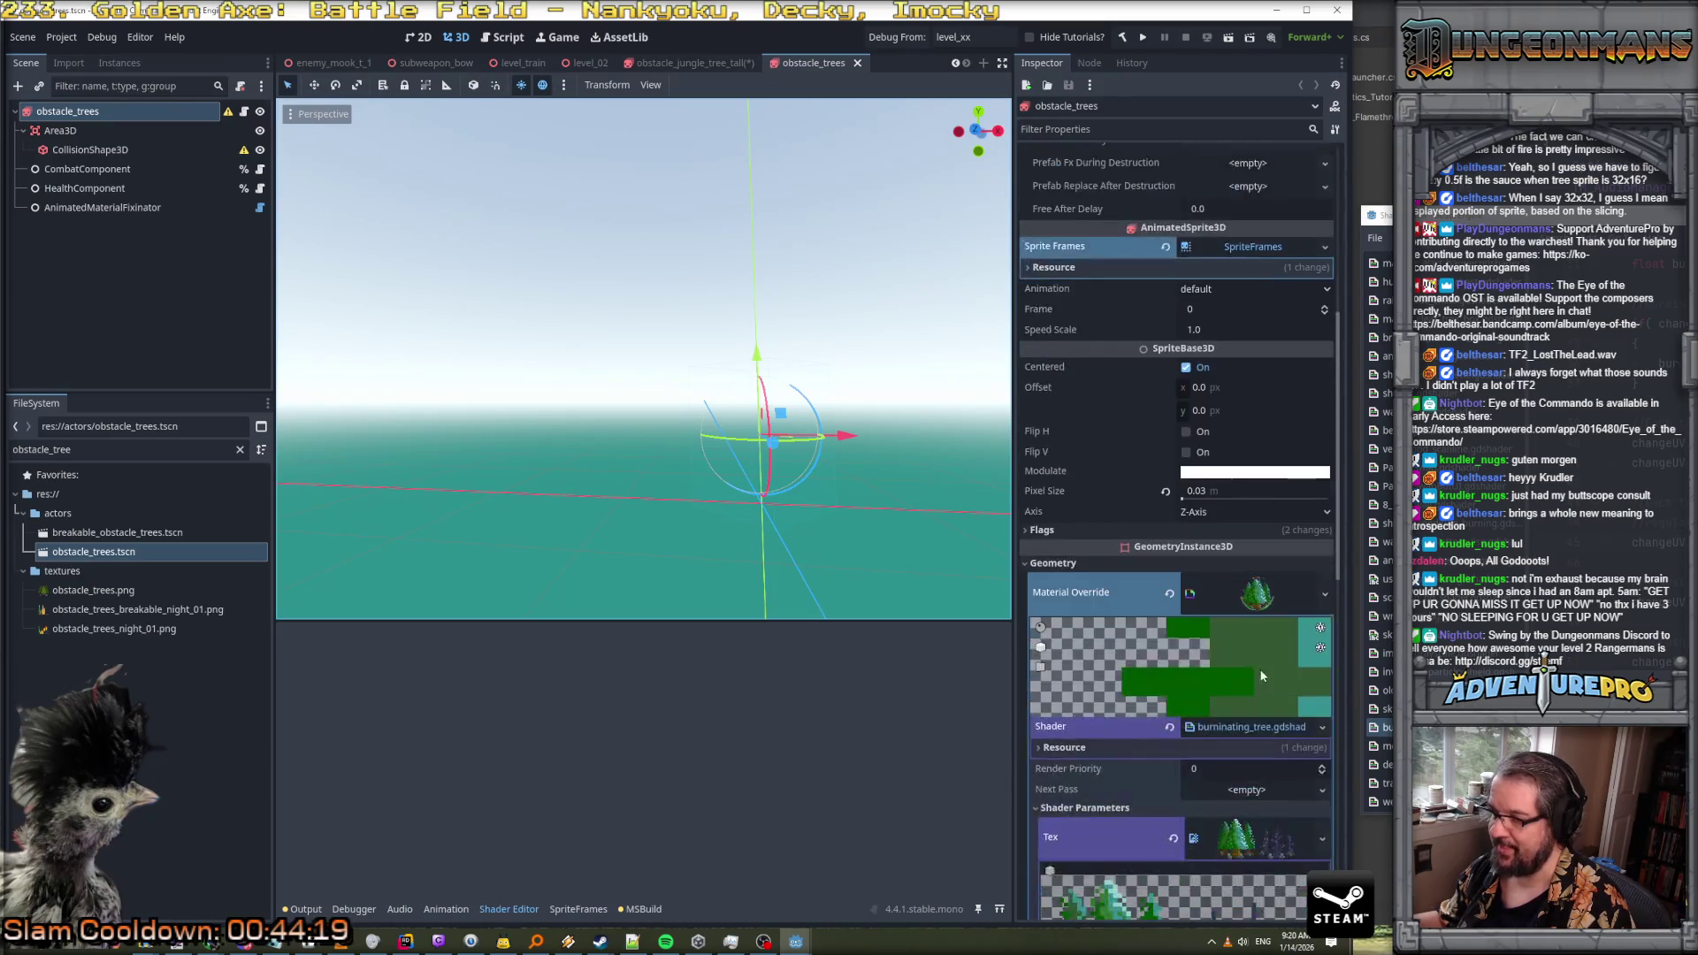
{"action": "left_click", "coordinate": [1255, 595]}
{"action": "left_click", "coordinate": [1254, 595]}
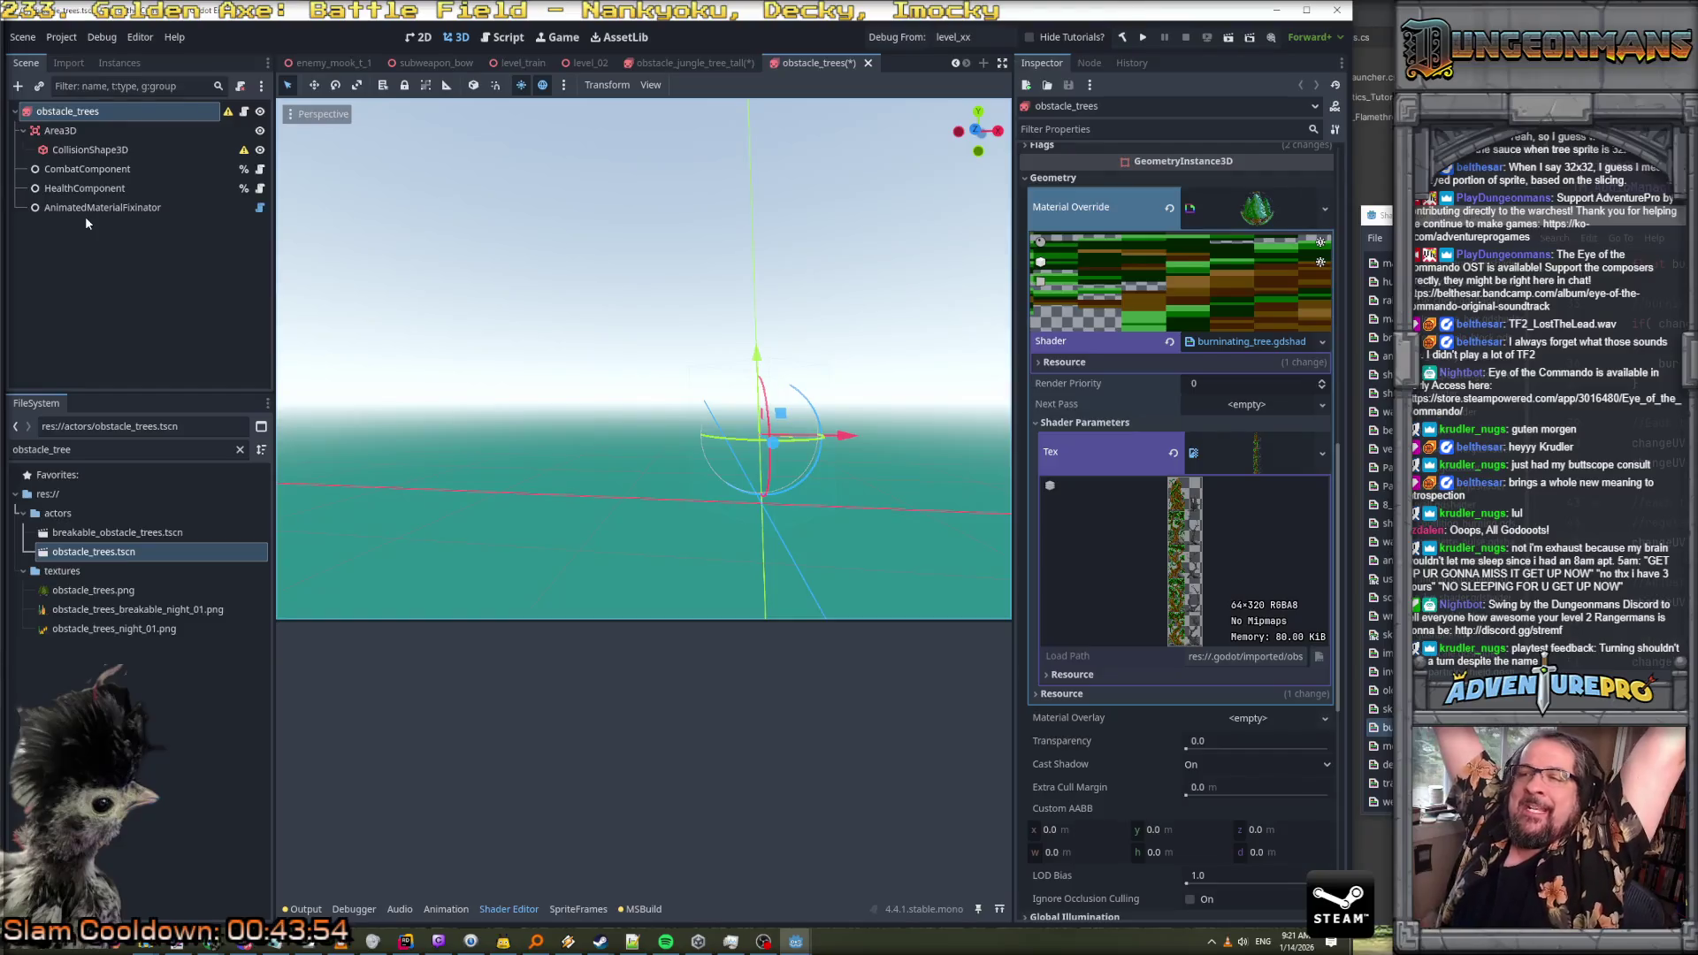
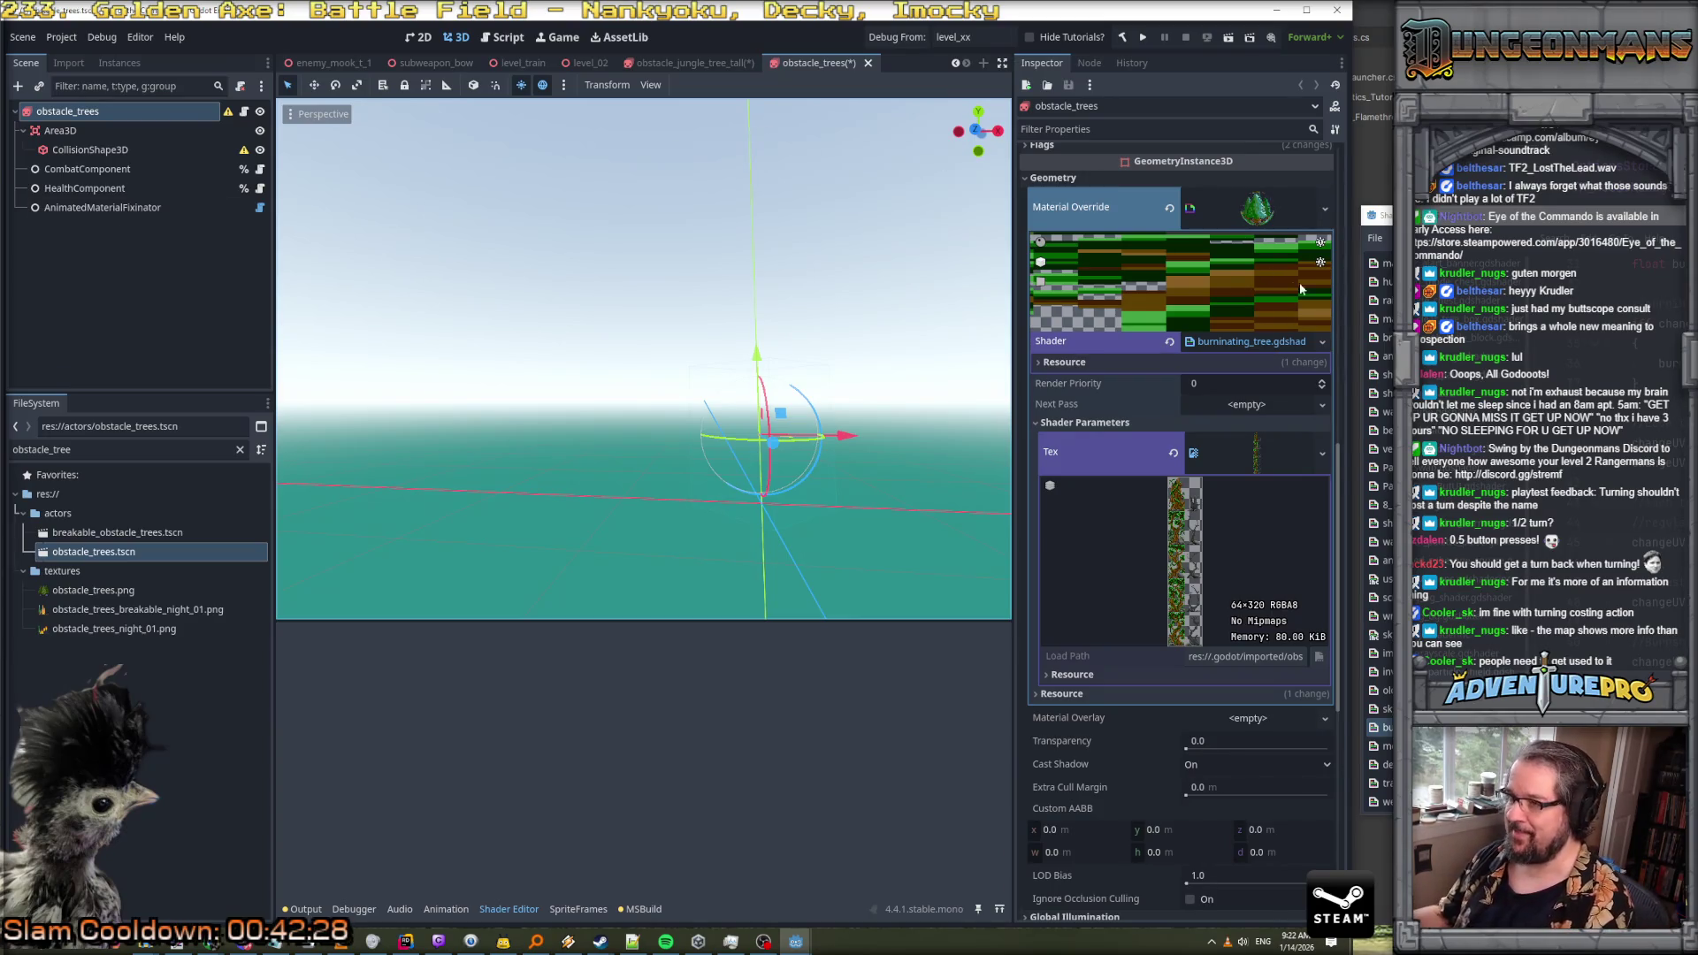
Enter 5.0 as the Num Trees Y value under Instance Shader Parameters
{"action": "scroll", "coordinate": [1247, 283], "scroll_direction": "down", "scroll_amount": 3}
{"action": "scroll", "coordinate": [1251, 301], "scroll_direction": "up", "scroll_amount": 2}
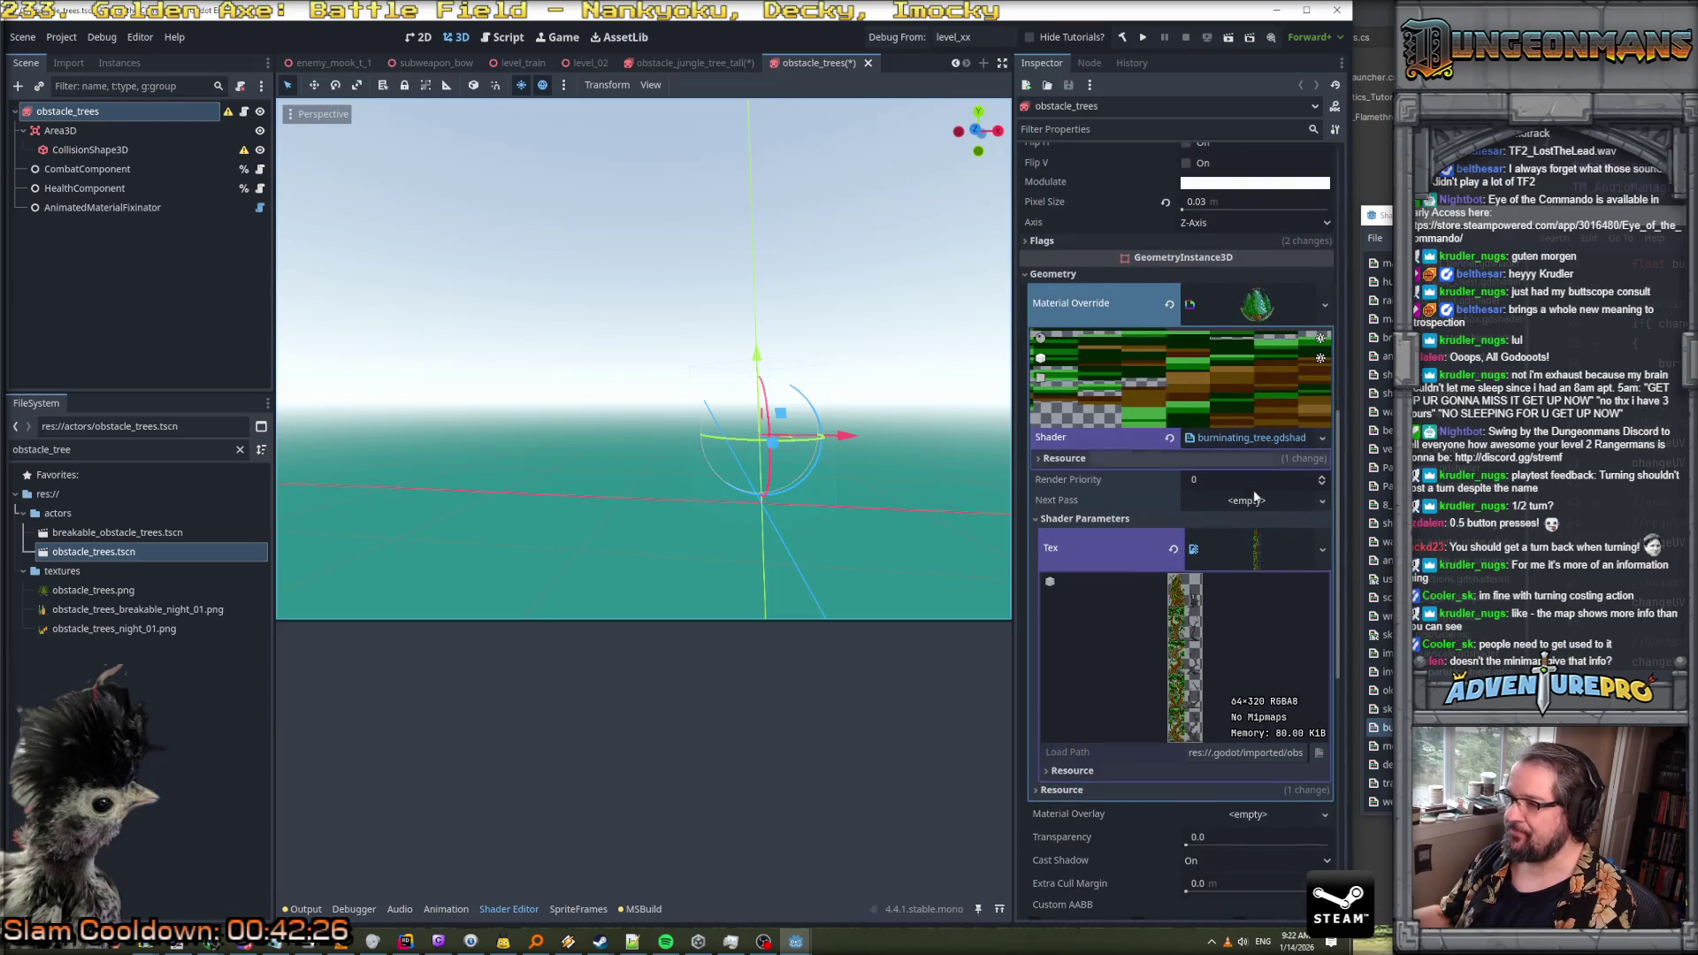
{"action": "scroll", "coordinate": [1224, 473], "scroll_direction": "down", "scroll_amount": 2}
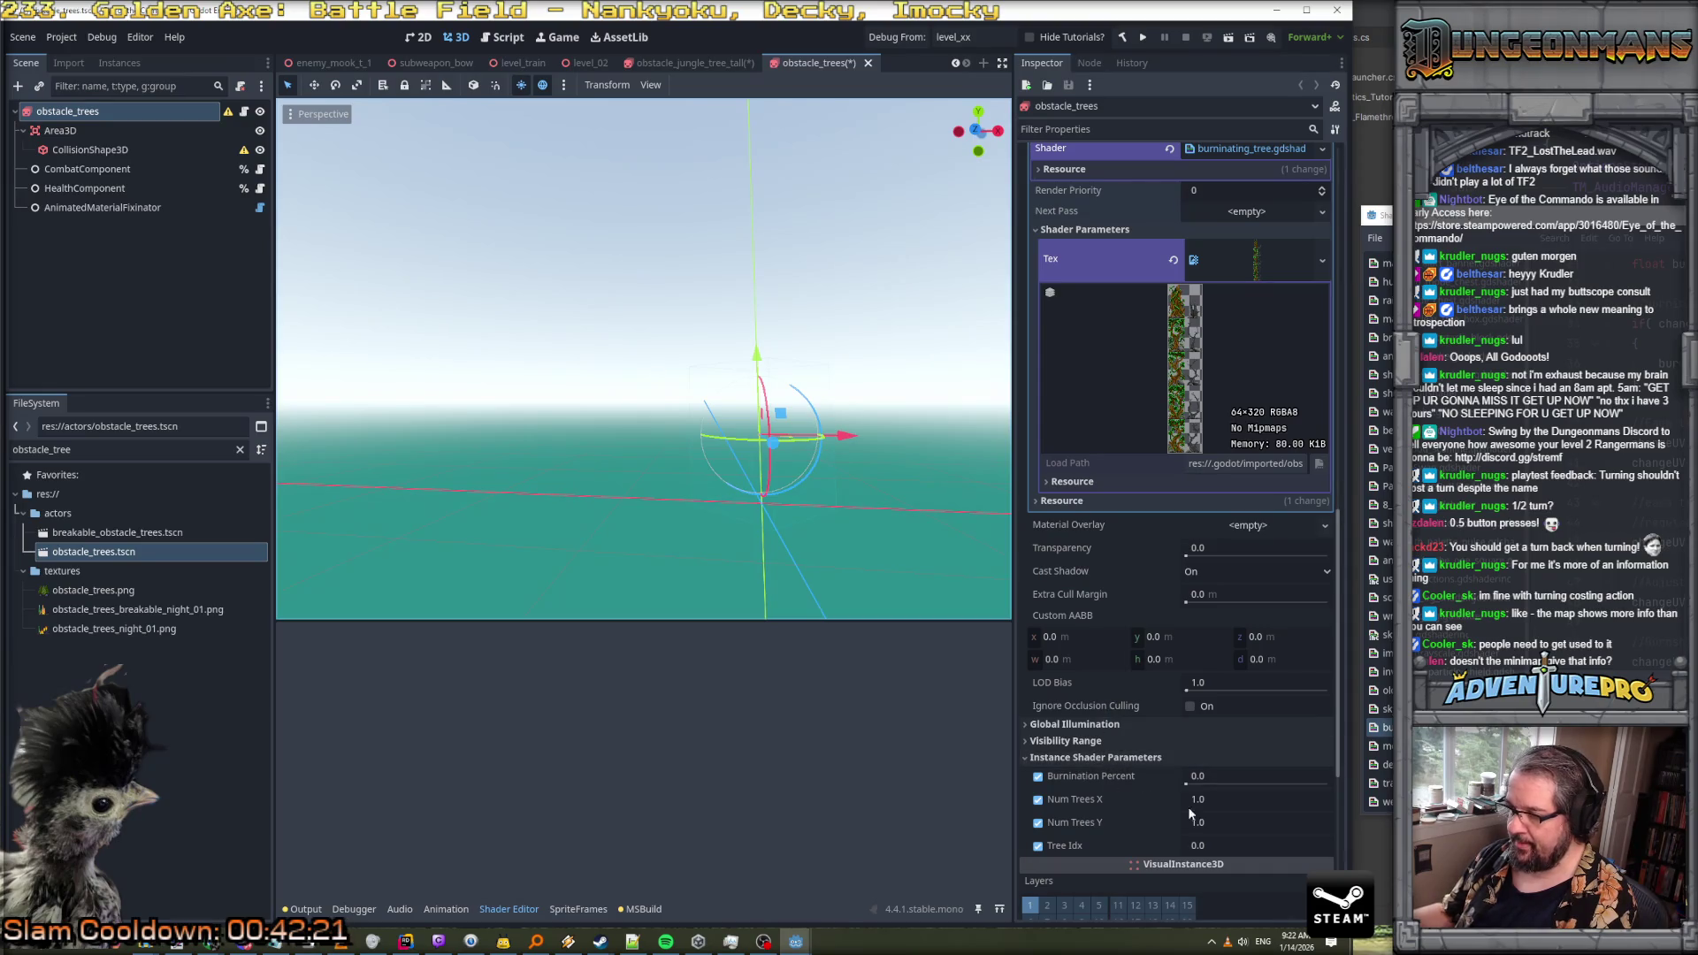
{"action": "left_click", "coordinate": [1235, 822]}
{"action": "type", "text": "5.0"}
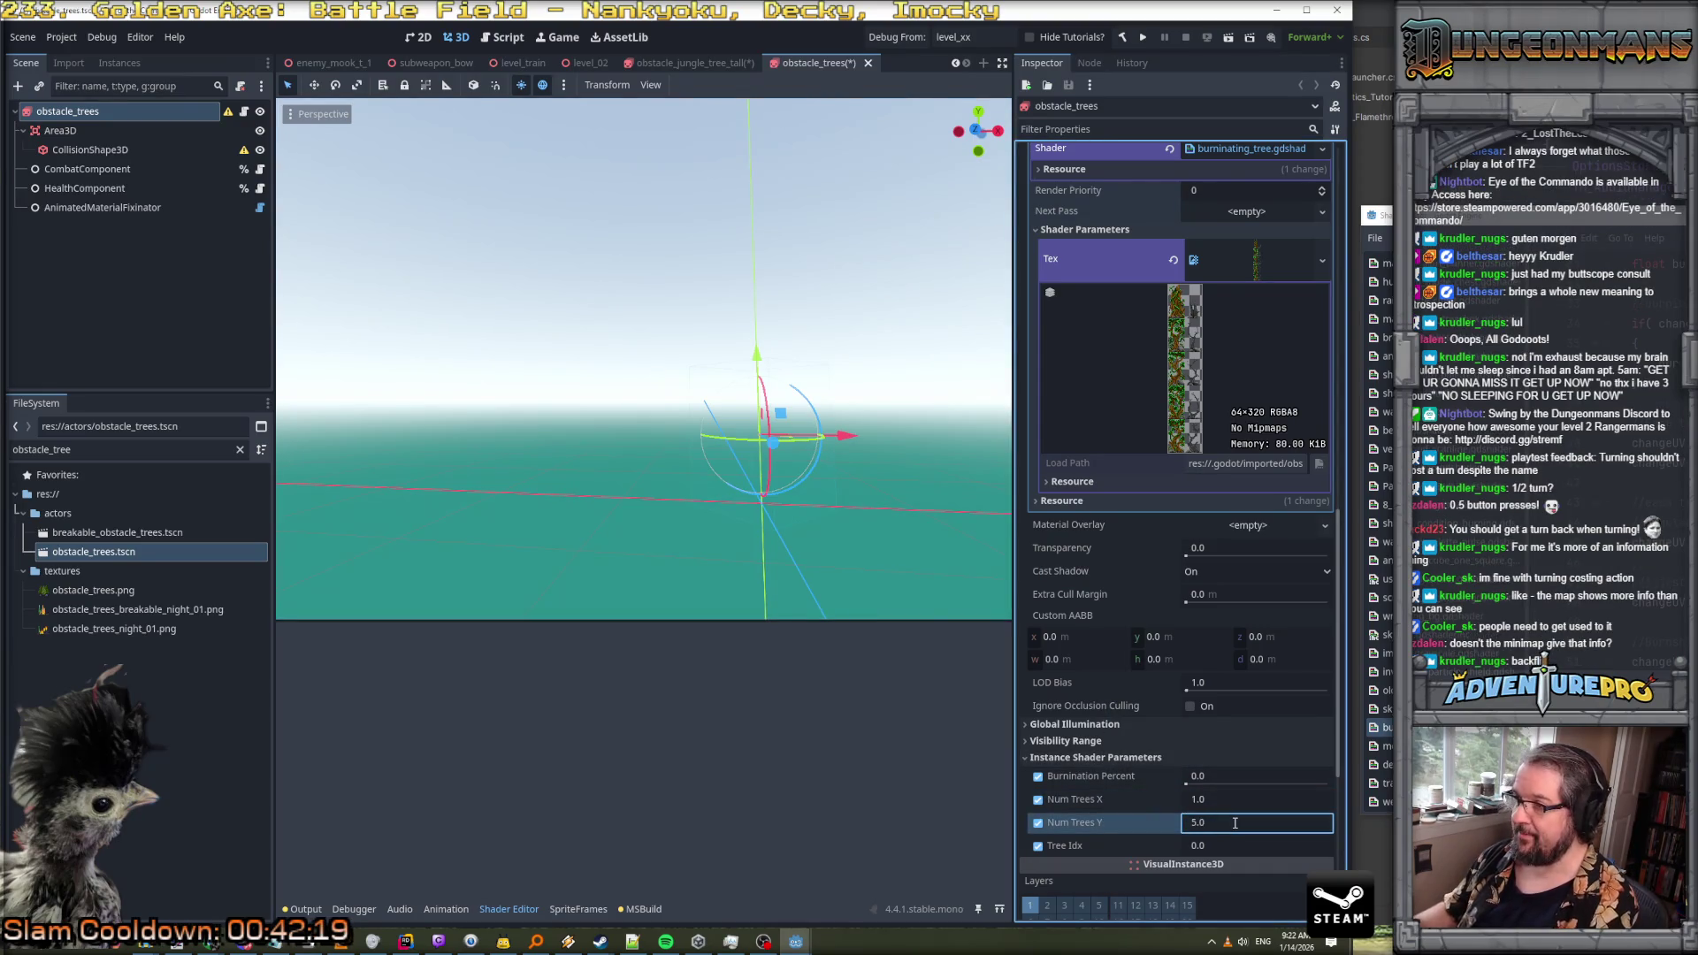
{"action": "key", "text": "Return"}
Collapse and re-expand the material override details in the Inspector
{"action": "scroll", "coordinate": [1236, 763], "scroll_direction": "up", "scroll_amount": 8}
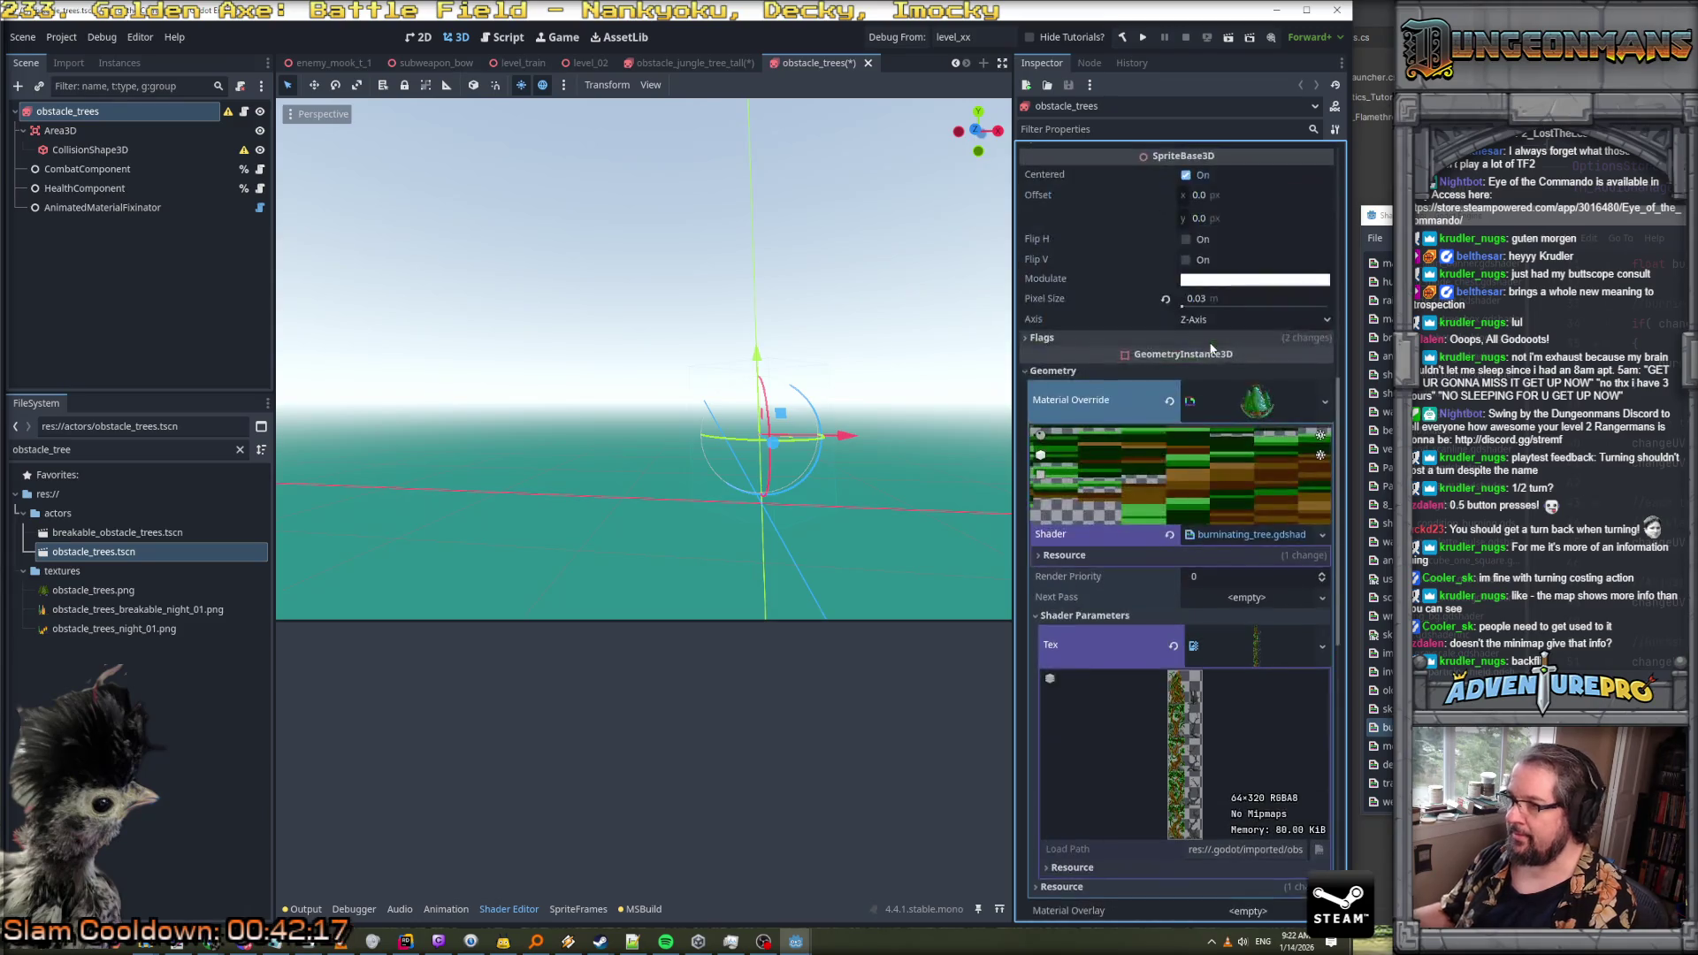
{"action": "left_click", "coordinate": [1260, 407]}
{"action": "left_click", "coordinate": [1260, 407]}
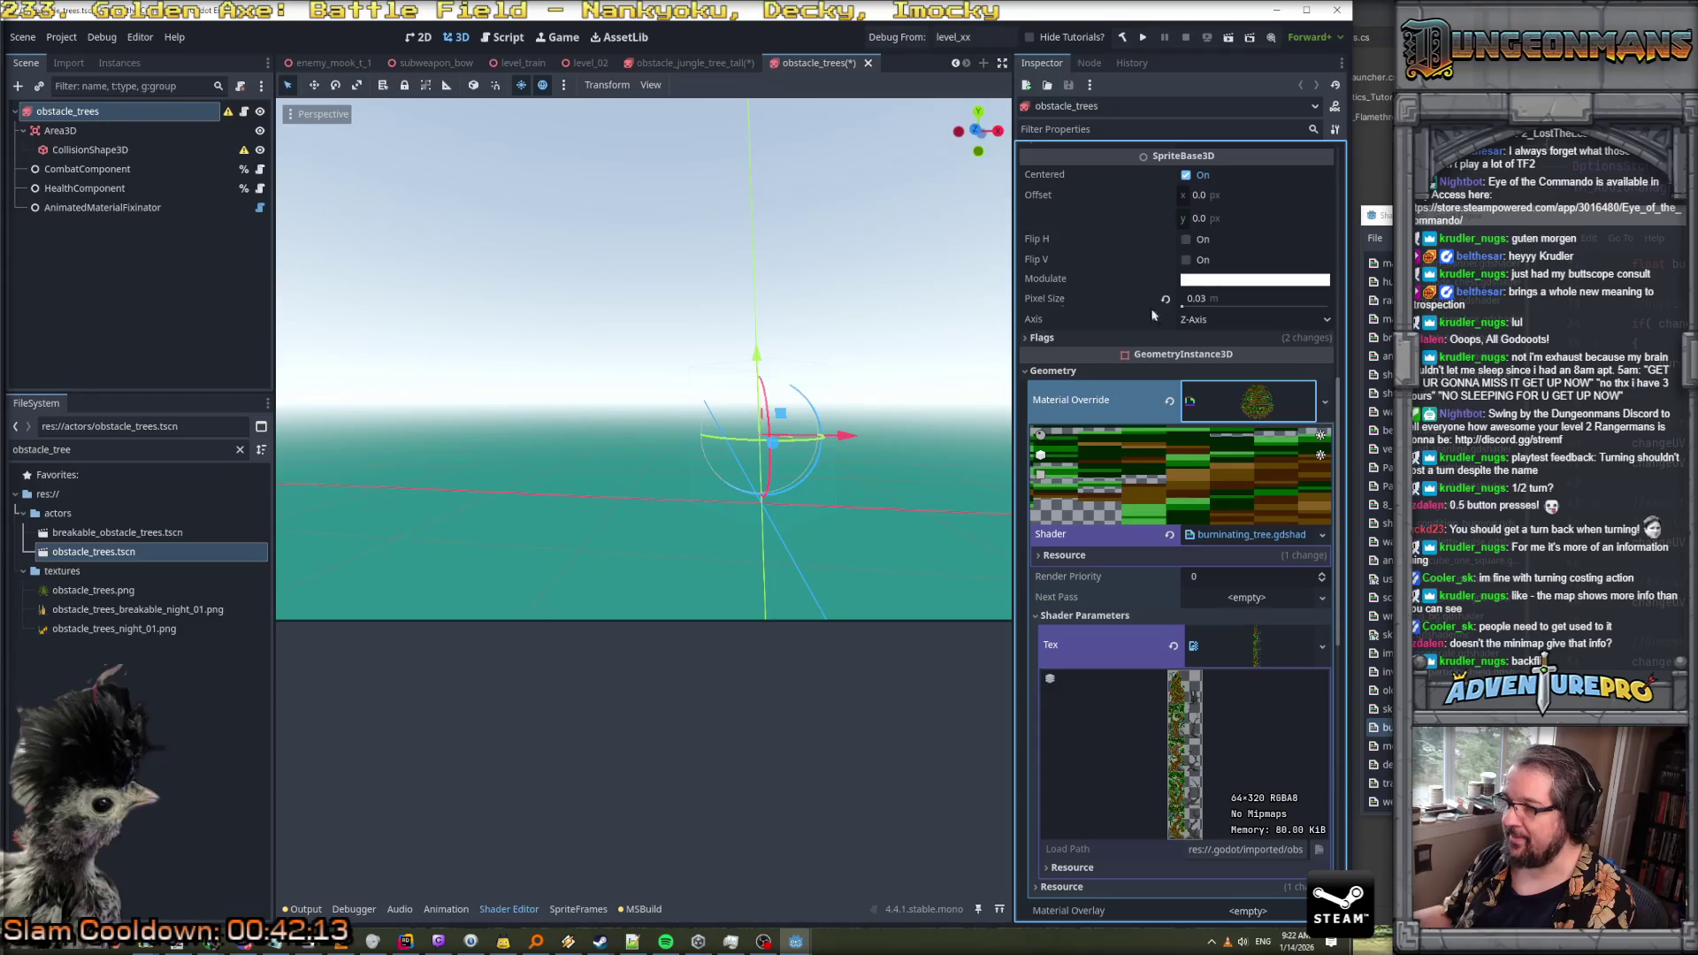
{"action": "scroll", "coordinate": [1174, 308], "scroll_direction": "up", "scroll_amount": 8}
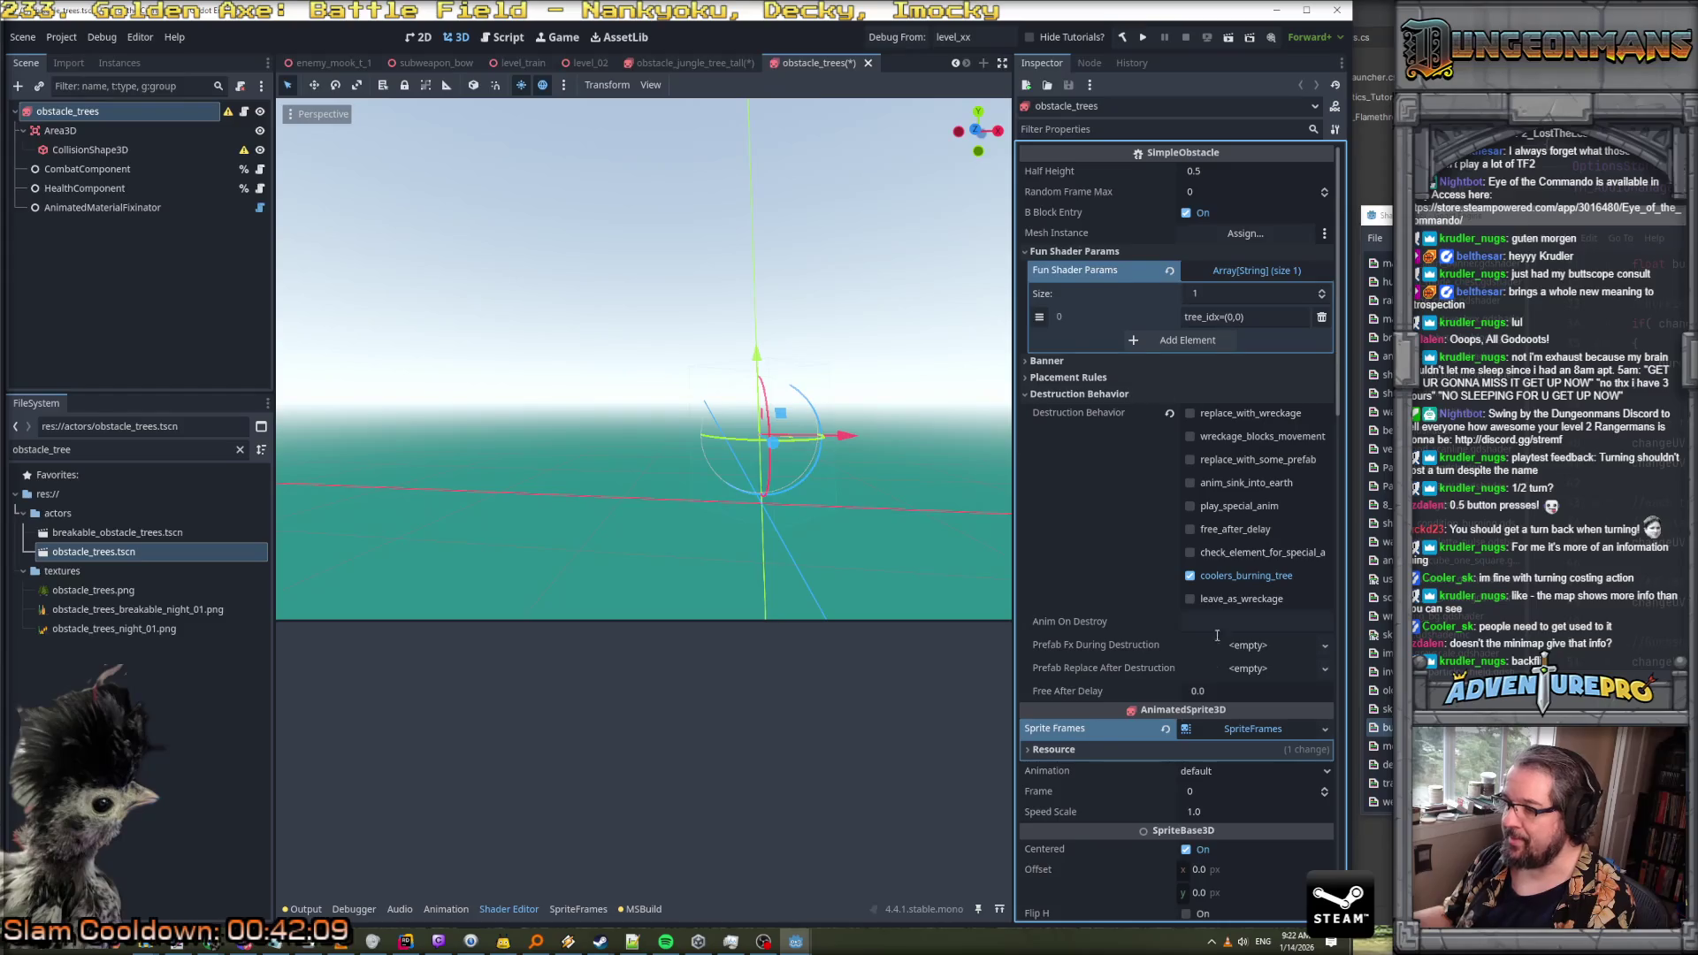
Open the existing sprite frames for editing, then close that panel
{"action": "left_click", "coordinate": [1278, 729]}
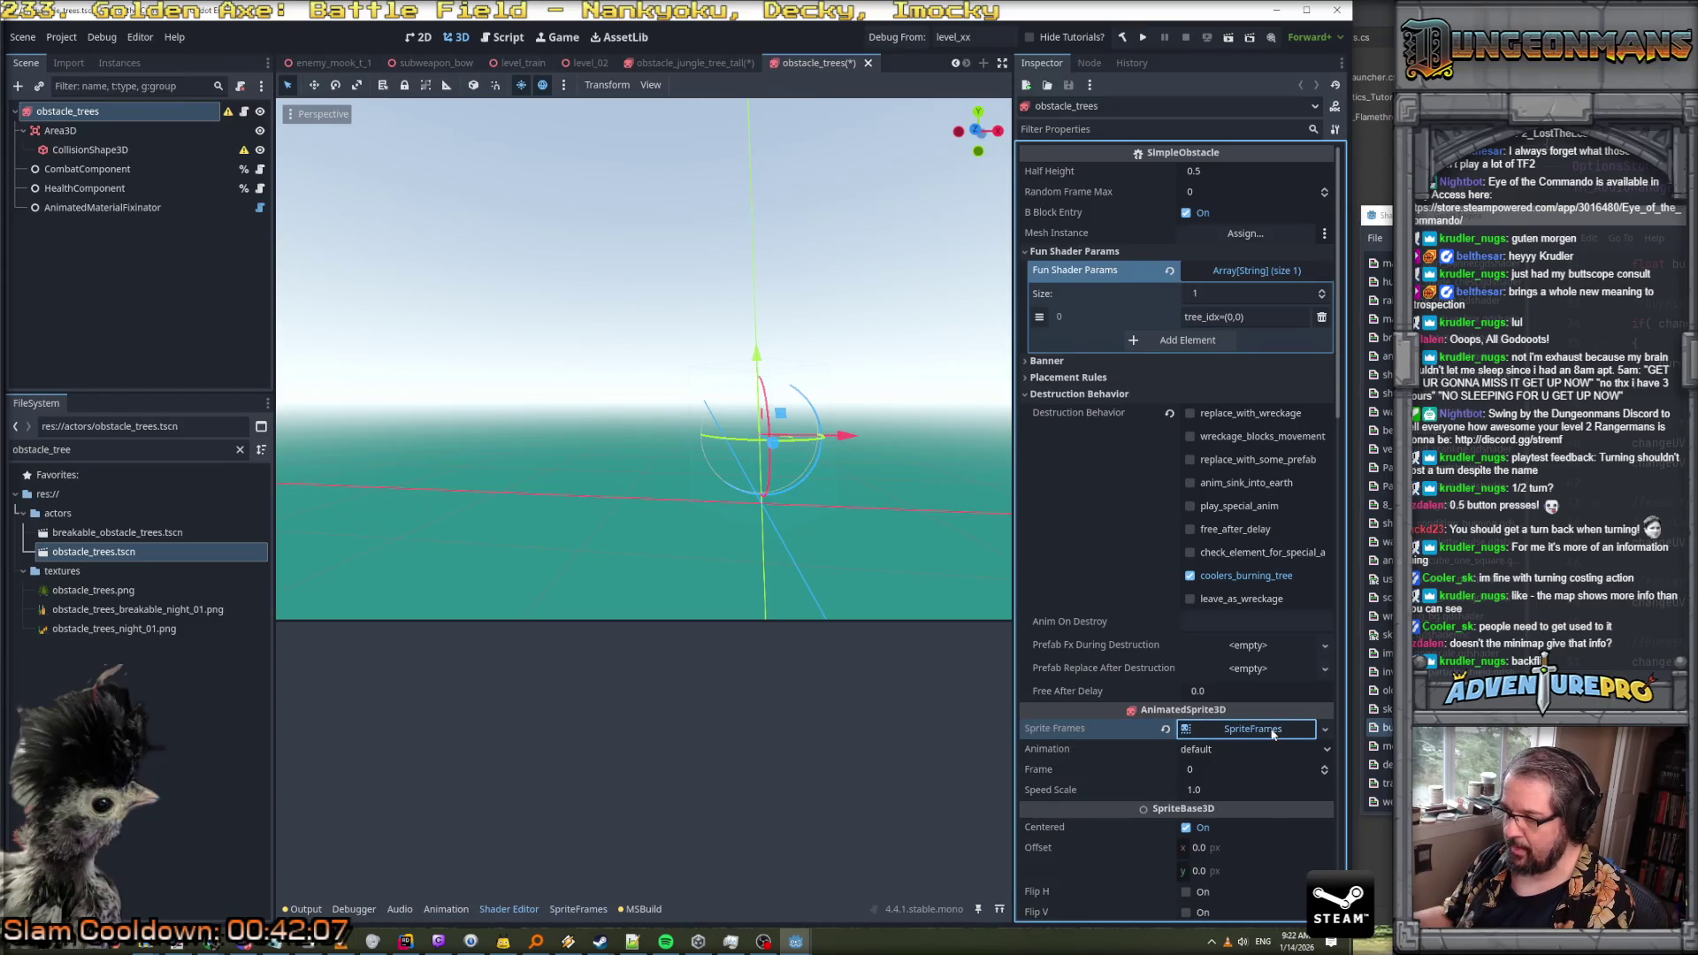
{"action": "left_click", "coordinate": [1274, 730]}
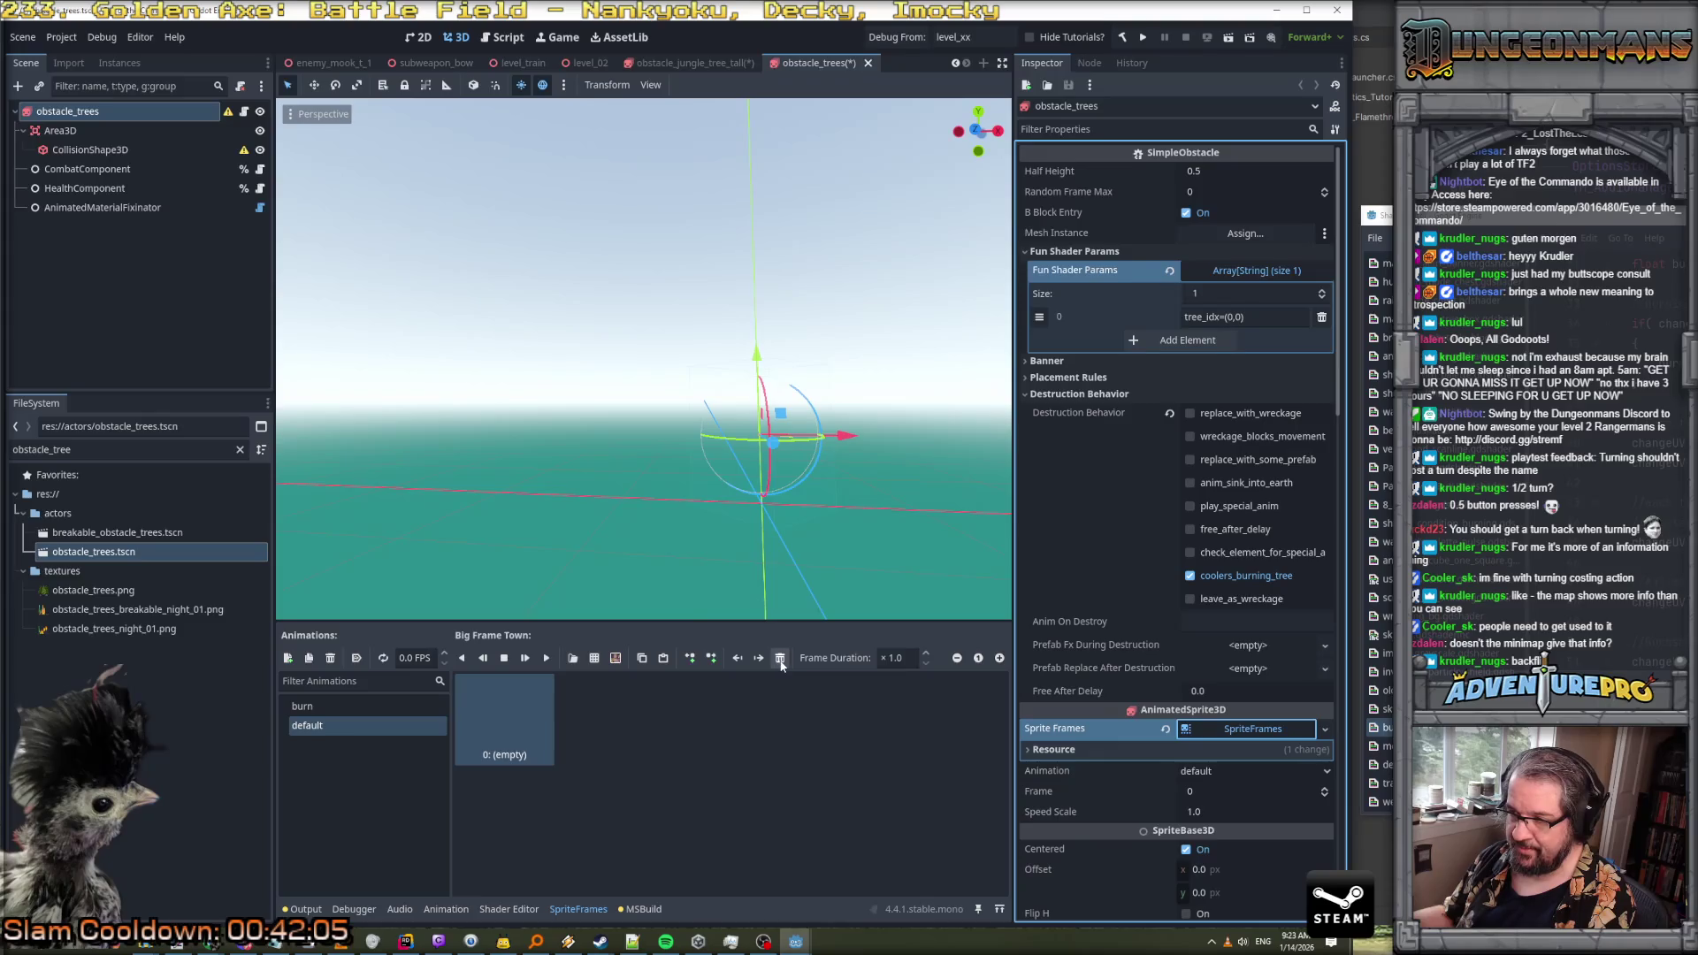
{"action": "left_click", "coordinate": [778, 661]}
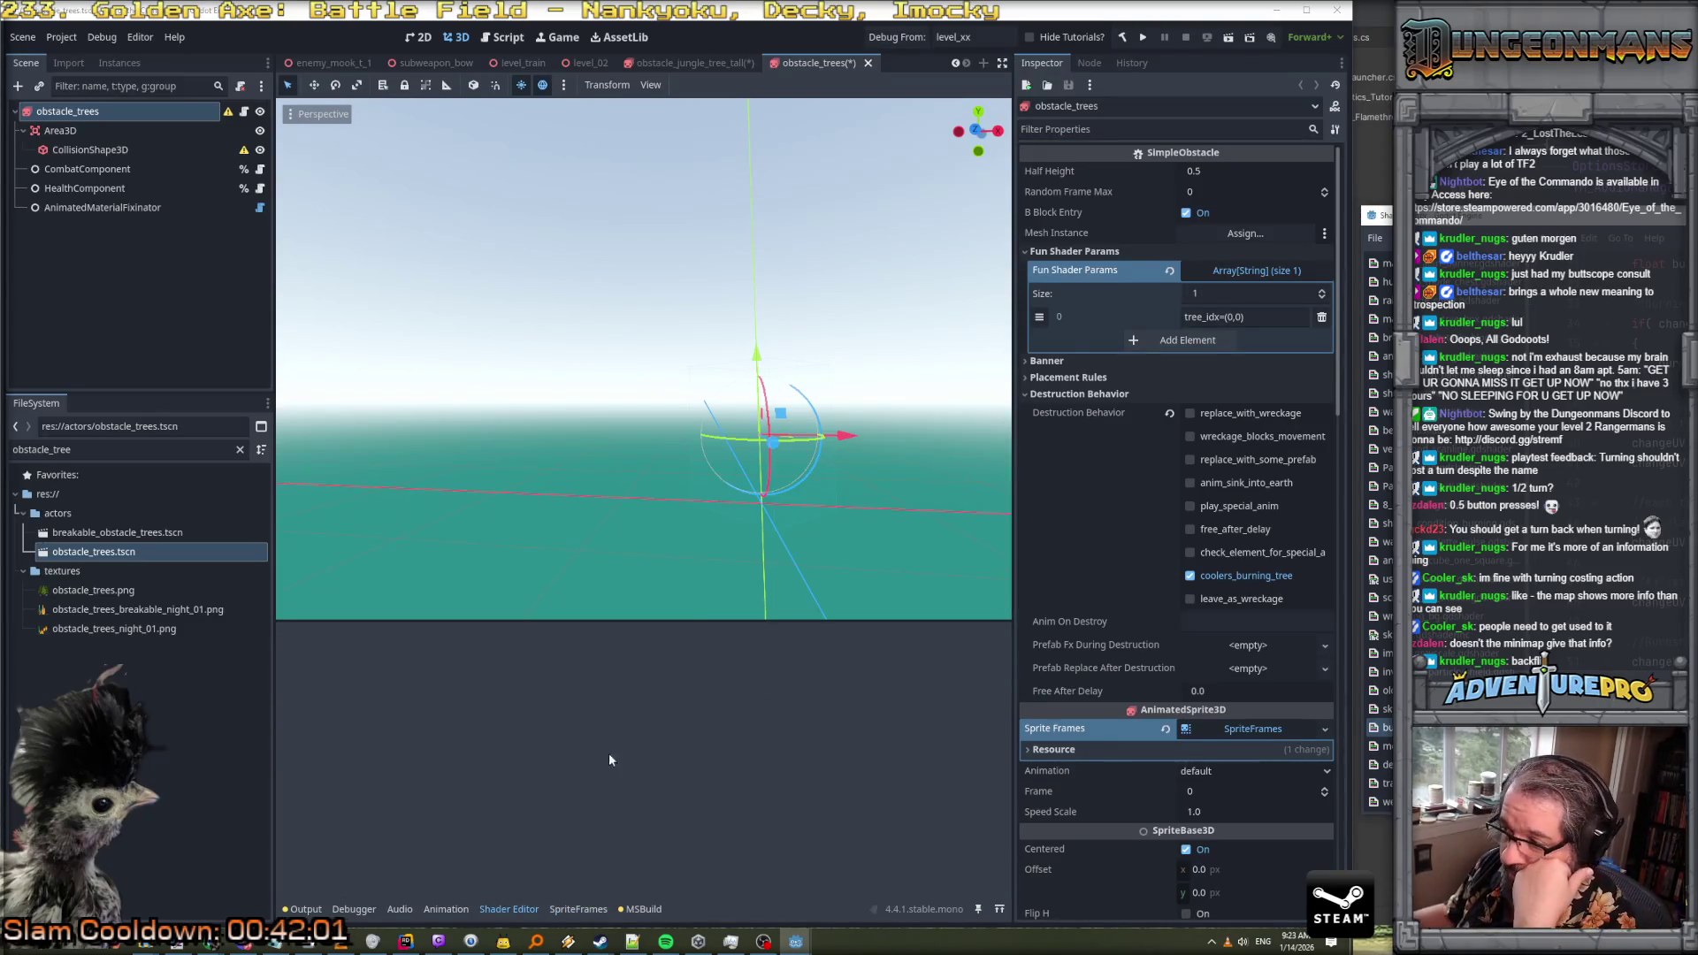
Replace the resource with a new empty SpriteFrames and start adding frames from a sprite sheet
{"action": "left_click", "coordinate": [1321, 723]}
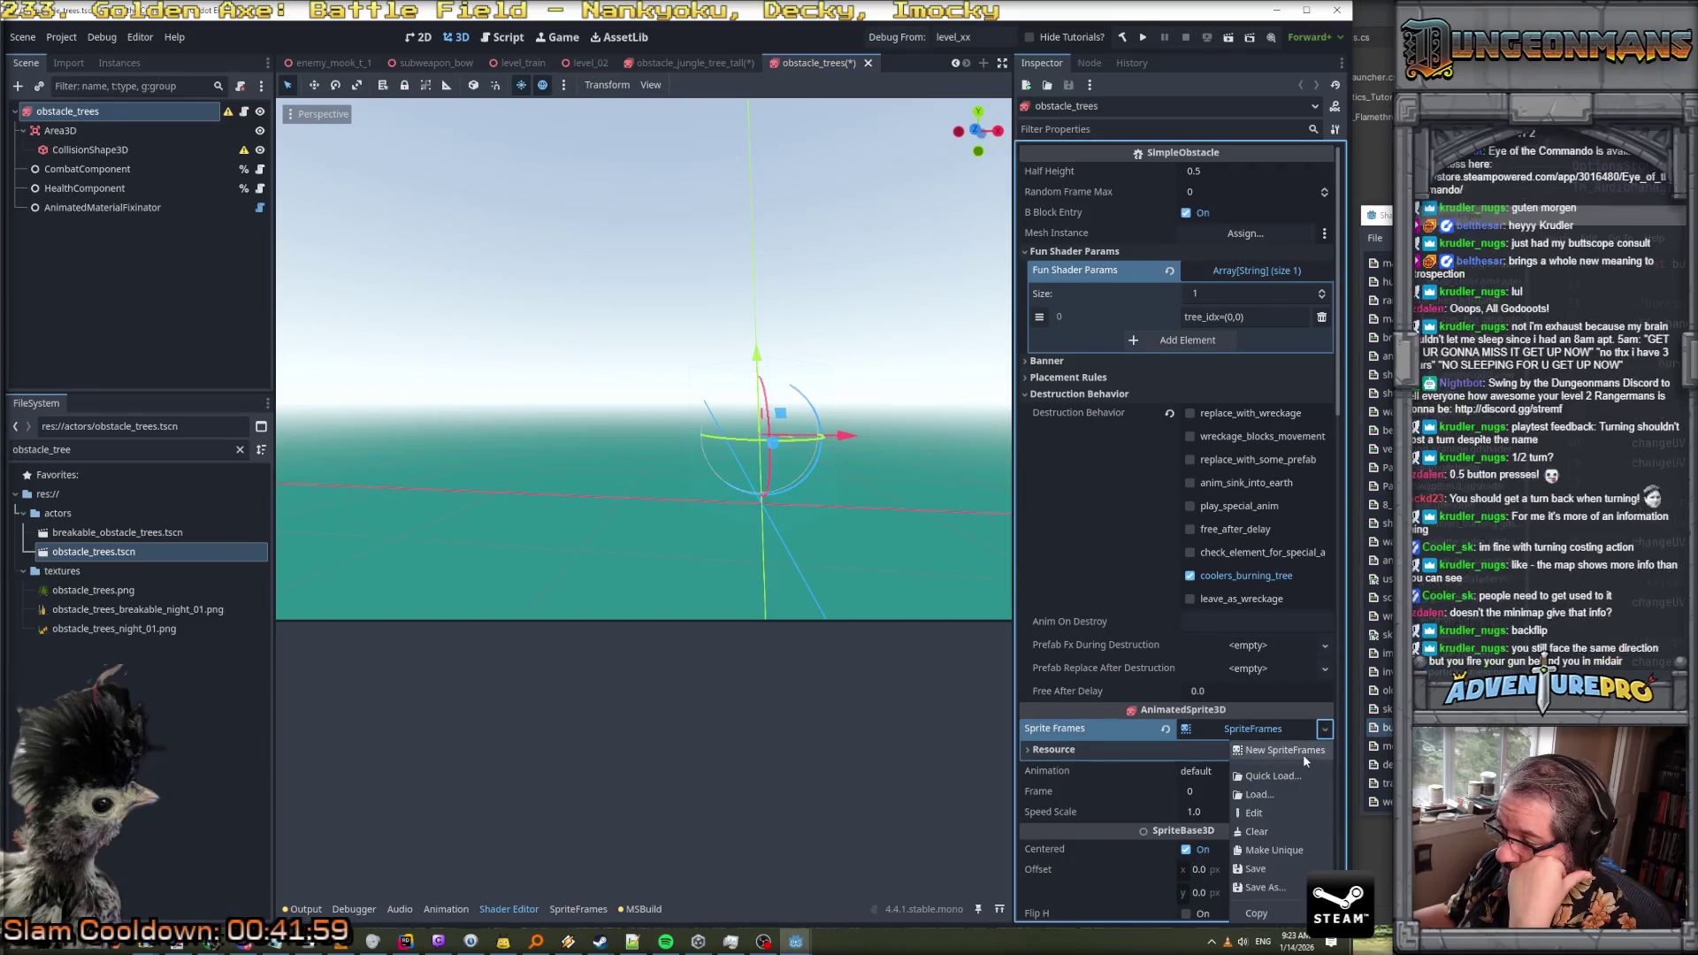
{"action": "left_click", "coordinate": [1303, 753]}
{"action": "left_click", "coordinate": [1227, 747]}
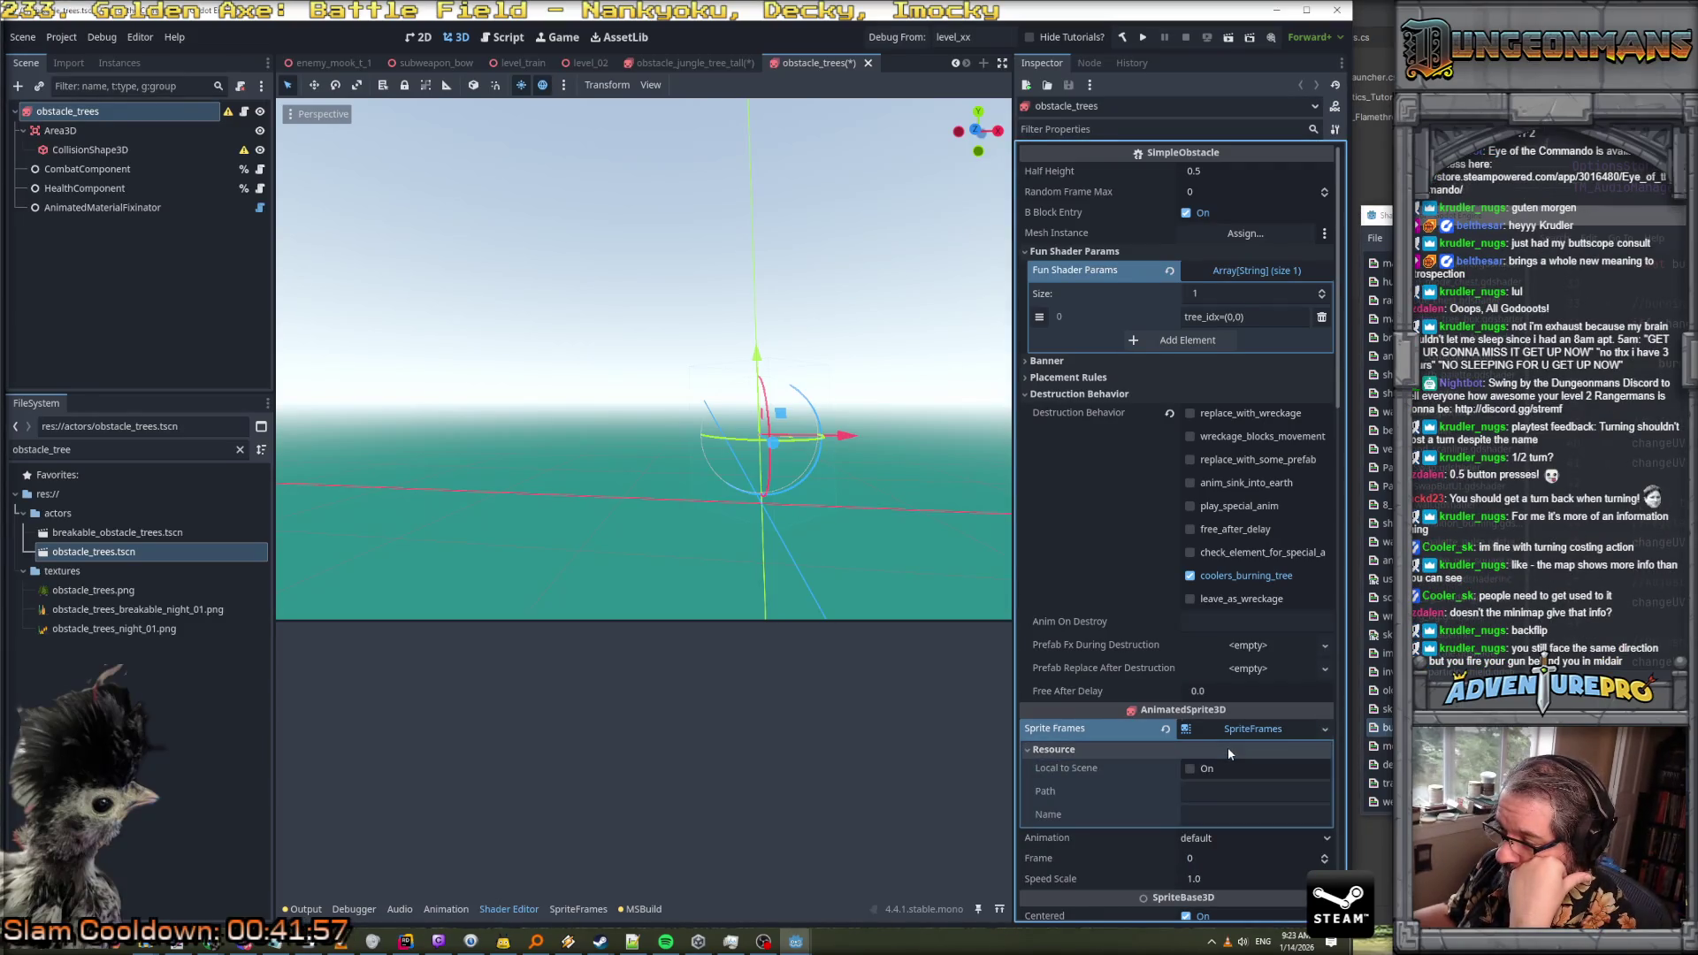
{"action": "left_click", "coordinate": [1244, 730]}
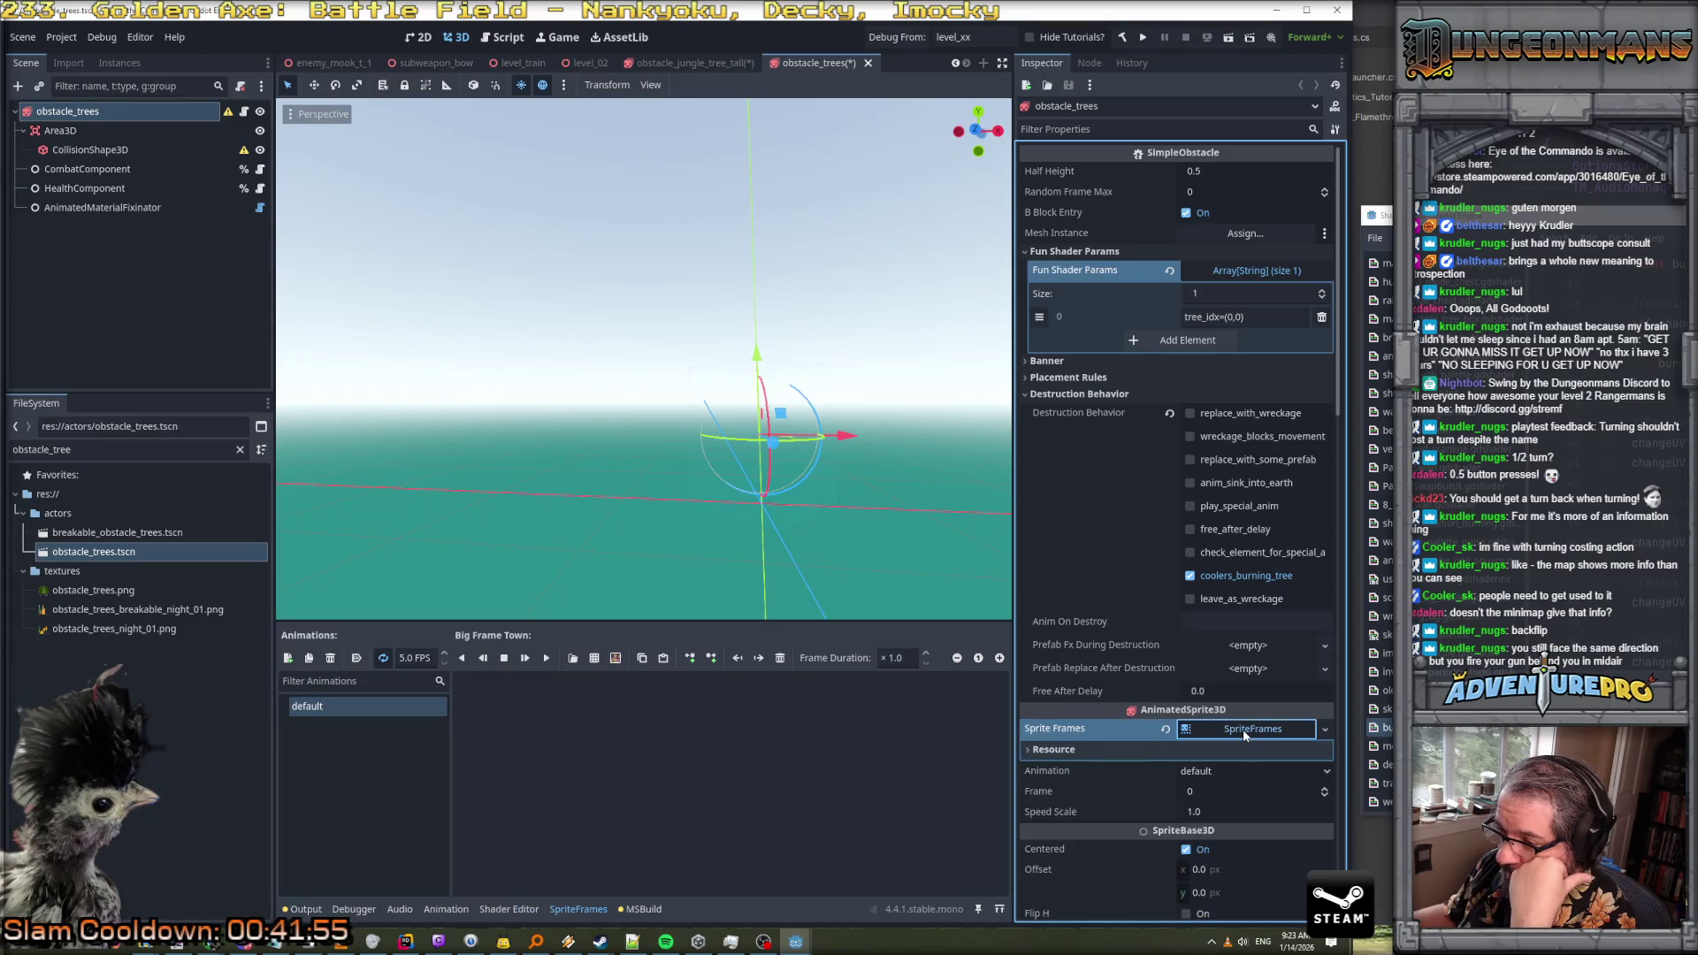
{"action": "left_click", "coordinate": [612, 659]}
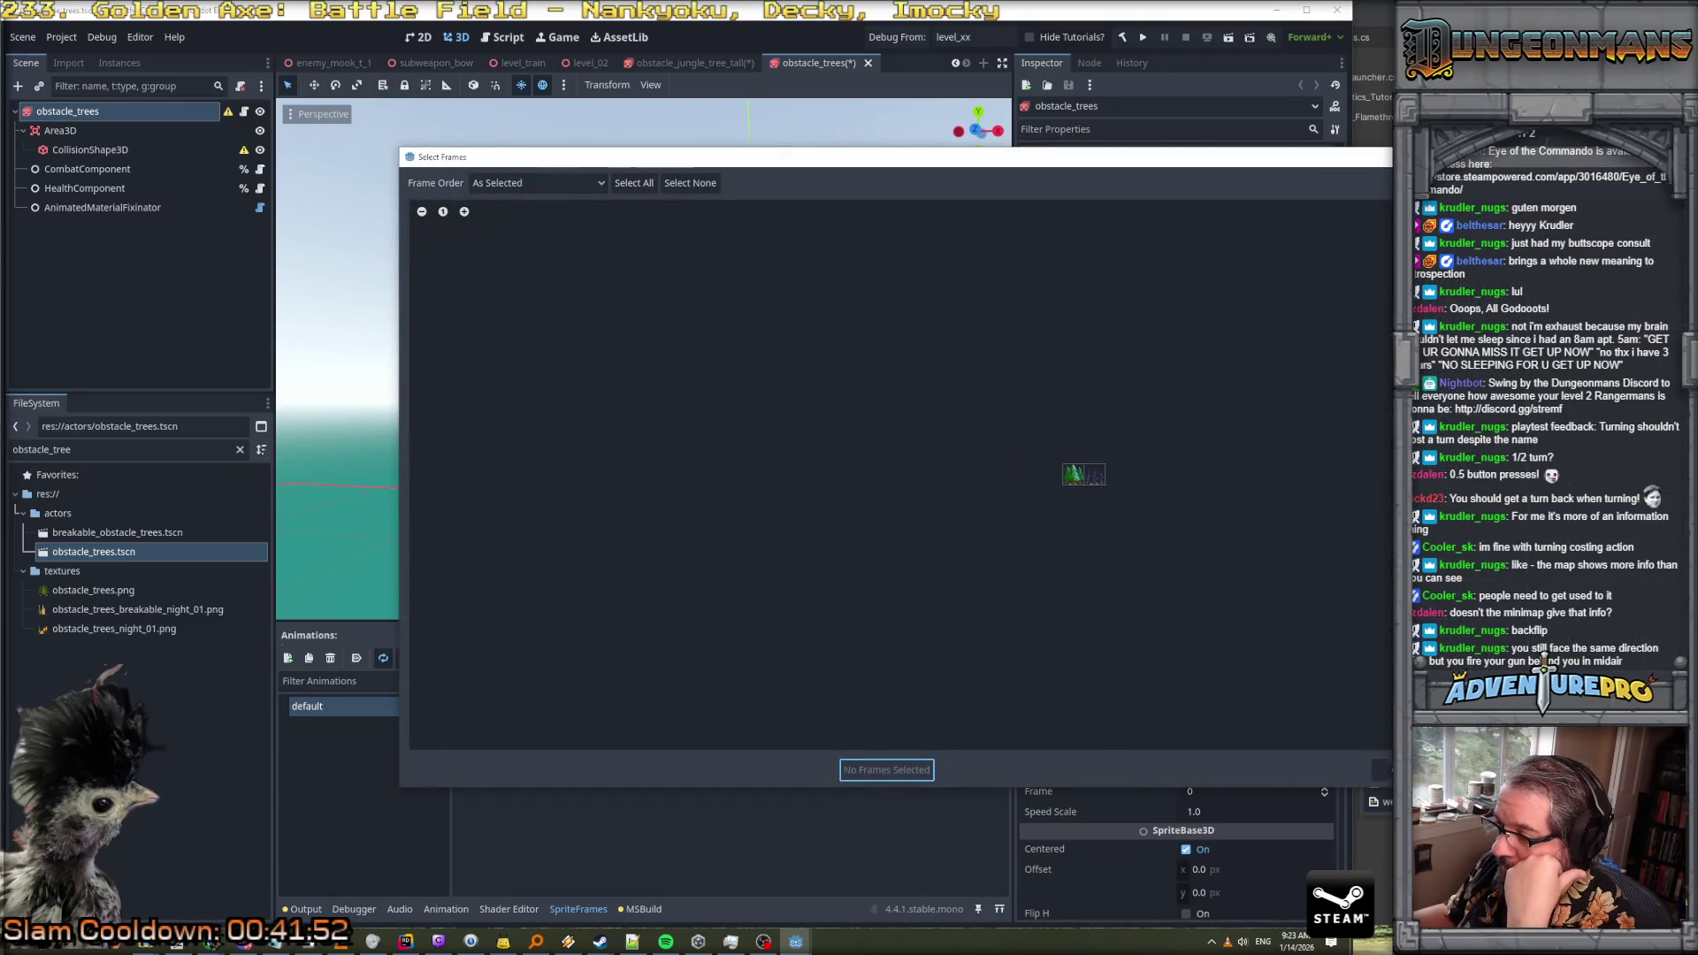
Load obstacle_jungle_tree_tall_with_burn.png as the sprite sheet
{"action": "left_click", "coordinate": [1382, 770]}
{"action": "left_click", "coordinate": [594, 659]}
{"action": "scroll", "coordinate": [1150, 530], "scroll_direction": "down", "scroll_amount": 3}
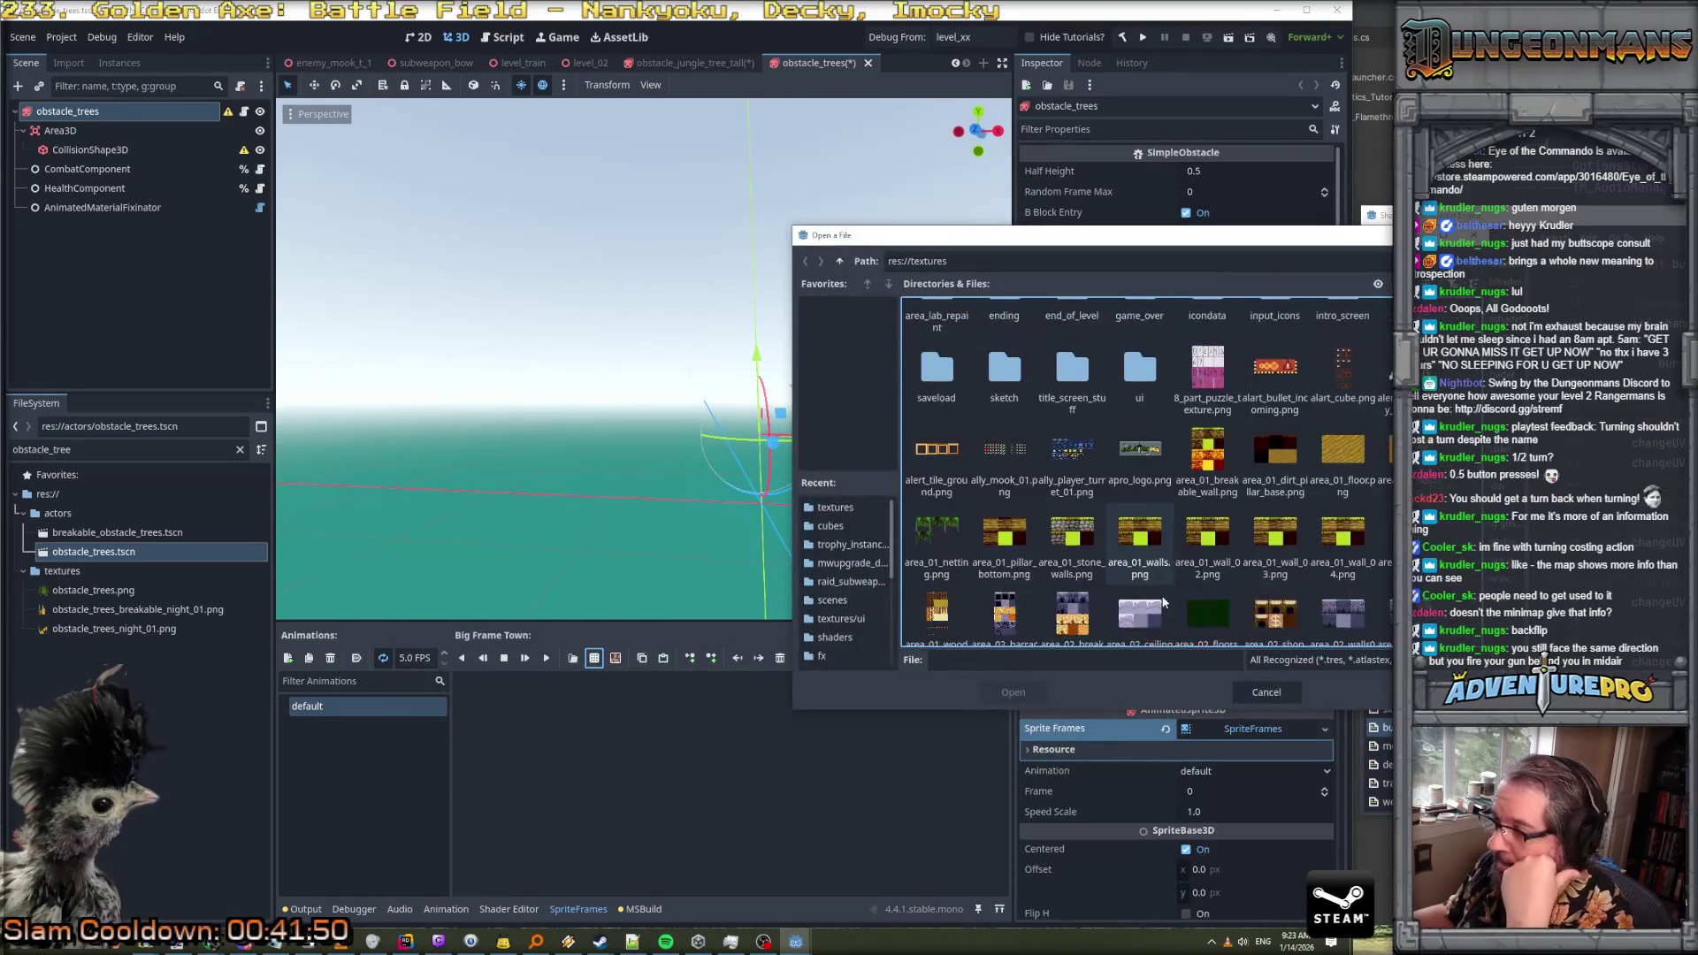
{"action": "scroll", "coordinate": [1163, 602], "scroll_direction": "down", "scroll_amount": 12}
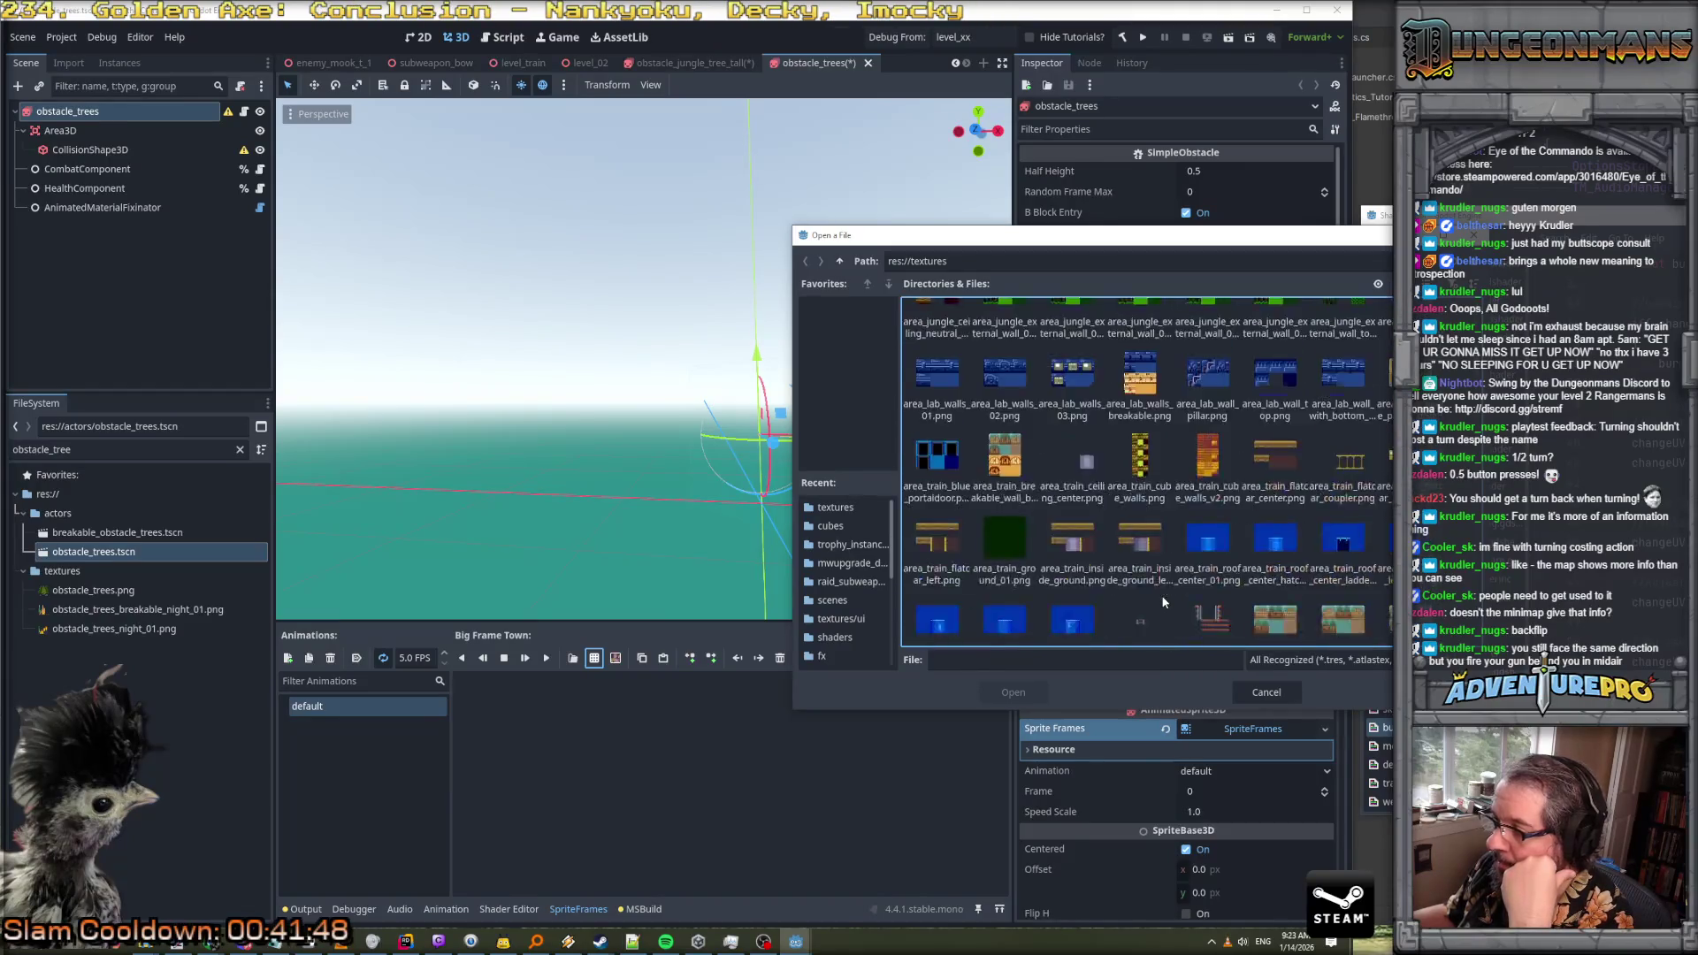
{"action": "scroll", "coordinate": [1163, 602], "scroll_direction": "down", "scroll_amount": 15}
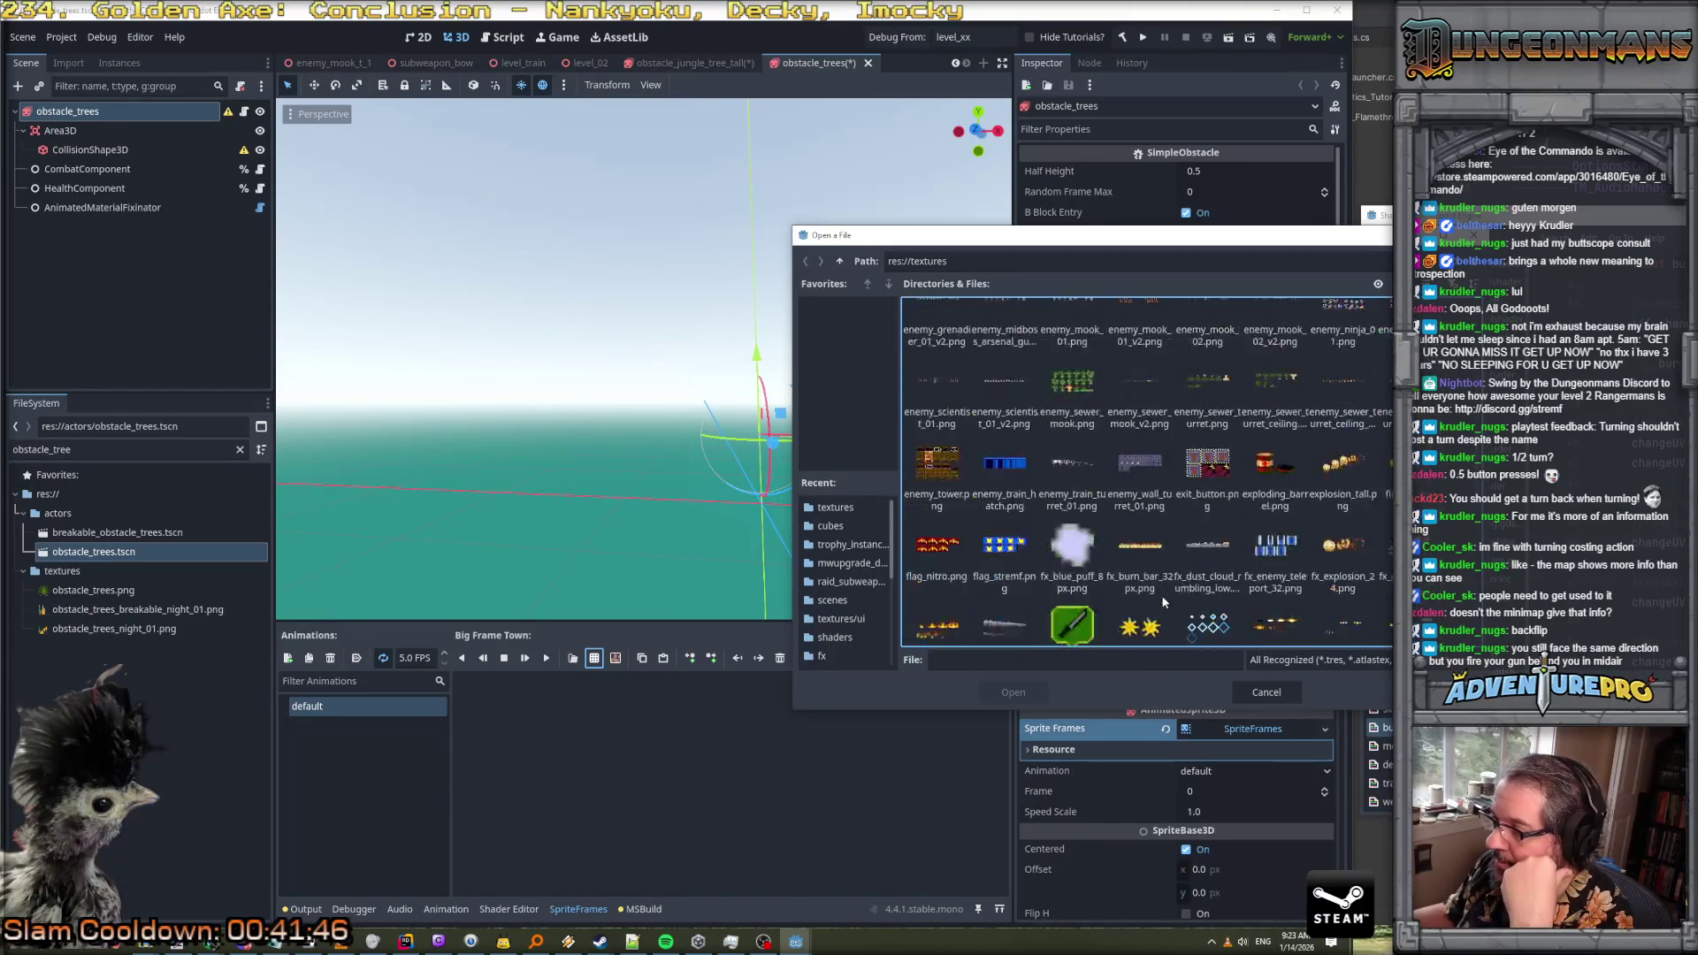
{"action": "scroll", "coordinate": [1163, 602], "scroll_direction": "down", "scroll_amount": 15}
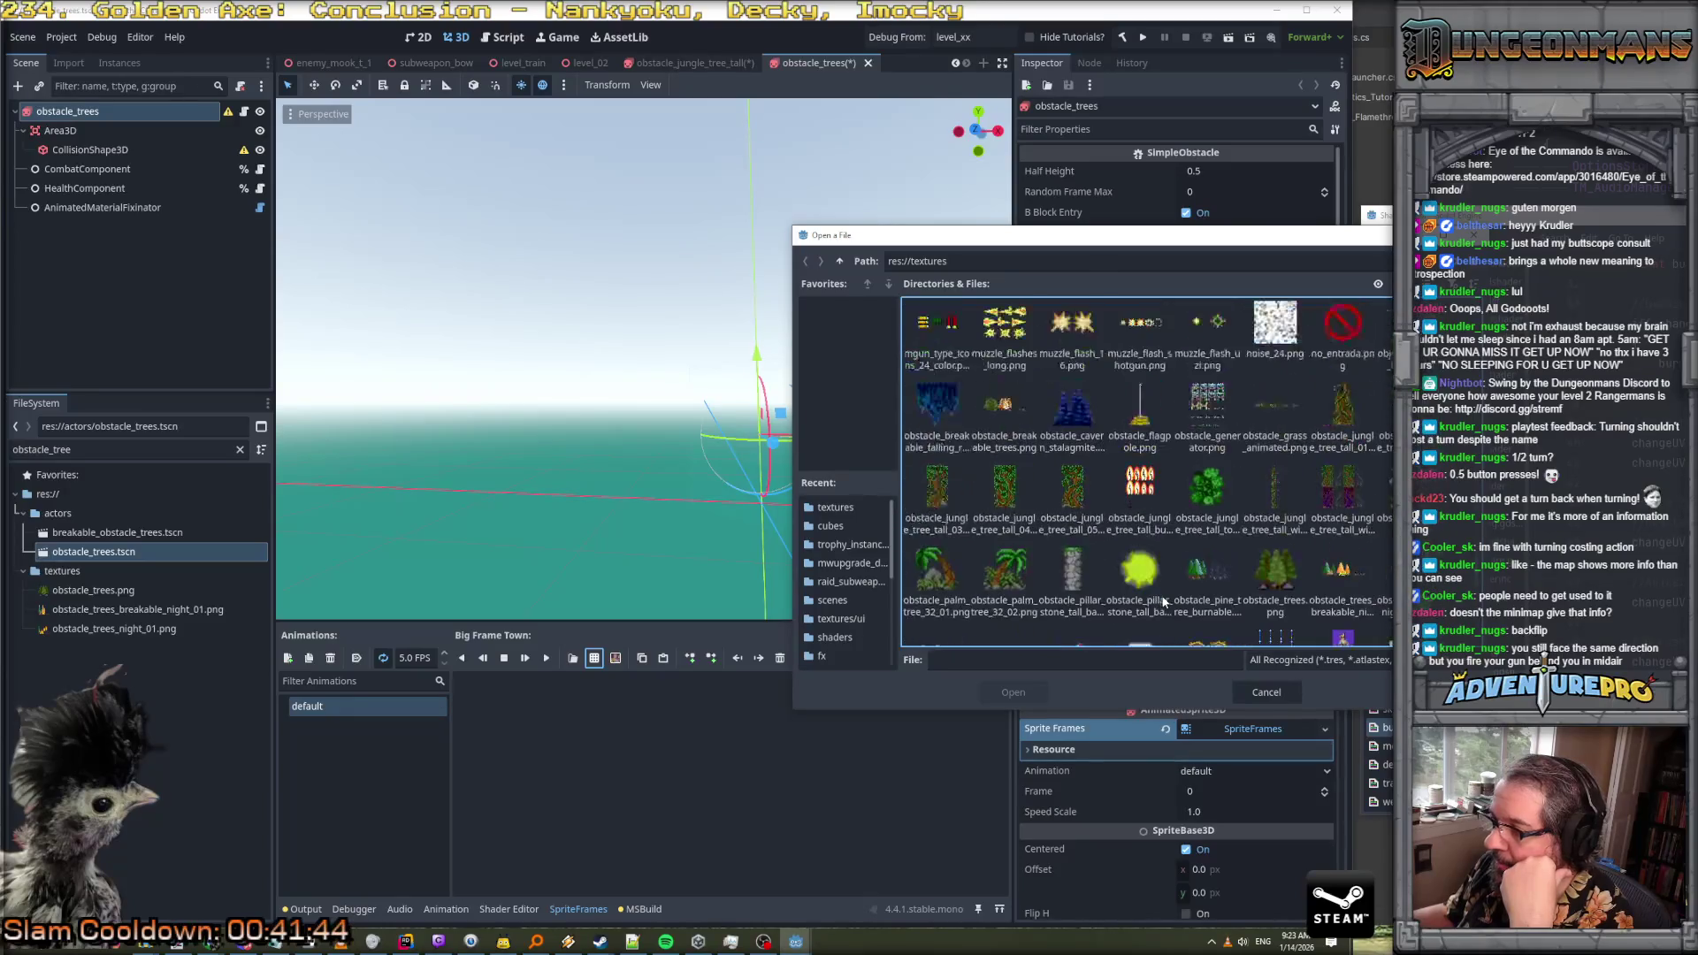
{"action": "left_click", "coordinate": [1275, 496]}
{"action": "left_click", "coordinate": [1013, 692]}
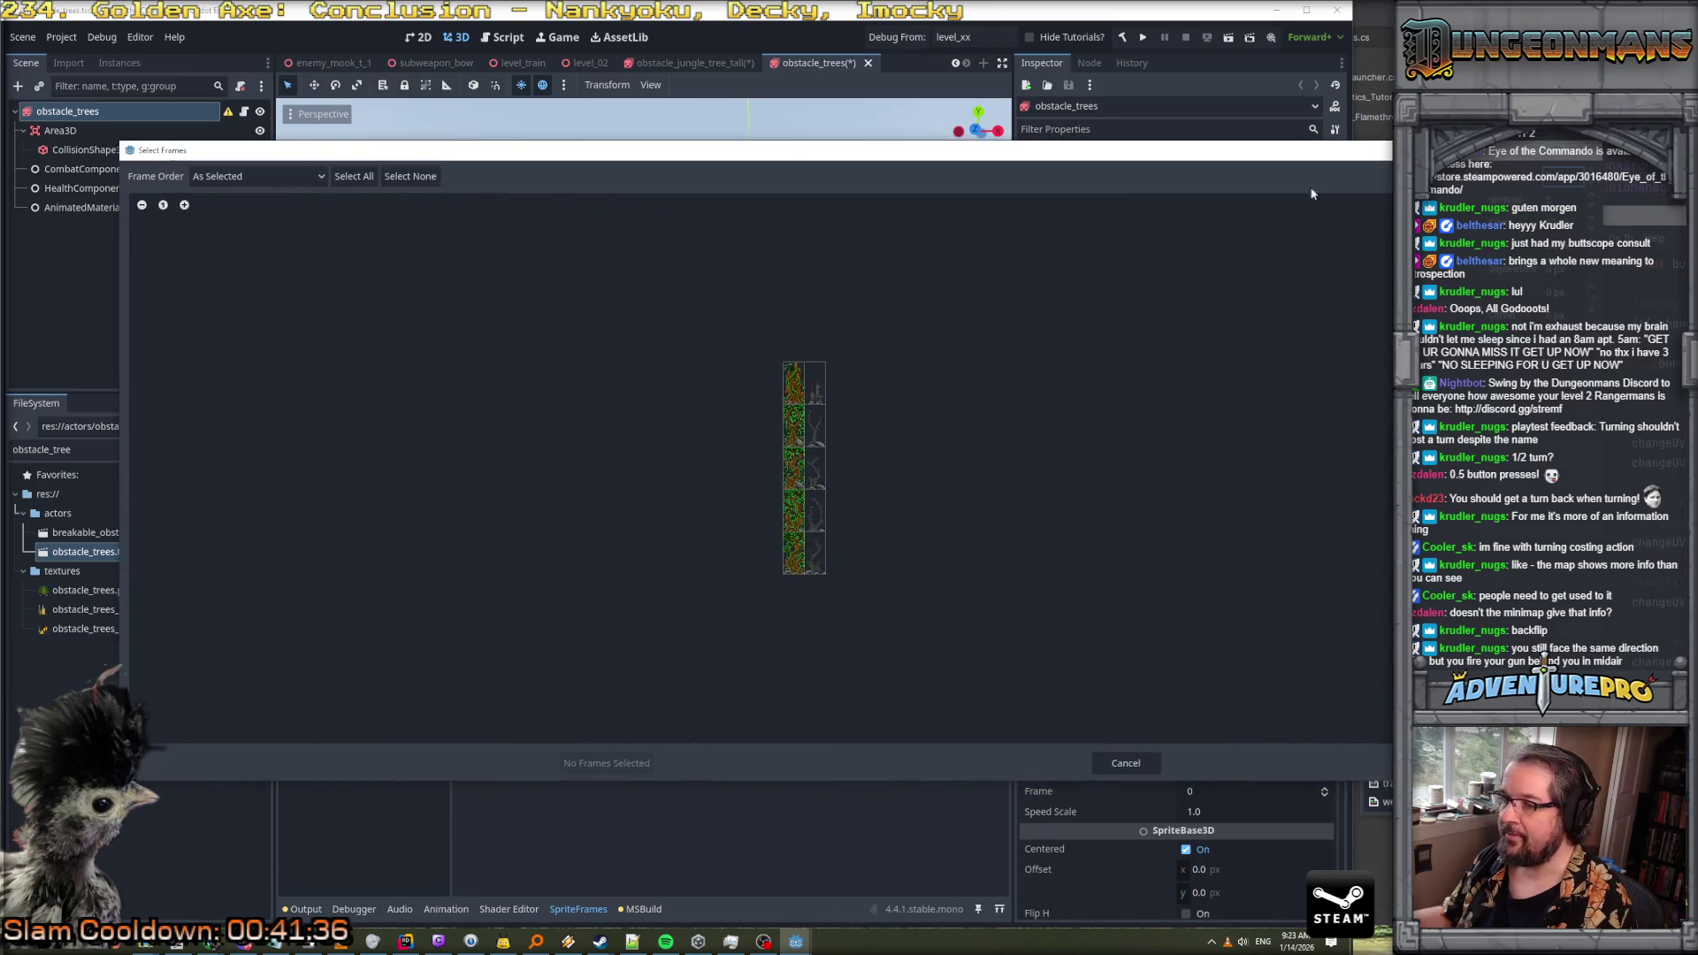
Select the five tree frames of the strip and add them to the default animation
{"action": "left_click", "coordinate": [791, 396]}
{"action": "left_click_drag", "start_coordinate": [792, 407], "coordinate": [792, 556]}
{"action": "left_click", "coordinate": [619, 764]}
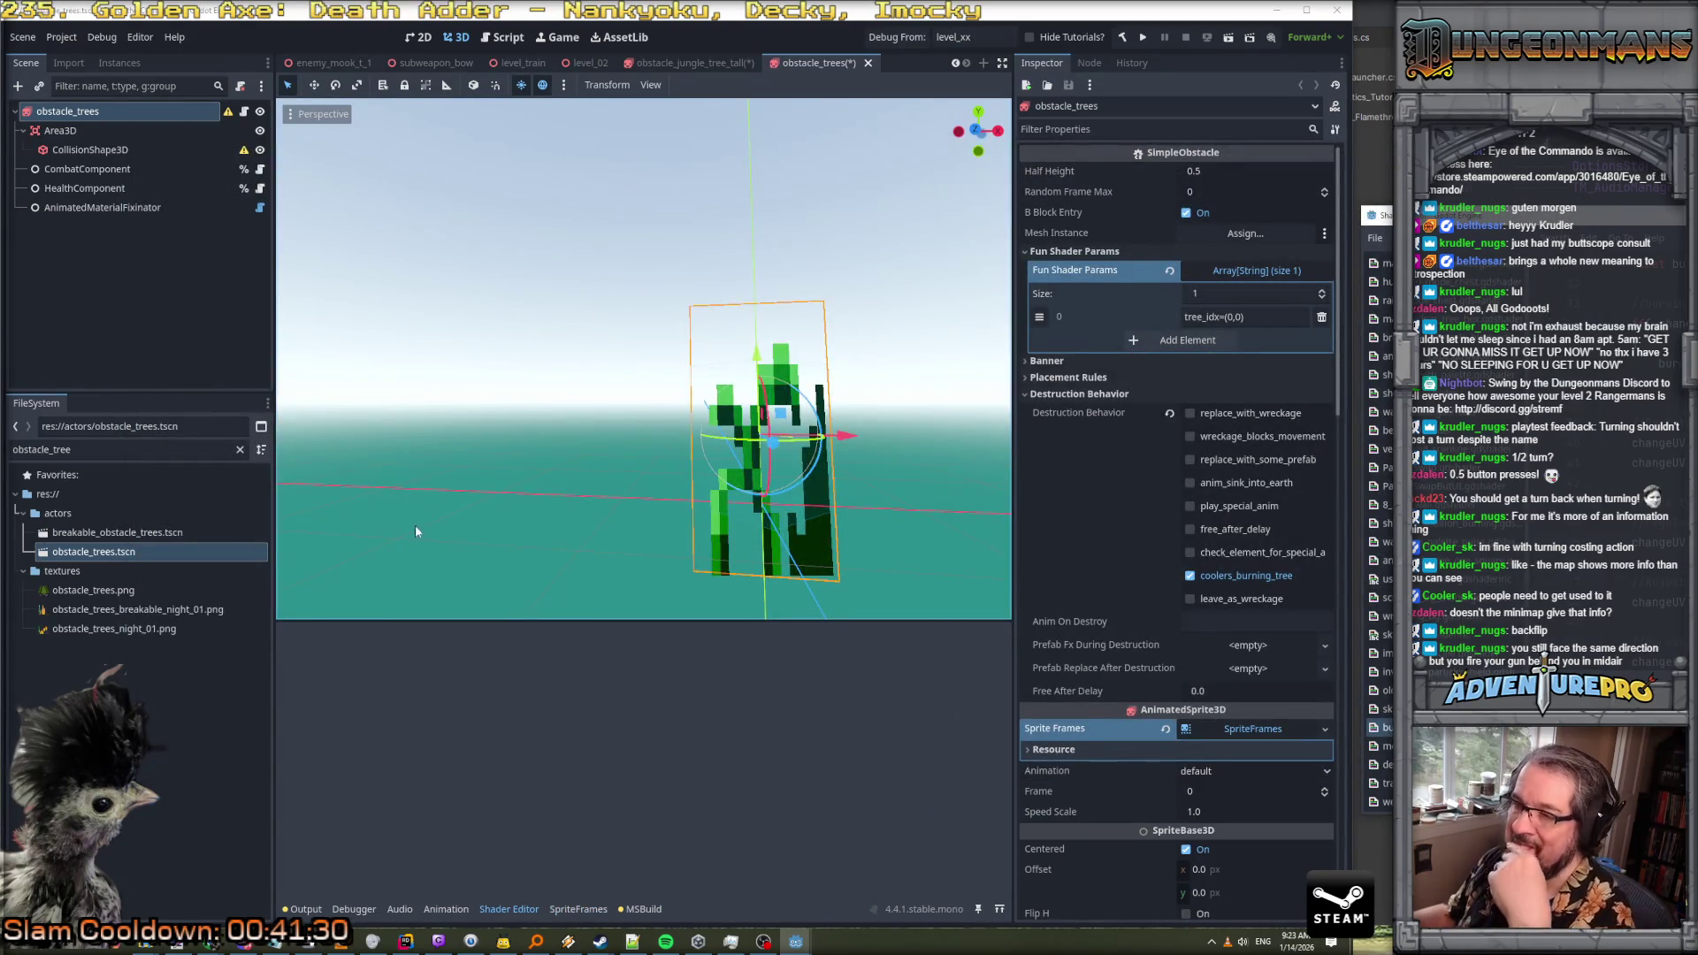
Change the obstacle_trees tree_idx shader parameter entry to (0,4)
{"action": "scroll", "coordinate": [458, 473], "scroll_direction": "down", "scroll_amount": 4}
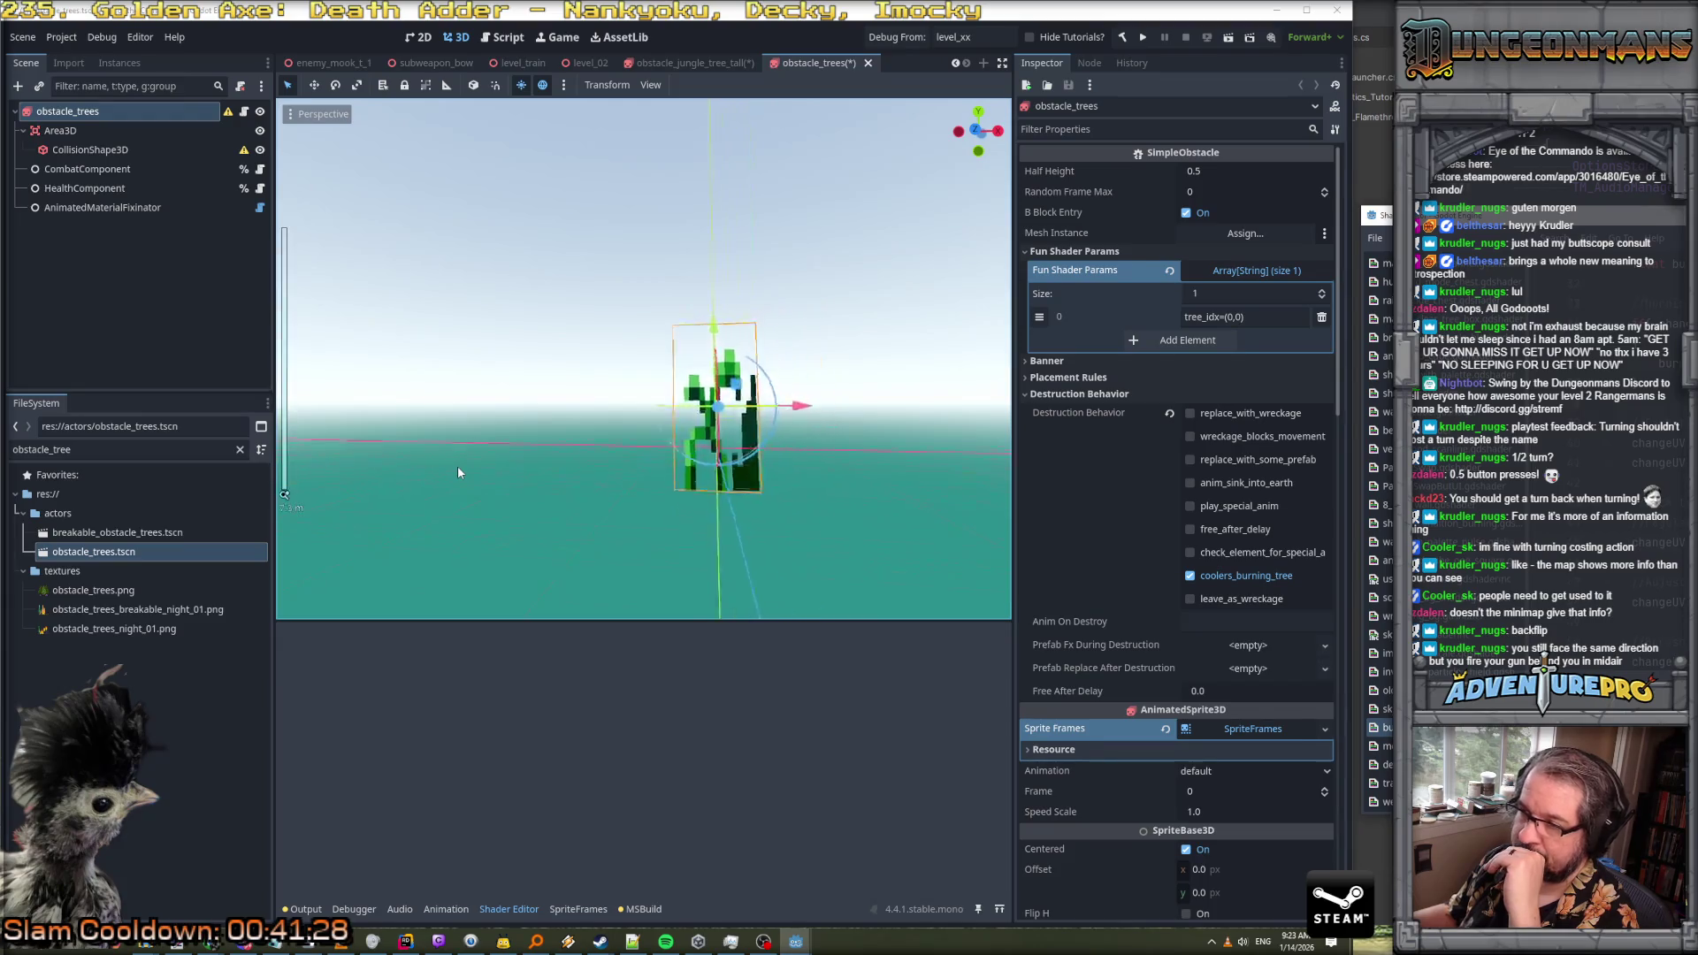
{"action": "scroll", "coordinate": [458, 473], "scroll_direction": "up", "scroll_amount": 2}
{"action": "scroll", "coordinate": [458, 470], "scroll_direction": "up", "scroll_amount": 2}
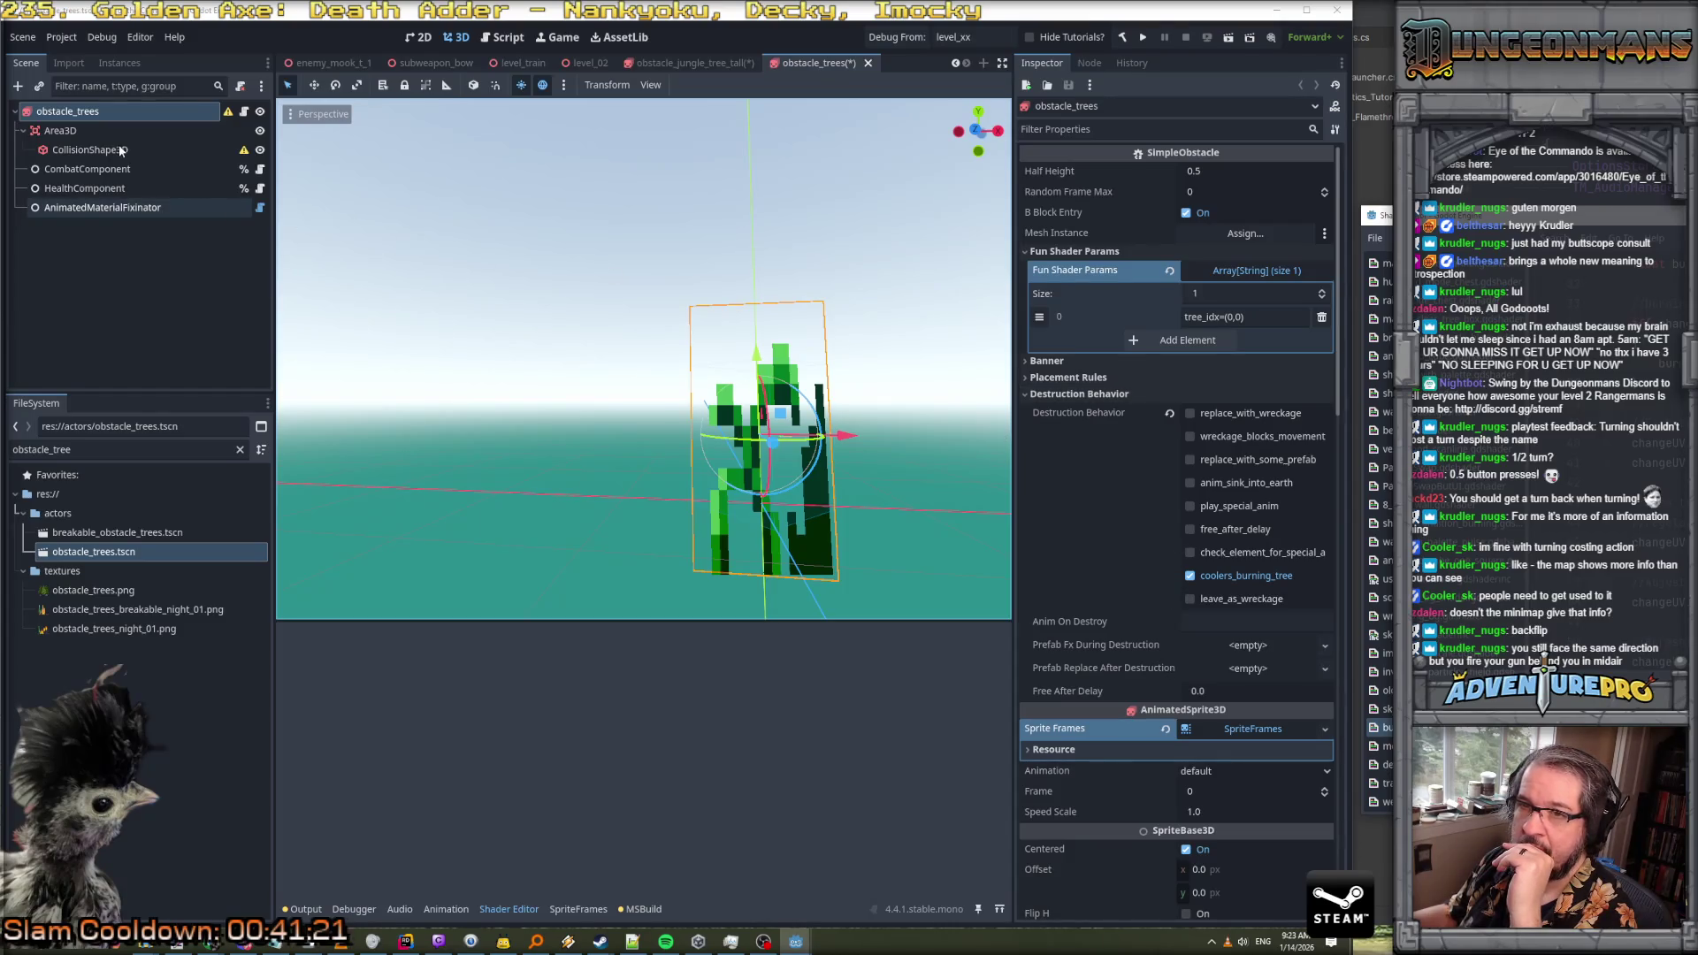
{"action": "left_click", "coordinate": [74, 132]}
{"action": "left_click", "coordinate": [81, 112]}
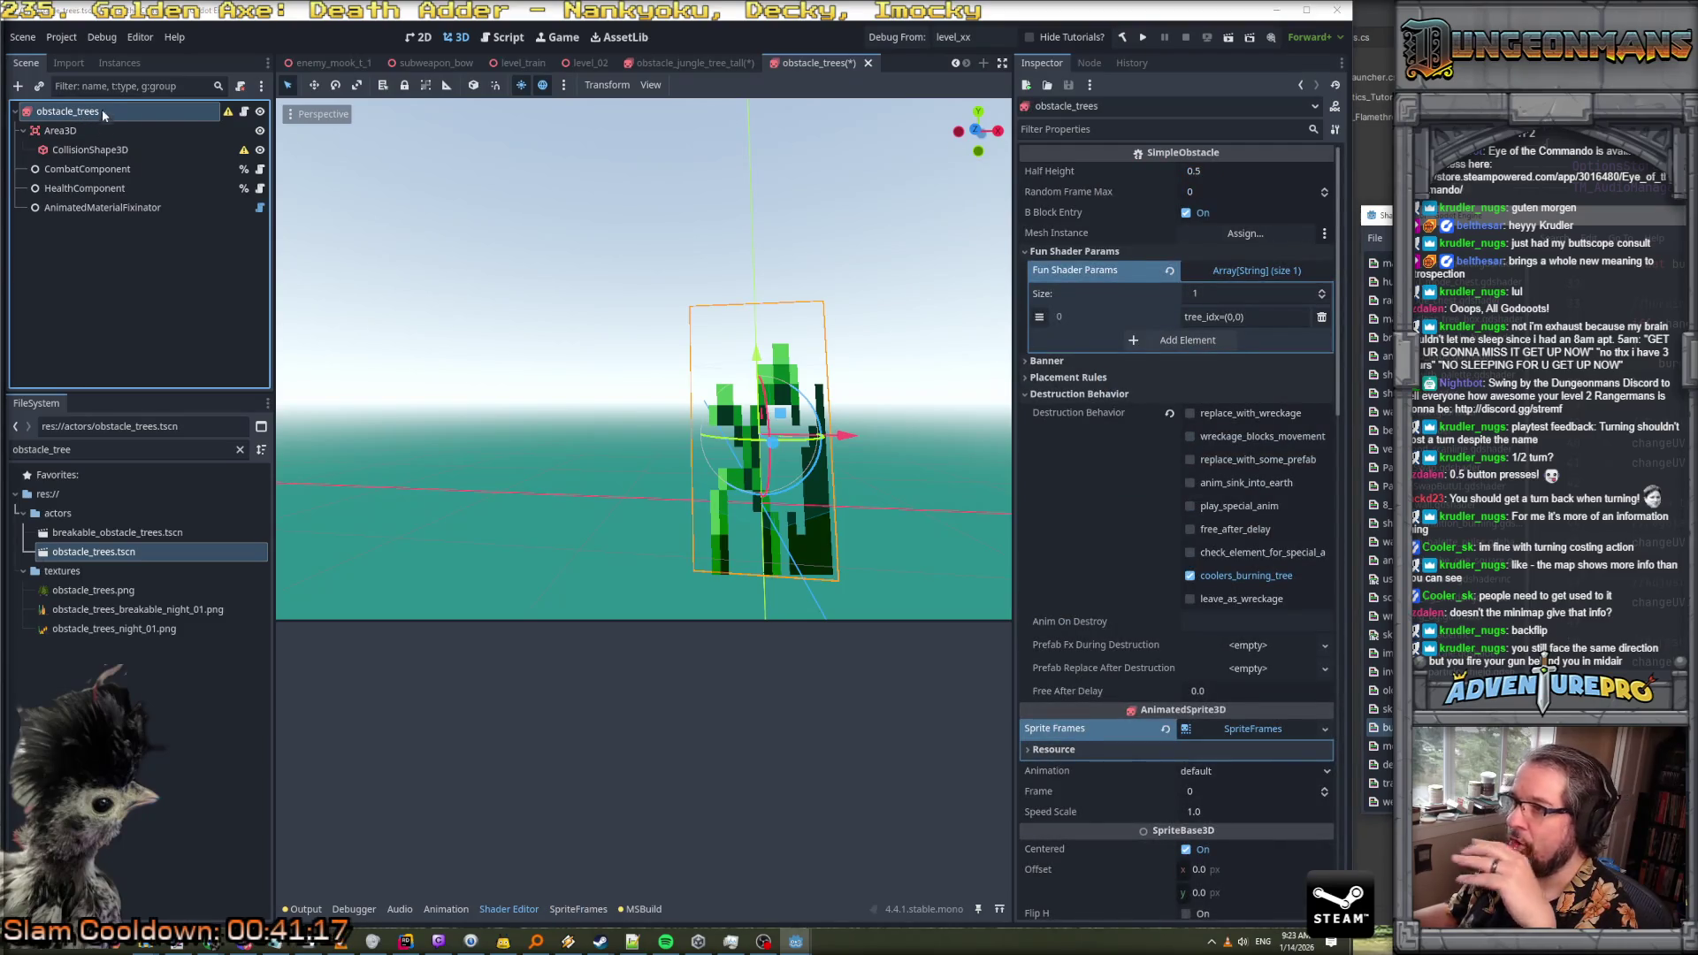
{"action": "left_click", "coordinate": [1261, 318]}
{"action": "left_click_drag", "start_coordinate": [1229, 318], "coordinate": [1247, 318]}
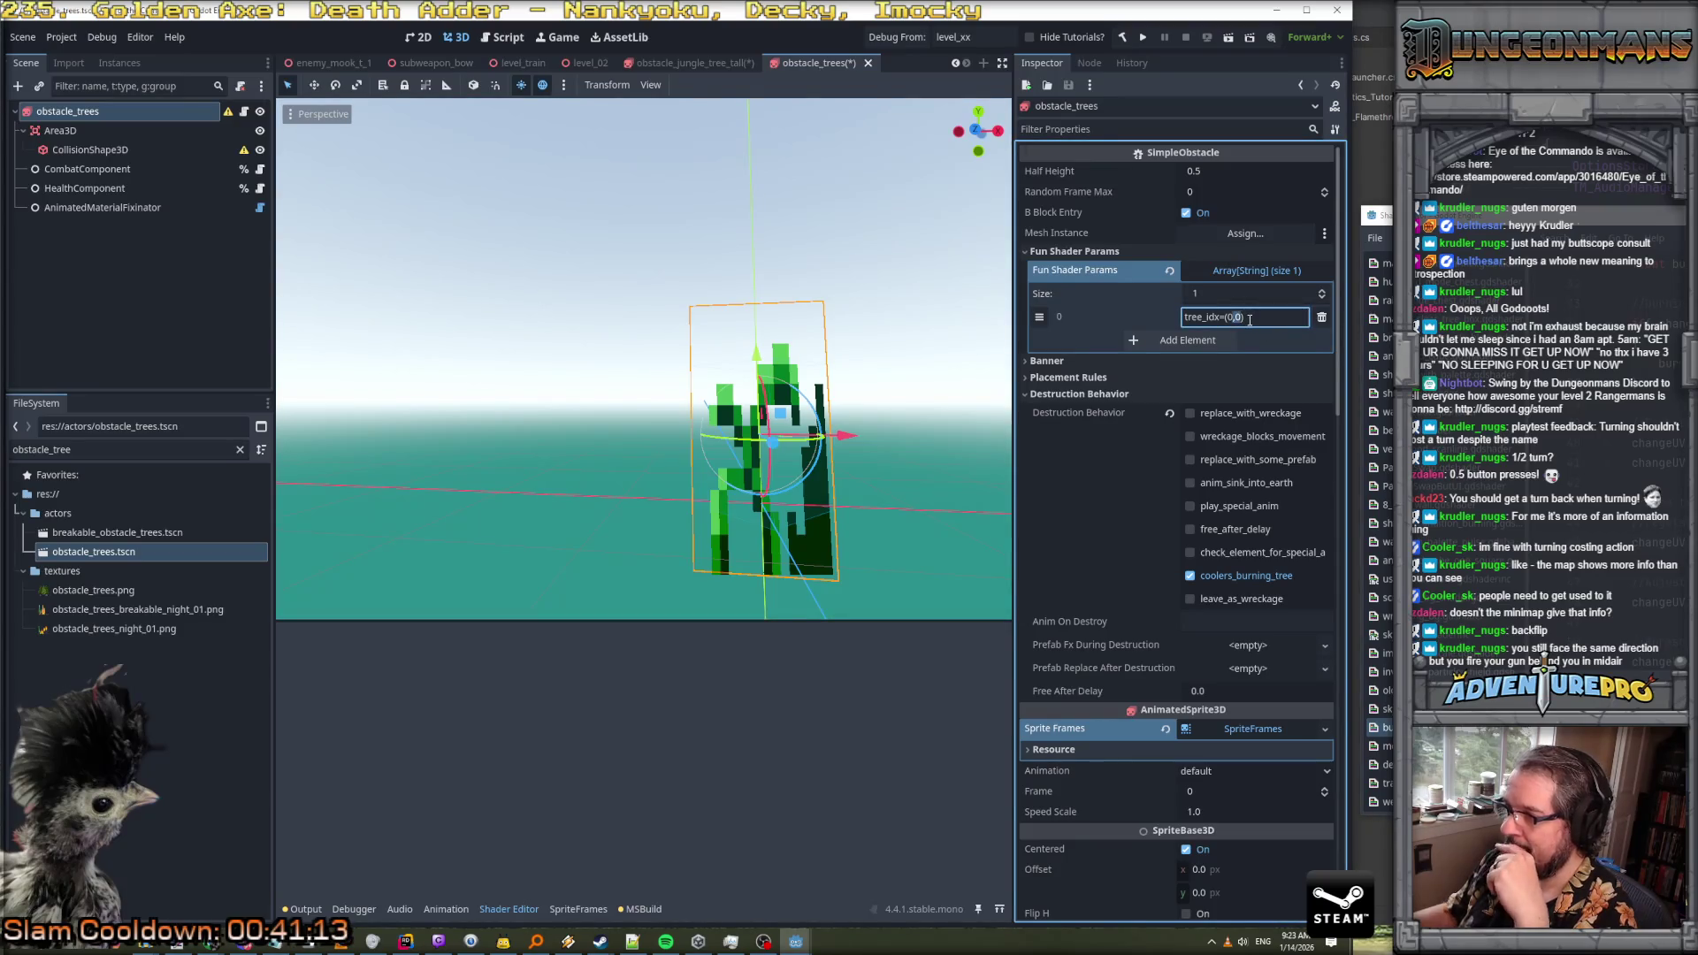
{"action": "left_click", "coordinate": [1249, 319]}
{"action": "key", "text": "BackSpace"}
{"action": "type", "text": "4"}
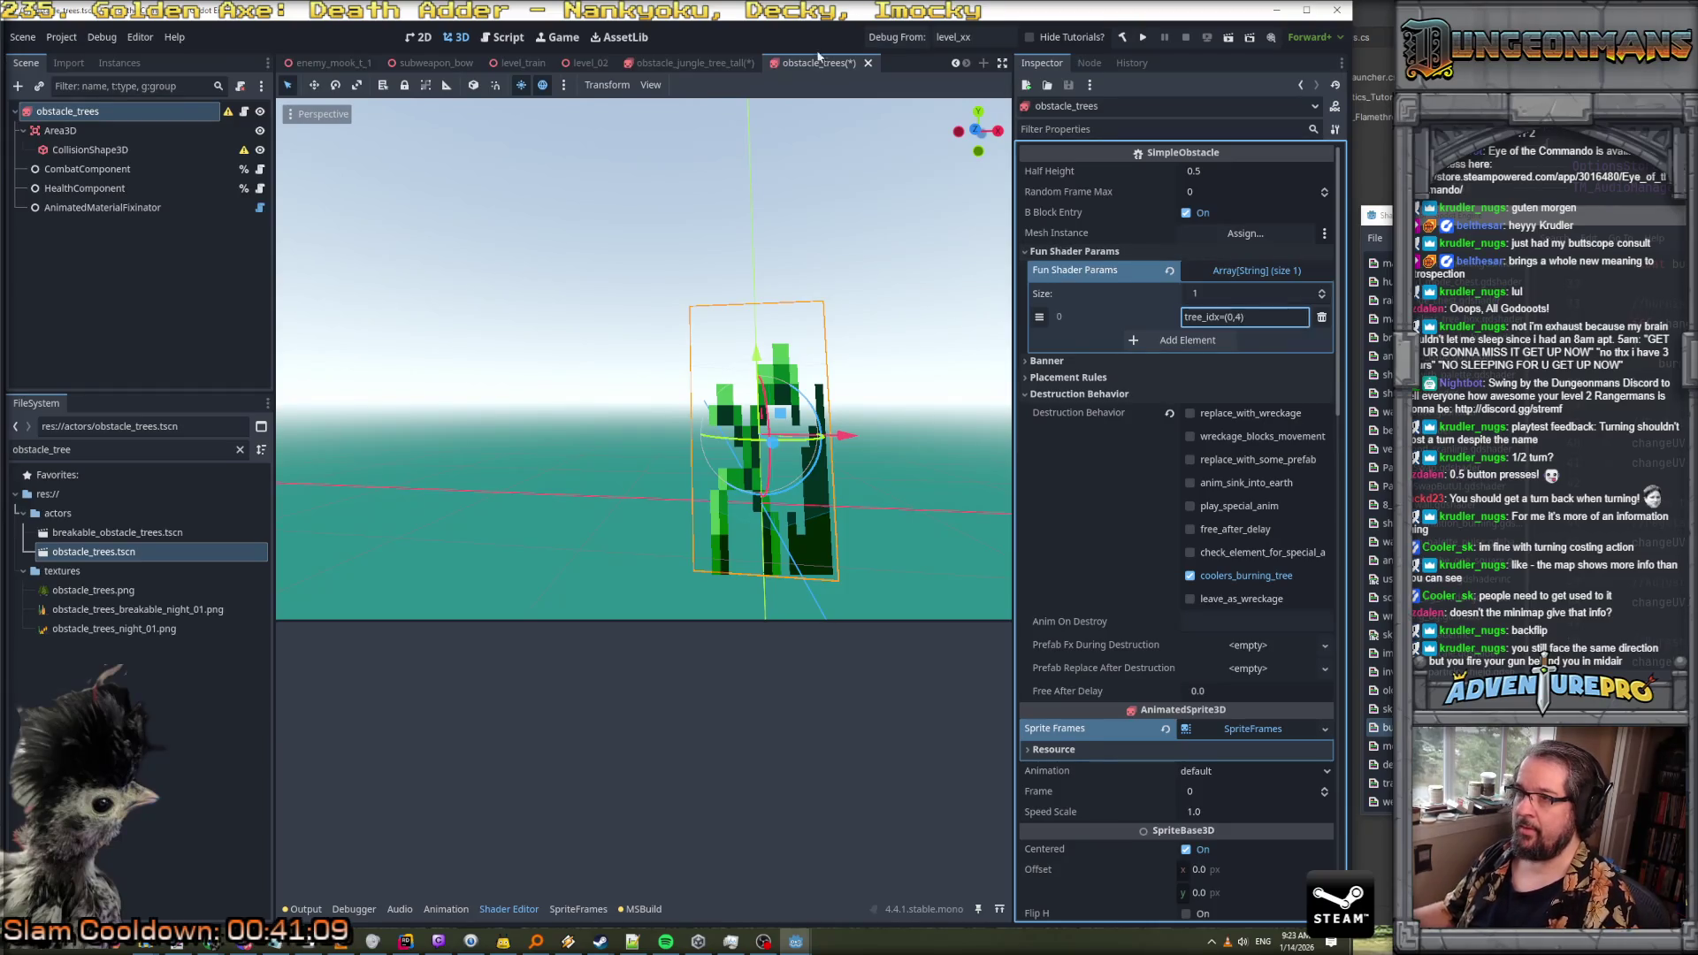
Compare with obstacle_jungle_tree_tall, then set Half Height 1.0 and Random Frame Max -1
{"action": "left_click", "coordinate": [720, 61]}
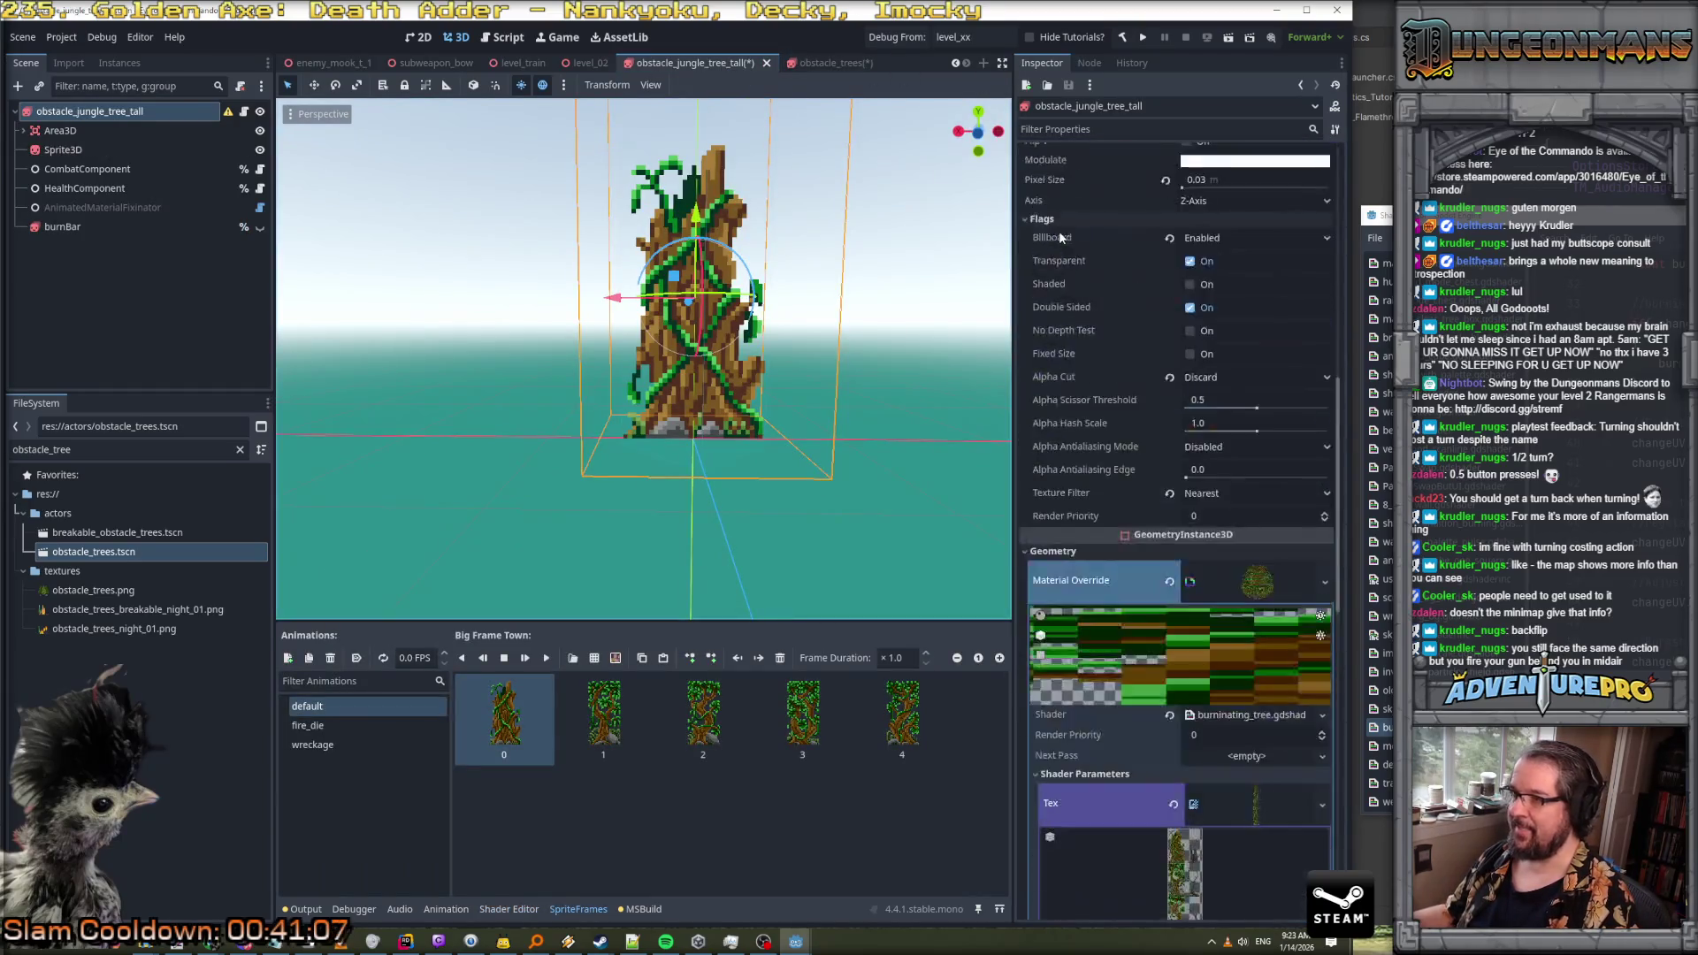
{"action": "left_click", "coordinate": [831, 63]}
{"action": "left_click", "coordinate": [681, 61]}
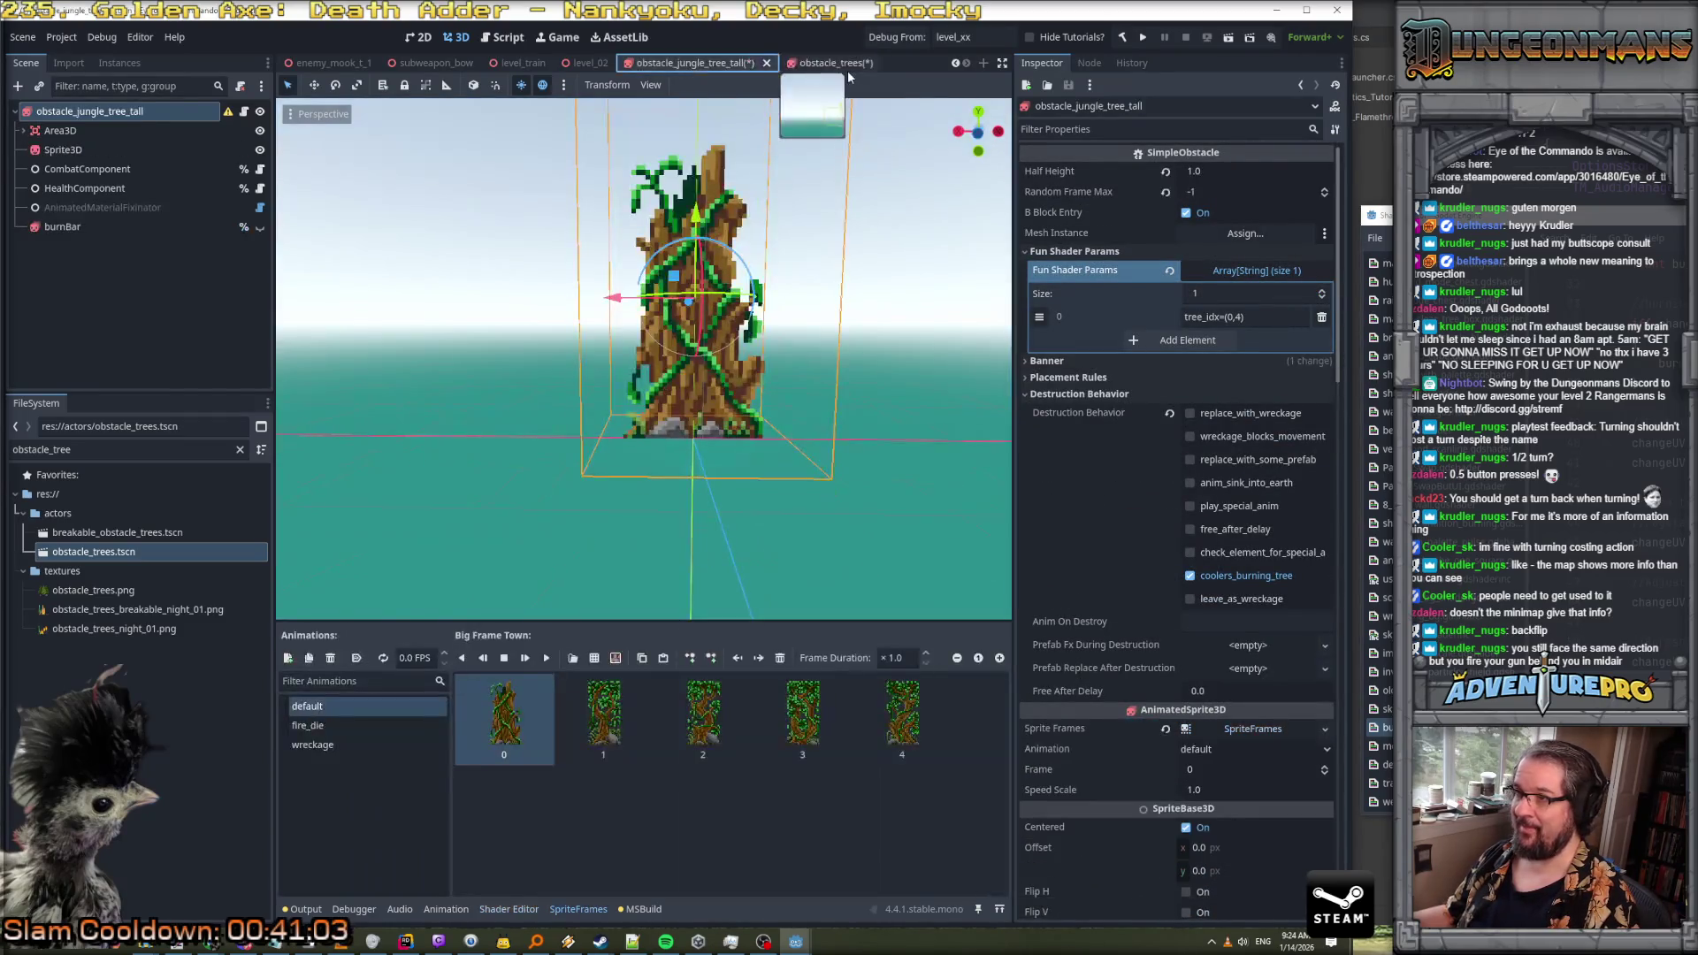
{"action": "left_click", "coordinate": [819, 62]}
{"action": "left_click", "coordinate": [1242, 172]}
{"action": "type", "text": "1.0"}
{"action": "left_click", "coordinate": [1223, 193]}
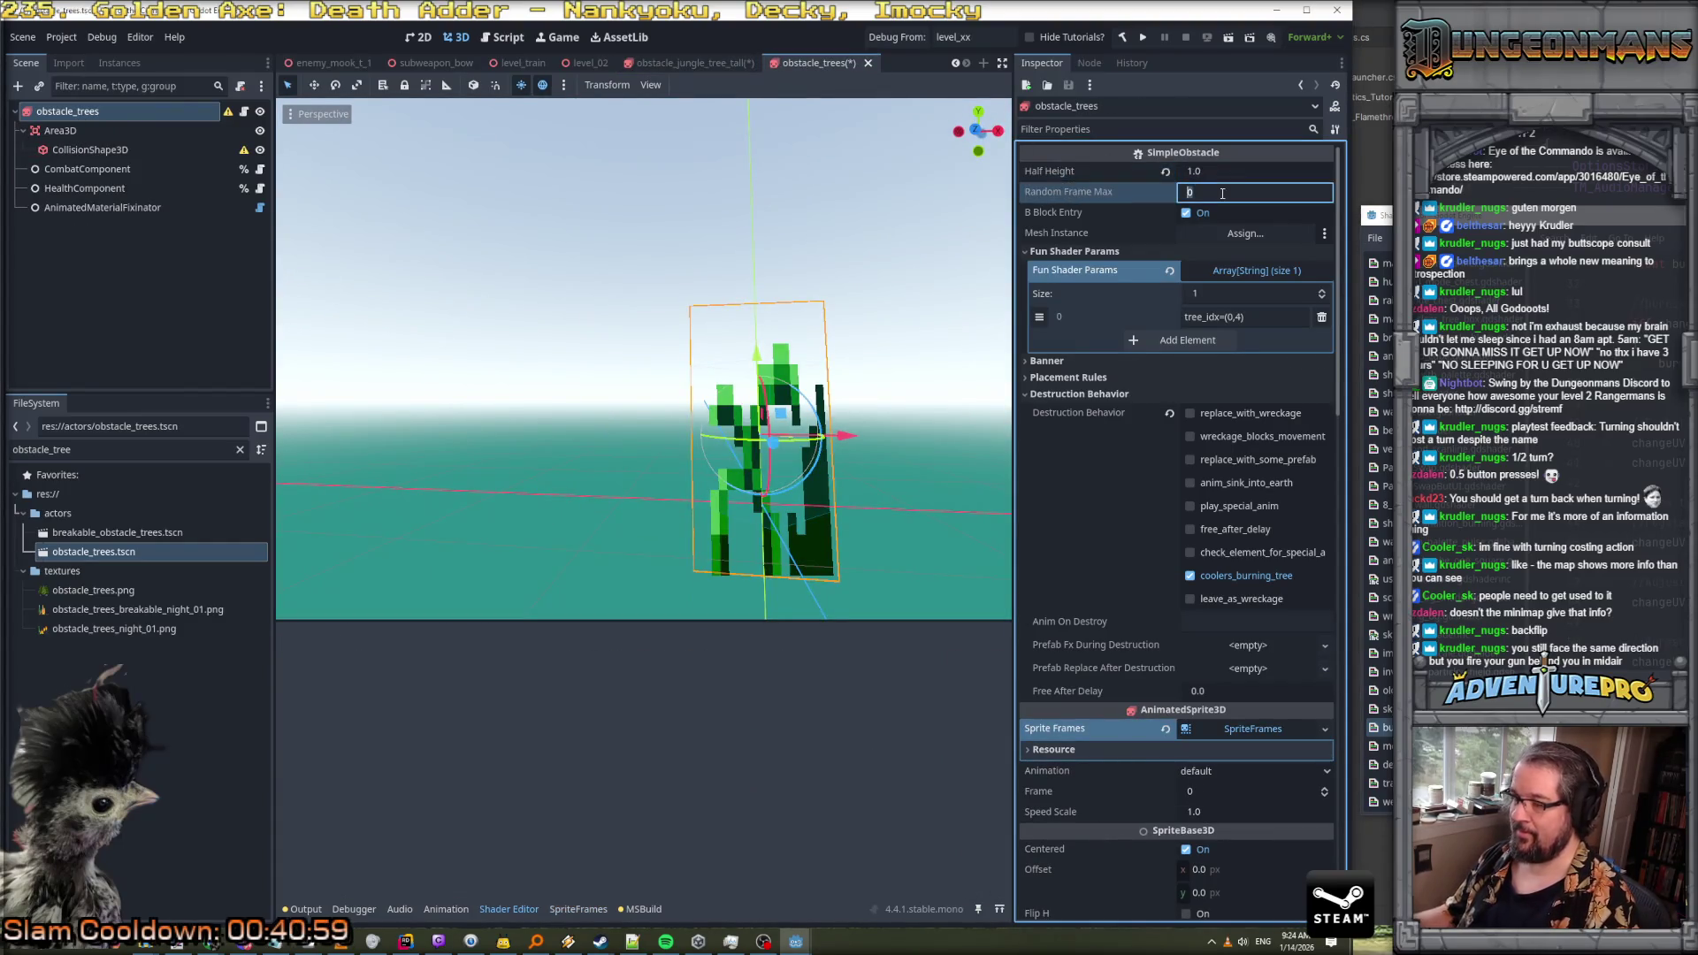
{"action": "type", "text": "-1"}
{"action": "key", "text": "Return"}
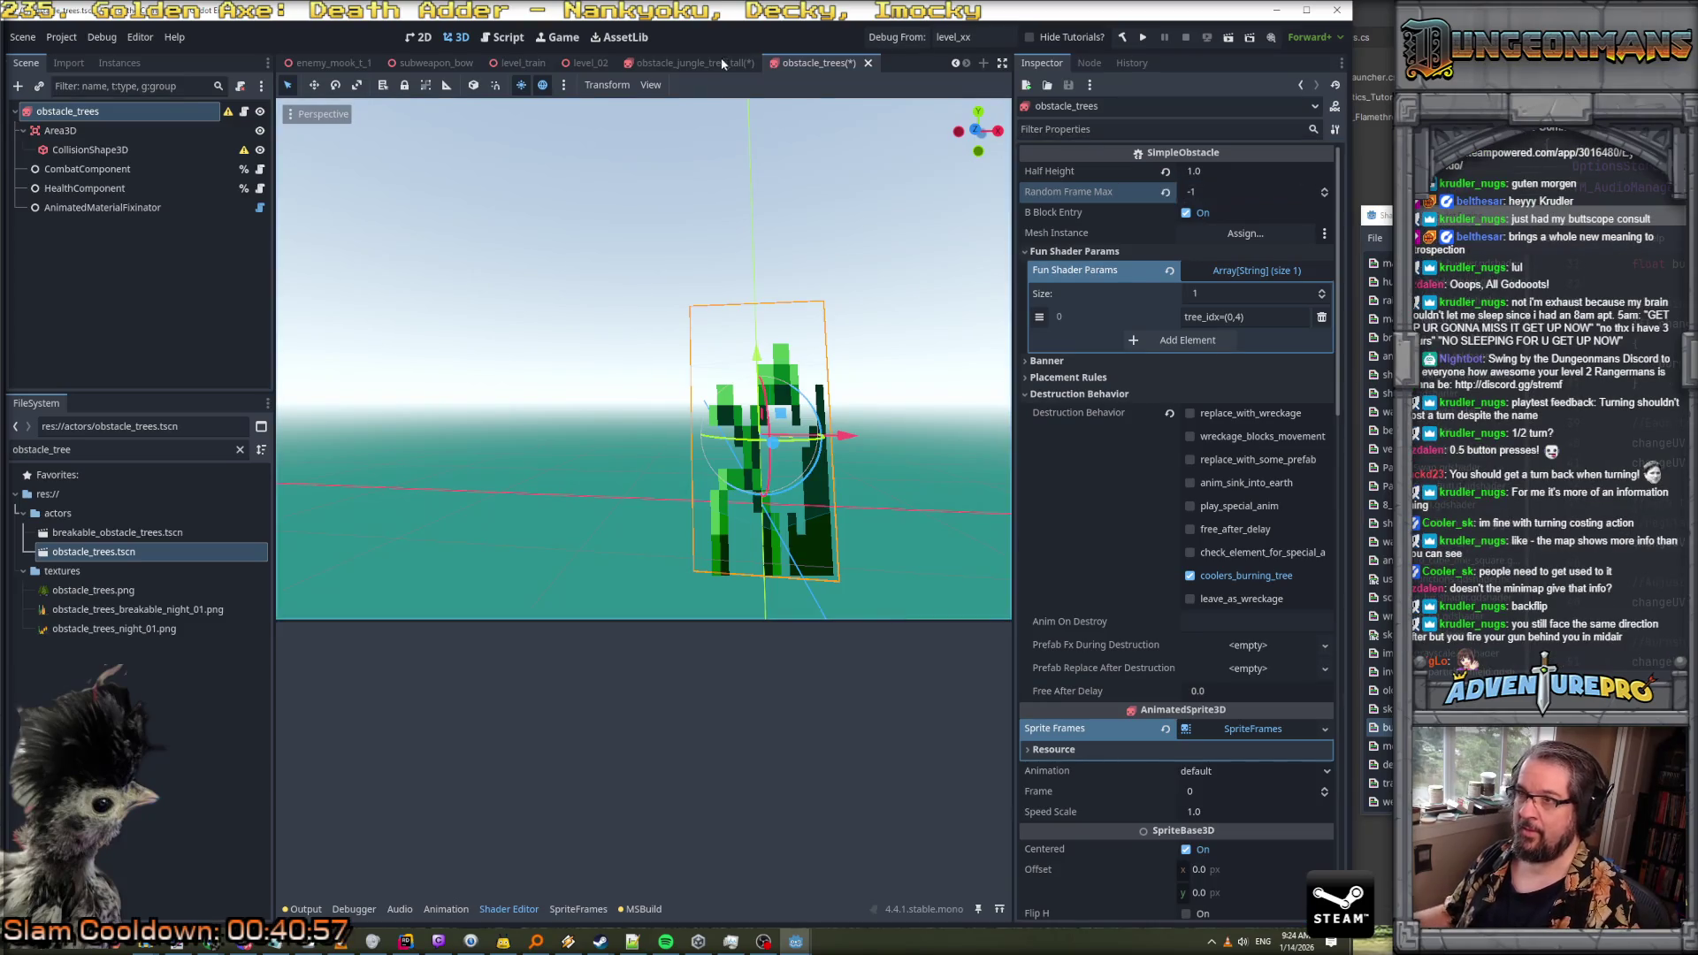
Return to obstacle_trees and show its sprite frames in the SpriteFrames panel
{"action": "left_click", "coordinate": [713, 63]}
{"action": "left_click", "coordinate": [832, 63]}
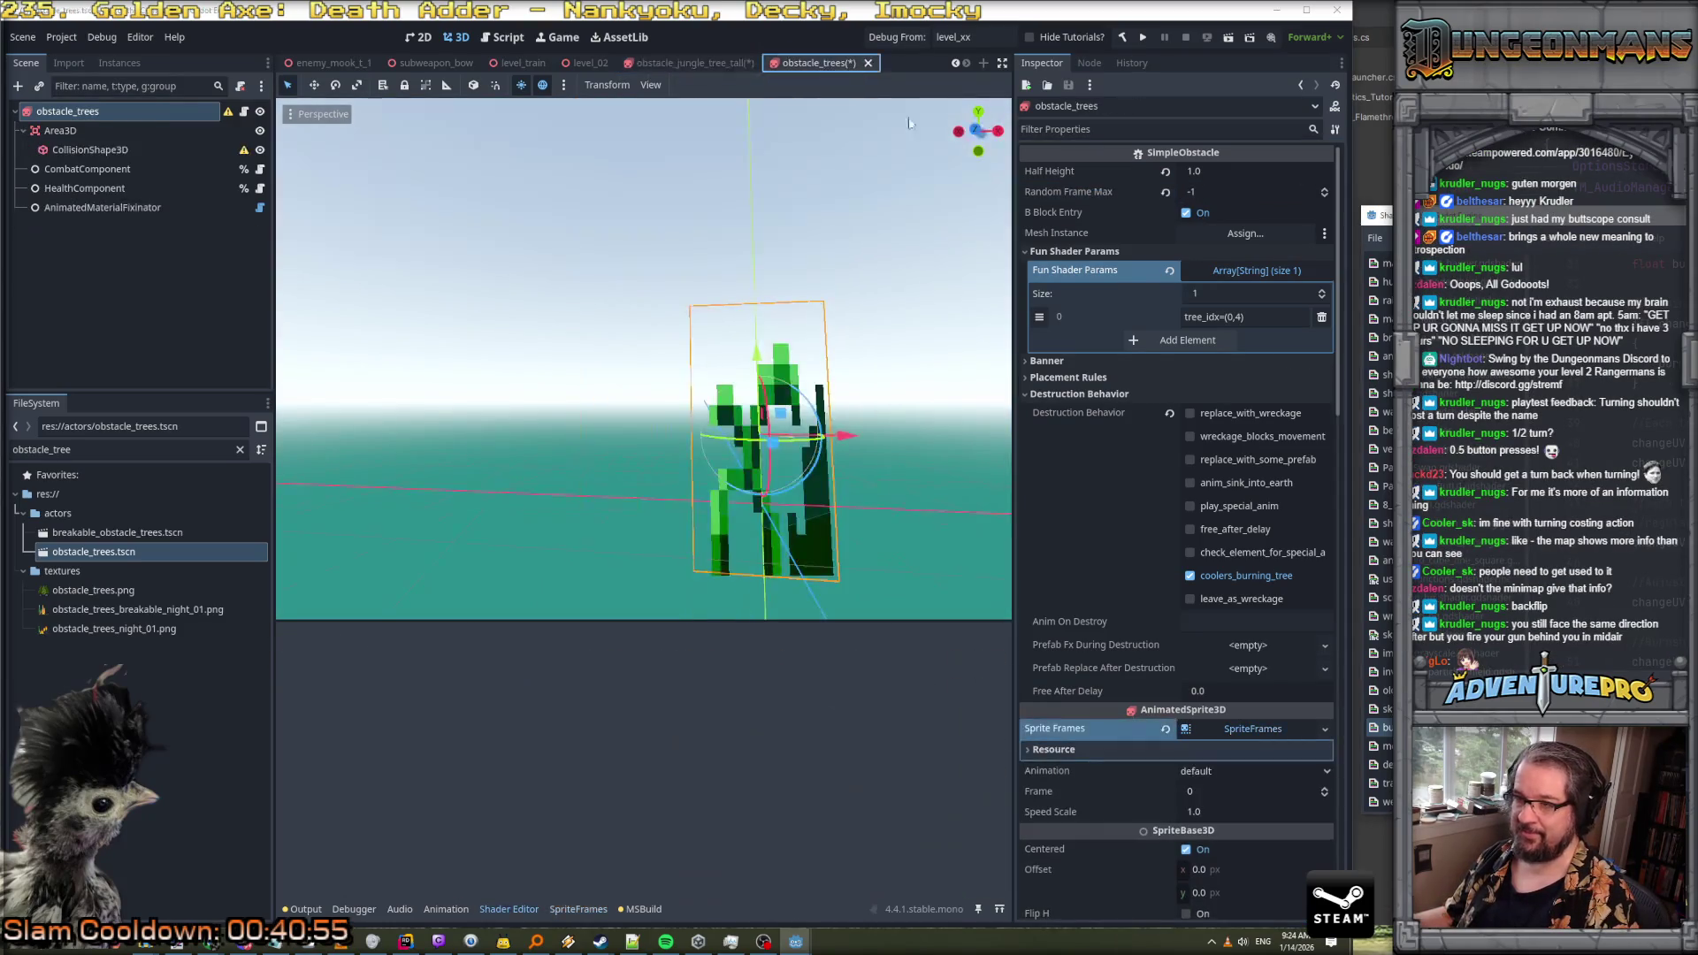
{"action": "left_click", "coordinate": [1236, 730]}
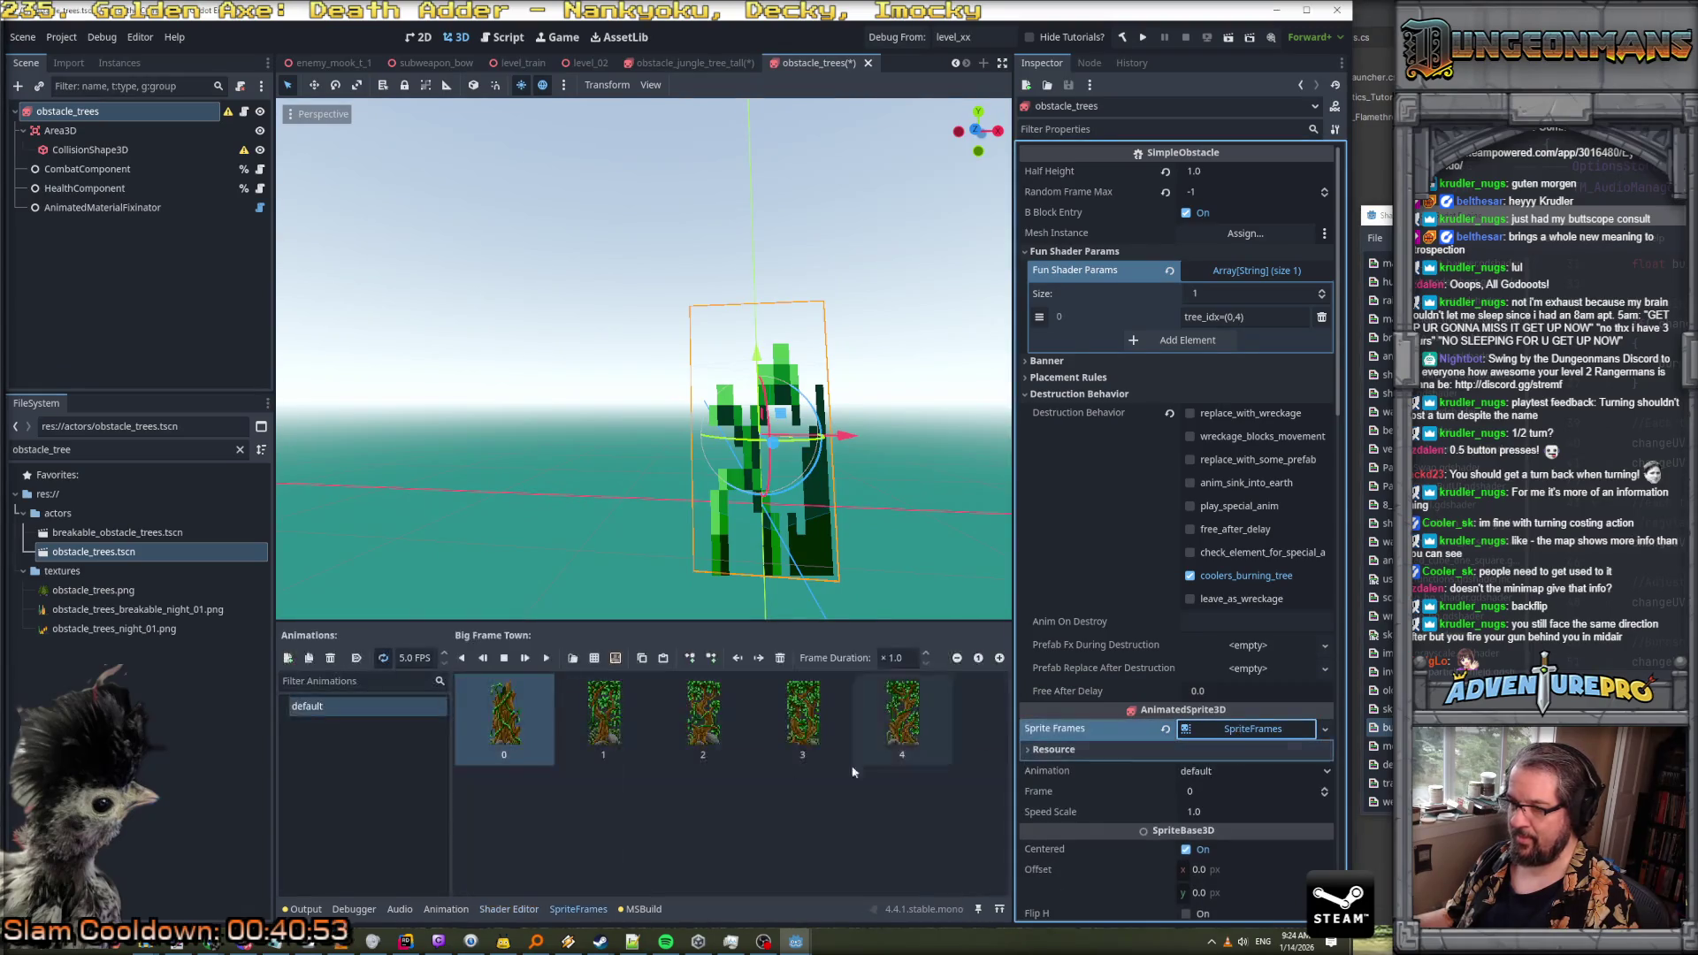
Turn on looping for the default animation and set its speed to 0 FPS
{"action": "left_click", "coordinate": [381, 660]}
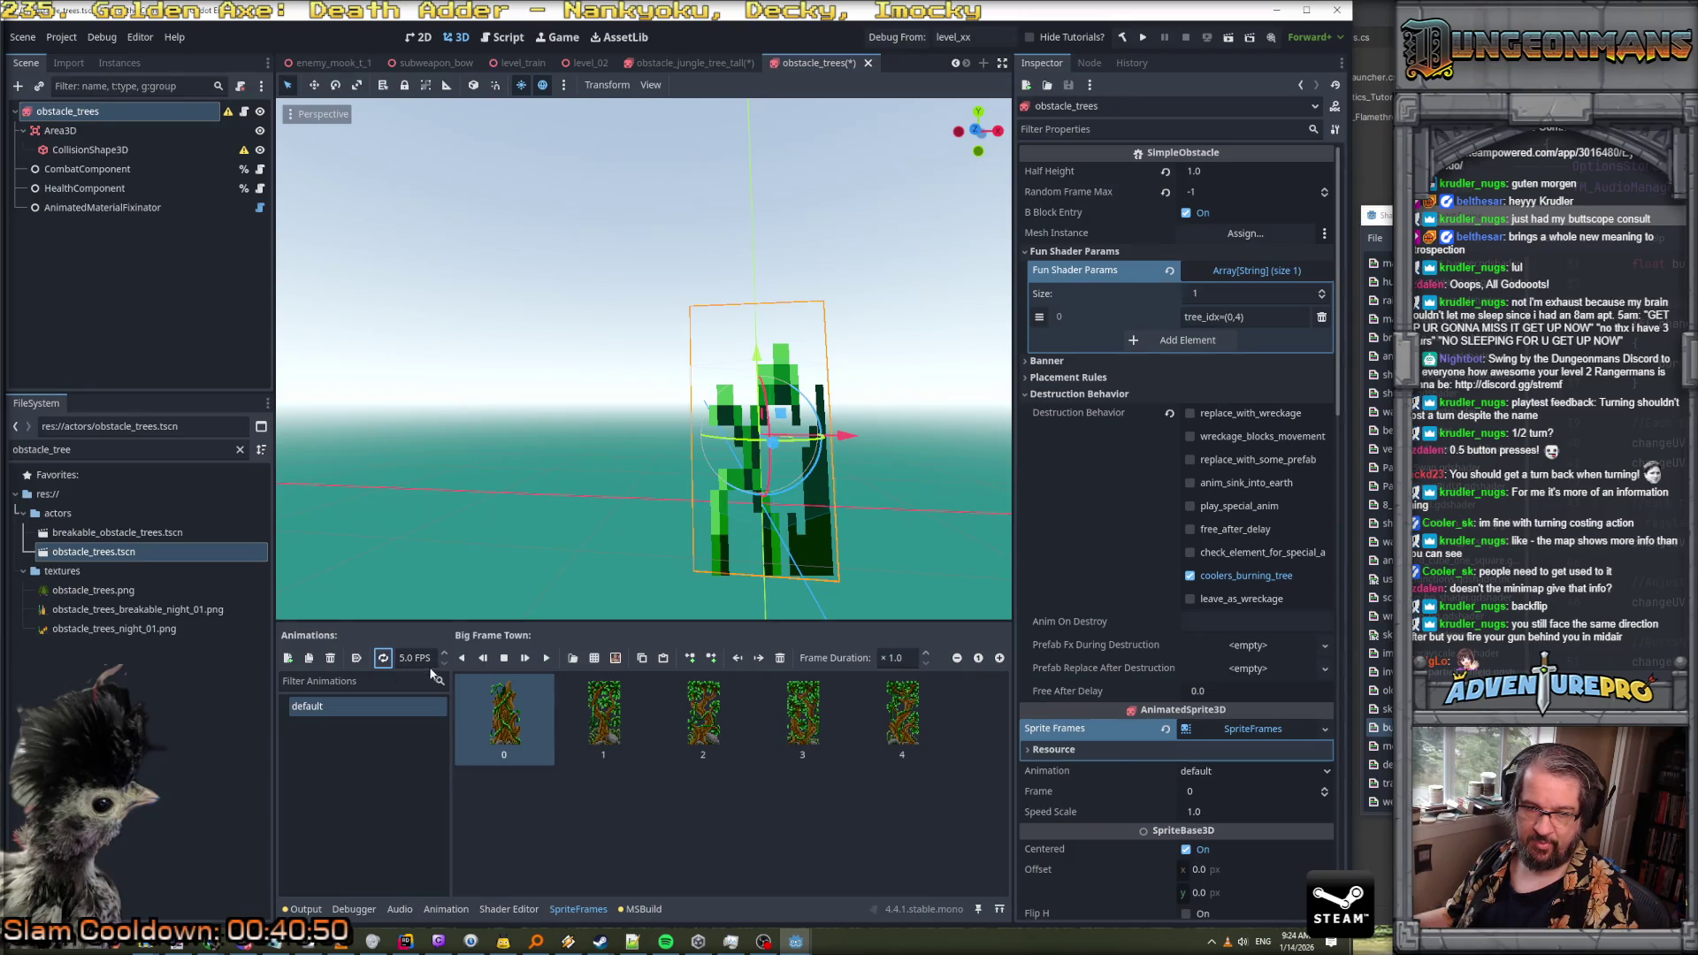
{"action": "left_click", "coordinate": [431, 666]}
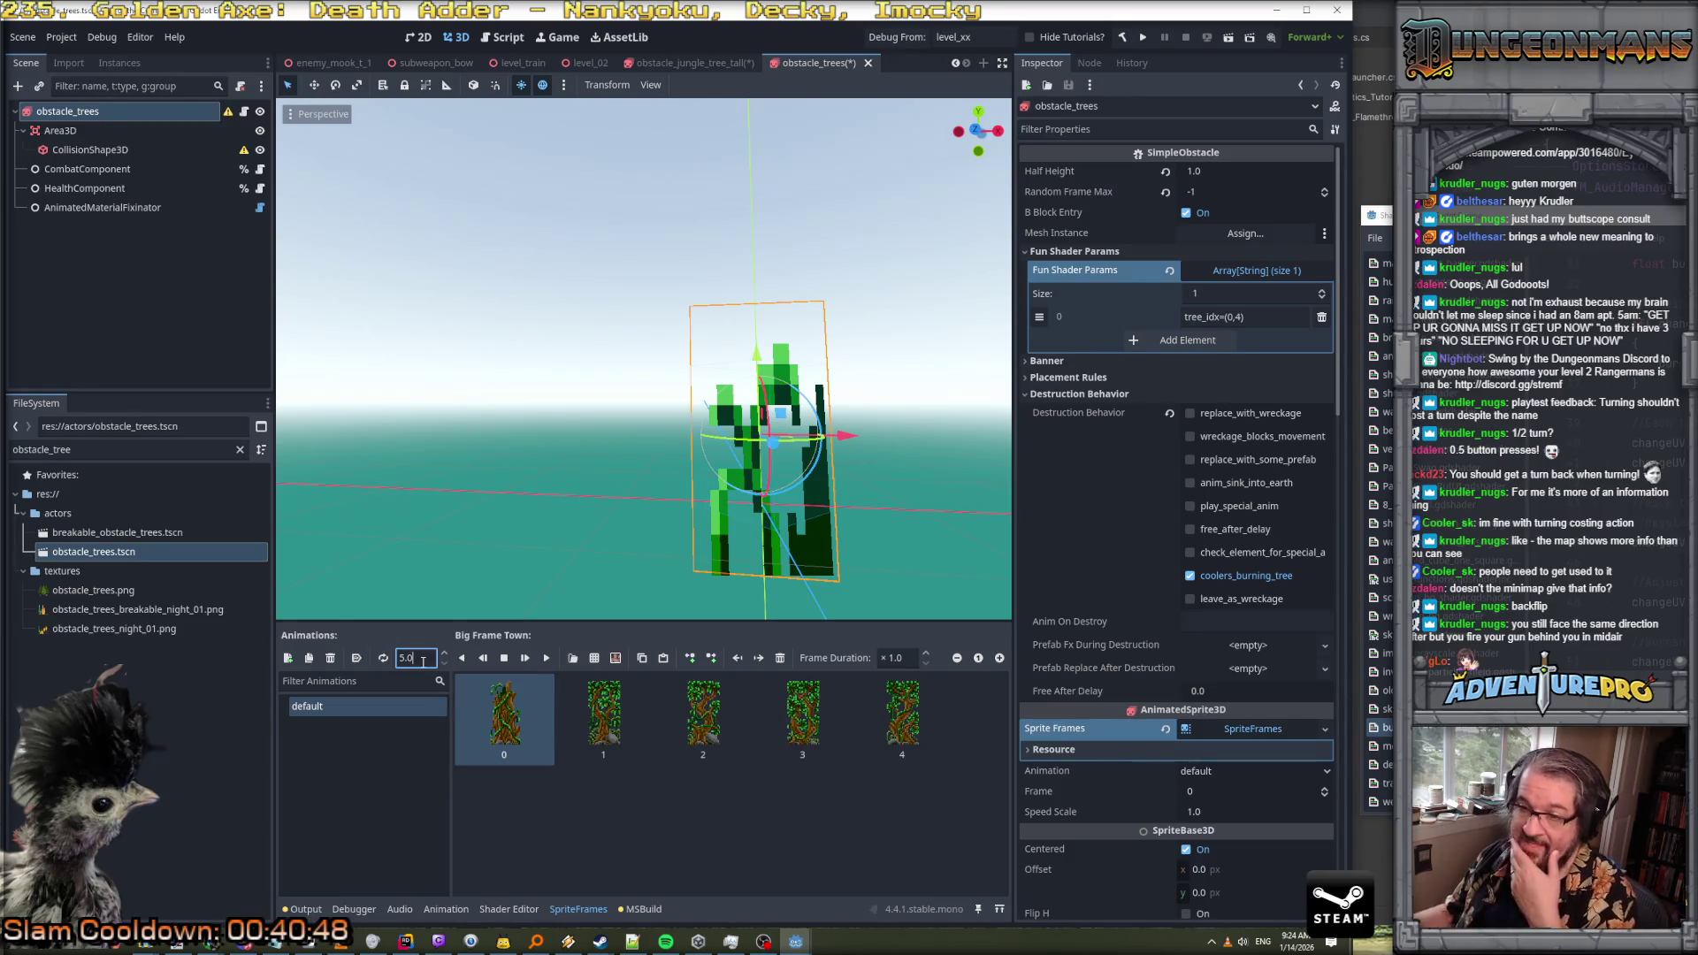
{"action": "type", "text": "0"}
{"action": "key", "text": "Return"}
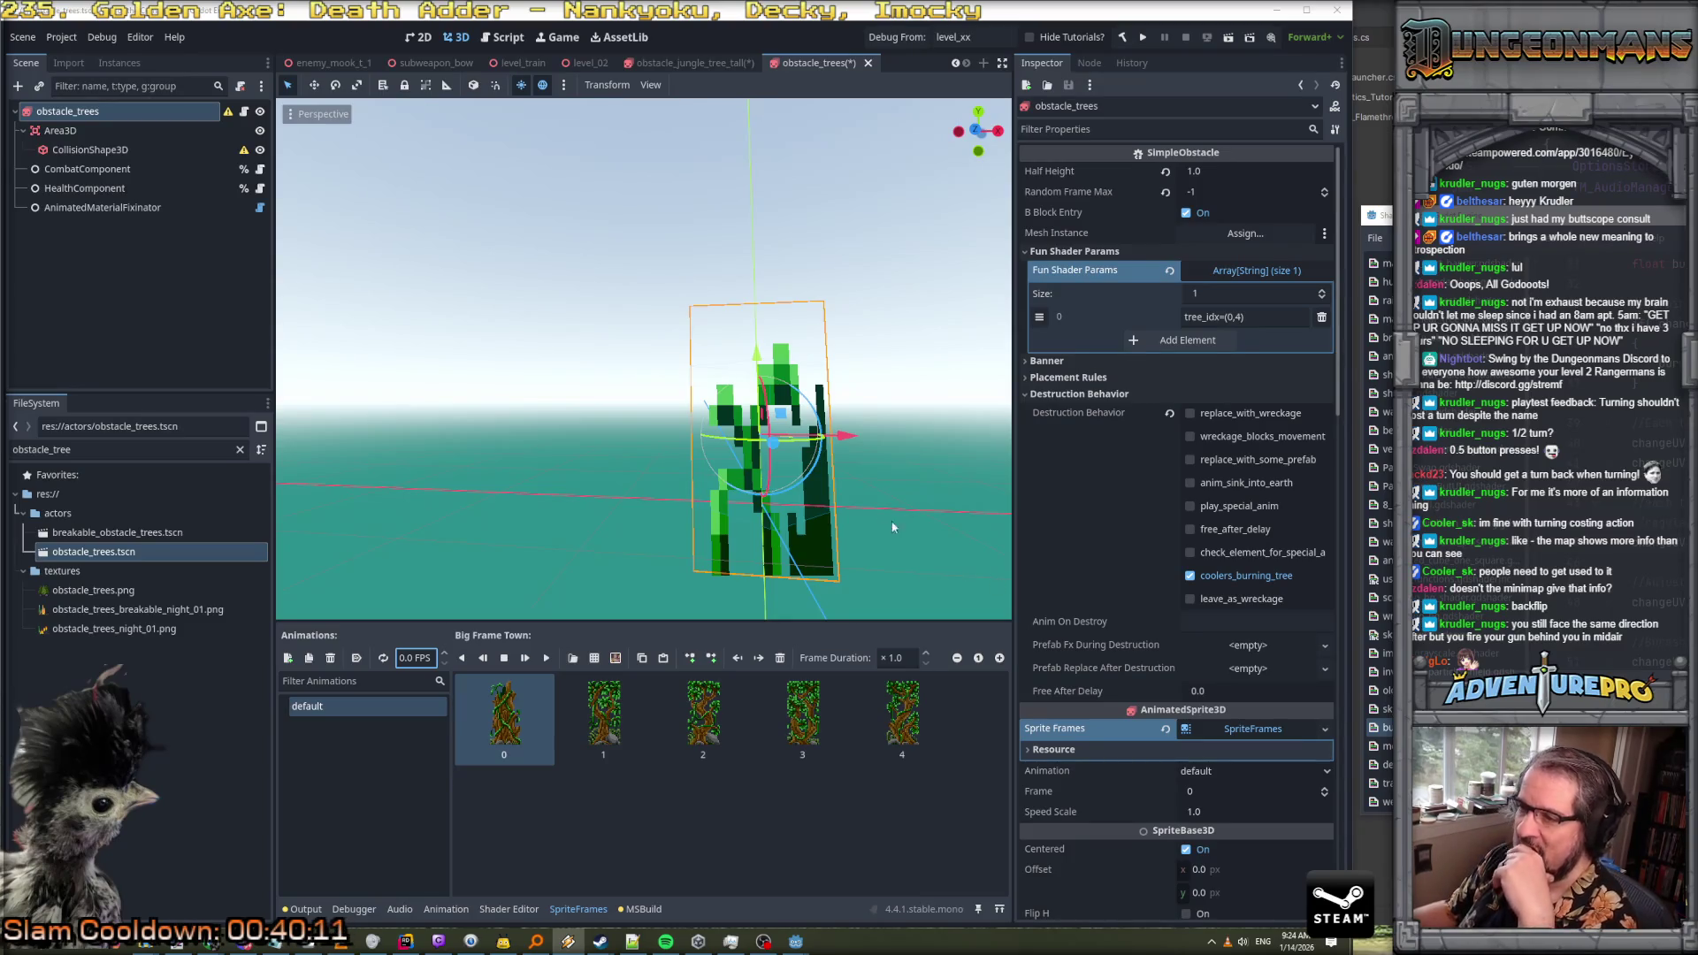
Raise the Burnination Percent shader parameter to preview the tree burning
{"action": "scroll", "coordinate": [816, 388], "scroll_direction": "down", "scroll_amount": 3}
{"action": "scroll", "coordinate": [815, 384], "scroll_direction": "down", "scroll_amount": 2}
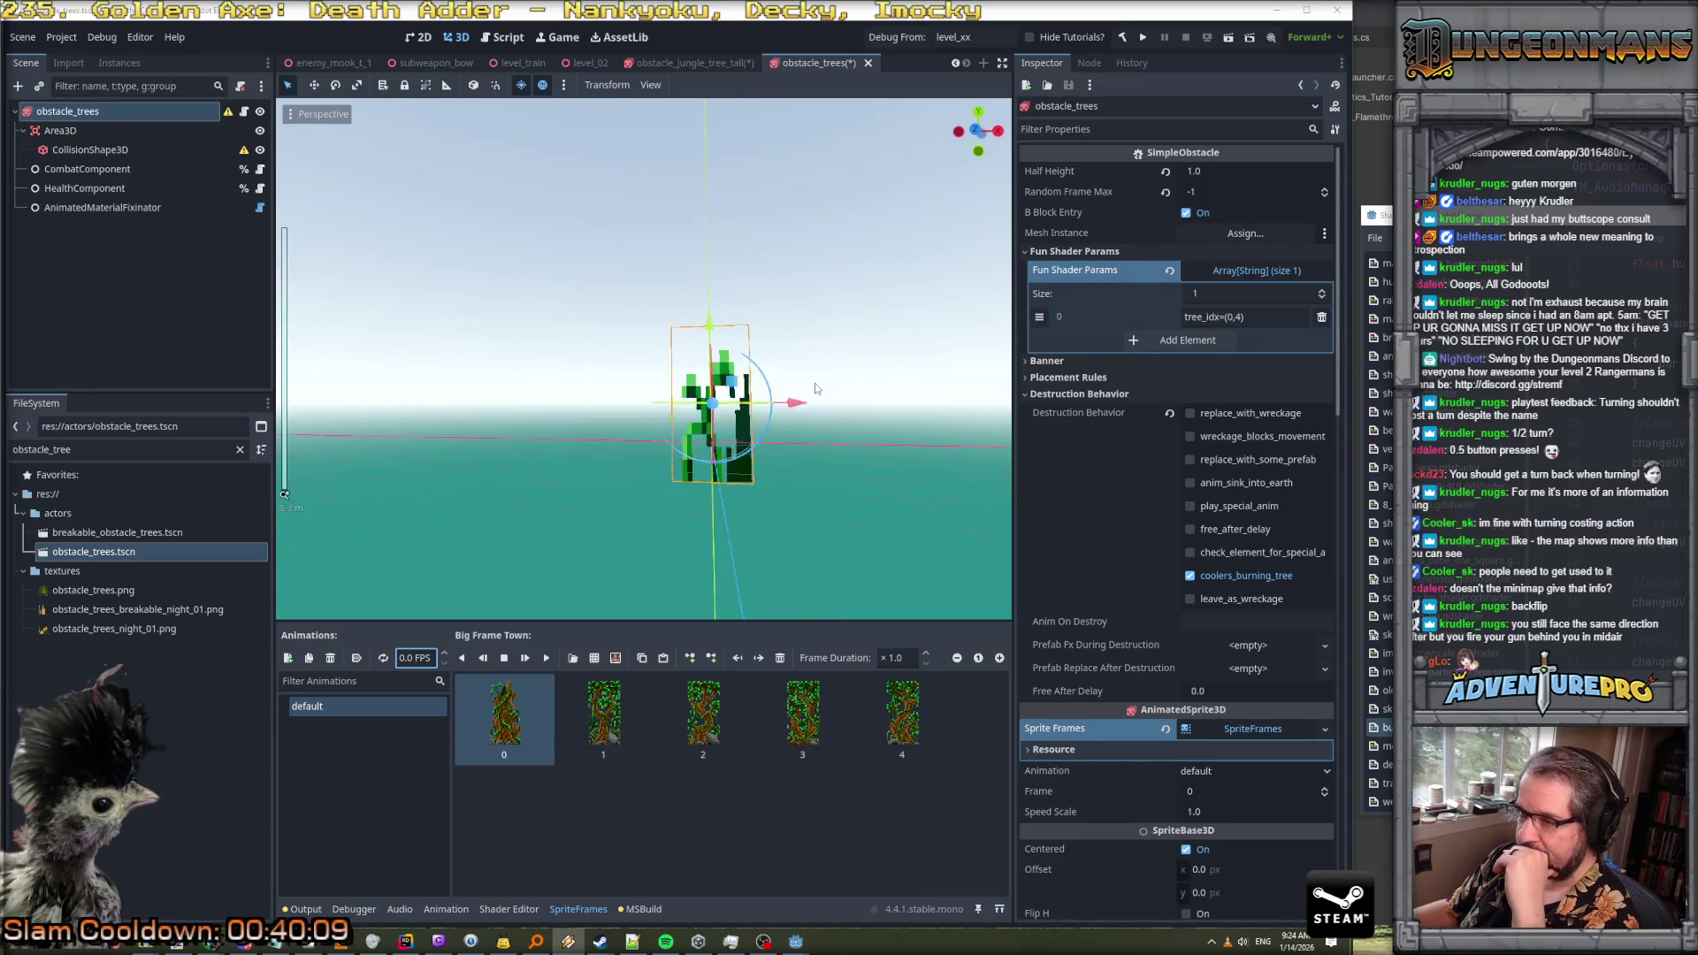
{"action": "scroll", "coordinate": [1228, 689], "scroll_direction": "down", "scroll_amount": 5}
{"action": "scroll", "coordinate": [1236, 730], "scroll_direction": "down", "scroll_amount": 6}
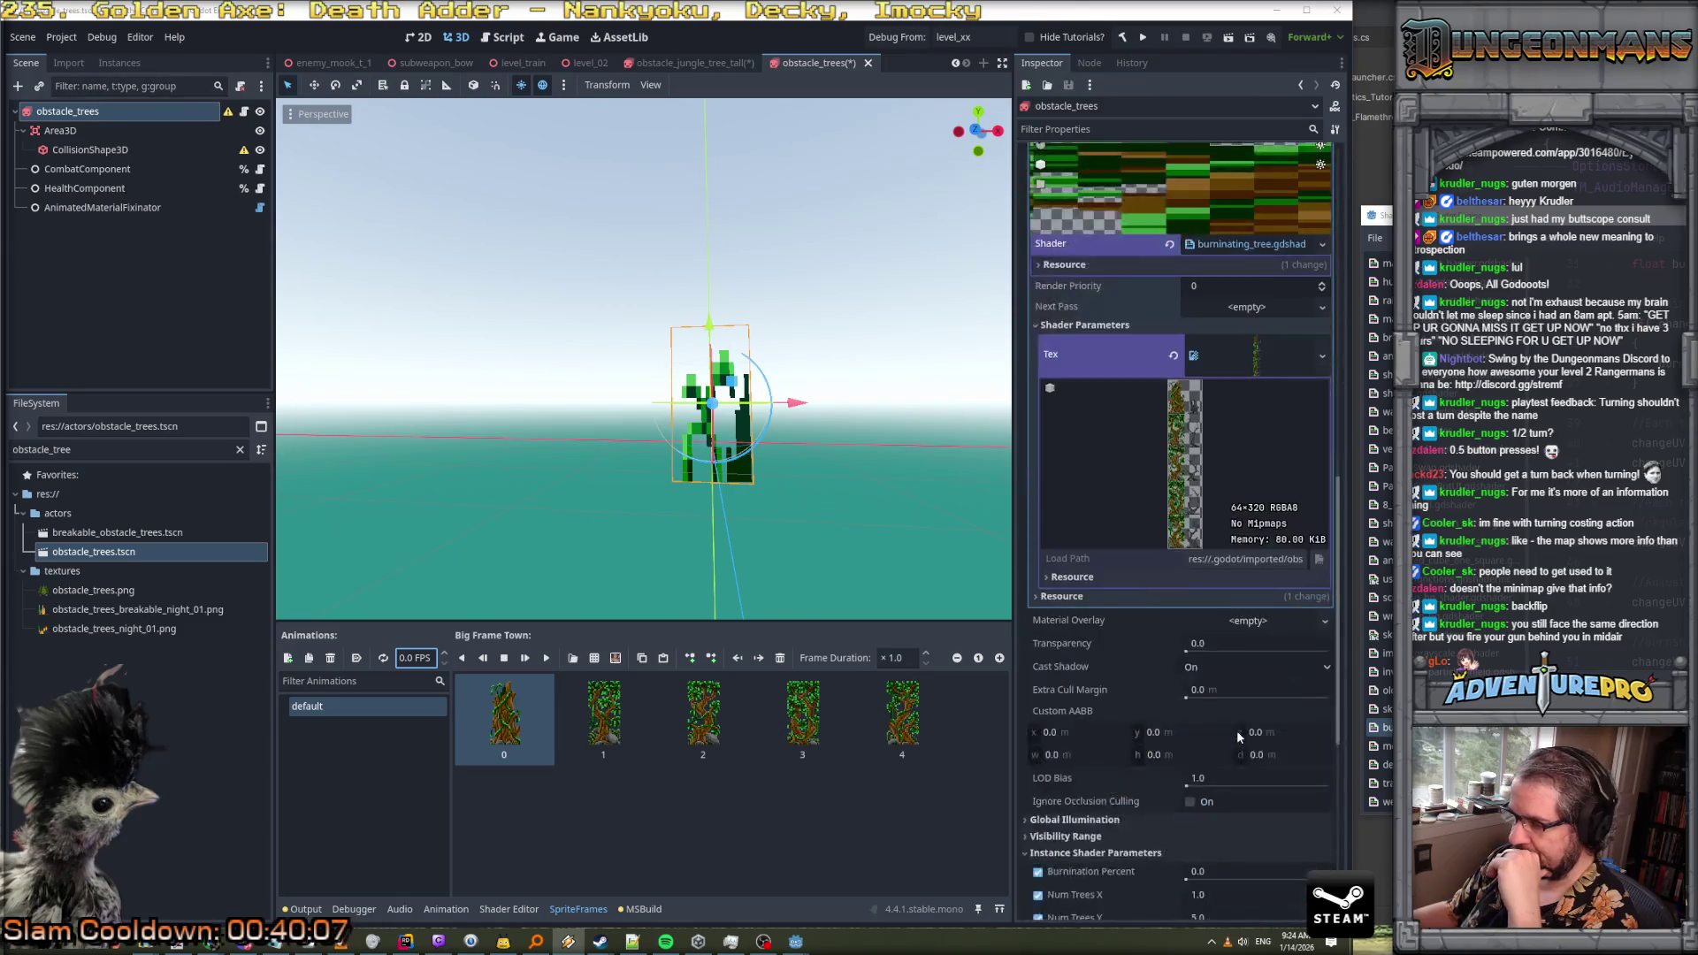
{"action": "scroll", "coordinate": [1171, 776], "scroll_direction": "down", "scroll_amount": 3}
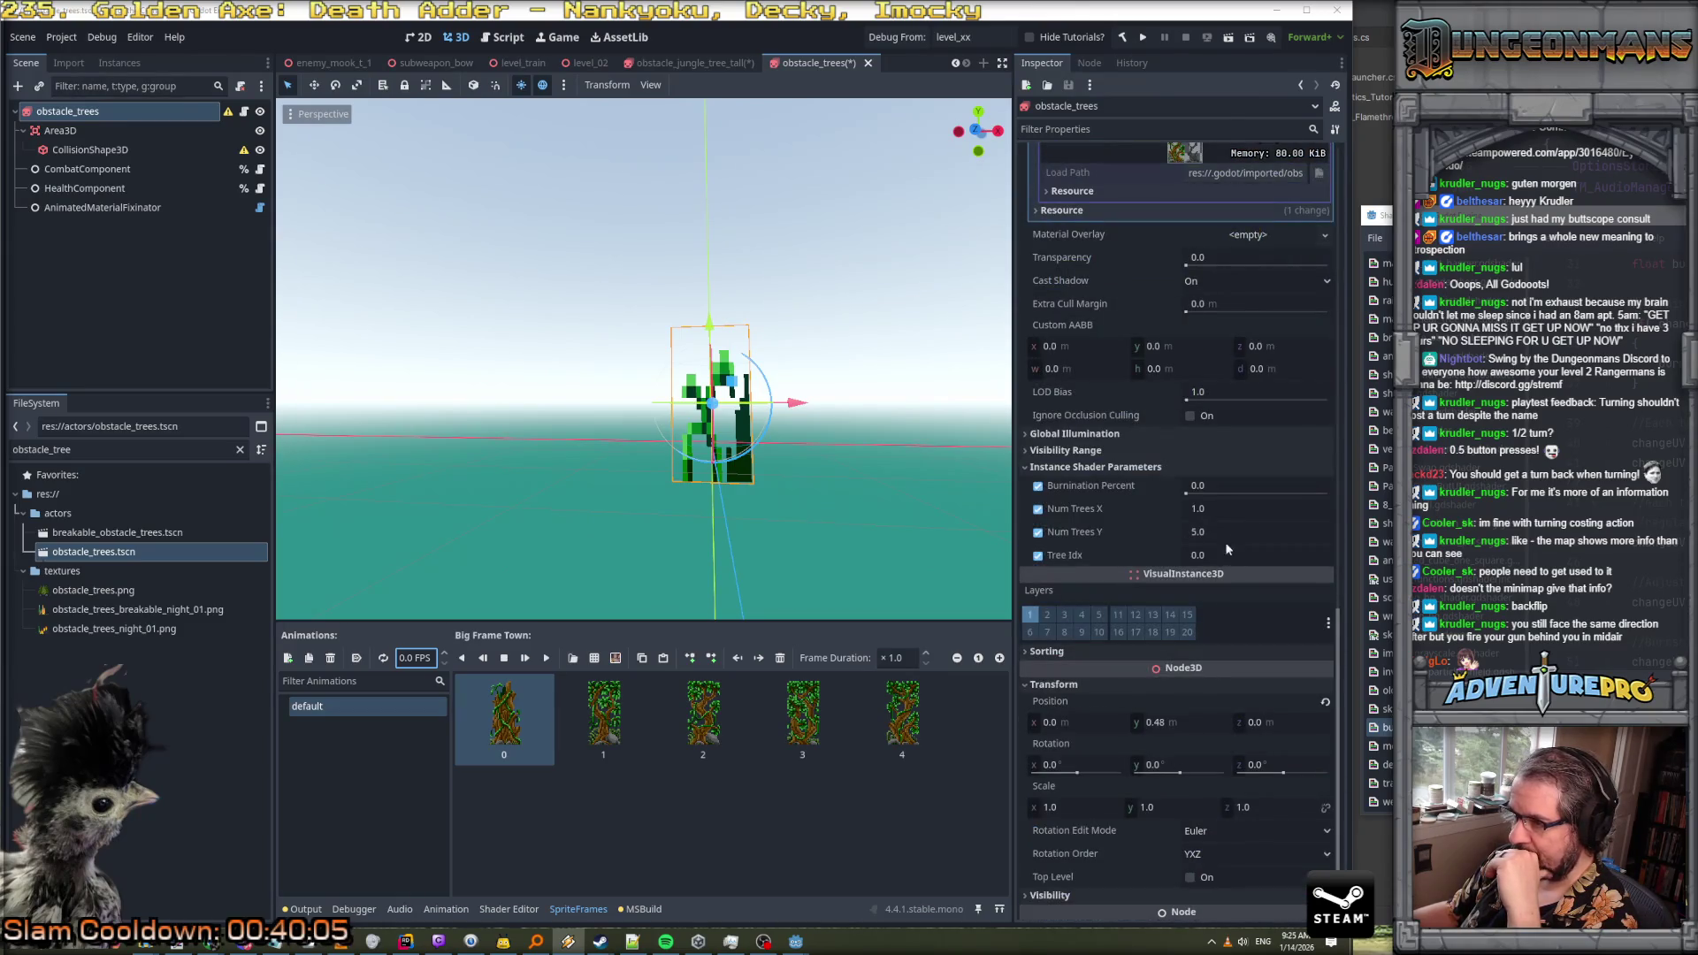
{"action": "mouse_move", "coordinate": [1187, 486]}
{"action": "left_mouse_down"}
{"action": "mouse_move", "coordinate": [1330, 502]}
{"action": "mouse_move", "coordinate": [1157, 499]}
{"action": "left_mouse_up"}
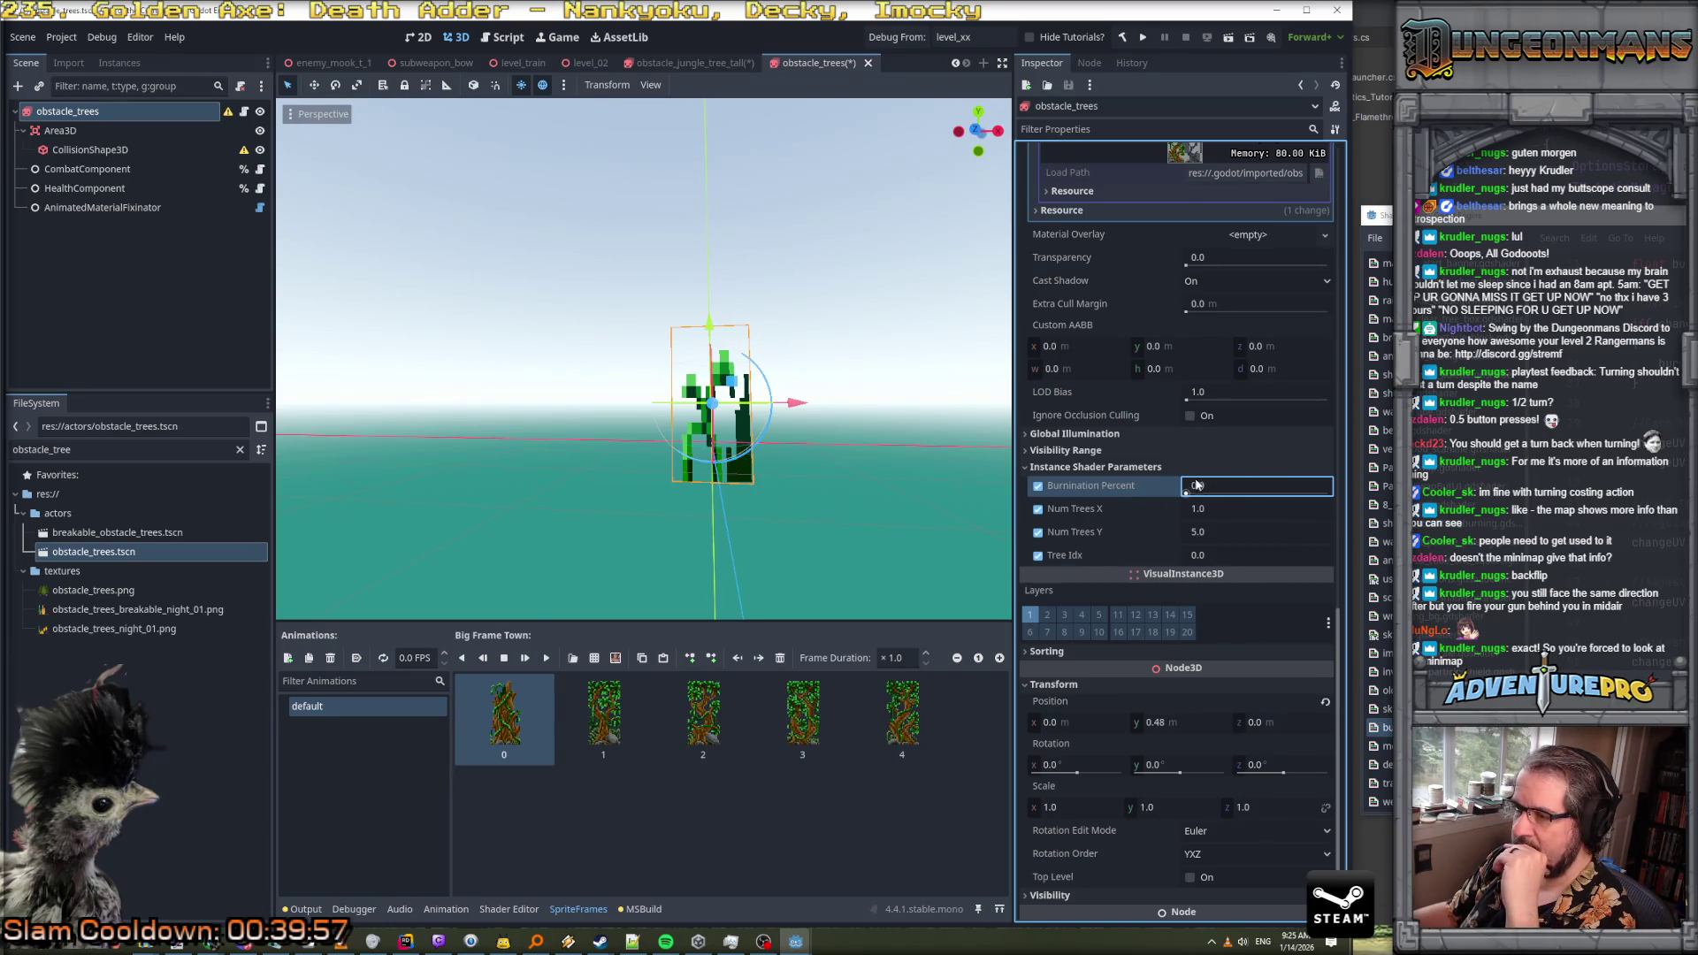
Scroll the Inspector back up and switch to the obstacle_jungle_tree_tall scene
{"action": "scroll", "coordinate": [1240, 511], "scroll_direction": "up", "scroll_amount": 5}
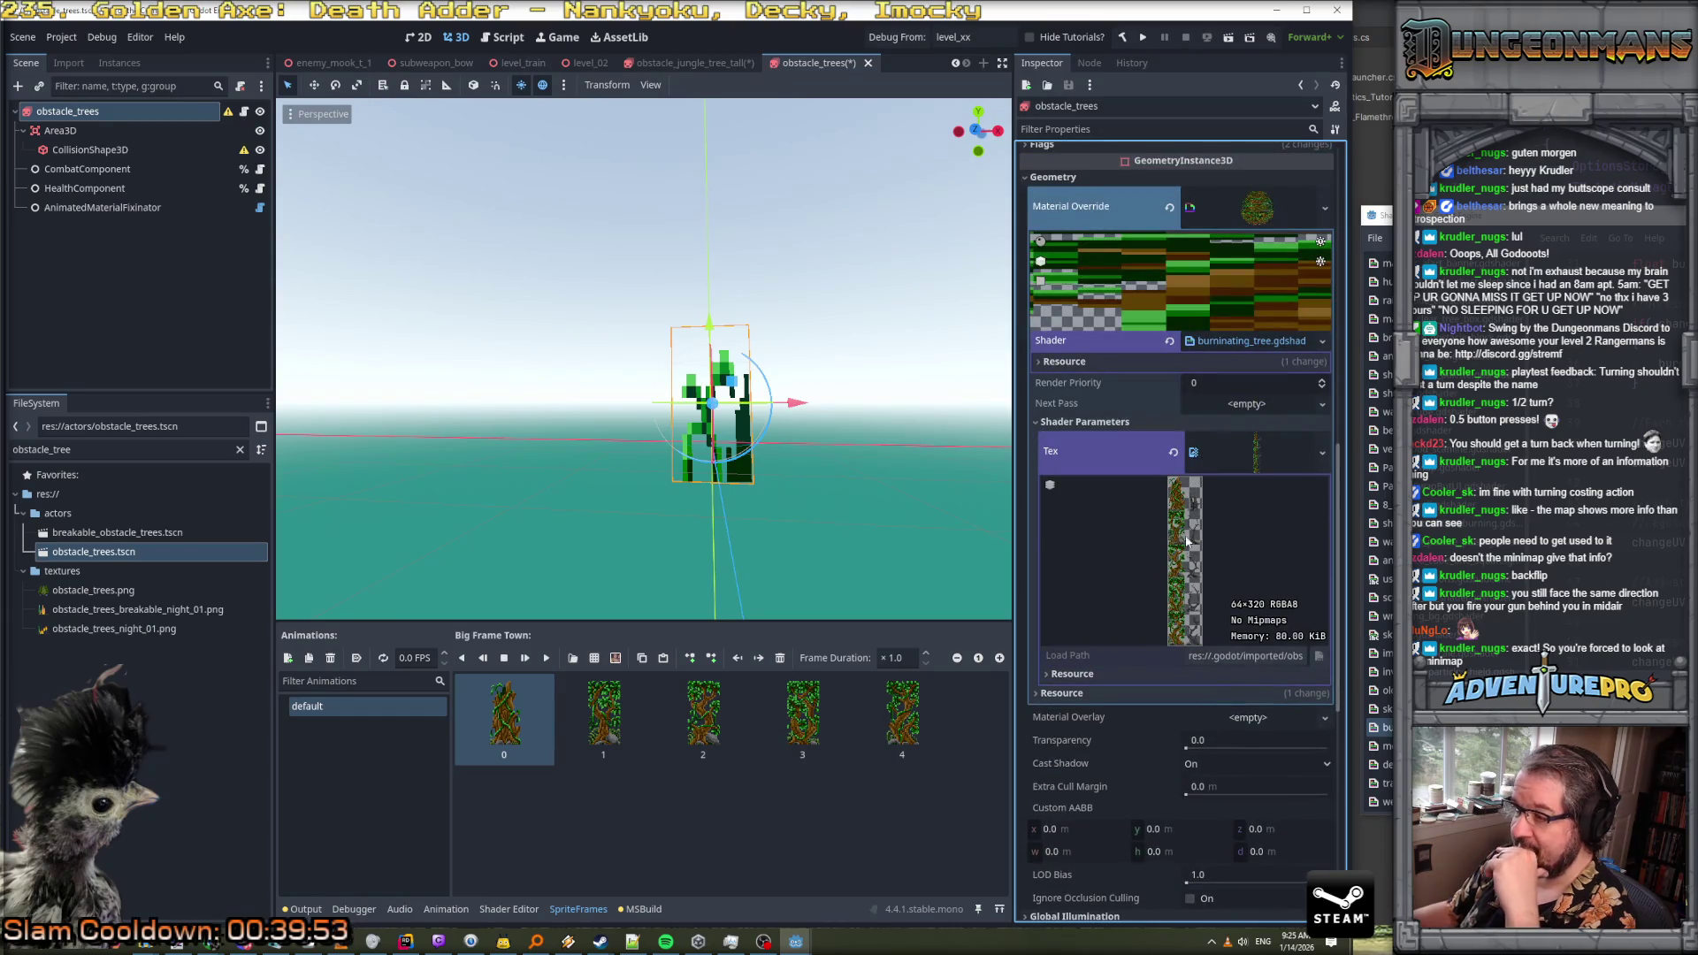
{"action": "scroll", "coordinate": [1241, 421], "scroll_direction": "up", "scroll_amount": 2}
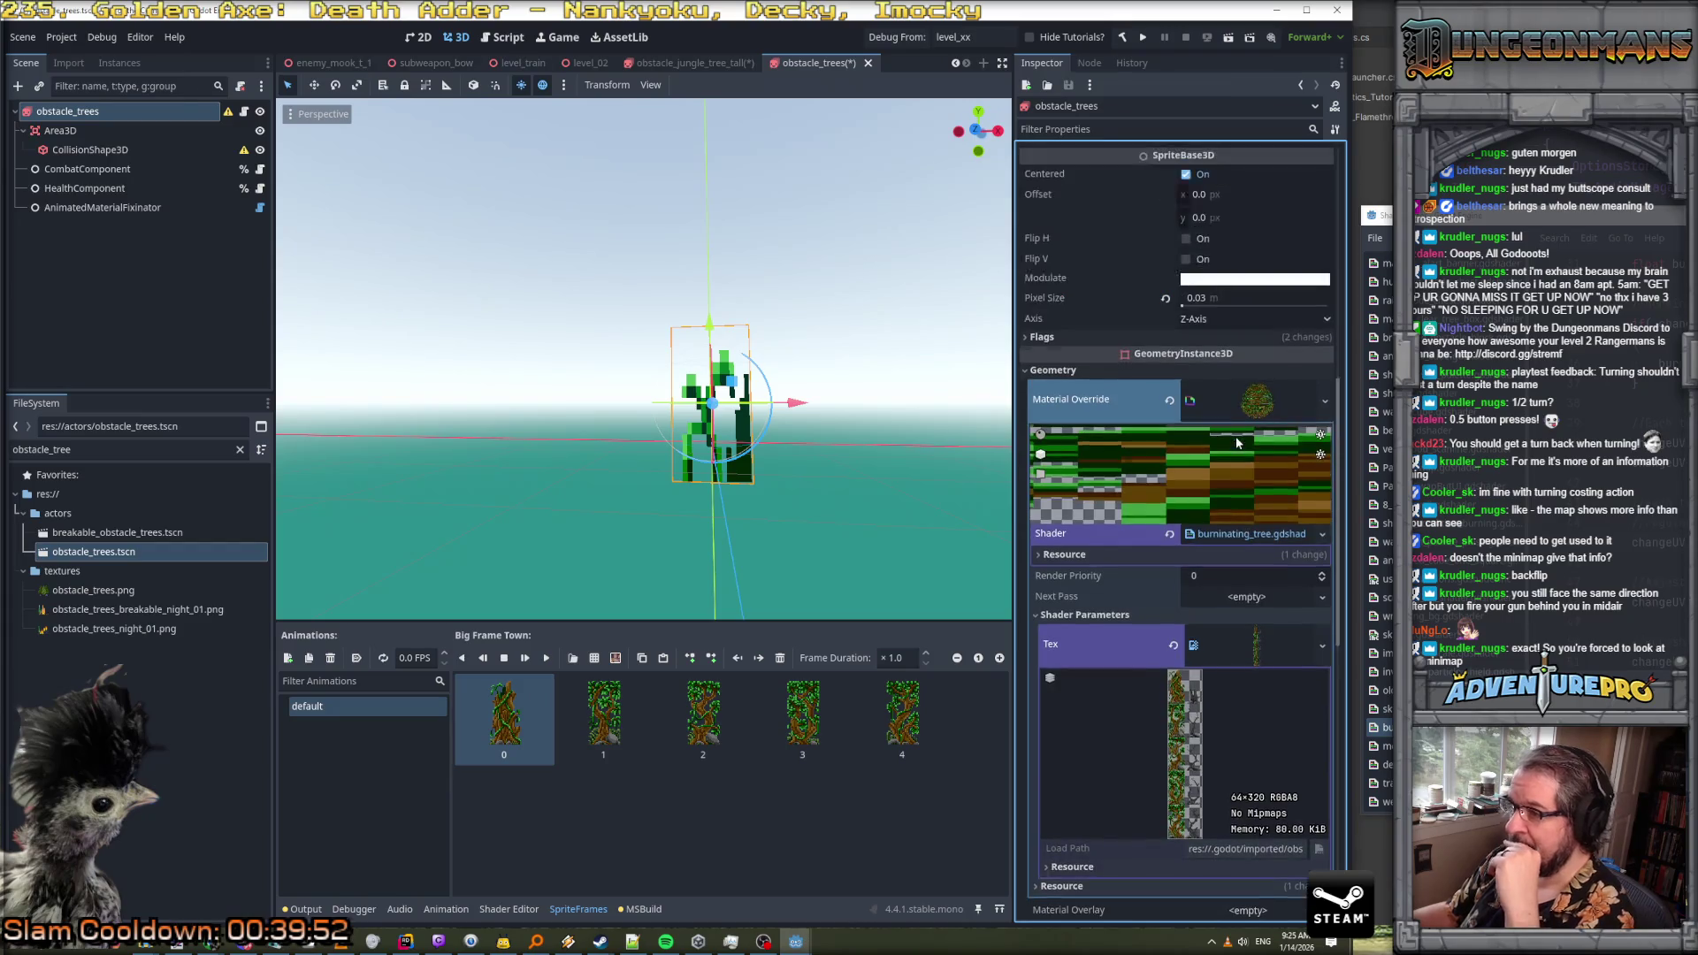
{"action": "scroll", "coordinate": [1227, 466], "scroll_direction": "up", "scroll_amount": 2}
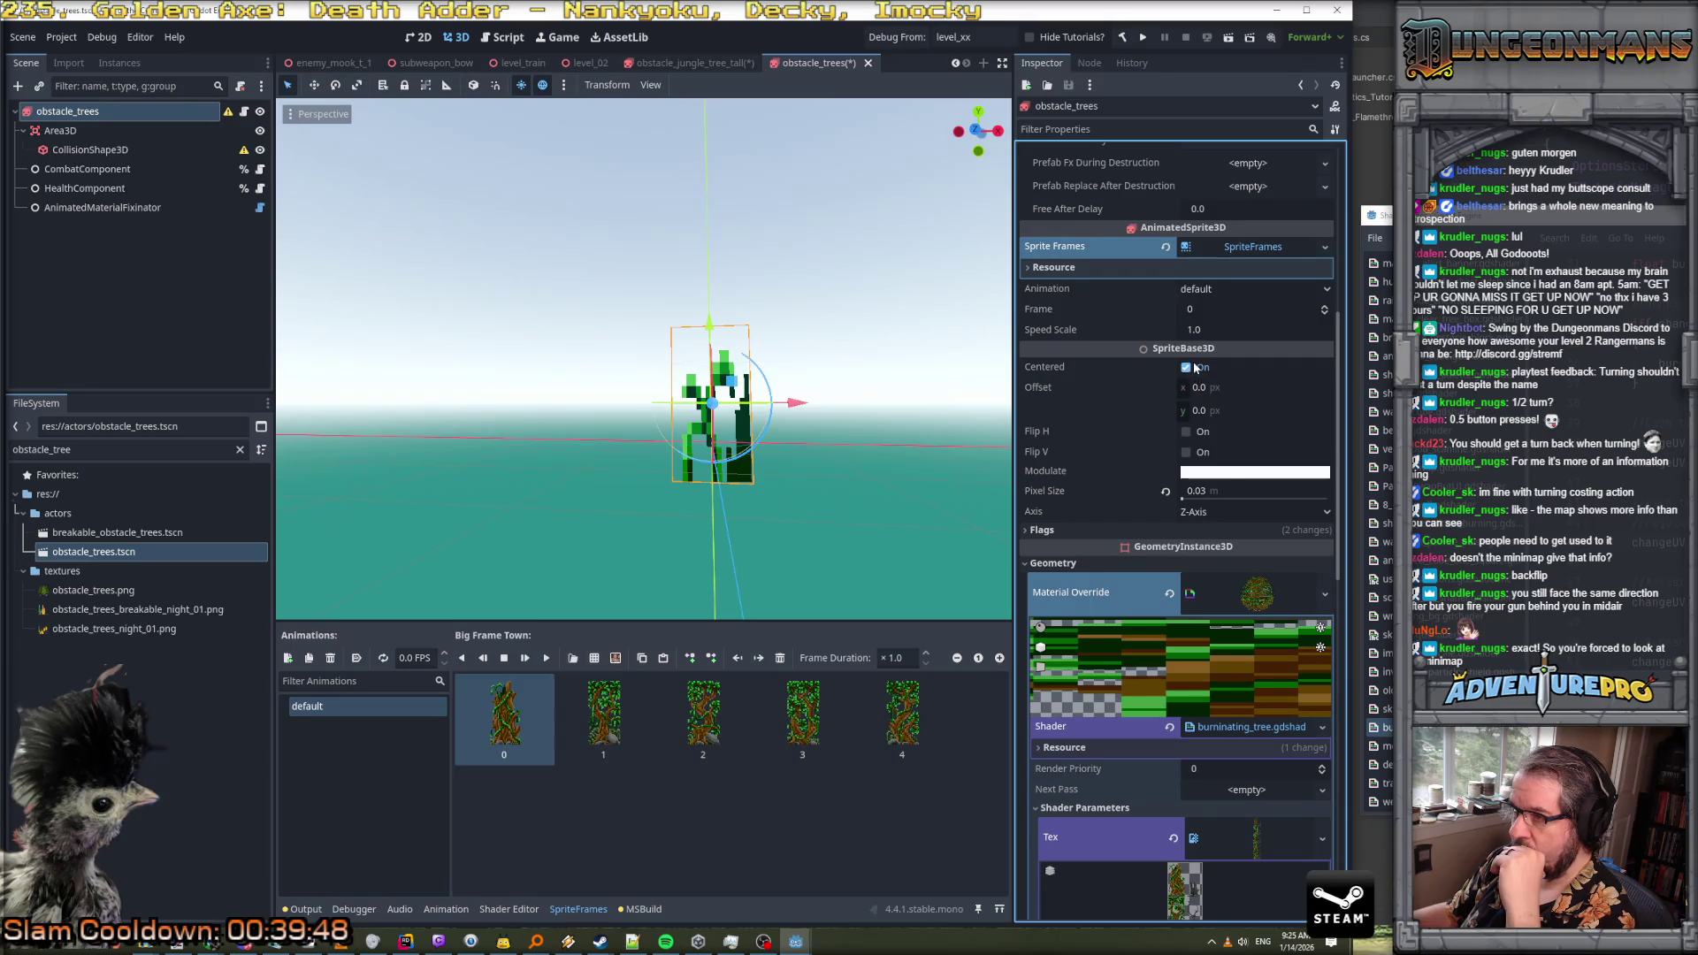
{"action": "scroll", "coordinate": [1192, 362], "scroll_direction": "up", "scroll_amount": 1}
{"action": "scroll", "coordinate": [1193, 364], "scroll_direction": "up", "scroll_amount": 4}
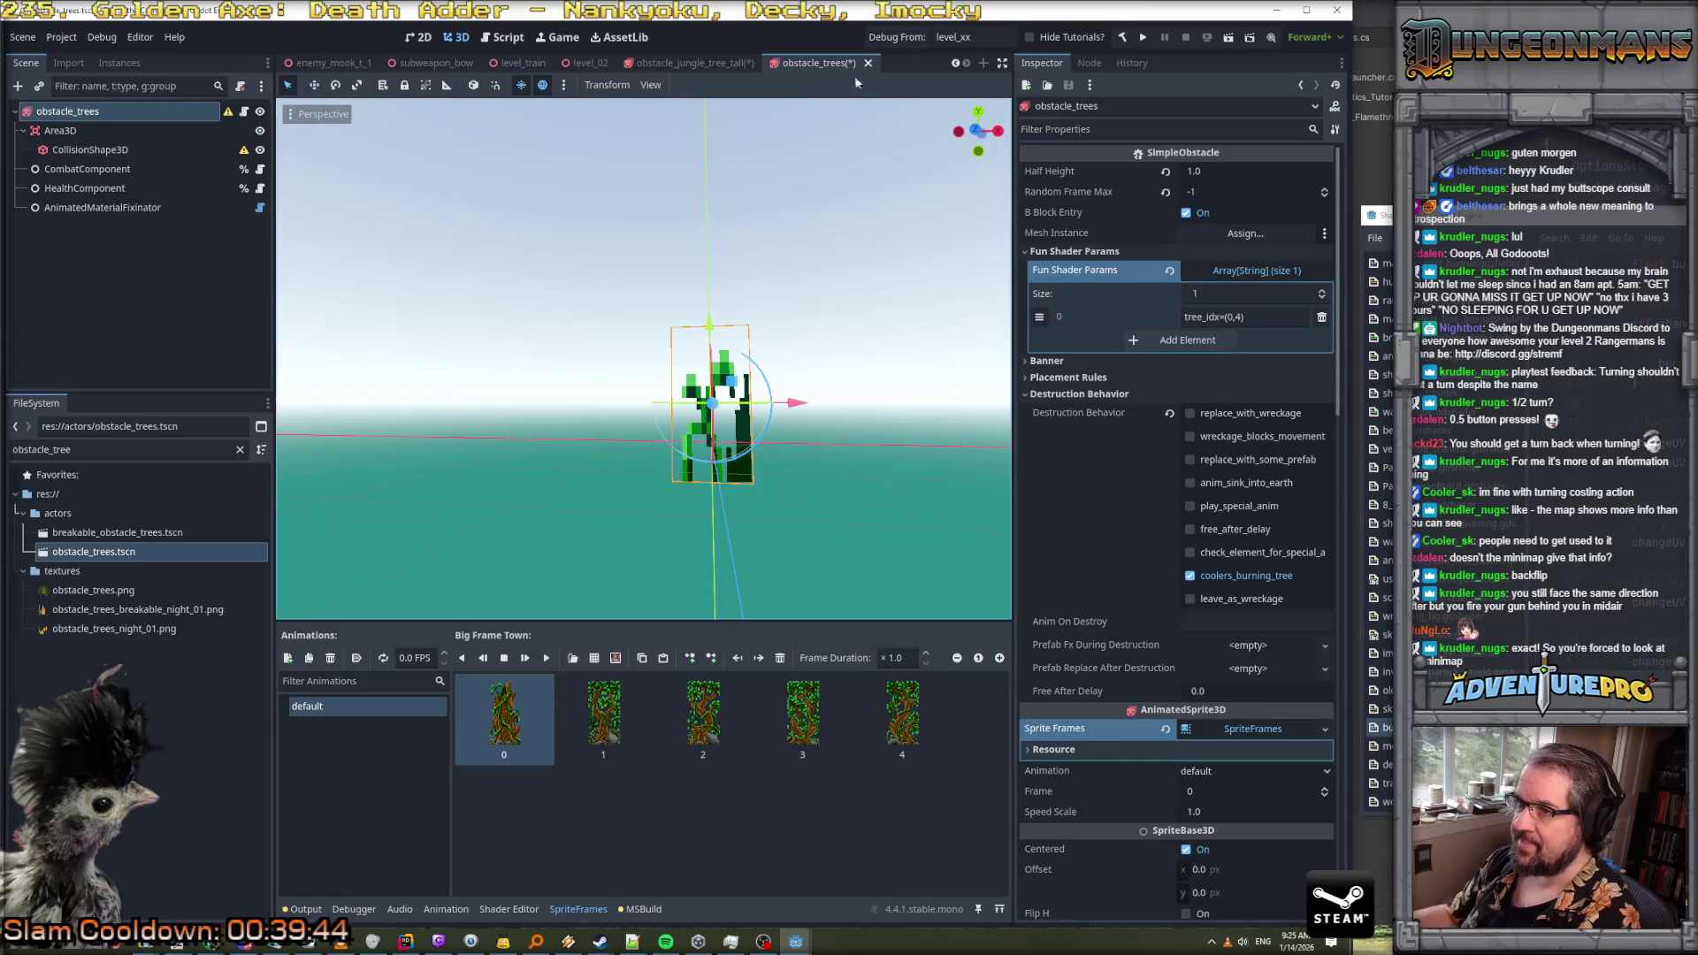
{"action": "left_click", "coordinate": [700, 65]}
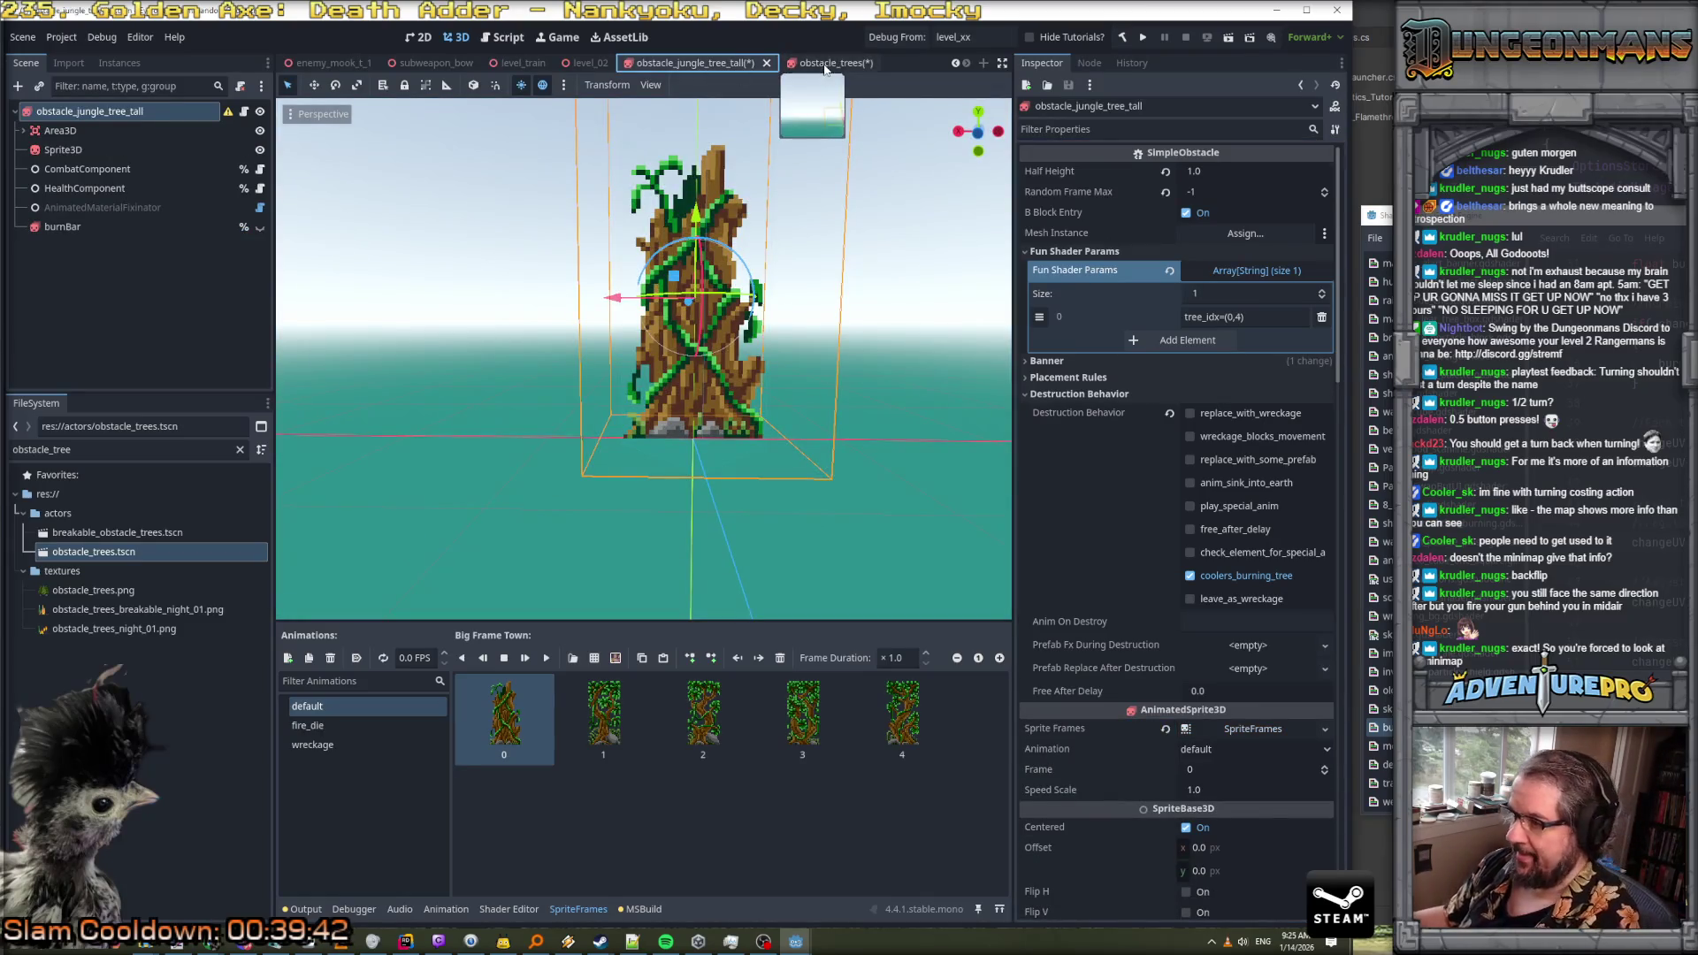
{"action": "left_click", "coordinate": [824, 71]}
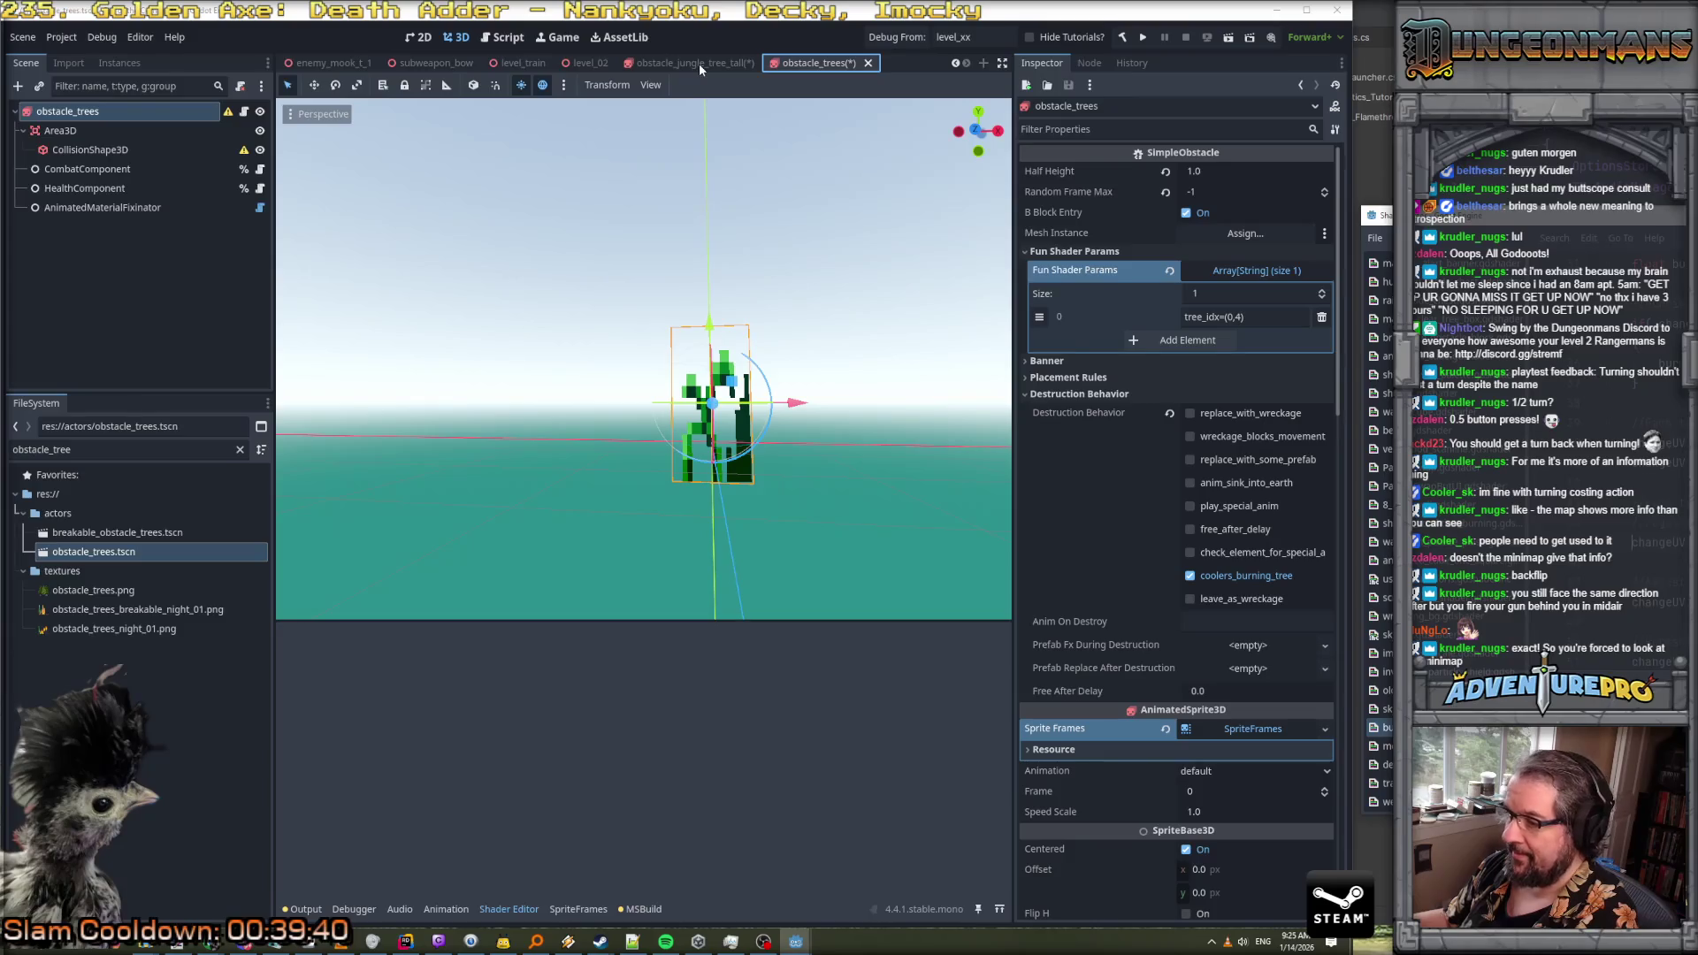
{"action": "left_click", "coordinate": [699, 62]}
{"action": "left_click", "coordinate": [815, 68]}
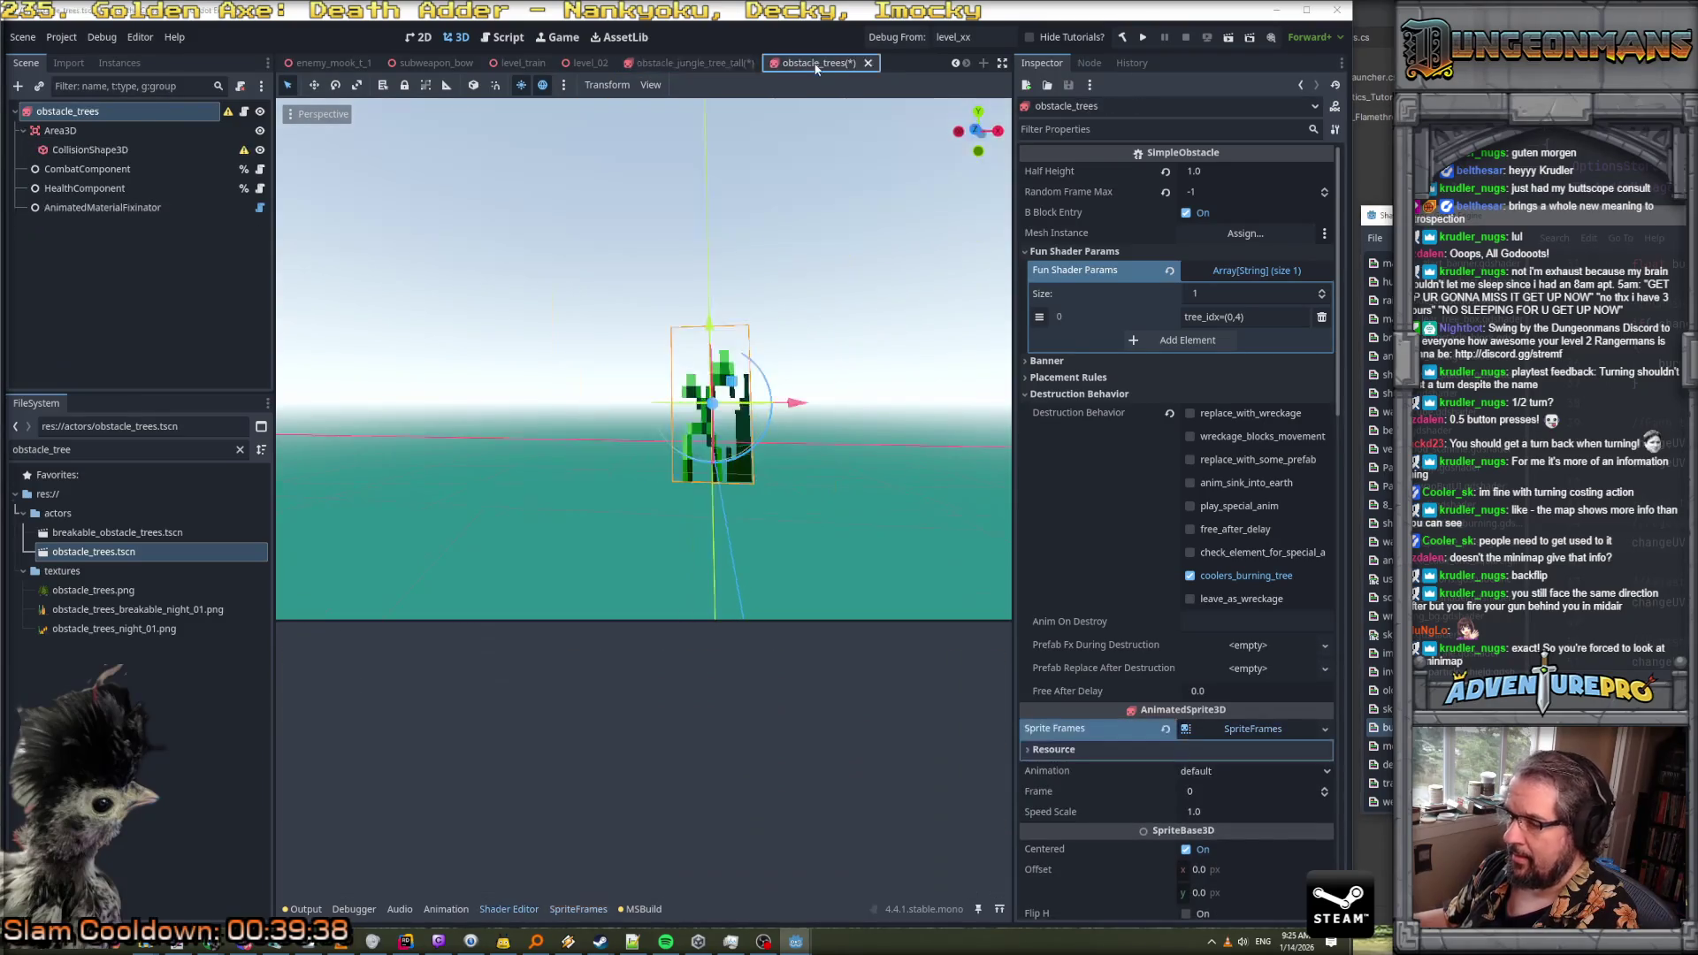
{"action": "left_click", "coordinate": [1238, 736]}
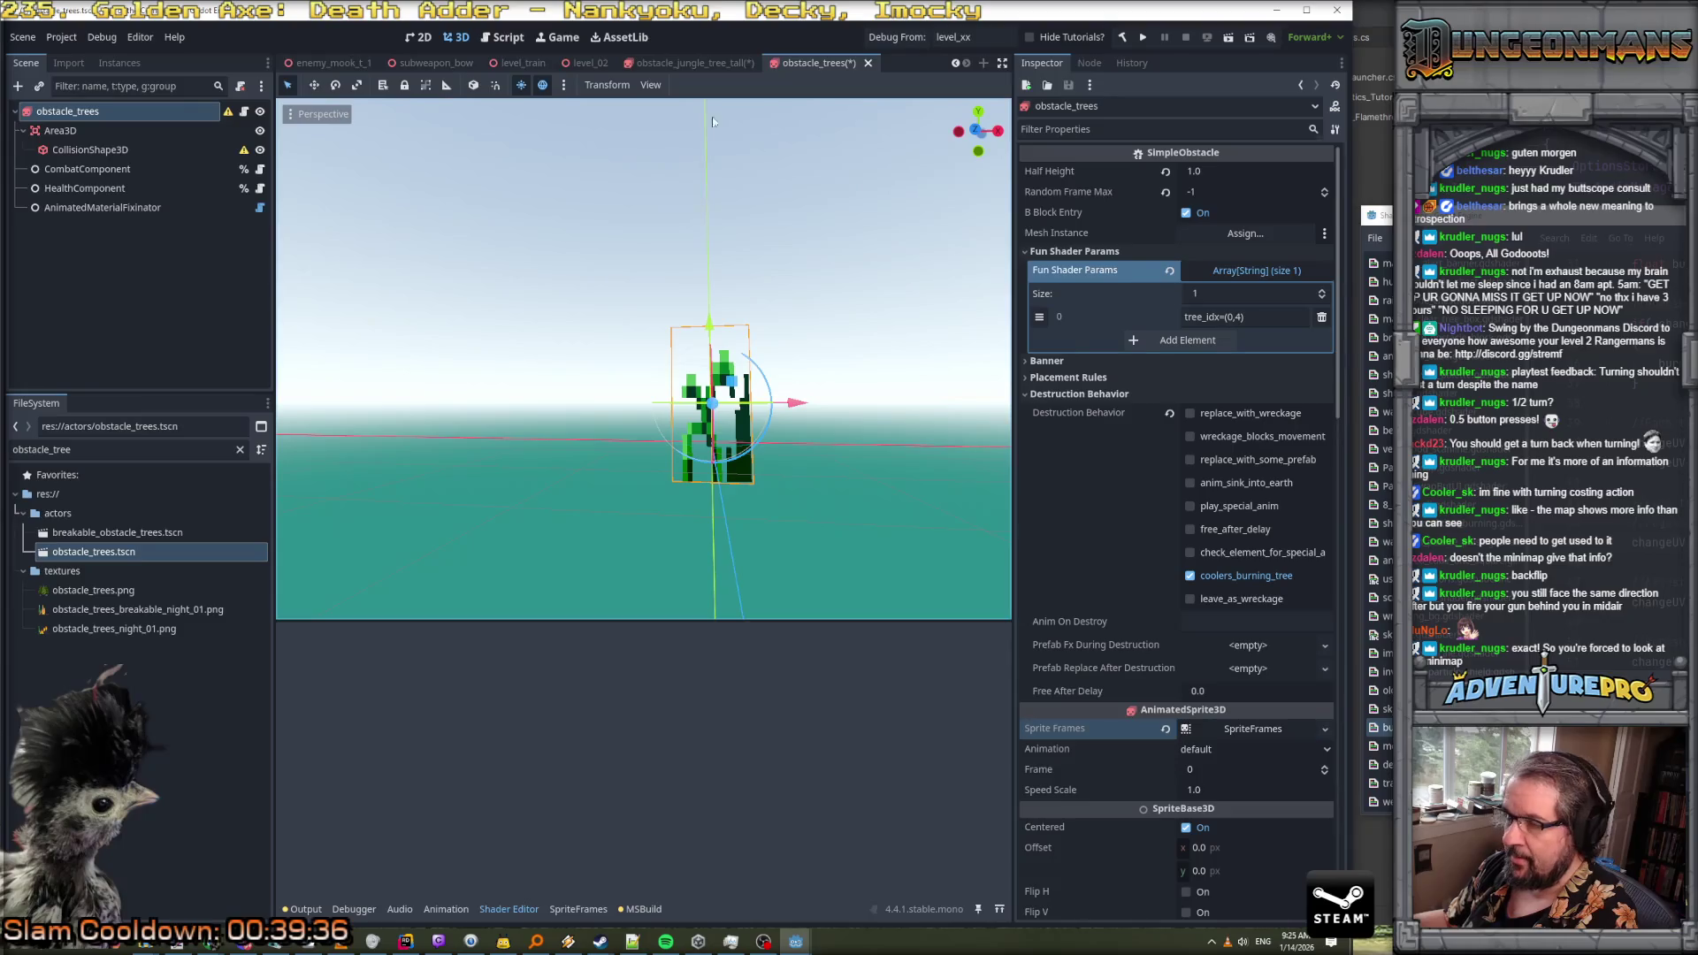
{"action": "left_click", "coordinate": [731, 63]}
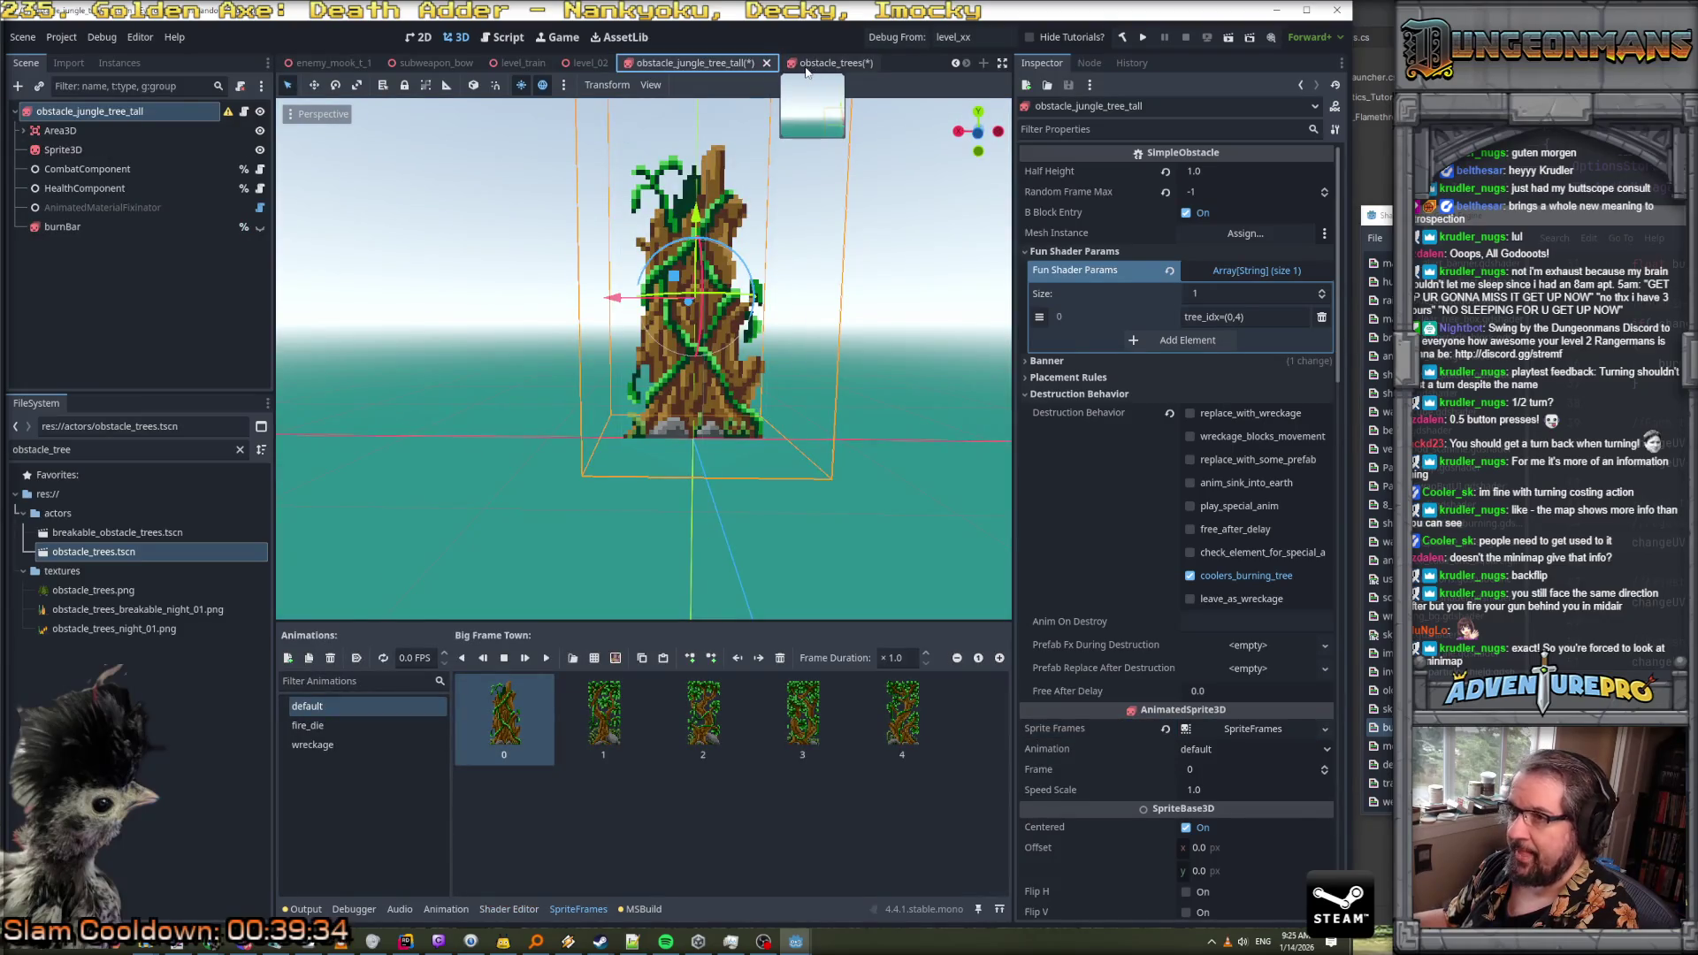
{"action": "left_click", "coordinate": [1027, 361]}
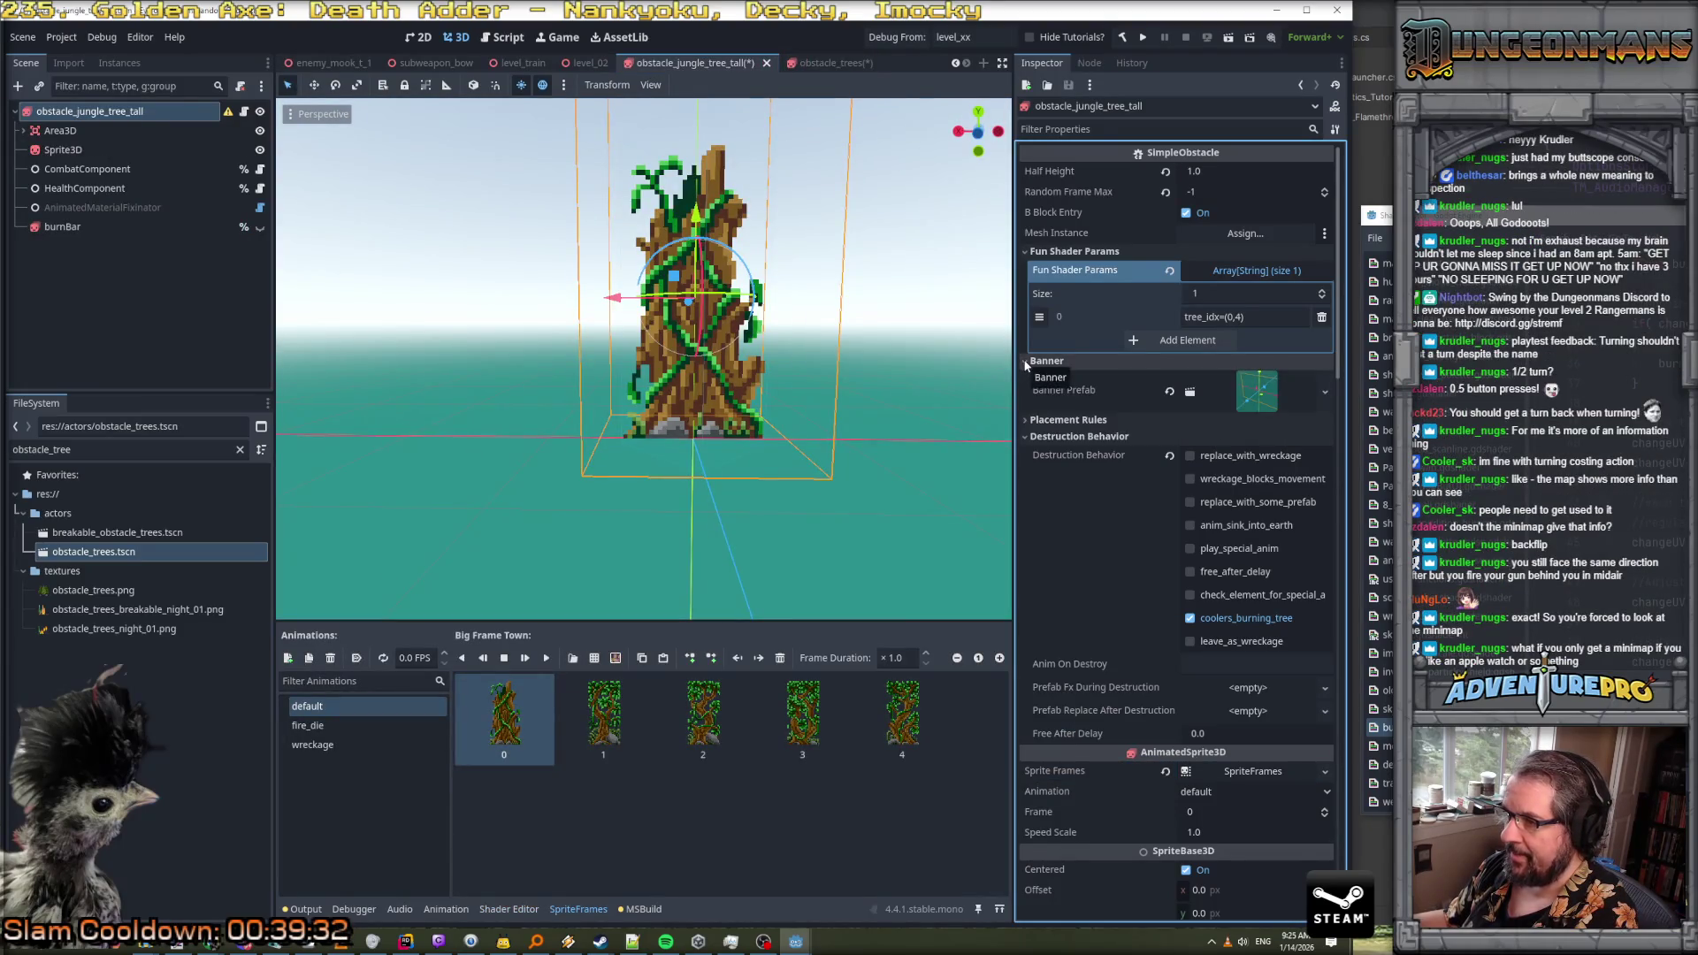
{"action": "left_click", "coordinate": [1027, 361]}
{"action": "left_click", "coordinate": [824, 68]}
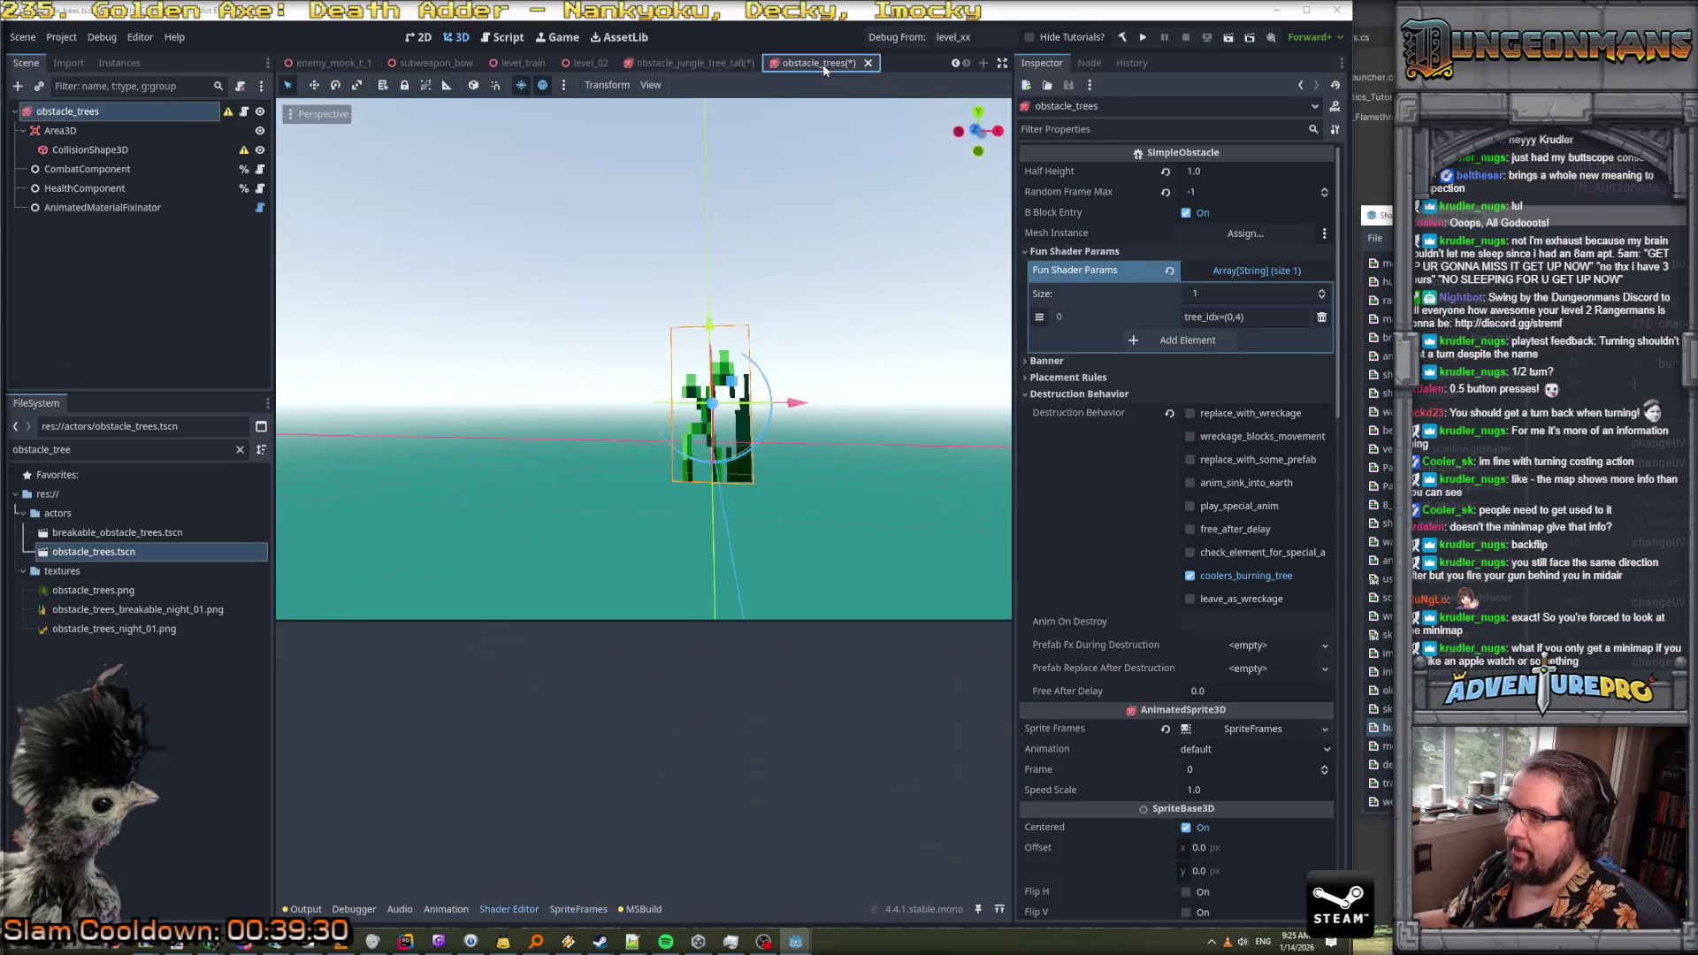
{"action": "left_click", "coordinate": [710, 62]}
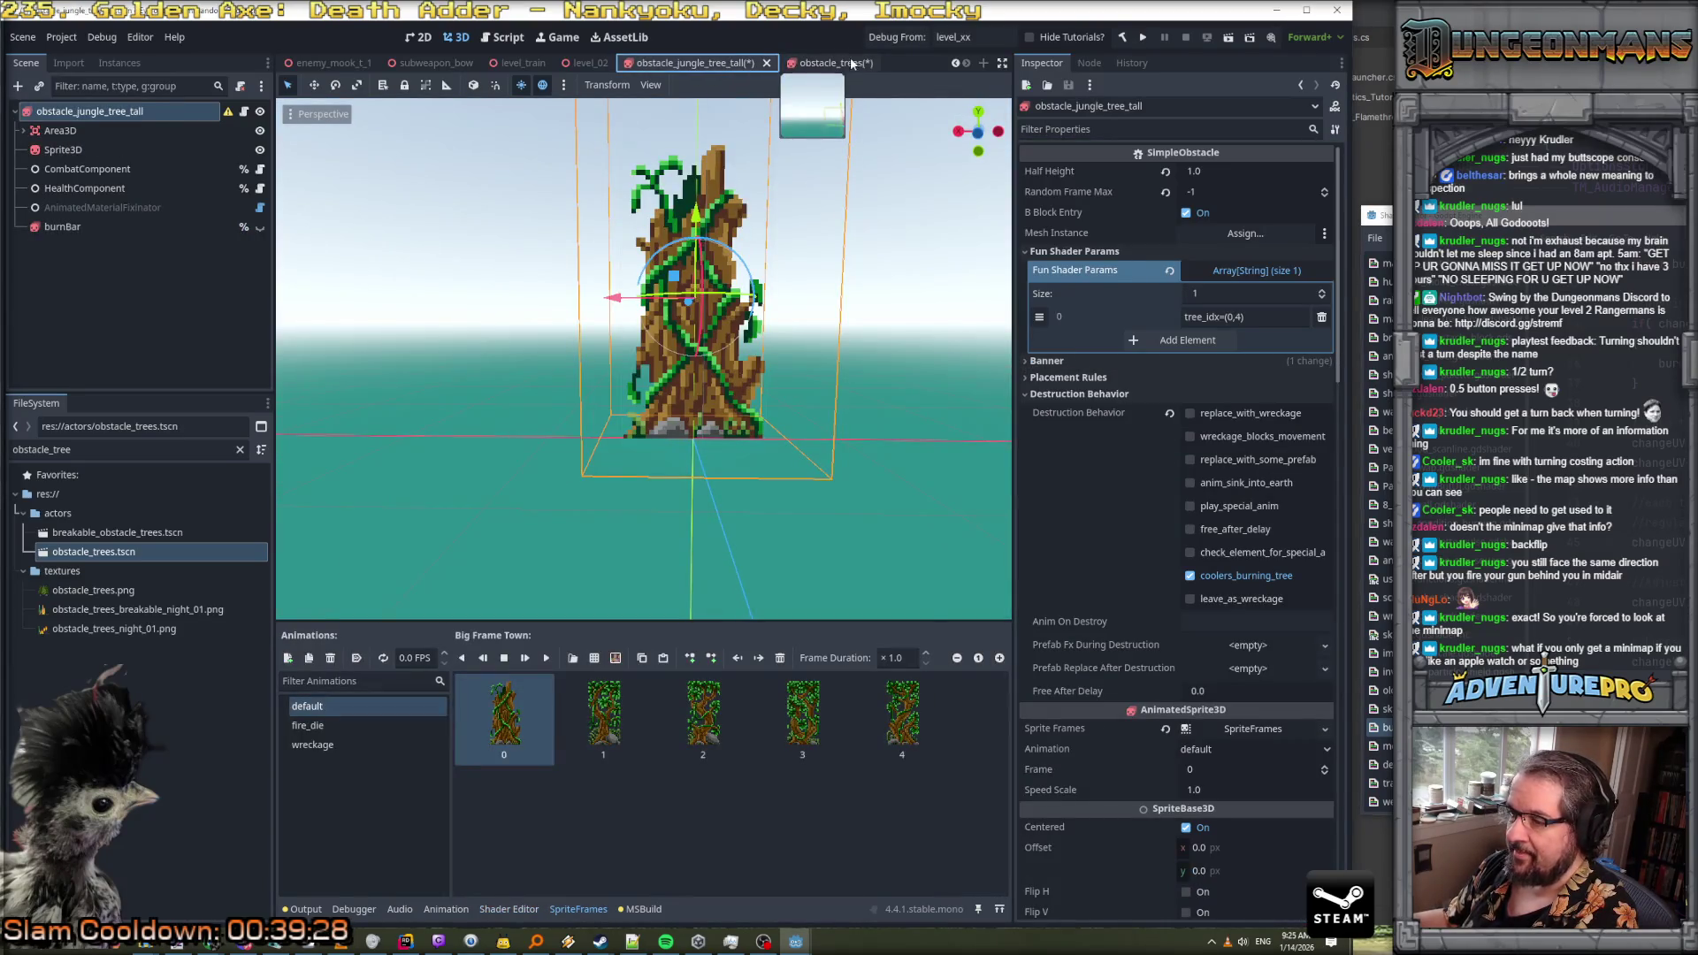
{"action": "left_click", "coordinate": [851, 63]}
{"action": "left_click", "coordinate": [714, 62]}
{"action": "left_click", "coordinate": [851, 63]}
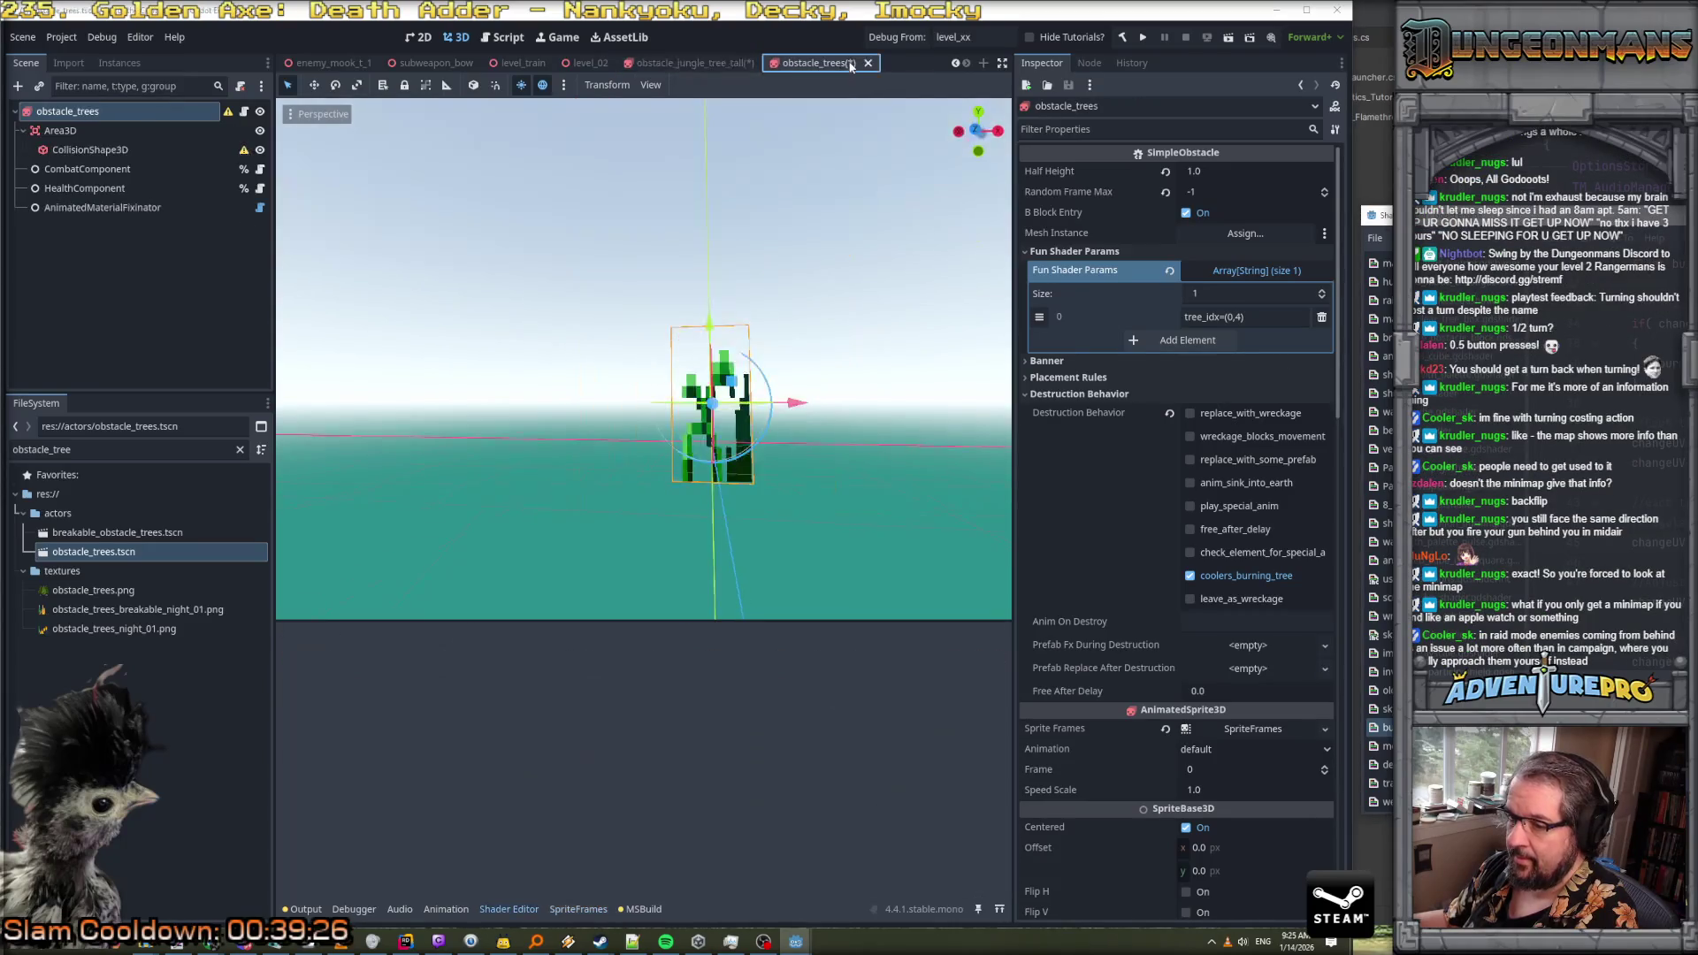
{"action": "left_click", "coordinate": [694, 63]}
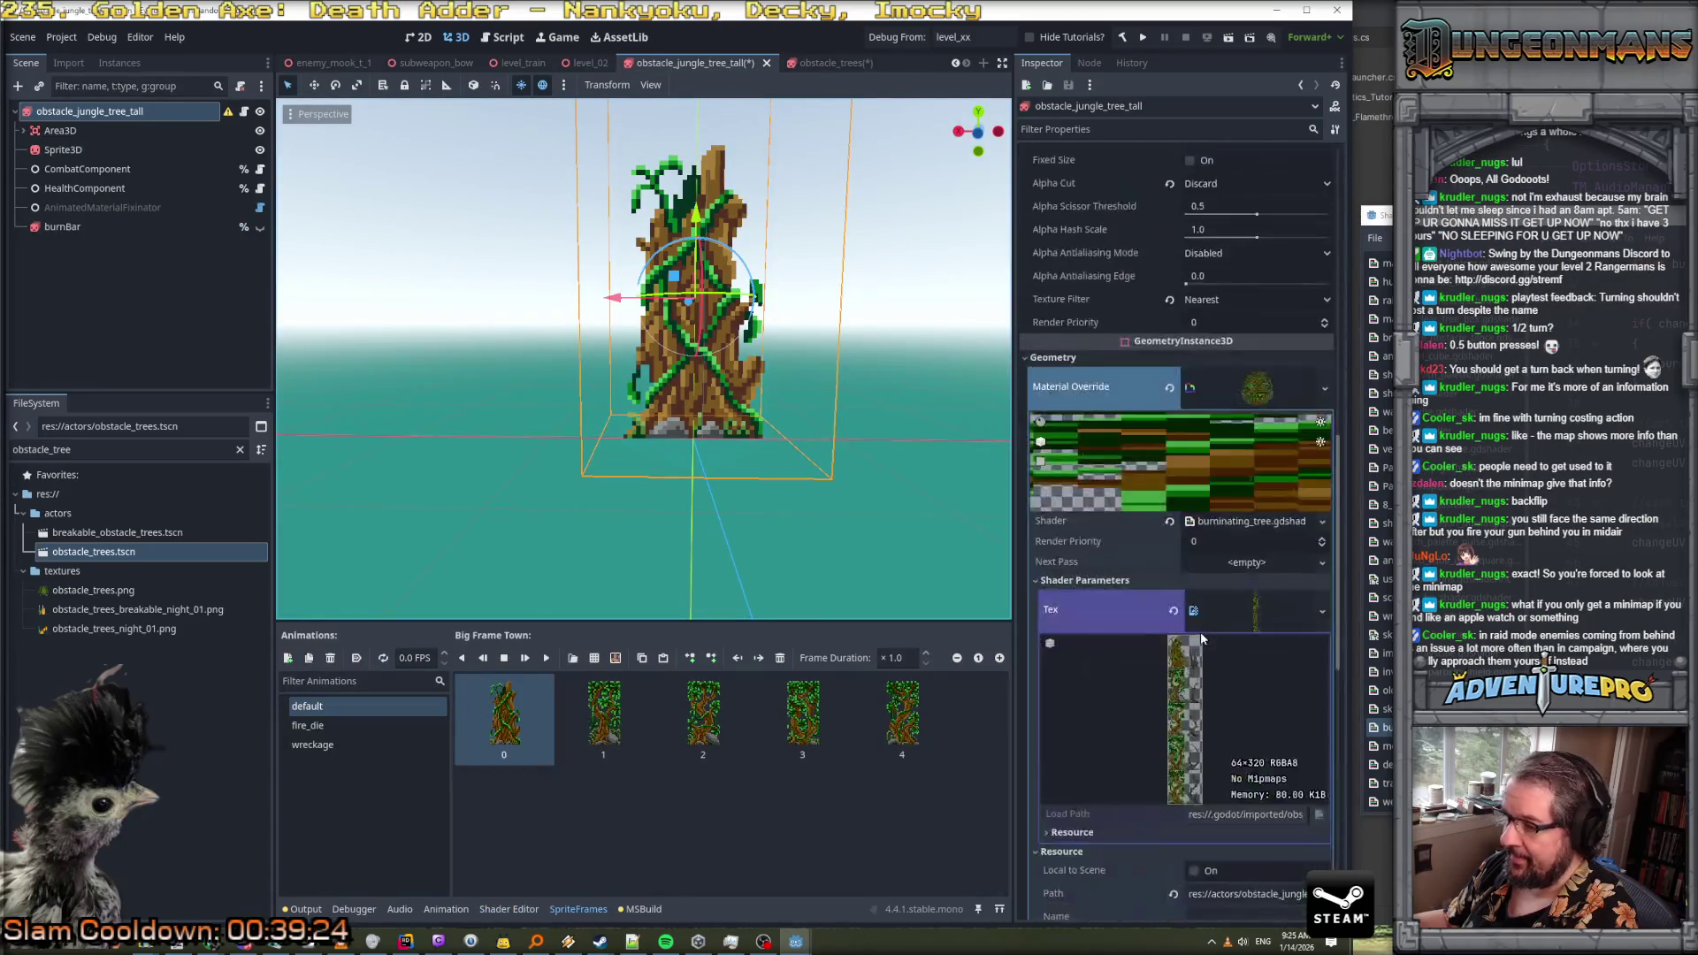
{"action": "scroll", "coordinate": [1201, 632], "scroll_direction": "down", "scroll_amount": 5}
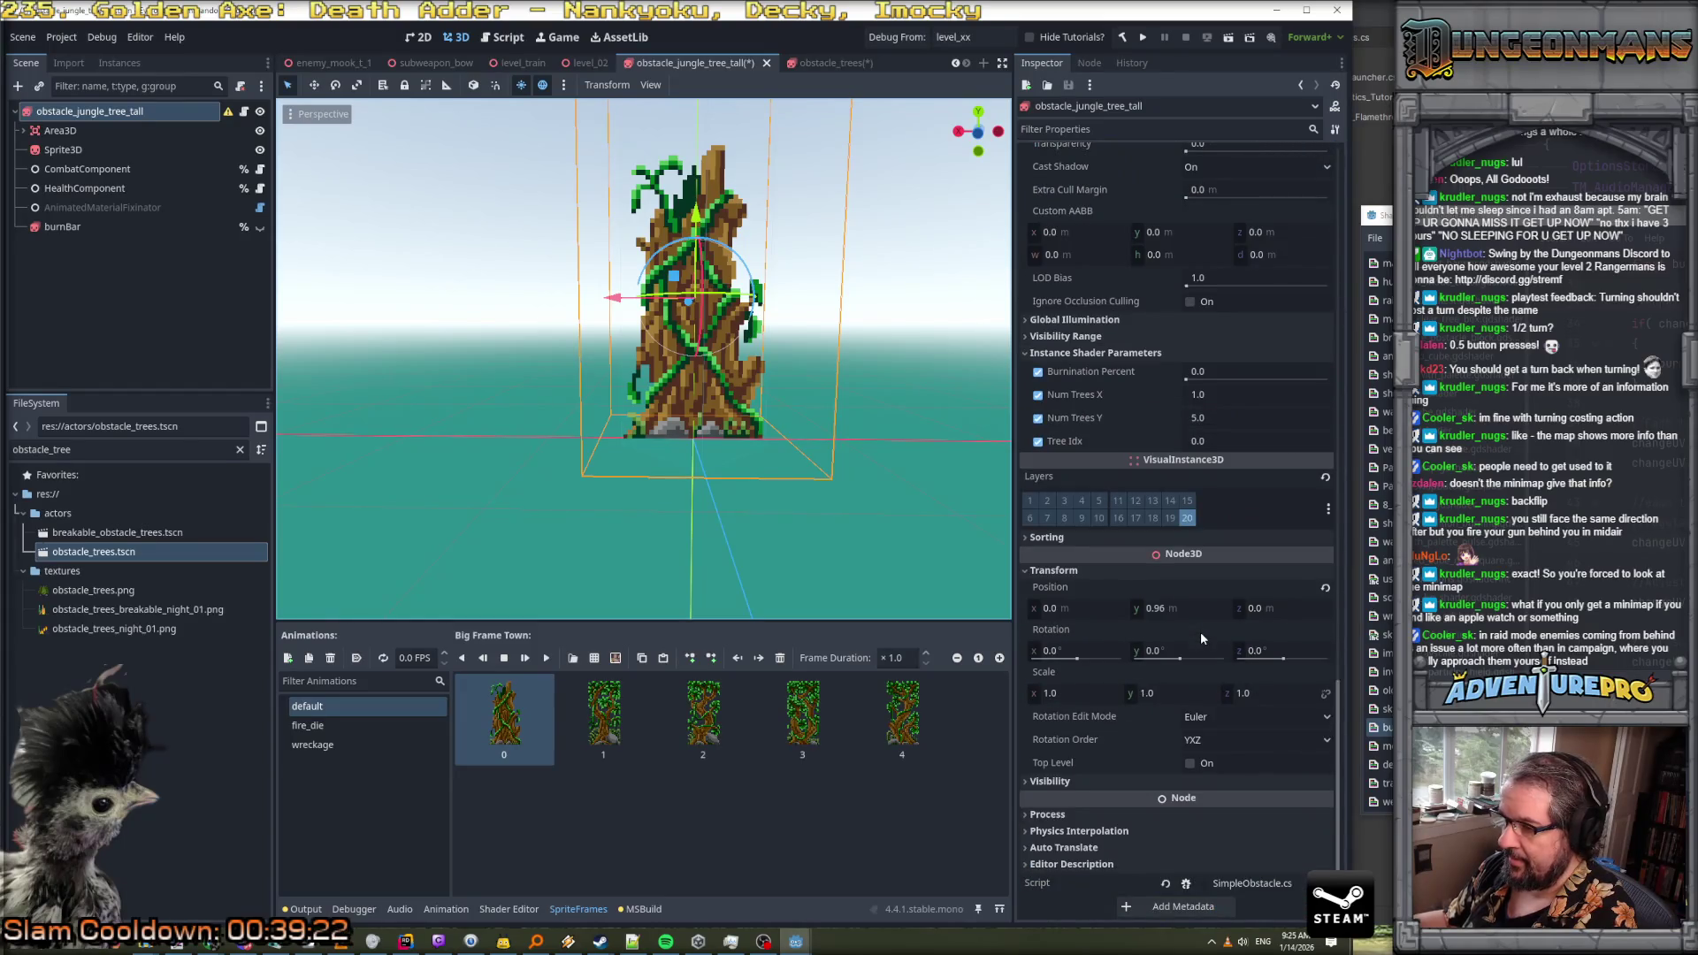
{"action": "left_click", "coordinate": [828, 62]}
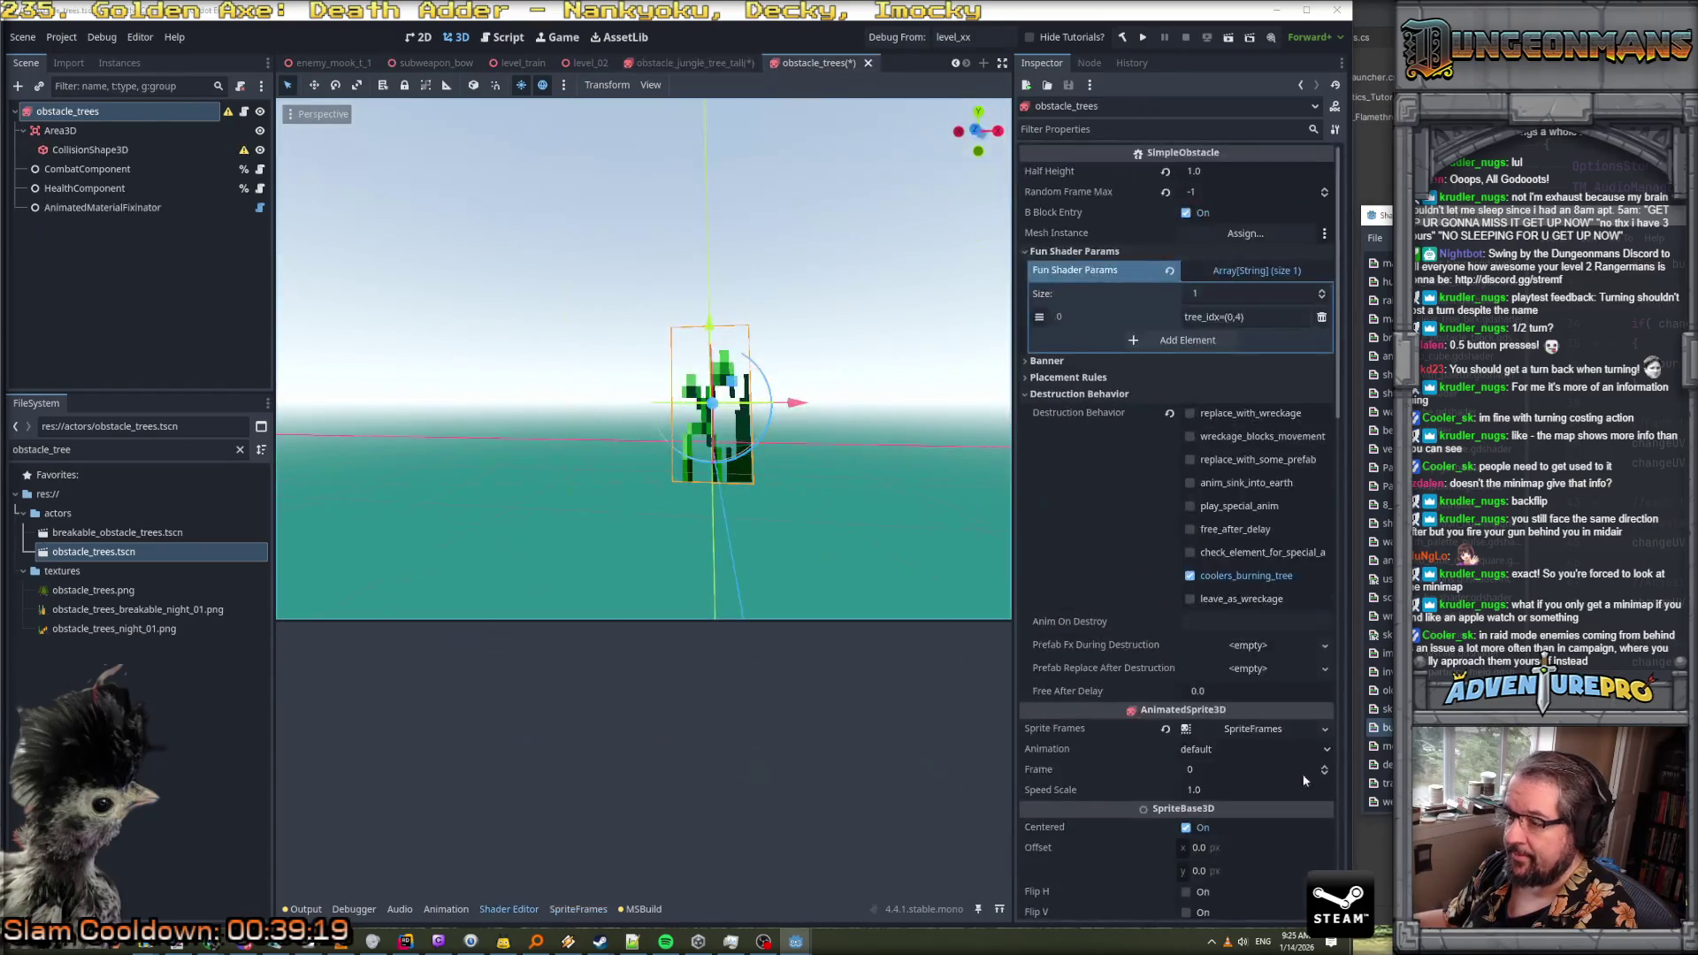
{"action": "scroll", "coordinate": [1302, 770], "scroll_direction": "down", "scroll_amount": 10}
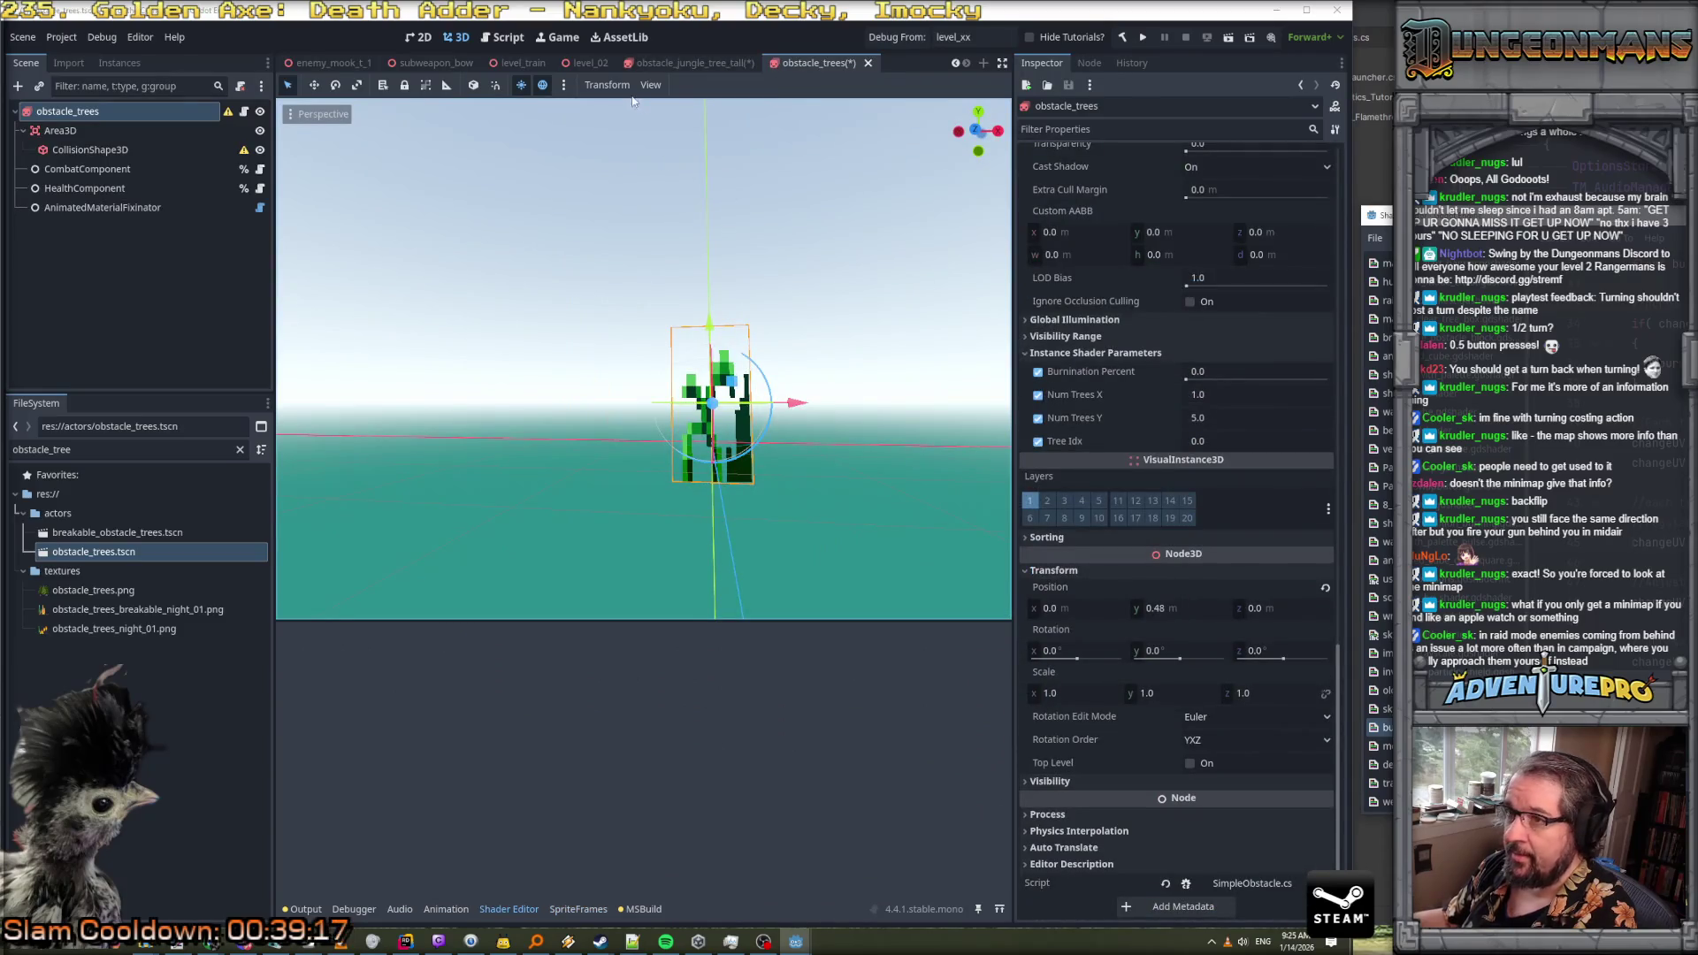
{"action": "left_click", "coordinate": [692, 65]}
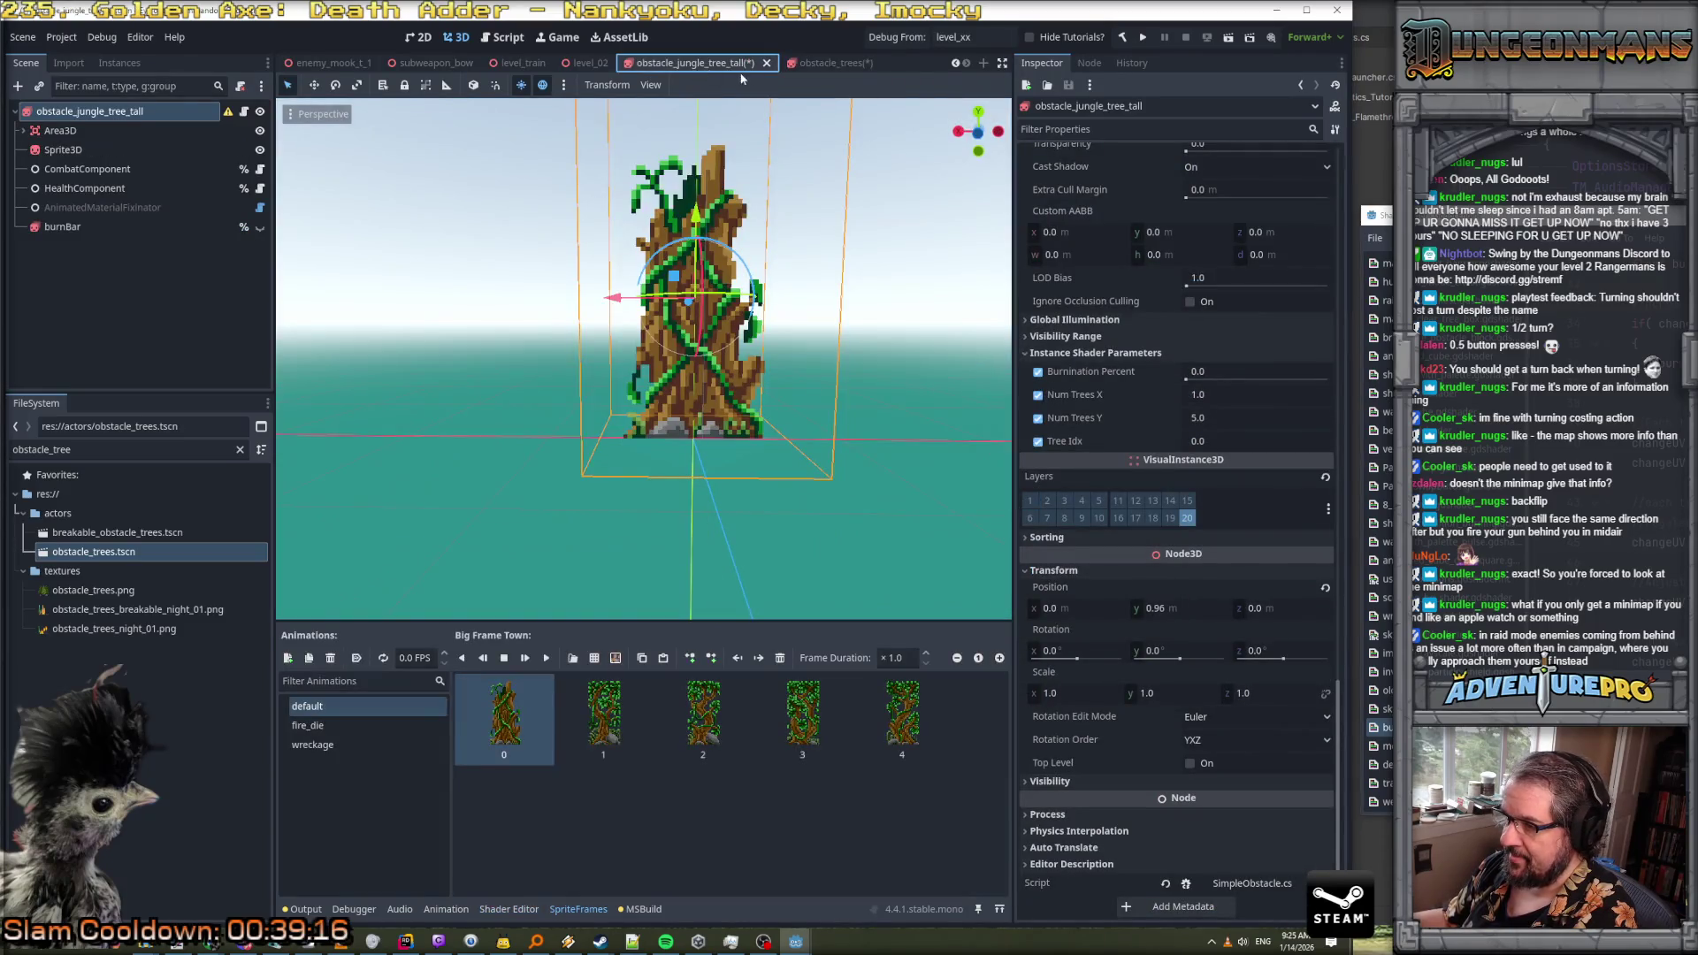
{"action": "left_click", "coordinate": [833, 63]}
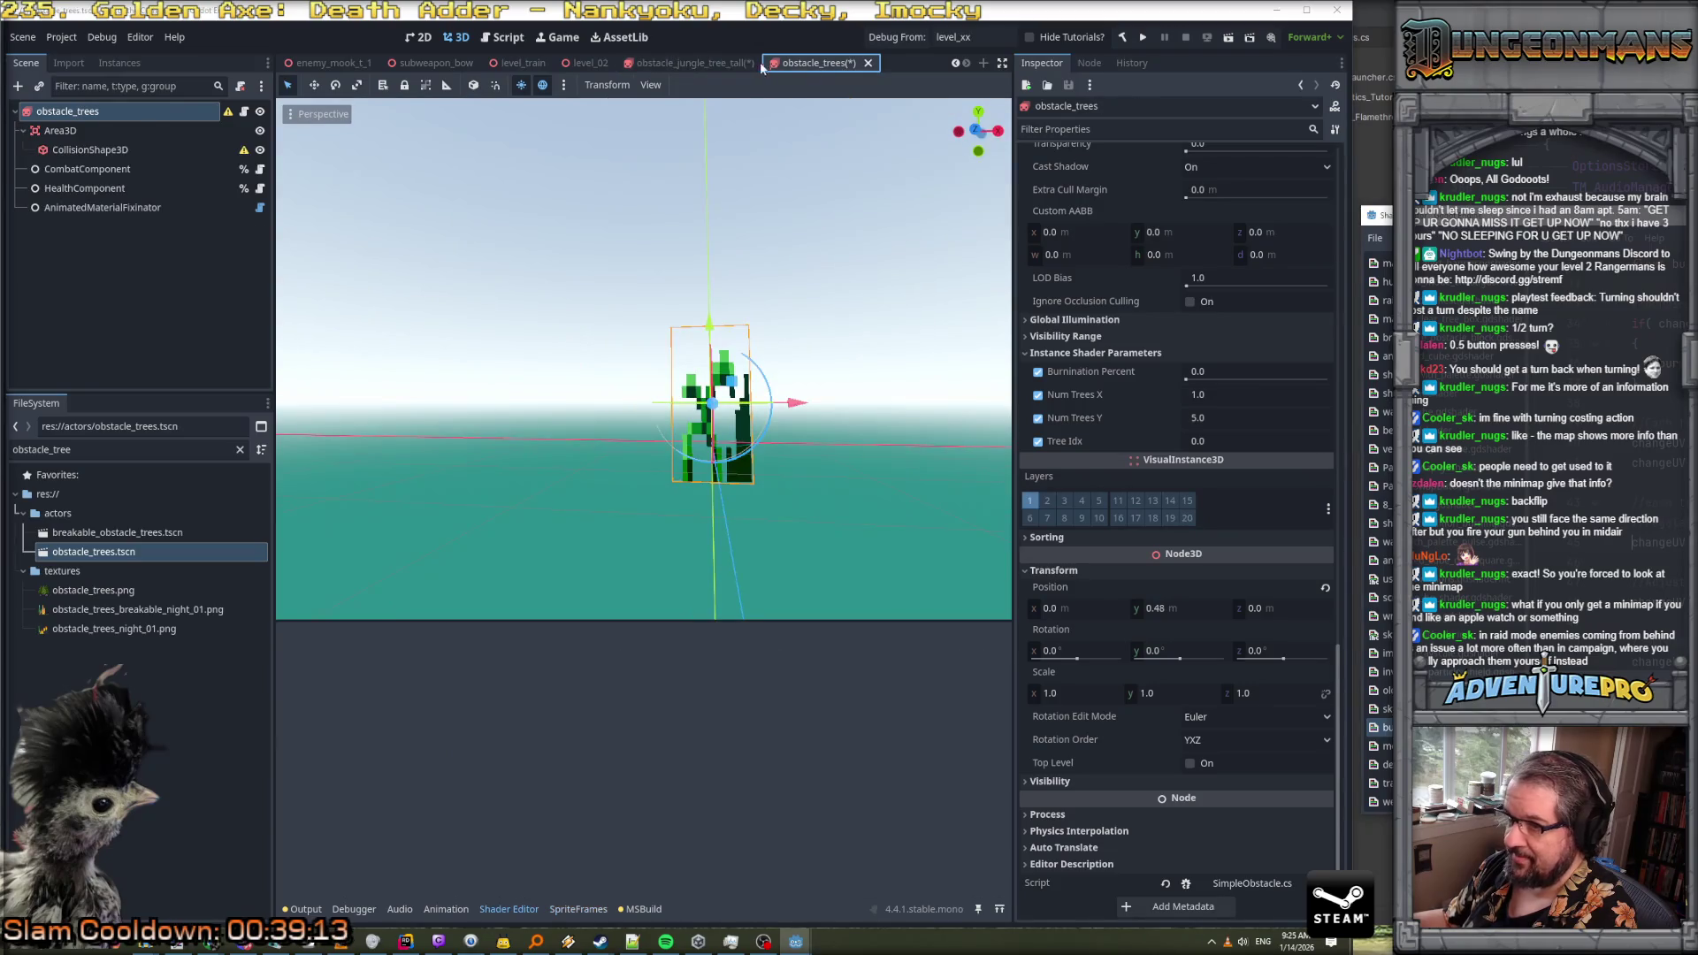
{"action": "left_click", "coordinate": [681, 63]}
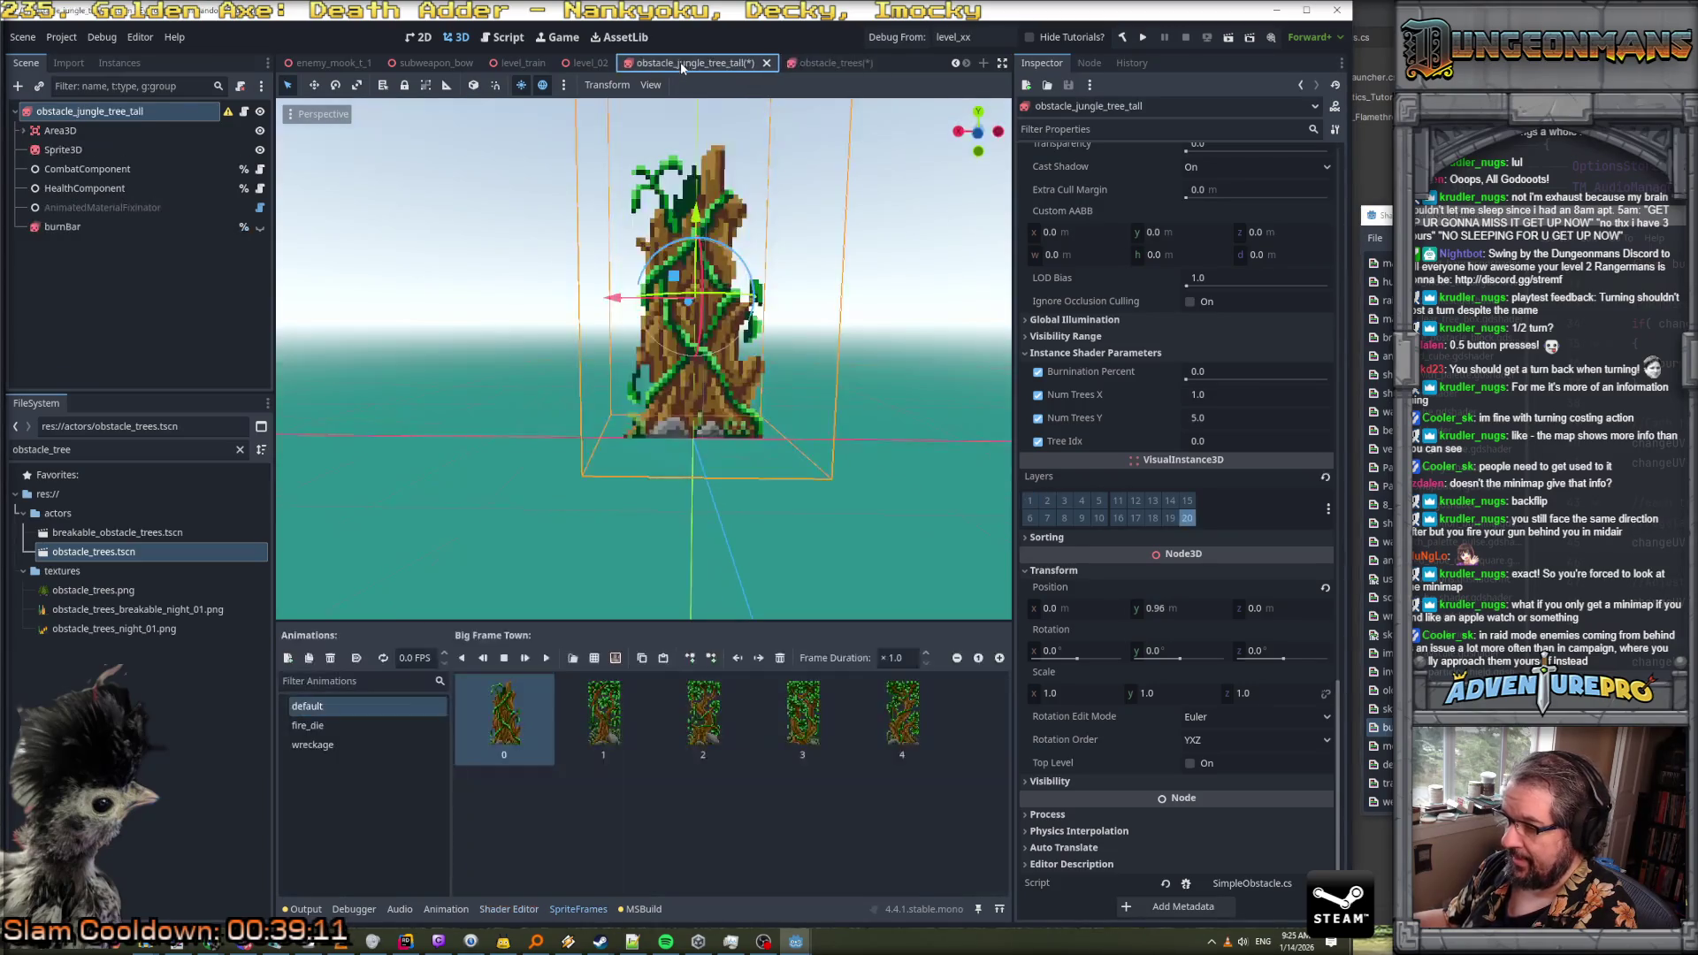
{"action": "left_click", "coordinate": [859, 66]}
{"action": "left_click", "coordinate": [1188, 519]}
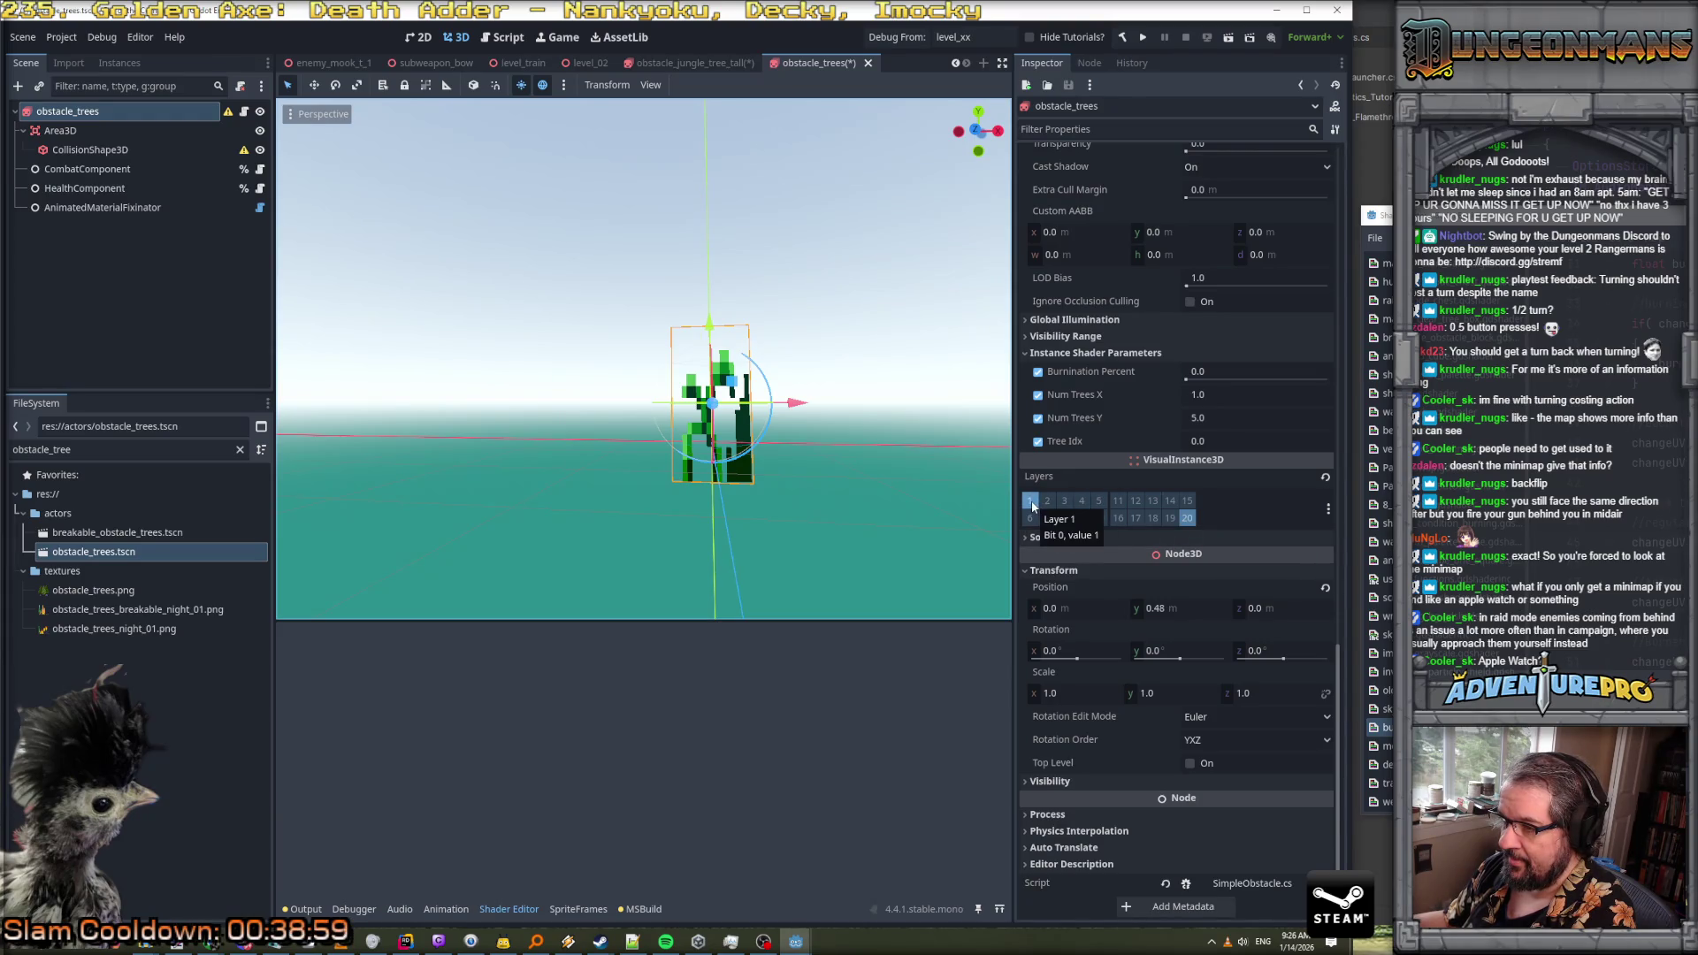
{"action": "left_click", "coordinate": [740, 64]}
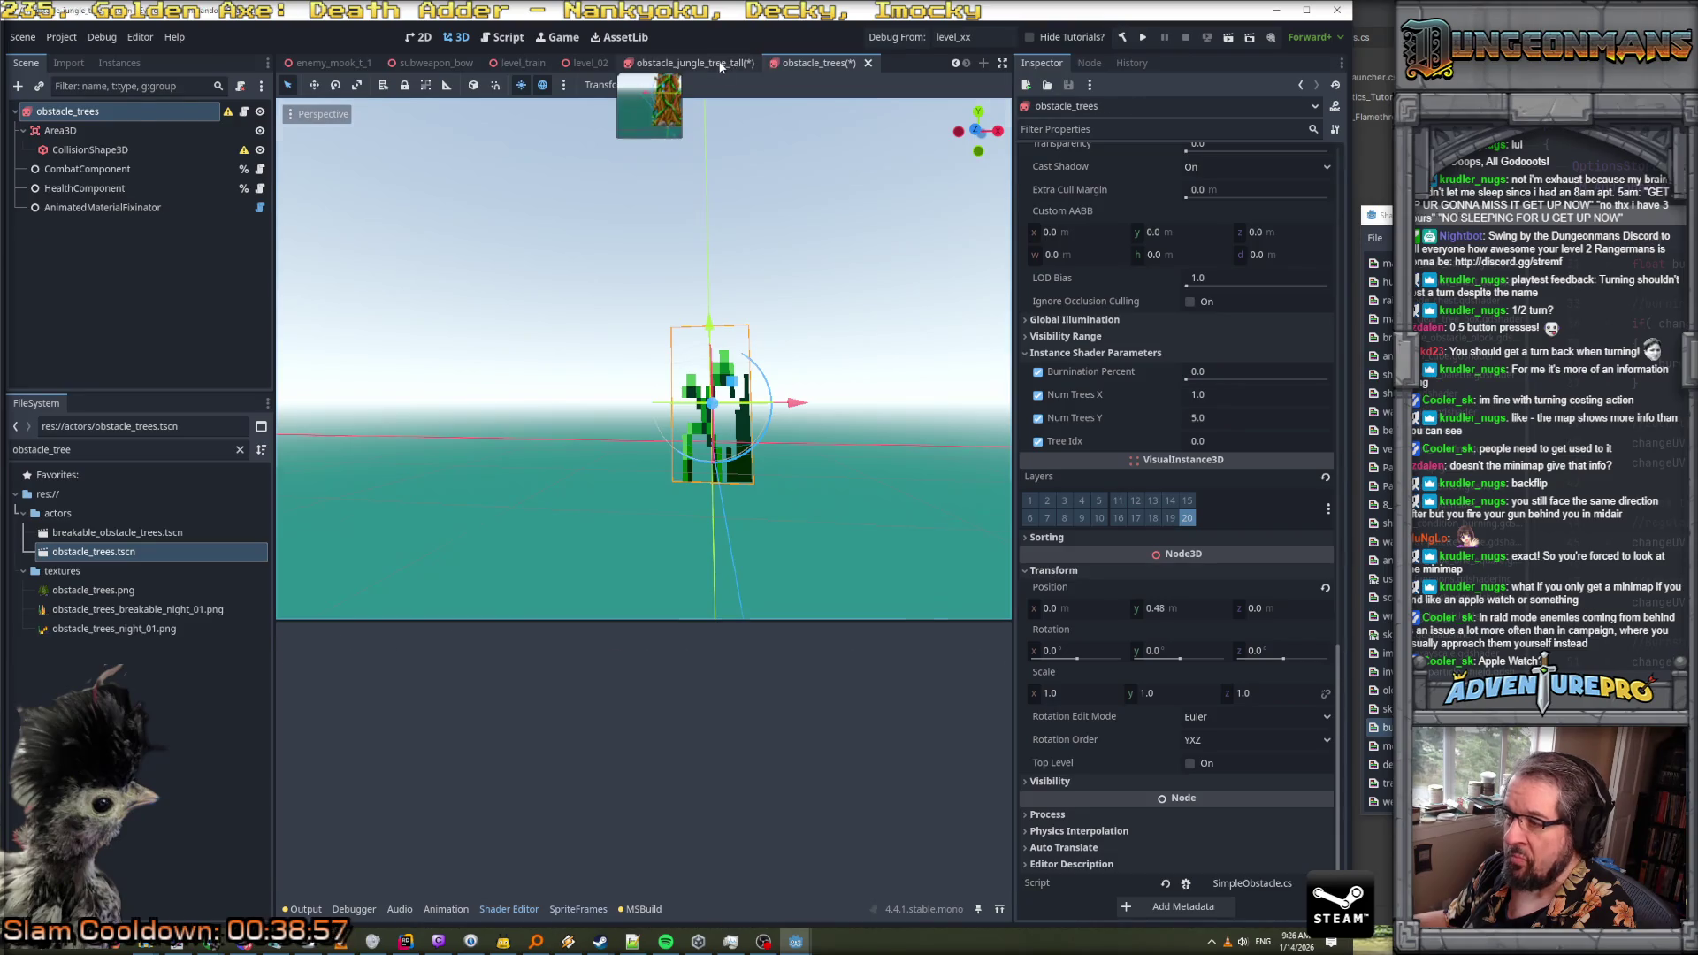
{"action": "left_click", "coordinate": [851, 62]}
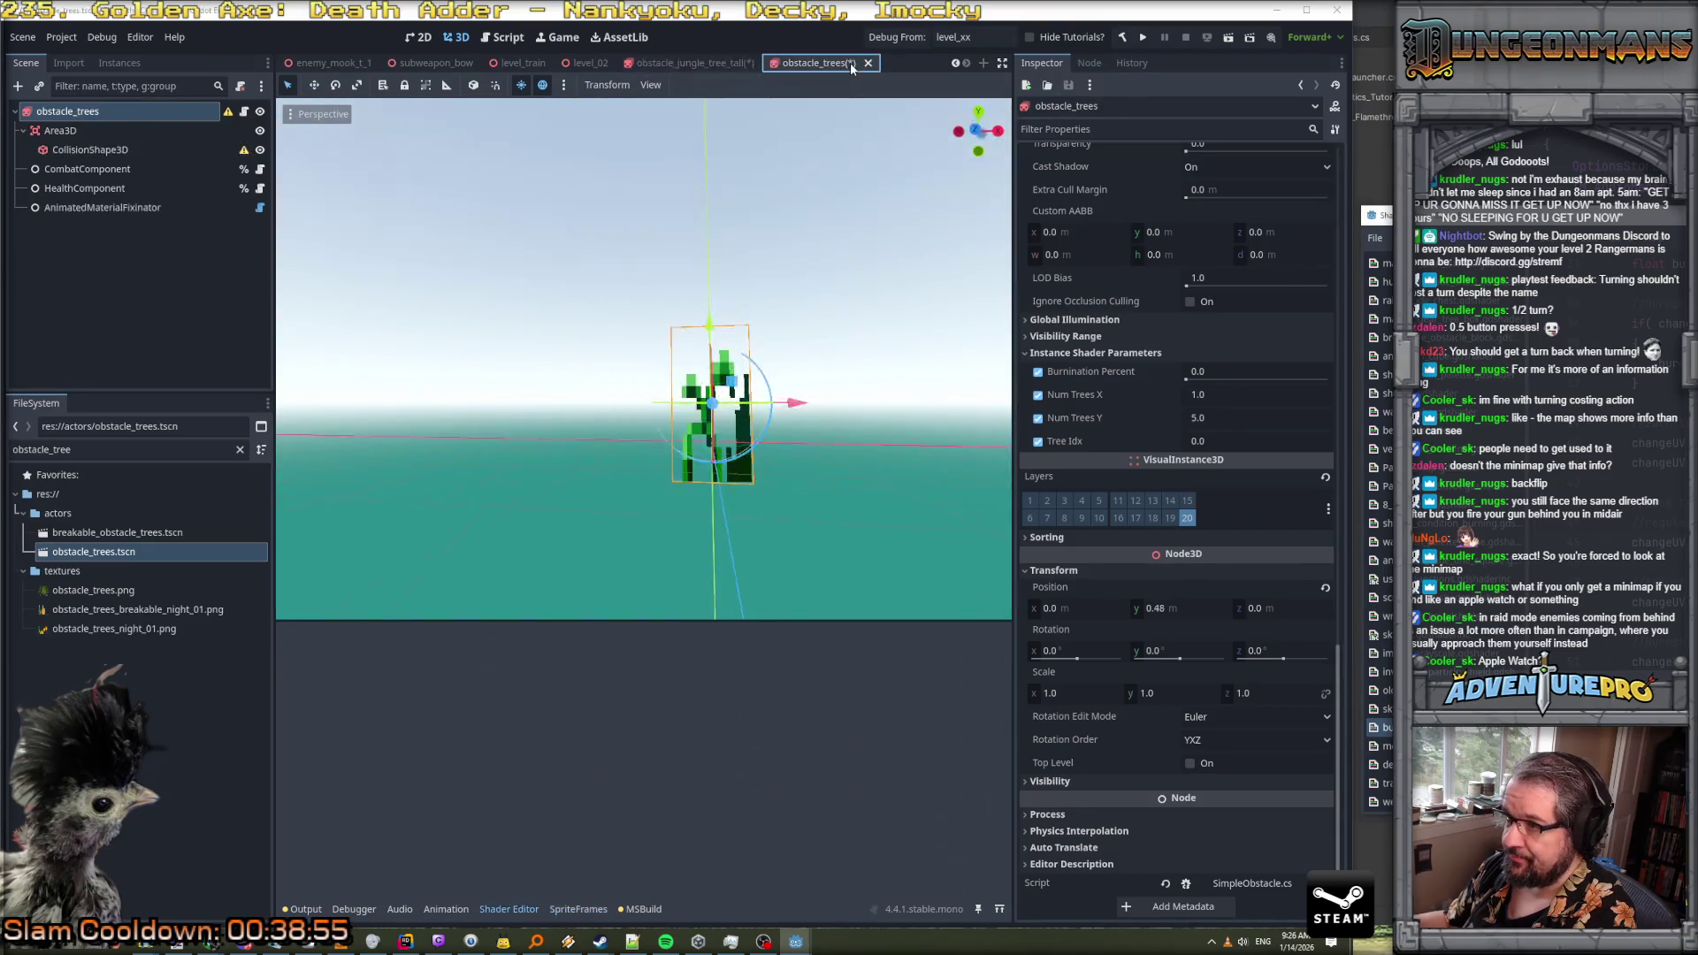
{"action": "left_click", "coordinate": [710, 64]}
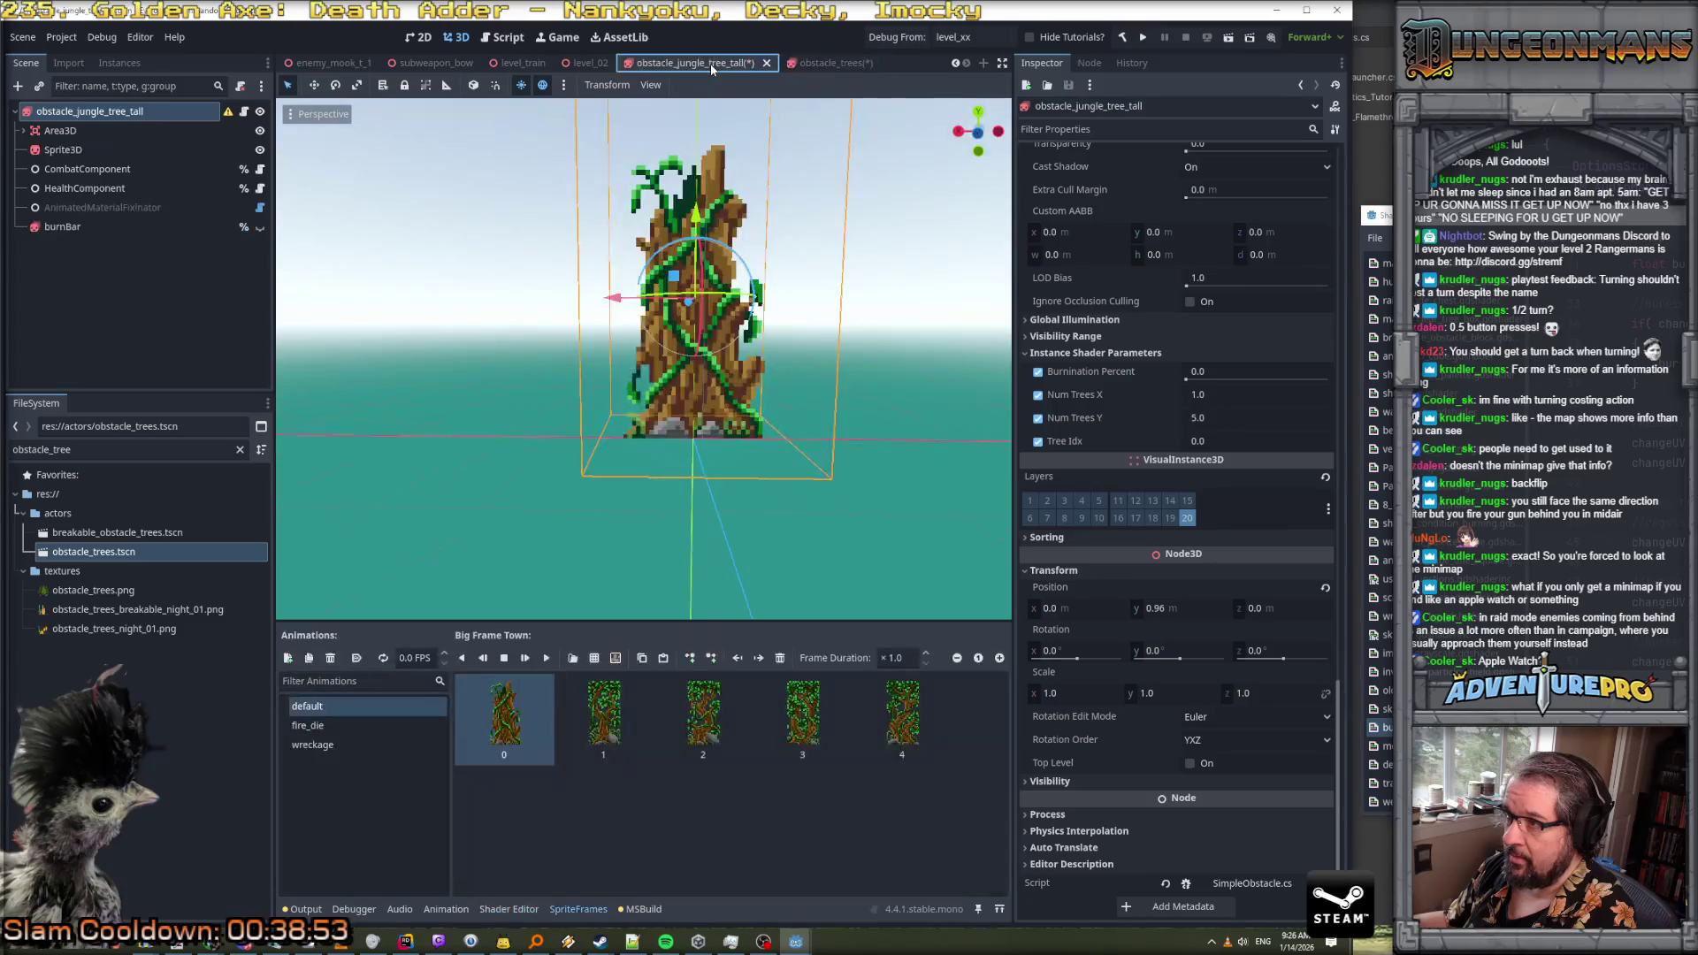
{"action": "left_click", "coordinate": [826, 67]}
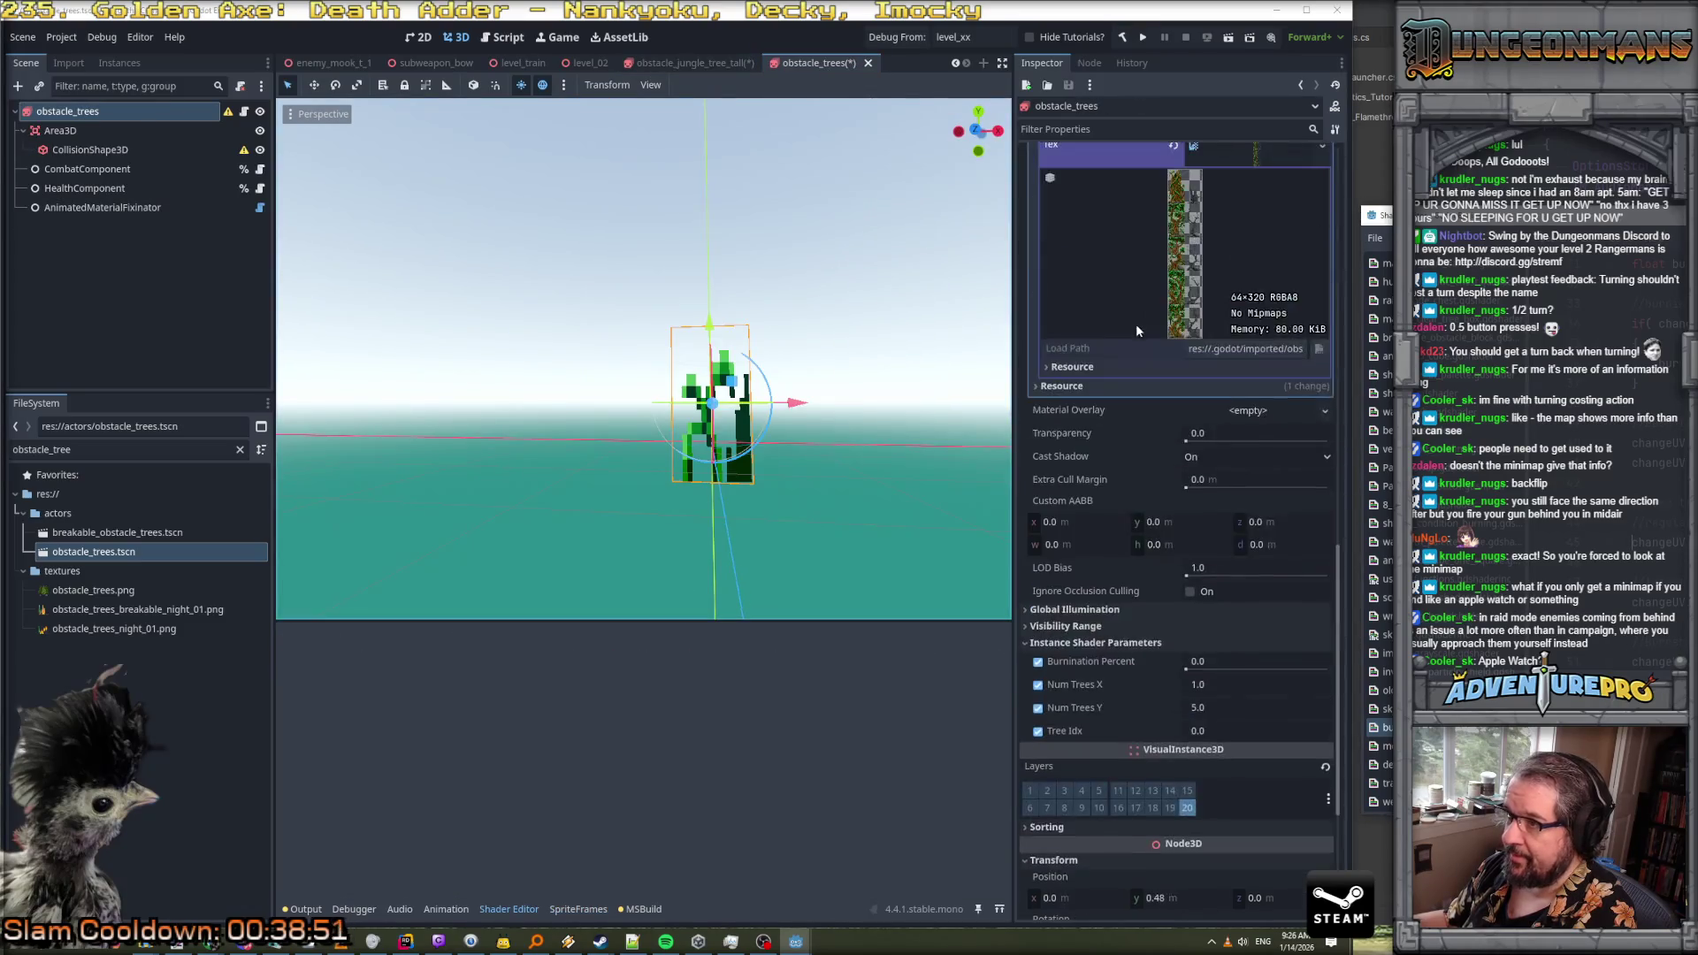
{"action": "scroll", "coordinate": [1137, 331], "scroll_direction": "up", "scroll_amount": 2}
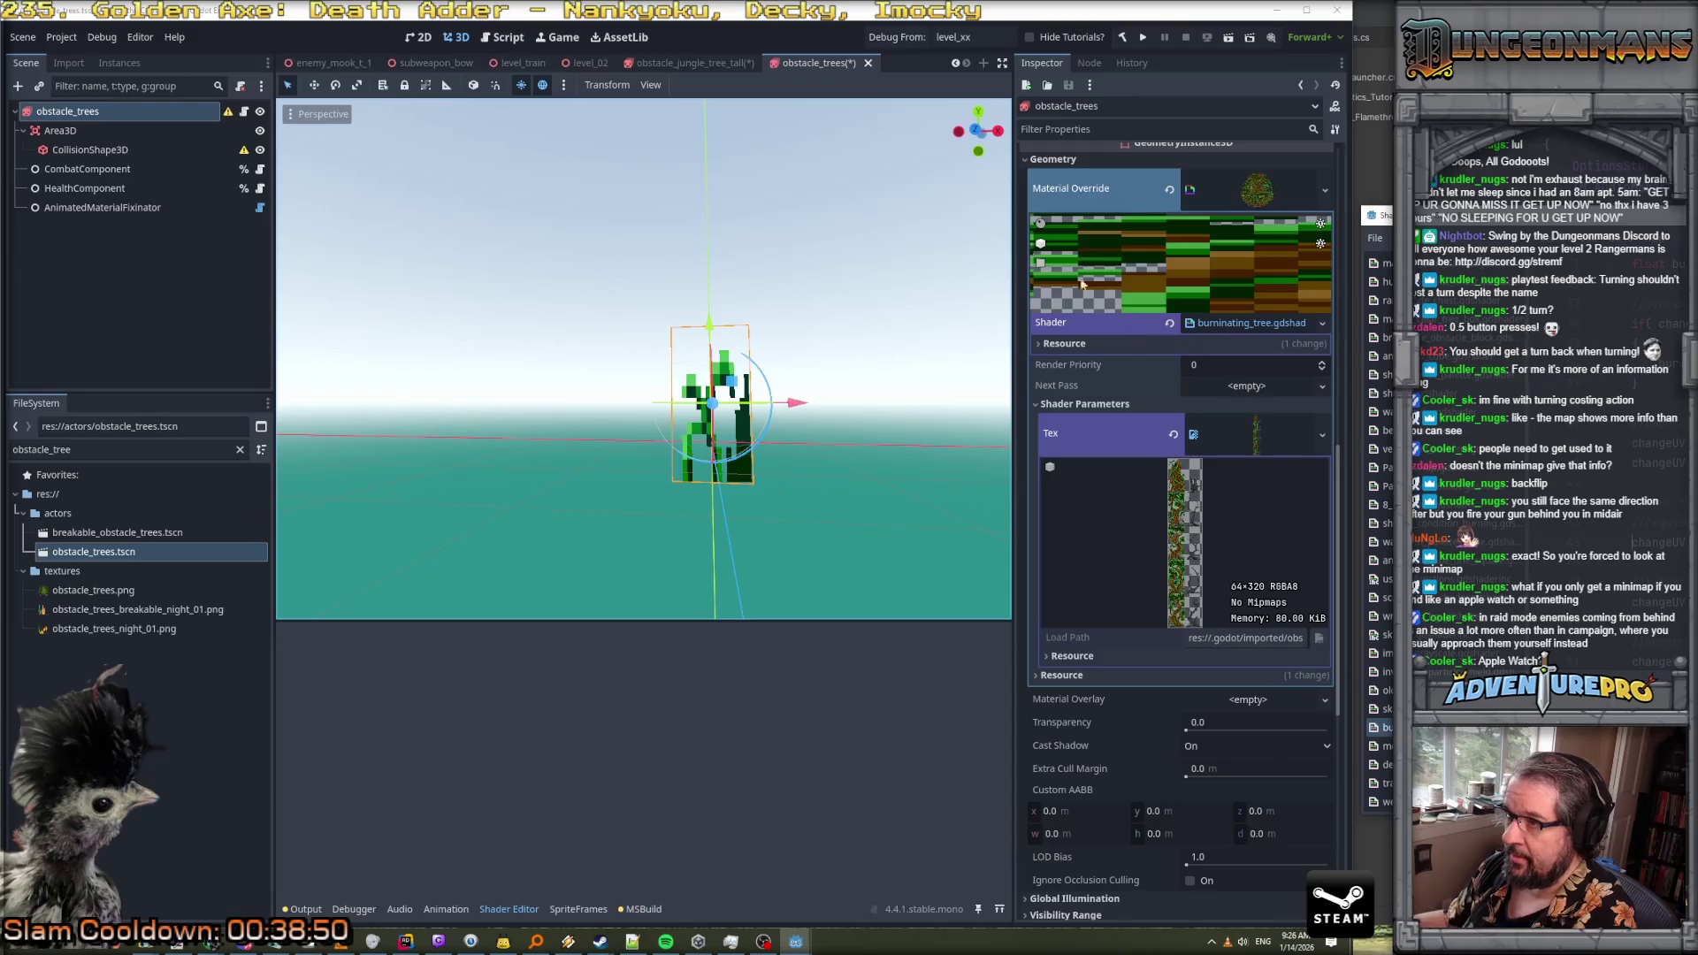
{"action": "left_click", "coordinate": [709, 62]}
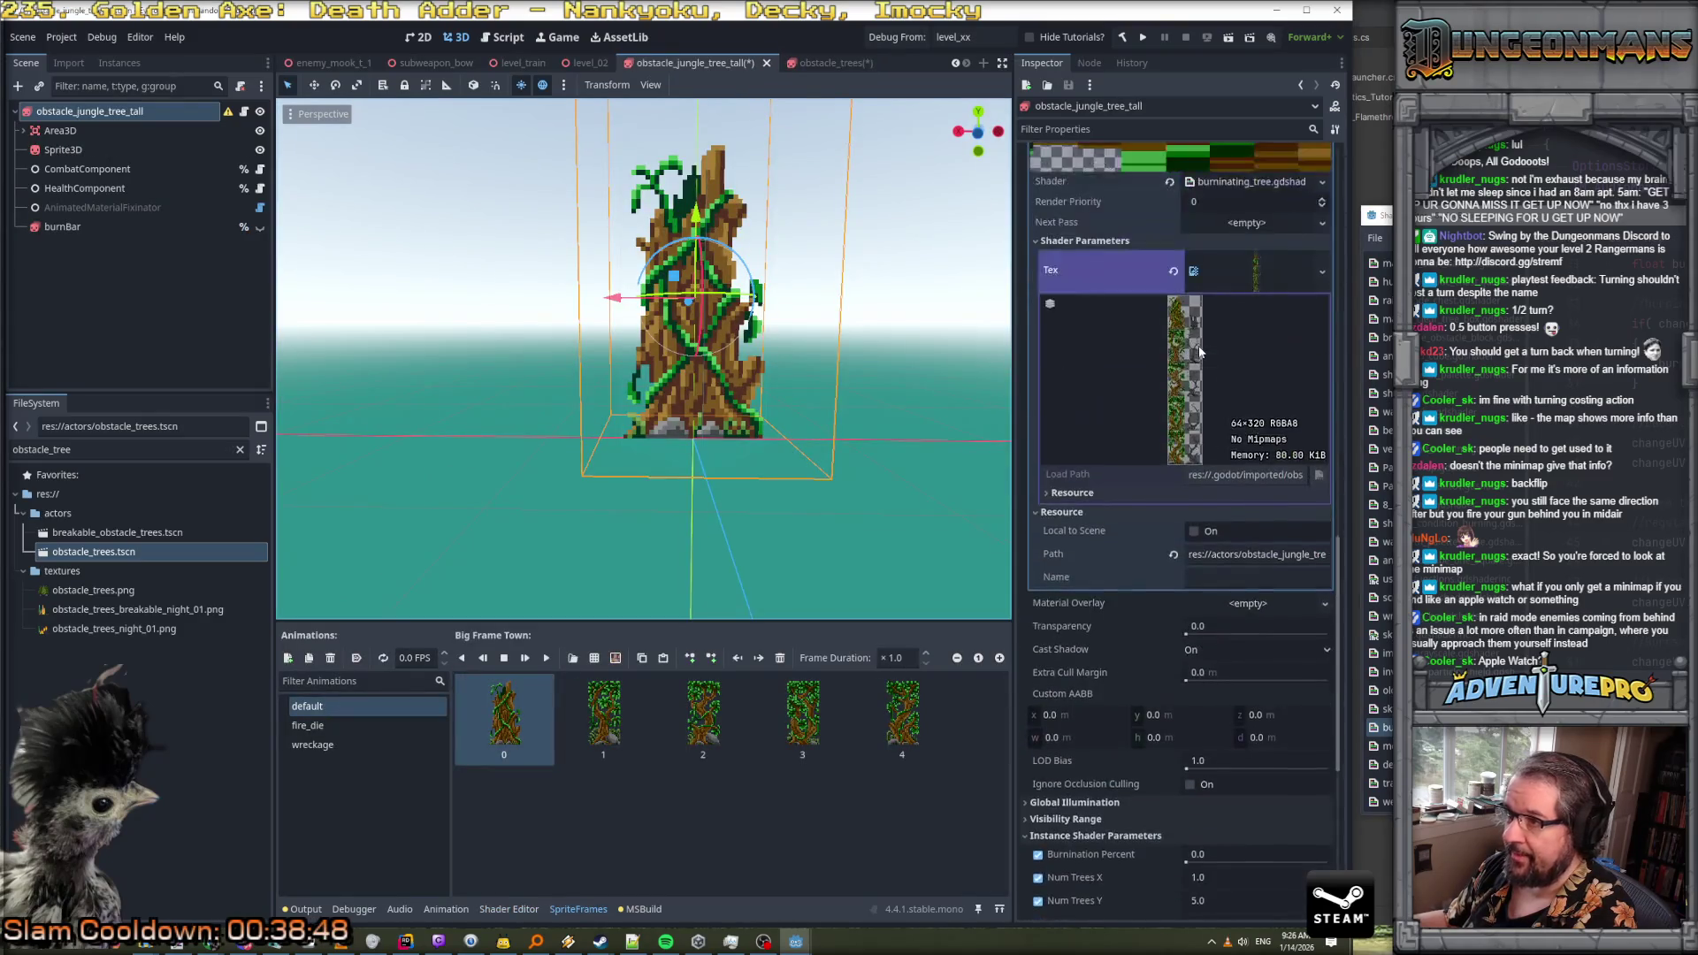
{"action": "scroll", "coordinate": [1200, 351], "scroll_direction": "up", "scroll_amount": 4}
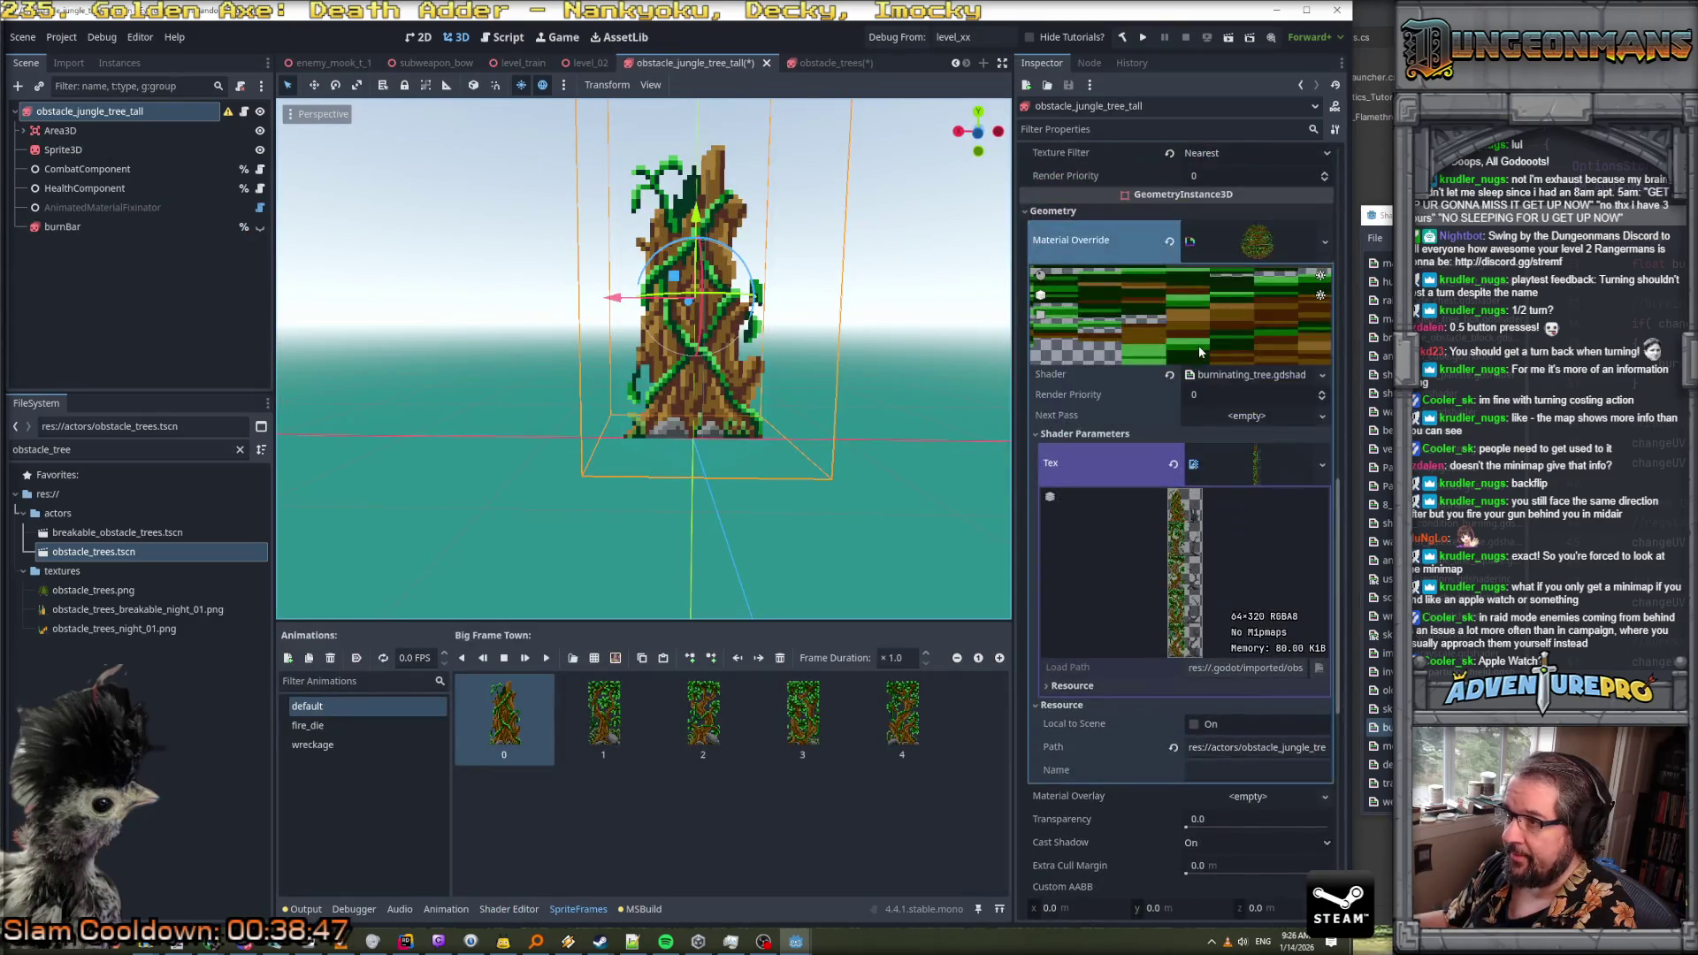
{"action": "left_click", "coordinate": [827, 63]}
{"action": "left_click", "coordinate": [695, 62]}
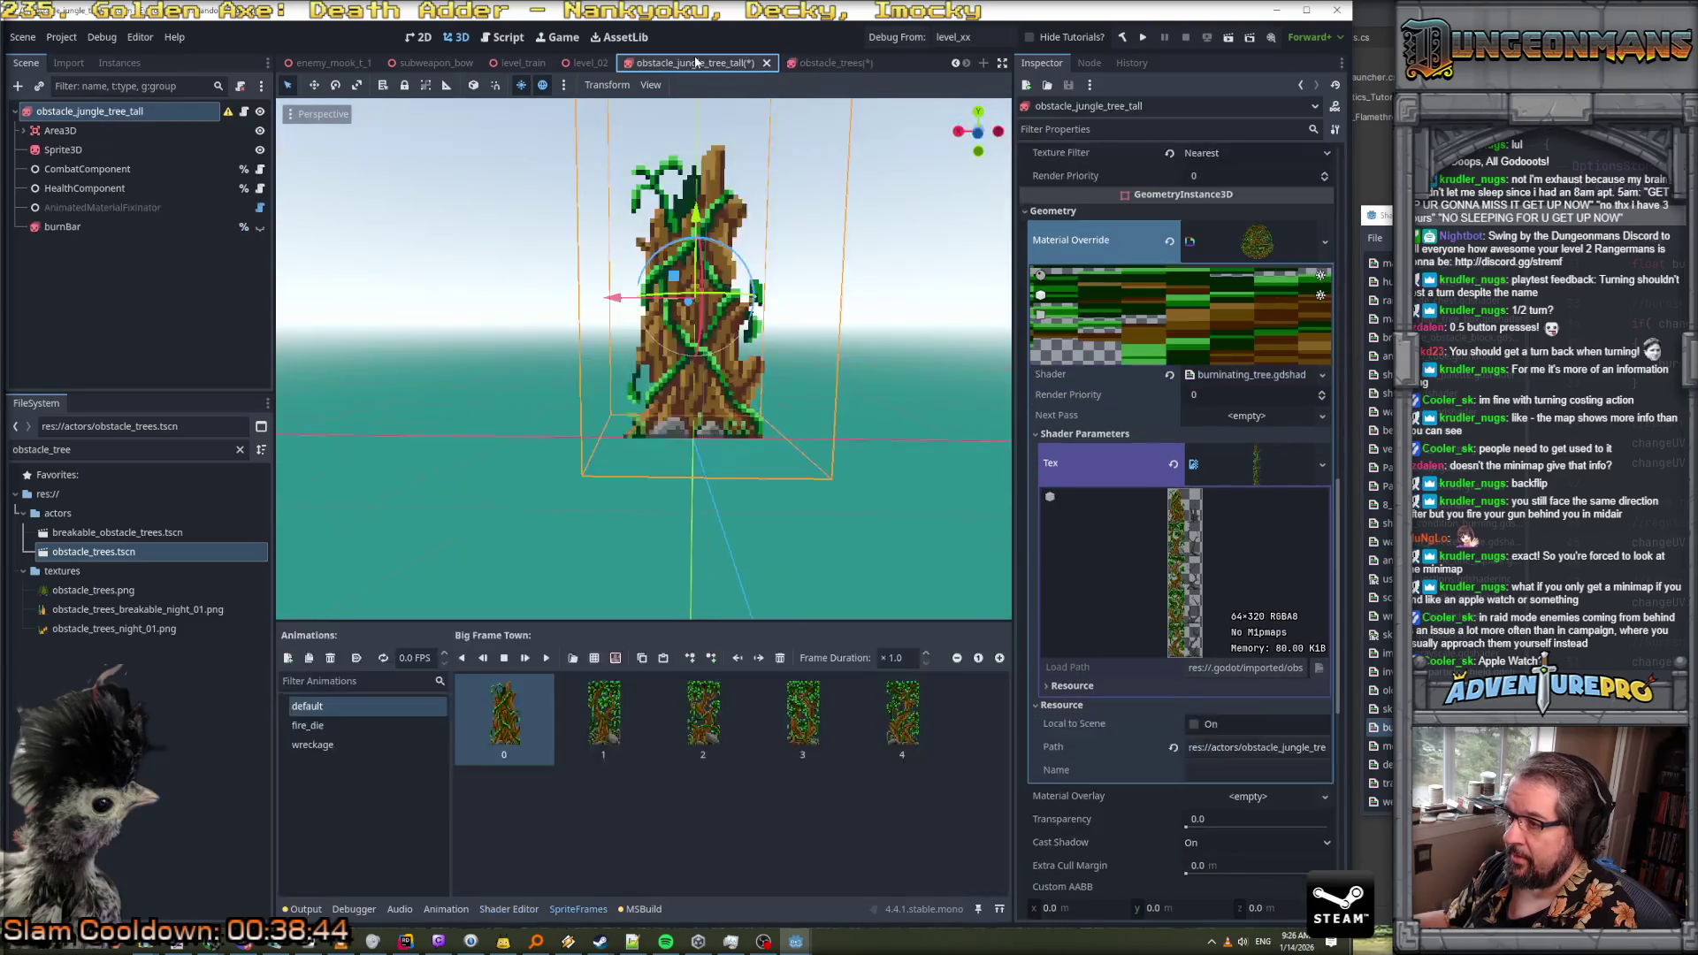
{"action": "left_click", "coordinate": [822, 63]}
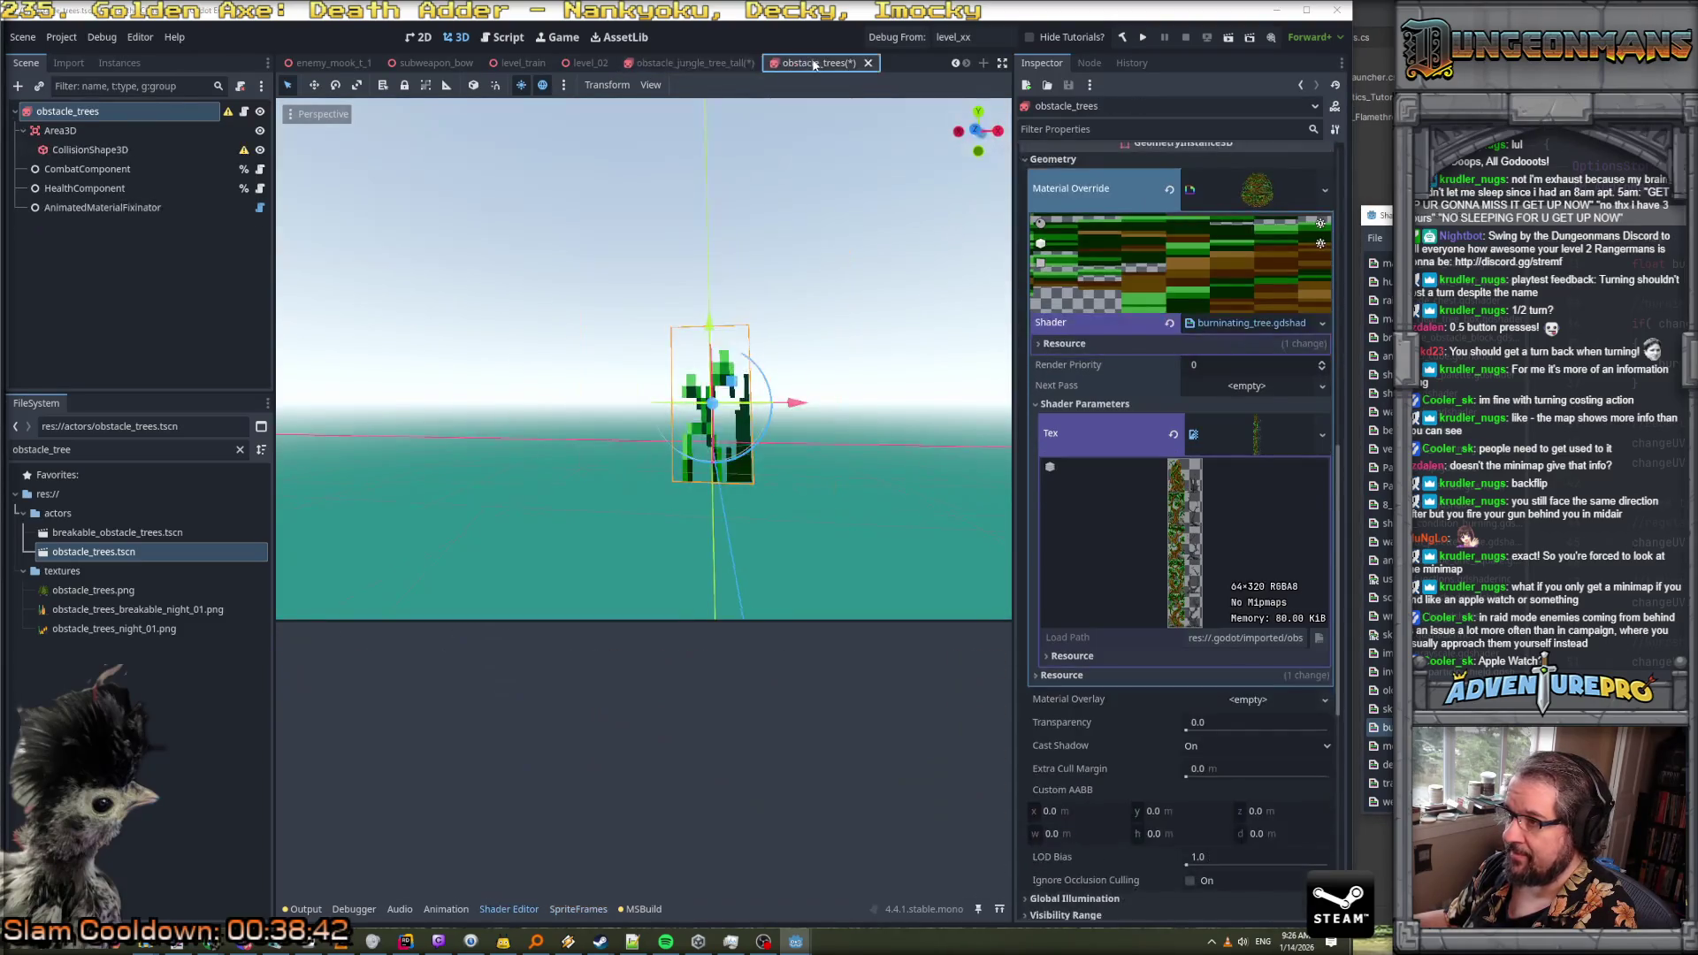
{"action": "left_click", "coordinate": [705, 64]}
{"action": "scroll", "coordinate": [1205, 300], "scroll_direction": "up", "scroll_amount": 5}
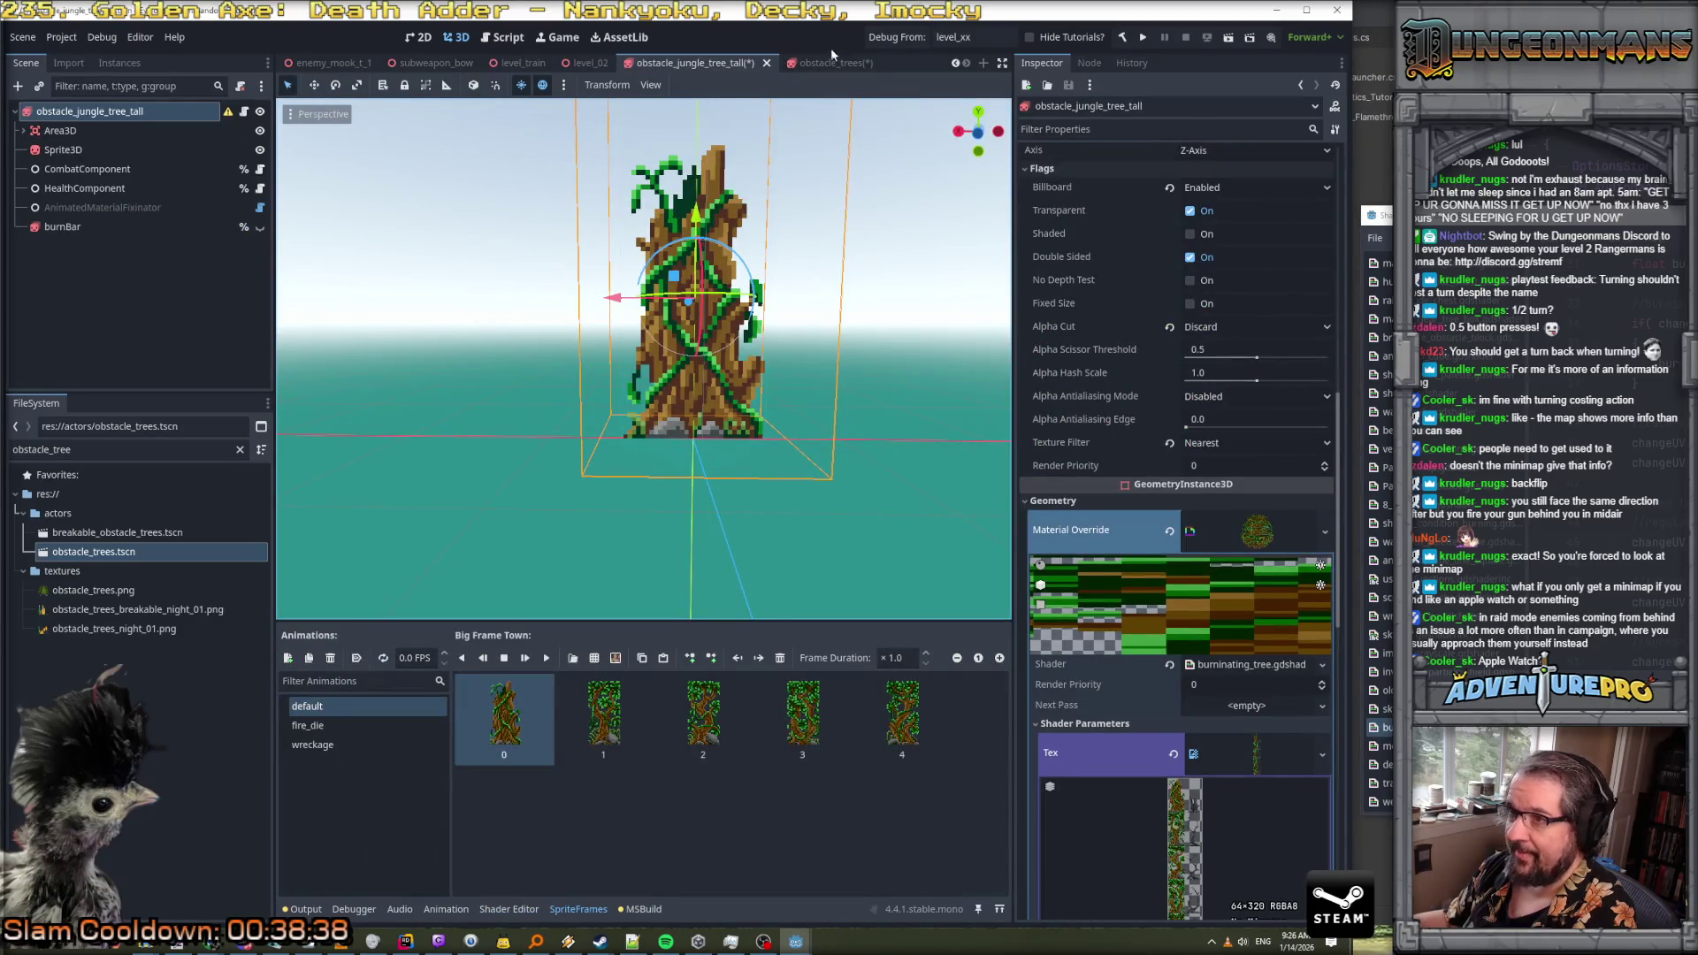
{"action": "left_click", "coordinate": [831, 63]}
{"action": "scroll", "coordinate": [1127, 287], "scroll_direction": "up", "scroll_amount": 5}
{"action": "scroll", "coordinate": [1127, 287], "scroll_direction": "down", "scroll_amount": 2}
{"action": "left_click", "coordinate": [1077, 412]}
{"action": "scroll", "coordinate": [1097, 433], "scroll_direction": "down", "scroll_amount": 2}
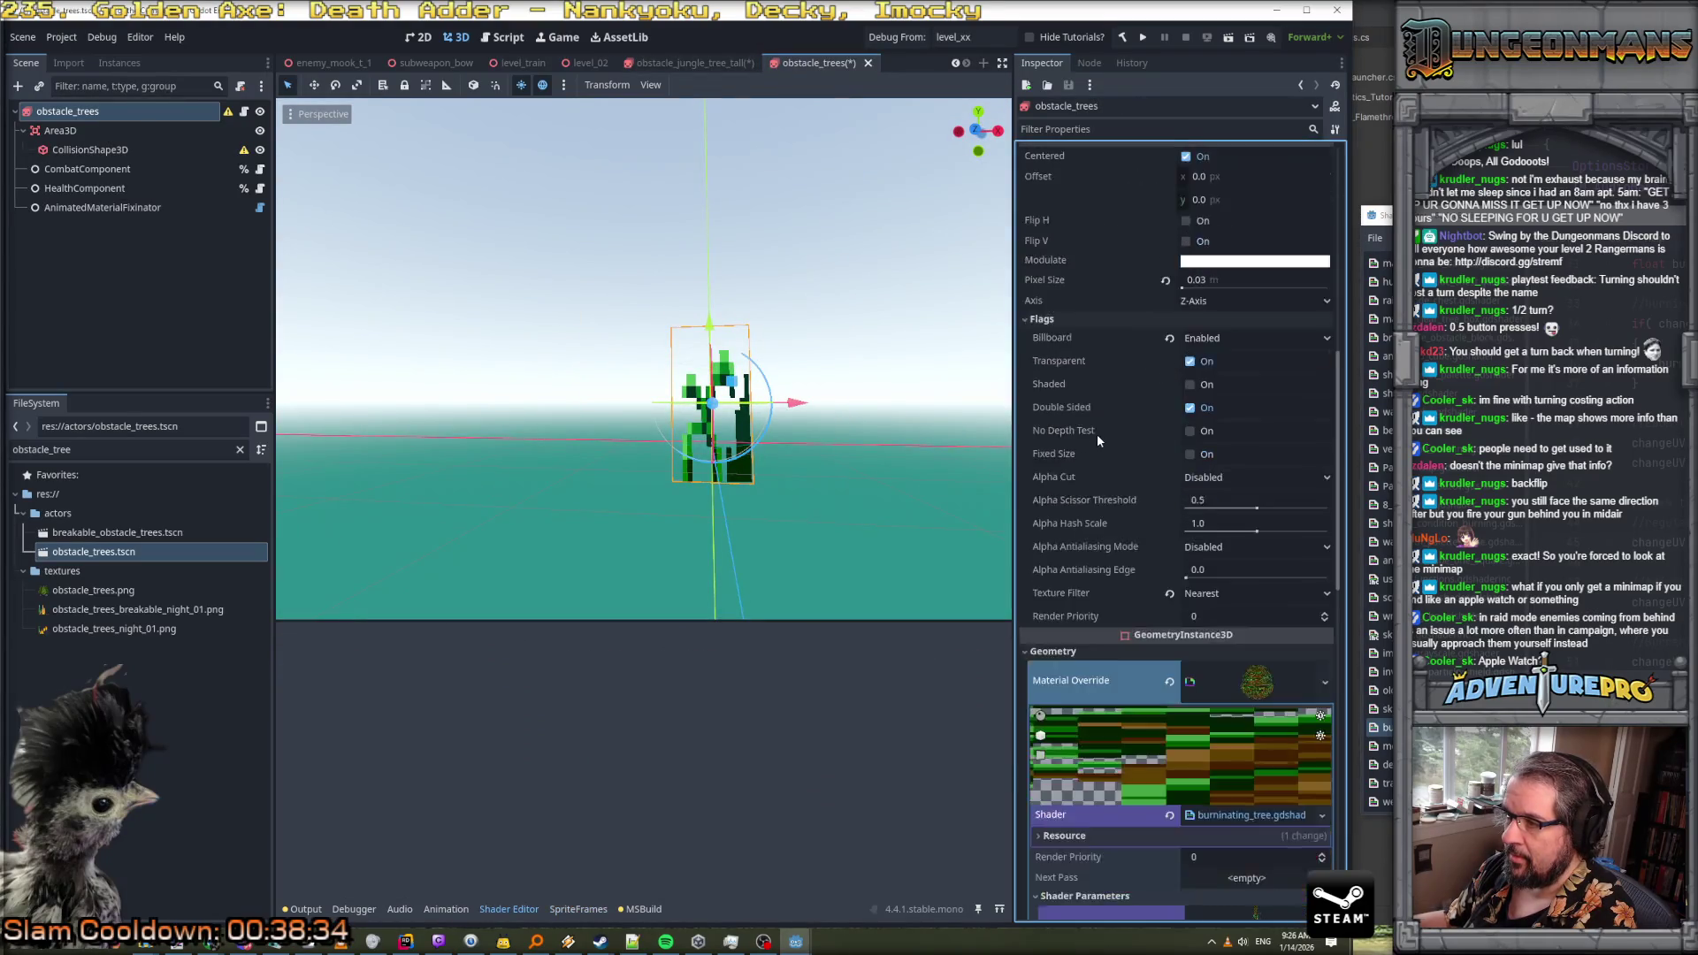
{"action": "scroll", "coordinate": [1097, 440], "scroll_direction": "down", "scroll_amount": 3}
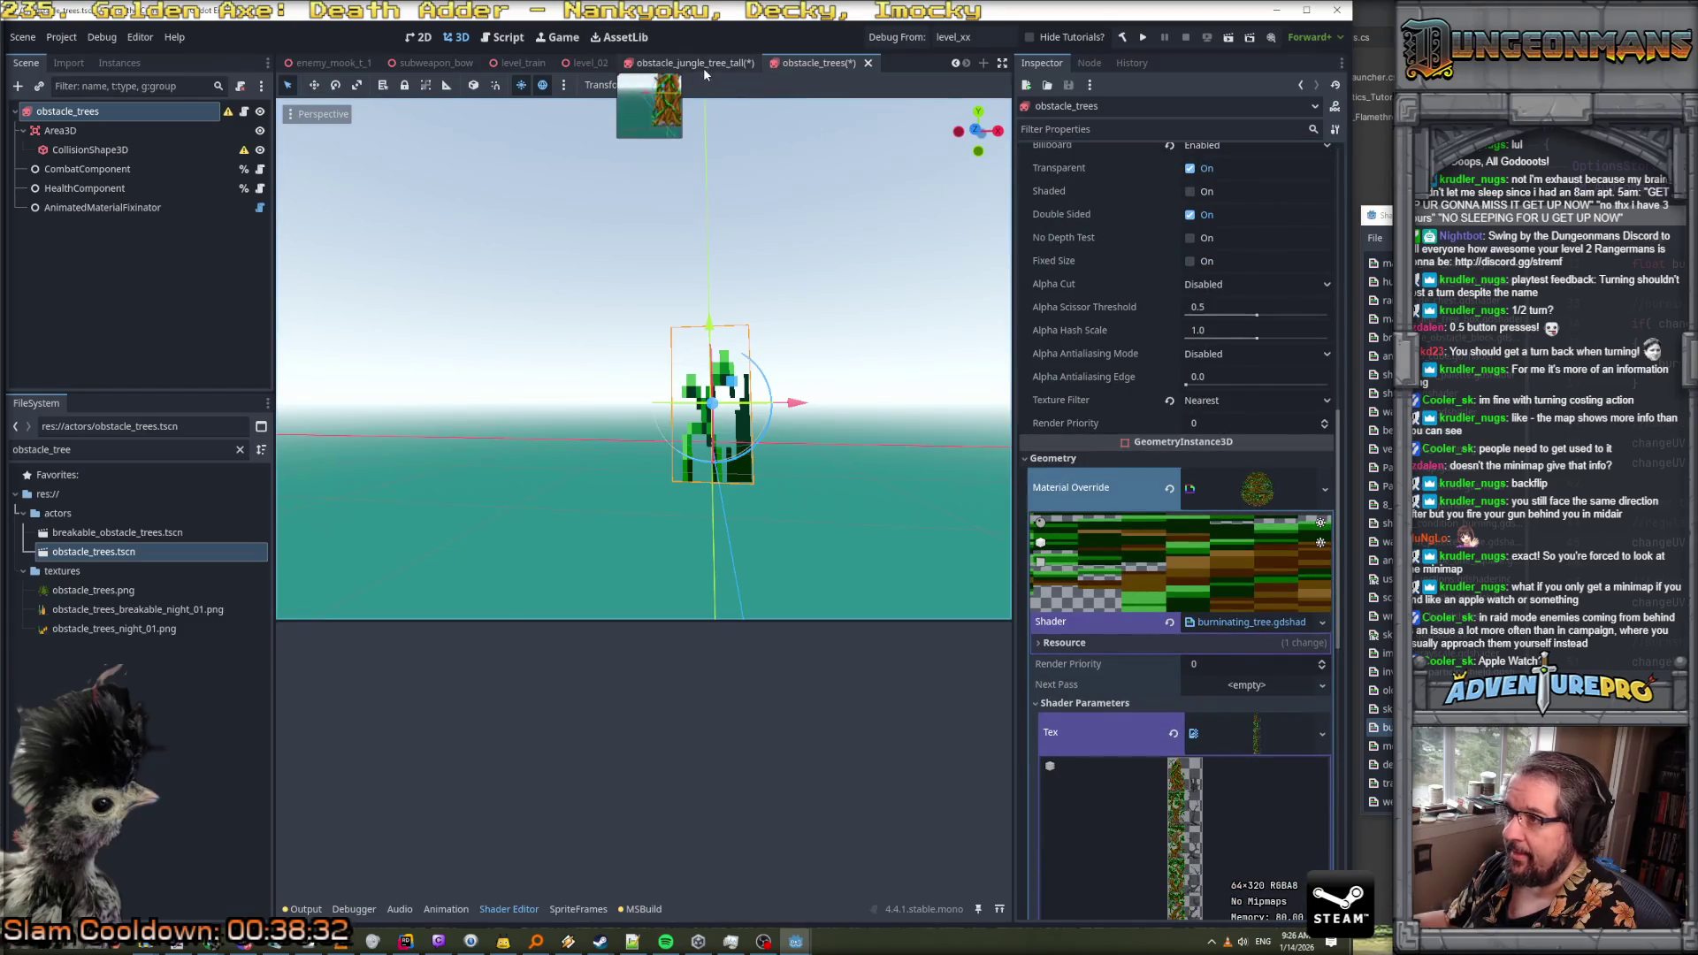
{"action": "left_click", "coordinate": [705, 69]}
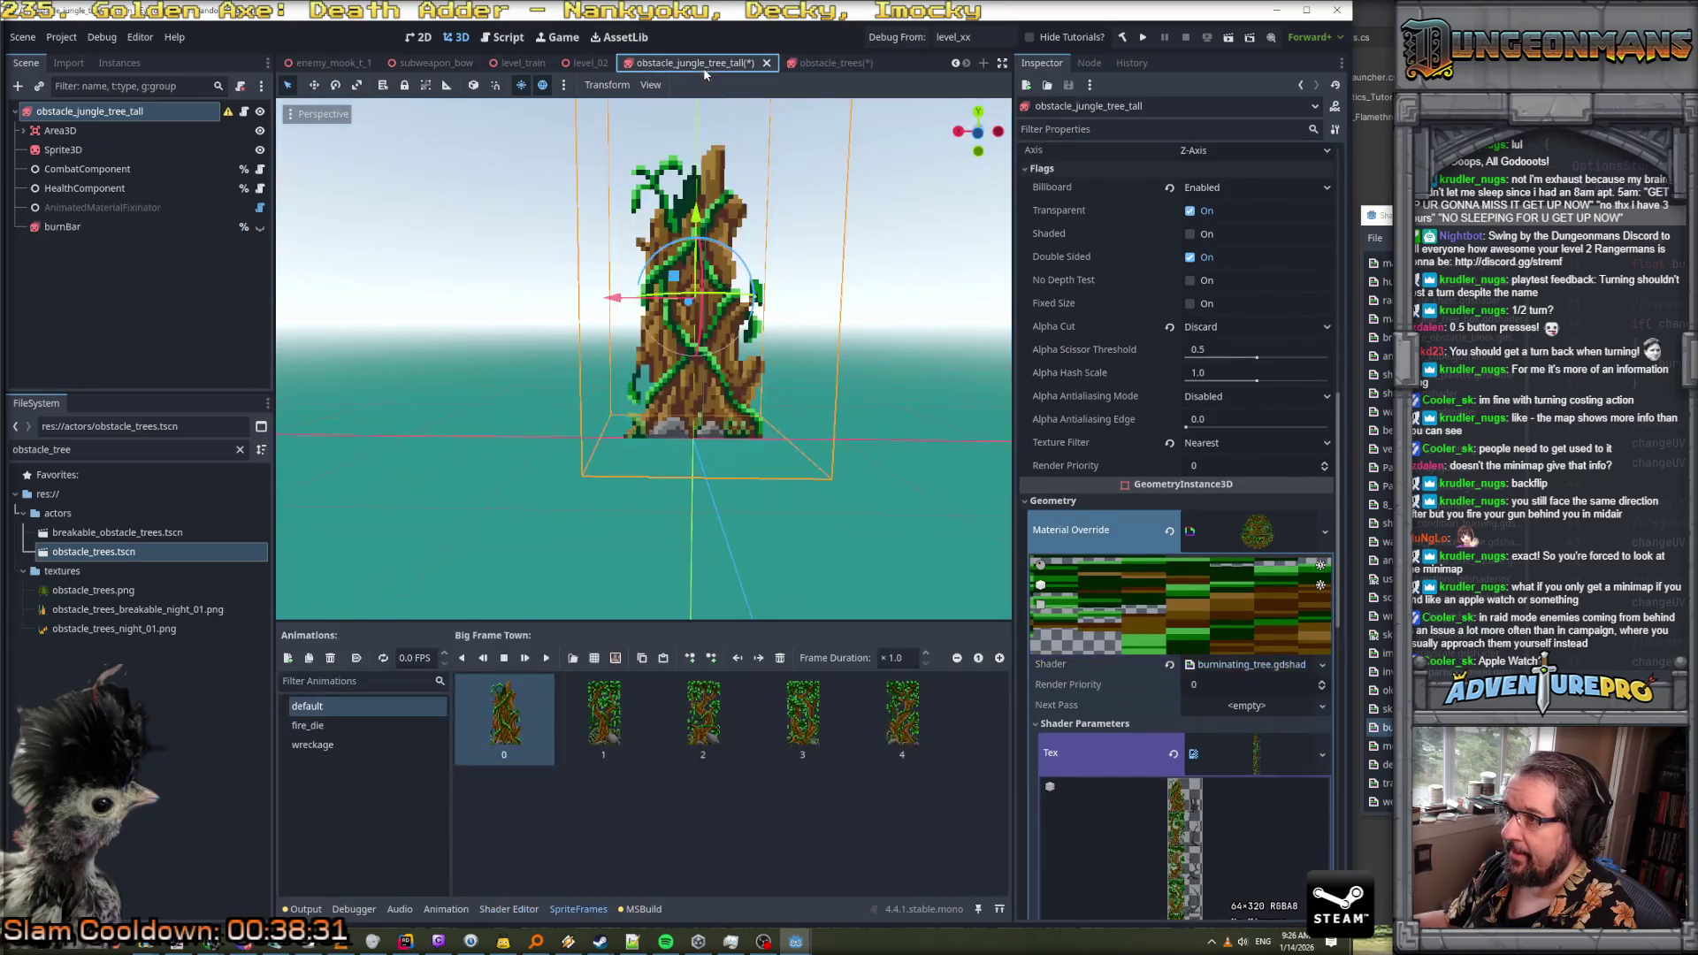
{"action": "left_click", "coordinate": [837, 67]}
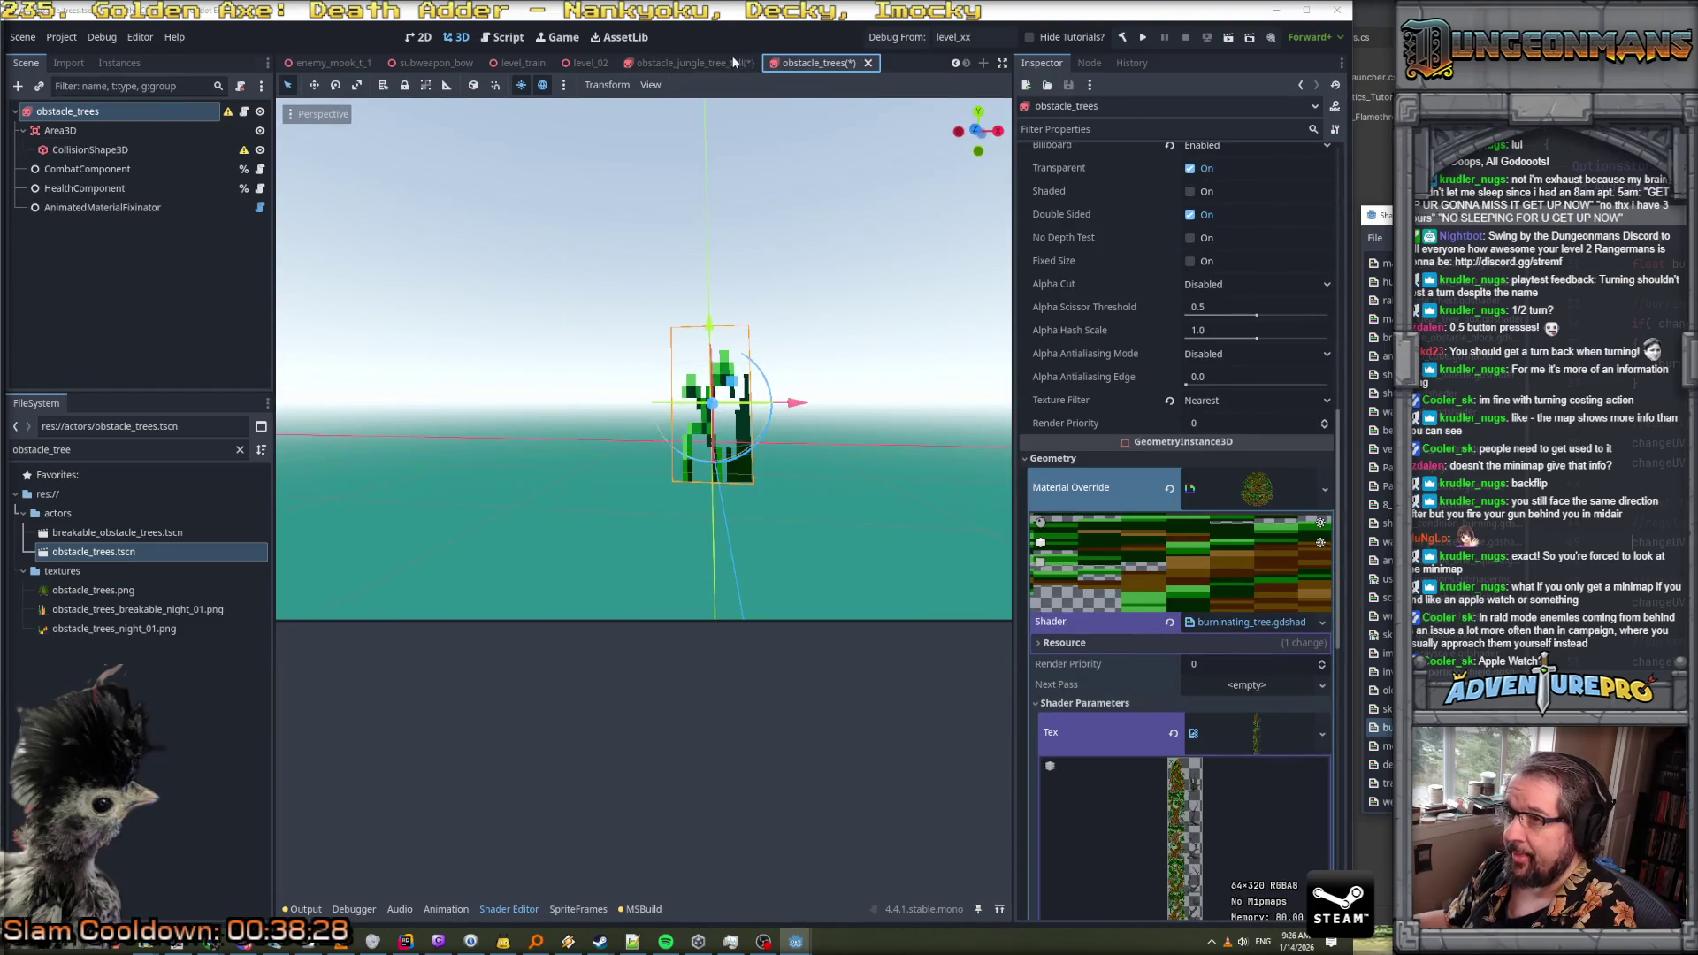
{"action": "scroll", "coordinate": [1149, 259], "scroll_direction": "up", "scroll_amount": 2}
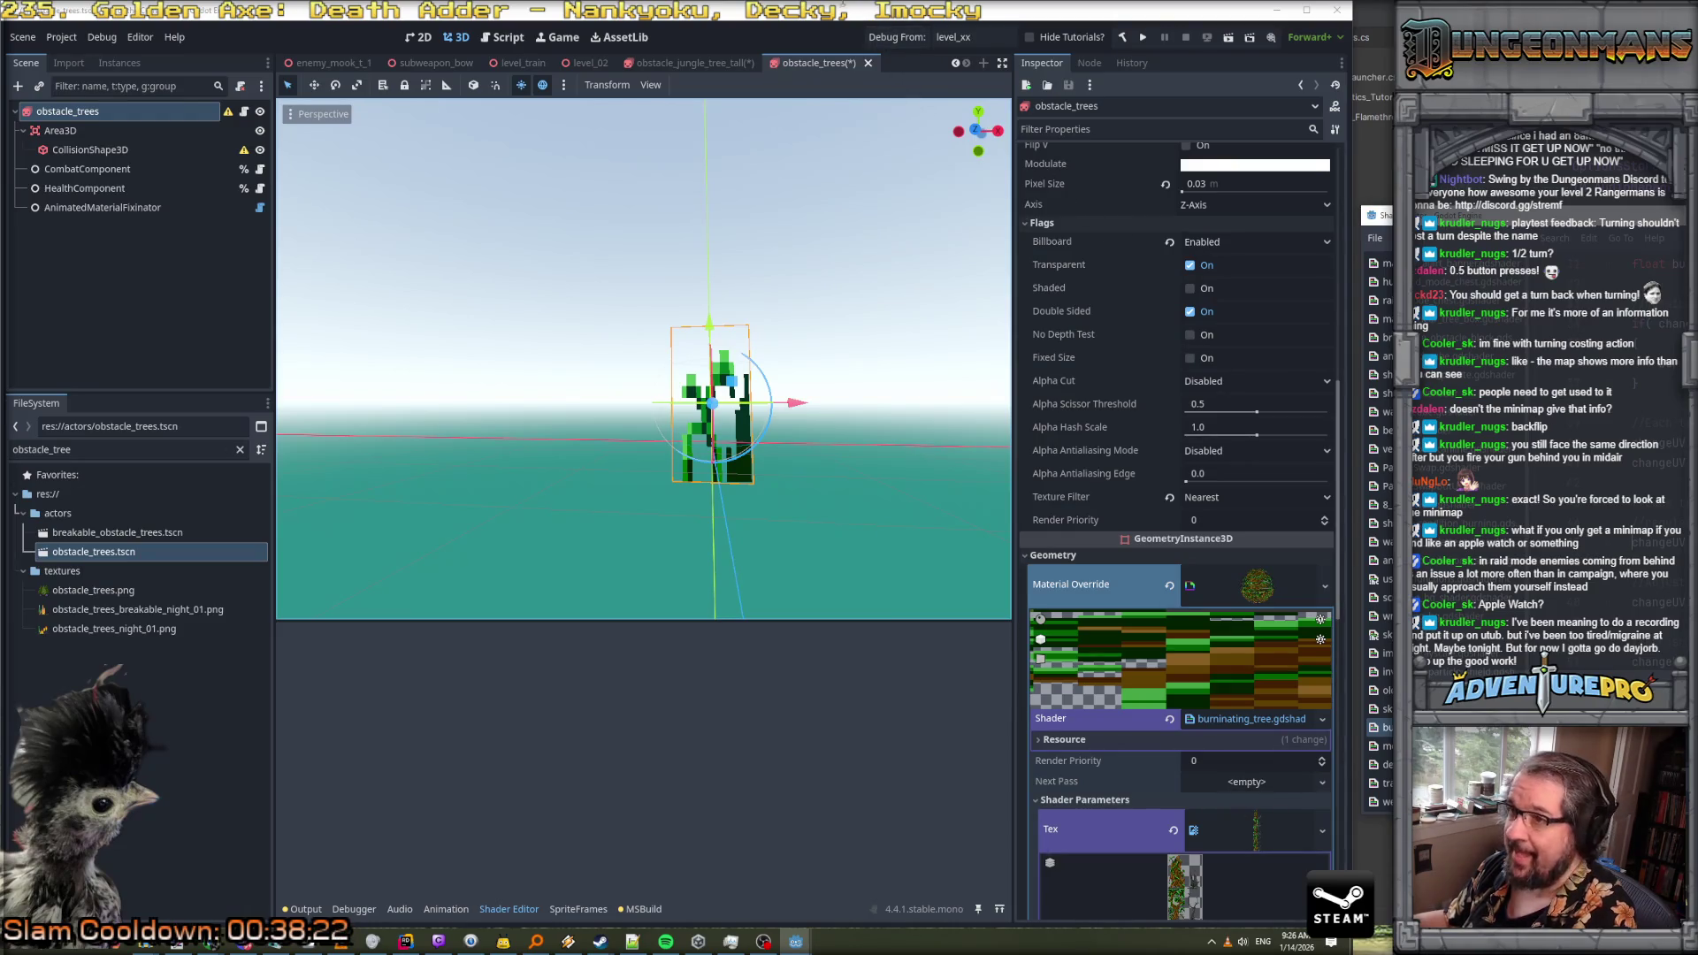
{"action": "left_click", "coordinate": [708, 62]}
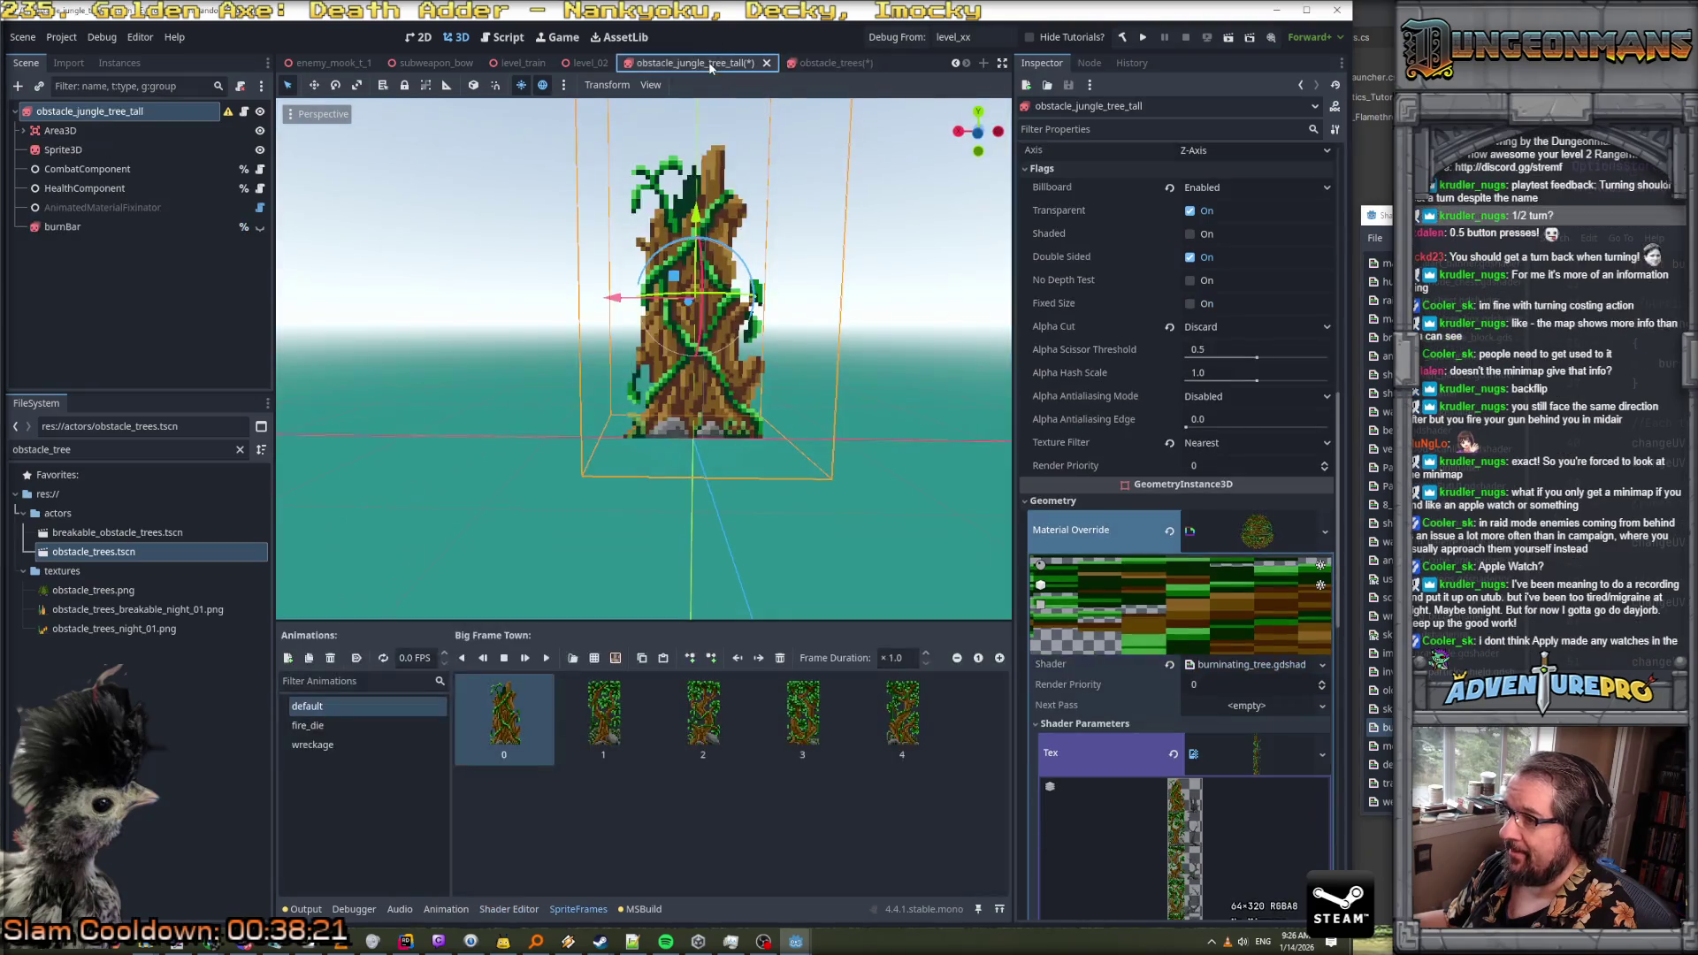
{"action": "left_click", "coordinate": [814, 64]}
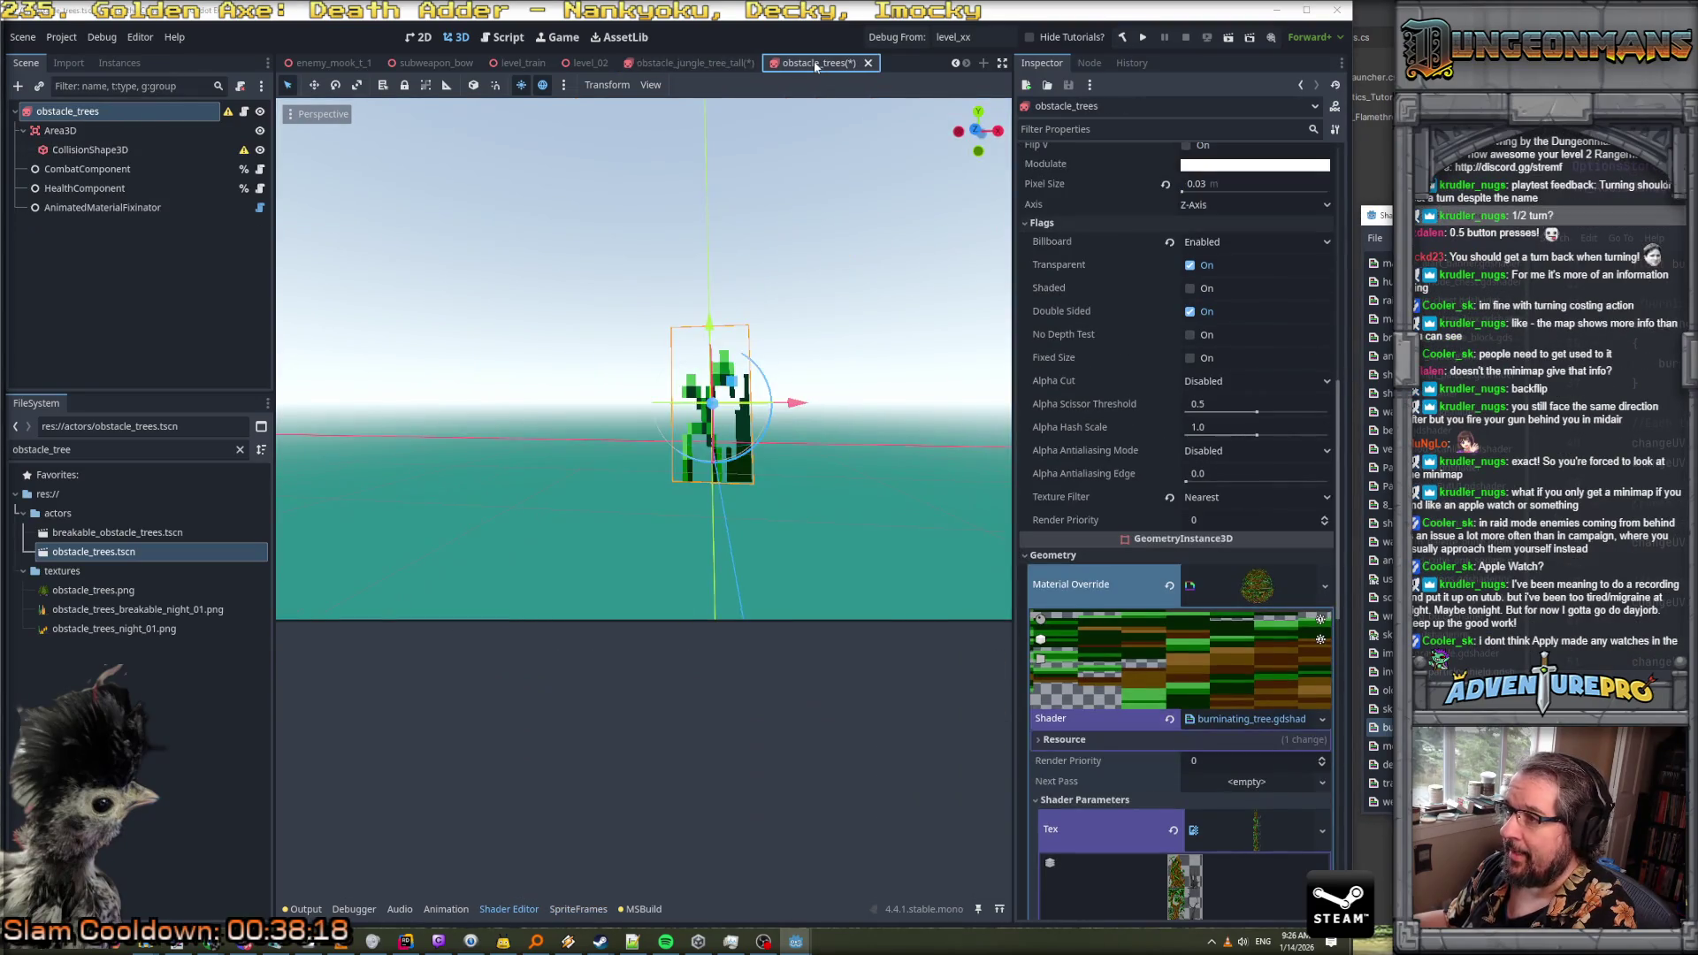
{"action": "left_click", "coordinate": [688, 60]}
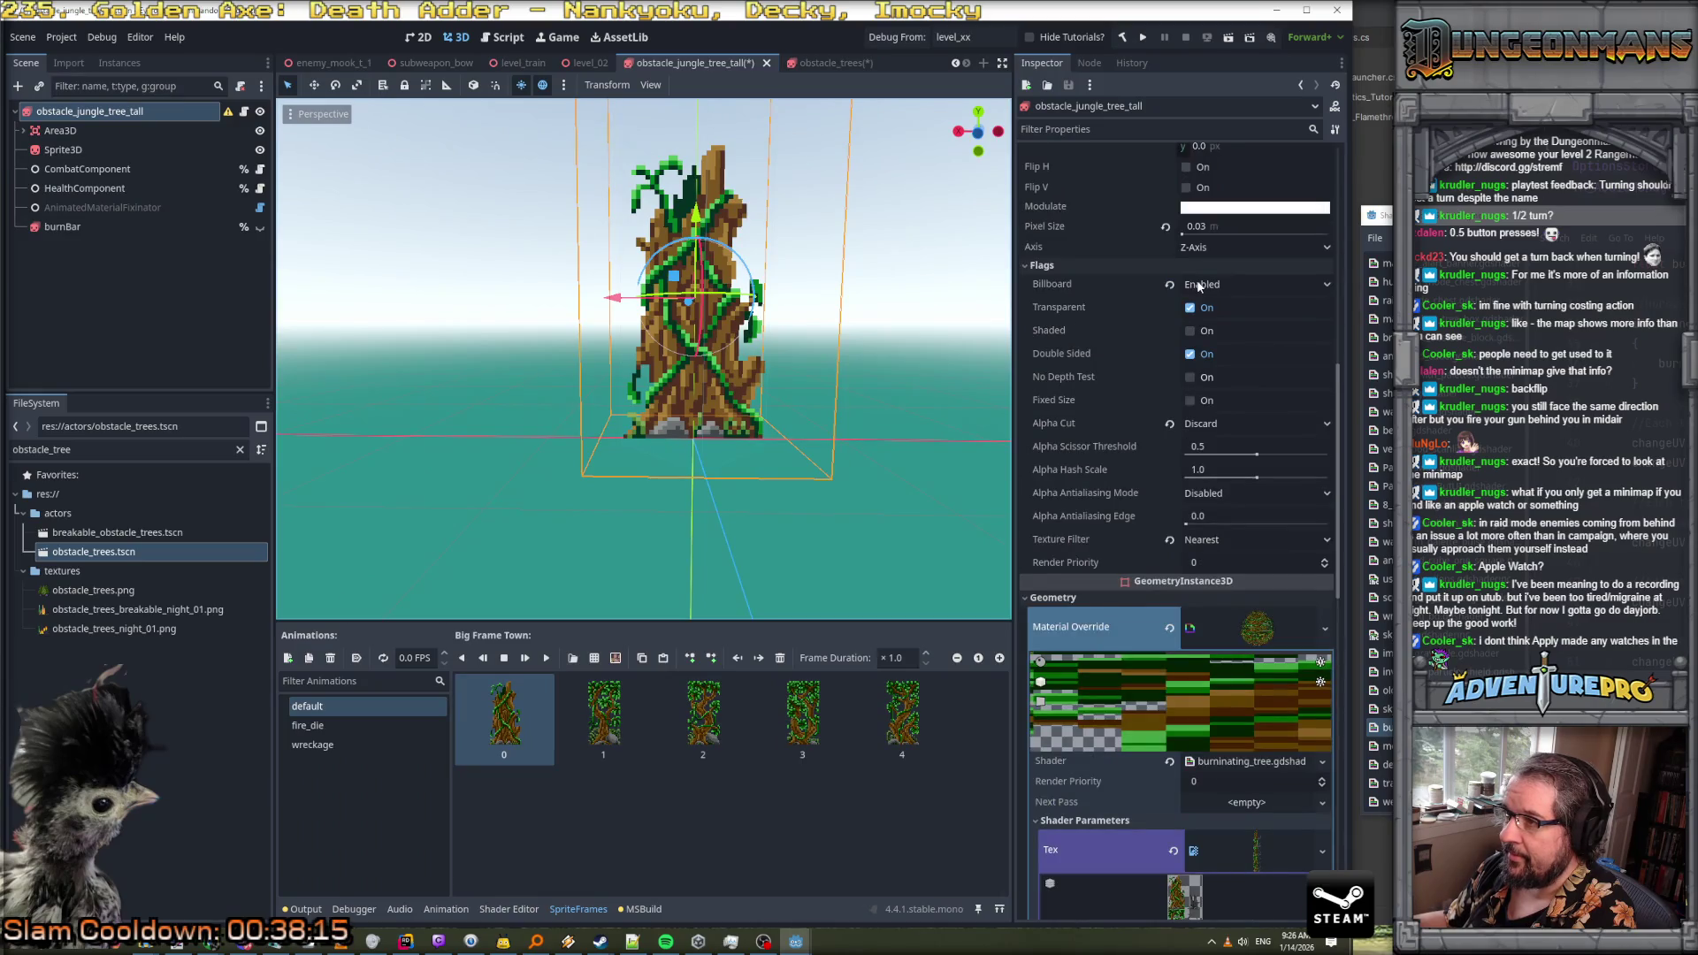
{"action": "left_click", "coordinate": [823, 65]}
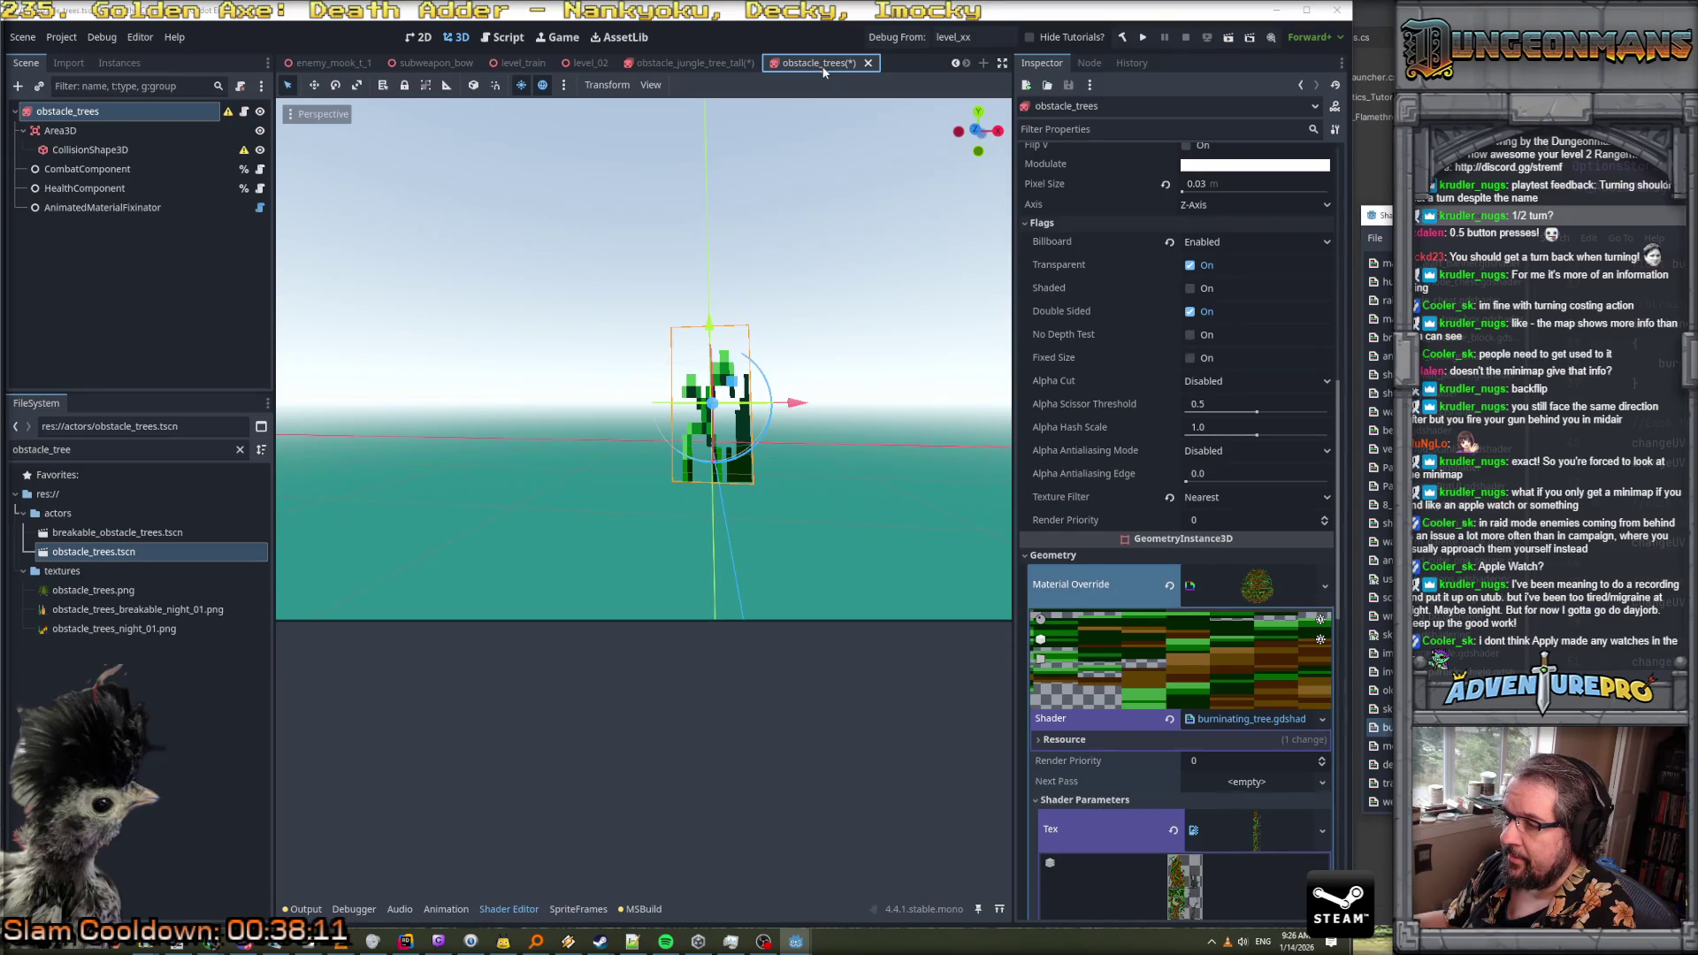
{"action": "left_click", "coordinate": [80, 117]}
{"action": "left_click", "coordinate": [82, 130]}
{"action": "left_click", "coordinate": [81, 114]}
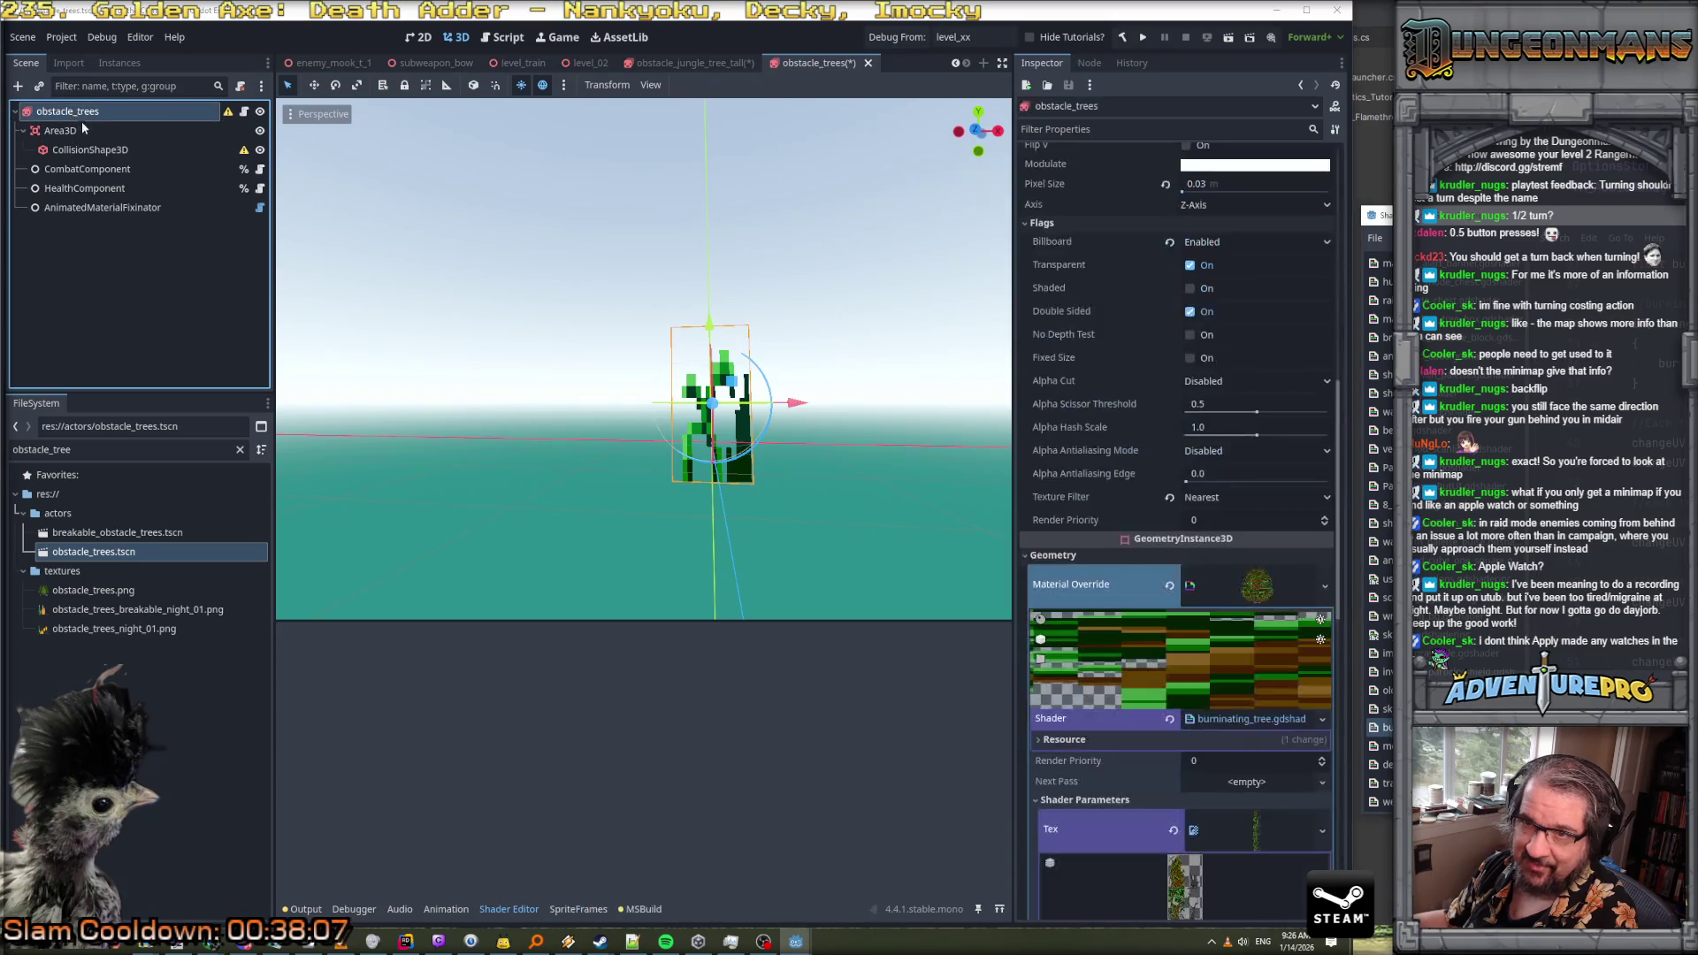
{"action": "left_click", "coordinate": [82, 131]}
{"action": "left_click", "coordinate": [88, 149]}
{"action": "left_click", "coordinate": [93, 170]}
{"action": "left_click", "coordinate": [95, 188]}
{"action": "left_click", "coordinate": [99, 208]}
{"action": "left_click", "coordinate": [73, 113]}
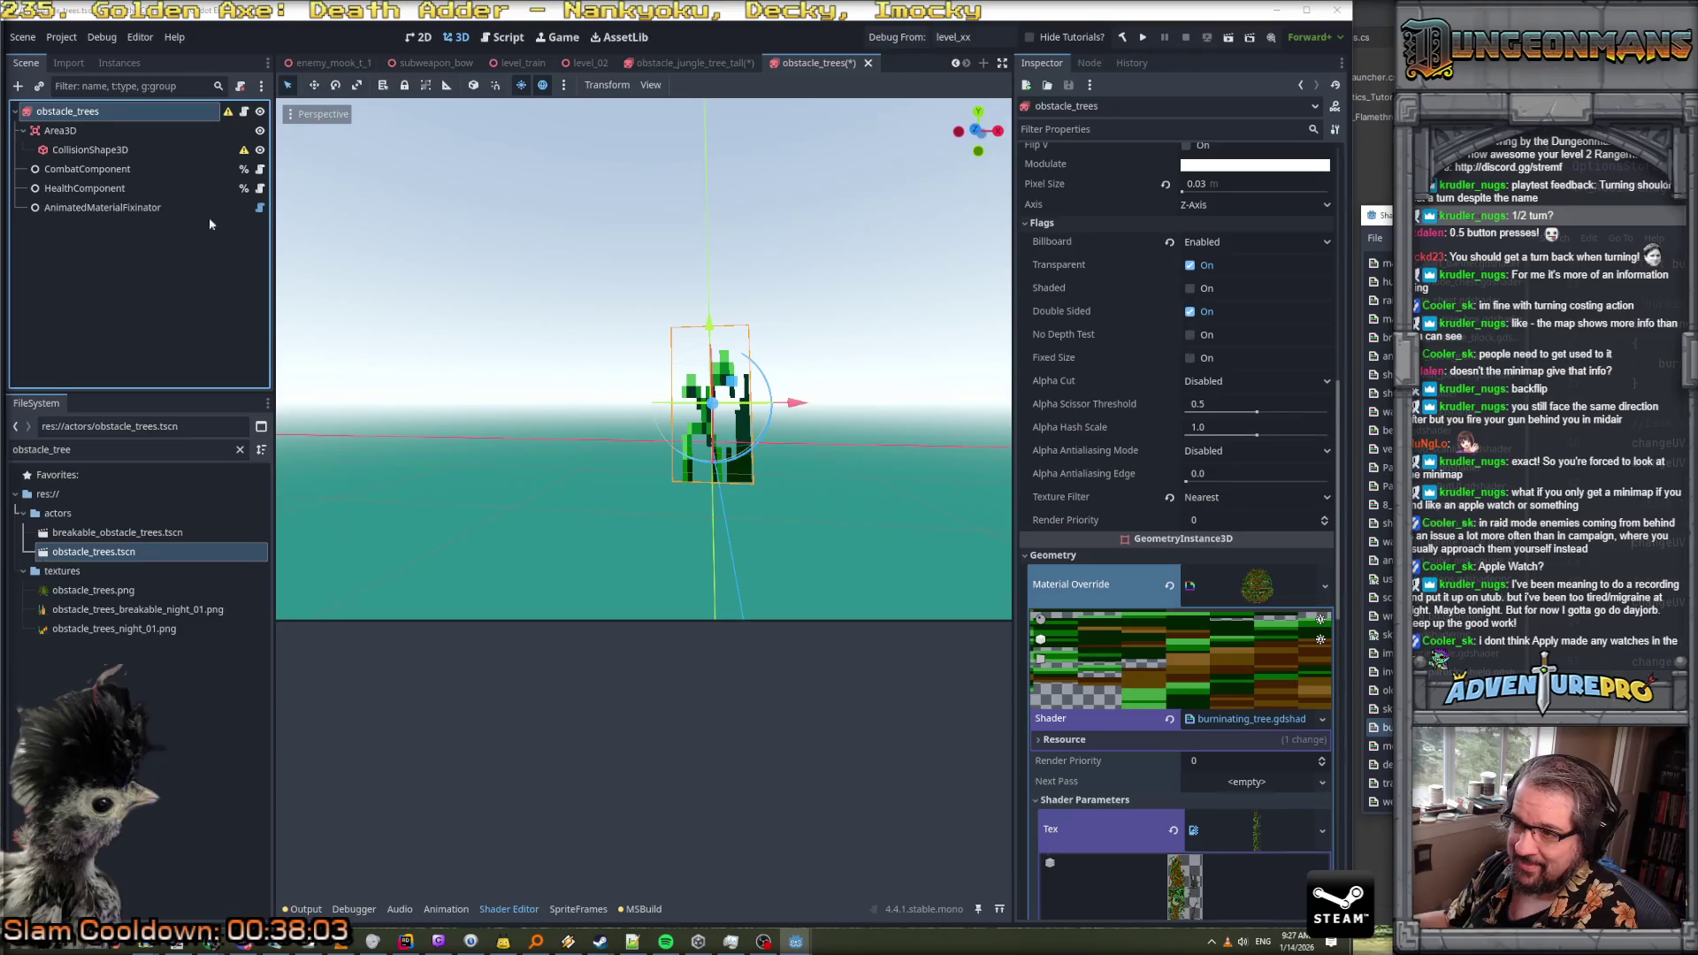
{"action": "scroll", "coordinate": [610, 403], "scroll_direction": "up", "scroll_amount": 3}
{"action": "scroll", "coordinate": [531, 389], "scroll_direction": "down", "scroll_amount": 1}
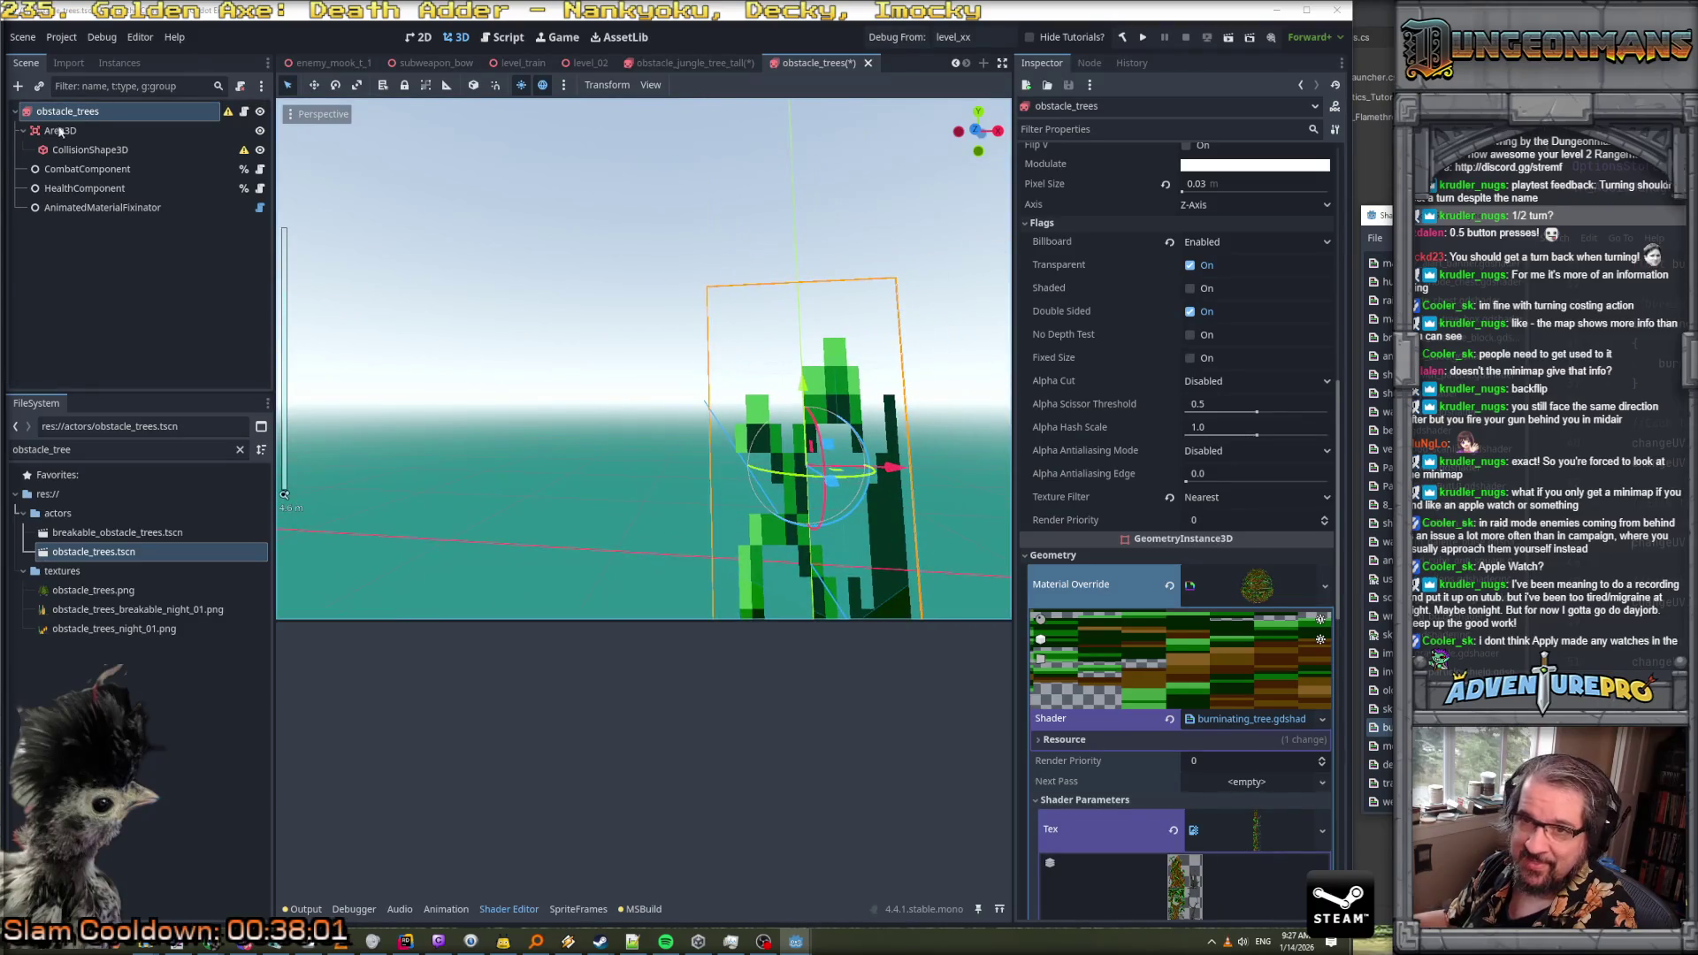
{"action": "left_click", "coordinate": [245, 114]}
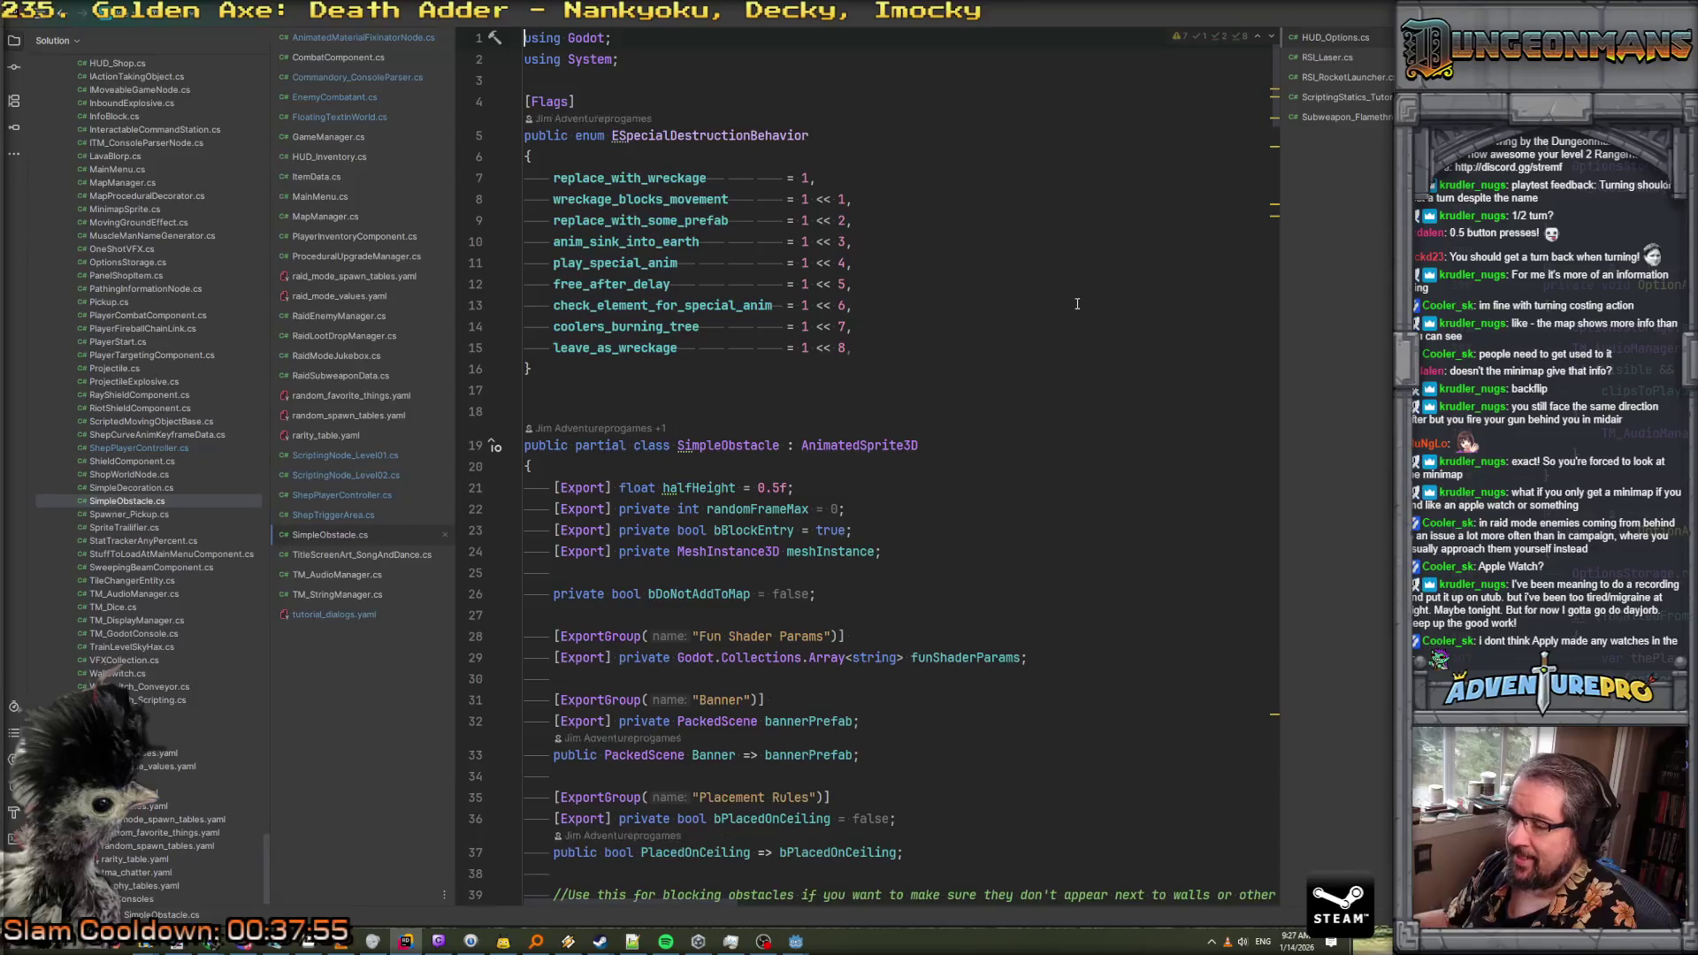
{"action": "key", "text": "alt+Tab"}
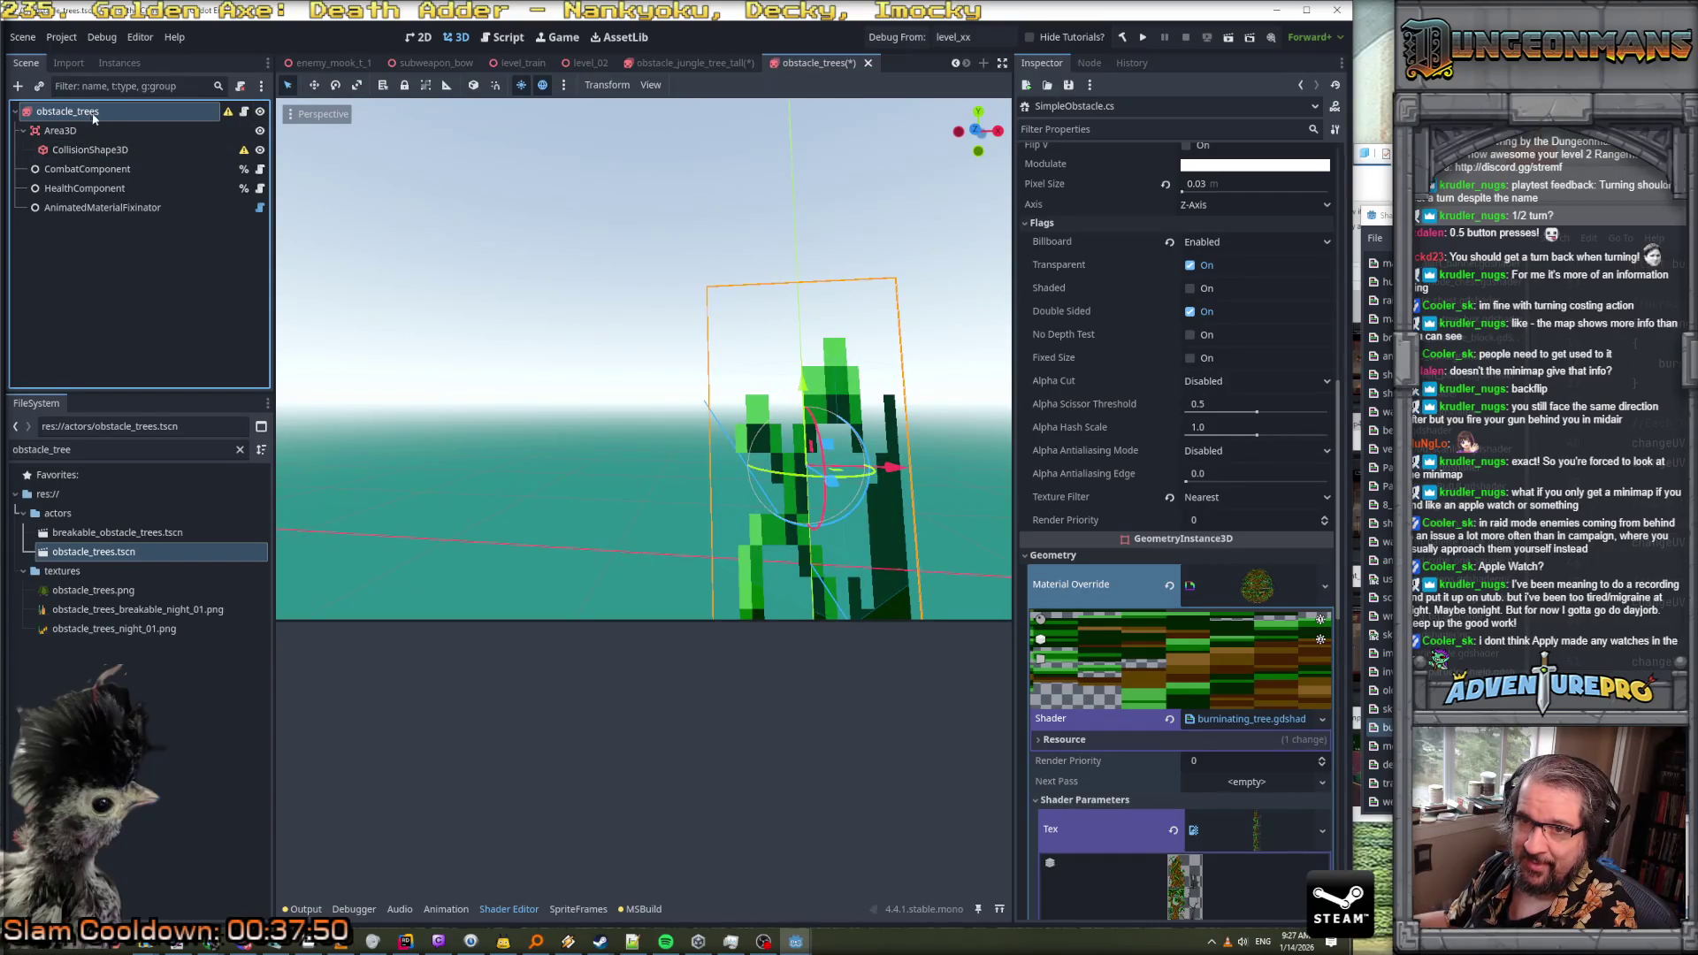
Frame and pull the view back around the tree, then bring up the Scene menu
{"action": "key", "text": "f"}
{"action": "mouse_move", "coordinate": [299, 241]}
{"action": "left_mouse_down"}
{"action": "mouse_move", "coordinate": [333, 246]}
{"action": "mouse_move", "coordinate": [334, 277]}
{"action": "left_mouse_up"}
{"action": "scroll", "coordinate": [456, 302], "scroll_direction": "down", "scroll_amount": 2}
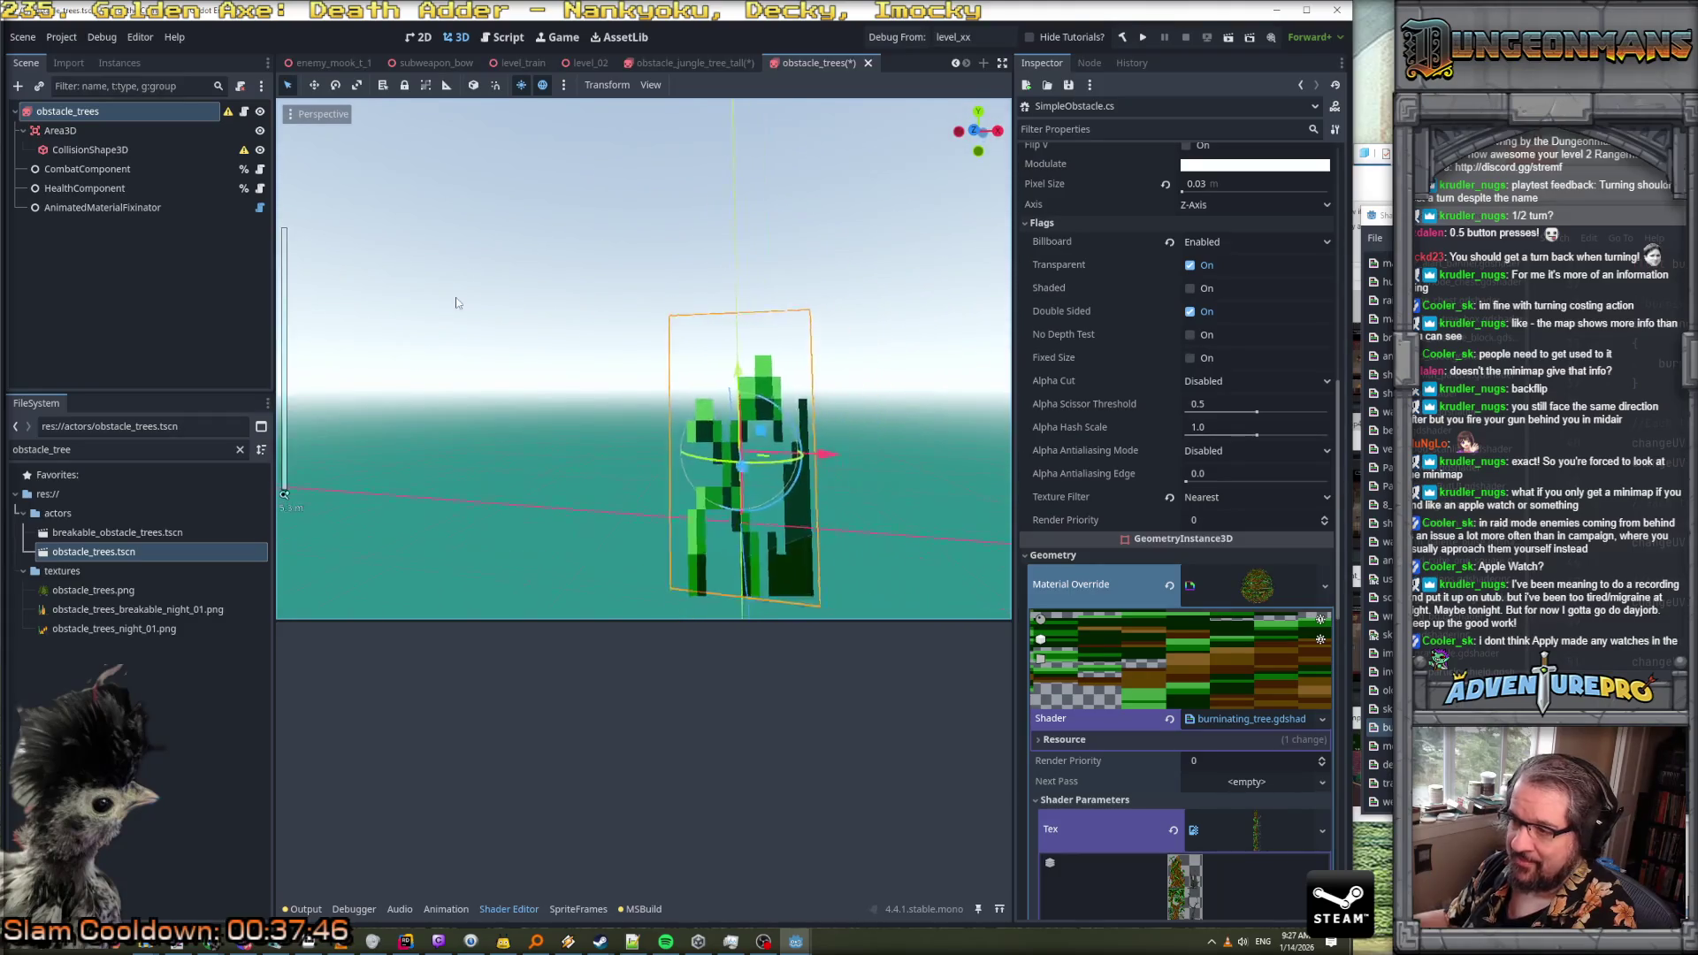
{"action": "left_click", "coordinate": [23, 37]}
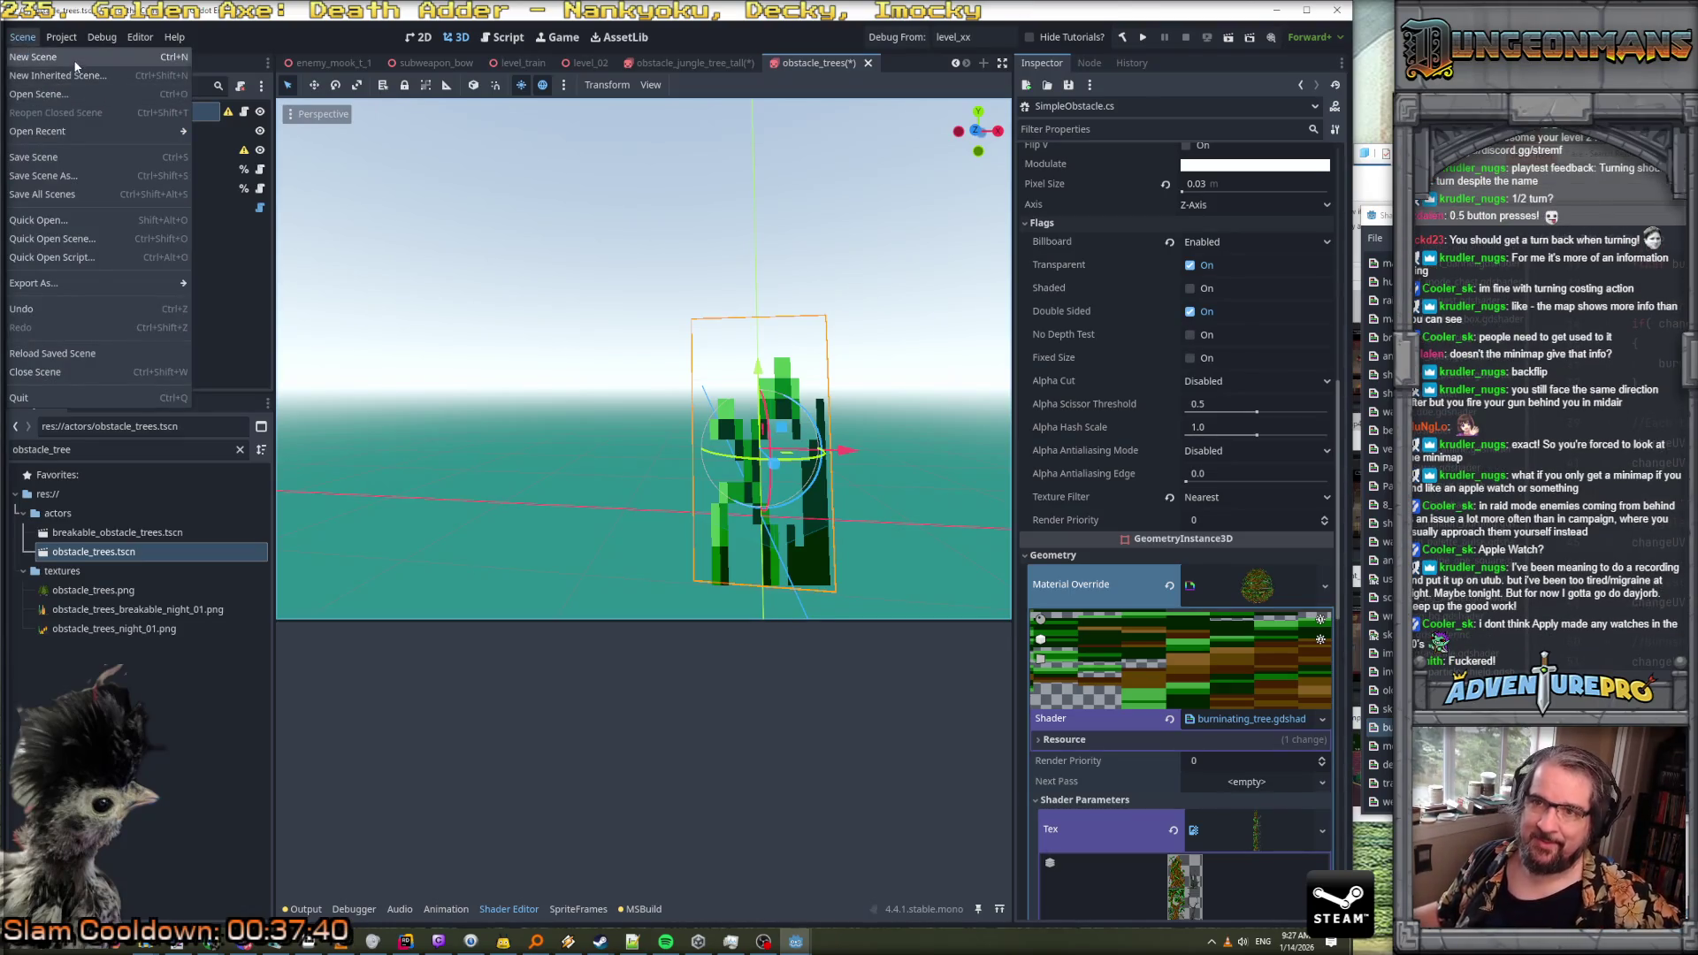
Start a new scene with a Node3D root and instance obstacle_trees.tscn under it
{"action": "left_click", "coordinate": [62, 56]}
{"action": "left_click", "coordinate": [167, 153]}
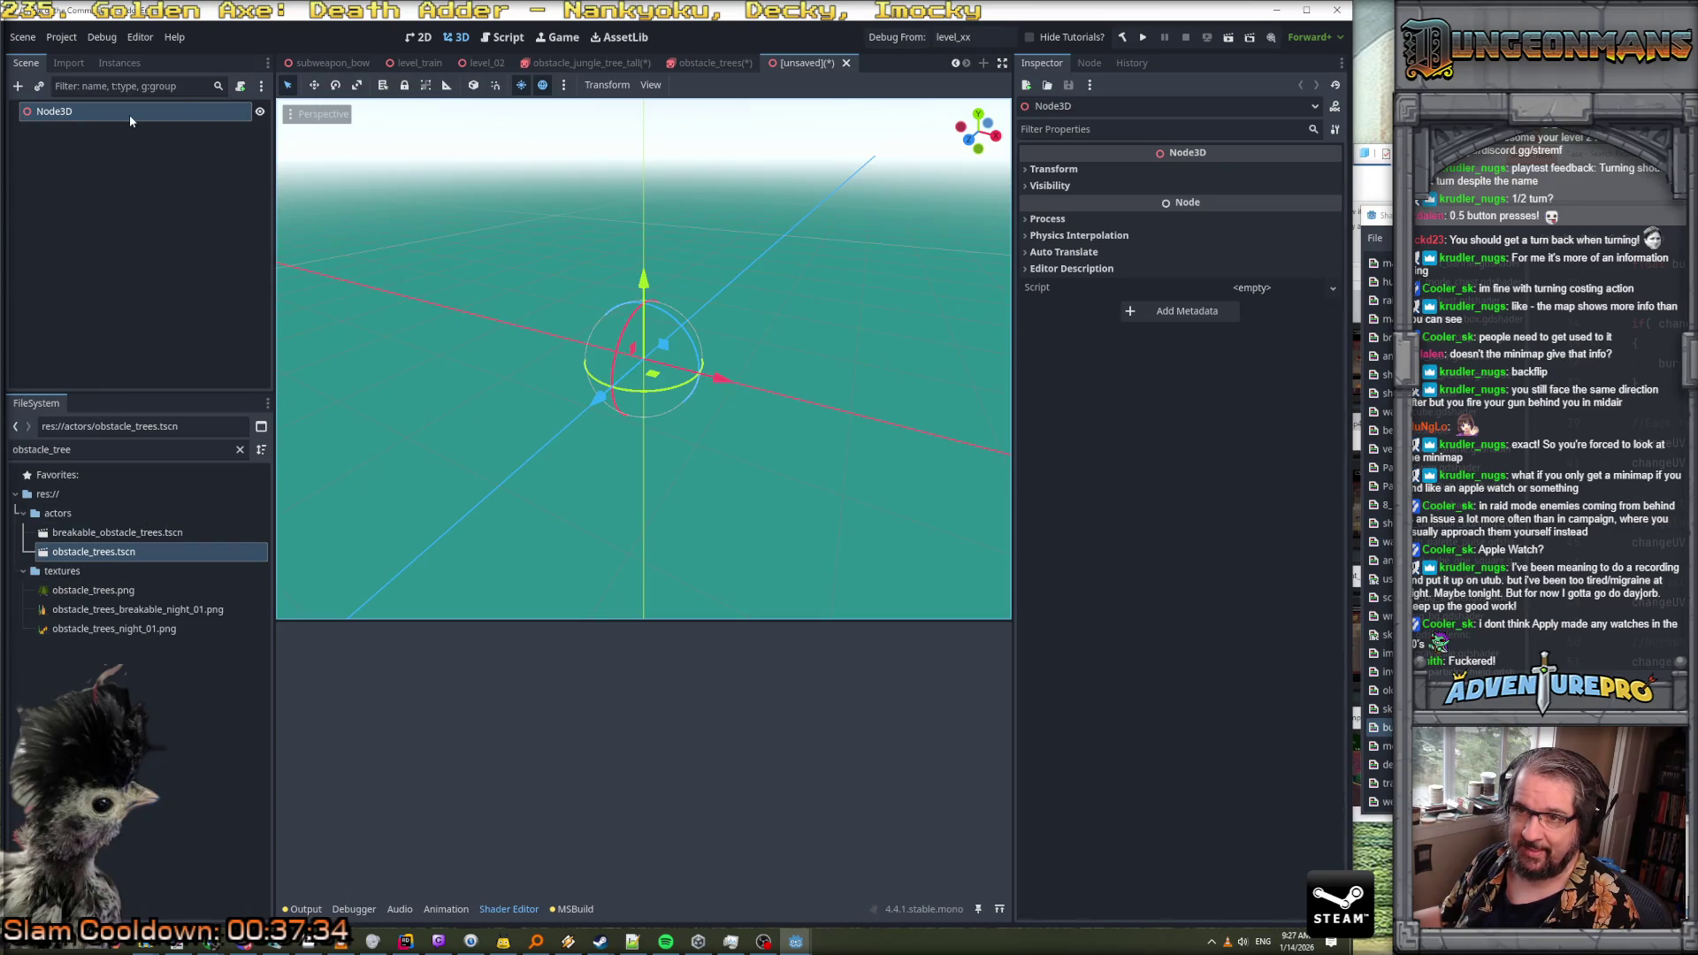
{"action": "double_click", "coordinate": [42, 449]}
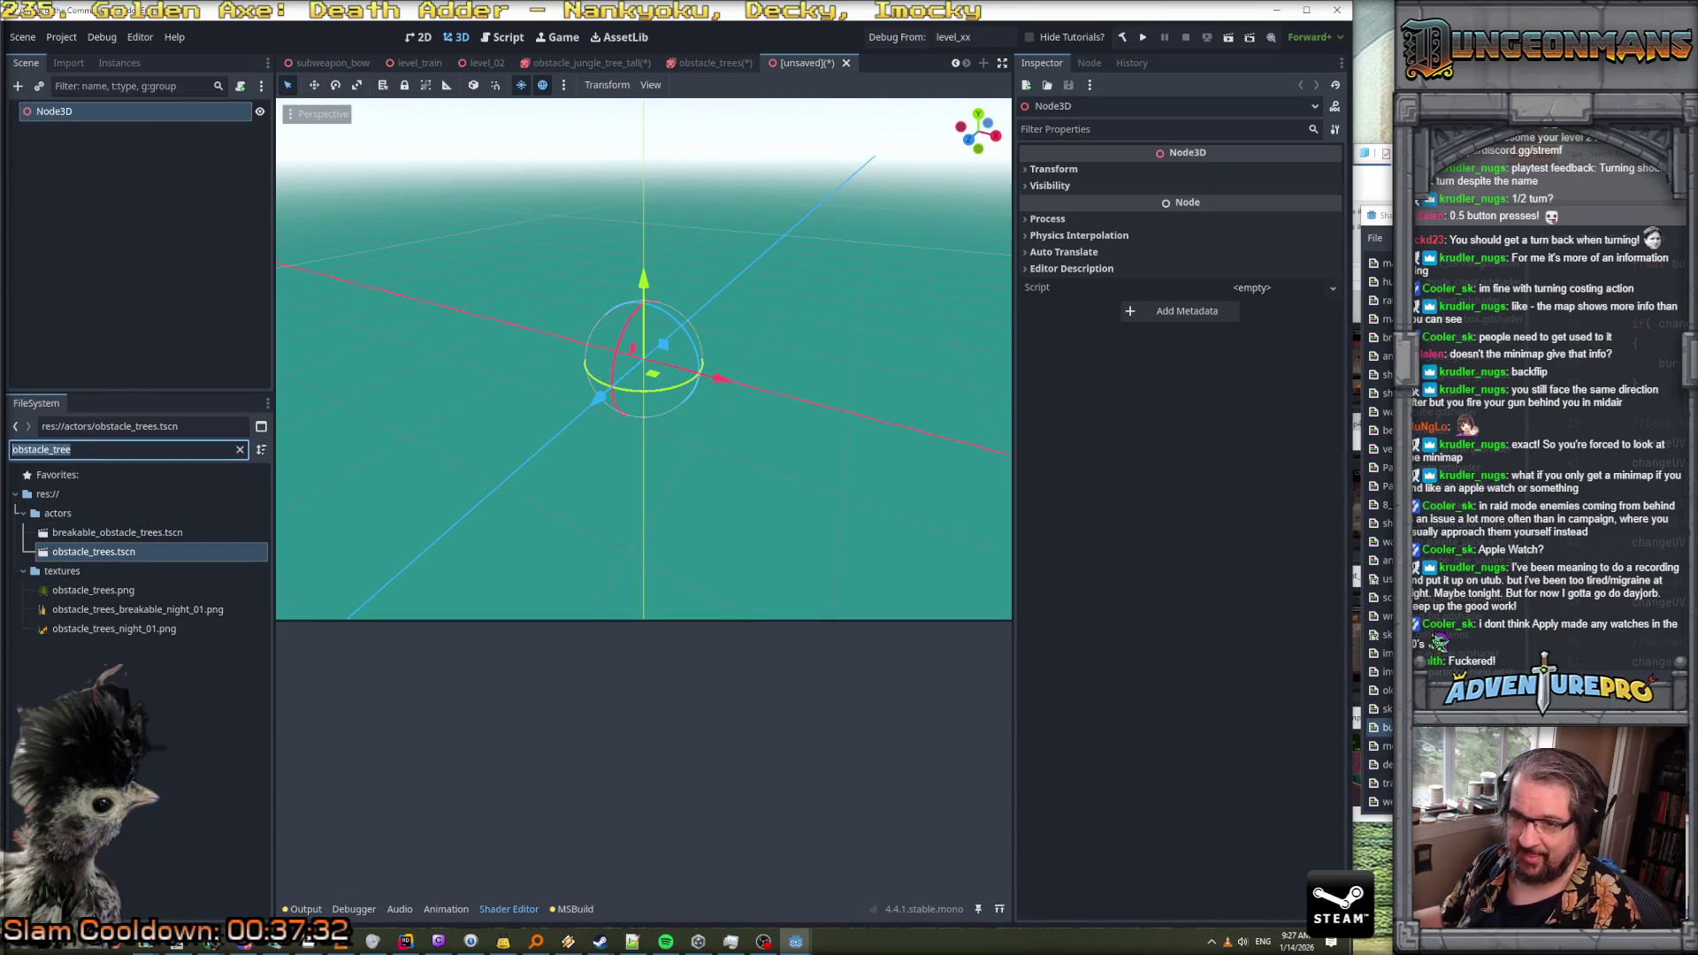
{"action": "type", "text": "simple"}
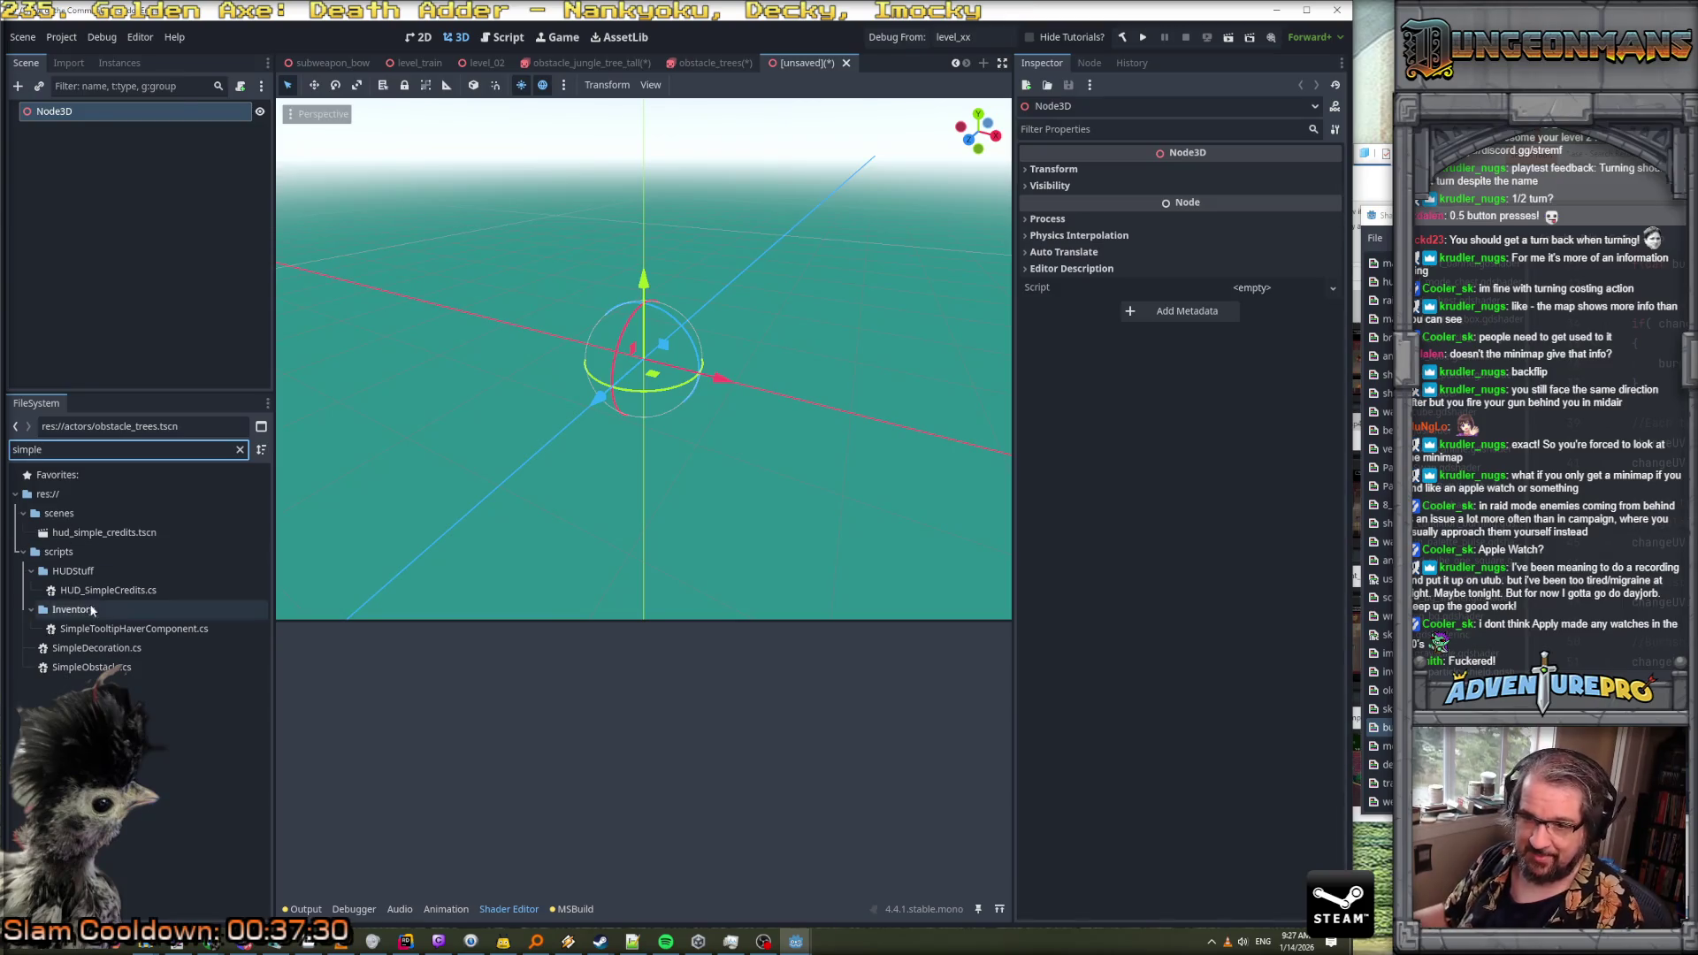
{"action": "mouse_move", "coordinate": [88, 667]}
{"action": "left_mouse_down"}
{"action": "mouse_move", "coordinate": [106, 194]}
{"action": "mouse_move", "coordinate": [88, 128]}
{"action": "left_mouse_up"}
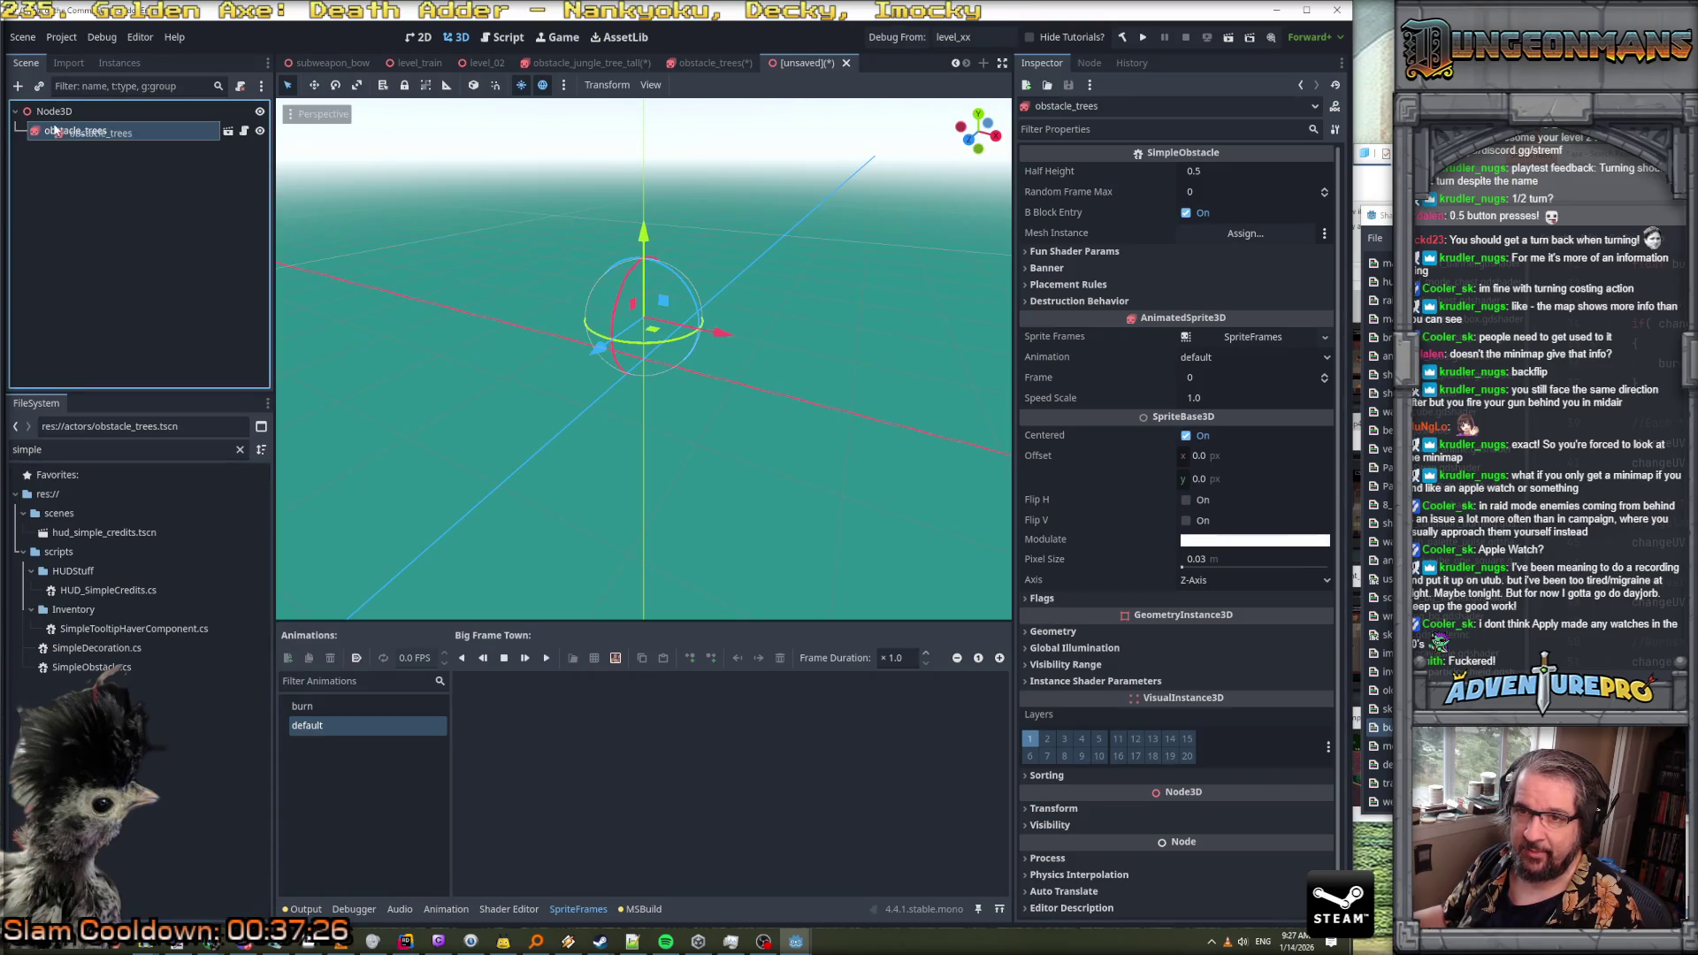
Delete the obstacle_trees instance from the new scene
{"action": "left_click", "coordinate": [53, 111]}
{"action": "left_click", "coordinate": [73, 133]}
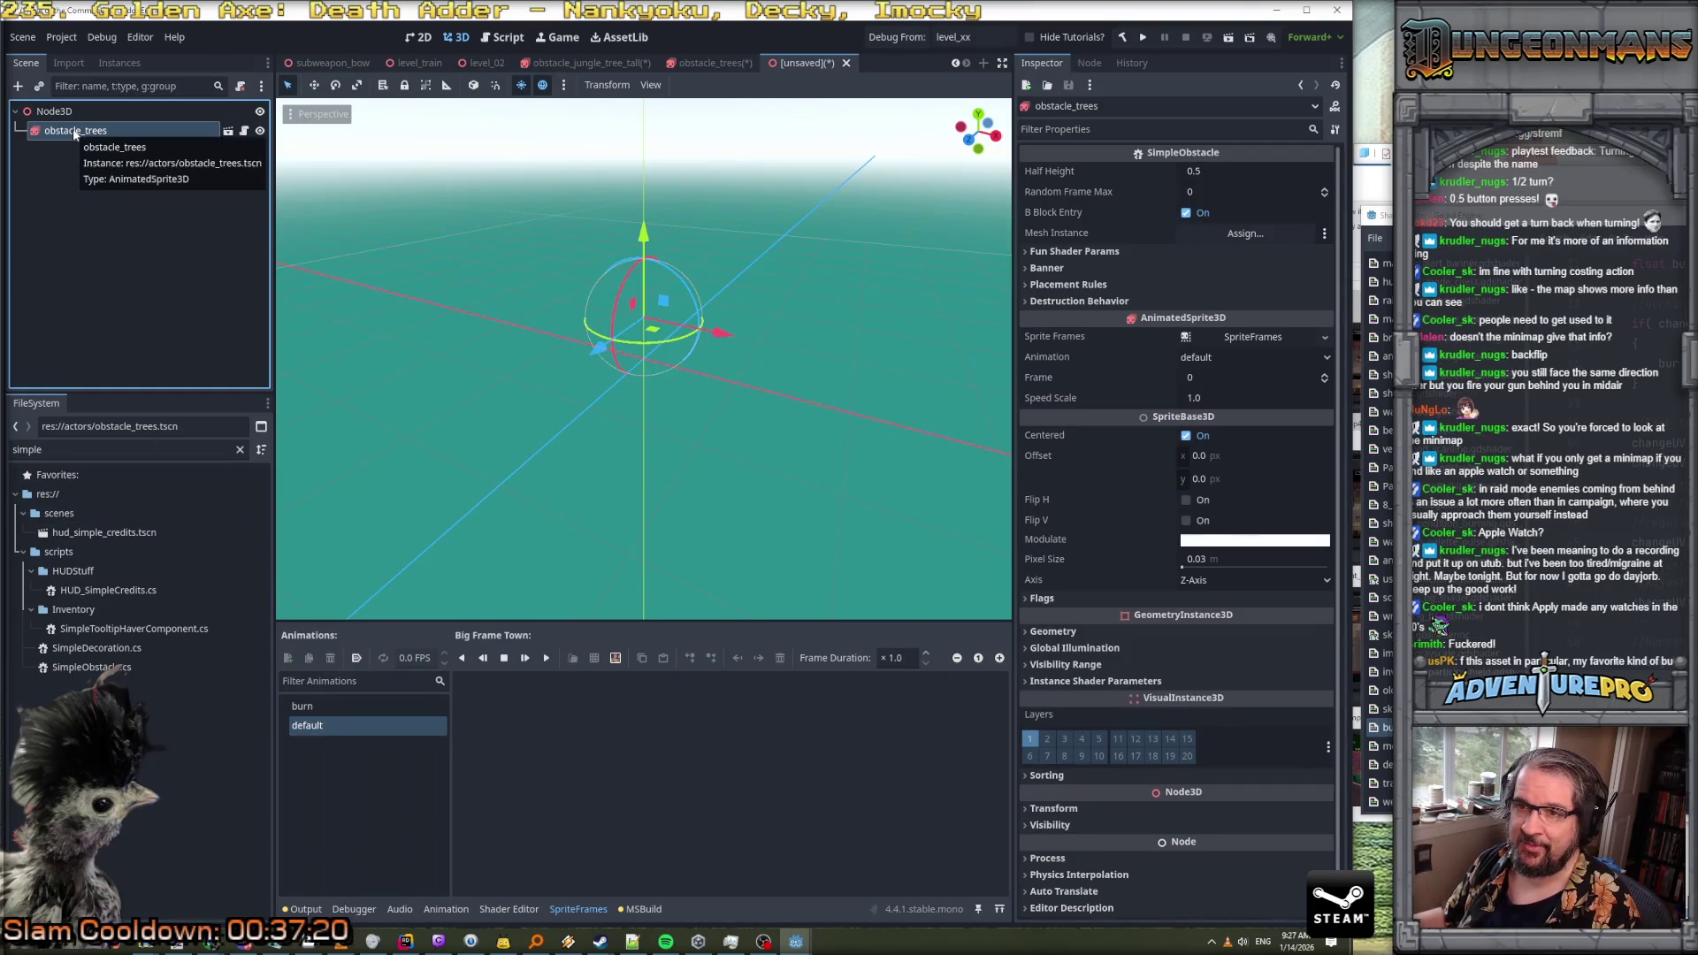
{"action": "left_click", "coordinate": [53, 111]}
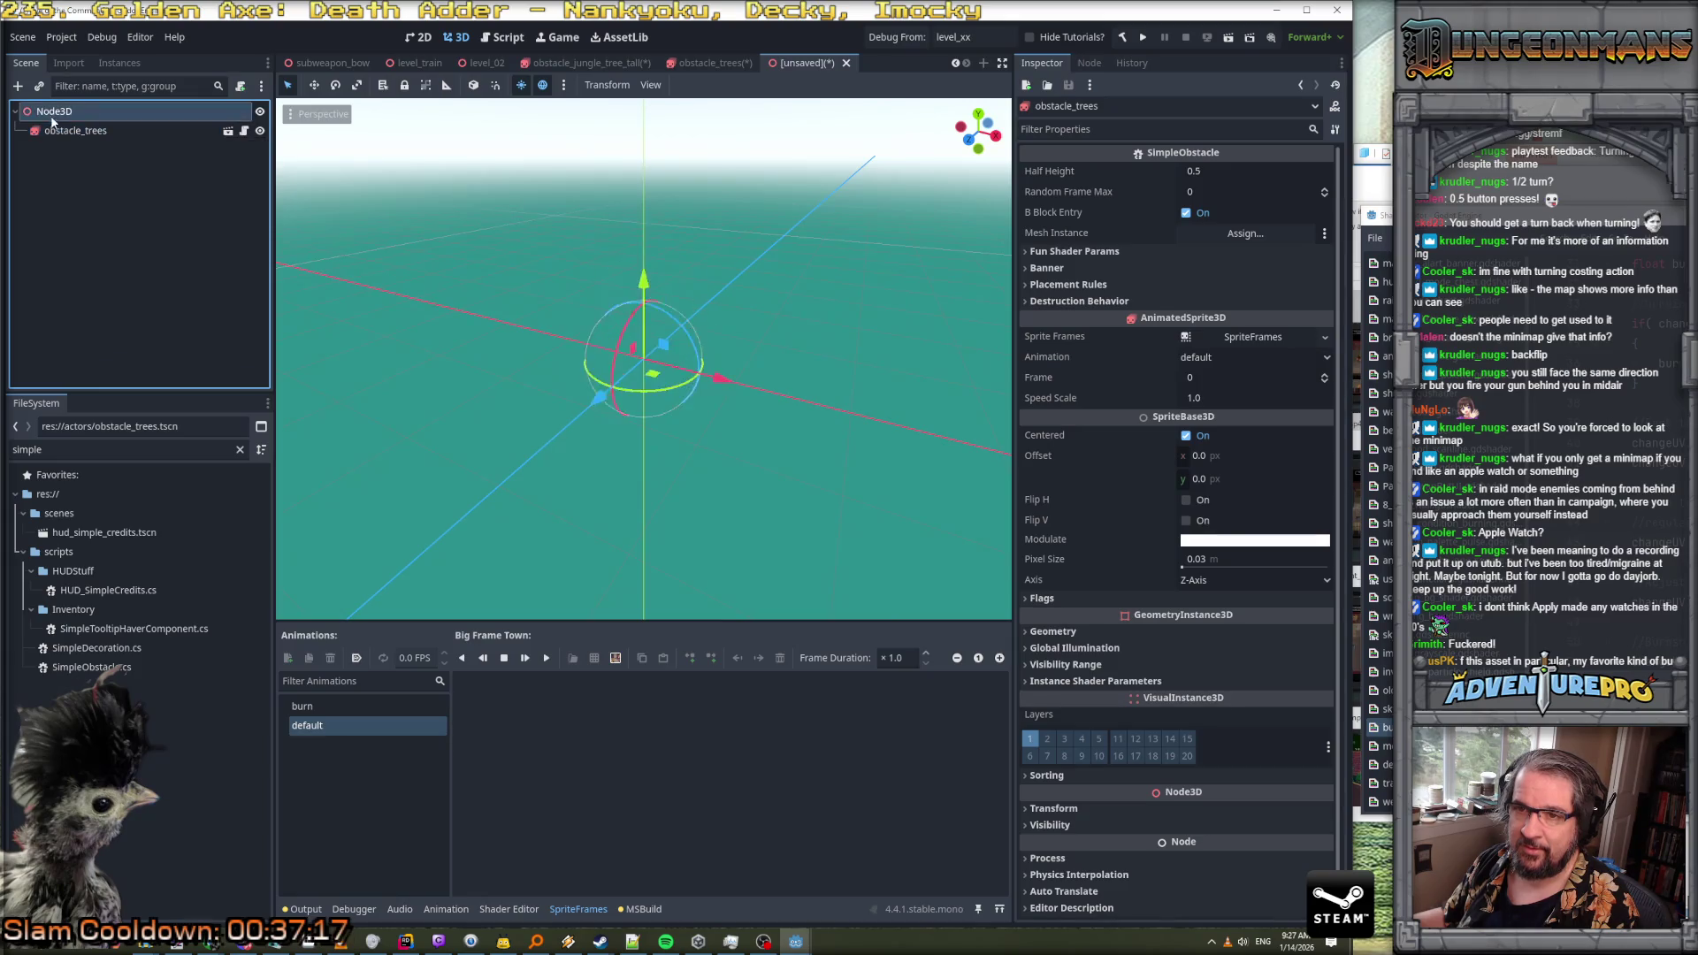
{"action": "left_click", "coordinate": [74, 131]}
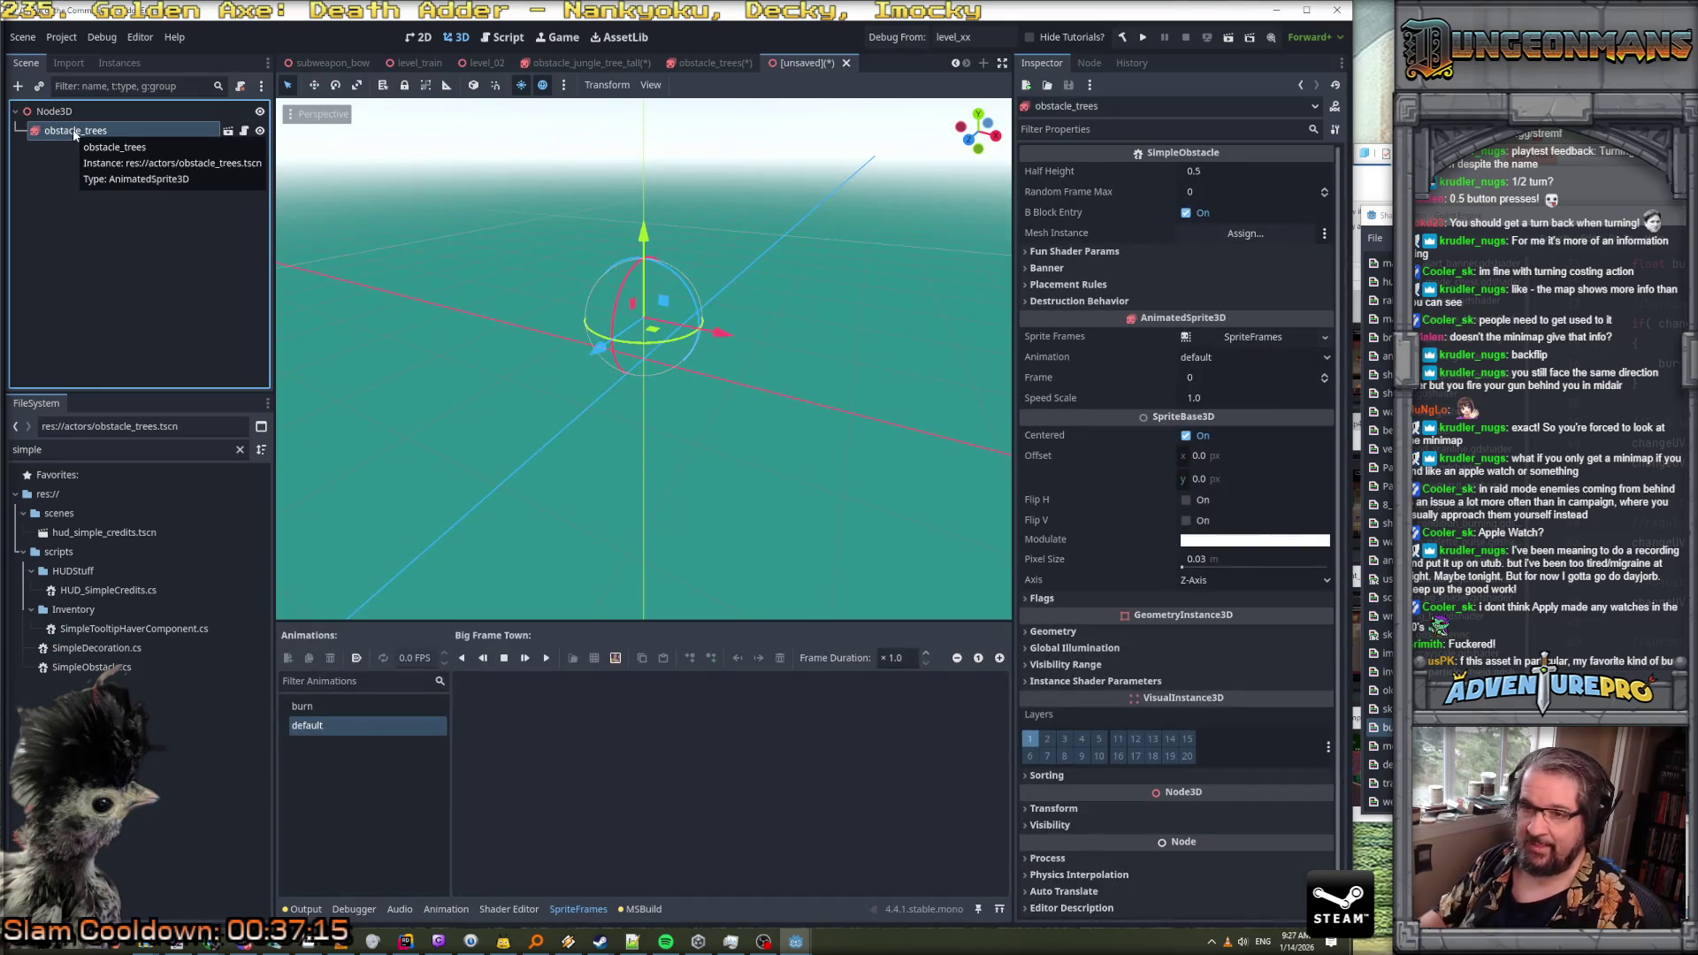
{"action": "key", "text": "Delete"}
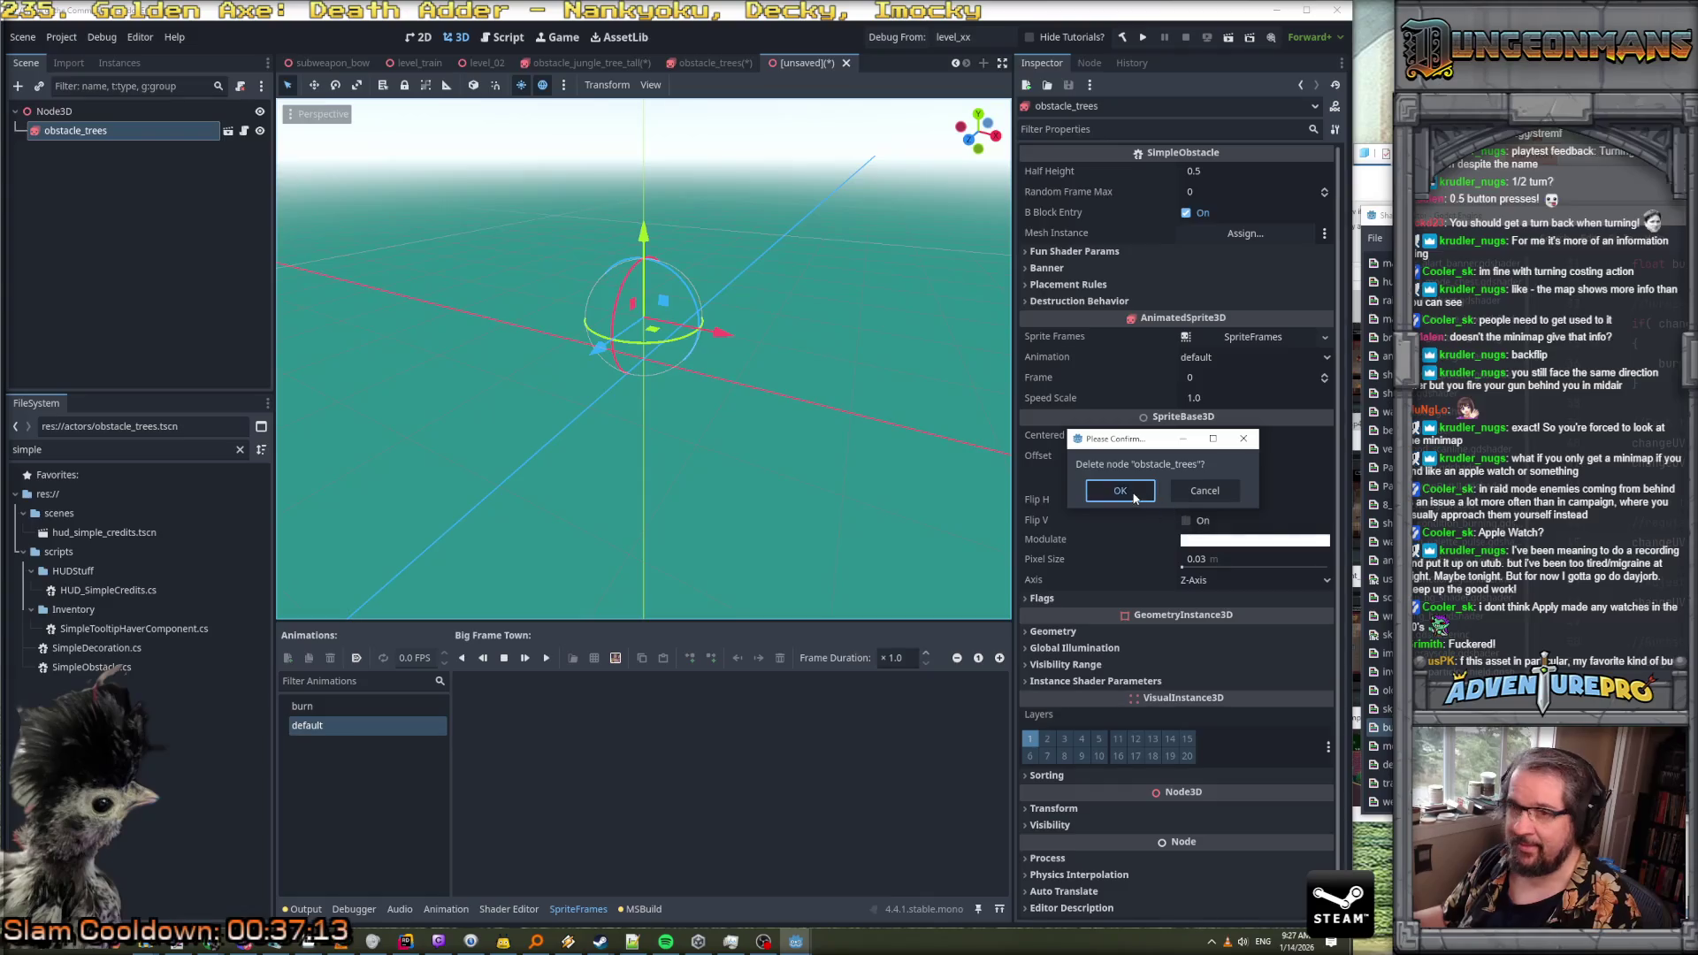
{"action": "left_click", "coordinate": [1120, 491]}
Attach the SimpleObstacle.cs script to the Node3D root
{"action": "left_click", "coordinate": [106, 672]}
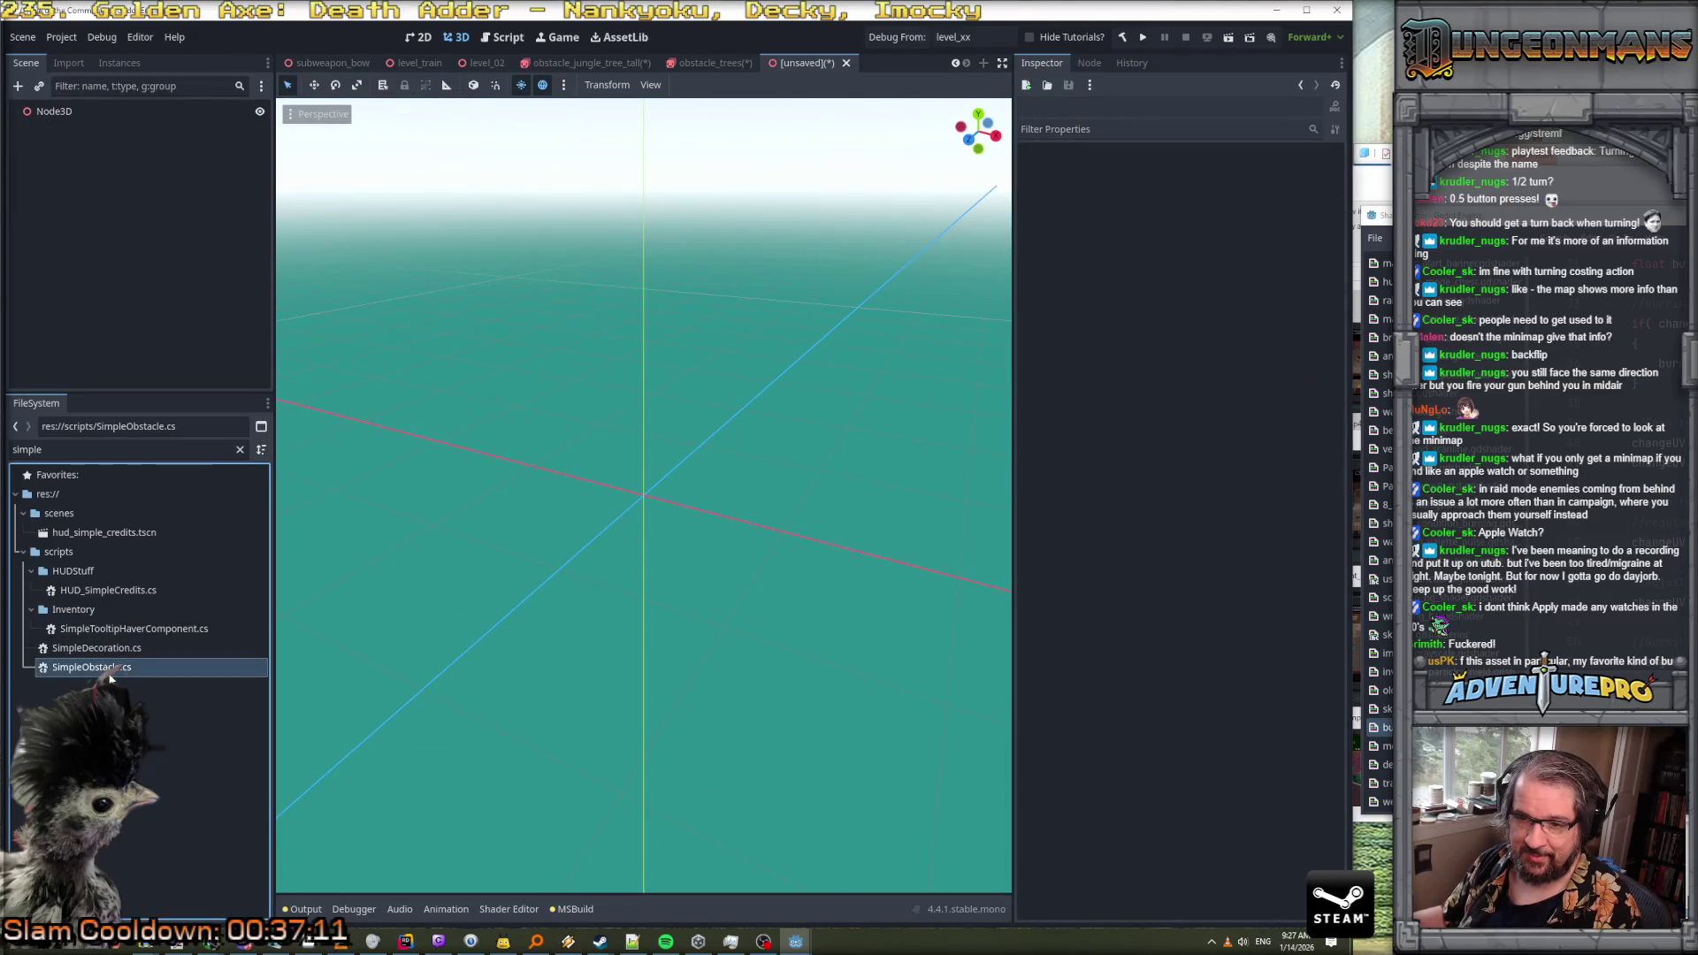
{"action": "left_click_drag", "start_coordinate": [106, 676], "coordinate": [67, 115]}
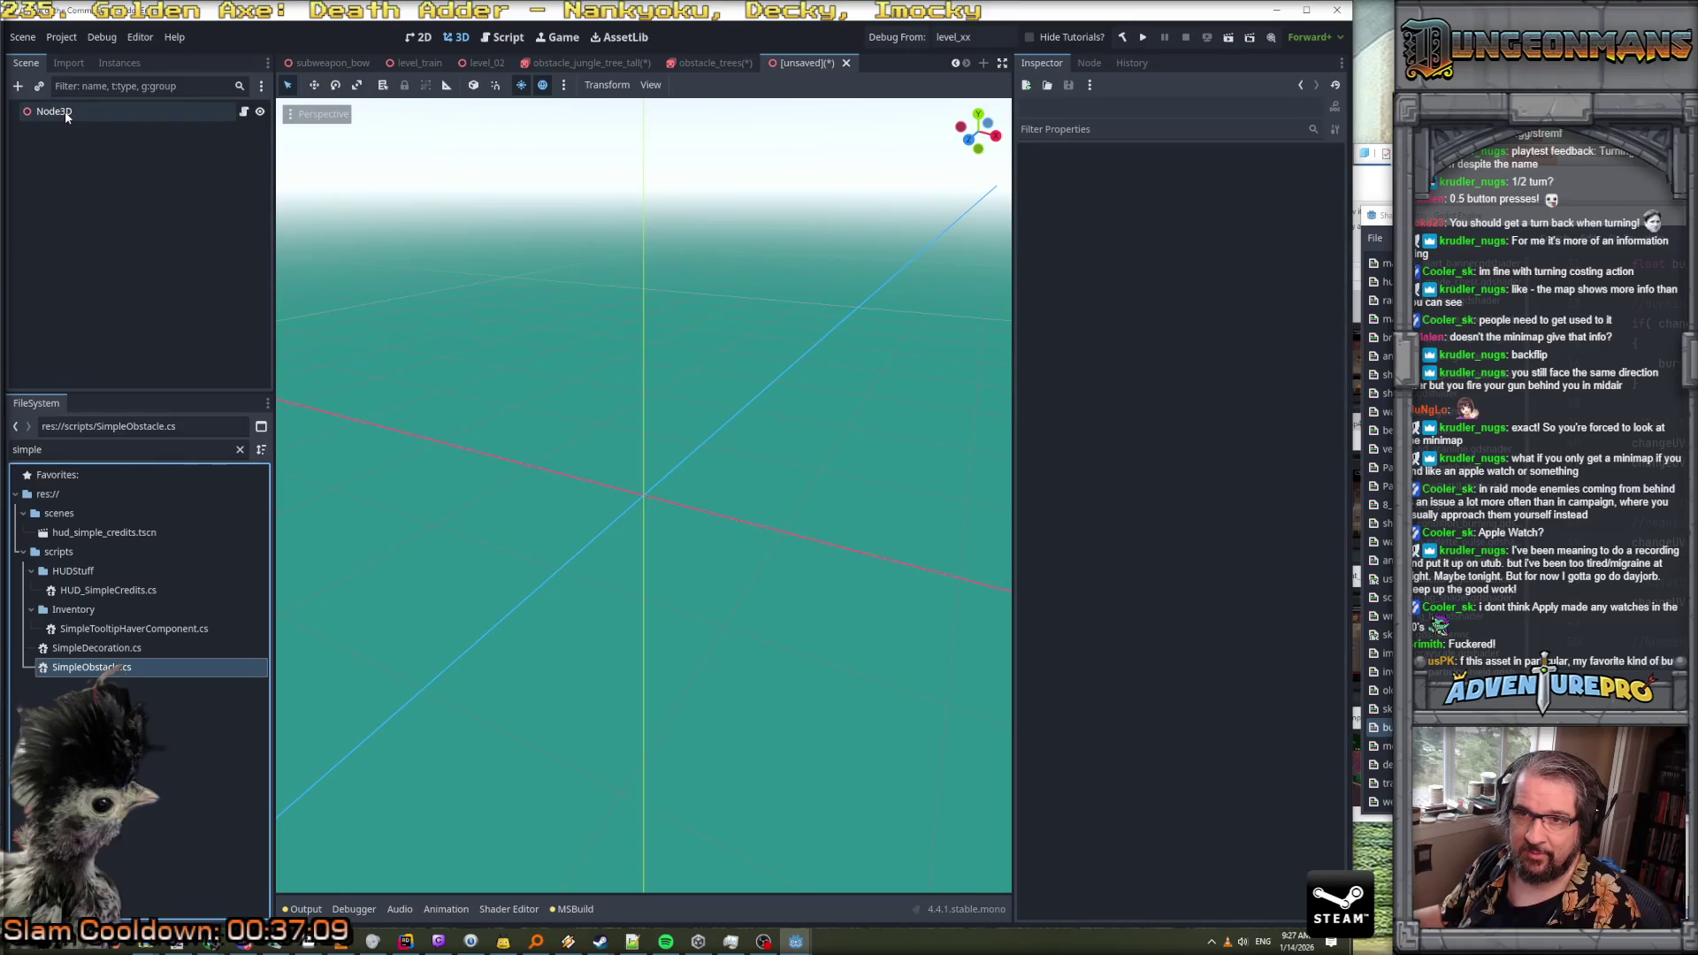
{"action": "left_click", "coordinate": [67, 115]}
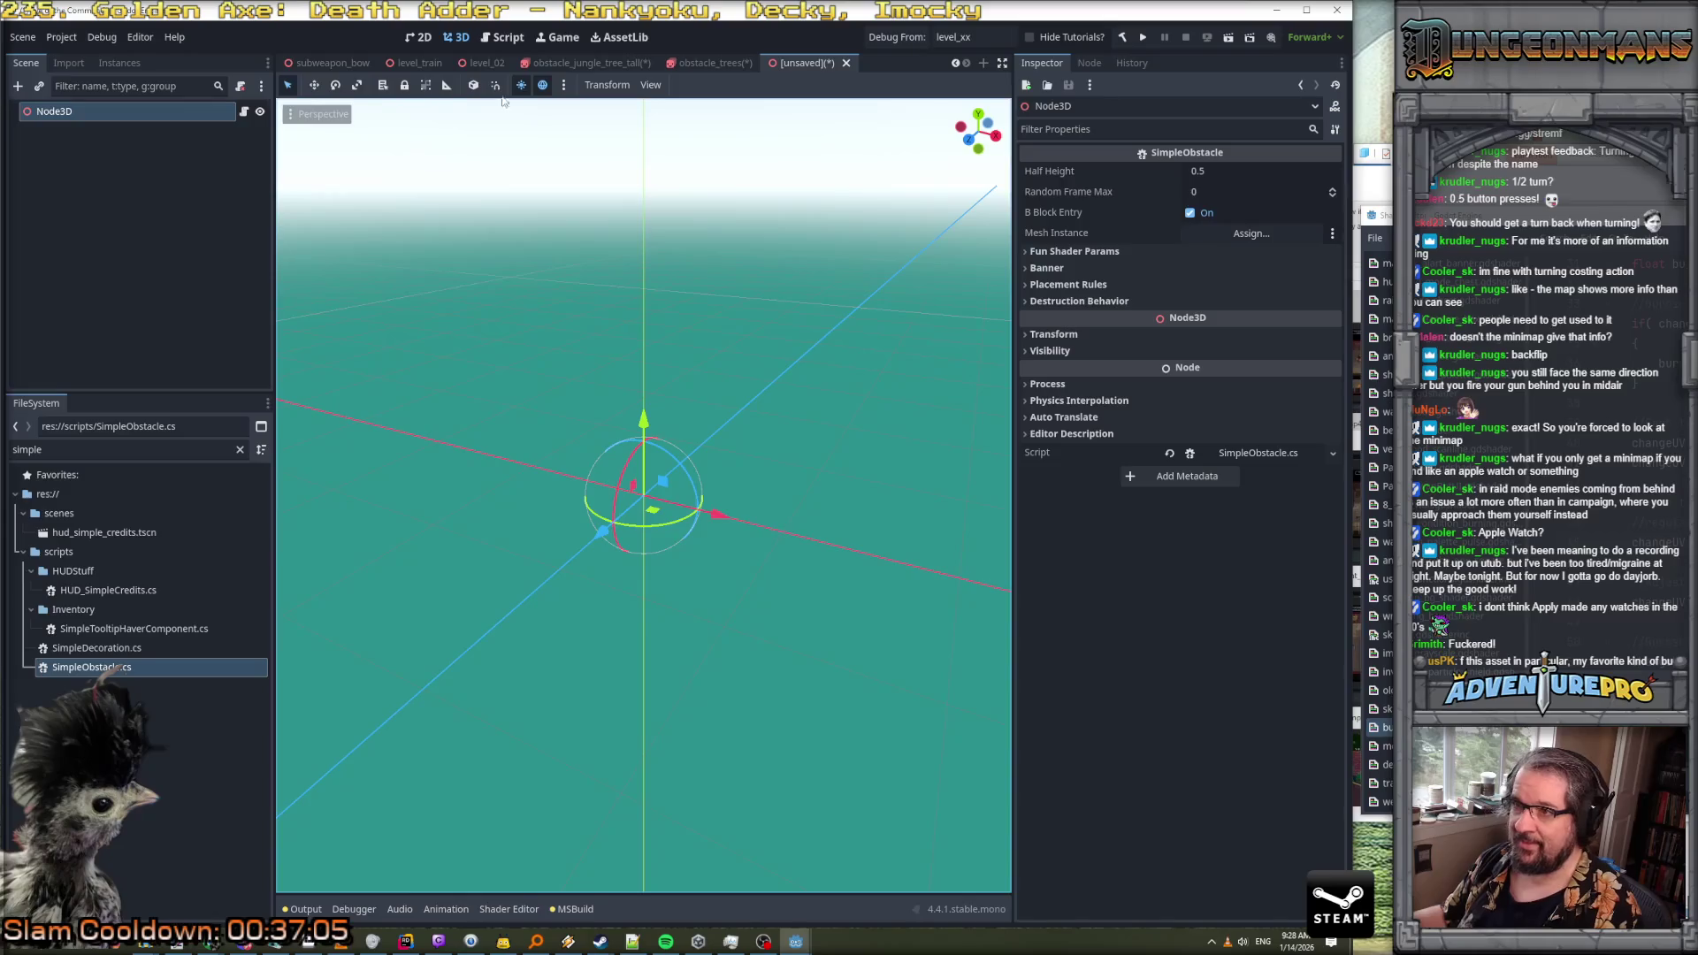
Change the root Node3D's type to AnimatedSprite3D
{"action": "mouse_move", "coordinate": [697, 77]}
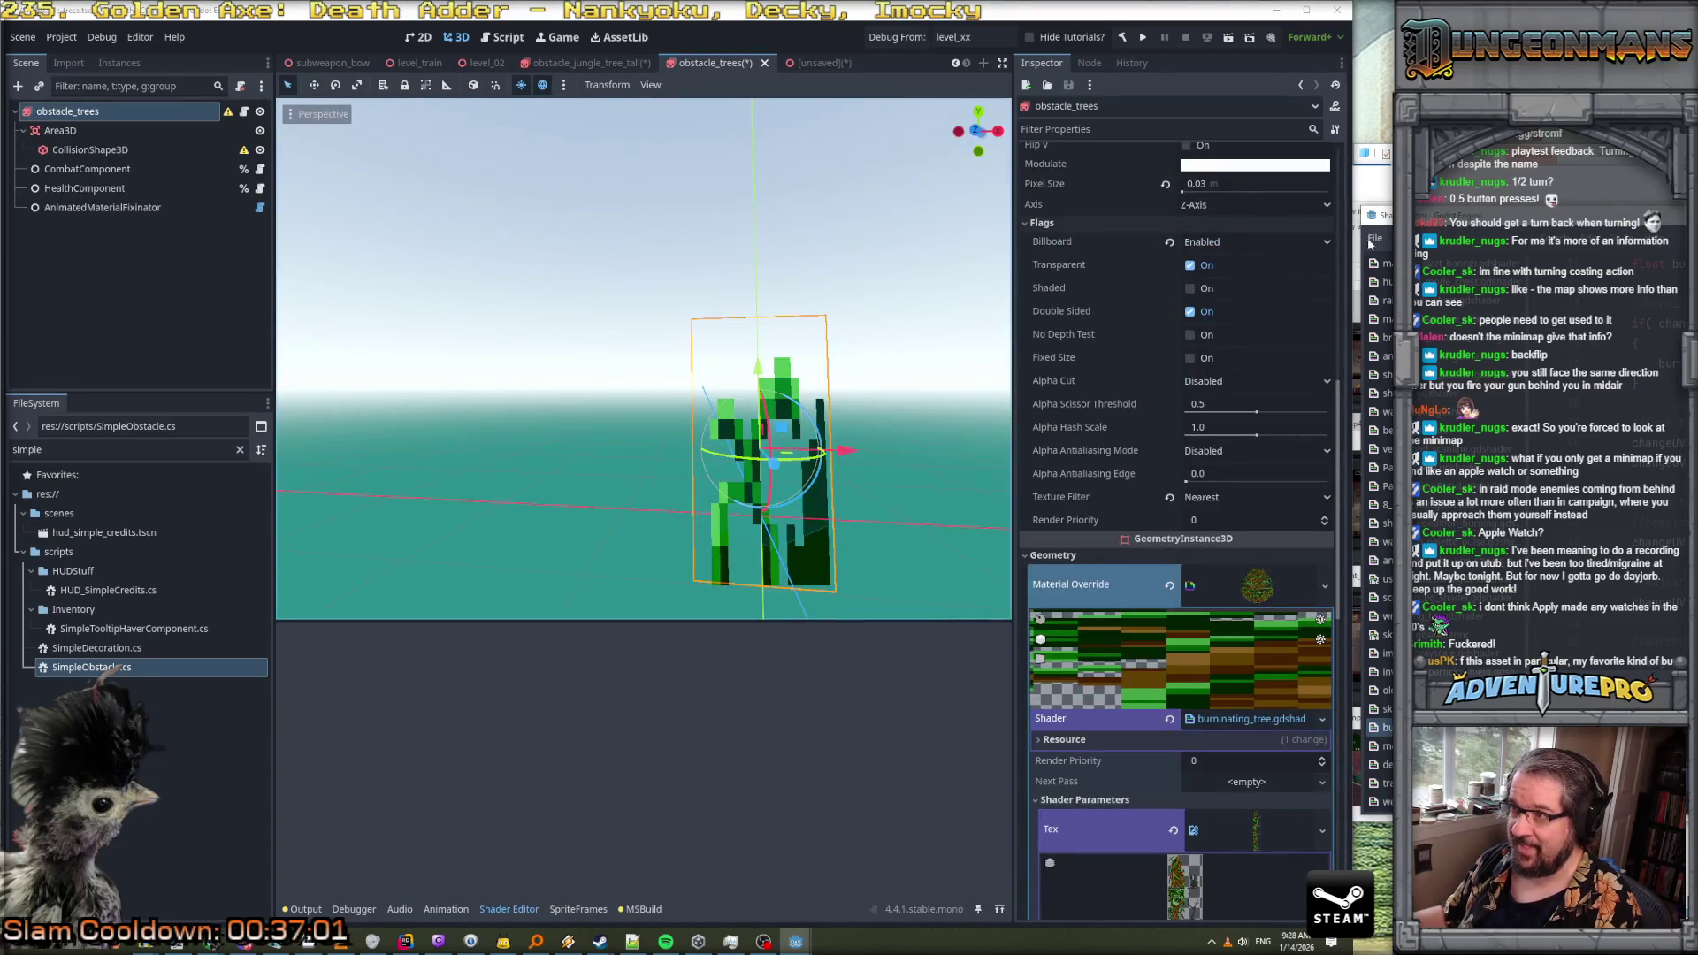
{"action": "scroll", "coordinate": [1196, 266], "scroll_direction": "up", "scroll_amount": 15}
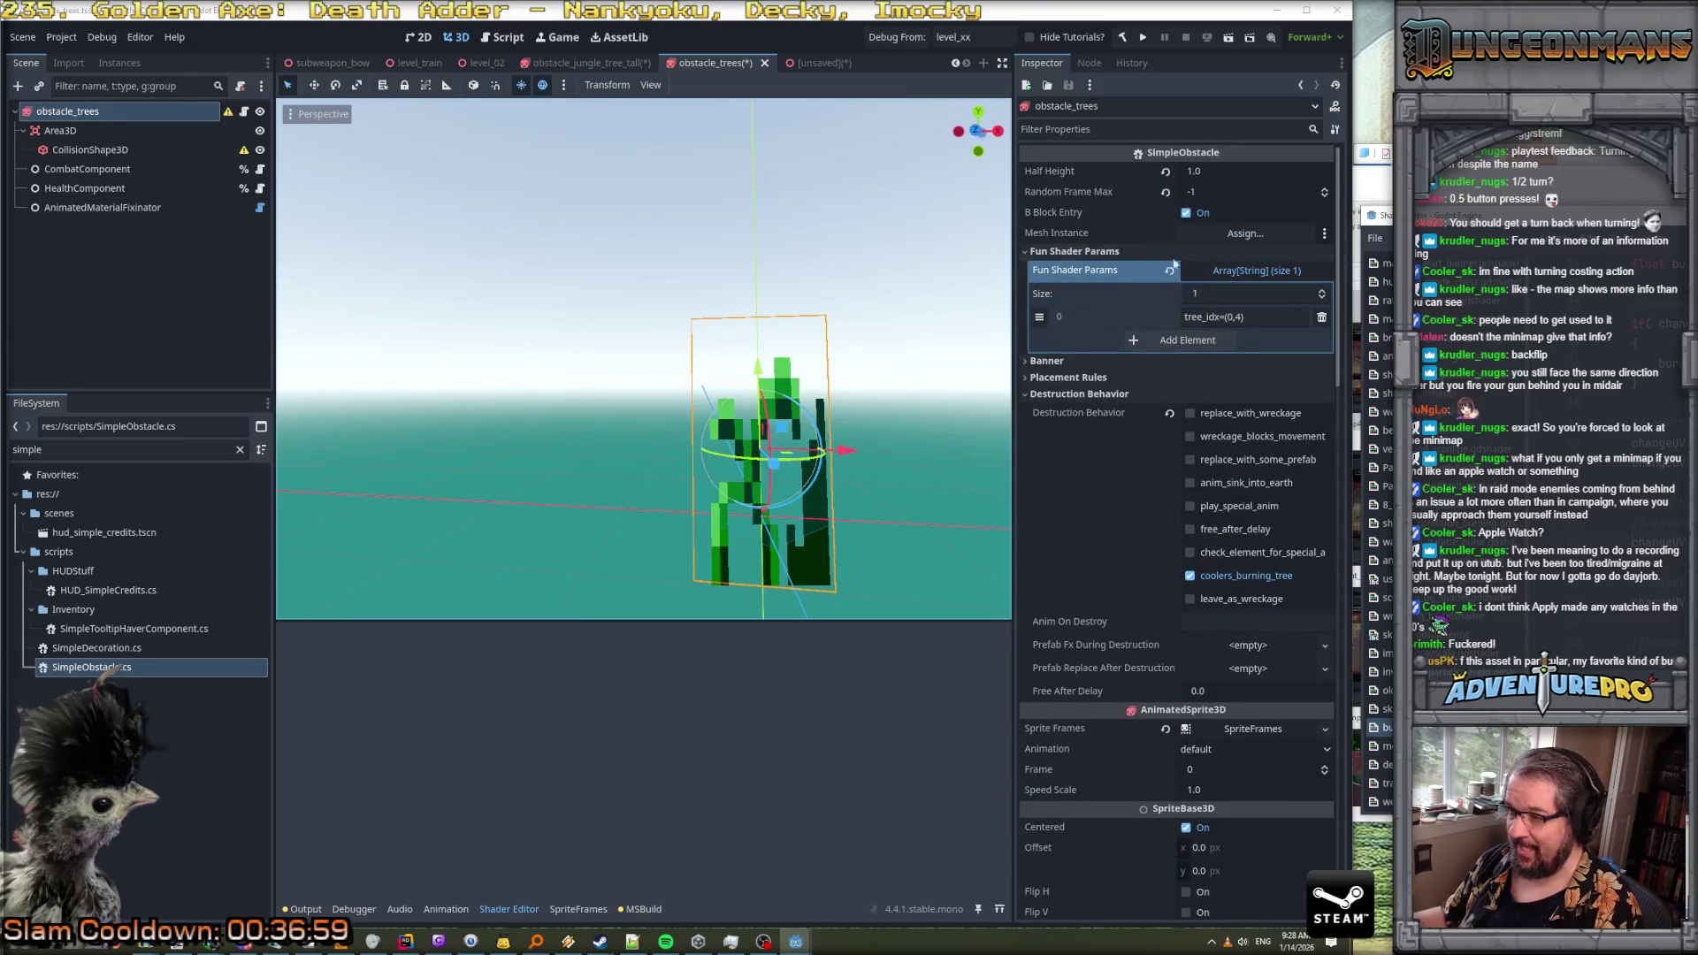
{"action": "left_click", "coordinate": [807, 63]}
{"action": "right_click", "coordinate": [46, 112]}
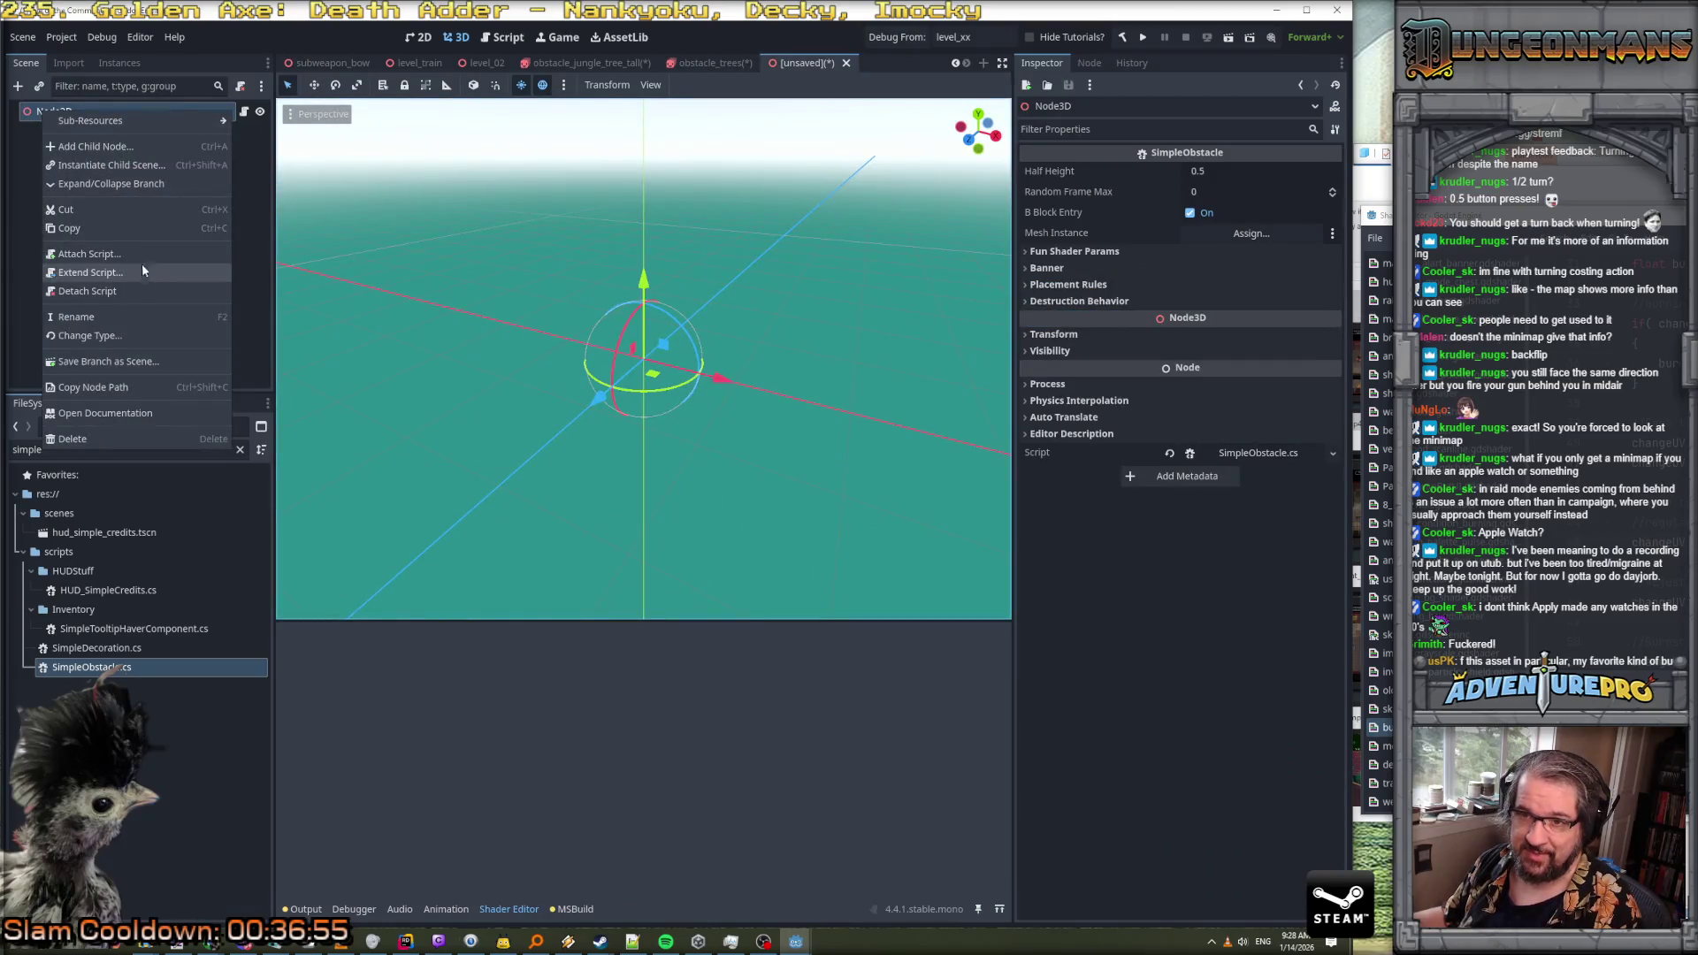
{"action": "left_click", "coordinate": [133, 336]}
{"action": "type", "text": "animaty"}
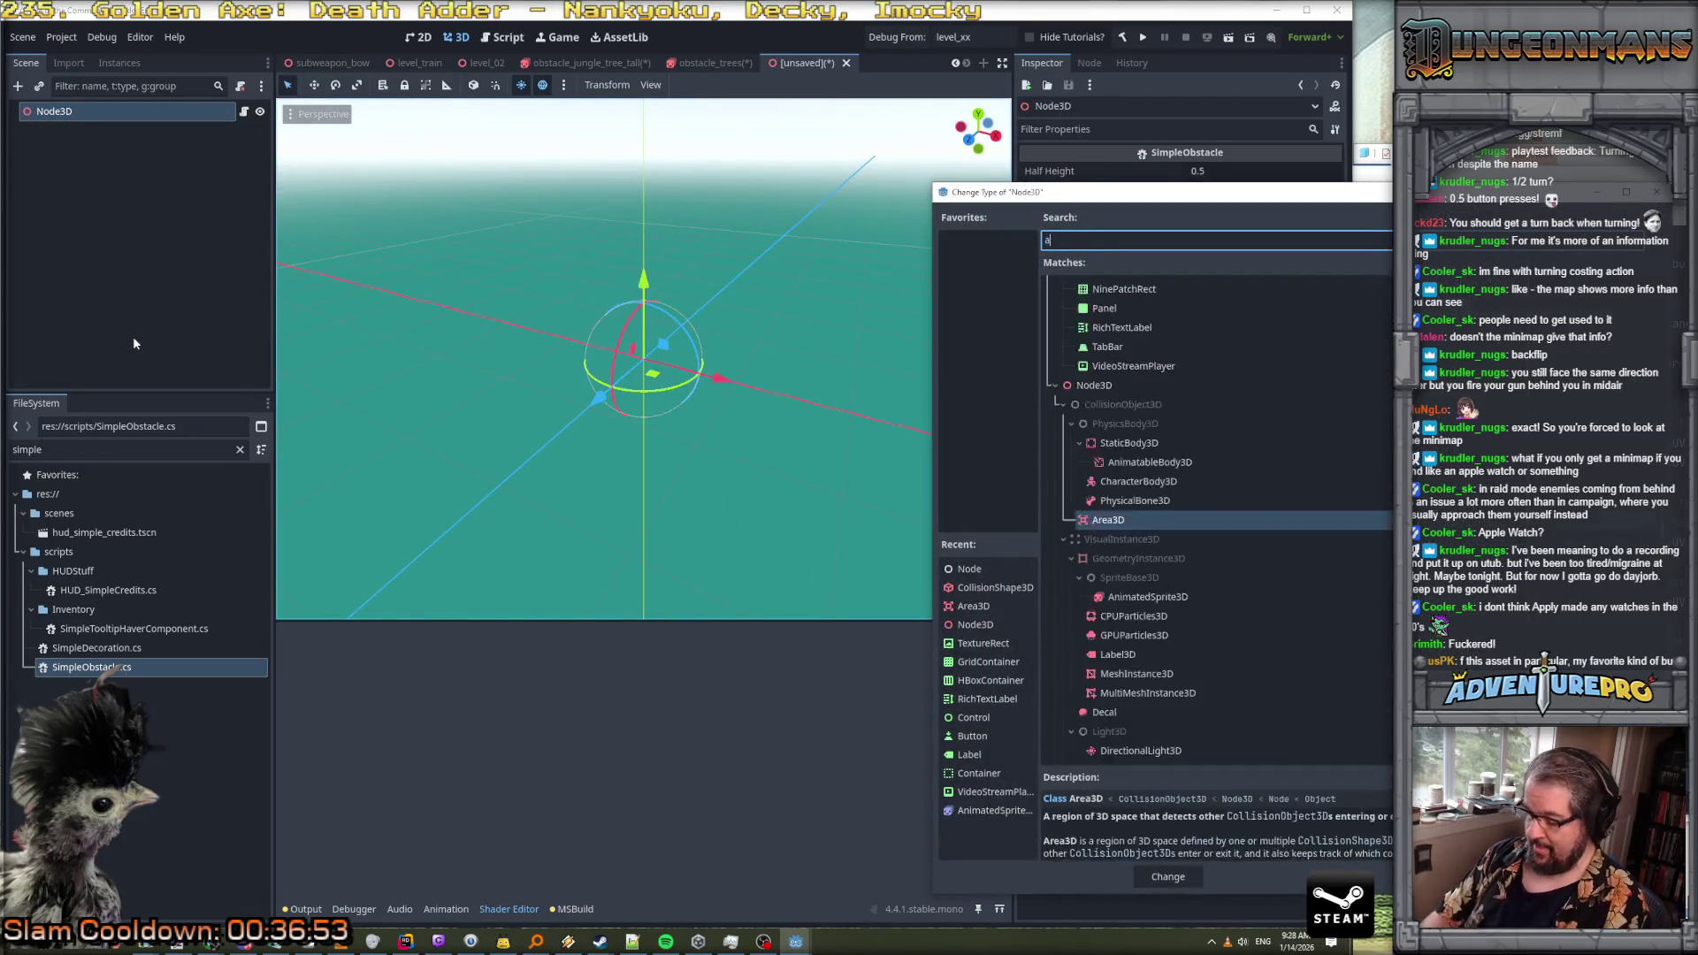
{"action": "key", "text": "BackSpace"}
{"action": "type", "text": "edsprite"}
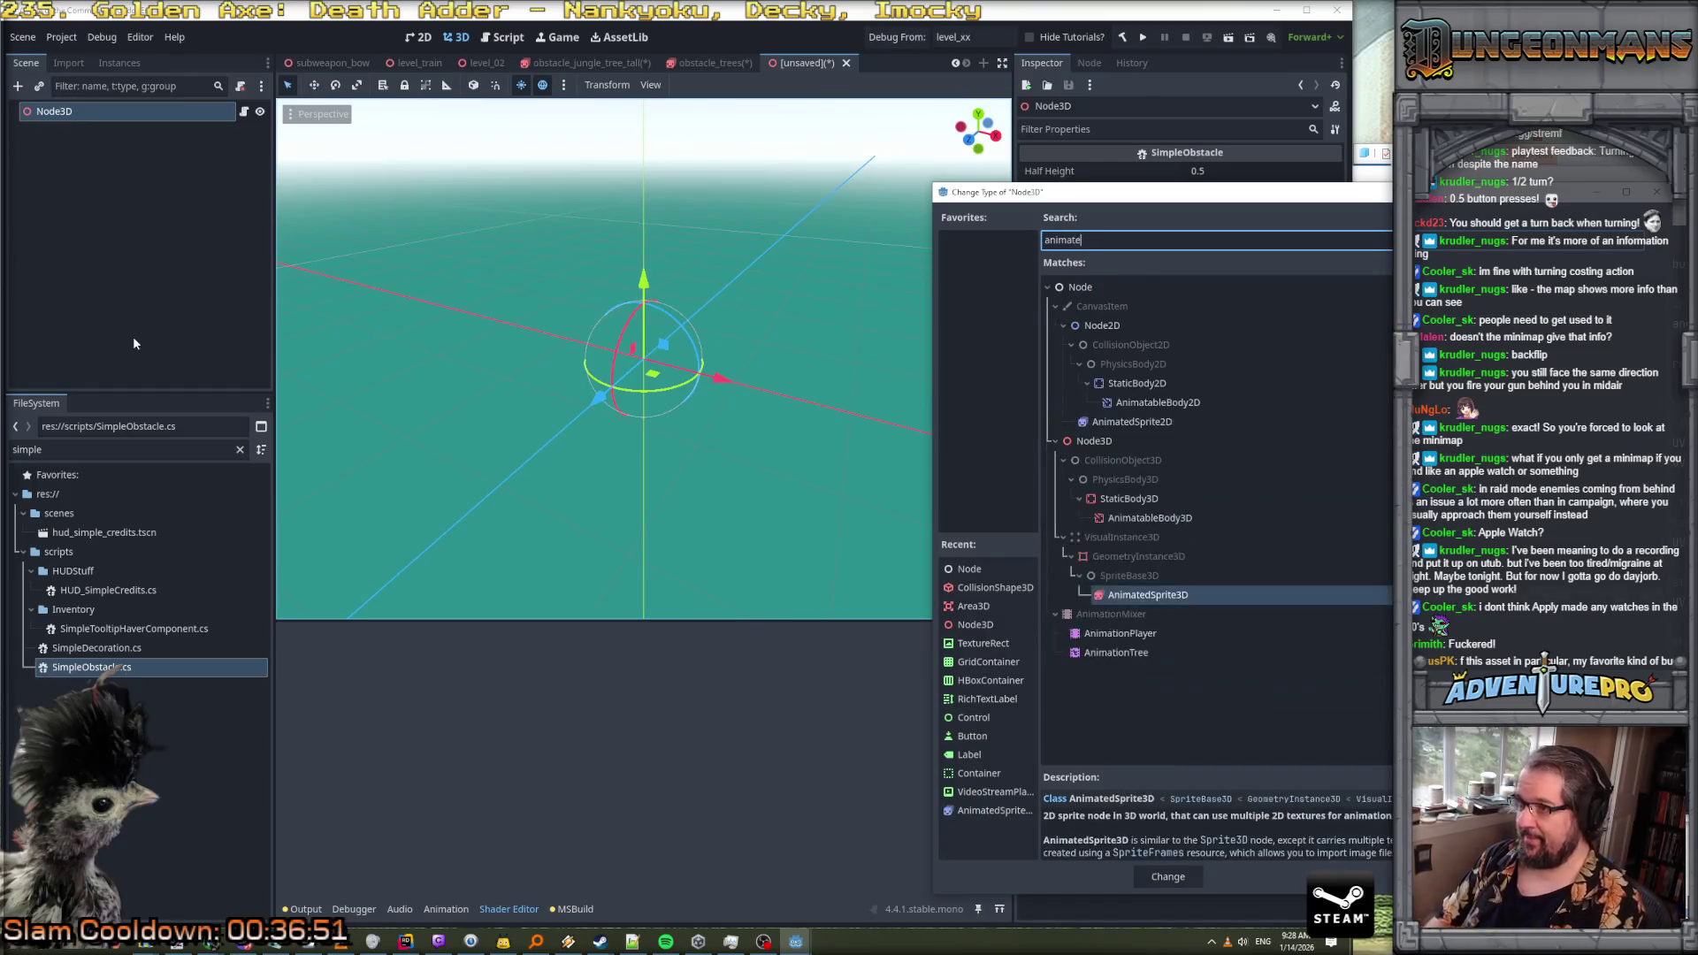
{"action": "key", "text": "Return"}
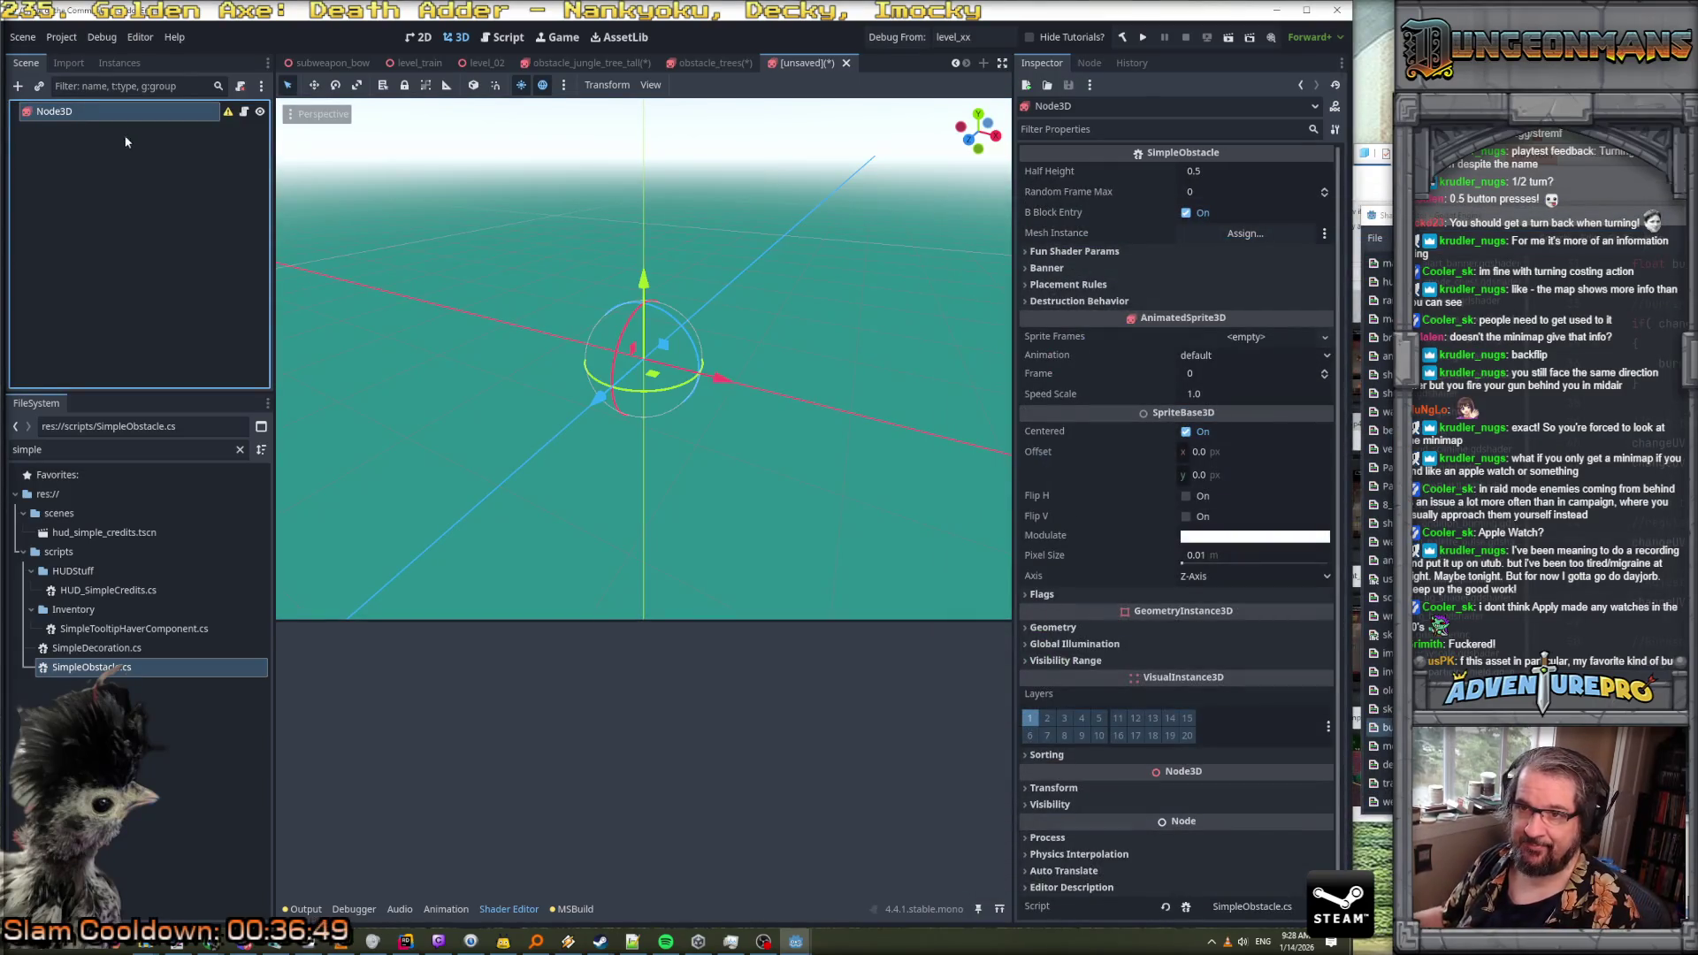
Rename the root node to obstacle_pine_tree
{"action": "double_click", "coordinate": [104, 108]}
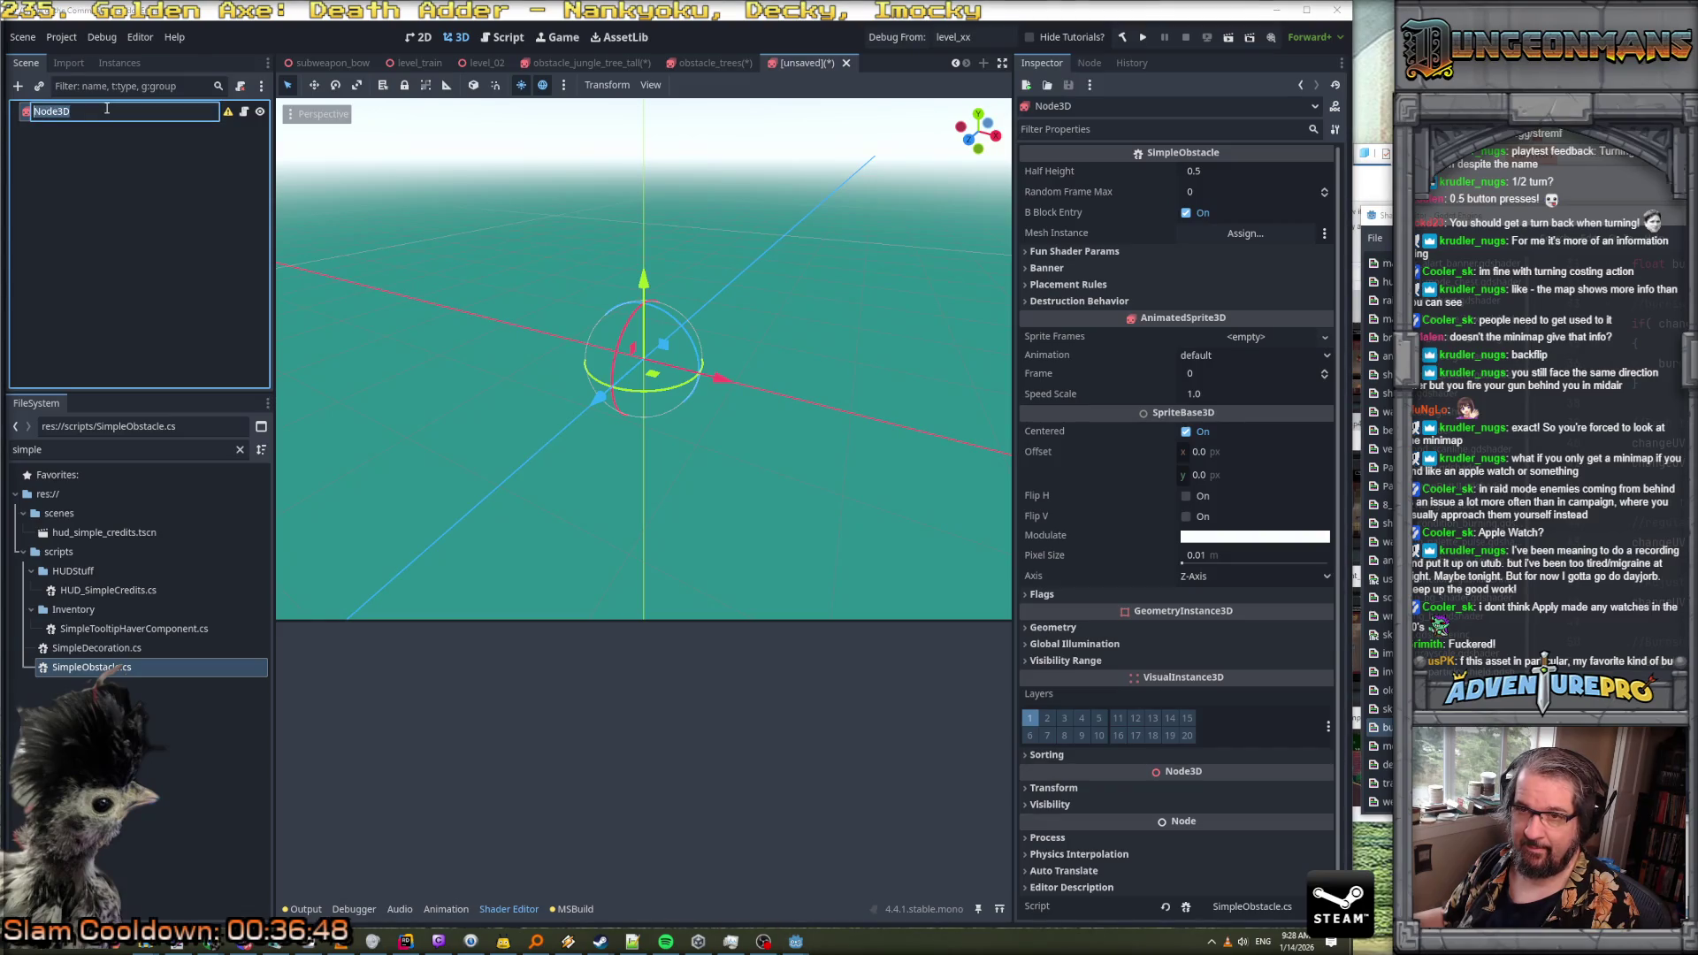
{"action": "key", "text": "Escape"}
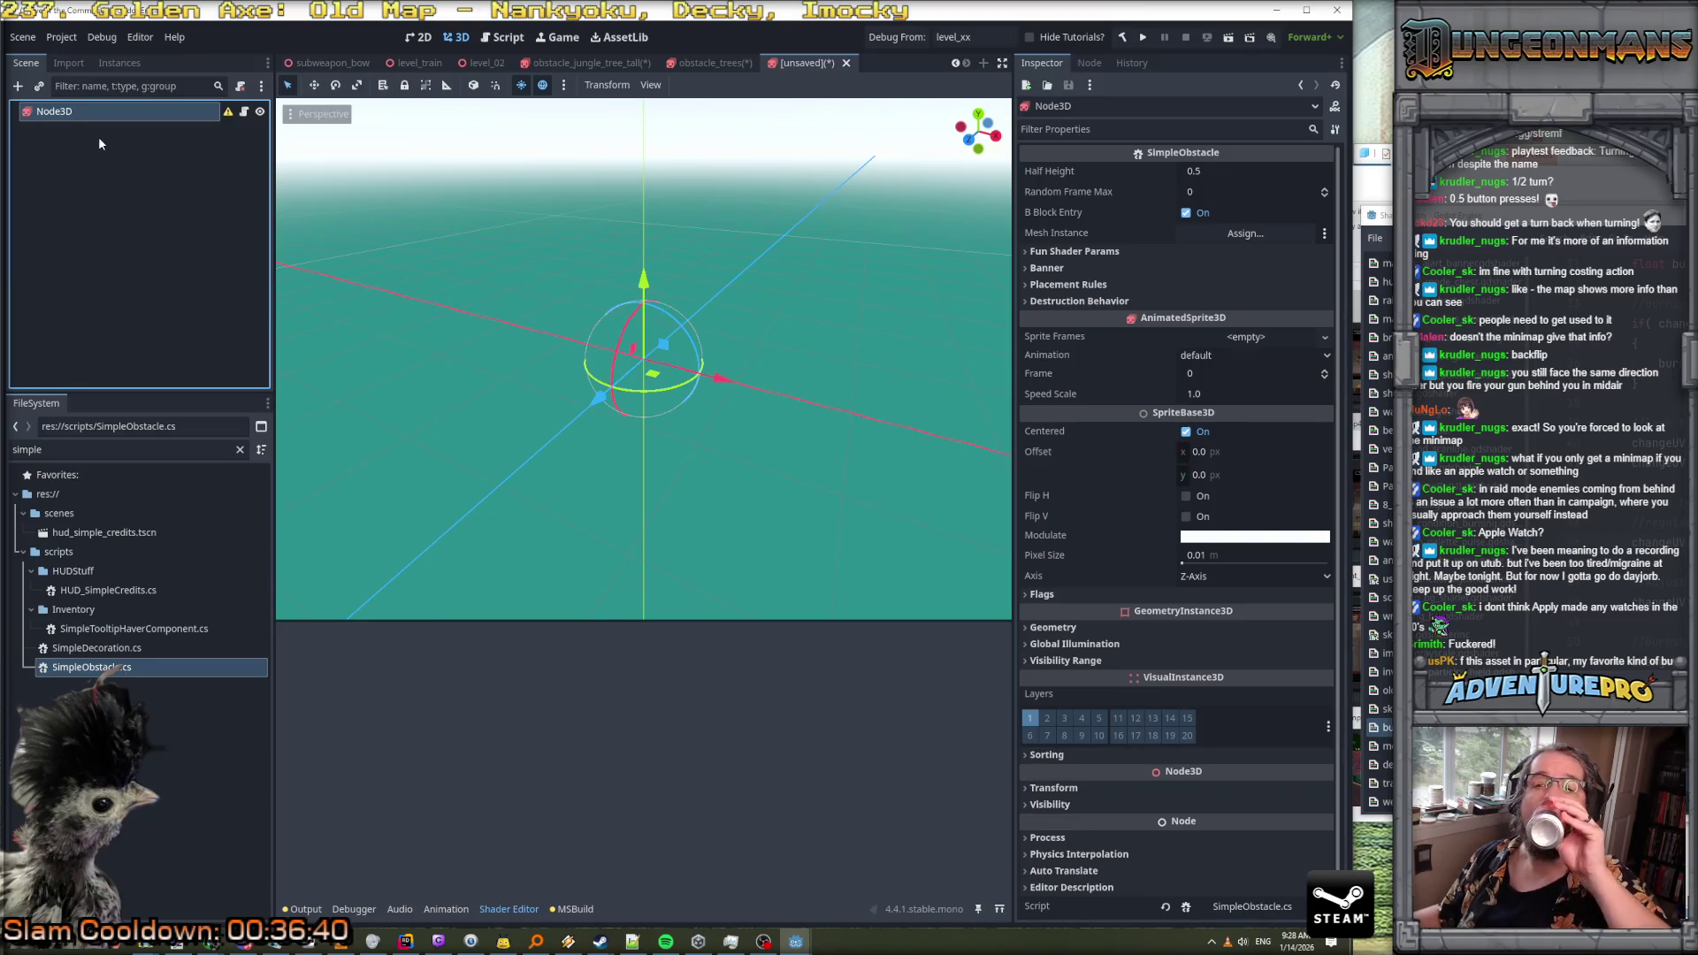
{"action": "double_click", "coordinate": [90, 113]}
{"action": "key", "text": "Escape"}
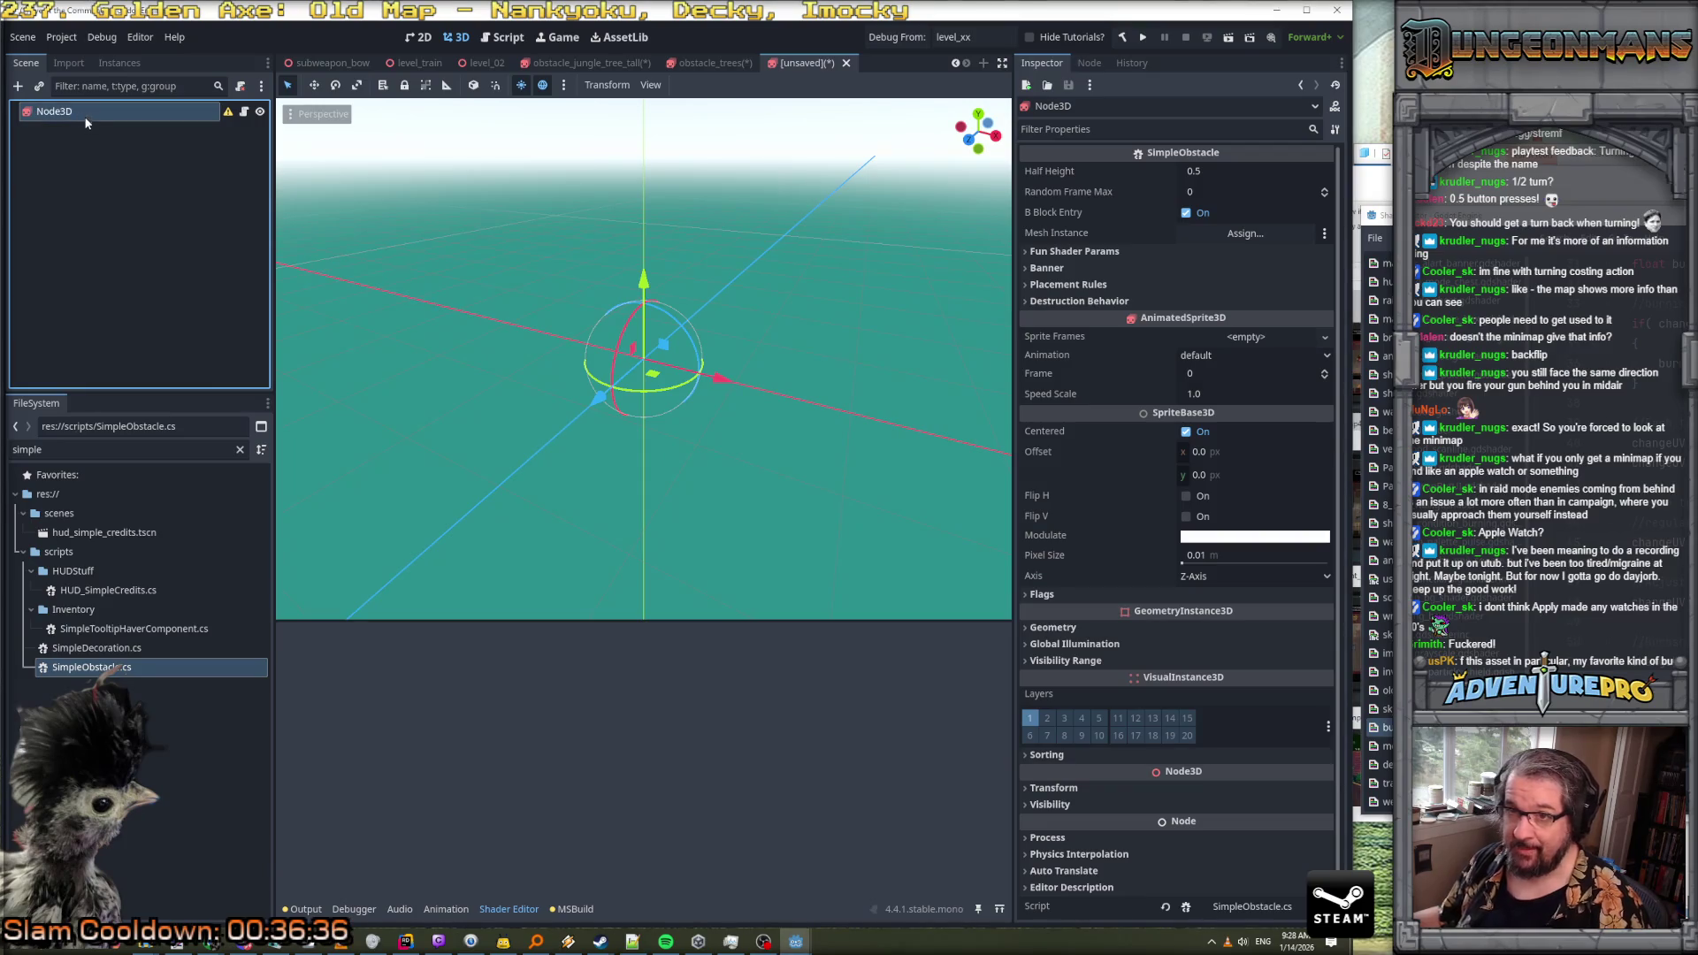
{"action": "double_click", "coordinate": [88, 112]}
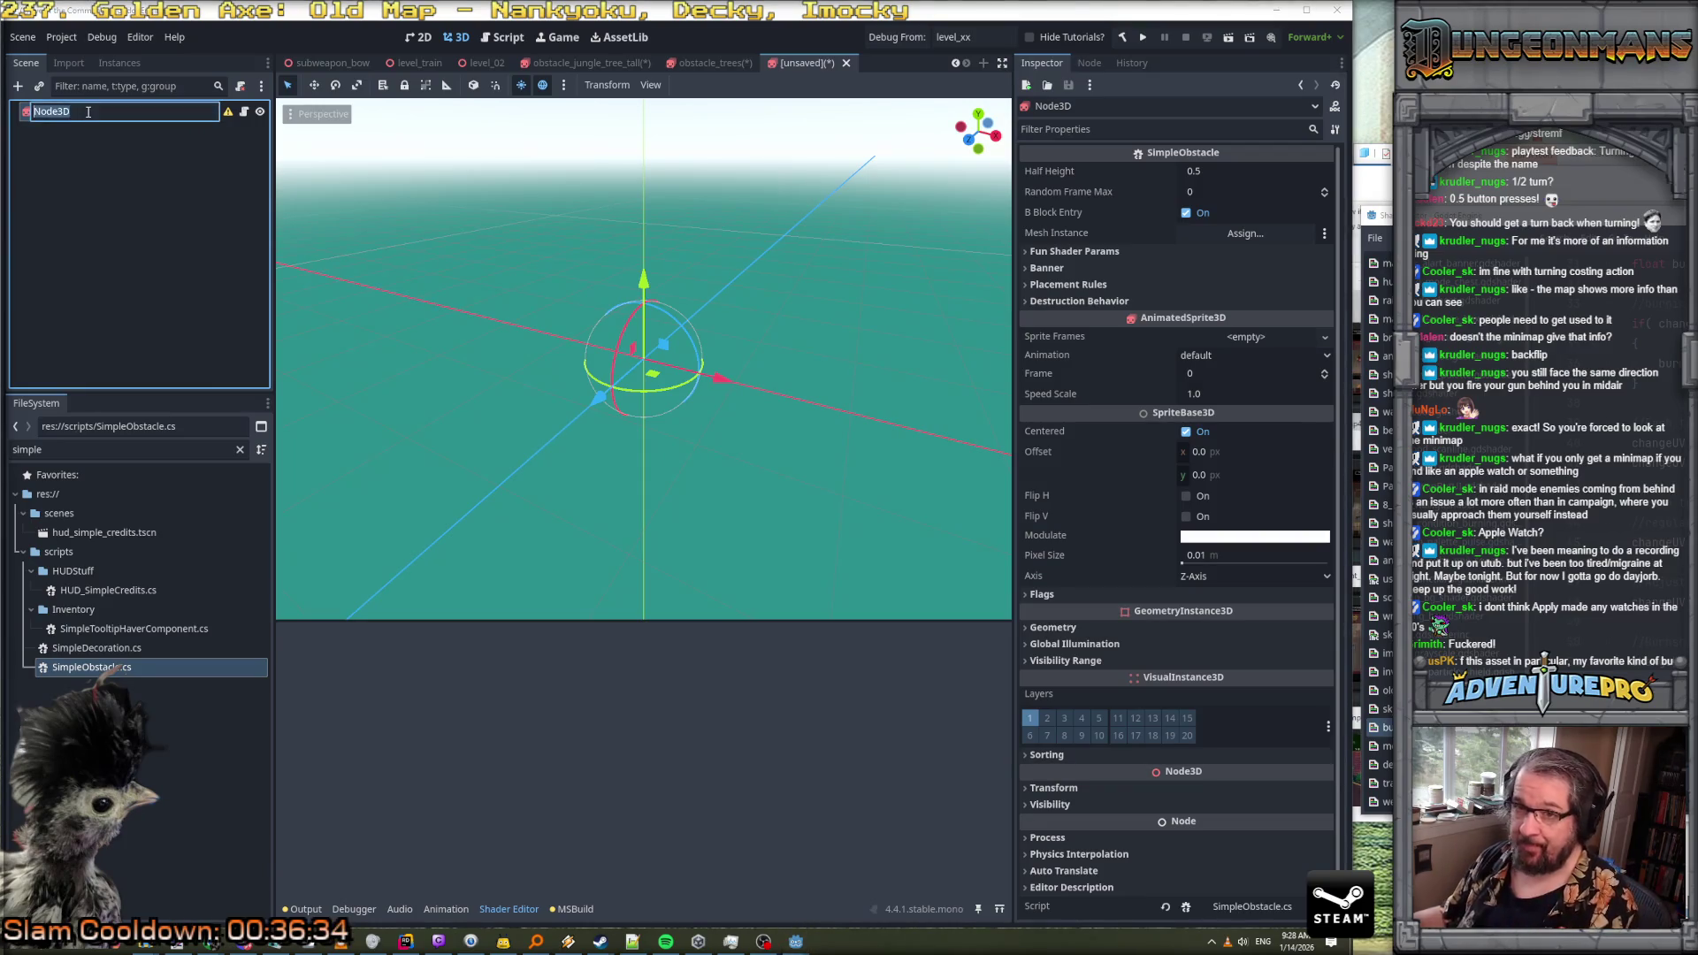
{"action": "type", "text": "obstacle_p"}
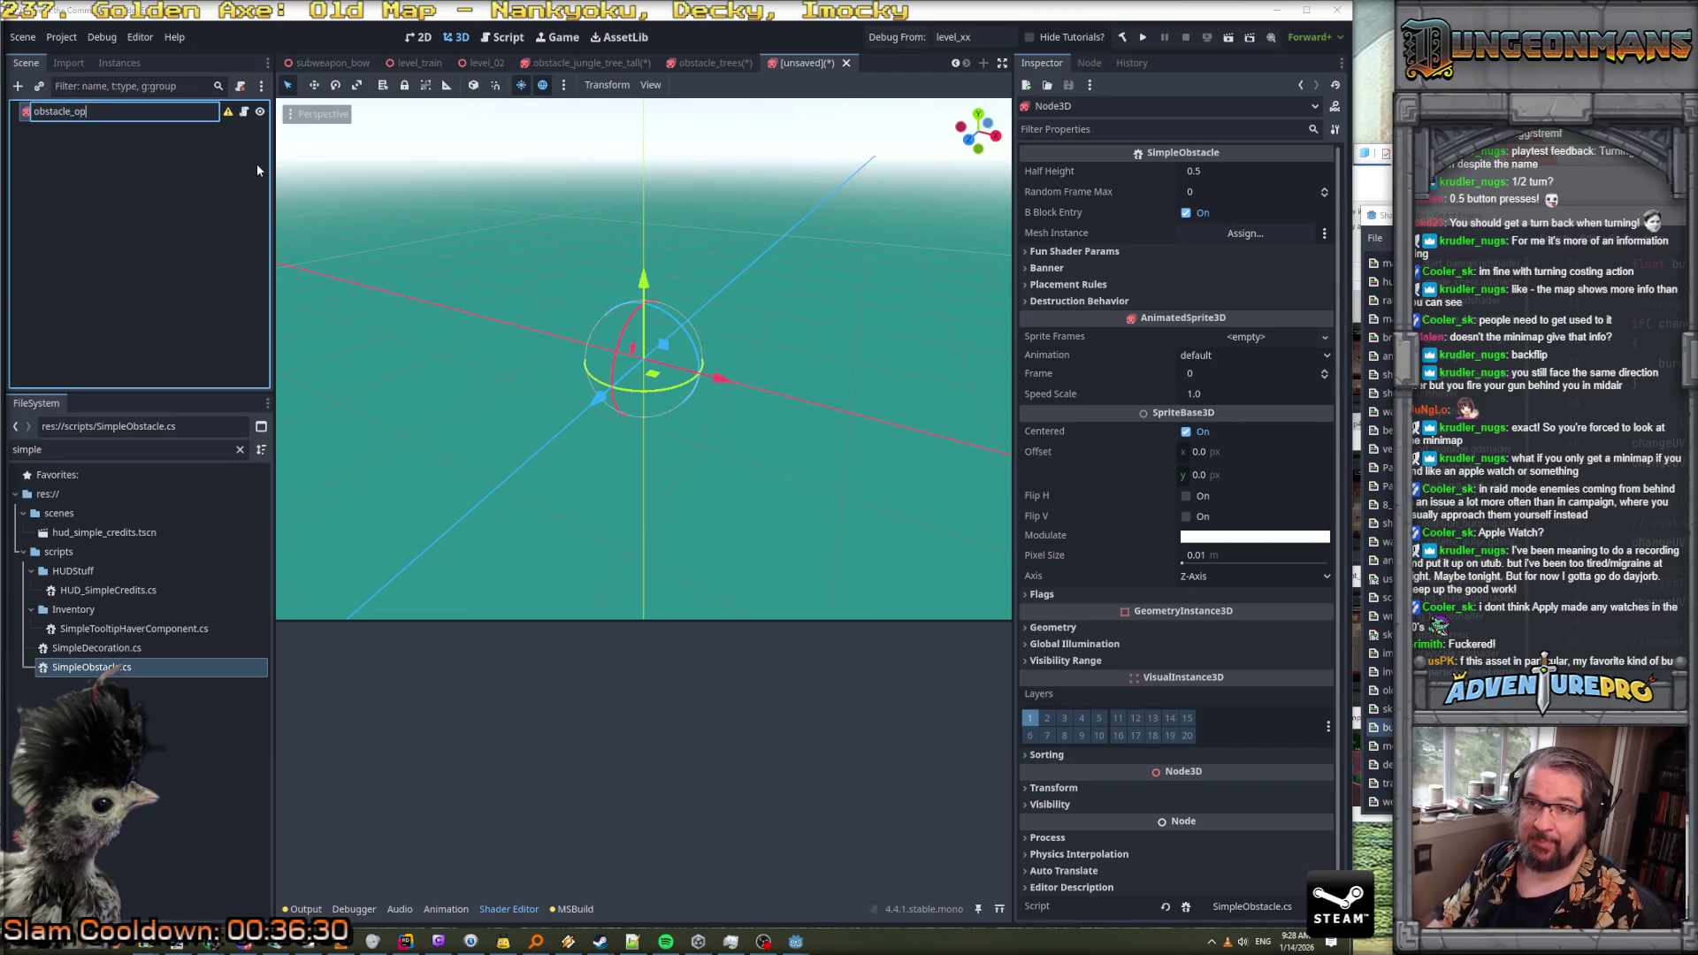
{"action": "type", "text": "ine_tree"}
{"action": "key", "text": "Return"}
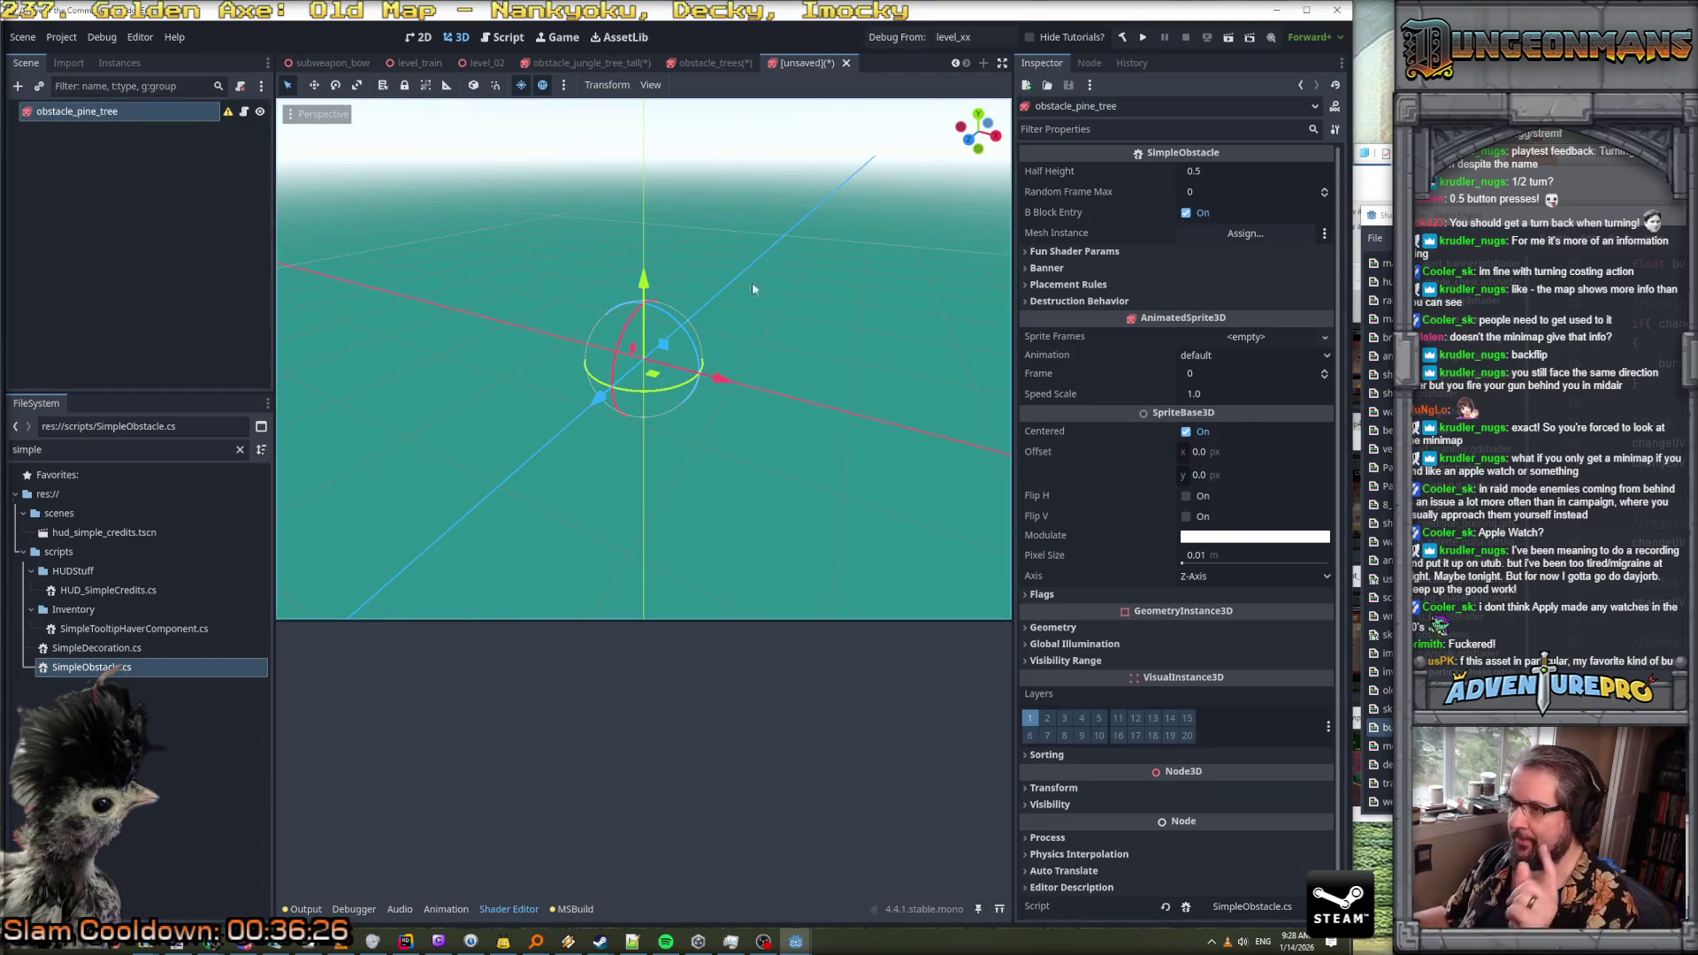
{"action": "left_click", "coordinate": [1247, 337]}
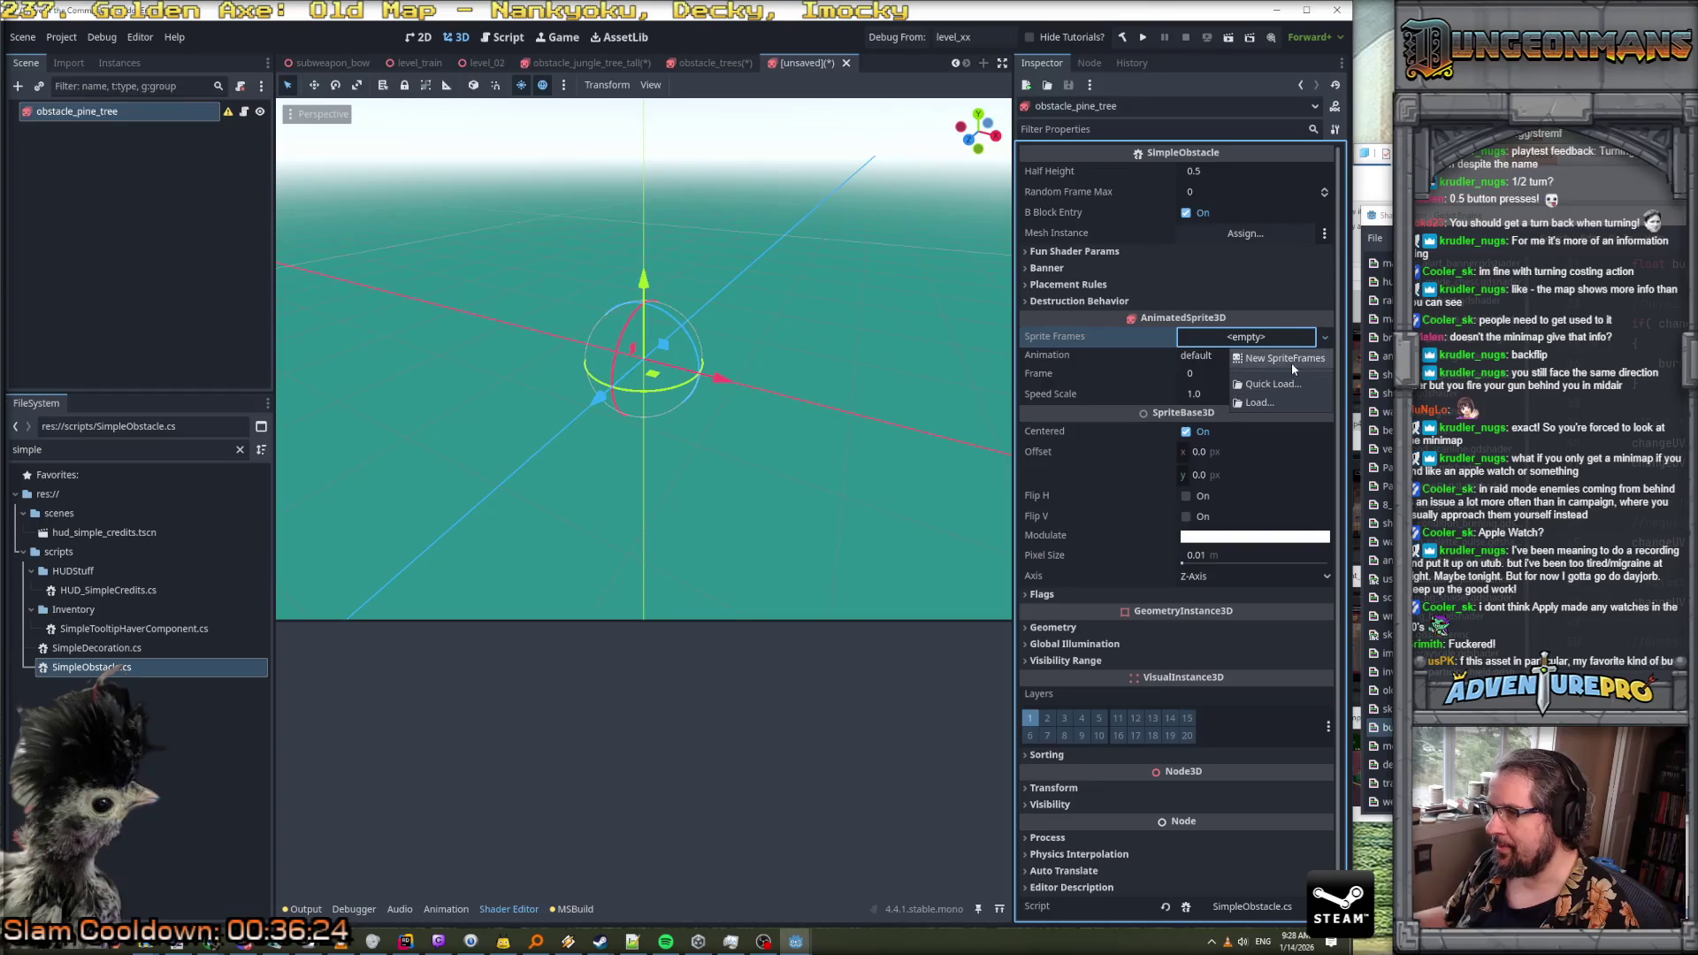
Create a new SpriteFrames and load obstacle_pine_tree_burnable.png as the sprite sheet
{"action": "left_click", "coordinate": [1291, 363]}
{"action": "left_click", "coordinate": [1247, 337]}
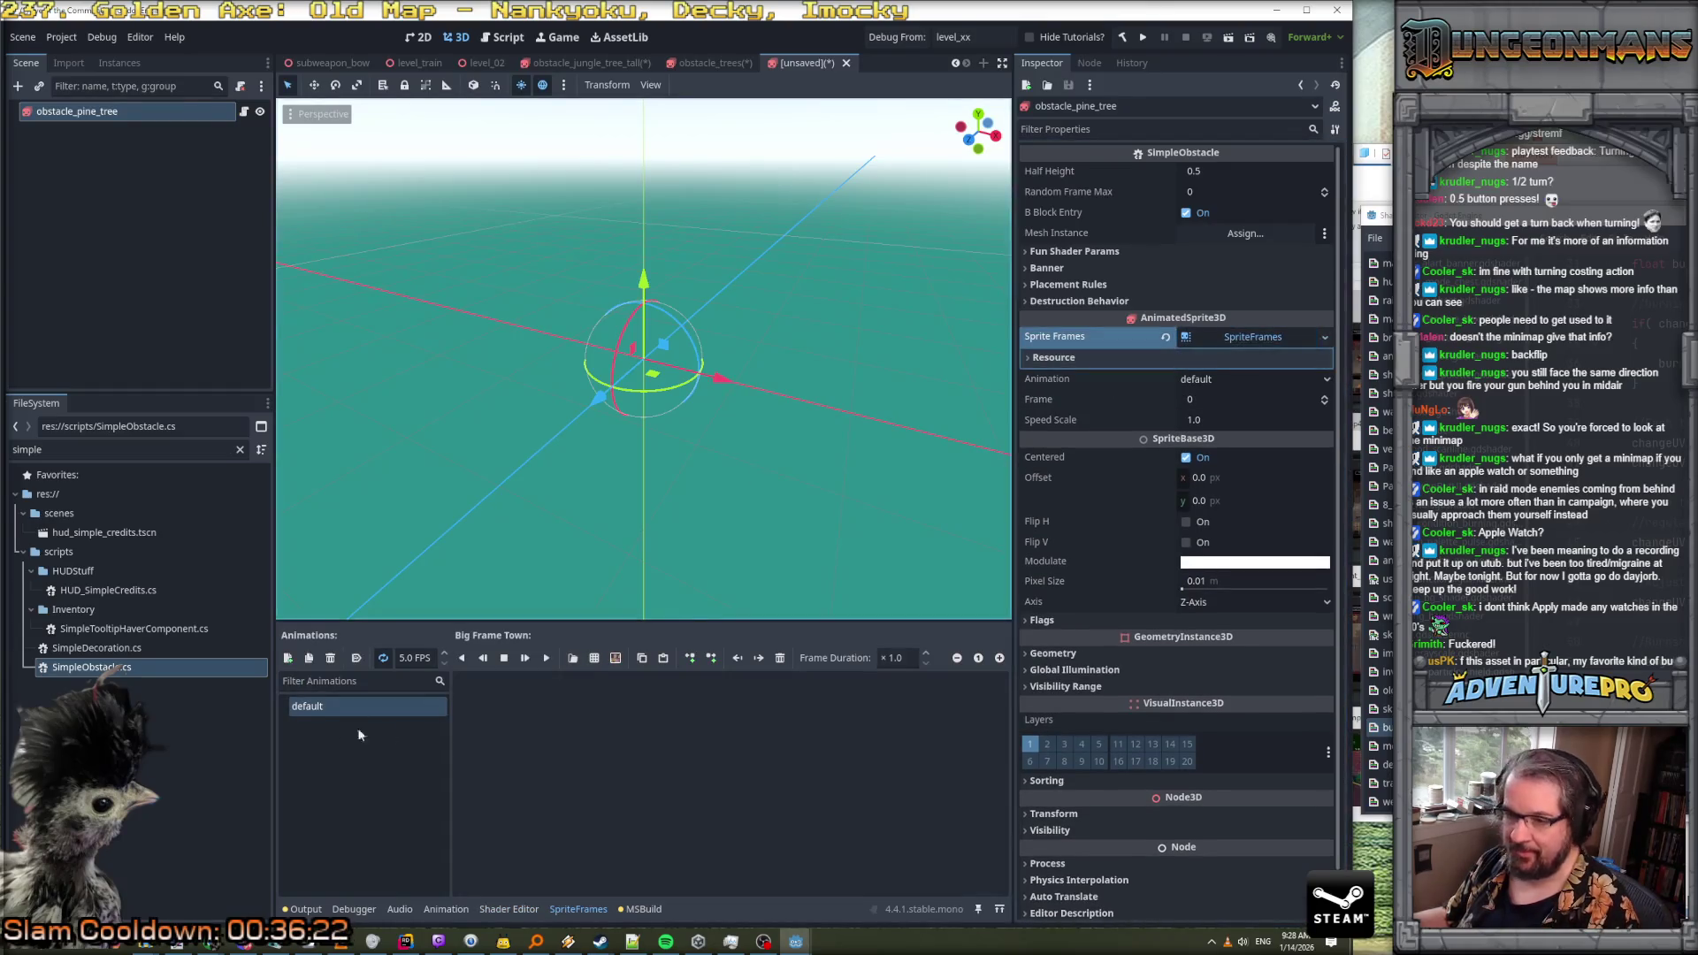
{"action": "left_click", "coordinate": [641, 659]}
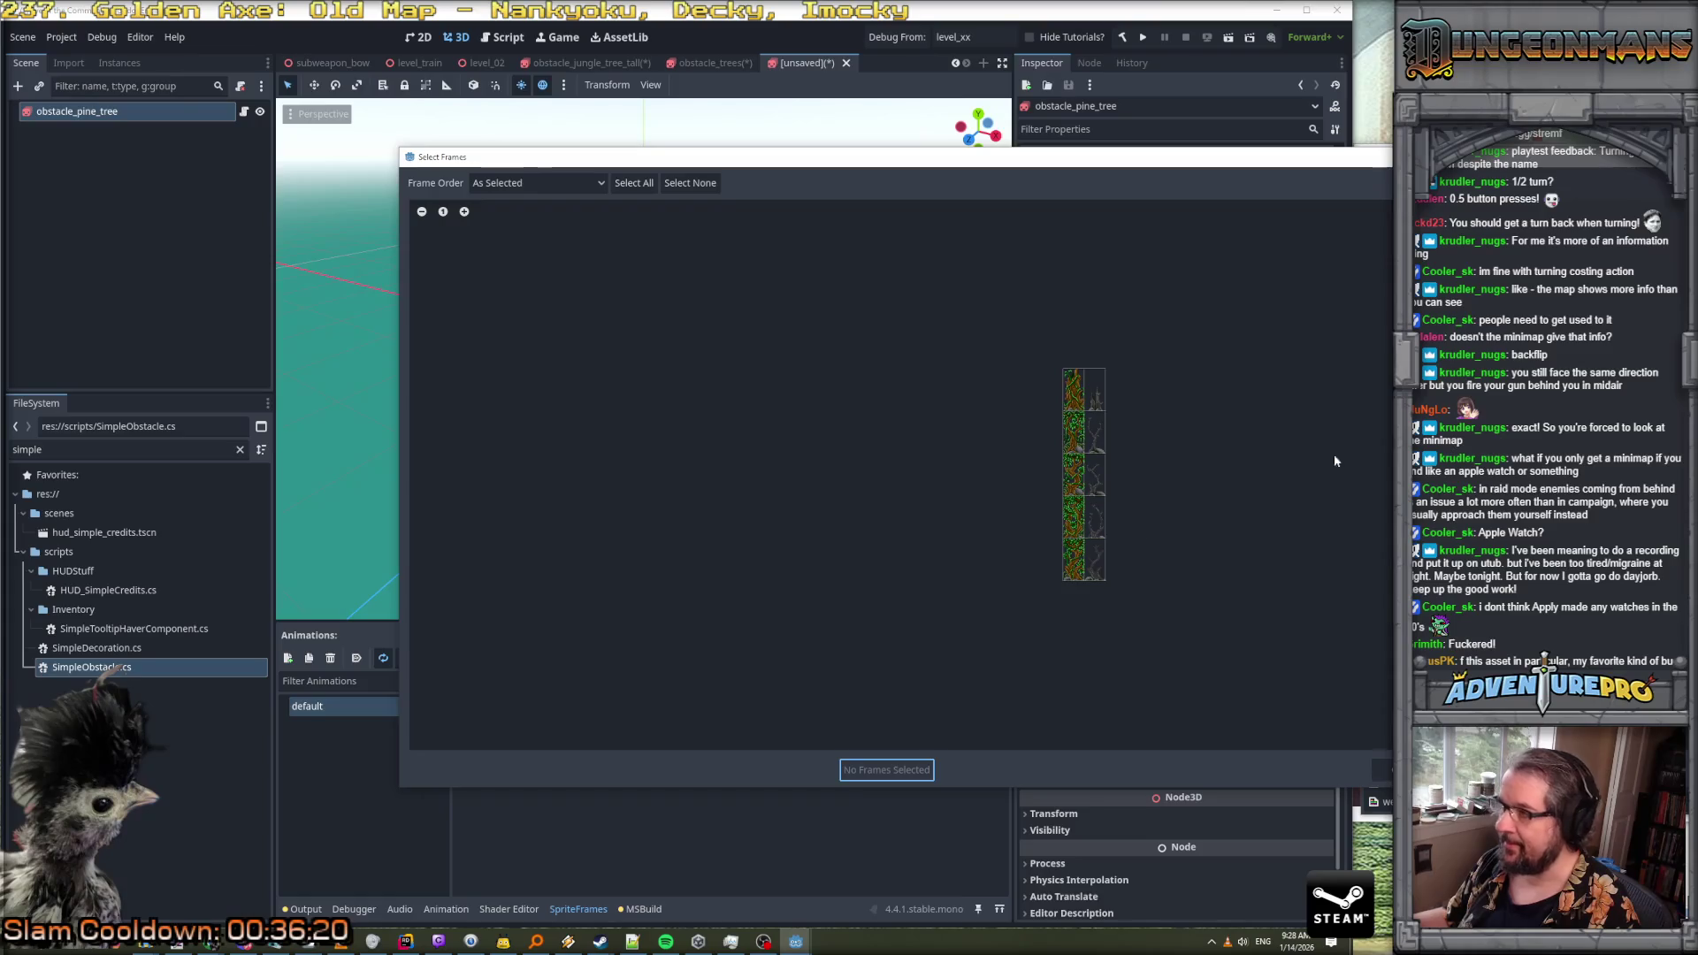
{"action": "left_click", "coordinate": [1382, 769]}
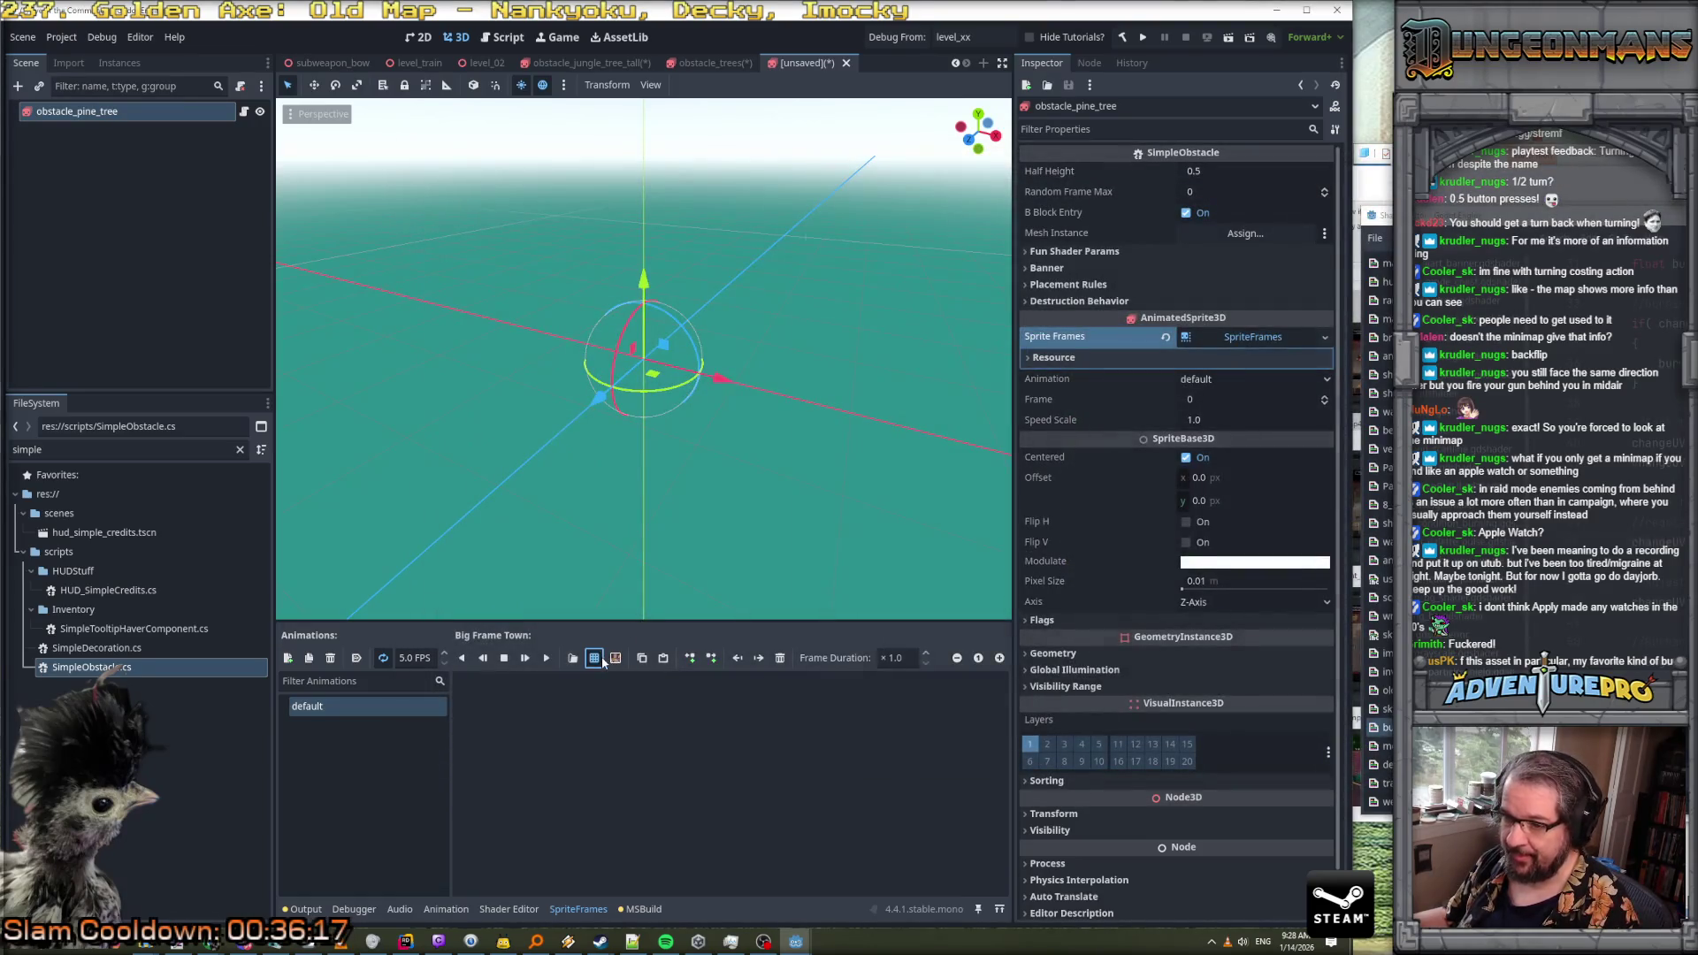
{"action": "left_click", "coordinate": [572, 658]}
{"action": "scroll", "coordinate": [1286, 529], "scroll_direction": "down", "scroll_amount": 15}
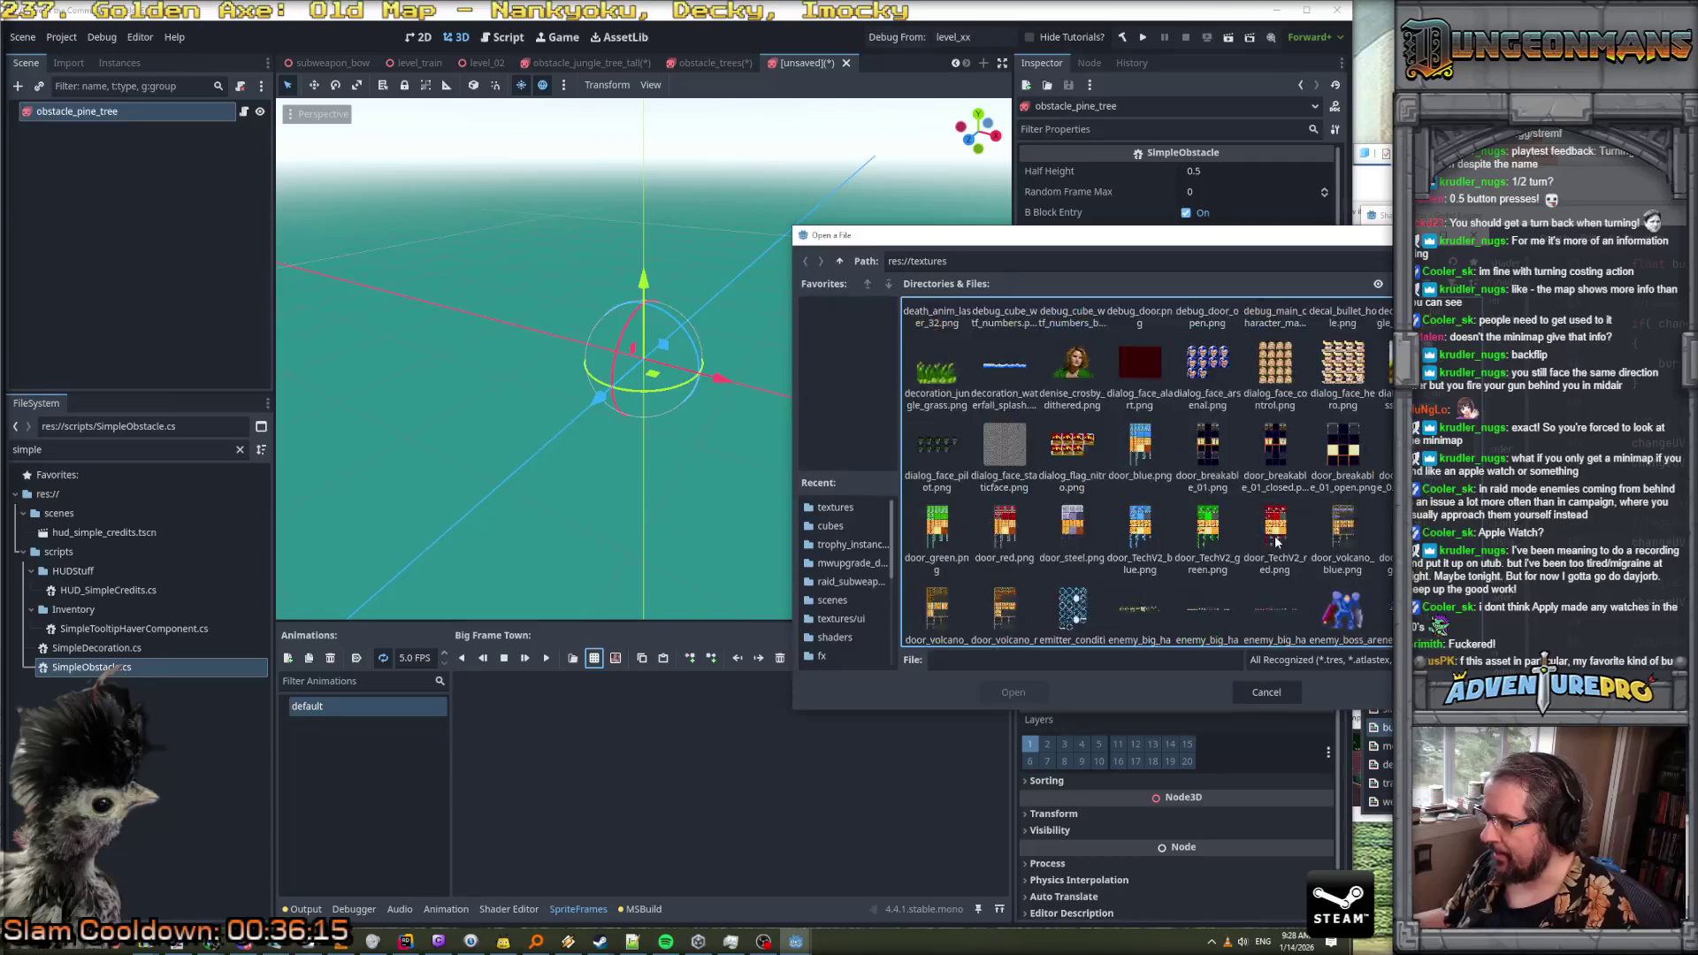
{"action": "scroll", "coordinate": [1275, 540], "scroll_direction": "down", "scroll_amount": 10}
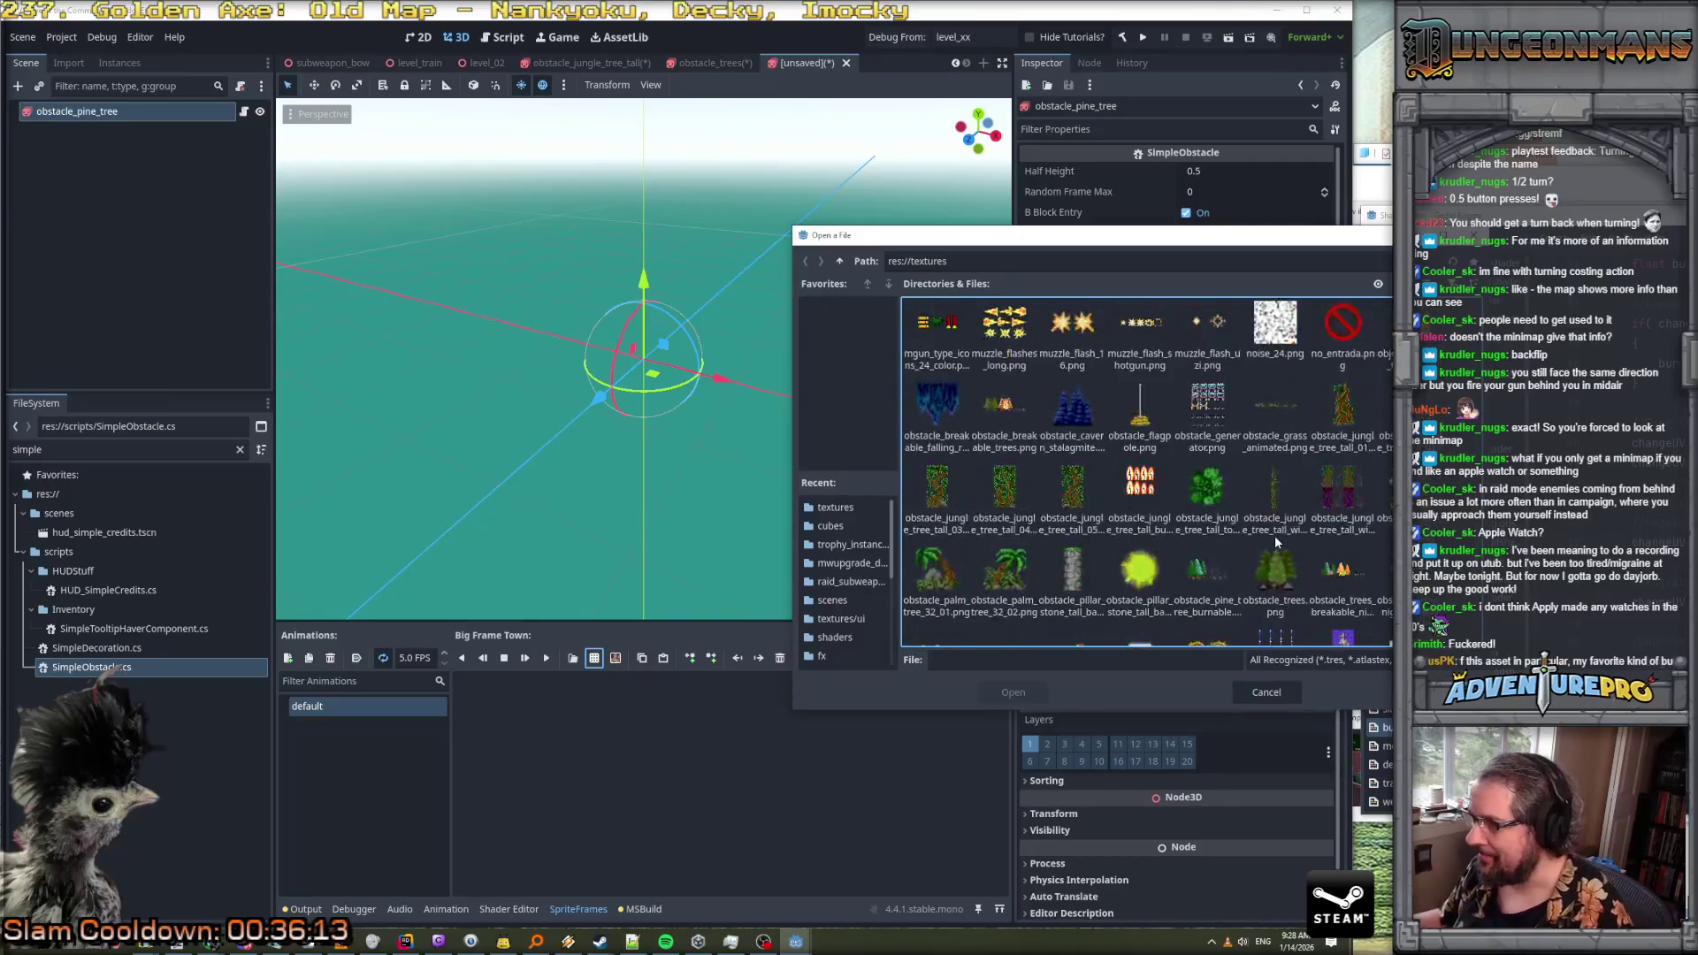
{"action": "scroll", "coordinate": [1207, 495], "scroll_direction": "down", "scroll_amount": 1}
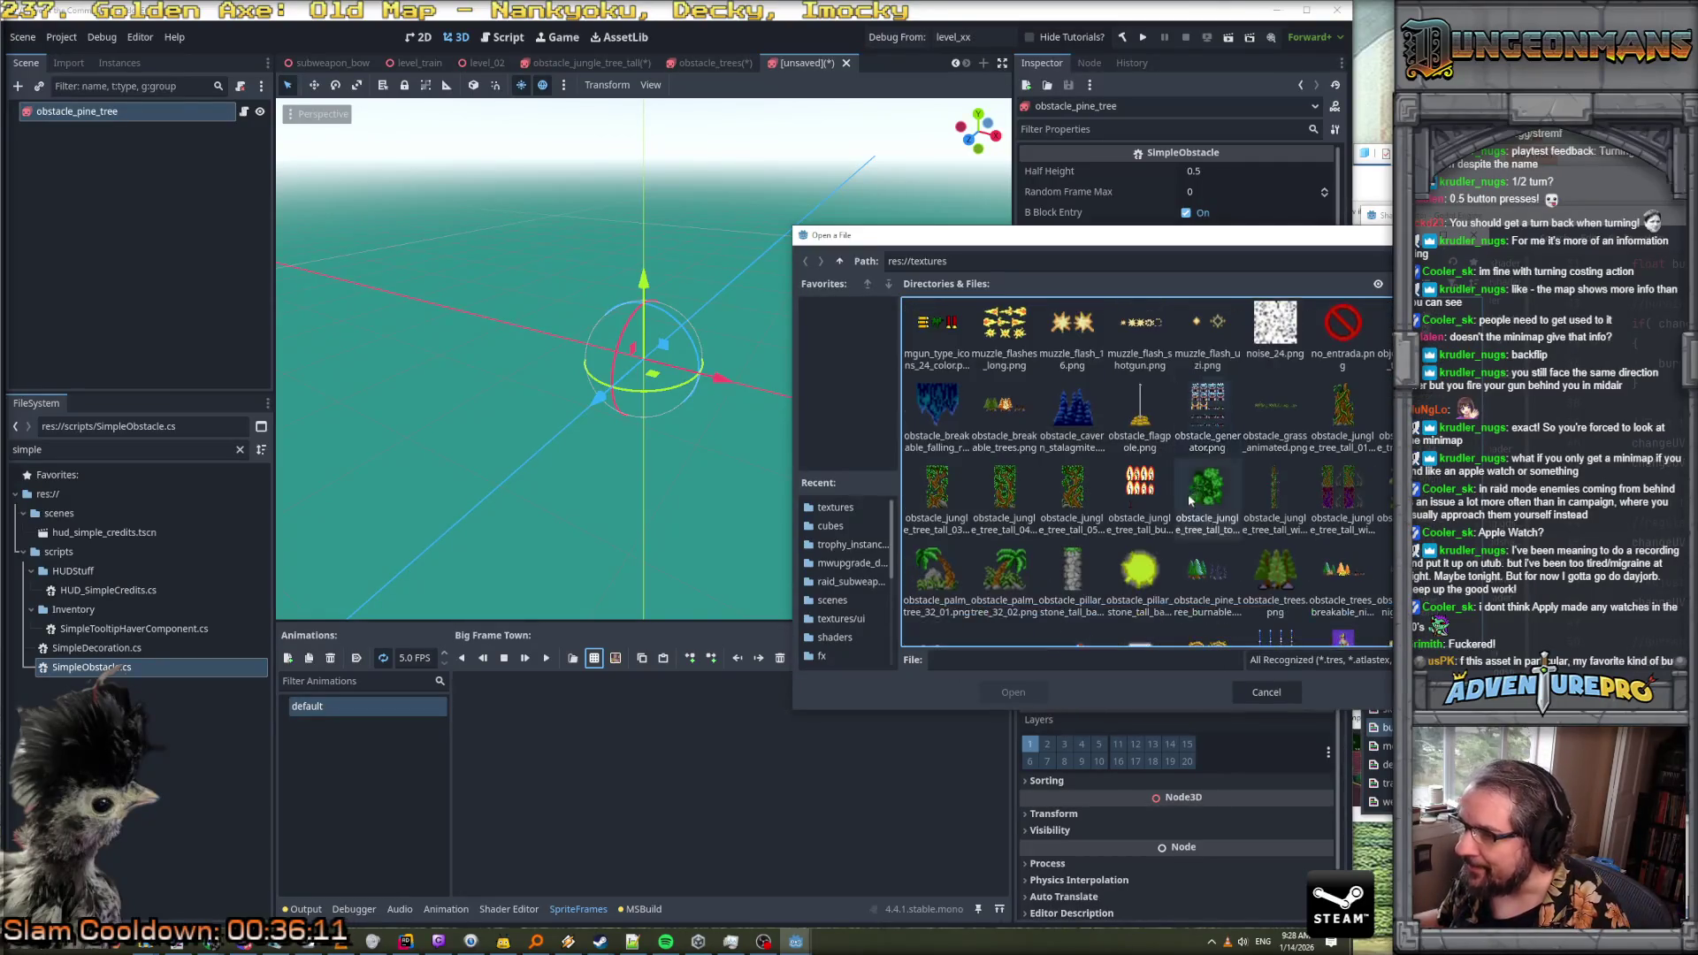
{"action": "left_click", "coordinate": [1206, 575]}
{"action": "left_click", "coordinate": [1014, 691]}
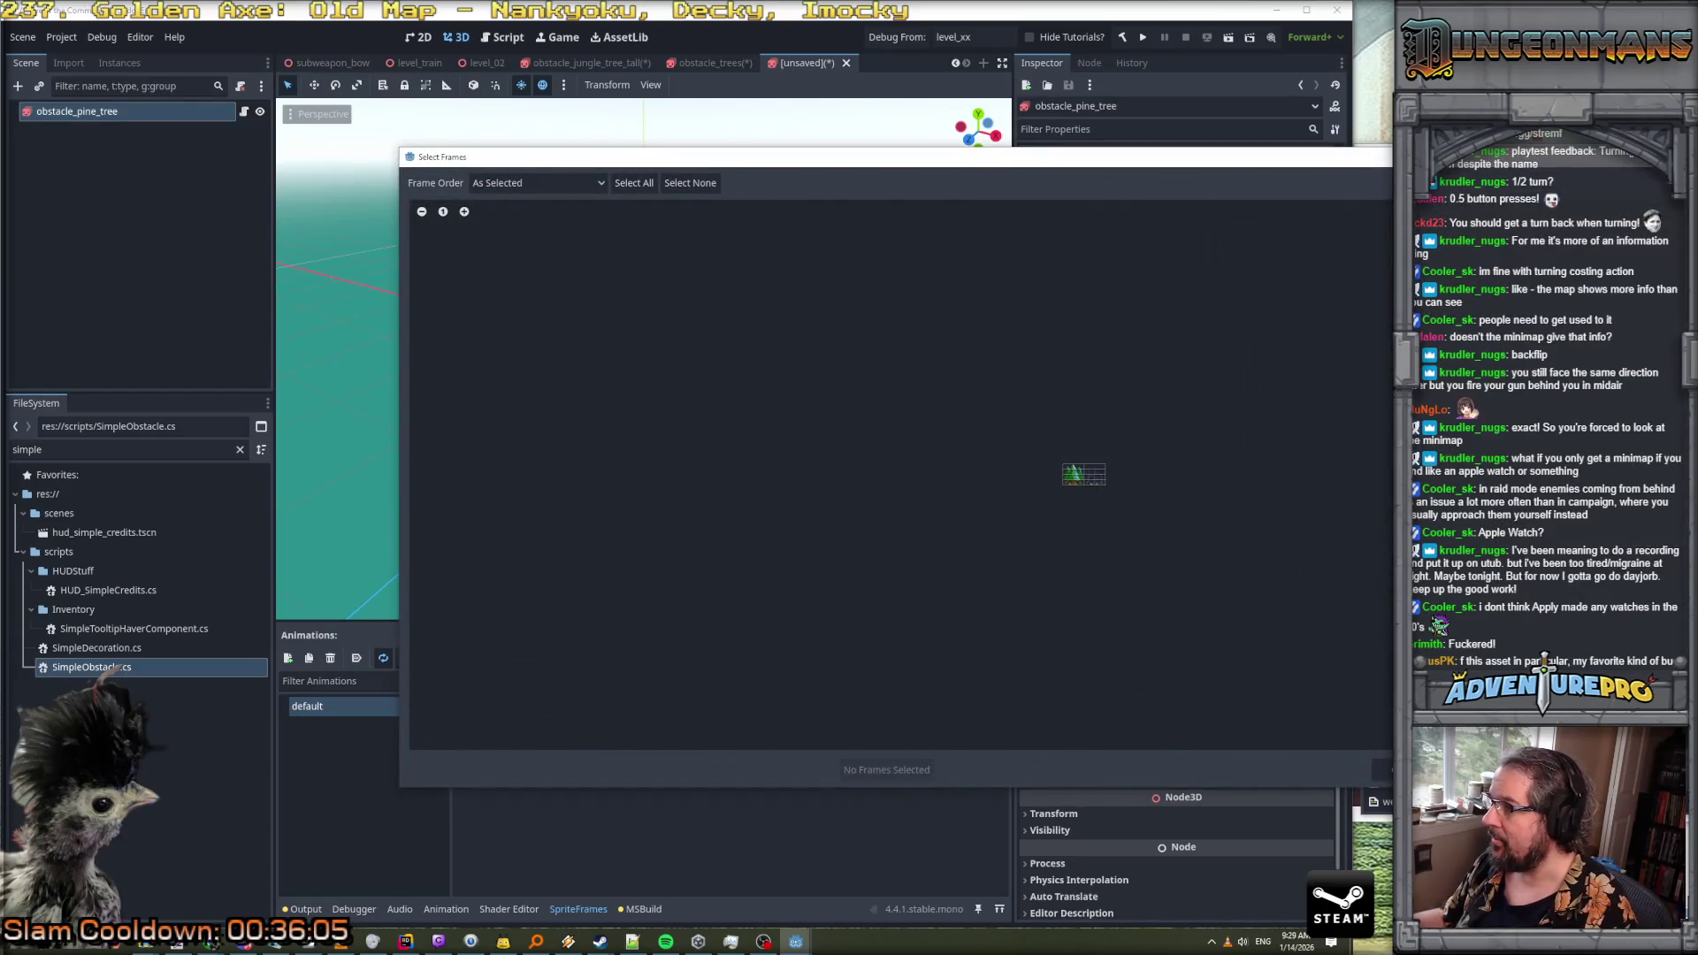
Add the pine tree cell as one frame, orbit to face it, and edit its vertical offset
{"action": "left_click", "coordinate": [1074, 474]}
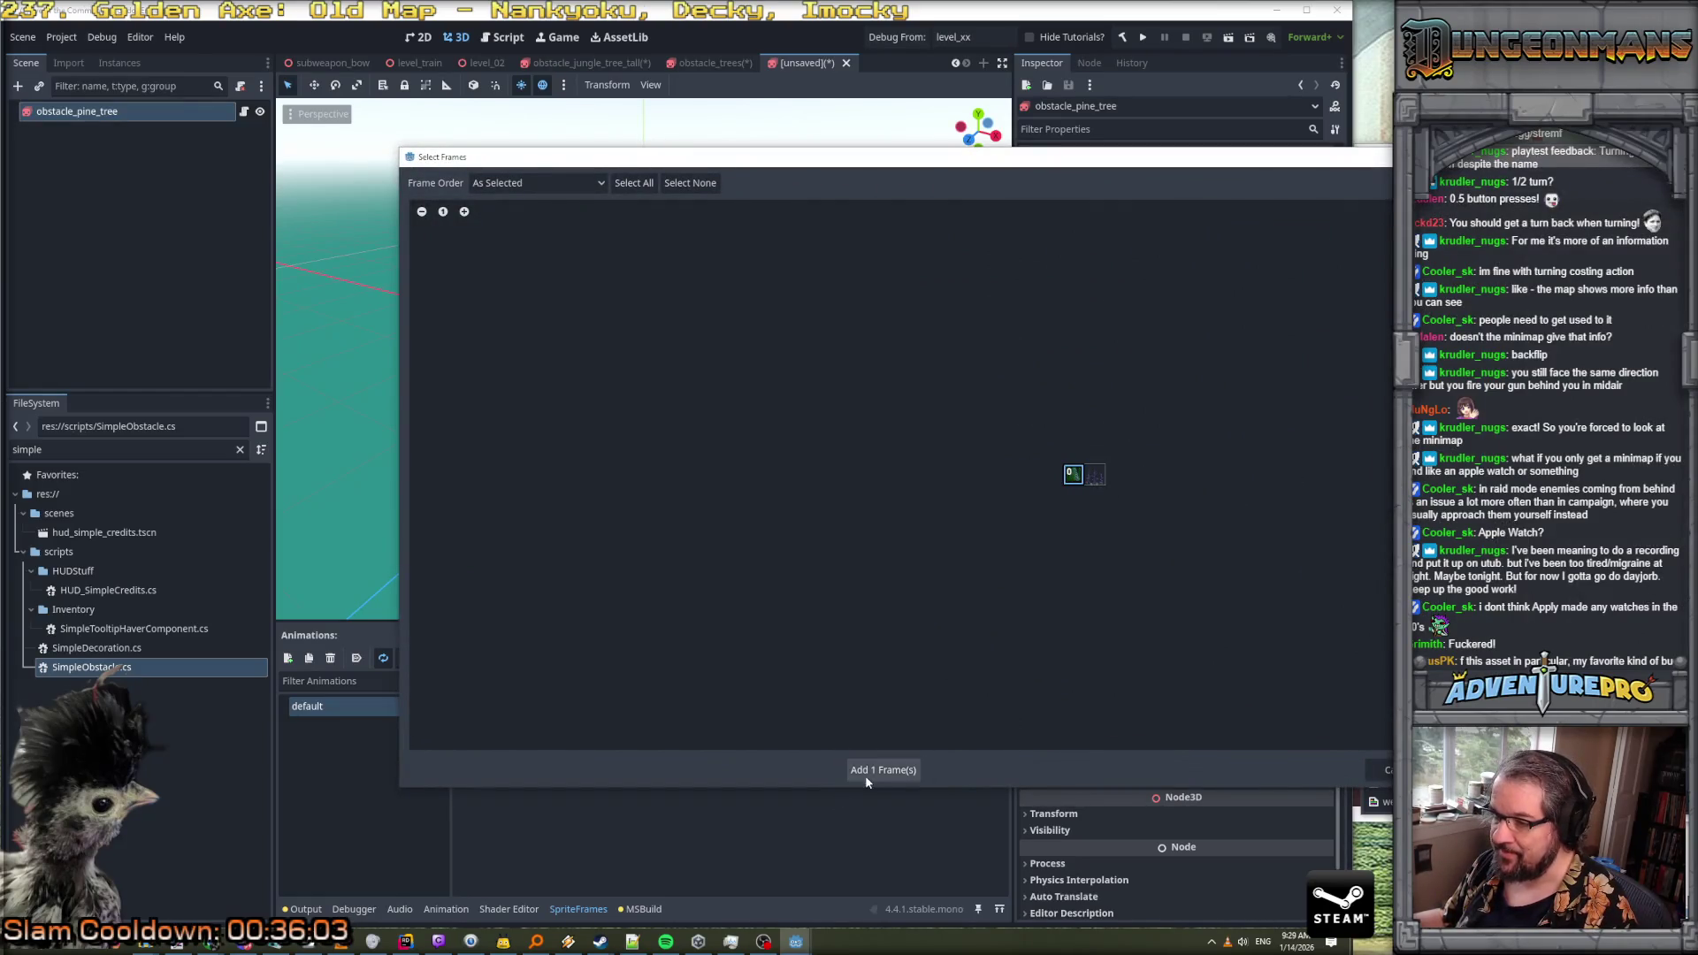
{"action": "left_click", "coordinate": [883, 769]}
{"action": "left_click_drag", "start_coordinate": [629, 421], "coordinate": [693, 408]}
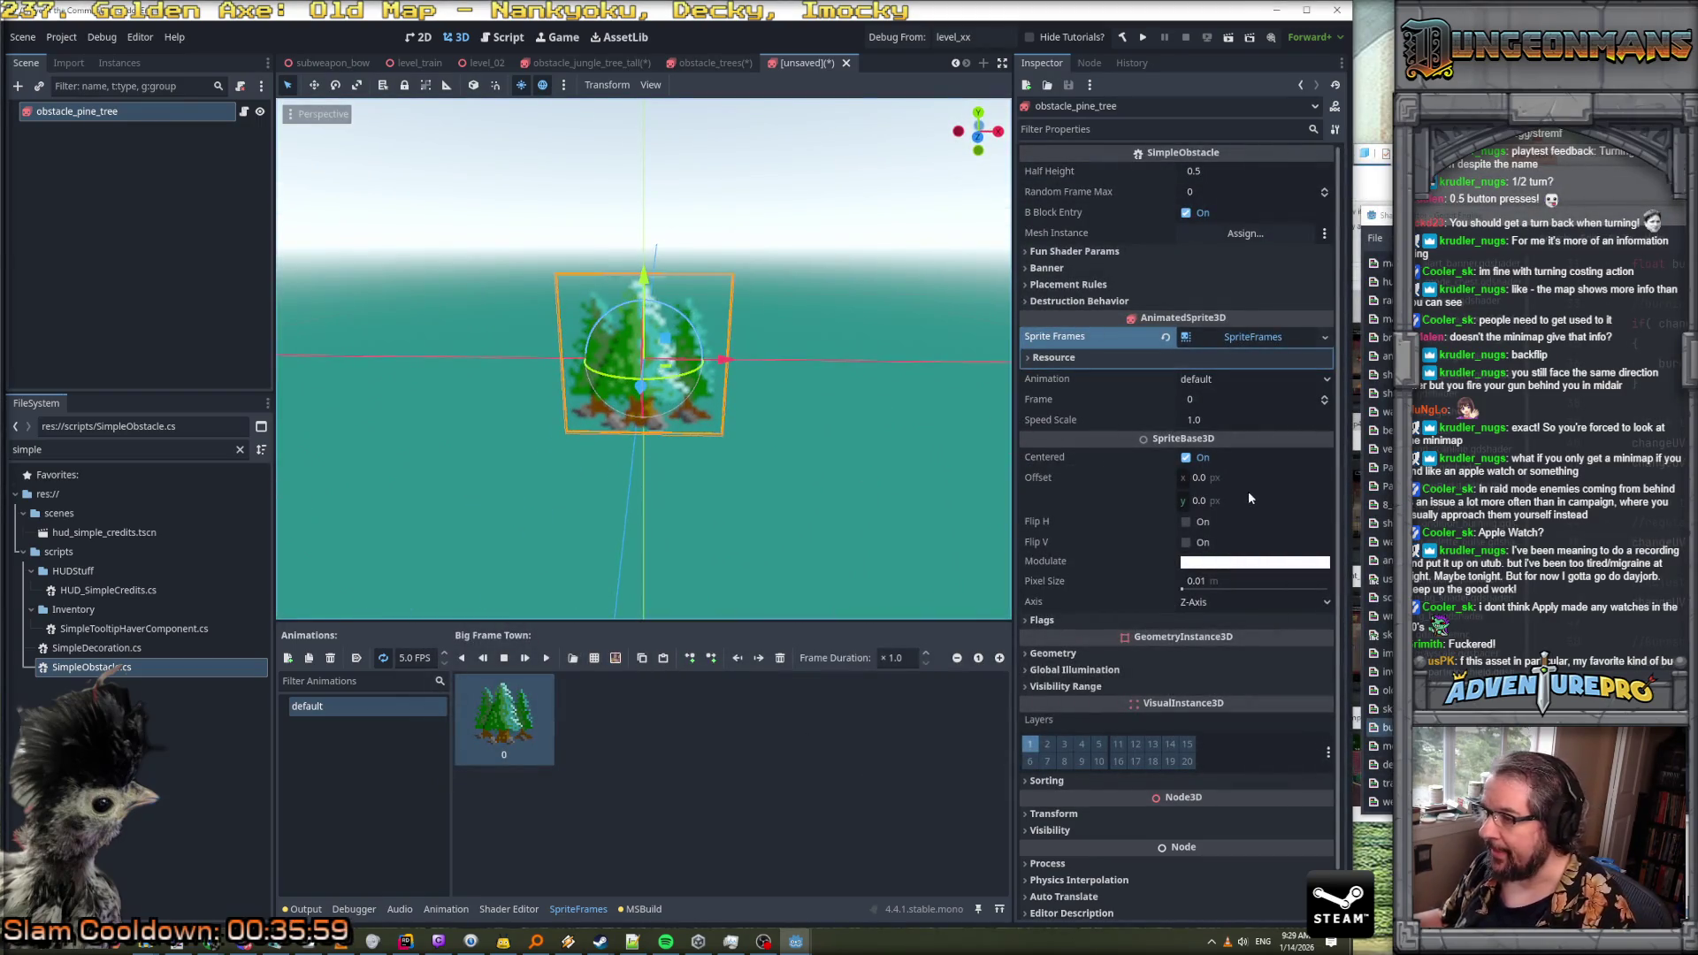
{"action": "left_click", "coordinate": [1201, 500]}
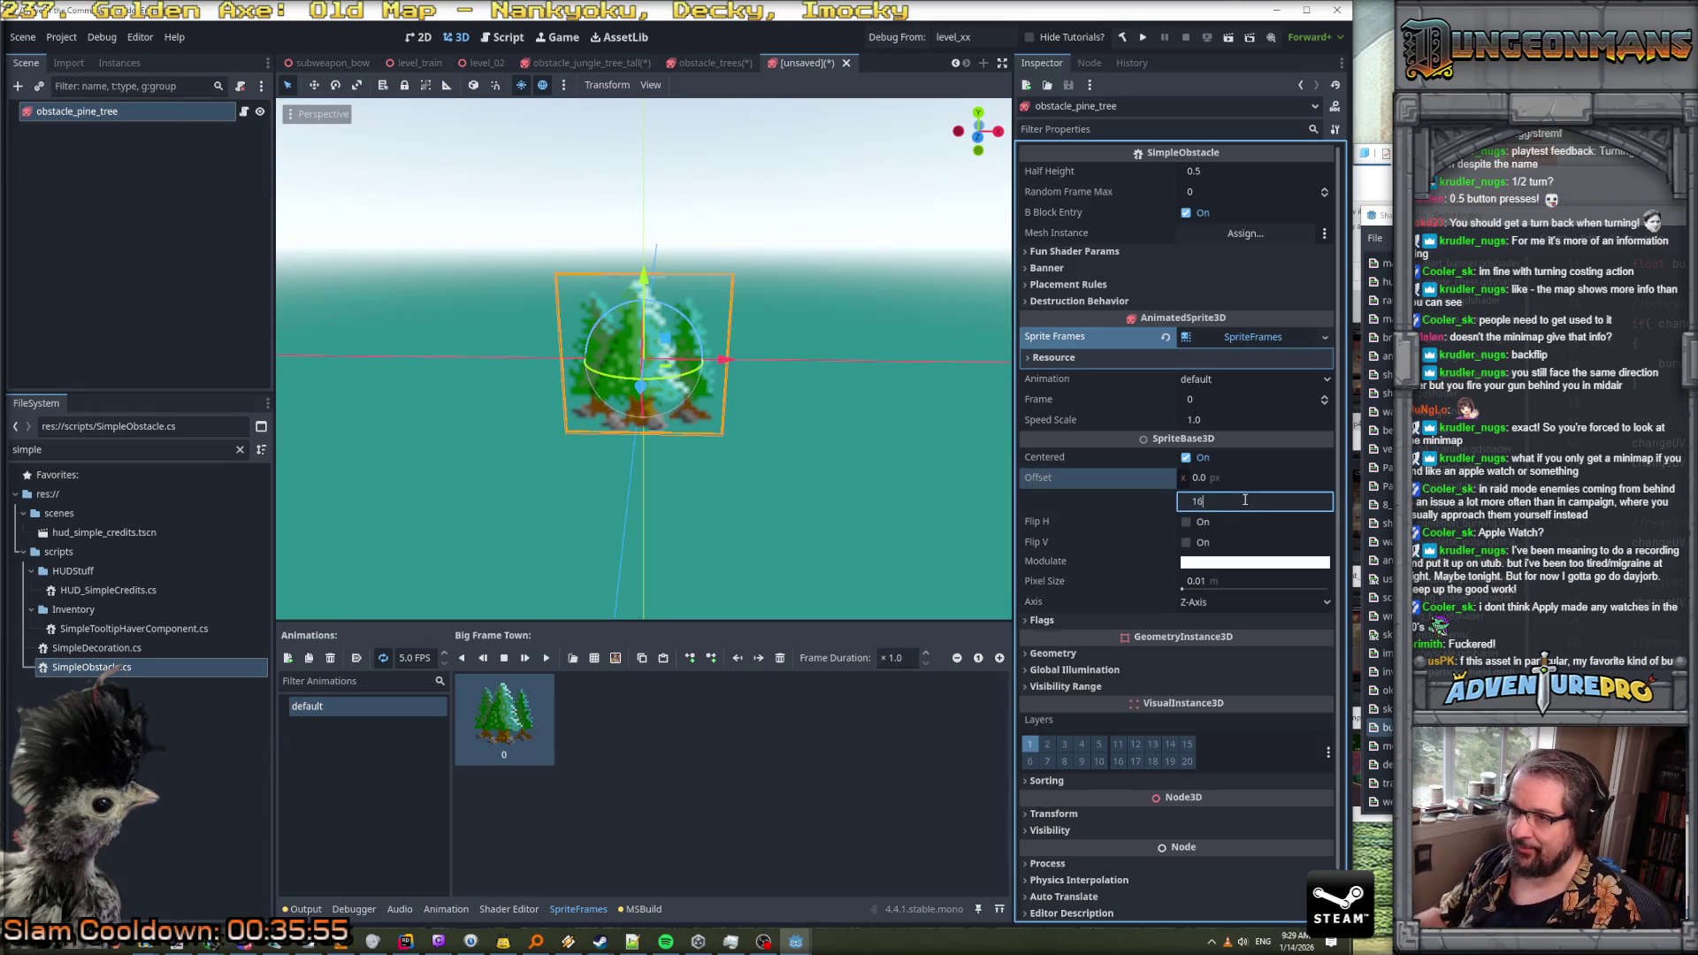
Set the pine tree sprite's Offset y to 16 and Pixel Size to 0.03
{"action": "key", "text": "Return"}
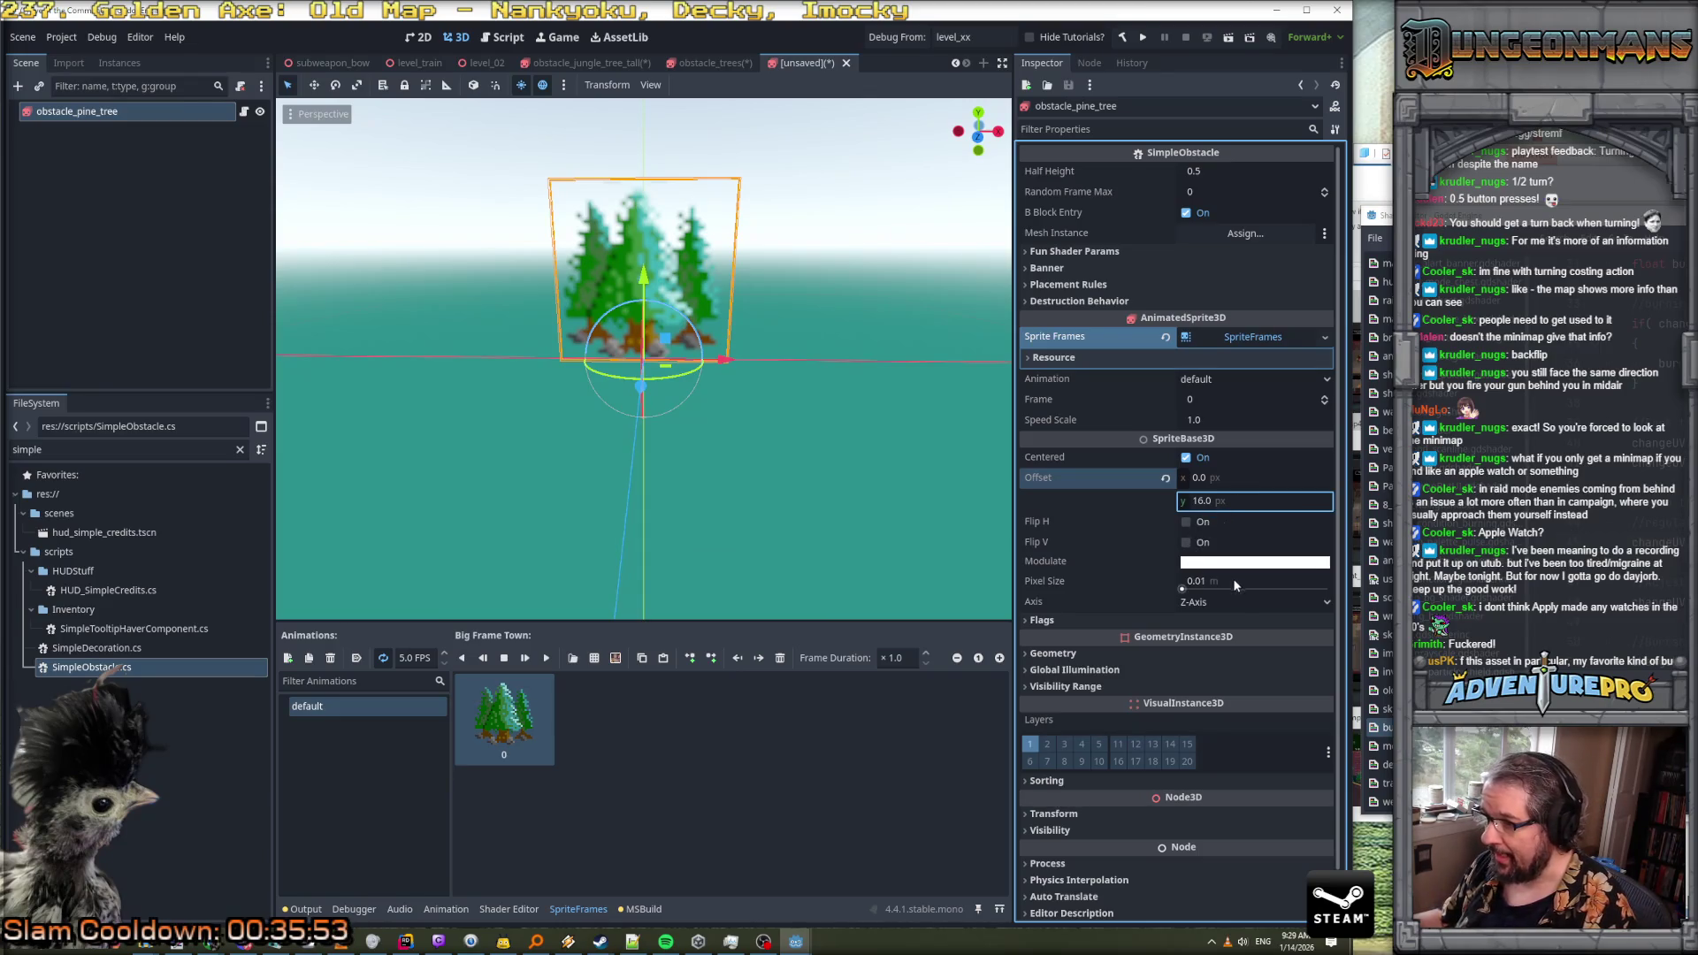
{"action": "left_click", "coordinate": [1217, 584]}
{"action": "type", "text": "0.03"}
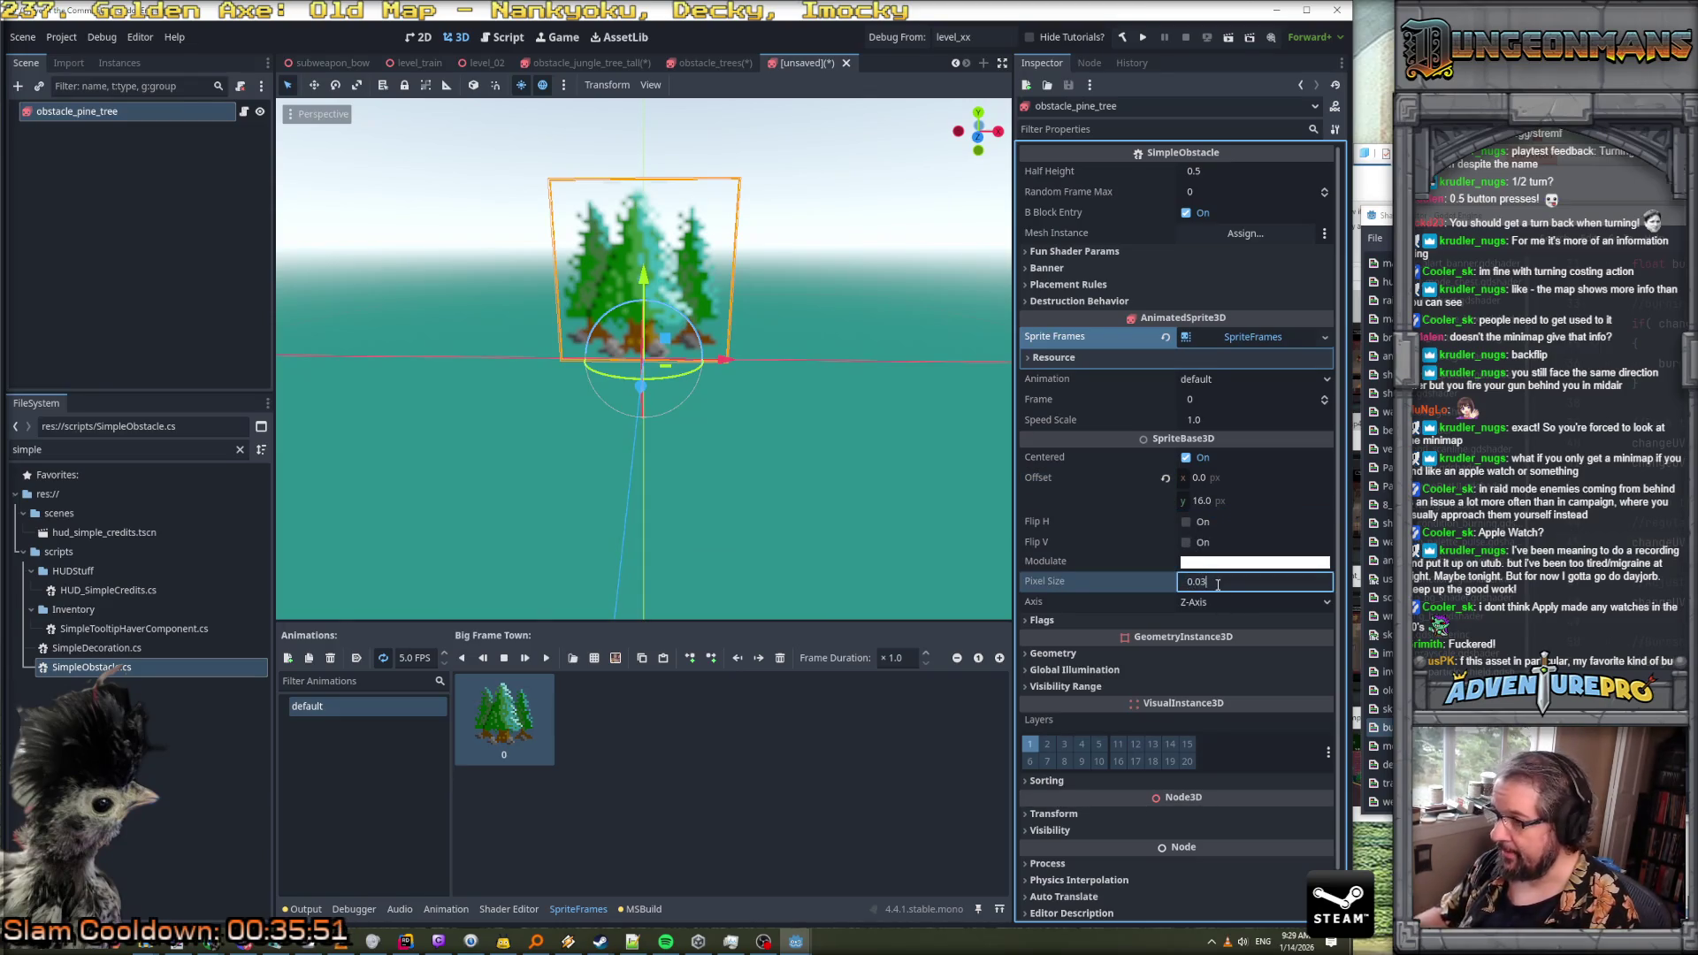
{"action": "key", "text": "Return"}
Set Flags > Billboard to Enabled and Texture Filter to Nearest
{"action": "scroll", "coordinate": [777, 375], "scroll_direction": "down", "scroll_amount": 5}
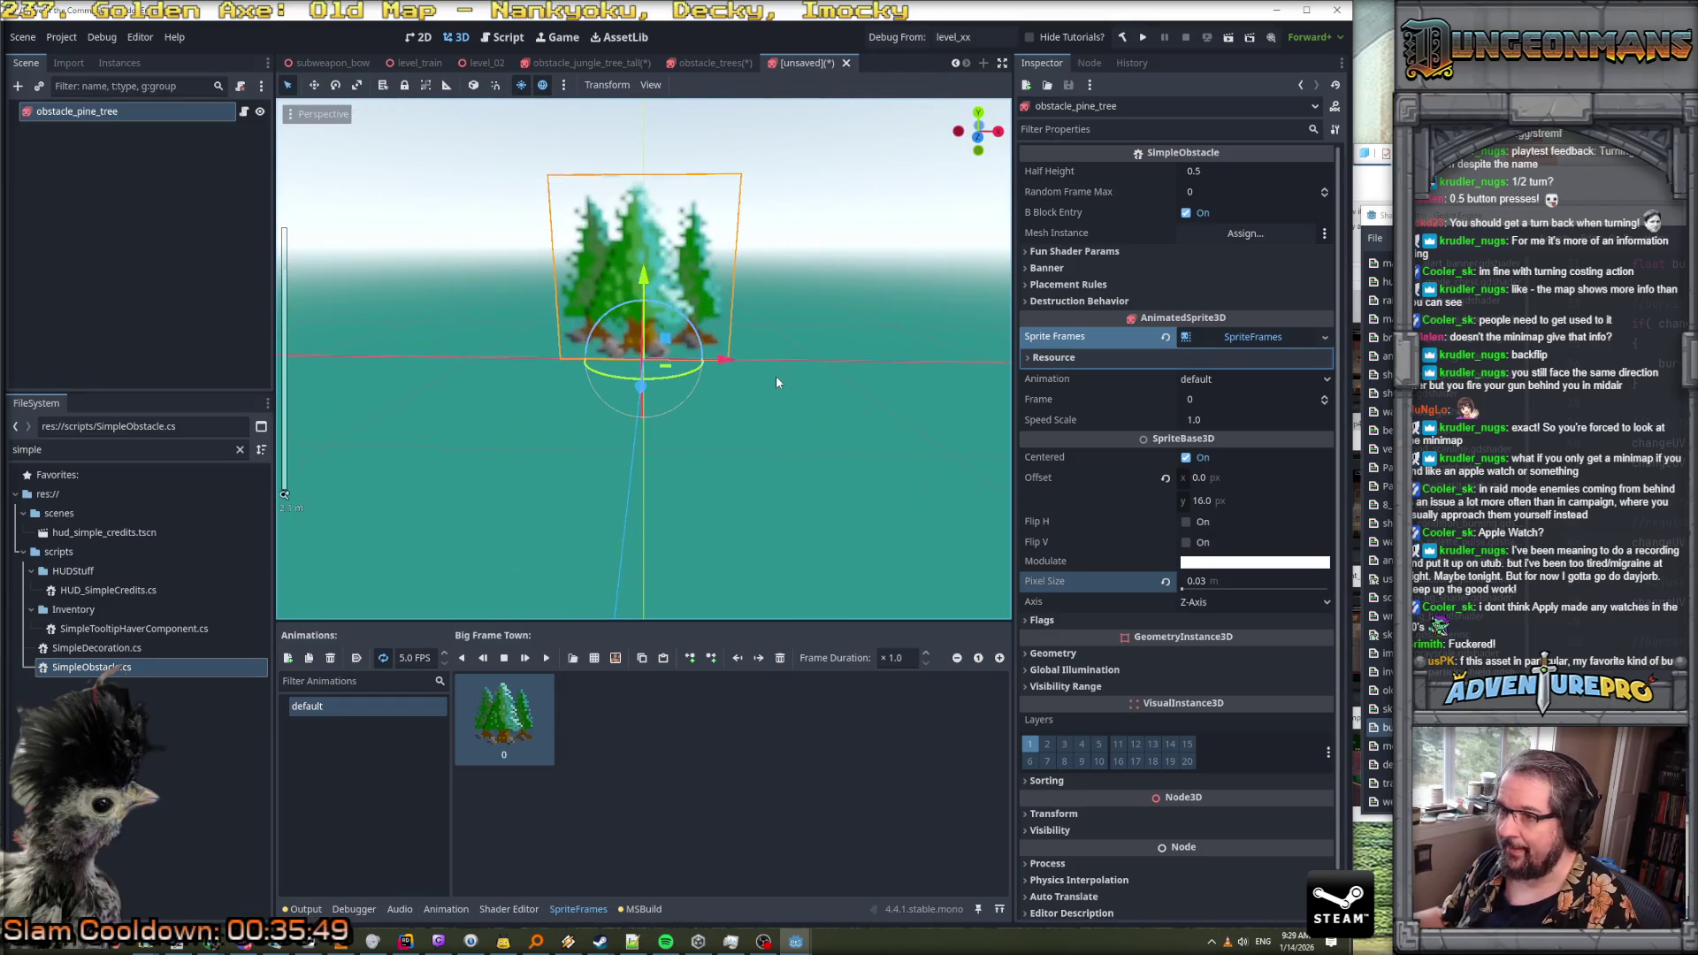
{"action": "left_click", "coordinate": [1103, 619]}
{"action": "left_click", "coordinate": [1243, 638]}
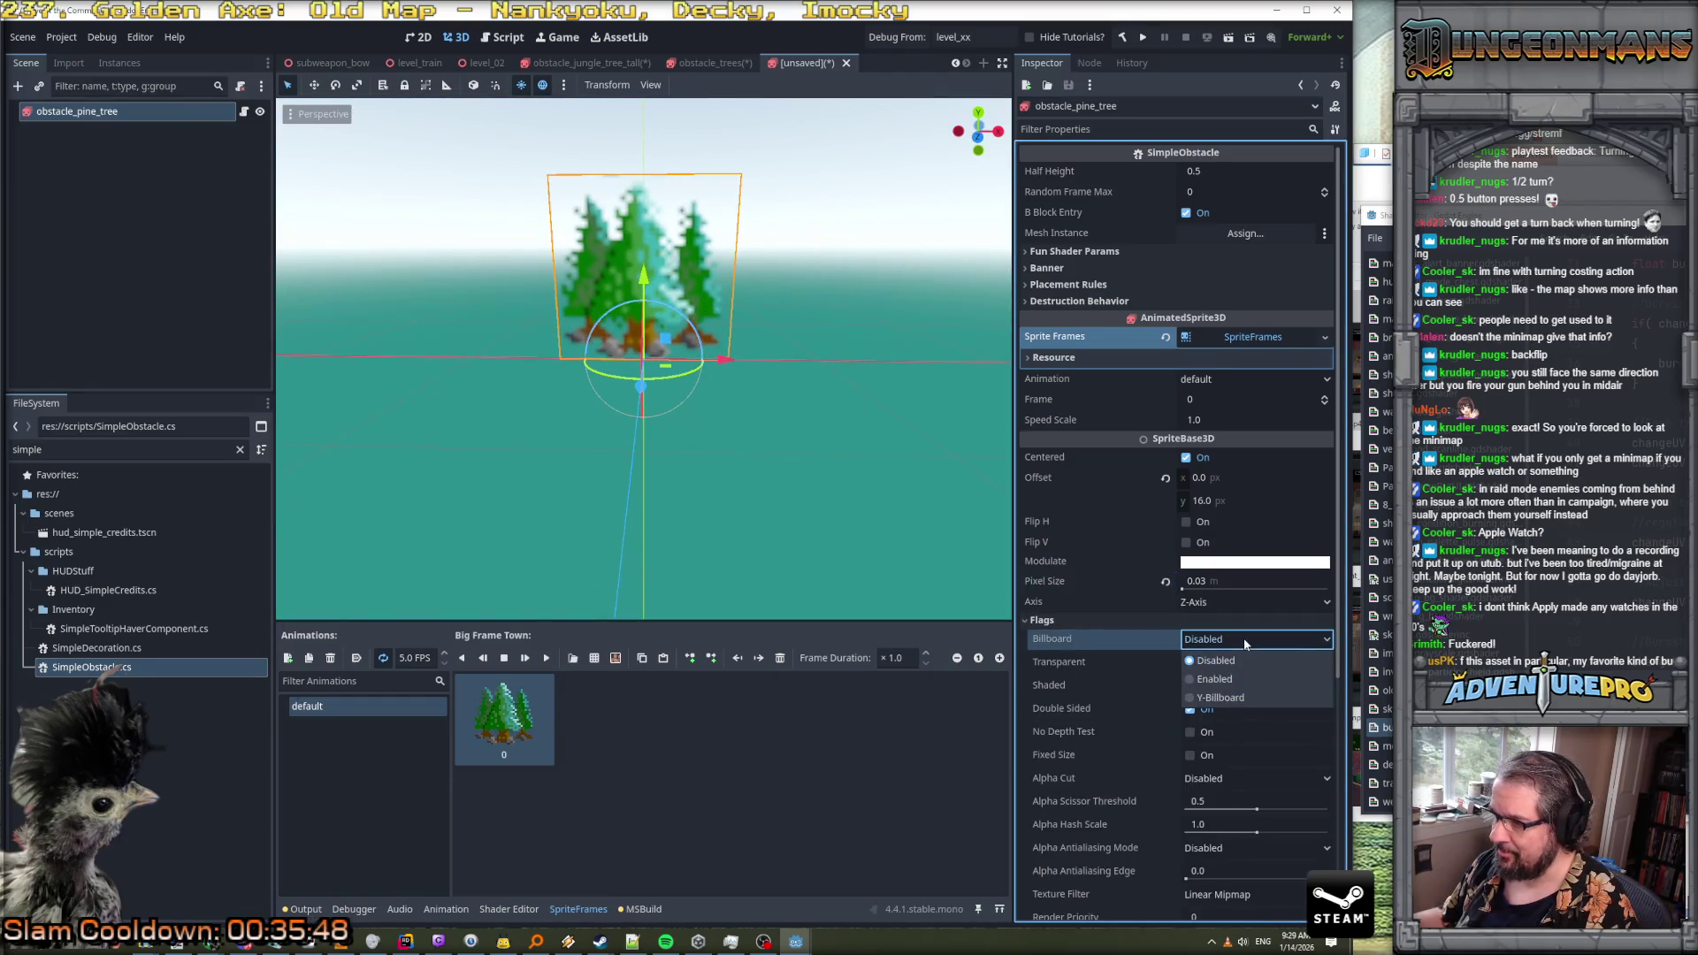
{"action": "left_click", "coordinate": [1229, 678]}
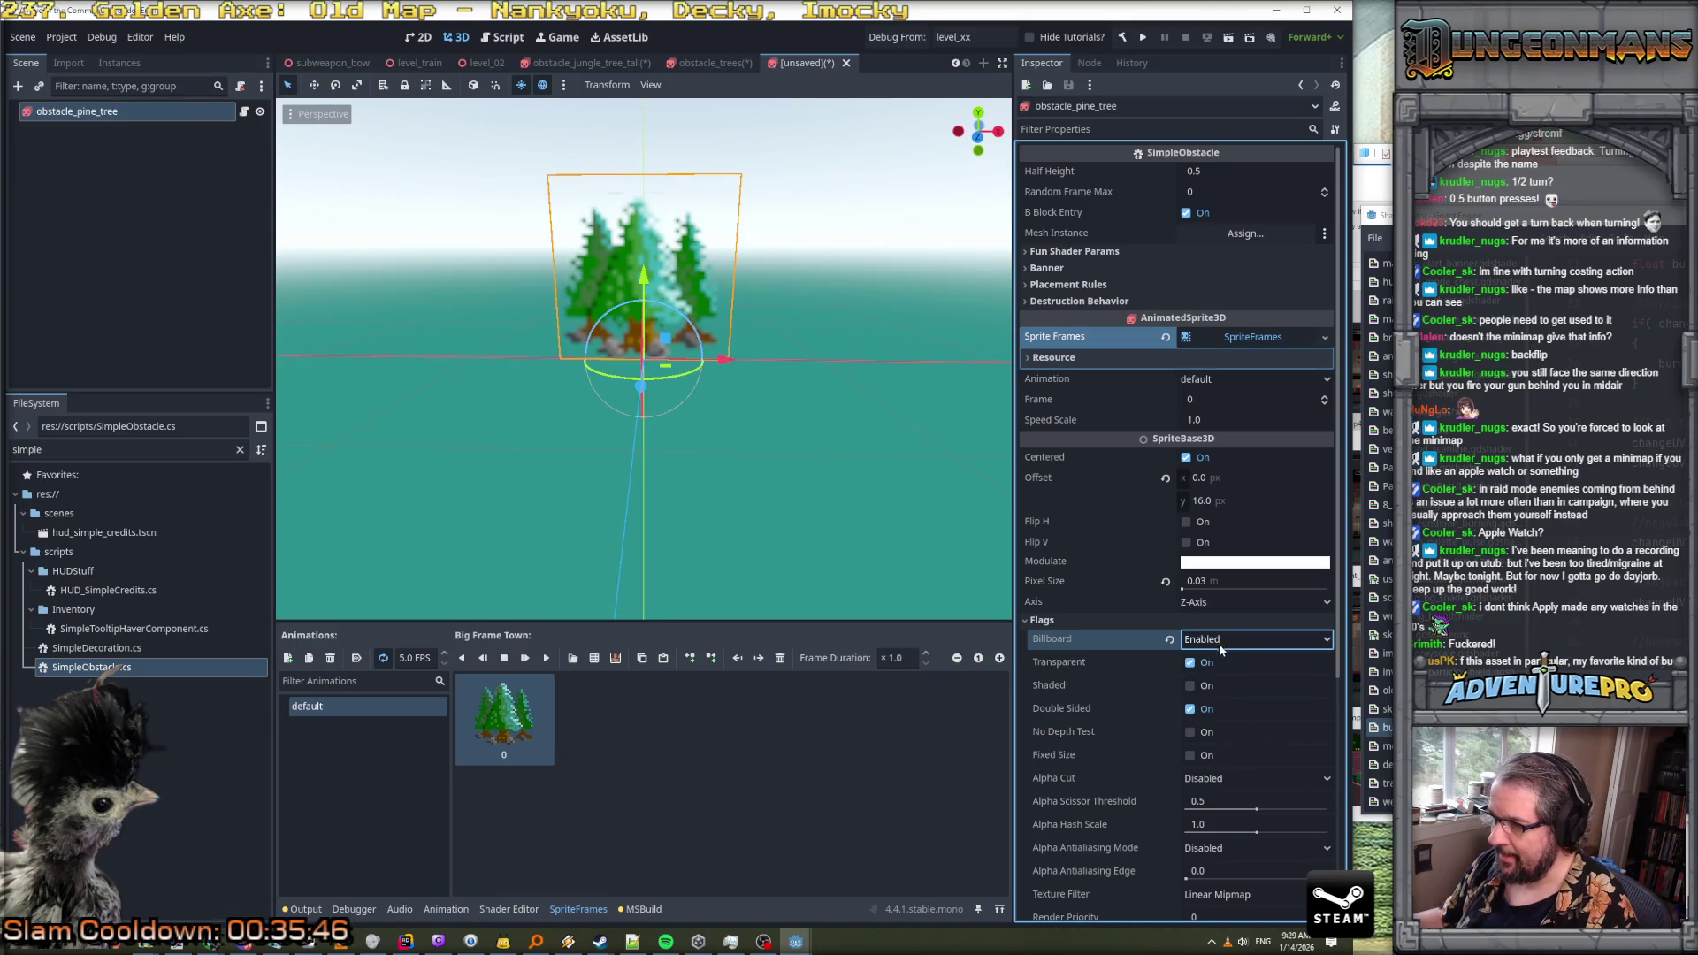
{"action": "left_click", "coordinate": [1220, 644]}
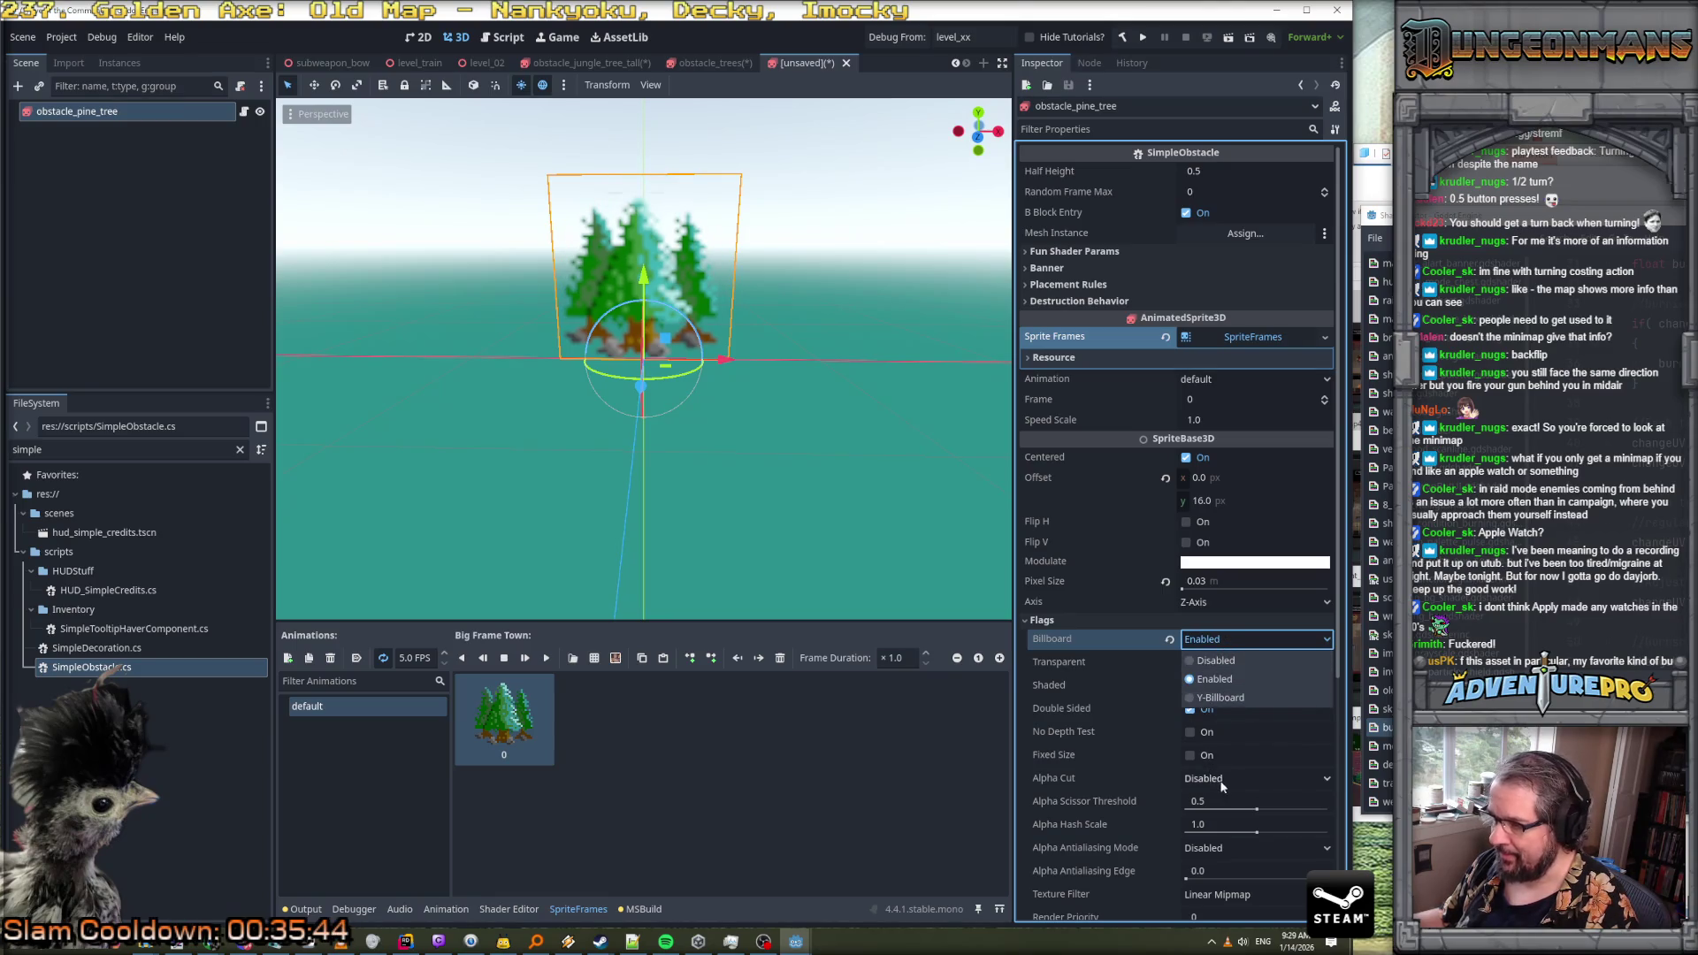
{"action": "scroll", "coordinate": [1230, 831], "scroll_direction": "down", "scroll_amount": 3}
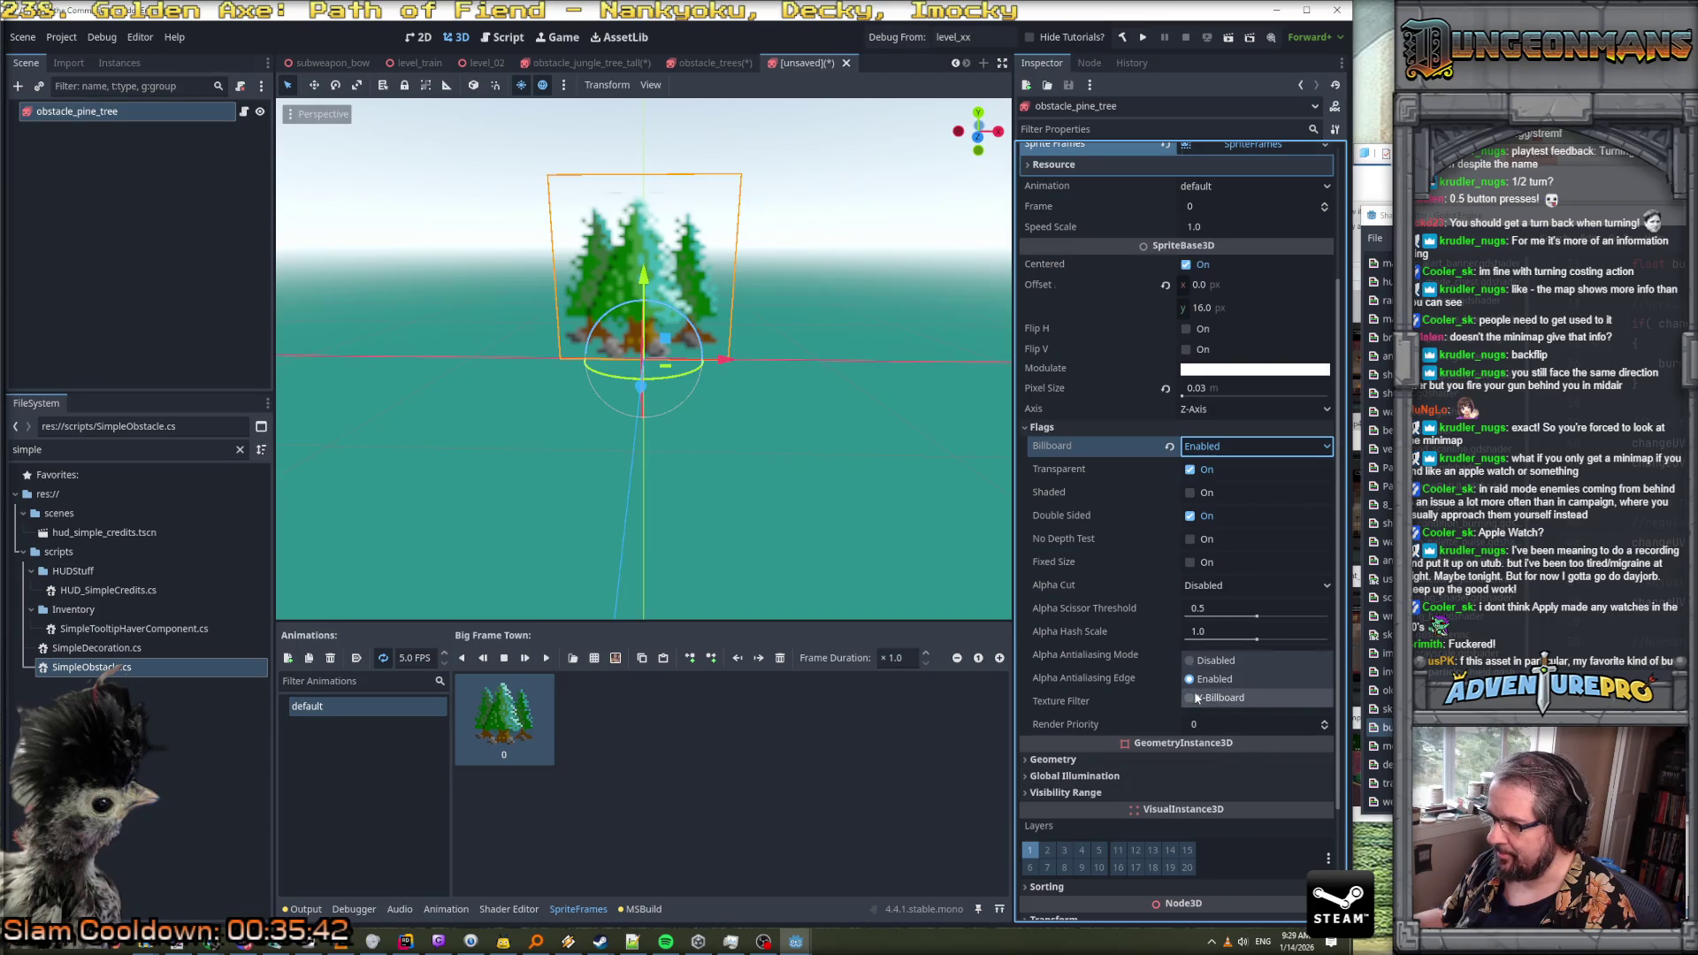
{"action": "left_click", "coordinate": [1127, 697]}
{"action": "left_click", "coordinate": [1256, 701]}
{"action": "left_click", "coordinate": [1217, 720]}
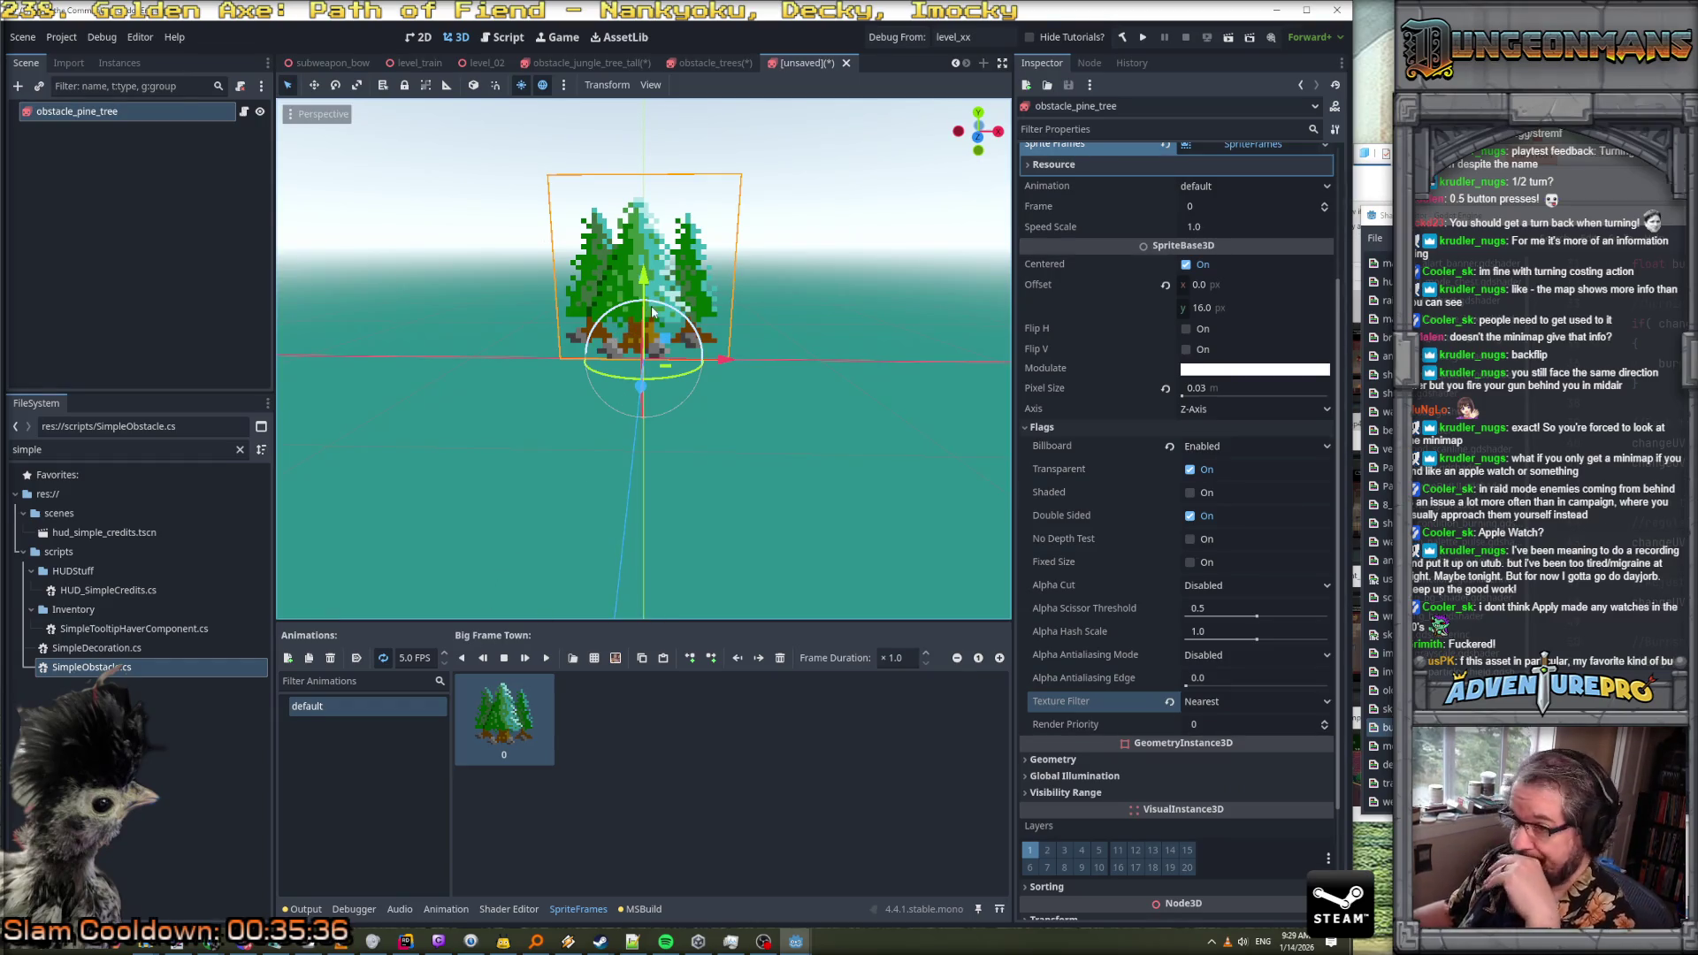
Orbit the view to face the tree straight on, then expand Geometry's Material Override choices
{"action": "left_click_drag", "start_coordinate": [719, 391], "coordinate": [723, 359]}
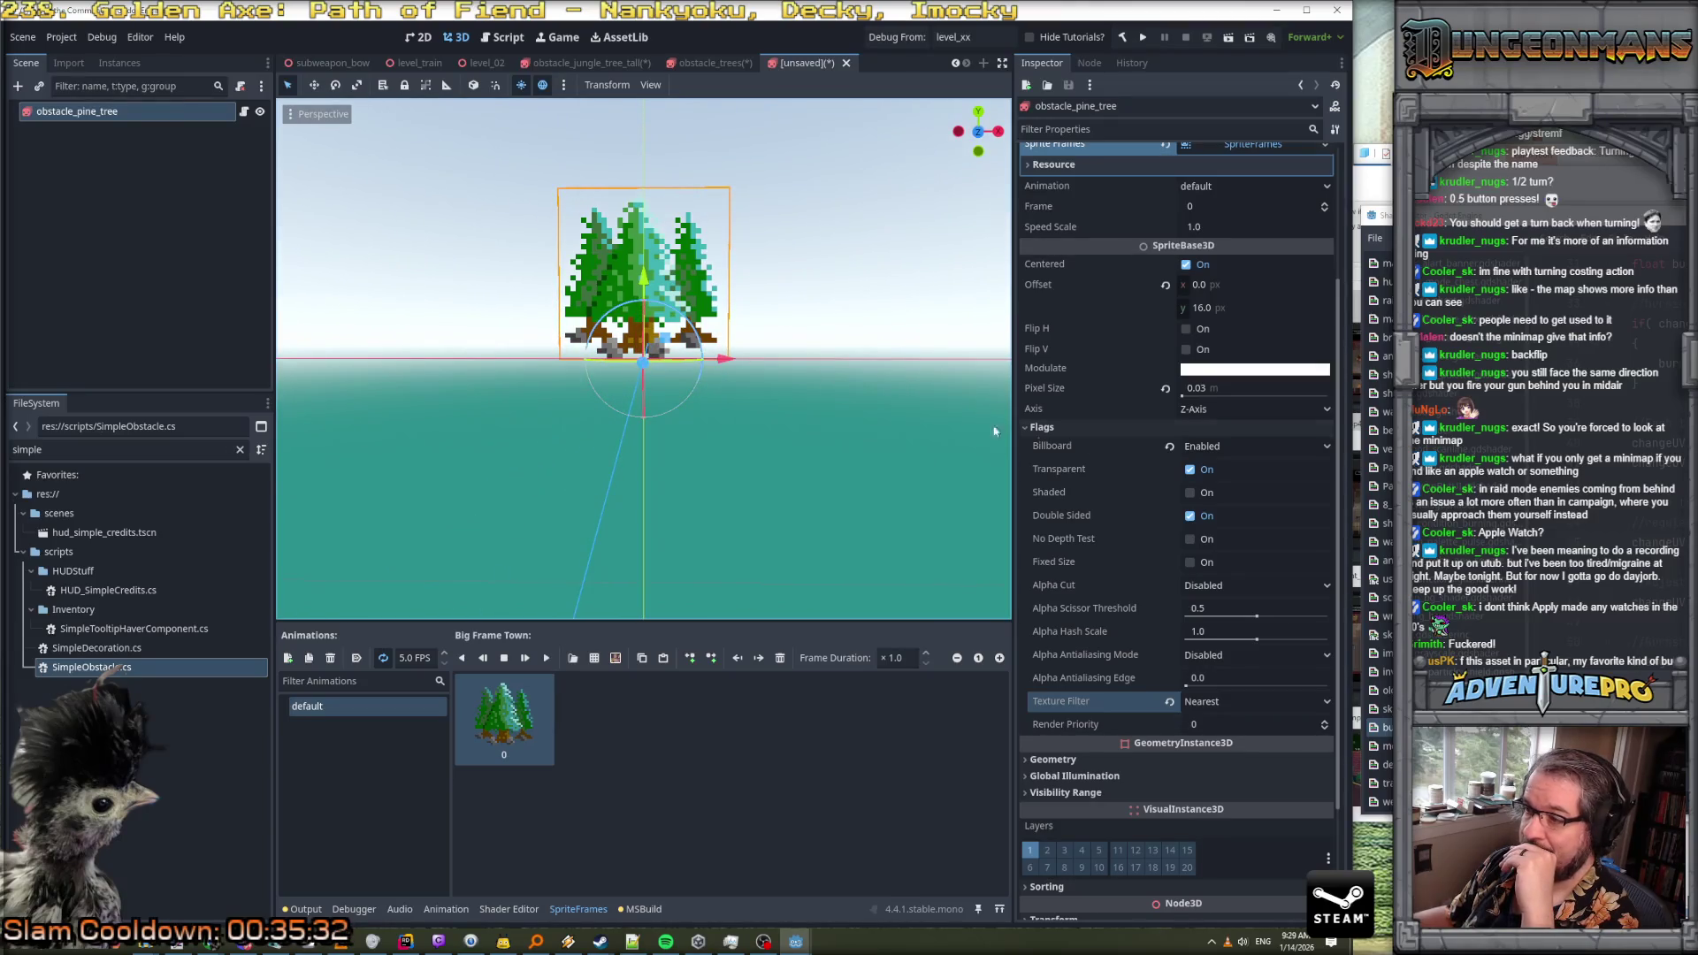
{"action": "scroll", "coordinate": [1144, 453], "scroll_direction": "down", "scroll_amount": 4}
{"action": "left_click", "coordinate": [1141, 604]}
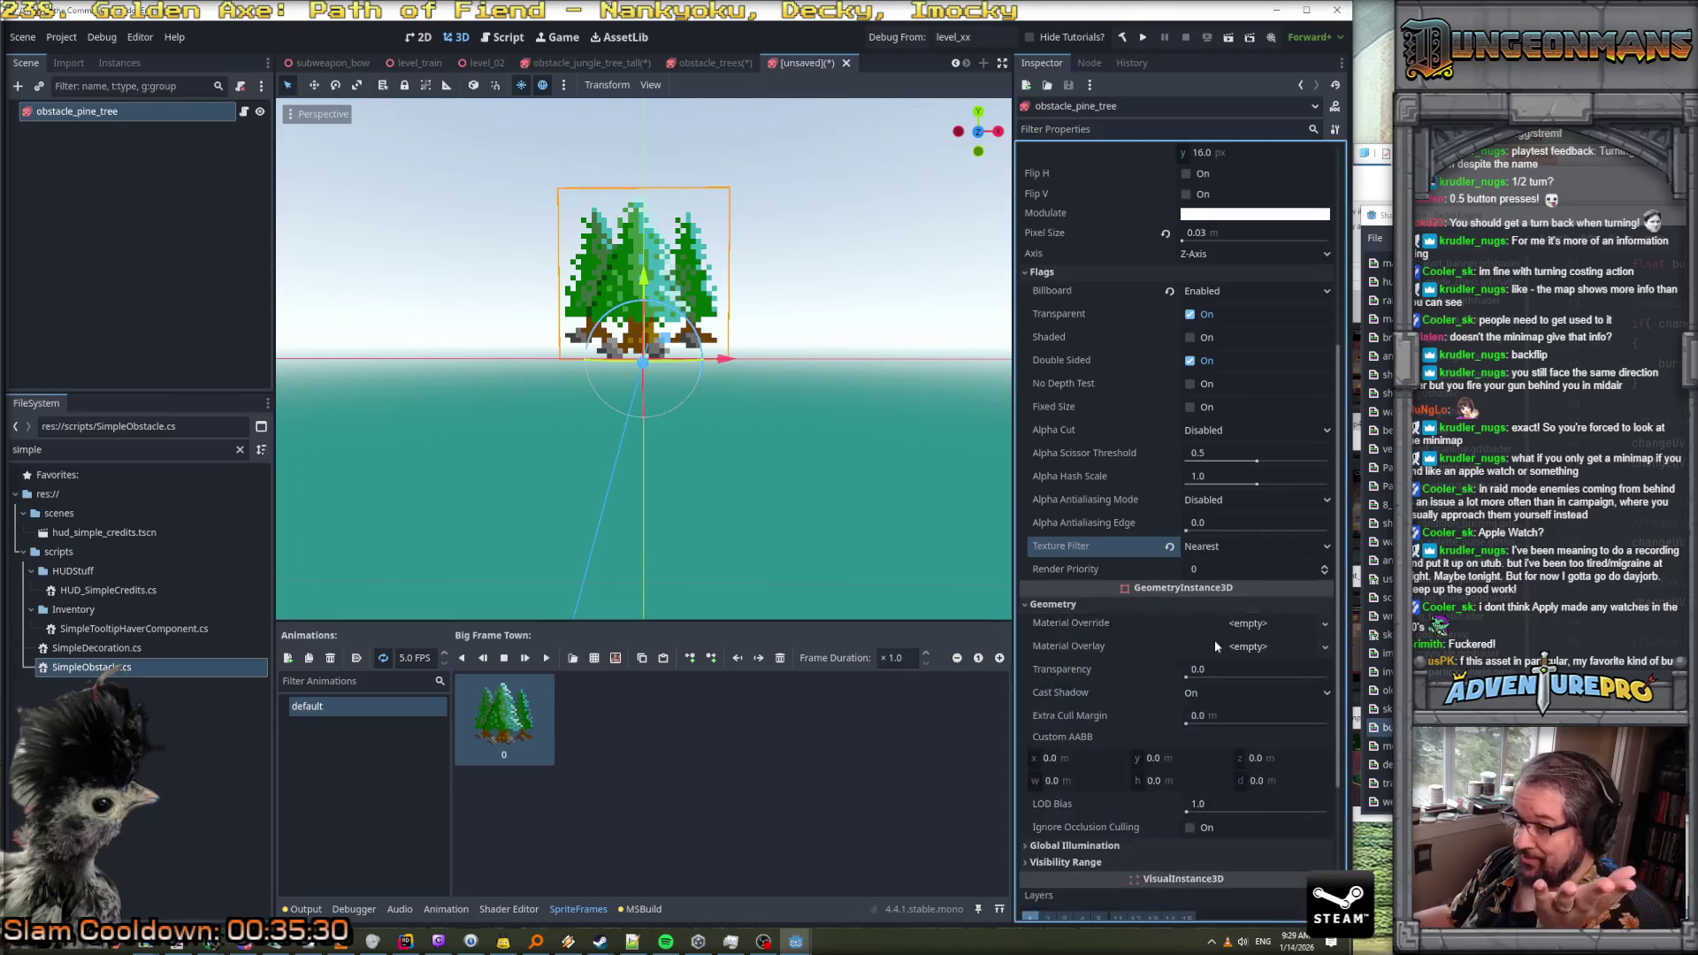
{"action": "left_click", "coordinate": [1245, 624]}
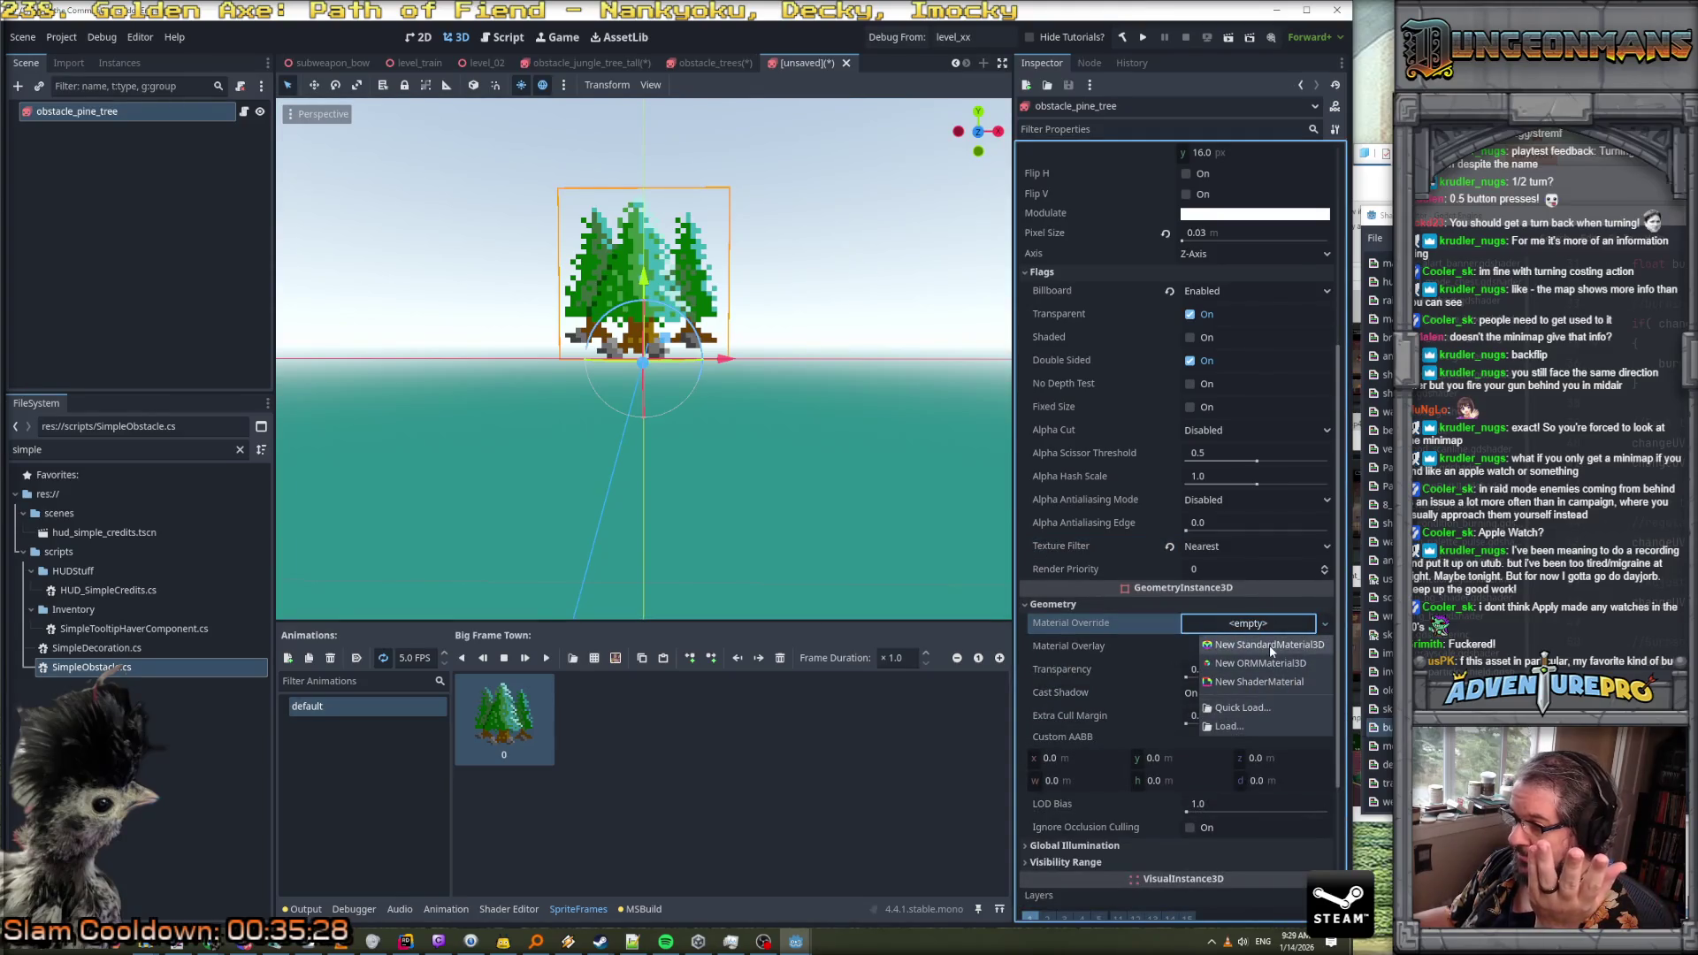
Create a new ShaderMaterial override that uses burninating_tree.gdshader
{"action": "left_click", "coordinate": [1281, 683]}
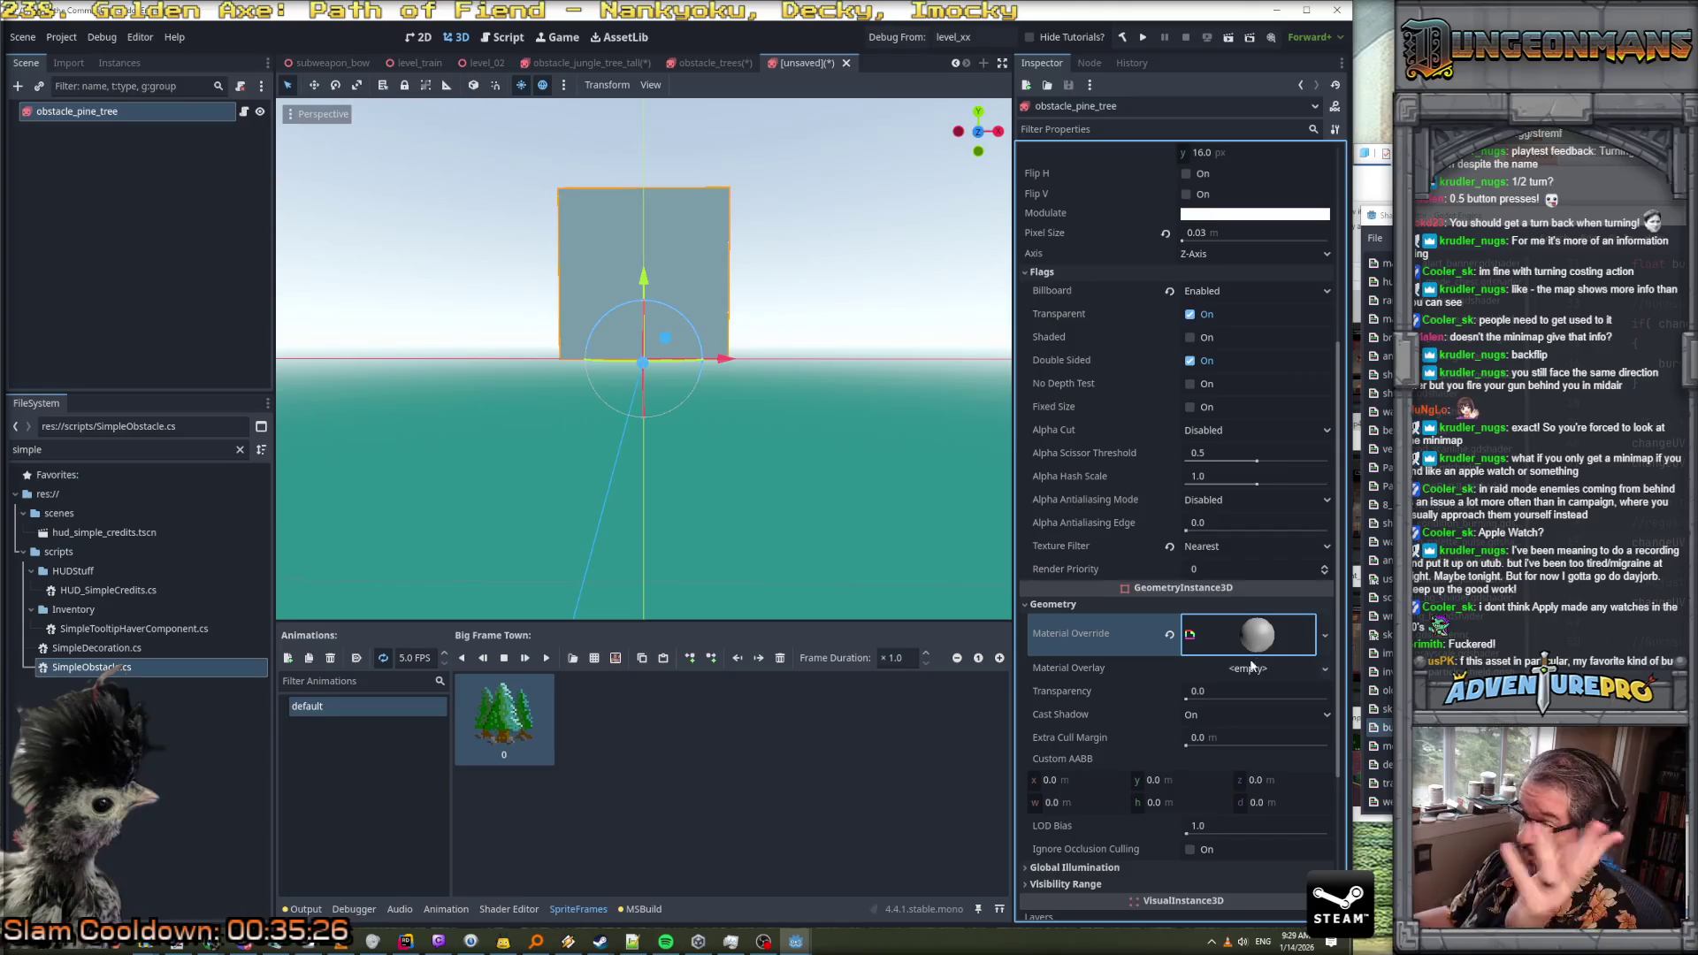
{"action": "left_click", "coordinate": [1249, 574]}
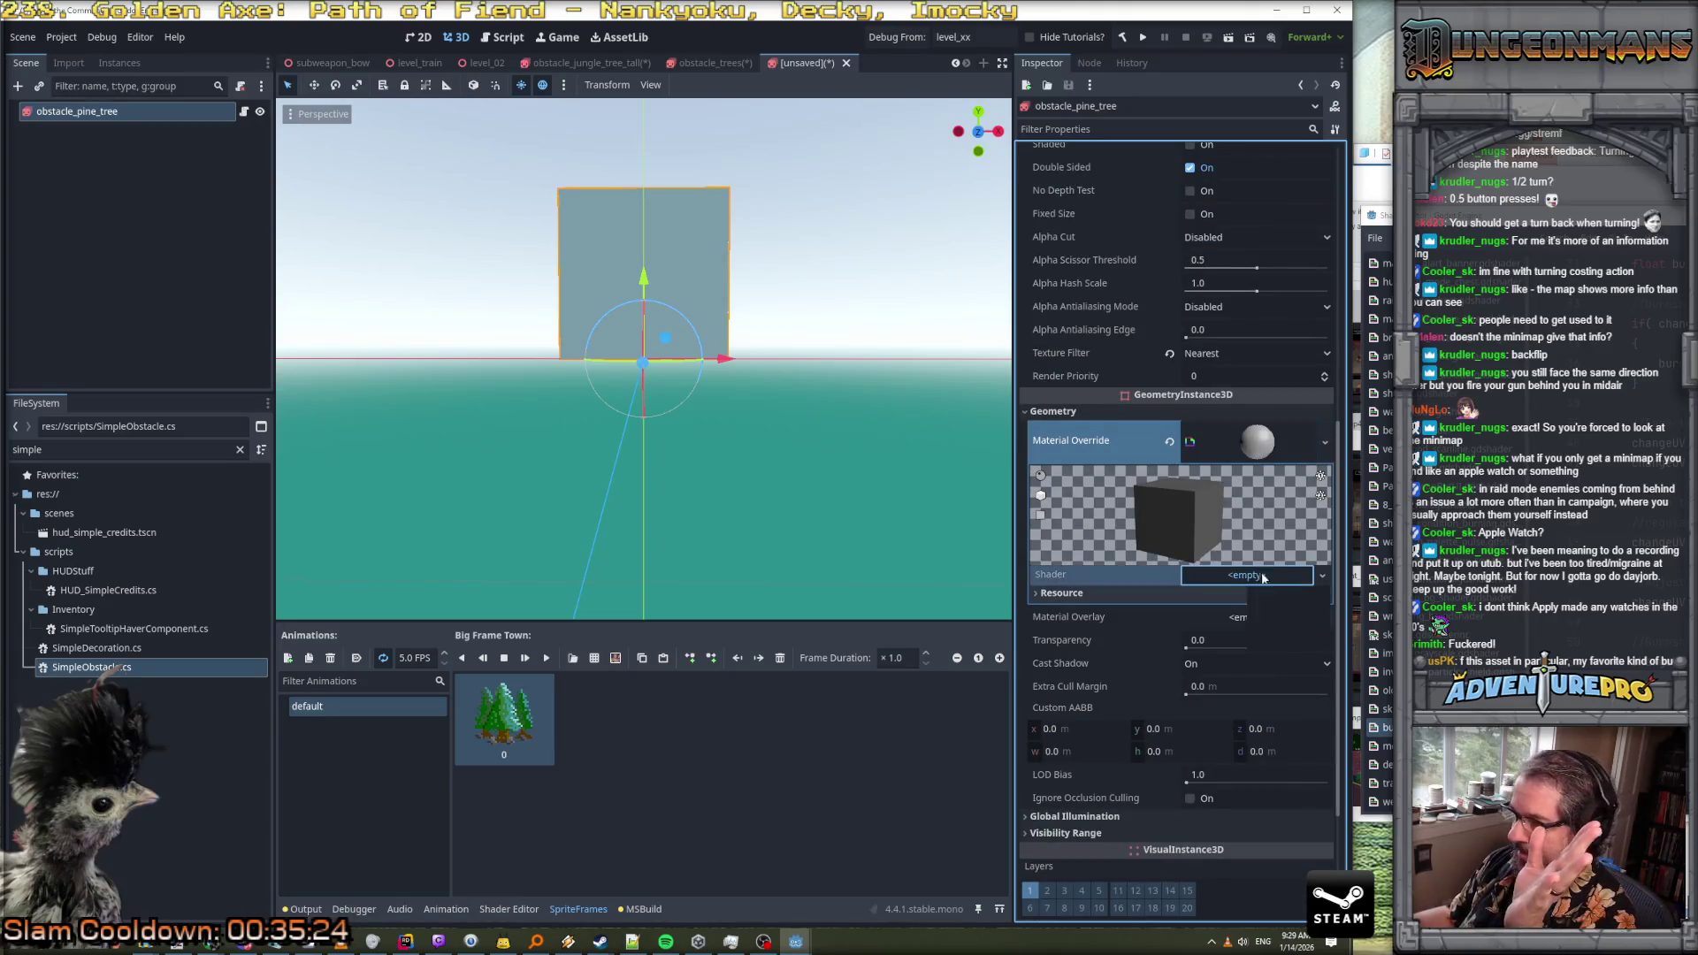
{"action": "left_click", "coordinate": [1293, 623]}
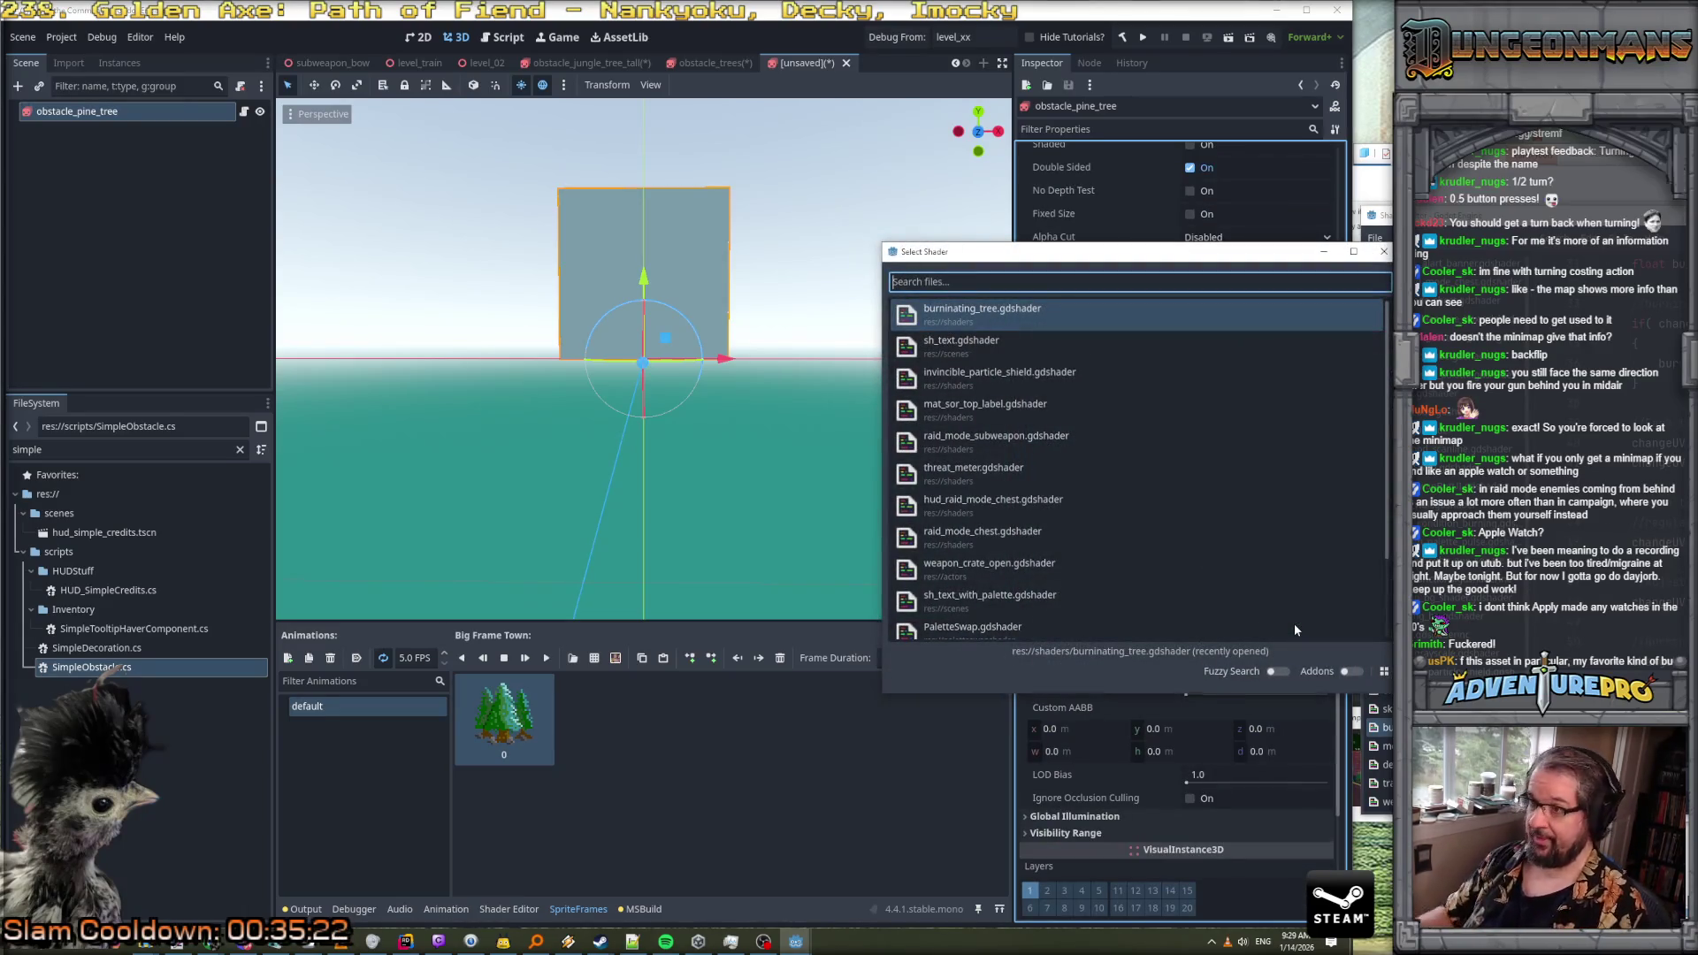
{"action": "double_click", "coordinate": [979, 329]}
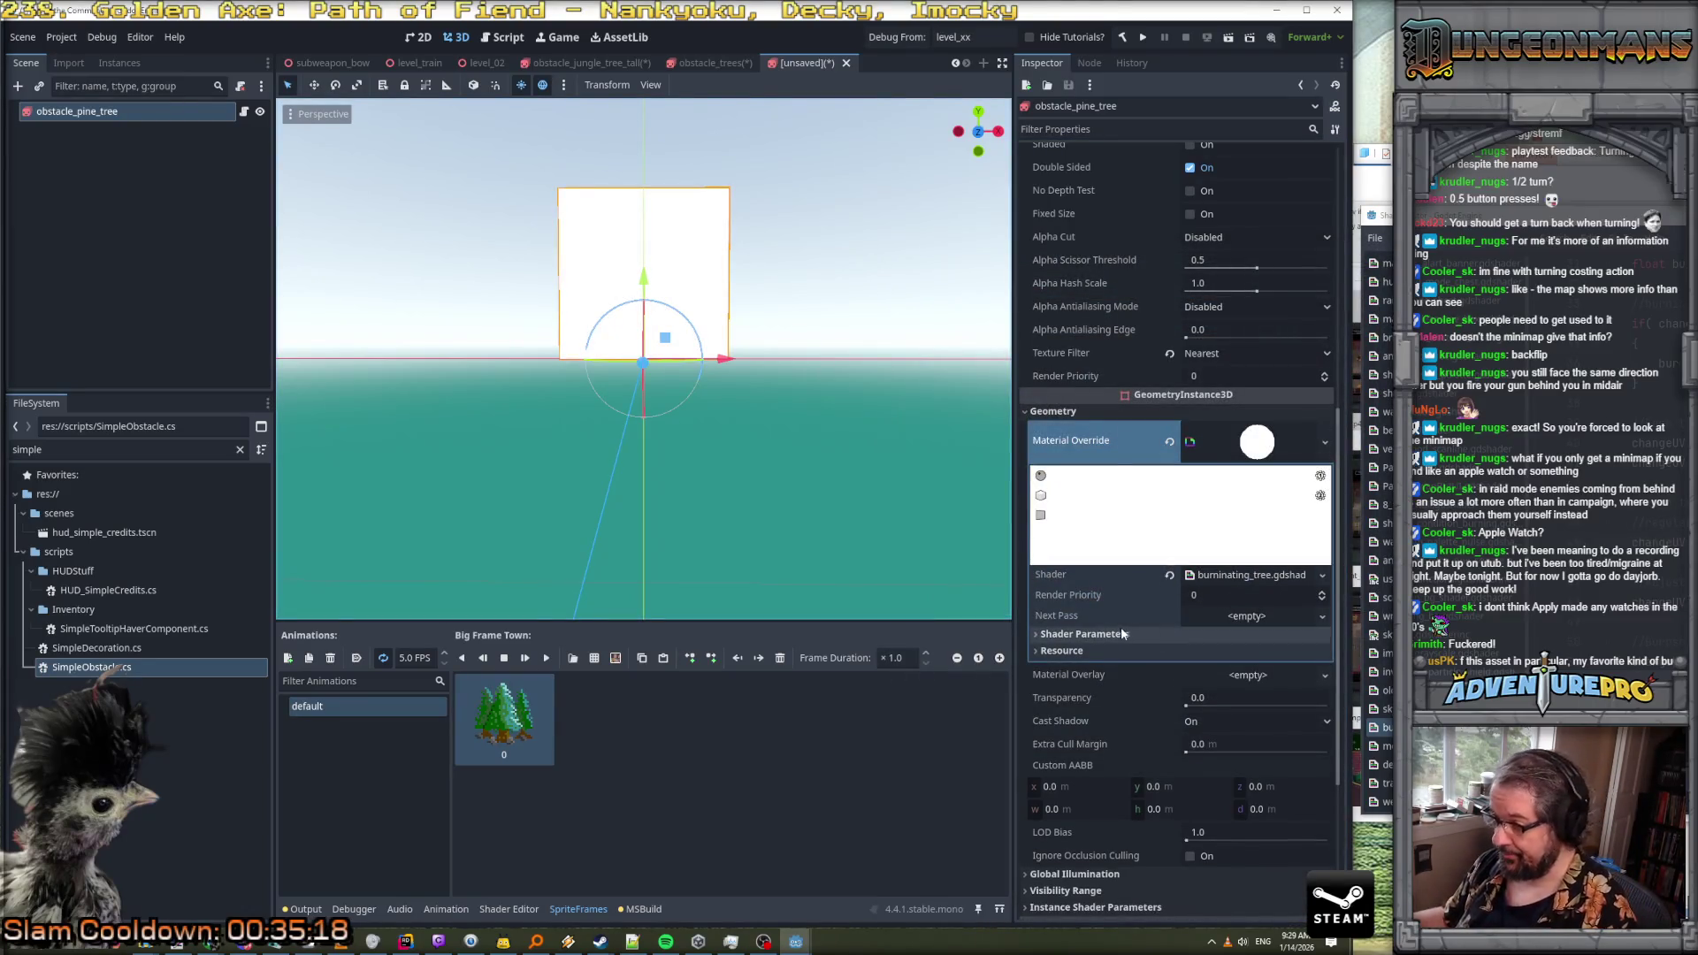
Assign the pine tree texture to the Tex shader parameter
{"action": "left_click", "coordinate": [1197, 635]}
{"action": "left_click", "coordinate": [1242, 653]}
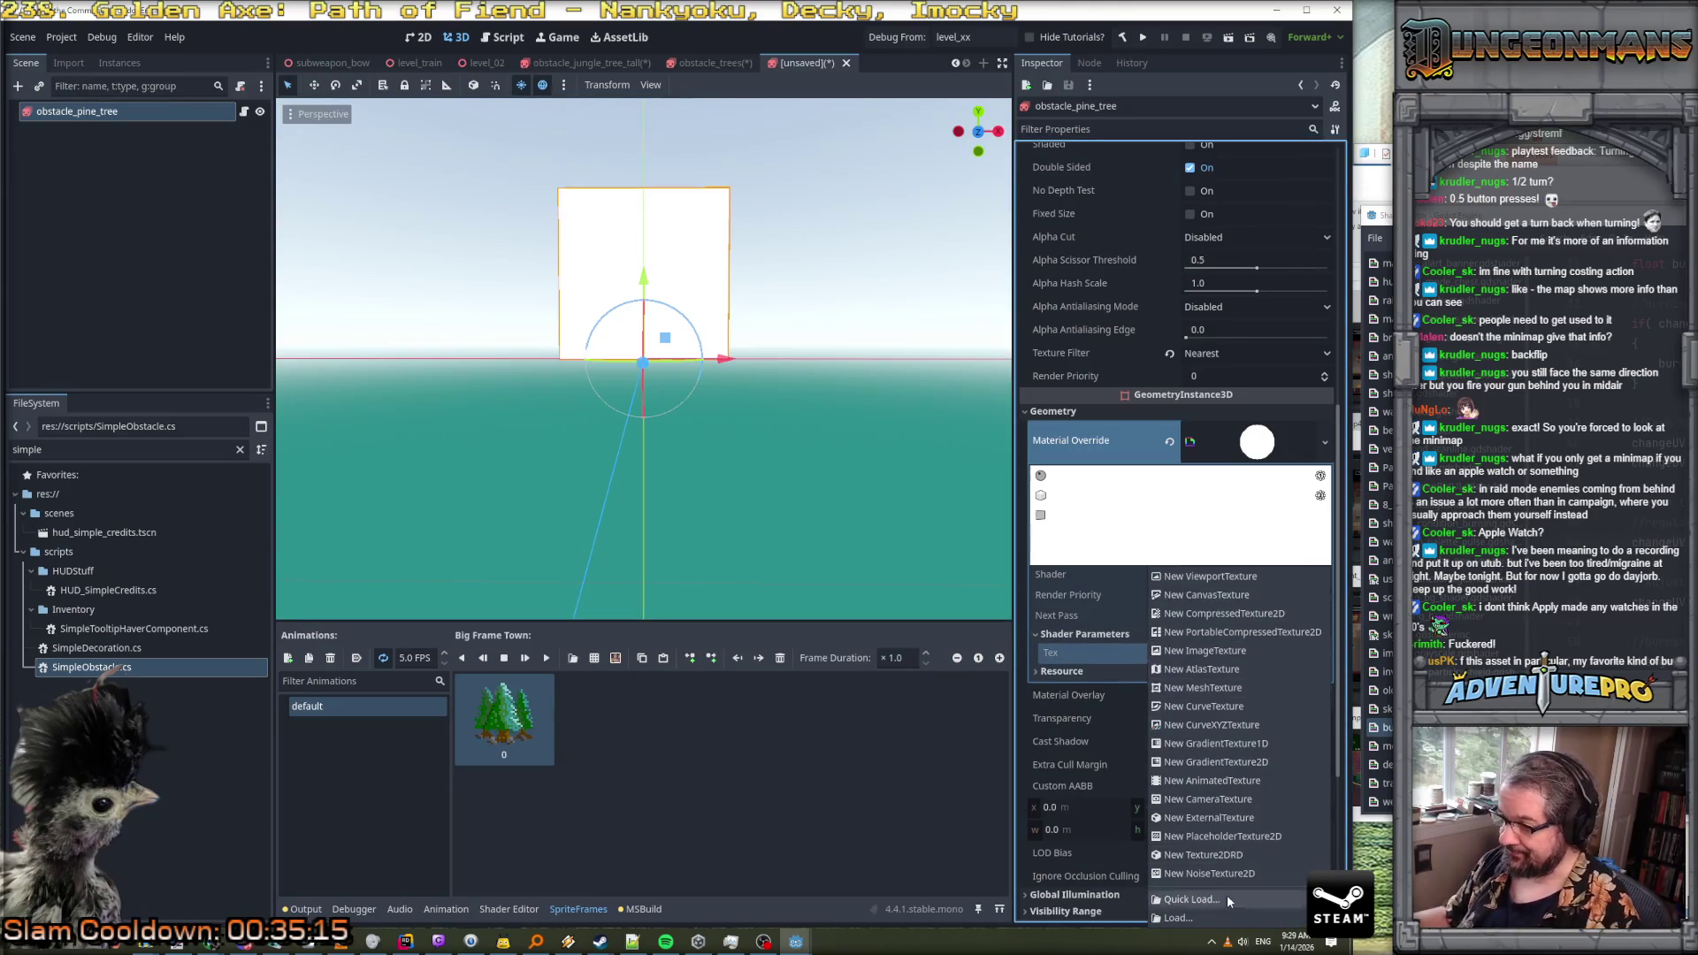
{"action": "left_click", "coordinate": [1224, 899]}
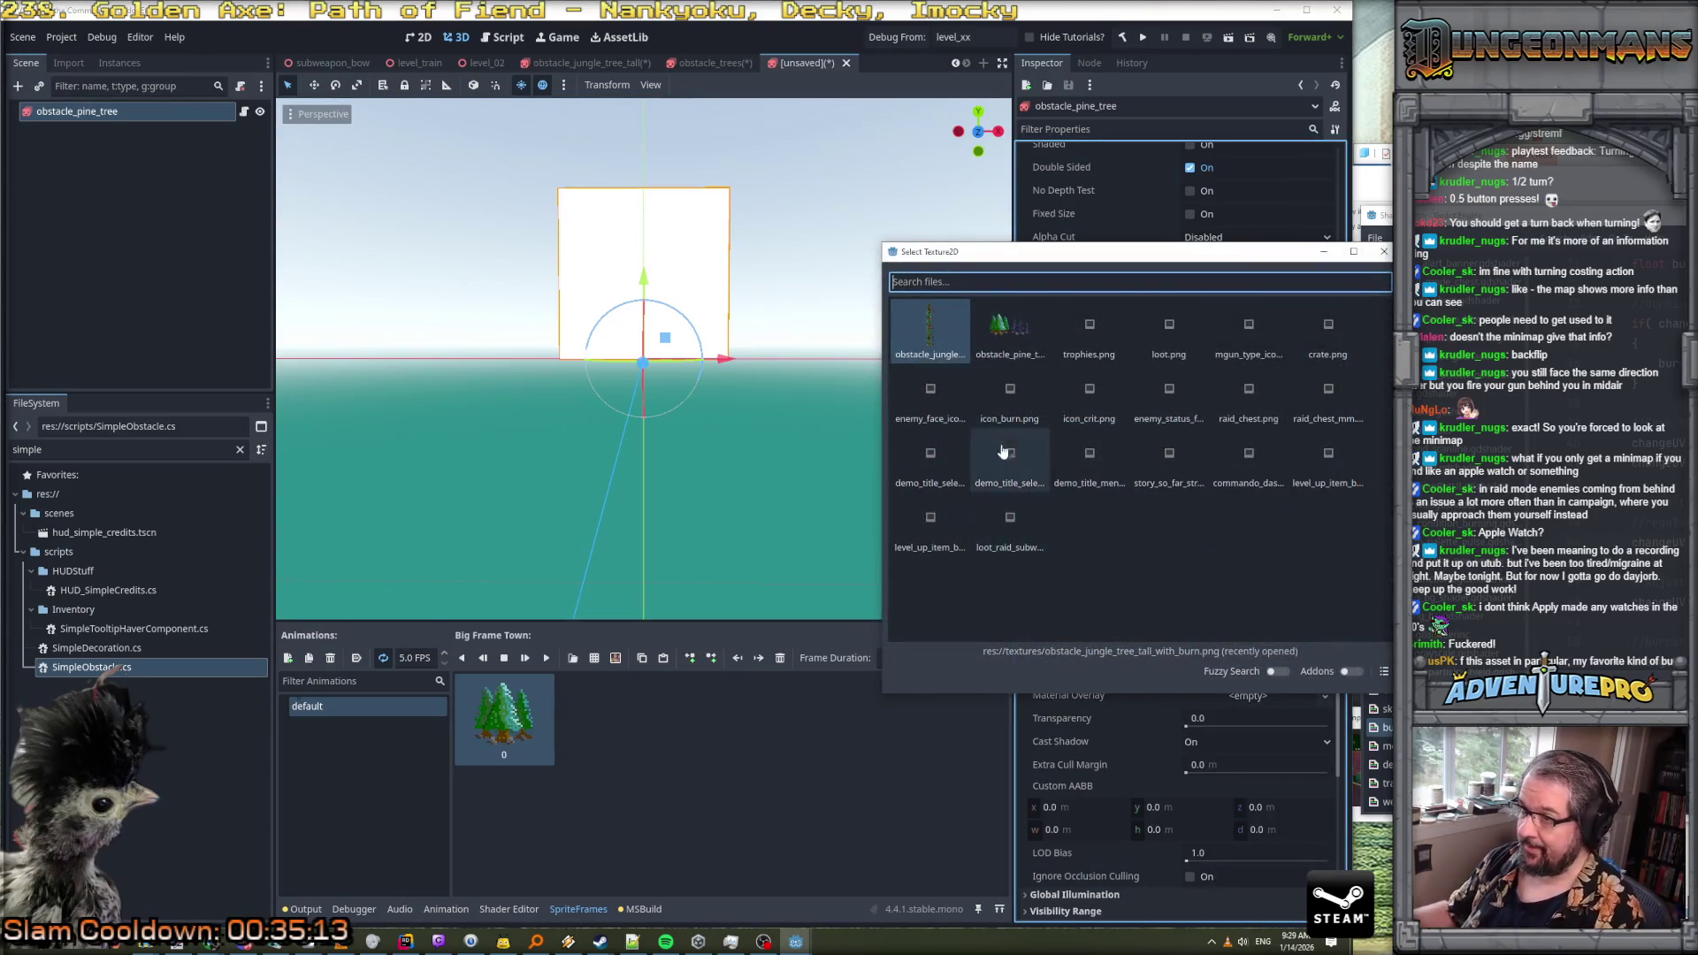
{"action": "double_click", "coordinate": [1010, 331]}
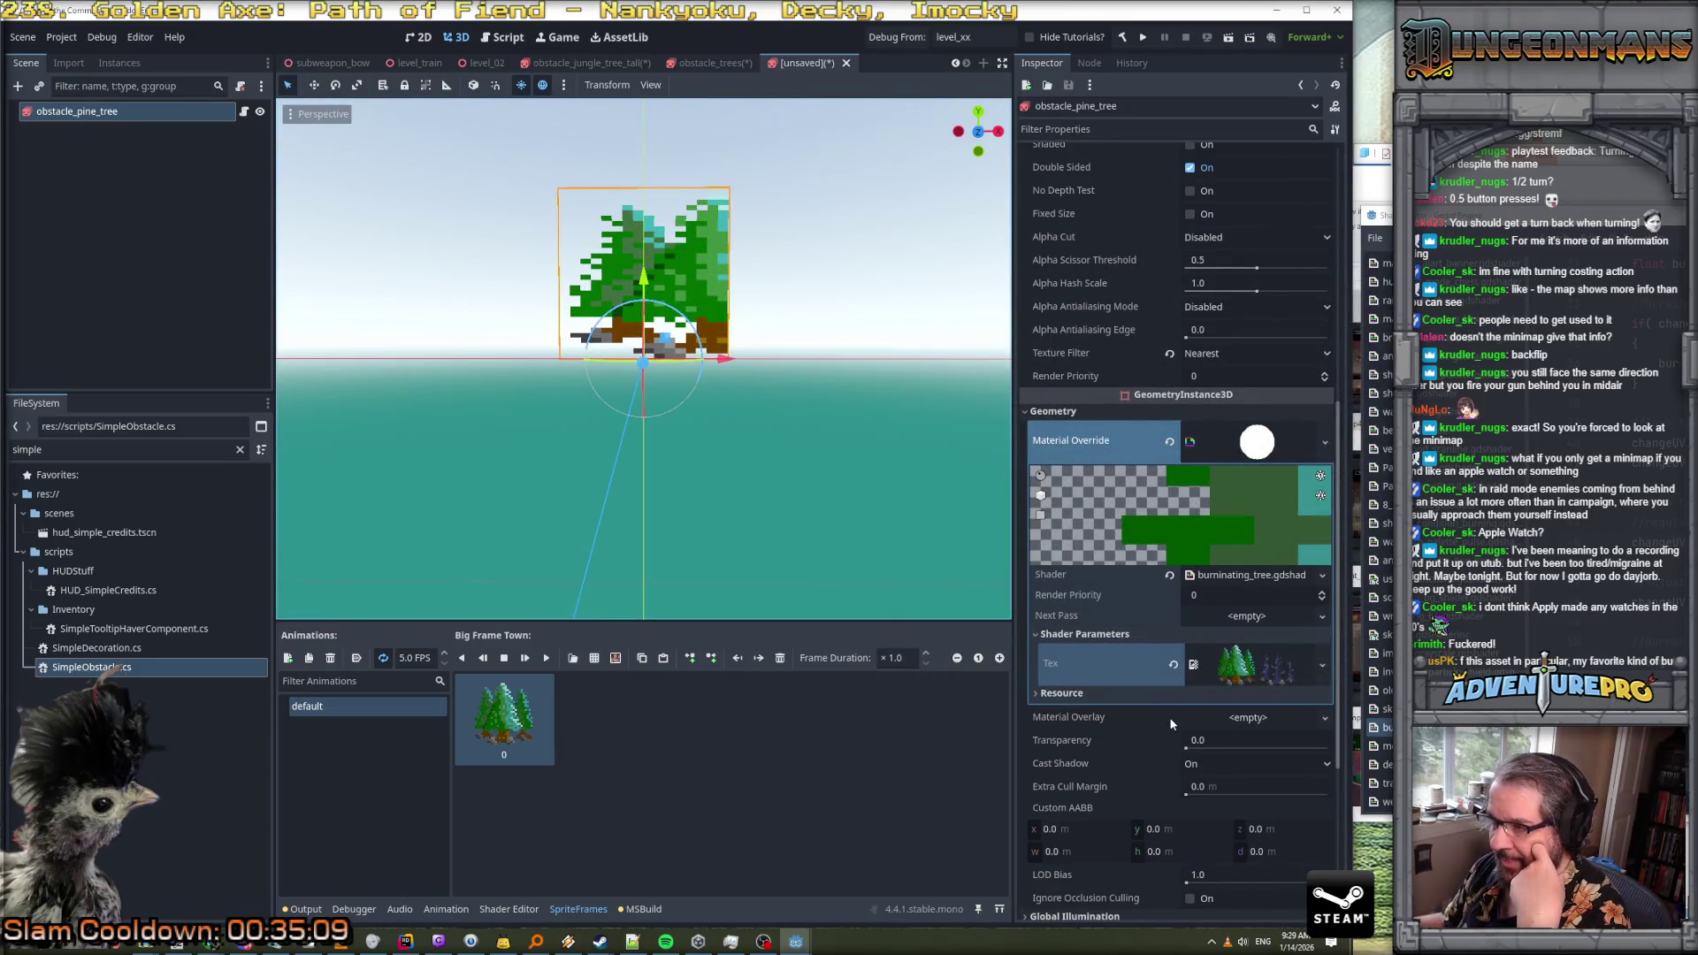
Expand Instance Shader Parameters and start editing Num Trees X
{"action": "scroll", "coordinate": [1148, 630], "scroll_direction": "up", "scroll_amount": 5}
{"action": "scroll", "coordinate": [1148, 630], "scroll_direction": "down", "scroll_amount": 8}
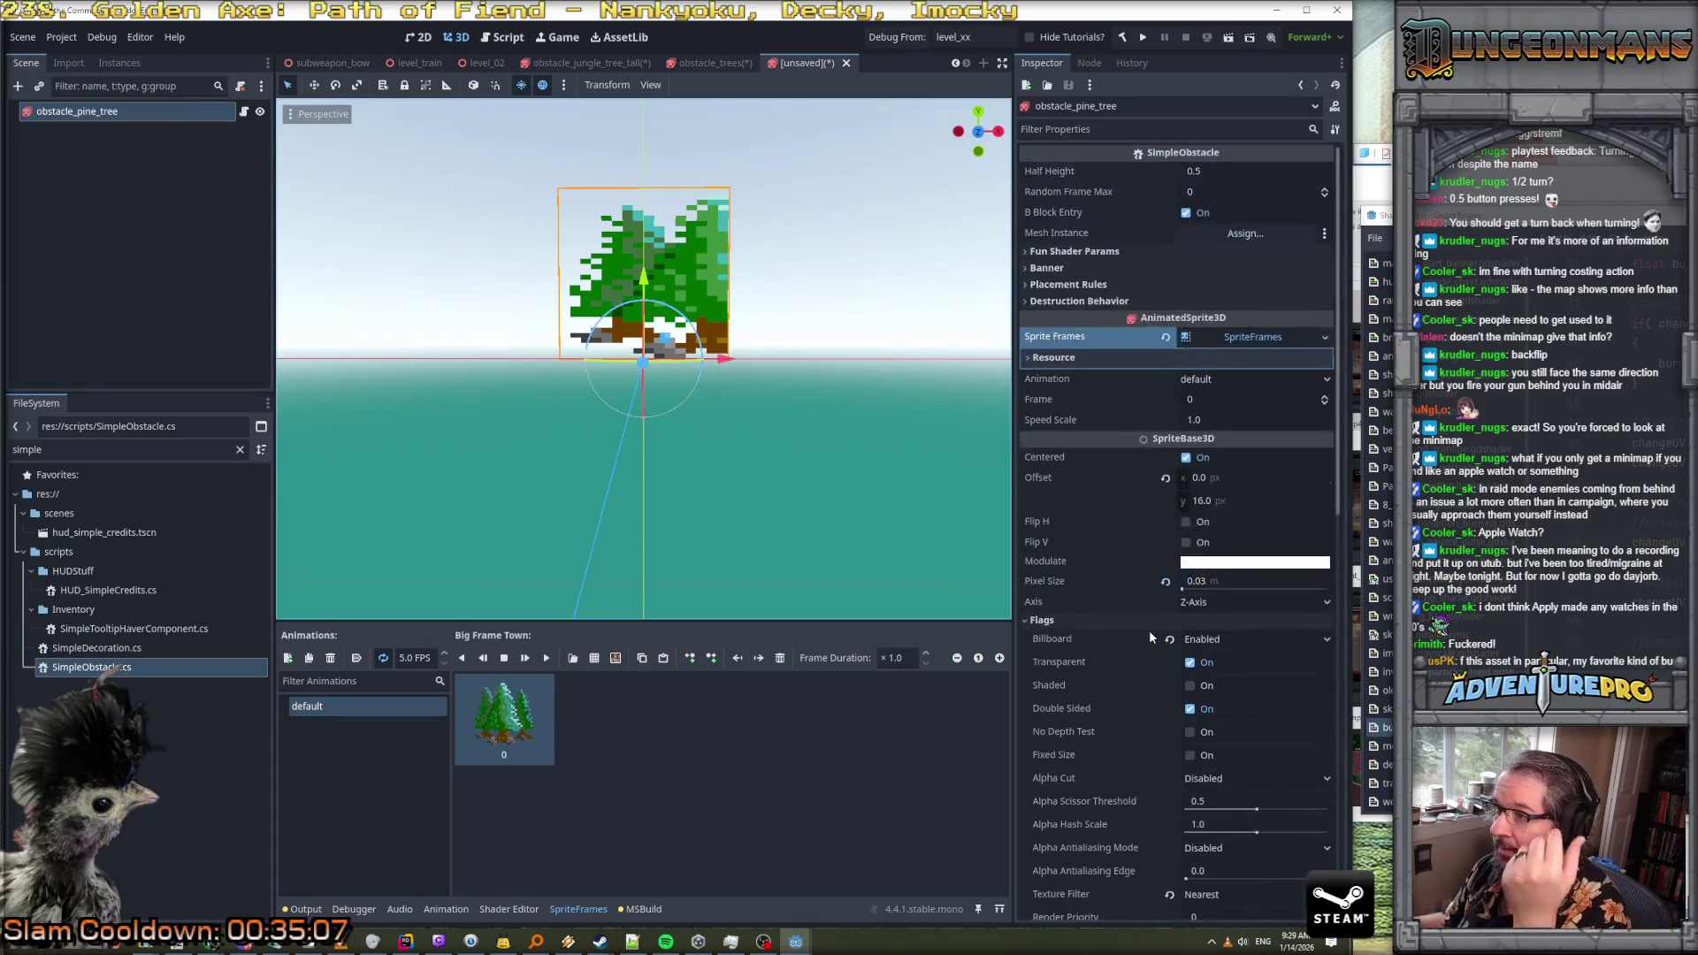
{"action": "left_click", "coordinate": [1084, 717]}
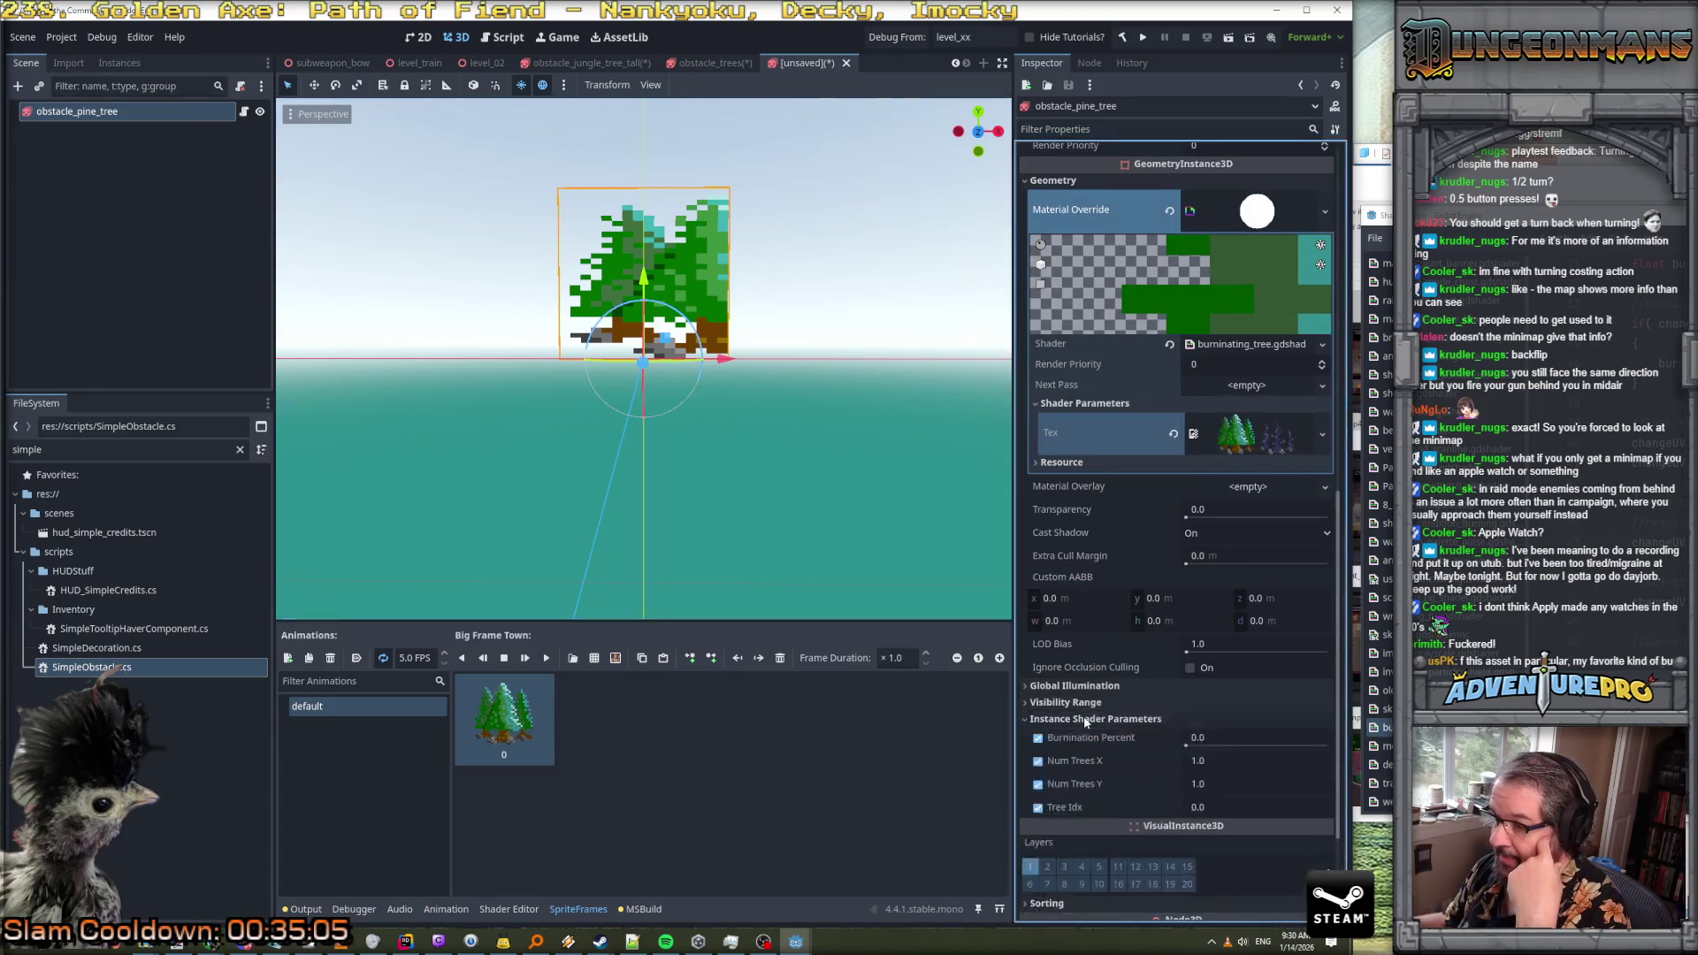
{"action": "left_click", "coordinate": [1228, 761]}
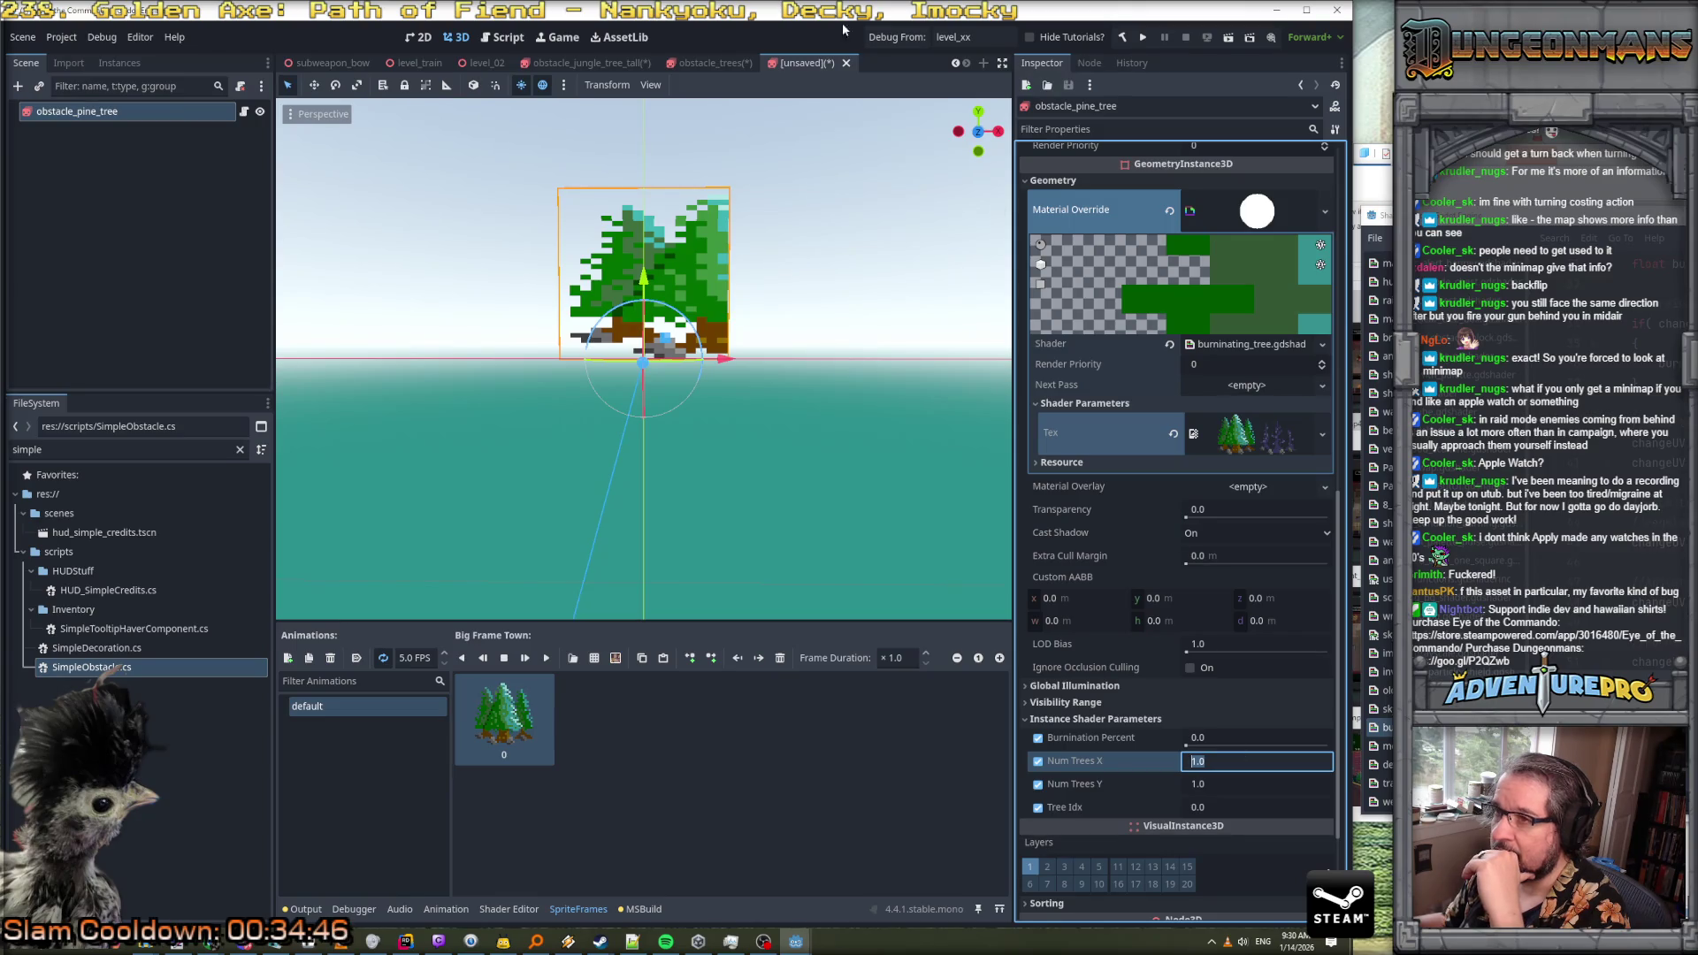
Switch from the obstacle_trees scene tab to the obstacle_jungle_tree_tall scene
{"action": "left_click", "coordinate": [715, 63]}
{"action": "left_click", "coordinate": [588, 63]}
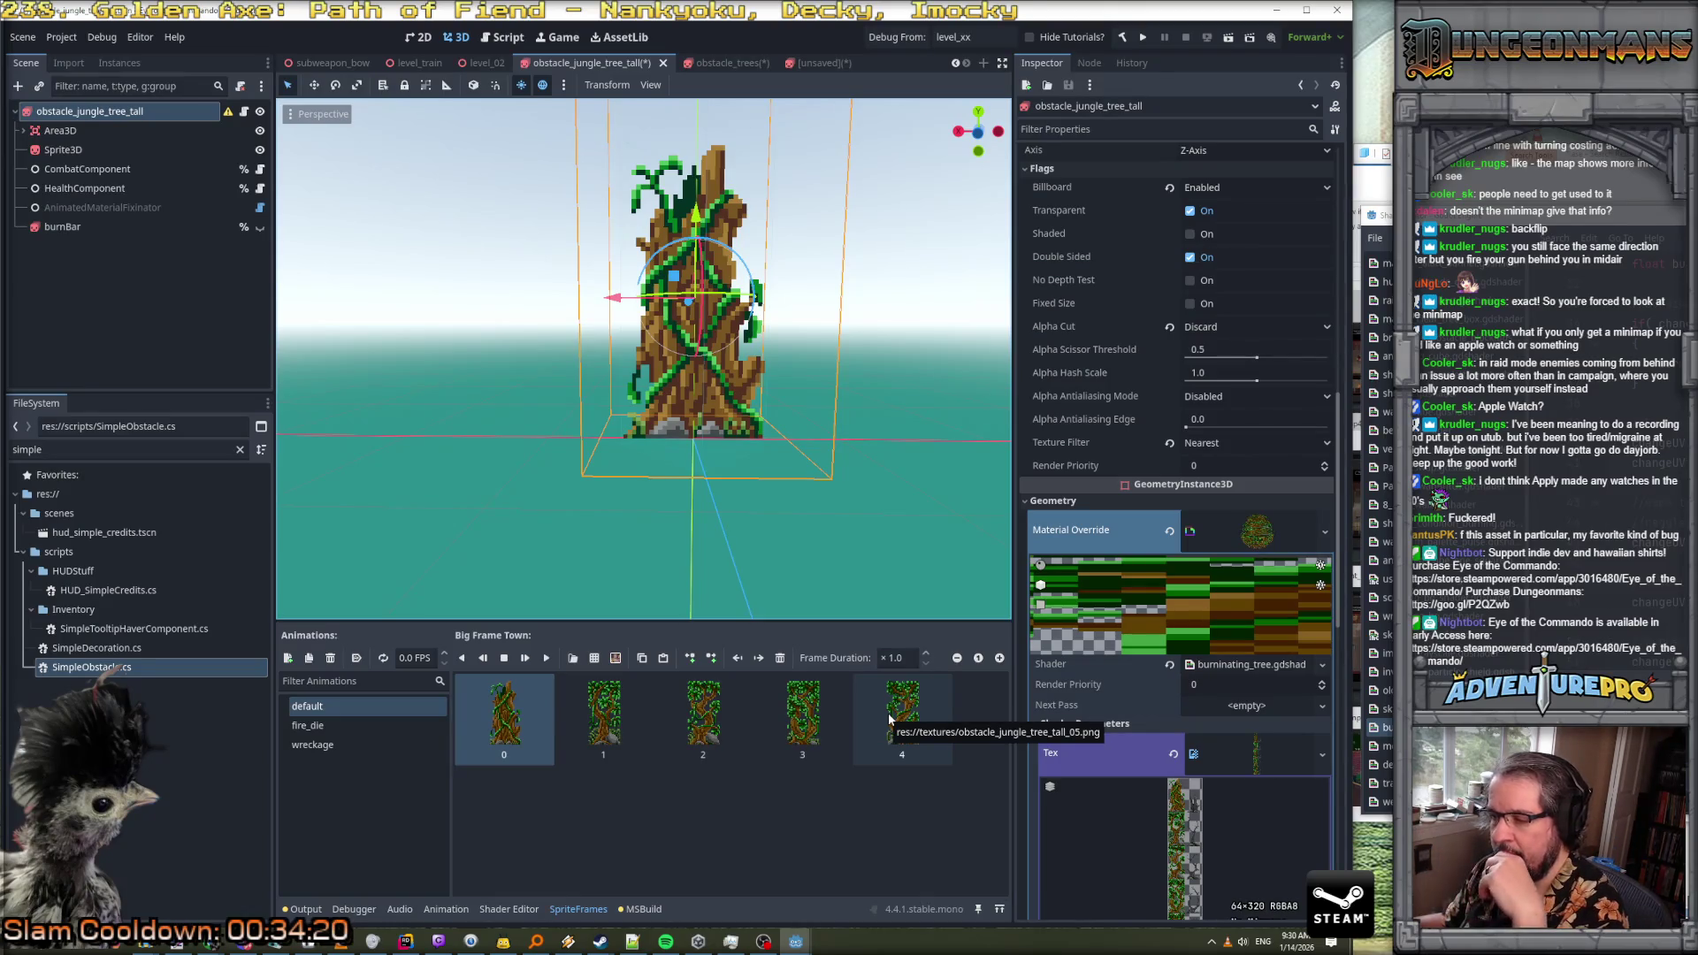
Inspect jungle tree frames 1–3, return to frame 0, then switch to obstacle_trees
{"action": "scroll", "coordinate": [1170, 860], "scroll_direction": "down", "scroll_amount": 2}
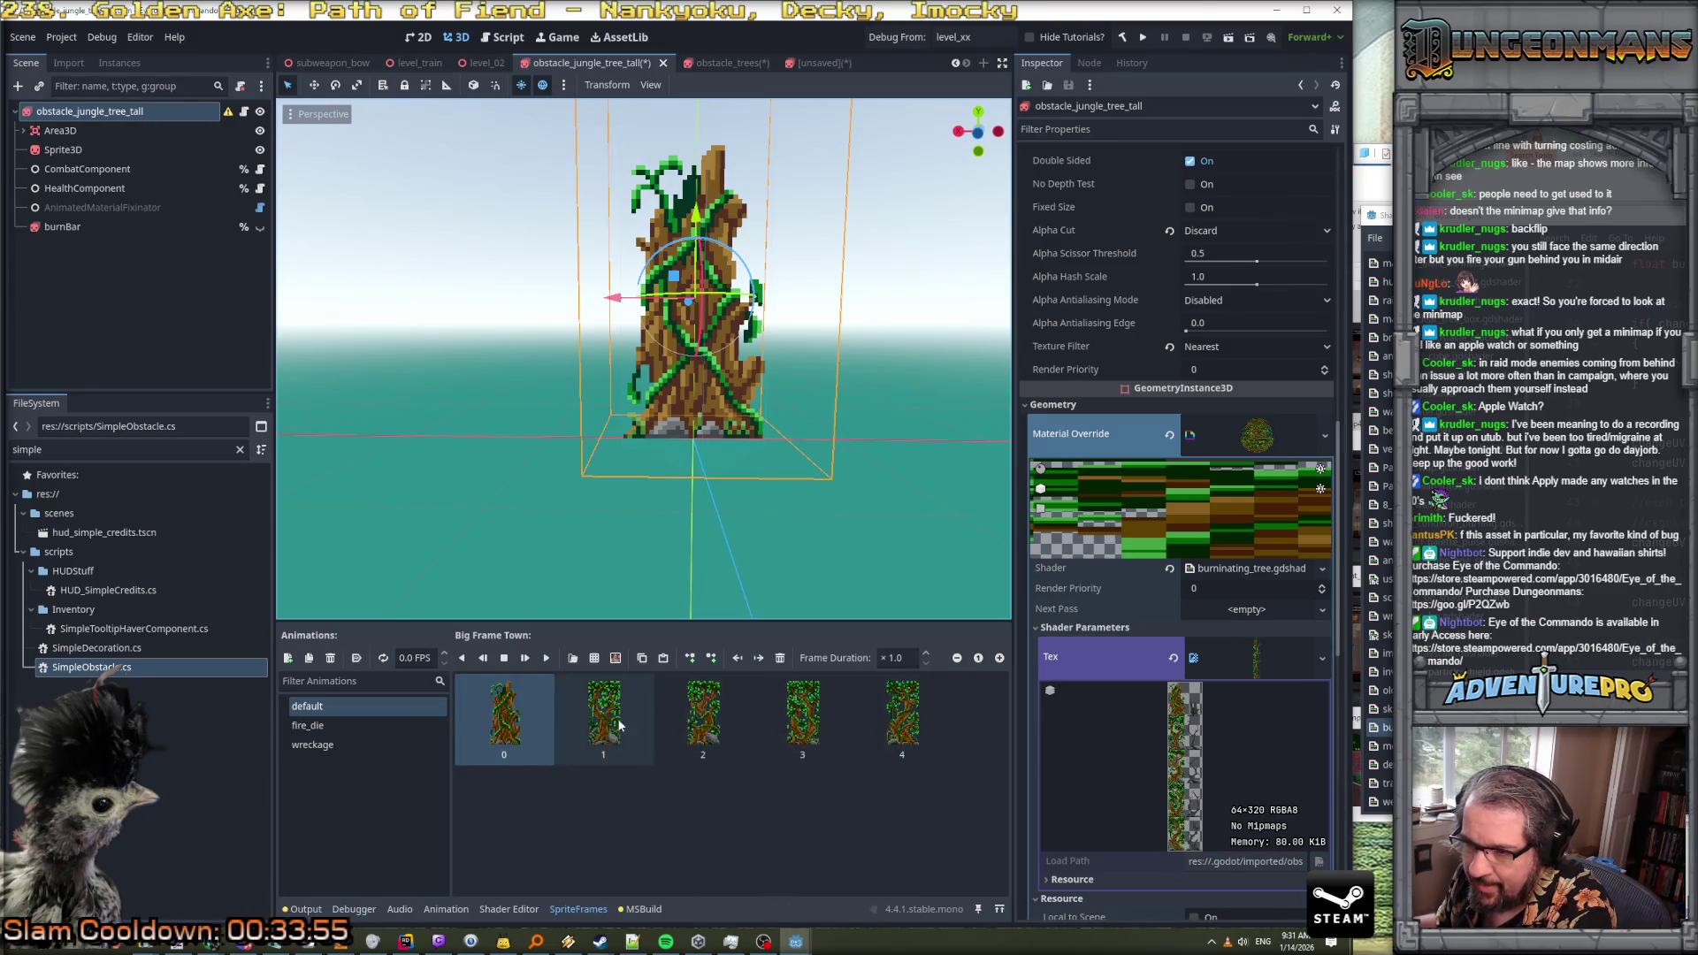
{"action": "left_click", "coordinate": [618, 718]}
{"action": "left_click", "coordinate": [707, 720]}
{"action": "left_click", "coordinate": [830, 725]}
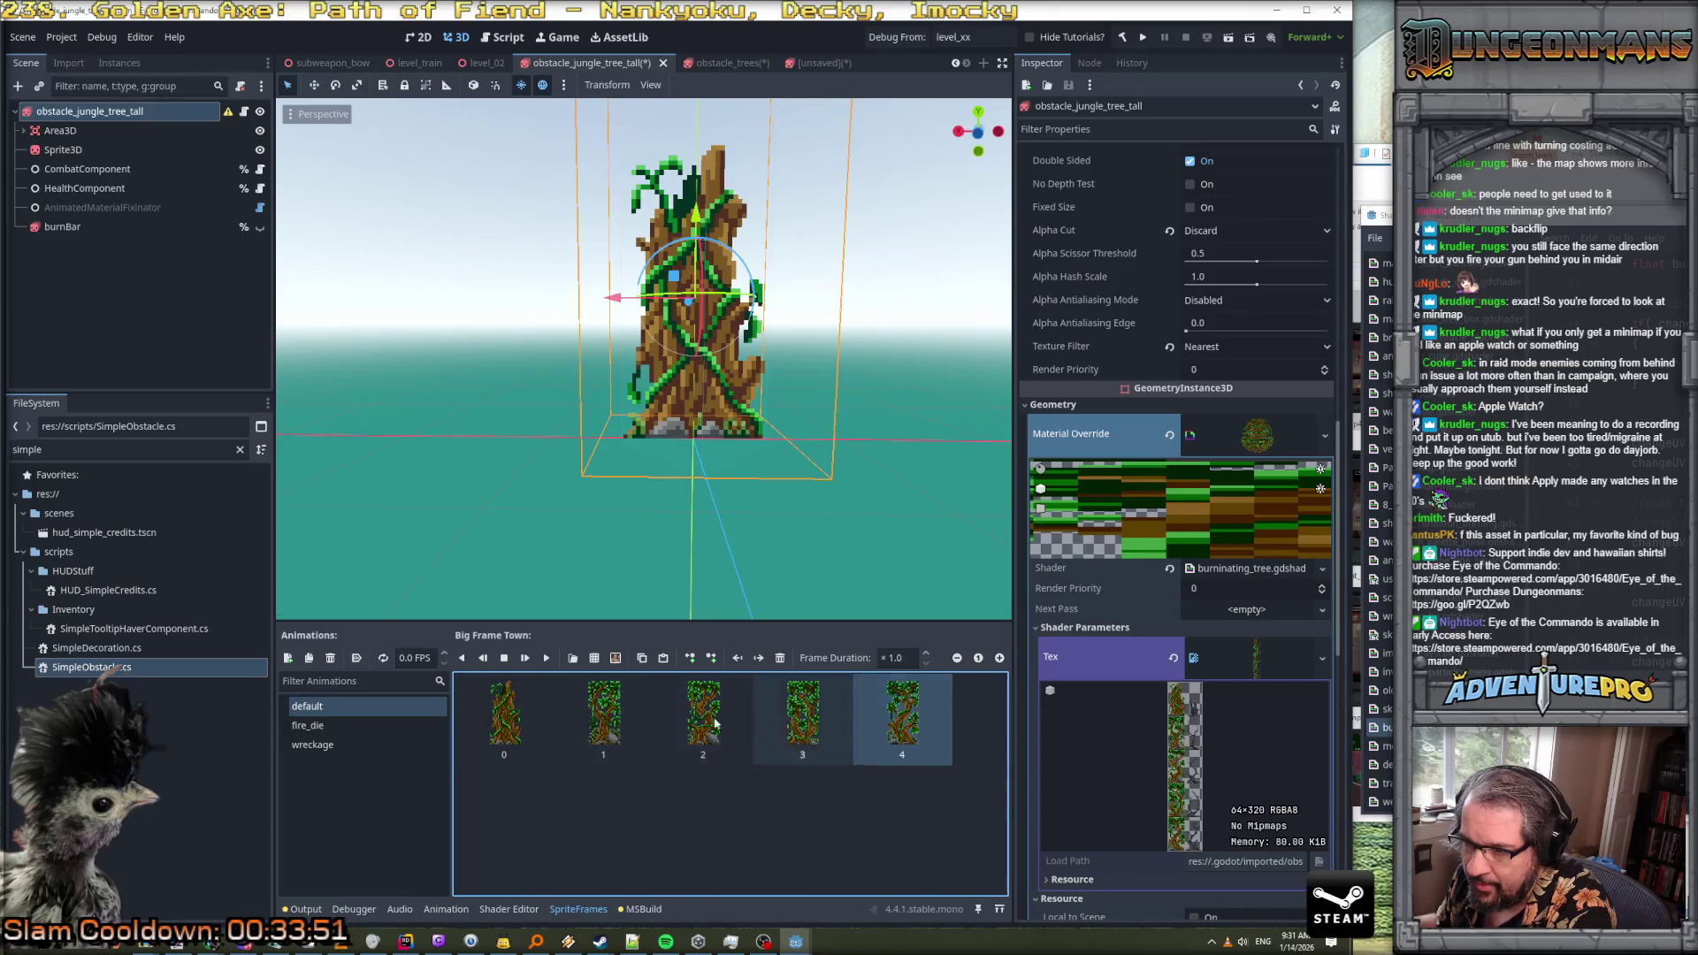
{"action": "left_click", "coordinate": [509, 721]}
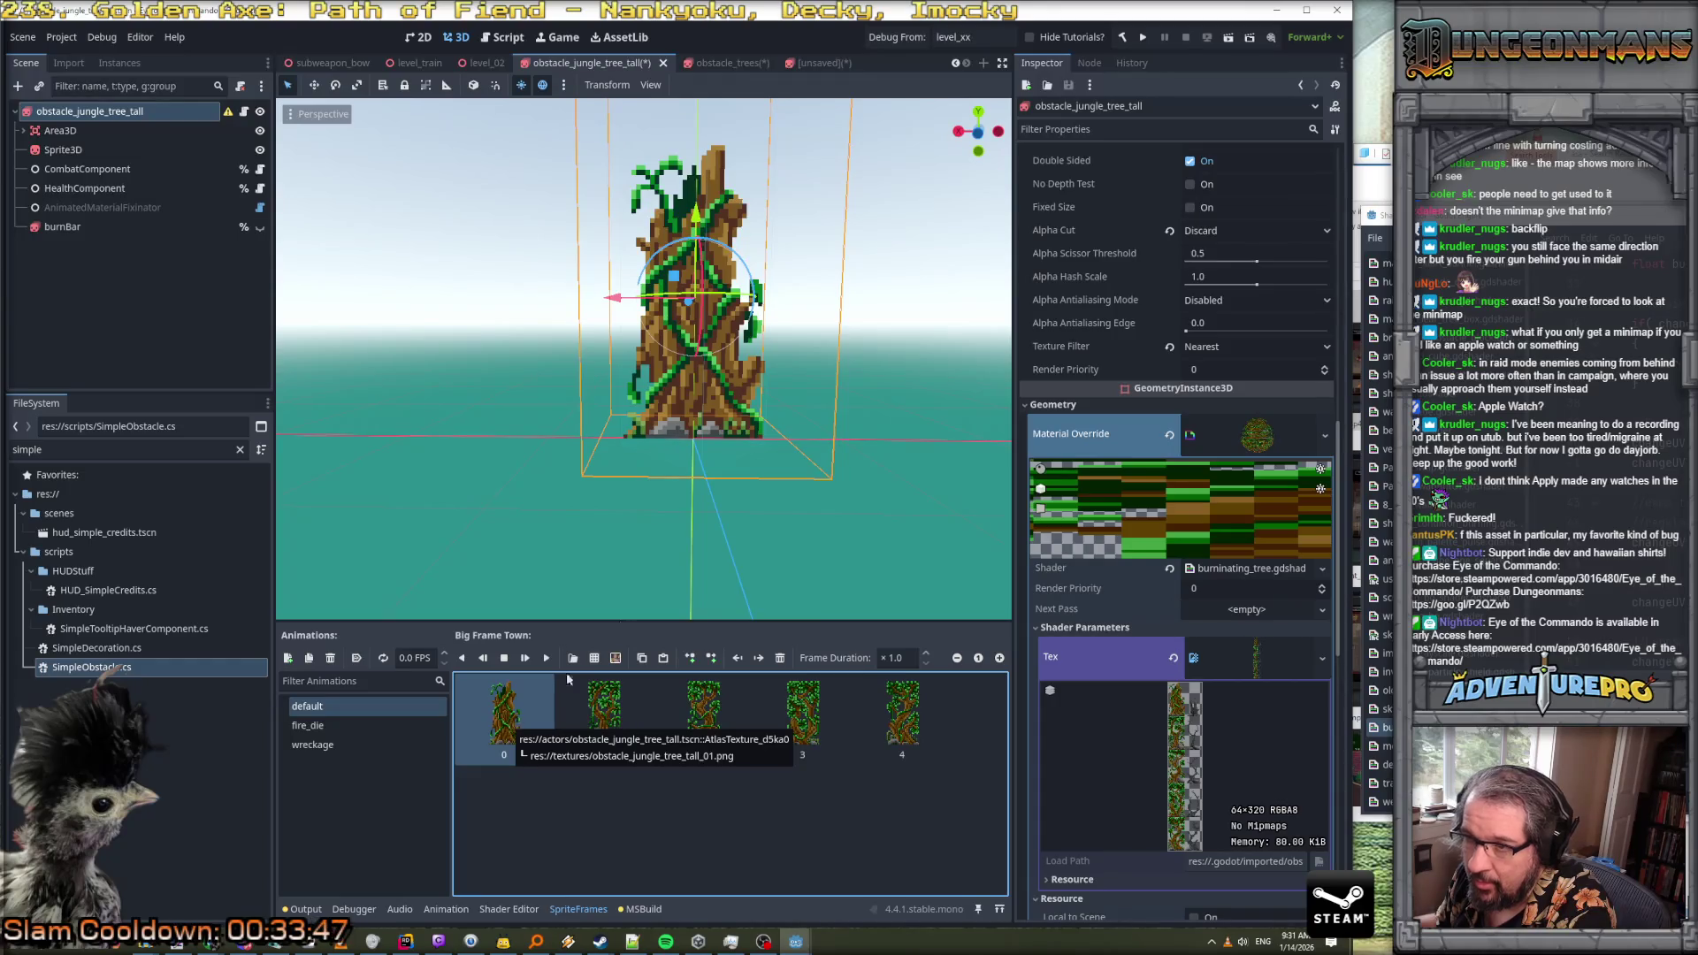
{"action": "left_click", "coordinate": [715, 63]}
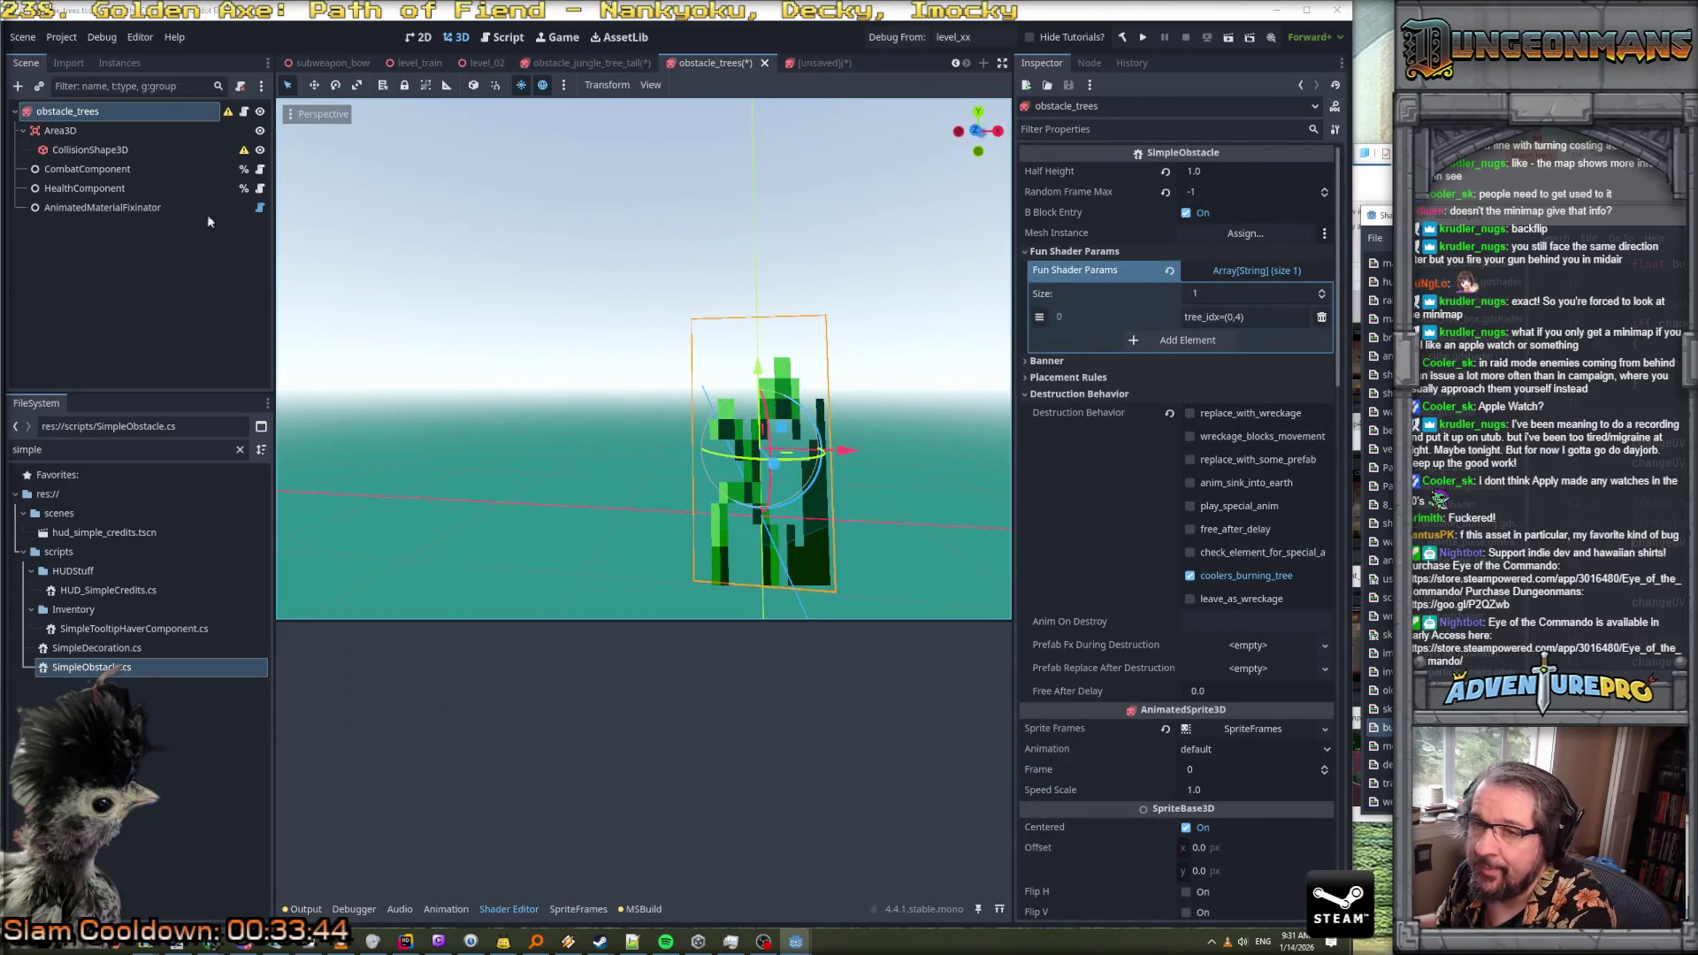
Select the obstacle_trees root node and open its Sprite Frames in the SpriteFrames editor
{"action": "left_click", "coordinate": [81, 130]}
{"action": "left_click", "coordinate": [83, 114]}
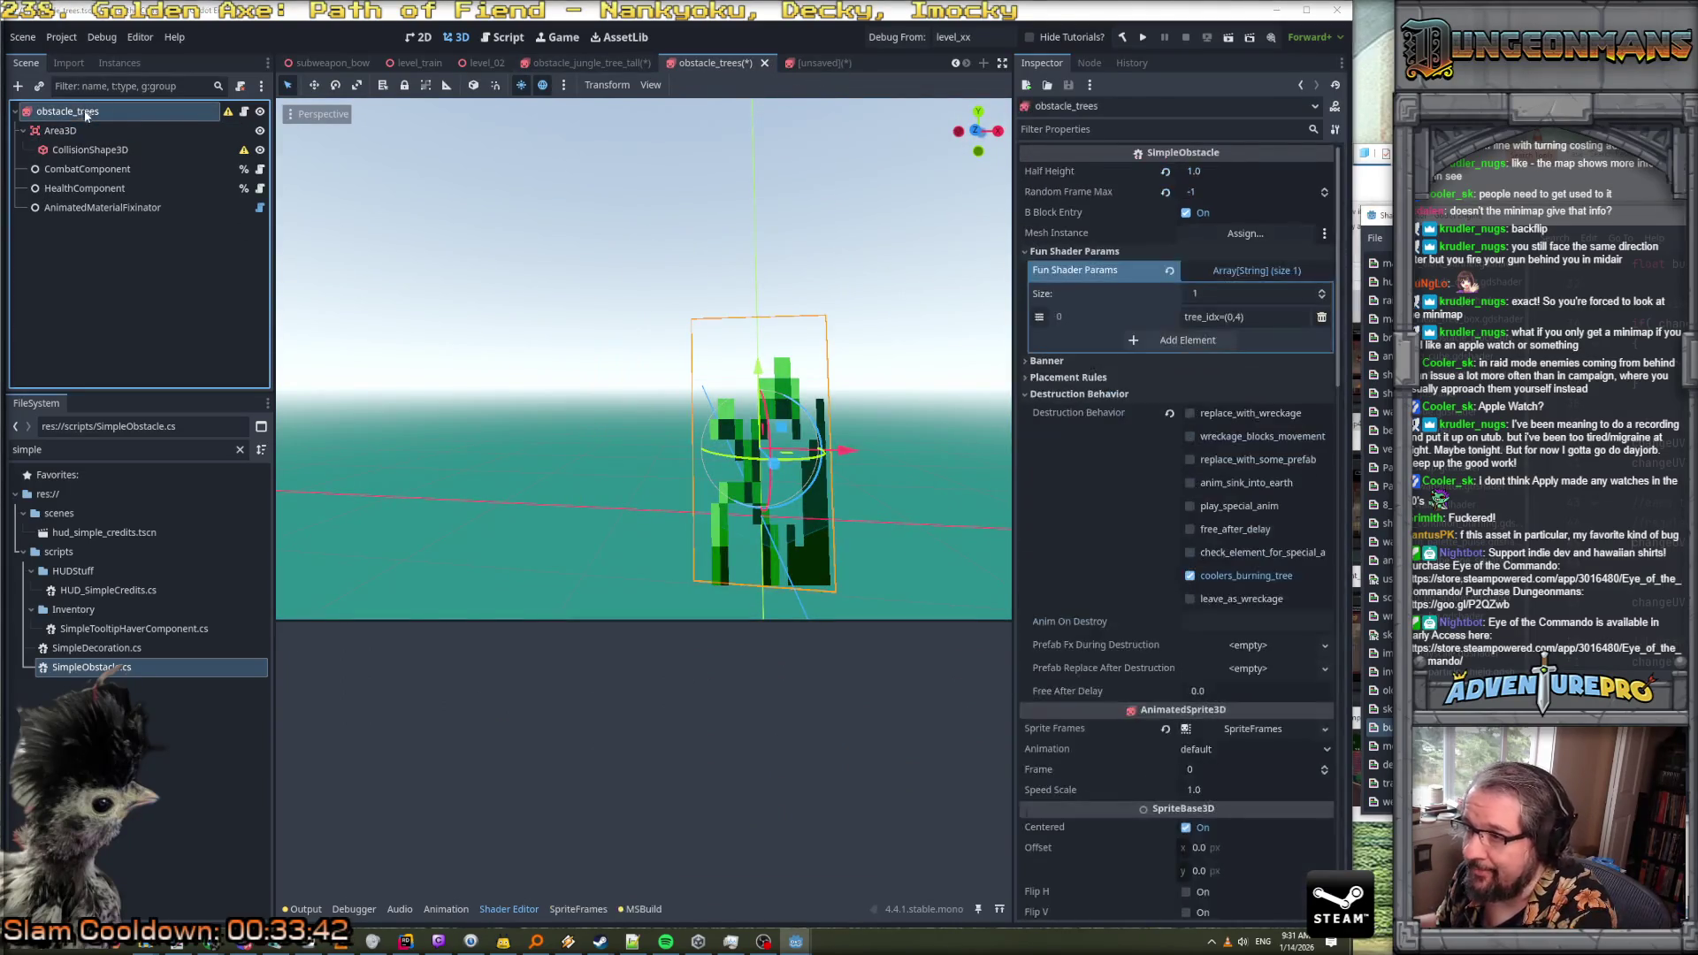
{"action": "scroll", "coordinate": [1174, 502], "scroll_direction": "down", "scroll_amount": 15}
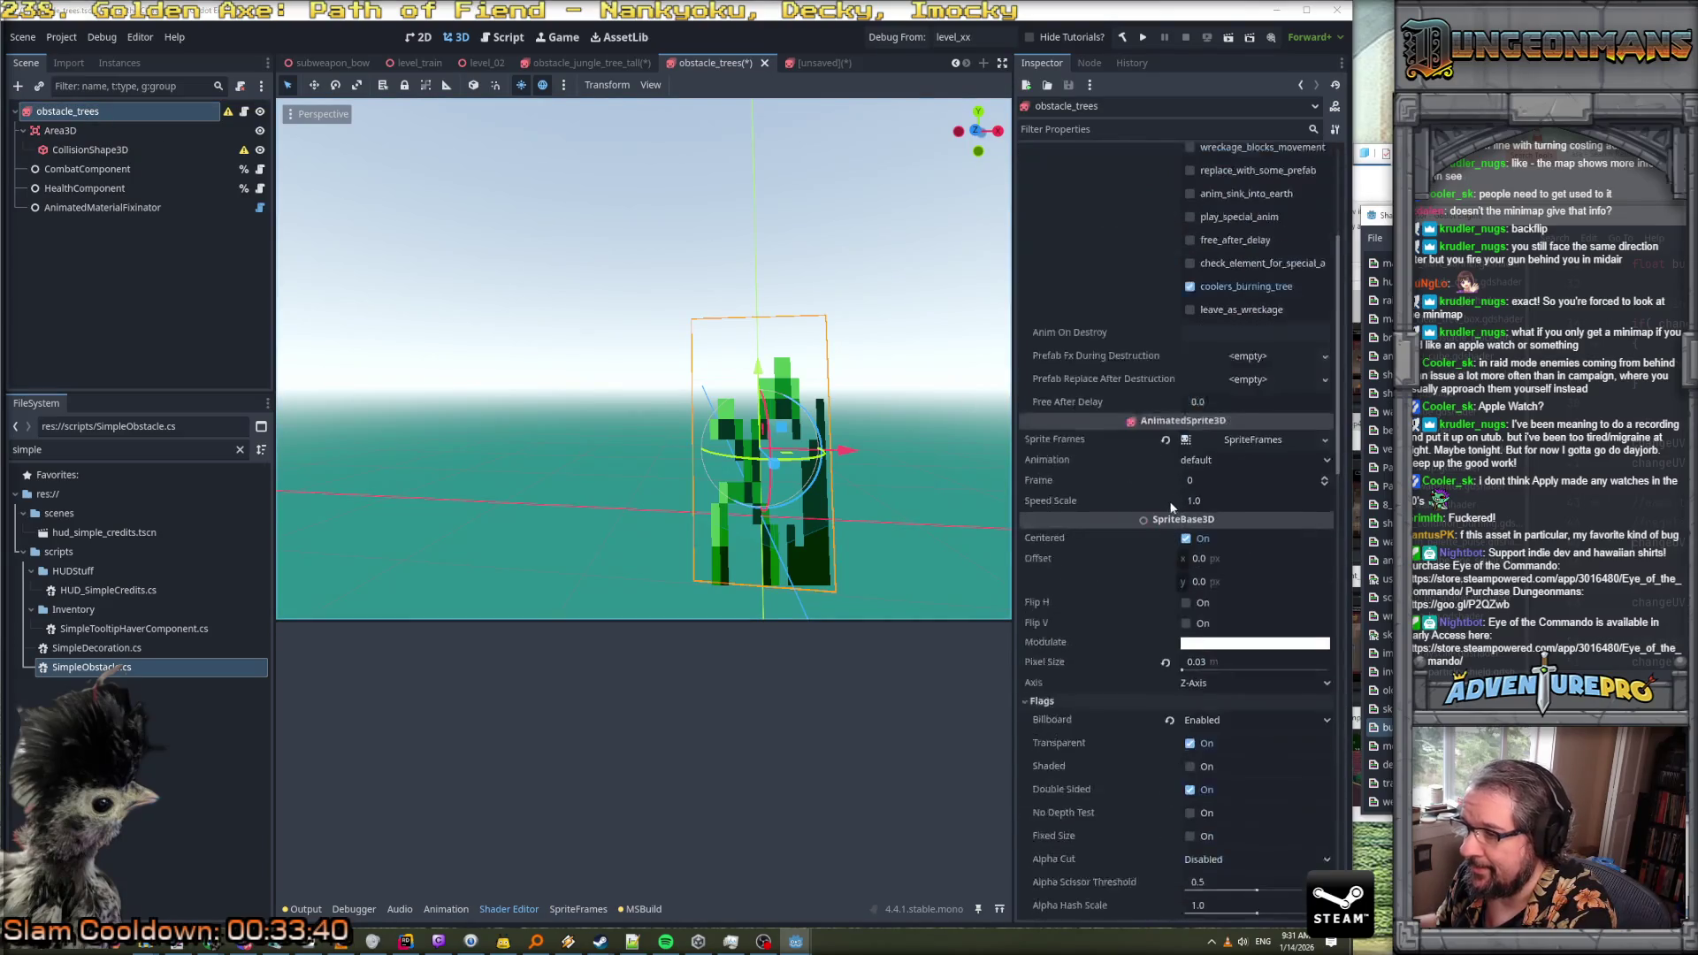
{"action": "scroll", "coordinate": [1265, 606], "scroll_direction": "up", "scroll_amount": 5}
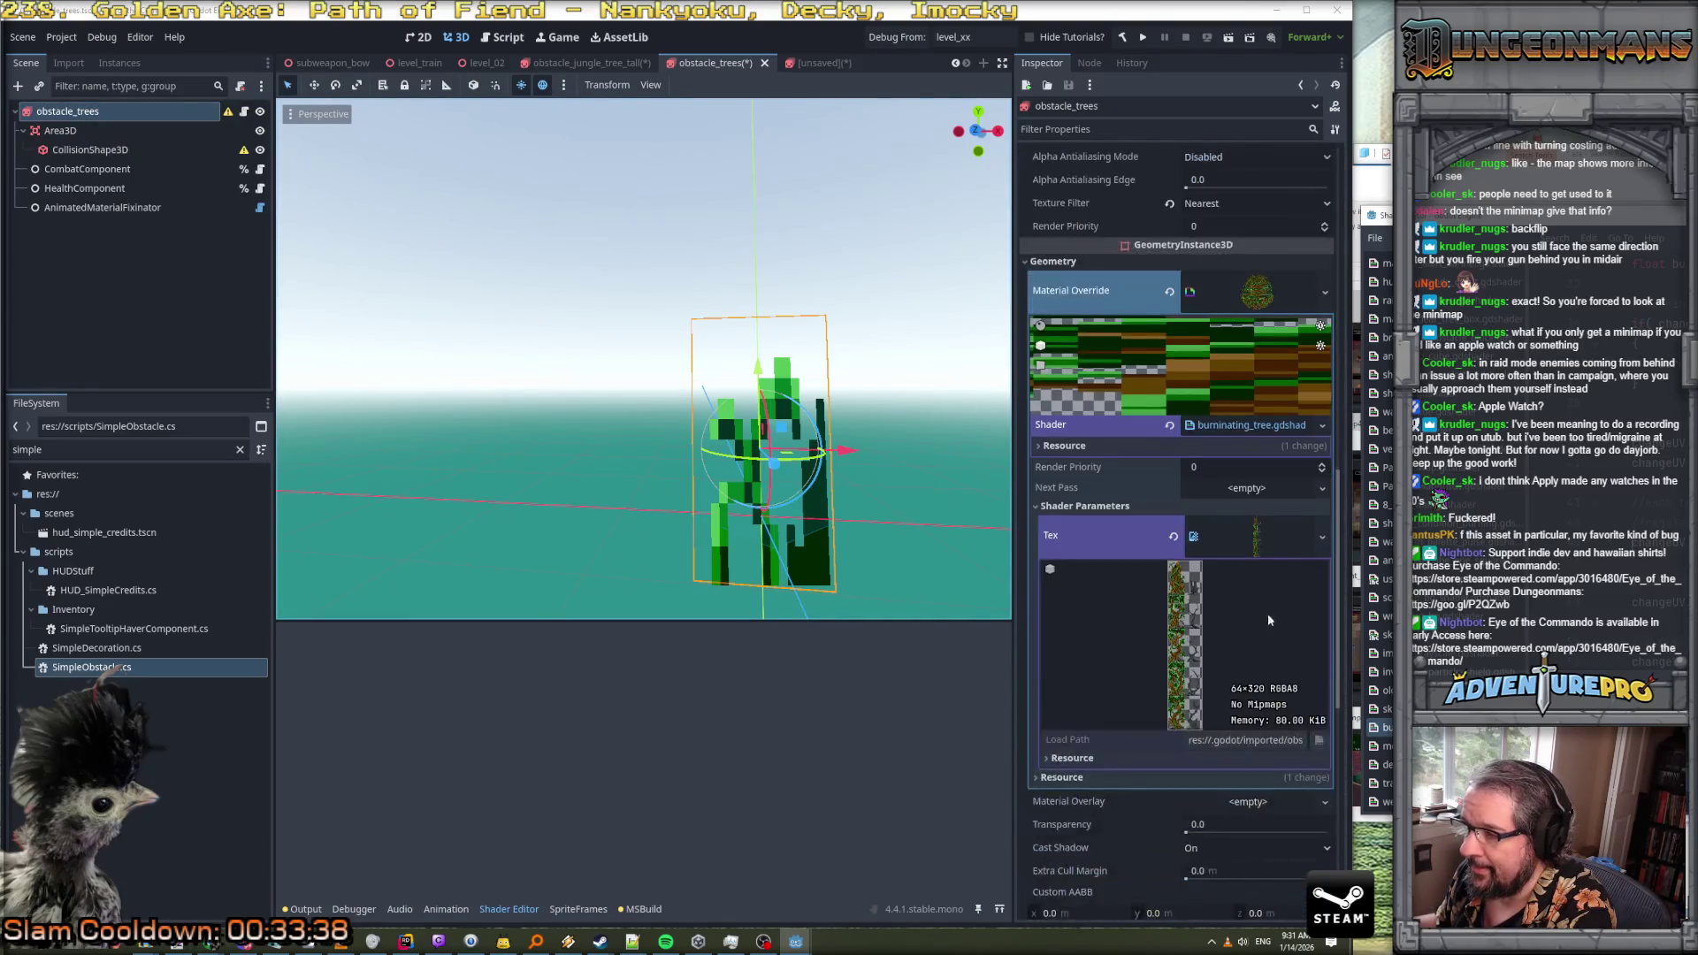
{"action": "scroll", "coordinate": [1208, 502], "scroll_direction": "up", "scroll_amount": 5}
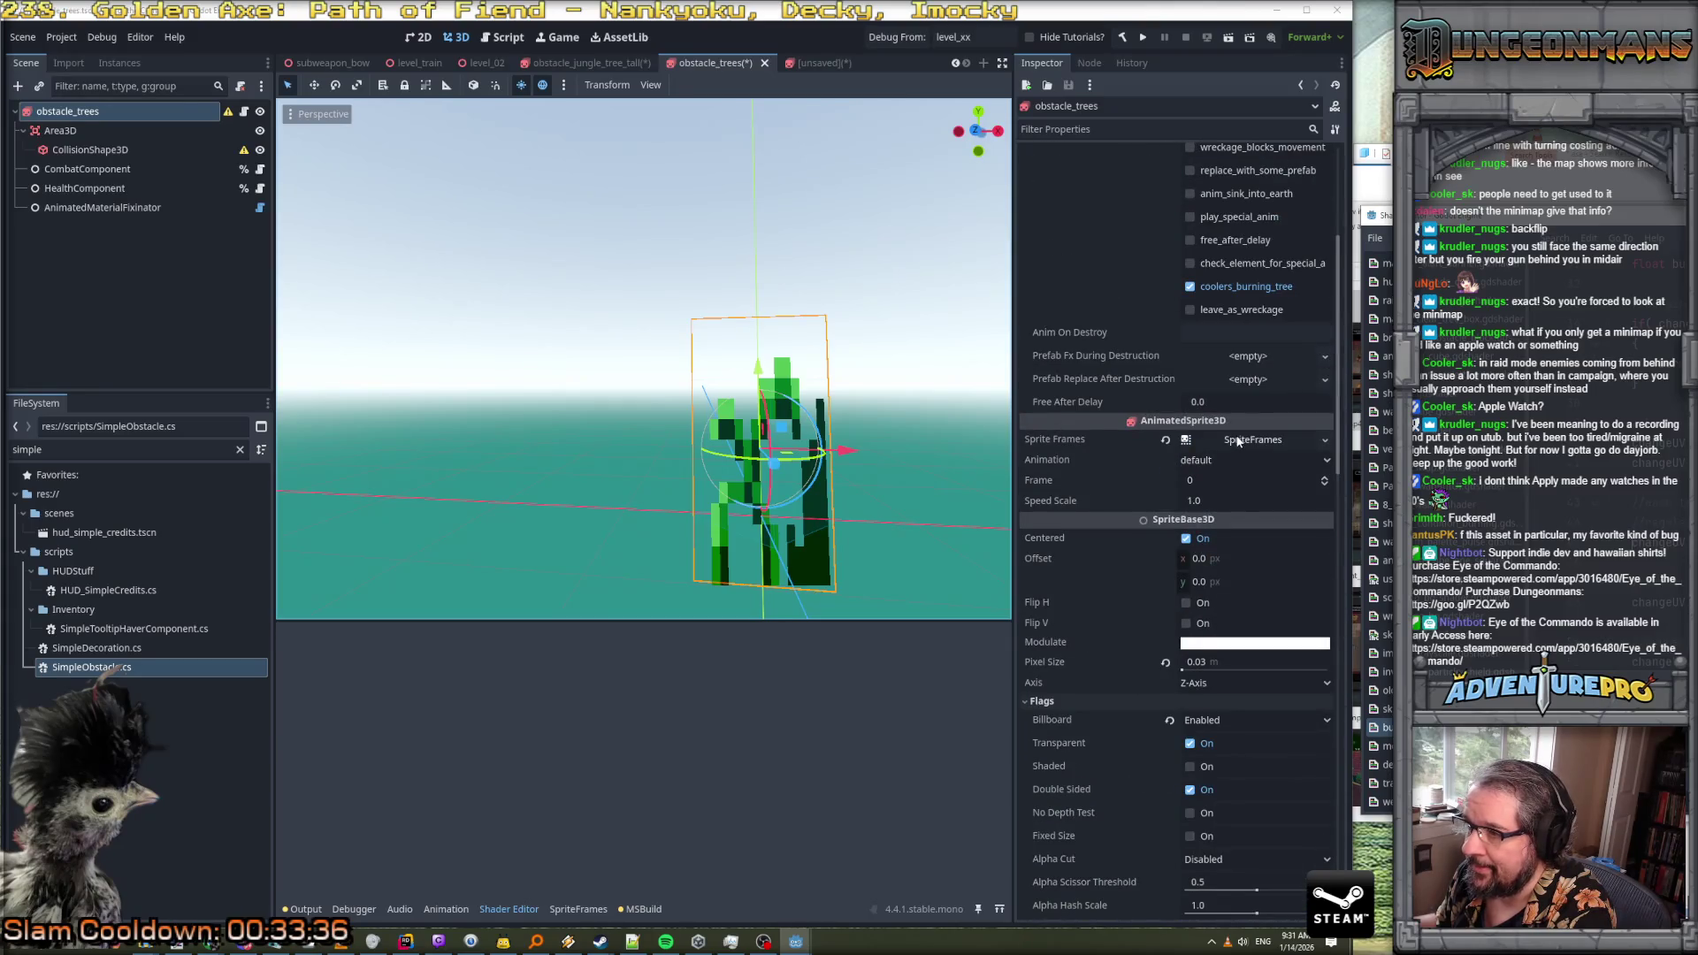
{"action": "left_click", "coordinate": [1238, 442]}
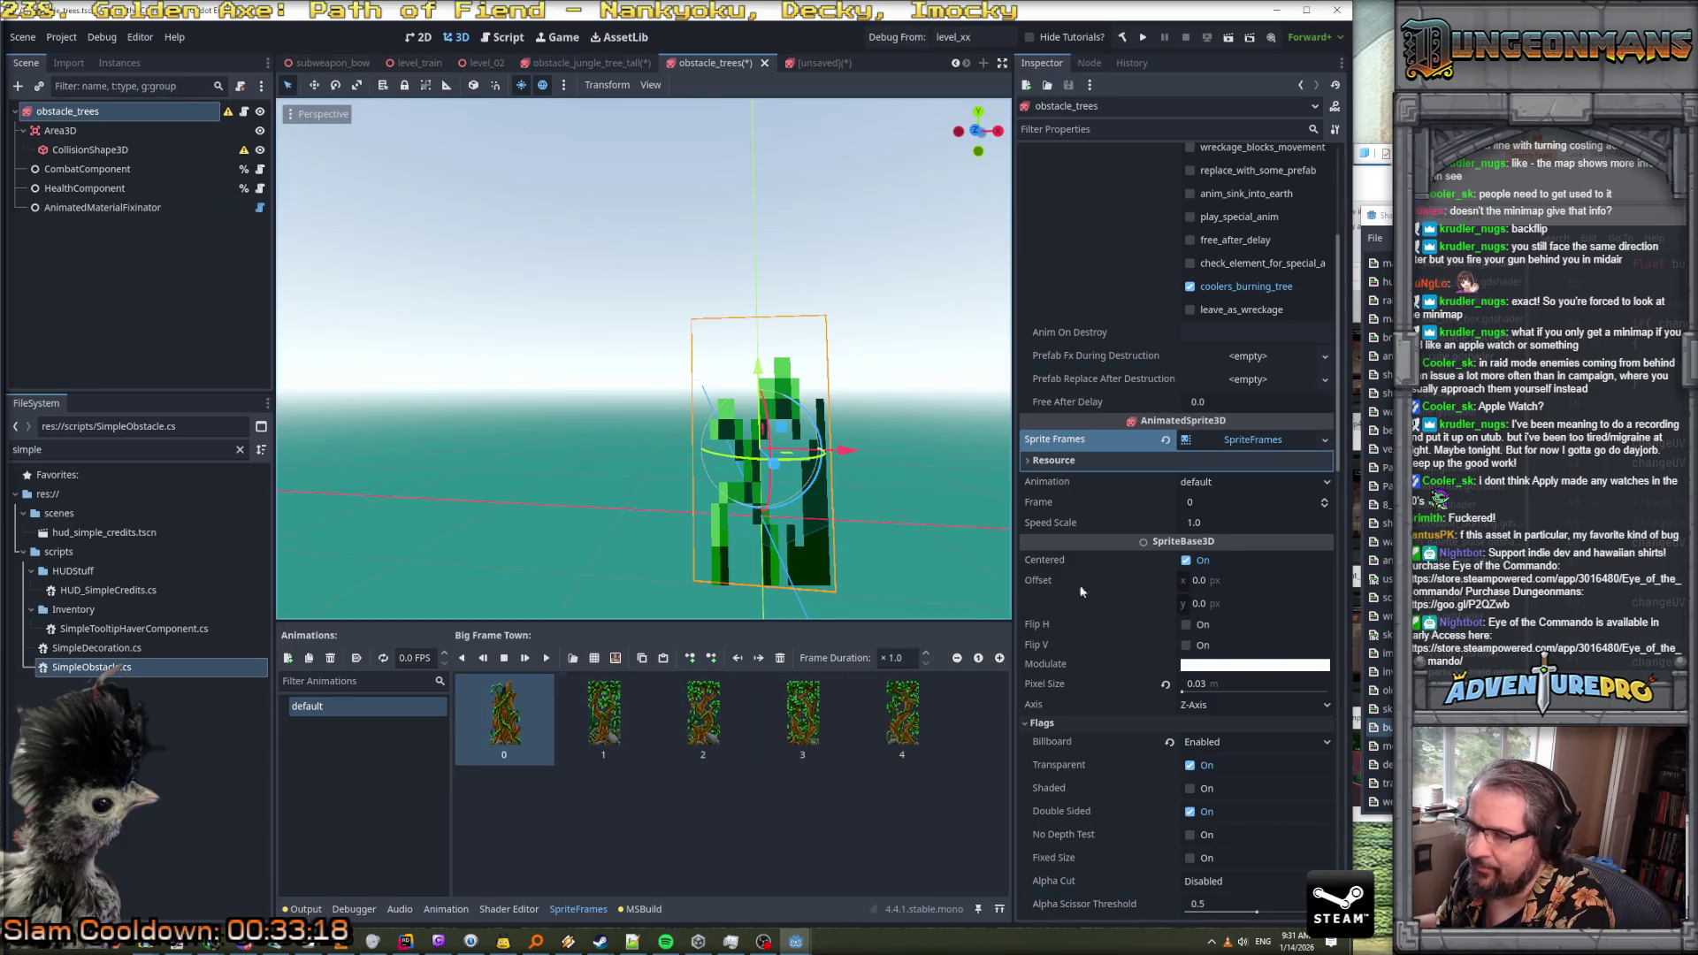
{"action": "left_click", "coordinate": [1324, 440]}
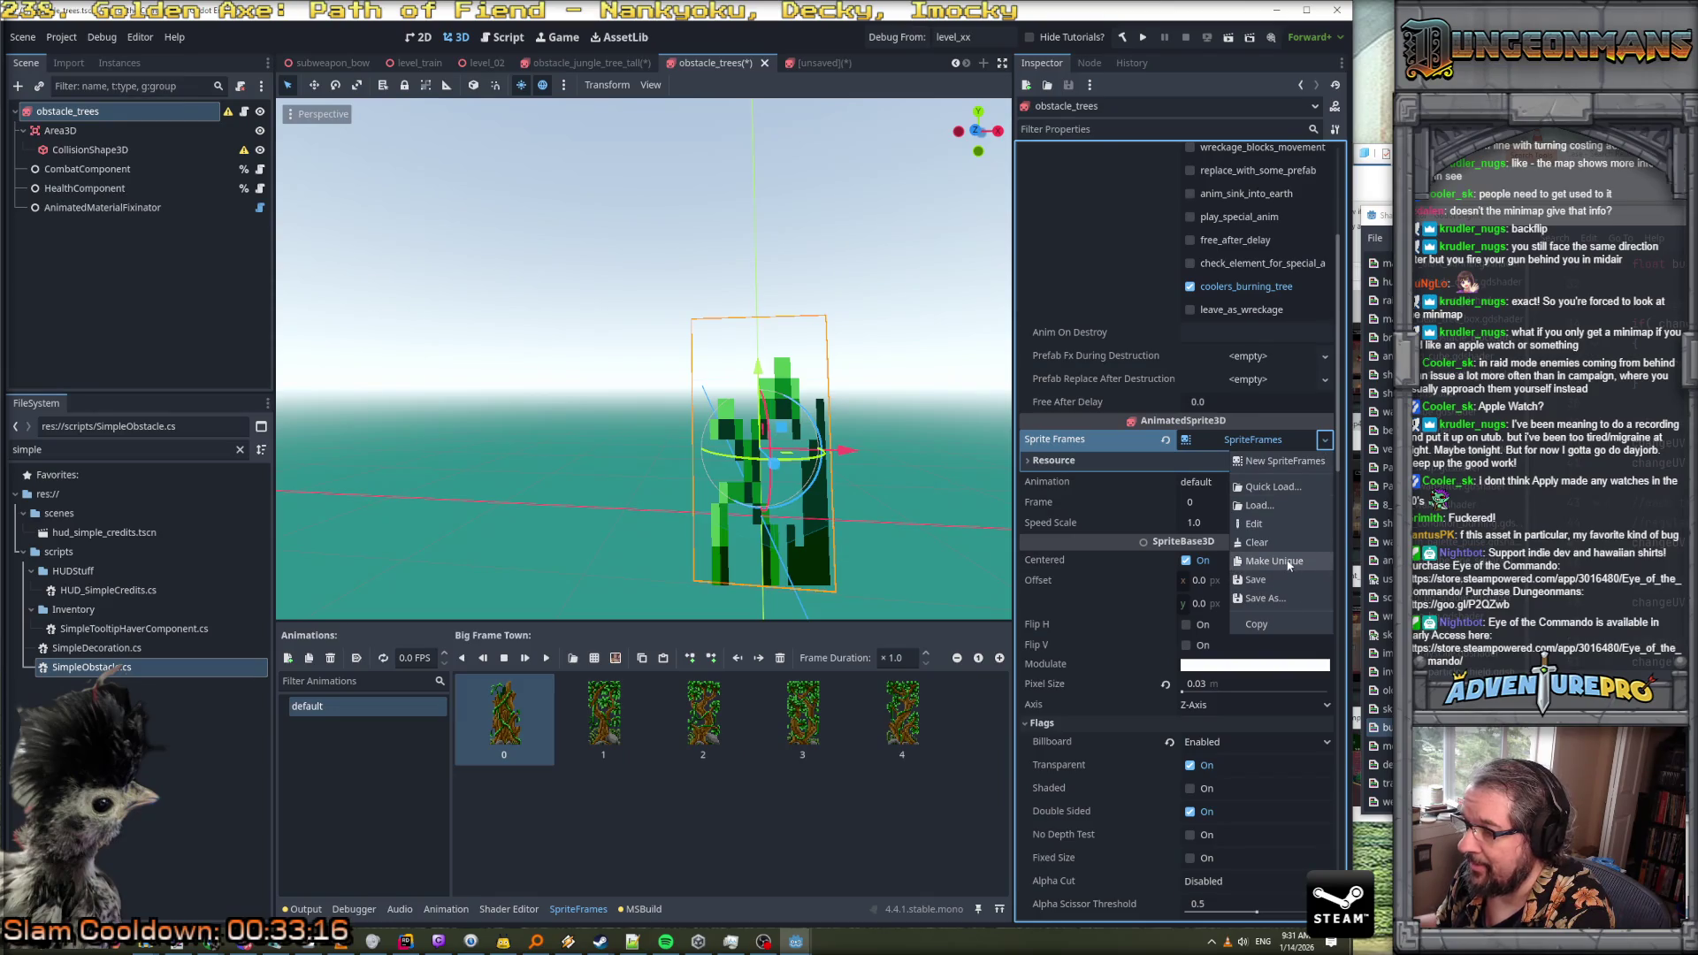
Make the Sprite Frames unique to obstacle_trees and delete the first tree frame
{"action": "left_click", "coordinate": [1273, 561]}
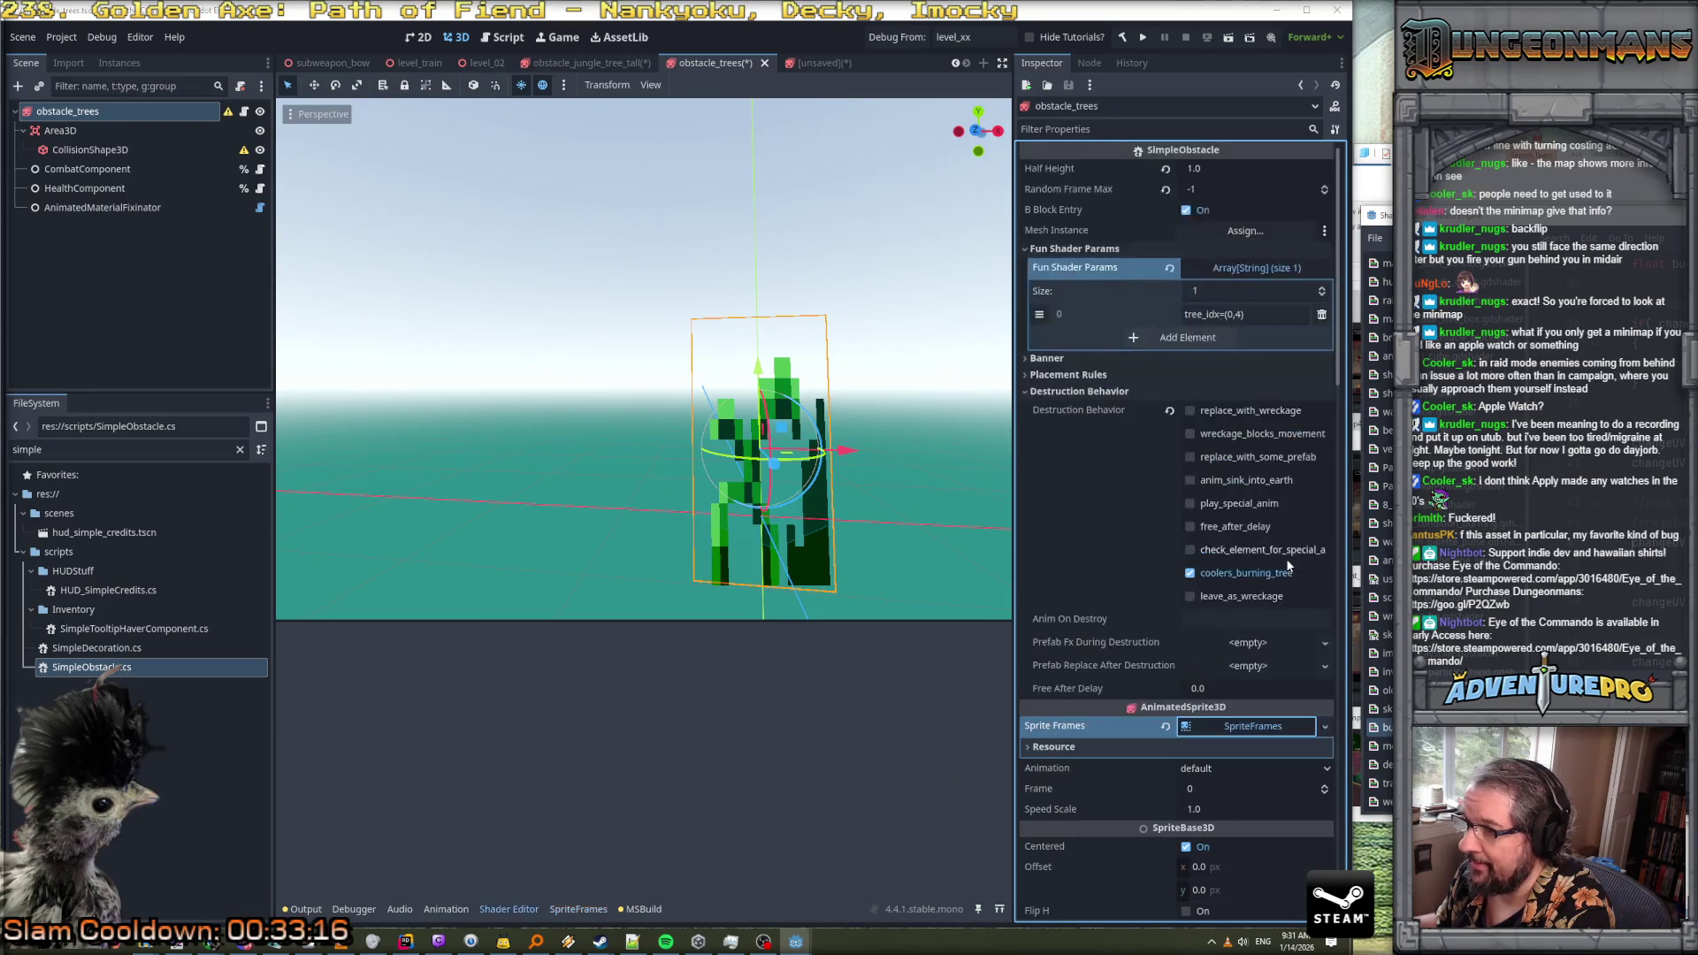
{"action": "left_click", "coordinate": [1240, 732]}
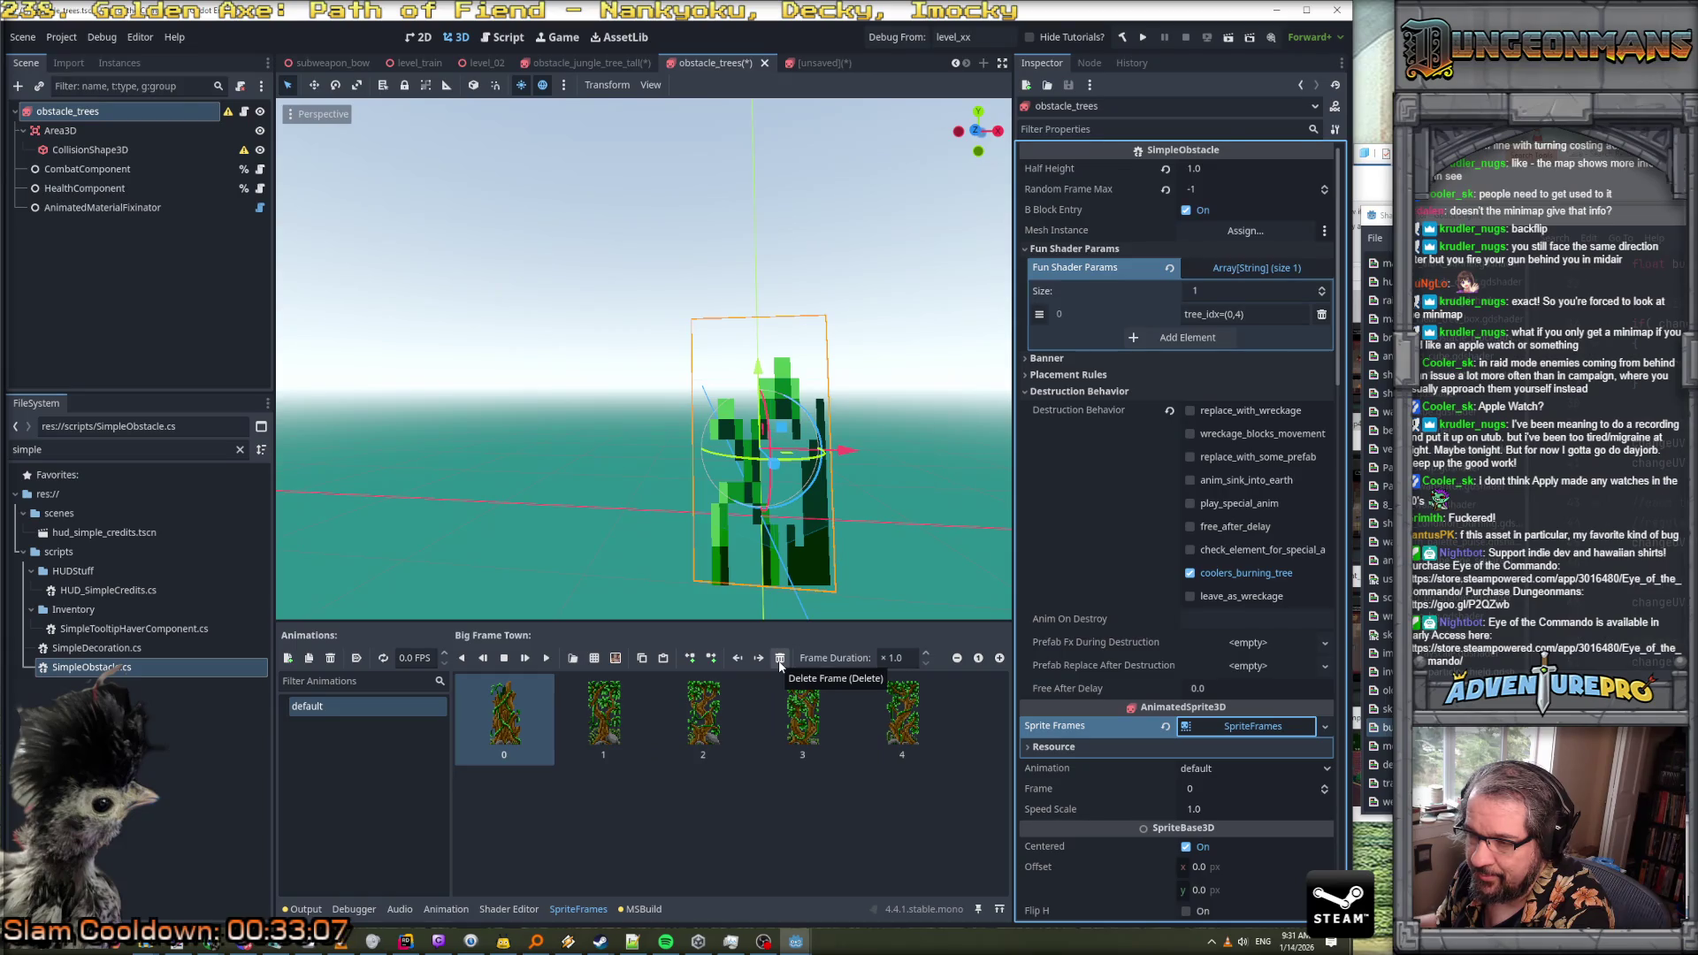
{"action": "left_click", "coordinate": [779, 660]}
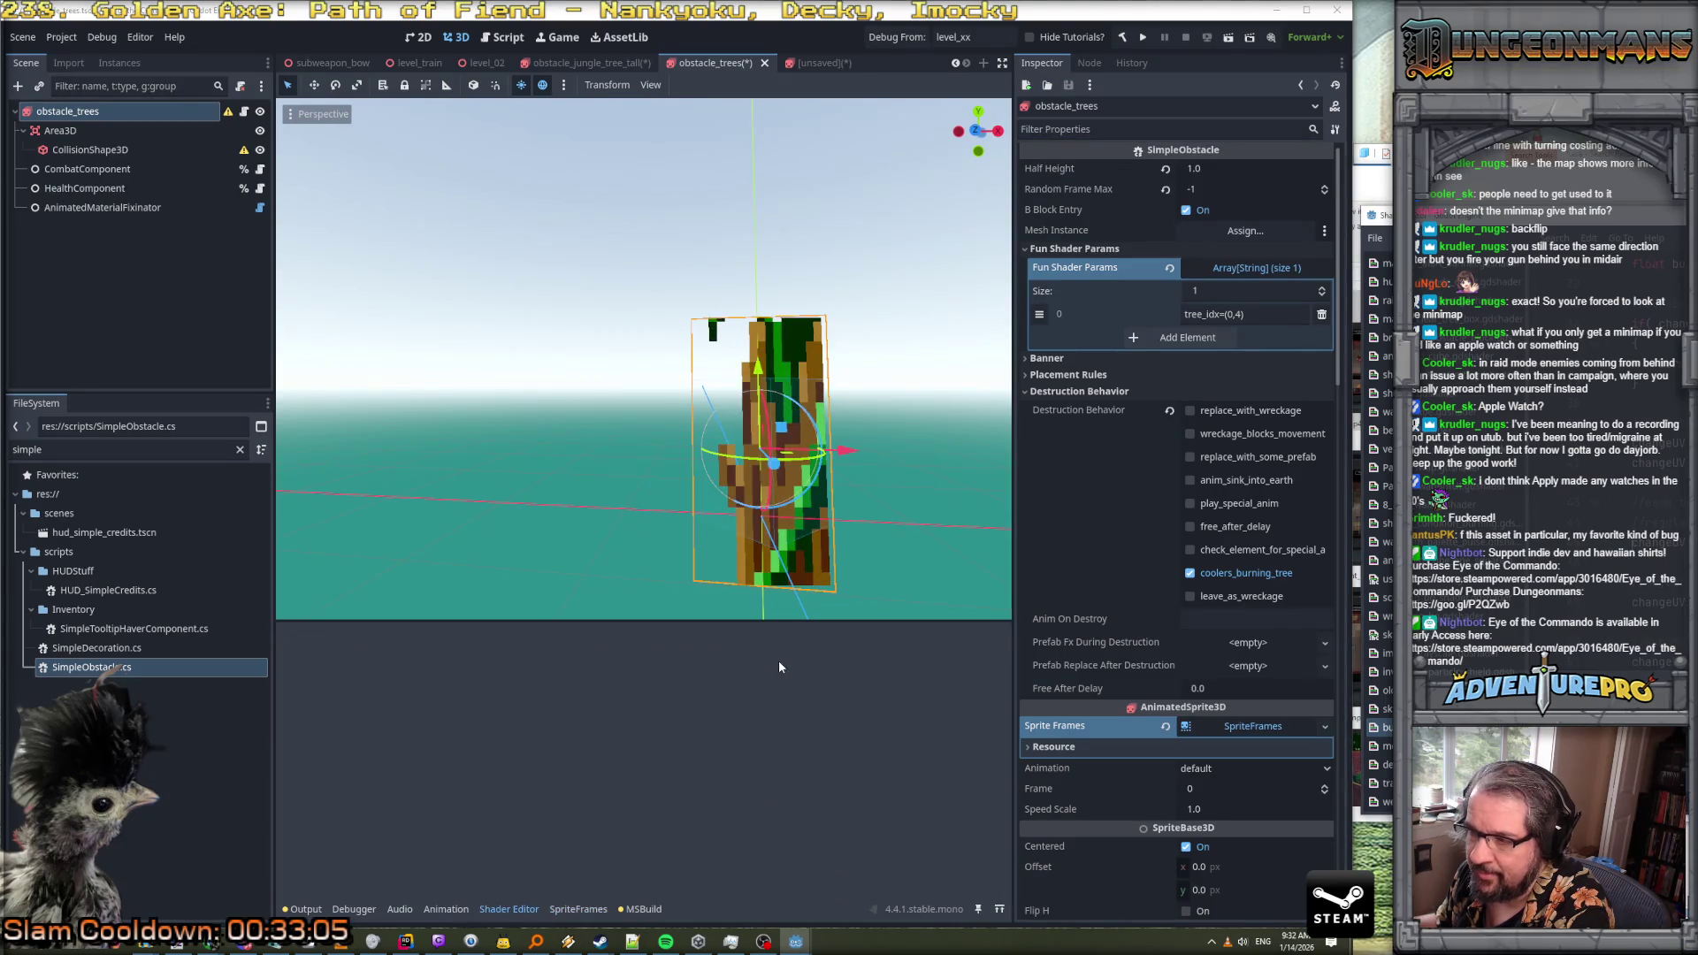
{"action": "left_click", "coordinate": [1250, 725]}
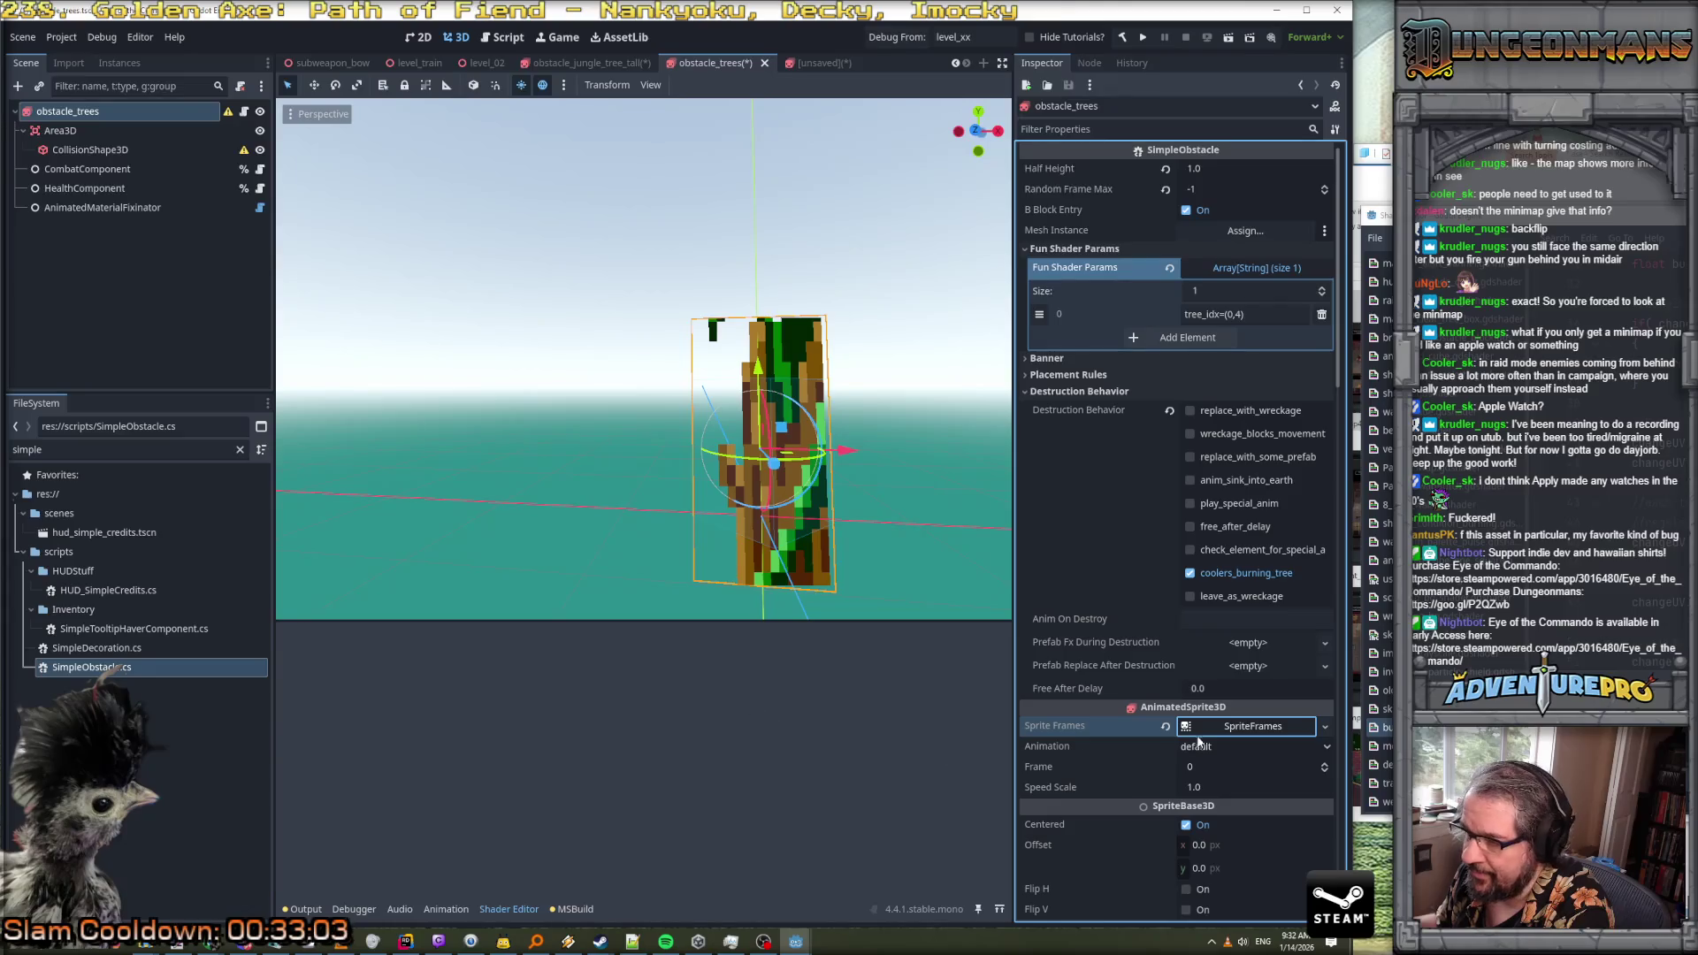
Delete the remaining tree frames until the default animation is empty
{"action": "left_click", "coordinate": [1225, 726]}
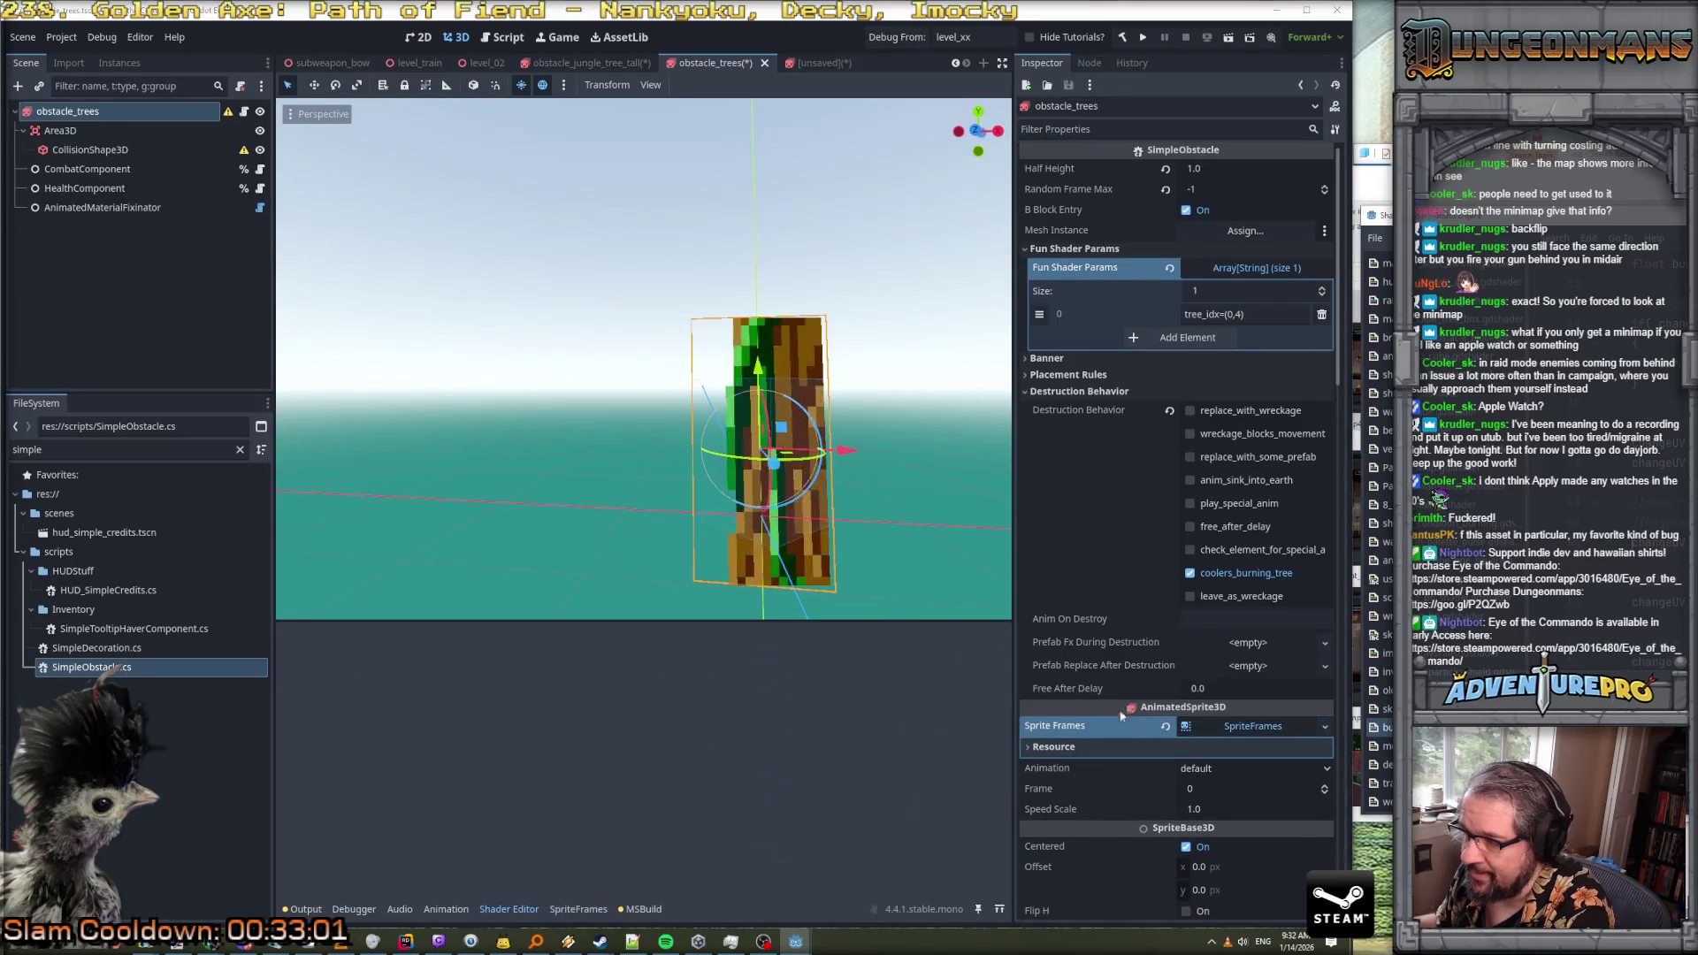
{"action": "left_click", "coordinate": [1225, 726]}
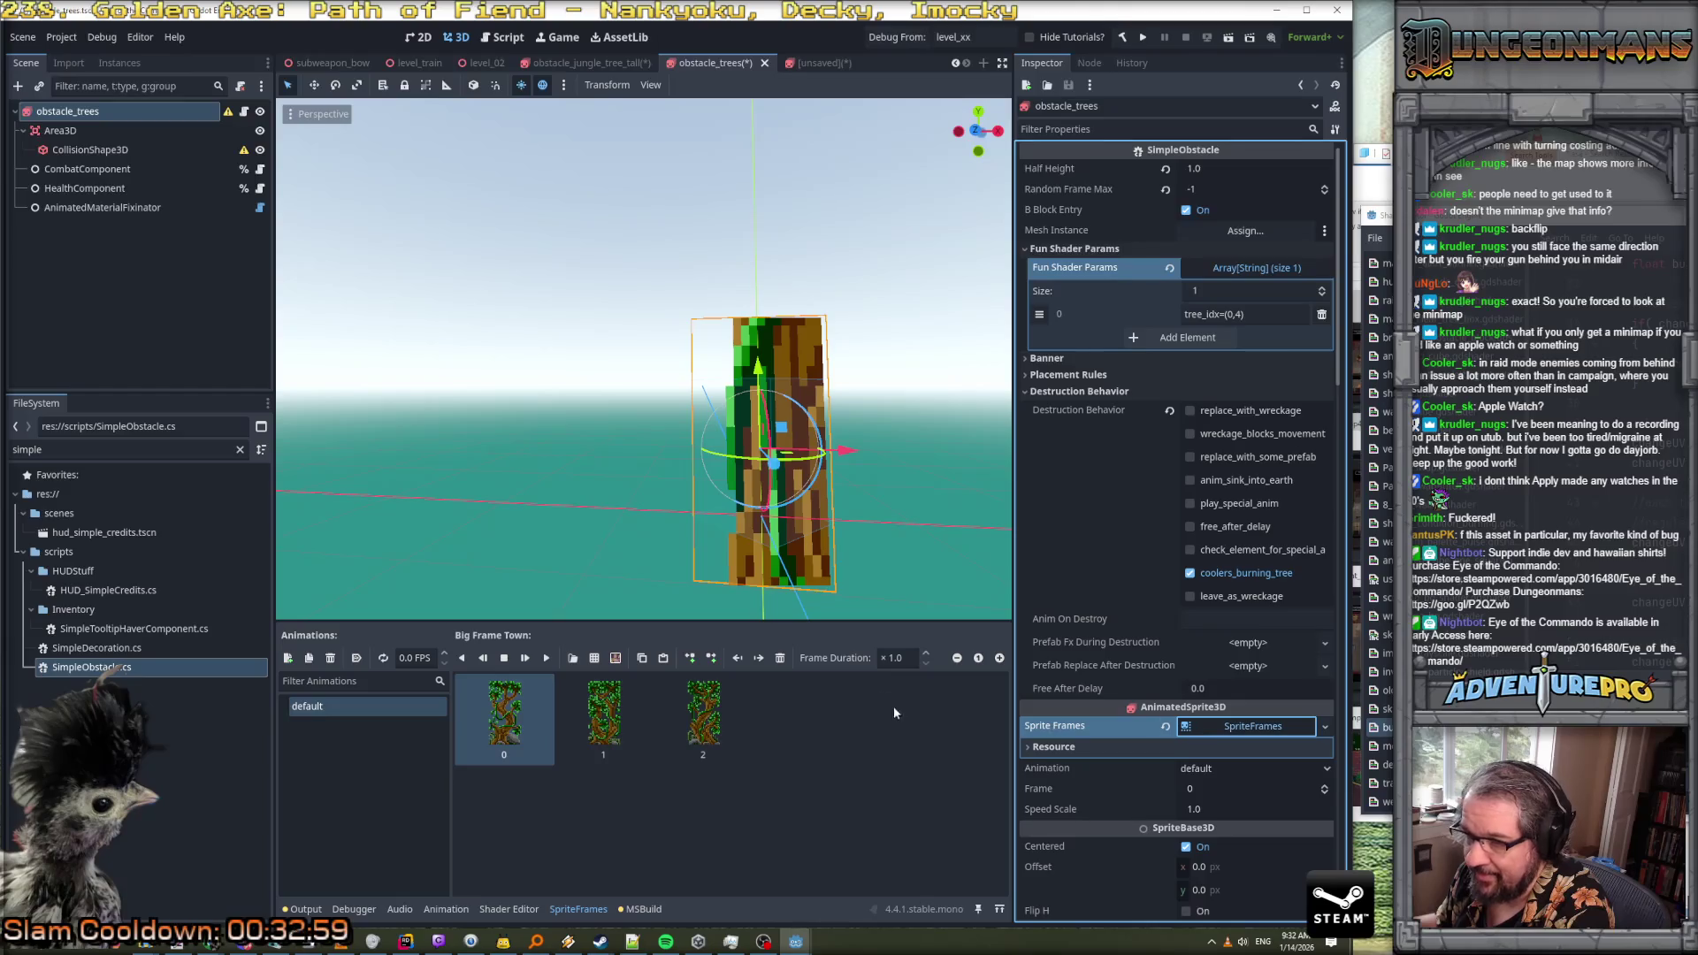
{"action": "left_click", "coordinate": [1145, 728]}
{"action": "left_click", "coordinate": [1219, 732]}
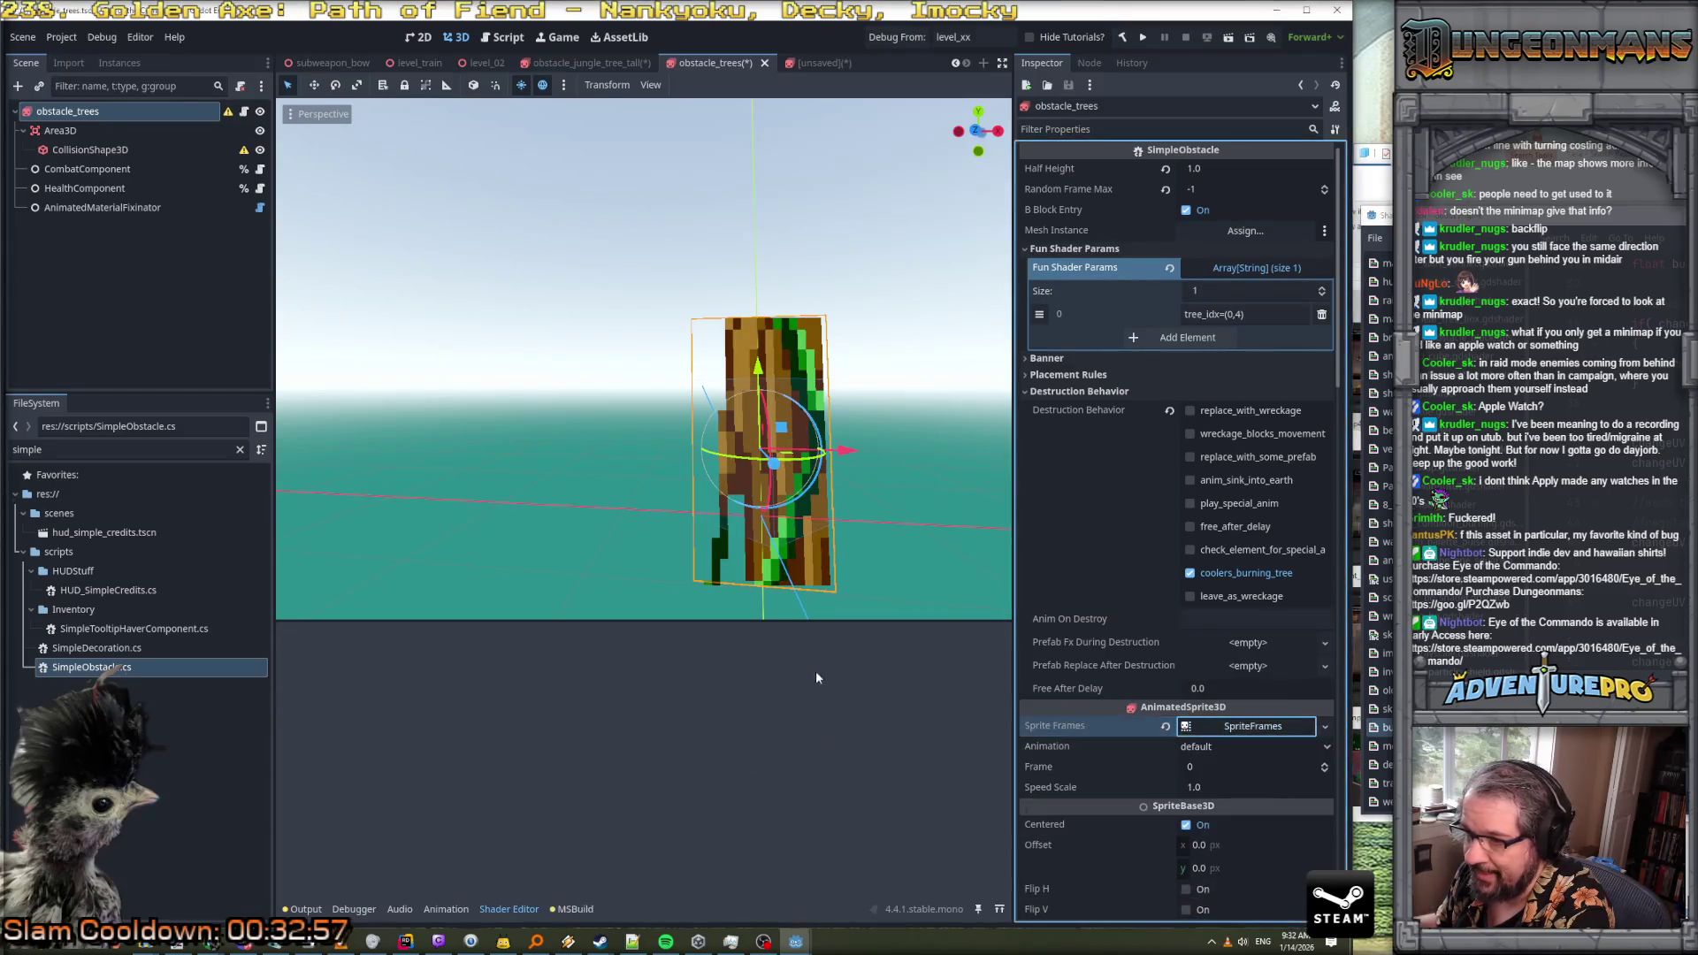
{"action": "left_click", "coordinate": [1221, 733]}
{"action": "left_click", "coordinate": [1219, 732]}
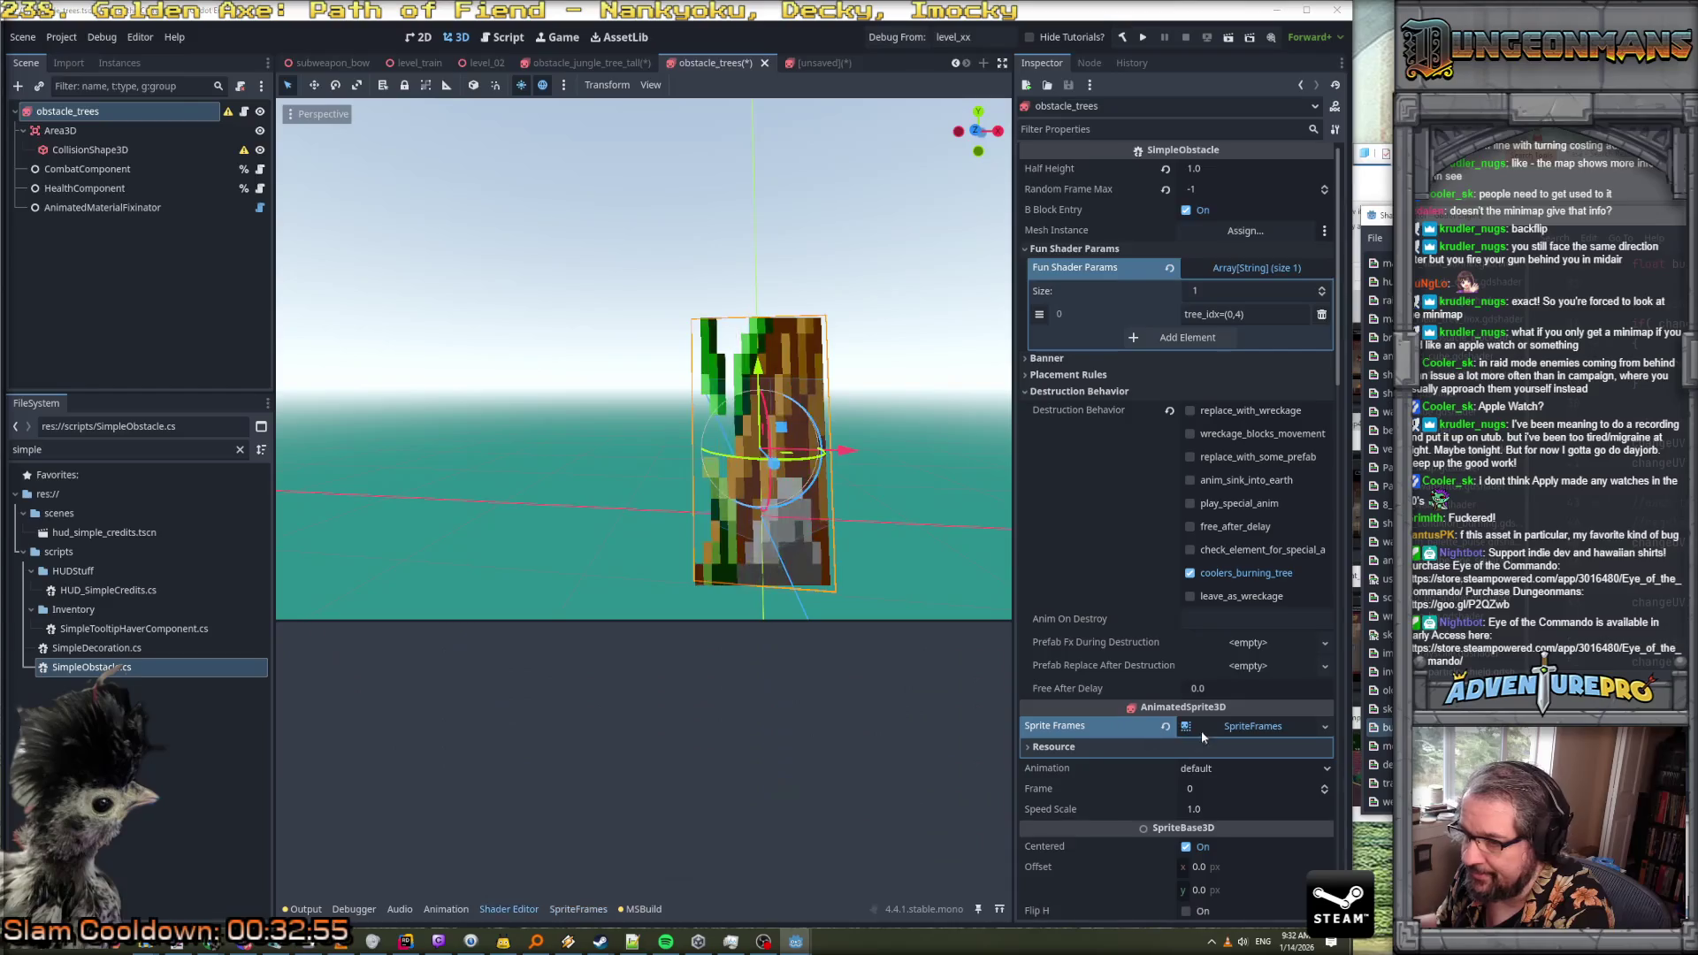
{"action": "left_click", "coordinate": [1217, 730]}
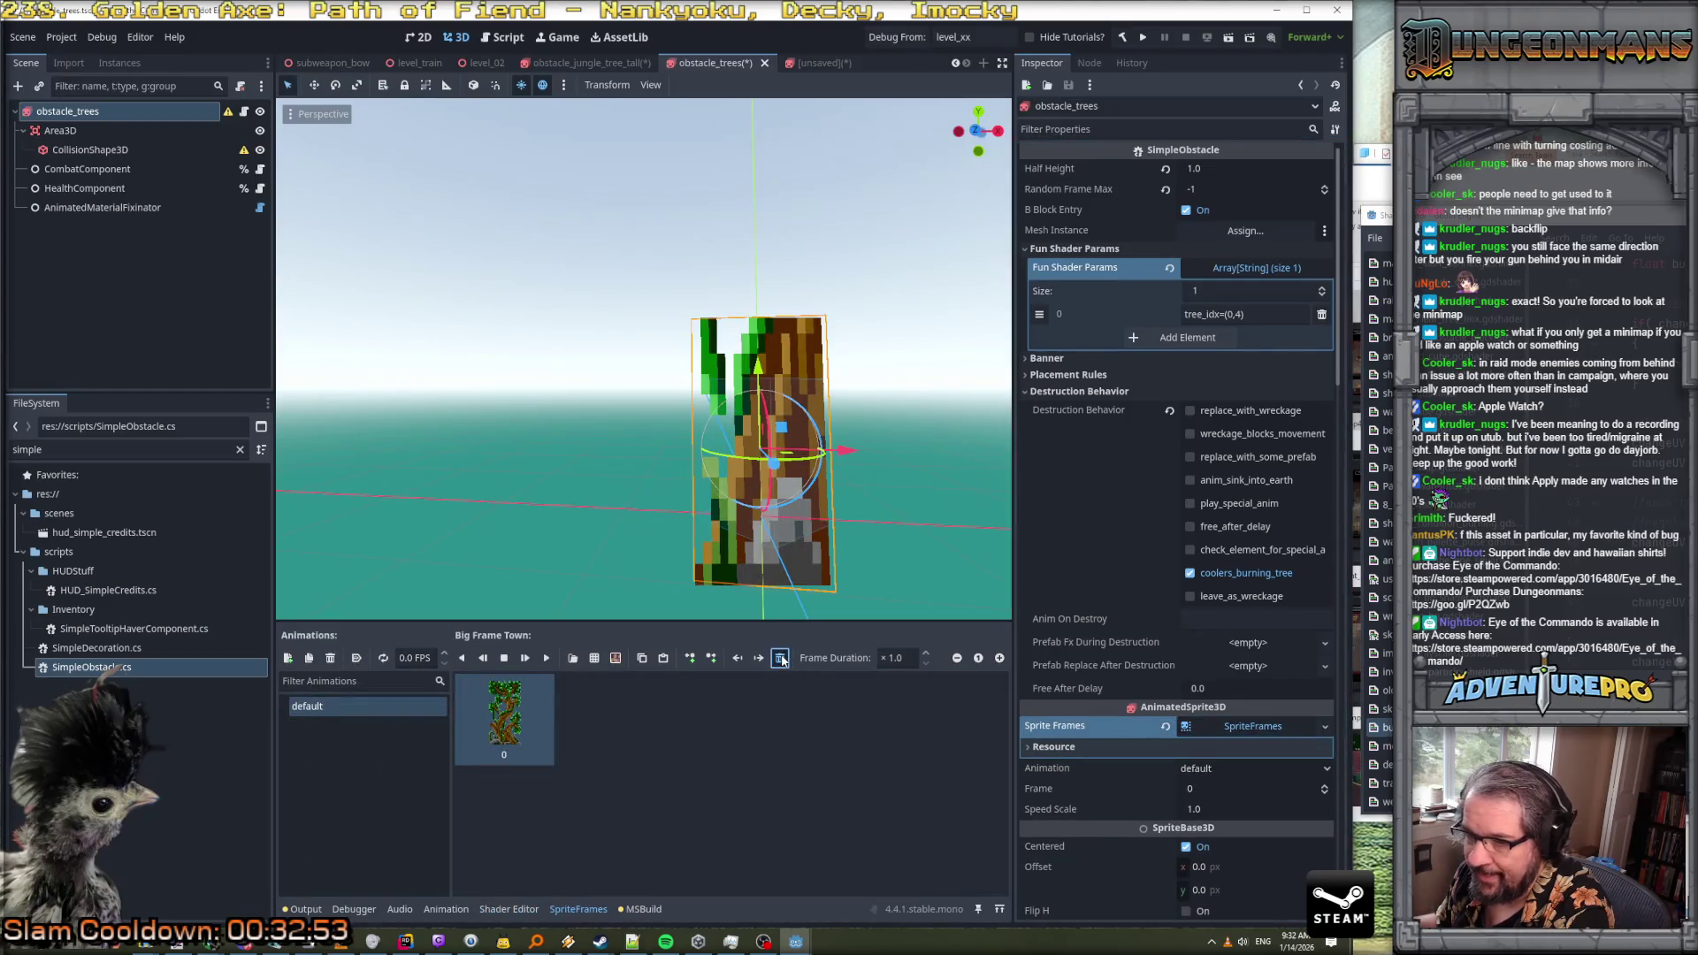
{"action": "left_click", "coordinate": [1234, 730]}
{"action": "left_click", "coordinate": [1235, 731]}
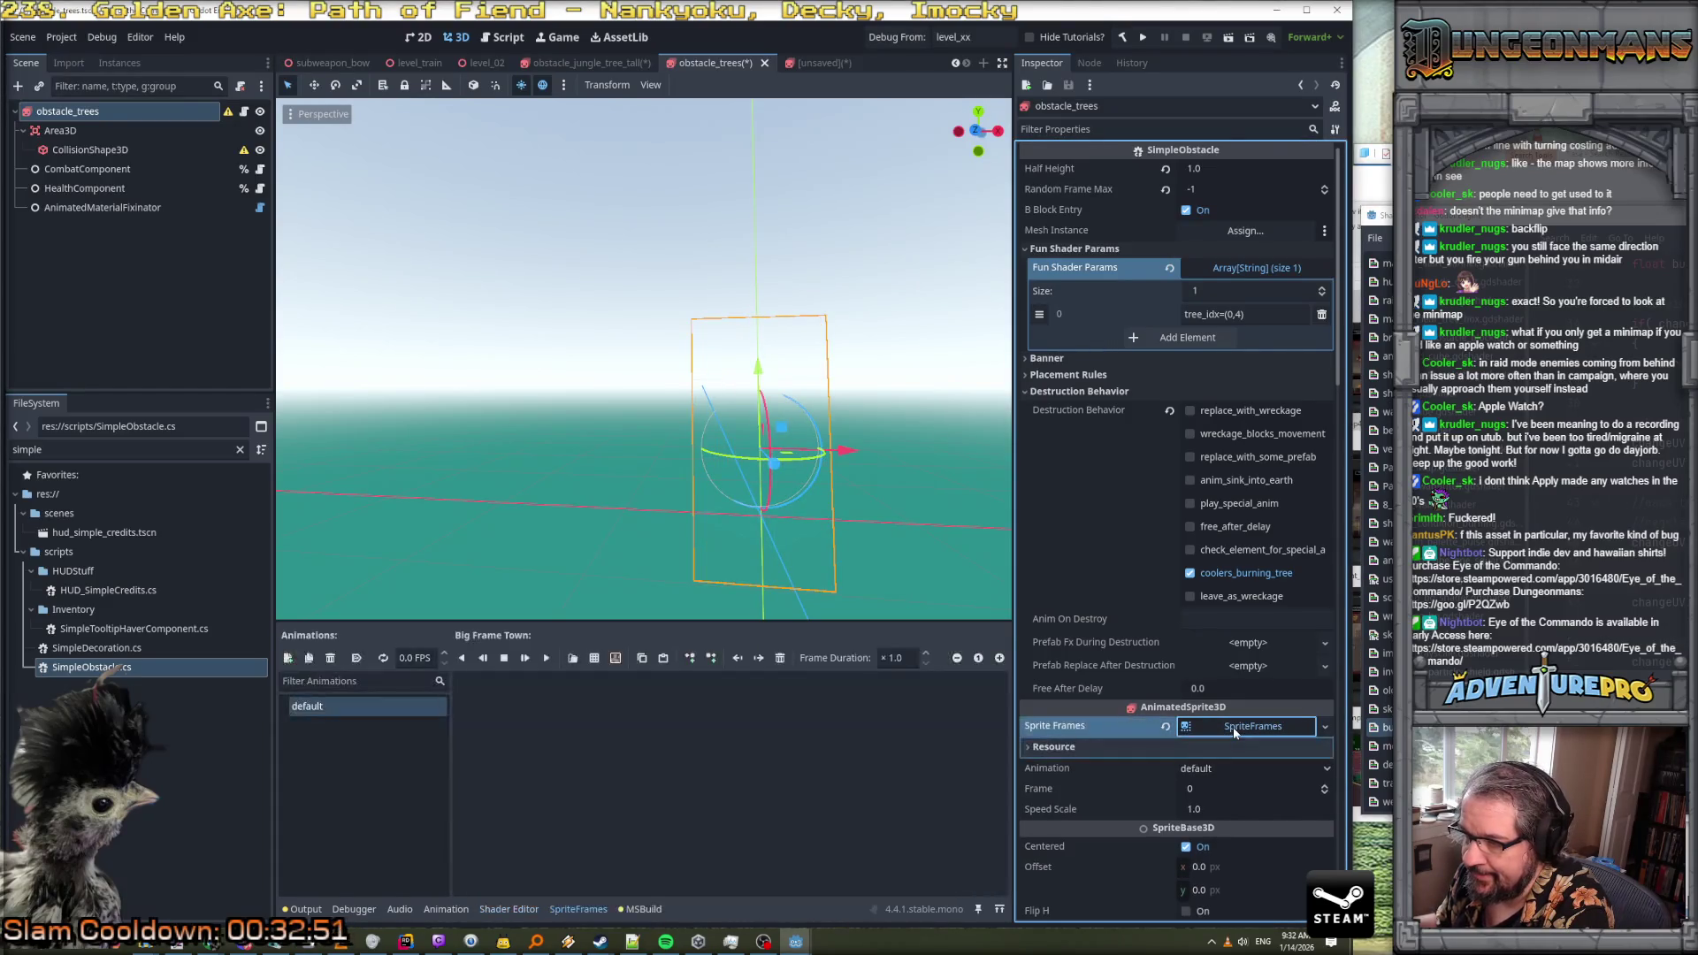
Open obstacle_trees.png in the sprite-sheet frame picker, then cancel without adding frames
{"action": "left_click", "coordinate": [592, 661]}
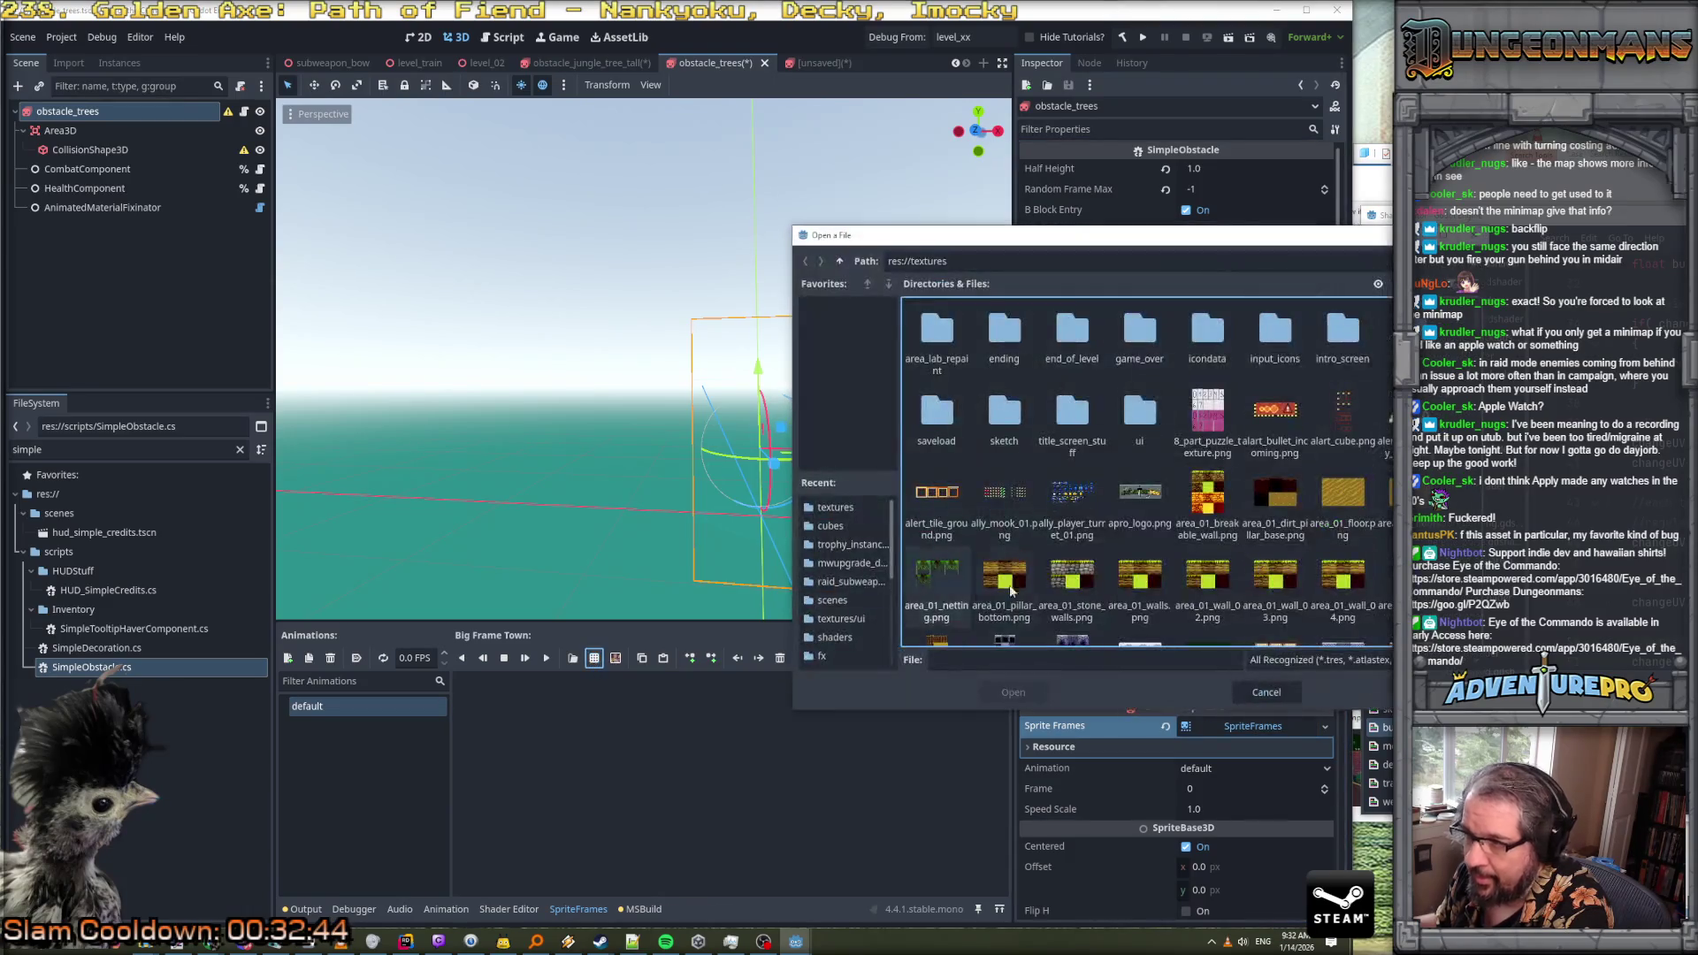
{"action": "scroll", "coordinate": [1242, 504], "scroll_direction": "down", "scroll_amount": 1}
{"action": "scroll", "coordinate": [1241, 502], "scroll_direction": "down", "scroll_amount": 10}
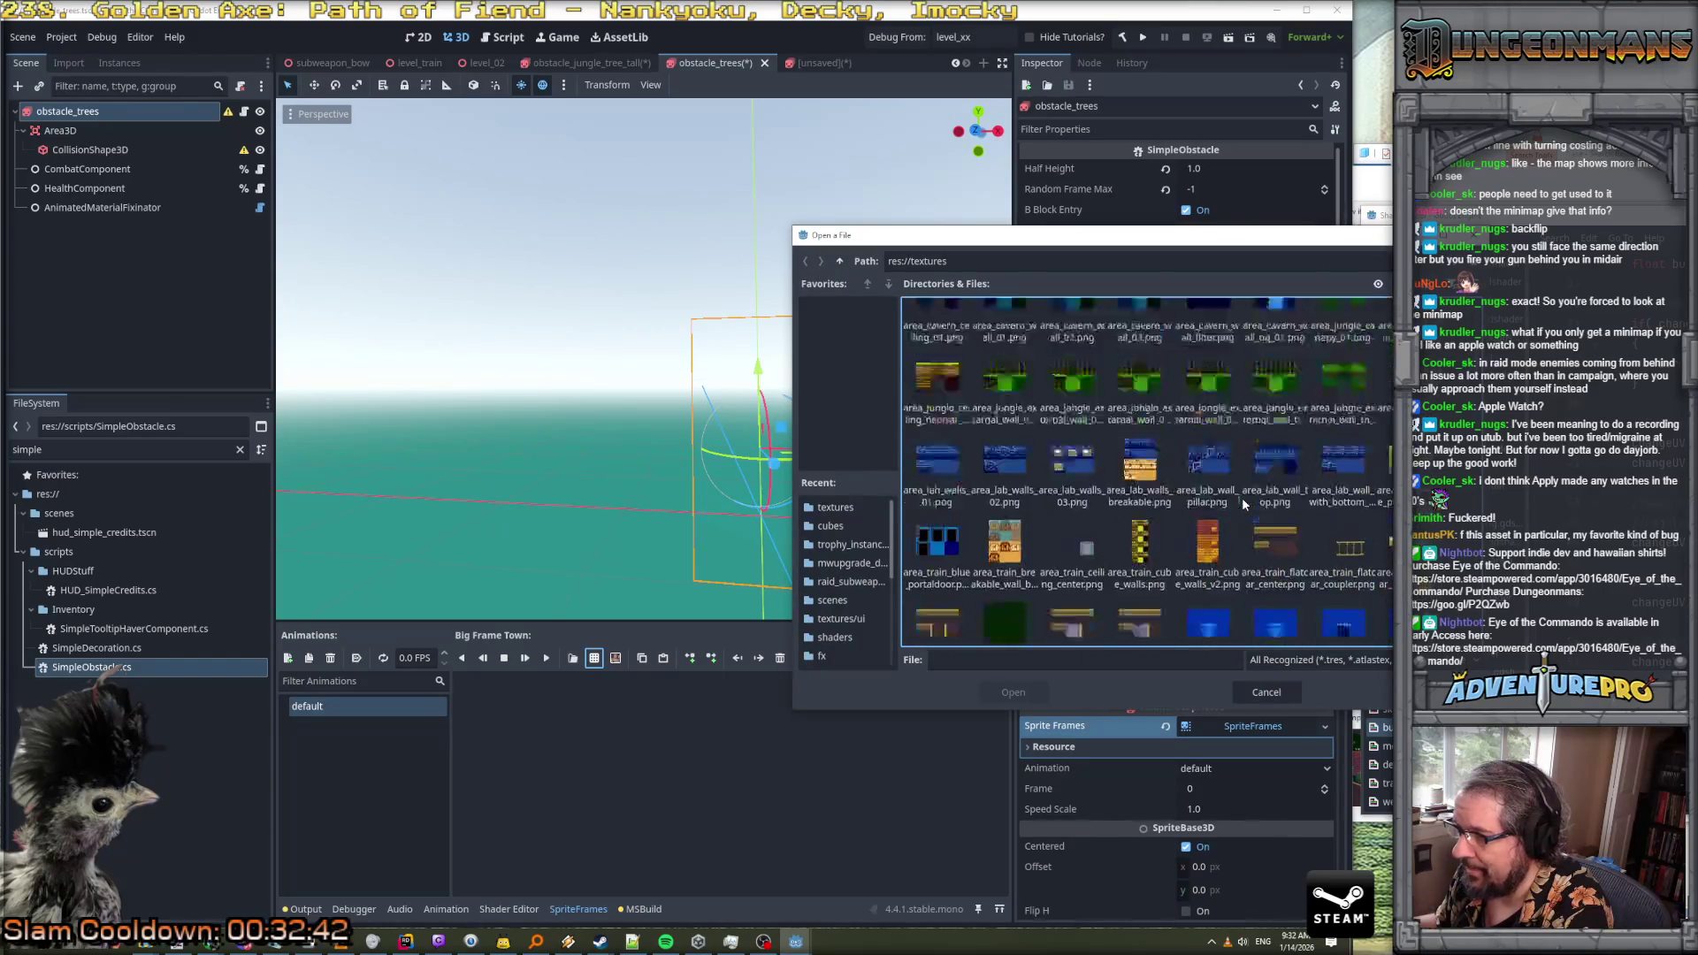
{"action": "scroll", "coordinate": [1243, 504], "scroll_direction": "down", "scroll_amount": 10}
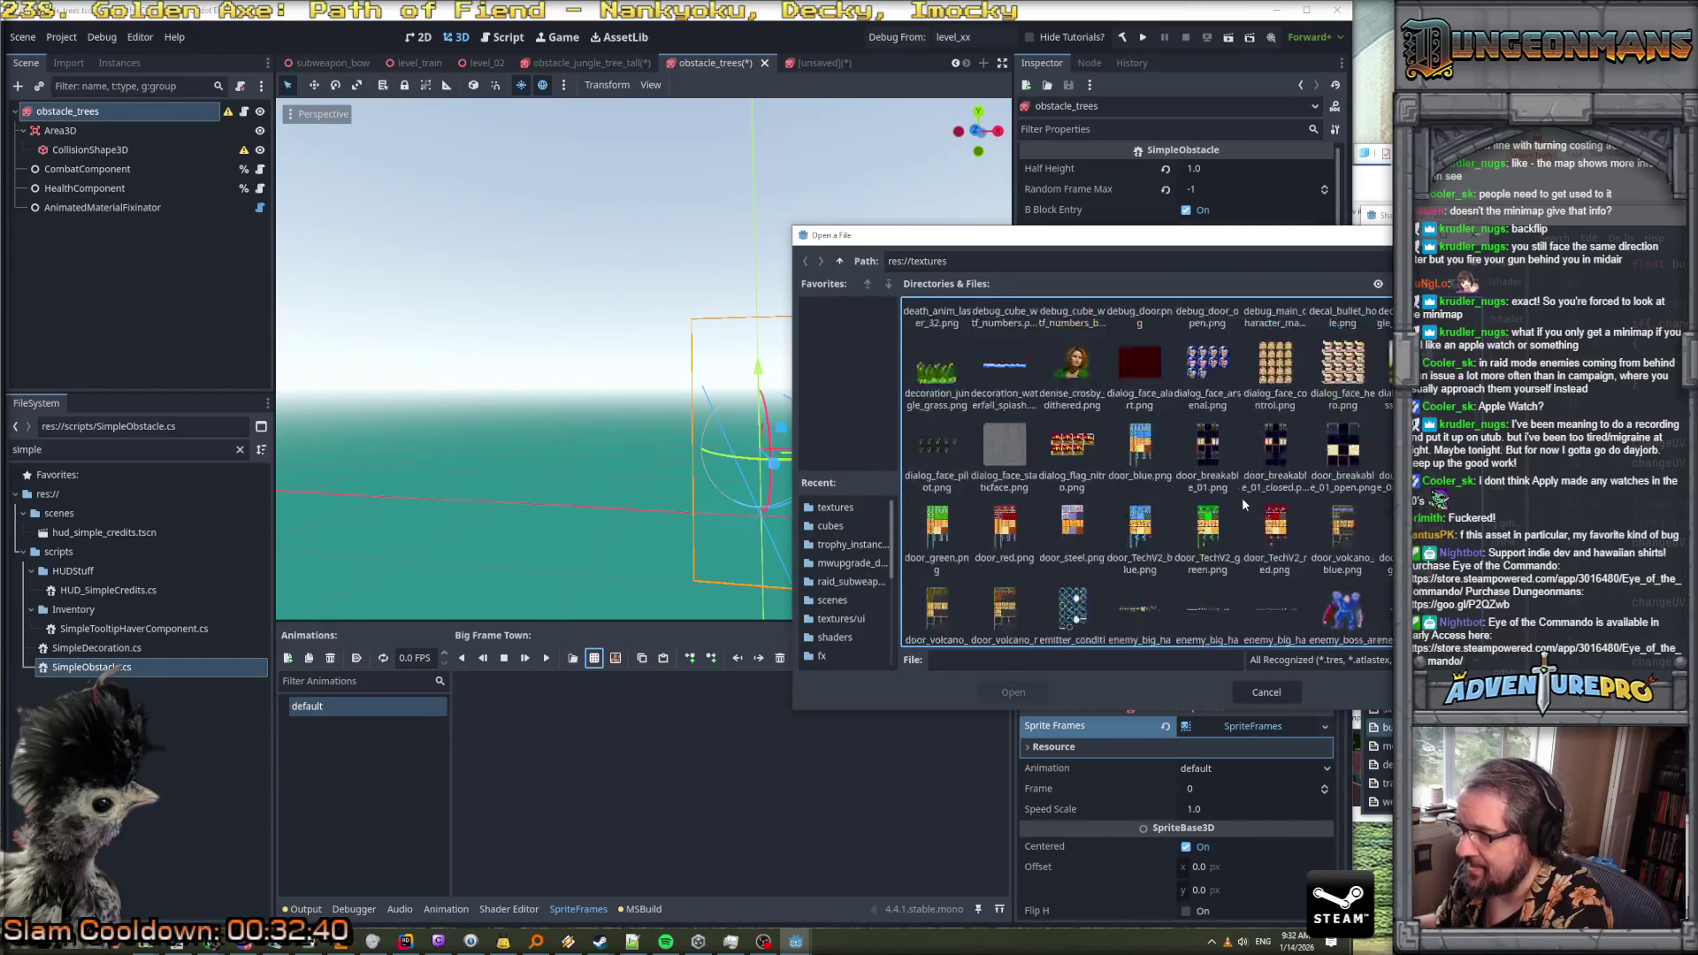
{"action": "scroll", "coordinate": [1242, 505], "scroll_direction": "down", "scroll_amount": 2}
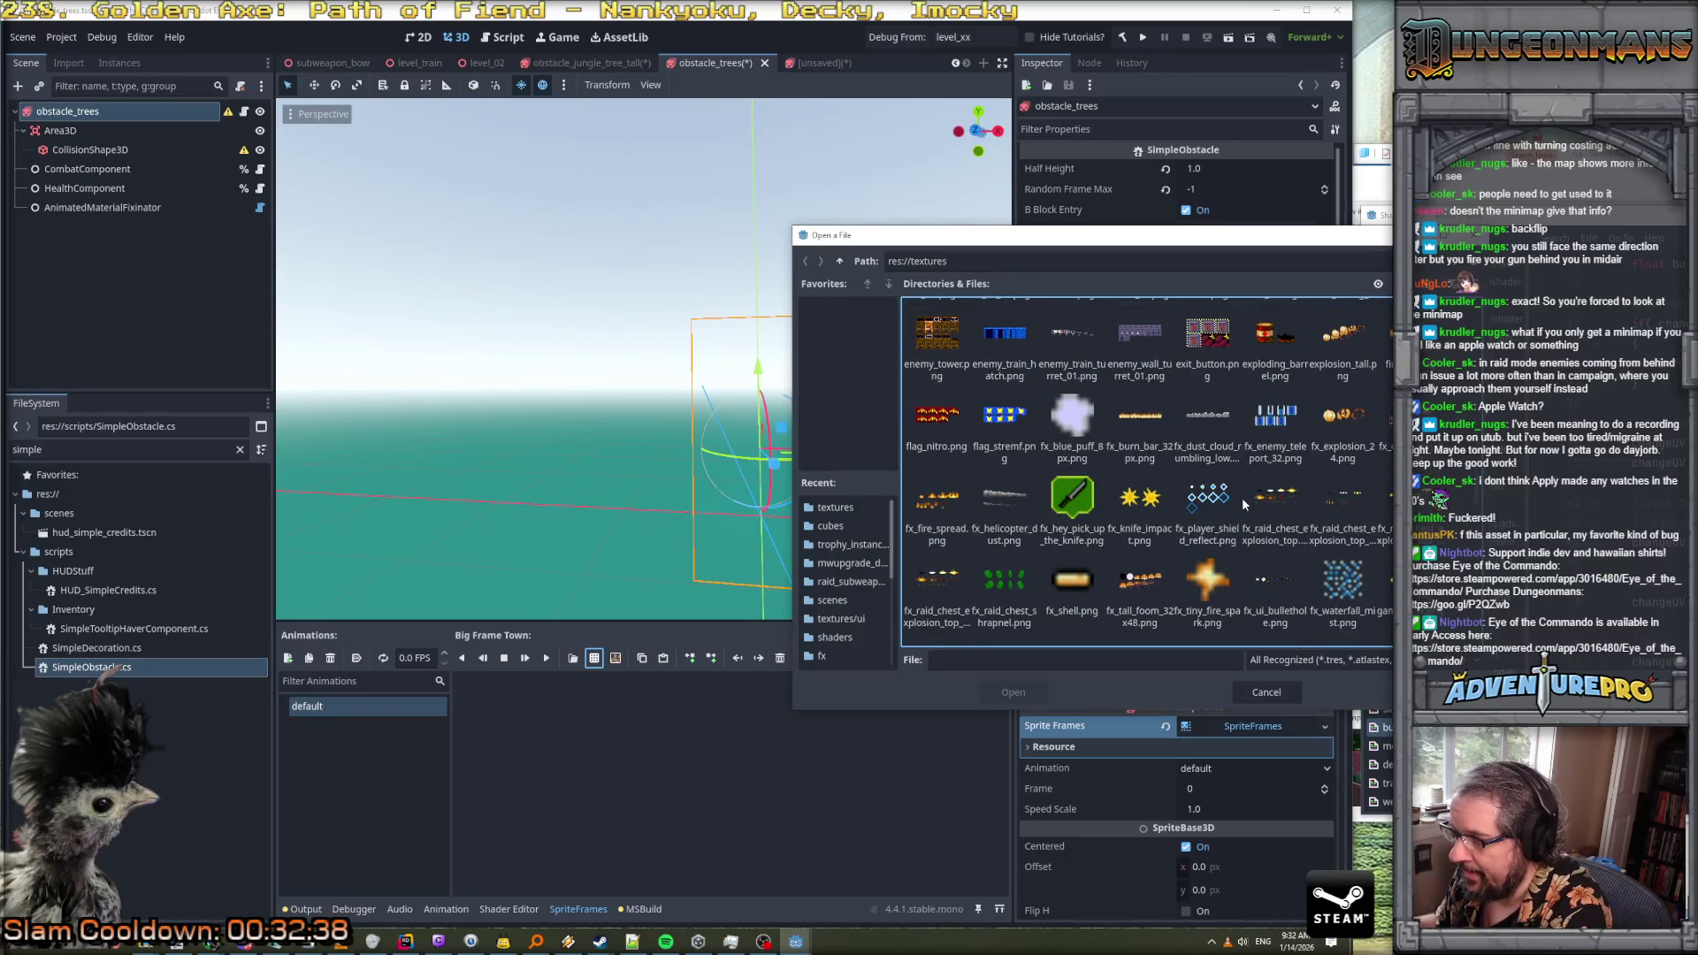
{"action": "scroll", "coordinate": [1243, 505], "scroll_direction": "down", "scroll_amount": 4}
{"action": "scroll", "coordinate": [1244, 504], "scroll_direction": "down", "scroll_amount": 12}
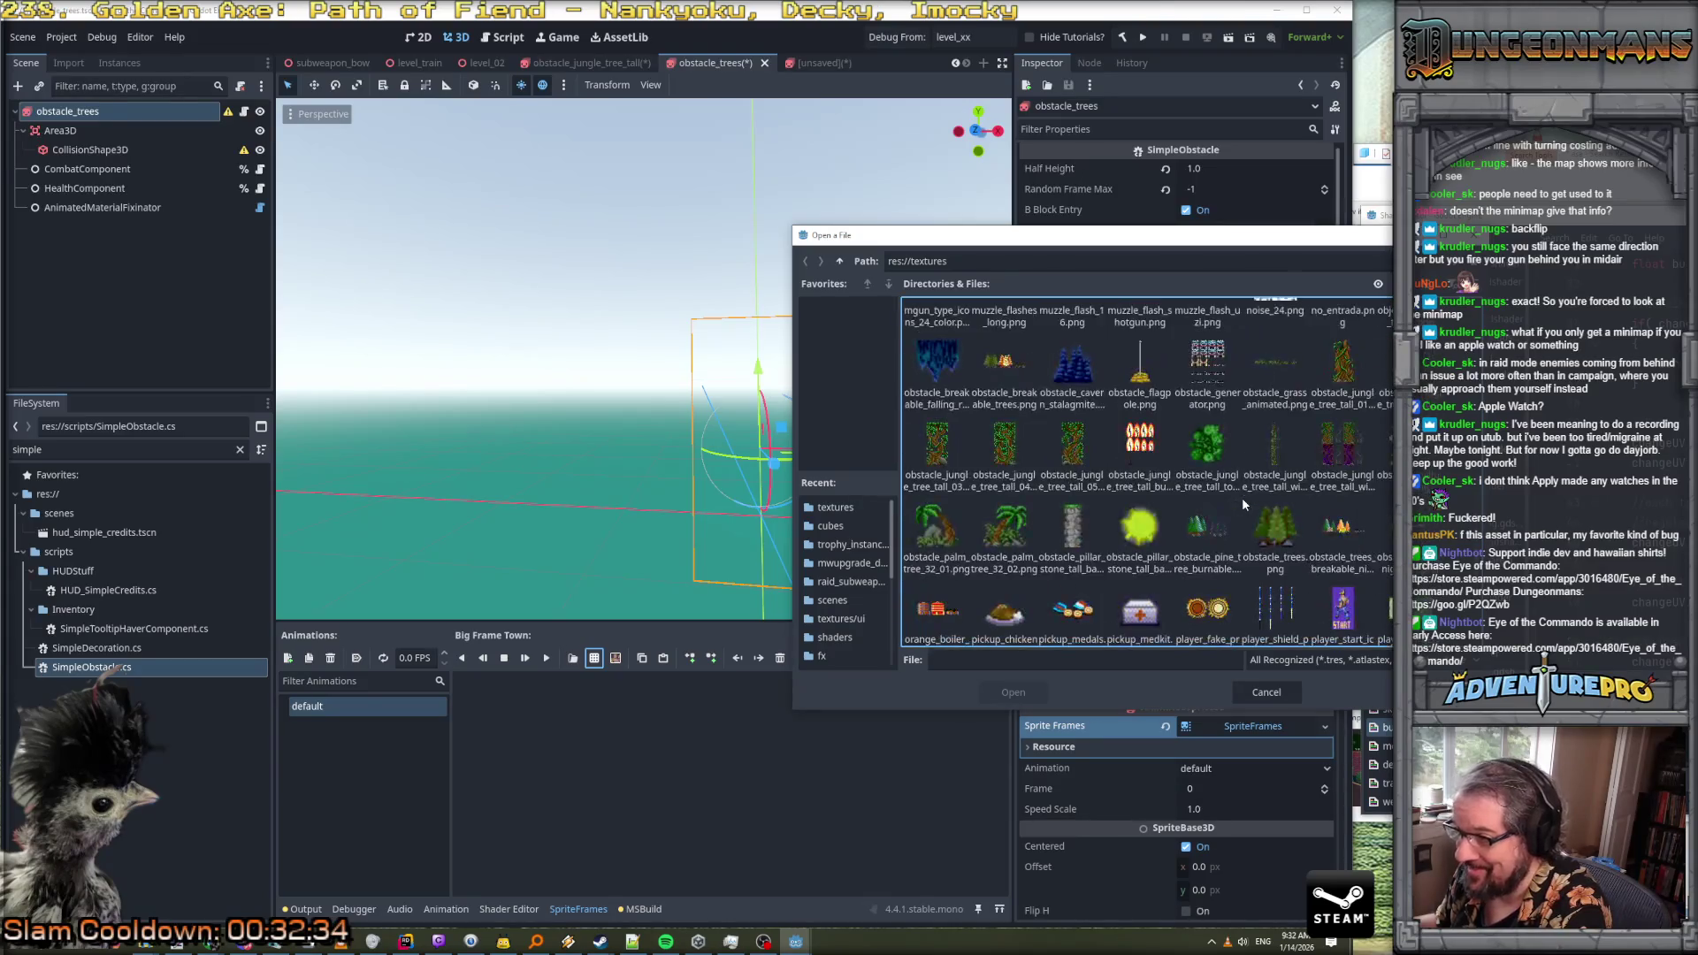
{"action": "left_click", "coordinate": [1272, 538]}
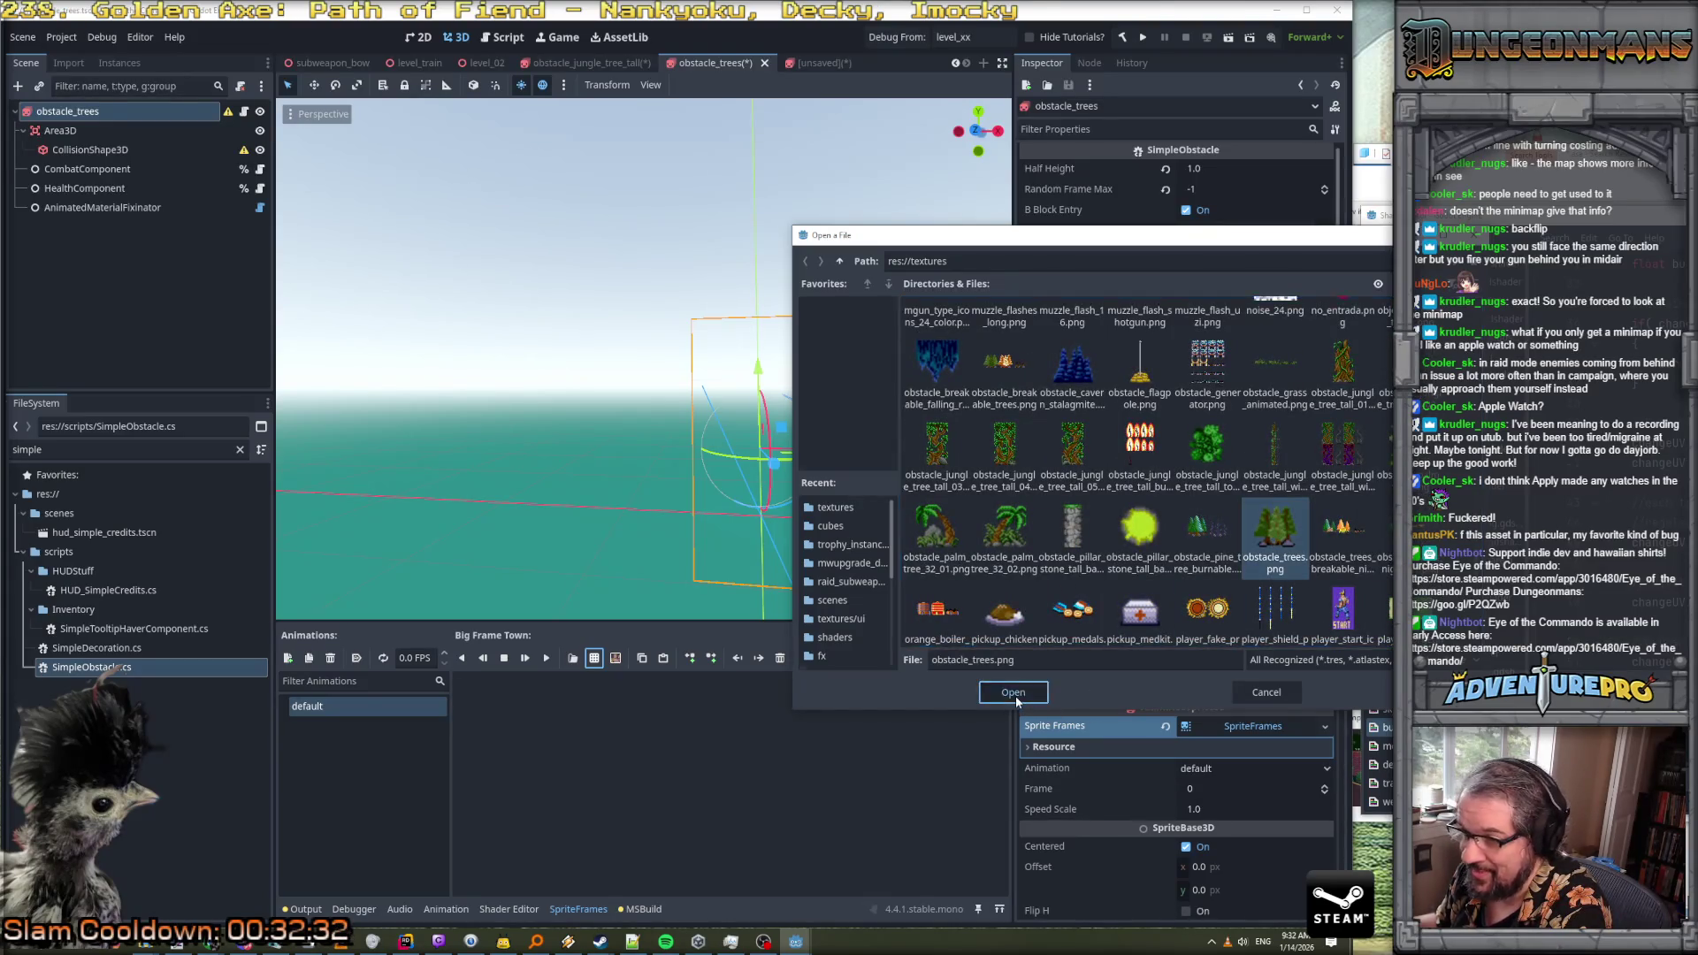
{"action": "left_click", "coordinate": [1013, 693]}
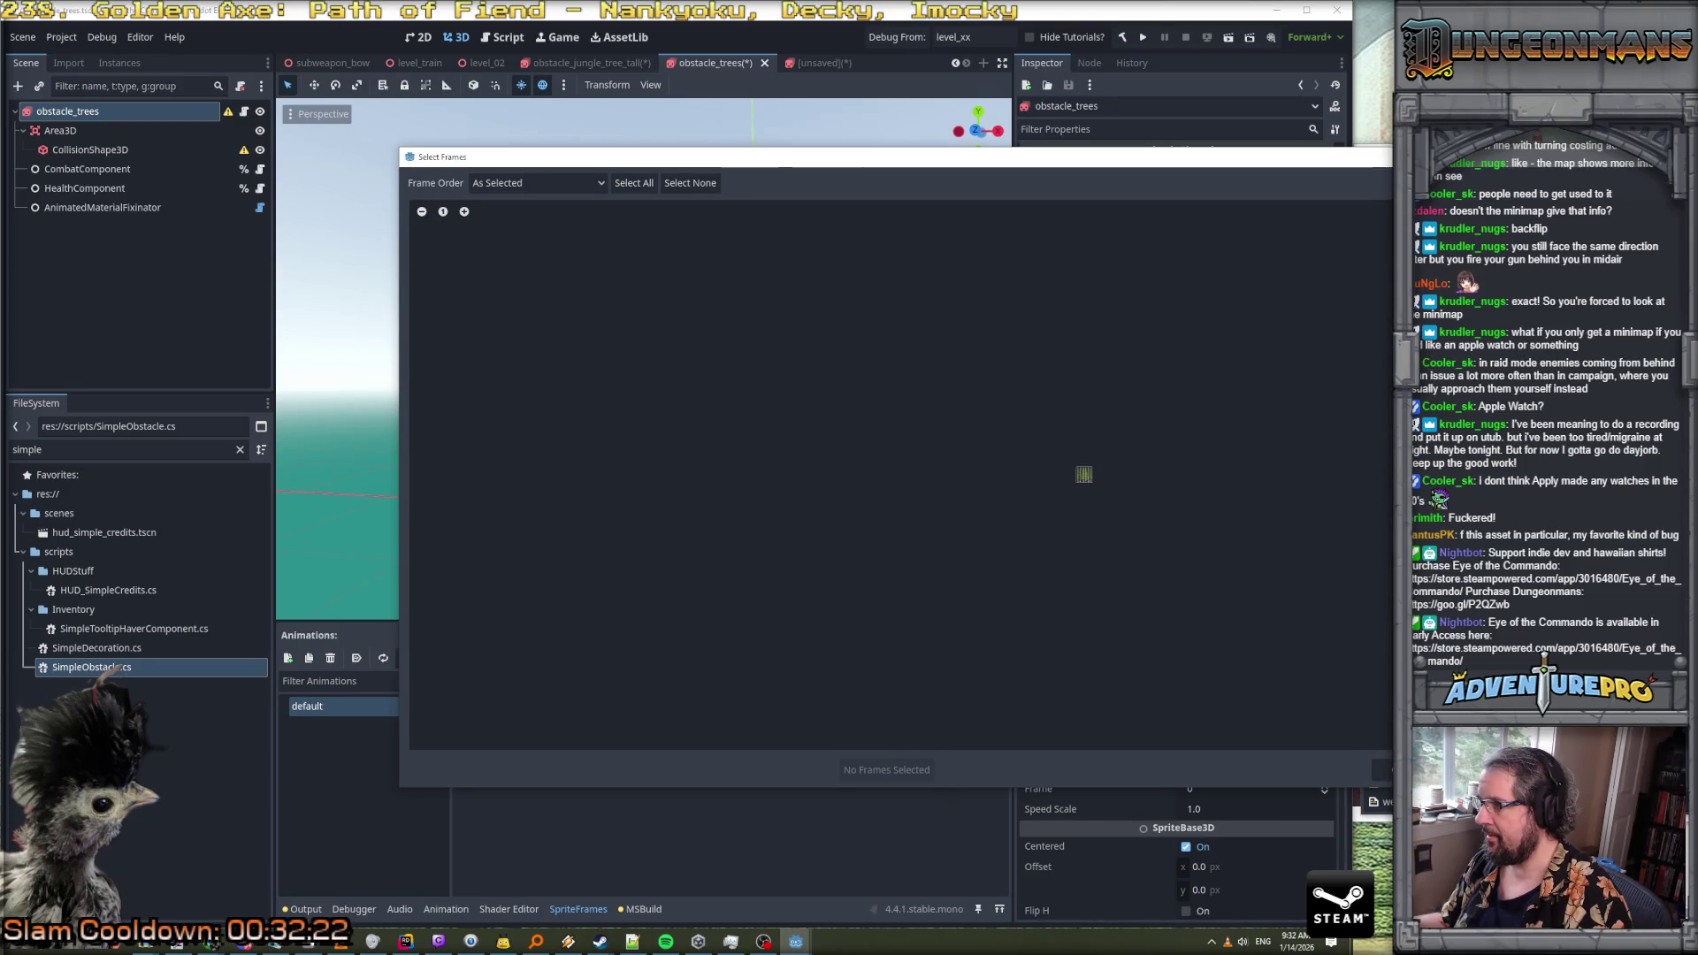
{"action": "key", "text": "Escape"}
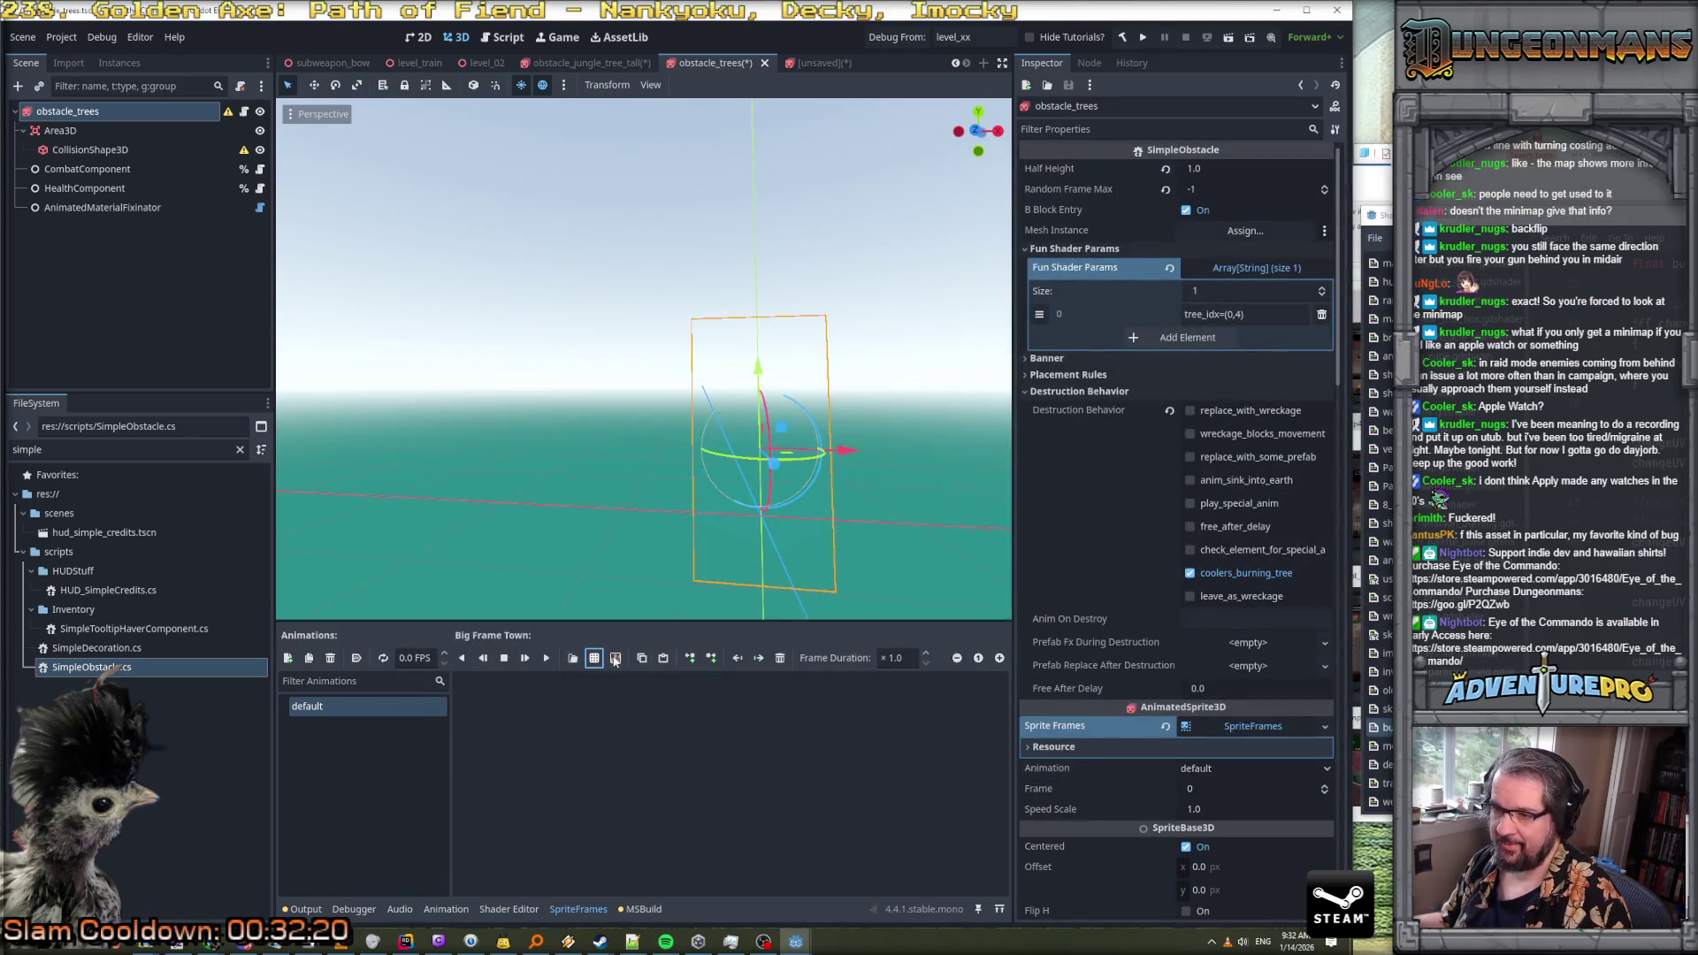
Load obstacle_cavern_stalagmite.png as the sheet and add its single frame
{"action": "left_click", "coordinate": [594, 658]}
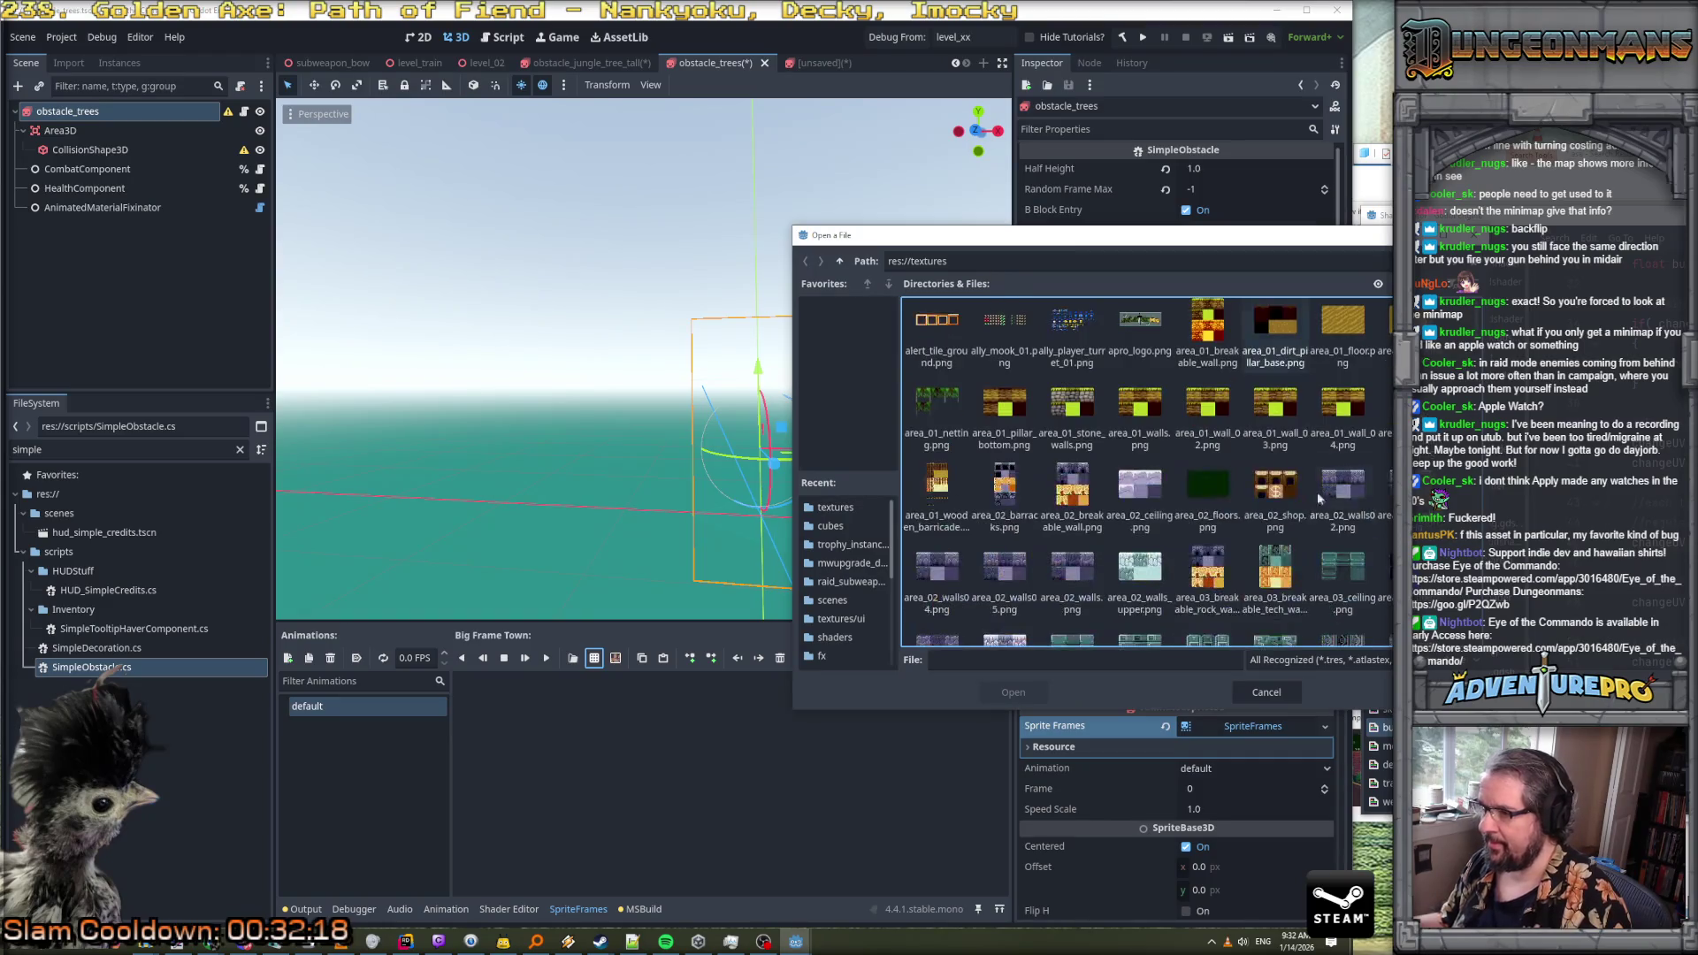
{"action": "scroll", "coordinate": [1147, 472], "scroll_direction": "down", "scroll_amount": 15}
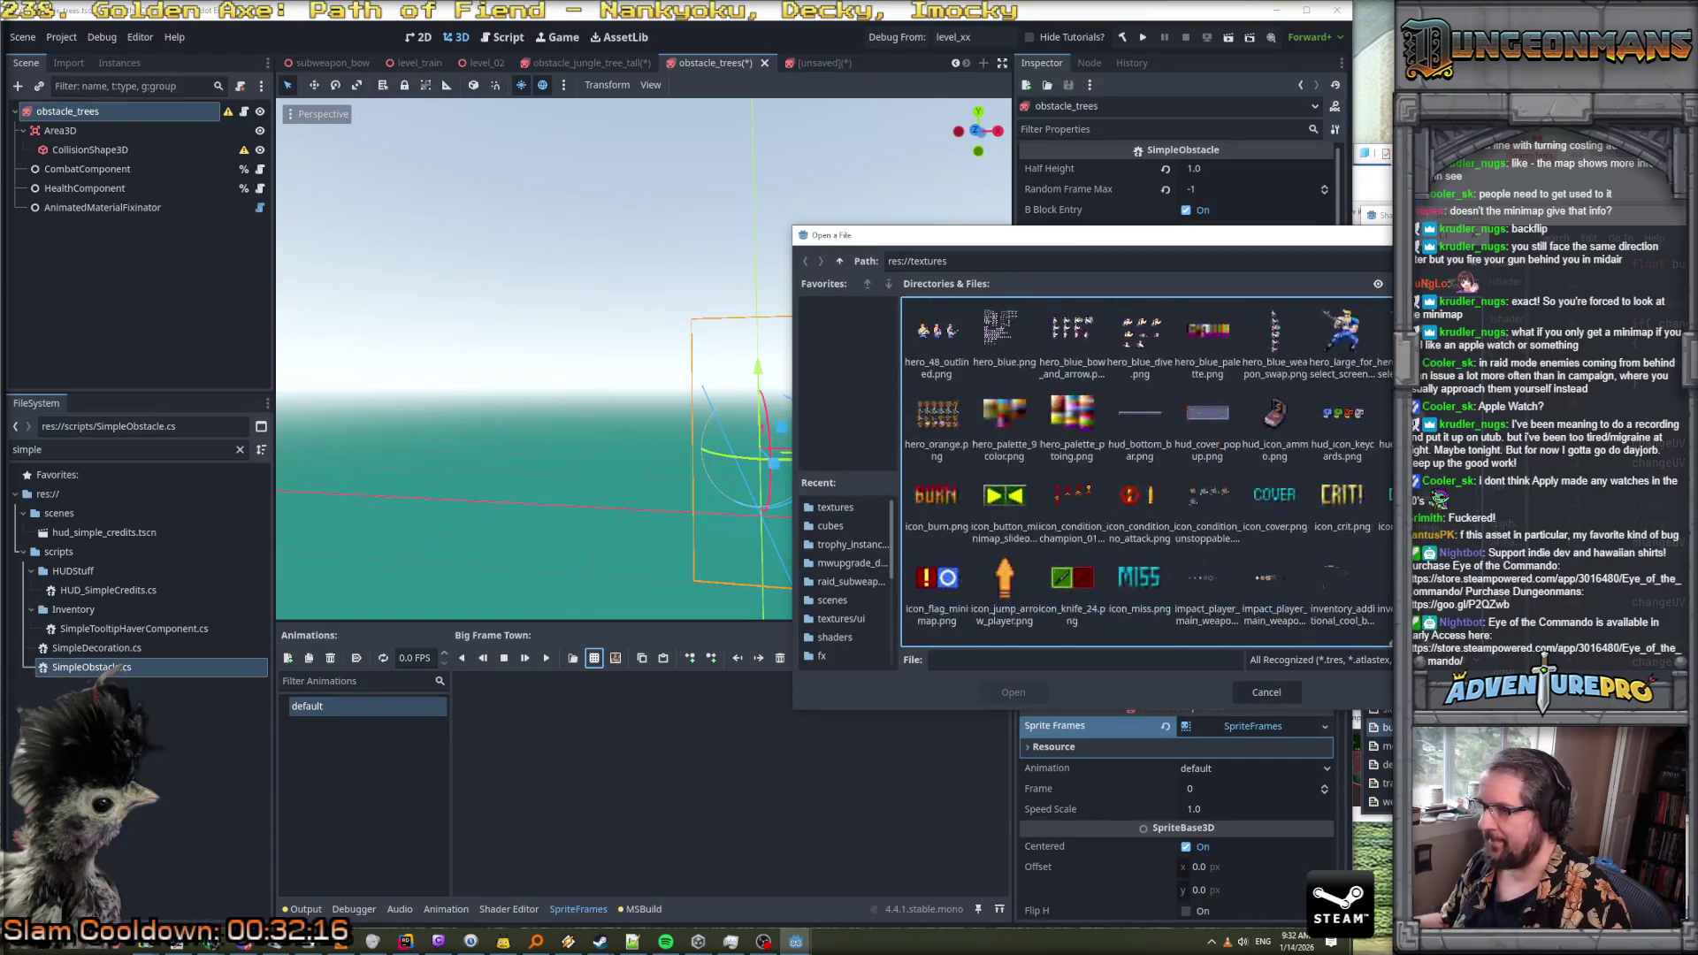
{"action": "scroll", "coordinate": [1147, 472], "scroll_direction": "down", "scroll_amount": 5}
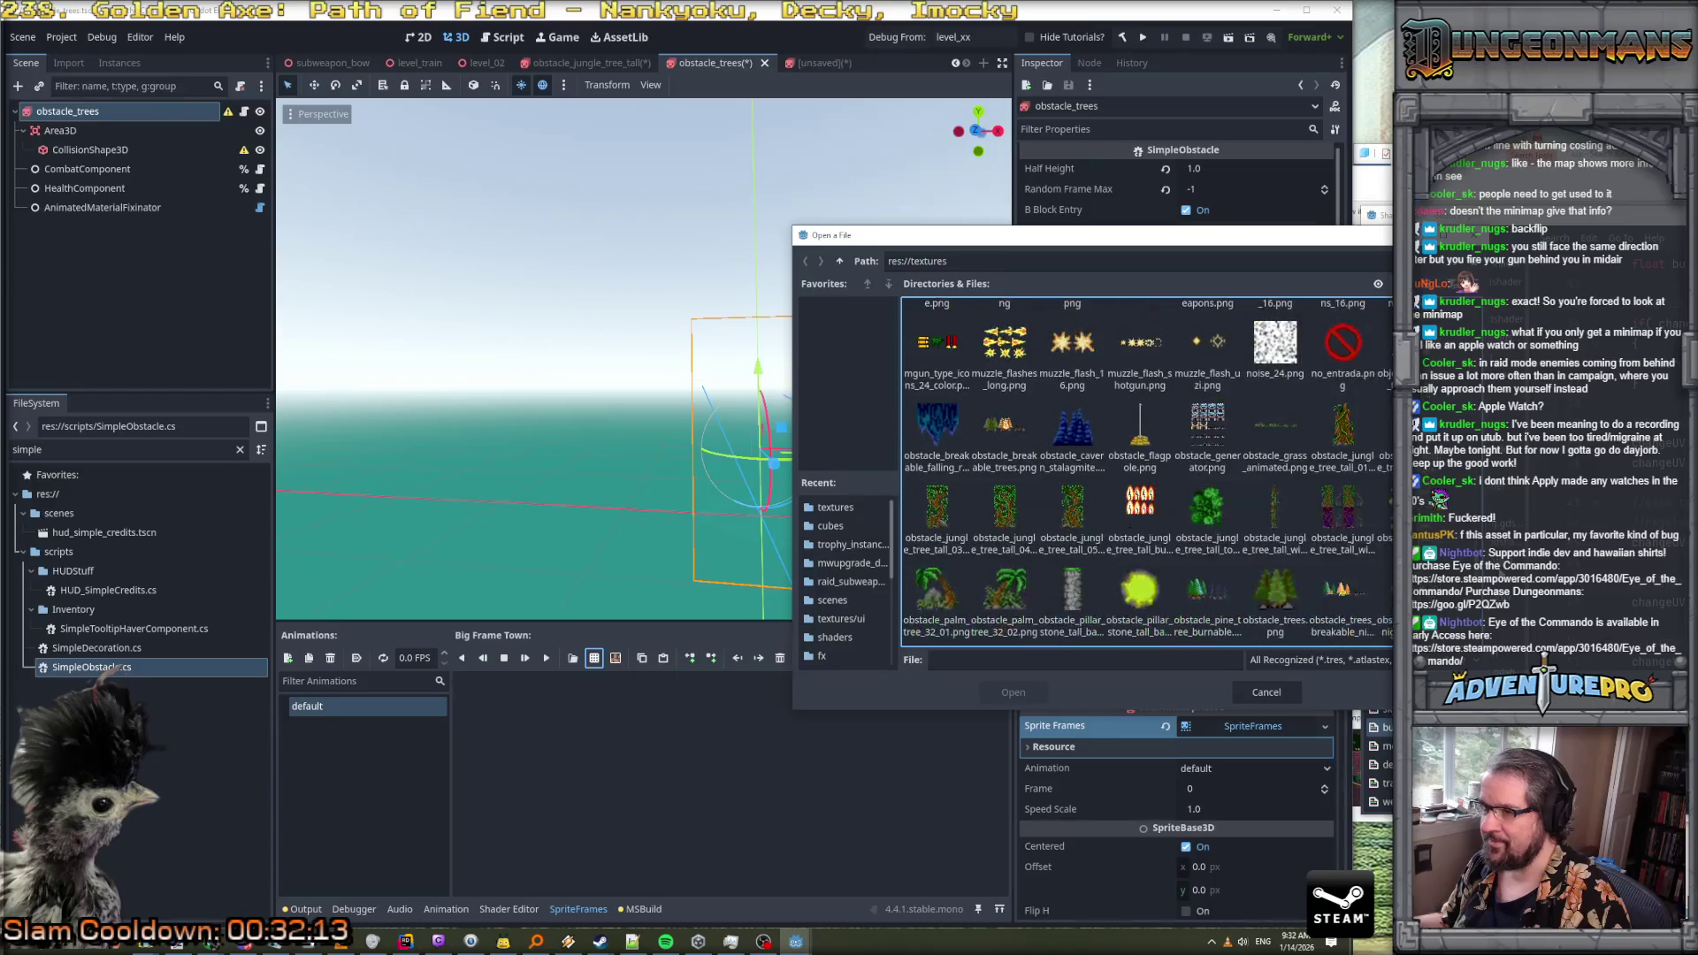
{"action": "left_click", "coordinate": [1073, 433]}
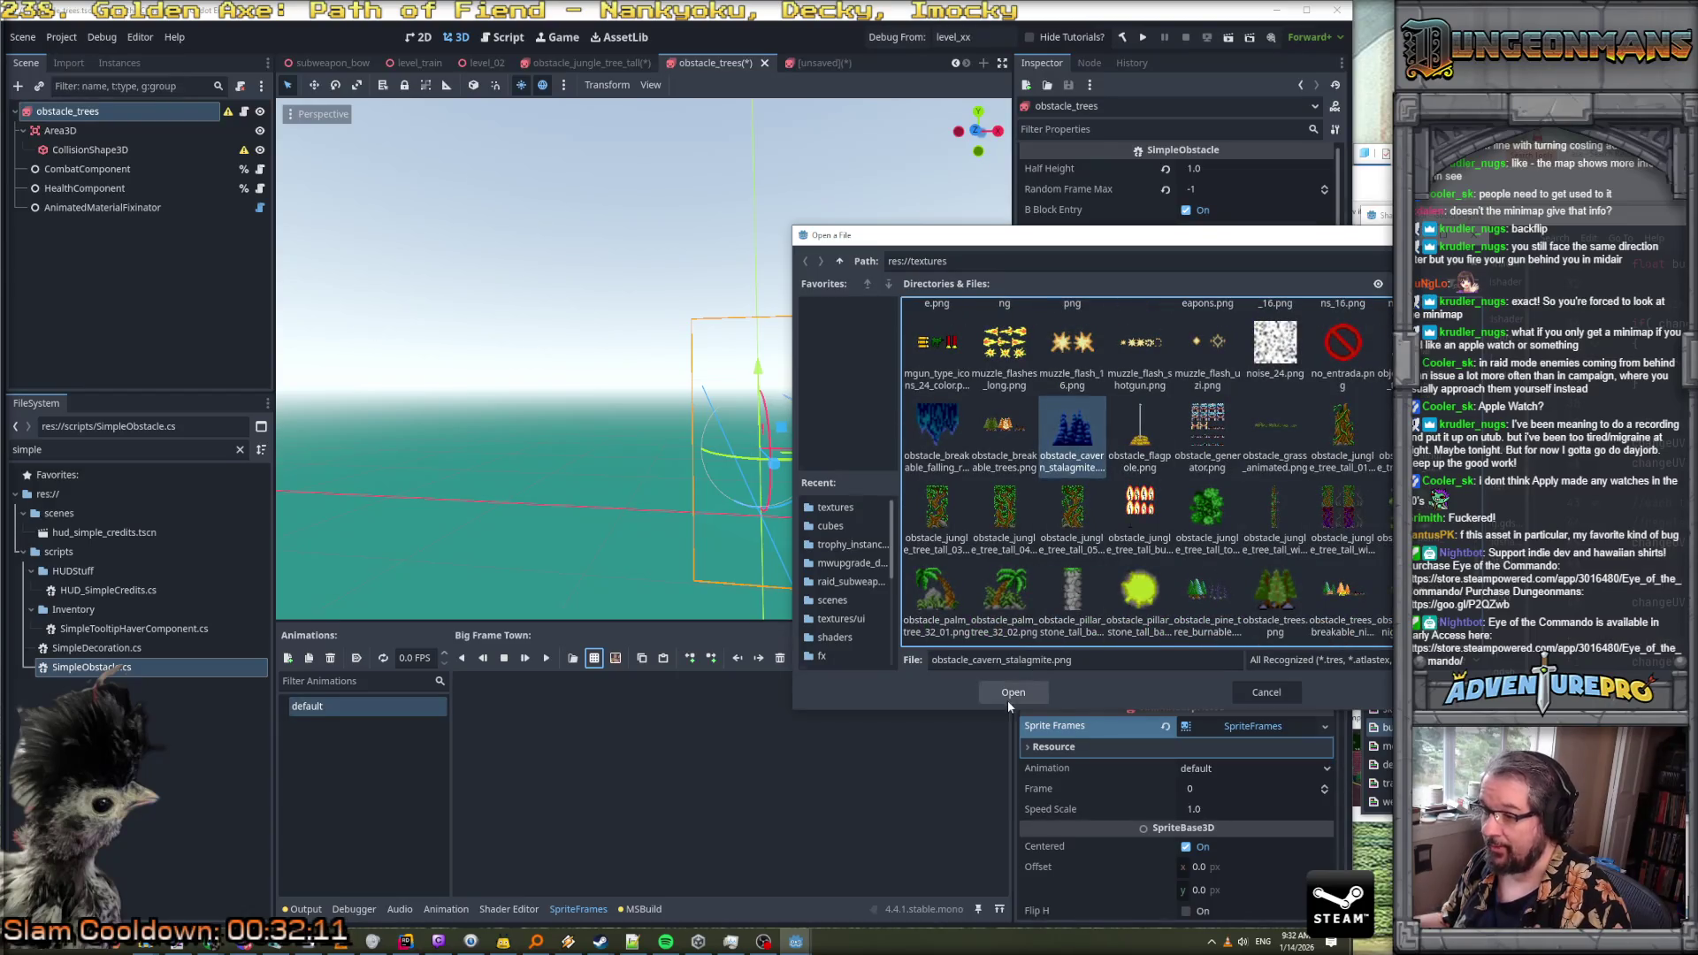
{"action": "left_click", "coordinate": [1008, 695]}
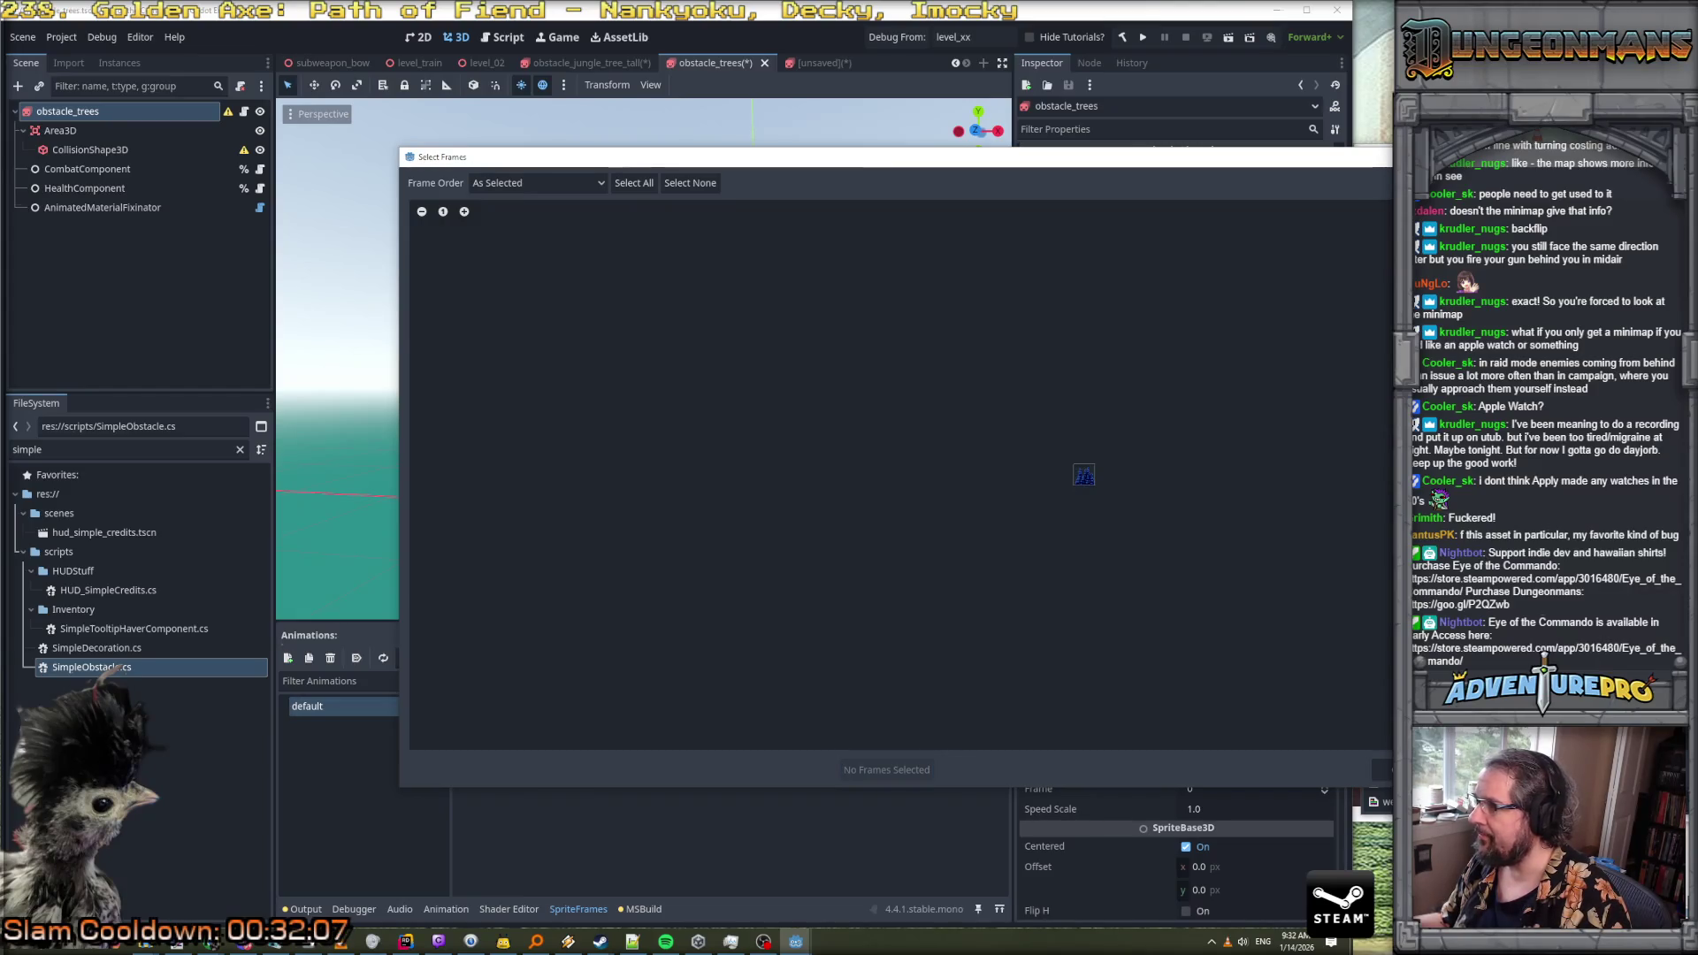
{"action": "left_click", "coordinate": [1085, 476]}
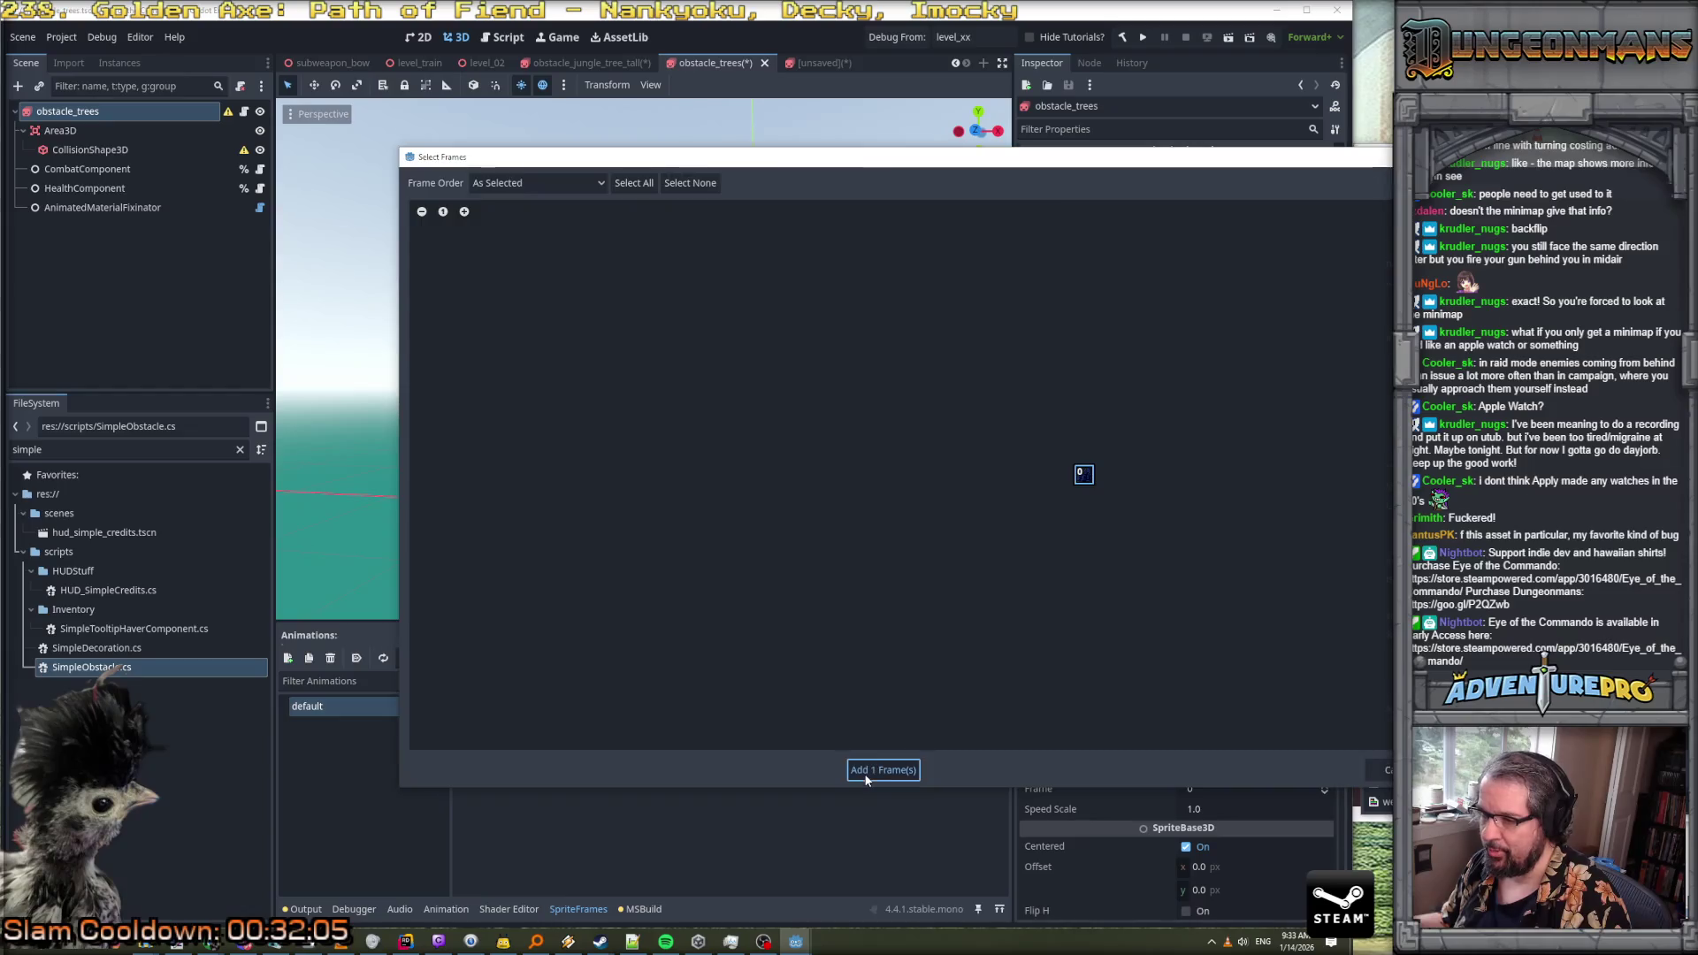
{"action": "left_click", "coordinate": [867, 776]}
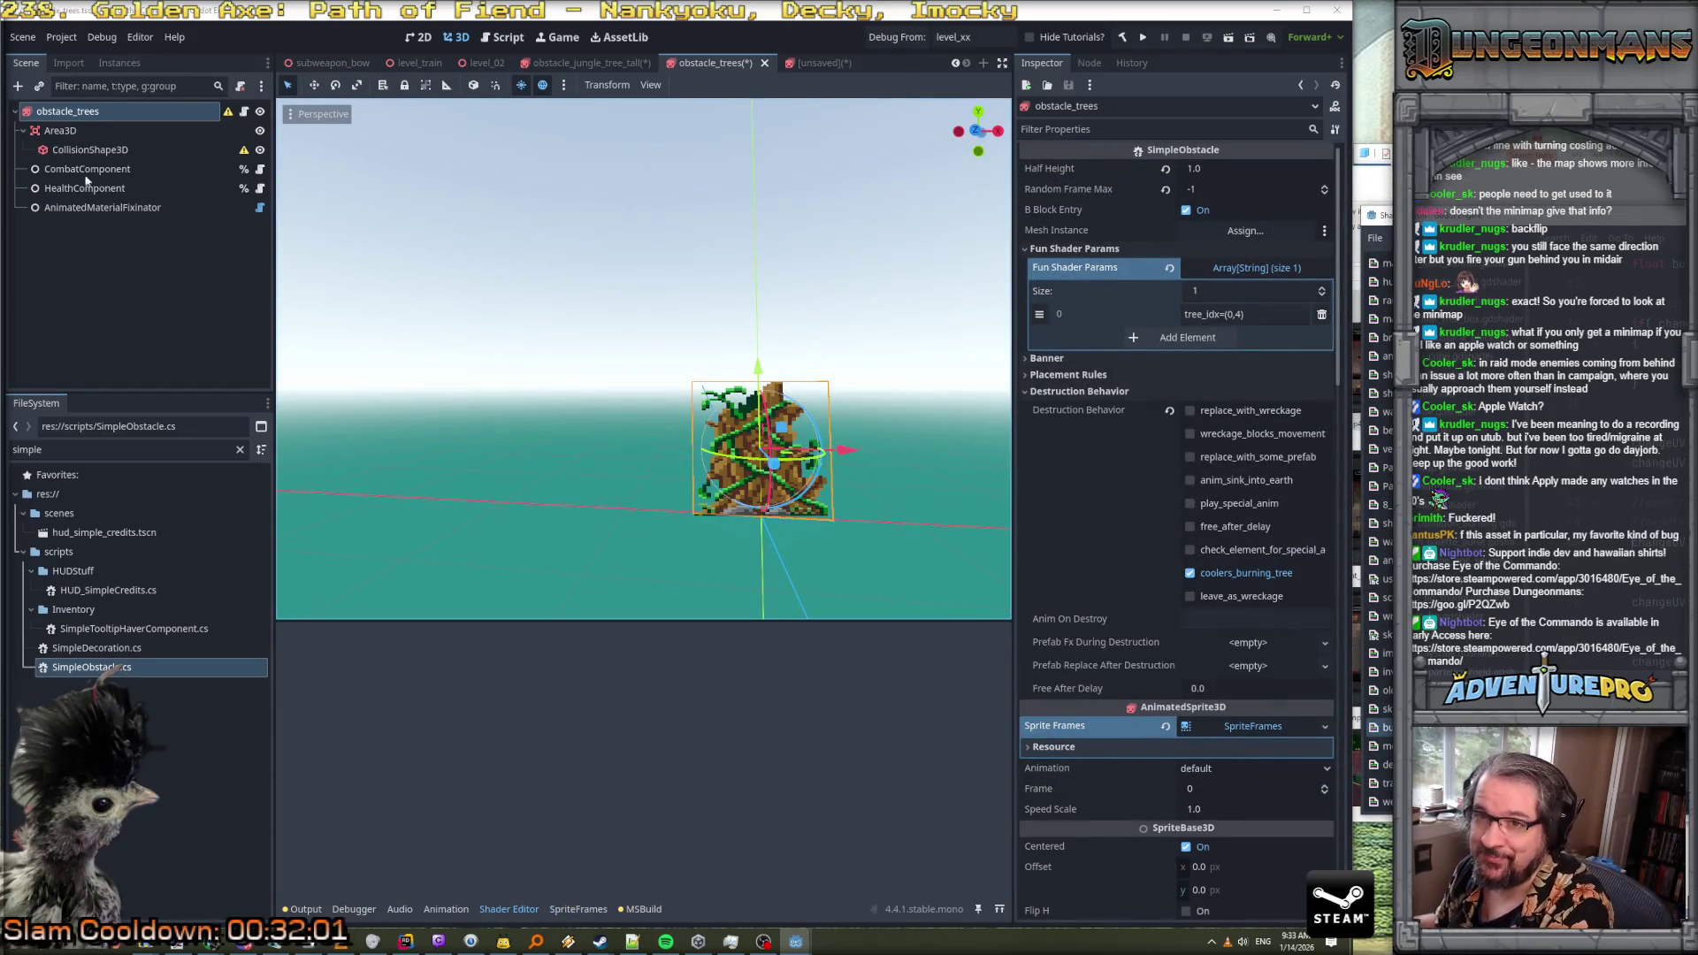
Quick Load obstacle_pine_tree_burnable.png as the shader material's Tex texture
{"action": "left_click", "coordinate": [81, 131]}
{"action": "left_click", "coordinate": [103, 113]}
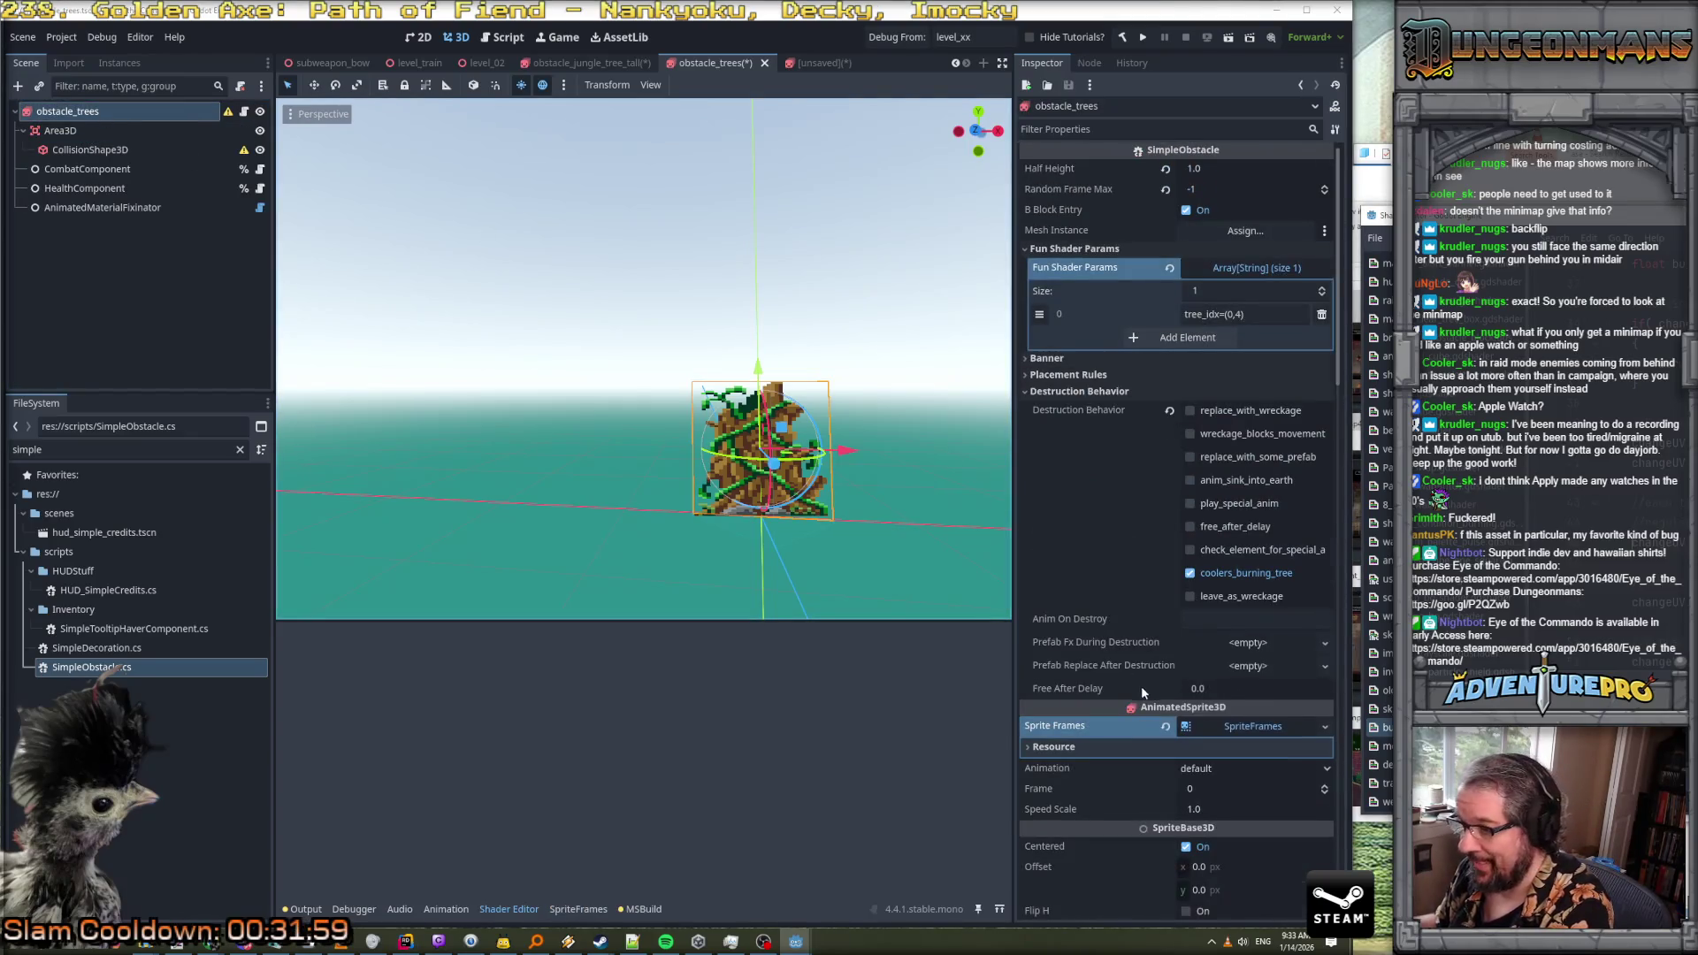
{"action": "scroll", "coordinate": [1141, 687], "scroll_direction": "down", "scroll_amount": 5}
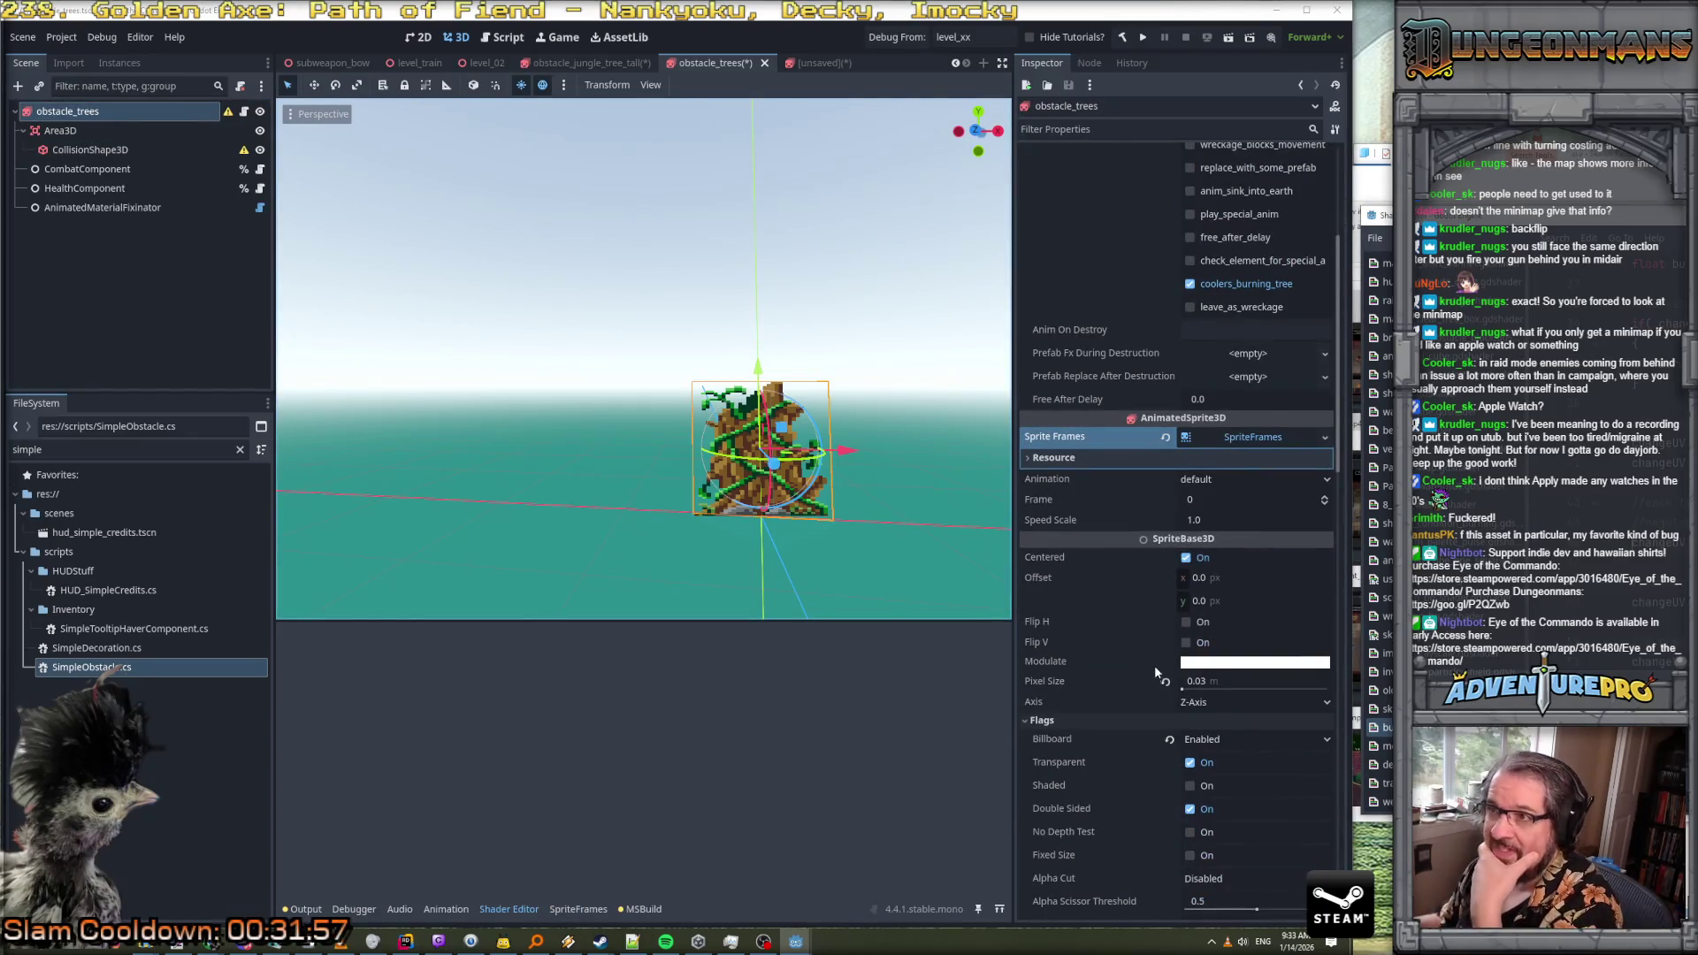
{"action": "scroll", "coordinate": [1228, 548], "scroll_direction": "down", "scroll_amount": 8}
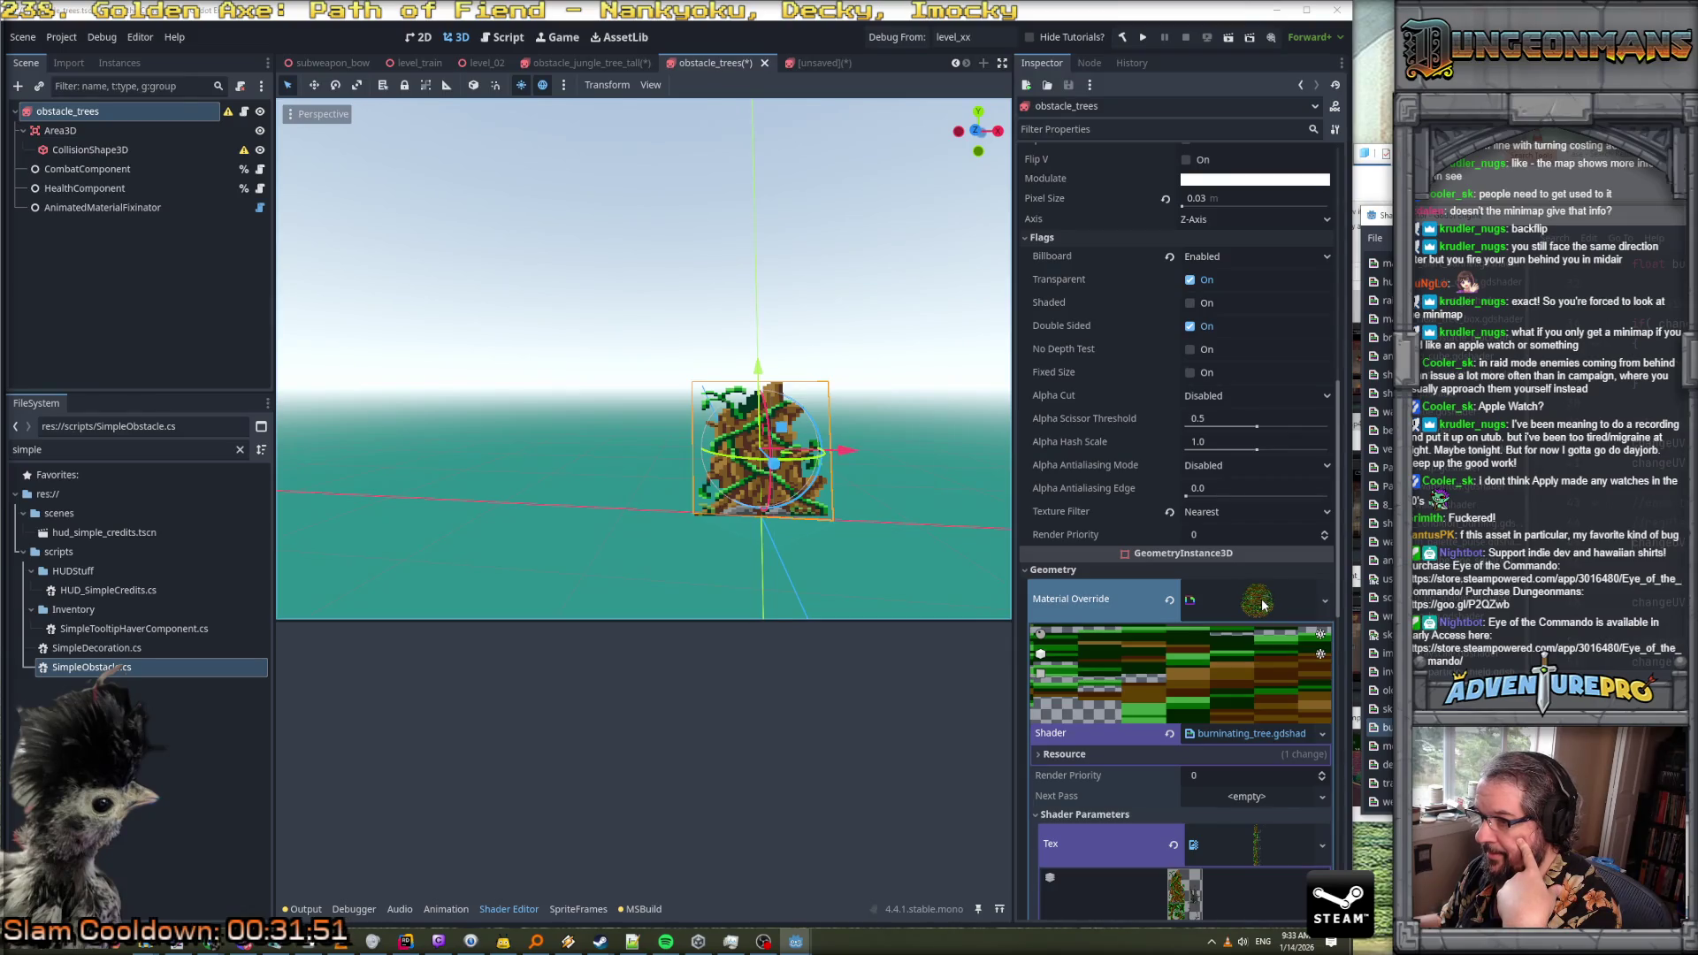
{"action": "scroll", "coordinate": [1250, 850], "scroll_direction": "down", "scroll_amount": 3}
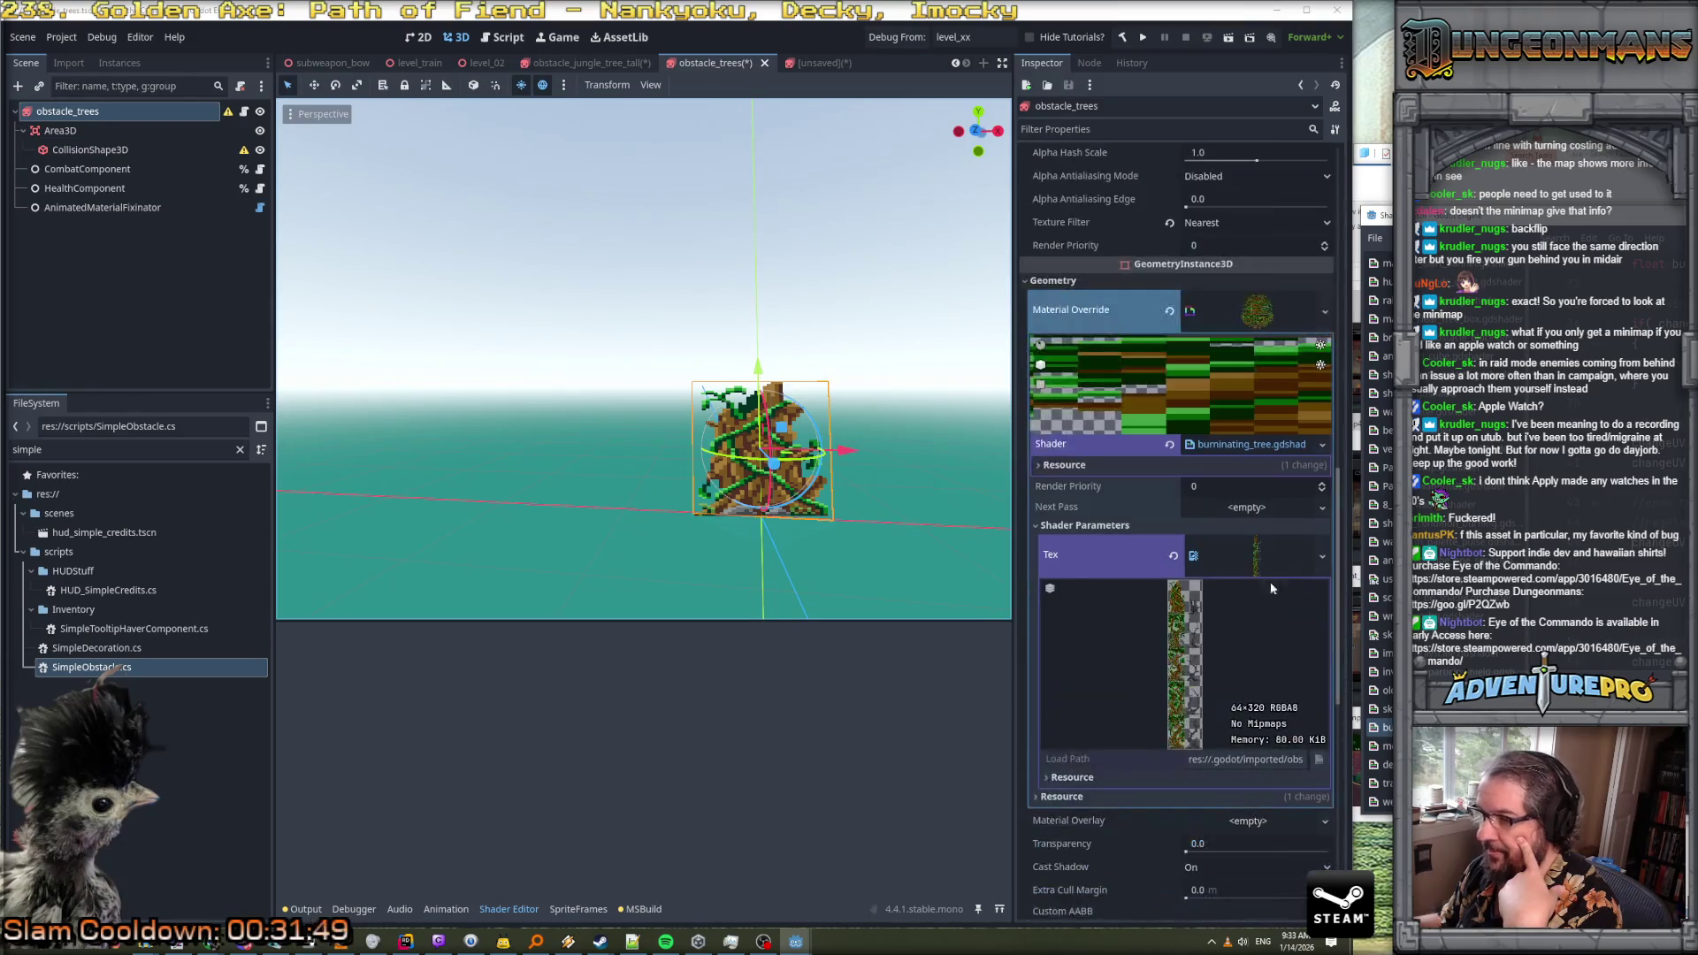
{"action": "left_click", "coordinate": [1253, 557]}
{"action": "left_click", "coordinate": [1256, 562]}
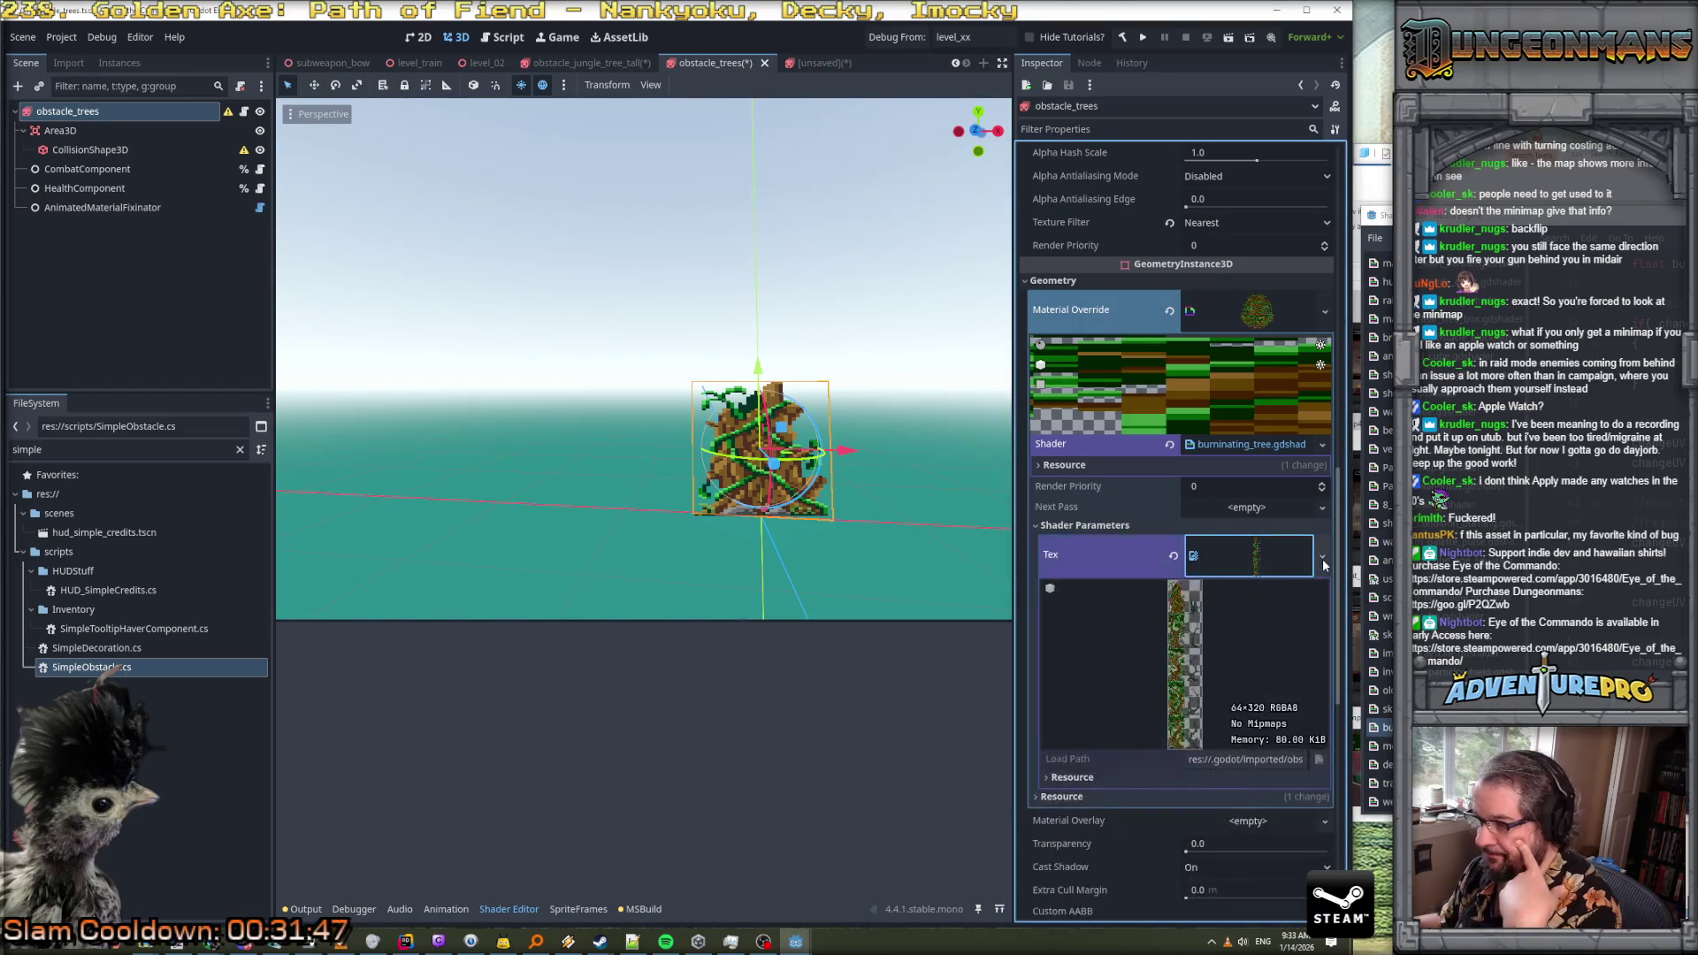
{"action": "left_click", "coordinate": [1321, 555]}
{"action": "left_click", "coordinate": [1195, 755]}
{"action": "double_click", "coordinate": [996, 383]}
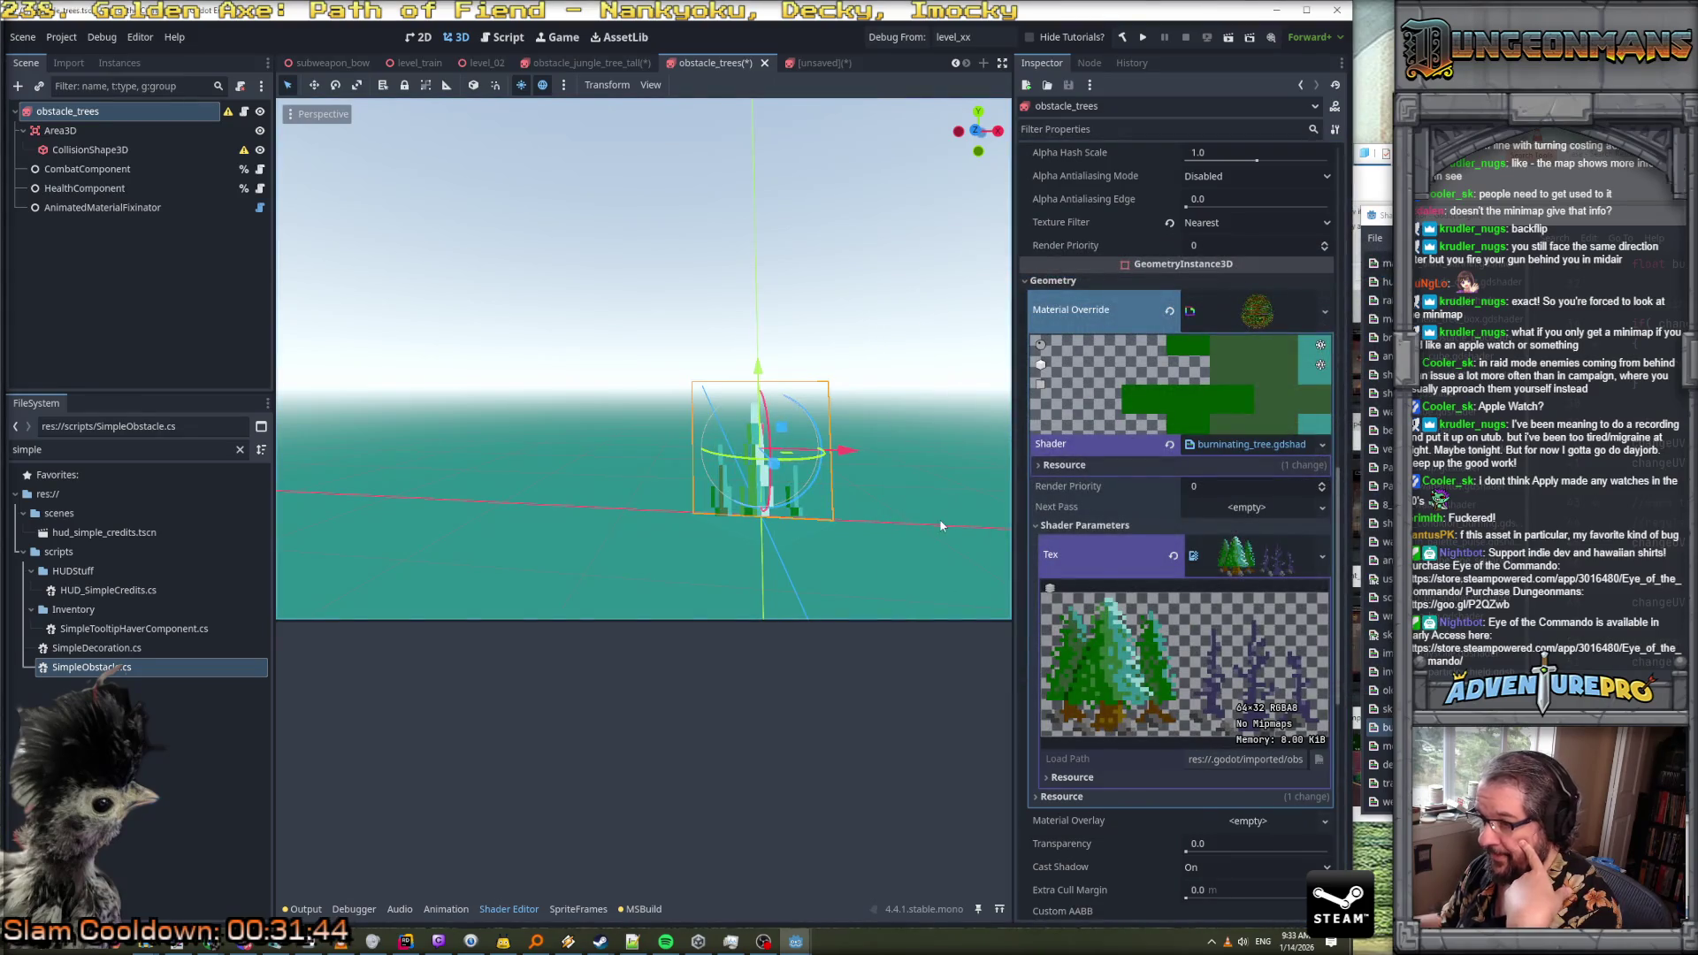
{"action": "scroll", "coordinate": [1176, 567], "scroll_direction": "down", "scroll_amount": 5}
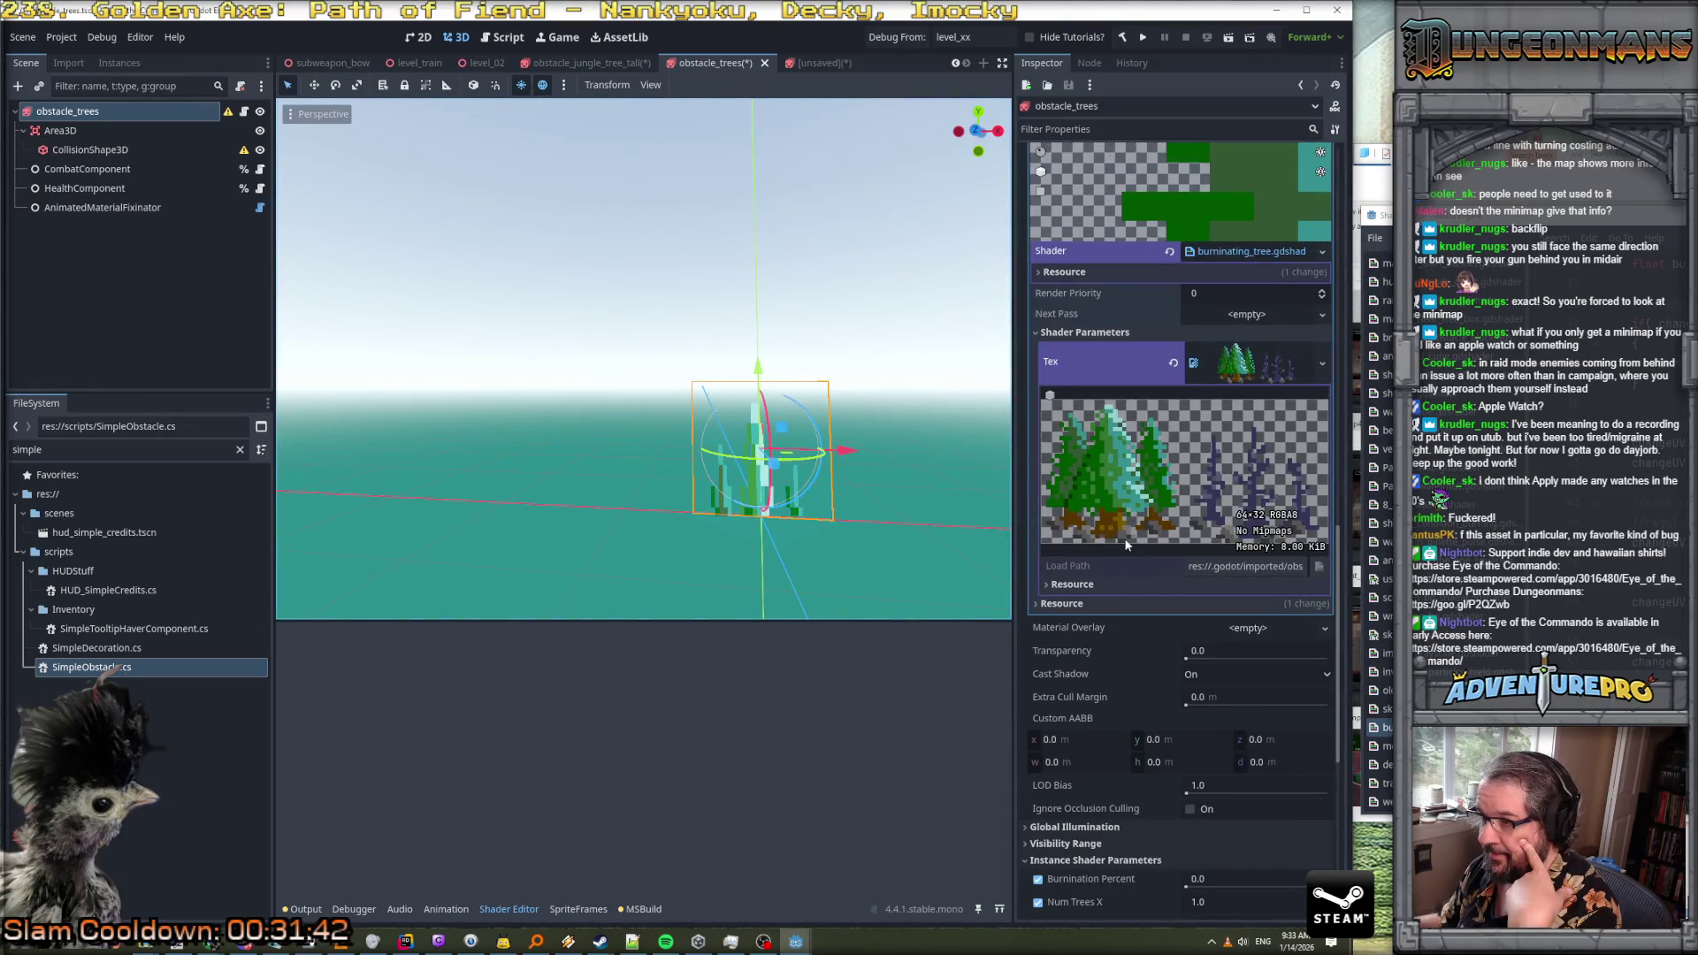
{"action": "scroll", "coordinate": [1299, 672], "scroll_direction": "down", "scroll_amount": 10}
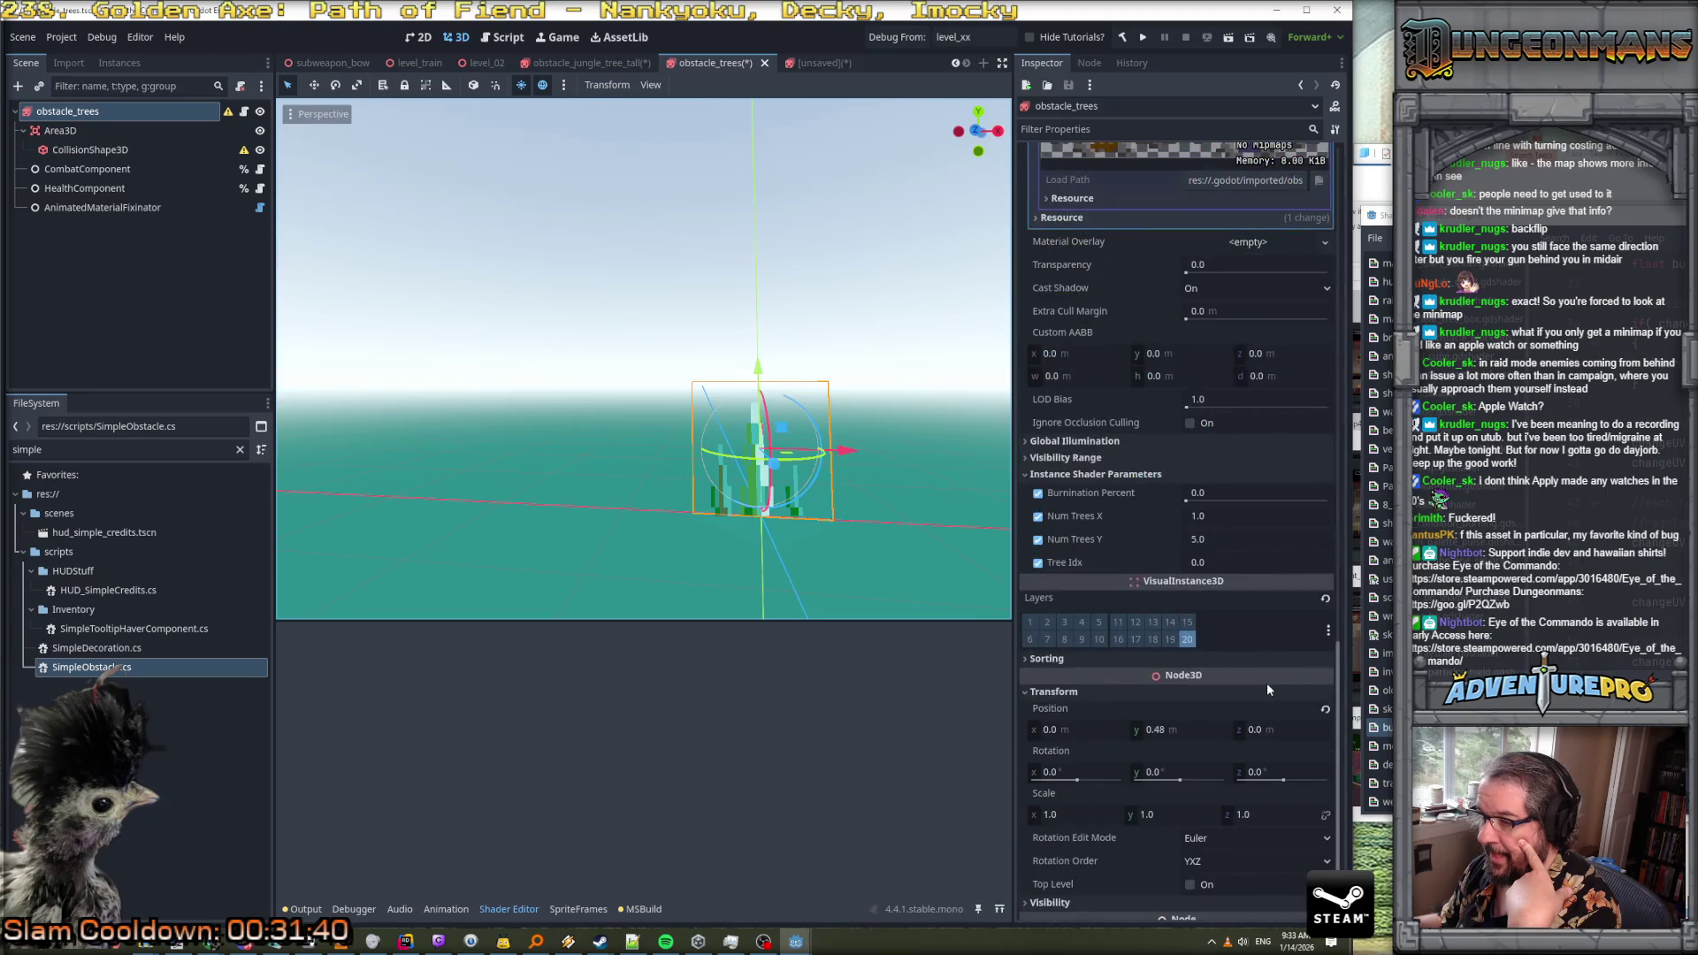
Set Num Trees Y to 1, test the Burnination Percent slider, and recentre the view
{"action": "left_click", "coordinate": [1222, 538]}
{"action": "key", "text": "Return"}
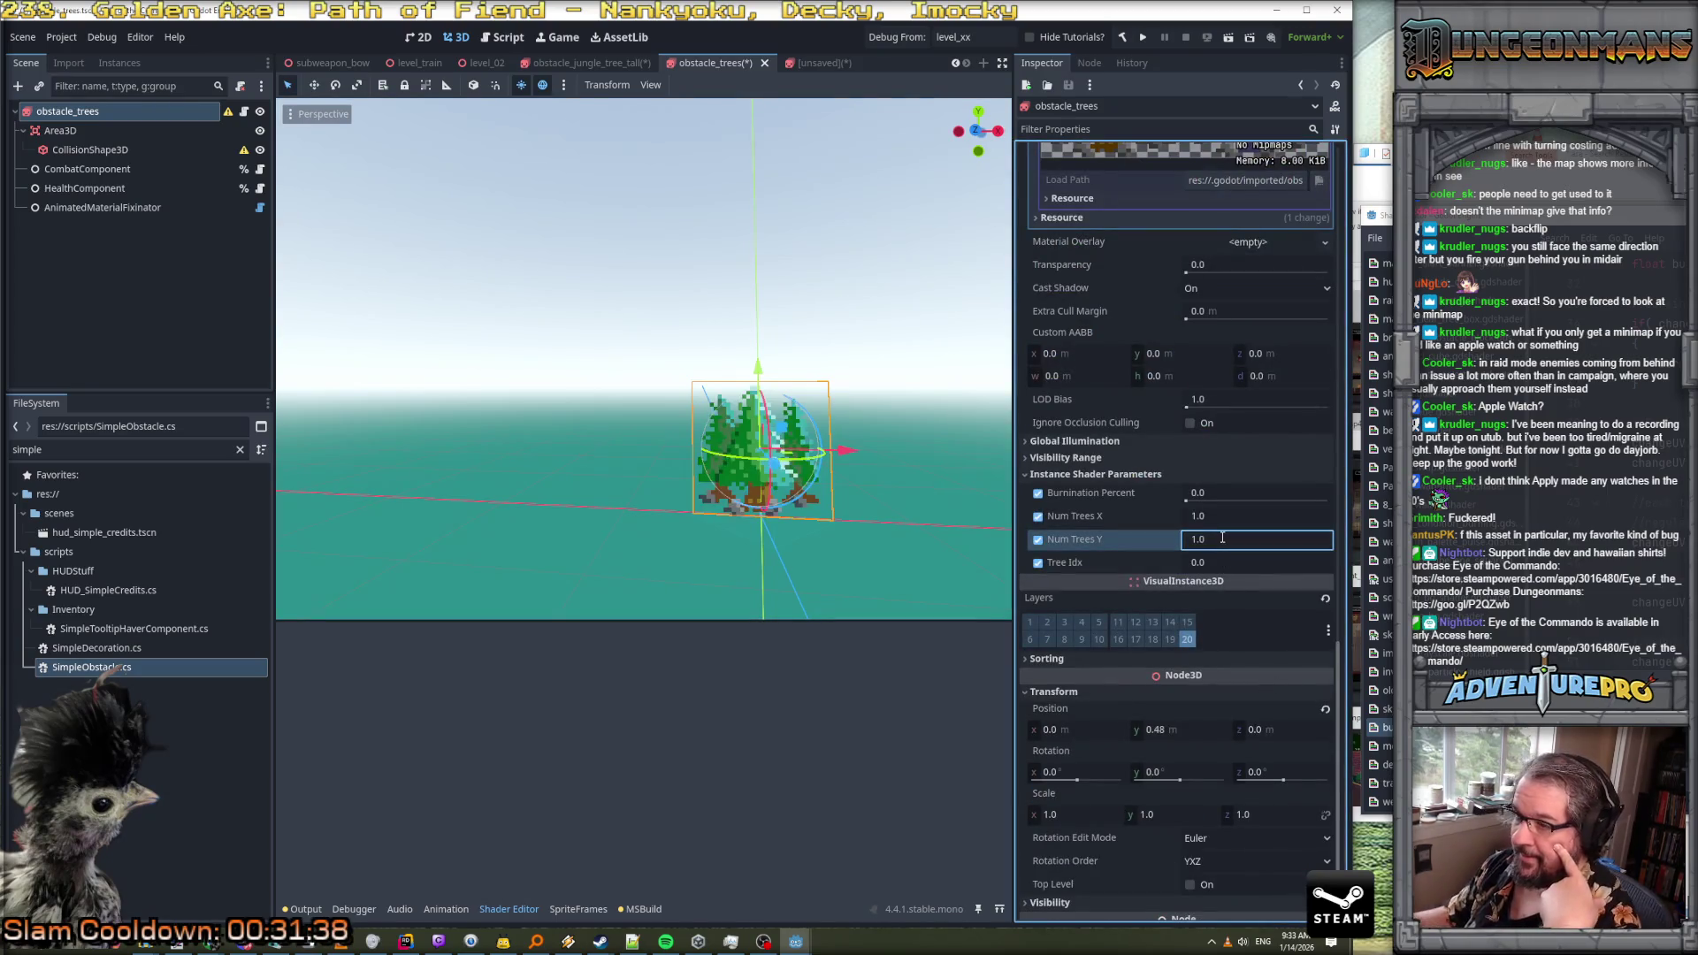
{"action": "mouse_move", "coordinate": [1185, 497]}
{"action": "left_mouse_down"}
{"action": "mouse_move", "coordinate": [1250, 496]}
{"action": "mouse_move", "coordinate": [1137, 504]}
{"action": "left_mouse_up"}
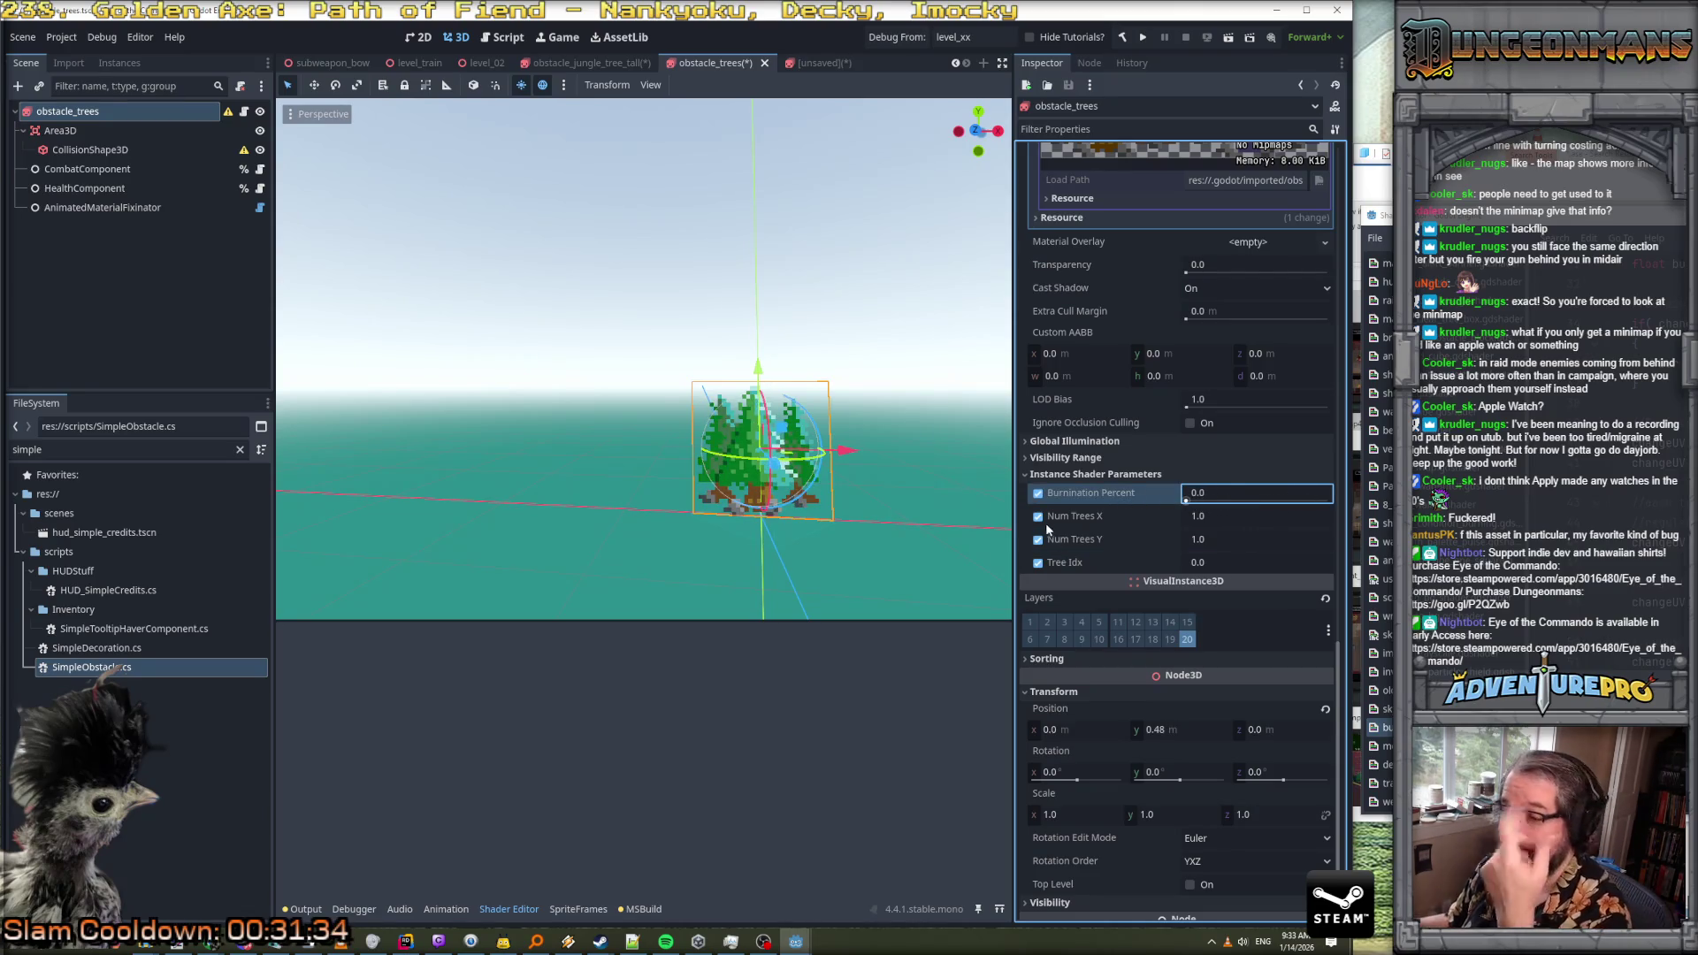
{"action": "scroll", "coordinate": [804, 458], "scroll_direction": "down", "scroll_amount": 3}
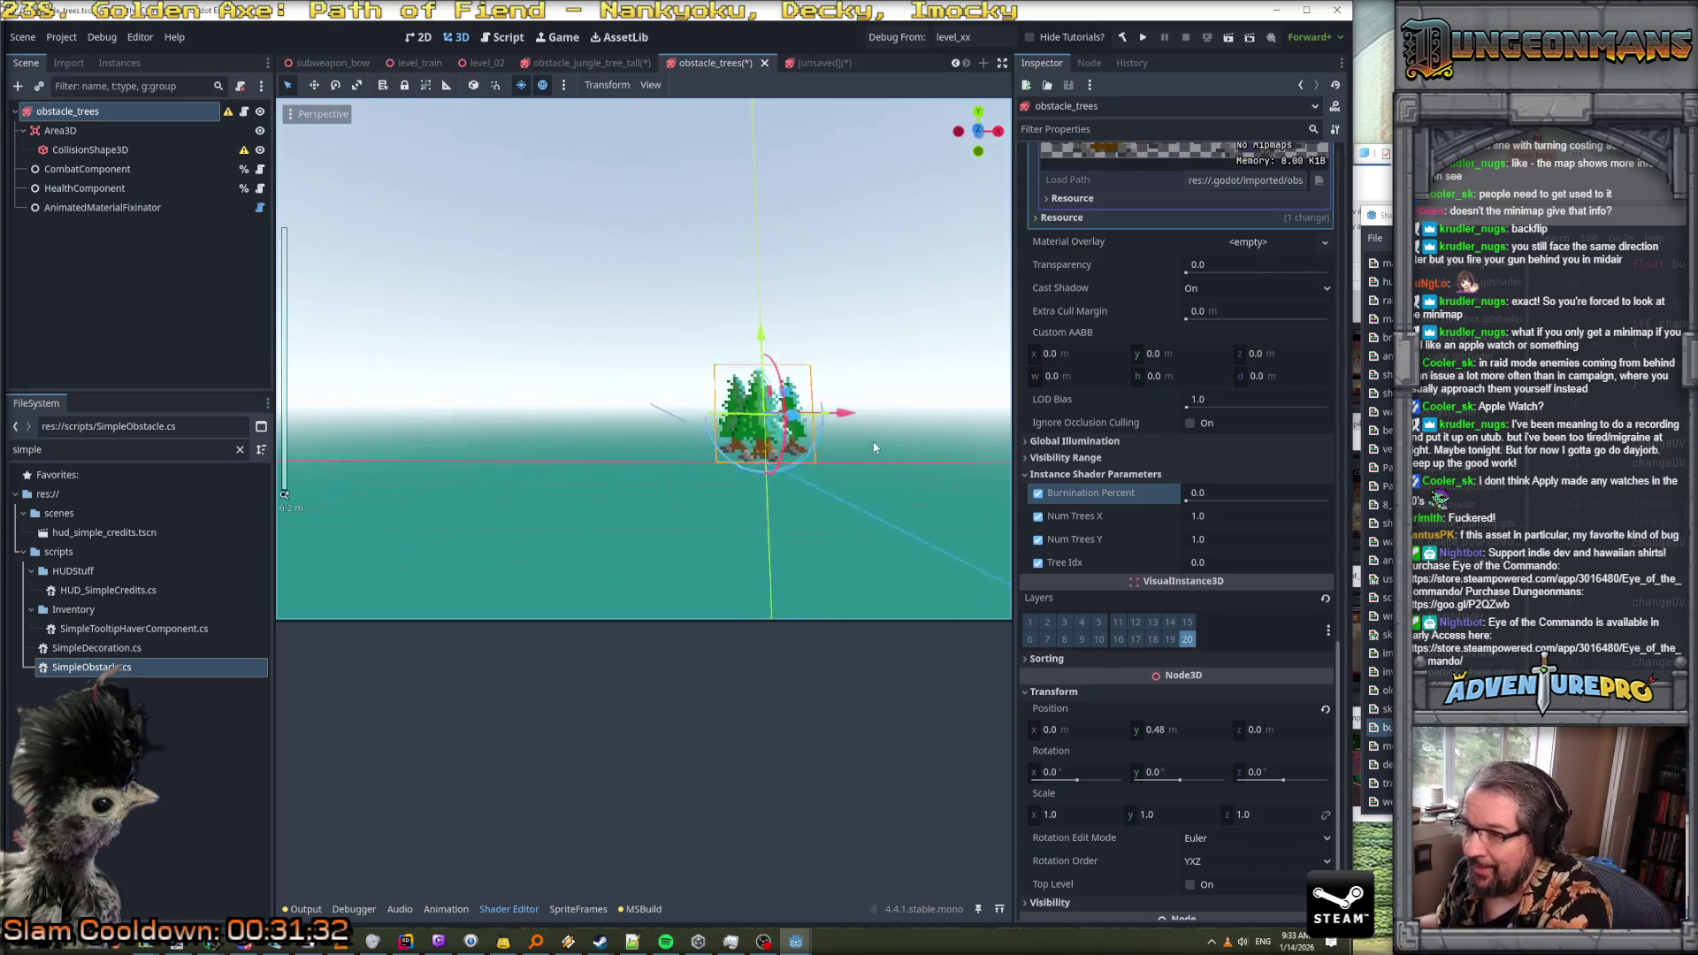
{"action": "scroll", "coordinate": [842, 442], "scroll_direction": "up", "scroll_amount": 3}
{"action": "scroll", "coordinate": [883, 453], "scroll_direction": "up", "scroll_amount": 2}
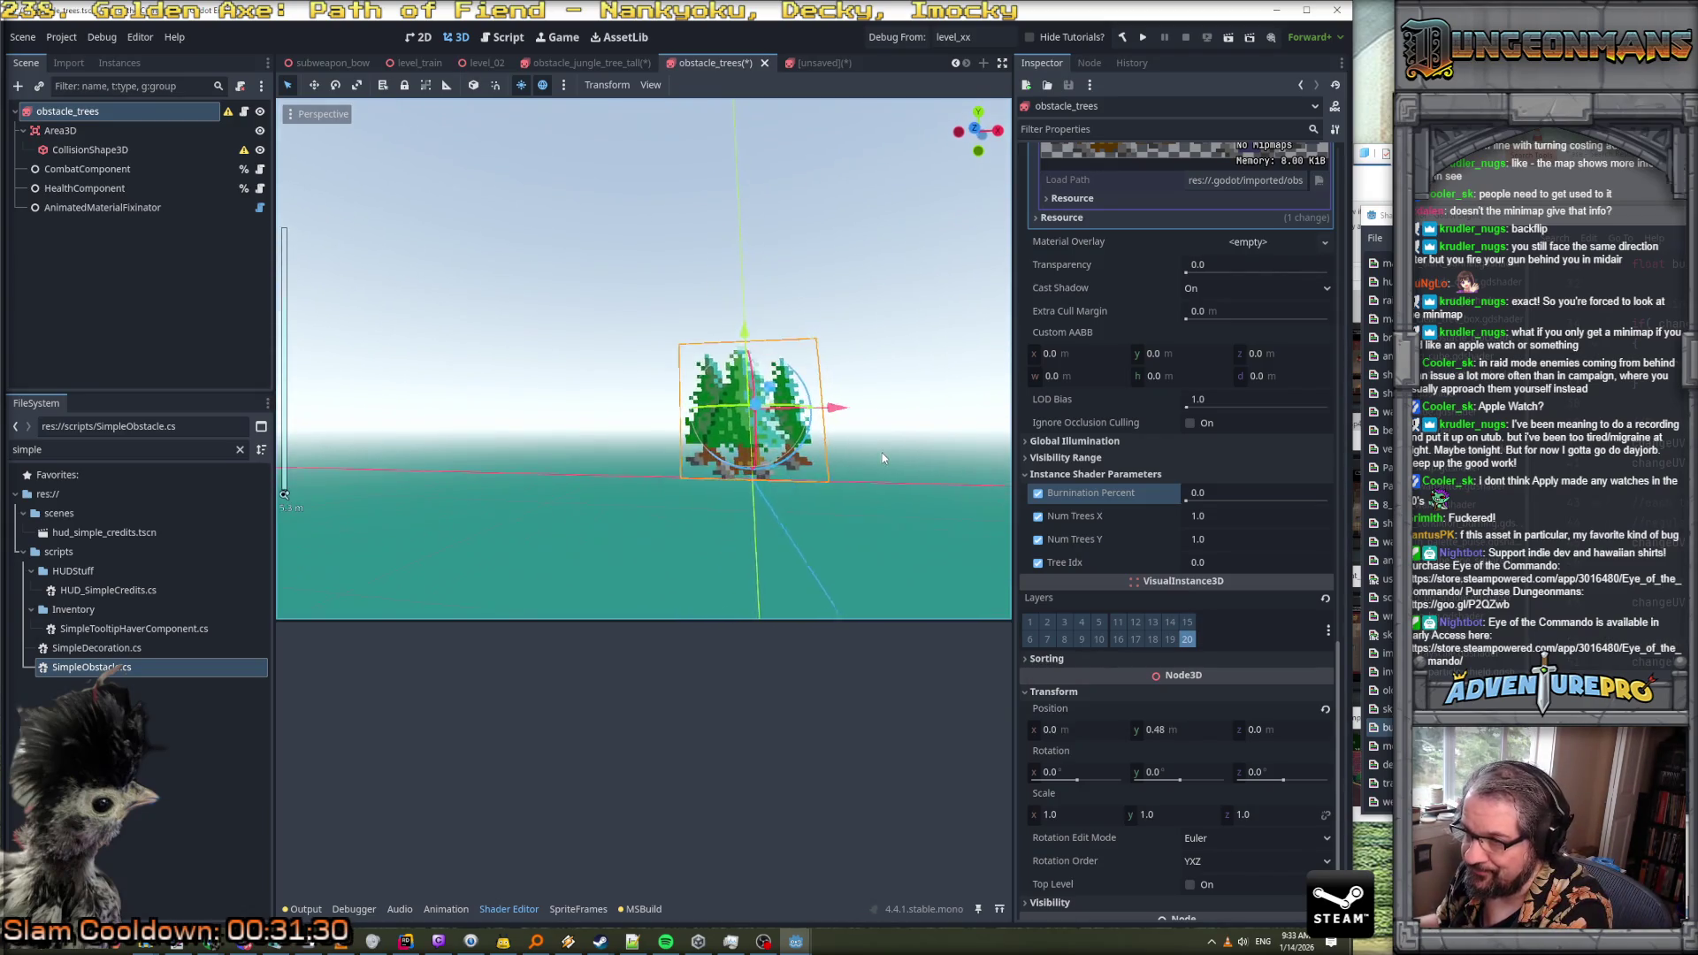
{"action": "left_click_drag", "start_coordinate": [872, 458], "coordinate": [869, 484]}
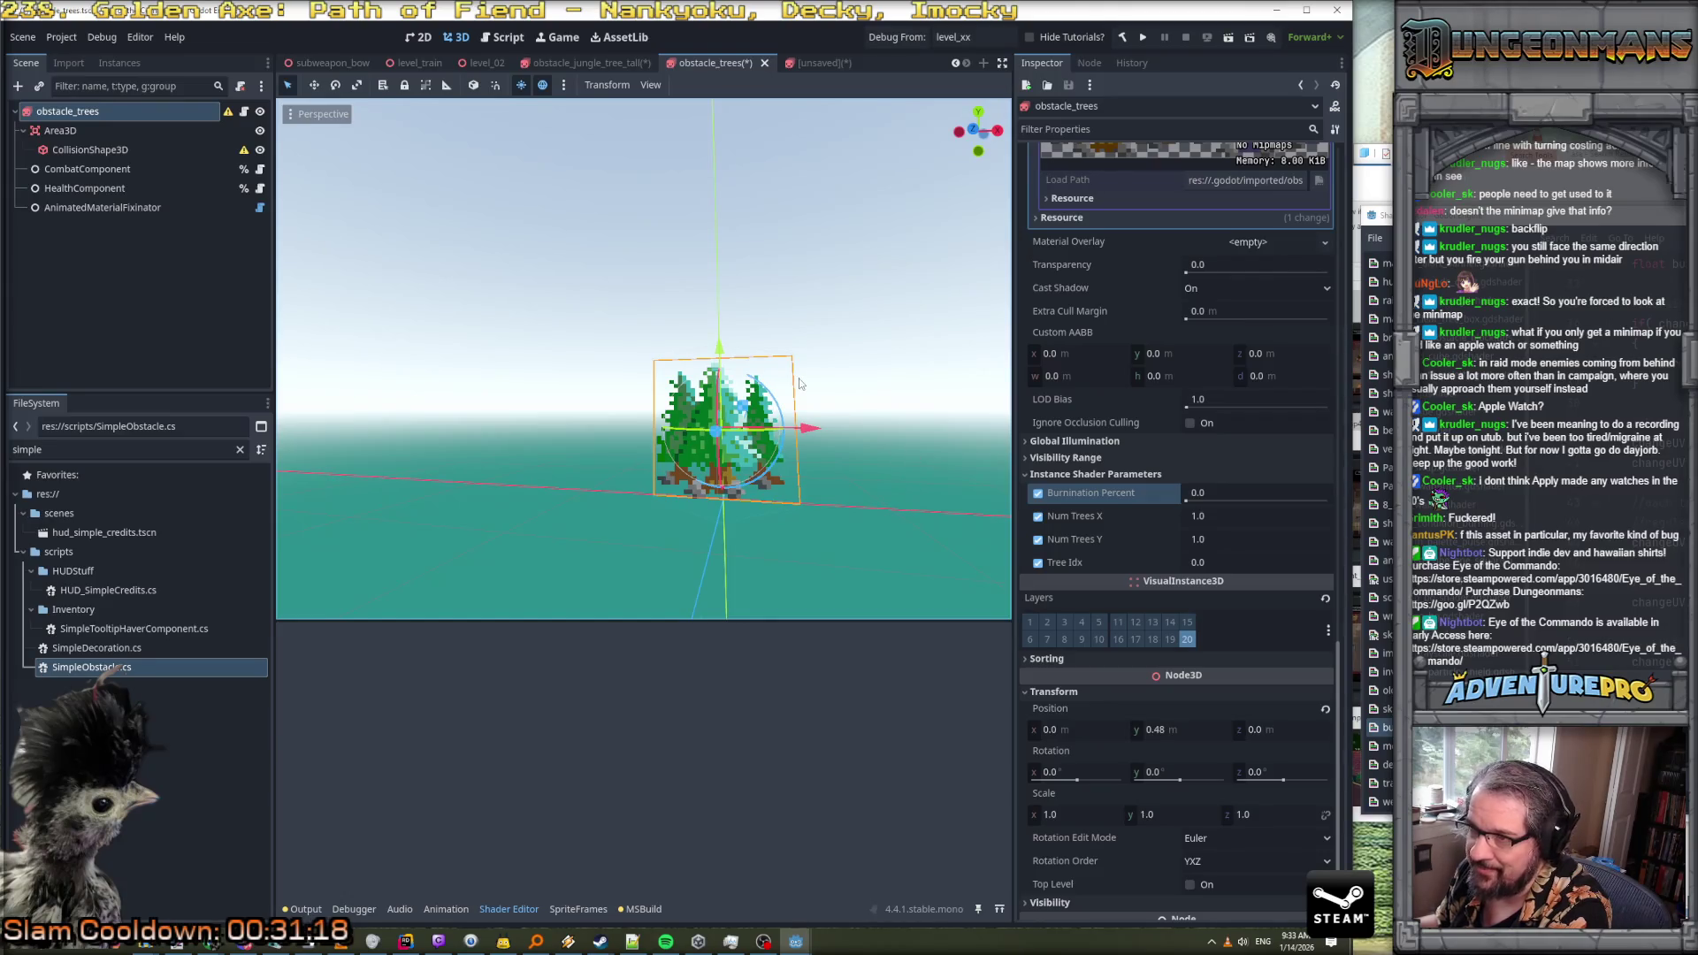
Open the sprite's Sprite Frames editor, then bring the burninating_tree.gdshader Shader Editor into view
{"action": "scroll", "coordinate": [1118, 290], "scroll_direction": "up", "scroll_amount": 15}
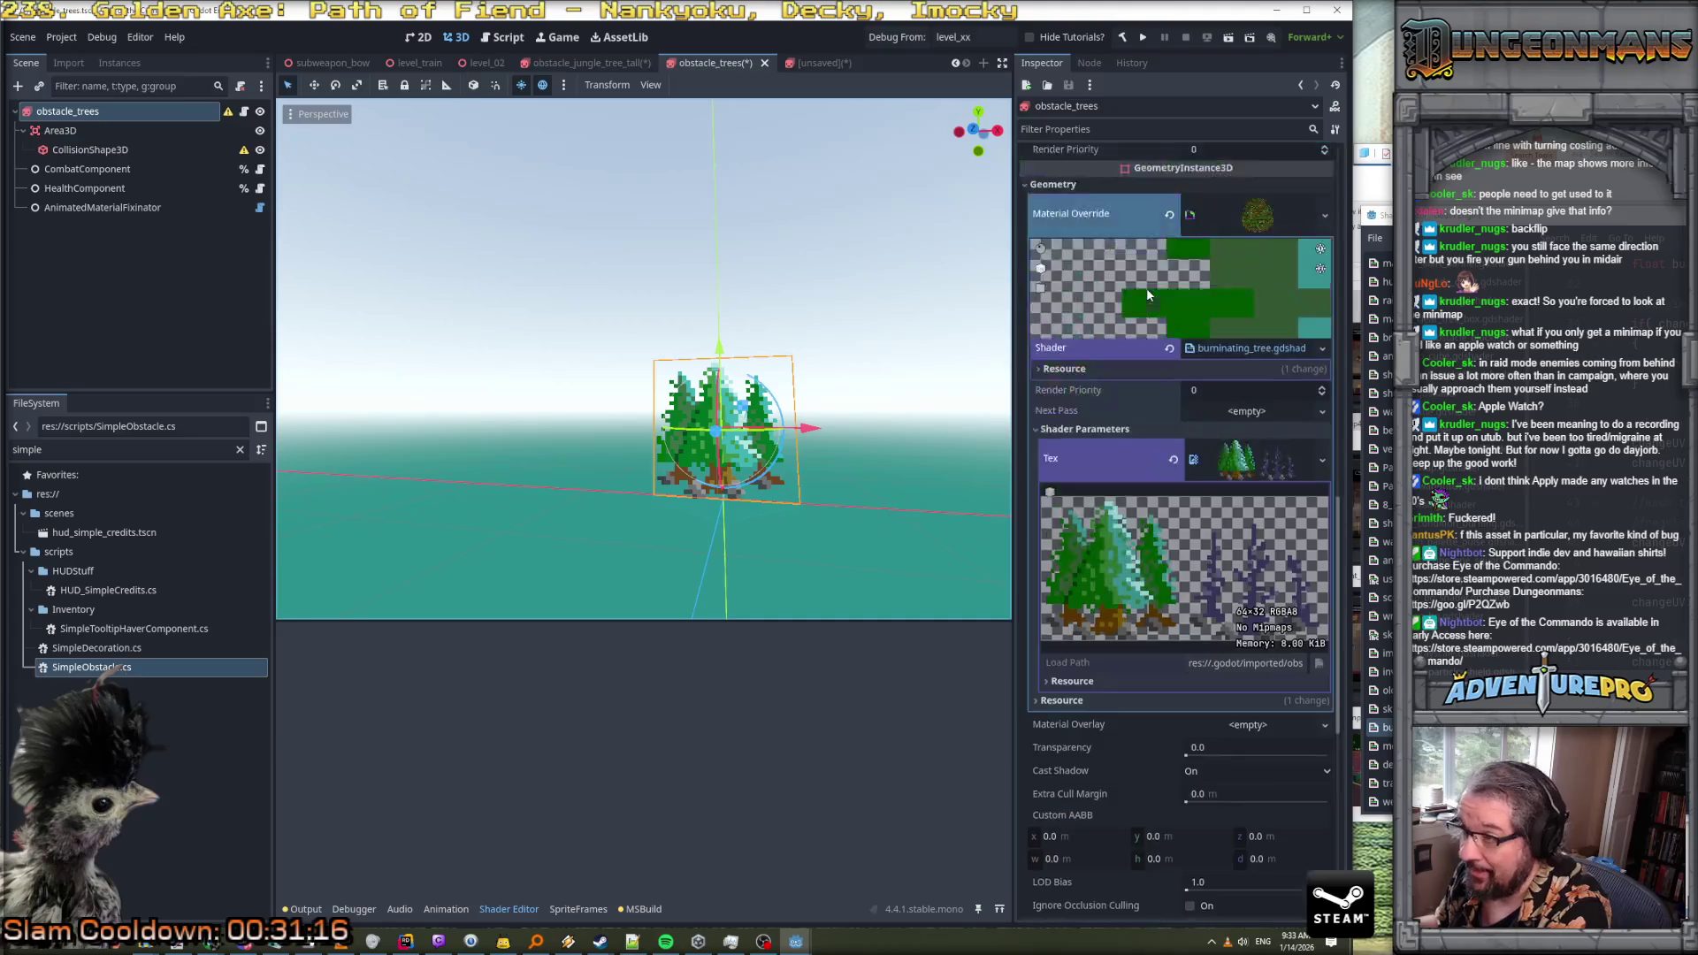
{"action": "scroll", "coordinate": [1174, 336], "scroll_direction": "up", "scroll_amount": 10}
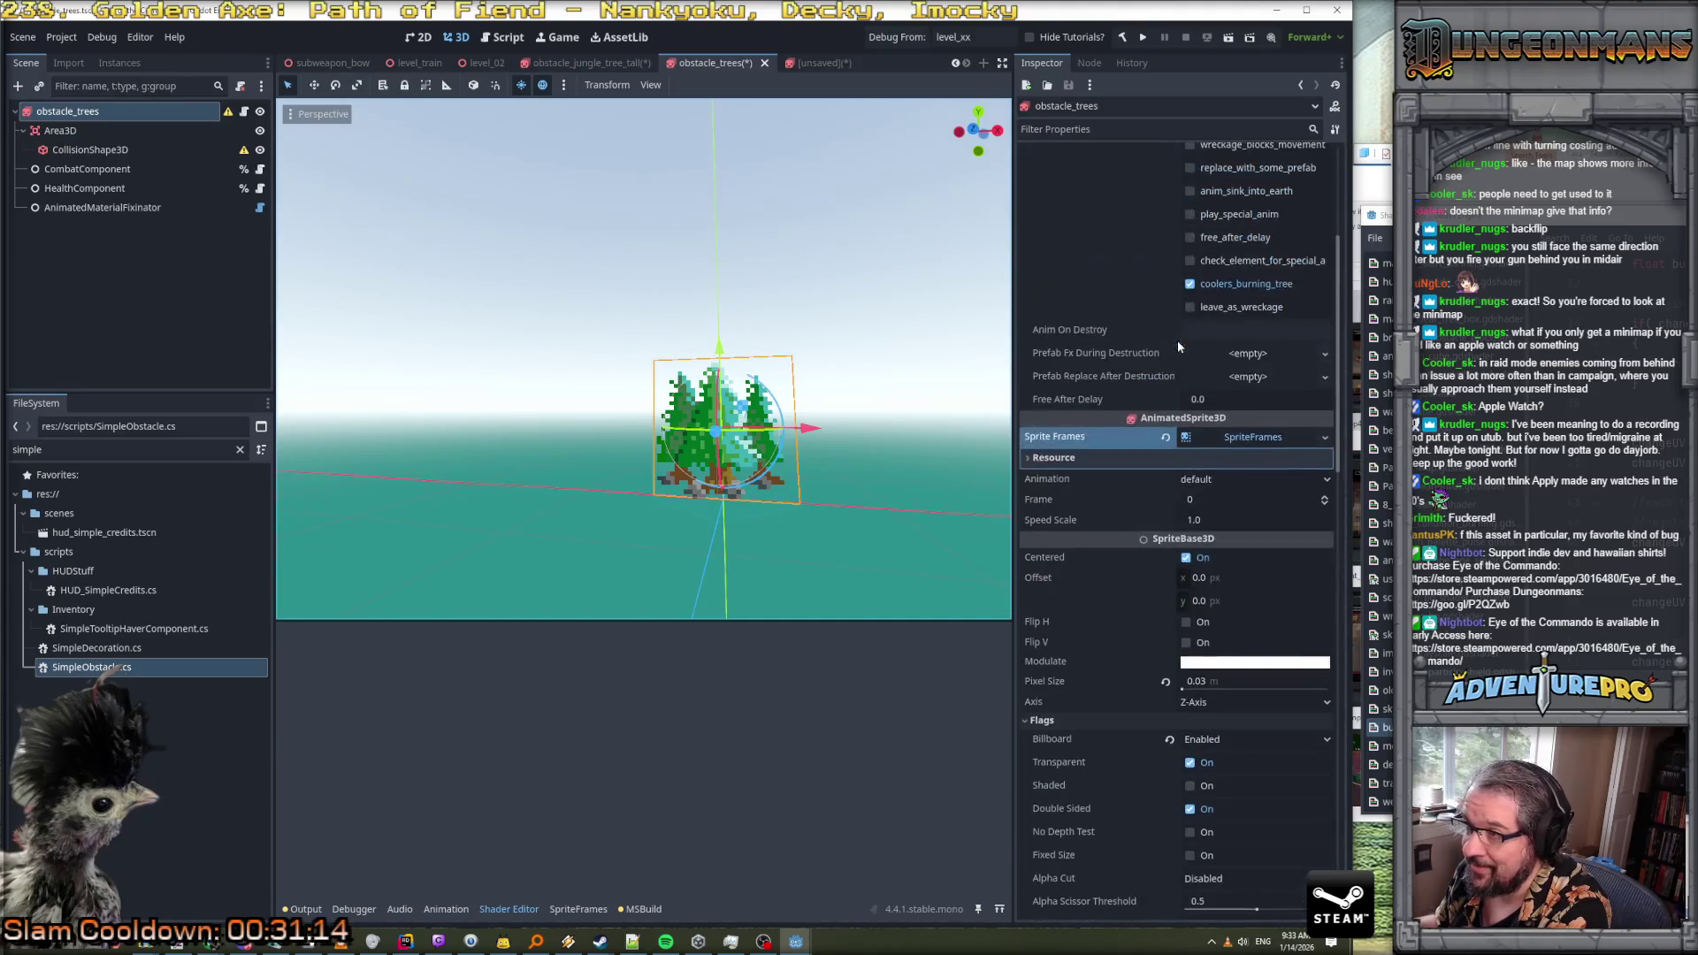
{"action": "left_click", "coordinate": [1243, 443]}
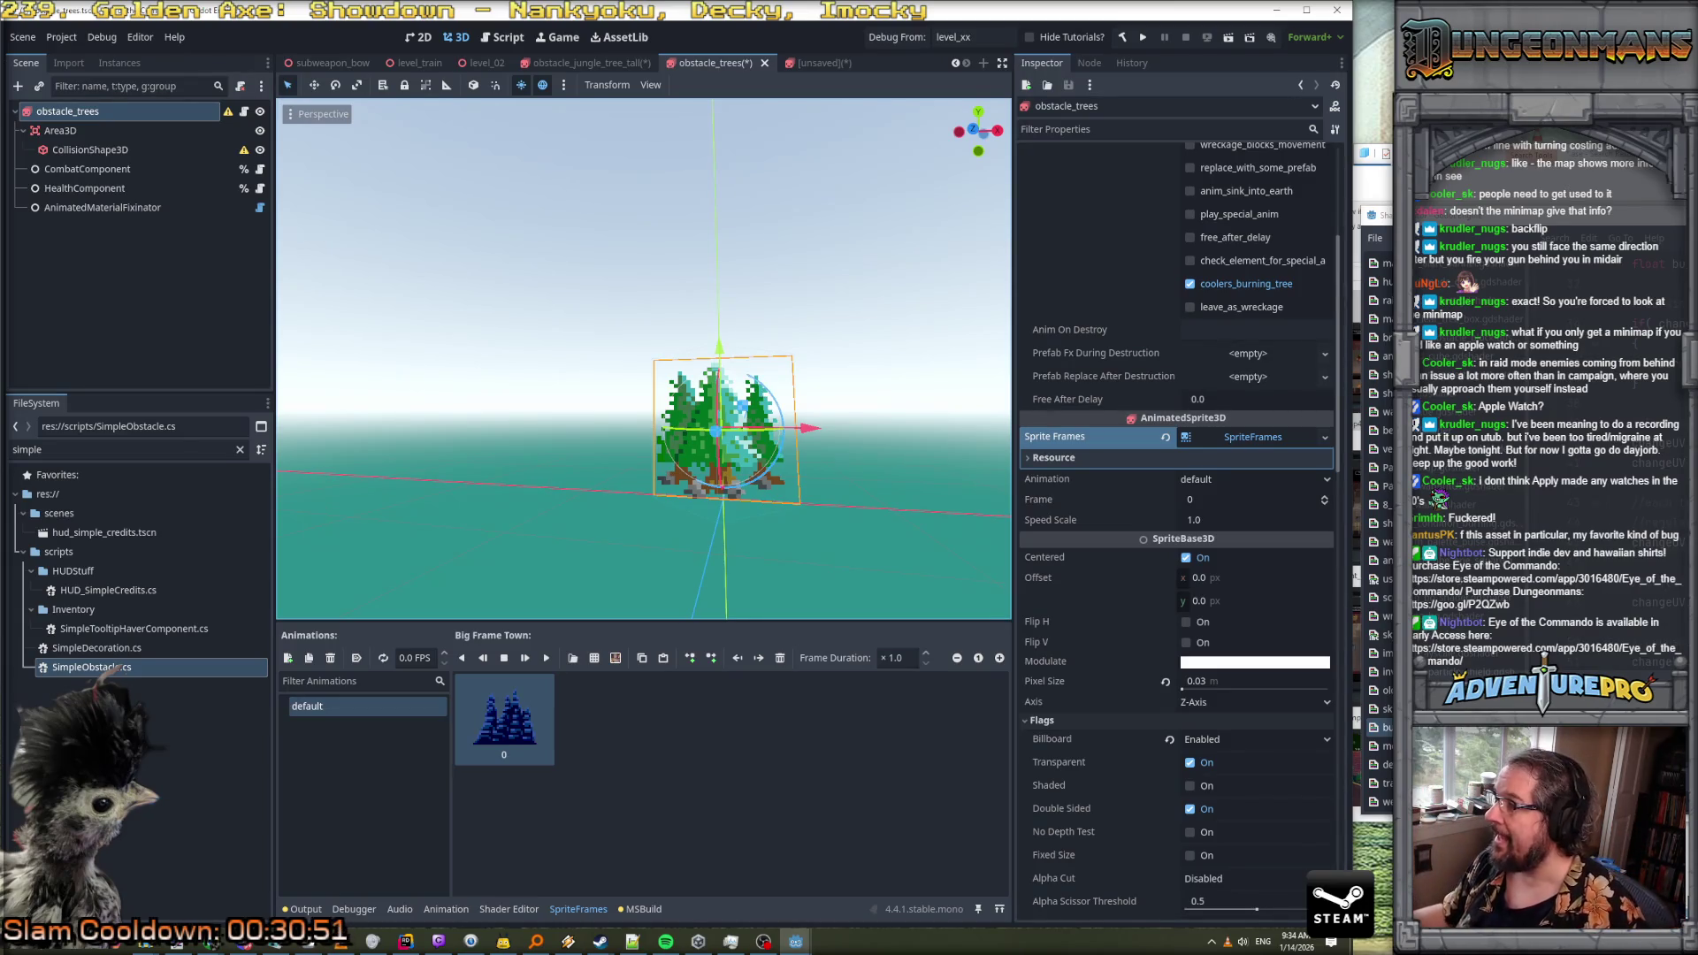
{"action": "left_click_drag", "start_coordinate": [1380, 216], "coordinate": [966, 228]}
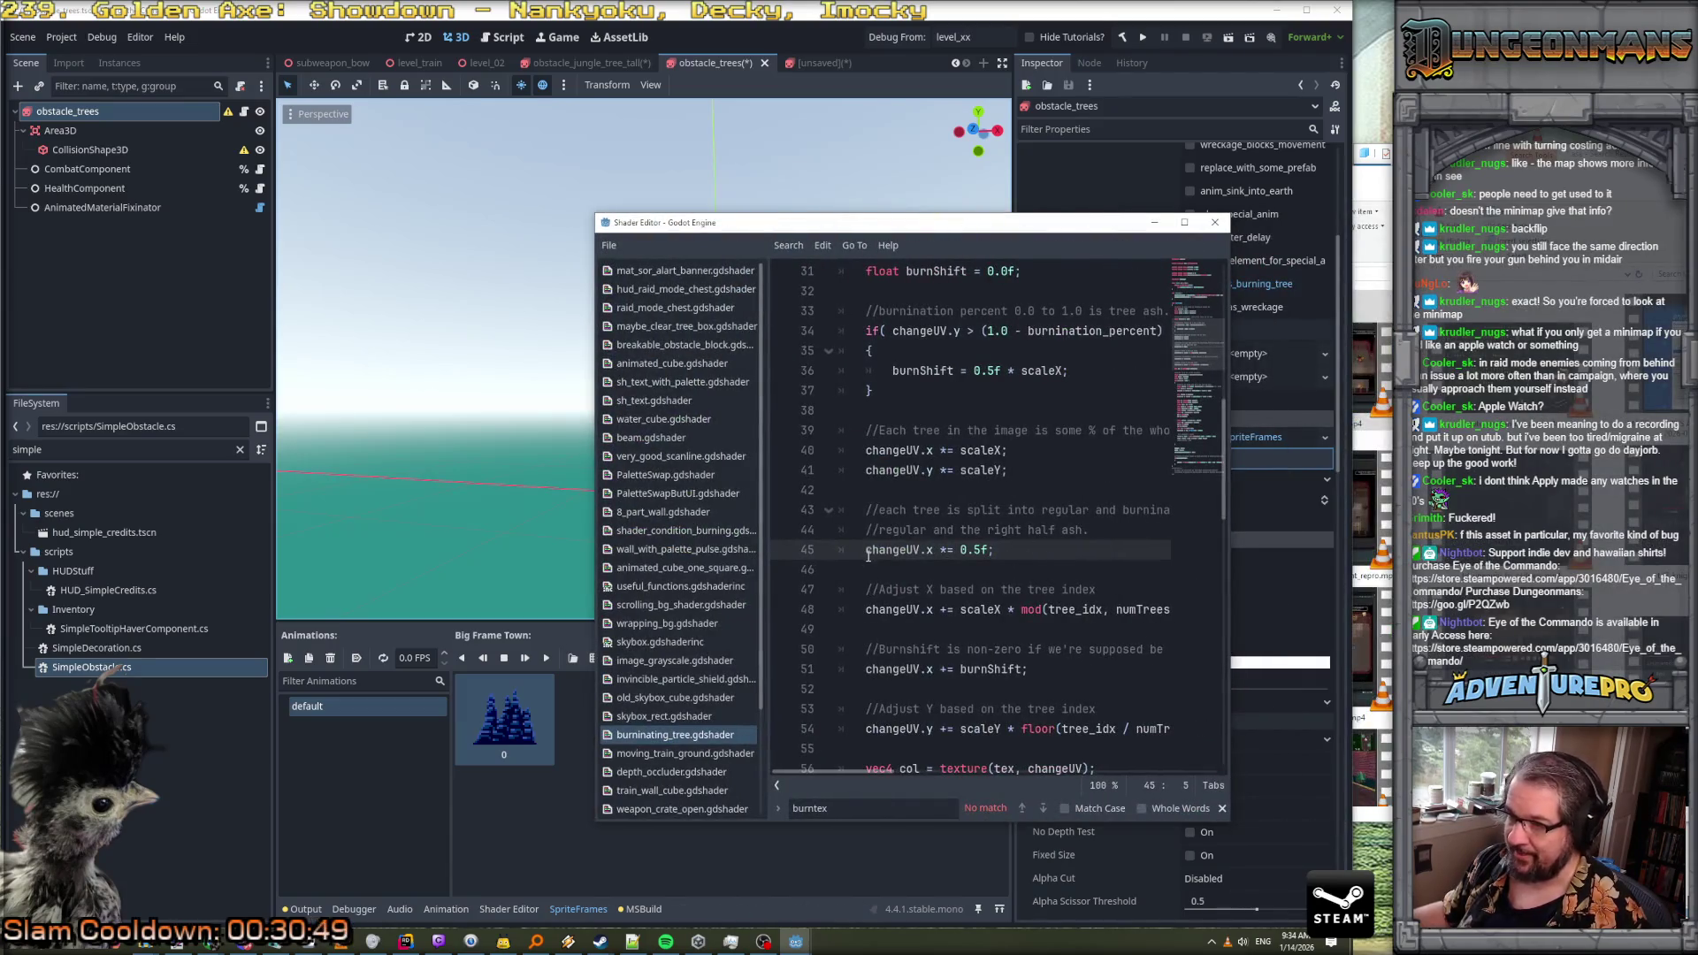
Comment out shader line 45 with // and save the change
{"action": "type", "text": "//"}
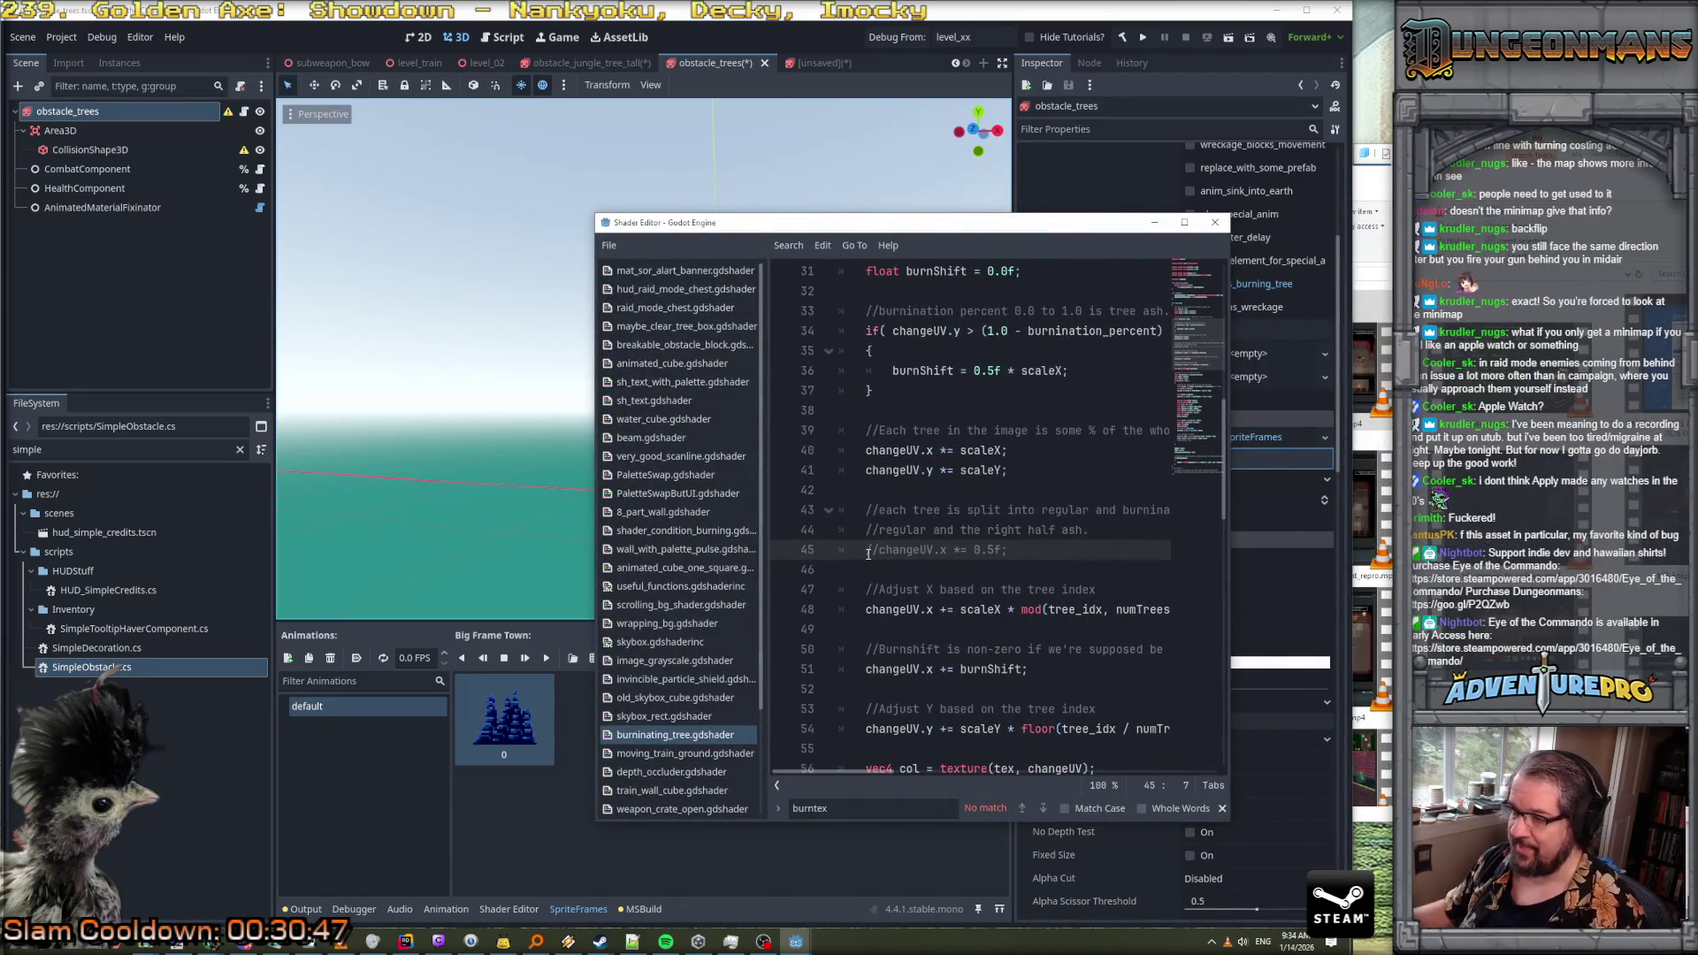
{"action": "key", "text": "ctrl+s"}
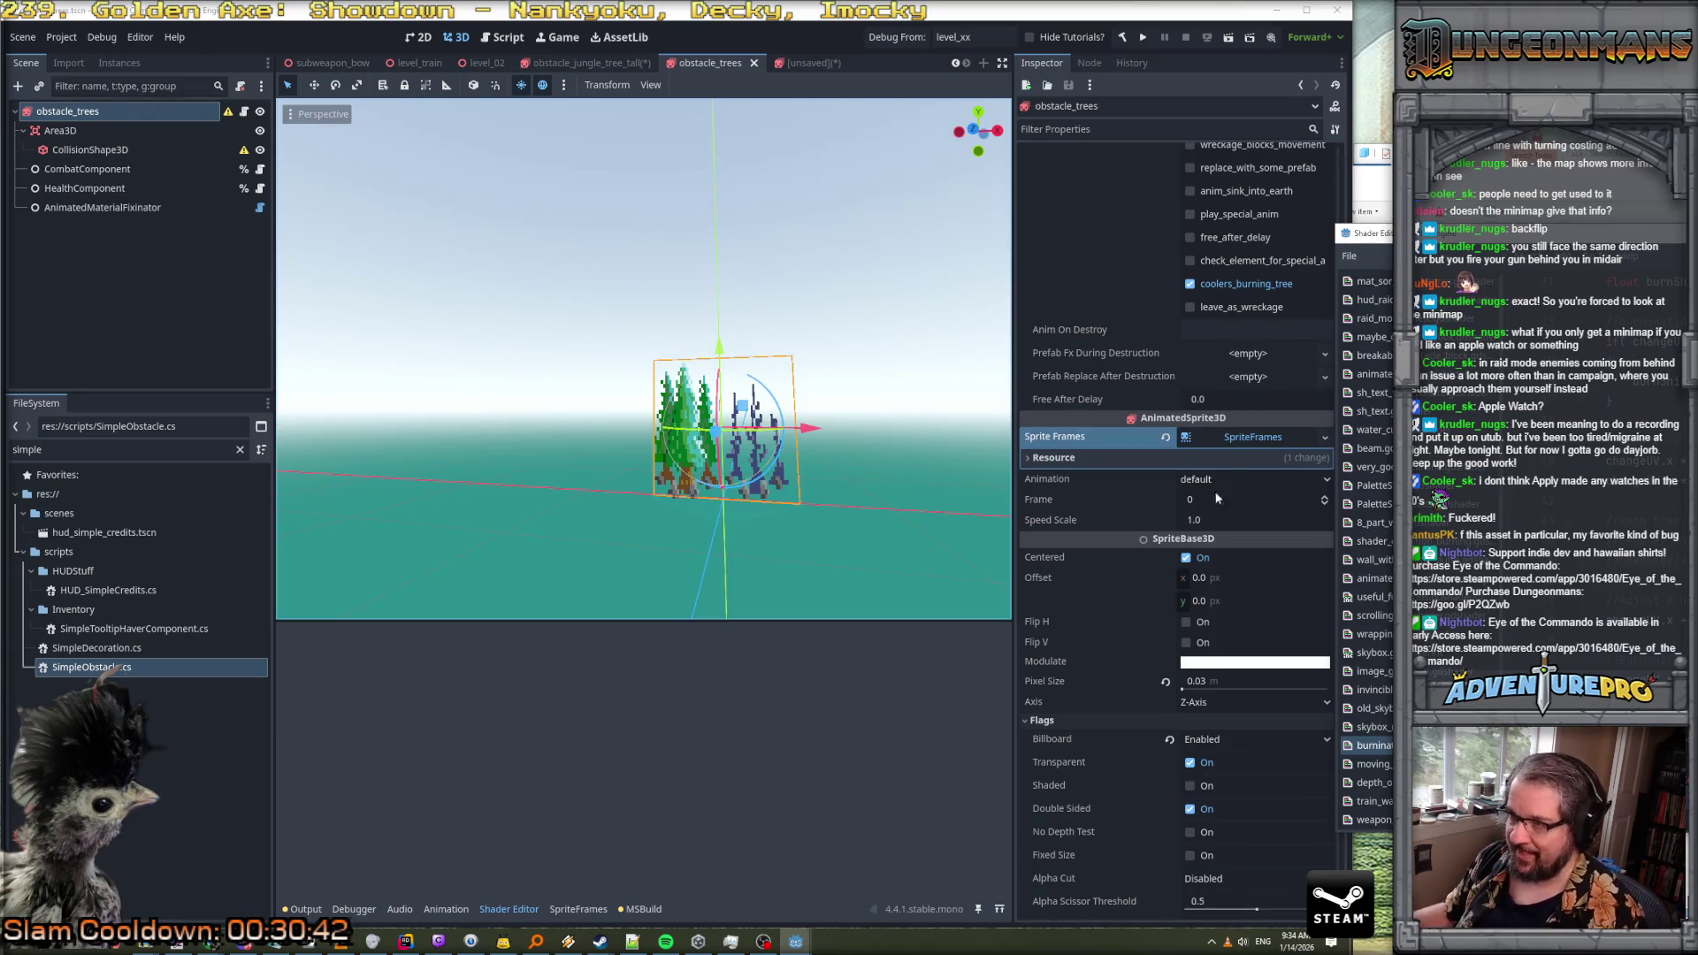
{"action": "left_click", "coordinate": [1224, 438]}
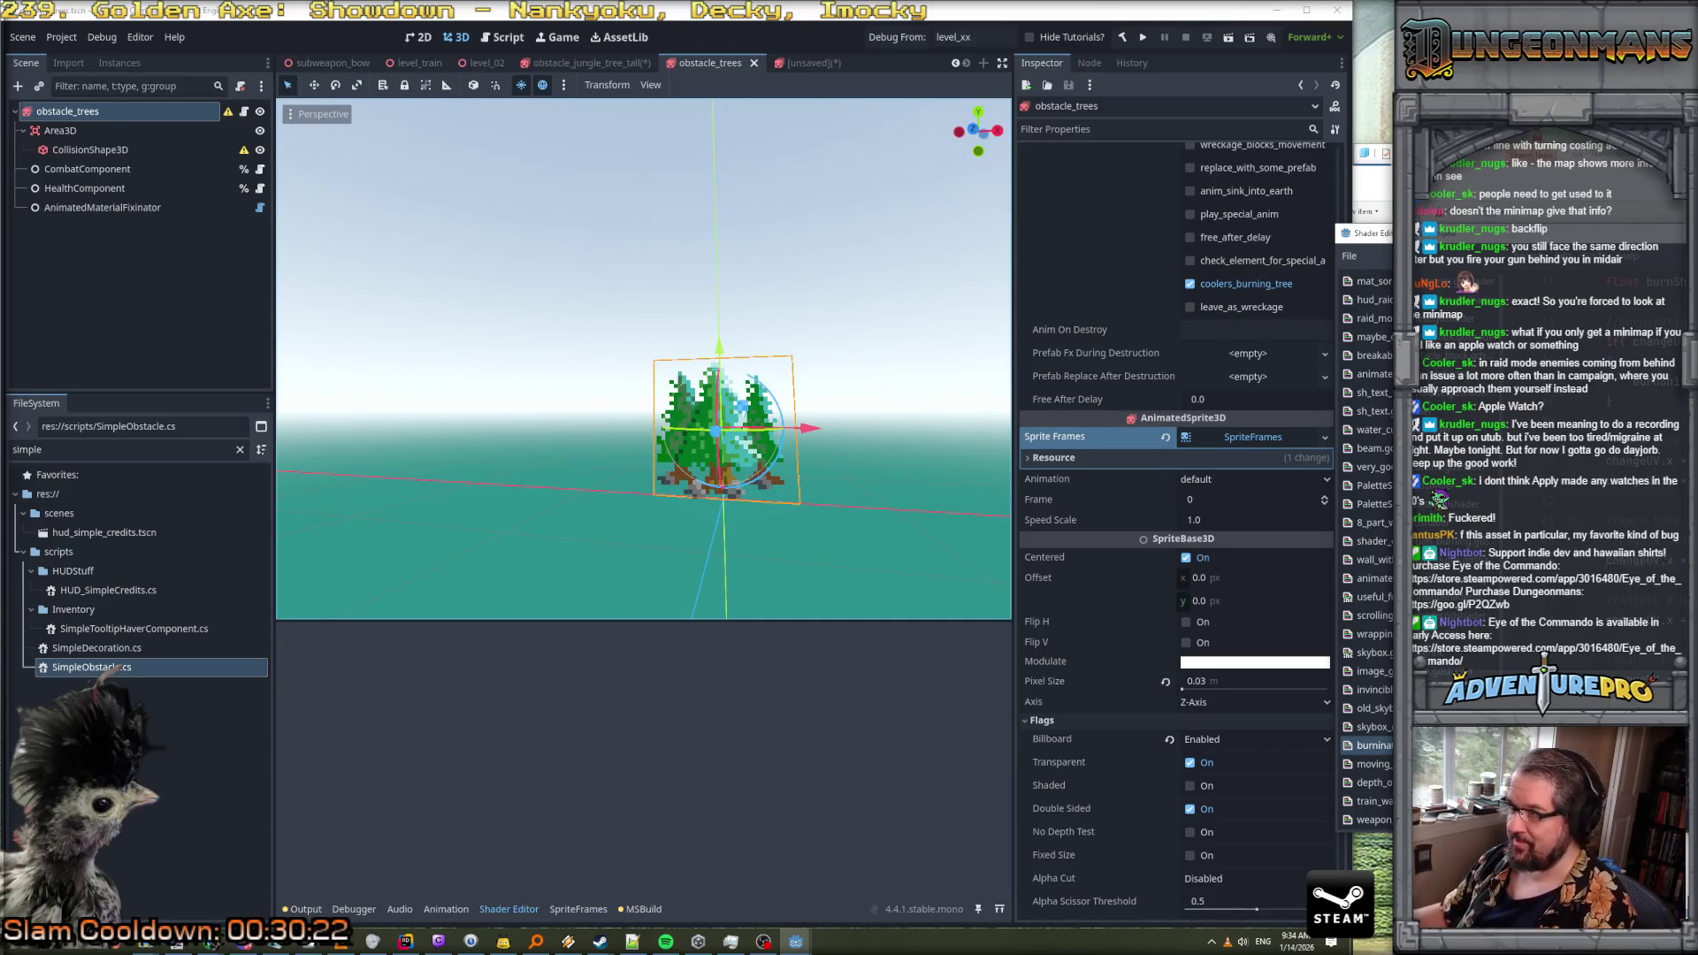
Bring the shader window back, review the burnShift code on line 51, and return to the 3D view
{"action": "mouse_move", "coordinate": [1366, 233]}
{"action": "left_mouse_down"}
{"action": "mouse_move", "coordinate": [586, 227]}
{"action": "mouse_move", "coordinate": [286, 203]}
{"action": "left_mouse_up"}
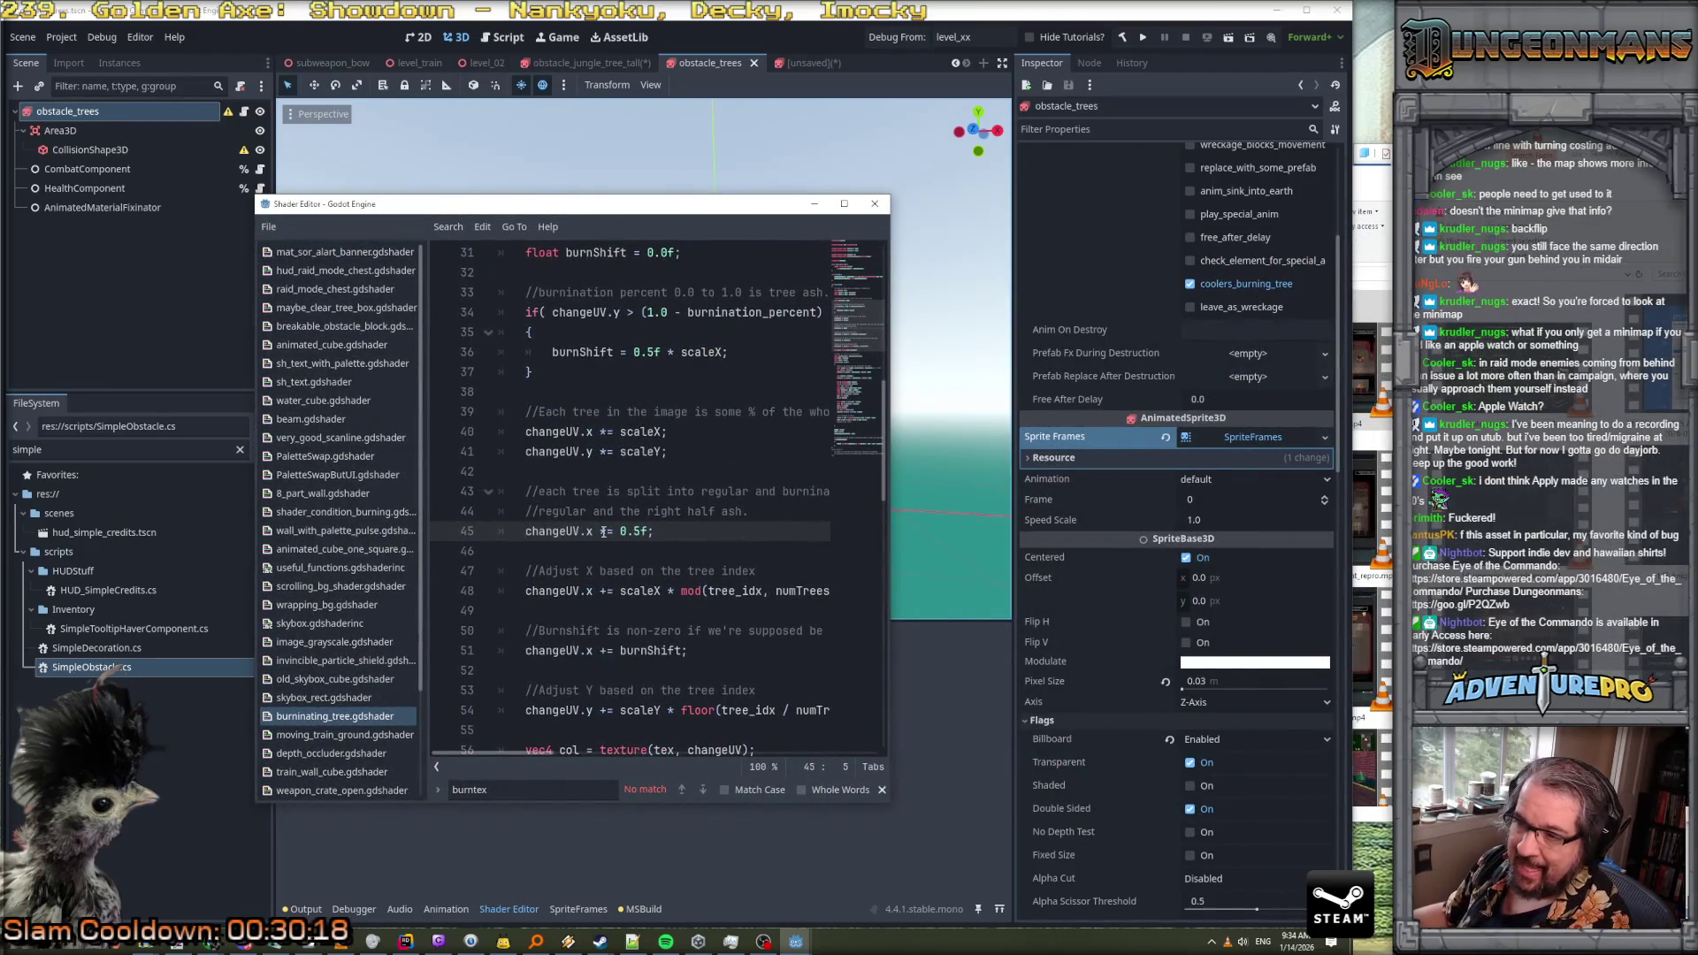
{"action": "scroll", "coordinate": [602, 531], "scroll_direction": "down", "scroll_amount": 1}
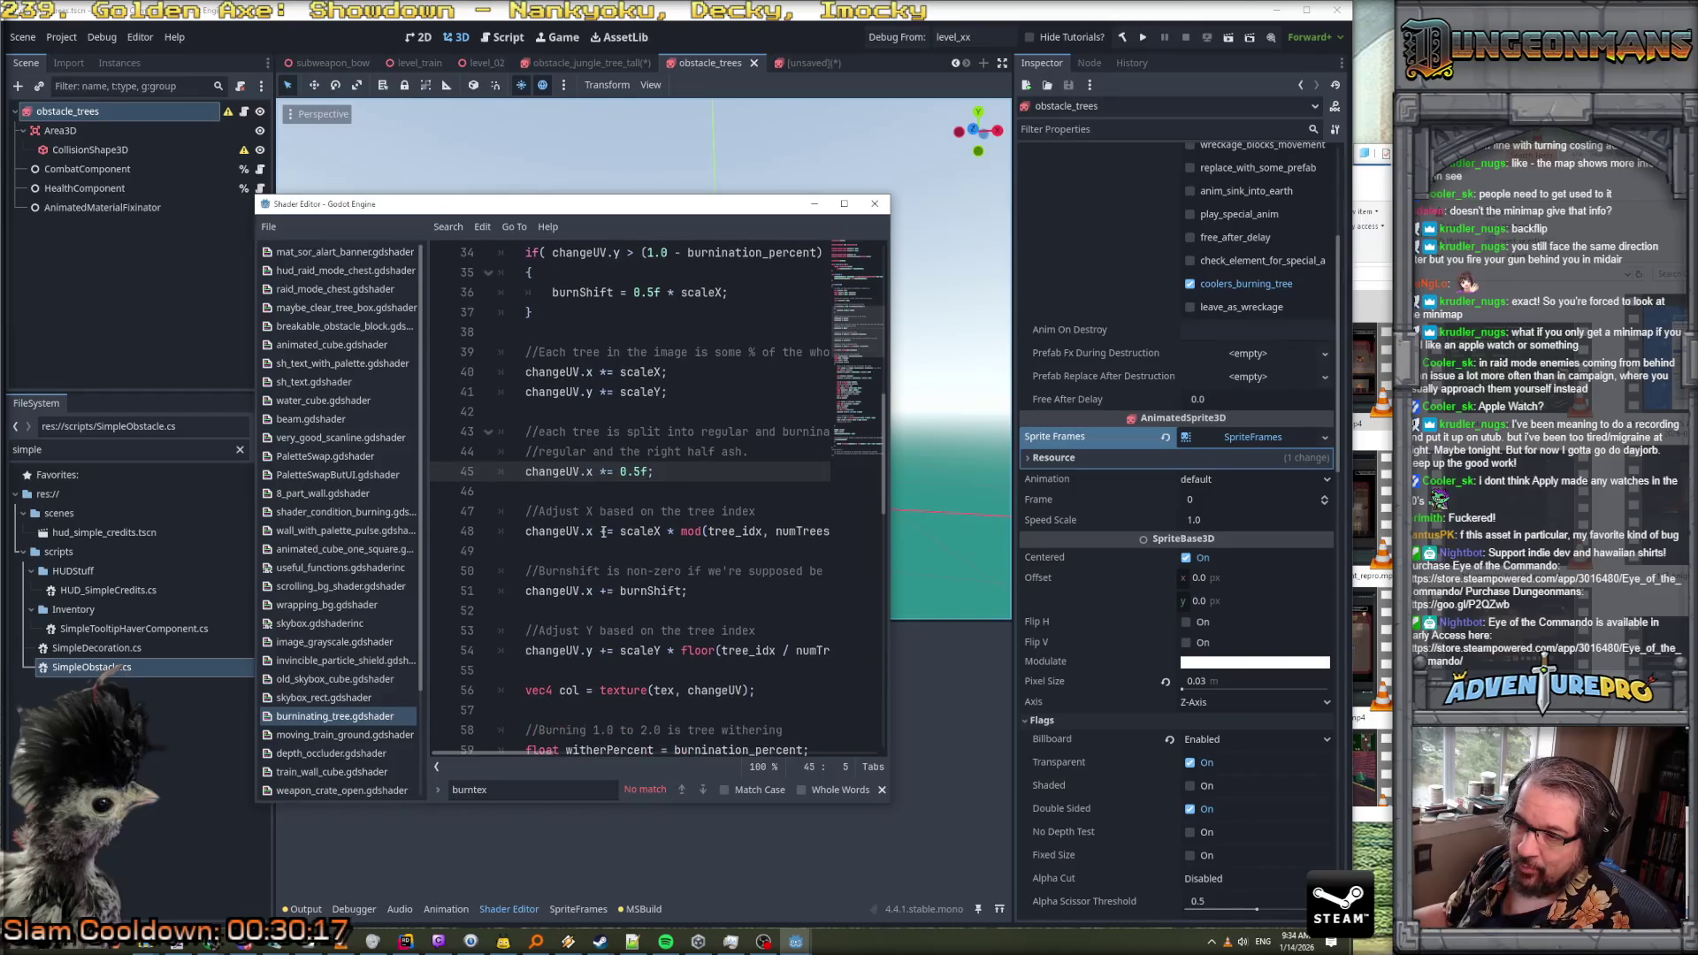
{"action": "double_click", "coordinate": [637, 592]}
{"action": "left_click", "coordinate": [1333, 625]}
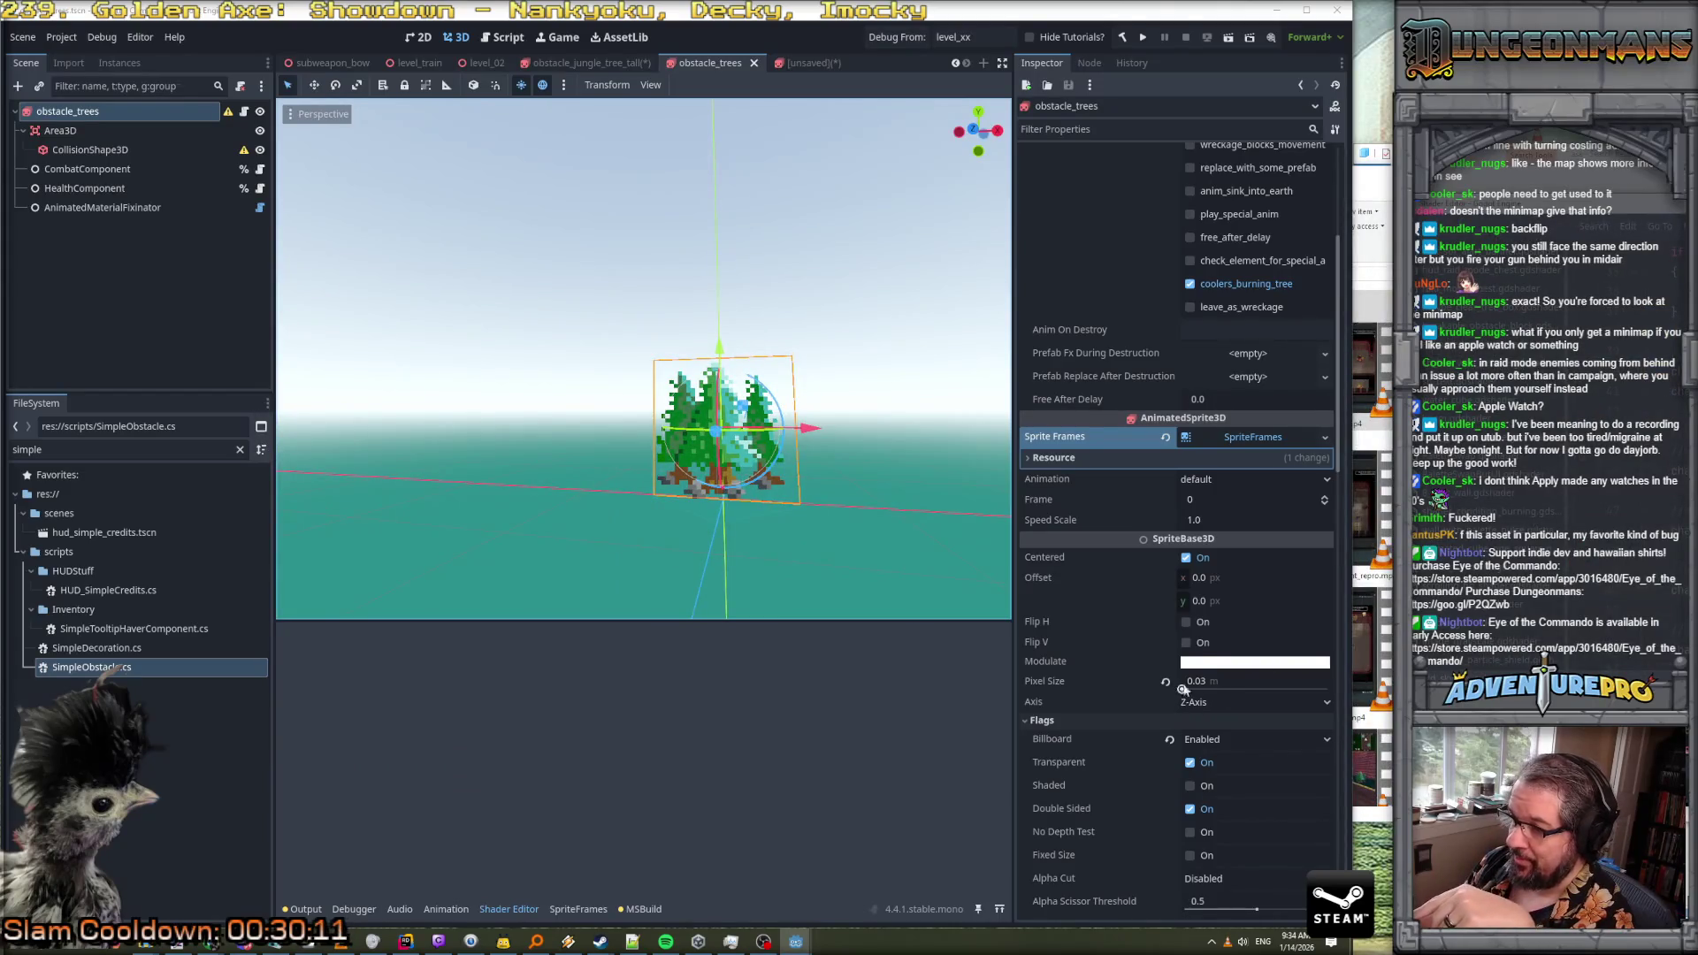
{"action": "scroll", "coordinate": [1176, 695], "scroll_direction": "down", "scroll_amount": 10}
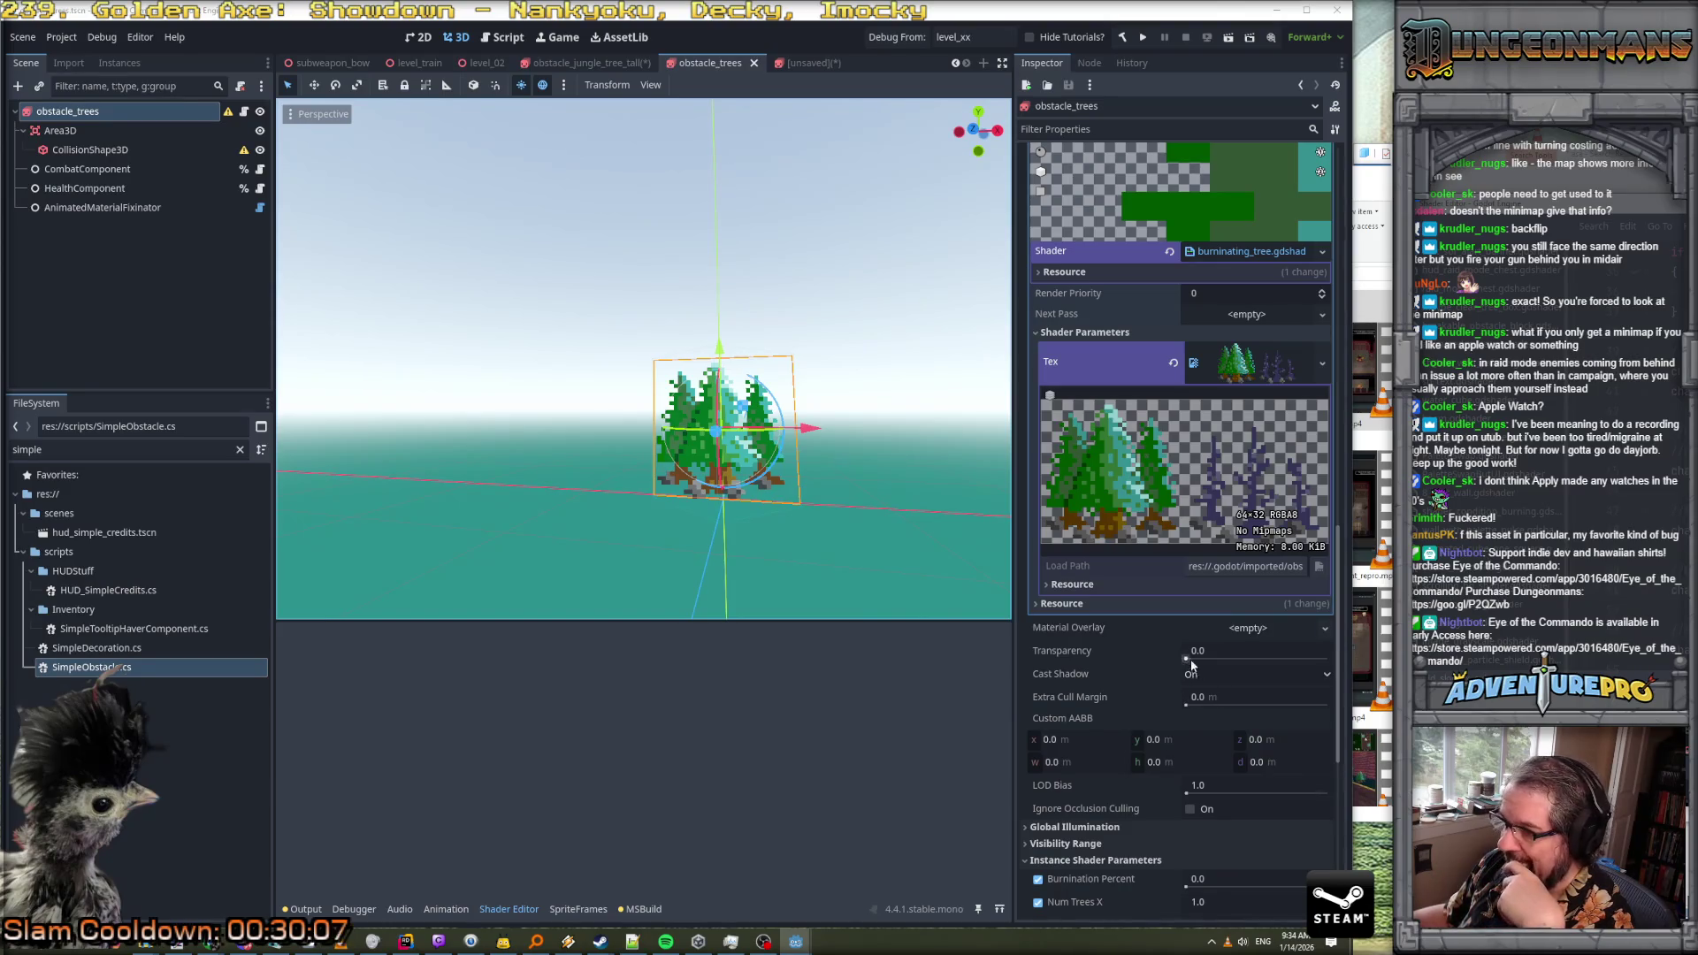
Raise Burnination Percent to about 0.786, then open the tree's Sprite Frames resource
{"action": "scroll", "coordinate": [1189, 682], "scroll_direction": "down", "scroll_amount": 3}
{"action": "mouse_move", "coordinate": [1186, 695]}
{"action": "left_mouse_down"}
{"action": "mouse_move", "coordinate": [1313, 696]}
{"action": "mouse_move", "coordinate": [1177, 696]}
{"action": "left_mouse_up"}
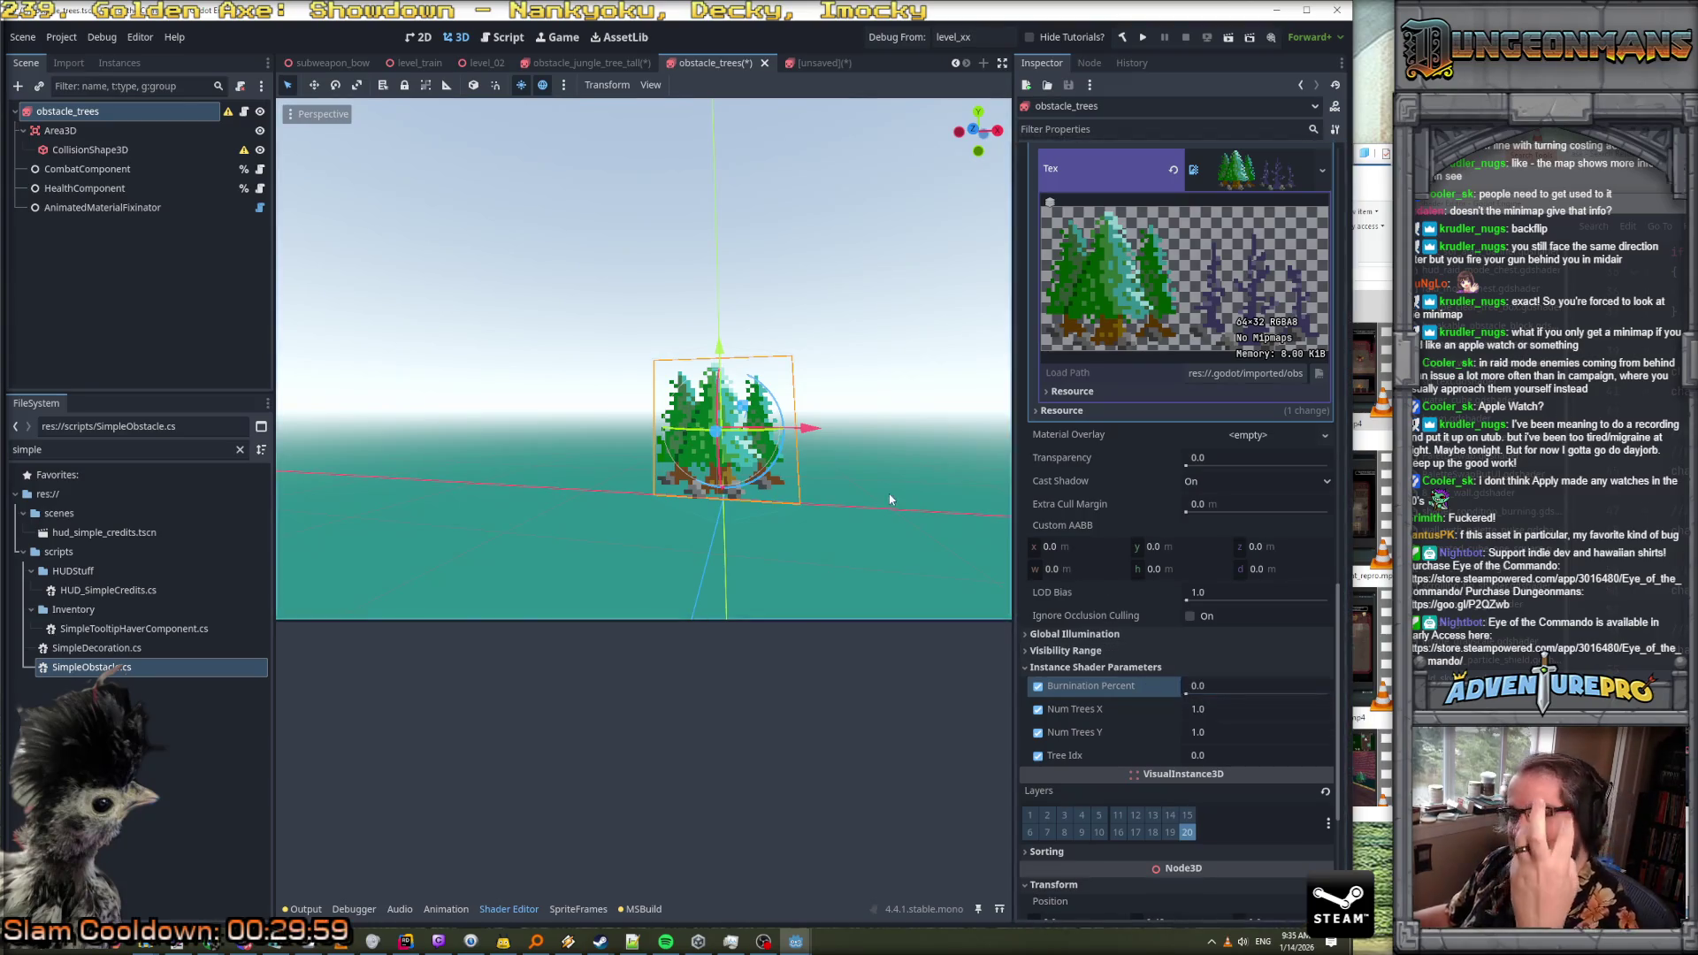
{"action": "scroll", "coordinate": [1144, 388], "scroll_direction": "up", "scroll_amount": 10}
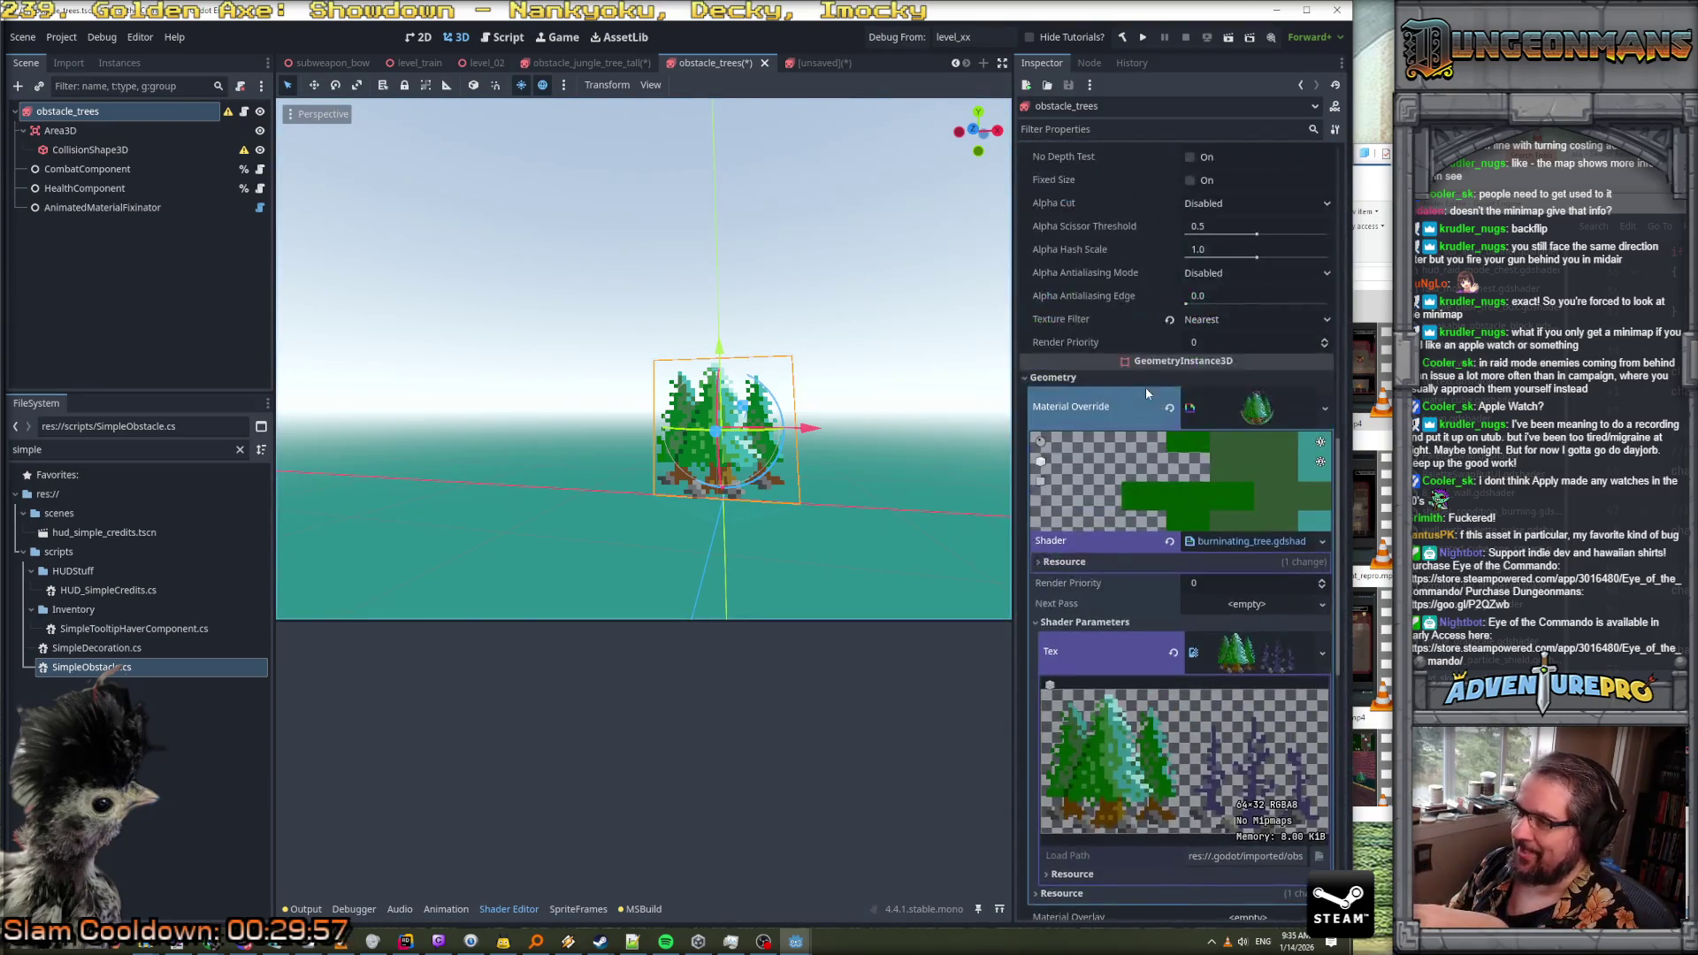
{"action": "scroll", "coordinate": [1144, 388], "scroll_direction": "up", "scroll_amount": 8}
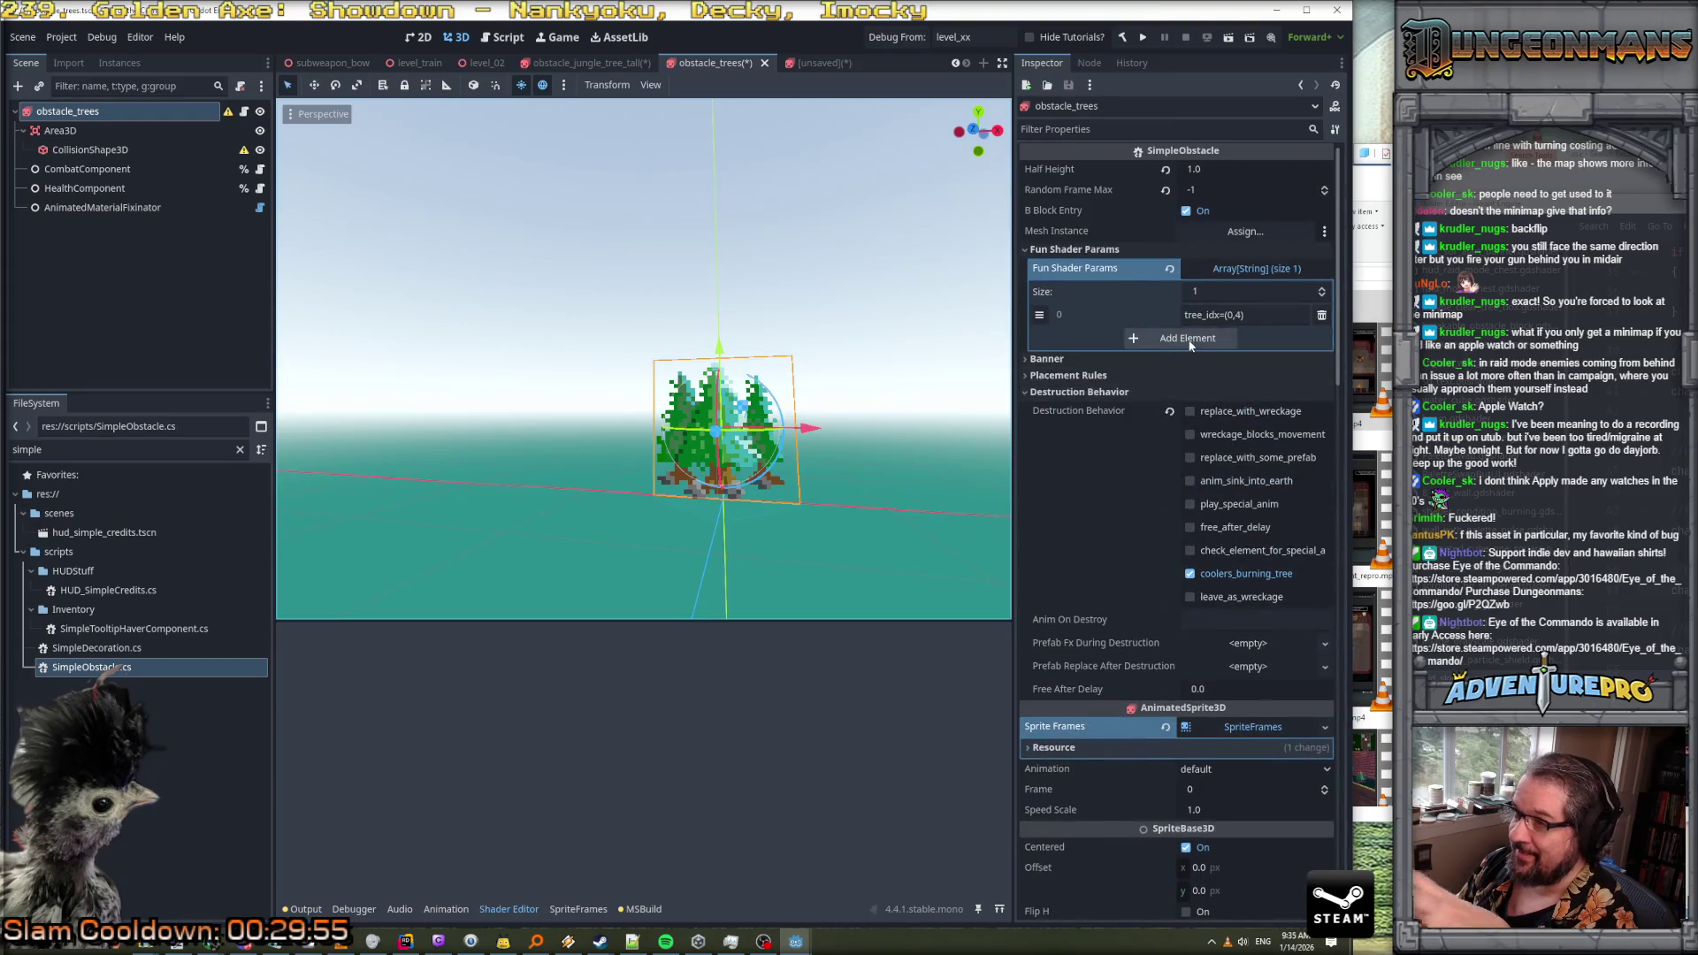
{"action": "scroll", "coordinate": [1212, 353], "scroll_direction": "down", "scroll_amount": 5}
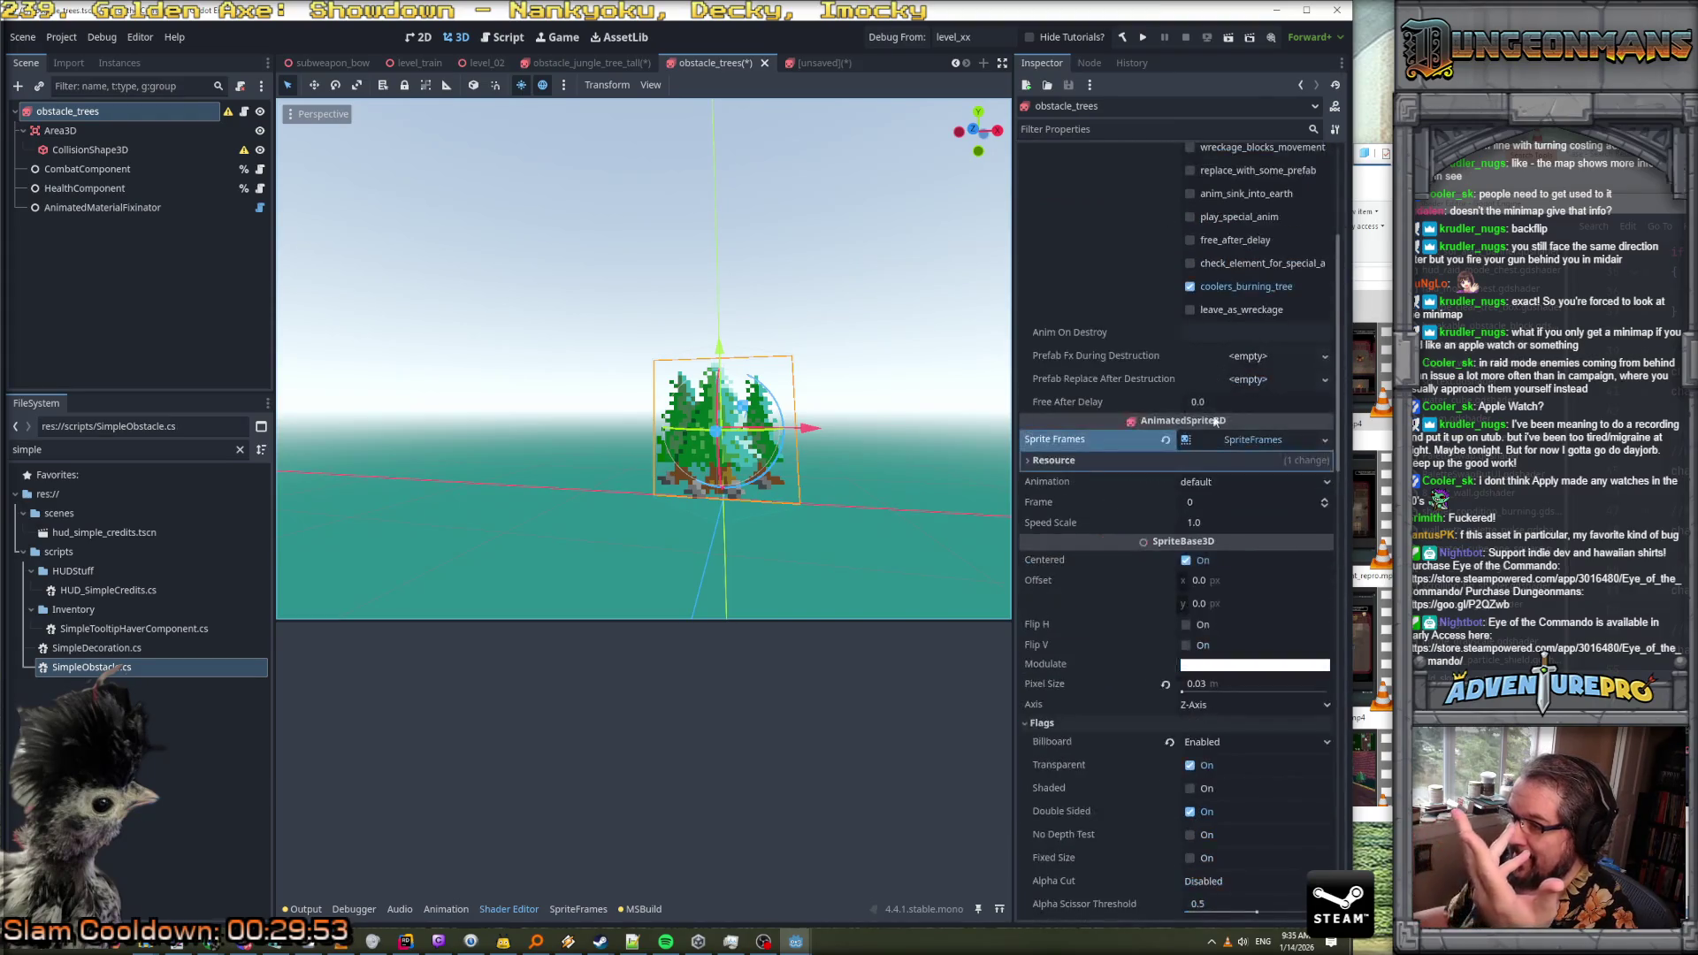
{"action": "left_click", "coordinate": [1226, 442]}
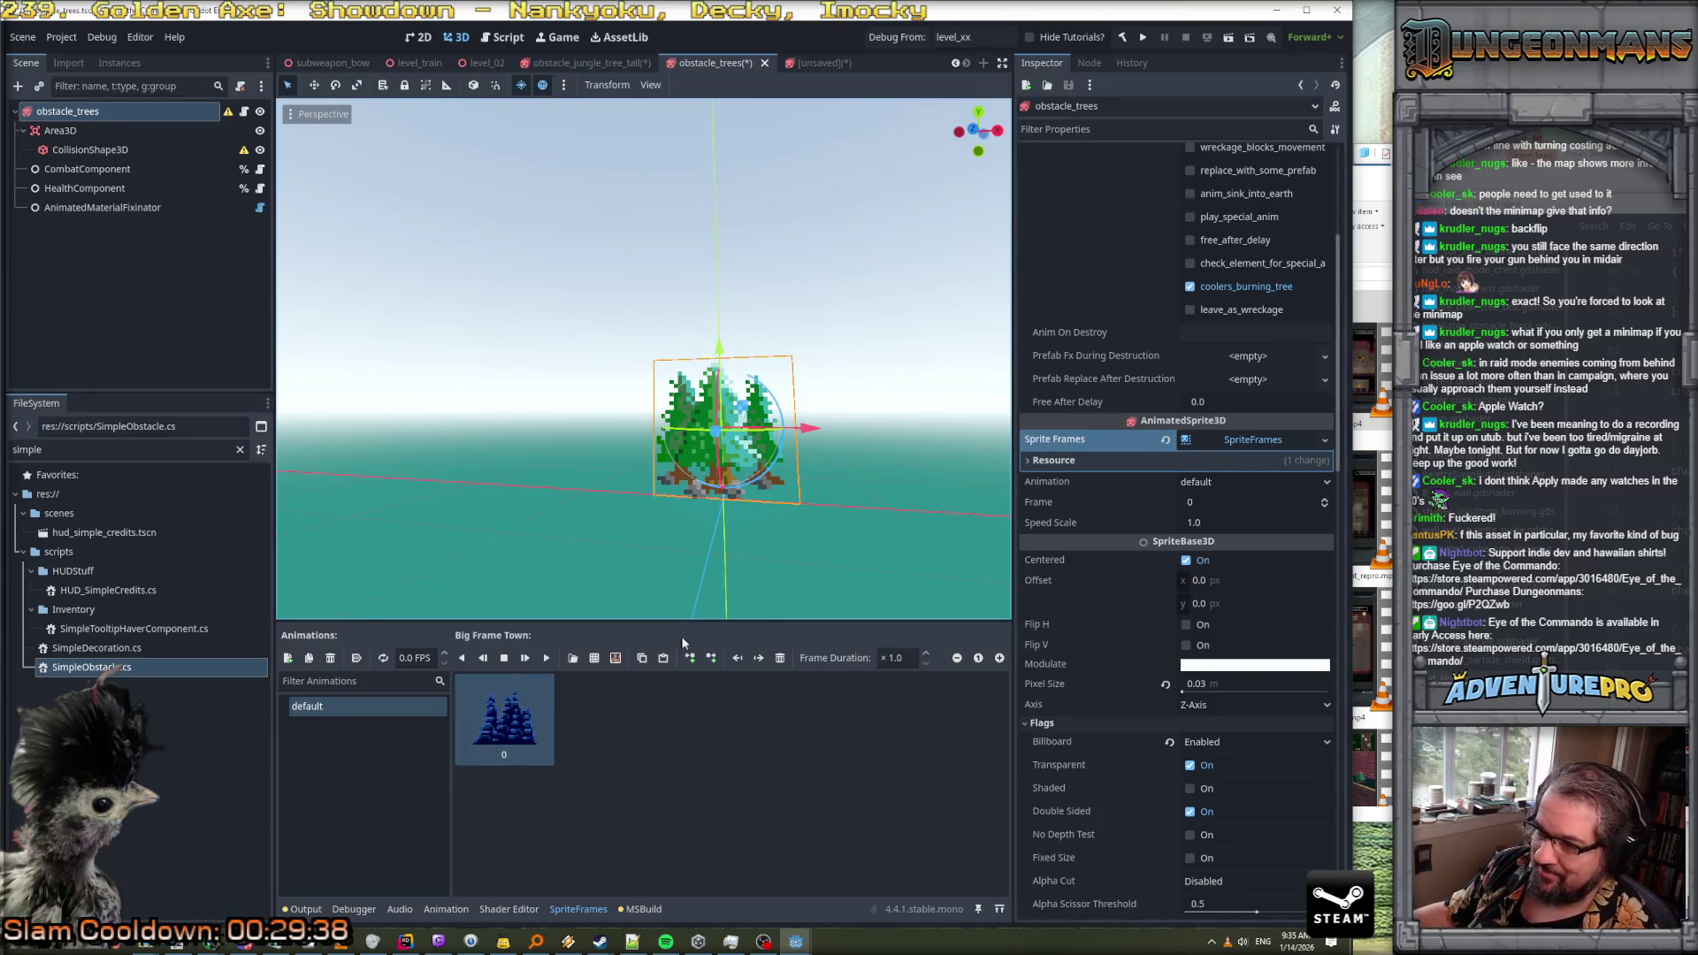
Add blue_arrow_24.png as a single frame to the default animation
{"action": "left_click", "coordinate": [595, 658]}
{"action": "scroll", "coordinate": [1202, 535], "scroll_direction": "down", "scroll_amount": 3}
{"action": "scroll", "coordinate": [1201, 535], "scroll_direction": "down", "scroll_amount": 10}
{"action": "scroll", "coordinate": [1201, 535], "scroll_direction": "down", "scroll_amount": 10}
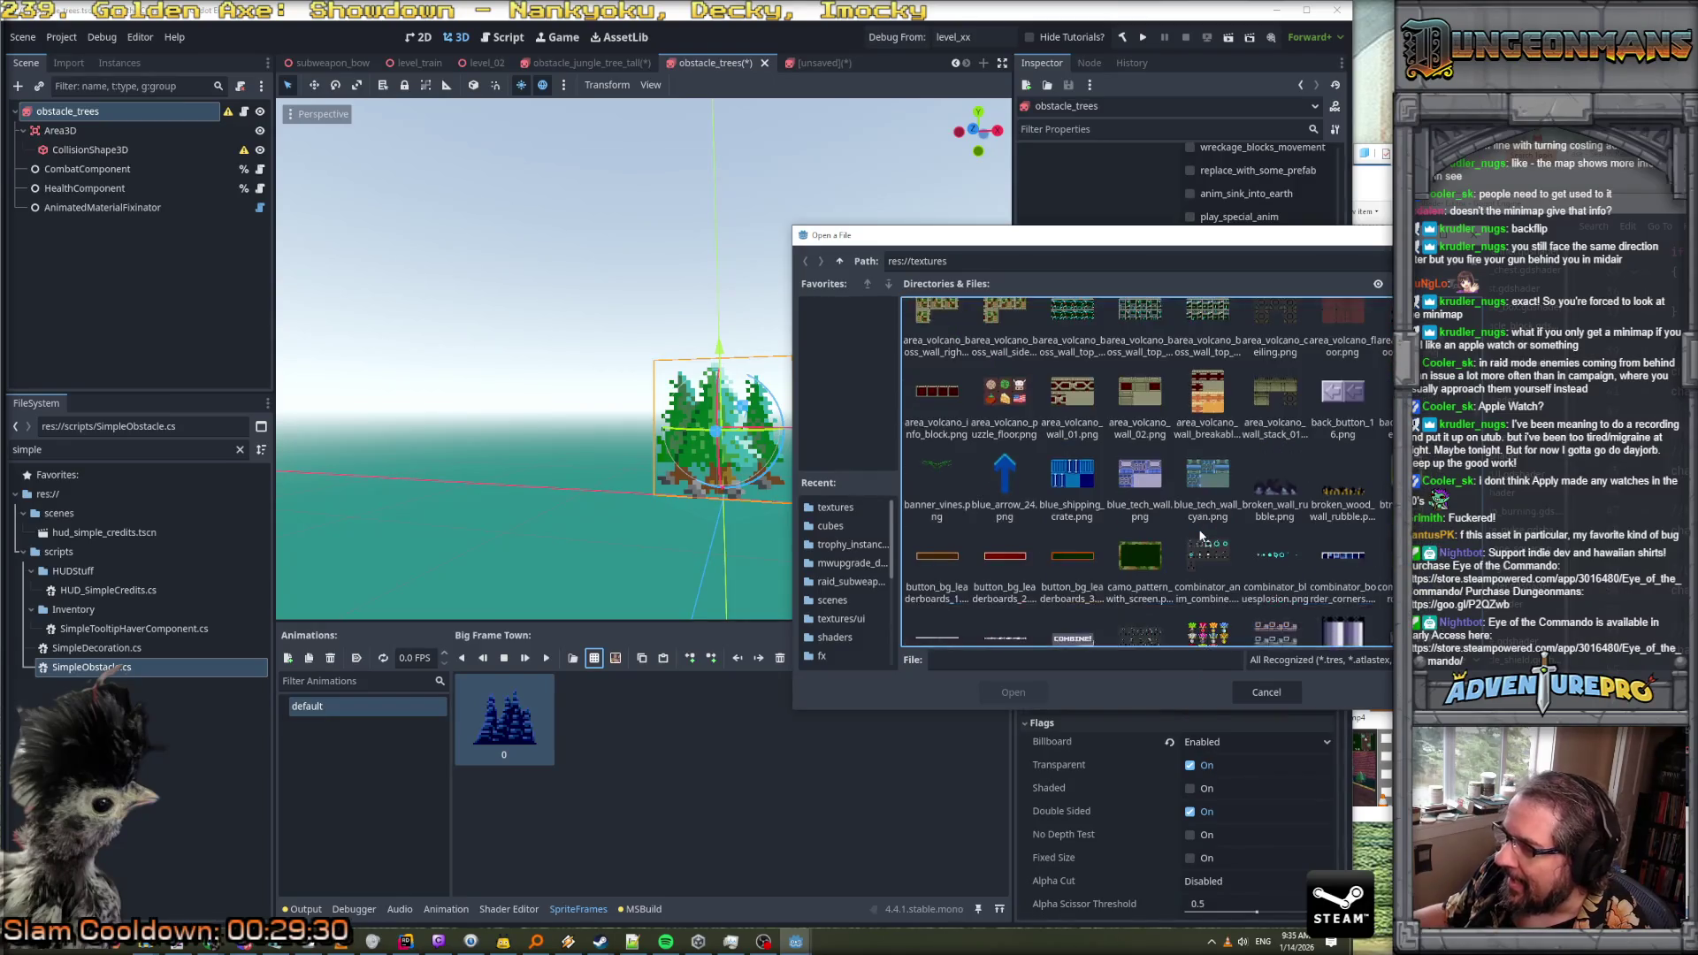
{"action": "left_click", "coordinate": [998, 480]}
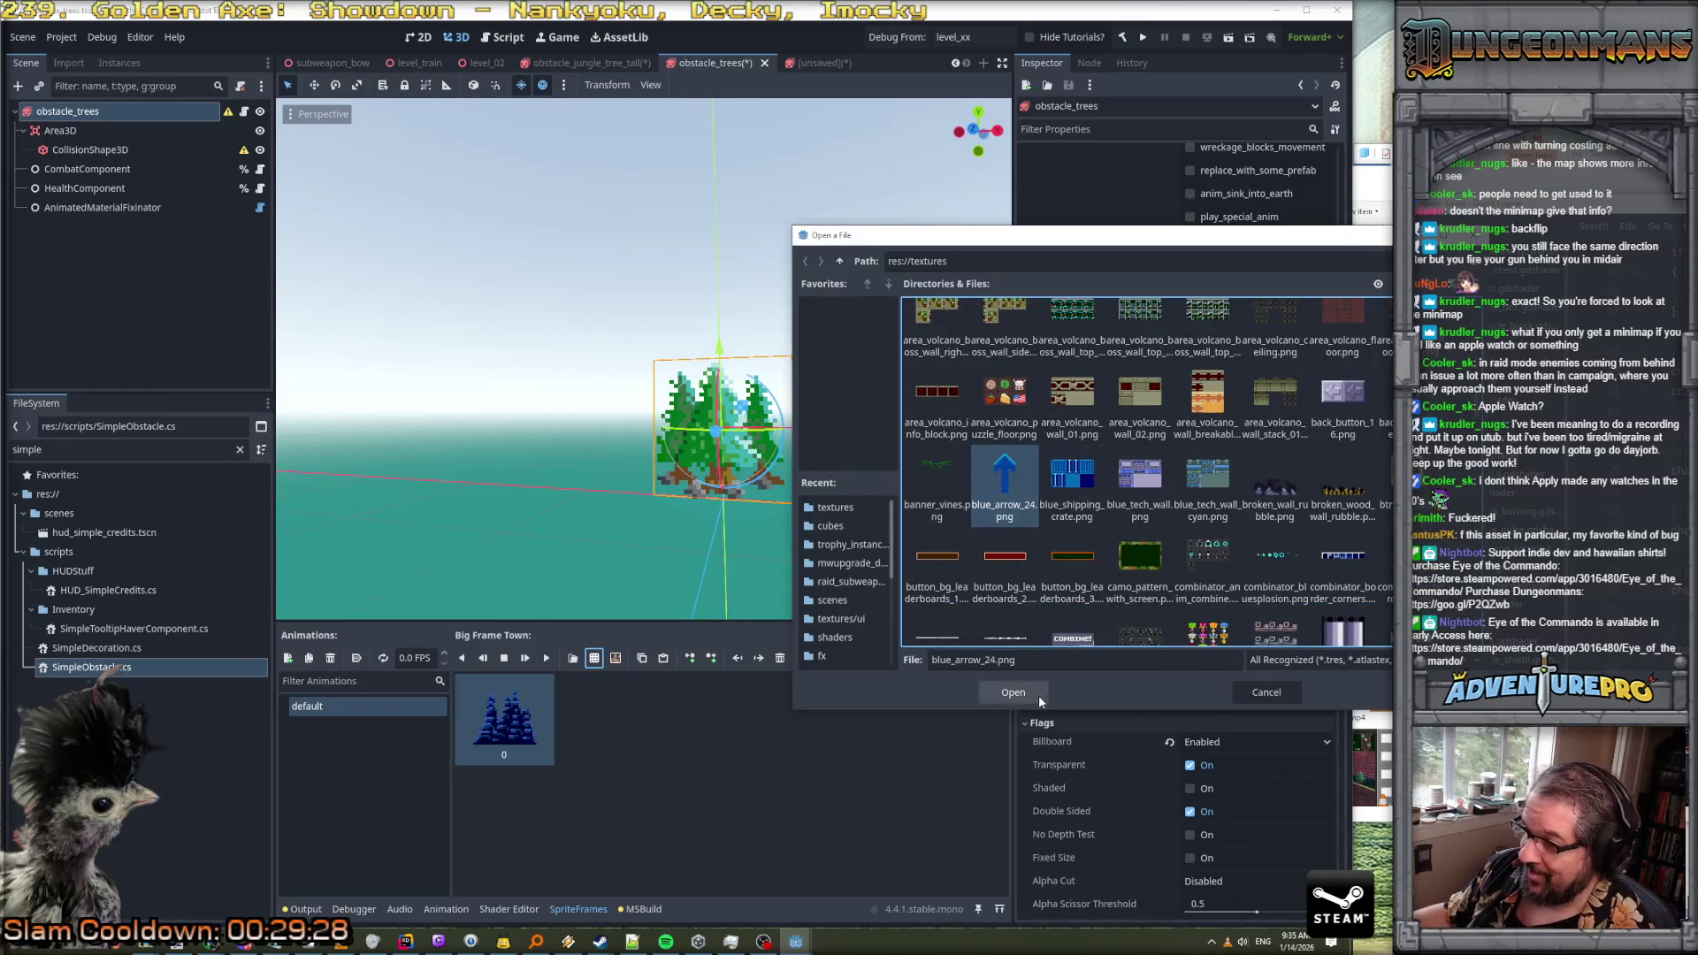
{"action": "left_click", "coordinate": [1017, 692]}
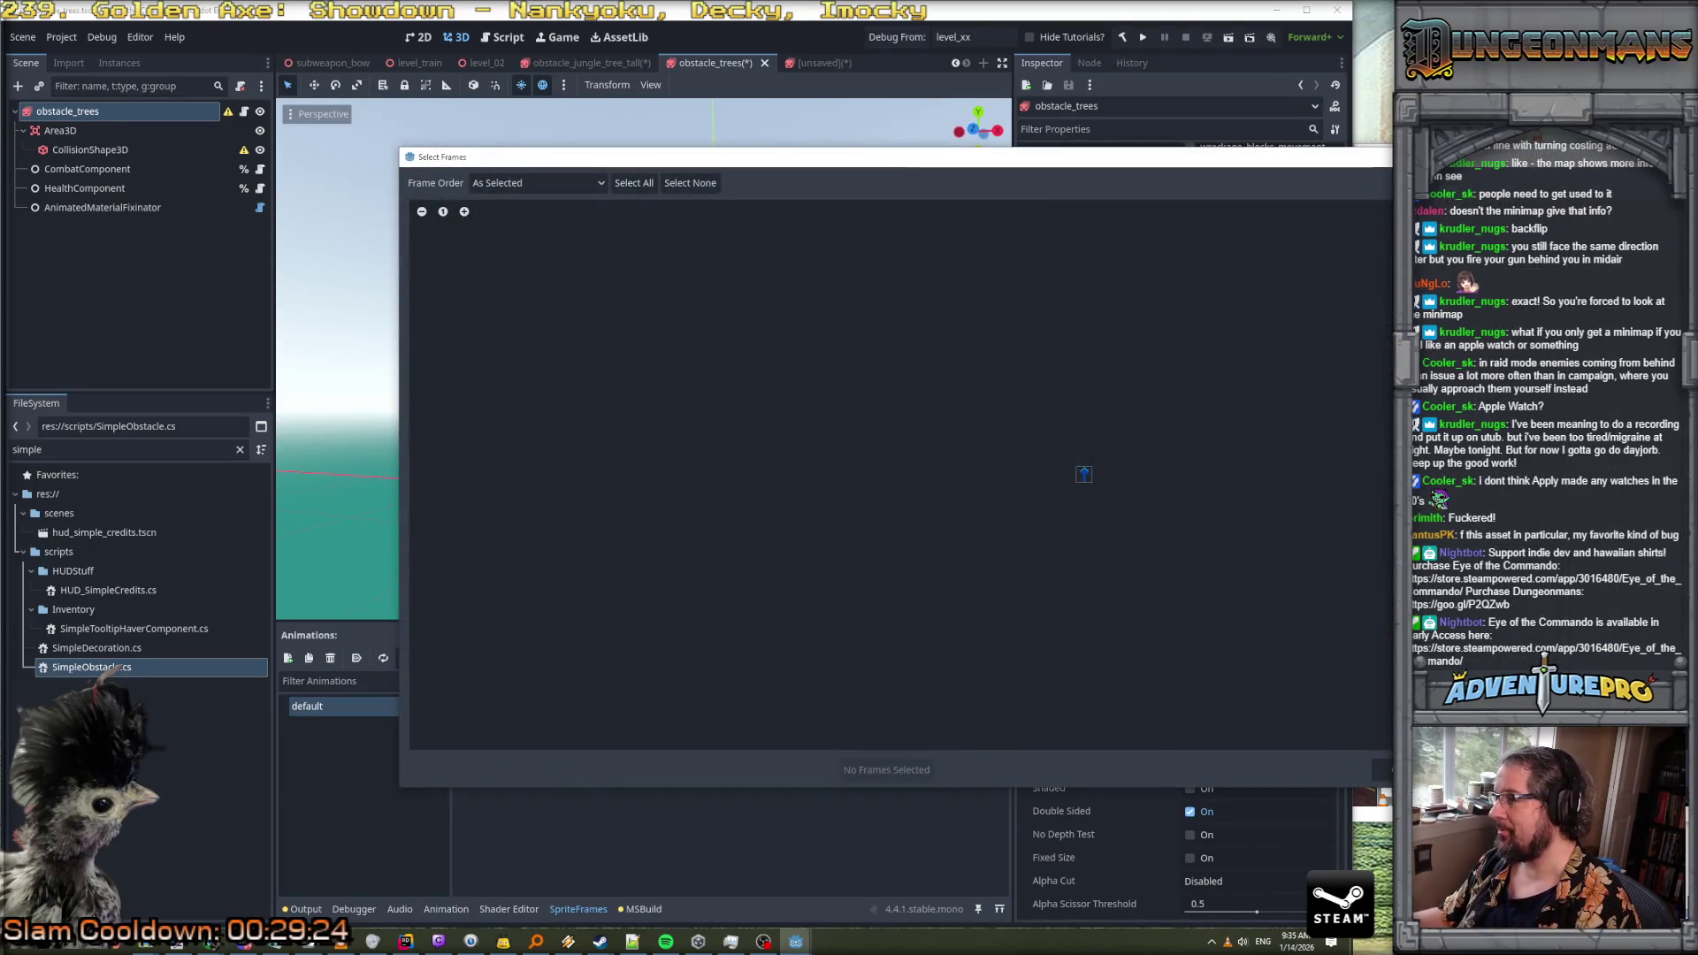
{"action": "left_click", "coordinate": [1084, 474]}
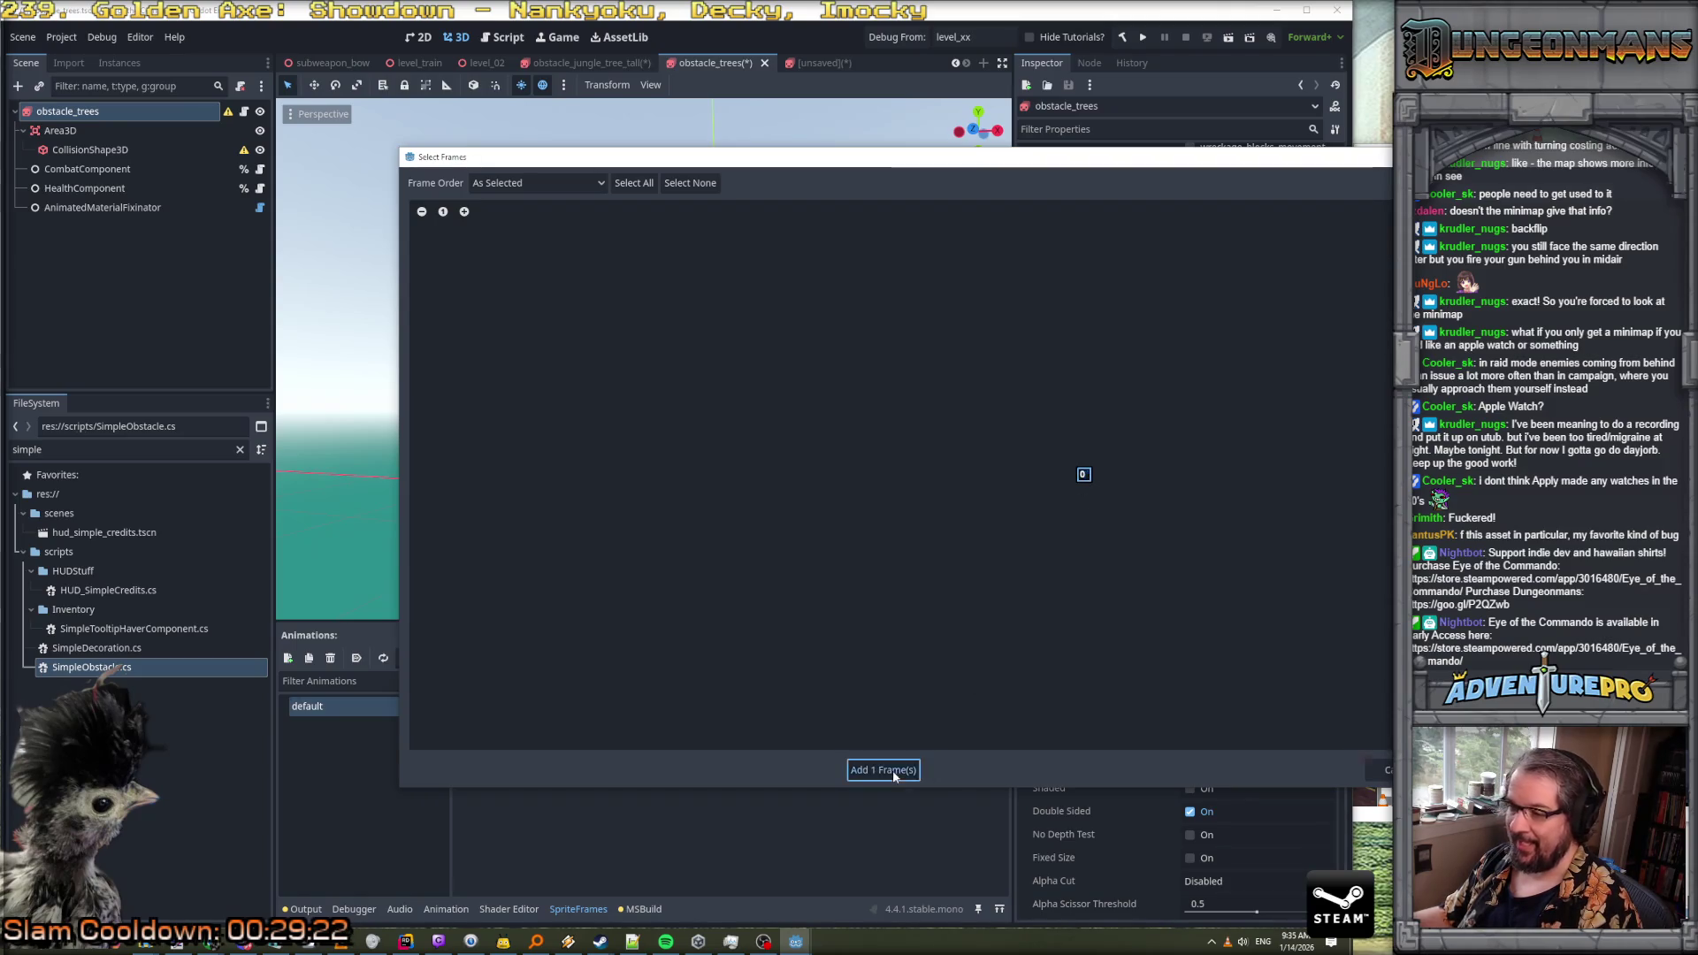
{"action": "left_click", "coordinate": [885, 769]}
Select the tree frame and reopen the Sprite Frames editor
{"action": "left_click", "coordinate": [1270, 443]}
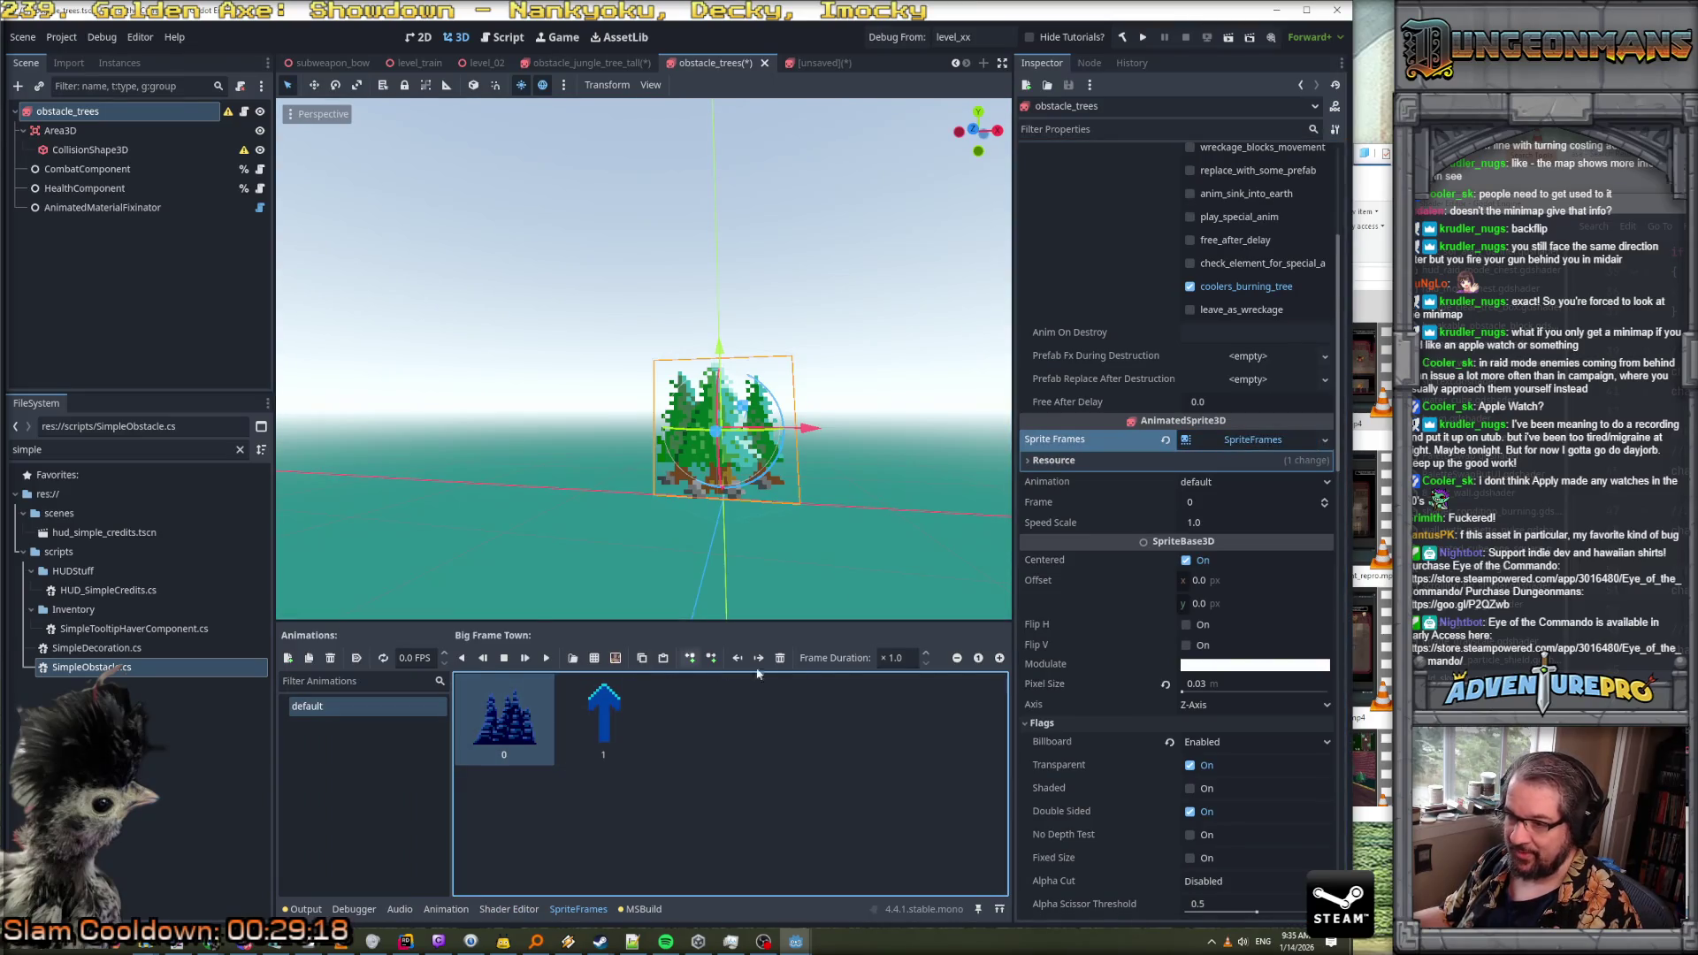
{"action": "left_click", "coordinate": [779, 657]}
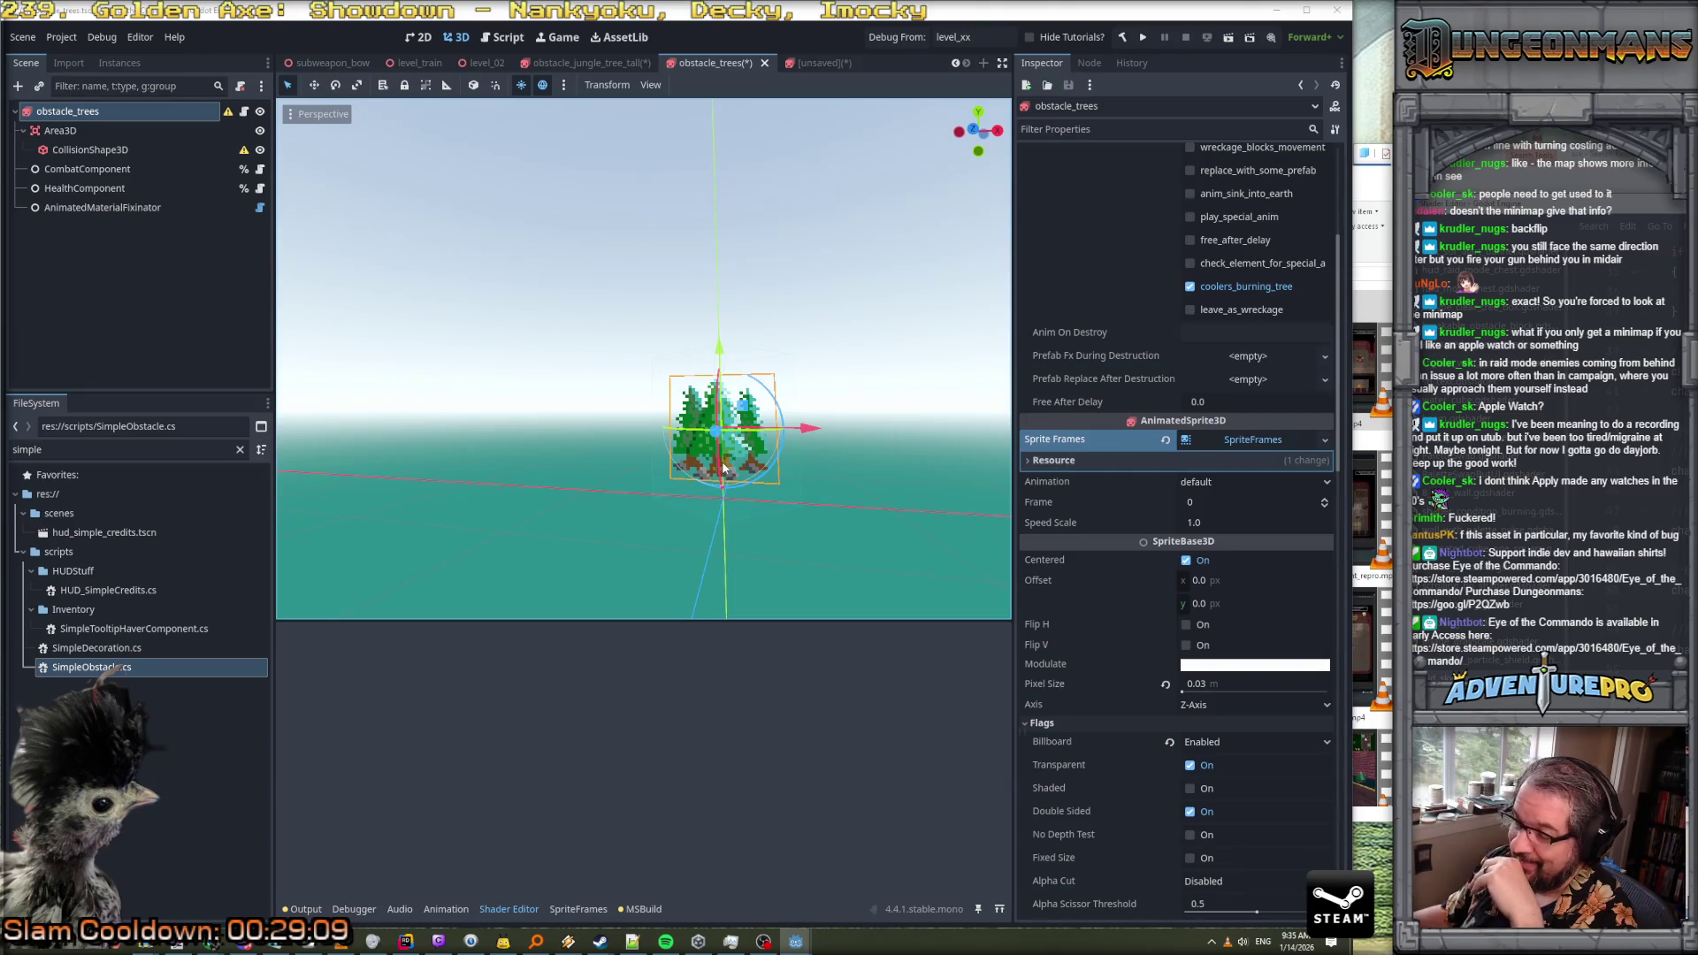
{"action": "scroll", "coordinate": [728, 451], "scroll_direction": "up", "scroll_amount": 5}
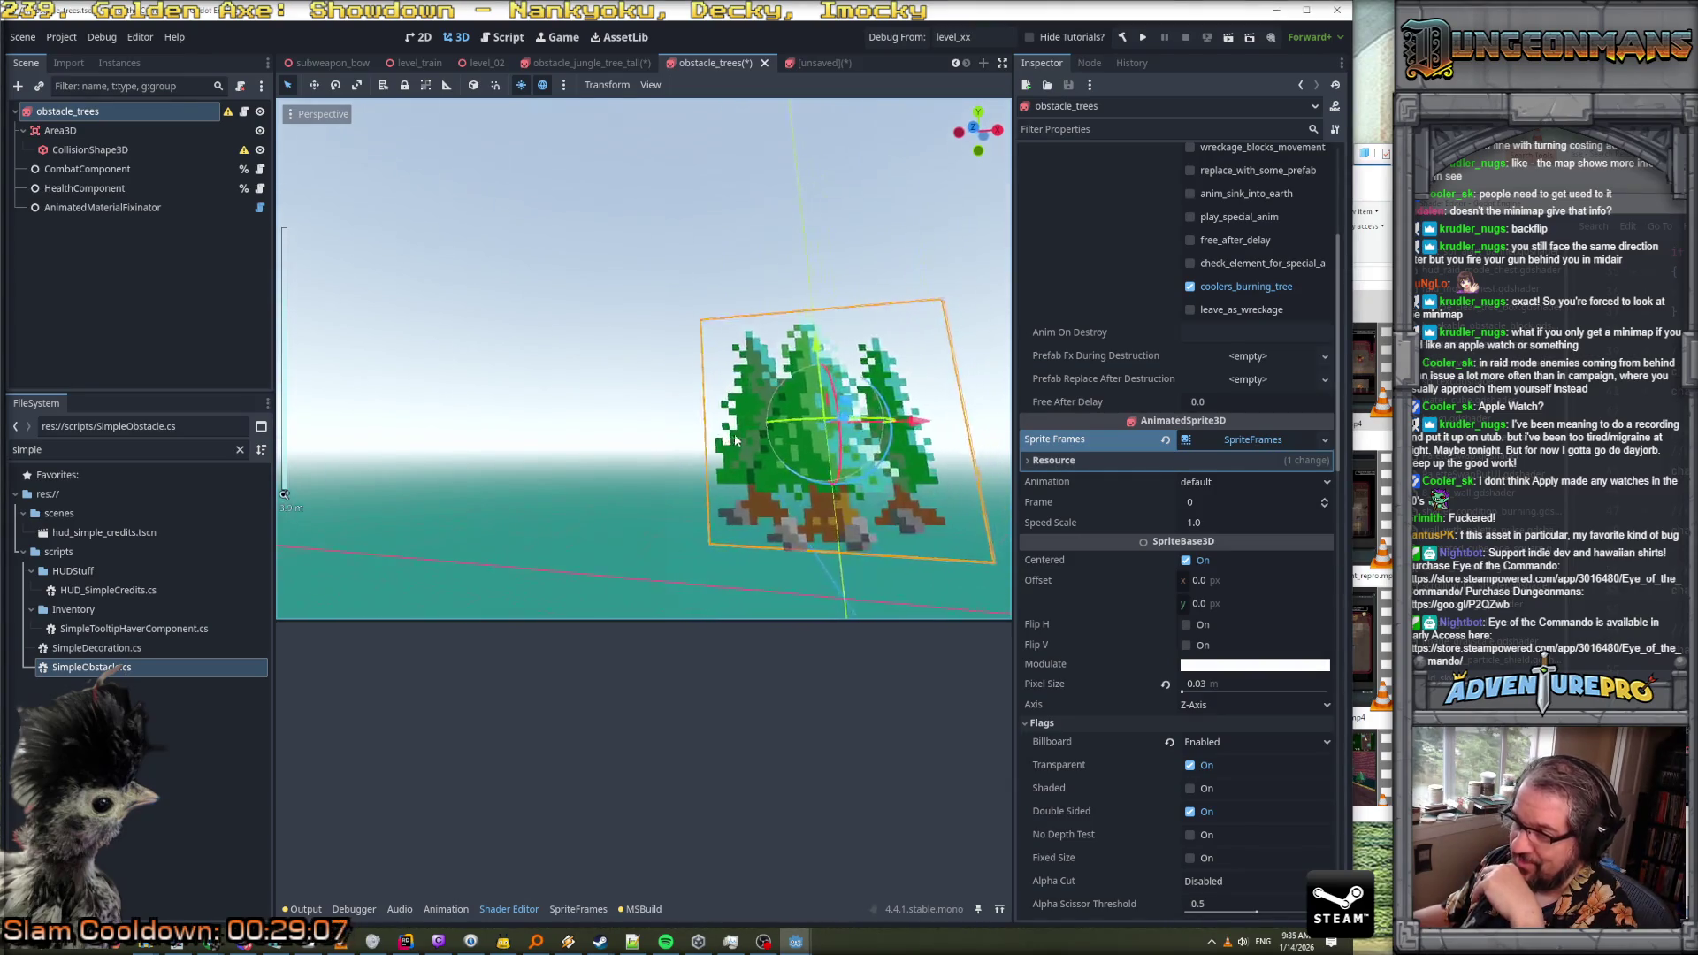
{"action": "left_click", "coordinate": [1235, 442]}
{"action": "left_click", "coordinate": [1235, 443]}
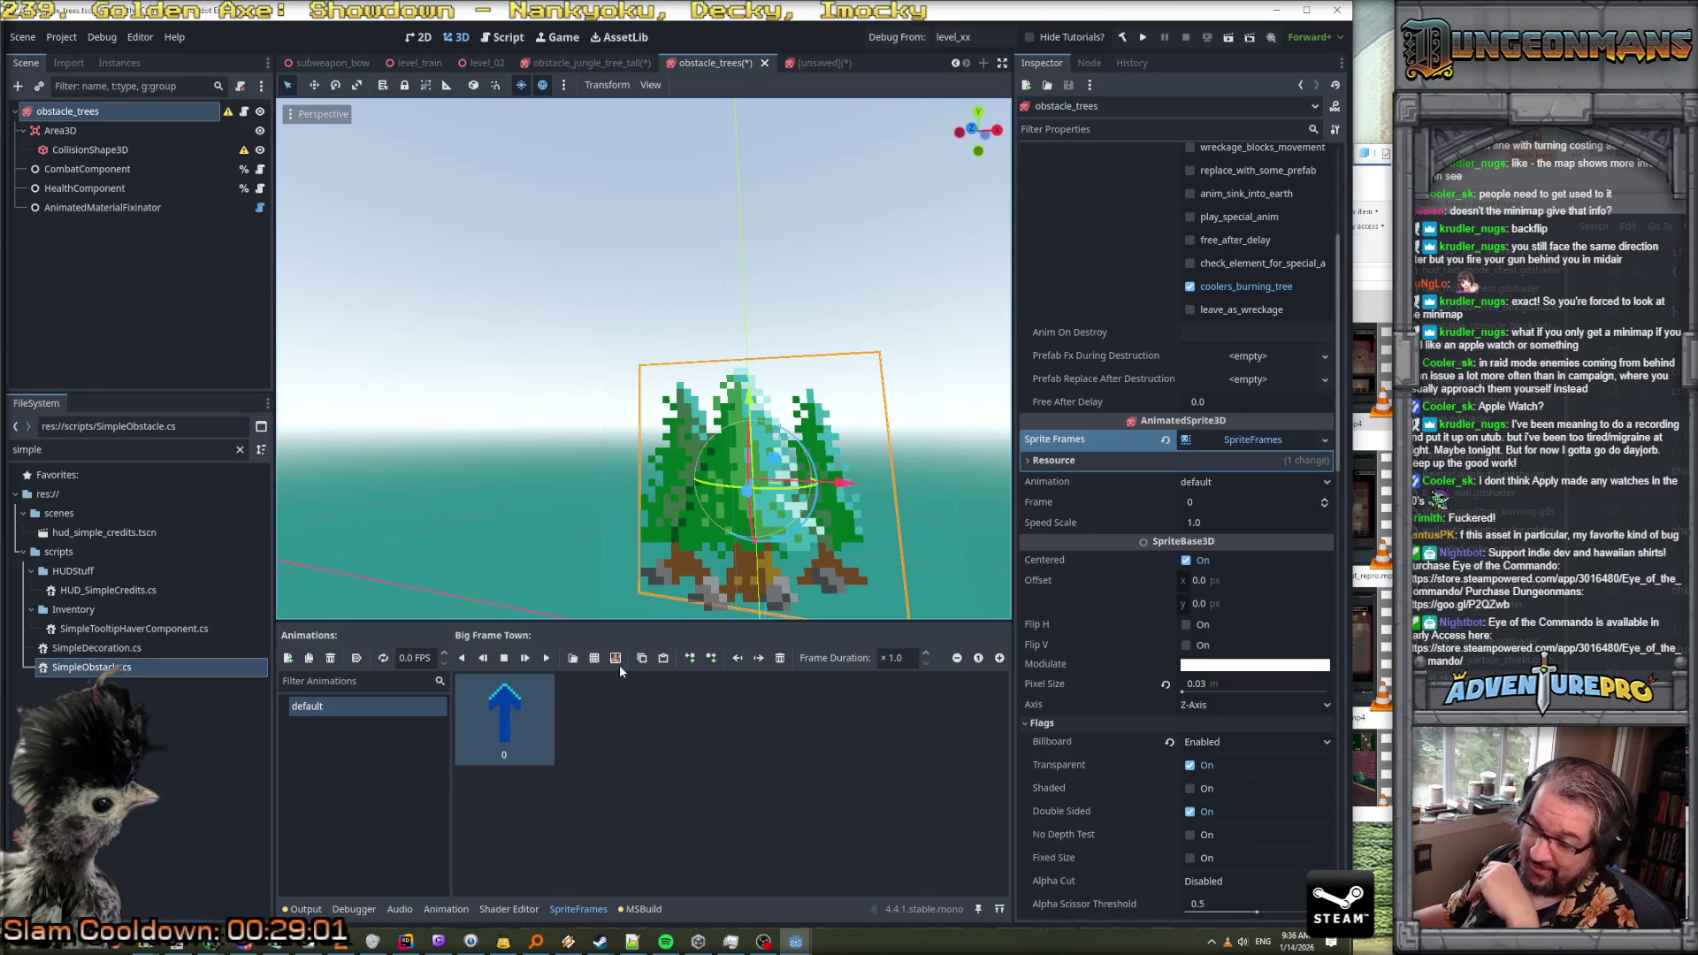
Start Add Frames from Sprite Sheet and browse res://textures before switching to Paint.NET
{"action": "left_click", "coordinate": [595, 659]}
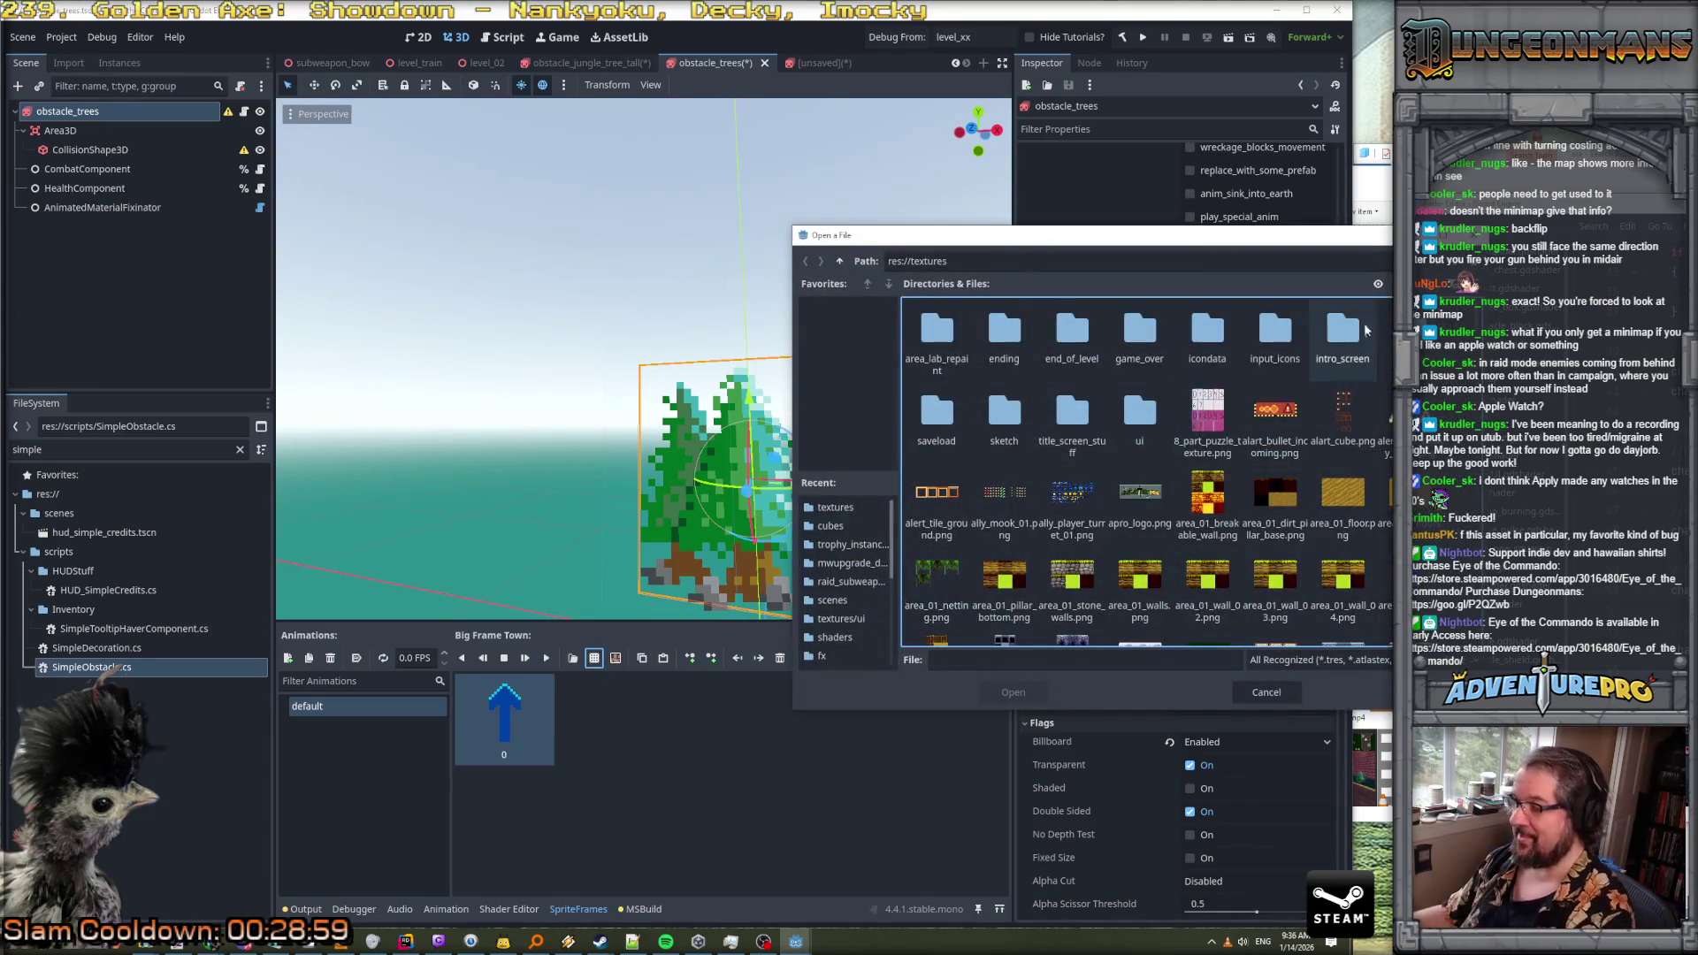
{"action": "scroll", "coordinate": [1141, 469], "scroll_direction": "down", "scroll_amount": 3}
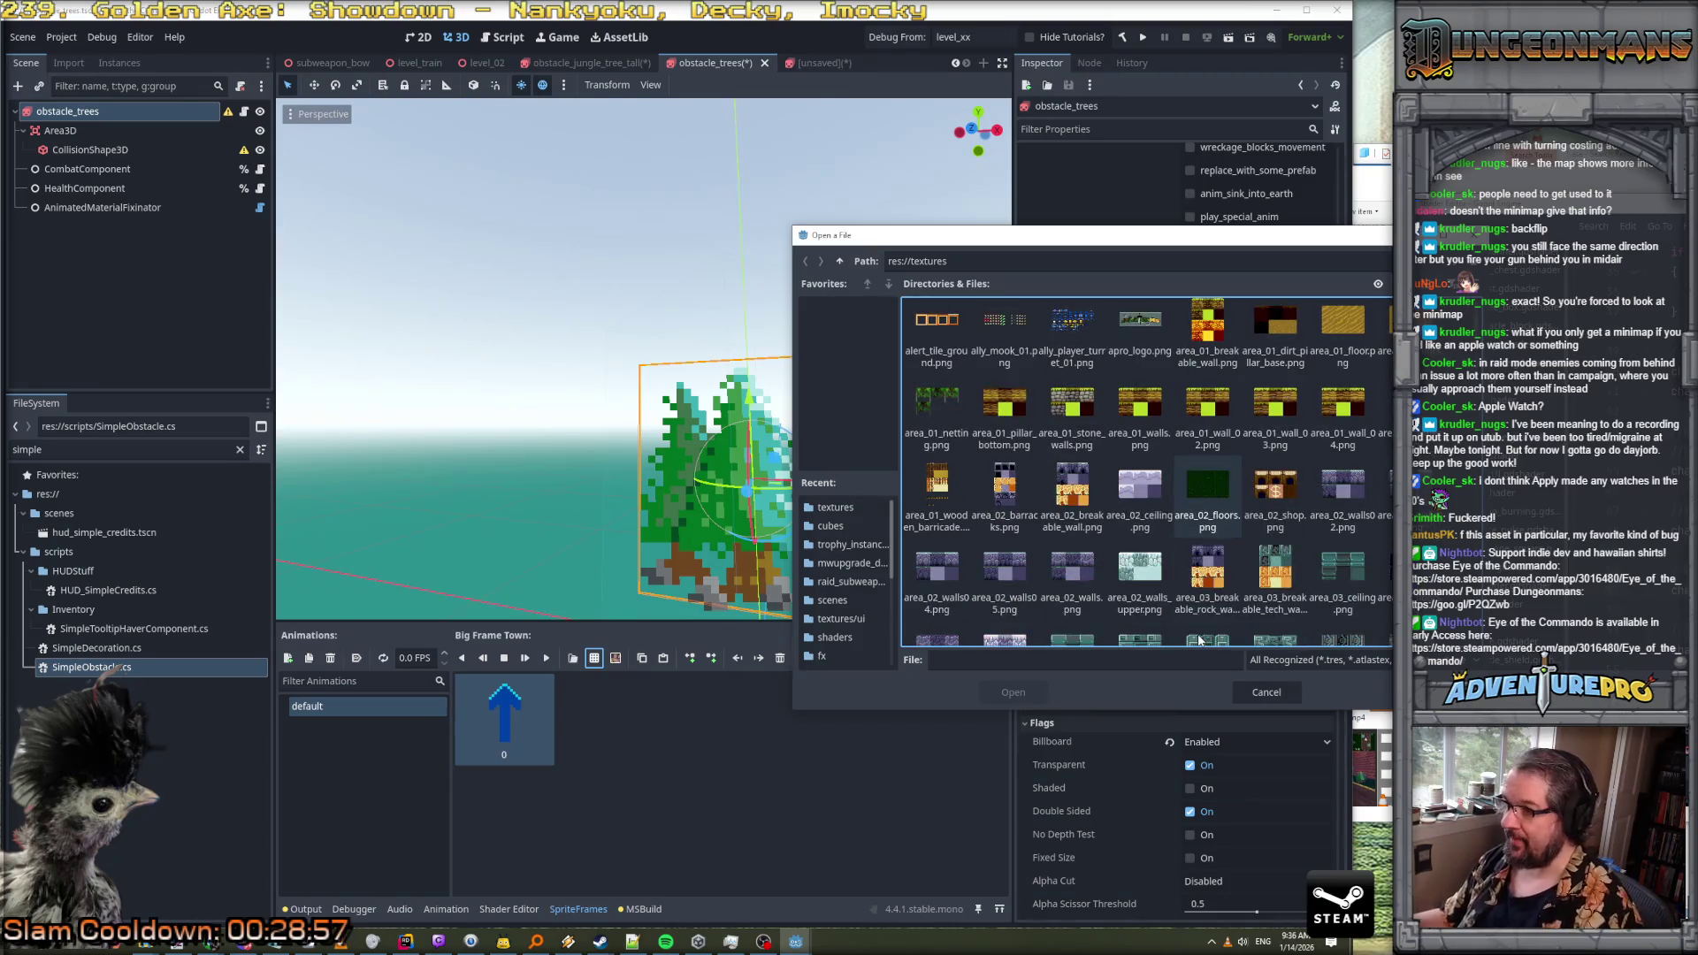
{"action": "scroll", "coordinate": [1141, 468], "scroll_direction": "up", "scroll_amount": 3}
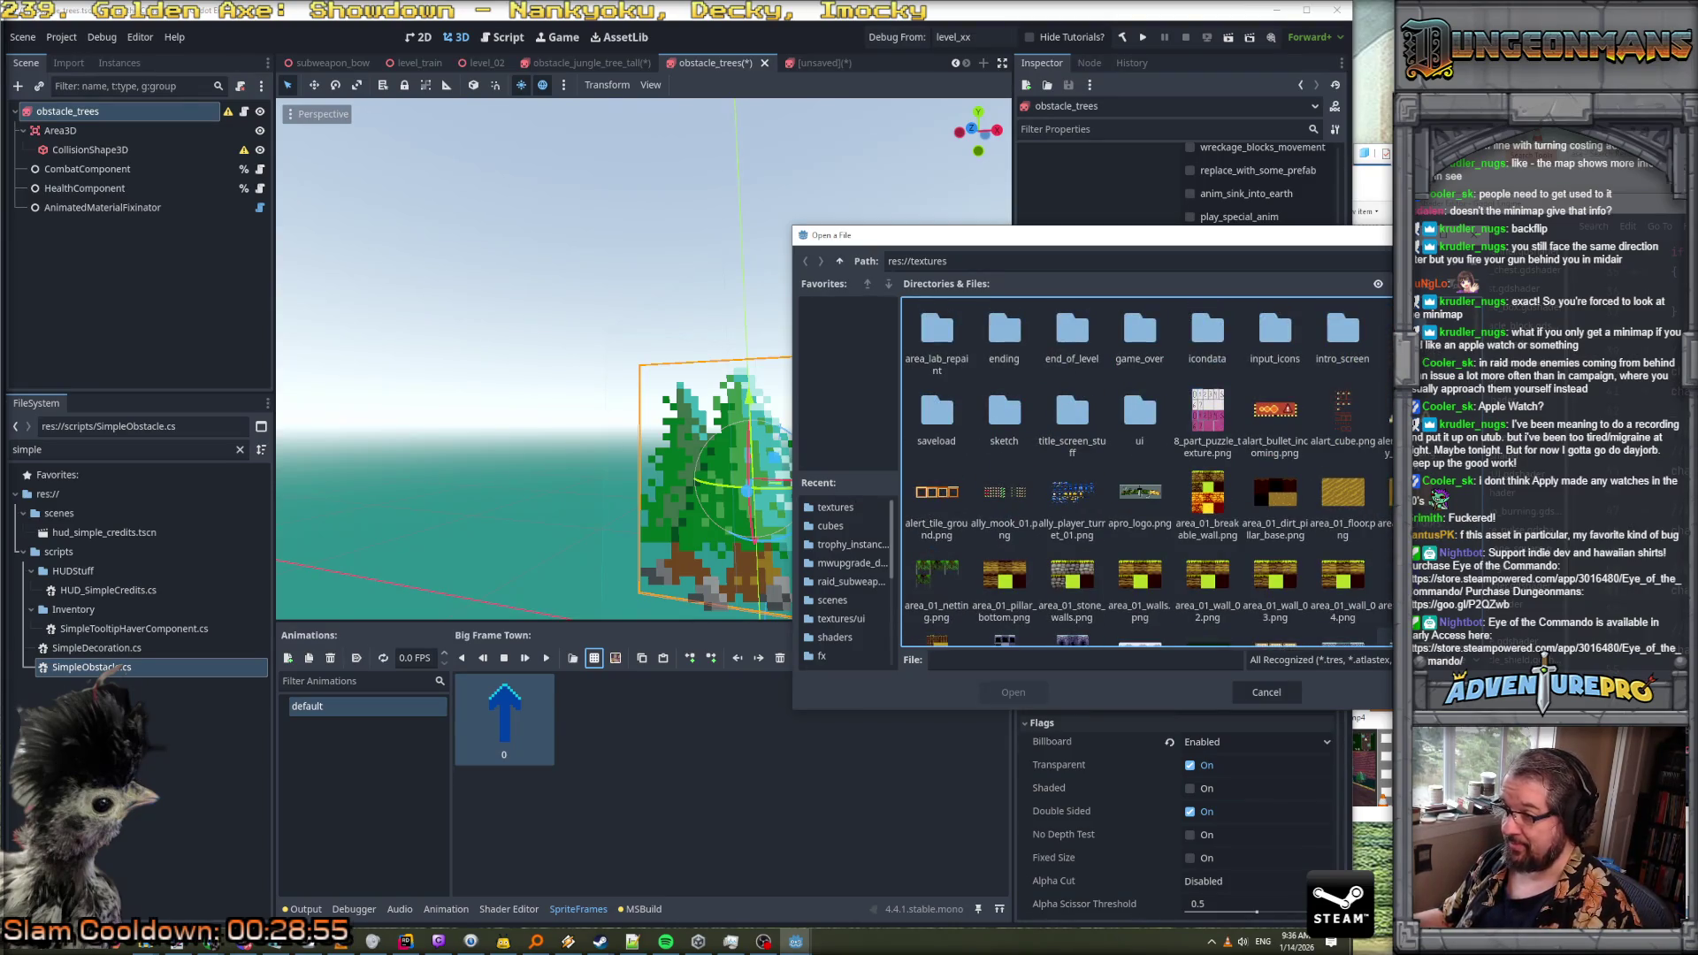
{"action": "scroll", "coordinate": [1145, 473], "scroll_direction": "down", "scroll_amount": 10}
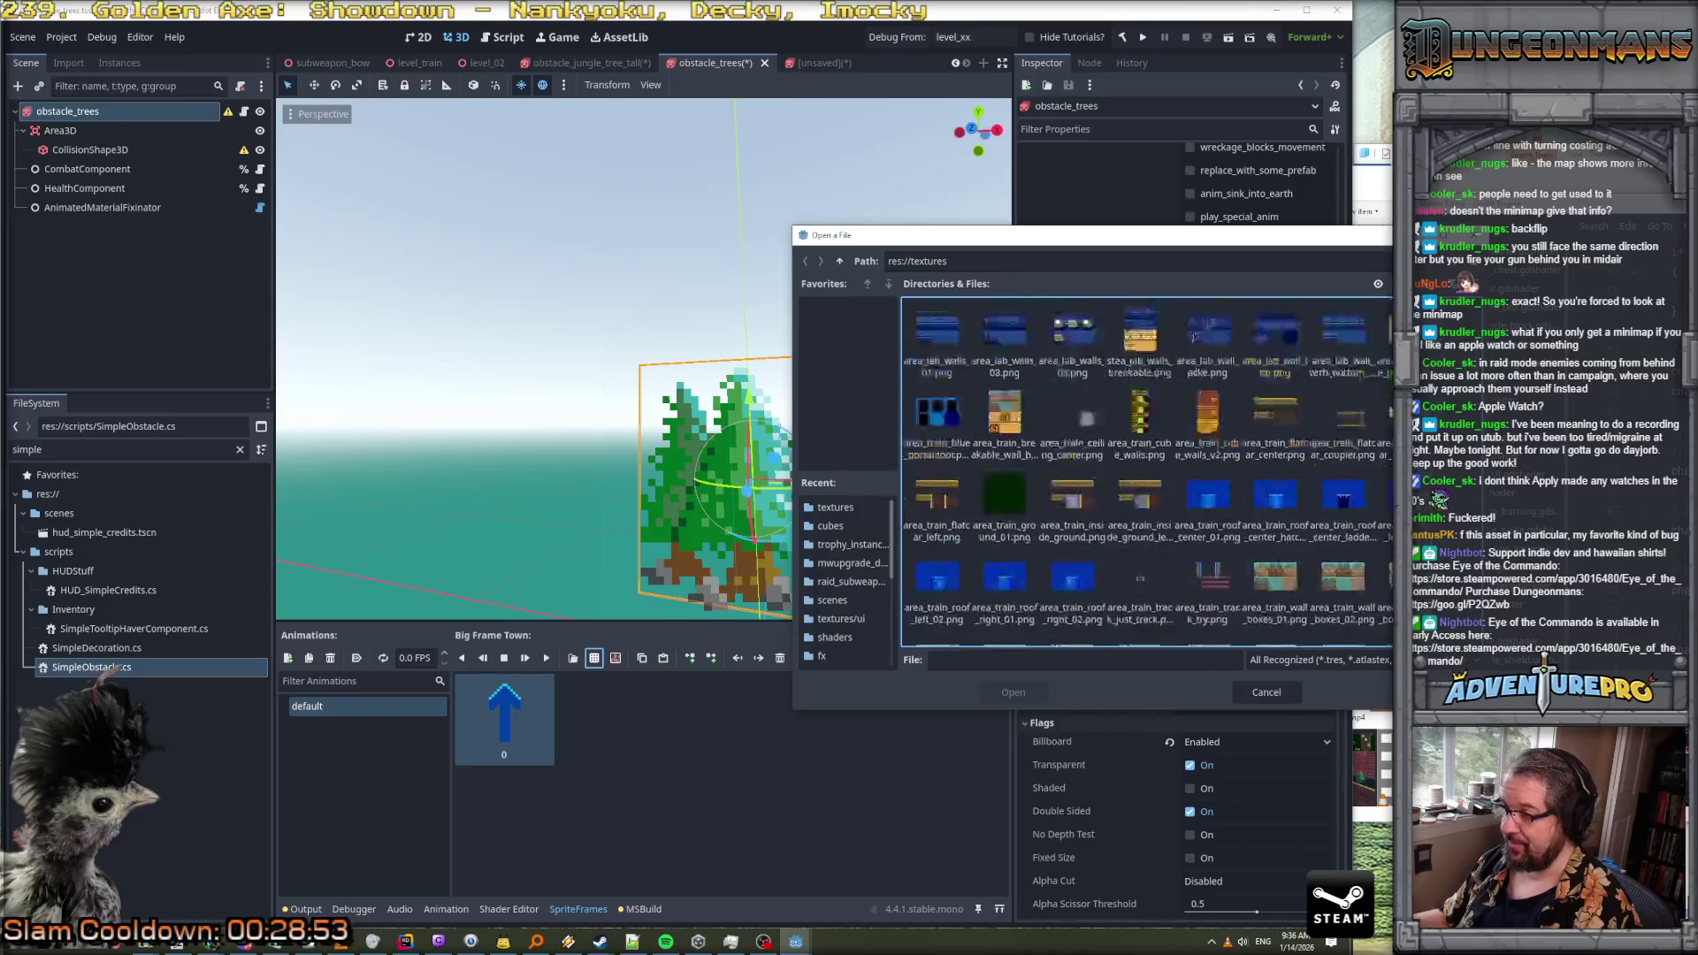
{"action": "scroll", "coordinate": [1145, 474], "scroll_direction": "down", "scroll_amount": 15}
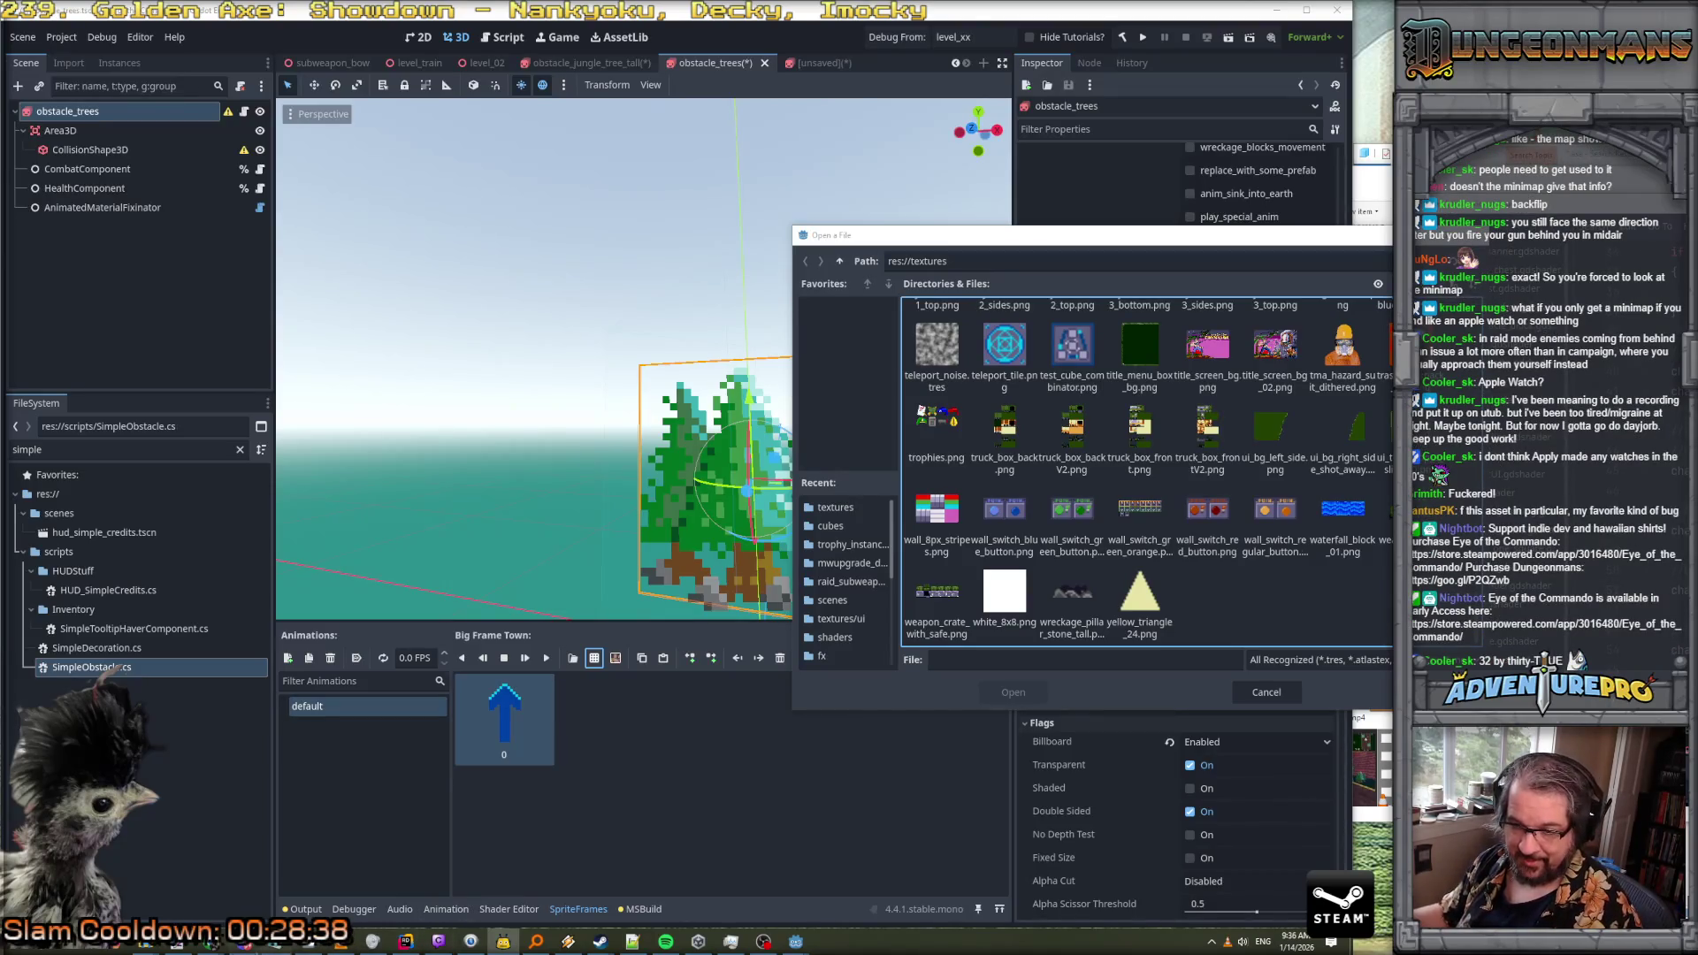
{"action": "left_click", "coordinate": [340, 941]}
Load the chat screenshot and select the green lizard avatar at about 67×67
{"action": "left_click", "coordinate": [16, 31]}
{"action": "left_click", "coordinate": [89, 165]}
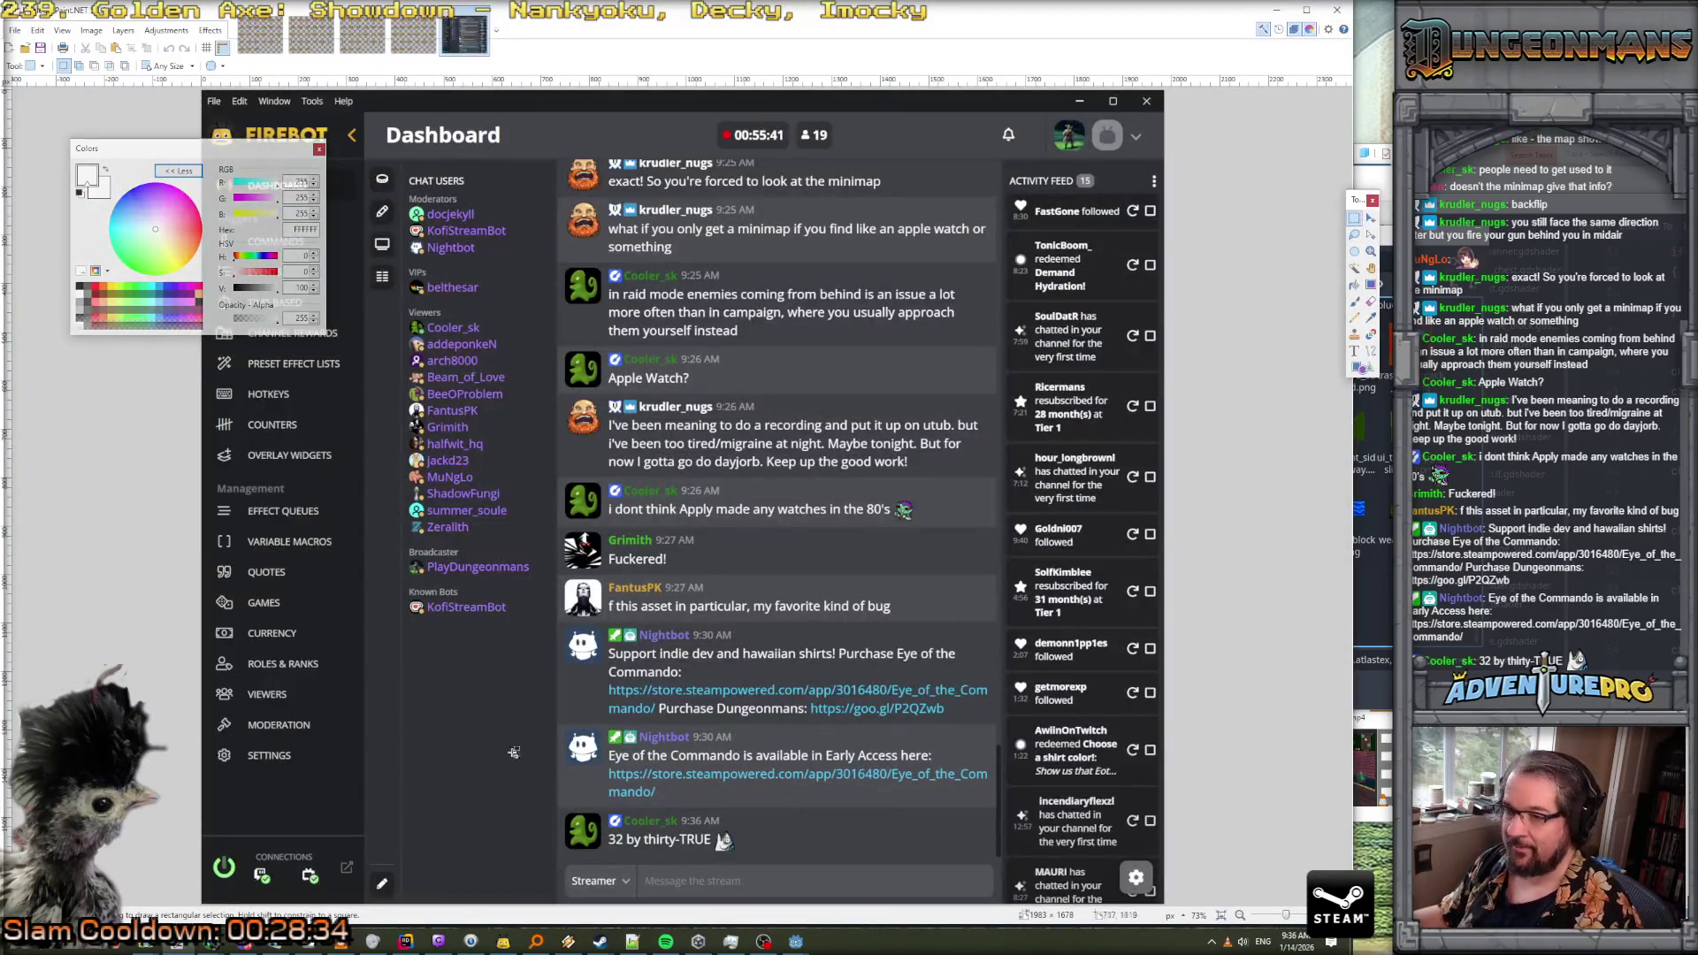
{"action": "scroll", "coordinate": [595, 479], "scroll_direction": "up", "scroll_amount": 4}
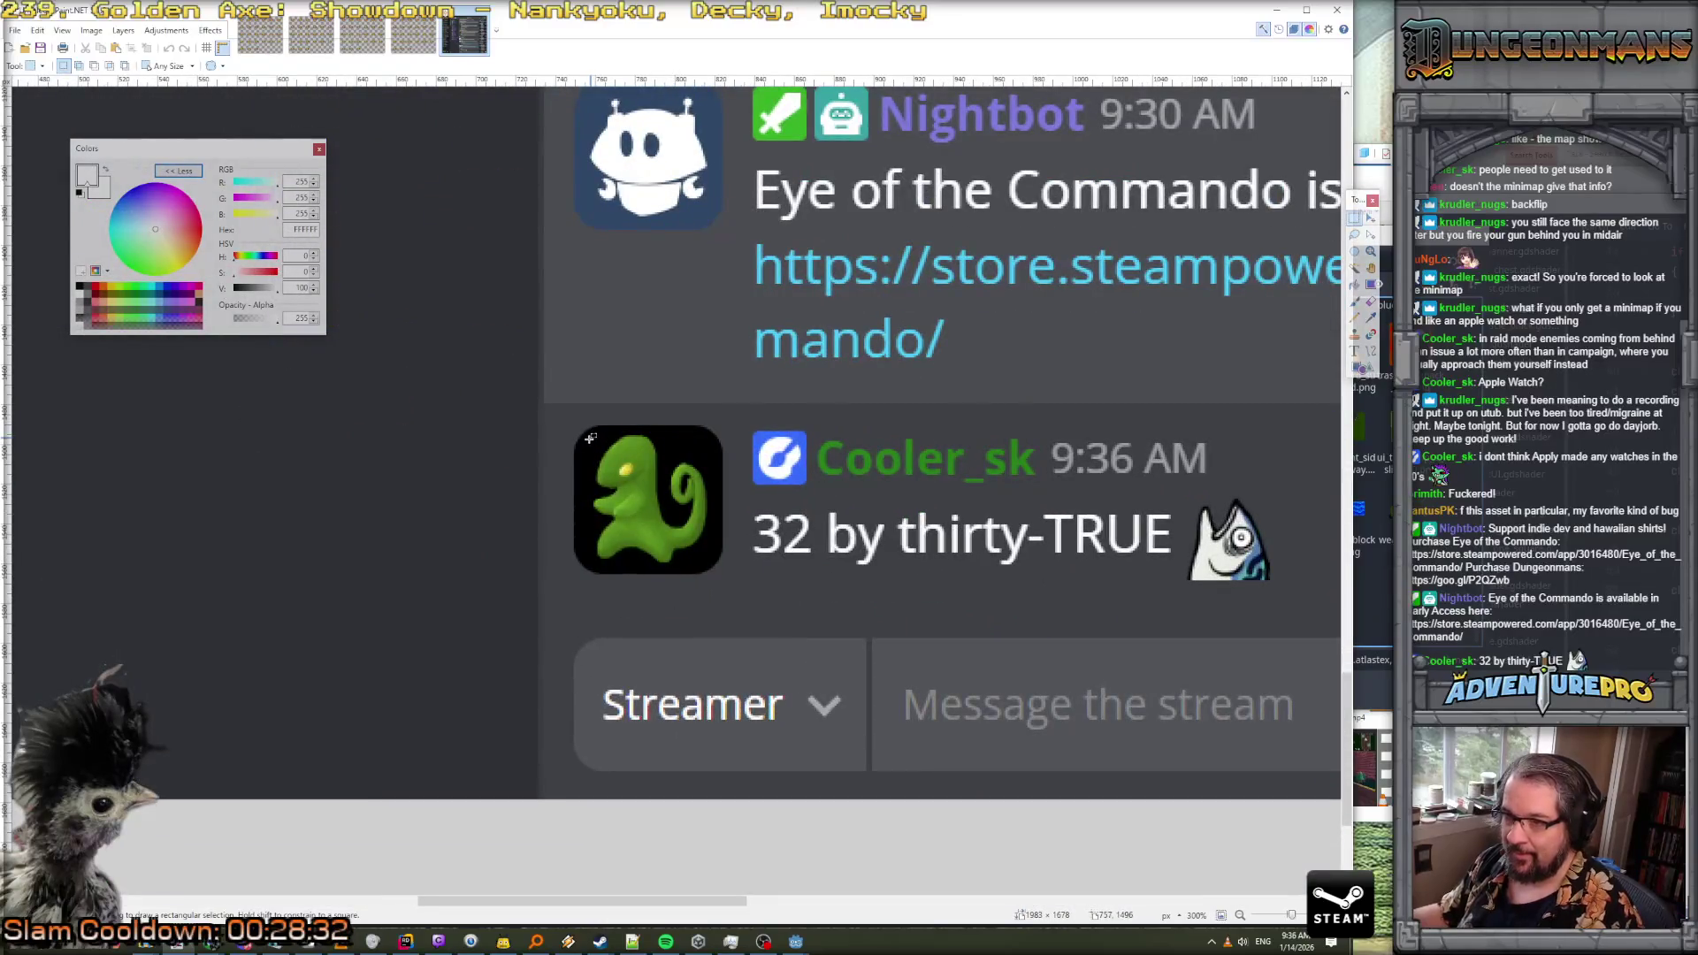
{"action": "left_click_drag", "start_coordinate": [585, 437], "coordinate": [714, 566]}
{"action": "key", "text": "m"}
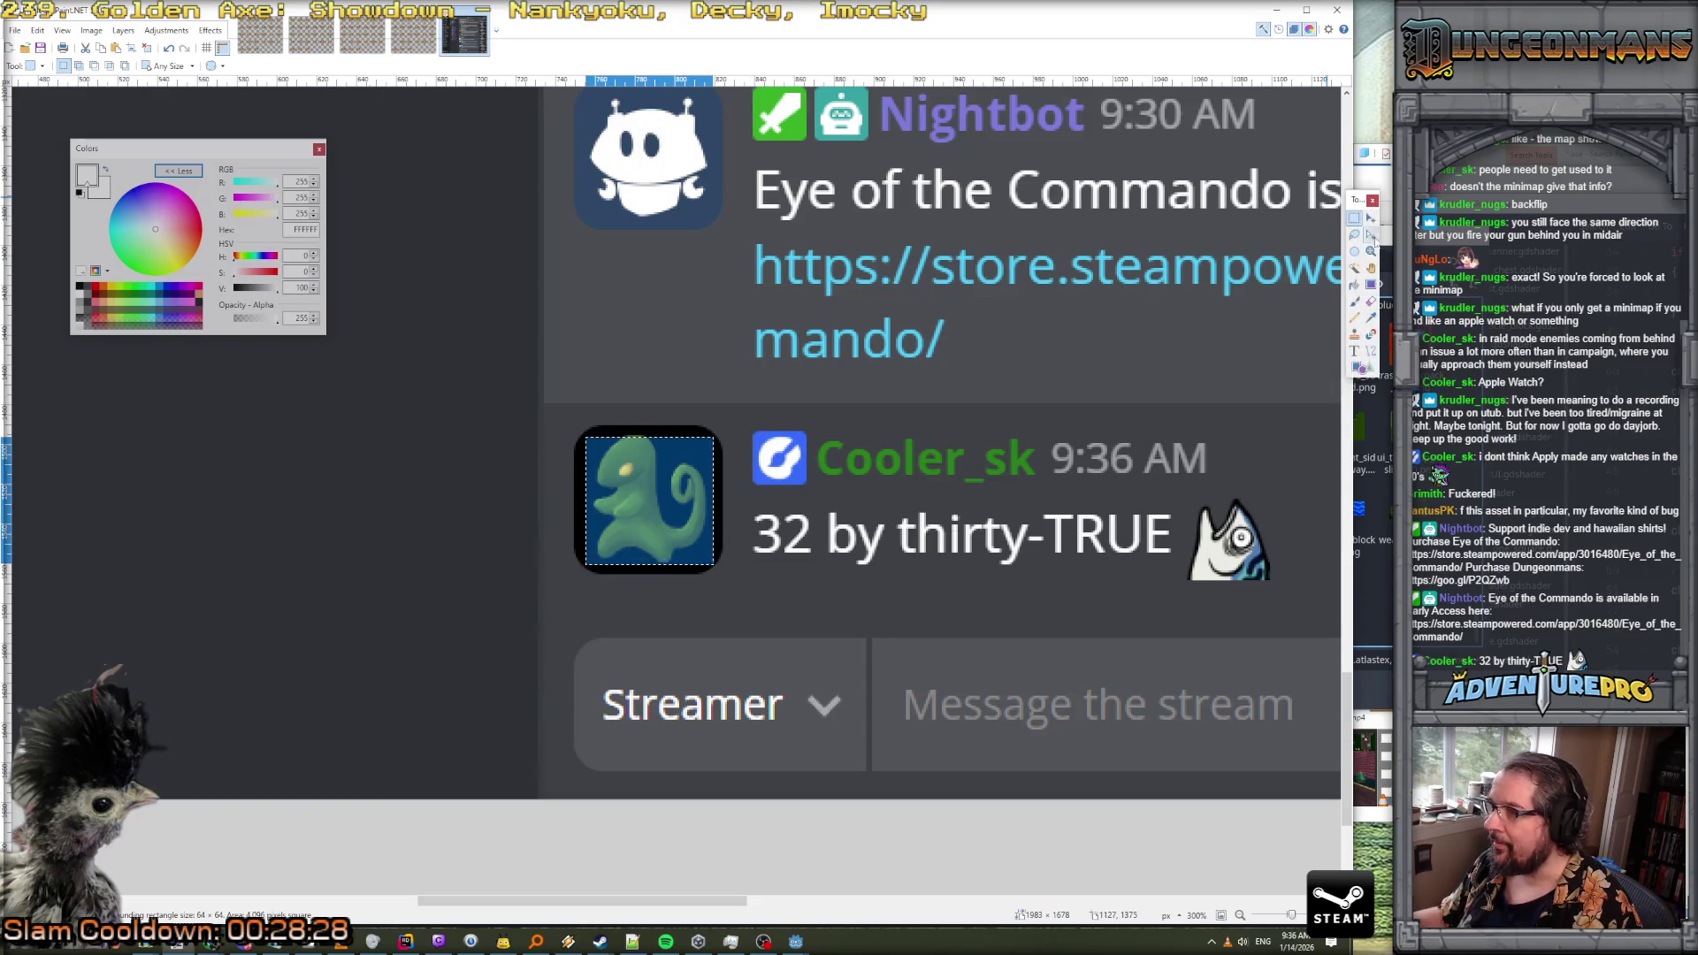
{"action": "left_click_drag", "start_coordinate": [586, 437], "coordinate": [579, 431]}
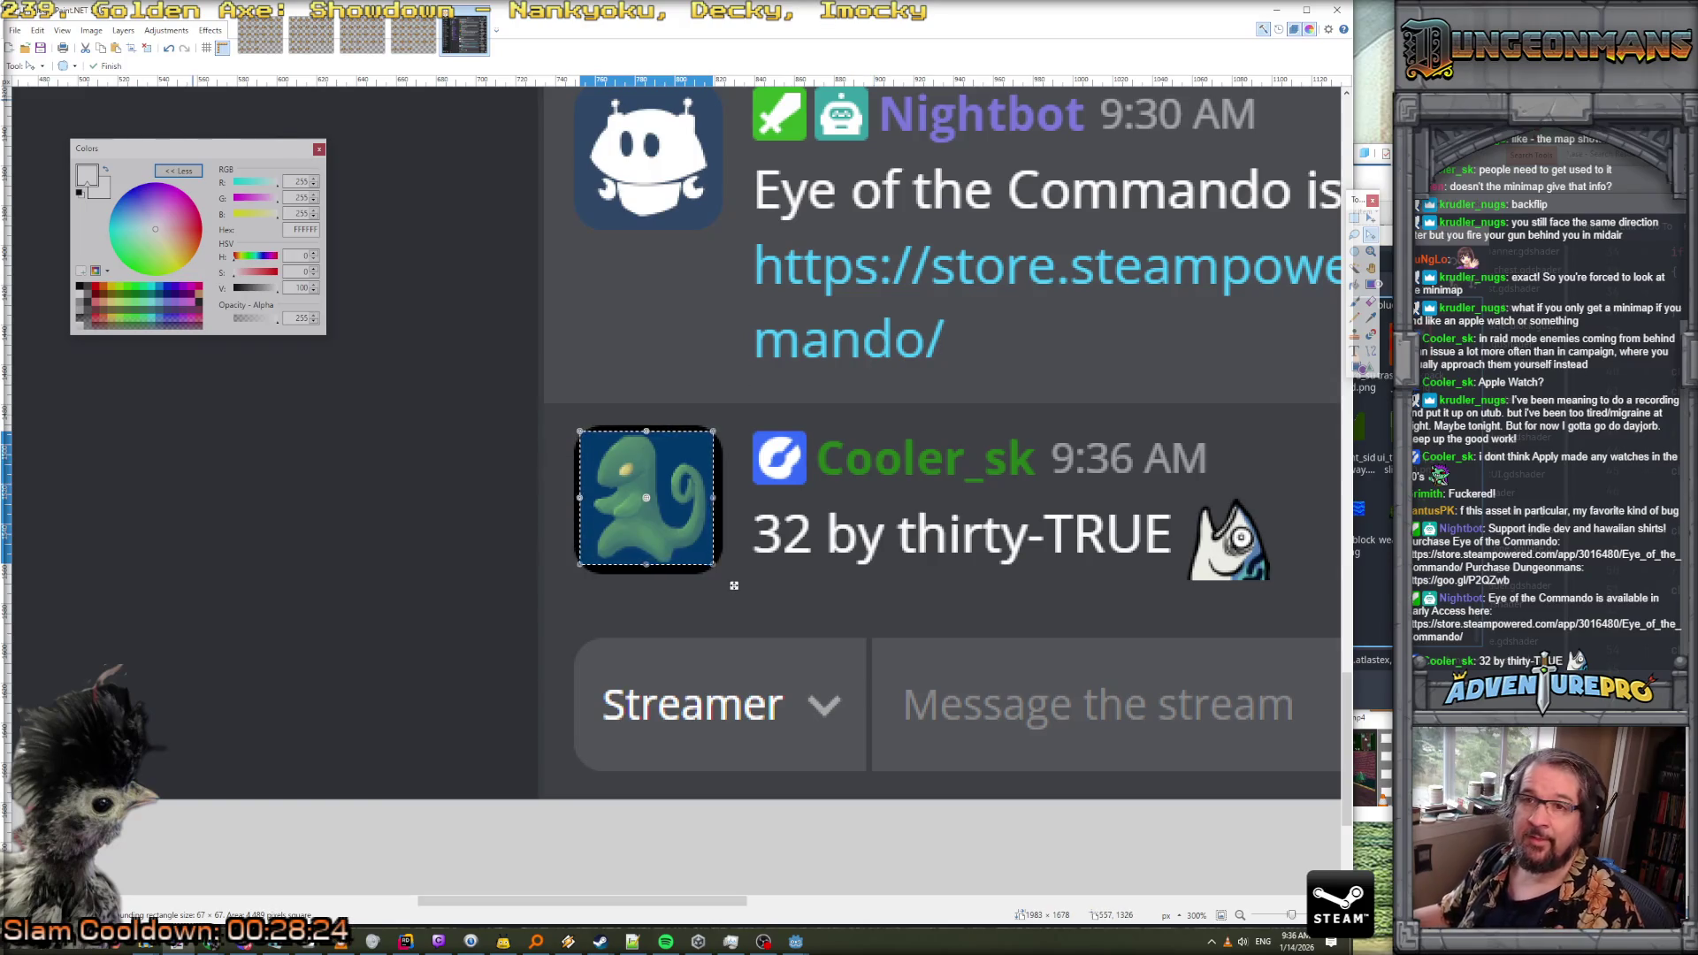
Crop to the avatar, resize it to 32×32, and select the whole image
{"action": "left_click", "coordinate": [92, 31]}
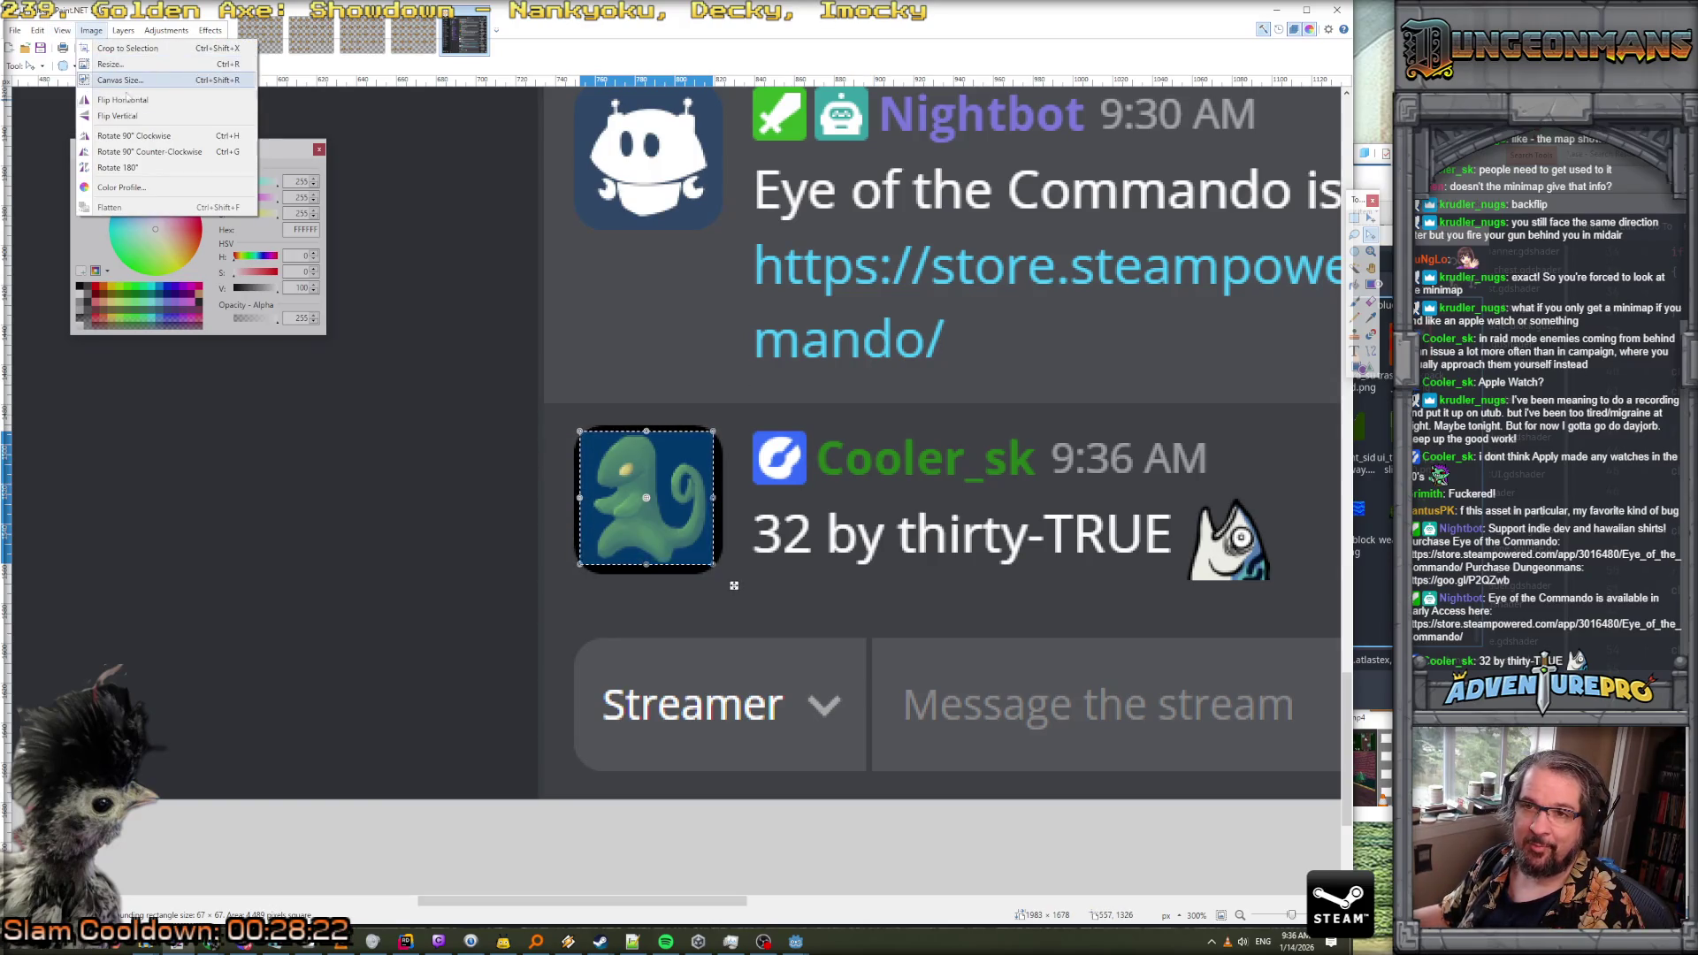
{"action": "key", "text": "Escape"}
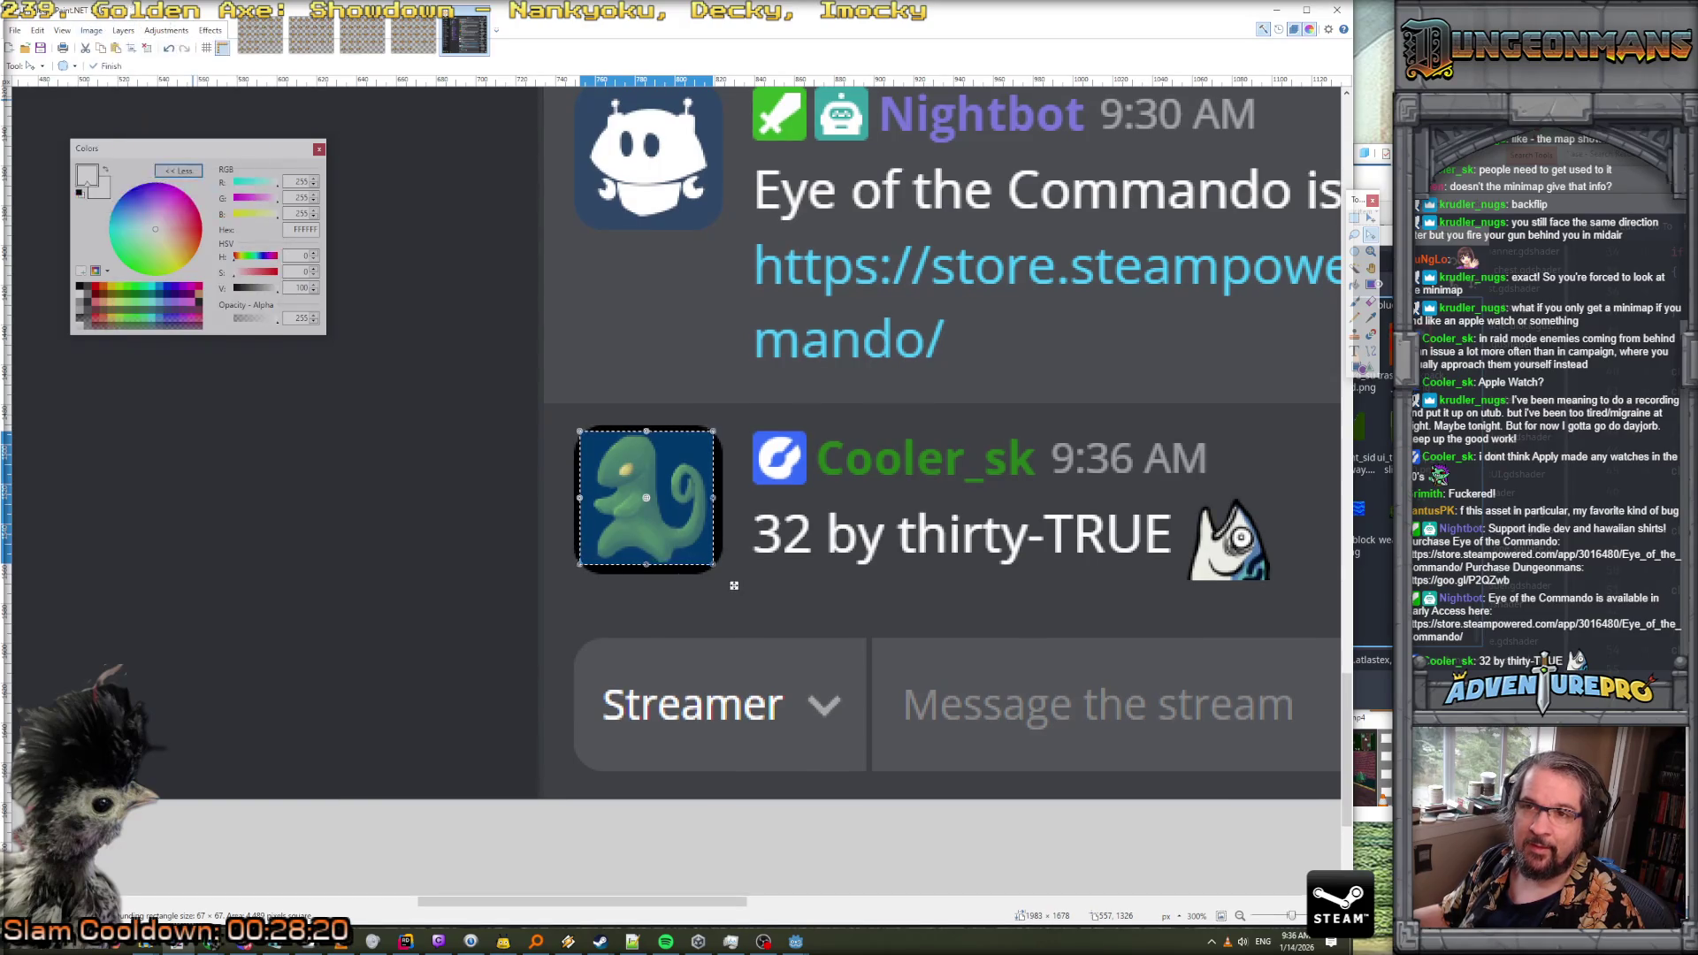
{"action": "left_click", "coordinate": [130, 49]}
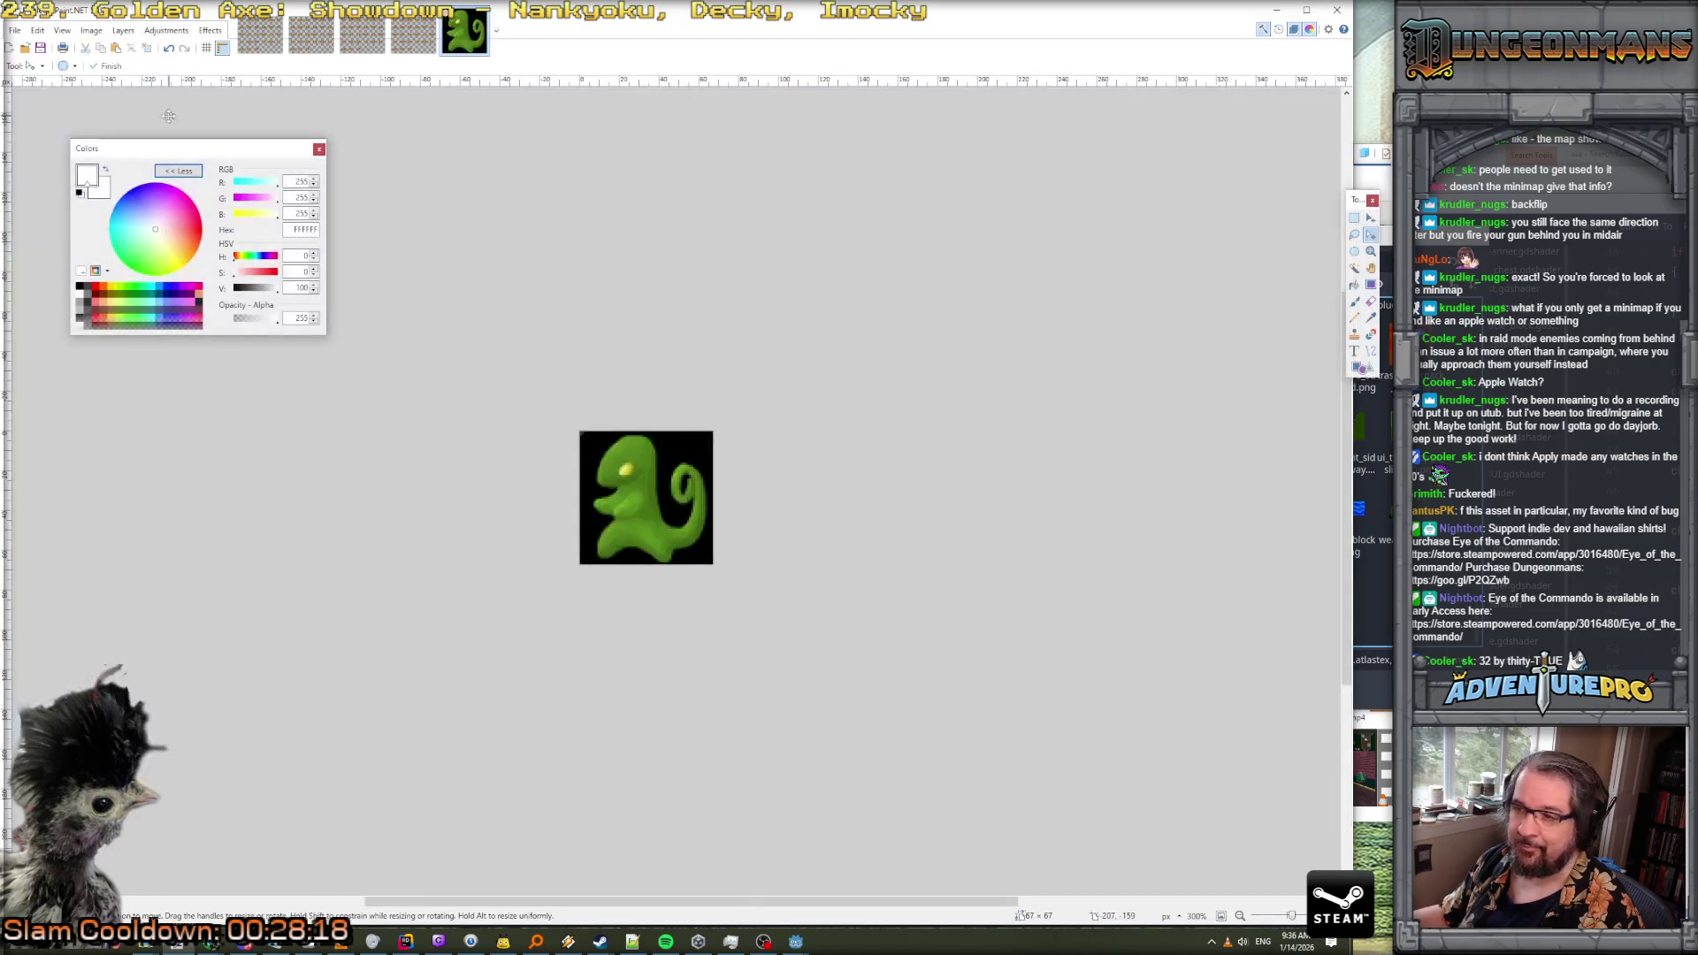
{"action": "left_click", "coordinate": [87, 38]}
{"action": "left_click", "coordinate": [241, 150]}
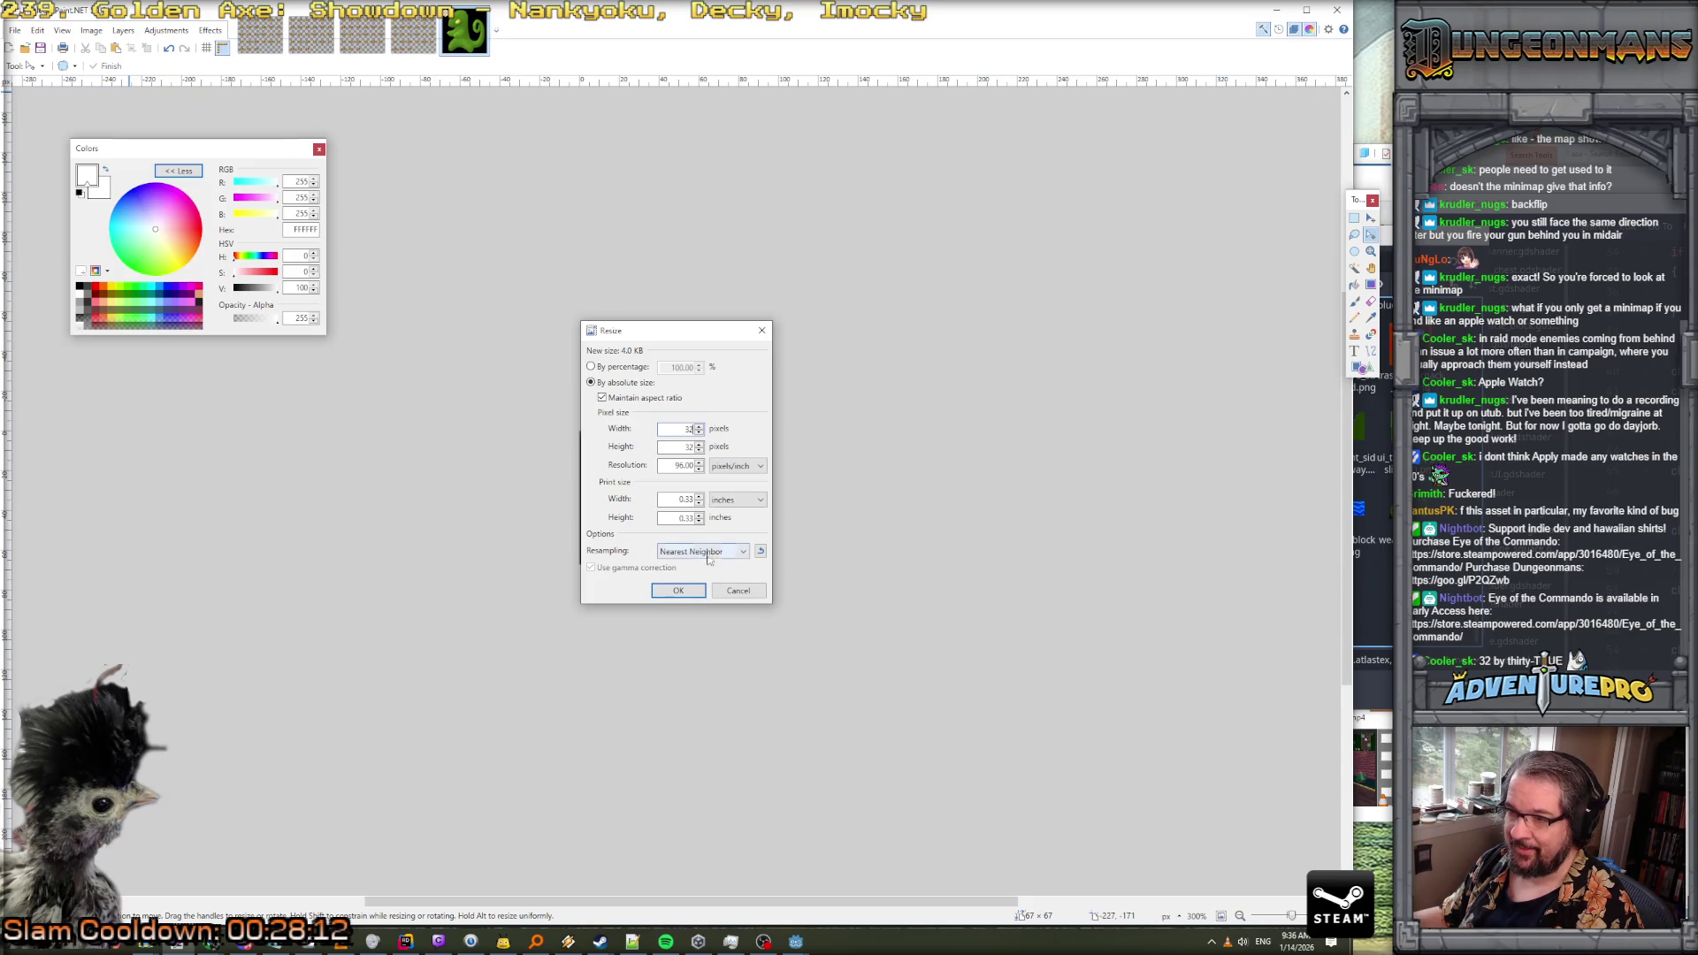
{"action": "left_click", "coordinate": [682, 590]}
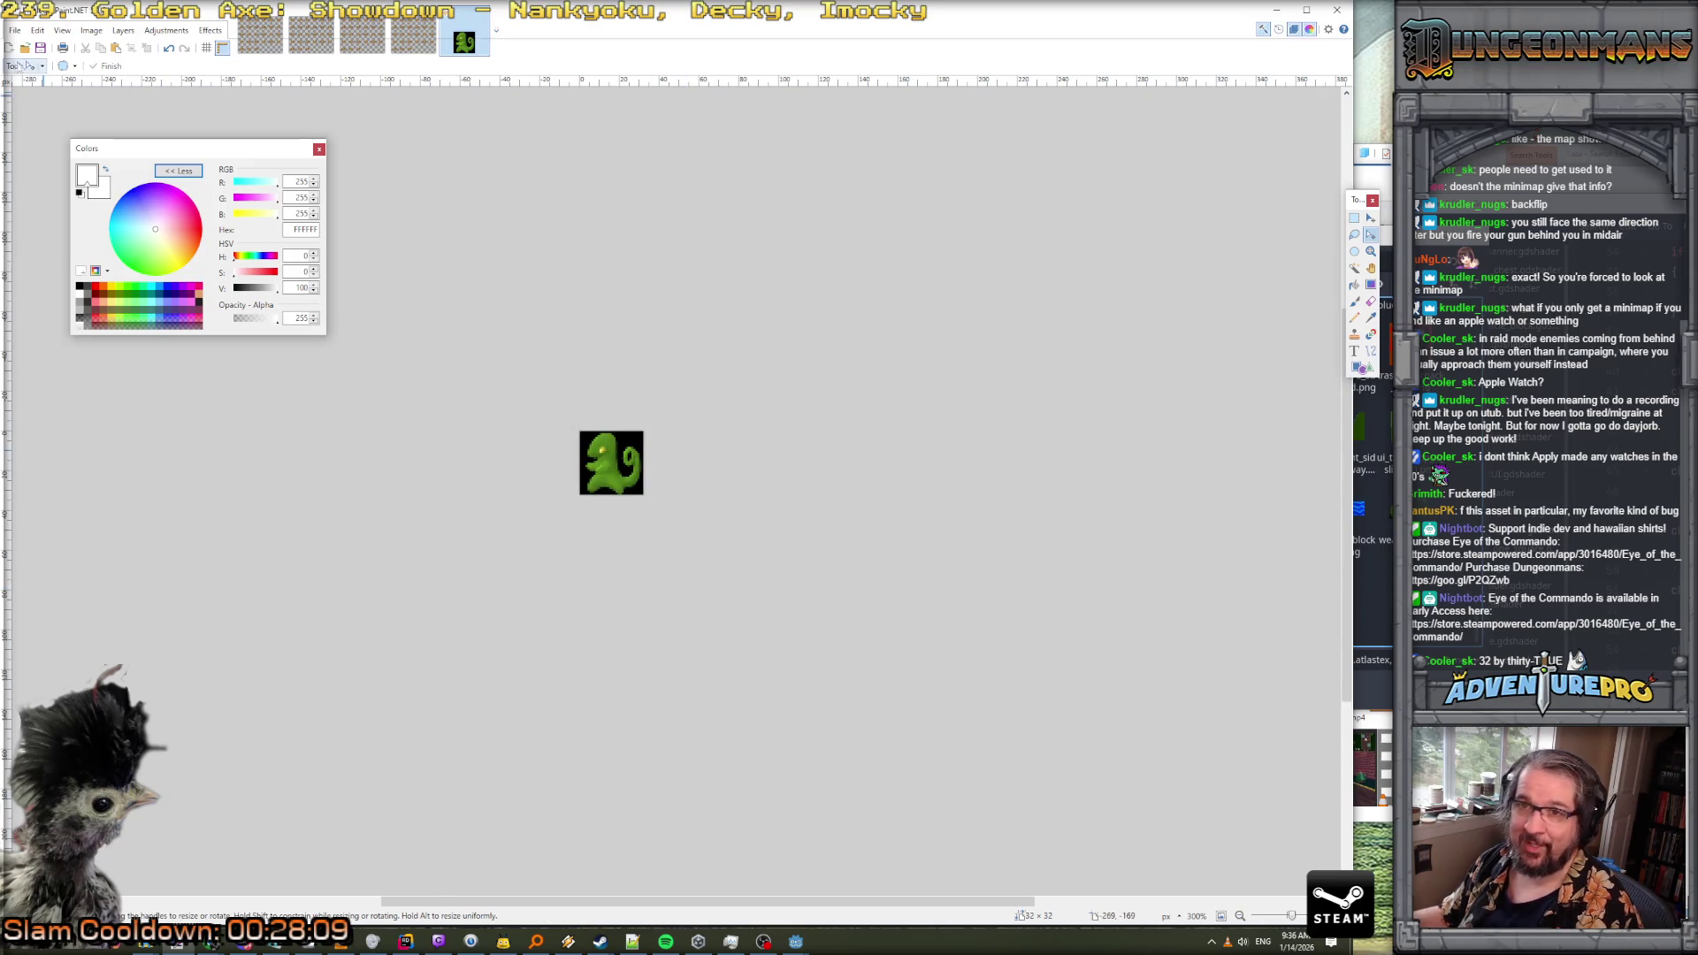
{"action": "key", "text": "ctrl+a"}
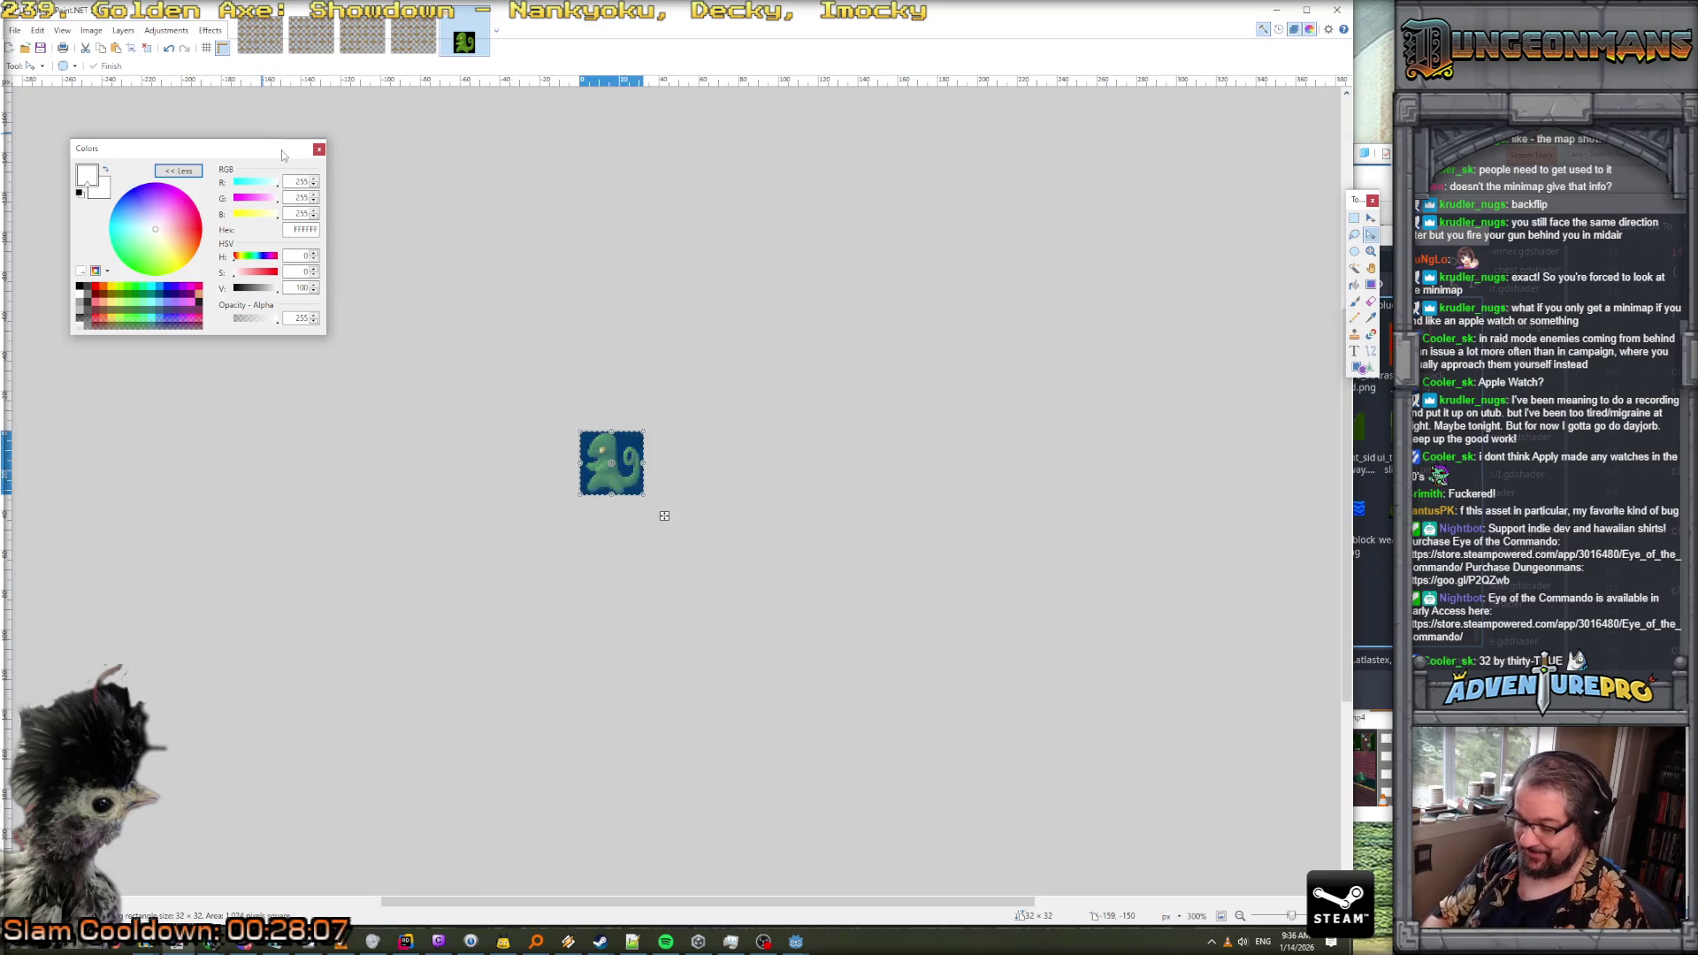
{"action": "left_click", "coordinate": [1276, 11]}
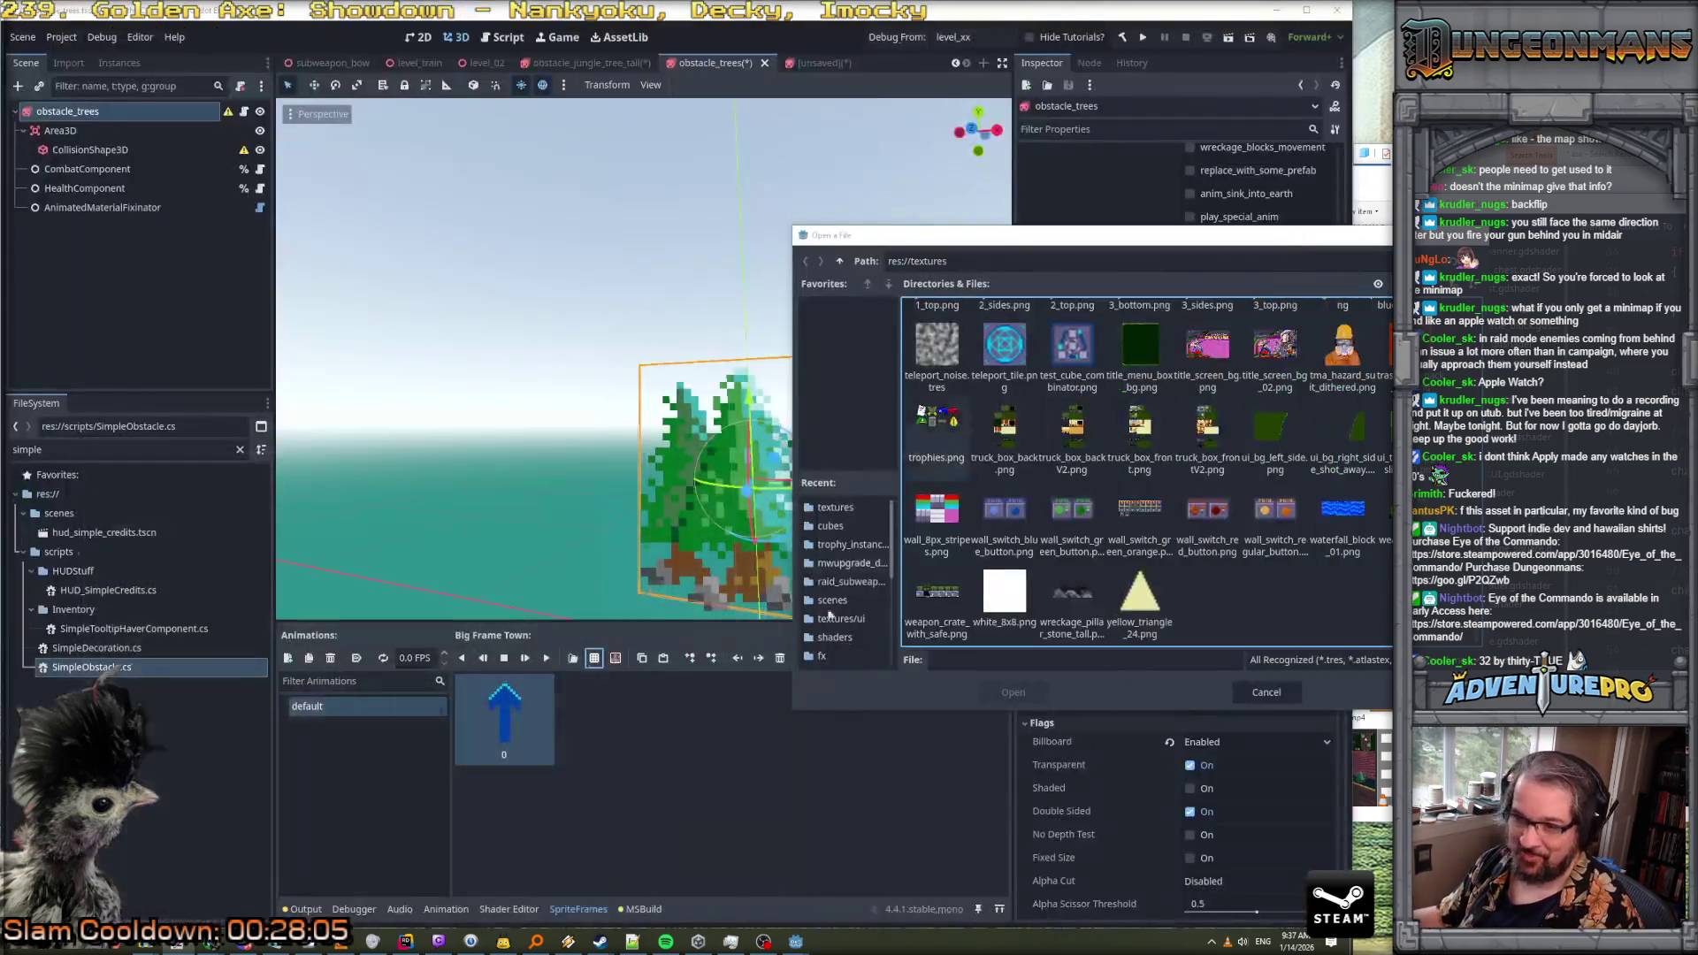
Create a new 32×32 Aseprite sprite and paste the lizard avatar into it
{"action": "key", "text": "alt+Tab"}
{"action": "left_click", "coordinate": [16, 28]}
{"action": "left_click", "coordinate": [36, 42]}
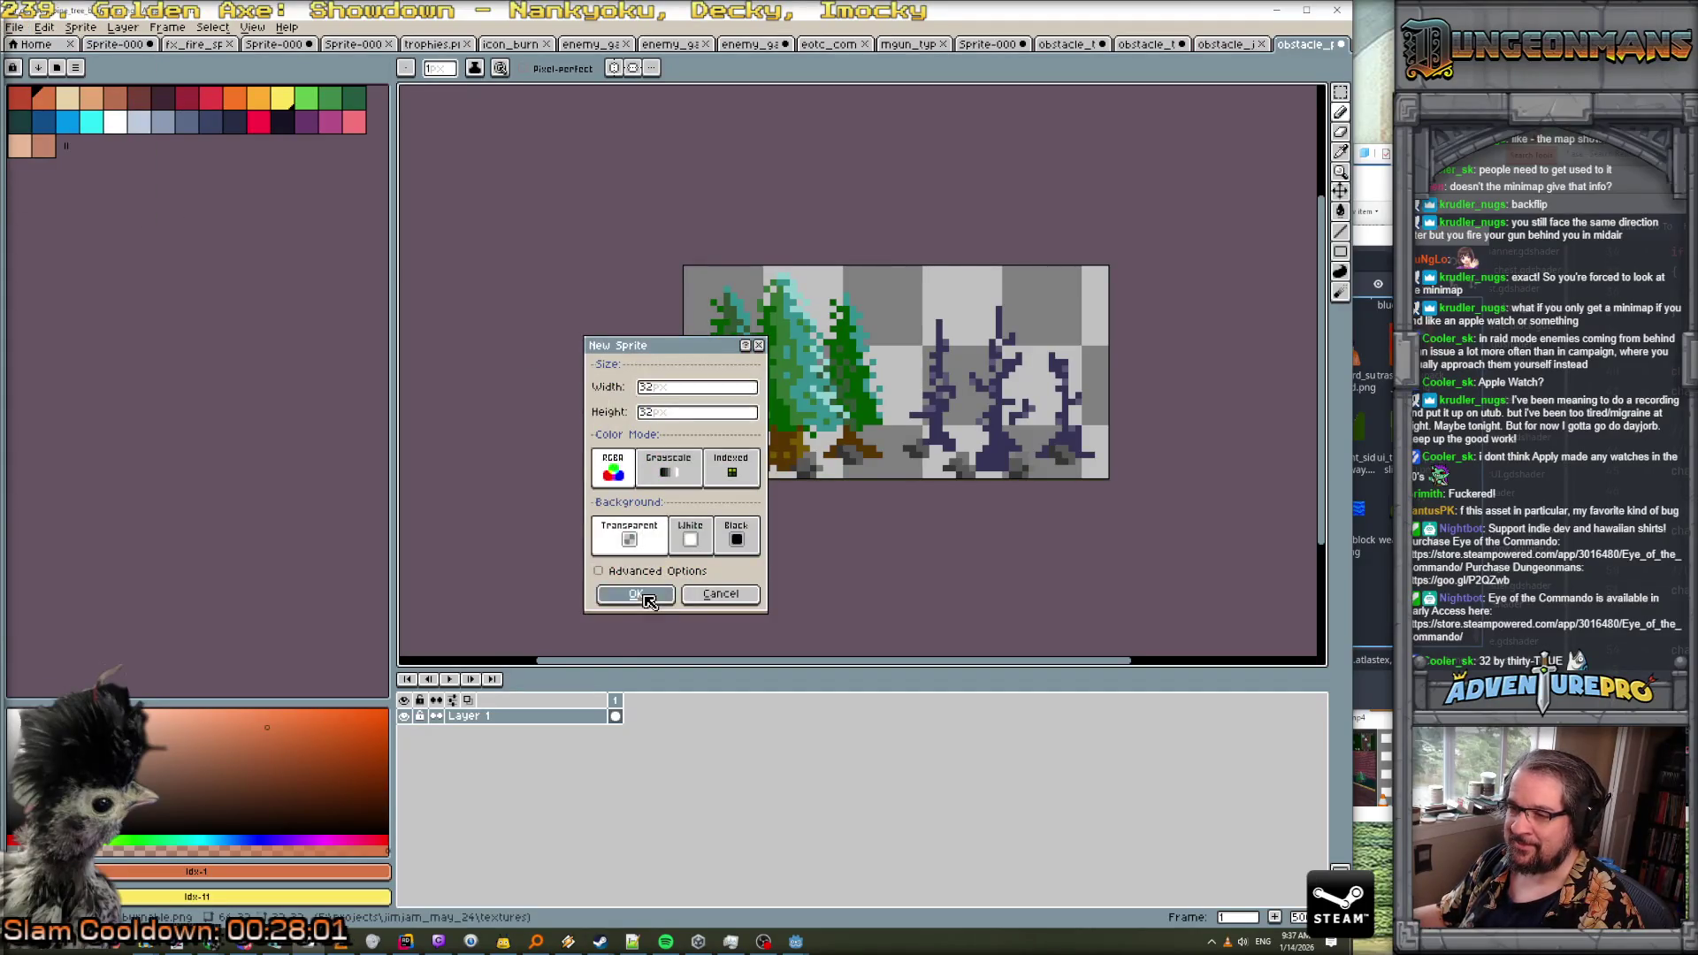
{"action": "left_click", "coordinate": [643, 594]}
{"action": "key", "text": "ctrl+v"}
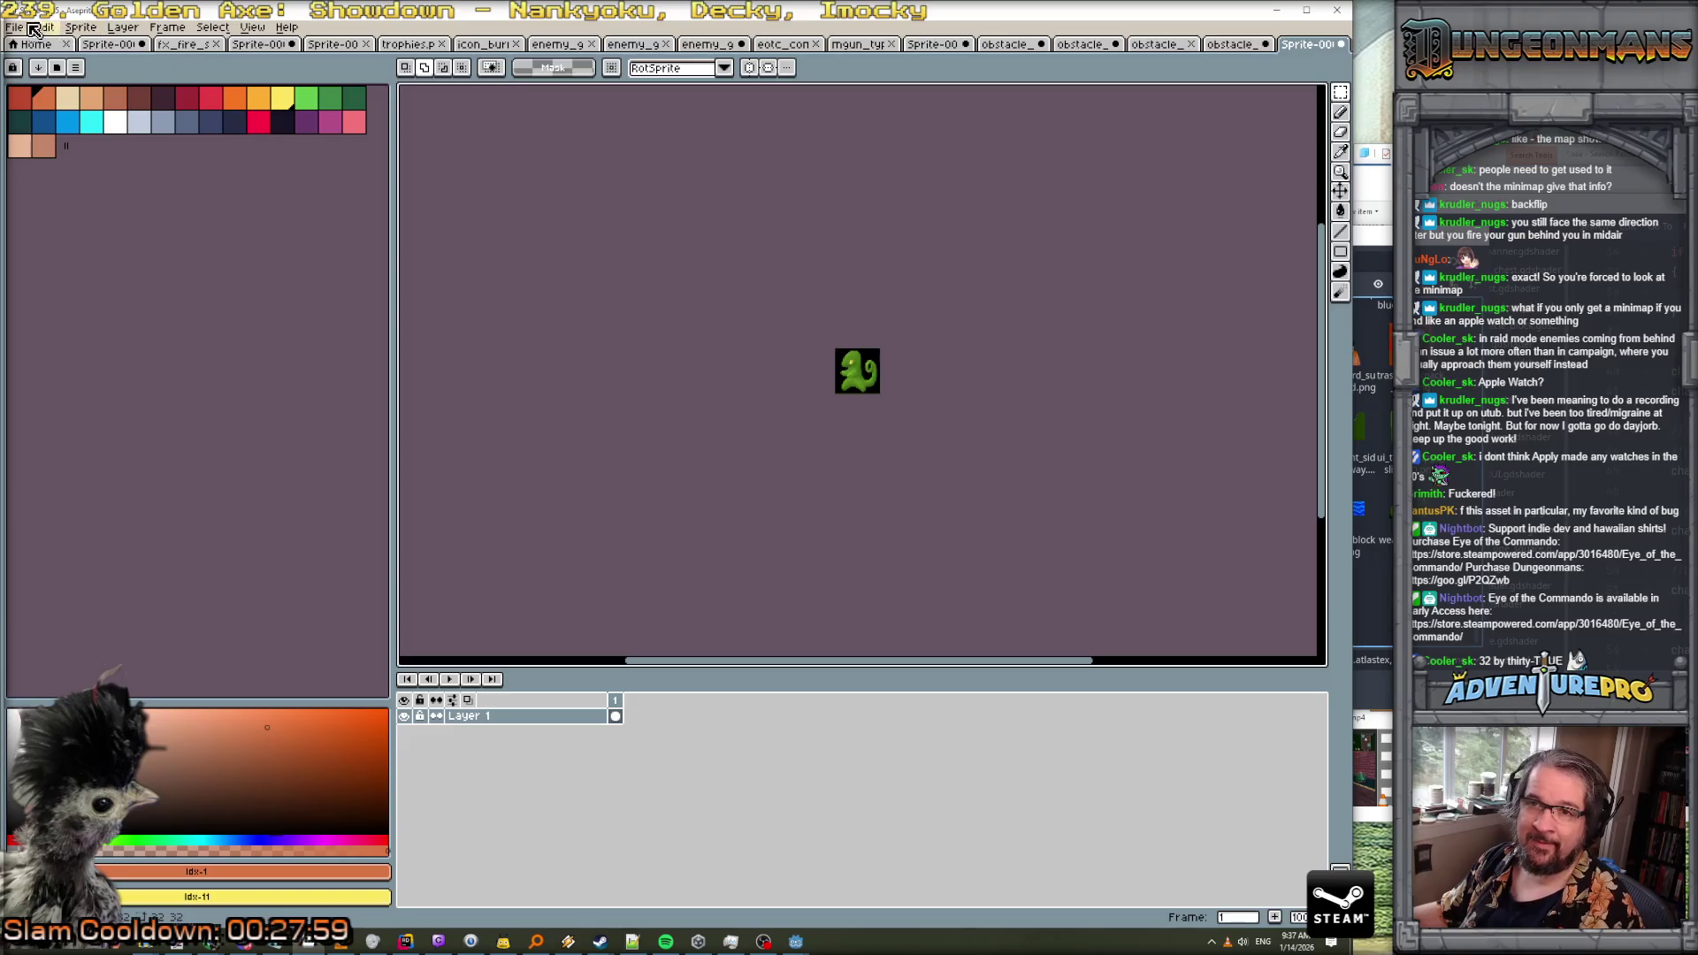
Save the sprite as 32x32_coolerblock.png
{"action": "left_click", "coordinate": [15, 28]}
{"action": "left_click", "coordinate": [40, 131]}
{"action": "type", "text": "32x32_coolerblock"}
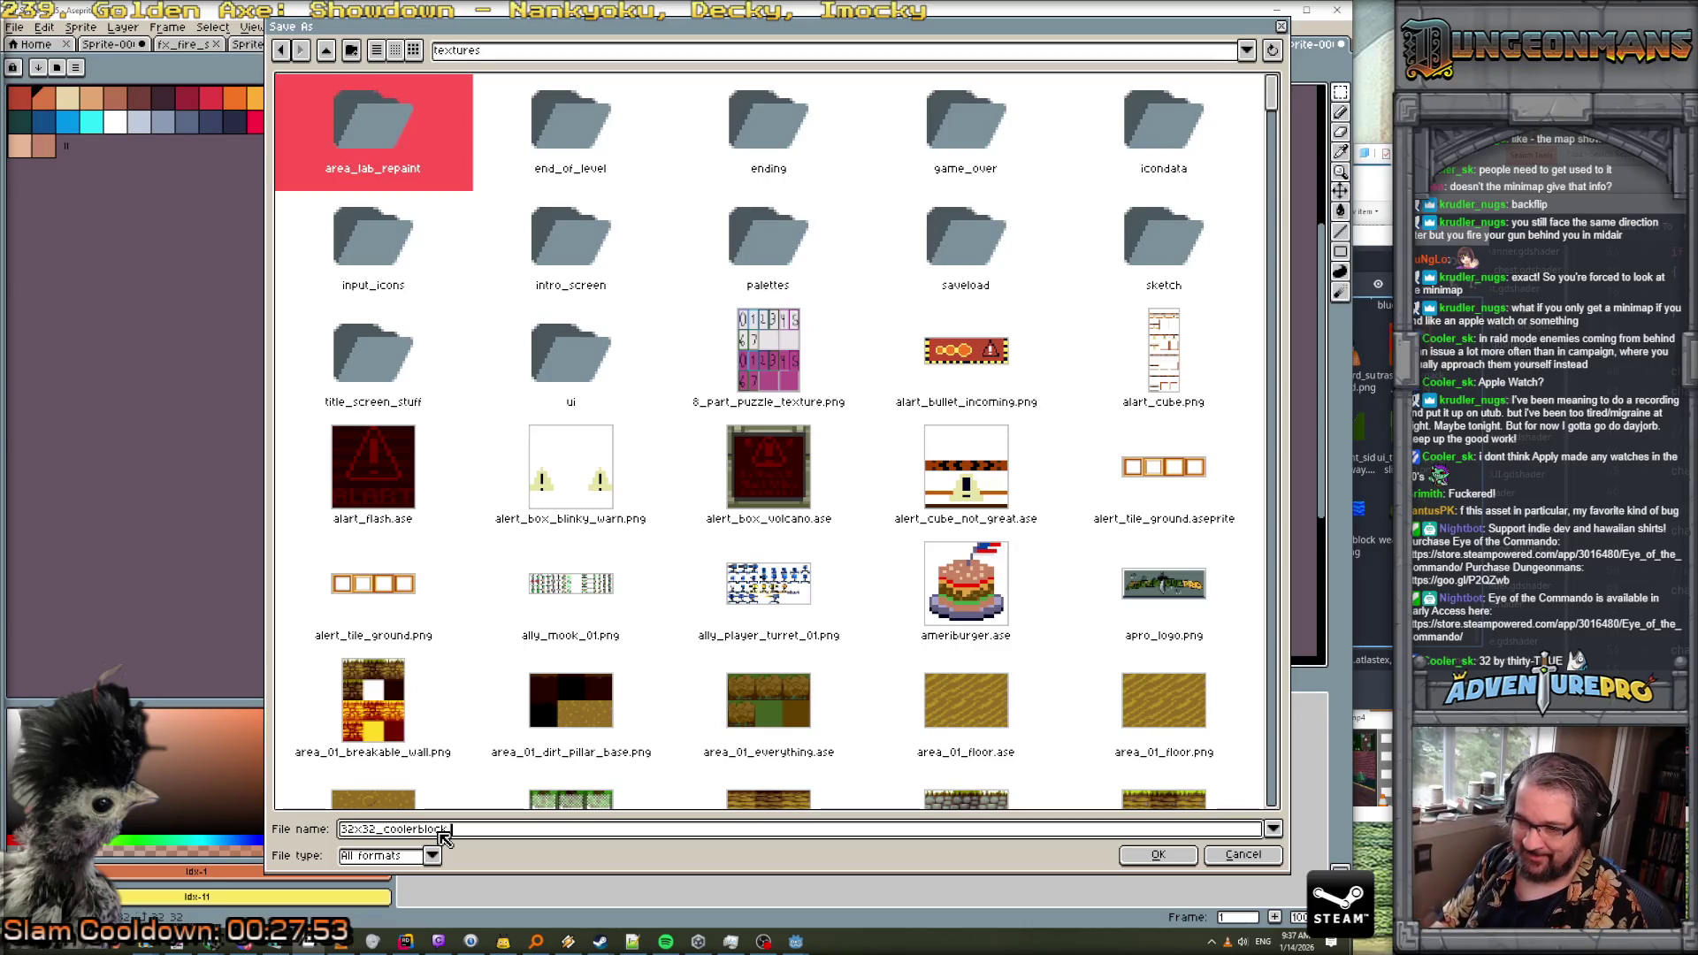
{"action": "type", "text": ".png"}
{"action": "key", "text": "Return"}
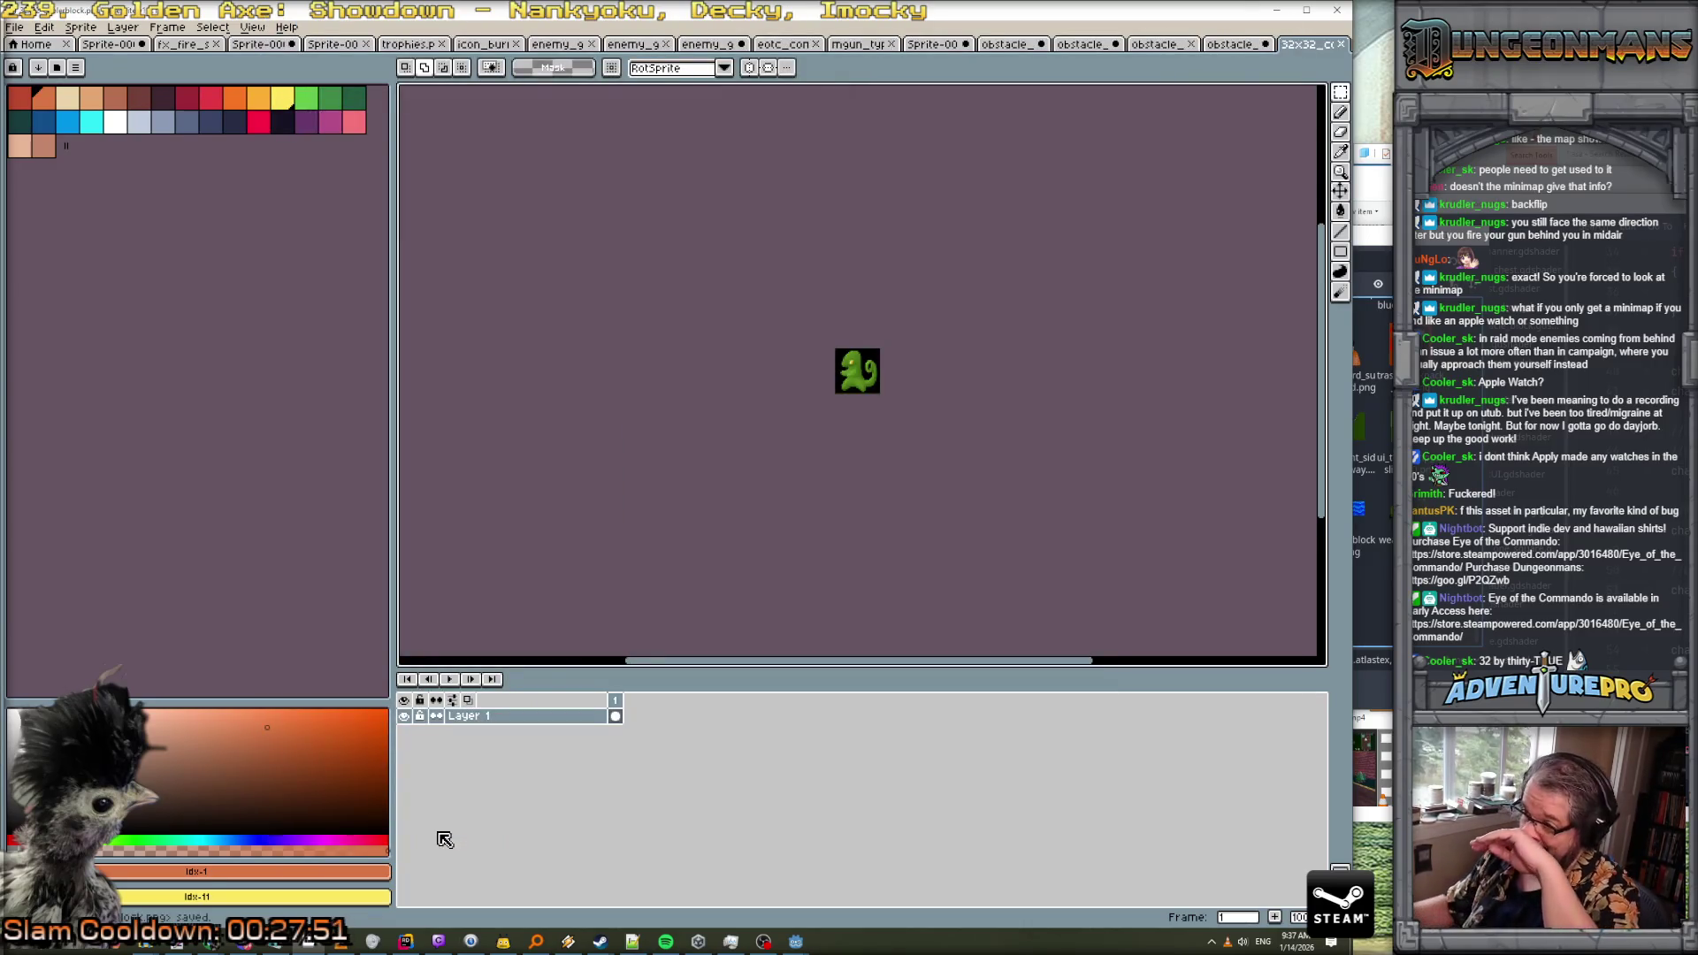
Add 32x32_coolerblock.png as a frame to the trees sprite's default animation
{"action": "left_click", "coordinate": [1274, 12]}
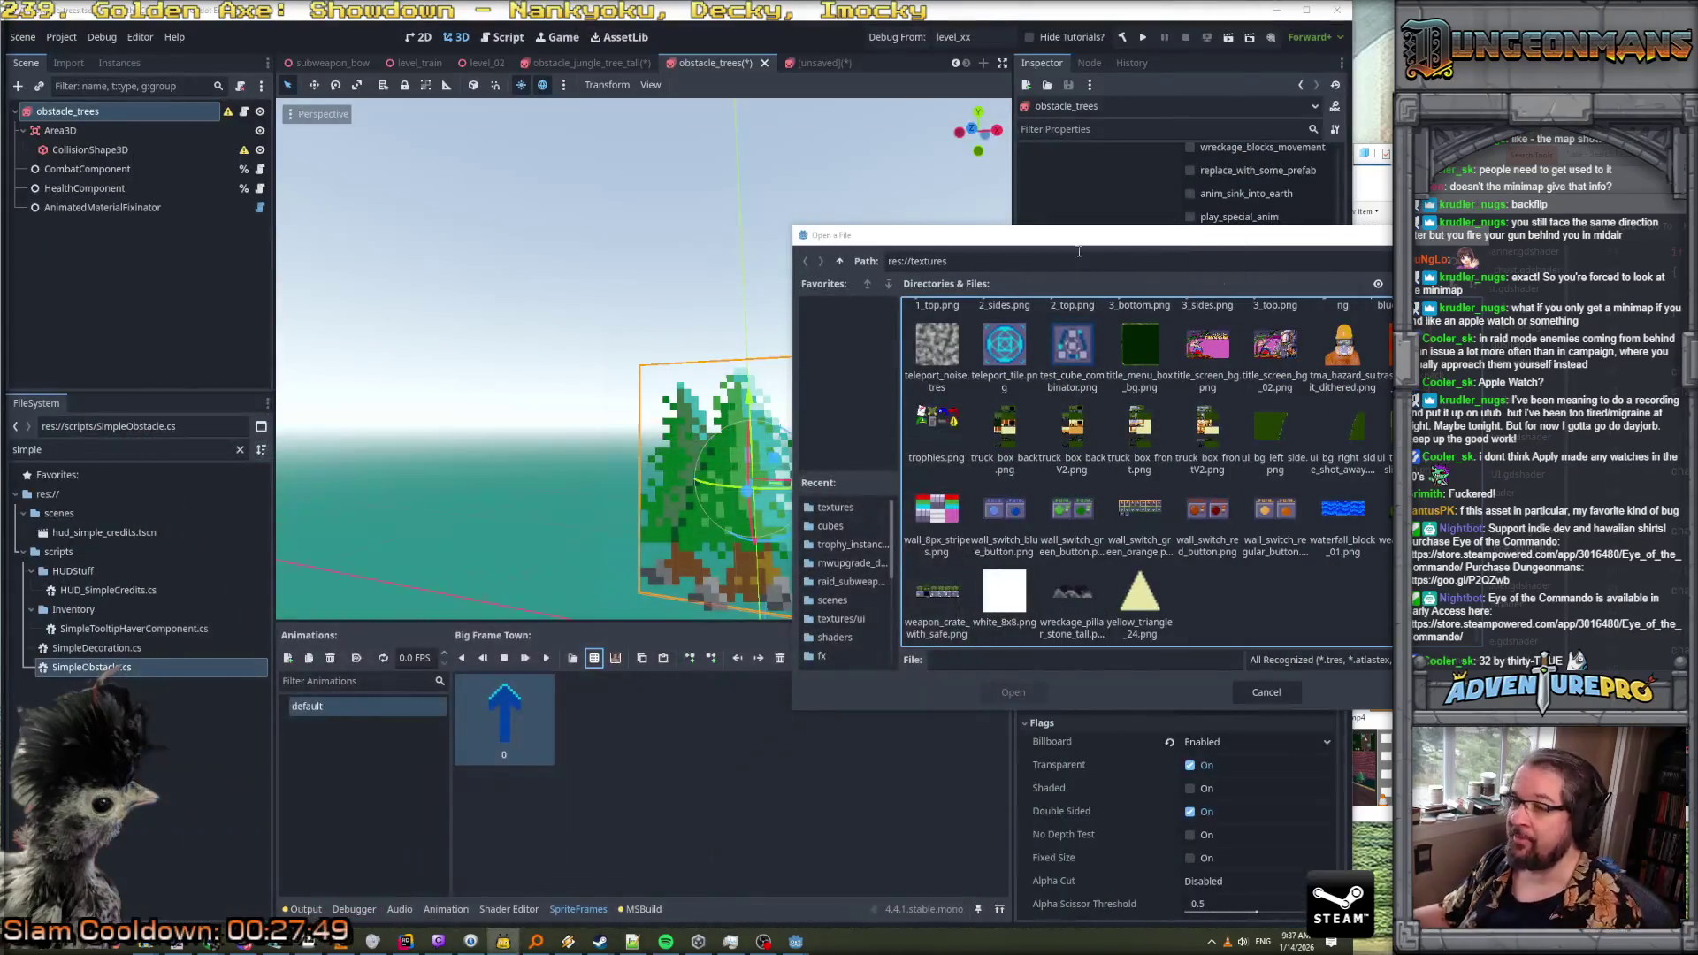
{"action": "left_click", "coordinate": [1015, 231]}
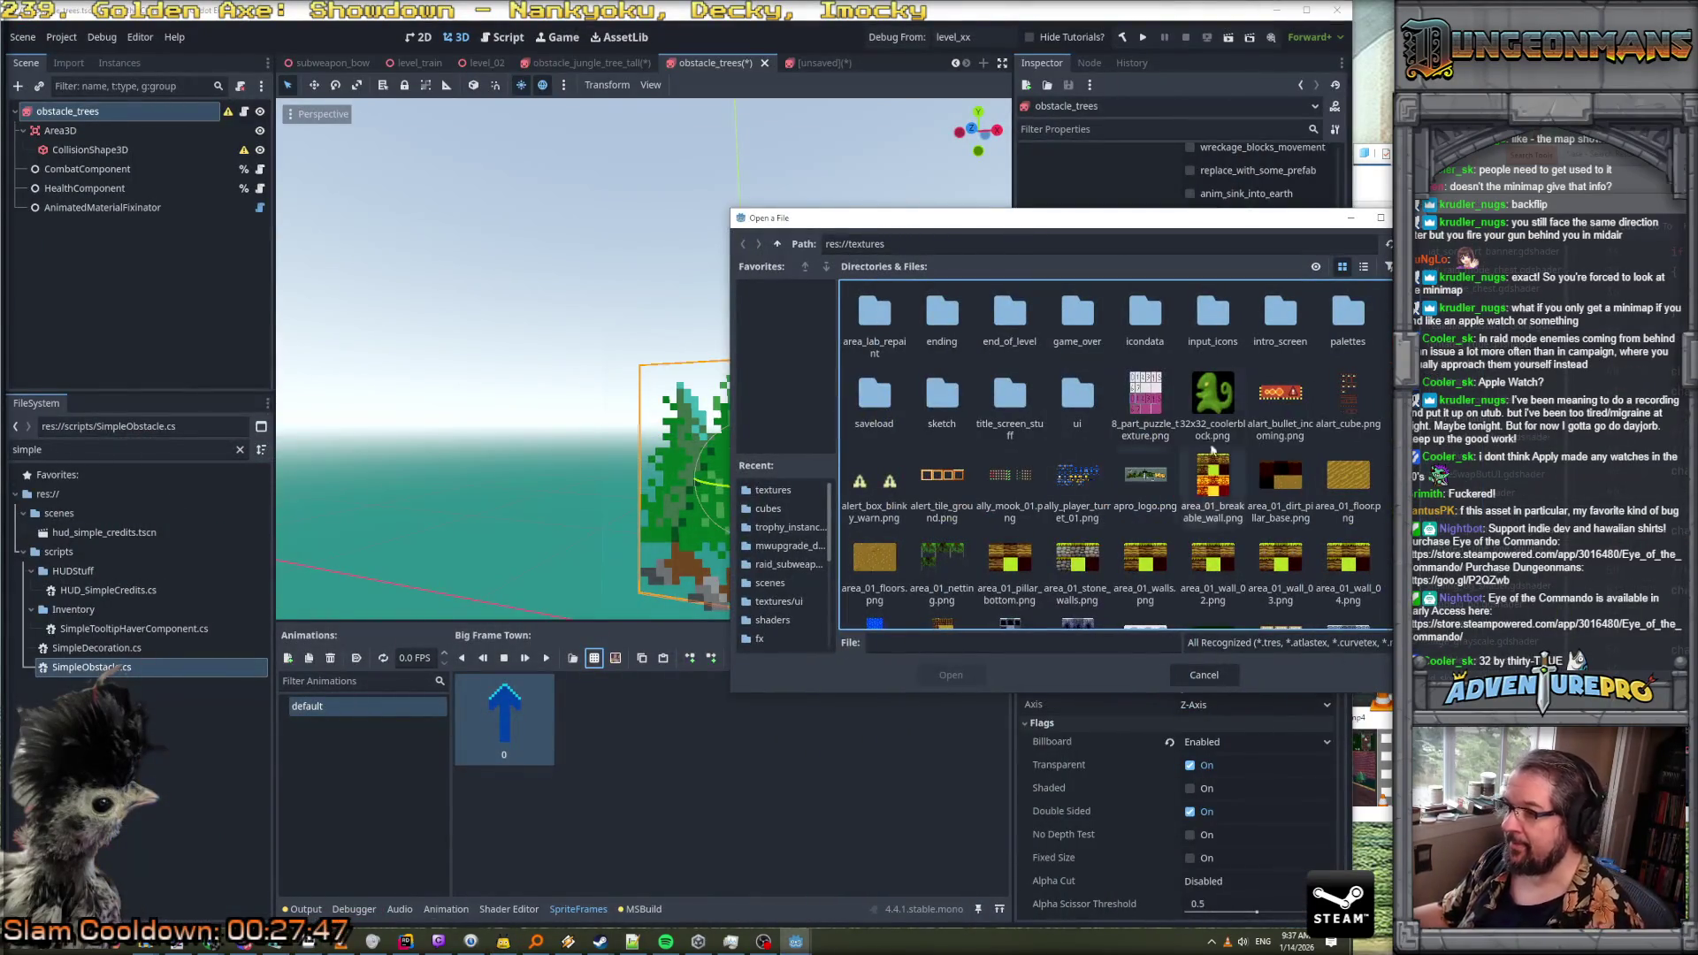
{"action": "left_click", "coordinate": [1213, 402]}
{"action": "left_click", "coordinate": [943, 677]}
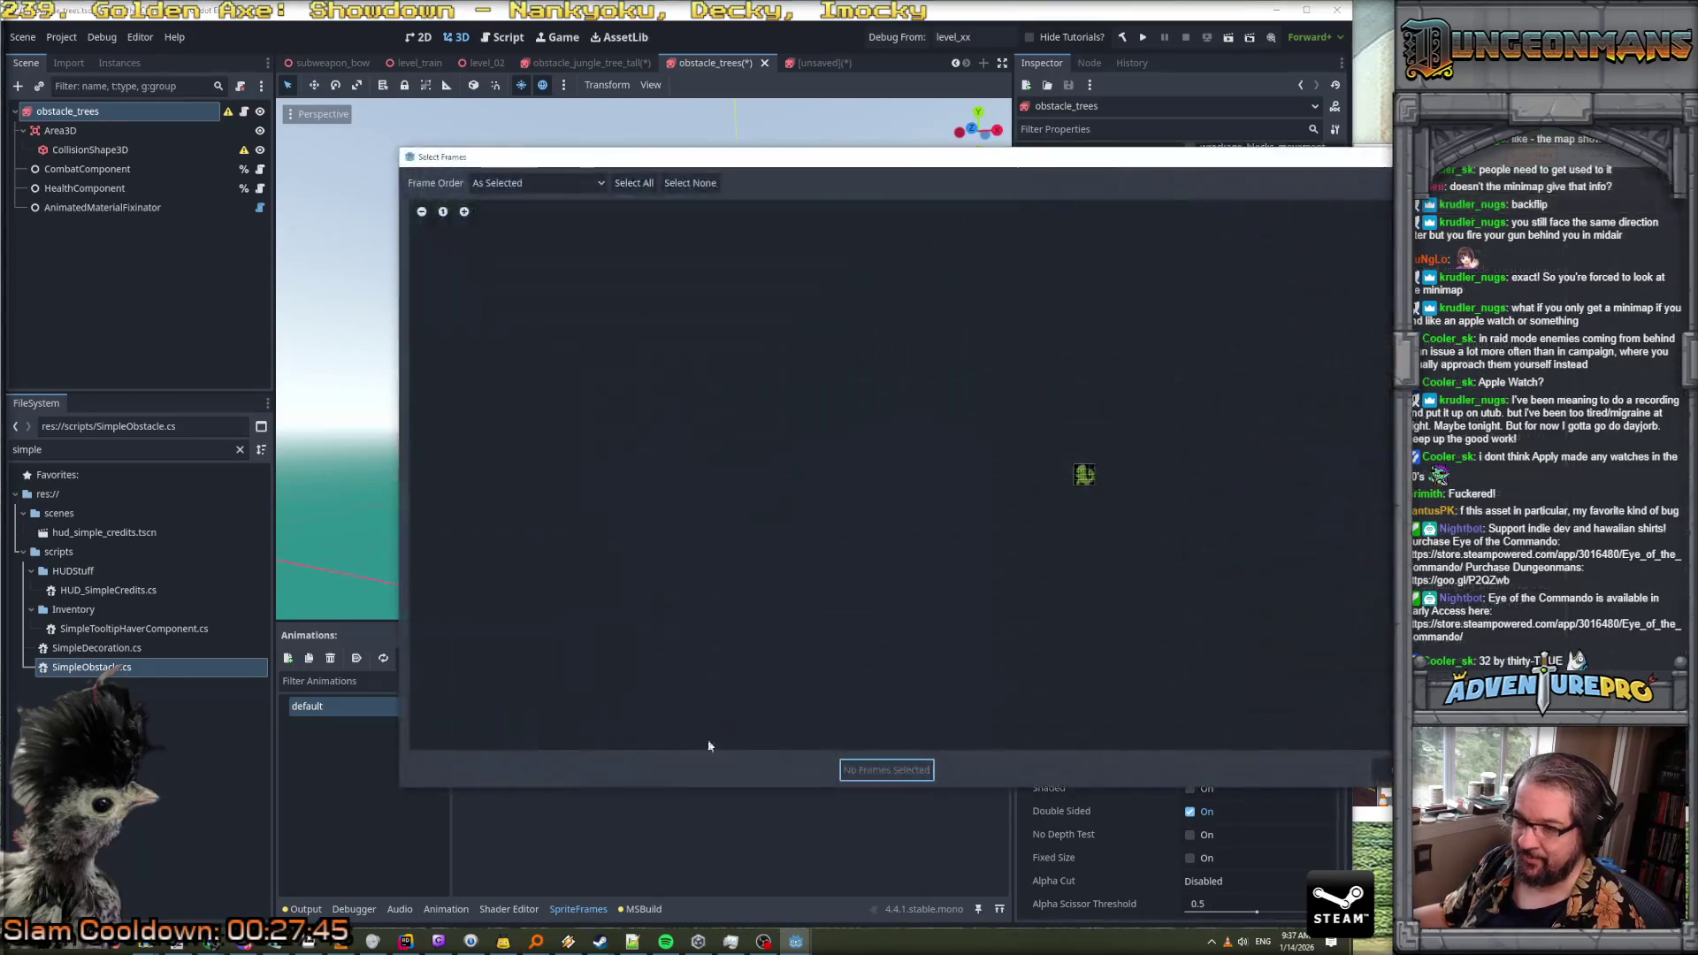
{"action": "left_click", "coordinate": [1085, 476]}
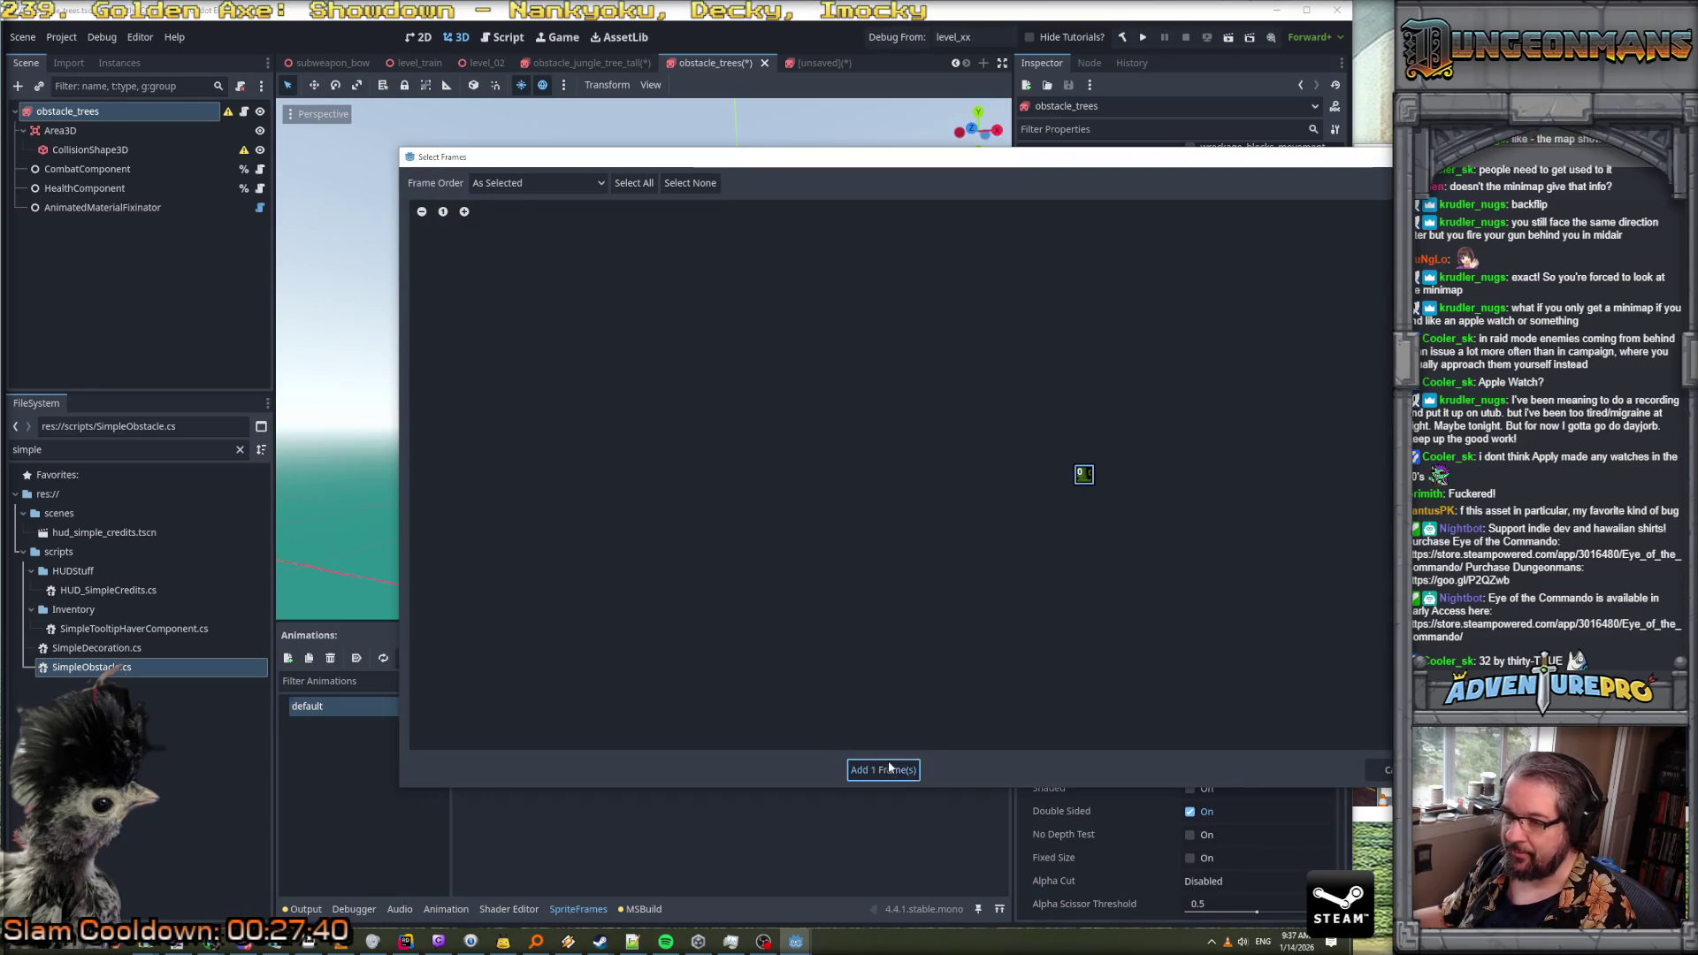
{"action": "left_click", "coordinate": [887, 770]}
Check the trees' animation frames and view, then place the cursor after render_mode in the shader
{"action": "left_click", "coordinate": [1237, 442]}
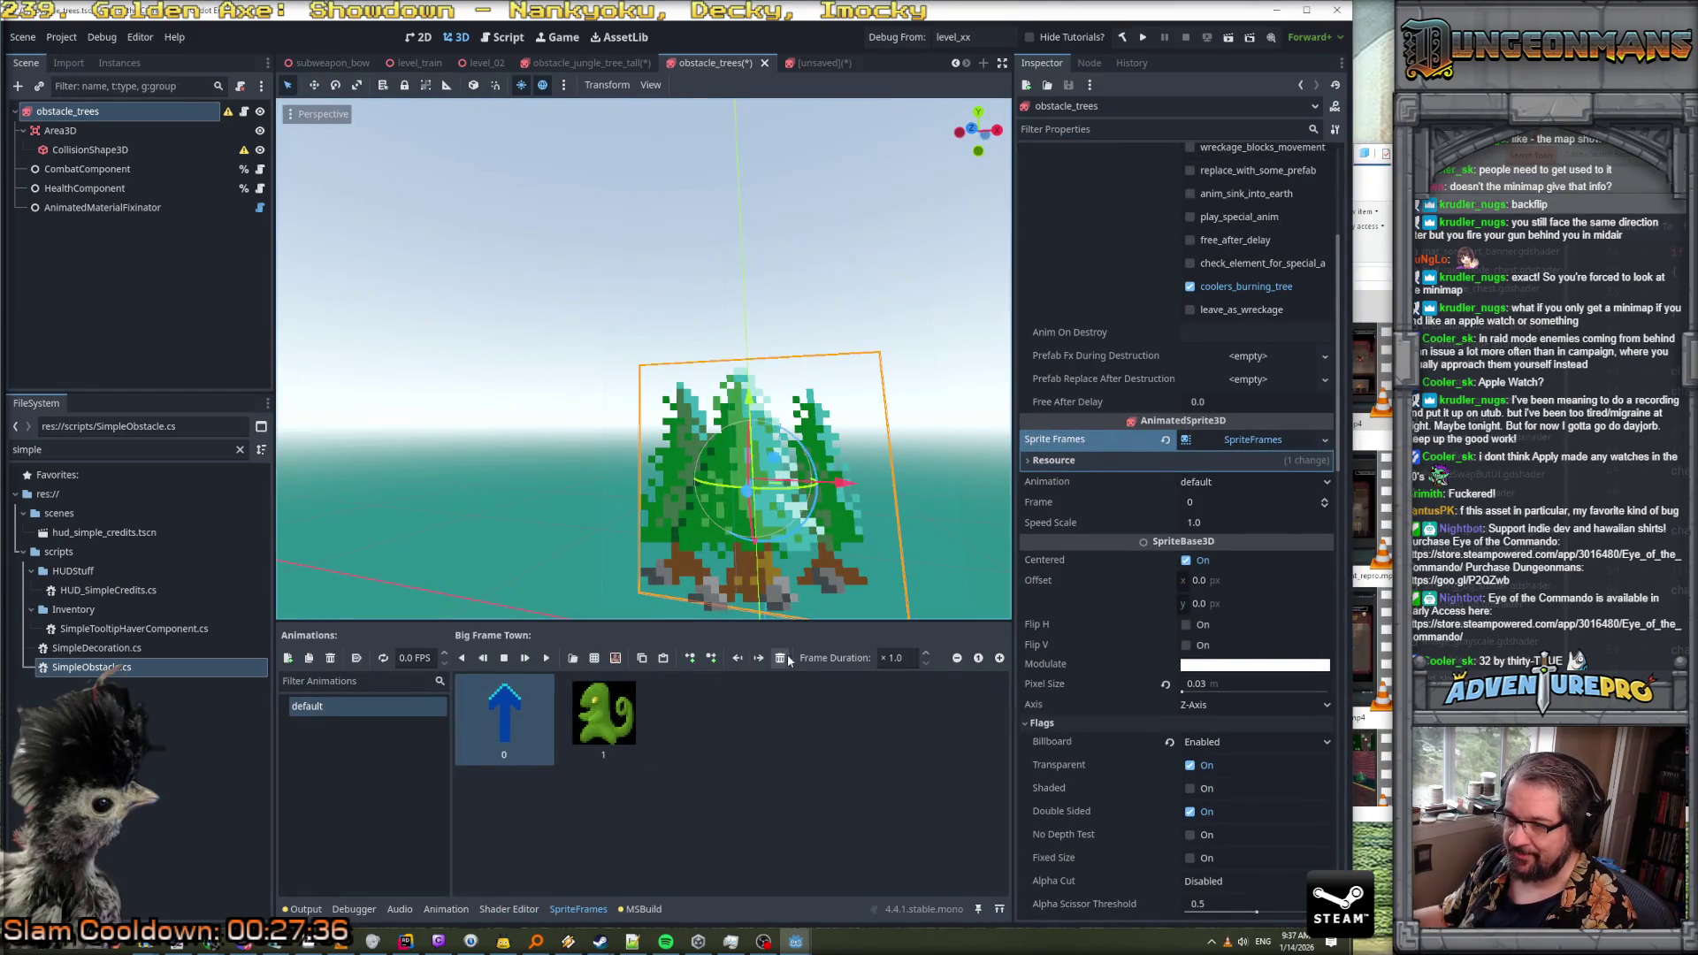
{"action": "scroll", "coordinate": [766, 525], "scroll_direction": "down", "scroll_amount": 3}
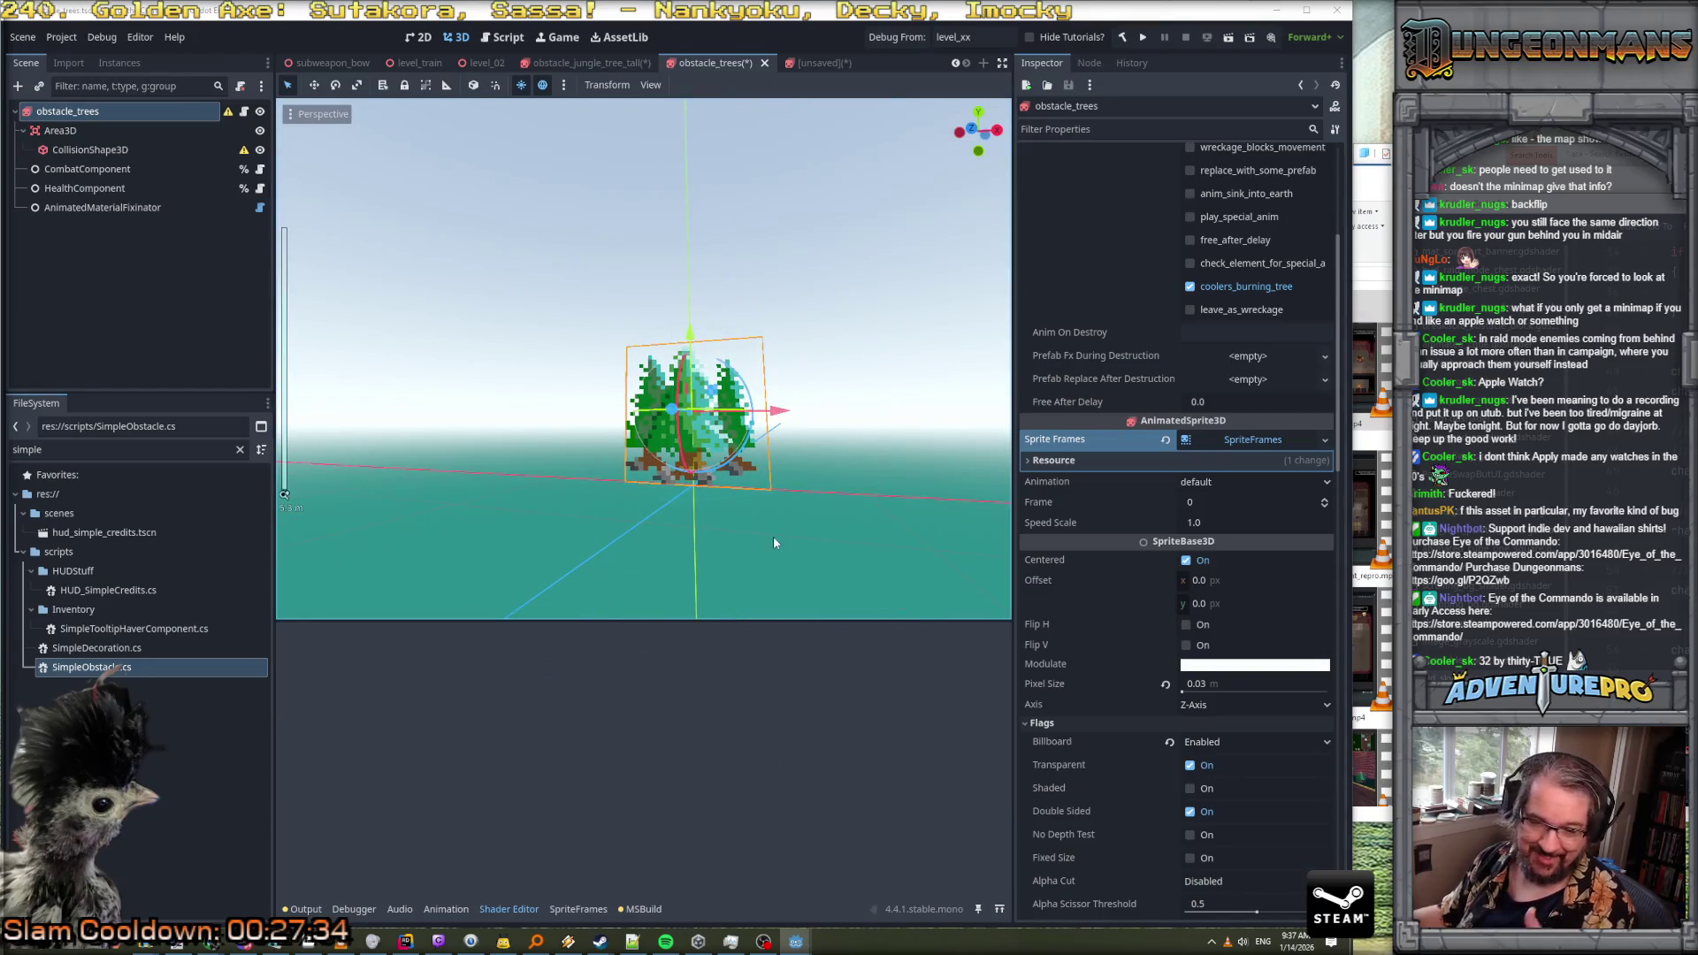
{"action": "left_click_drag", "start_coordinate": [752, 497], "coordinate": [777, 488]}
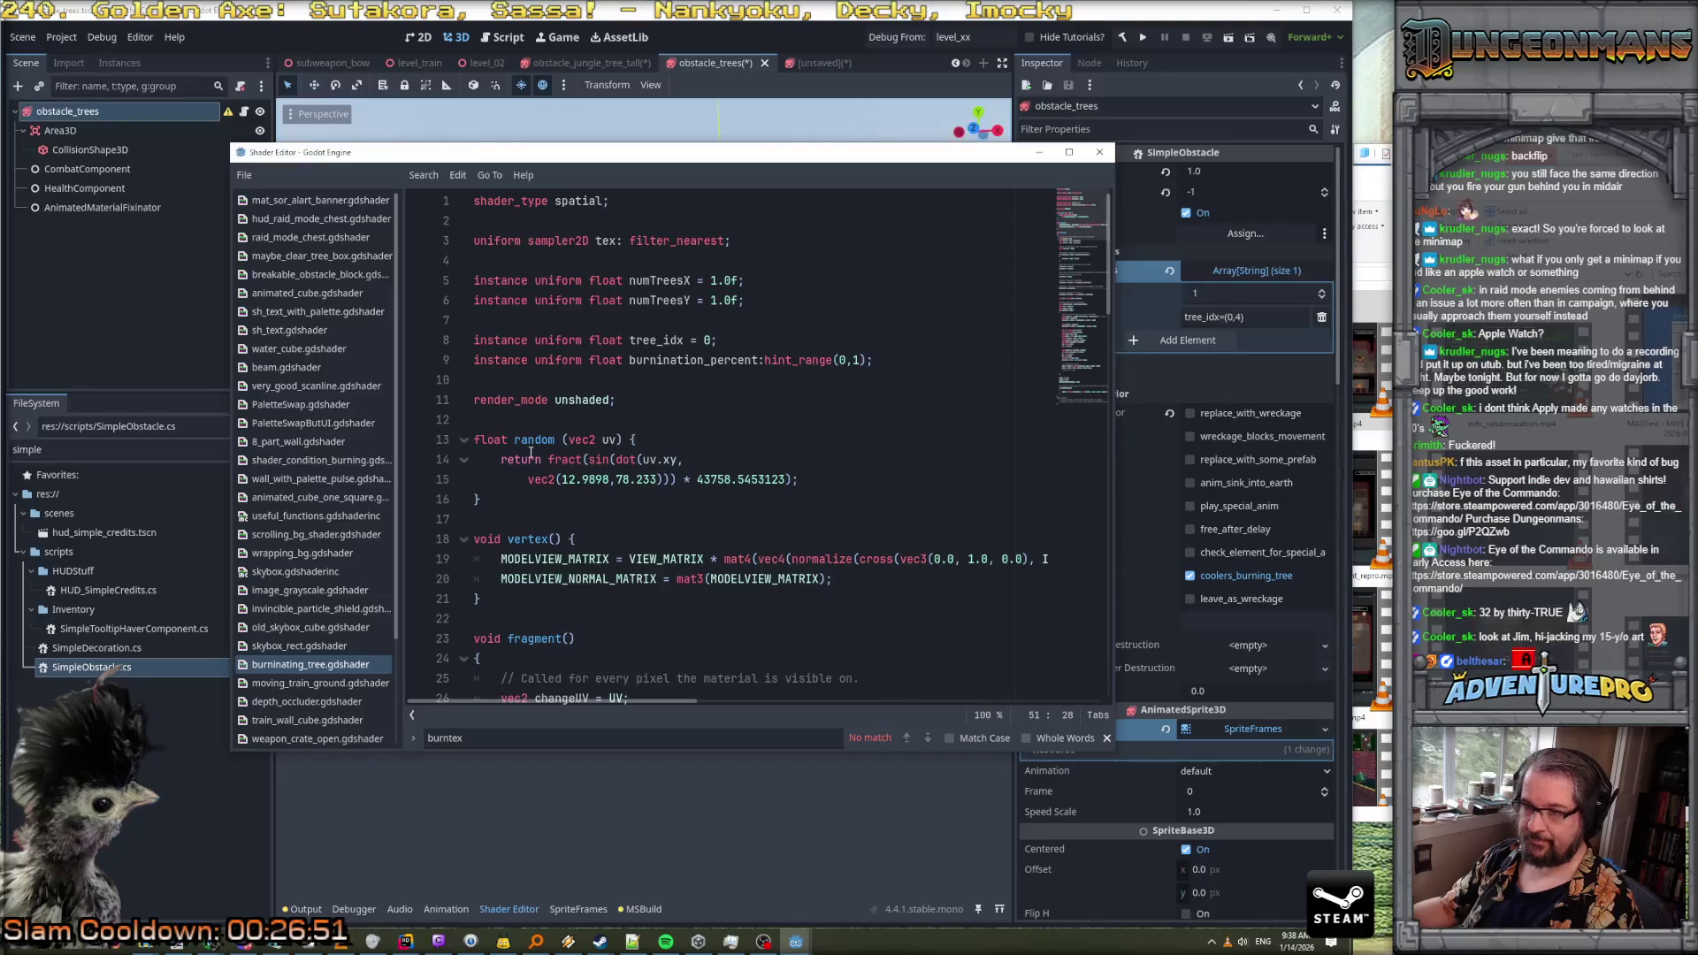
{"action": "left_click", "coordinate": [627, 401]}
Begin a // comment block after render_mode noting any correctly sized frame works
{"action": "key", "text": "Return"}
{"action": "key", "text": "Return"}
{"action": "type", "text": "//HEY YOU"}
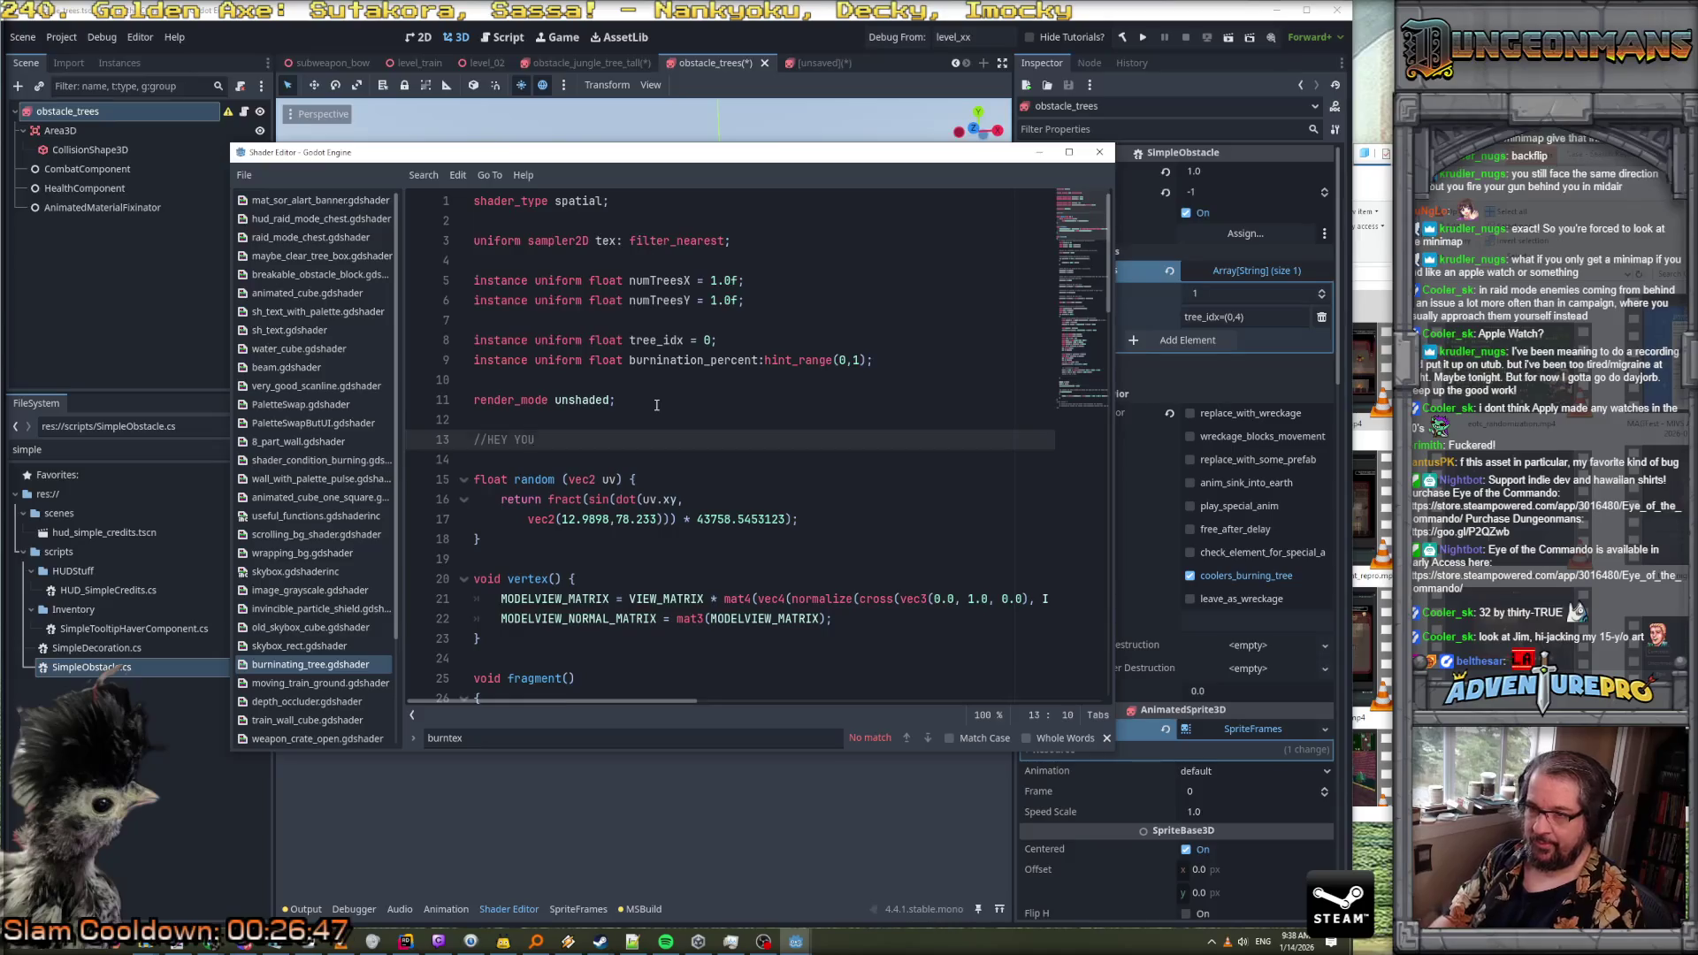
{"action": "key", "text": "Return"}
{"action": "type", "text": "//"}
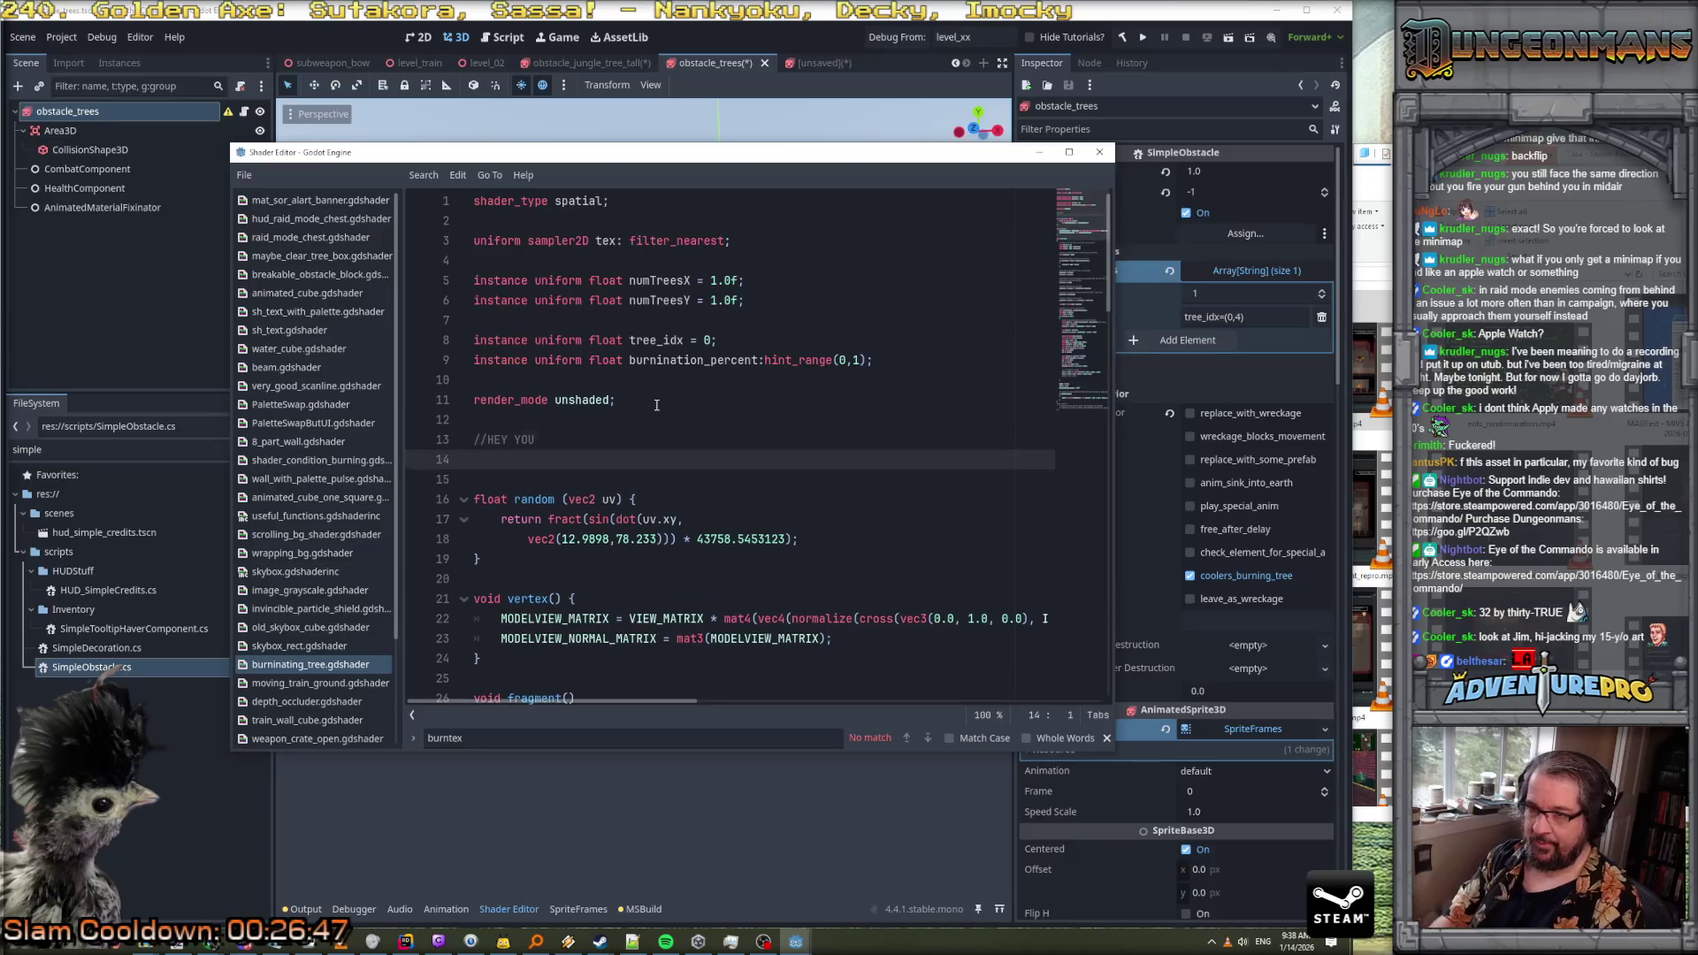
{"action": "key", "text": "Return"}
{"action": "type", "text": "//Th"}
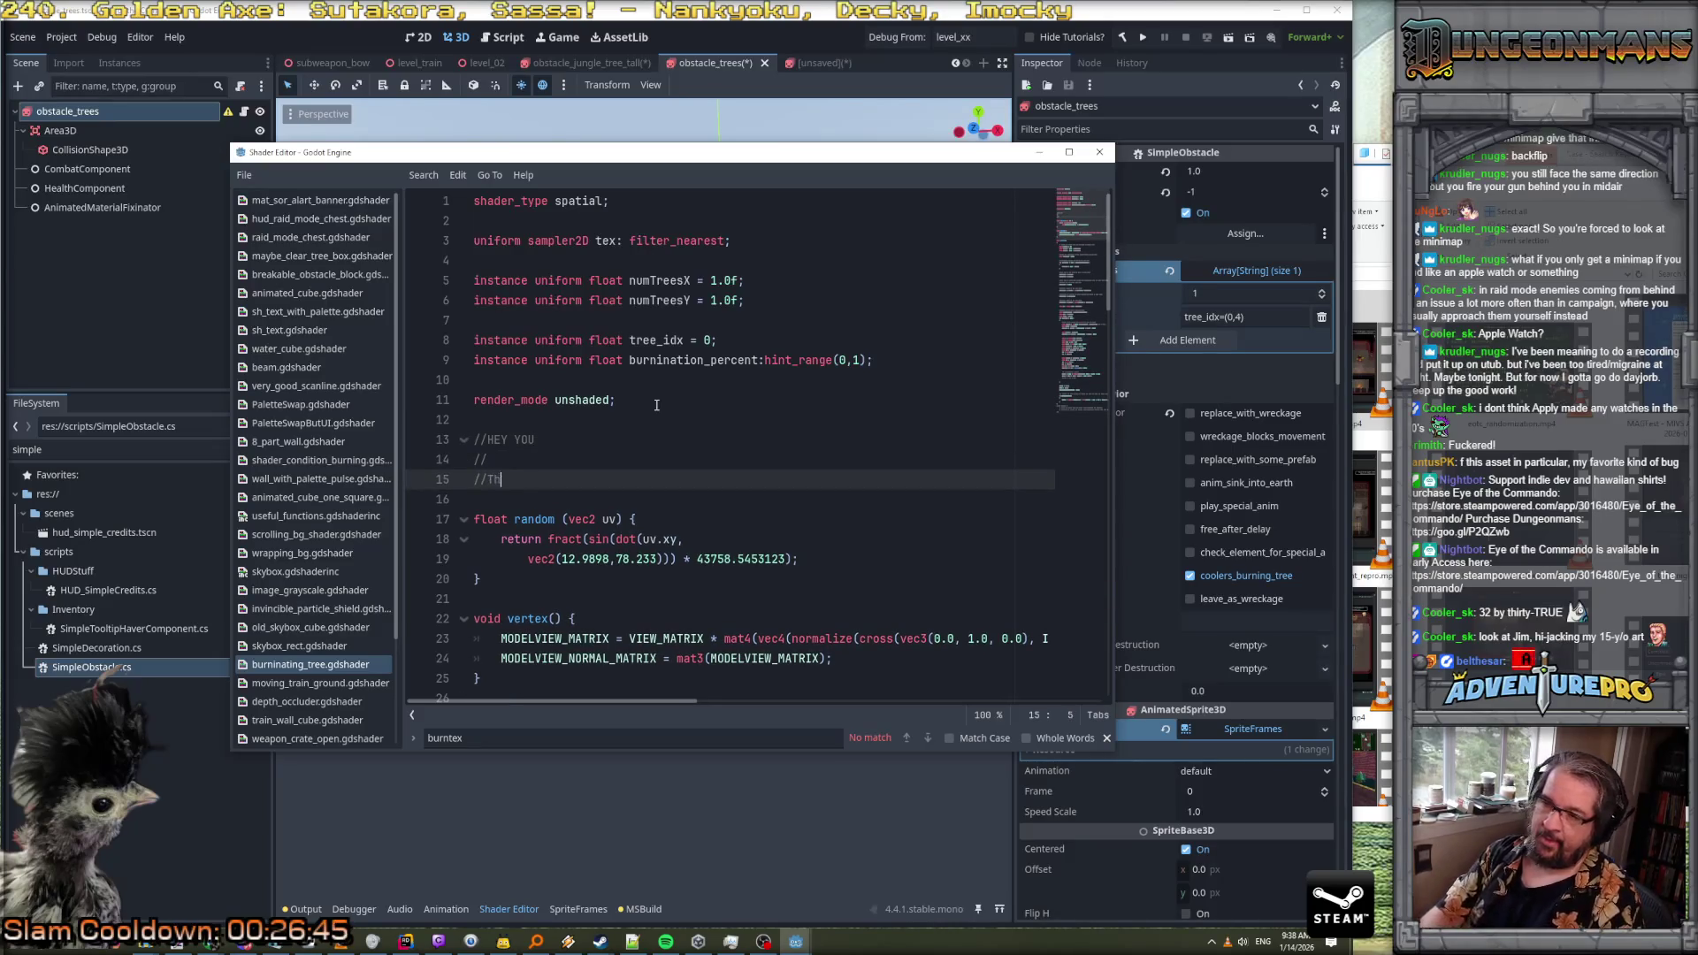
{"action": "type", "text": "is sh"}
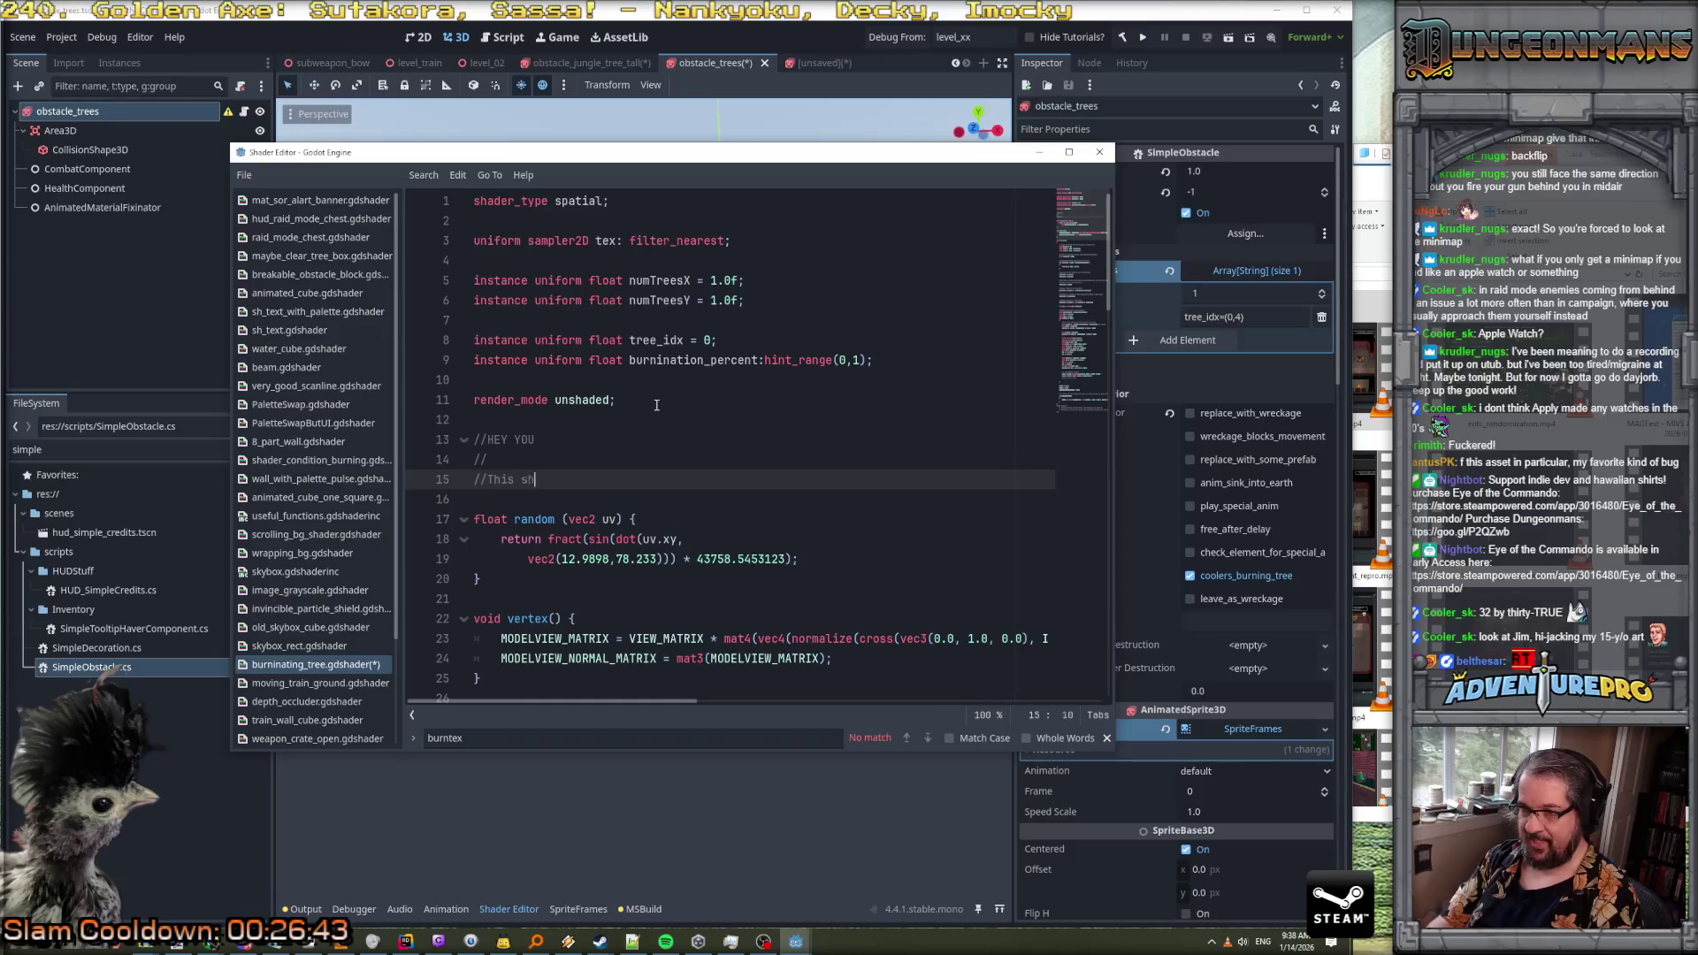
{"action": "type", "text": "ader works"}
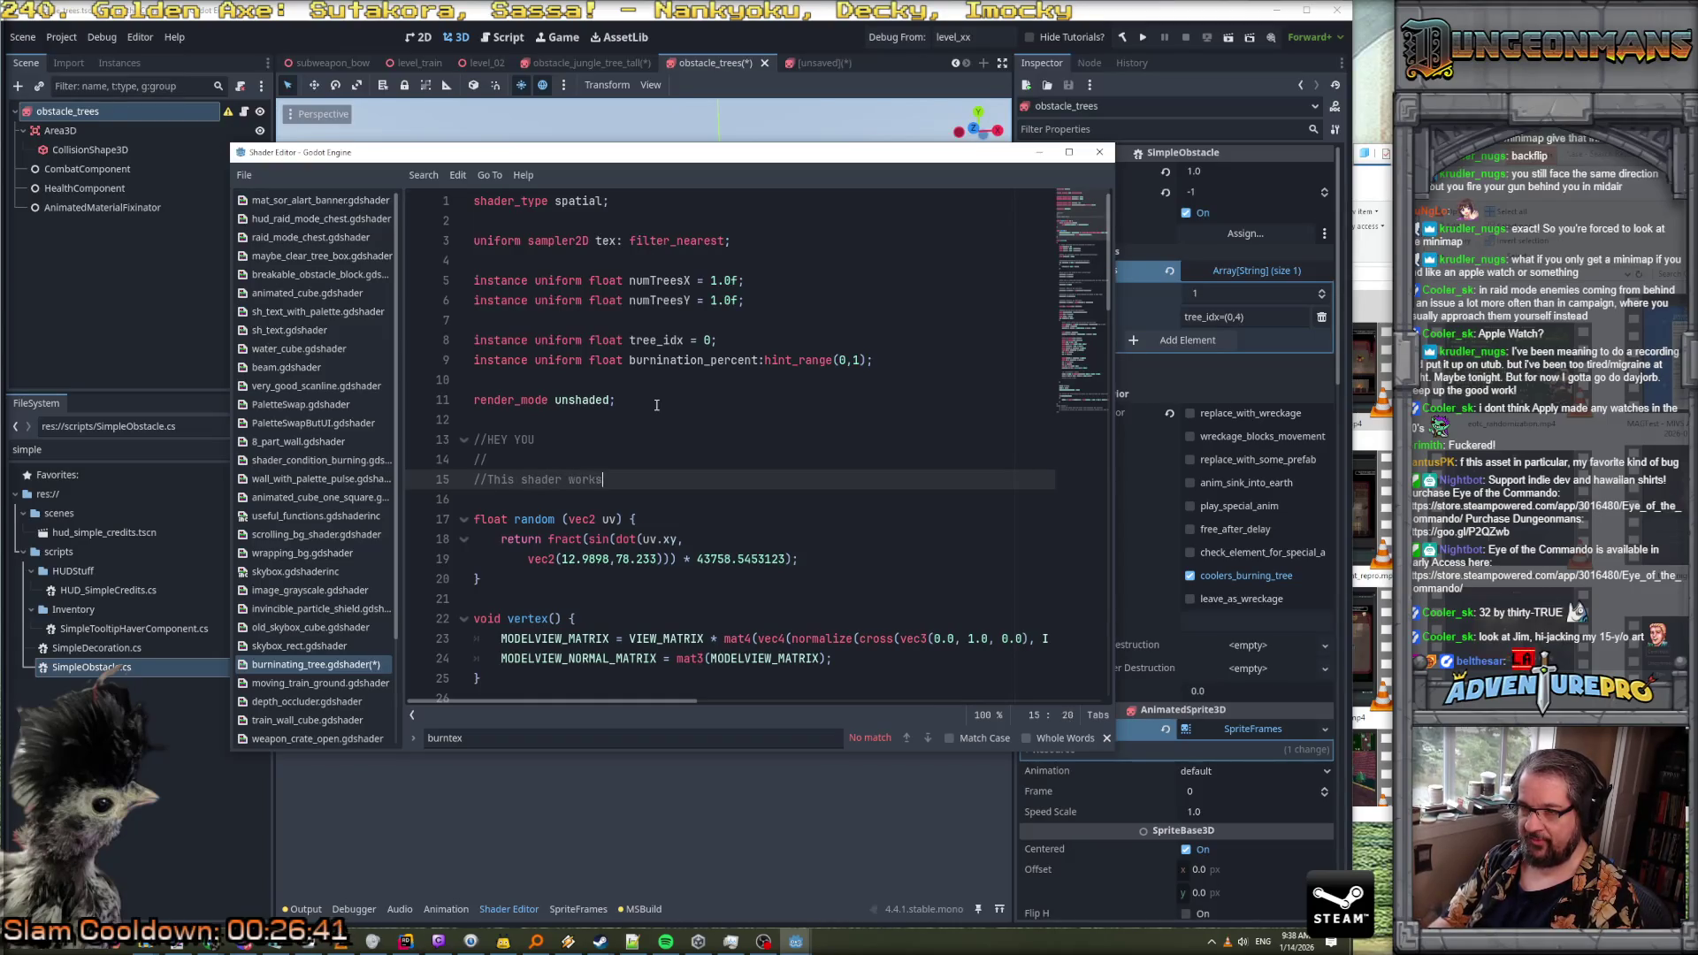
{"action": "type", "text": "priteanim thing"}
{"action": "type", "text": "draws a frame "}
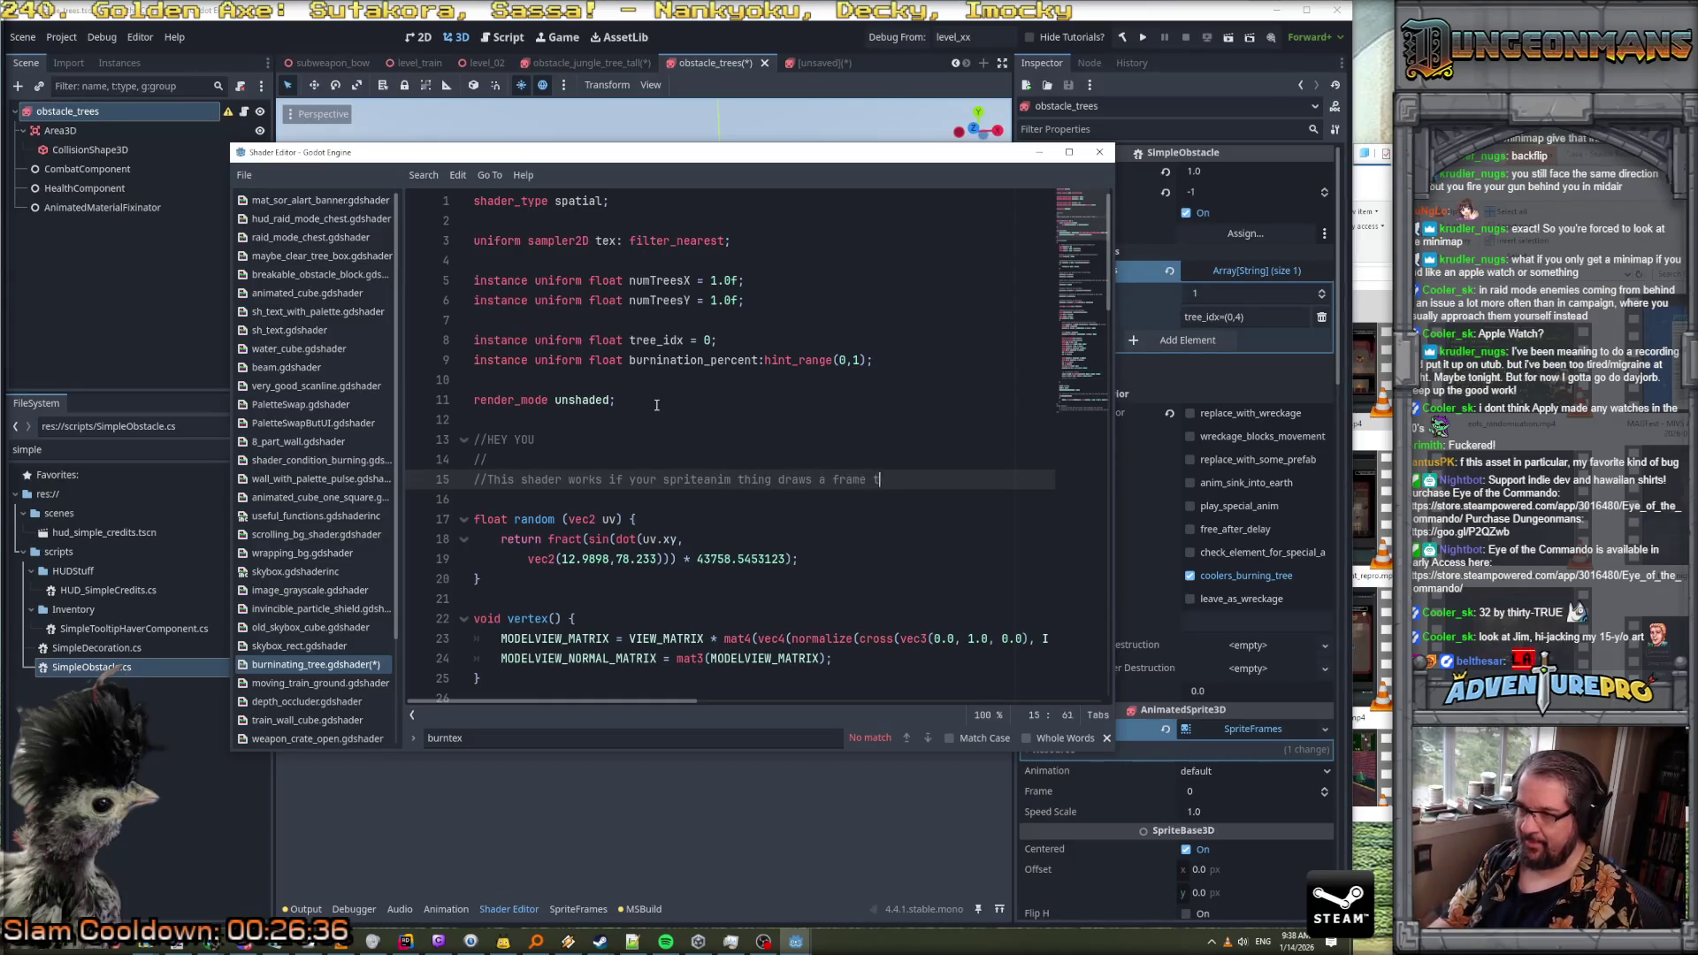
{"action": "type", "text": "that is the"}
{"action": "key", "text": "Return"}
{"action": "type", "text": "//"}
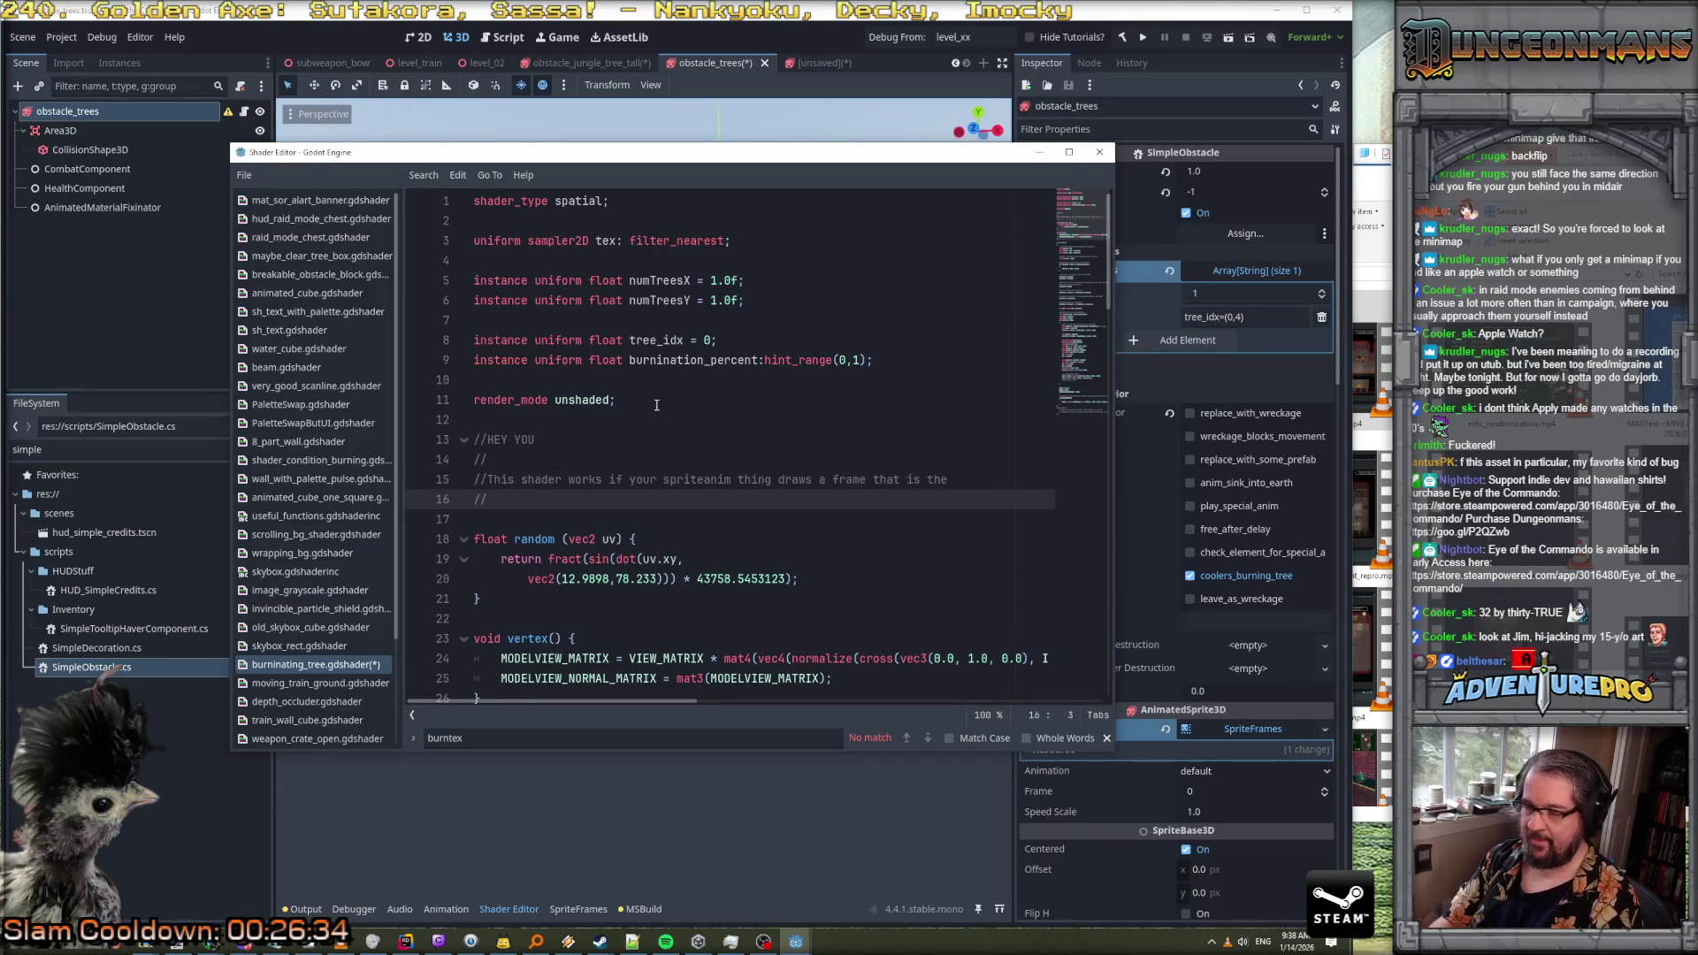
{"action": "type", "text": "correct size -- it "}
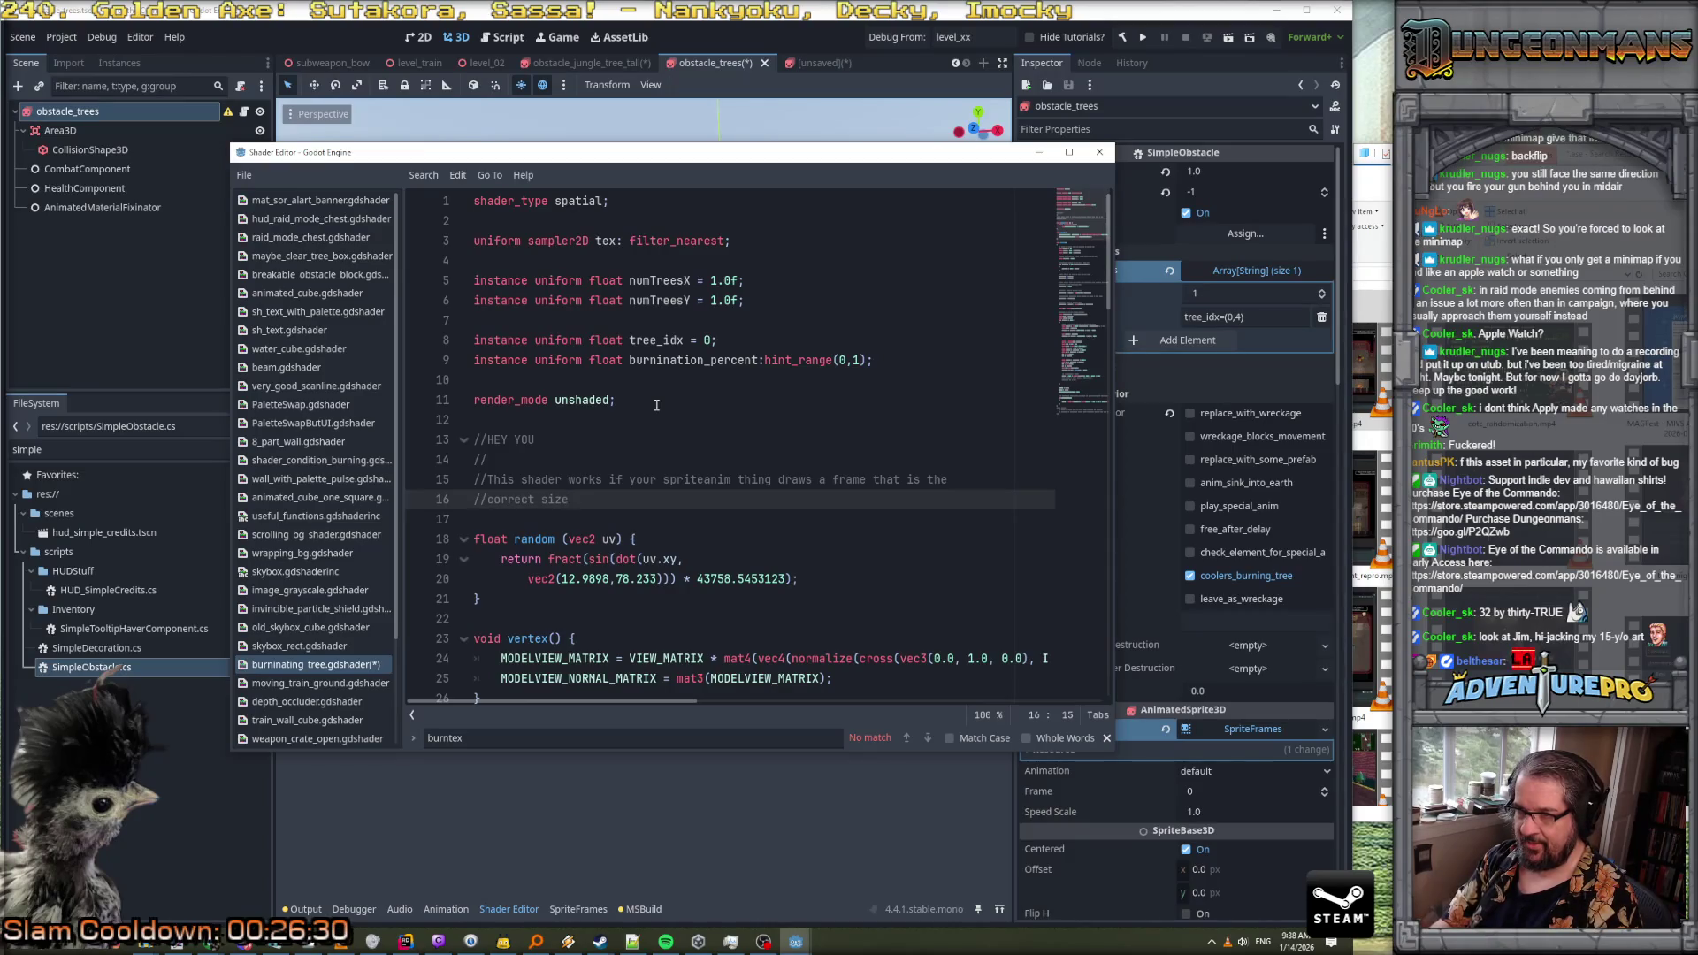
{"action": "type", "text": "doesn't matter WHAT the frame is, which is why you"}
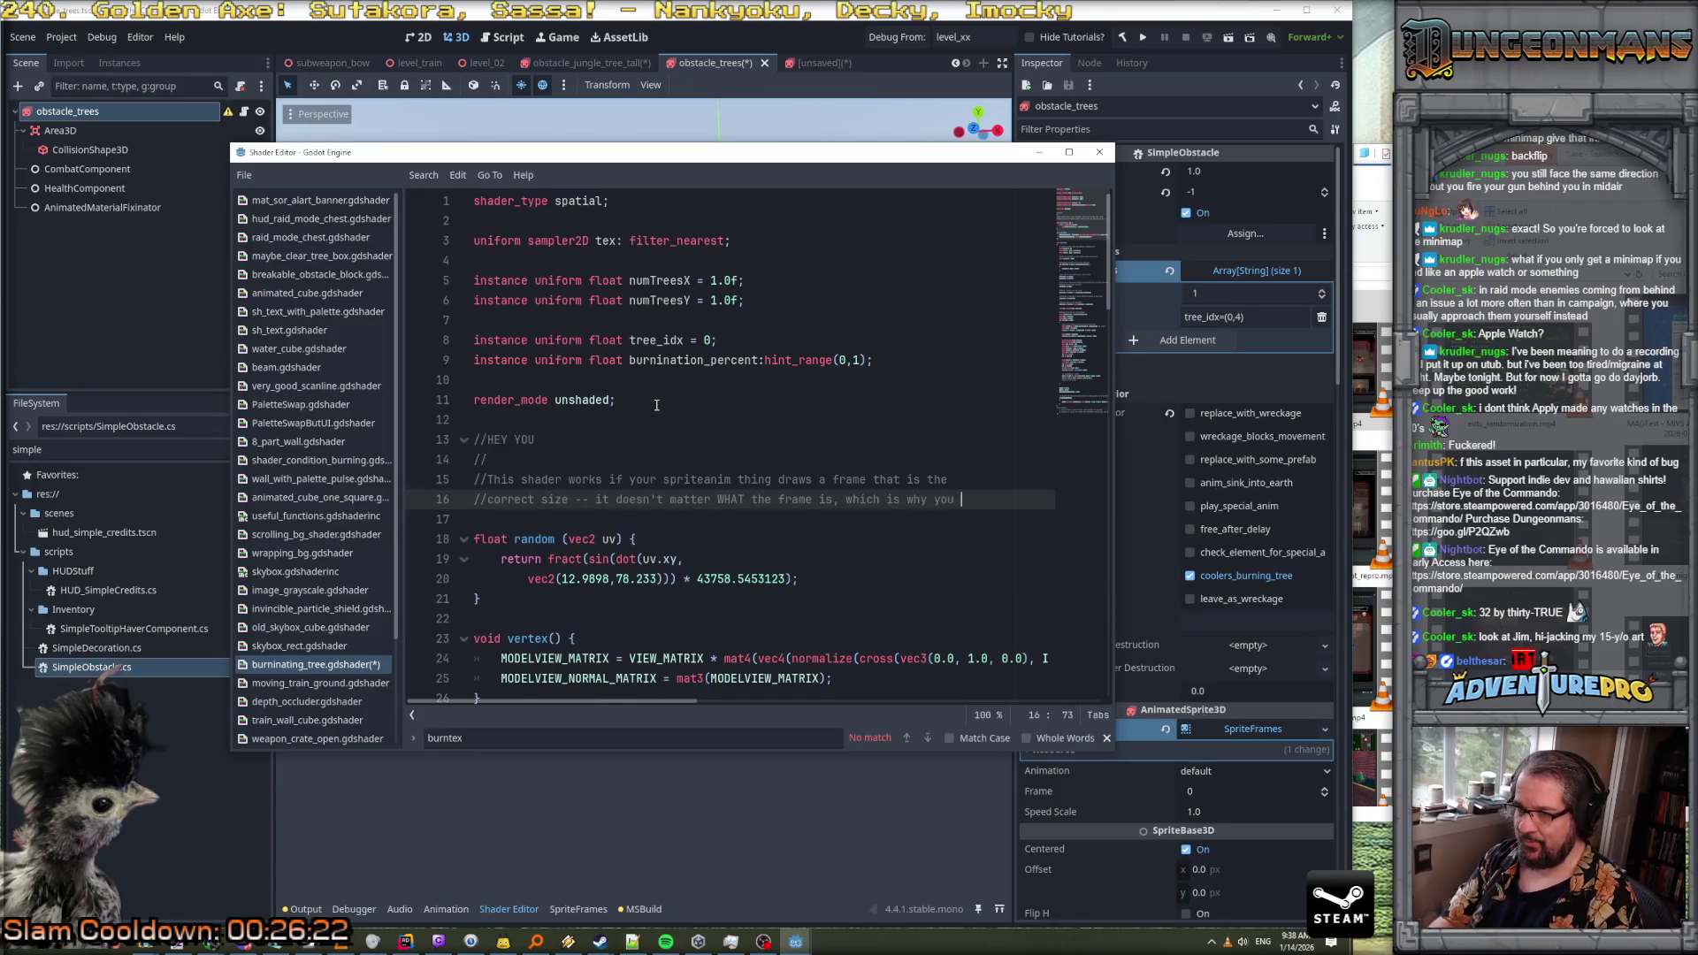
Add comments that 32x32_coolerblock.png fits 32x32, while the 32x64 tree requires a taller image
{"action": "key", "text": "Return"}
{"action": "type", "text": "//can u"}
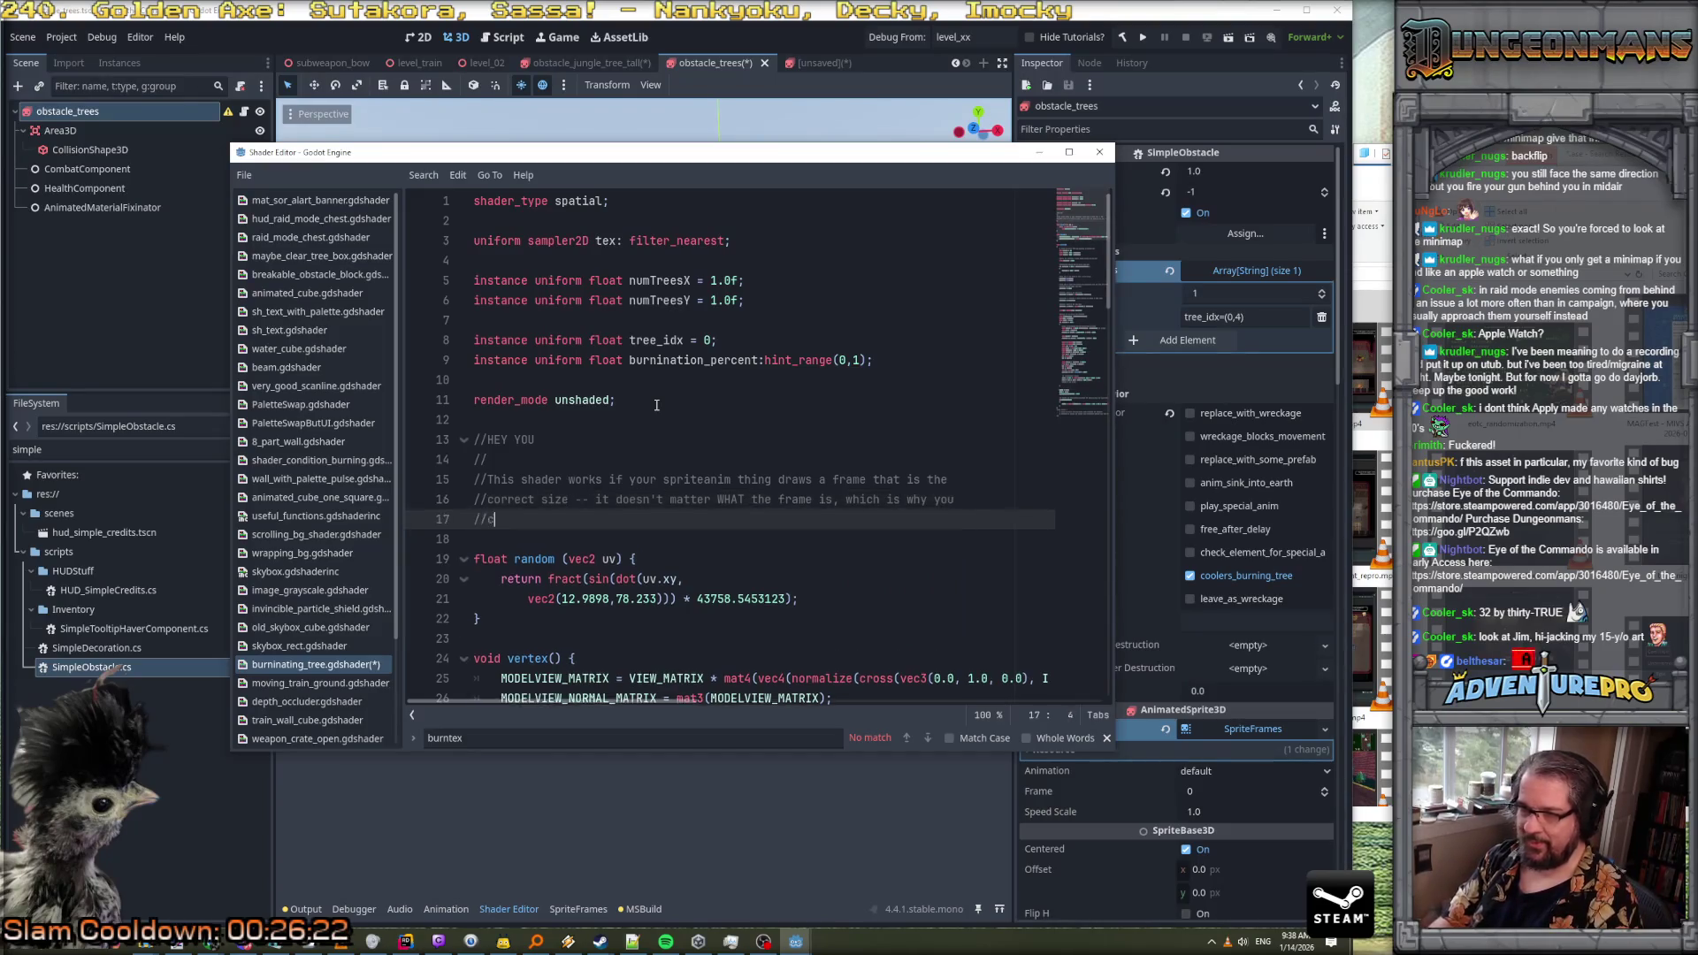
{"action": "type", "text": "se 32x32"}
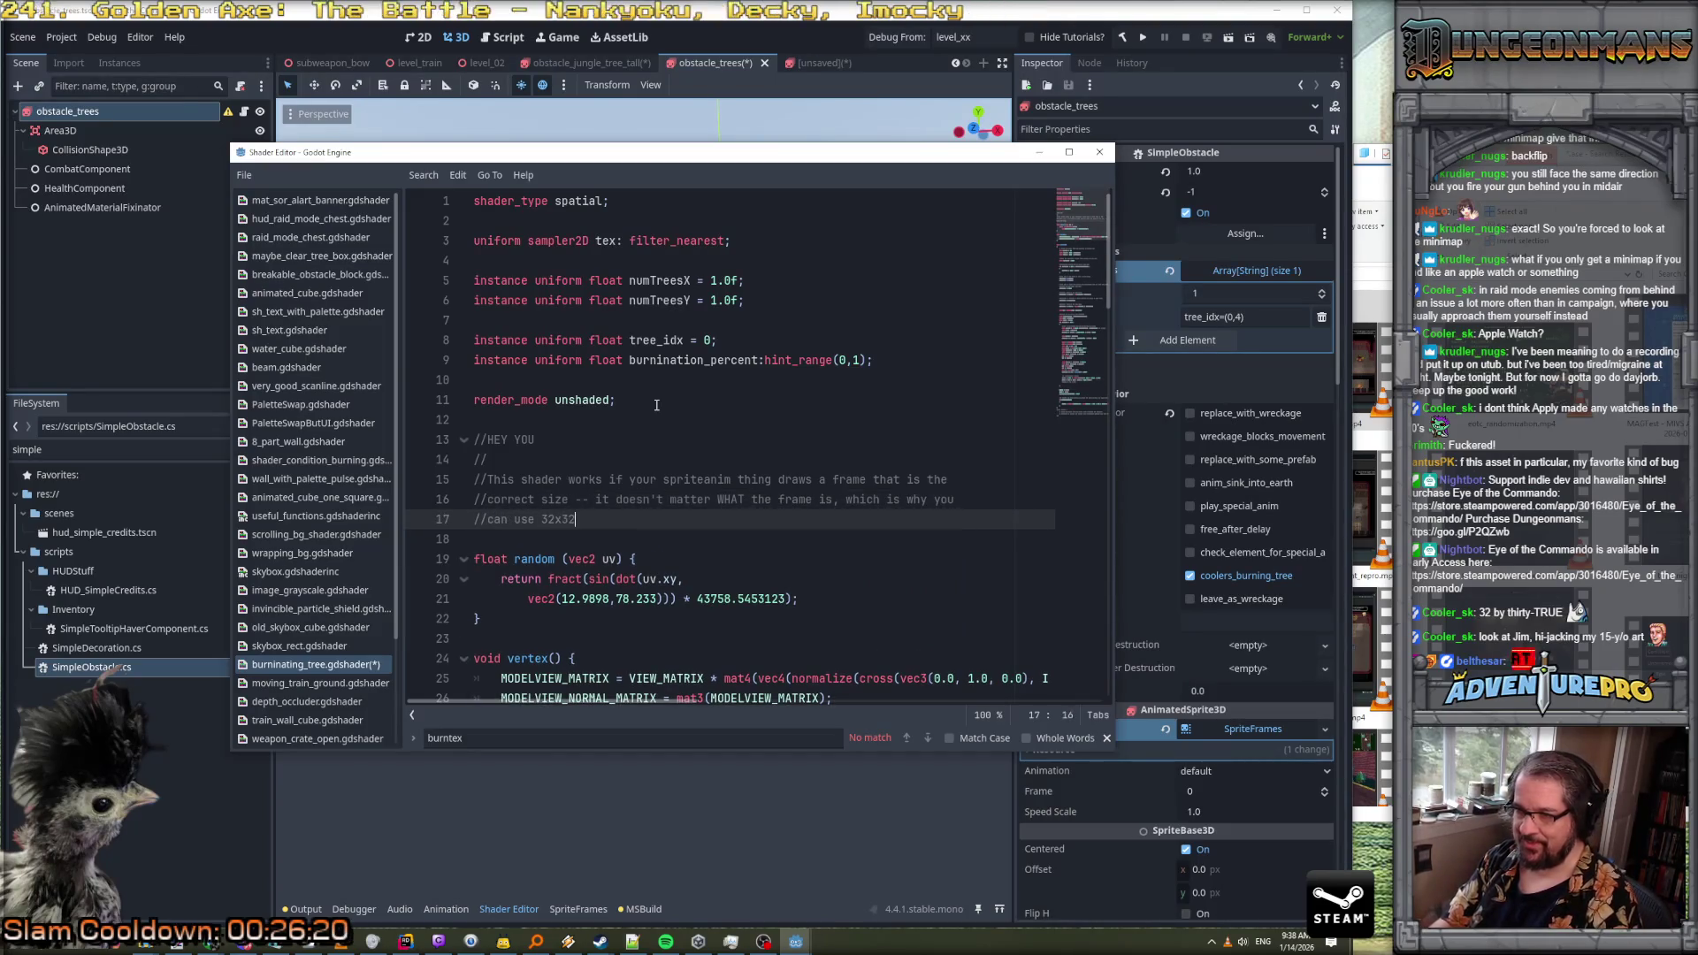
{"action": "type", "text": "_coerblock"}
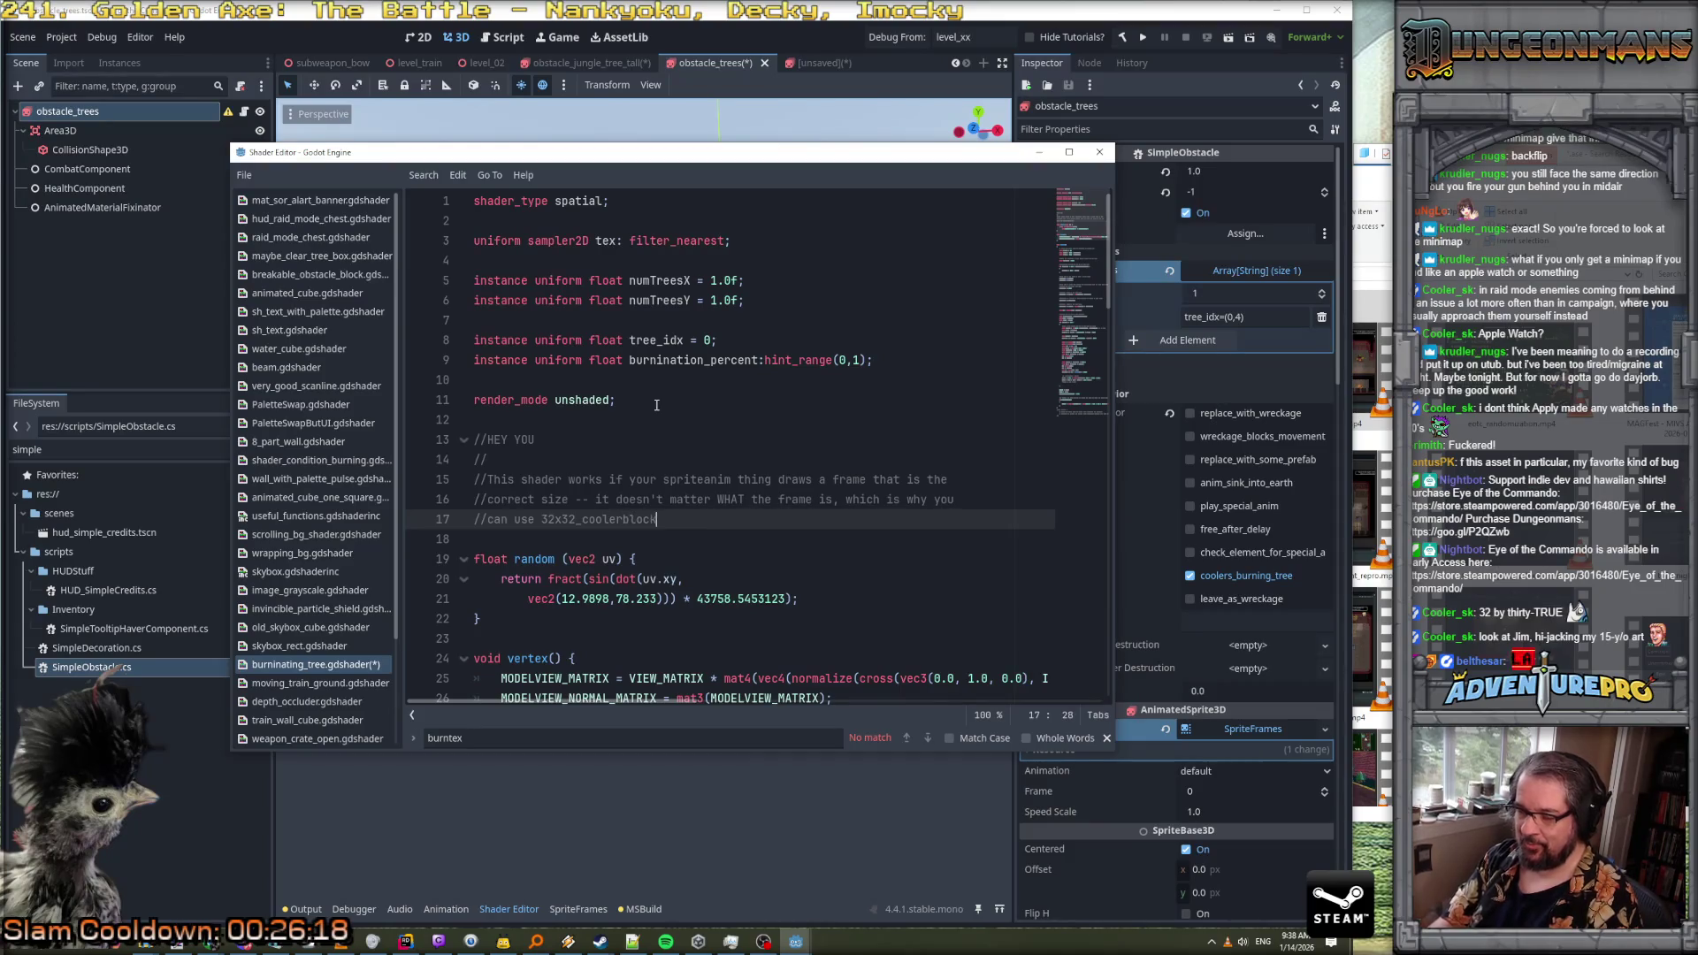
{"action": "type", "text": ".png if you j"}
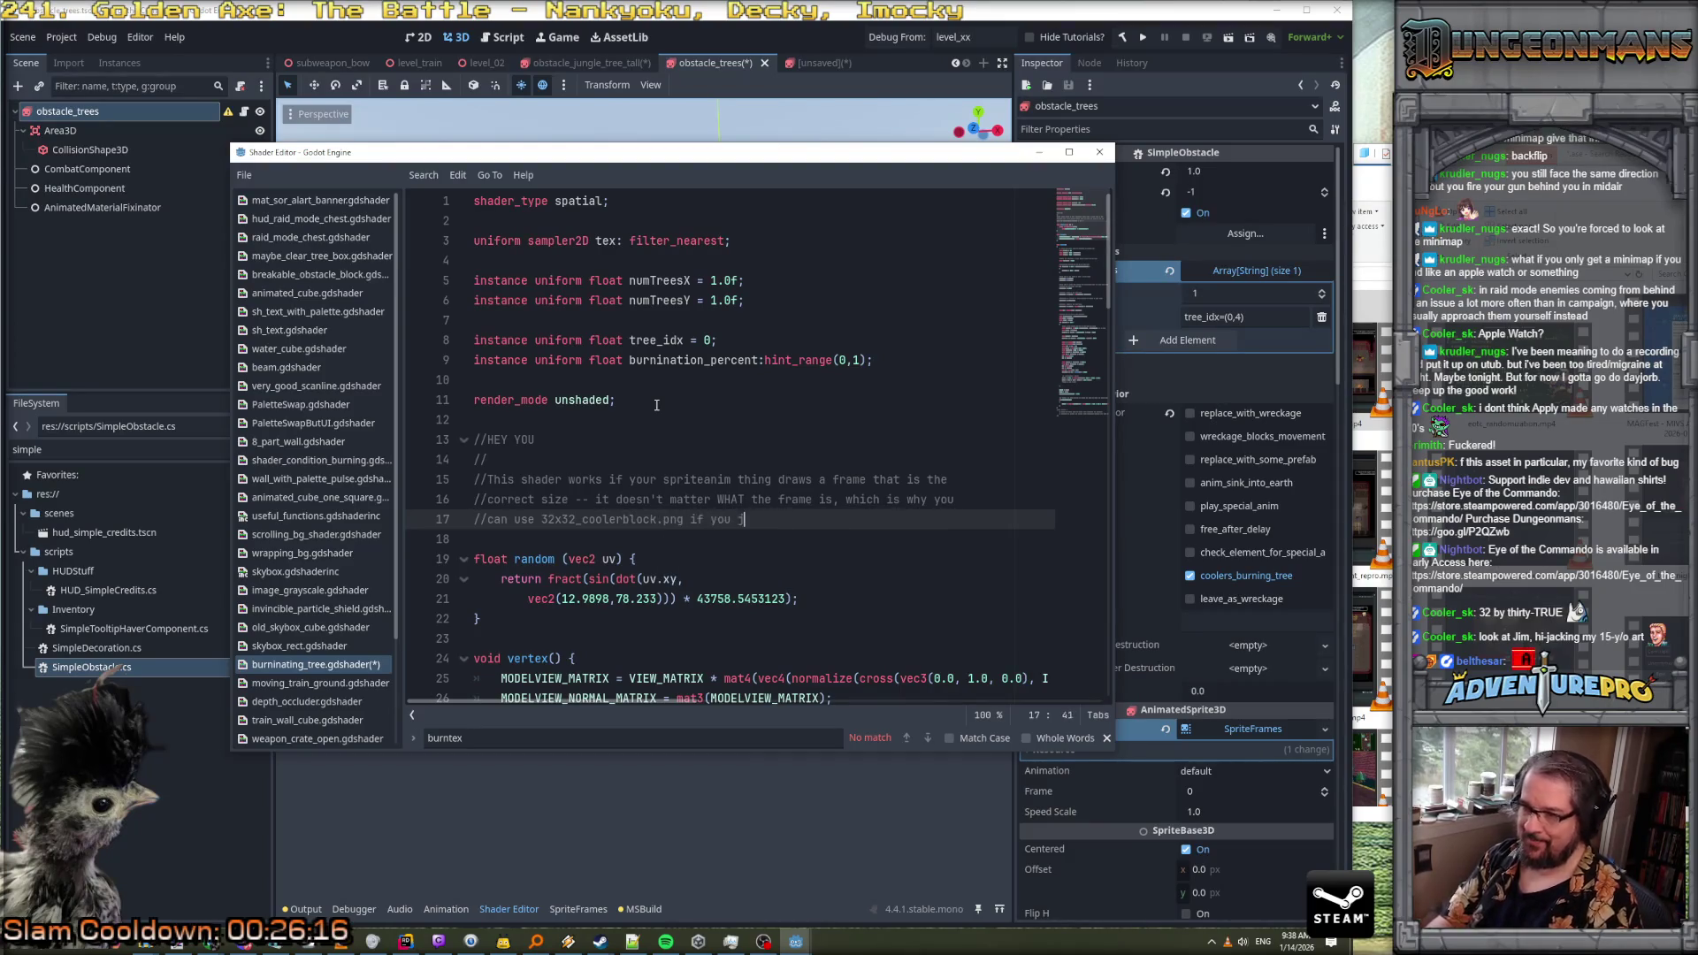
{"action": "type", "text": "nat a x32"}
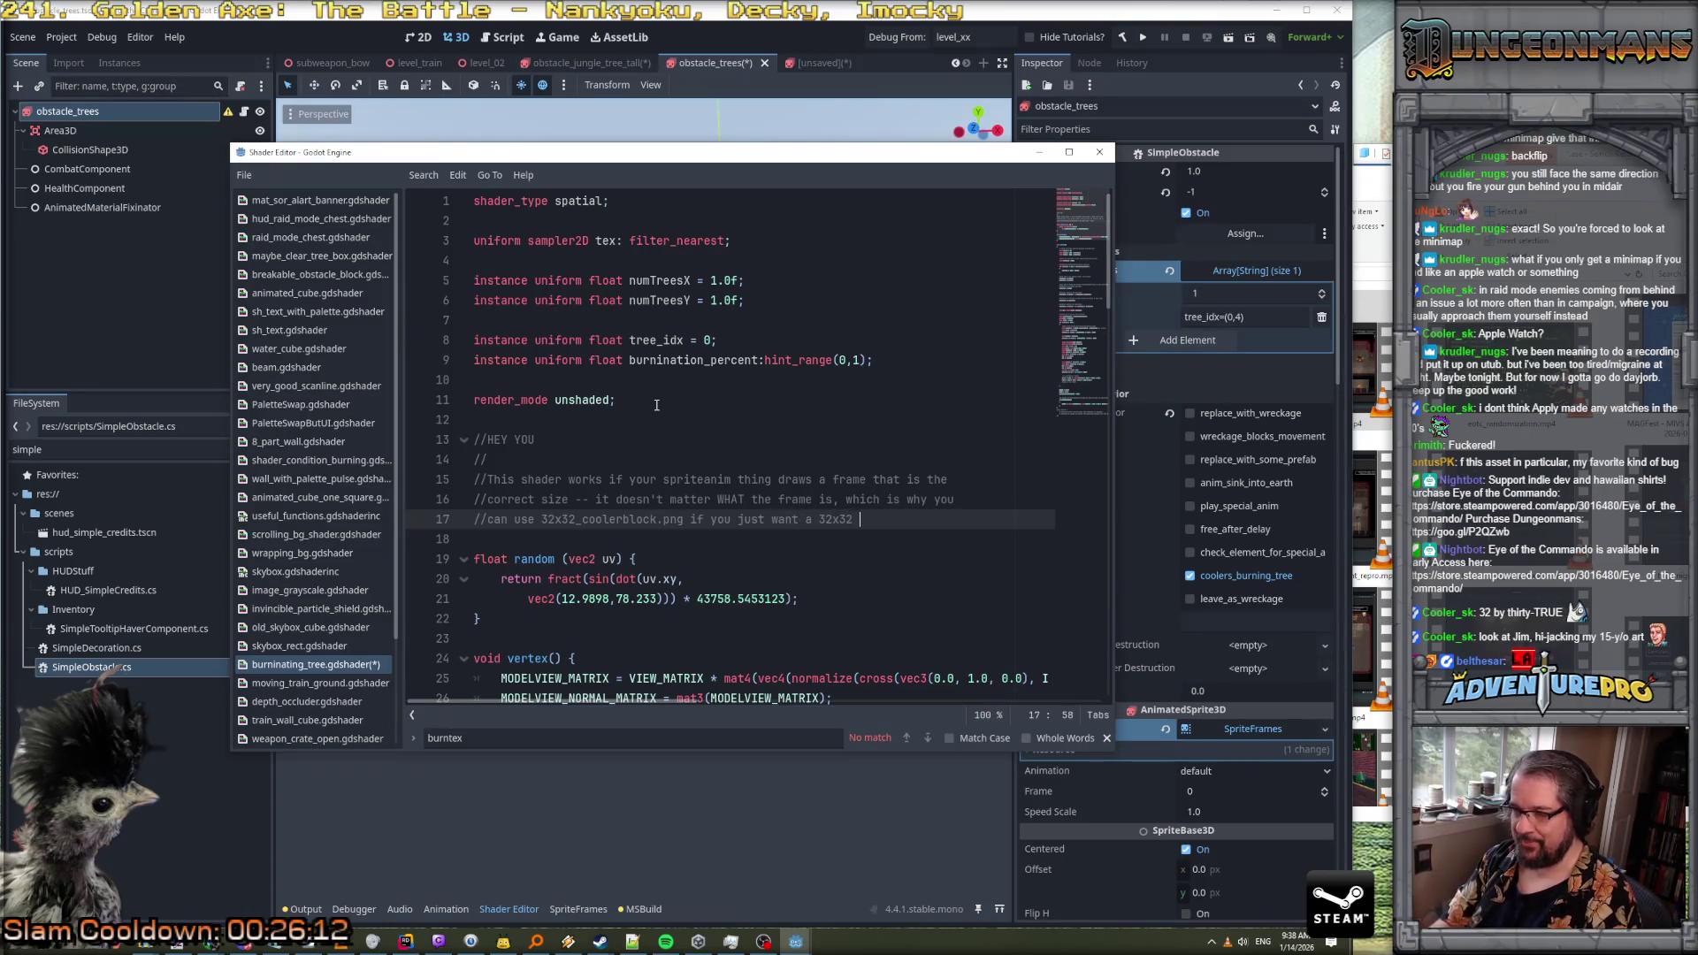
{"action": "key", "text": "BackSpace"}
{"action": "key", "text": "BackSpace"}
{"action": "key", "text": "BackSpace"}
{"action": "type", "text": "image."}
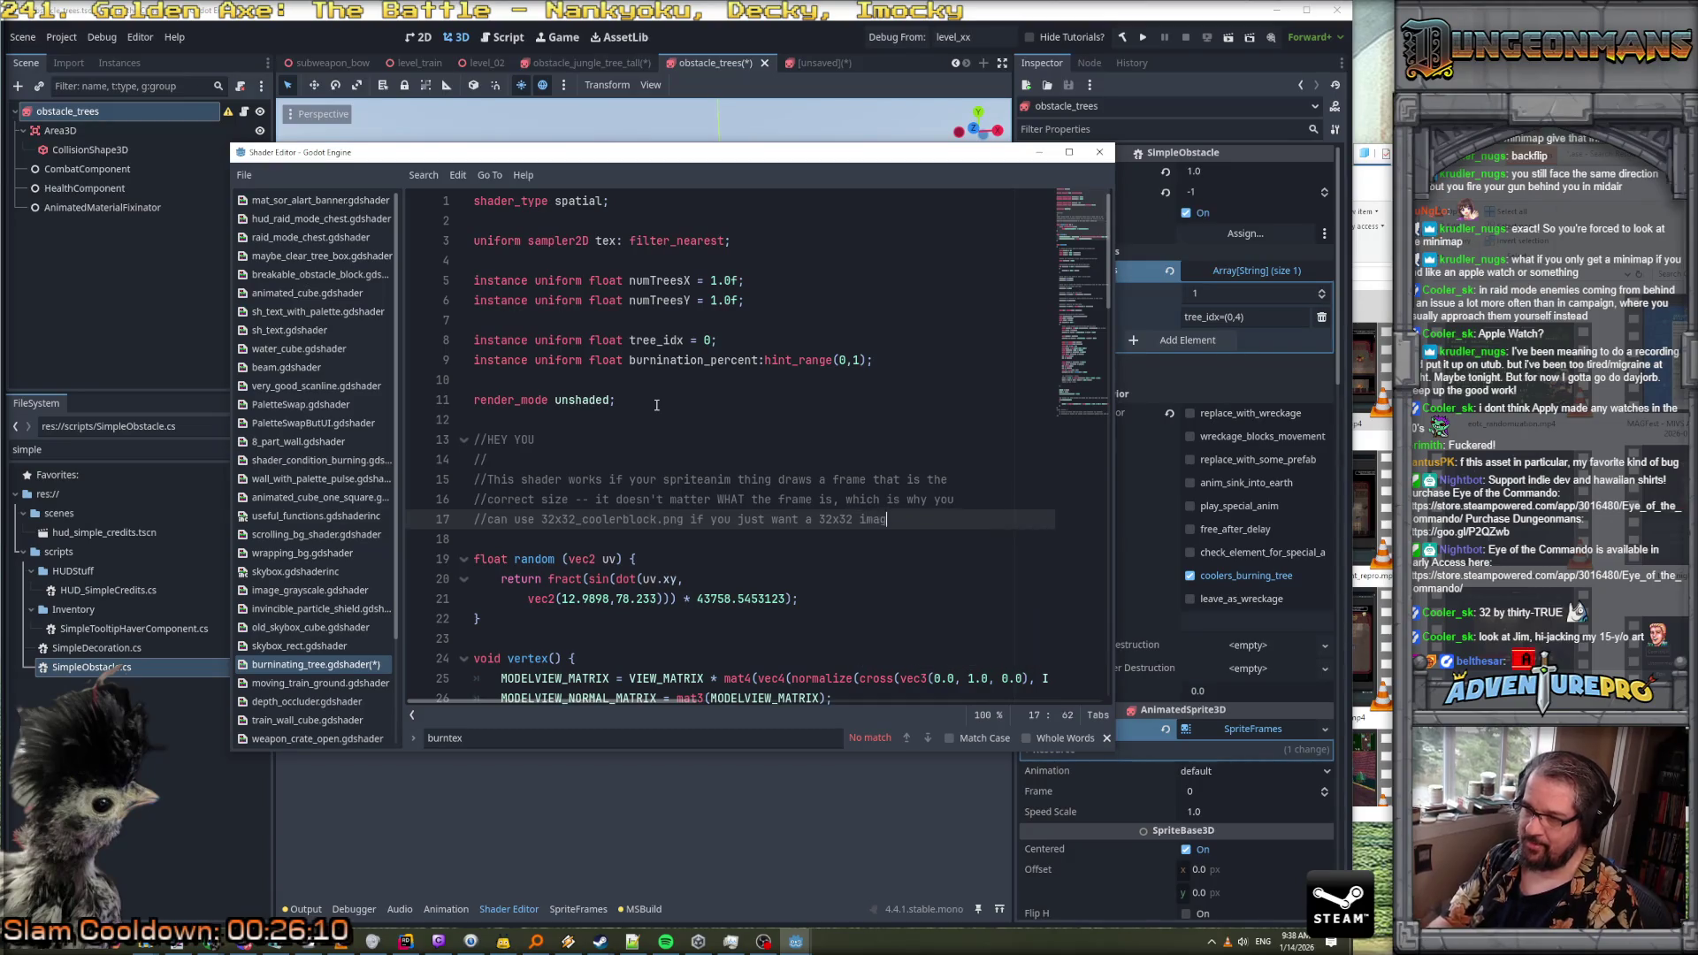
{"action": "key", "text": "Return"}
{"action": "type", "text": "//"}
{"action": "type", "text": "taller"}
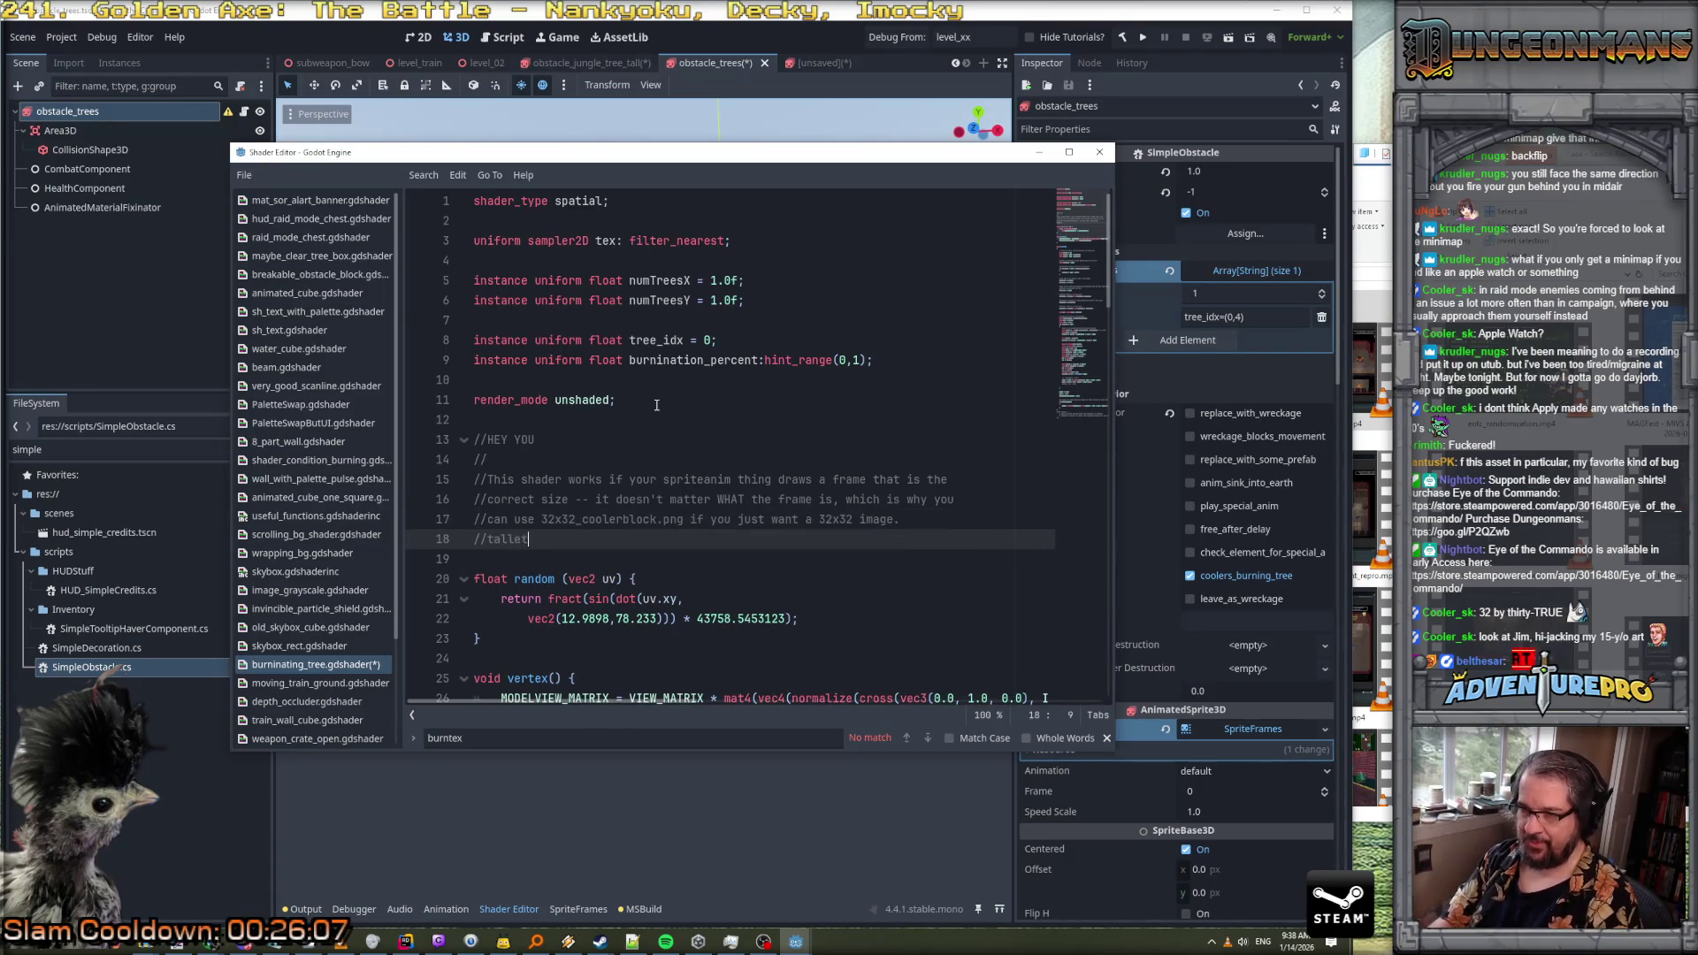
{"action": "type", "text": "ree,"}
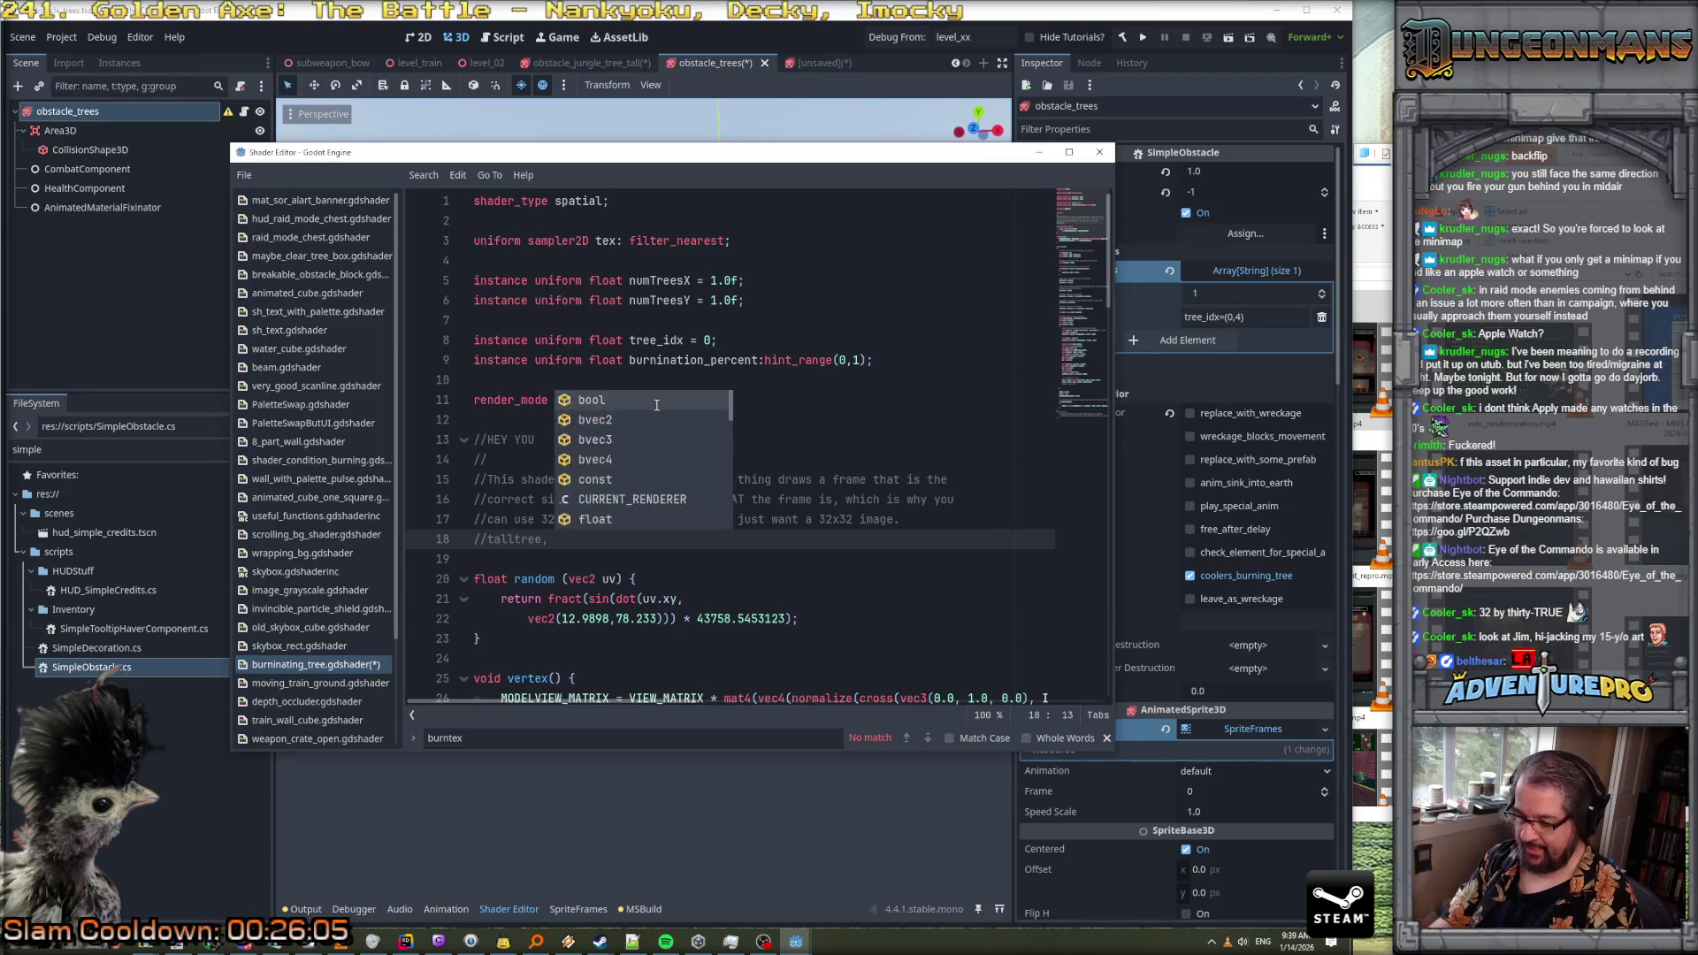
{"action": "type", "text": "32x"}
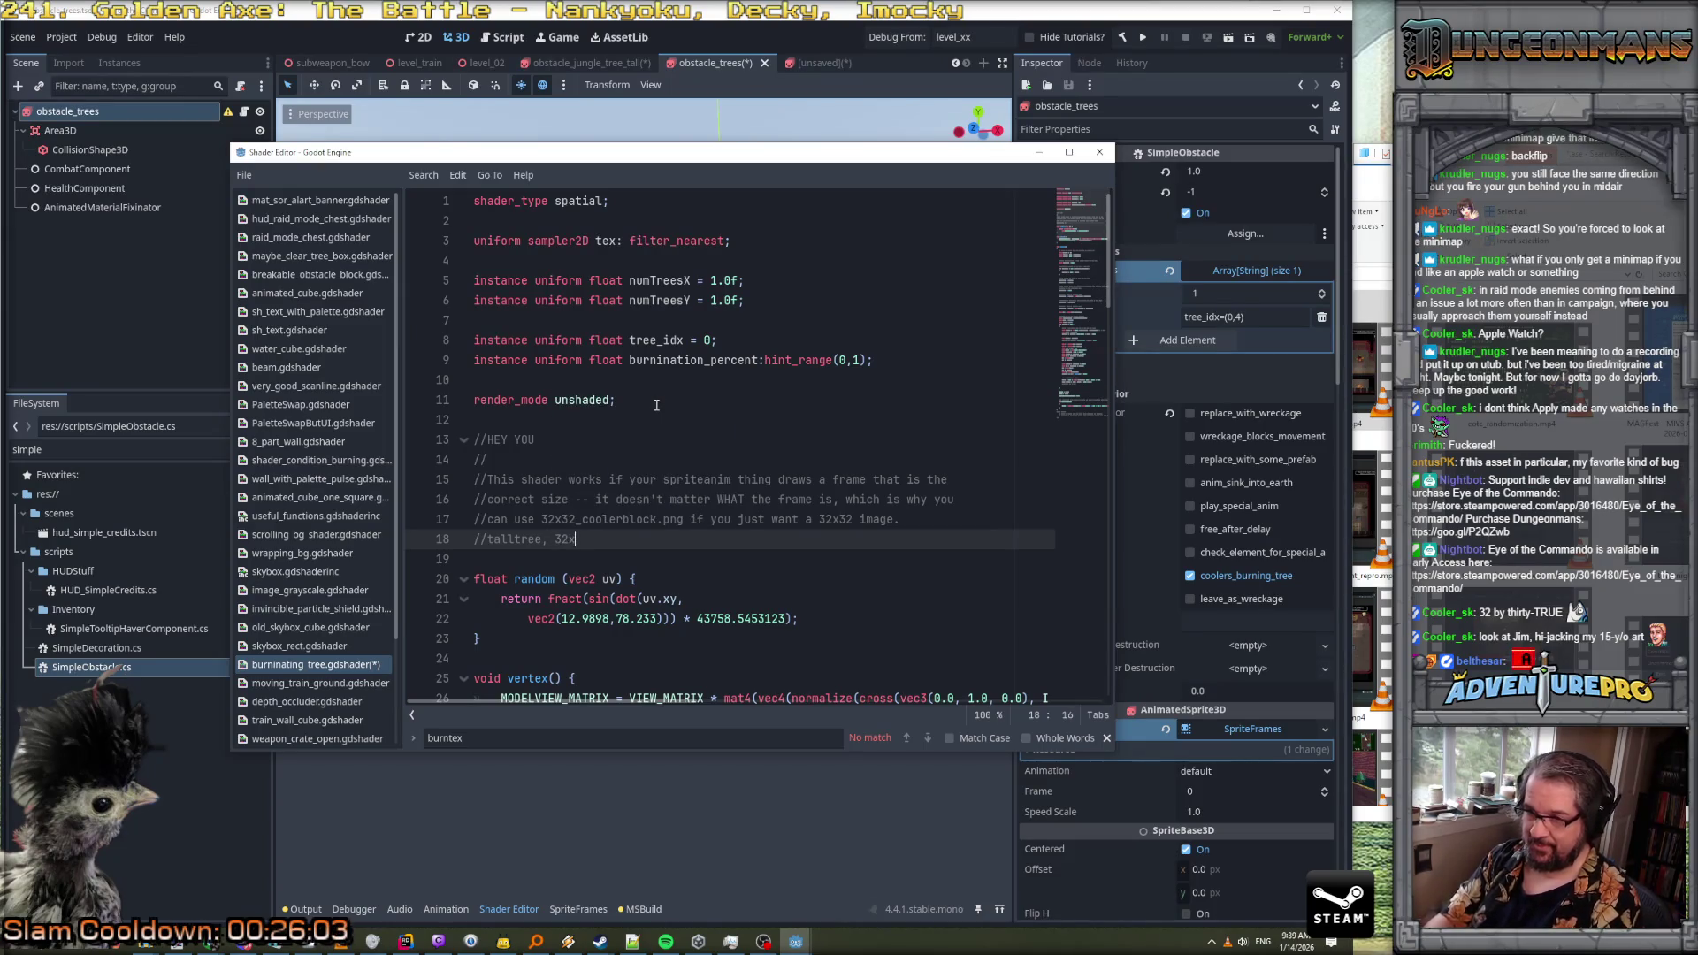
{"action": "type", "text": "64."}
{"action": "key", "text": "BackSpace"}
{"action": "type", "text": "qu"}
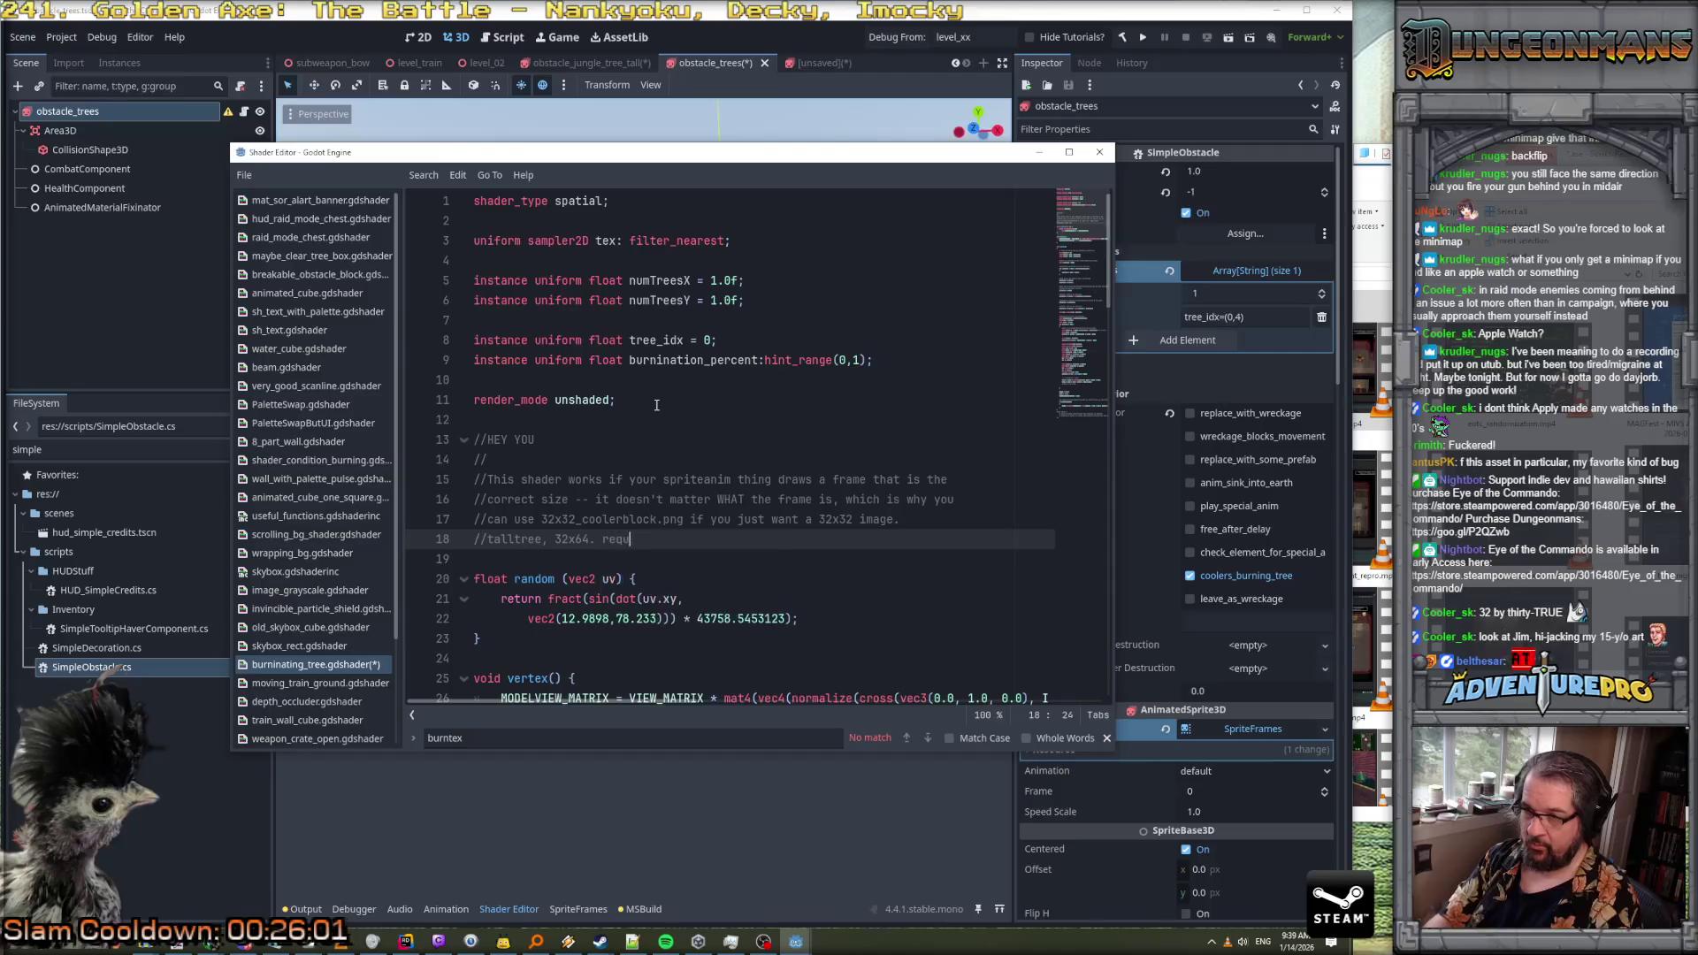
{"action": "type", "text": "ires"}
{"action": "type", "text": " a taller image"}
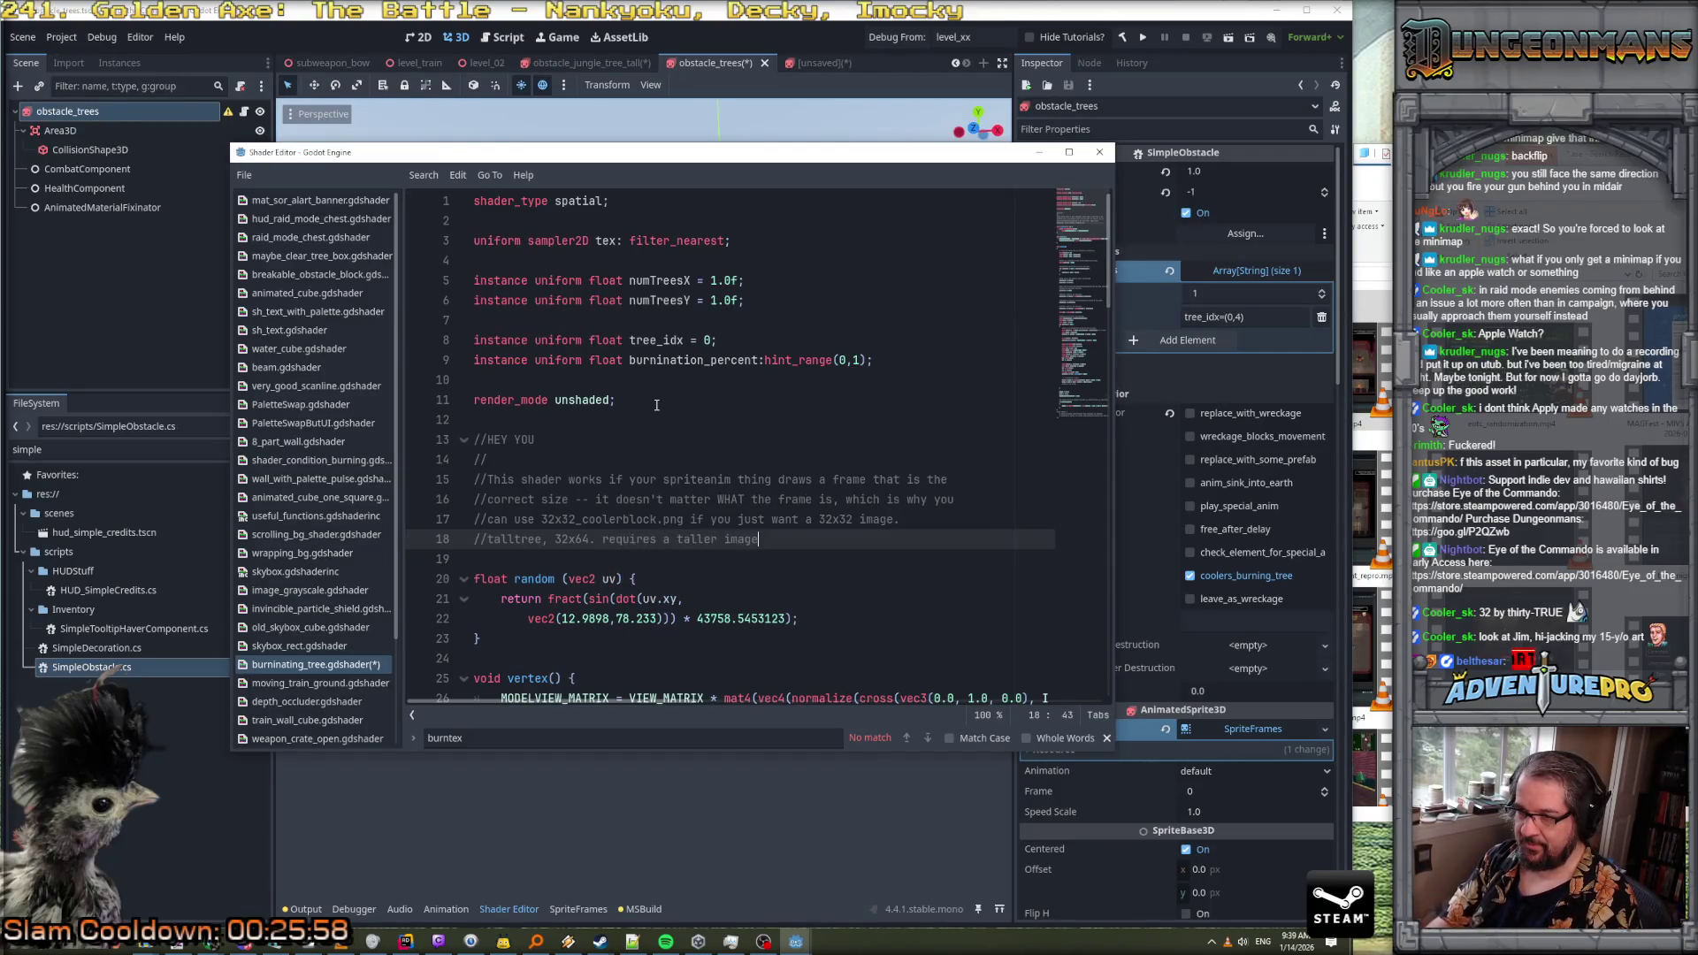
{"action": "key", "text": "Return"}
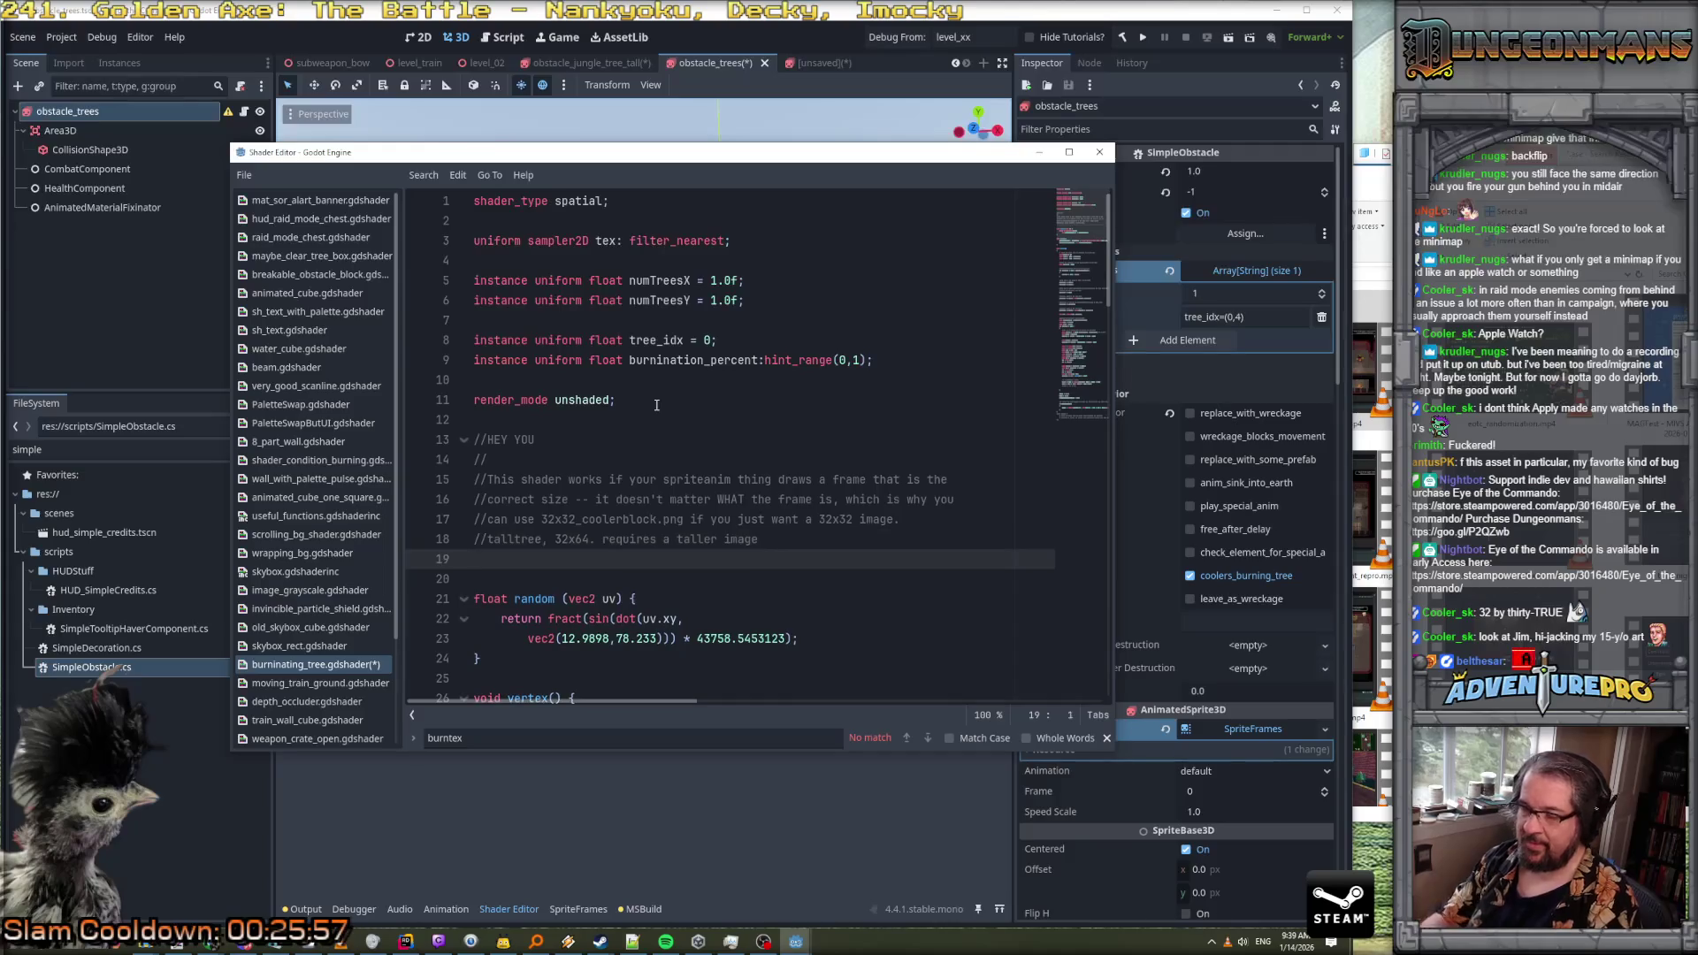
{"action": "left_click", "coordinate": [568, 941]}
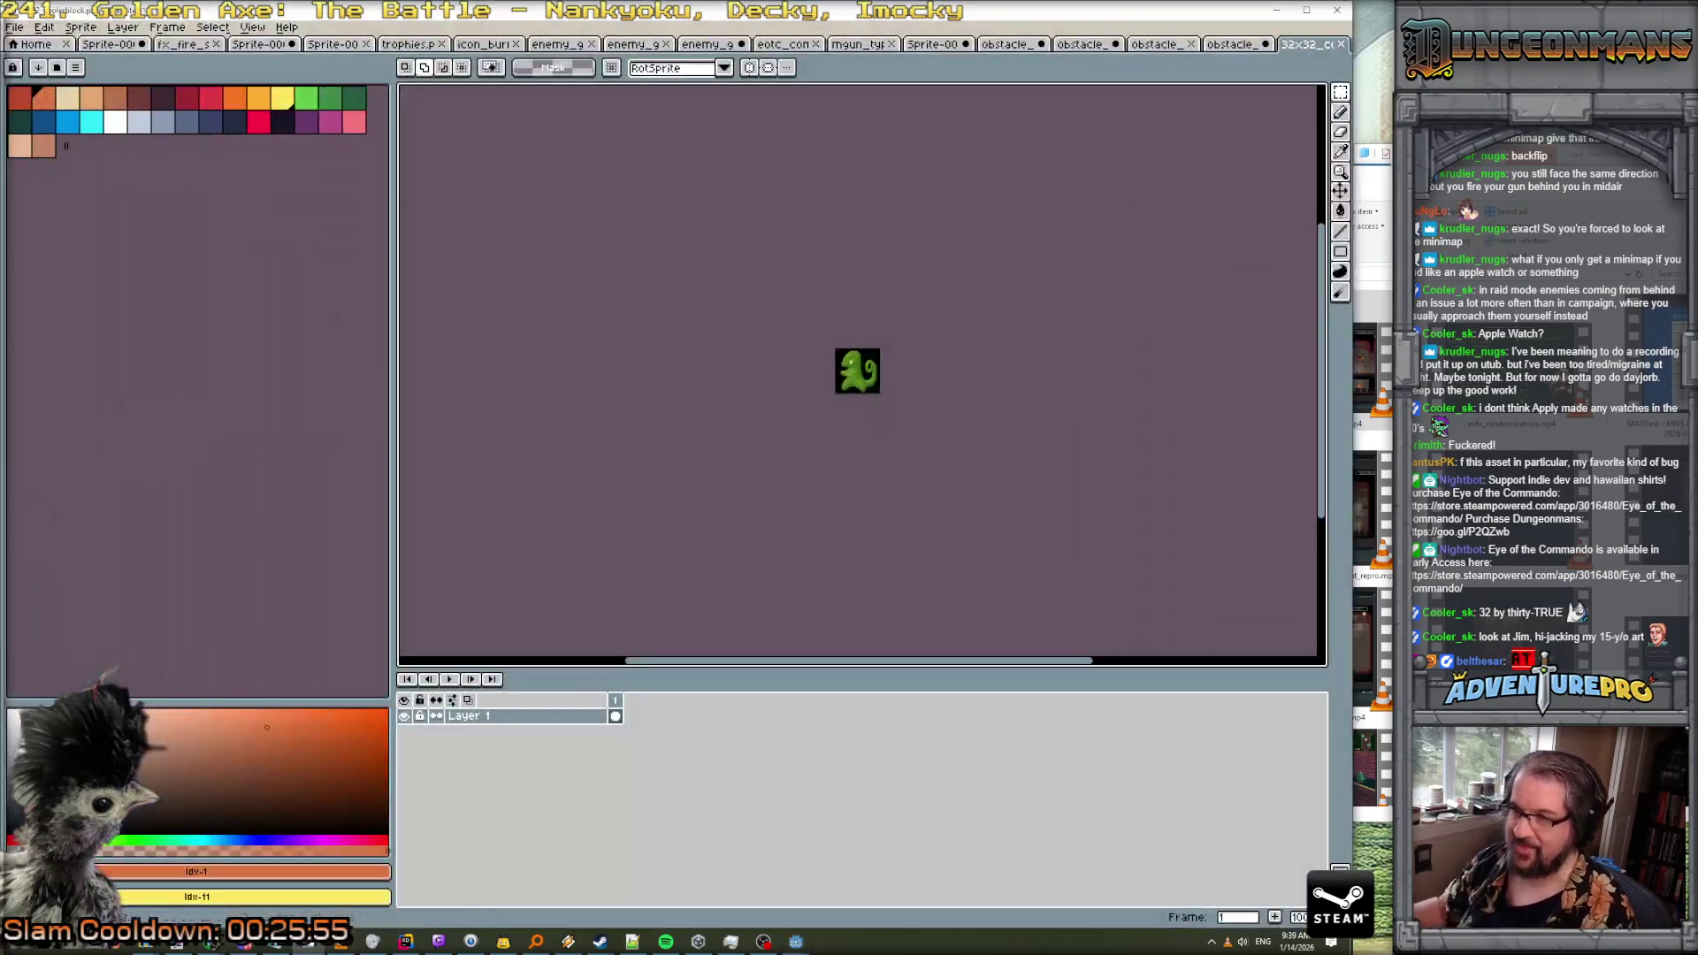
Extend the sprite canvas height to 64 pixels, making it 32×64
{"action": "left_click", "coordinate": [81, 27]}
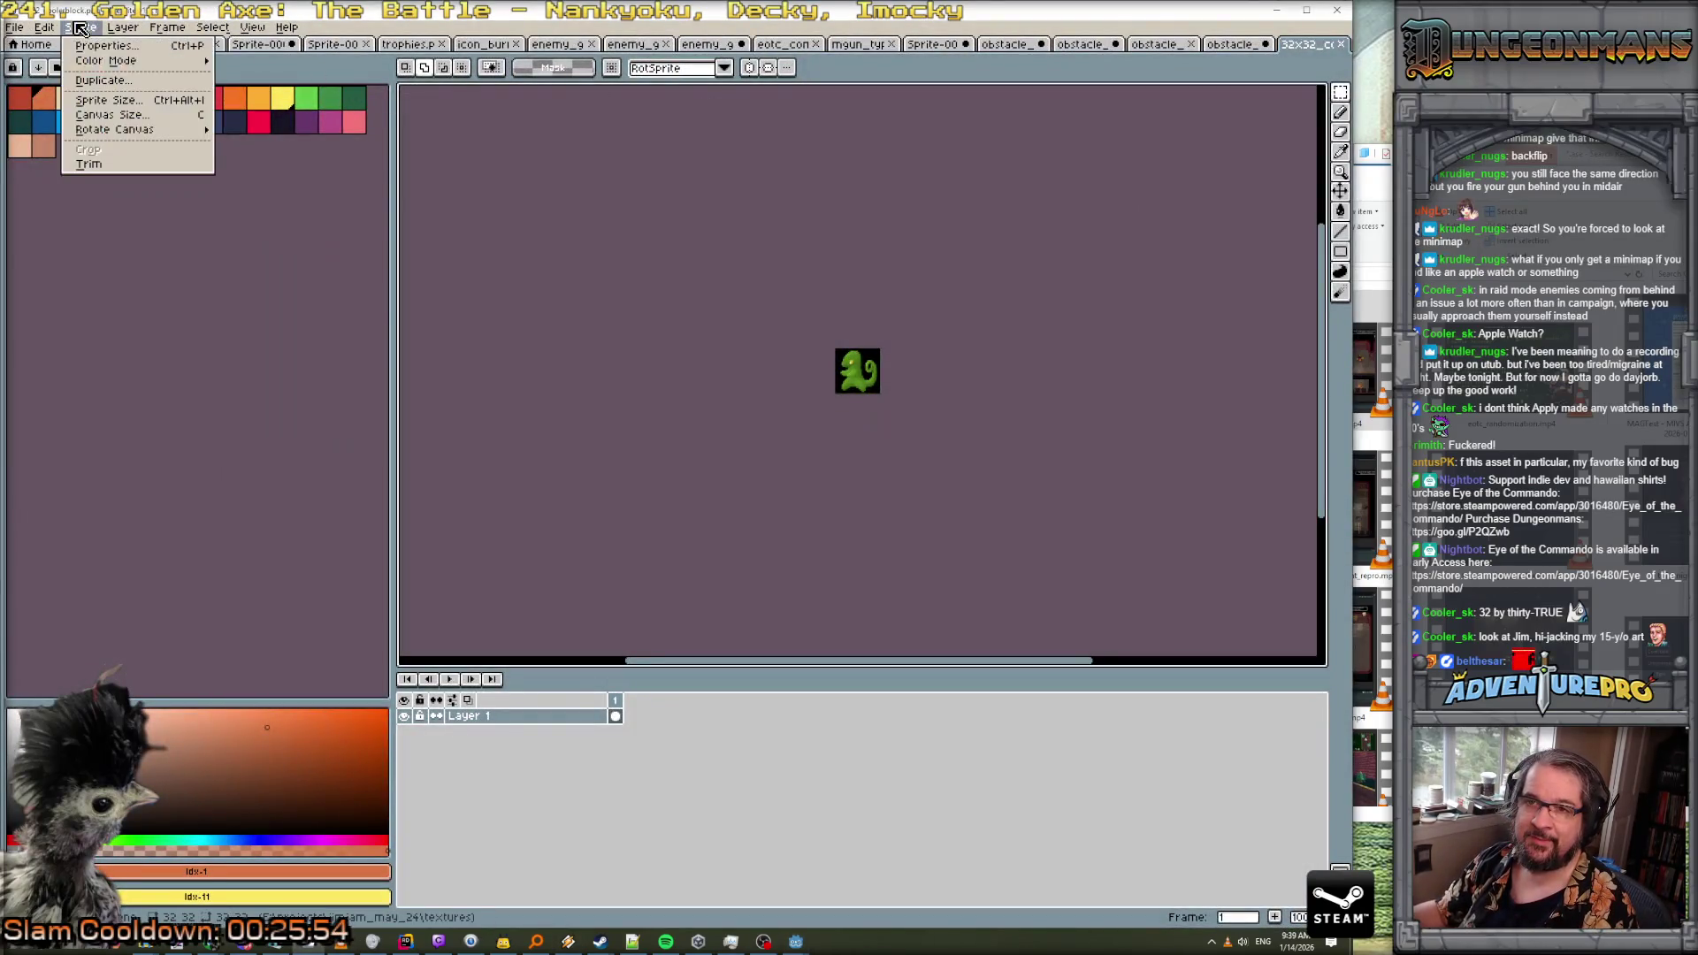
{"action": "left_click", "coordinate": [135, 123]}
{"action": "key", "text": "Tab"}
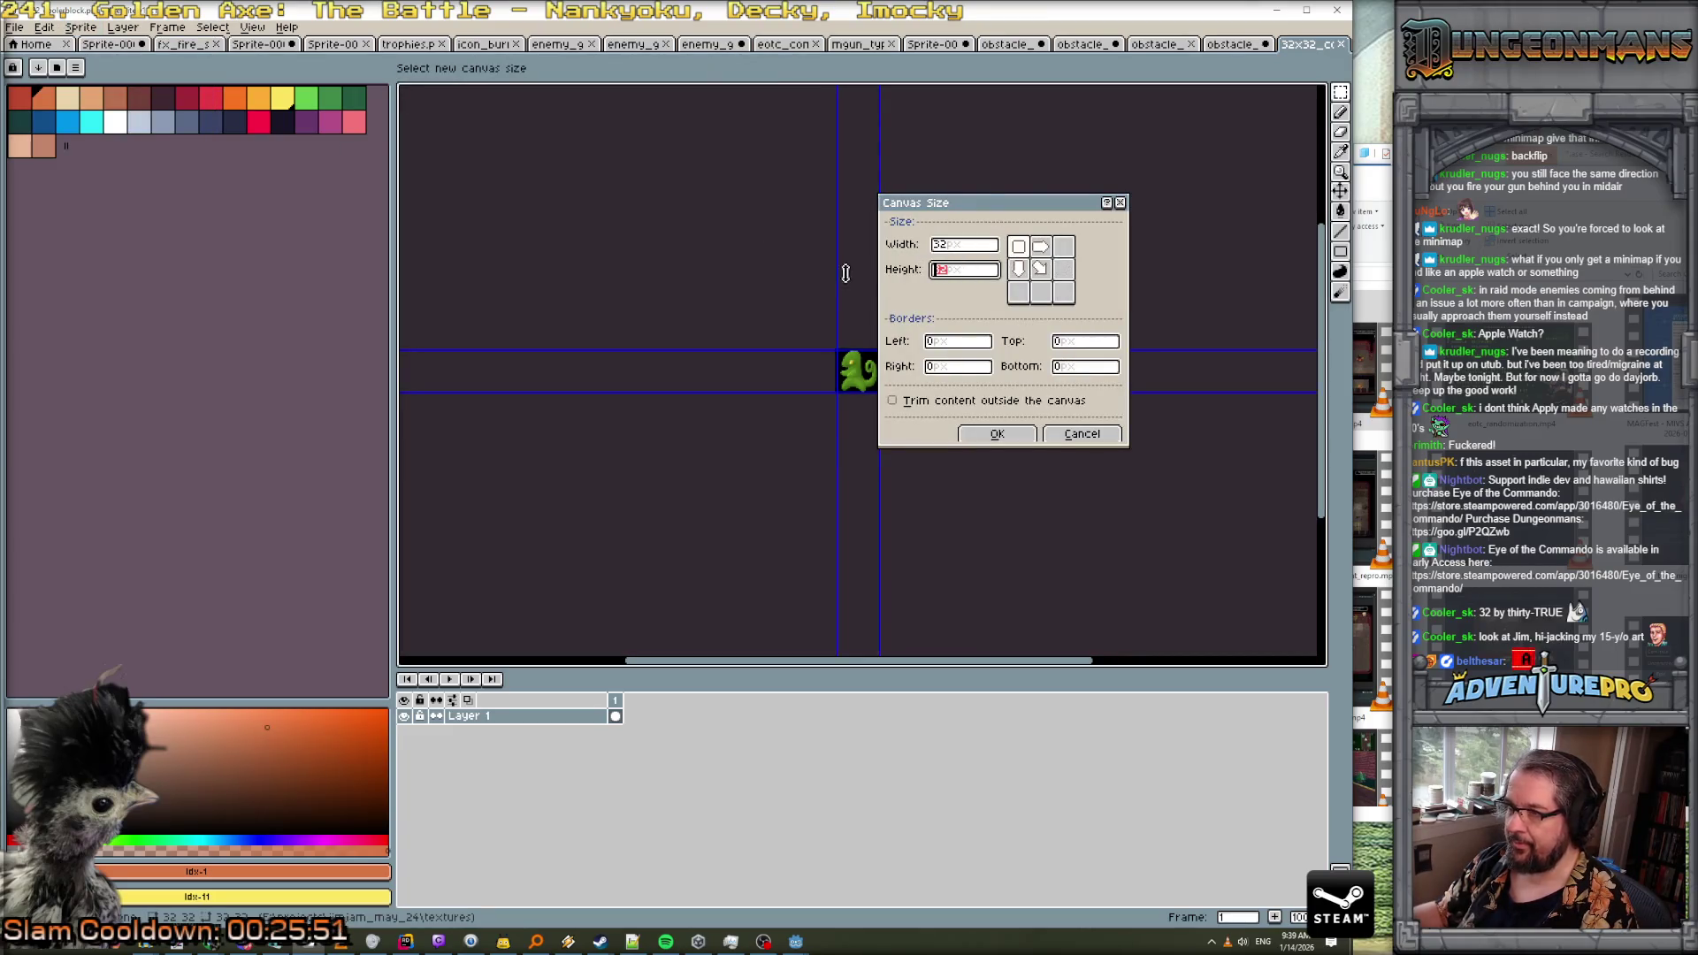
{"action": "type", "text": "64"}
{"action": "key", "text": "Return"}
Bucket-fill the new lower half black, then pick brown for drawing
{"action": "scroll", "coordinate": [903, 482], "scroll_direction": "up", "scroll_amount": 5}
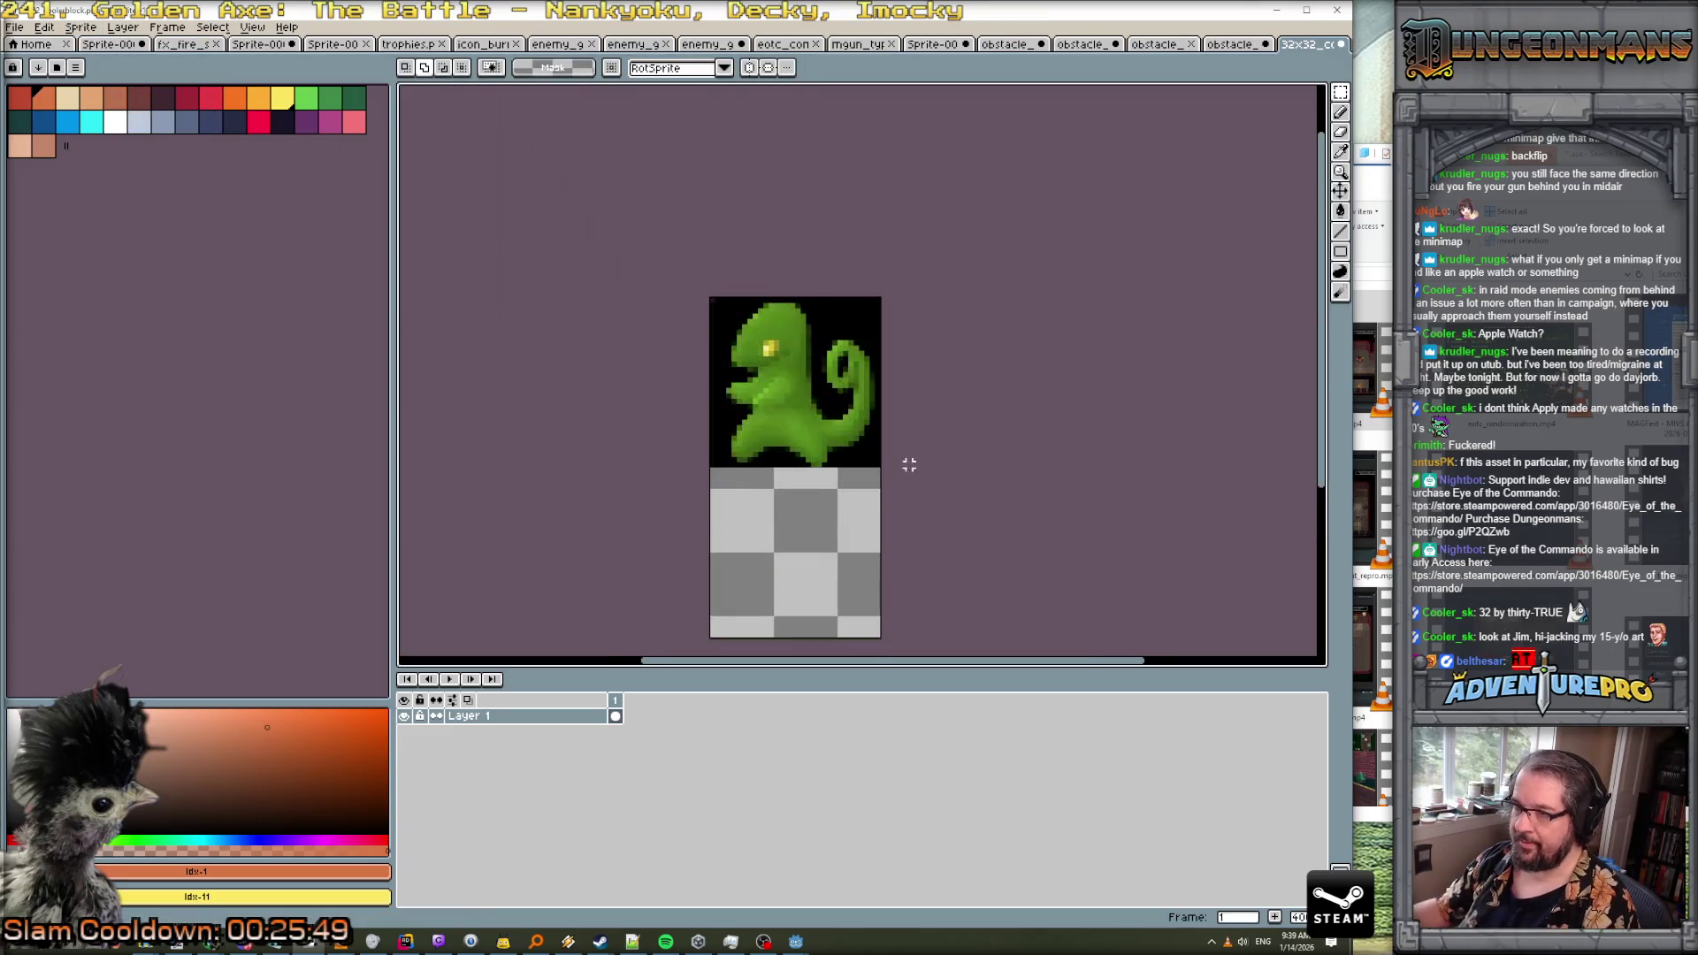
{"action": "key", "text": "b"}
{"action": "left_click", "coordinate": [863, 450], "text": "alt"}
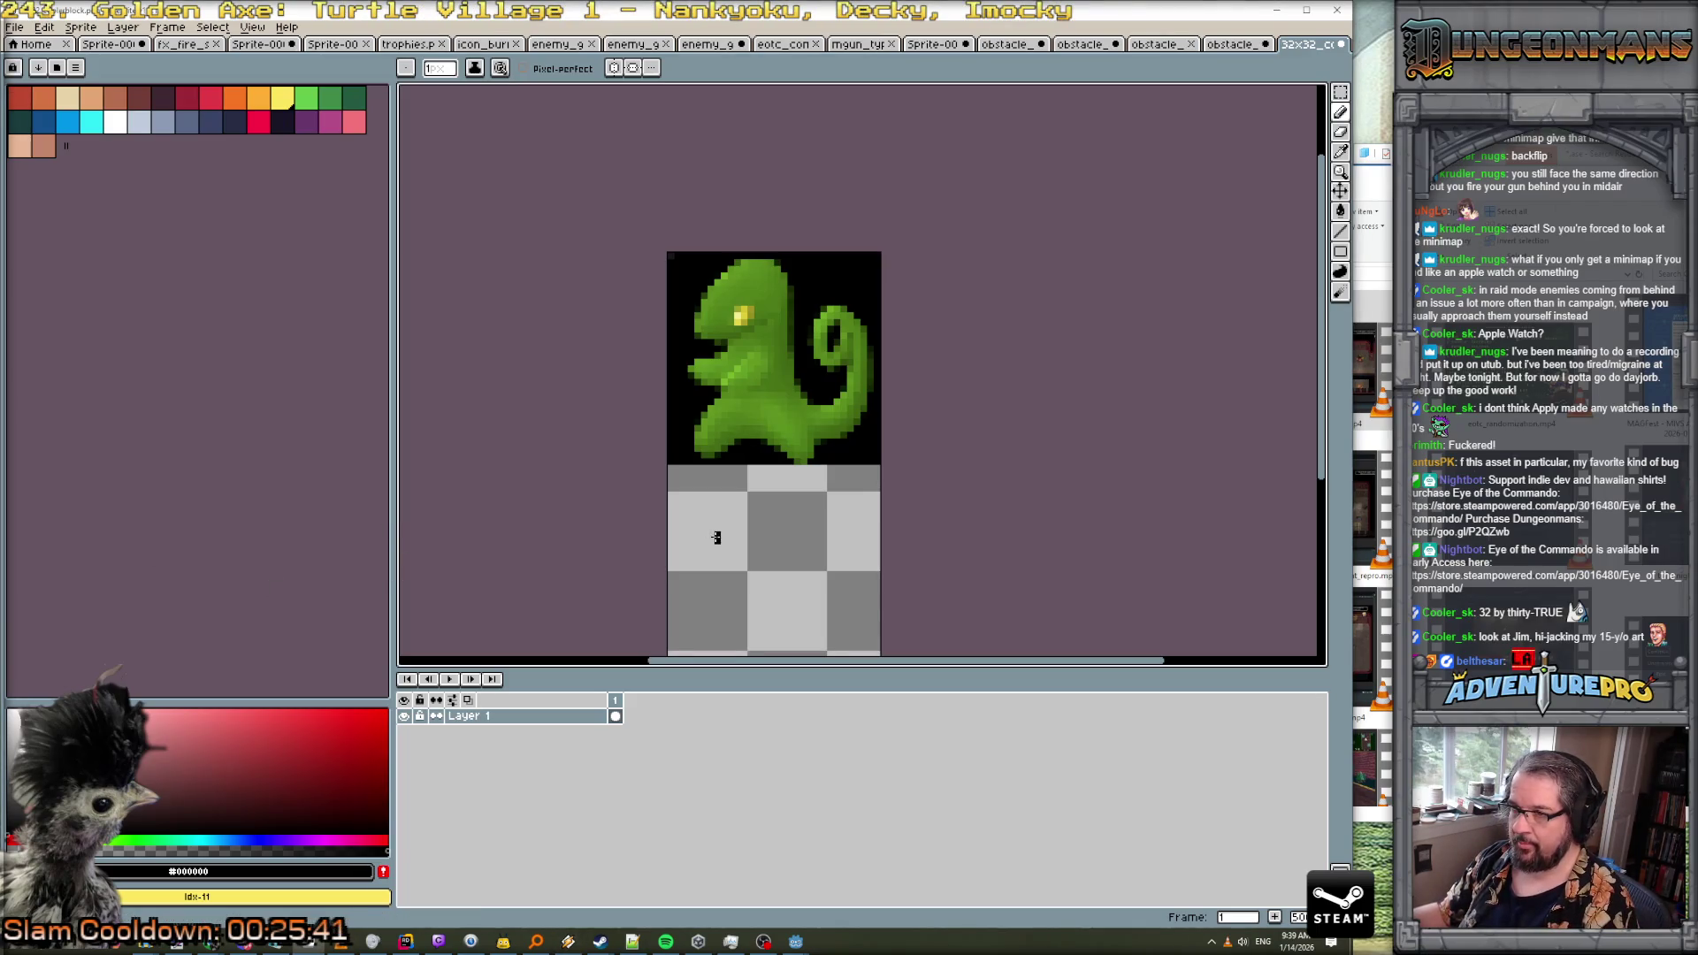
{"action": "key", "text": "g"}
{"action": "left_click", "coordinate": [756, 533]}
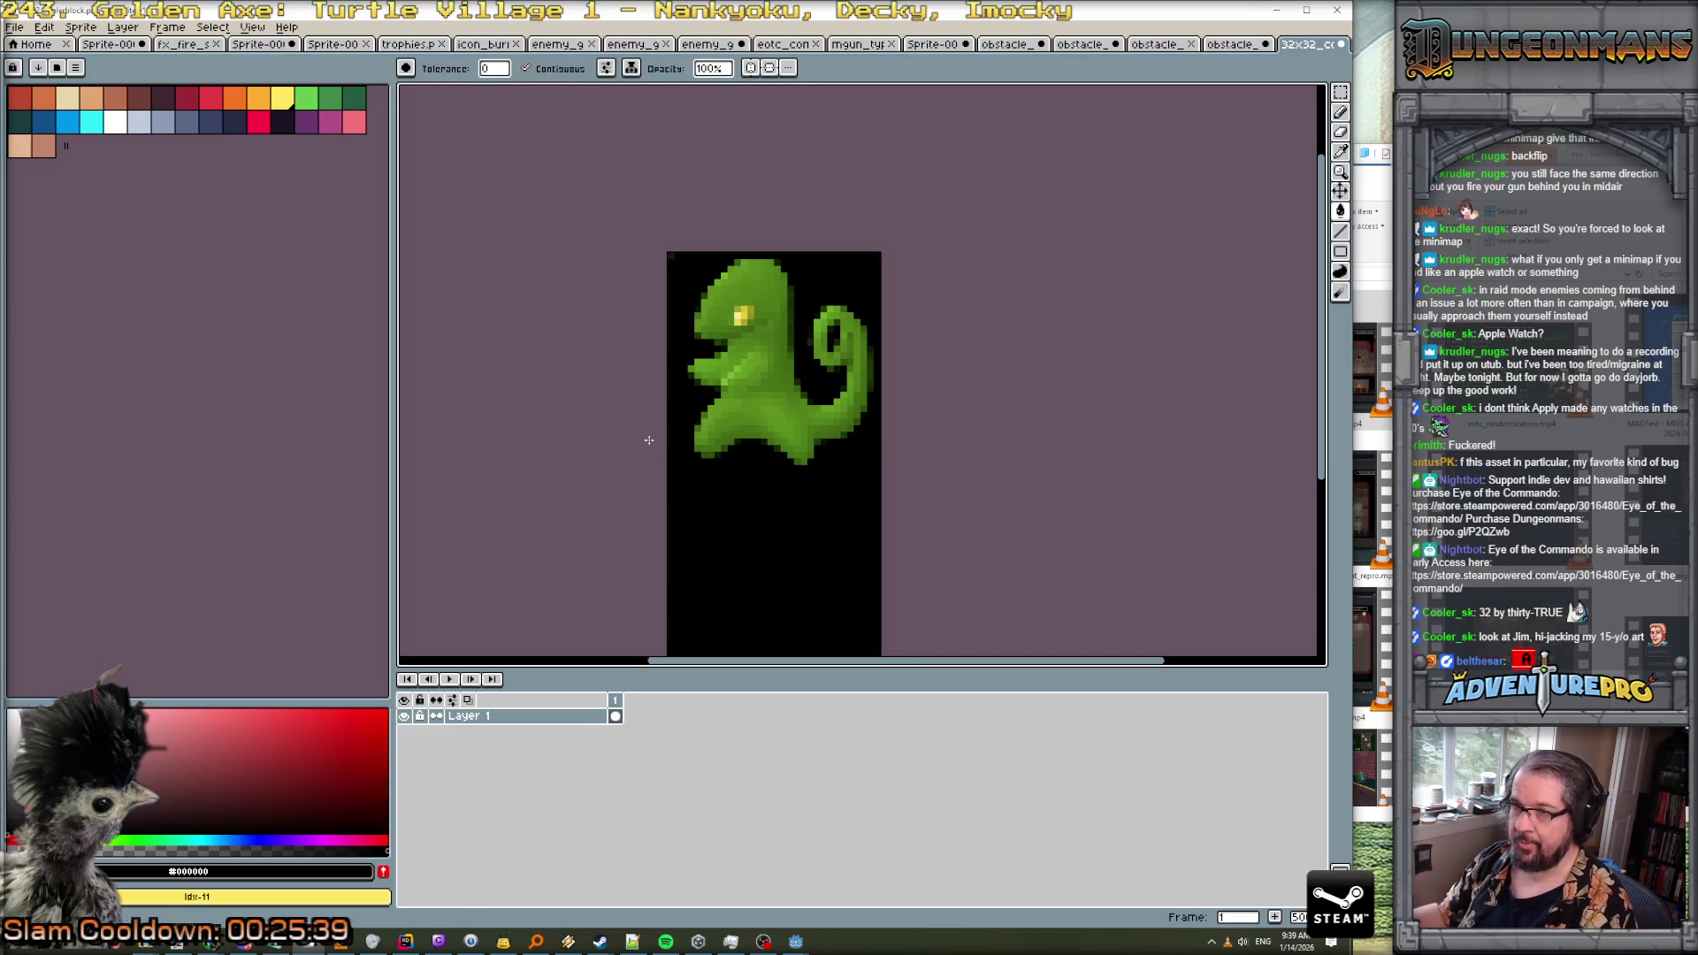
{"action": "left_click", "coordinate": [120, 95]}
{"action": "key", "text": "b"}
{"action": "scroll", "coordinate": [804, 488], "scroll_direction": "down", "scroll_amount": 2}
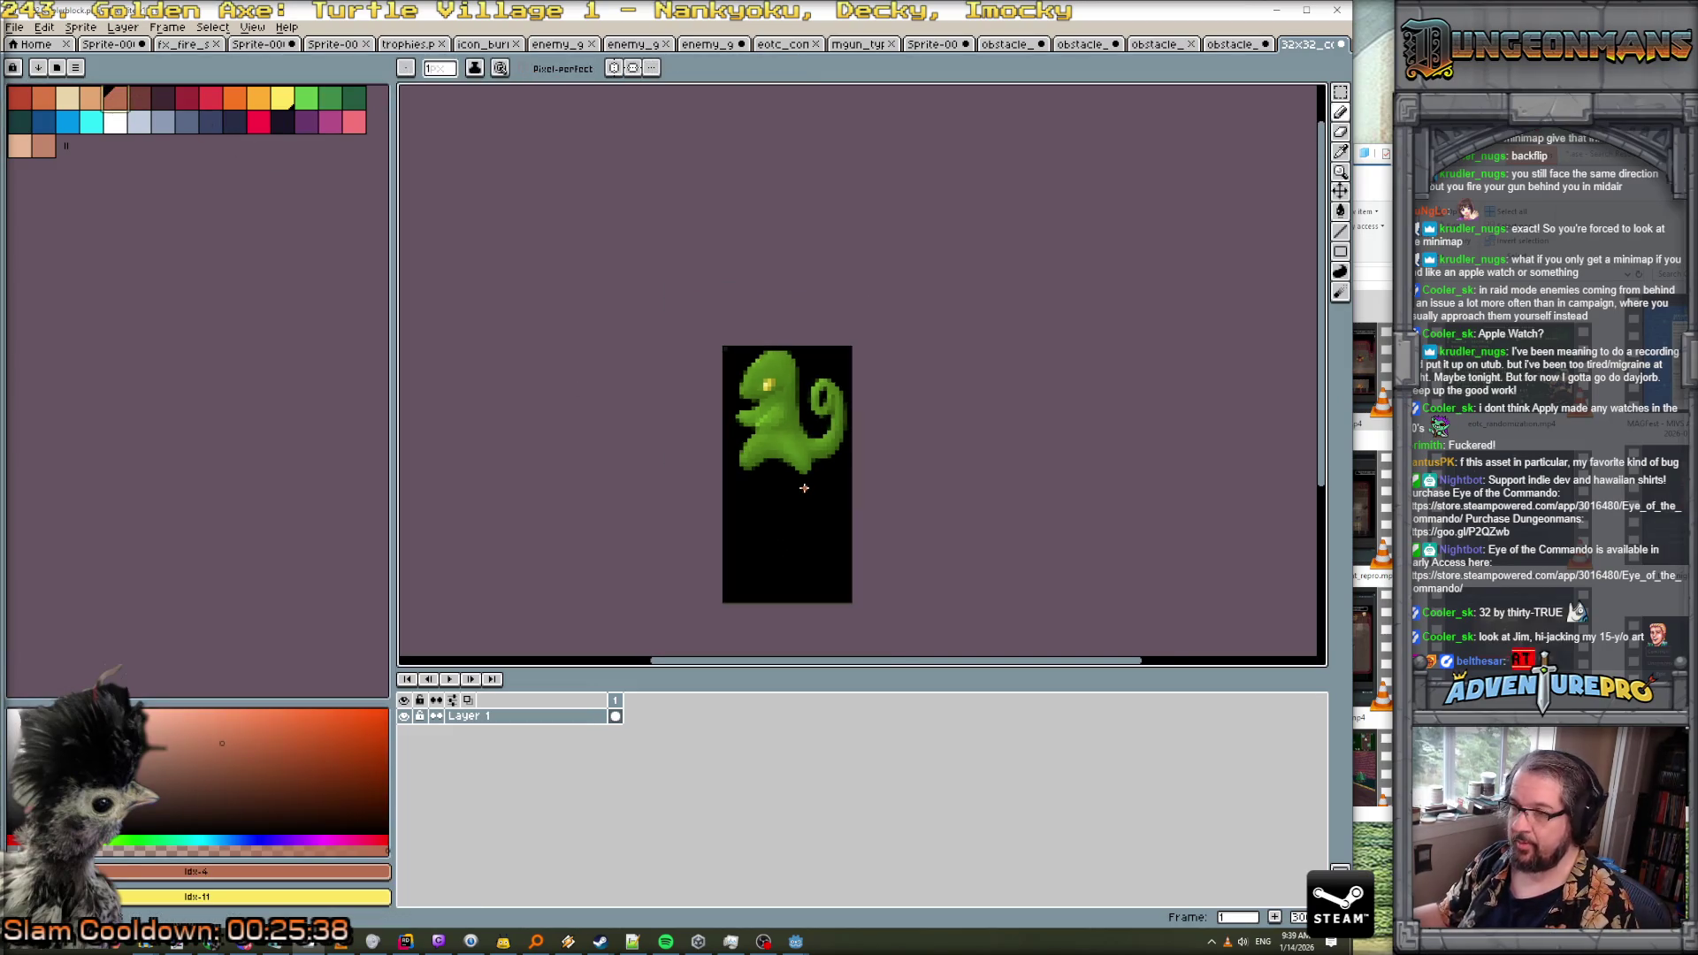
Draw two brown trunks down to the bottom, filling the right one solid
{"action": "mouse_move", "coordinate": [744, 472]}
{"action": "left_mouse_down"}
{"action": "mouse_move", "coordinate": [742, 602]}
{"action": "mouse_move", "coordinate": [750, 470]}
{"action": "mouse_move", "coordinate": [745, 595]}
{"action": "mouse_move", "coordinate": [750, 476]}
{"action": "mouse_move", "coordinate": [801, 557]}
{"action": "mouse_move", "coordinate": [805, 601]}
{"action": "left_mouse_up"}
{"action": "left_click_drag", "start_coordinate": [809, 484], "coordinate": [815, 603]}
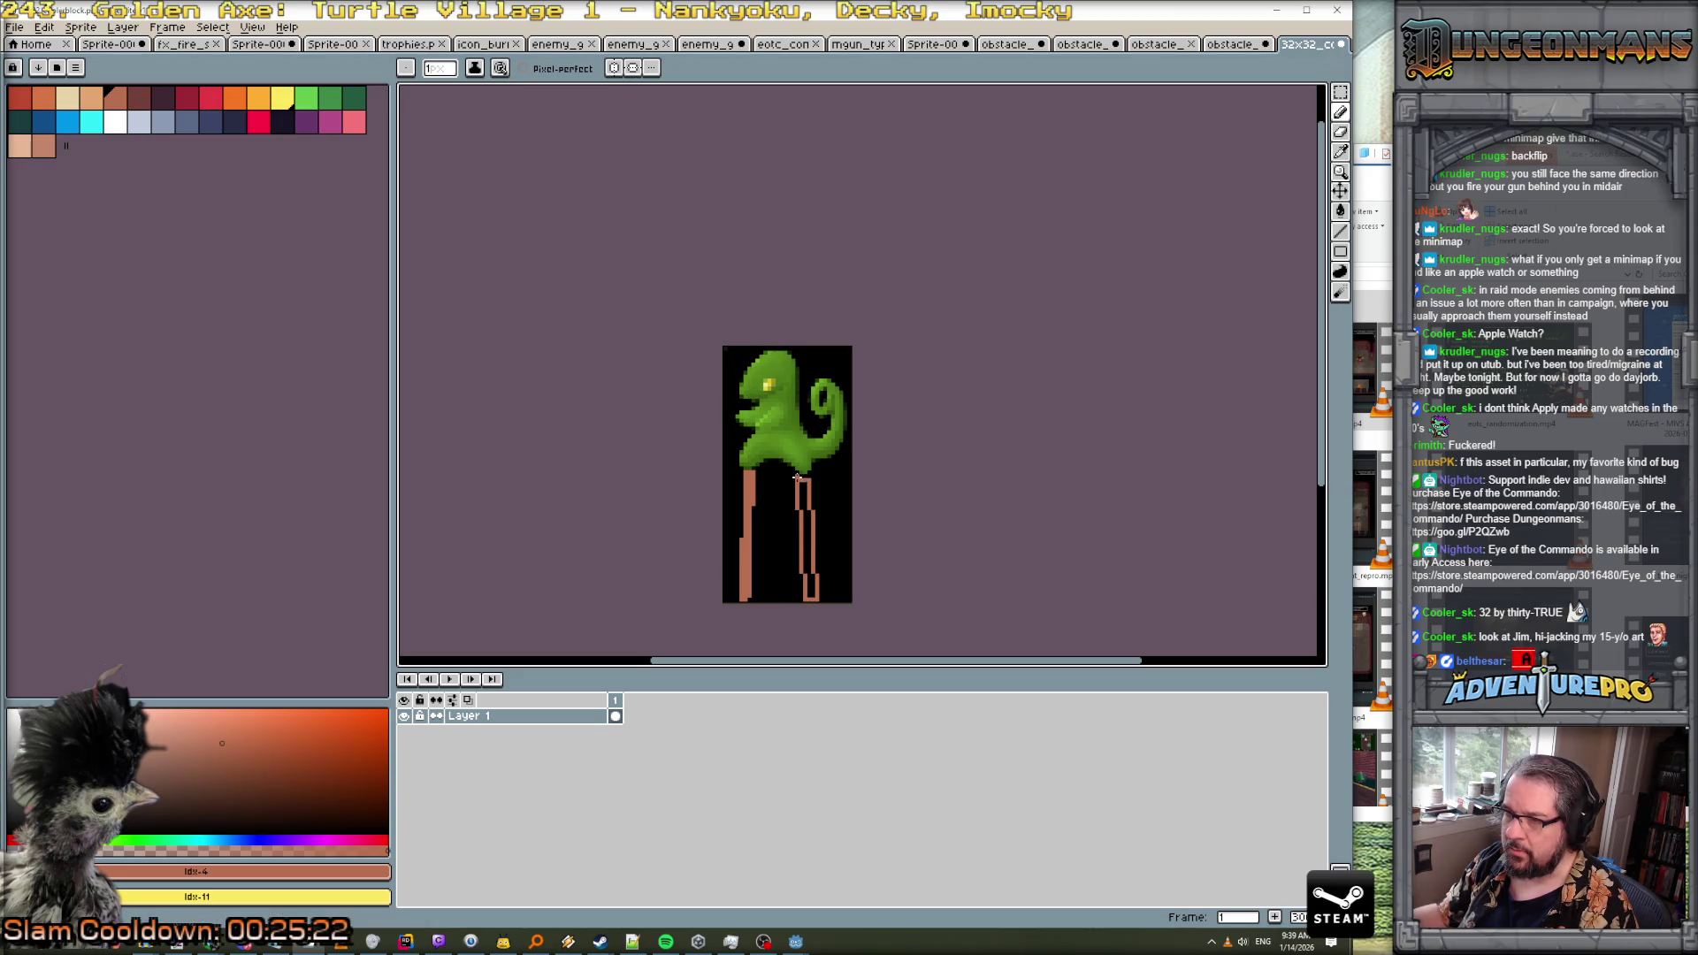
{"action": "scroll", "coordinate": [808, 469], "scroll_direction": "up", "scroll_amount": 1}
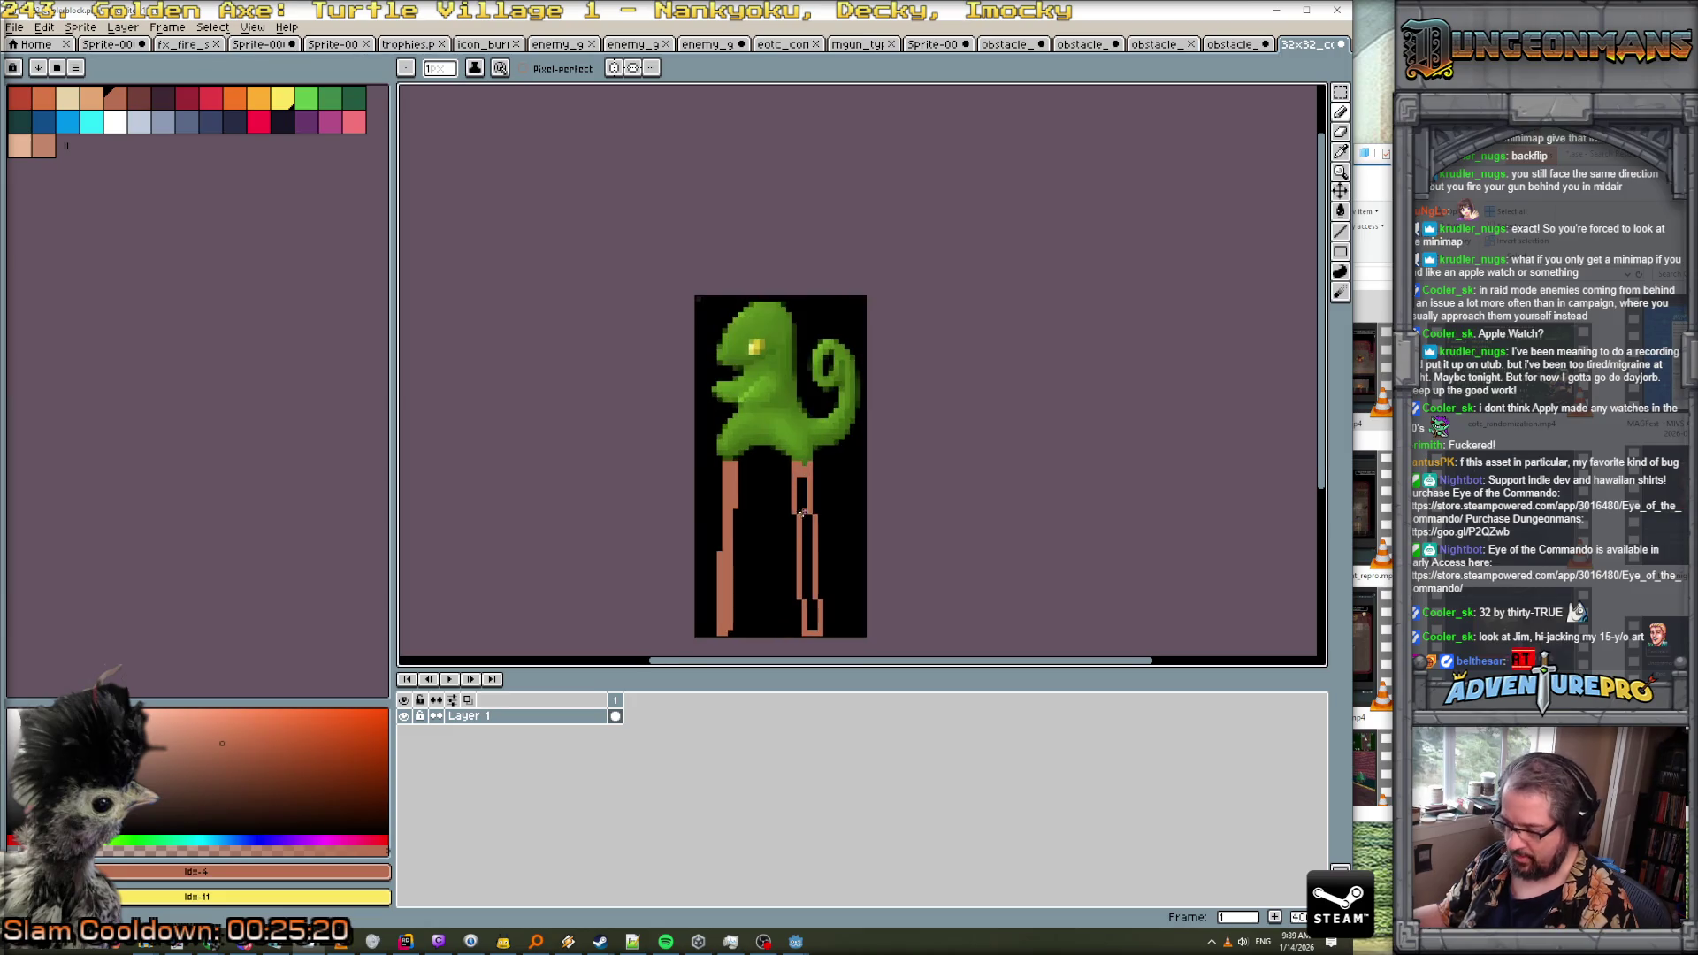
{"action": "key", "text": "g"}
{"action": "left_click", "coordinate": [807, 563]}
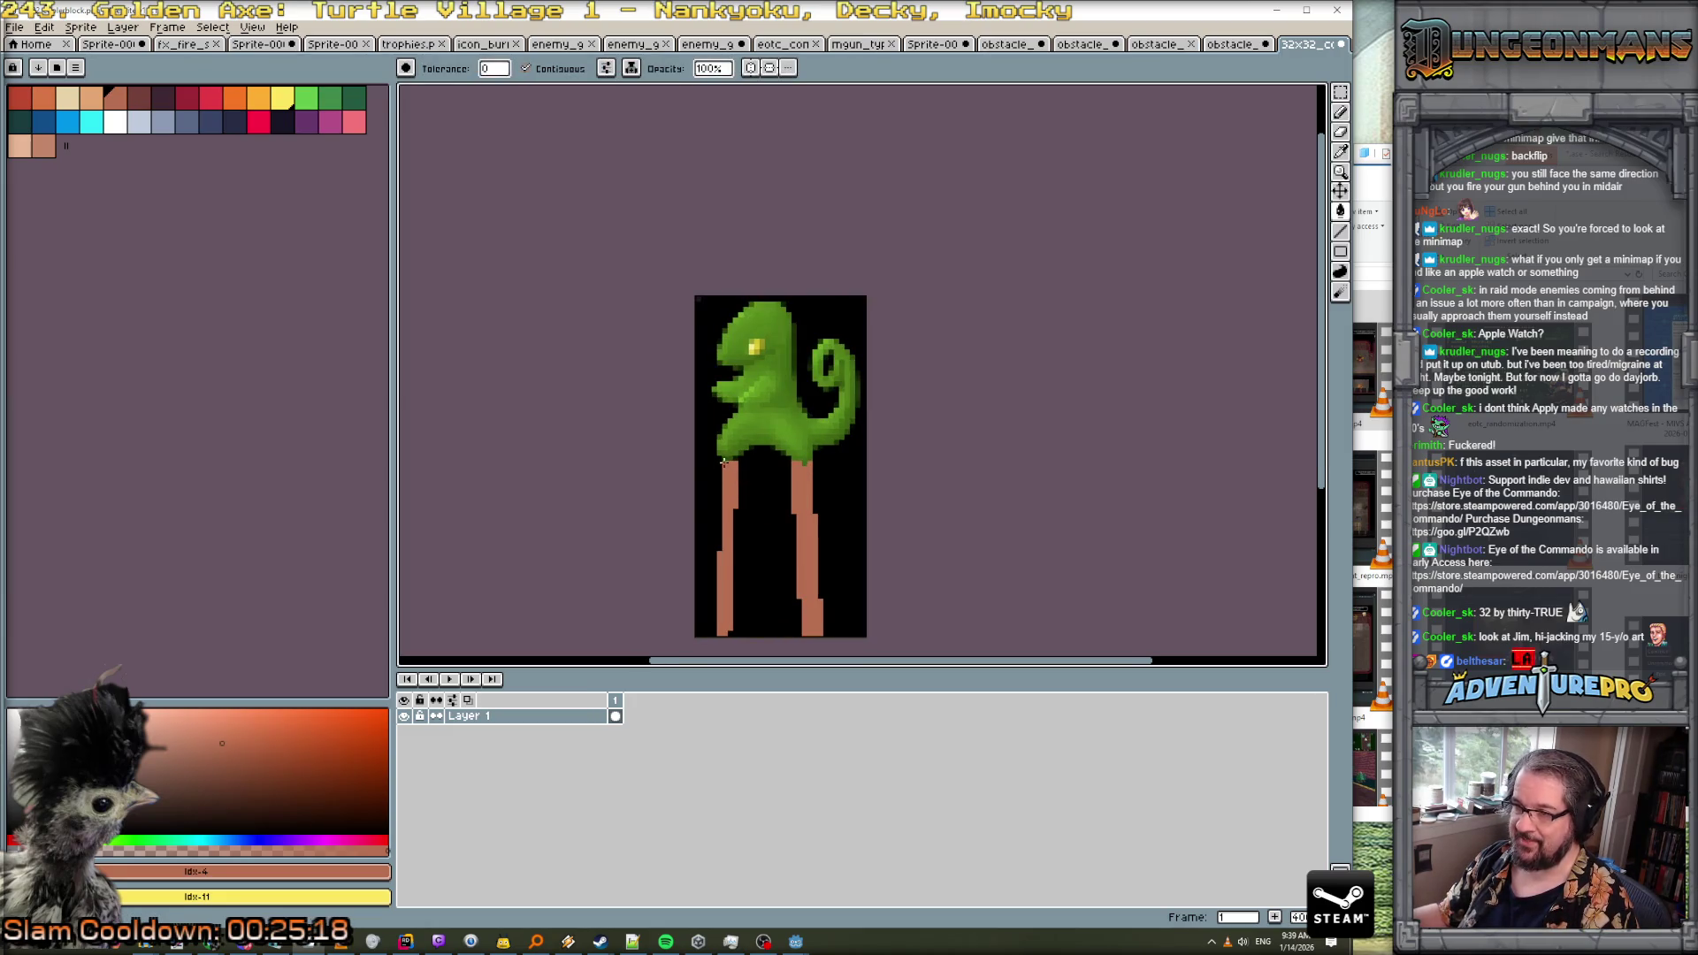
Shade the lower parts of both trunks with a darker brown
{"action": "left_click", "coordinate": [141, 105]}
{"action": "key", "text": "b"}
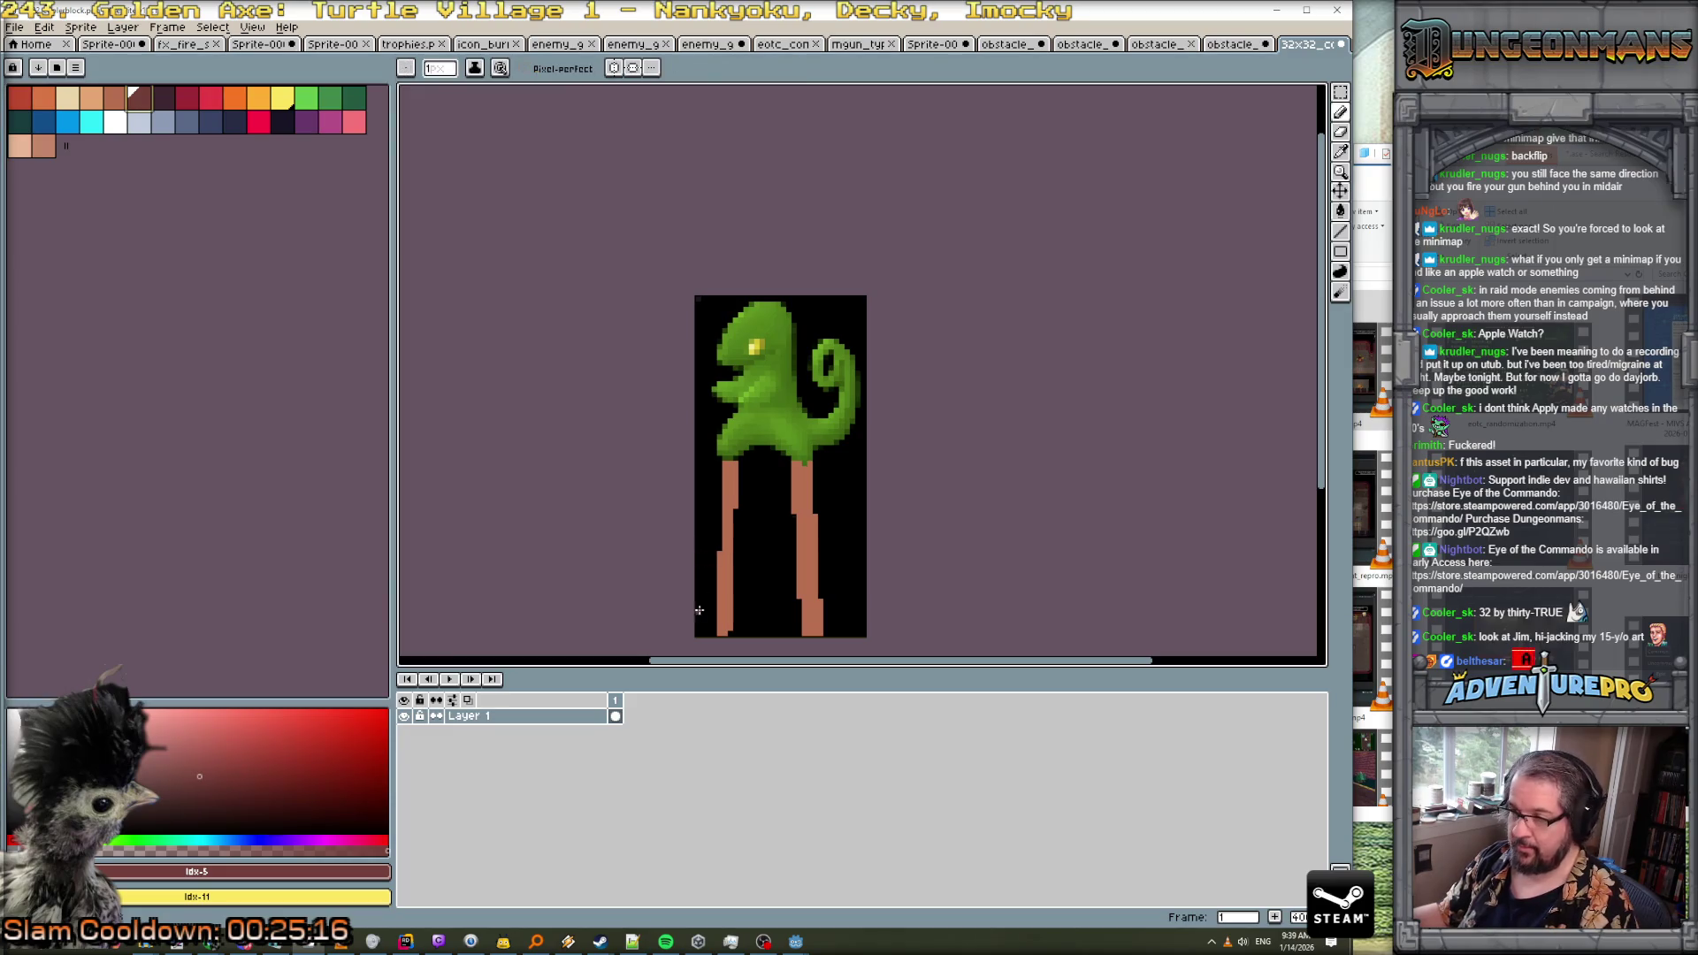
{"action": "left_click_drag", "start_coordinate": [728, 633], "coordinate": [725, 589]}
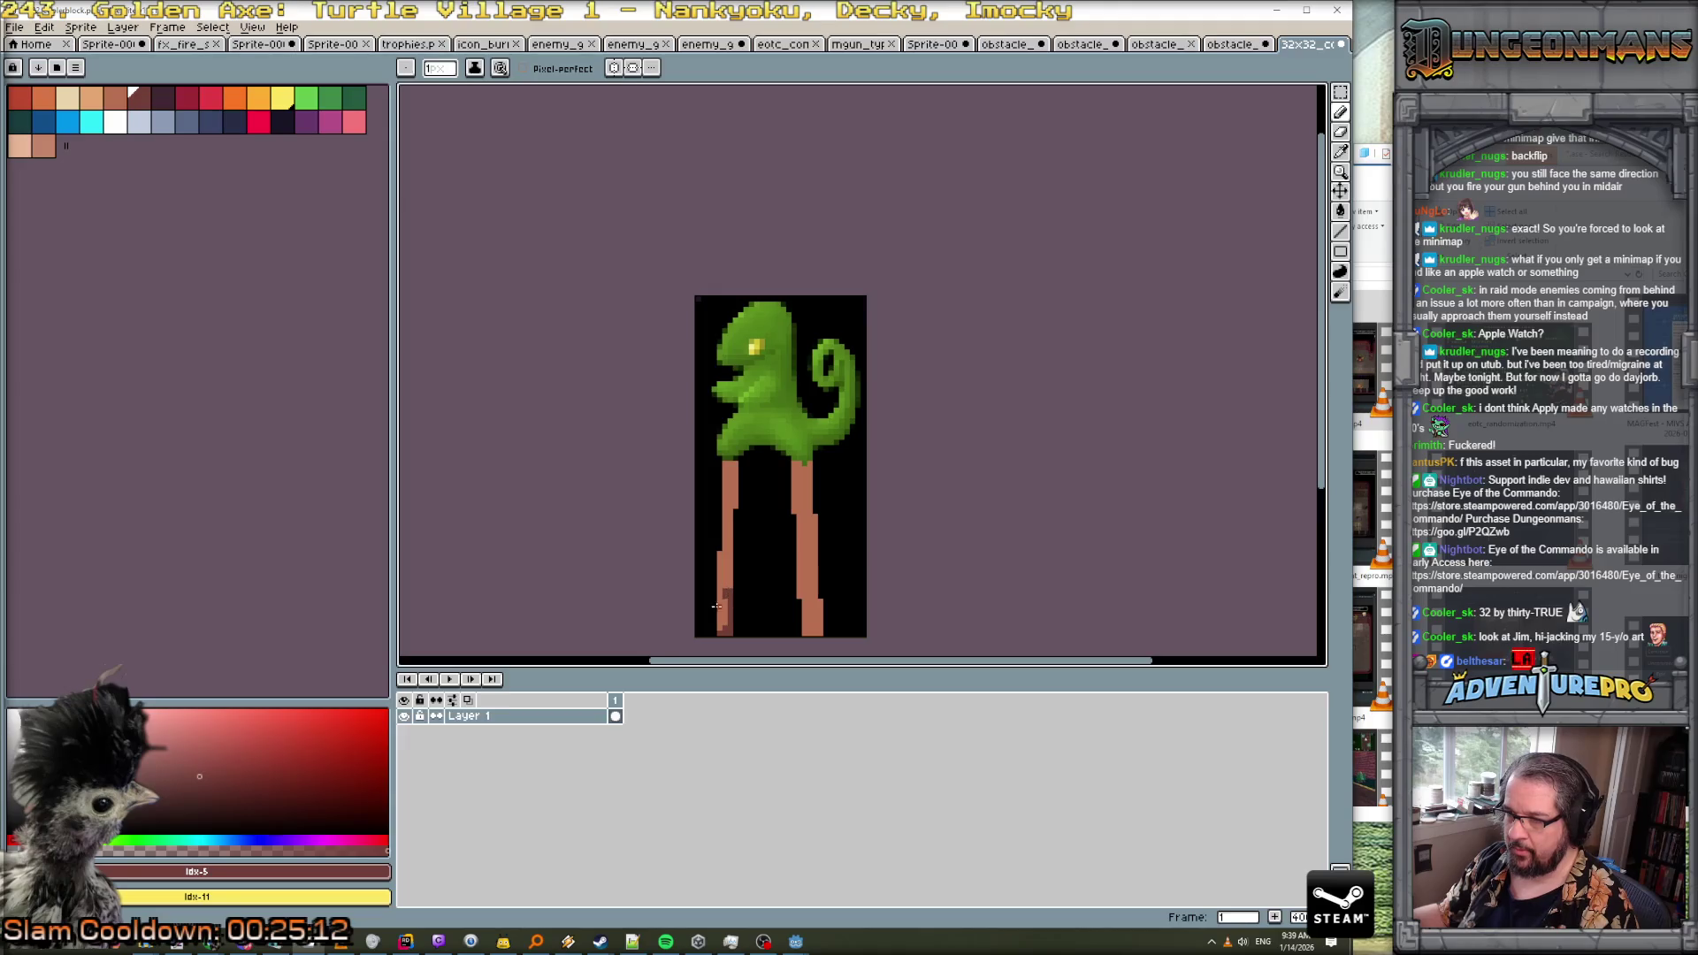
{"action": "left_click_drag", "start_coordinate": [807, 632], "coordinate": [814, 570]}
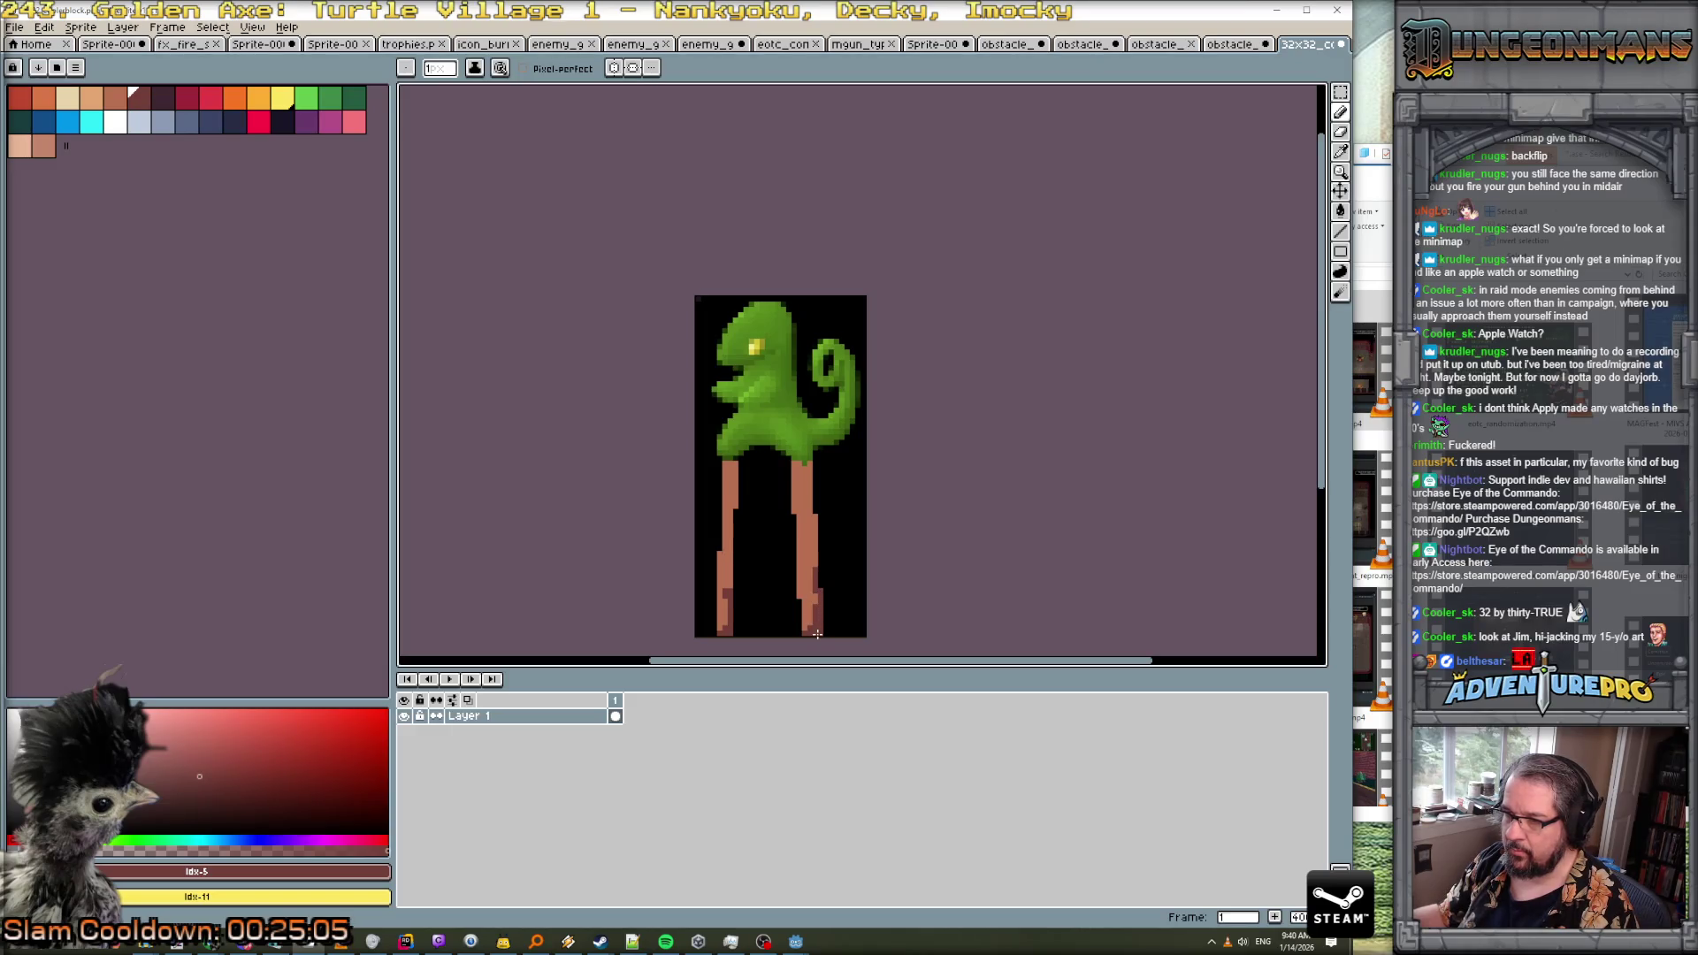
{"action": "scroll", "coordinate": [817, 633], "scroll_direction": "down", "scroll_amount": 6}
{"action": "scroll", "coordinate": [808, 566], "scroll_direction": "up", "scroll_amount": 5}
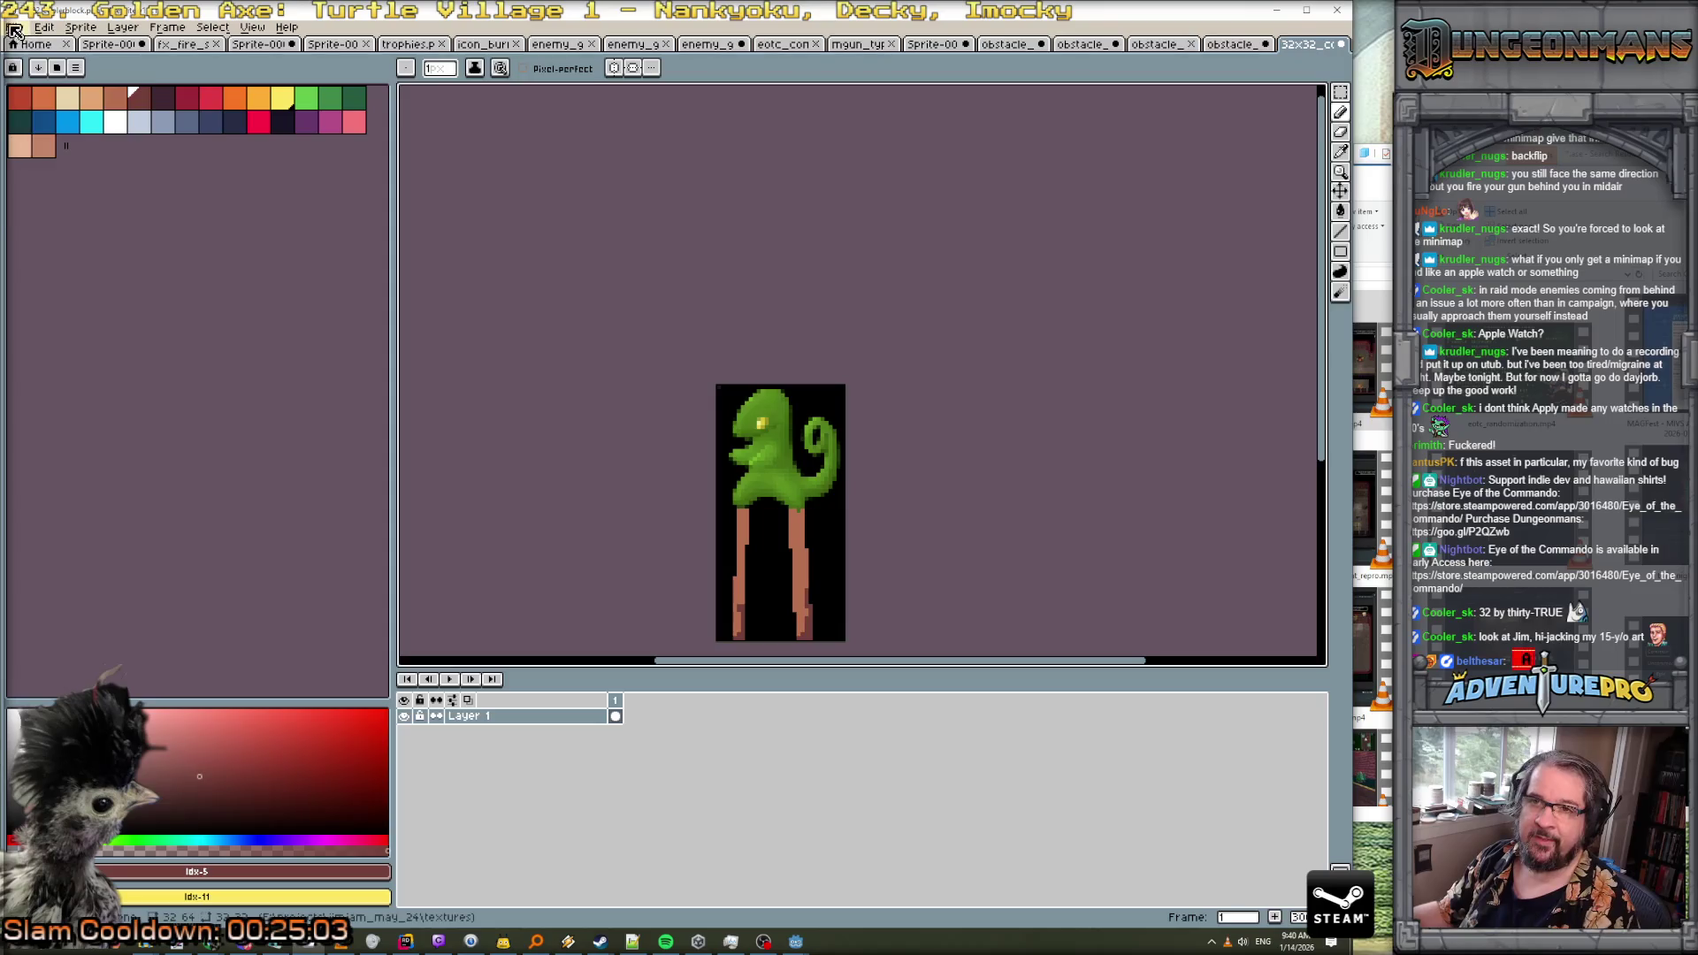
Save the tall sprite as 32x64_coolerblock.png
{"action": "left_click", "coordinate": [15, 28]}
{"action": "left_click", "coordinate": [49, 113]}
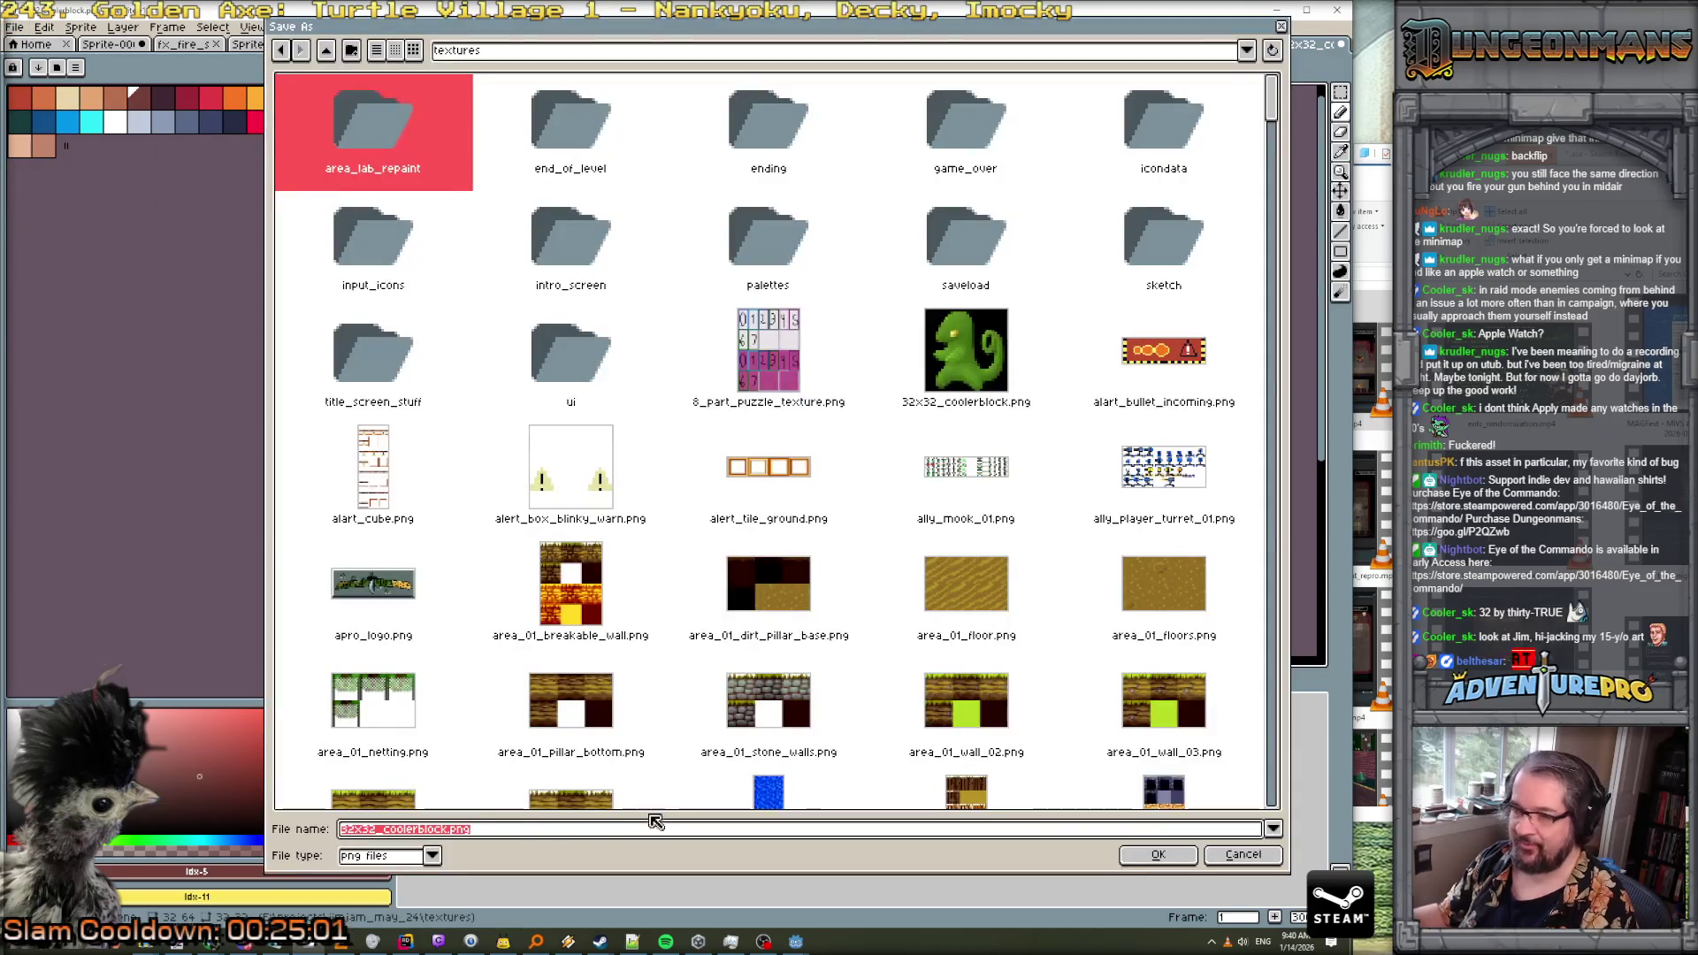
{"action": "left_click_drag", "start_coordinate": [360, 835], "coordinate": [378, 835]}
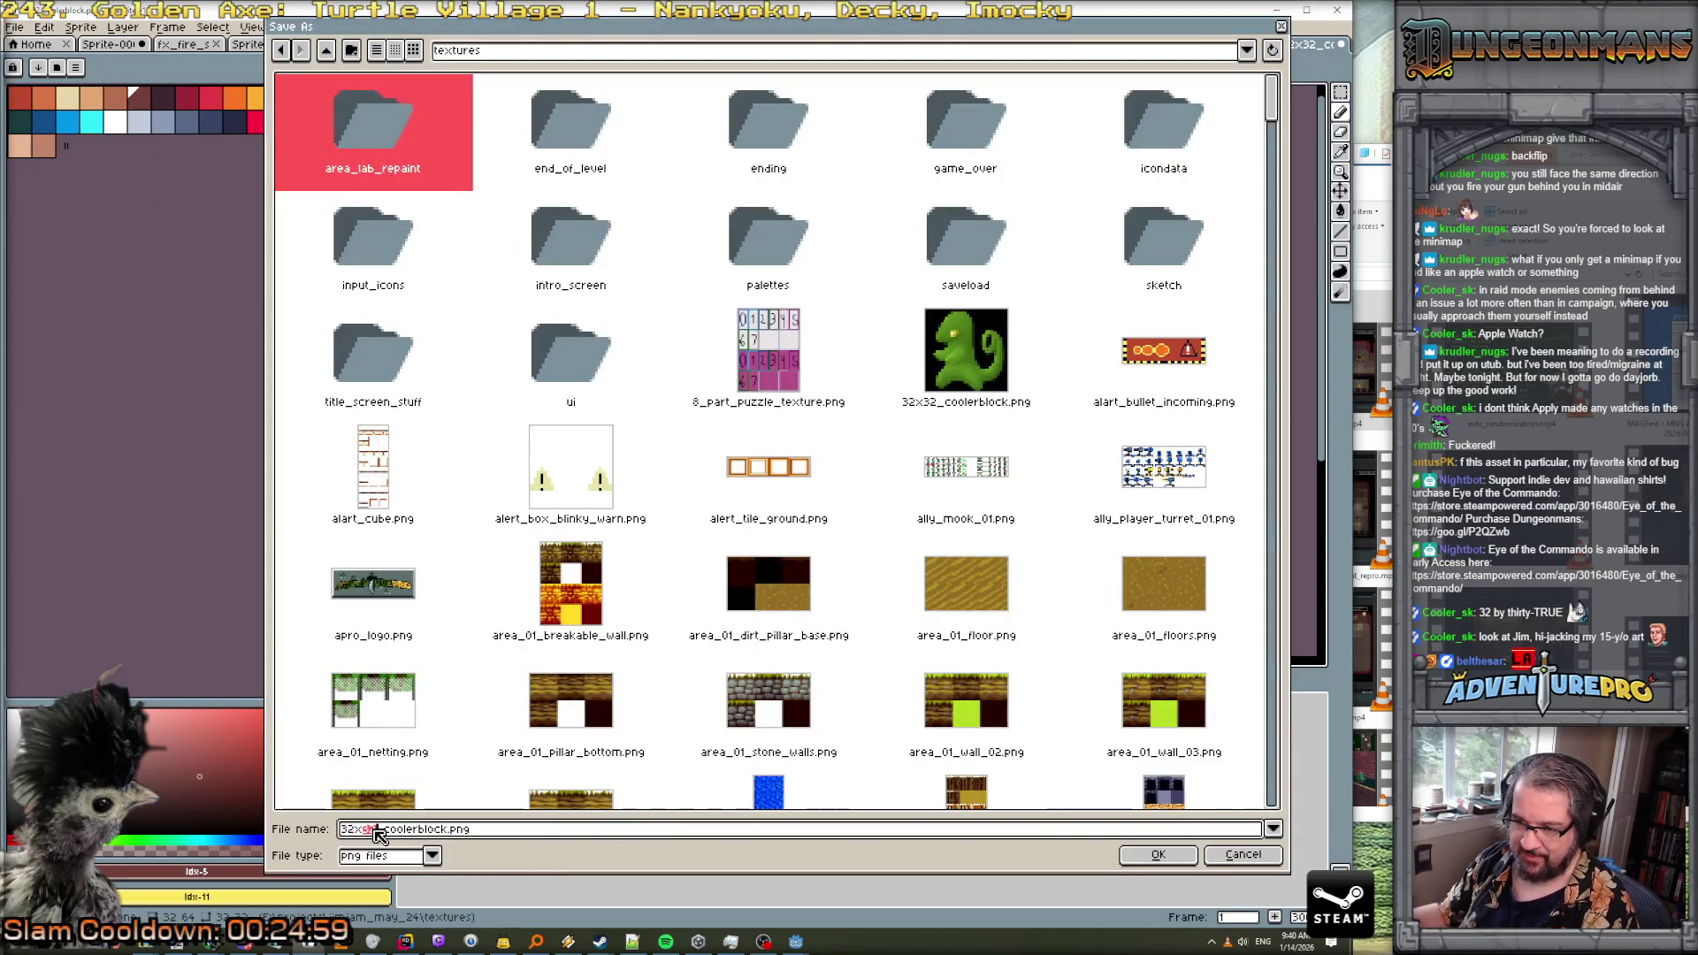
{"action": "type", "text": "64"}
{"action": "key", "text": "Return"}
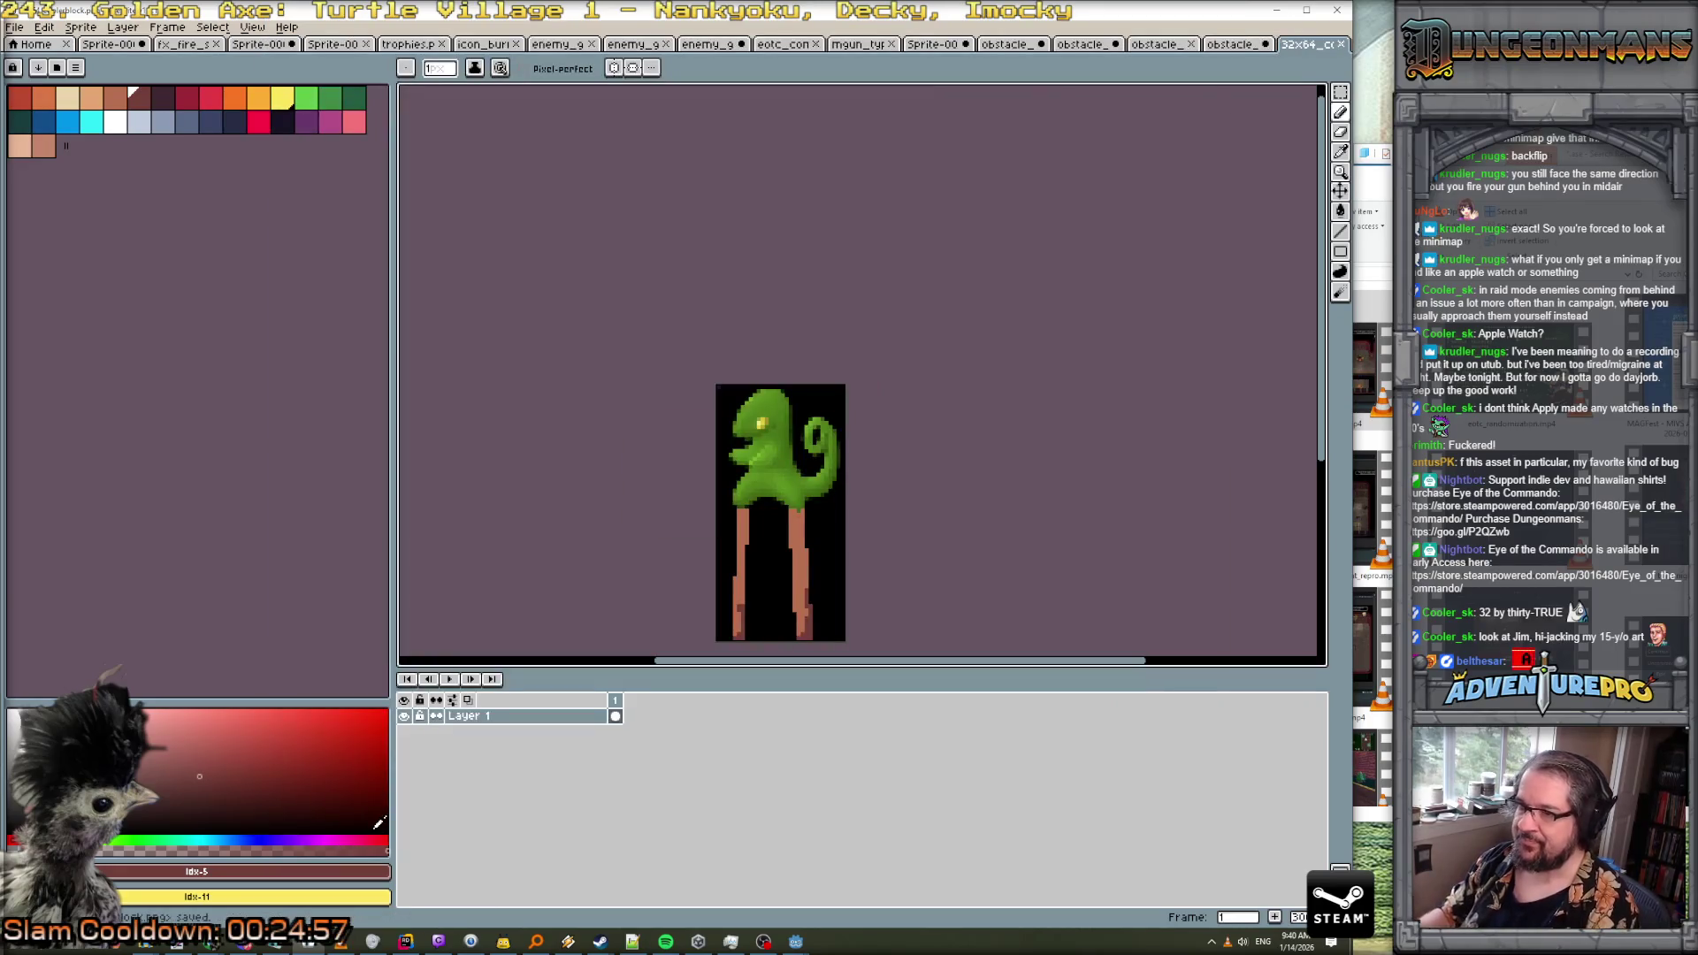
Widen the canvas to 64 pixels wide, anchoring the existing tree to the right side
{"action": "scroll", "coordinate": [862, 529], "scroll_direction": "down", "scroll_amount": 1}
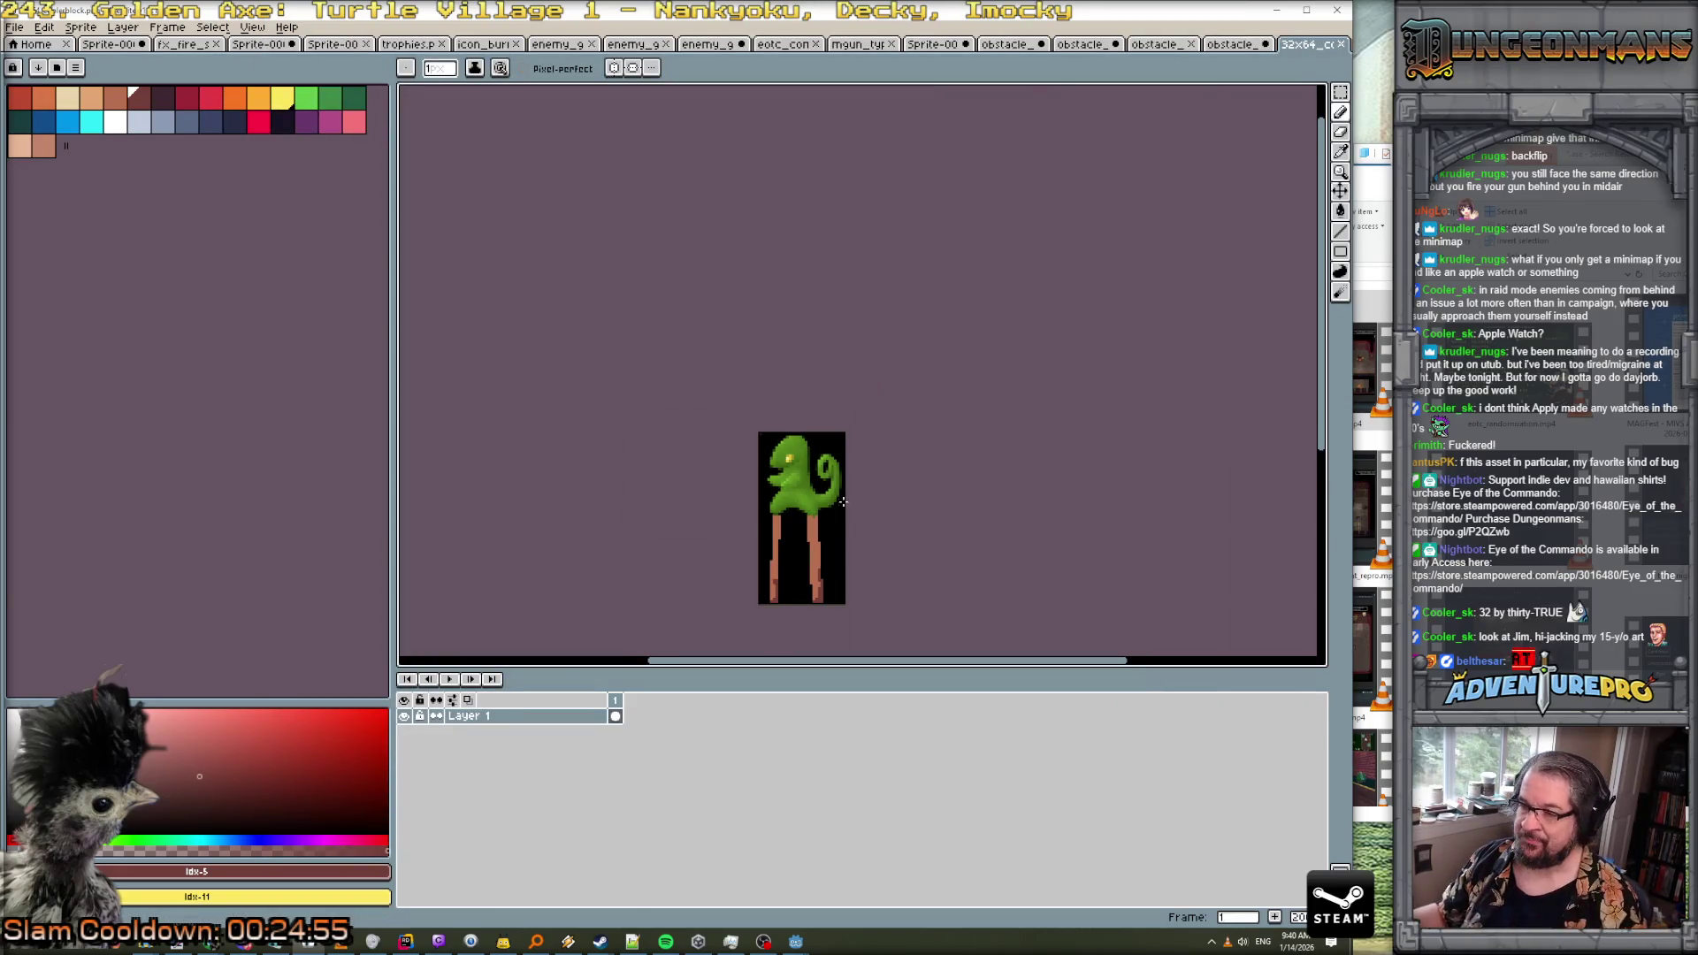
{"action": "left_click", "coordinate": [81, 26]}
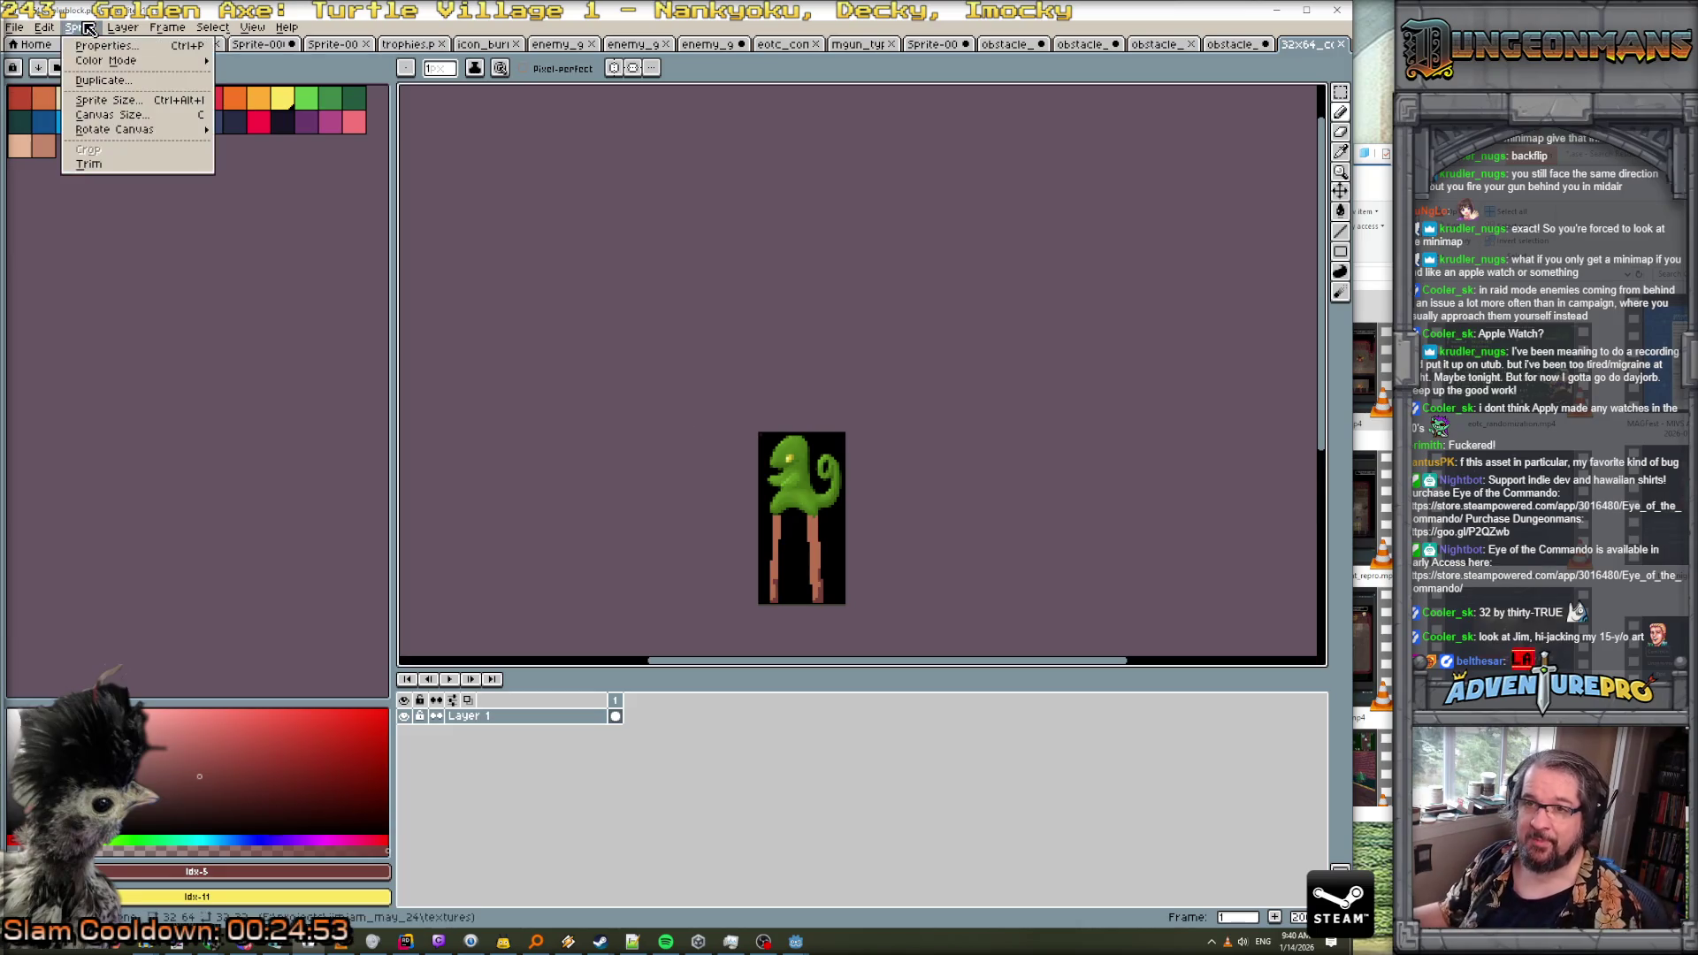
{"action": "left_click", "coordinate": [135, 117]}
{"action": "left_click", "coordinate": [1018, 246]}
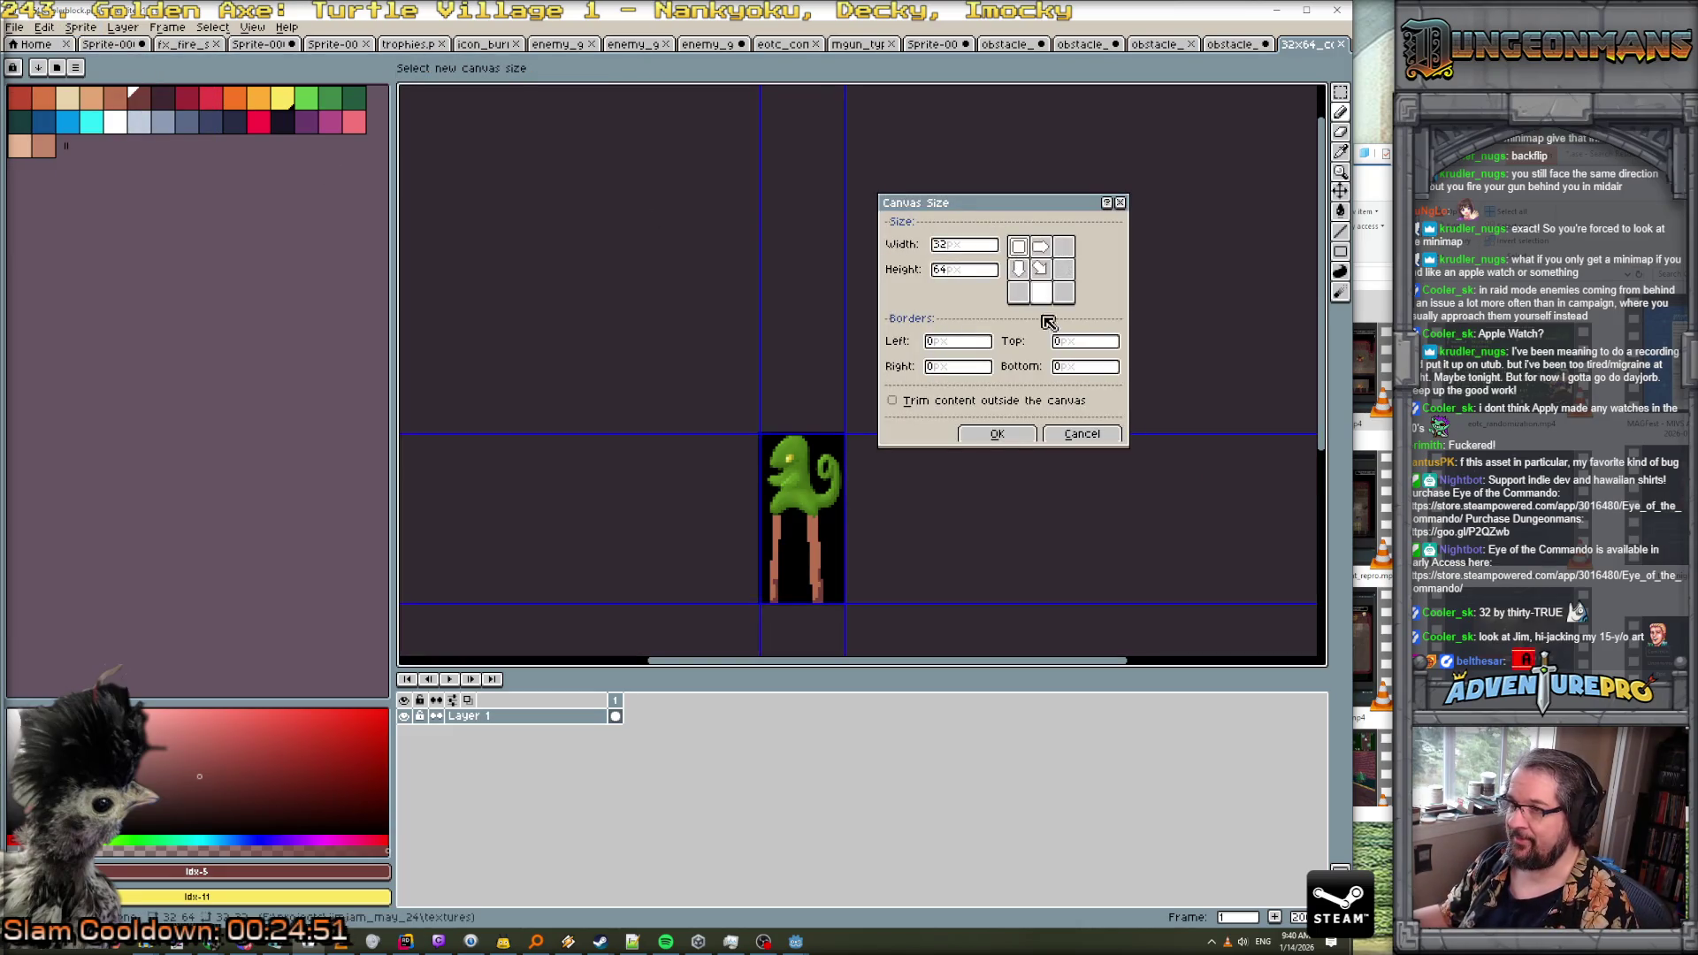
{"action": "left_click", "coordinate": [1063, 246]}
{"action": "double_click", "coordinate": [969, 245]}
{"action": "type", "text": "64"}
{"action": "key", "text": "Return"}
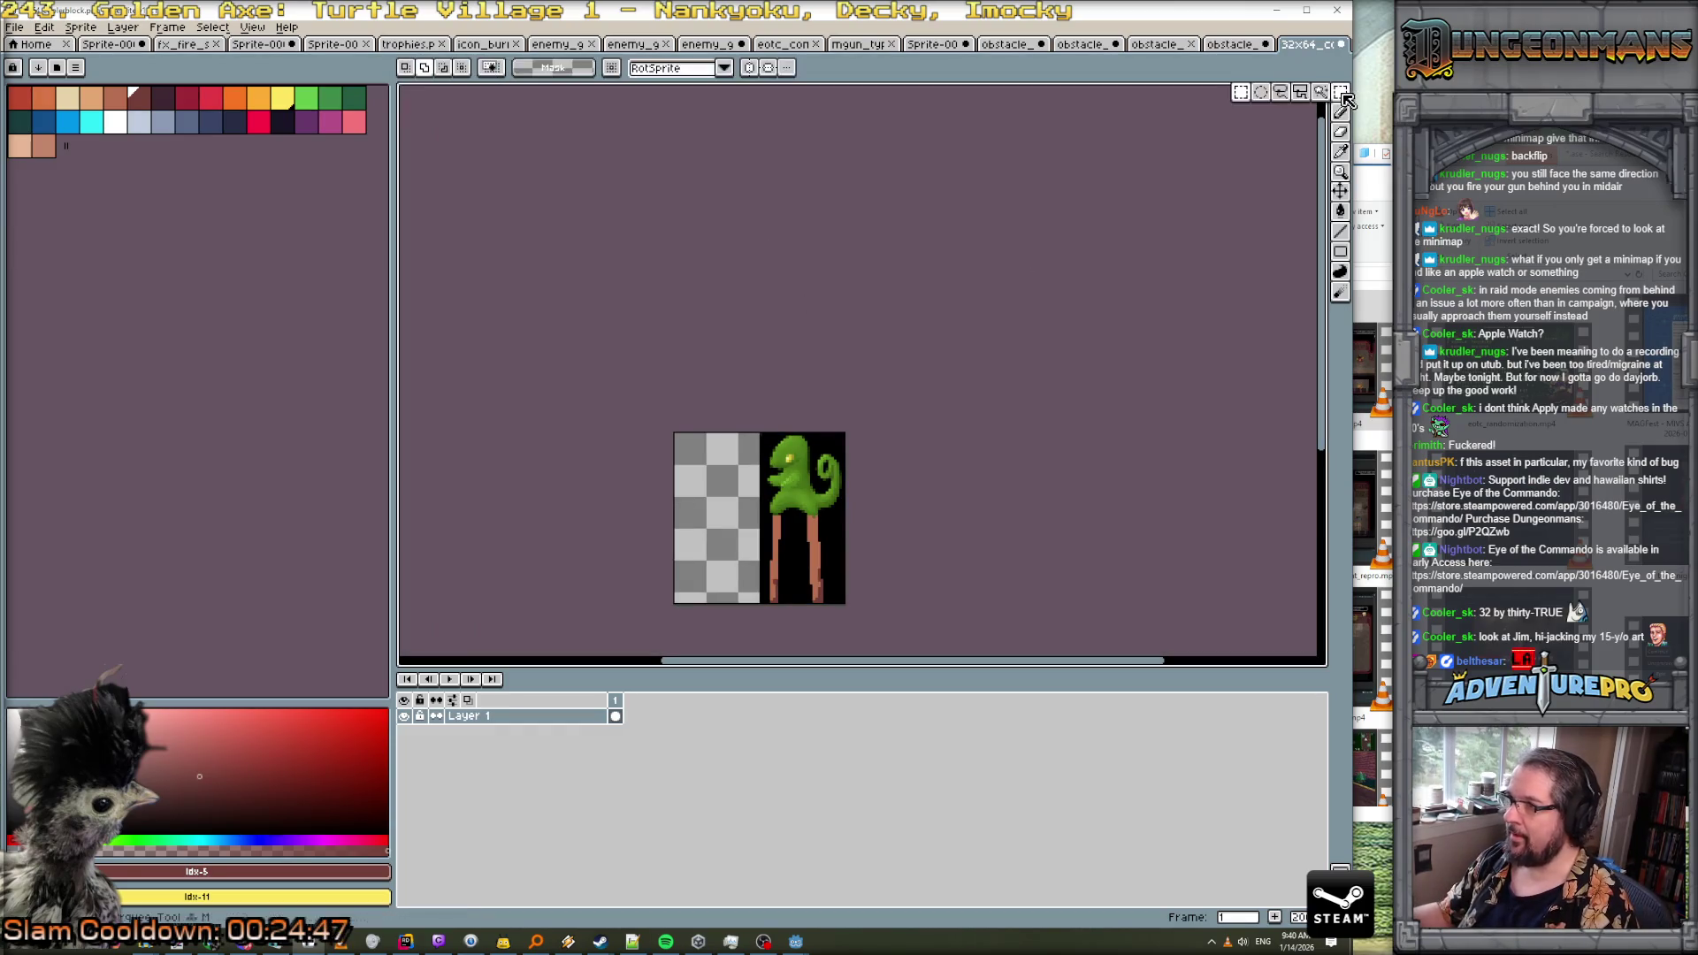
Paste a tree copy on new Layer 2, flip it horizontally, and place it on the left half
{"action": "key", "text": "ctrl+v"}
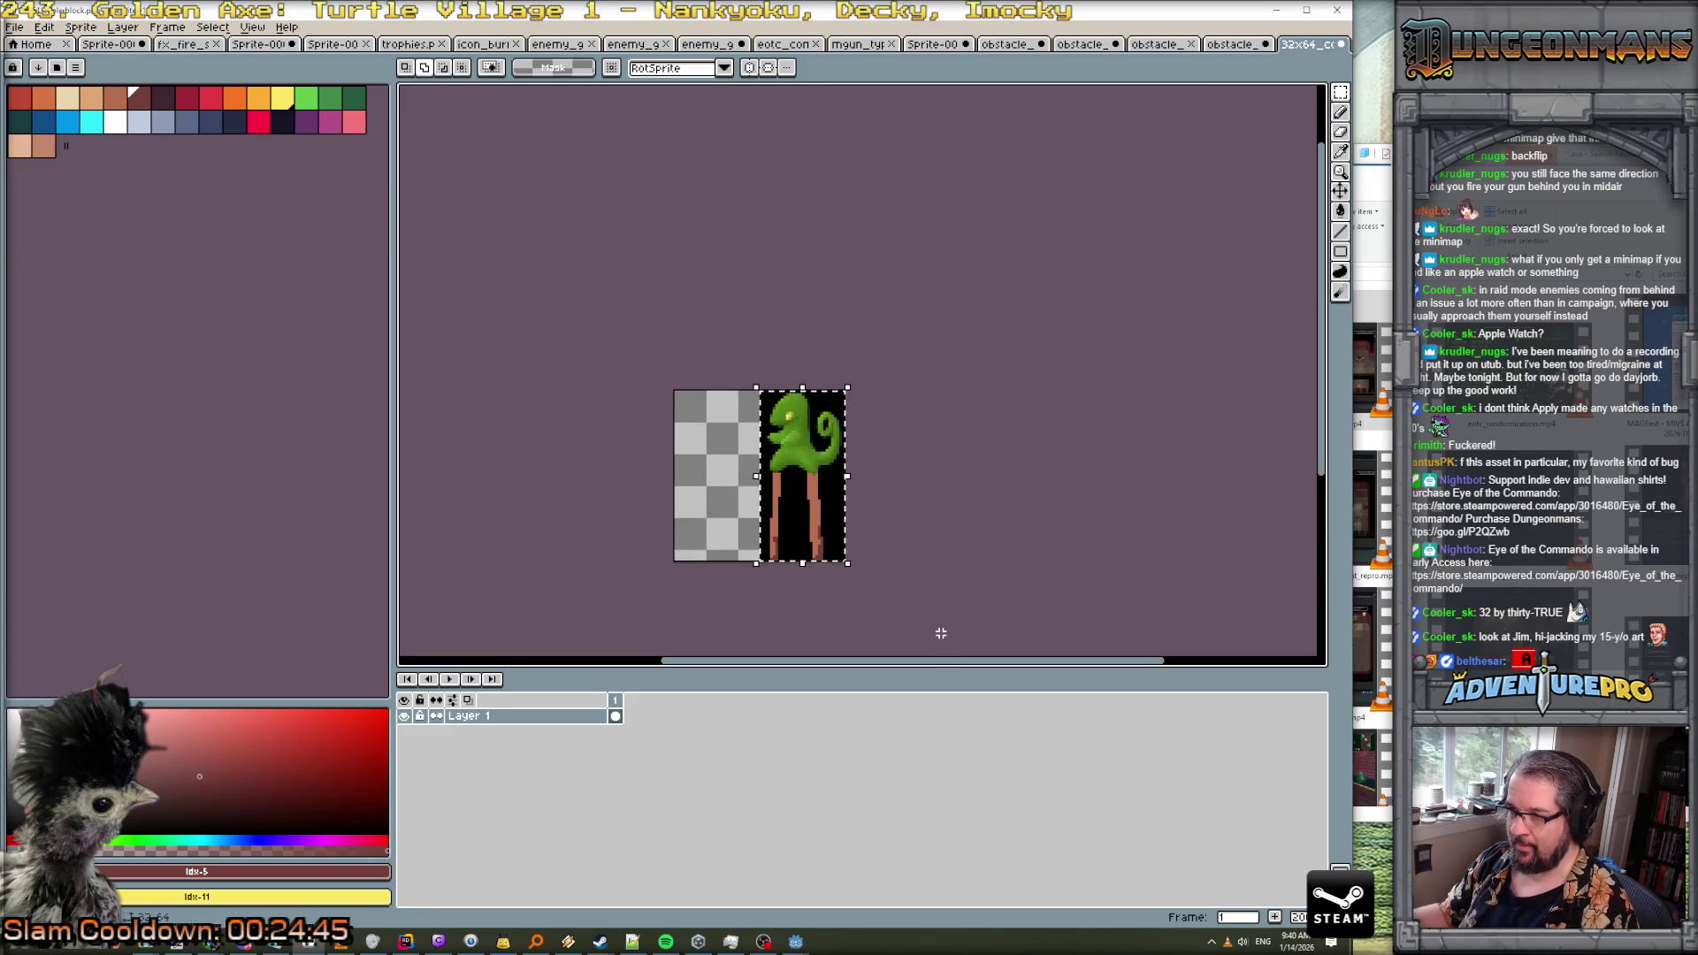
{"action": "key", "text": "shift+n"}
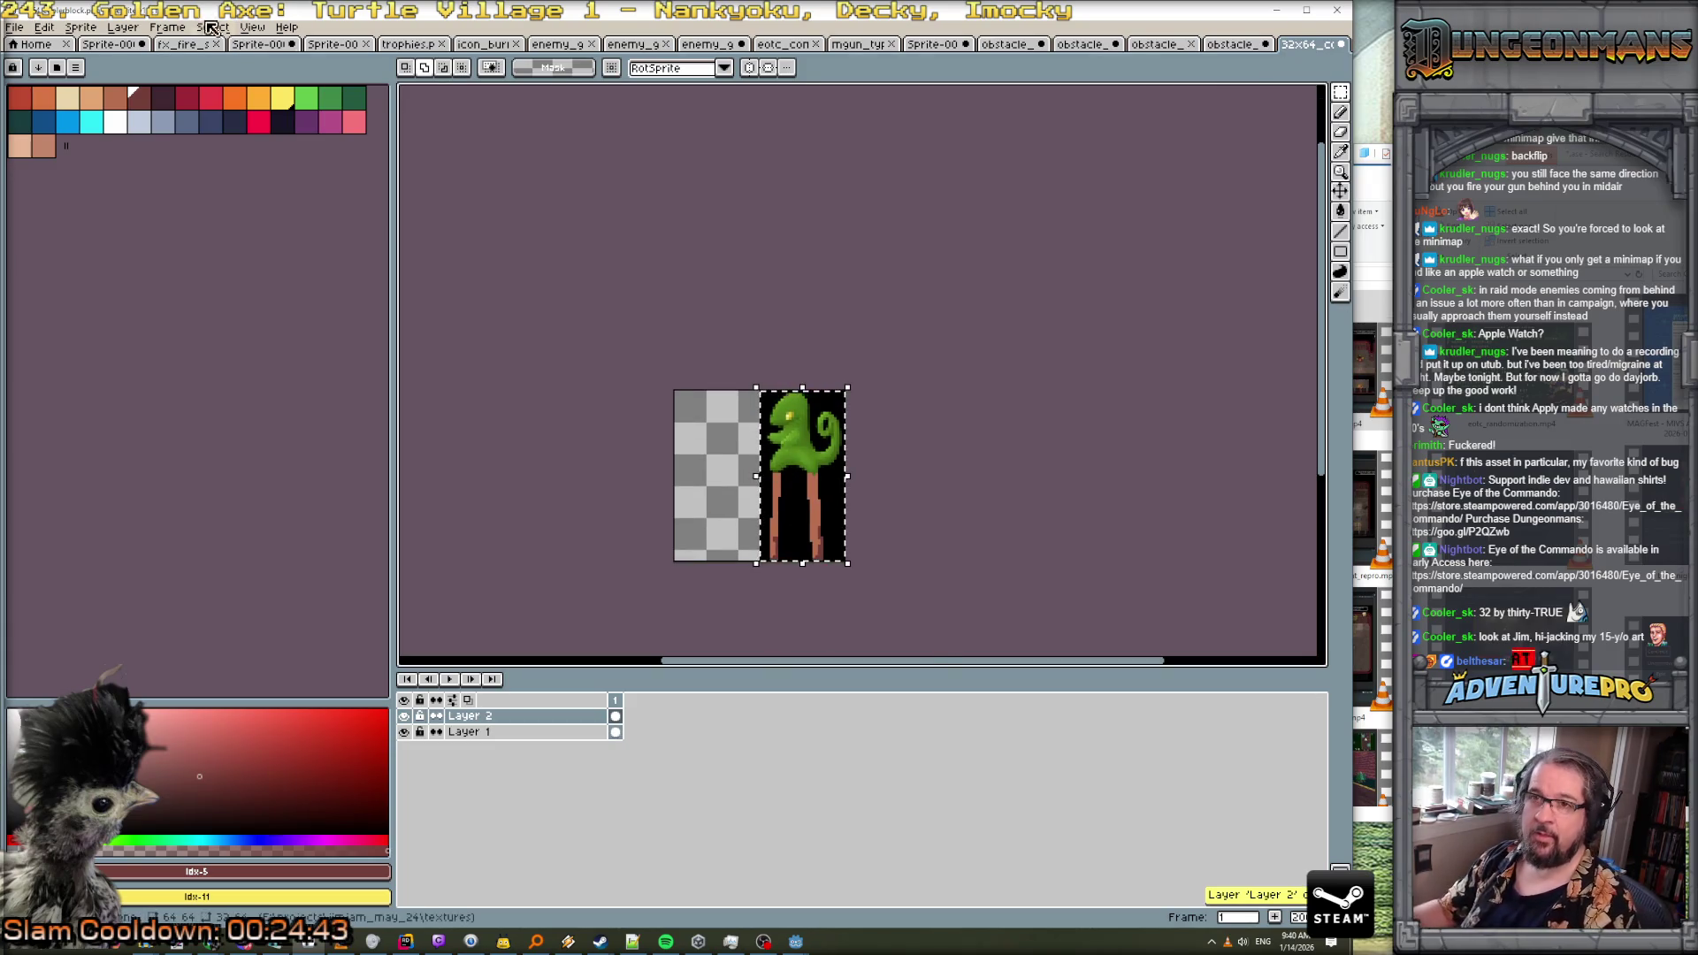
{"action": "left_click", "coordinate": [122, 27]}
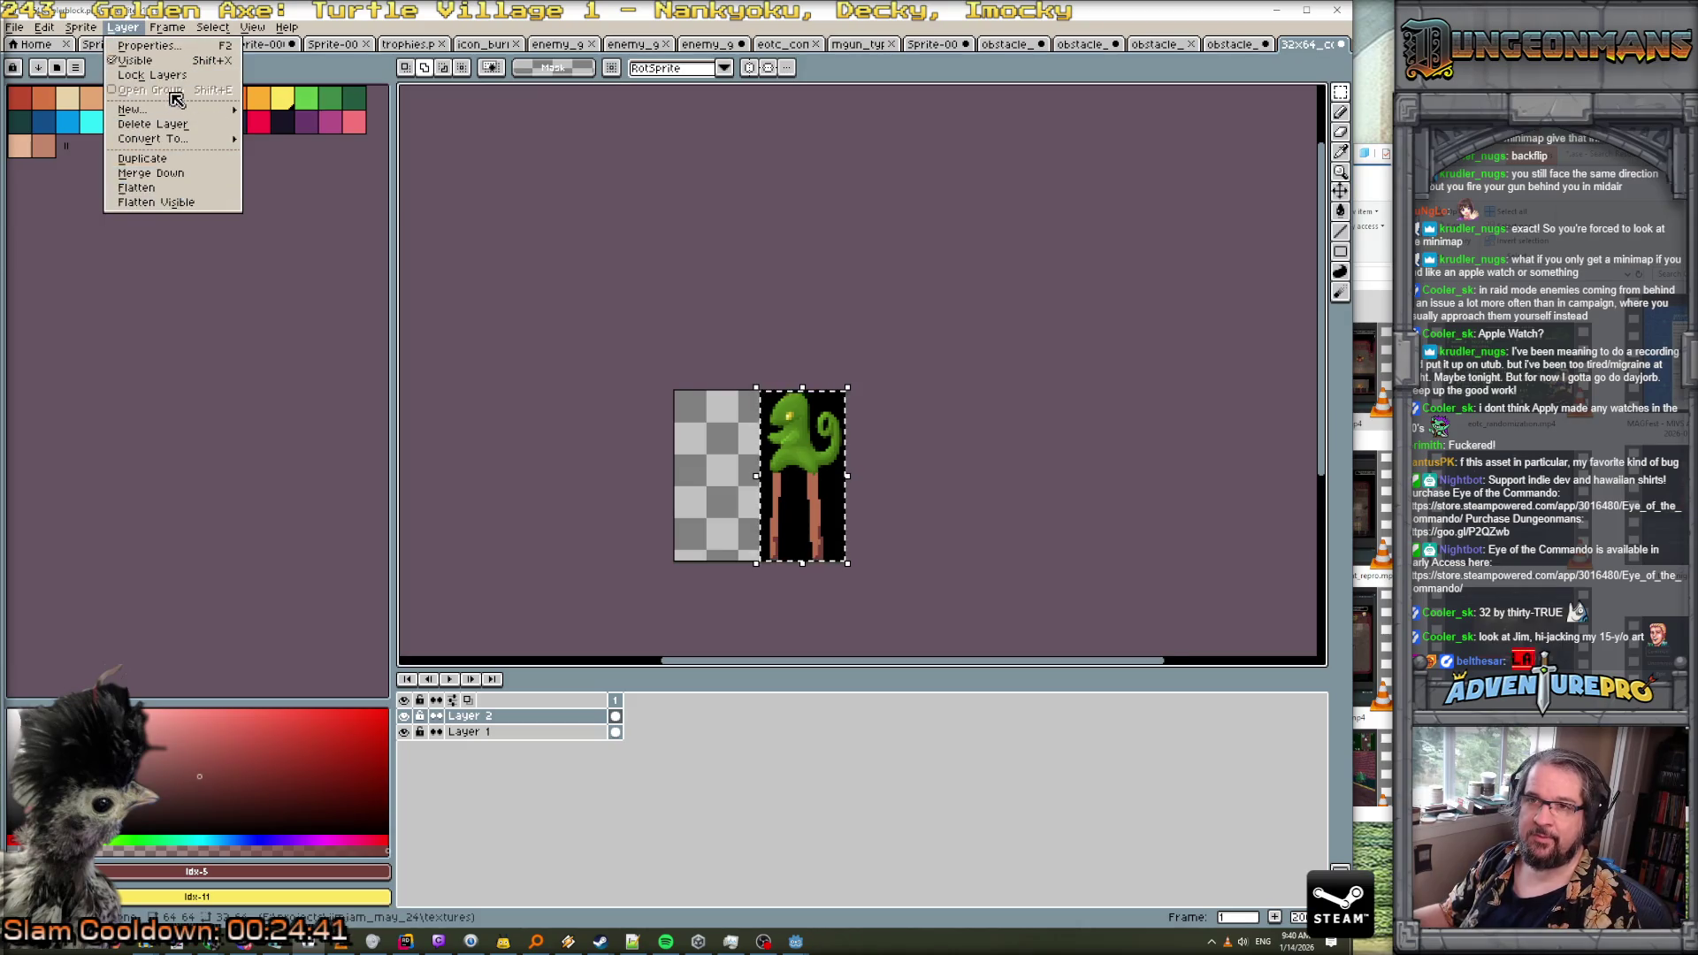
{"action": "mouse_move", "coordinate": [44, 27]}
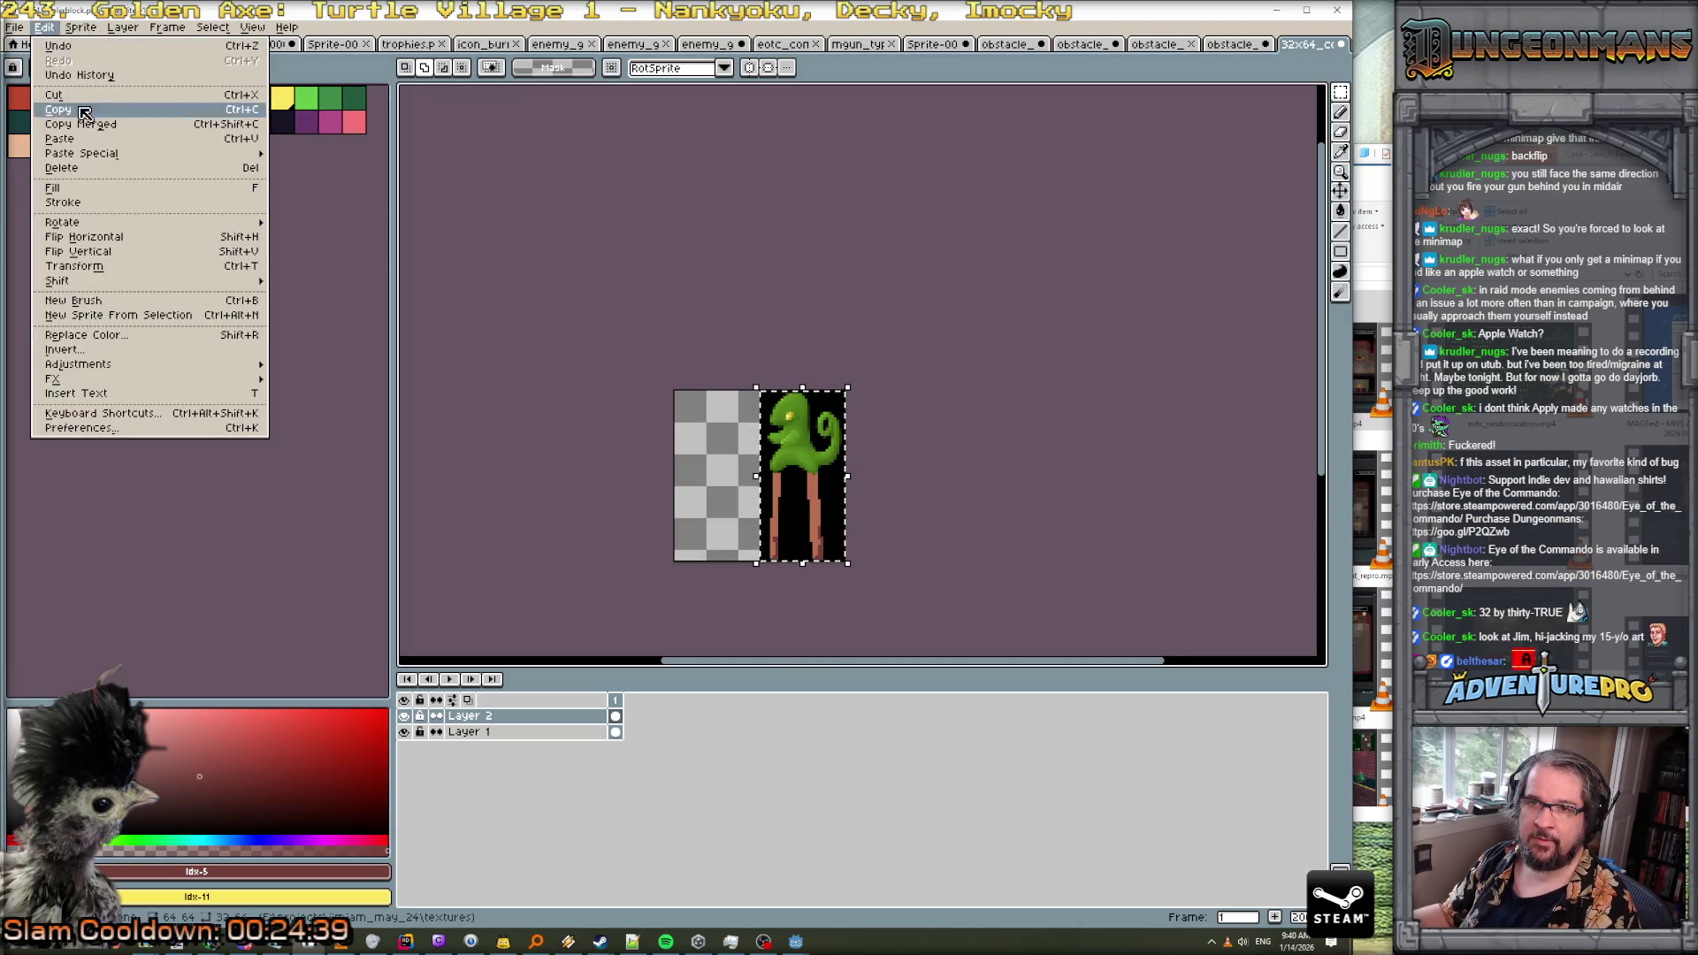
{"action": "left_click", "coordinate": [131, 237]}
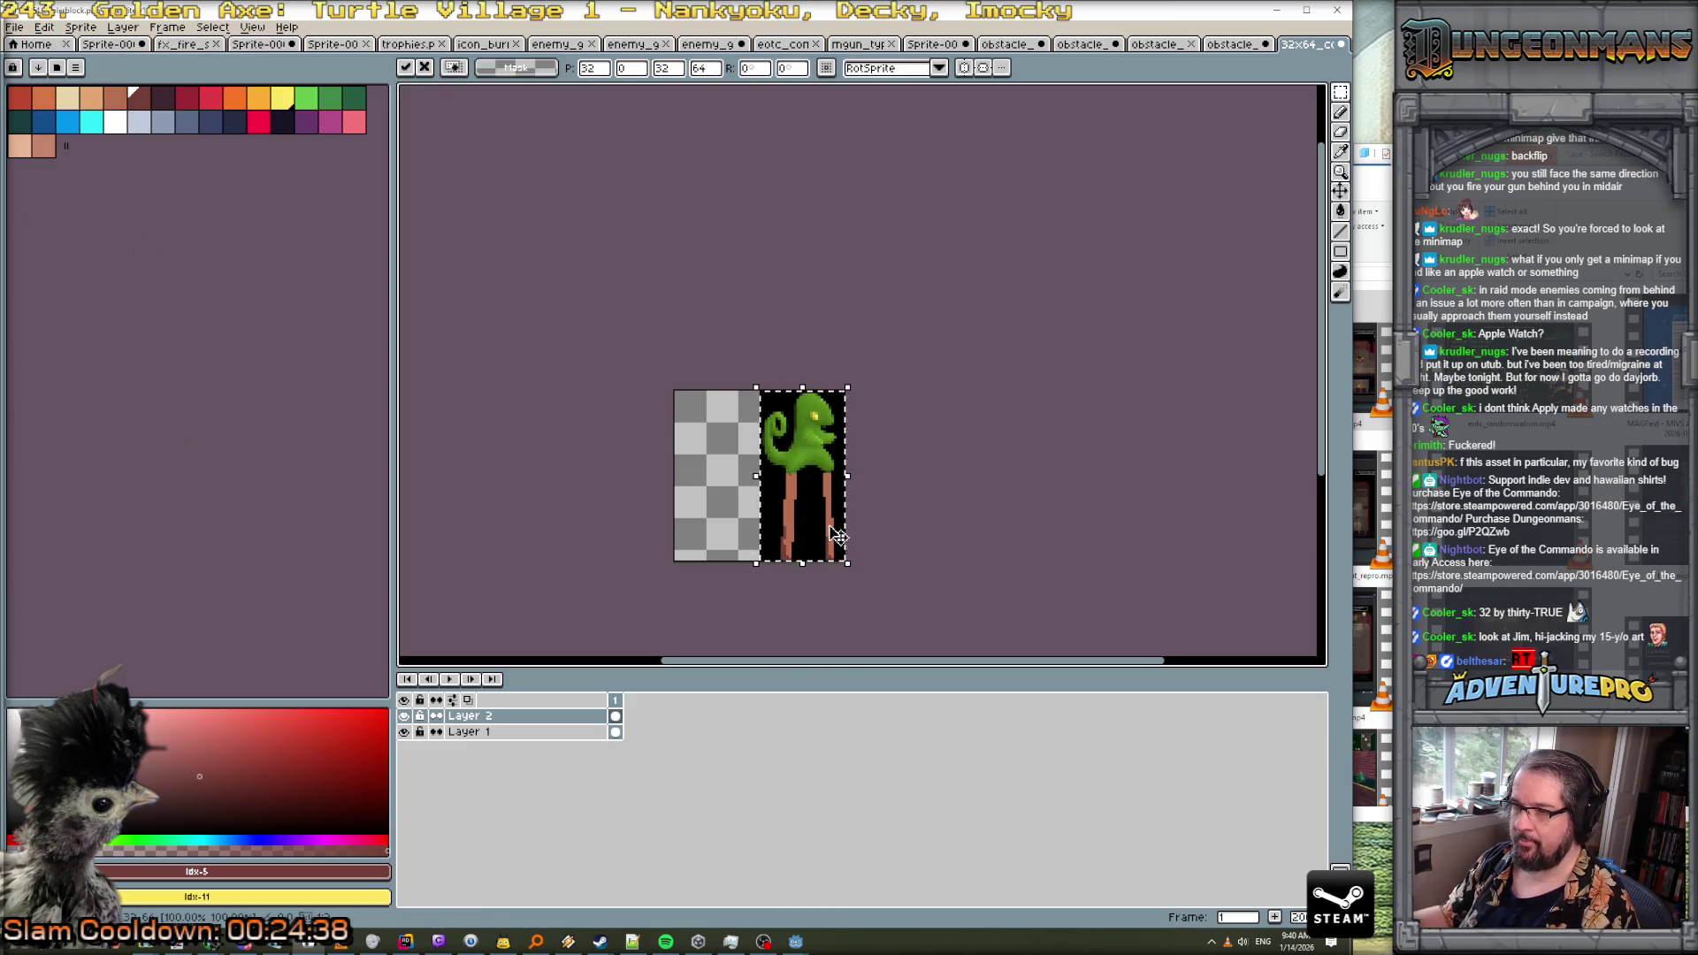
{"action": "left_click_drag", "start_coordinate": [822, 528], "coordinate": [766, 520]}
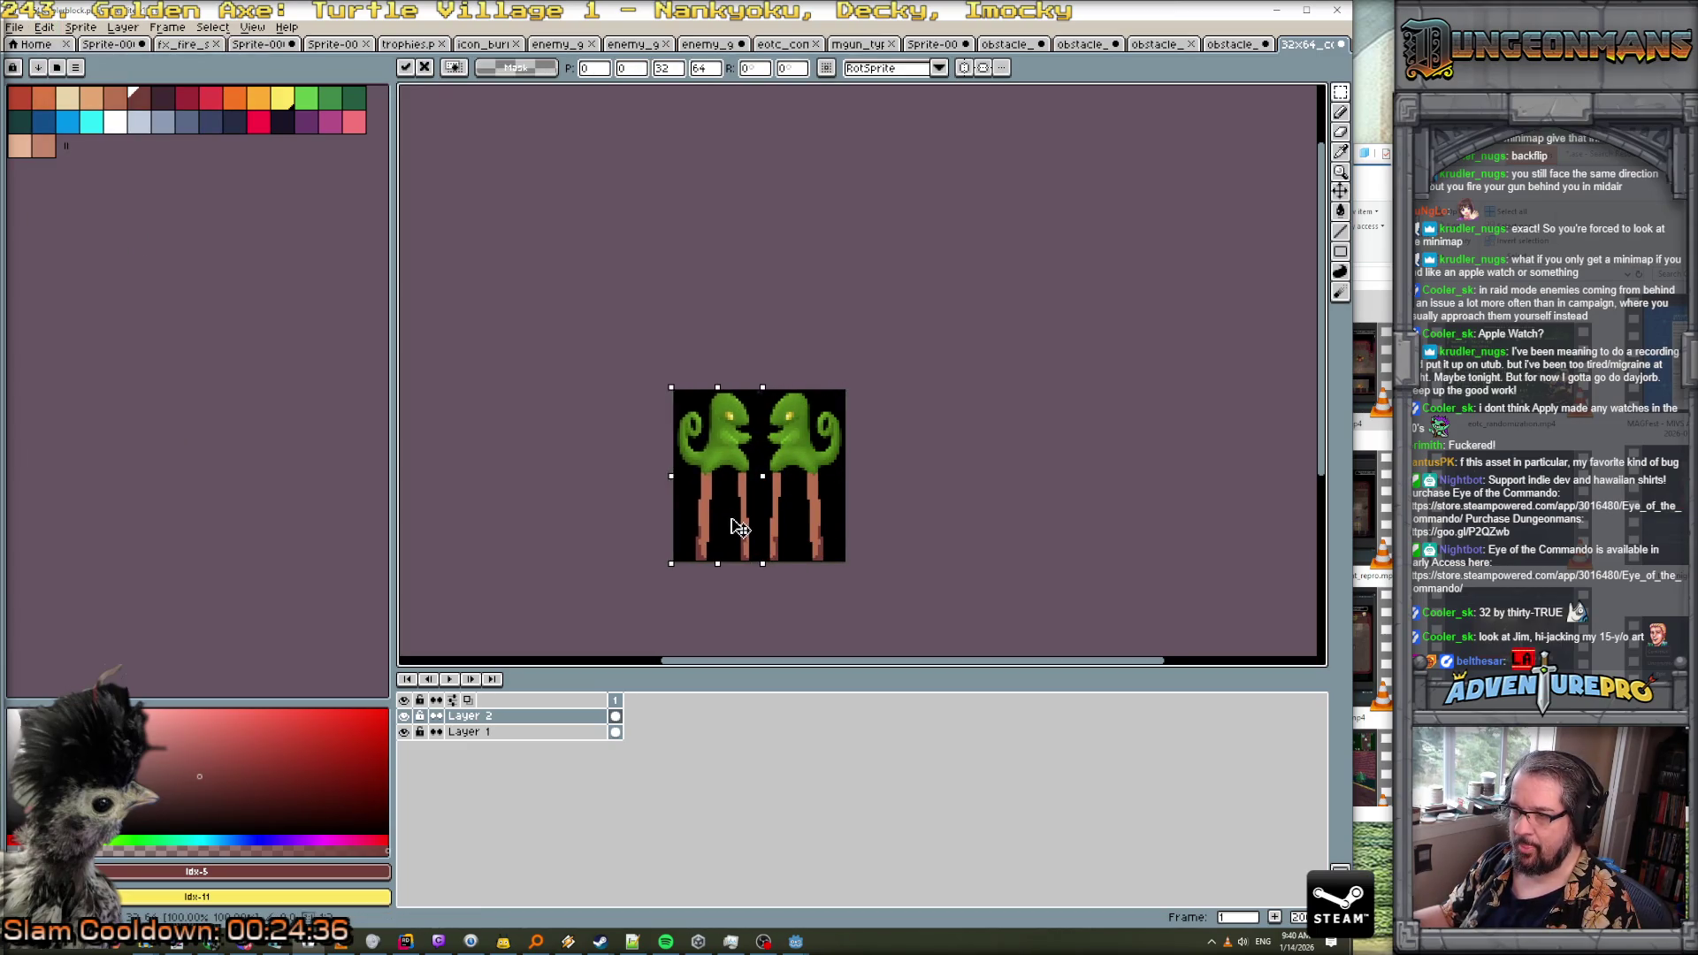
{"action": "left_click", "coordinate": [979, 485]}
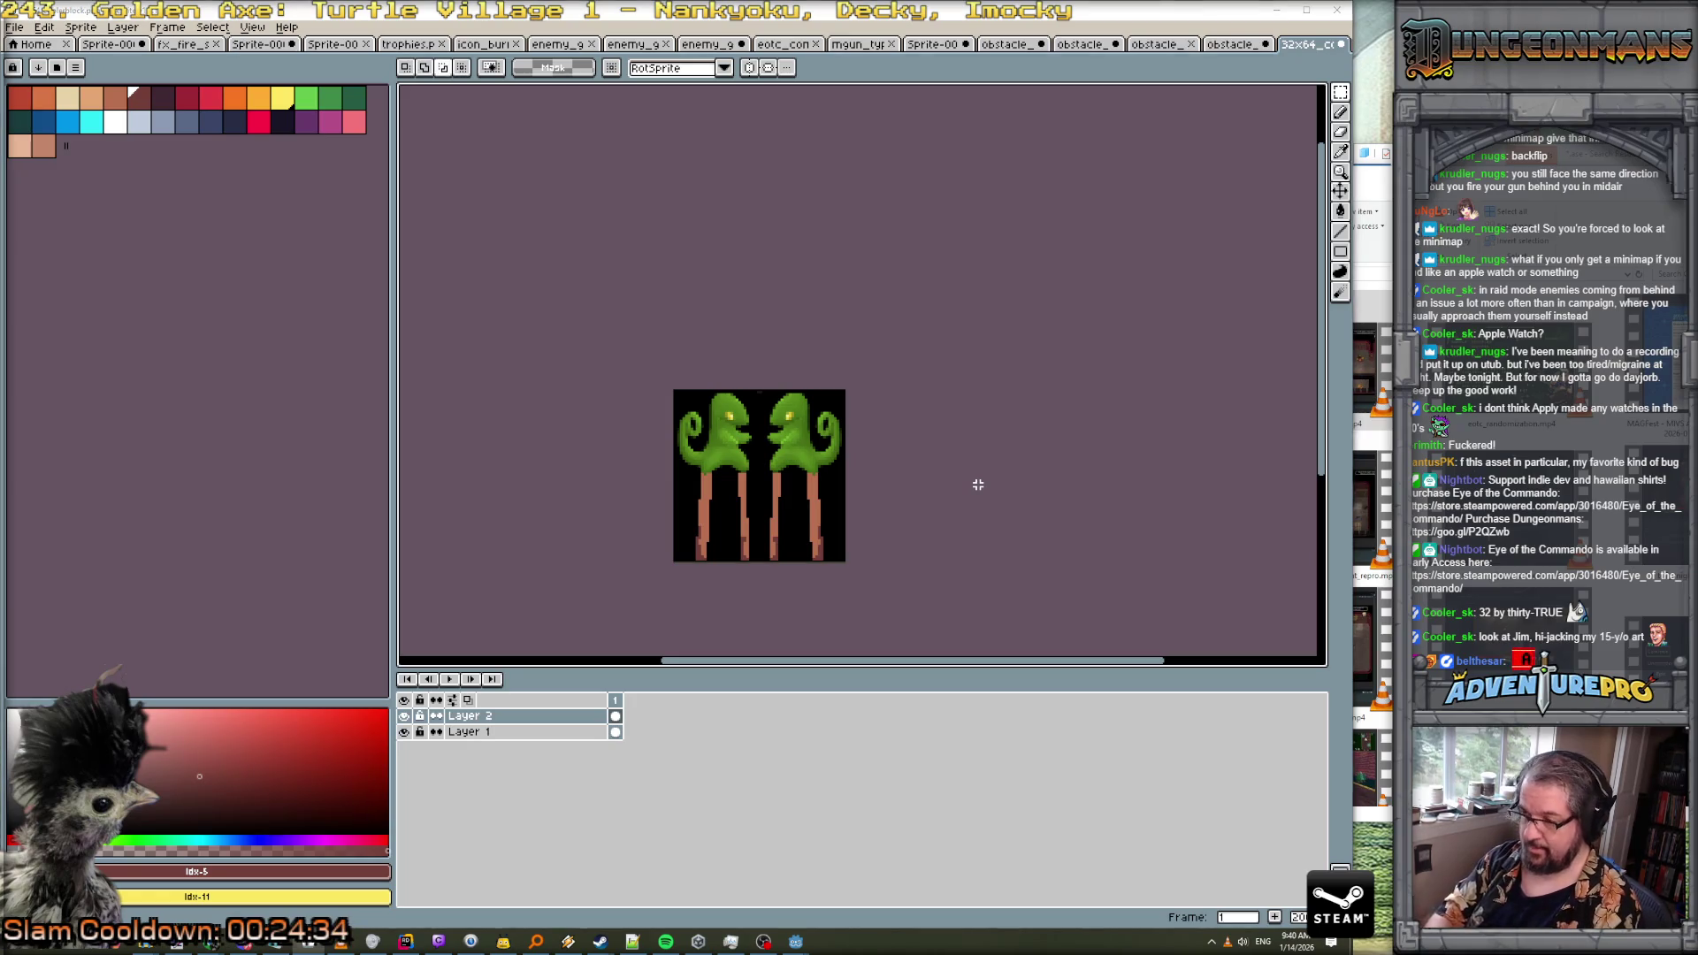
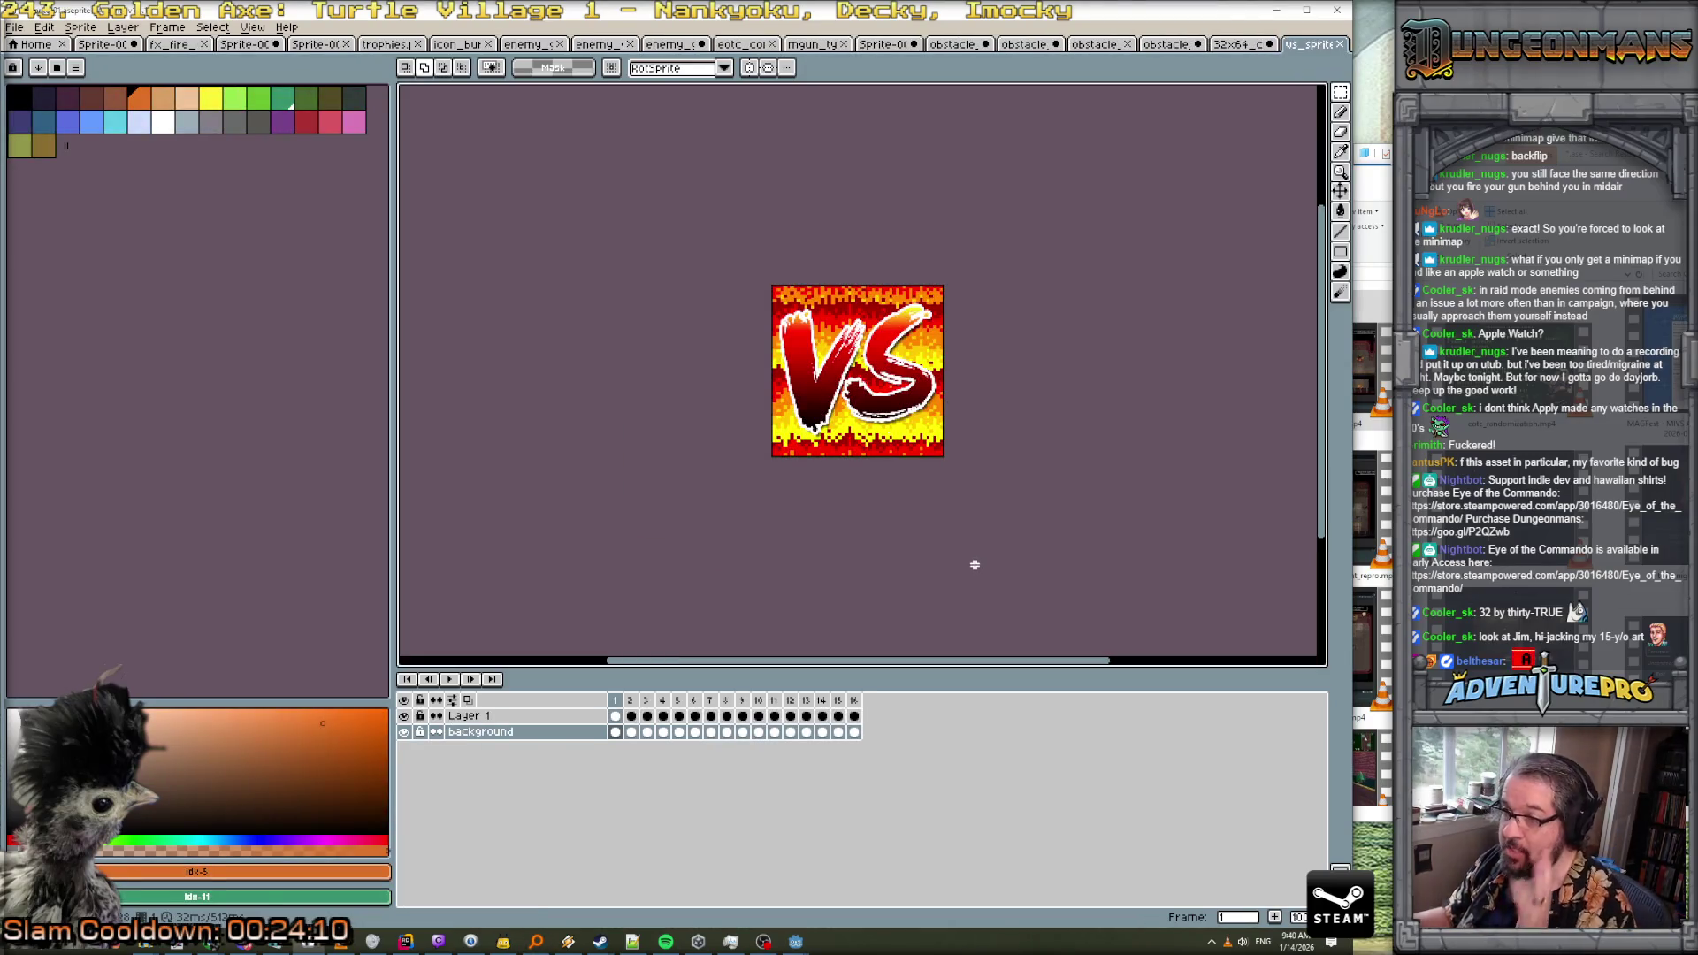
Paste the VS image into the two-lizard sprite, shrinking it to about 32 px between them
{"action": "key", "text": "ctrl+a"}
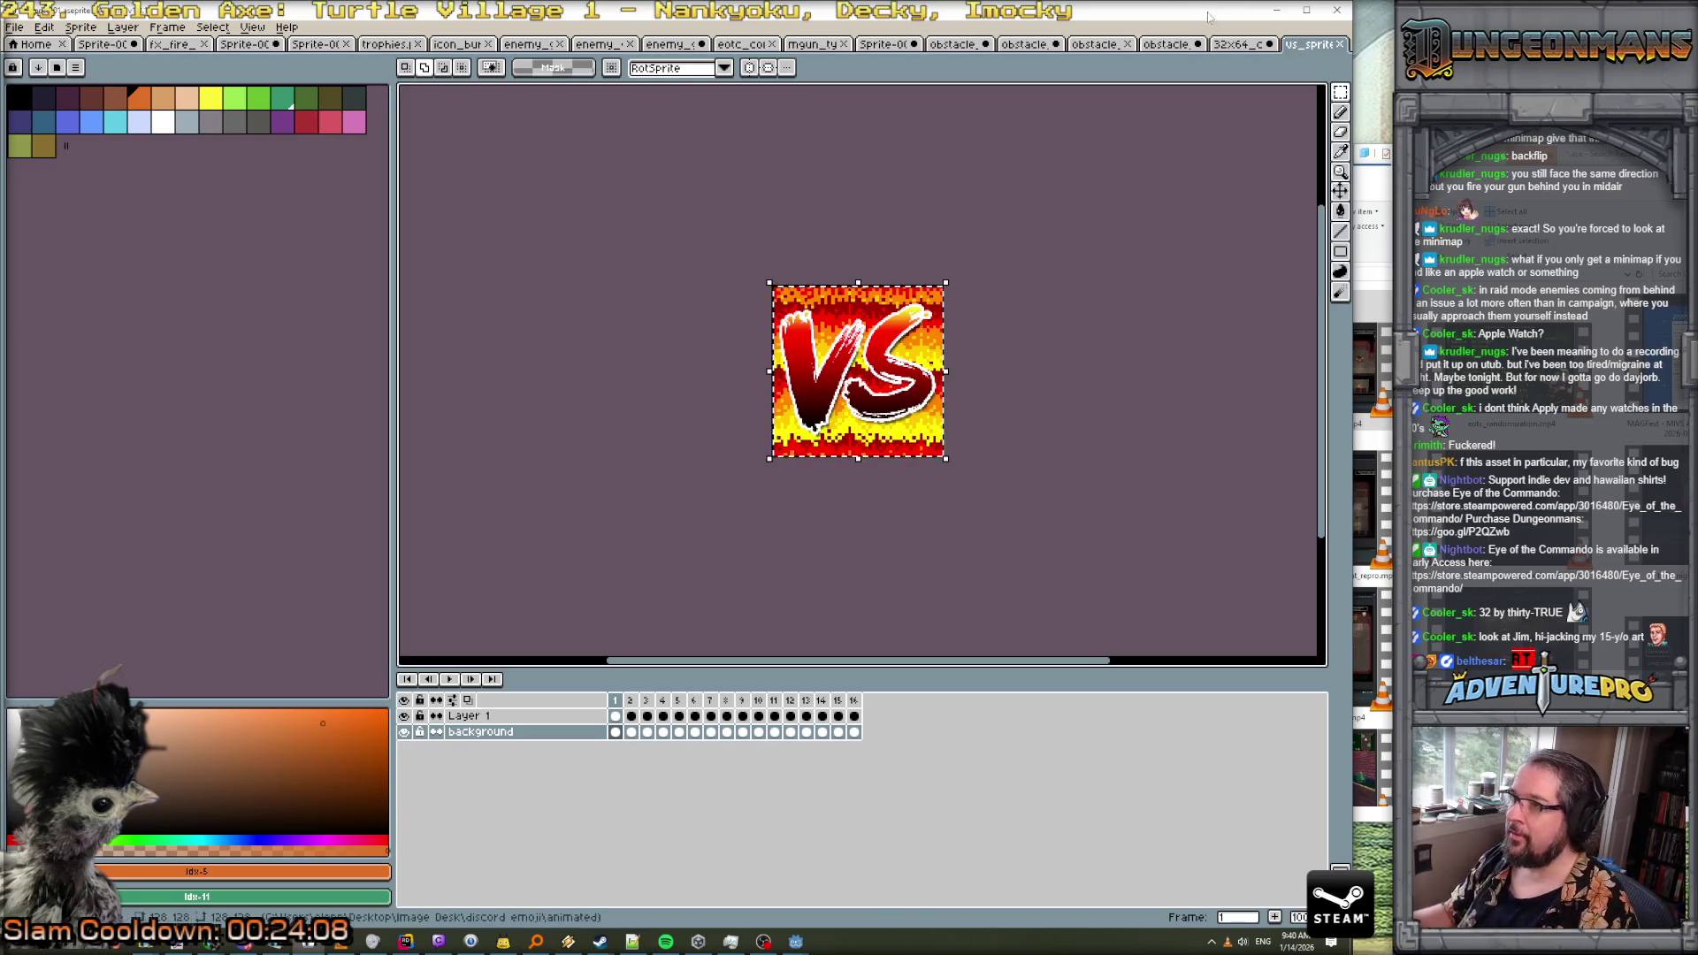
{"action": "left_click", "coordinate": [1238, 45]}
{"action": "key", "text": "ctrl+v"}
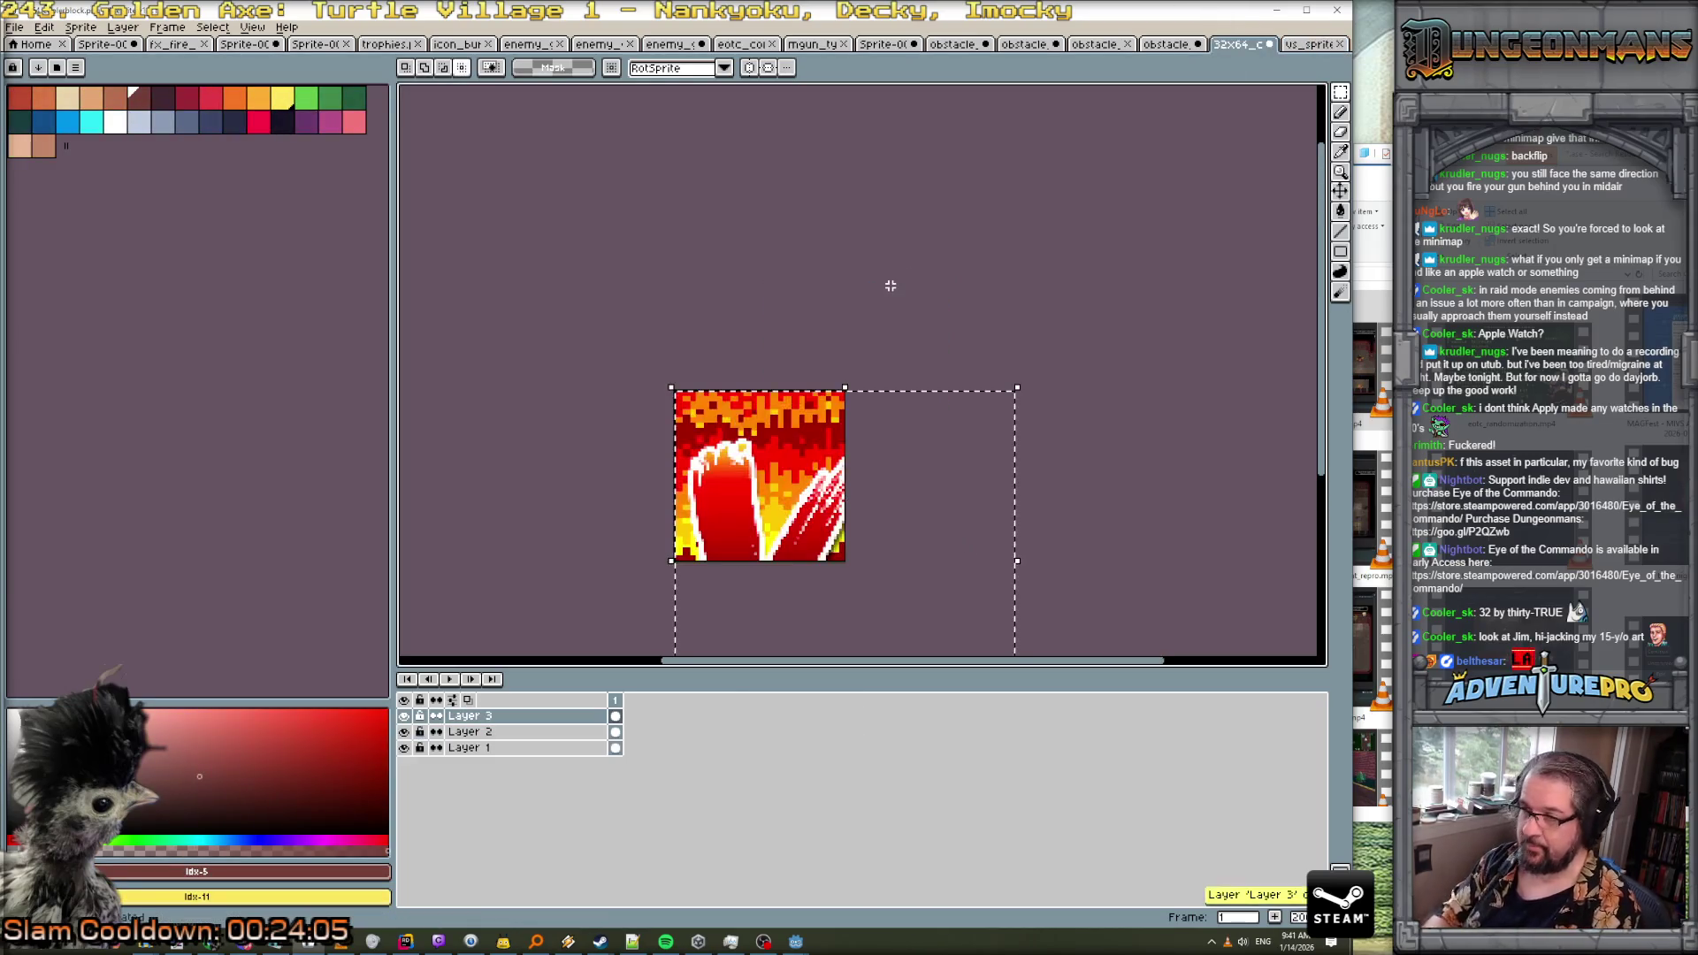
{"action": "scroll", "coordinate": [937, 425], "scroll_direction": "down", "scroll_amount": 3}
{"action": "scroll", "coordinate": [872, 455], "scroll_direction": "up", "scroll_amount": 1}
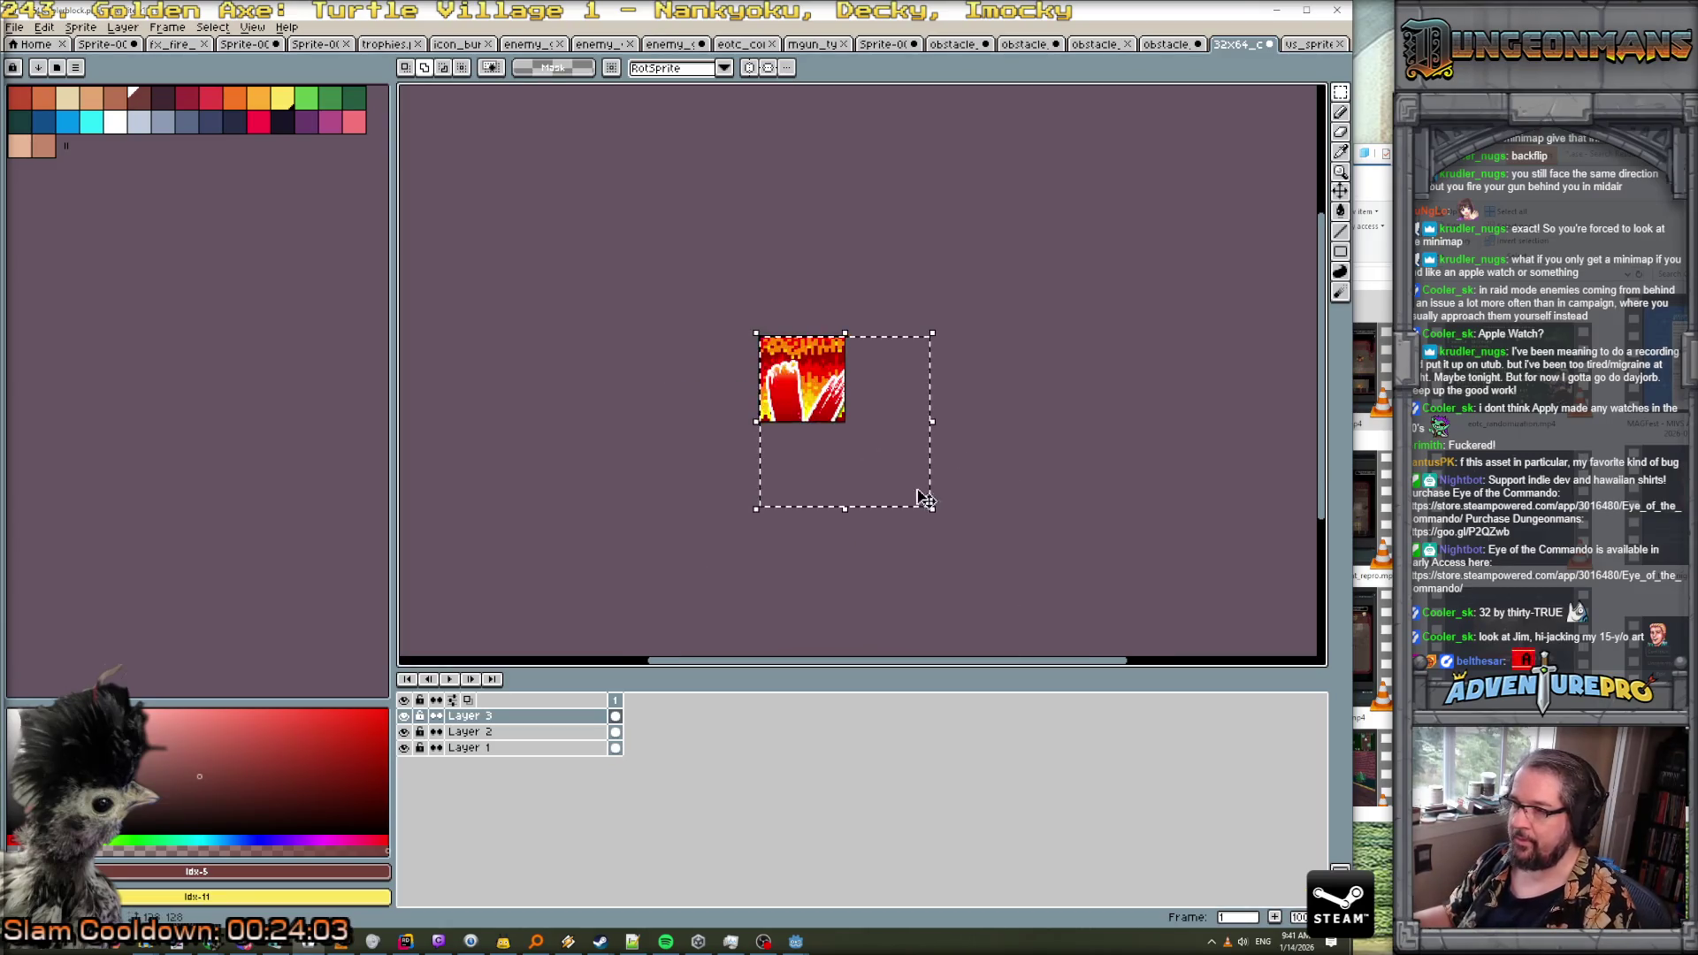
{"action": "left_click", "coordinate": [933, 510]}
{"action": "mouse_move", "coordinate": [933, 510]}
{"action": "left_mouse_down"}
{"action": "mouse_move", "coordinate": [800, 379]}
{"action": "mouse_move", "coordinate": [847, 470]}
{"action": "left_mouse_up"}
{"action": "scroll", "coordinate": [875, 380], "scroll_direction": "up", "scroll_amount": 2}
{"action": "key", "text": "Return"}
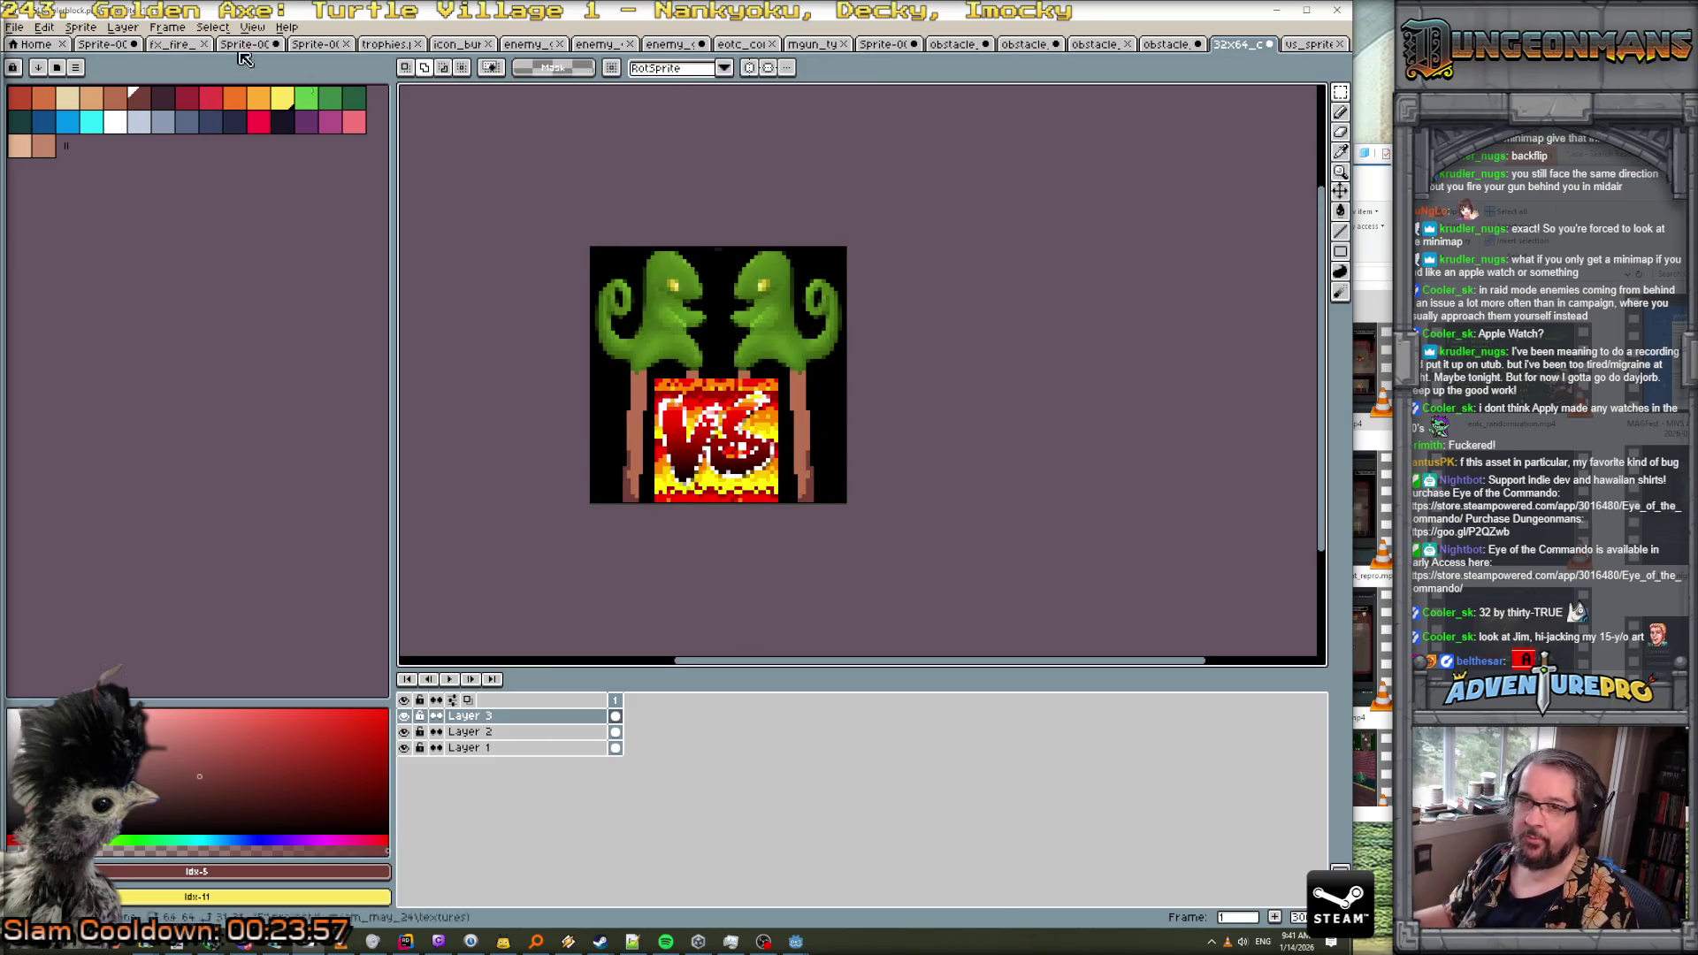
Save the combined sprite as a new PNG, changing 32 to 64 in the file name
{"action": "left_click", "coordinate": [14, 26]}
{"action": "left_click", "coordinate": [49, 114]}
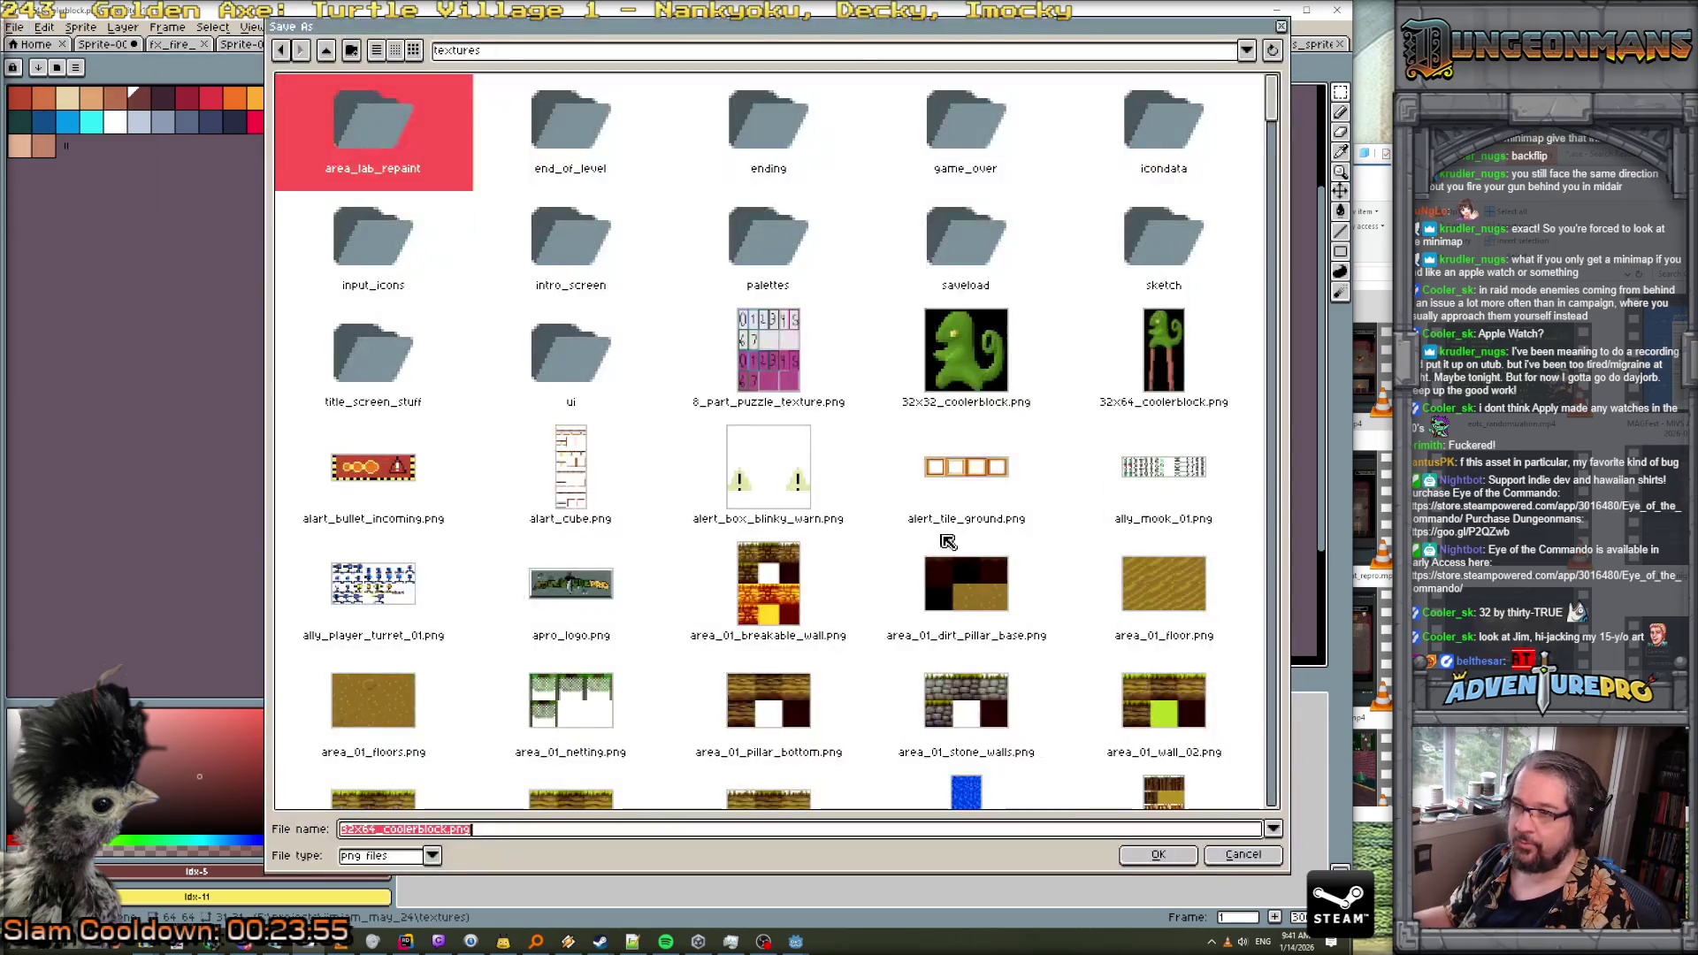
{"action": "left_click", "coordinate": [355, 831]}
{"action": "key", "text": "BackSpace"}
{"action": "key", "text": "BackSpace"}
{"action": "type", "text": "64"}
{"action": "key", "text": "Return"}
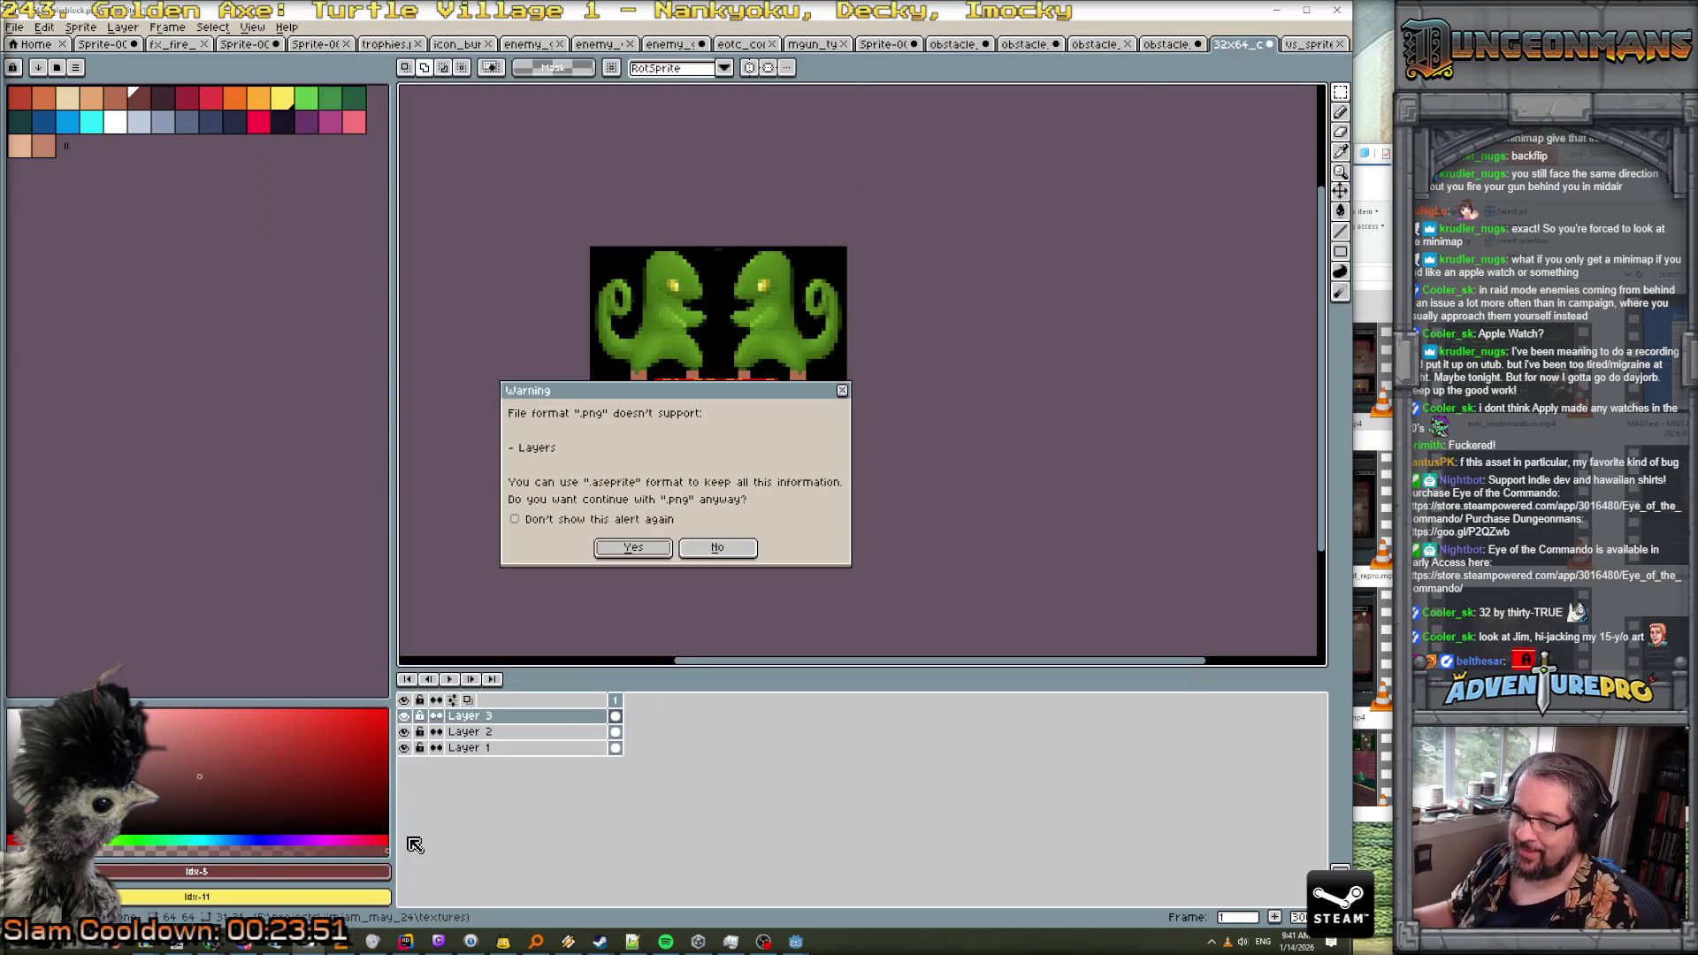
{"action": "left_click", "coordinate": [619, 552]}
{"action": "scroll", "coordinate": [919, 337], "scroll_direction": "down", "scroll_amount": 1}
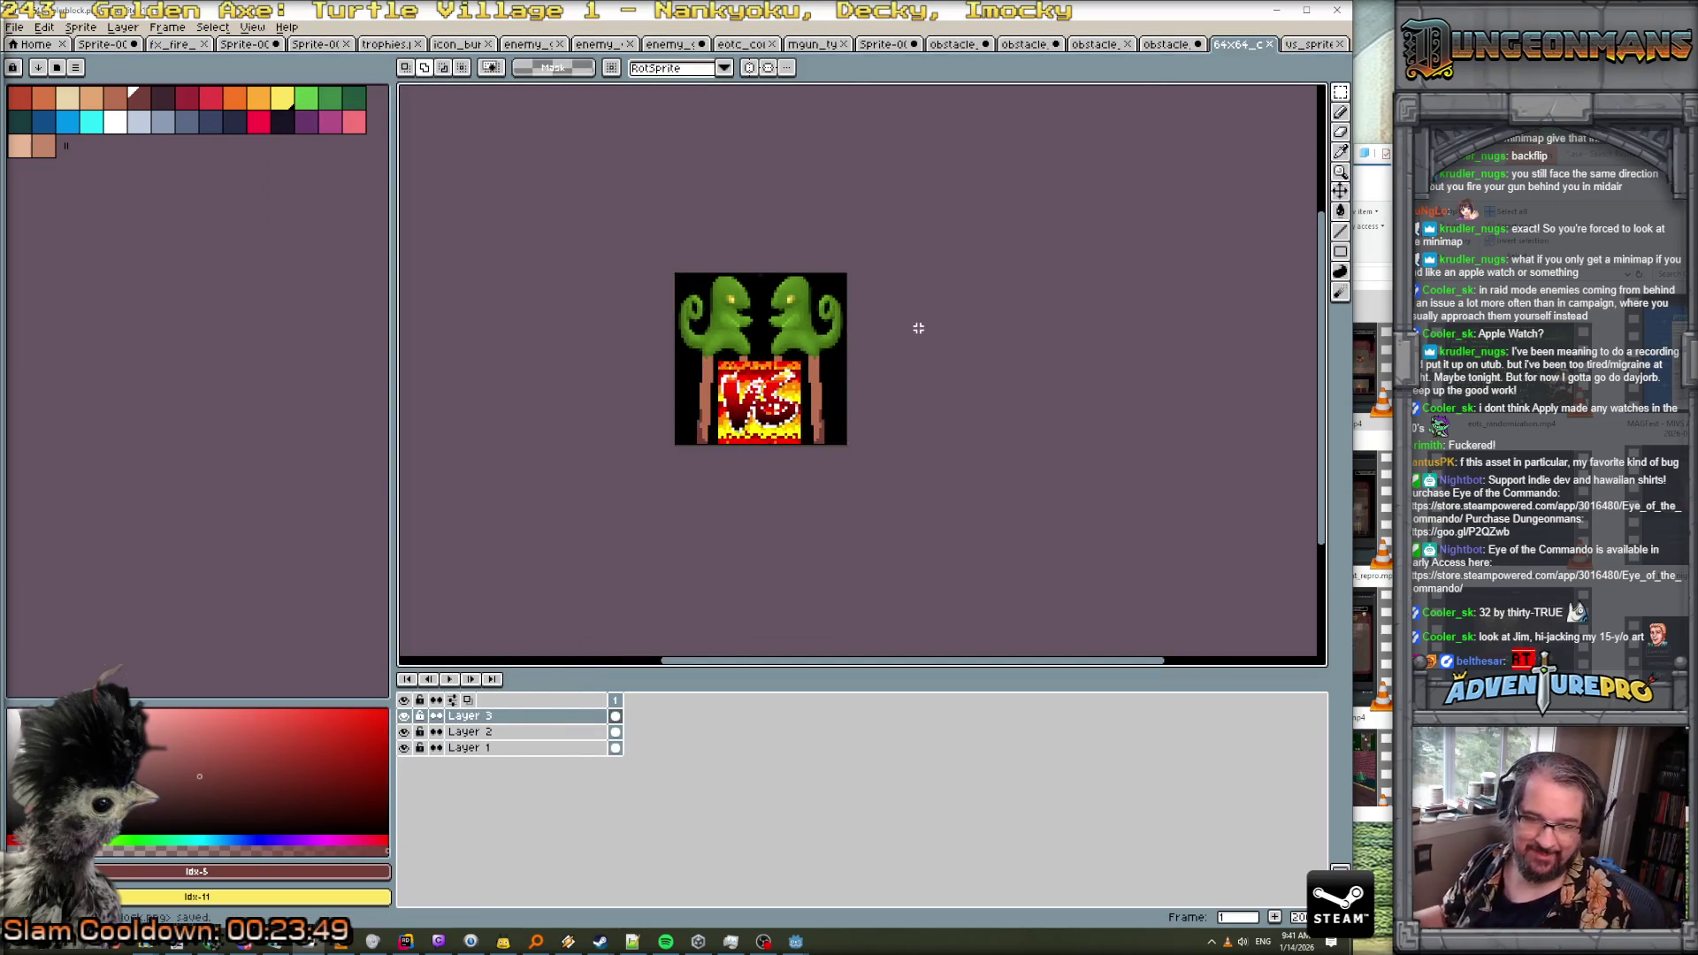
{"action": "scroll", "coordinate": [935, 358], "scroll_direction": "up", "scroll_amount": 1}
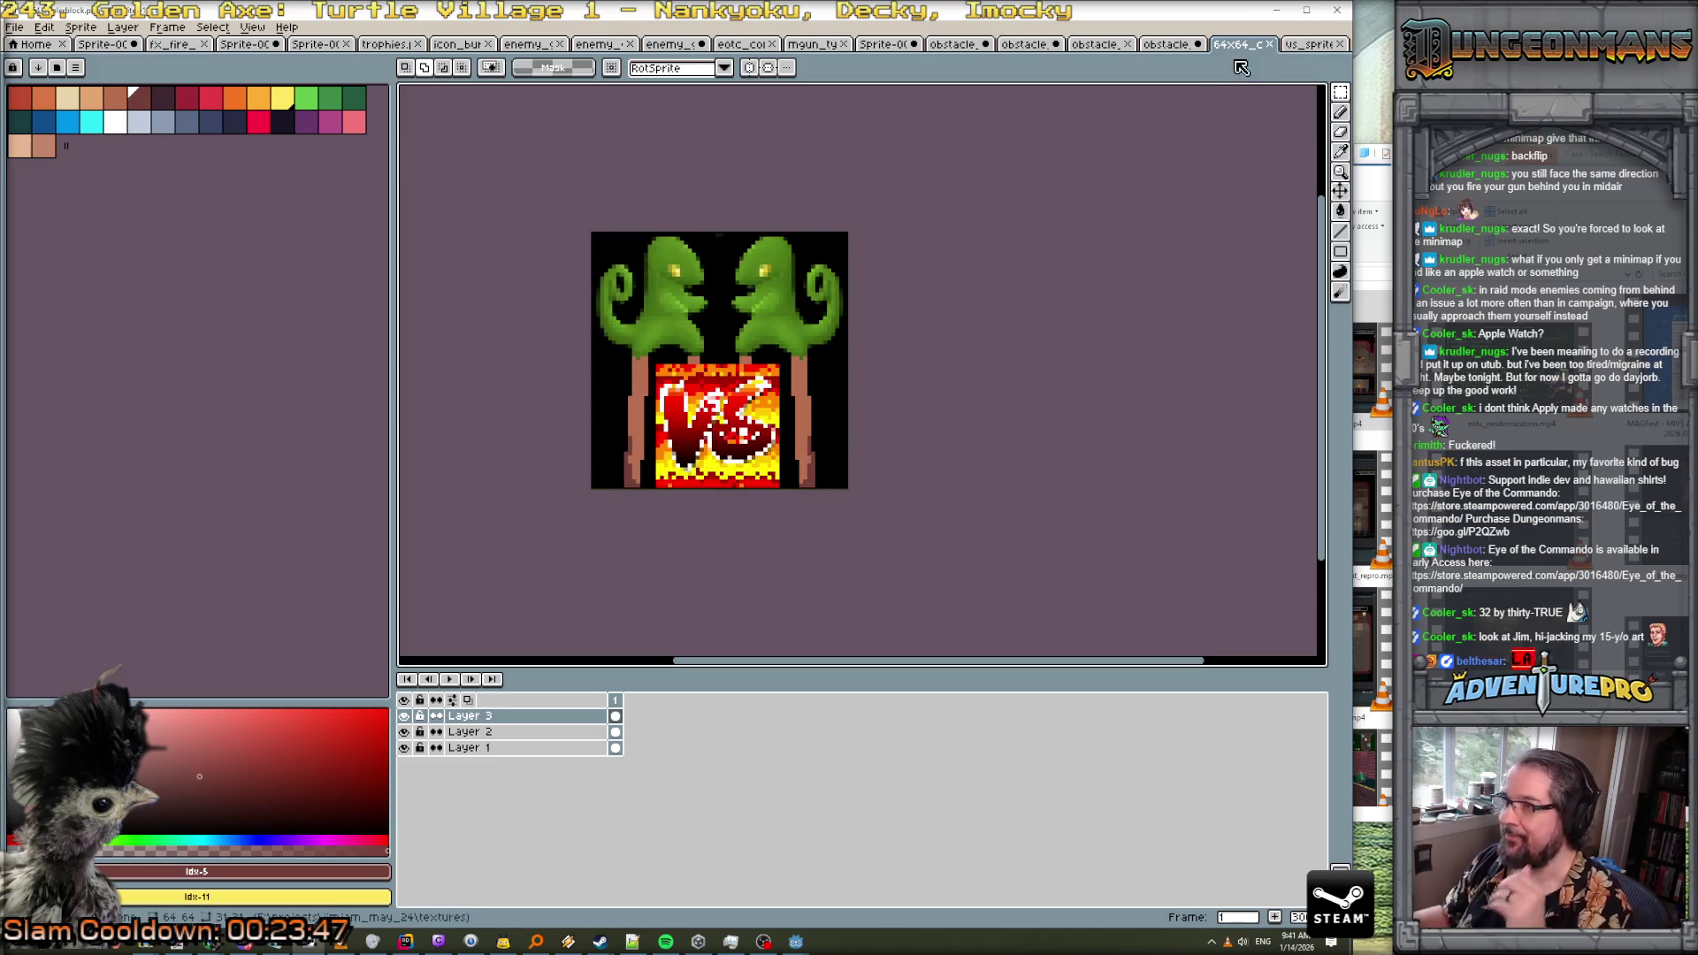
{"action": "left_click", "coordinate": [1273, 11]}
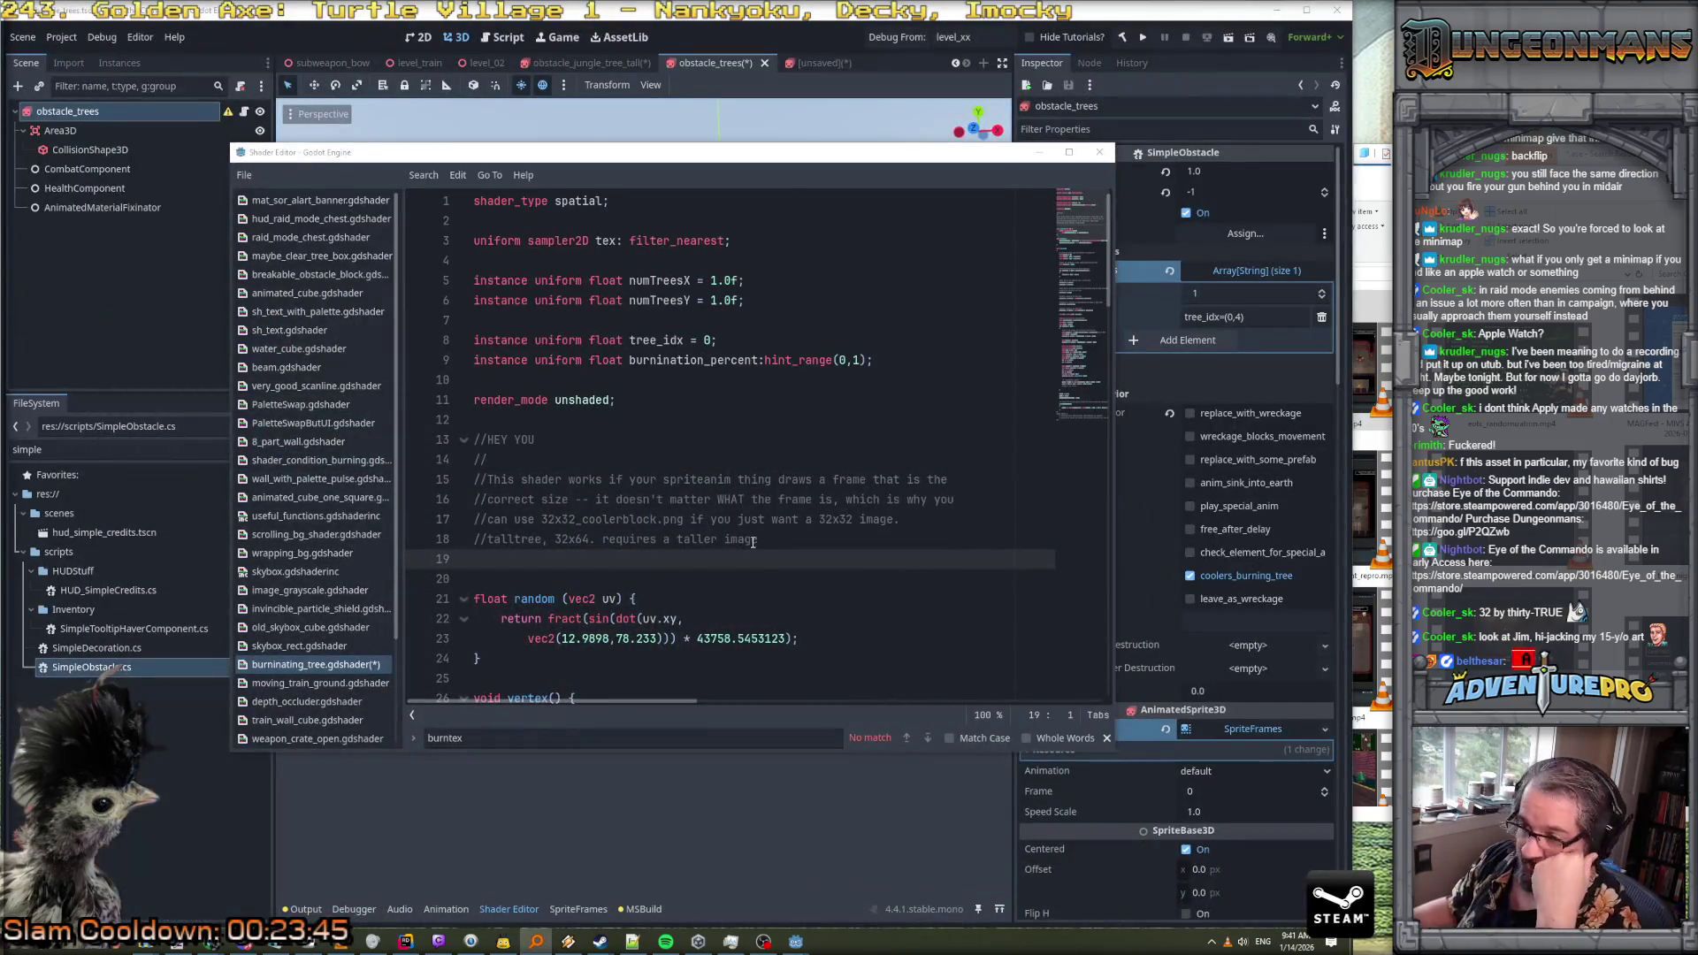
Append 'You get it.' to the 32x64 tall-tree comment on shader line 18 and save it
{"action": "left_click", "coordinate": [782, 540]}
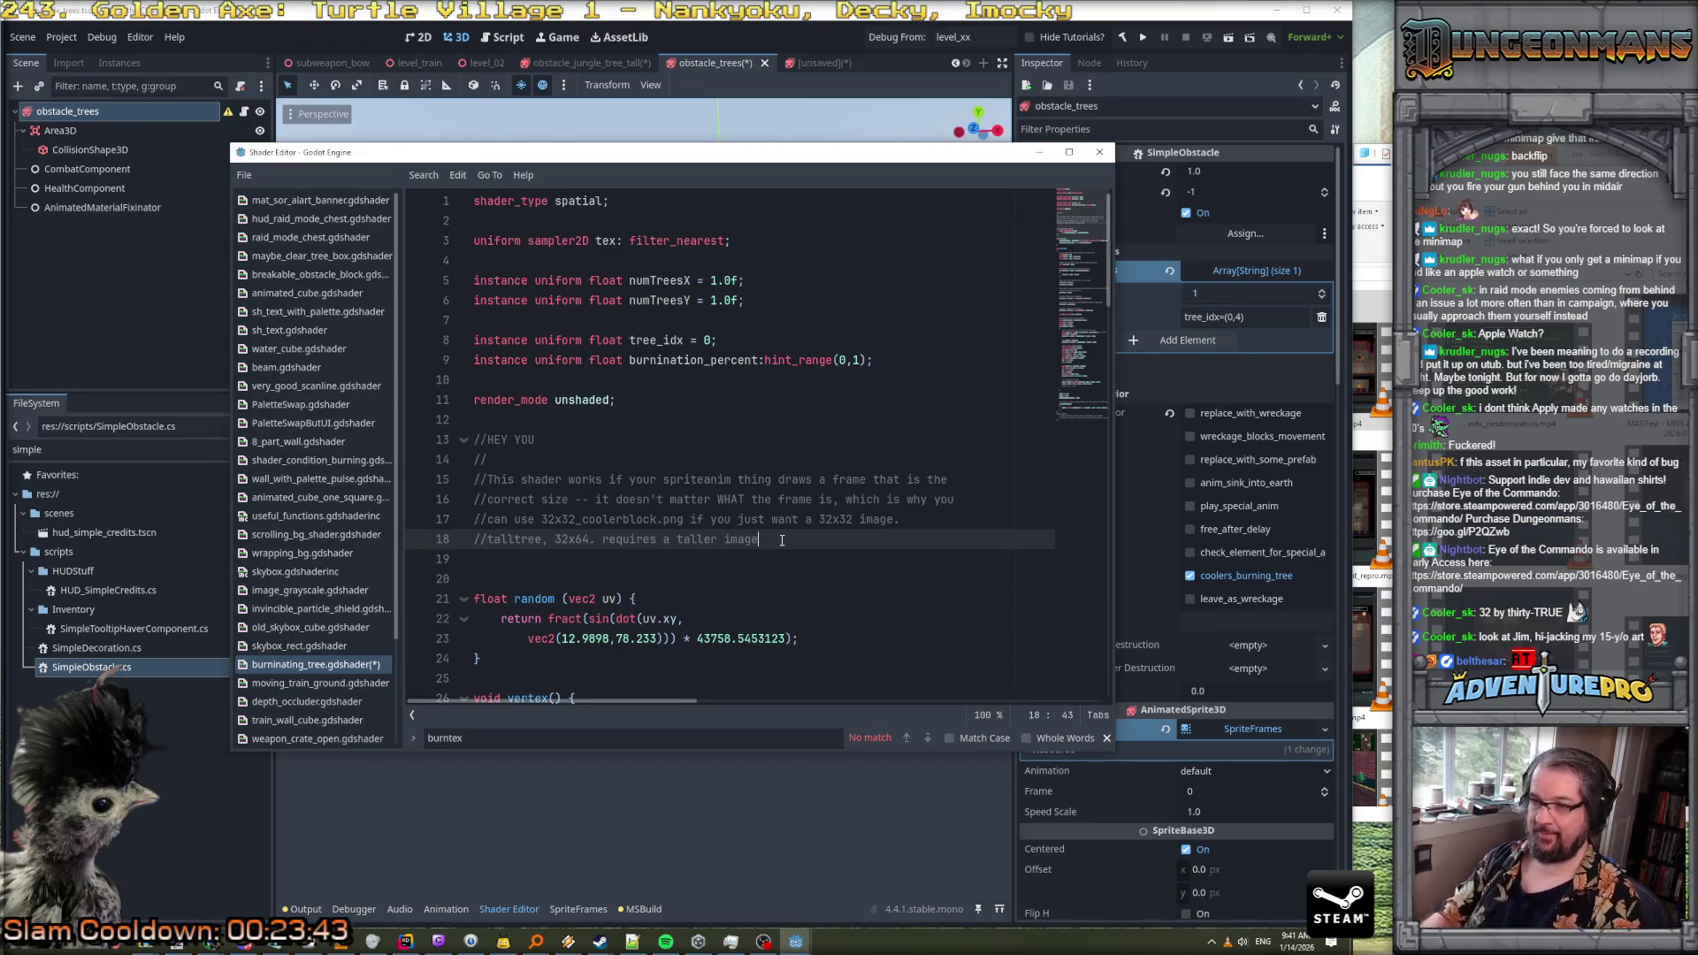
{"action": "left_click", "coordinate": [594, 541]}
{"action": "key", "text": "End"}
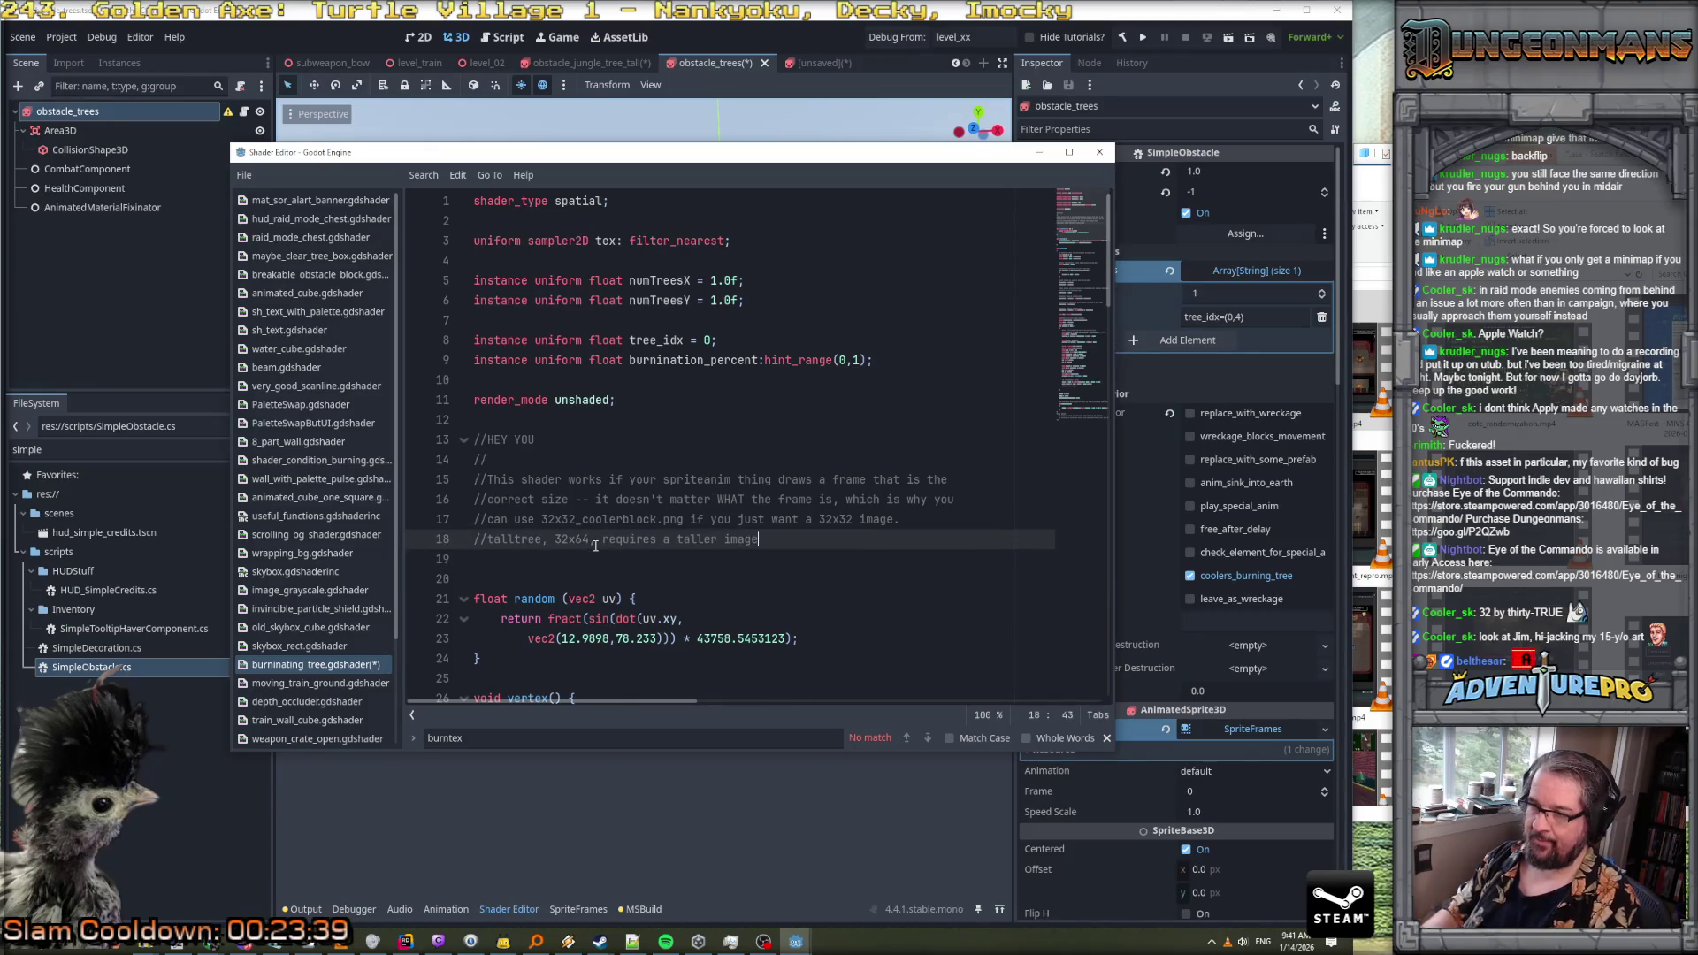
{"action": "type", "text": "YUou"}
{"action": "type", "text": " it."}
{"action": "key", "text": "ctrl+s"}
{"action": "left_click", "coordinate": [638, 461]}
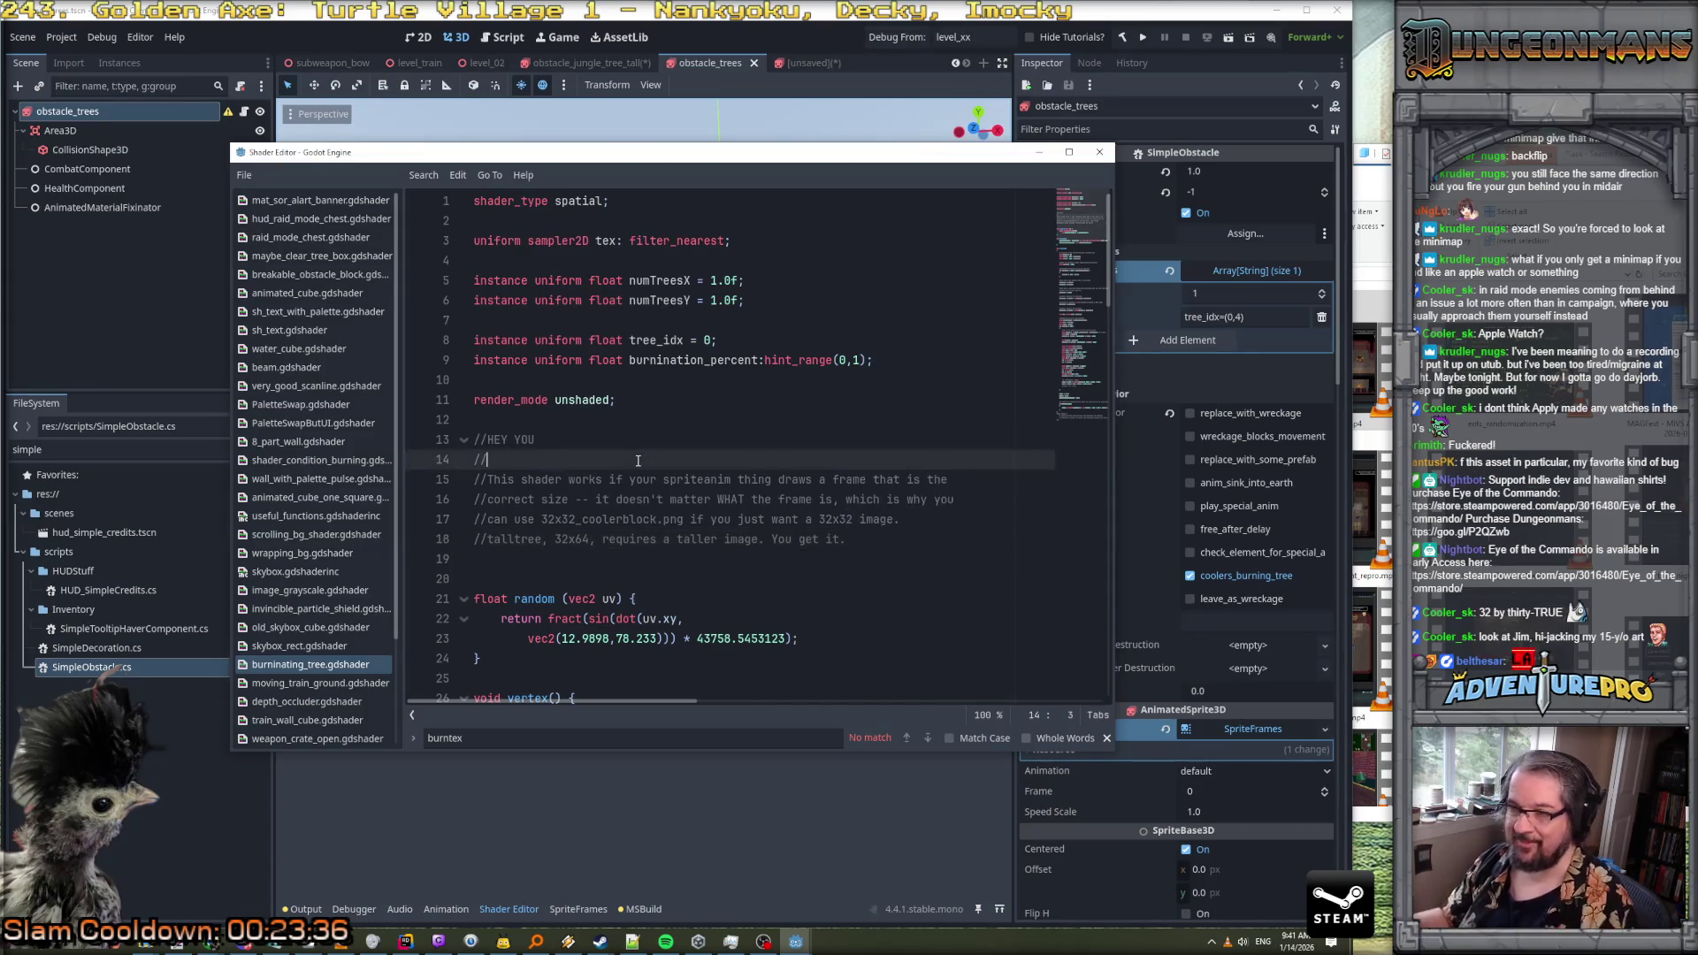
{"action": "key", "text": "alt+Tab"}
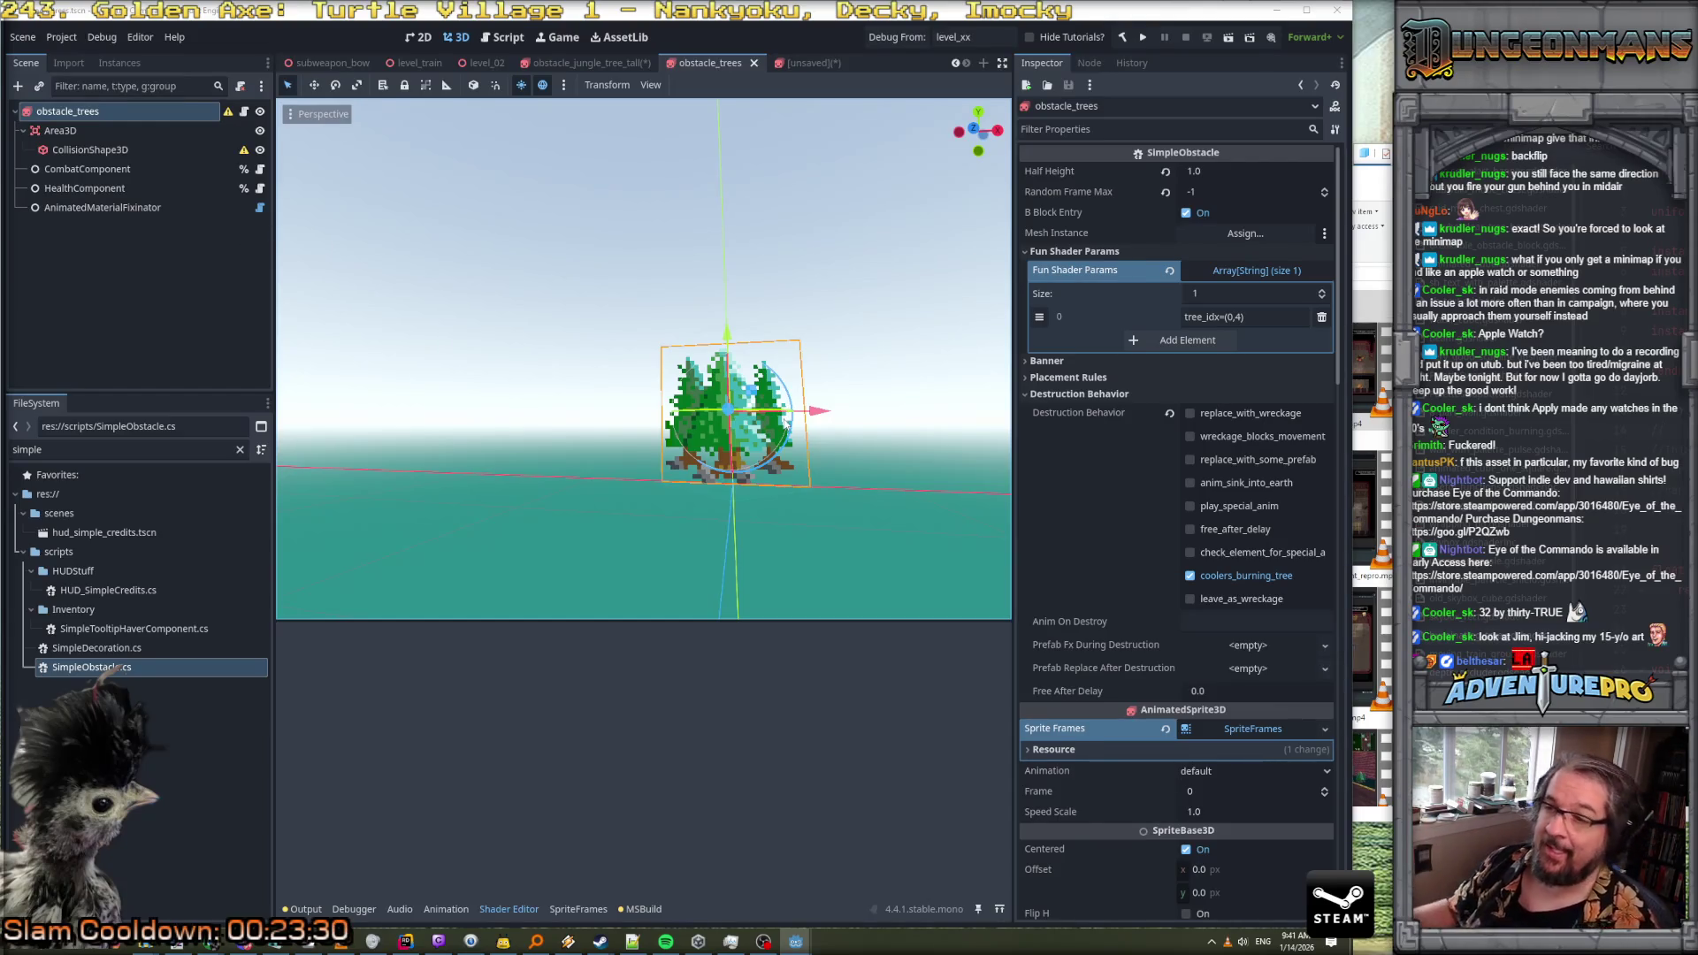
Close the unsaved scene tab without saving its changes
{"action": "left_click", "coordinate": [801, 63]}
{"action": "left_click", "coordinate": [835, 63]}
{"action": "left_click", "coordinate": [1231, 505]}
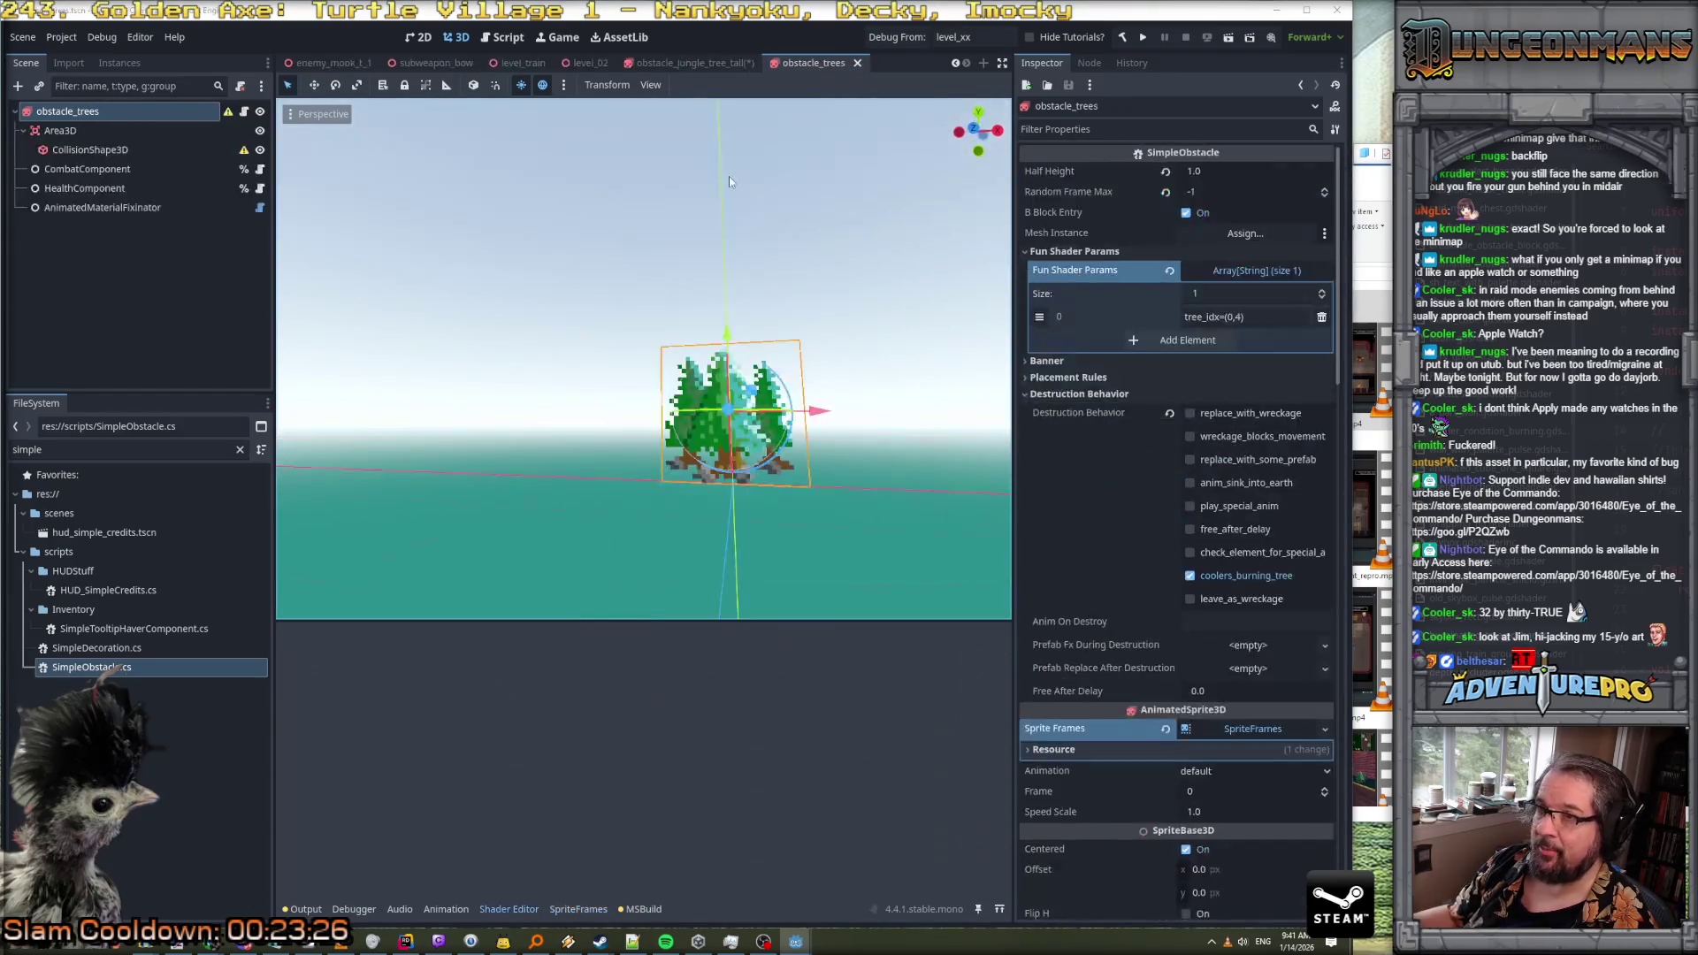
Copy the burnBar node from obstacle_jungle_tree_tall and paste it under the obstacle_trees root
{"action": "left_click", "coordinate": [697, 62]}
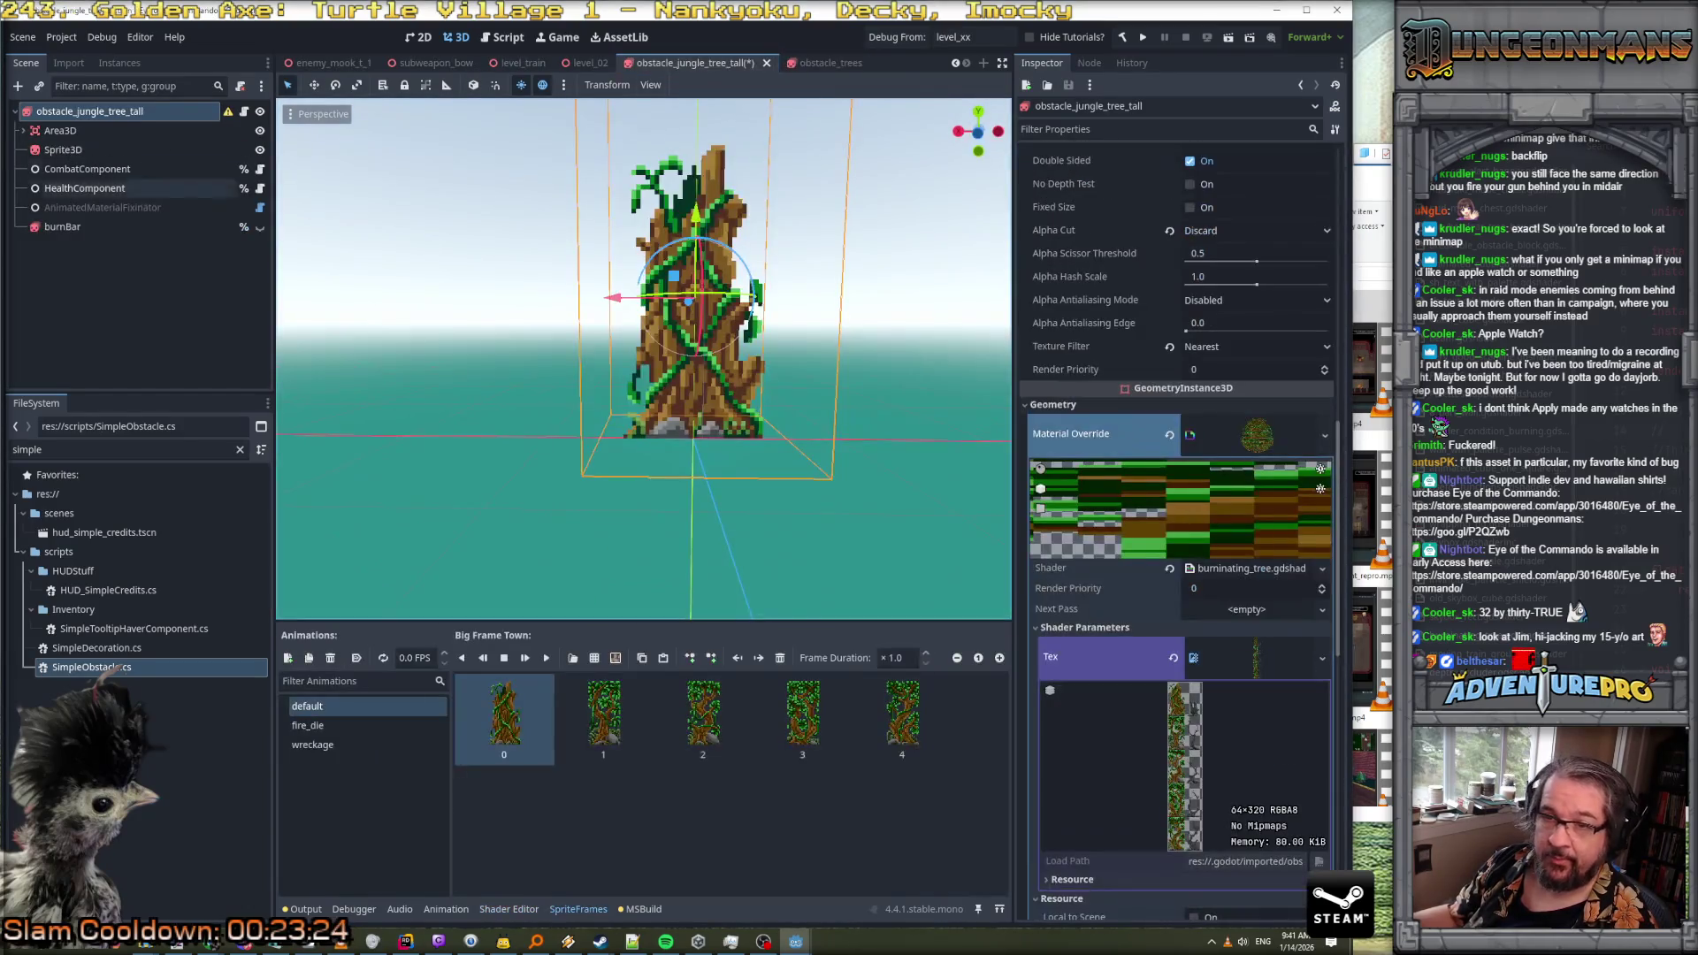
{"action": "left_click", "coordinate": [76, 228]}
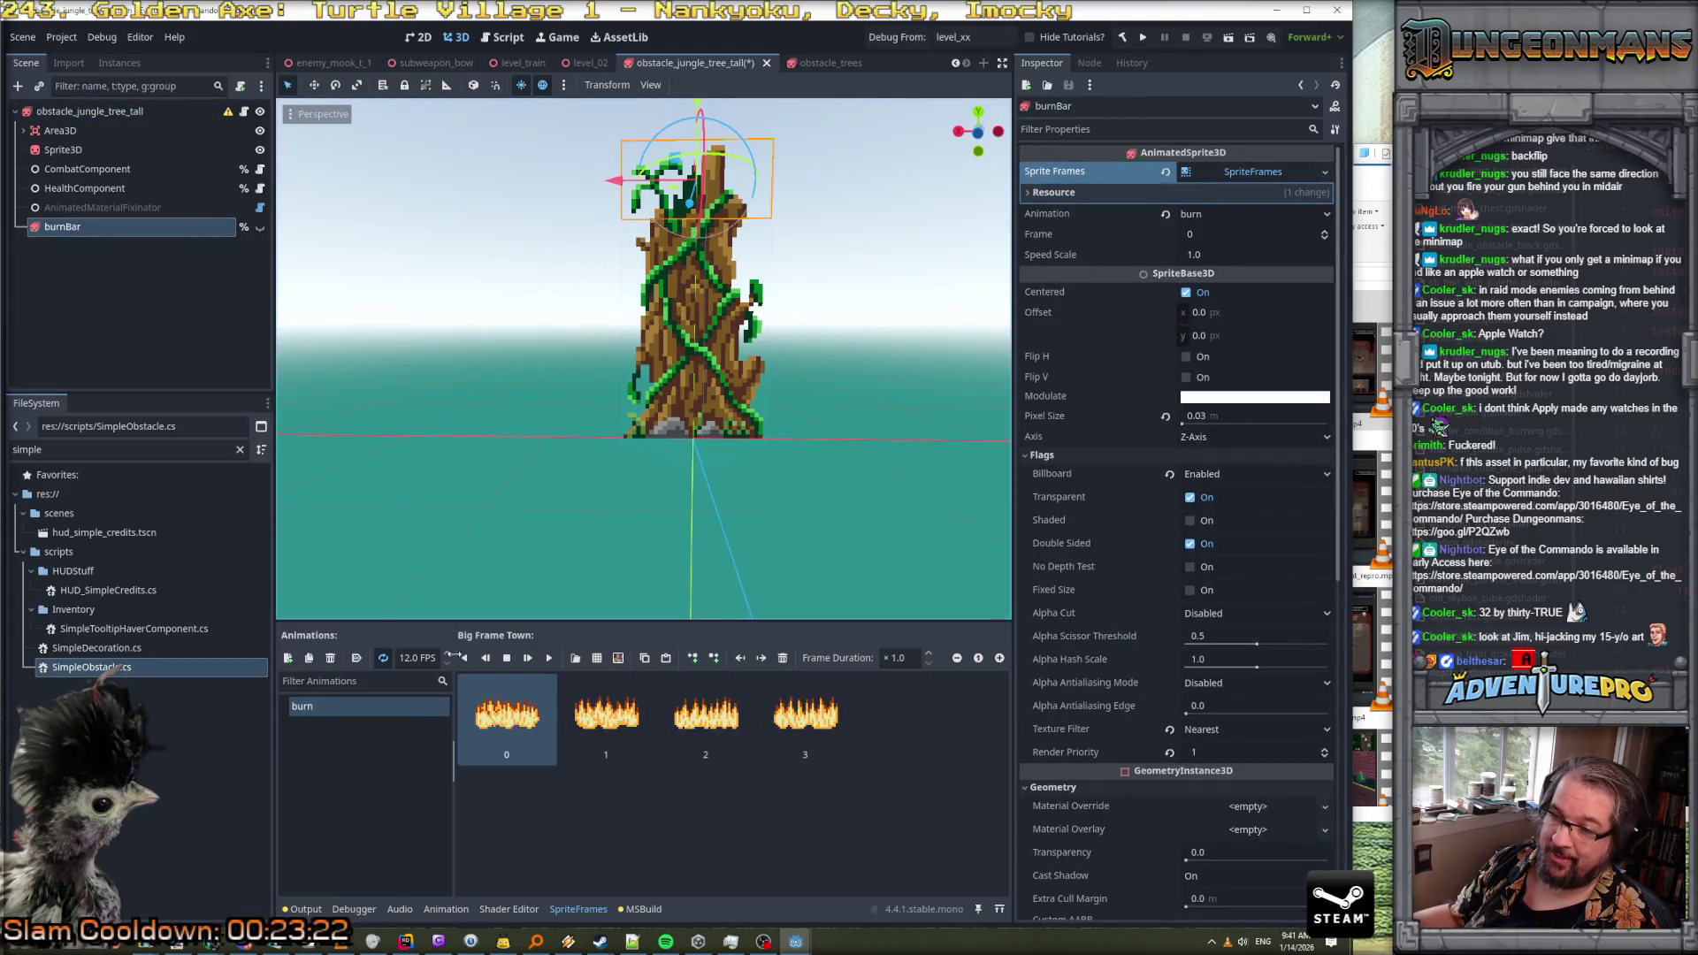
{"action": "right_click", "coordinate": [62, 238]}
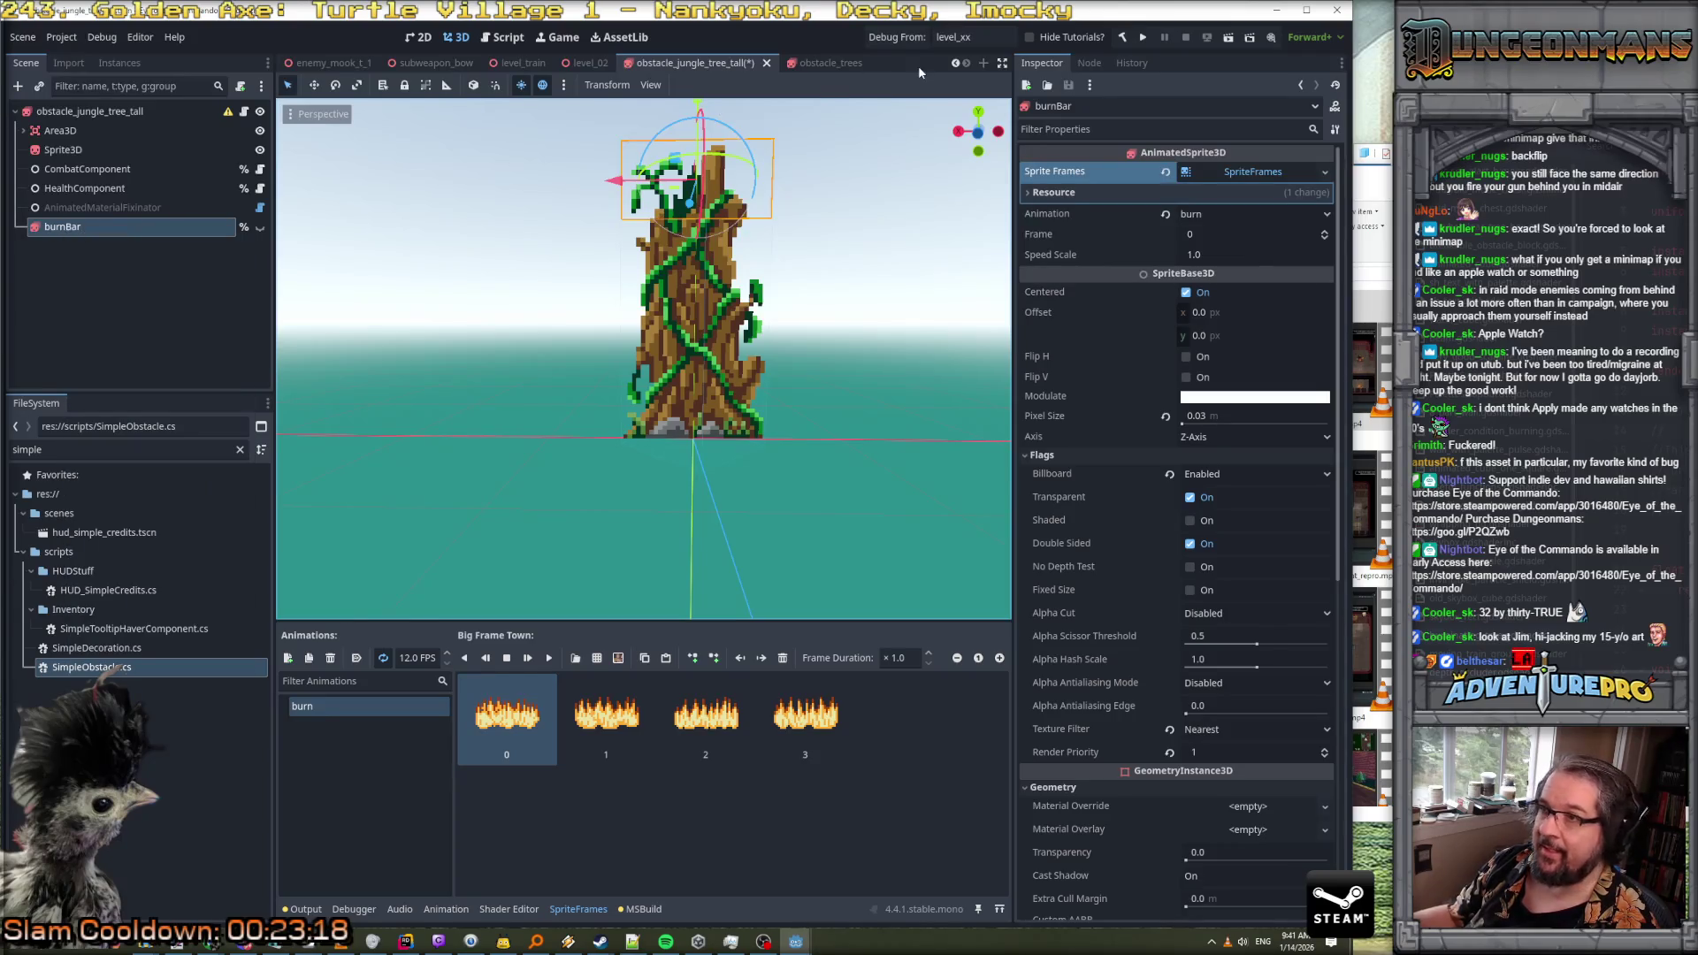
{"action": "left_click", "coordinate": [814, 63]}
{"action": "right_click", "coordinate": [87, 111]}
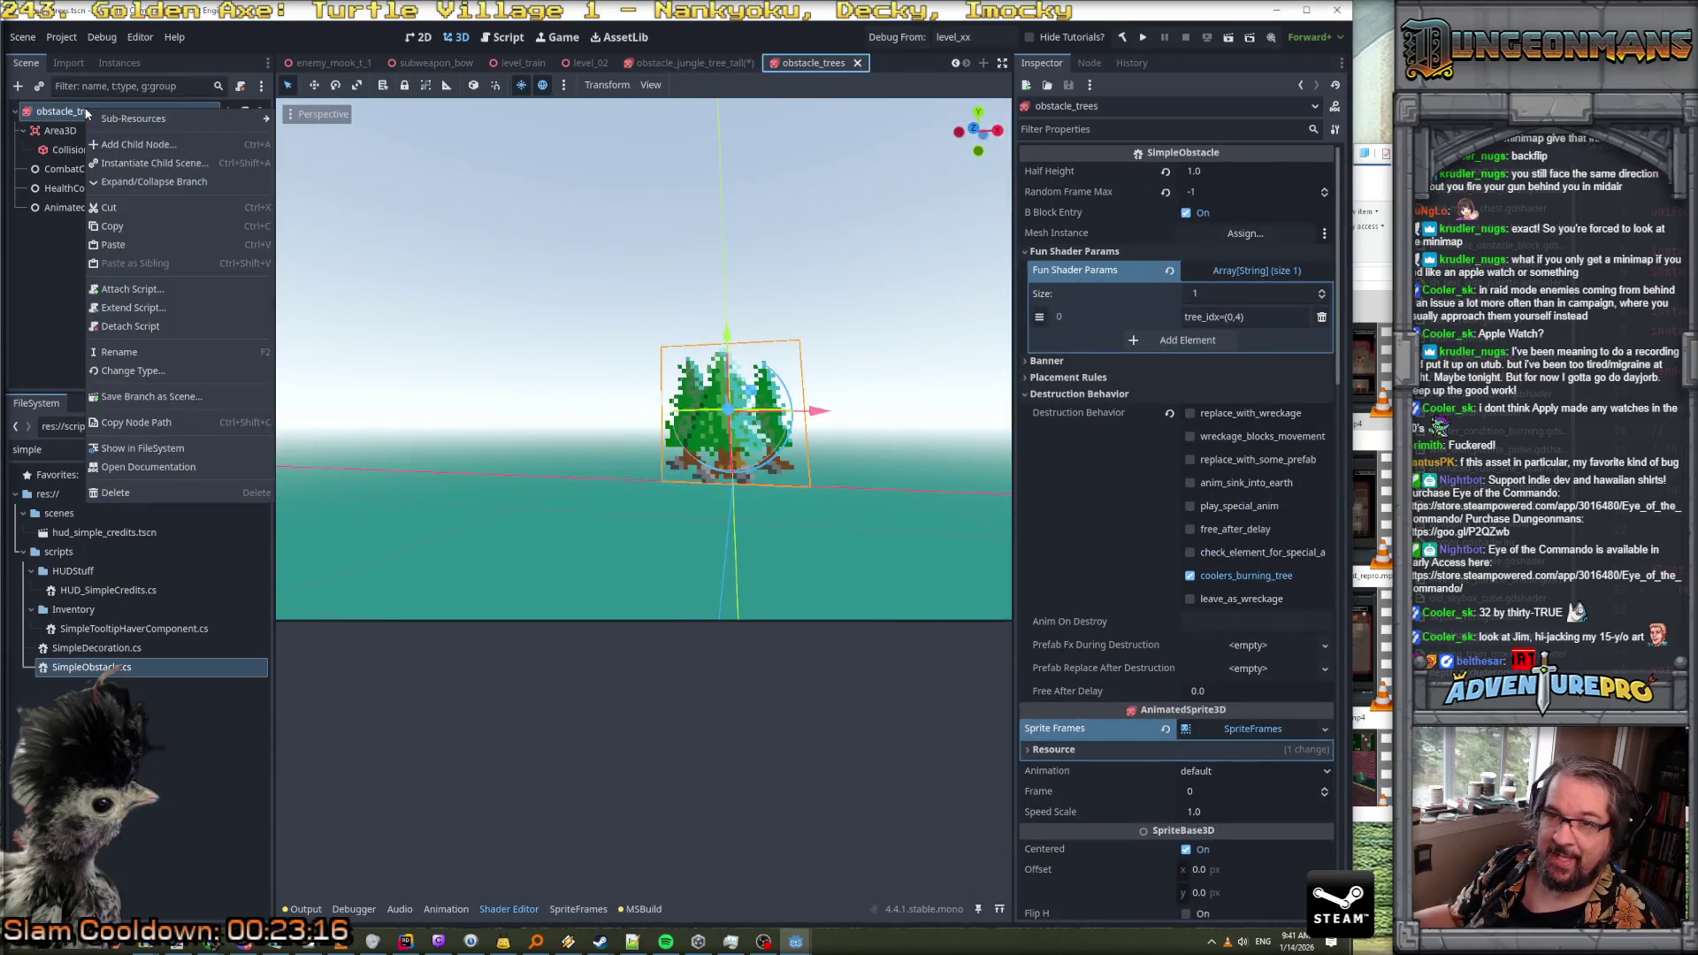
{"action": "left_click", "coordinate": [158, 240]}
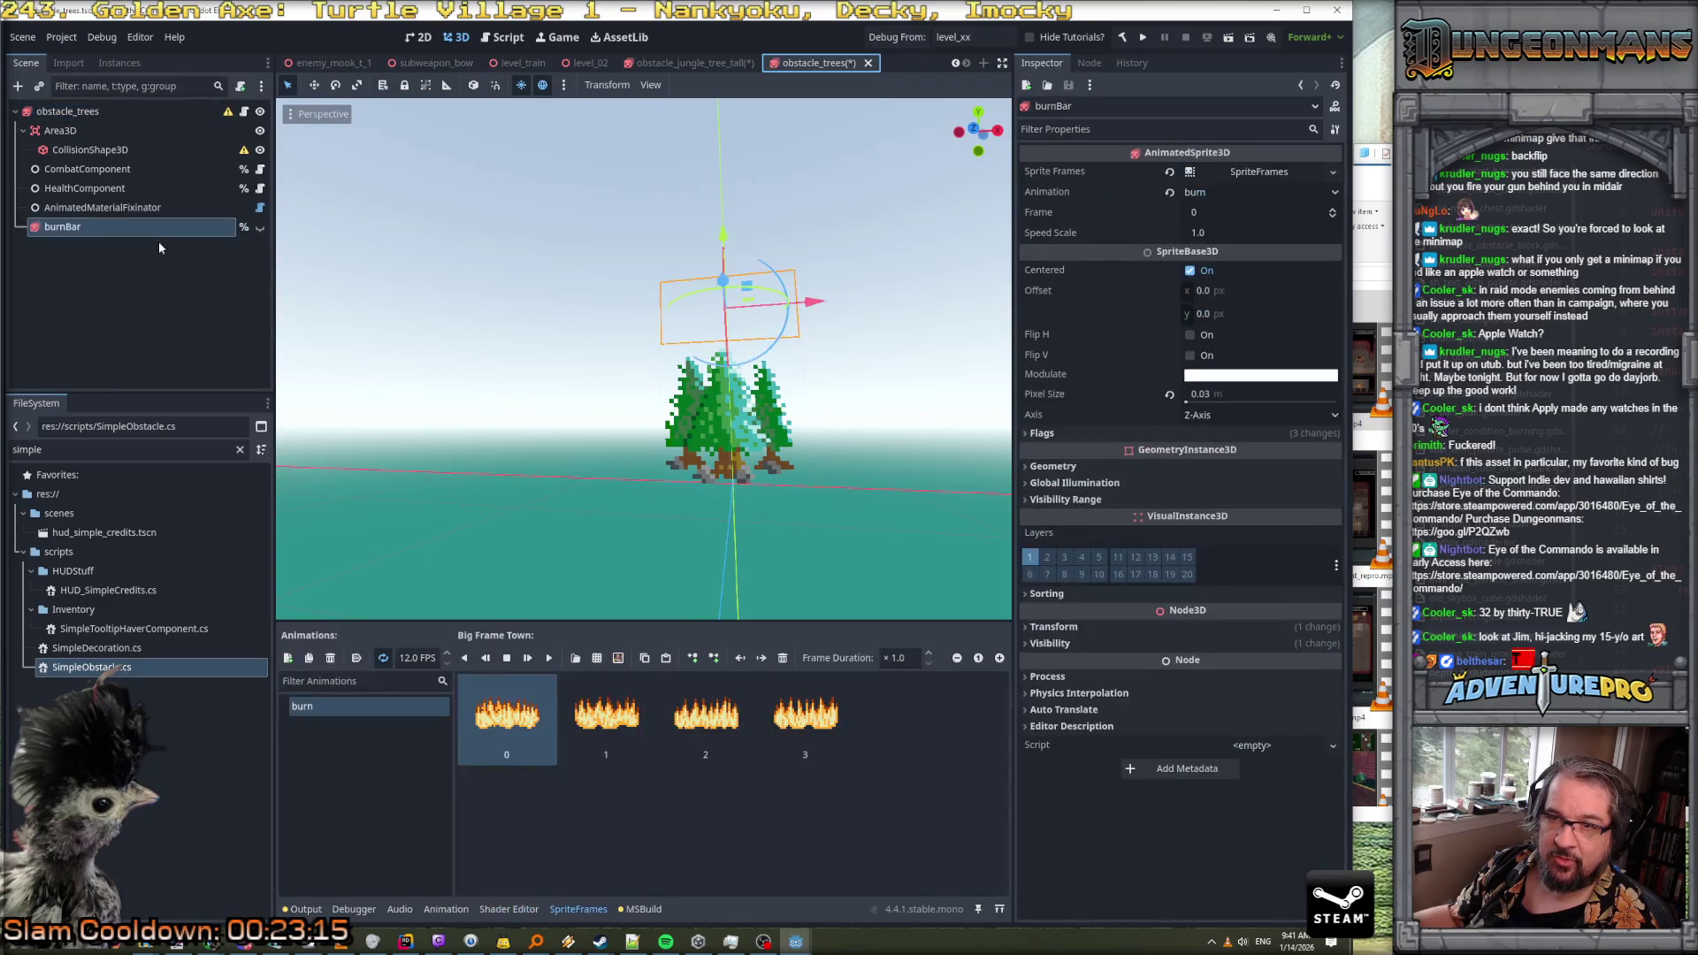
Toggle the pasted burnBar fire sprite's visibility, leaving it hidden
{"action": "left_click", "coordinate": [260, 227]}
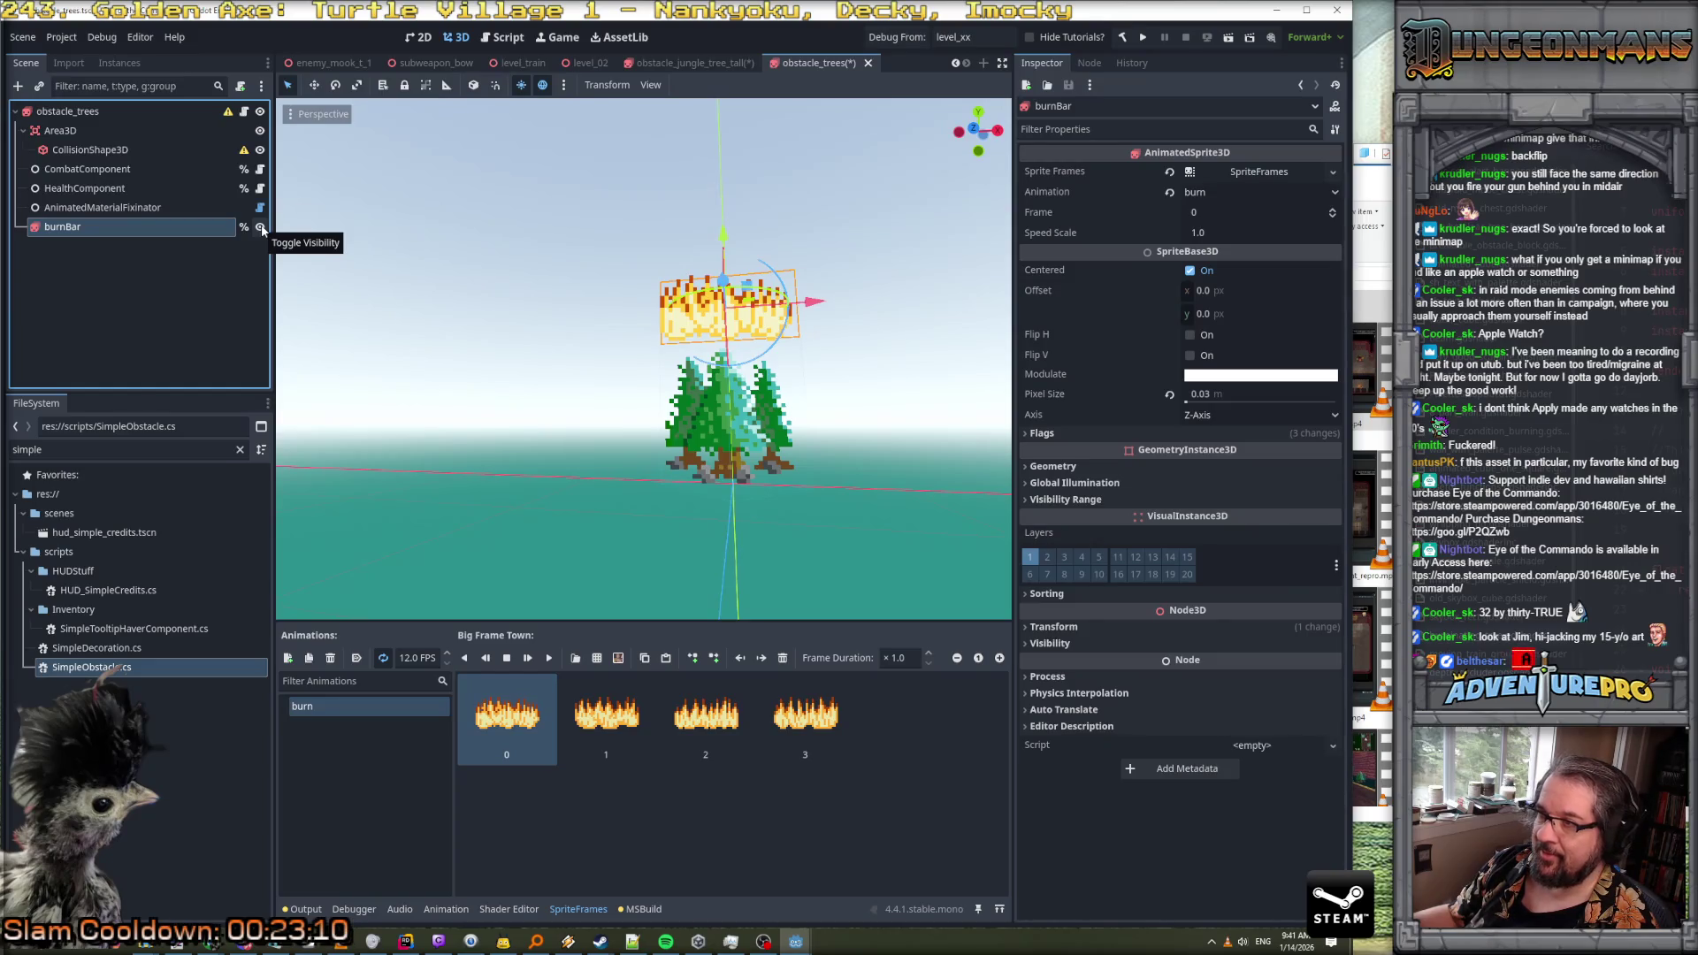
{"action": "left_click", "coordinate": [260, 227]}
{"action": "left_click", "coordinate": [260, 227]}
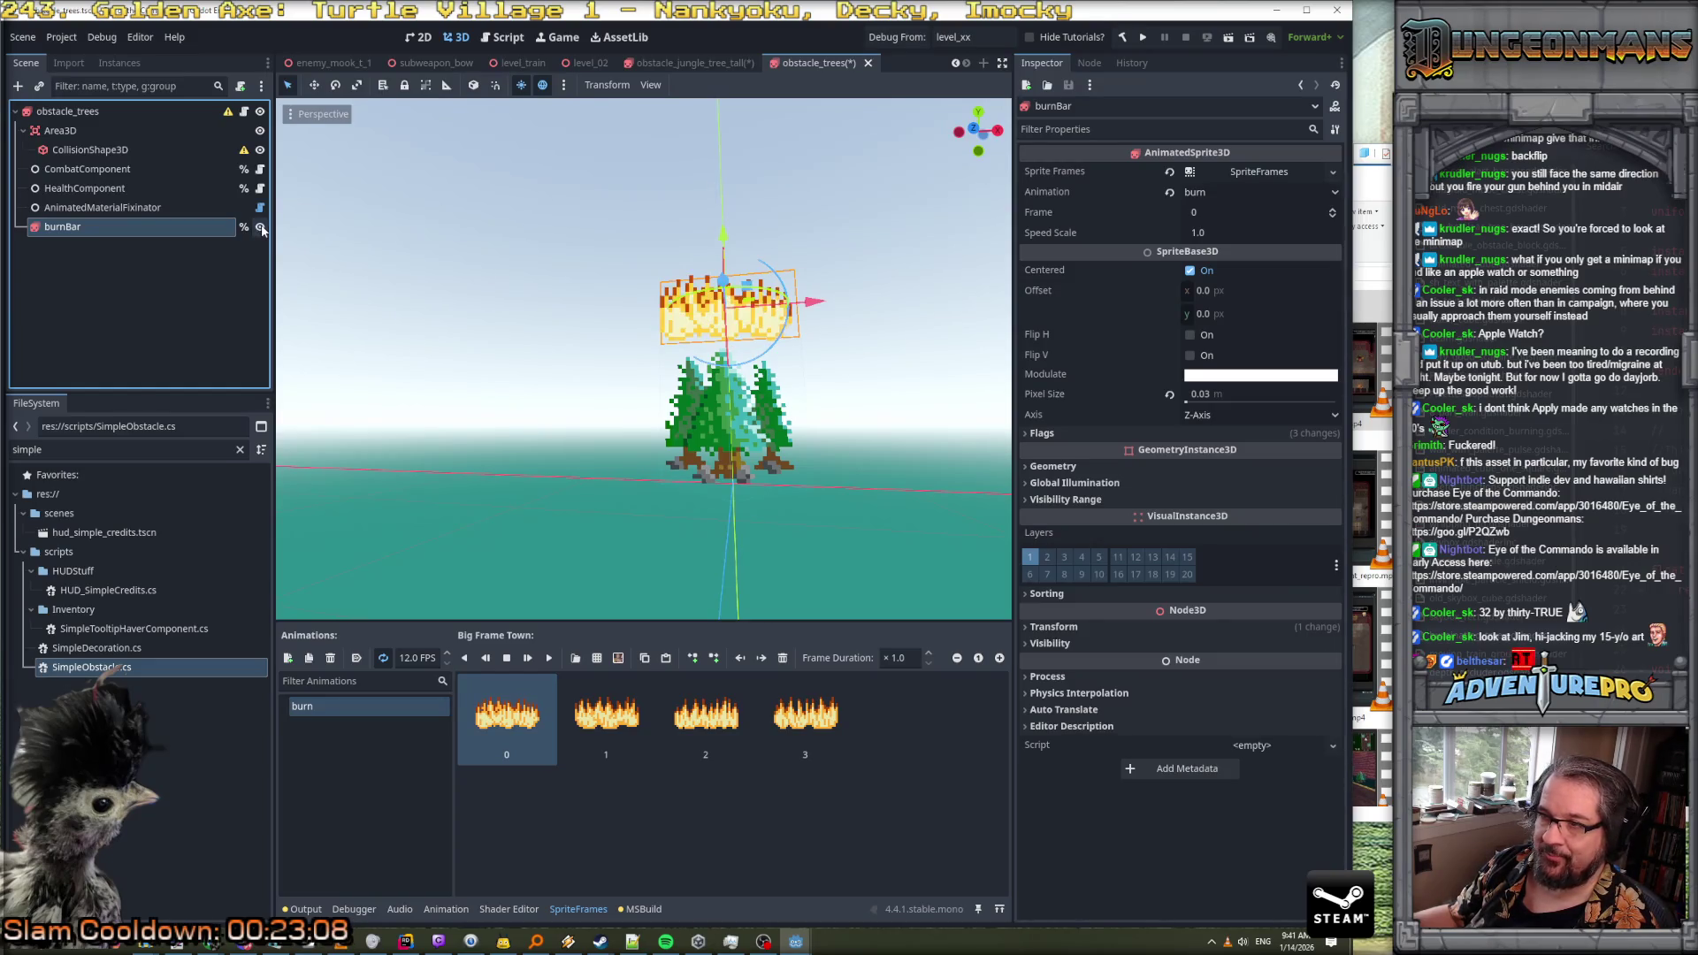
{"action": "scroll", "coordinate": [804, 392], "scroll_direction": "down", "scroll_amount": 3}
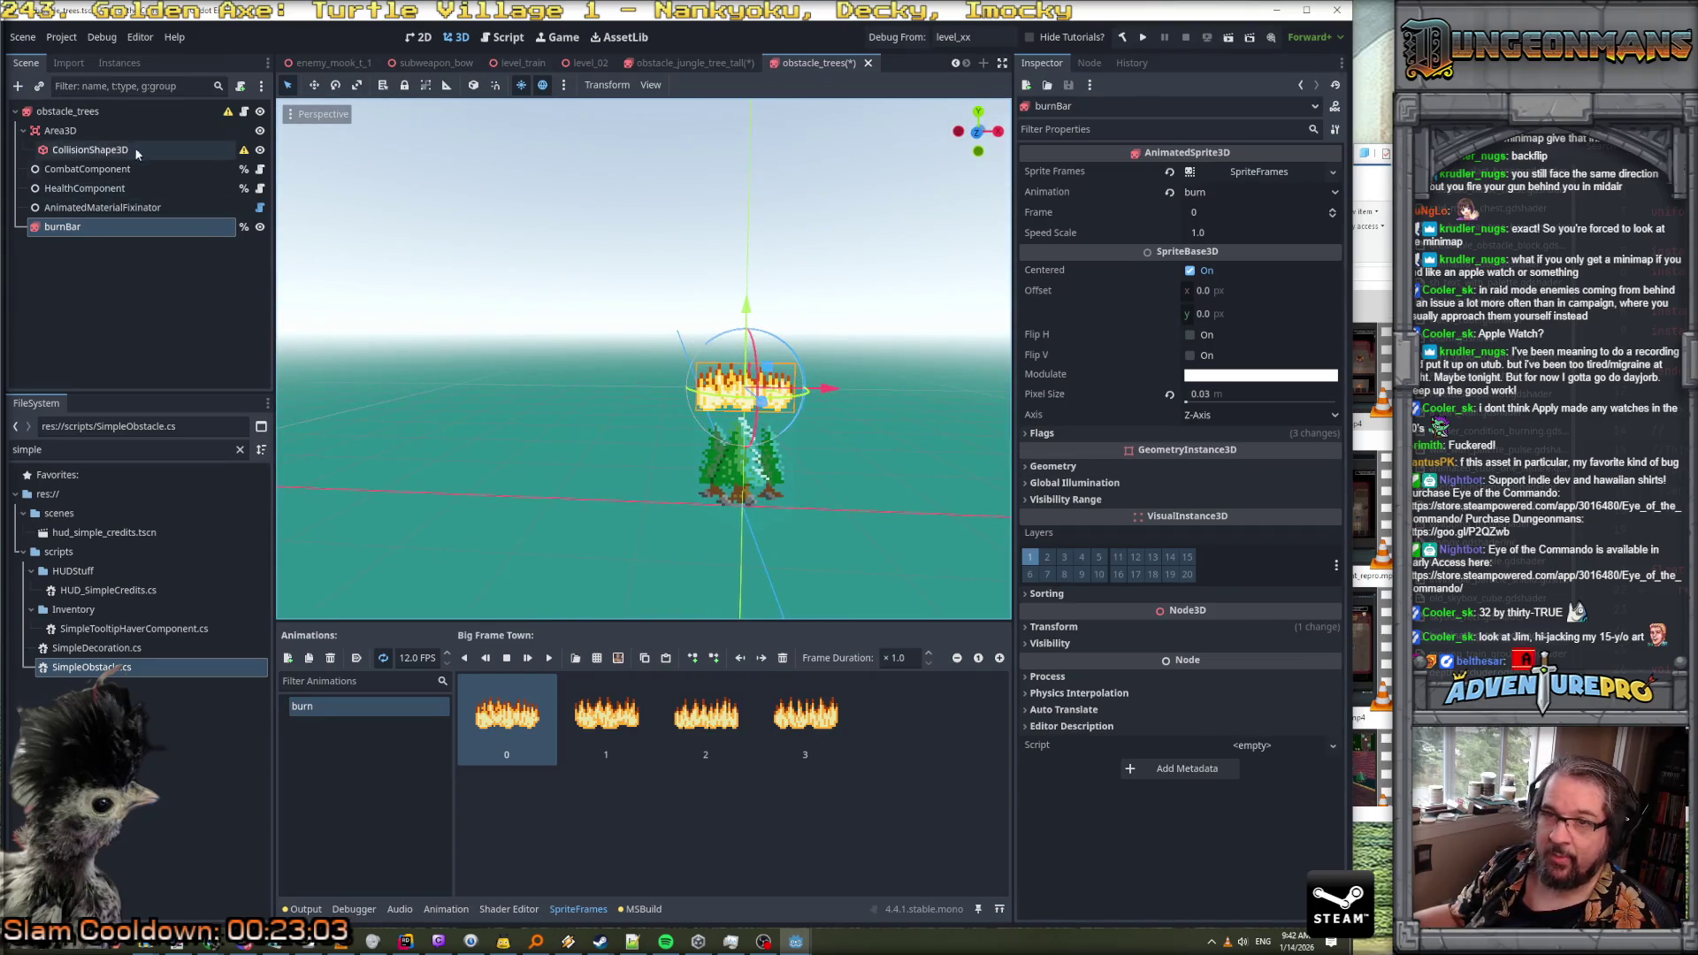
{"action": "left_click", "coordinate": [260, 227]}
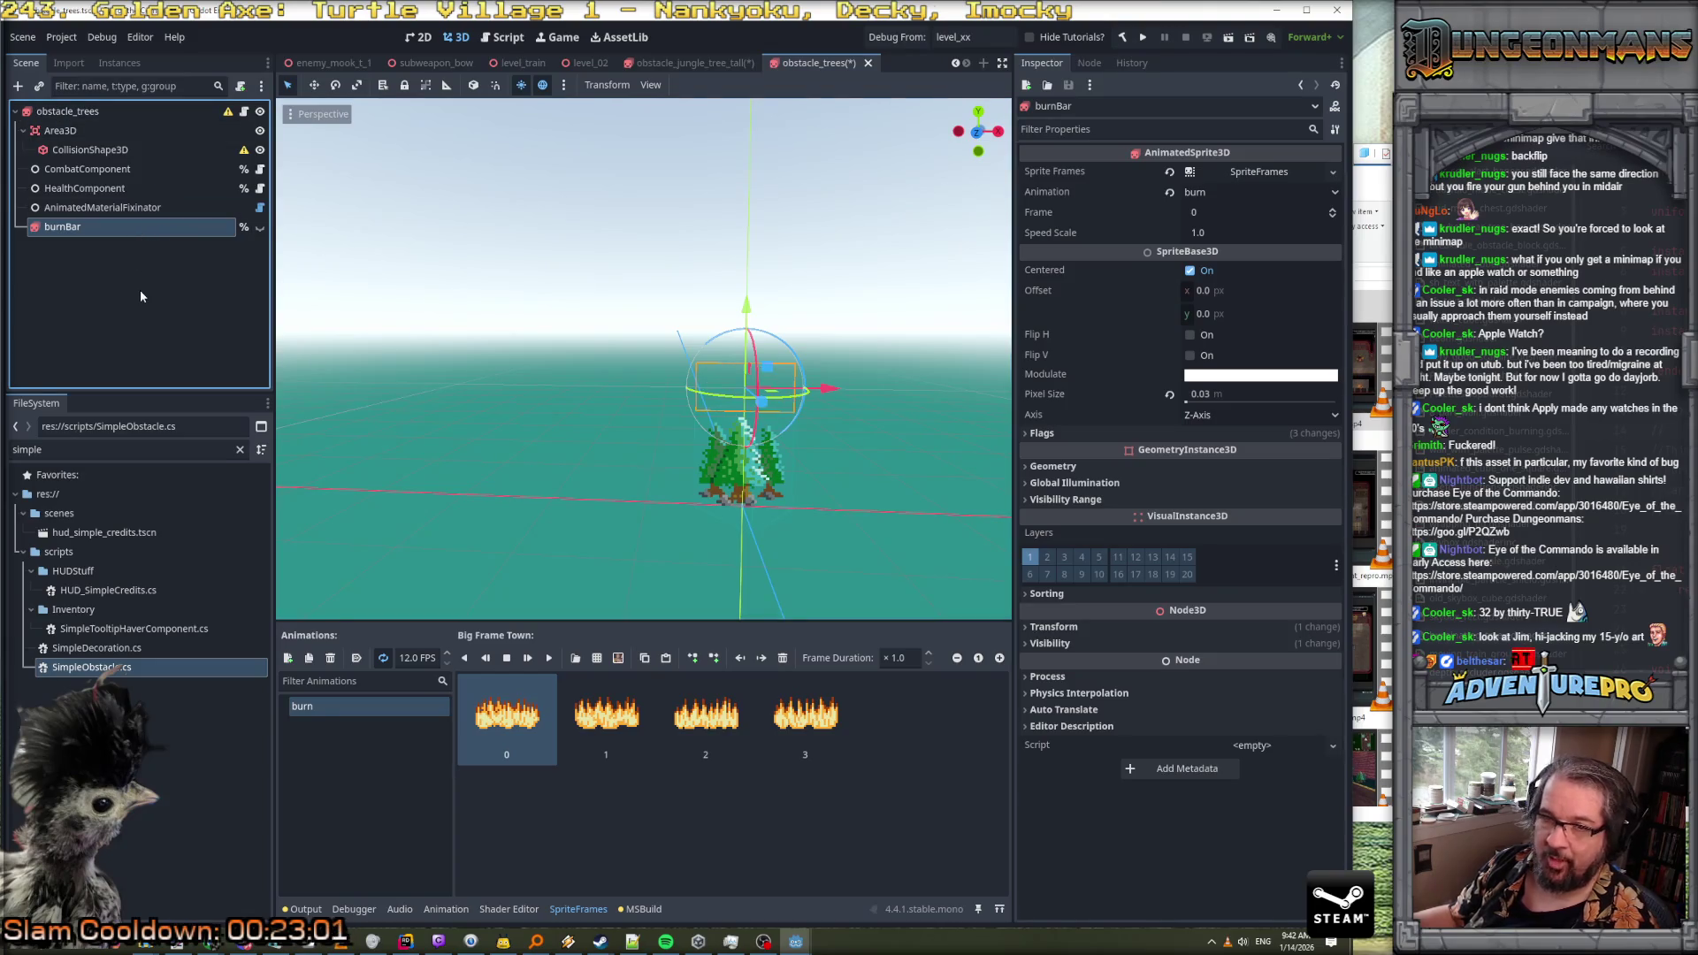
{"action": "left_click", "coordinate": [352, 628]}
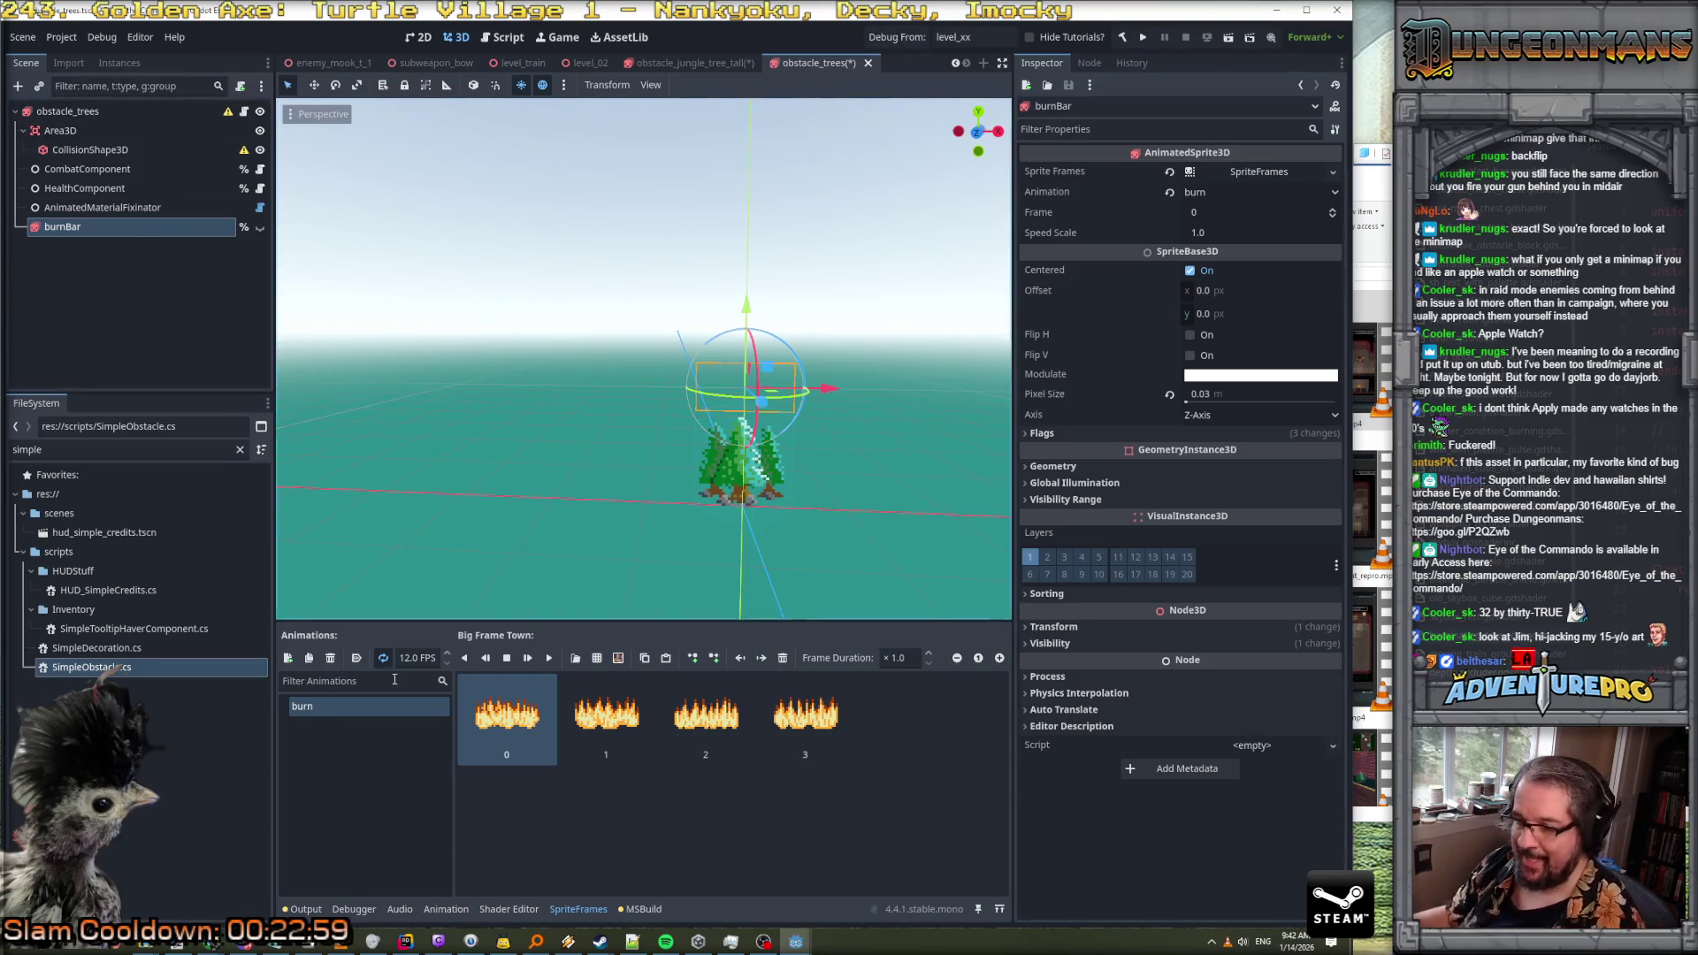
{"action": "left_click", "coordinate": [405, 941]}
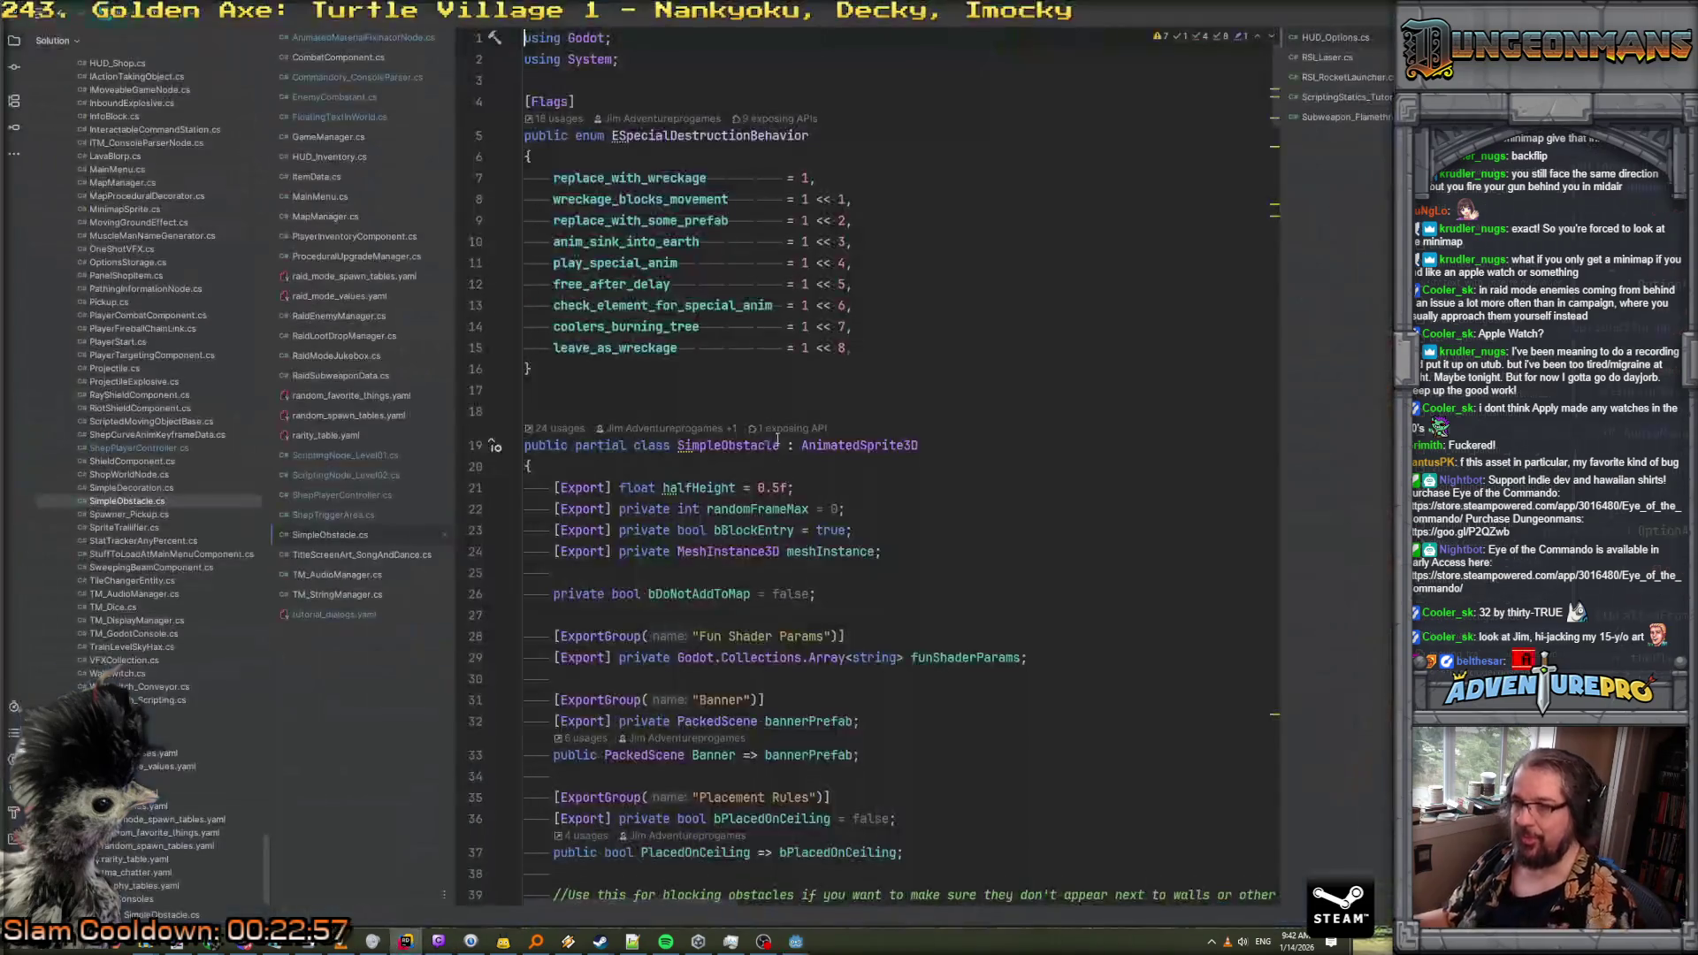
Search the project for 'burnbar' and jump to DoBurninationSequence's burnBar.Play line in SimpleObstacle.cs
{"action": "key", "text": "ctrl+shift+f"}
{"action": "type", "text": "burnbar"}
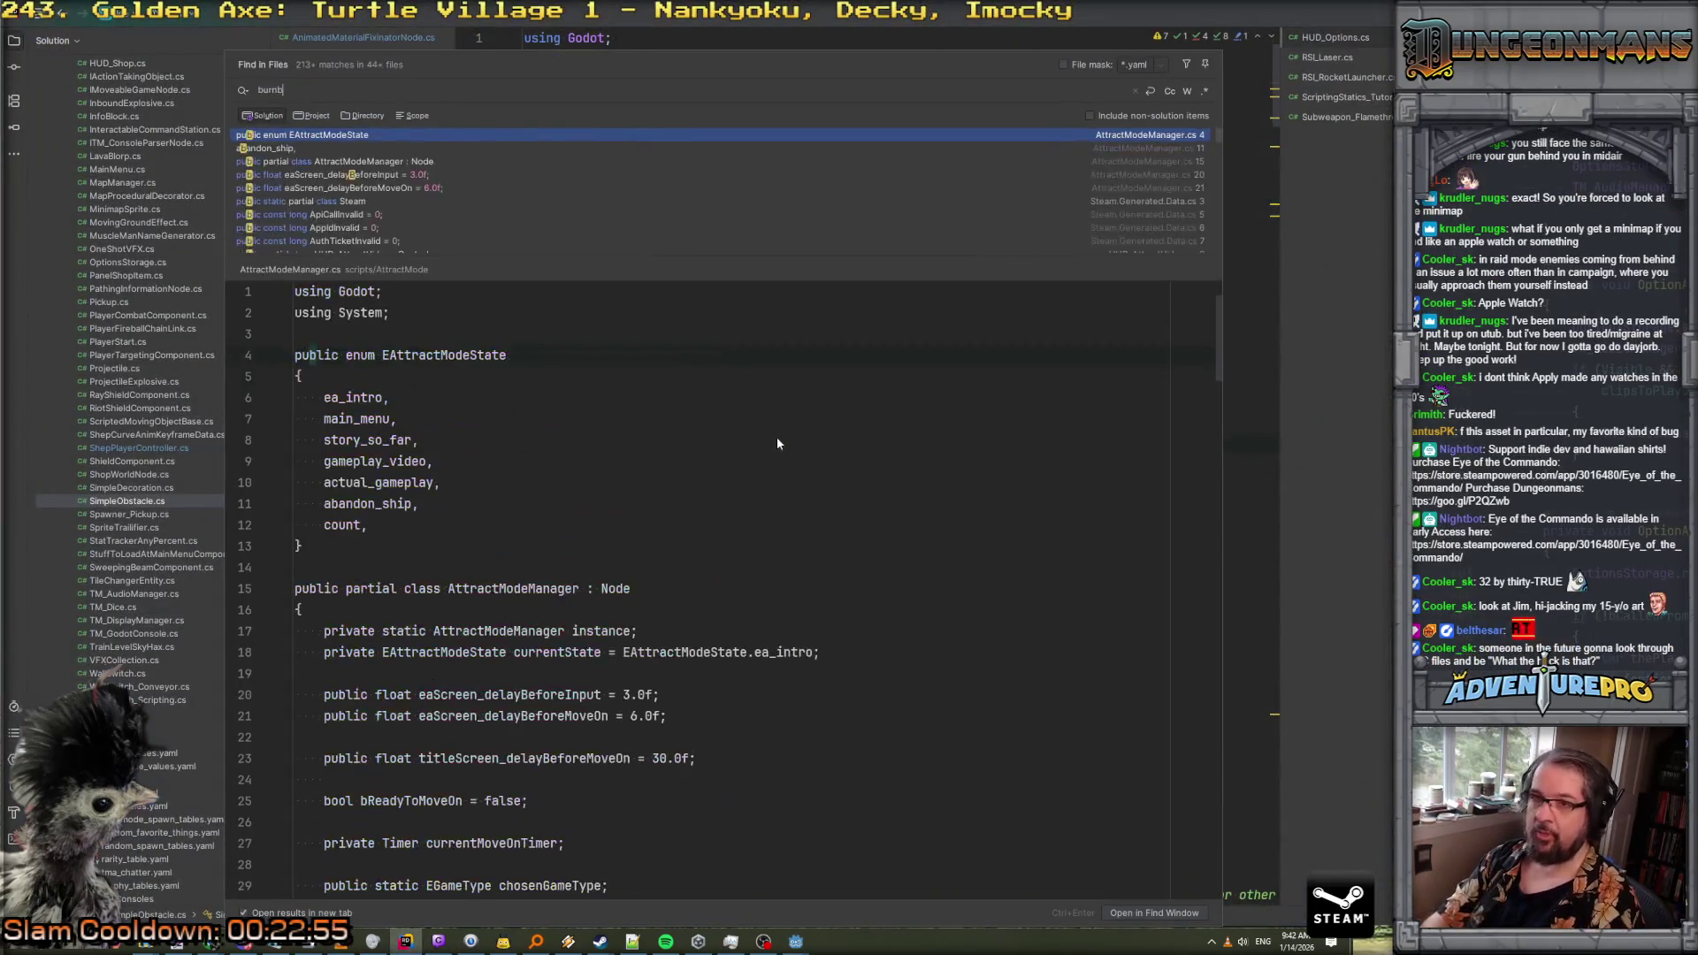
{"action": "double_click", "coordinate": [452, 148]}
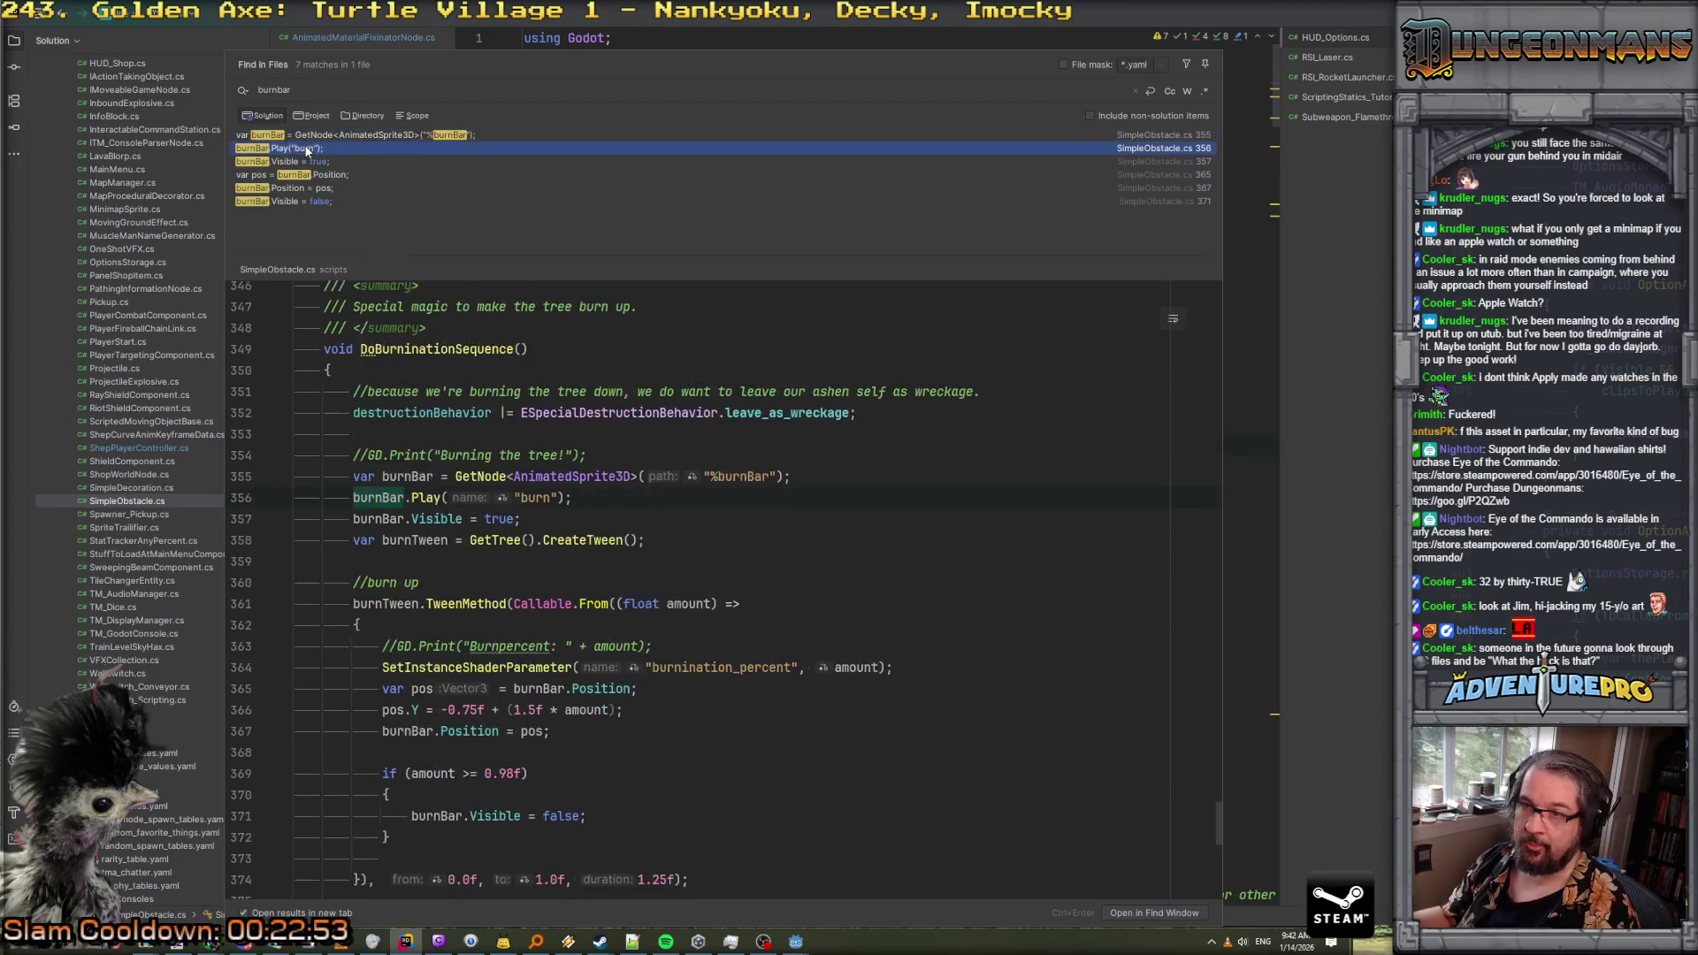
{"action": "scroll", "coordinate": [823, 363], "scroll_direction": "down", "scroll_amount": 1}
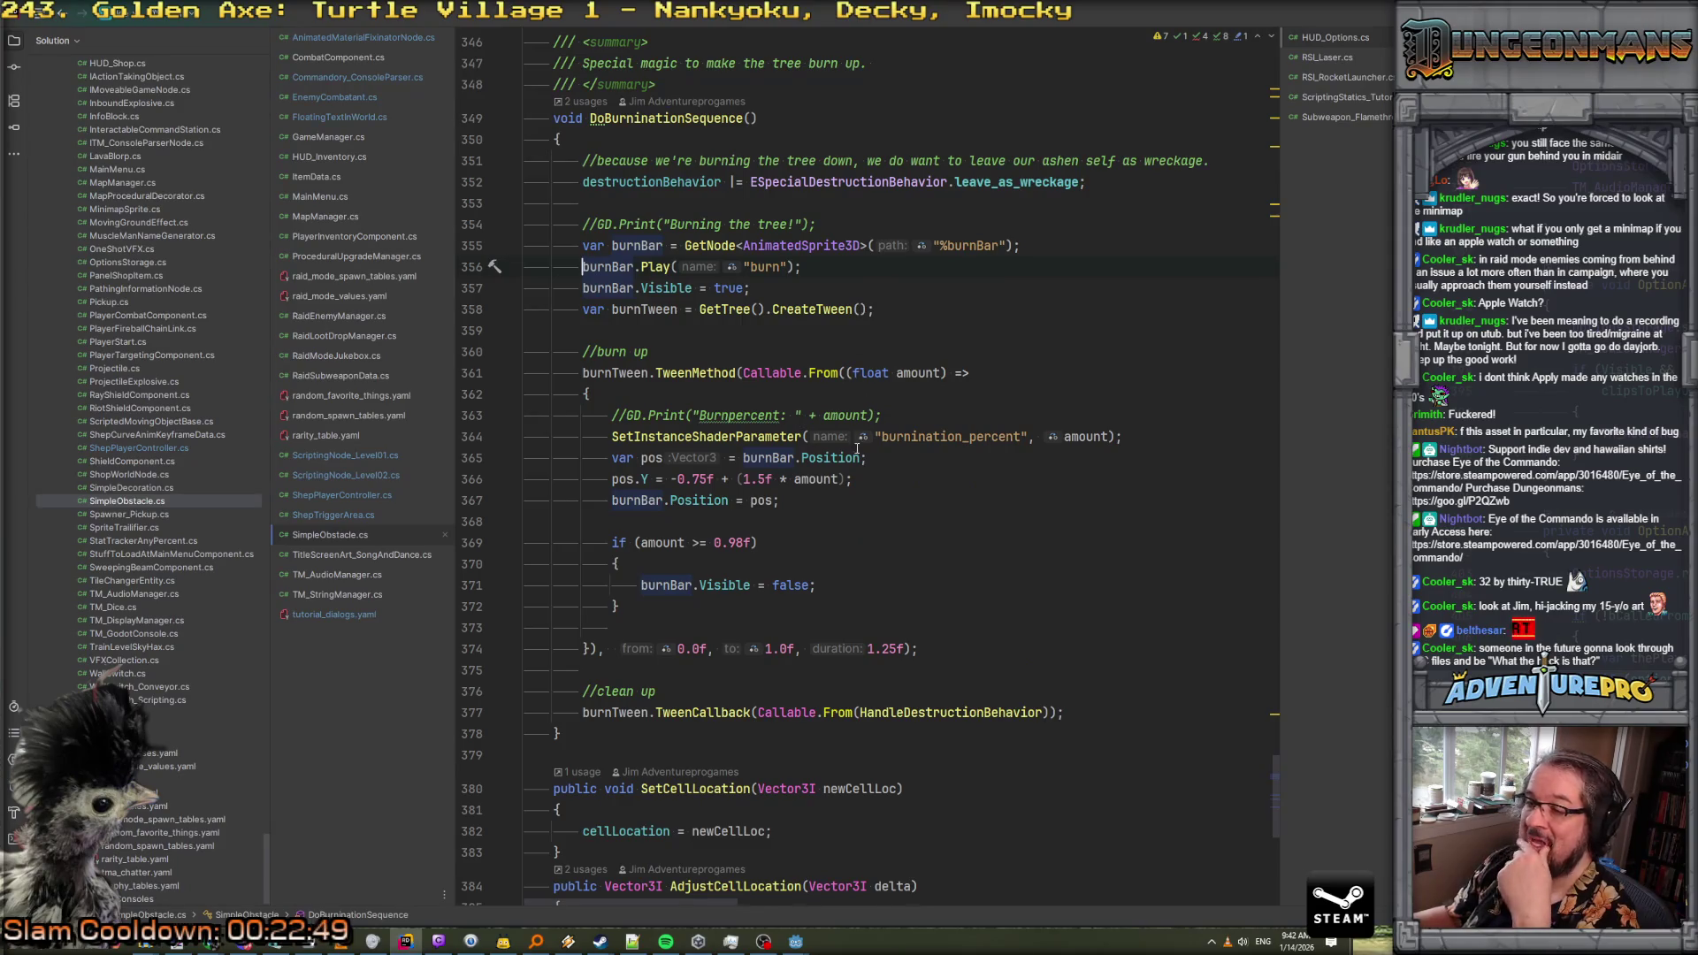
{"action": "scroll", "coordinate": [857, 448], "scroll_direction": "down", "scroll_amount": 1}
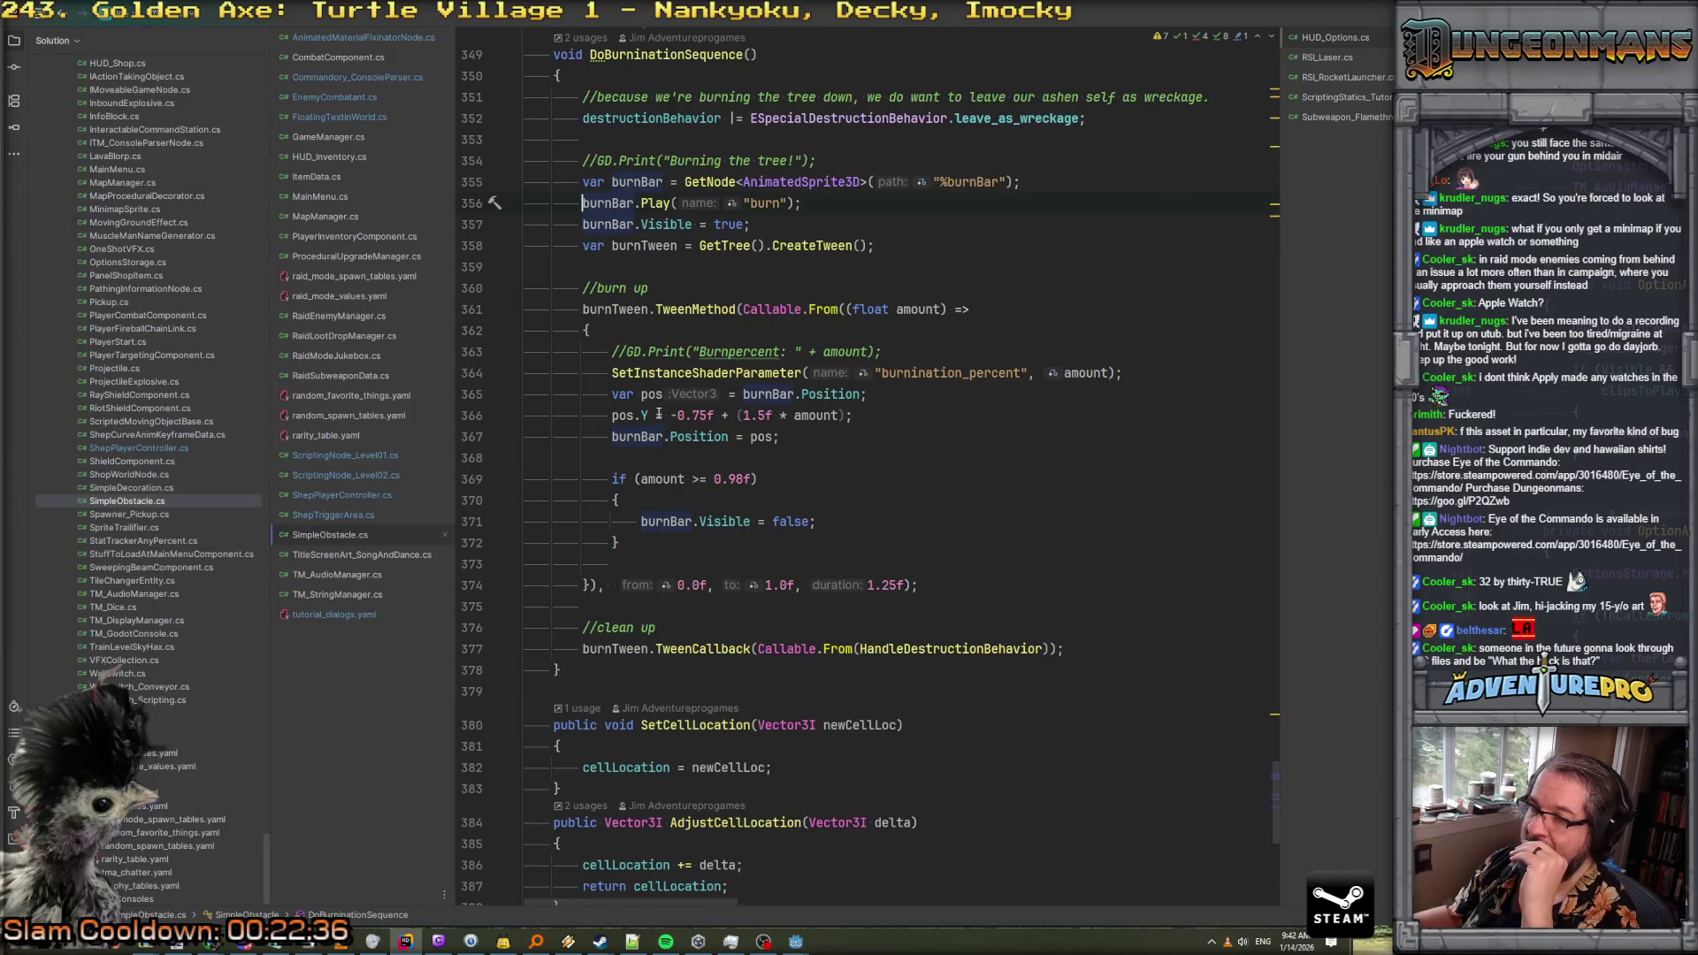
{"action": "scroll", "coordinate": [665, 415], "scroll_direction": "up", "scroll_amount": 2}
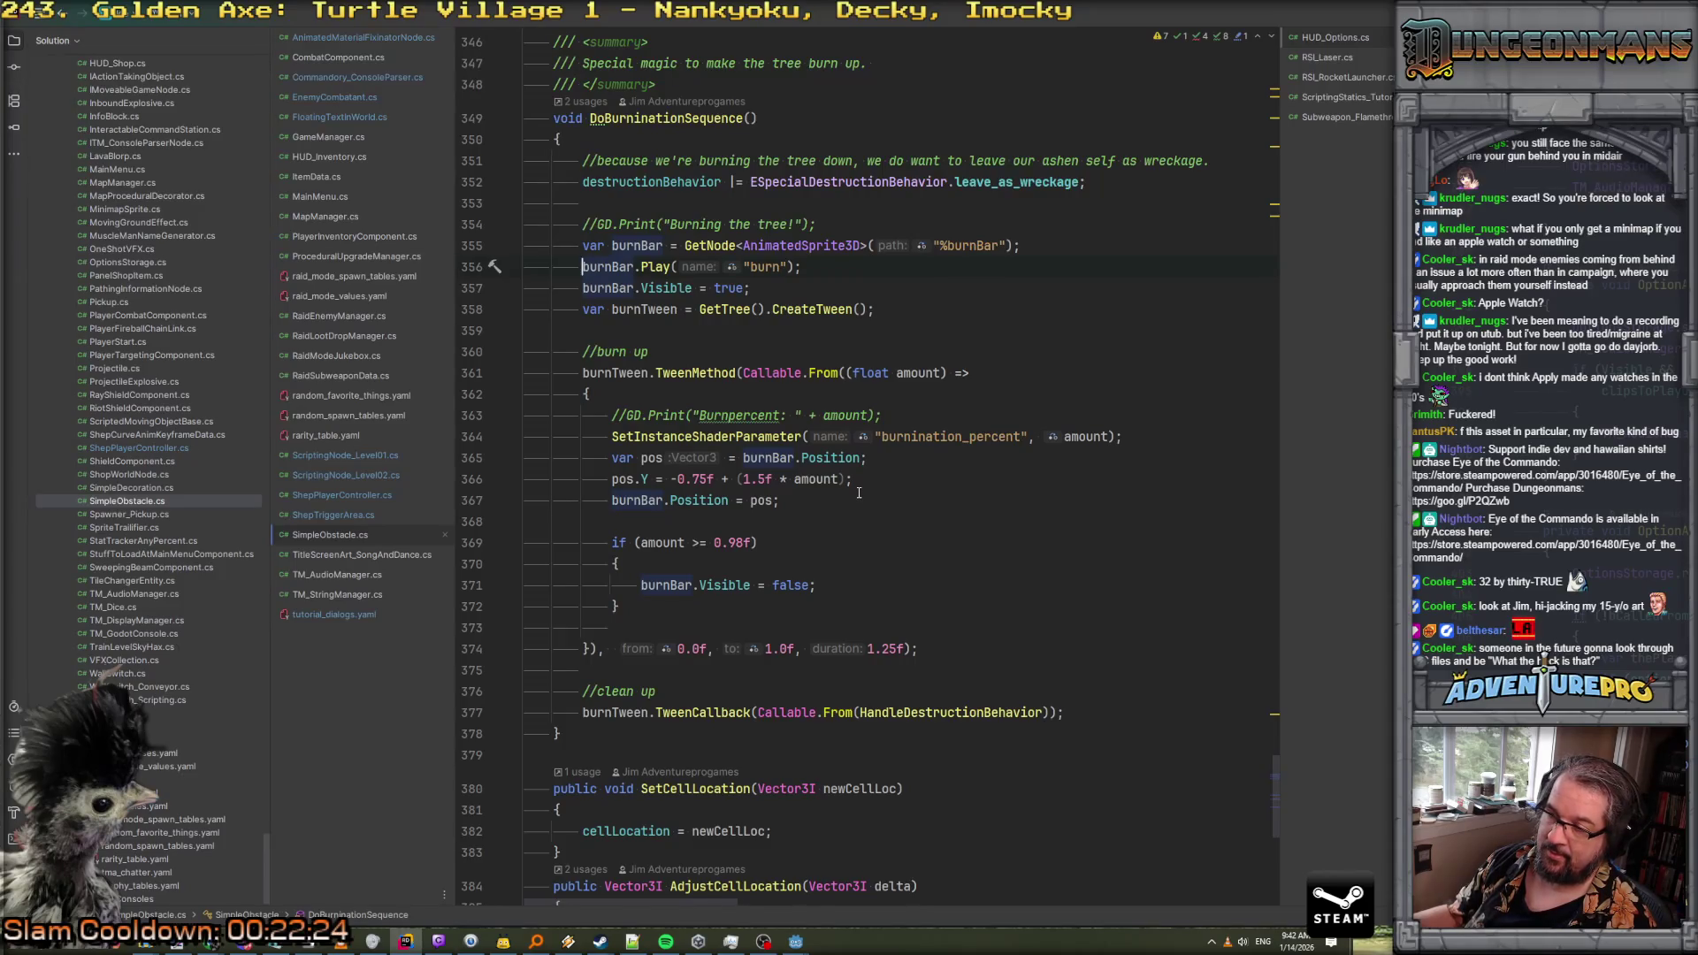
{"action": "scroll", "coordinate": [858, 493], "scroll_direction": "up", "scroll_amount": 2}
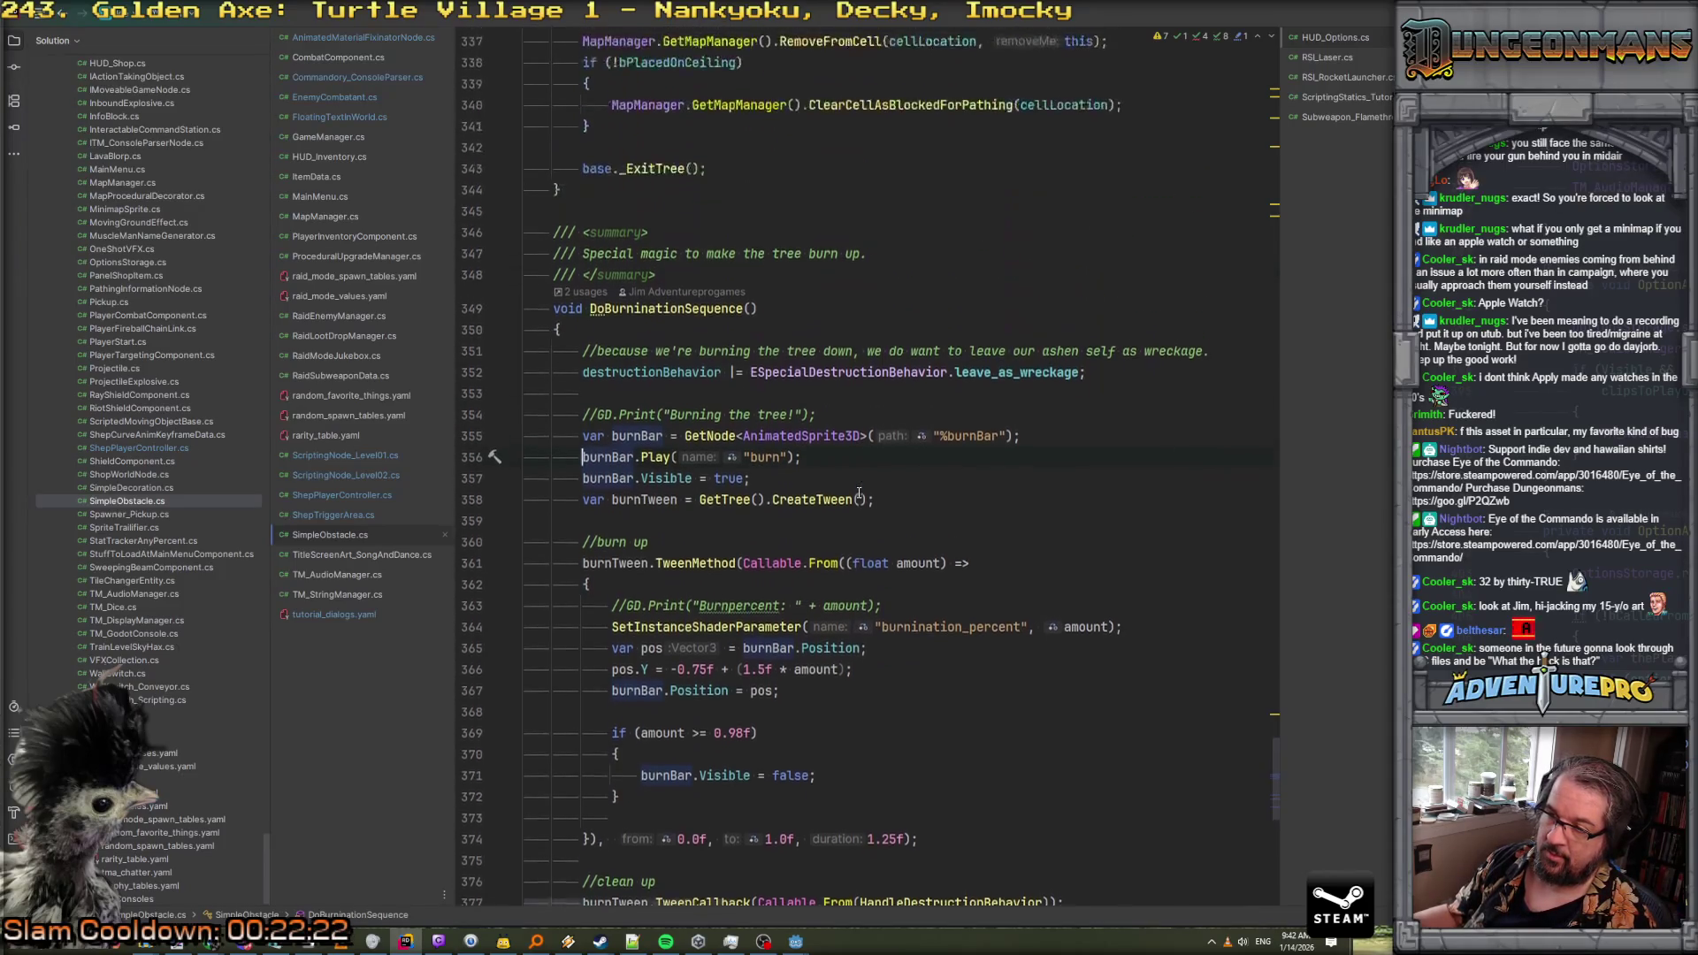
{"action": "scroll", "coordinate": [871, 497], "scroll_direction": "down", "scroll_amount": 2}
{"action": "scroll", "coordinate": [878, 501], "scroll_direction": "up", "scroll_amount": 20}
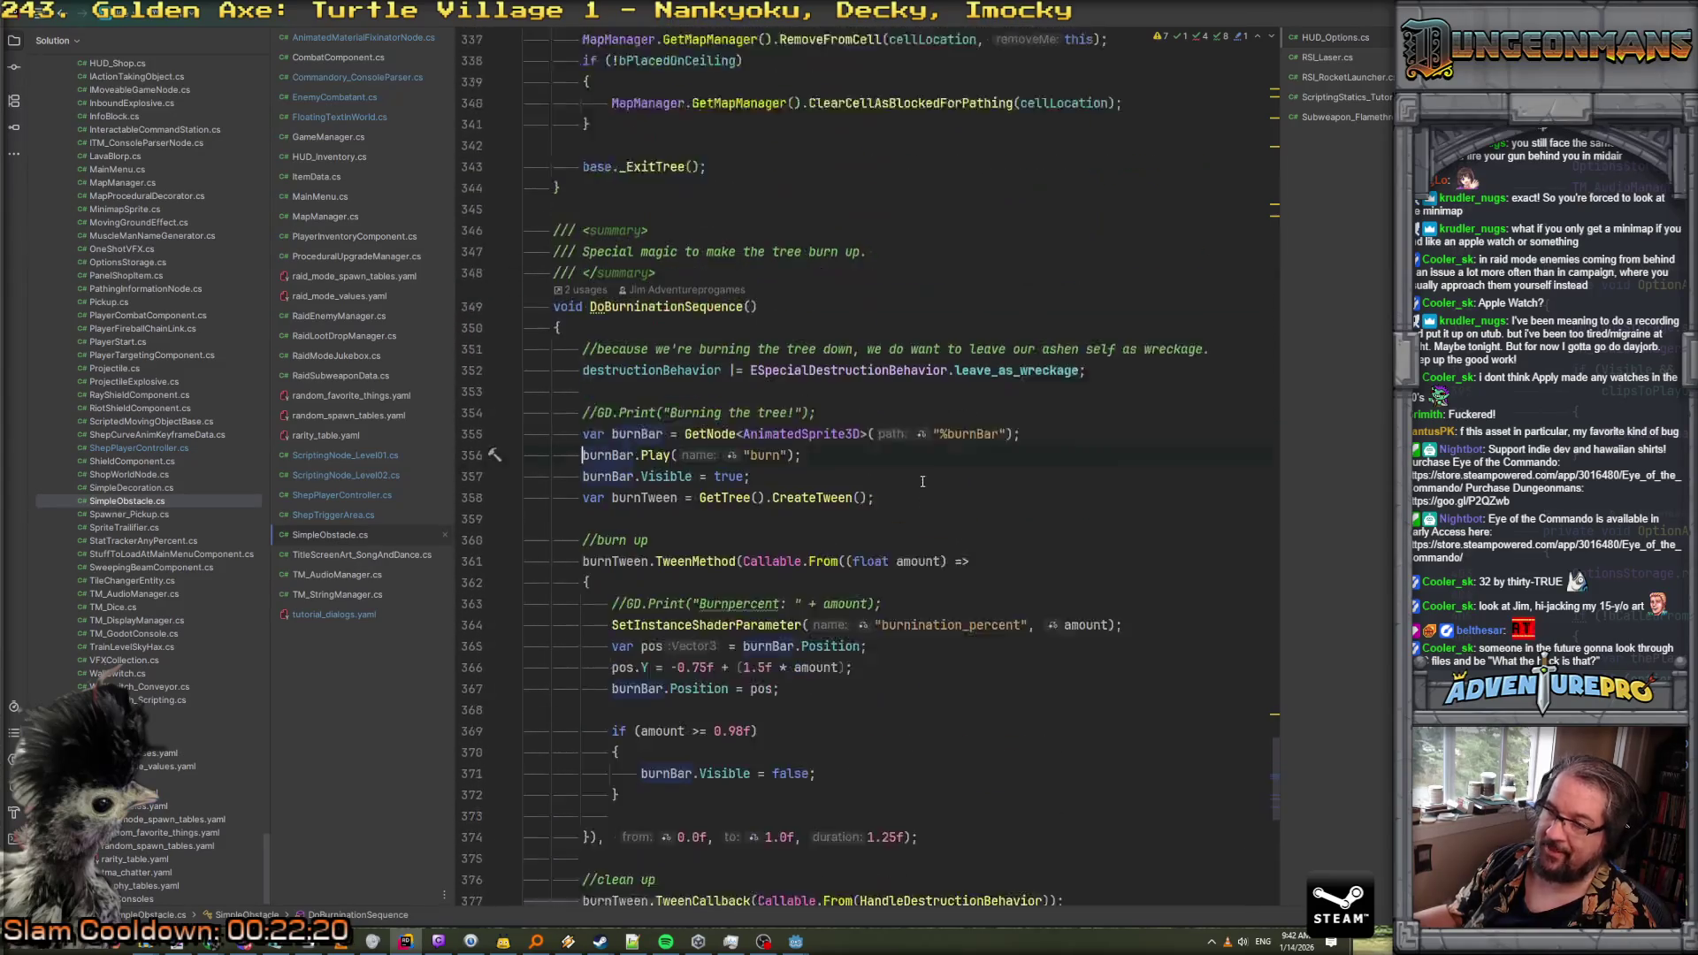
{"action": "scroll", "coordinate": [922, 481], "scroll_direction": "up", "scroll_amount": 8}
{"action": "scroll", "coordinate": [922, 481], "scroll_direction": "down", "scroll_amount": 20}
{"action": "scroll", "coordinate": [922, 481], "scroll_direction": "down", "scroll_amount": 10}
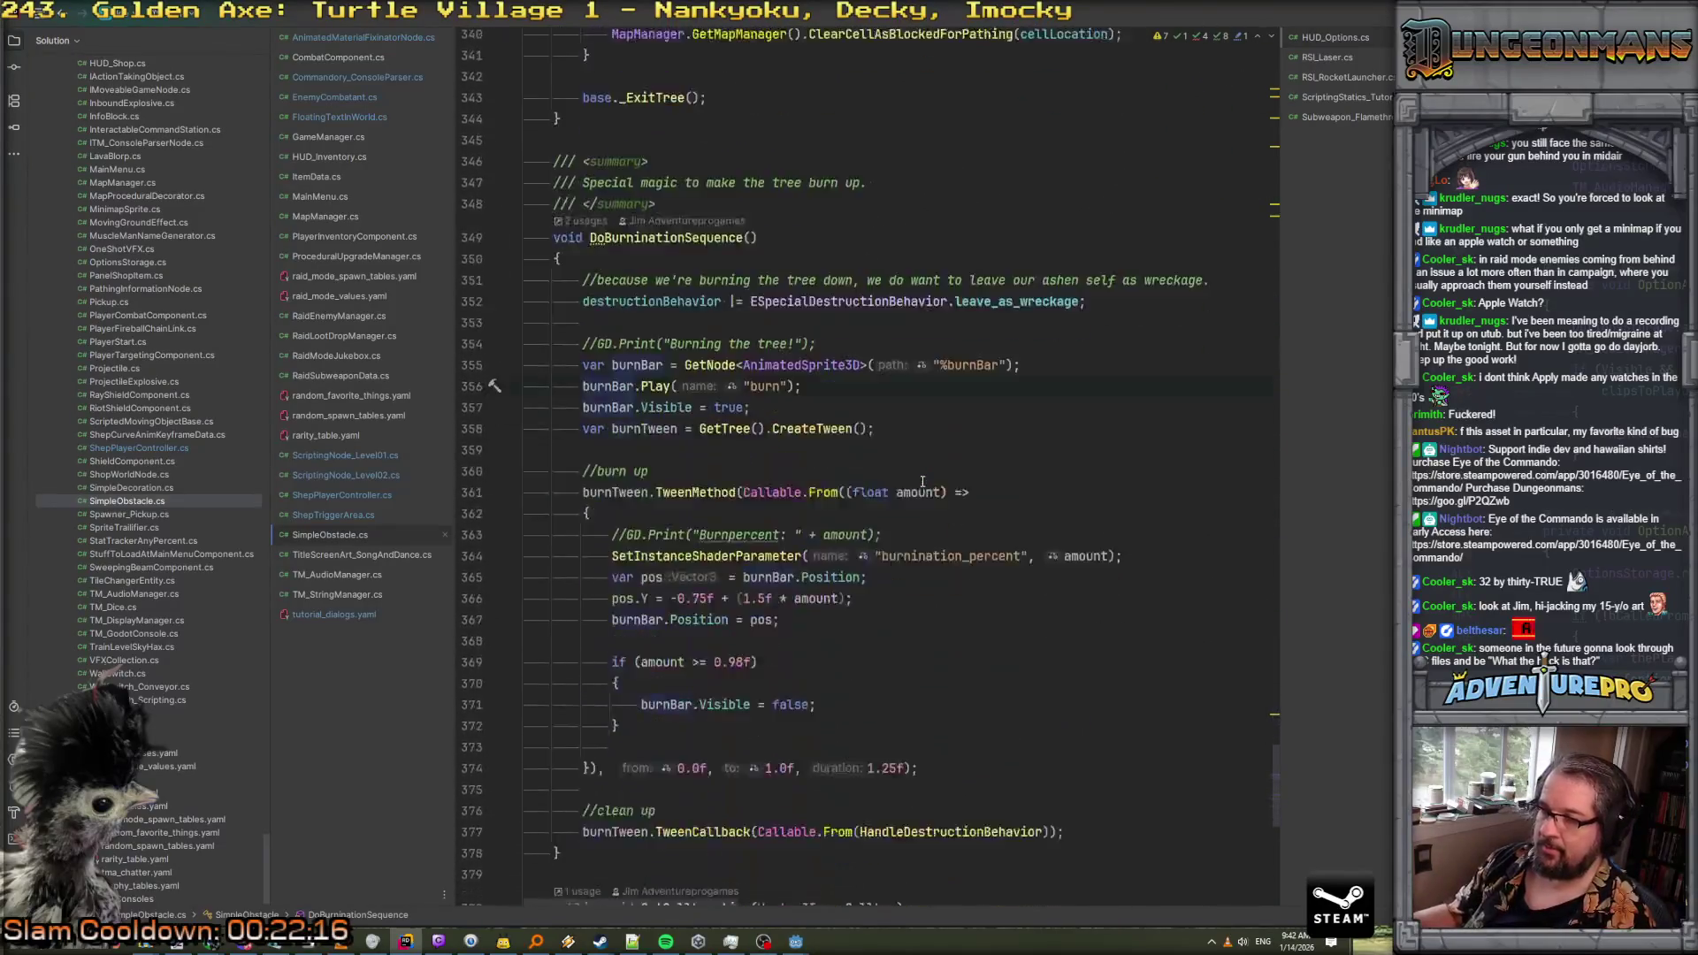
{"action": "scroll", "coordinate": [923, 481], "scroll_direction": "up", "scroll_amount": 2}
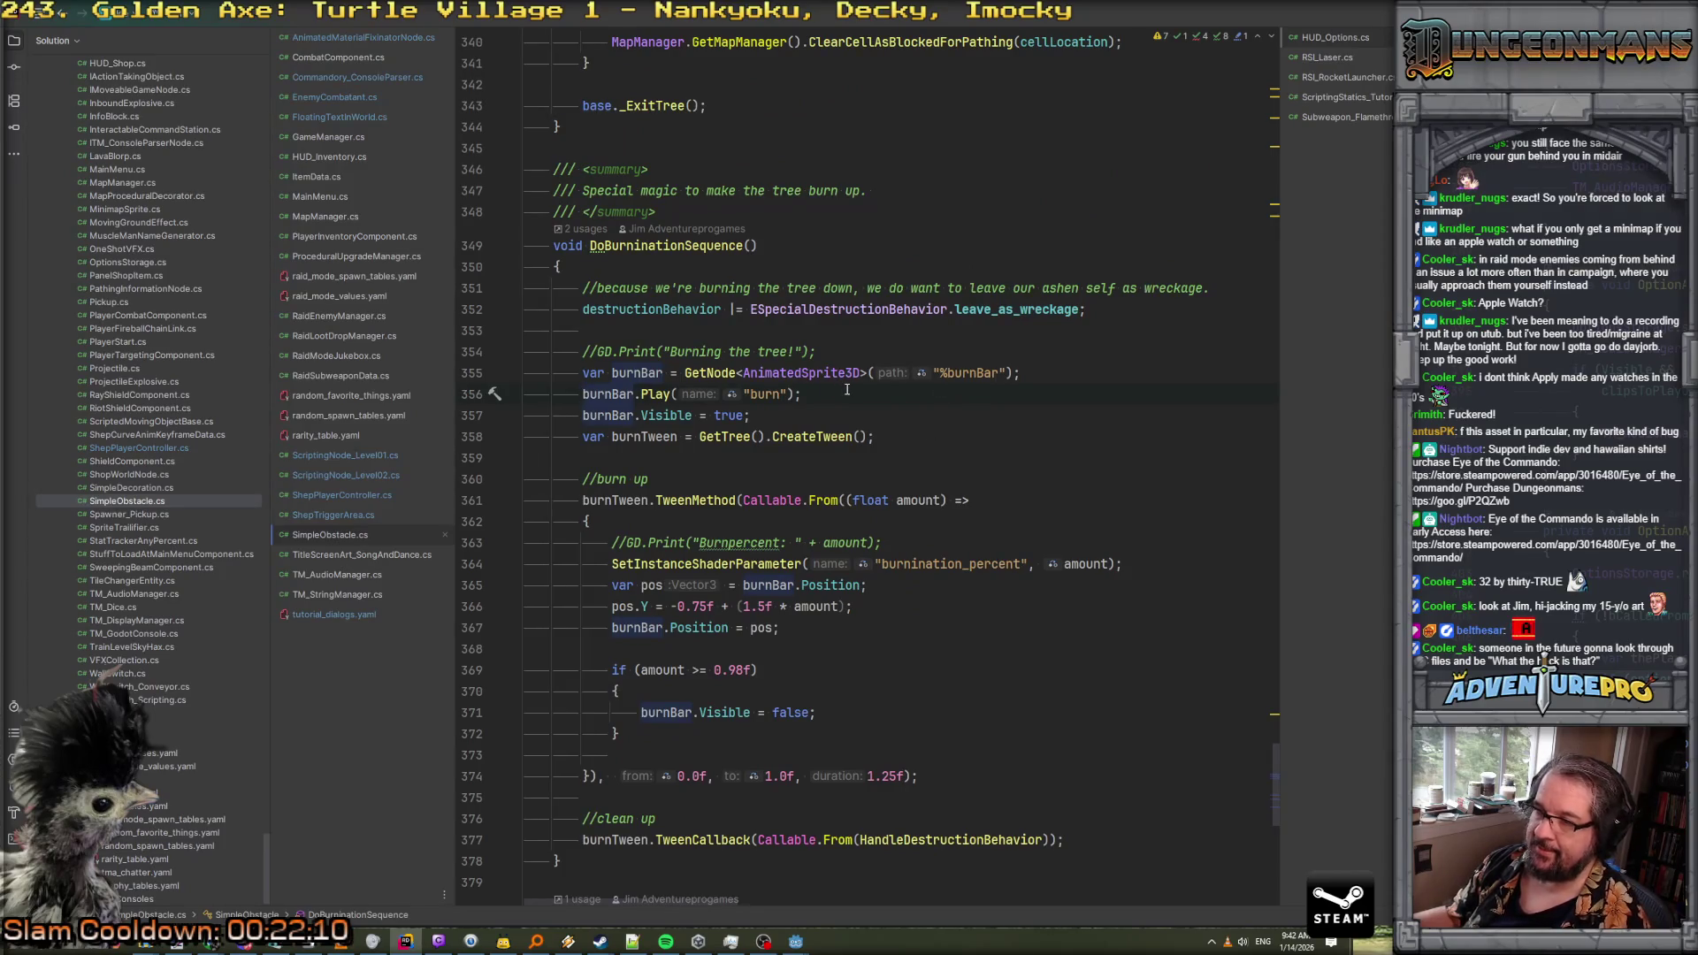
Declare '[Export] private float burnBarStartPosition;' below the freeAfterDelay field
{"action": "left_click_drag", "start_coordinate": [1276, 772], "coordinate": [1277, 53]}
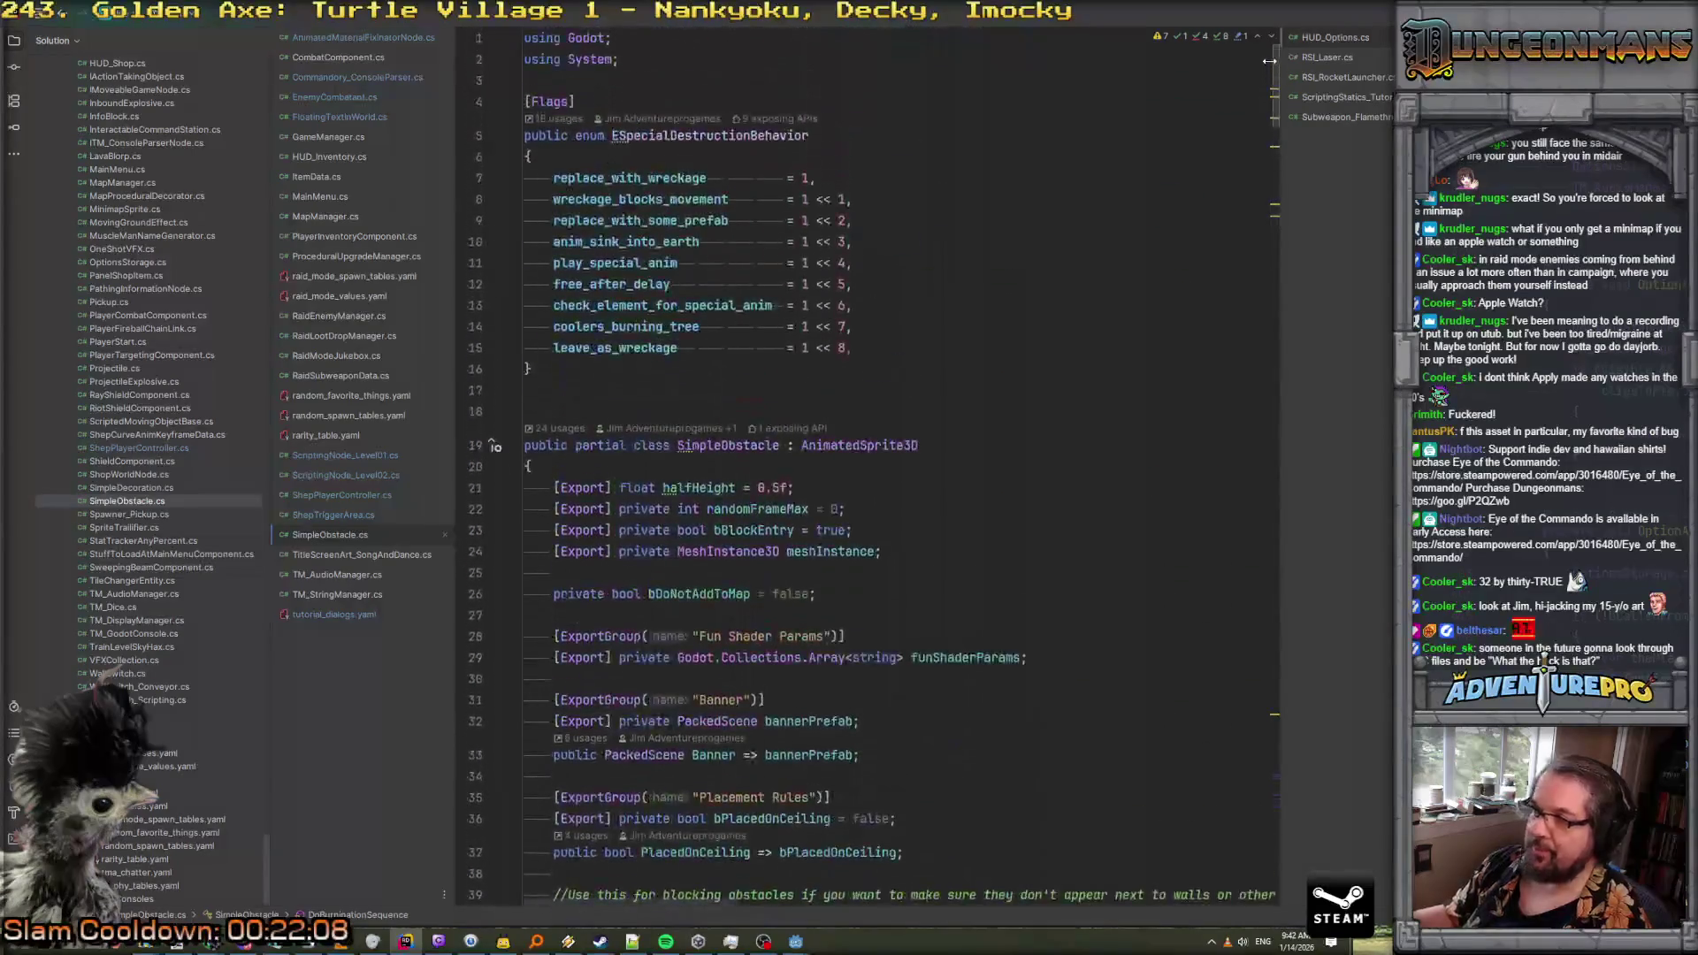
{"action": "scroll", "coordinate": [1031, 461], "scroll_direction": "down", "scroll_amount": 5}
{"action": "scroll", "coordinate": [881, 332], "scroll_direction": "up", "scroll_amount": 2}
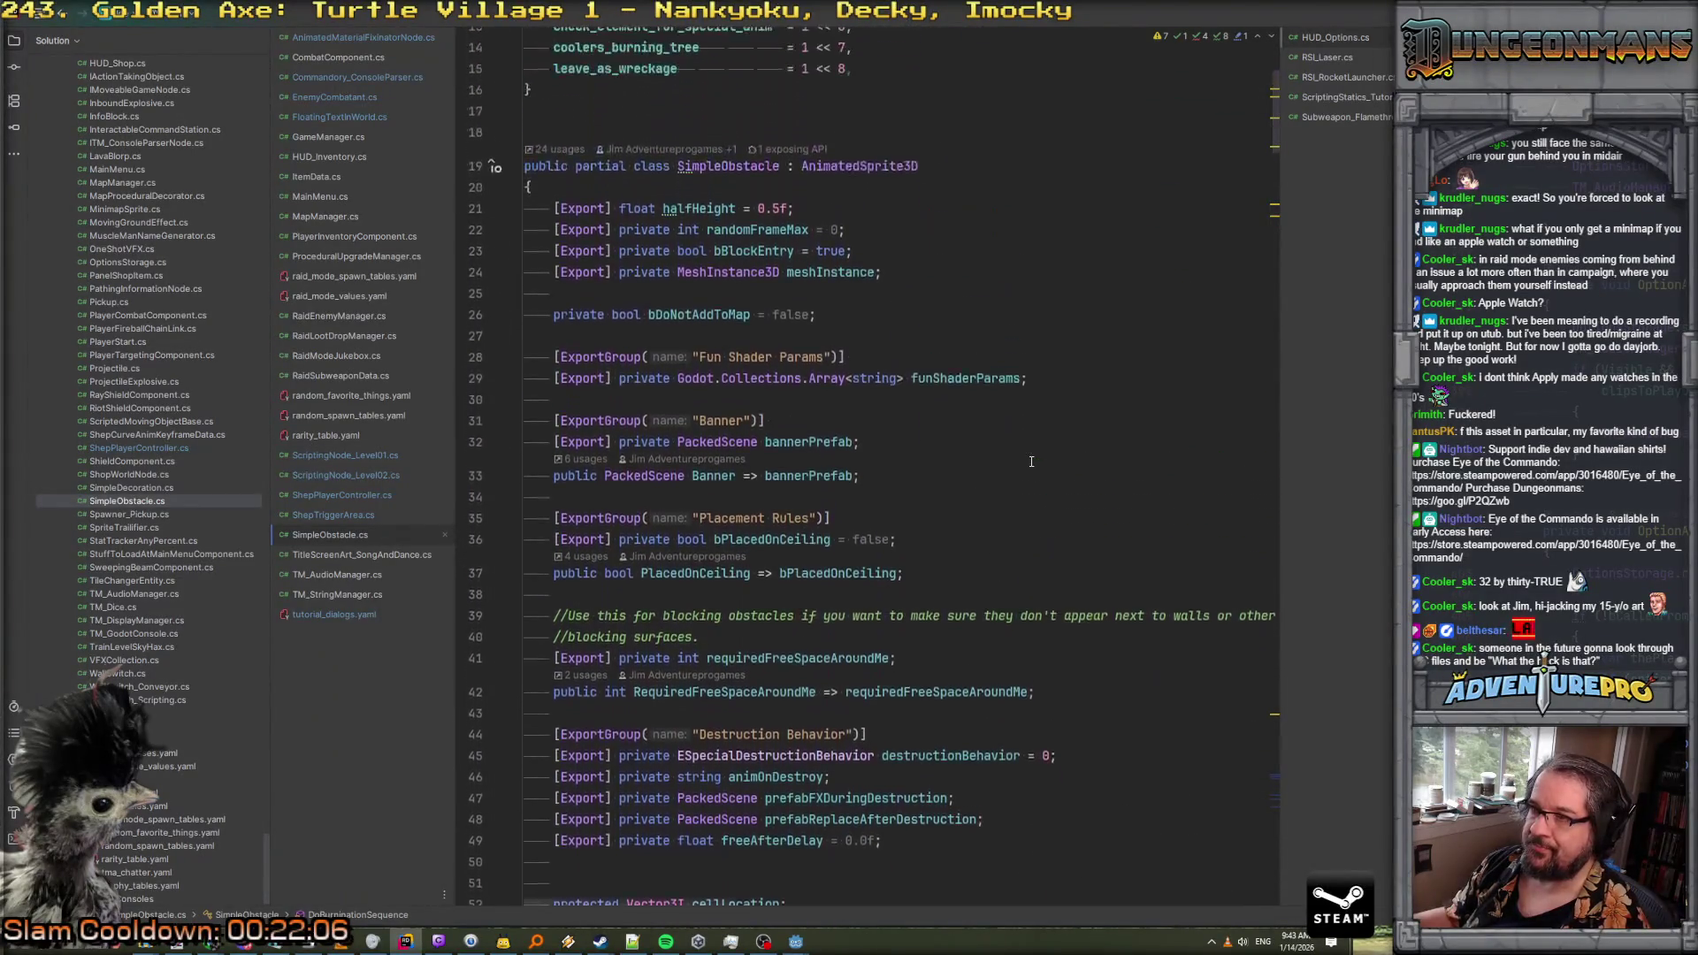
{"action": "scroll", "coordinate": [881, 332], "scroll_direction": "down", "scroll_amount": 5}
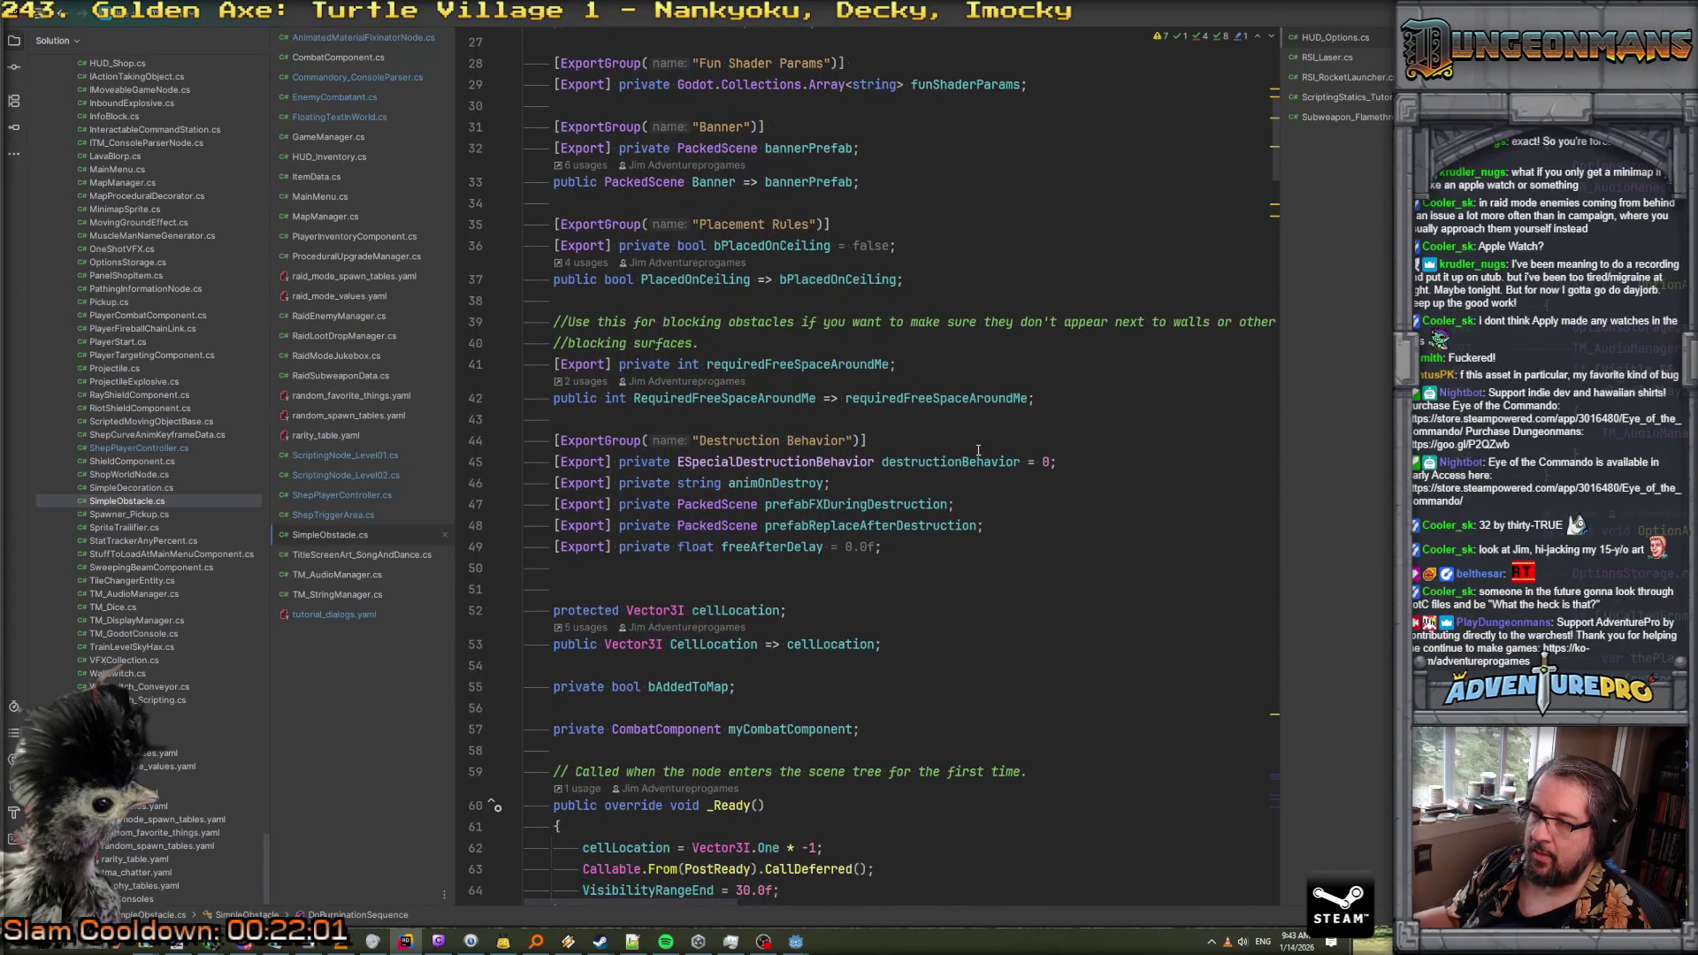
{"action": "scroll", "coordinate": [964, 460], "scroll_direction": "down", "scroll_amount": 2}
{"action": "left_click", "coordinate": [918, 428]}
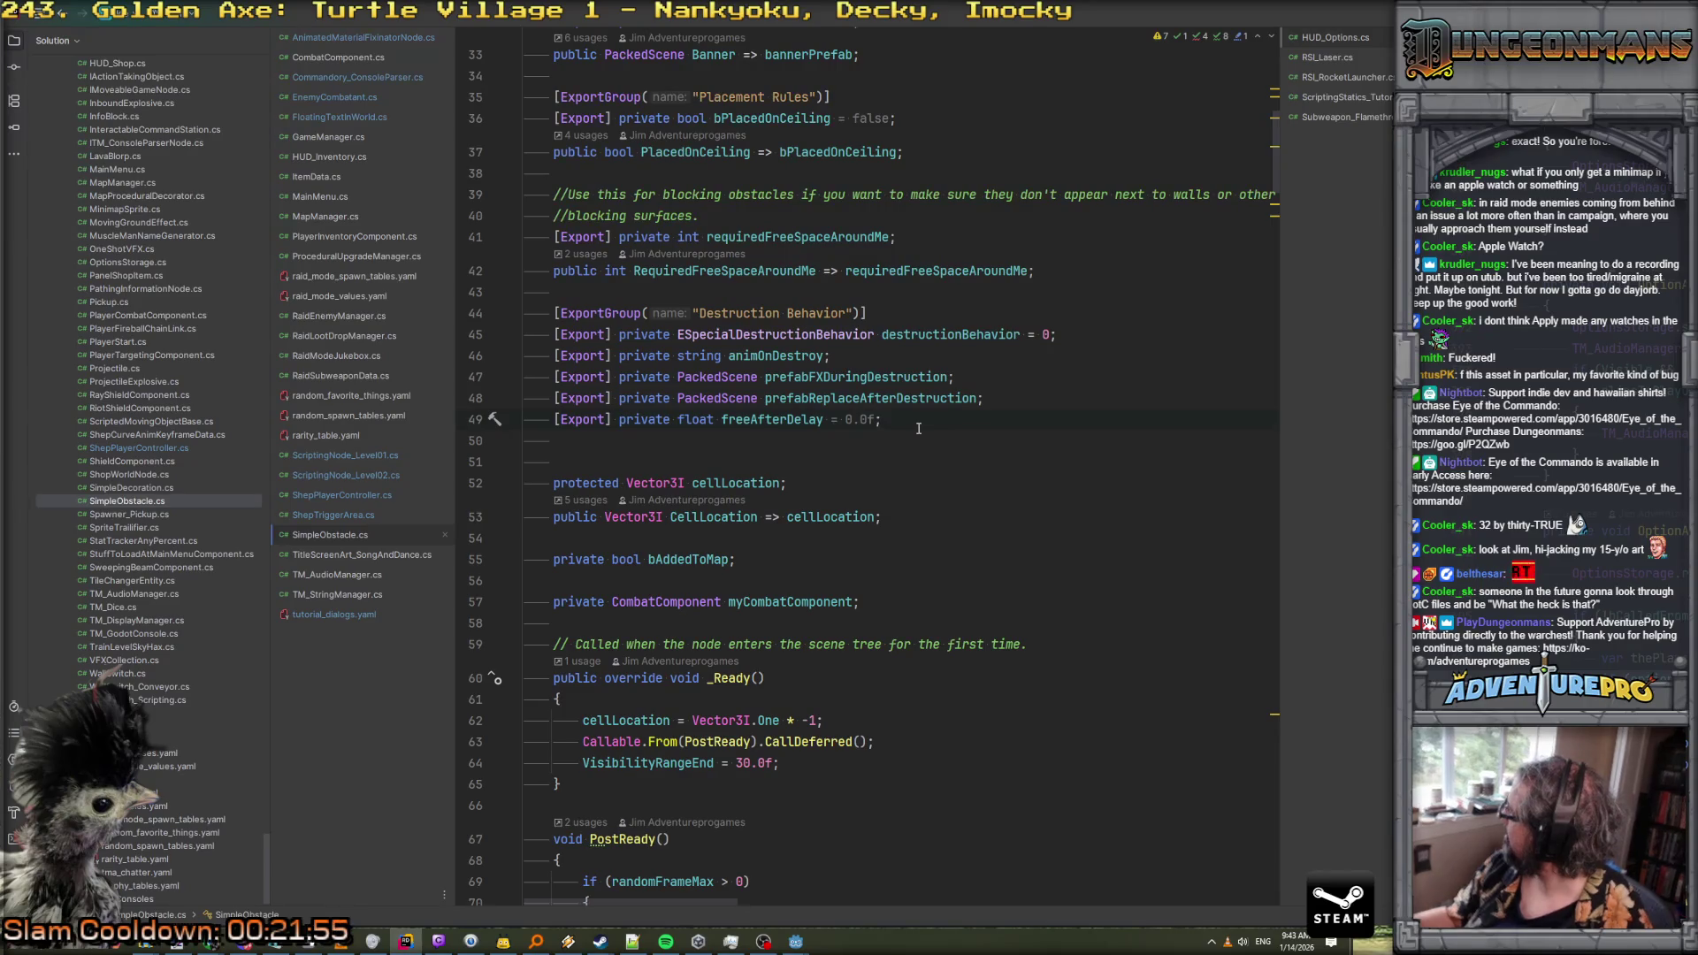
{"action": "scroll", "coordinate": [1008, 519], "scroll_direction": "down", "scroll_amount": 1}
{"action": "scroll", "coordinate": [1277, 237], "scroll_direction": "down", "scroll_amount": 20}
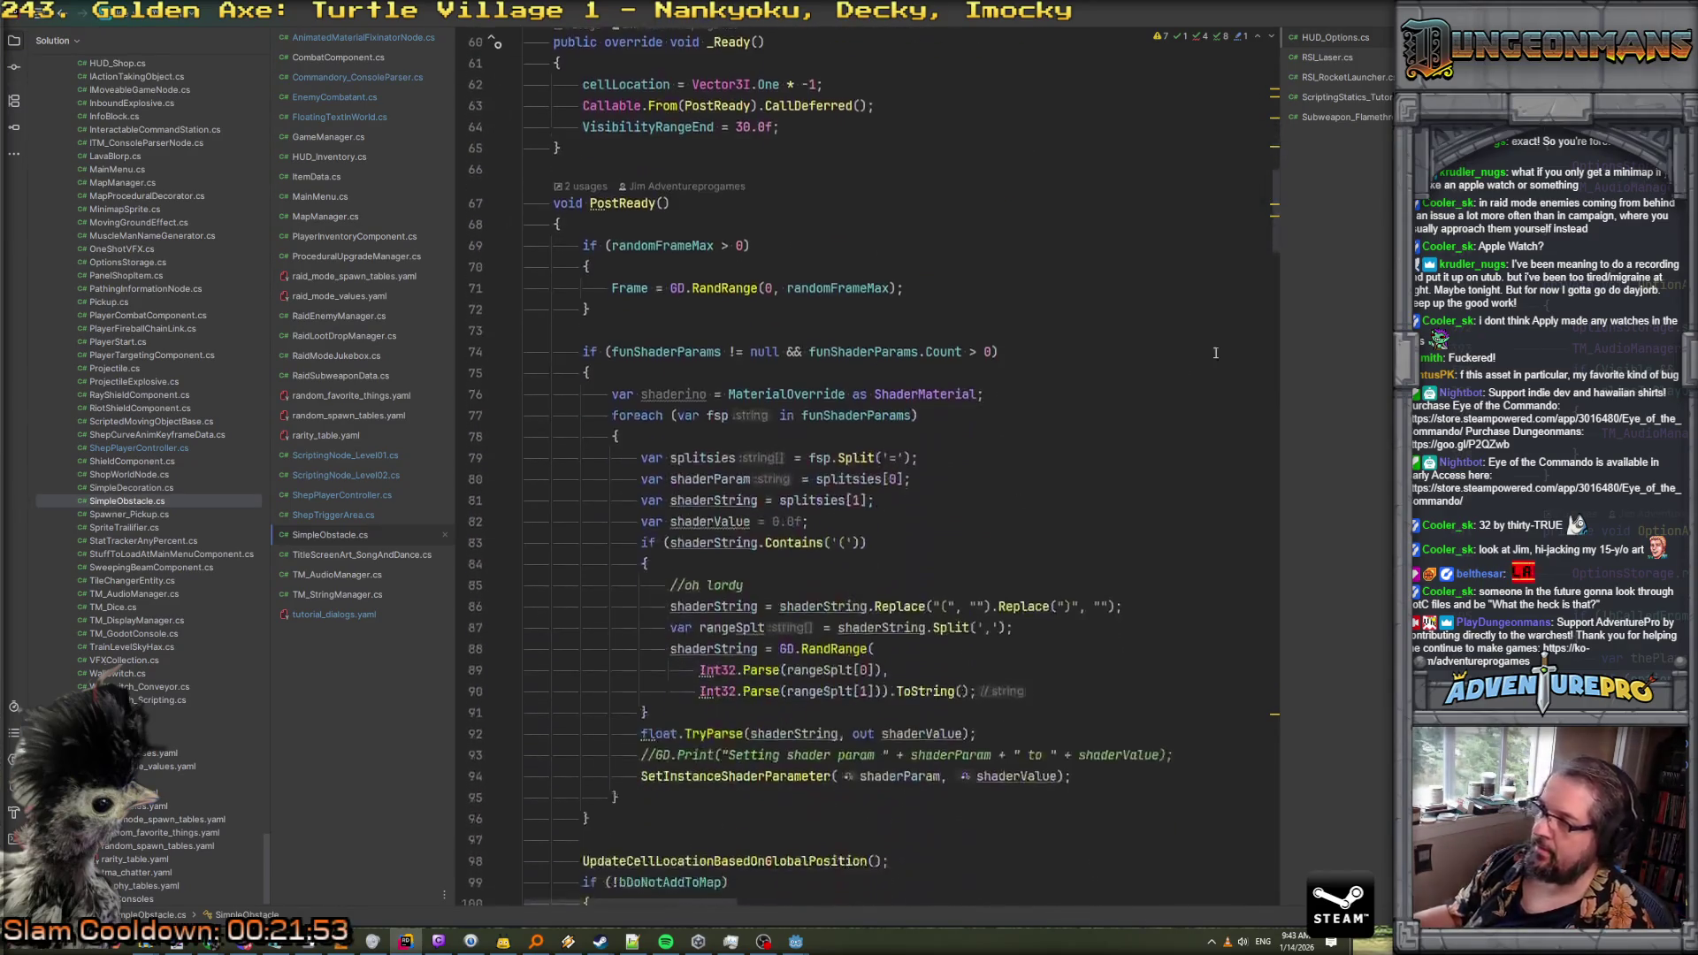
{"action": "mouse_move", "coordinate": [1280, 314]}
{"action": "left_mouse_down"}
{"action": "mouse_move", "coordinate": [1273, 528]}
{"action": "mouse_move", "coordinate": [1277, 88]}
{"action": "left_mouse_up"}
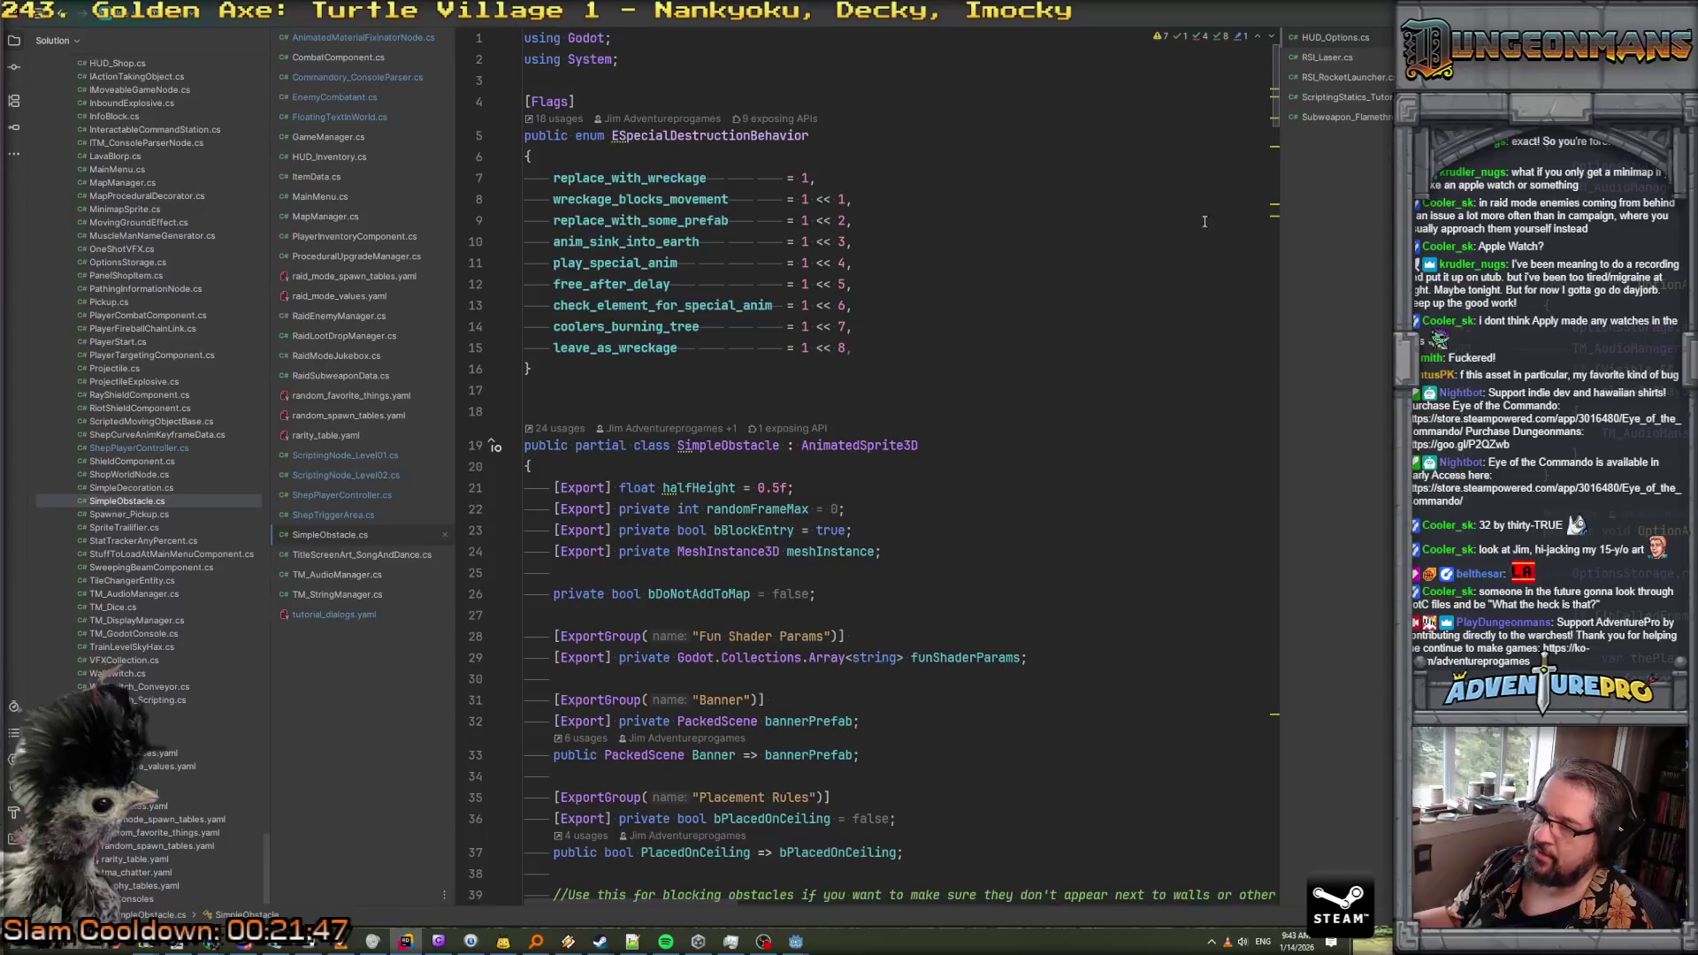
{"action": "scroll", "coordinate": [1102, 375], "scroll_direction": "down", "scroll_amount": 4}
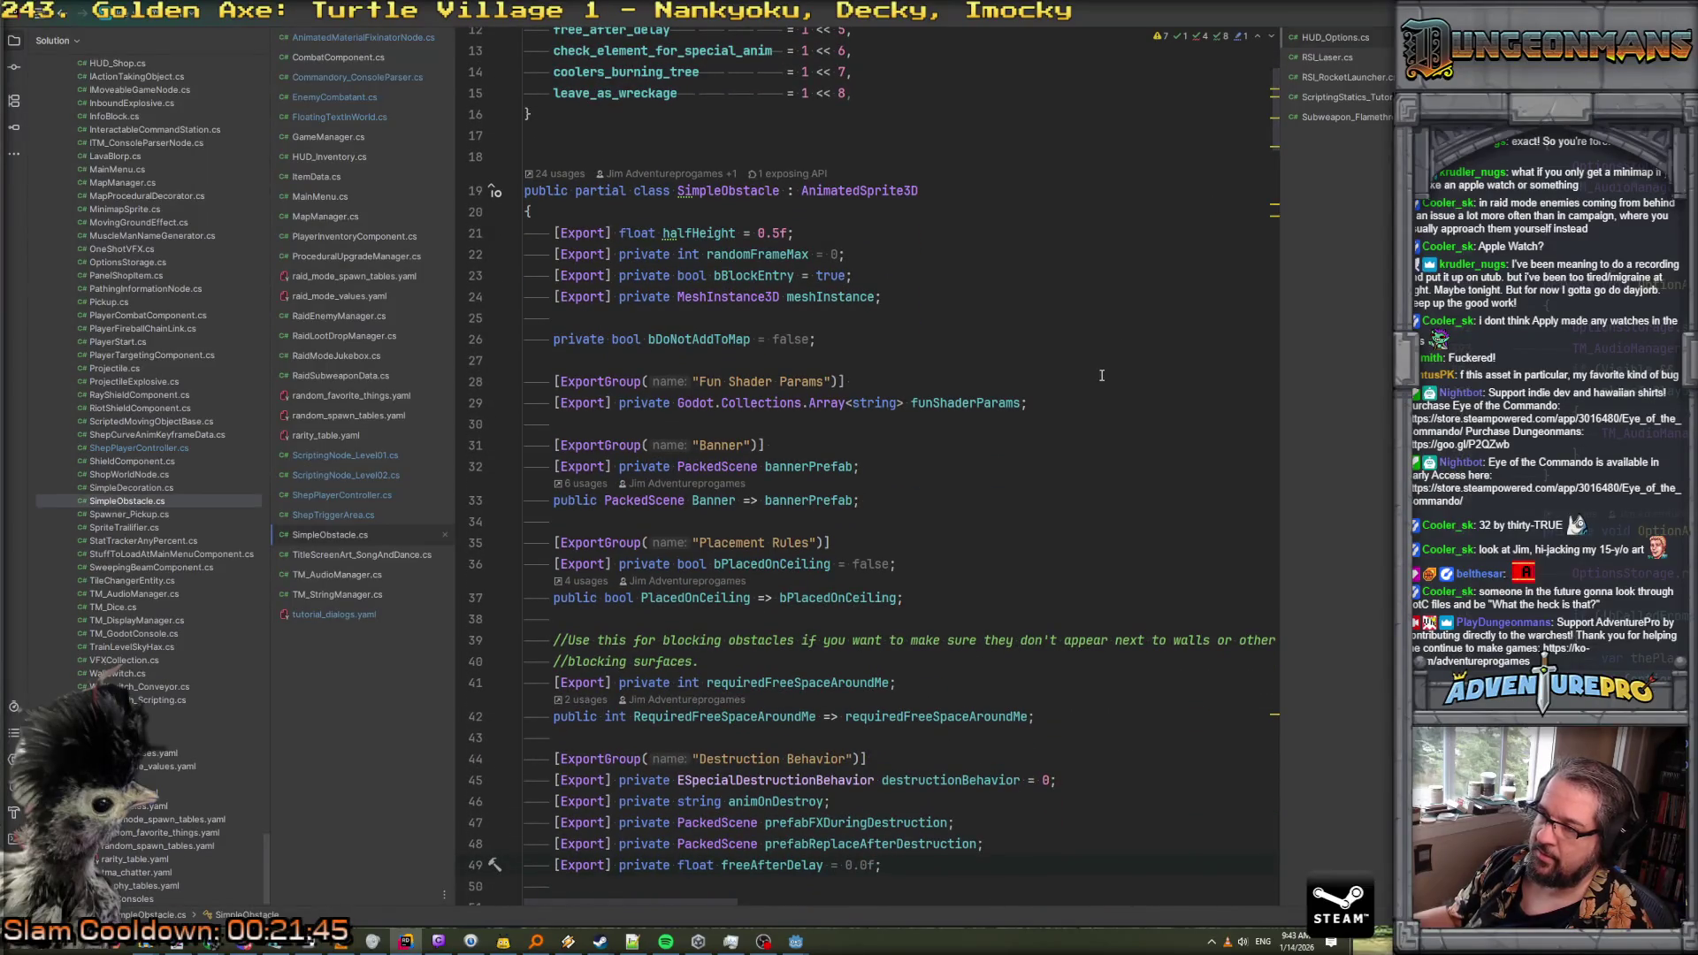
{"action": "scroll", "coordinate": [1102, 375], "scroll_direction": "down", "scroll_amount": 6}
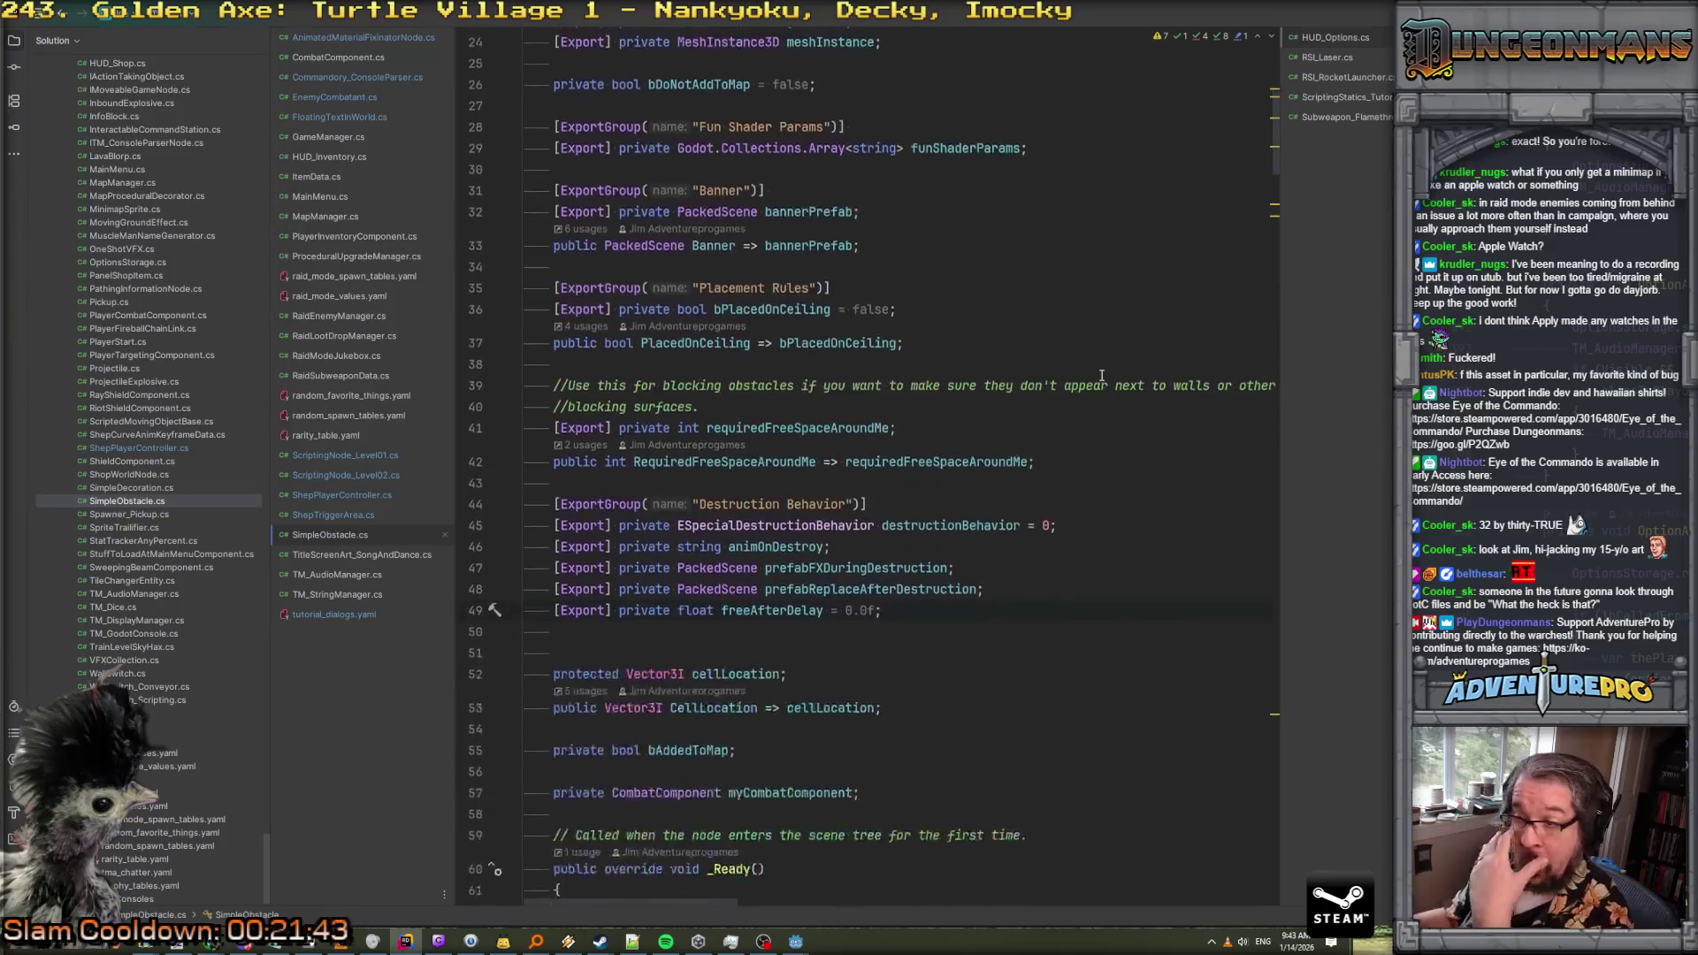
{"action": "scroll", "coordinate": [1025, 366], "scroll_direction": "down", "scroll_amount": 1}
{"action": "scroll", "coordinate": [1009, 368], "scroll_direction": "up", "scroll_amount": 2}
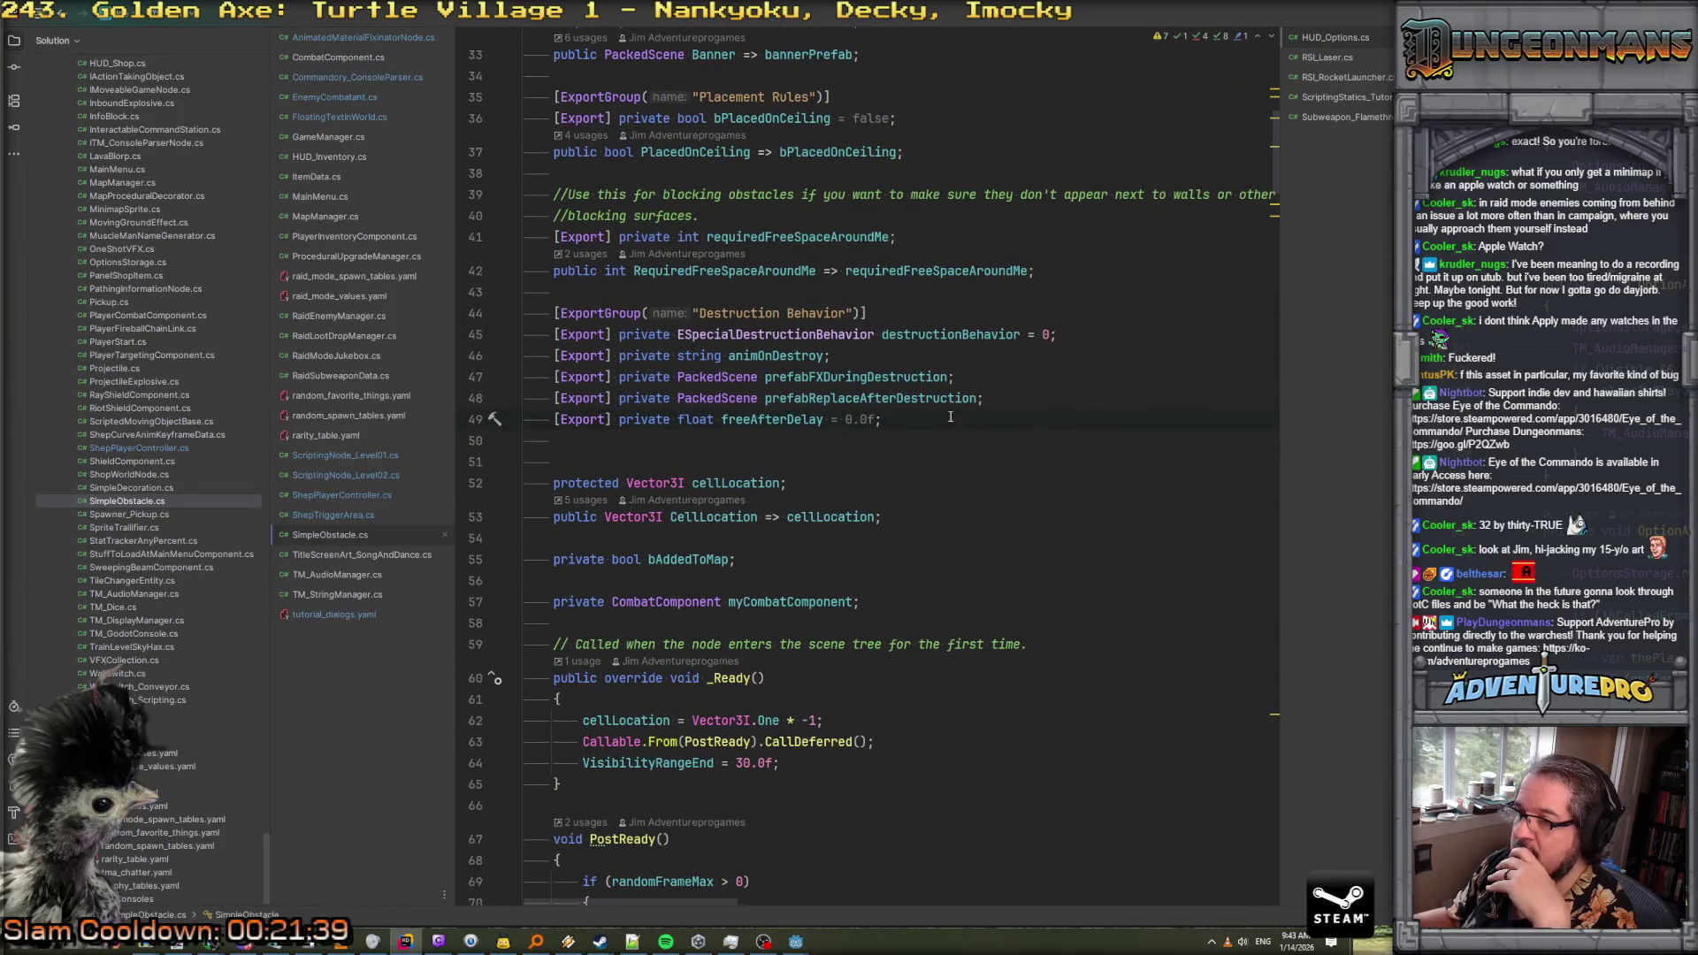
{"action": "key", "text": "Return"}
{"action": "type", "text": "[Export] private f"}
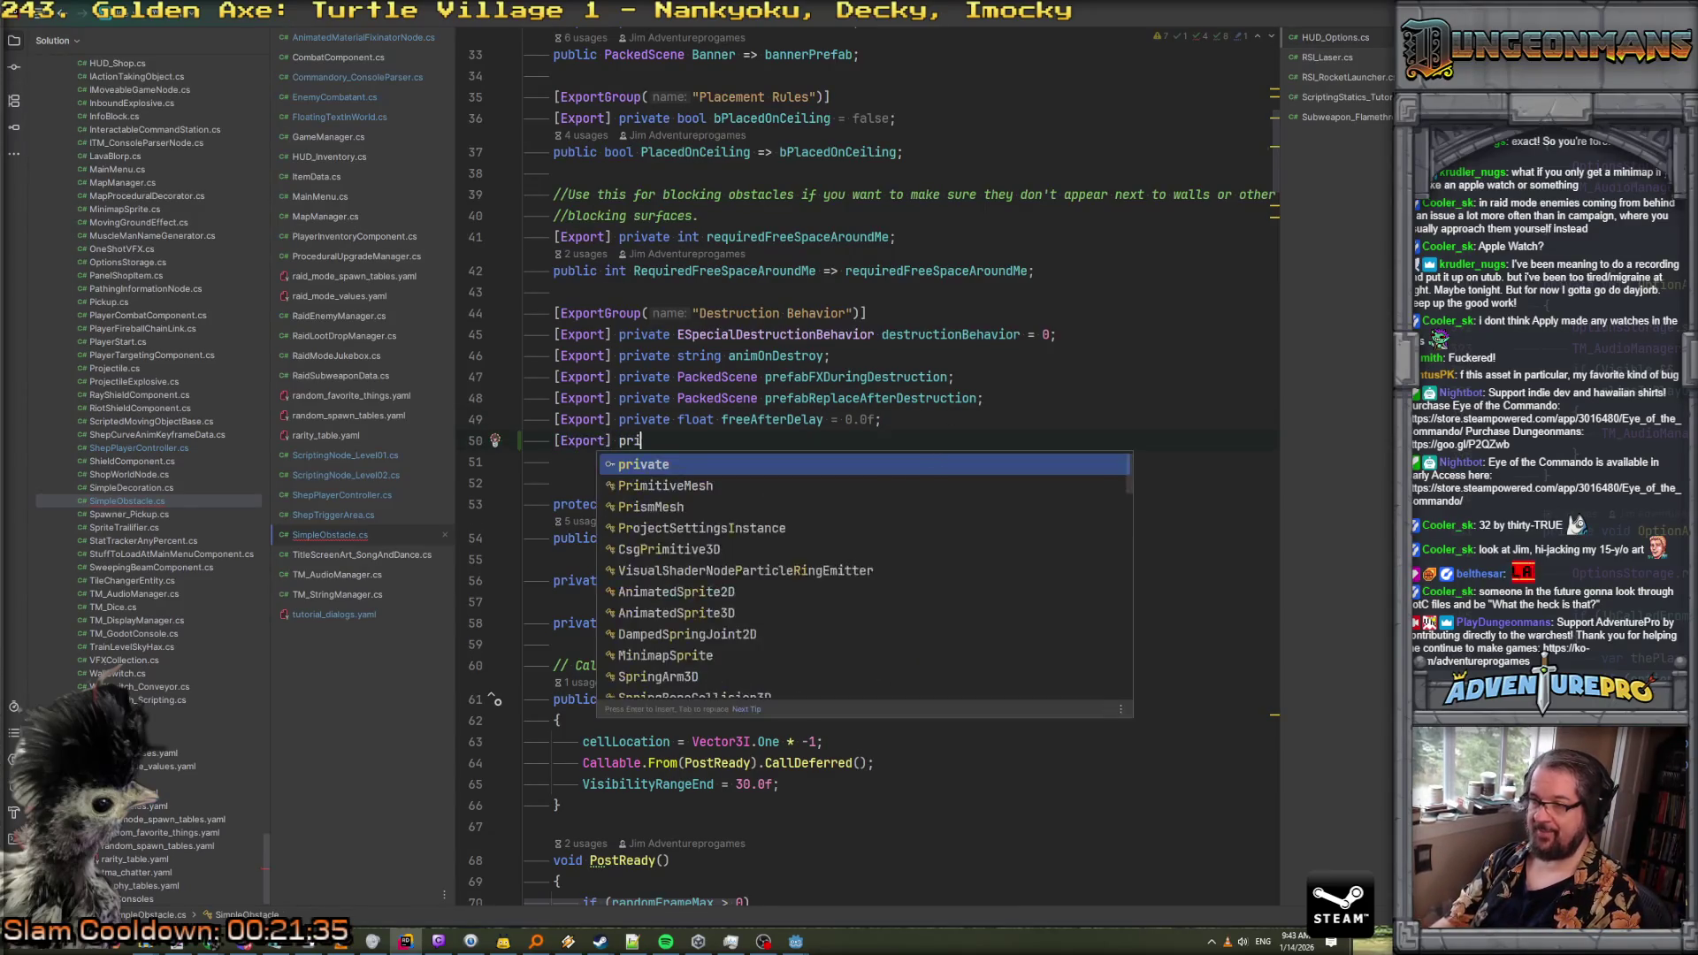
{"action": "type", "text": "loat "}
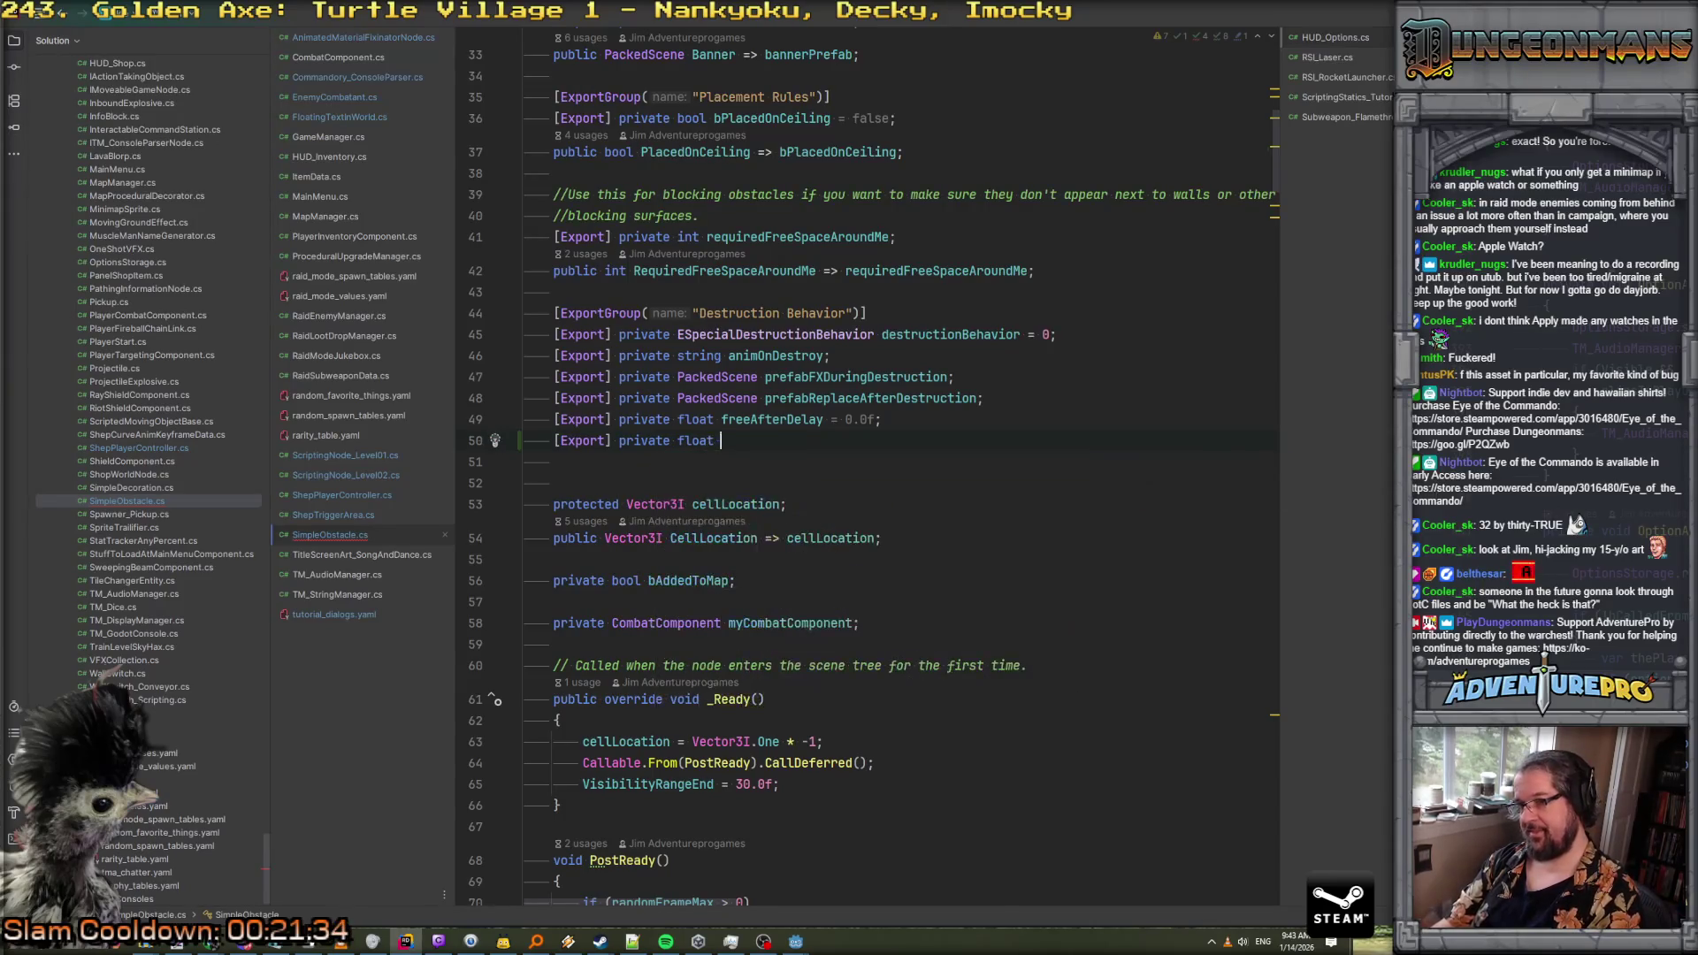
{"action": "type", "text": "burn"}
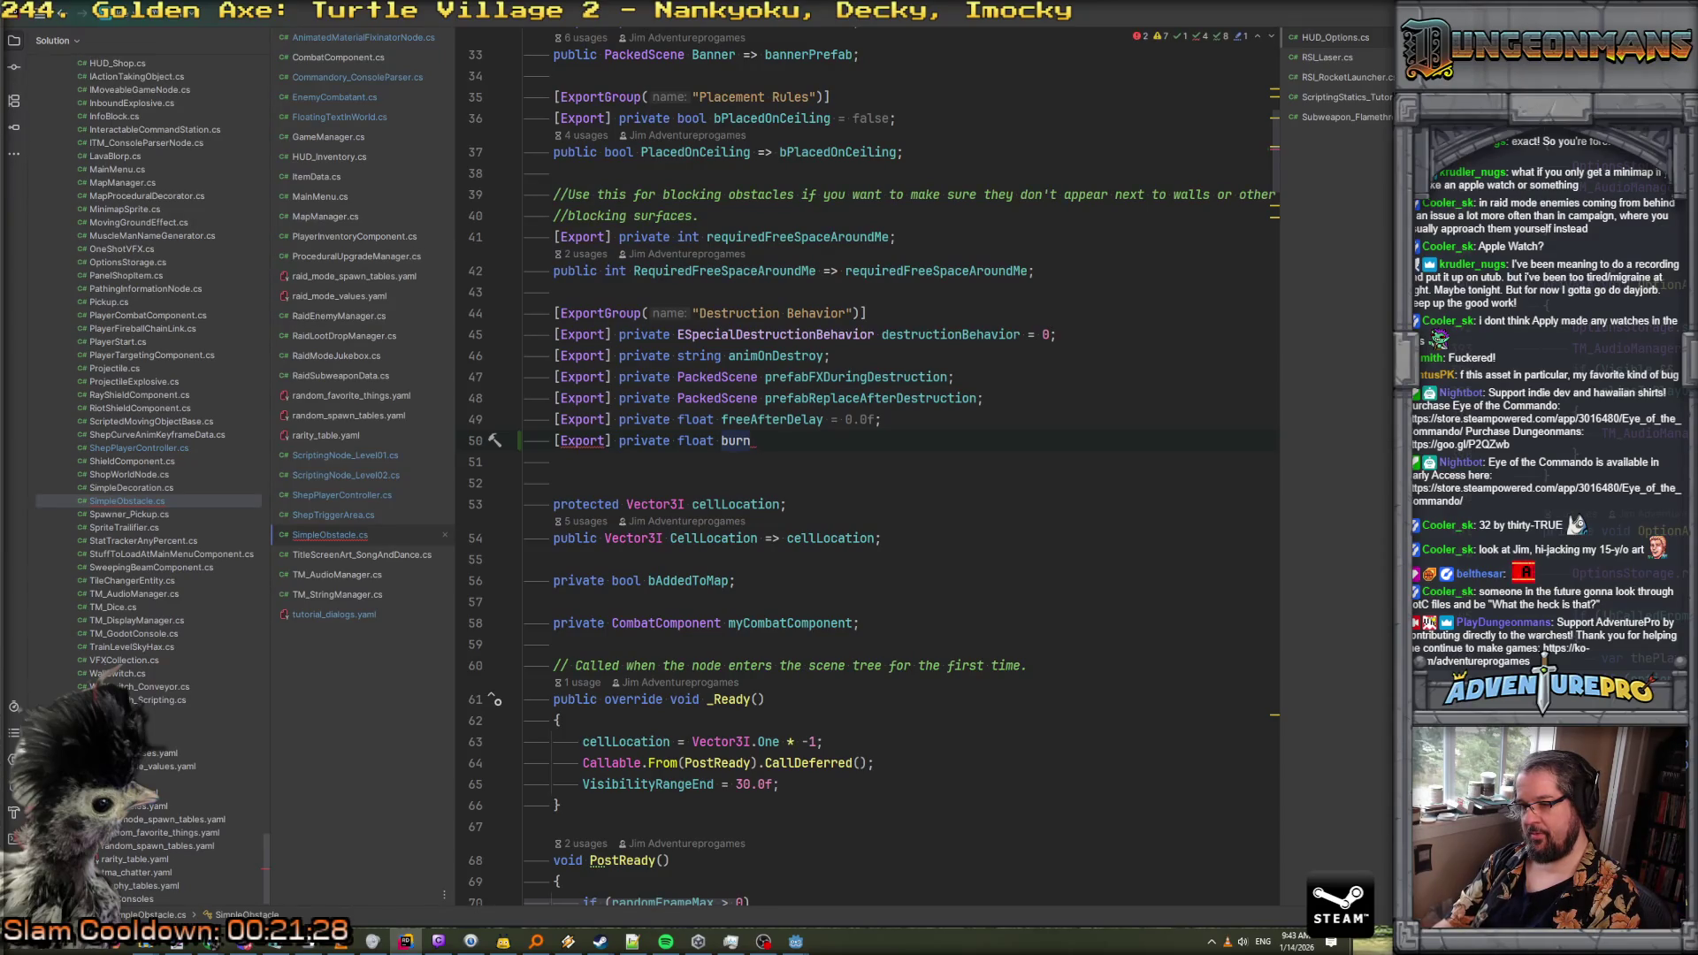
{"action": "type", "text": "BarSt"}
{"action": "type", "text": "artPosition;"}
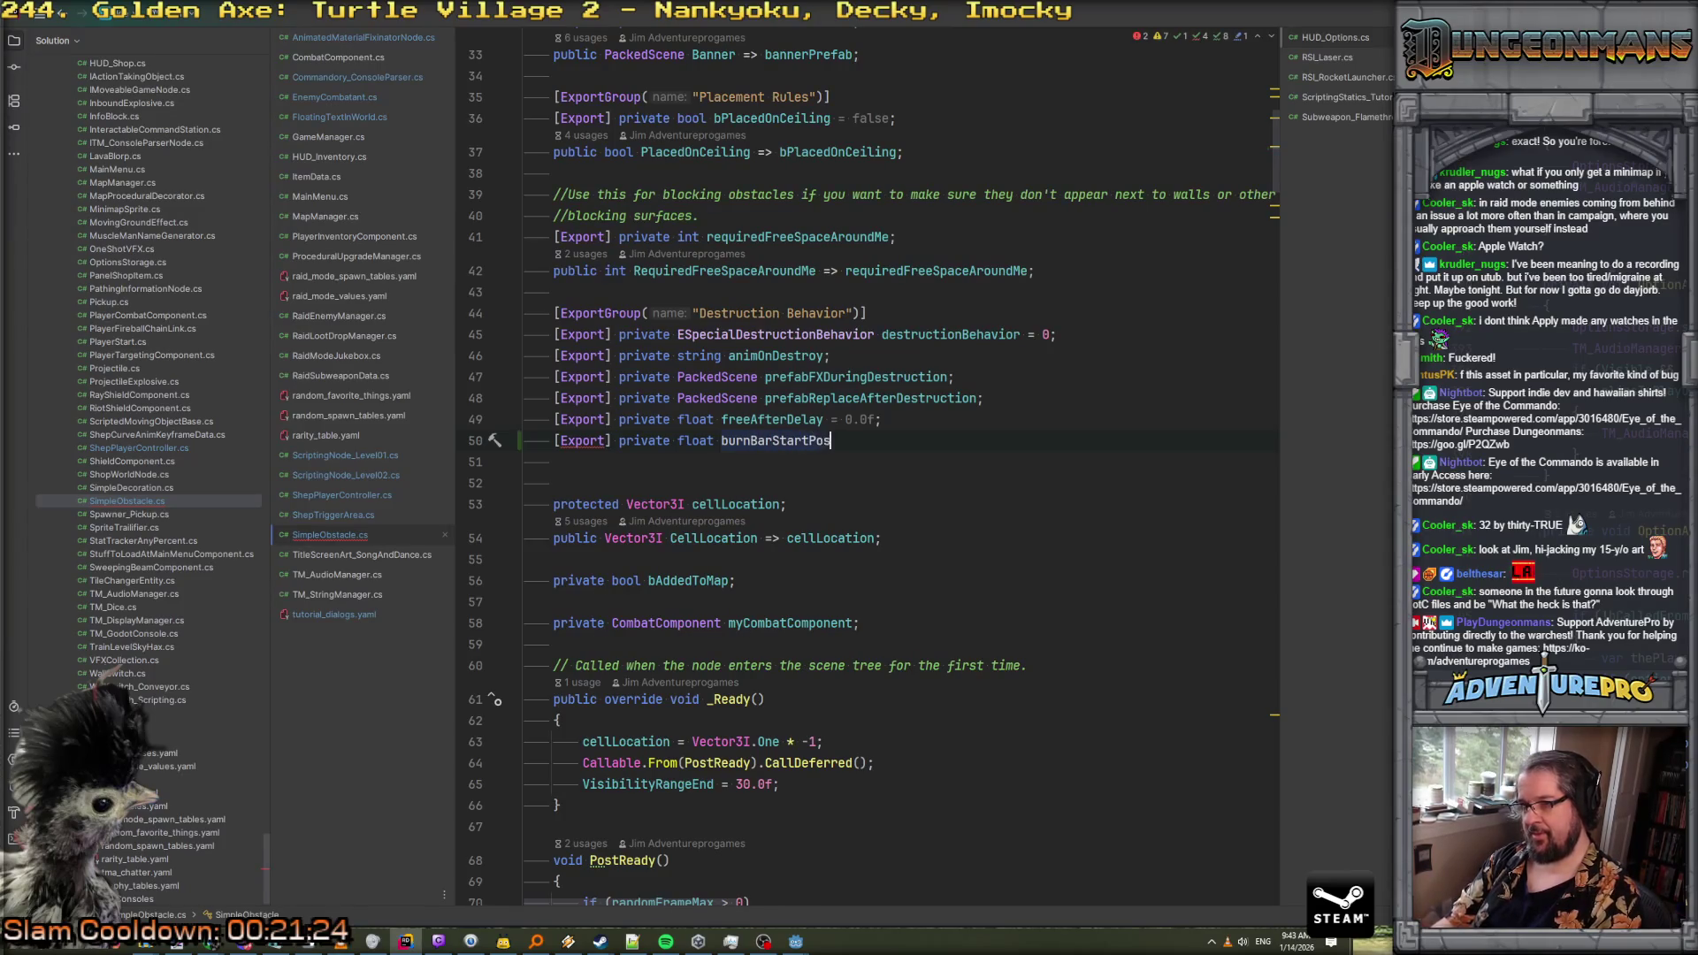
Duplicate that declaration and rename the copy burnBarEndPosition
{"action": "key", "text": "Return"}
{"action": "key", "text": "Up"}
{"action": "key", "text": "ctrl+c"}
{"action": "key", "text": "Down"}
{"action": "key", "text": "ctrl+v"}
{"action": "double_click", "coordinate": [796, 462]}
{"action": "key", "text": "BackSpace"}
{"action": "type", "text": "End"}
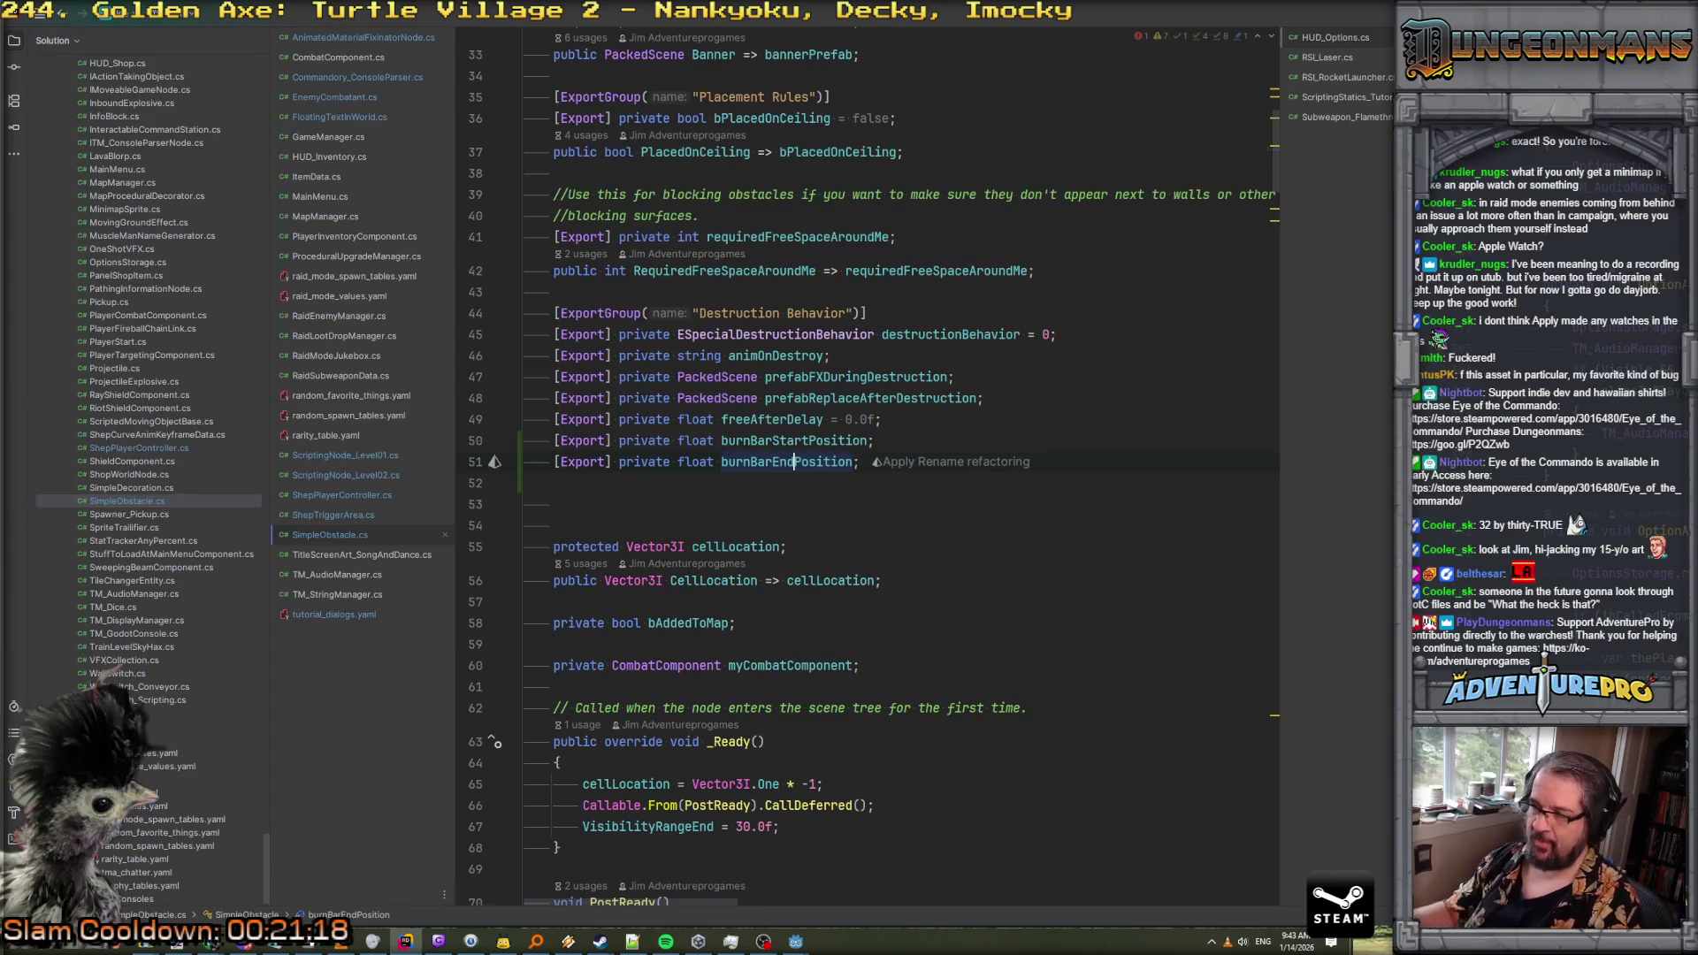
Initialise burnBarStartPosition to -0.75f and burnBarEndPosition to 0.75f
{"action": "left_click", "coordinate": [874, 440]}
{"action": "type", "text": "= -0.75f"}
{"action": "left_click", "coordinate": [859, 462]}
{"action": "key", "text": "BackSpace"}
{"action": "type", "text": "= 0.75f;"}
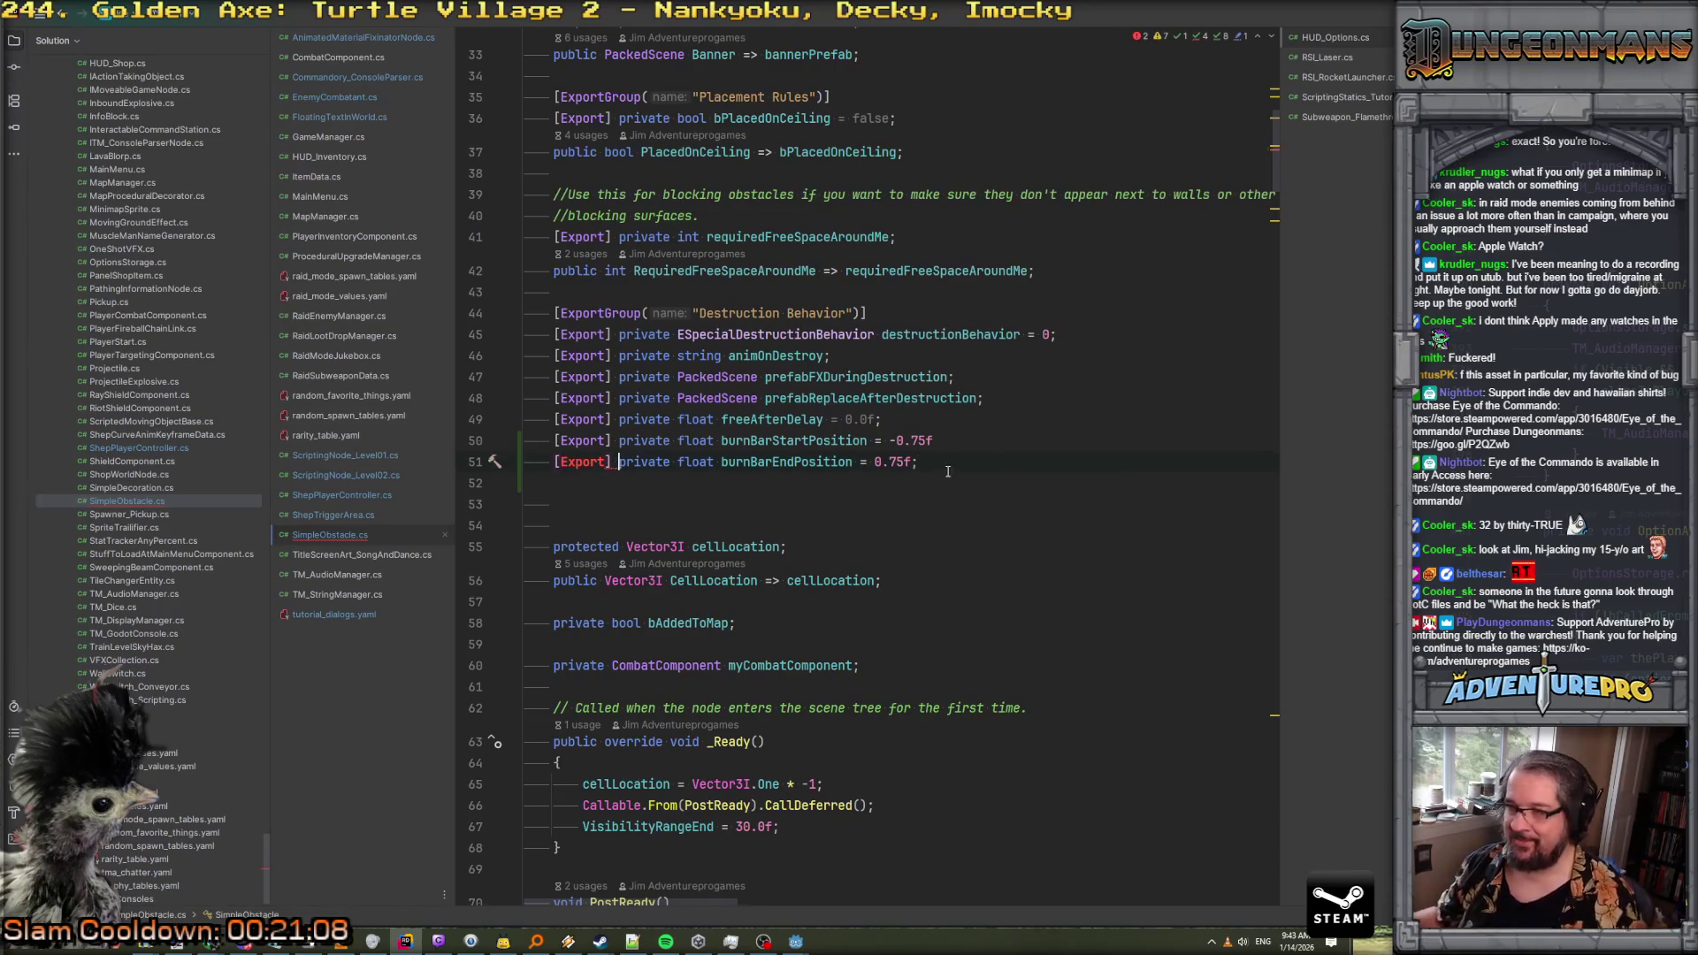
{"action": "left_click", "coordinate": [955, 441]}
{"action": "type", "text": ";"}
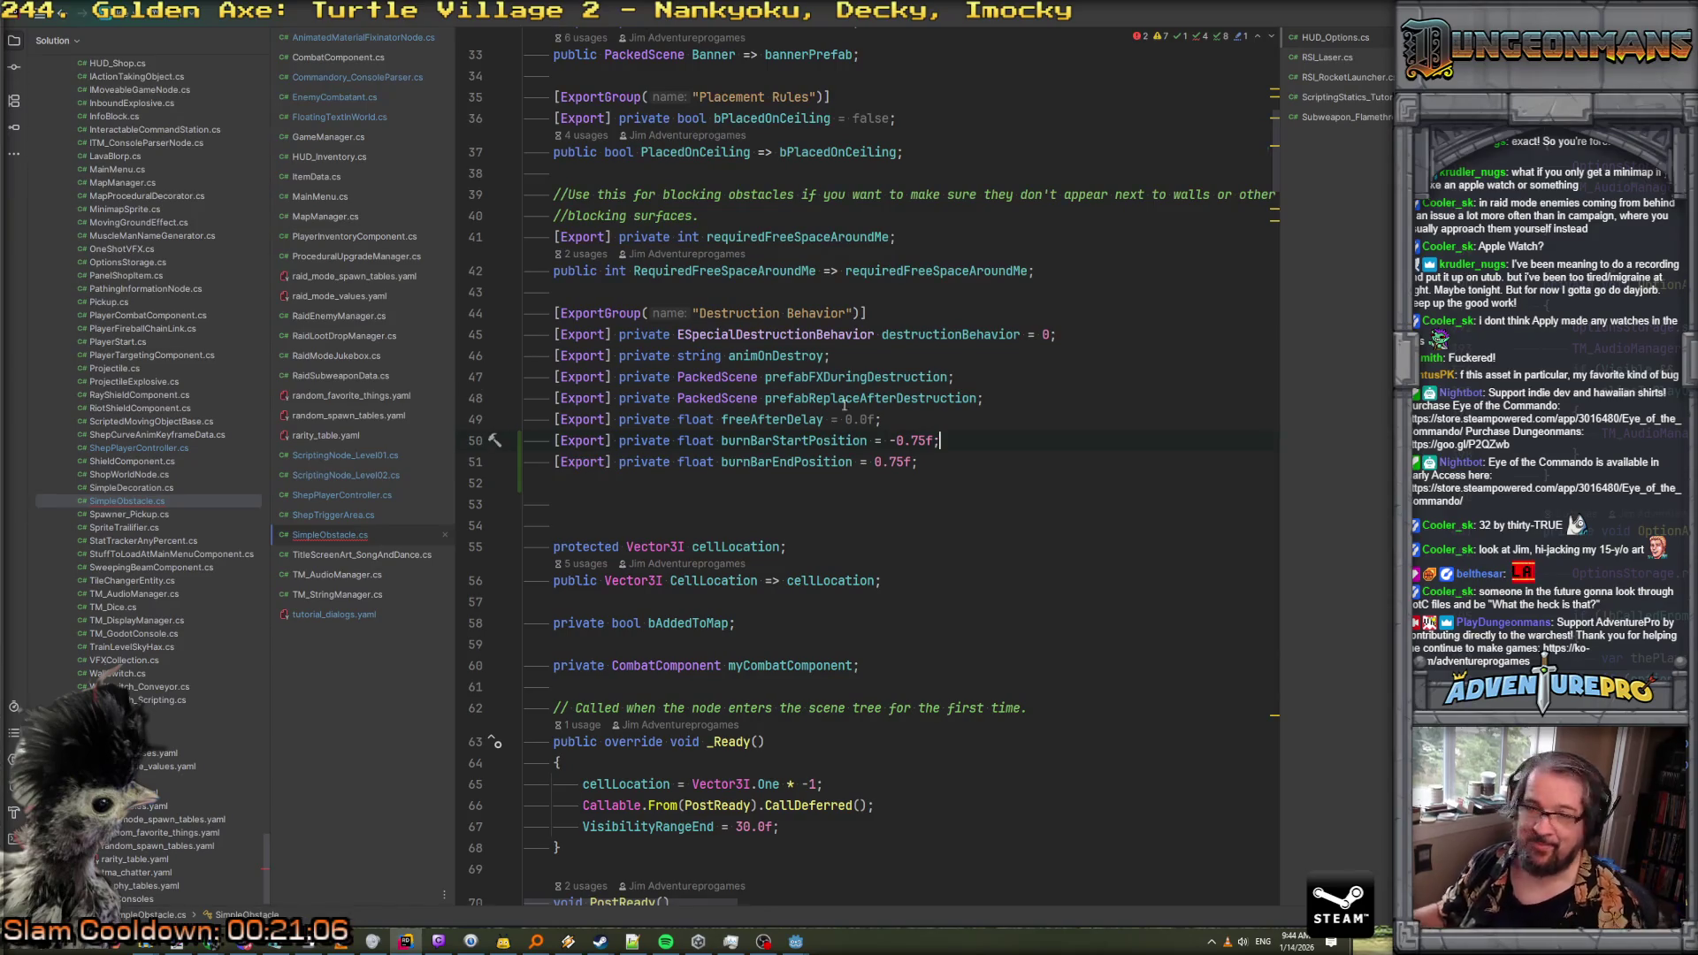
{"action": "key", "text": "alt+Tab"}
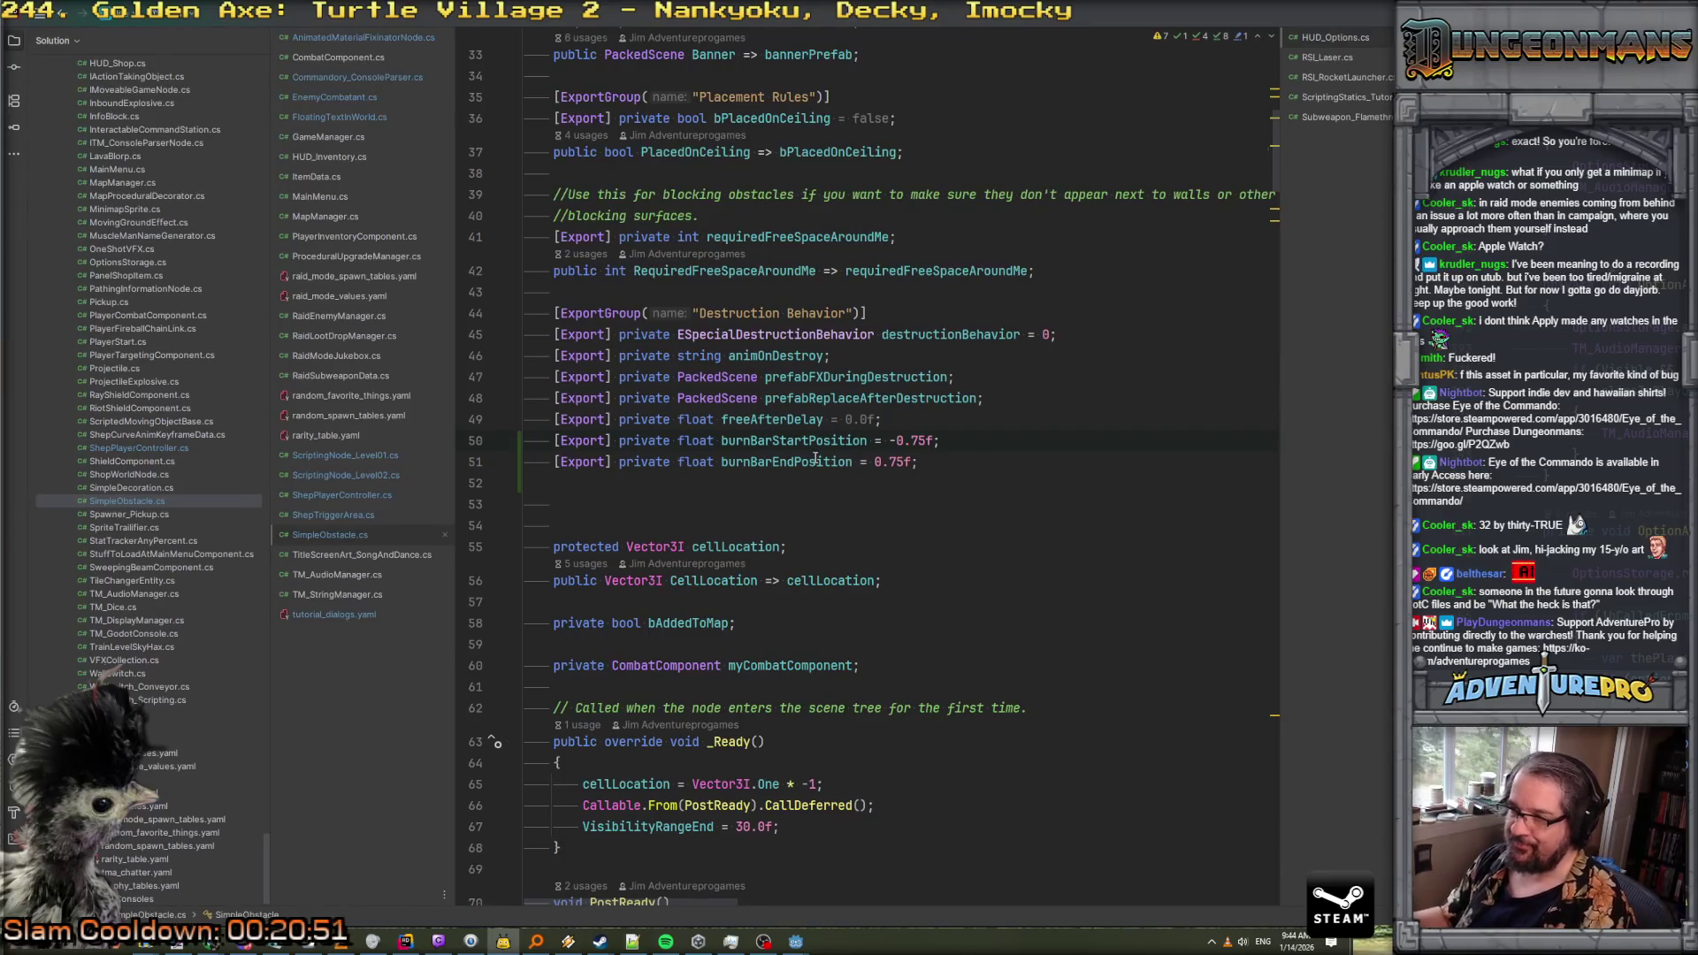
Insert a Mathf.Lerp call before the hard-coded -0.75f + (1.5f * amount) burn bar offset
{"action": "scroll", "coordinate": [821, 467], "scroll_direction": "down", "scroll_amount": 20}
{"action": "scroll", "coordinate": [815, 457], "scroll_direction": "down", "scroll_amount": 20}
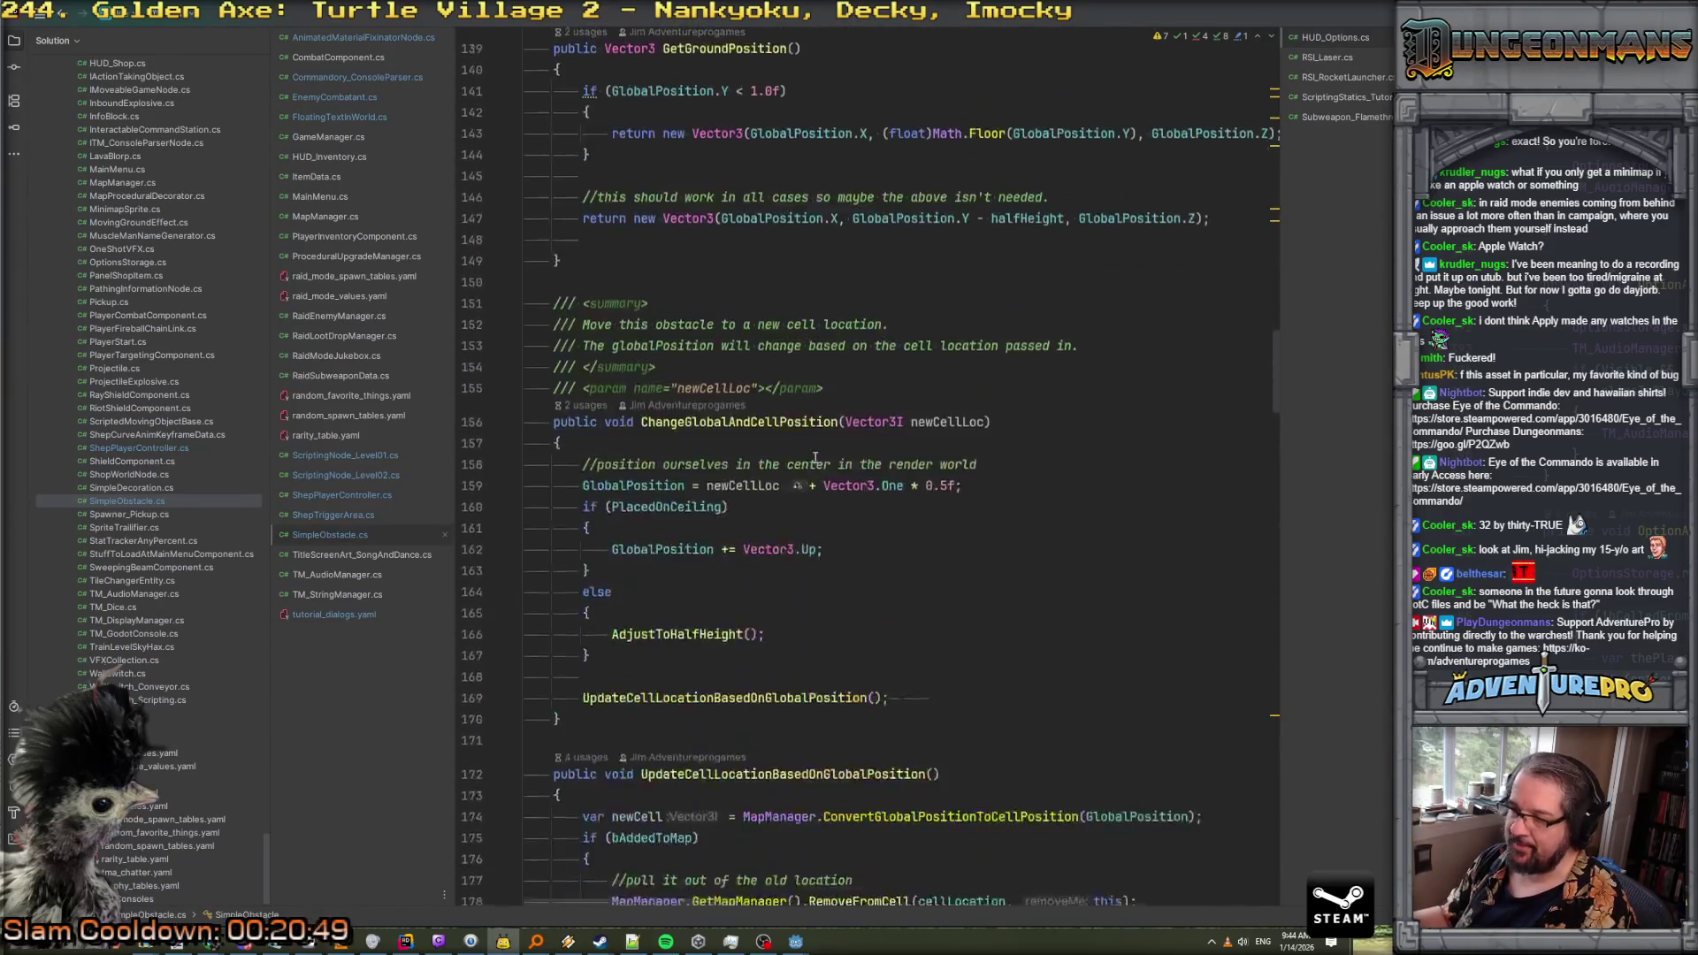
{"action": "scroll", "coordinate": [815, 457], "scroll_direction": "down", "scroll_amount": 20}
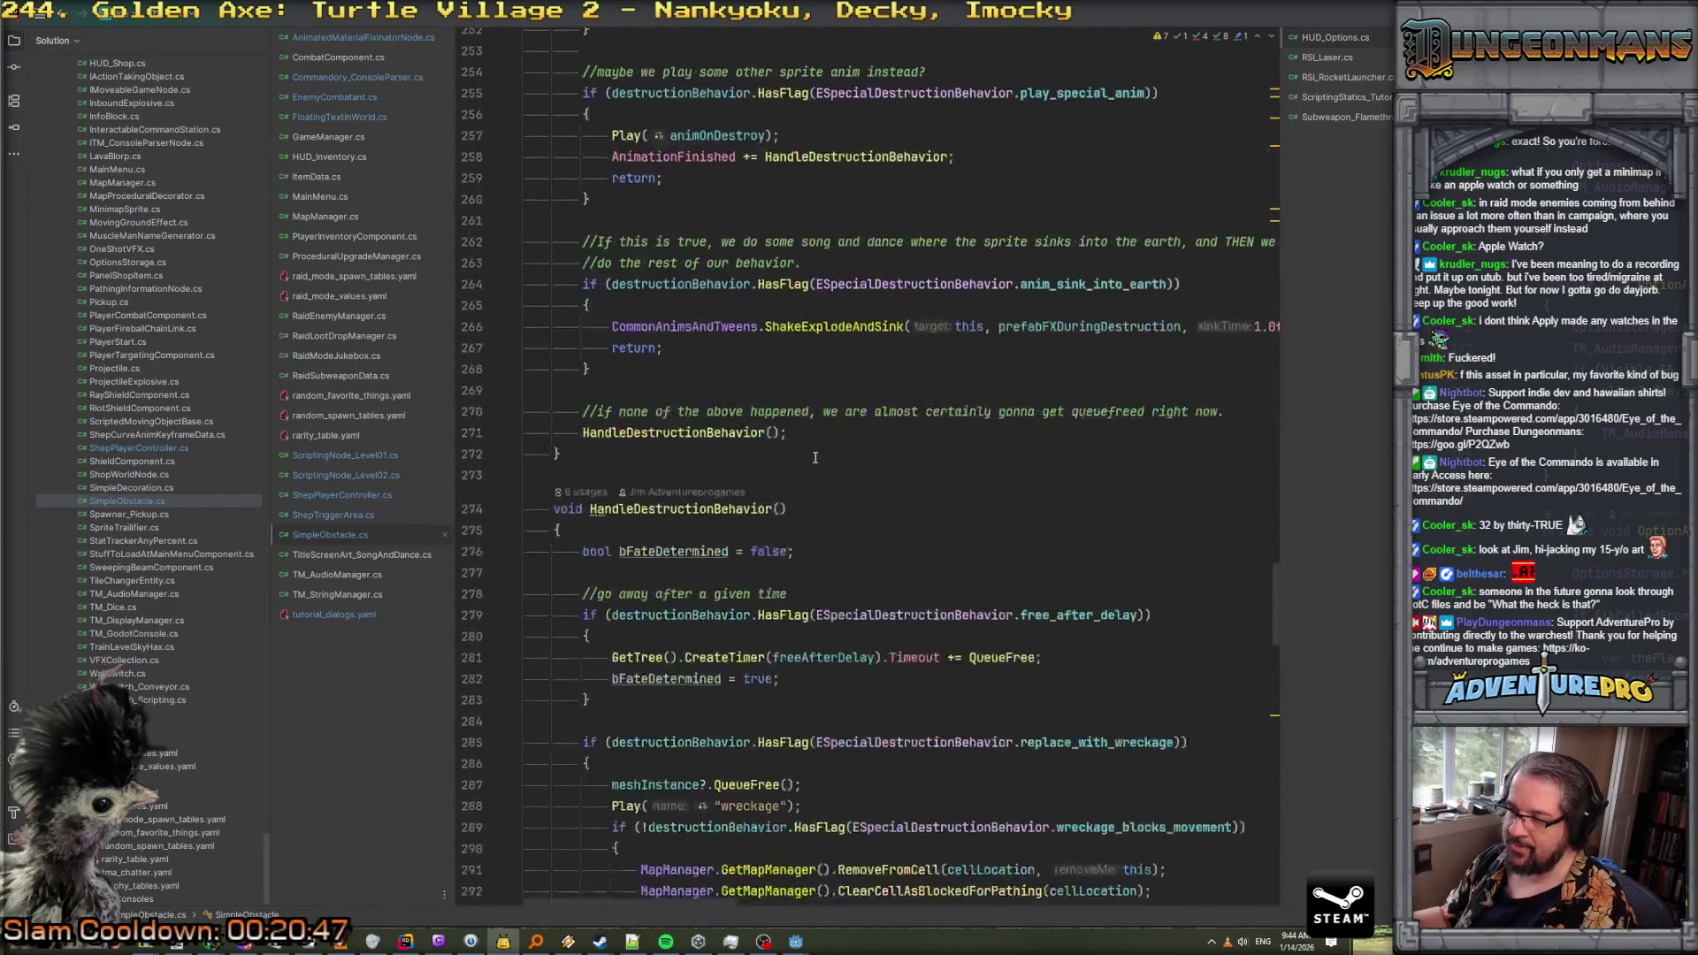
{"action": "scroll", "coordinate": [816, 457], "scroll_direction": "down", "scroll_amount": 18}
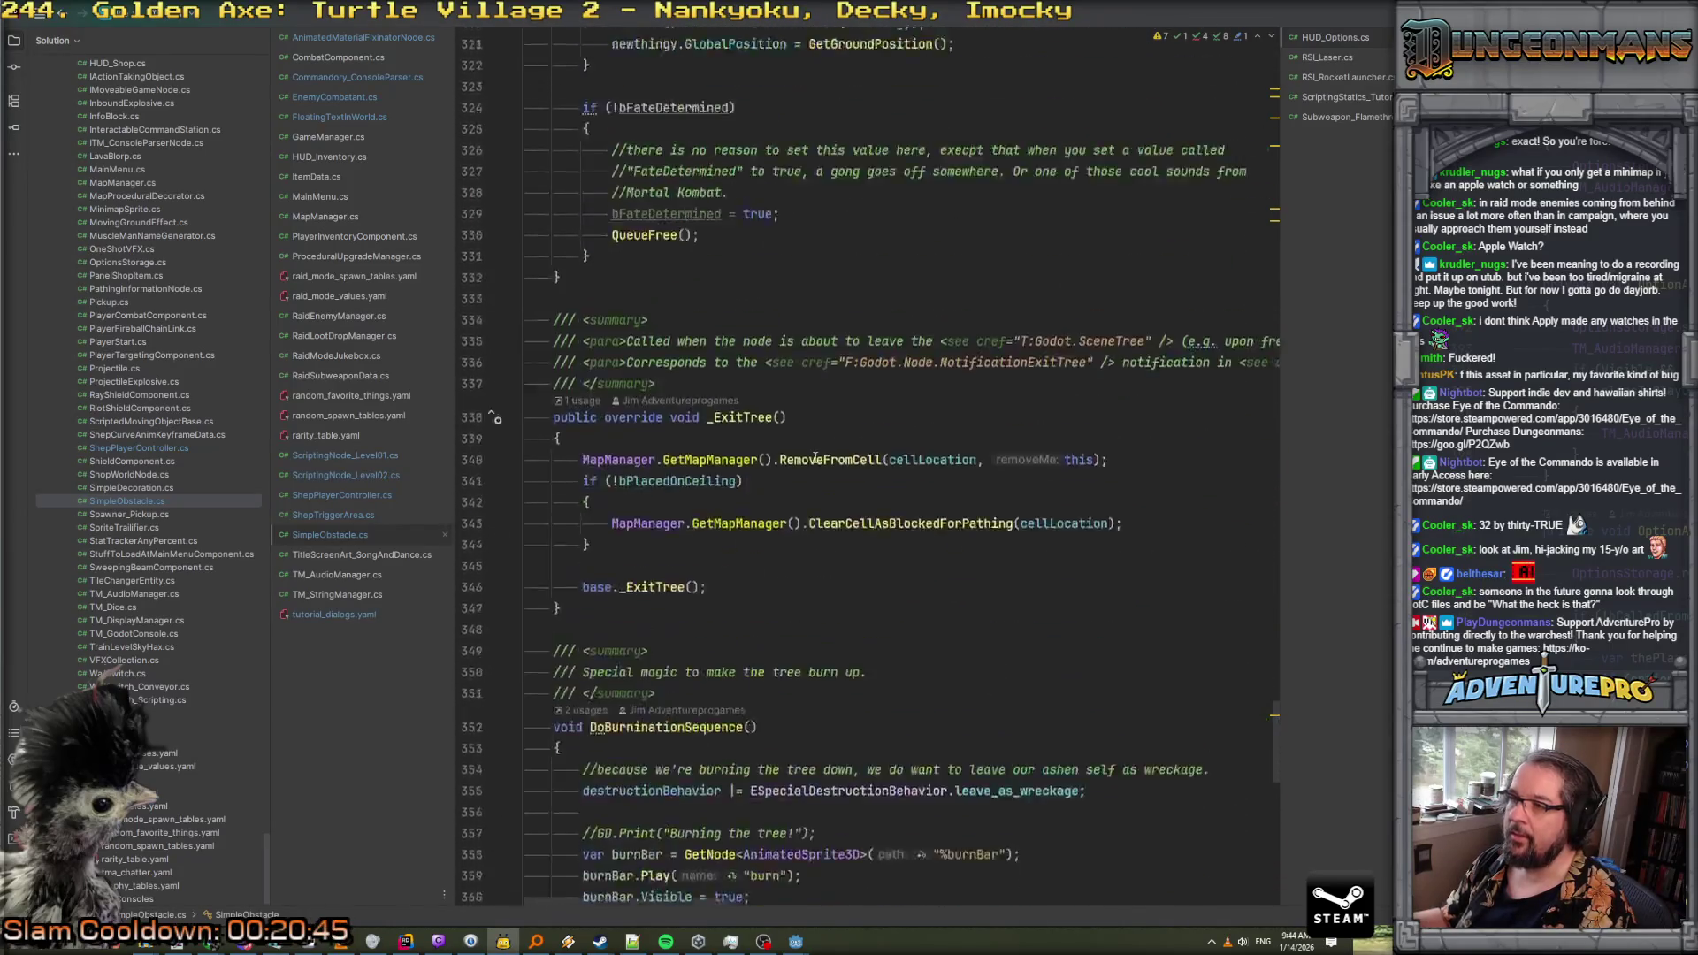
{"action": "scroll", "coordinate": [815, 458], "scroll_direction": "up", "scroll_amount": 1}
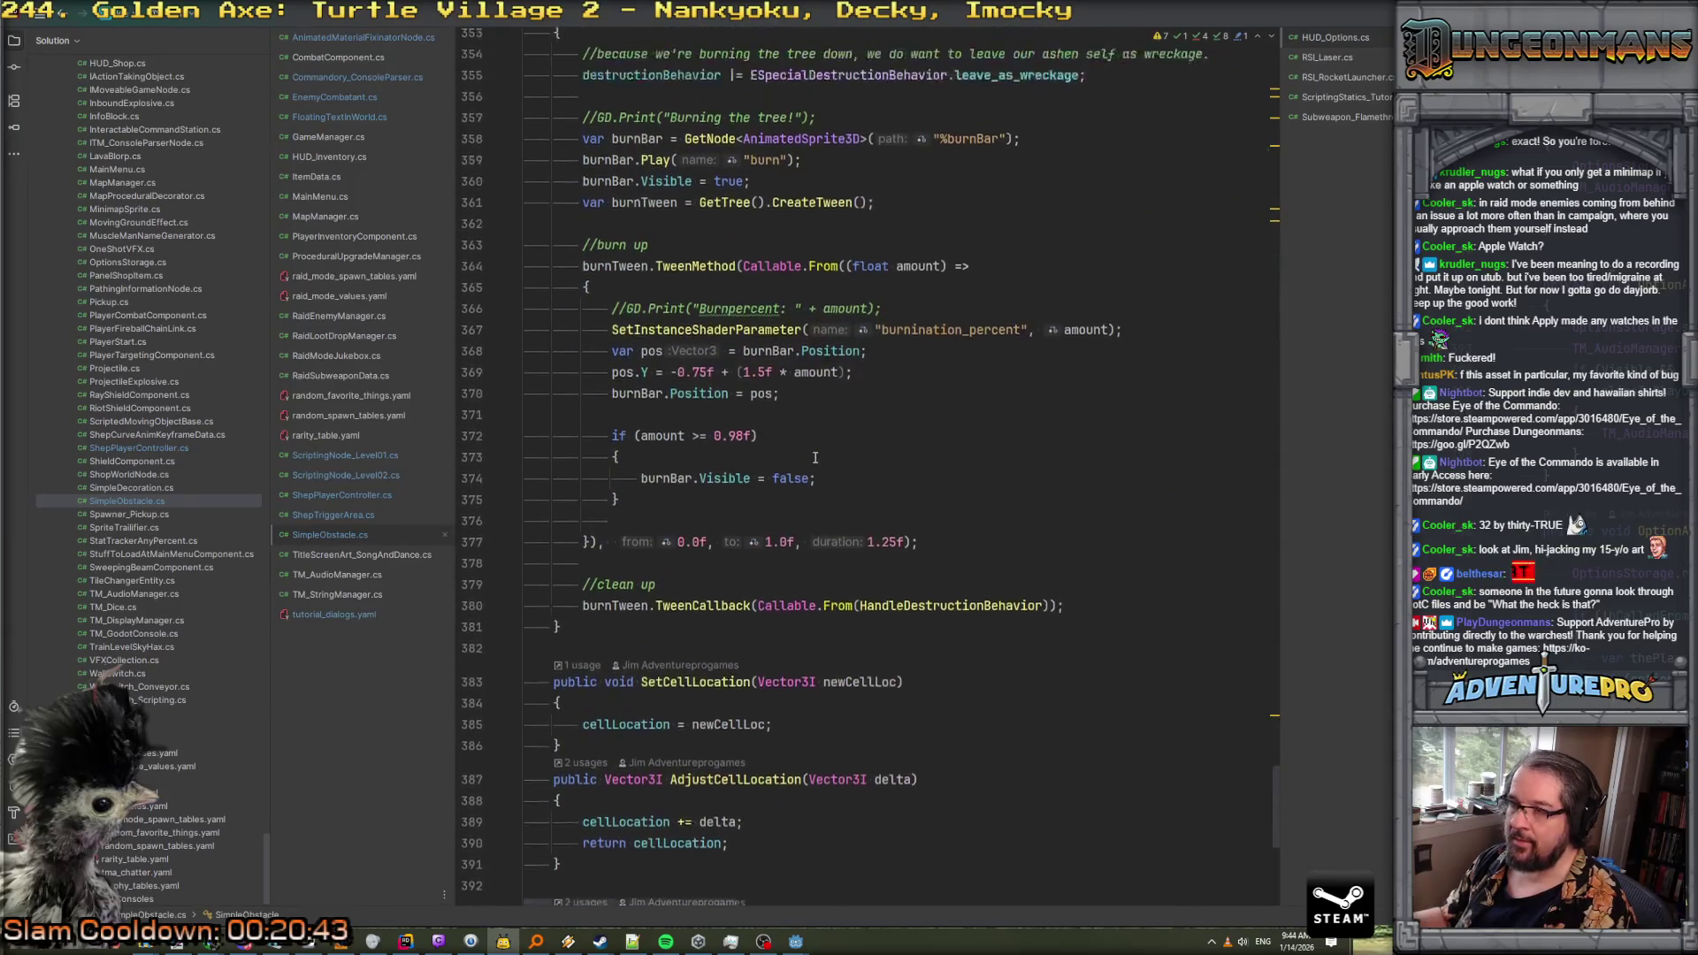
{"action": "left_click_drag", "start_coordinate": [669, 447], "coordinate": [889, 453]}
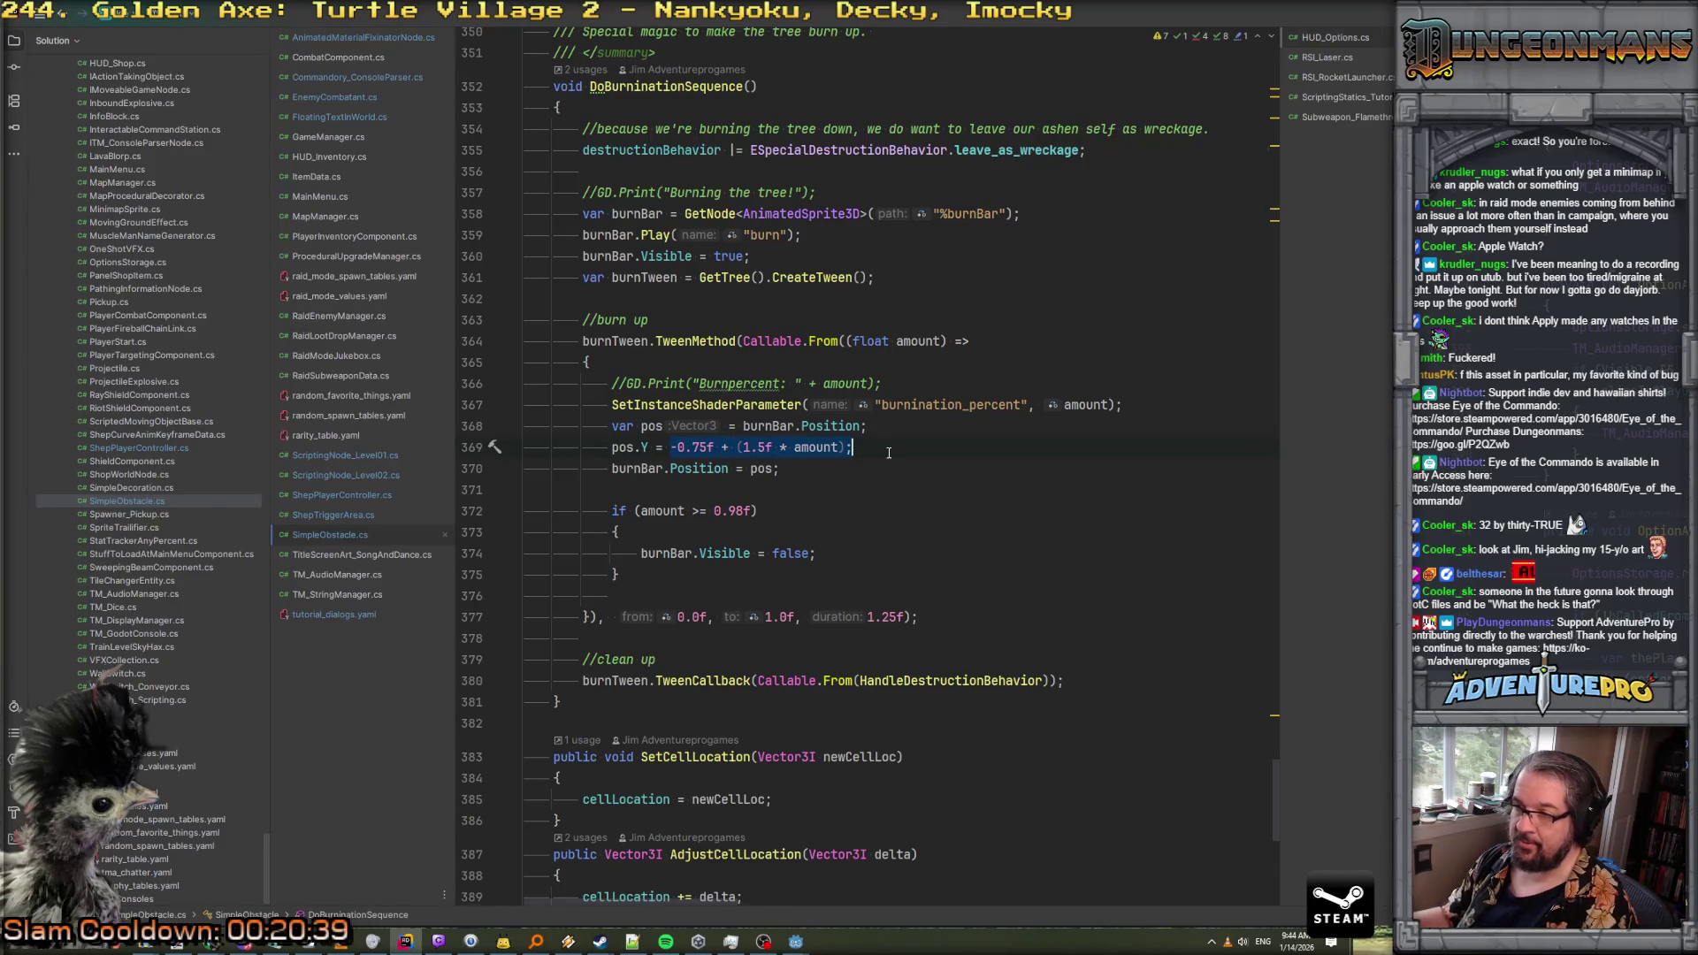
{"action": "left_click", "coordinate": [672, 447]}
{"action": "key", "text": "Left"}
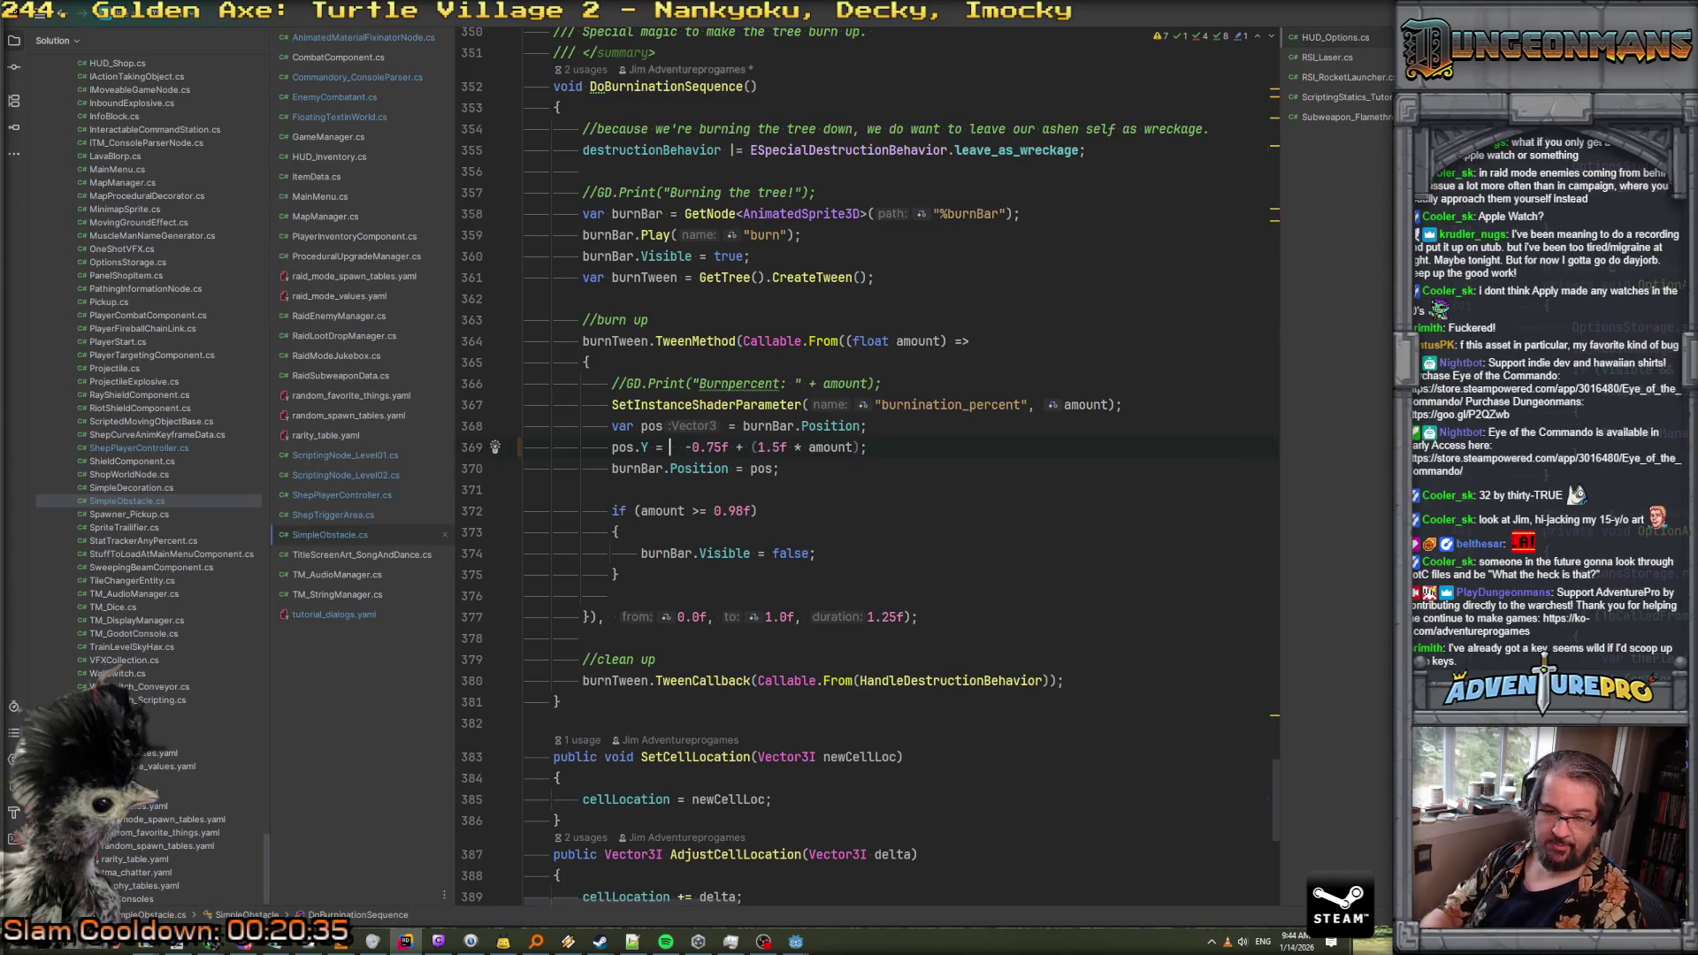
{"action": "type", "text": "Math"}
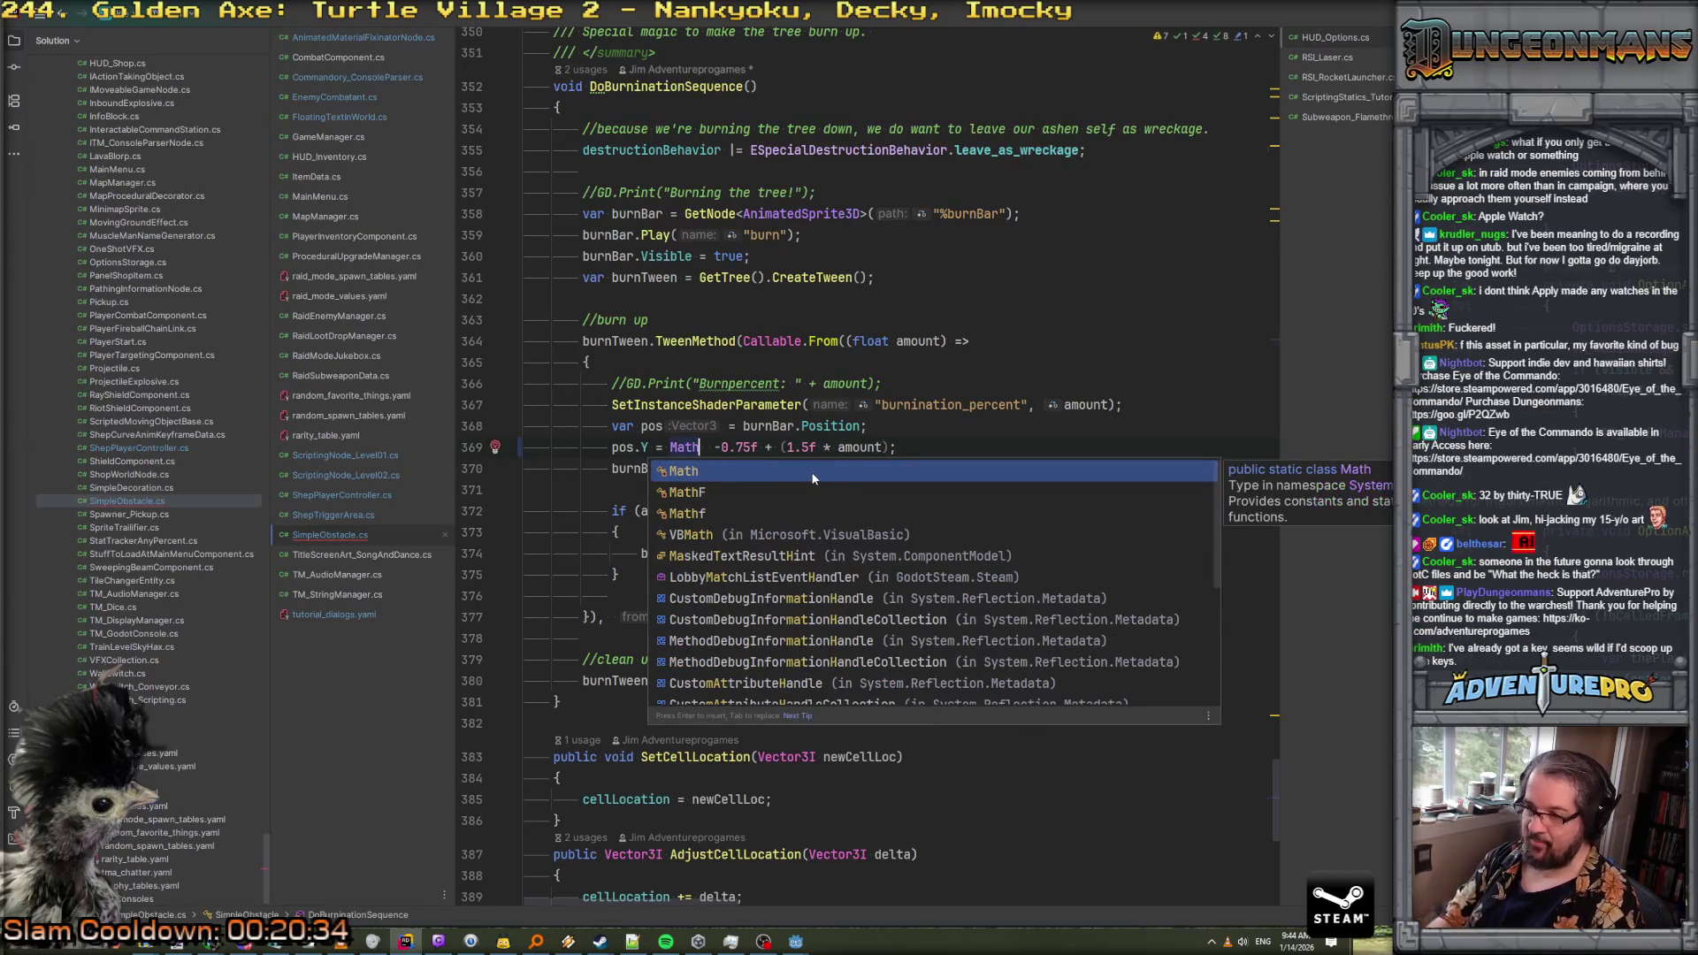
{"action": "key", "text": "Down"}
{"action": "key", "text": "Return"}
{"action": "type", "text": ".L"}
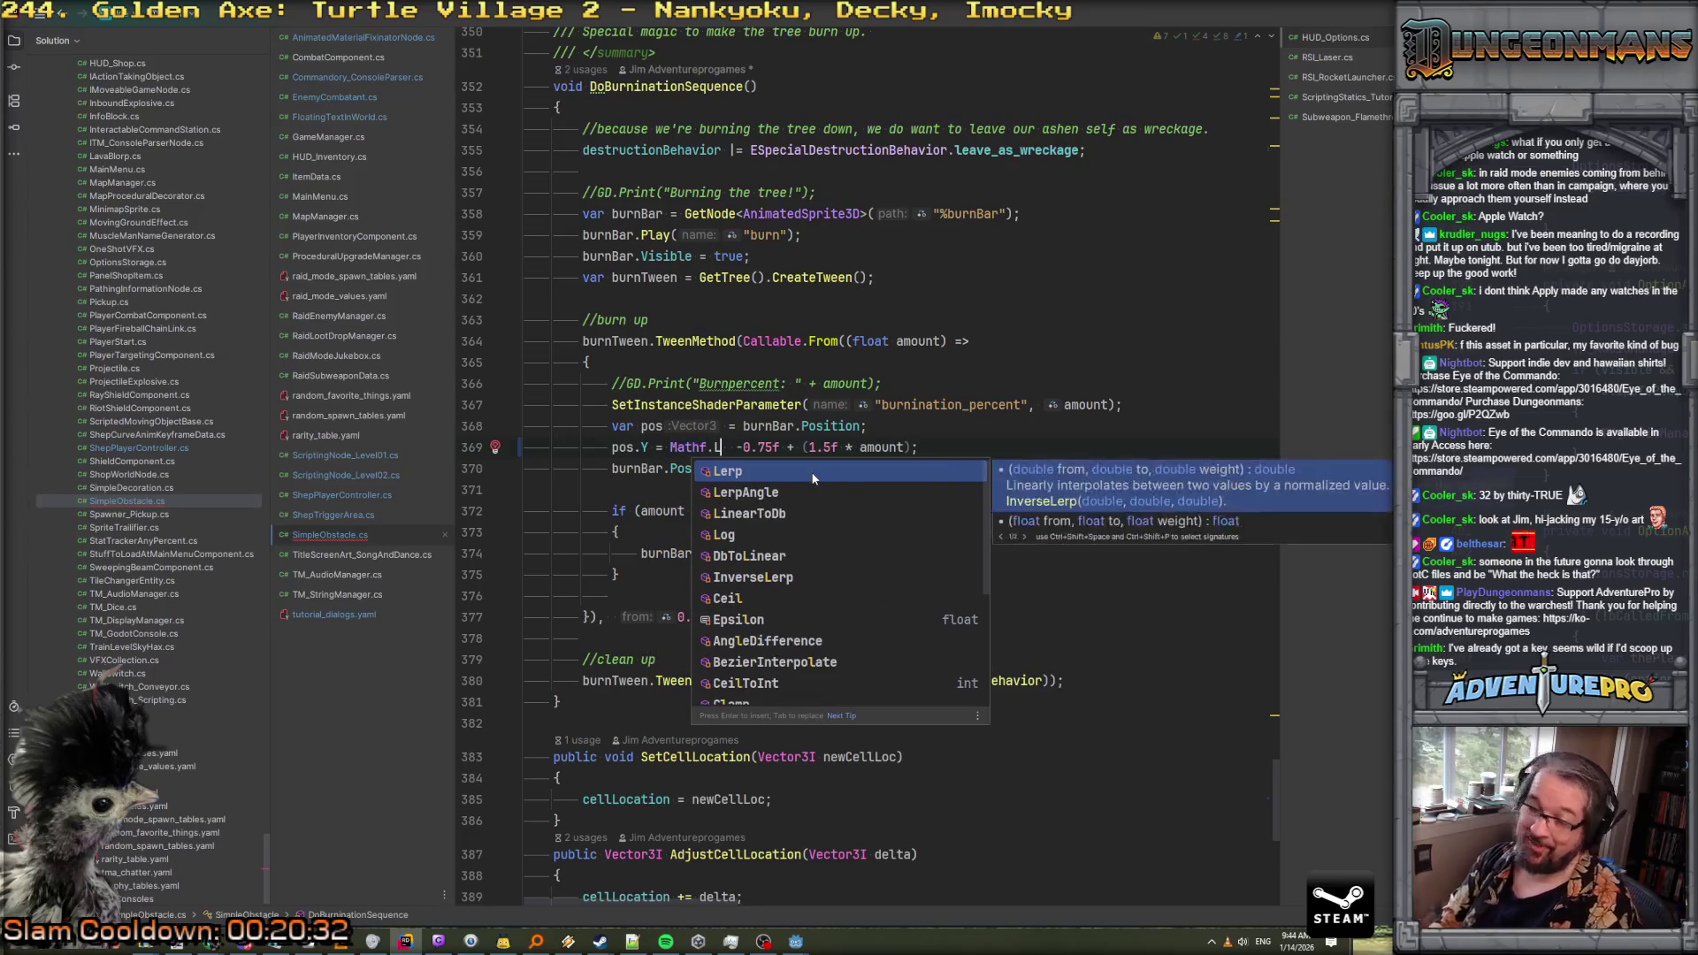
{"action": "key", "text": "Return"}
Pass burnBarStartPosition, burnBarEndPosition and amount to Lerp, commenting out the old formula
{"action": "type", "text": "(bur"}
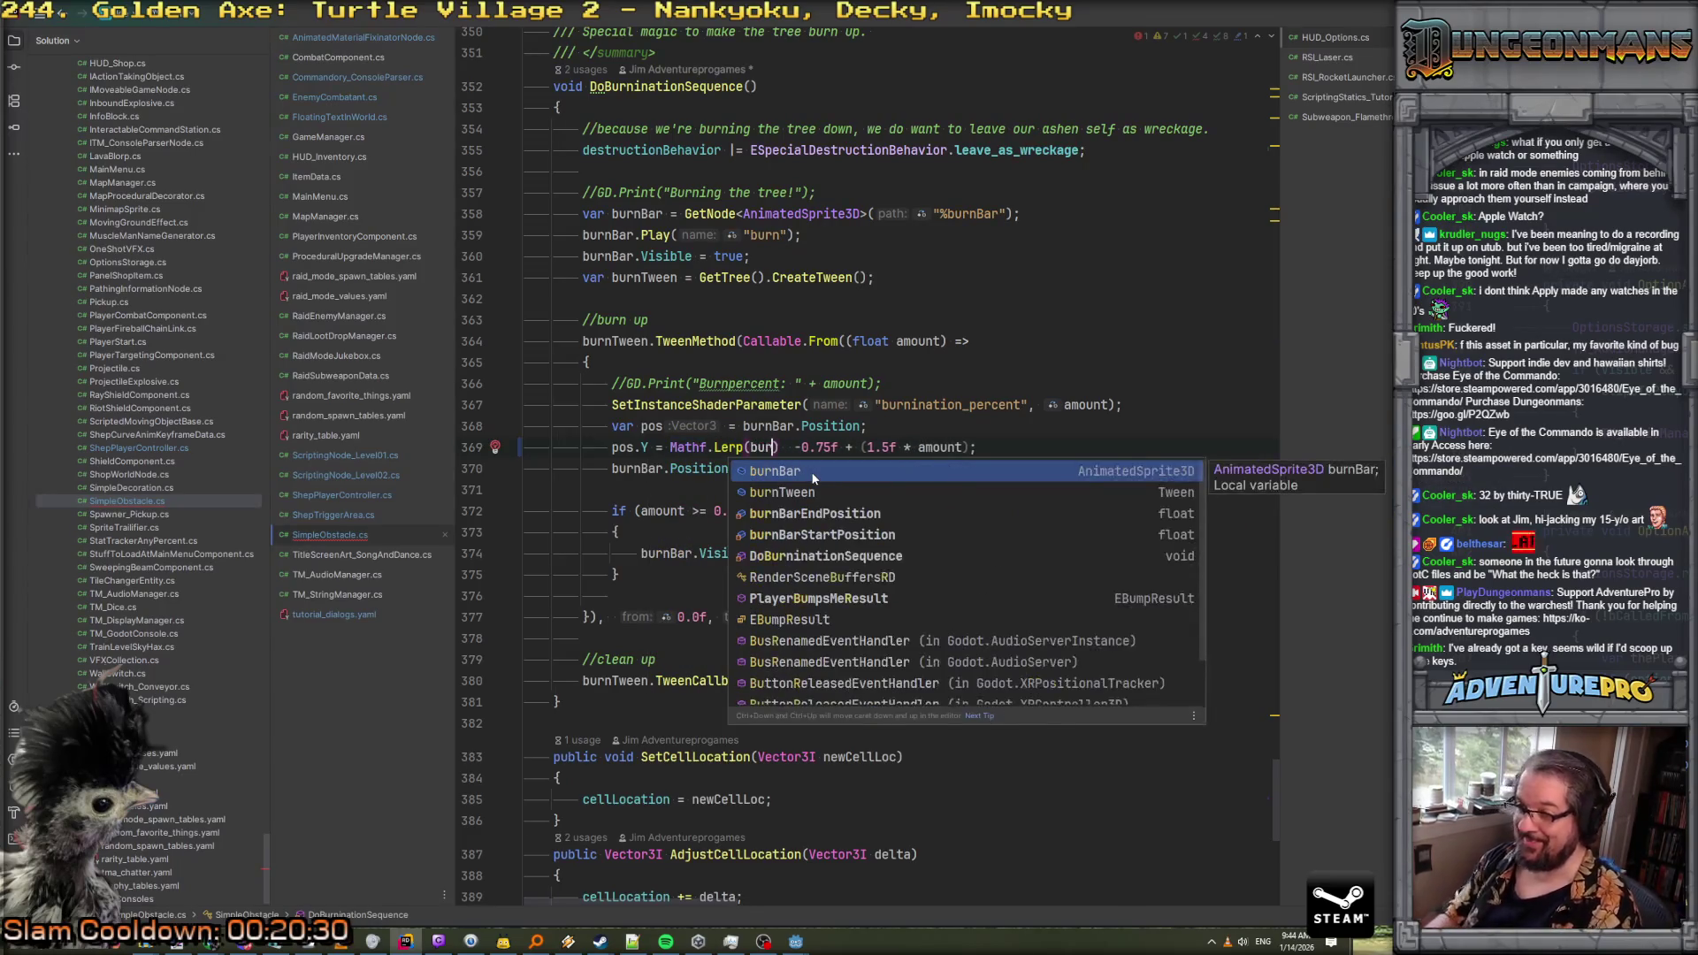
{"action": "key", "text": "Down"}
{"action": "key", "text": "Down"}
{"action": "key", "text": "Down"}
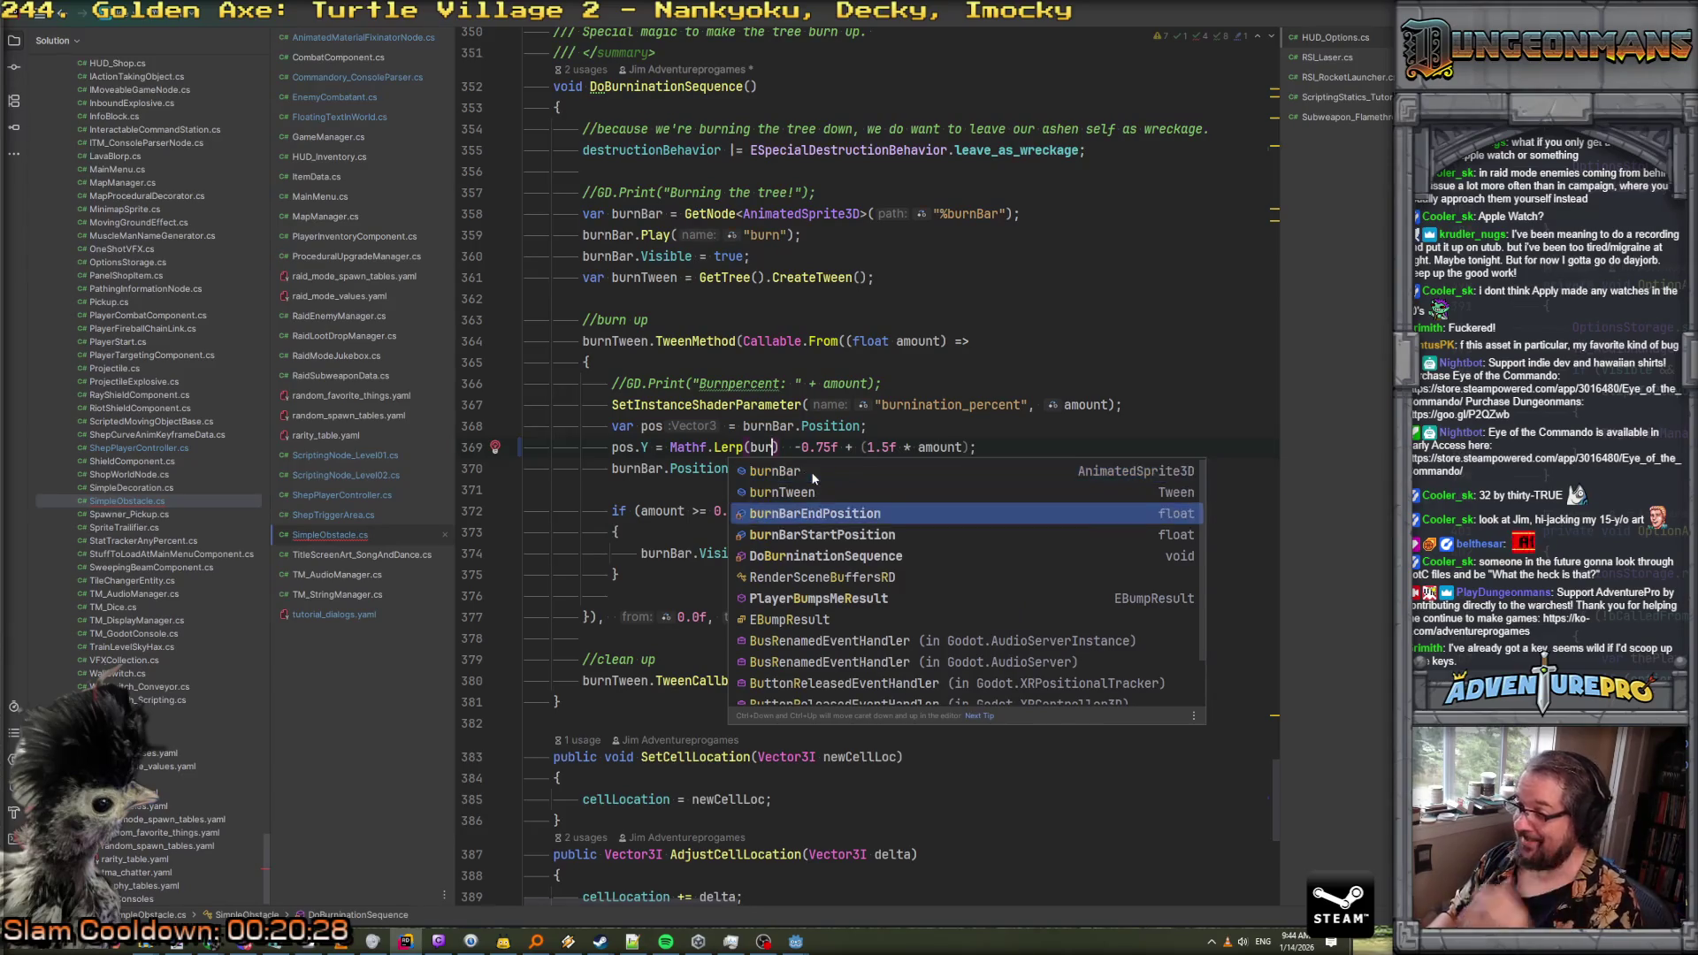
{"action": "key", "text": "Return"}
{"action": "type", "text": ", b"}
{"action": "key", "text": "Down"}
{"action": "key", "text": "Down"}
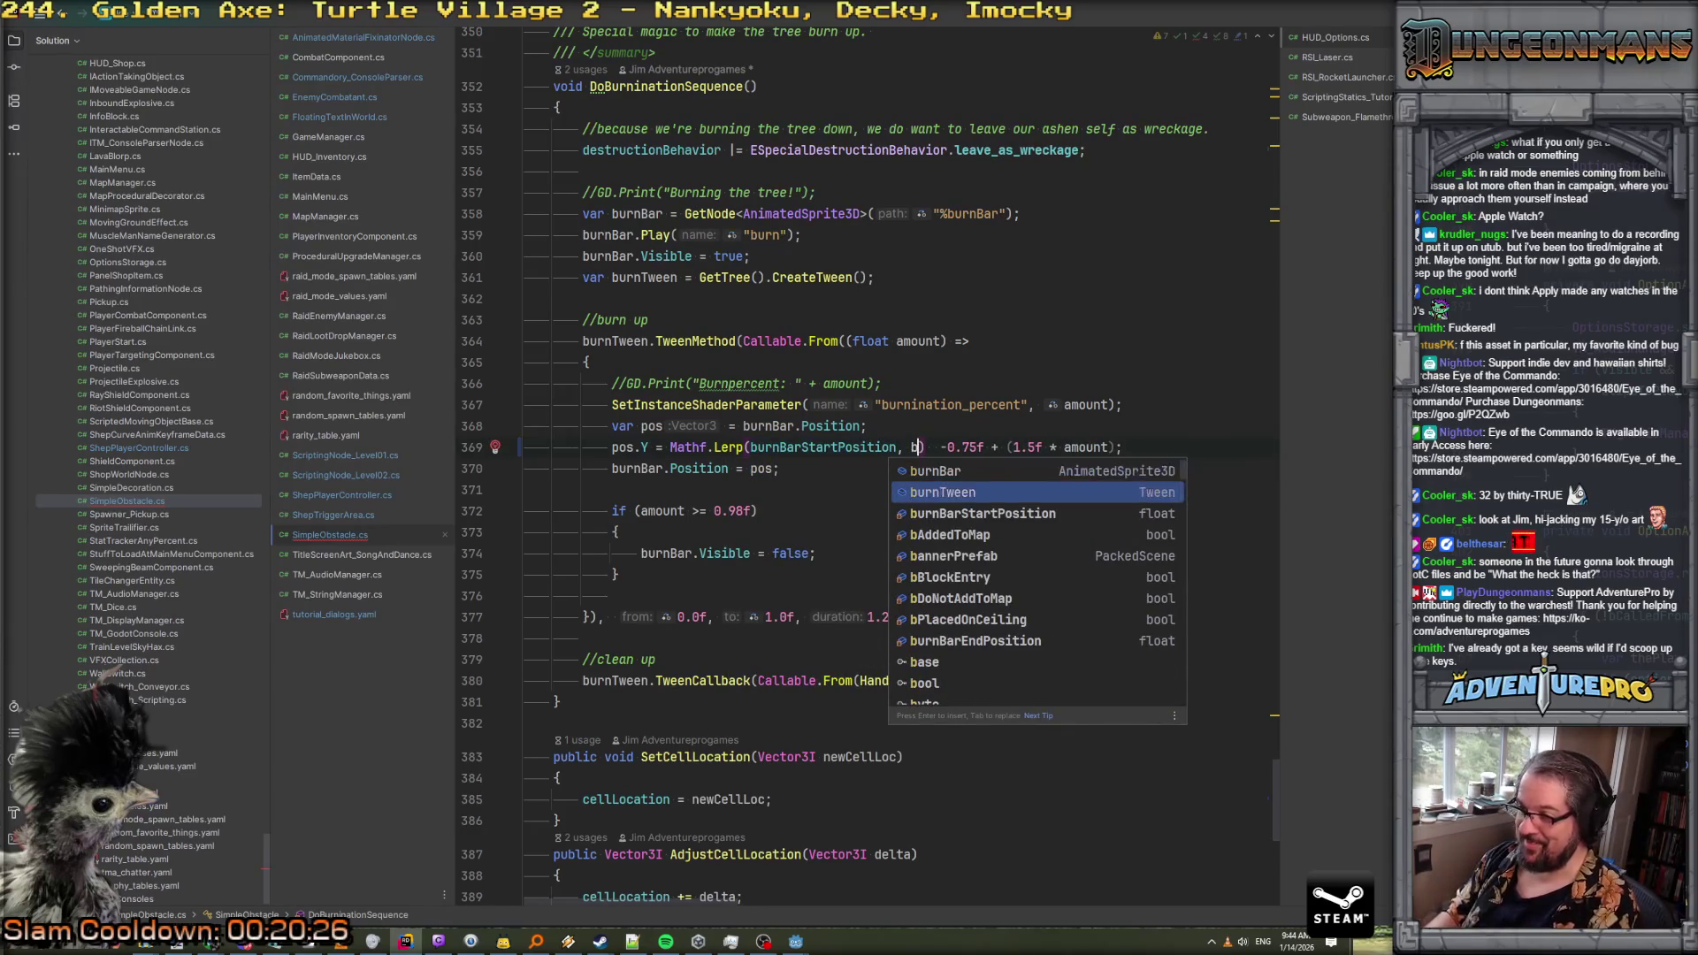
{"action": "type", "text": "urnBarEnd"}
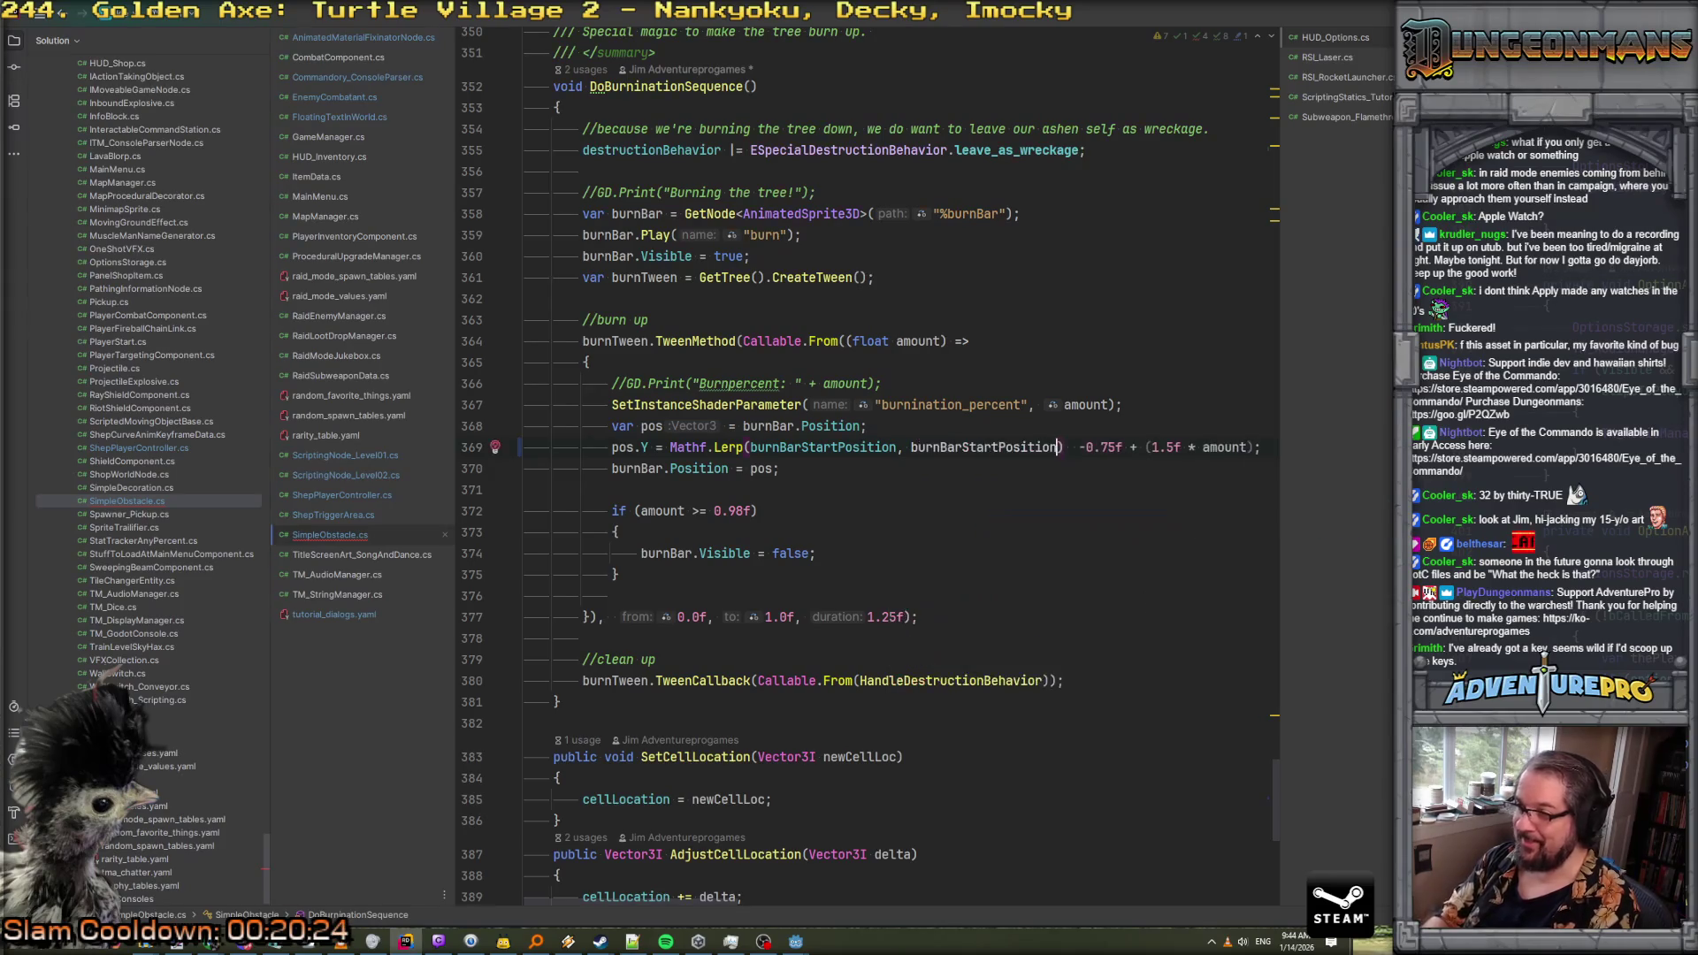
{"action": "key", "text": "Return"}
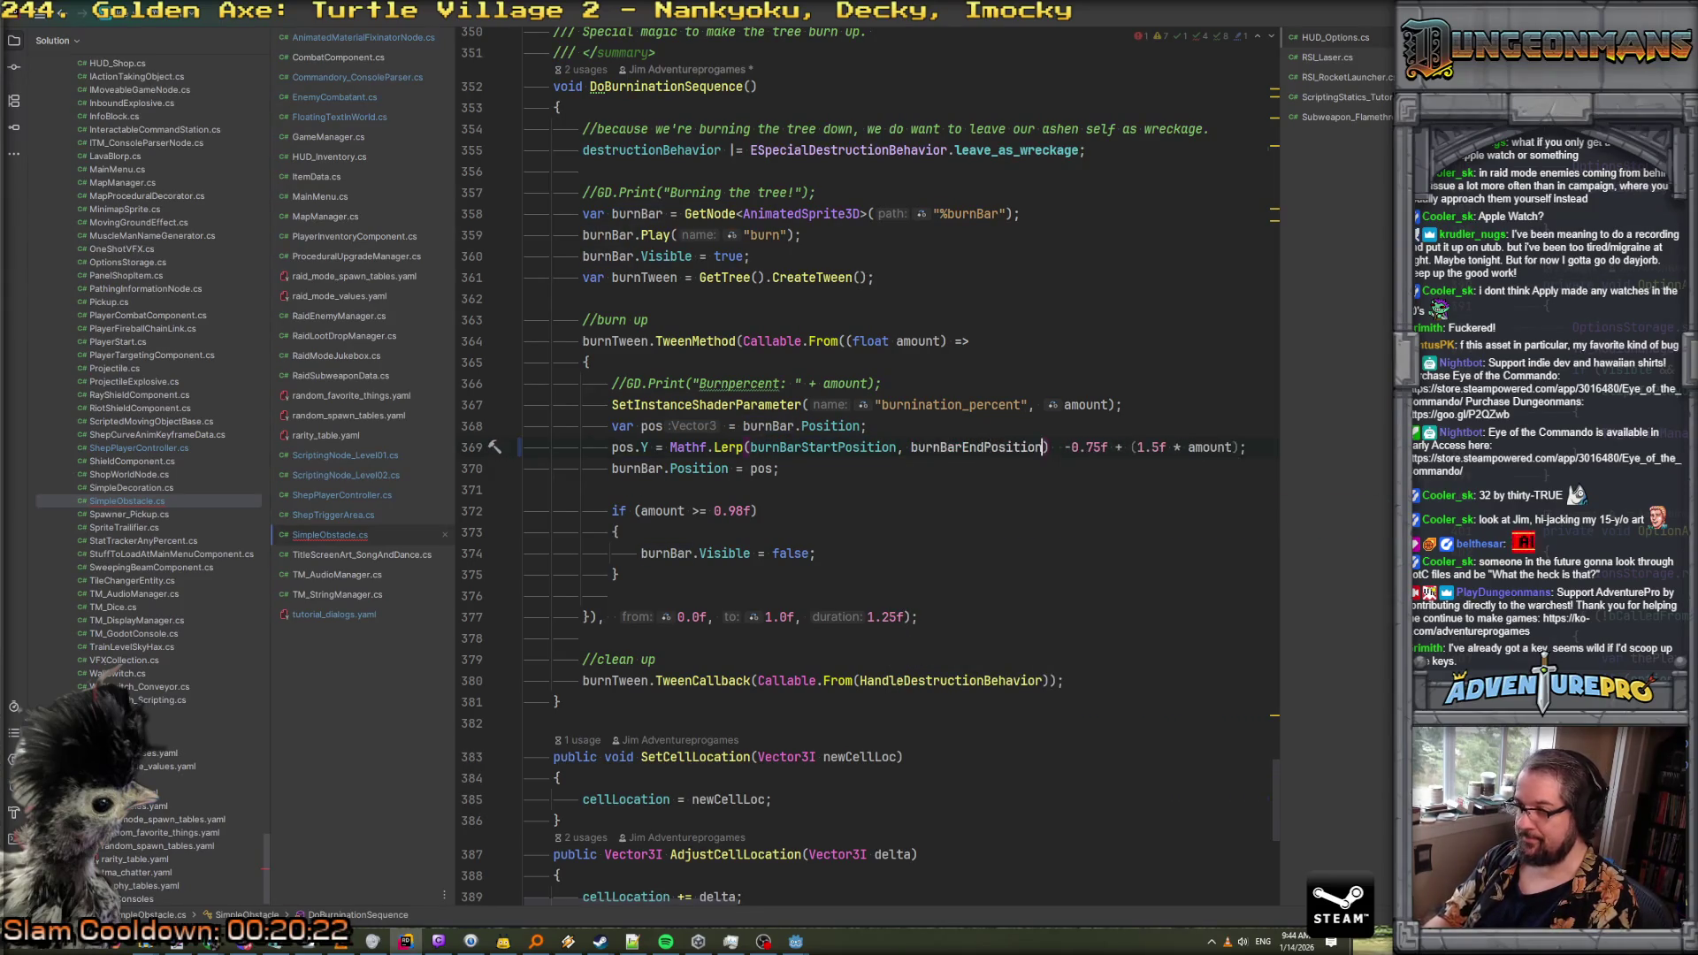
{"action": "type", "text": ", amount); "}
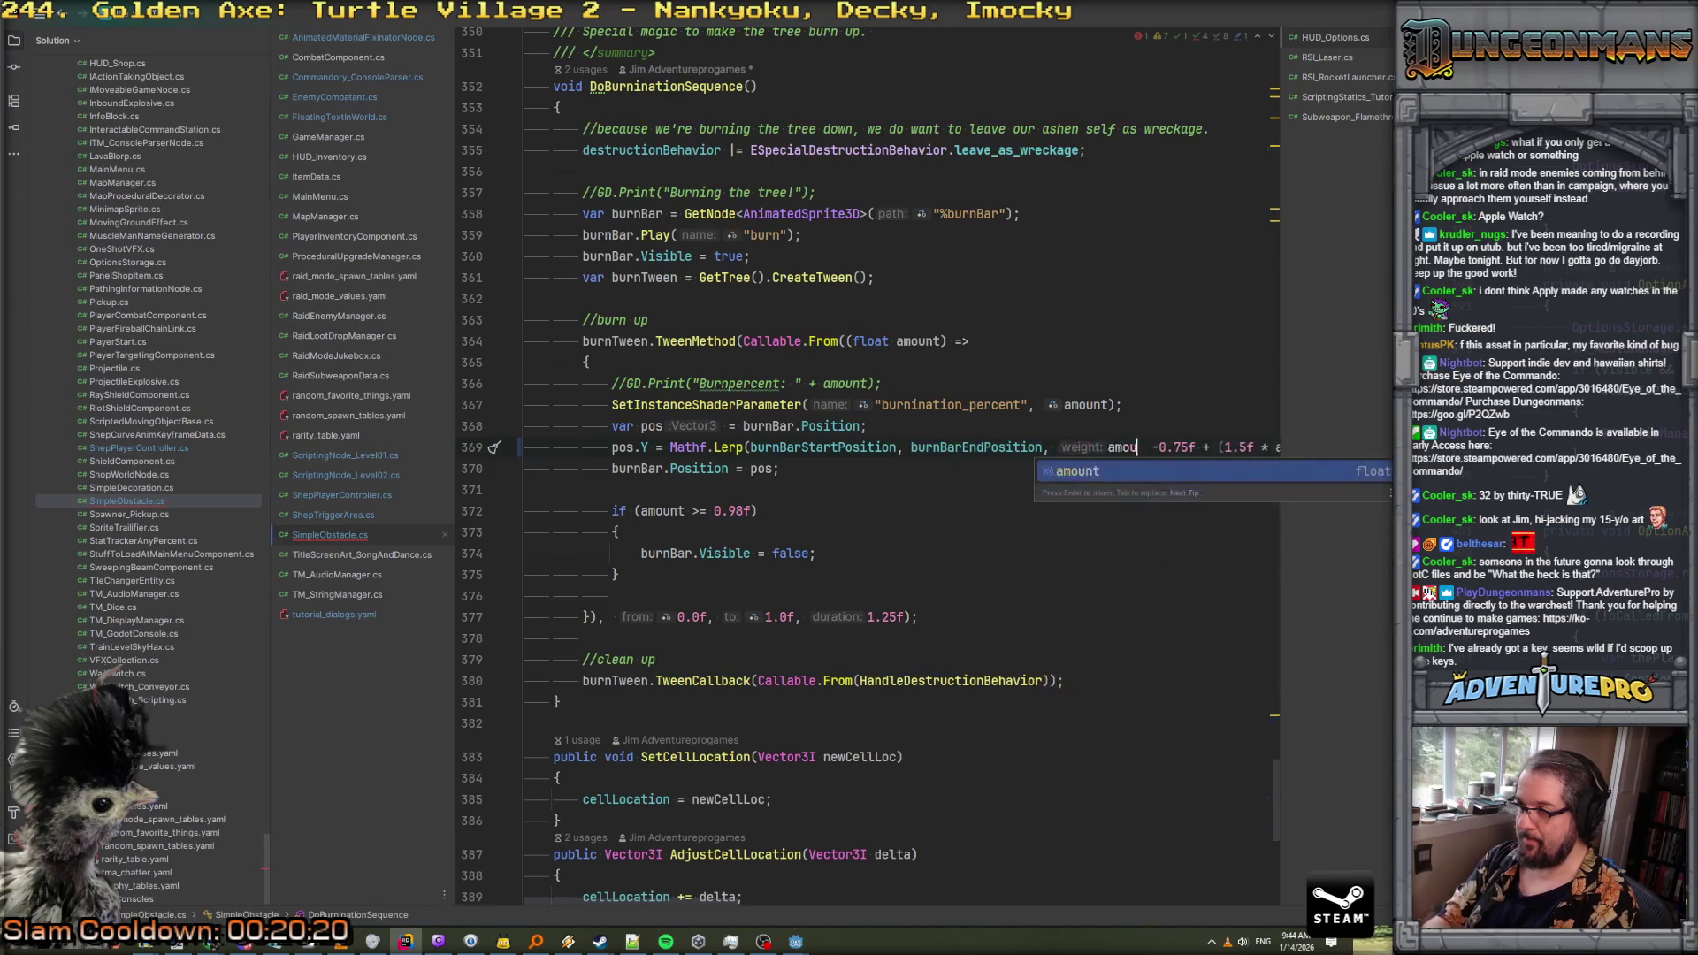
{"action": "type", "text": "//"}
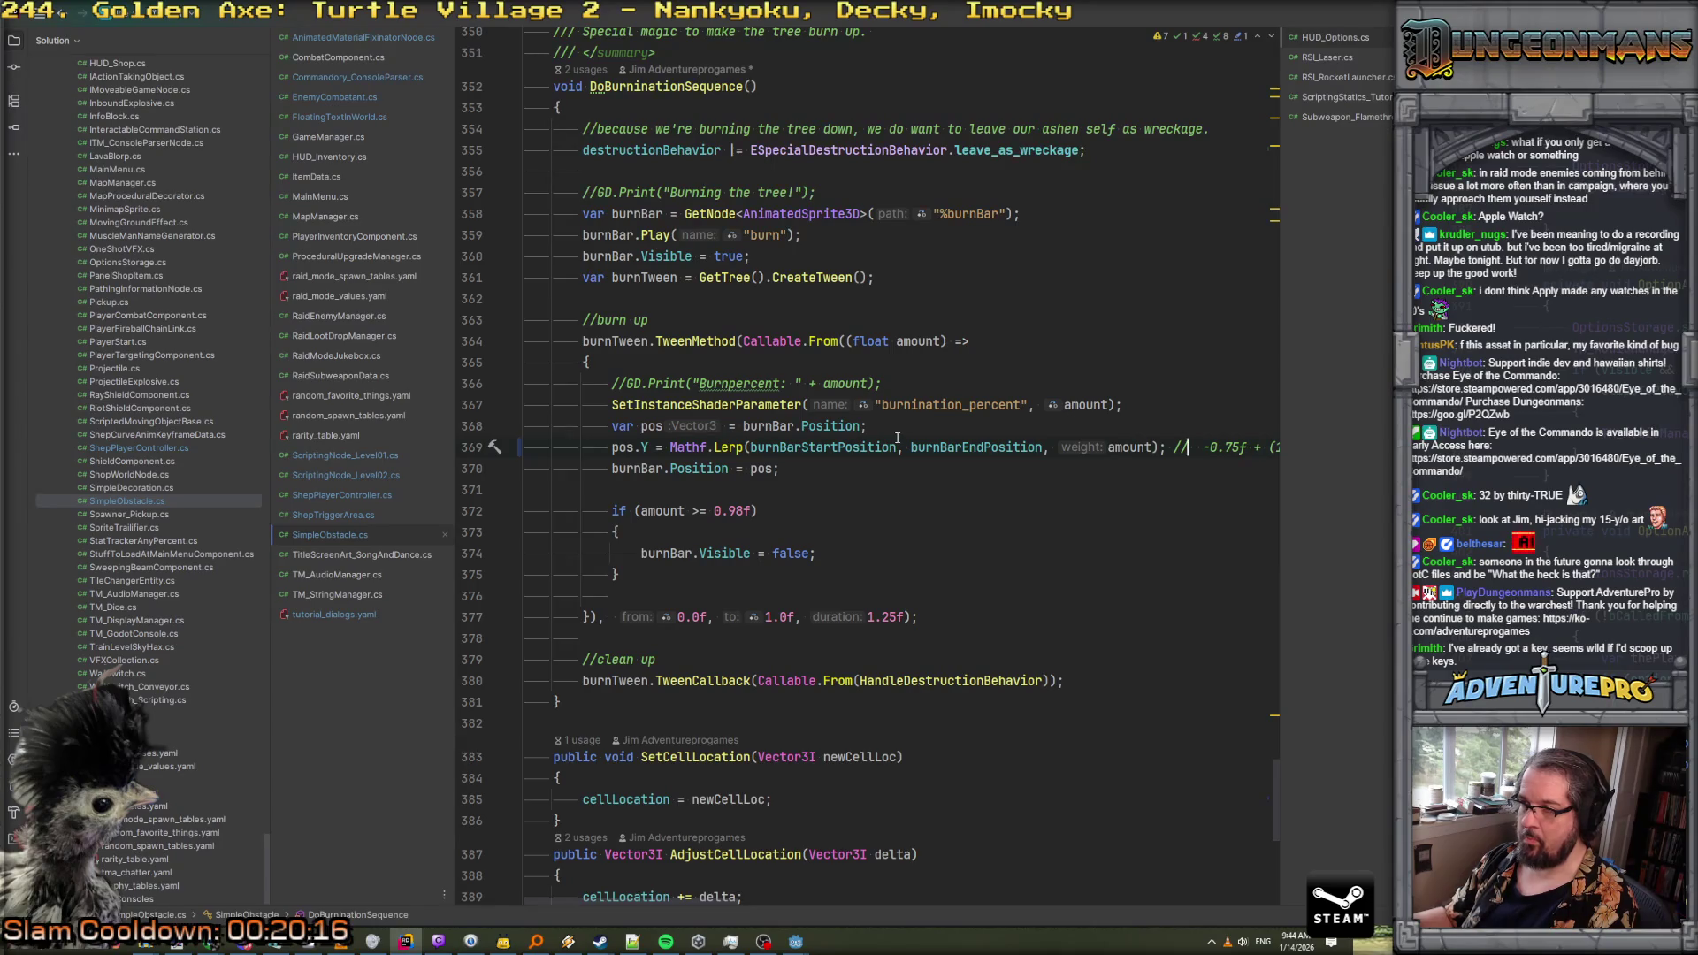
{"action": "scroll", "coordinate": [897, 437], "scroll_direction": "up", "scroll_amount": 1}
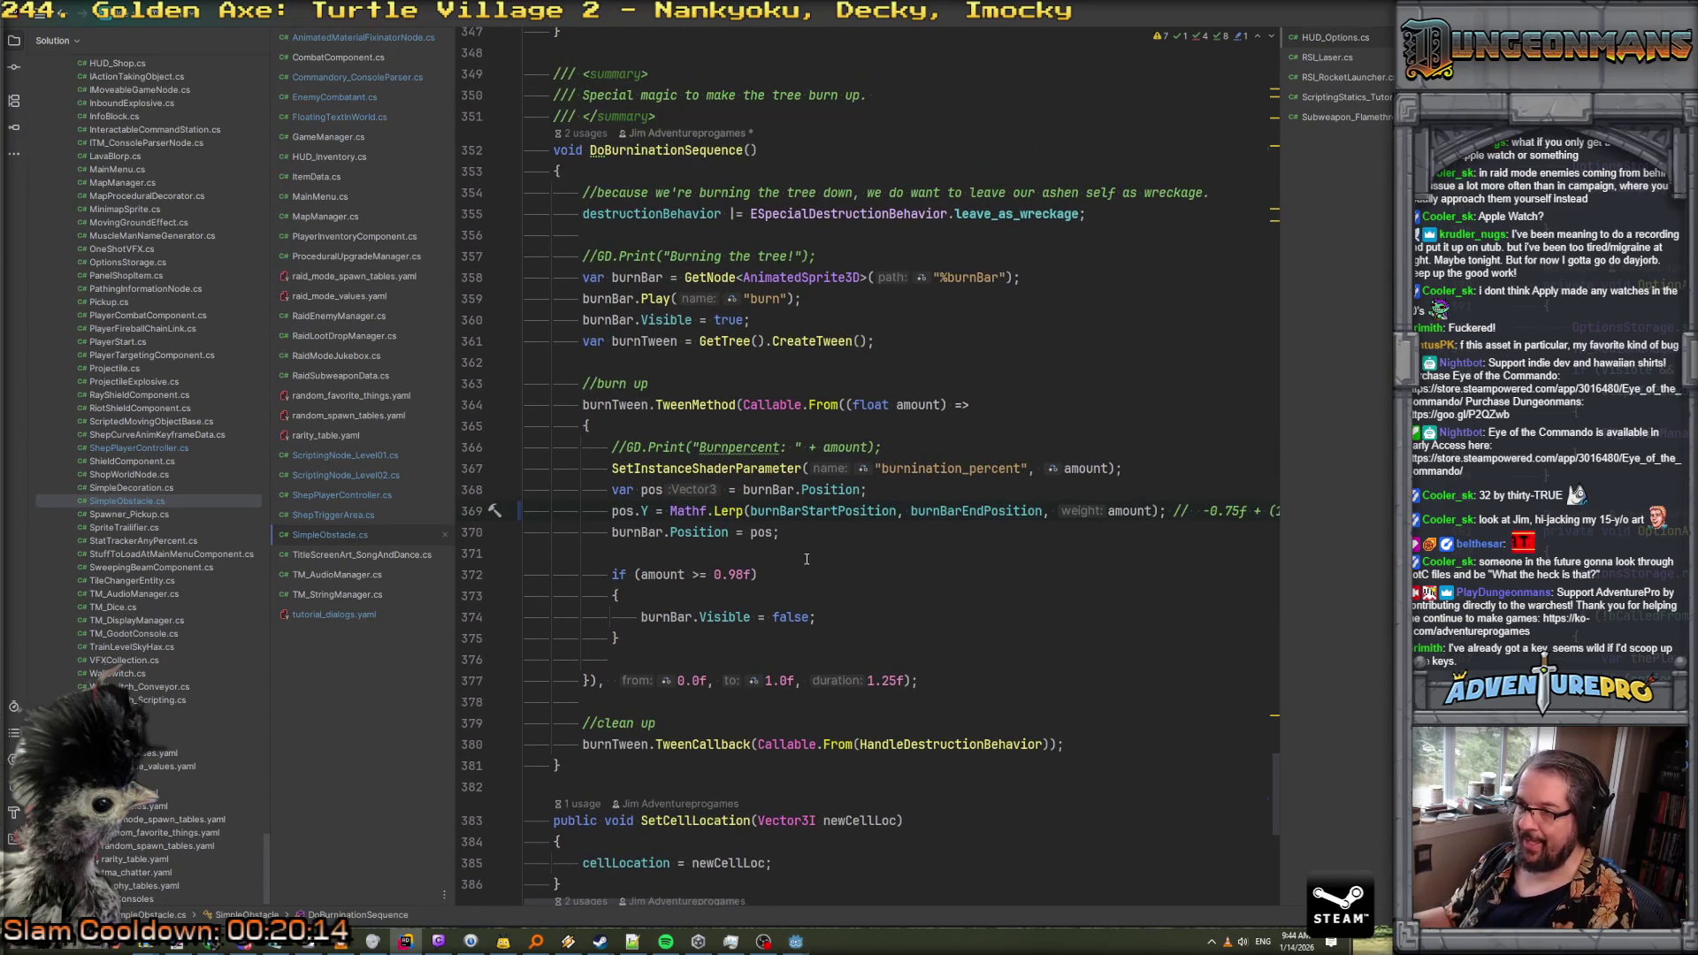
{"action": "mouse_move", "coordinate": [800, 938]}
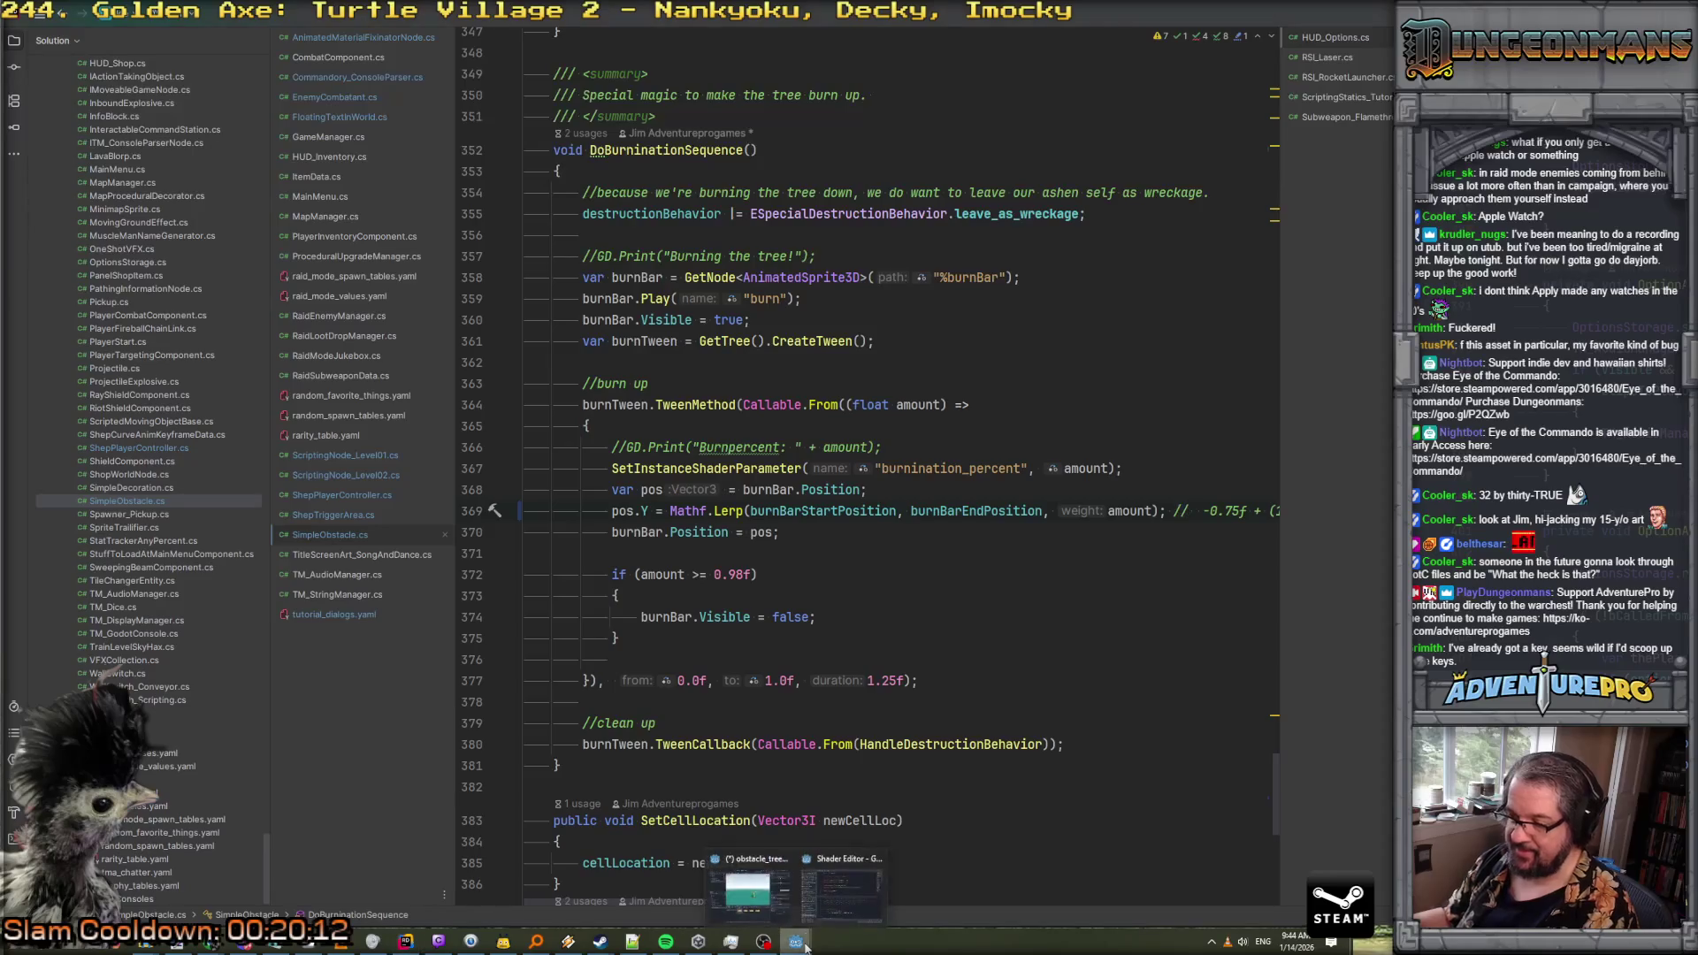
{"action": "left_click", "coordinate": [783, 887]}
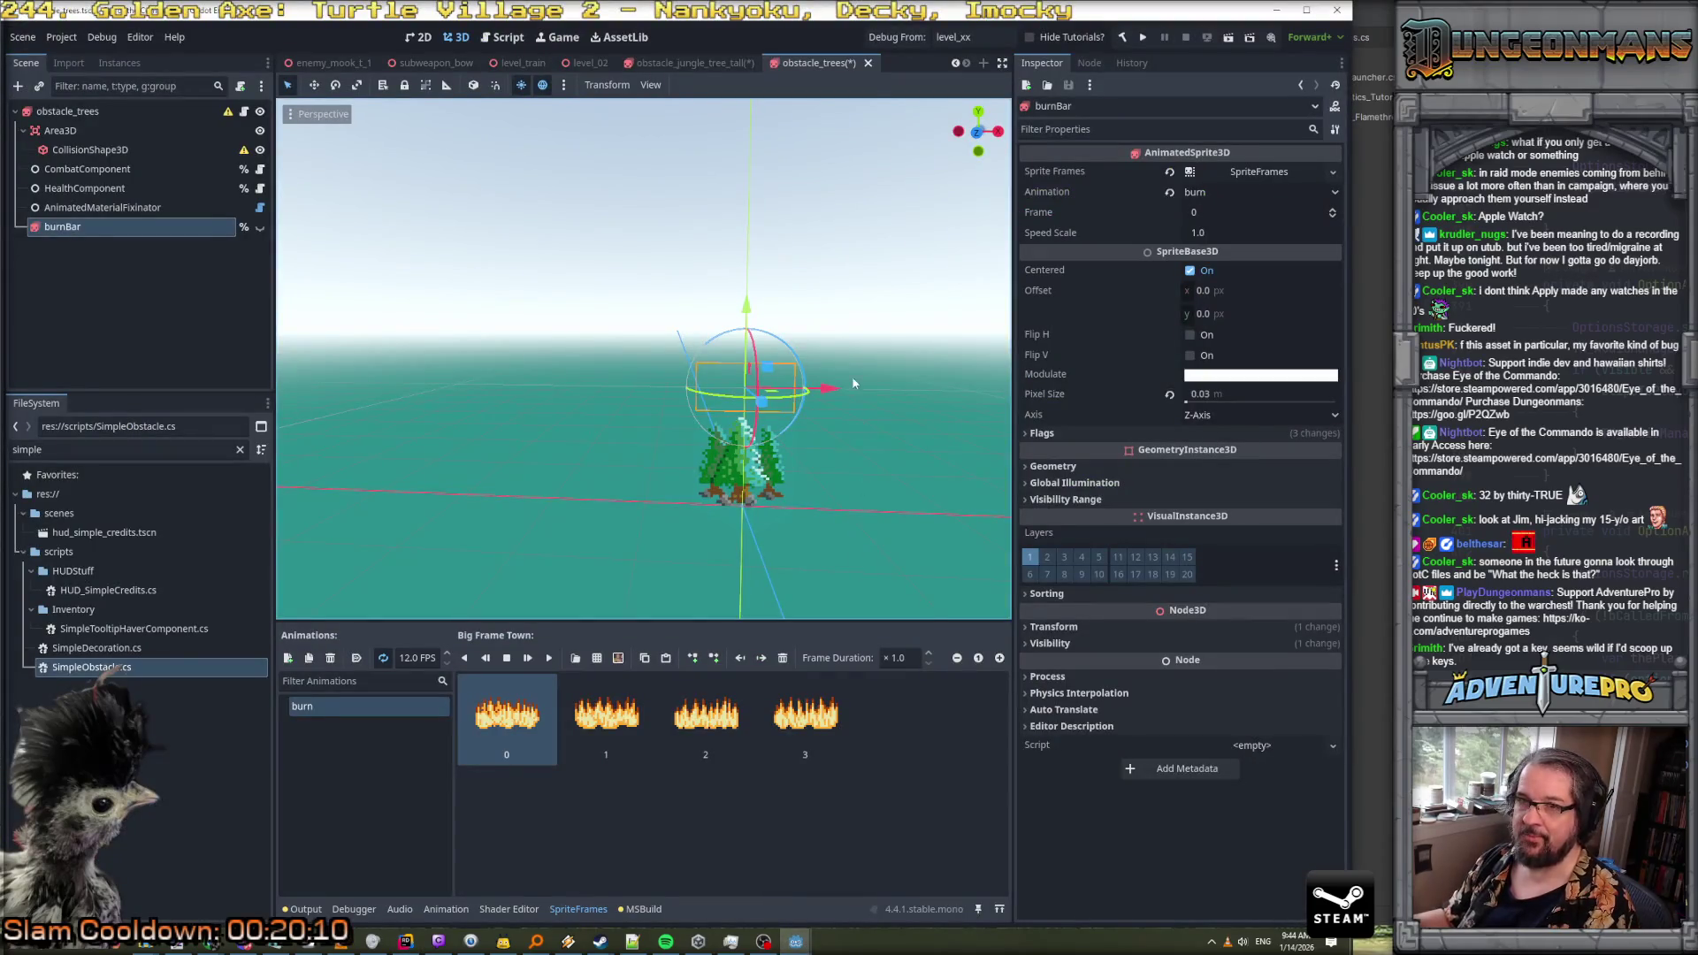
Rebuild, then give obstacle_trees Burn Bar Start Position 0.0 and End Position 1.0
{"action": "left_click", "coordinate": [1141, 41]}
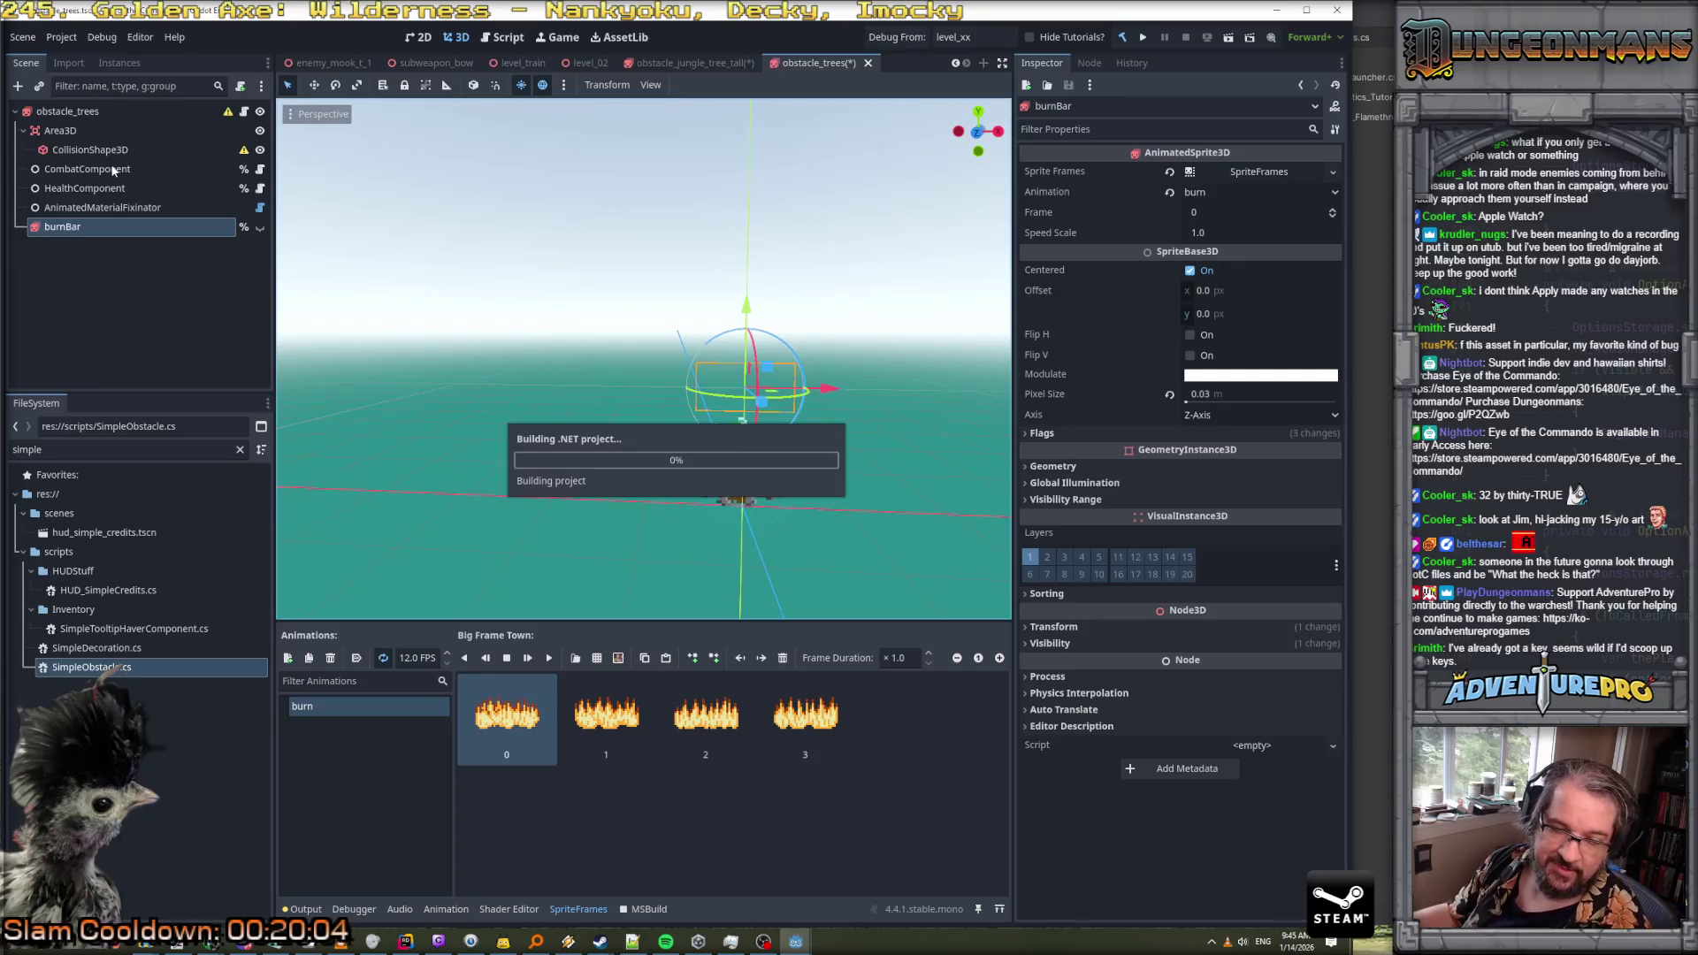
{"action": "left_click", "coordinate": [88, 113]}
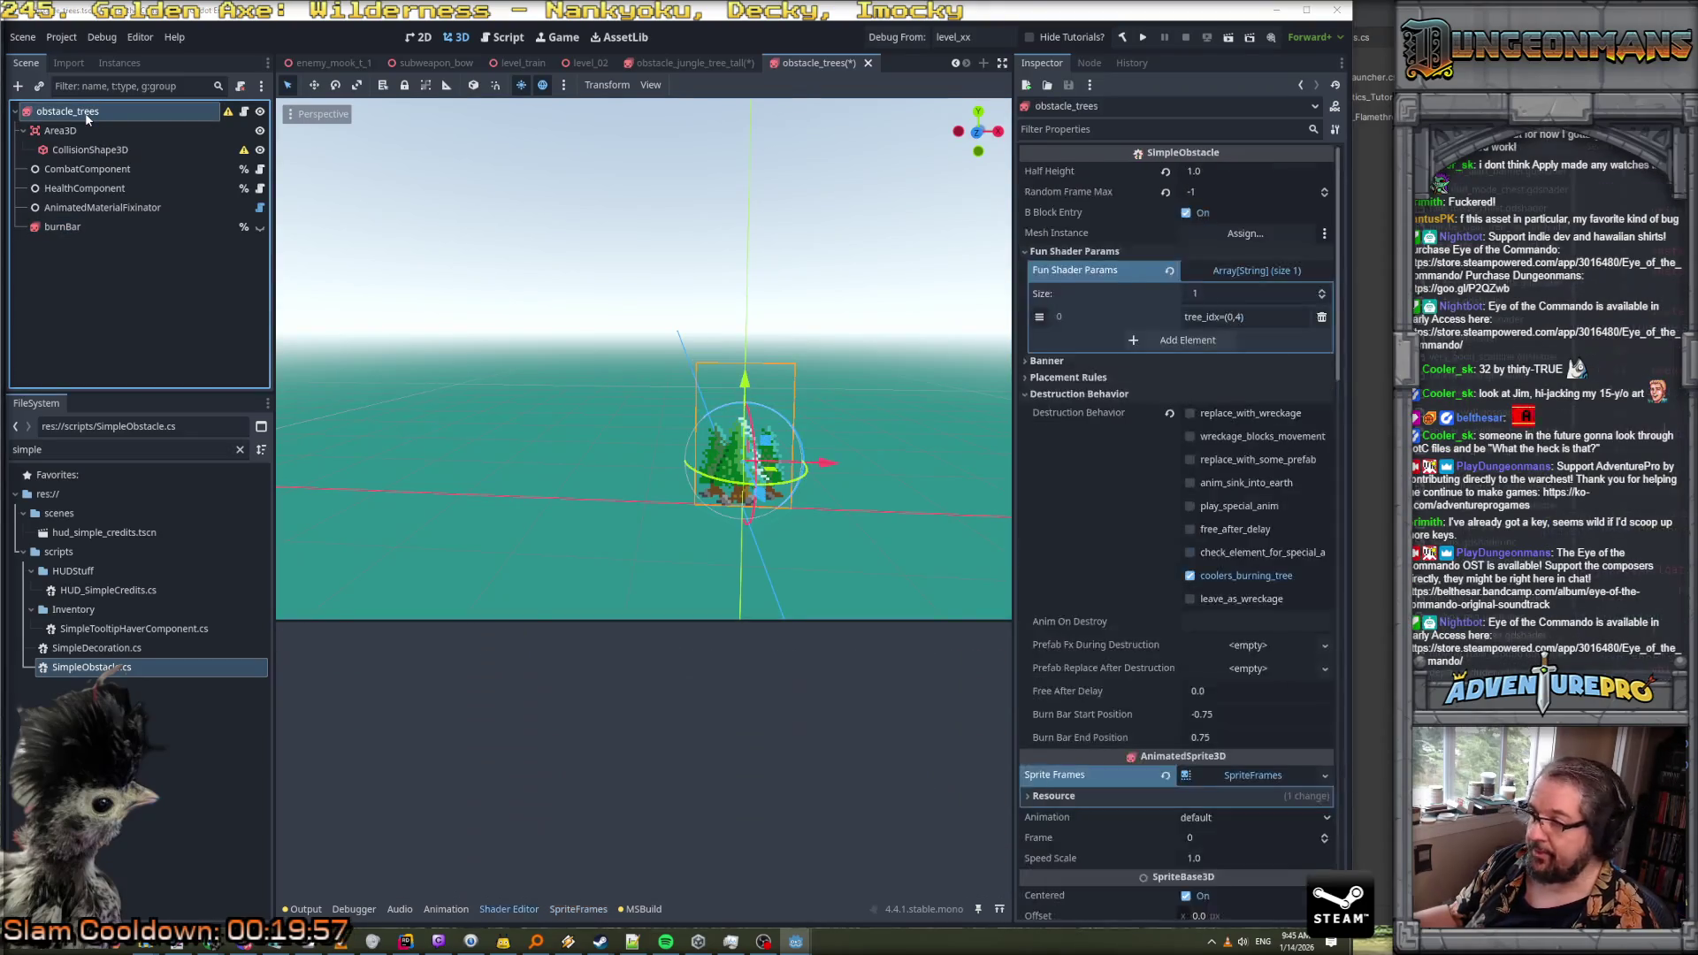
{"action": "scroll", "coordinate": [1145, 464], "scroll_direction": "down", "scroll_amount": 2}
{"action": "left_click", "coordinate": [1235, 618]}
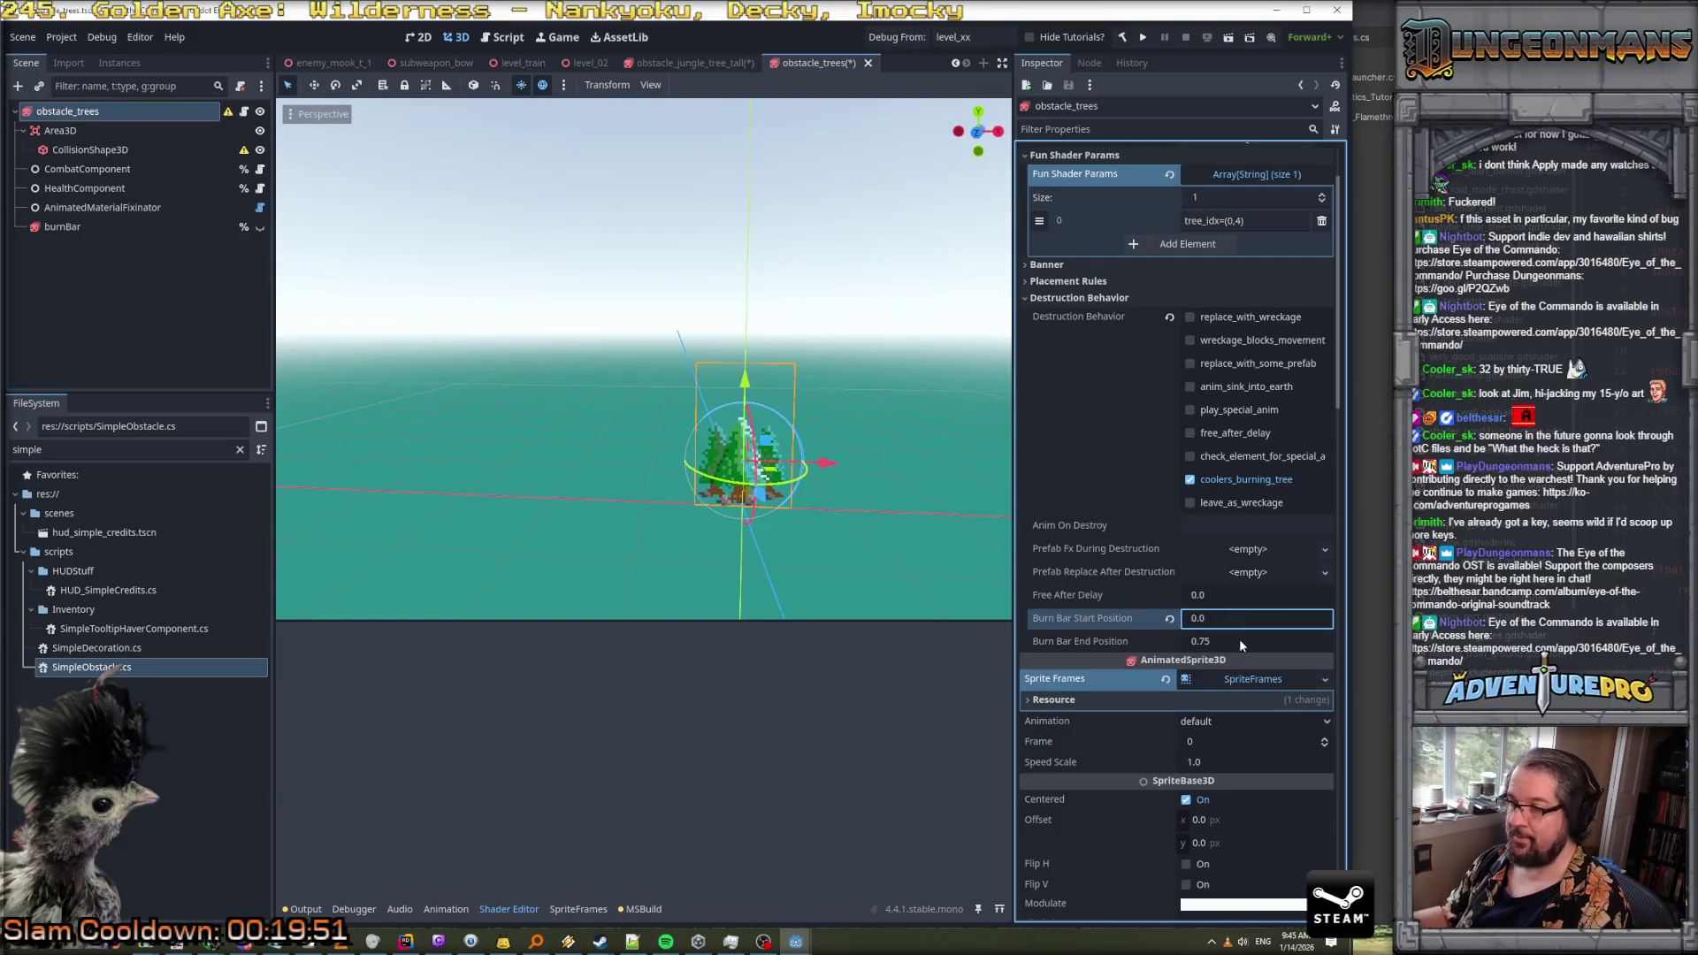
{"action": "left_click", "coordinate": [1241, 642]}
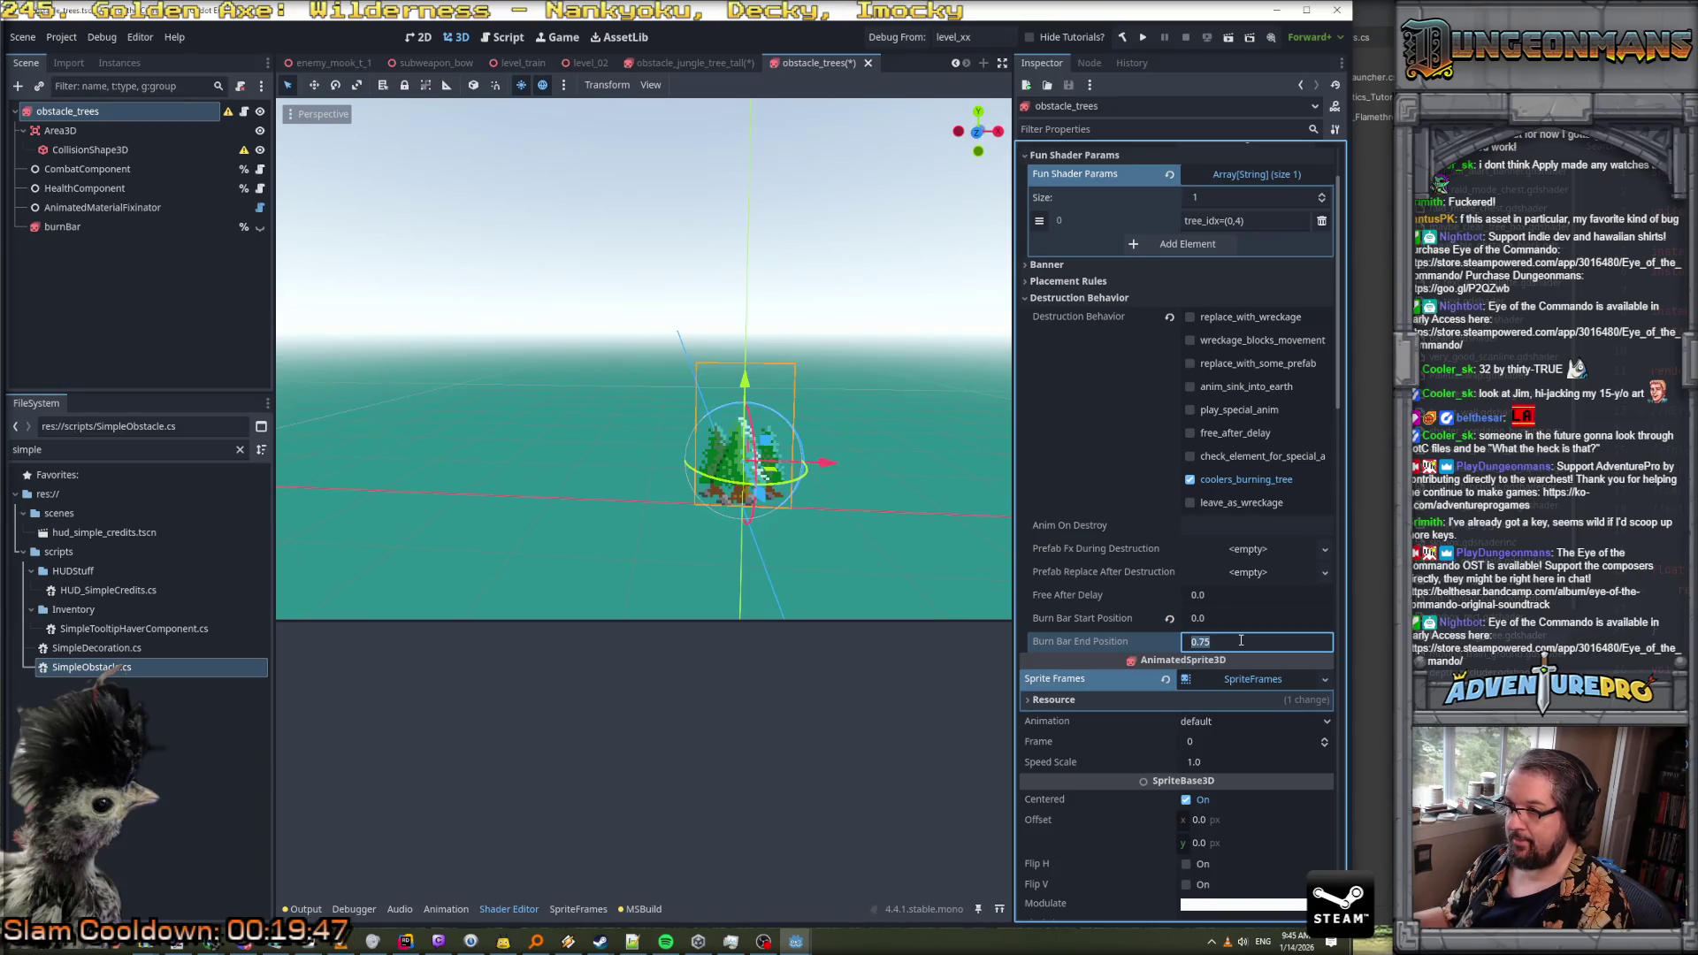
{"action": "type", "text": "10"}
{"action": "key", "text": "Return"}
{"action": "scroll", "coordinate": [830, 412], "scroll_direction": "up", "scroll_amount": 5}
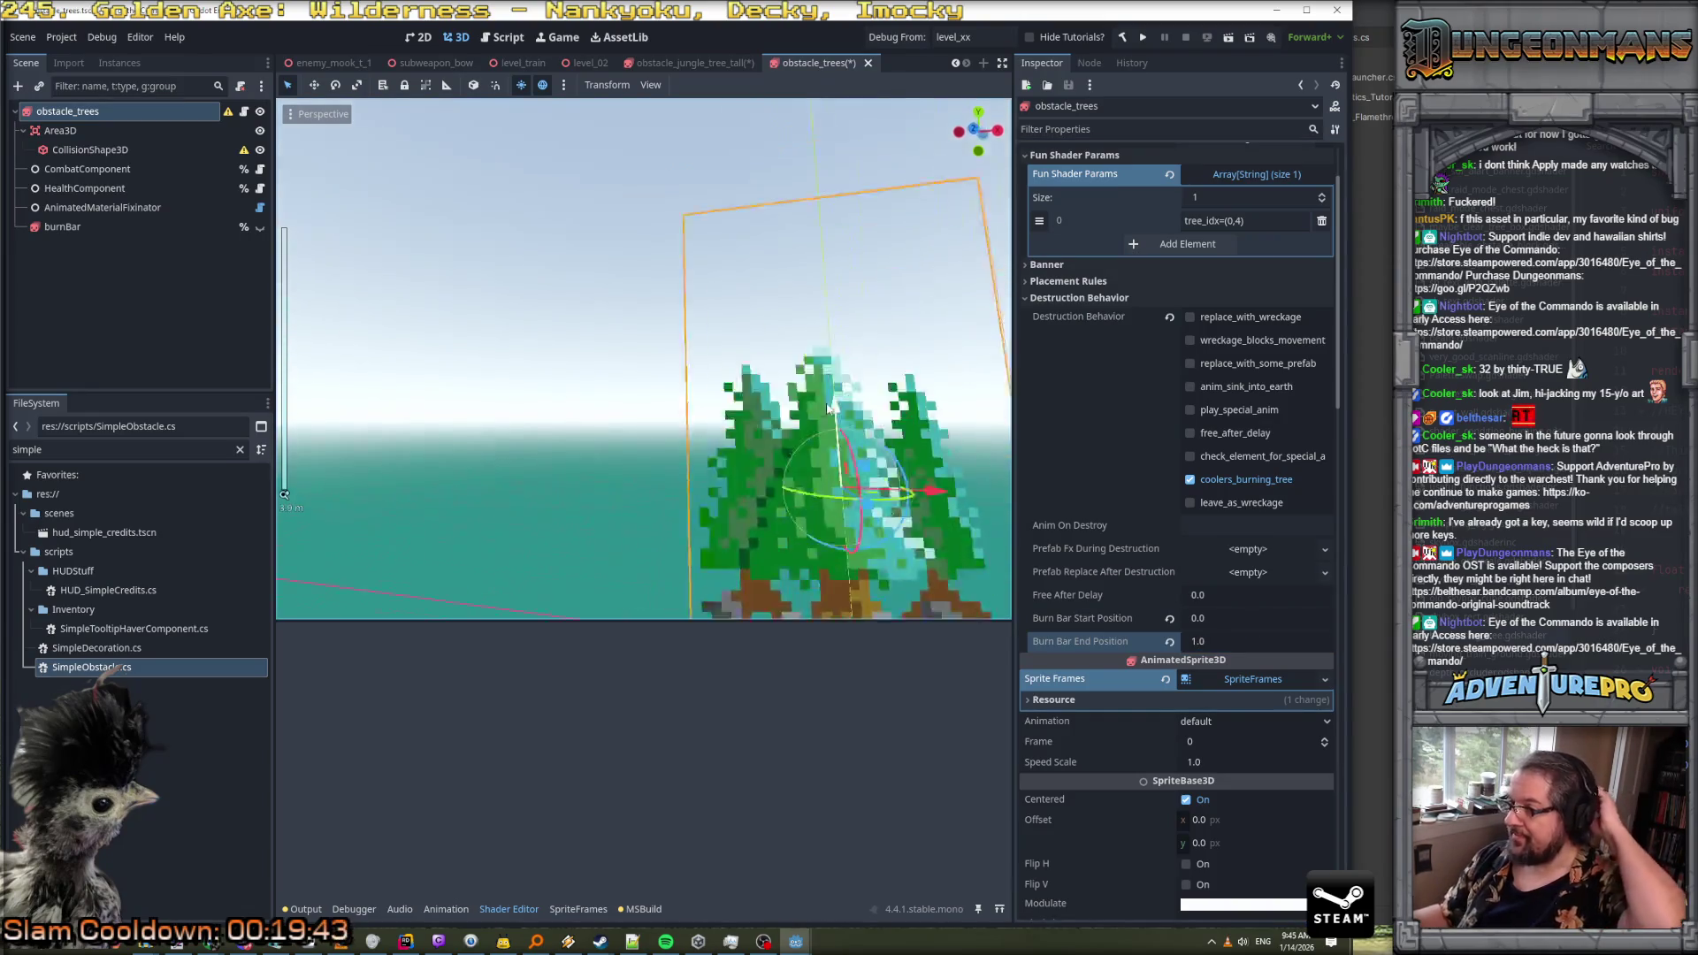
{"action": "scroll", "coordinate": [698, 330], "scroll_direction": "down", "scroll_amount": 5}
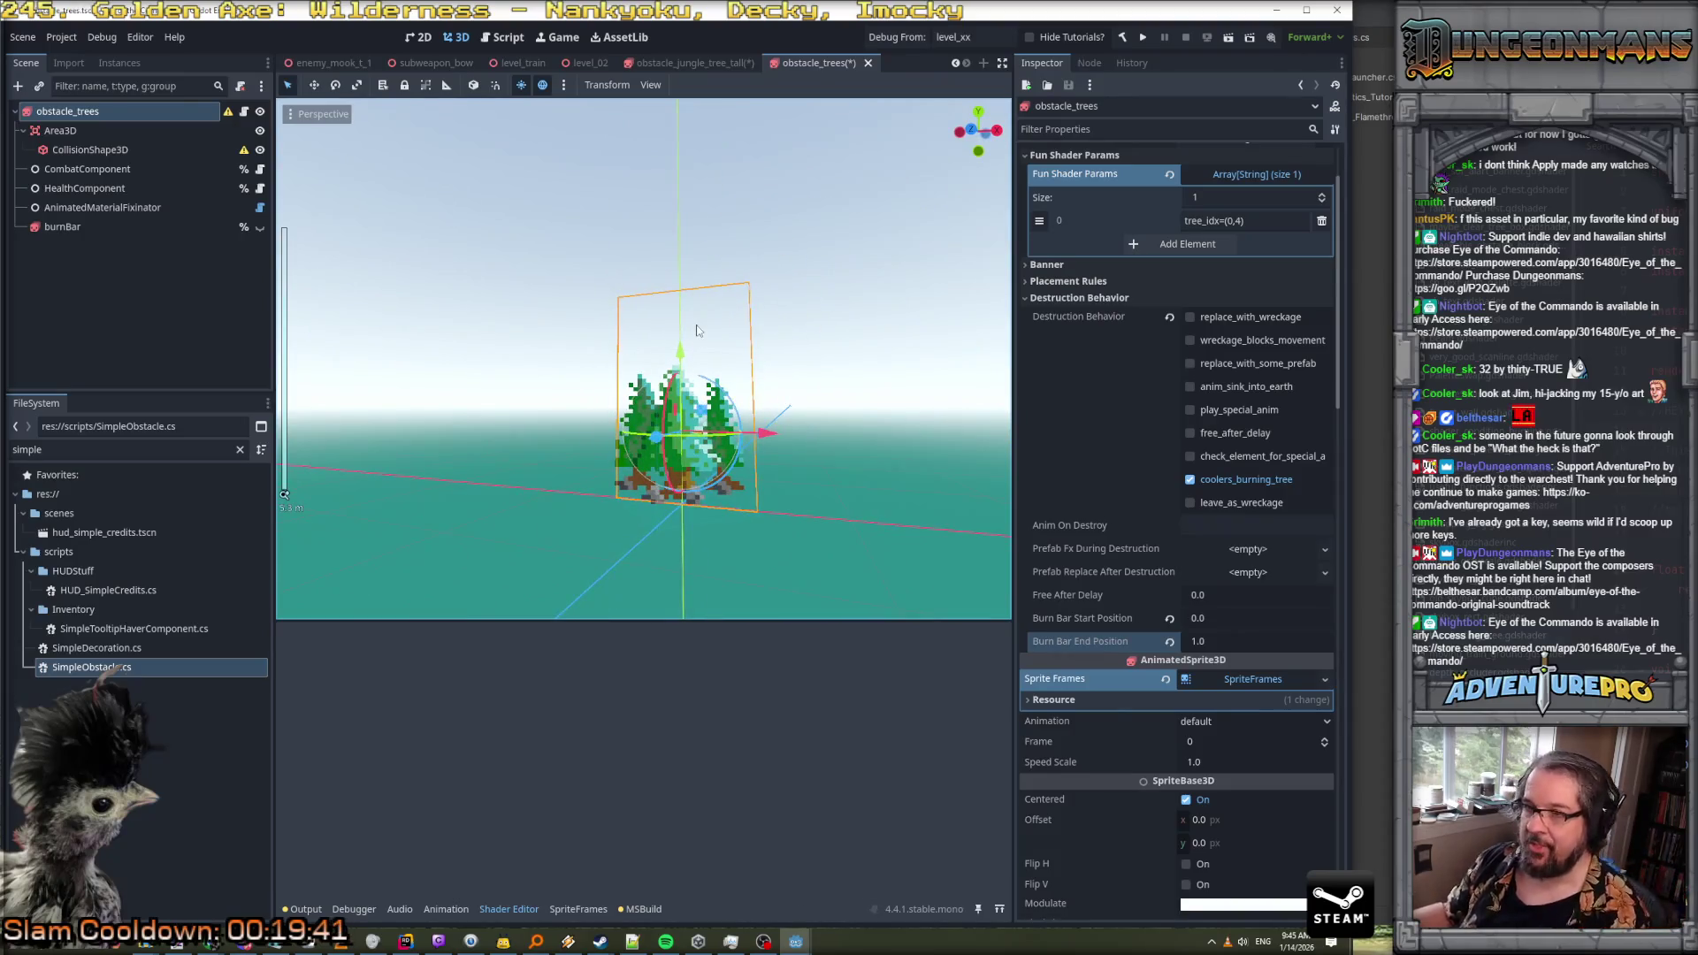
{"action": "left_click", "coordinate": [60, 130]}
Inspect the tree nodes and select burnBar to view its four-frame burn animation at 12 FPS
{"action": "left_click", "coordinate": [88, 150]}
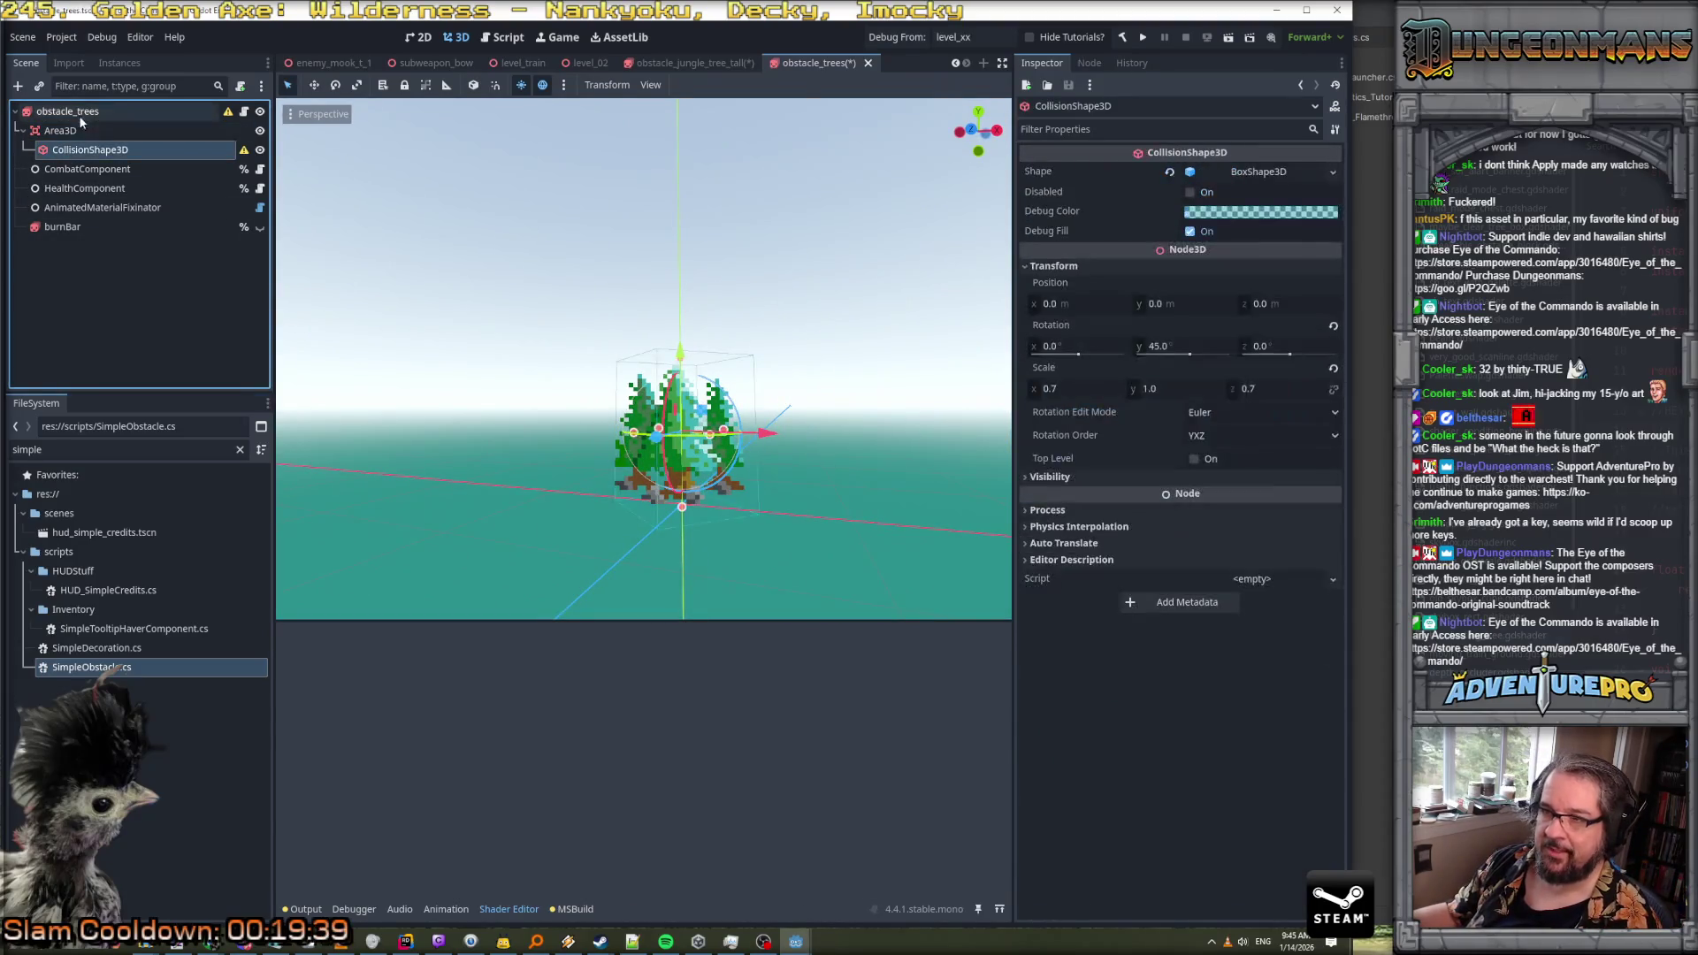
{"action": "left_click", "coordinate": [78, 113]}
{"action": "left_click_drag", "start_coordinate": [647, 357], "coordinate": [644, 349]}
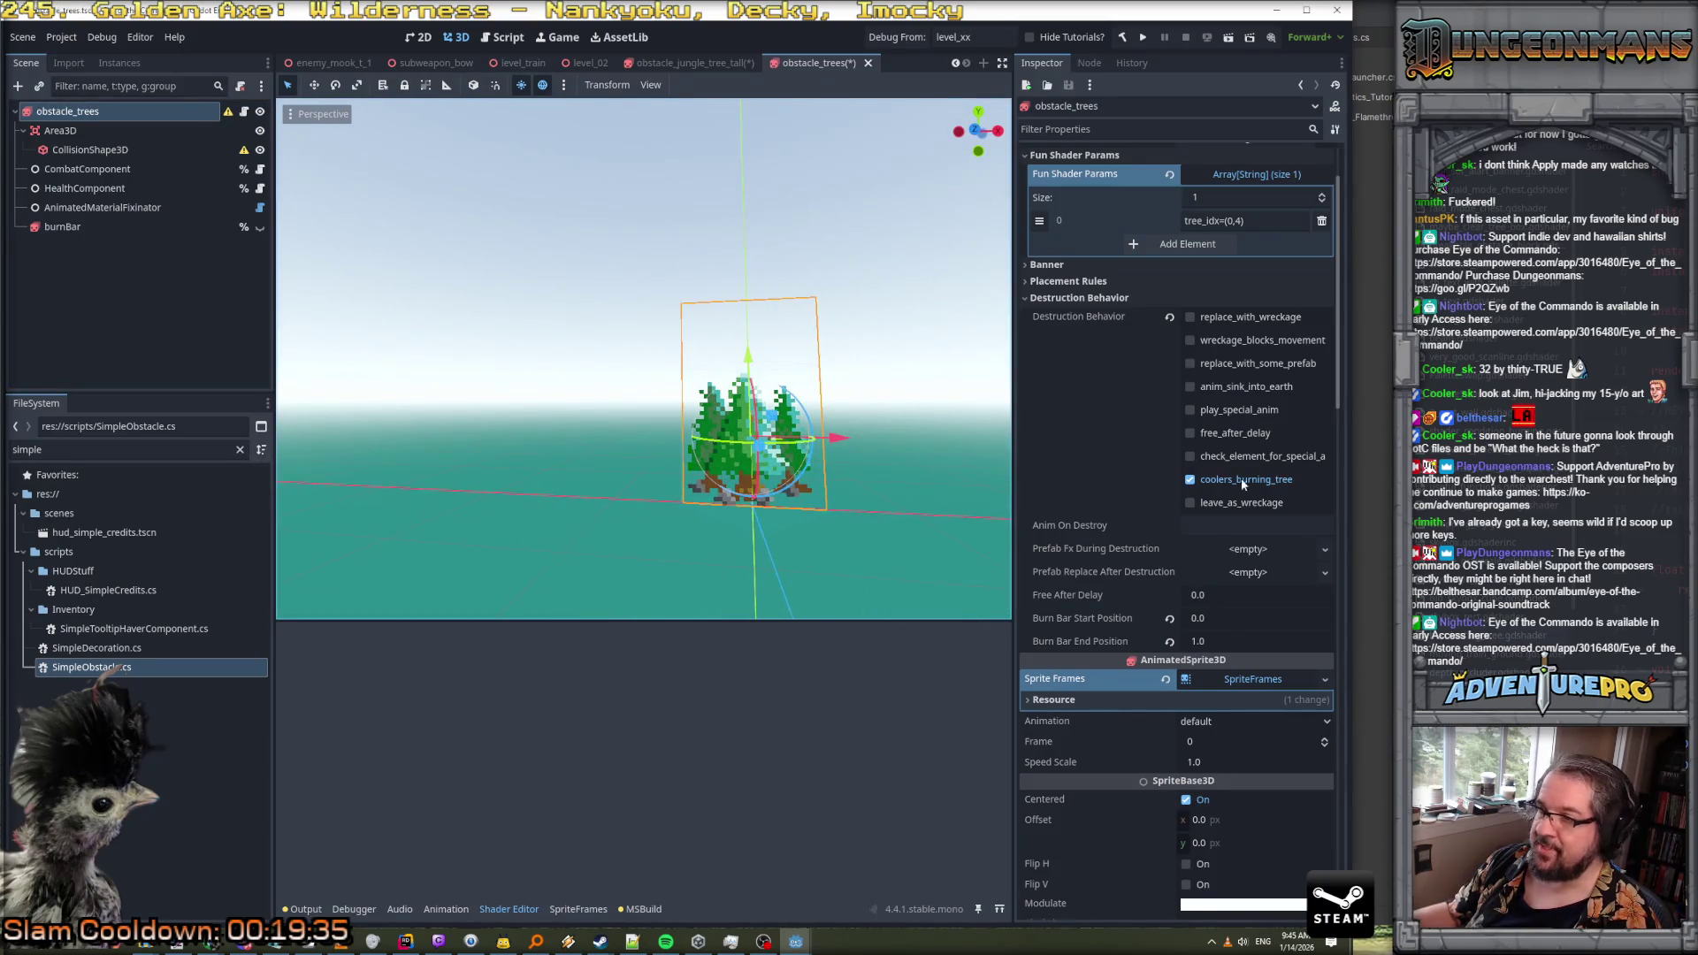
{"action": "left_click", "coordinate": [1227, 679]}
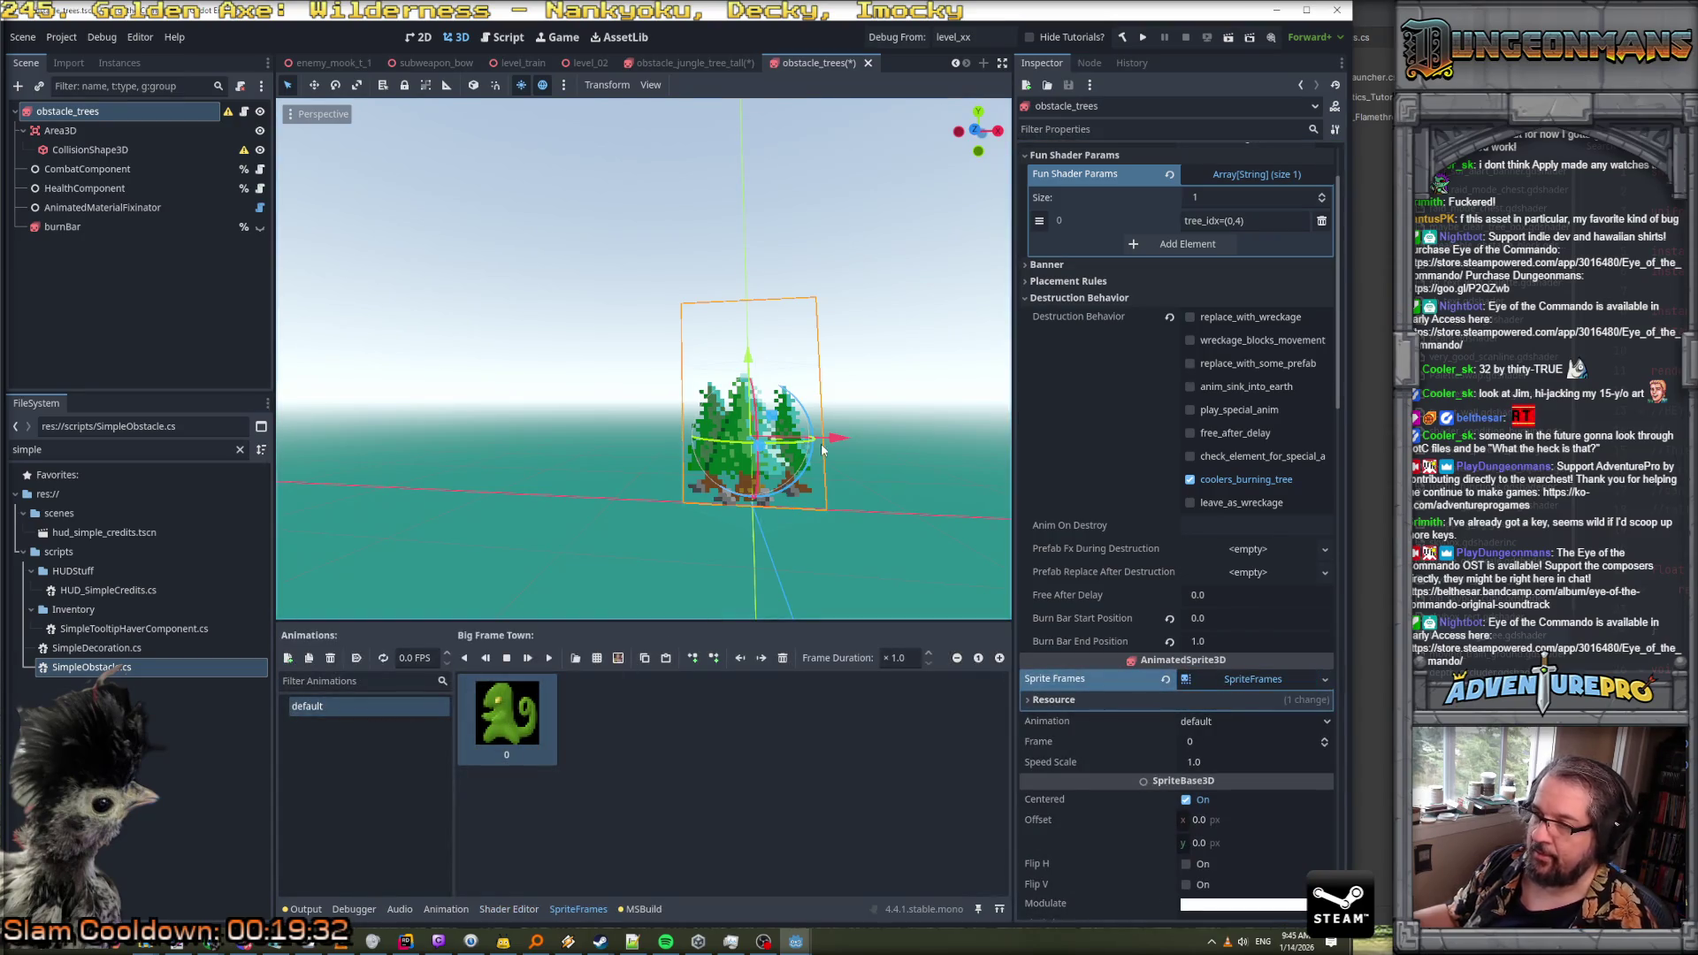
{"action": "mouse_move", "coordinate": [920, 474]}
{"action": "left_mouse_down"}
{"action": "mouse_move", "coordinate": [531, 469]}
{"action": "mouse_move", "coordinate": [740, 485]}
{"action": "mouse_move", "coordinate": [892, 482]}
{"action": "mouse_move", "coordinate": [929, 460]}
{"action": "mouse_move", "coordinate": [917, 477]}
{"action": "left_mouse_up"}
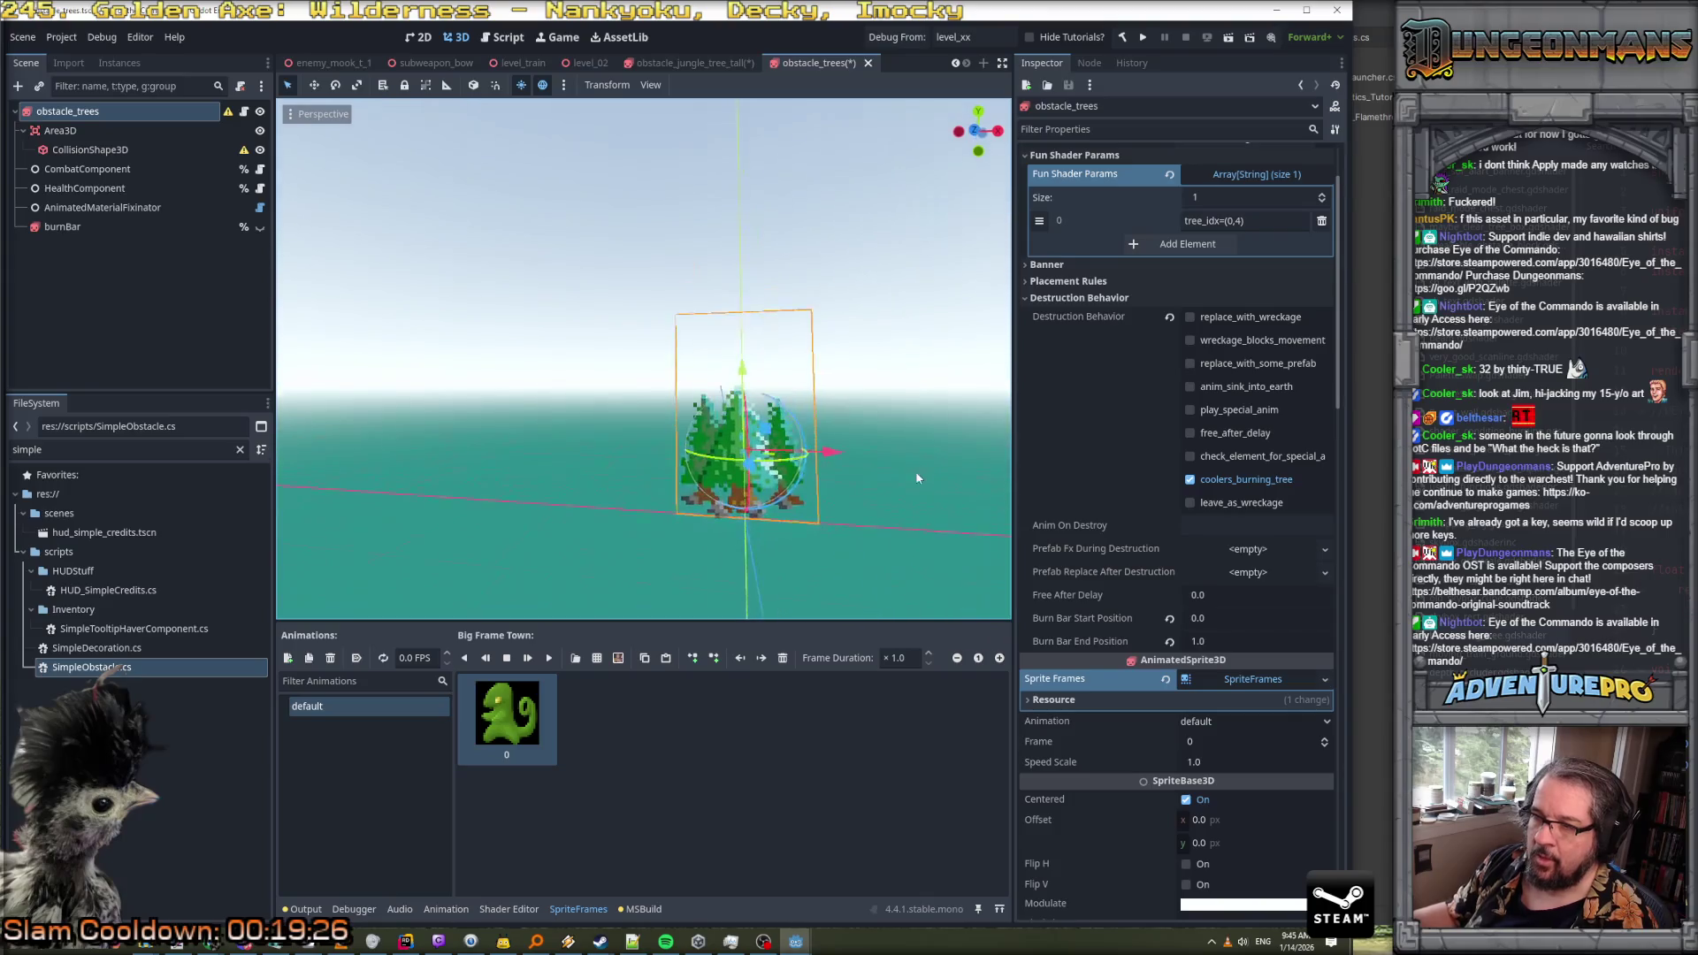
{"action": "left_click", "coordinate": [167, 227]}
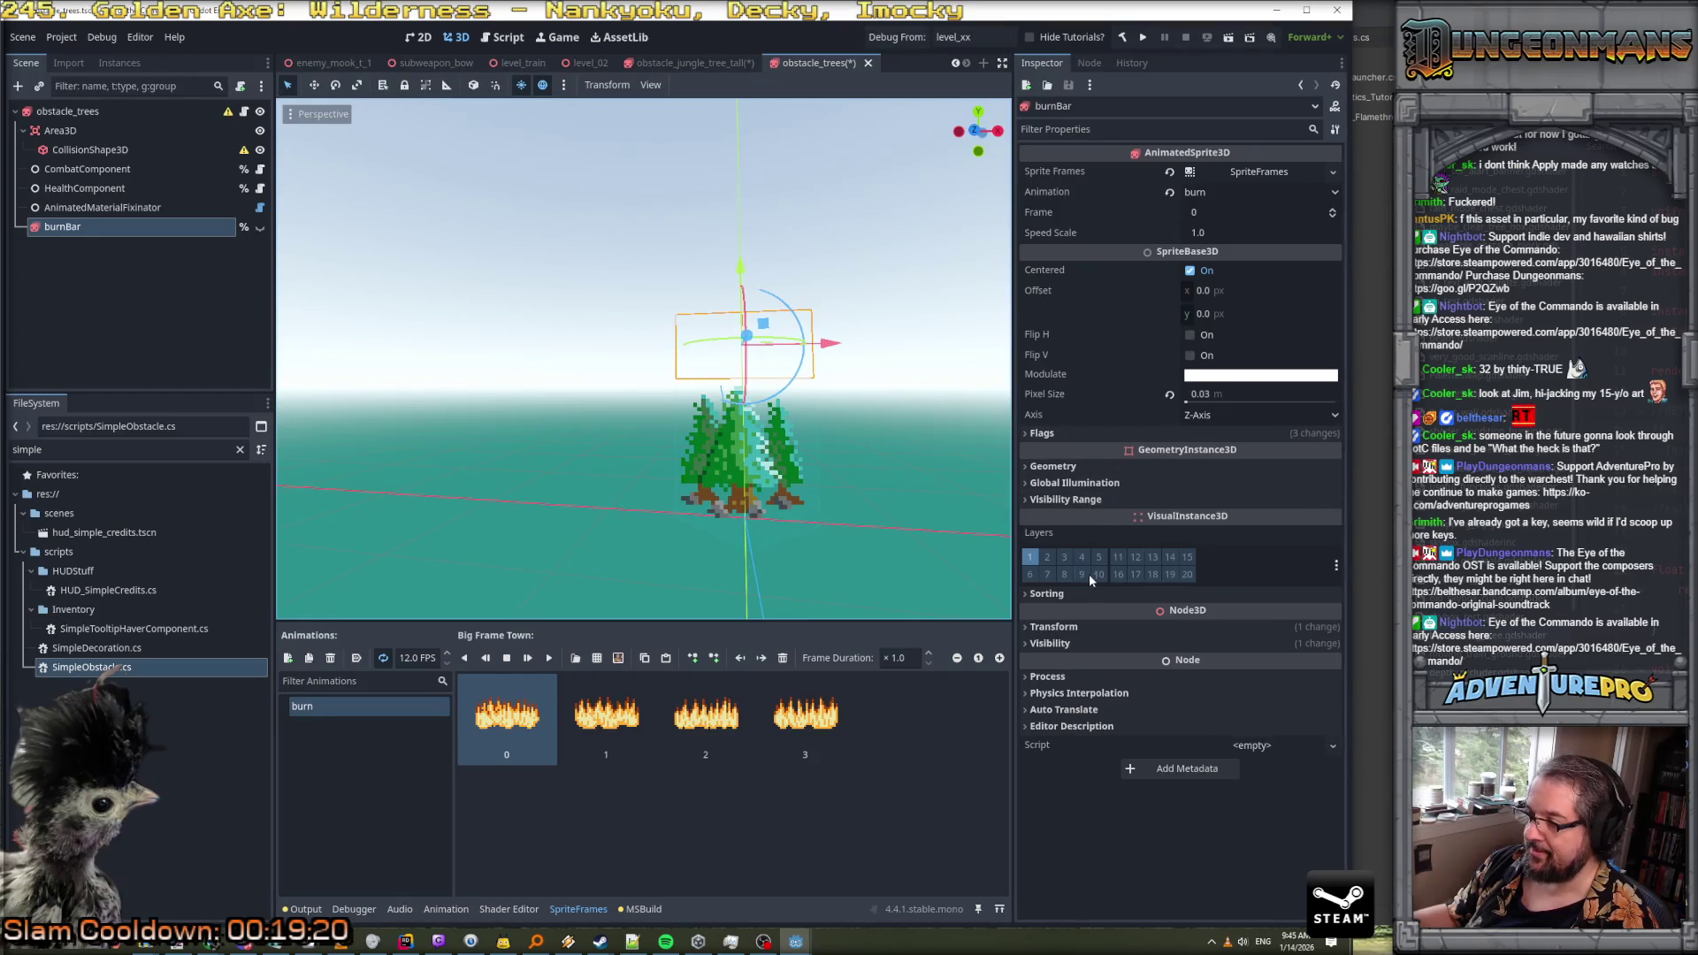
Reset burnBar's Y position to 0, then drag it up to 0.433 above the trees
{"action": "left_click", "coordinate": [1174, 628]}
{"action": "left_click", "coordinate": [1187, 665]}
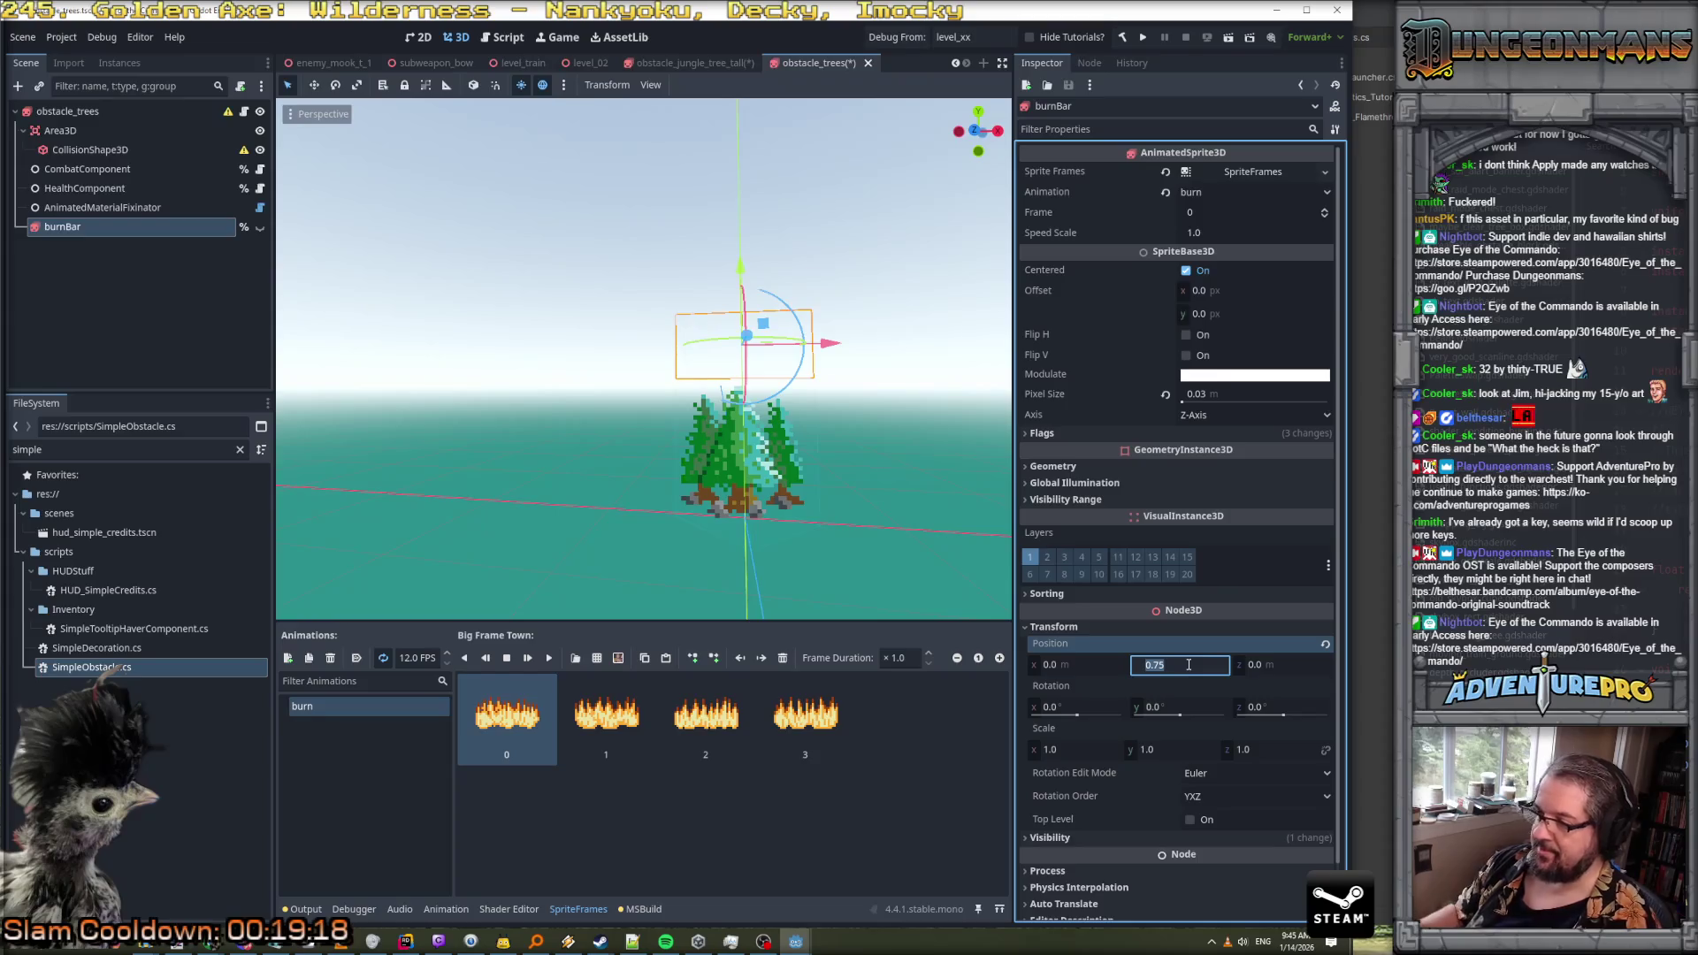
{"action": "type", "text": "0"}
{"action": "key", "text": "Return"}
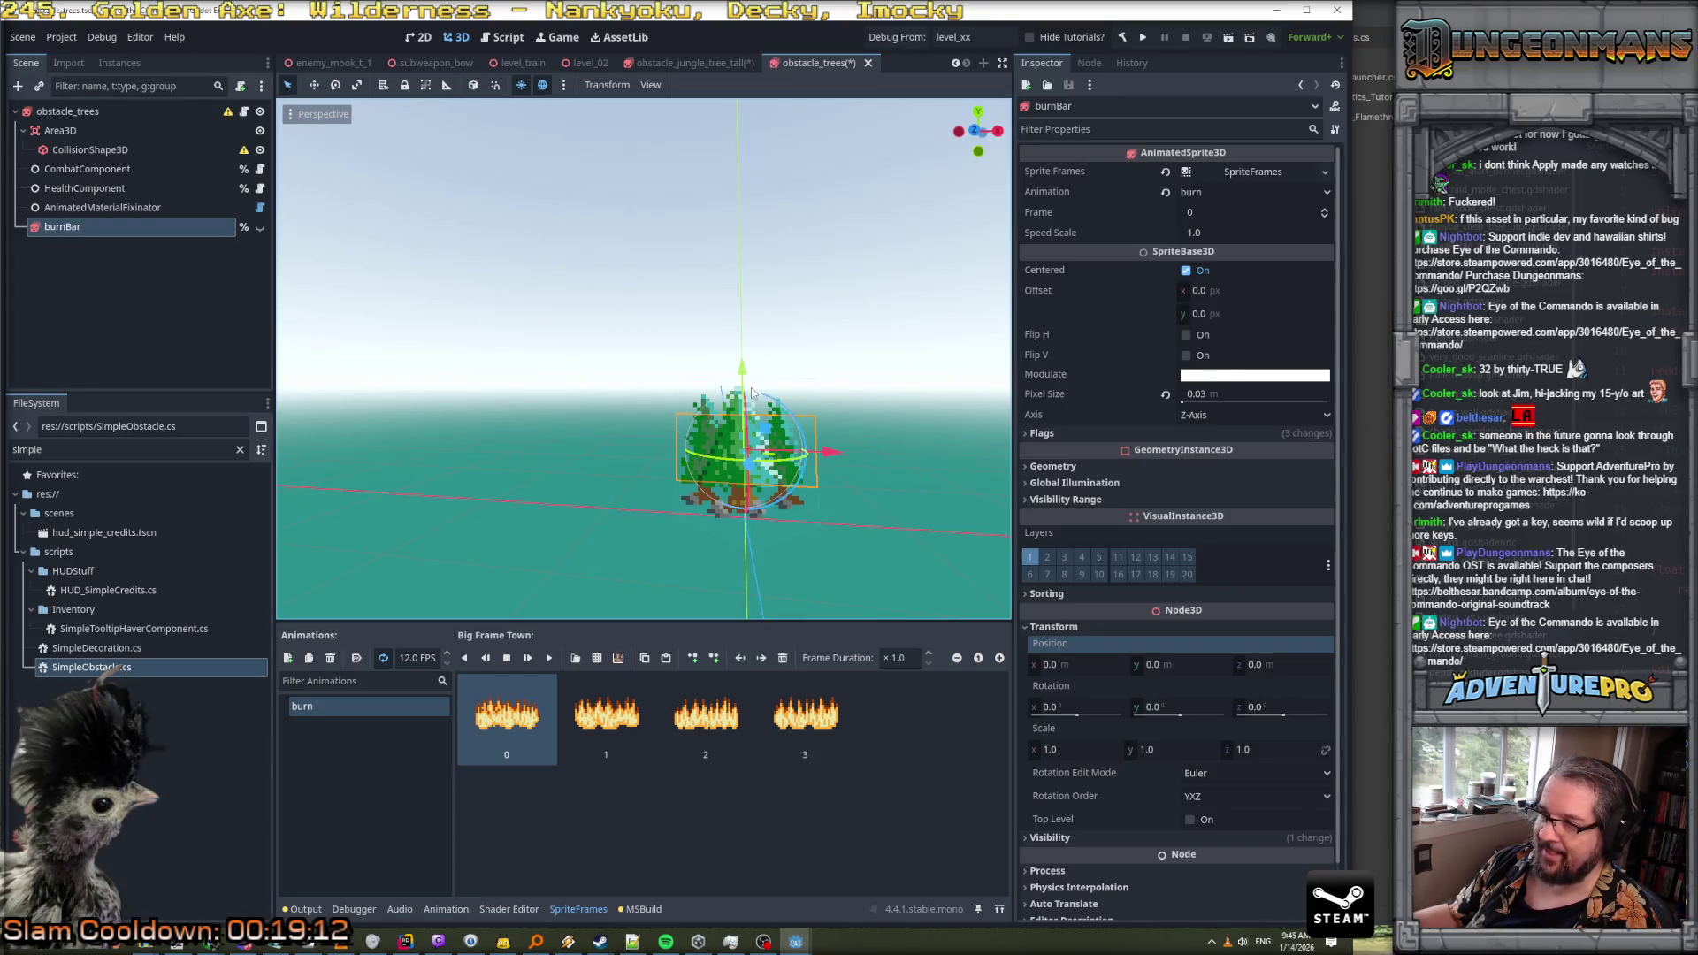
{"action": "mouse_move", "coordinate": [742, 371]}
{"action": "left_mouse_down"}
{"action": "mouse_move", "coordinate": [741, 400]}
{"action": "mouse_move", "coordinate": [747, 304]}
{"action": "mouse_move", "coordinate": [758, 401]}
{"action": "left_mouse_up"}
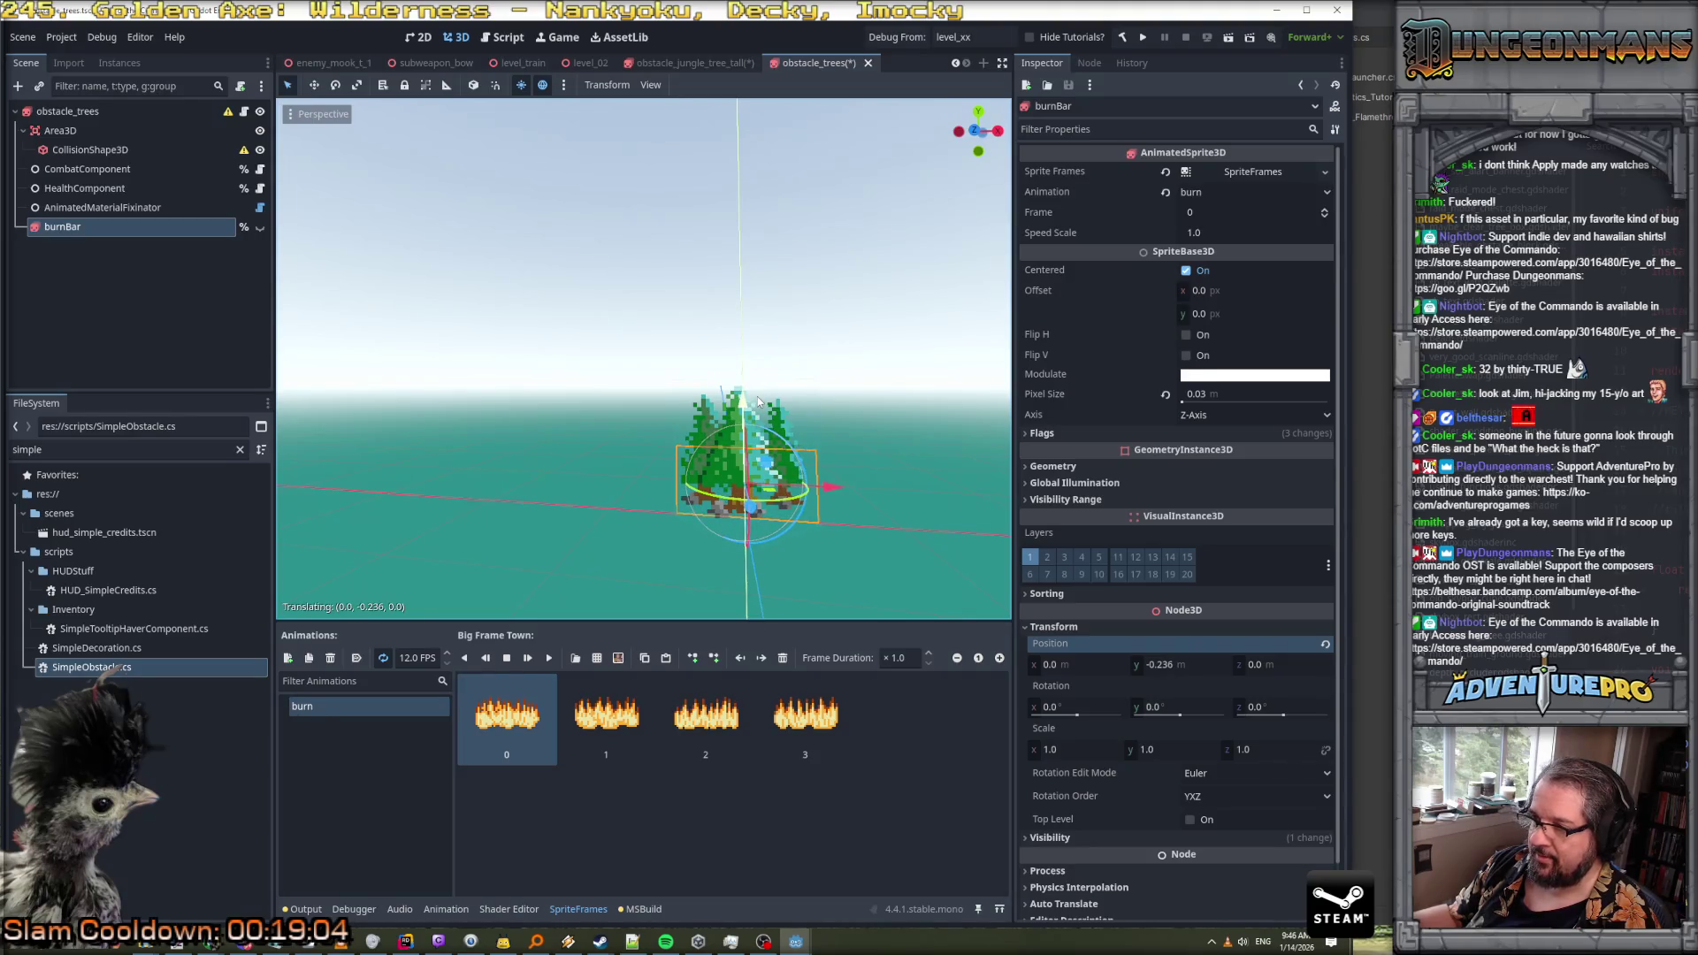
{"action": "scroll", "coordinate": [770, 433], "scroll_direction": "up", "scroll_amount": 4}
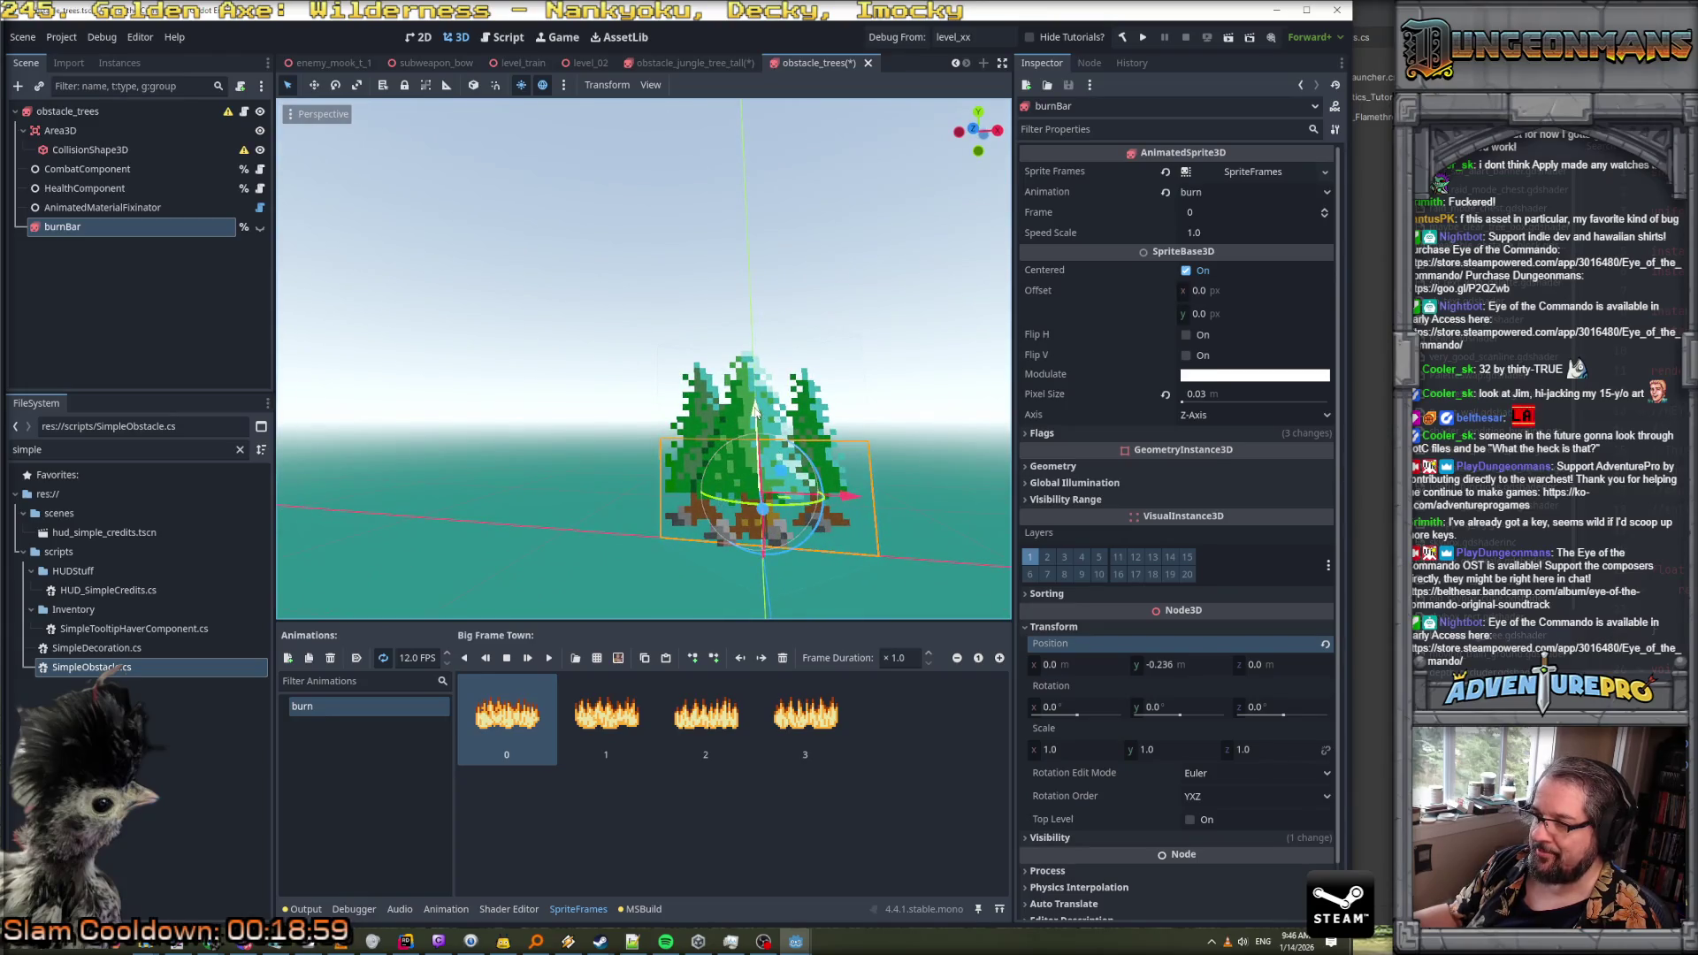
{"action": "left_click_drag", "start_coordinate": [754, 409], "coordinate": [762, 279]}
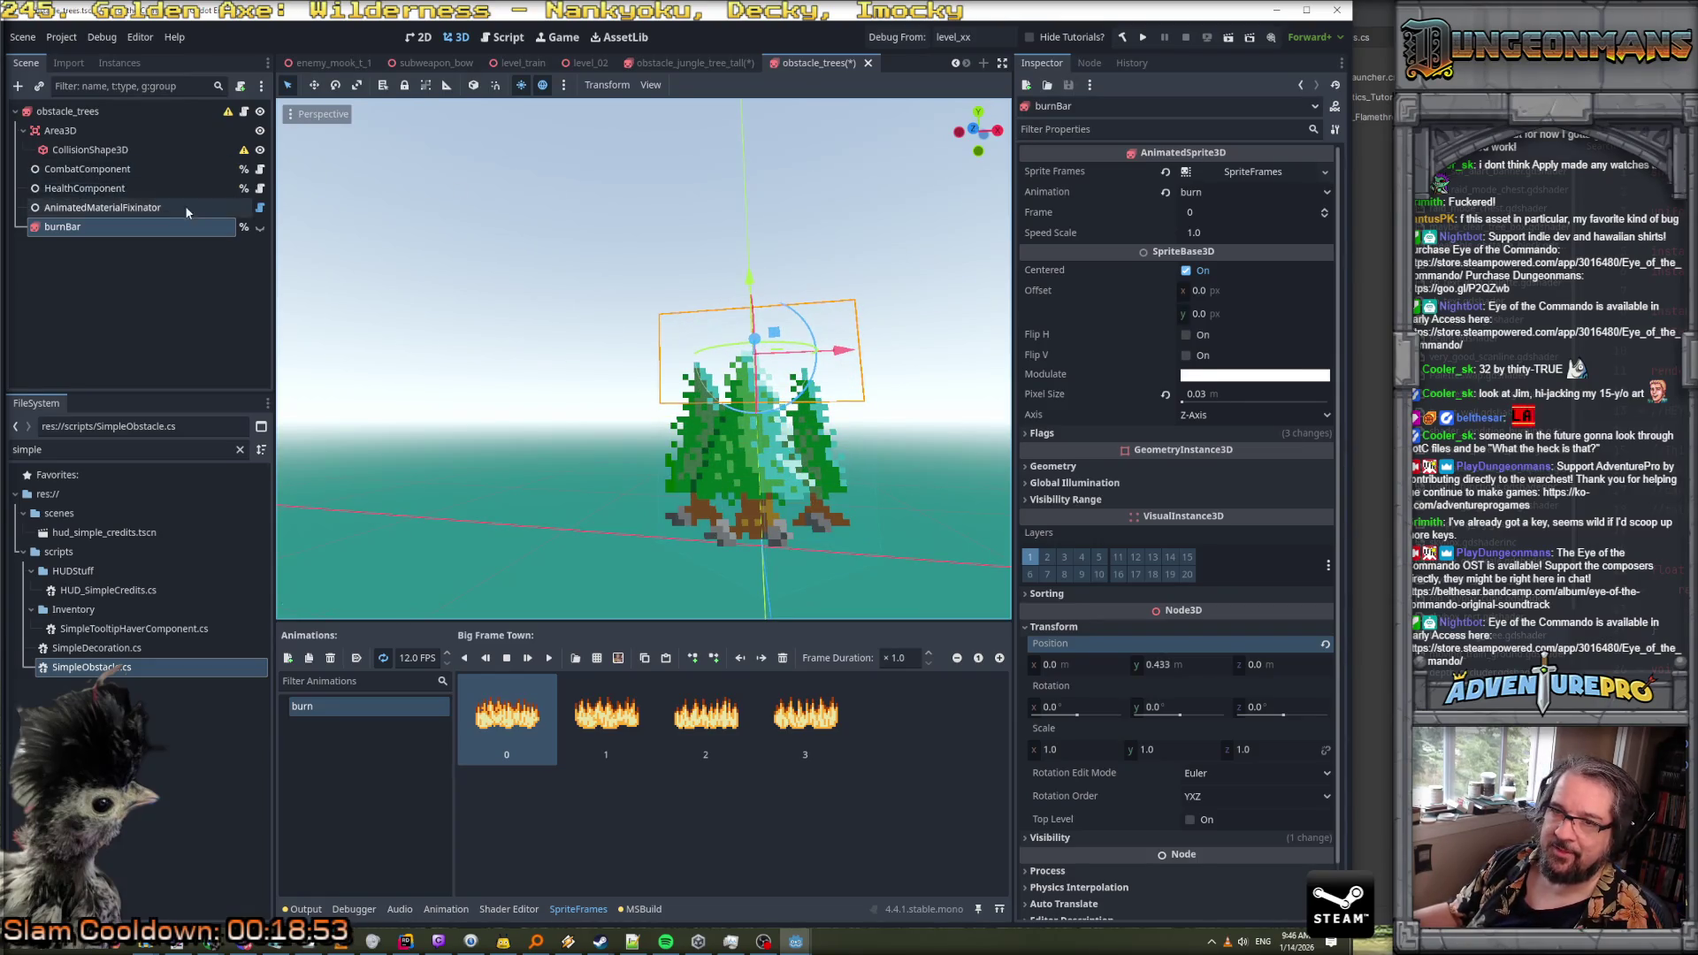
{"action": "left_click", "coordinate": [122, 111]}
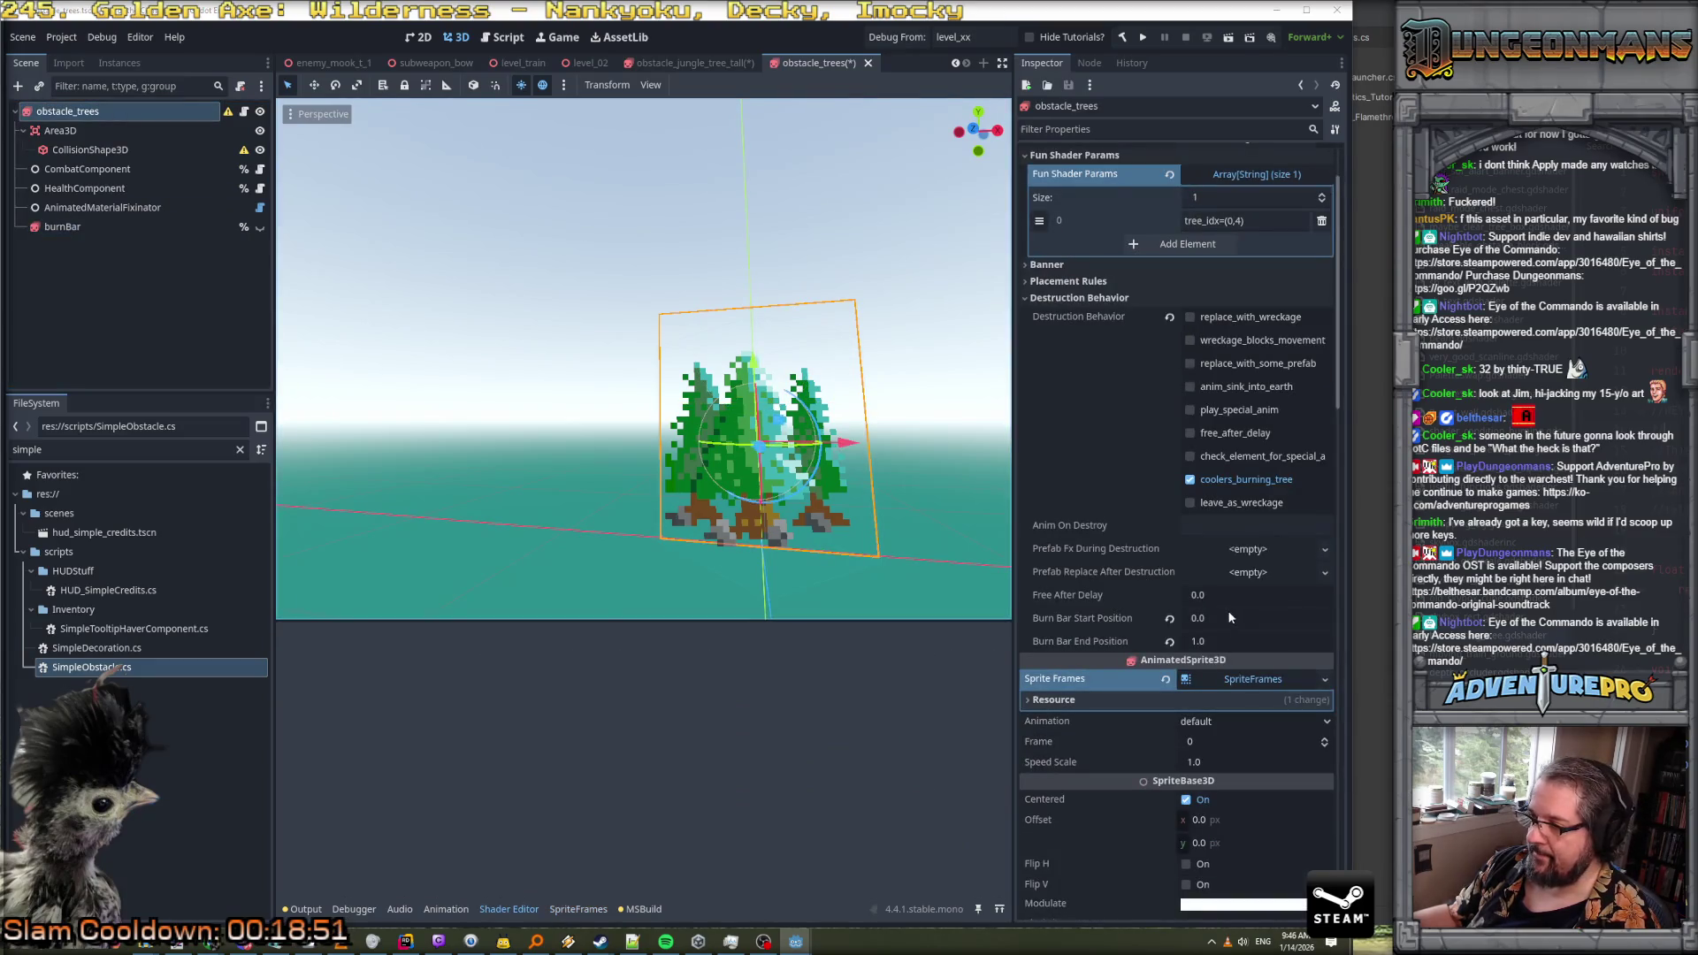
Set the tree's Burn Bar Start Position to -0.25 and End Position to 0.5, then save the scene
{"action": "left_click", "coordinate": [1238, 619]}
{"action": "type", "text": "-0"}
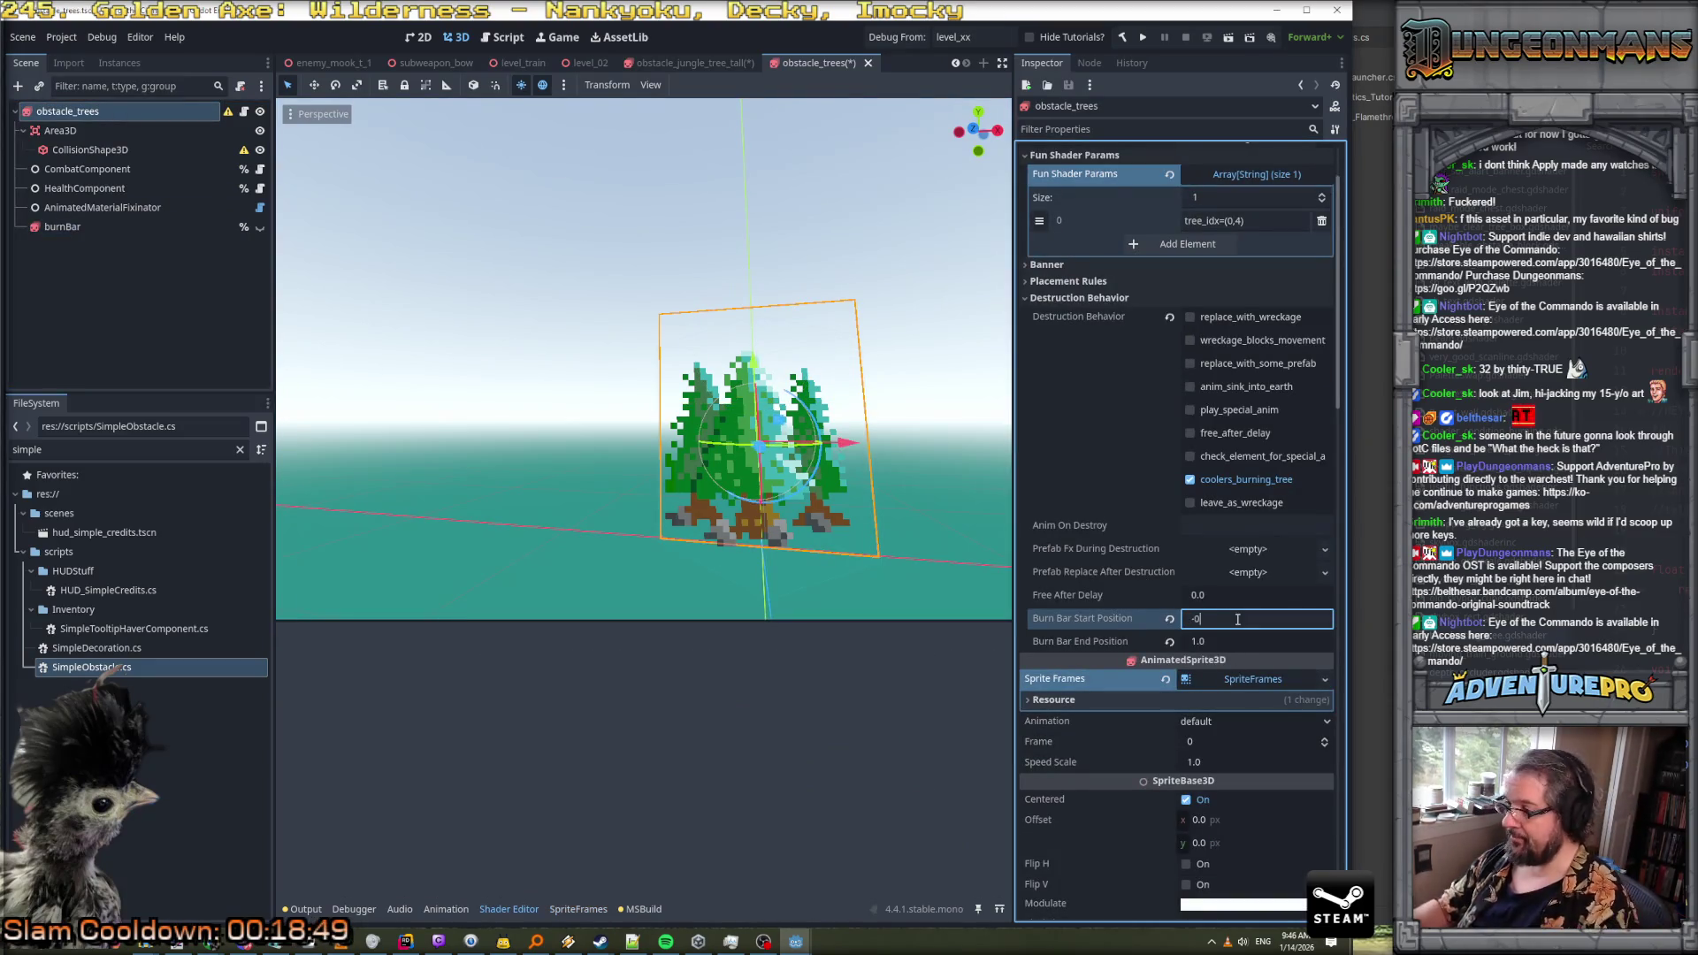
{"action": "type", "text": ".25"}
{"action": "key", "text": "Tab"}
{"action": "type", "text": "5"}
{"action": "key", "text": "ctrl+s"}
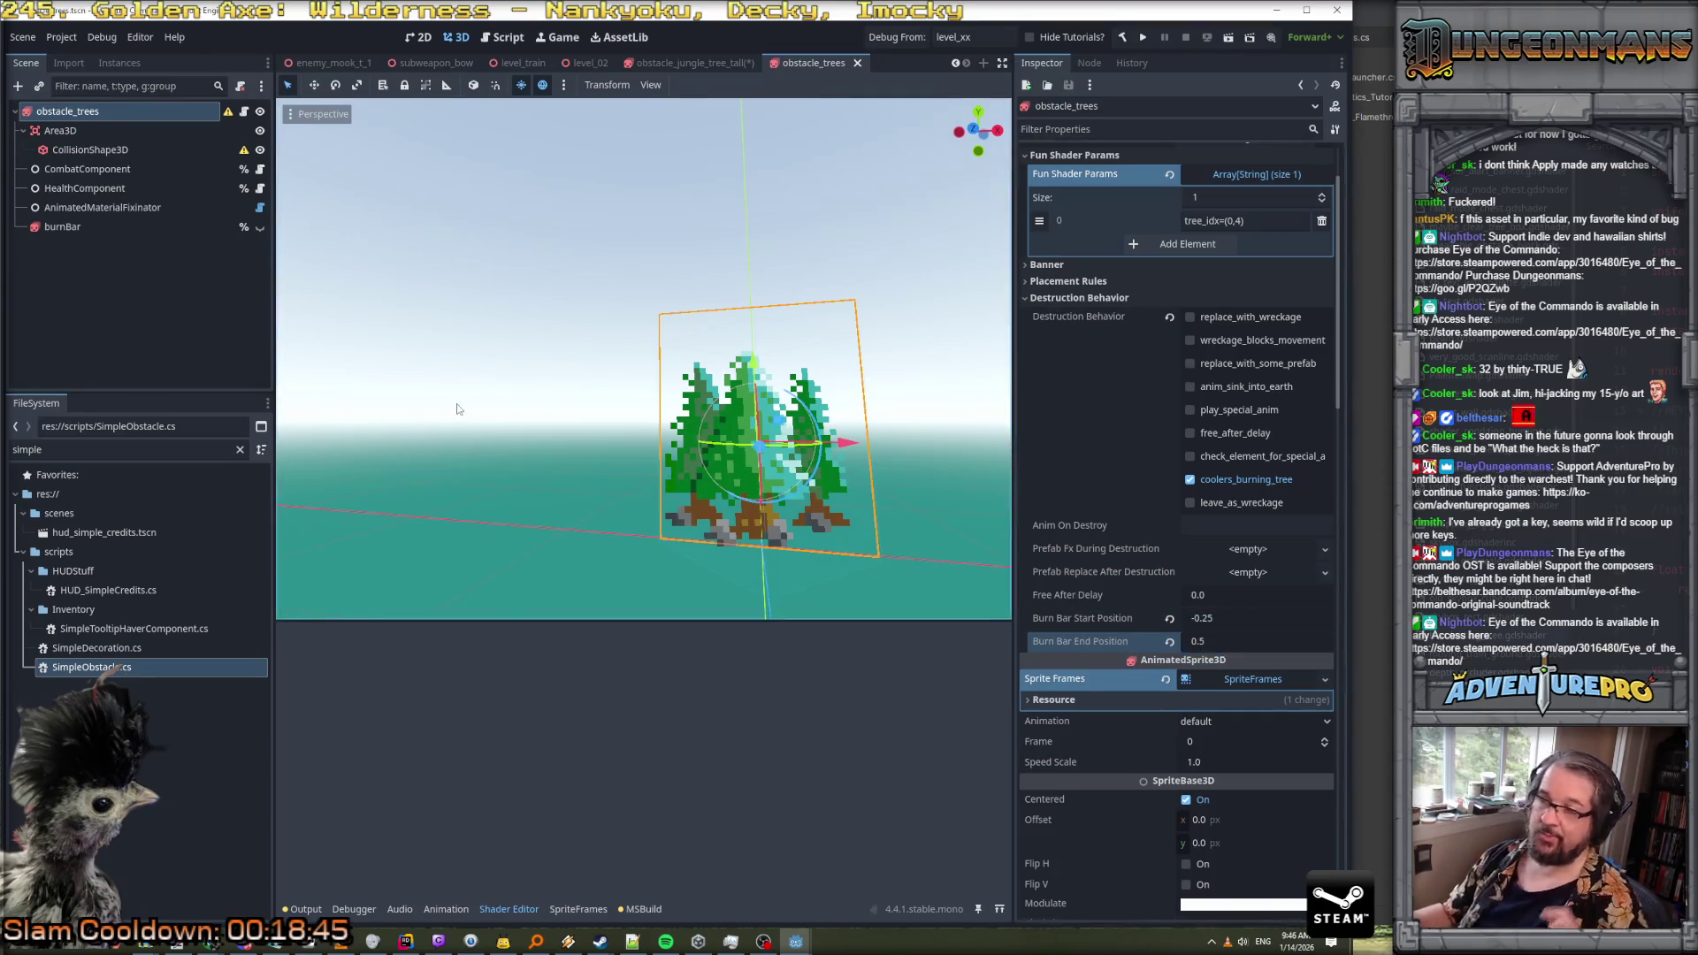
Save the obstacle_jungle_tree_tall scene and set the game to start from level_02
{"action": "left_click", "coordinate": [726, 61]}
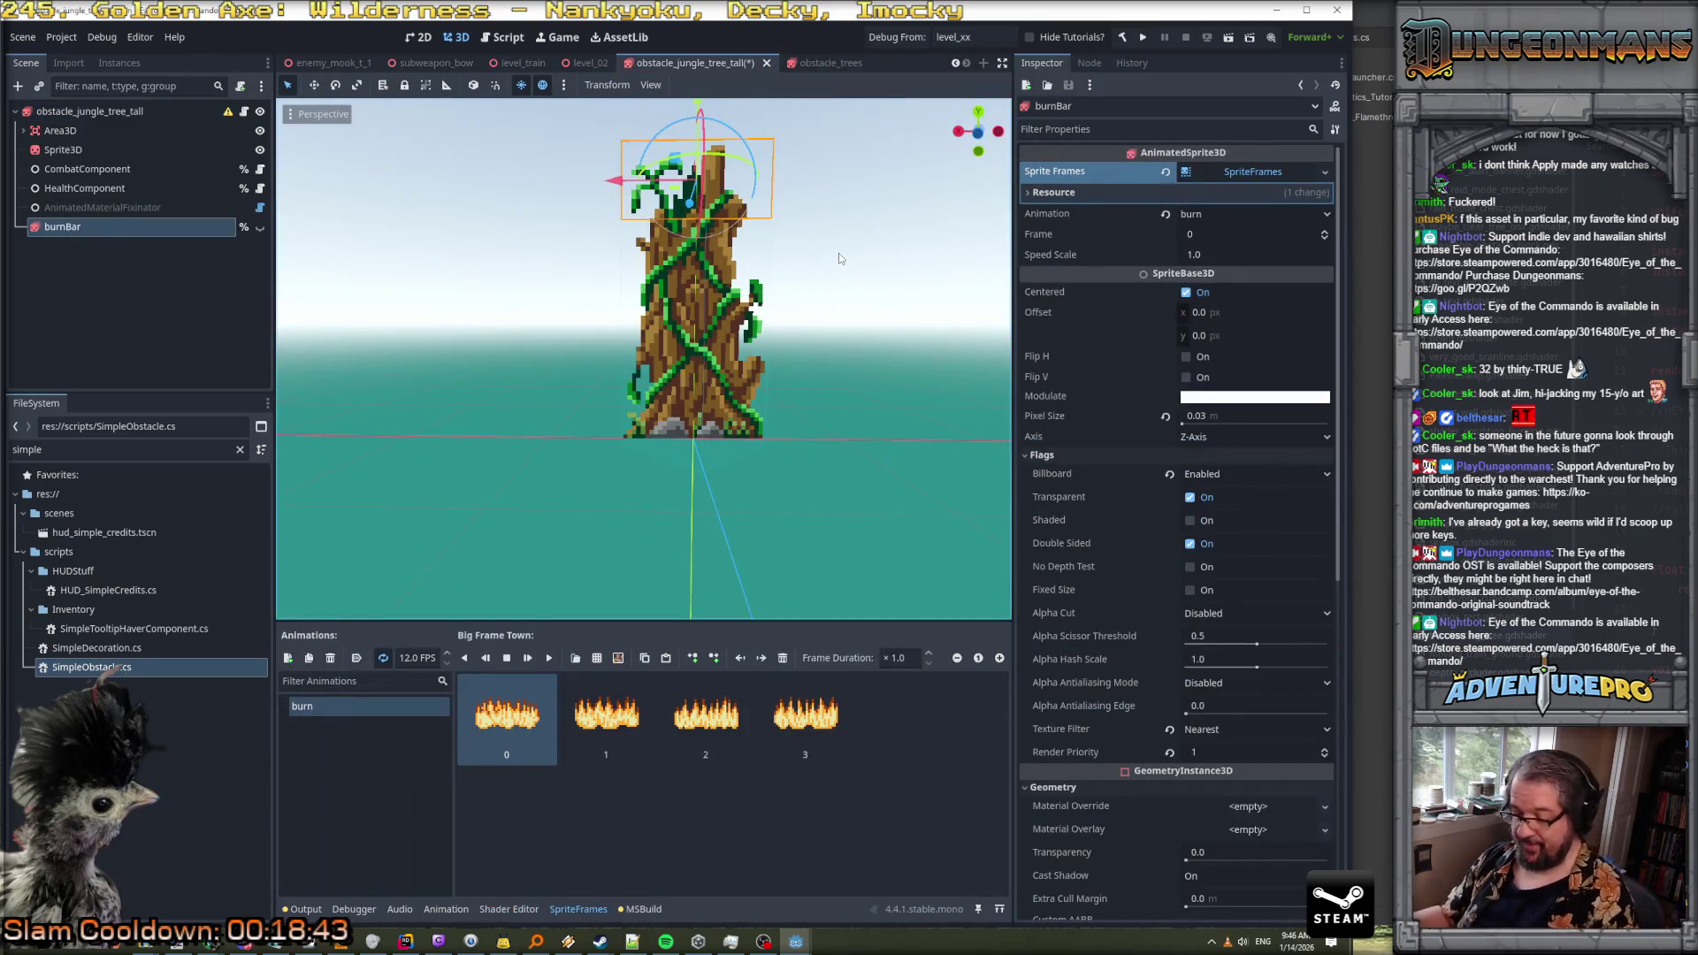
{"action": "key", "text": "ctrl+s"}
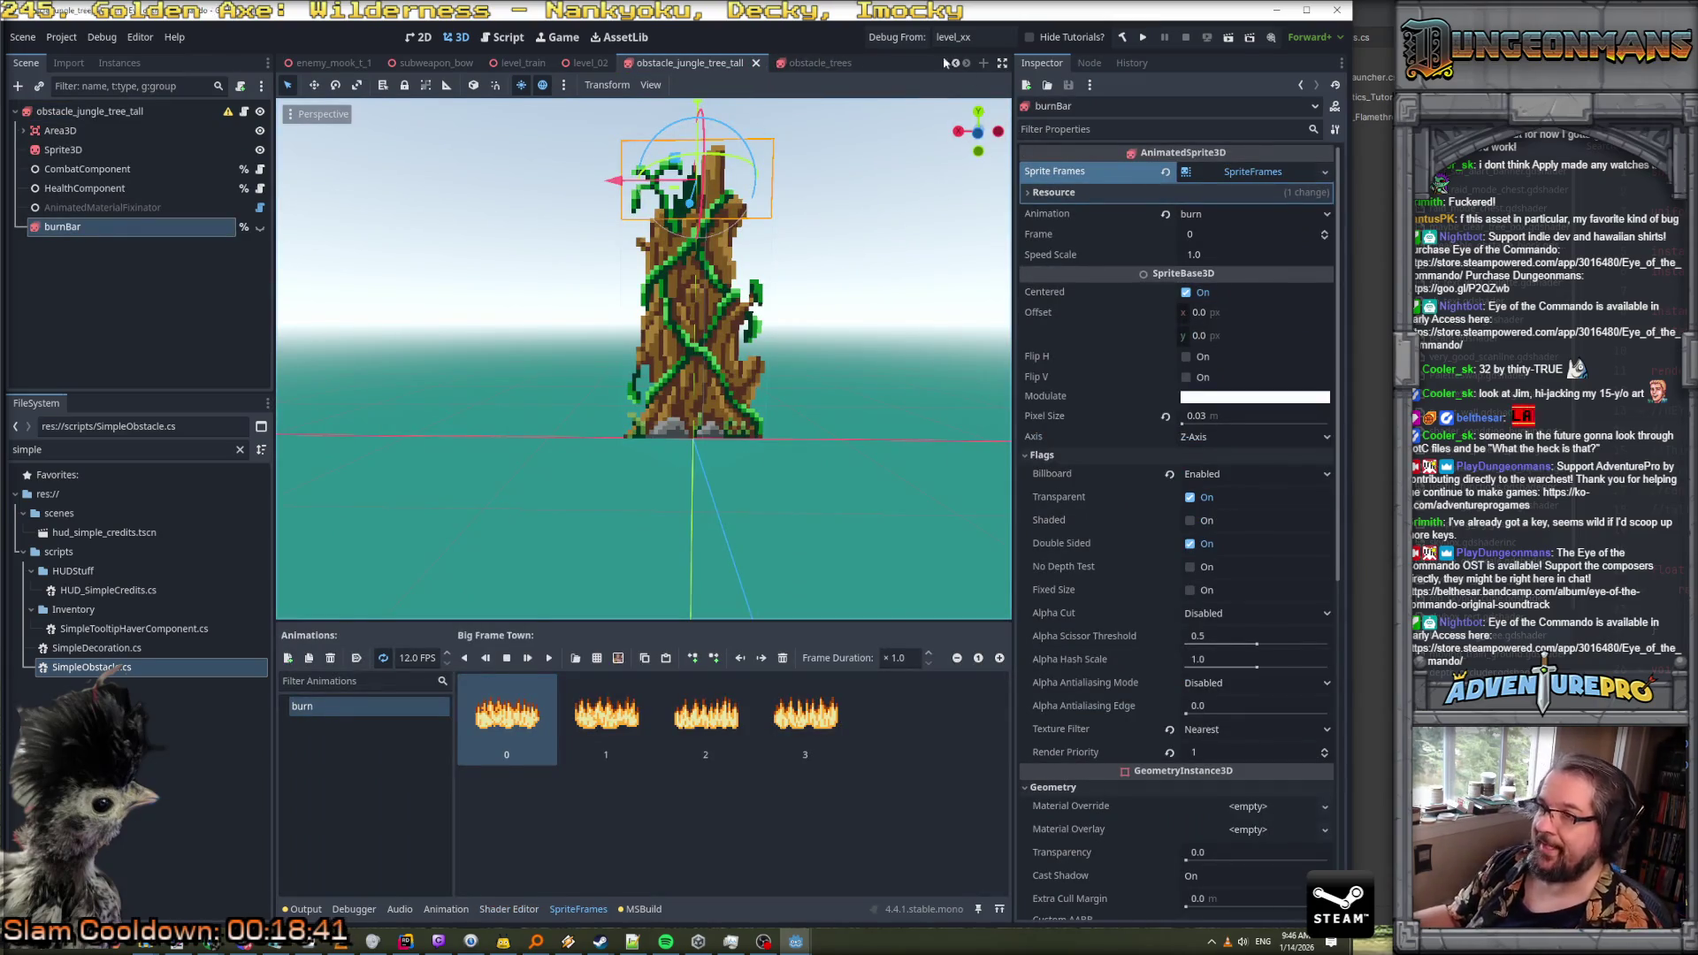
{"action": "left_click", "coordinate": [959, 39]}
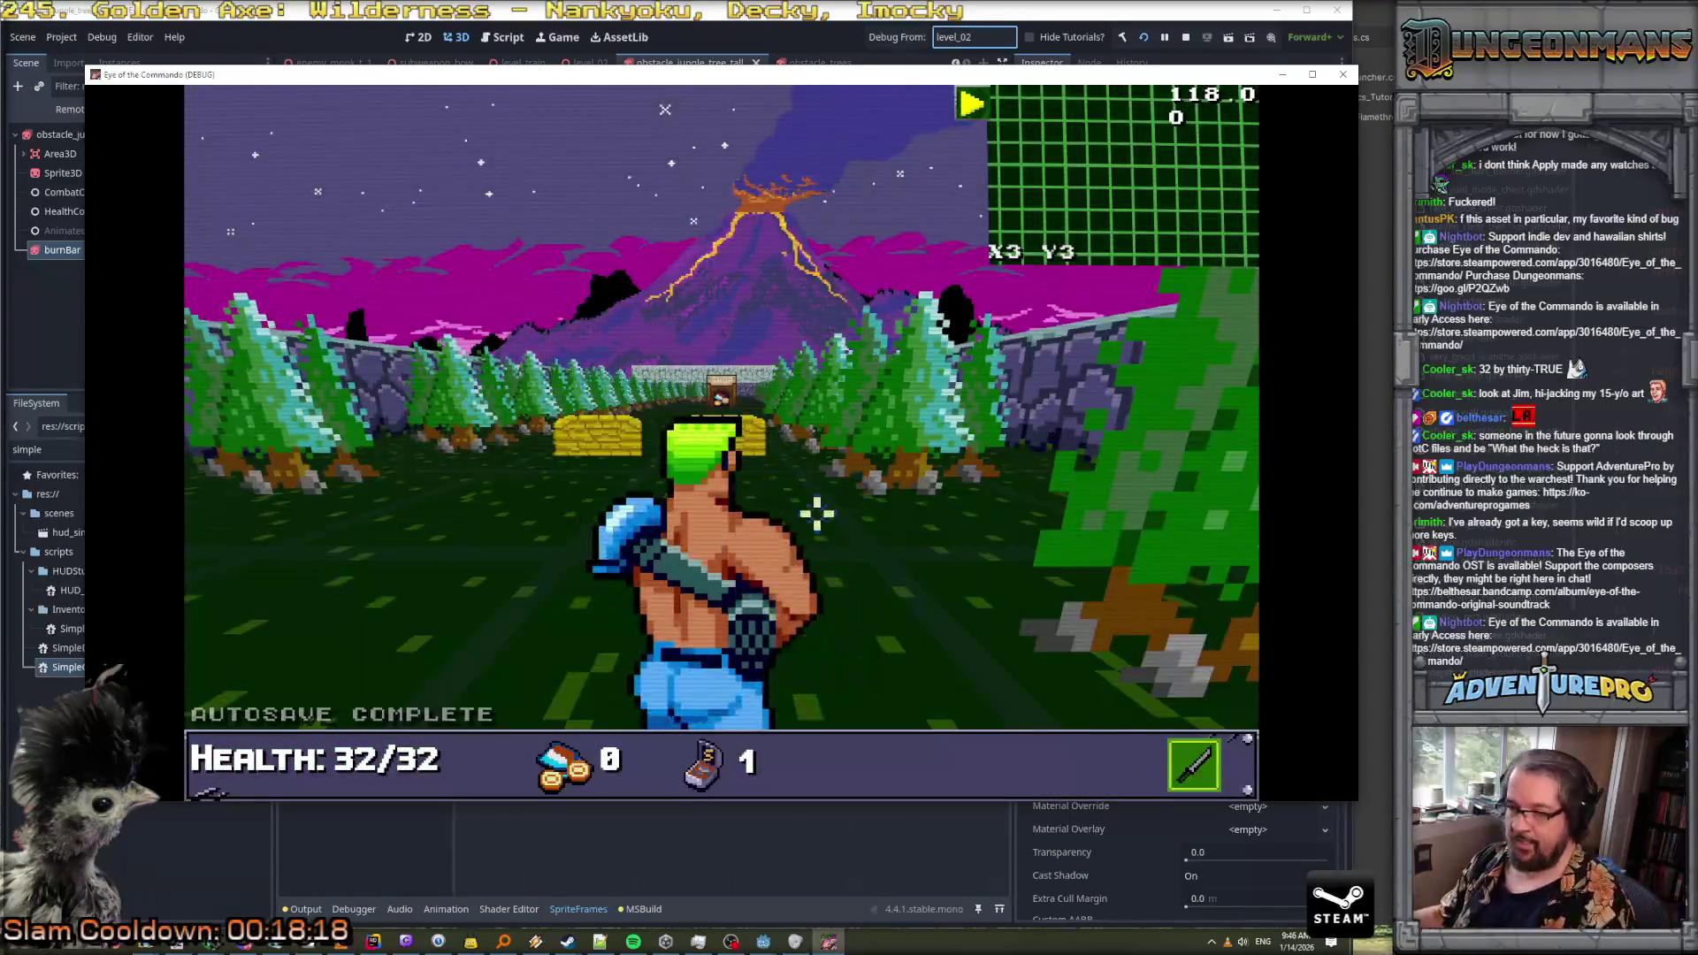
Enable god mode with the ARGOD cheat and equip the TDR-451 flamethrower
{"action": "key", "text": "grave"}
{"action": "type", "text": "ARGOD"}
{"action": "key", "text": "Return"}
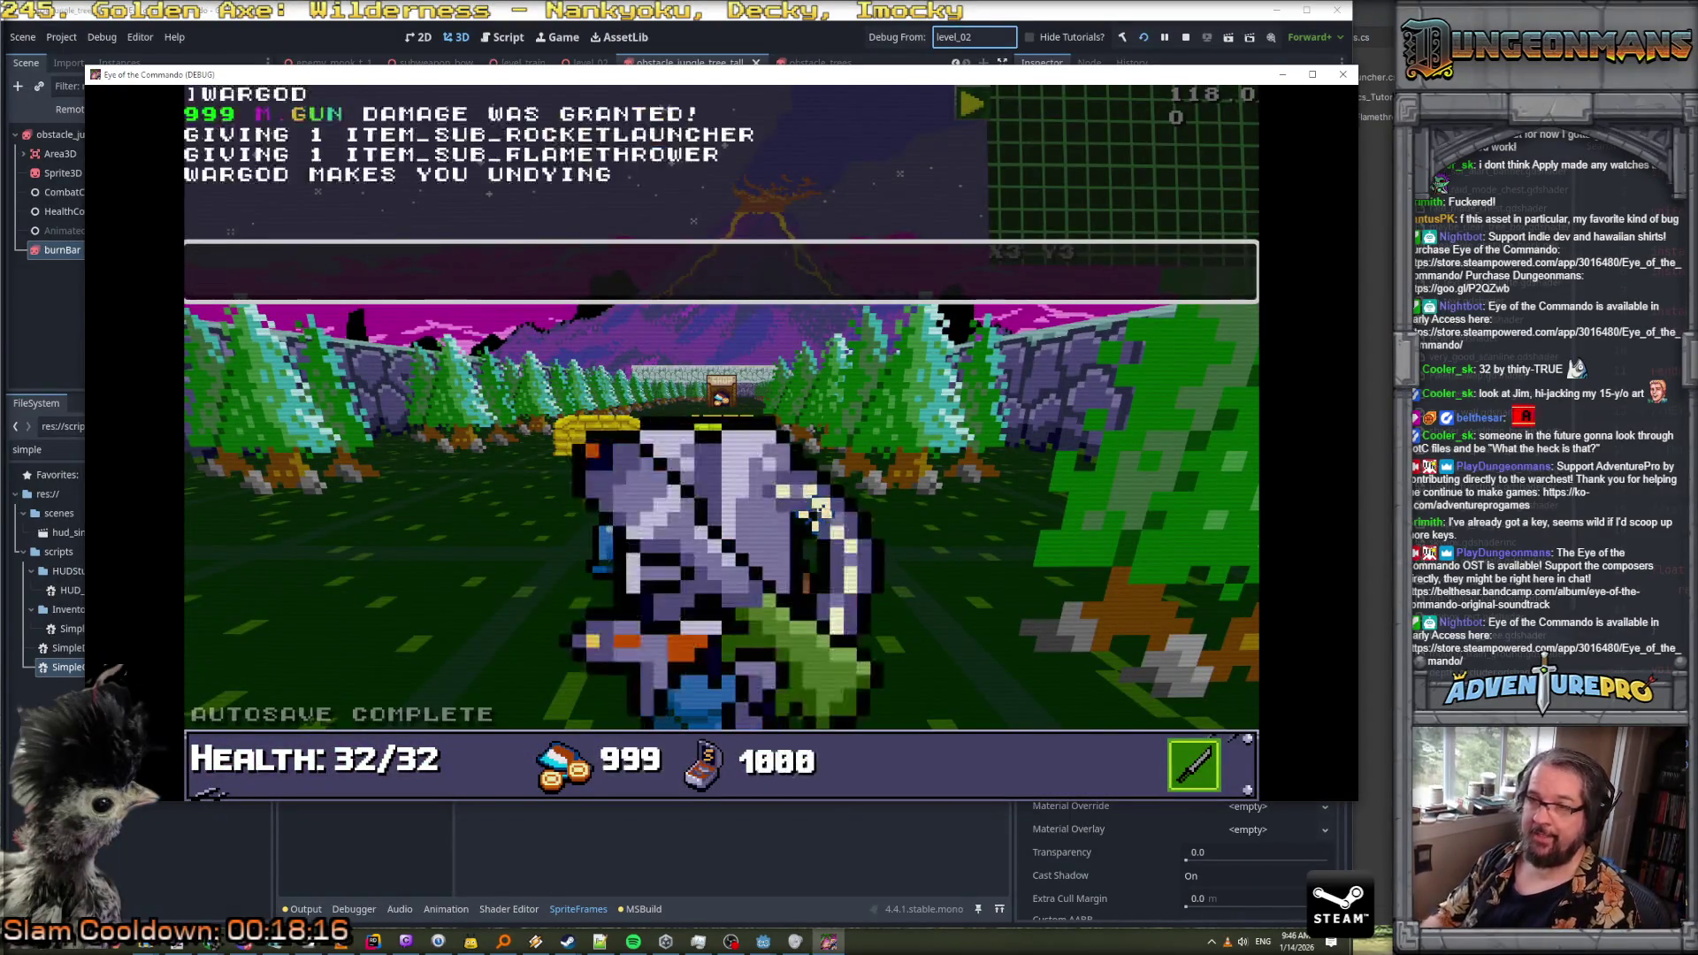
{"action": "left_click", "coordinate": [528, 362]}
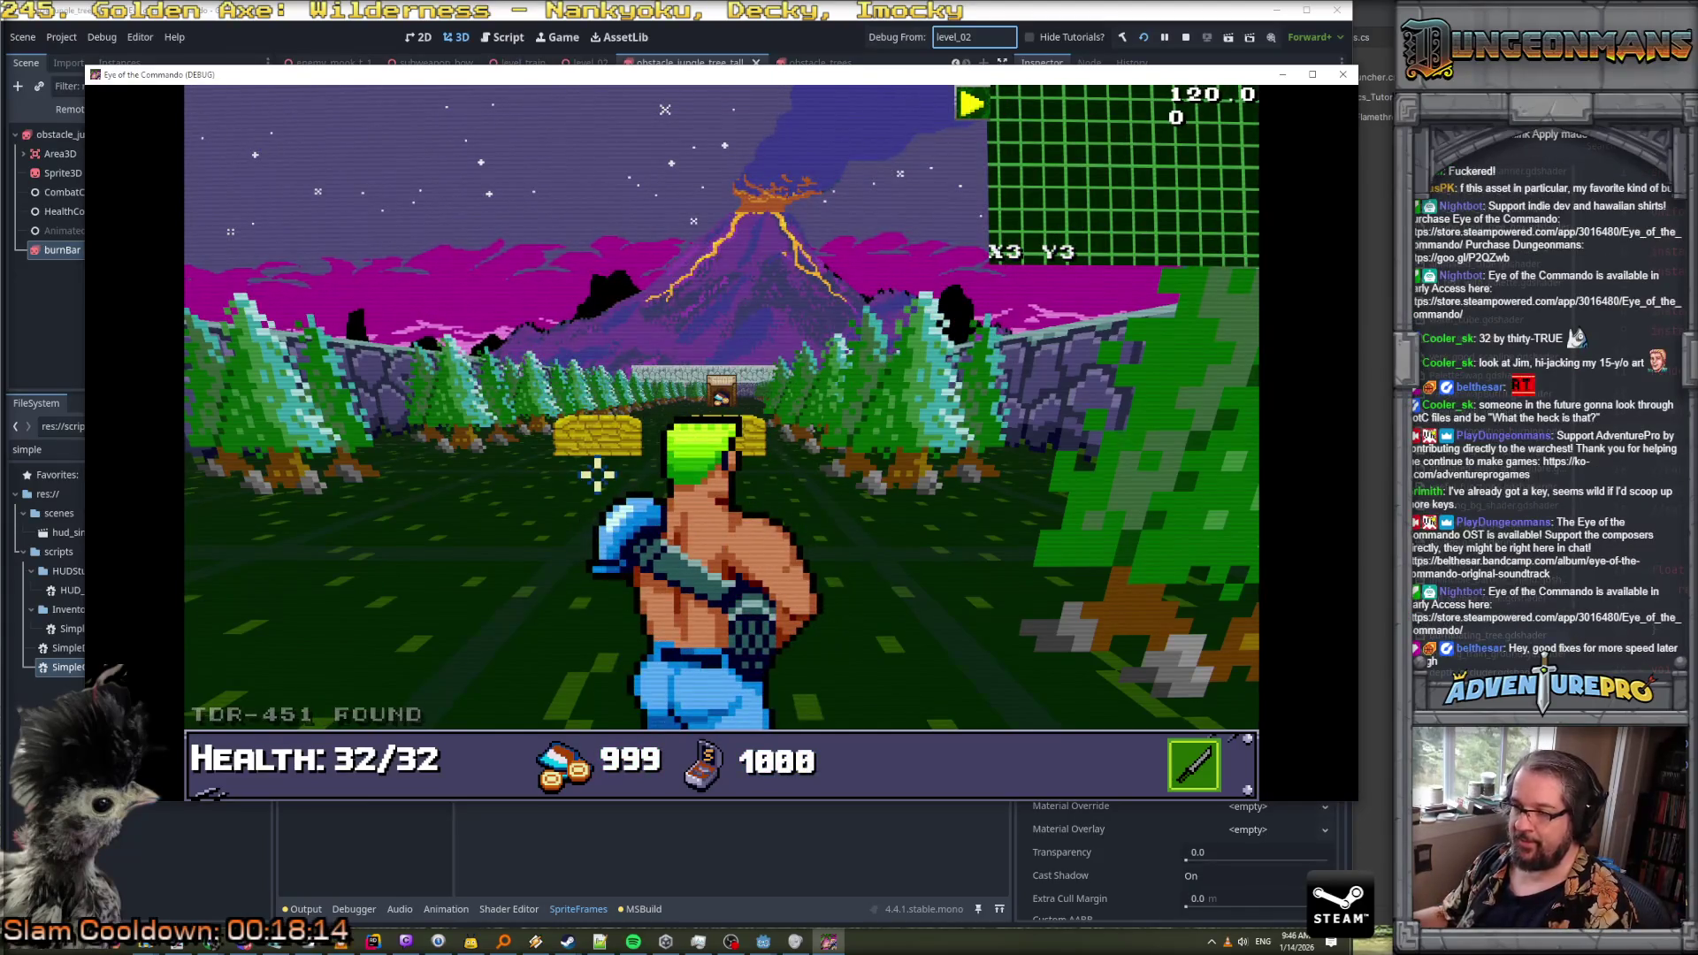
{"action": "key", "text": "Left"}
{"action": "key", "text": "i"}
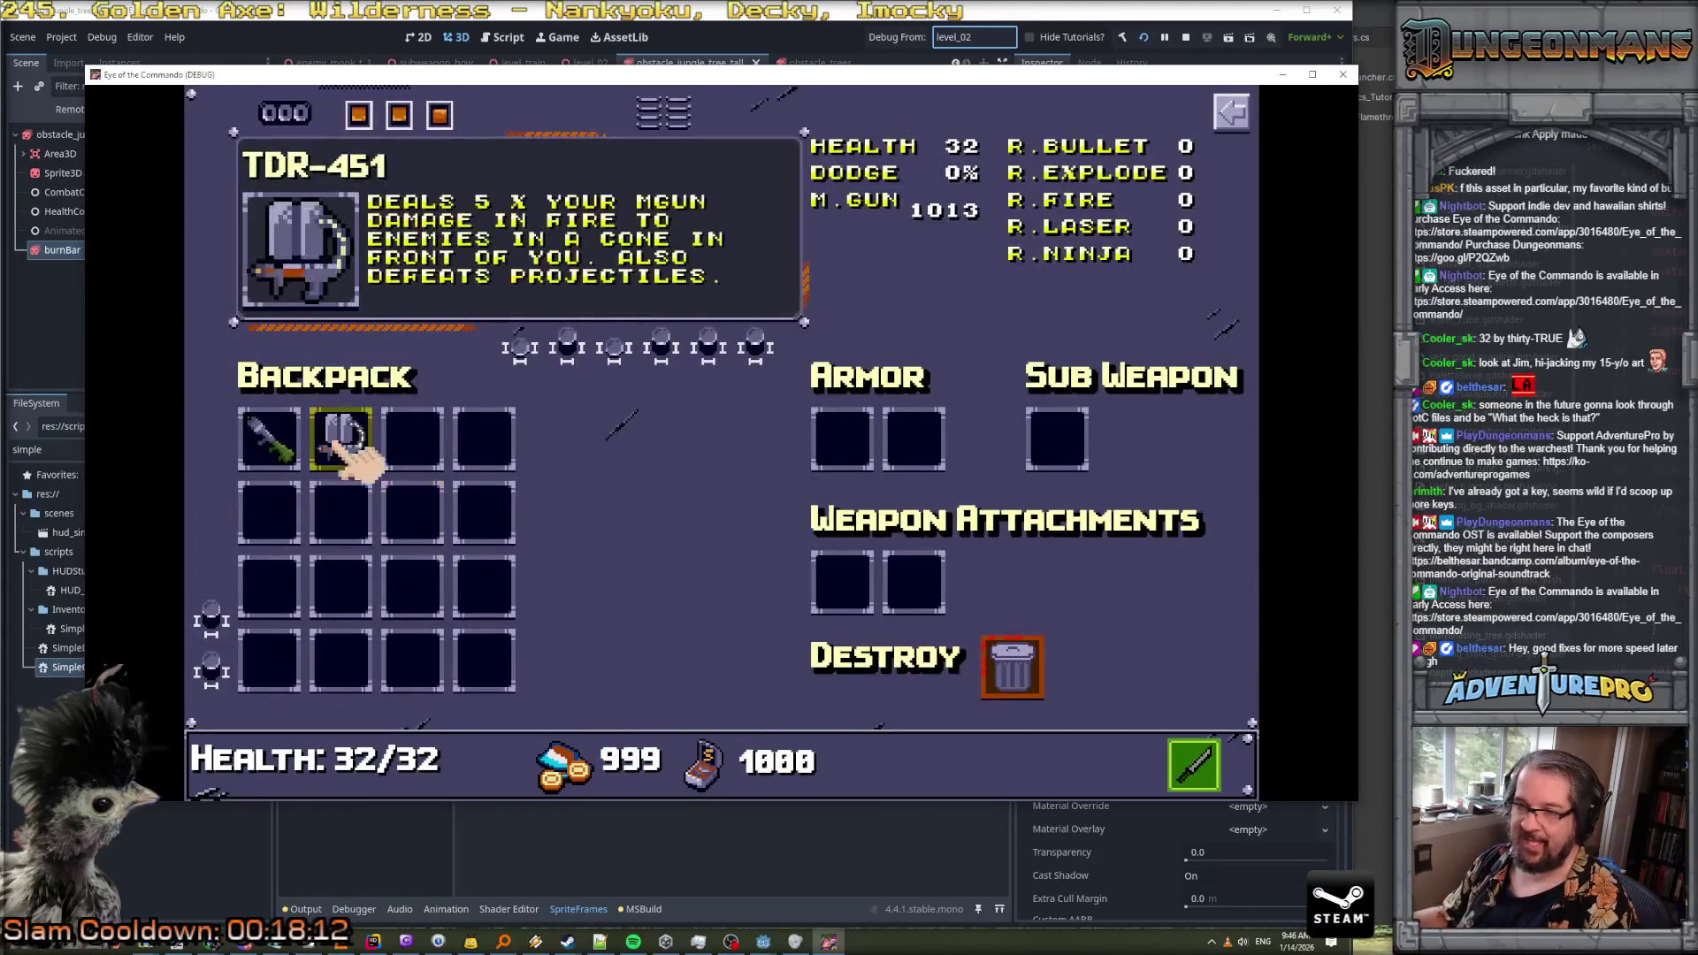
{"action": "left_click", "coordinate": [348, 443]}
{"action": "key", "text": "i"}
Burn the enemies and trees with the flamethrower, walk through the burnt trees, then stop the game
{"action": "right_click", "coordinate": [712, 477]}
{"action": "right_click", "coordinate": [712, 477]}
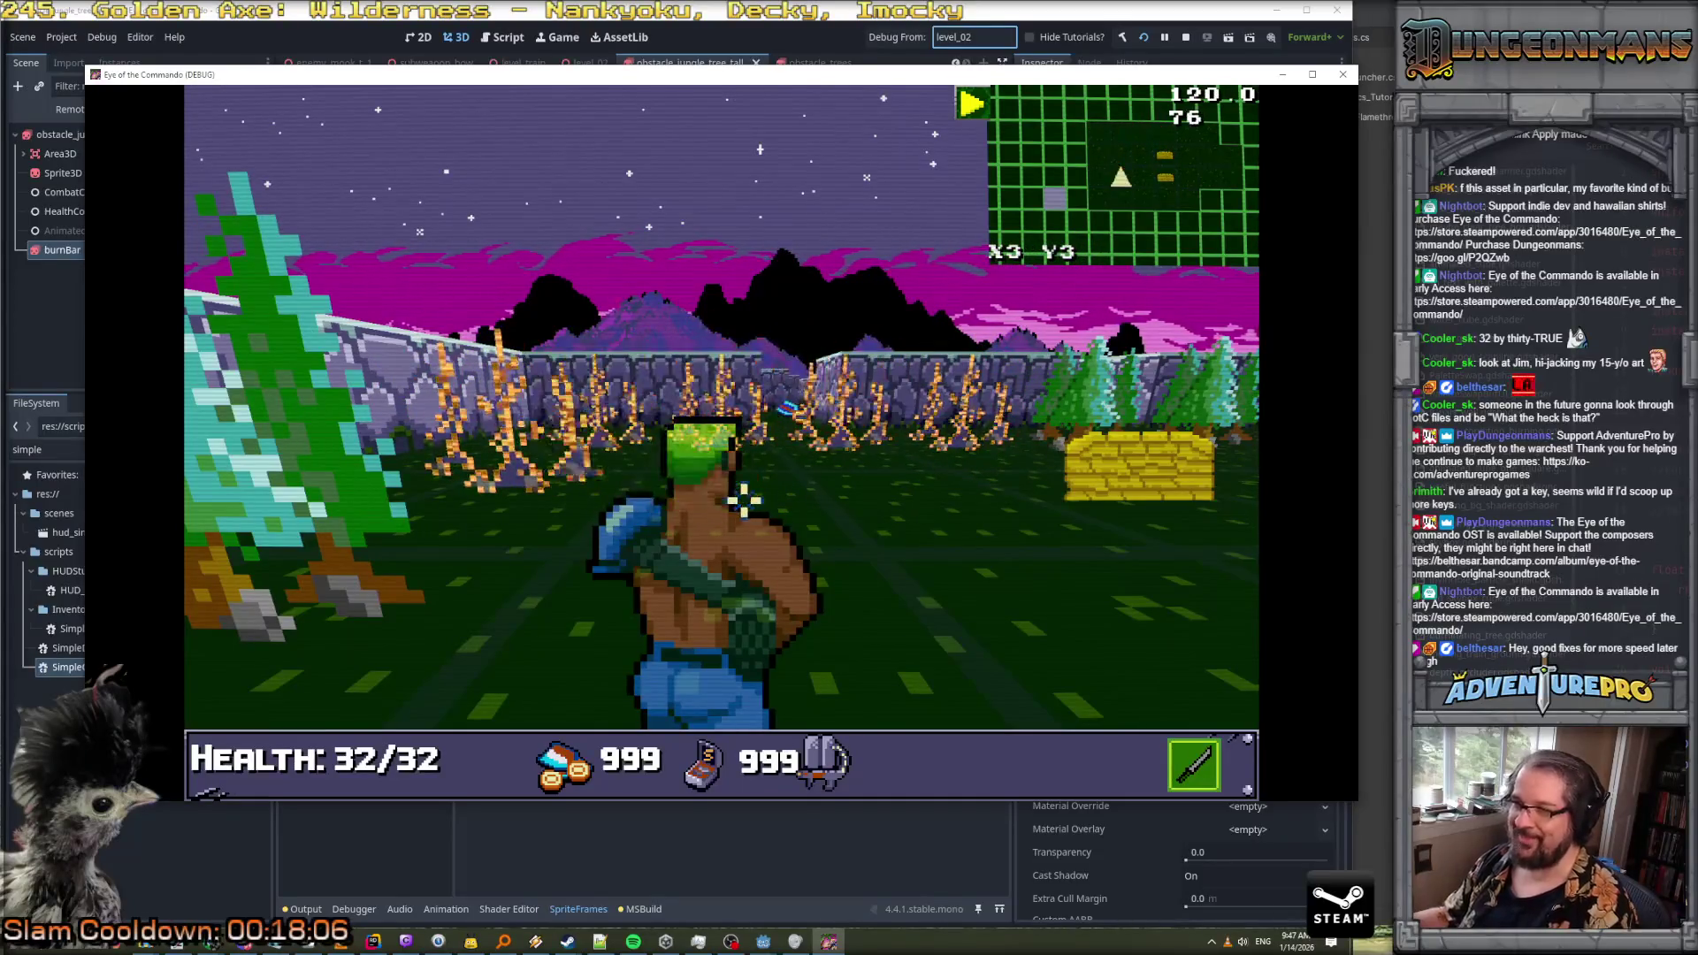
{"action": "key", "text": "w"}
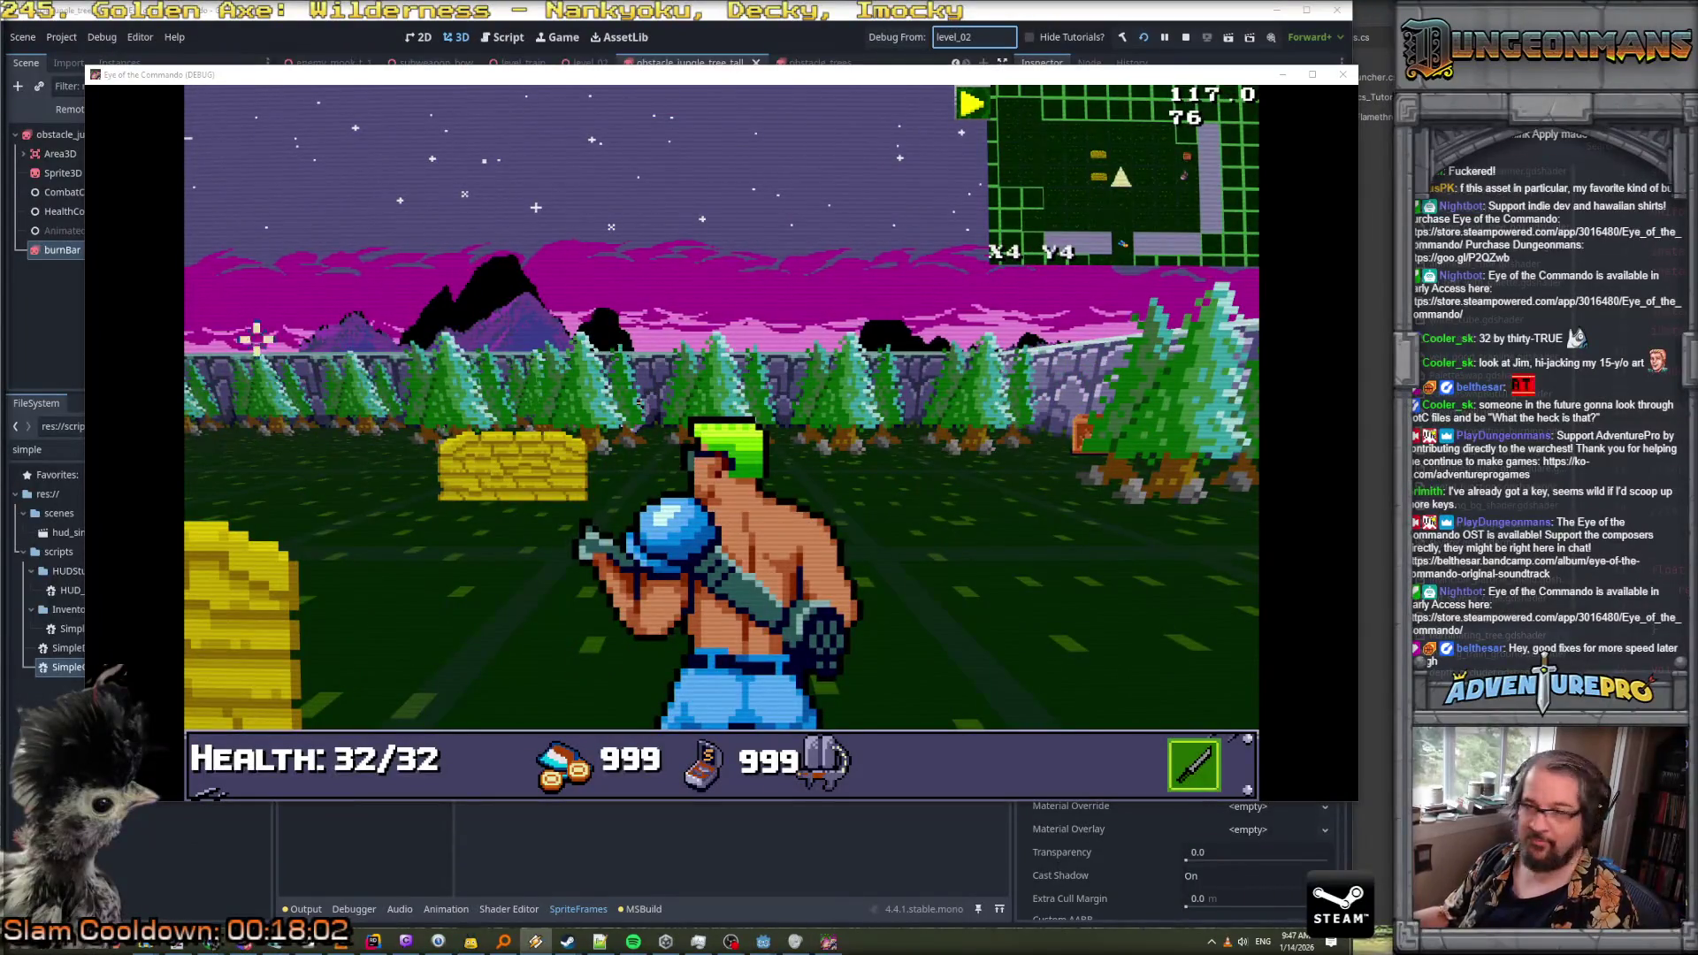
{"action": "key", "text": "e"}
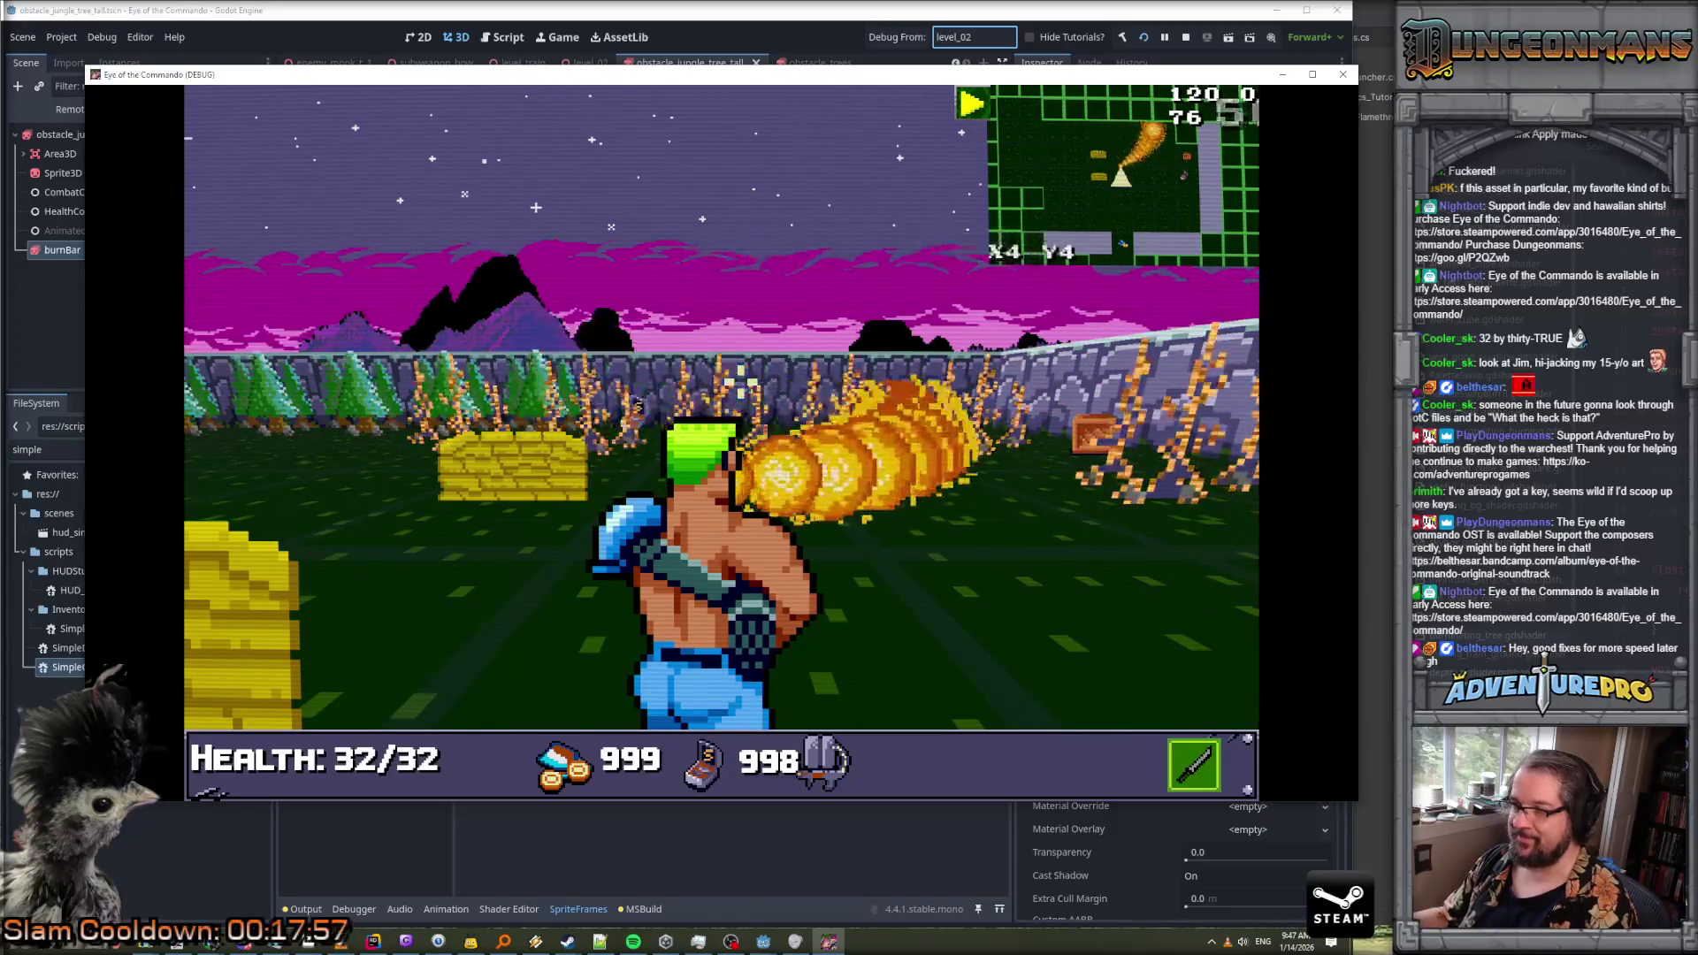
{"action": "key", "text": "w"}
{"action": "key", "text": "w"}
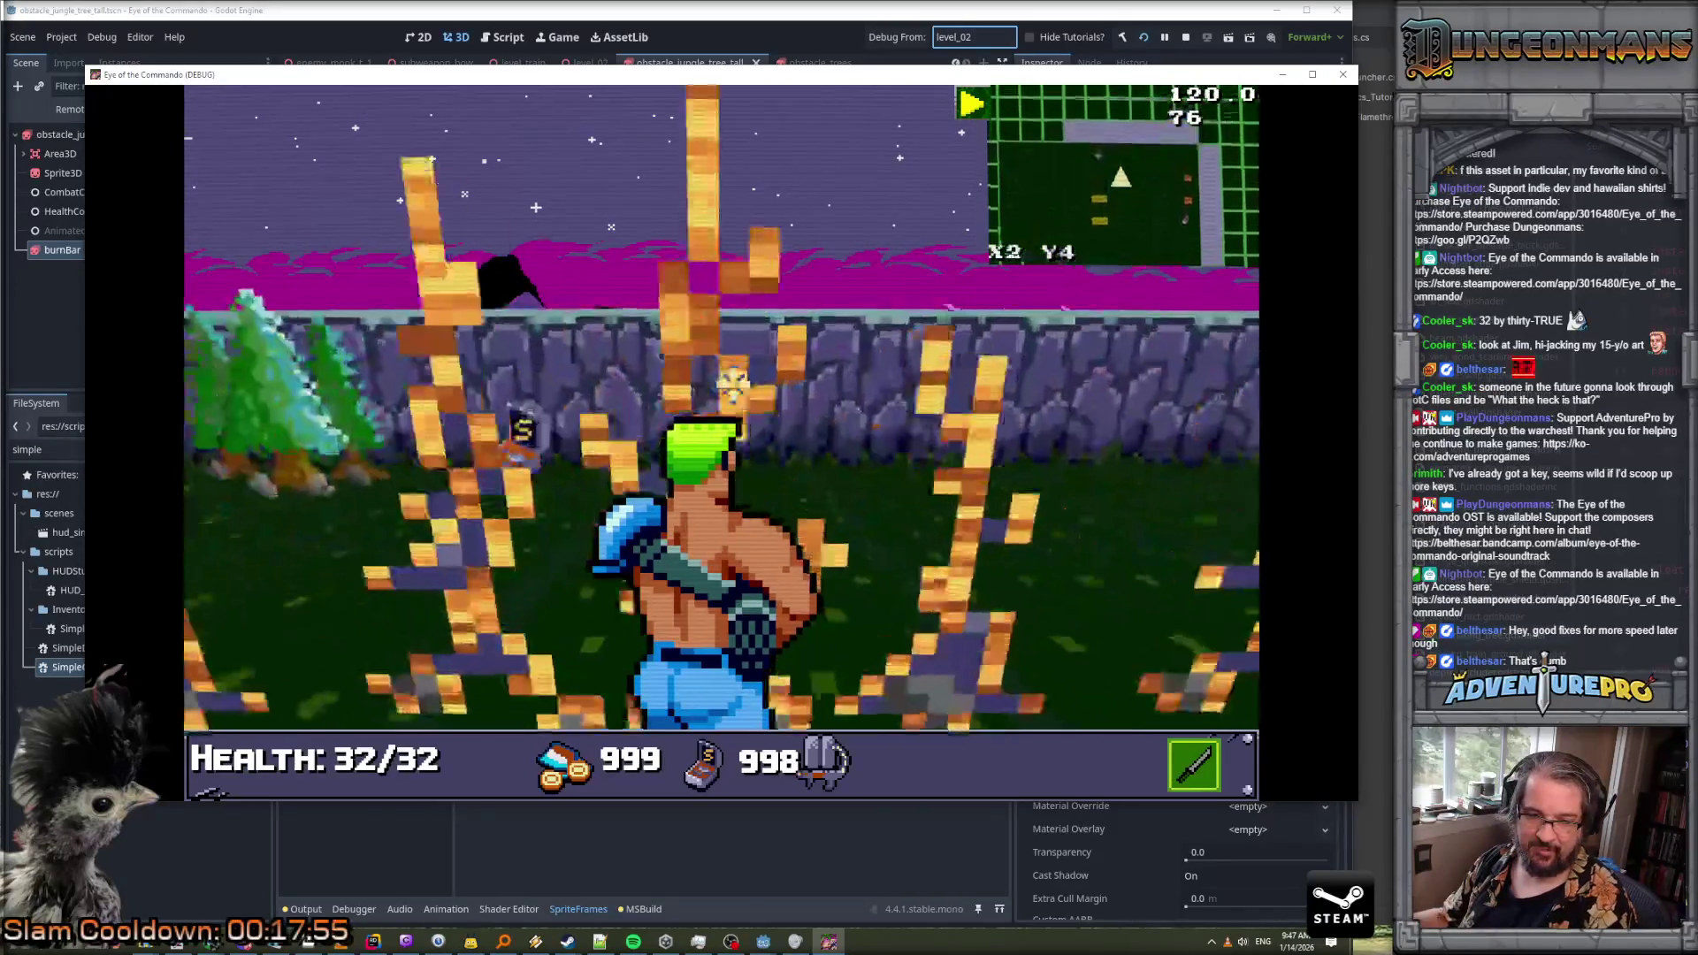
{"action": "key", "text": "q"}
{"action": "key", "text": "w"}
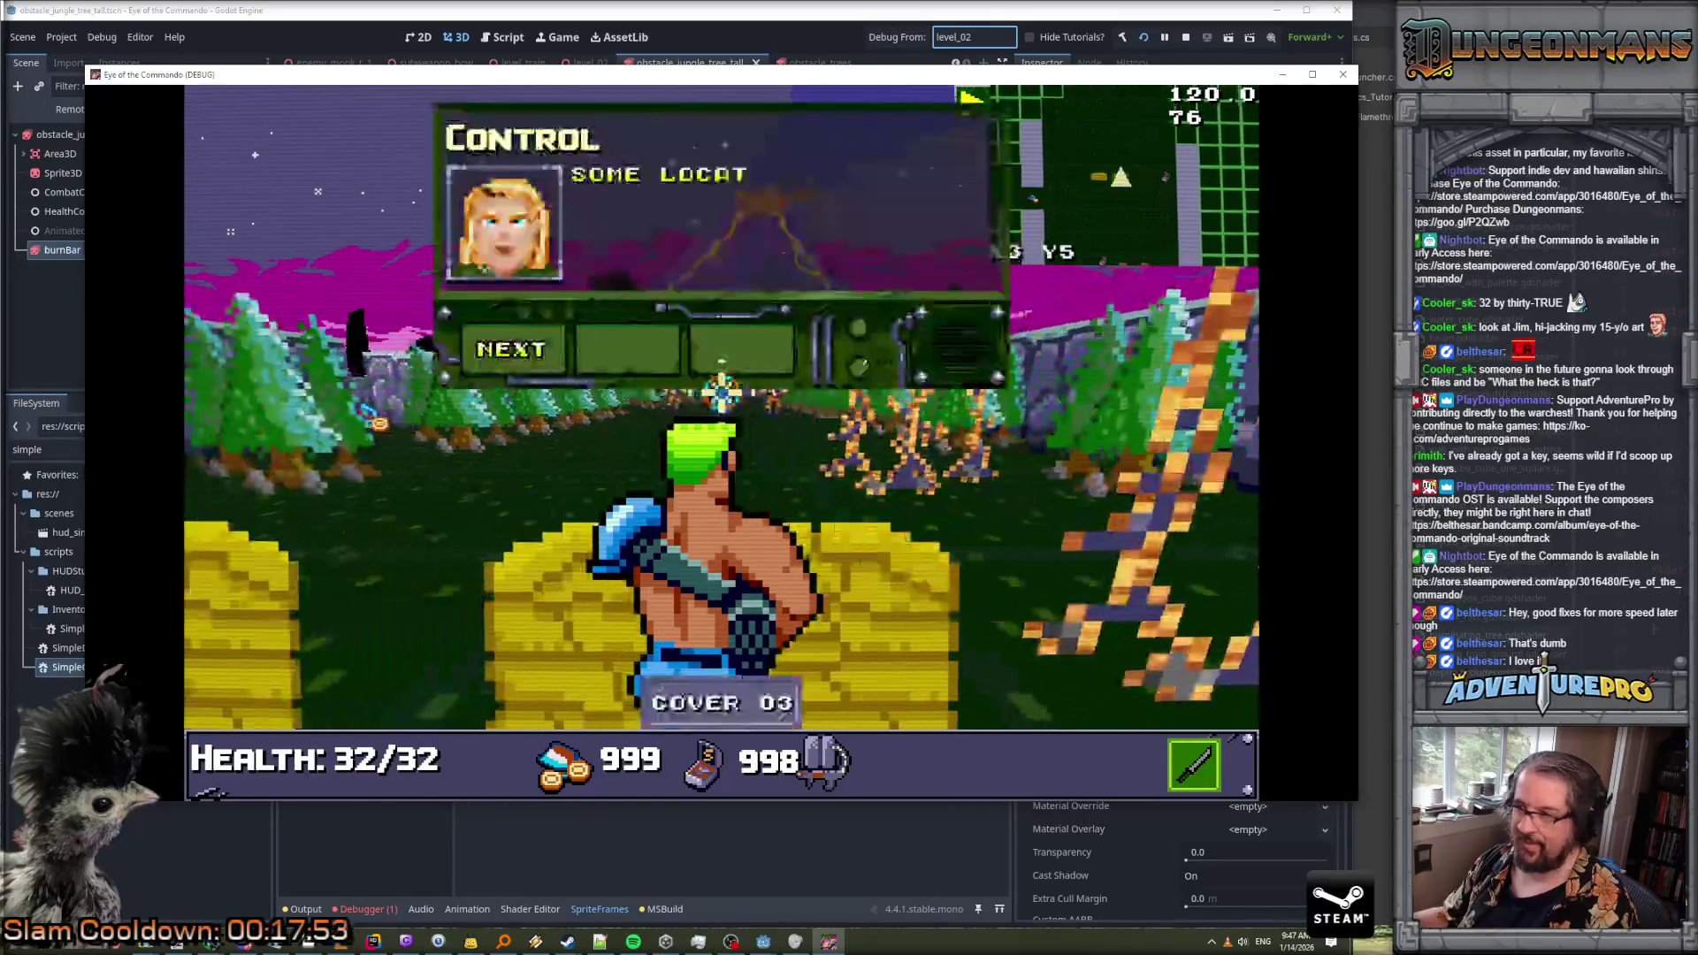
{"action": "left_click", "coordinate": [493, 348]}
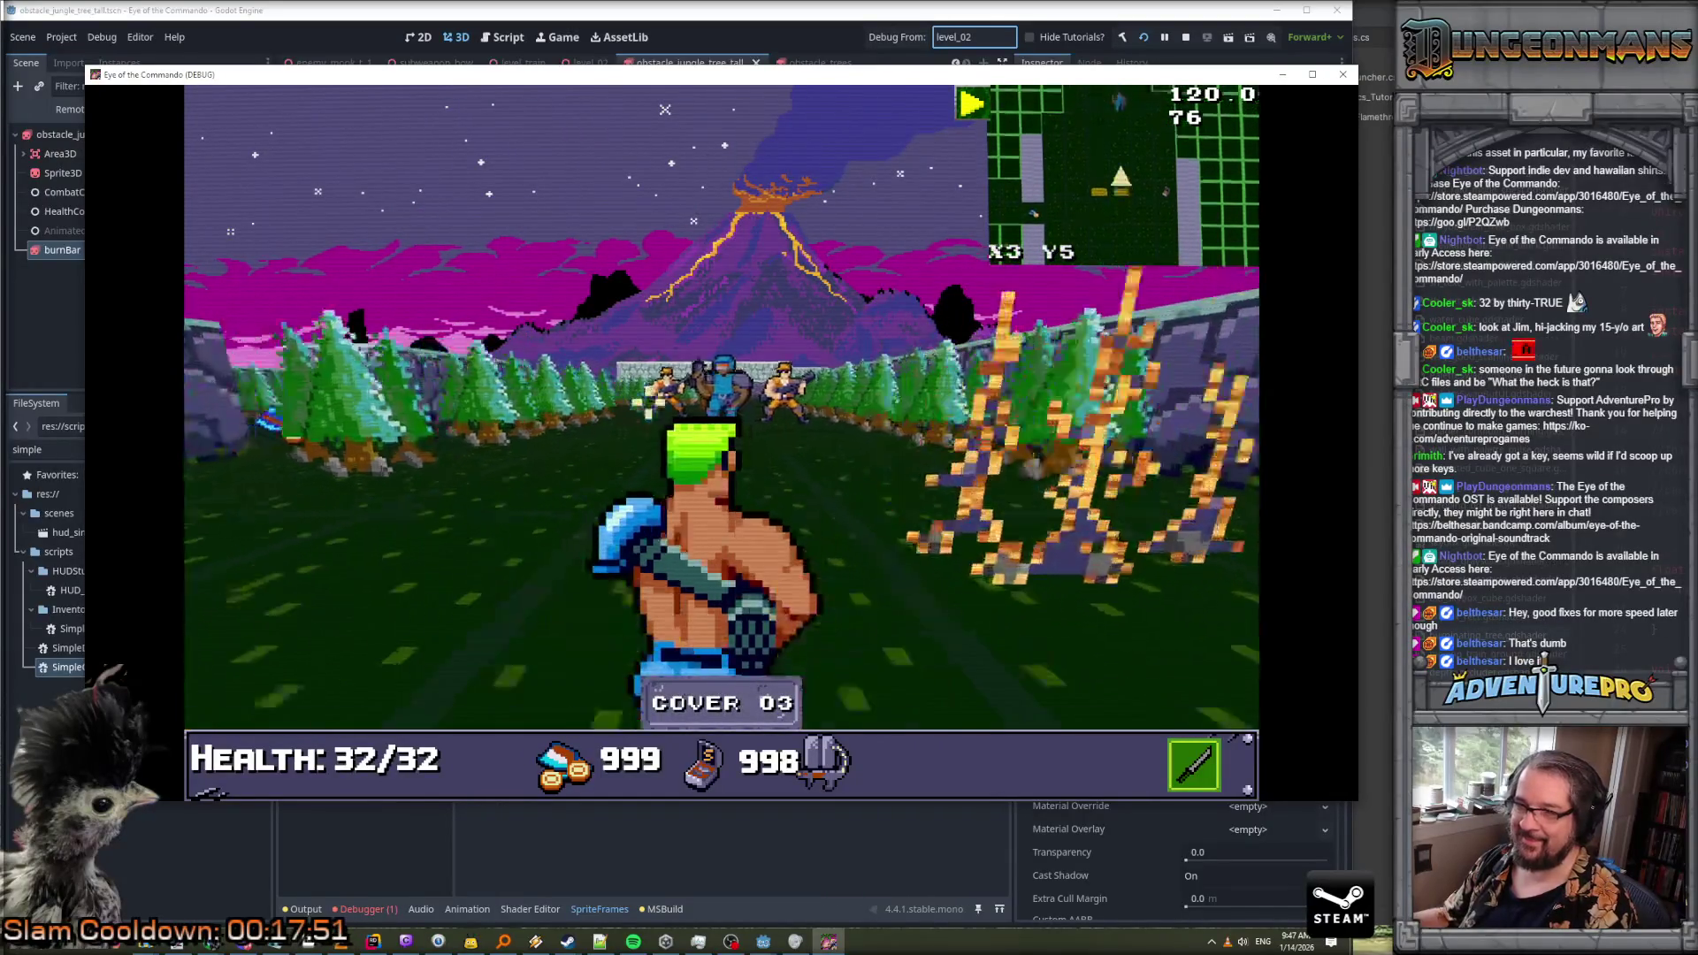
{"action": "right_click", "coordinate": [666, 110]}
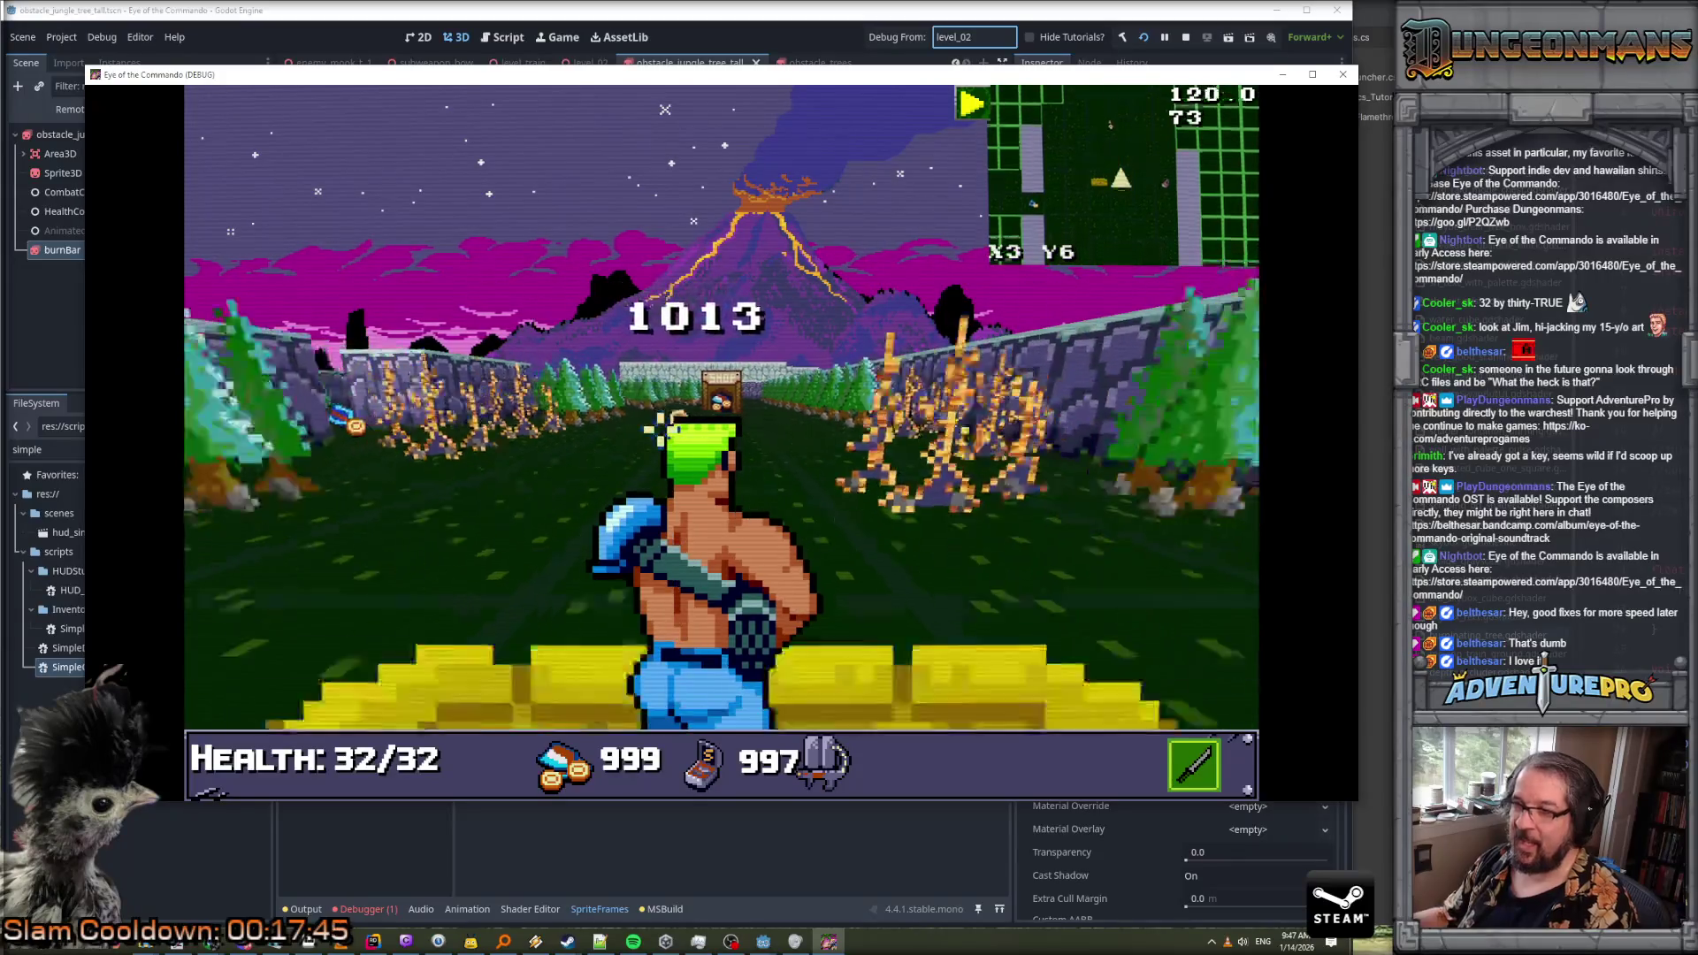
{"action": "key", "text": "F8"}
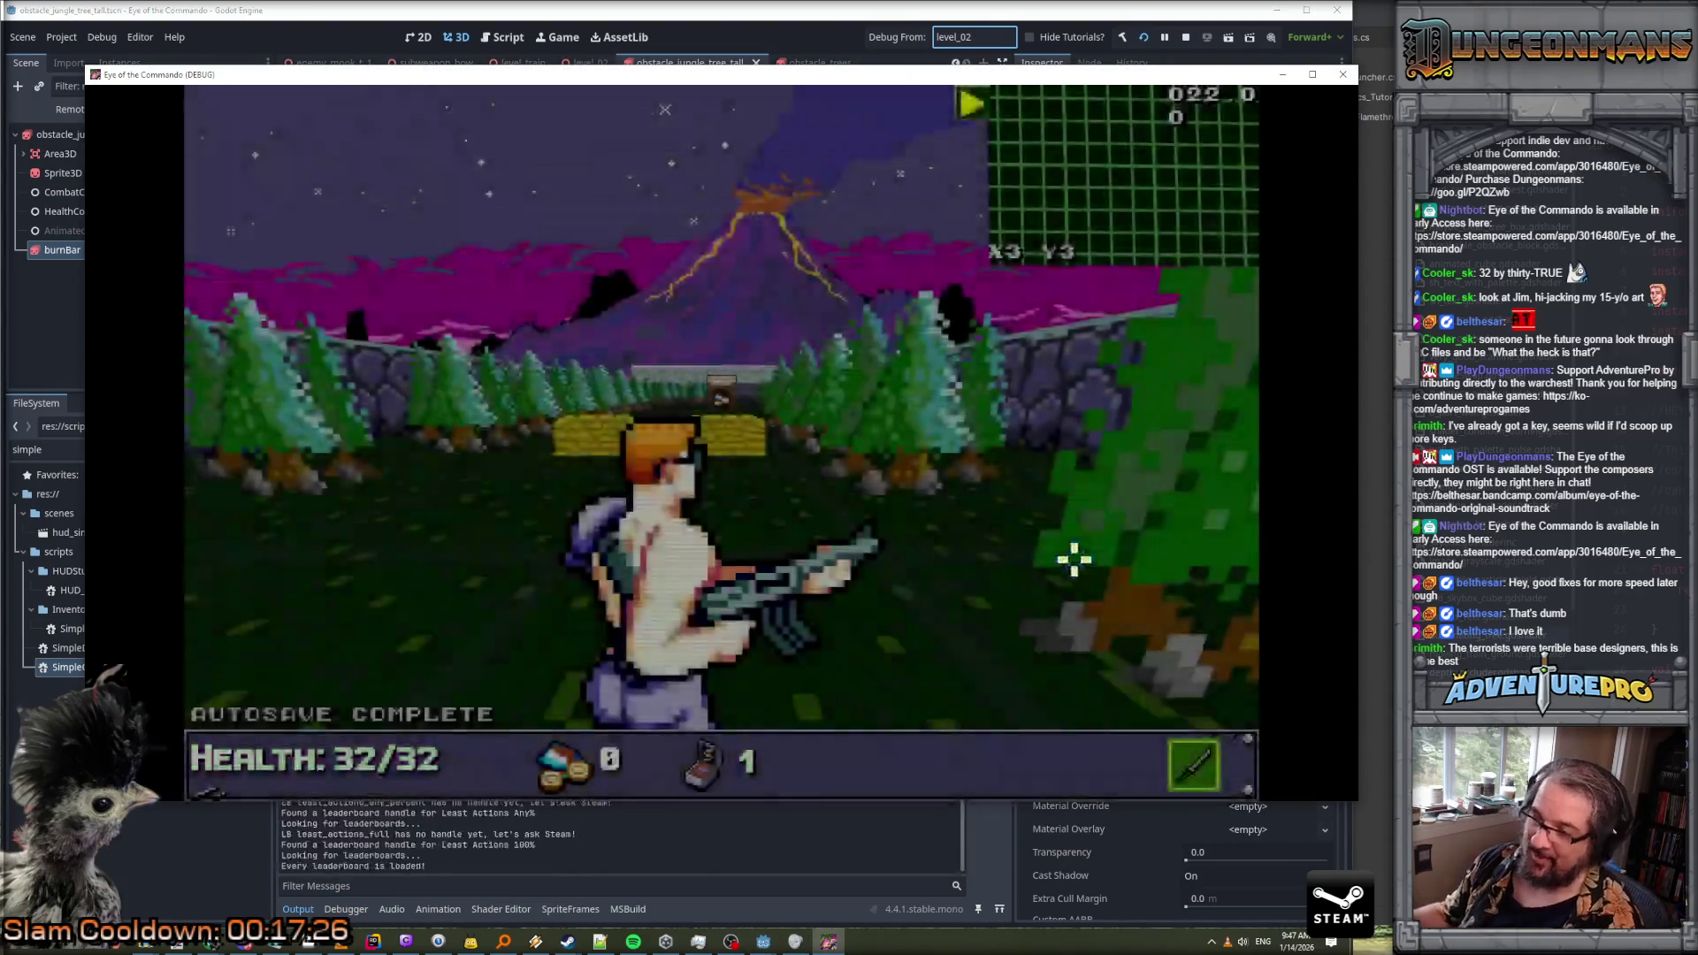
Move the player toward the cover and page through the tutorial message
{"action": "key", "text": "Left"}
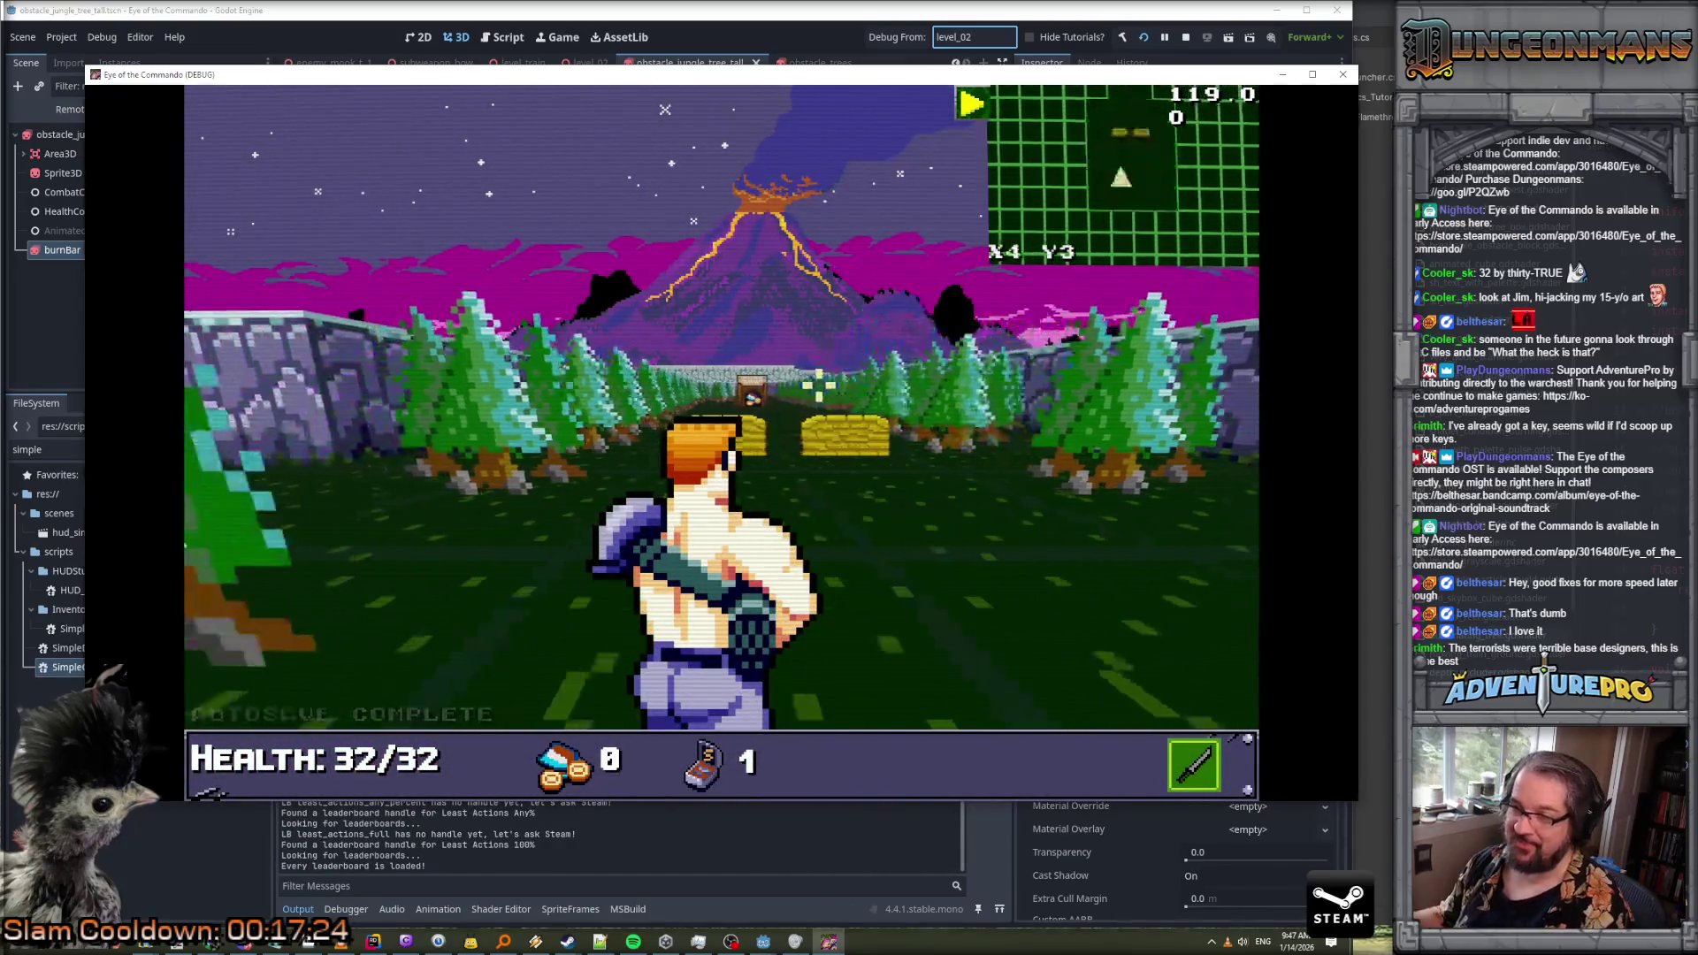
{"action": "key", "text": "Right"}
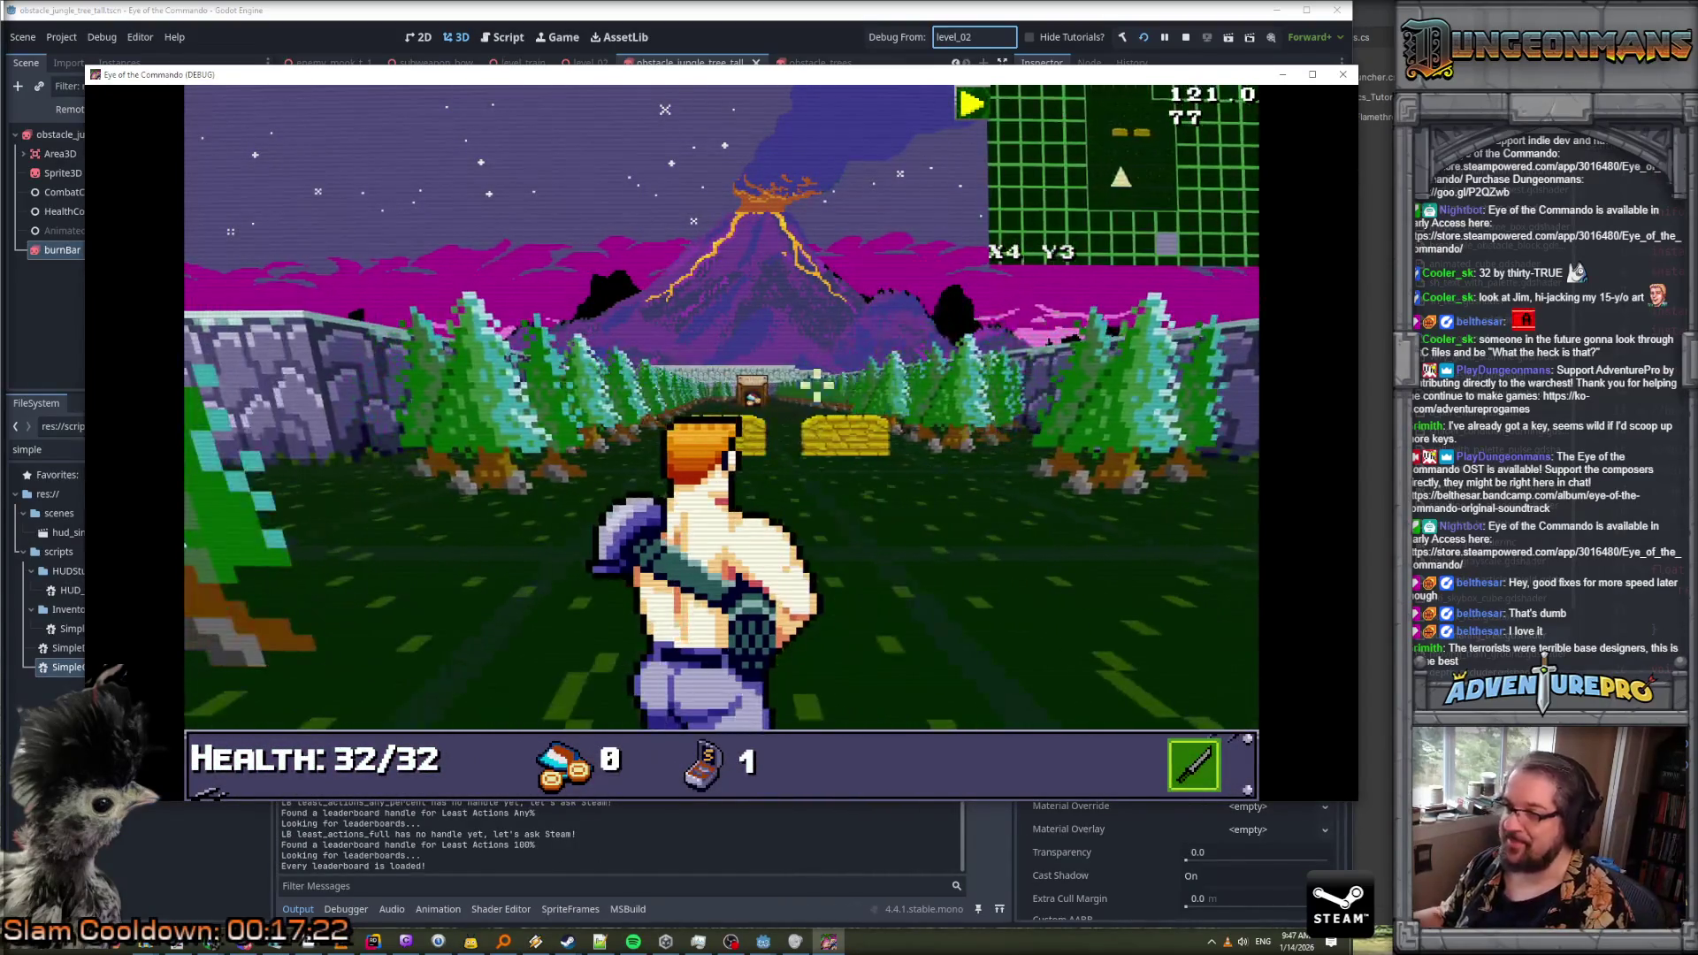
{"action": "key", "text": "Up"}
{"action": "key", "text": "Up"}
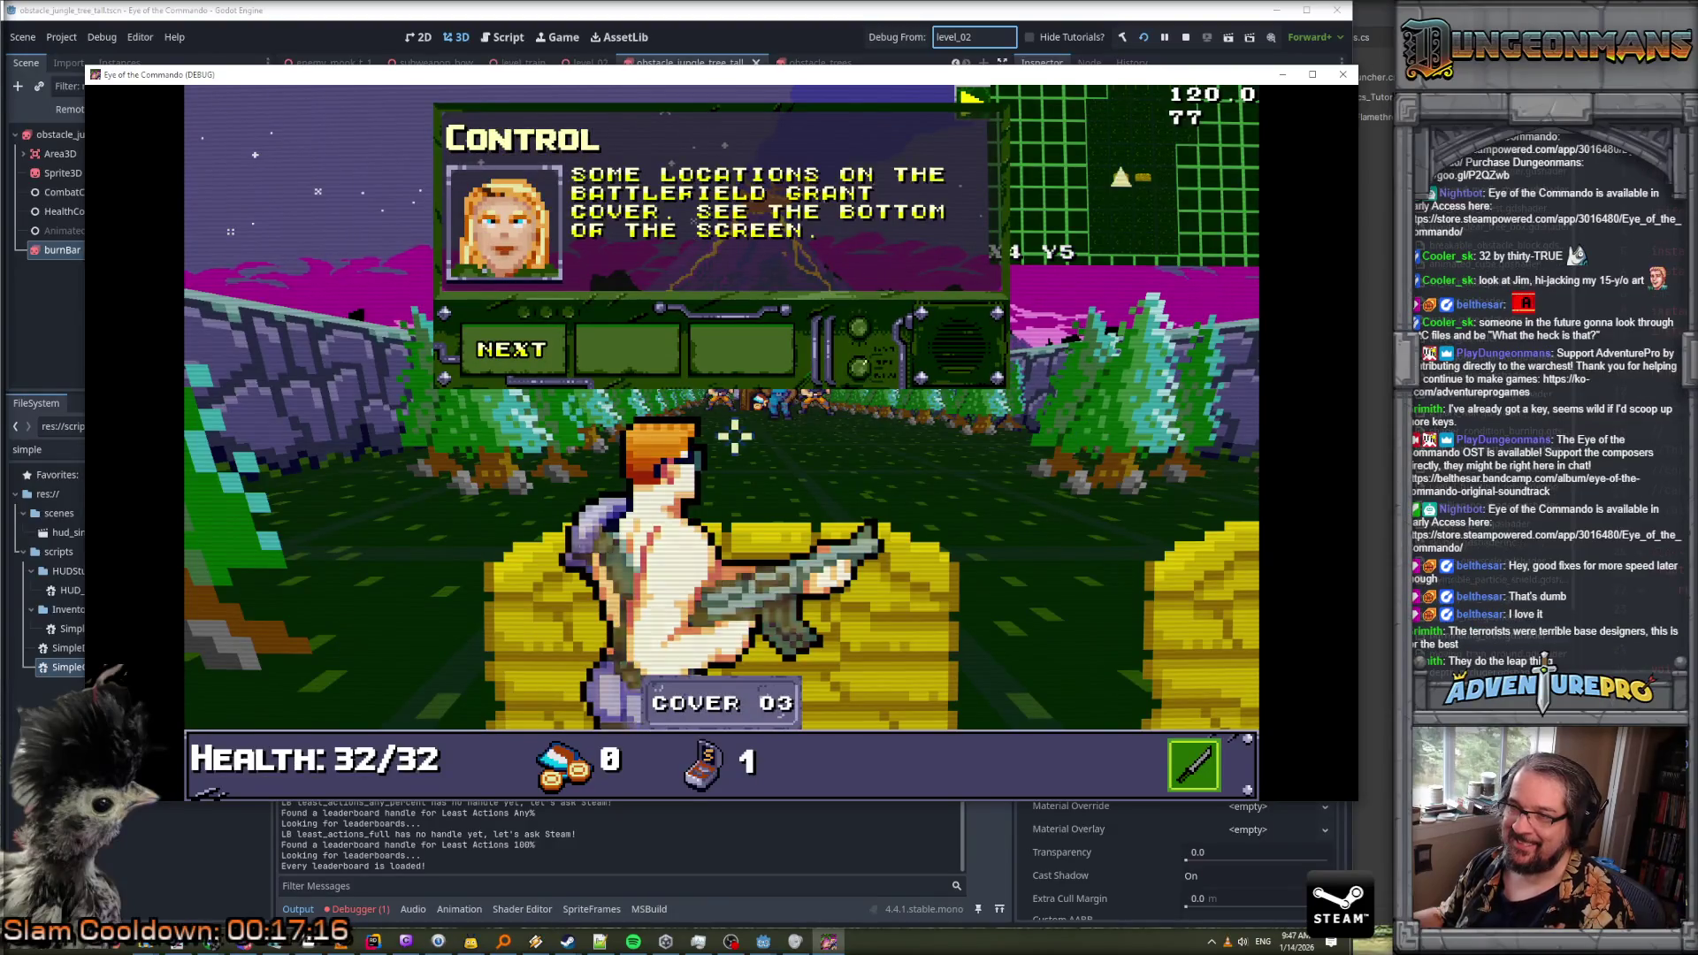
{"action": "left_click", "coordinate": [520, 351]}
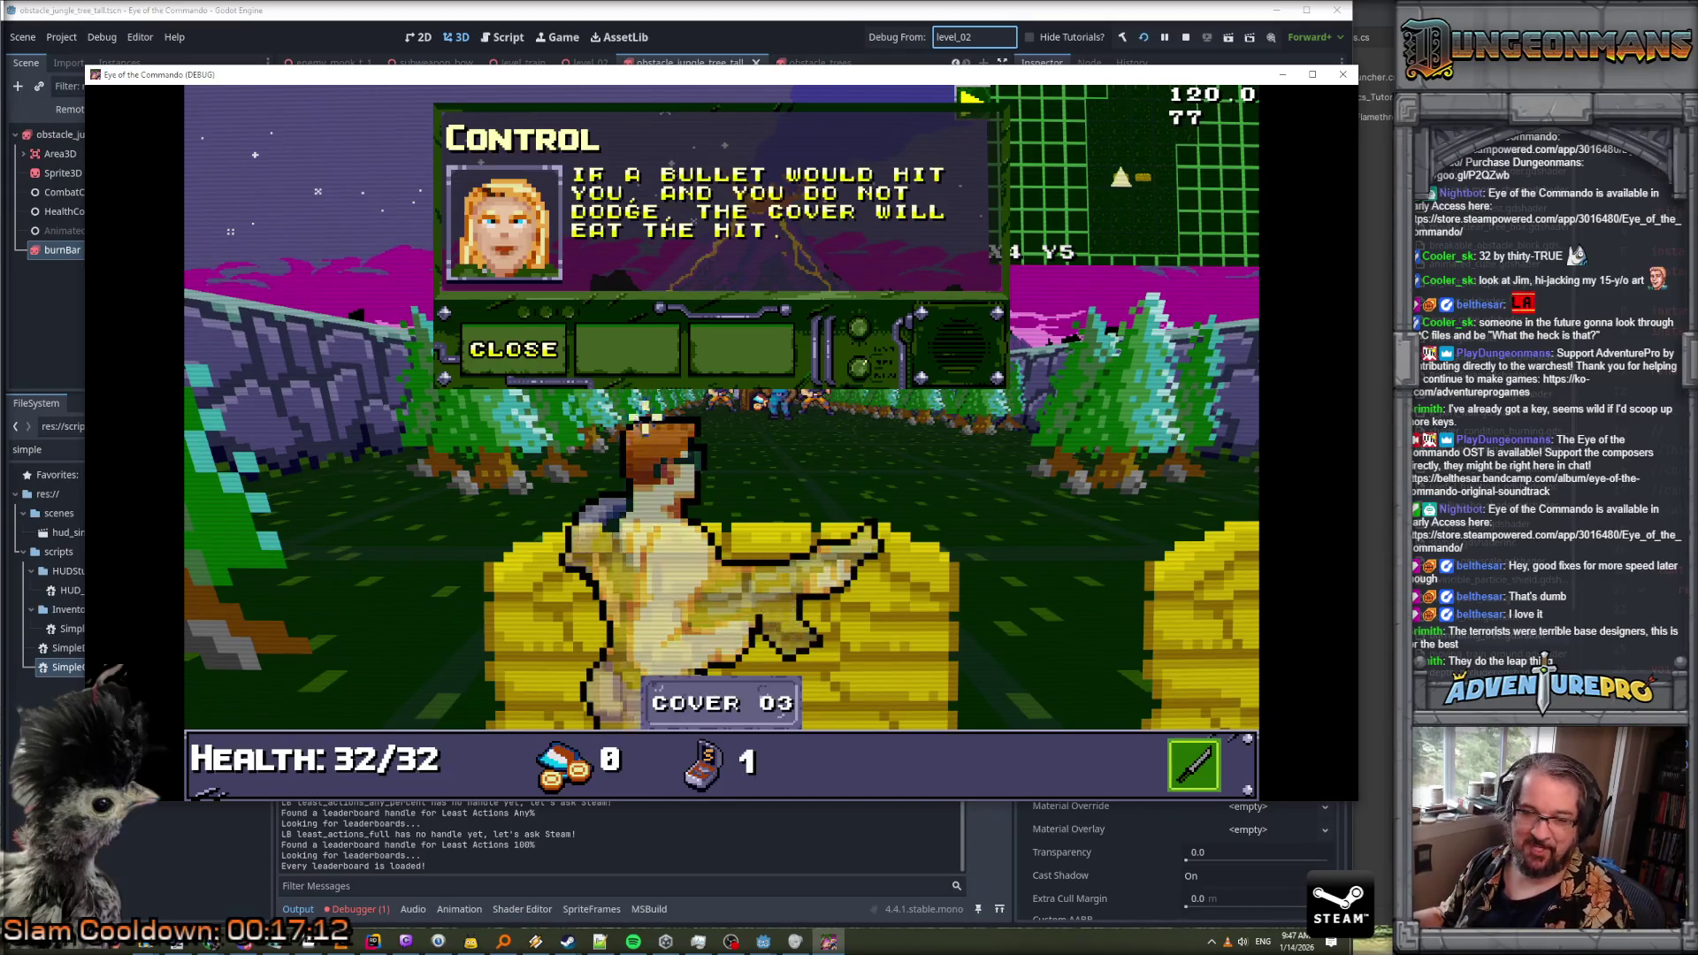
{"action": "left_click", "coordinate": [520, 351]}
Shoot enemies from cover, dismiss the medal message, and stop the game
{"action": "key", "text": "a"}
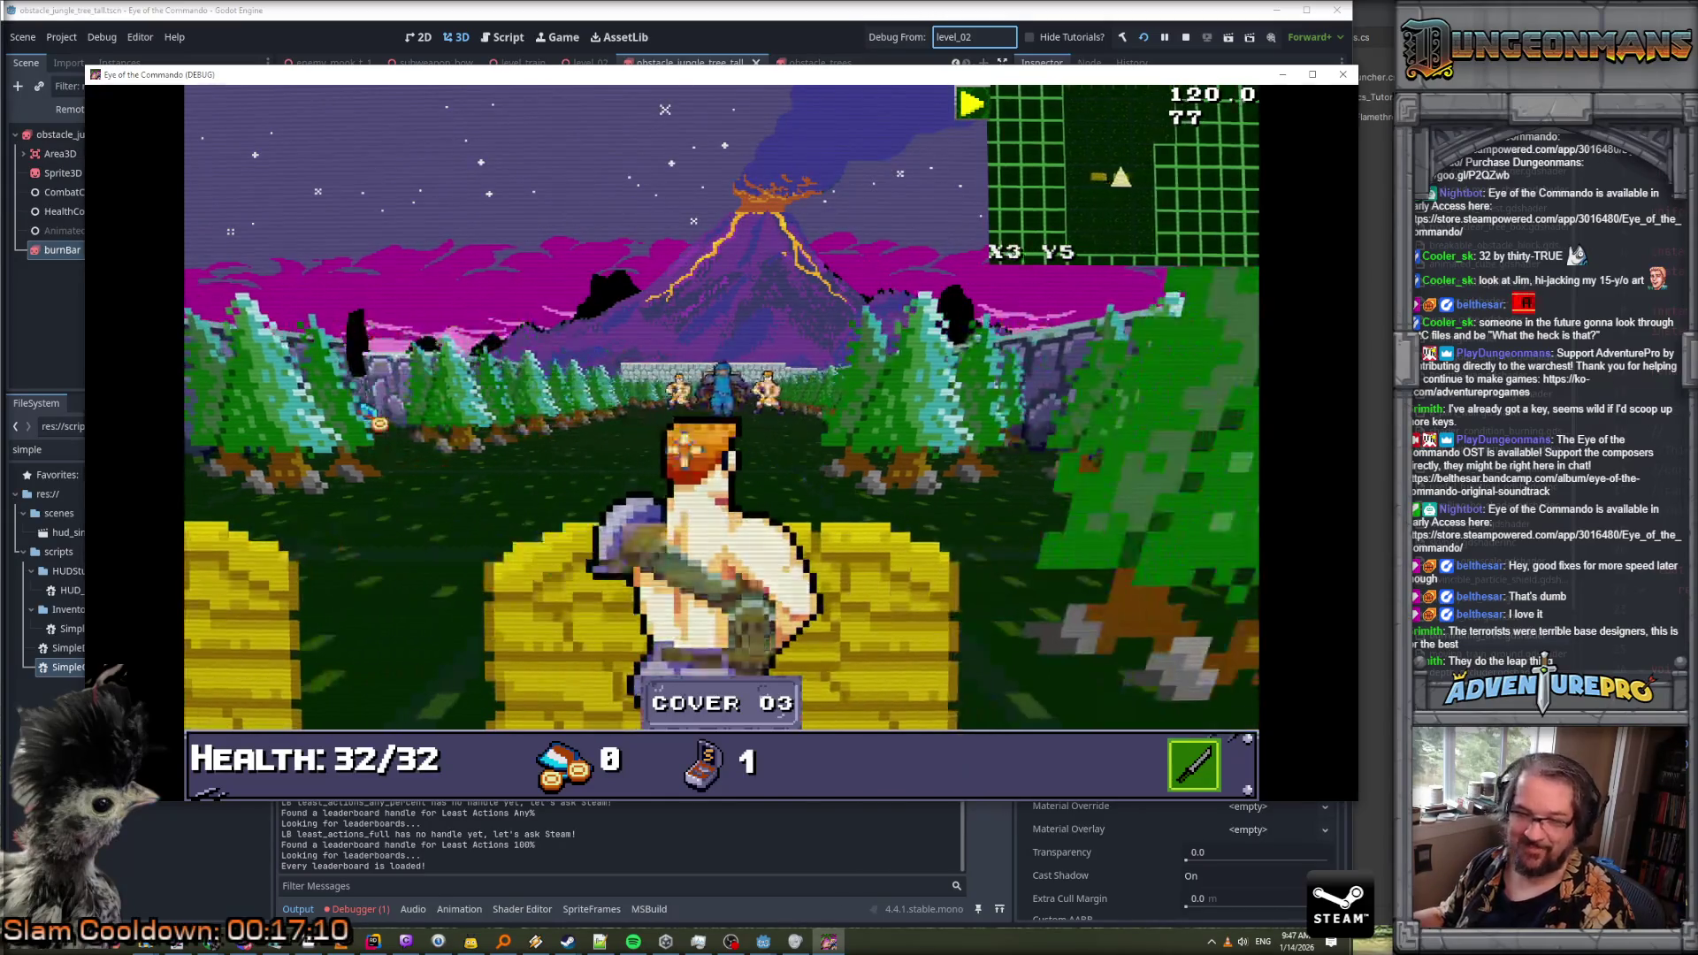
{"action": "left_click", "coordinate": [720, 385]}
{"action": "left_click", "coordinate": [723, 391]}
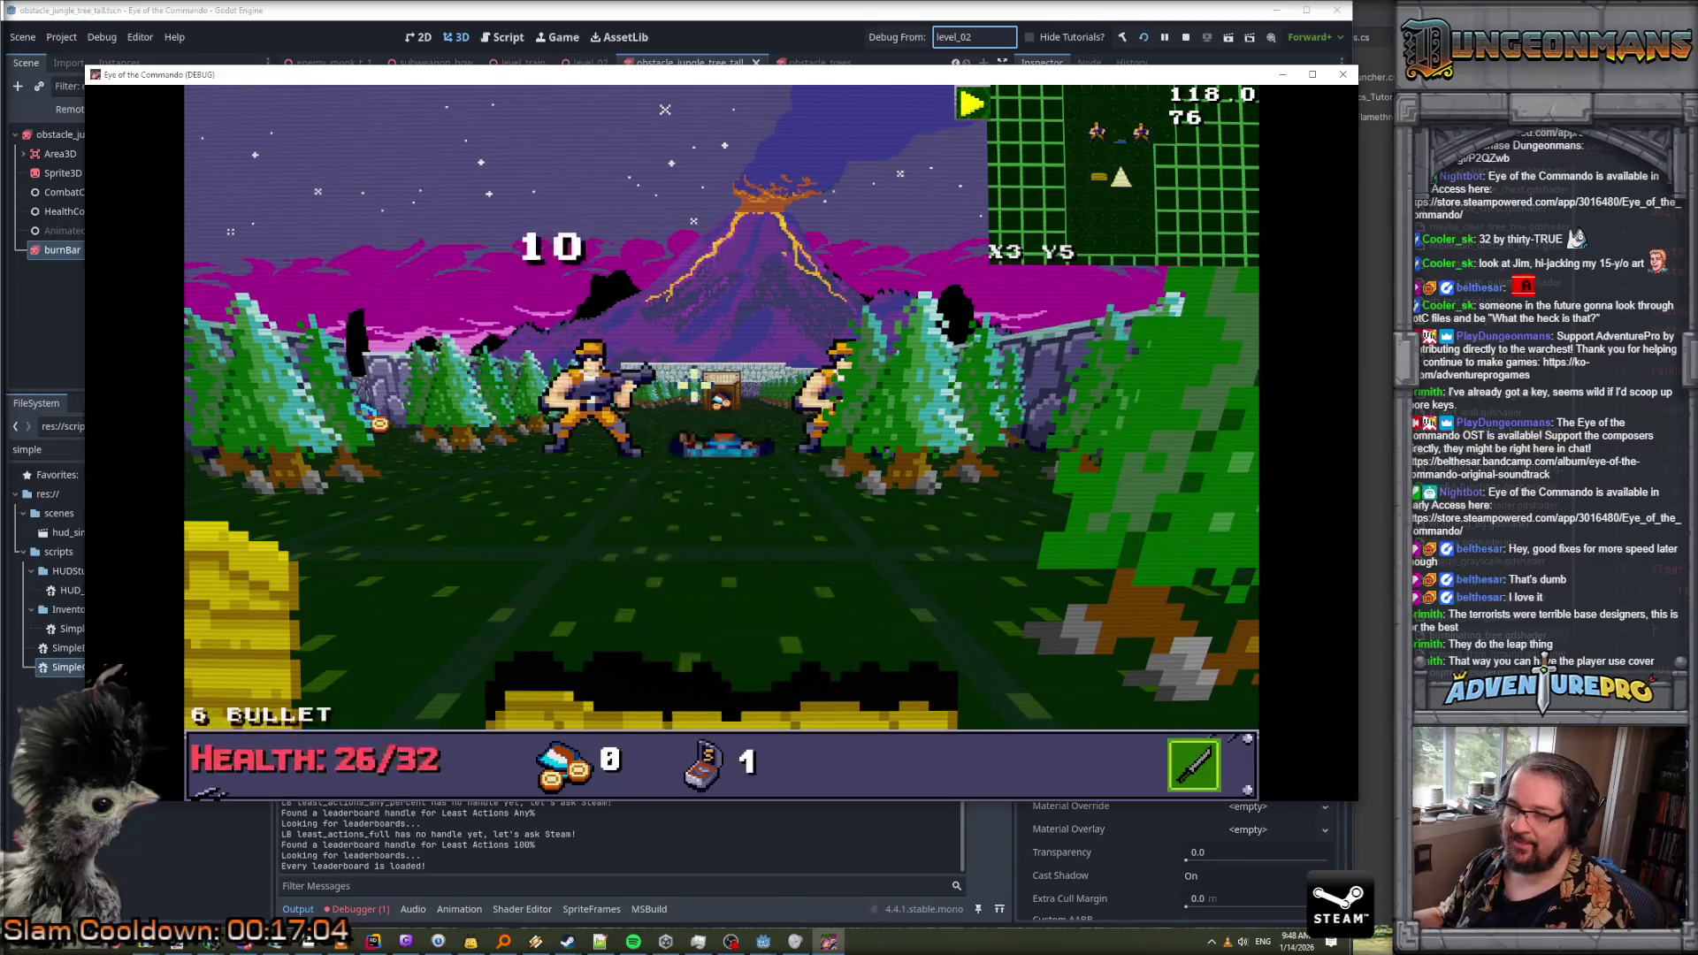
{"action": "key", "text": "d"}
{"action": "key", "text": "space"}
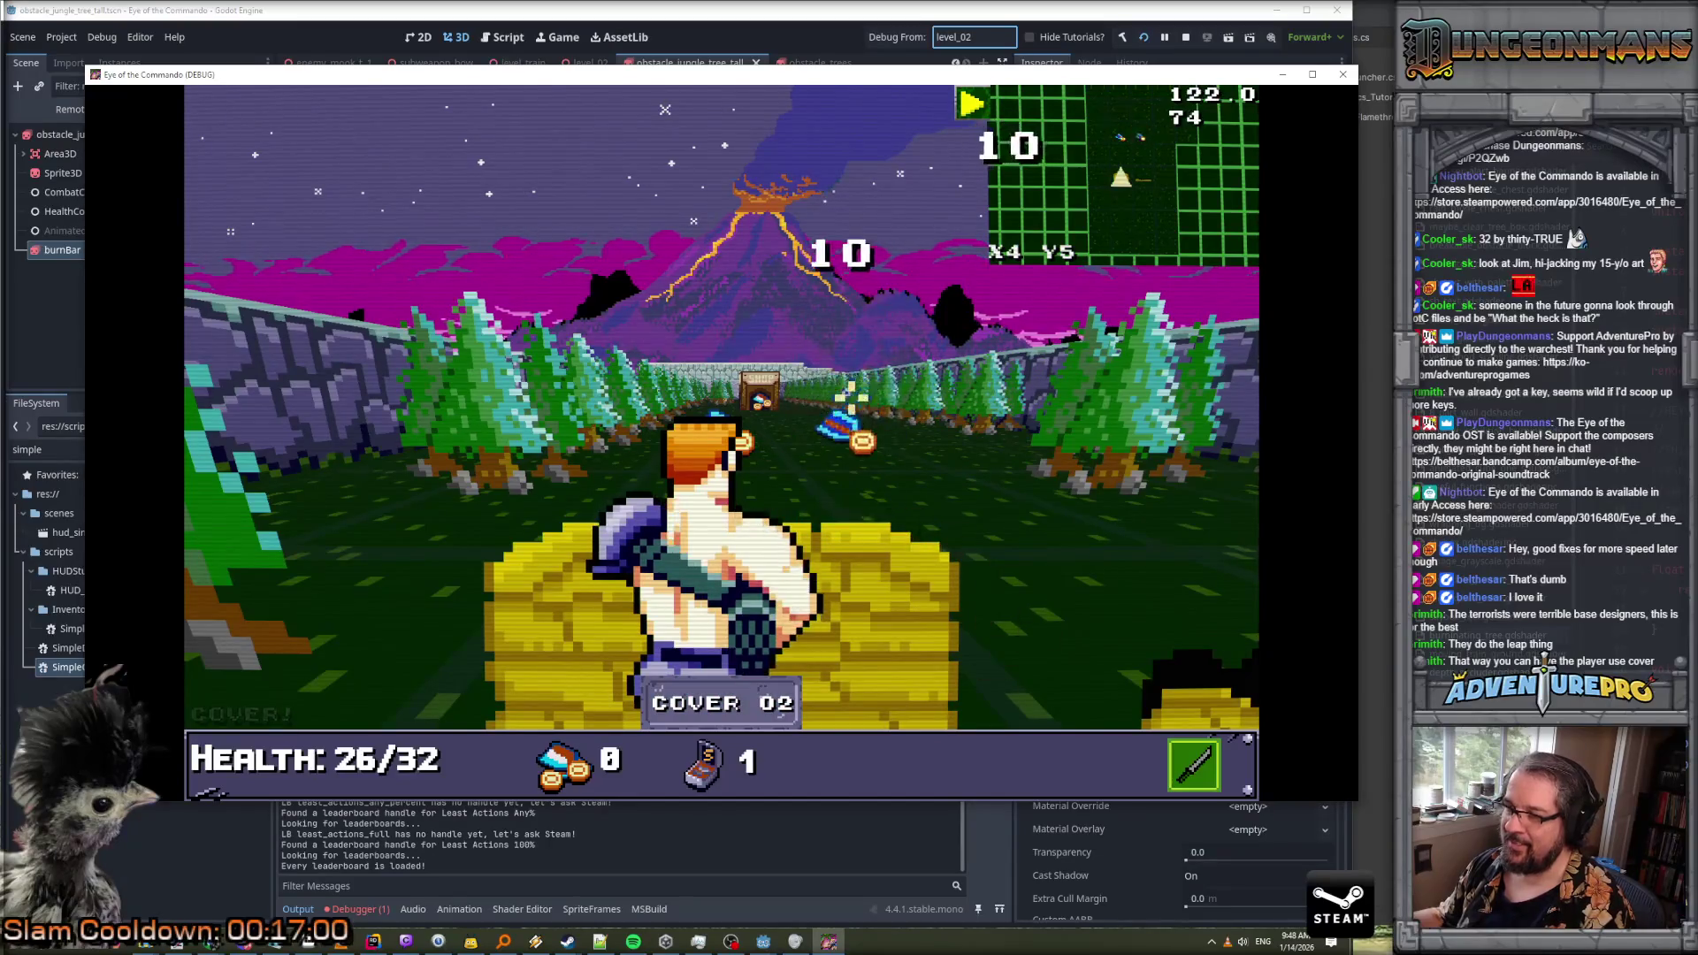
{"action": "key", "text": "space"}
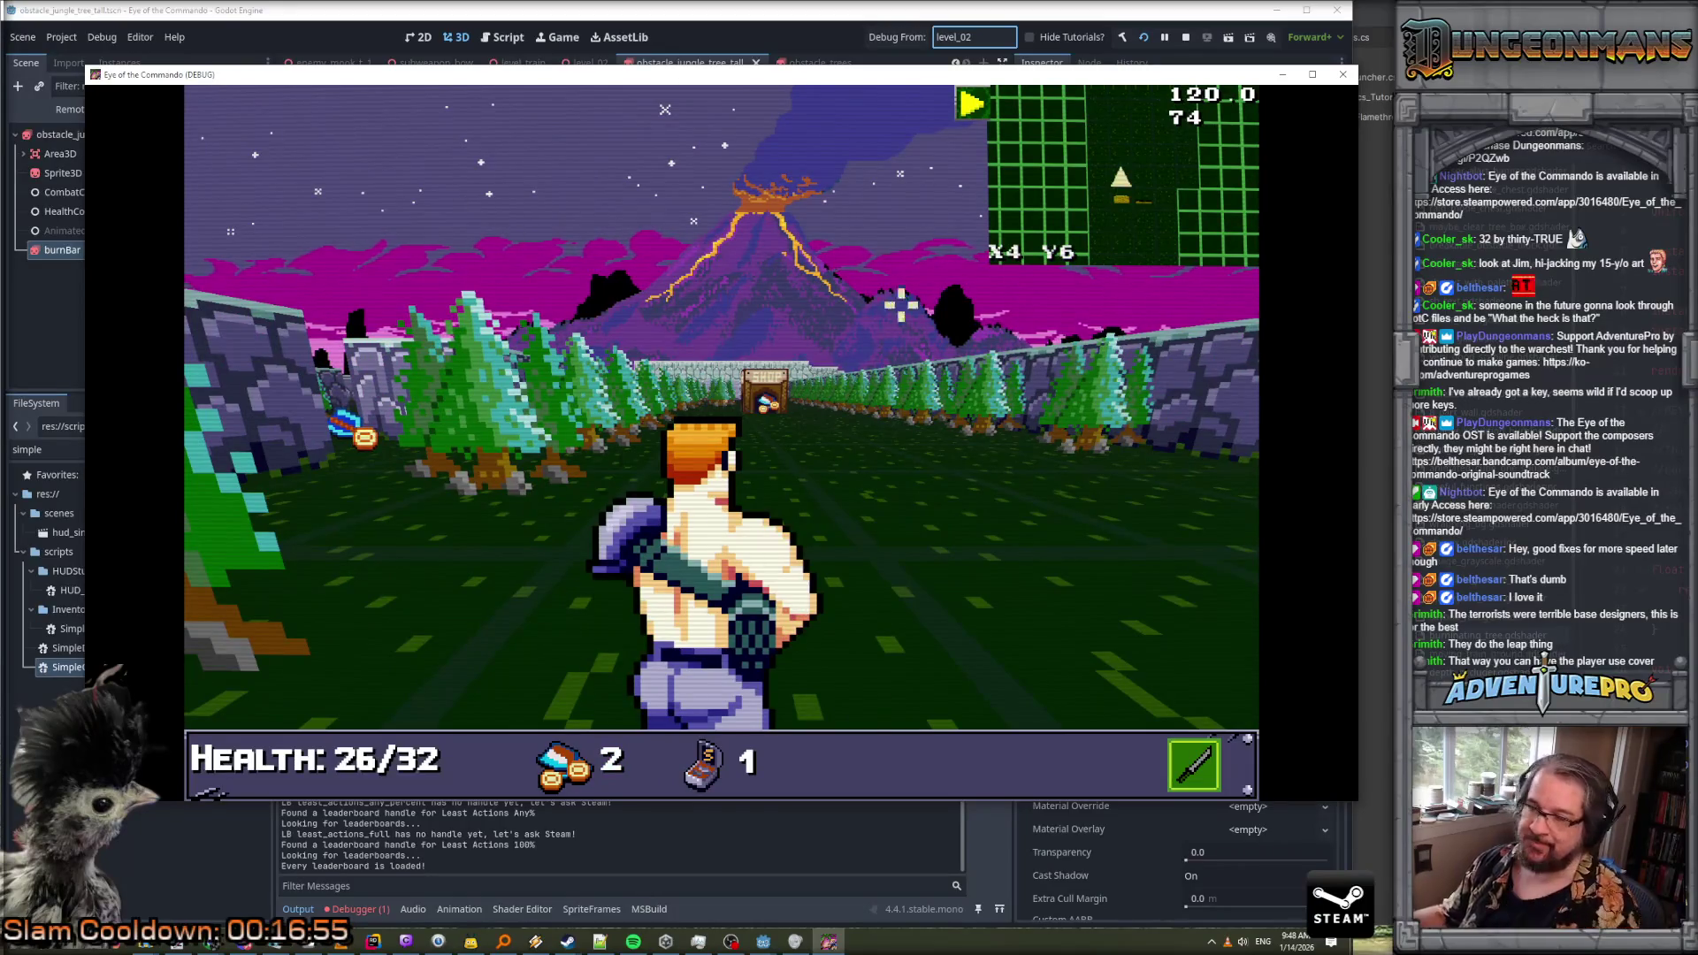
{"action": "left_click", "coordinate": [1186, 39]}
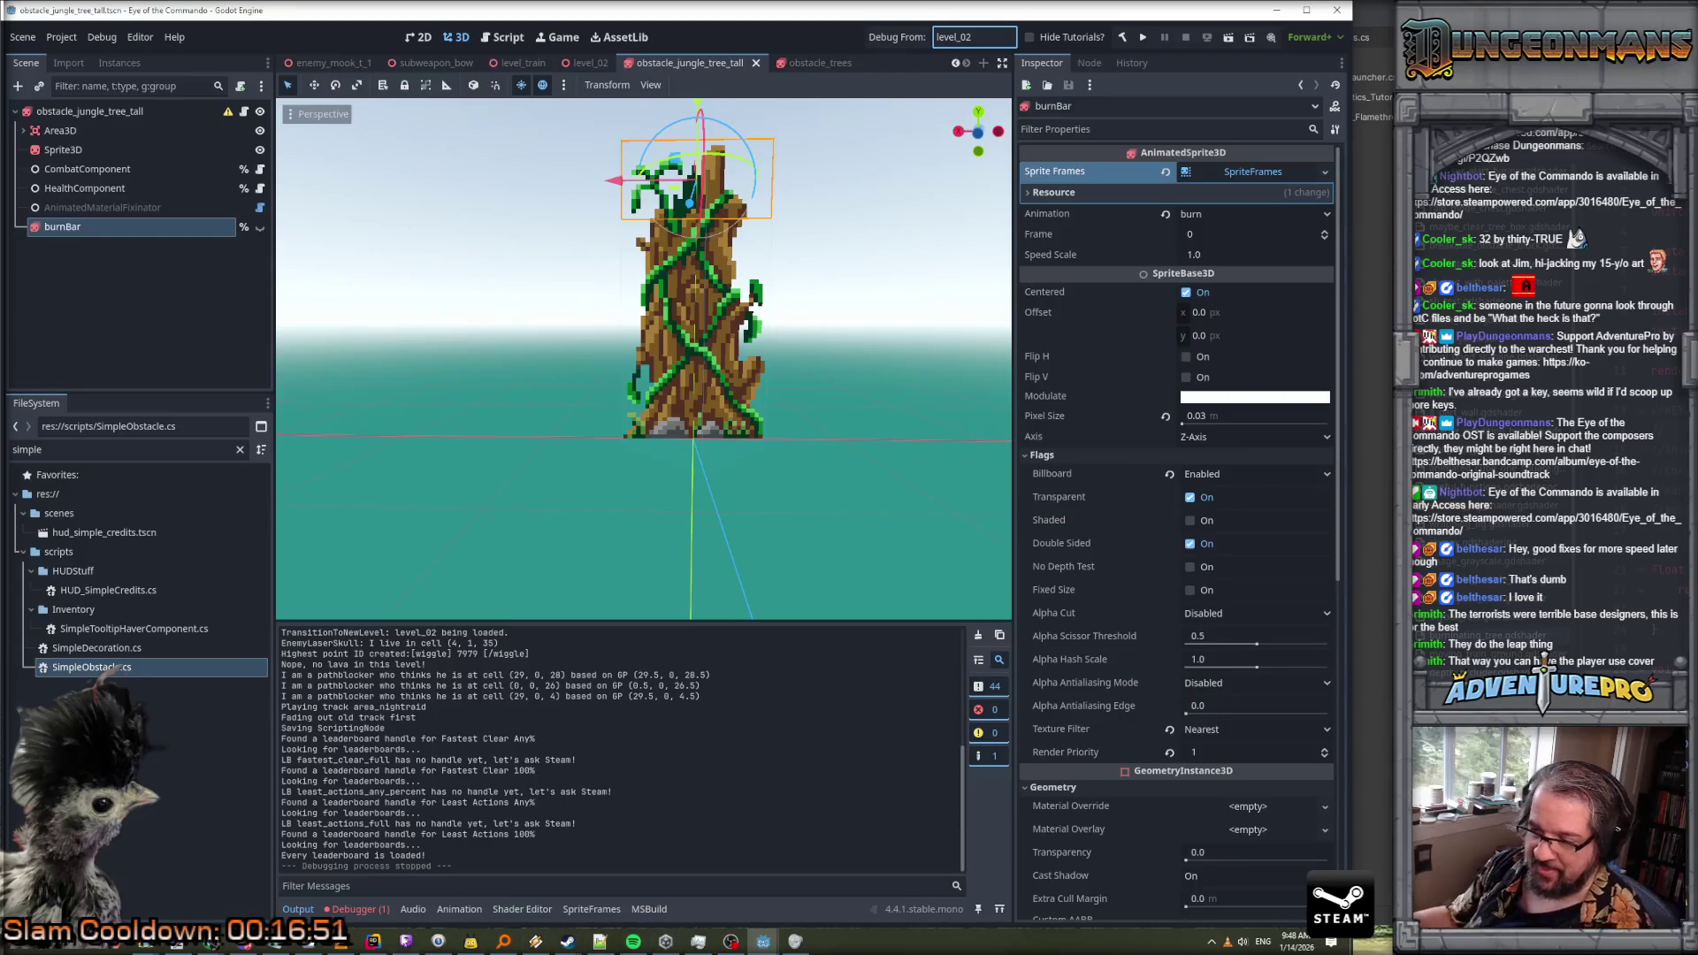
Switch to Rider showing SimpleObstacle.cs at DoBurninationSequence
{"action": "left_click", "coordinate": [372, 941]}
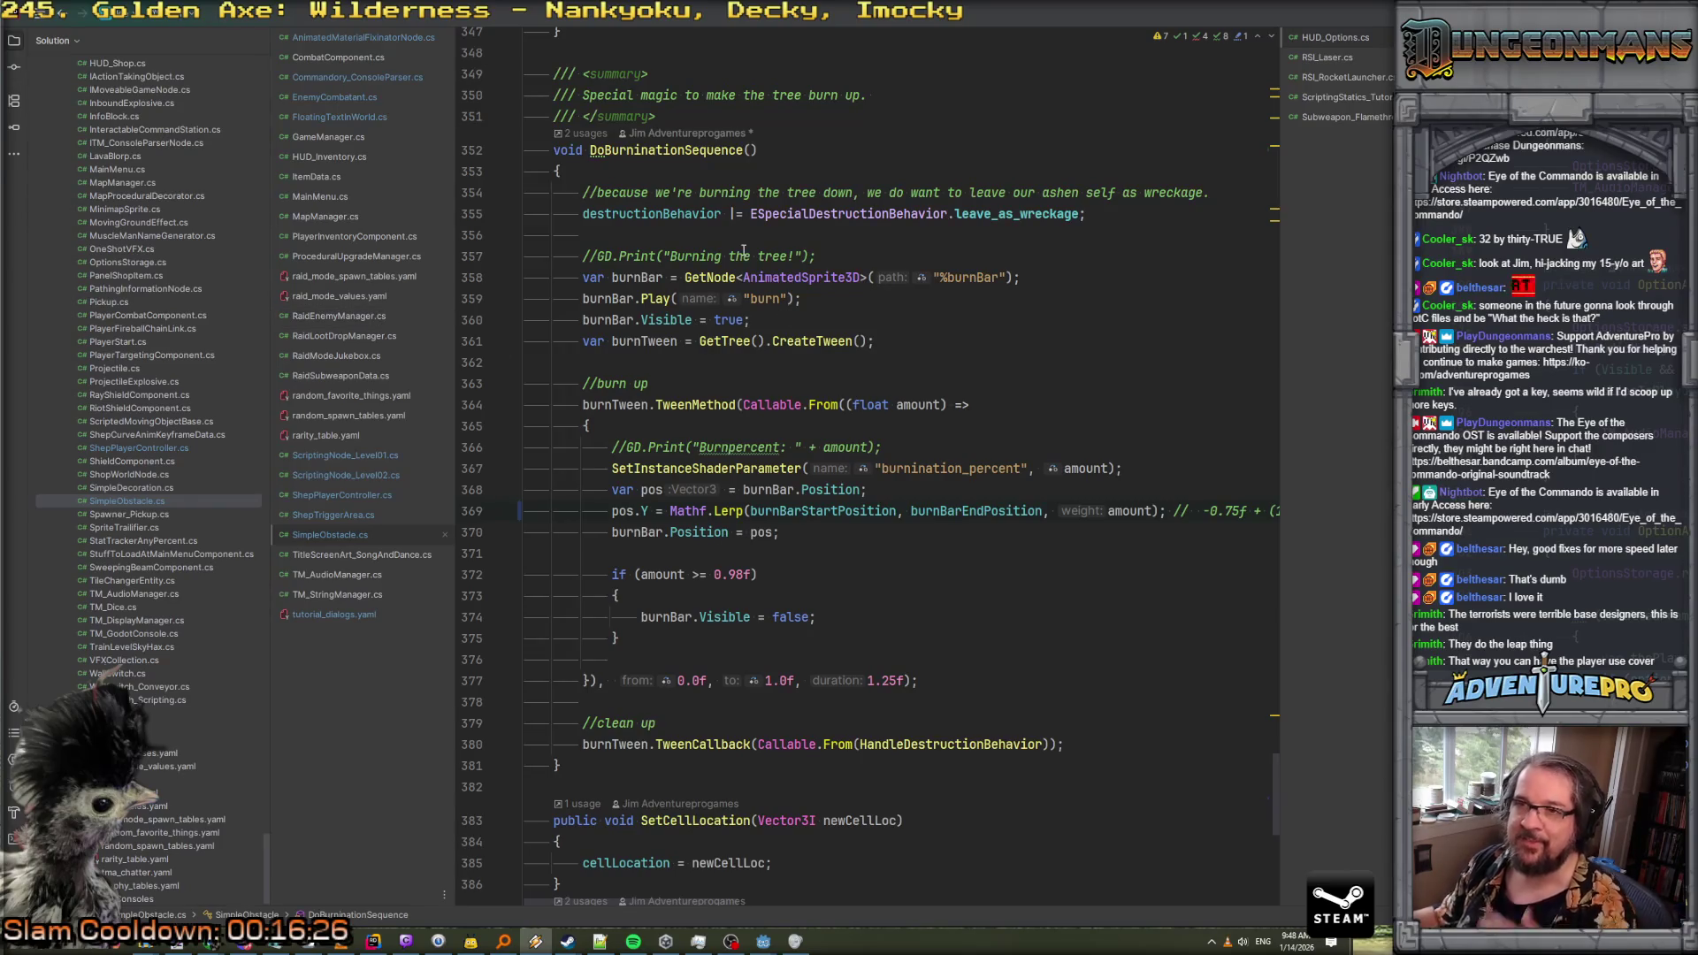
Search 'flamethro' and open Subweapon_Flamethrower.cs, repositioning its editor tab
{"action": "scroll", "coordinate": [743, 250], "scroll_direction": "up", "scroll_amount": 2}
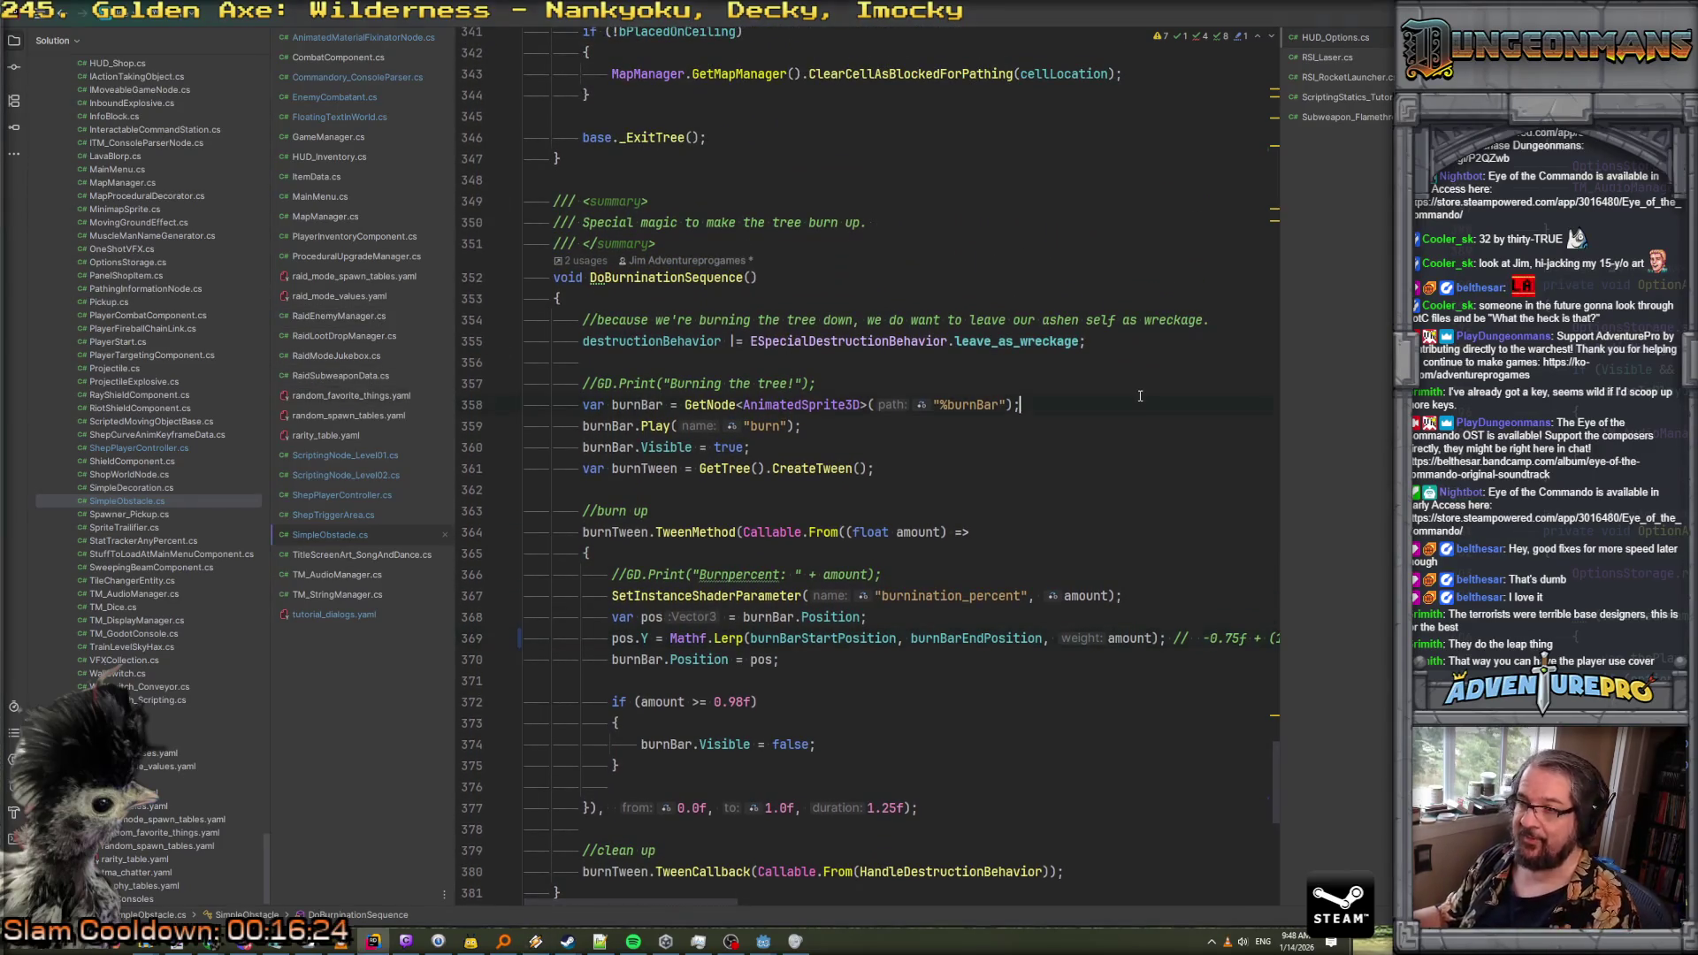
{"action": "key", "text": "shift"}
{"action": "key", "text": "shift"}
{"action": "type", "text": "flamethro"}
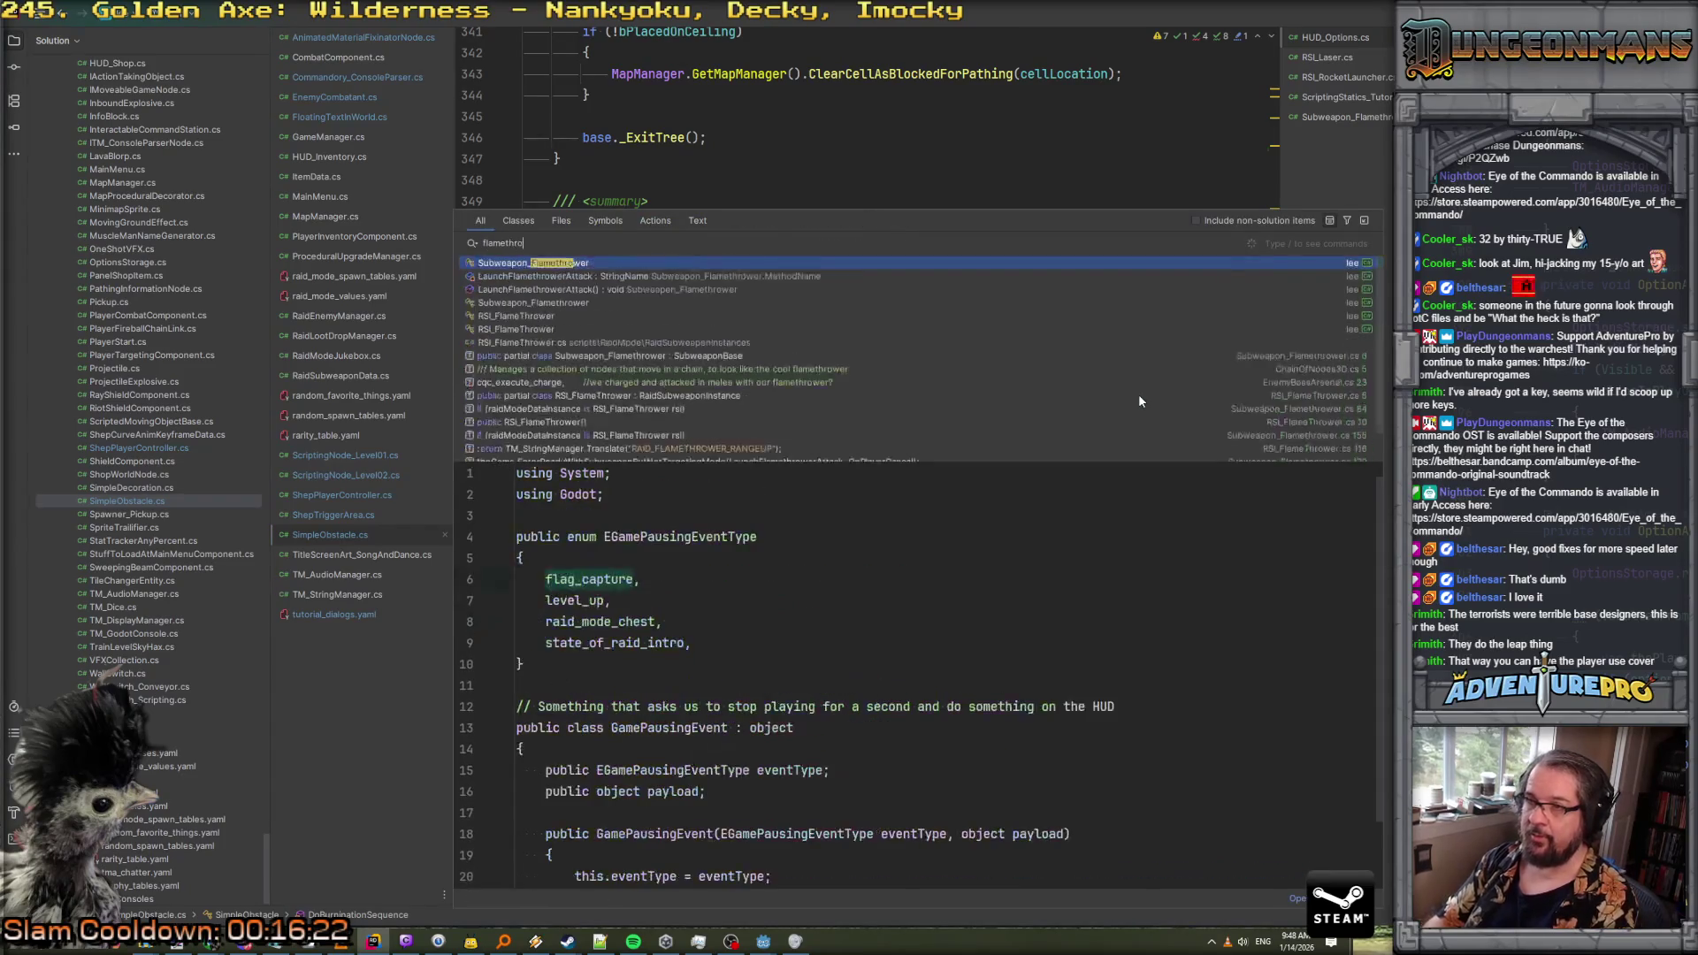
{"action": "key", "text": "Return"}
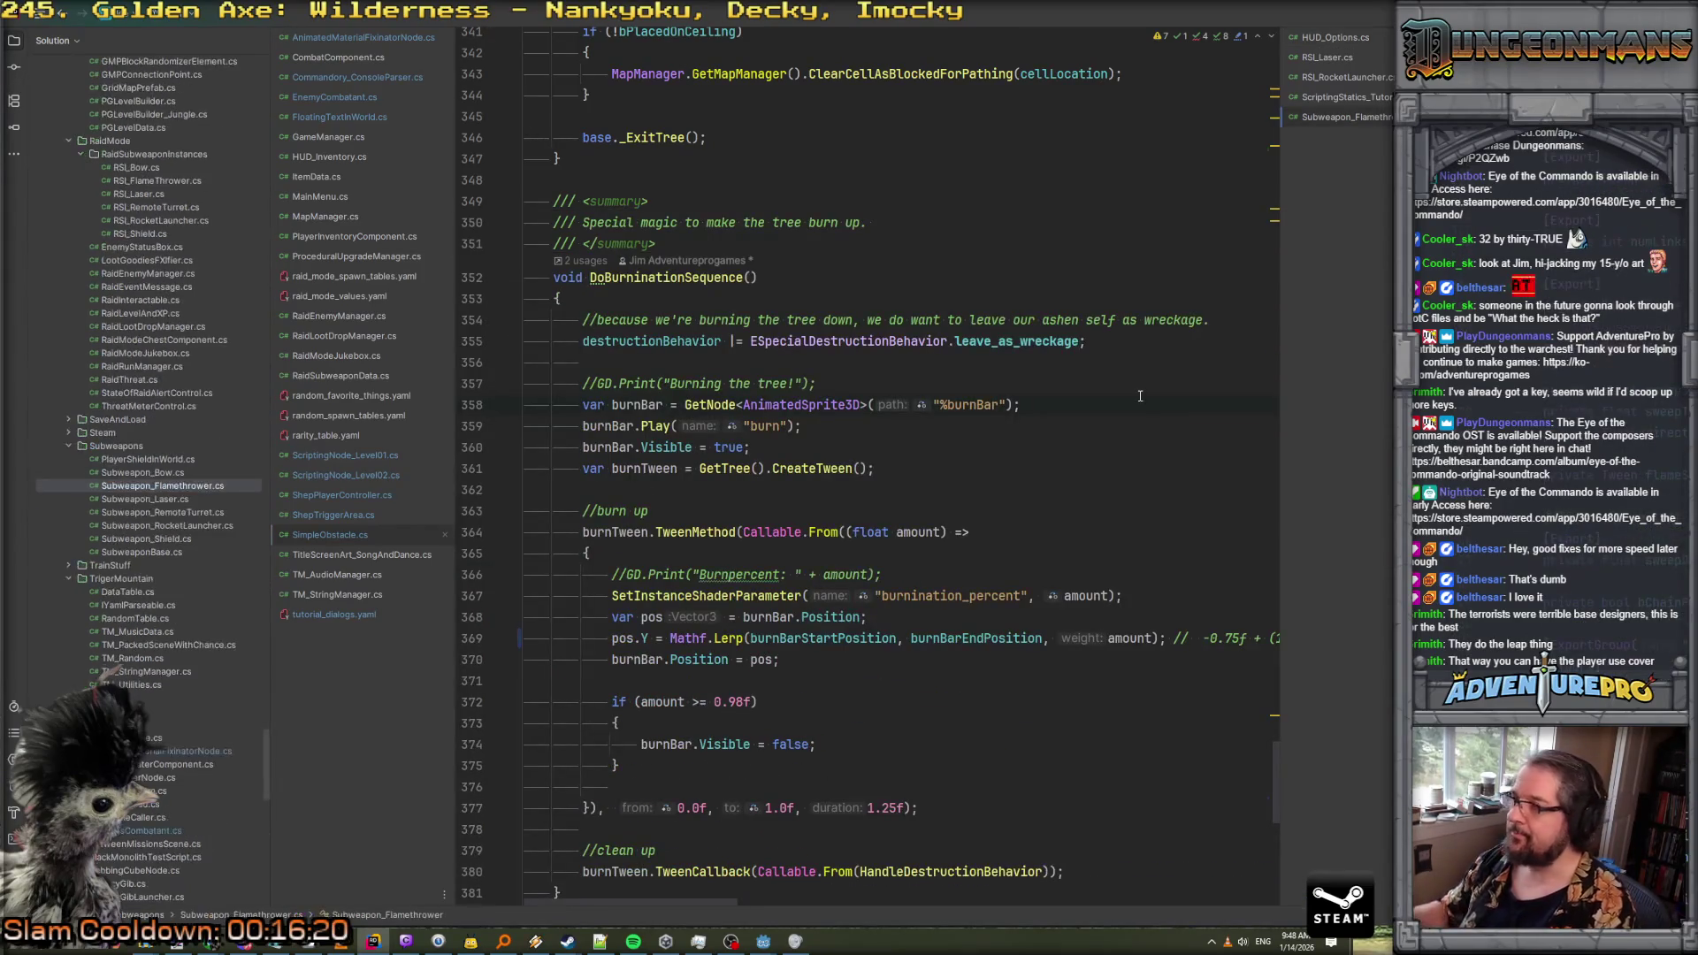
{"action": "mouse_move", "coordinate": [1355, 120]}
{"action": "left_mouse_down"}
{"action": "mouse_move", "coordinate": [343, 655]}
{"action": "mouse_move", "coordinate": [342, 601]}
{"action": "left_mouse_up"}
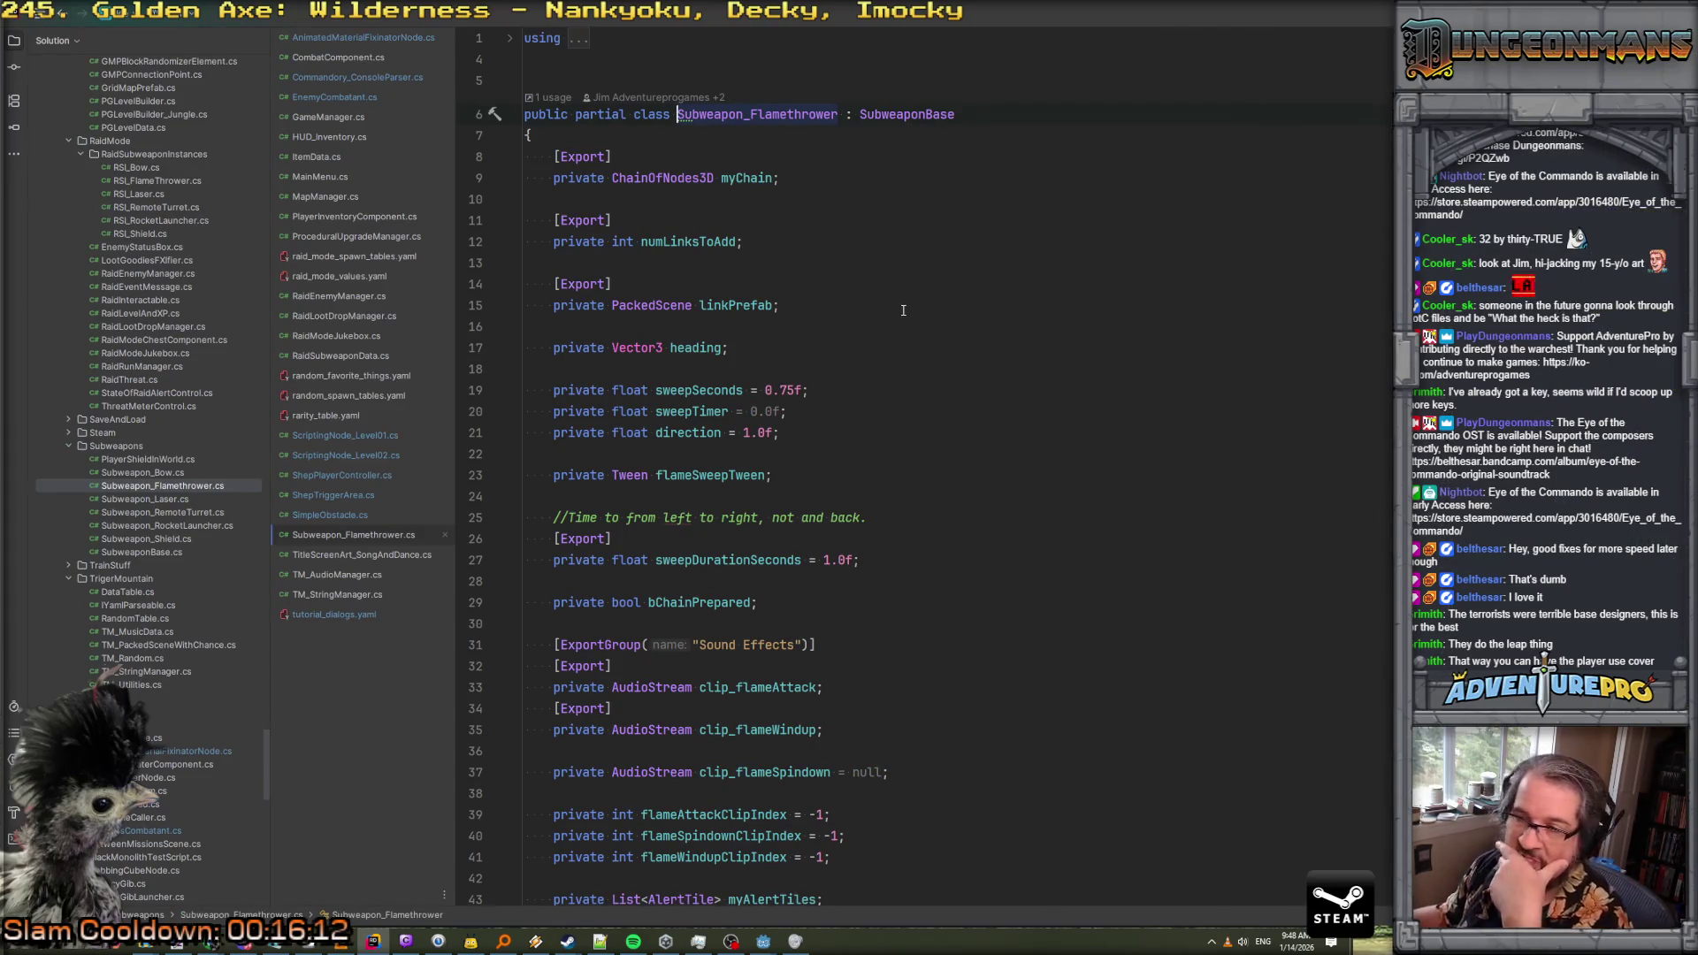
Scroll down to the cone-shaped ExecuteSubweaponAttack code
{"action": "scroll", "coordinate": [903, 310], "scroll_direction": "down", "scroll_amount": 15}
{"action": "scroll", "coordinate": [903, 310], "scroll_direction": "down", "scroll_amount": 10}
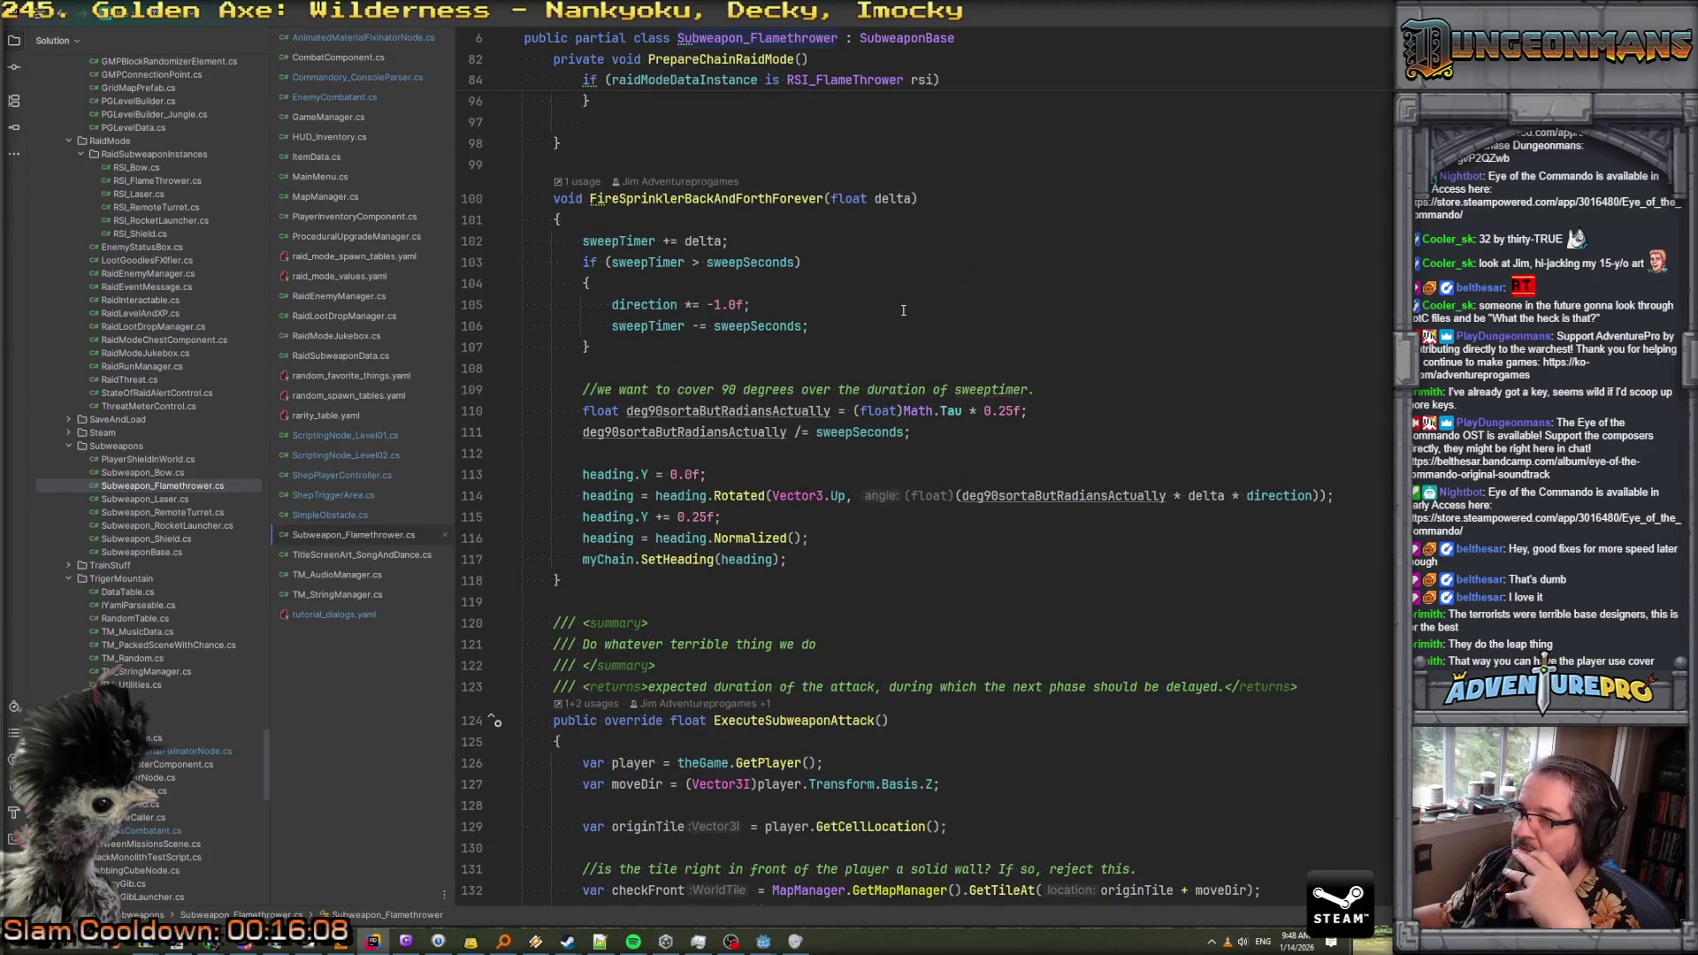
{"action": "scroll", "coordinate": [903, 310], "scroll_direction": "down", "scroll_amount": 5}
{"action": "scroll", "coordinate": [886, 594], "scroll_direction": "down", "scroll_amount": 9}
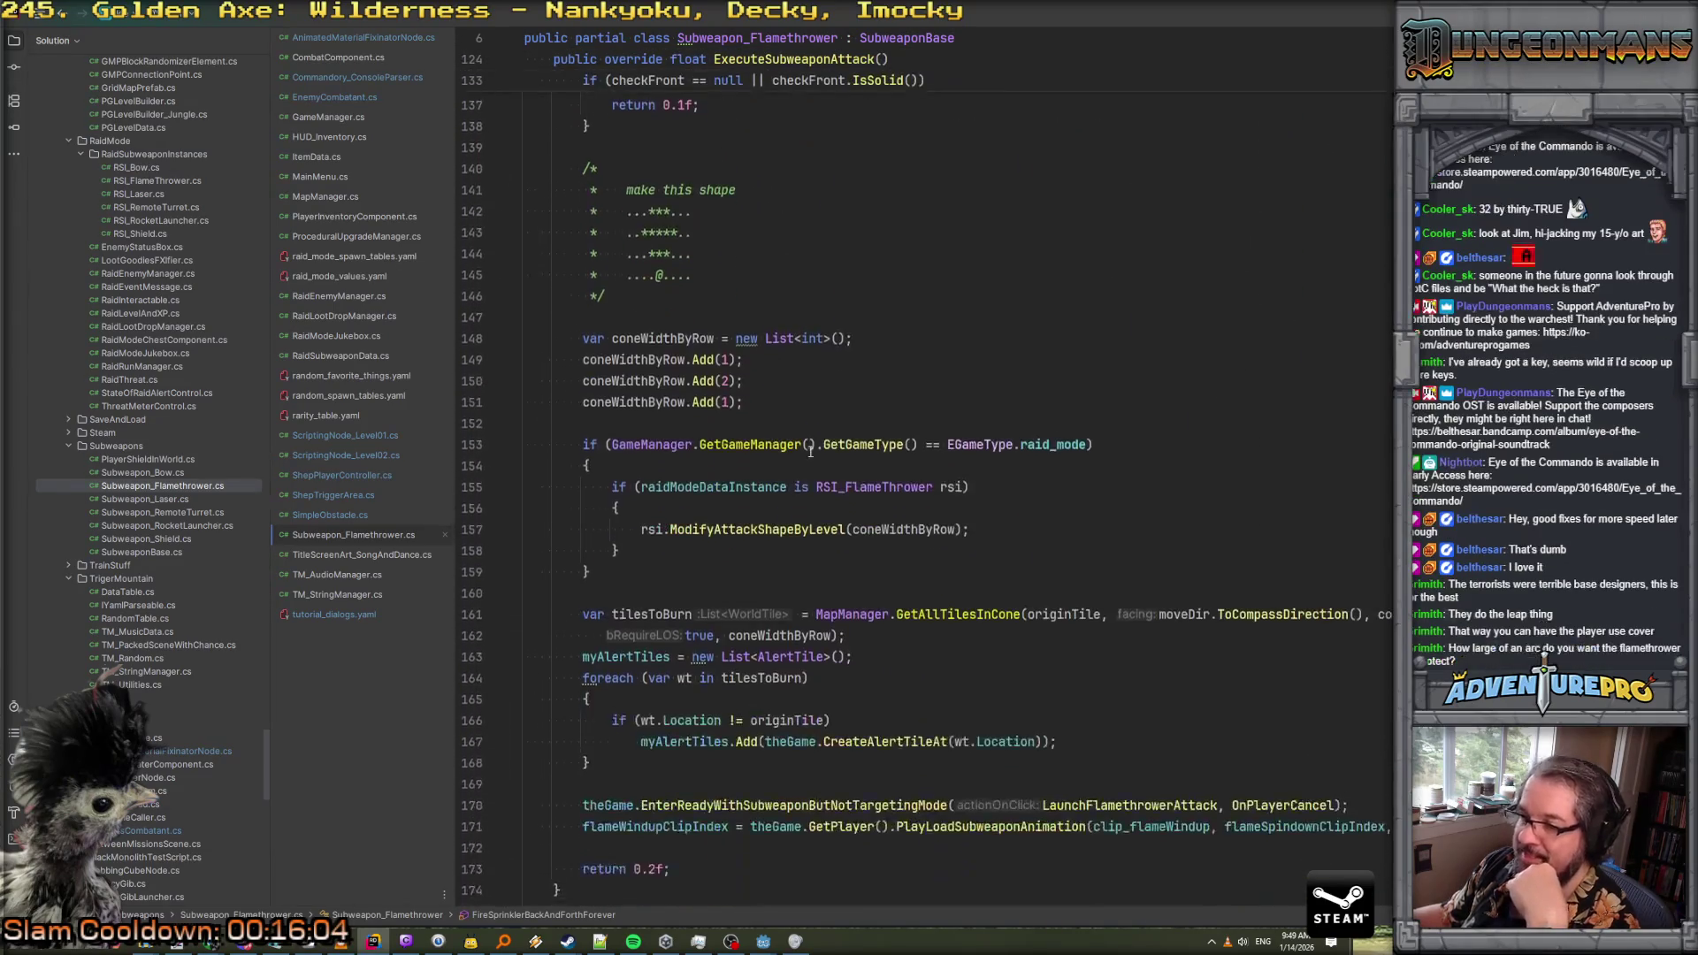
{"action": "scroll", "coordinate": [810, 448], "scroll_direction": "down", "scroll_amount": 4}
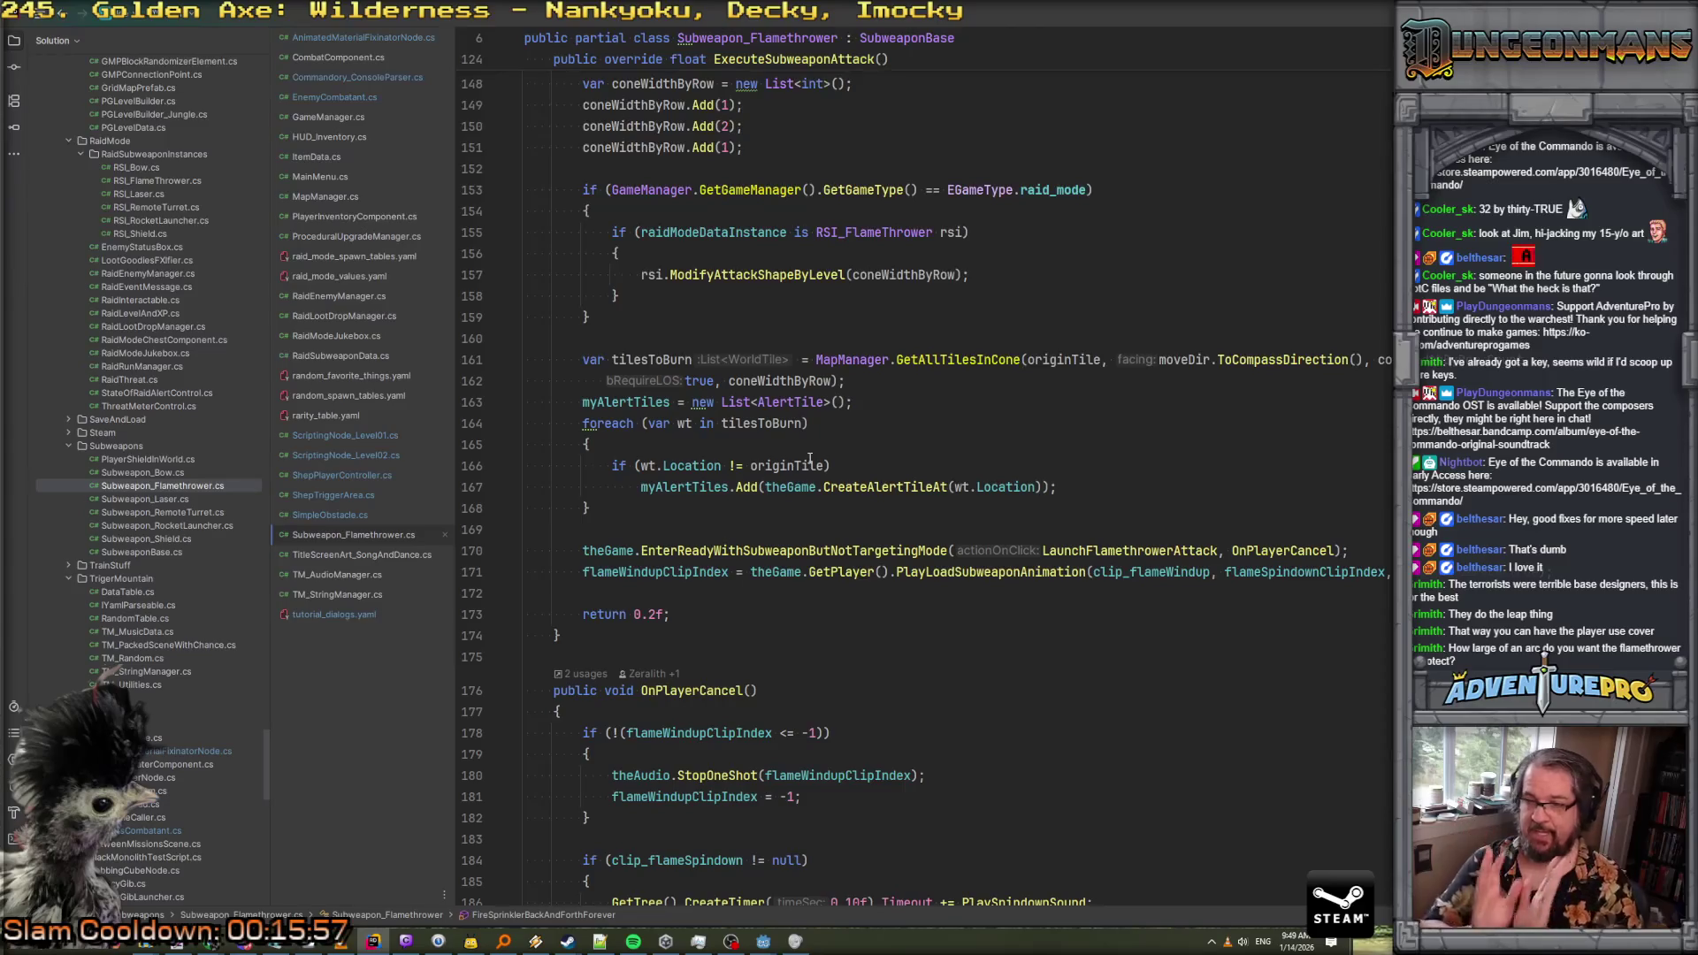
{"action": "key", "text": "alt+Tab"}
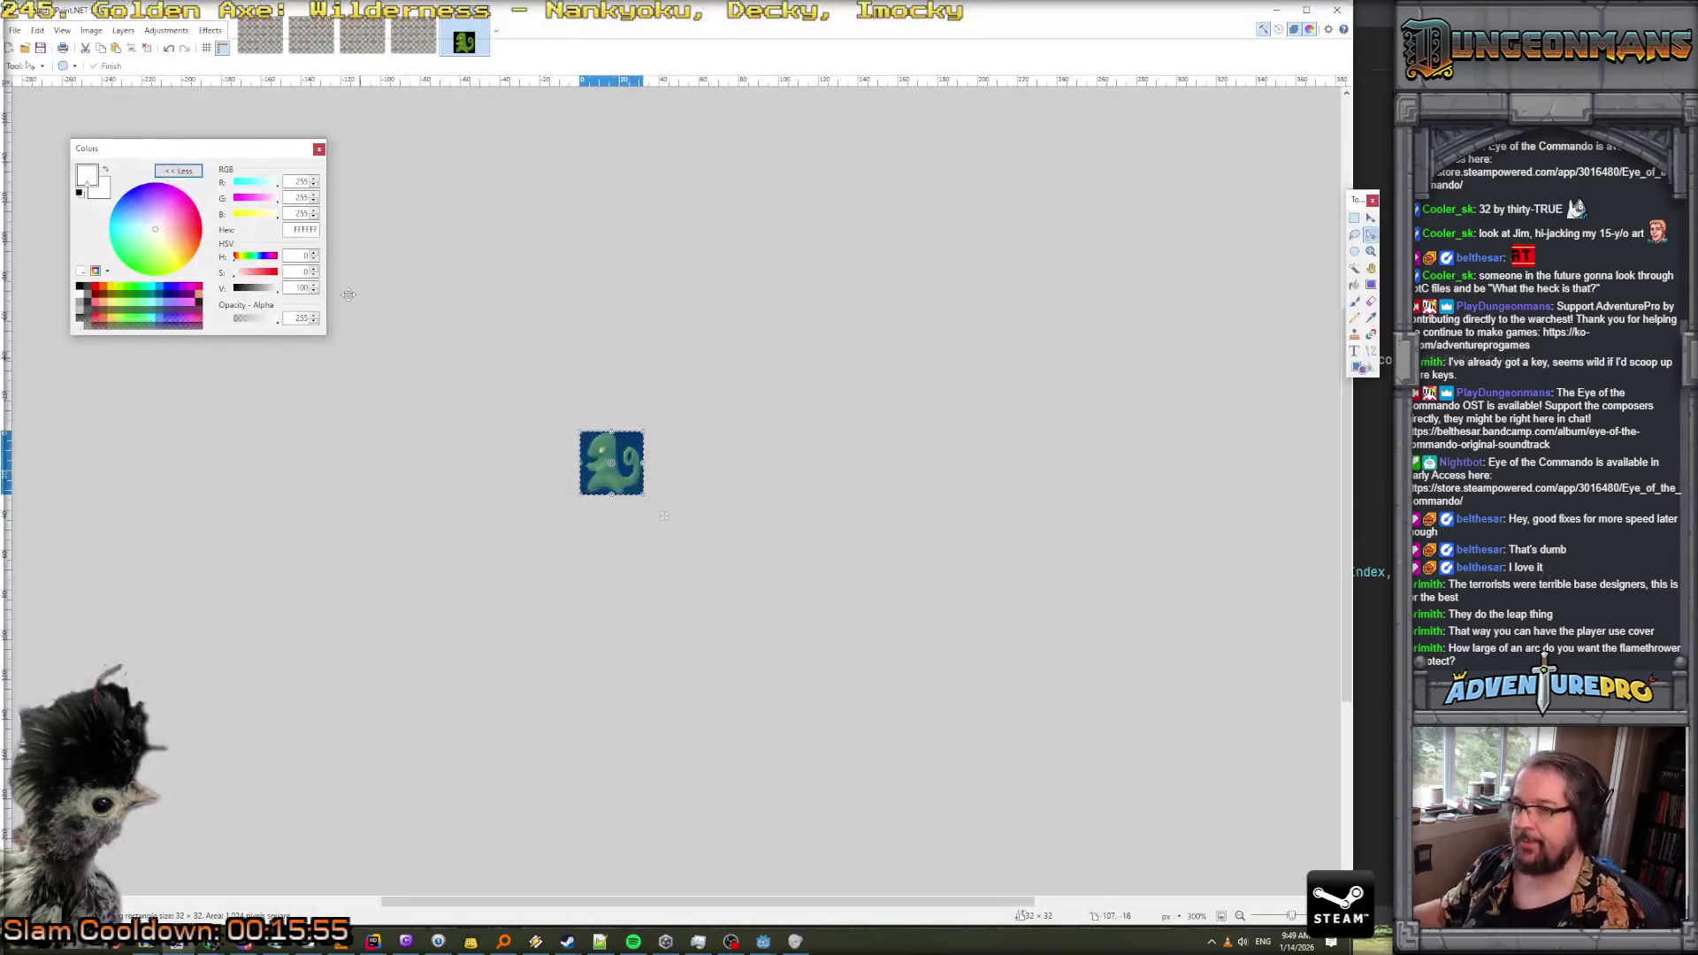
Confirm the sprite resample dialog and create a new blank 800×600 image
{"action": "left_click", "coordinate": [15, 30]}
{"action": "left_click", "coordinate": [26, 48]}
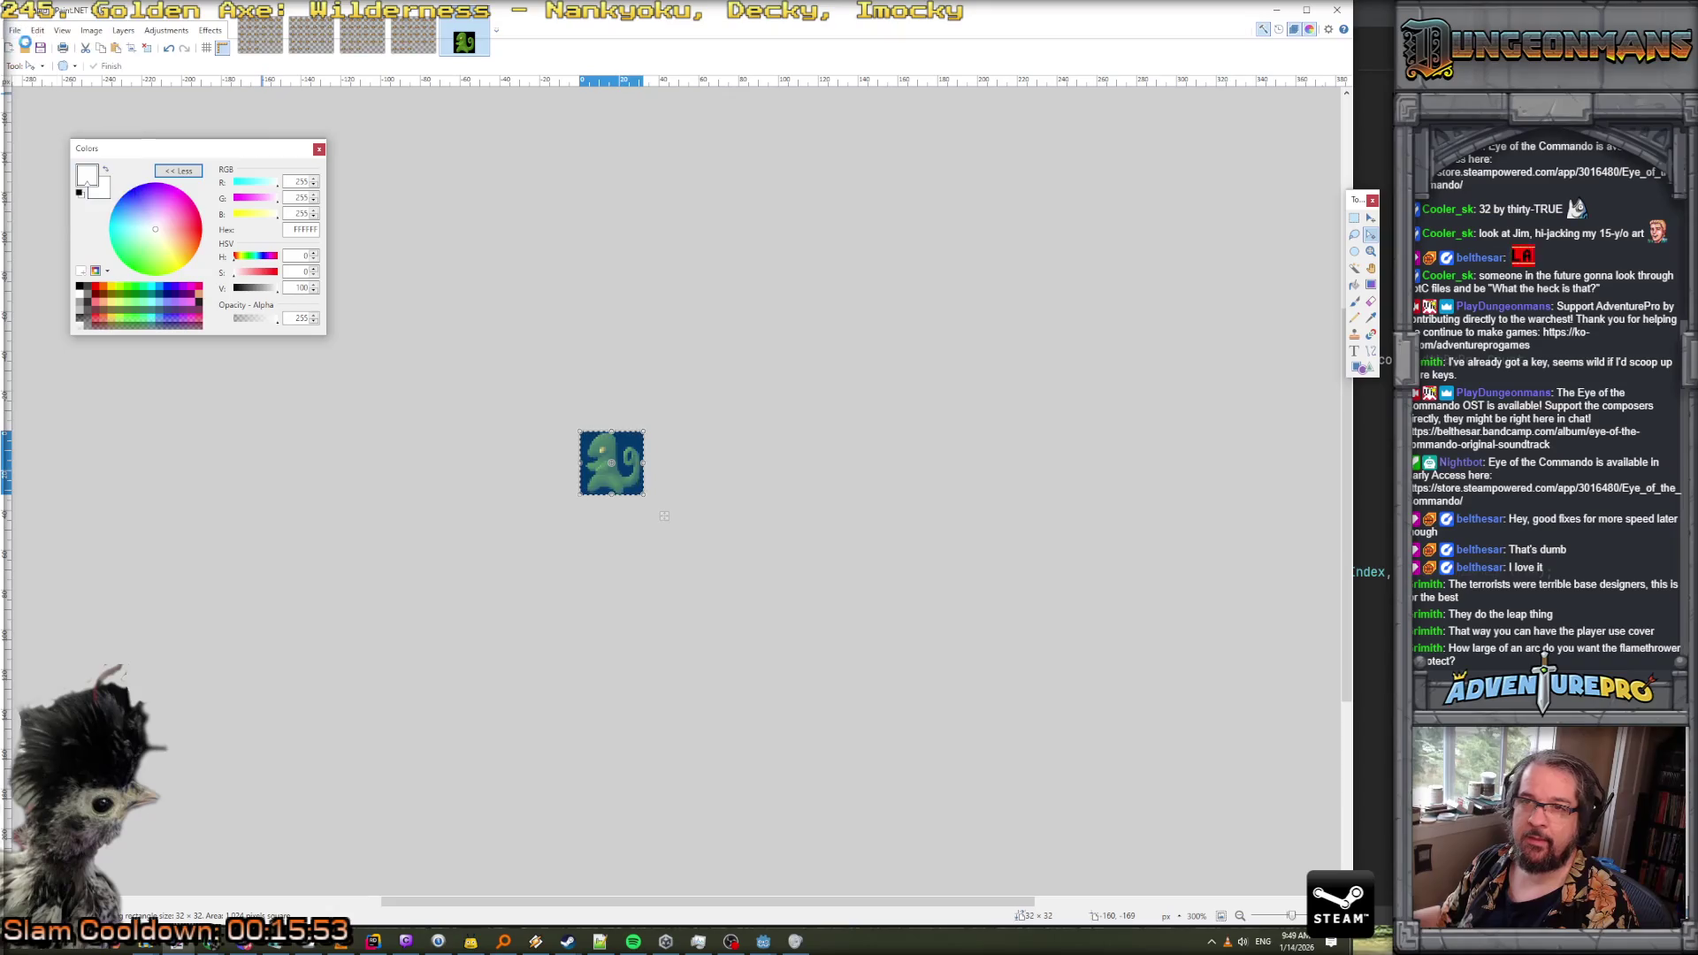
{"action": "left_click", "coordinate": [678, 553]}
{"action": "key", "text": "ctrl+n"}
{"action": "key", "text": "Return"}
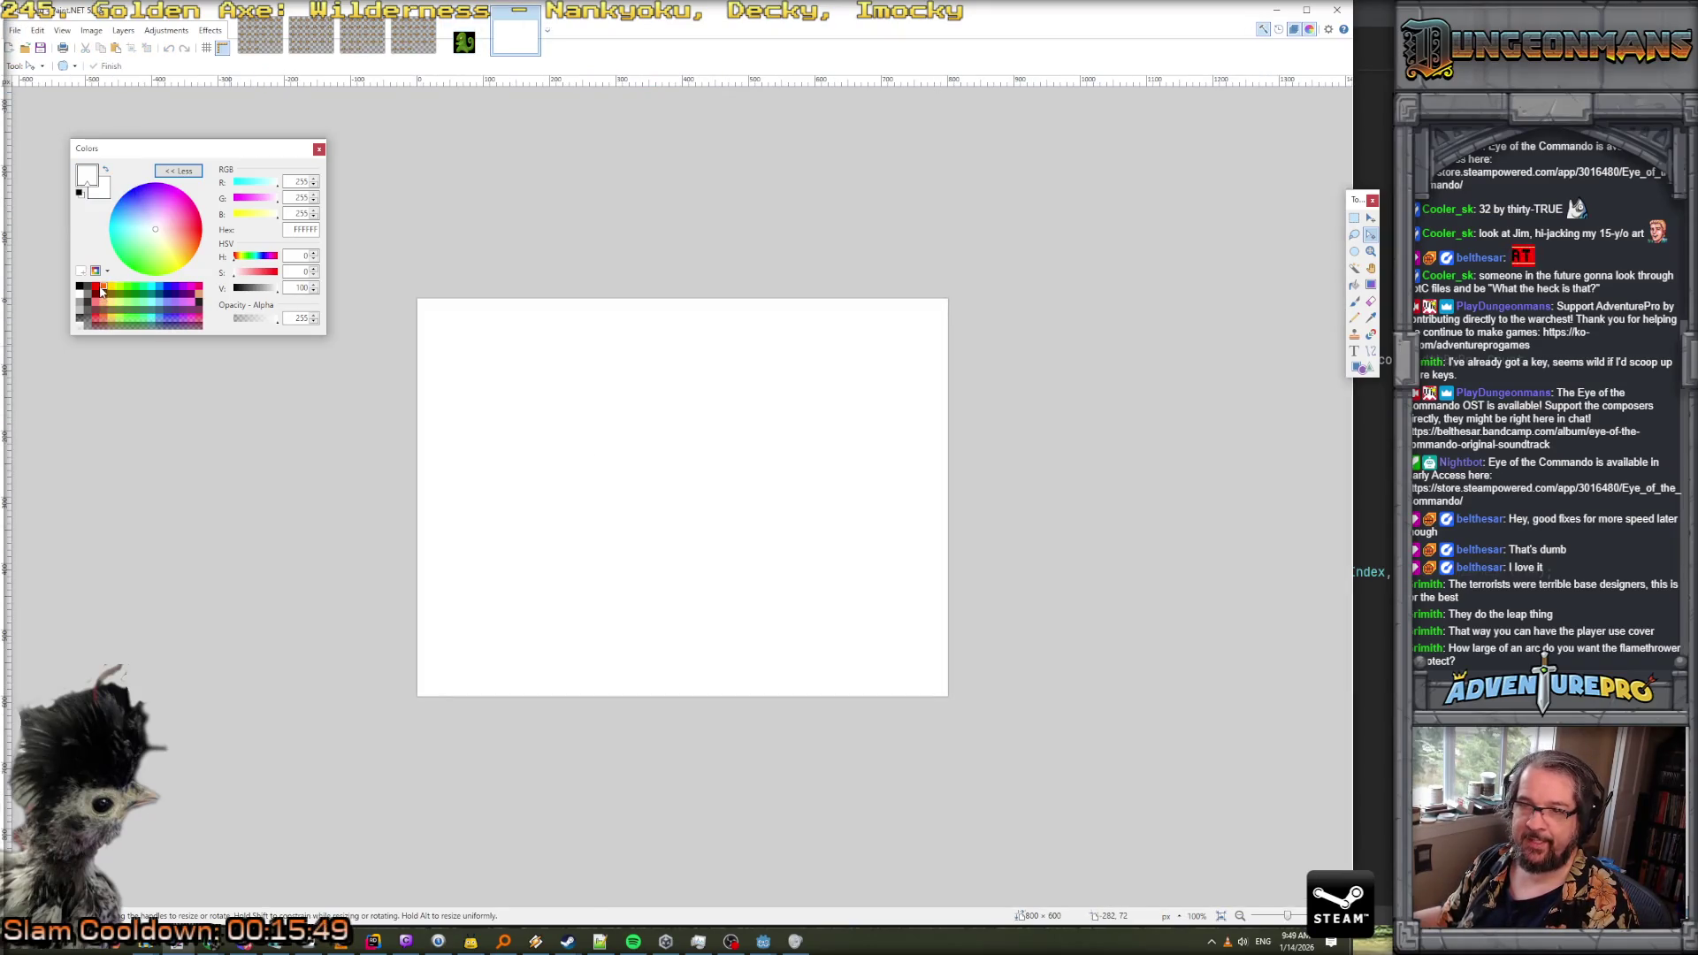
Paint a blue dot near the bottom centre and set the brush size to 6
{"action": "left_click", "coordinate": [160, 287]}
{"action": "key", "text": "b"}
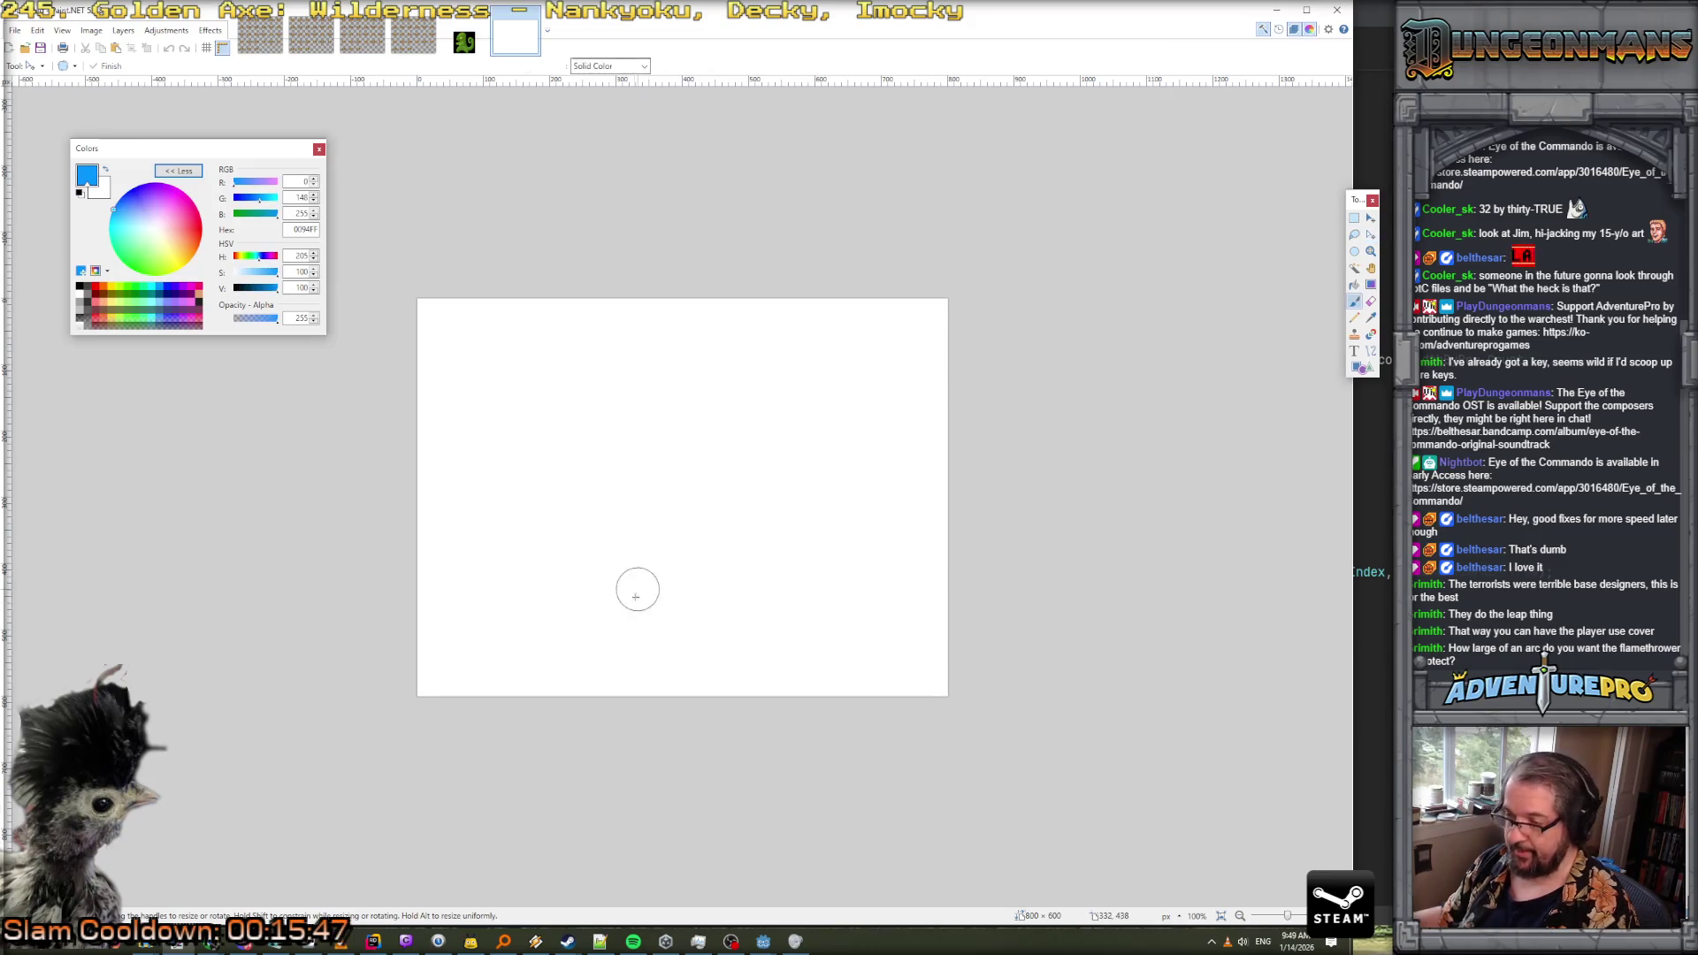
{"action": "left_click", "coordinate": [678, 605]}
{"action": "left_click", "coordinate": [162, 71]}
{"action": "left_click", "coordinate": [158, 66]}
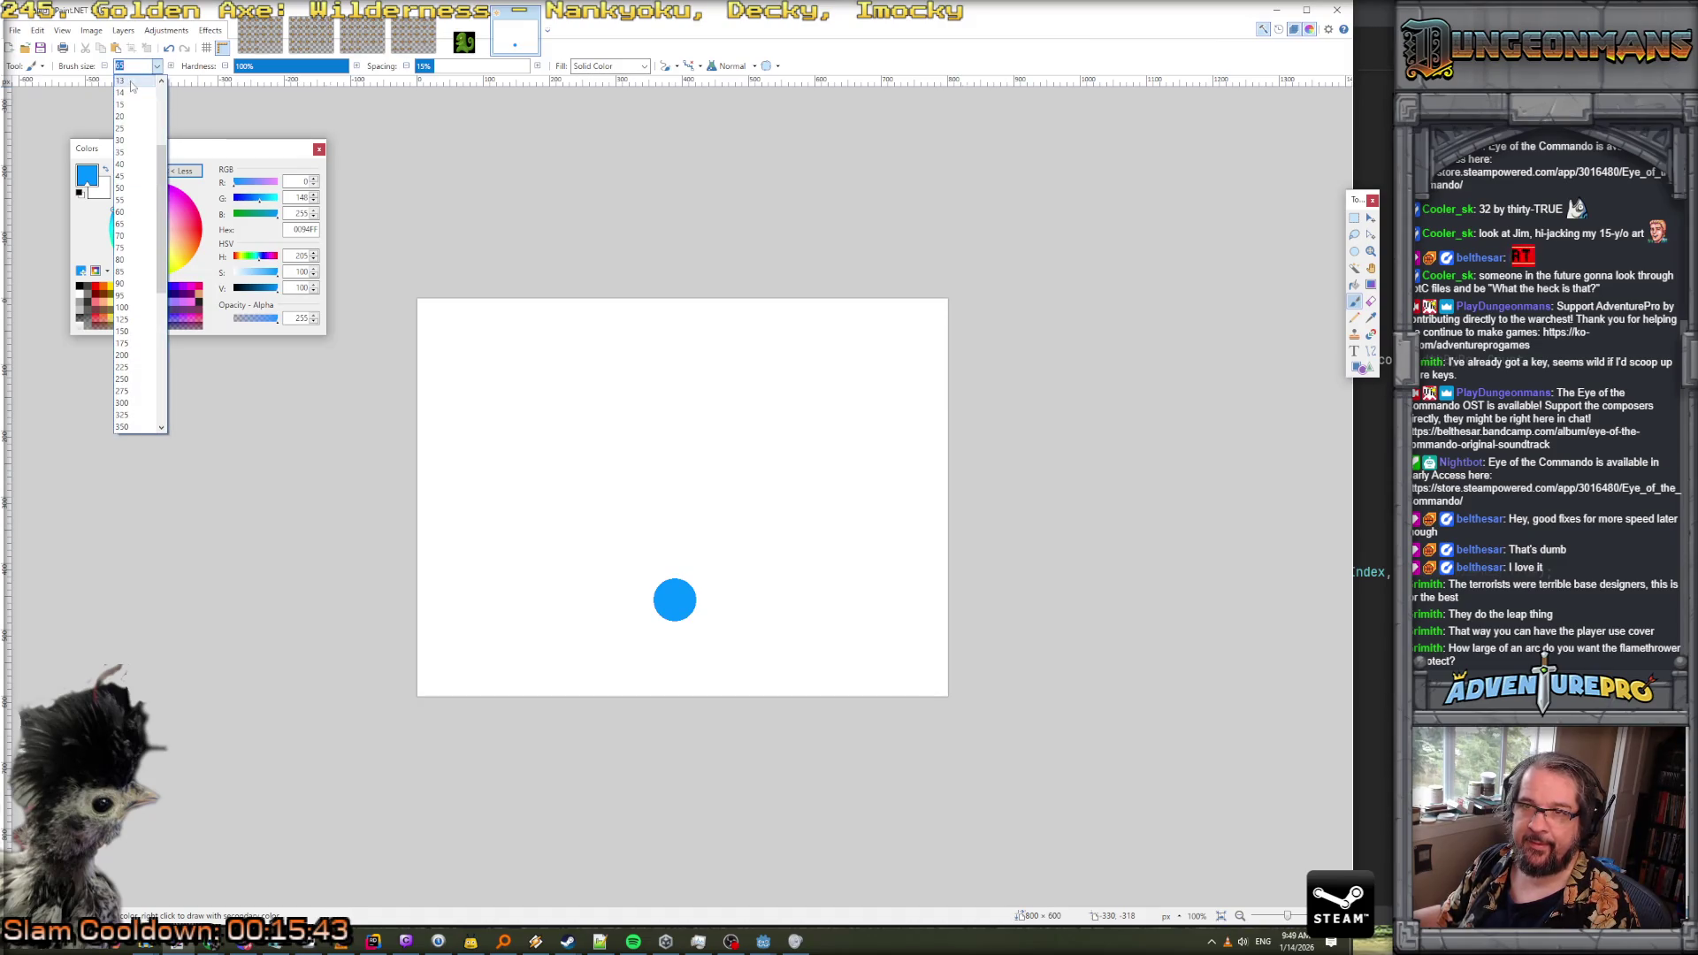
{"action": "left_click", "coordinate": [121, 86]}
Draw two orange lines from the blue dot forming a V-shaped cone
{"action": "left_click", "coordinate": [101, 287]}
{"action": "left_click", "coordinate": [1370, 351]}
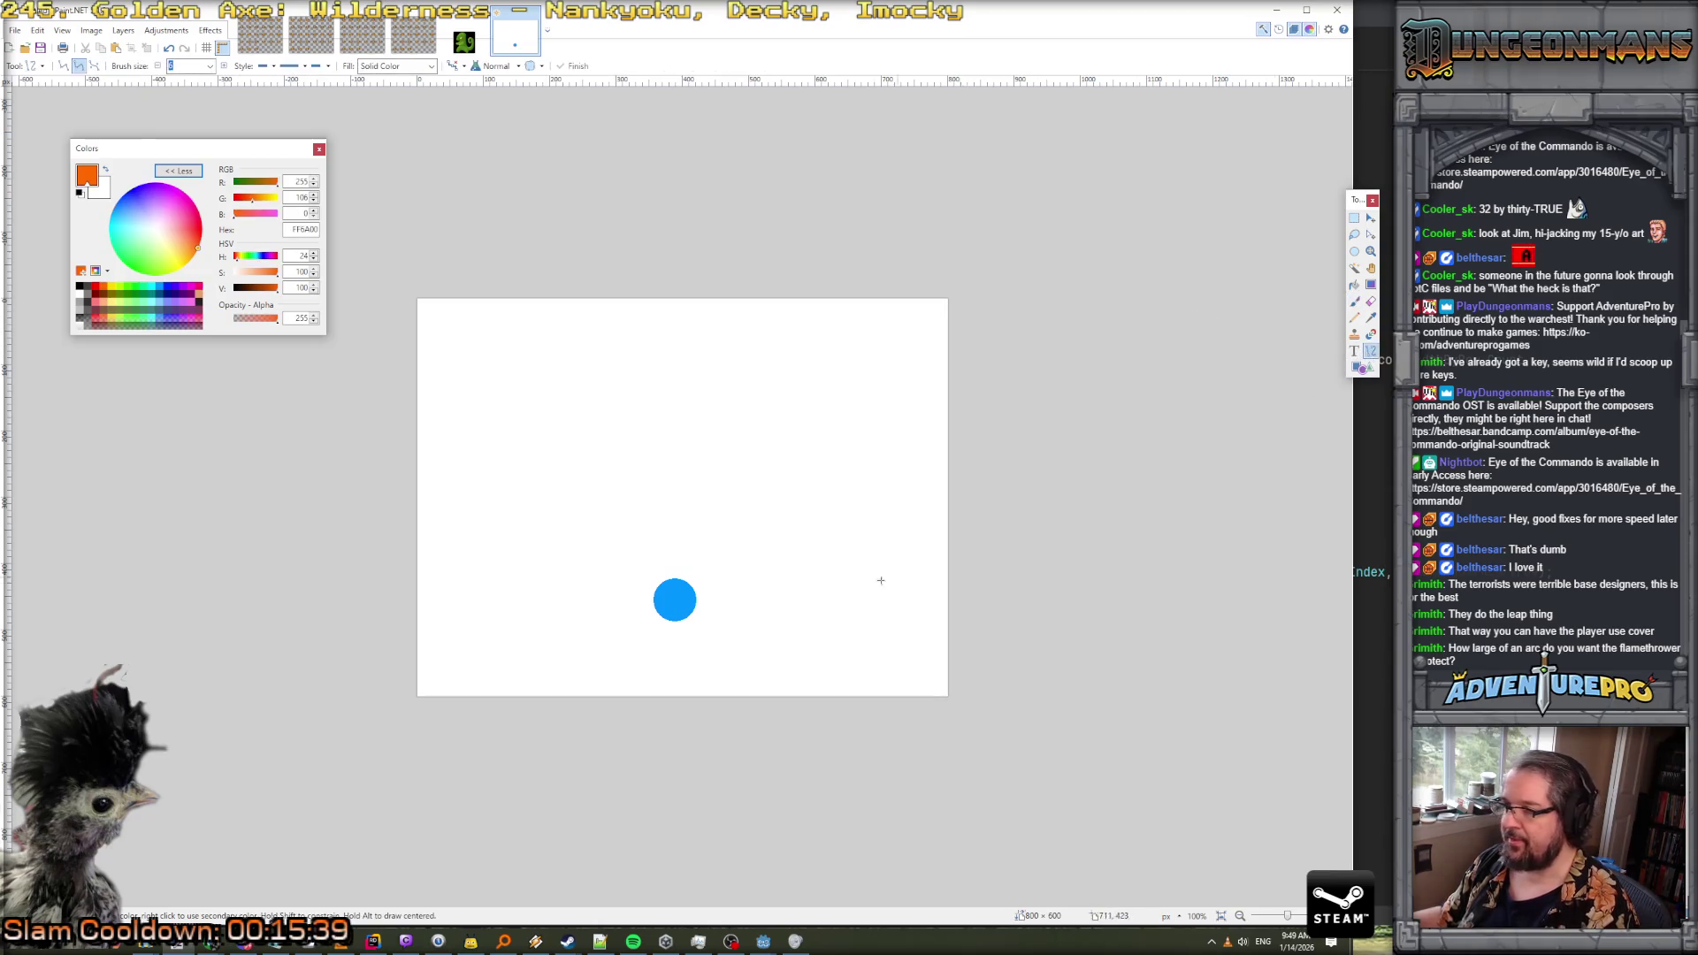
{"action": "mouse_move", "coordinate": [680, 592]}
{"action": "left_mouse_down"}
{"action": "mouse_move", "coordinate": [554, 389]}
{"action": "mouse_move", "coordinate": [496, 421]}
{"action": "left_mouse_up"}
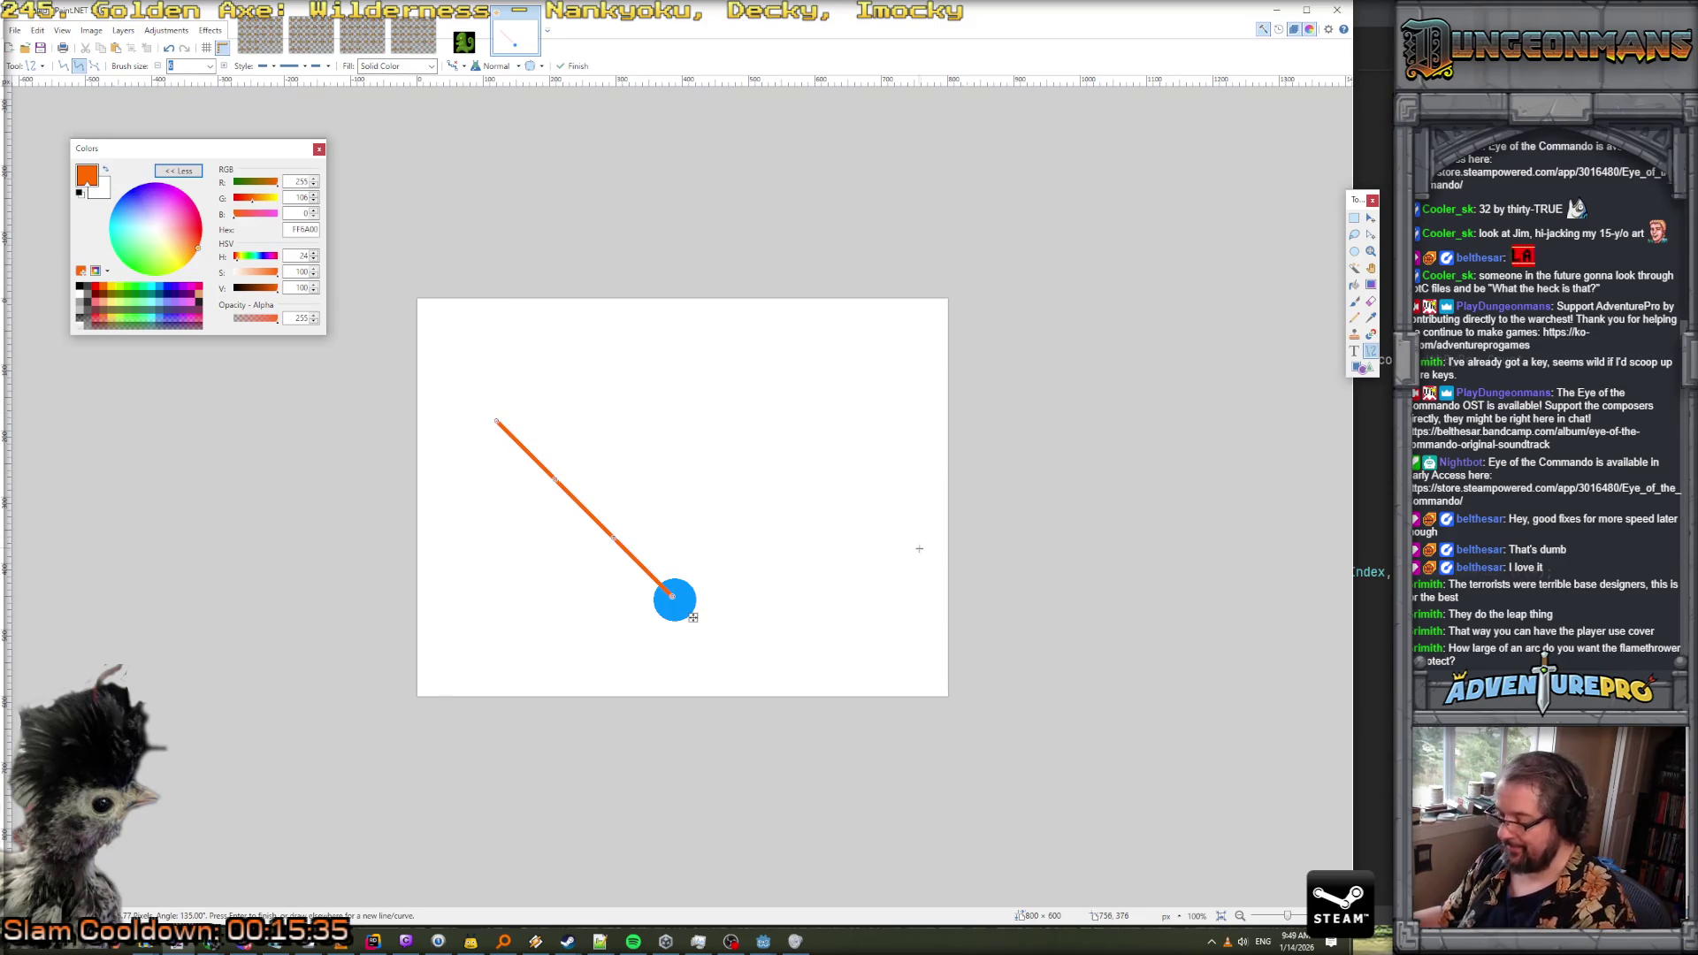
{"action": "left_click_drag", "start_coordinate": [681, 596], "coordinate": [856, 421]}
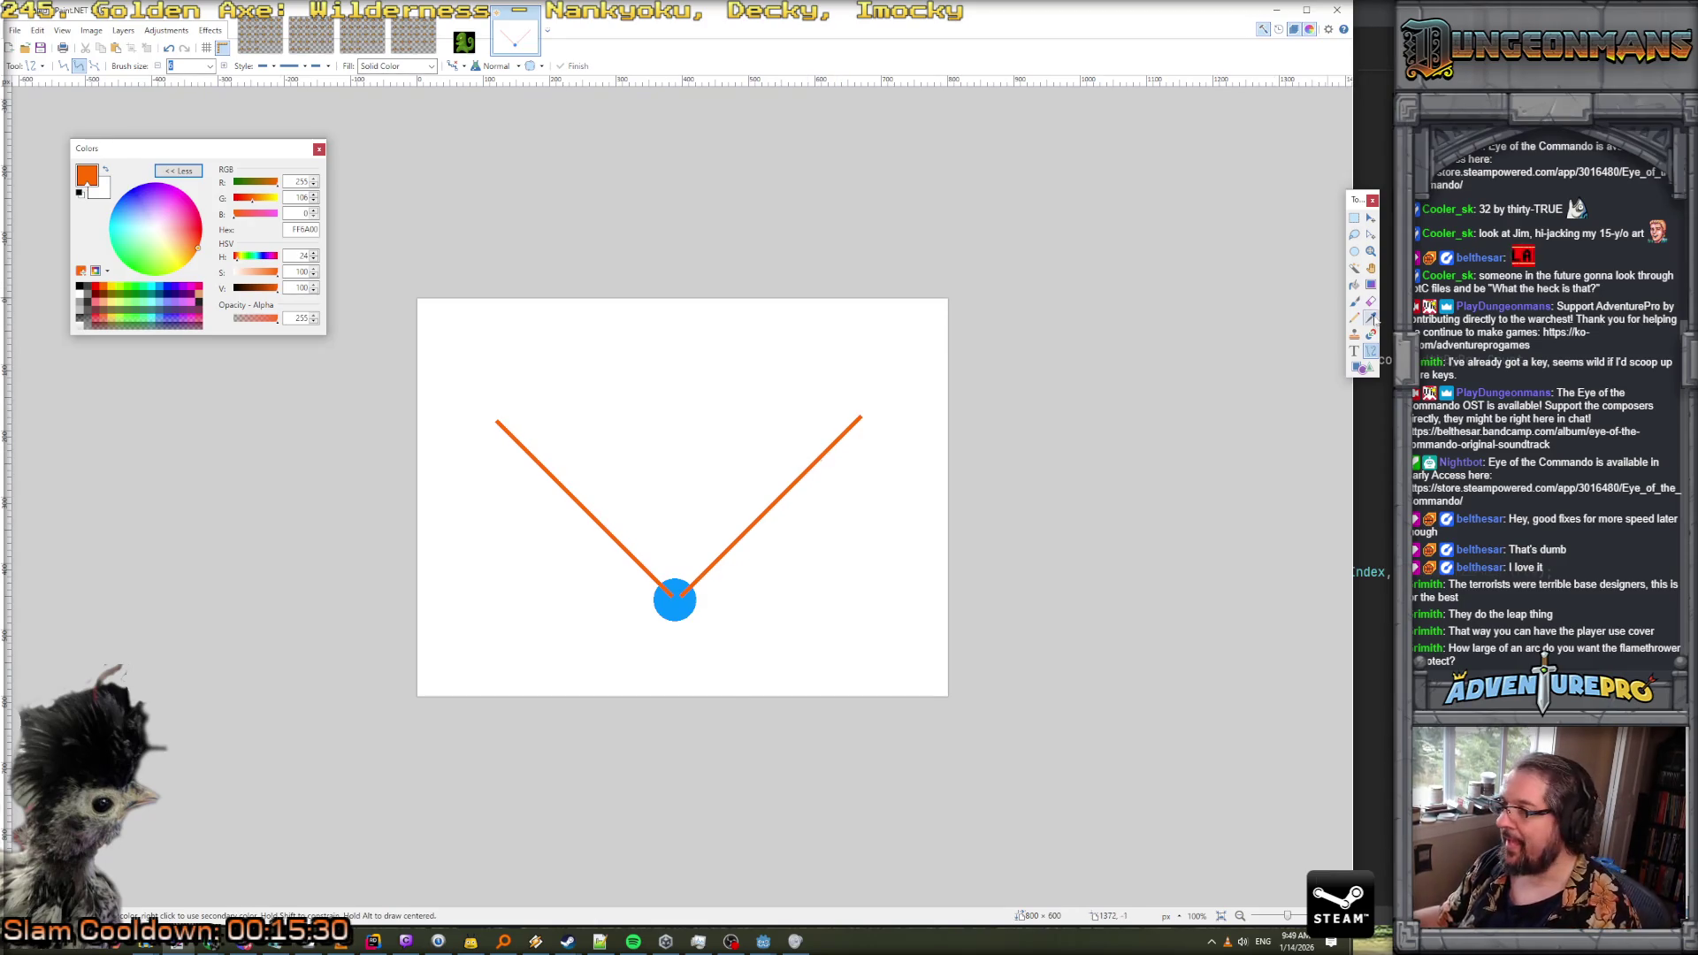
Brush red dashes around the blue dot, then return to Rider
{"action": "left_click", "coordinate": [96, 287]}
{"action": "key", "text": "b"}
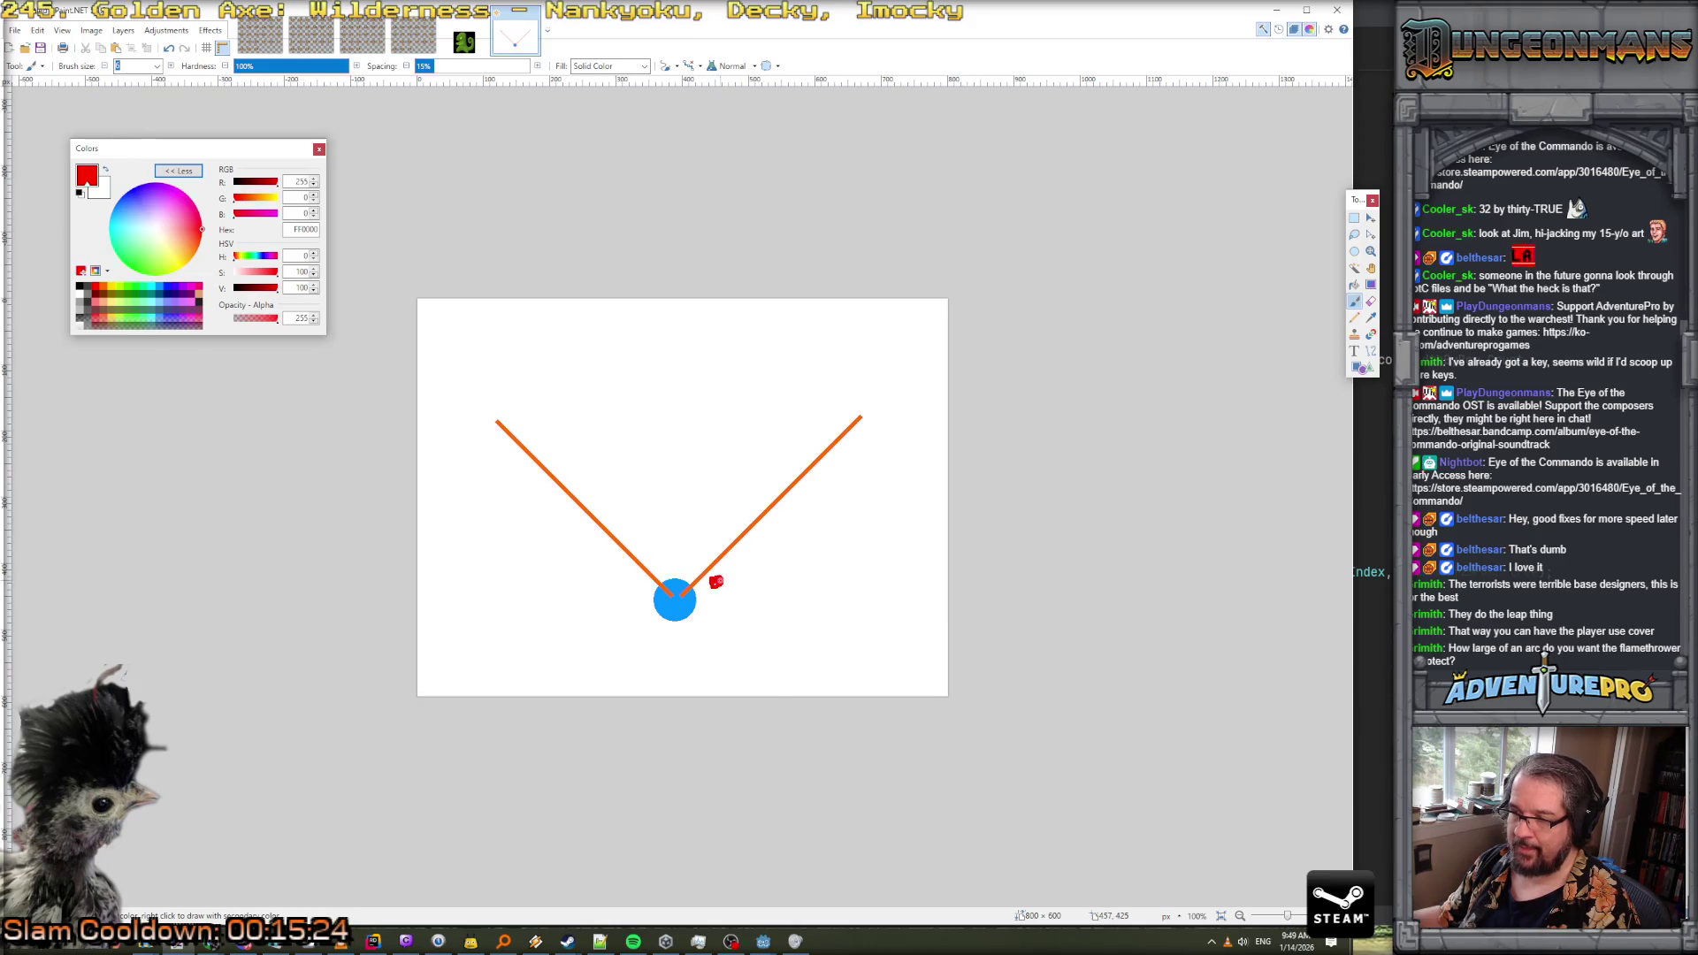
{"action": "left_click_drag", "start_coordinate": [739, 564], "coordinate": [741, 567]}
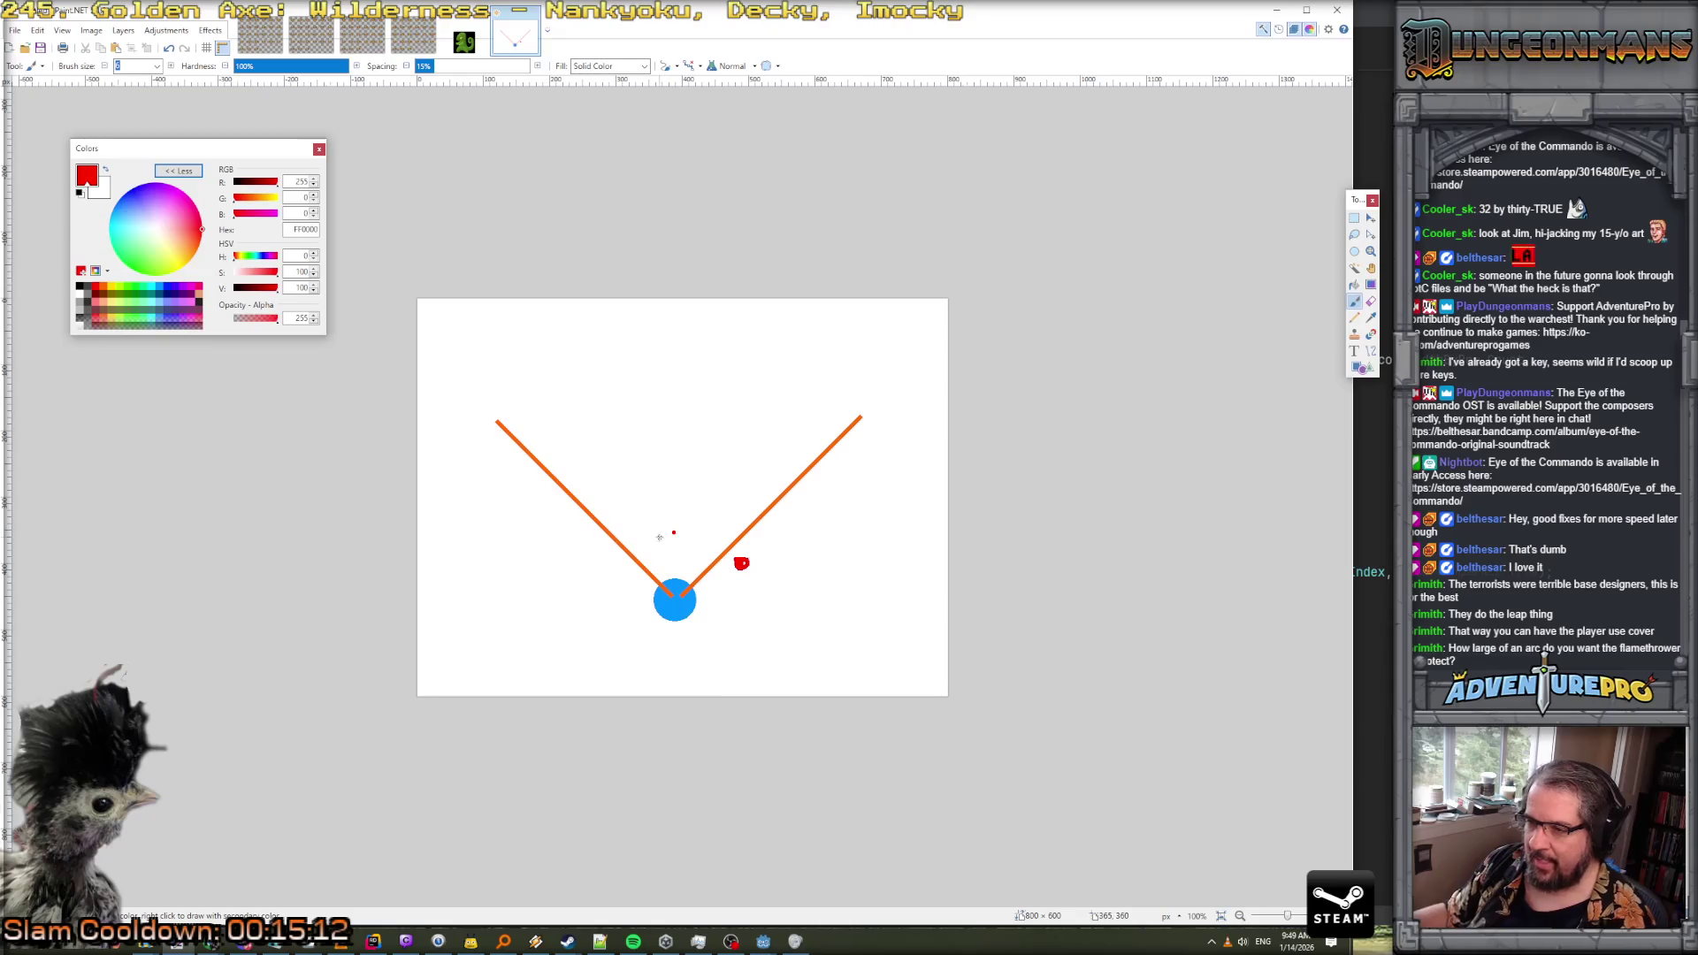
{"action": "left_click_drag", "start_coordinate": [670, 533], "coordinate": [624, 567]}
{"action": "left_click_drag", "start_coordinate": [606, 584], "coordinate": [607, 594]}
{"action": "left_click_drag", "start_coordinate": [671, 655], "coordinate": [759, 605]}
{"action": "left_click_drag", "start_coordinate": [761, 568], "coordinate": [753, 540]}
{"action": "left_click_drag", "start_coordinate": [702, 529], "coordinate": [659, 533]}
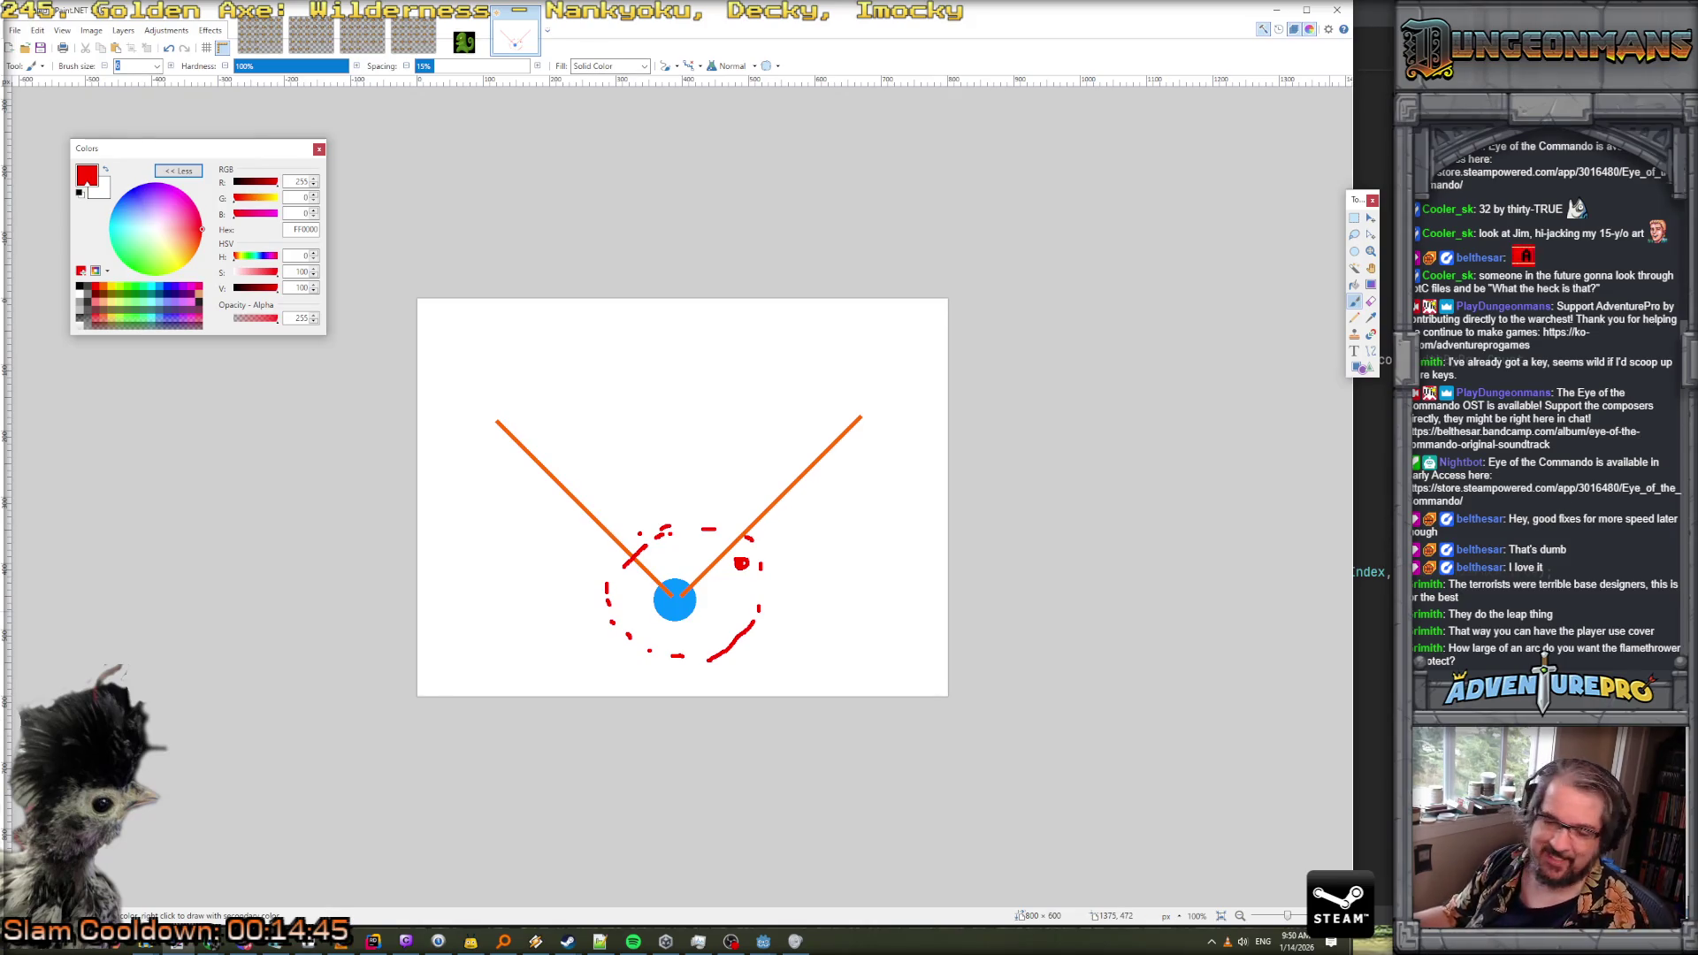
{"action": "key", "text": "alt+Tab"}
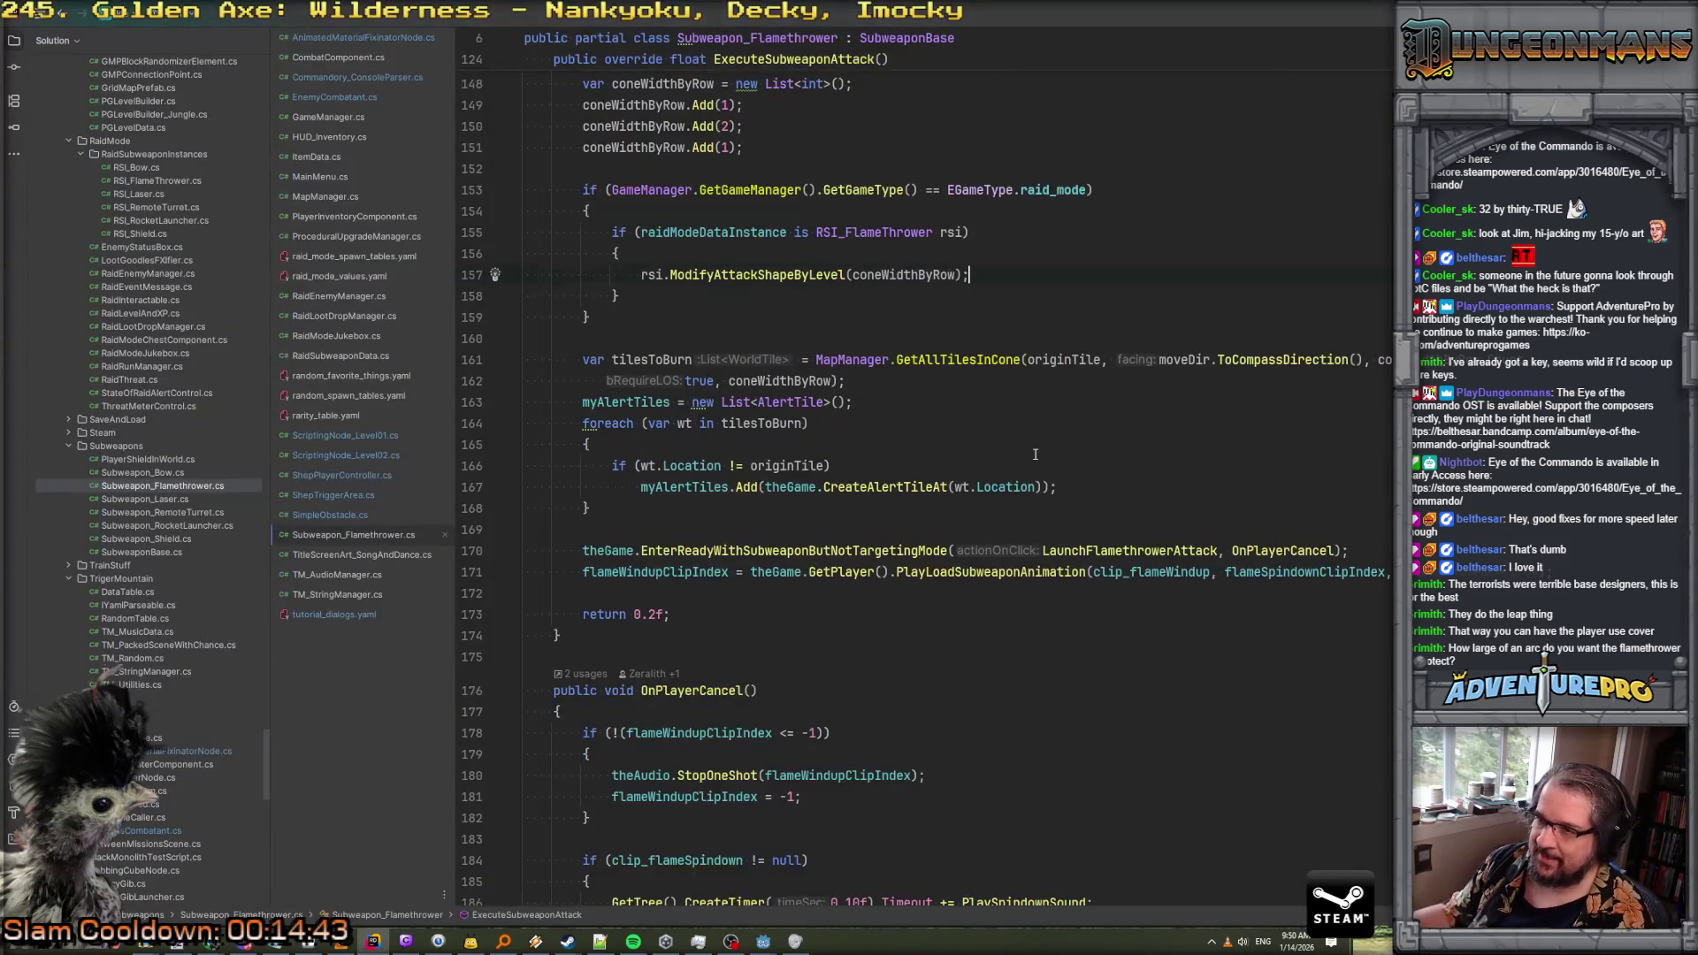
{"action": "scroll", "coordinate": [1006, 448], "scroll_direction": "down", "scroll_amount": 8}
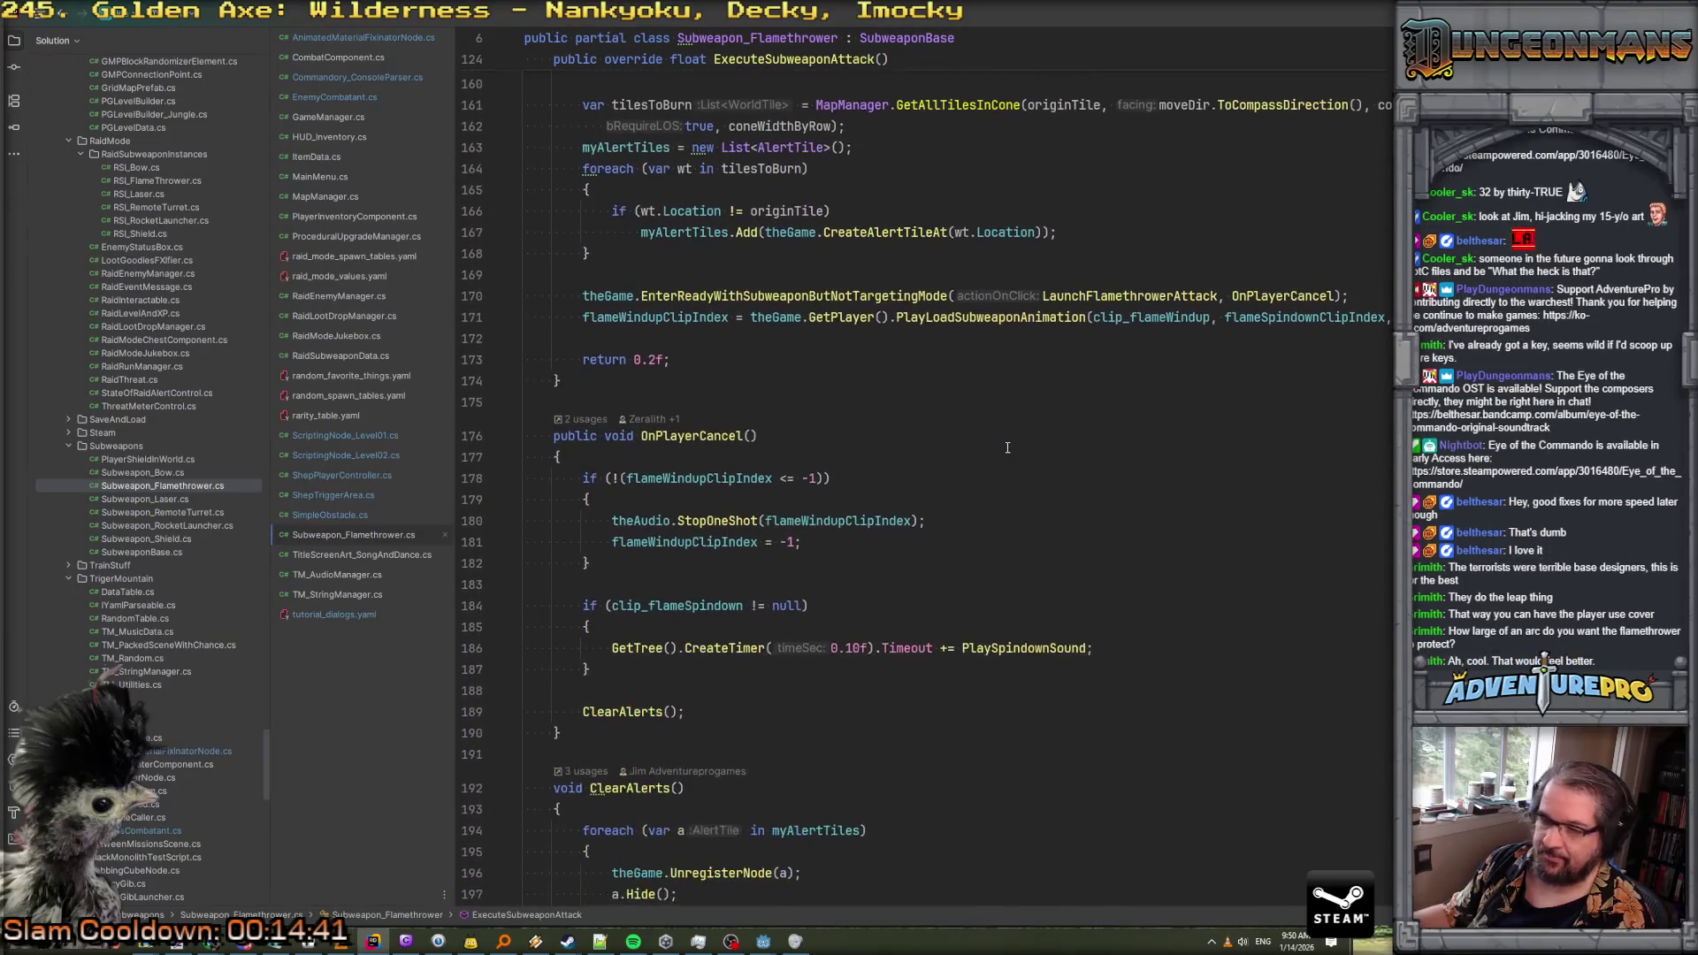
{"action": "scroll", "coordinate": [1006, 447], "scroll_direction": "down", "scroll_amount": 8}
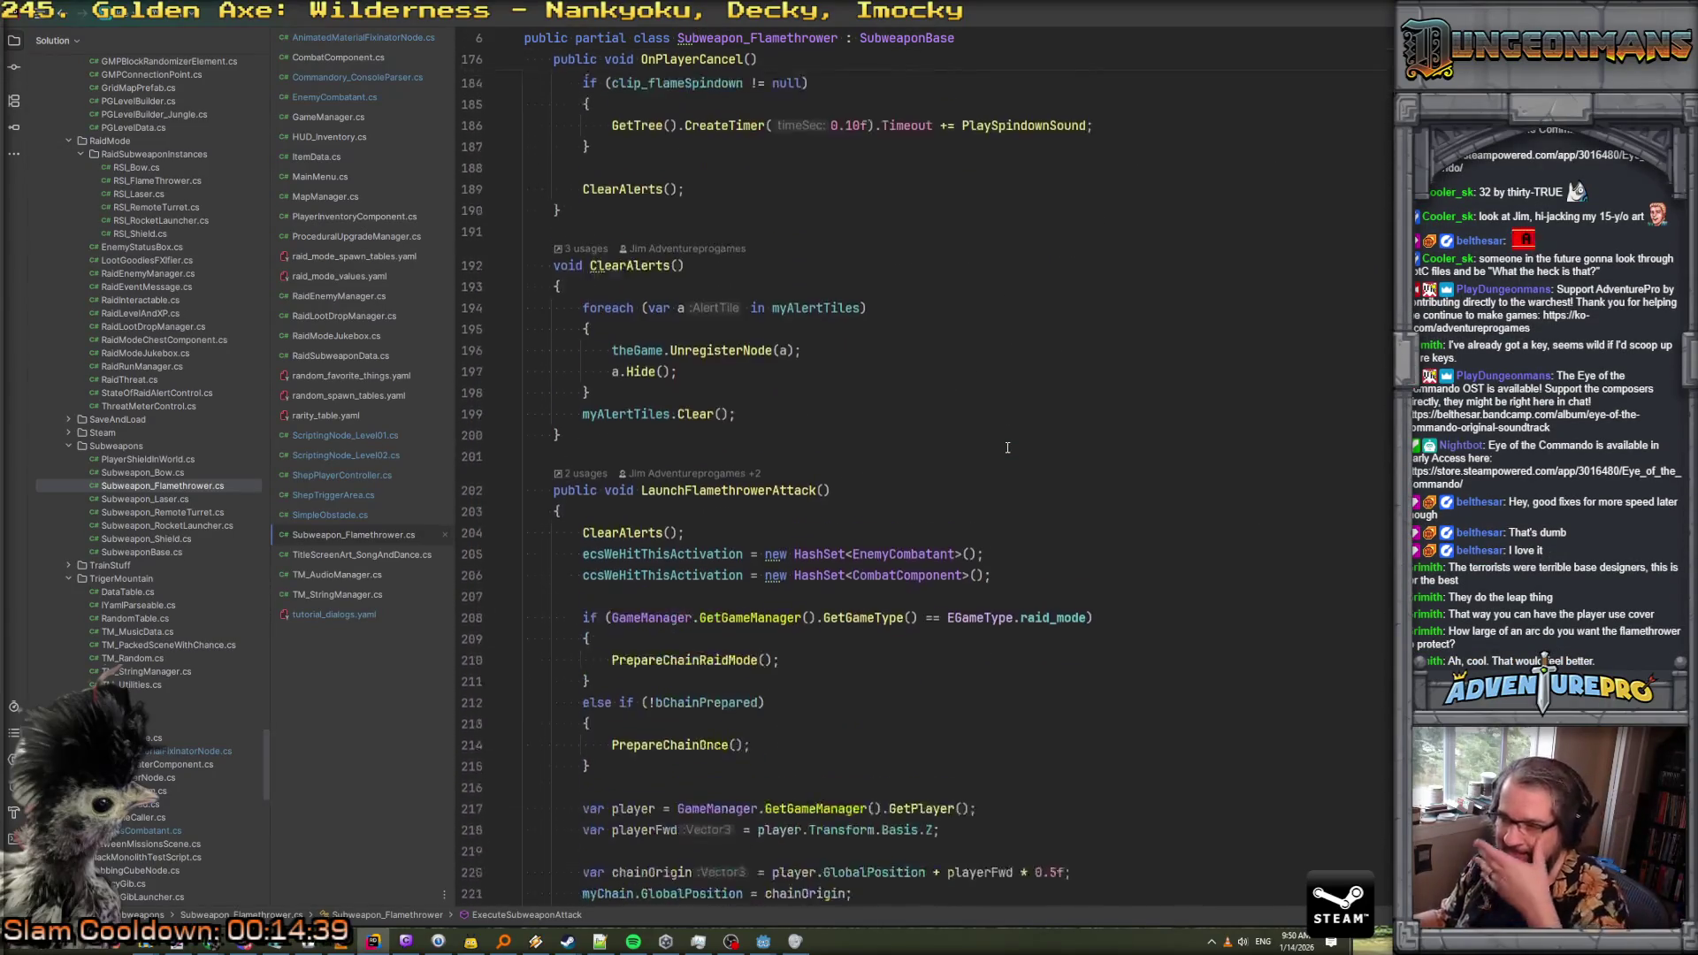
{"action": "scroll", "coordinate": [1007, 448], "scroll_direction": "down", "scroll_amount": 7}
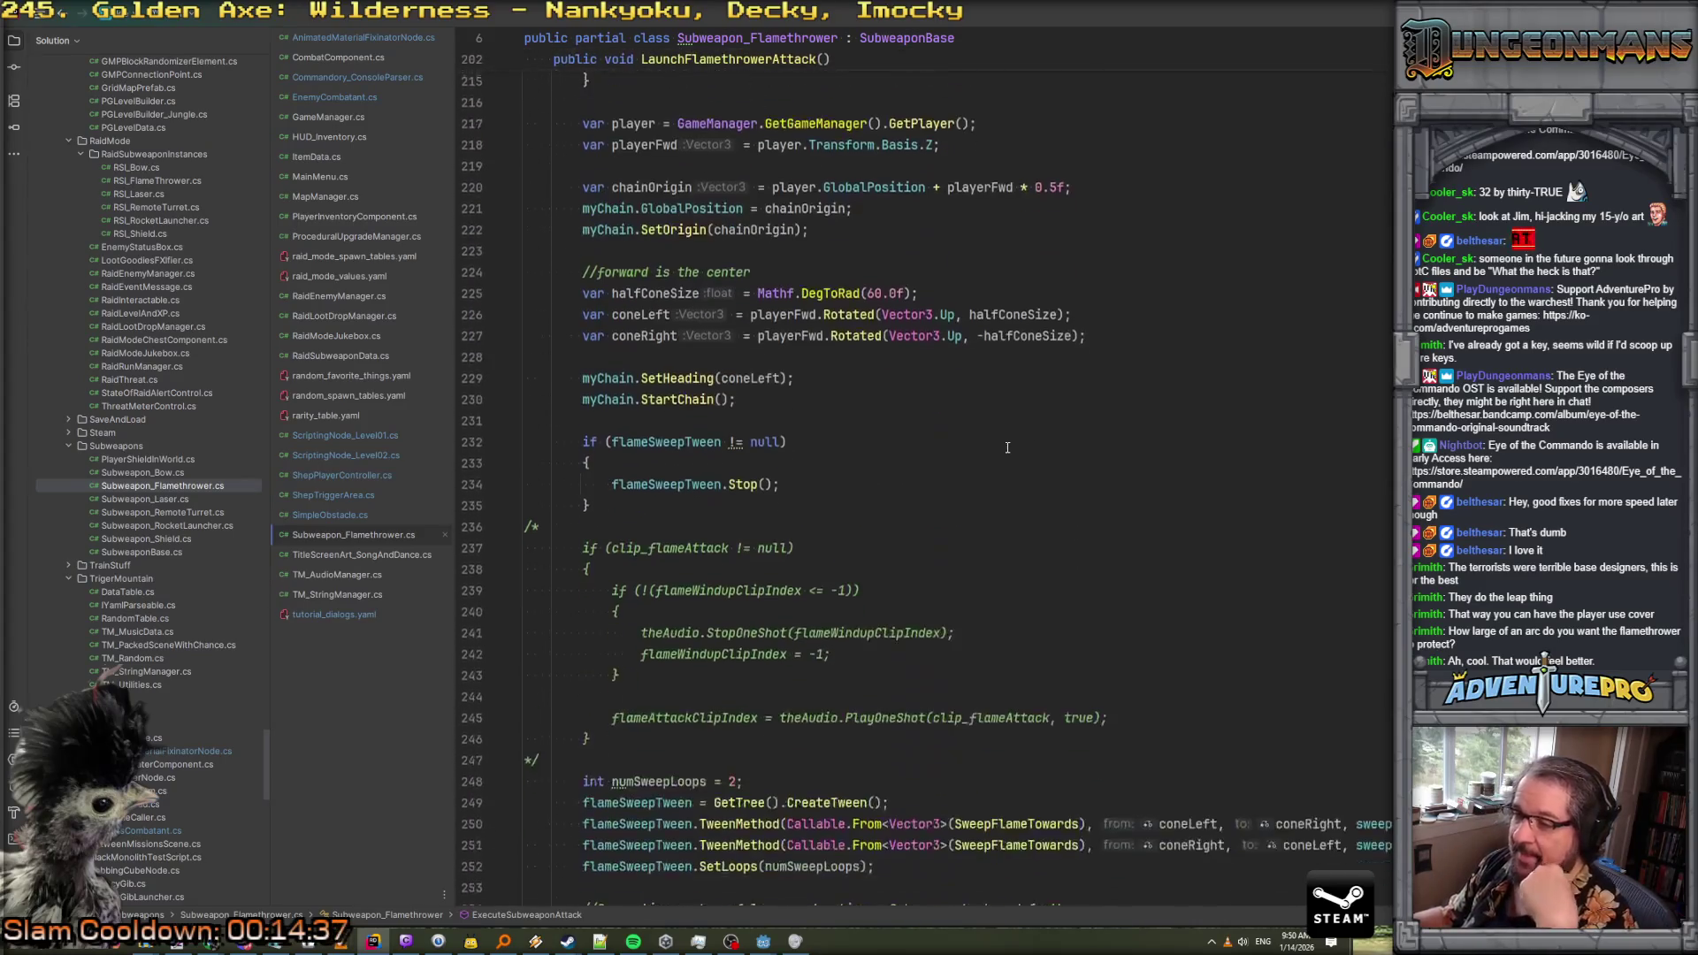
{"action": "left_click", "coordinate": [695, 376]}
{"action": "scroll", "coordinate": [679, 573], "scroll_direction": "down", "scroll_amount": 2}
{"action": "scroll", "coordinate": [612, 534], "scroll_direction": "down", "scroll_amount": 4}
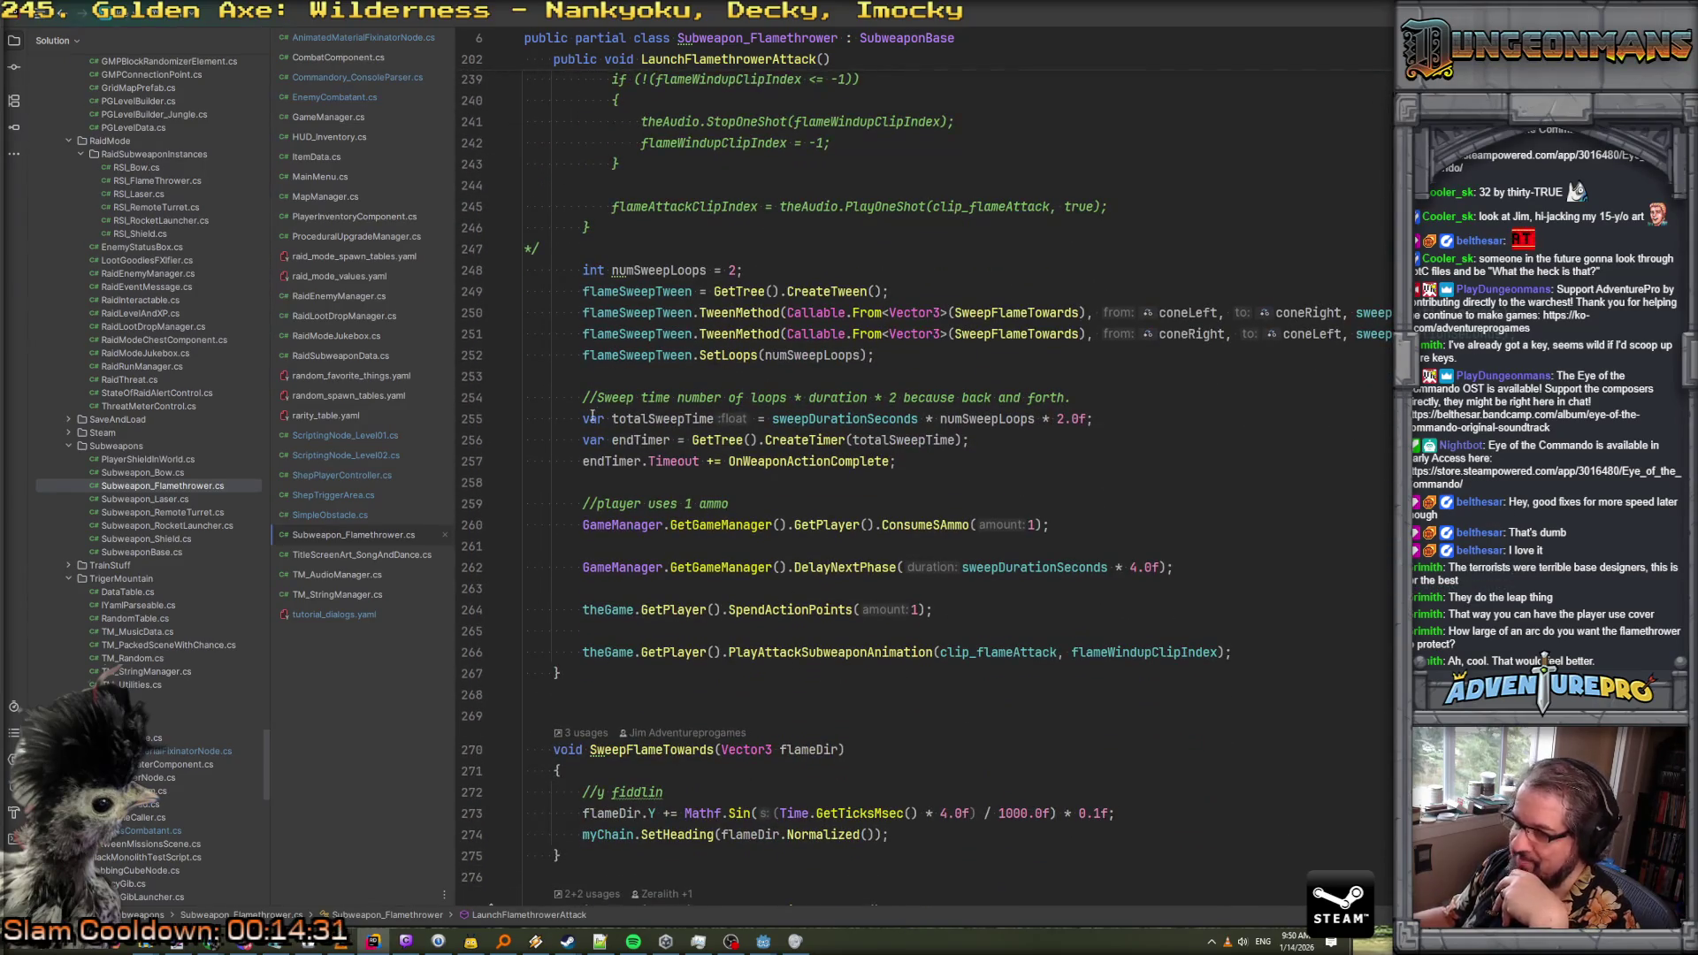
{"action": "scroll", "coordinate": [1308, 619], "scroll_direction": "down", "scroll_amount": 7}
{"action": "left_click", "coordinate": [1303, 531]}
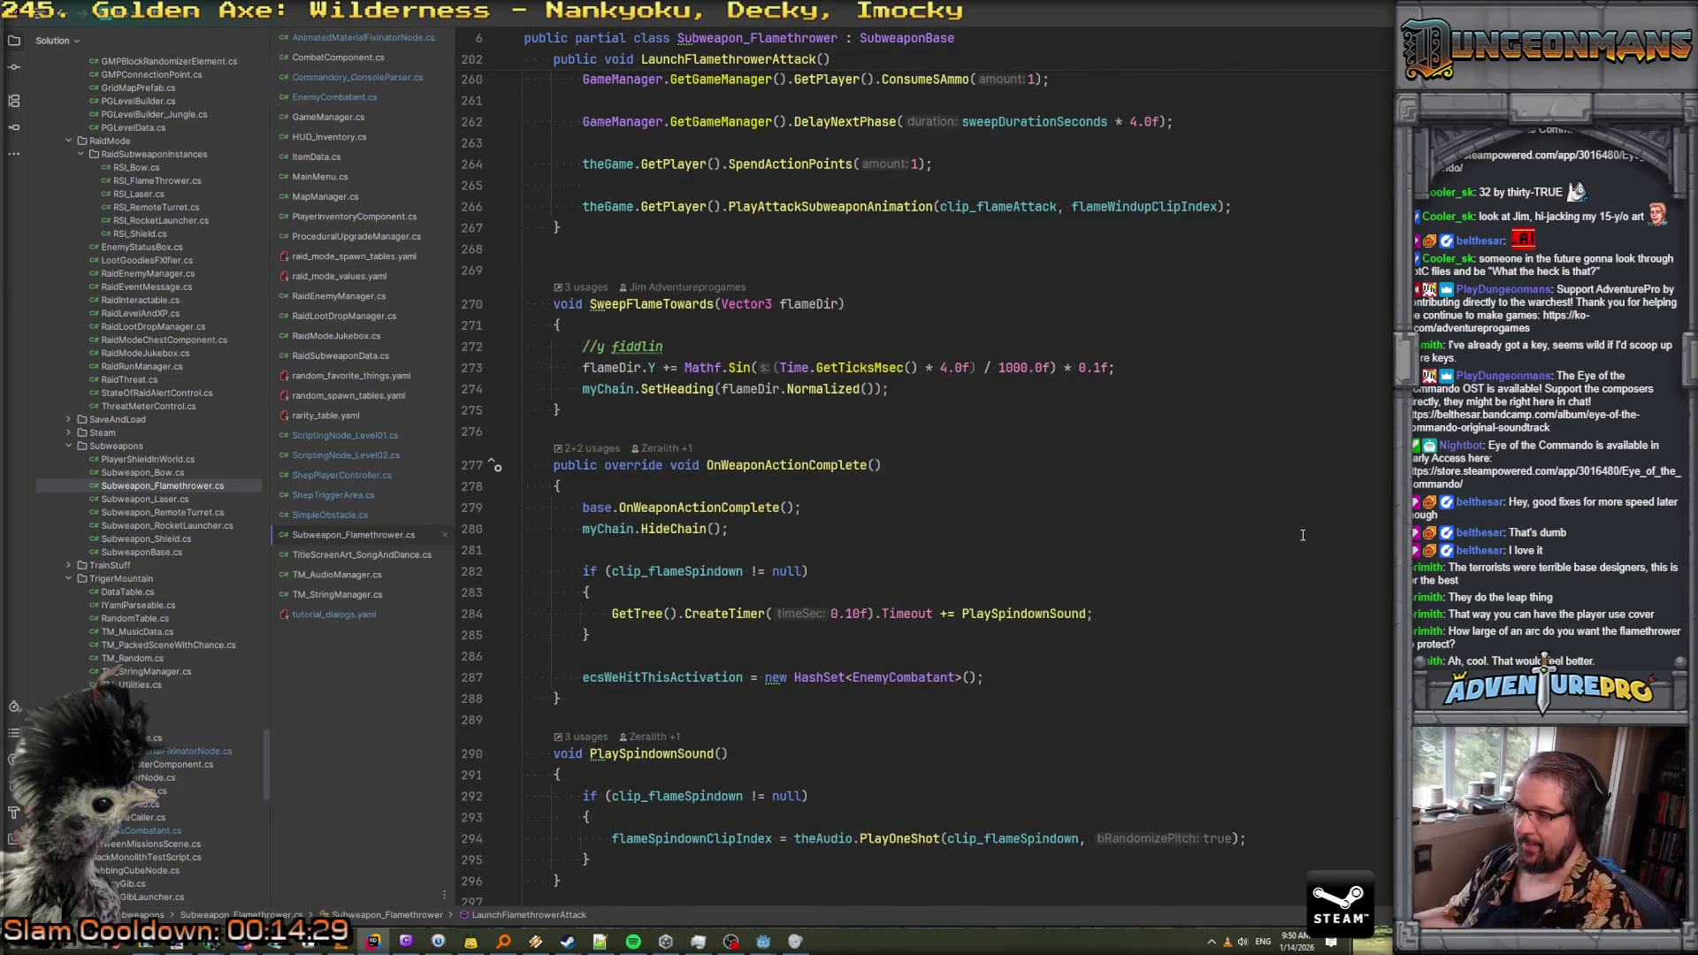
{"action": "key", "text": "ctrl+f"}
{"action": "type", "text": "projectile"}
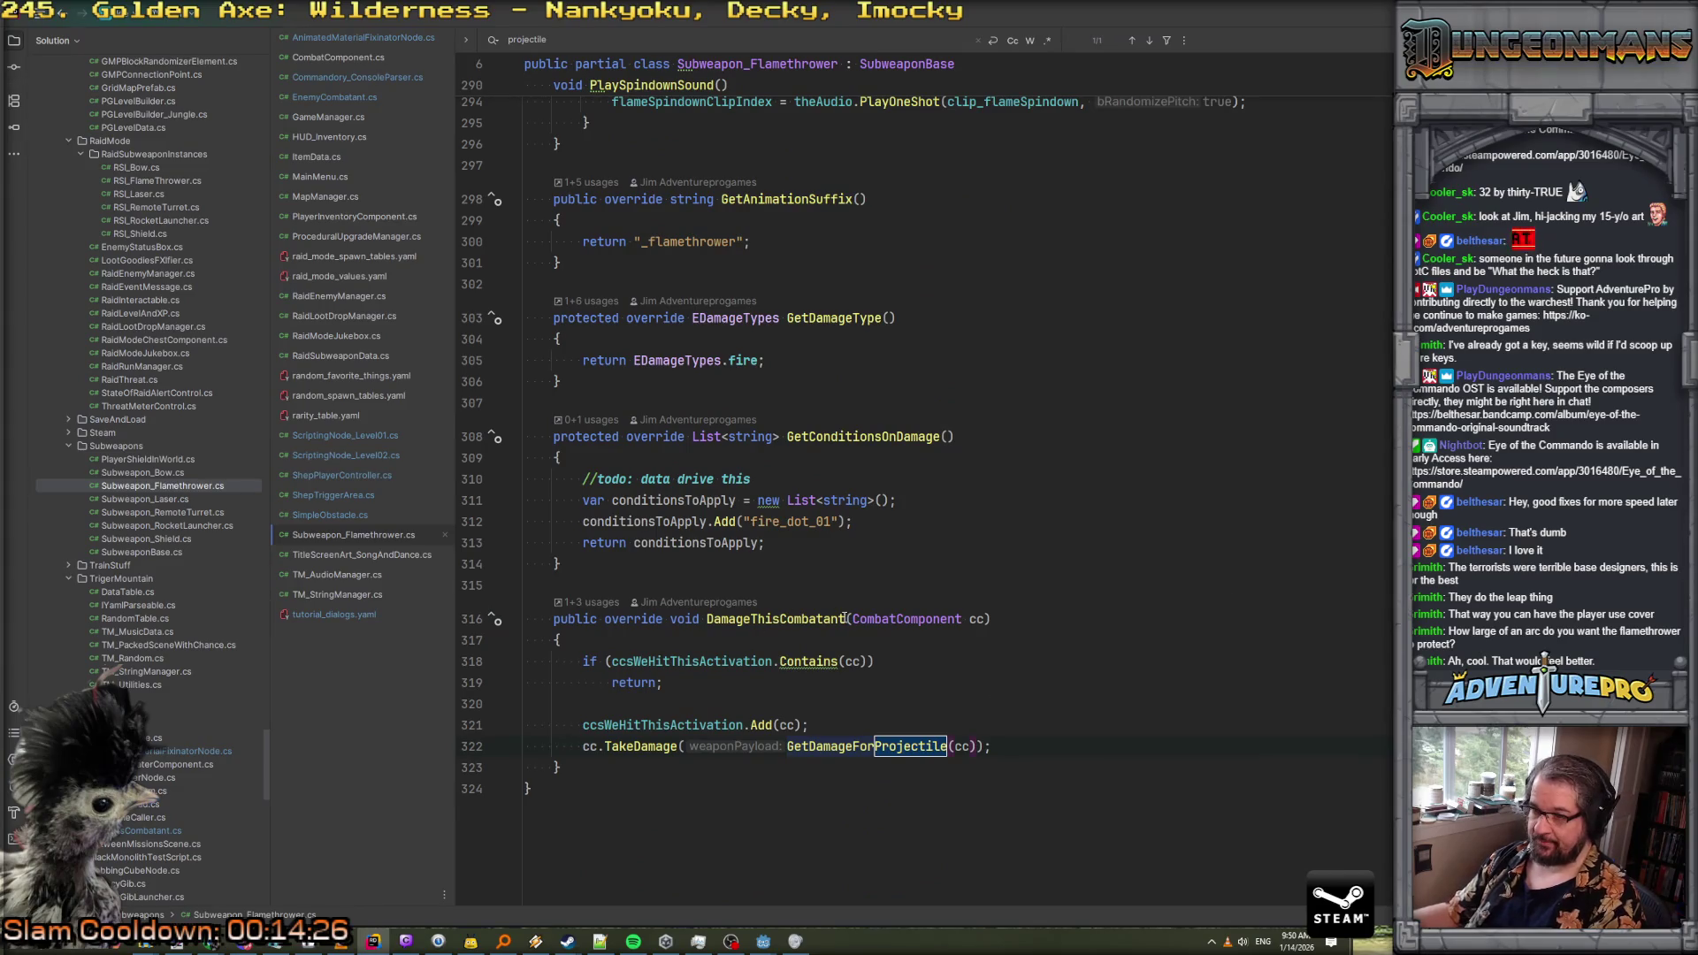
{"action": "scroll", "coordinate": [847, 688], "scroll_direction": "up", "scroll_amount": 13}
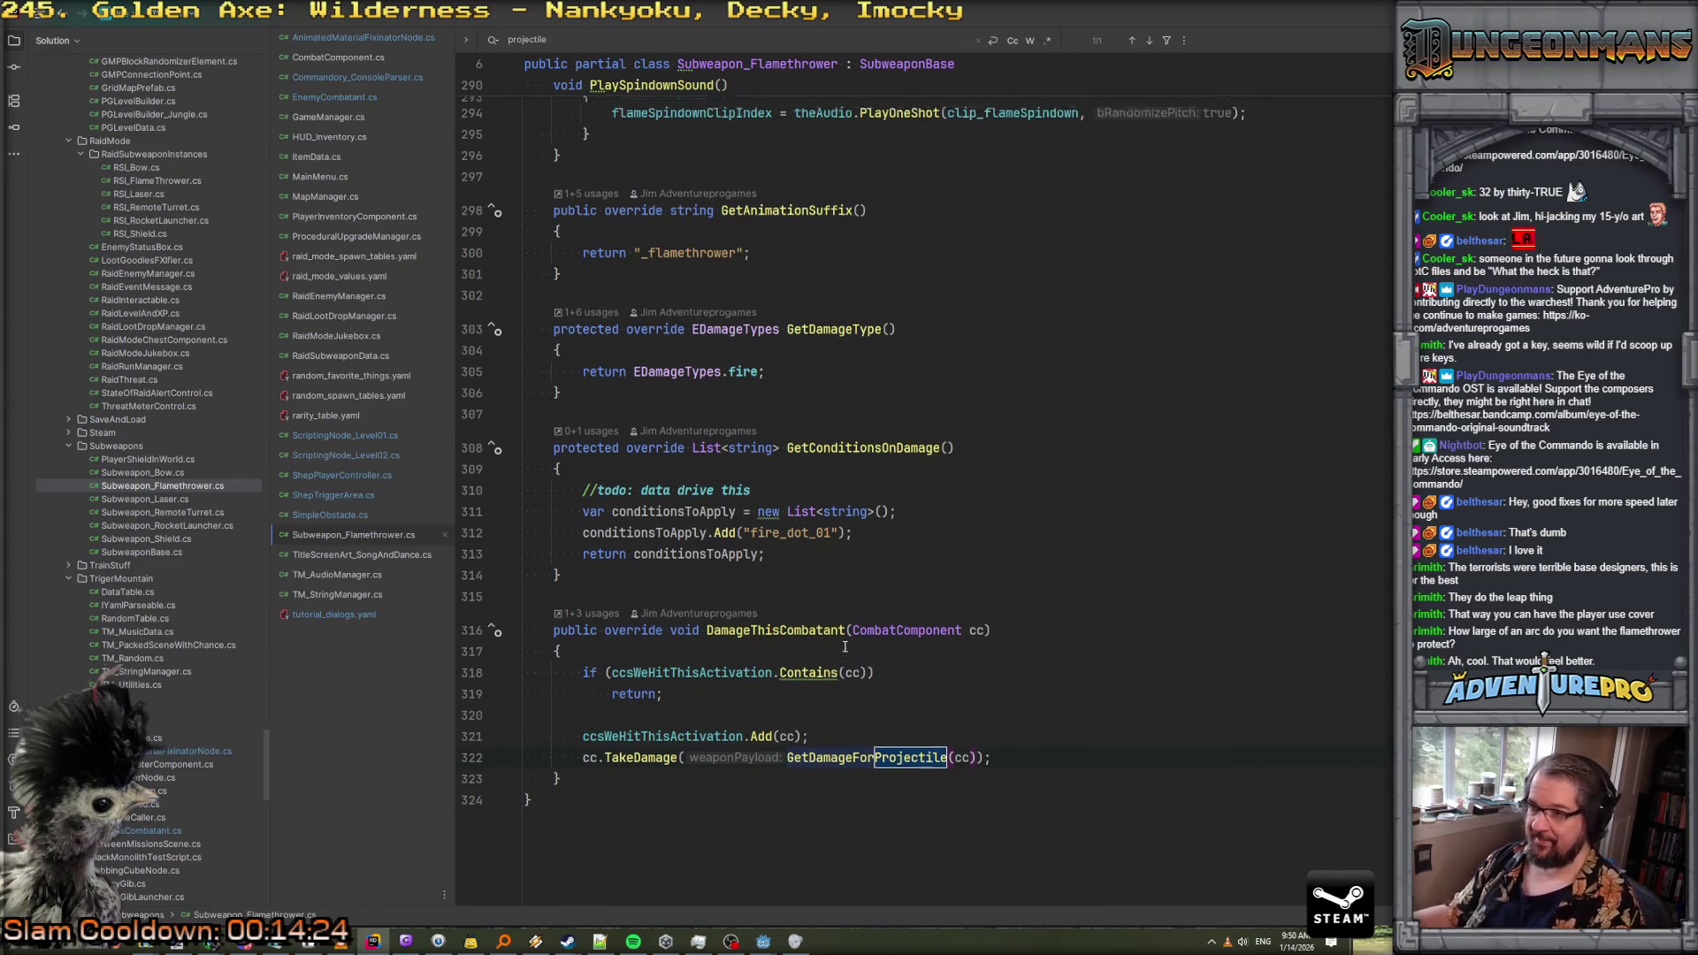
{"action": "scroll", "coordinate": [844, 646], "scroll_direction": "up", "scroll_amount": 6}
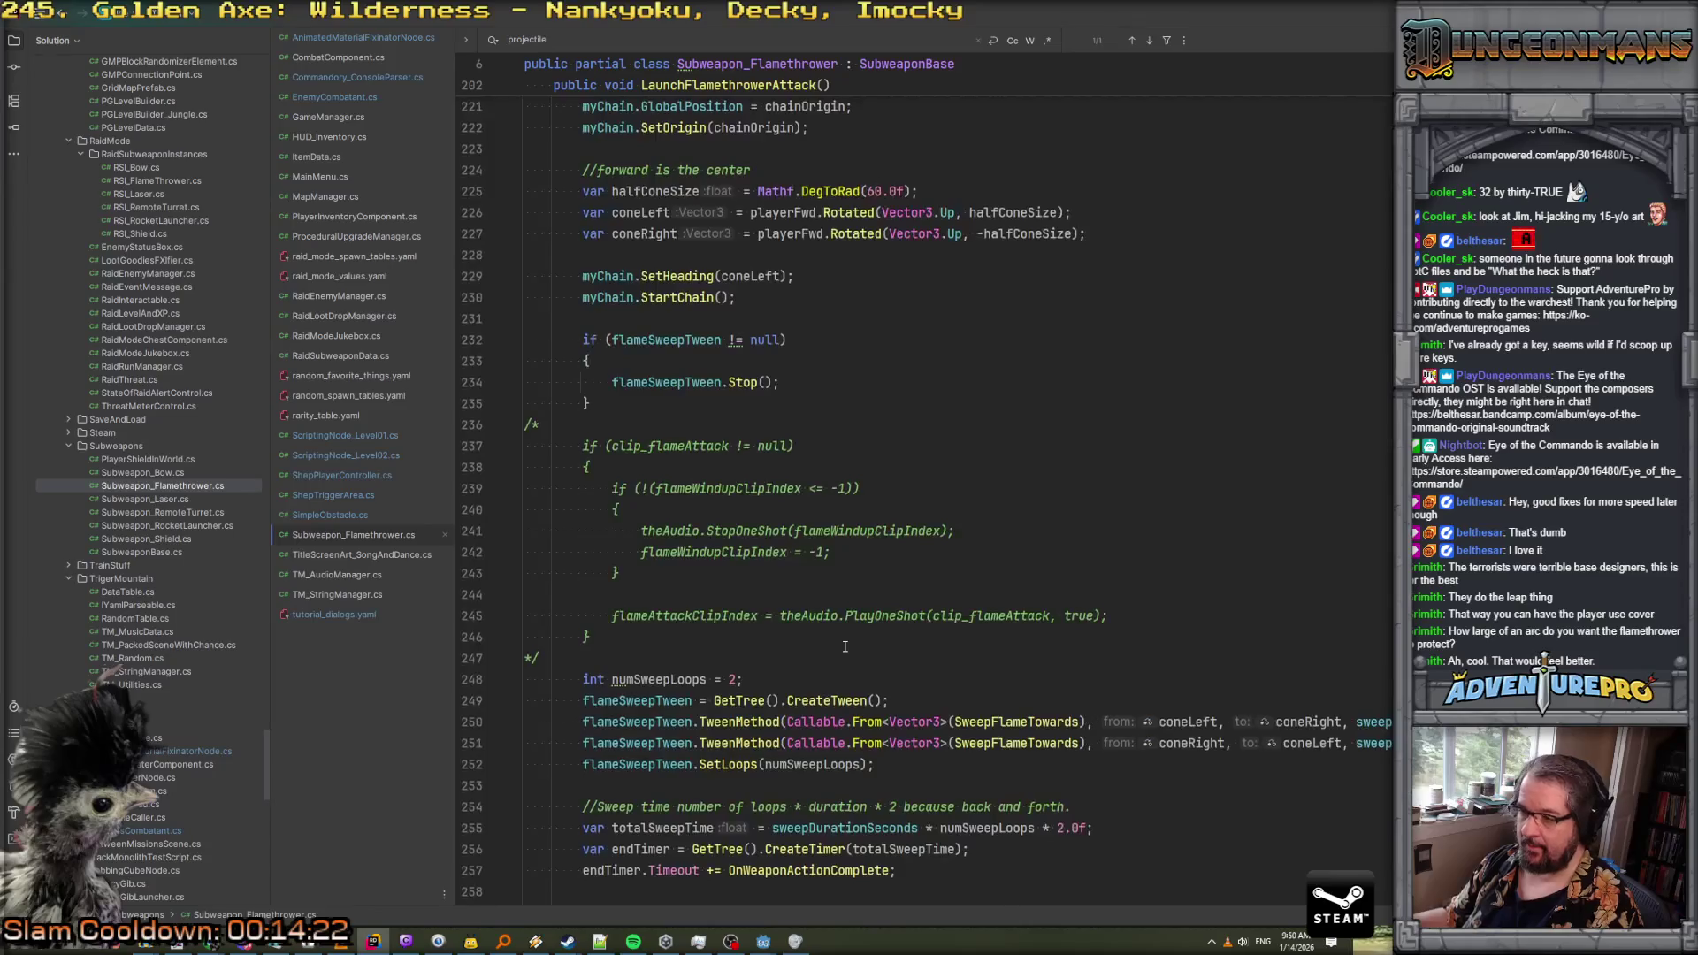
{"action": "scroll", "coordinate": [844, 647], "scroll_direction": "up", "scroll_amount": 4}
{"action": "scroll", "coordinate": [844, 646], "scroll_direction": "down", "scroll_amount": 15}
{"action": "scroll", "coordinate": [845, 646], "scroll_direction": "down", "scroll_amount": 6}
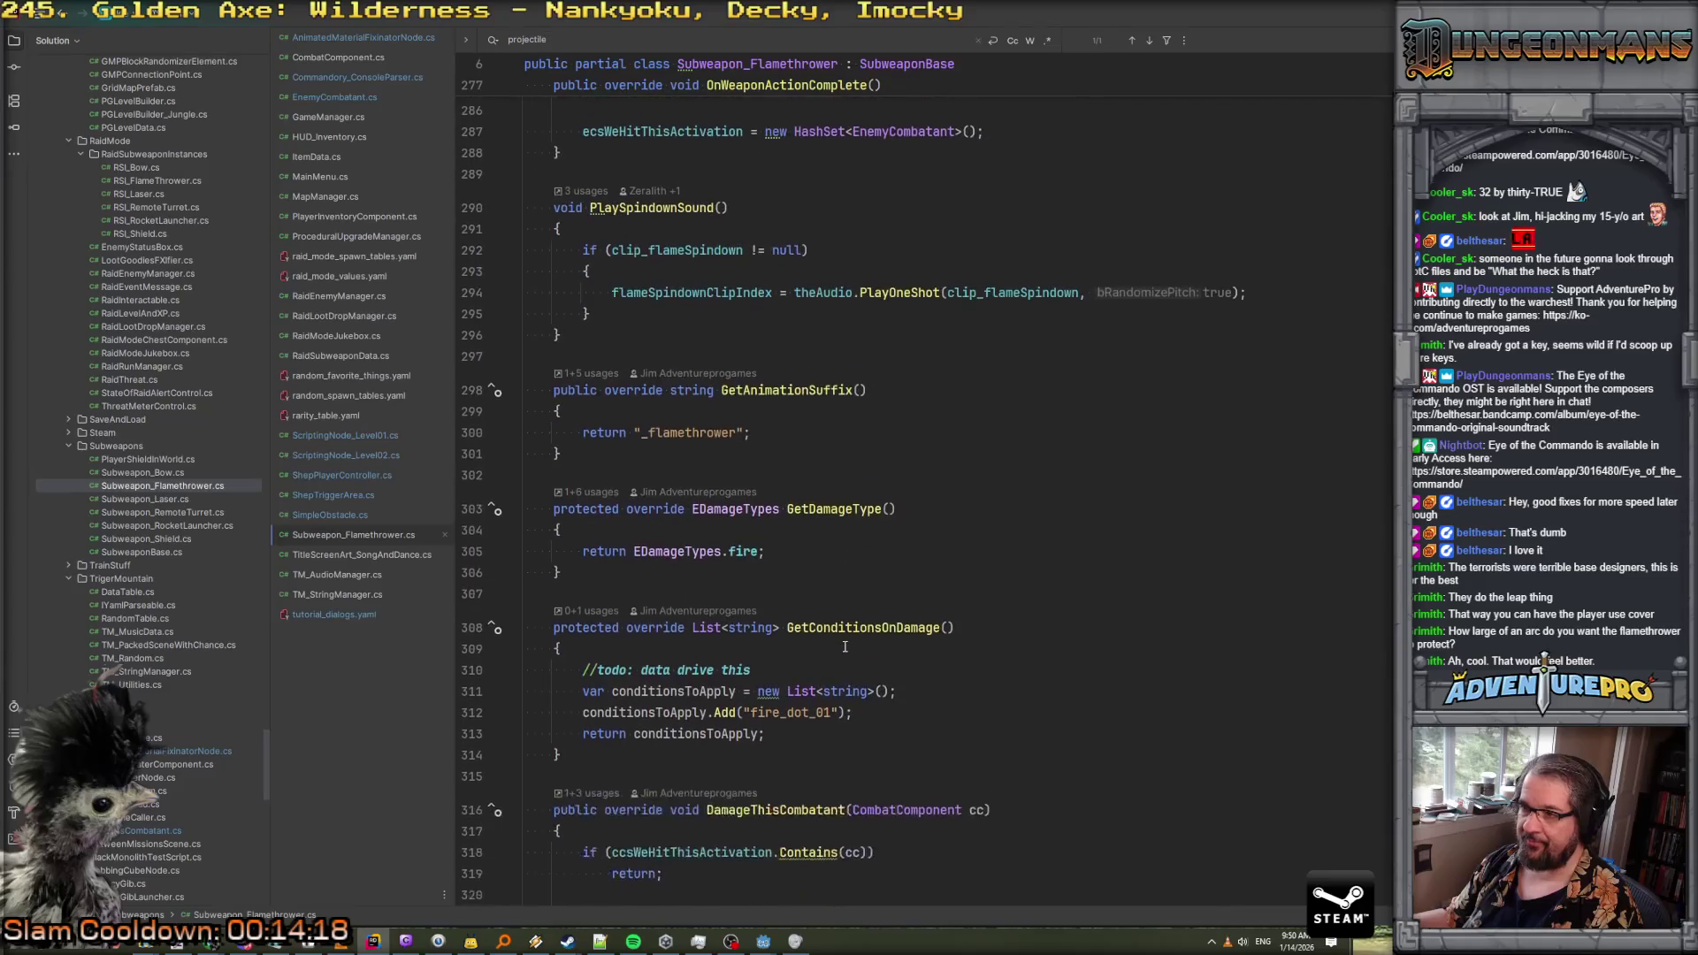
{"action": "scroll", "coordinate": [845, 646], "scroll_direction": "down", "scroll_amount": 3}
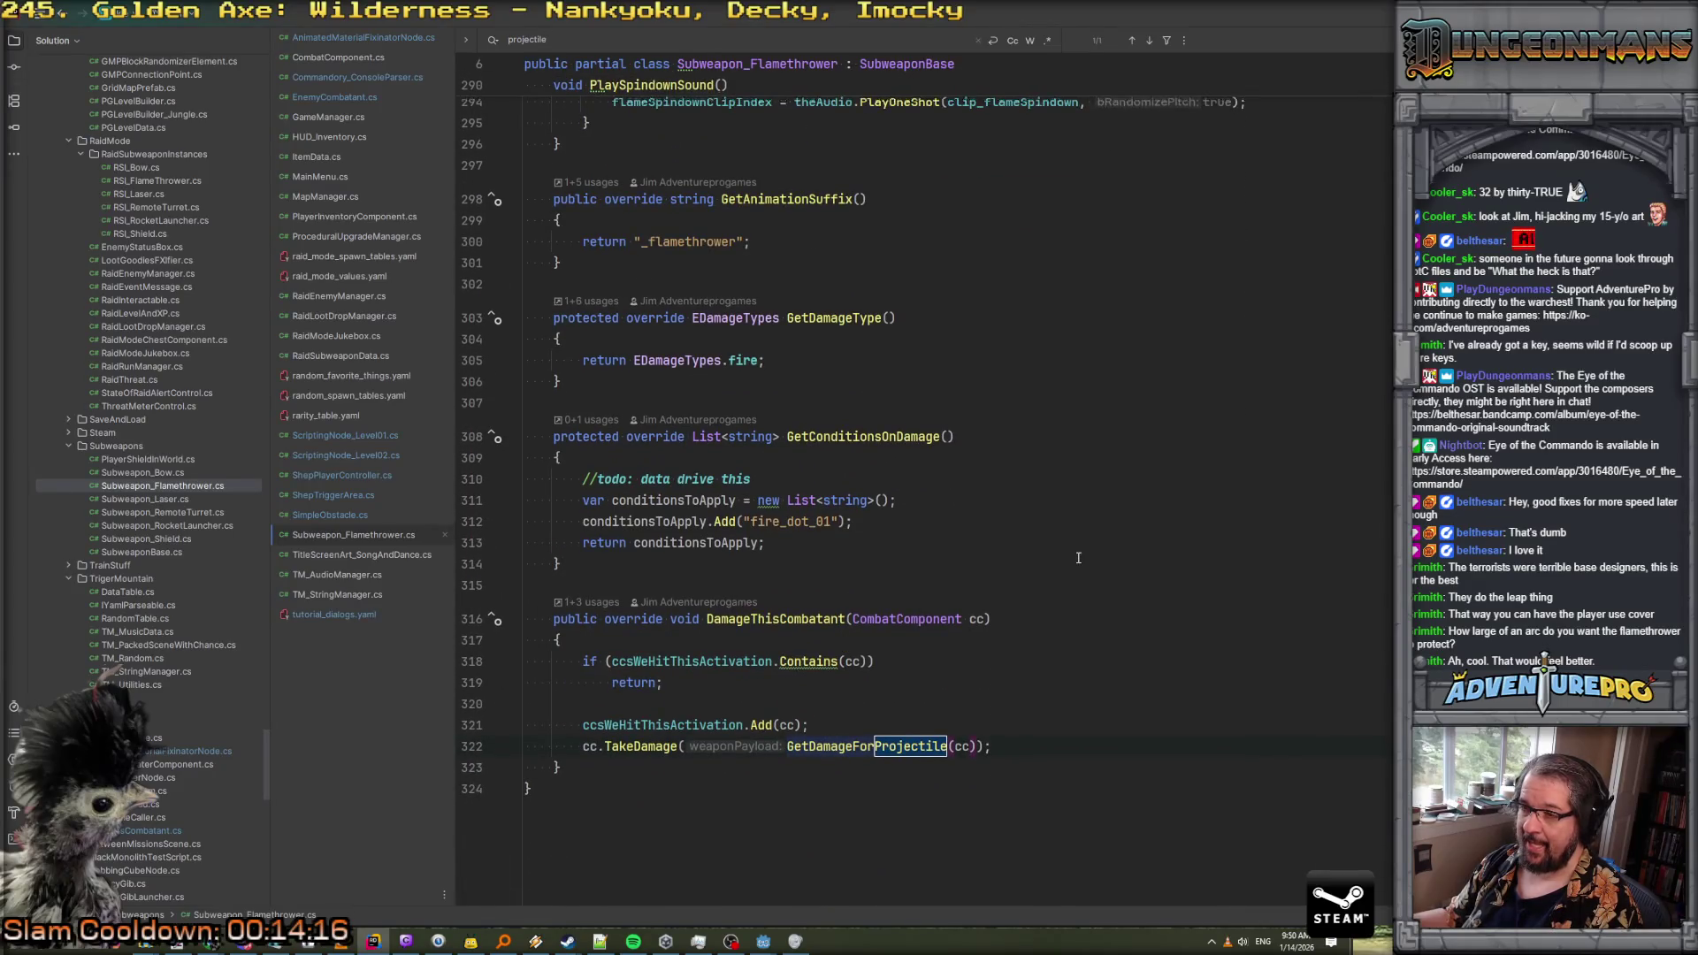
{"action": "scroll", "coordinate": [1078, 558], "scroll_direction": "up", "scroll_amount": 20}
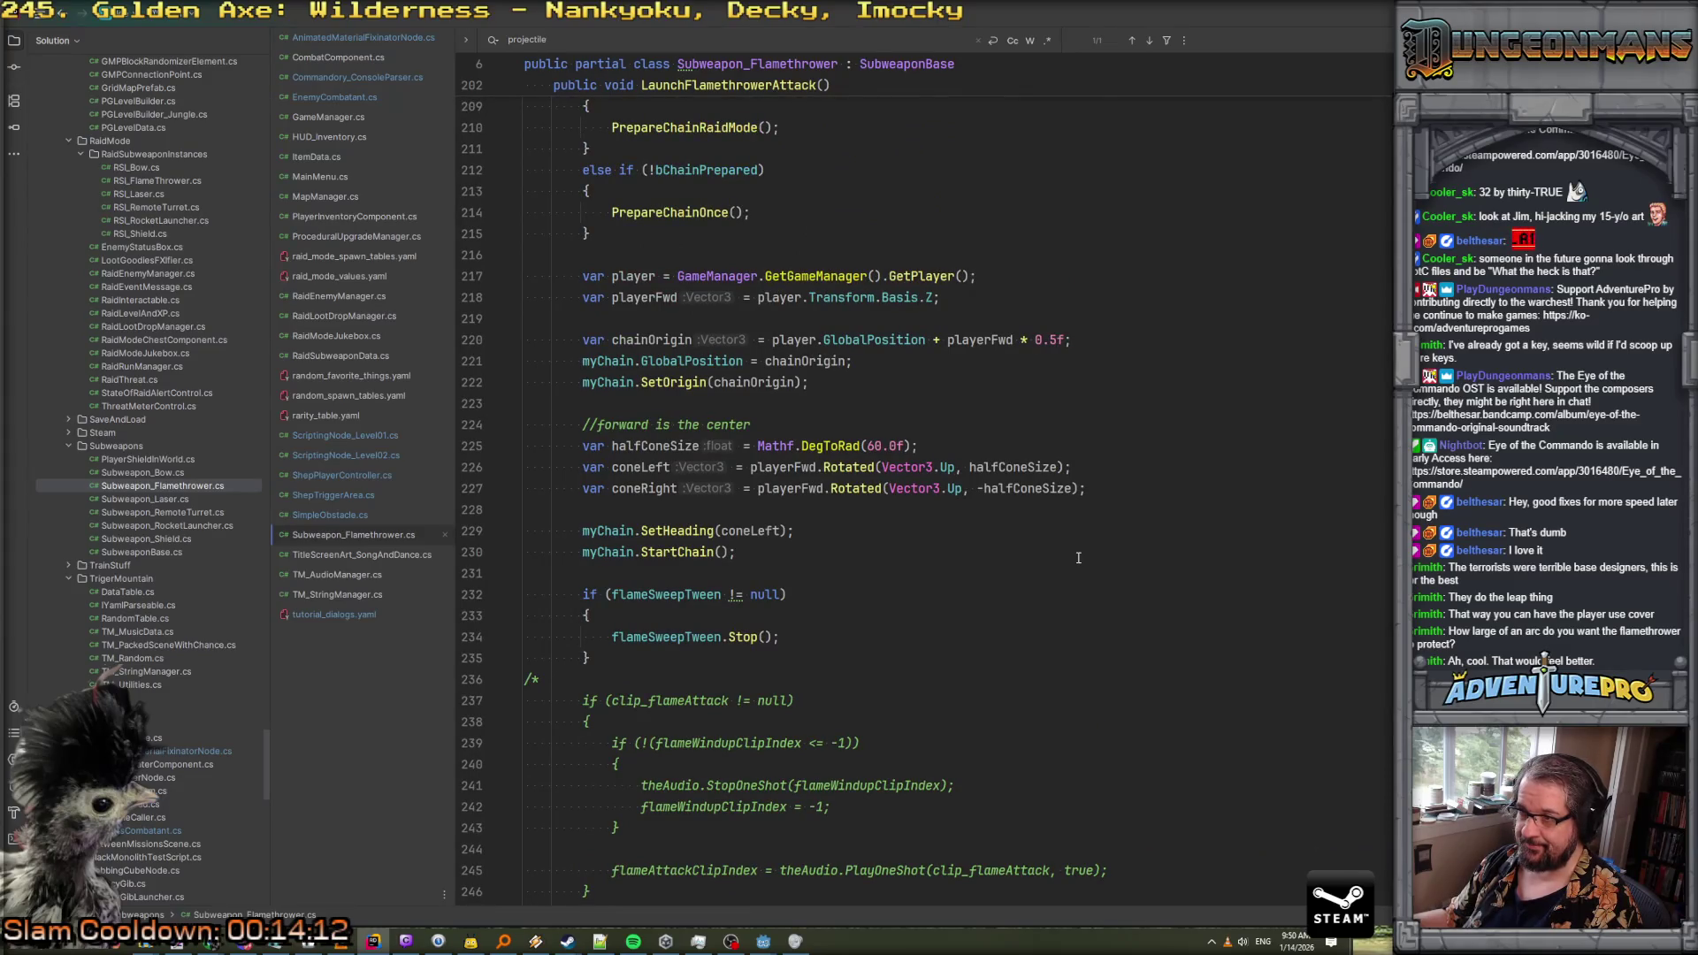
{"action": "scroll", "coordinate": [1078, 558], "scroll_direction": "down", "scroll_amount": 5}
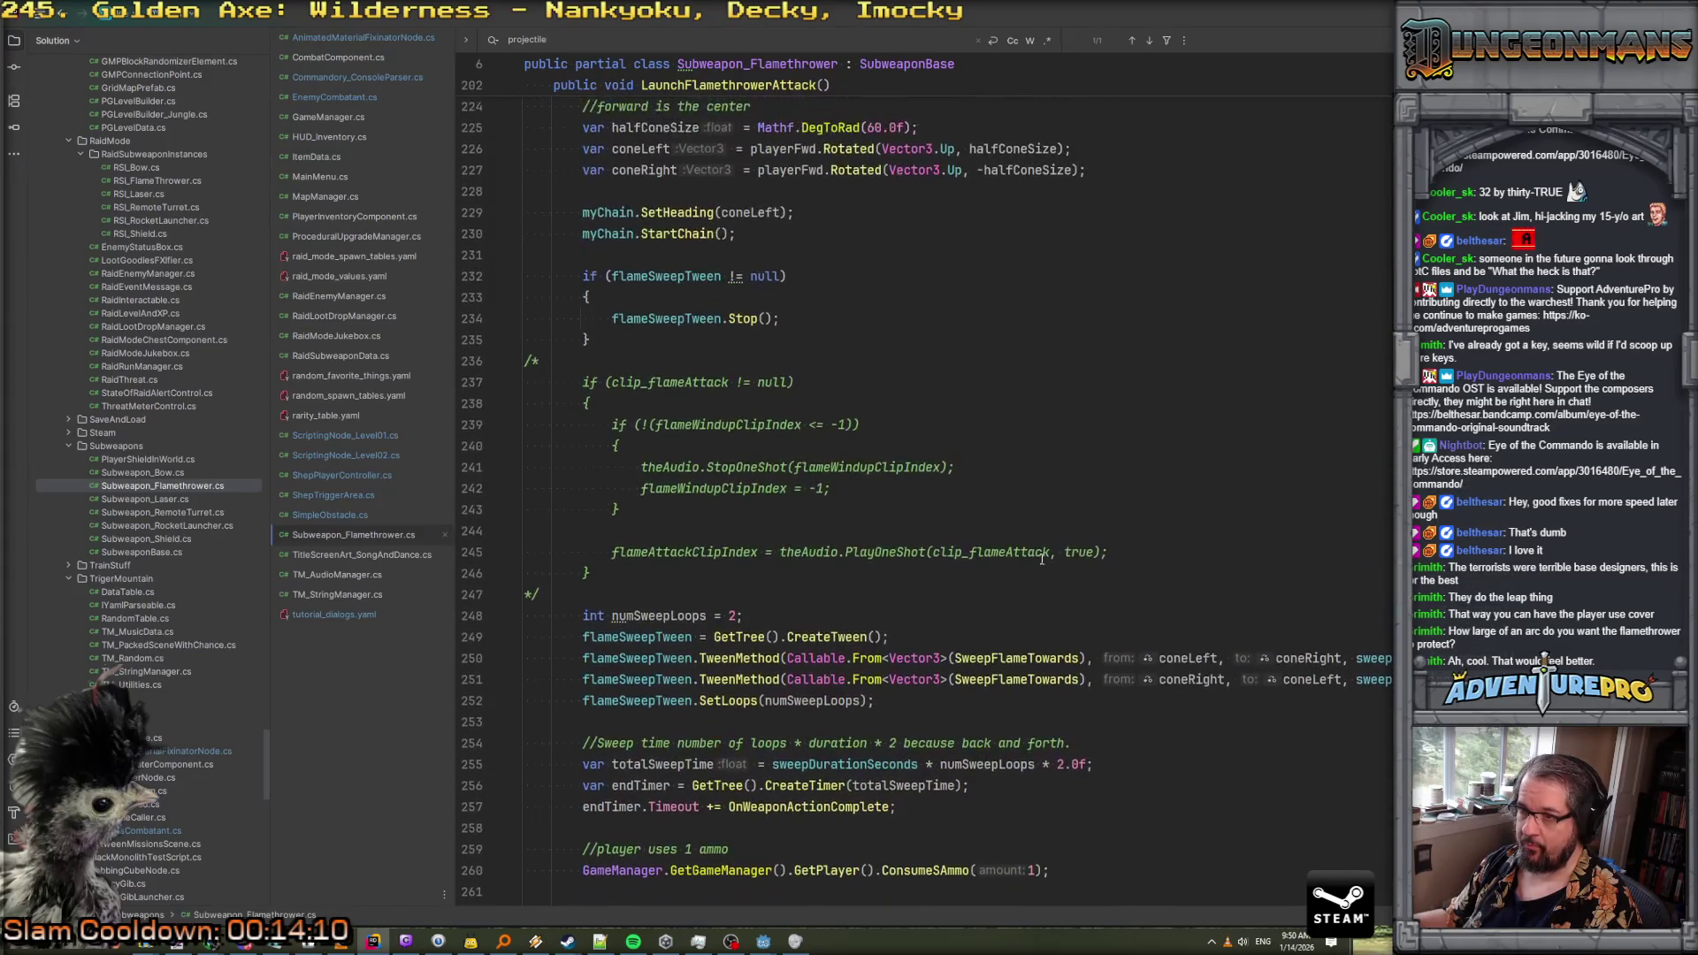
{"action": "mouse_move", "coordinate": [619, 579]}
{"action": "left_mouse_down"}
{"action": "mouse_move", "coordinate": [566, 535]}
{"action": "mouse_move", "coordinate": [495, 374]}
{"action": "left_mouse_up"}
Delete the commented-out sound block and add '//now also do a smol burst to remove projectiles near the player.'
{"action": "key", "text": "Delete"}
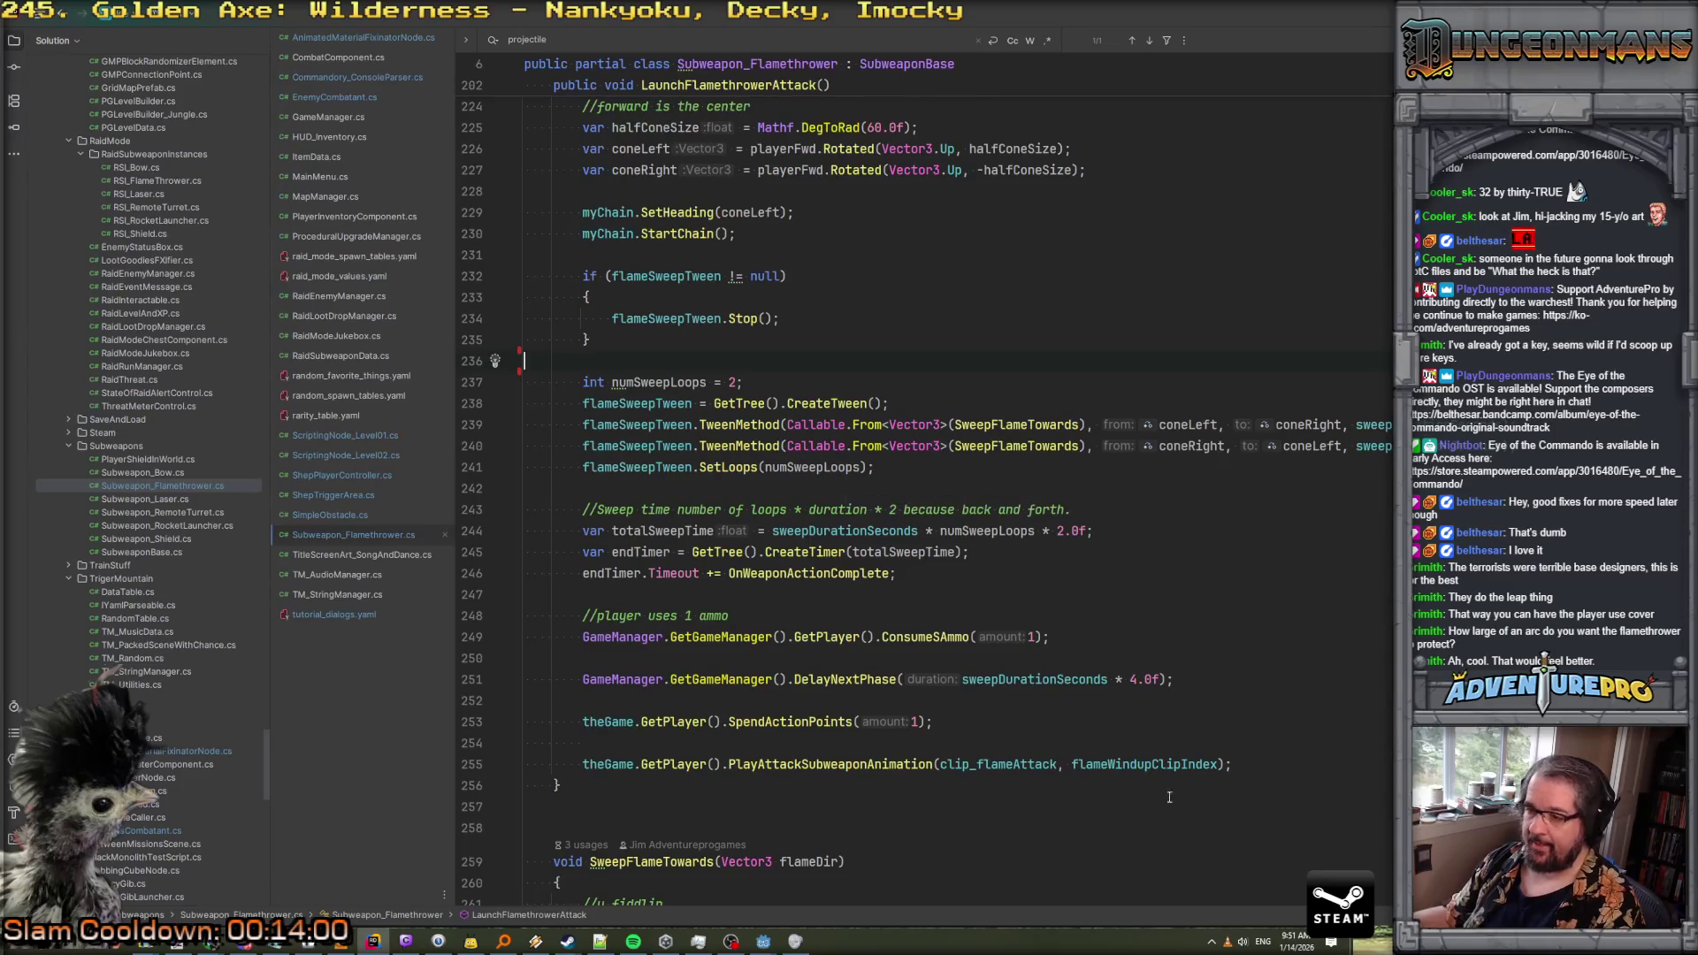
{"action": "left_click", "coordinate": [1275, 766]}
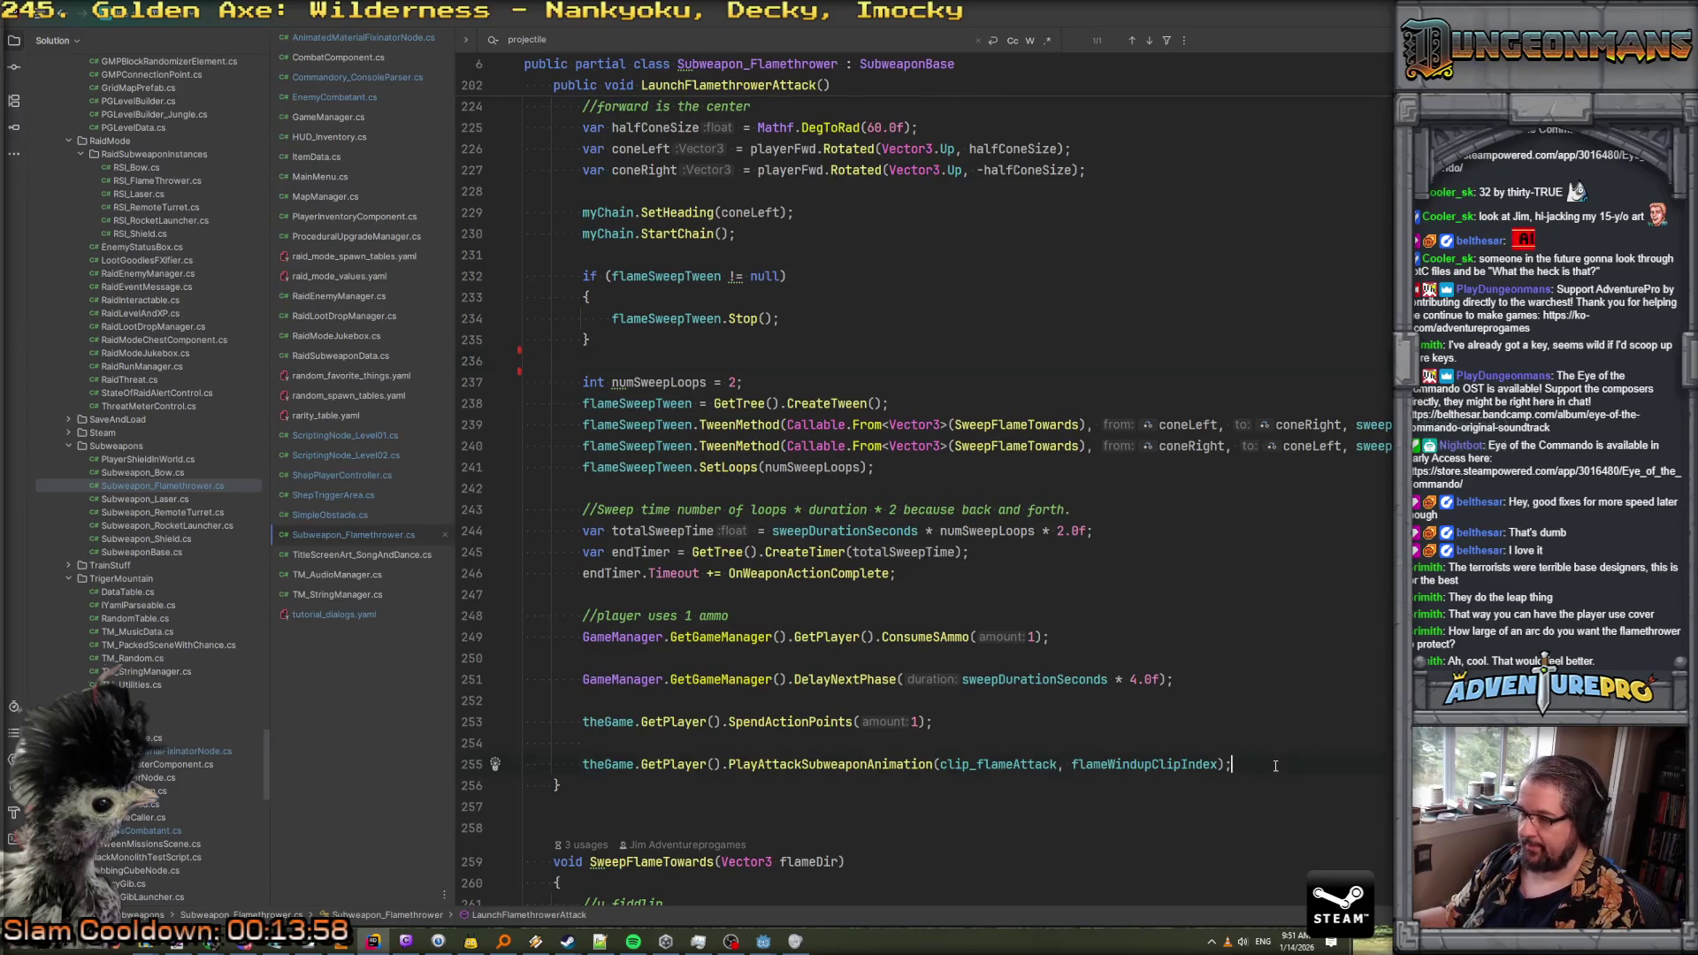
{"action": "key", "text": "Return"}
{"action": "key", "text": "Return"}
{"action": "type", "text": "//no"}
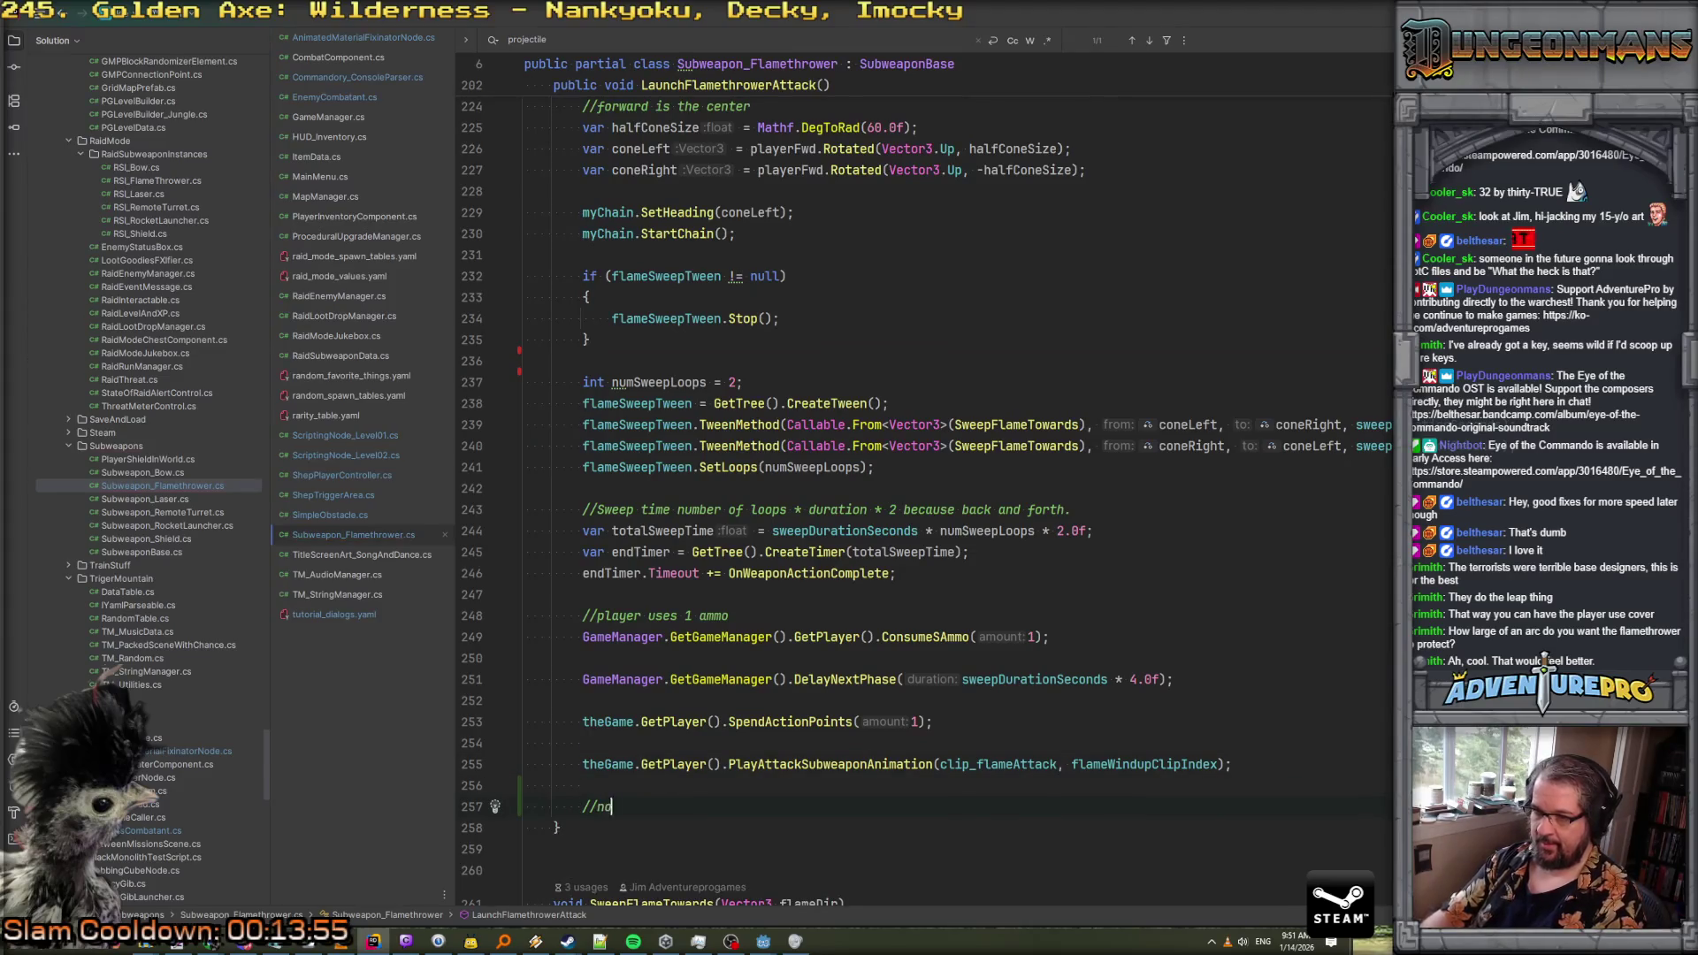
{"action": "type", "text": "w also do a smol "}
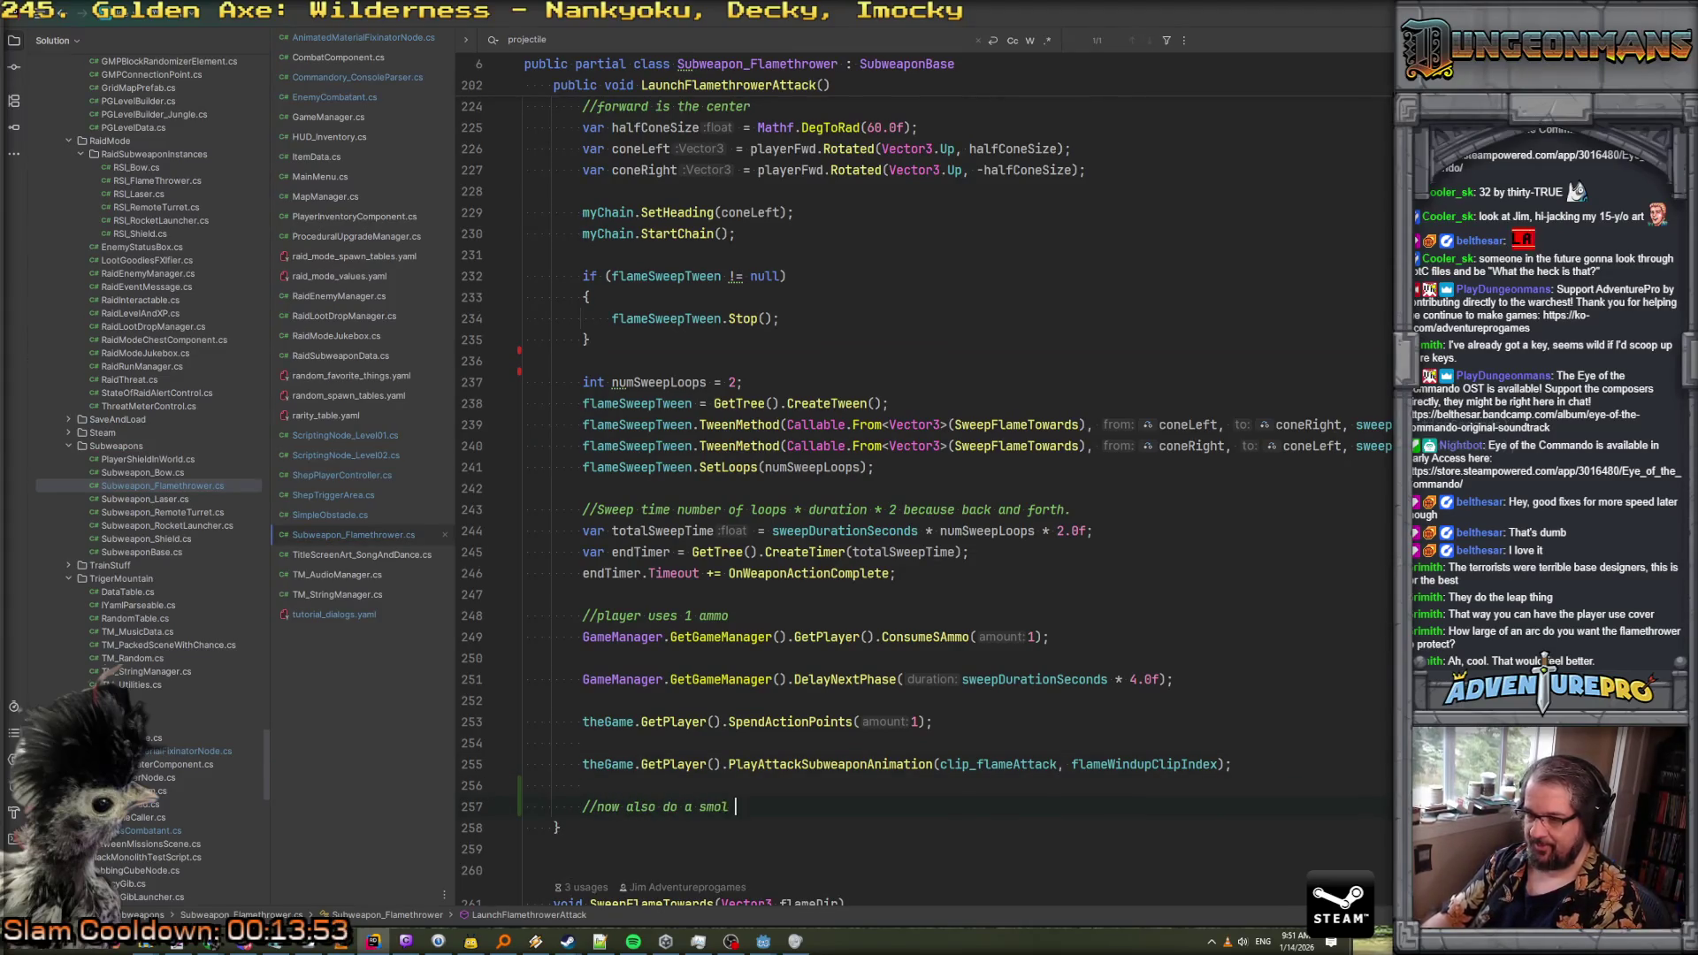
{"action": "type", "text": "burst to remove proj"}
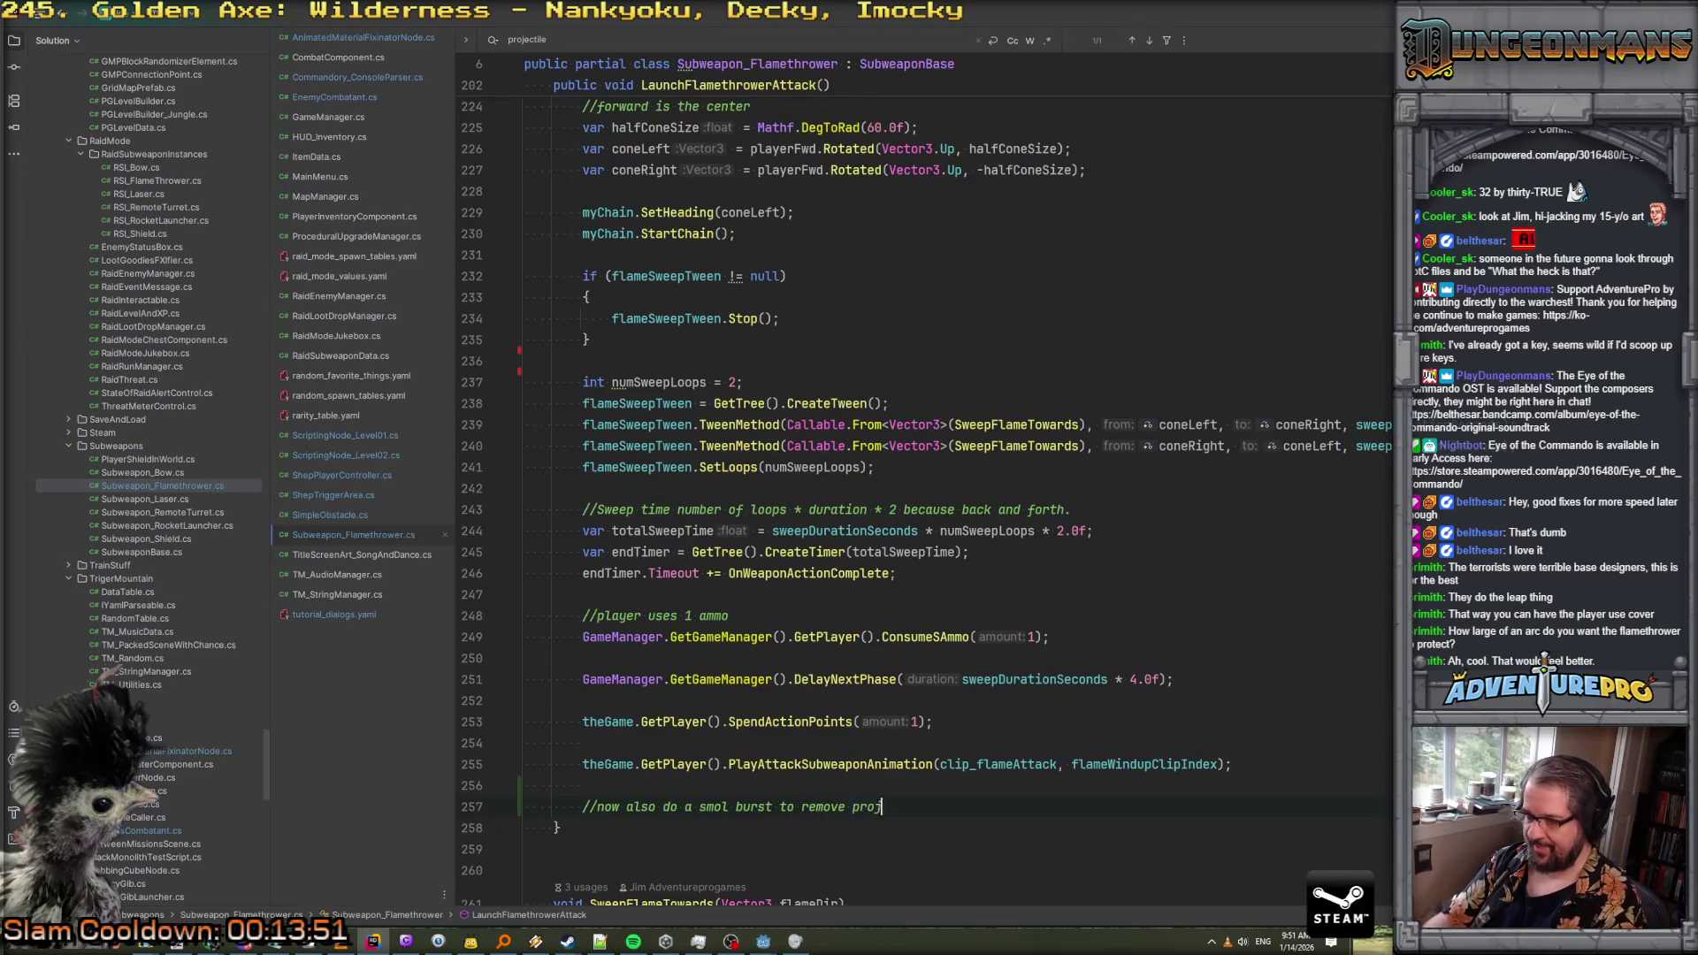
{"action": "type", "text": "ectiles near t"}
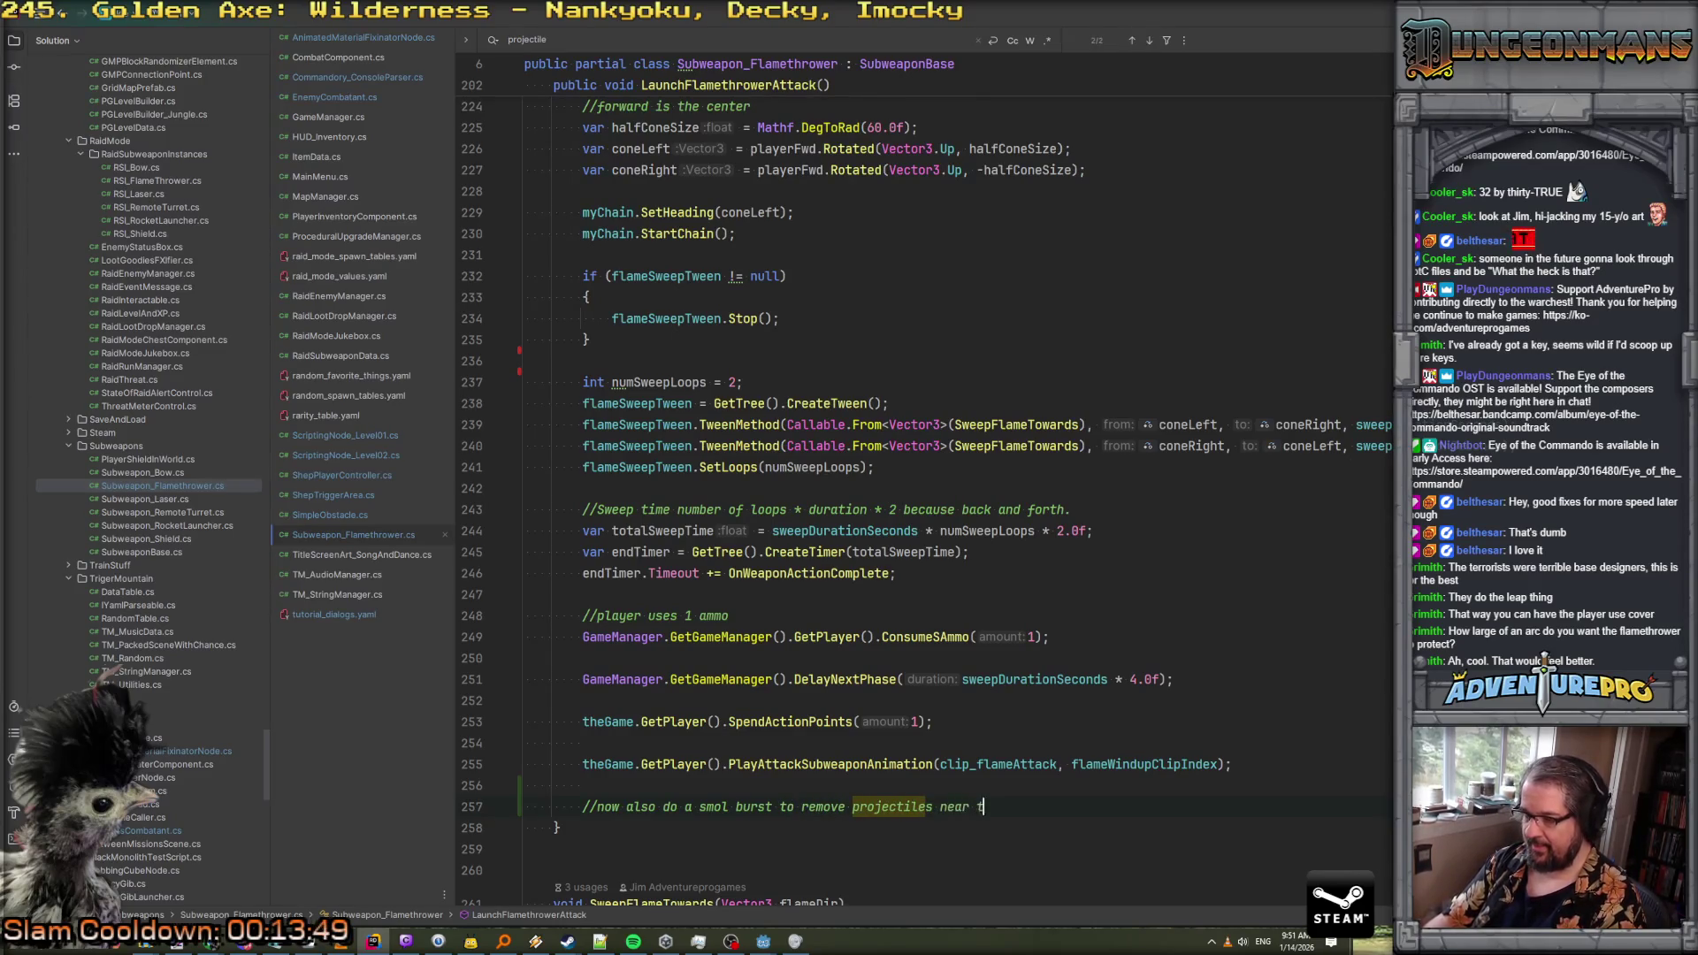
{"action": "type", "text": "he player."}
{"action": "key", "text": "Return"}
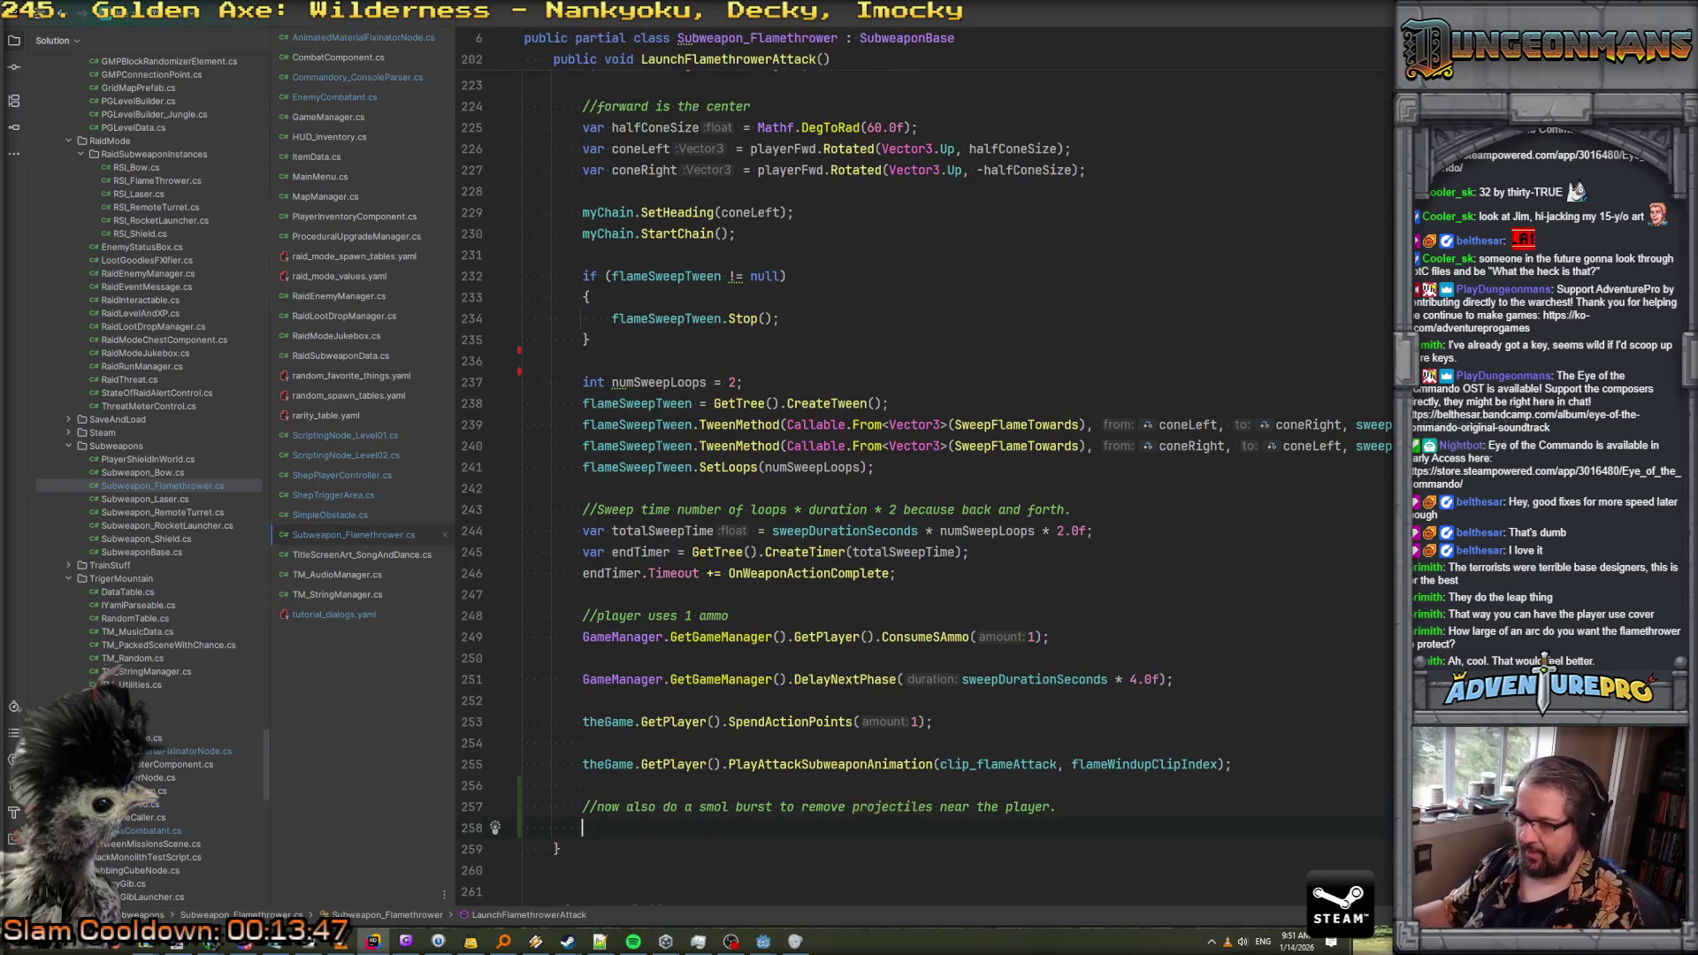
{"action": "scroll", "coordinate": [1251, 629], "scroll_direction": "down", "scroll_amount": 4}
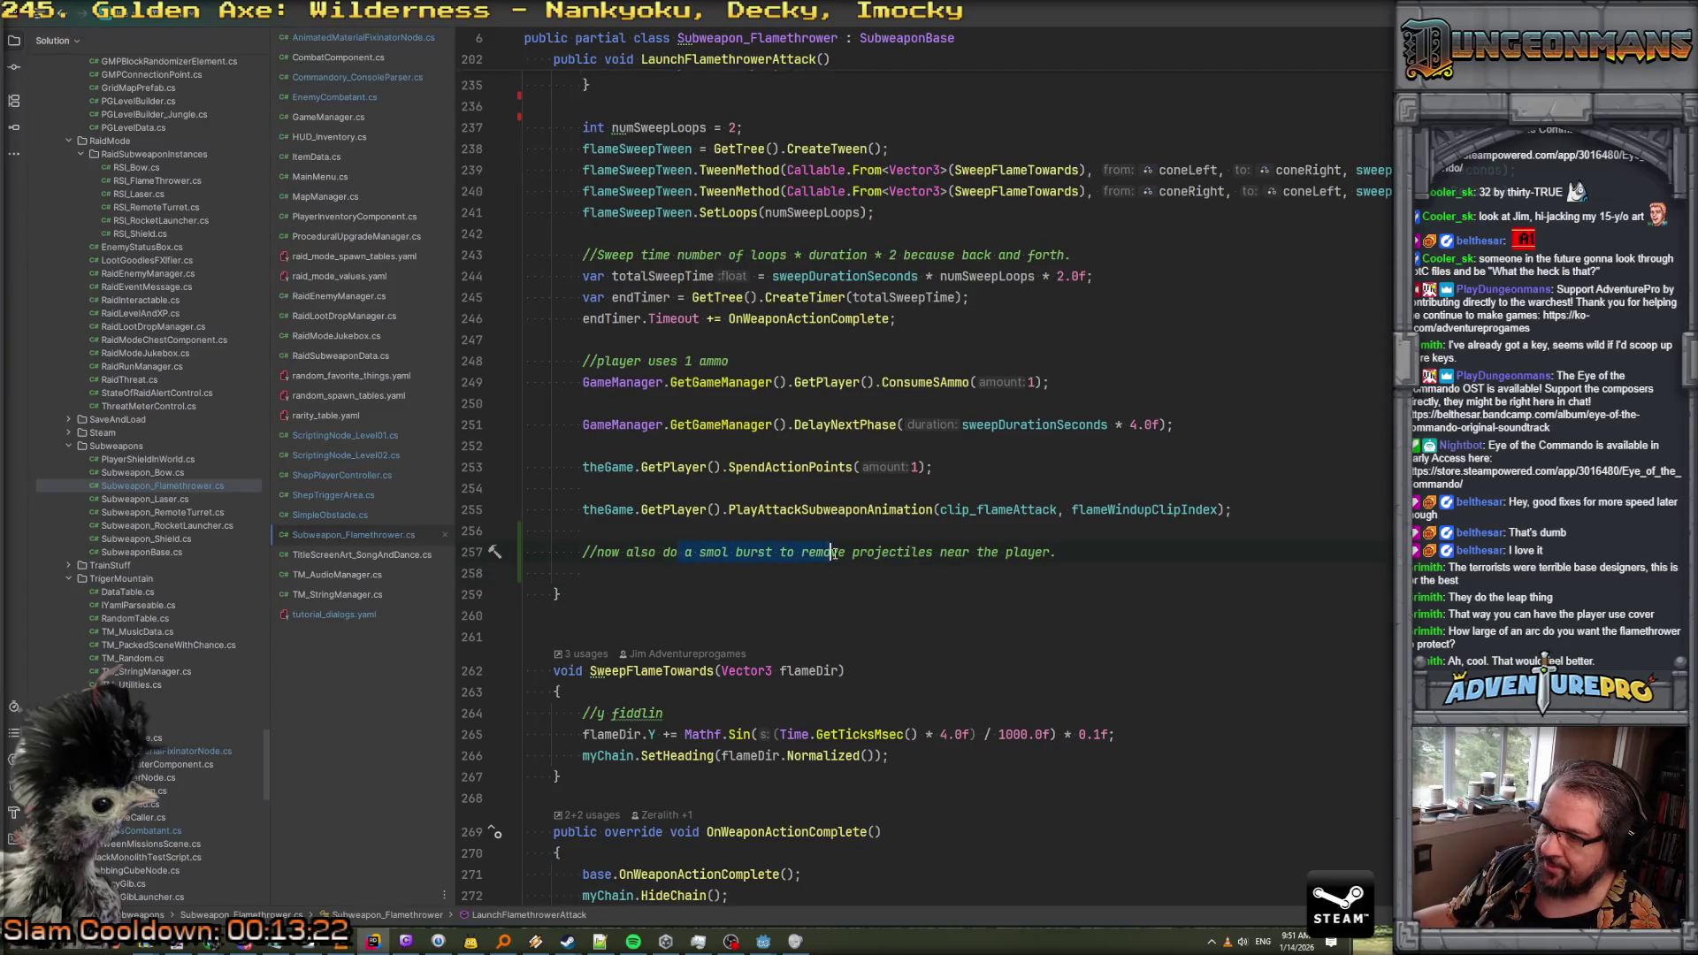
Select 'a smol burst' in the new comment, then deselect and scroll up
{"action": "left_click", "coordinate": [723, 553]}
{"action": "left_click_drag", "start_coordinate": [685, 554], "coordinate": [775, 553]}
{"action": "left_click", "coordinate": [851, 253]}
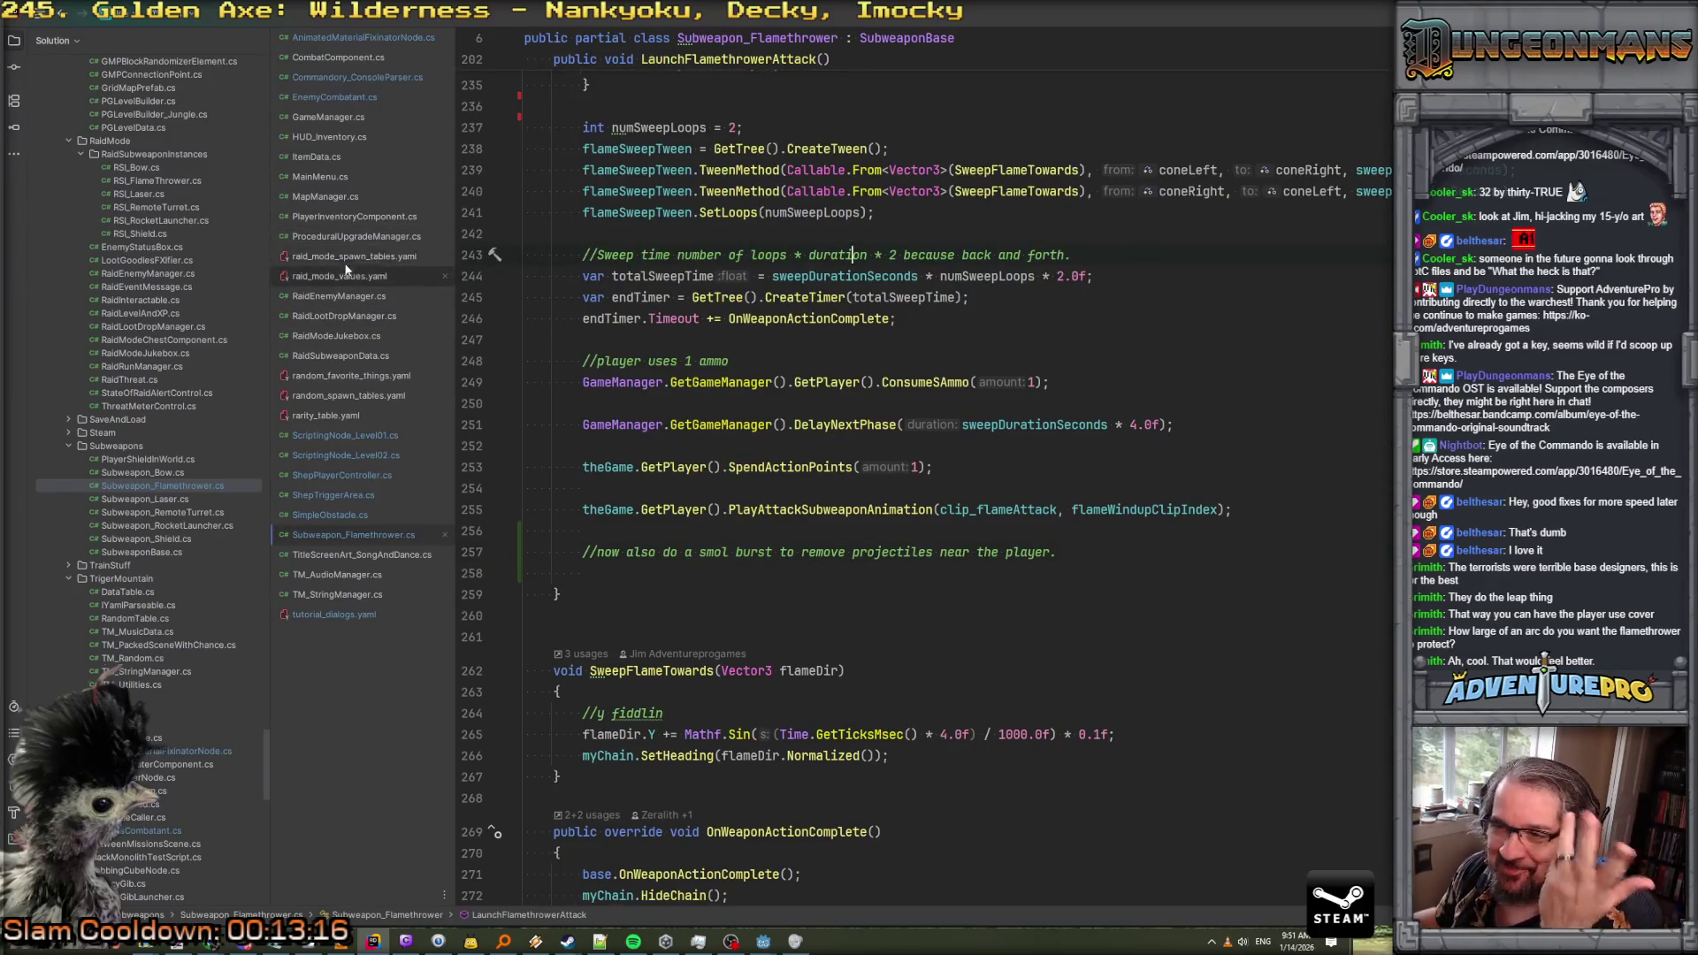
{"action": "scroll", "coordinate": [150, 205], "scroll_direction": "up", "scroll_amount": 12}
{"action": "scroll", "coordinate": [151, 206], "scroll_direction": "up", "scroll_amount": 7}
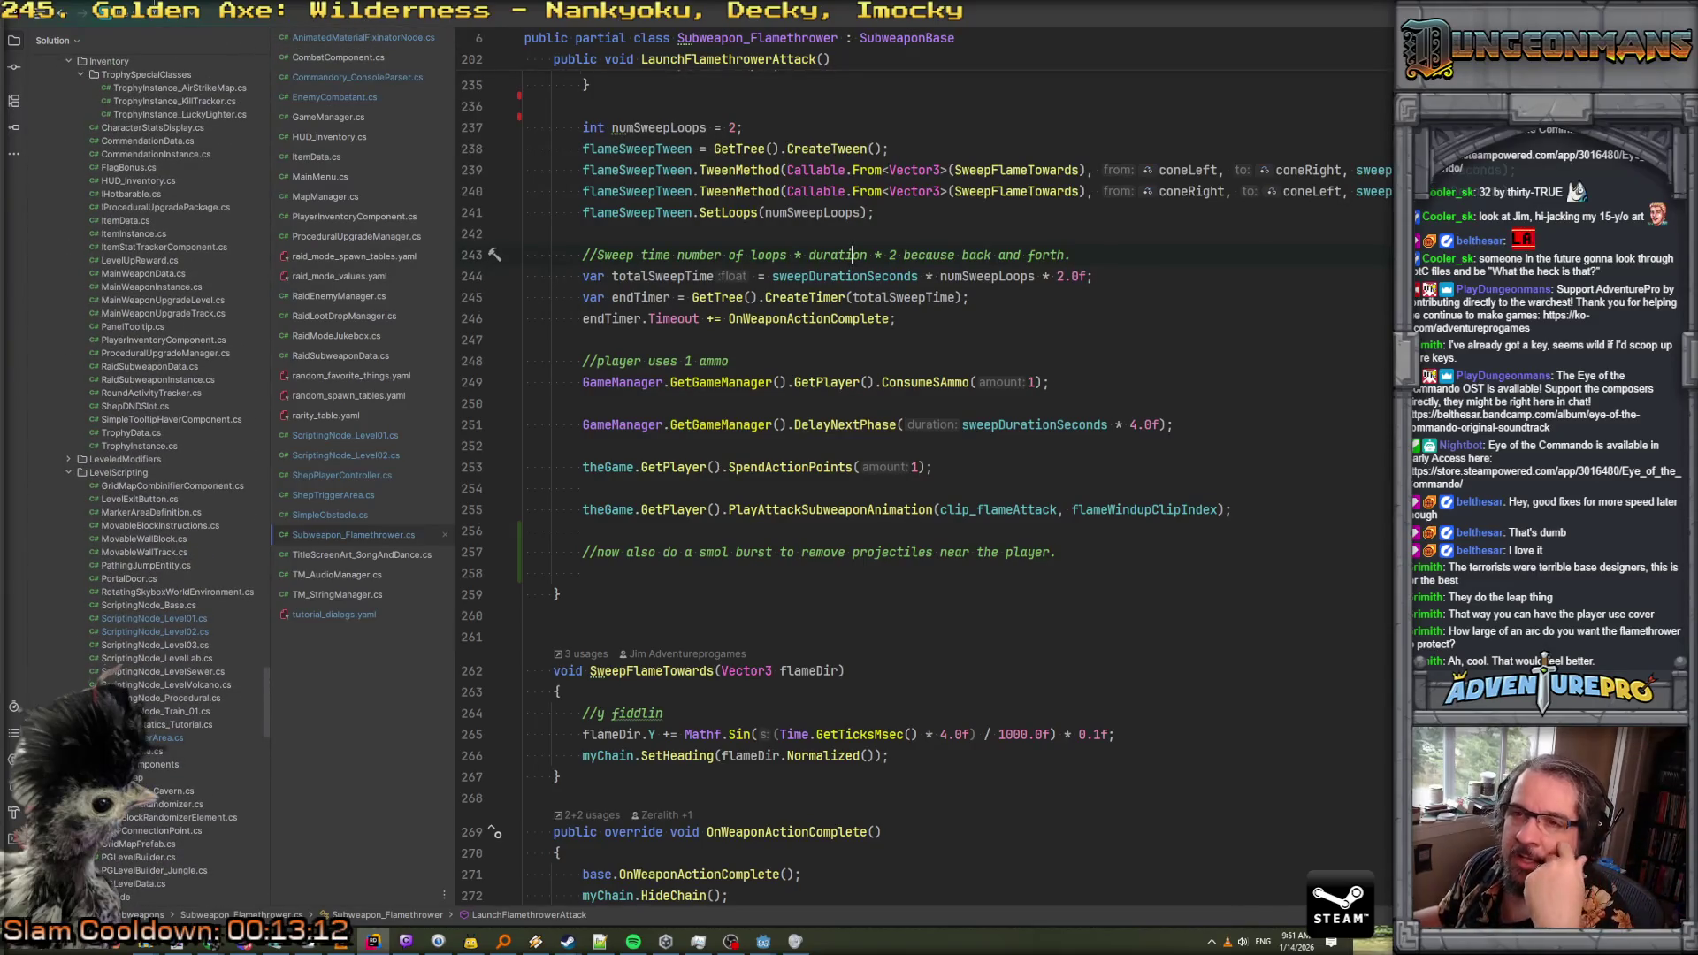
Reveal the flamethrower file in the solution tree and open the project-wide search
{"action": "left_click", "coordinate": [34, 16]}
{"action": "left_click", "coordinate": [95, 16]}
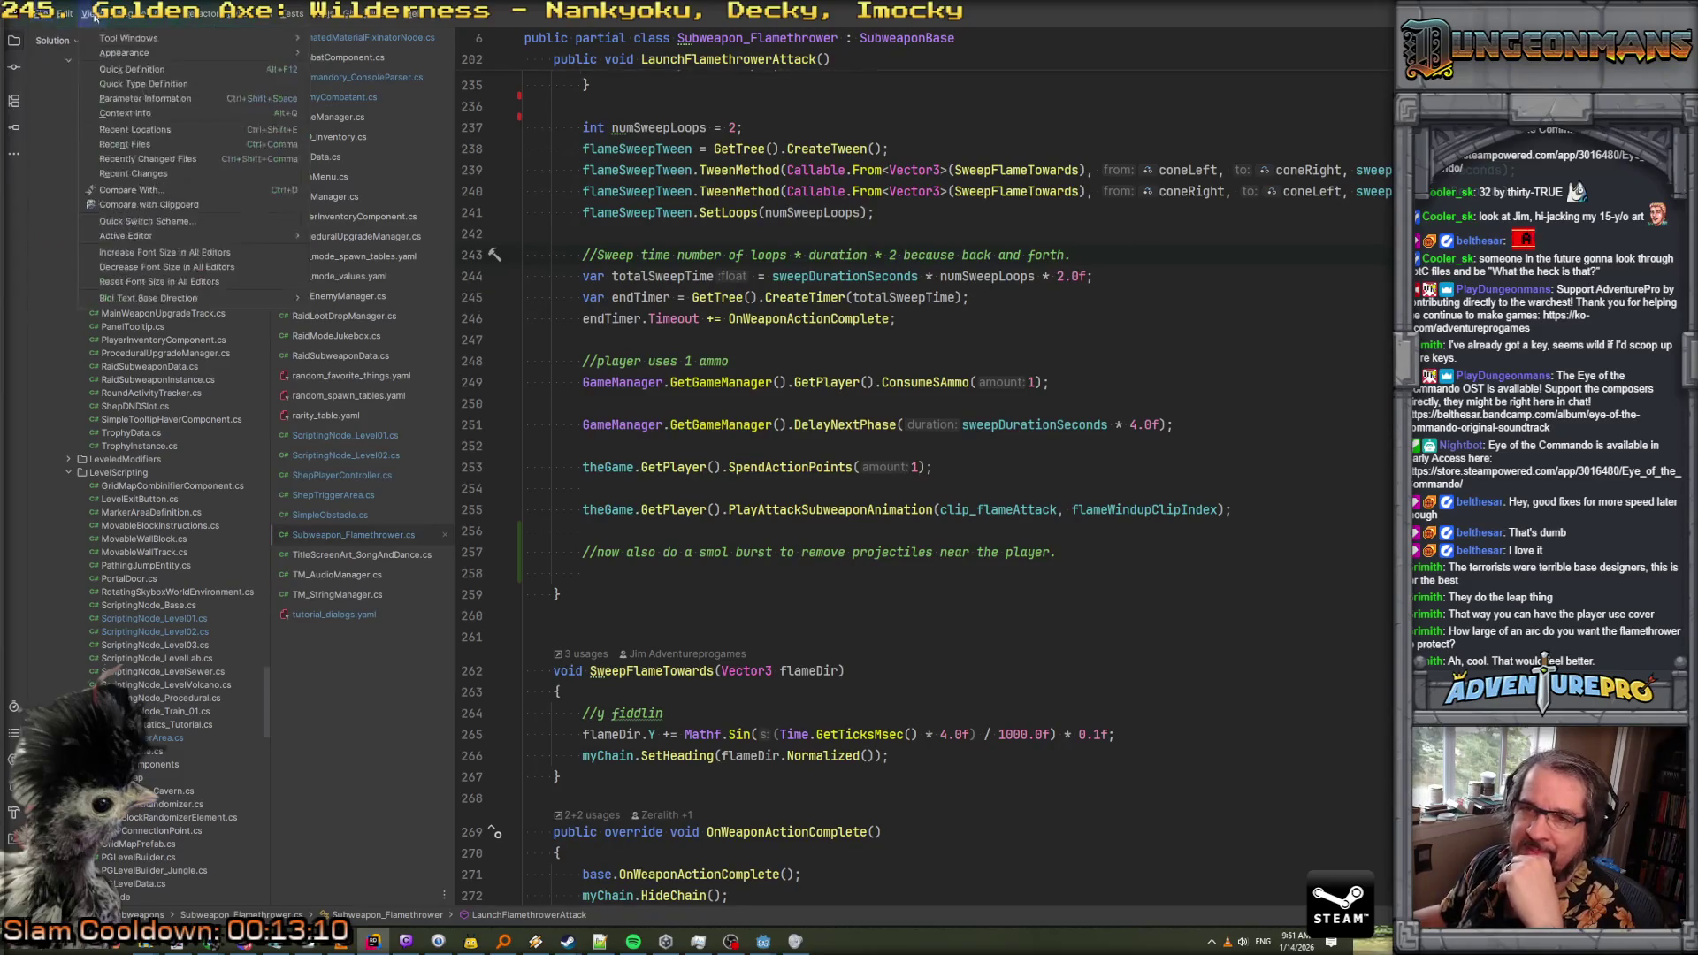
{"action": "key", "text": "Escape"}
{"action": "left_click", "coordinate": [954, 360]}
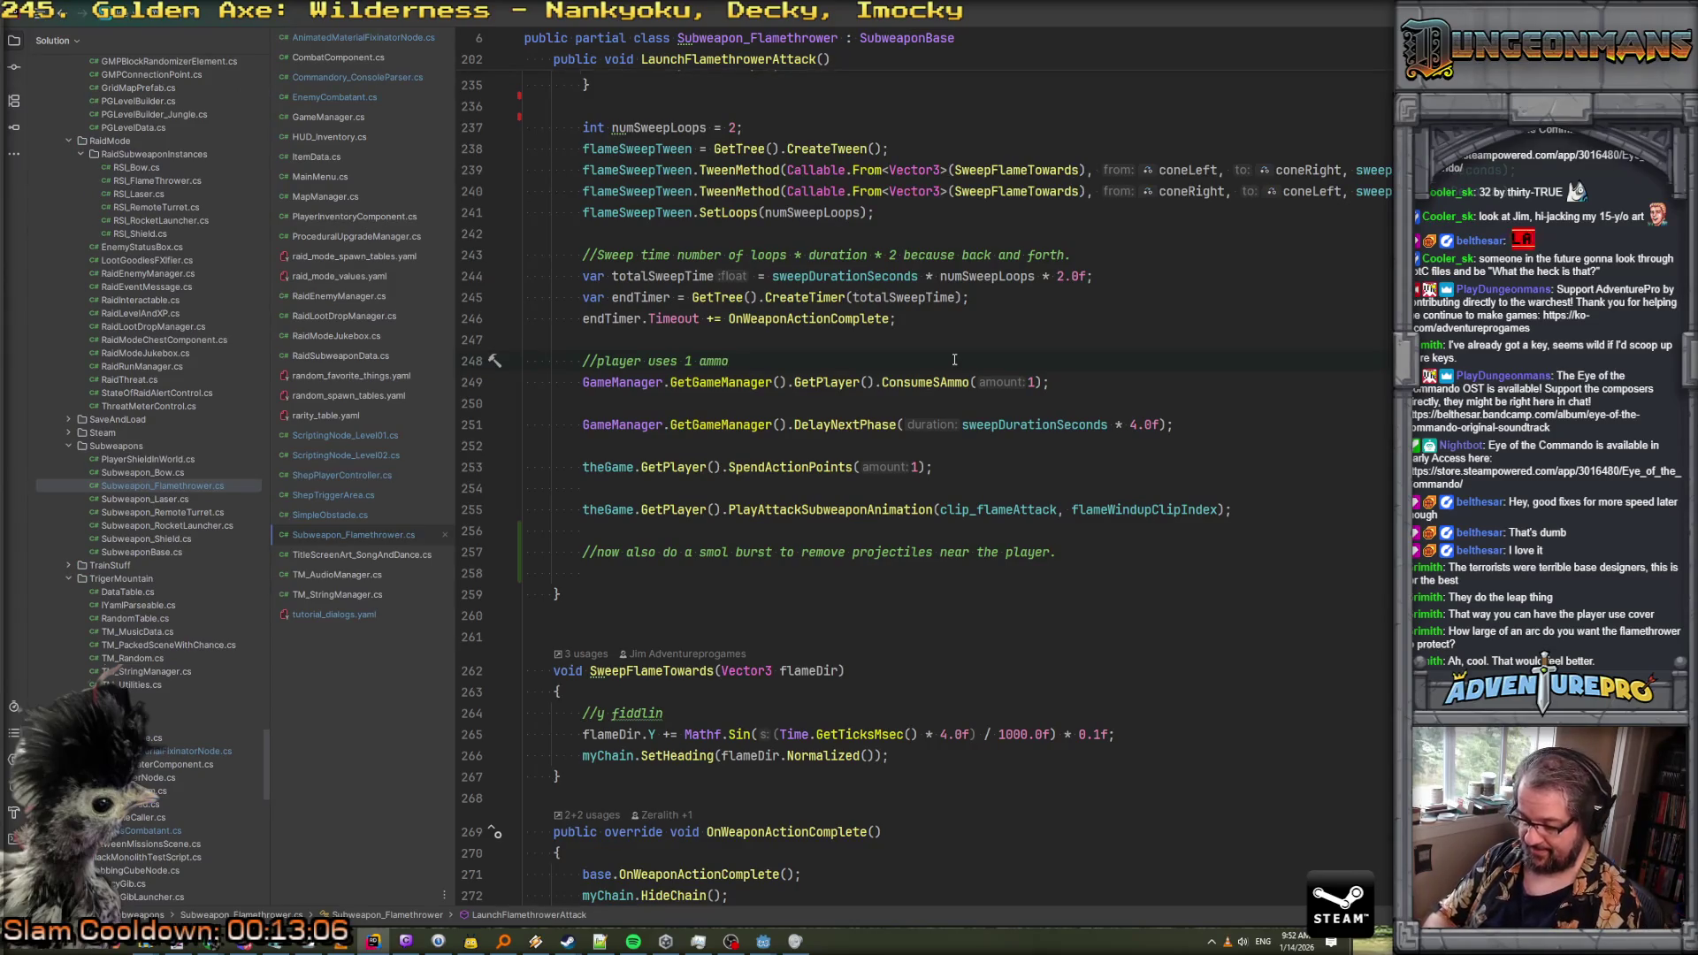
{"action": "key", "text": "ctrl+t"}
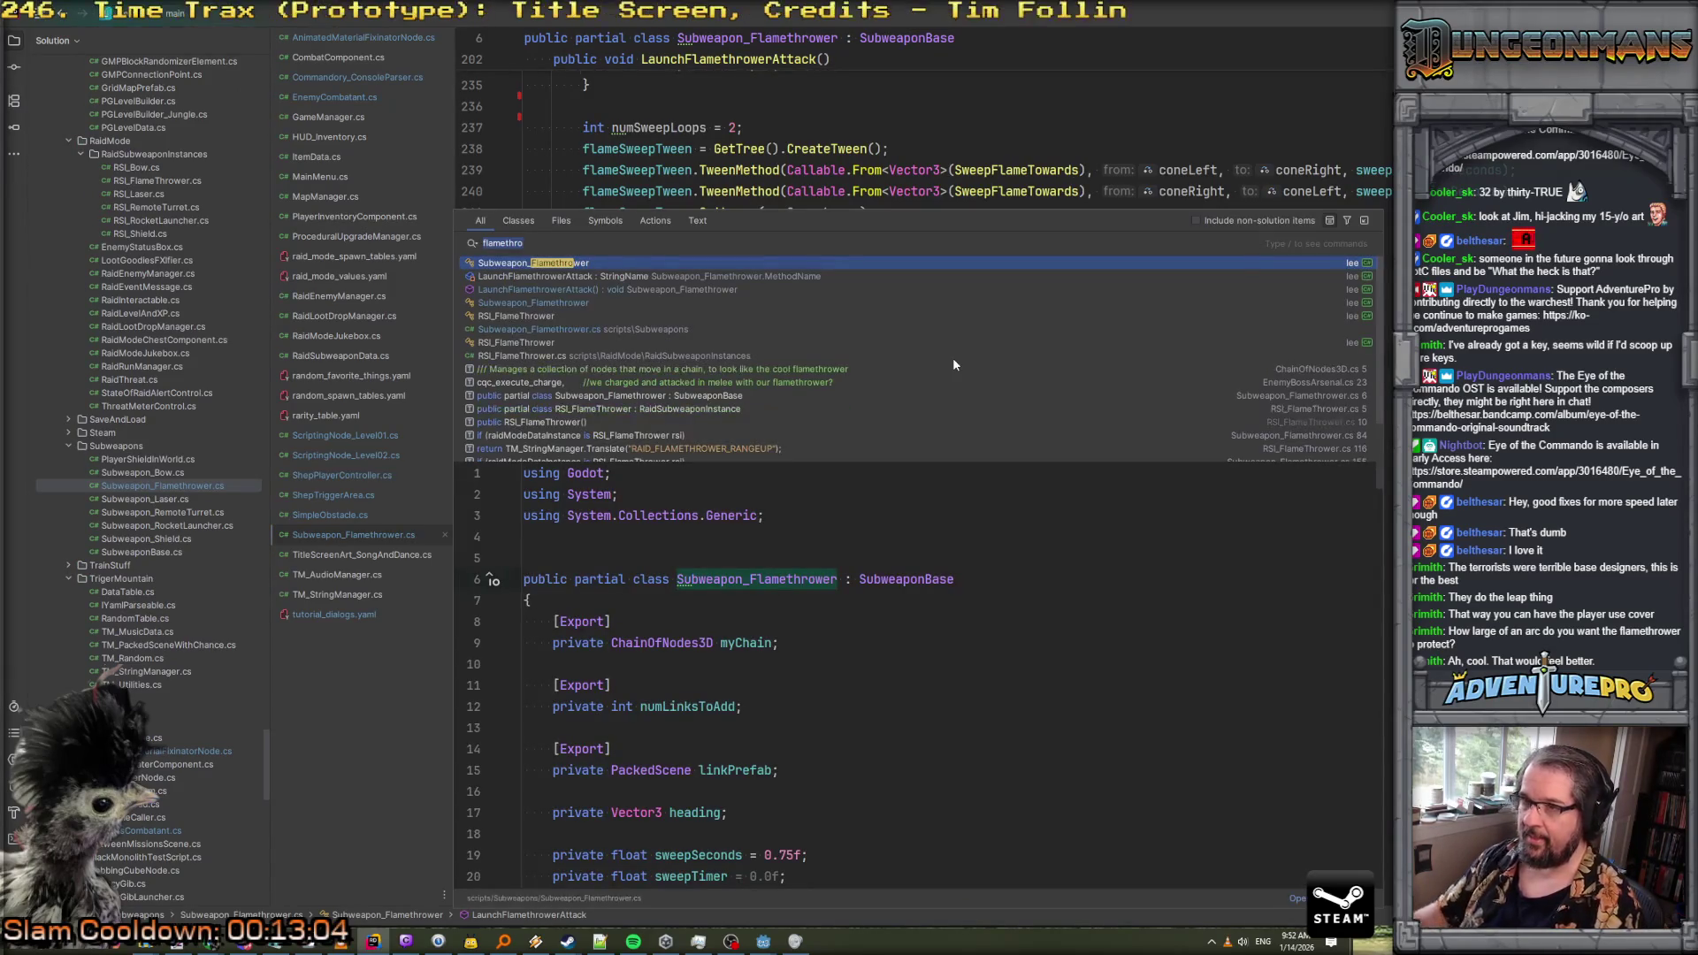
Try an IDE action search for 'sid', then search the project for 'si' to preview SimpleObstacle.cs
{"action": "left_click", "coordinate": [659, 221]}
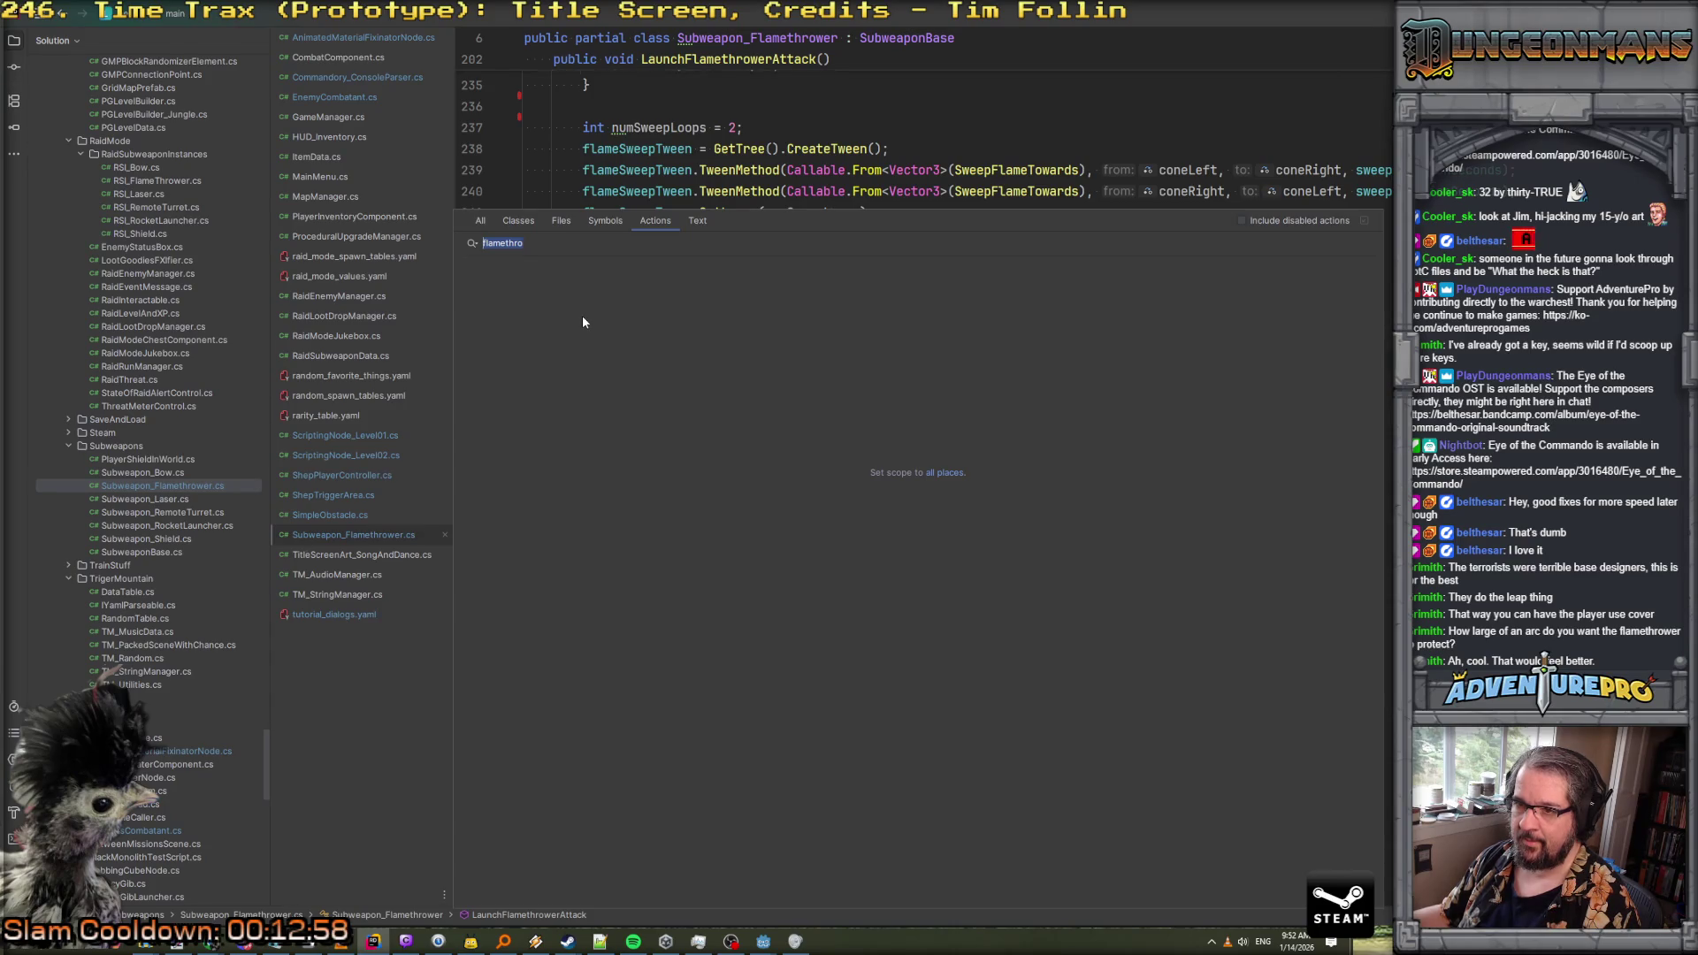
{"action": "type", "text": "sid"}
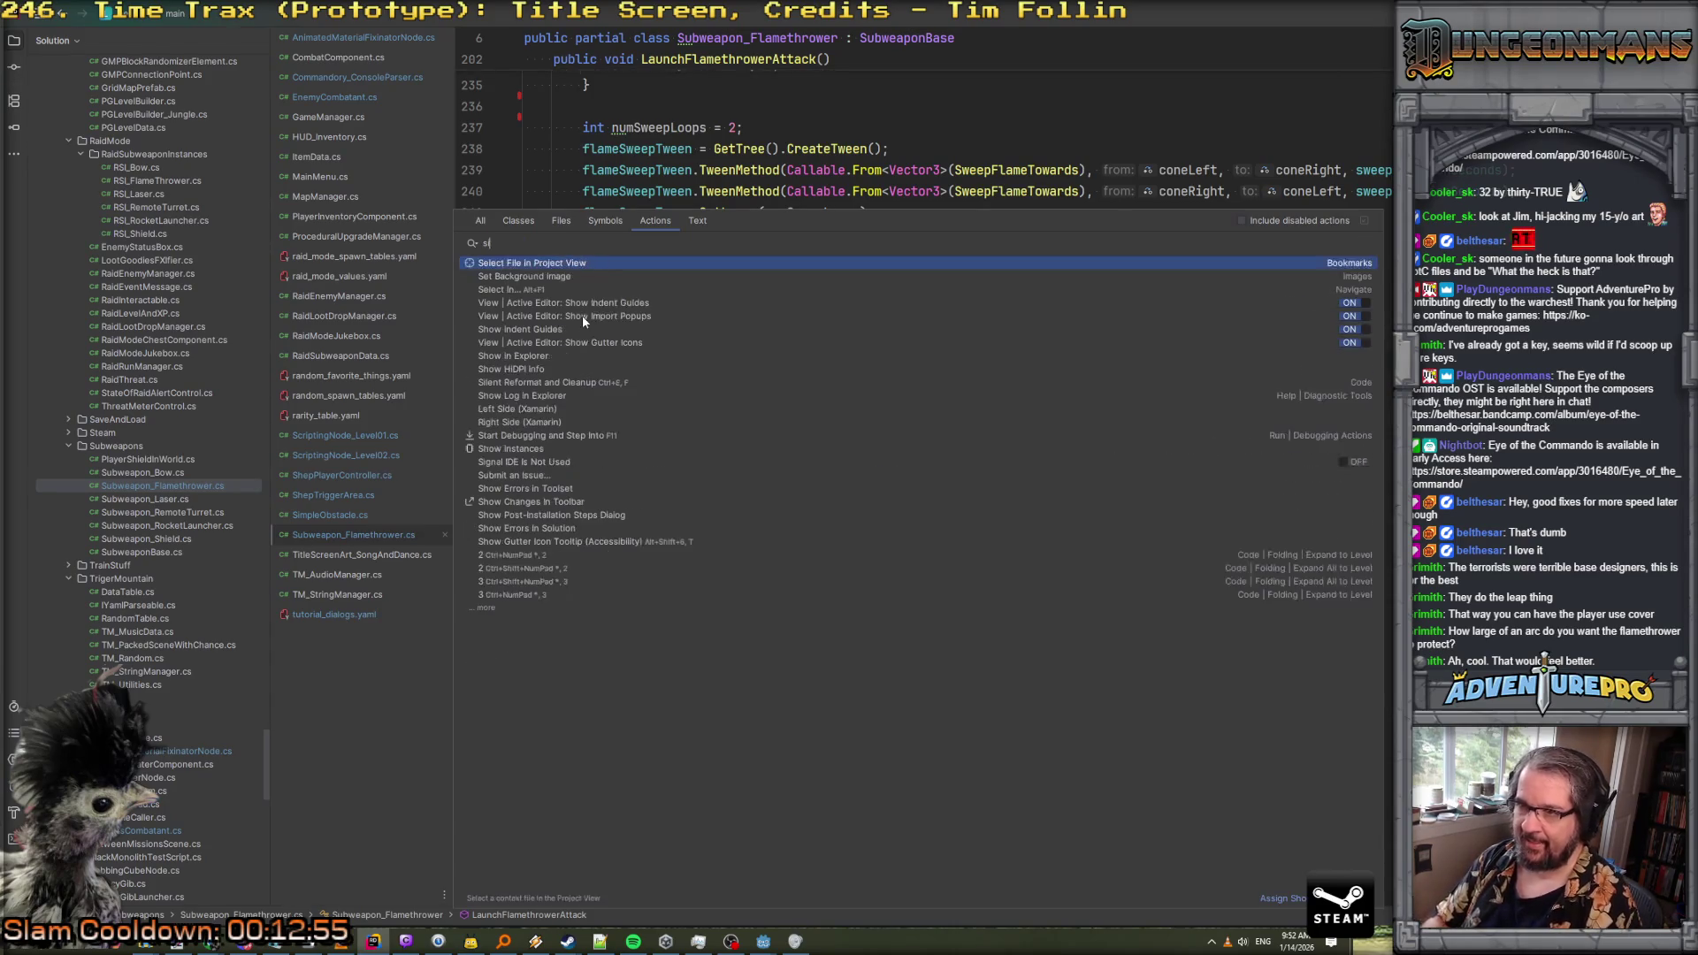
{"action": "key", "text": "BackSpace"}
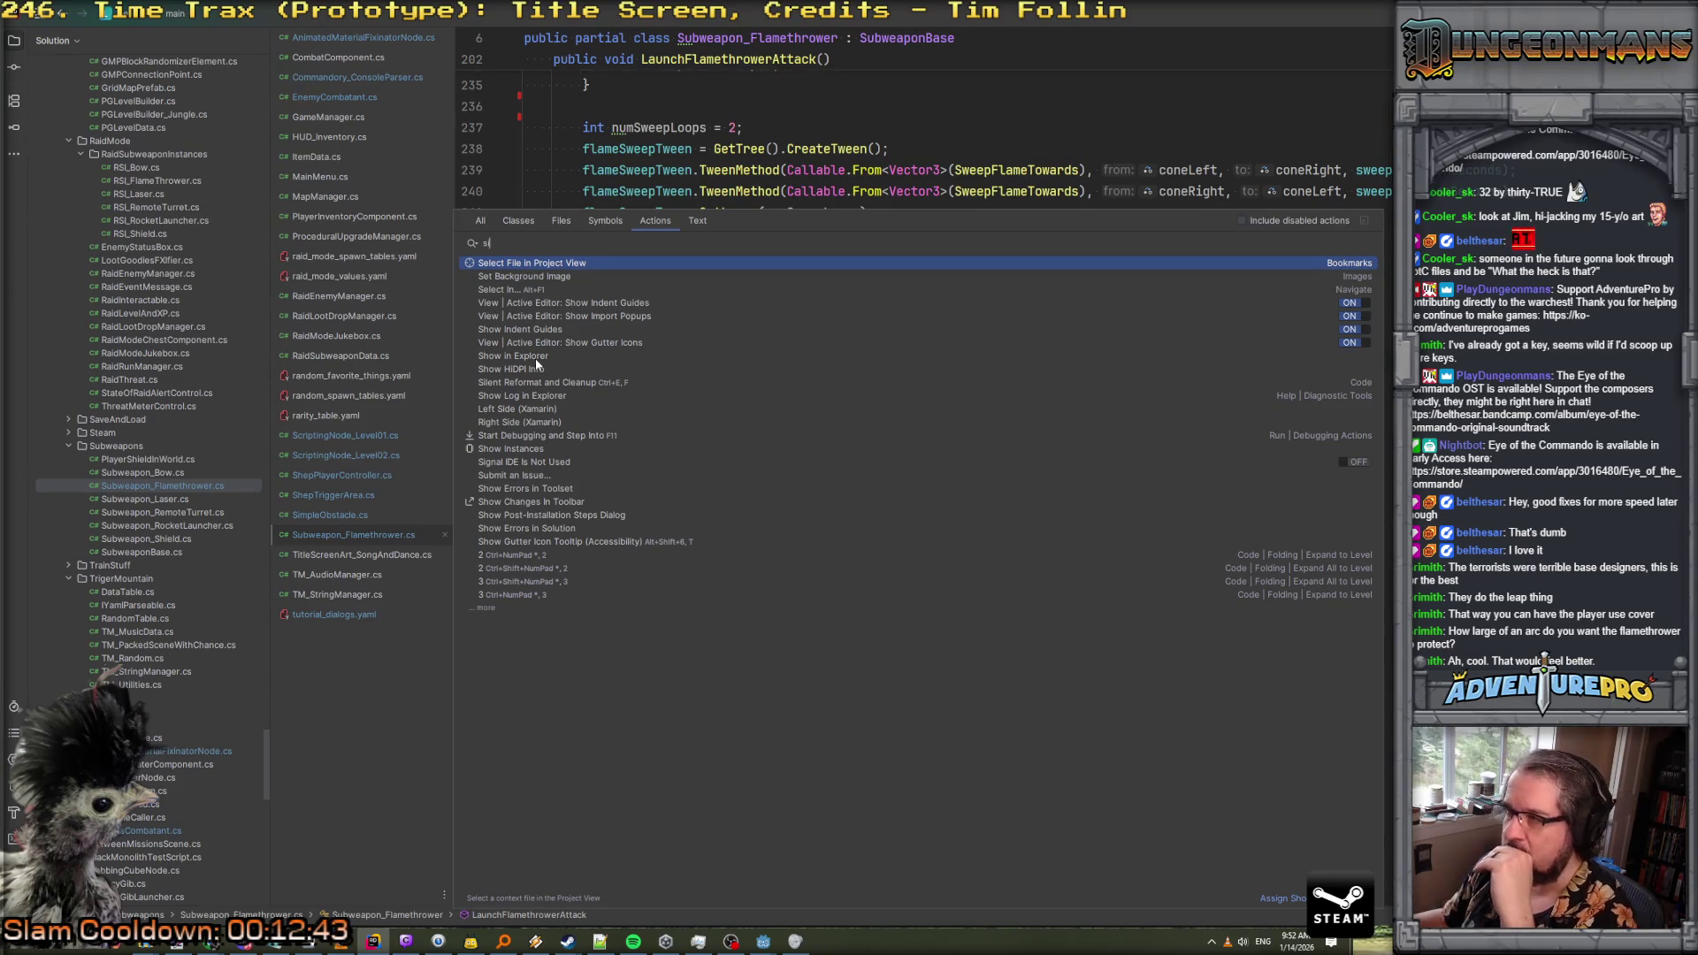
{"action": "key", "text": "Escape"}
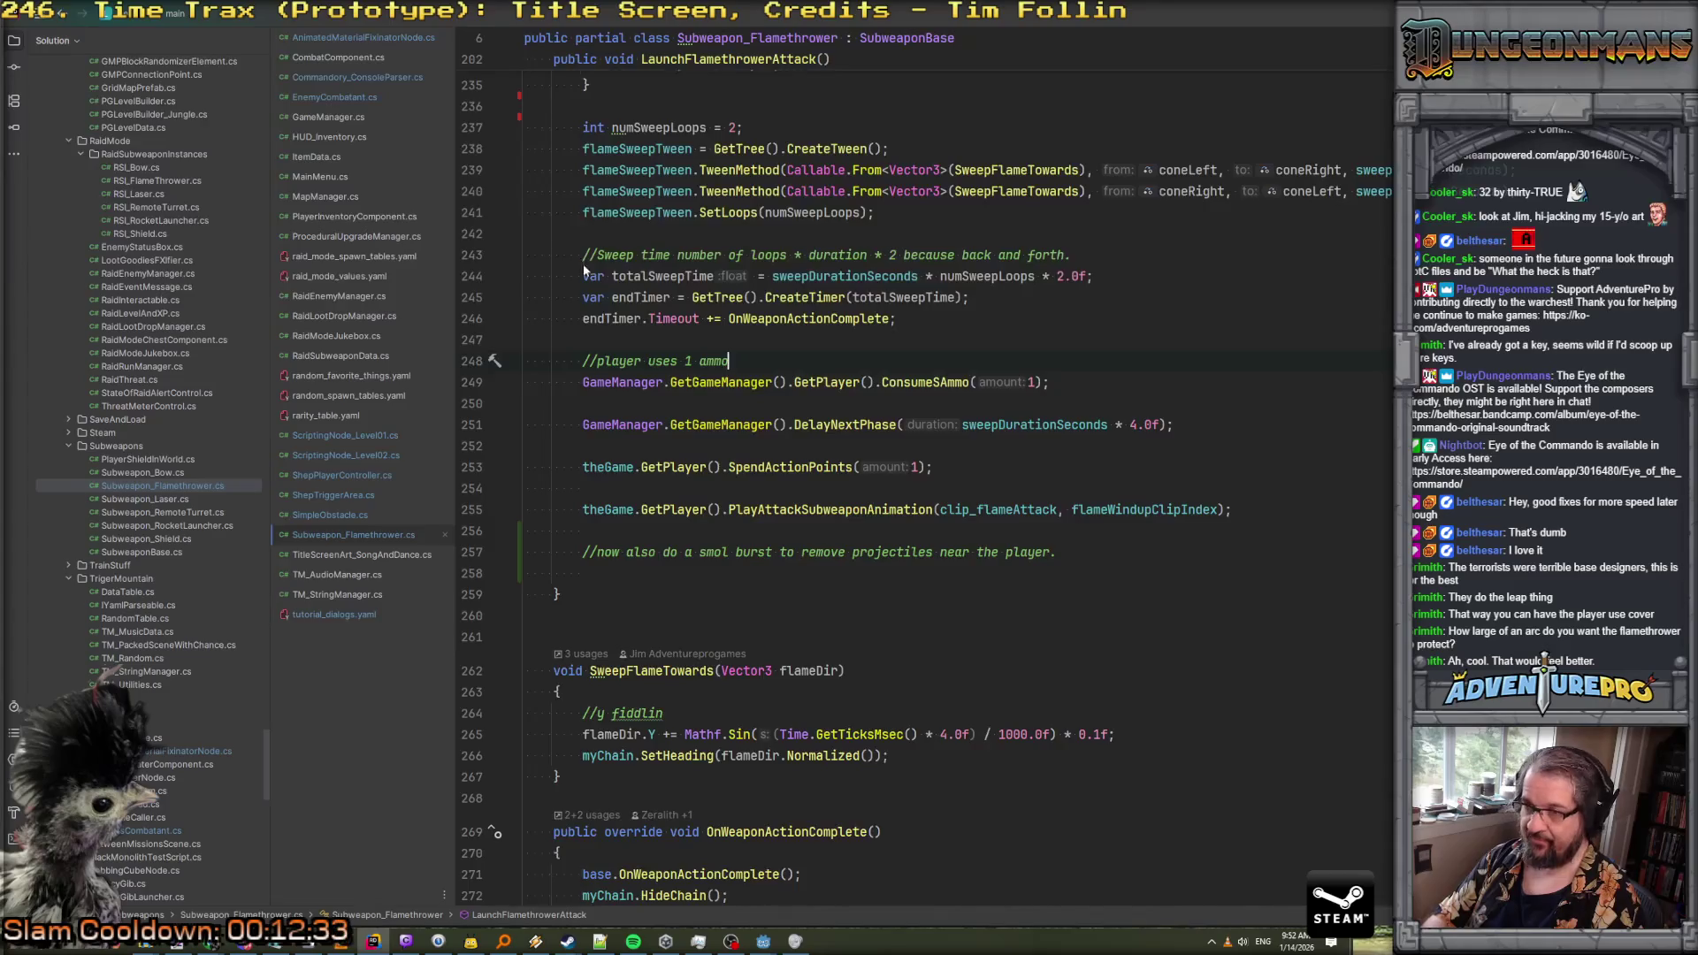
{"action": "key", "text": "ctrl+t"}
{"action": "type", "text": "si"}
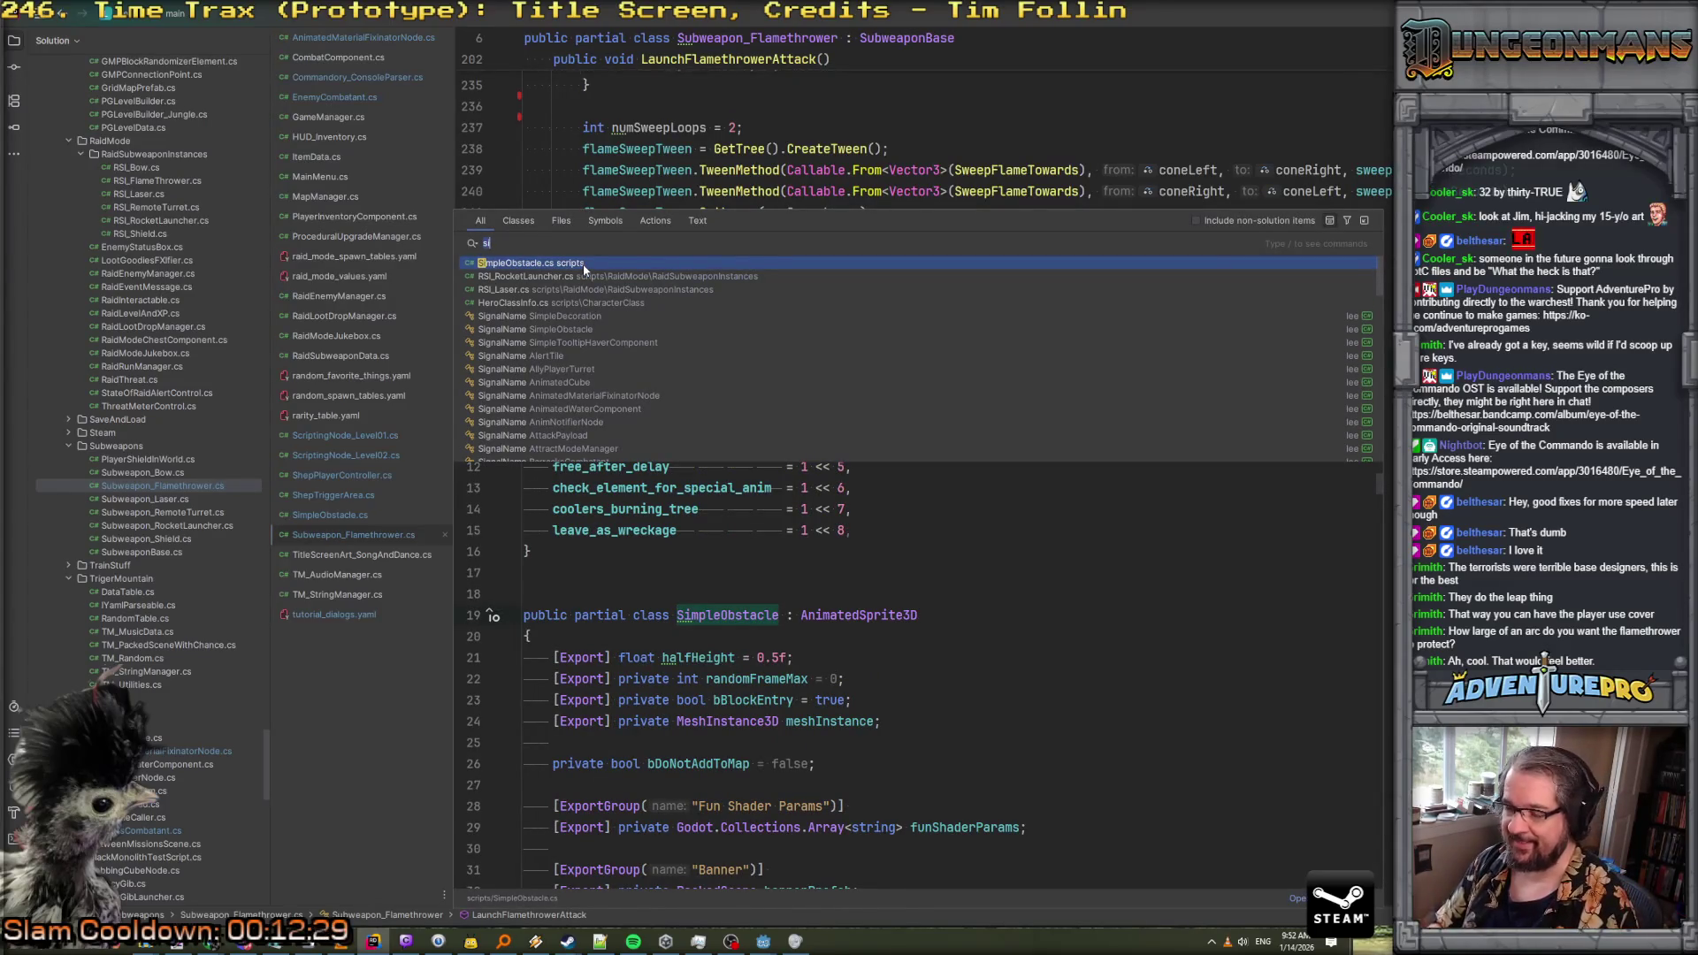
Search for 'project view' and inspect the project view options
{"action": "key", "text": "BackSpace"}
{"action": "key", "text": "BackSpace"}
{"action": "type", "text": "project view"}
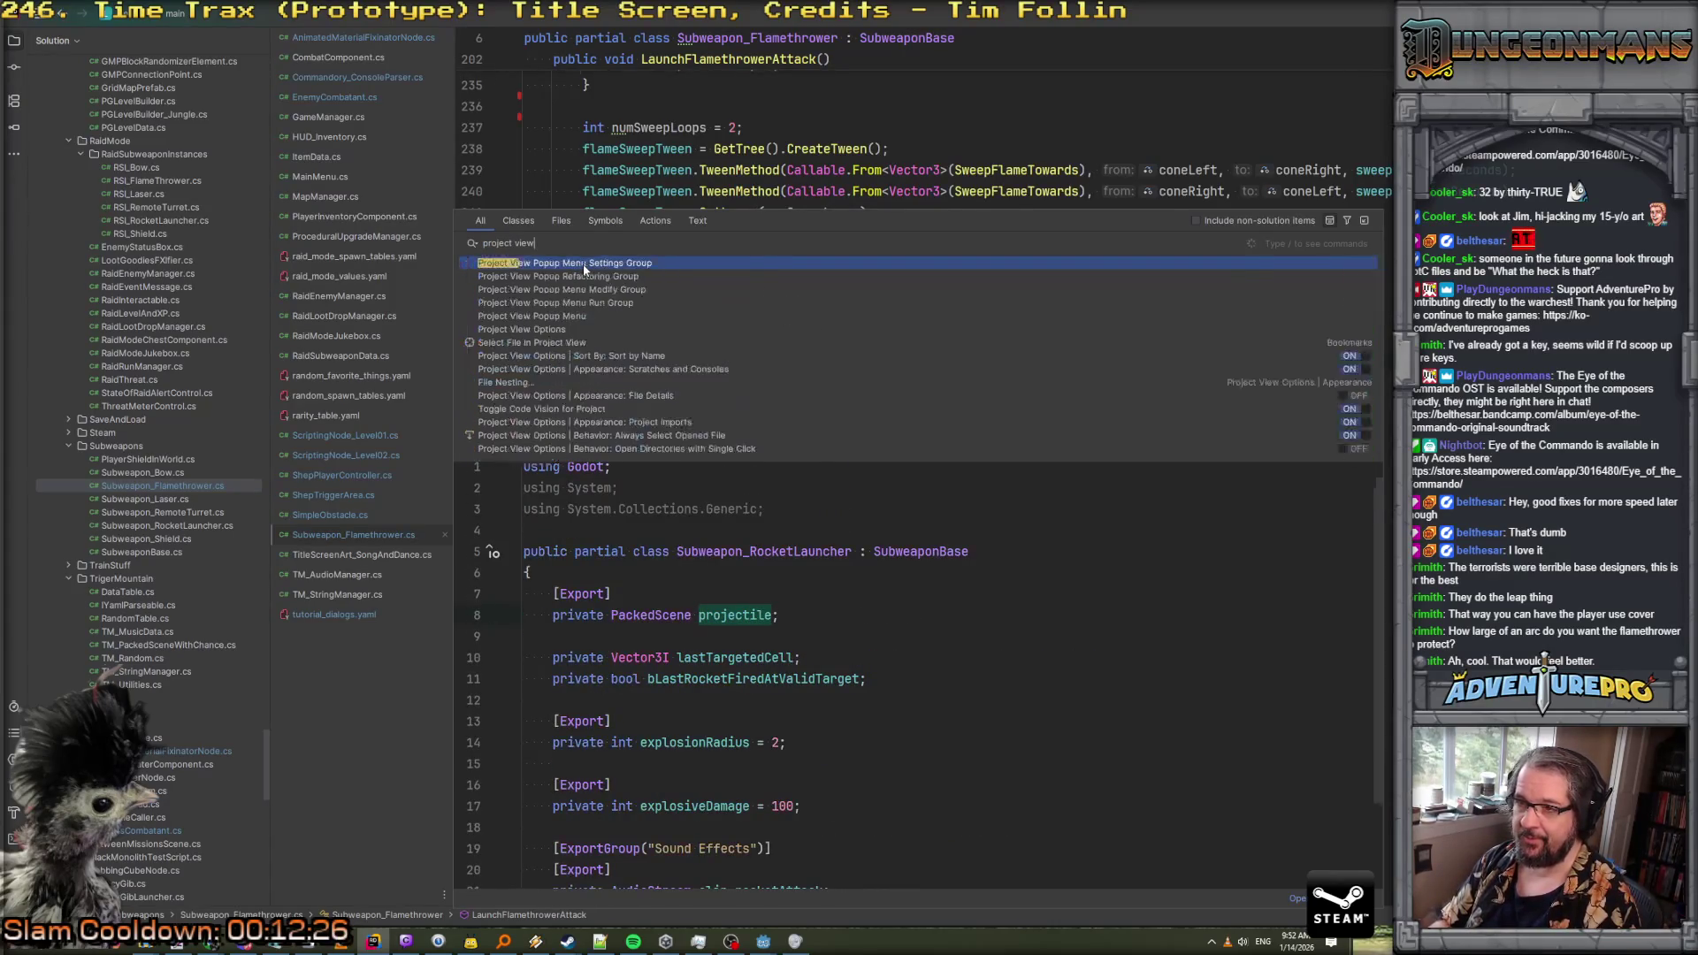
{"action": "left_click", "coordinate": [557, 329]}
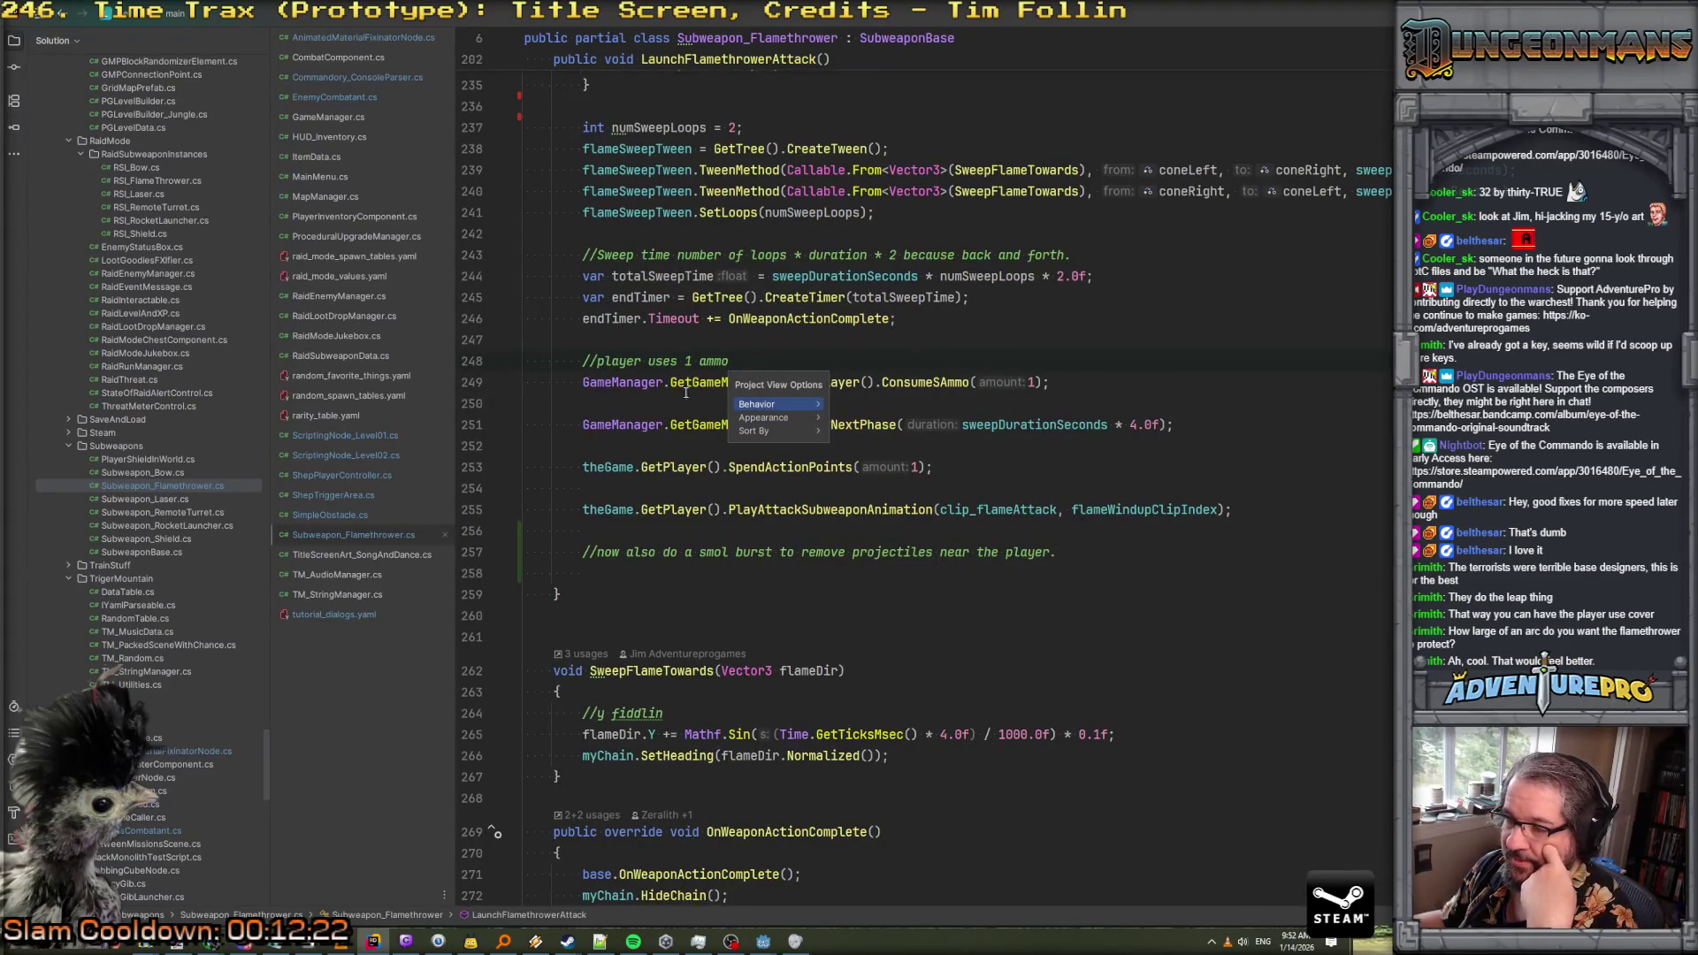
{"action": "mouse_move", "coordinate": [772, 407]}
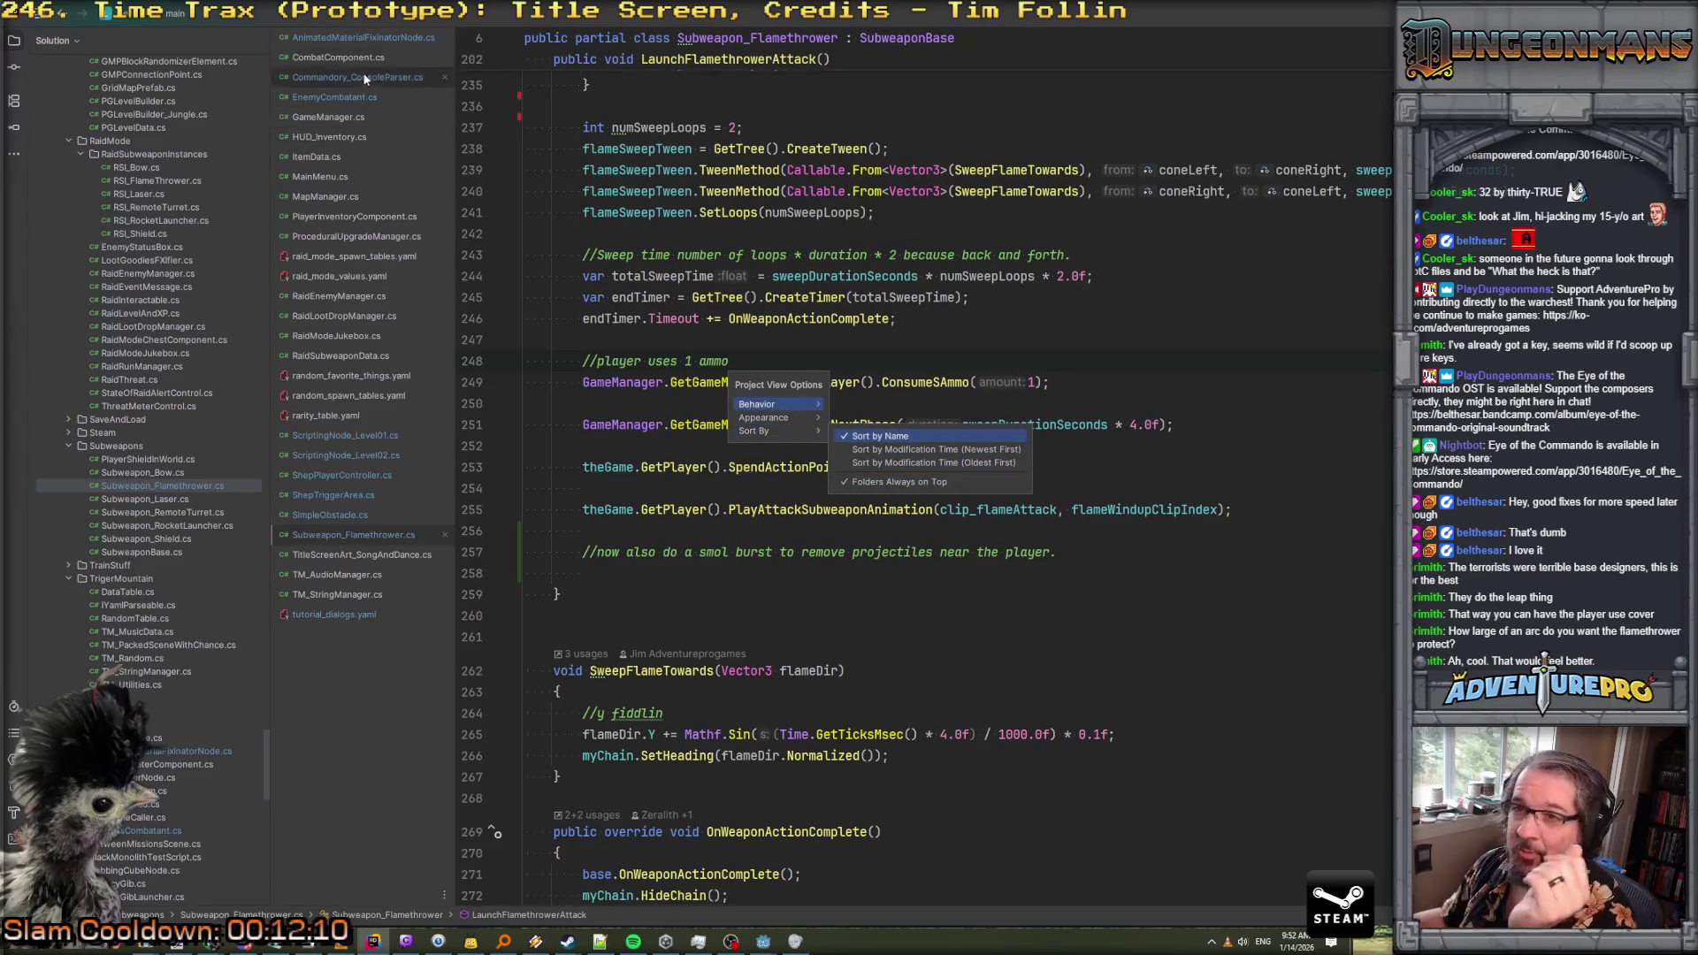
{"action": "key", "text": "Escape"}
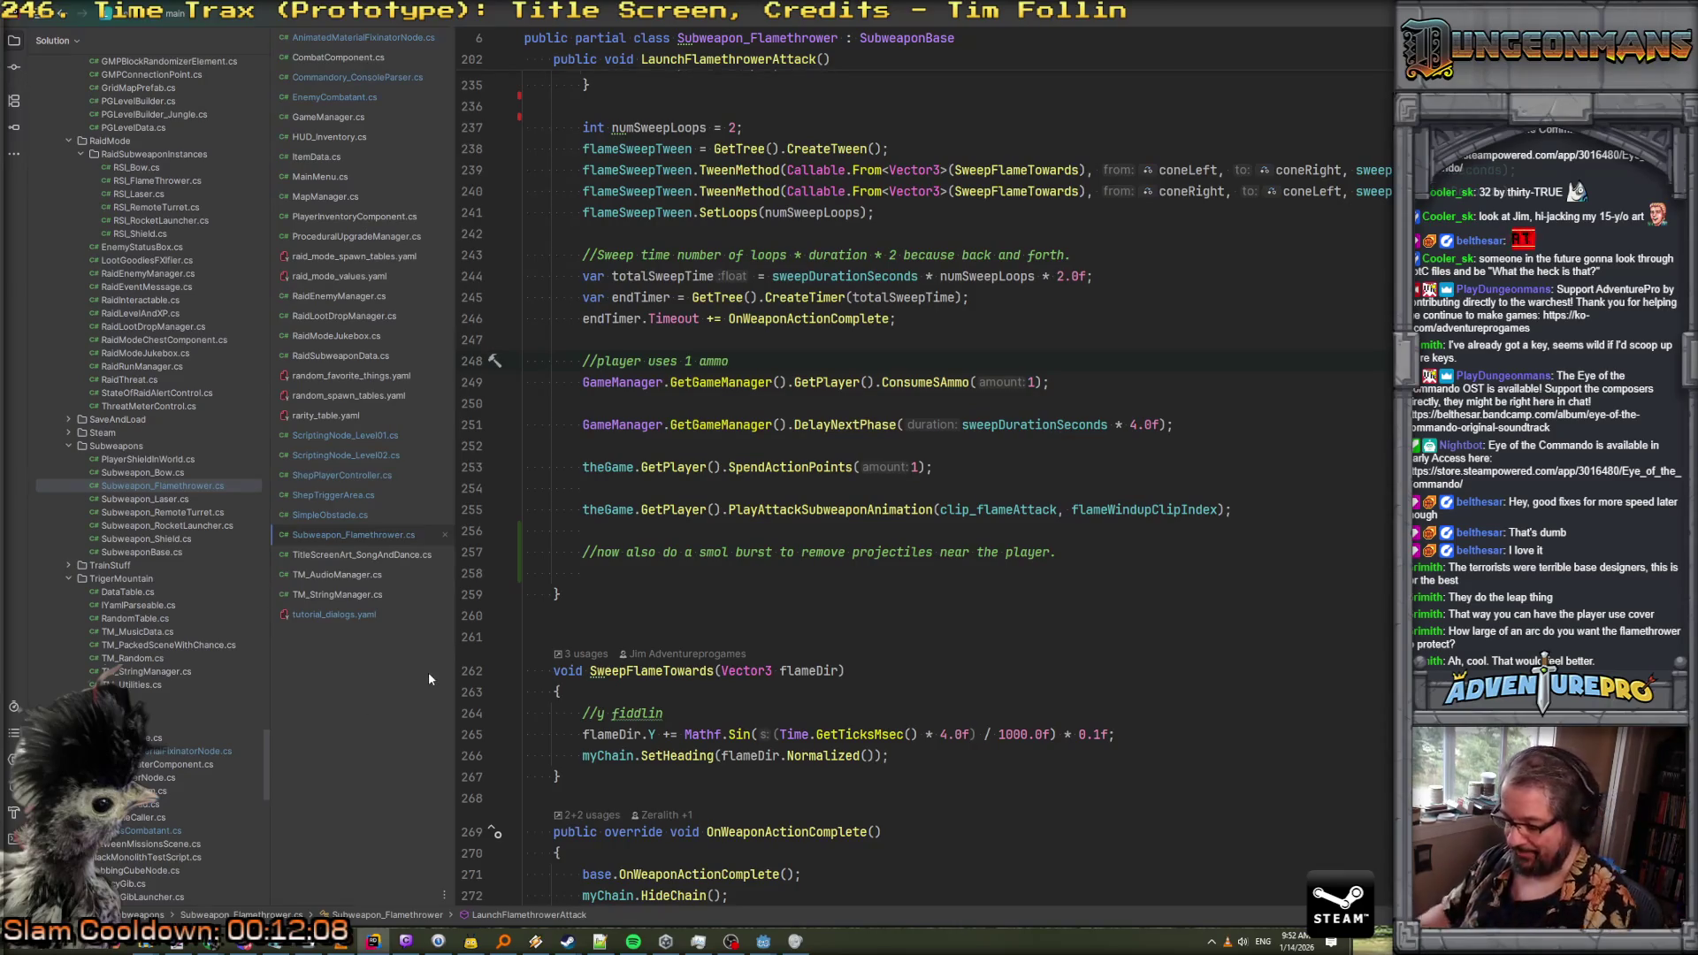
Search for 'side gutter', then 'tabs', to reach Configure Editor Tabs
{"action": "key", "text": "ctrl+t"}
{"action": "type", "text": "side d"}
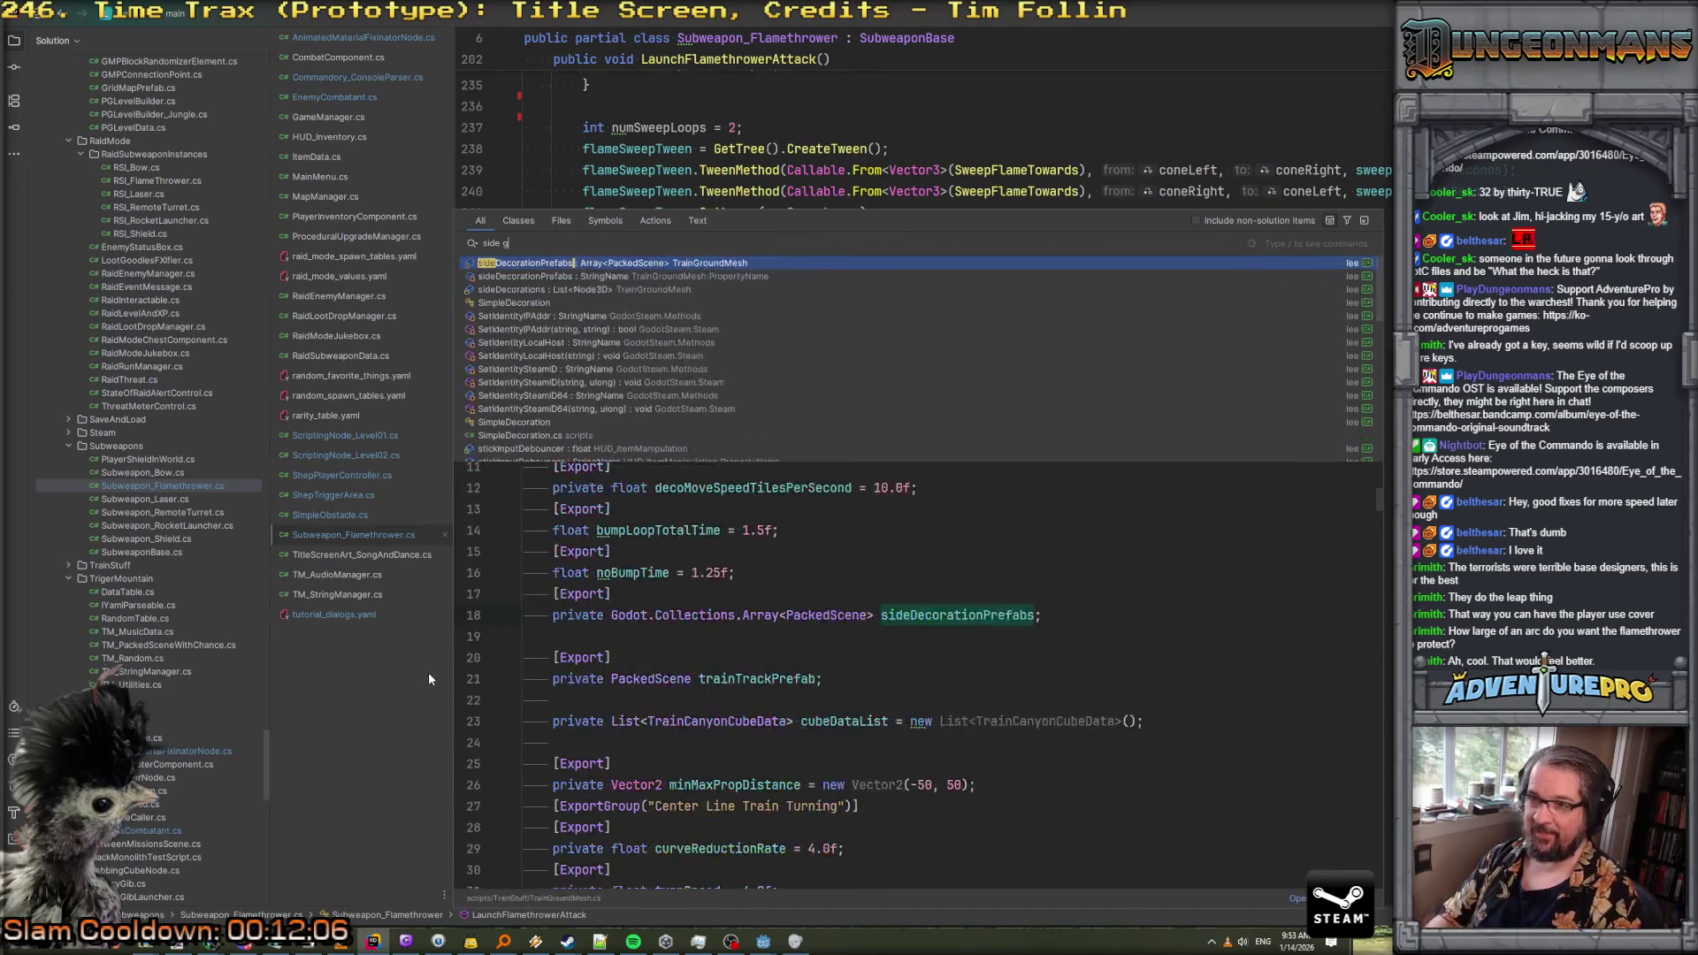
{"action": "type", "text": "utter"}
{"action": "key", "text": "BackSpace"}
{"action": "key", "text": "BackSpace"}
{"action": "key", "text": "BackSpace"}
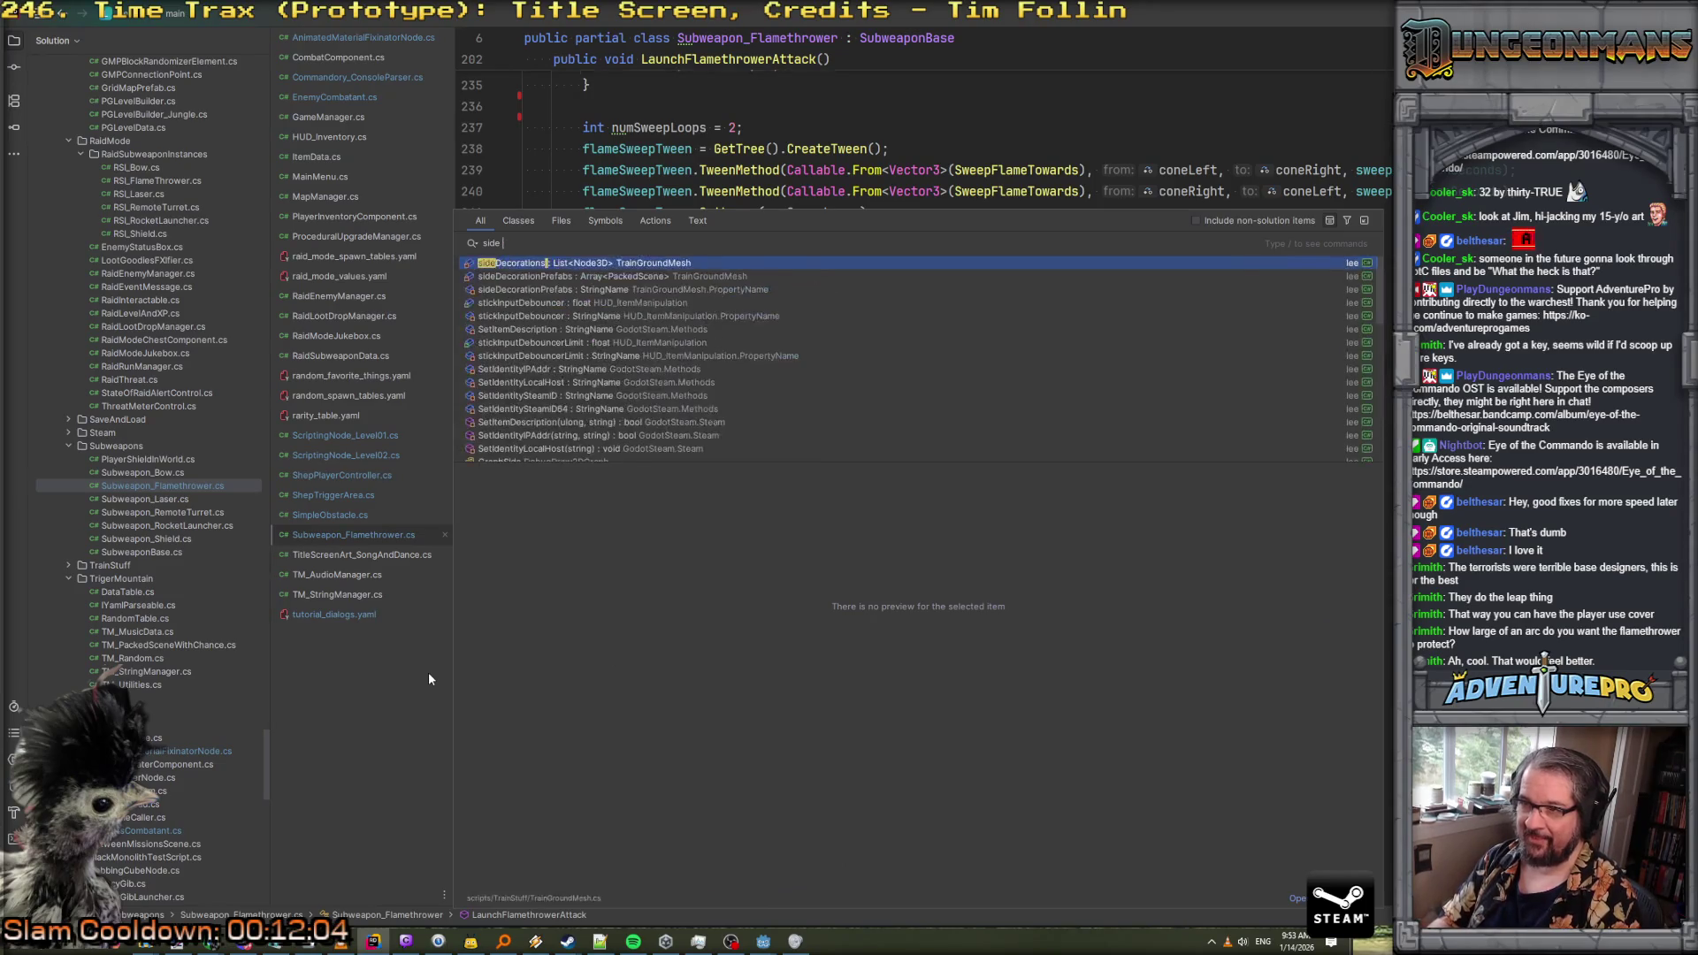
{"action": "type", "text": "gu"}
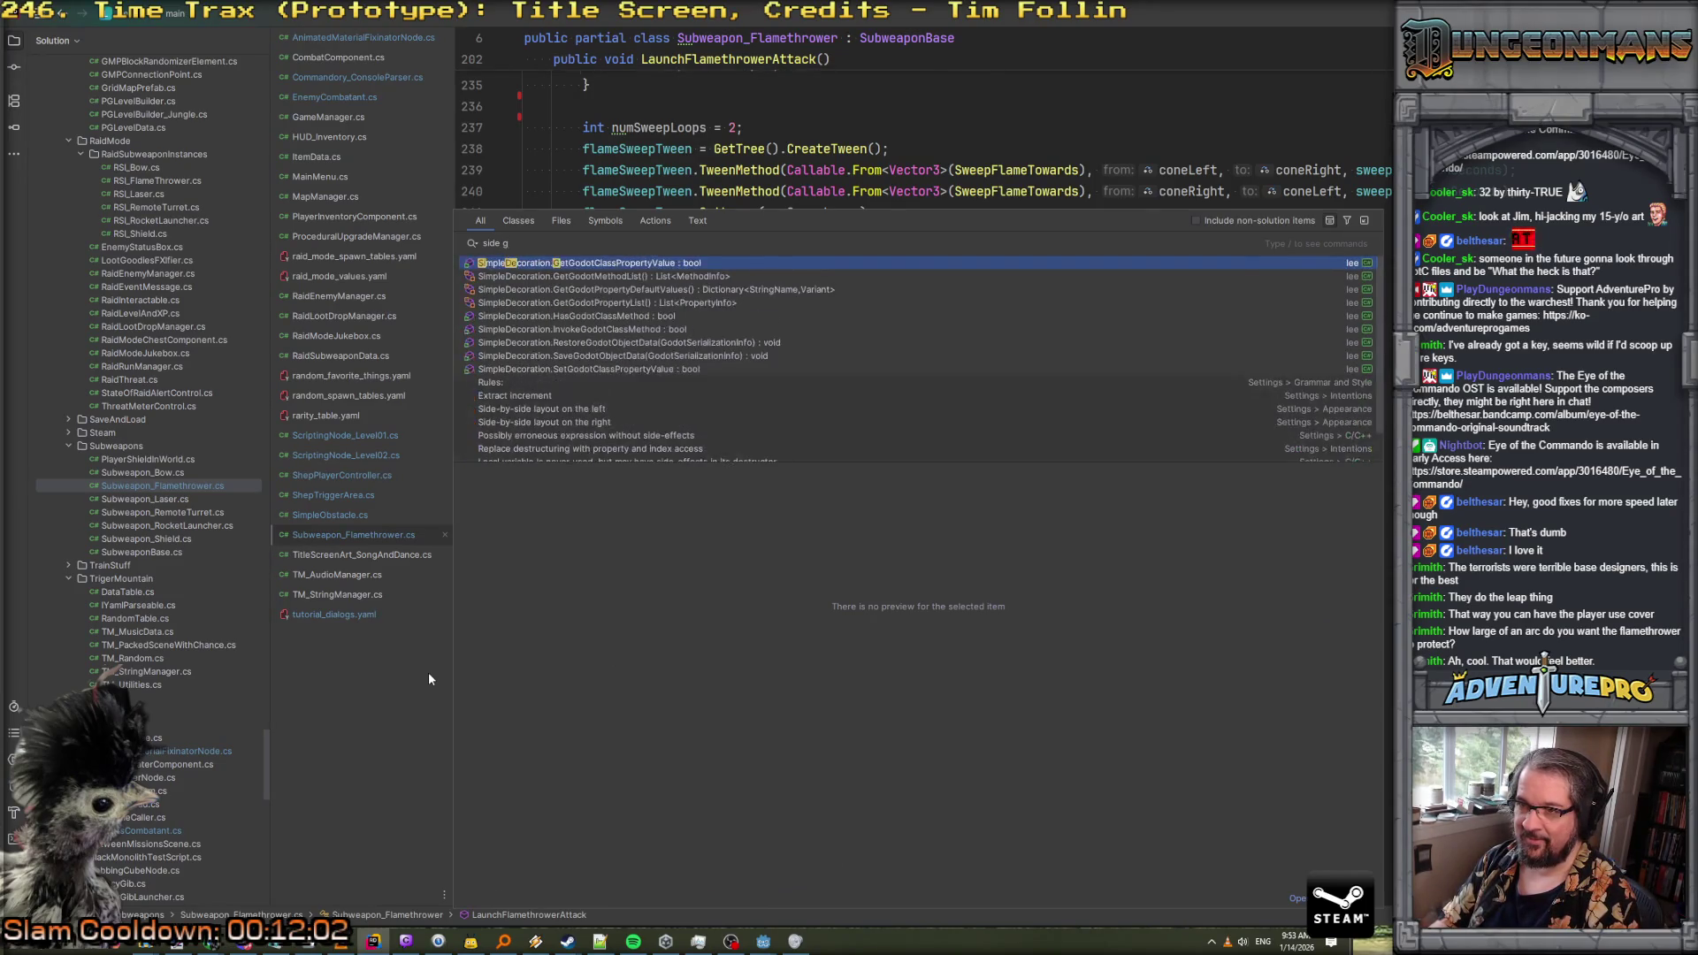
{"action": "key", "text": "BackSpace"}
{"action": "key", "text": "BackSpace"}
{"action": "type", "text": "v"}
{"action": "key", "text": "BackSpace"}
{"action": "key", "text": "BackSpace"}
{"action": "key", "text": "BackSpace"}
{"action": "type", "text": "st"}
{"action": "key", "text": "BackSpace"}
{"action": "key", "text": "BackSpace"}
{"action": "type", "text": "tabs"}
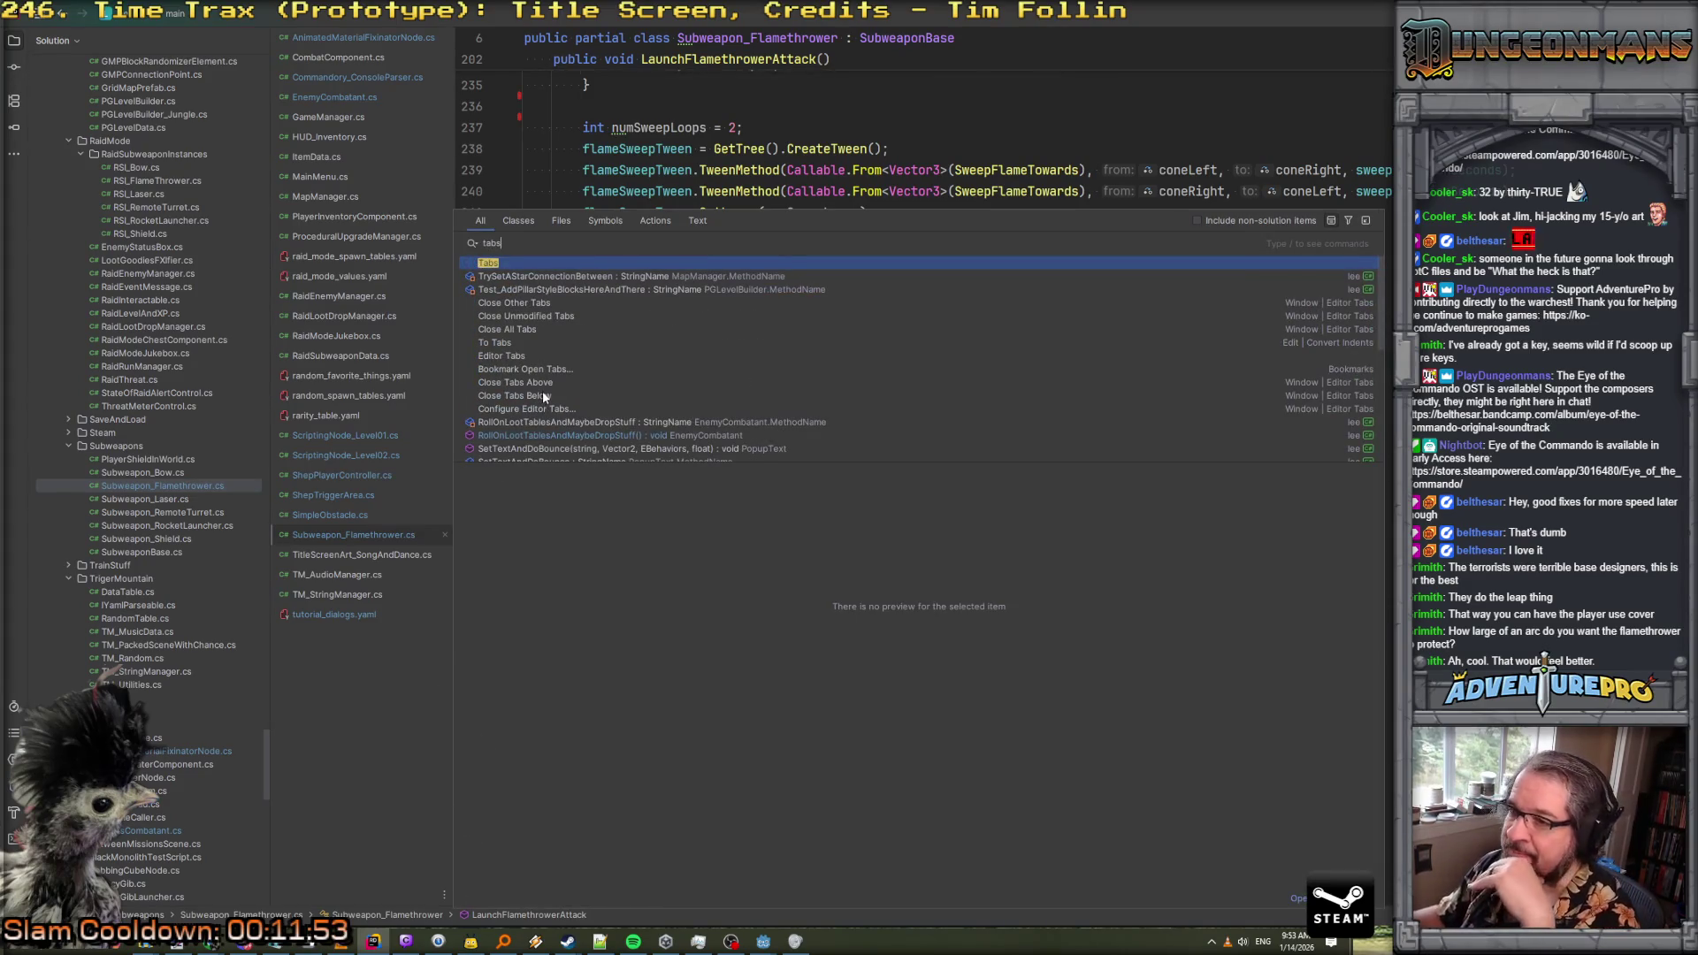
{"action": "scroll", "coordinate": [541, 398], "scroll_direction": "down", "scroll_amount": 2}
{"action": "key", "text": "Escape"}
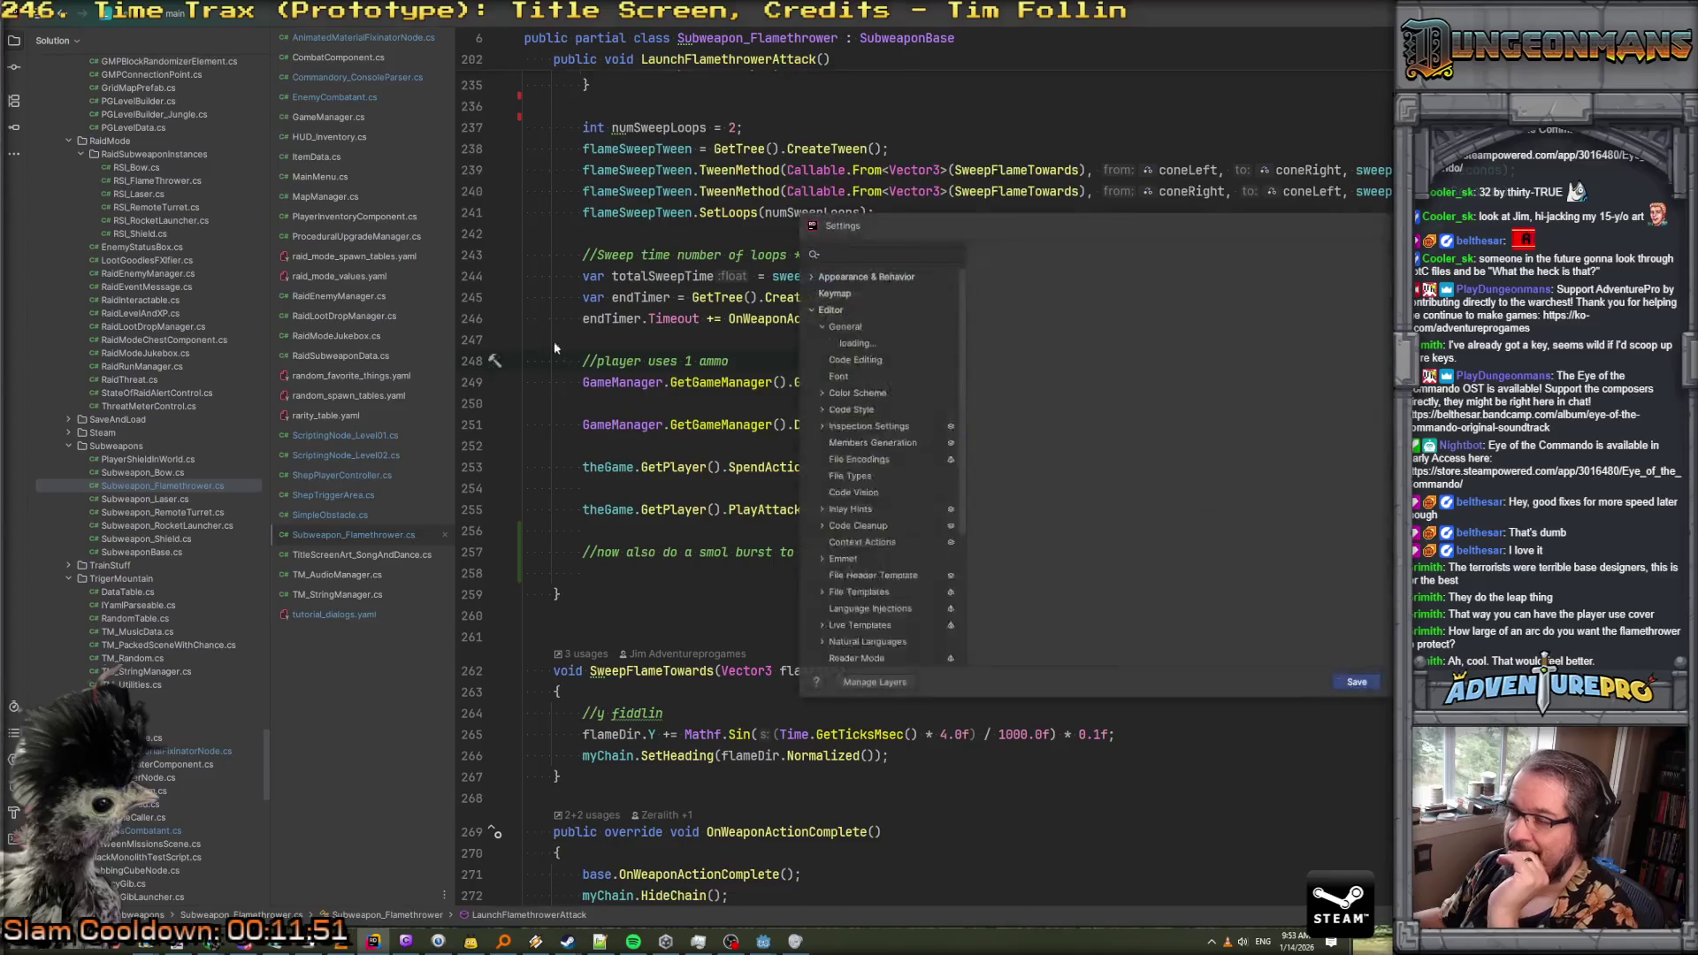
Set Rider's editor tab limit to 50, closing unchanged tabs first and activating the most recently opened tab, and save
{"action": "mouse_move", "coordinate": [1091, 225]}
{"action": "left_mouse_down"}
{"action": "mouse_move", "coordinate": [693, 237]}
{"action": "mouse_move", "coordinate": [836, 221]}
{"action": "left_mouse_up"}
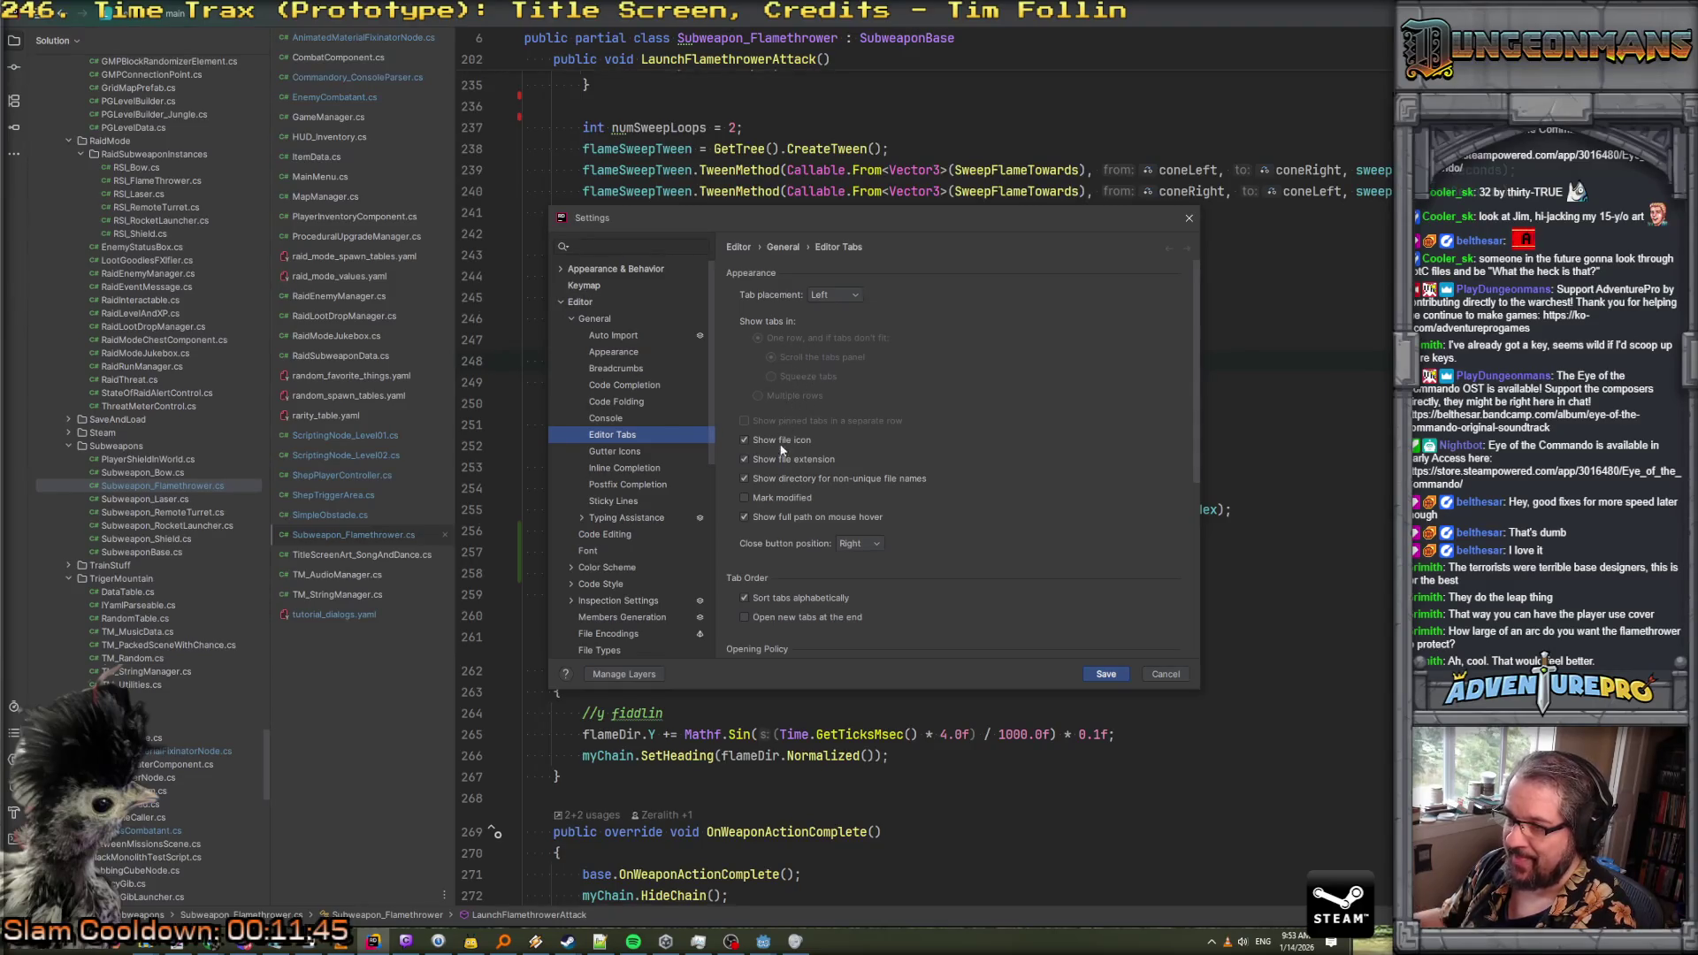
{"action": "scroll", "coordinate": [814, 524], "scroll_direction": "down", "scroll_amount": 5}
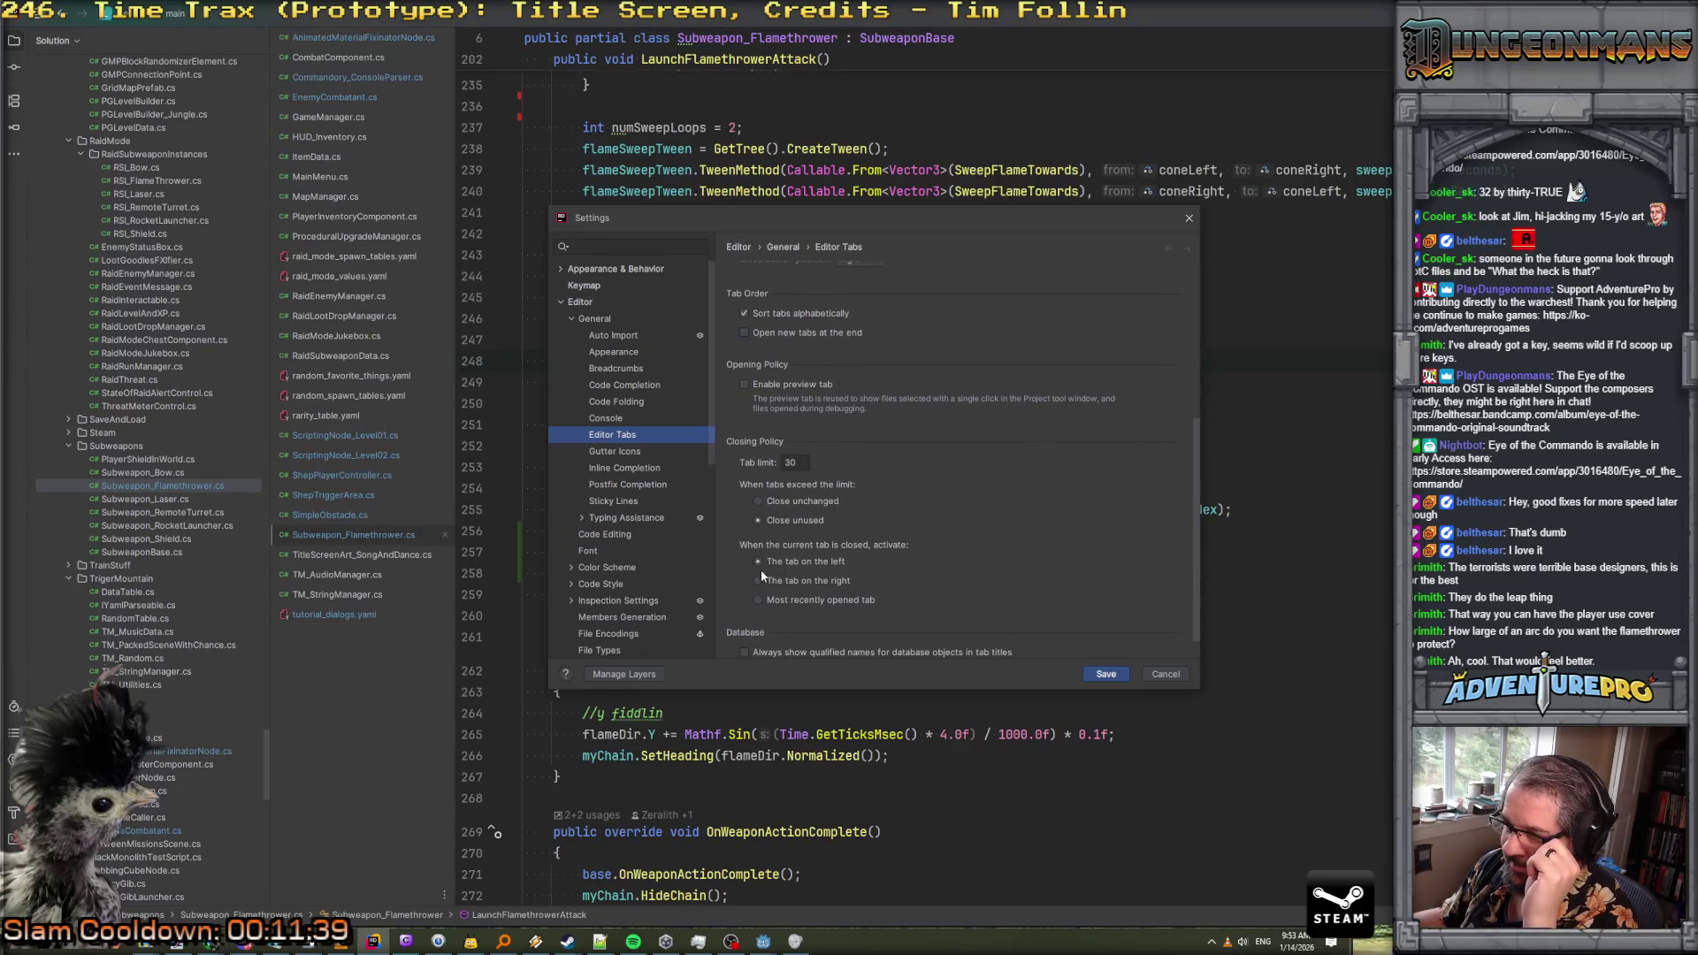
{"action": "scroll", "coordinate": [777, 525], "scroll_direction": "down", "scroll_amount": 1}
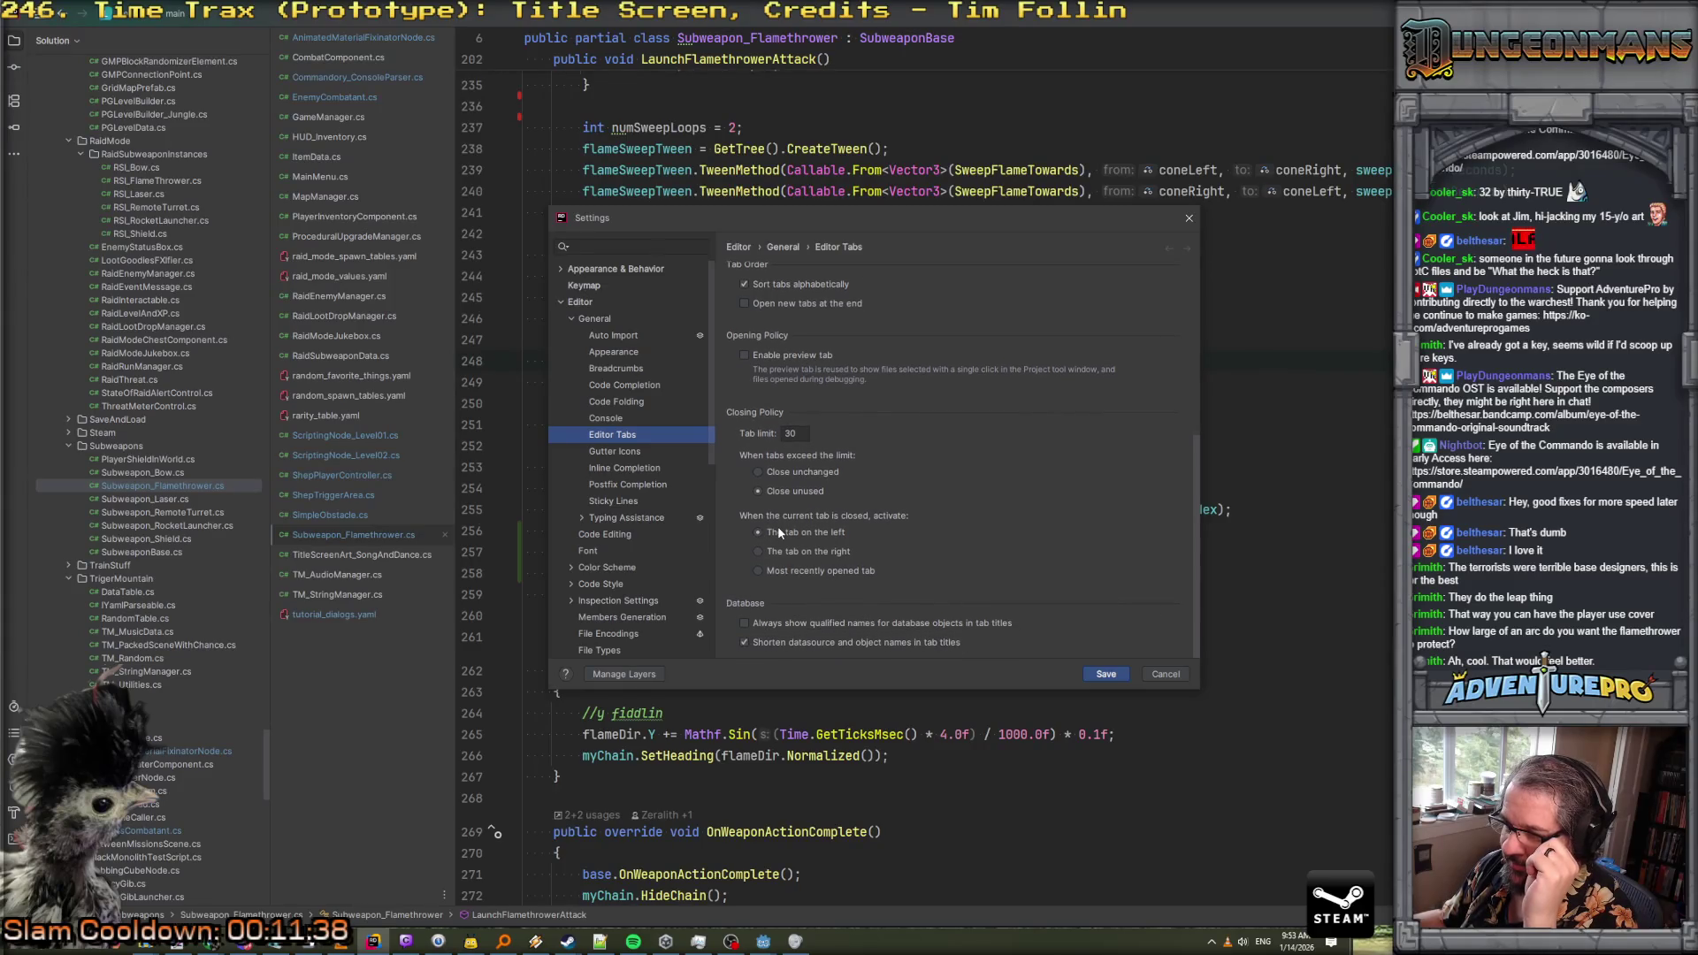
{"action": "left_click", "coordinate": [759, 572]}
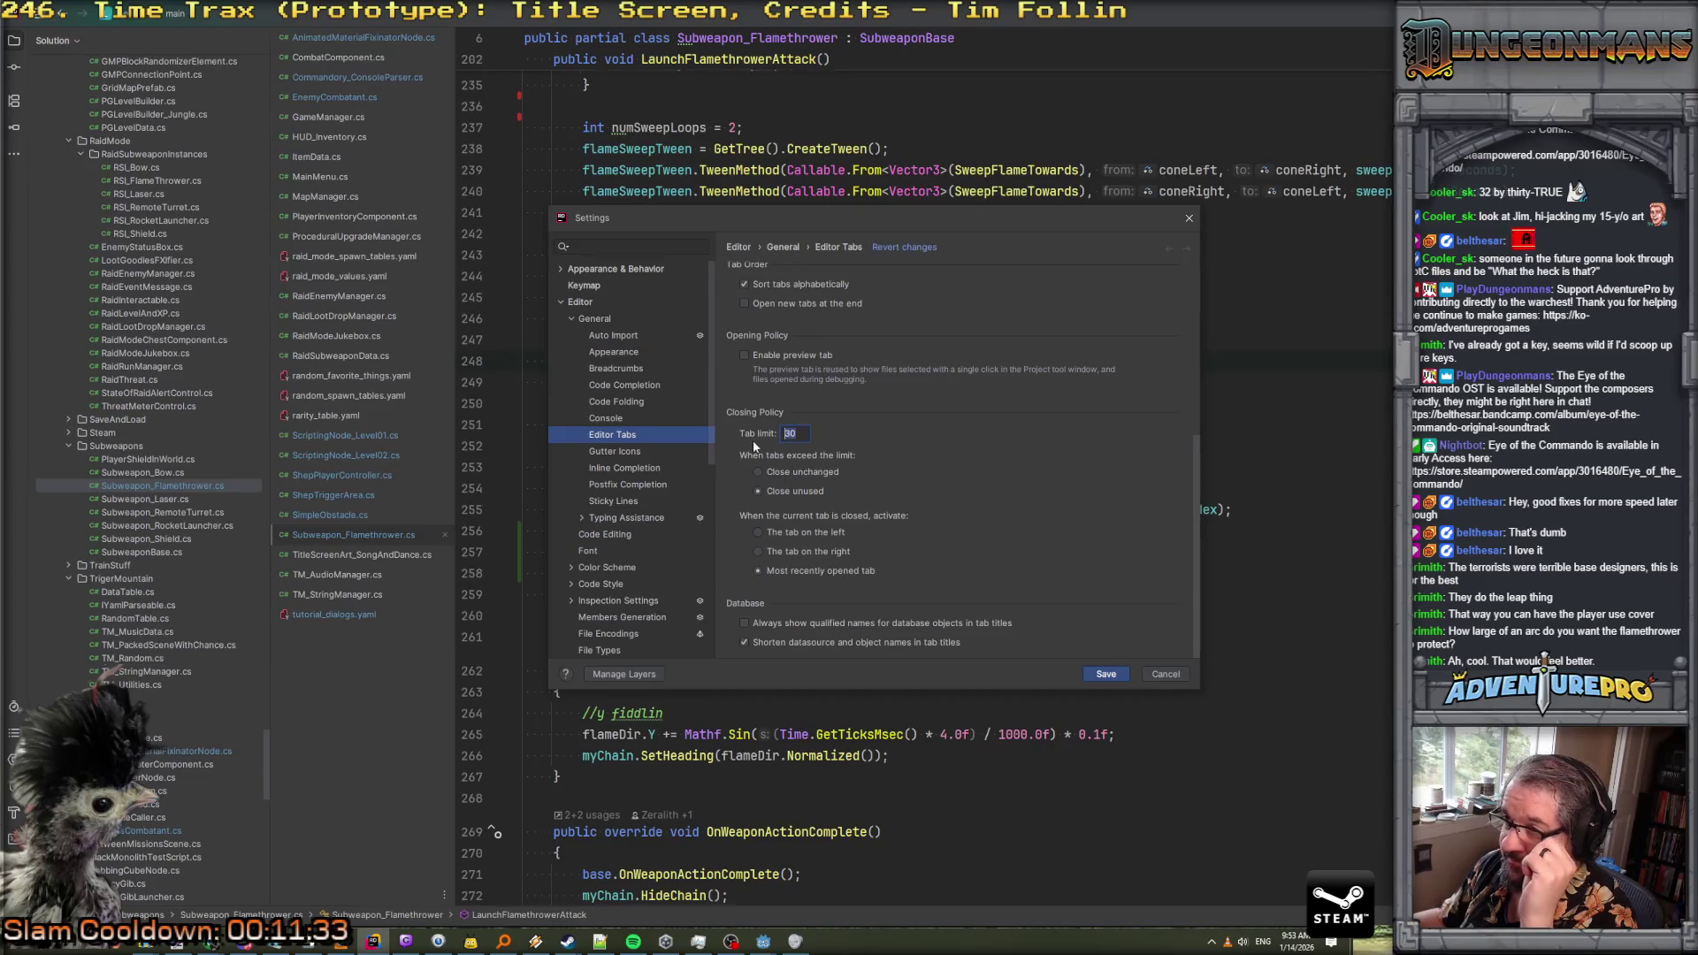
{"action": "type", "text": "50"}
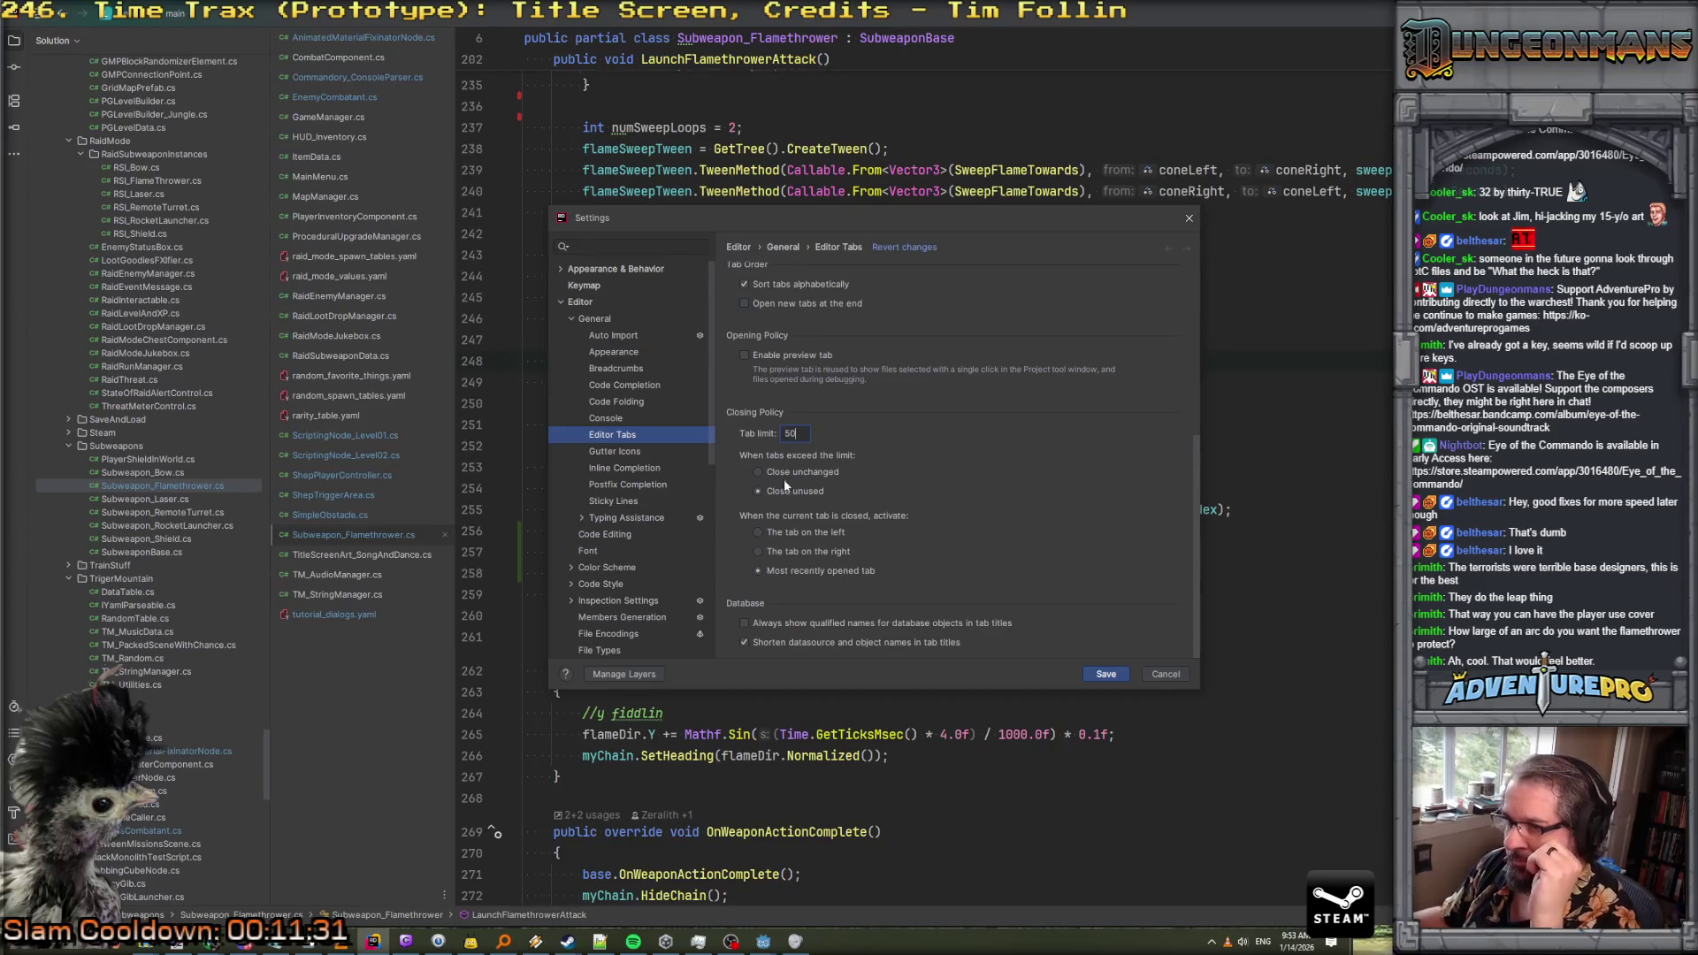
{"action": "left_click", "coordinate": [759, 471]}
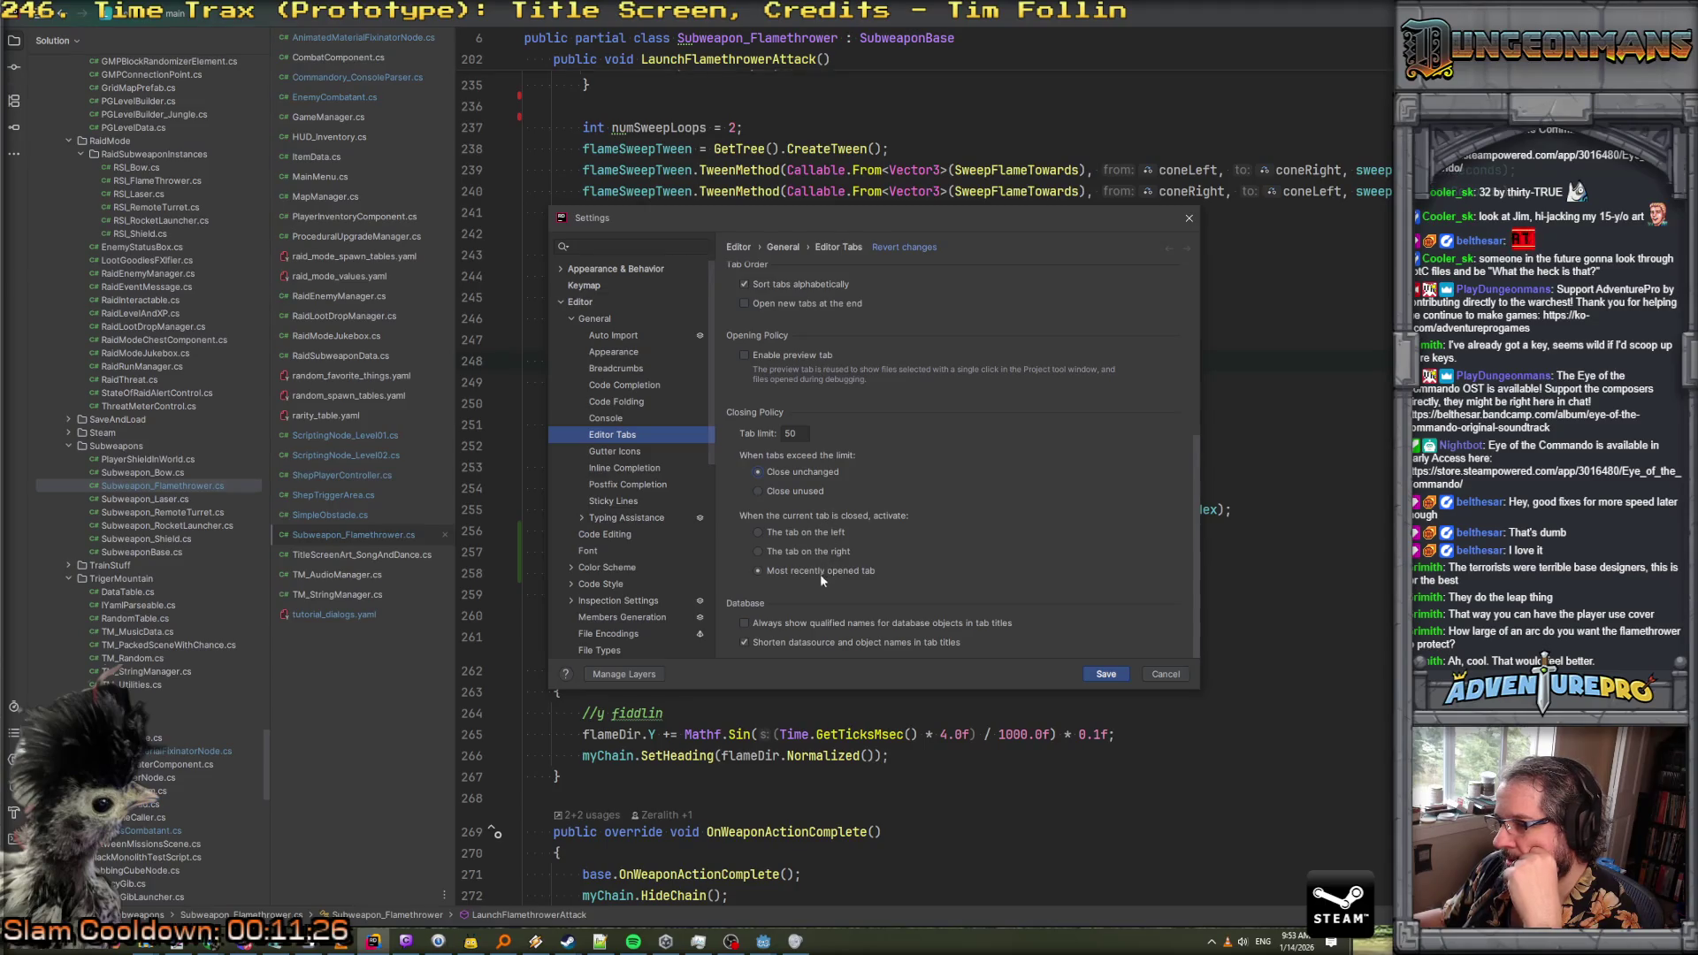
{"action": "left_click", "coordinate": [1110, 675]}
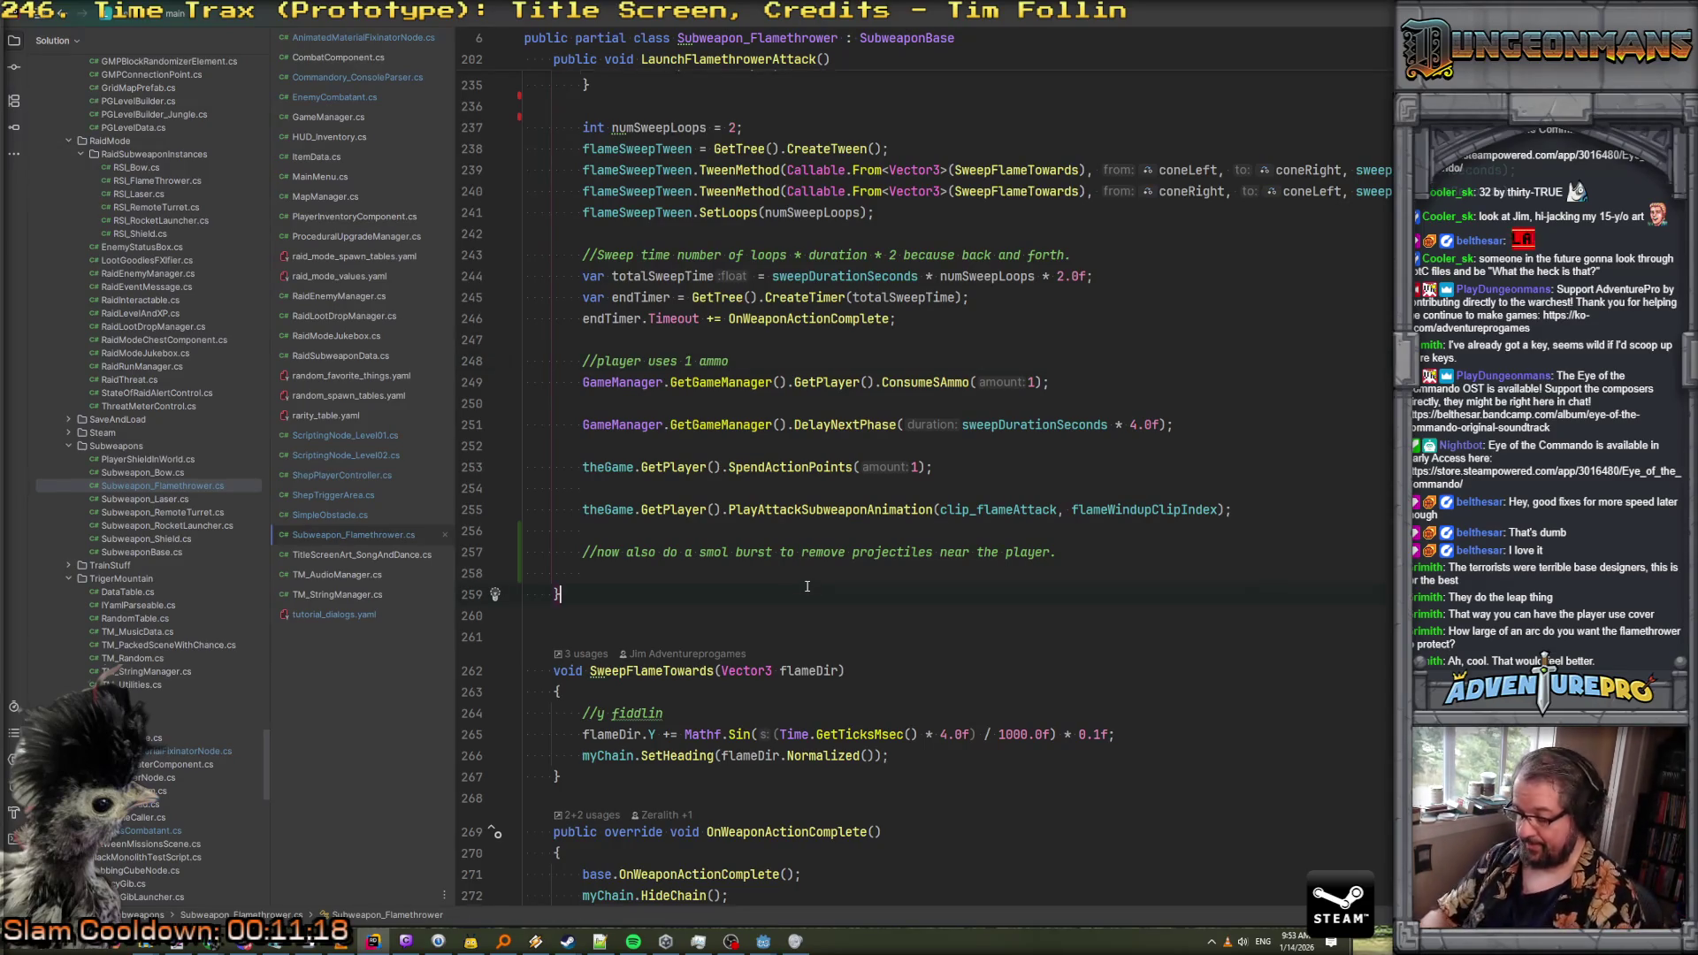
Find Projectile.cs with Search Everywhere using 'projectile' and open it
{"action": "key", "text": "shift"}
{"action": "key", "text": "shift"}
{"action": "type", "text": "enemypro"}
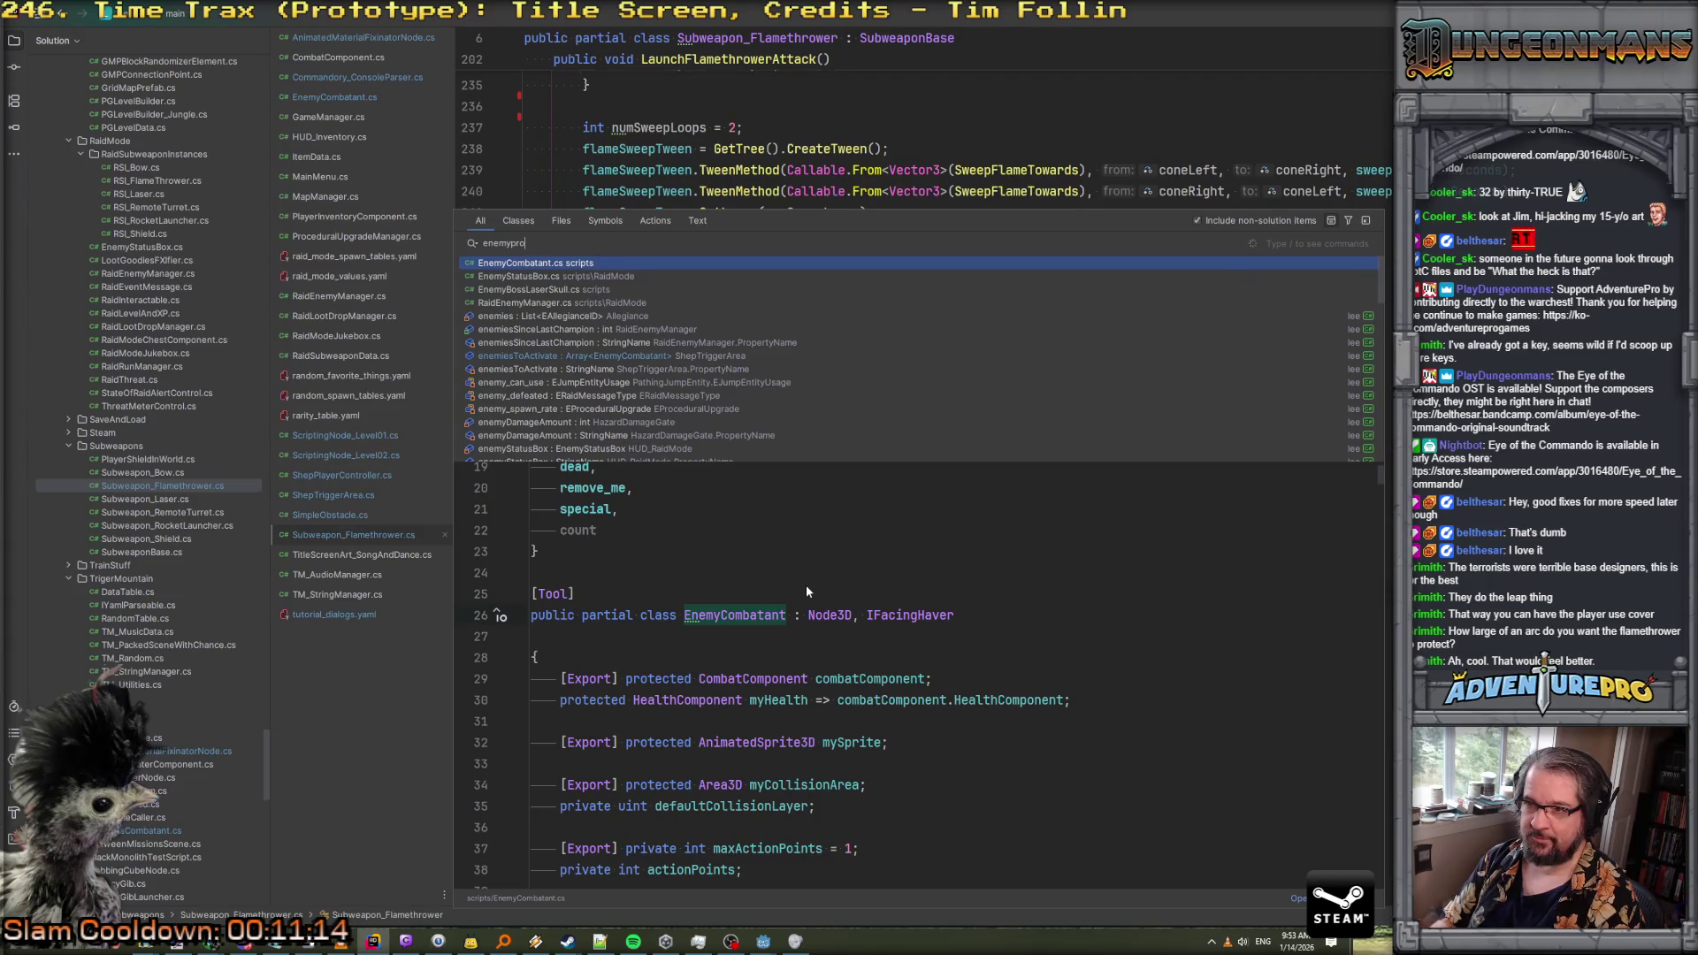
{"action": "key", "text": "ctrl+a"}
{"action": "type", "text": "p"}
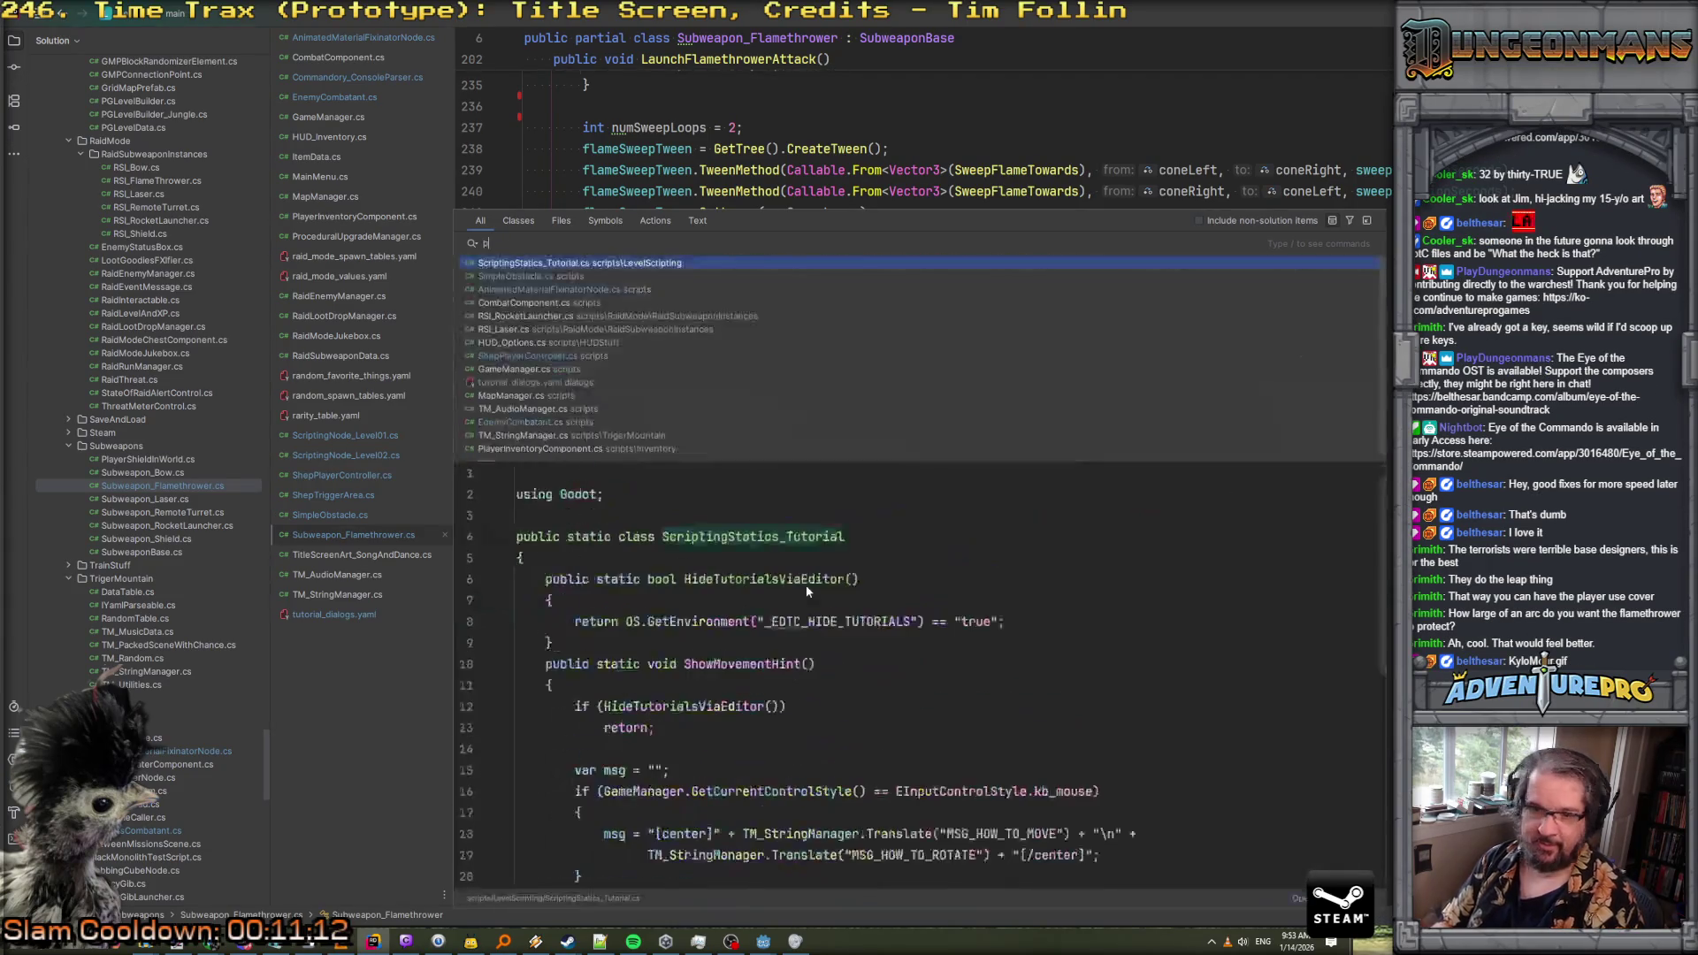
{"action": "type", "text": "rojectile"}
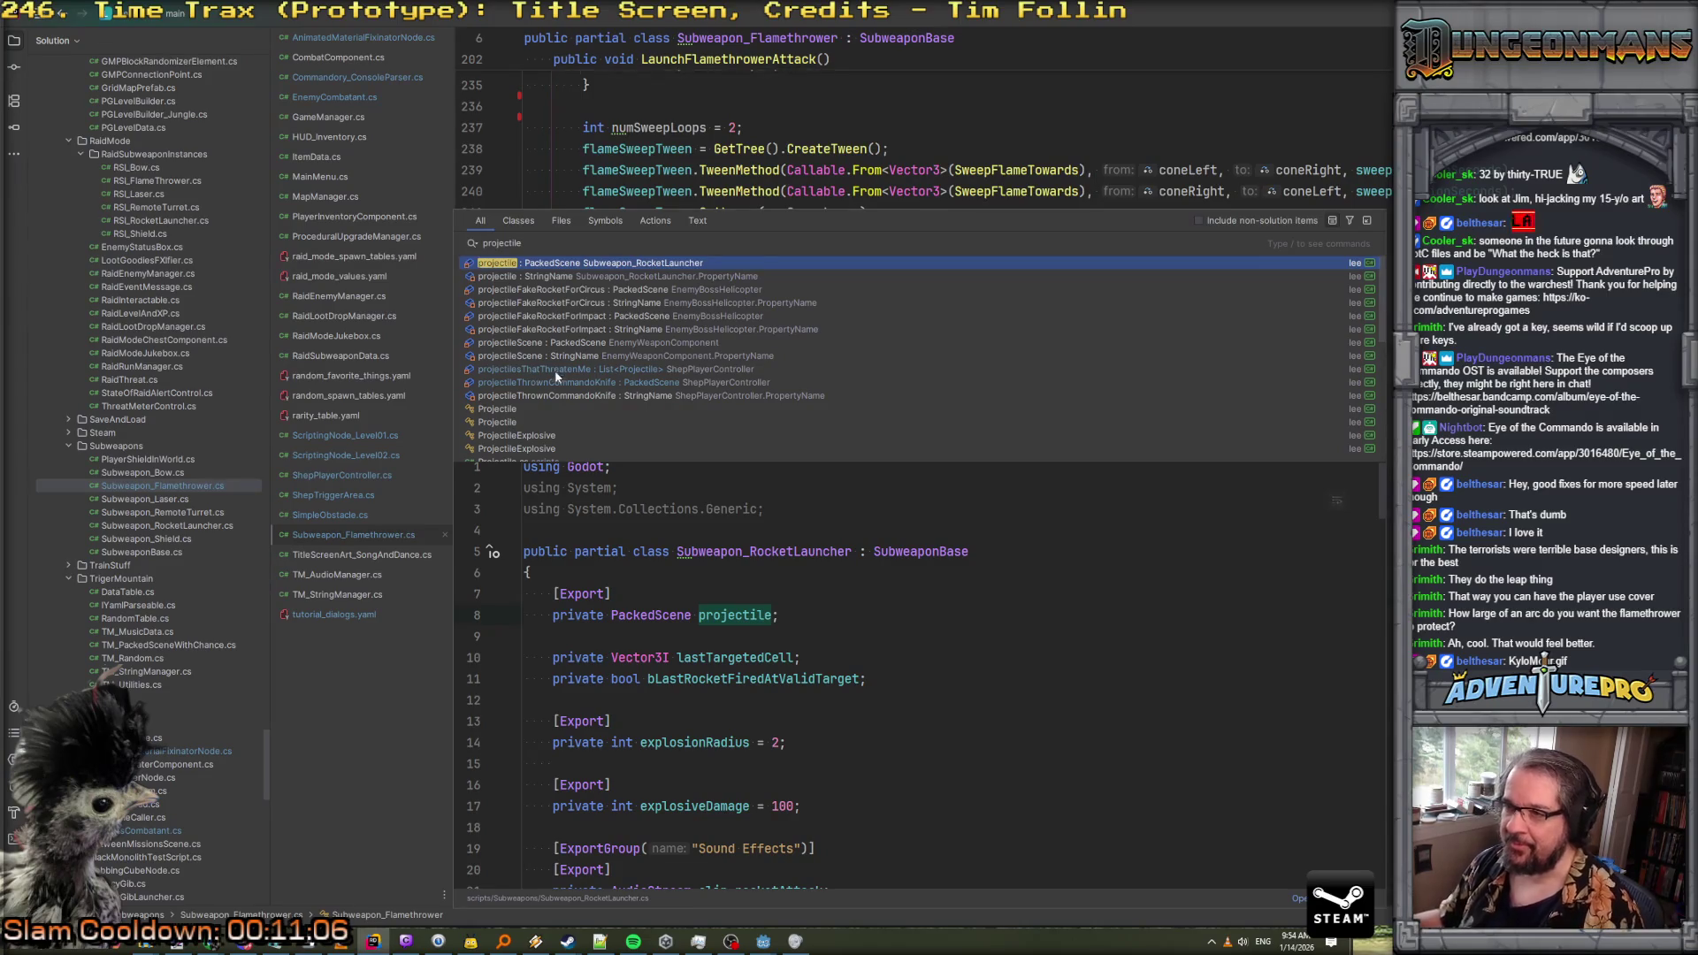
{"action": "scroll", "coordinate": [554, 389], "scroll_direction": "down", "scroll_amount": 2}
{"action": "left_click", "coordinate": [516, 383]}
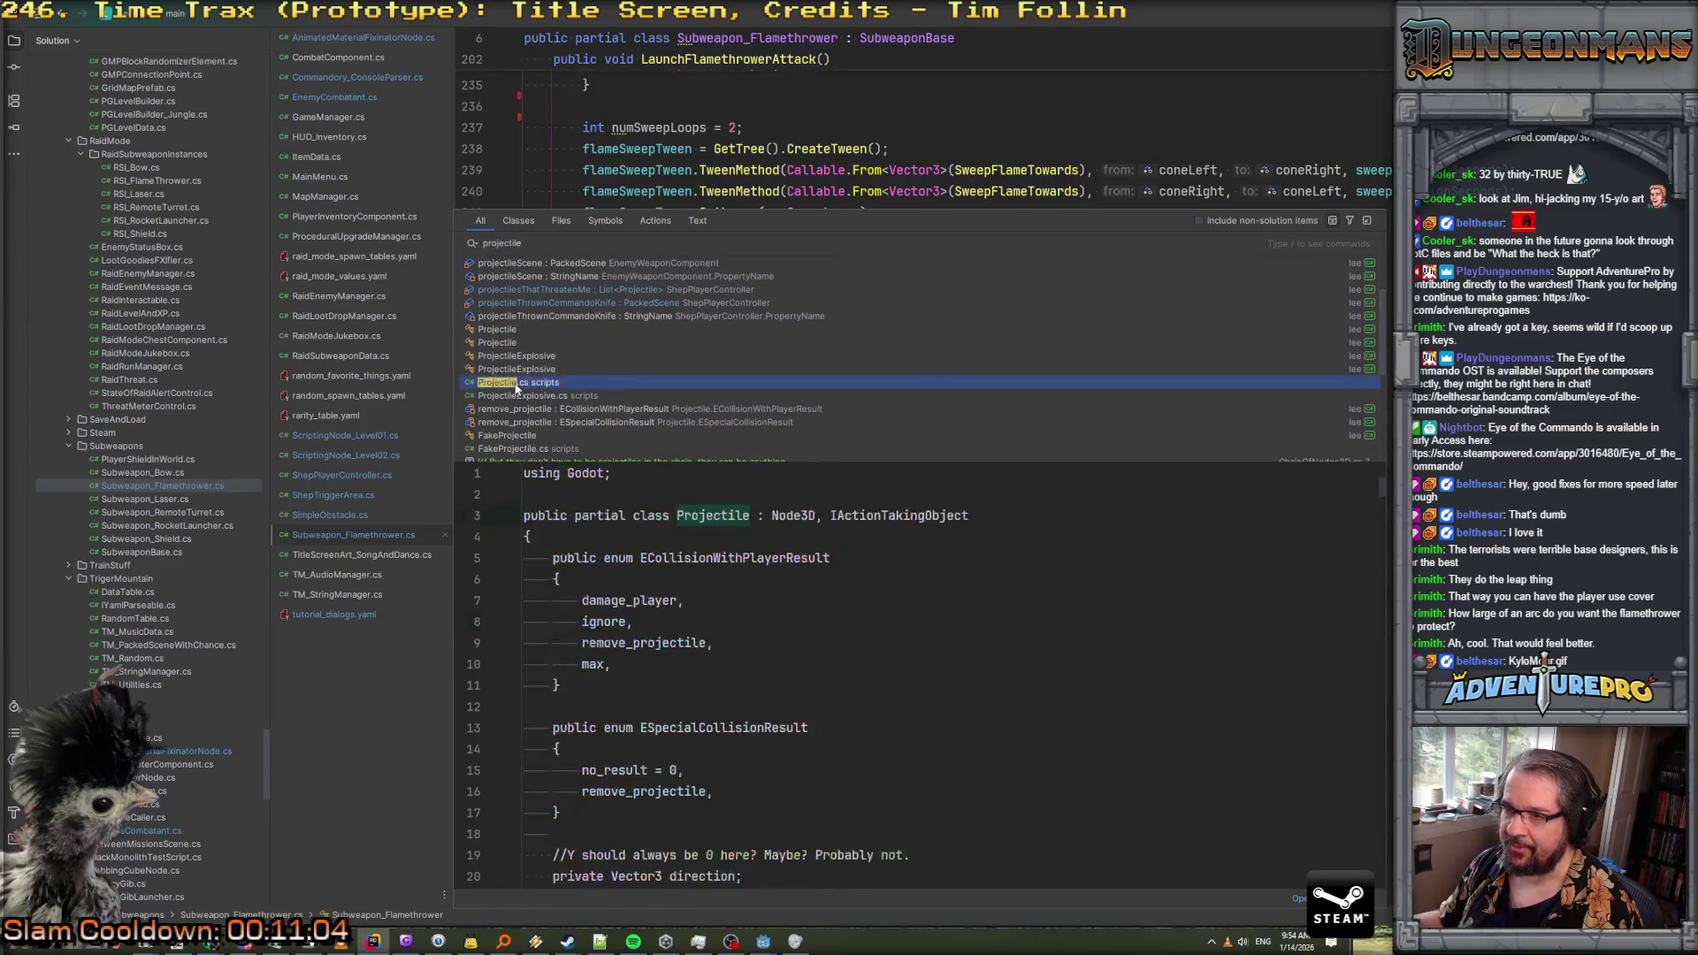
{"action": "key", "text": "Return"}
Scroll down to the OnImpact method around line 119 and place the cursor in its body
{"action": "scroll", "coordinate": [929, 412], "scroll_direction": "down", "scroll_amount": 15}
{"action": "scroll", "coordinate": [929, 412], "scroll_direction": "down", "scroll_amount": 15}
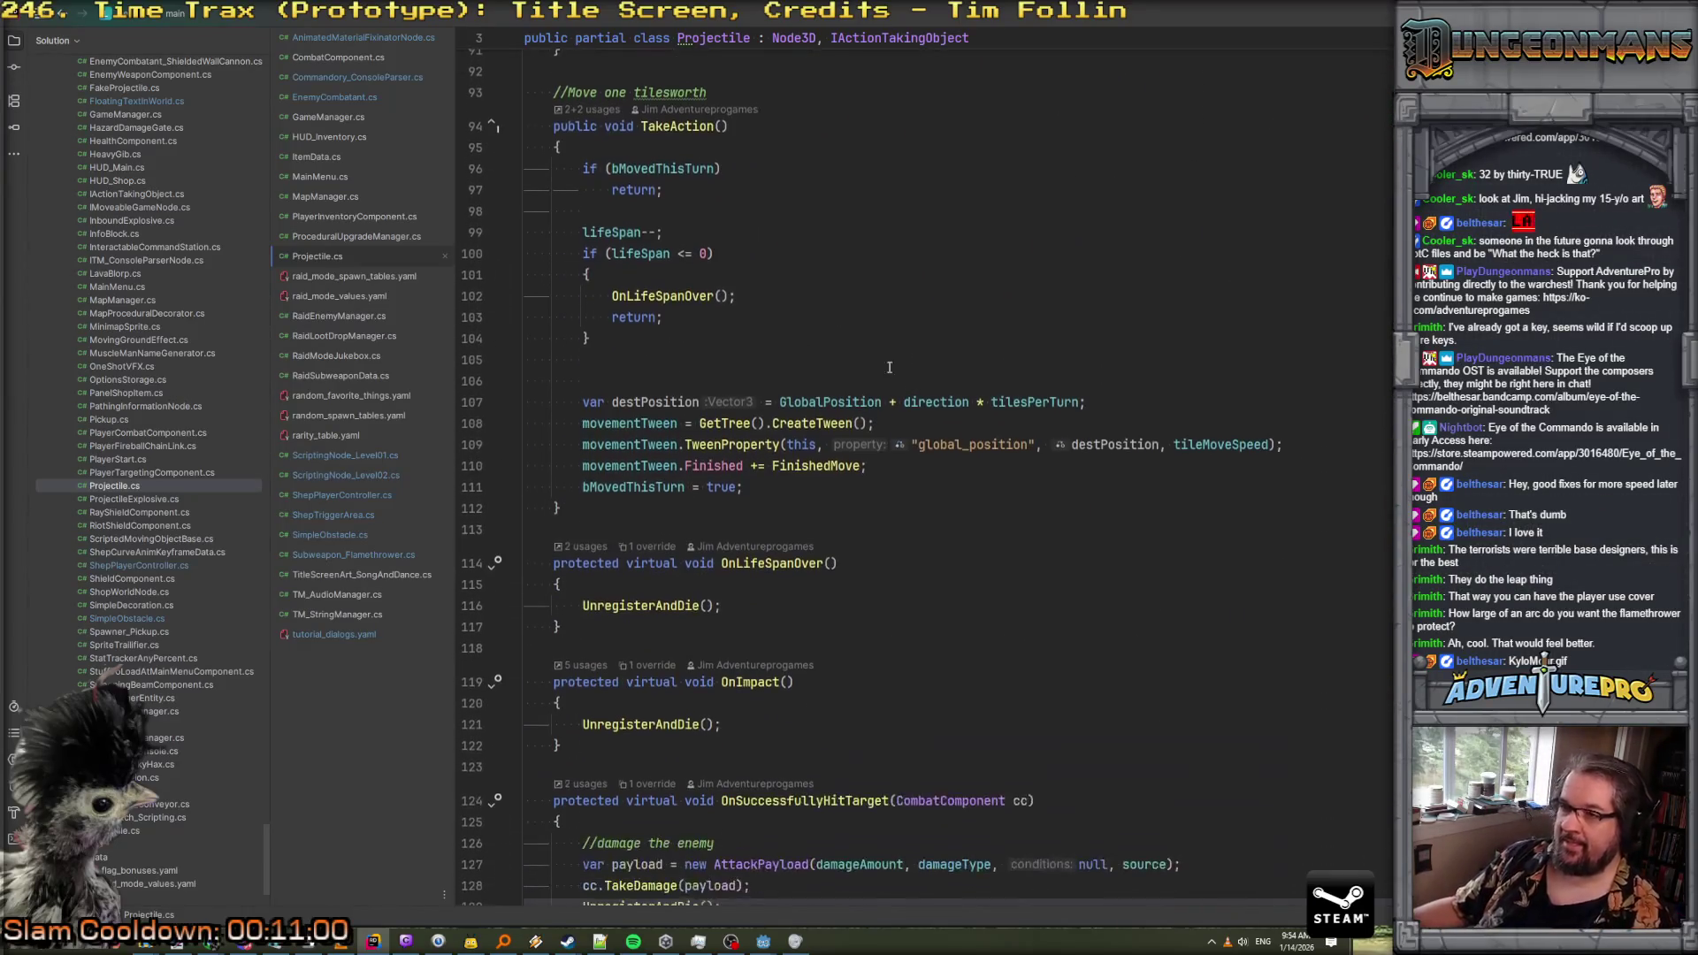
{"action": "scroll", "coordinate": [898, 378], "scroll_direction": "down", "scroll_amount": 7}
{"action": "left_click", "coordinate": [773, 276]}
{"action": "scroll", "coordinate": [768, 280], "scroll_direction": "down", "scroll_amount": 2}
{"action": "scroll", "coordinate": [766, 282], "scroll_direction": "down", "scroll_amount": 10}
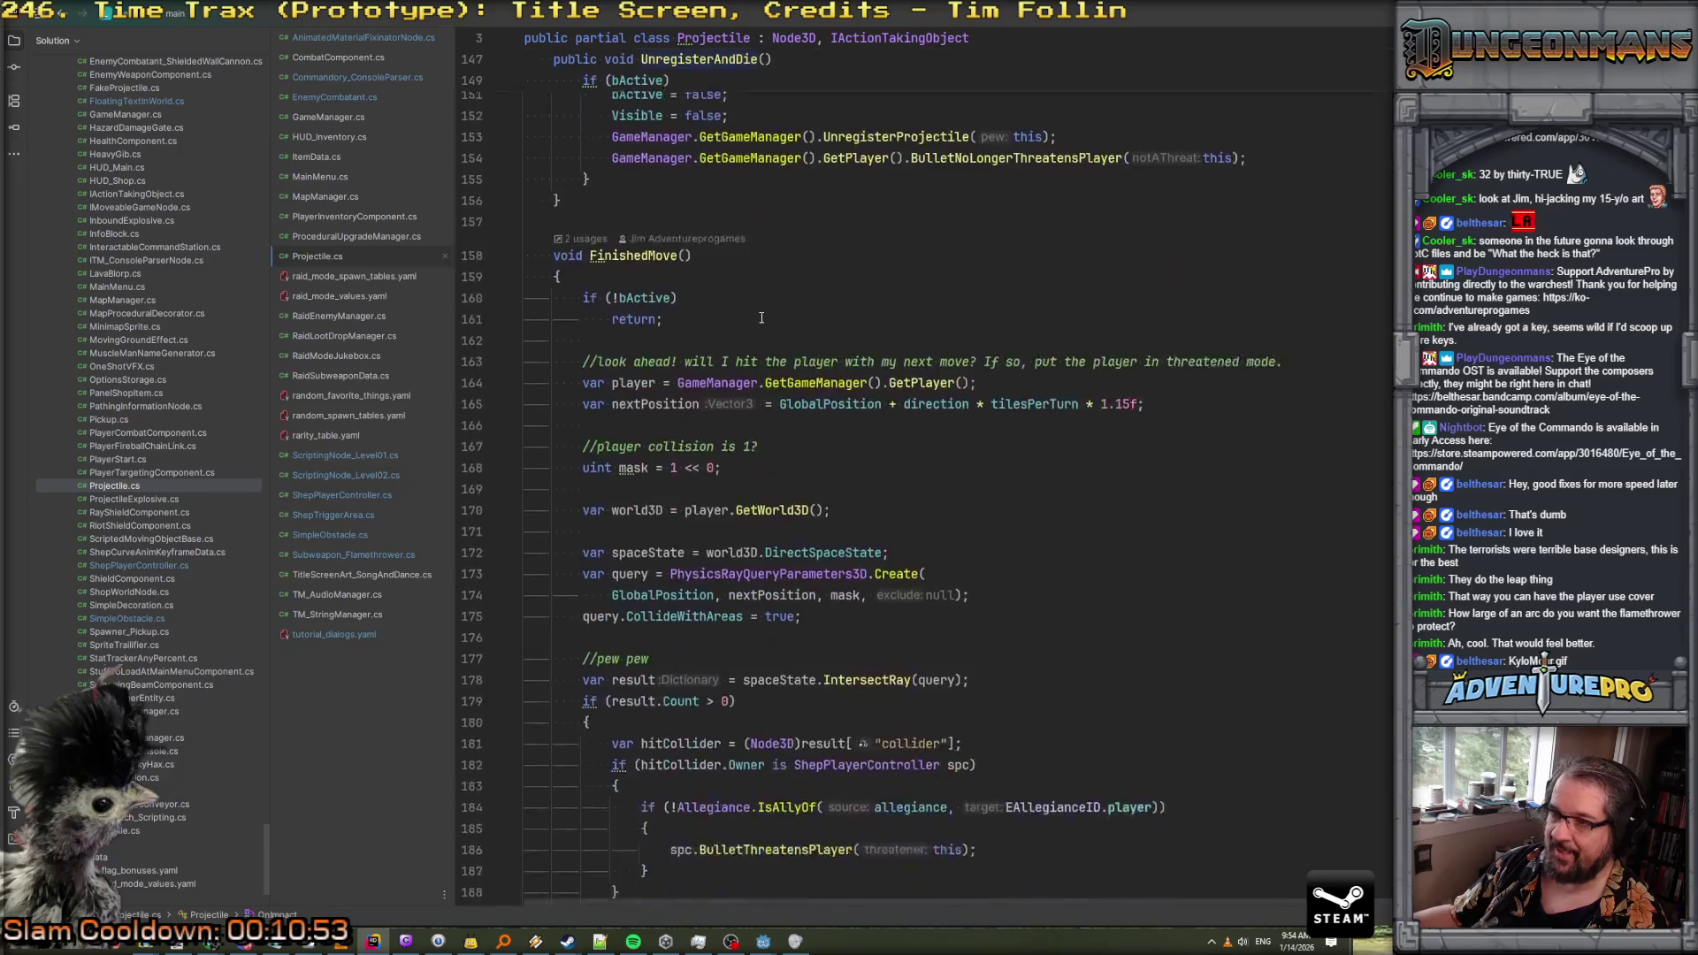
{"action": "scroll", "coordinate": [760, 318], "scroll_direction": "up", "scroll_amount": 18}
{"action": "scroll", "coordinate": [760, 354], "scroll_direction": "down", "scroll_amount": 1}
{"action": "left_click", "coordinate": [750, 490]}
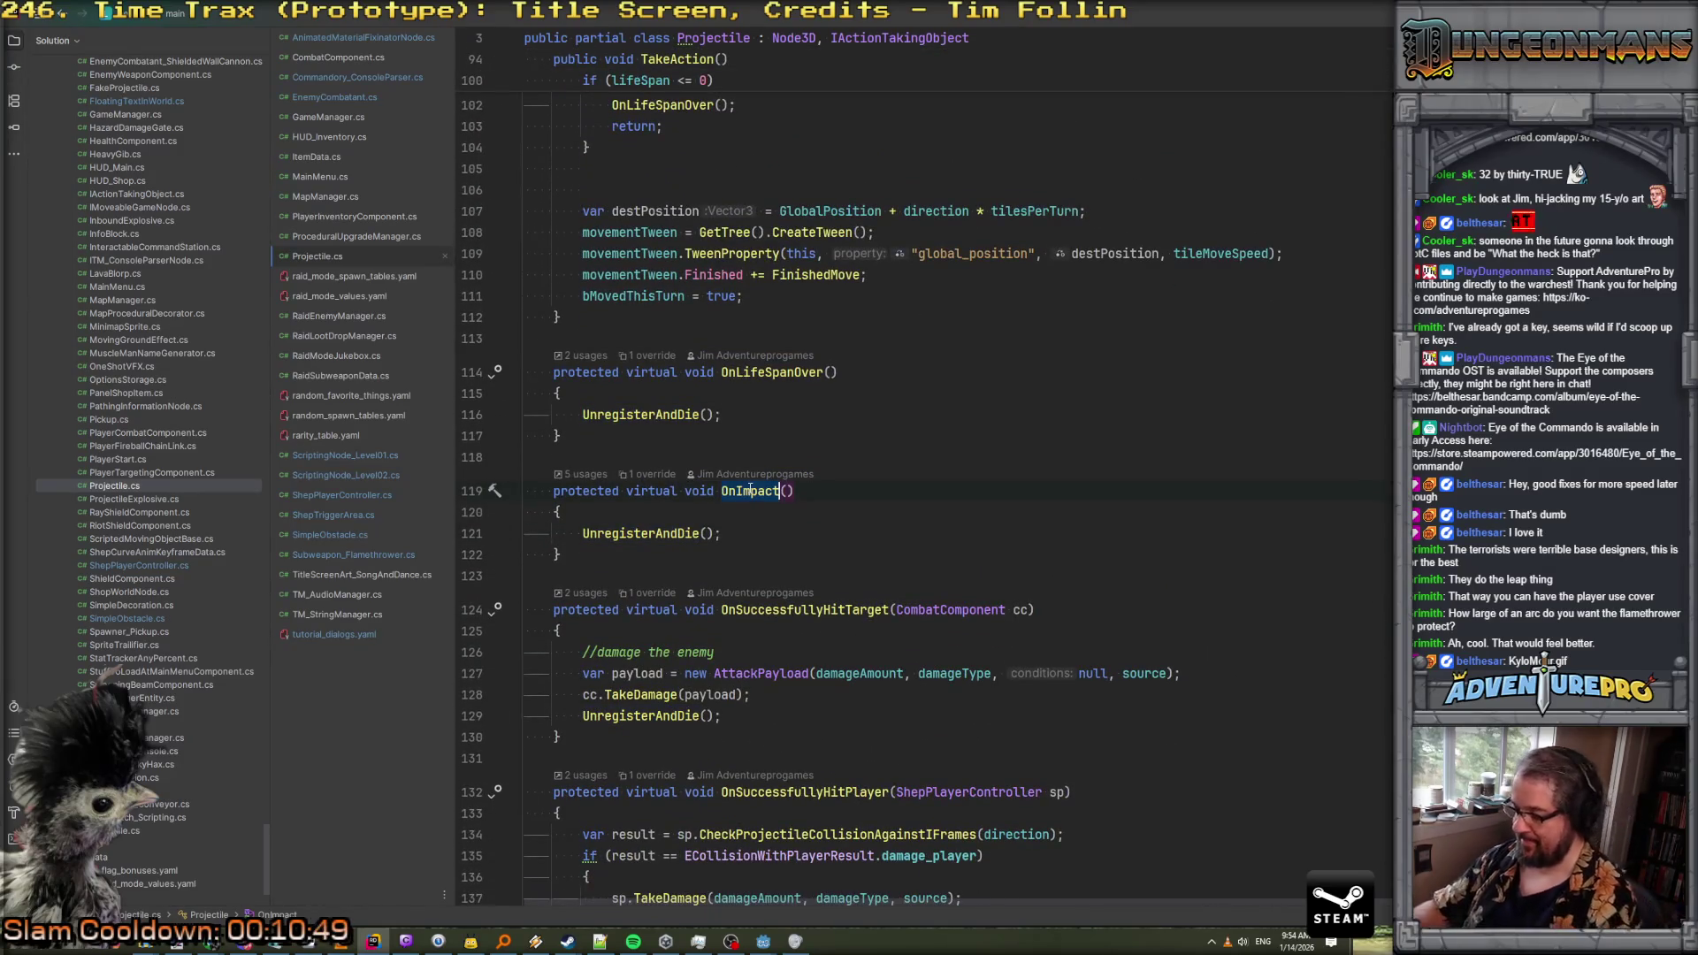
{"action": "key", "text": "alt+F7"}
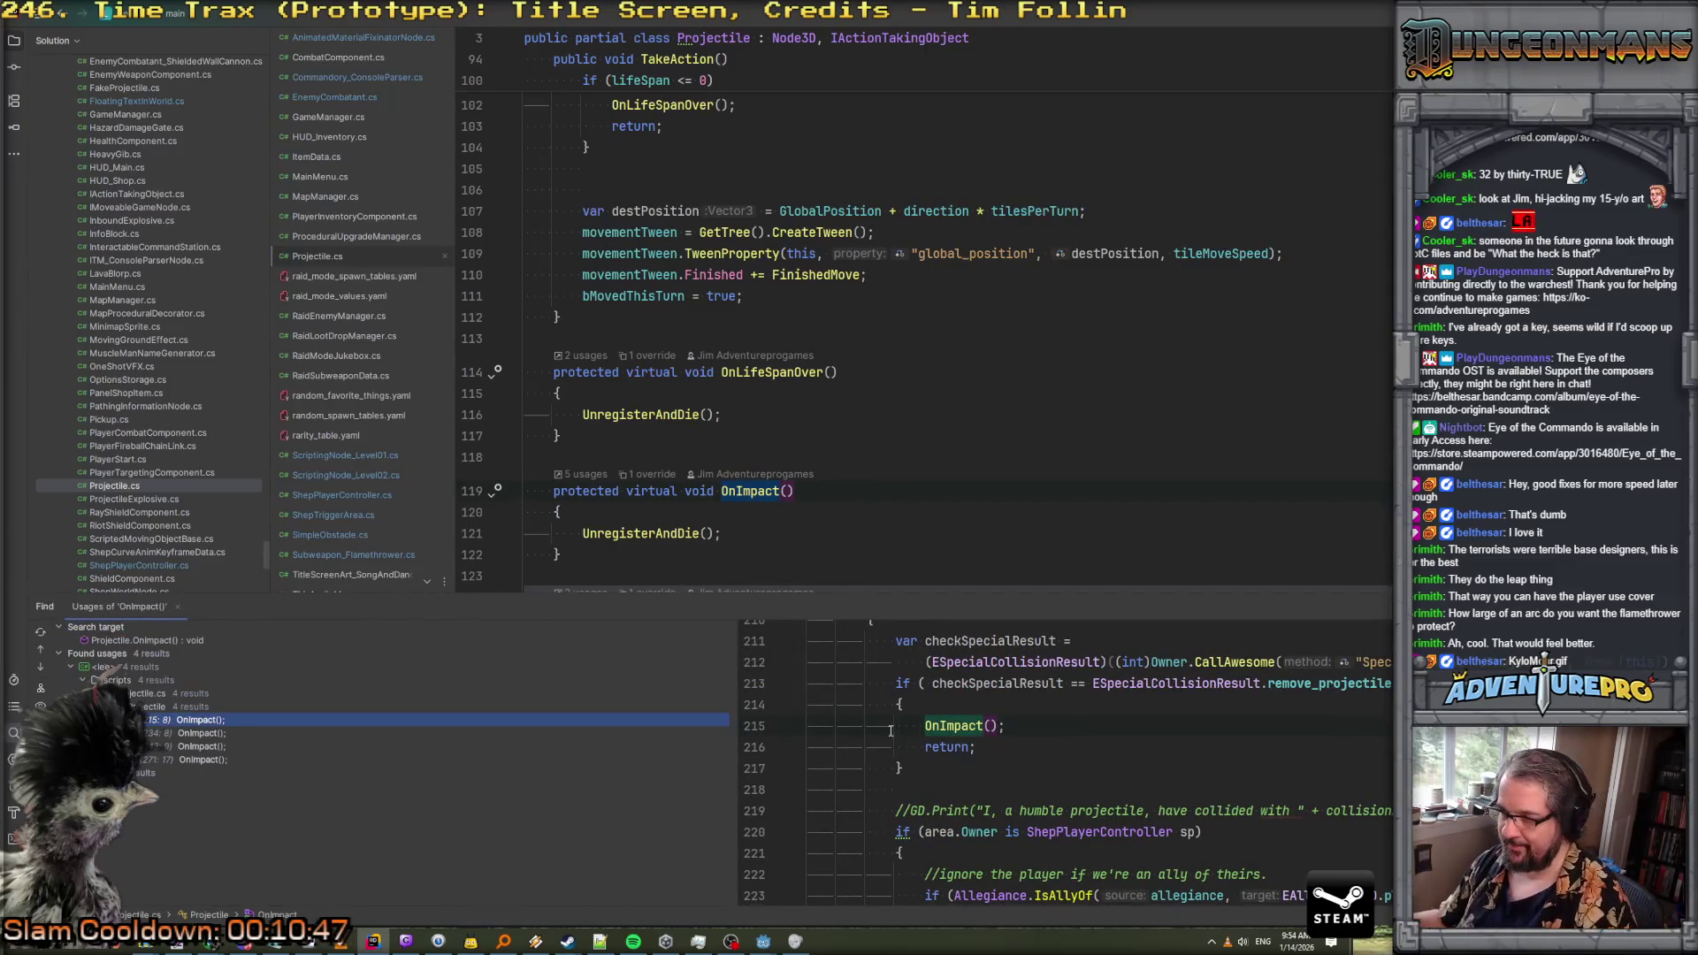
{"action": "scroll", "coordinate": [865, 729], "scroll_direction": "up", "scroll_amount": 2}
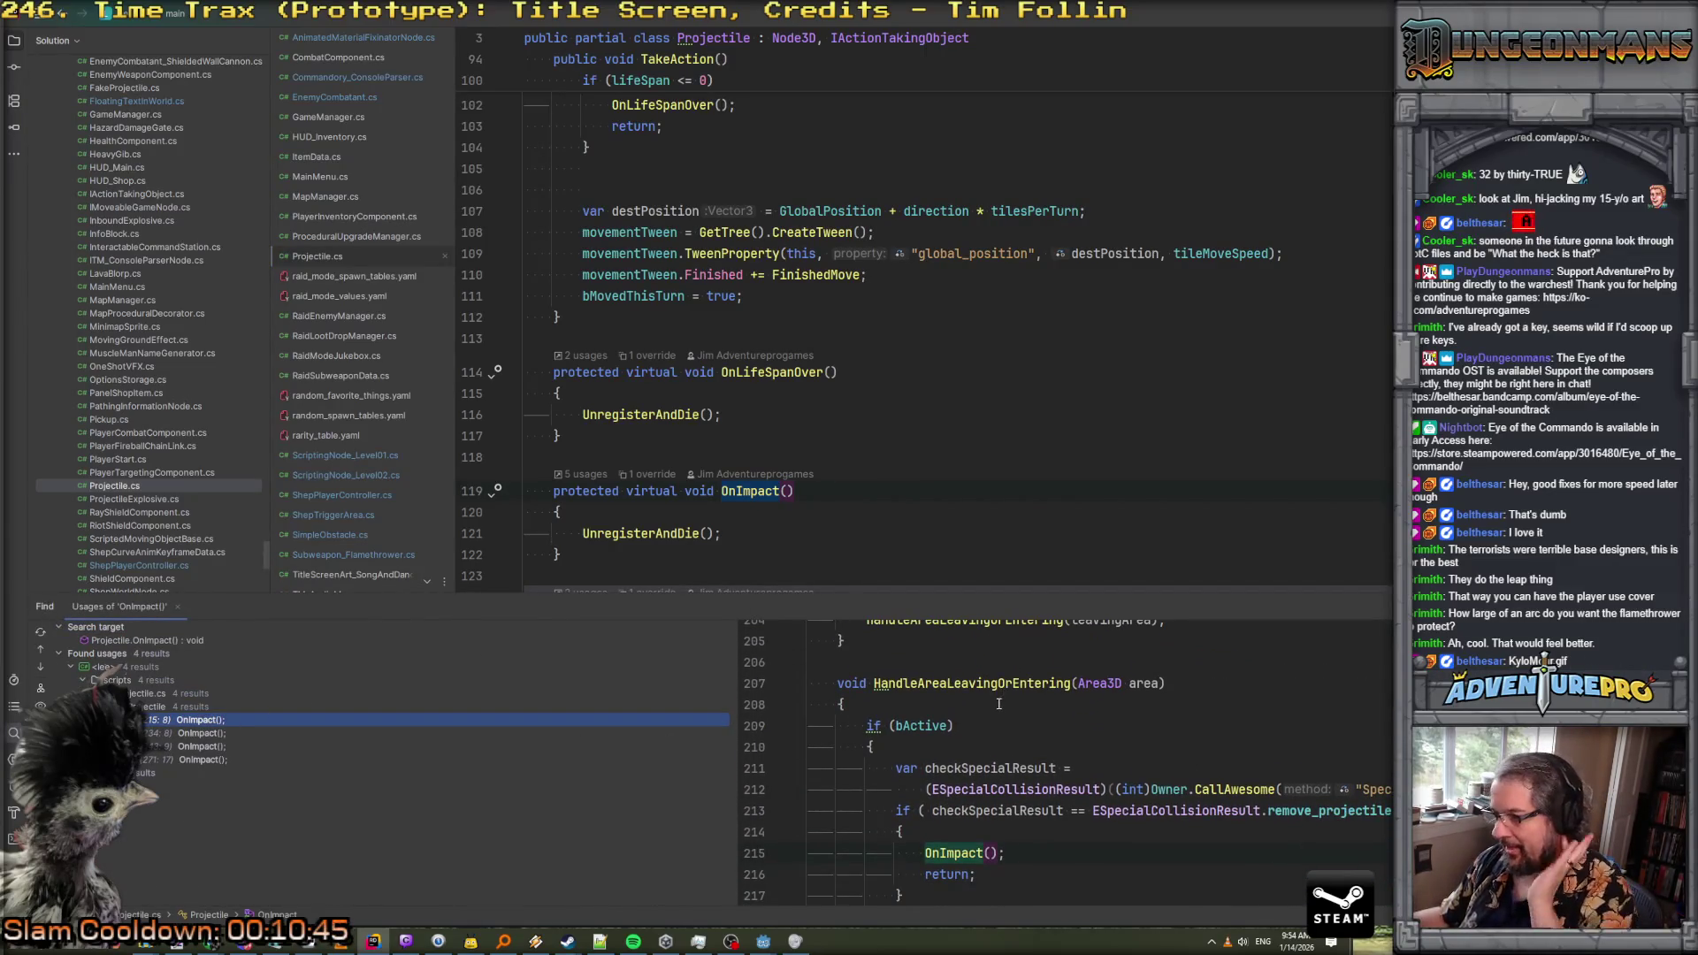
{"action": "scroll", "coordinate": [992, 707], "scroll_direction": "down", "scroll_amount": 4}
{"action": "scroll", "coordinate": [1026, 725], "scroll_direction": "up", "scroll_amount": 3}
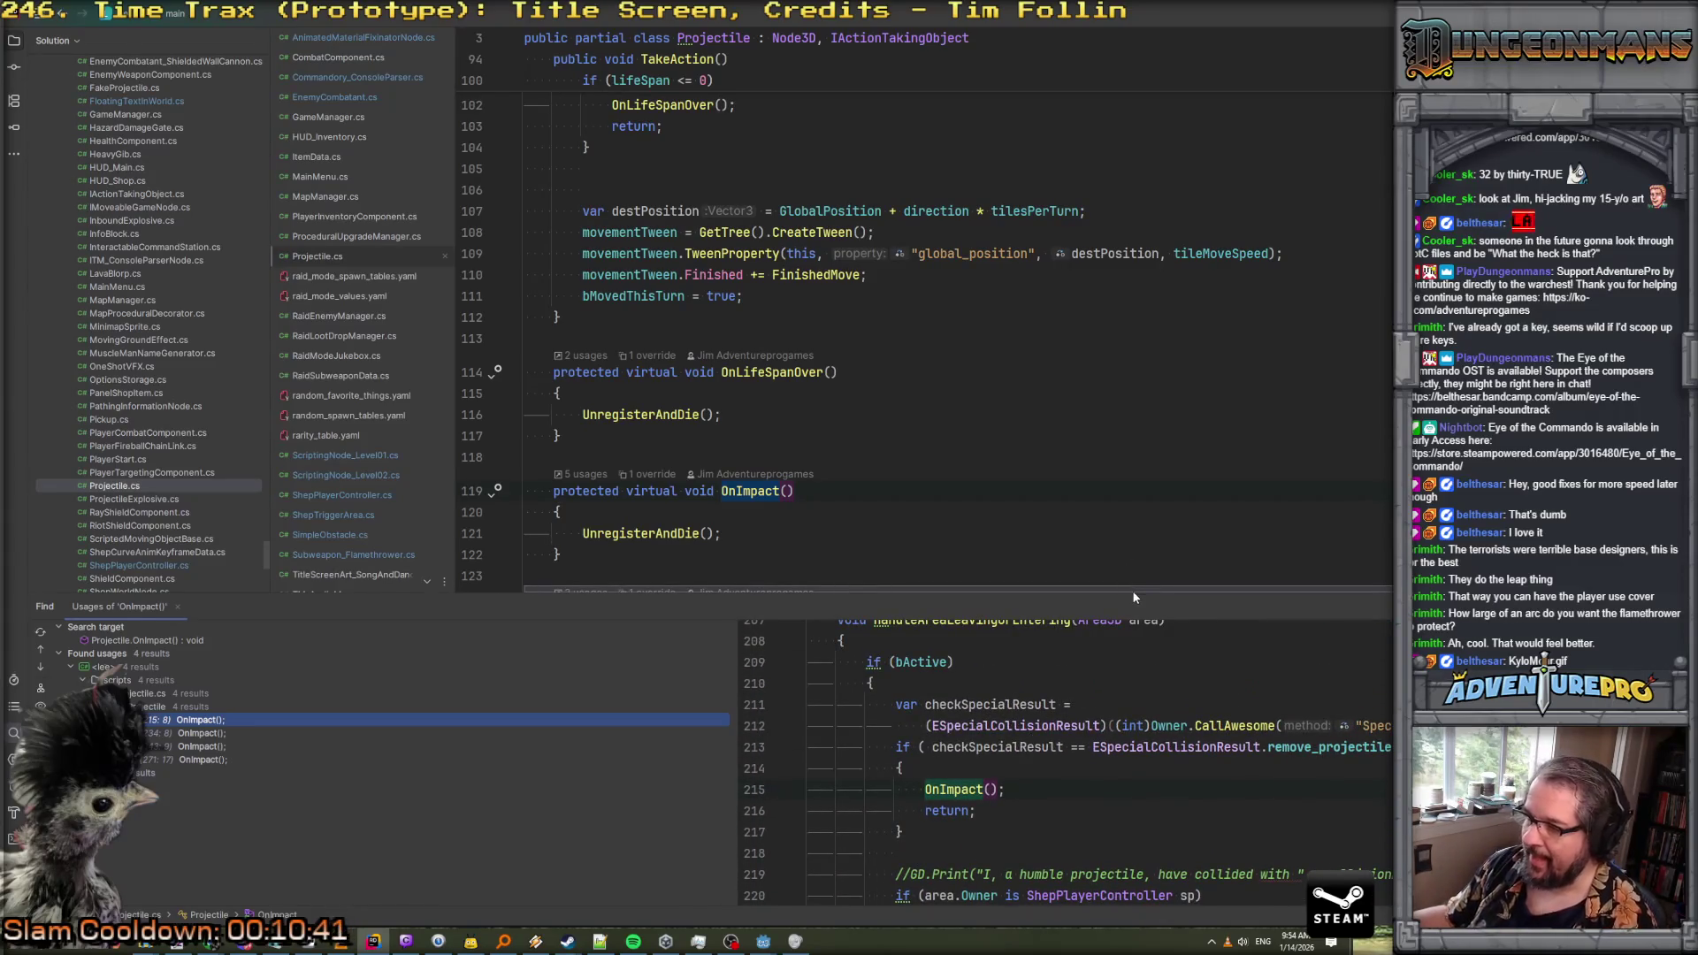
{"action": "left_click_drag", "start_coordinate": [1139, 595], "coordinate": [1160, 426]}
{"action": "scroll", "coordinate": [1176, 601], "scroll_direction": "down", "scroll_amount": 1}
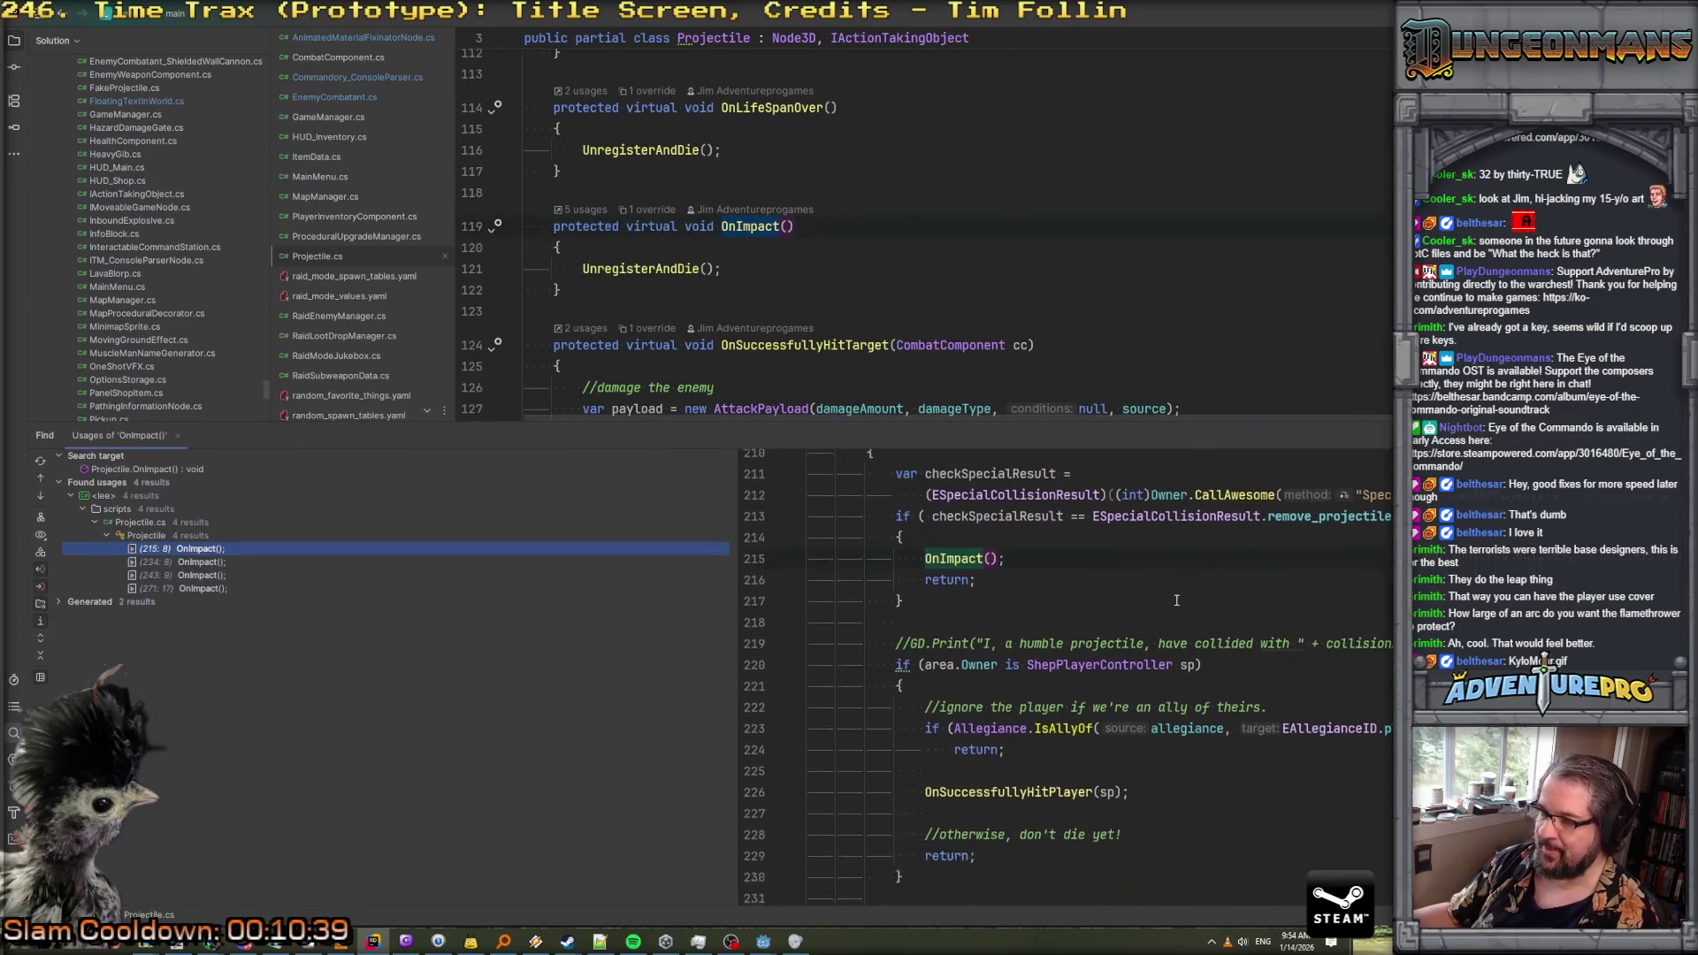
{"action": "scroll", "coordinate": [1176, 601], "scroll_direction": "up", "scroll_amount": 3}
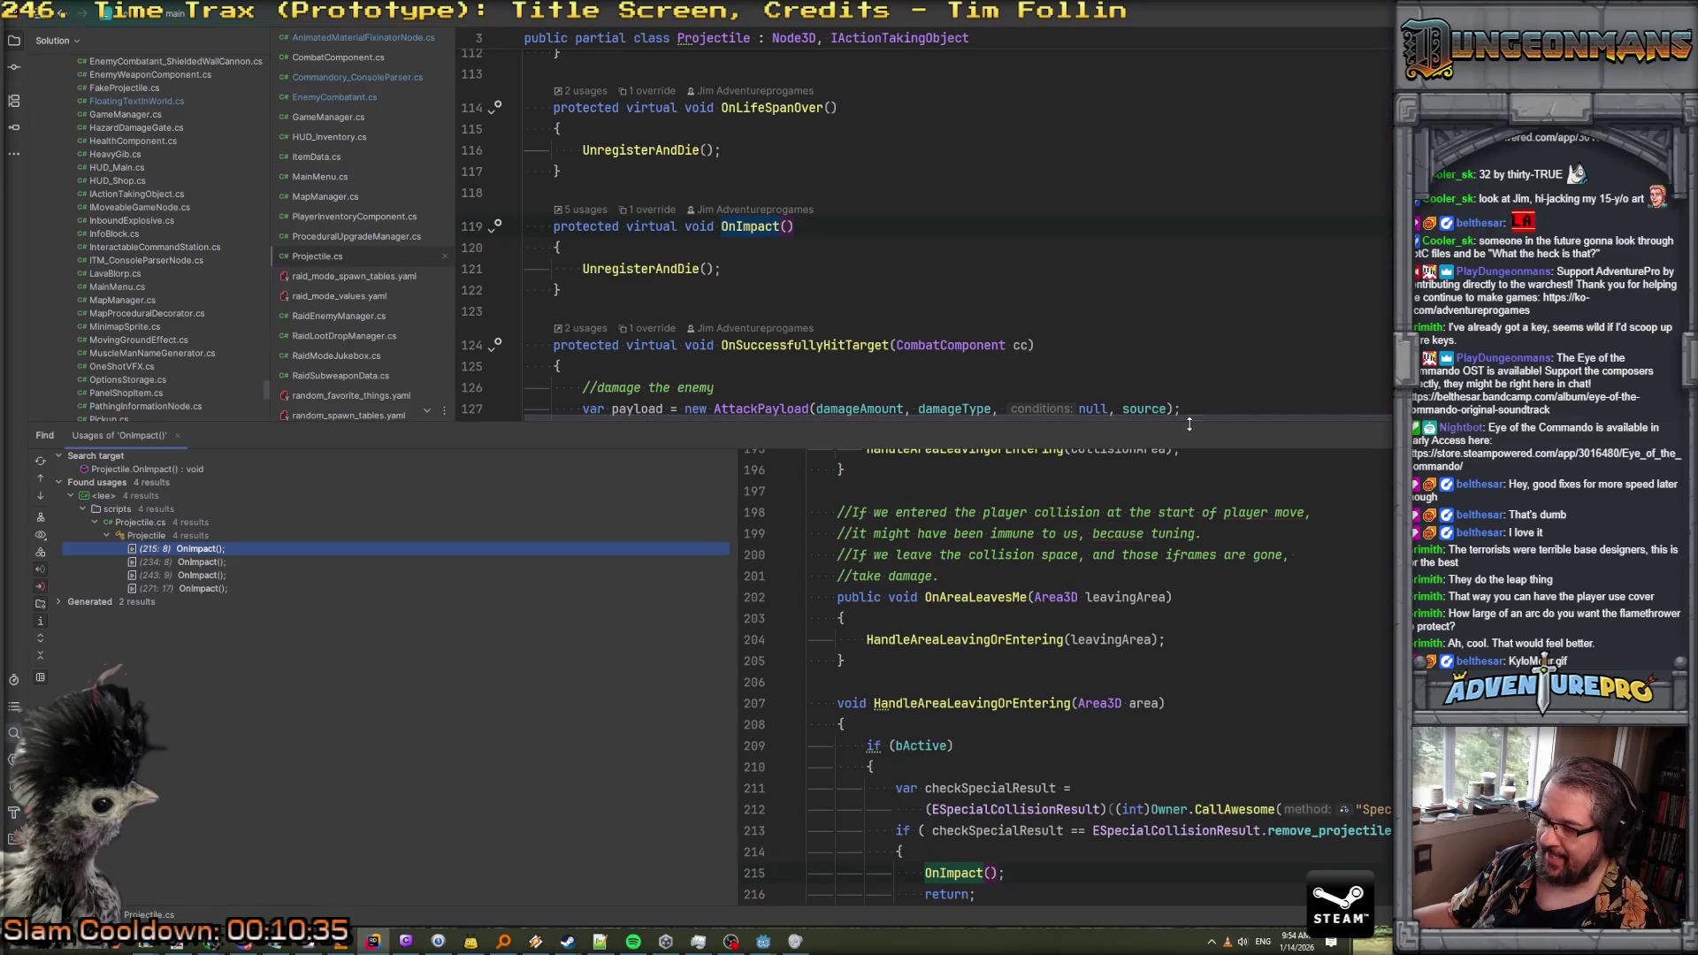
{"action": "mouse_move", "coordinate": [1222, 423]}
{"action": "left_mouse_down"}
{"action": "mouse_move", "coordinate": [1234, 531]}
{"action": "mouse_move", "coordinate": [1237, 480]}
{"action": "left_mouse_up"}
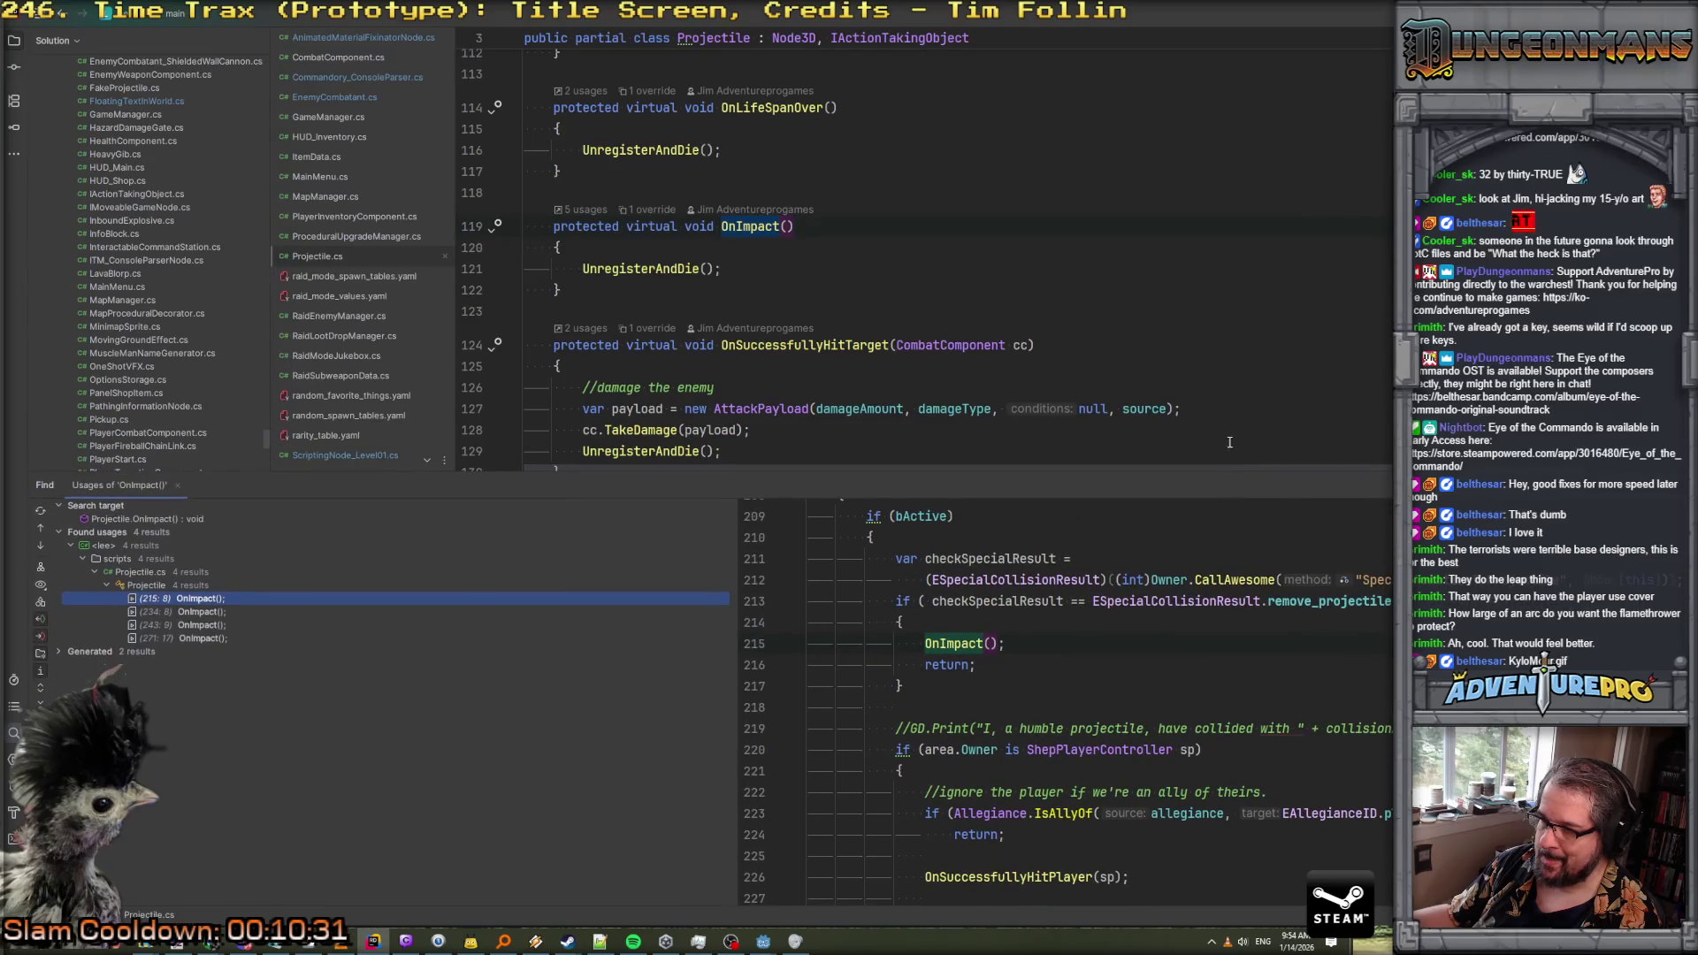
{"action": "scroll", "coordinate": [1225, 425], "scroll_direction": "down", "scroll_amount": 7}
{"action": "scroll", "coordinate": [1221, 417], "scroll_direction": "down", "scroll_amount": 10}
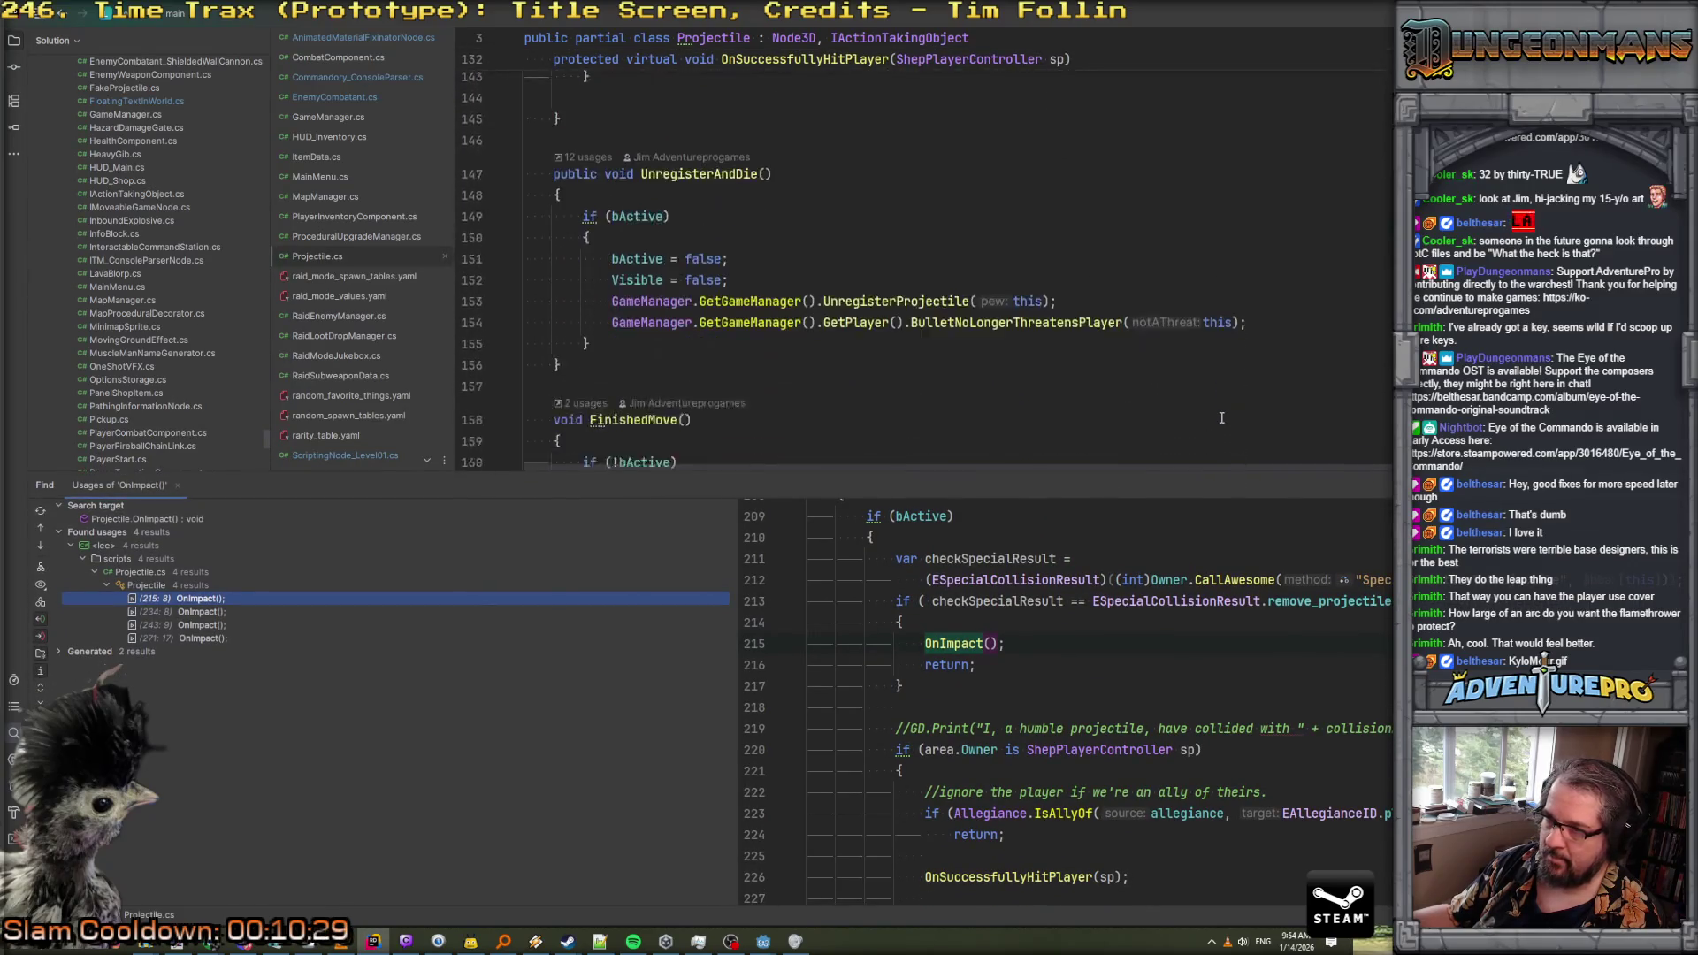
{"action": "scroll", "coordinate": [1221, 418], "scroll_direction": "down", "scroll_amount": 2}
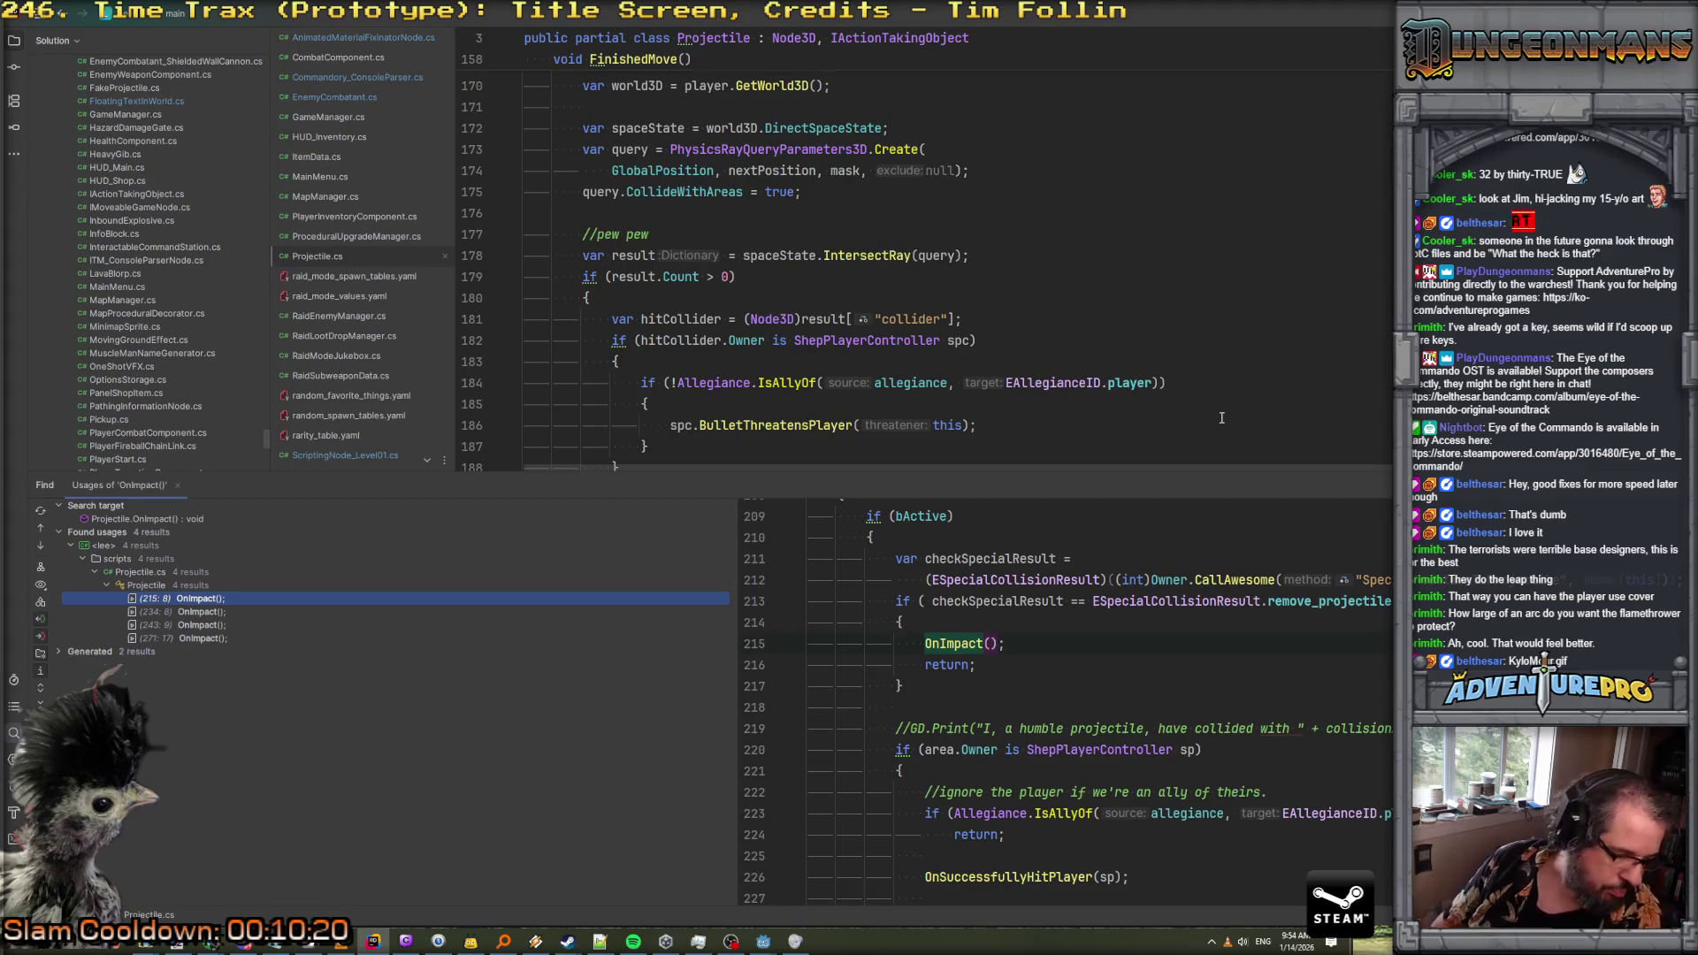
{"action": "scroll", "coordinate": [1062, 698], "scroll_direction": "down", "scroll_amount": 11}
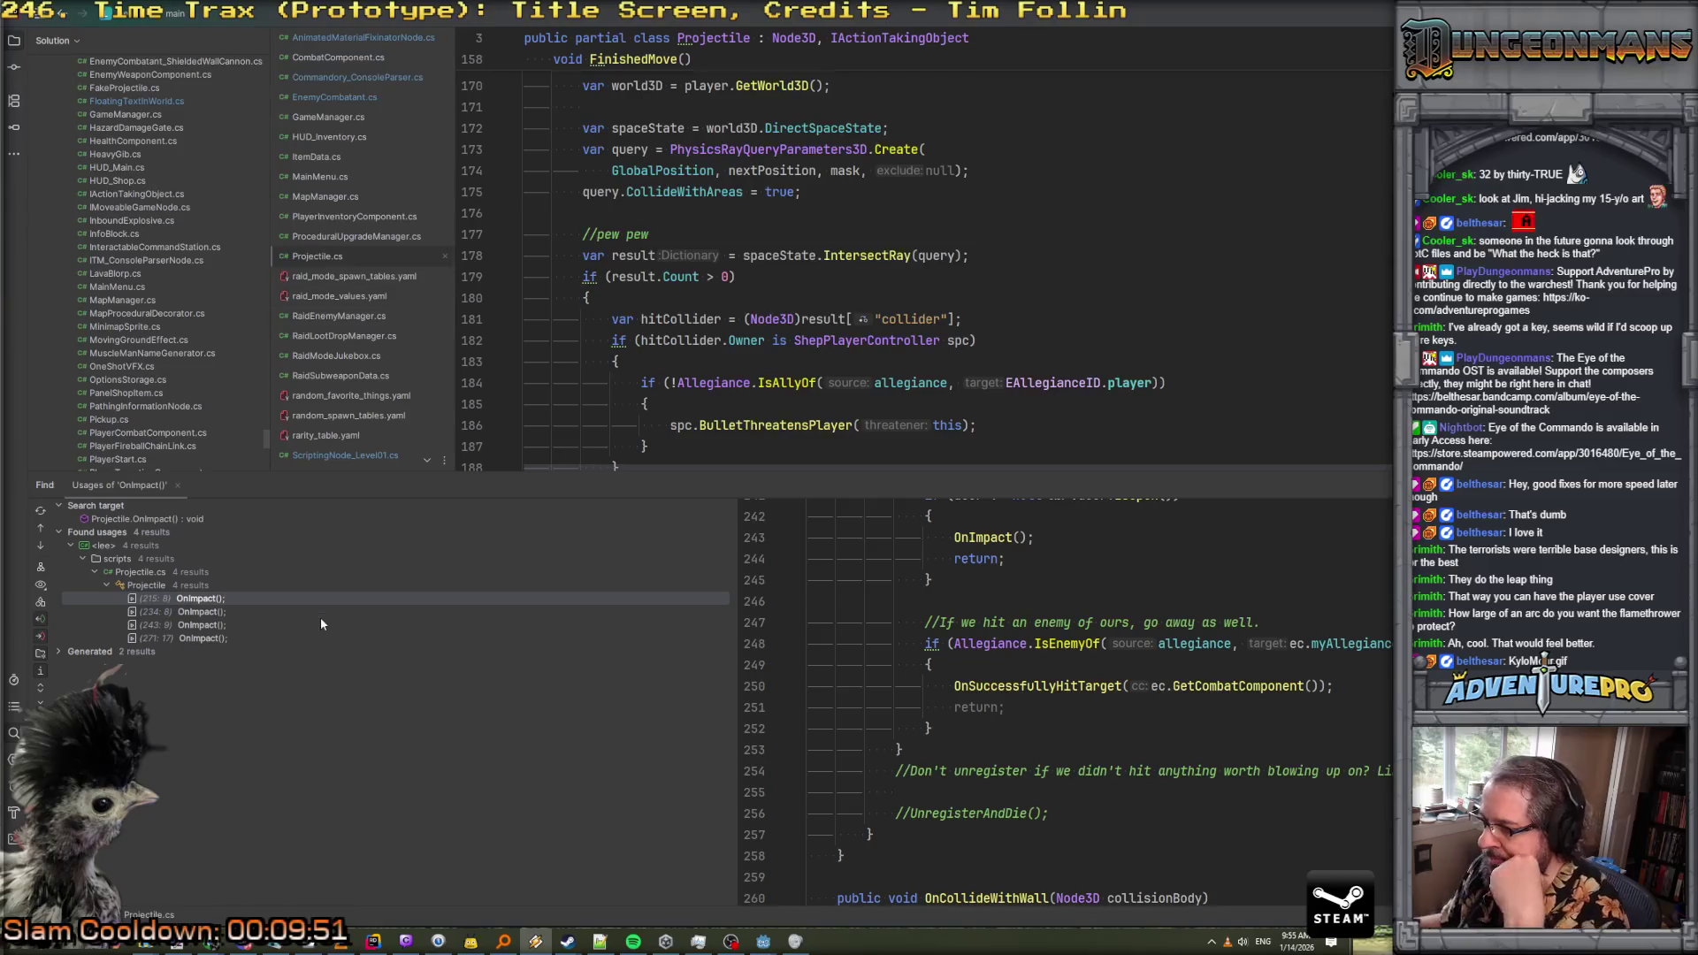
{"action": "scroll", "coordinate": [980, 616], "scroll_direction": "down", "scroll_amount": 3}
{"action": "scroll", "coordinate": [986, 619], "scroll_direction": "up", "scroll_amount": 10}
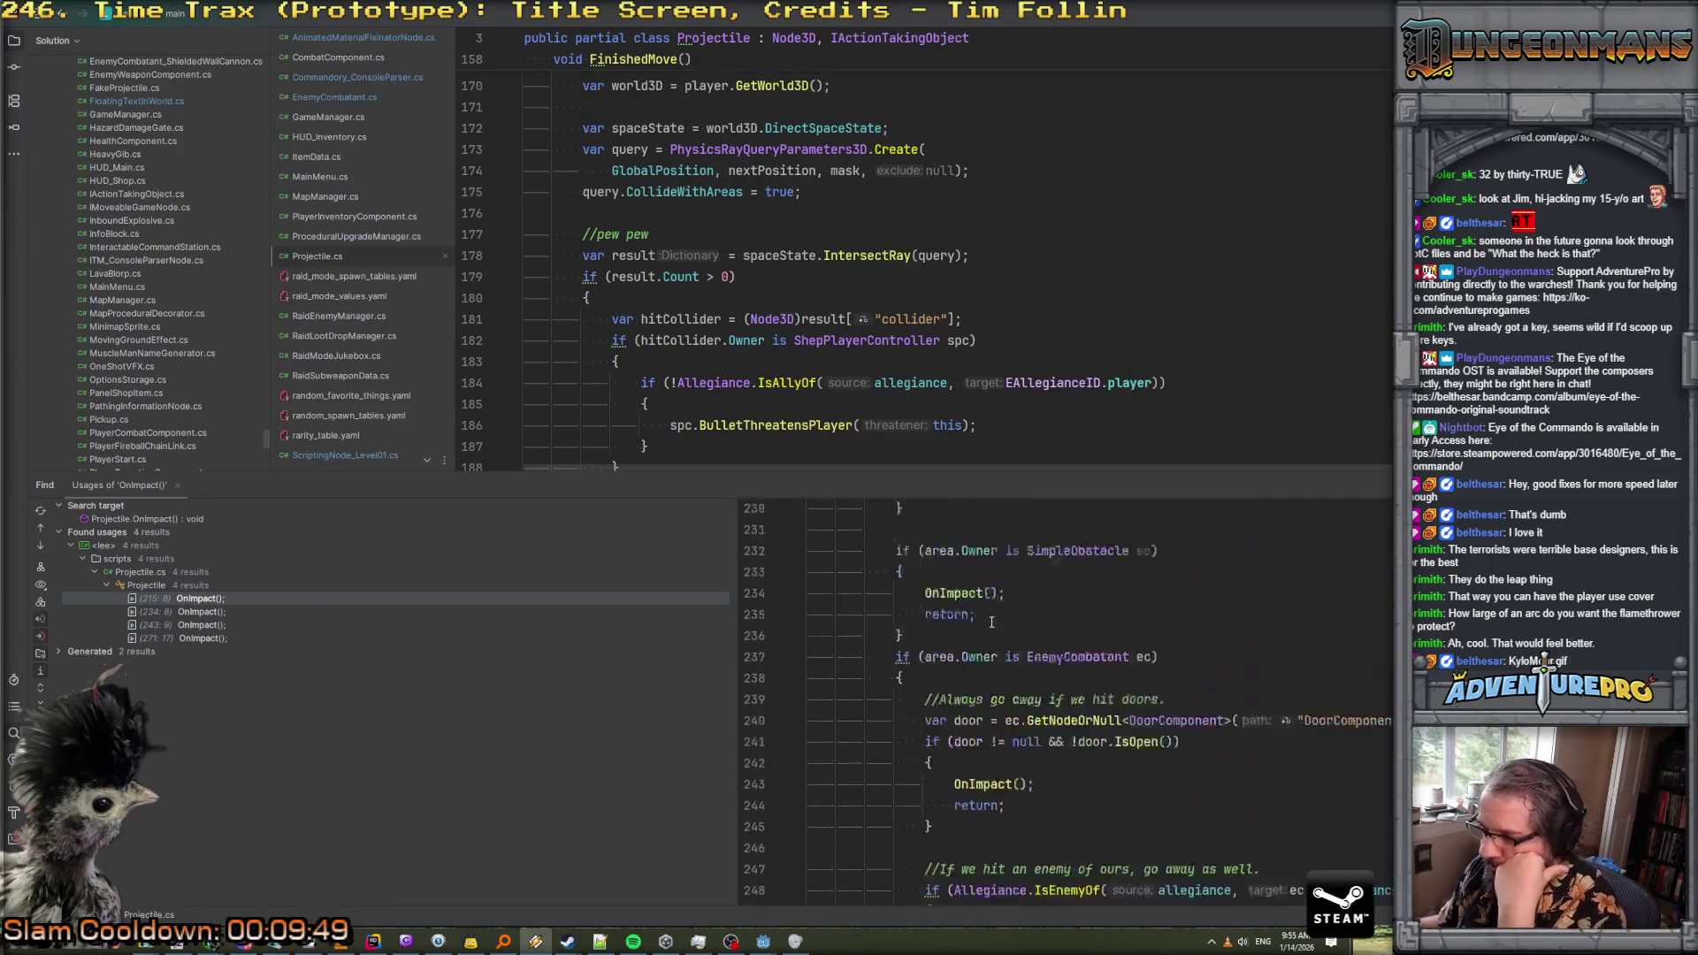
{"action": "scroll", "coordinate": [991, 622], "scroll_direction": "up", "scroll_amount": 4}
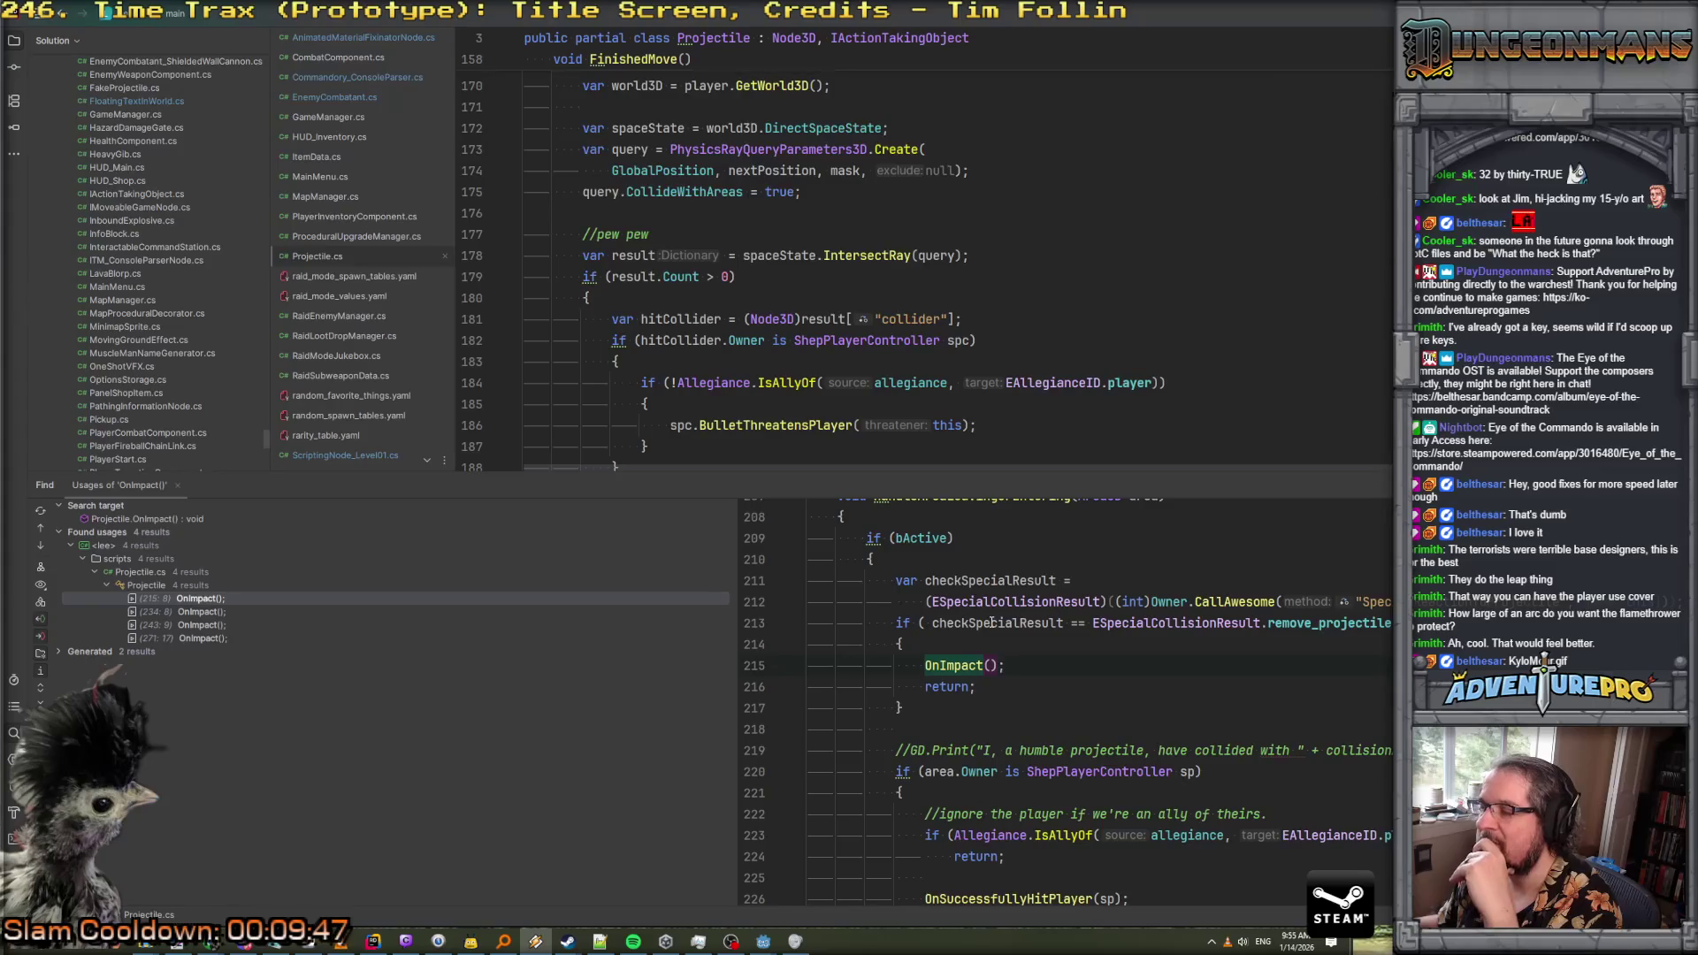
{"action": "scroll", "coordinate": [991, 622], "scroll_direction": "up", "scroll_amount": 3}
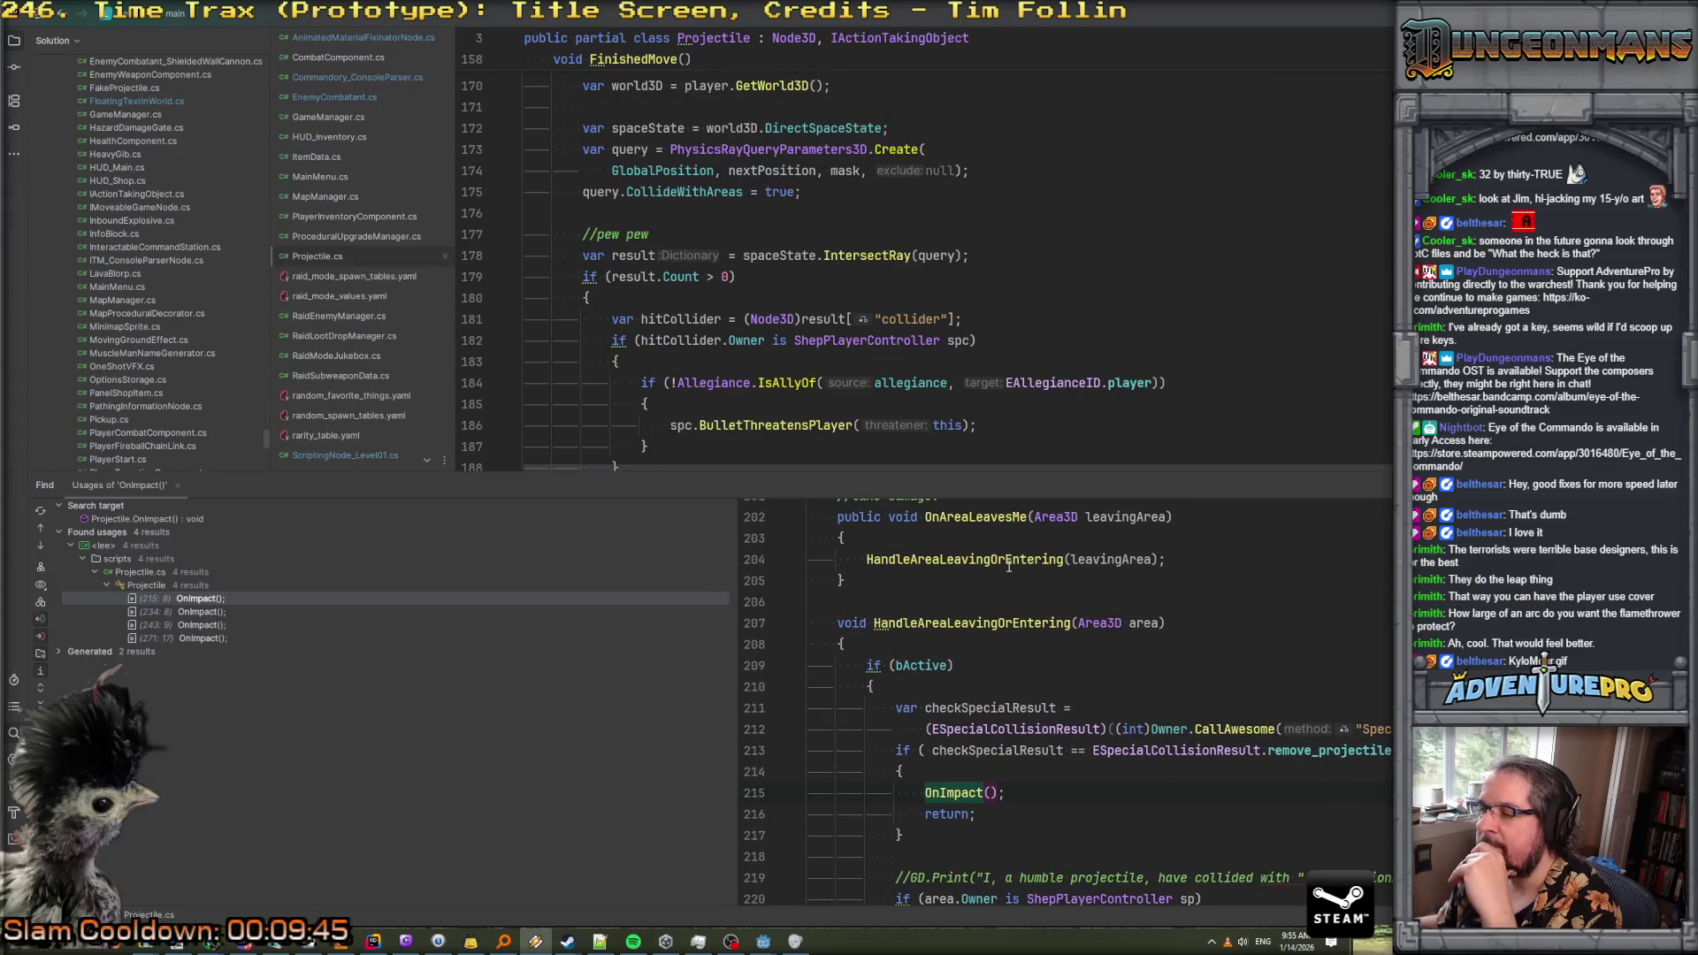
{"action": "scroll", "coordinate": [1008, 566], "scroll_direction": "up", "scroll_amount": 2}
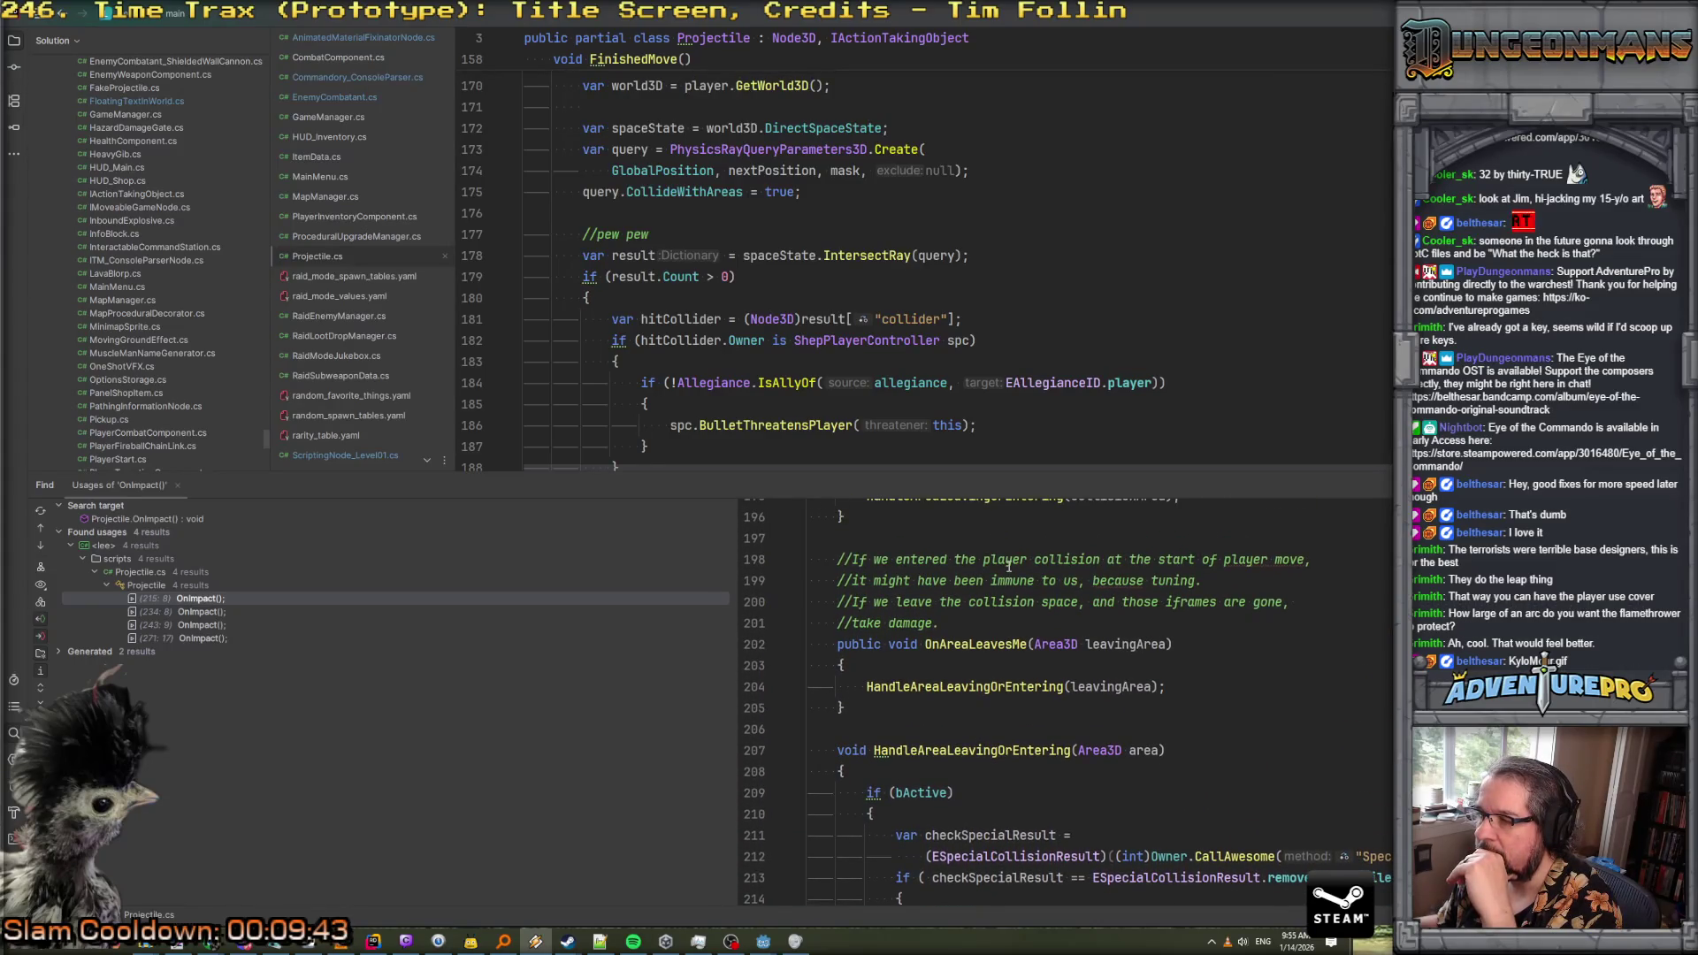
{"action": "scroll", "coordinate": [1008, 573], "scroll_direction": "up", "scroll_amount": 1}
{"action": "scroll", "coordinate": [1008, 576], "scroll_direction": "up", "scroll_amount": 1}
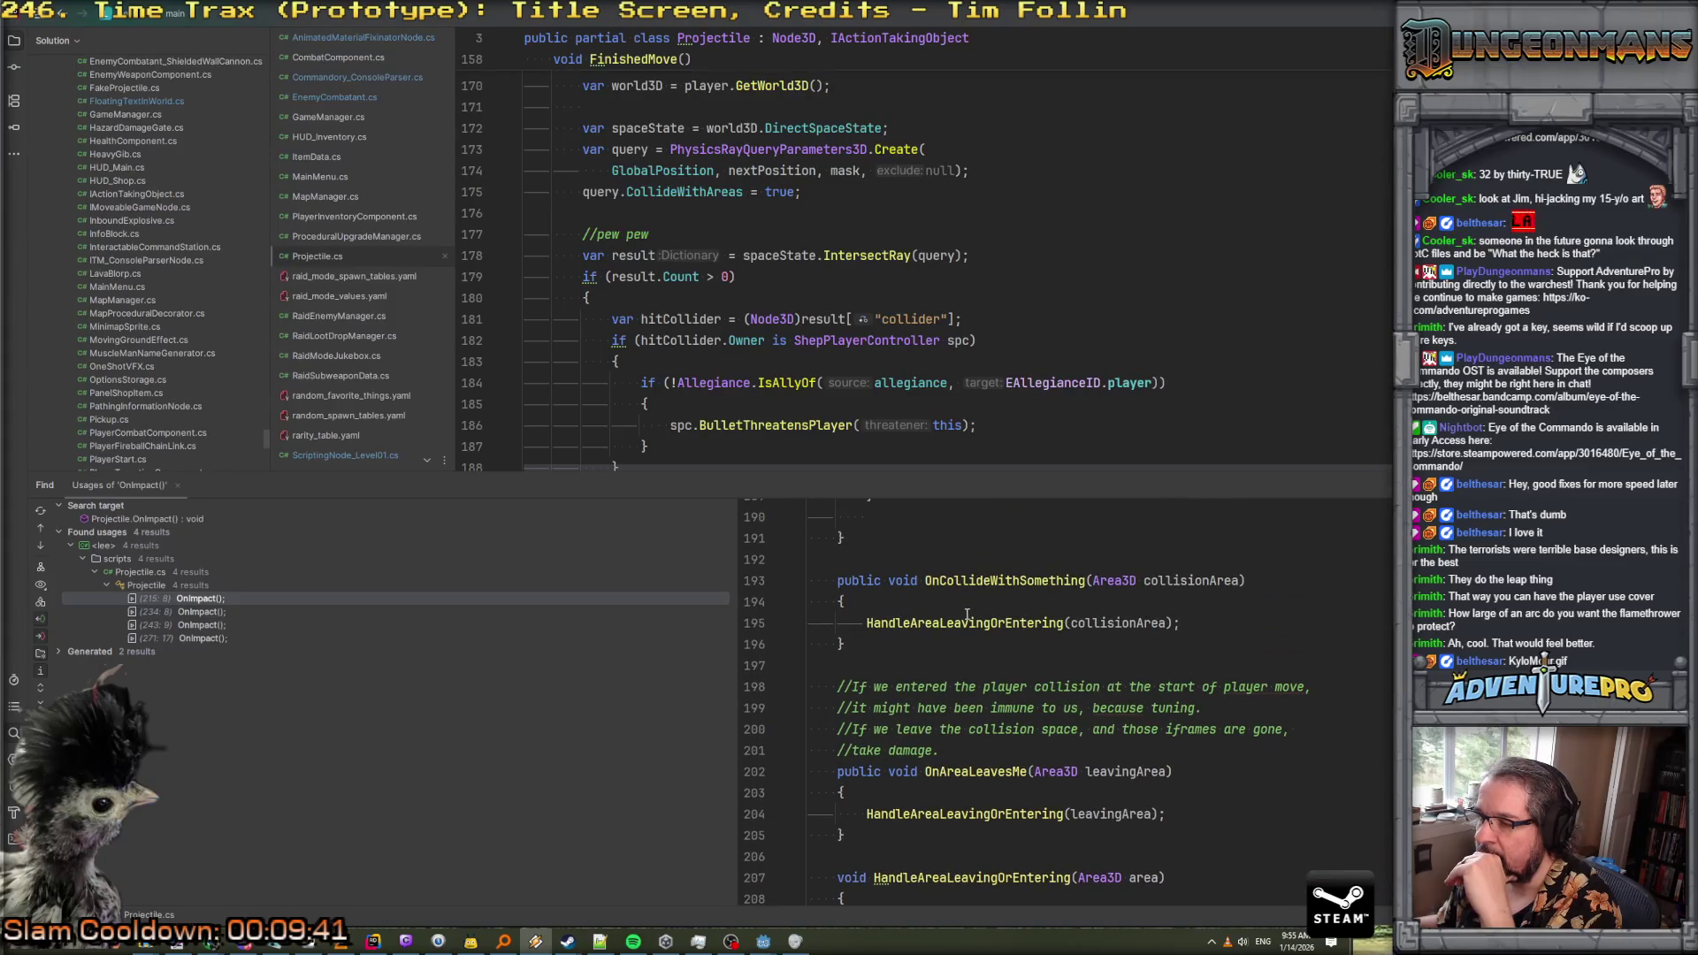
{"action": "scroll", "coordinate": [966, 614], "scroll_direction": "up", "scroll_amount": 4}
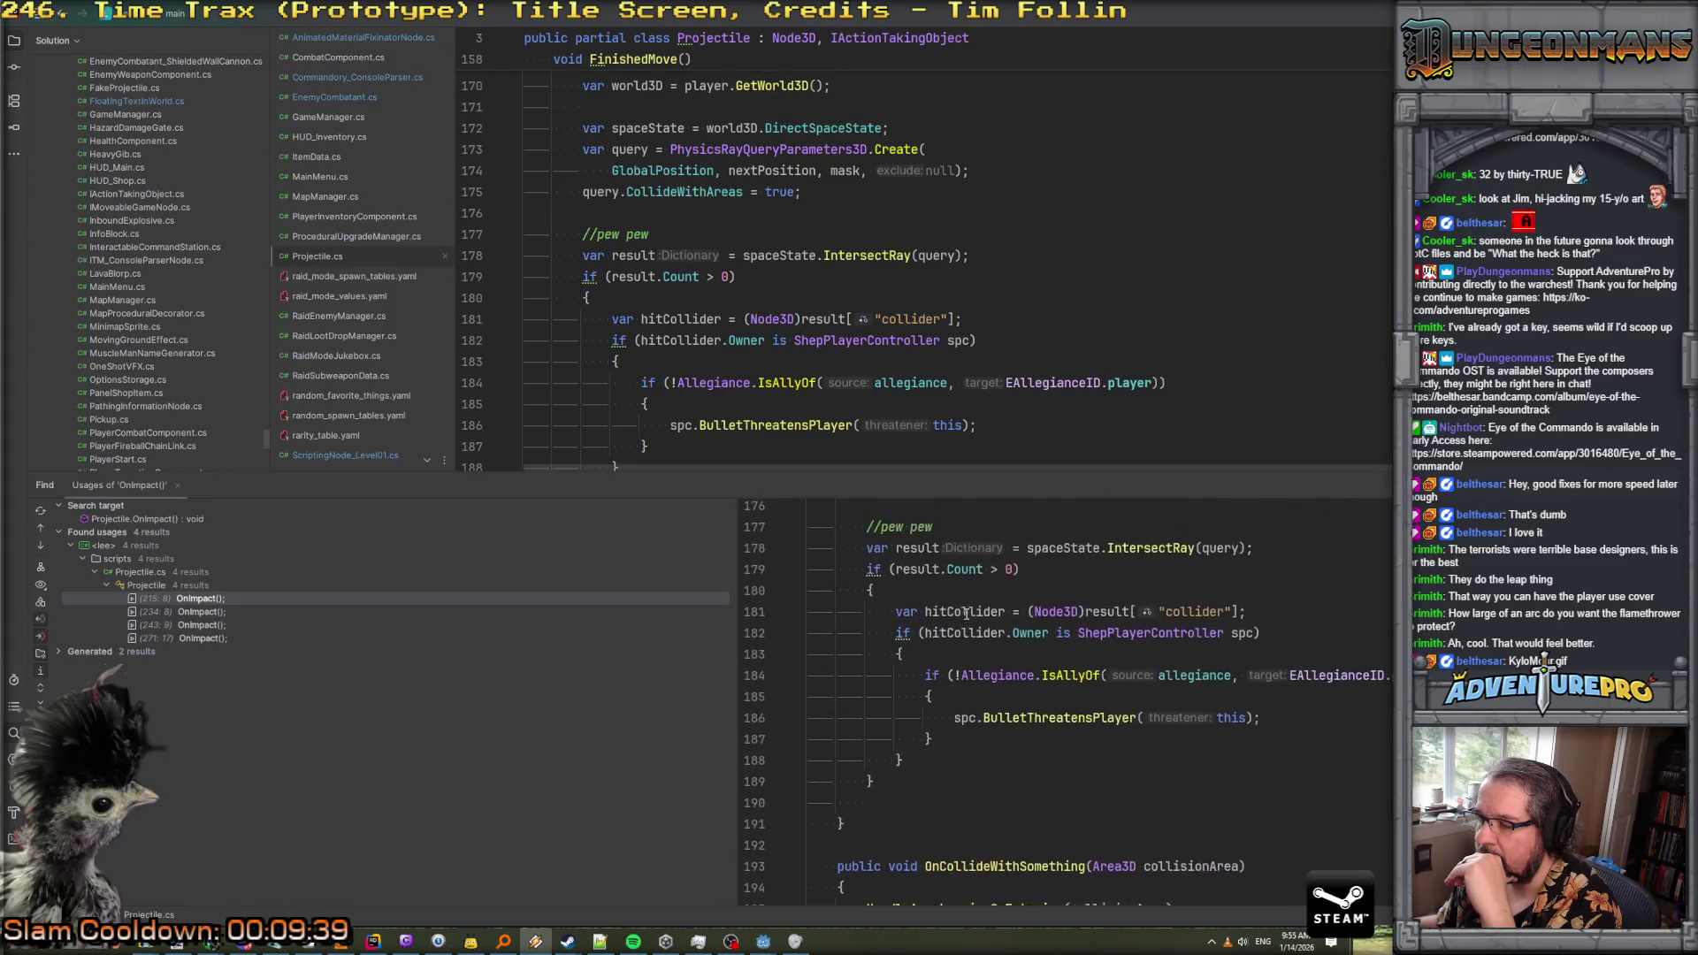
{"action": "scroll", "coordinate": [967, 615], "scroll_direction": "up", "scroll_amount": 2}
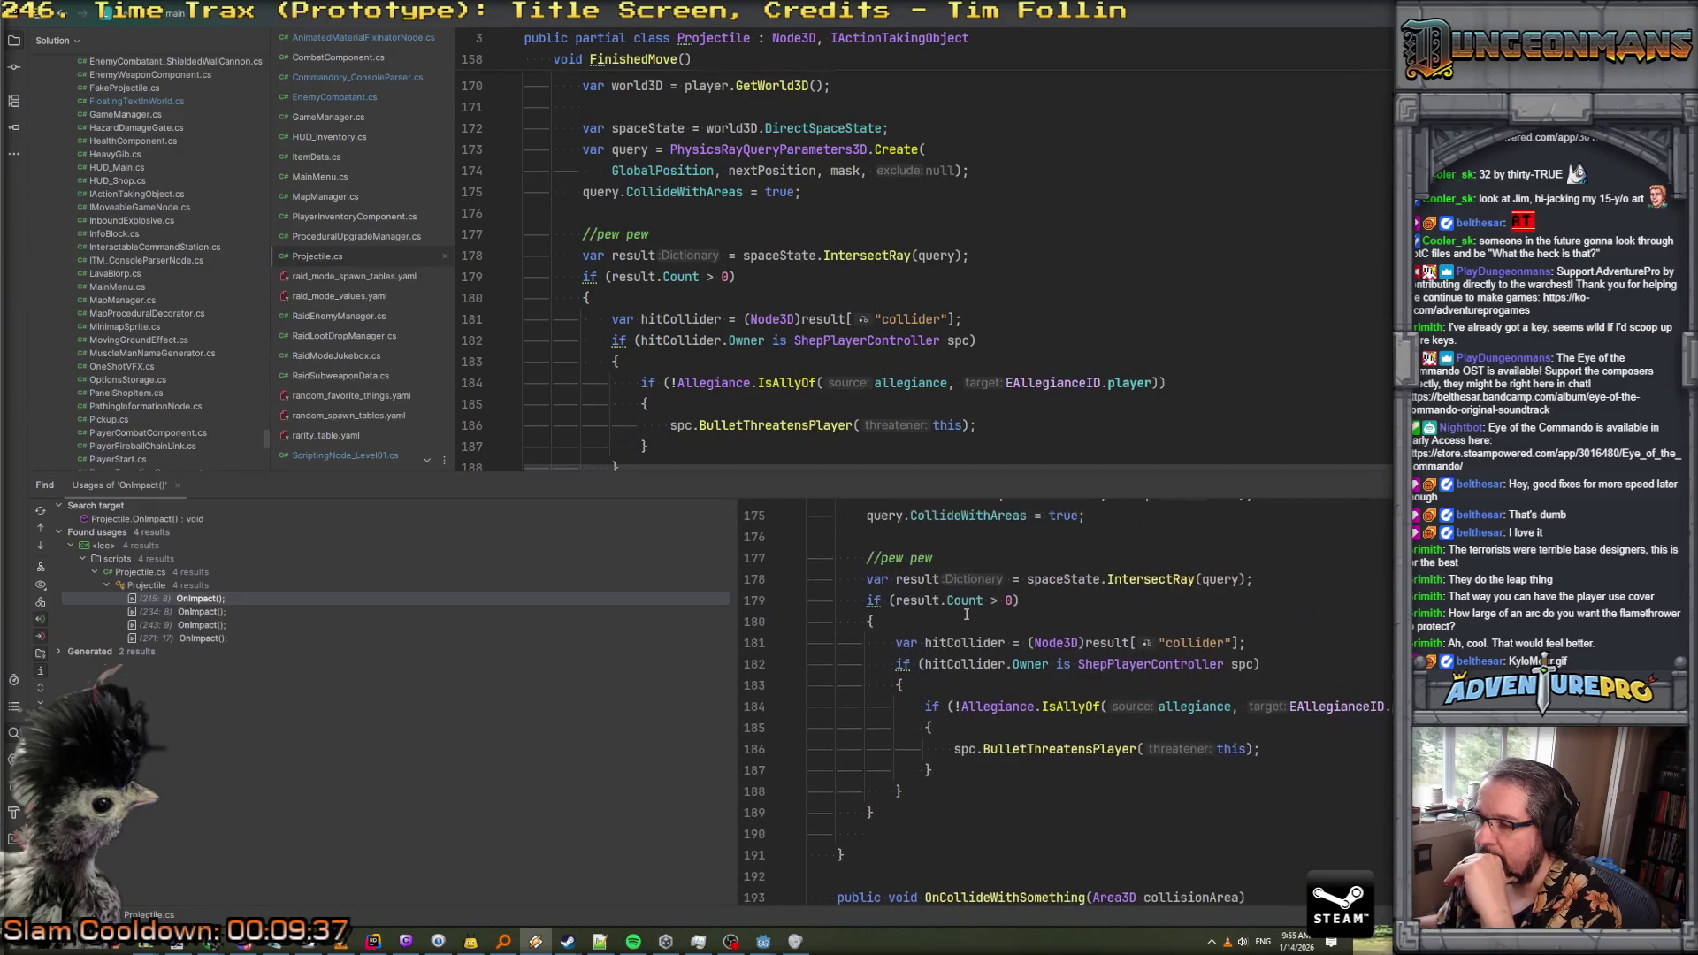
{"action": "scroll", "coordinate": [966, 615], "scroll_direction": "up", "scroll_amount": 1}
{"action": "mouse_move", "coordinate": [763, 941]}
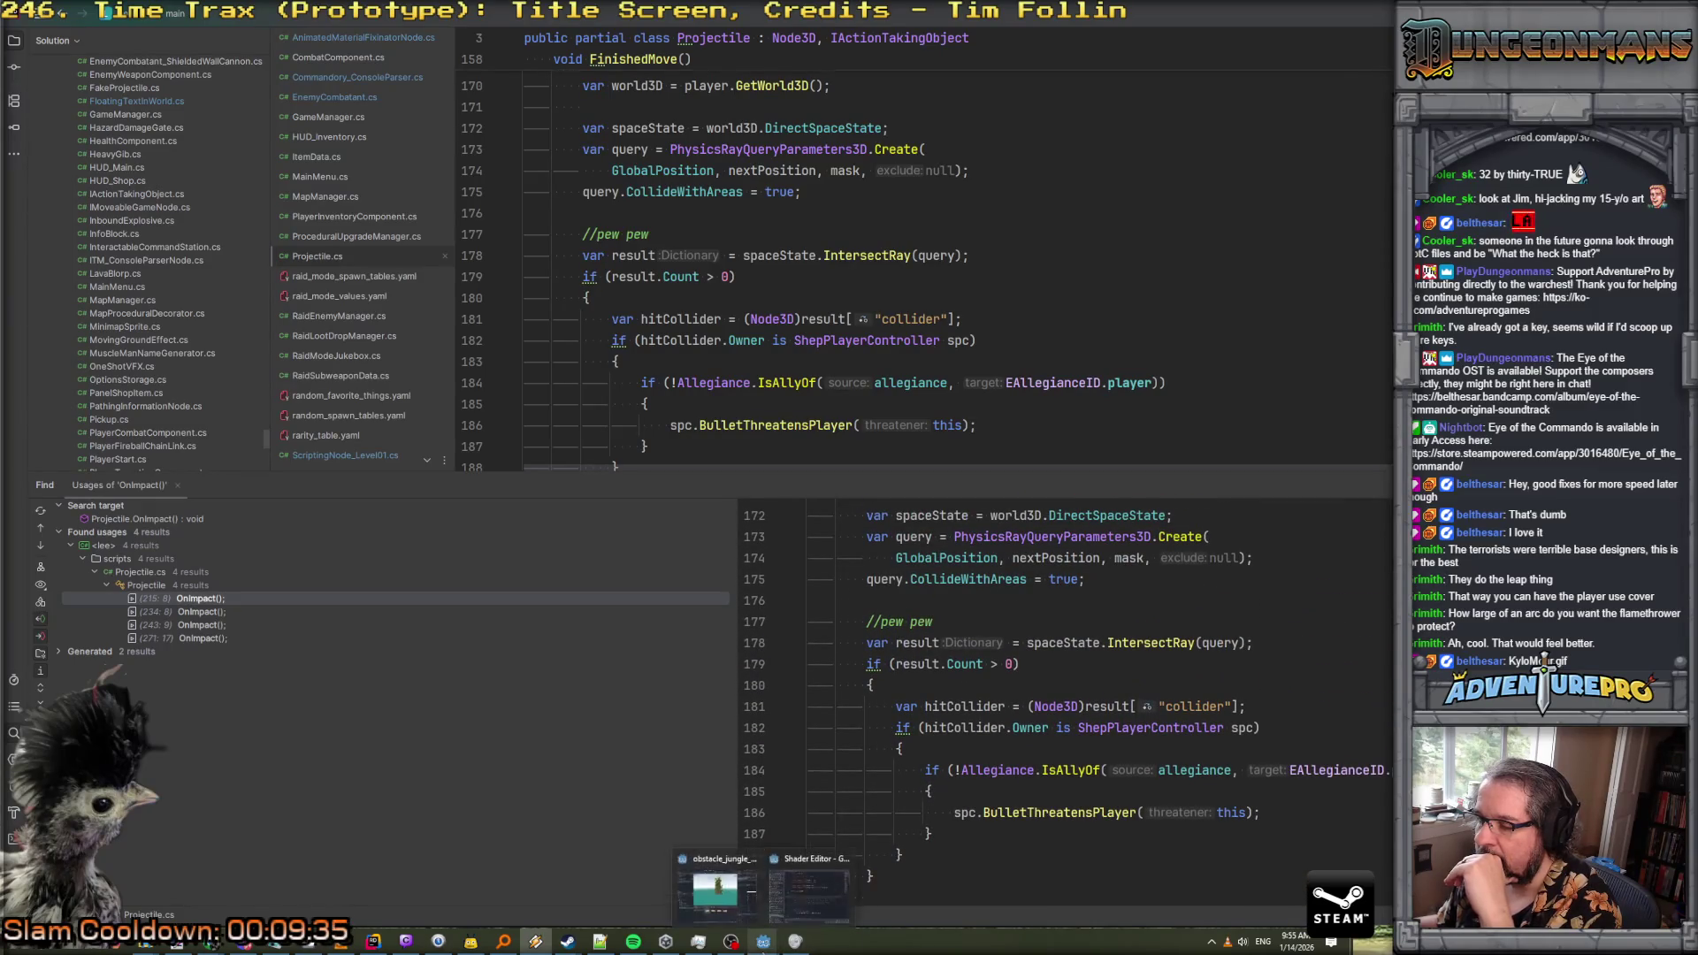
{"action": "left_click", "coordinate": [718, 887]}
Filter the FileSystem for the flamethrower, open subweapon_flamethrower.tscn, and inspect its myChain and root nodes
{"action": "left_click", "coordinate": [75, 449]}
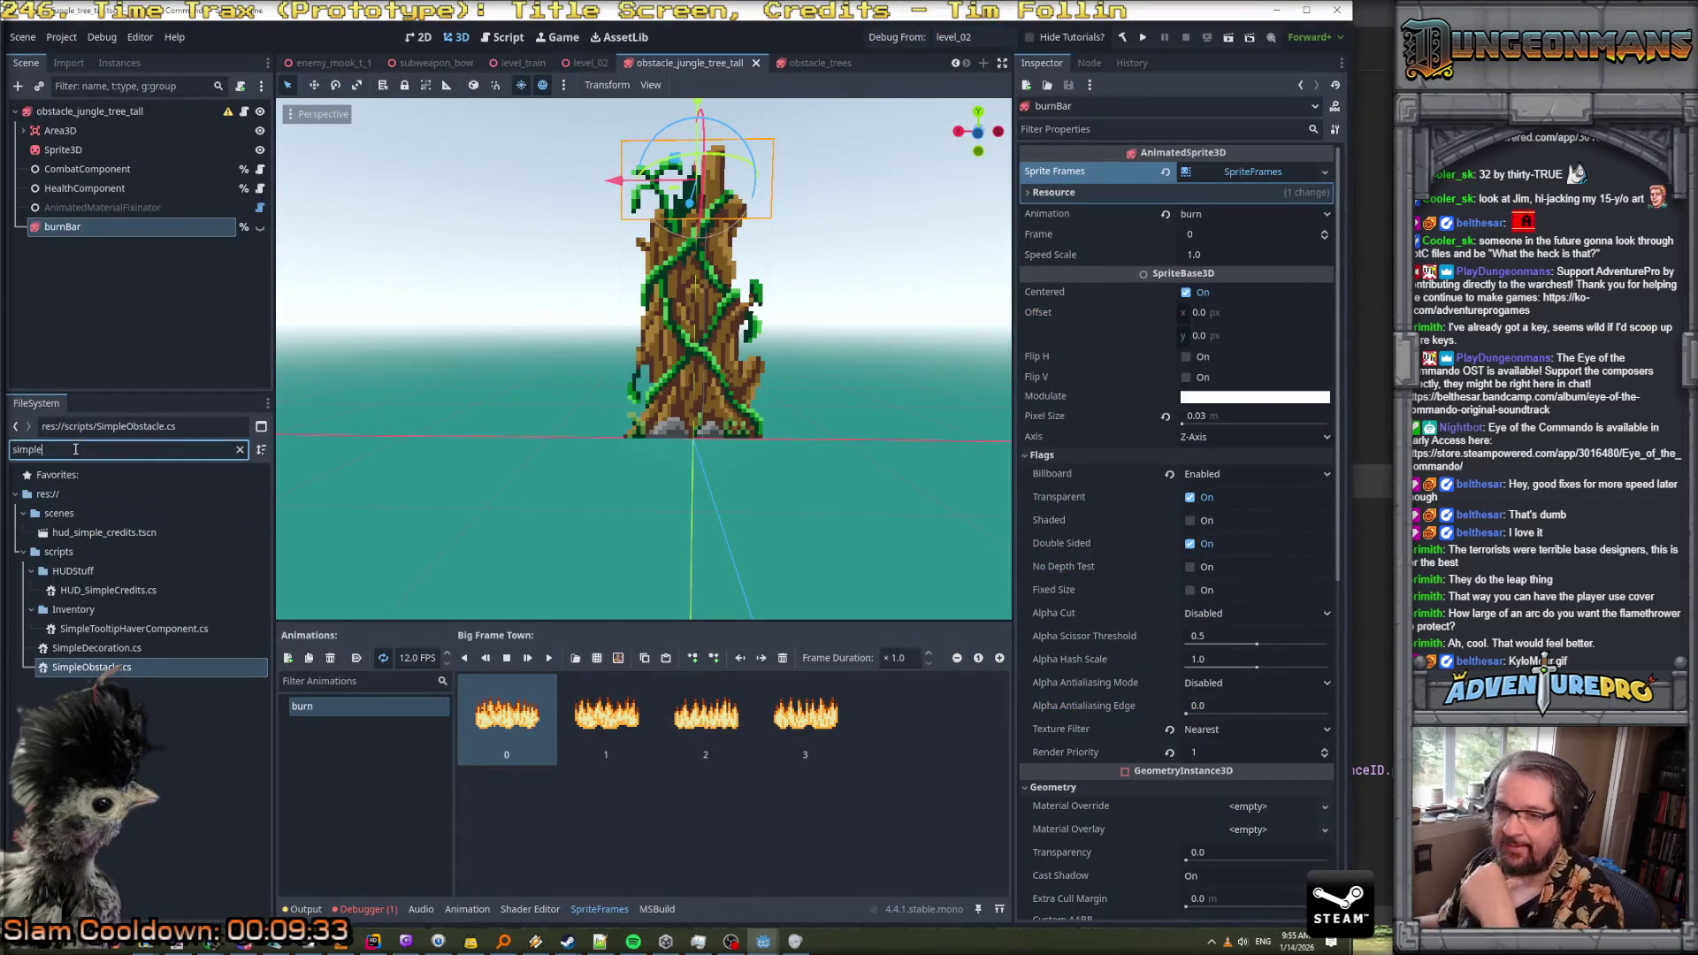
{"action": "left_click_drag", "start_coordinate": [59, 449], "coordinate": [20, 451]}
{"action": "type", "text": "si"}
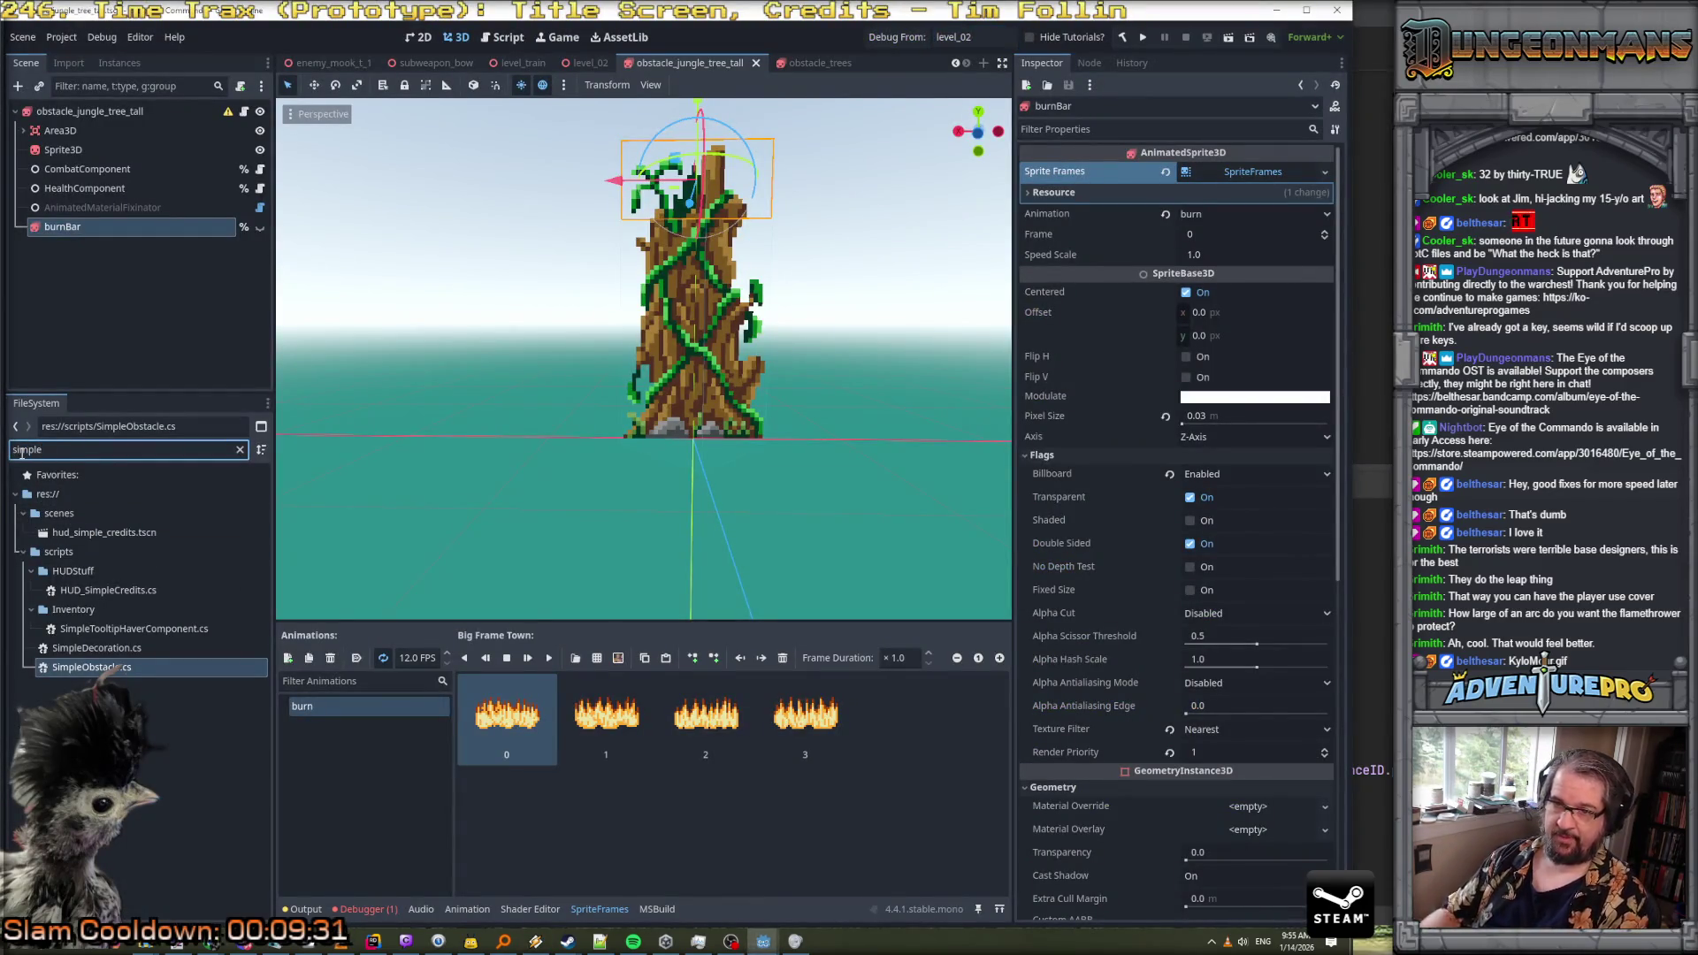
{"action": "type", "text": "amethrower"}
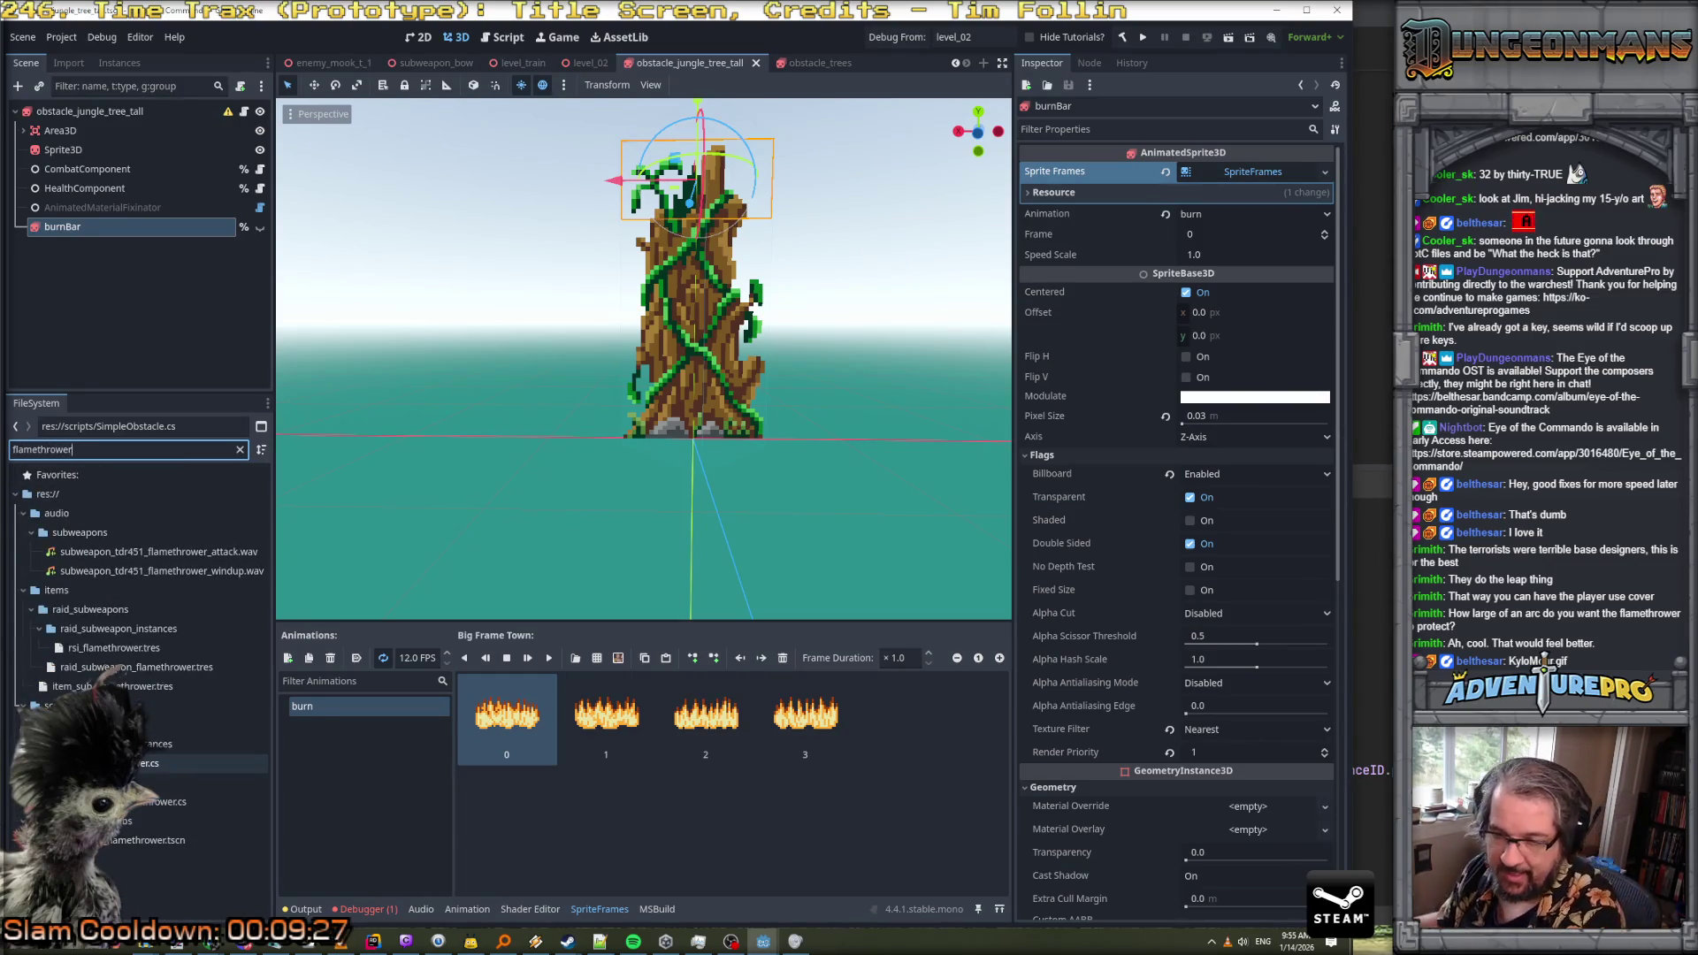
{"action": "double_click", "coordinate": [142, 840]}
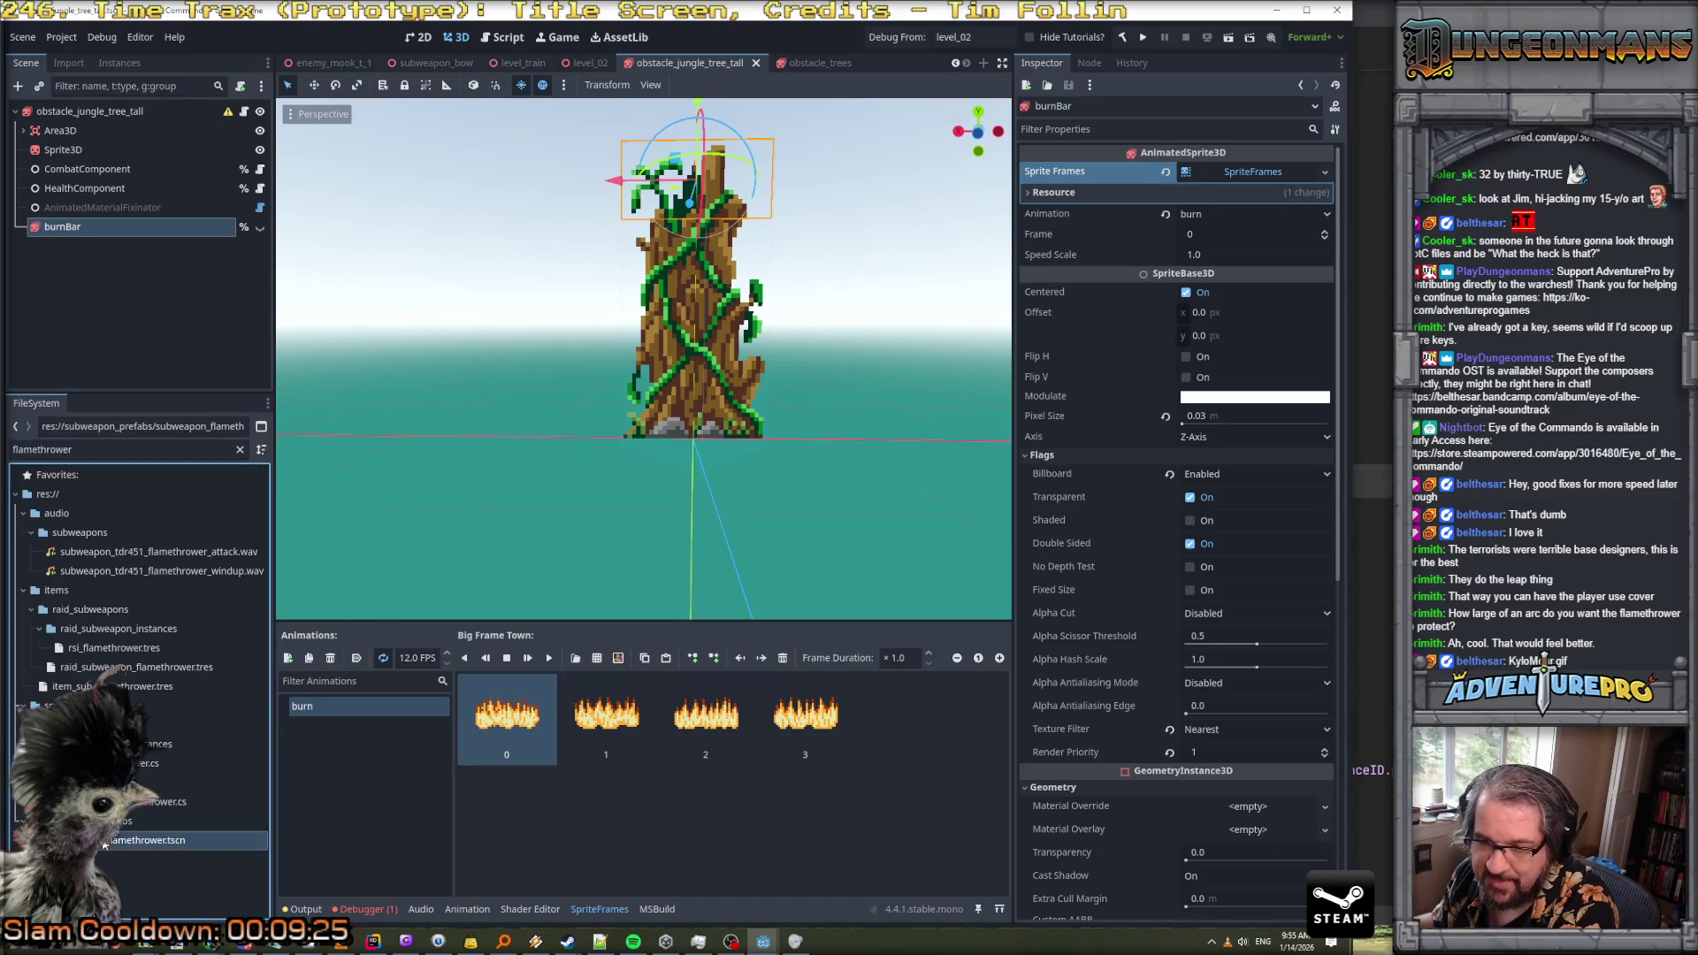
{"action": "left_click", "coordinate": [64, 130]}
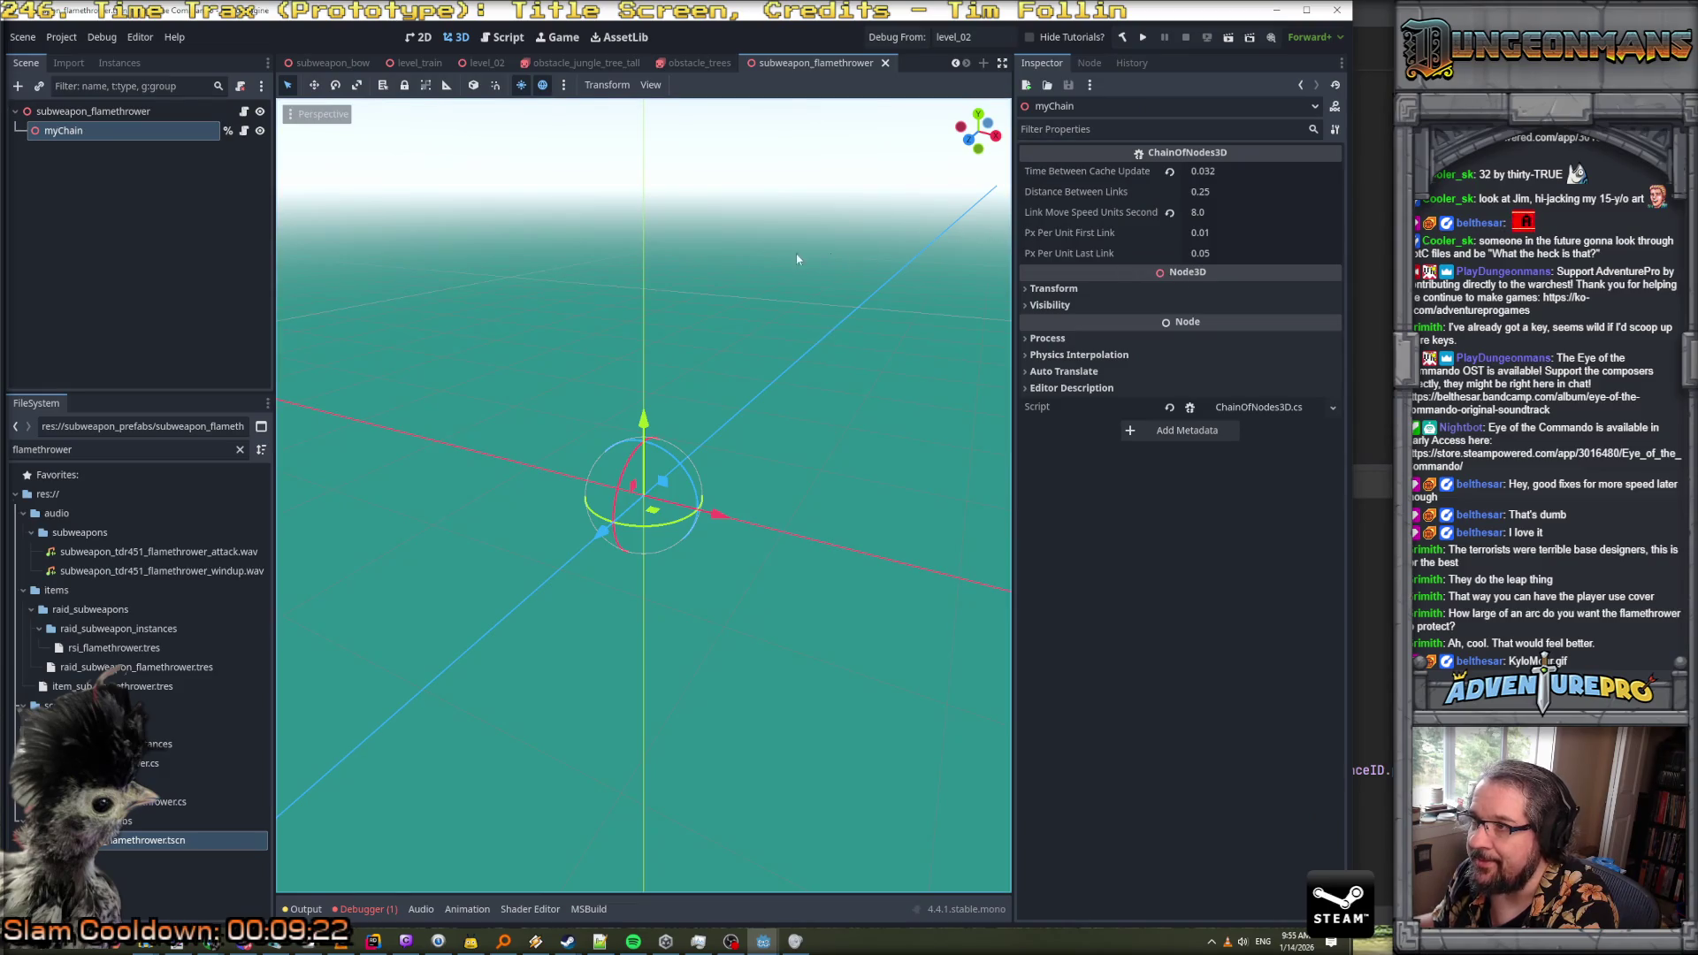
{"action": "left_click", "coordinate": [127, 112]}
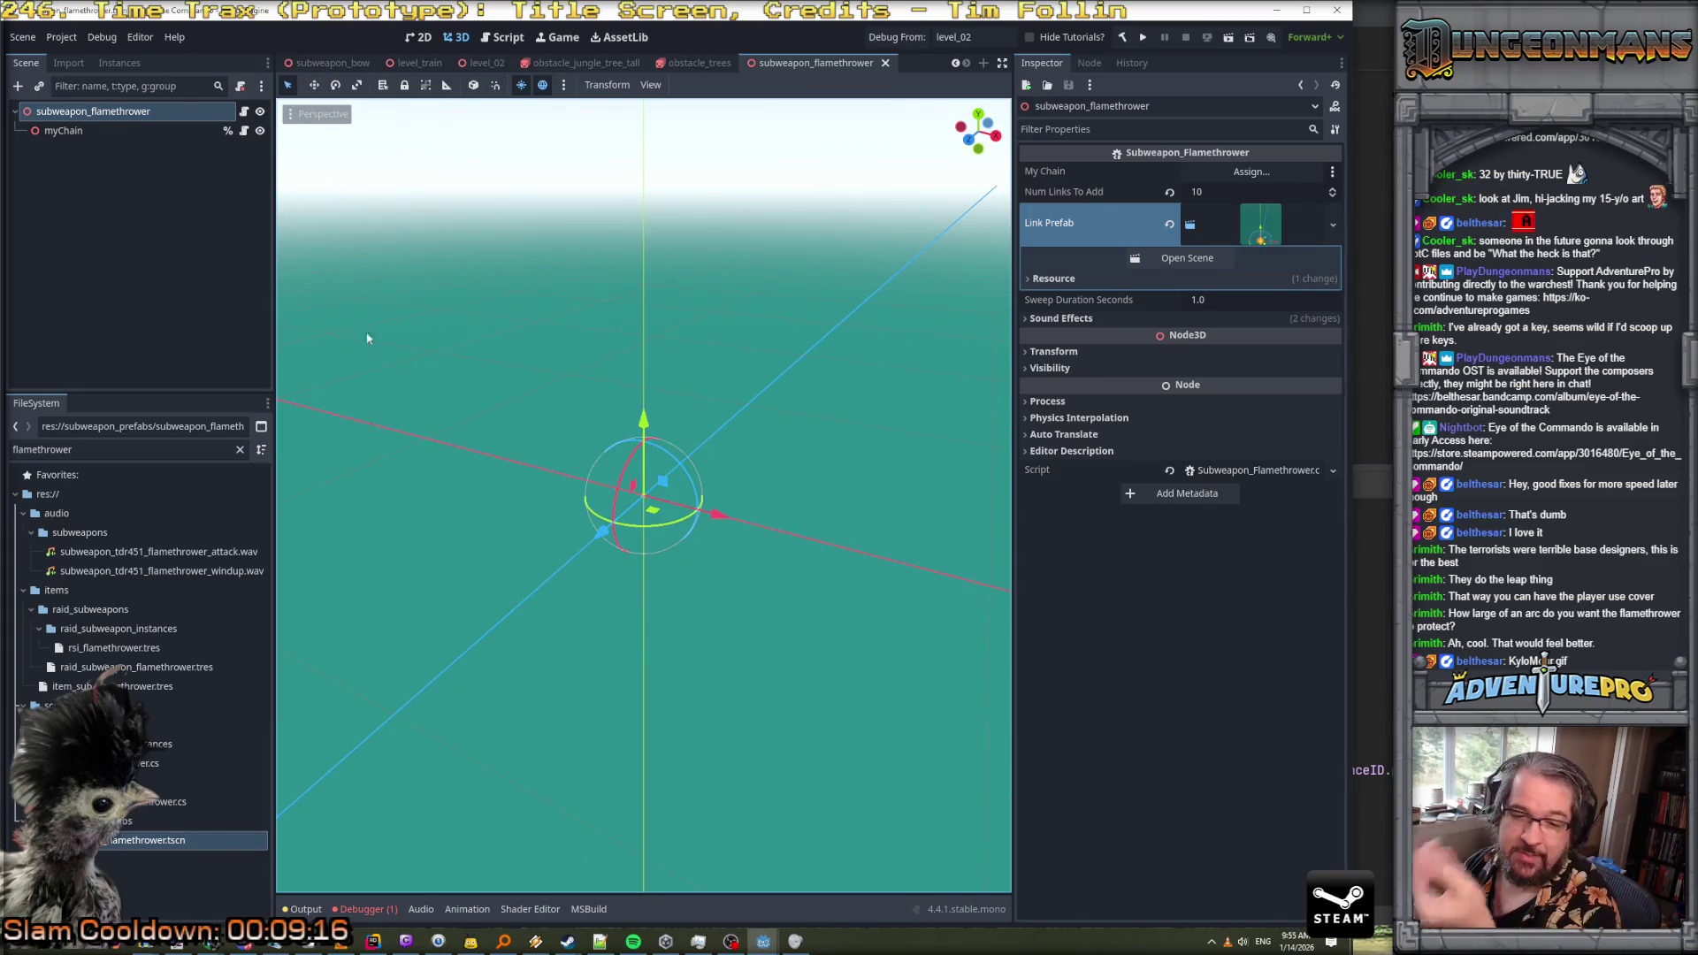
{"action": "scroll", "coordinate": [665, 504], "scroll_direction": "up", "scroll_amount": 2}
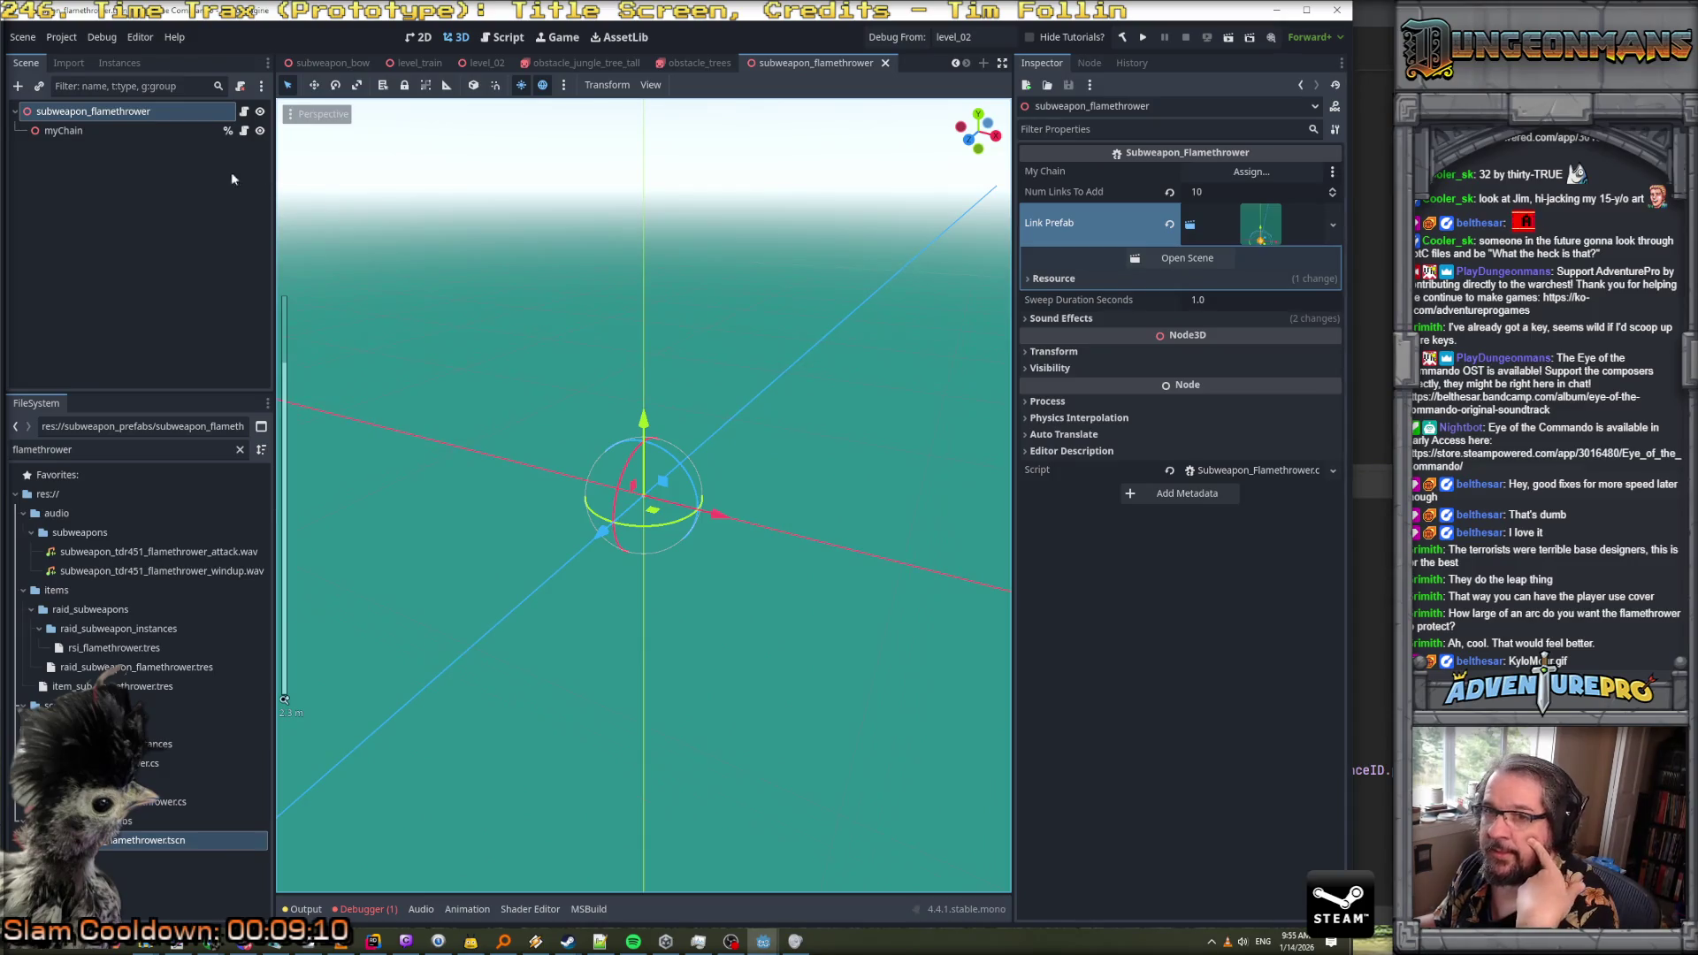
{"action": "left_click", "coordinate": [172, 131]}
{"action": "left_click", "coordinate": [173, 115]}
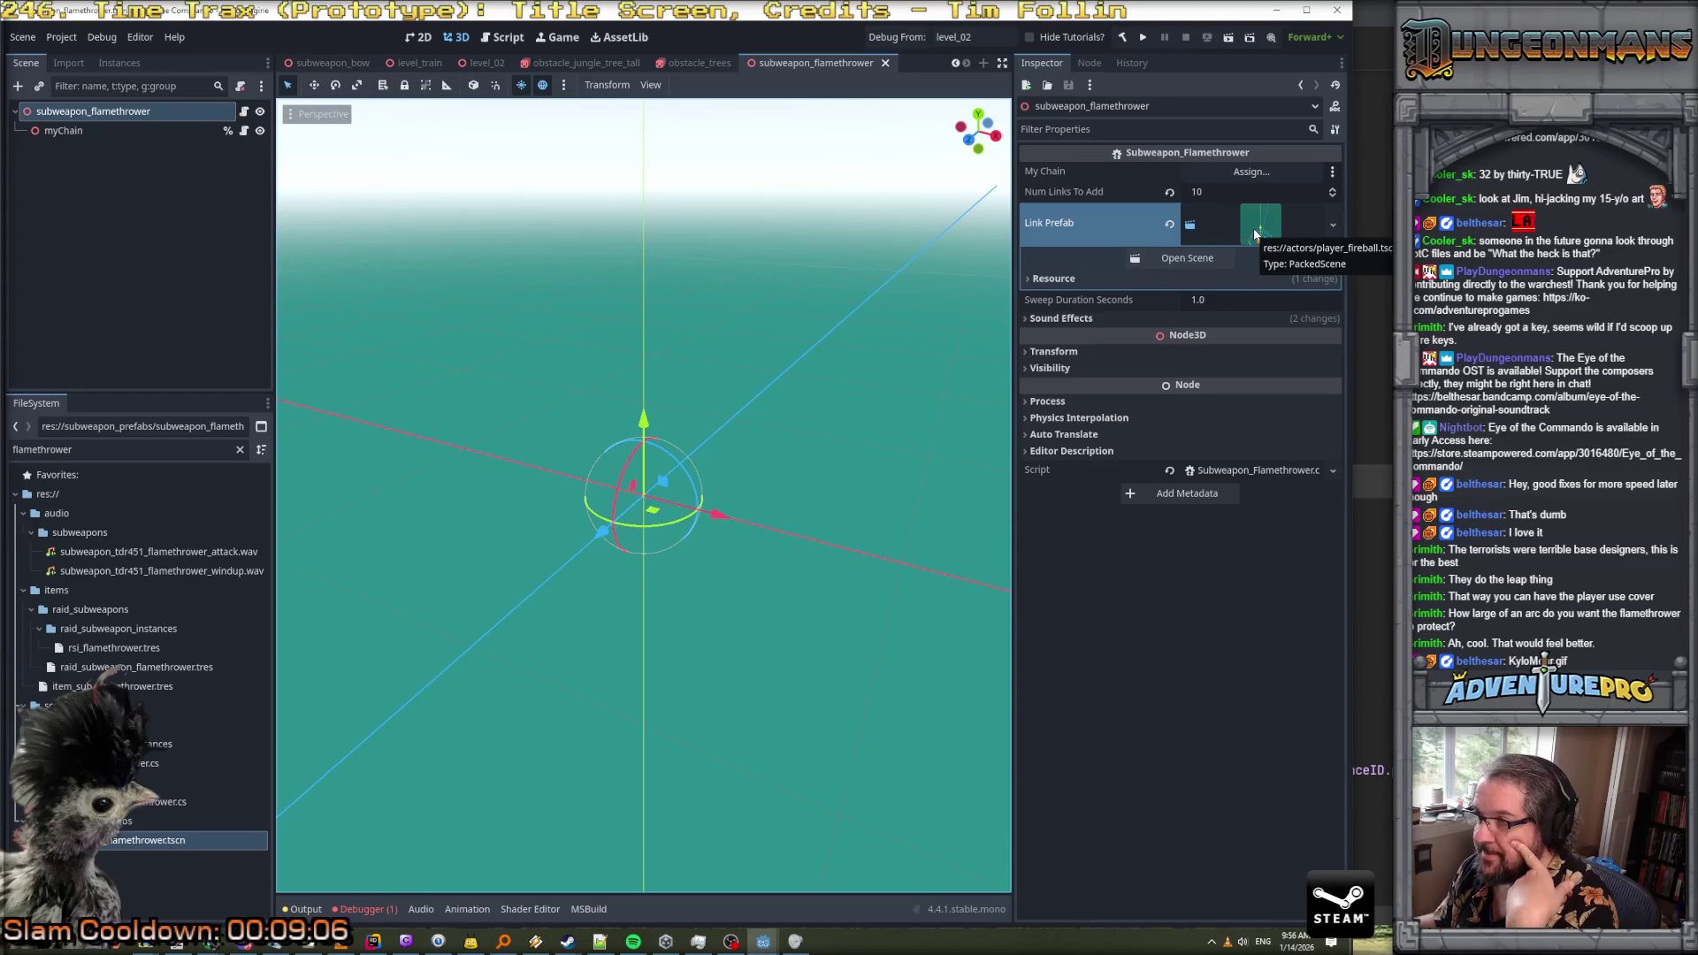
Open the player_fireball link scene and confirm its Area3D's area_entered signal connects to OnCollideWithSomething
{"action": "left_click", "coordinate": [1190, 256]}
{"action": "scroll", "coordinate": [717, 624], "scroll_direction": "up", "scroll_amount": 1}
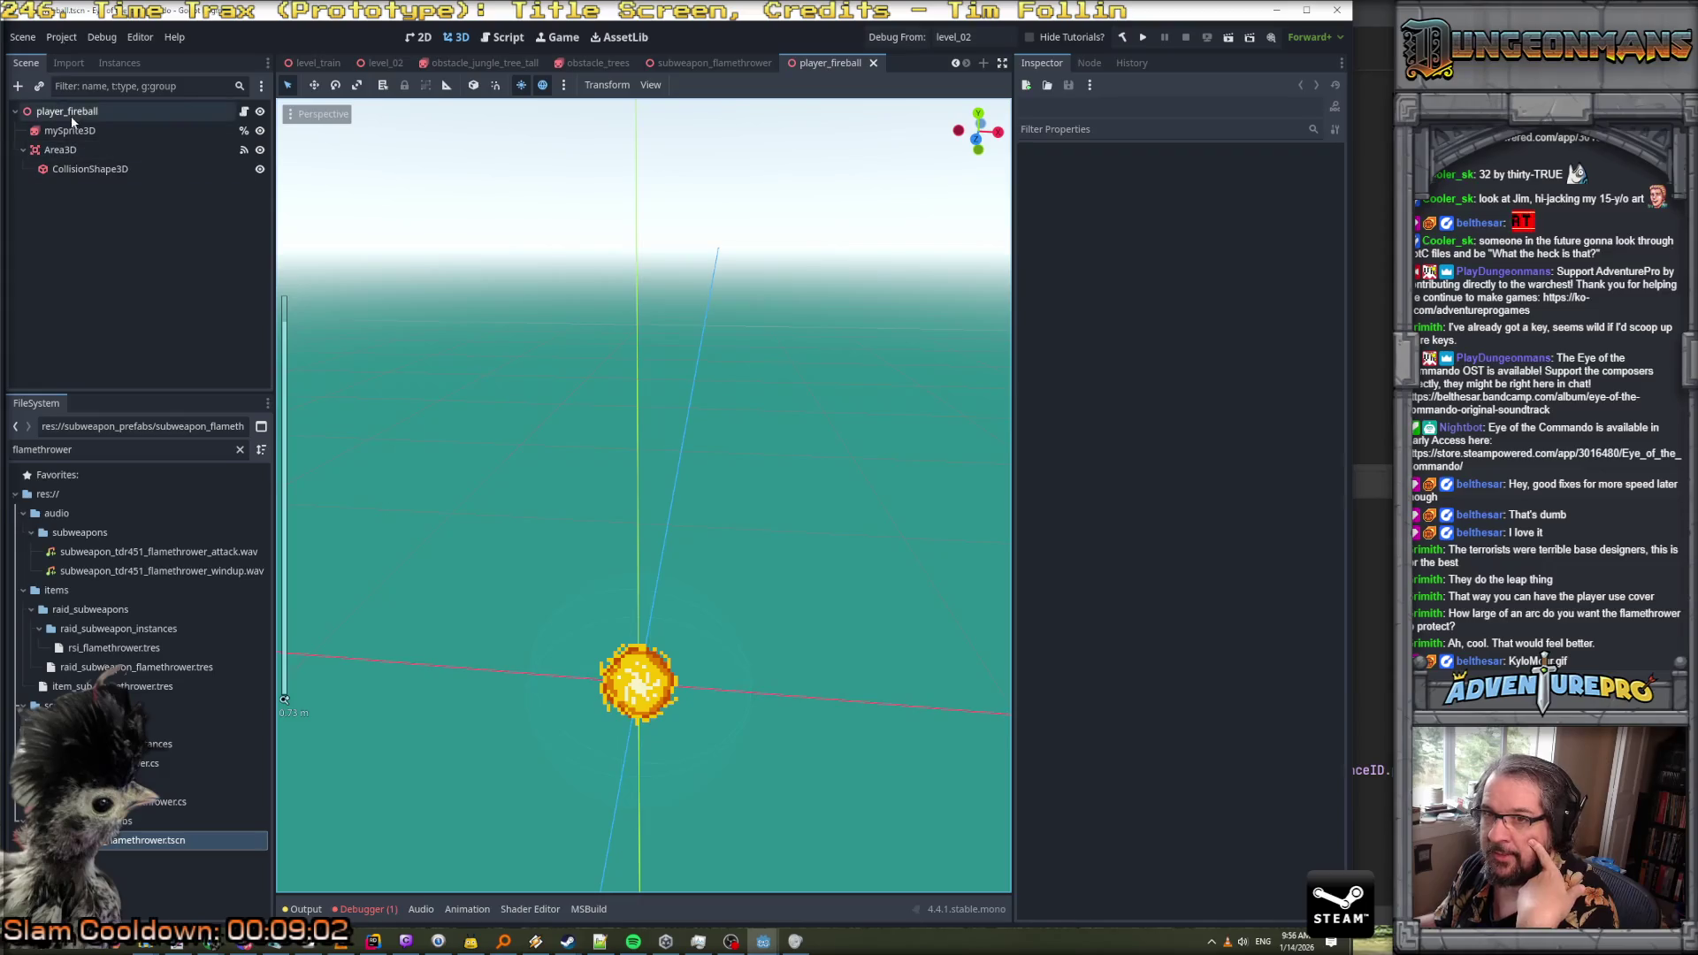
{"action": "left_click", "coordinate": [68, 152]}
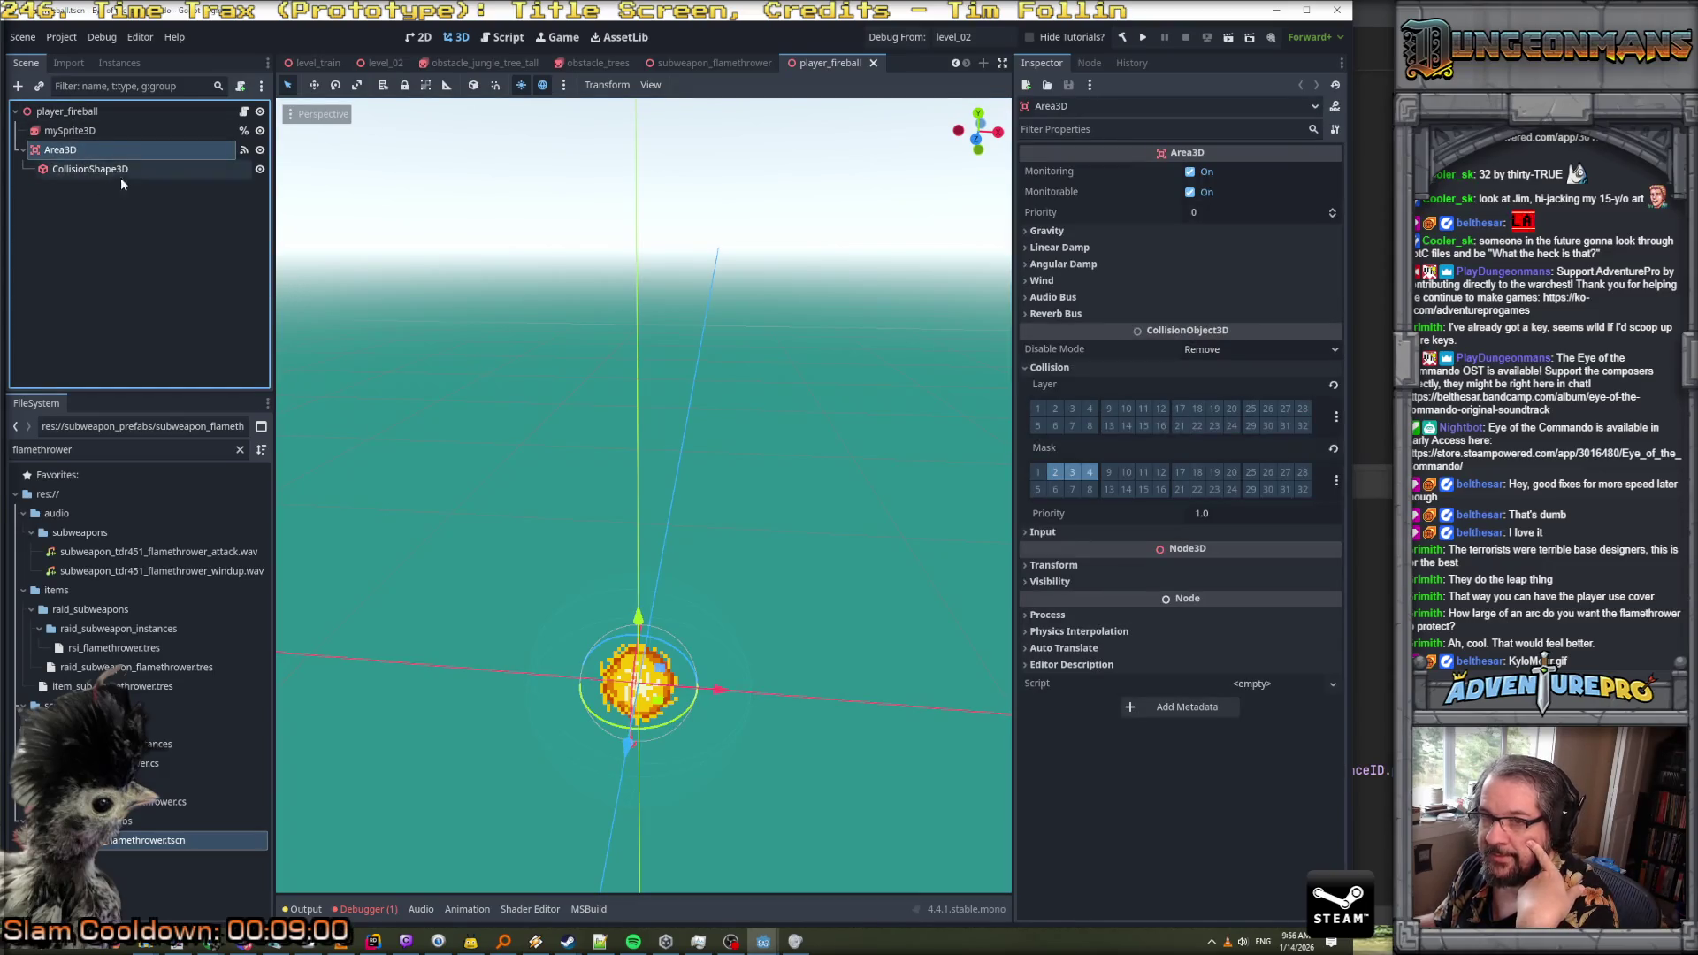
{"action": "left_click", "coordinate": [113, 172]}
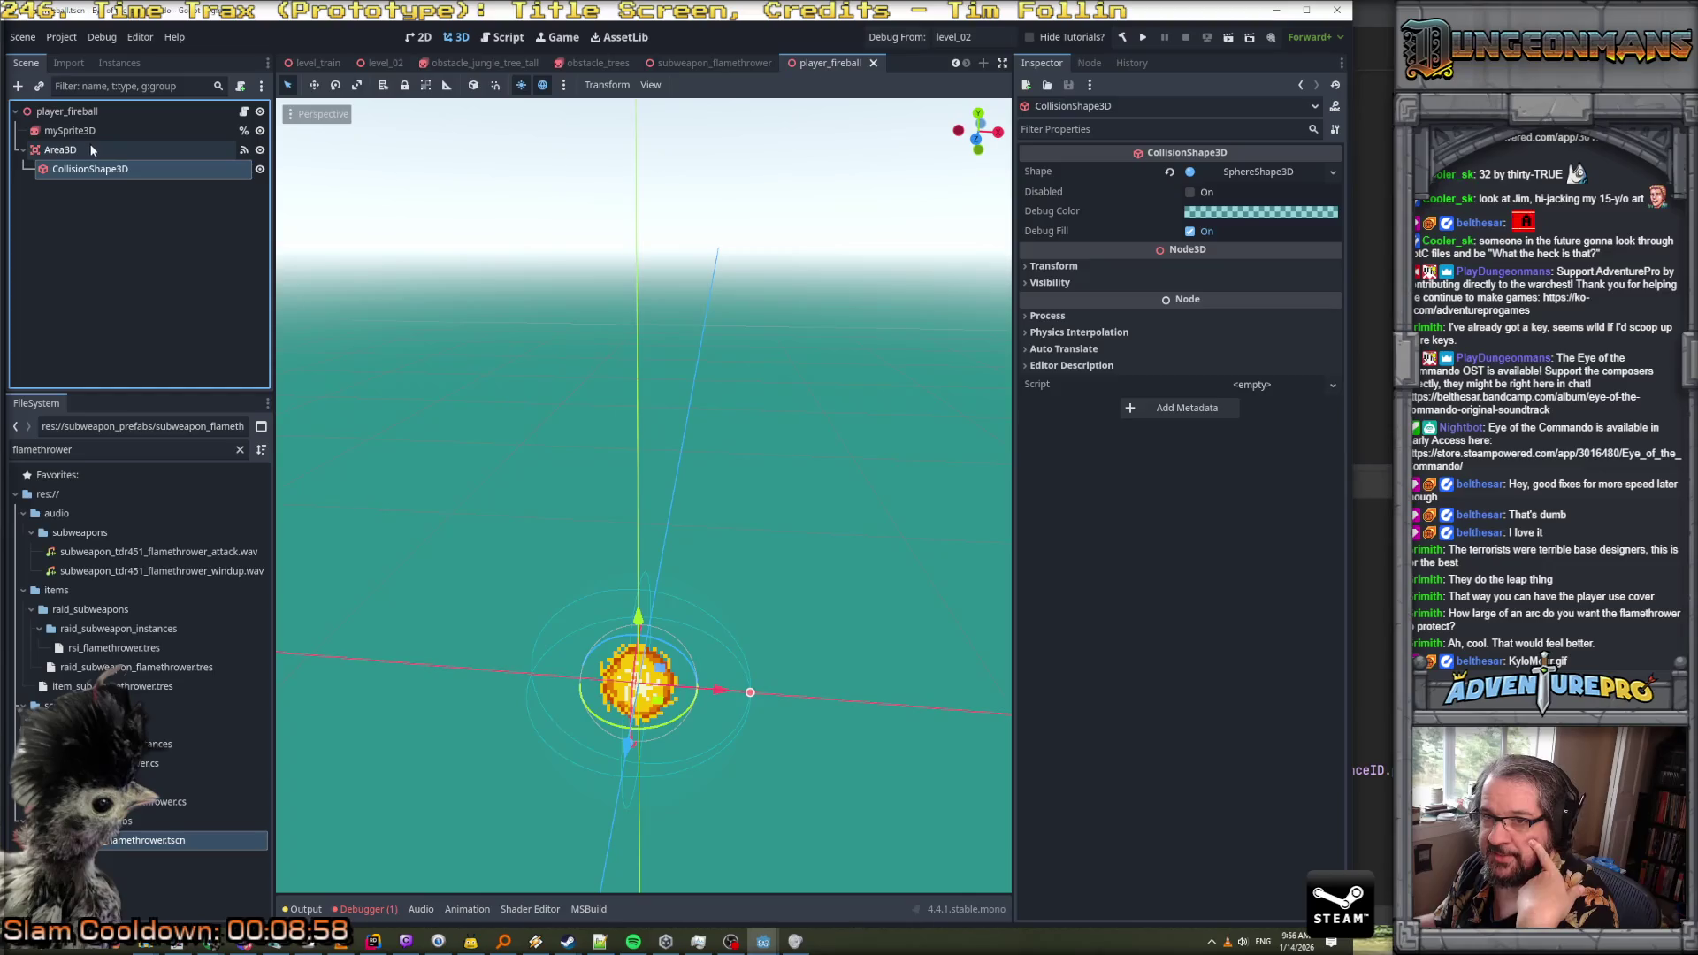
{"action": "left_click", "coordinate": [88, 149]}
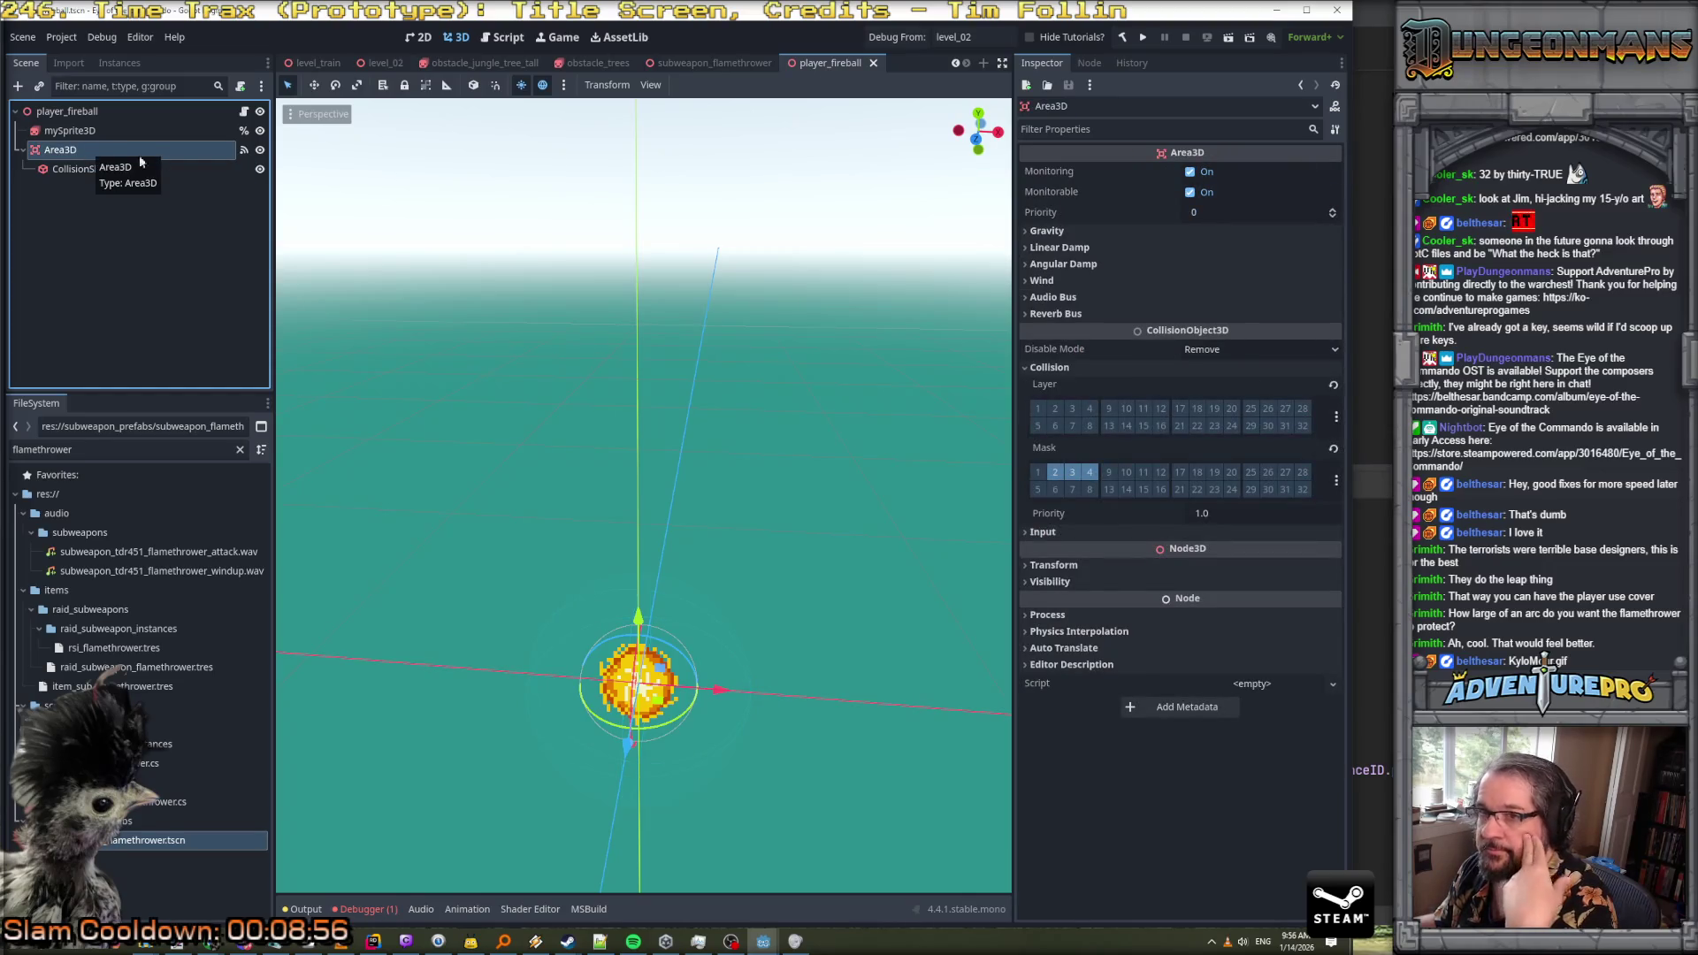
{"action": "left_click", "coordinate": [1089, 63]}
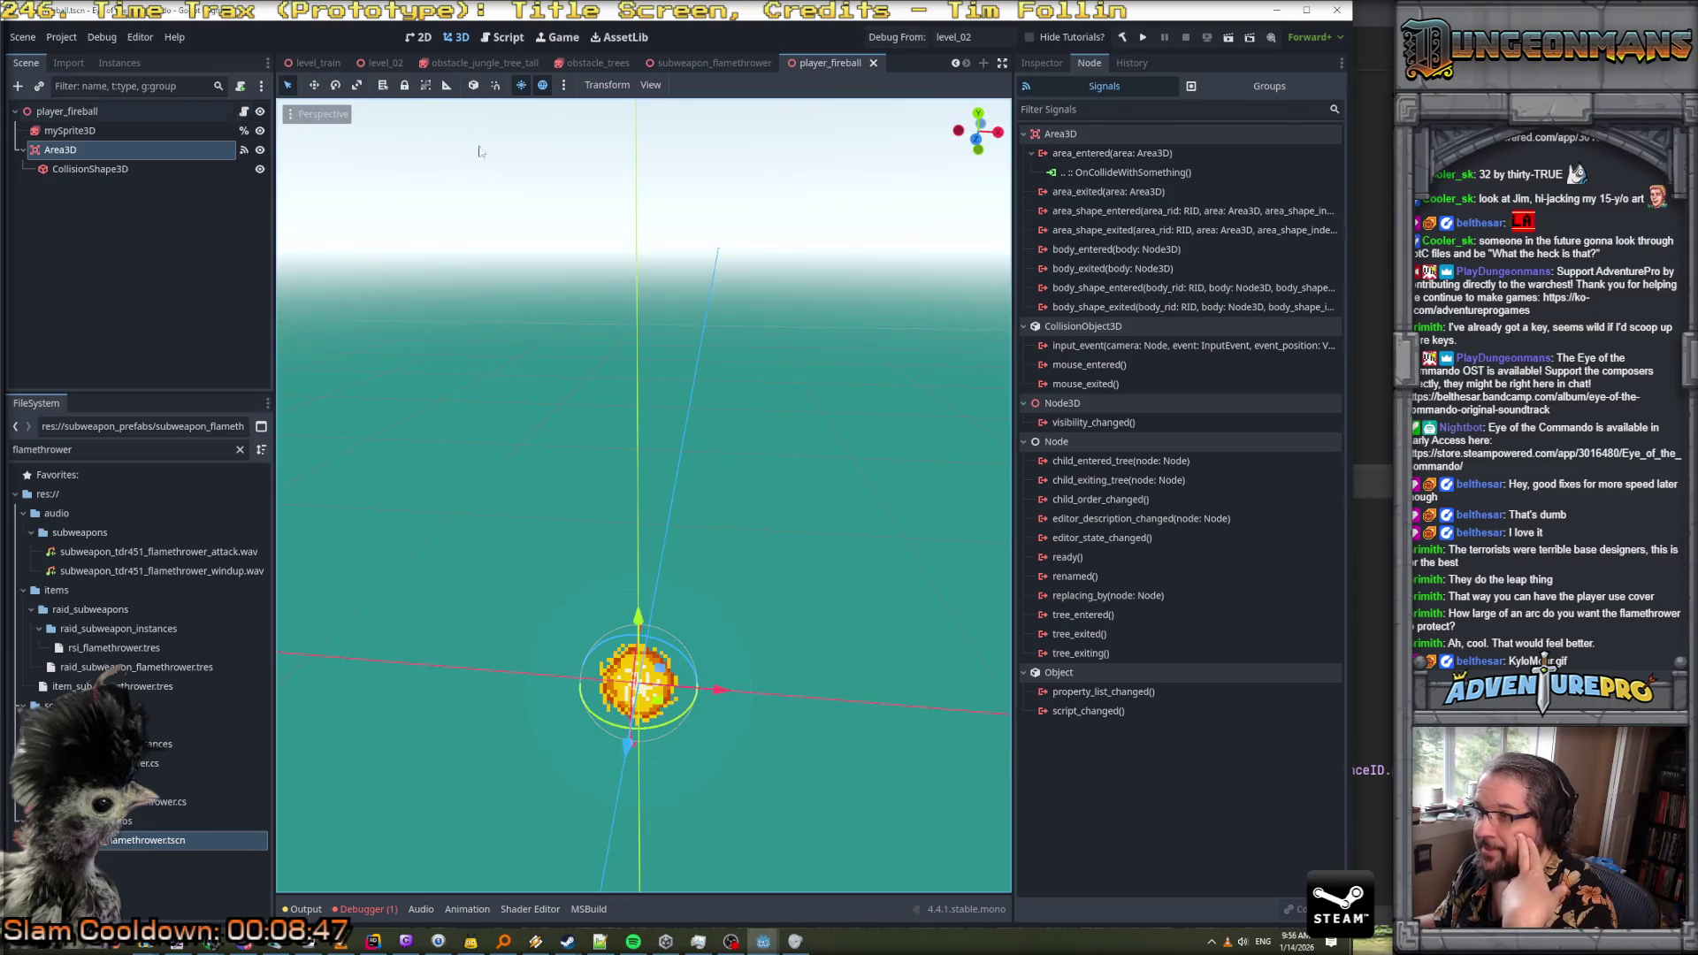
{"action": "left_click", "coordinate": [1105, 172]}
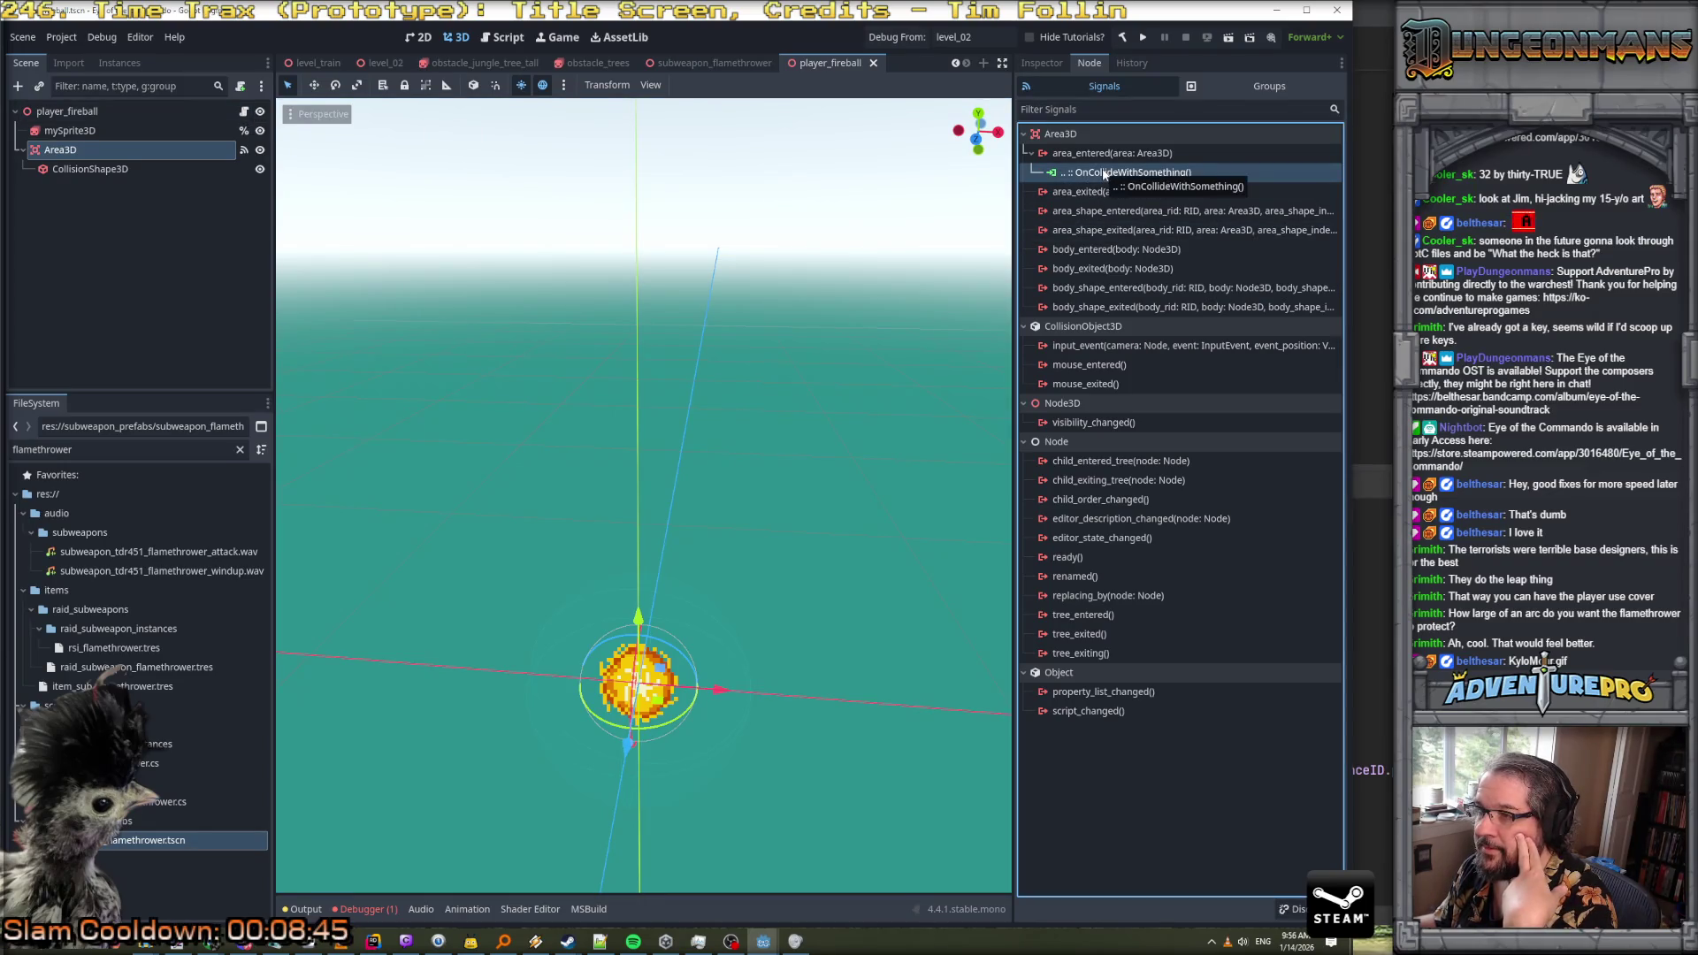
{"action": "key", "text": "alt+Tab"}
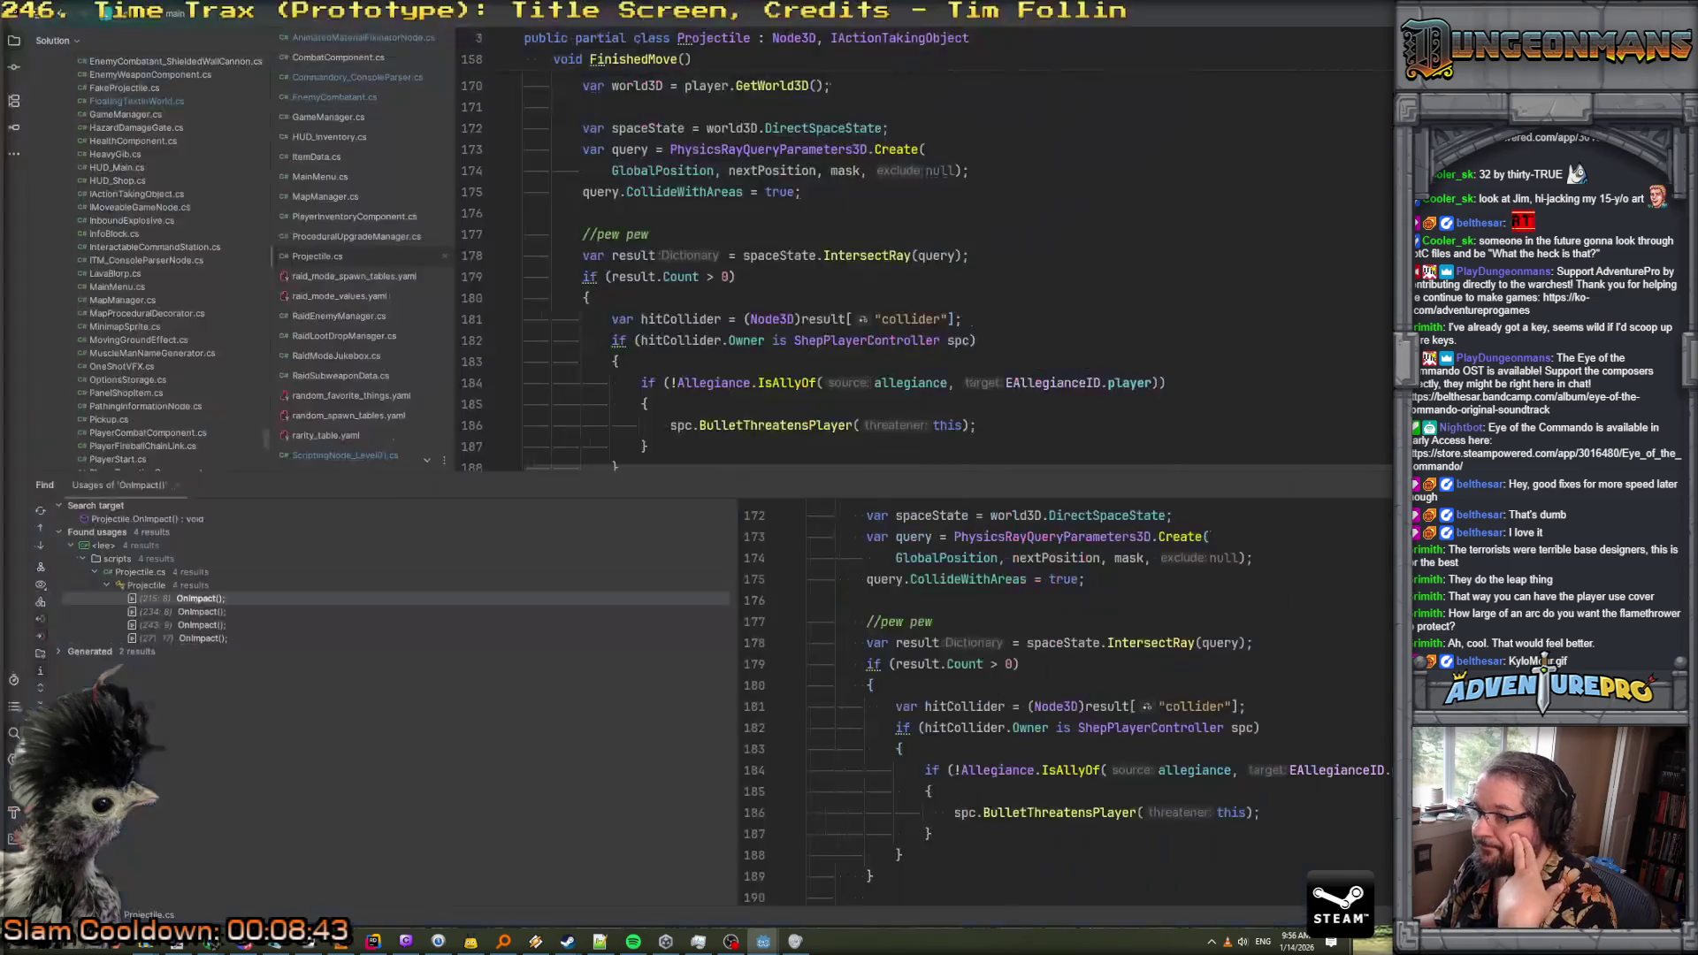
Open PlayerFireballChainLink.cs through Search Everywhere
{"action": "key", "text": "shift"}
{"action": "key", "text": "shift"}
{"action": "type", "text": "pla"}
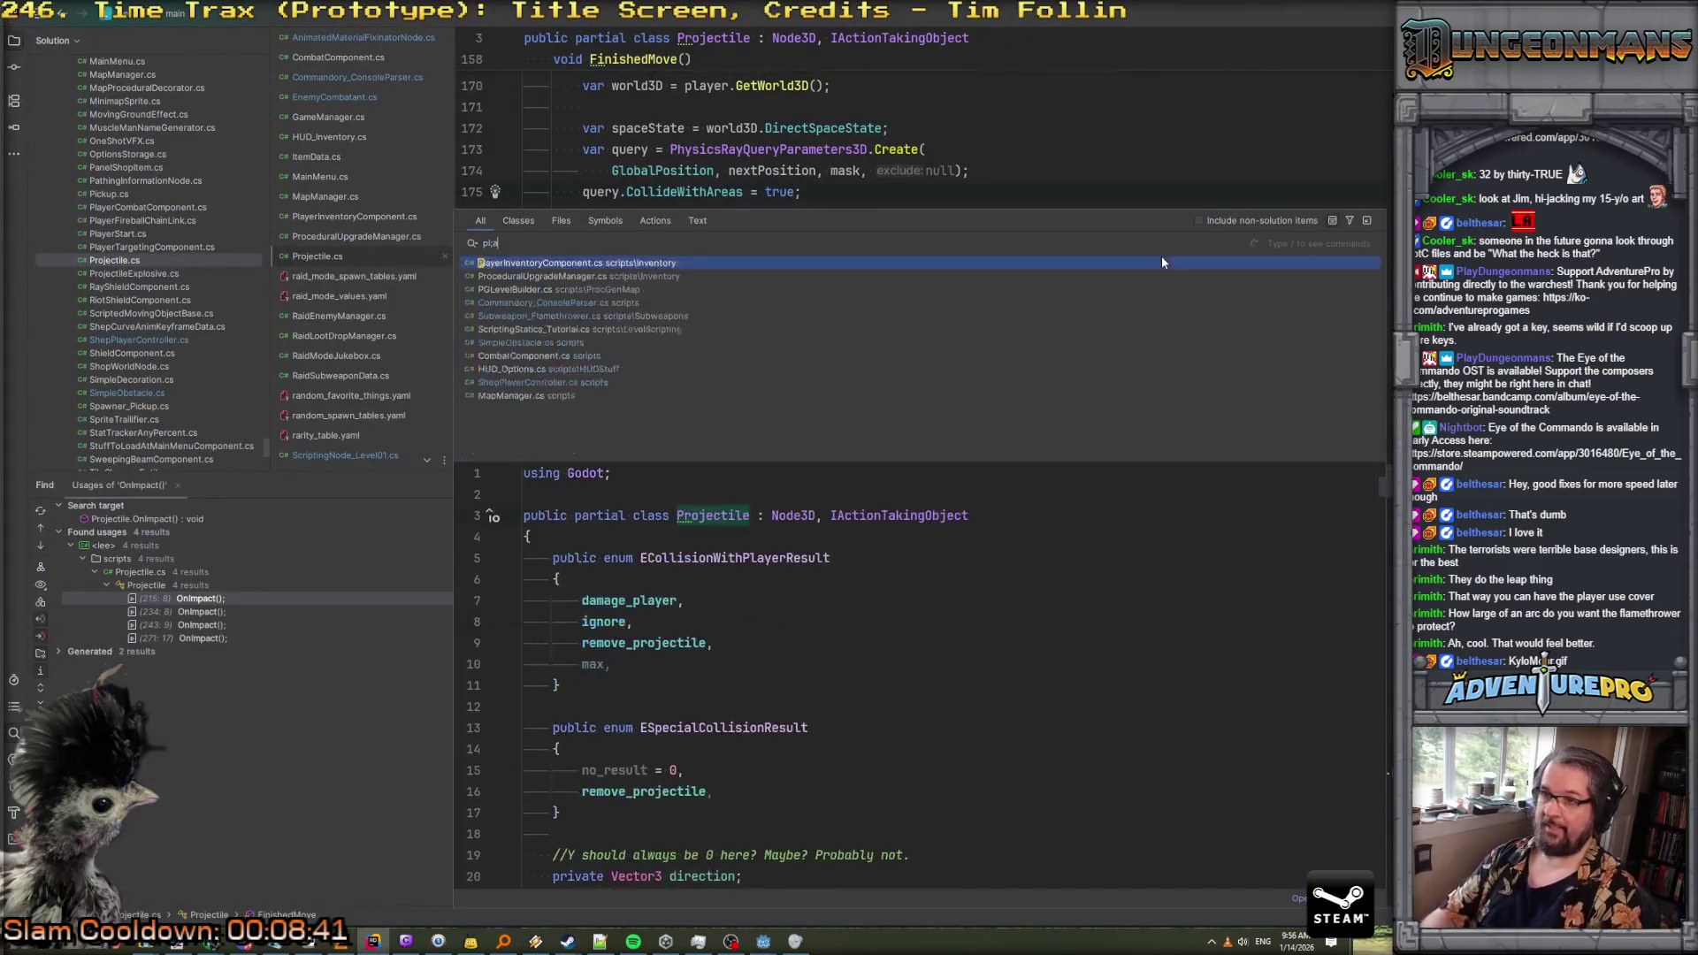
{"action": "type", "text": "yerire"}
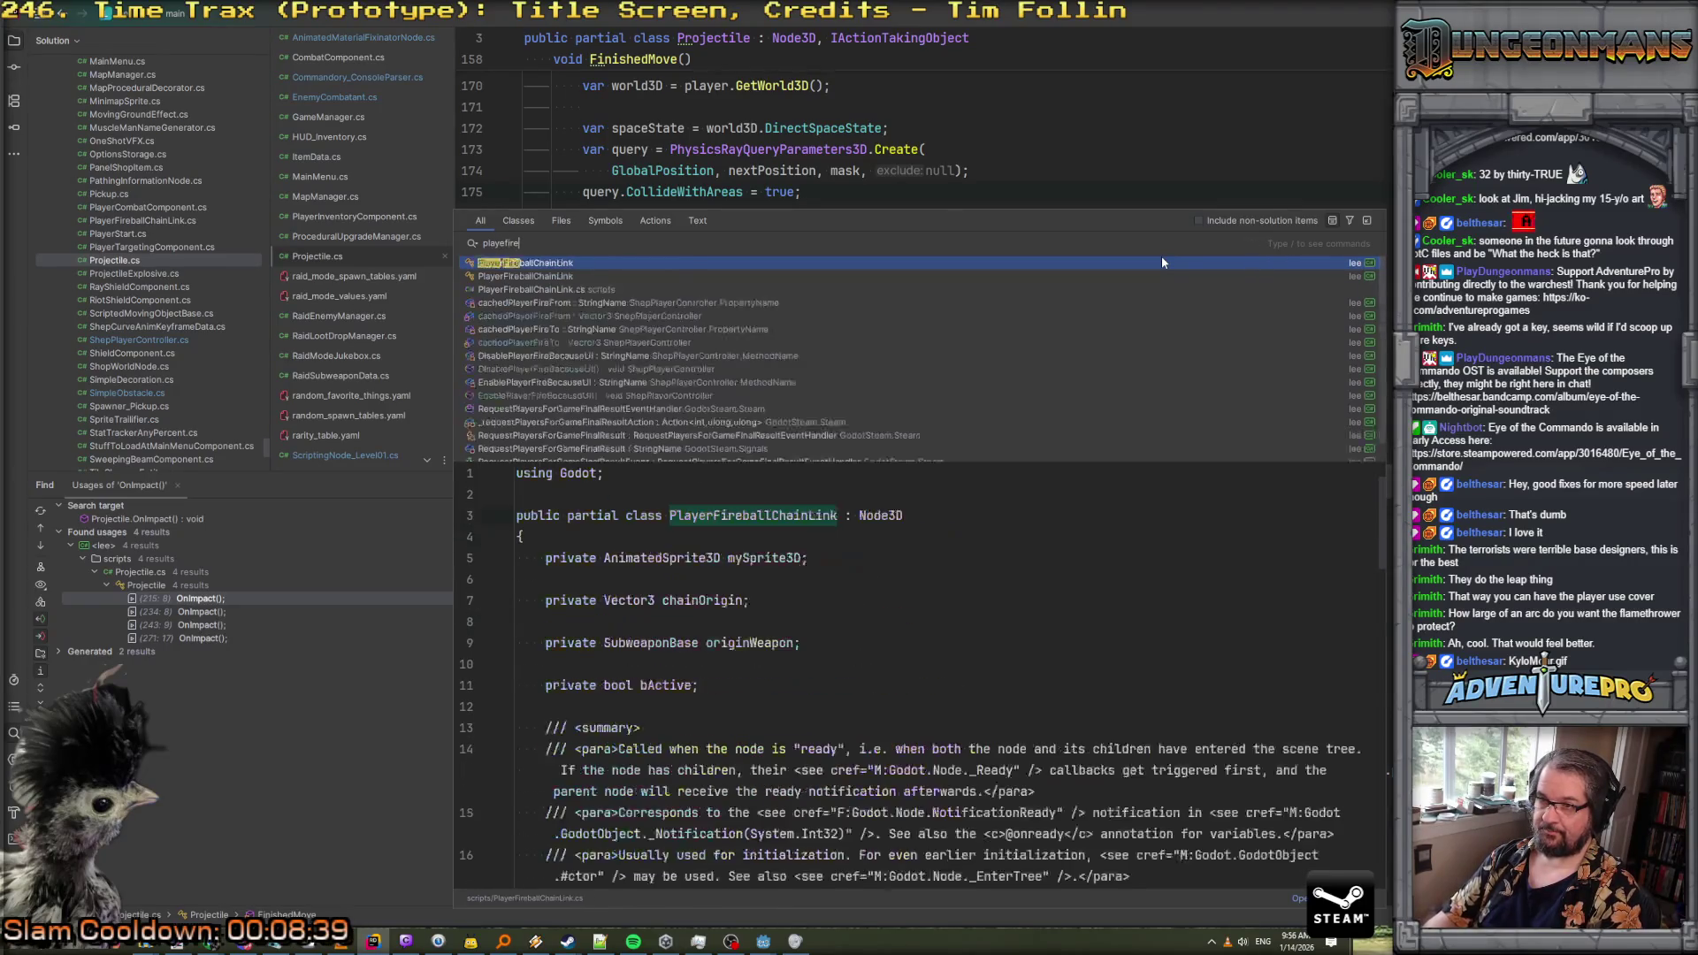
{"action": "key", "text": "Down"}
{"action": "key", "text": "Down"}
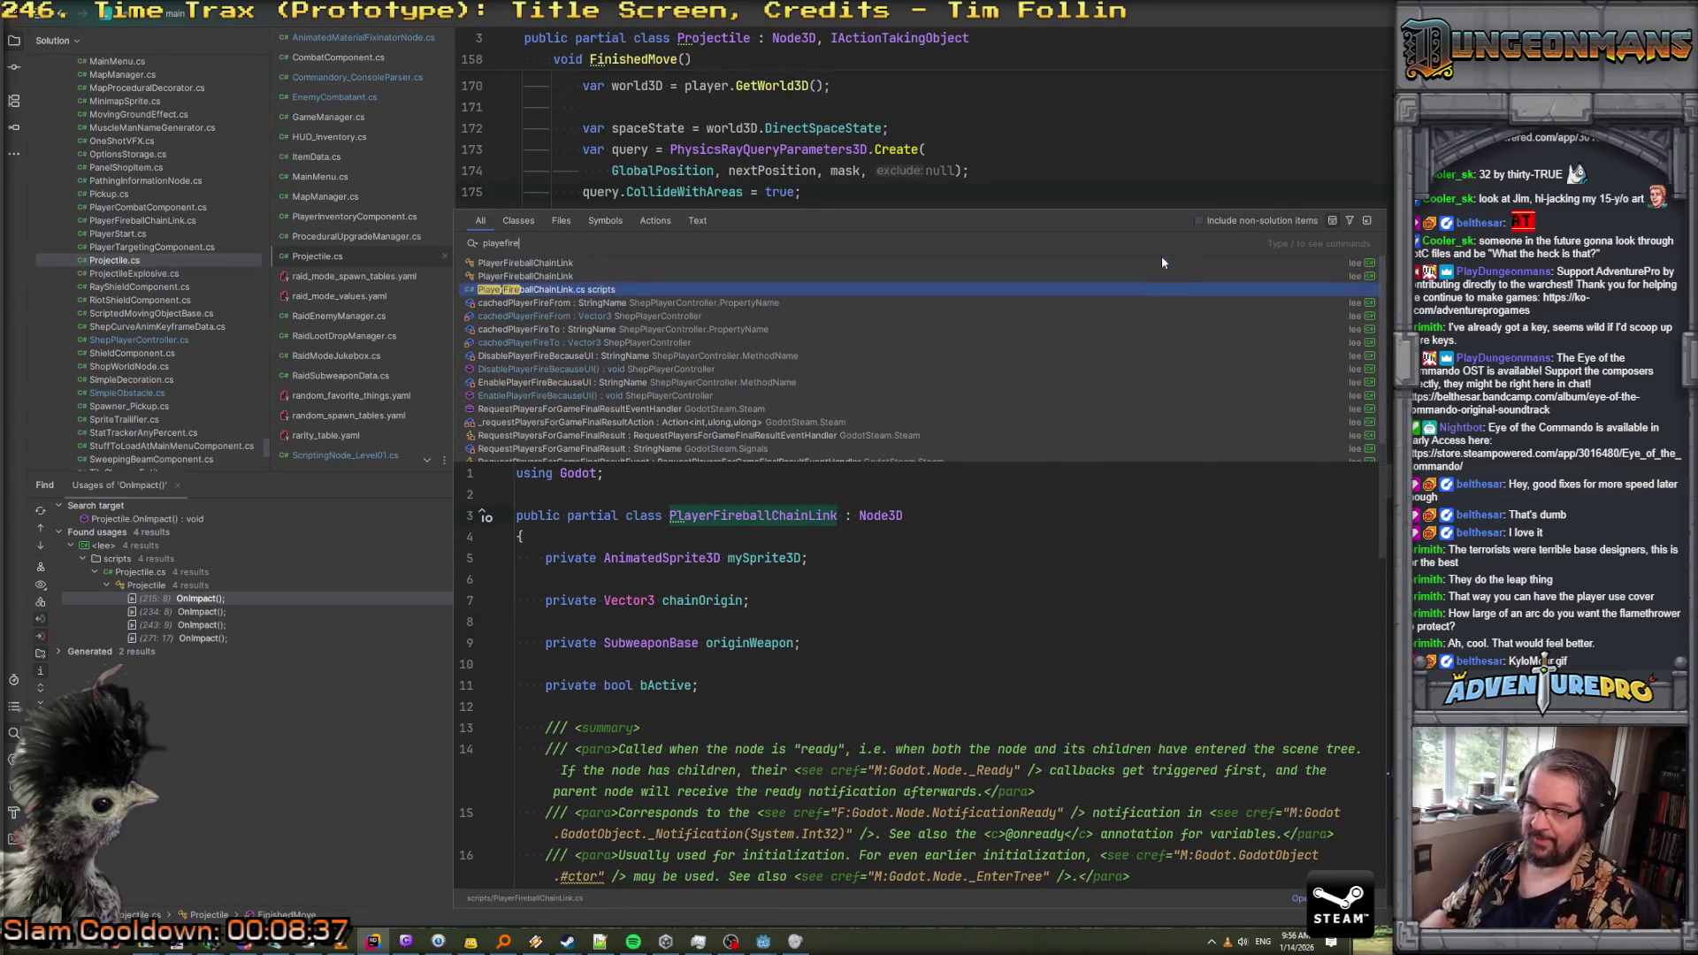
{"action": "key", "text": "Return"}
Read through the OnCollideWithSomething code, then bring the Godot Ray-casting docs window forward
{"action": "scroll", "coordinate": [1156, 269], "scroll_direction": "down", "scroll_amount": 8}
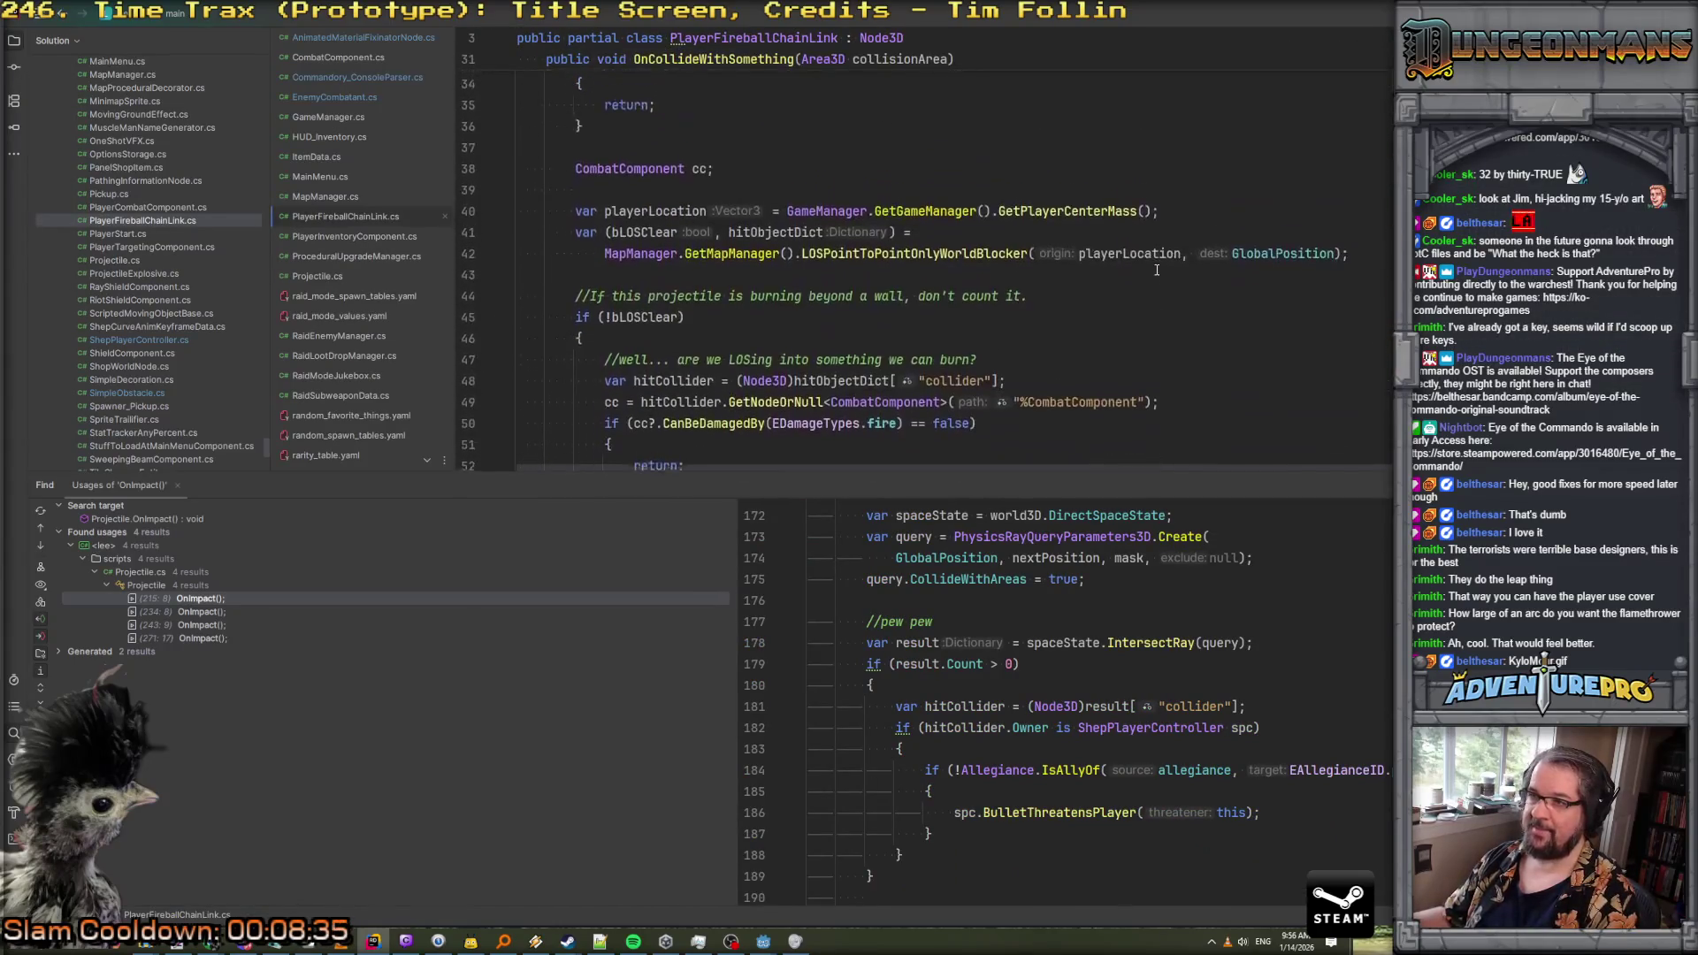
{"action": "left_click_drag", "start_coordinate": [1083, 474], "coordinate": [1080, 723]}
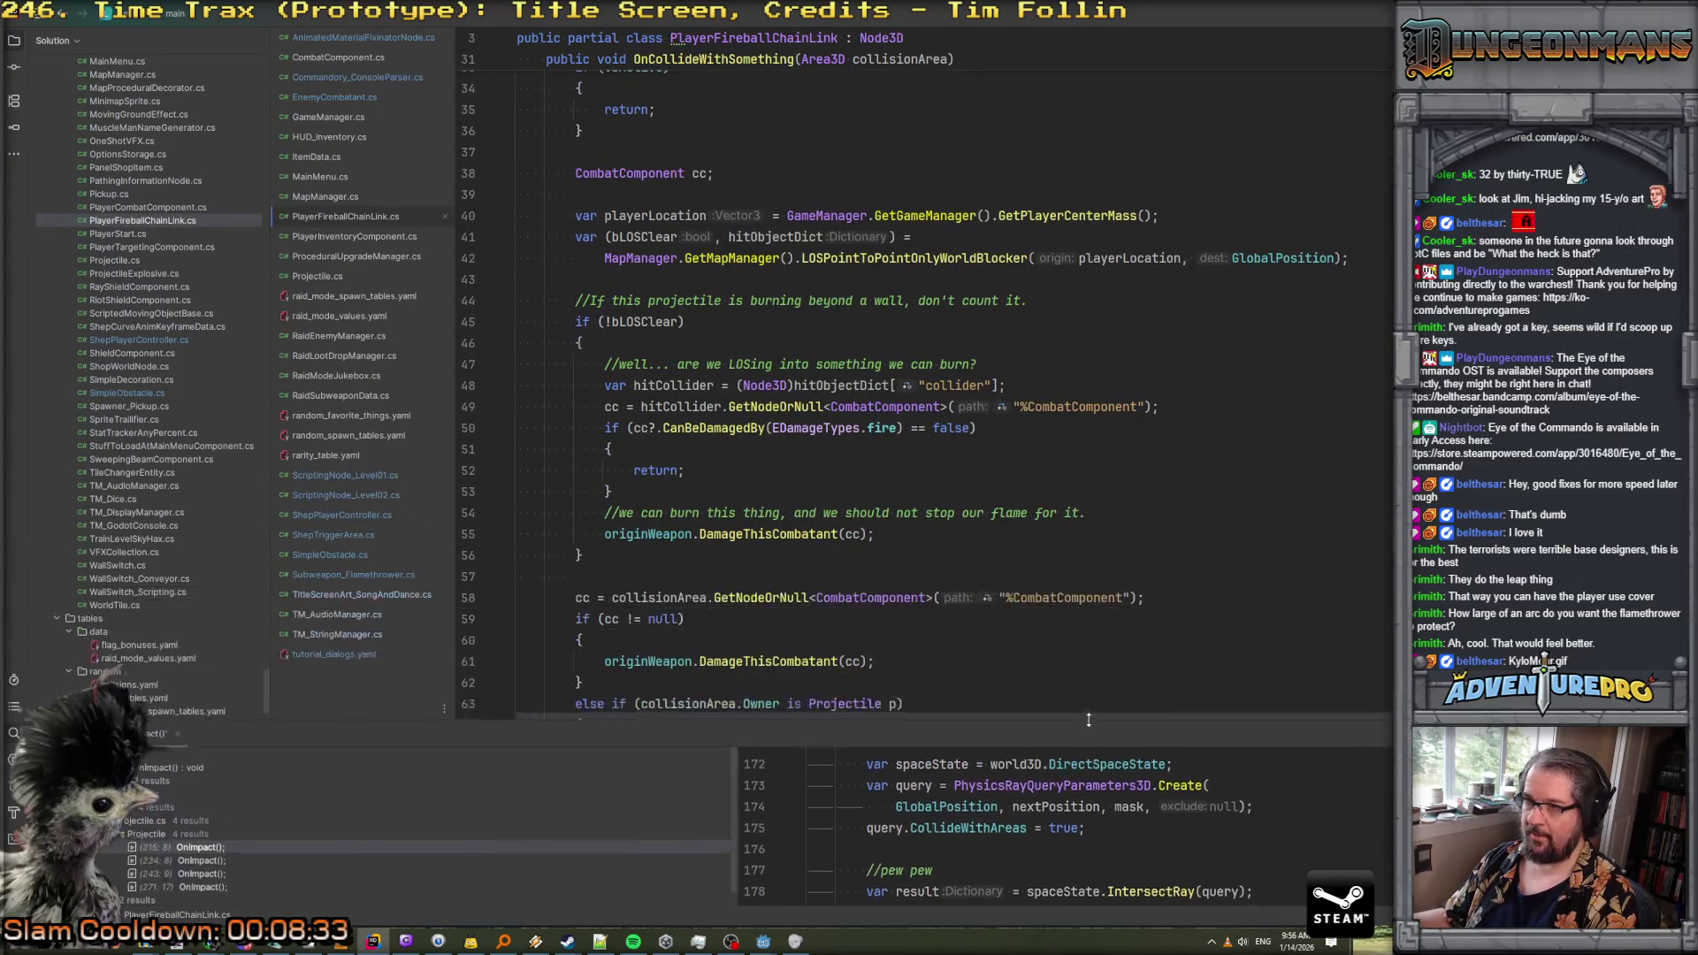
{"action": "scroll", "coordinate": [1075, 471], "scroll_direction": "up", "scroll_amount": 1}
{"action": "scroll", "coordinate": [1075, 471], "scroll_direction": "down", "scroll_amount": 4}
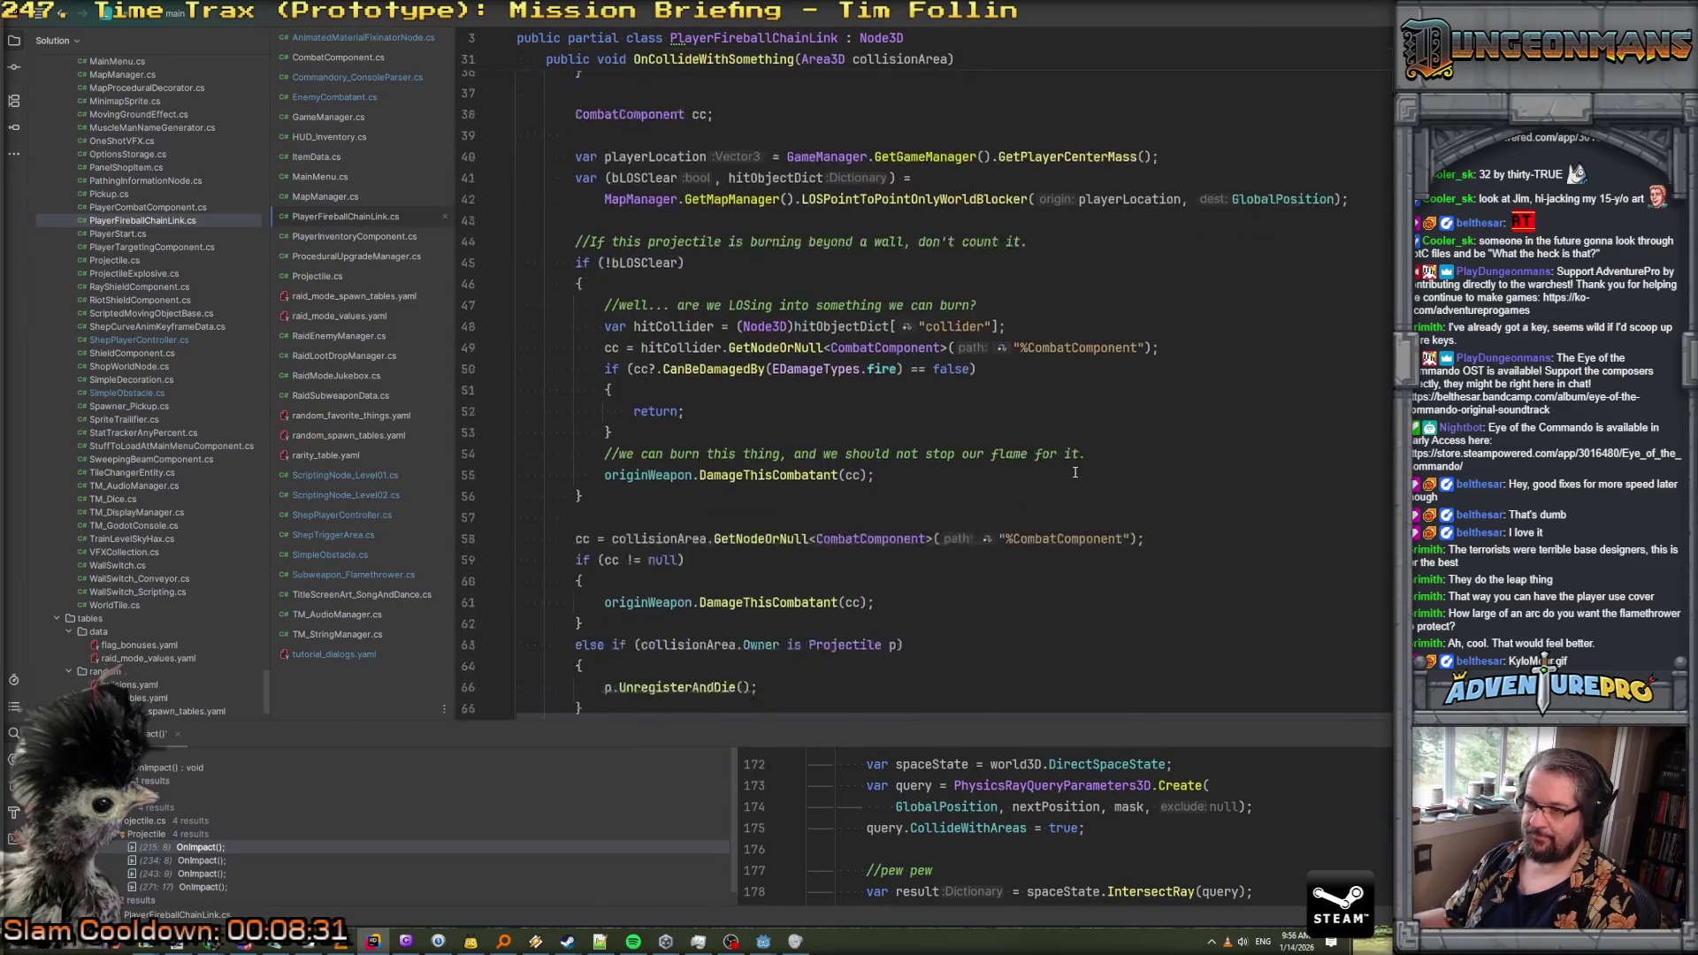
{"action": "scroll", "coordinate": [1074, 472], "scroll_direction": "up", "scroll_amount": 2}
{"action": "scroll", "coordinate": [619, 515], "scroll_direction": "down", "scroll_amount": 3}
{"action": "left_click_drag", "start_coordinate": [619, 515], "coordinate": [491, 441]}
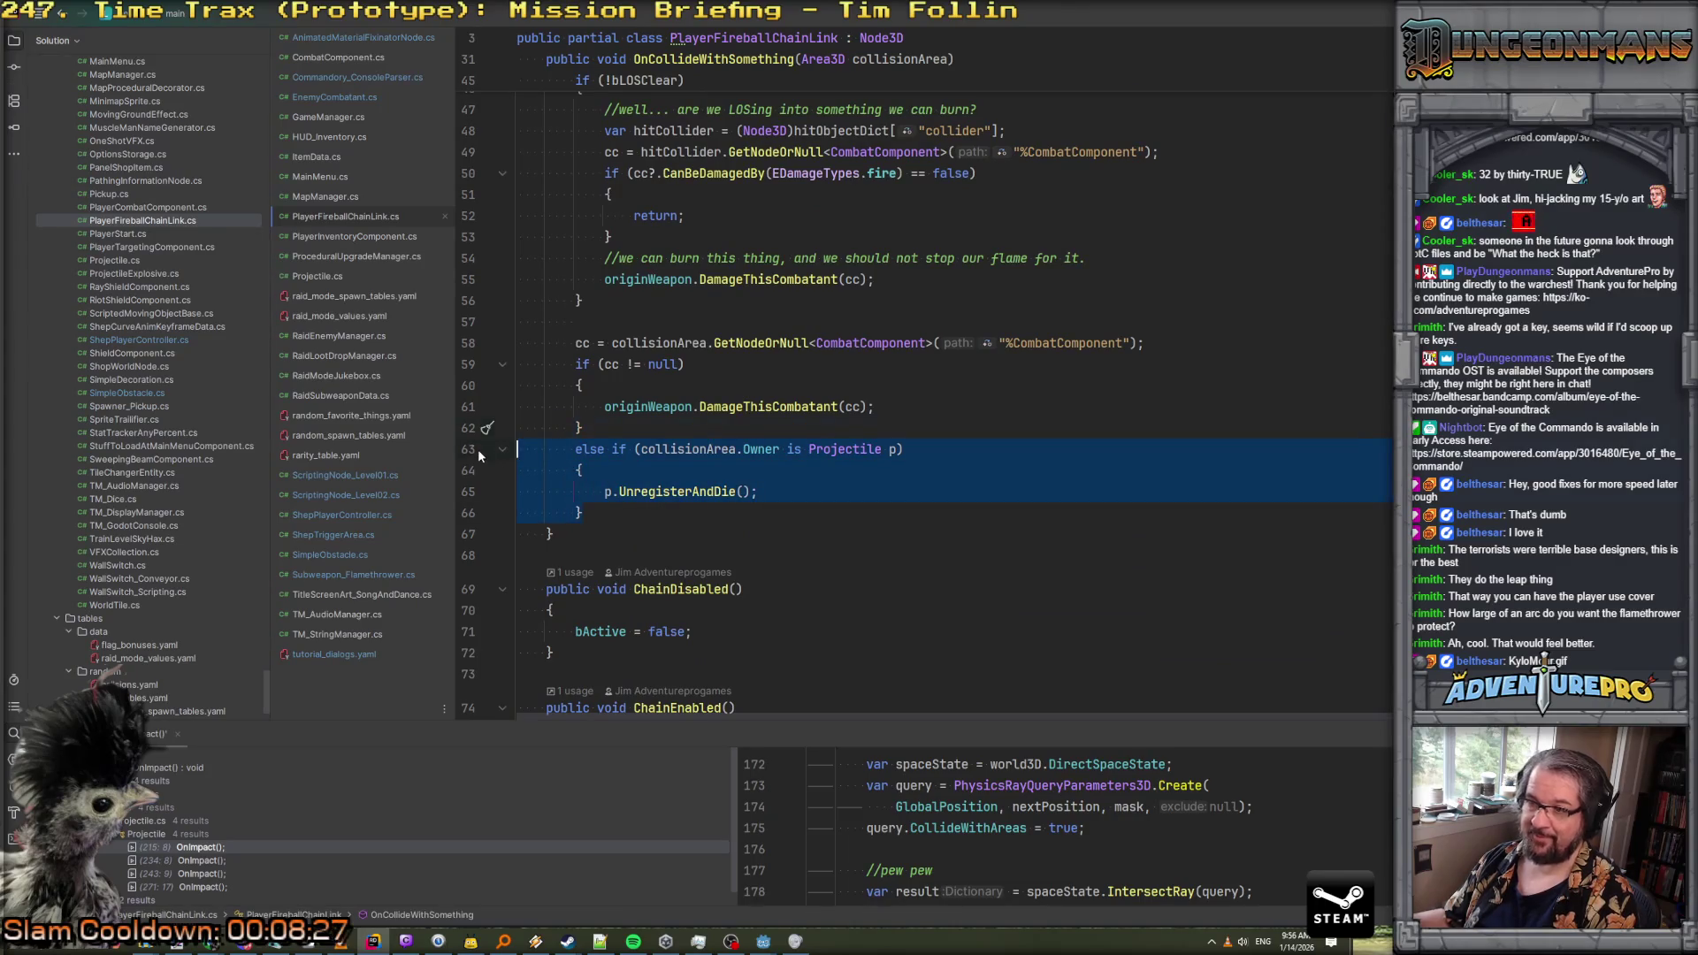
{"action": "scroll", "coordinate": [576, 369], "scroll_direction": "up", "scroll_amount": 5}
{"action": "scroll", "coordinate": [577, 370], "scroll_direction": "up", "scroll_amount": 5}
{"action": "scroll", "coordinate": [754, 484], "scroll_direction": "down", "scroll_amount": 10}
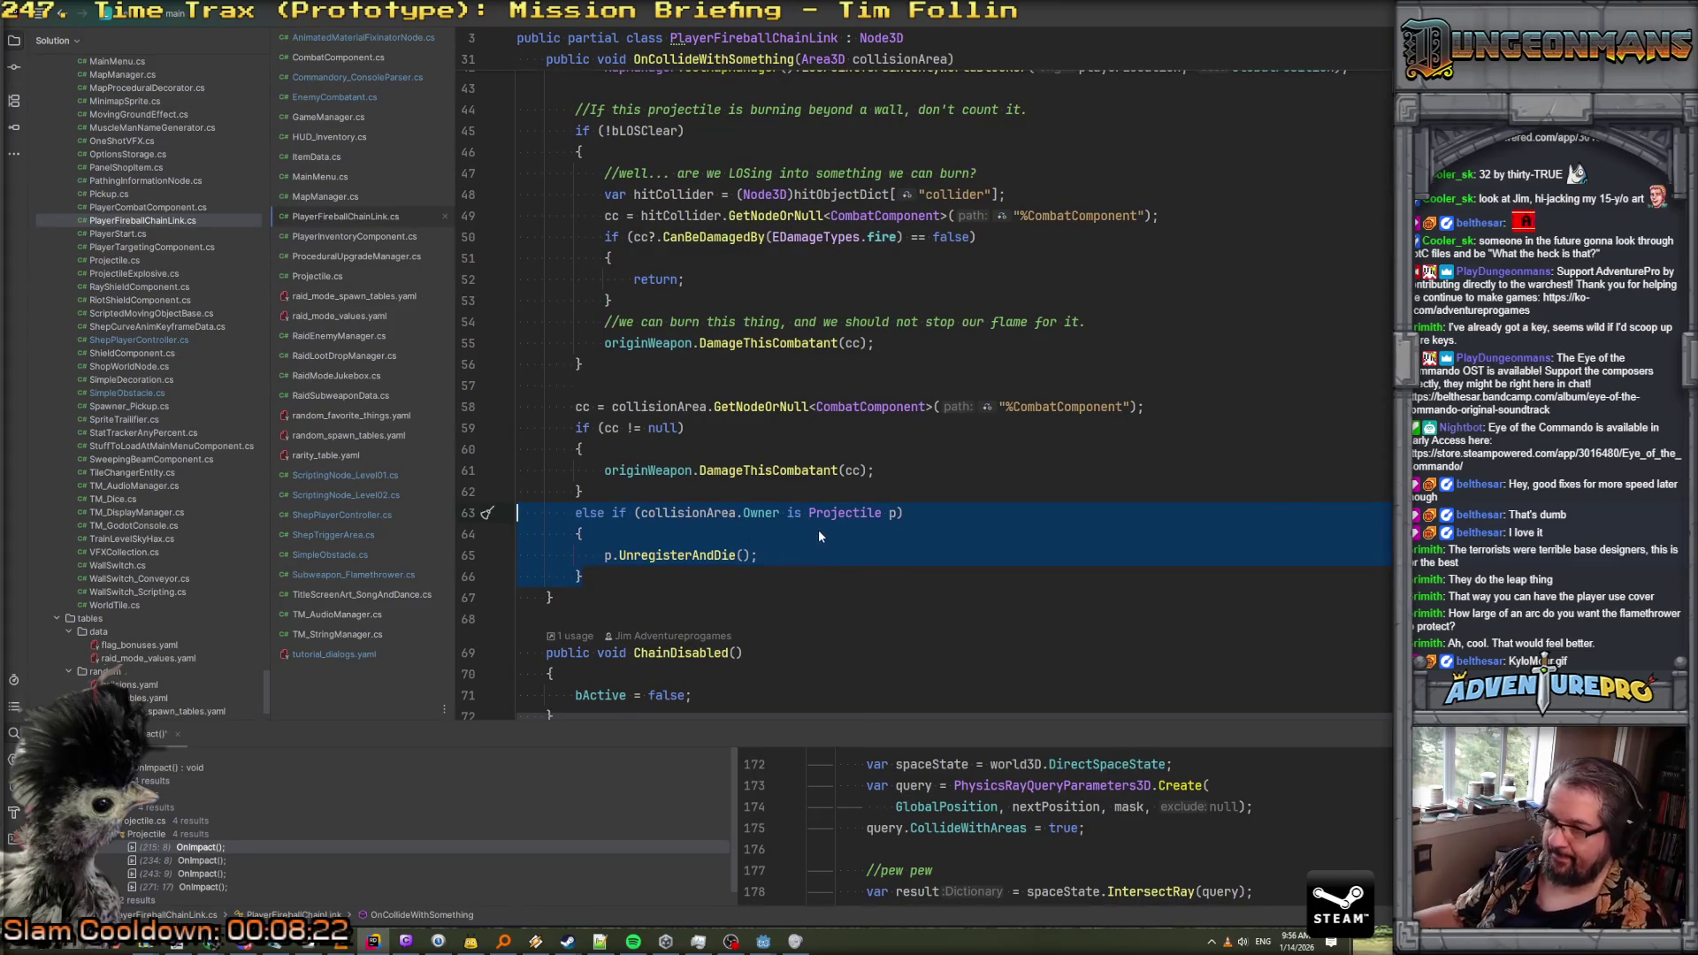
{"action": "scroll", "coordinate": [752, 483], "scroll_direction": "up", "scroll_amount": 3}
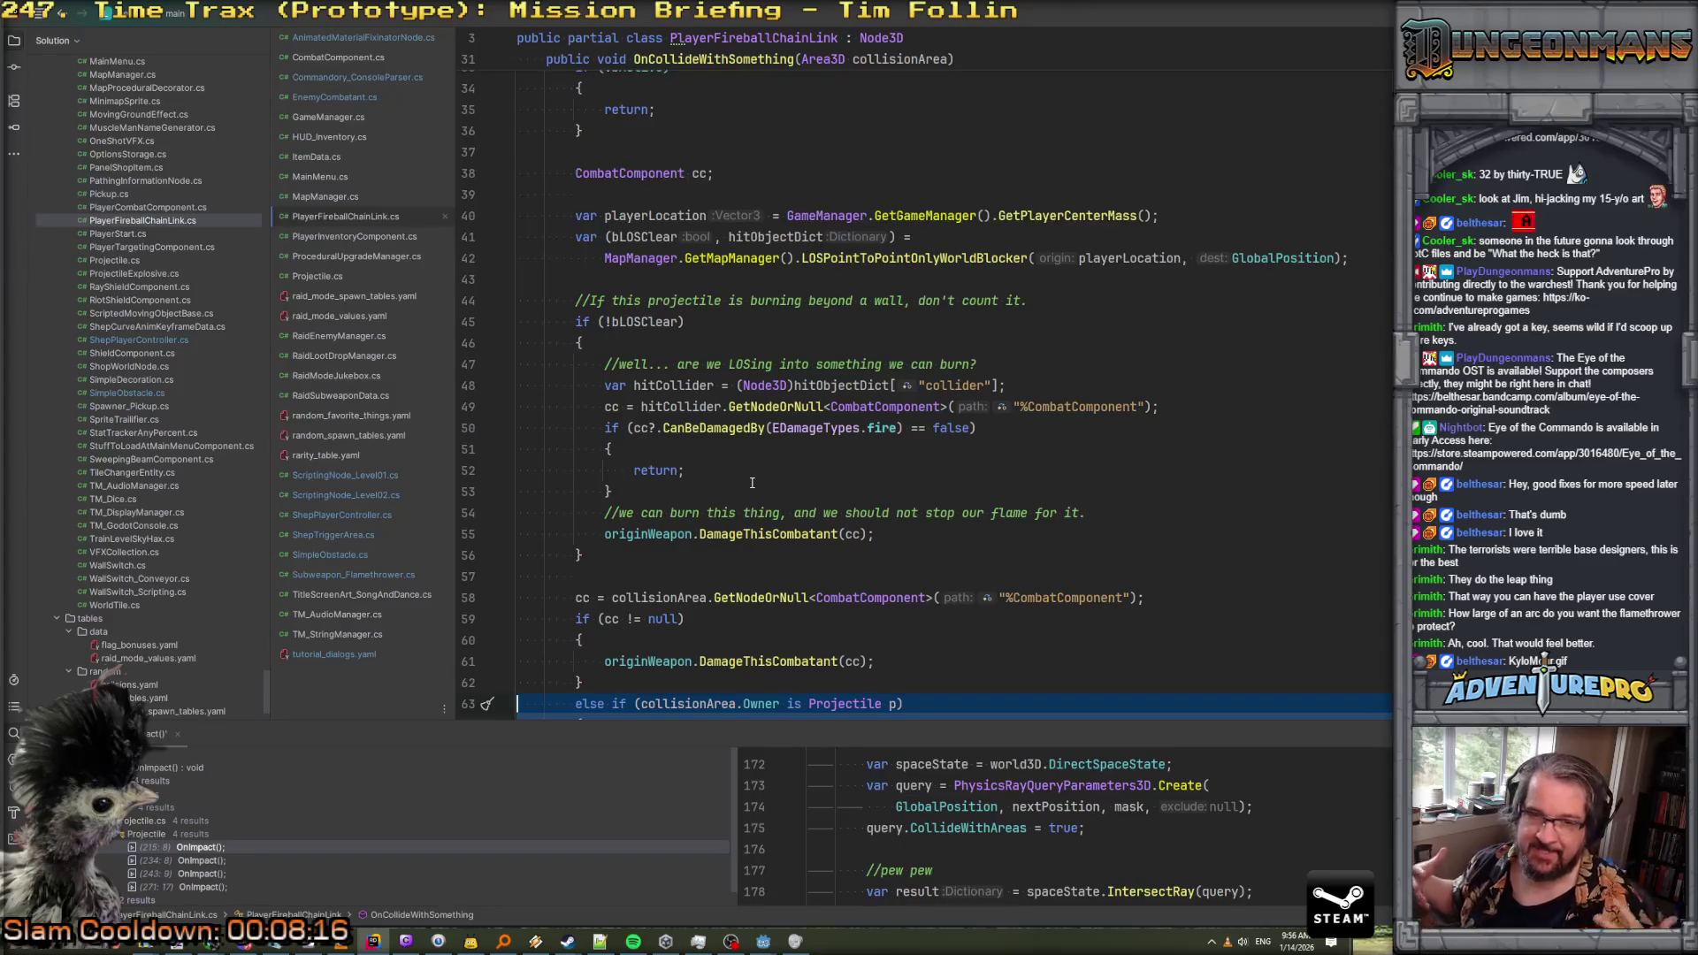
{"action": "scroll", "coordinate": [752, 483], "scroll_direction": "up", "scroll_amount": 3}
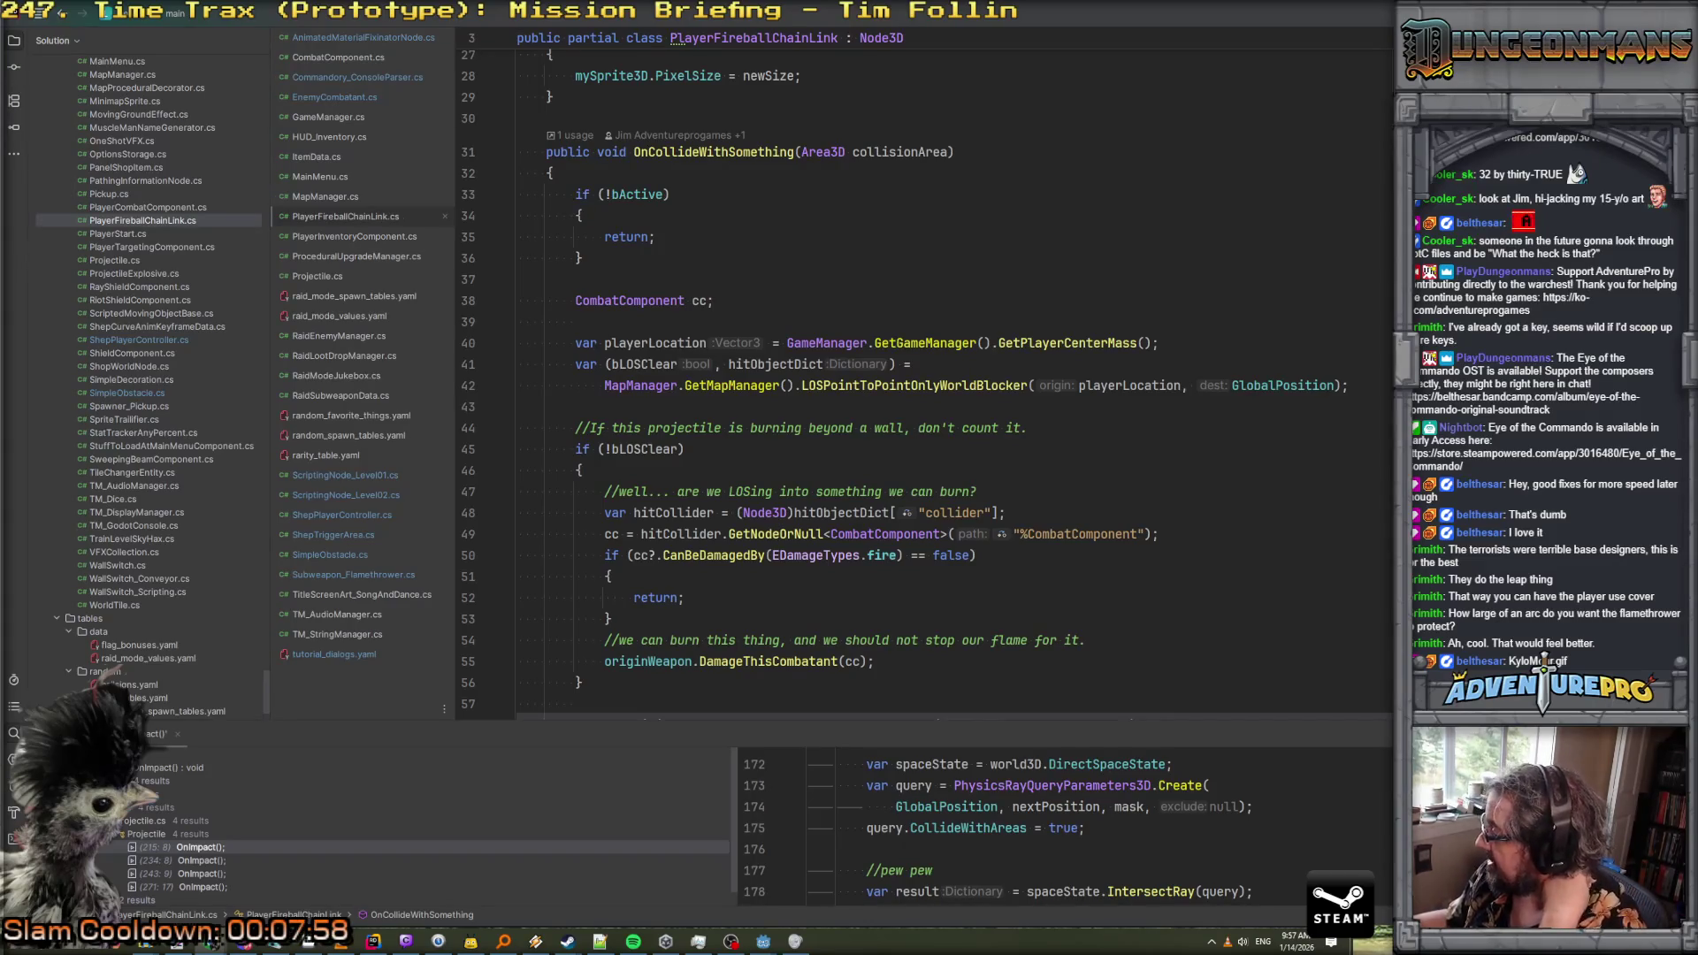
{"action": "key", "text": "XF86AudioPlay"}
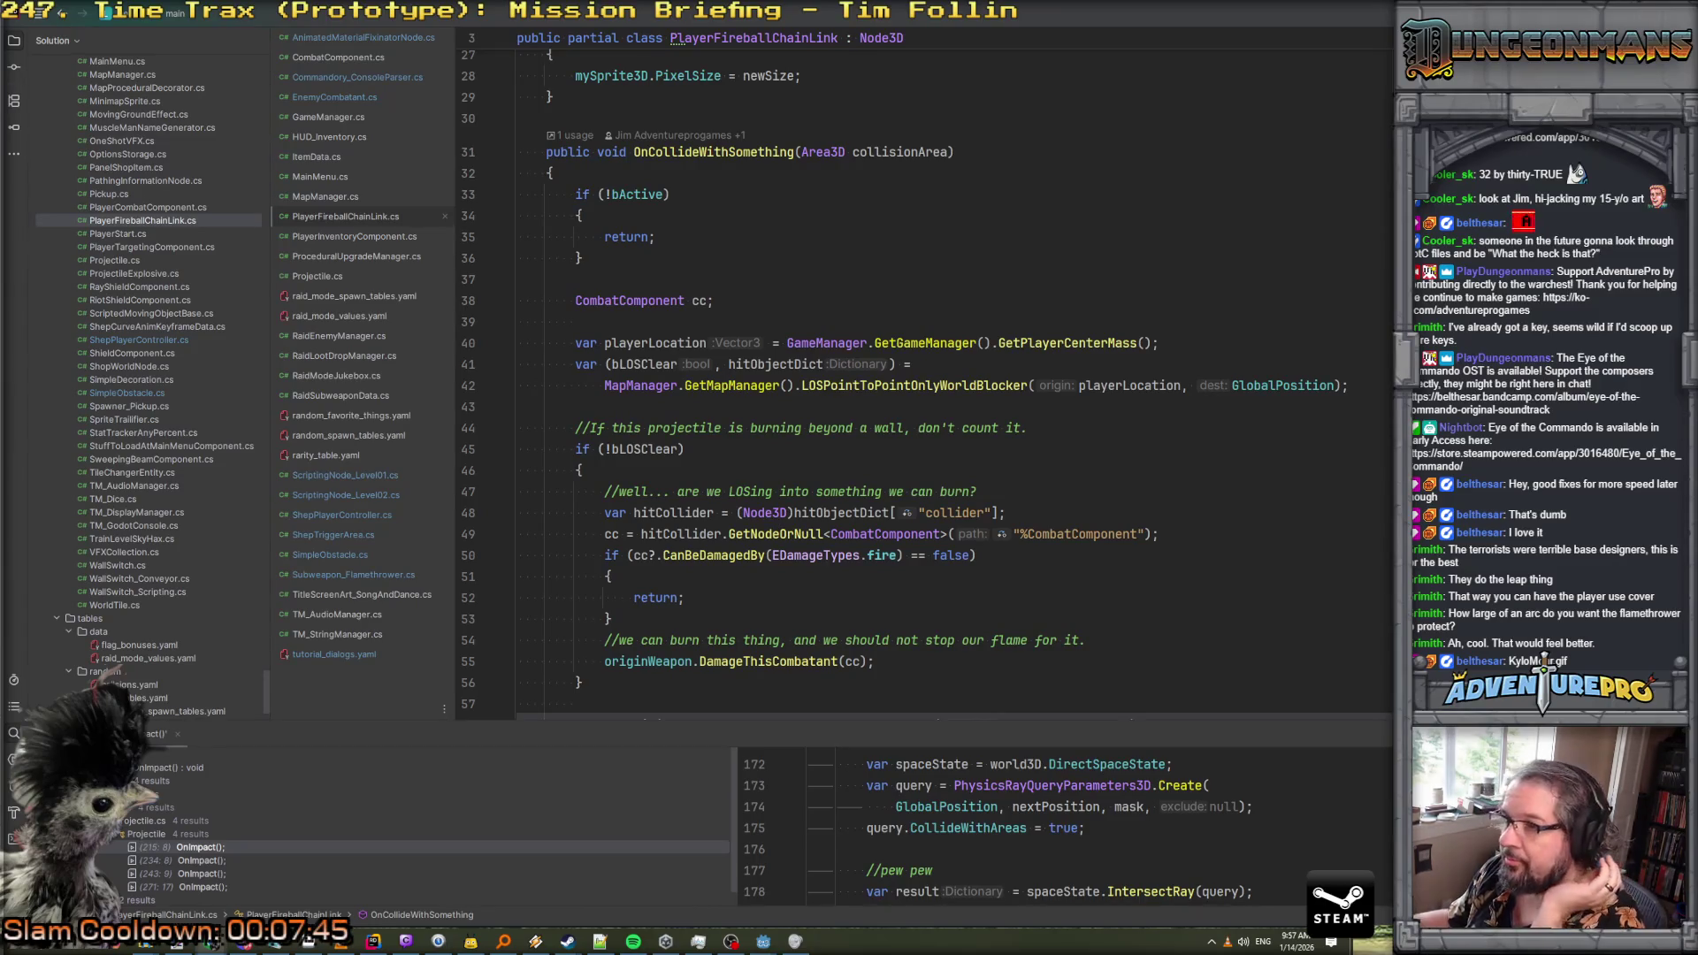
{"action": "key", "text": "alt+Tab"}
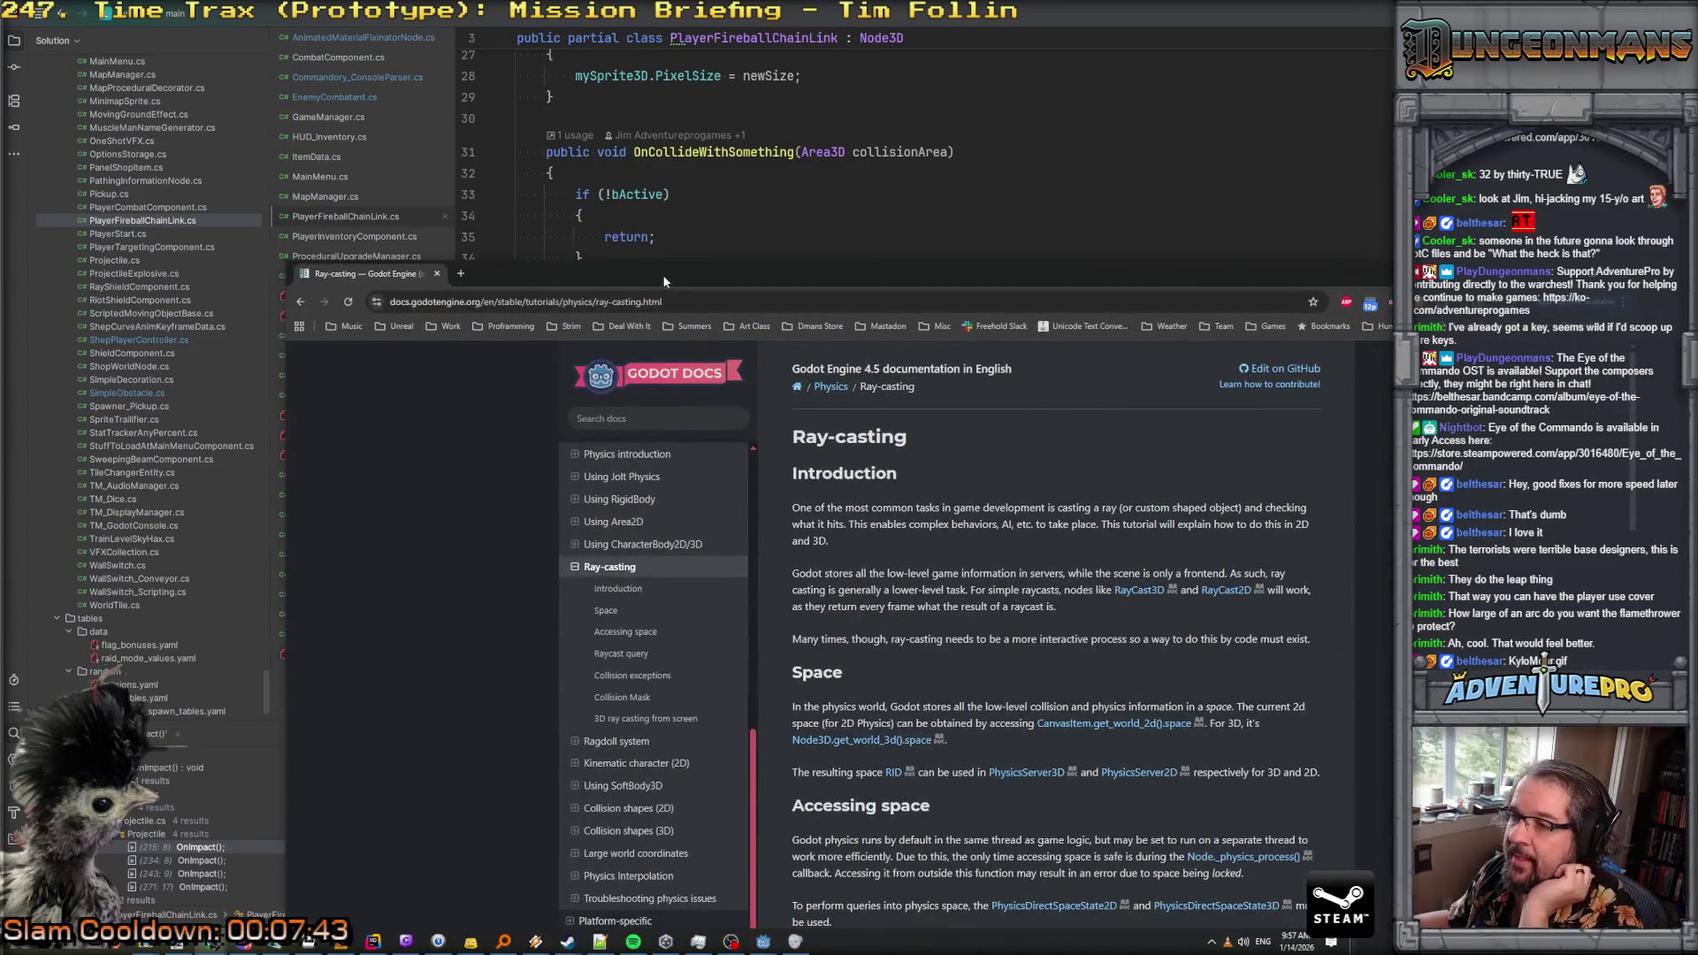
Maximize the Ray-casting docs window and switch its code samples to C#
{"action": "double_click", "coordinate": [662, 274]}
{"action": "scroll", "coordinate": [619, 371], "scroll_direction": "down", "scroll_amount": 3}
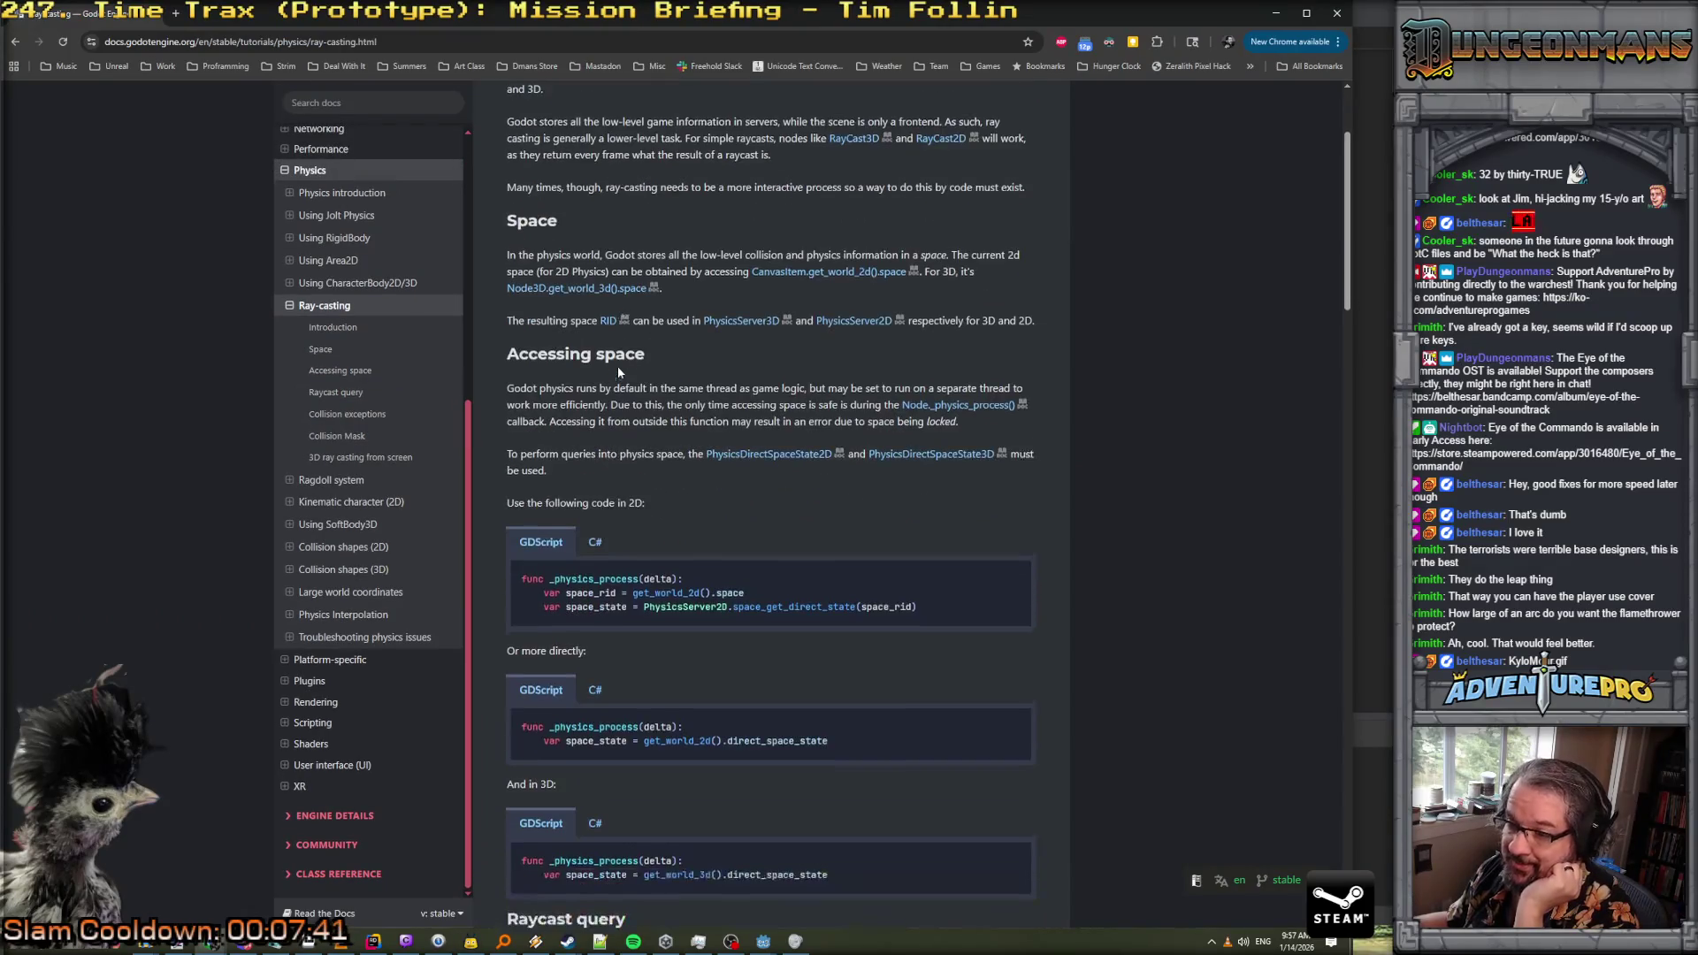
{"action": "scroll", "coordinate": [617, 371], "scroll_direction": "down", "scroll_amount": 2}
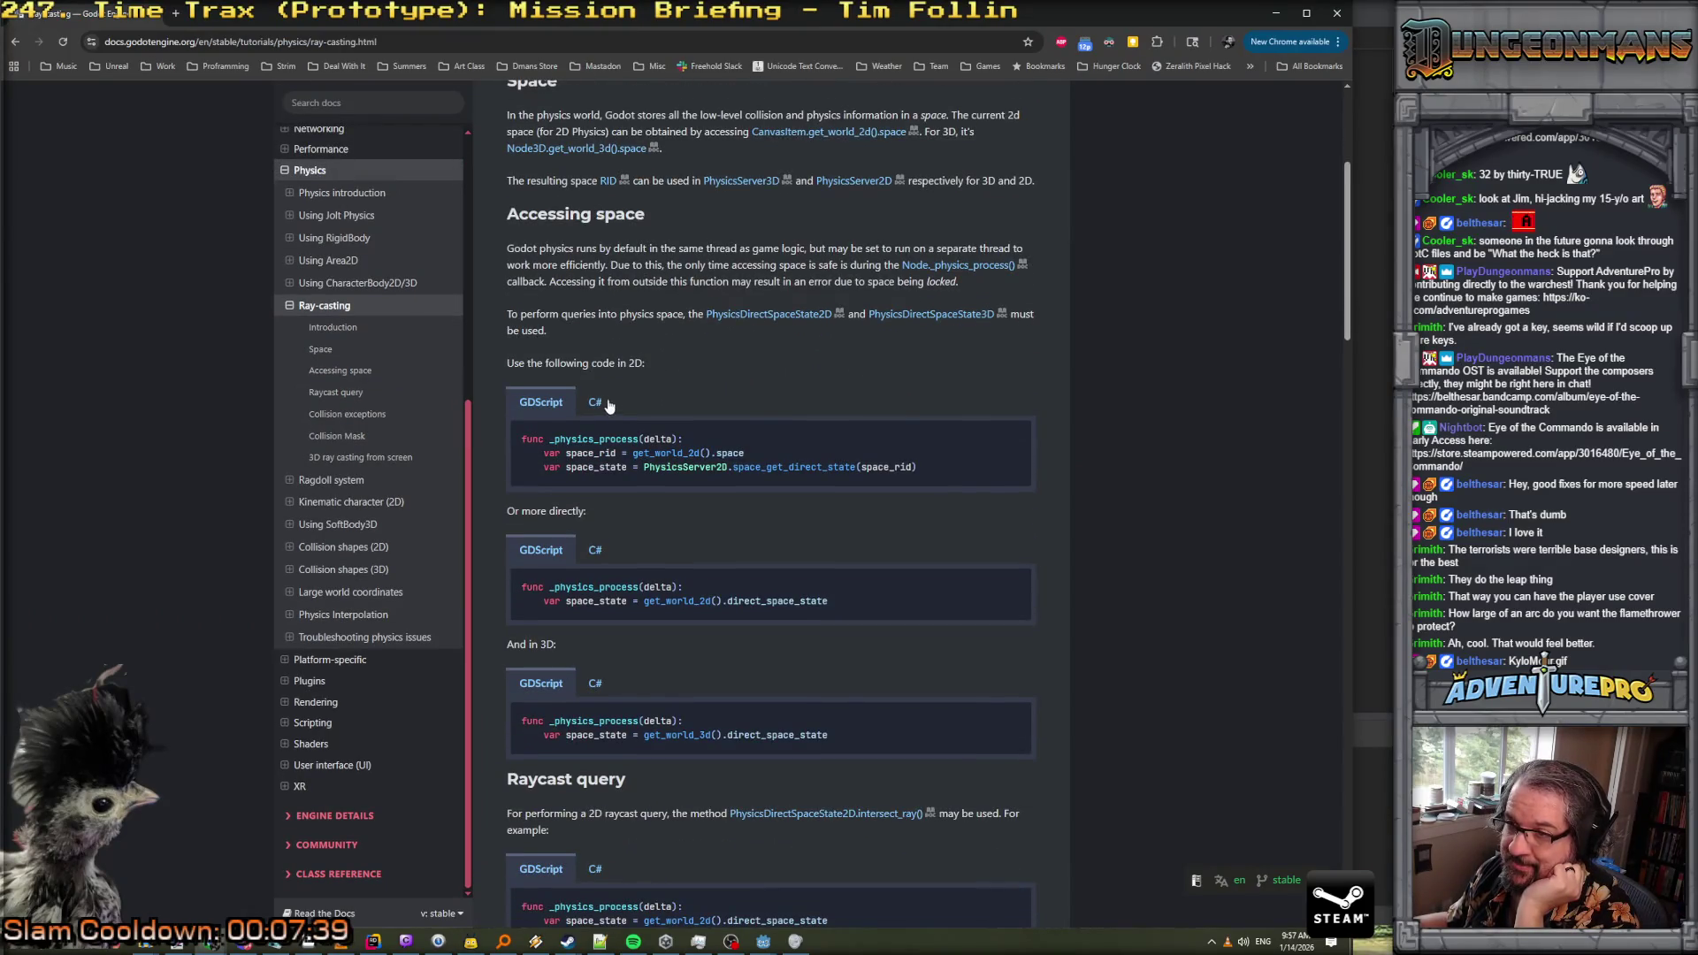
{"action": "left_click", "coordinate": [596, 402]}
{"action": "scroll", "coordinate": [801, 464], "scroll_direction": "down", "scroll_amount": 2}
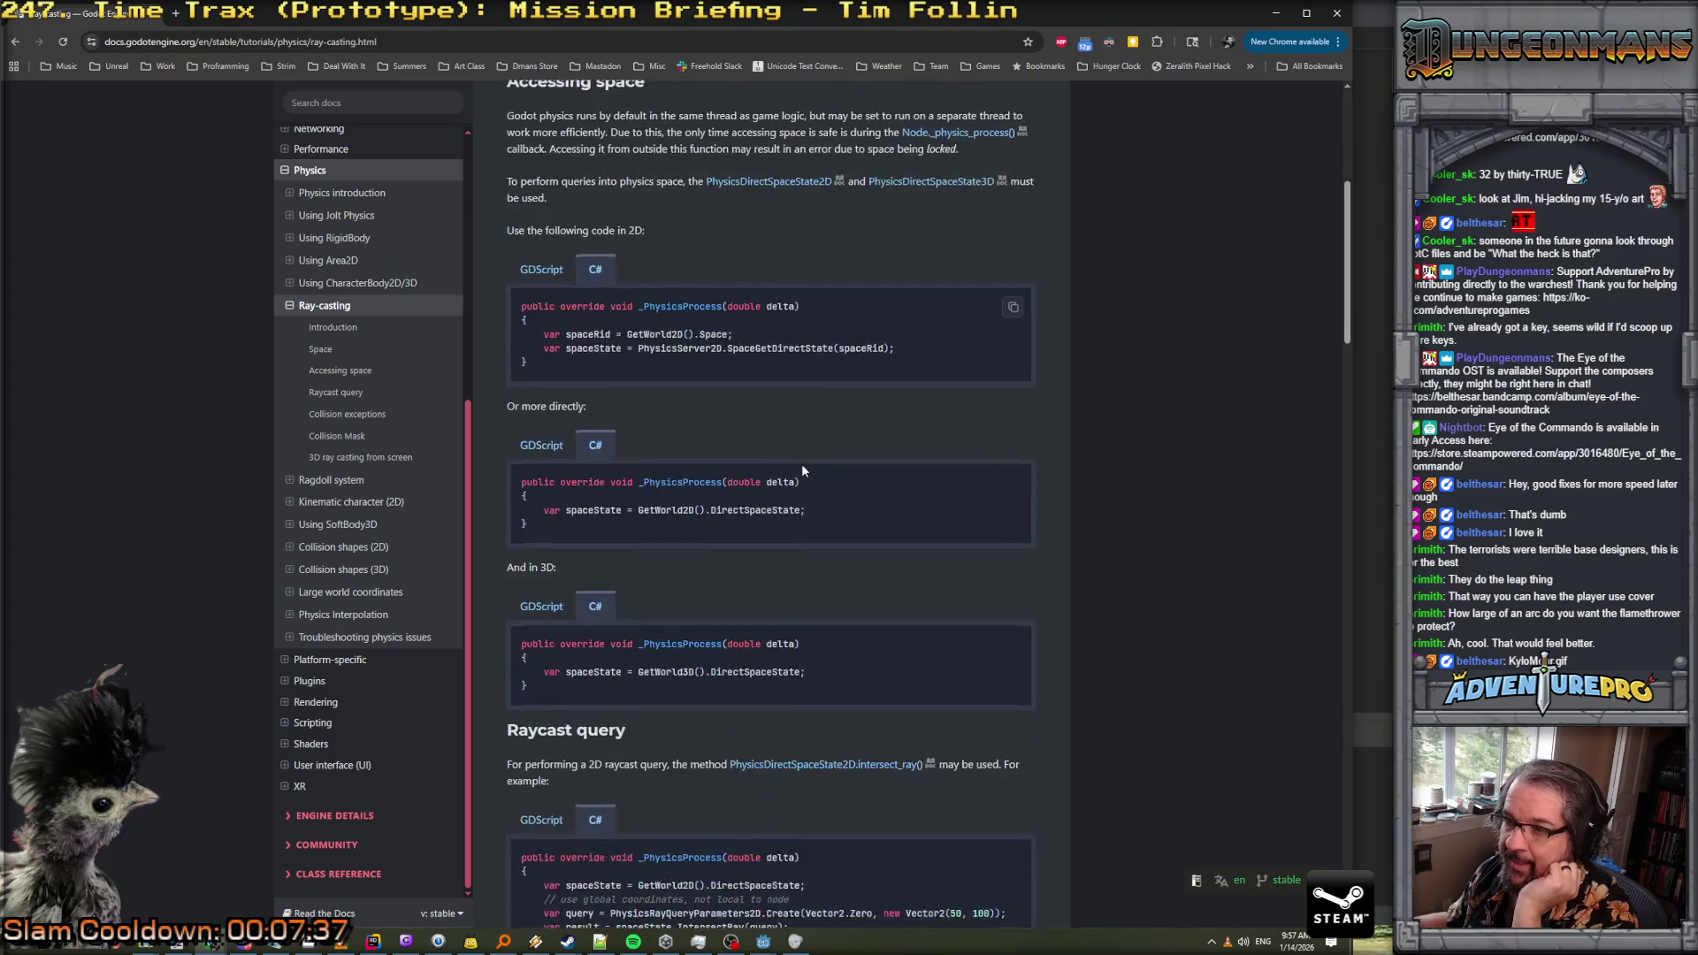
{"action": "scroll", "coordinate": [643, 376], "scroll_direction": "up", "scroll_amount": 6}
{"action": "scroll", "coordinate": [643, 376], "scroll_direction": "down", "scroll_amount": 10}
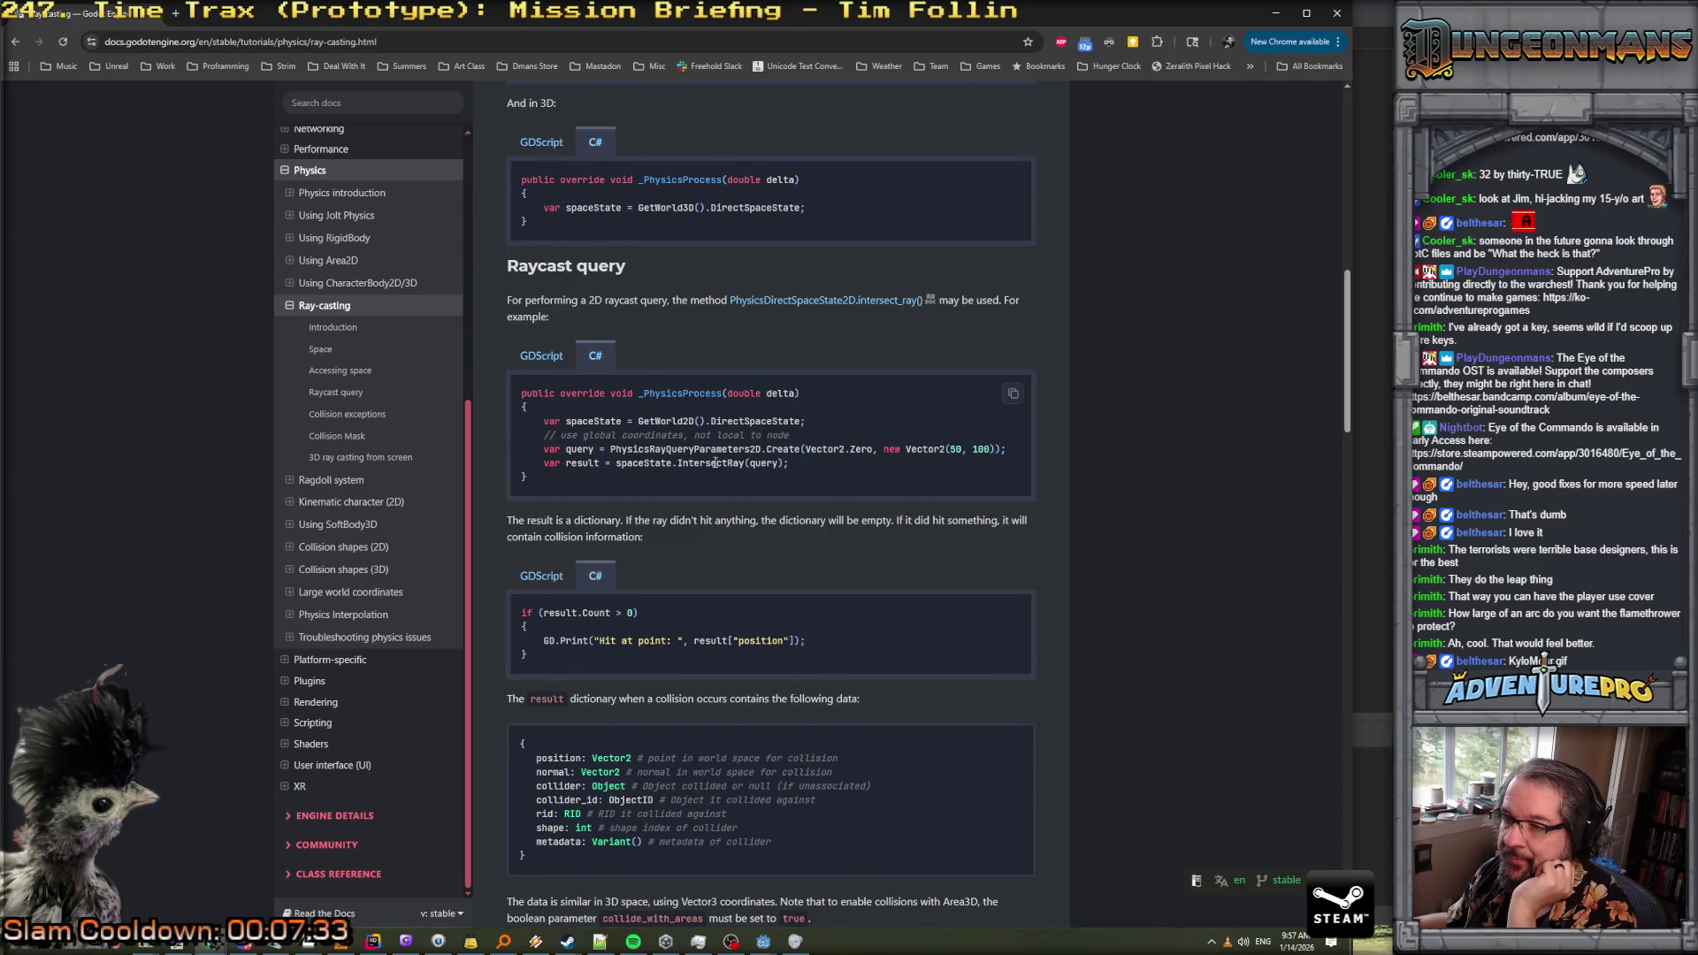
{"action": "scroll", "coordinate": [706, 456], "scroll_direction": "down", "scroll_amount": 1}
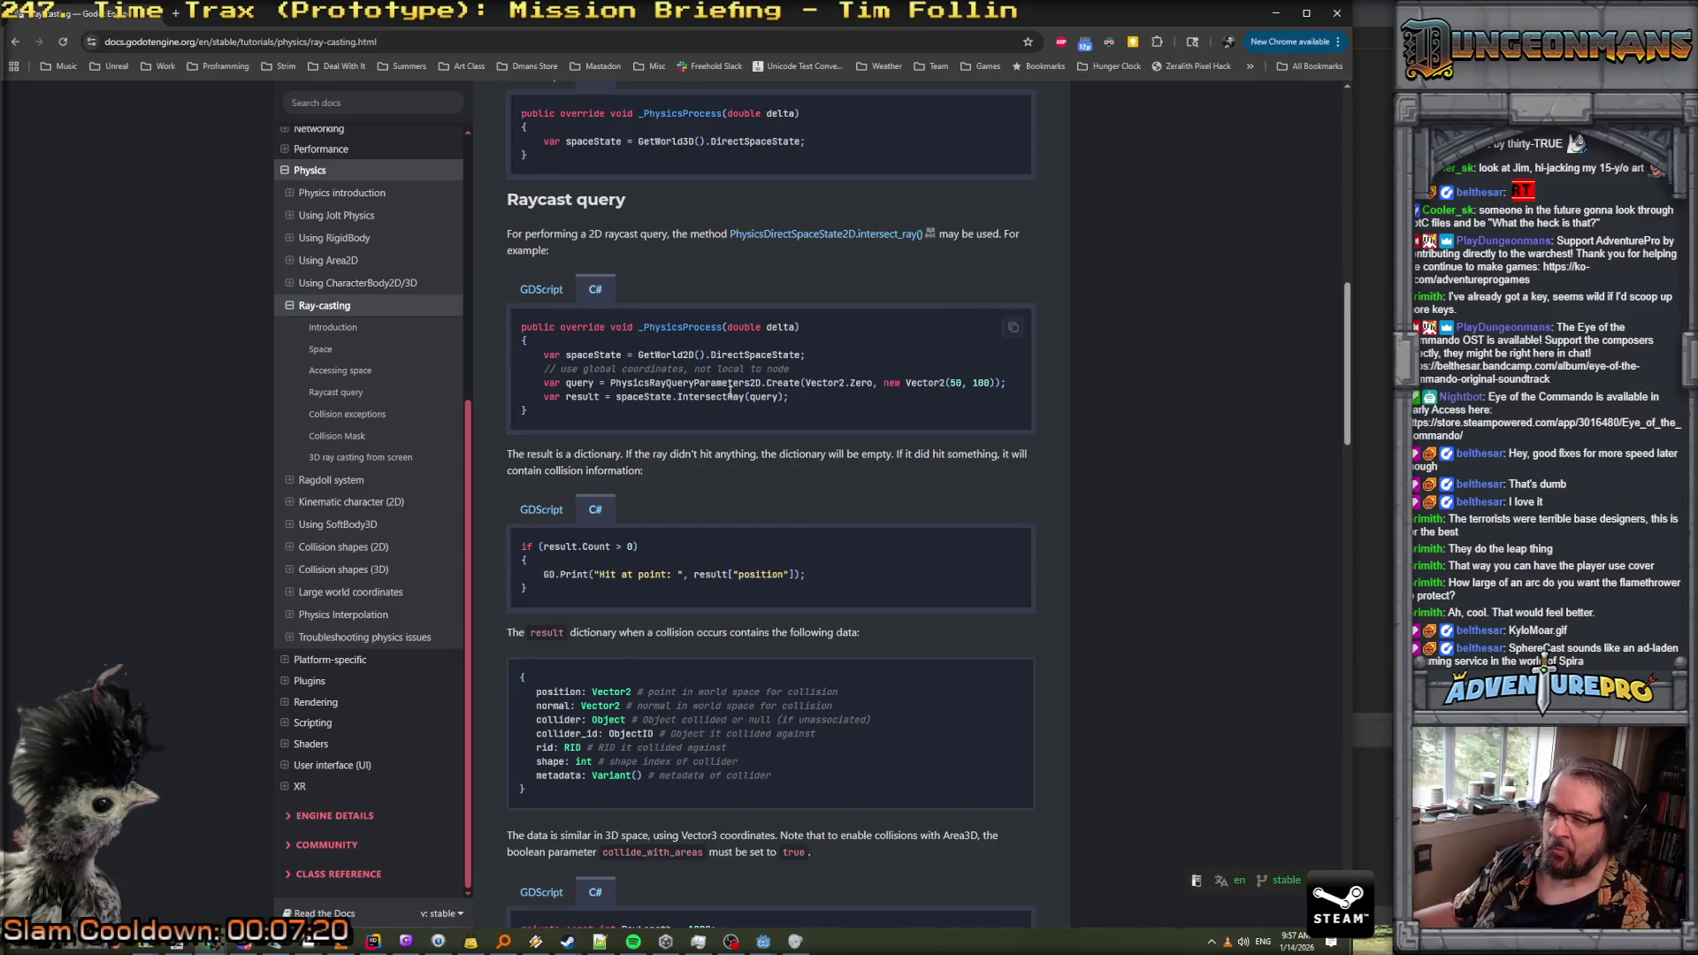
Read the Ray-casting page through Raycast query and Collision exceptions, then open Collision shapes (3D)
{"action": "scroll", "coordinate": [716, 443], "scroll_direction": "down", "scroll_amount": 5}
{"action": "scroll", "coordinate": [731, 390], "scroll_direction": "down", "scroll_amount": 2}
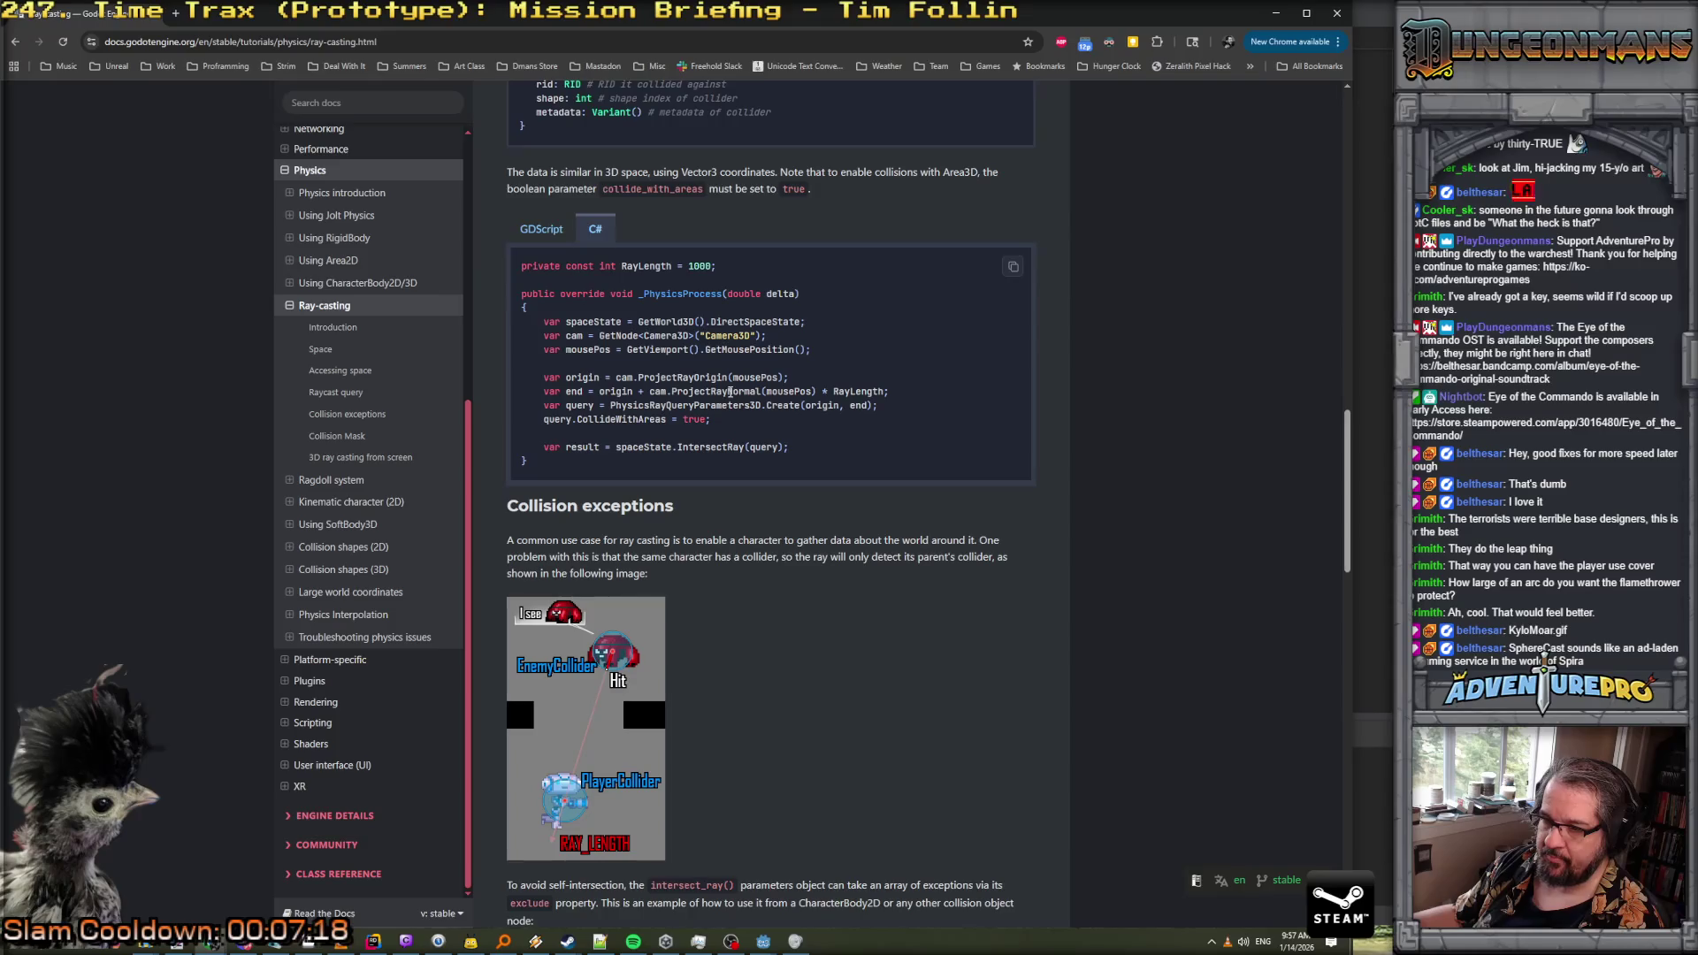
{"action": "scroll", "coordinate": [731, 394], "scroll_direction": "down", "scroll_amount": 1}
{"action": "scroll", "coordinate": [730, 394], "scroll_direction": "down", "scroll_amount": 5}
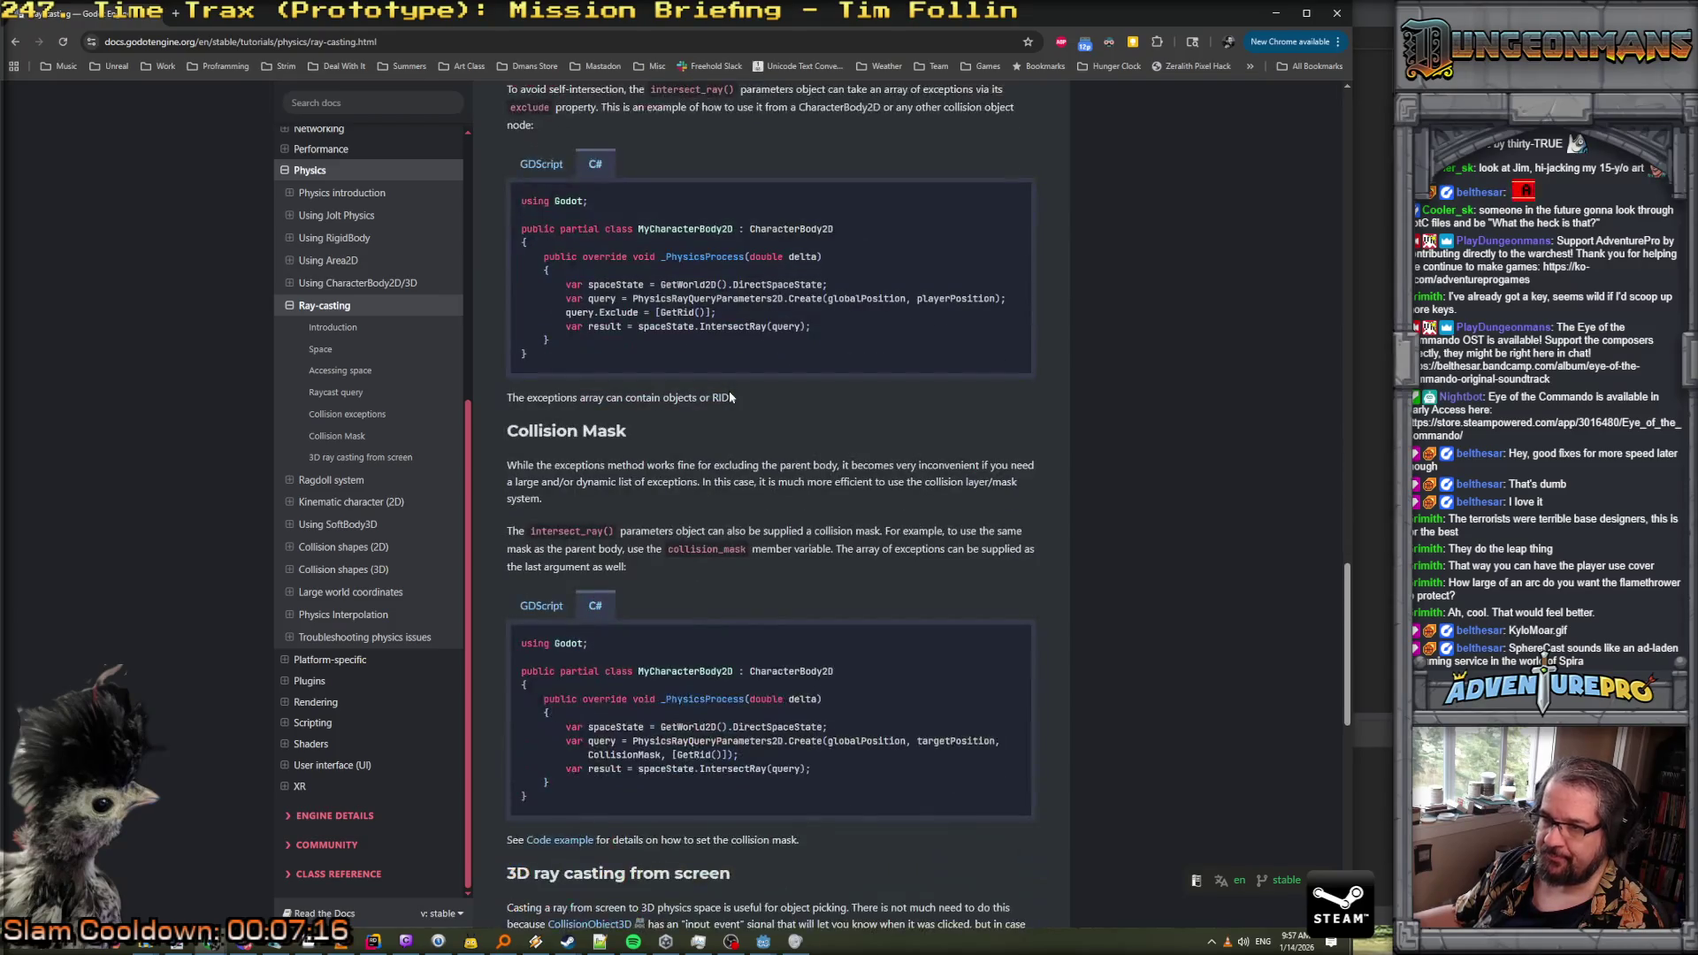
{"action": "scroll", "coordinate": [729, 392], "scroll_direction": "down", "scroll_amount": 7}
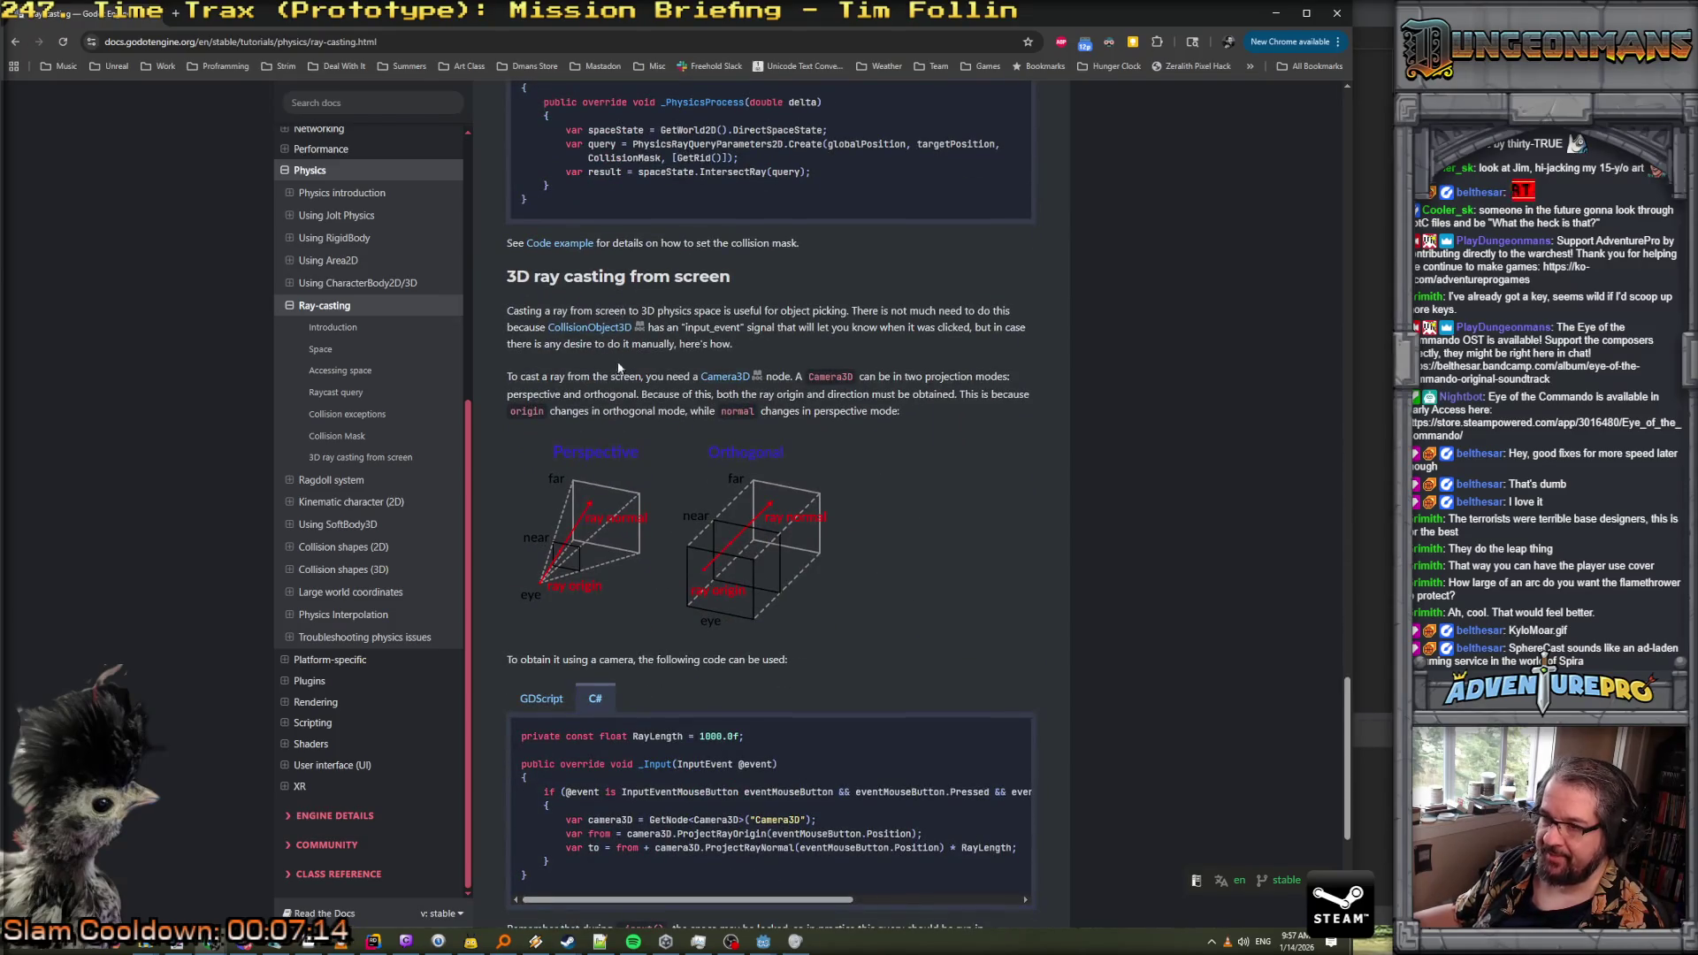
{"action": "scroll", "coordinate": [618, 368], "scroll_direction": "down", "scroll_amount": 12}
{"action": "scroll", "coordinate": [619, 374], "scroll_direction": "up", "scroll_amount": 7}
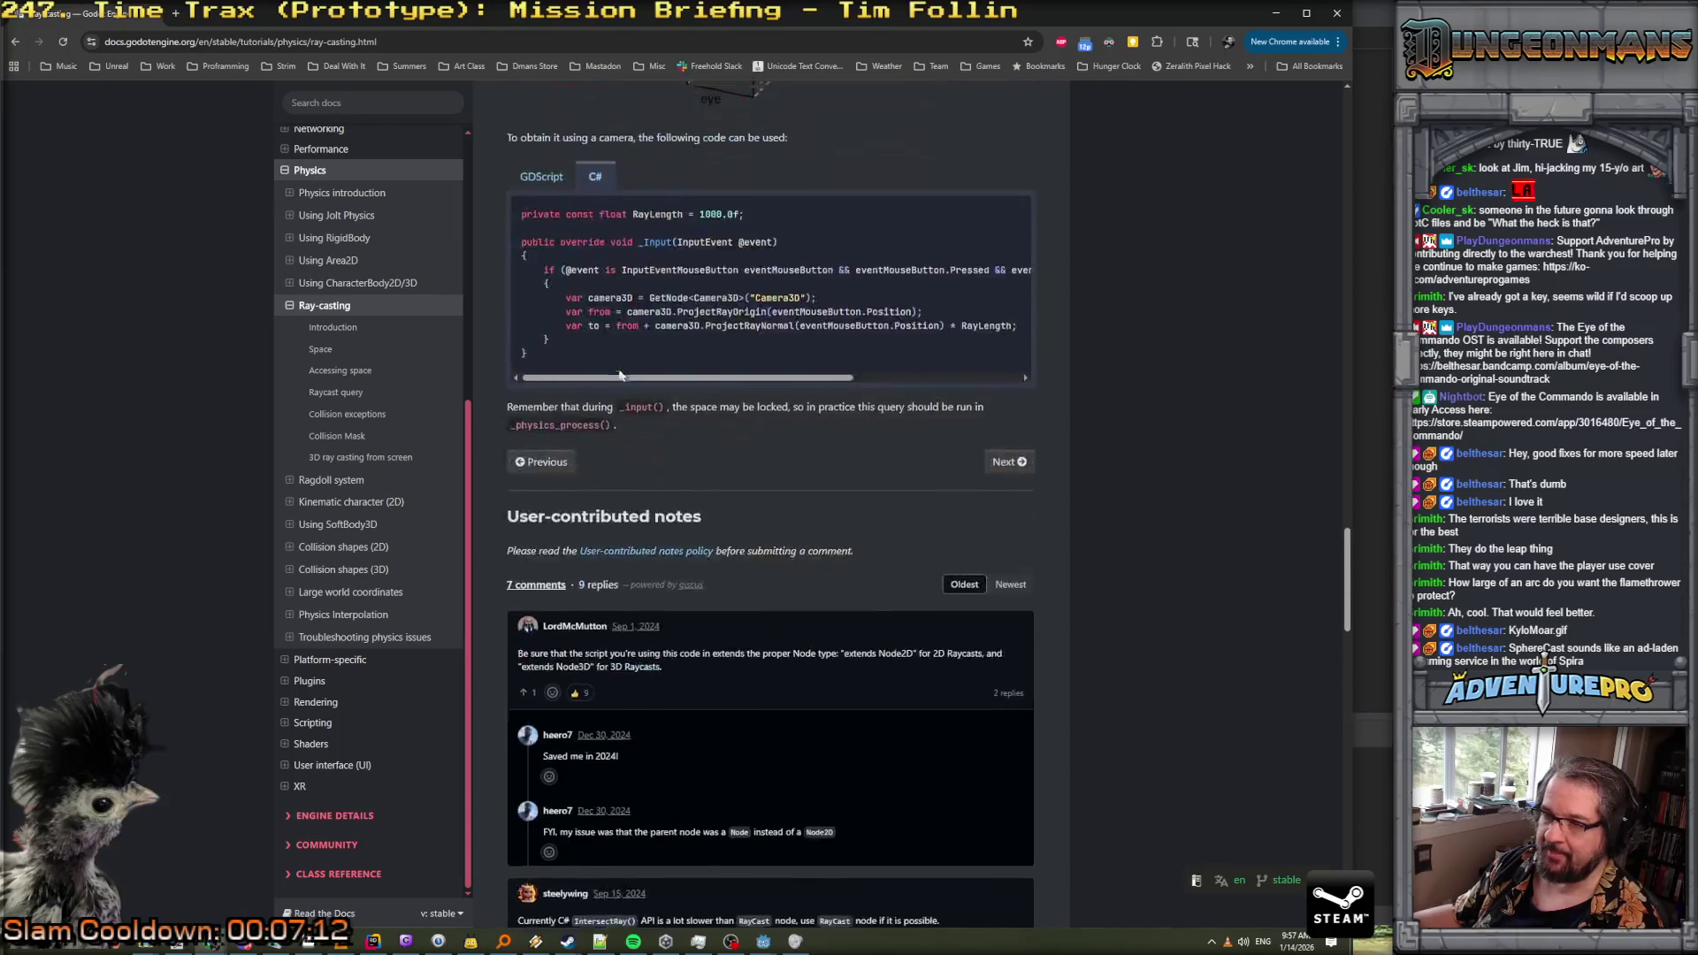
{"action": "scroll", "coordinate": [619, 374], "scroll_direction": "up", "scroll_amount": 12}
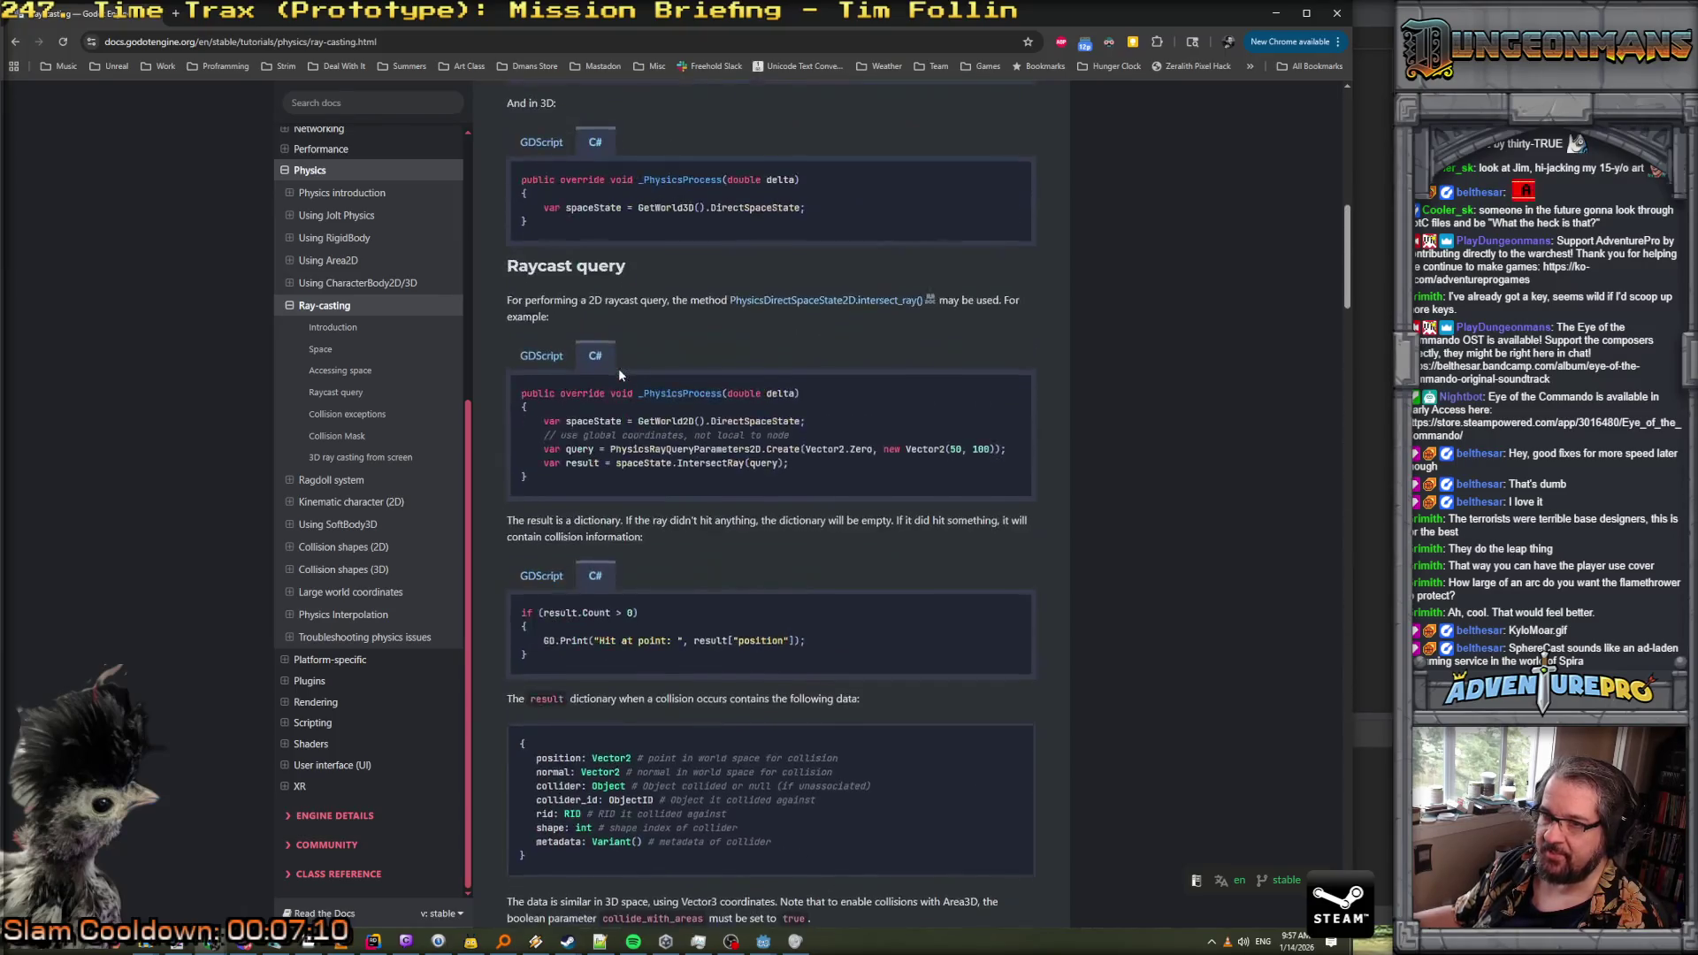
{"action": "scroll", "coordinate": [619, 374], "scroll_direction": "up", "scroll_amount": 7}
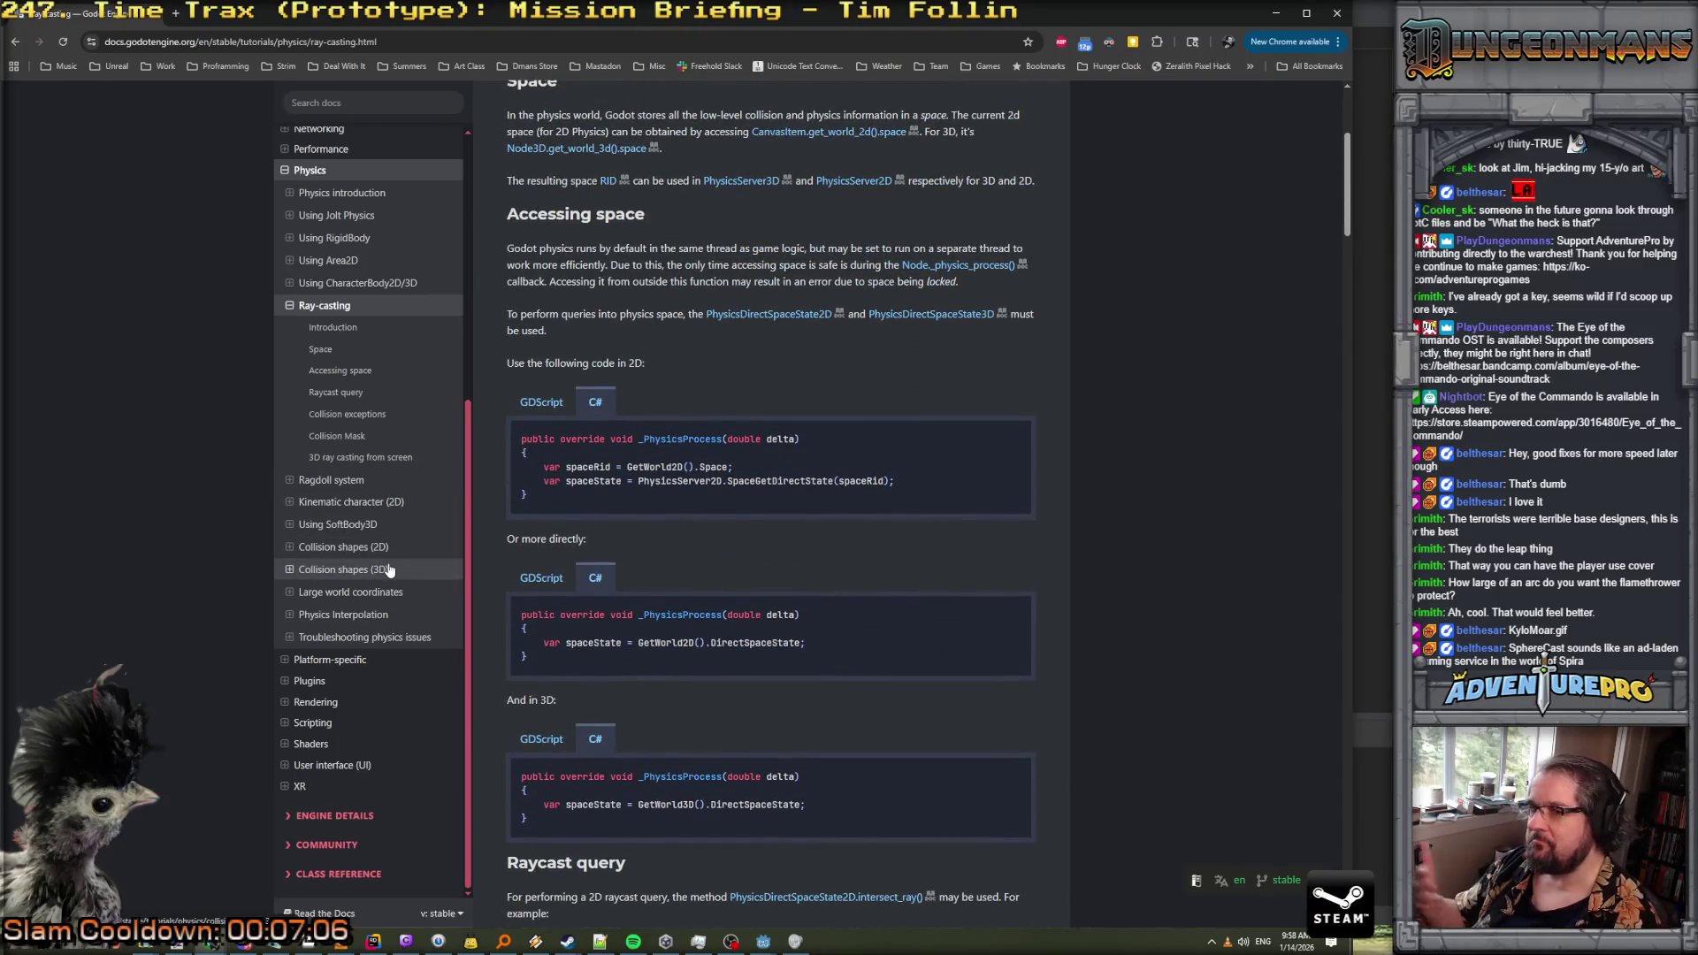
{"action": "scroll", "coordinate": [741, 402], "scroll_direction": "down", "scroll_amount": 5}
{"action": "scroll", "coordinate": [742, 404], "scroll_direction": "down", "scroll_amount": 2}
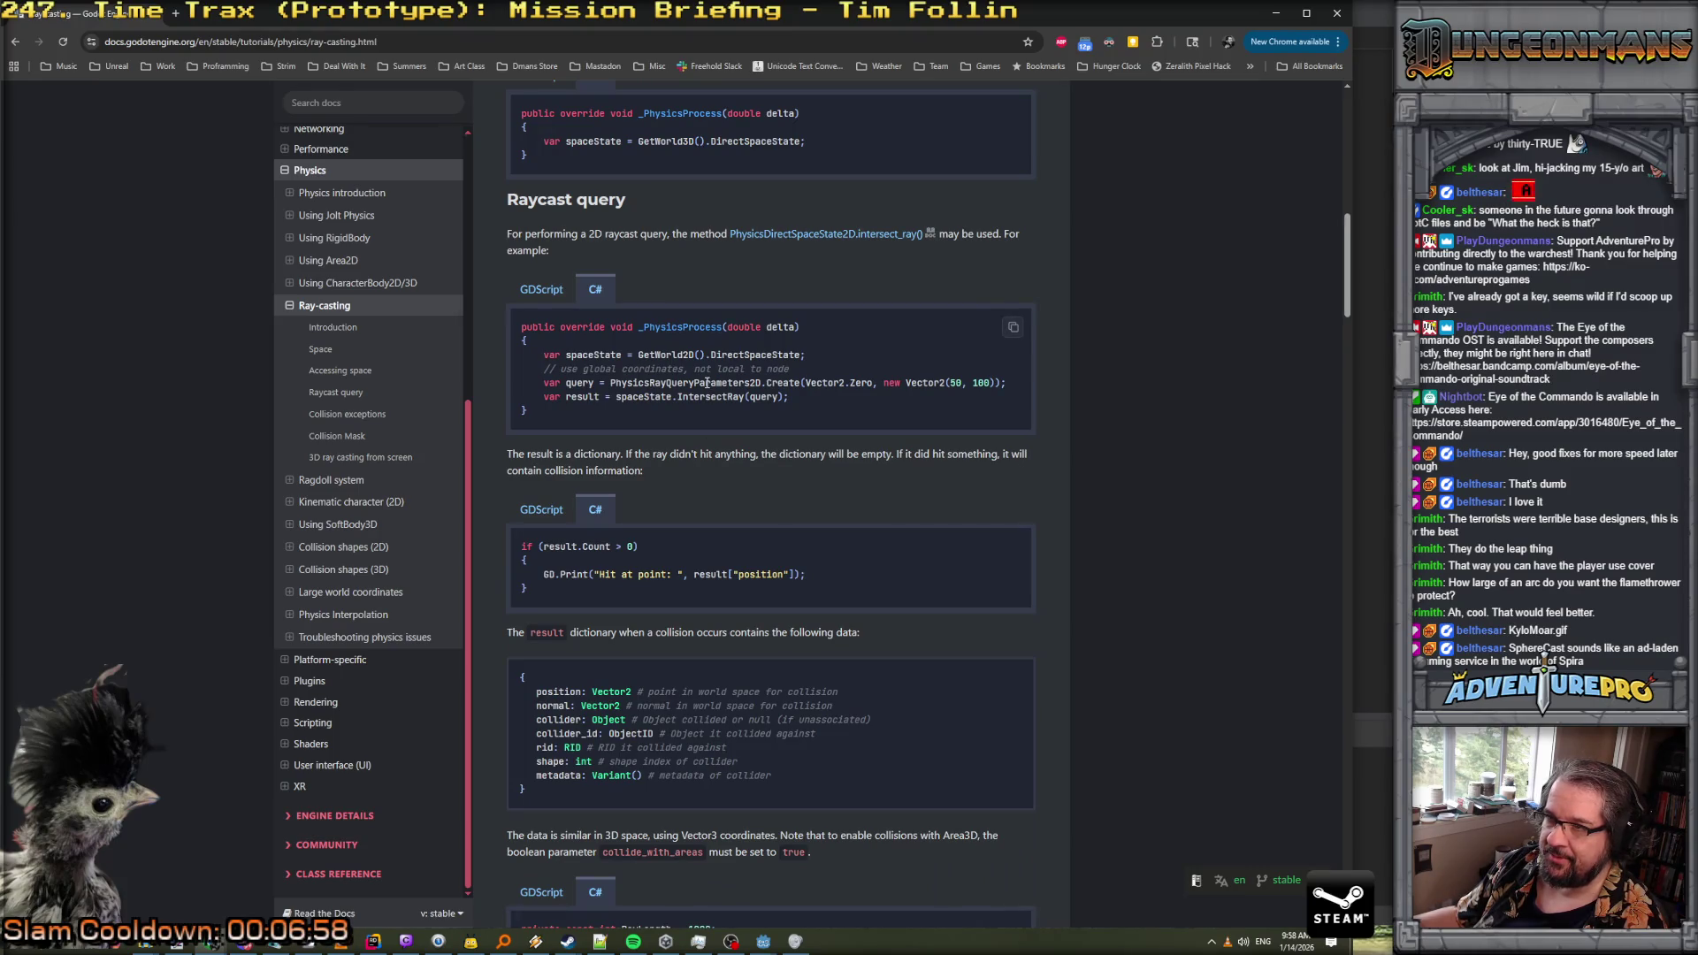
{"action": "scroll", "coordinate": [707, 382], "scroll_direction": "down", "scroll_amount": 7}
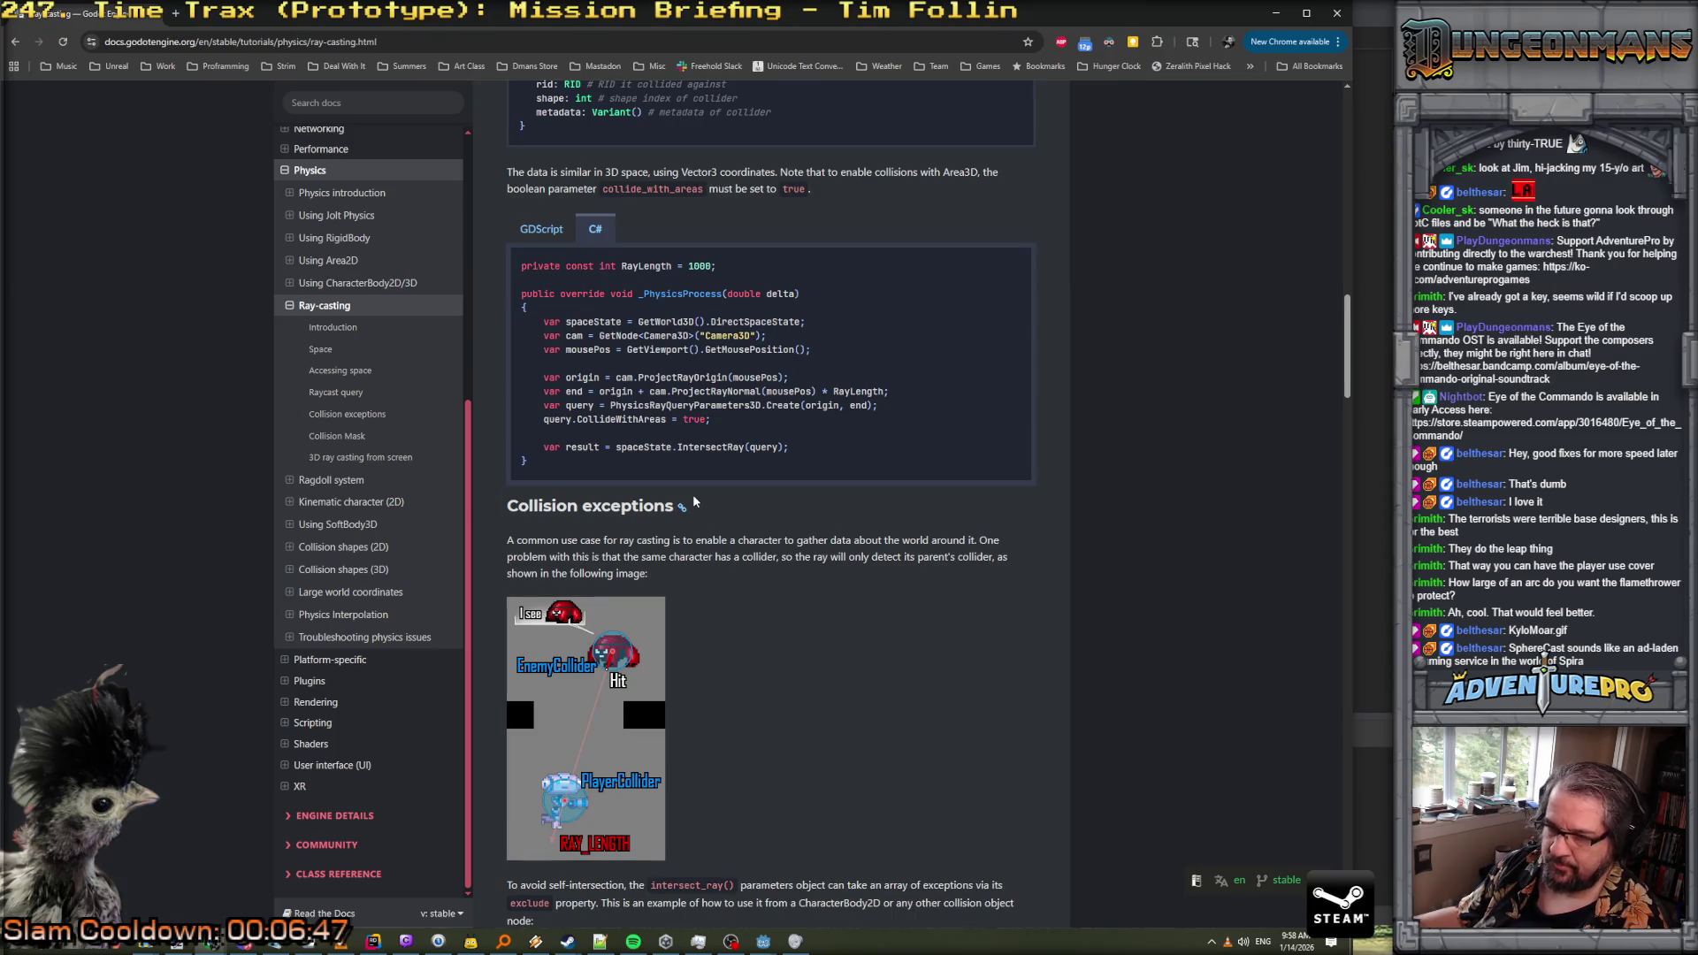
{"action": "scroll", "coordinate": [692, 502], "scroll_direction": "down", "scroll_amount": 3}
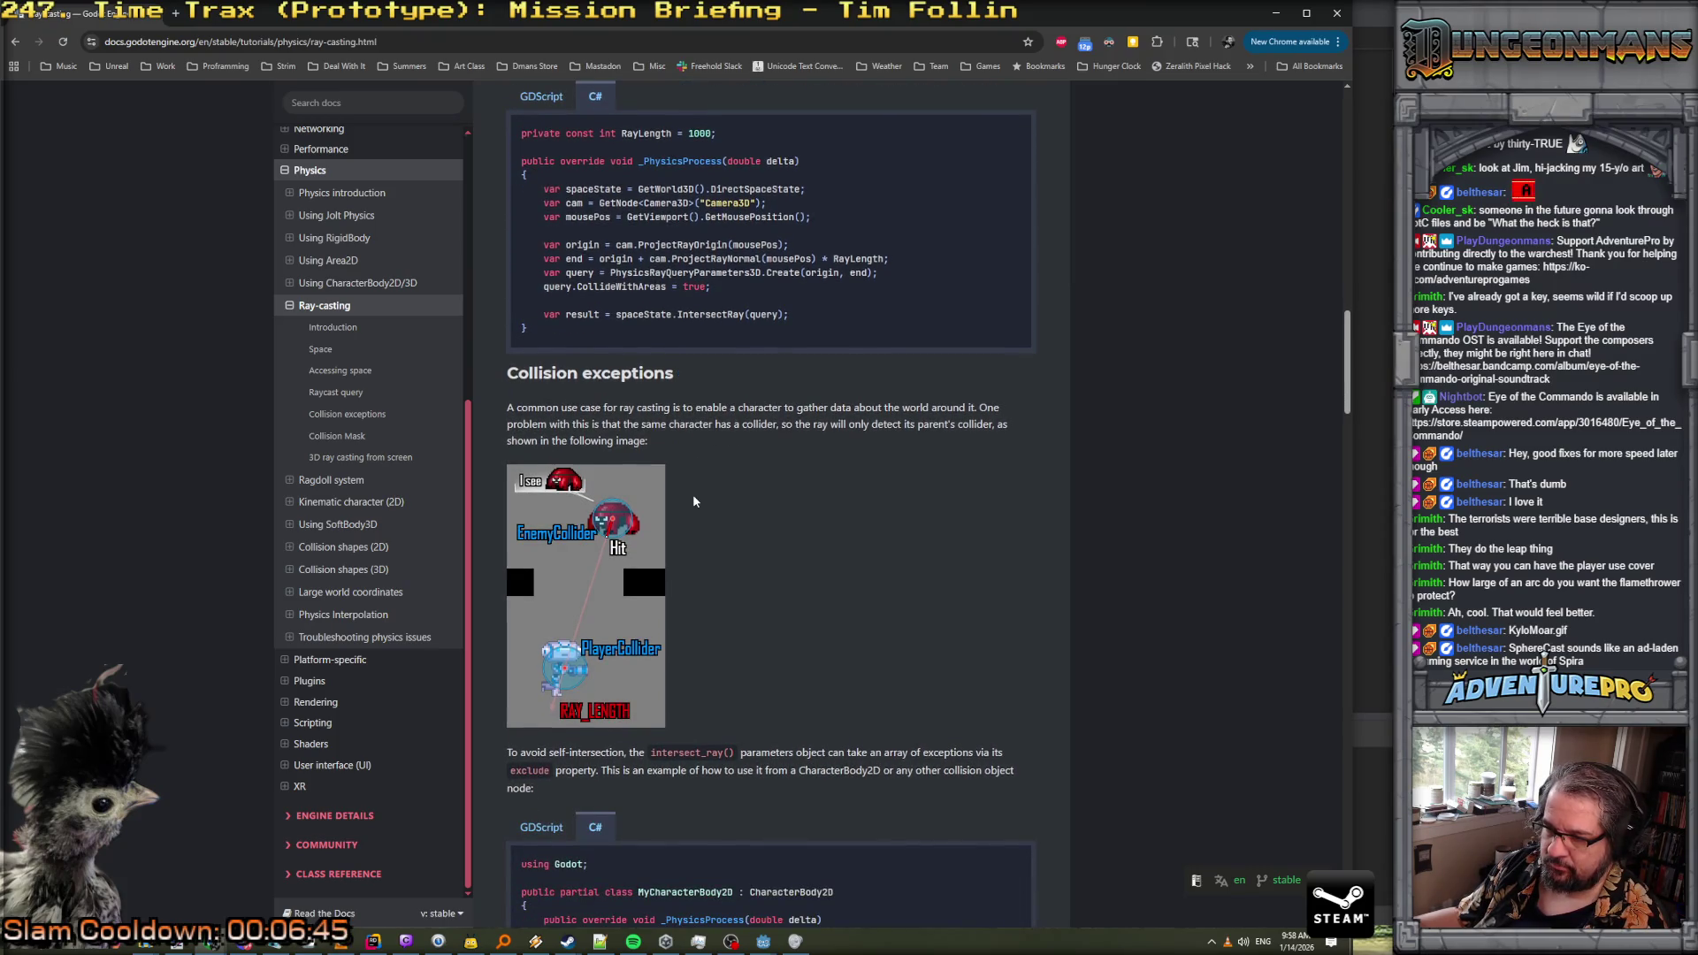
{"action": "scroll", "coordinate": [693, 501], "scroll_direction": "down", "scroll_amount": 4}
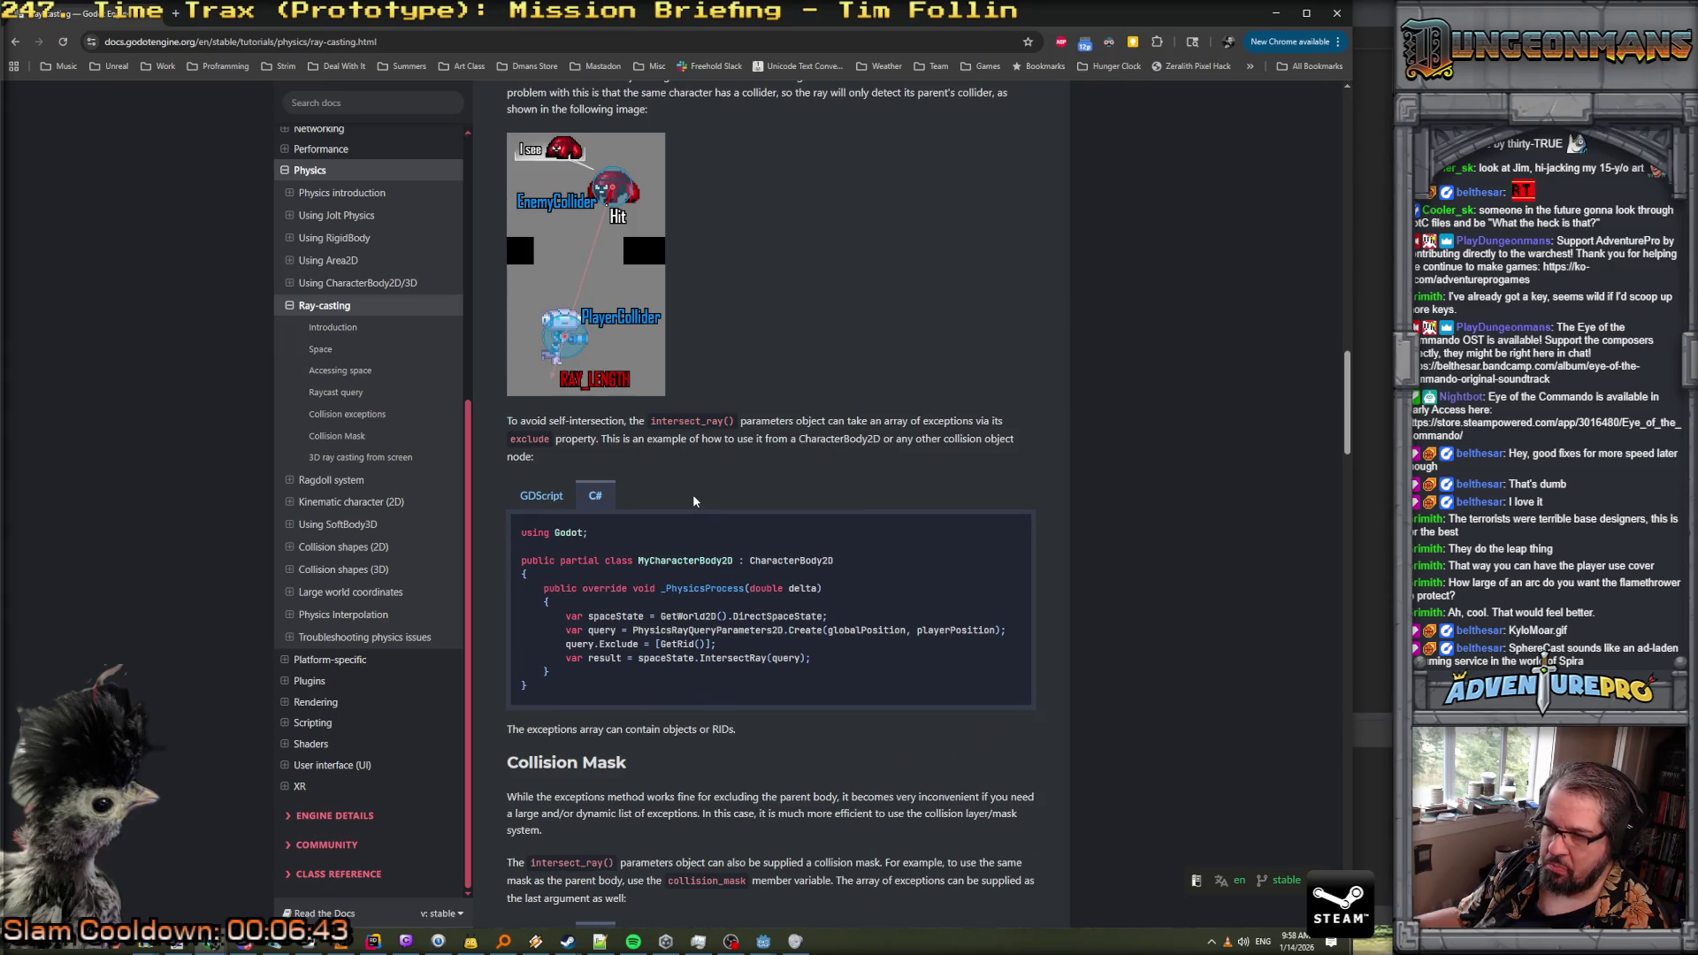
{"action": "scroll", "coordinate": [693, 501], "scroll_direction": "up", "scroll_amount": 4}
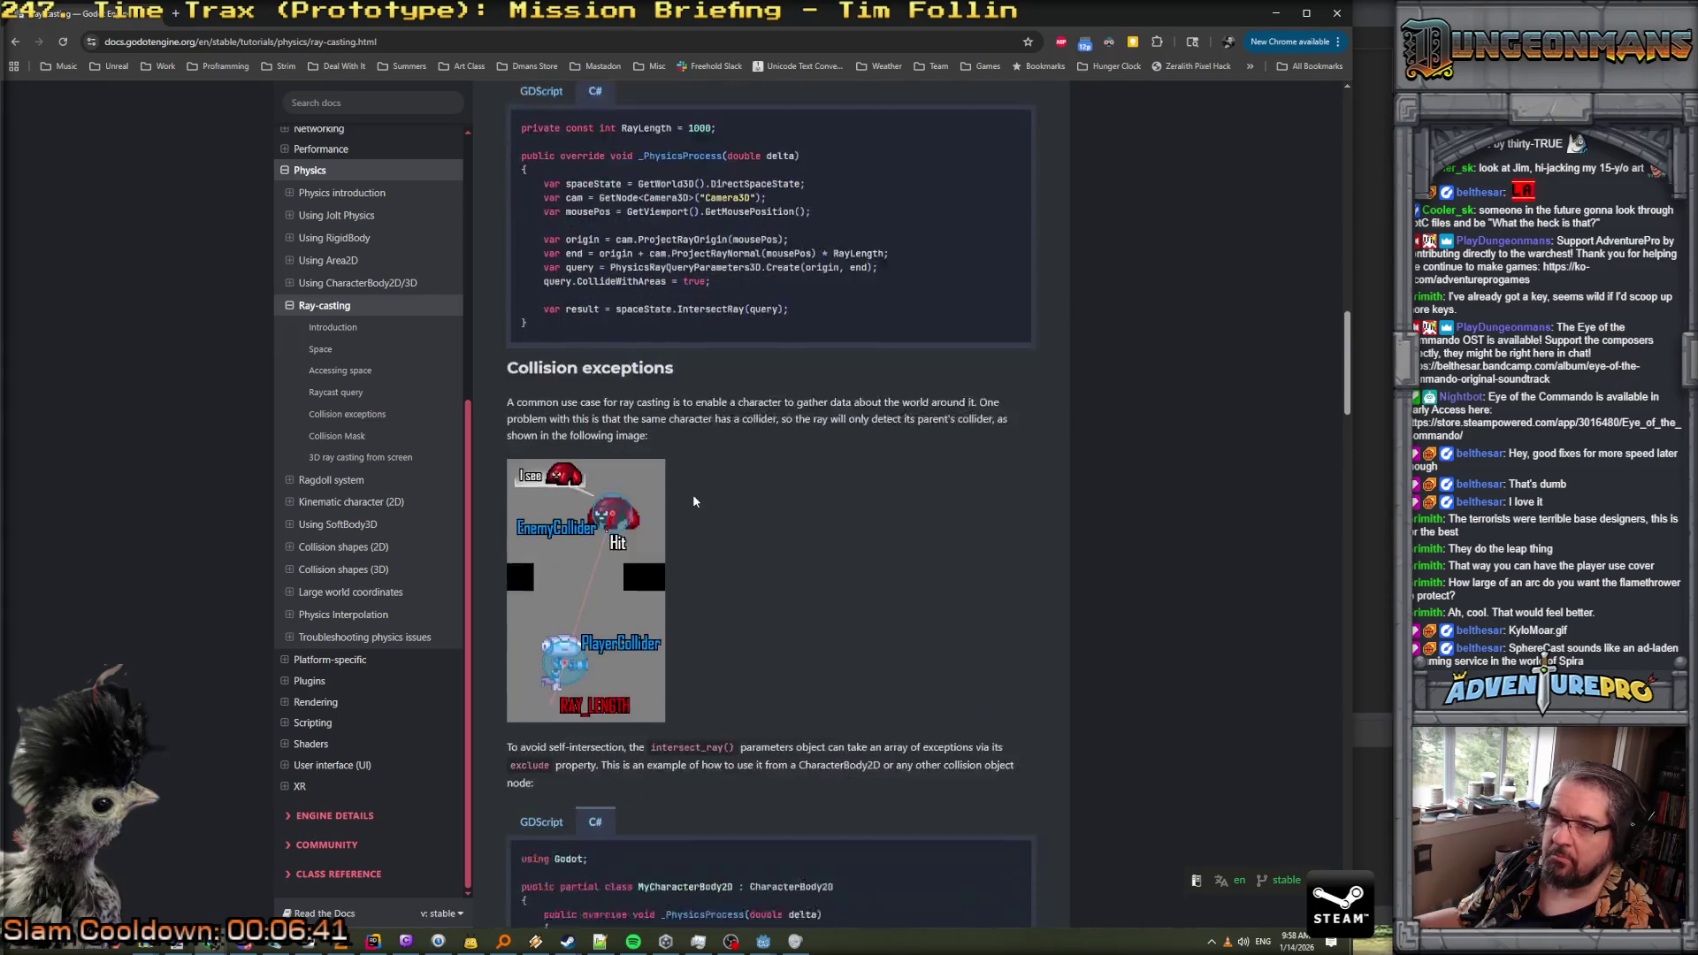
{"action": "scroll", "coordinate": [693, 501], "scroll_direction": "down", "scroll_amount": 4}
{"action": "scroll", "coordinate": [694, 500], "scroll_direction": "down", "scroll_amount": 2}
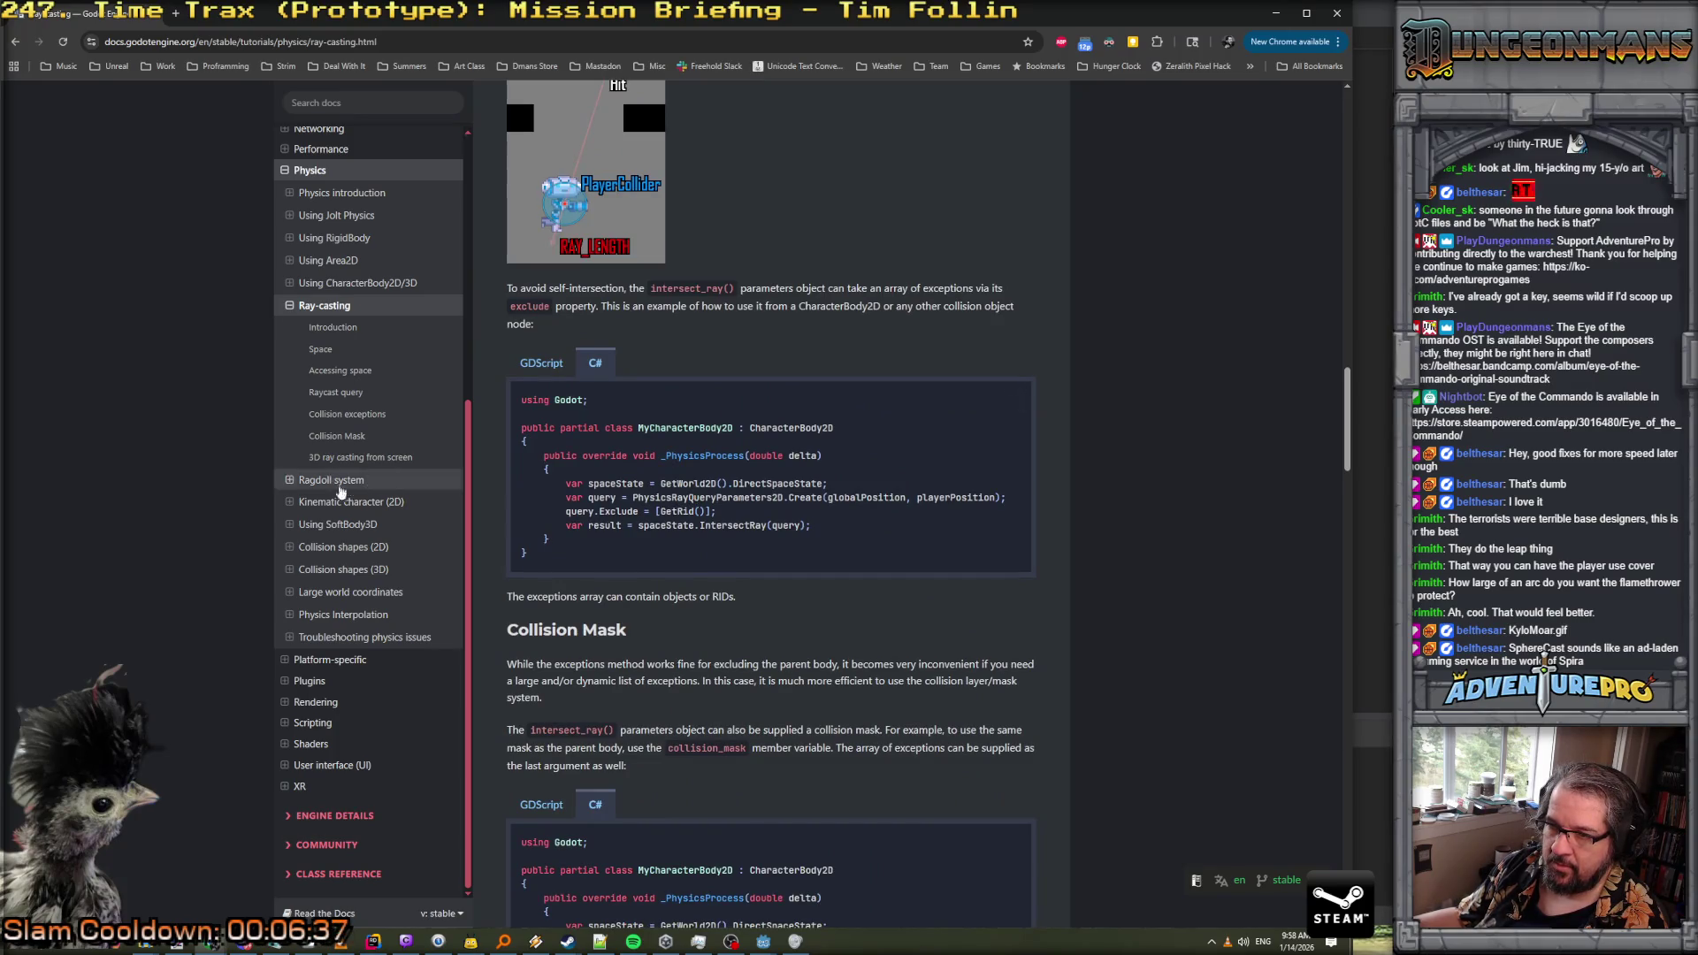
{"action": "left_click", "coordinate": [328, 569]}
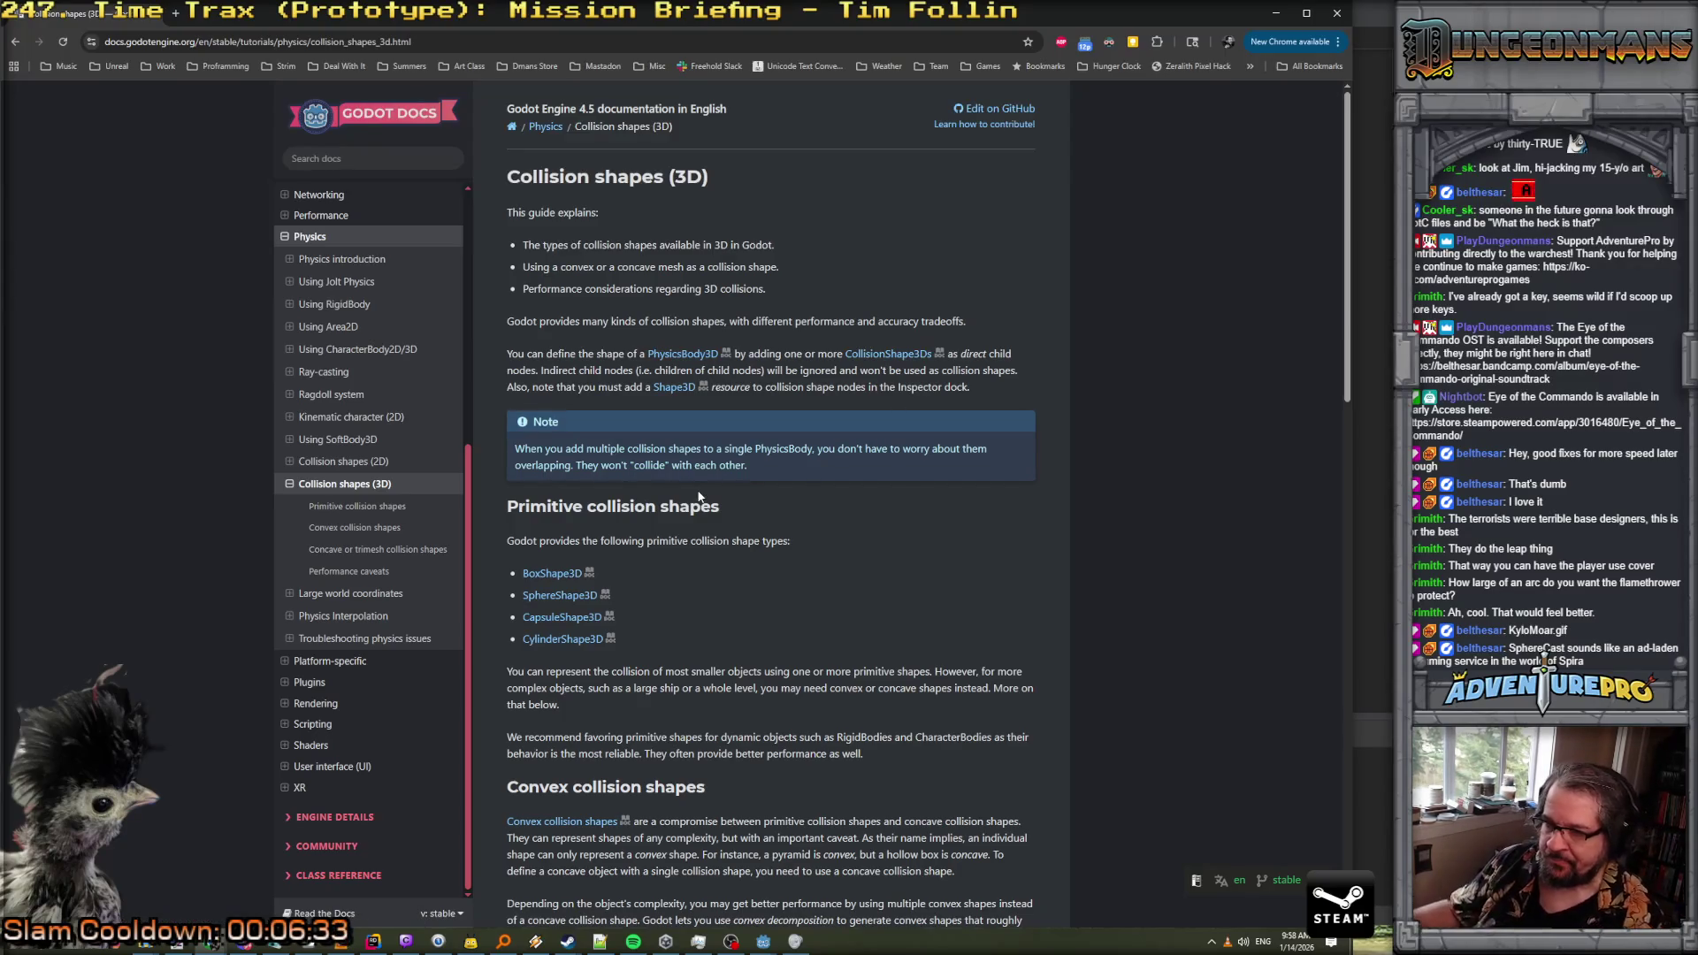
Skim the Collision shapes (3D) page and return to the Ray-casting page
{"action": "scroll", "coordinate": [699, 497], "scroll_direction": "down", "scroll_amount": 4}
{"action": "scroll", "coordinate": [715, 529], "scroll_direction": "down", "scroll_amount": 9}
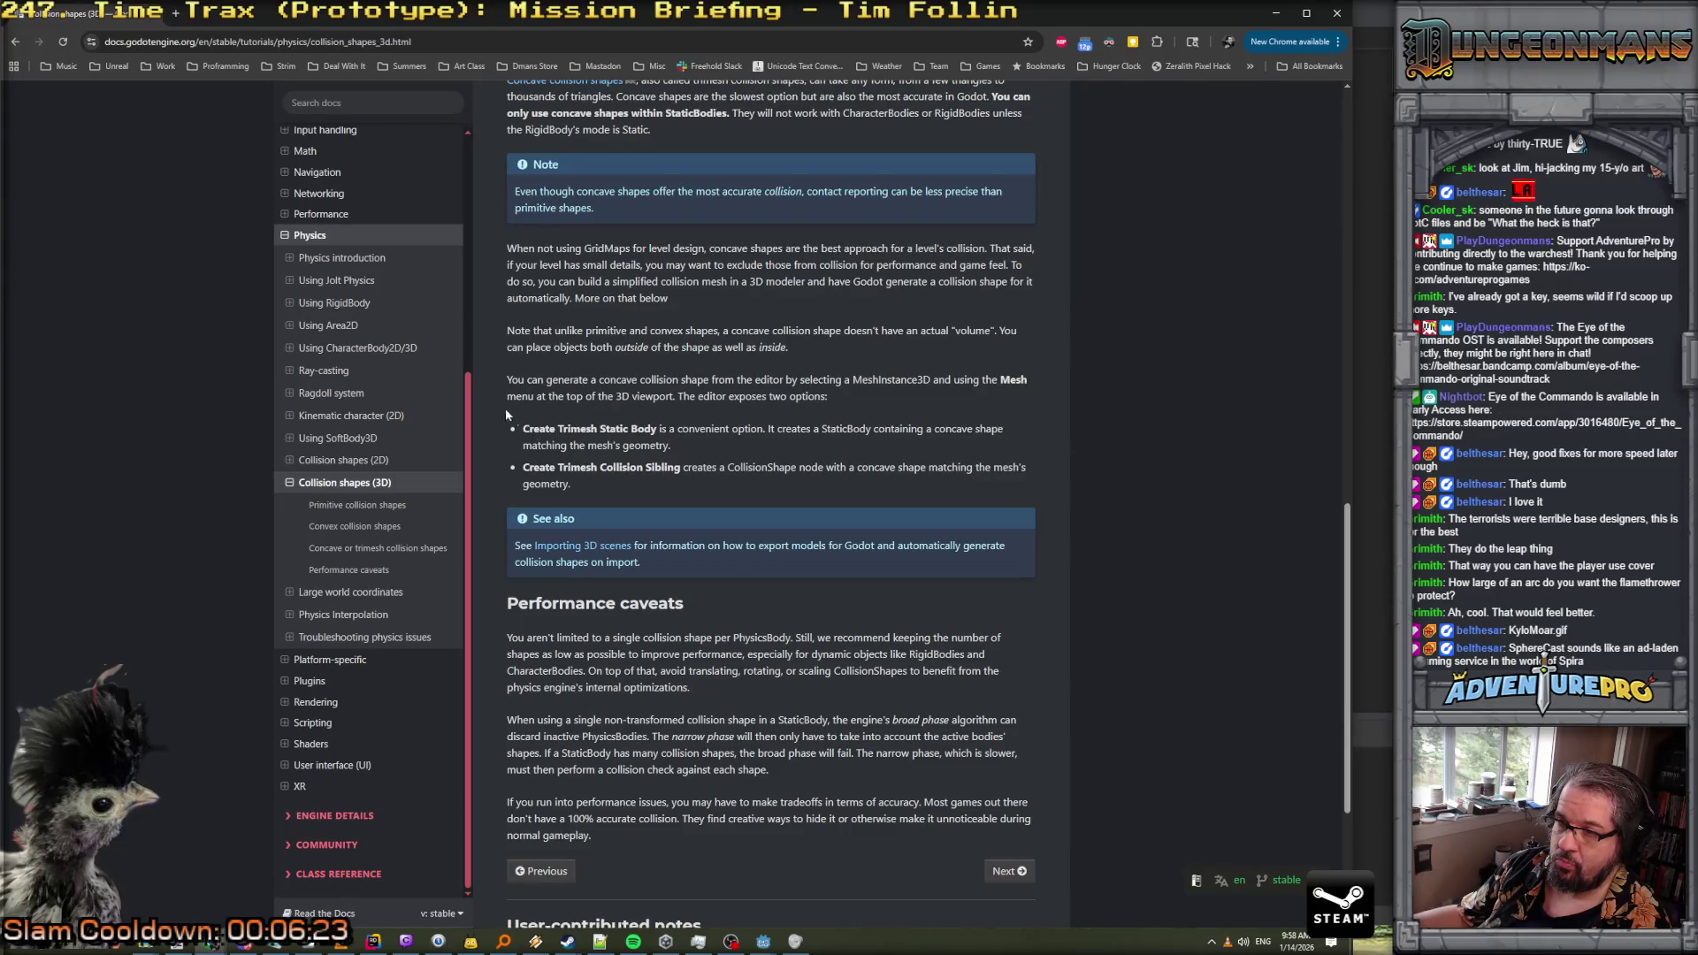
{"action": "left_click", "coordinate": [328, 371]}
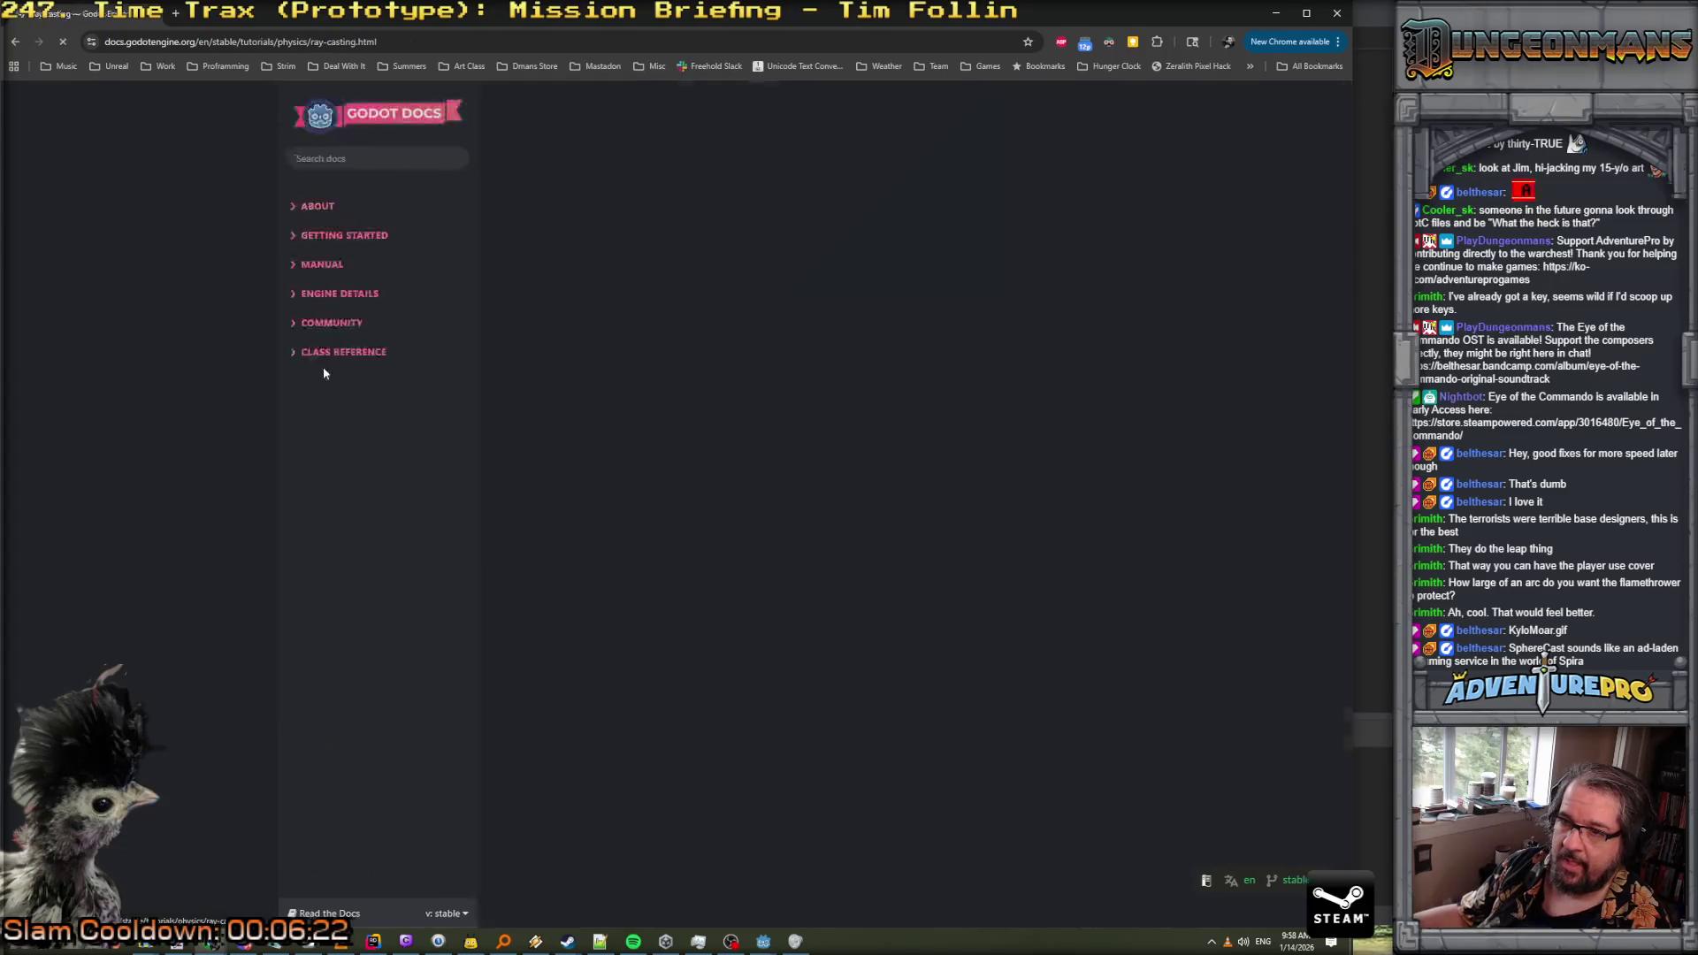
{"action": "scroll", "coordinate": [775, 448], "scroll_direction": "down", "scroll_amount": 5}
{"action": "scroll", "coordinate": [773, 439], "scroll_direction": "down", "scroll_amount": 10}
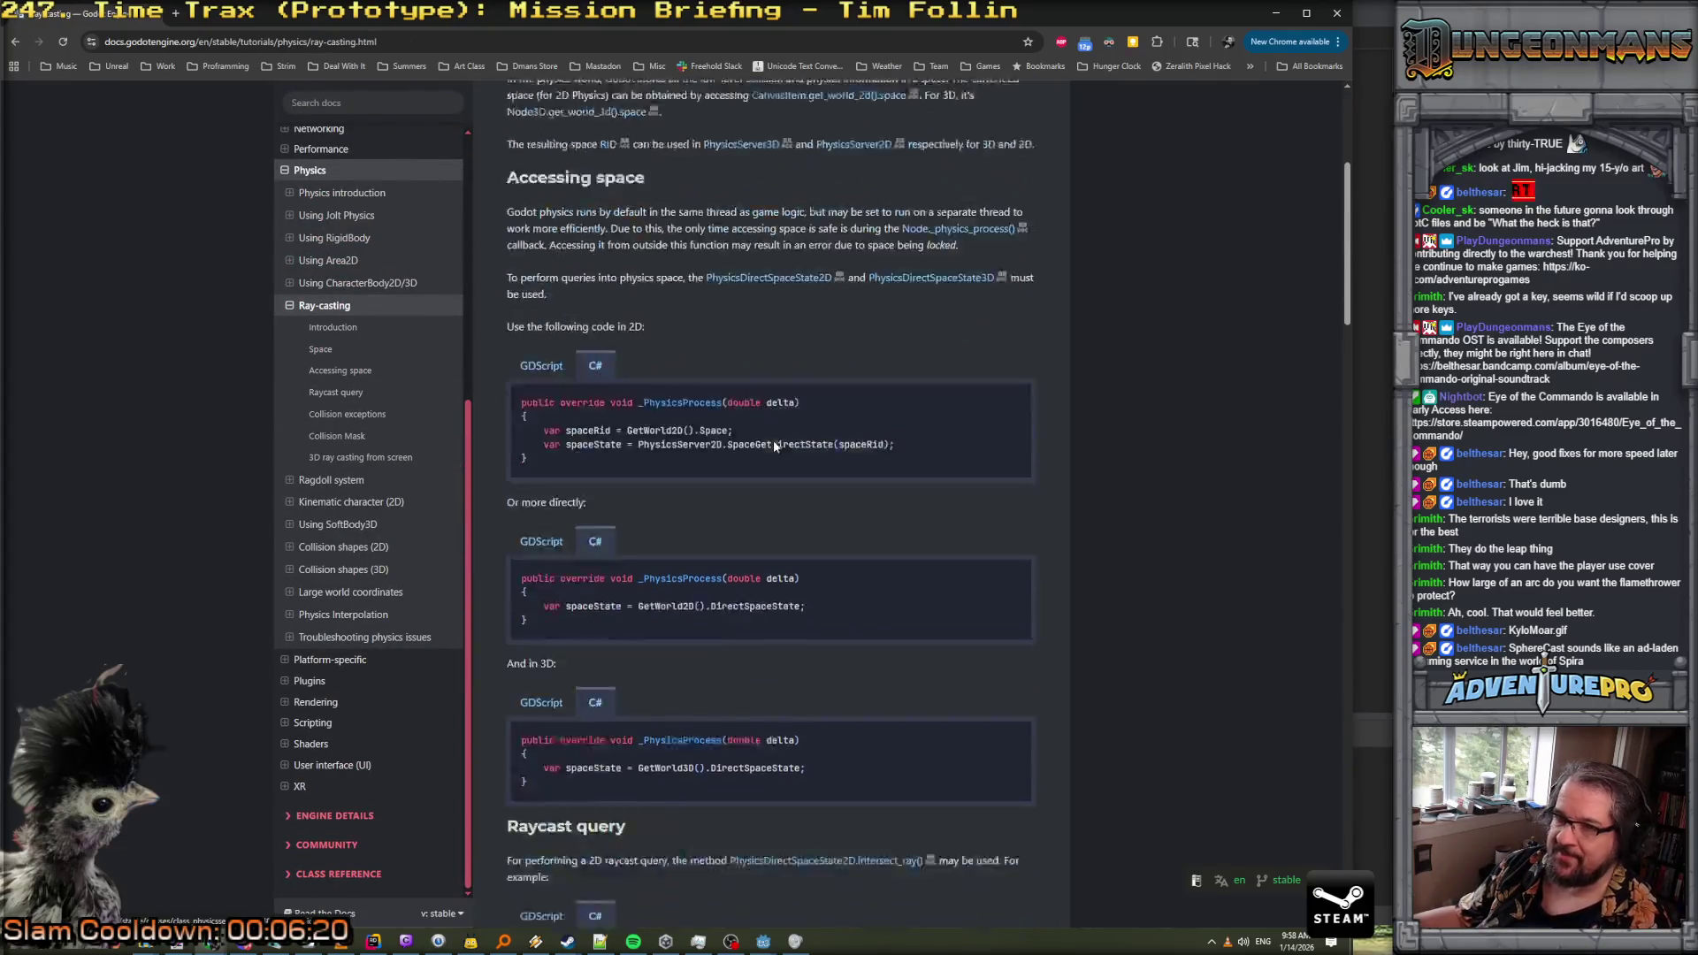
Jump to the 3D ray casting from screen section and read its C# camera sample
{"action": "left_click", "coordinate": [332, 459]}
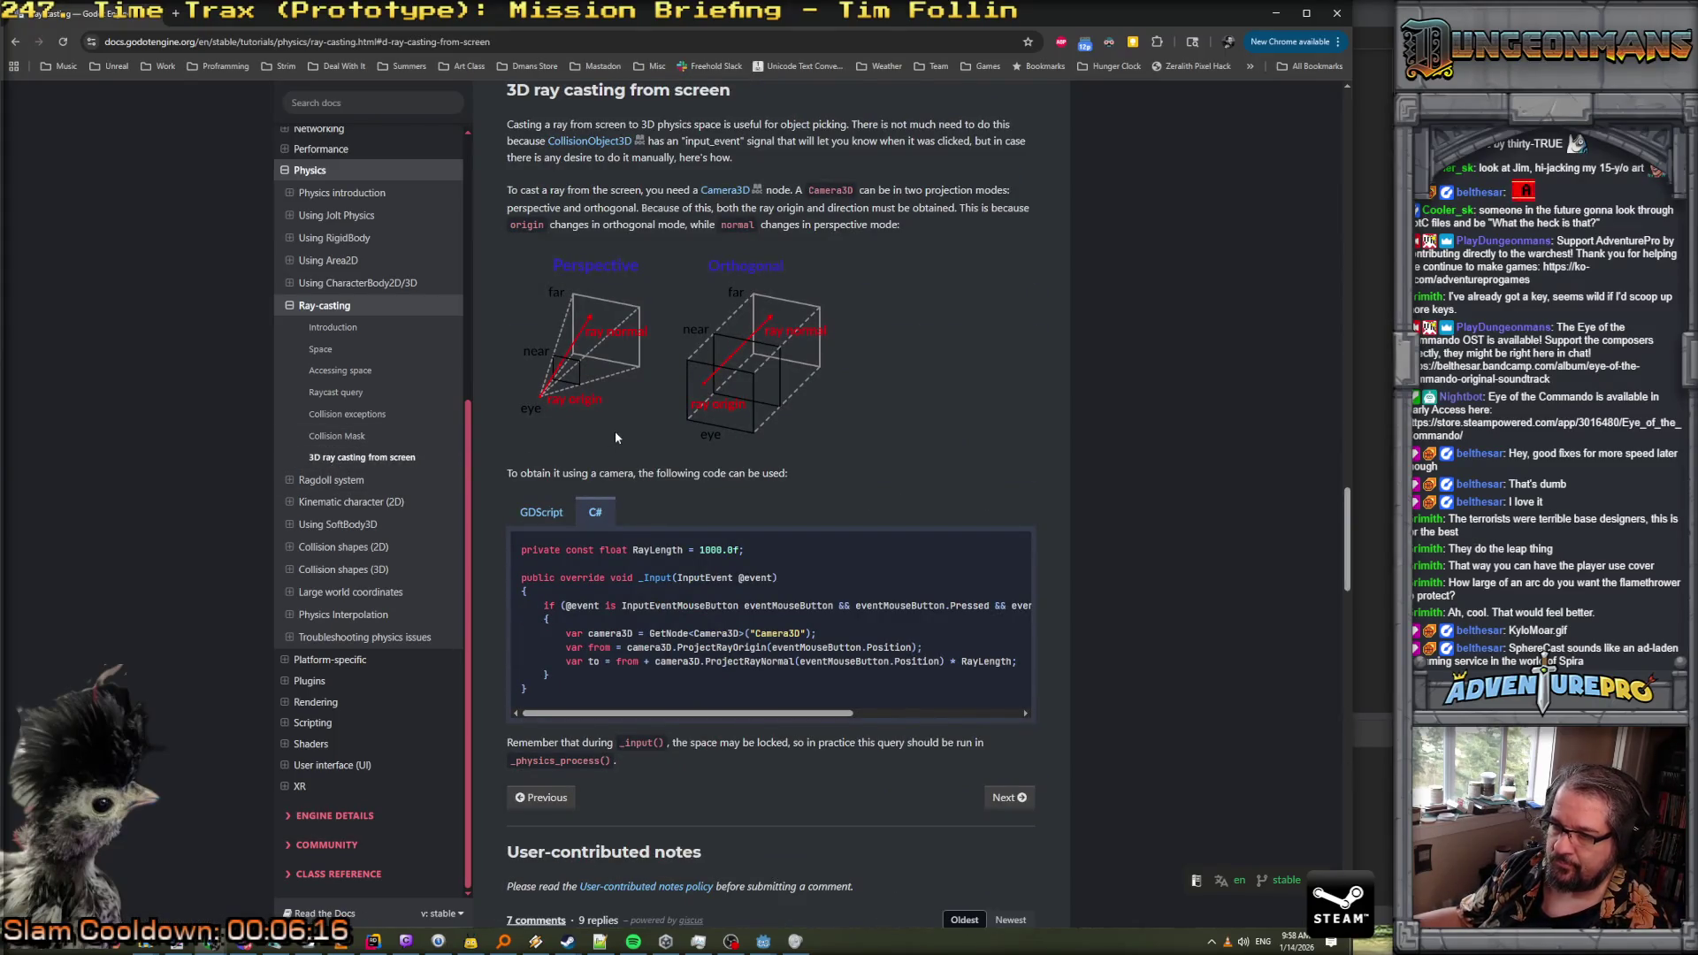
{"action": "scroll", "coordinate": [617, 436], "scroll_direction": "down", "scroll_amount": 3}
{"action": "scroll", "coordinate": [616, 431], "scroll_direction": "down", "scroll_amount": 1}
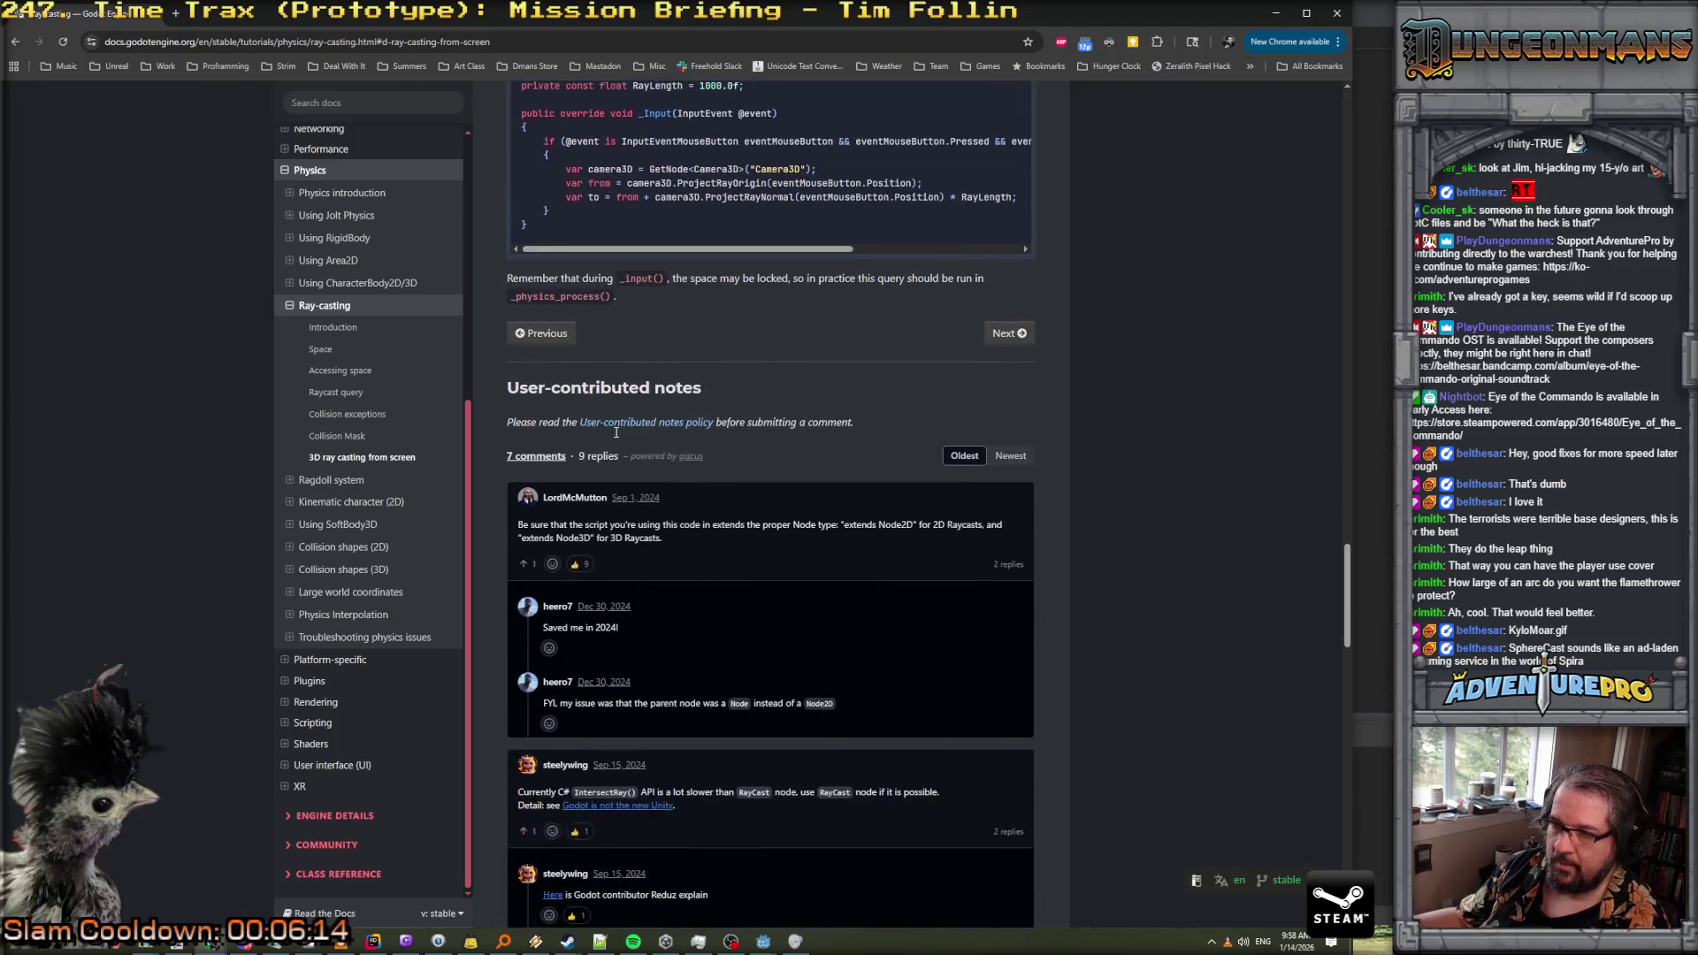
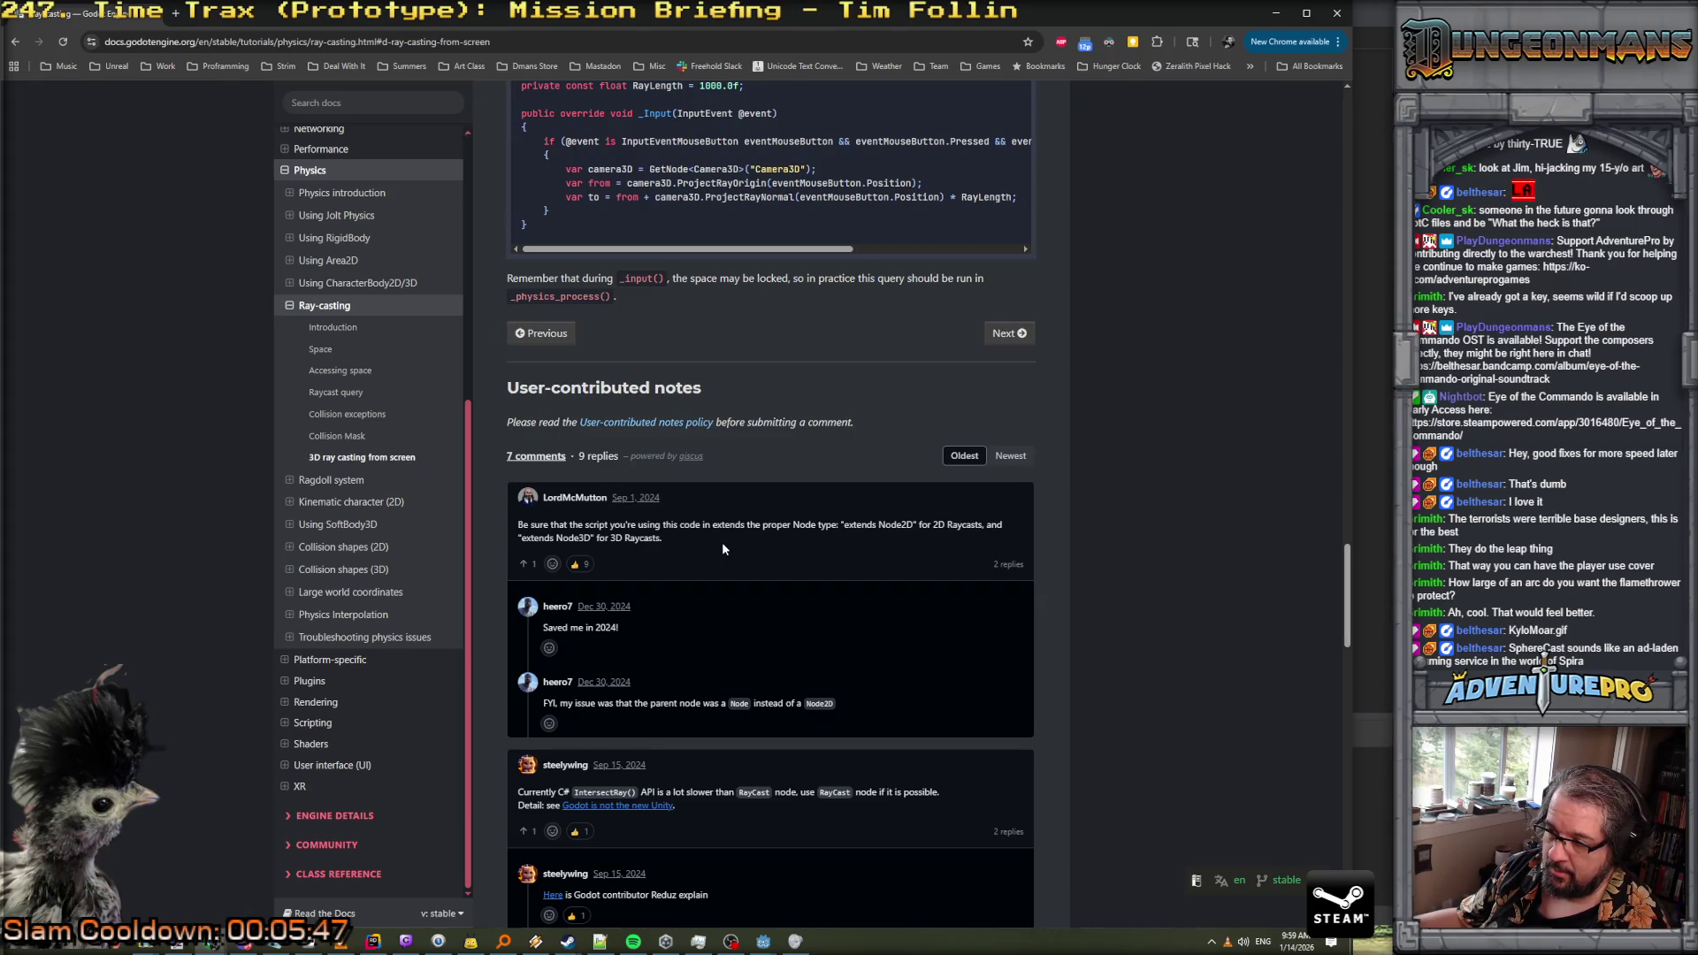
Scroll down the Godot ray-casting docs page and dismiss the pop-up reminder
{"action": "scroll", "coordinate": [723, 548], "scroll_direction": "down", "scroll_amount": 2}
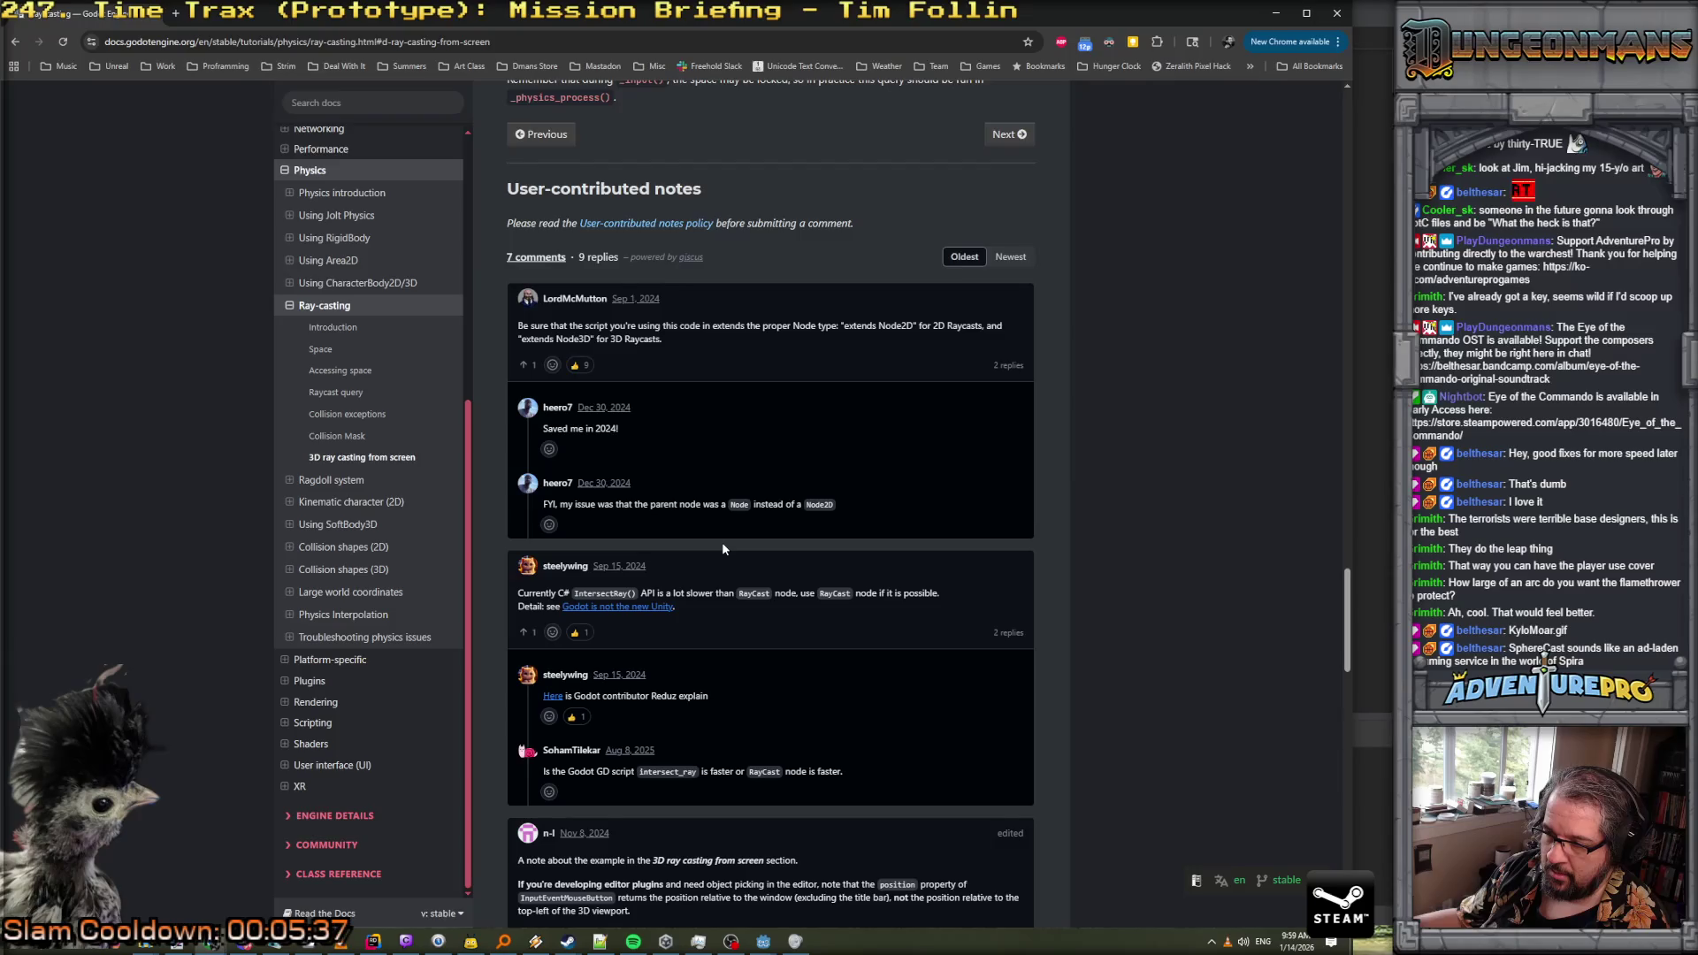
{"action": "scroll", "coordinate": [723, 547], "scroll_direction": "down", "scroll_amount": 2}
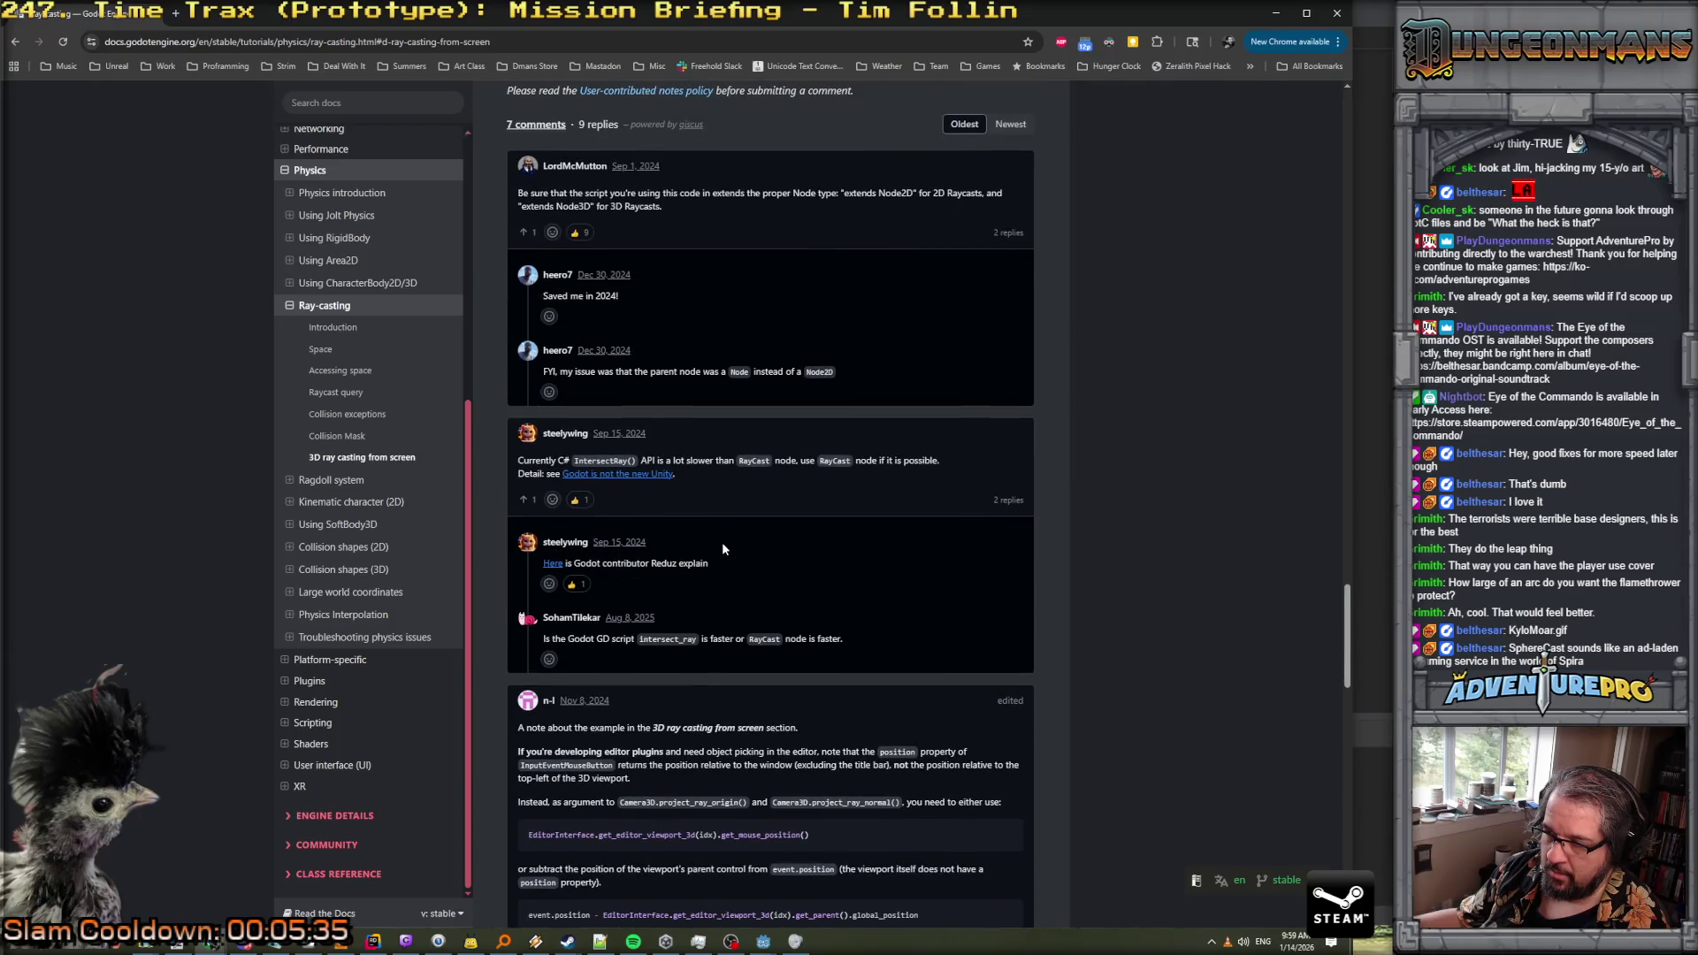
{"action": "scroll", "coordinate": [722, 549], "scroll_direction": "down", "scroll_amount": 4}
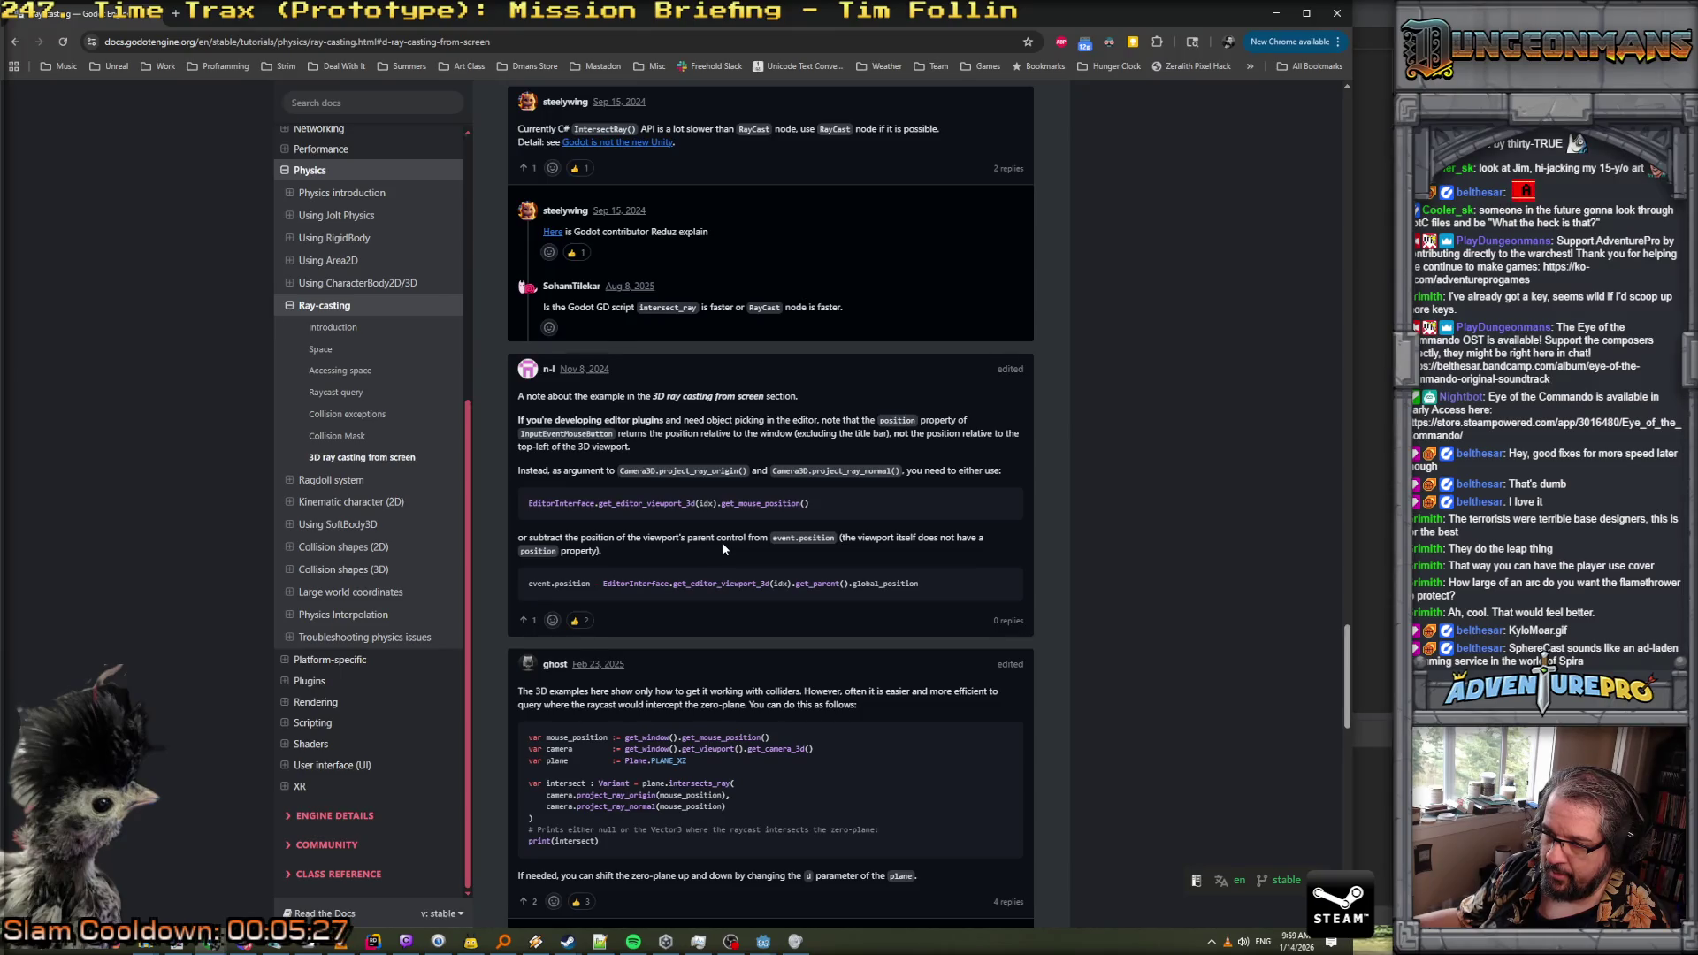
{"action": "scroll", "coordinate": [722, 548], "scroll_direction": "down", "scroll_amount": 2}
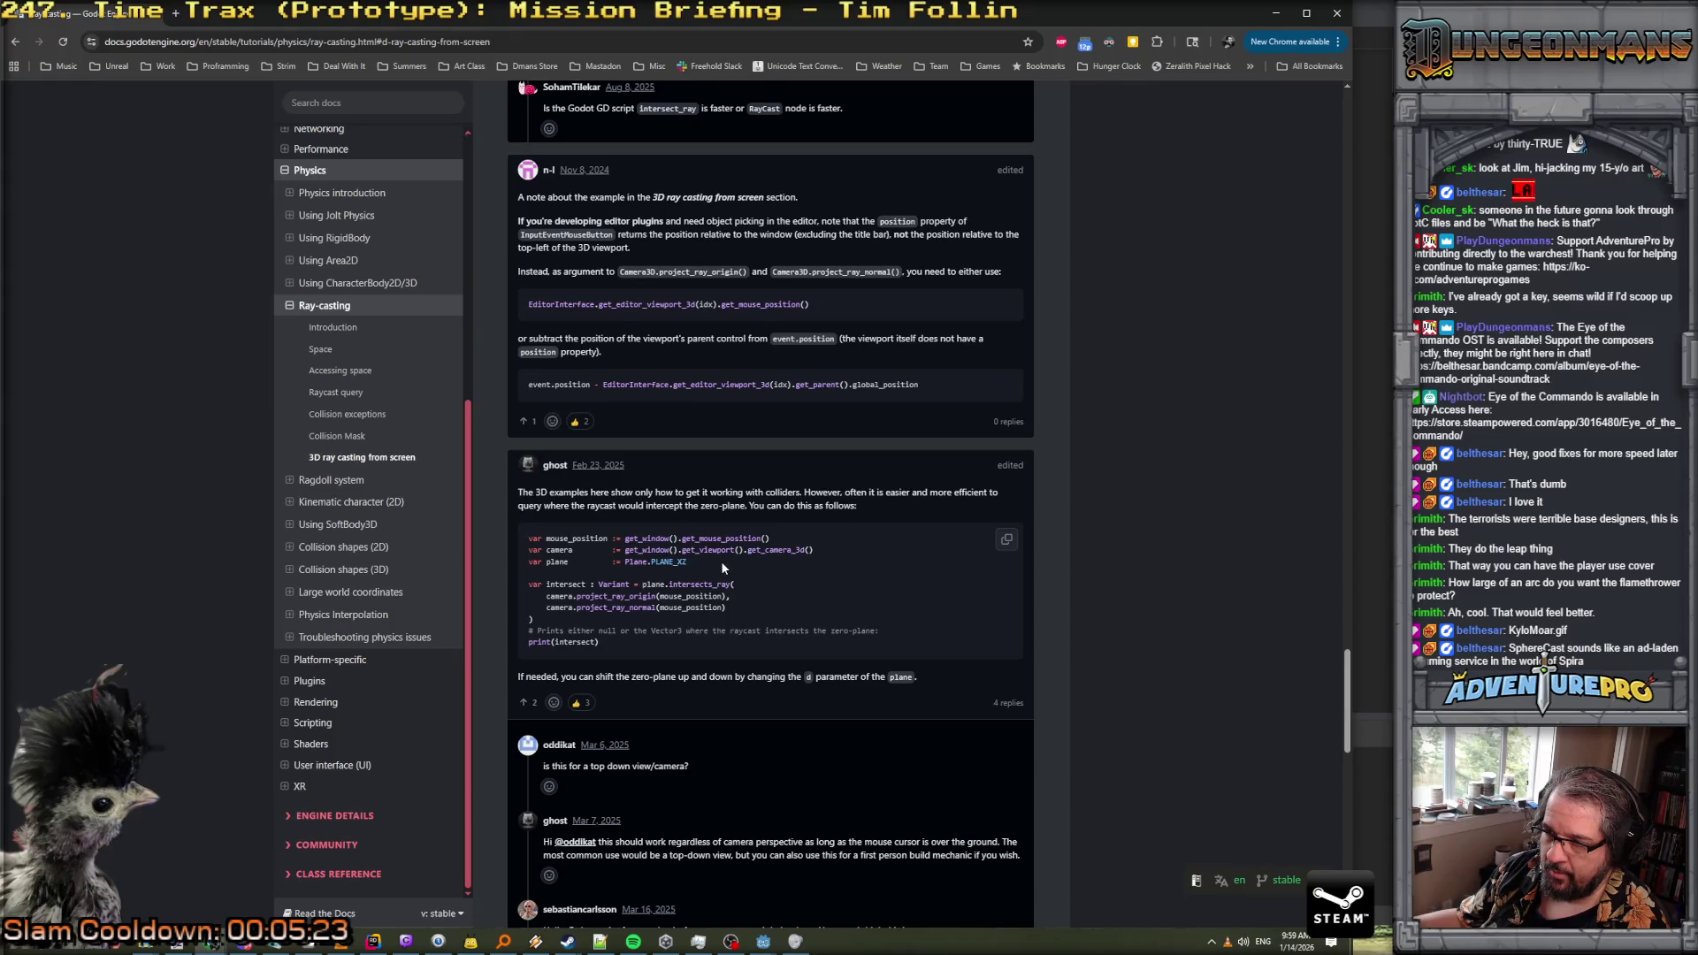
{"action": "scroll", "coordinate": [721, 566], "scroll_direction": "down", "scroll_amount": 4}
{"action": "scroll", "coordinate": [722, 567], "scroll_direction": "down", "scroll_amount": 1}
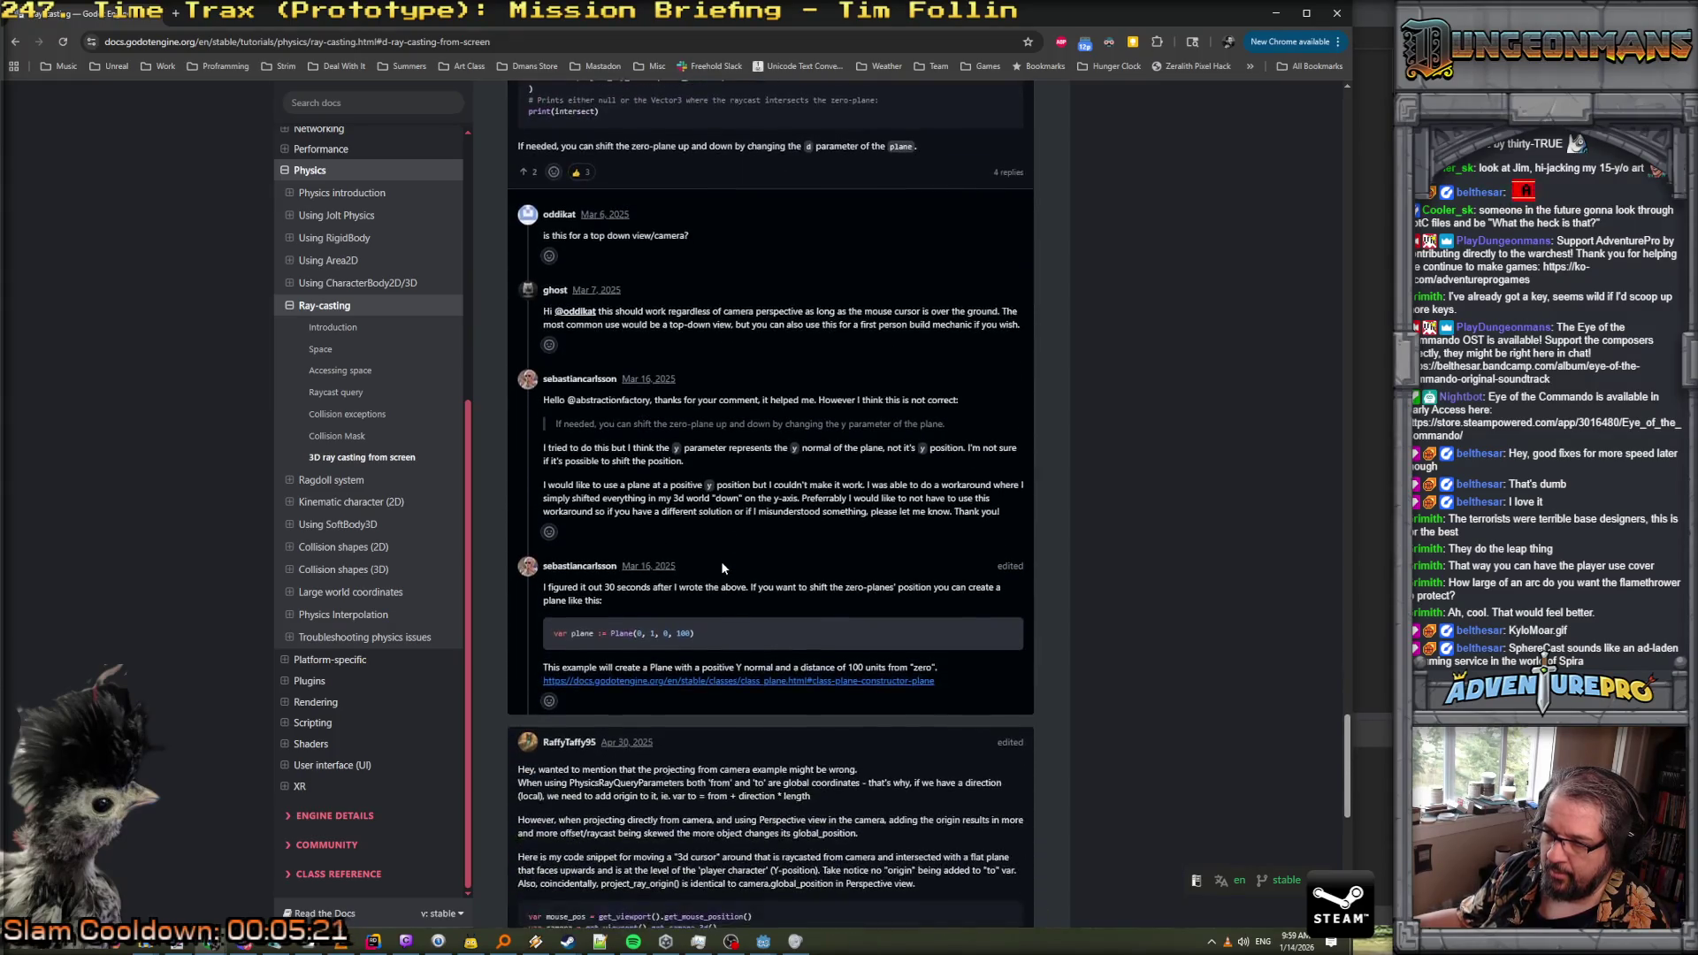
{"action": "scroll", "coordinate": [722, 567], "scroll_direction": "down", "scroll_amount": 1}
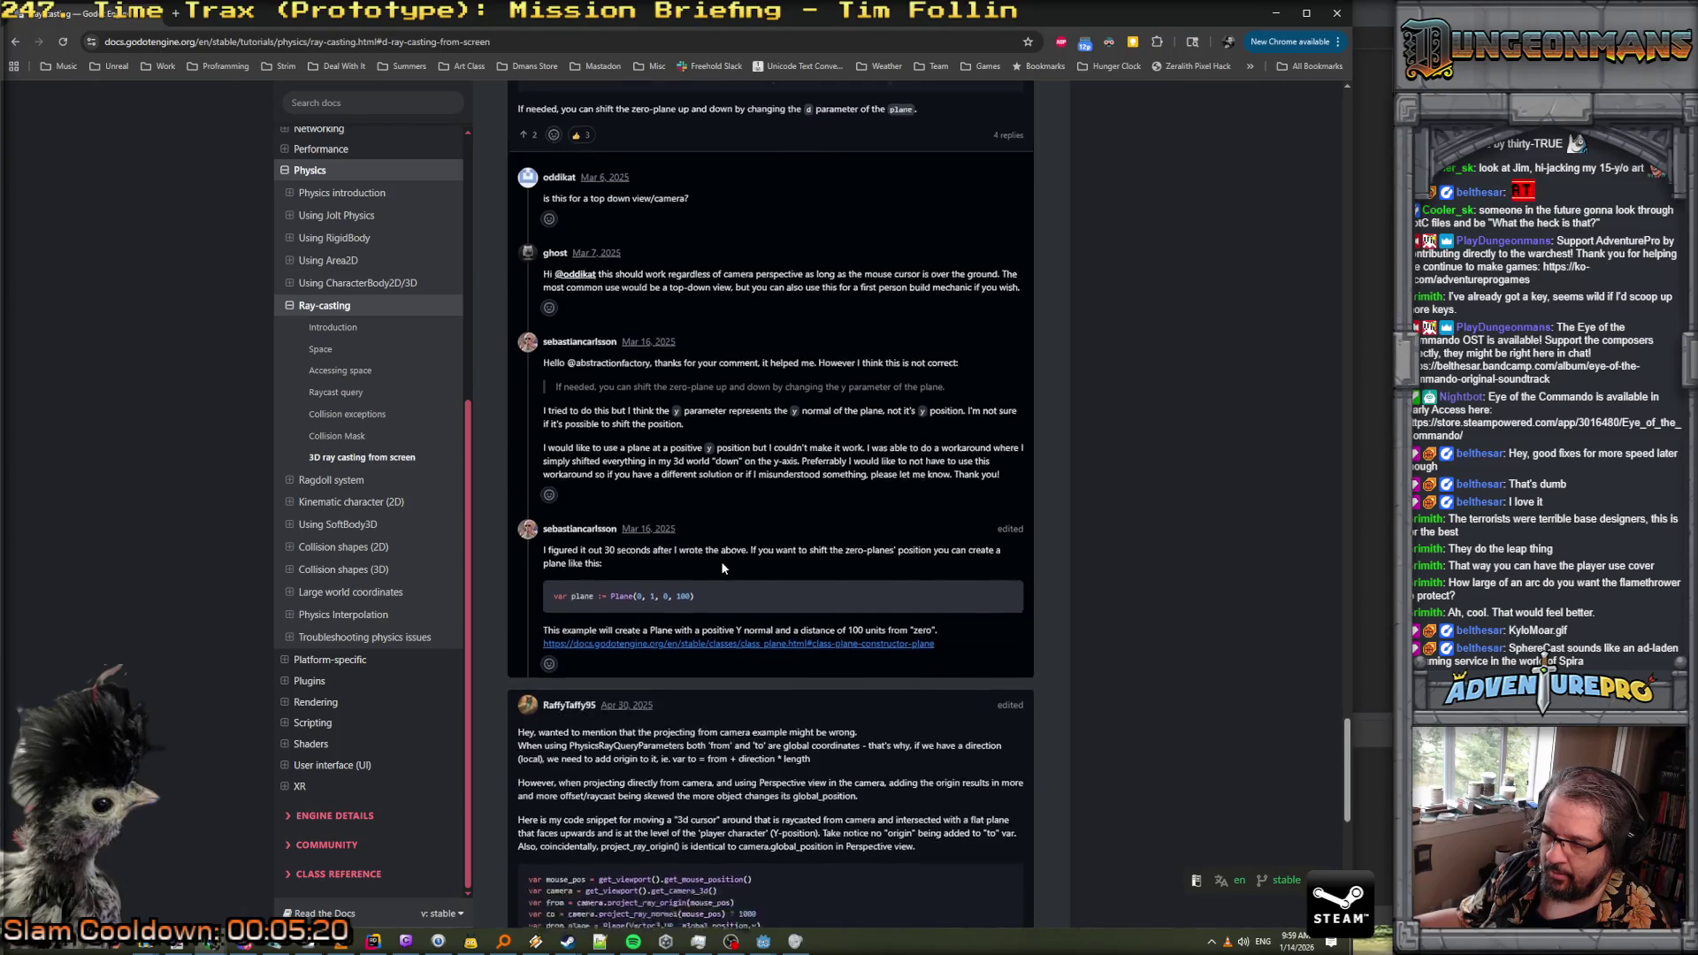
{"action": "scroll", "coordinate": [722, 567], "scroll_direction": "down", "scroll_amount": 3}
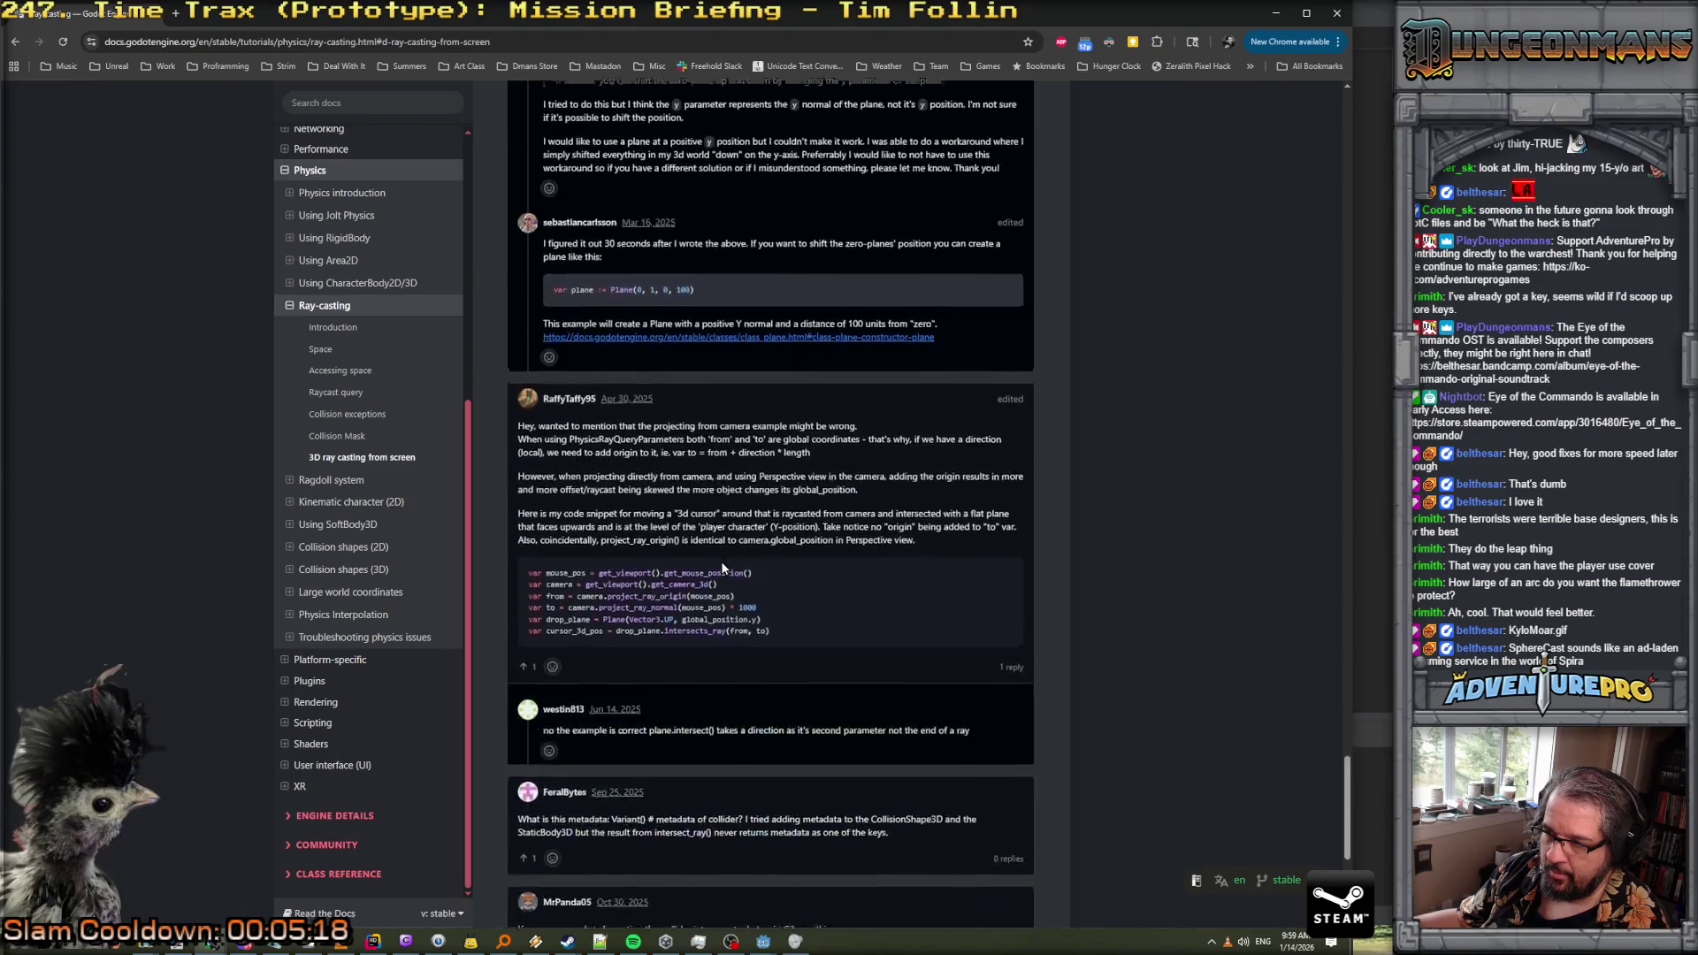
{"action": "scroll", "coordinate": [722, 567], "scroll_direction": "down", "scroll_amount": 2}
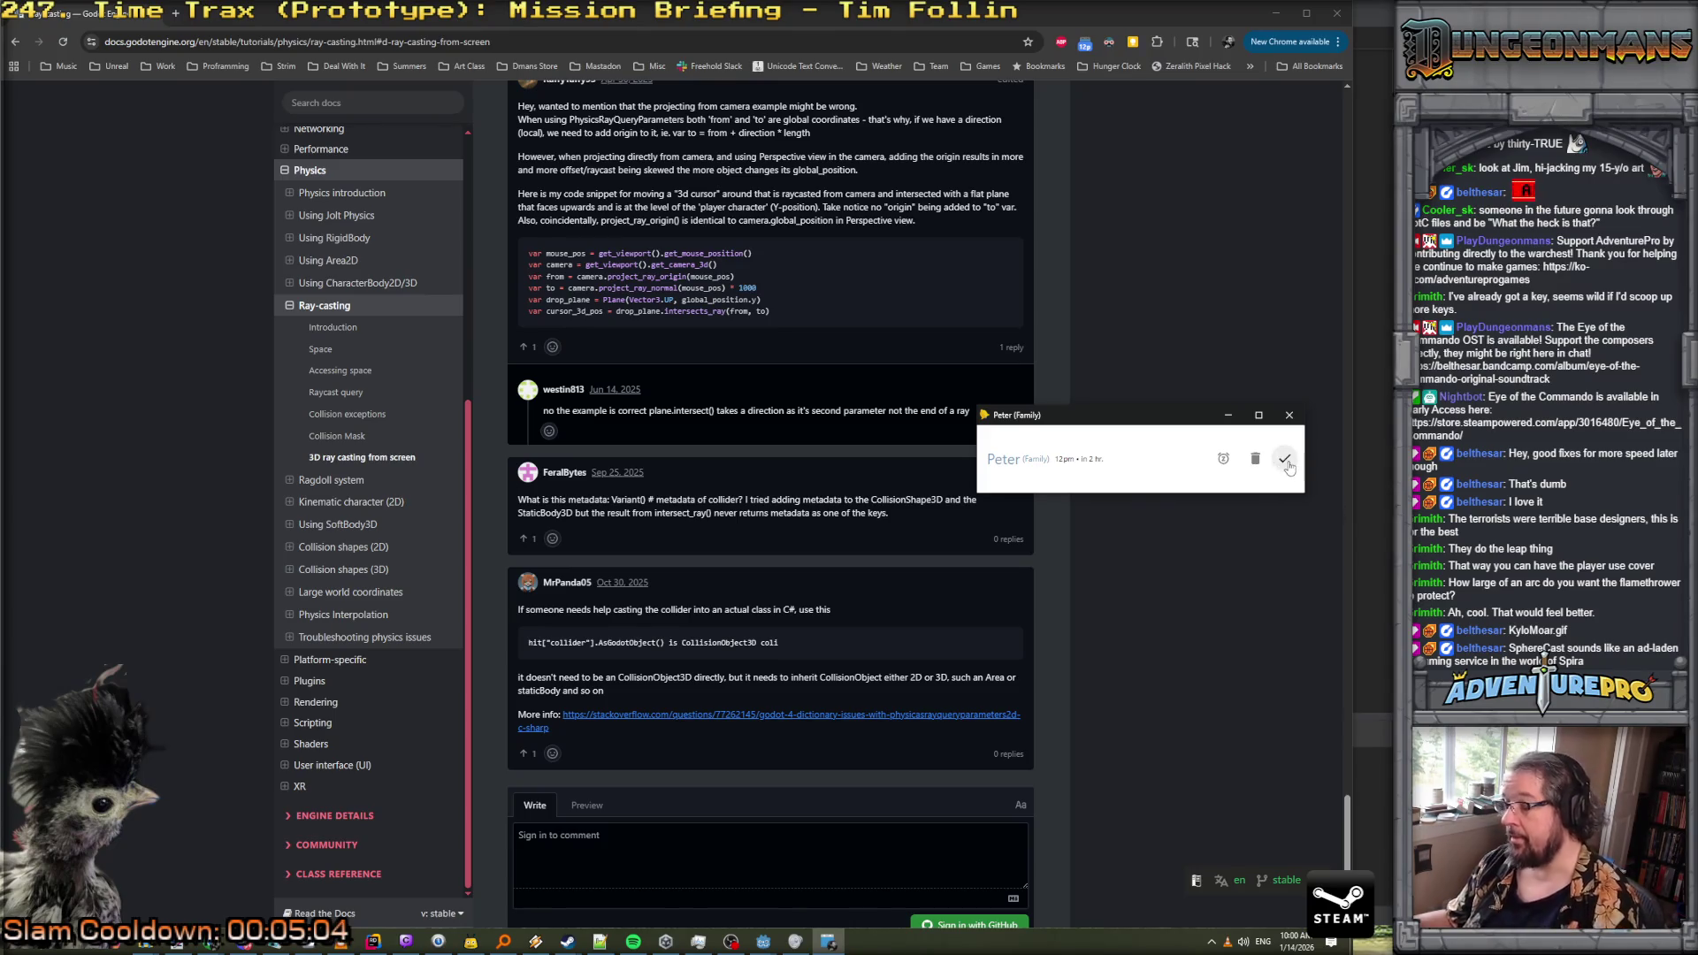
{"action": "left_click", "coordinate": [1287, 464]}
{"action": "scroll", "coordinate": [756, 557], "scroll_direction": "down", "scroll_amount": 2}
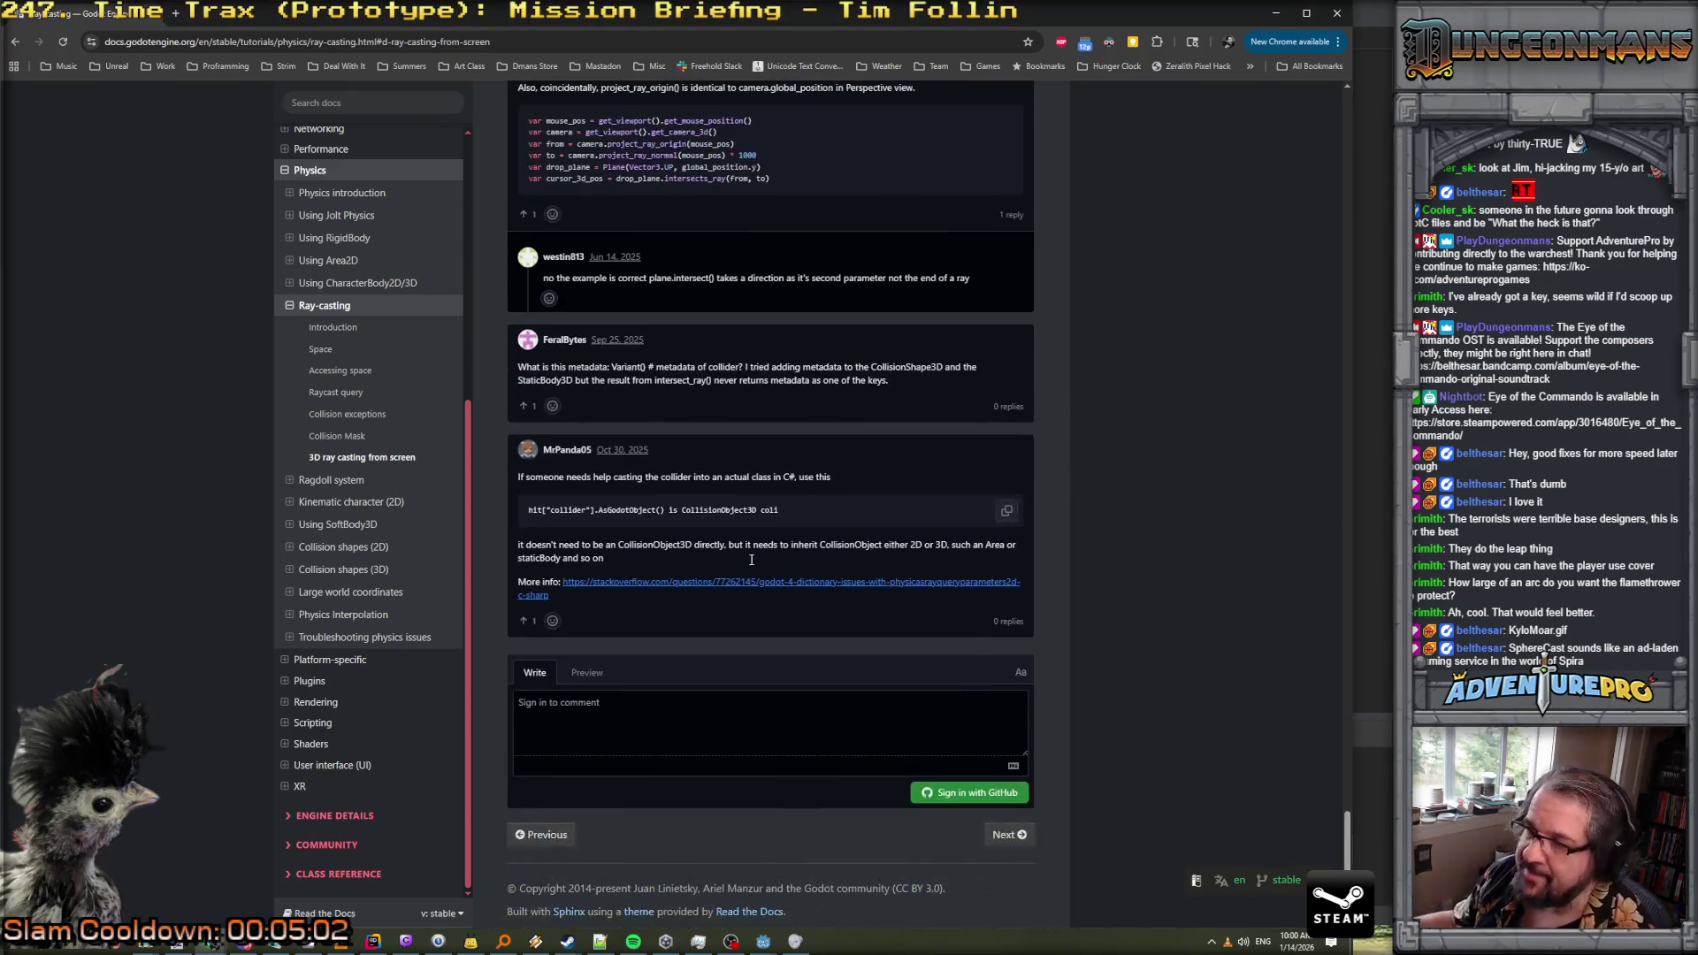
Find the 3D C# ray query example, copy its code lines and return to Rider
{"action": "scroll", "coordinate": [751, 560], "scroll_direction": "up", "scroll_amount": 20}
{"action": "scroll", "coordinate": [750, 563], "scroll_direction": "up", "scroll_amount": 8}
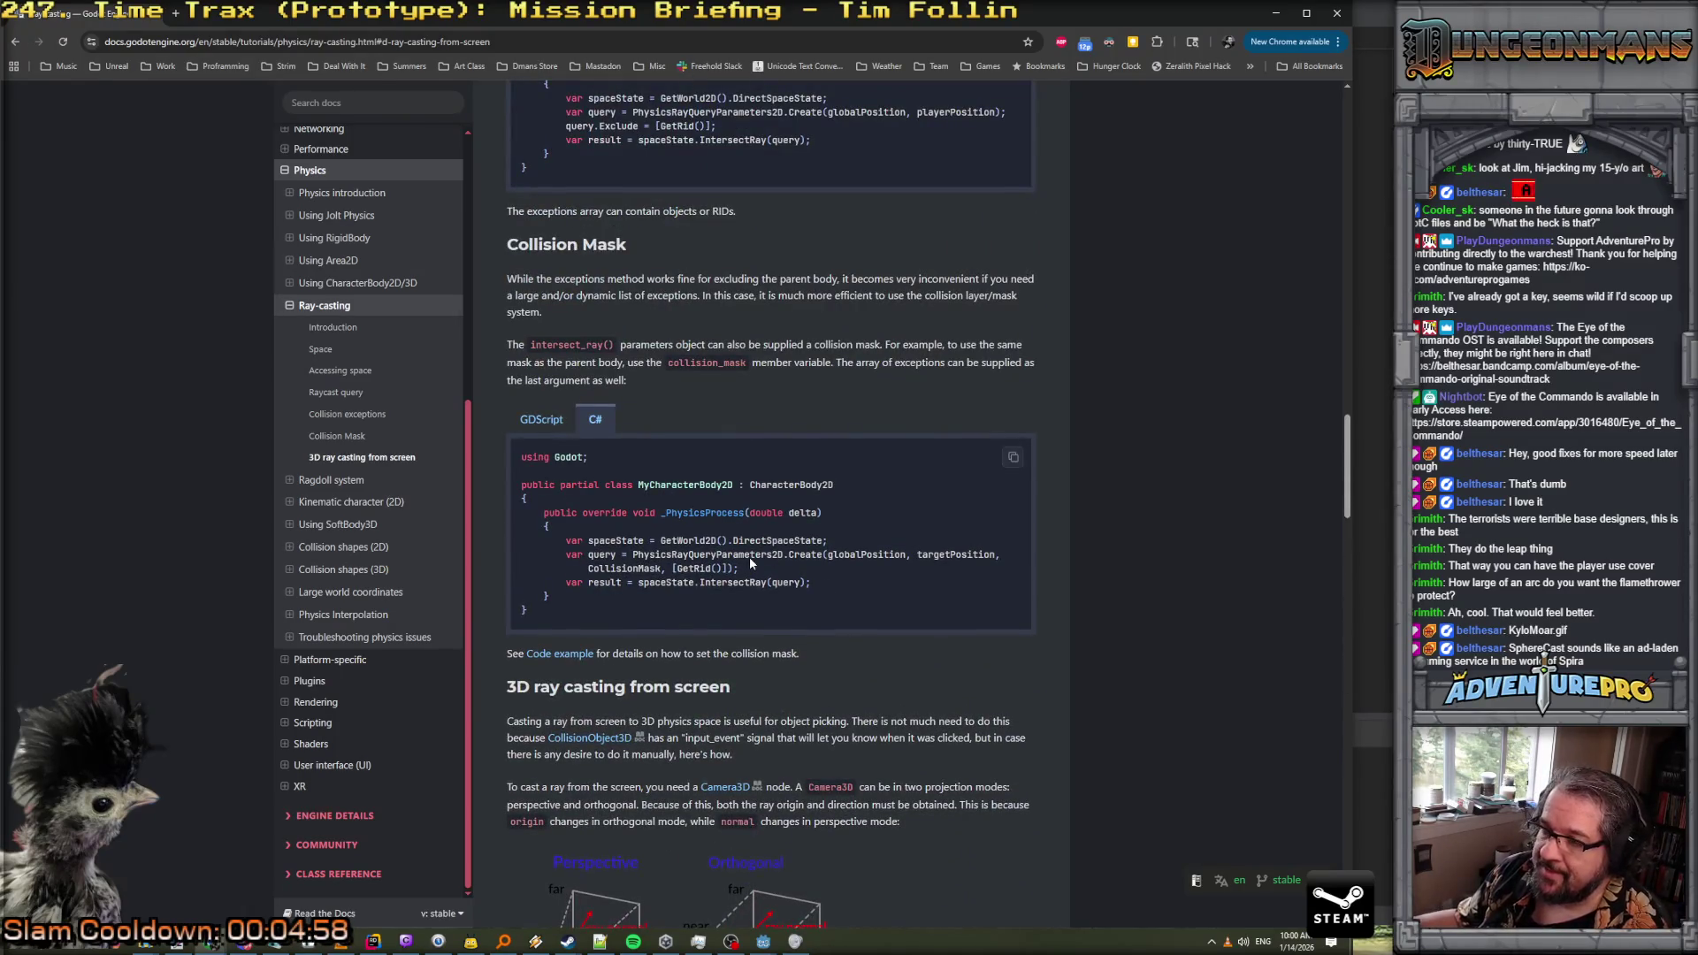
{"action": "scroll", "coordinate": [750, 555], "scroll_direction": "up", "scroll_amount": 15}
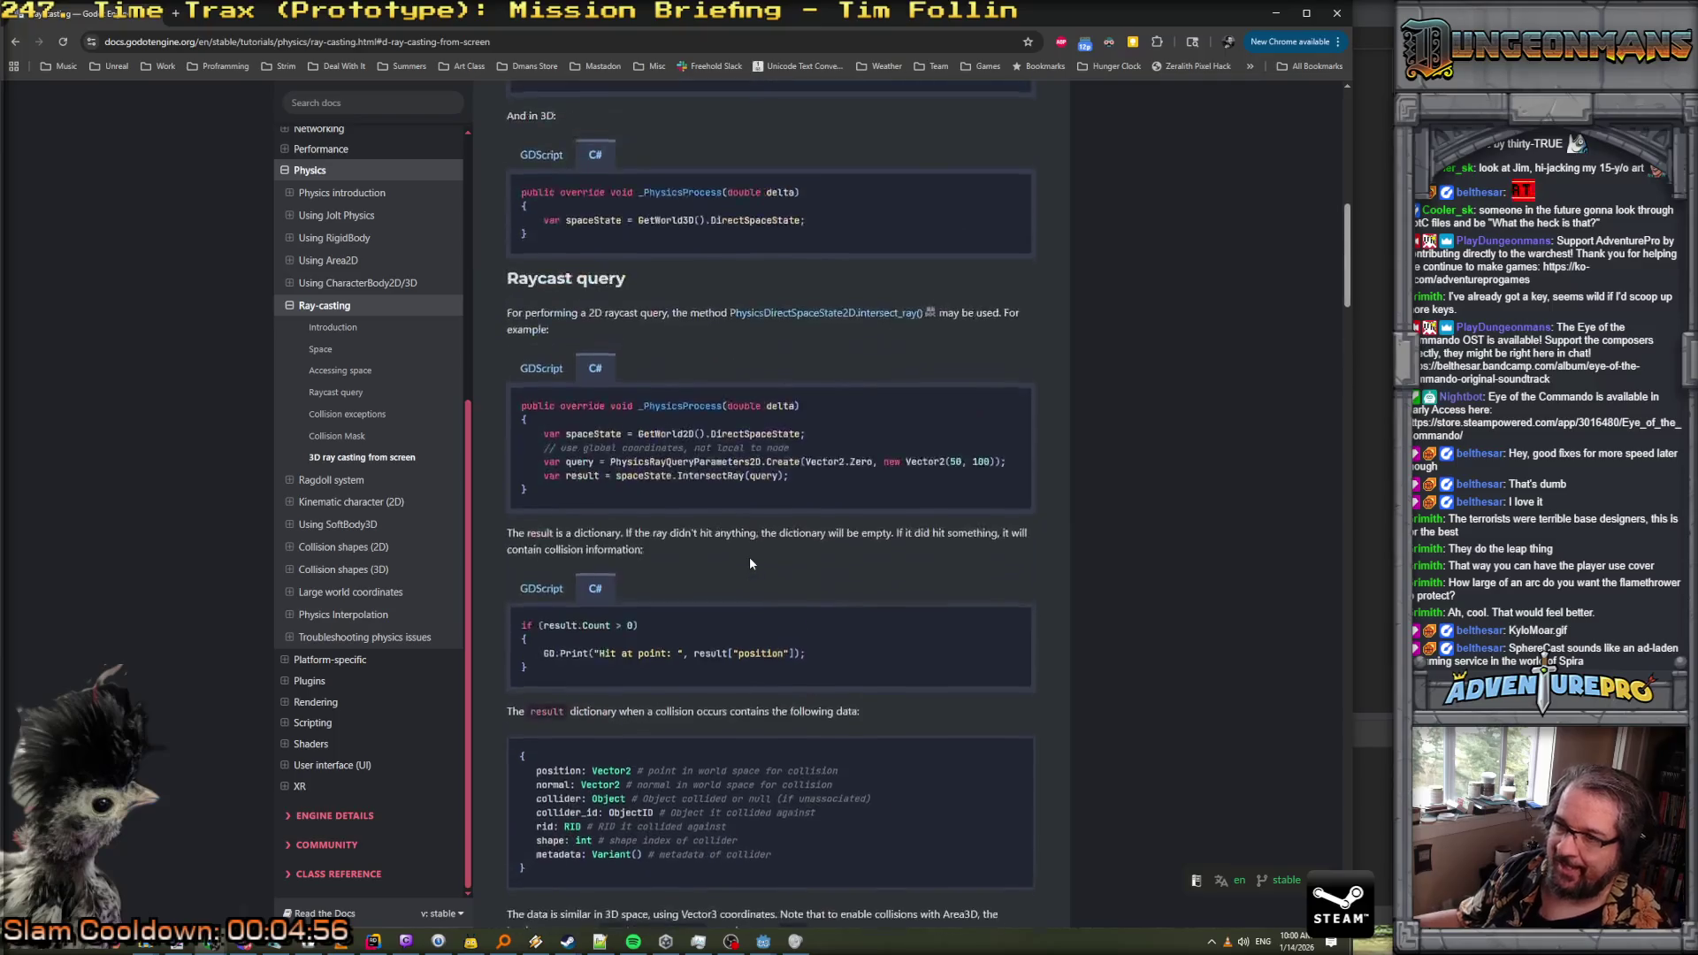
{"action": "scroll", "coordinate": [750, 556], "scroll_direction": "up", "scroll_amount": 4}
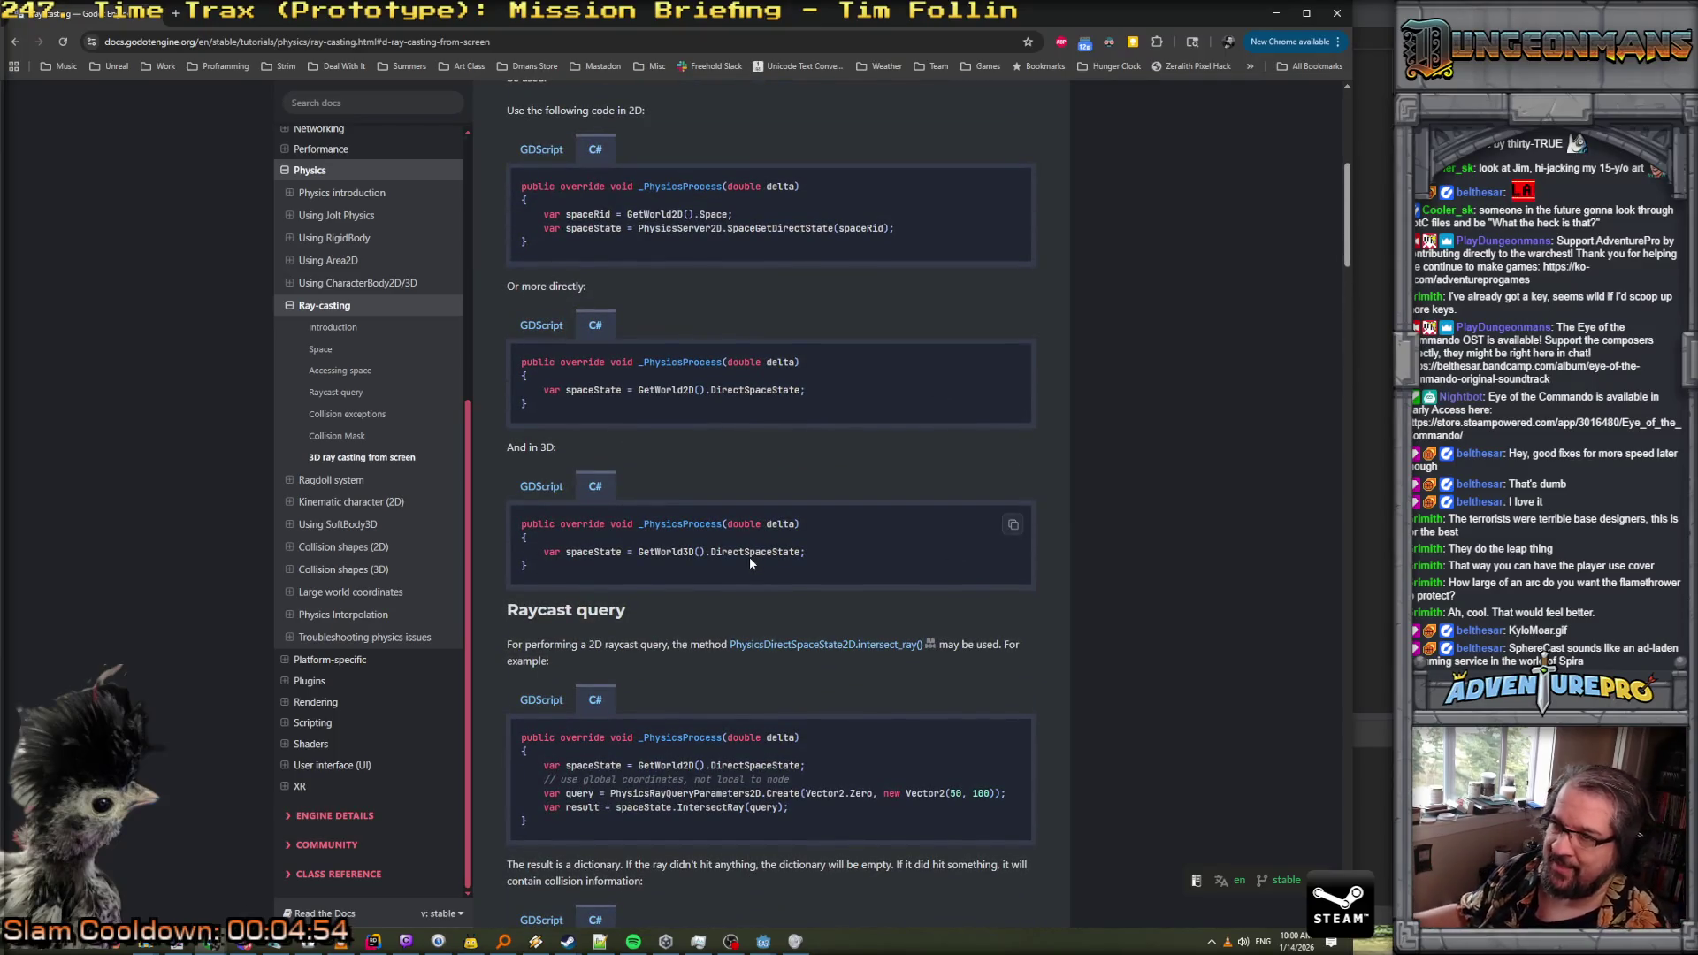
{"action": "scroll", "coordinate": [750, 556], "scroll_direction": "up", "scroll_amount": 6}
{"action": "scroll", "coordinate": [750, 563], "scroll_direction": "up", "scroll_amount": 1}
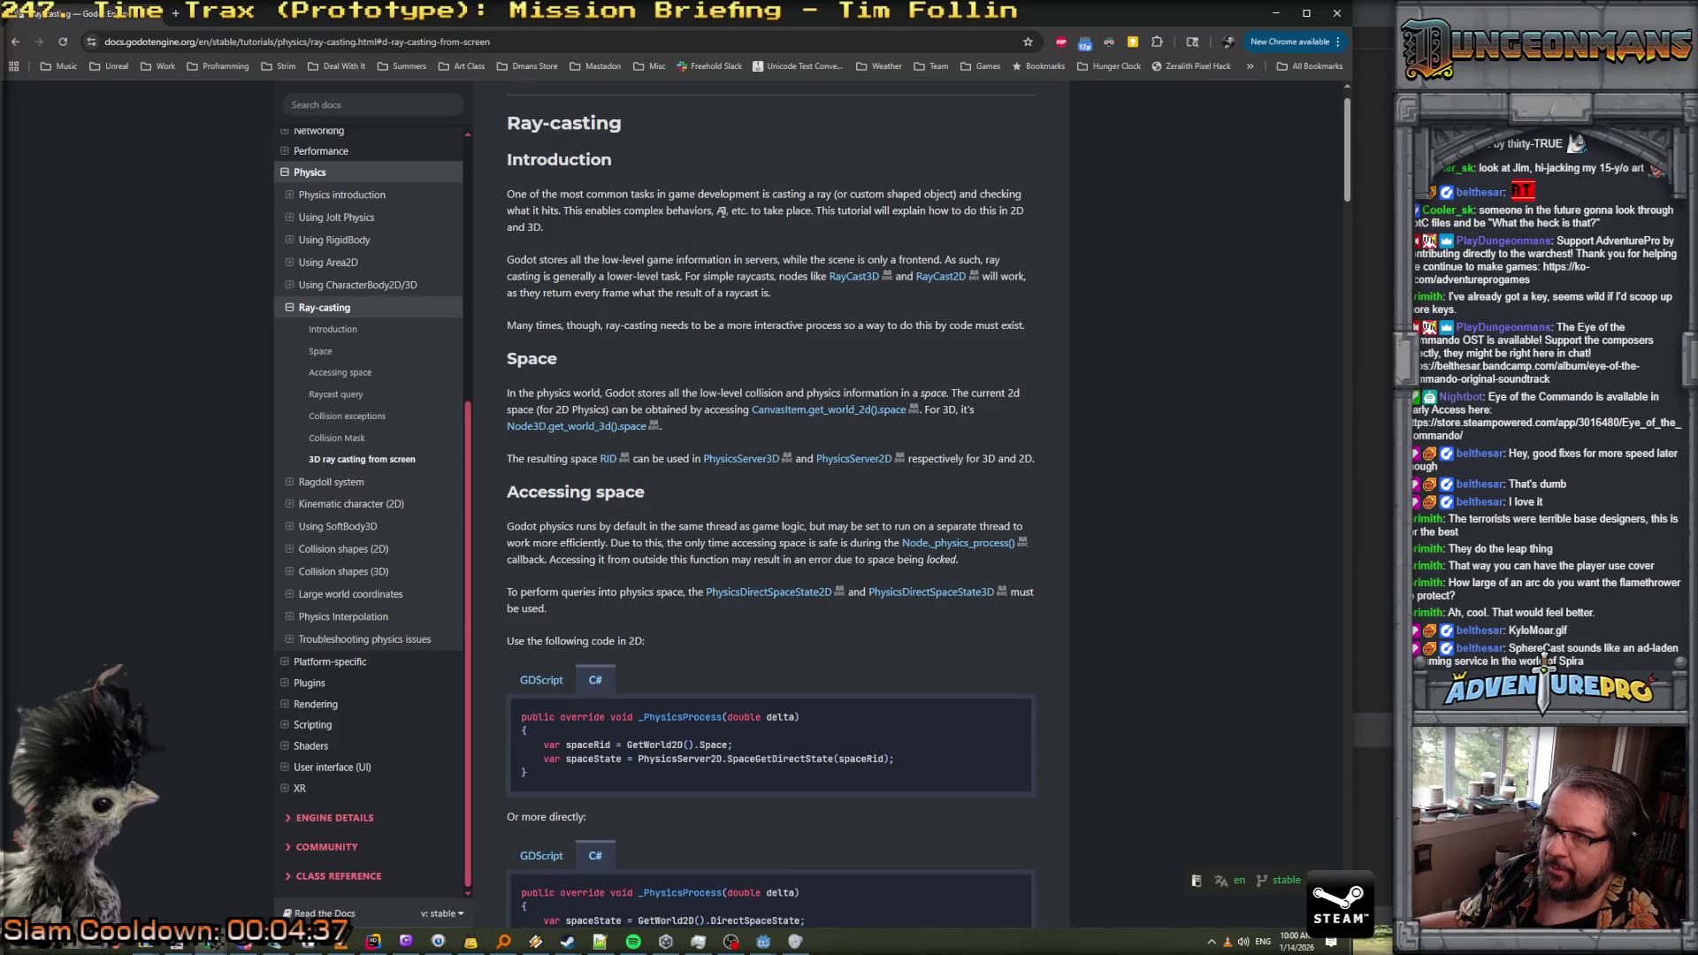
{"action": "mouse_move", "coordinate": [836, 194]}
{"action": "left_mouse_down"}
{"action": "mouse_move", "coordinate": [759, 210]}
{"action": "mouse_move", "coordinate": [971, 195]}
{"action": "mouse_move", "coordinate": [951, 193]}
{"action": "left_mouse_up"}
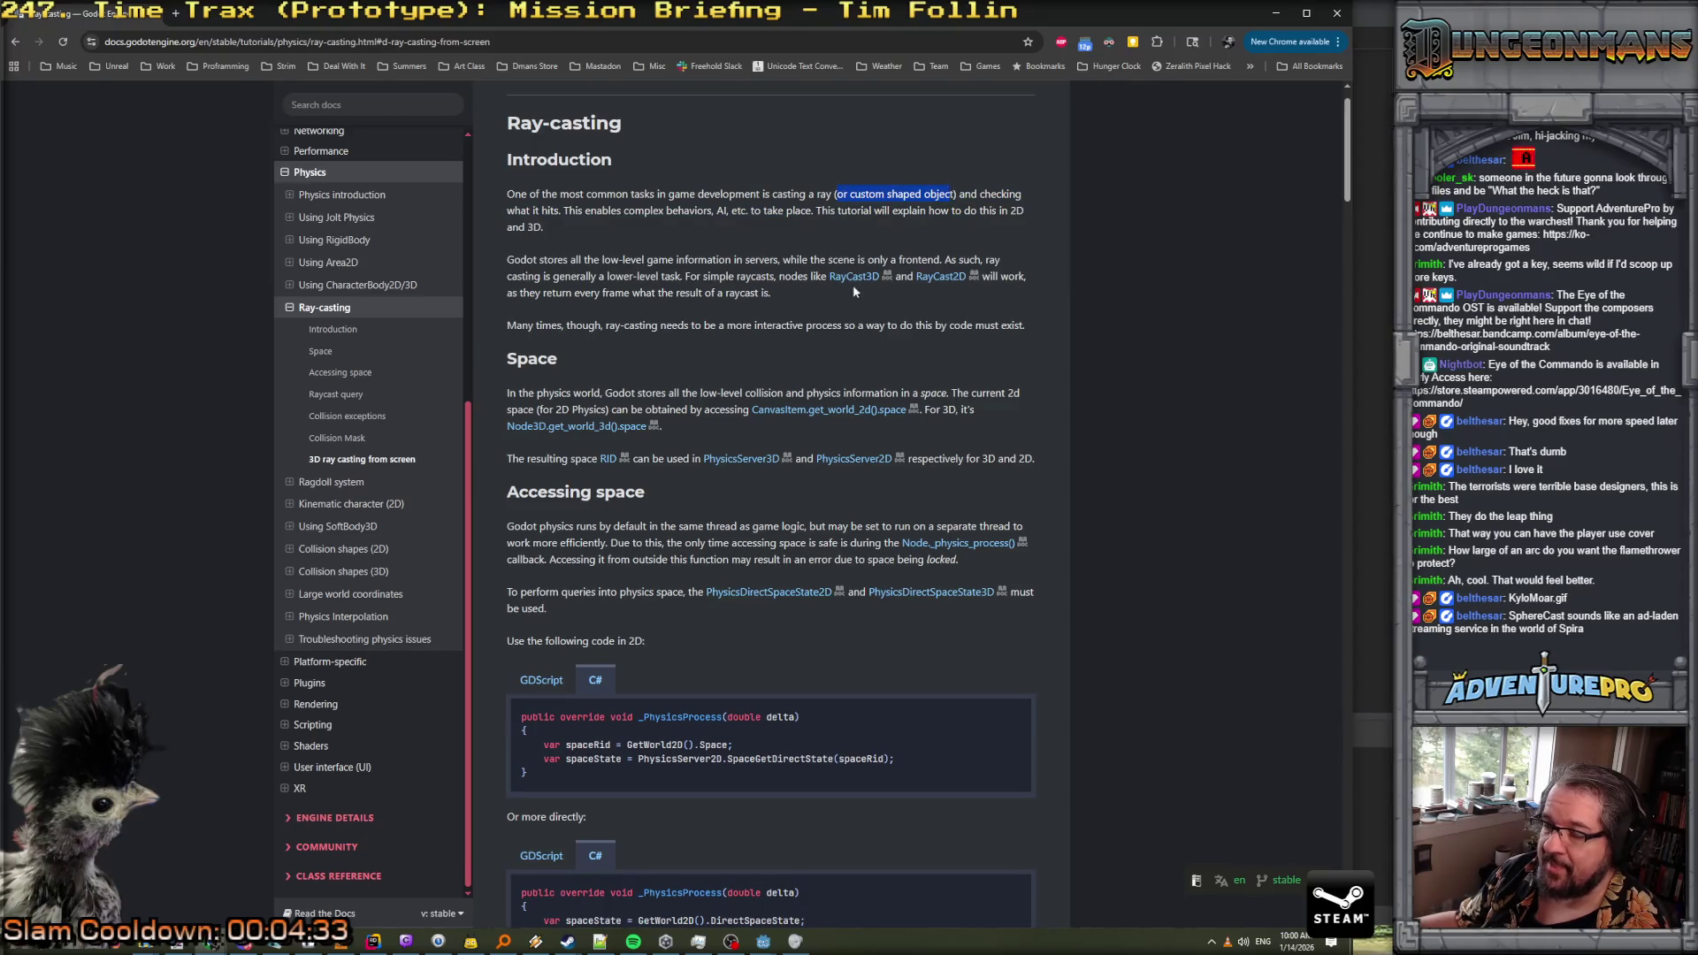
{"action": "scroll", "coordinate": [846, 294], "scroll_direction": "down", "scroll_amount": 3}
{"action": "scroll", "coordinate": [845, 300], "scroll_direction": "down", "scroll_amount": 8}
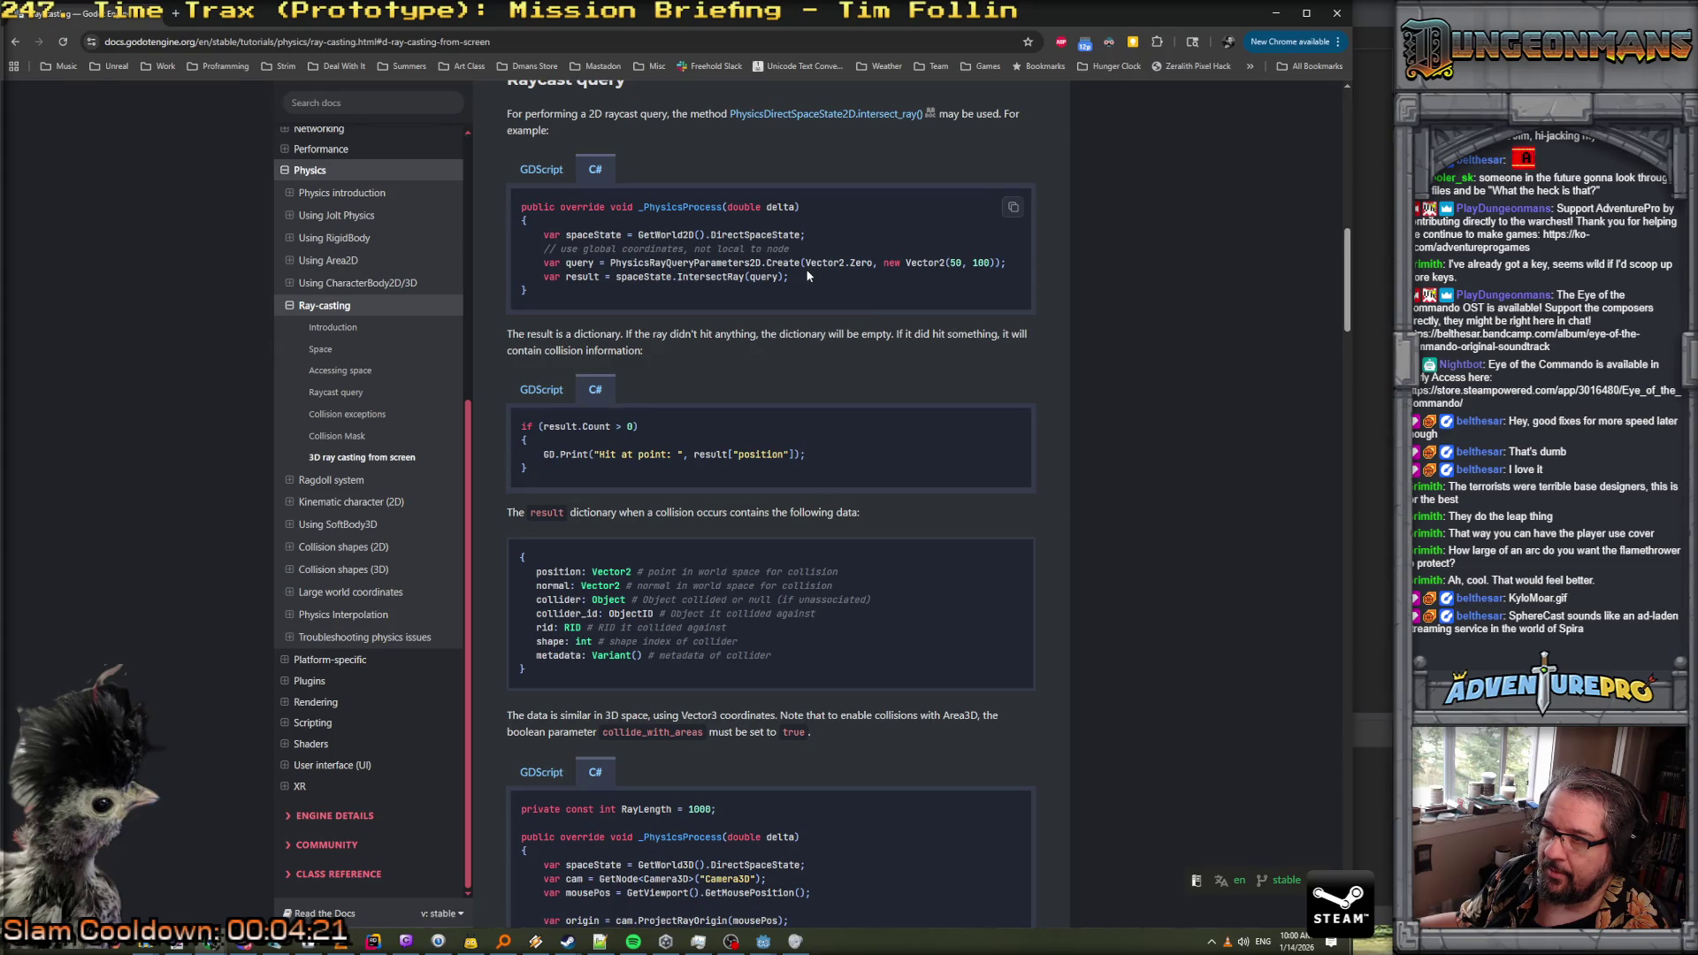
{"action": "scroll", "coordinate": [814, 322], "scroll_direction": "down", "scroll_amount": 3}
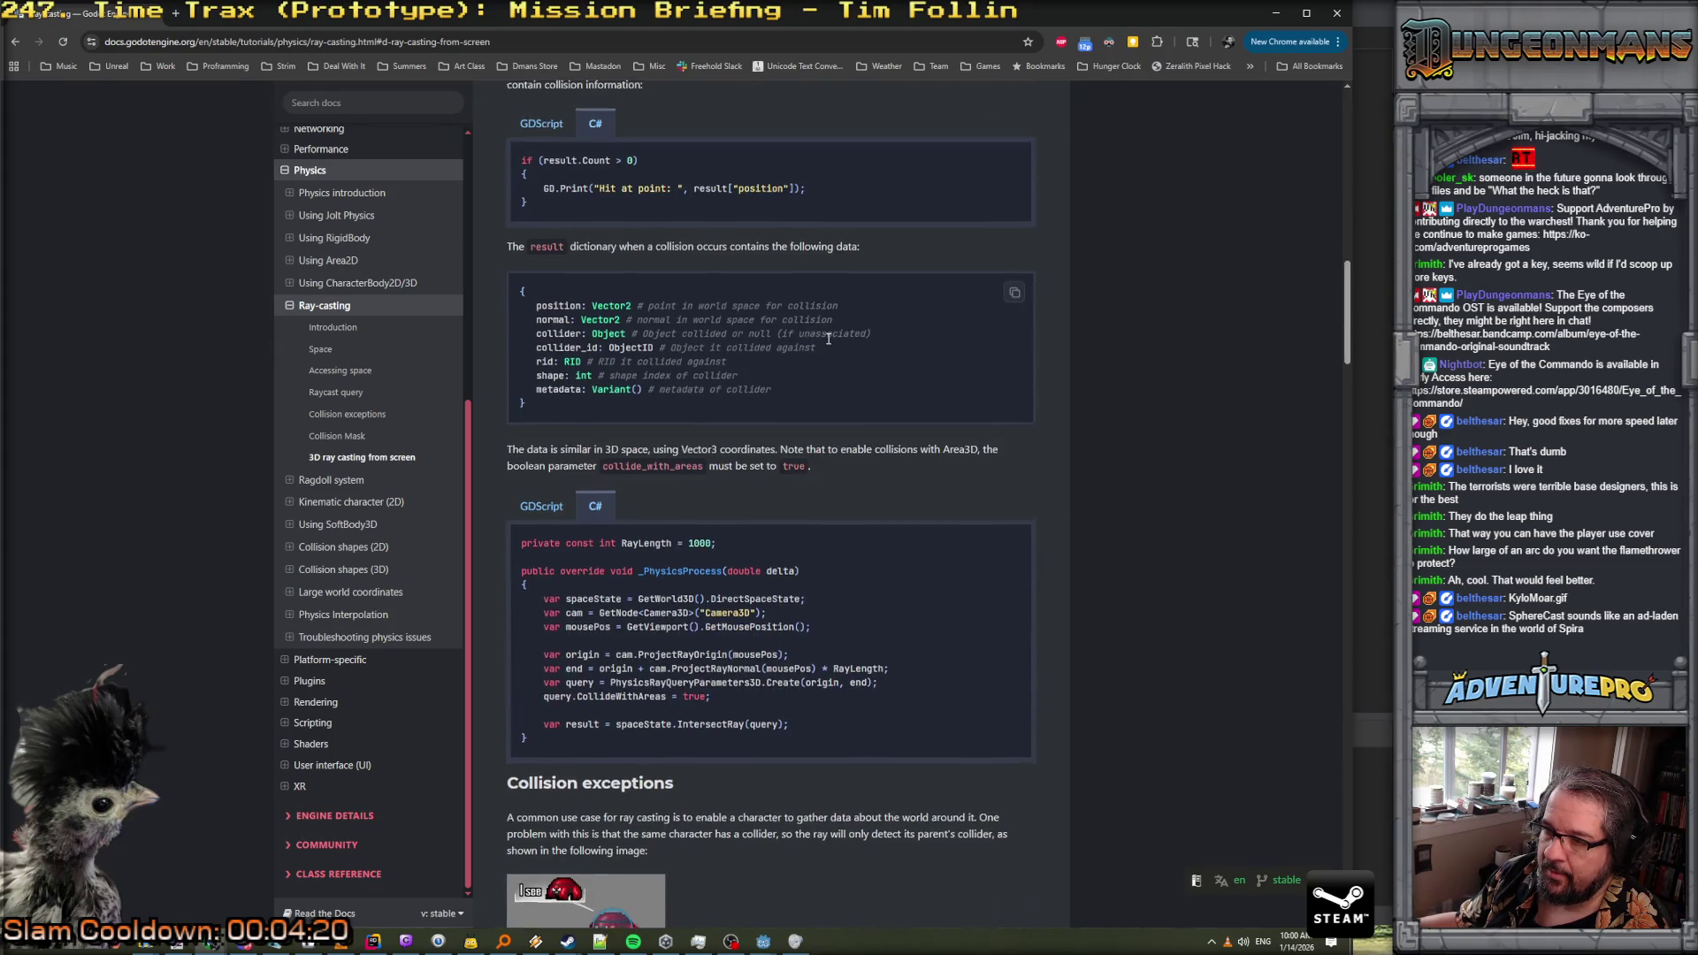
{"action": "scroll", "coordinate": [827, 339], "scroll_direction": "down", "scroll_amount": 2}
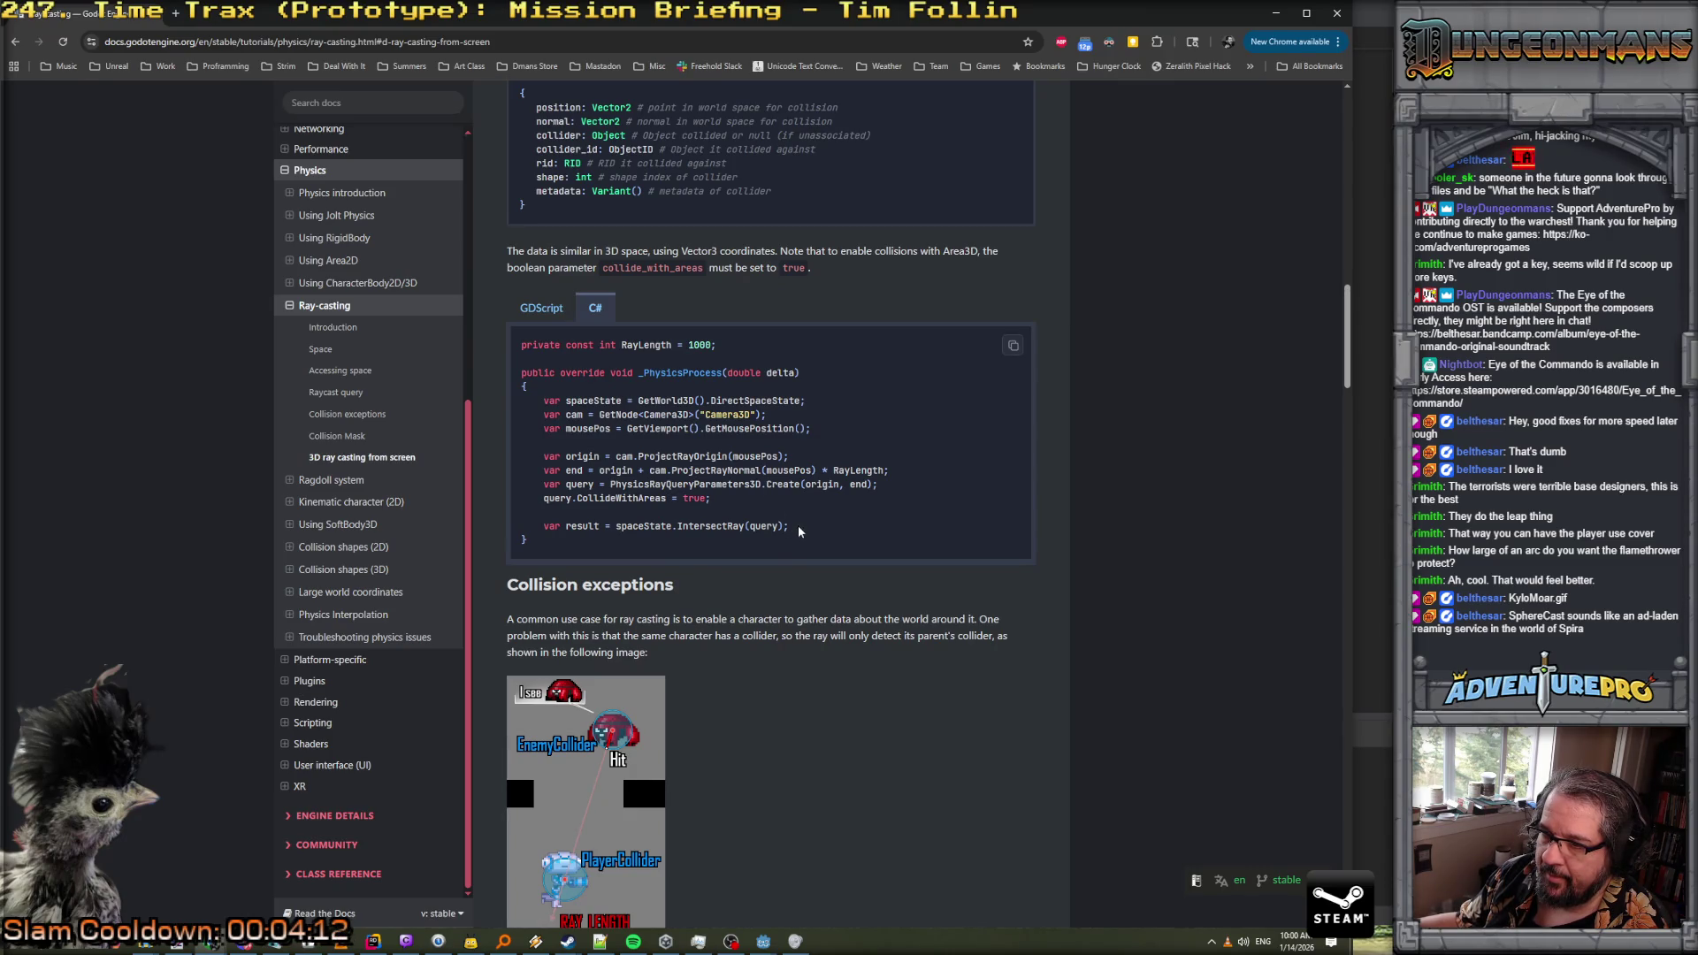
{"action": "mouse_move", "coordinate": [797, 528]}
{"action": "left_mouse_down"}
{"action": "mouse_move", "coordinate": [531, 438]}
{"action": "mouse_move", "coordinate": [520, 399]}
{"action": "left_mouse_up"}
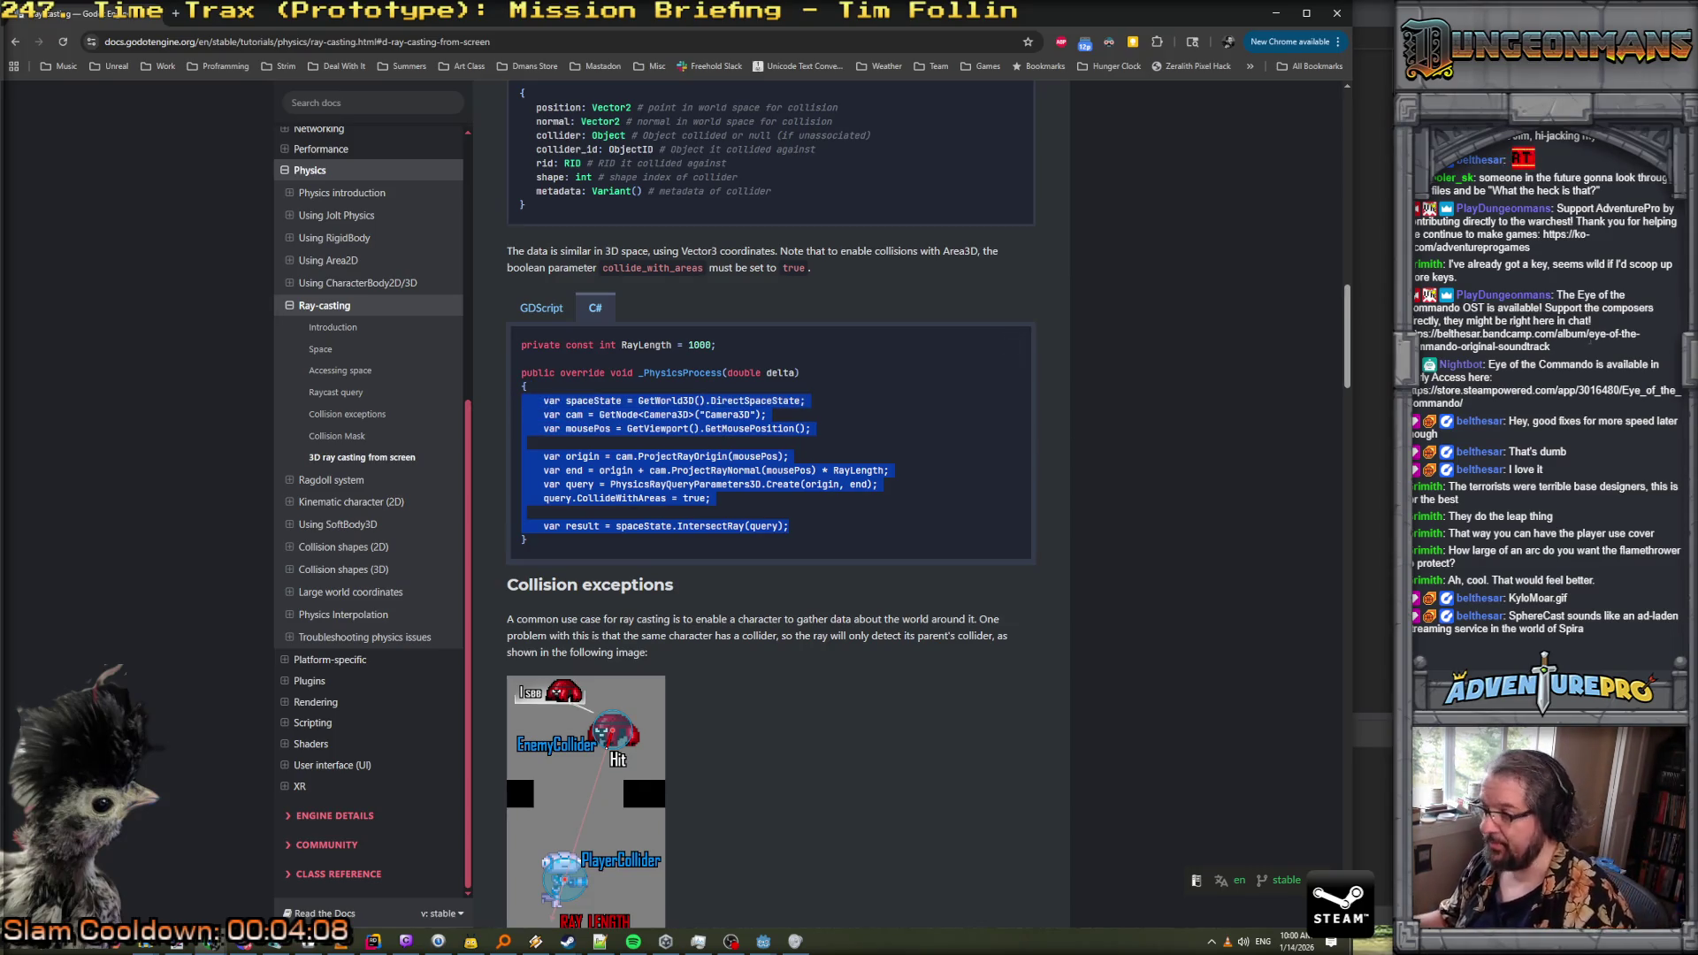
{"action": "key", "text": "alt+Tab"}
{"action": "scroll", "coordinate": [1015, 491], "scroll_direction": "down", "scroll_amount": 5}
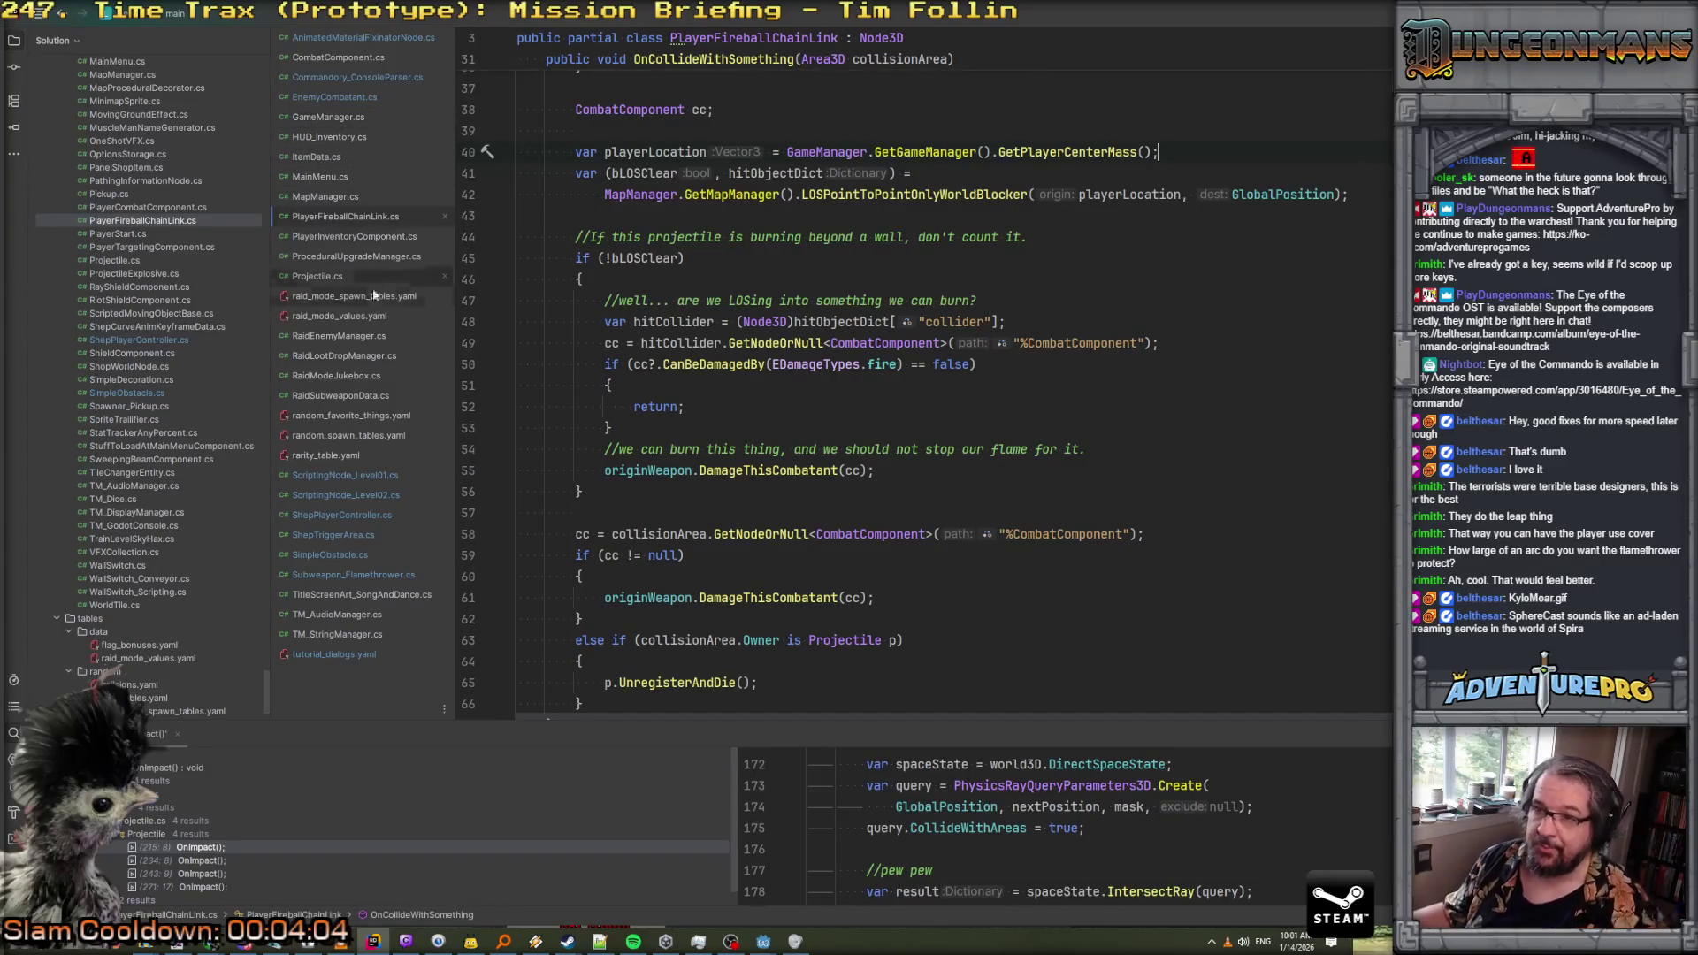
In Subweapon_Flamethrower.cs, add a CastSphereAroundPlayerToDefeatProjectiles() method containing the pasted ray query code
{"action": "left_click", "coordinate": [386, 577]}
{"action": "scroll", "coordinate": [631, 481], "scroll_direction": "down", "scroll_amount": 2}
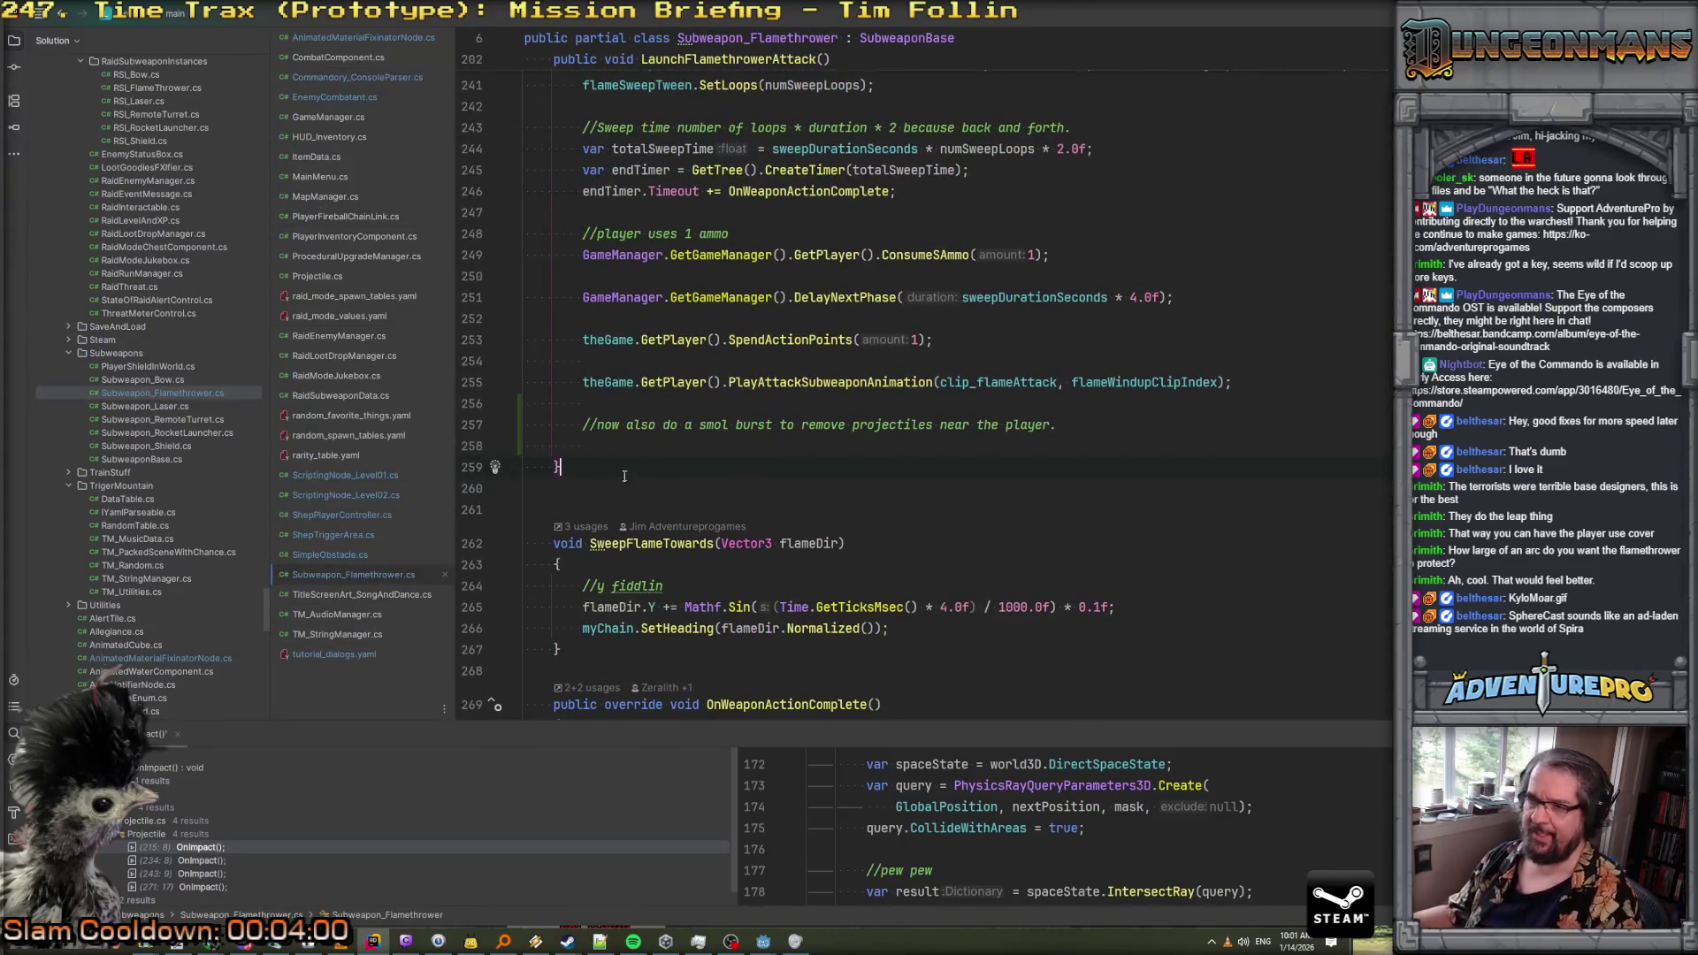
{"action": "key", "text": "Return"}
{"action": "key", "text": "Return"}
{"action": "type", "text": "void "}
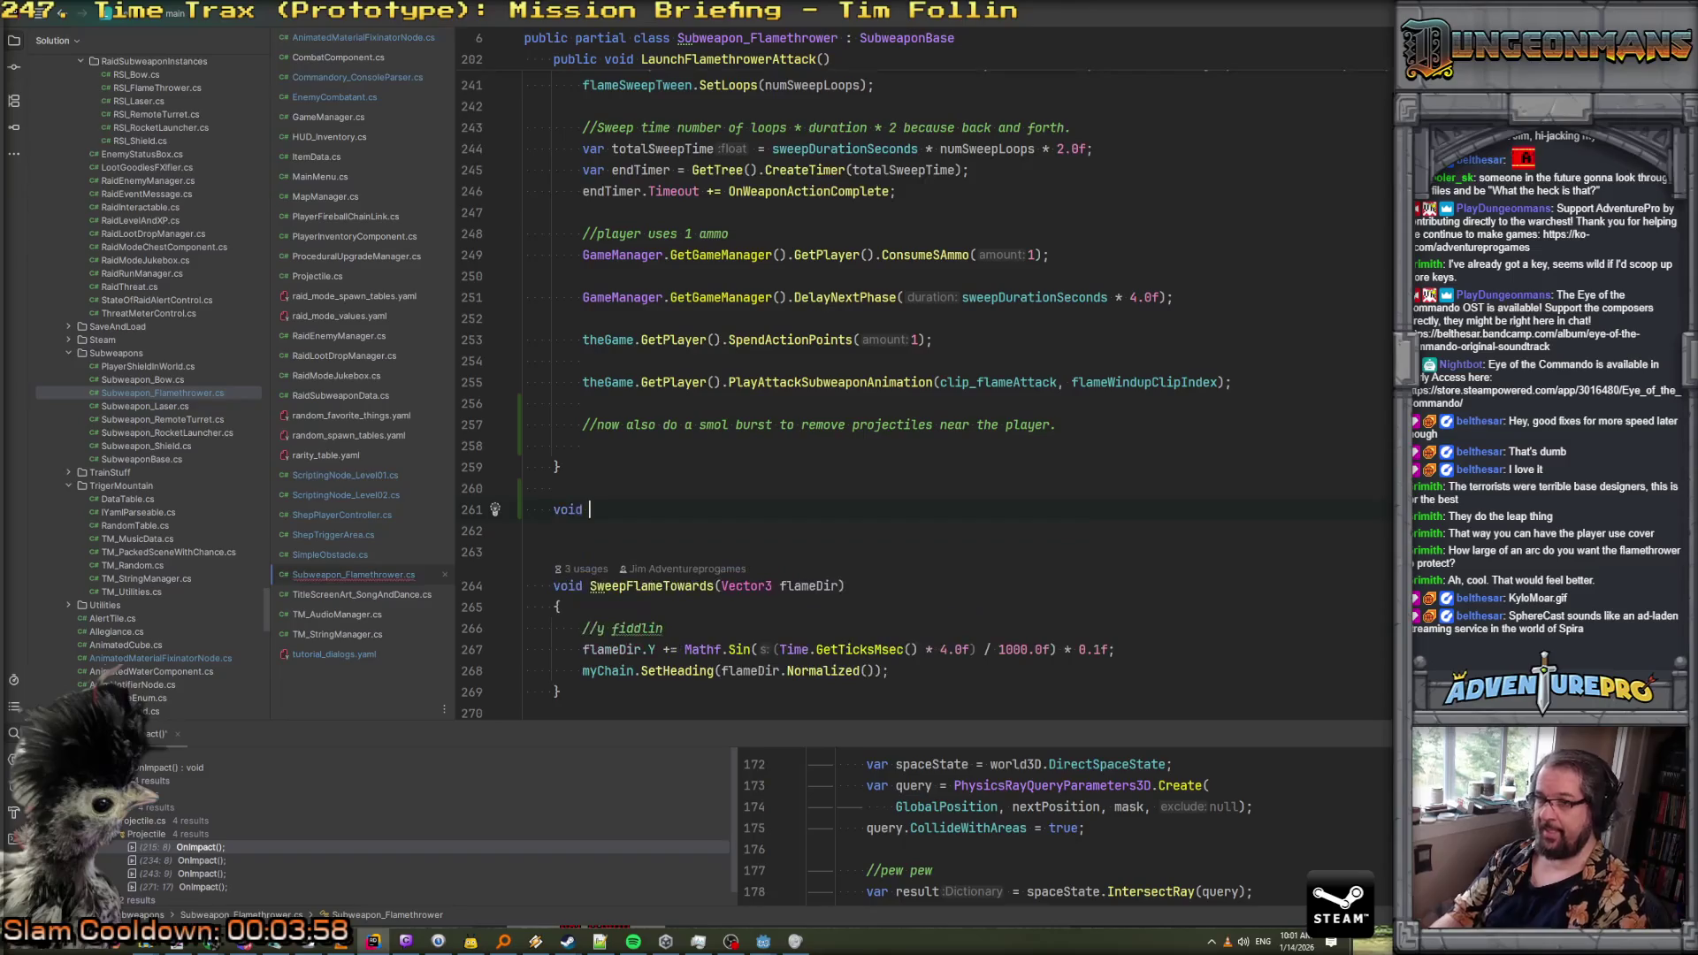
{"action": "type", "text": "Cast"}
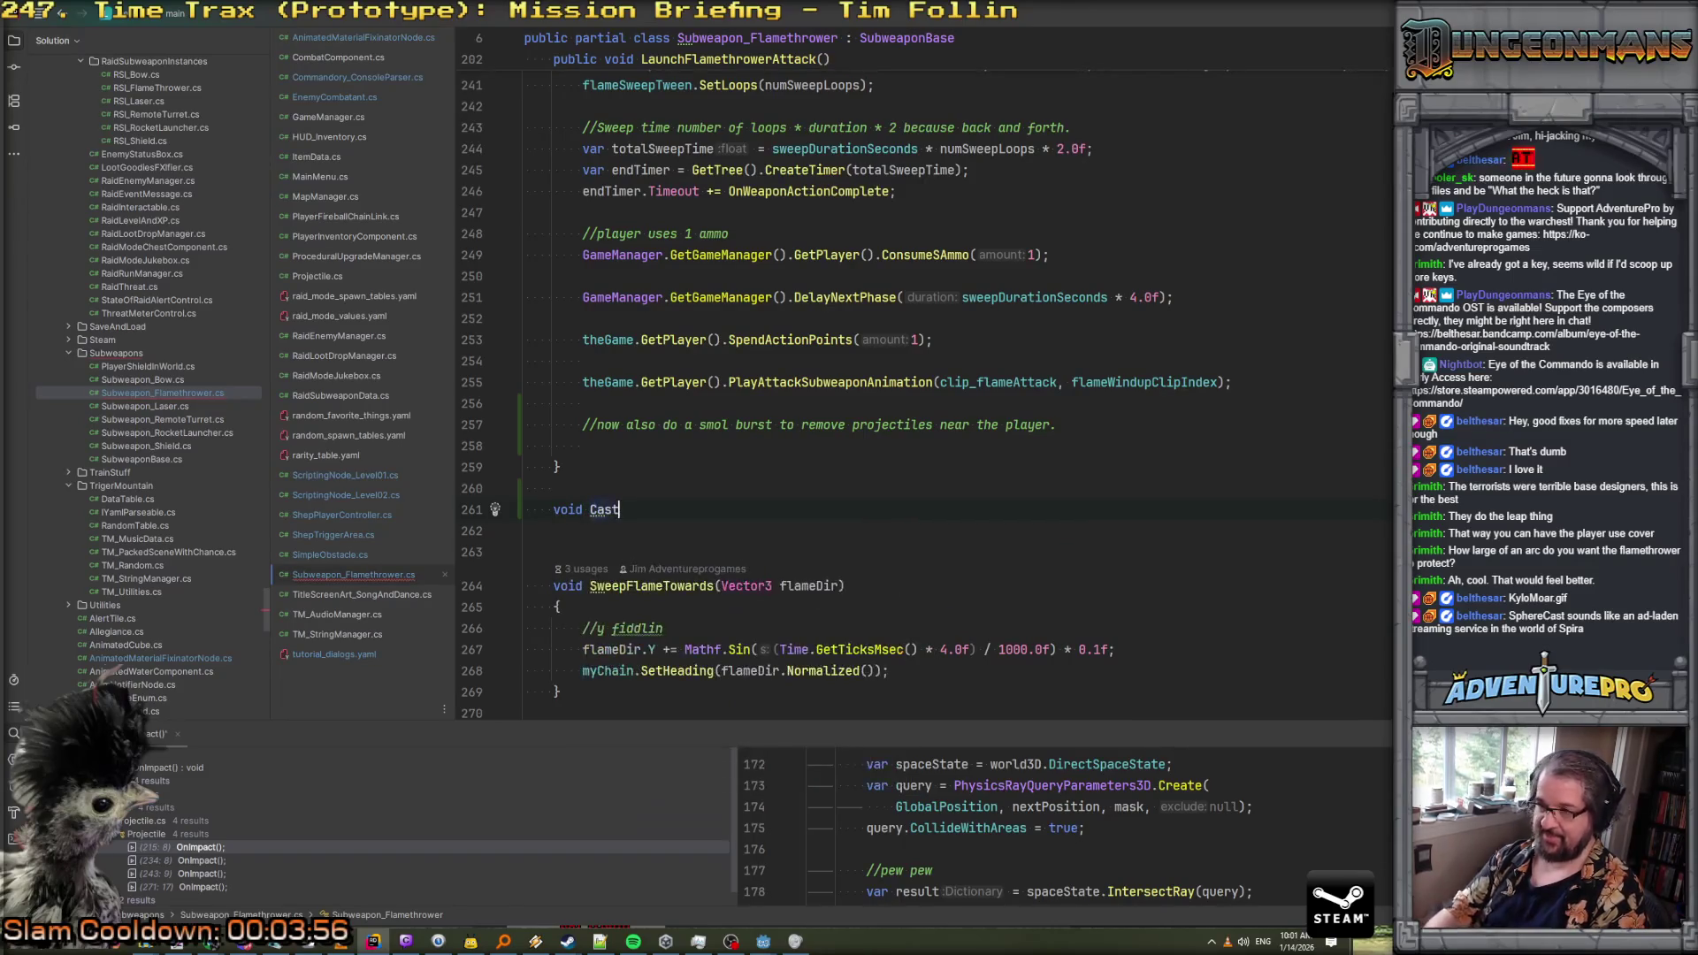
{"action": "type", "text": "SphereArc"}
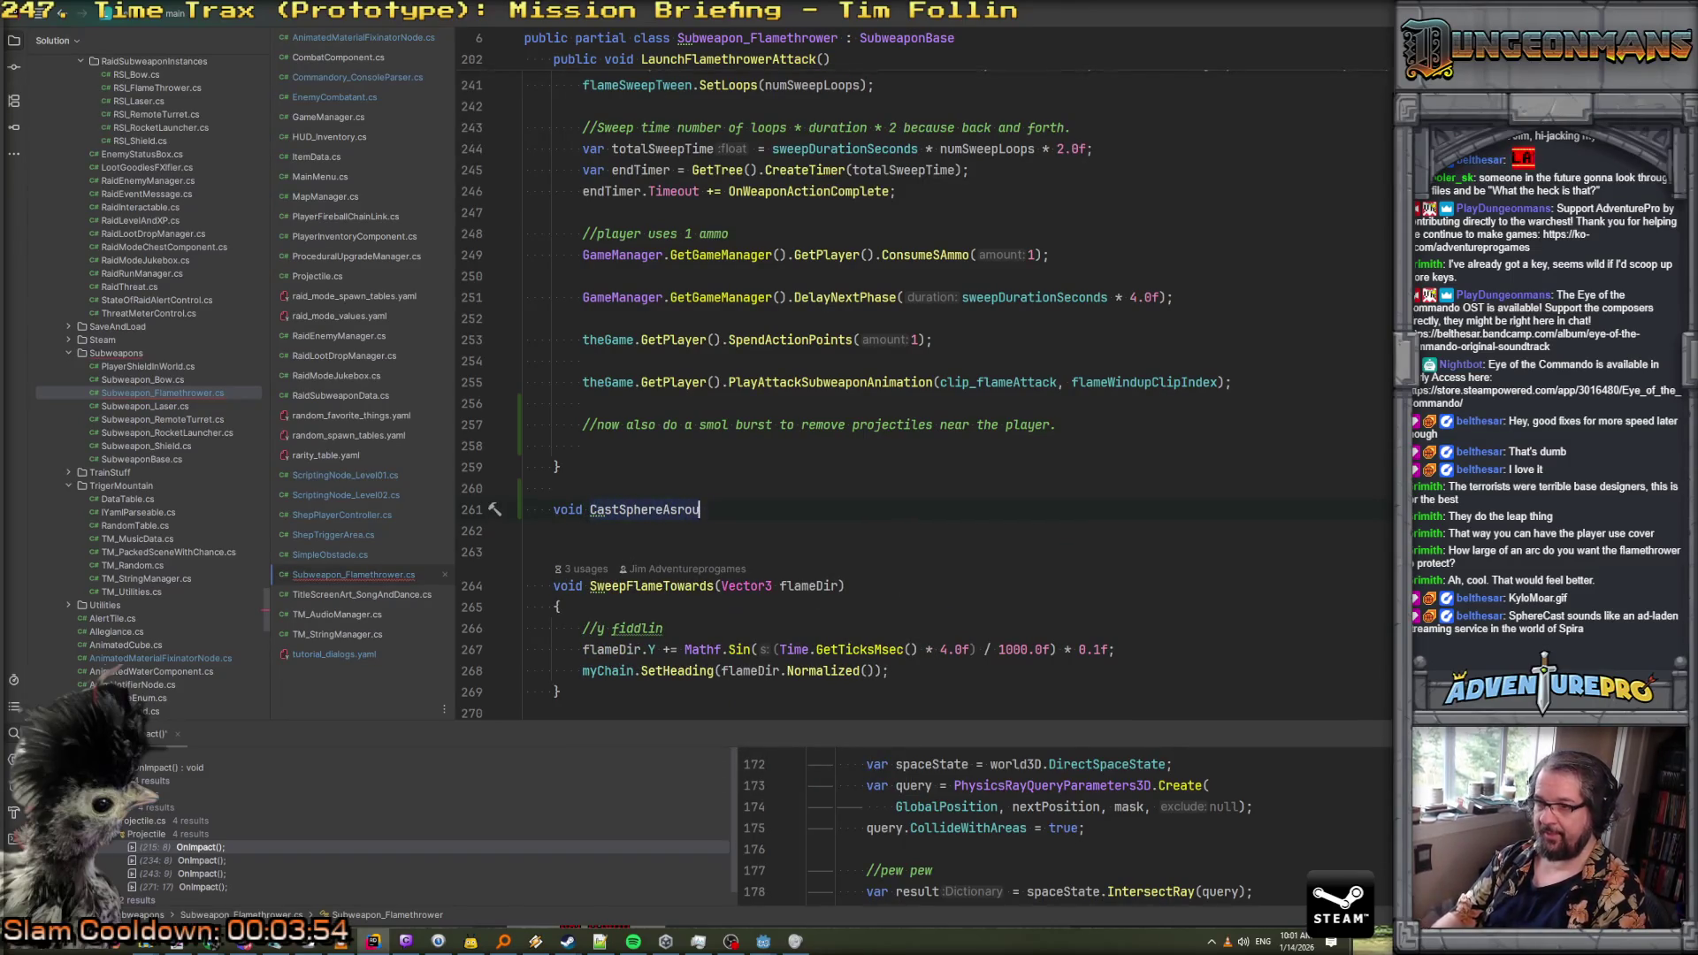
{"action": "type", "text": "undPlayer"}
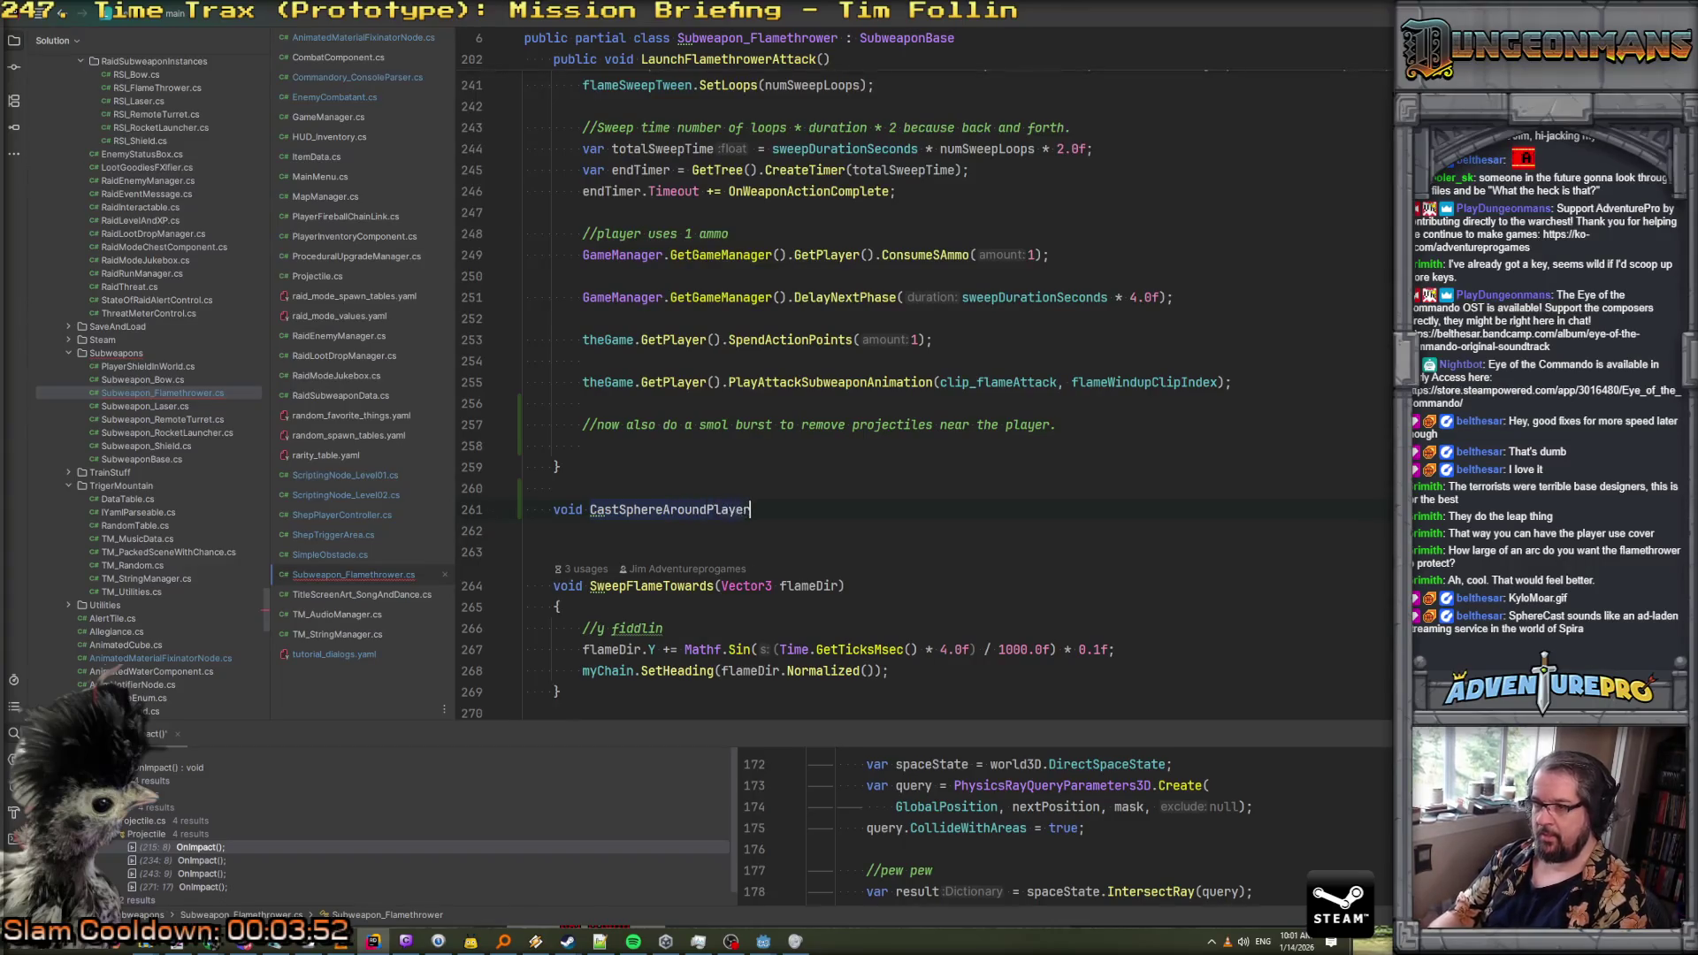
{"action": "type", "text": "ToDefeatPro"}
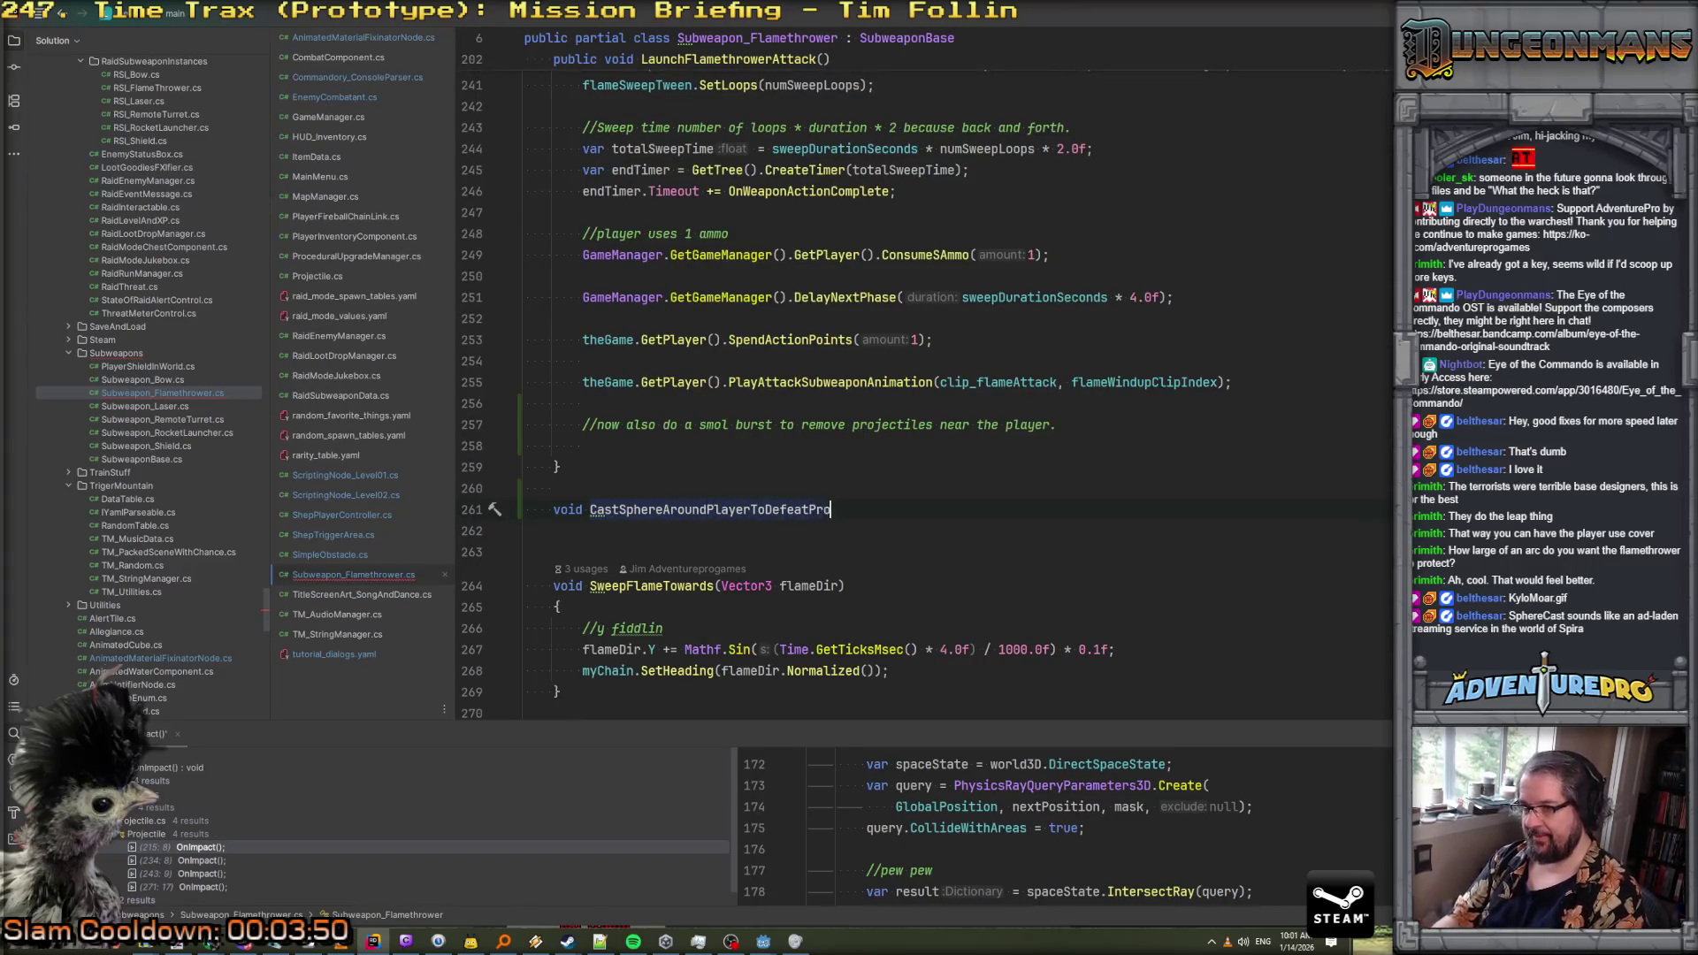
{"action": "type", "text": "jectiles()"}
{"action": "key", "text": "Return"}
{"action": "type", "text": "{"}
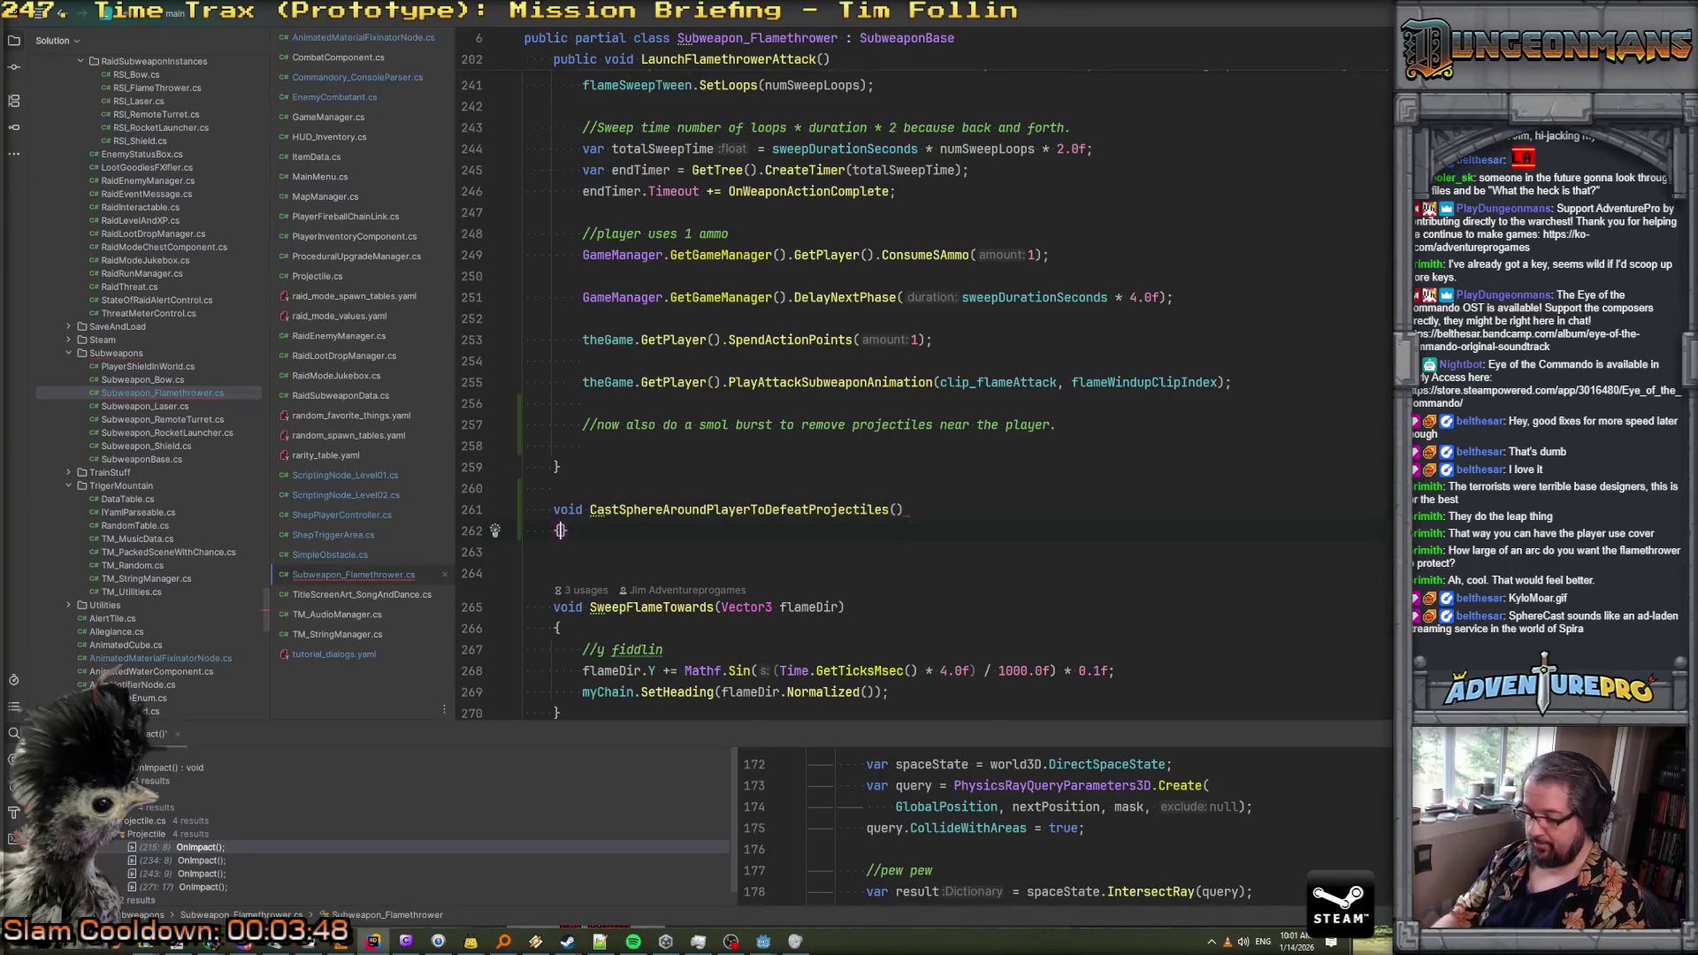
{"action": "key", "text": "Tab"}
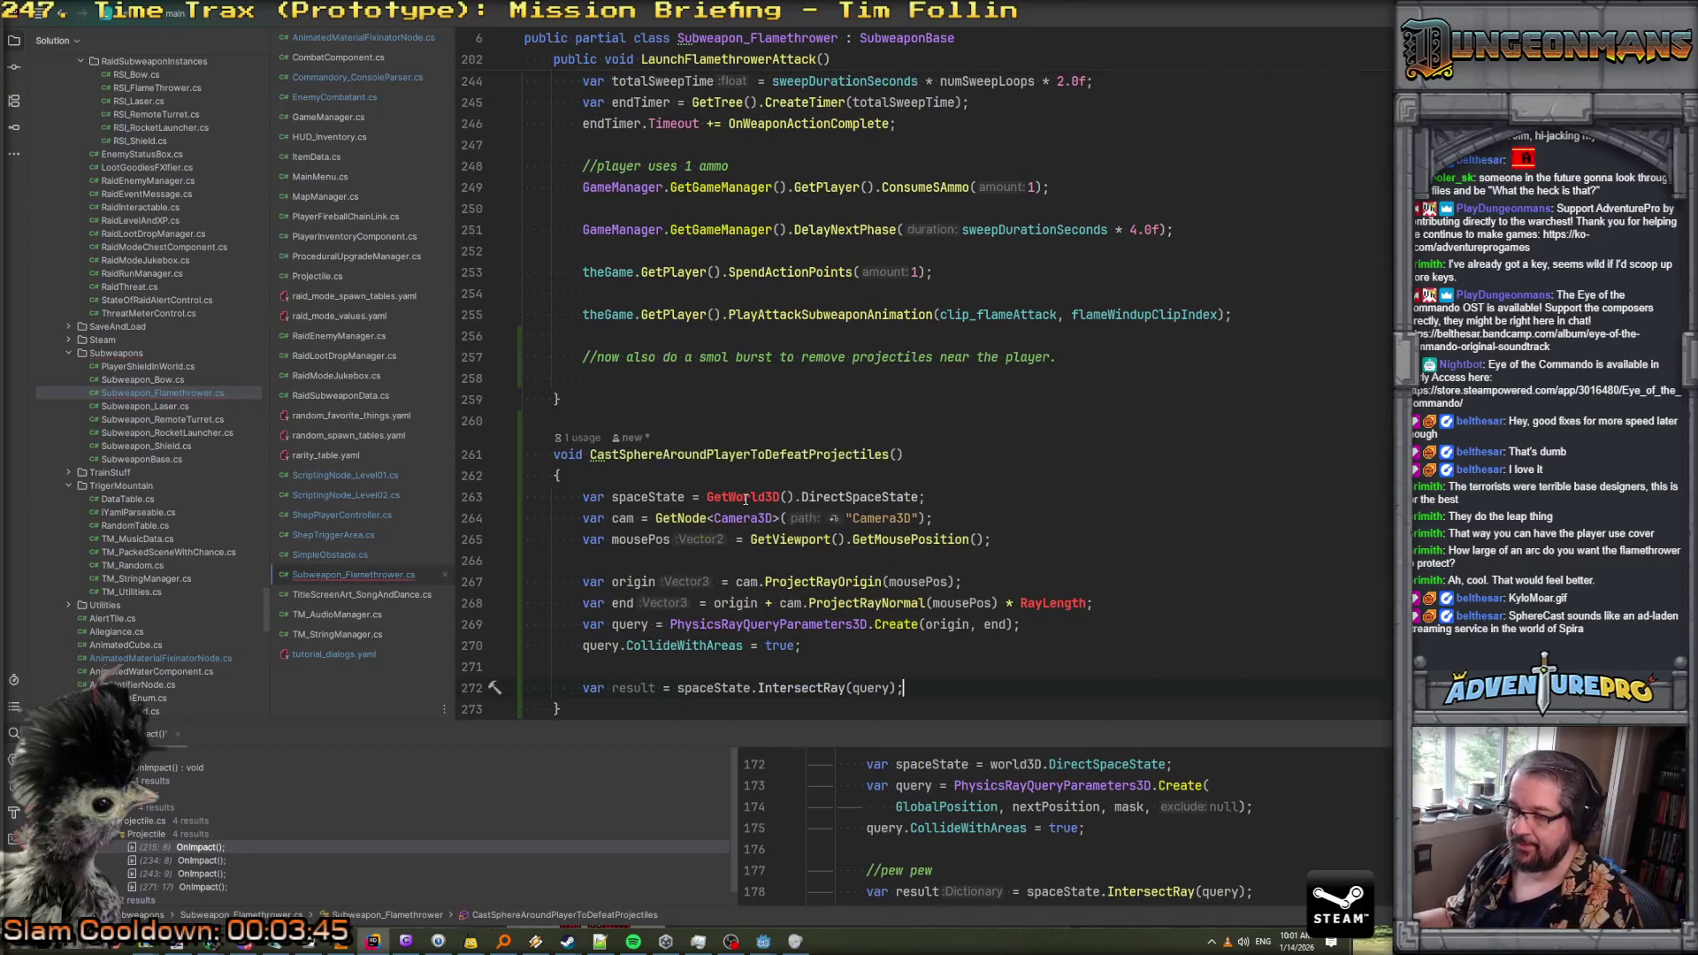
Search the whole solution for DirectSpaceState usages from line 263
{"action": "left_click", "coordinate": [743, 497]}
{"action": "scroll", "coordinate": [747, 491], "scroll_direction": "up", "scroll_amount": 1}
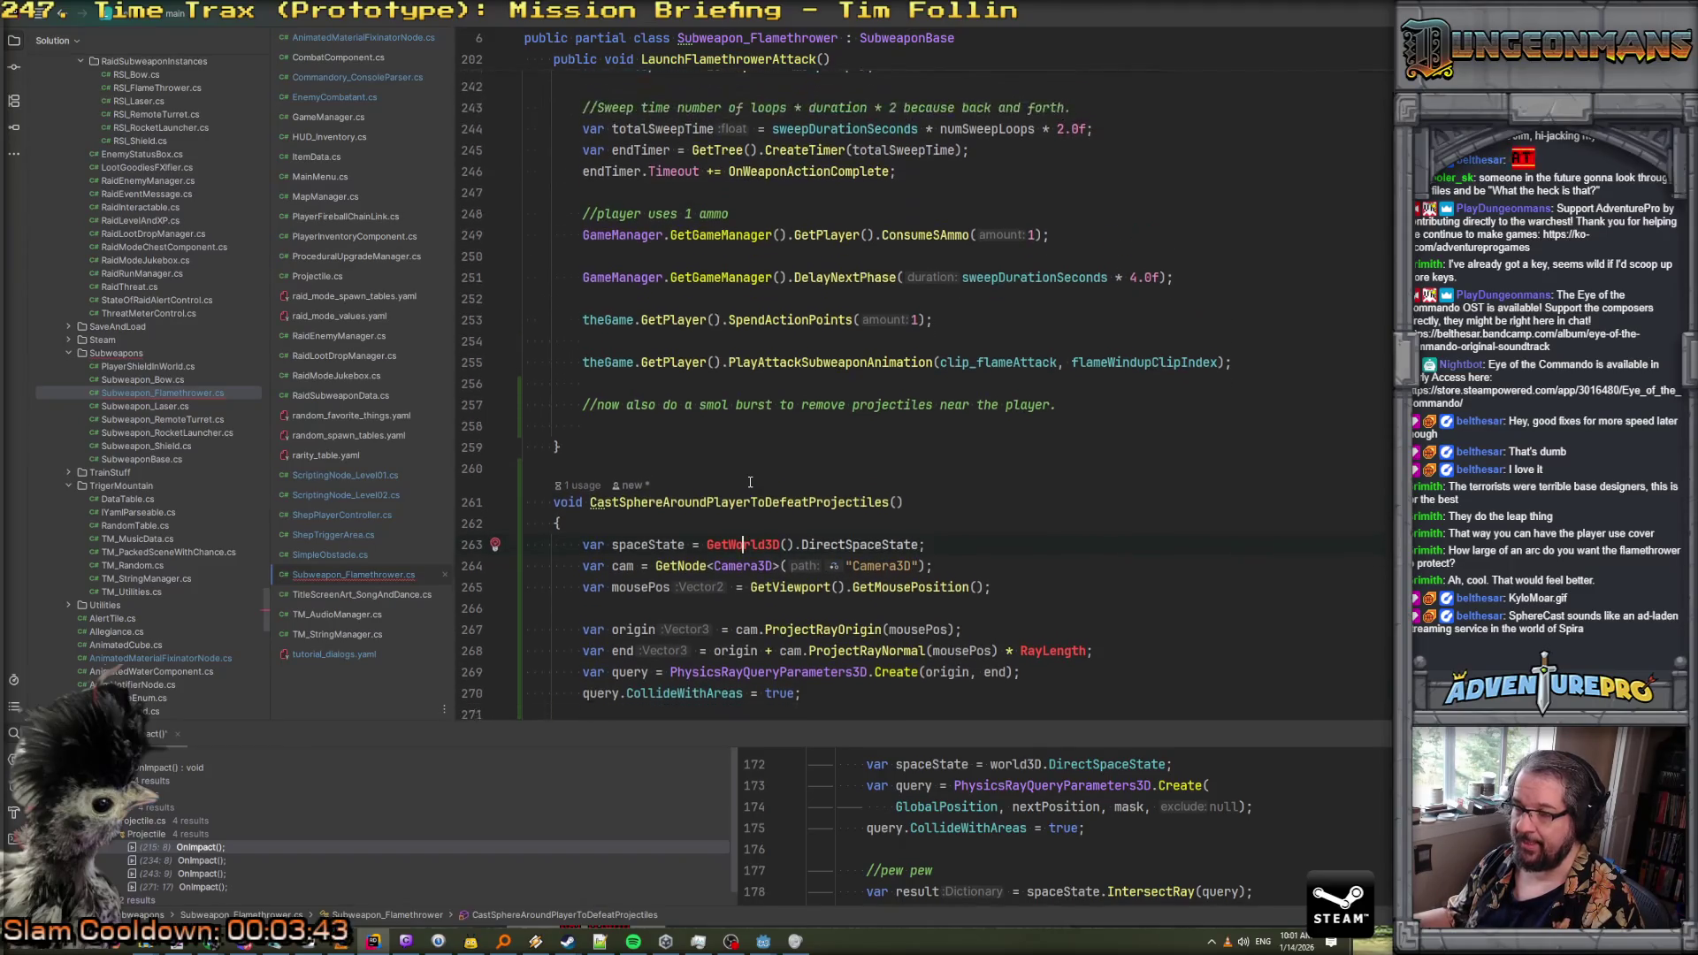
{"action": "double_click", "coordinate": [826, 560]}
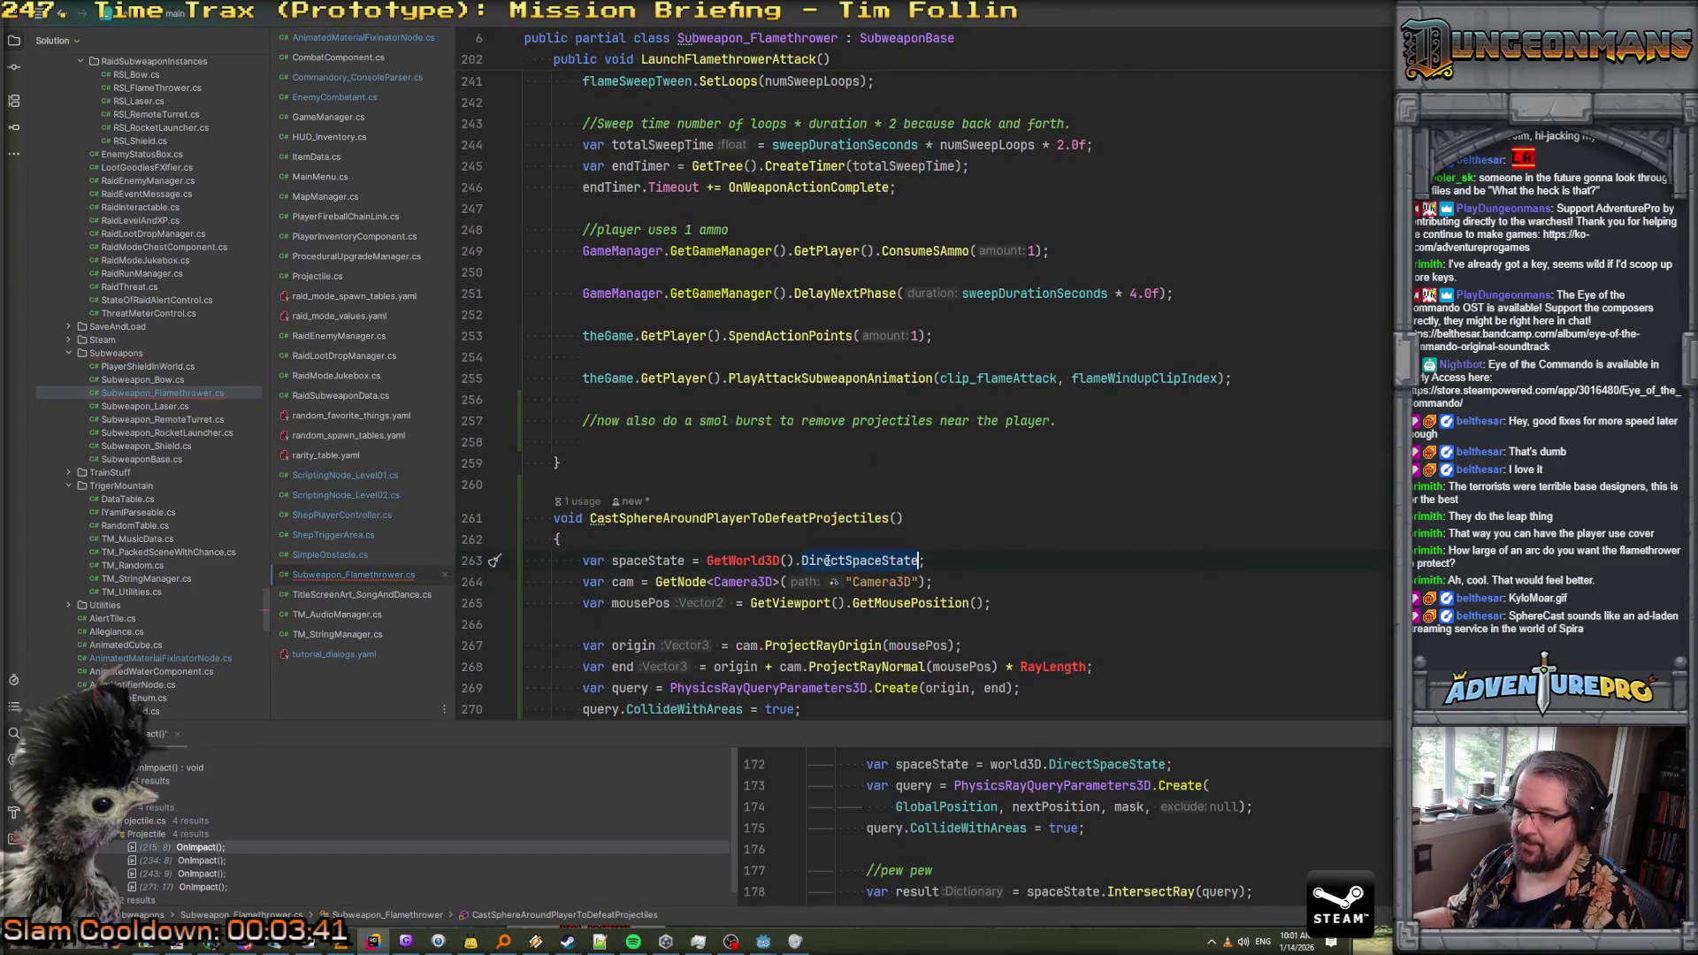
{"action": "key", "text": "ctrl+shift+f"}
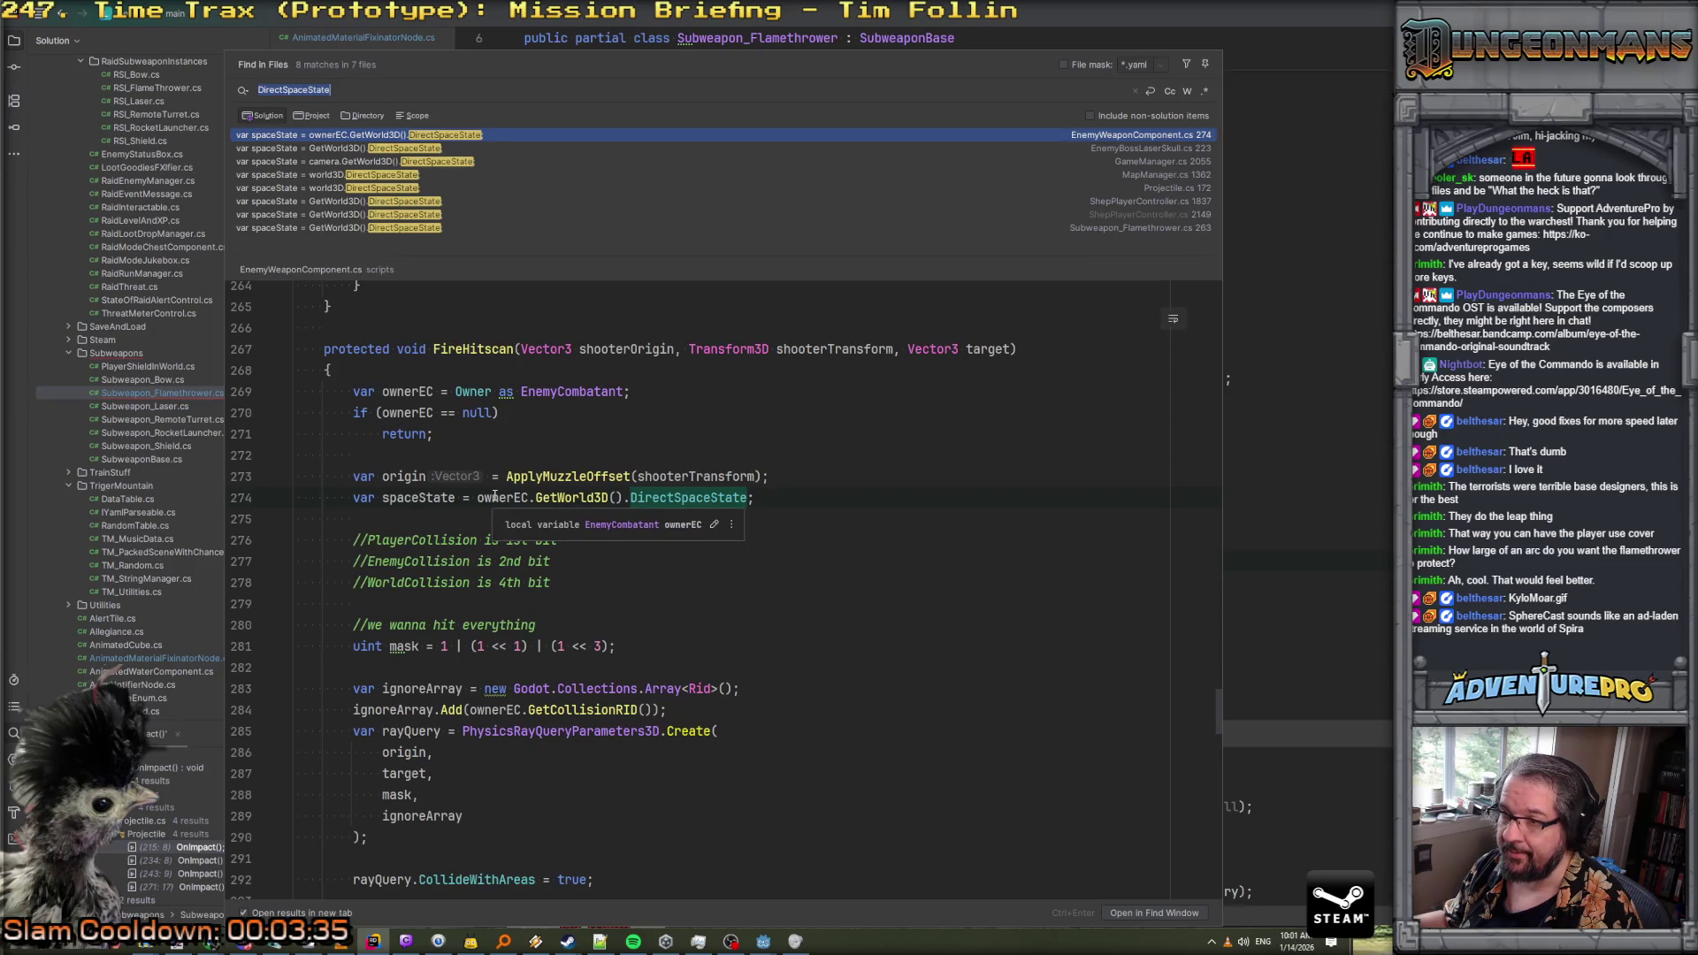
Dismiss the Find in Files results and put the caret at the start of CastSphereAroundPlayerToDefeatProjectiles
{"action": "left_click", "coordinate": [1020, 512]}
{"action": "scroll", "coordinate": [731, 513], "scroll_direction": "up", "scroll_amount": 20}
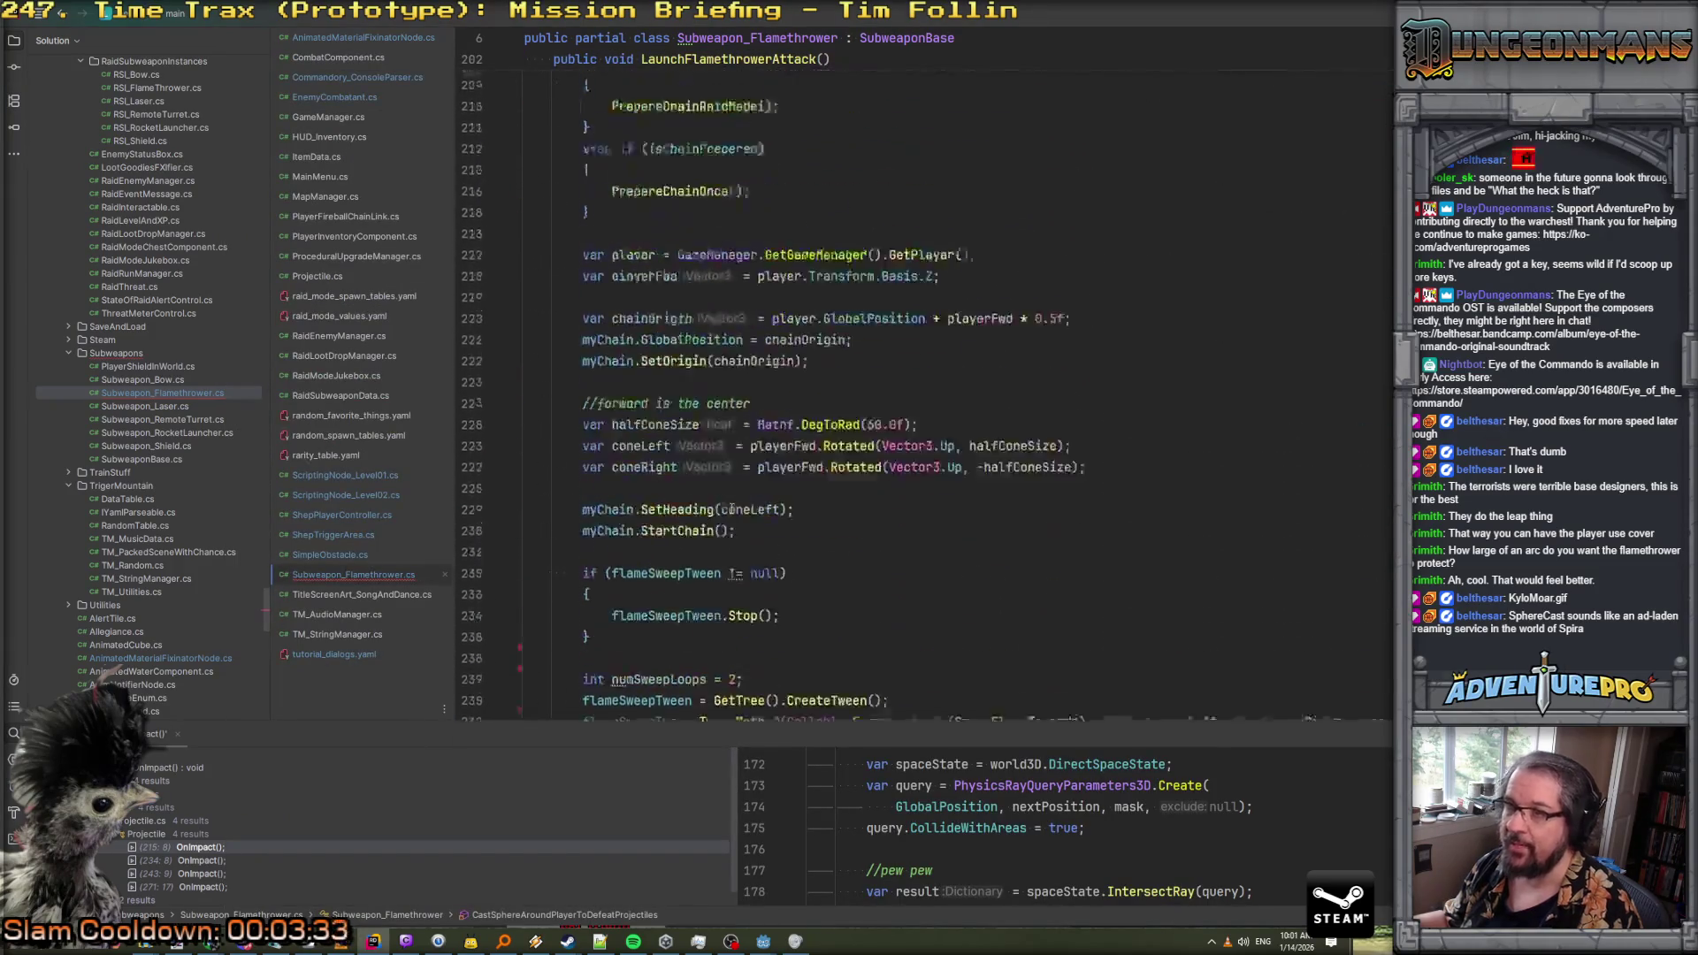
{"action": "scroll", "coordinate": [732, 511], "scroll_direction": "up", "scroll_amount": 20}
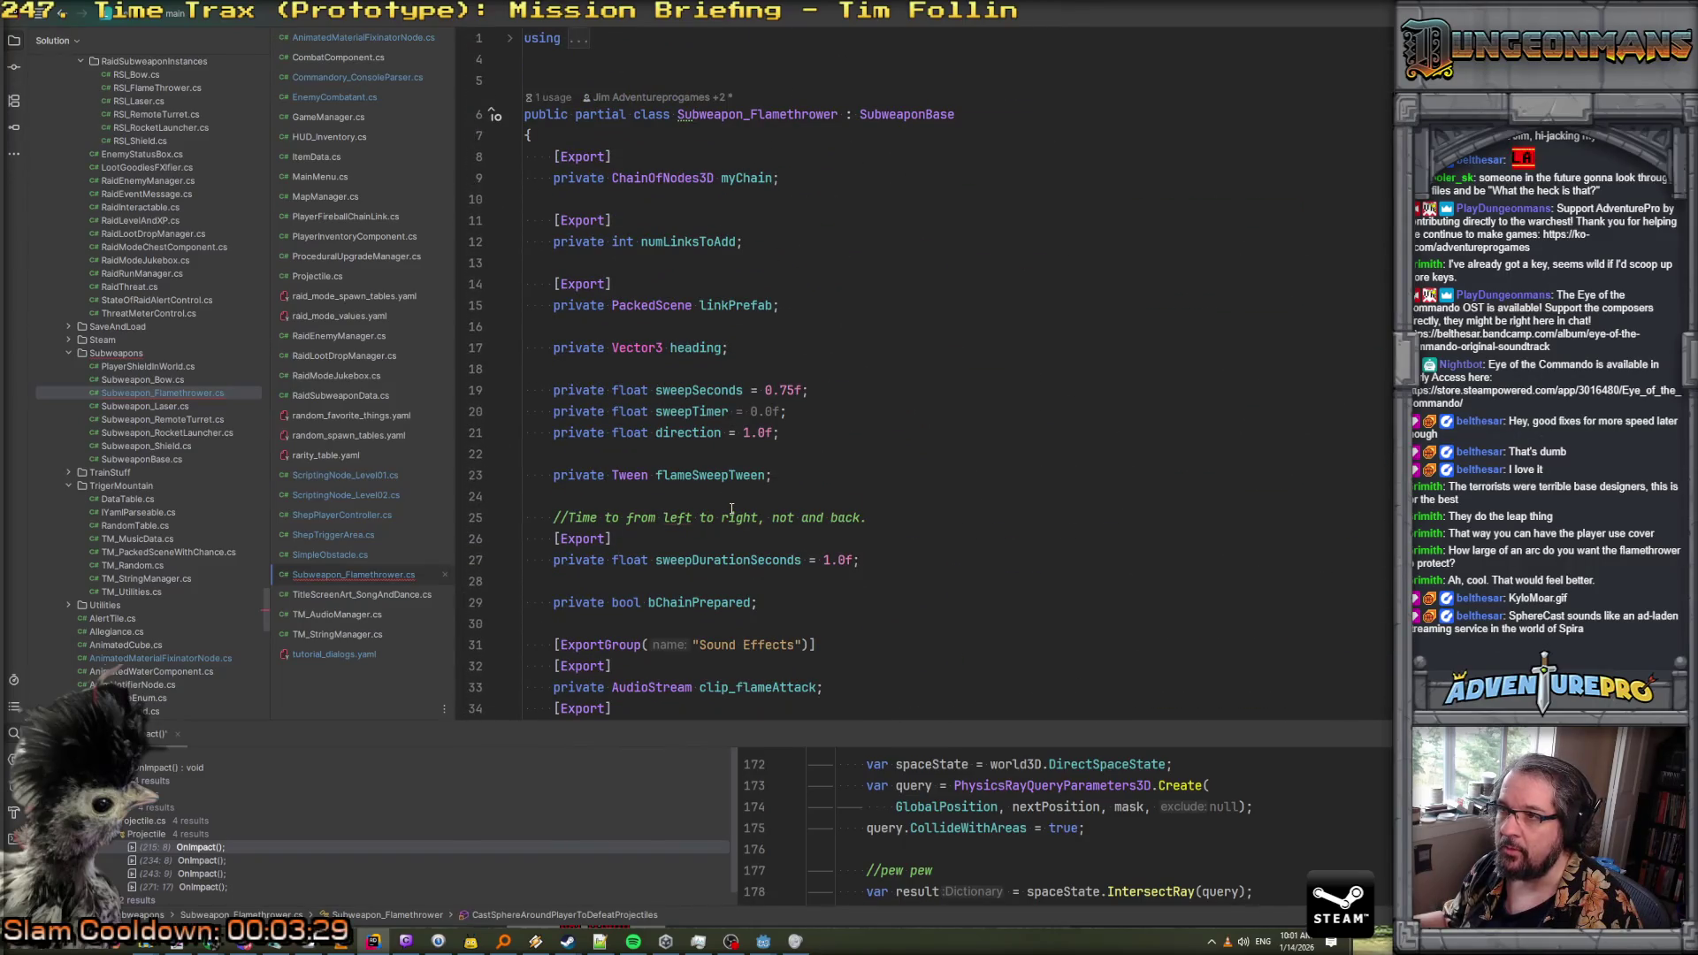
{"action": "scroll", "coordinate": [731, 510], "scroll_direction": "down", "scroll_amount": 20}
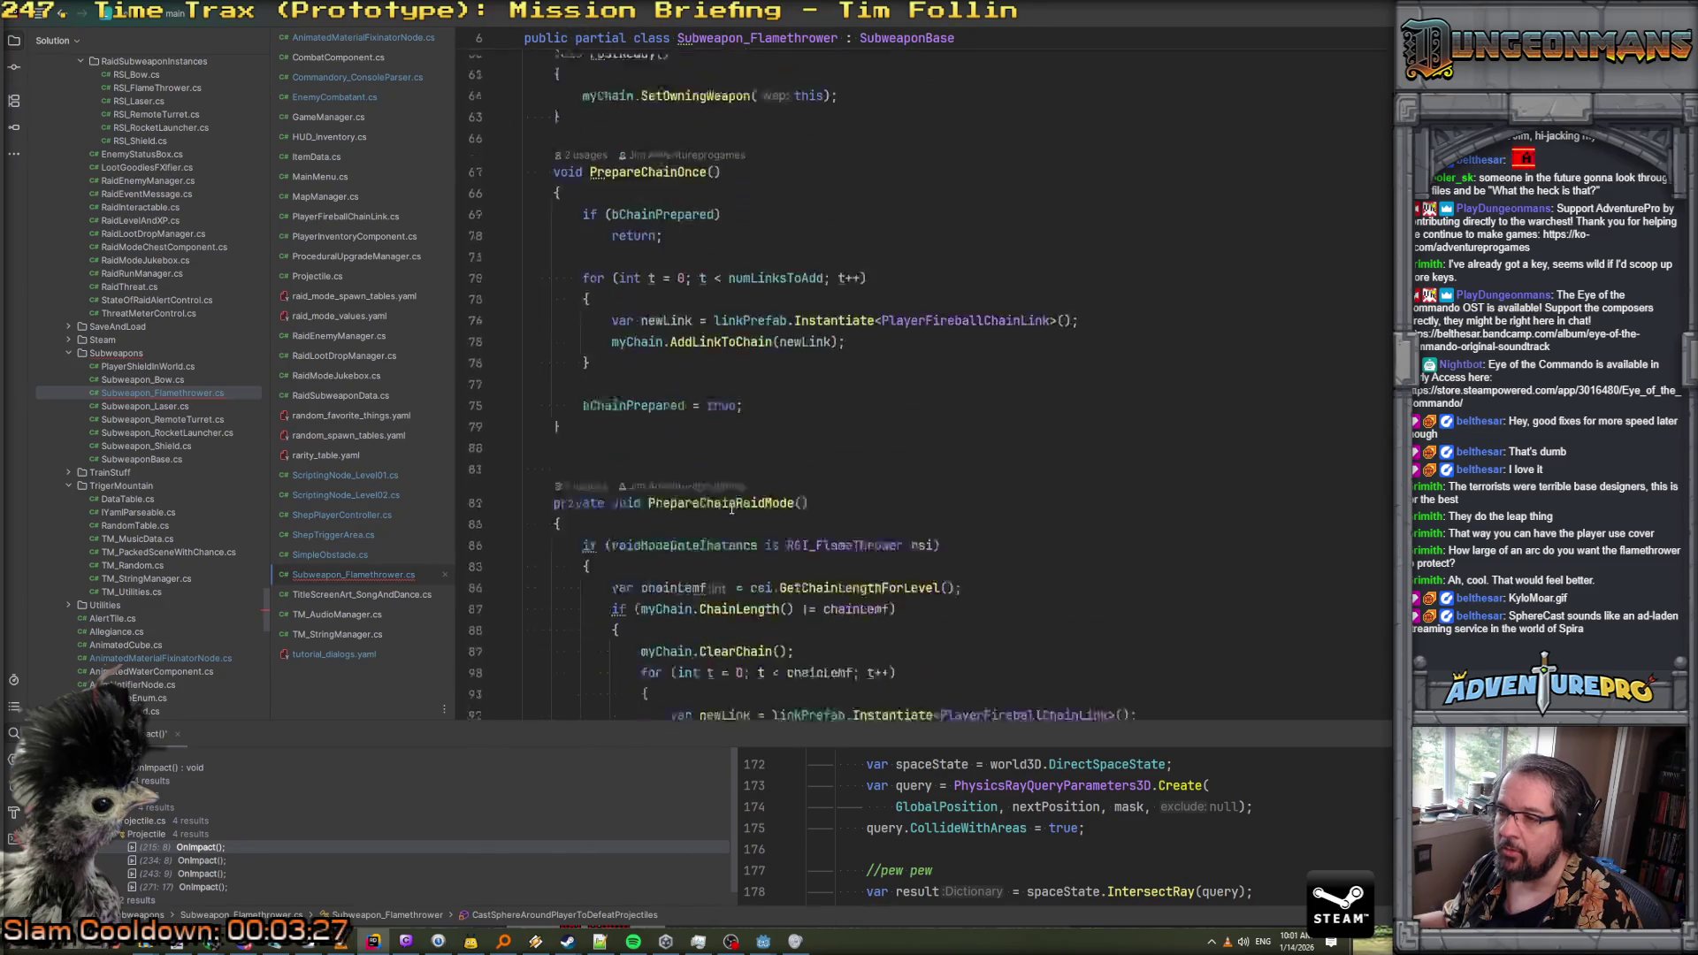
{"action": "scroll", "coordinate": [732, 511], "scroll_direction": "down", "scroll_amount": 20}
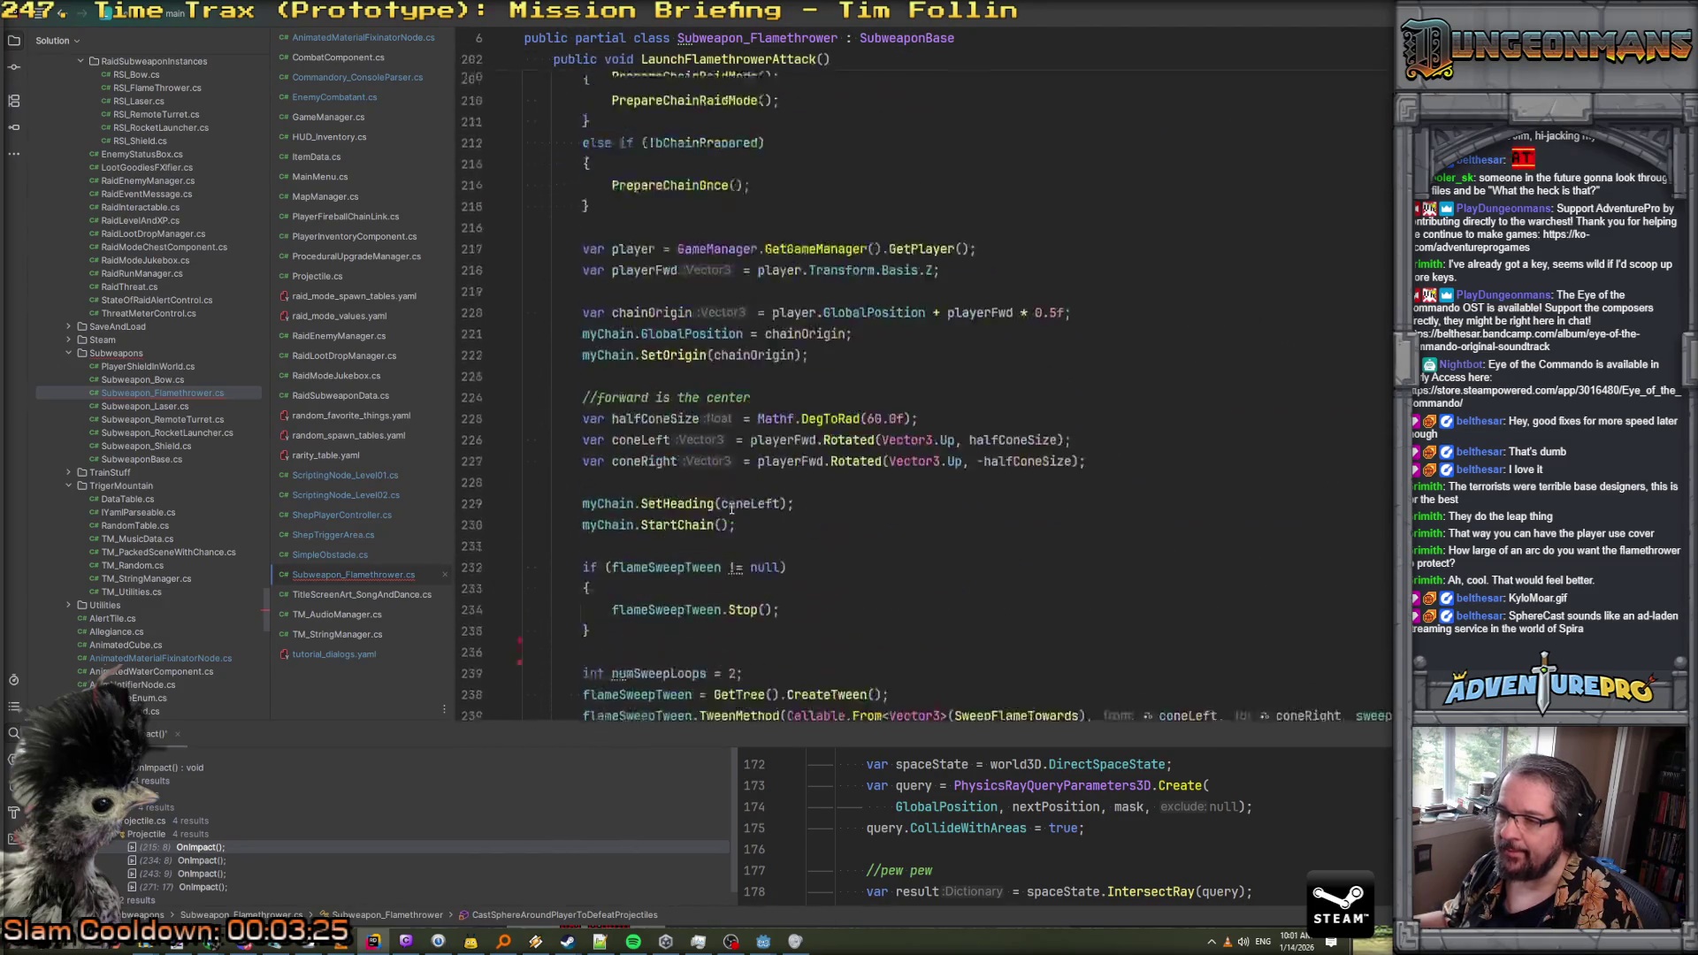
{"action": "scroll", "coordinate": [732, 511], "scroll_direction": "up", "scroll_amount": 5}
{"action": "left_click", "coordinate": [620, 351]}
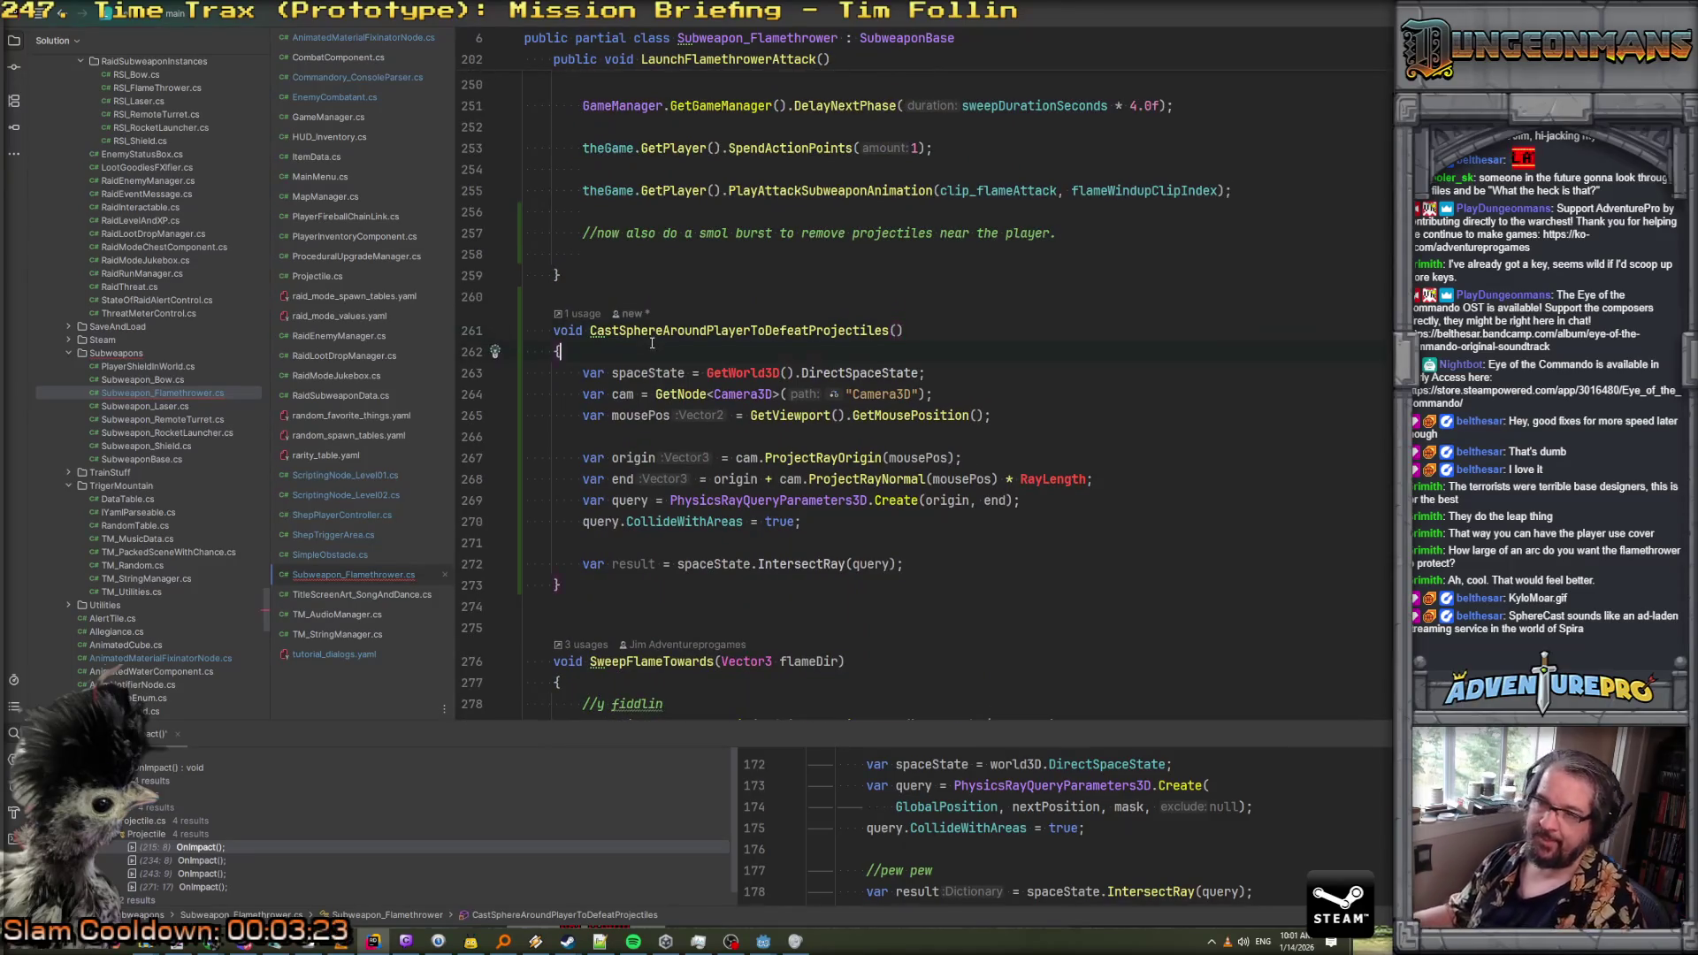
Add a player variable from GameManager and call player.GetWorld3D() for the space state
{"action": "key", "text": "Return"}
{"action": "type", "text": "var player ="}
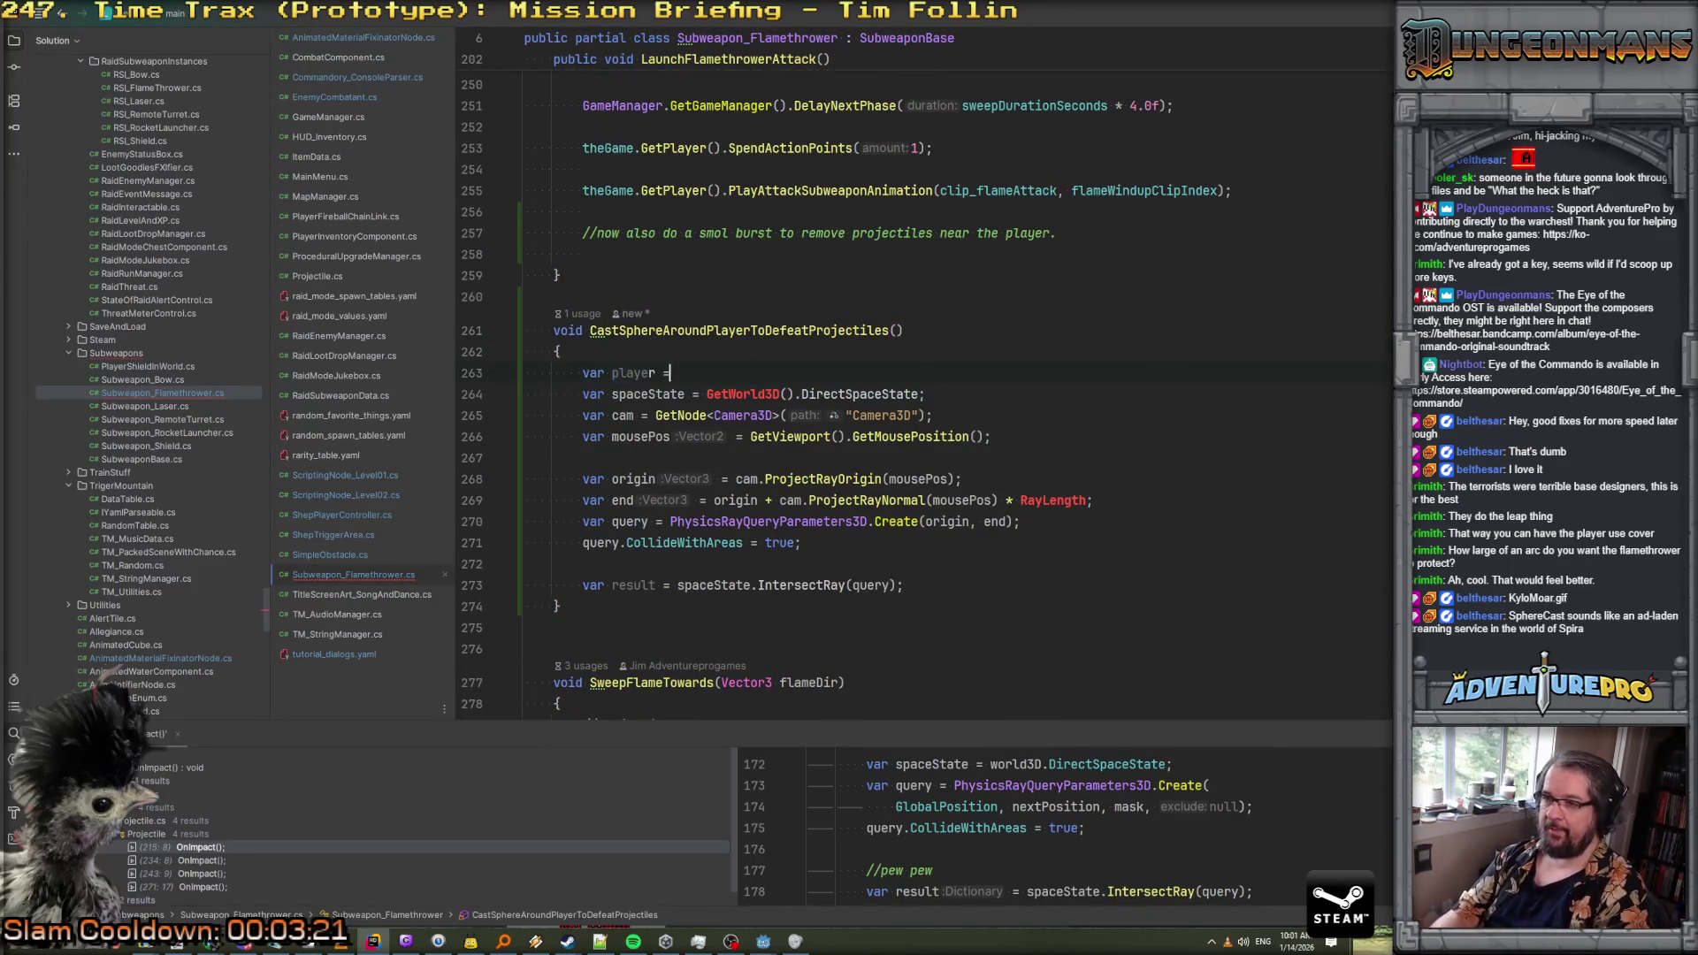
{"action": "type", "text": " GameM"}
{"action": "key", "text": "shift+Right"}
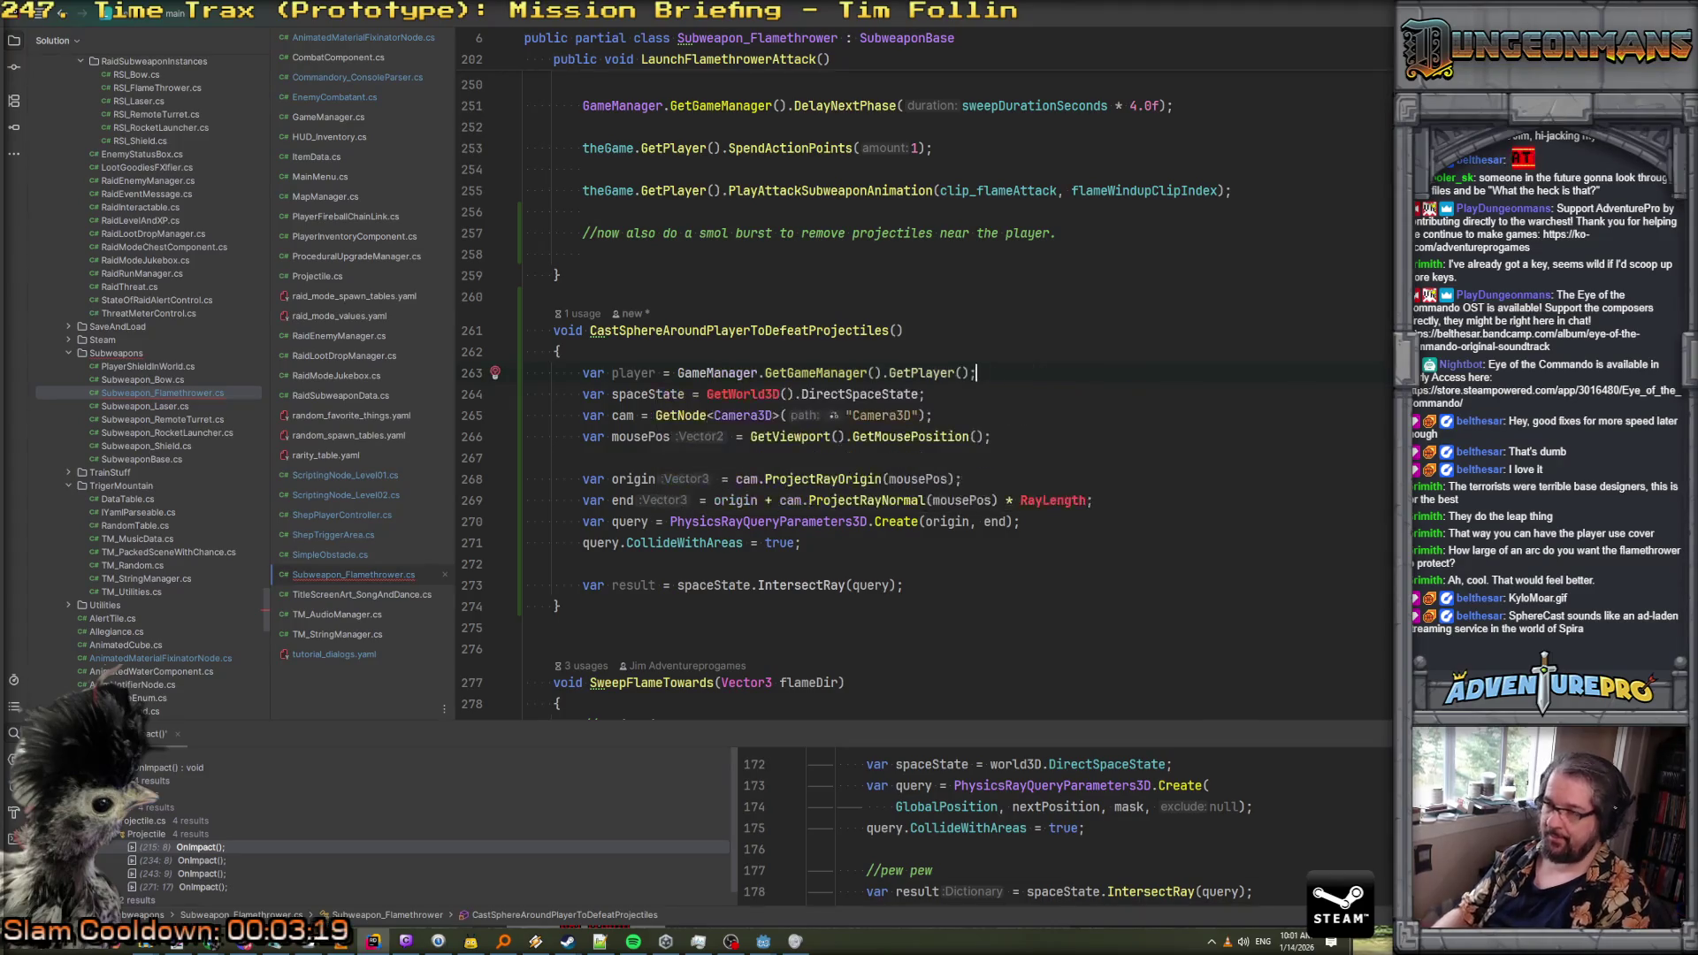
{"action": "left_click", "coordinate": [707, 395]}
{"action": "type", "text": "player."}
{"action": "key", "text": "Escape"}
Delete the camera and mouse-position lines and set origin to player.GlobalPosition
{"action": "key", "text": "Down"}
{"action": "key", "text": "Home"}
{"action": "key", "text": "shift+Down"}
{"action": "key", "text": "Delete"}
{"action": "key", "text": "shift+Down"}
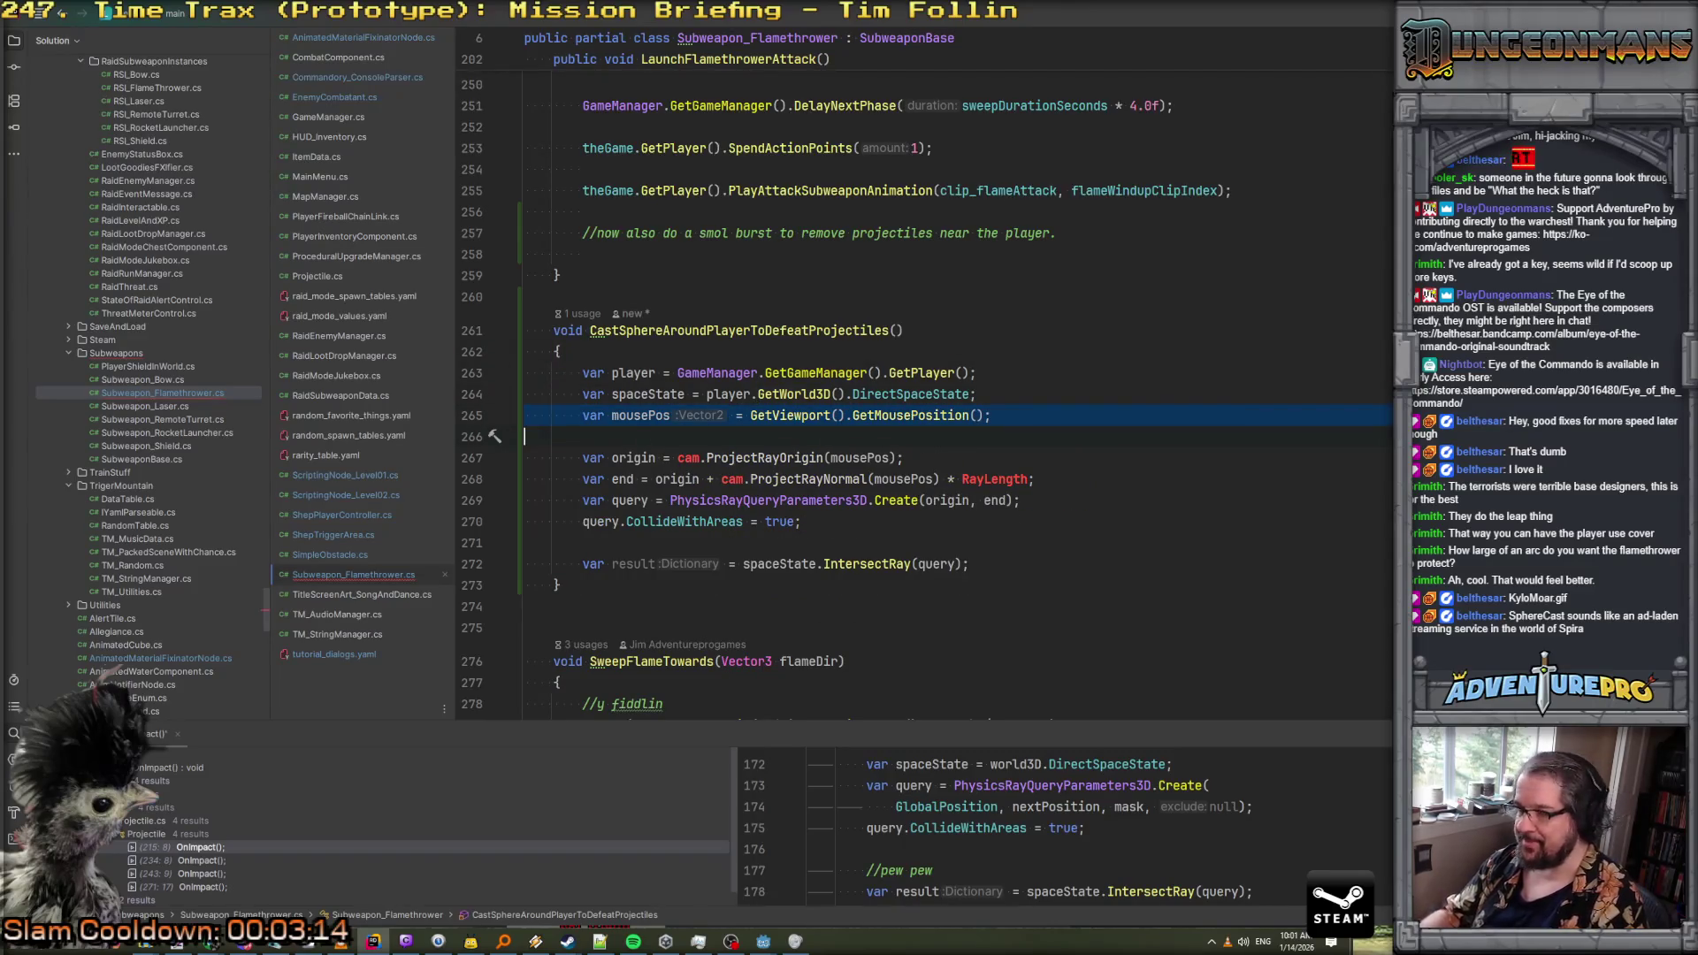
{"action": "key", "text": "Delete"}
{"action": "key", "text": "Down"}
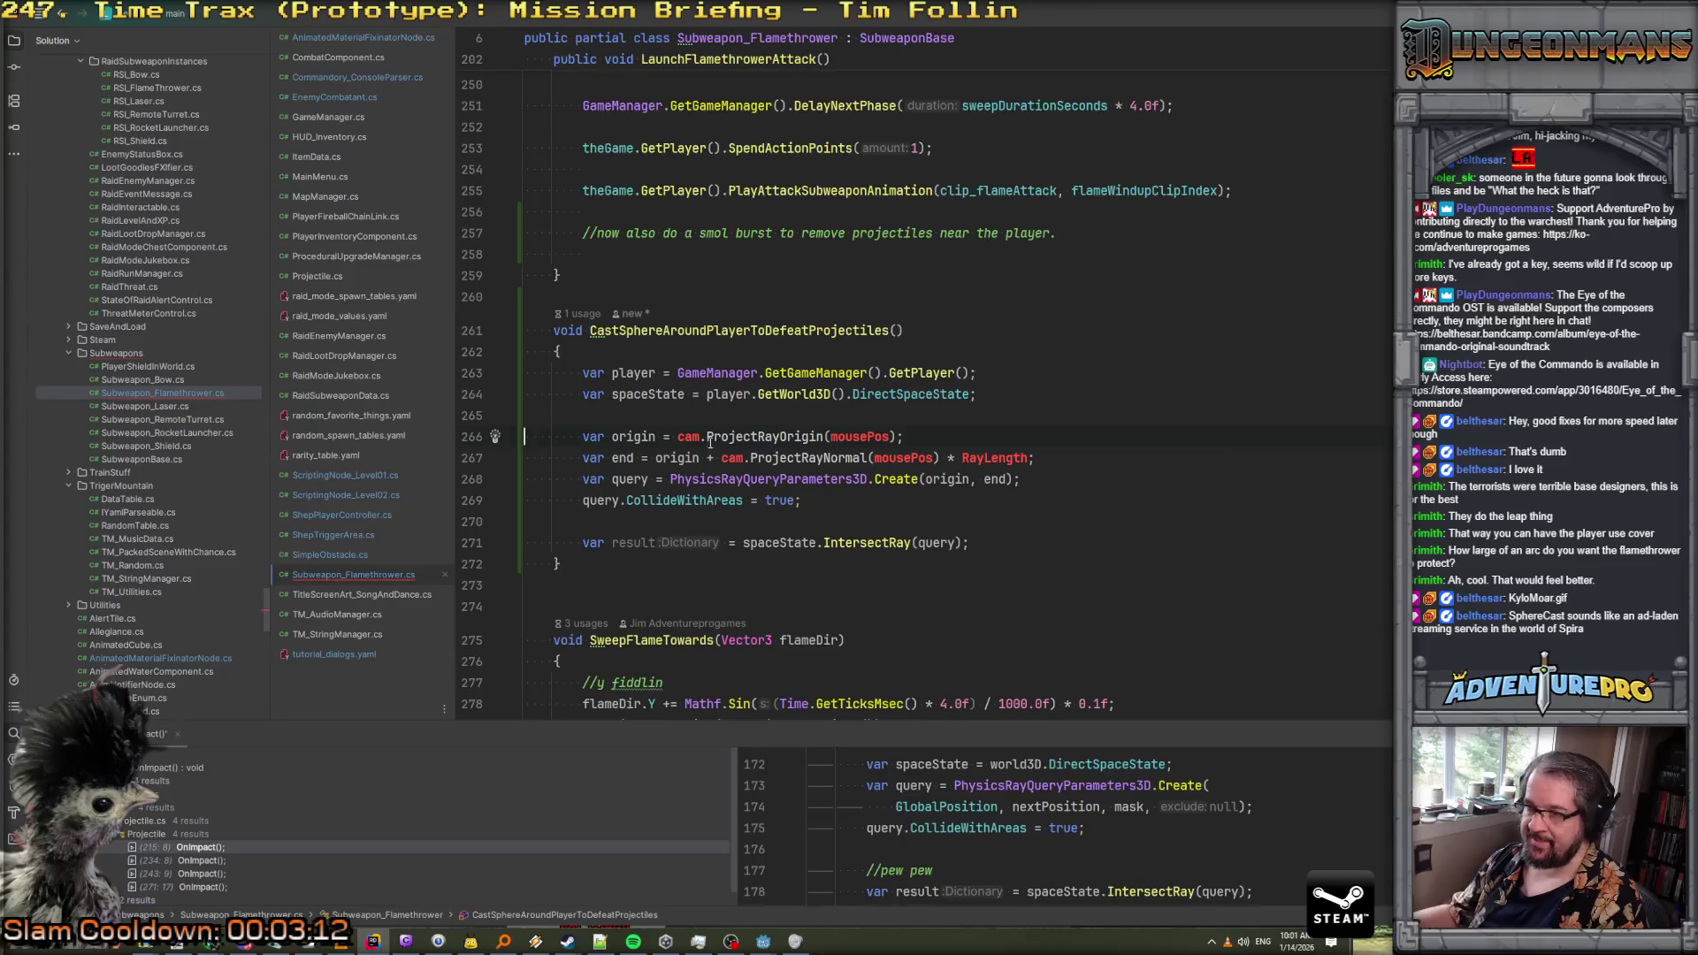
{"action": "left_click_drag", "start_coordinate": [678, 436], "coordinate": [903, 436]}
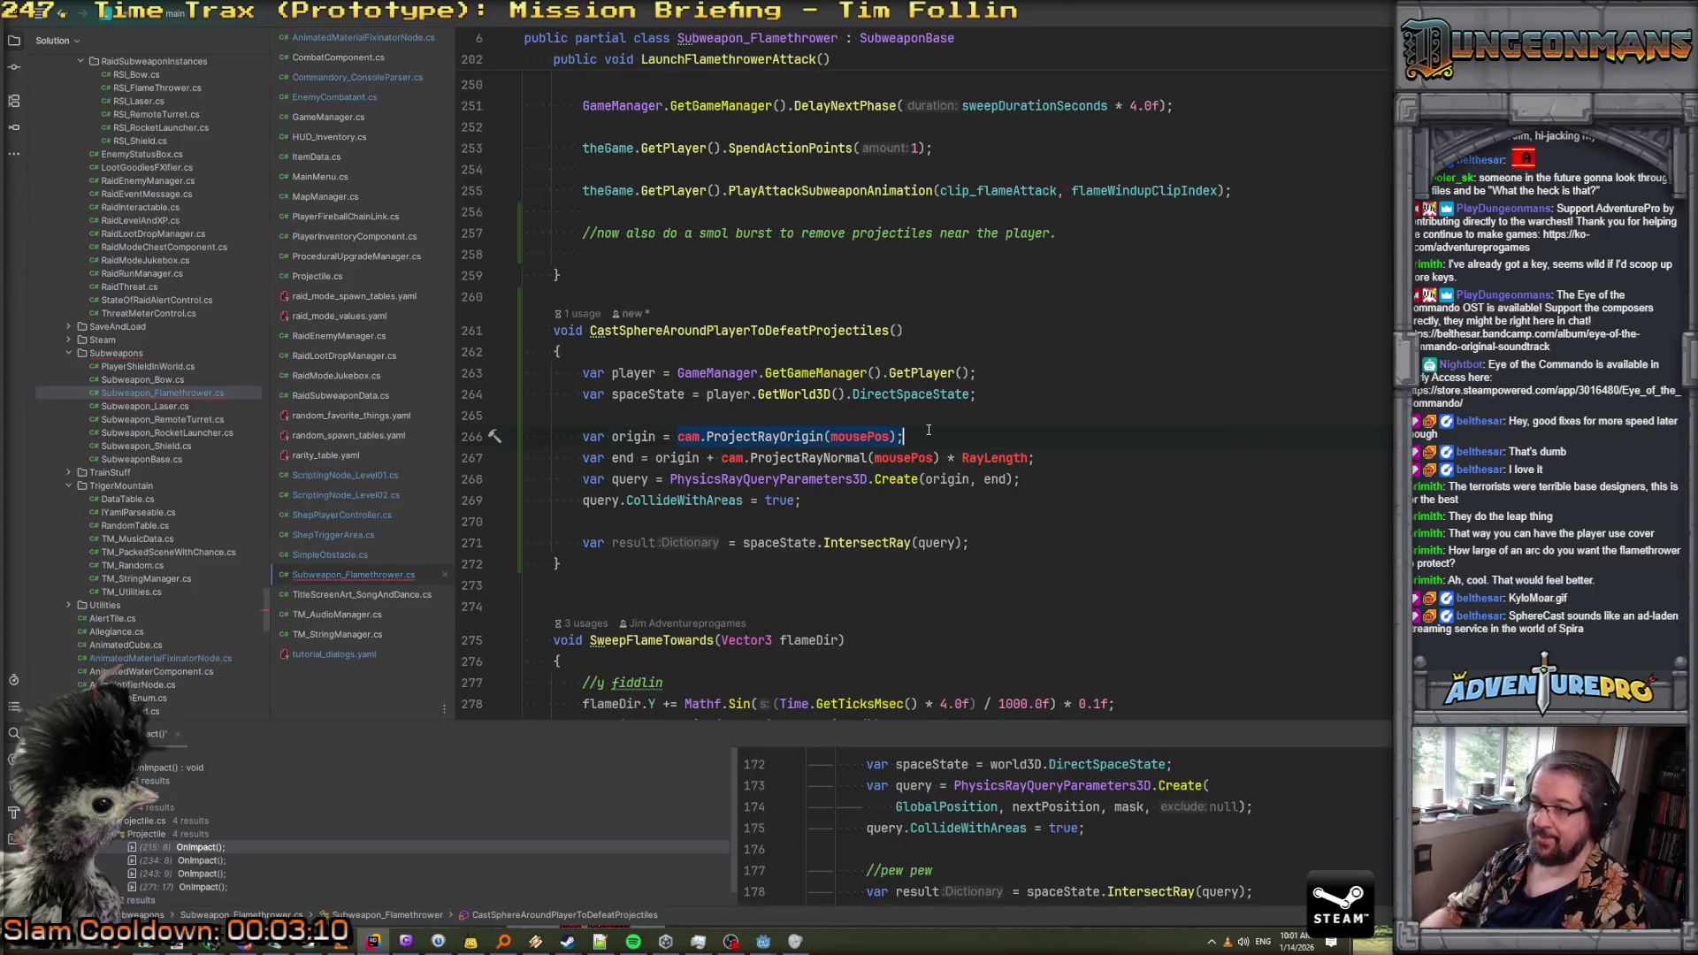
{"action": "type", "text": "player."}
{"action": "type", "text": "G"}
{"action": "key", "text": "shift+Right"}
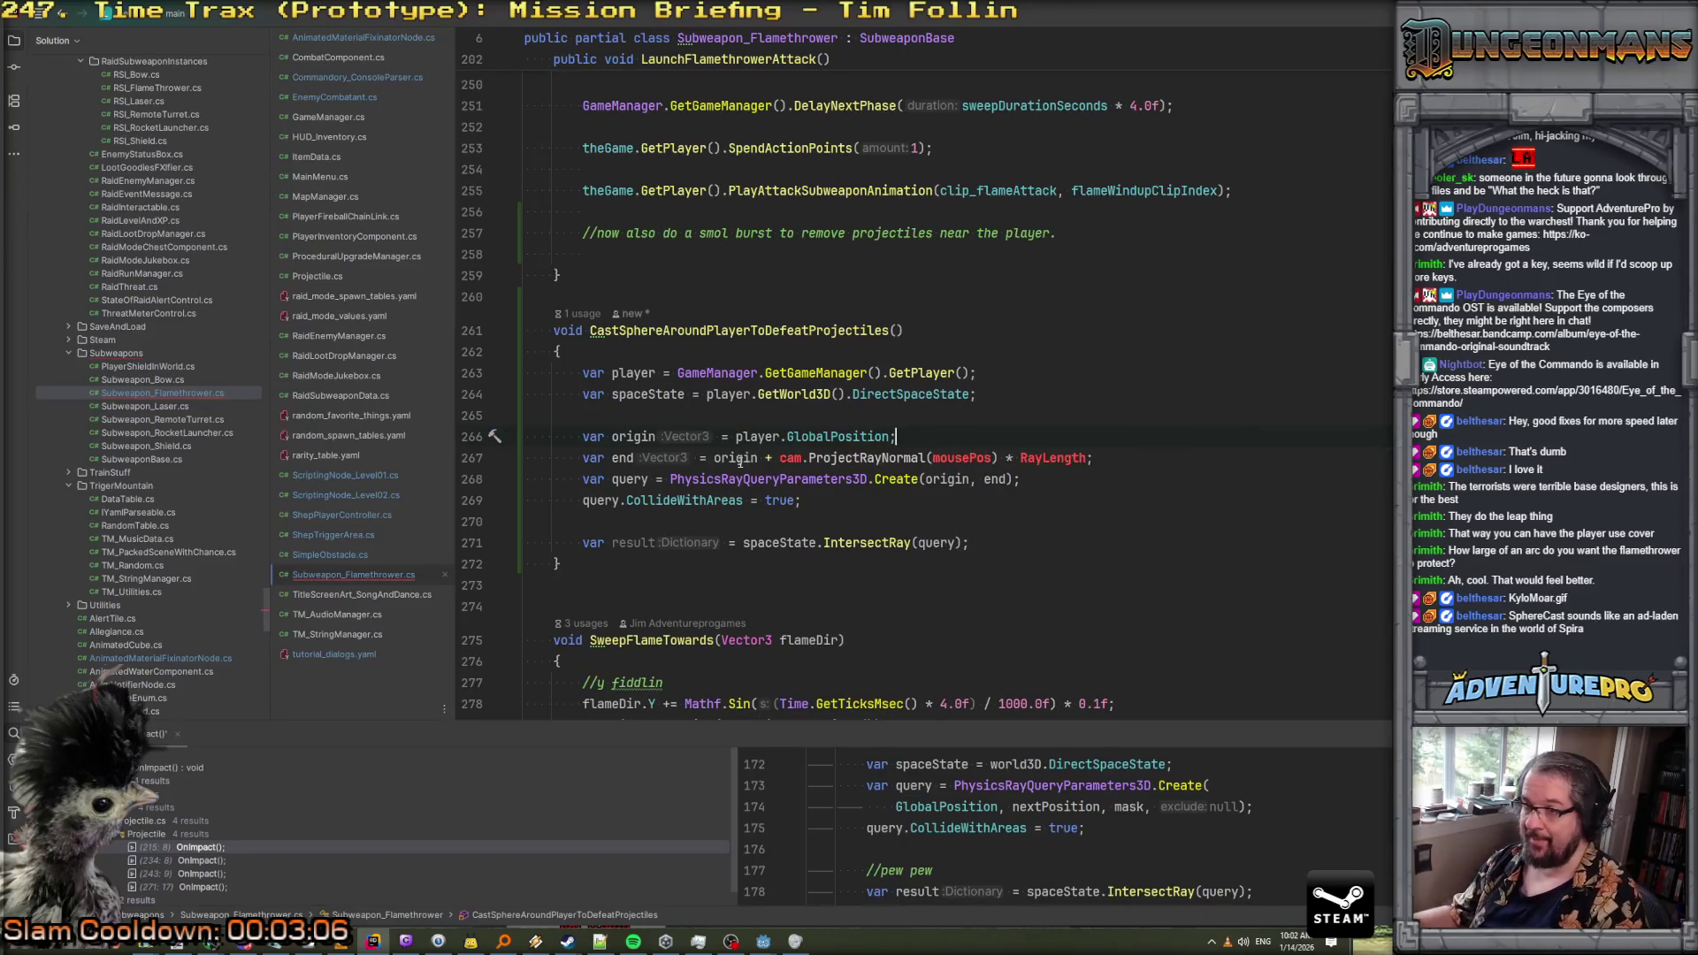
Set the end point to GlobalPosition + Vector3.Up * 0.25f
{"action": "left_click_drag", "start_coordinate": [715, 457], "coordinate": [1129, 456]}
{"action": "type", "text": "player."}
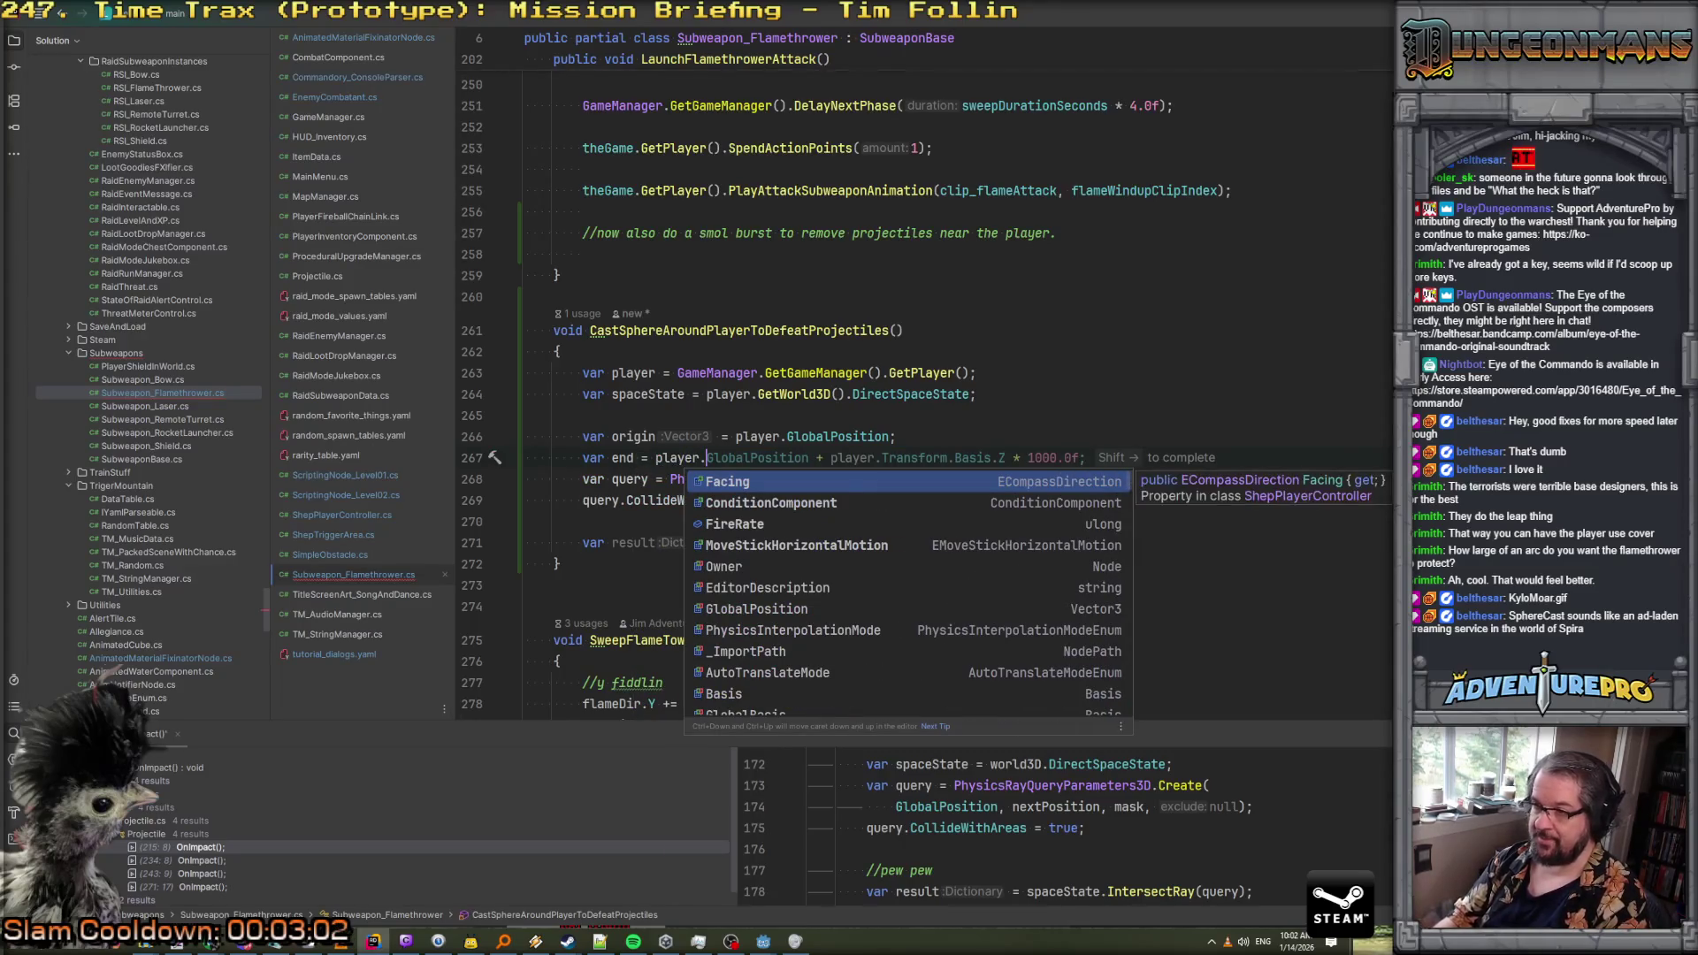
{"action": "key", "text": "shift+Right"}
{"action": "left_click", "coordinate": [1064, 456]}
{"action": "type", "text": "y"}
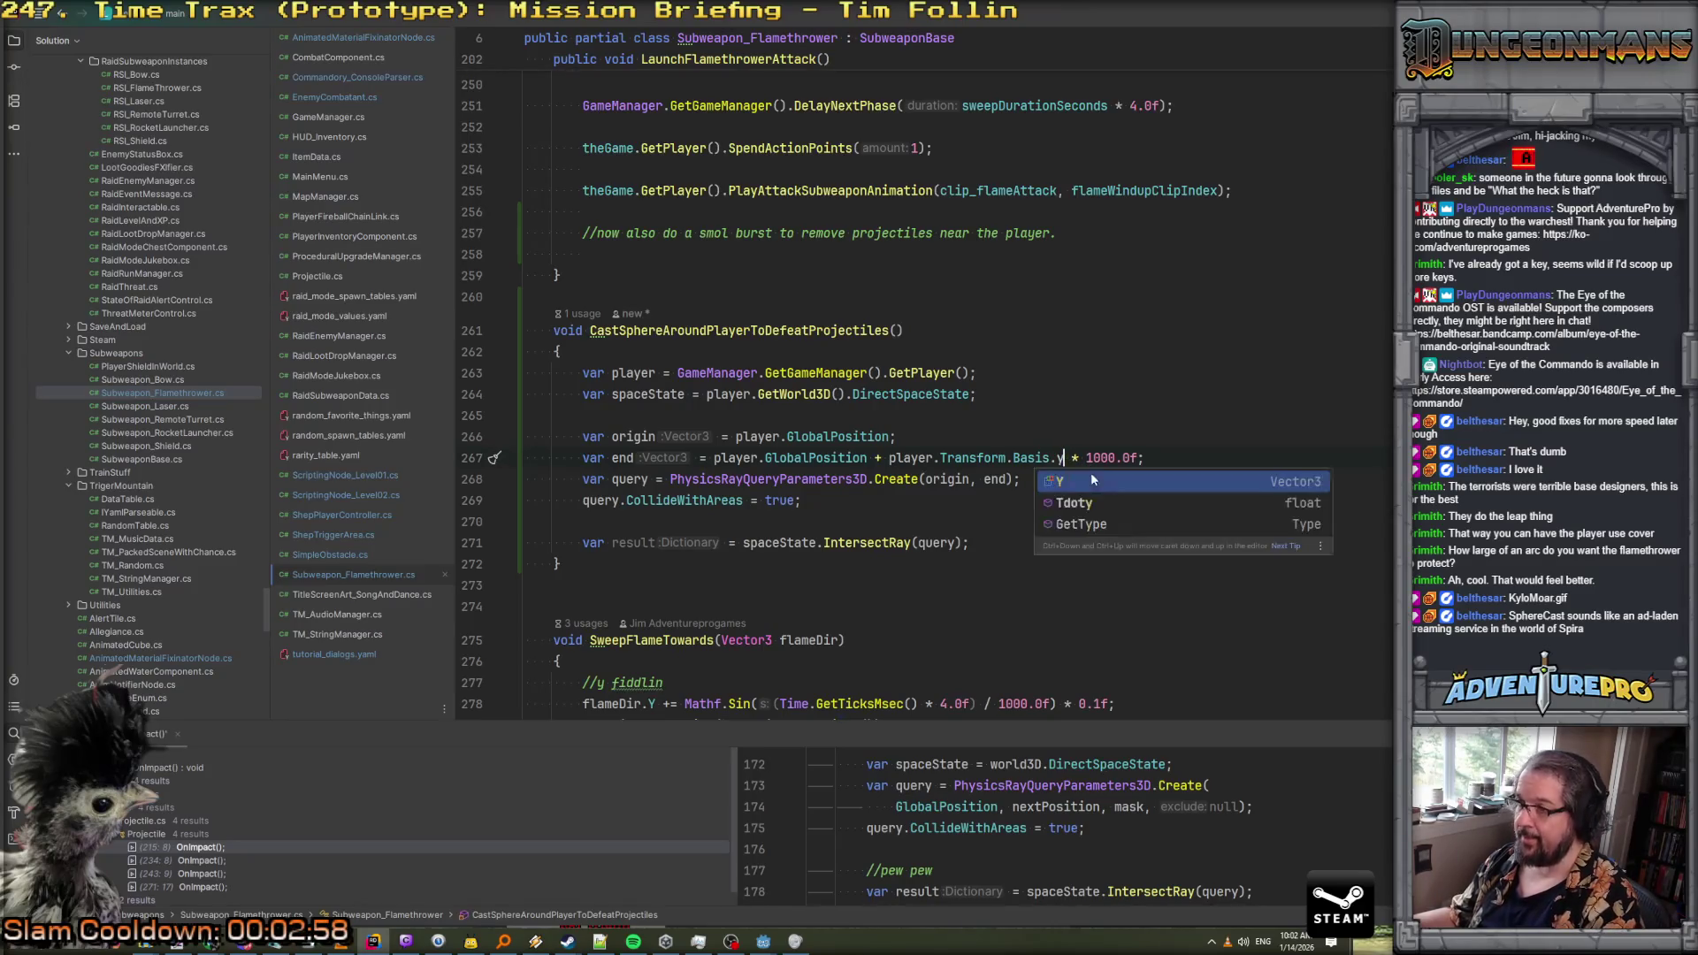
{"action": "key", "text": "BackSpace"}
{"action": "key", "text": "BackSpace"}
{"action": "key", "text": "BackSpace"}
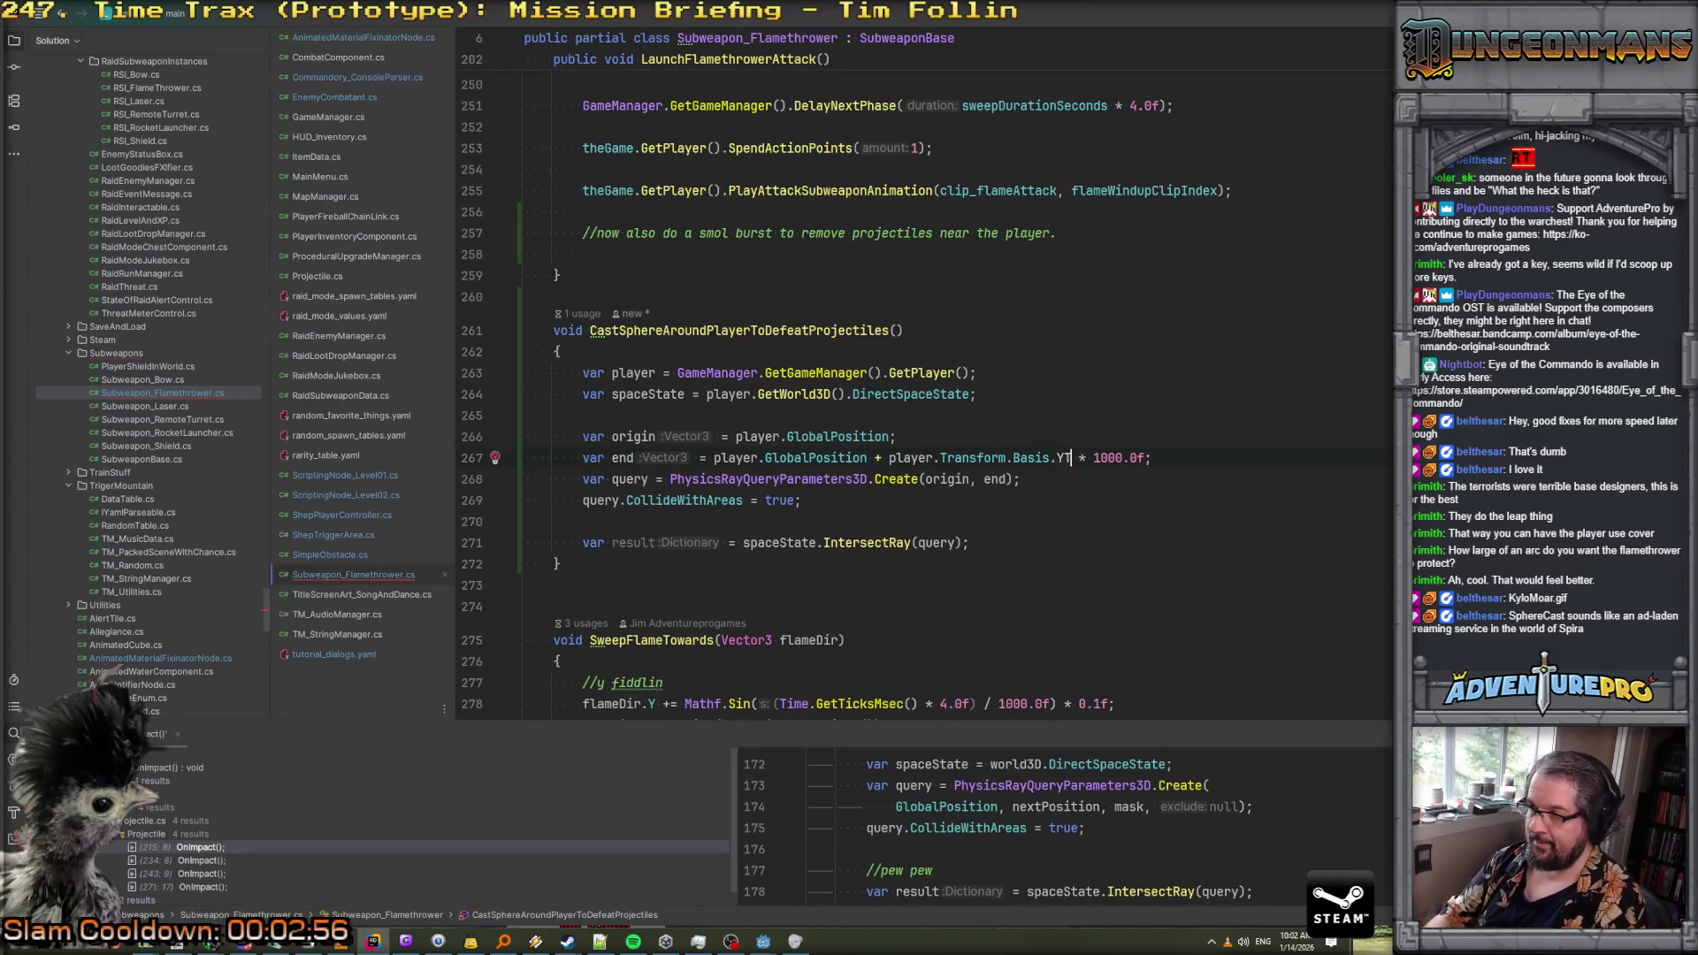
{"action": "key", "text": "Delete"}
{"action": "key", "text": "Delete"}
{"action": "key", "text": "Delete"}
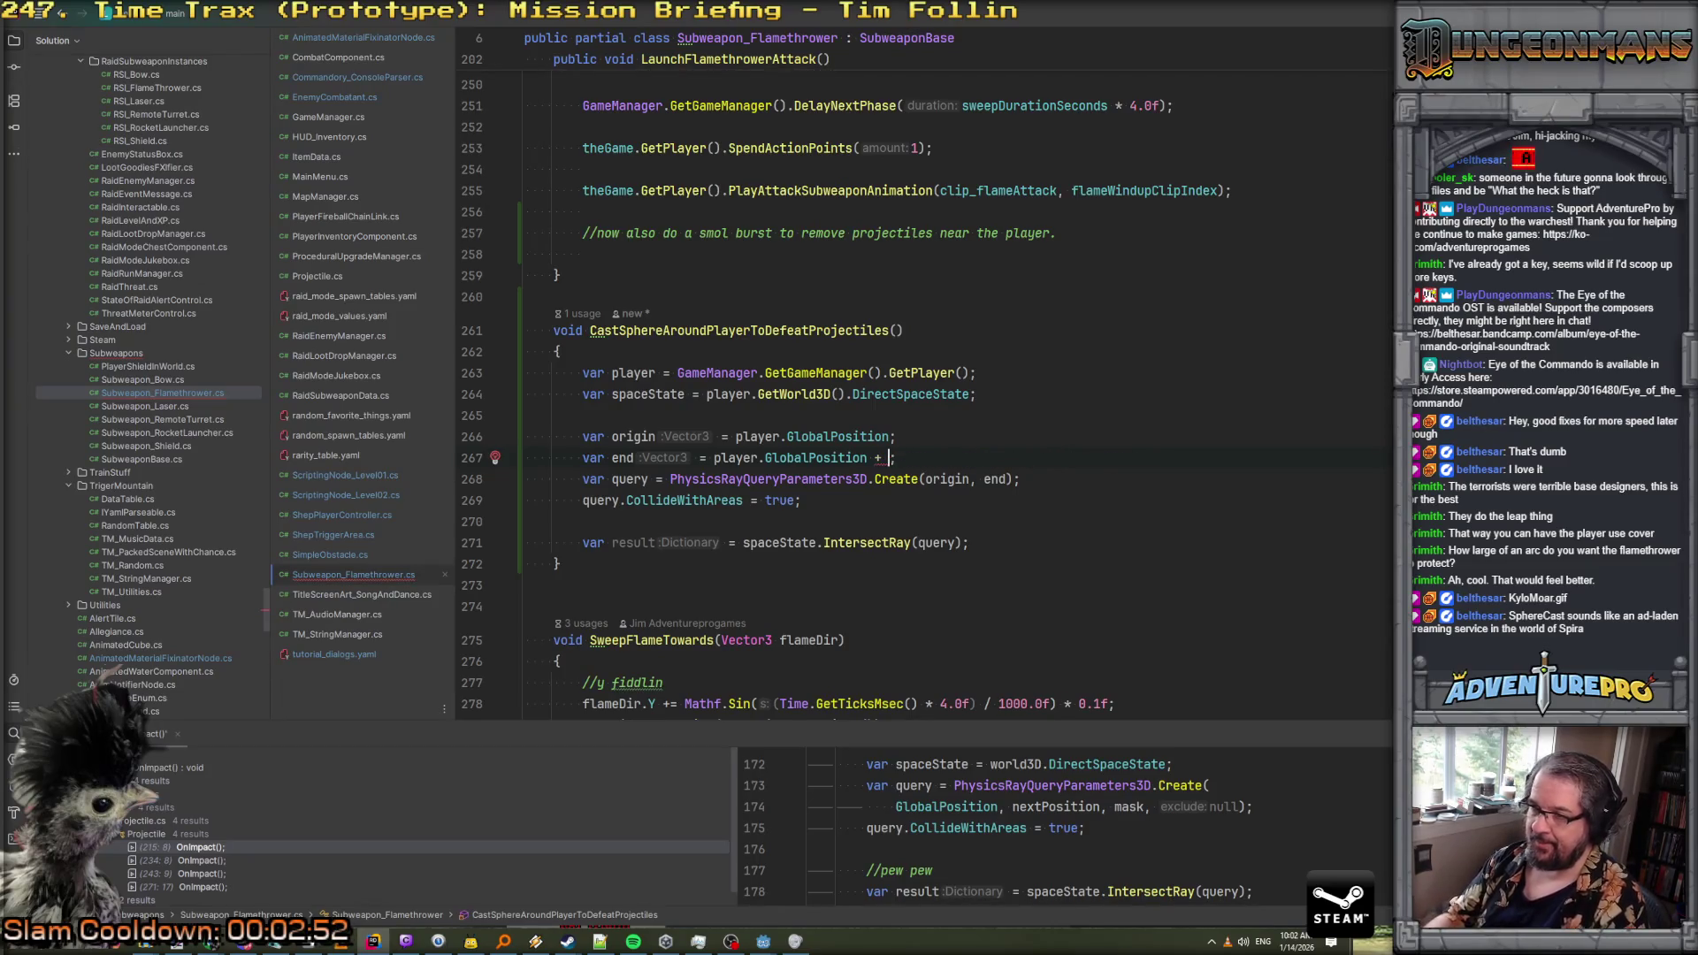
{"action": "type", "text": "Vect"}
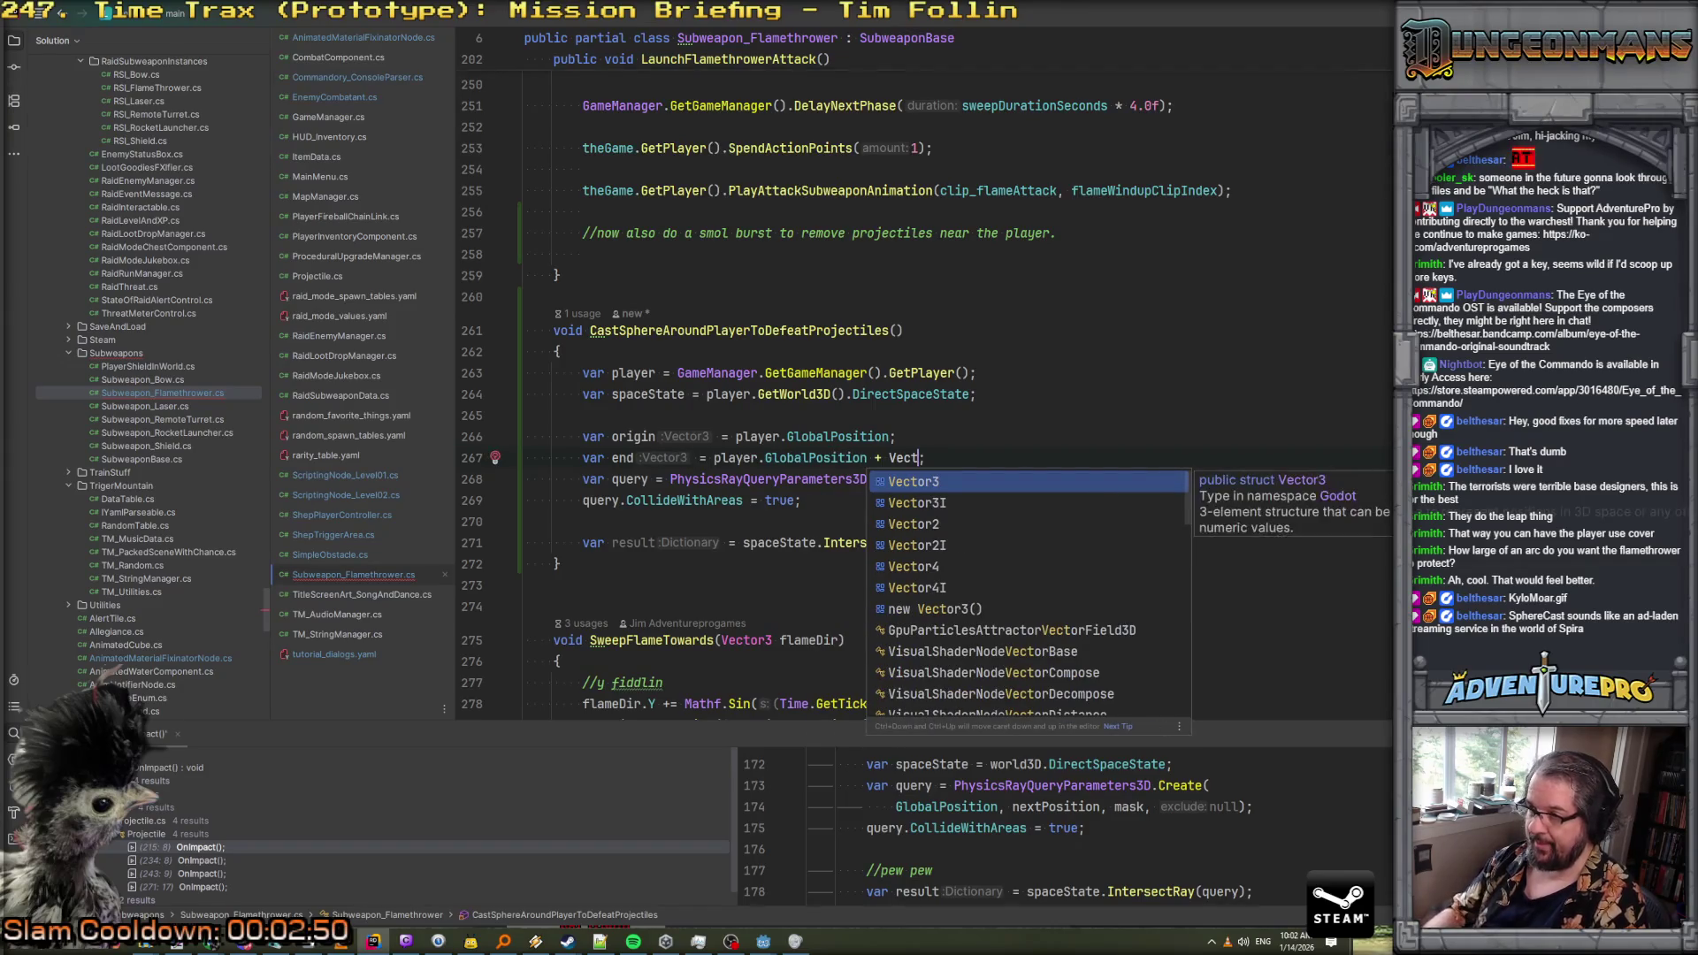
{"action": "type", "text": "or3.Up * 1000.0f"}
{"action": "key", "text": "BackSpace"}
{"action": "key", "text": "BackSpace"}
{"action": "key", "text": "BackSpace"}
{"action": "type", "text": "0.25"}
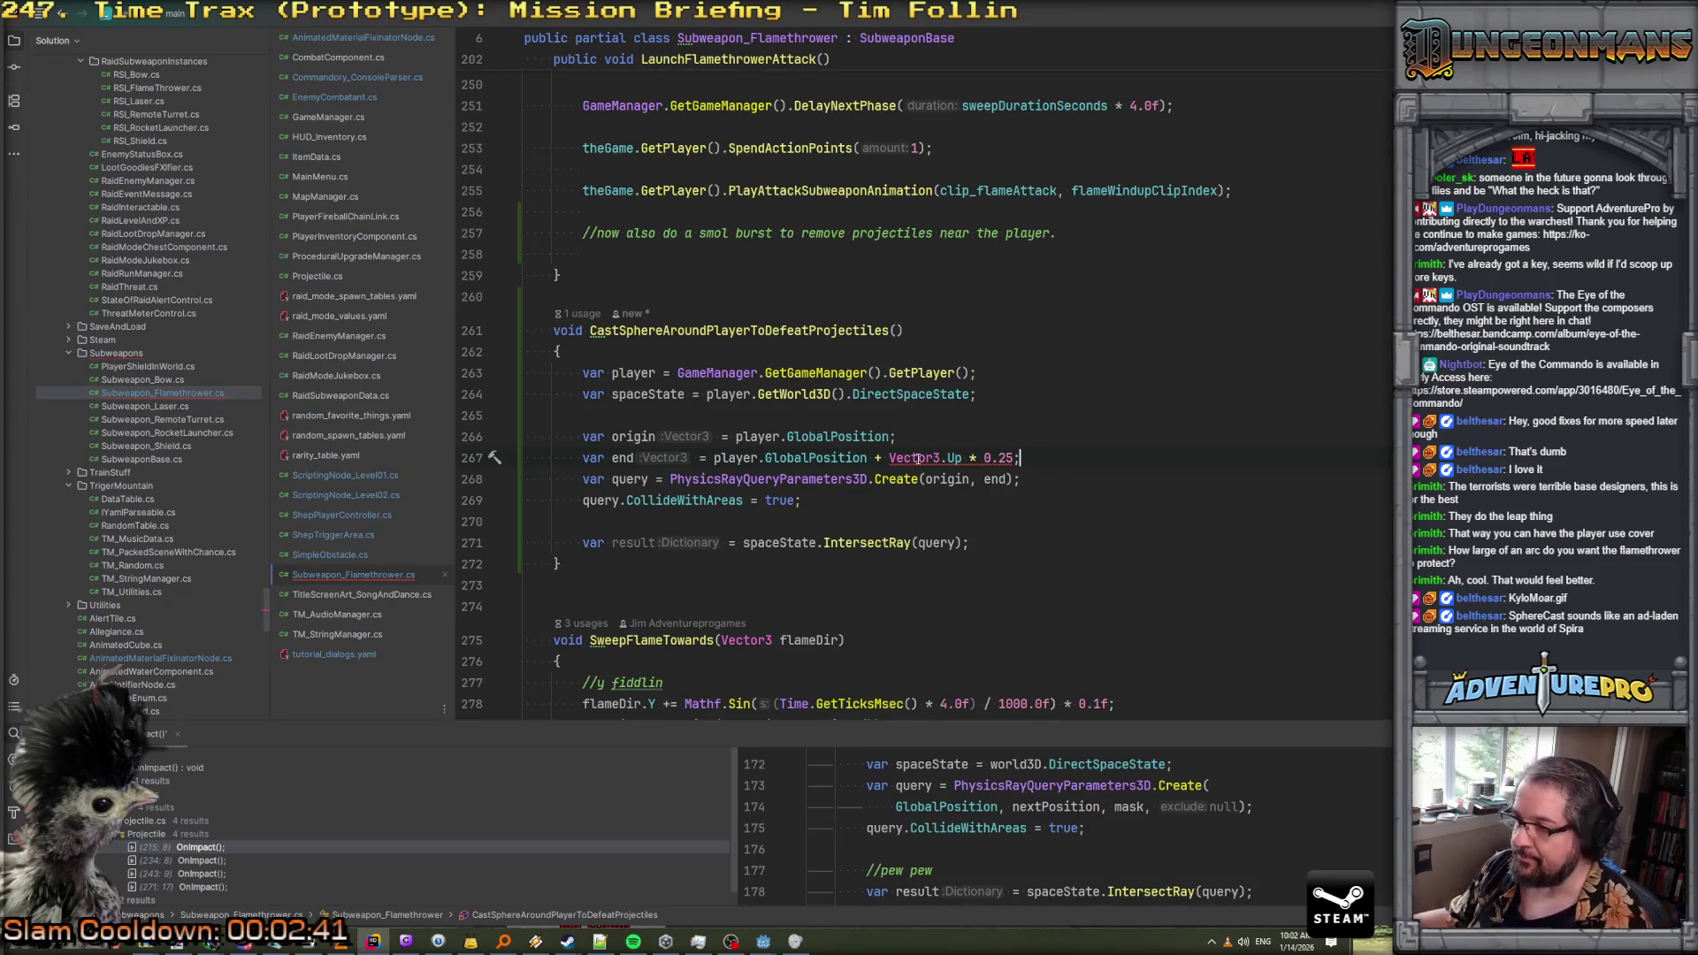
{"action": "mouse_move", "coordinate": [918, 459]}
{"action": "left_click", "coordinate": [1013, 458]}
{"action": "type", "text": "f"}
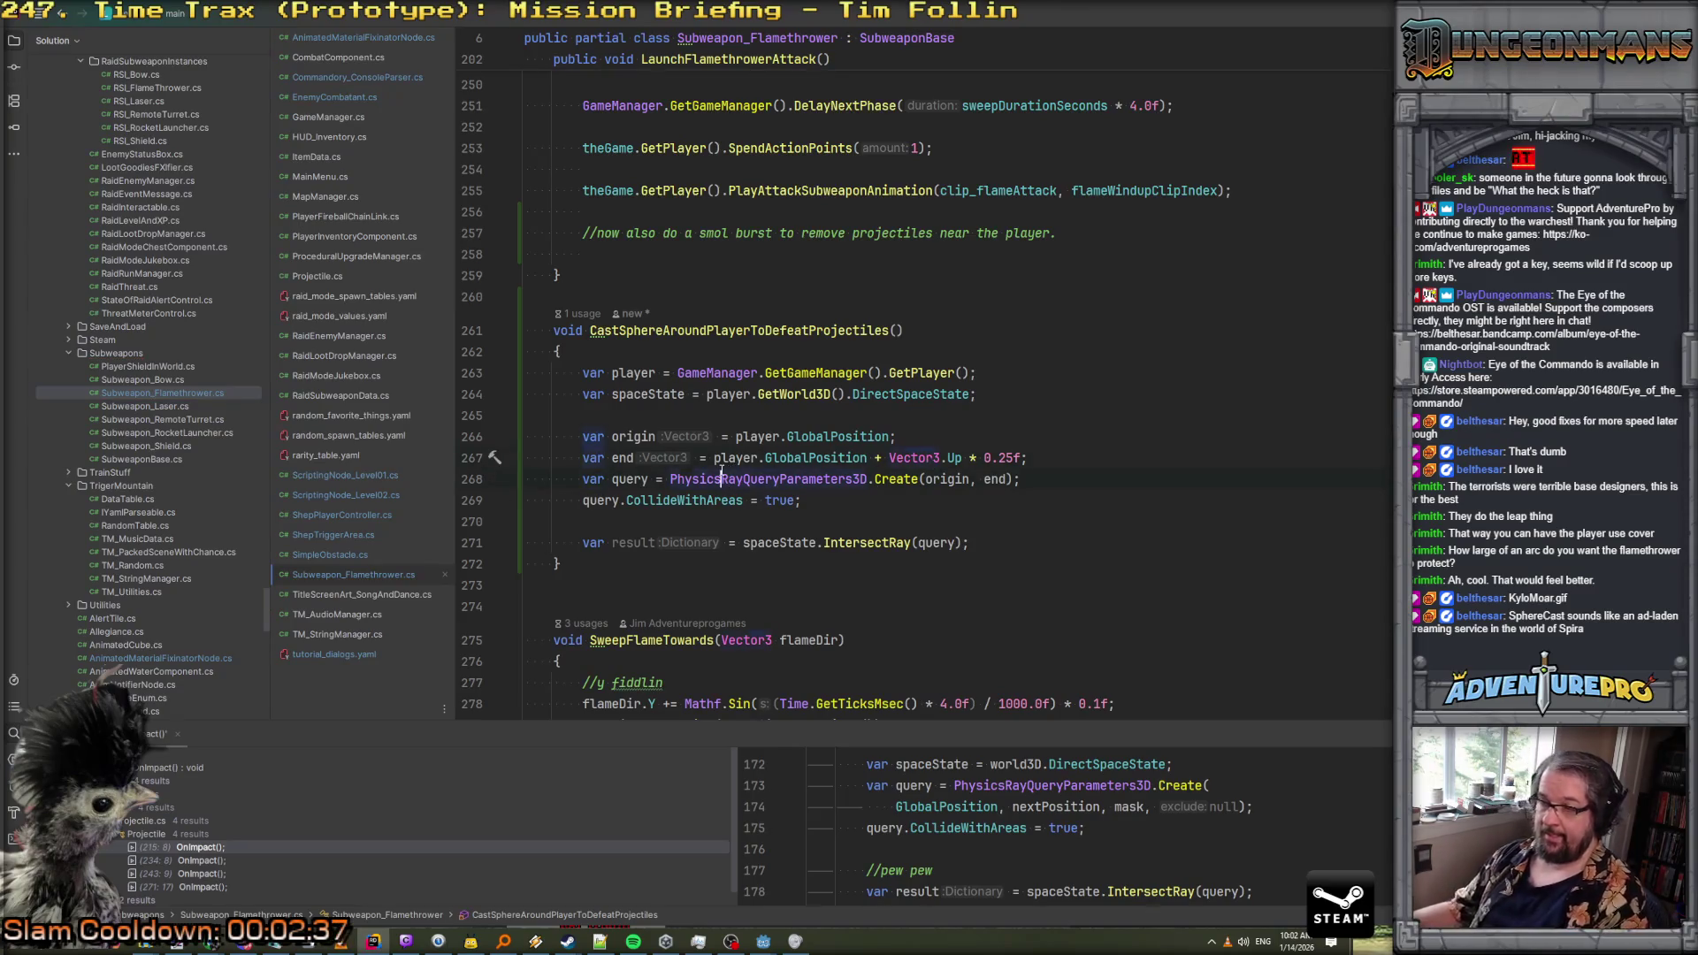
Try adding another query property after CollideWithAreas, then remove the duplicate line
{"action": "left_click", "coordinate": [974, 505]}
{"action": "key", "text": "Return"}
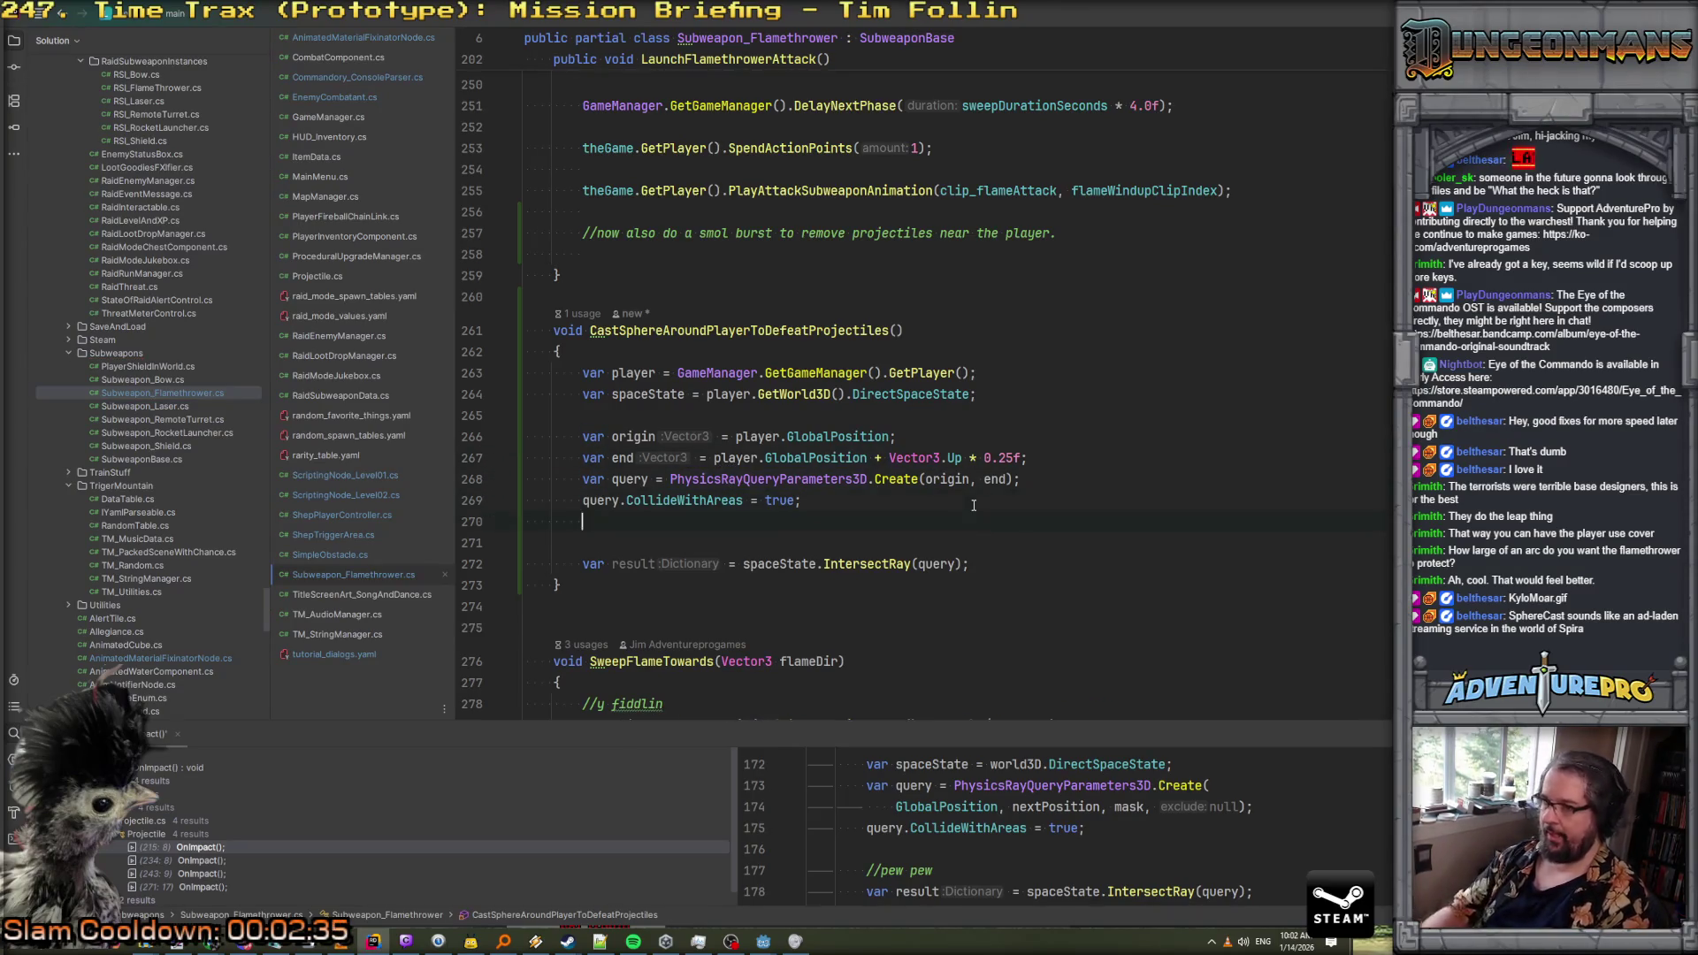
{"action": "type", "text": "query.sh"}
{"action": "key", "text": "Escape"}
{"action": "key", "text": "BackSpace"}
{"action": "key", "text": "BackSpace"}
{"action": "type", "text": "siz"}
{"action": "key", "text": "BackSpace"}
{"action": "key", "text": "BackSpace"}
{"action": "key", "text": "BackSpace"}
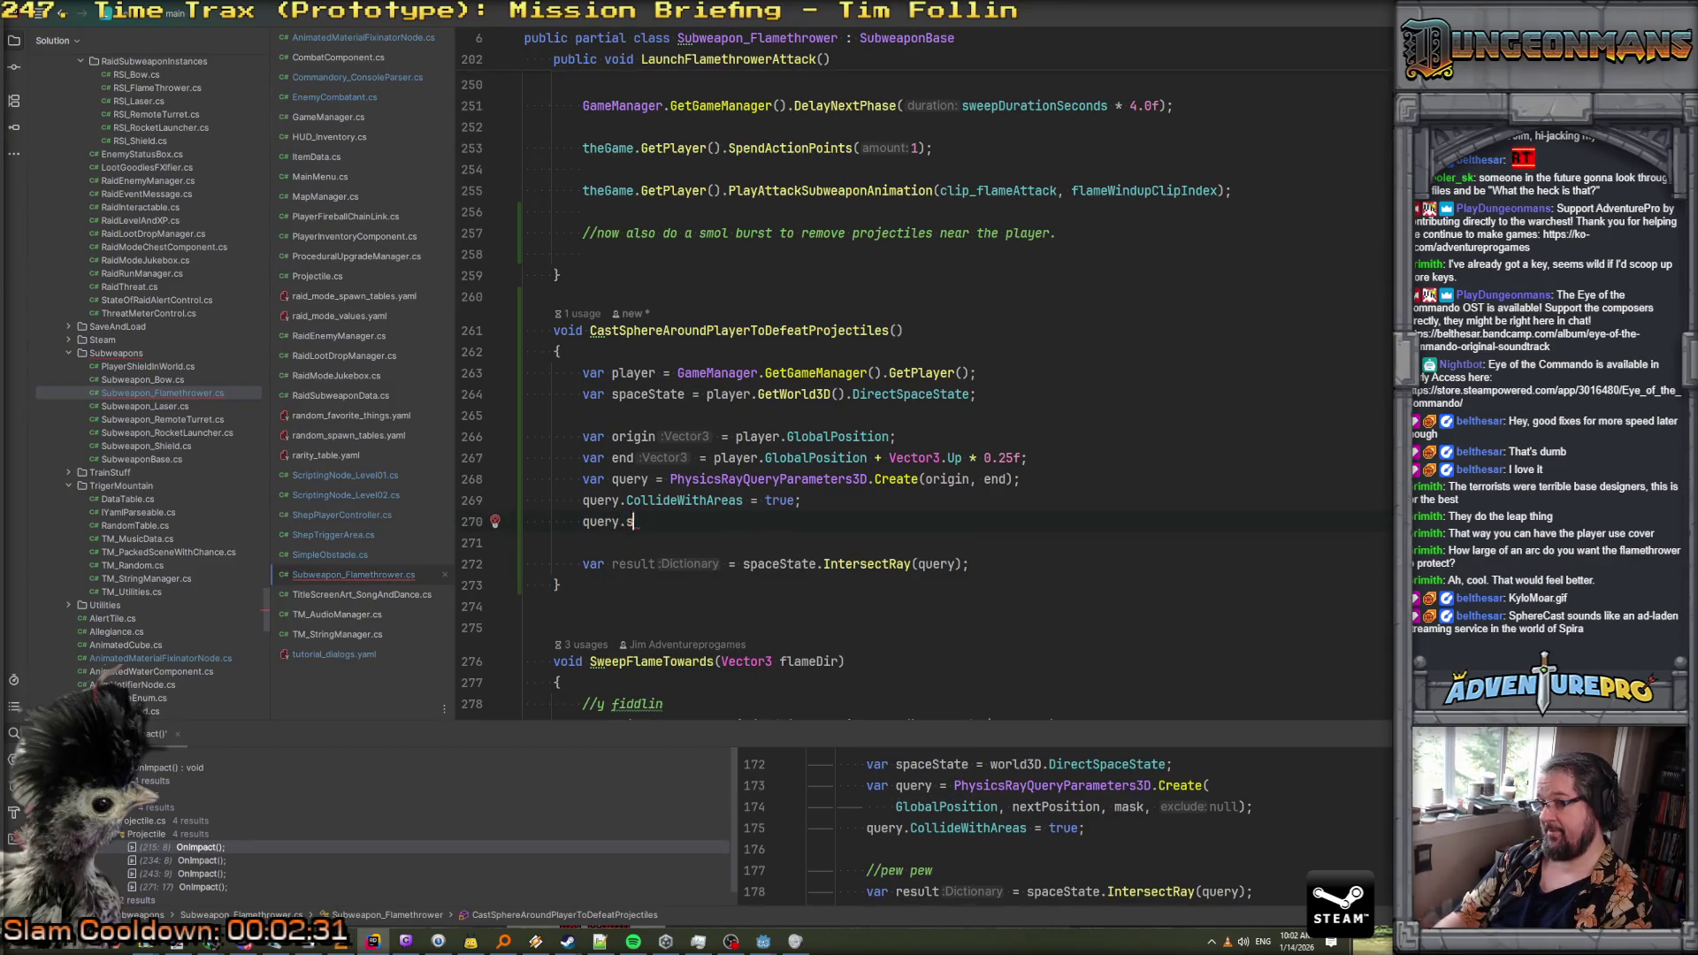
{"action": "type", "text": "area"}
{"action": "key", "text": "Return"}
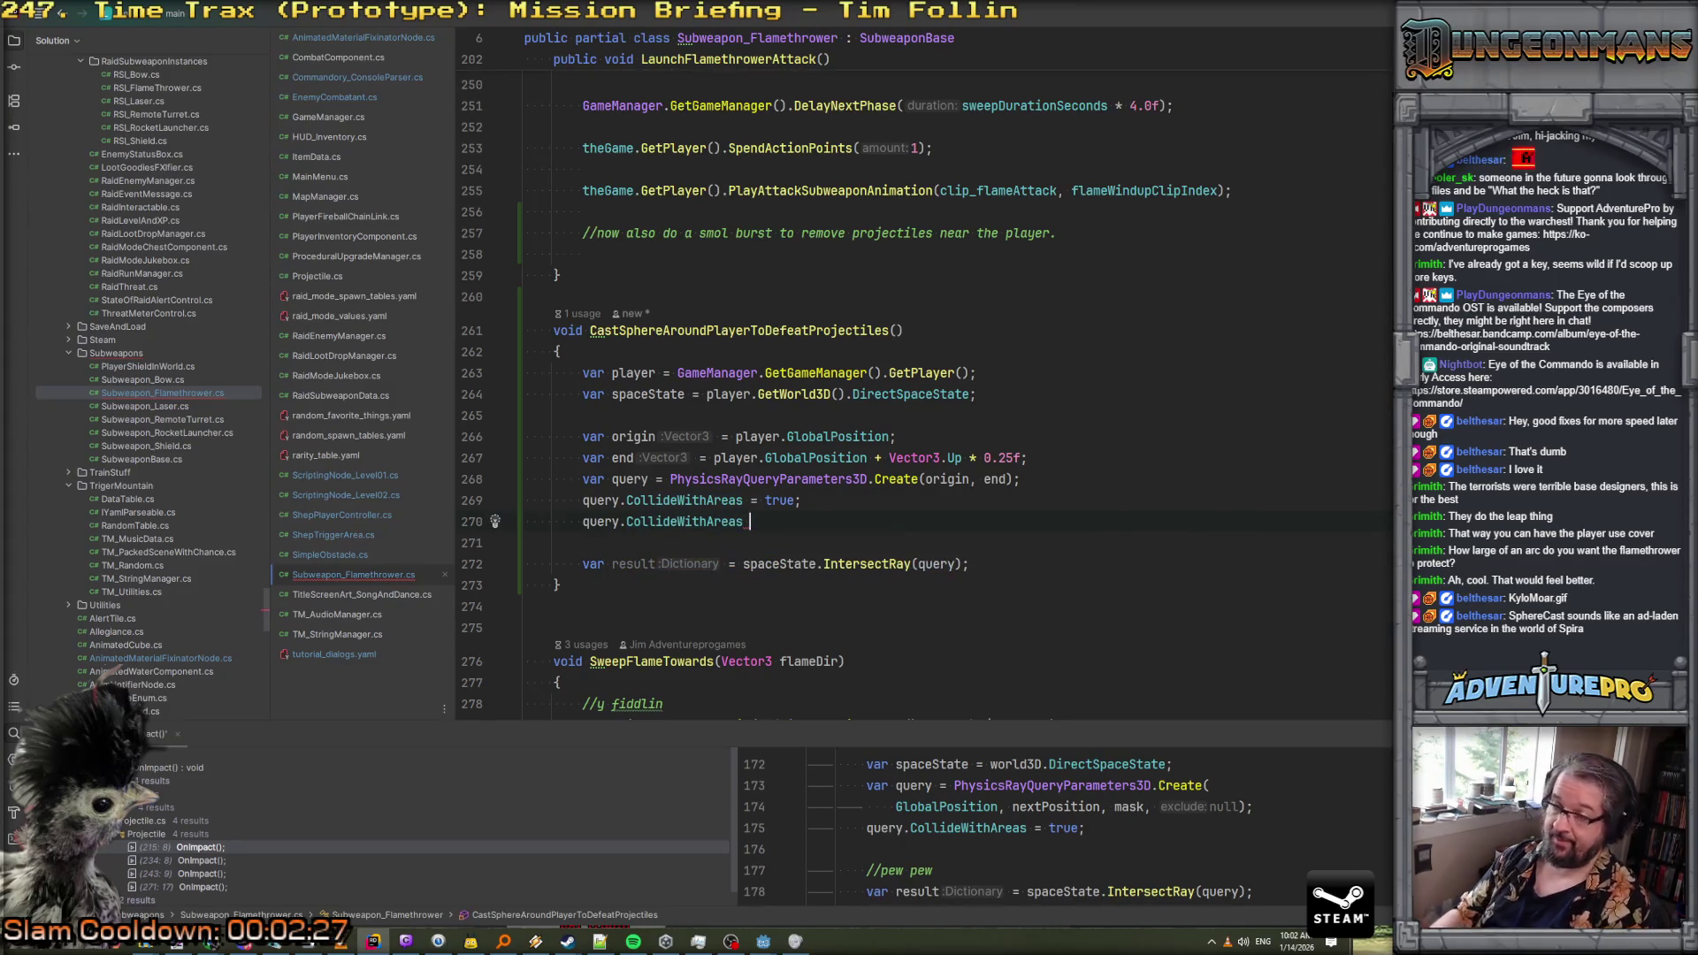
{"action": "key", "text": "BackSpace"}
{"action": "key", "text": "BackSpace"}
{"action": "key", "text": "BackSpace"}
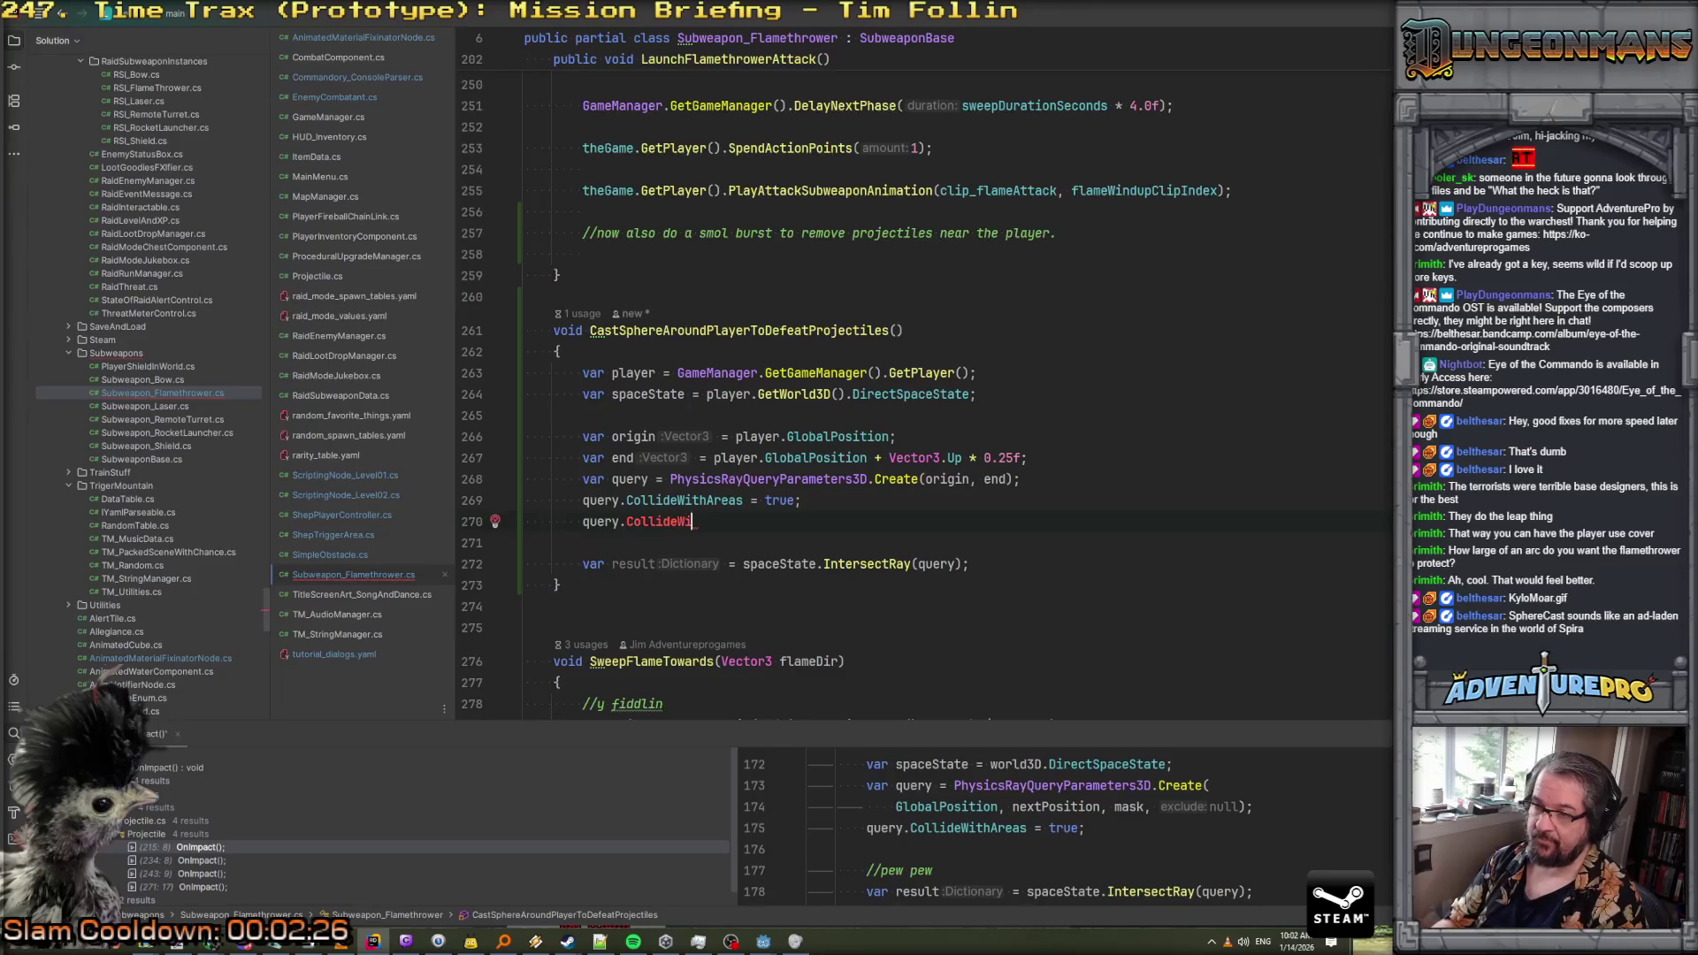
{"action": "key", "text": "BackSpace"}
{"action": "key", "text": "BackSpace"}
{"action": "key", "text": "BackSpace"}
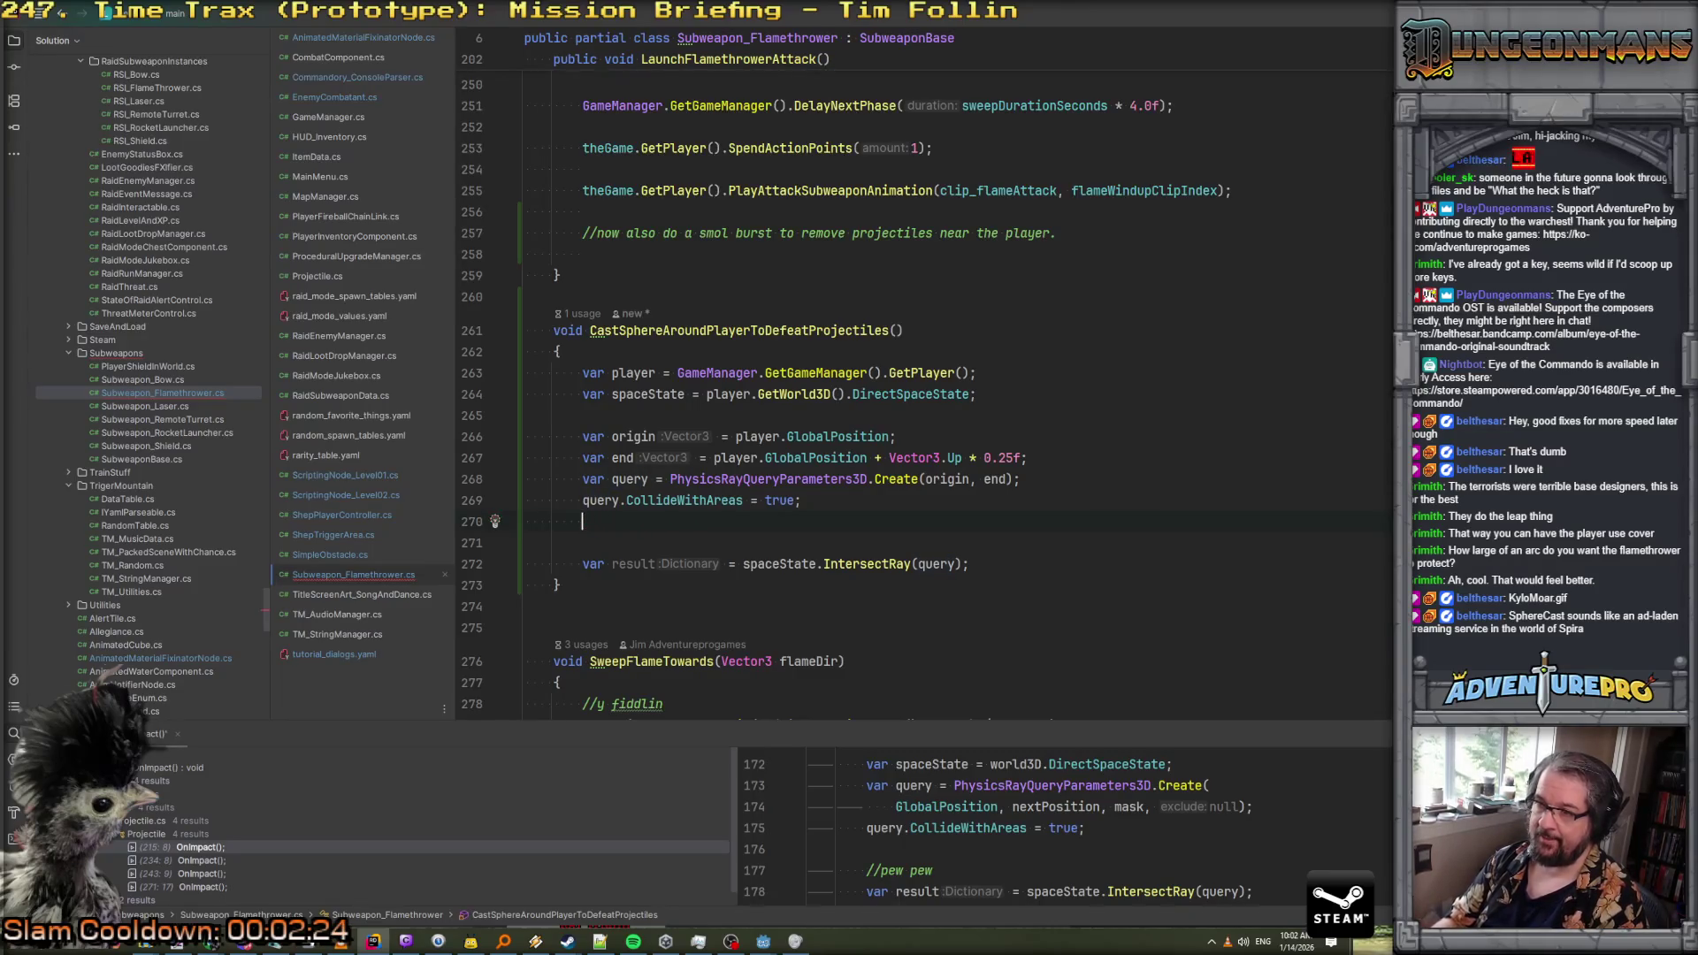
Start a roundQuery variable of type PhysicsShapeQueryParameters3D below the end line
{"action": "left_click", "coordinate": [1095, 460]}
{"action": "key", "text": "Return"}
{"action": "type", "text": "va"}
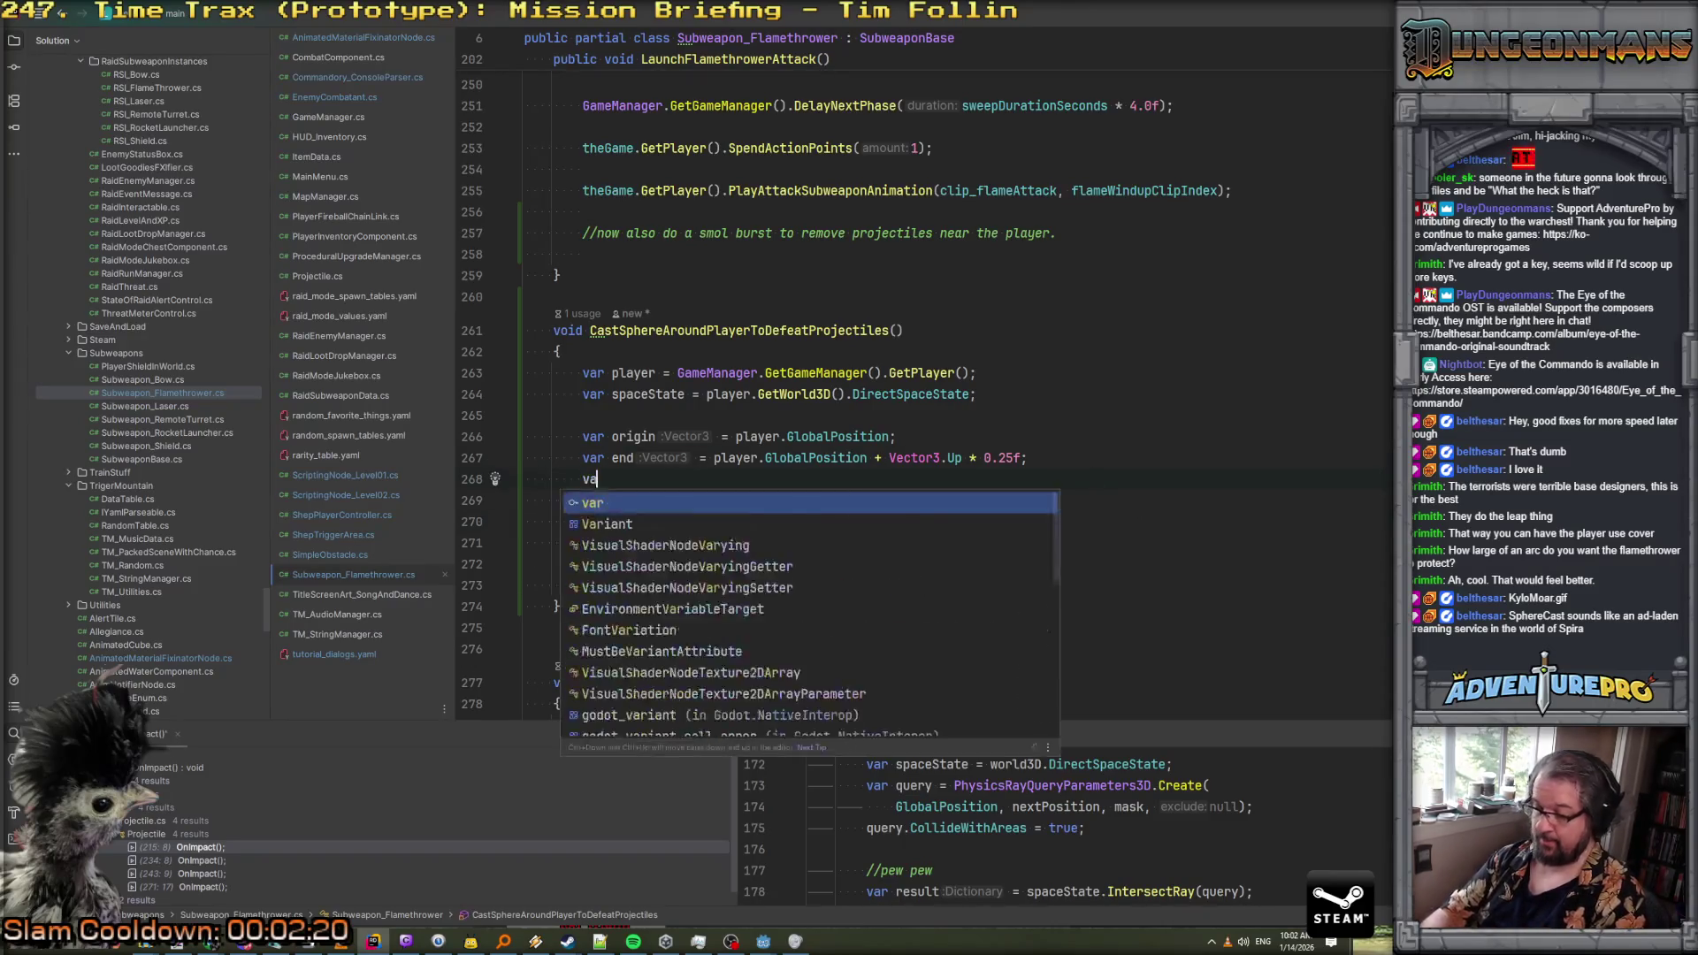
{"action": "type", "text": "r roundQue"}
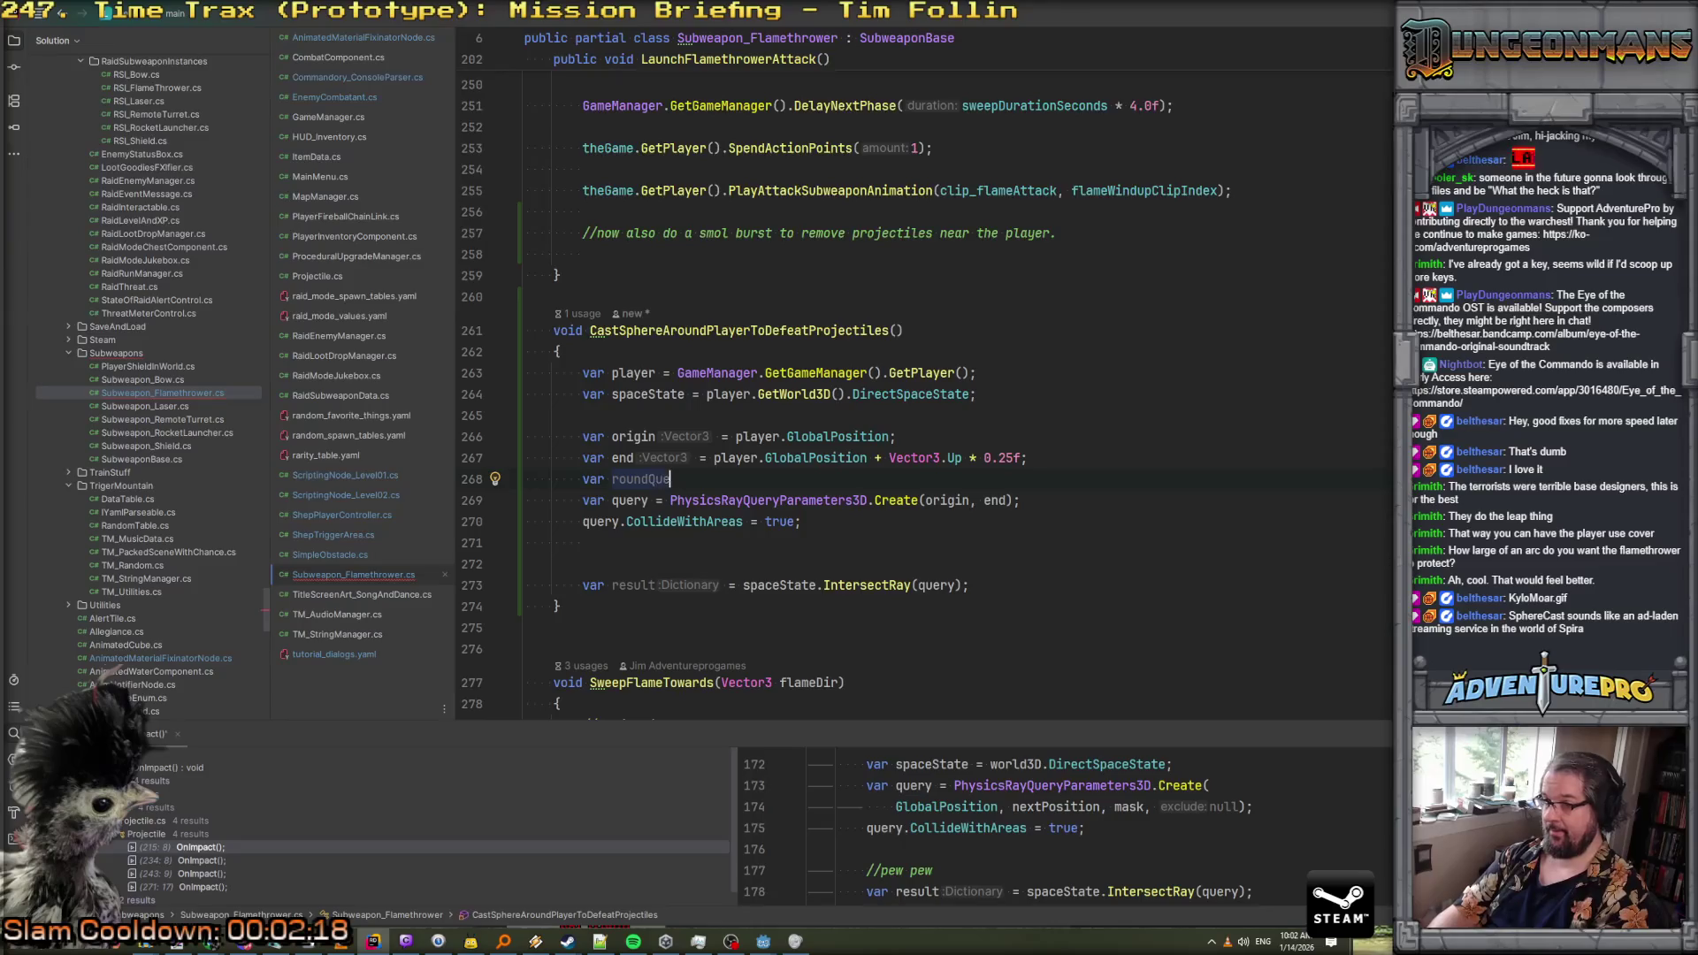
{"action": "type", "text": "ry = PhysicsSh"}
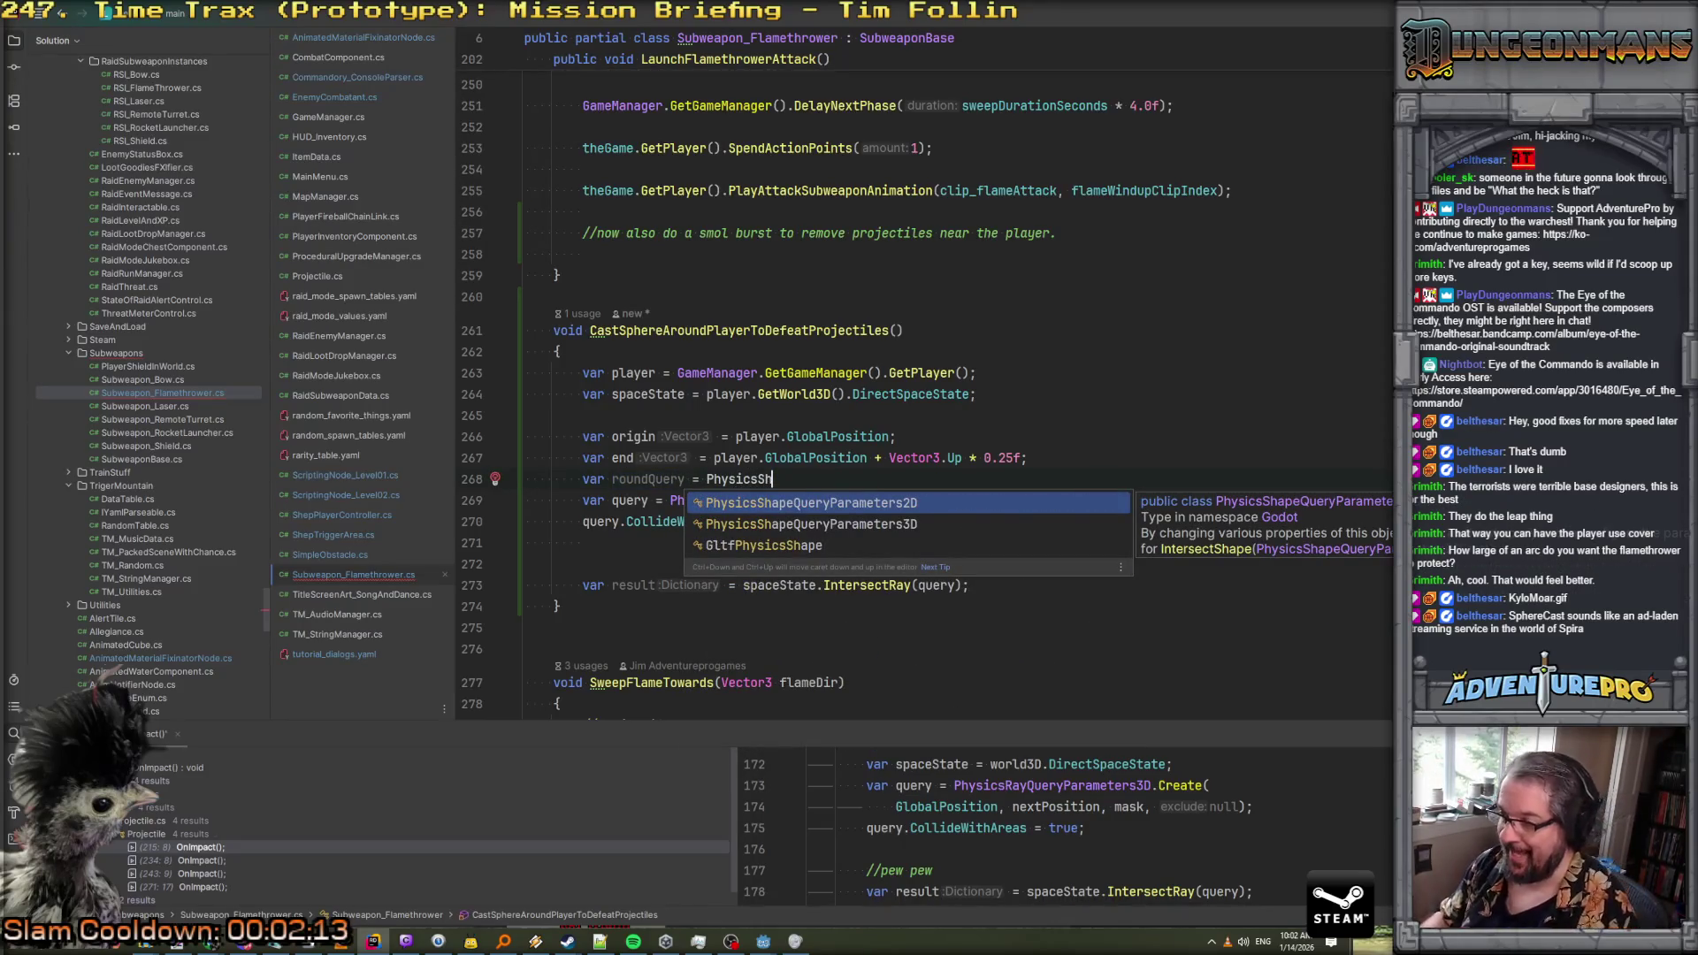
{"action": "key", "text": "Down"}
{"action": "key", "text": "Return"}
{"action": "type", "text": "("}
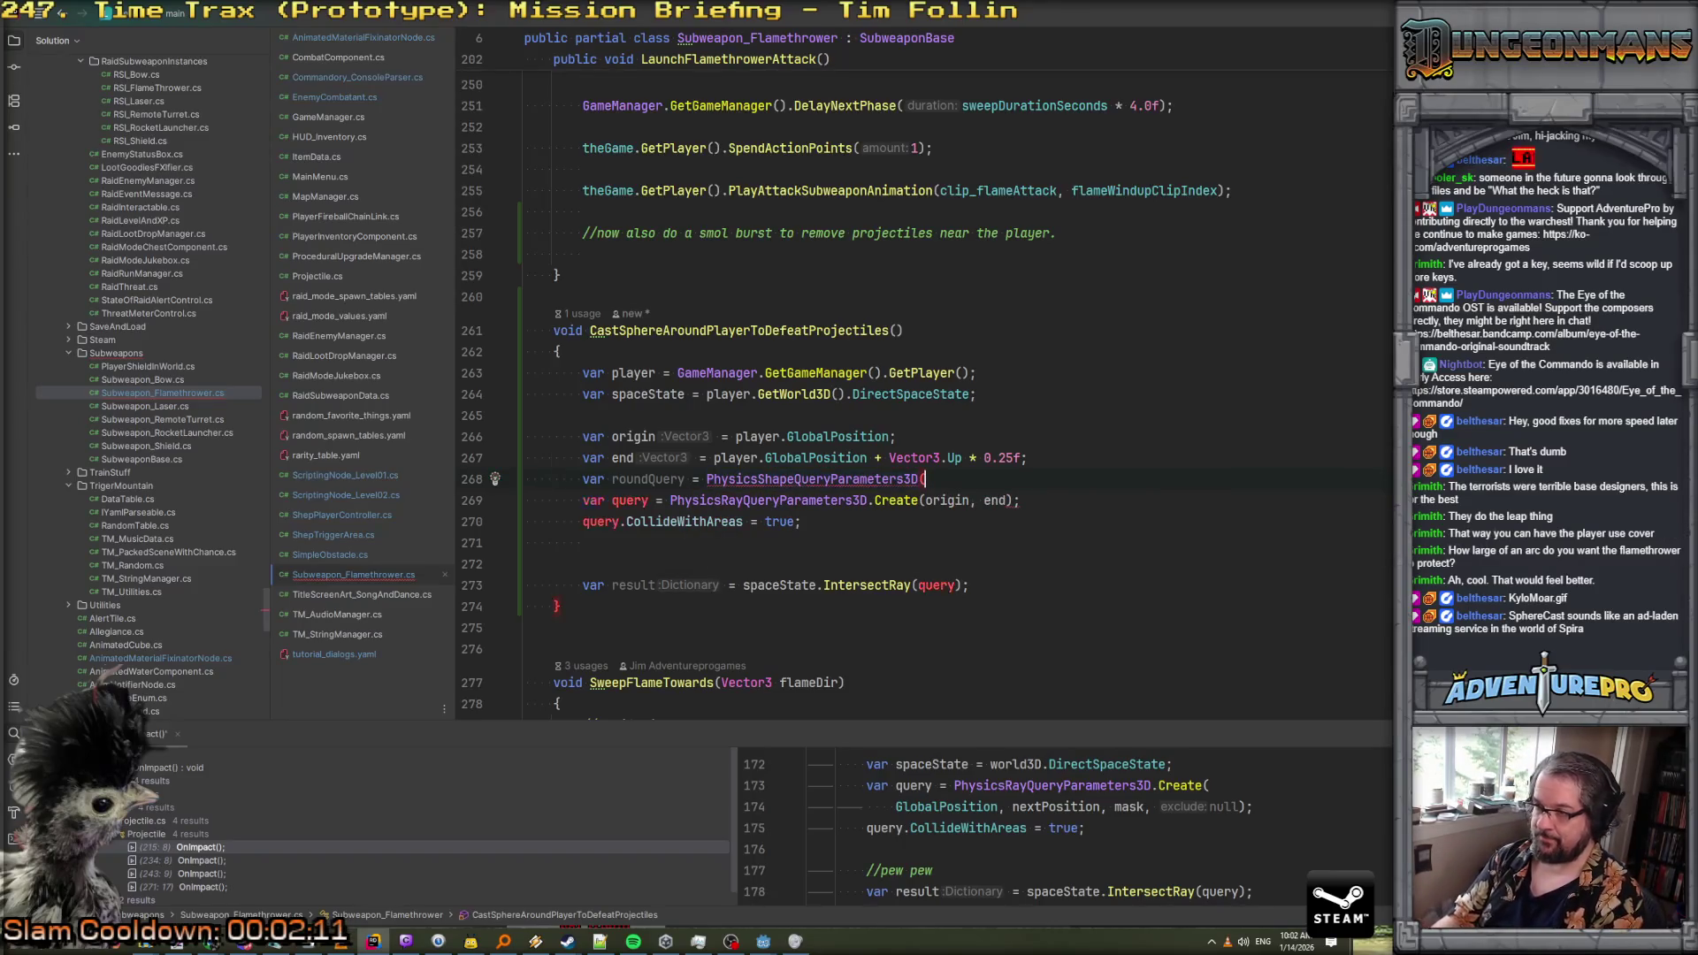
{"action": "type", "text": "origin, end,"}
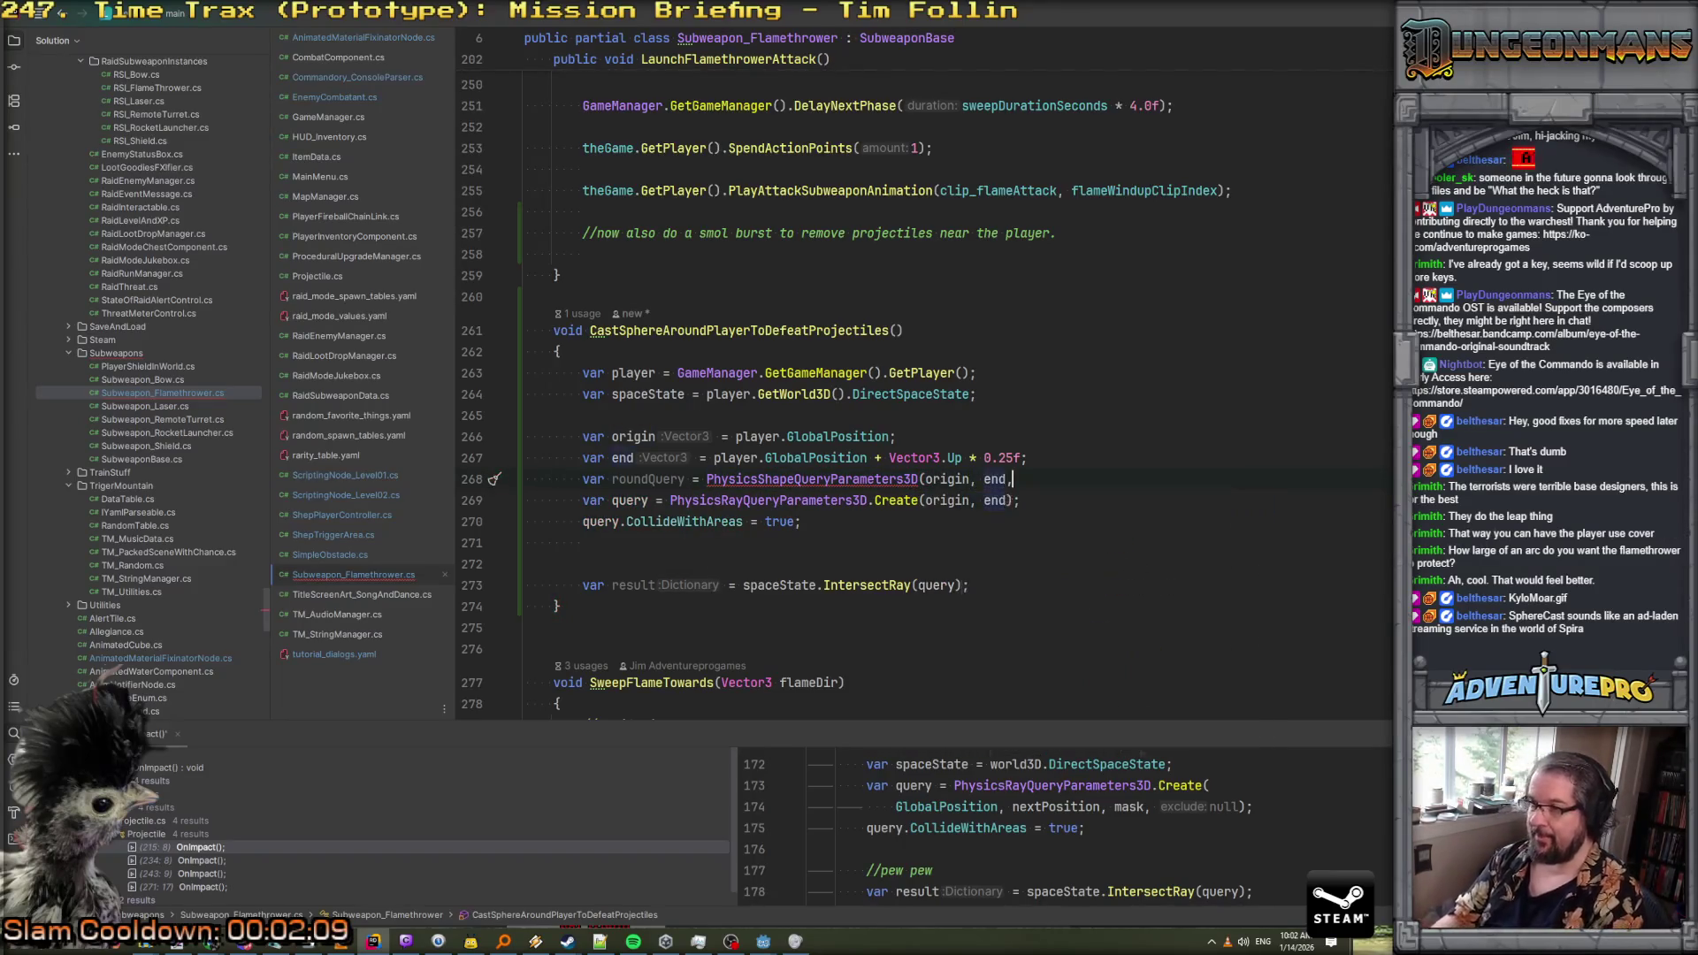
{"action": "key", "text": "Escape"}
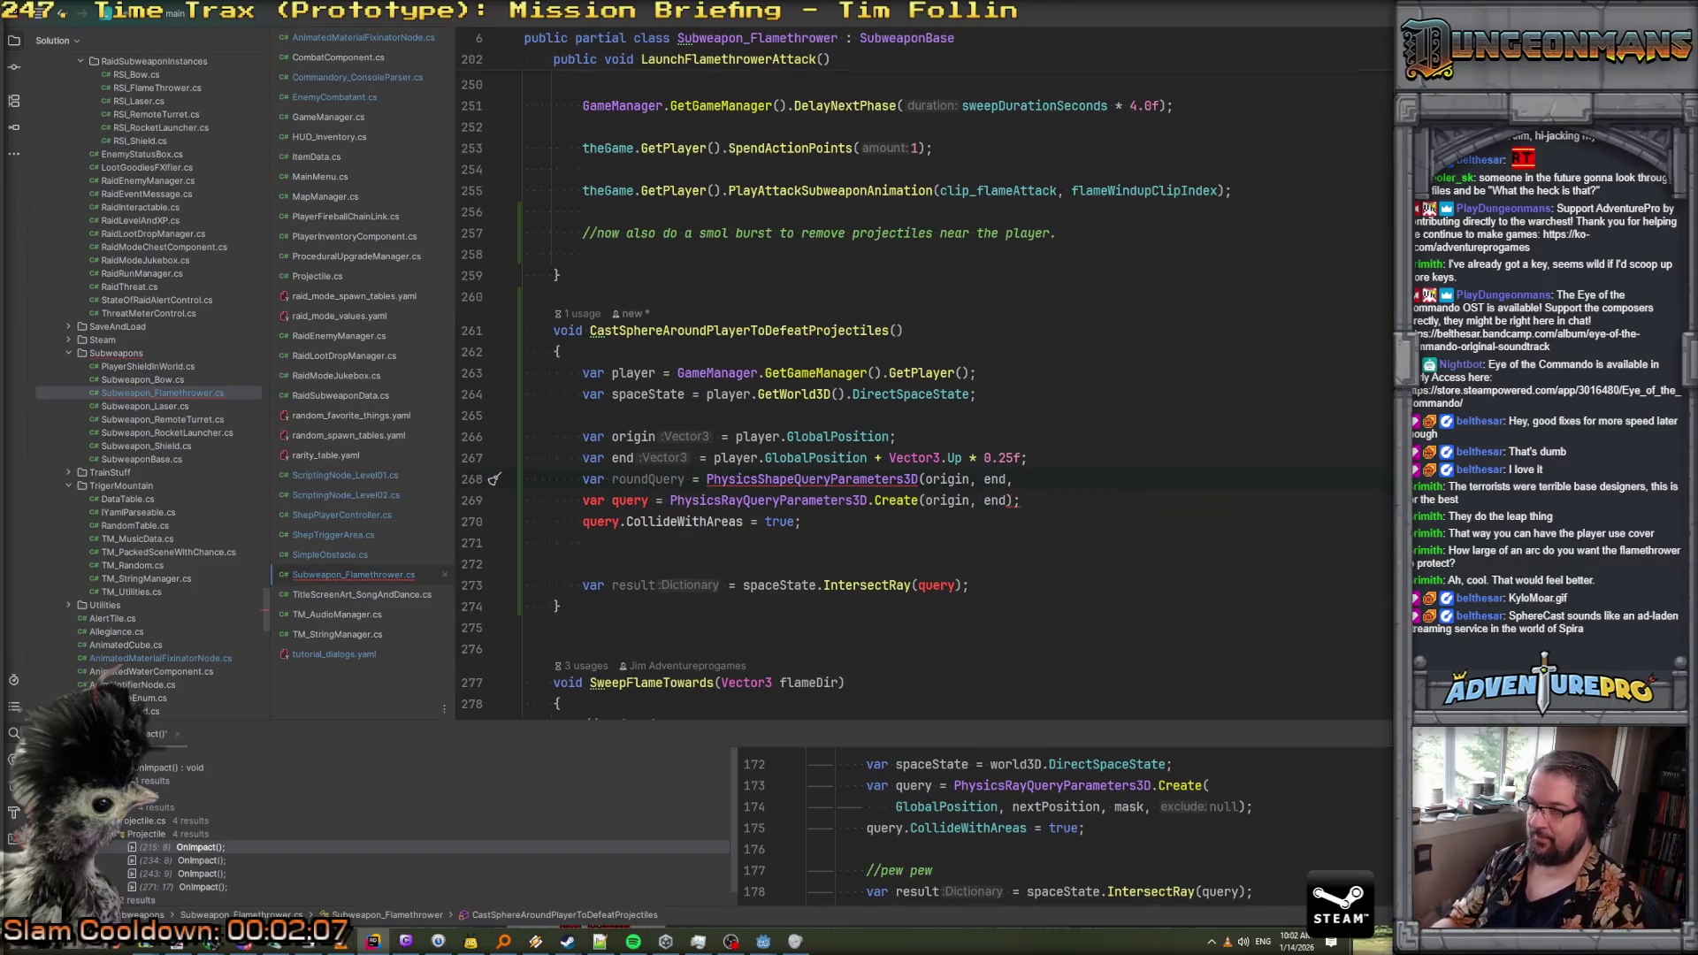
{"action": "left_click", "coordinate": [851, 478], "text": "ctrl"}
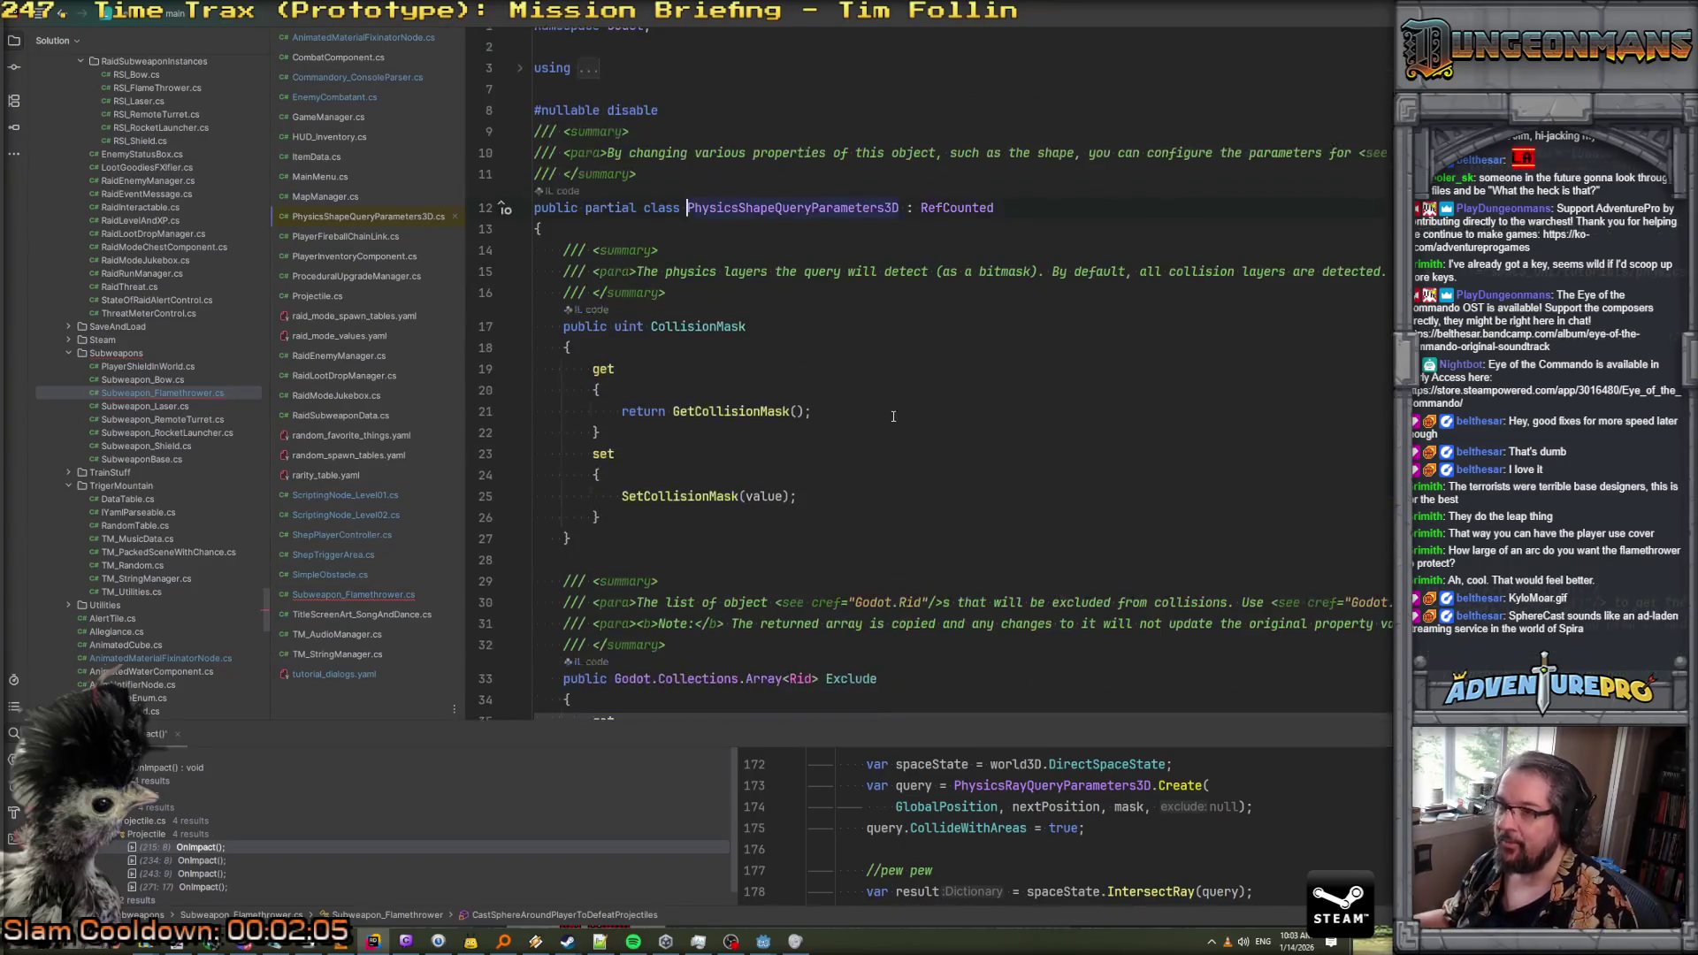
{"action": "scroll", "coordinate": [842, 314], "scroll_direction": "down", "scroll_amount": 6}
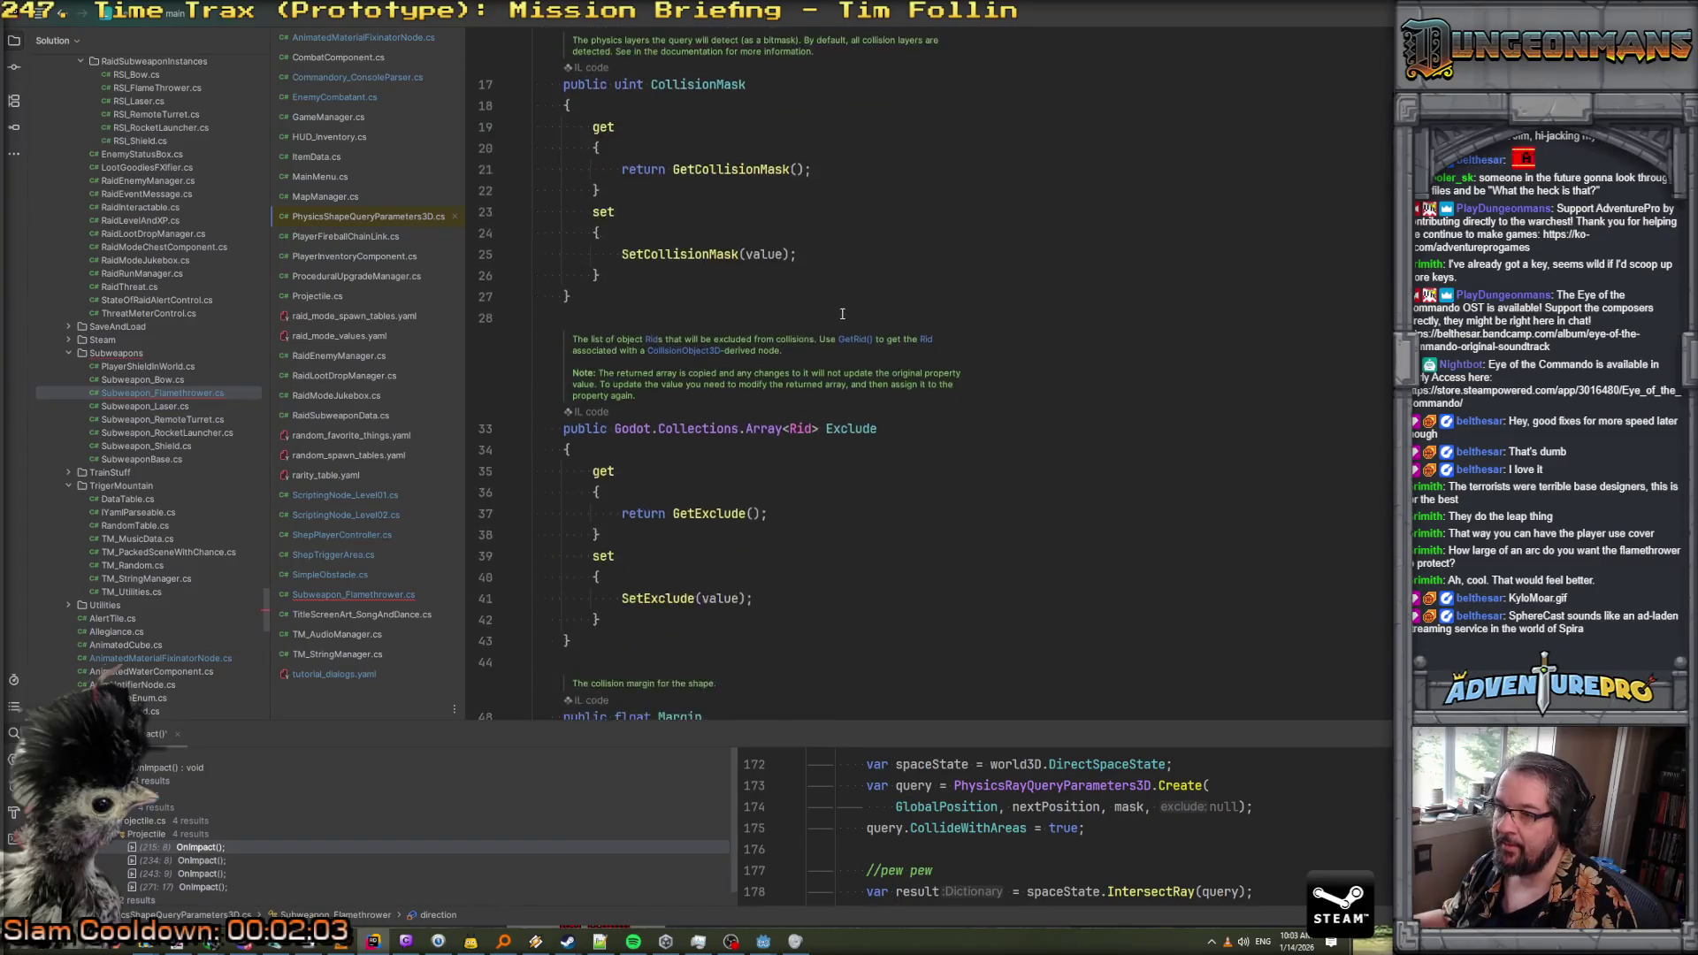
{"action": "scroll", "coordinate": [842, 314], "scroll_direction": "down", "scroll_amount": 15}
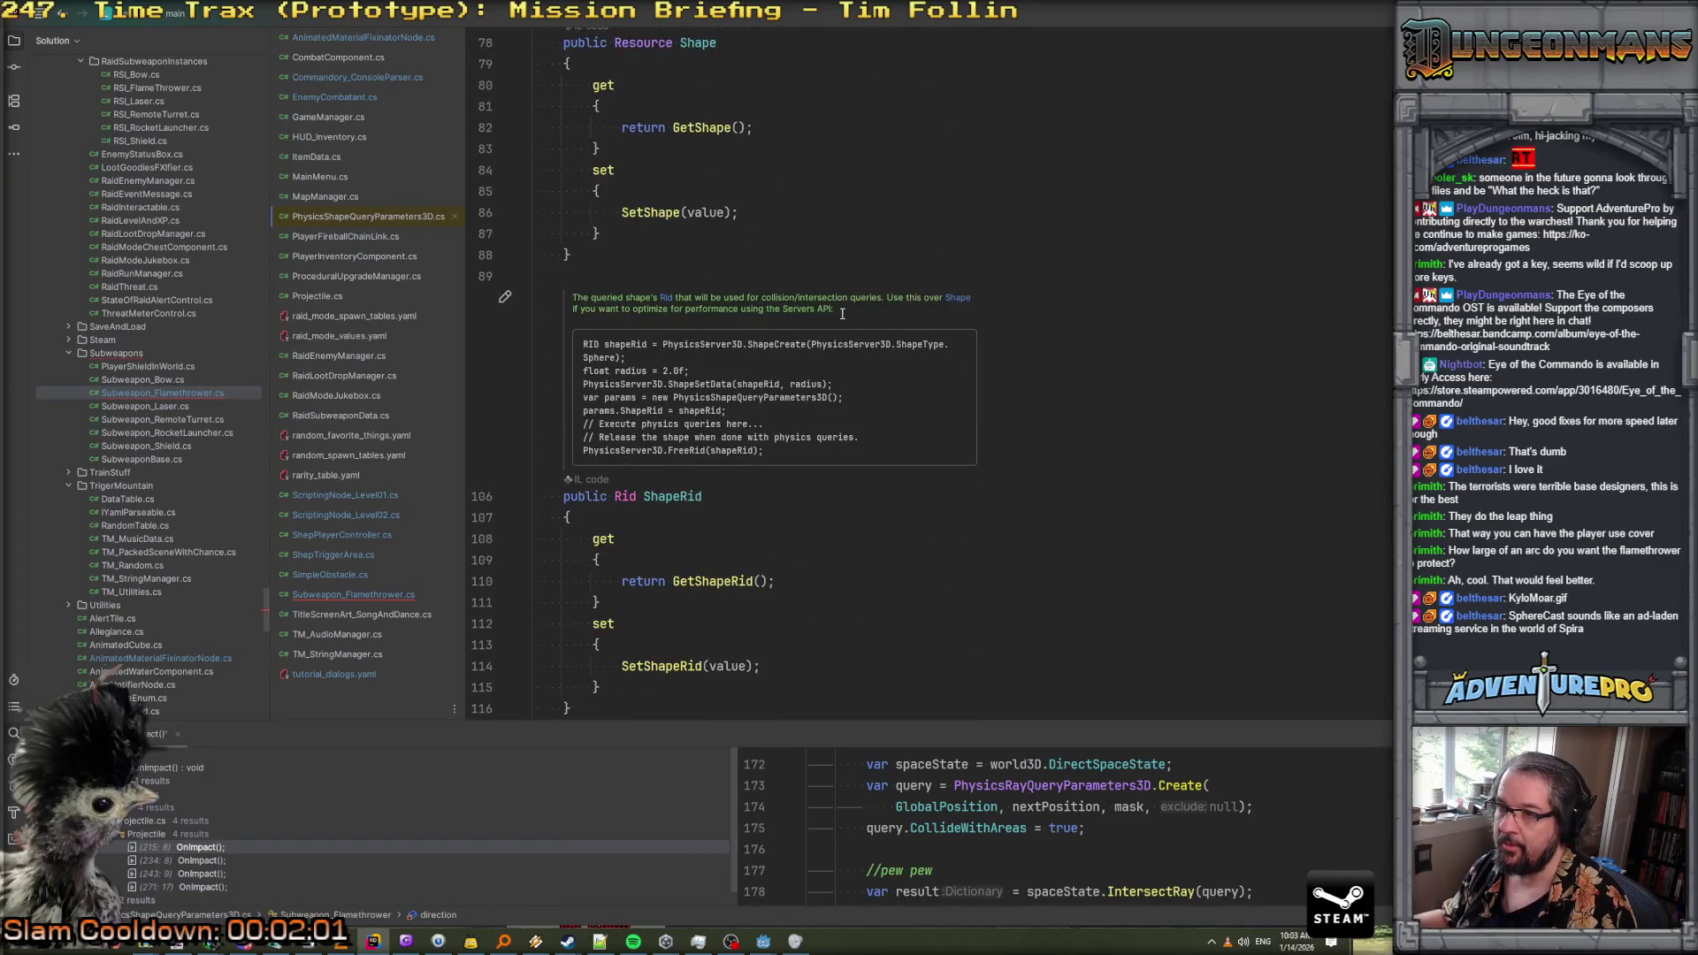
{"action": "scroll", "coordinate": [842, 314], "scroll_direction": "down", "scroll_amount": 10}
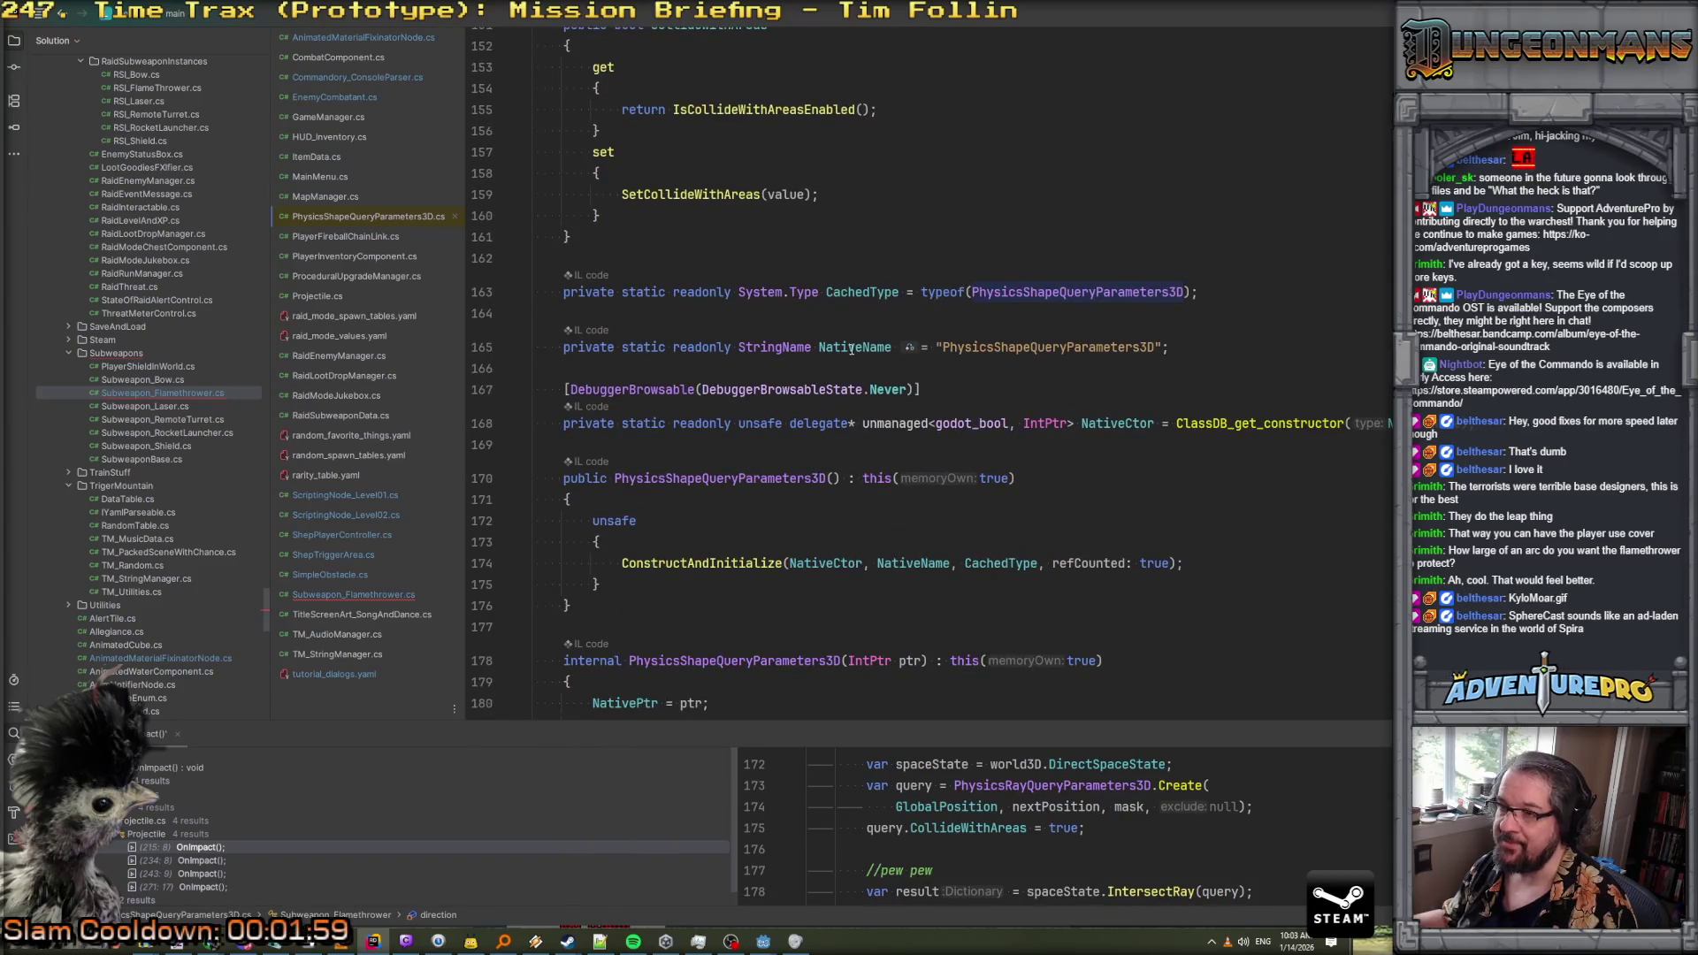
{"action": "scroll", "coordinate": [851, 351], "scroll_direction": "down", "scroll_amount": 5}
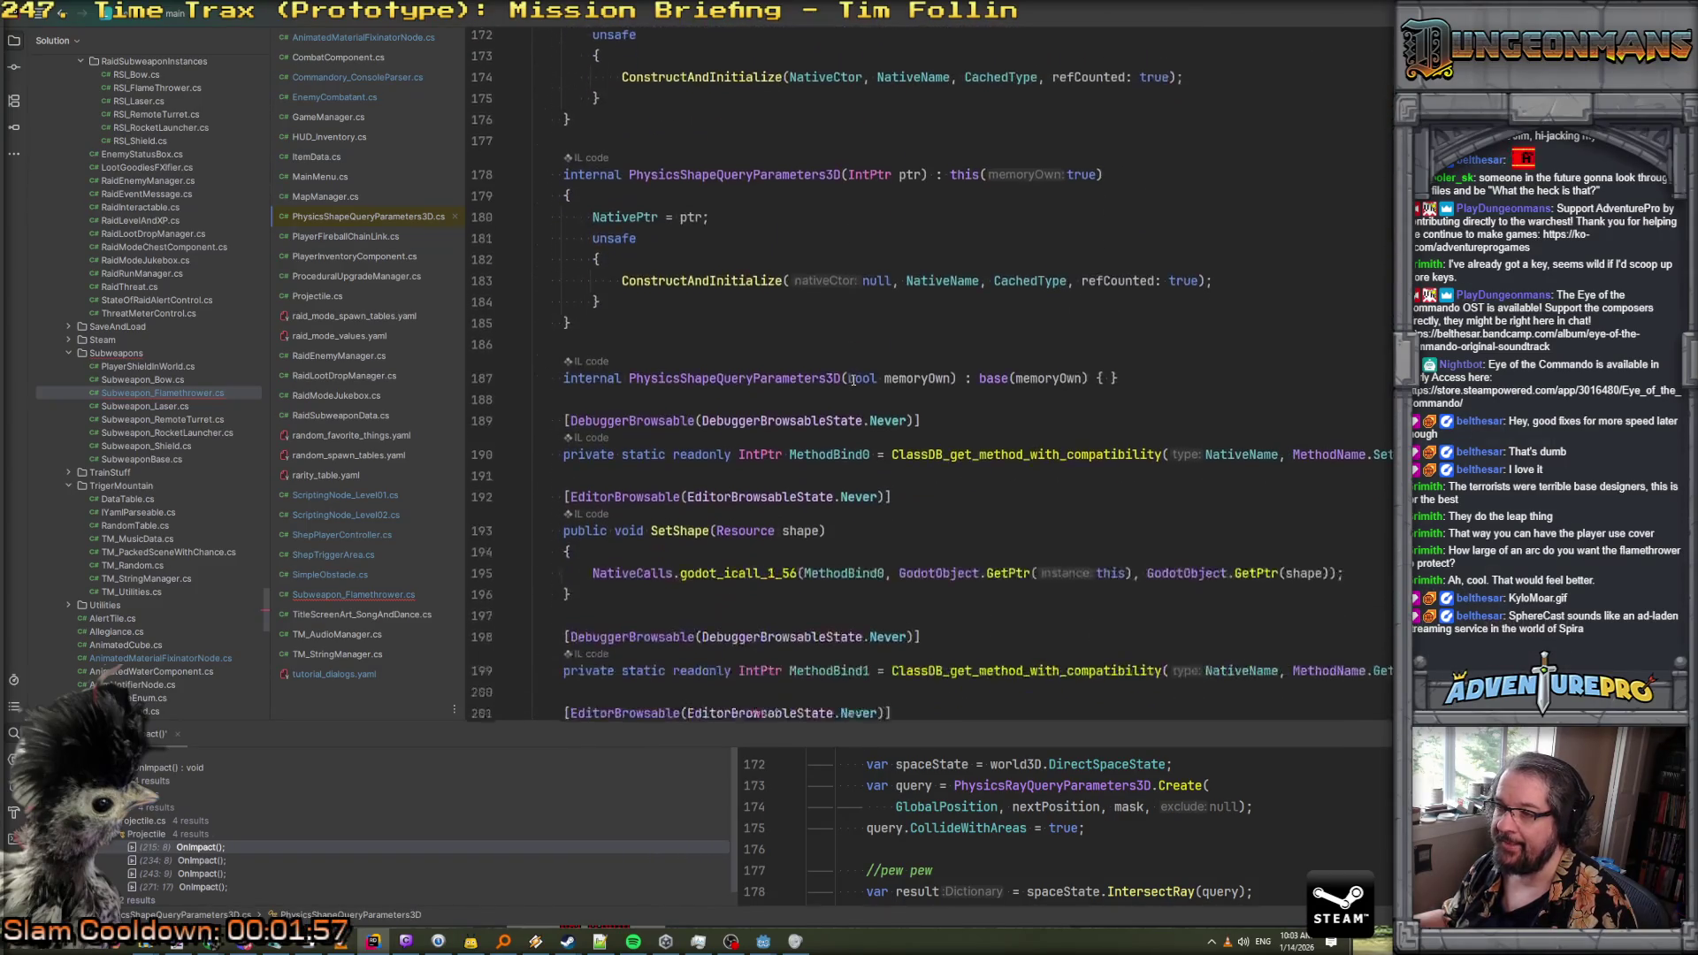
{"action": "scroll", "coordinate": [853, 379], "scroll_direction": "down", "scroll_amount": 5}
{"action": "key", "text": "ctrl+minus"}
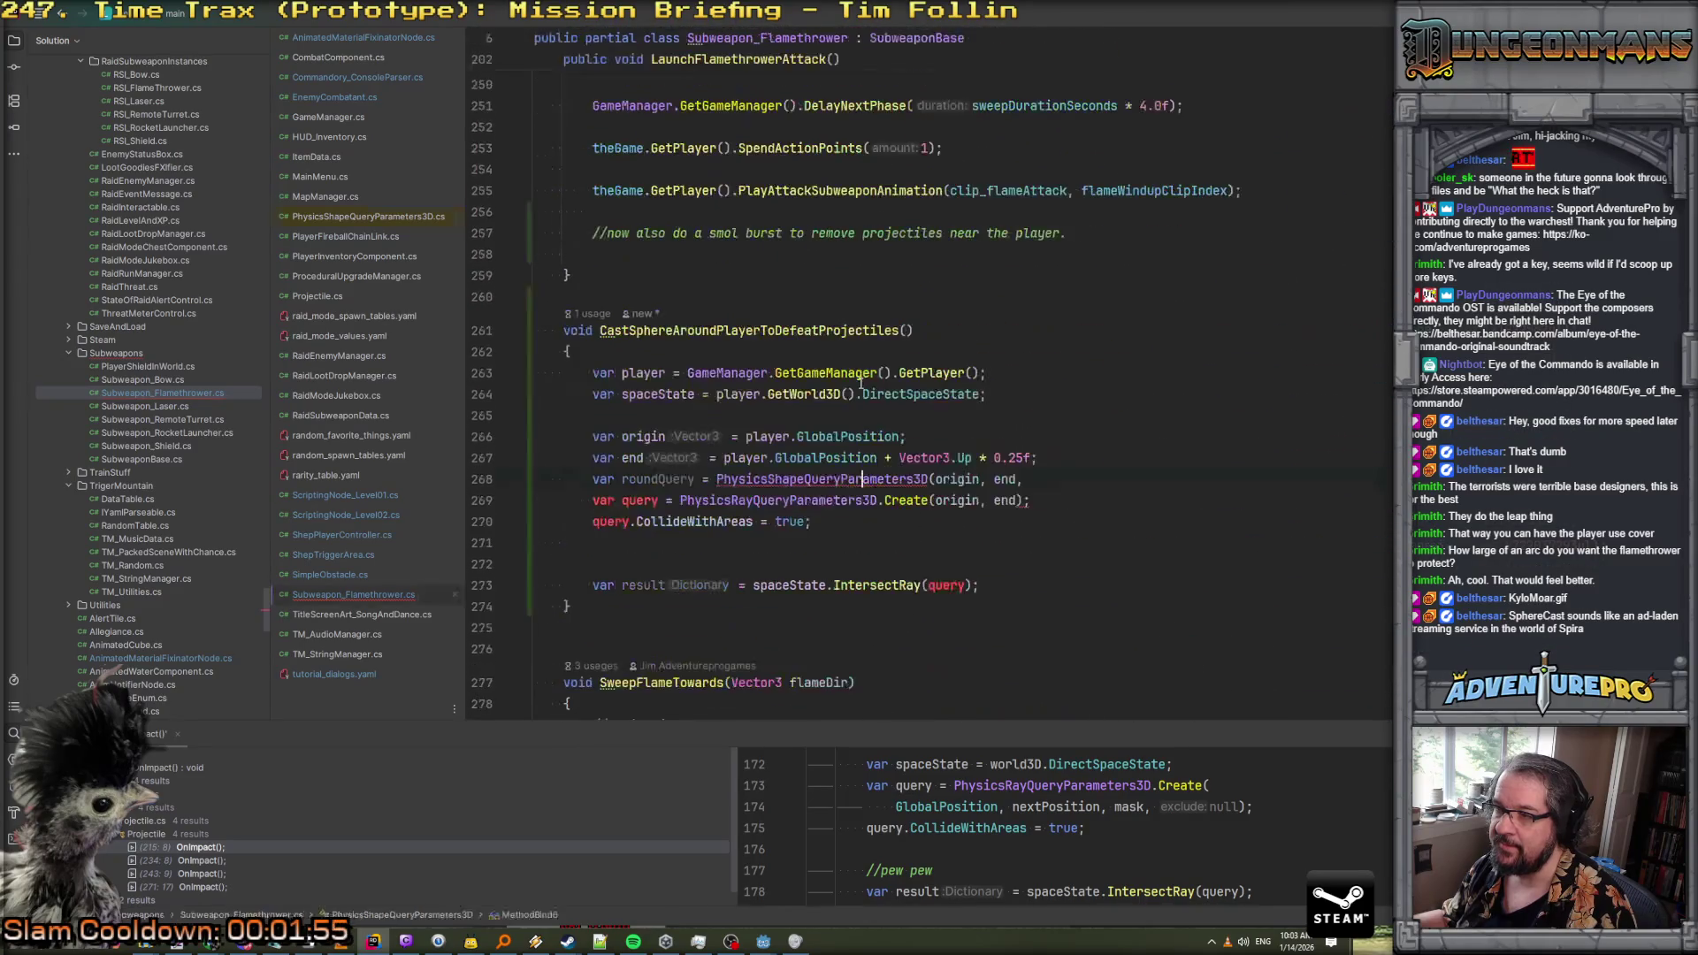
Strip the Create(origin, end) arguments so roundQuery reads PhysicsShapeQueryParameters3D., and browse its static members
{"action": "left_click", "coordinate": [931, 479]}
{"action": "type", "text": ".Create"}
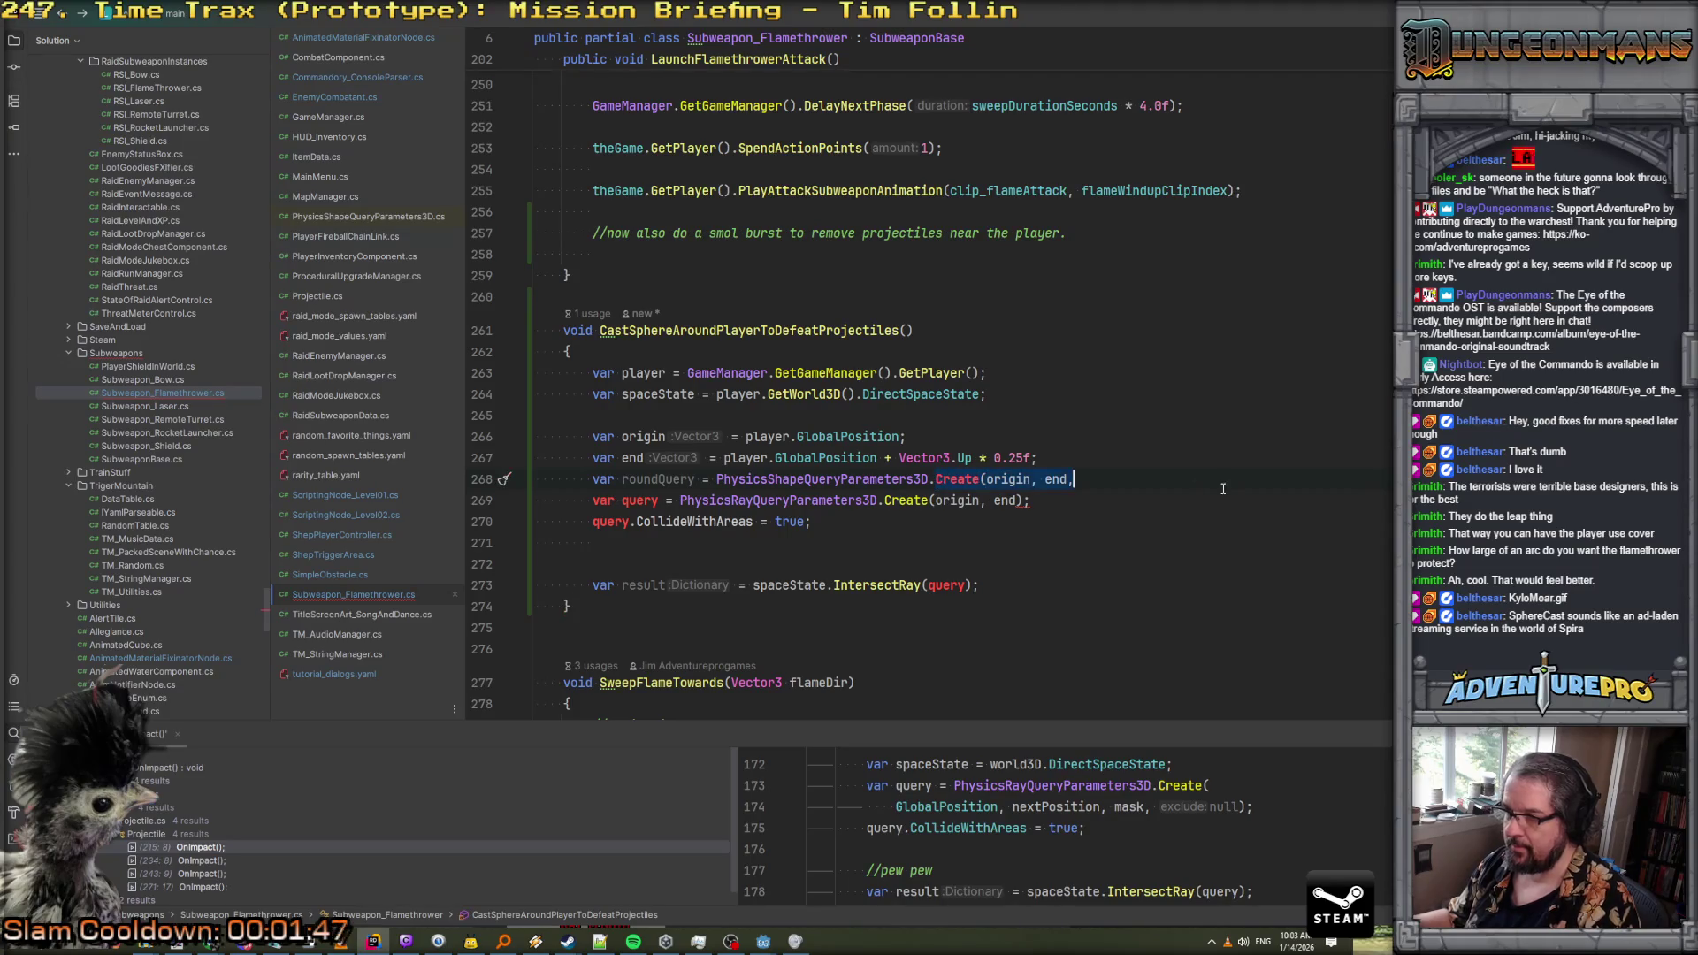
{"action": "key", "text": "shift+End"}
{"action": "key", "text": "Delete"}
{"action": "type", "text": "."}
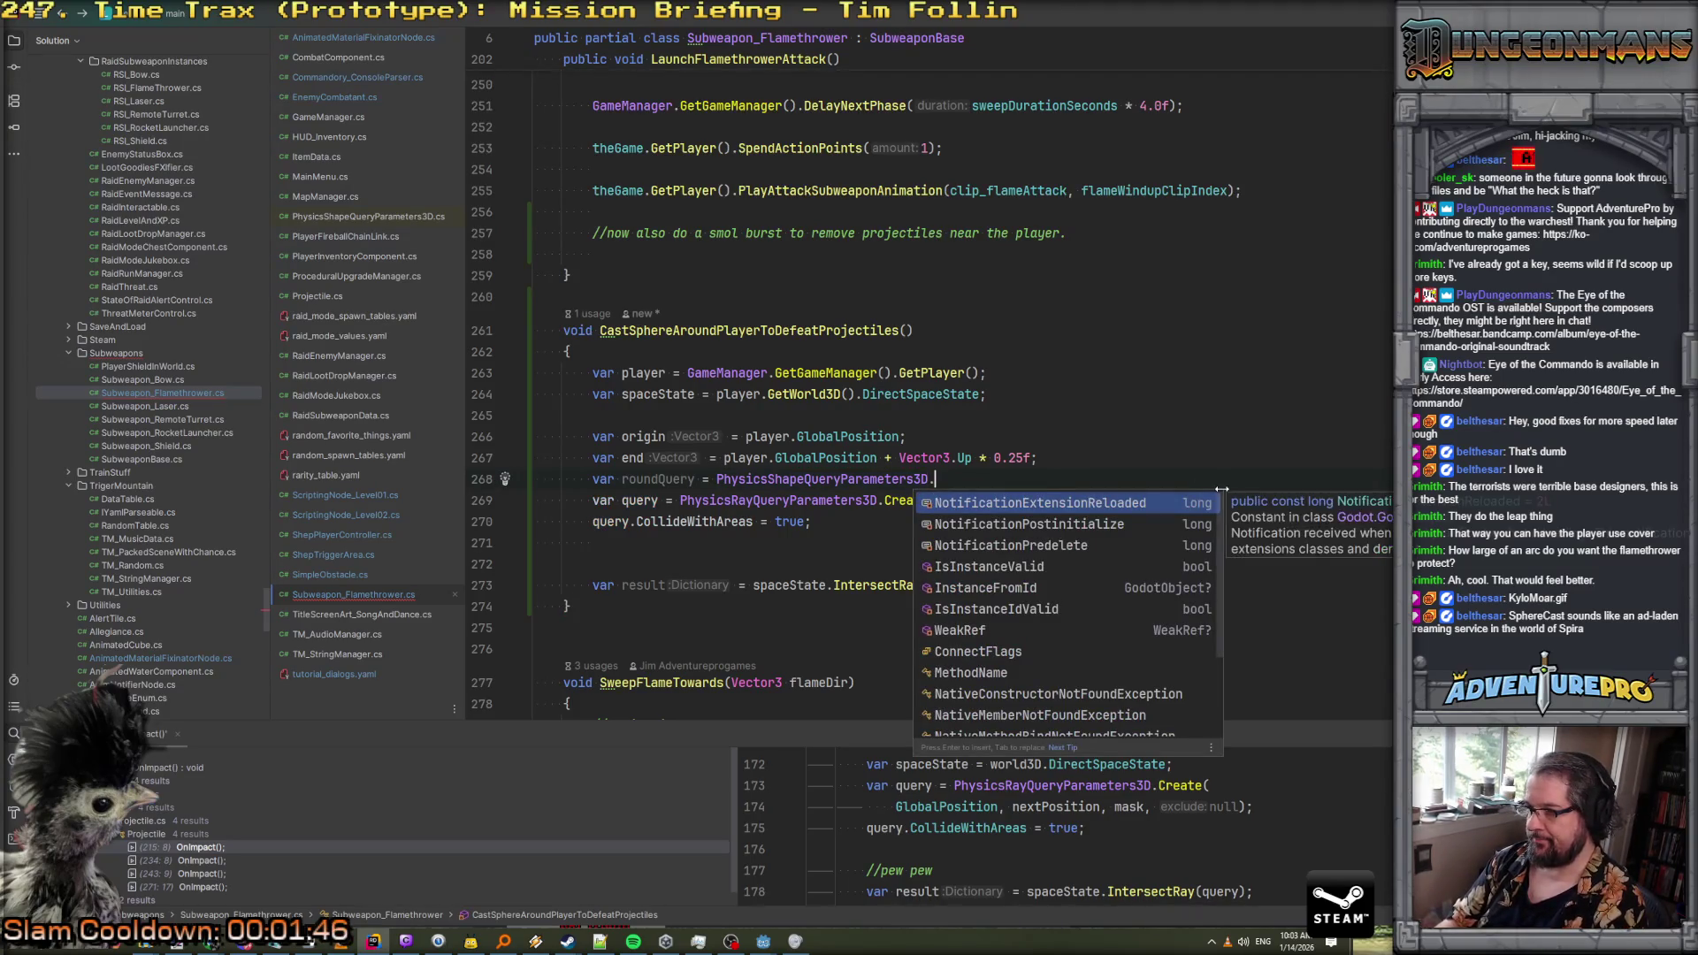
{"action": "scroll", "coordinate": [1084, 561], "scroll_direction": "down", "scroll_amount": 3}
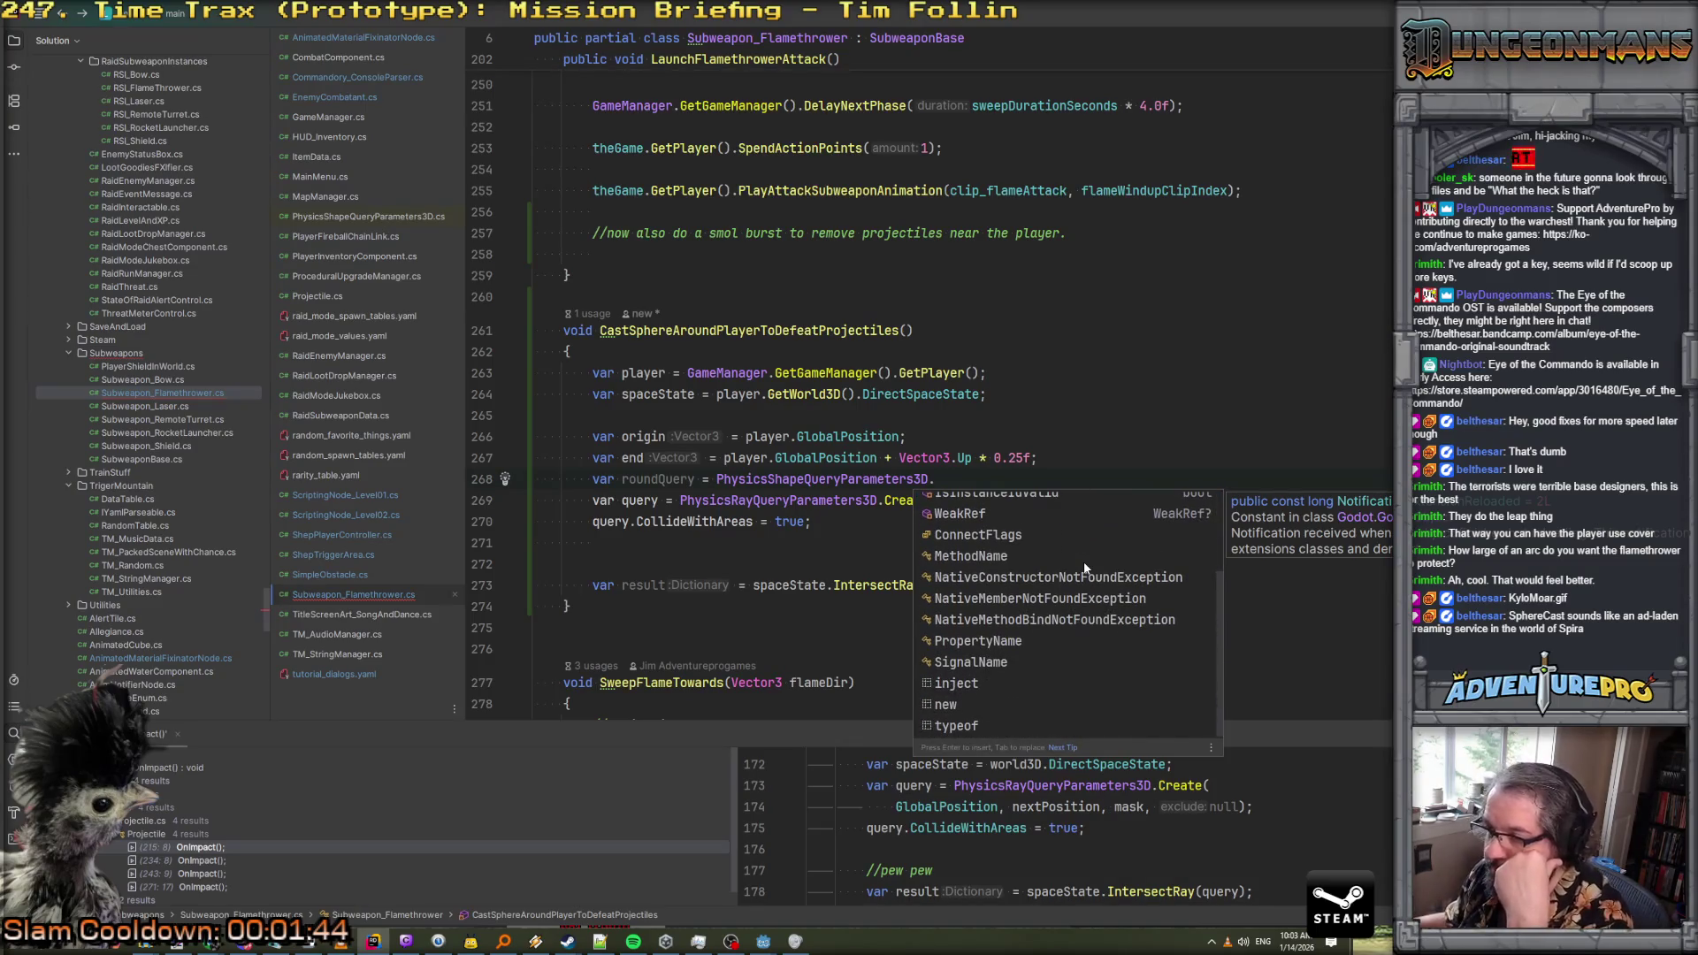
{"action": "scroll", "coordinate": [1085, 561], "scroll_direction": "up", "scroll_amount": 3}
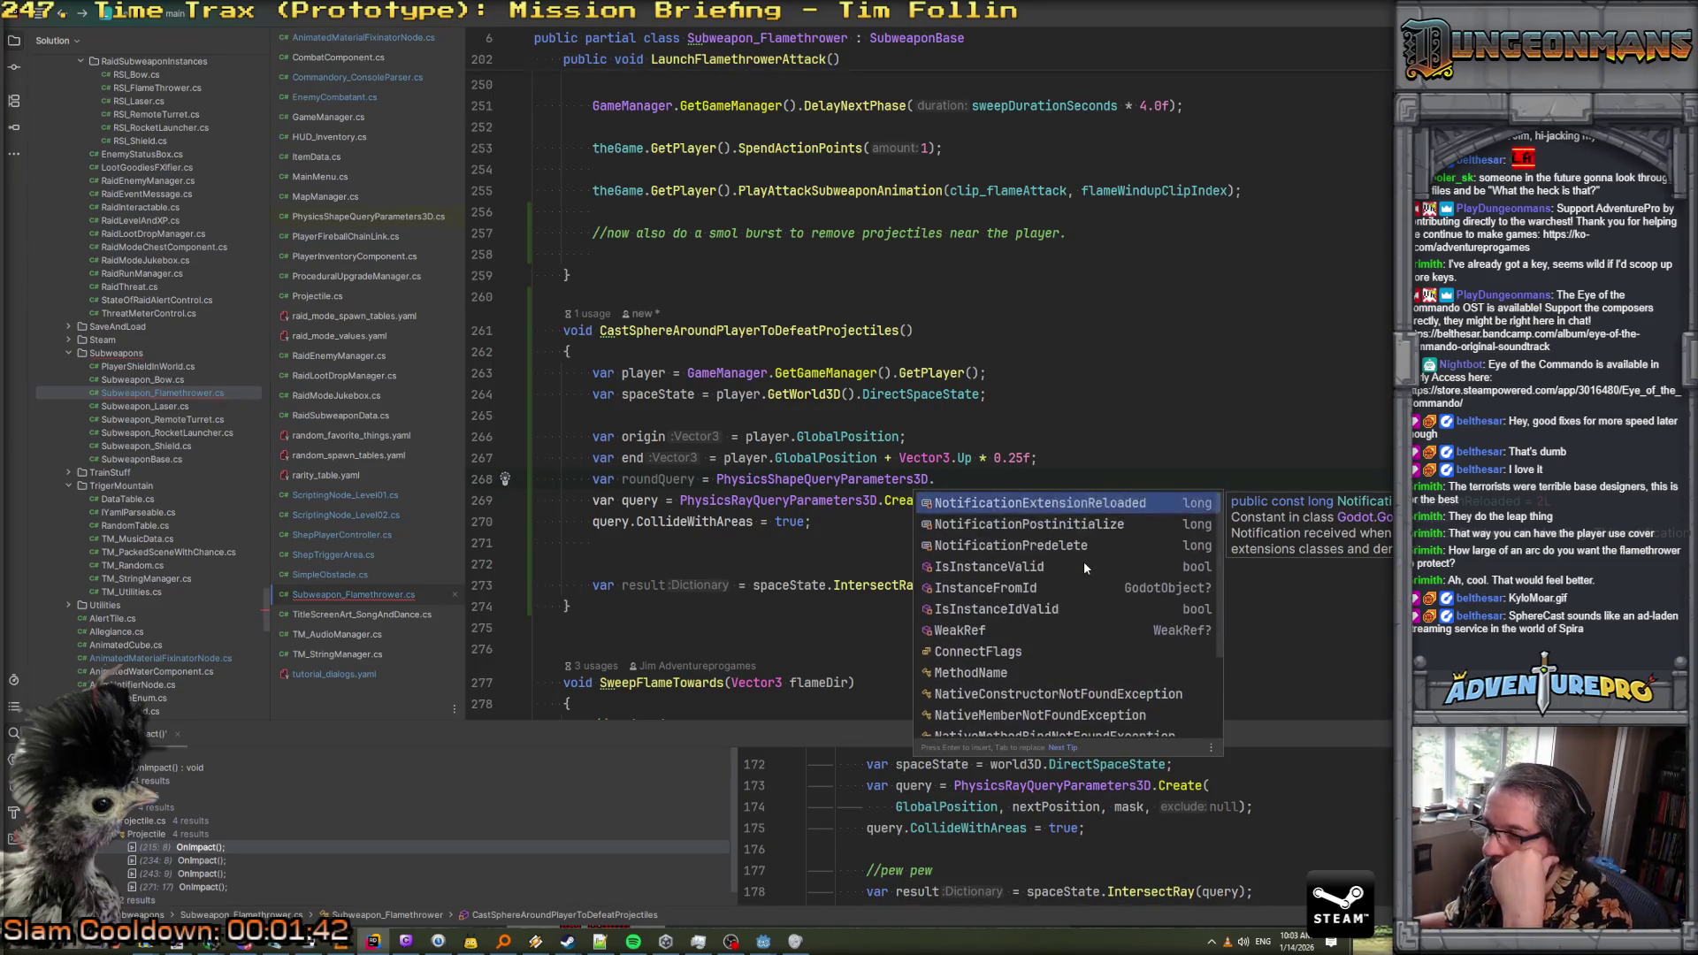
{"action": "scroll", "coordinate": [1084, 561], "scroll_direction": "down", "scroll_amount": 3}
{"action": "scroll", "coordinate": [1031, 662], "scroll_direction": "up", "scroll_amount": 3}
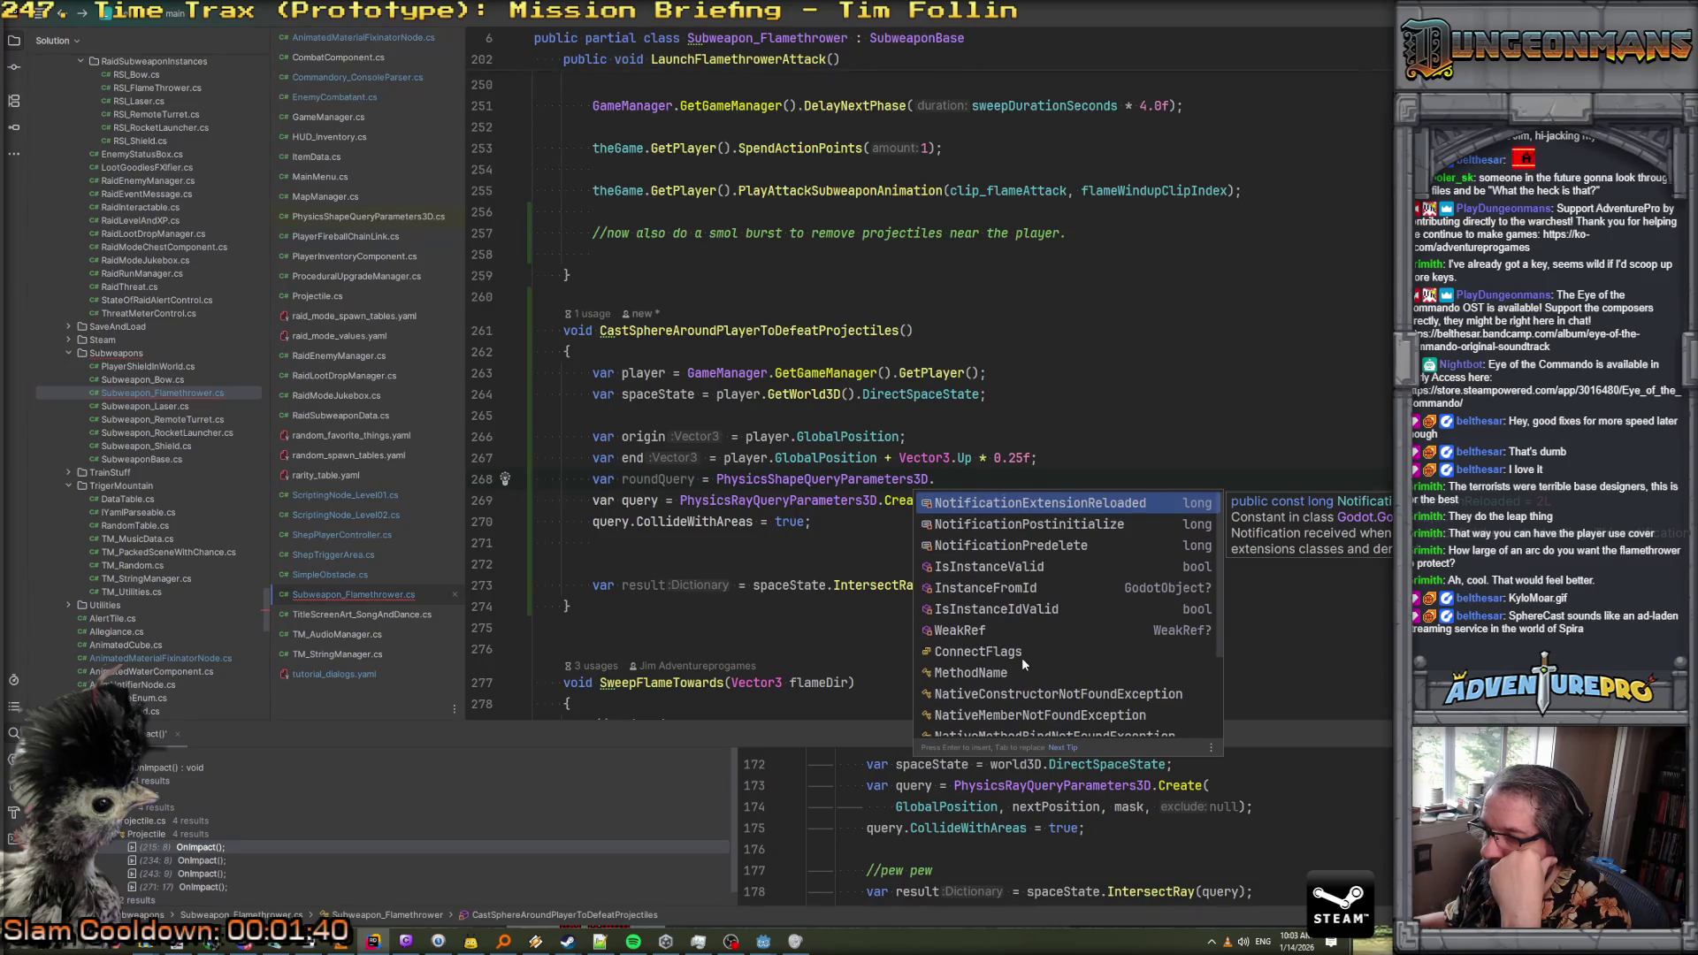
{"action": "scroll", "coordinate": [1017, 633], "scroll_direction": "down", "scroll_amount": 3}
{"action": "scroll", "coordinate": [1017, 633], "scroll_direction": "up", "scroll_amount": 3}
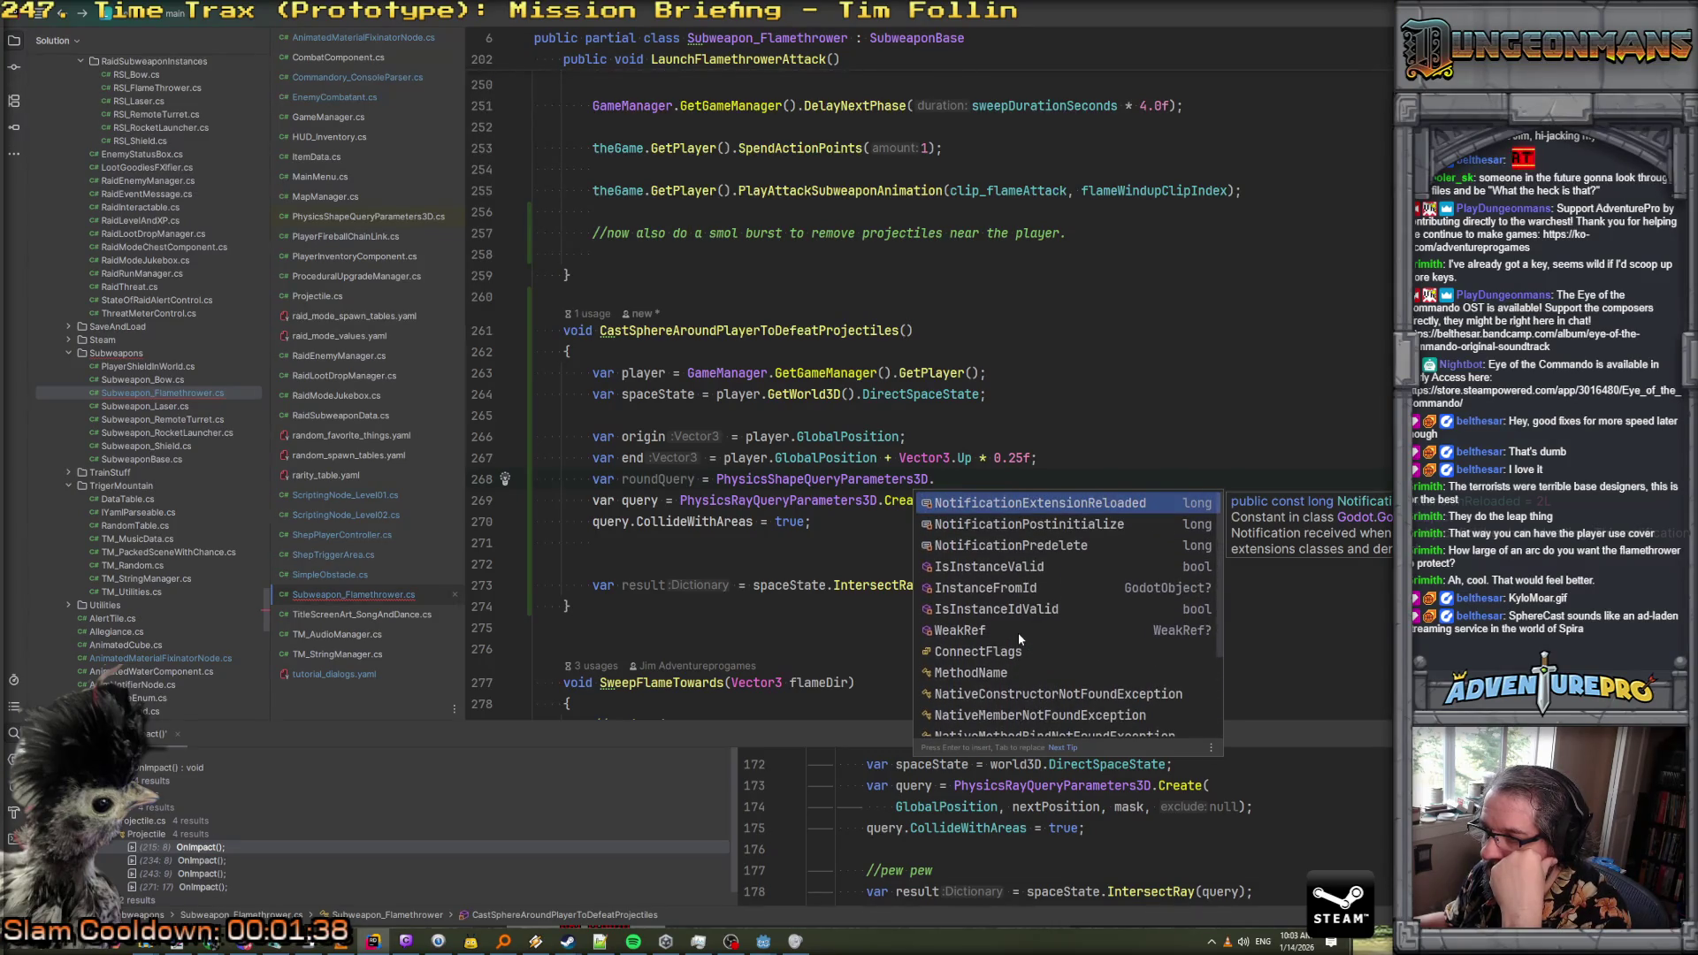
{"action": "scroll", "coordinate": [1017, 633], "scroll_direction": "down", "scroll_amount": 3}
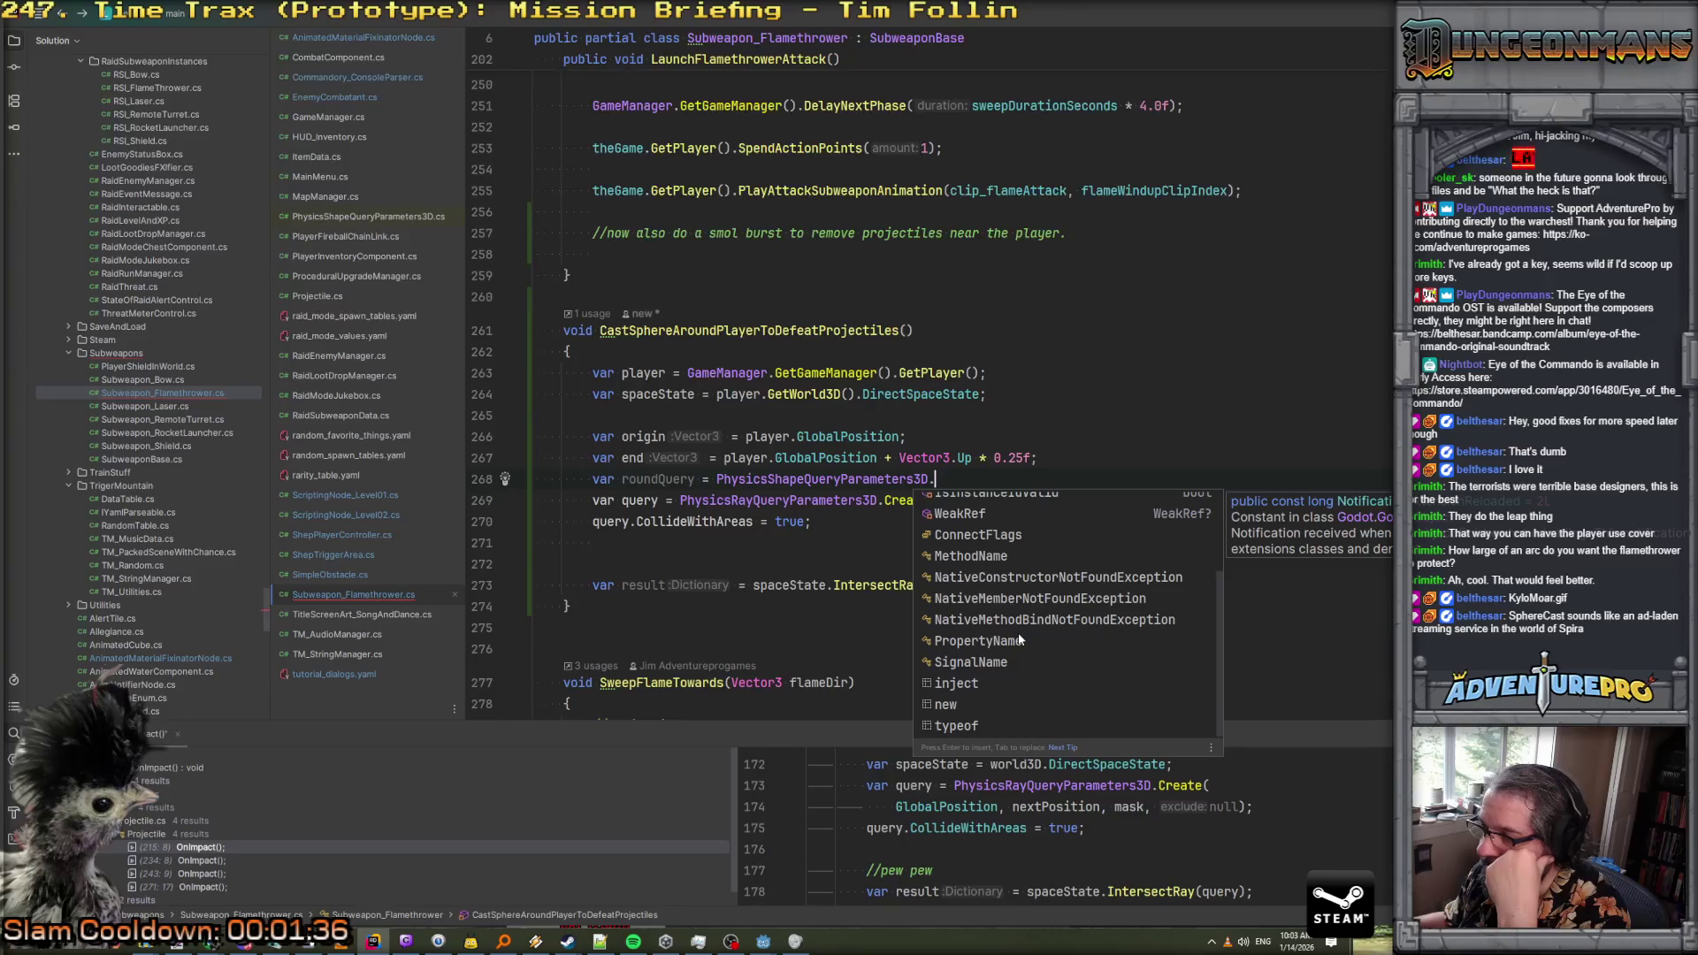
{"action": "left_click", "coordinate": [855, 457]}
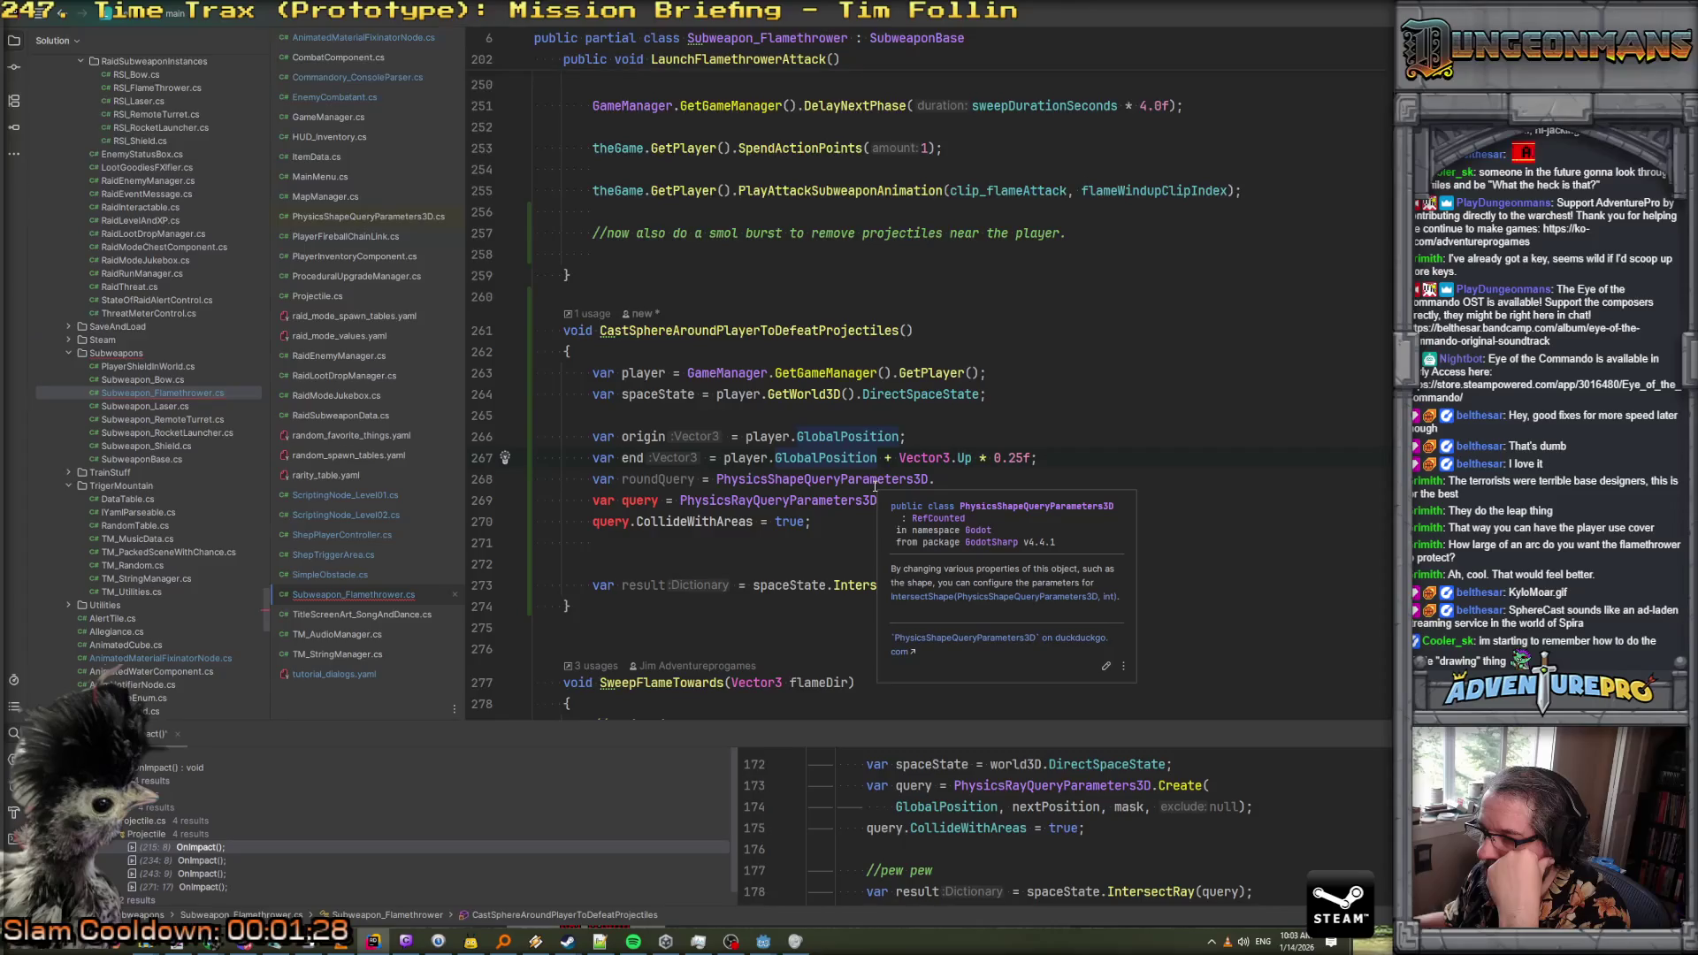
Look up PhysicsShapeQueryParameters3D online, clear the ray-casting page selection and minimize the browser
{"action": "left_click", "coordinate": [991, 638]}
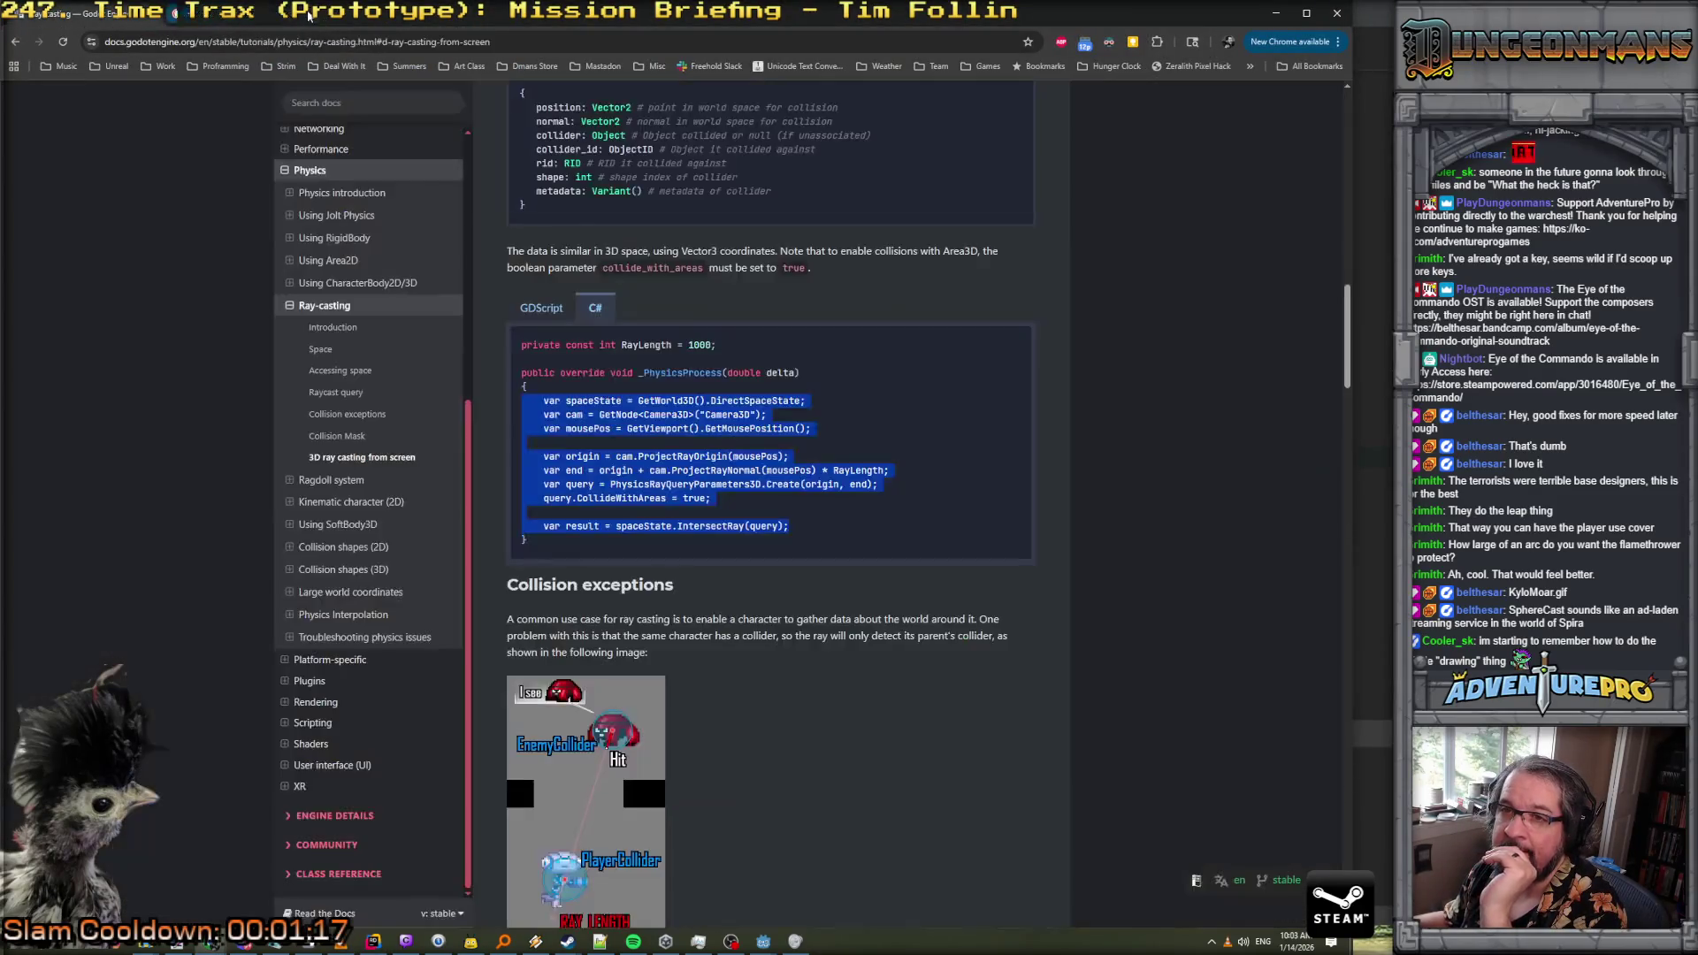
{"action": "left_click", "coordinate": [308, 13]}
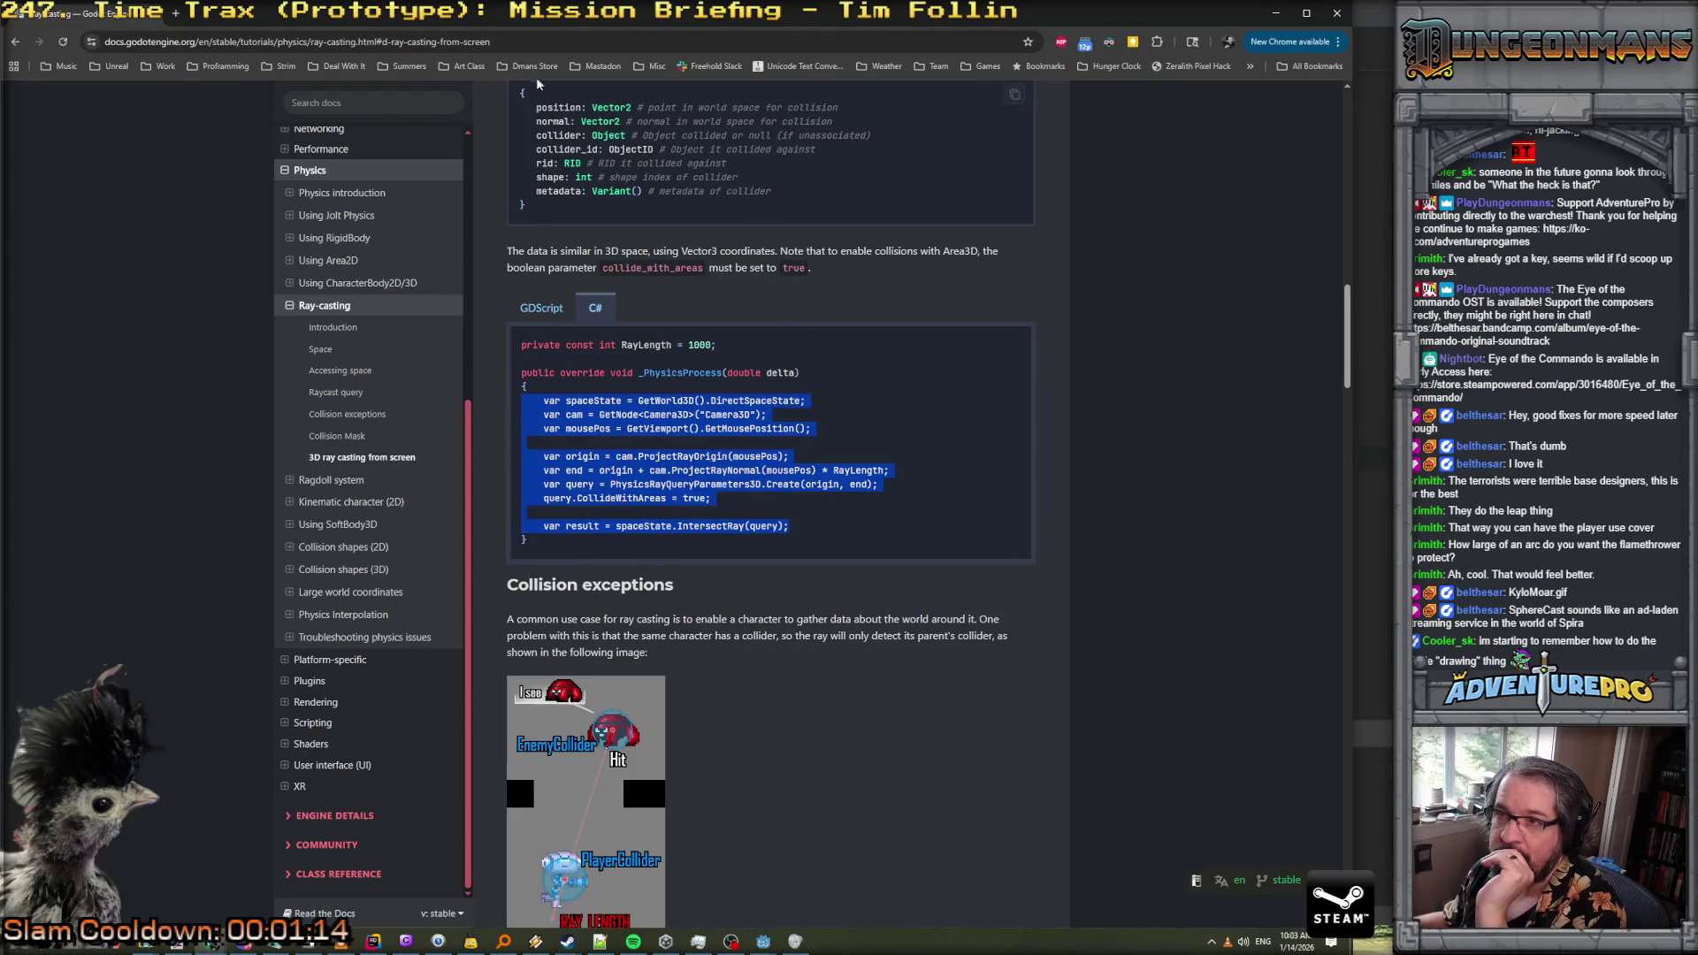
{"action": "left_click", "coordinate": [830, 360]}
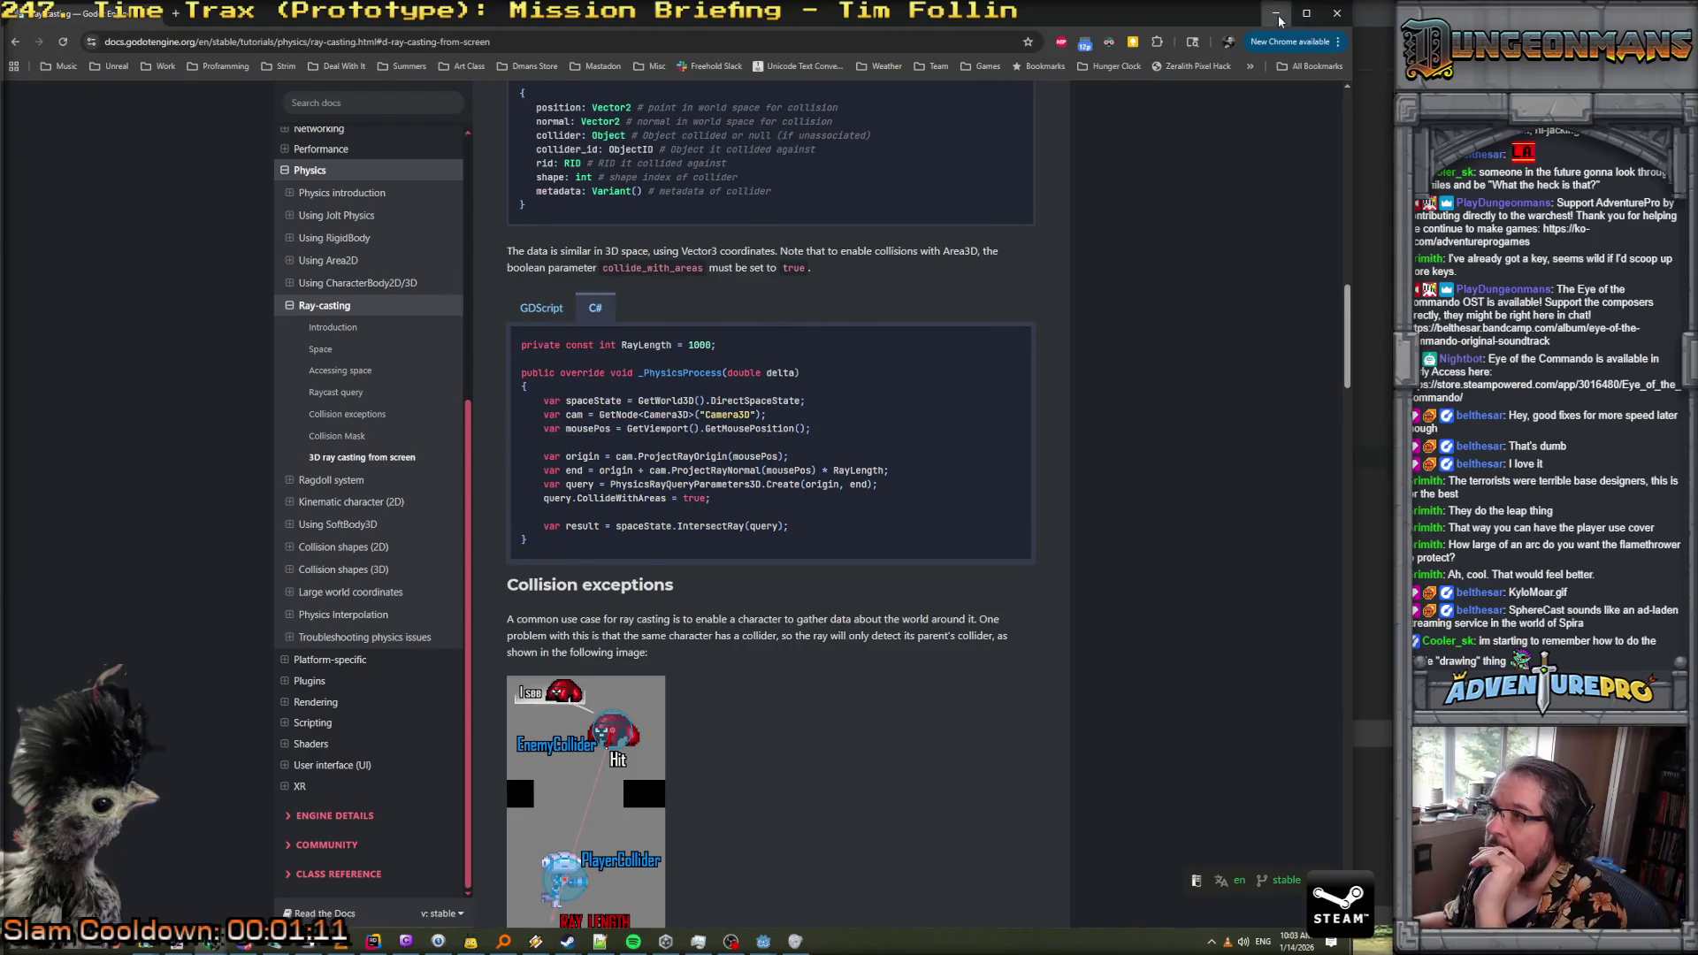
{"action": "left_click", "coordinate": [1276, 14]}
Open the Godot PhysicsShapeQueryParameters3D docs and view the C# shape_rid sphere example, then return to Rider
{"action": "mouse_move", "coordinate": [888, 478]}
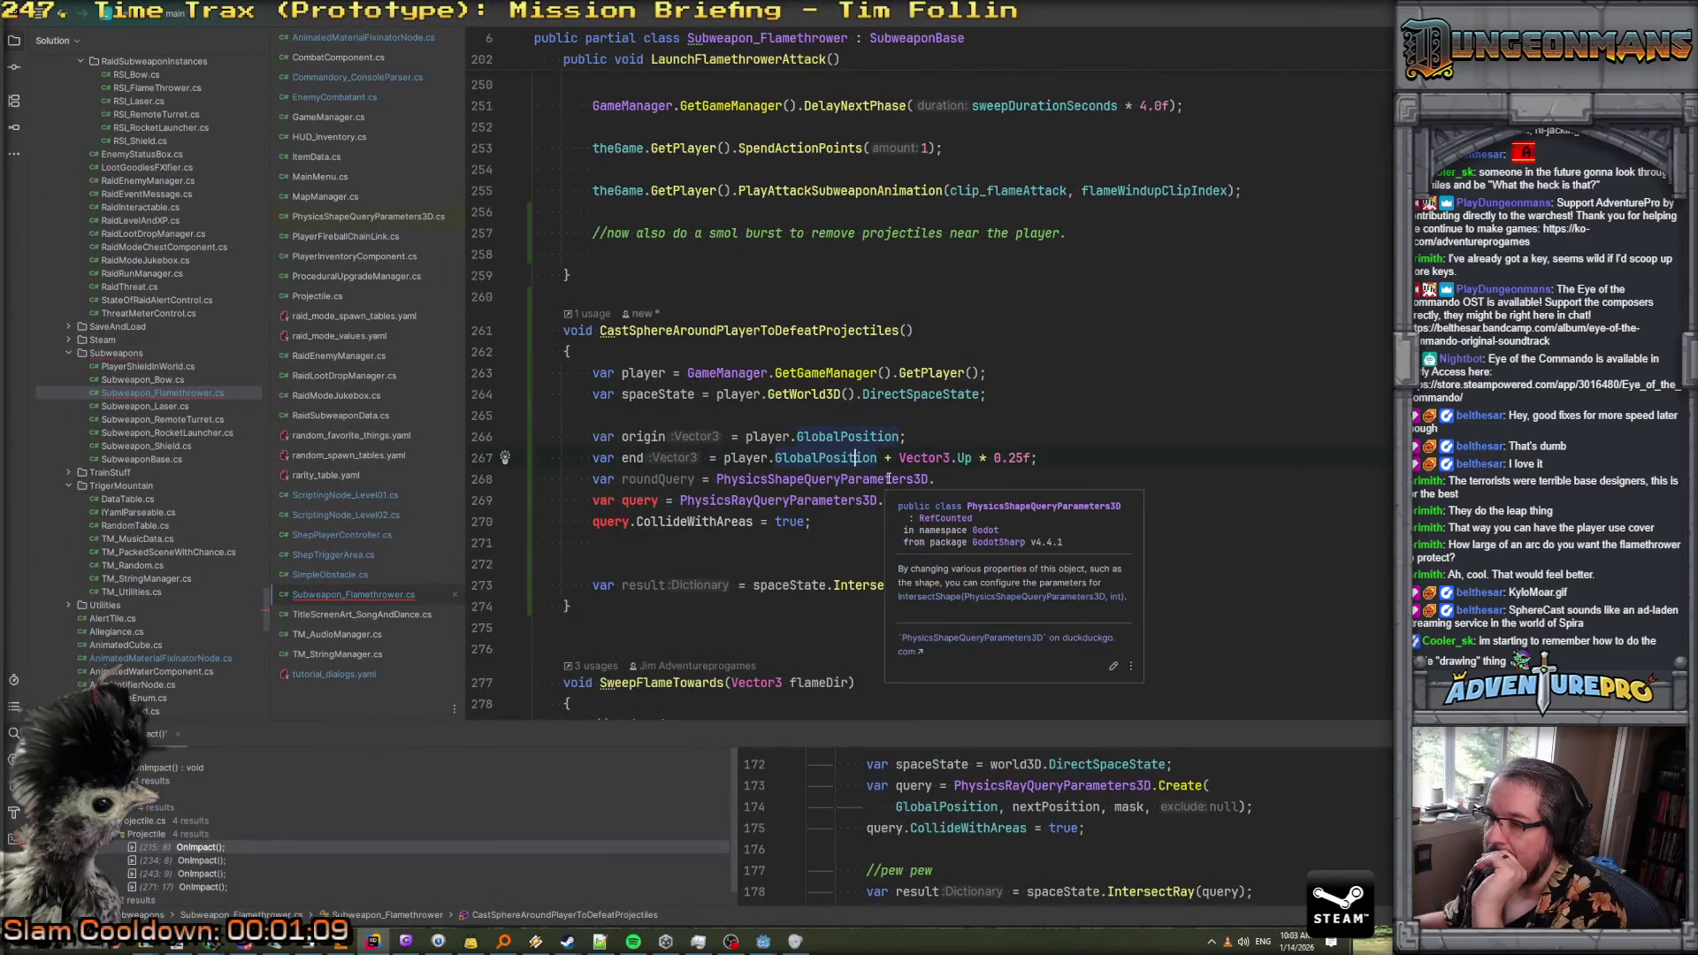
{"action": "left_click", "coordinate": [1006, 641]}
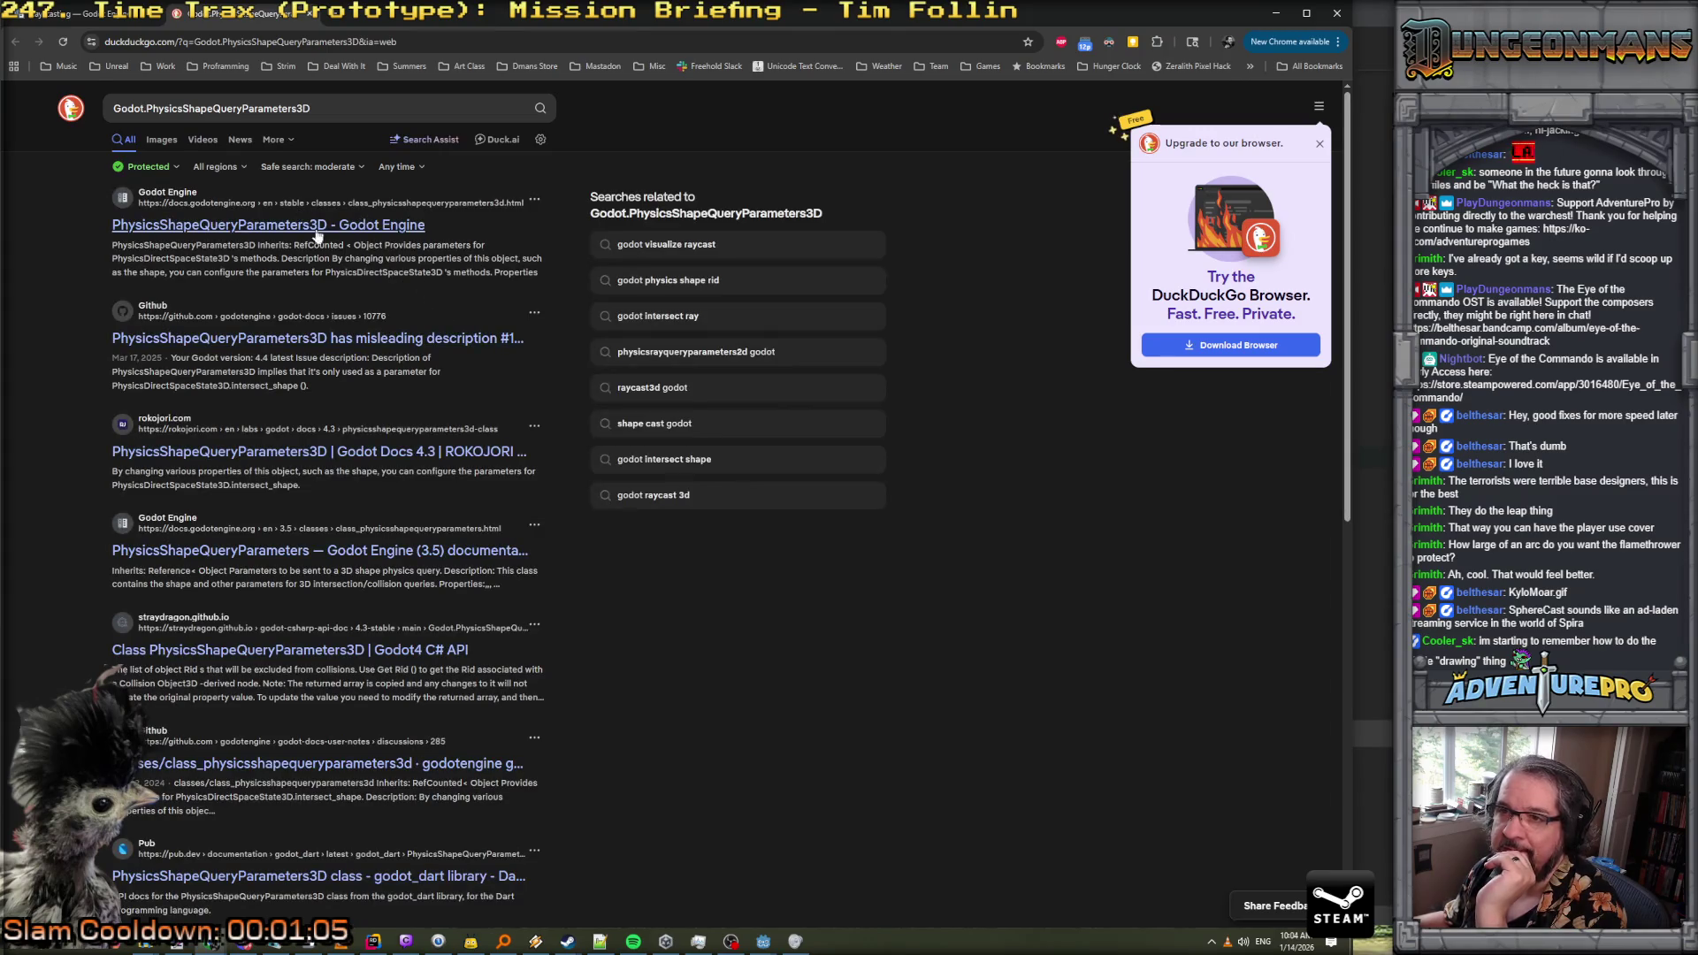
{"action": "left_click", "coordinate": [246, 232]}
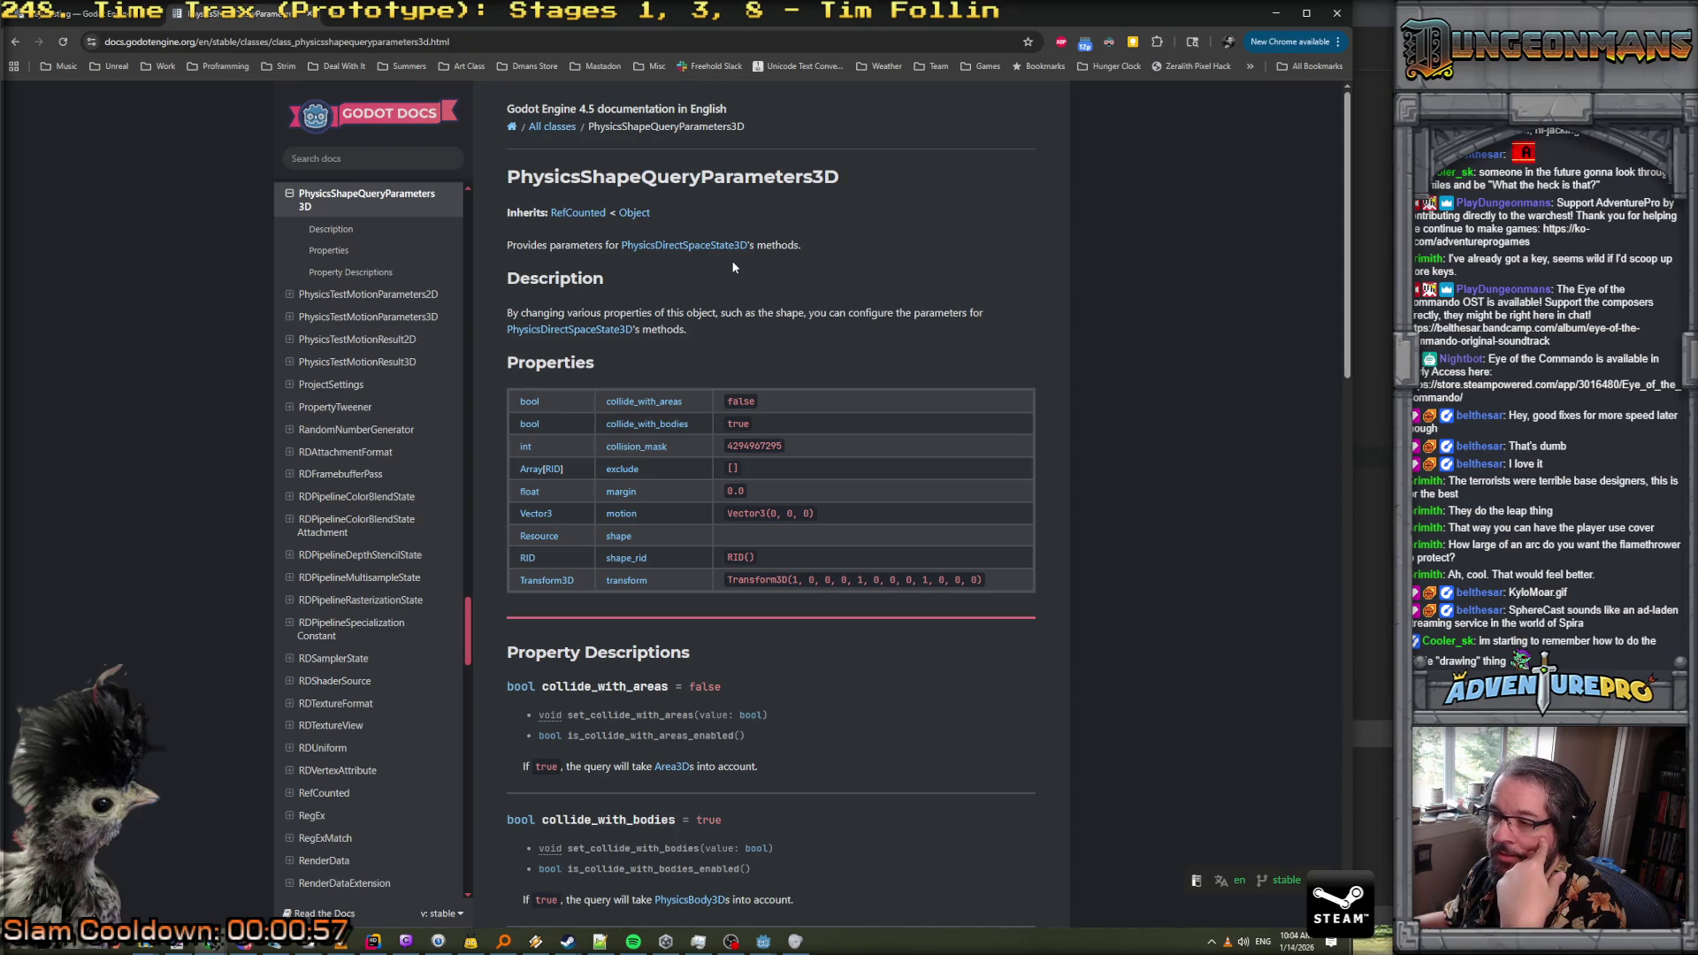
{"action": "scroll", "coordinate": [732, 267], "scroll_direction": "down", "scroll_amount": 1}
{"action": "scroll", "coordinate": [732, 267], "scroll_direction": "up", "scroll_amount": 1}
{"action": "scroll", "coordinate": [732, 267], "scroll_direction": "down", "scroll_amount": 6}
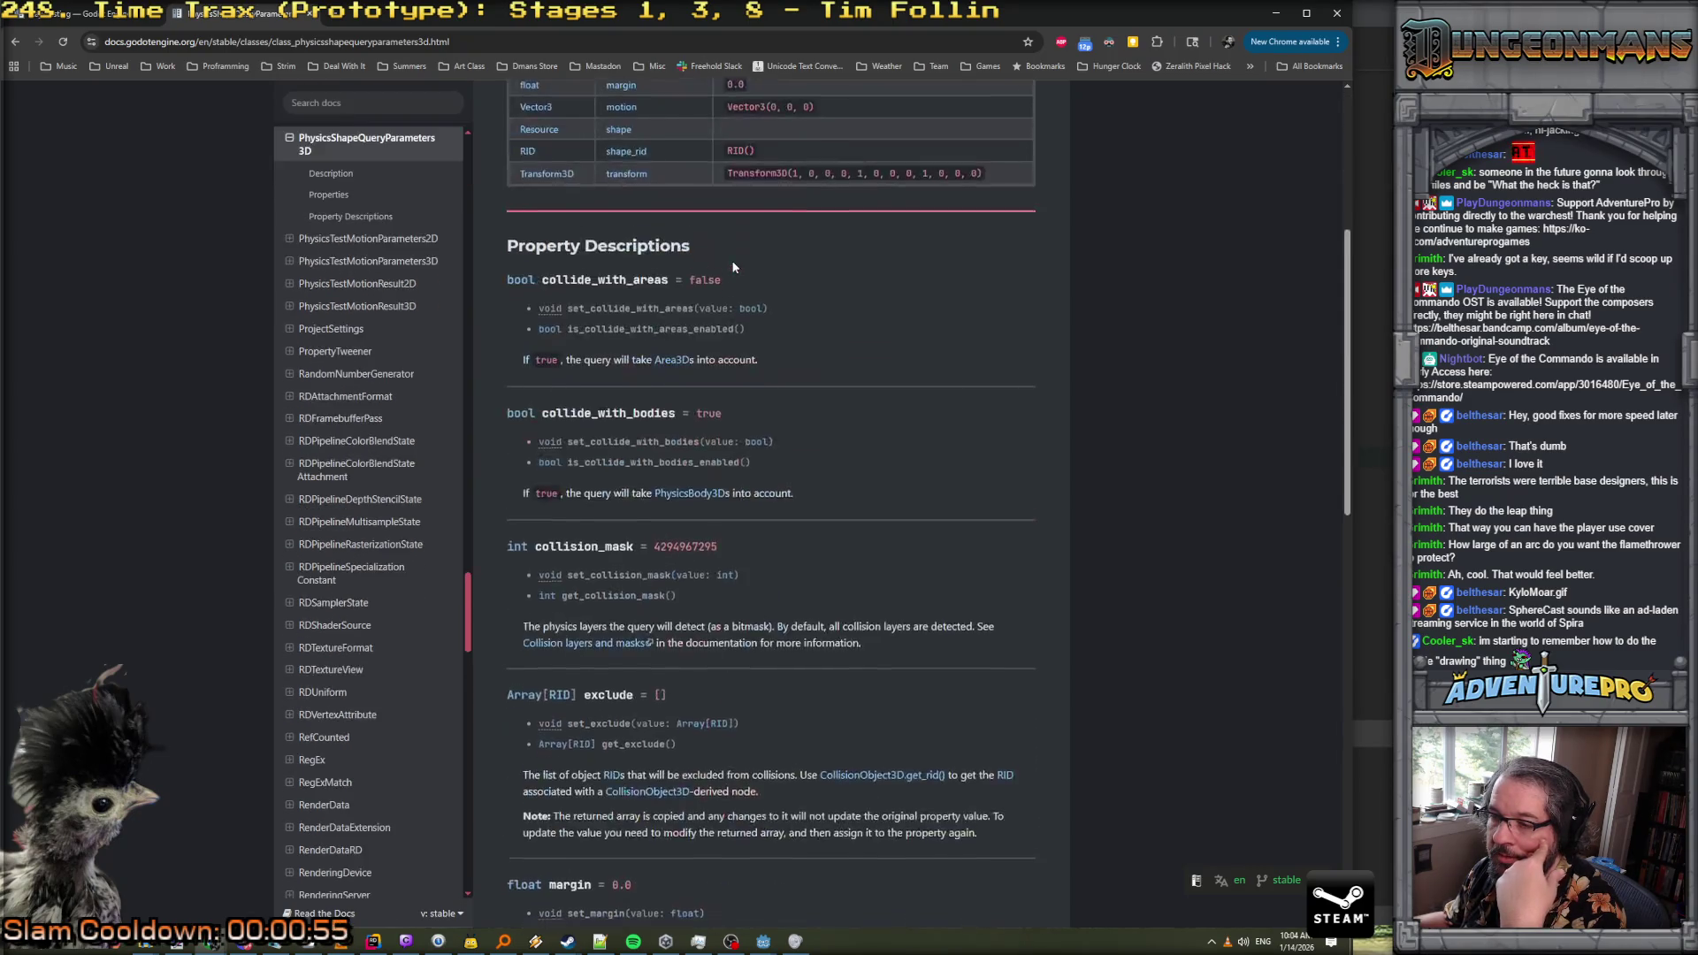
{"action": "scroll", "coordinate": [732, 267], "scroll_direction": "up", "scroll_amount": 6}
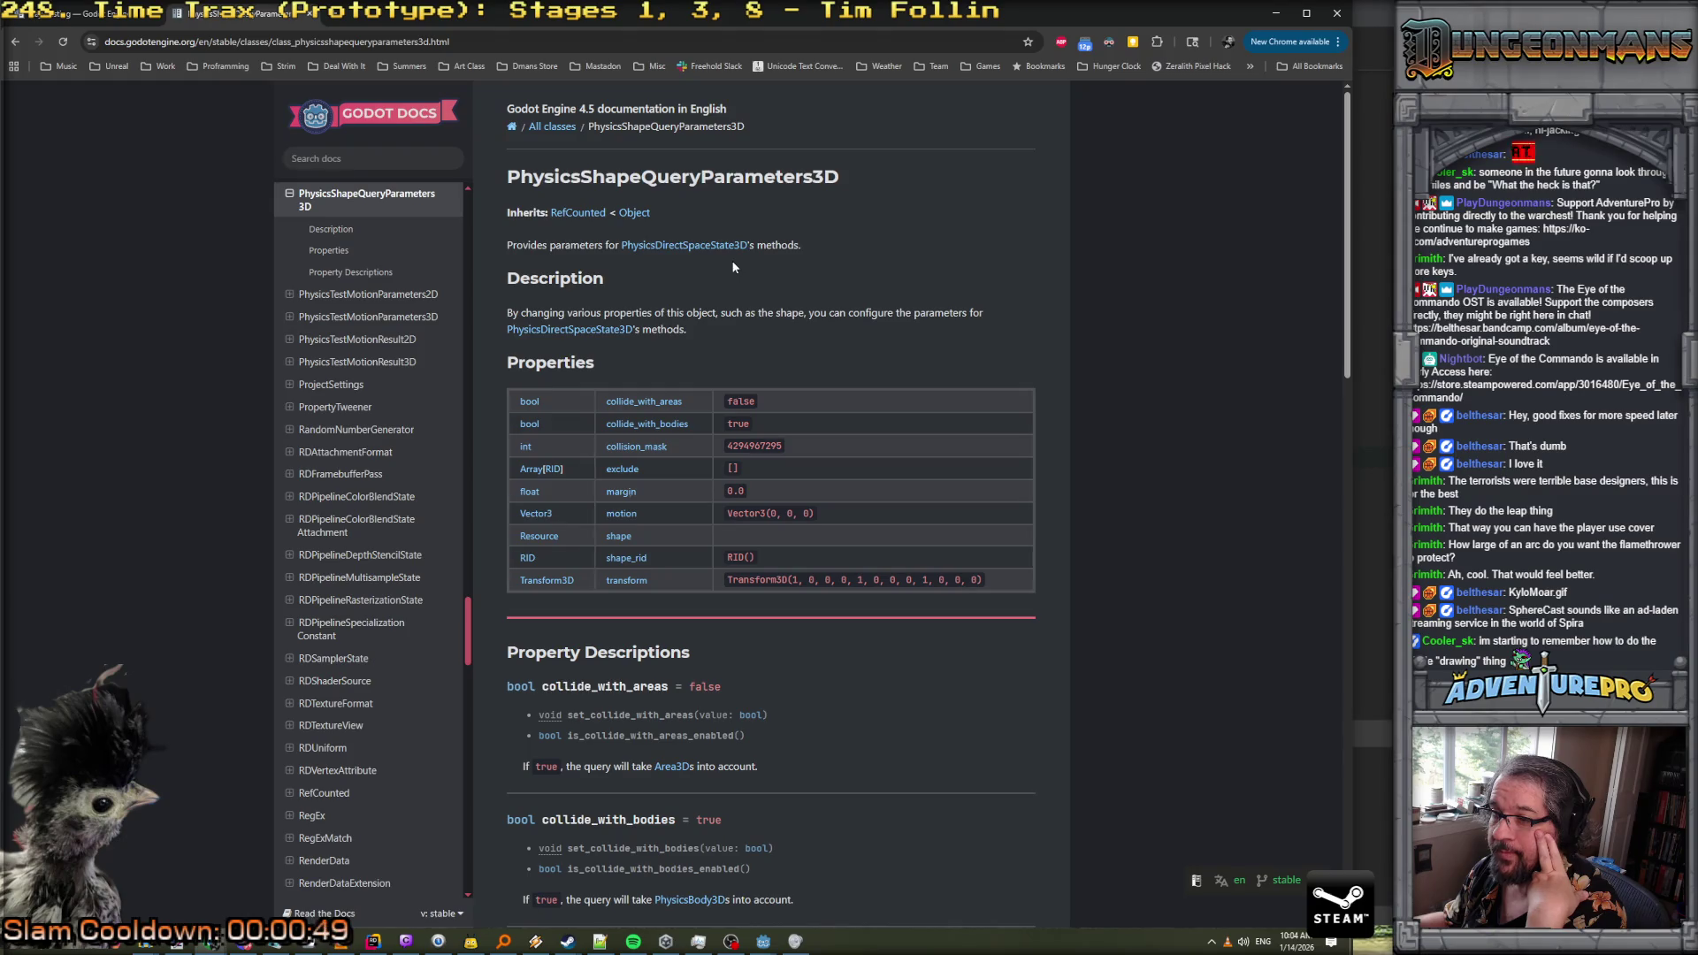
{"action": "scroll", "coordinate": [733, 268], "scroll_direction": "down", "scroll_amount": 15}
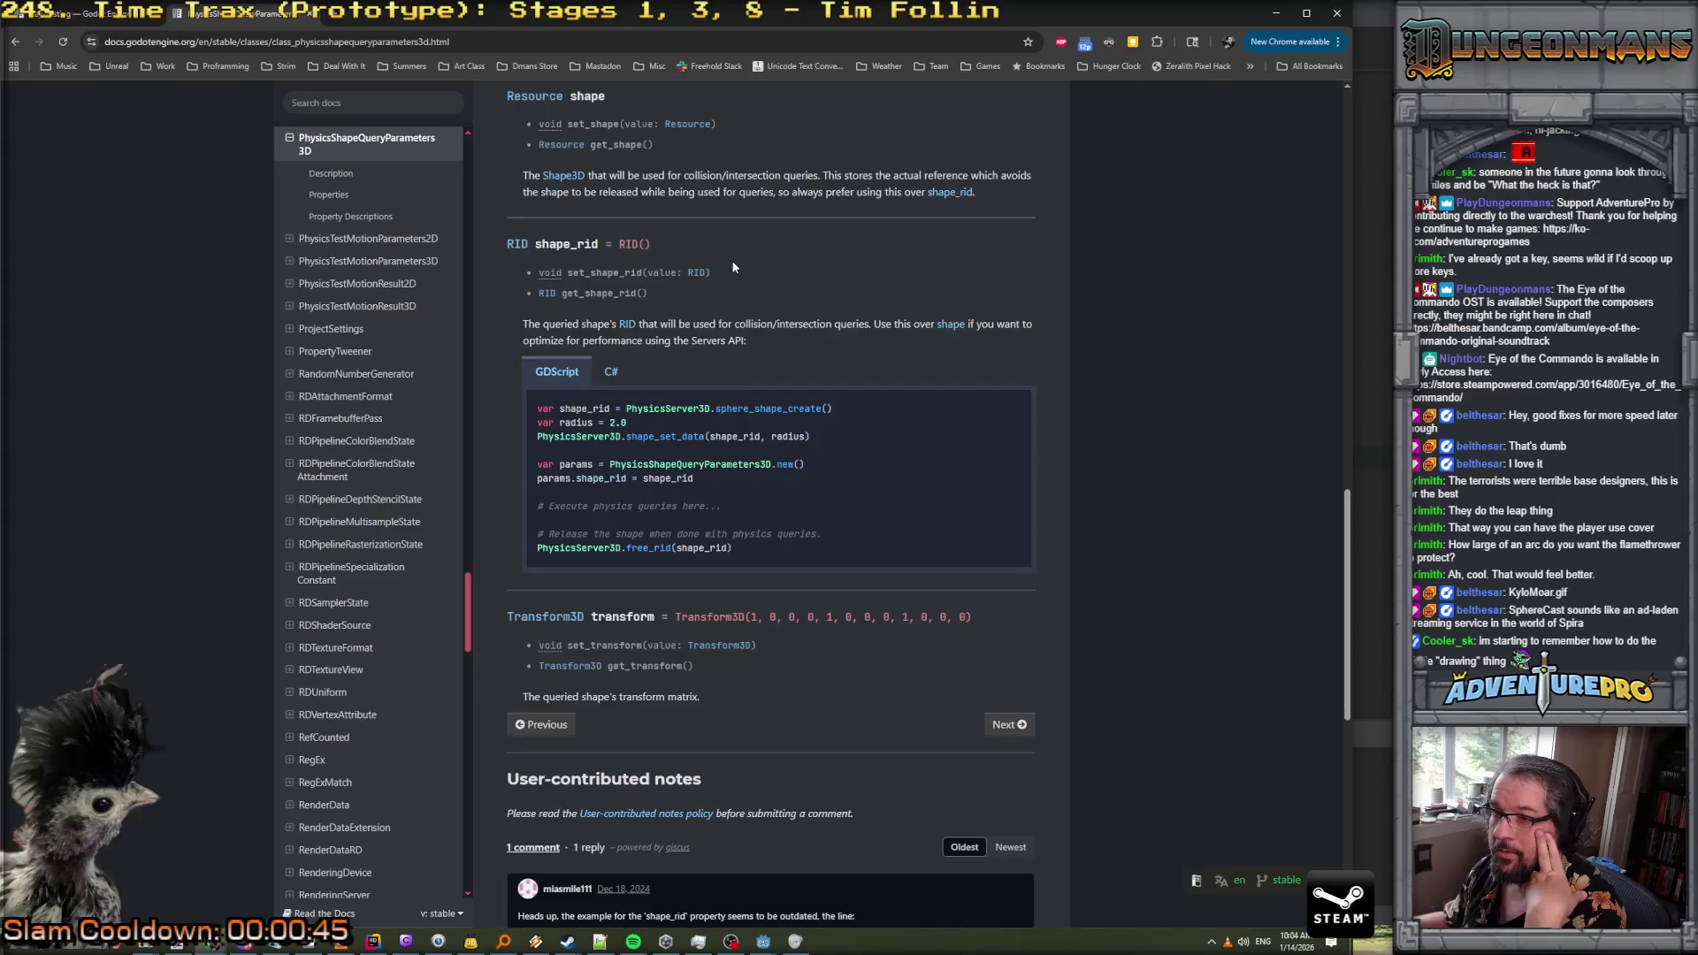
{"action": "left_click", "coordinate": [610, 371]}
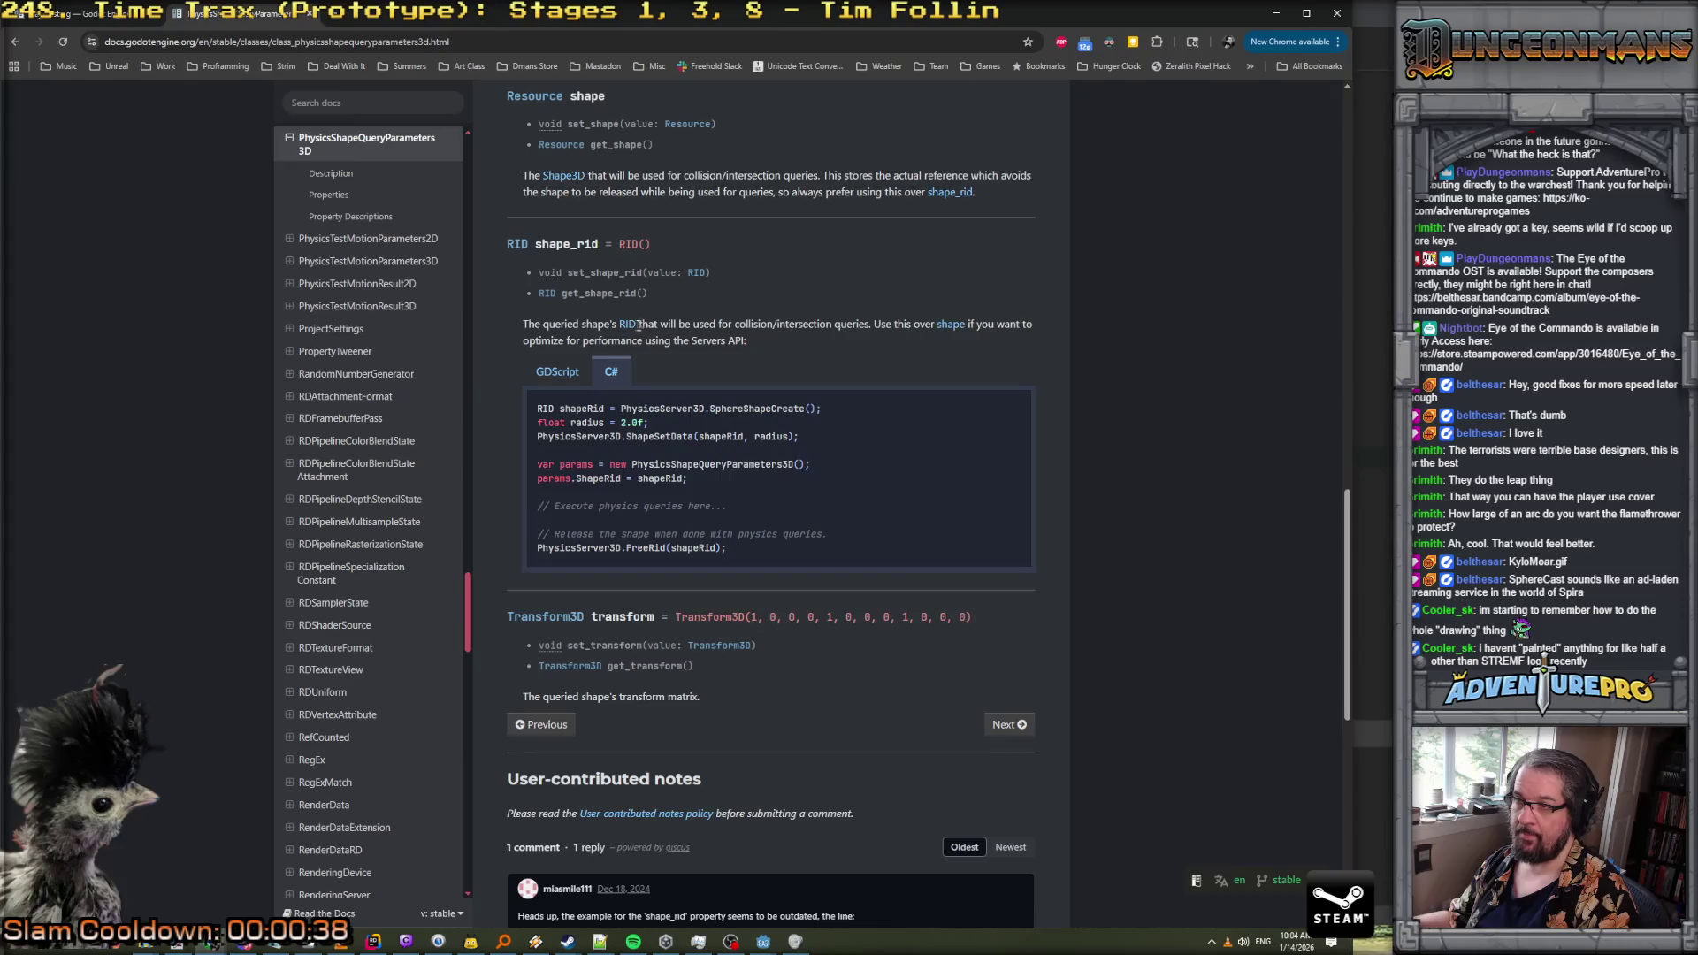
{"action": "key", "text": "alt+Tab"}
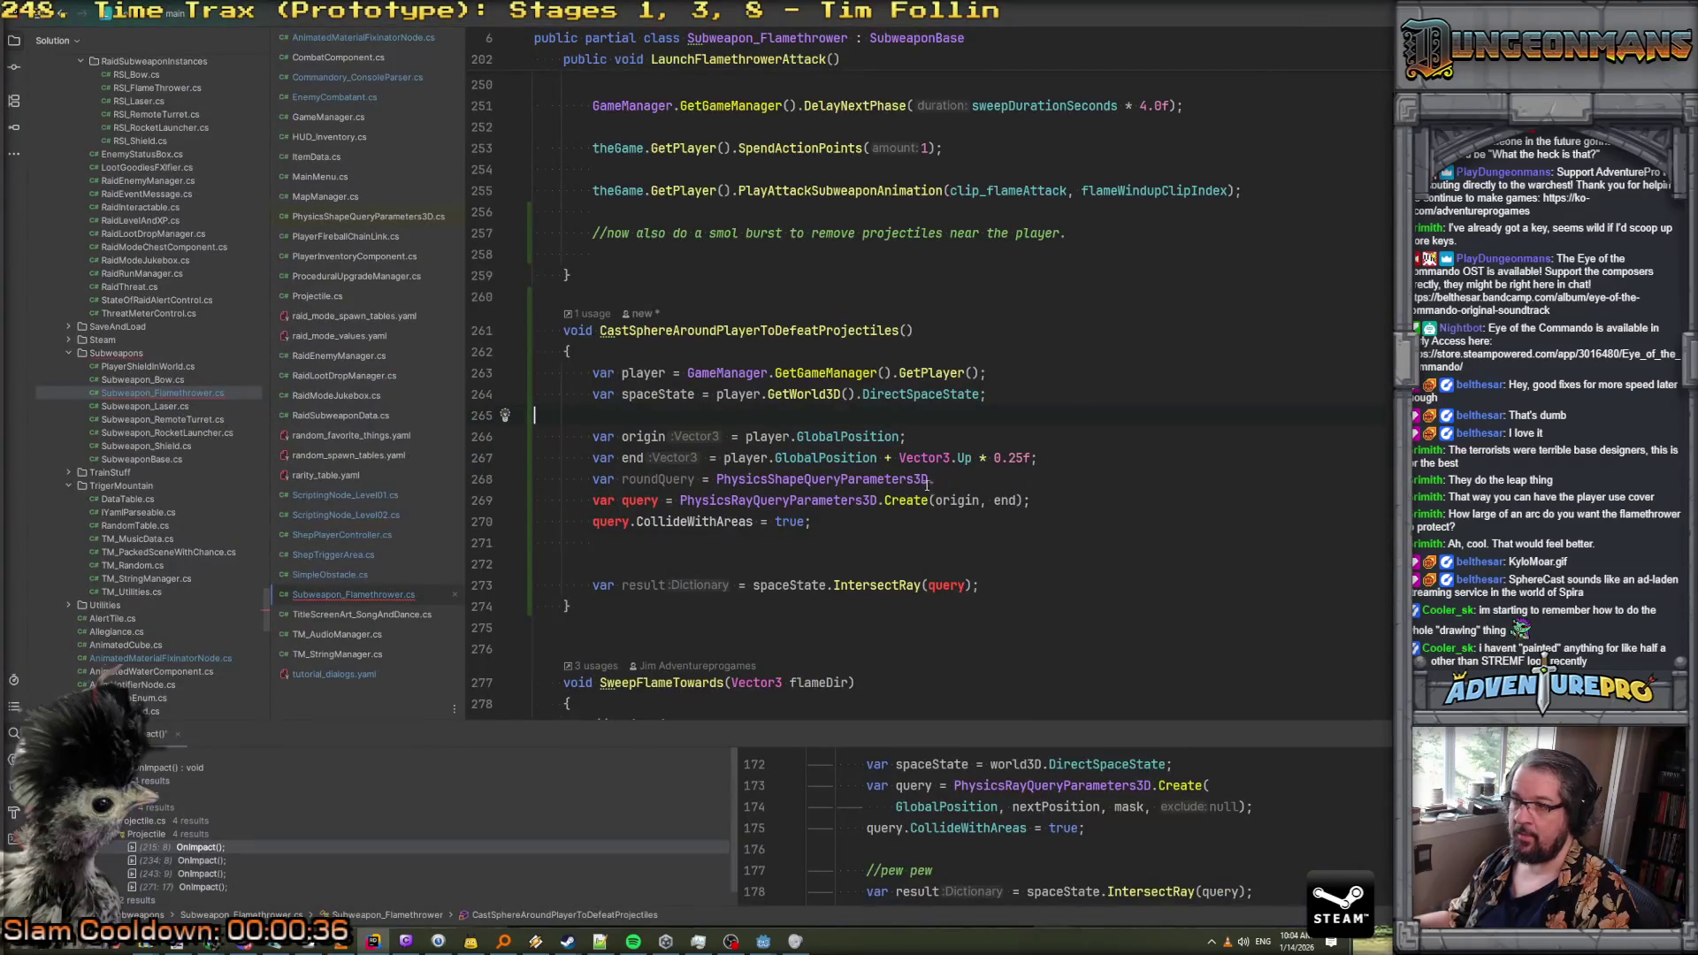
Make roundQuery a new PhysicsShapeQueryParameters3D() and set its CollideWithAreas to true
{"action": "left_click", "coordinate": [716, 480]}
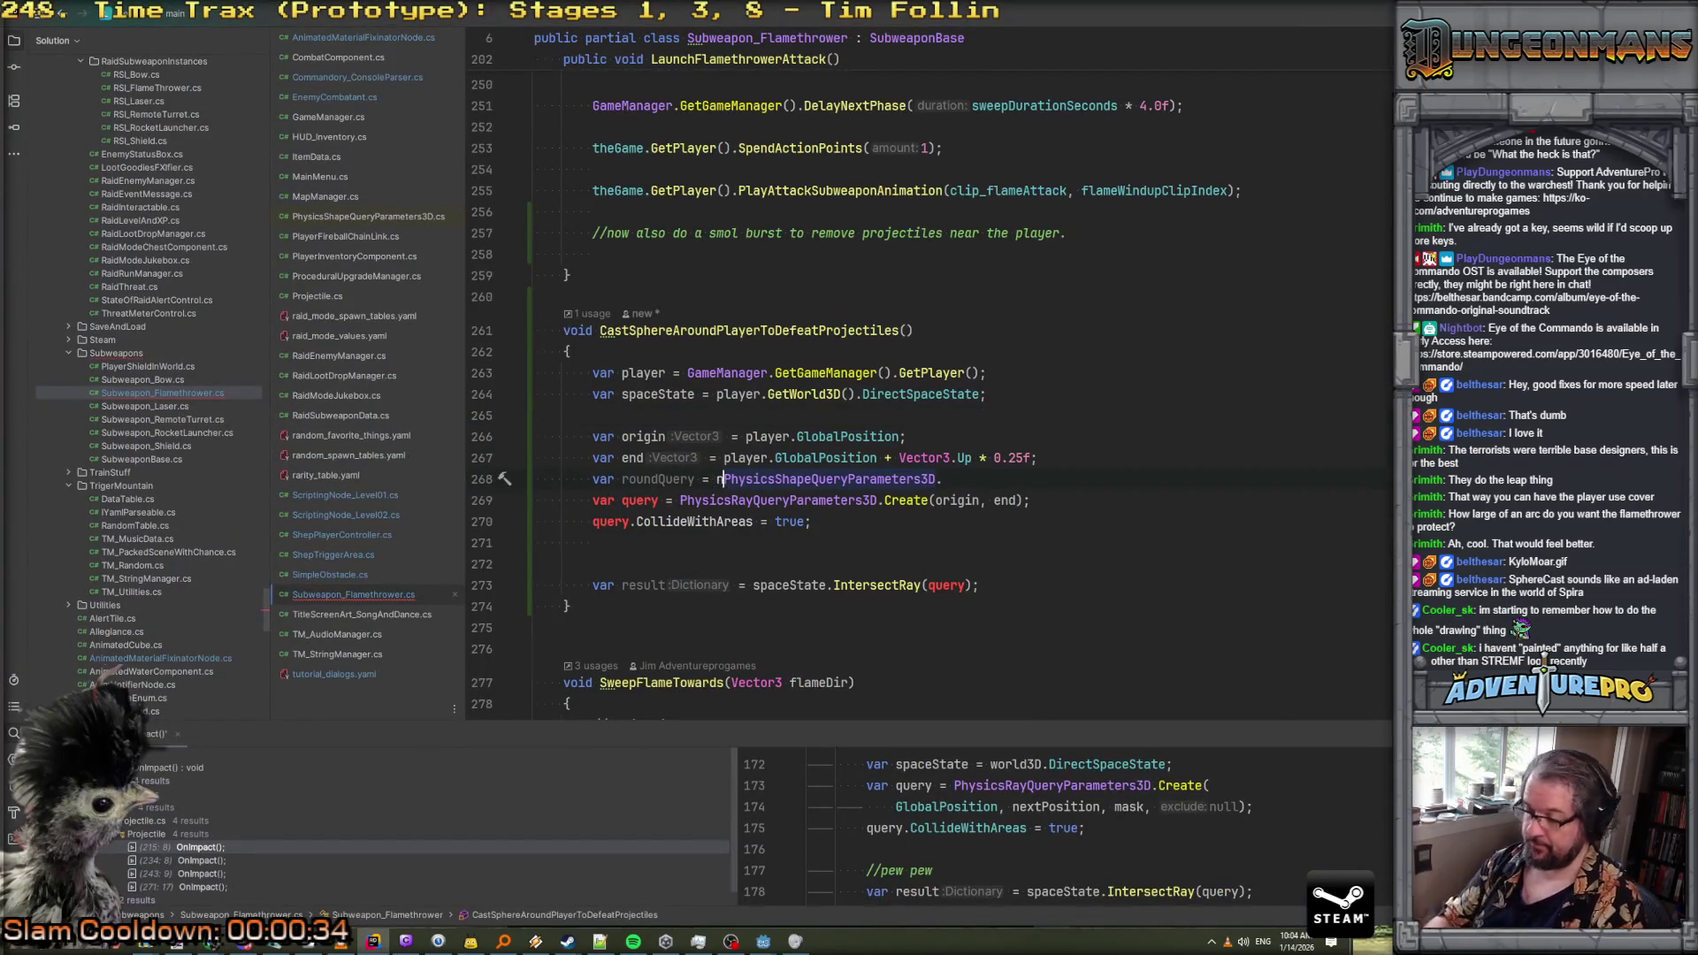
{"action": "type", "text": "new"}
{"action": "left_click", "coordinate": [974, 482]}
{"action": "key", "text": "BackSpace"}
{"action": "type", "text": "();"}
{"action": "key", "text": "Return"}
{"action": "type", "text": "r"}
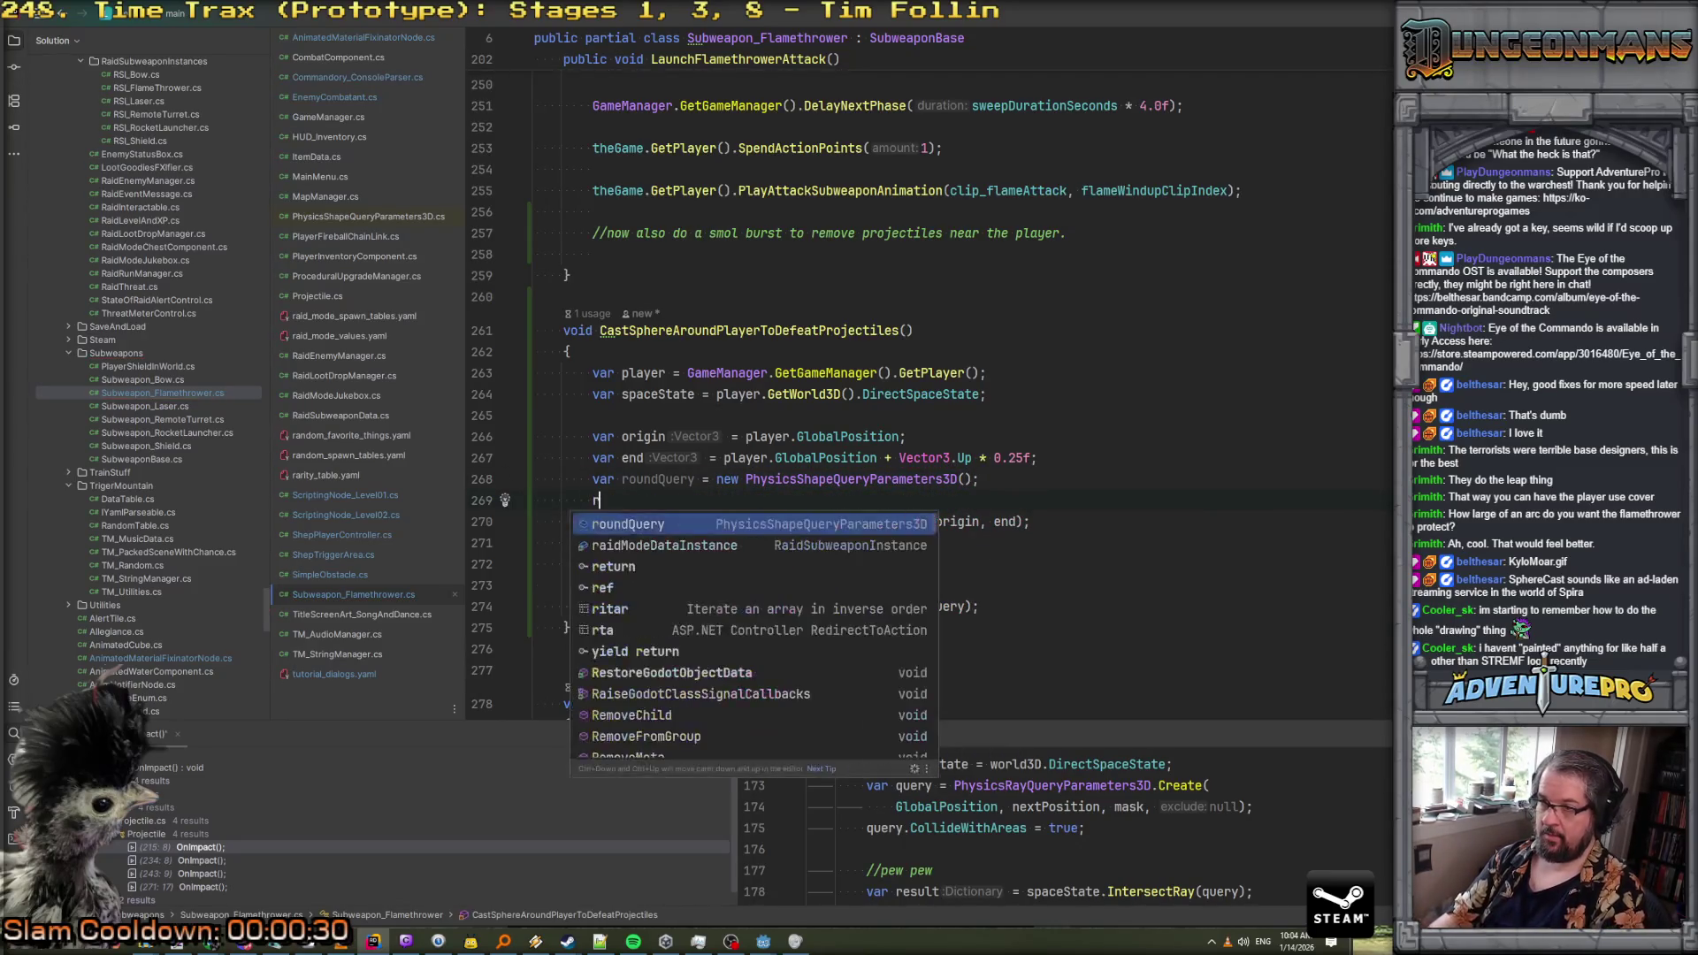
{"action": "key", "text": "Return"}
{"action": "type", "text": "."}
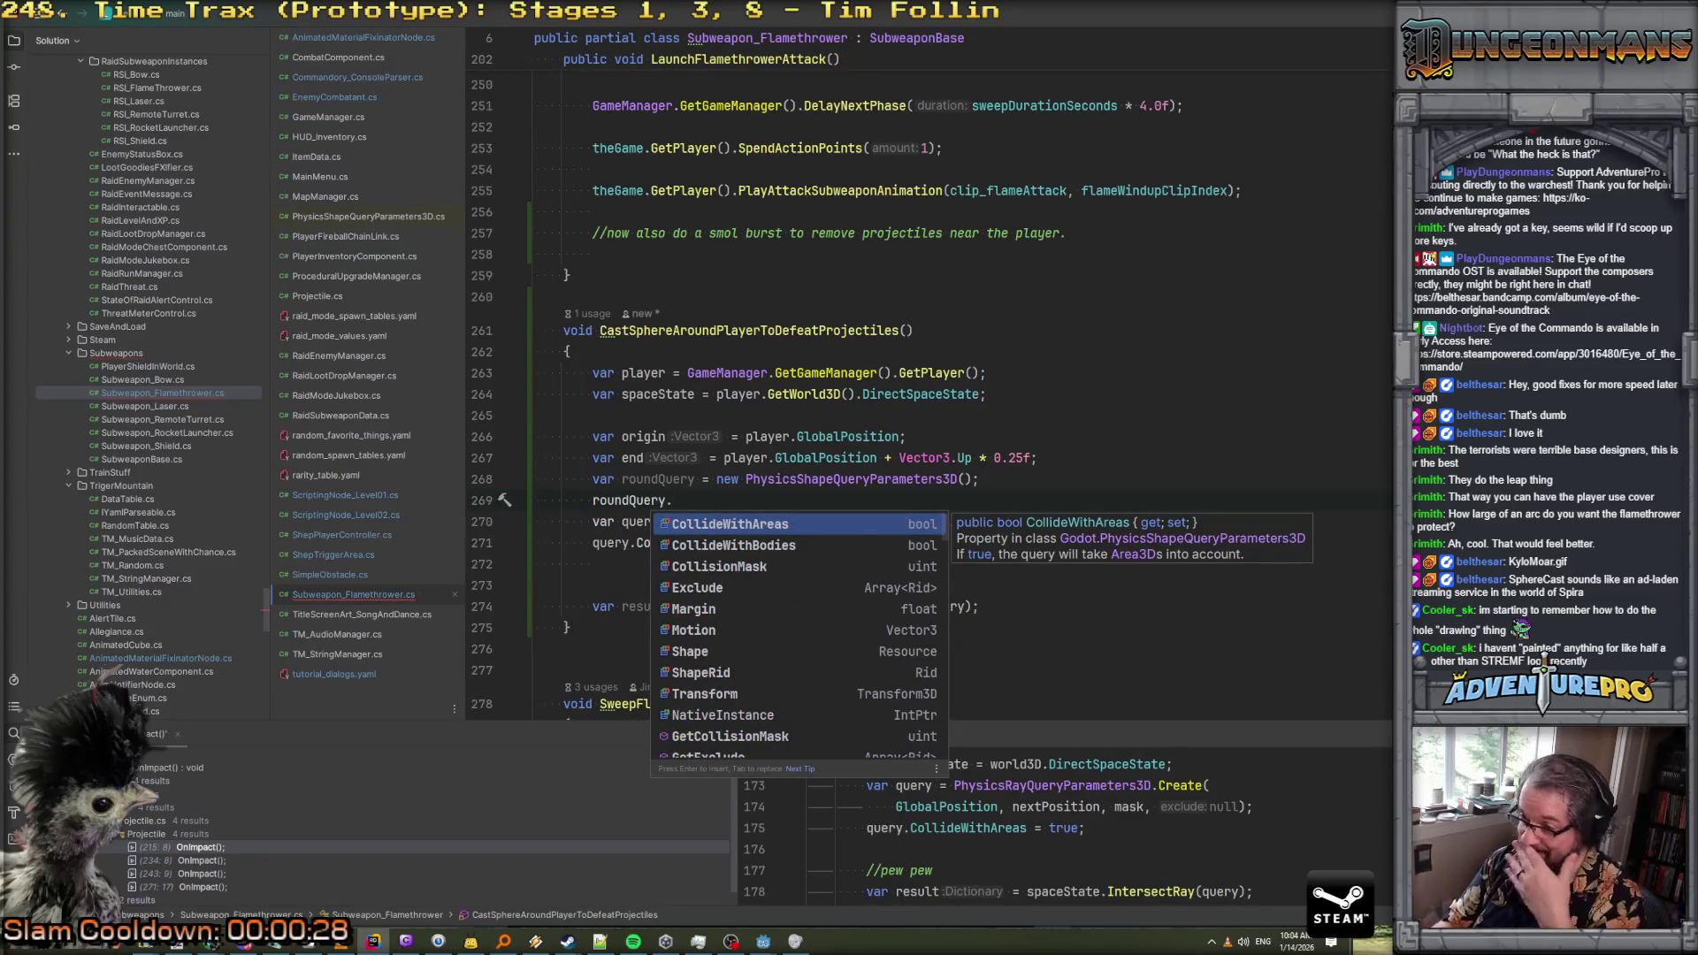
{"action": "key", "text": "Return"}
{"action": "type", "text": "= true;"}
{"action": "key", "text": "Return"}
Set roundQuery.CollisionMask to 1 << 2
{"action": "type", "text": "ro"}
{"action": "key", "text": "Return"}
{"action": "type", "text": "."}
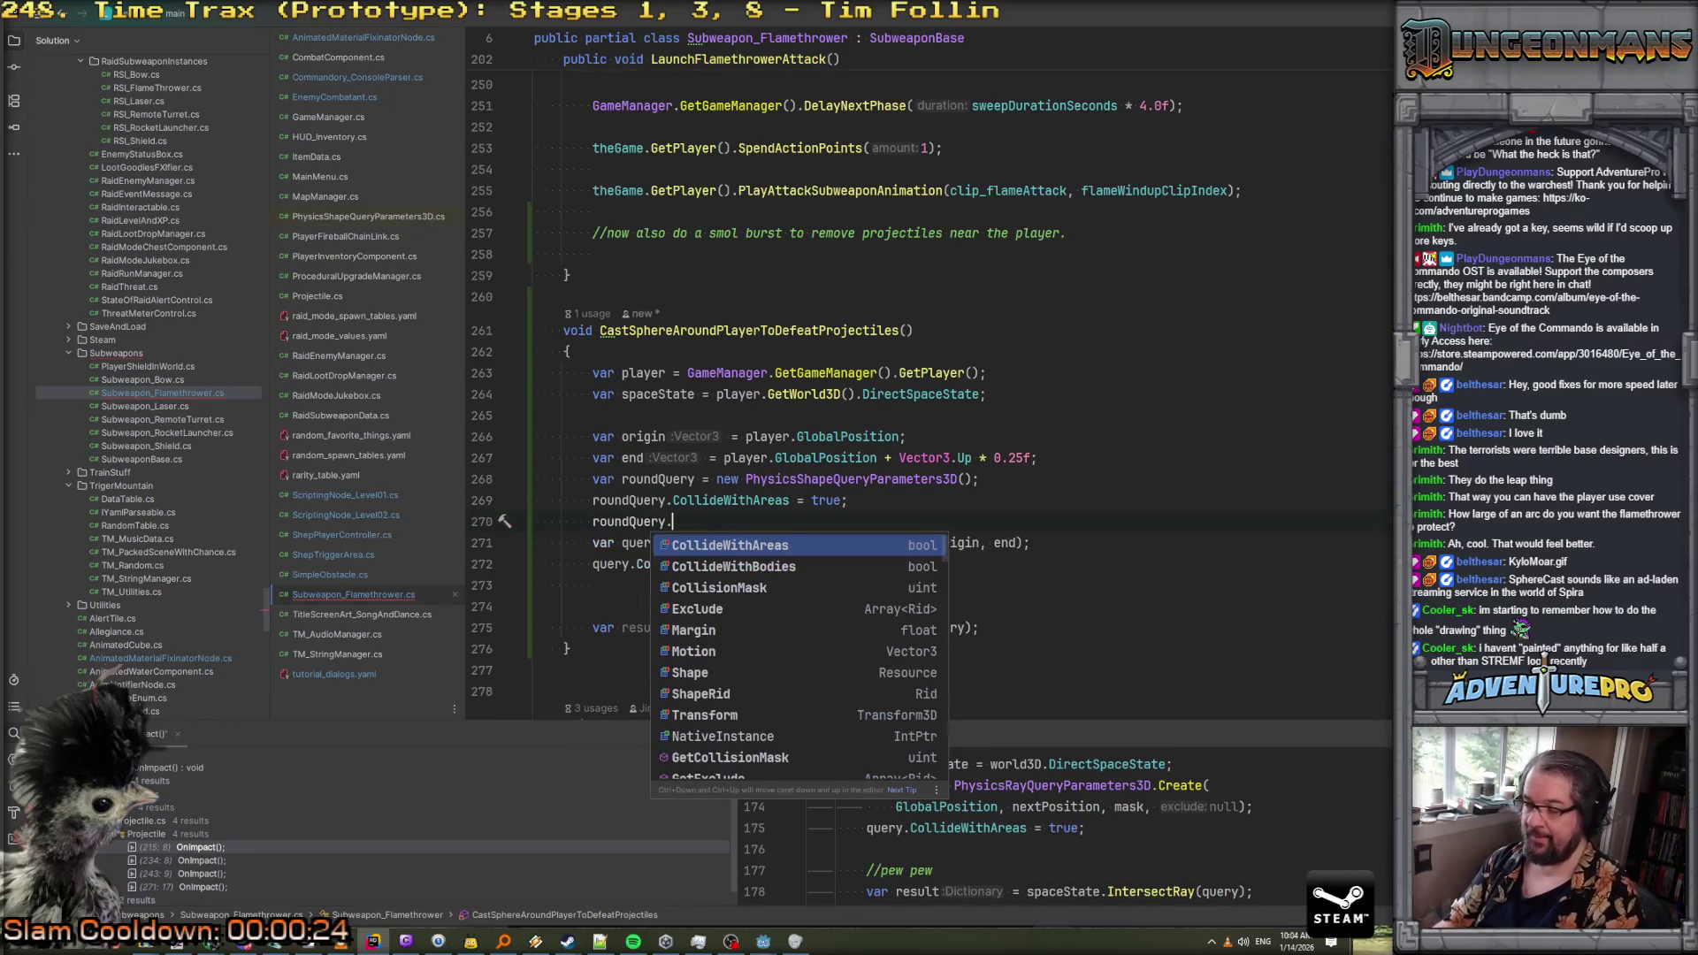
{"action": "key", "text": "Down"}
{"action": "key", "text": "Down"}
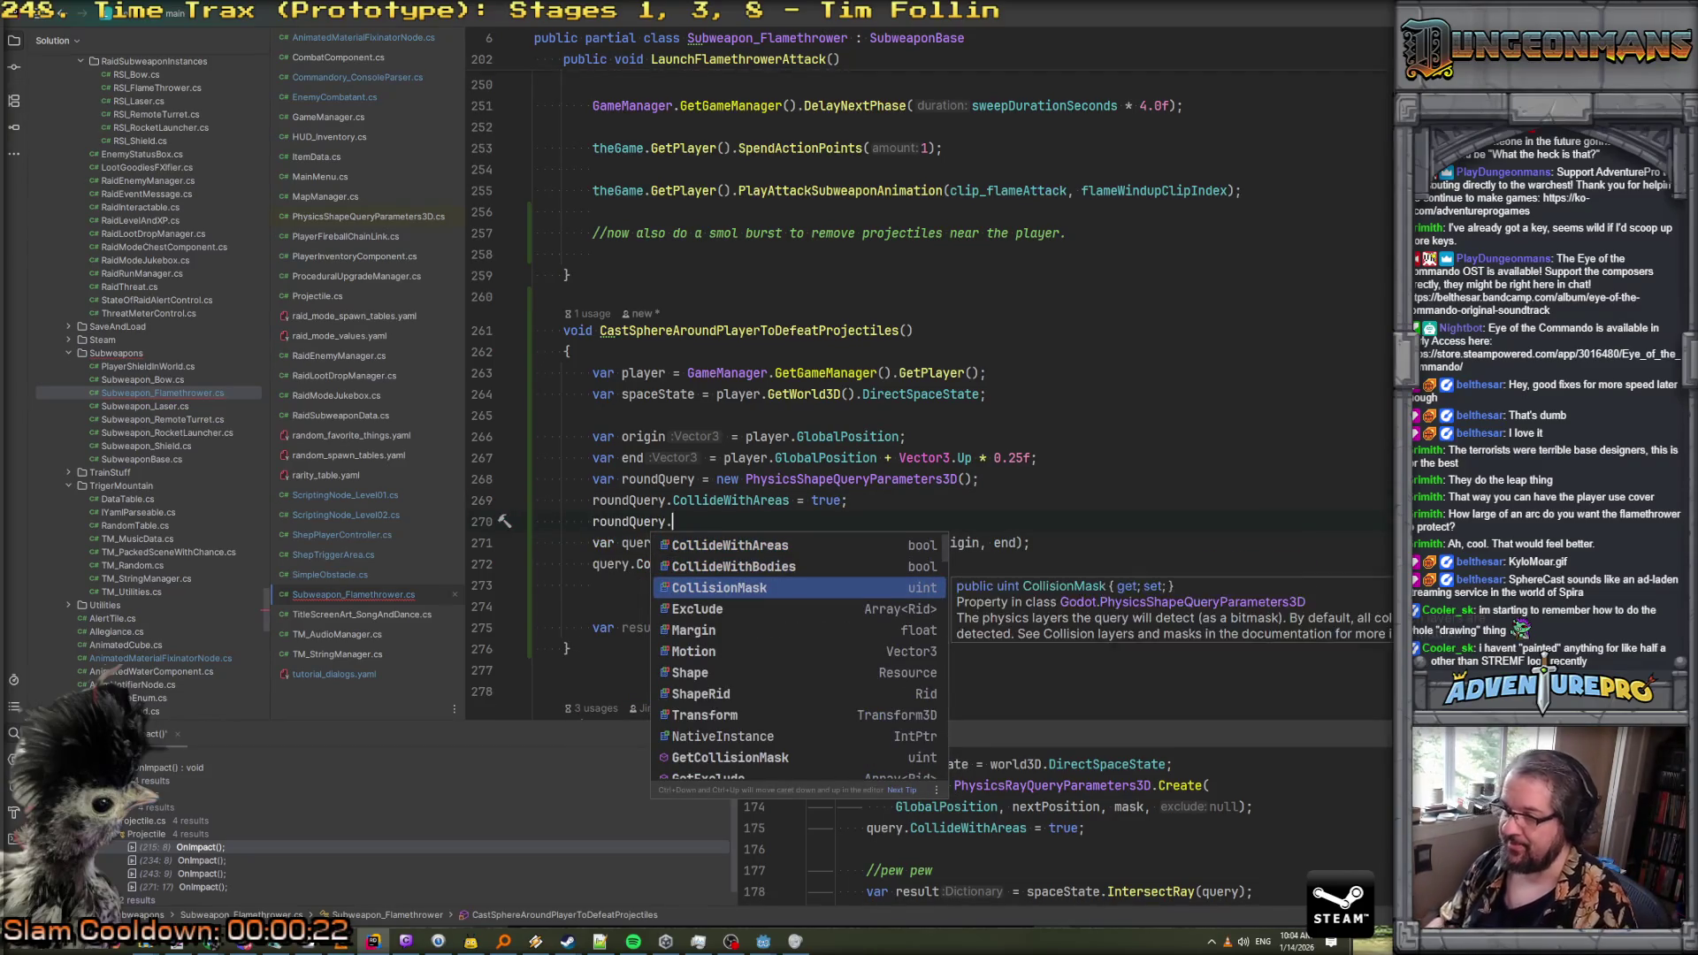
{"action": "key", "text": "Return"}
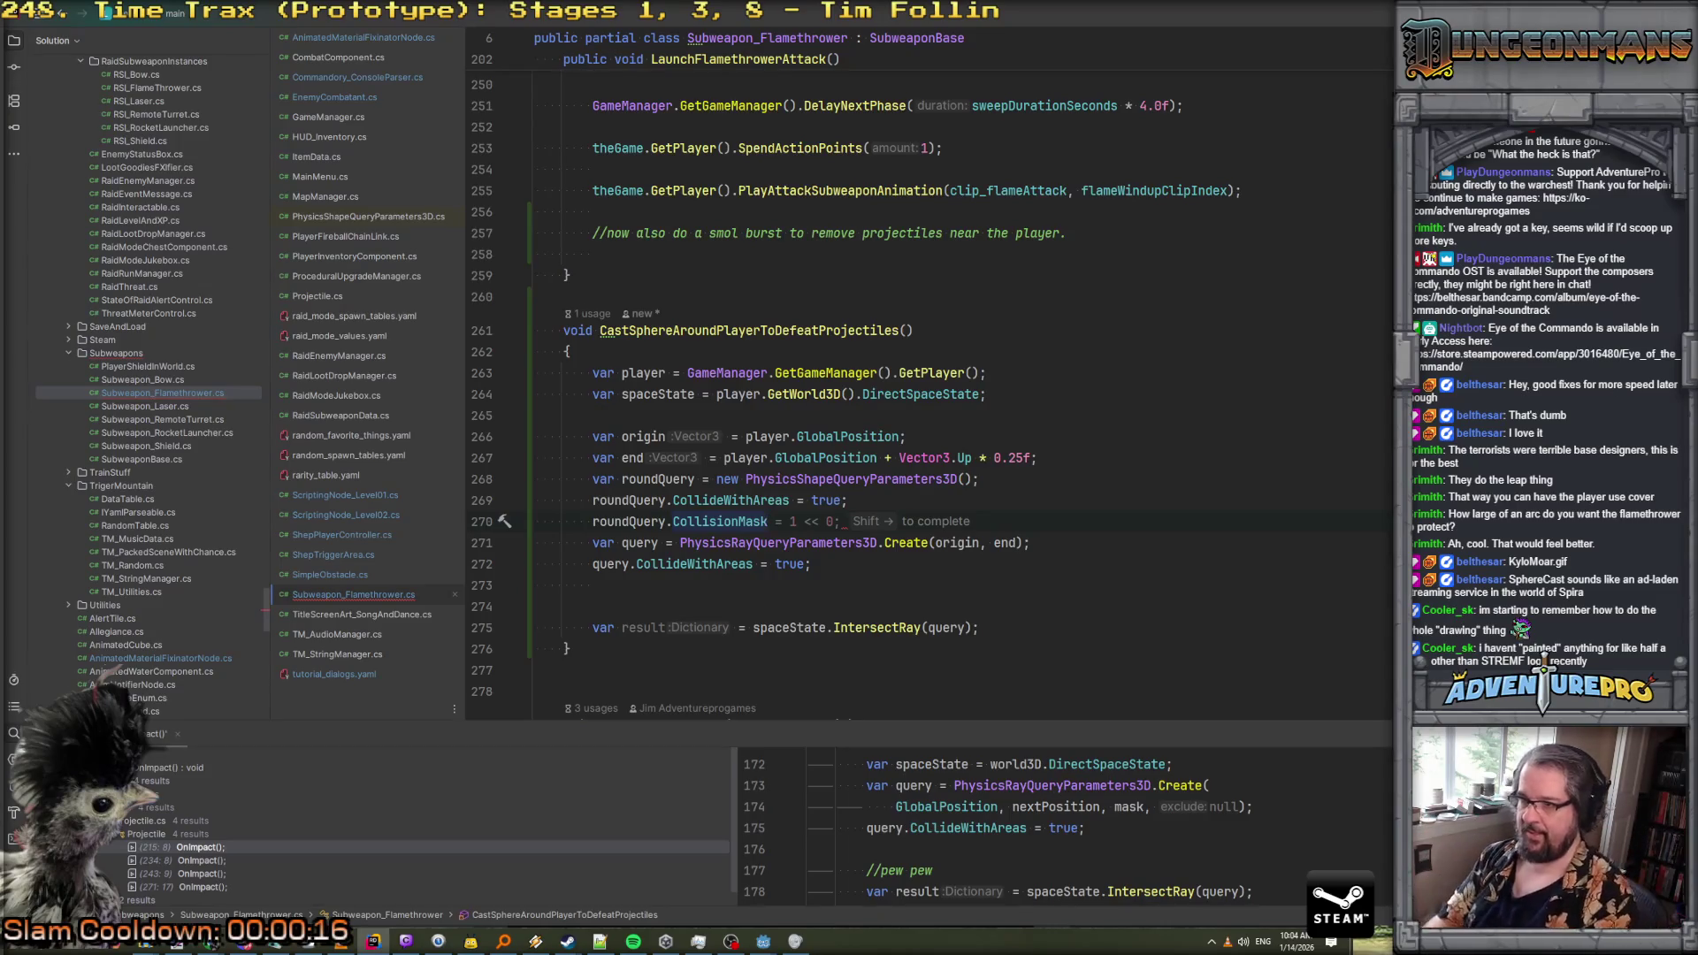
{"action": "type", "text": "= 1 << 2;"}
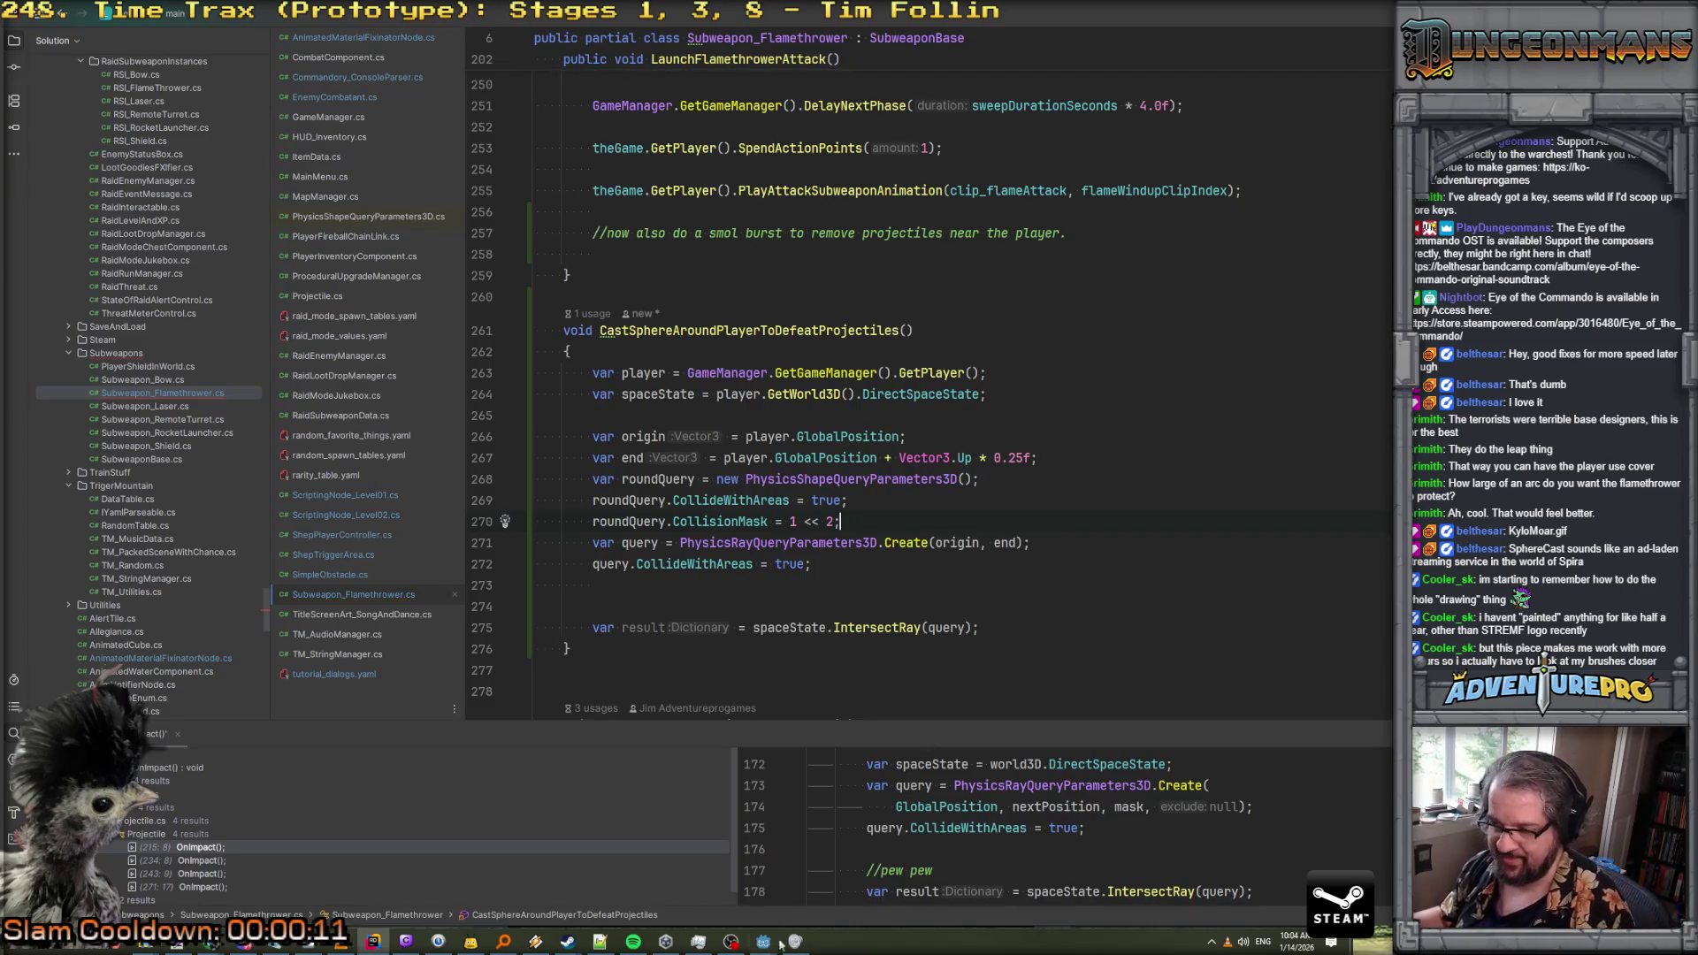
{"action": "mouse_move", "coordinate": [763, 941]}
{"action": "left_click", "coordinate": [705, 906]}
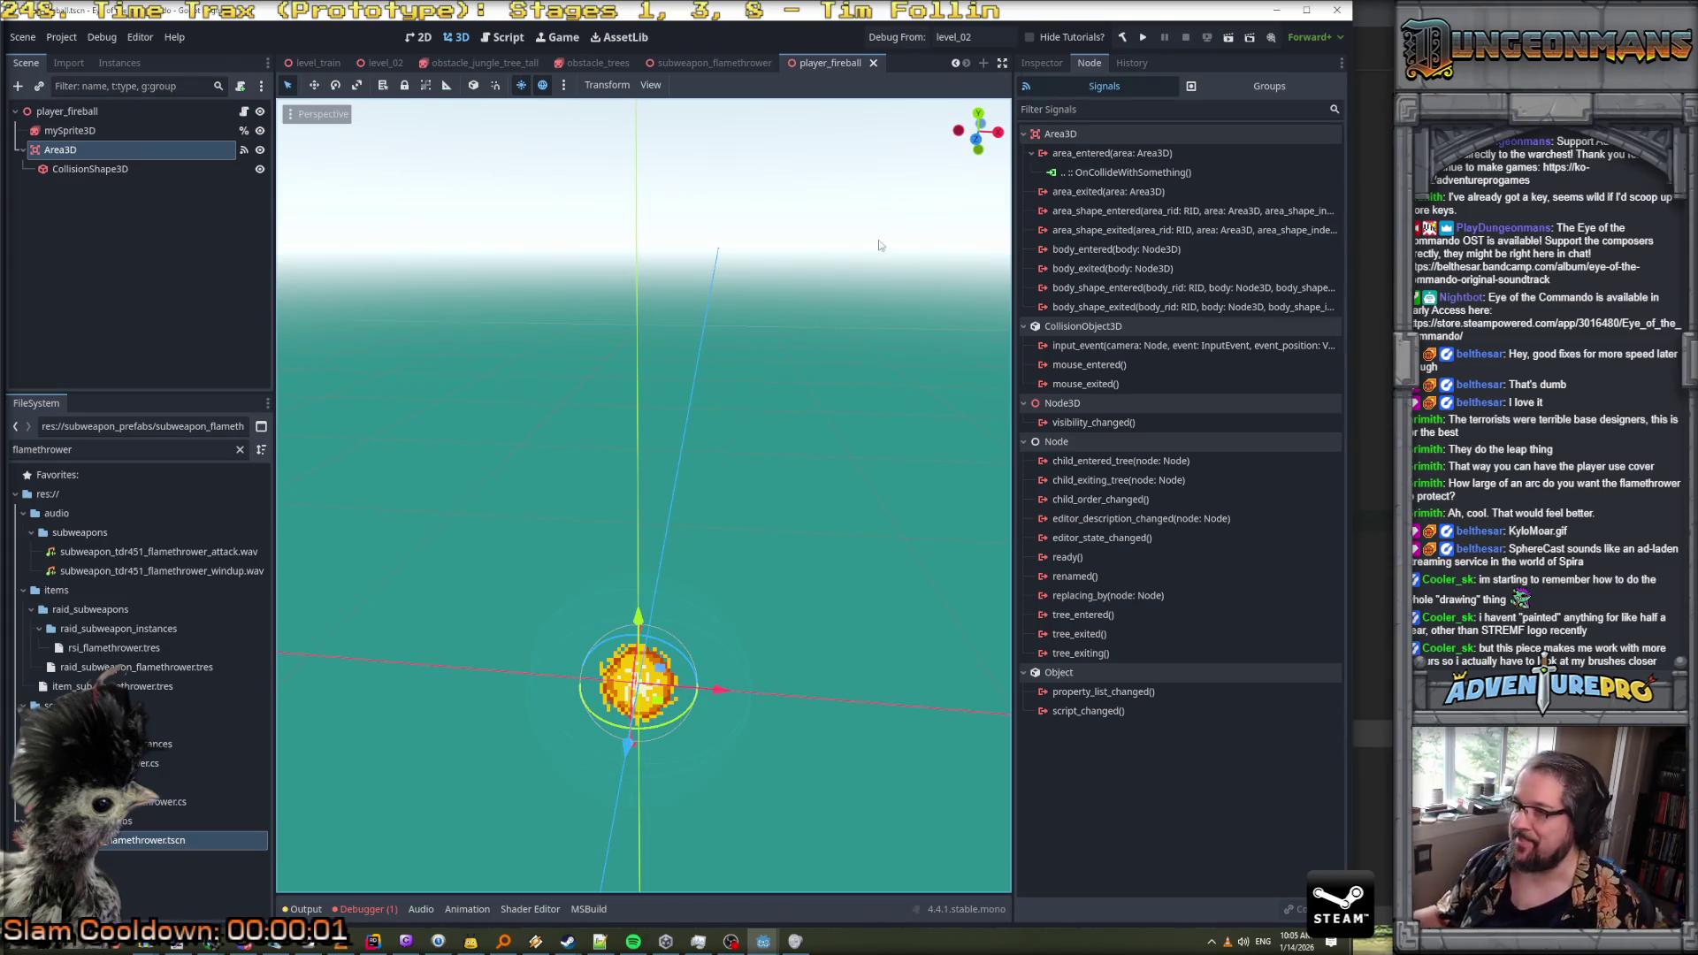
Inspect the player_fireball Area3D's Collision Layer and Mask, then return to the CollisionMask line in Rider
{"action": "left_click", "coordinate": [102, 112]}
{"action": "left_click", "coordinate": [1042, 63]}
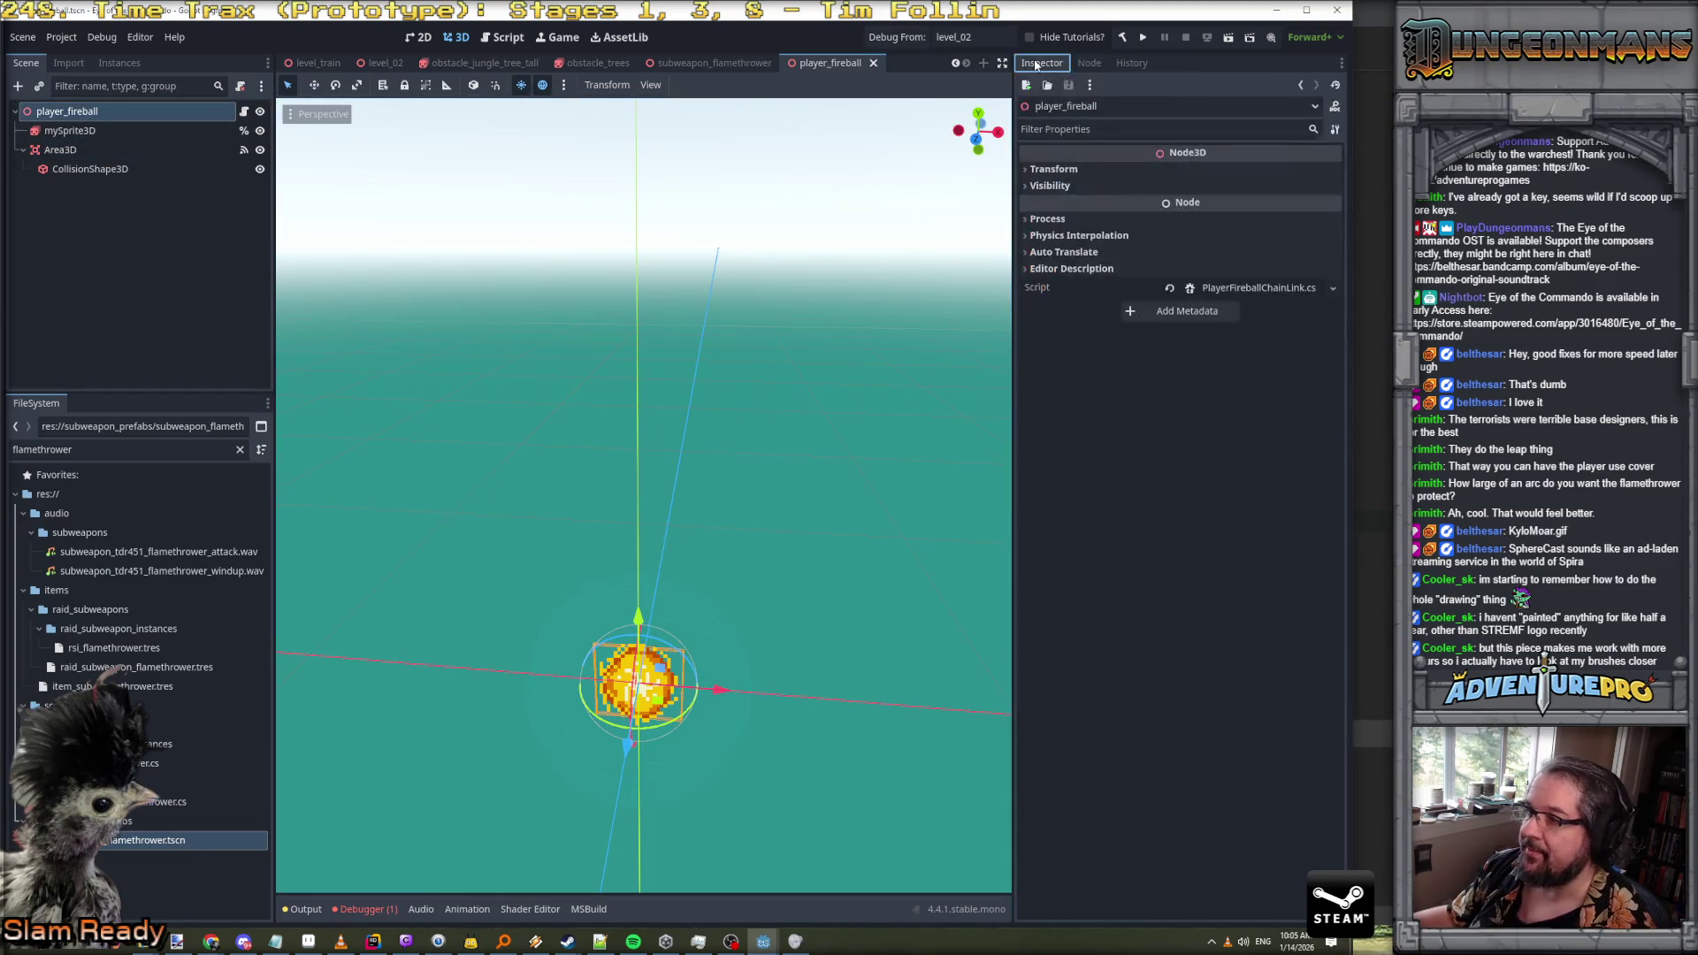
{"action": "left_click", "coordinate": [60, 150]}
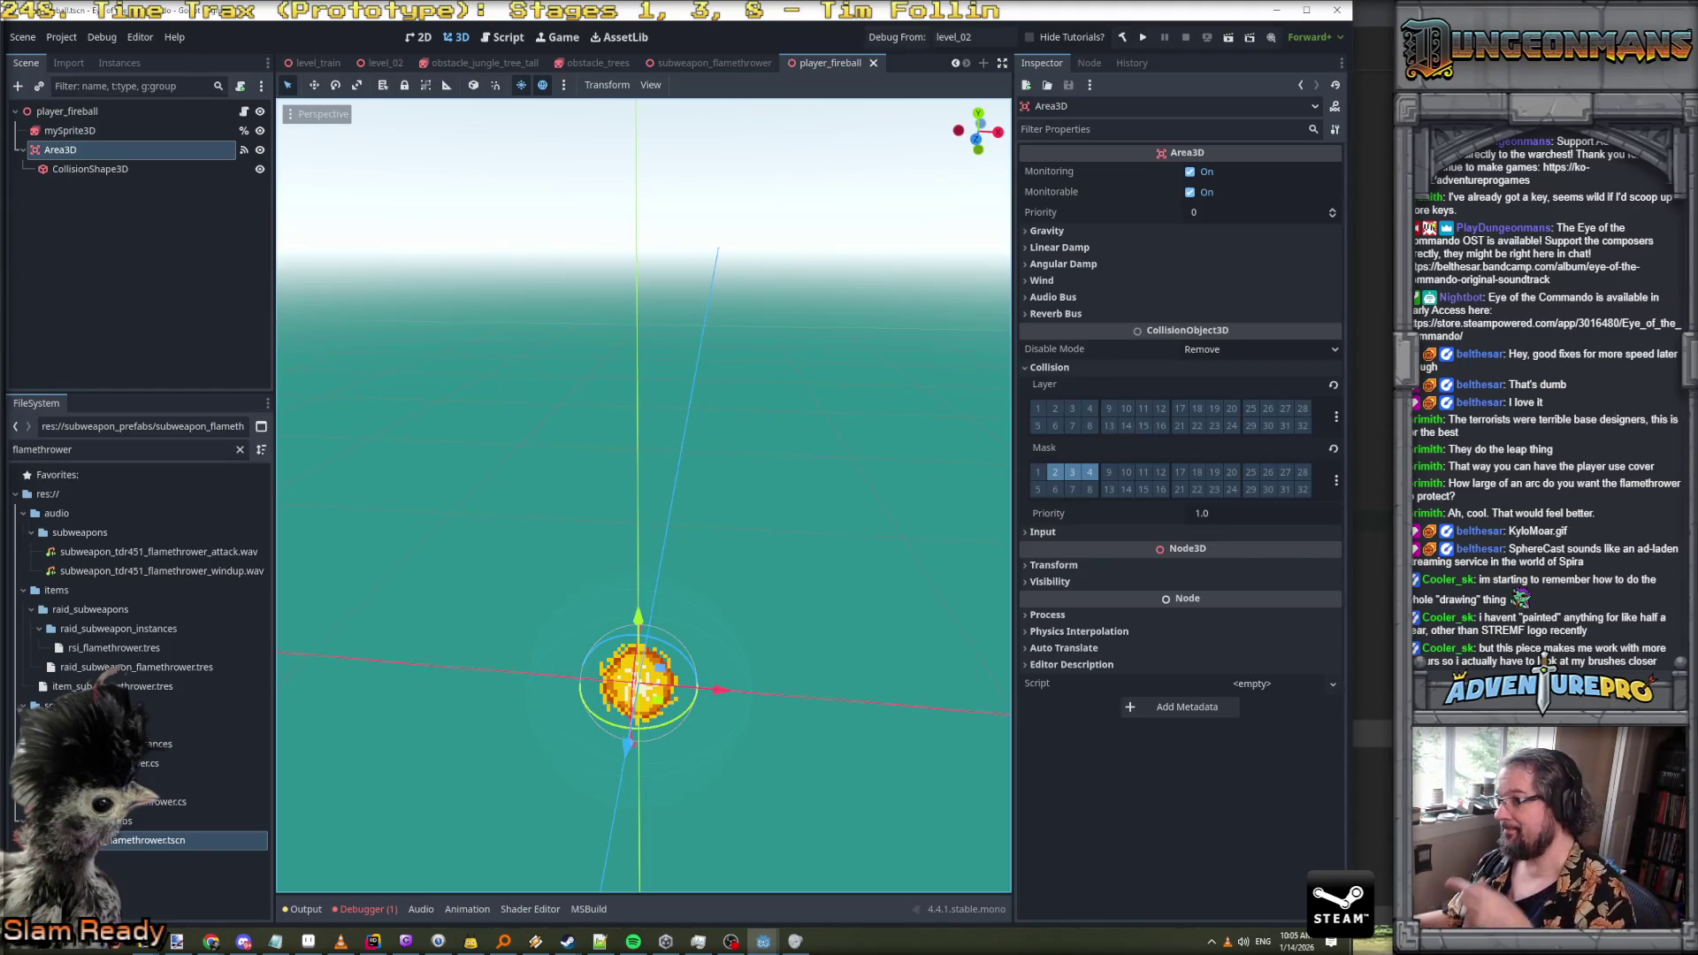
{"action": "key", "text": "alt+Tab"}
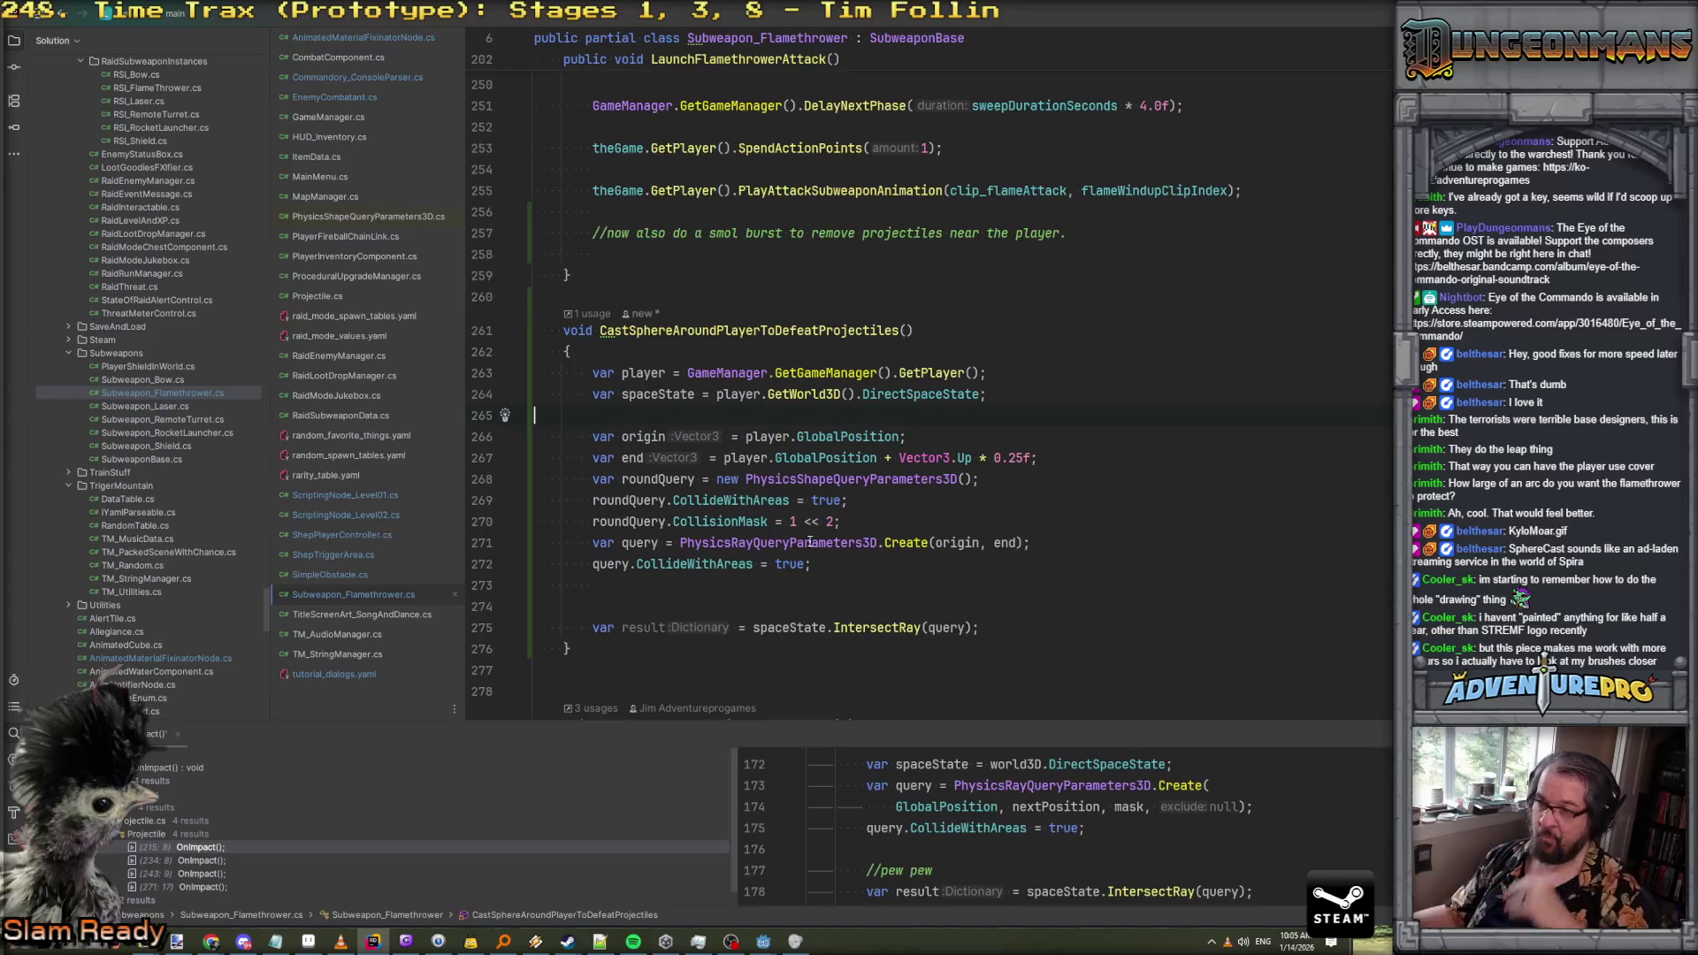
{"action": "left_click", "coordinate": [723, 522]}
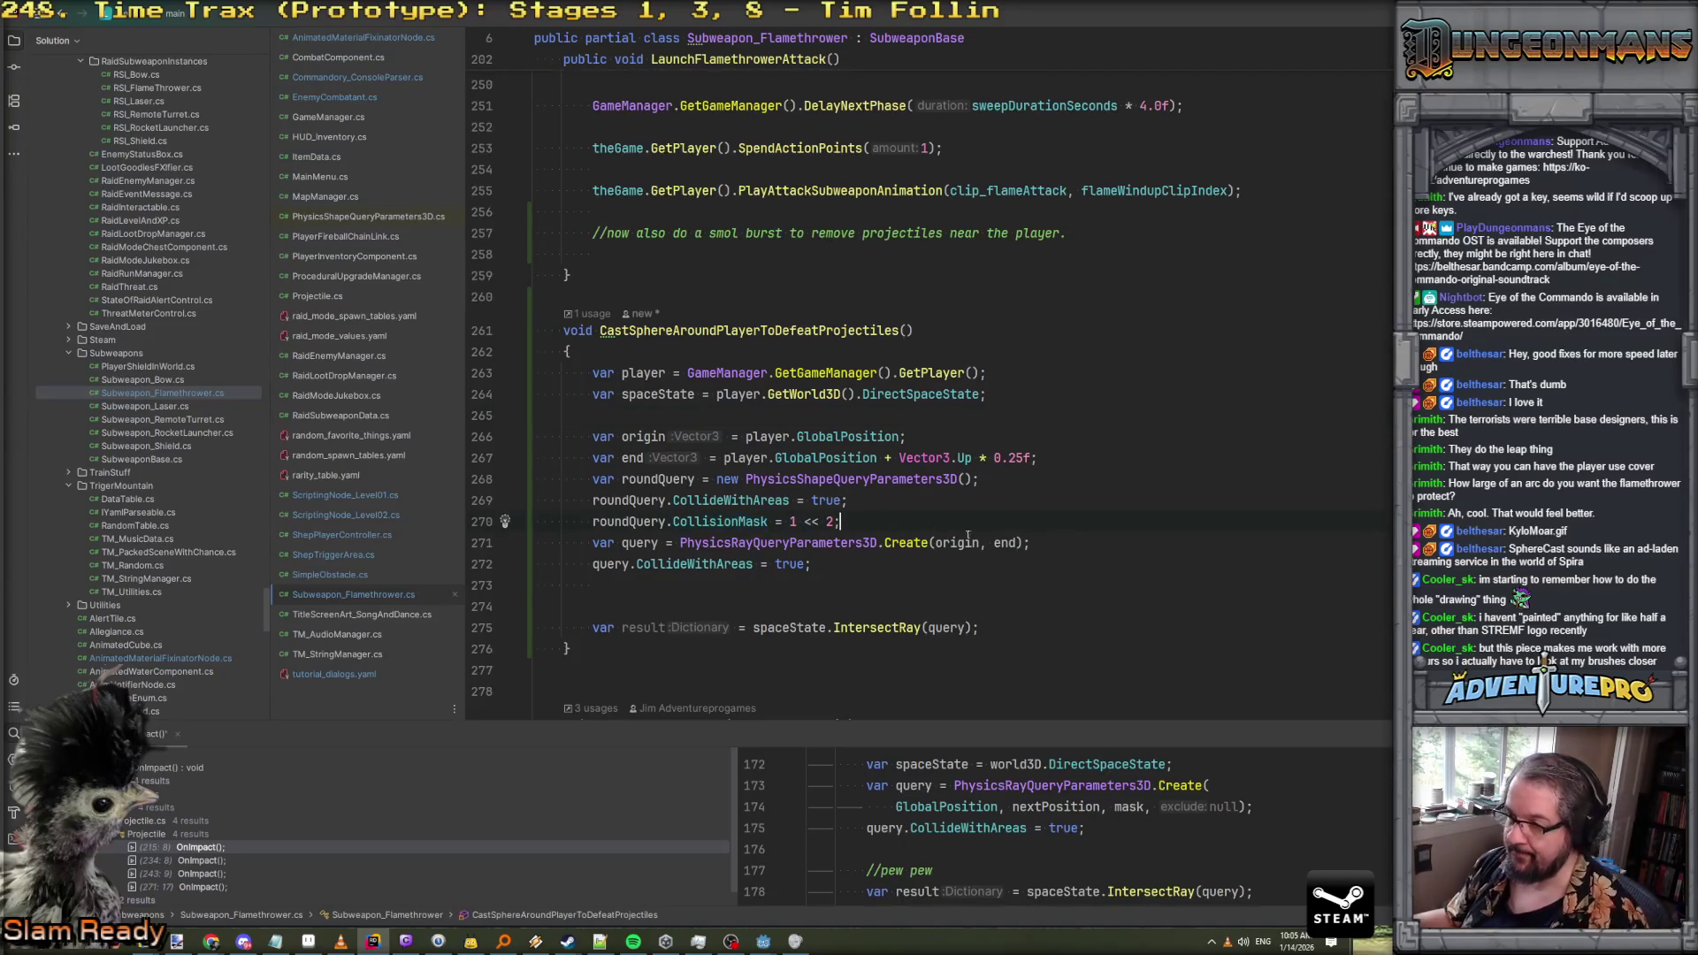
Begin a roundQuery.sha line below CollisionMask and compare the Shape and ShapeRid docs
{"action": "key", "text": "Return"}
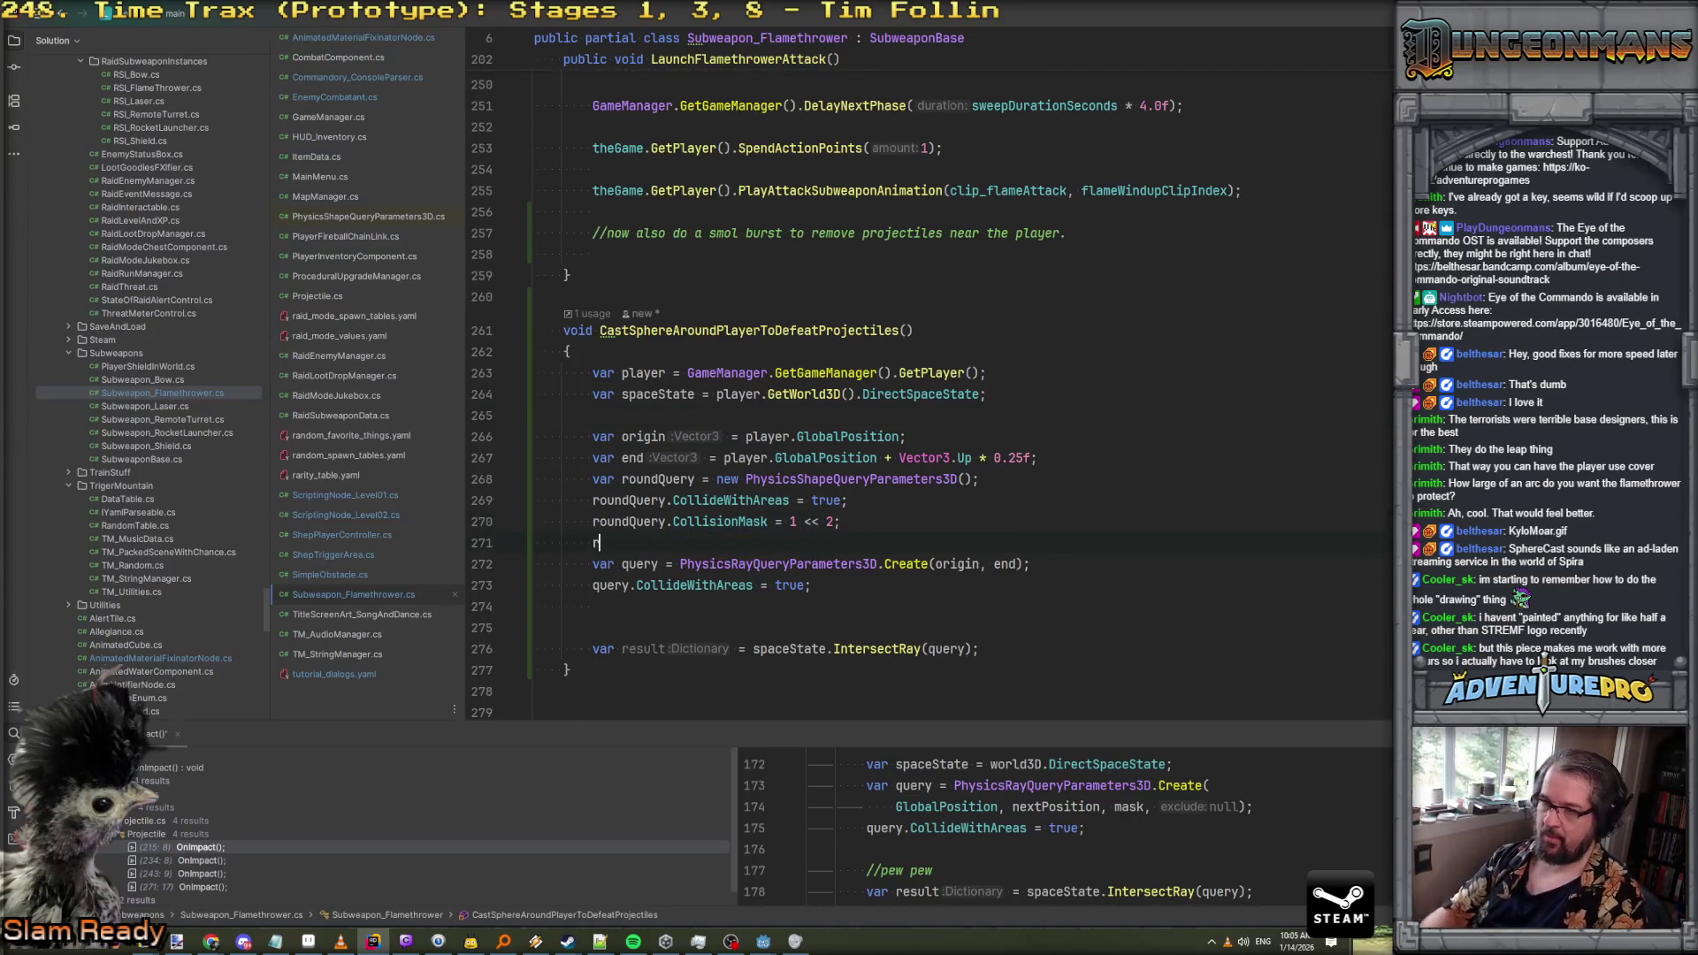
{"action": "type", "text": "roundQuery.sha"}
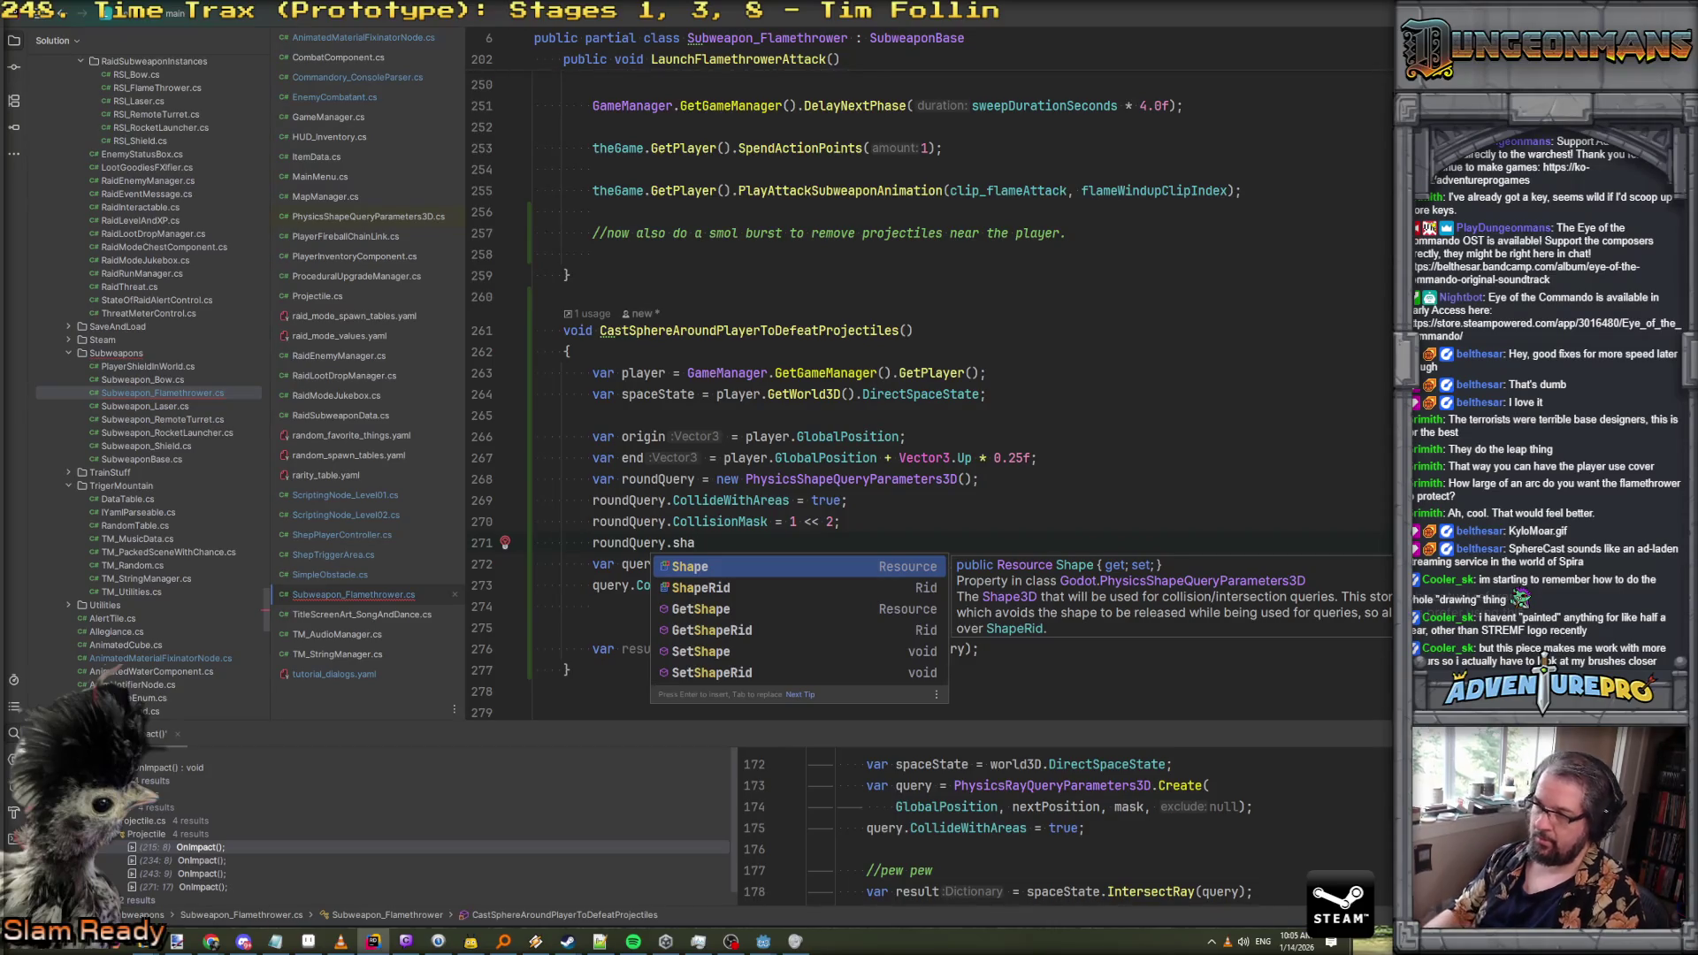
{"action": "key", "text": "Down"}
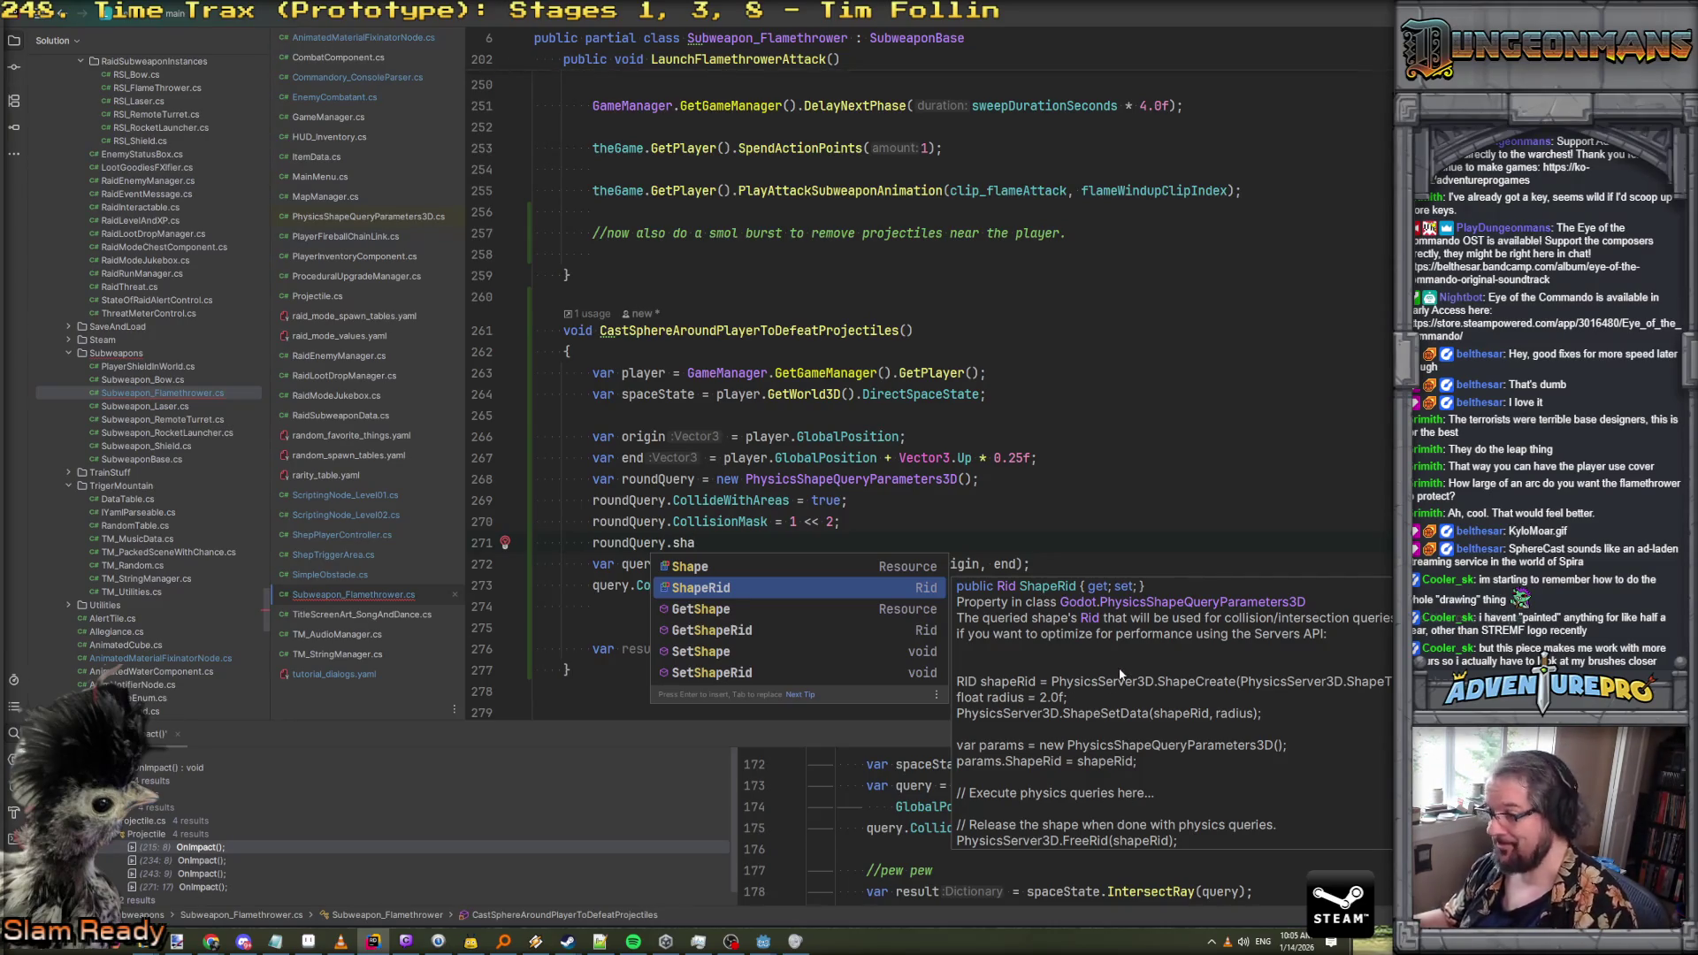
{"action": "left_click", "coordinate": [901, 522]}
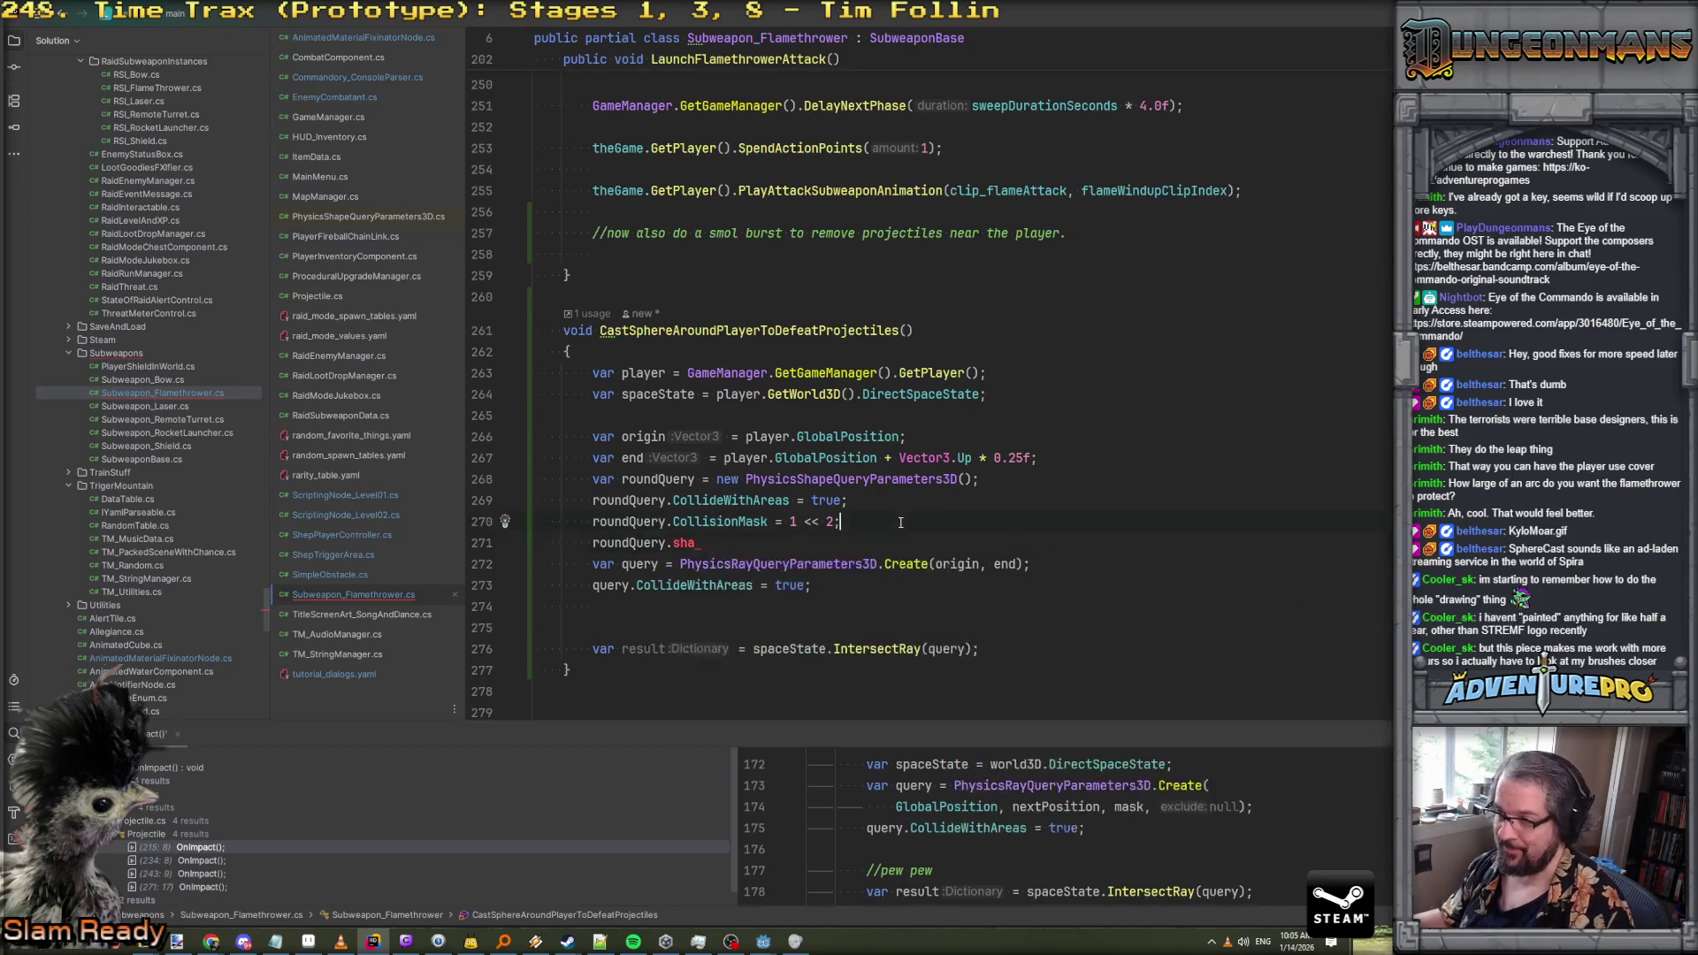
Start a PhysicsServer3D call on a new line above the roundQuery line
{"action": "key", "text": "Return"}
{"action": "type", "text": "Physi"}
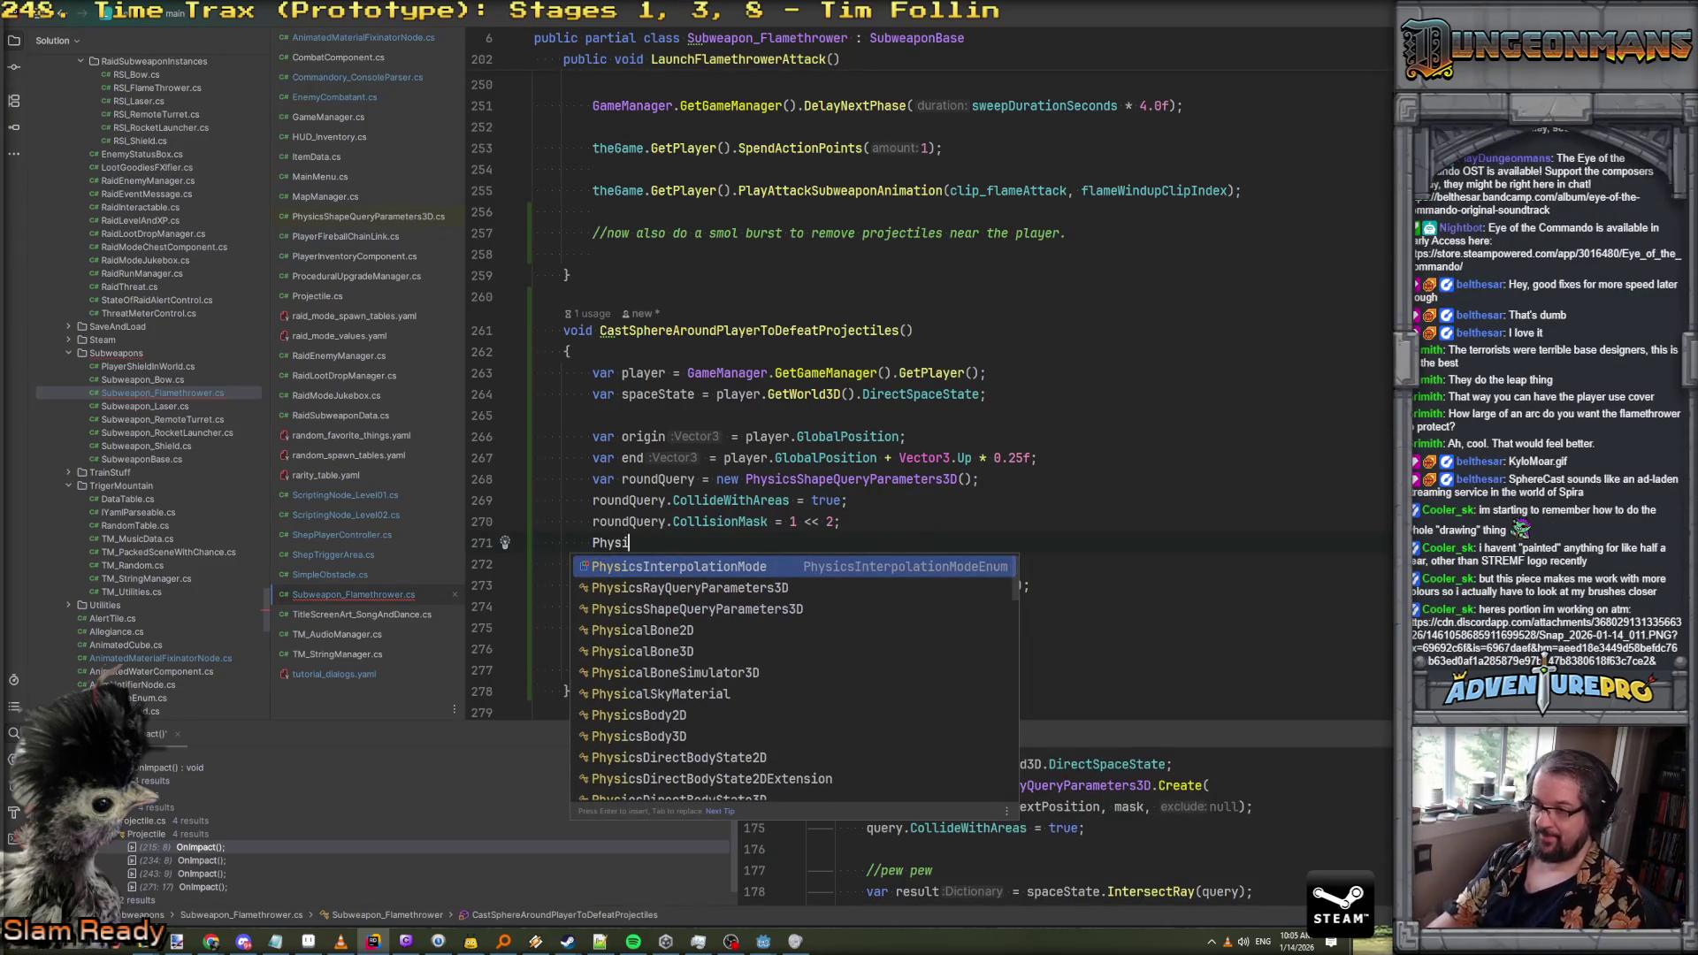
{"action": "type", "text": "csSer"}
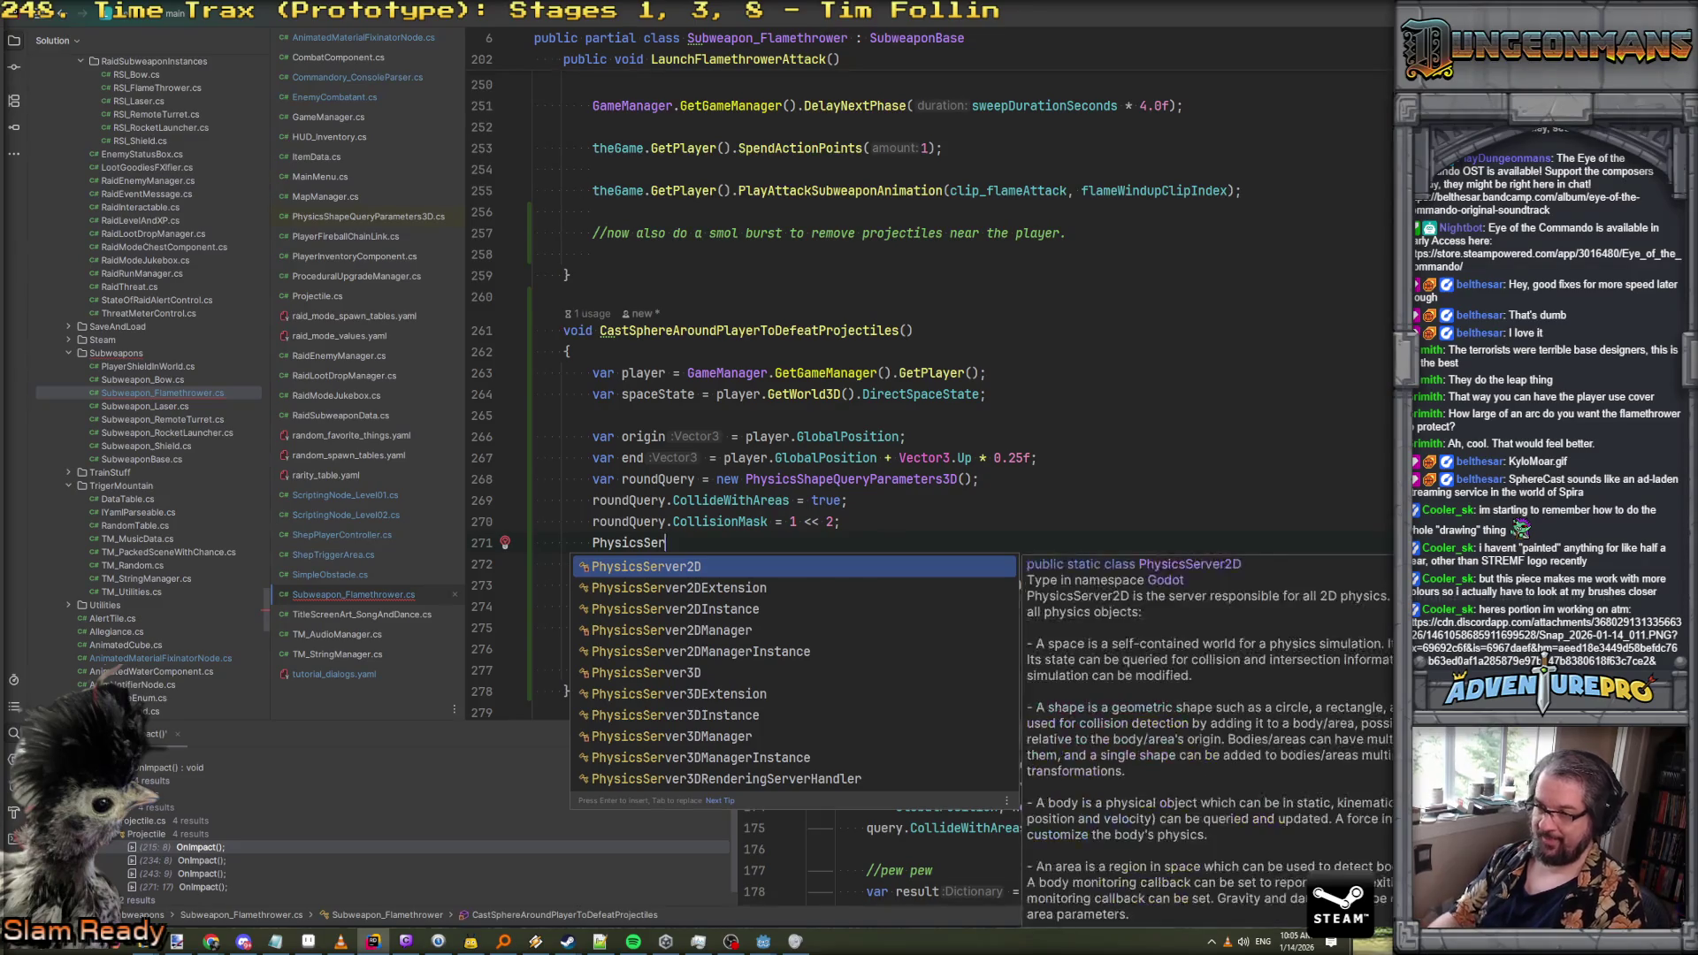
{"action": "key", "text": "Down"}
{"action": "key", "text": "Down"}
{"action": "key", "text": "Down"}
{"action": "key", "text": "Return"}
{"action": "type", "text": ".Create"}
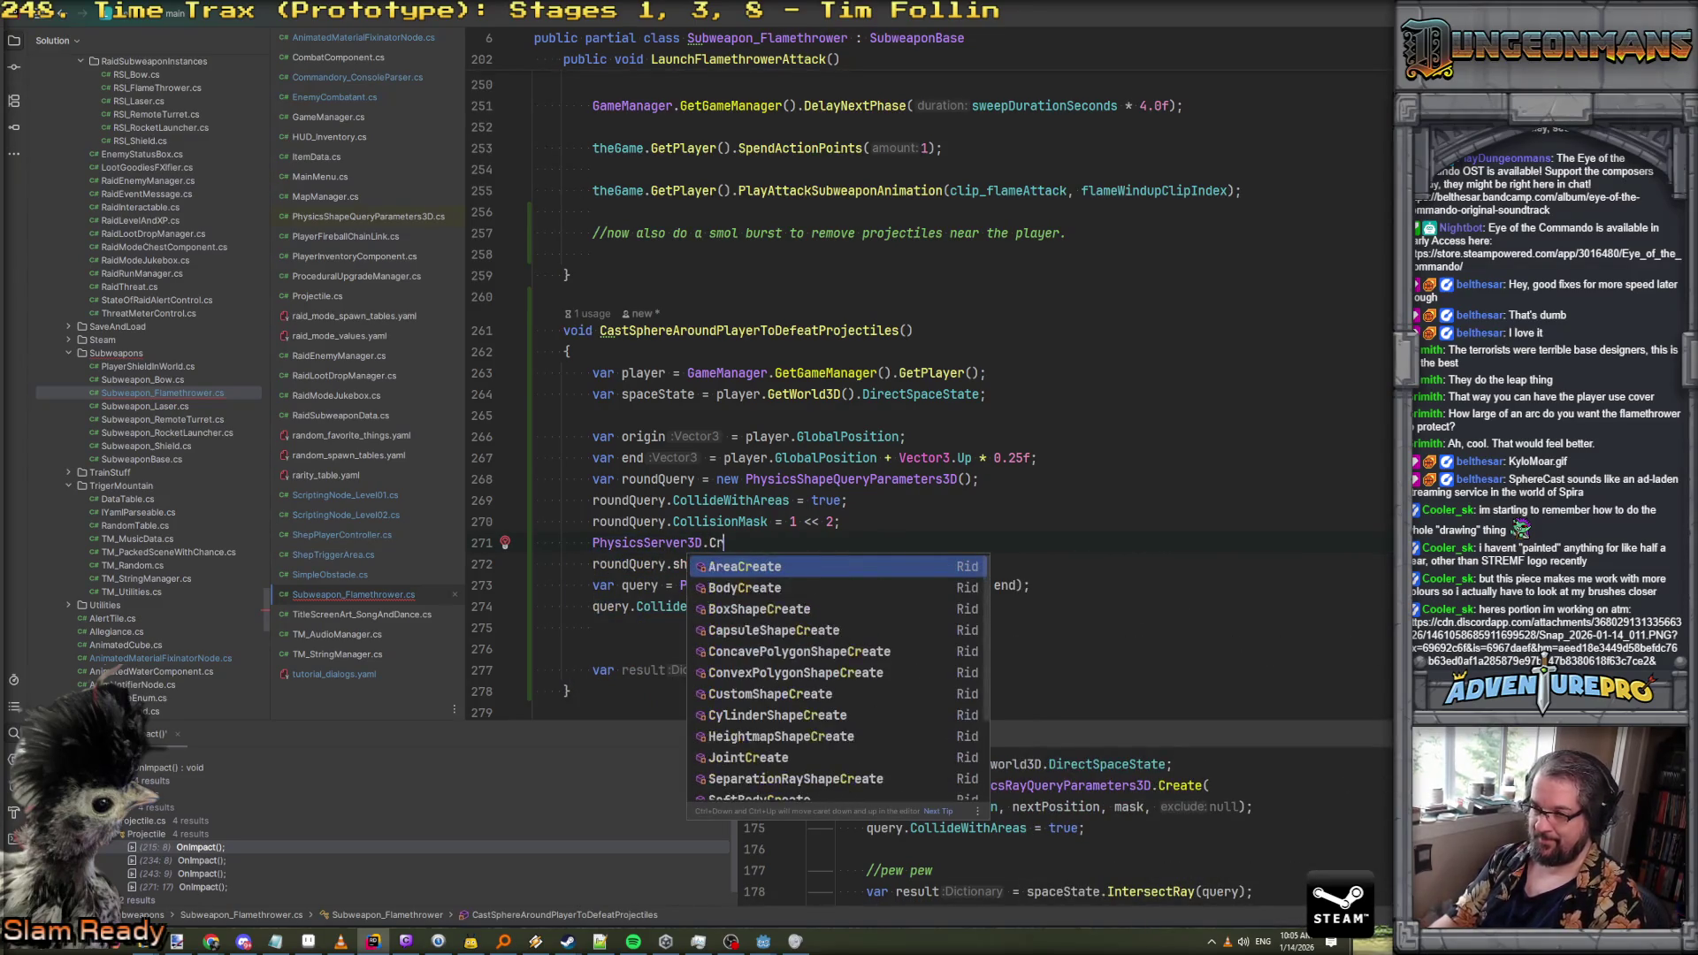
{"action": "key", "text": "Escape"}
{"action": "key", "text": "BackSpace"}
{"action": "key", "text": "BackSpace"}
{"action": "key", "text": "BackSpace"}
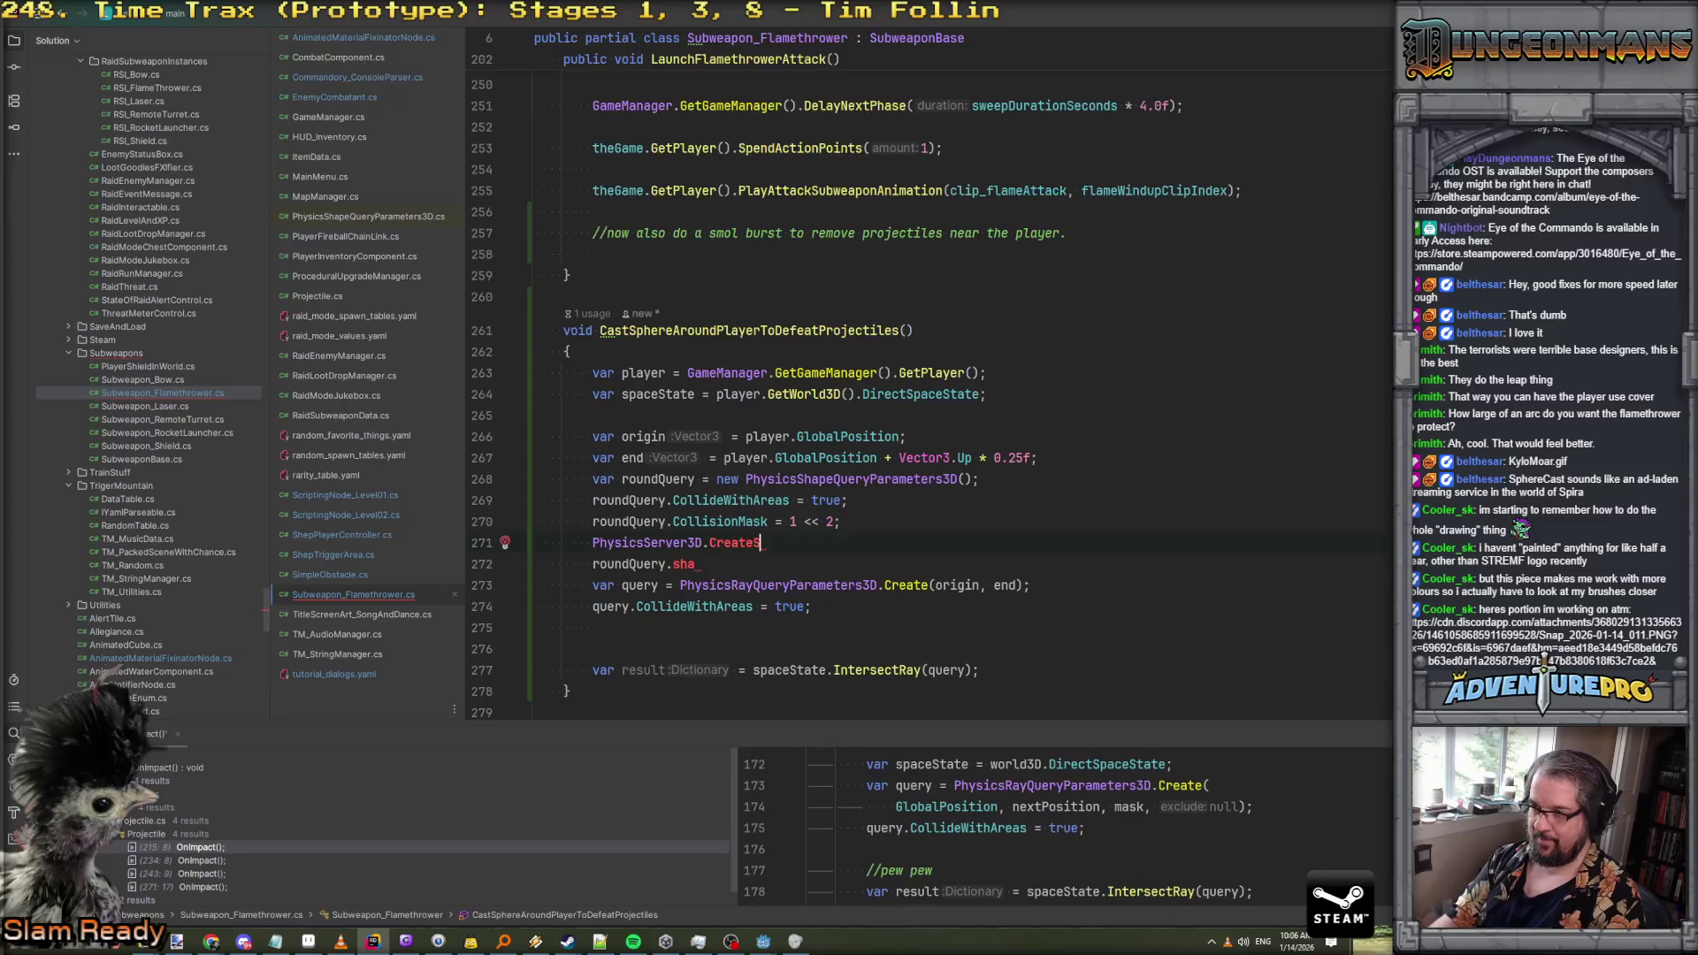
{"action": "type", "text": "shape"}
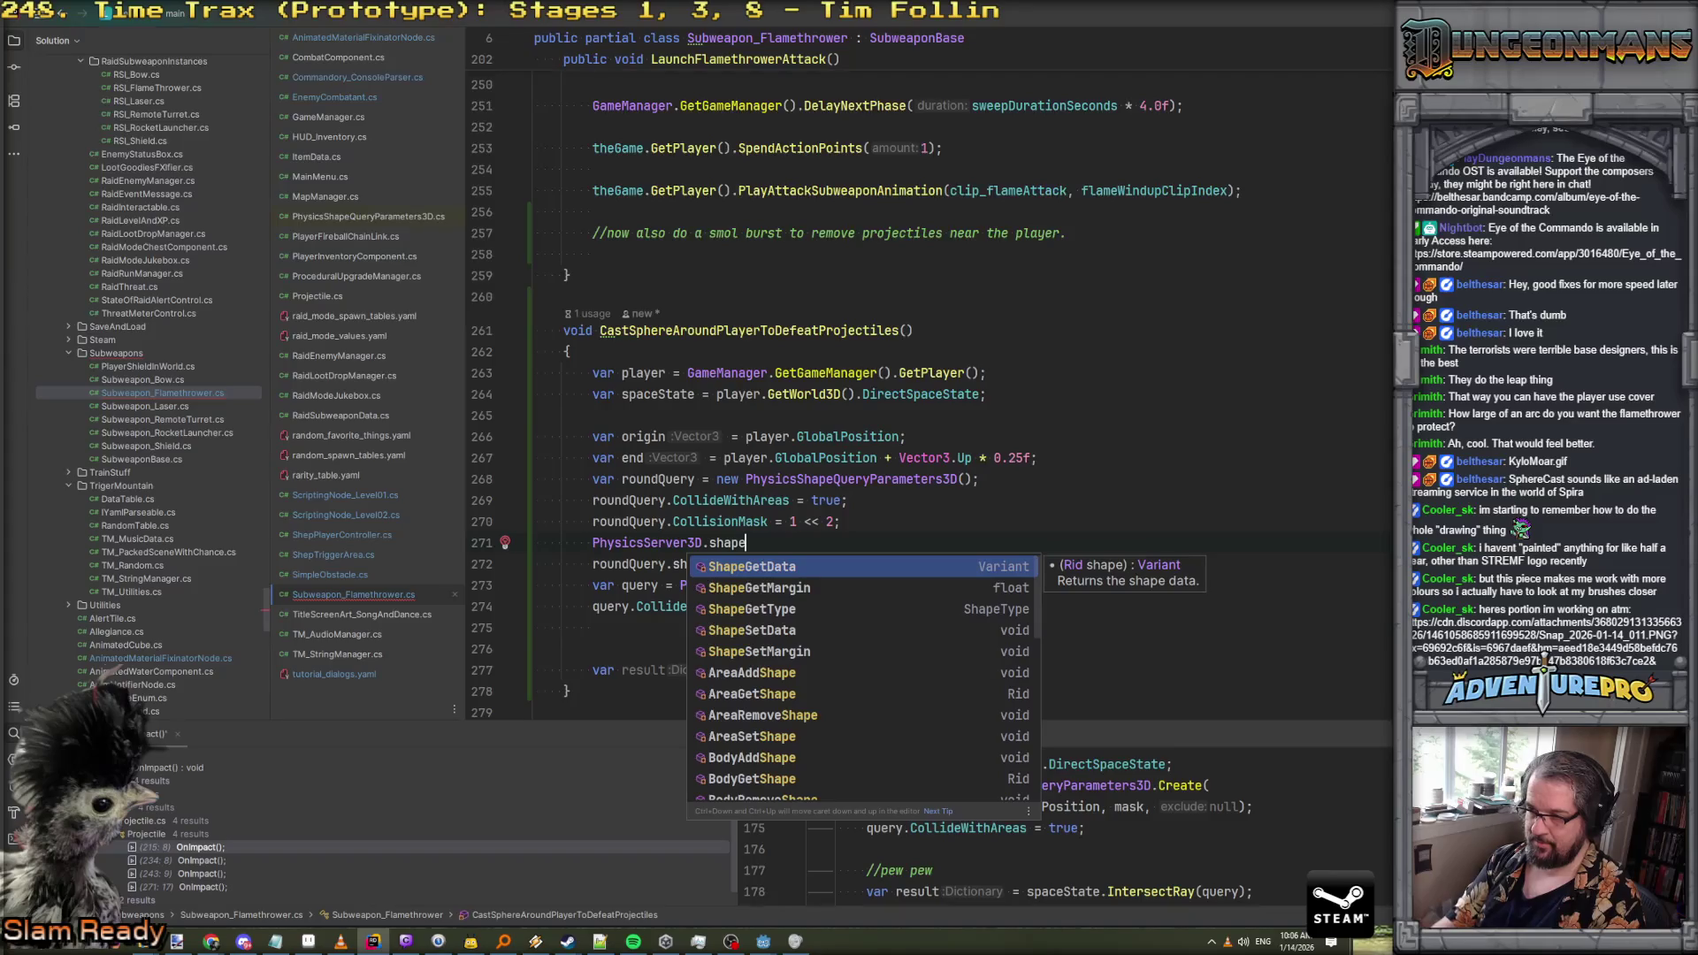
{"action": "key", "text": "Escape"}
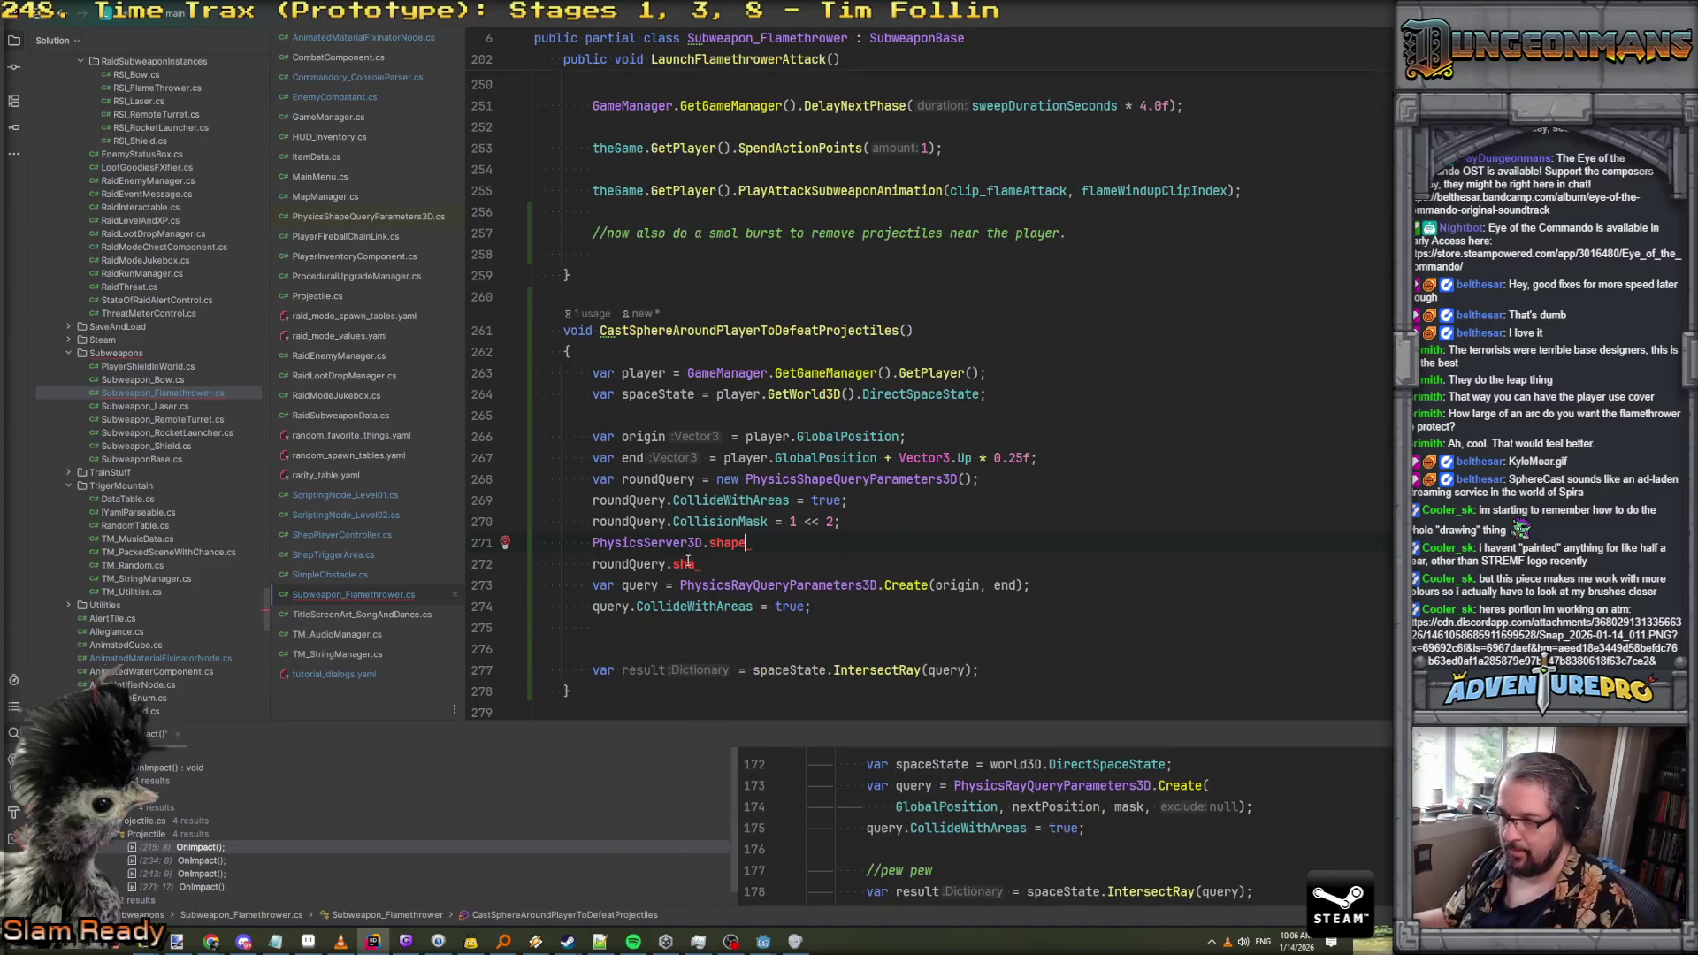
Complete the roundQuery line to ShapeRid and review its documentation
{"action": "left_click", "coordinate": [688, 563]}
{"action": "key", "text": "BackSpace"}
{"action": "key", "text": "BackSpace"}
{"action": "key", "text": "BackSpace"}
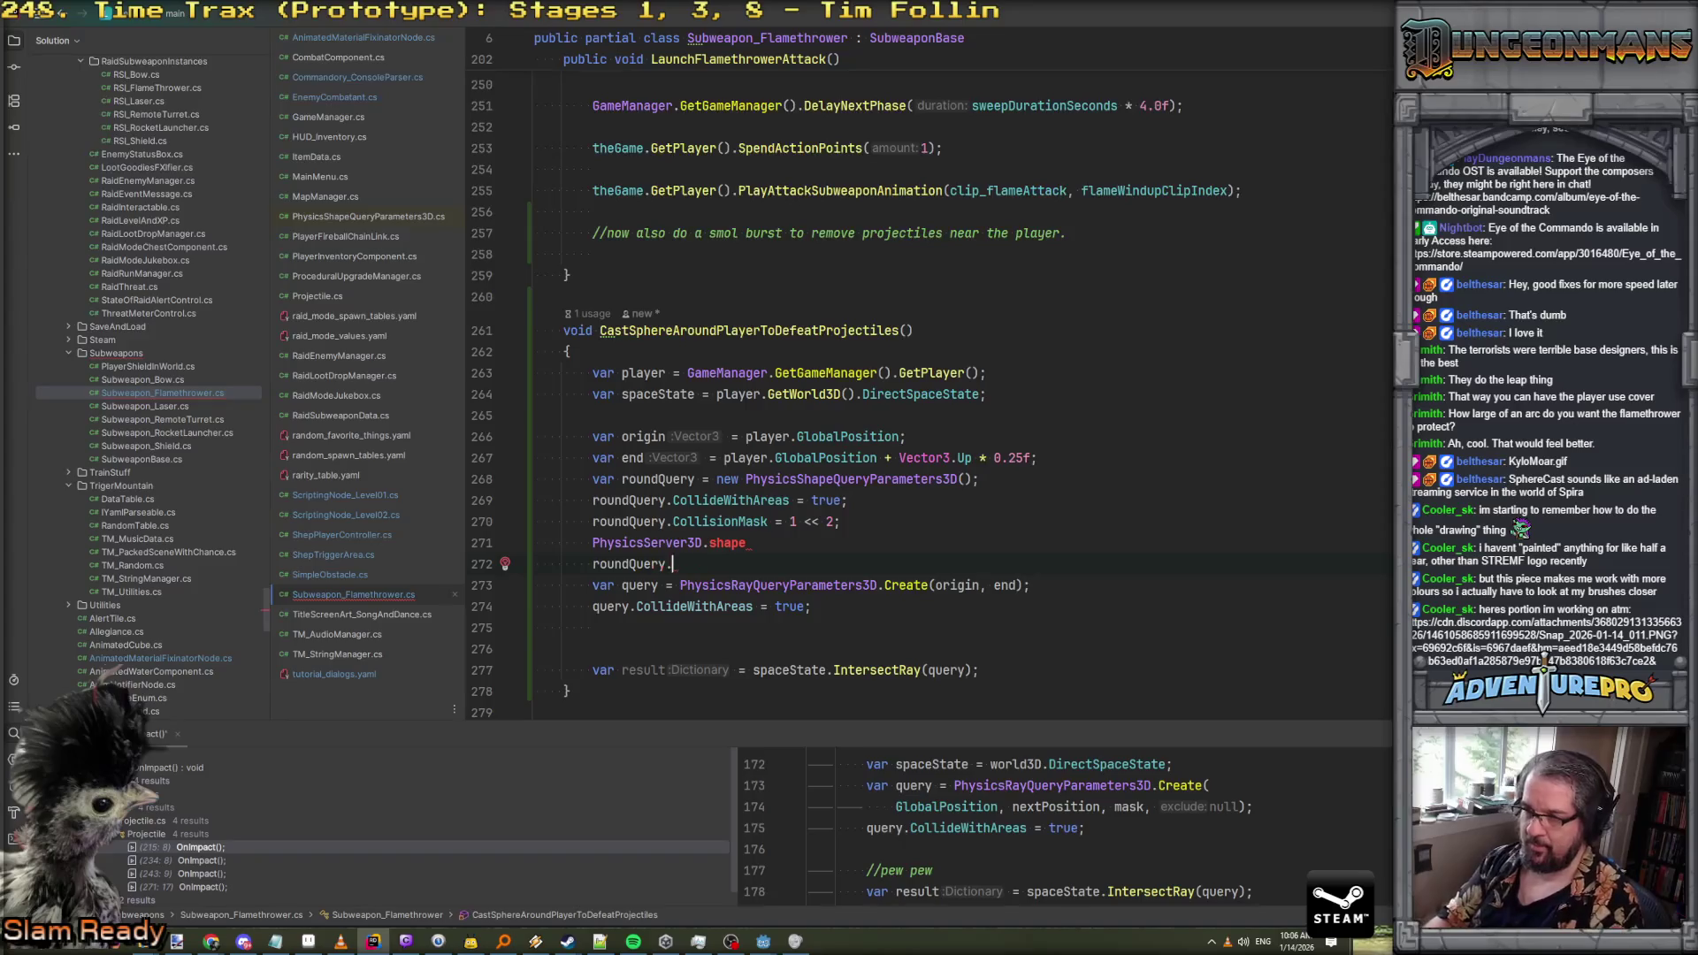
{"action": "type", "text": "shape"}
{"action": "key", "text": "Return"}
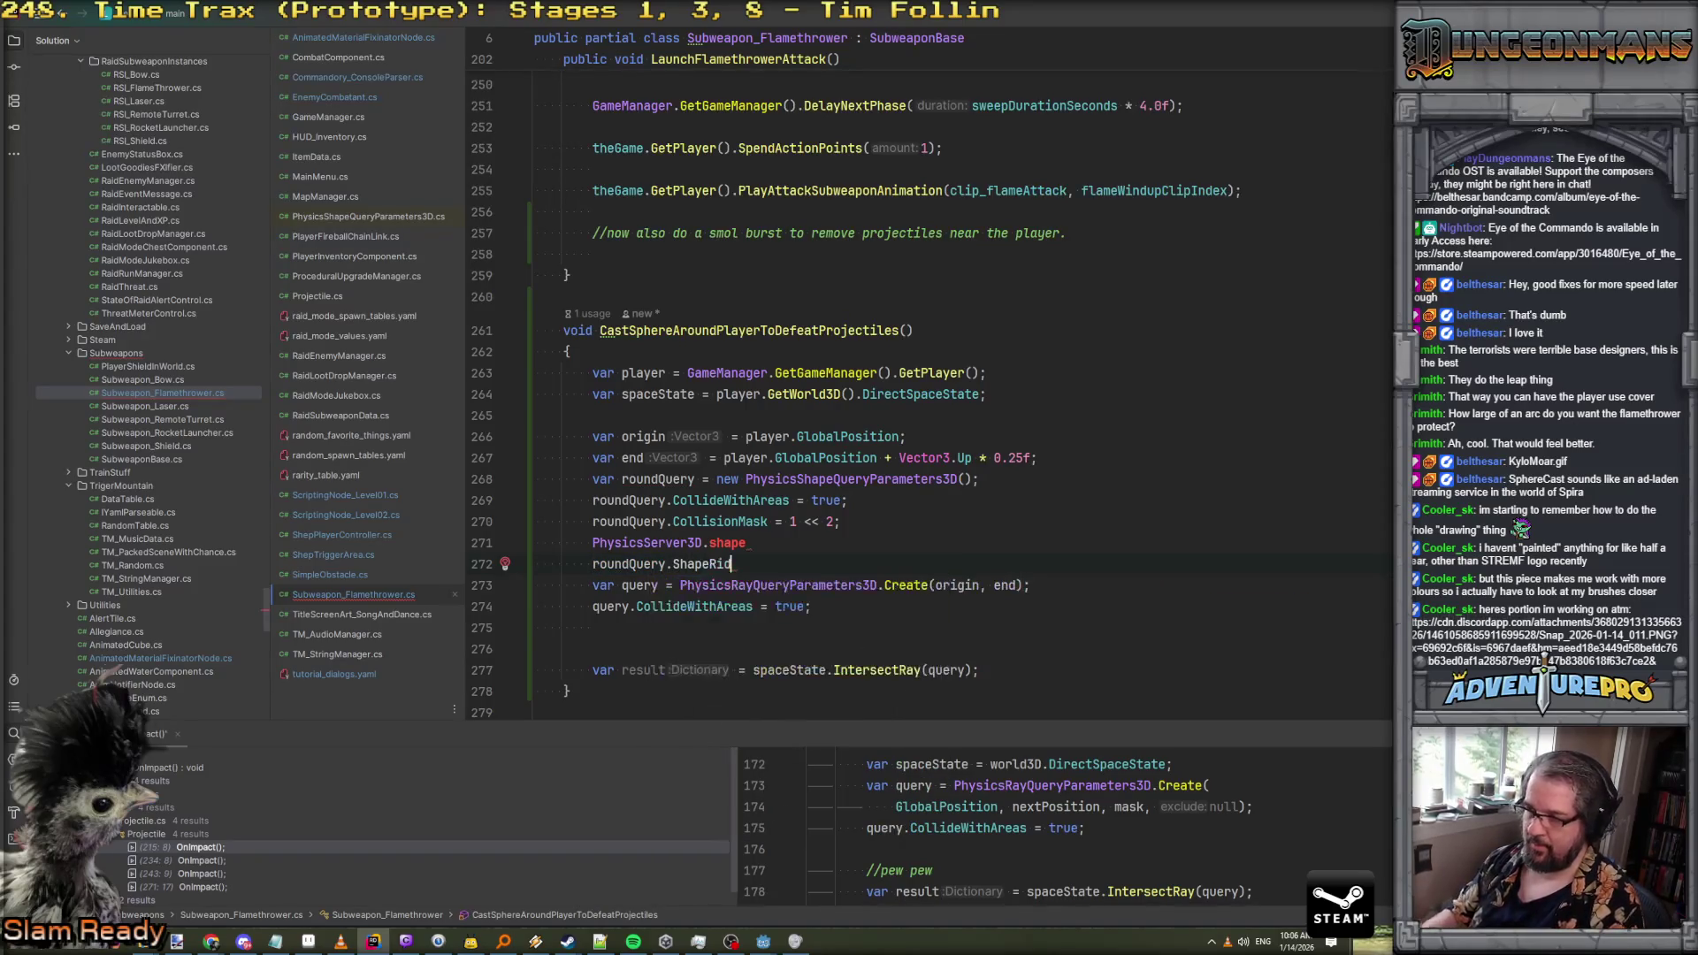
{"action": "key", "text": "BackSpace"}
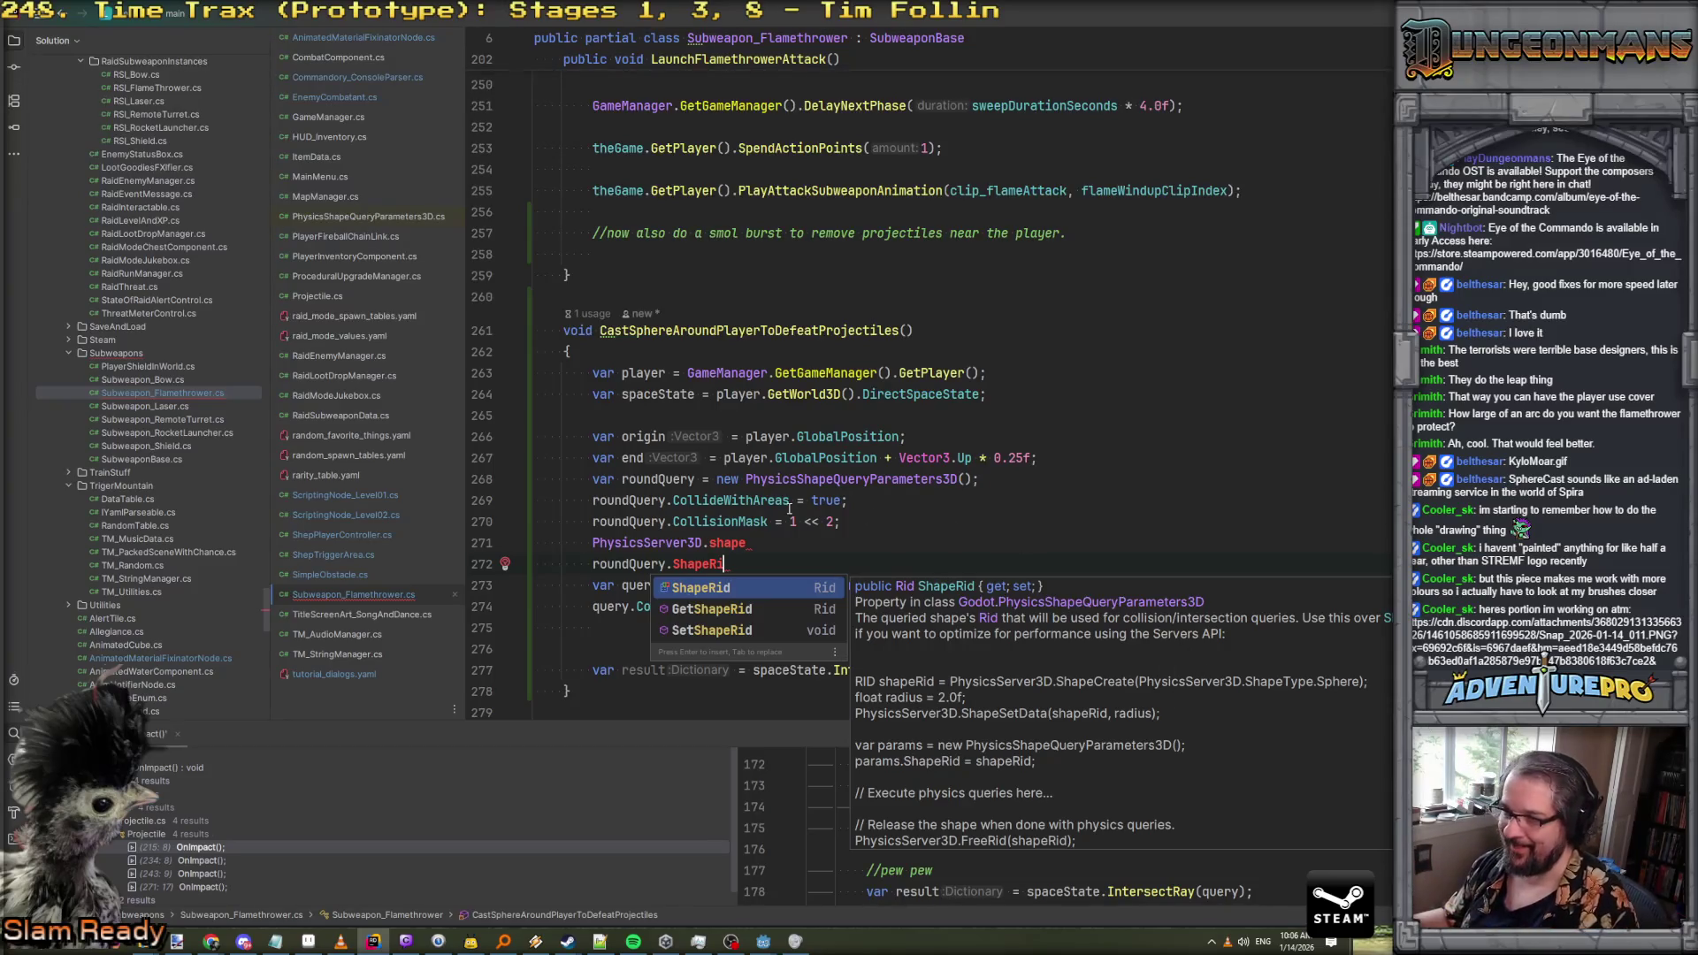
Make the new line call PhysicsServer3D.SphereShapeCreate();
{"action": "left_click", "coordinate": [750, 542]}
{"action": "type", "text": "Cr"}
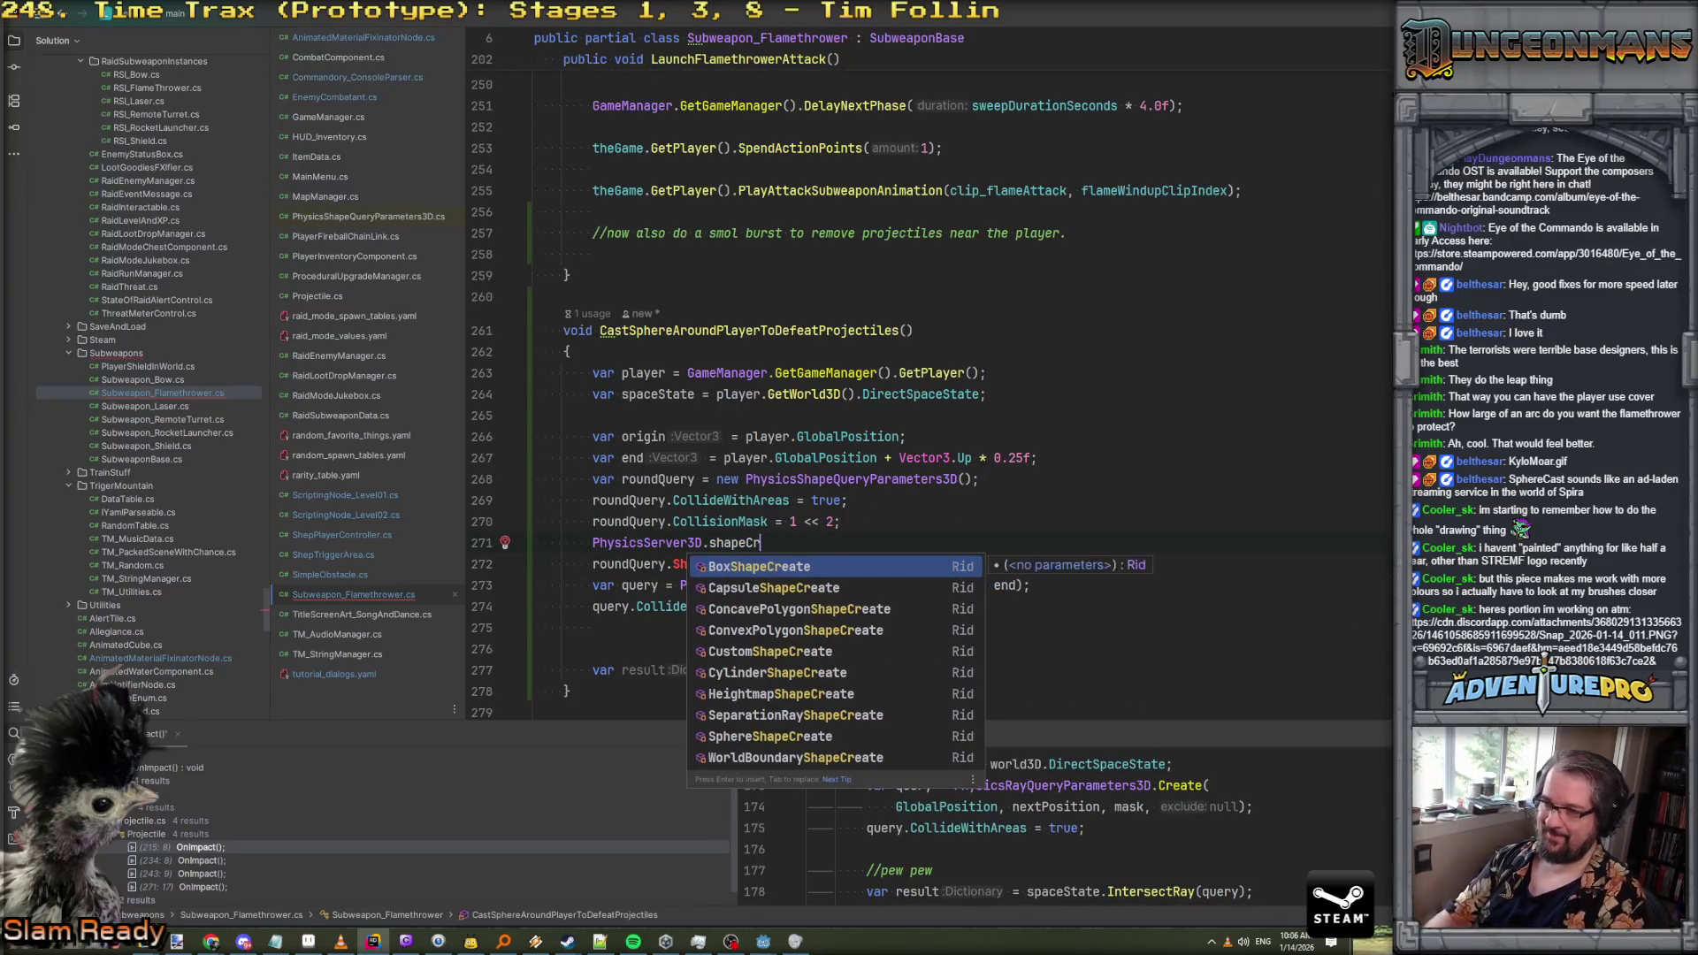
{"action": "key", "text": "Down"}
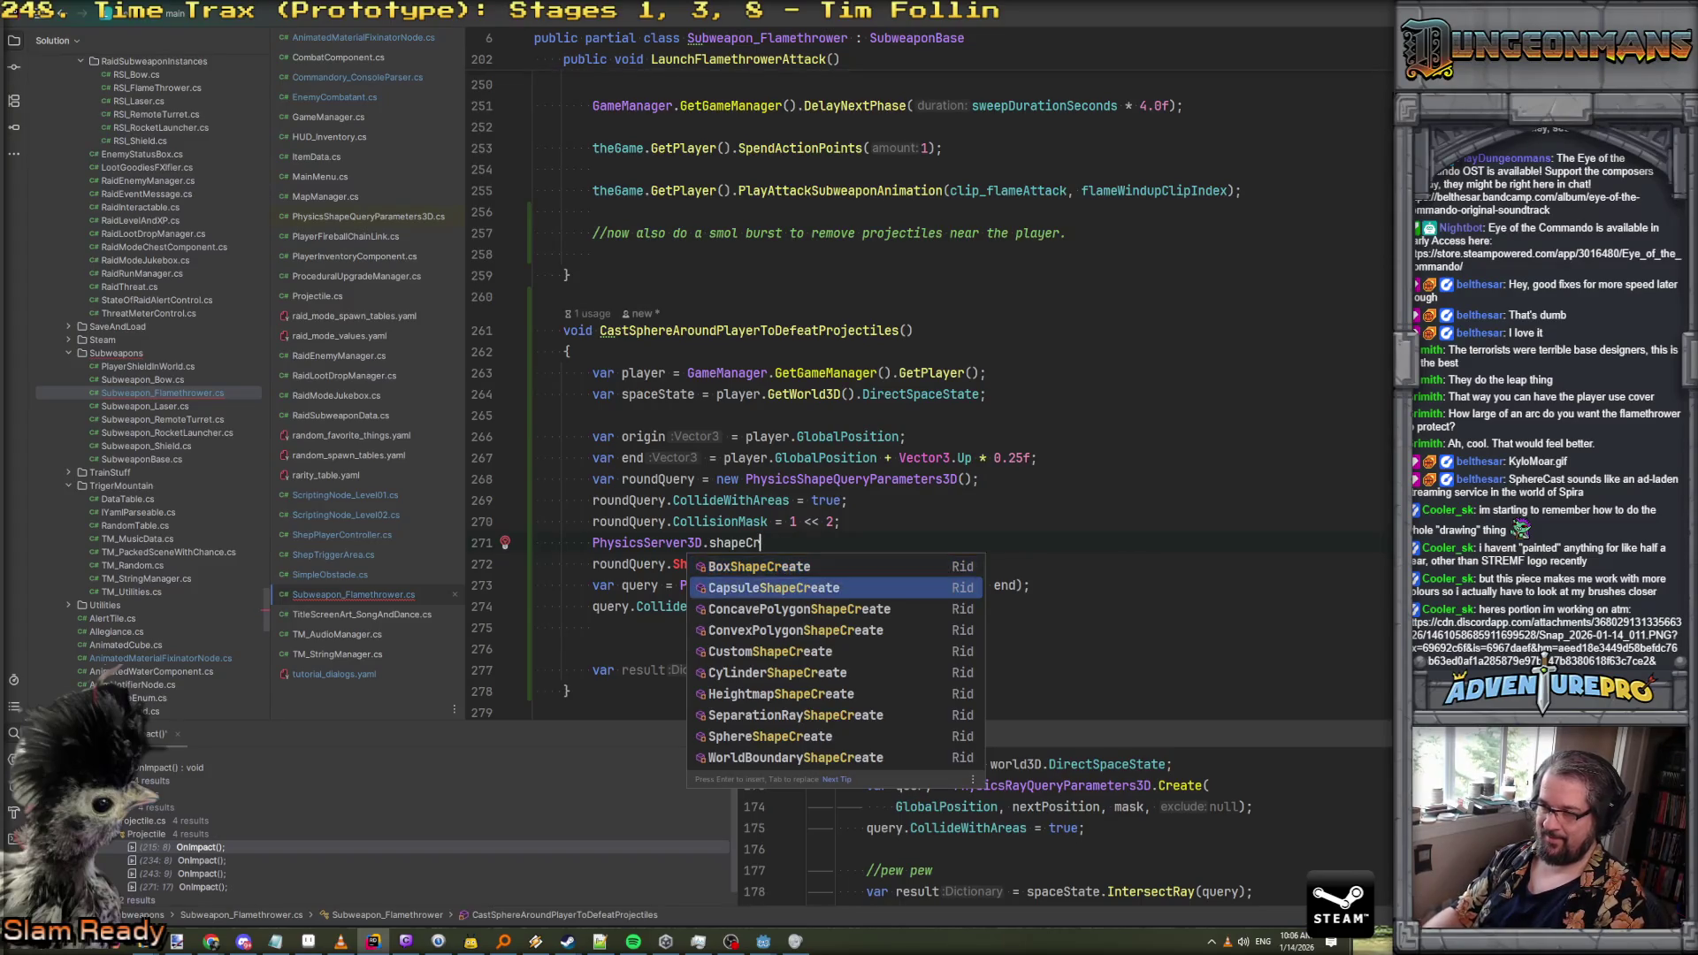
{"action": "key", "text": "Up"}
{"action": "key", "text": "Up"}
{"action": "key", "text": "Up"}
{"action": "key", "text": "Down"}
{"action": "key", "text": "Up"}
{"action": "key", "text": "Return"}
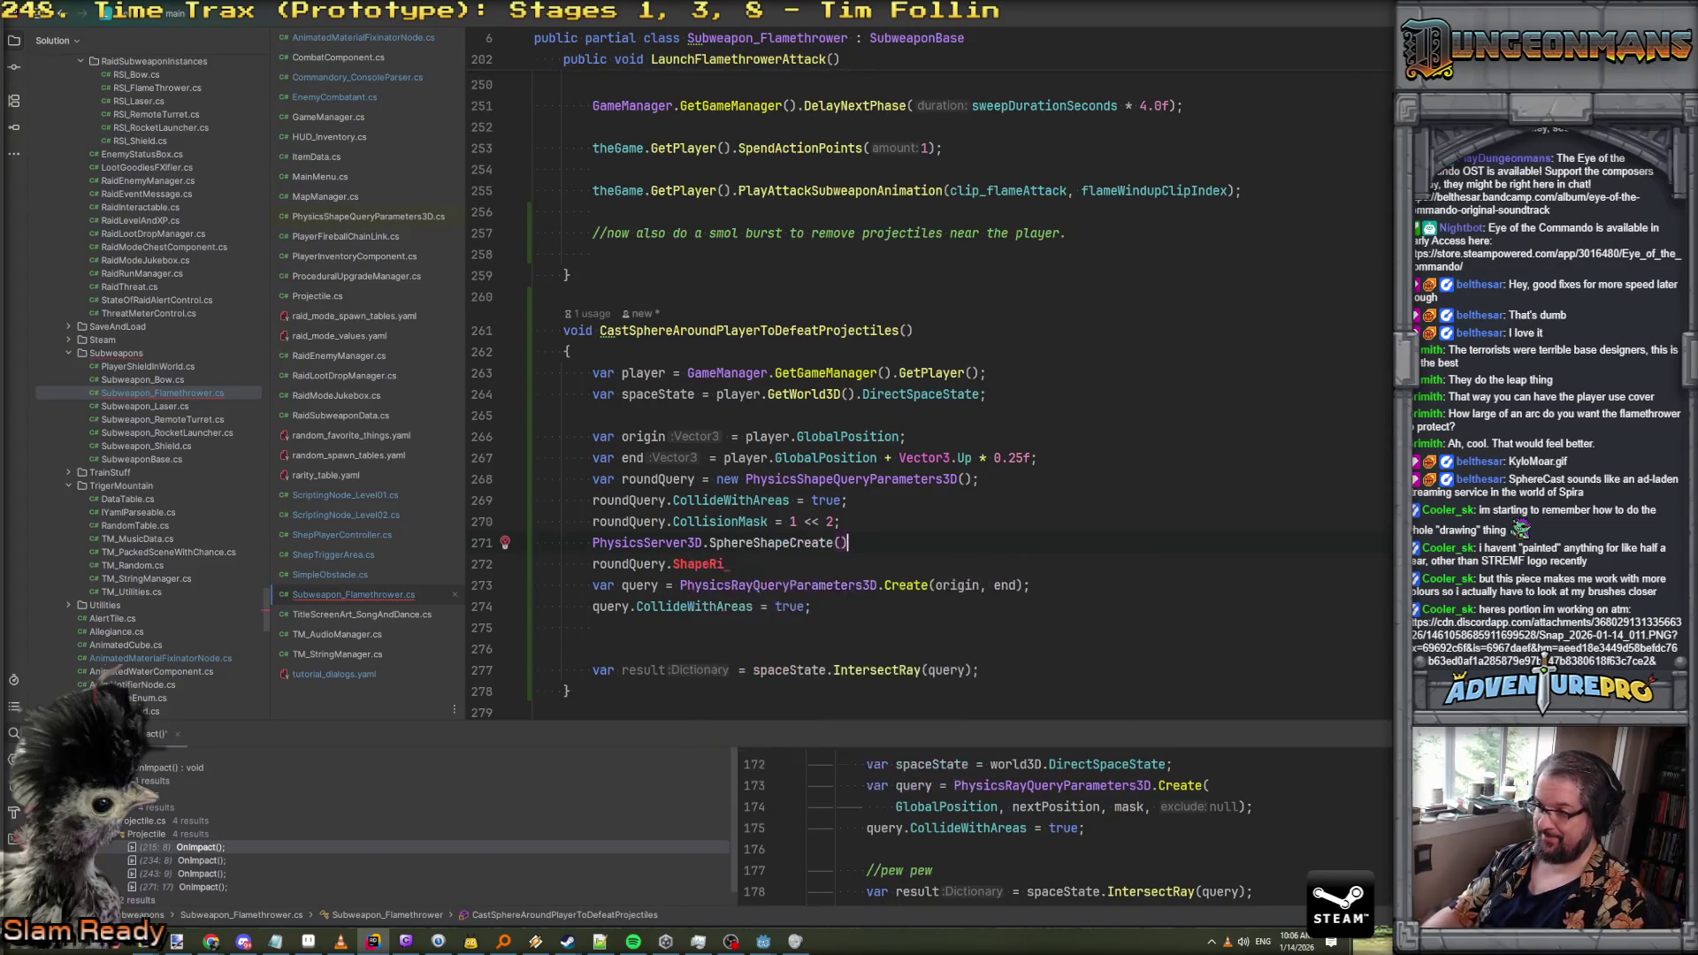
{"action": "type", "text": ";"}
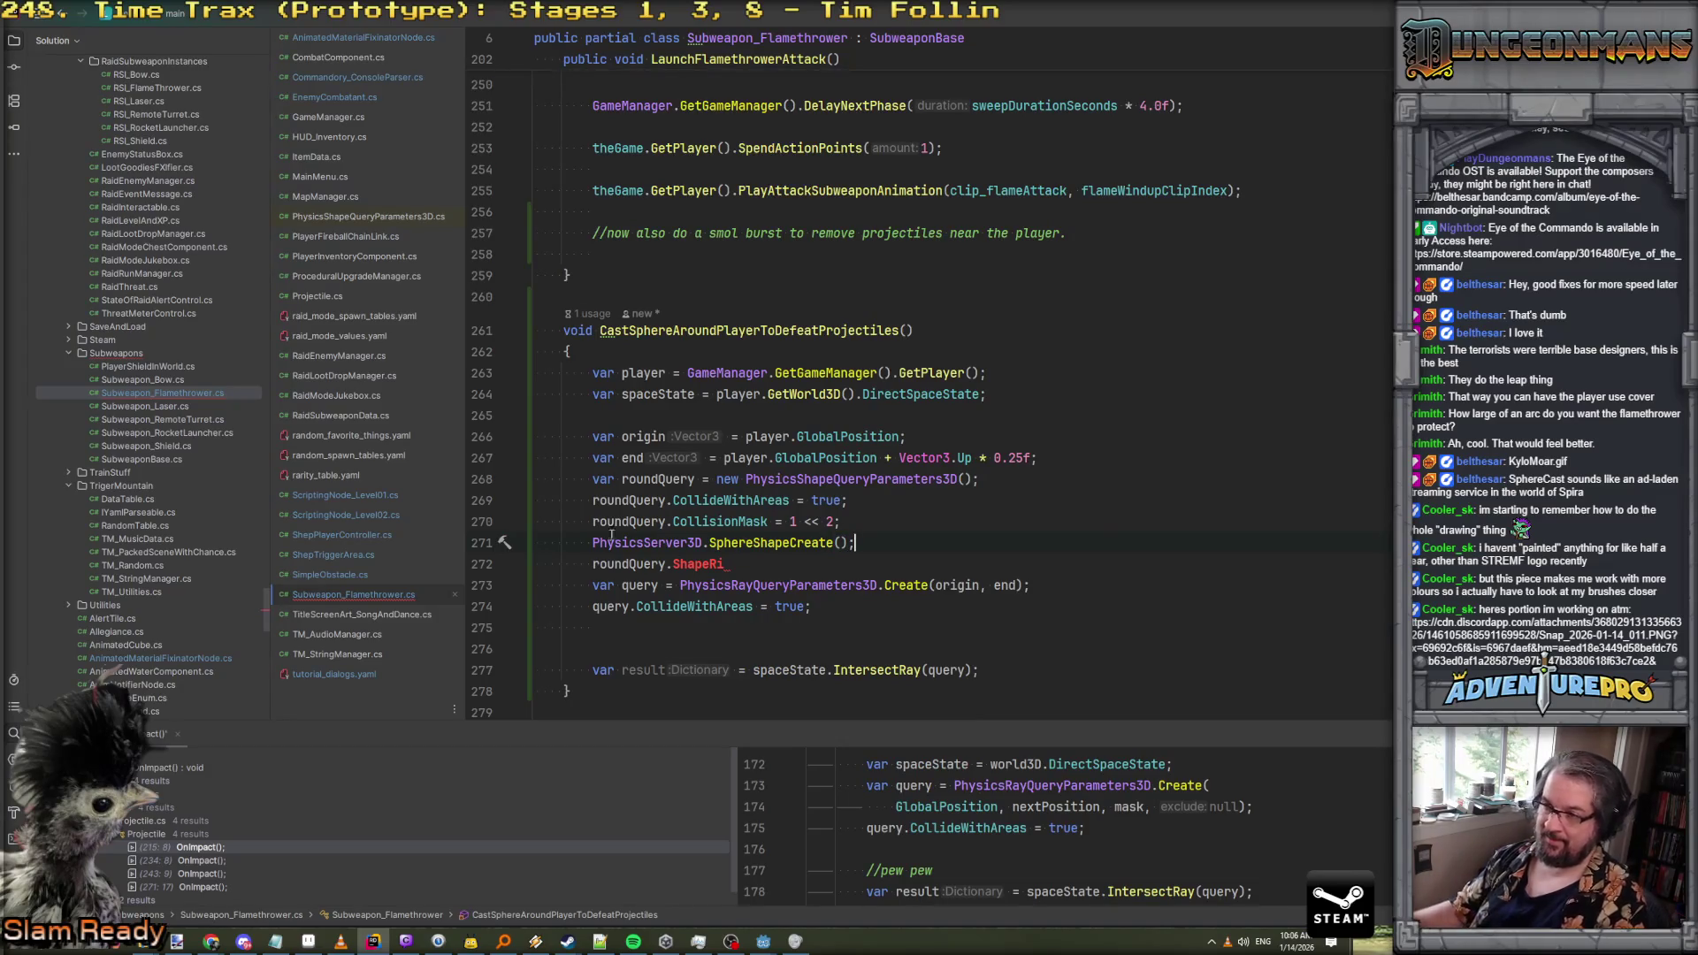
Store the created sphere shape in a variable named bigball
{"action": "left_click", "coordinate": [591, 543]}
{"action": "type", "text": "var bigballs"}
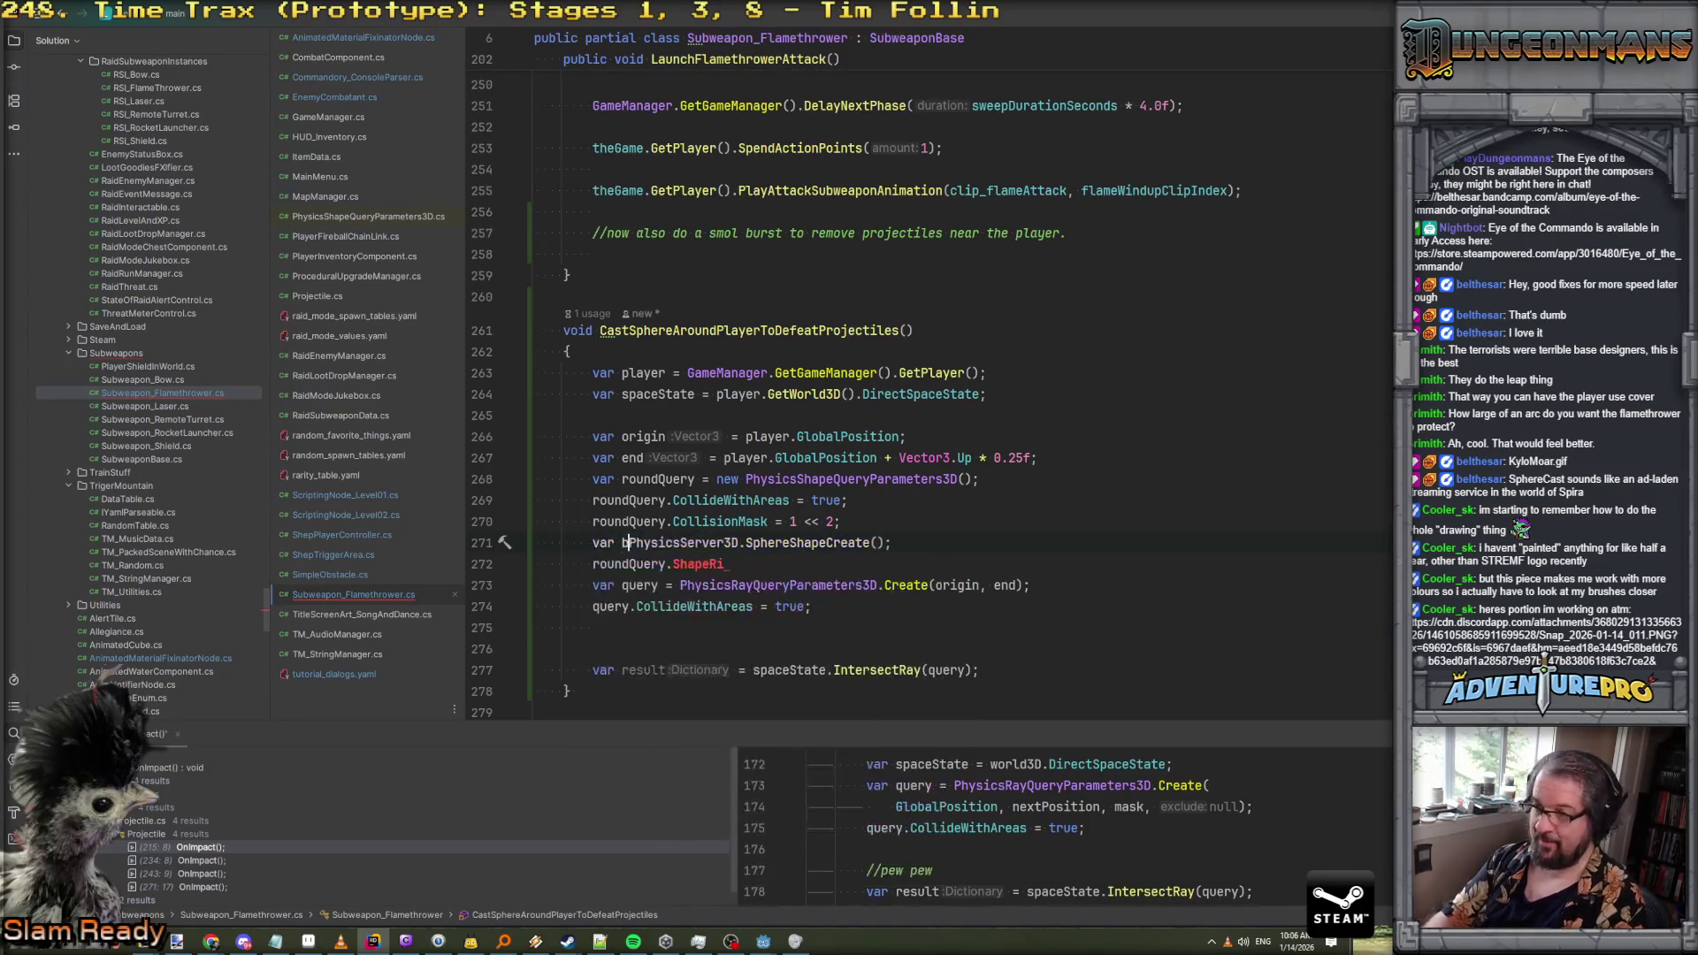
{"action": "key", "text": "BackSpace"}
{"action": "type", "text": "="}
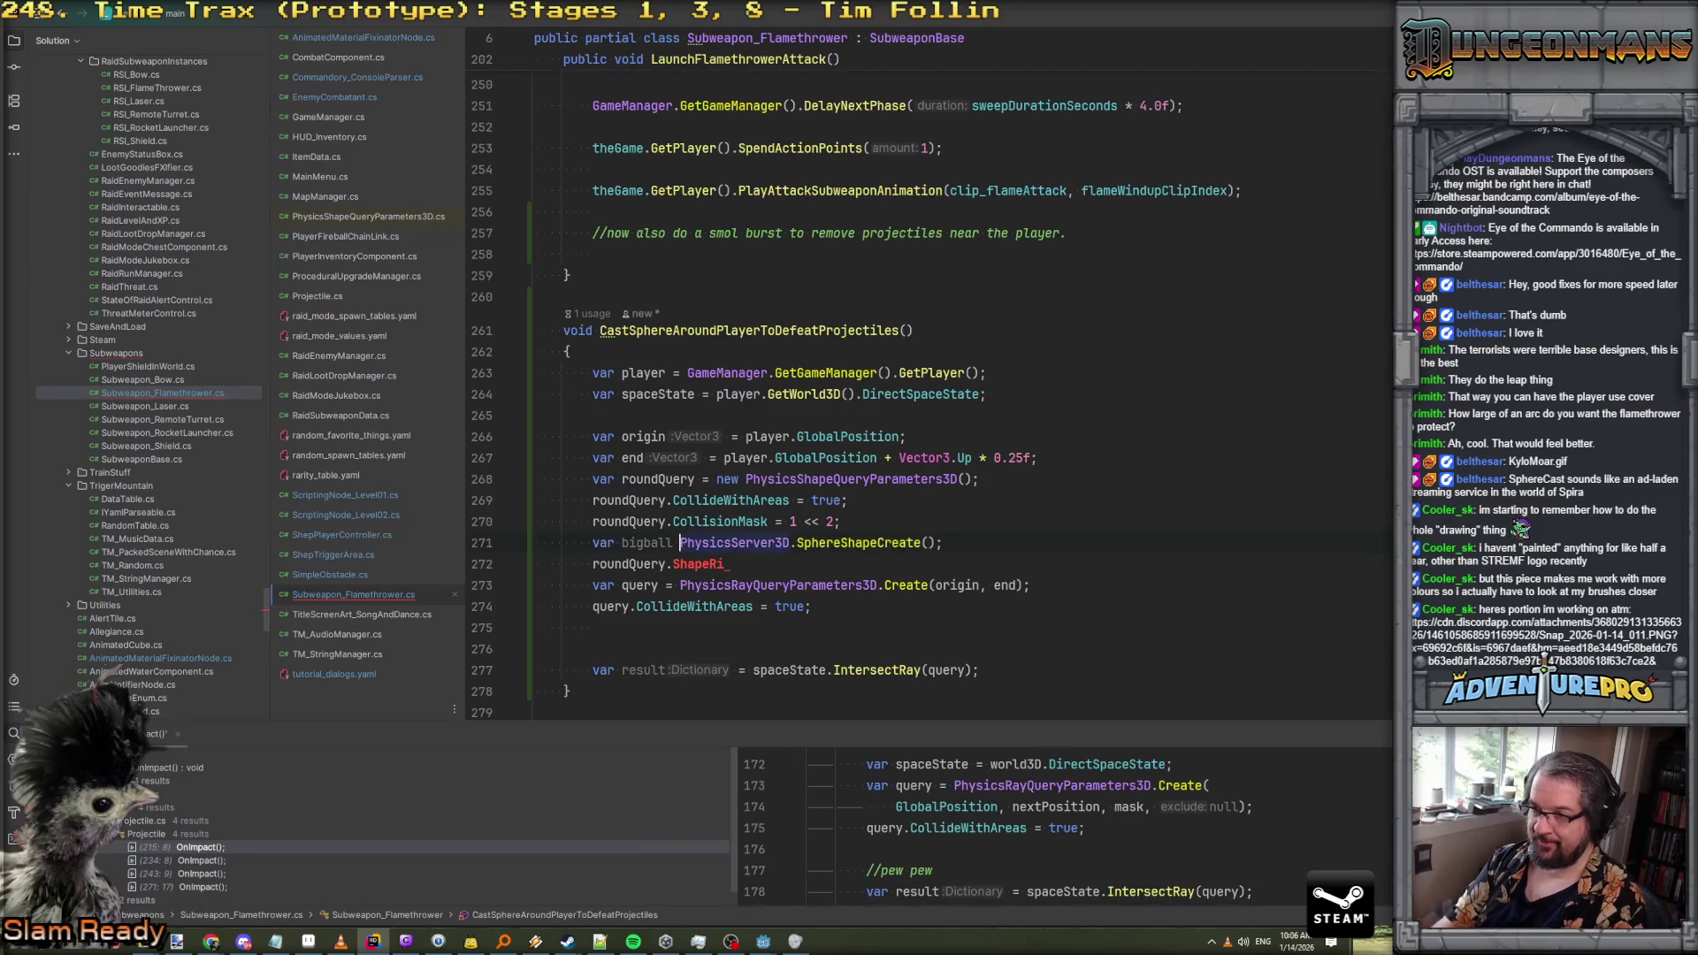
Inspect the SphereShapeCreate definition, then return and reopen ShapeRid suggestions on roundQuery
{"action": "left_click", "coordinate": [1011, 541]}
{"action": "mouse_move", "coordinate": [880, 549]}
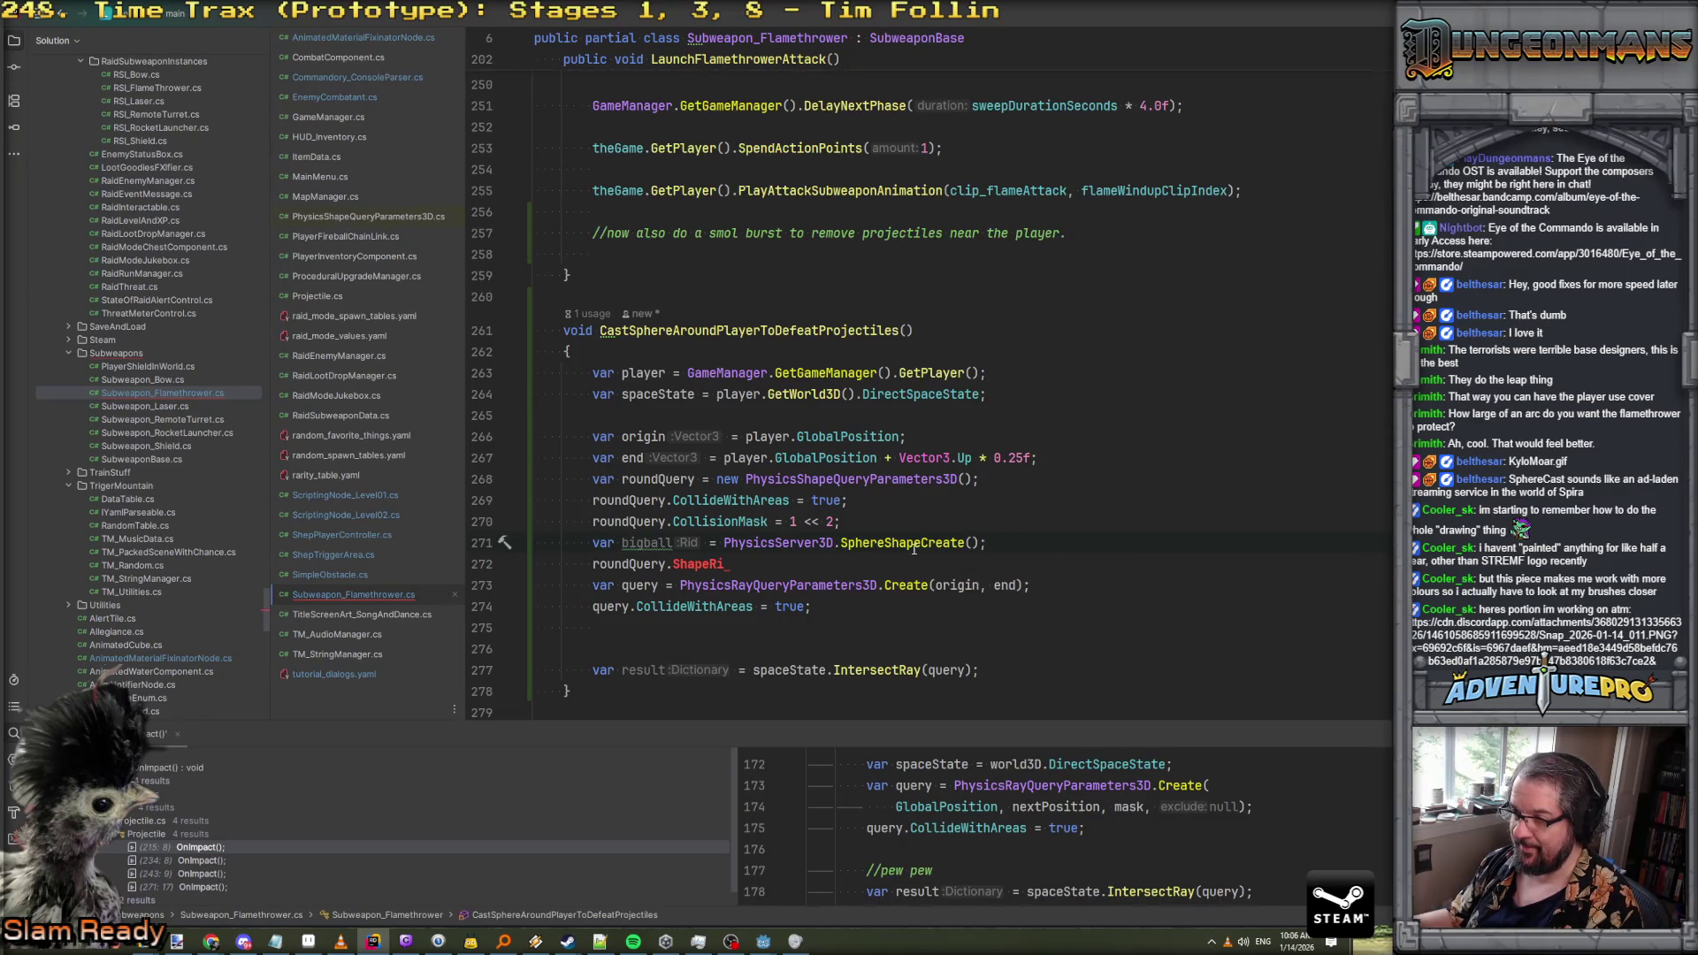
{"action": "left_click", "coordinate": [911, 543], "text": "ctrl"}
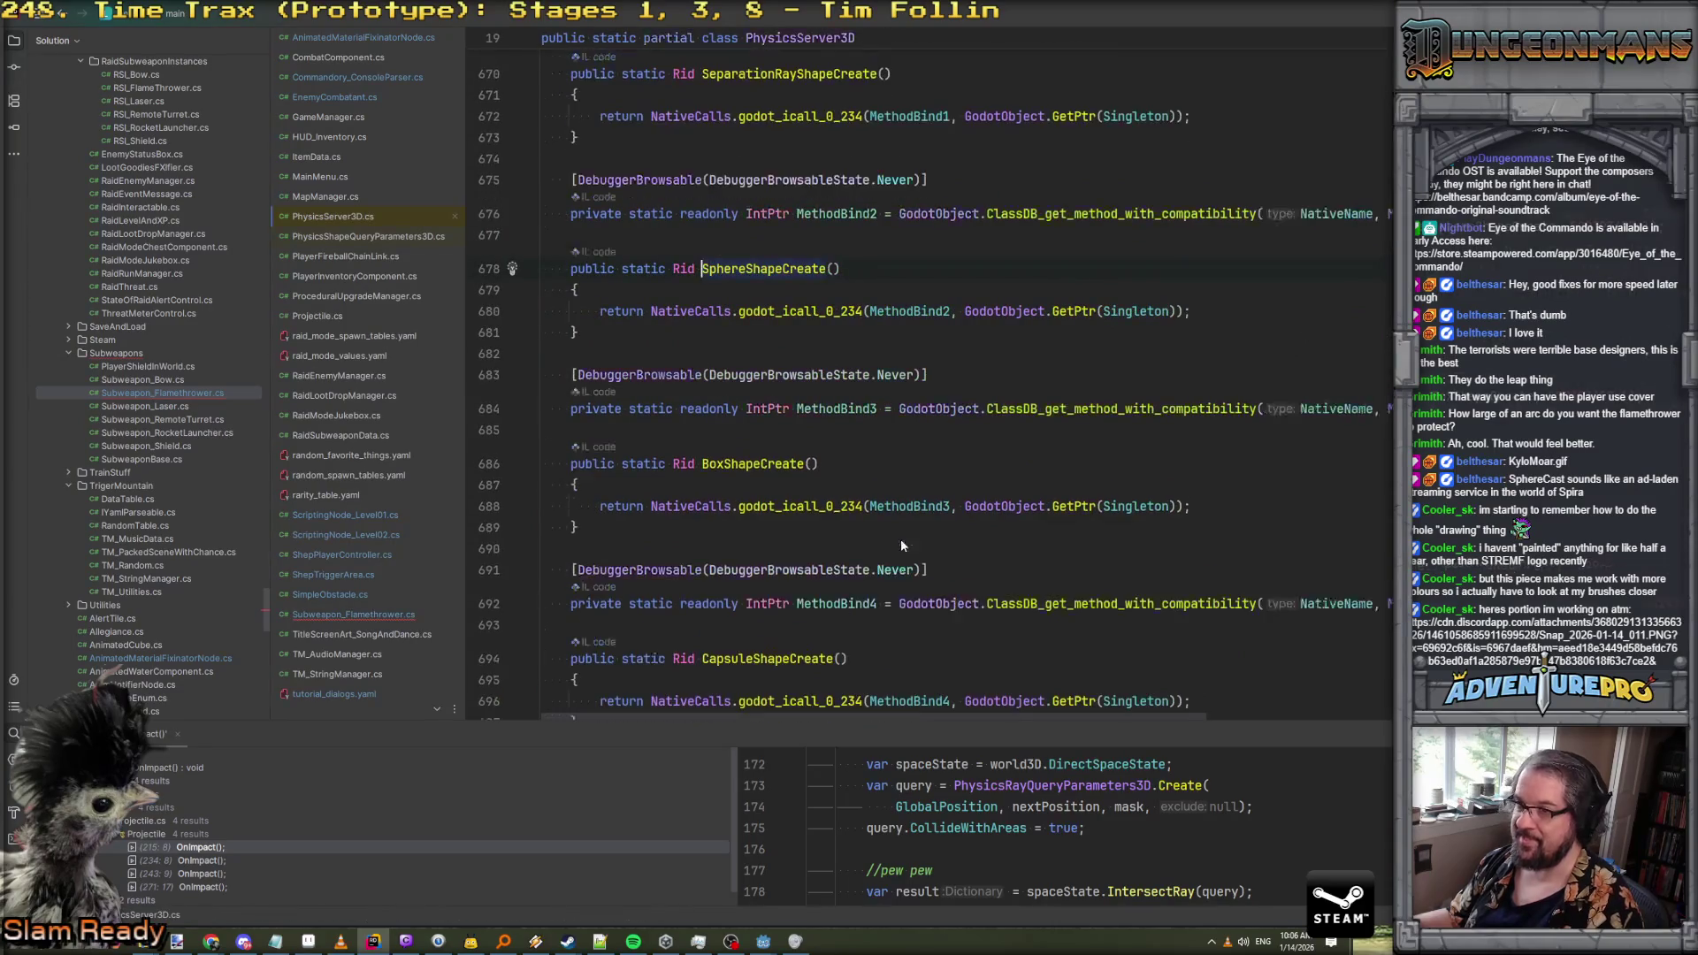
{"action": "key", "text": "ctrl+alt+Left"}
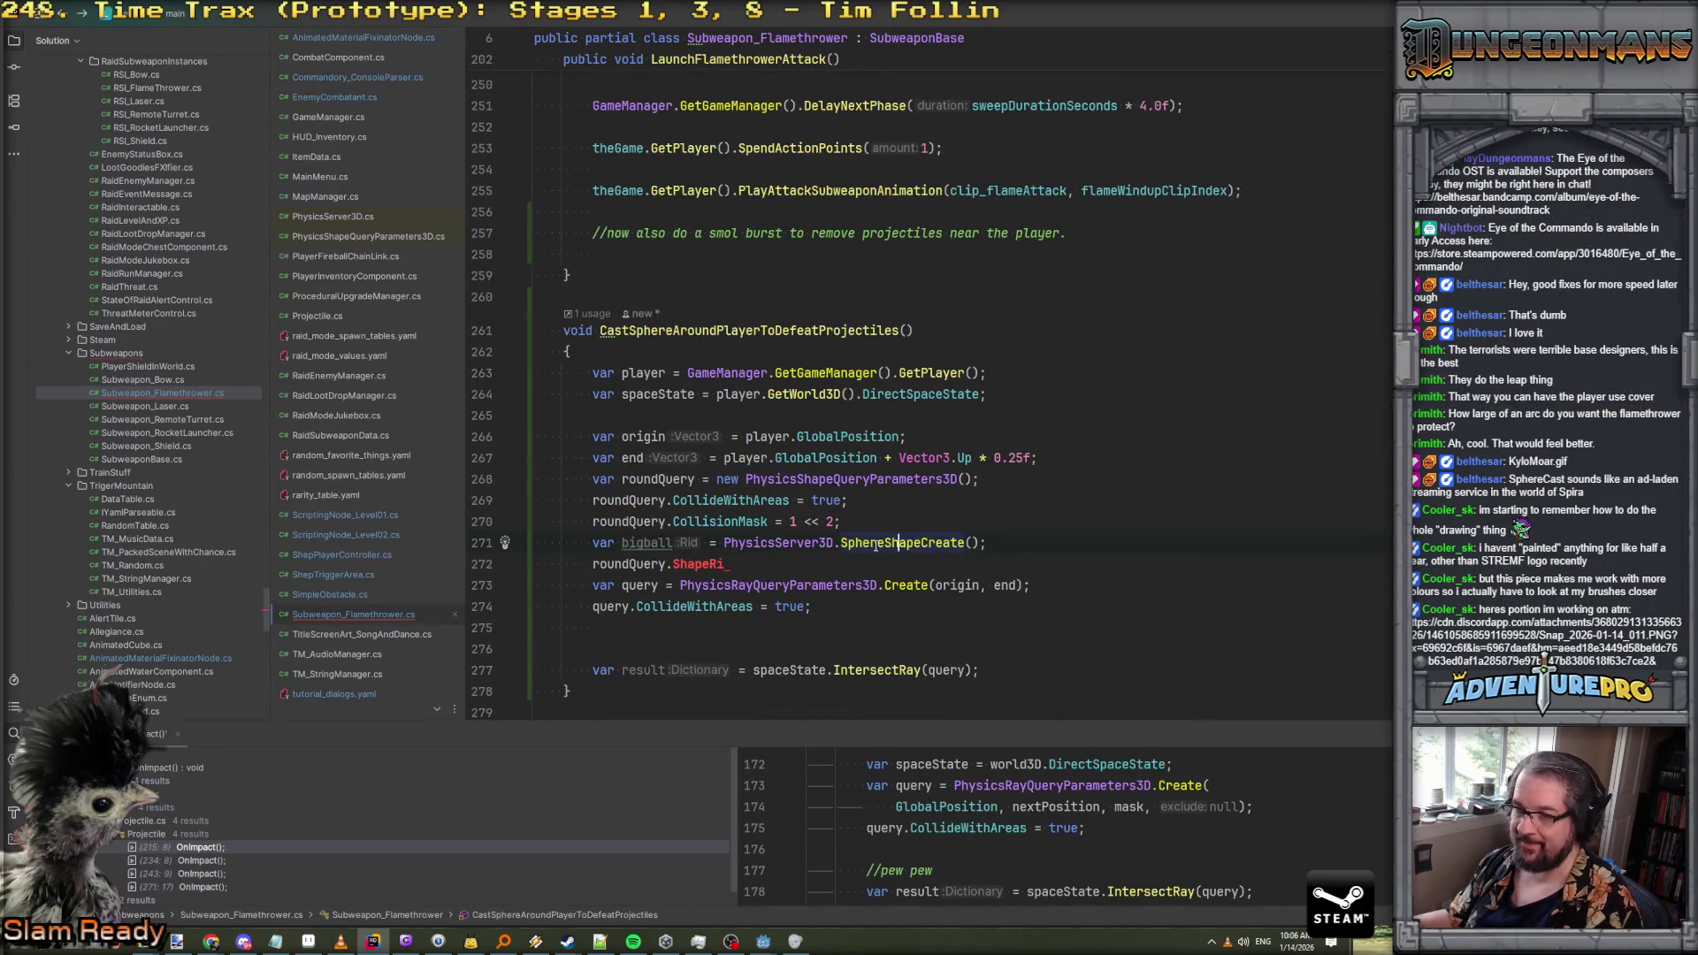
{"action": "left_click", "coordinate": [785, 555]}
{"action": "key", "text": "BackSpace"}
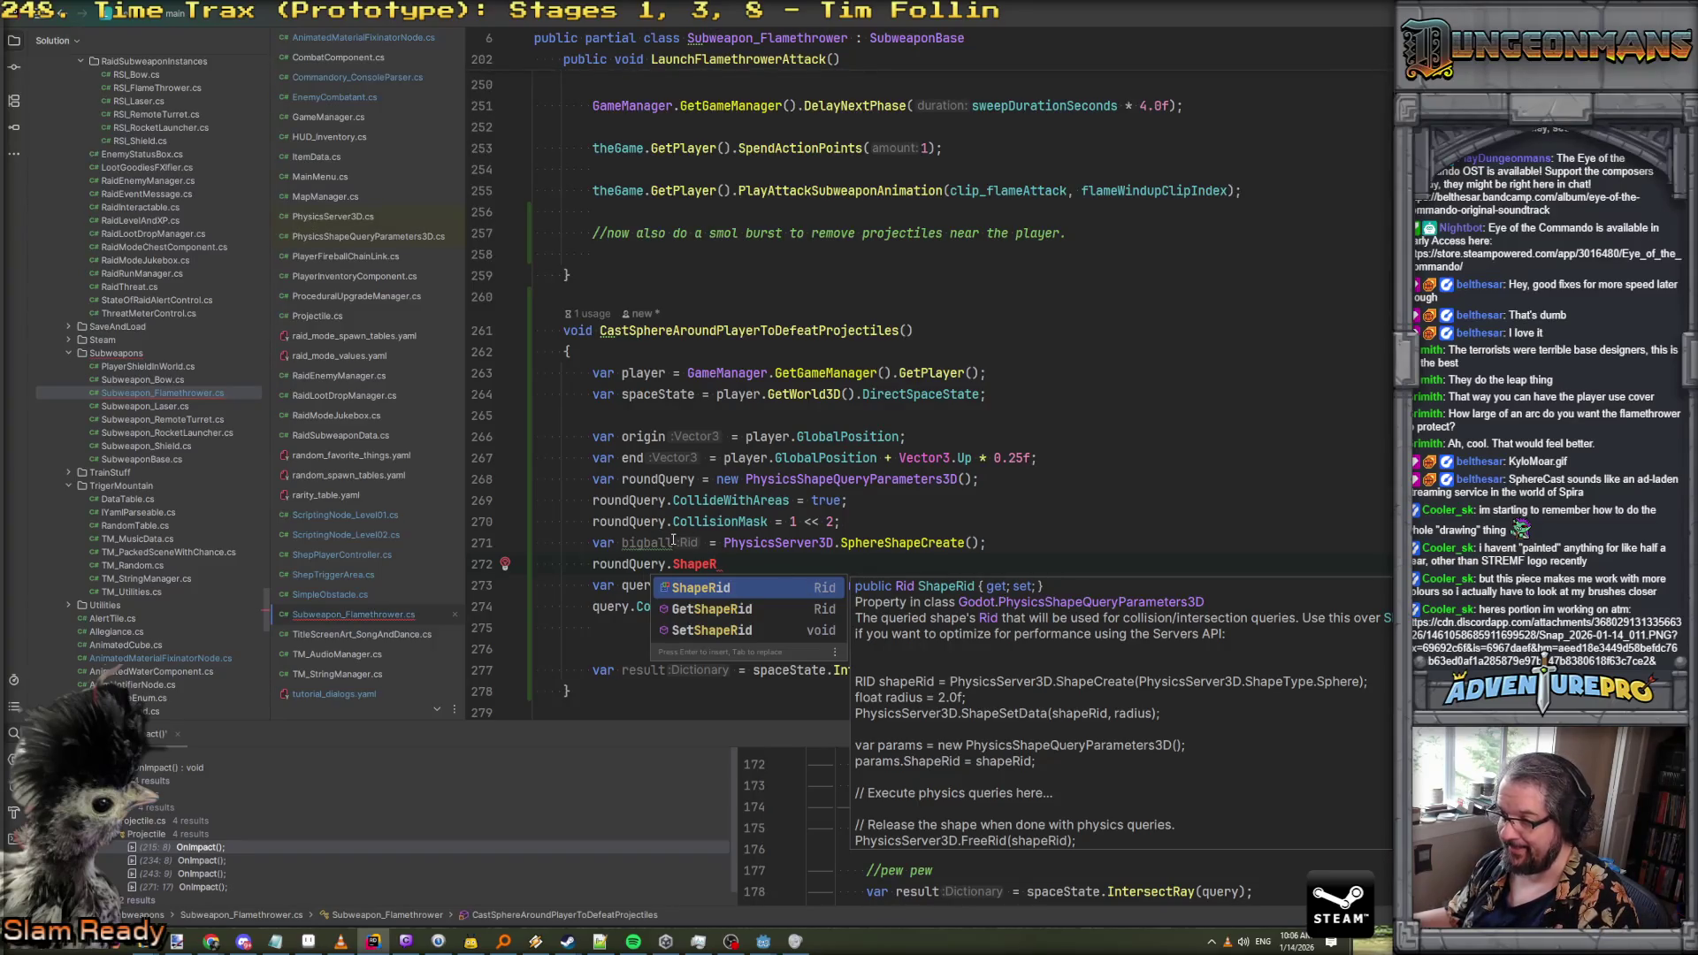
{"action": "left_click", "coordinate": [673, 542]}
Rename the sphere variable from bigball to bigballID
{"action": "type", "text": "ID"}
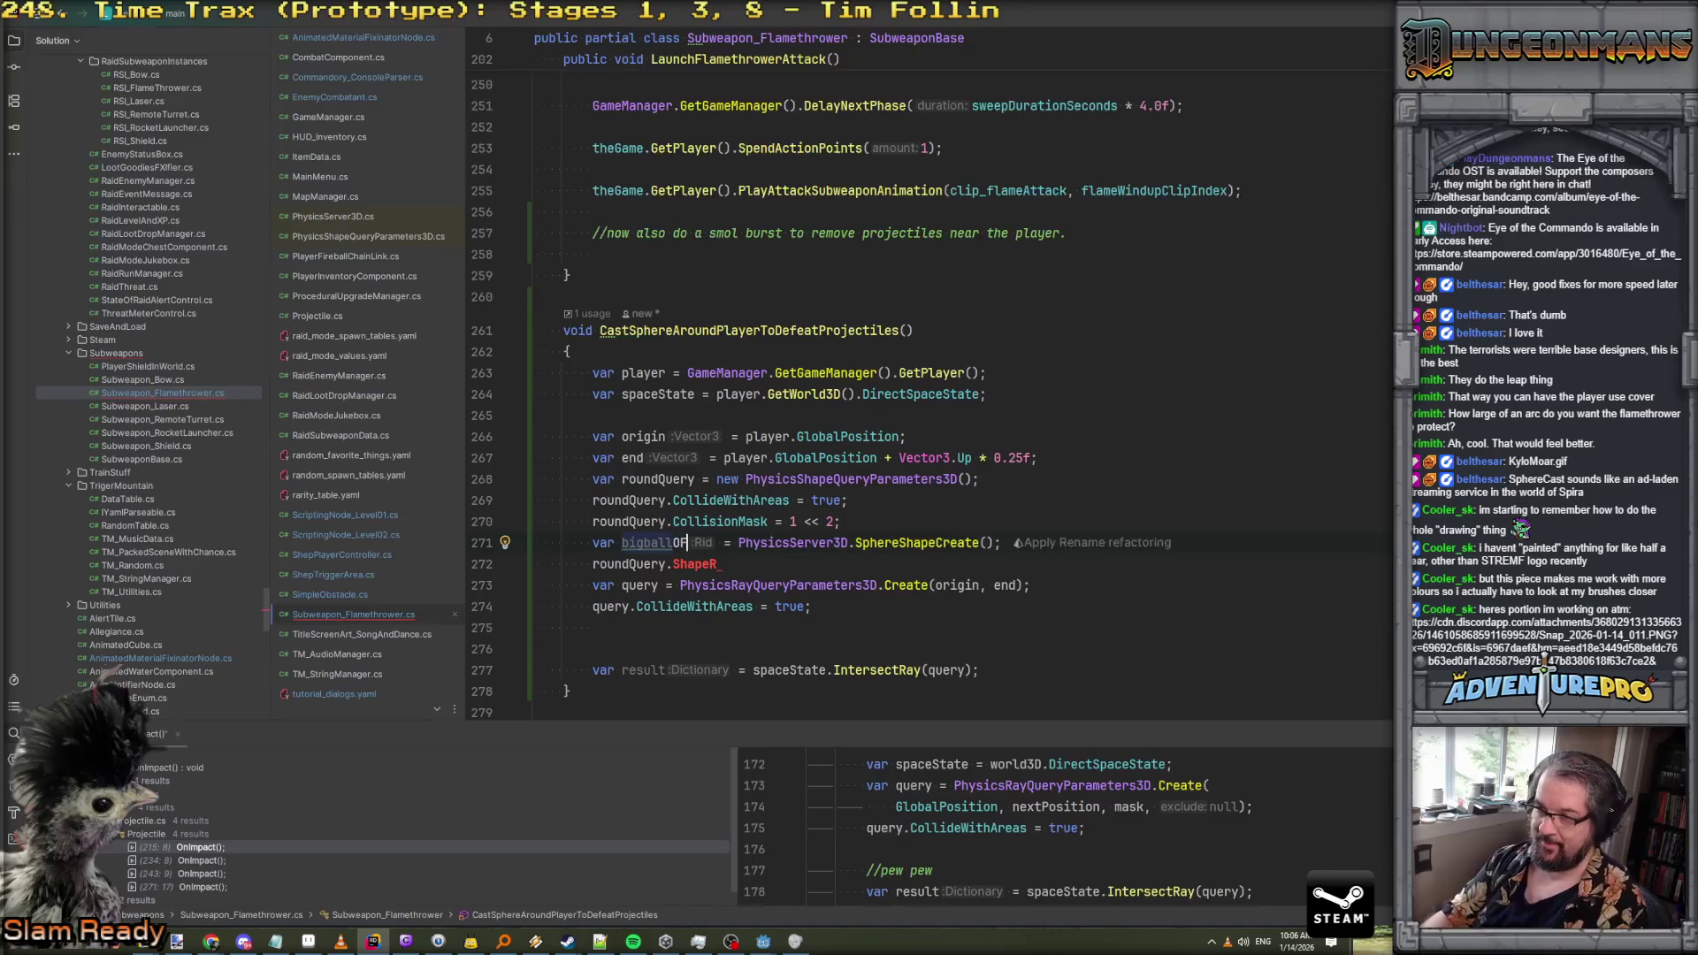
{"action": "key", "text": "Down"}
{"action": "key", "text": "End"}
{"action": "key", "text": "Down"}
{"action": "key", "text": "Up"}
{"action": "key", "text": "Up"}
{"action": "key", "text": "End"}
Add PhysicsServer3D.ShapeSetData(bigballID, 0.5f) and continue the roundQuery.ShapeRid line
{"action": "key", "text": "Return"}
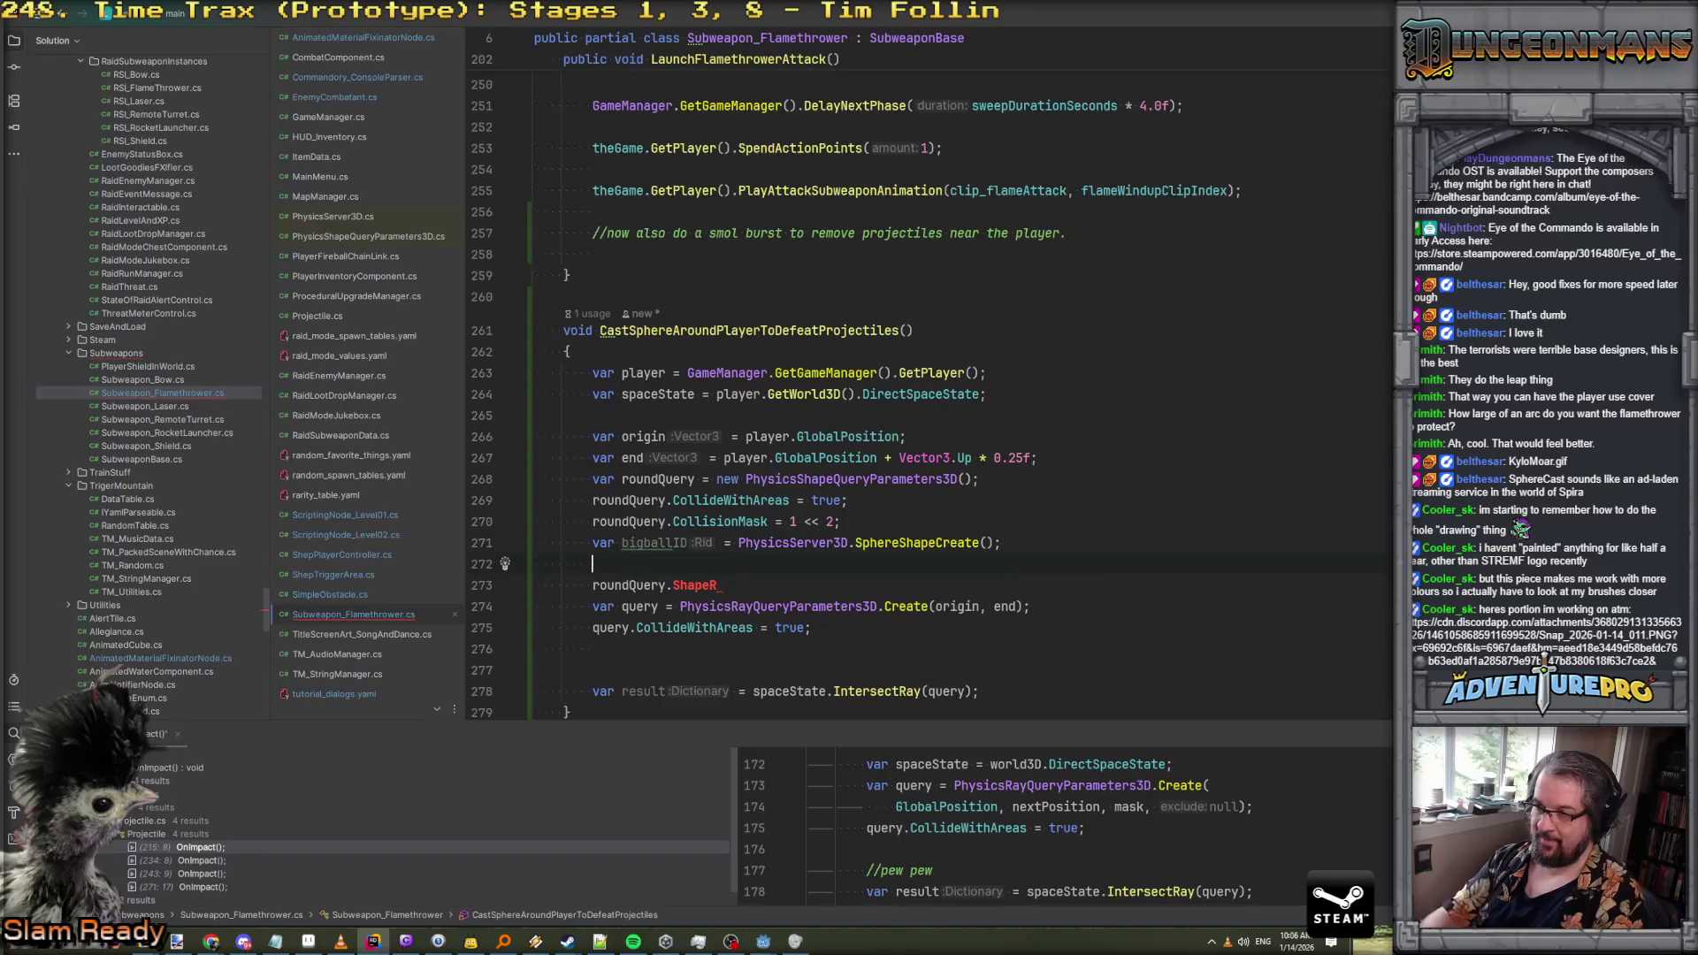
{"action": "type", "text": "Phys"}
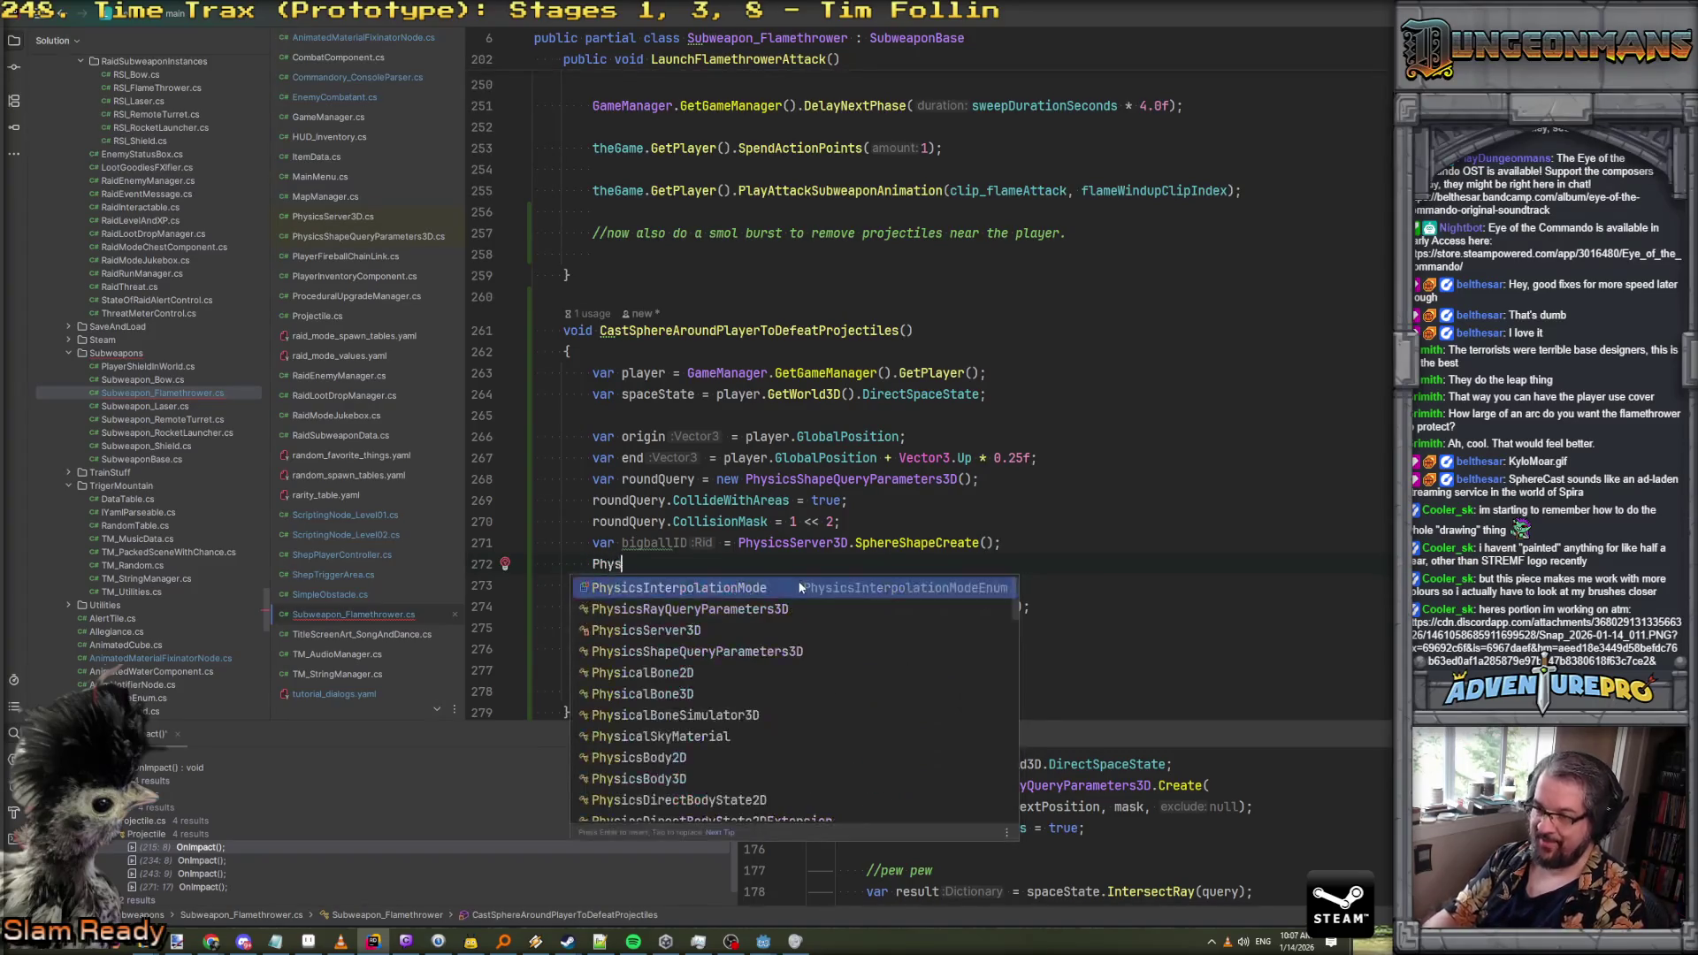
{"action": "key", "text": "Down"}
{"action": "key", "text": "Down"}
{"action": "key", "text": "Return"}
{"action": "type", "text": ".SetSh"}
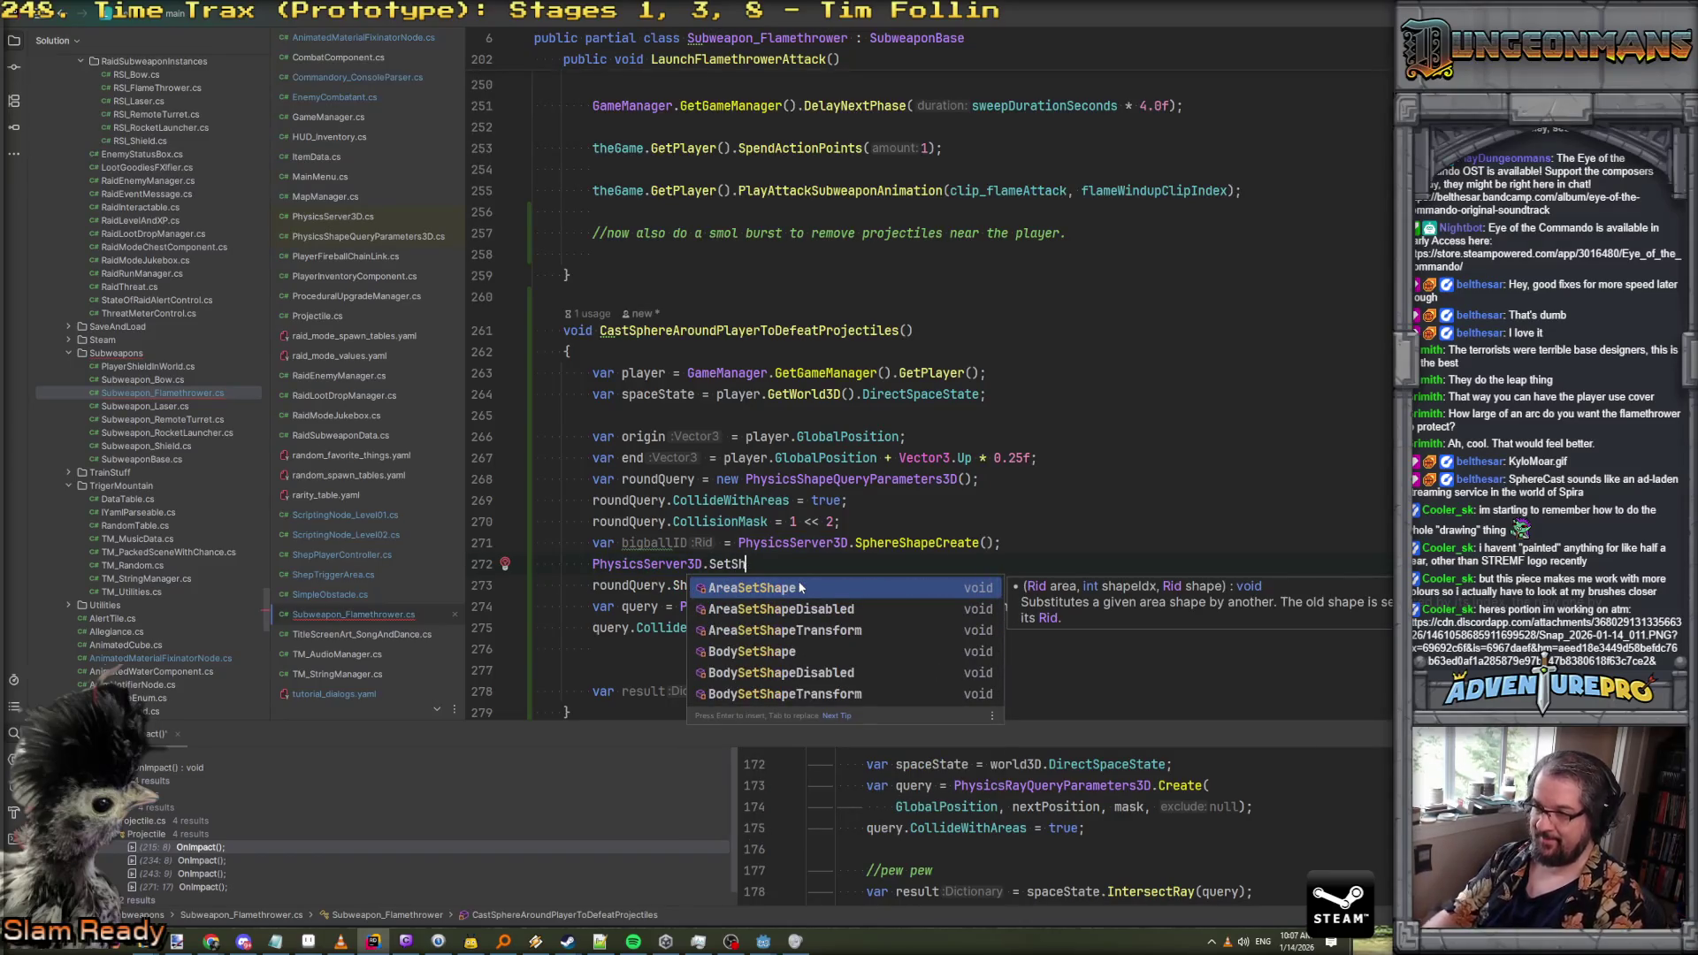
{"action": "key", "text": "BackSpace"}
{"action": "key", "text": "BackSpace"}
{"action": "type", "text": "data"}
{"action": "key", "text": "Down"}
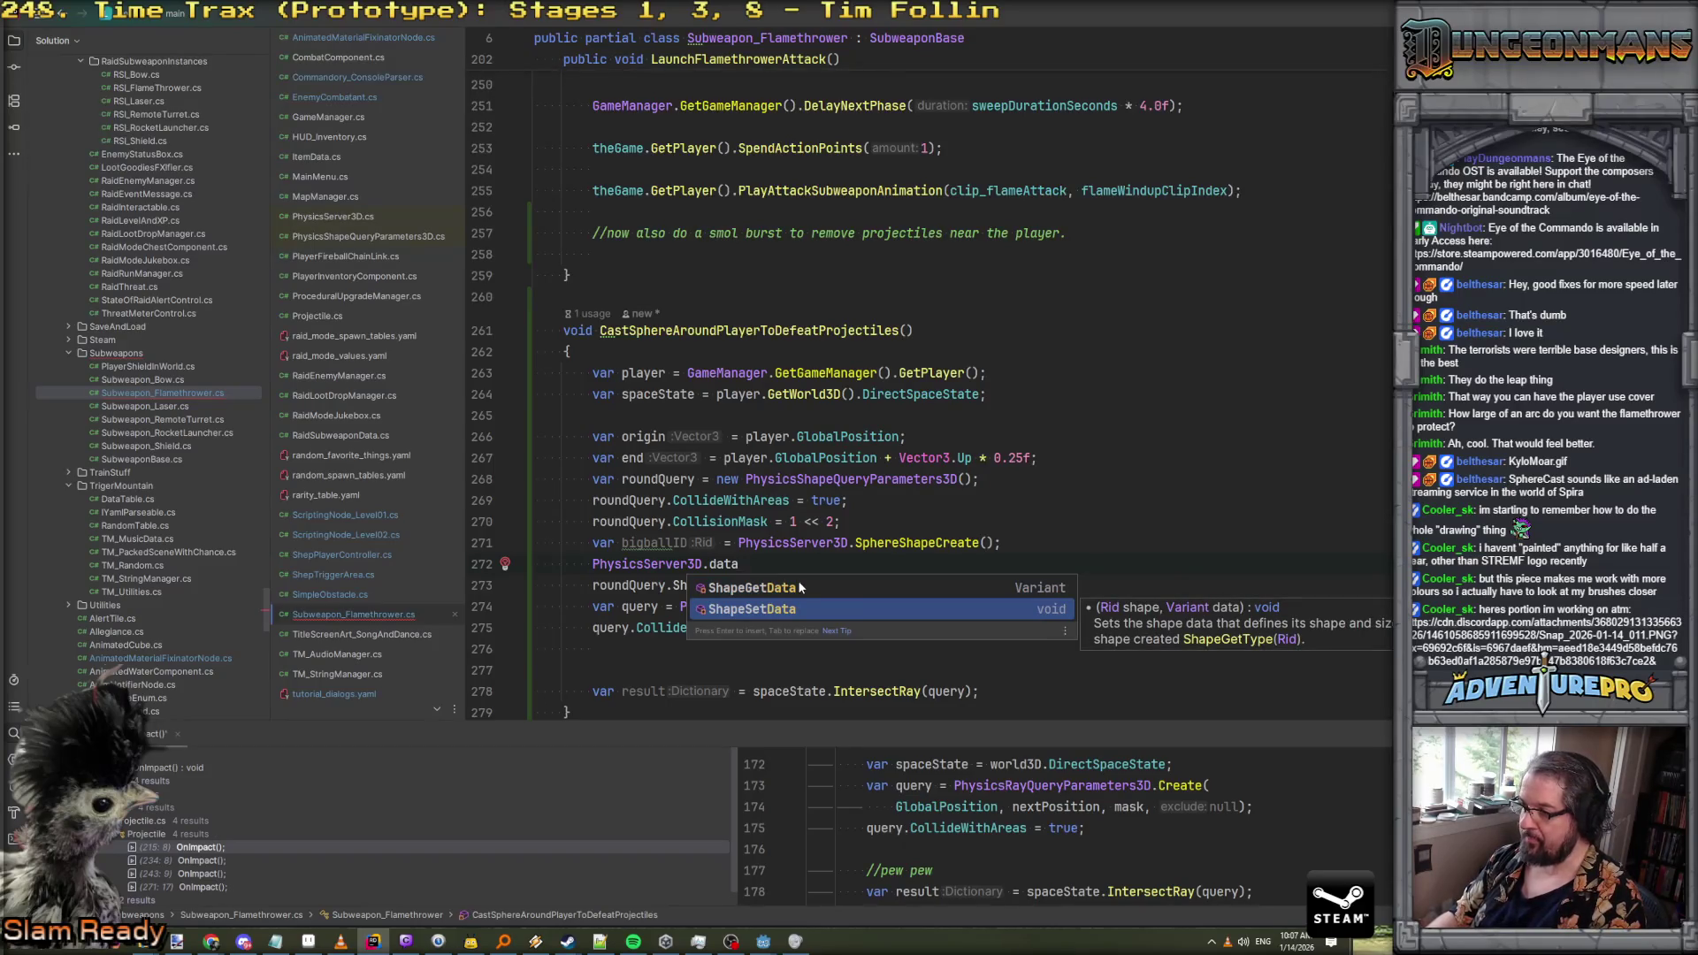
{"action": "key", "text": "Return"}
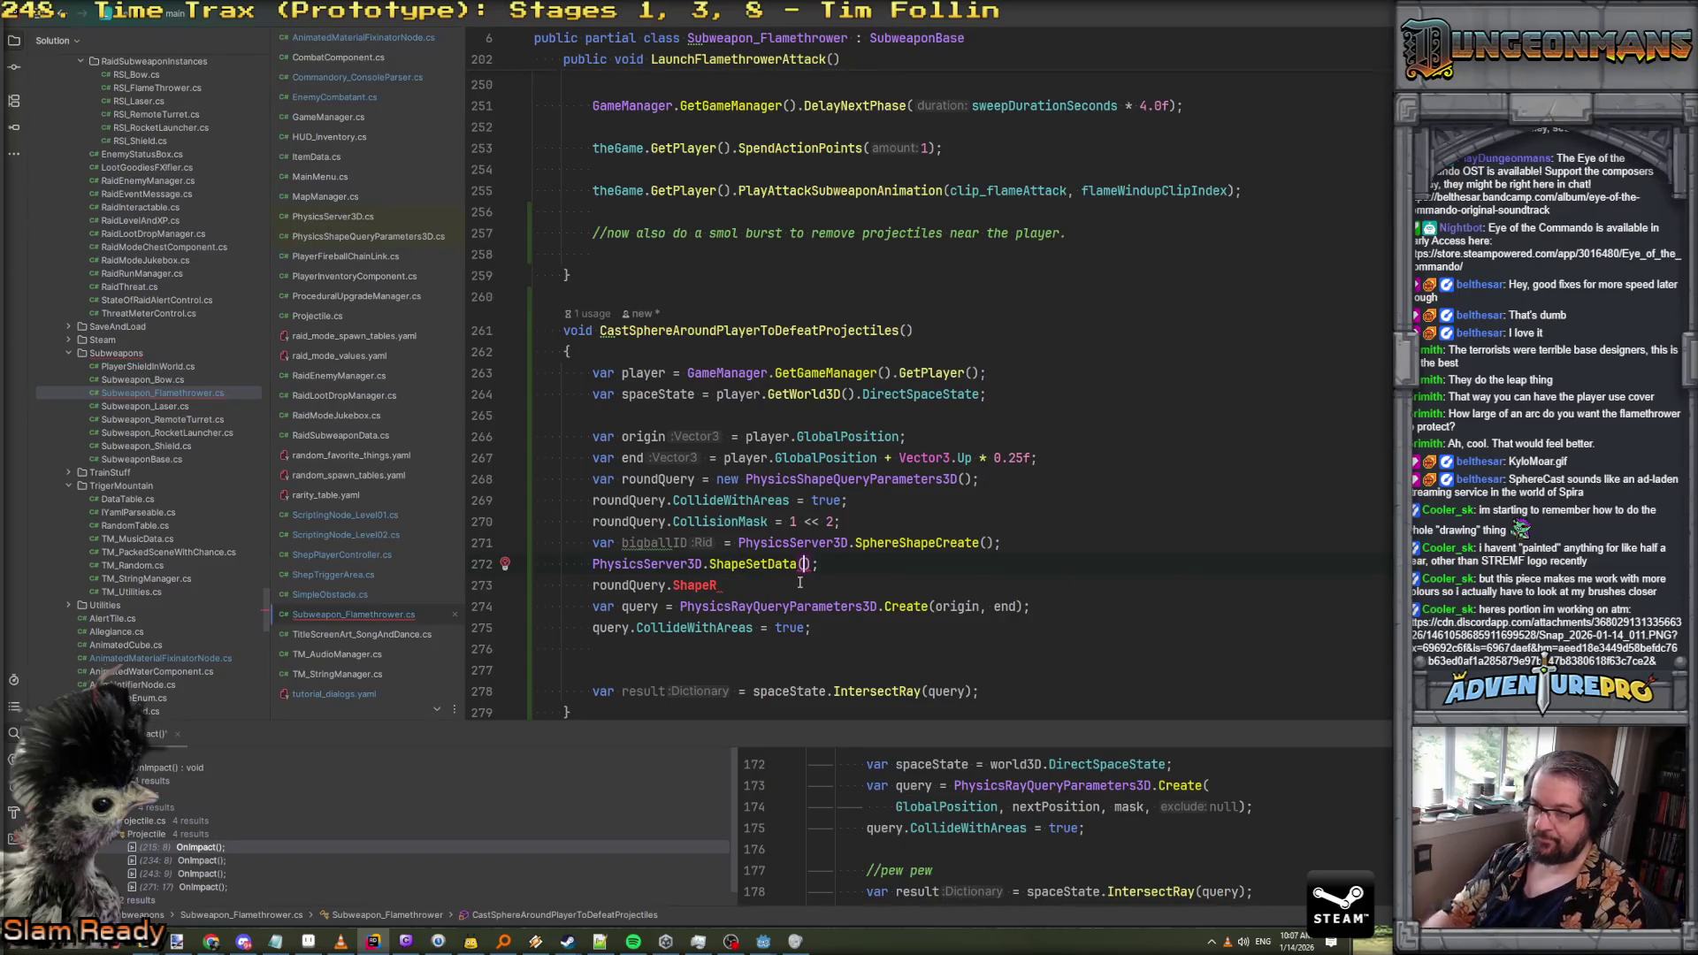
{"action": "type", "text": "bi"}
{"action": "key", "text": "Return"}
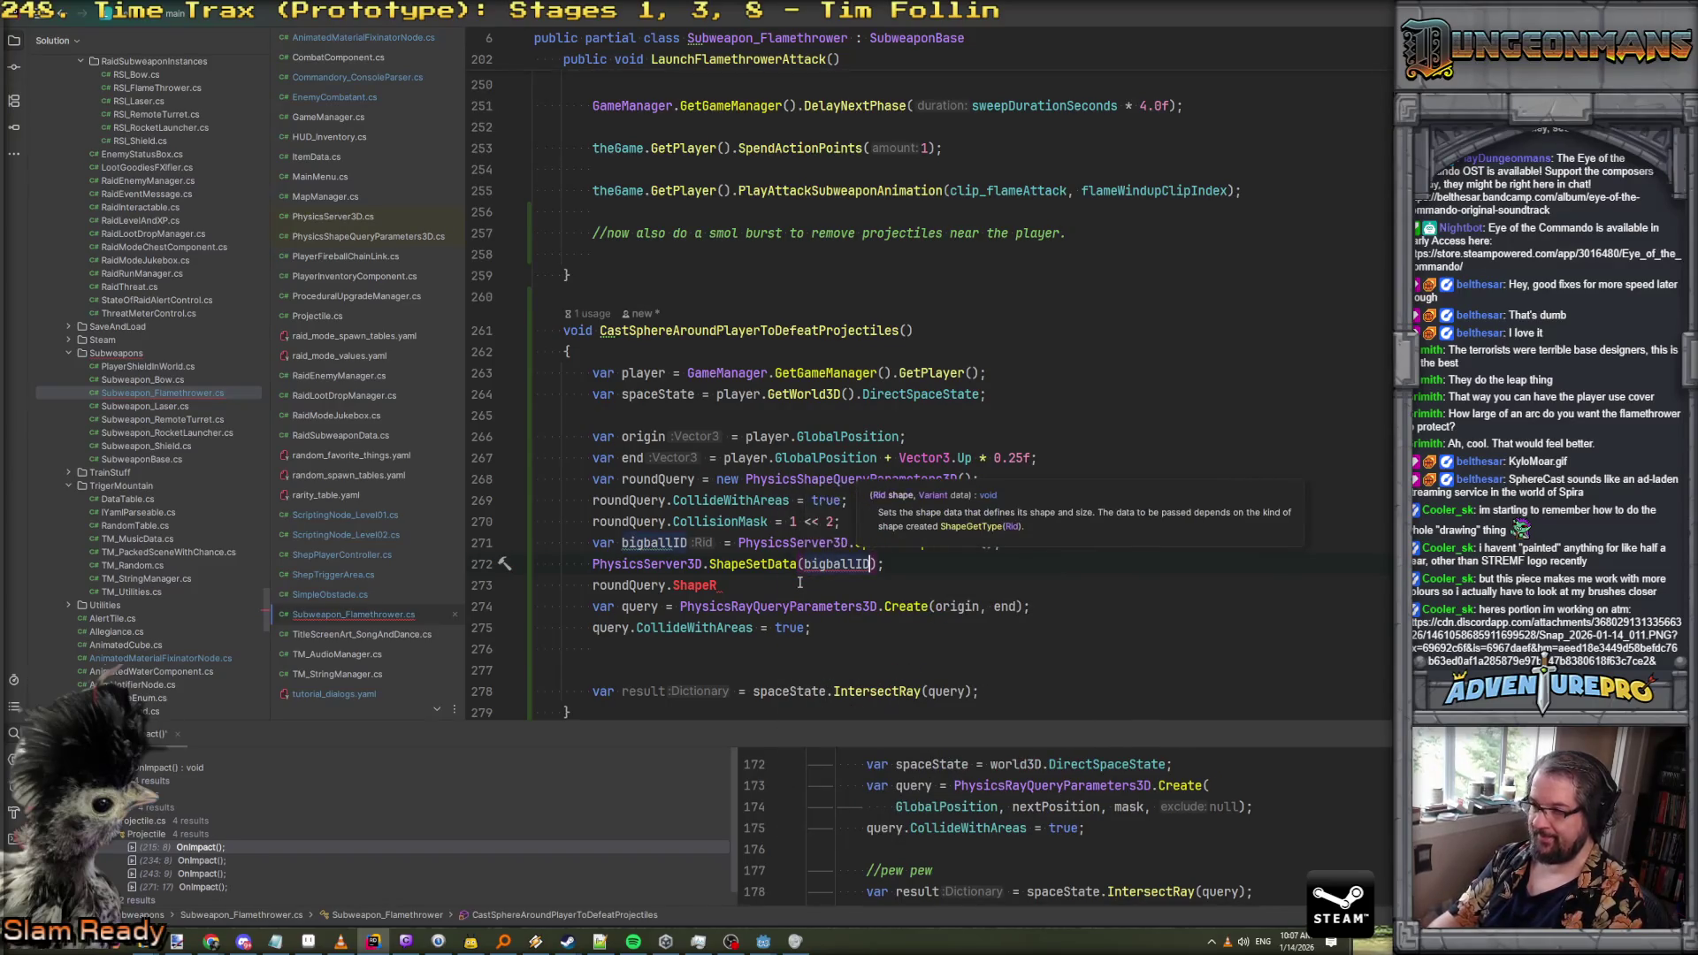
{"action": "type", "text": ", "}
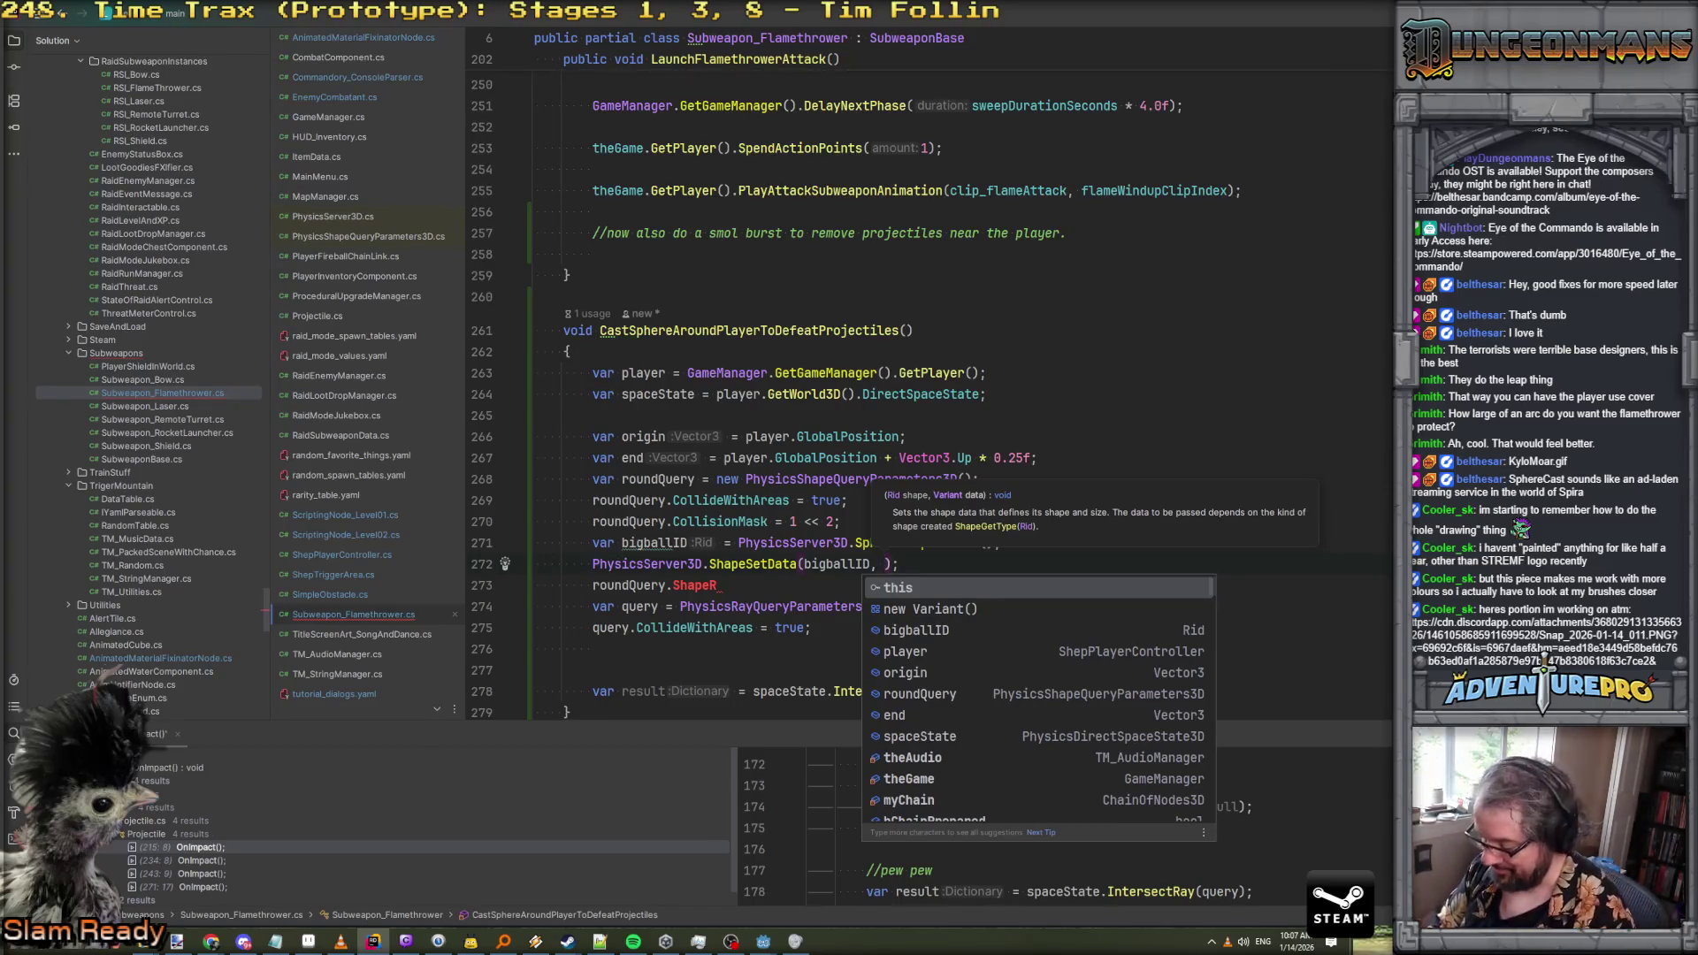
{"action": "type", "text": "0.5f"}
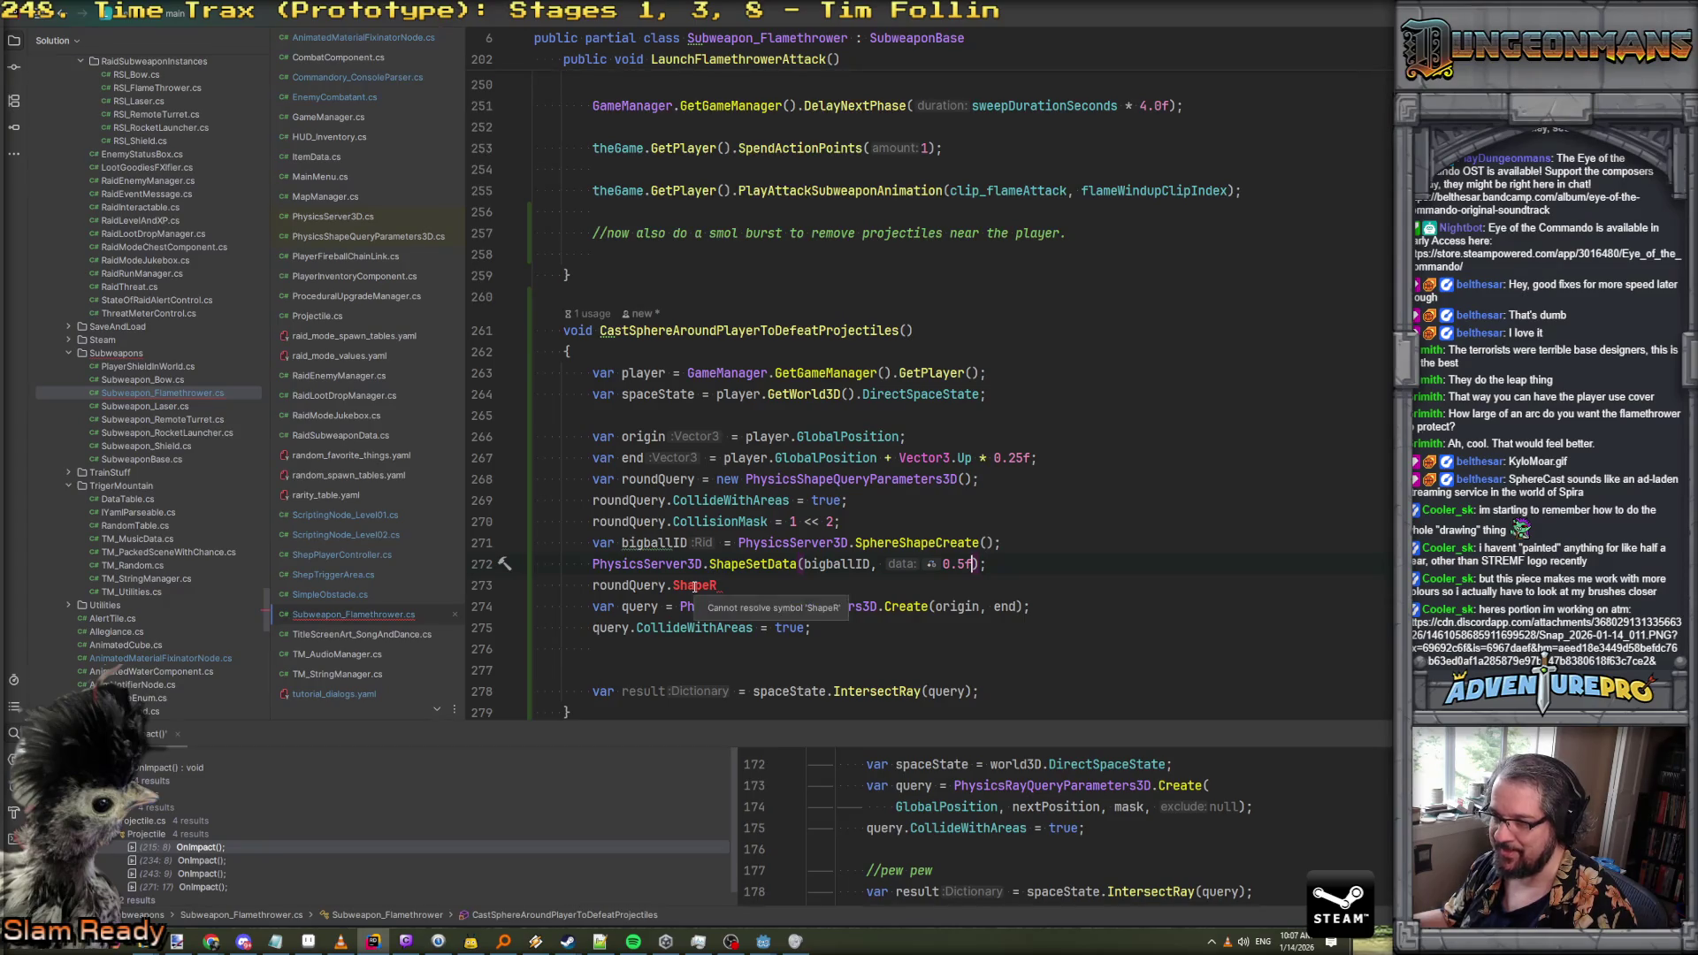
{"action": "type", "text": "id"}
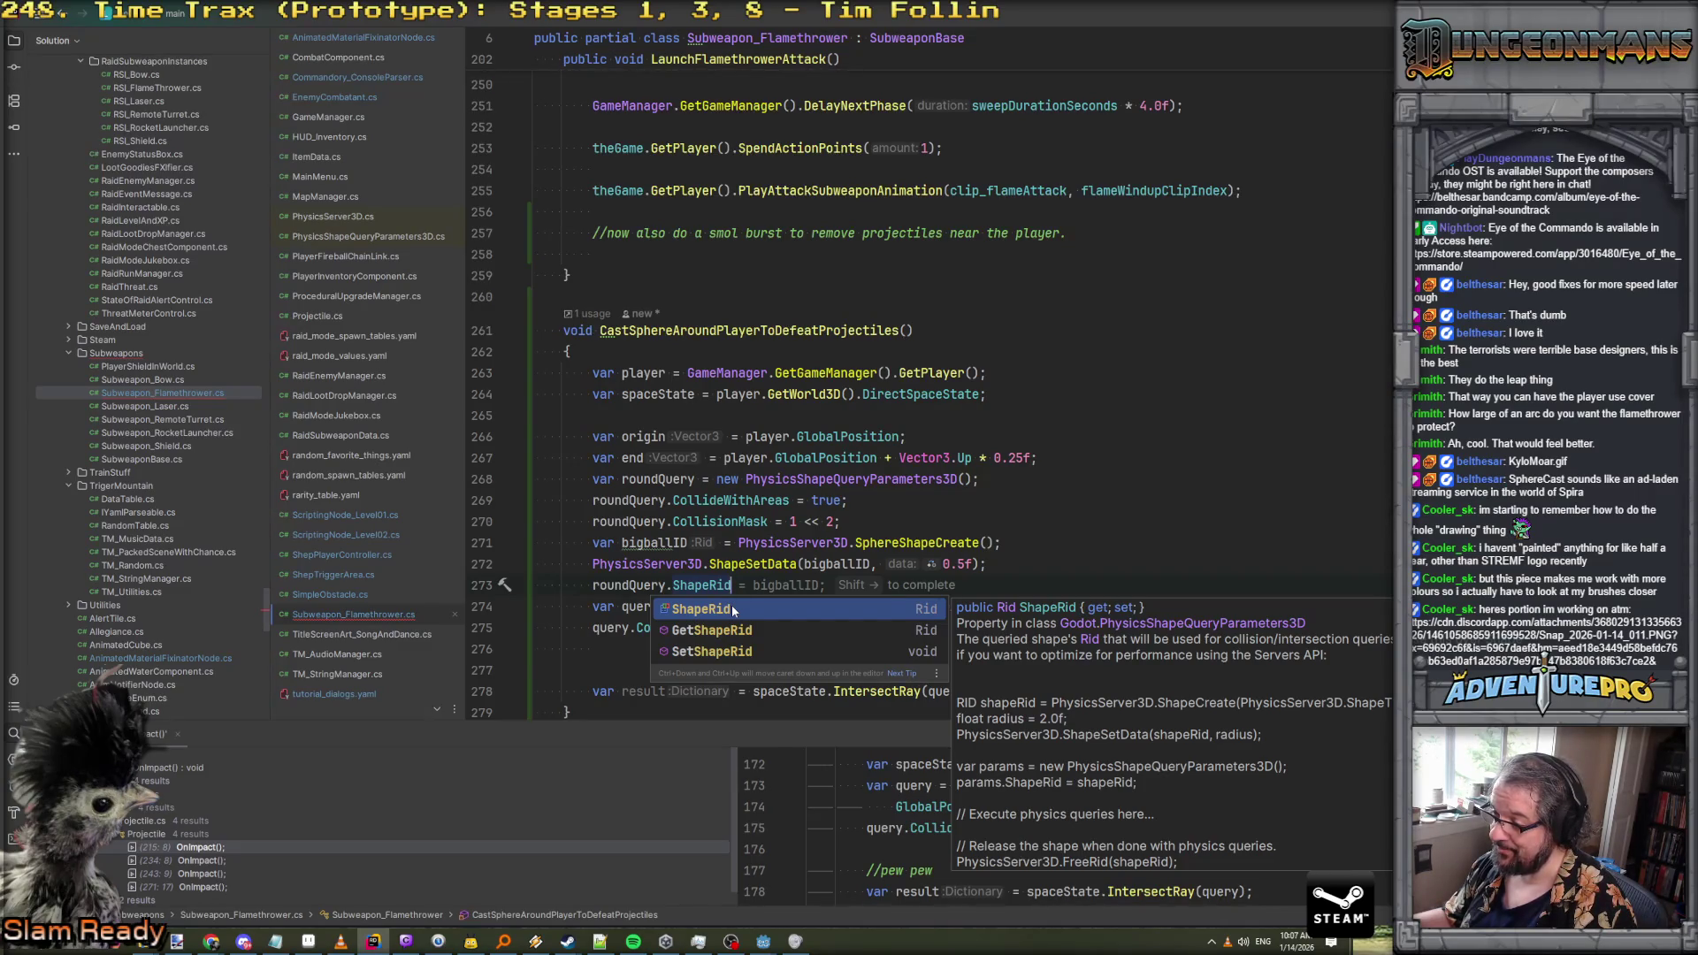
{"action": "left_click", "coordinate": [806, 592]}
Start a query shape line below CollideWithAreas, then remove it
{"action": "left_click", "coordinate": [891, 630]}
{"action": "key", "text": "Return"}
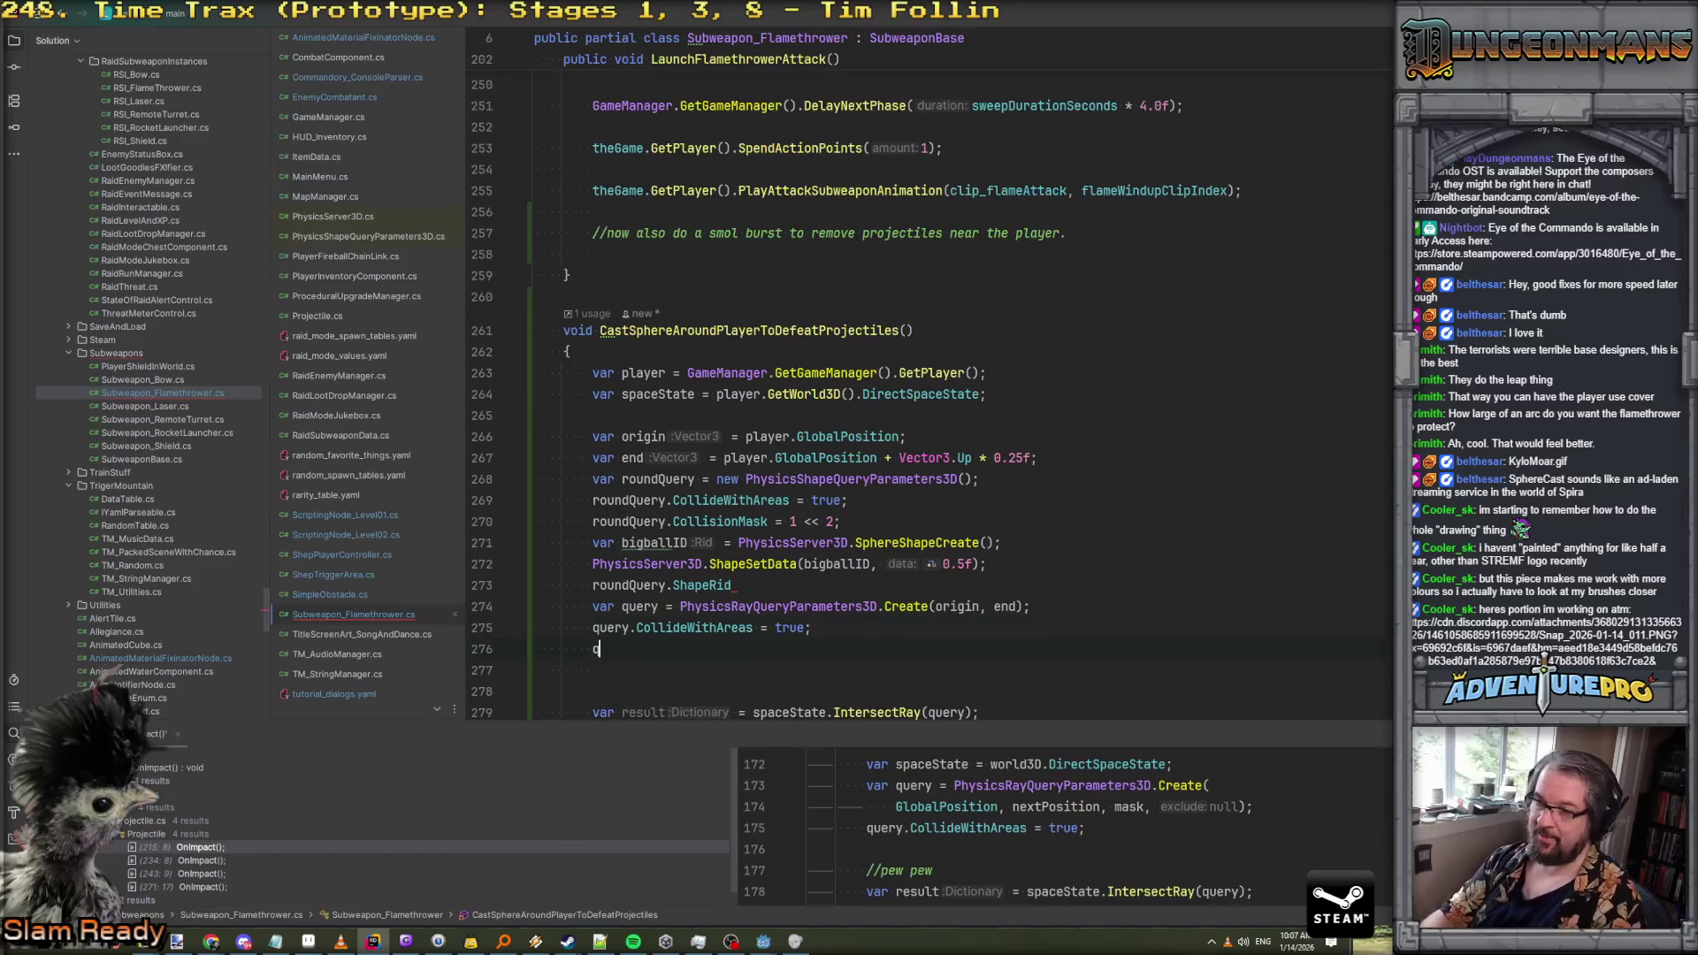
{"action": "type", "text": "query"}
{"action": "type", "text": ".rid"}
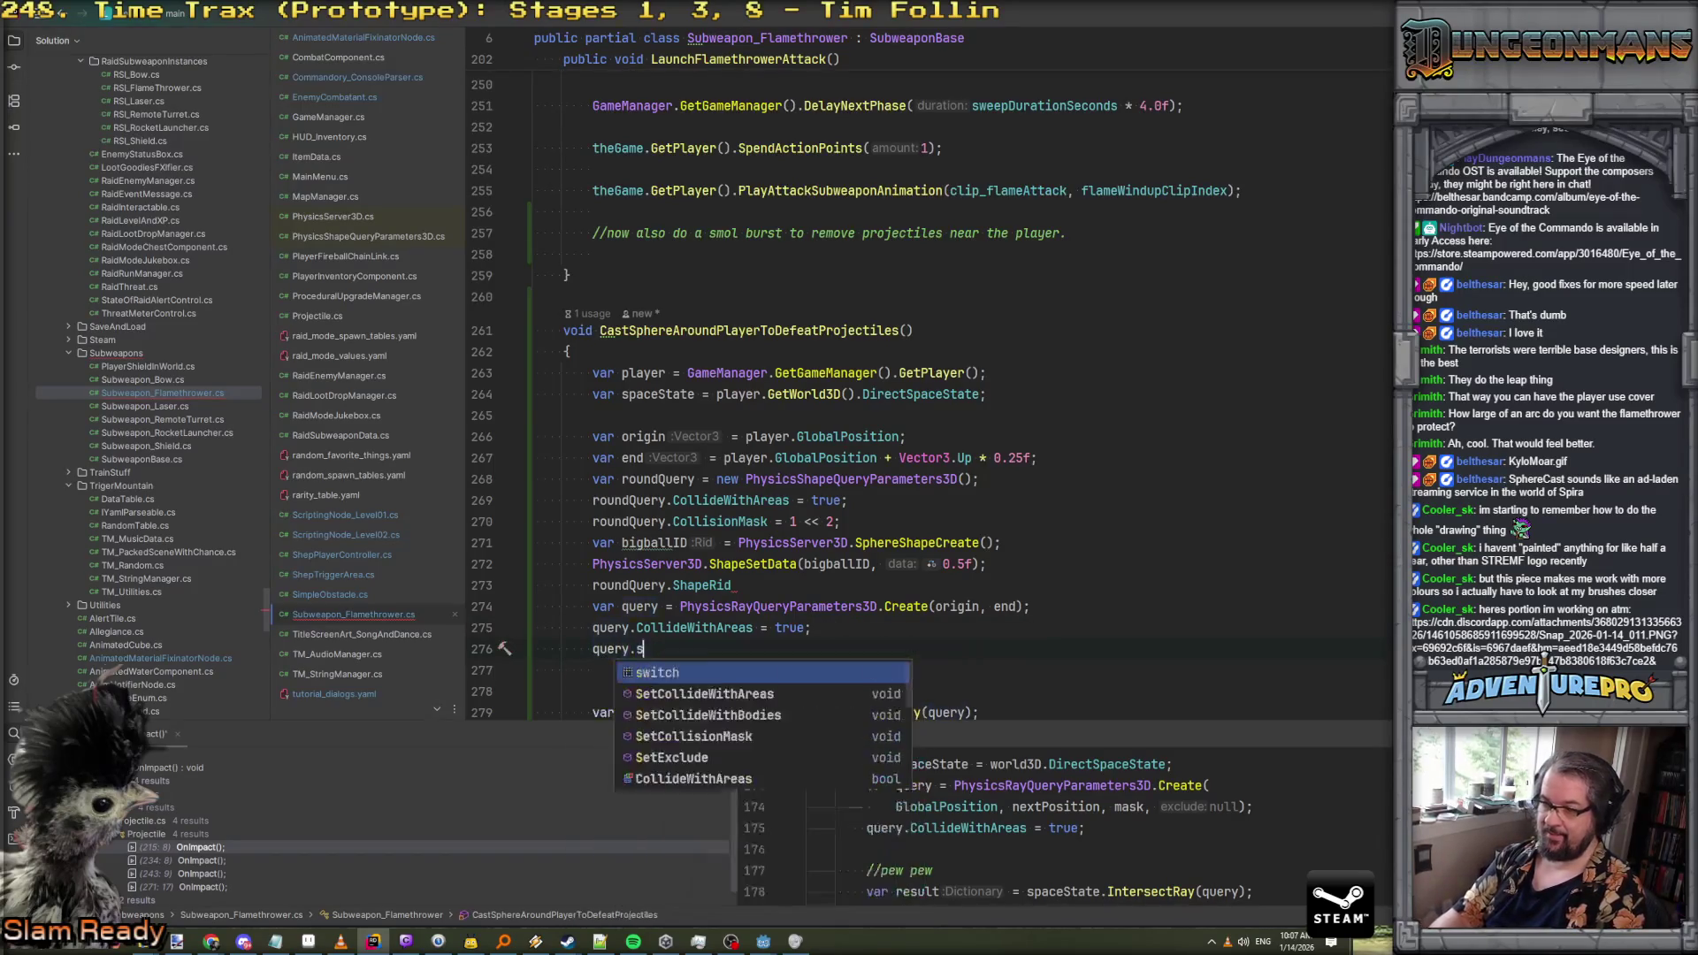
{"action": "key", "text": "BackSpace"}
{"action": "key", "text": "BackSpace"}
{"action": "key", "text": "BackSpace"}
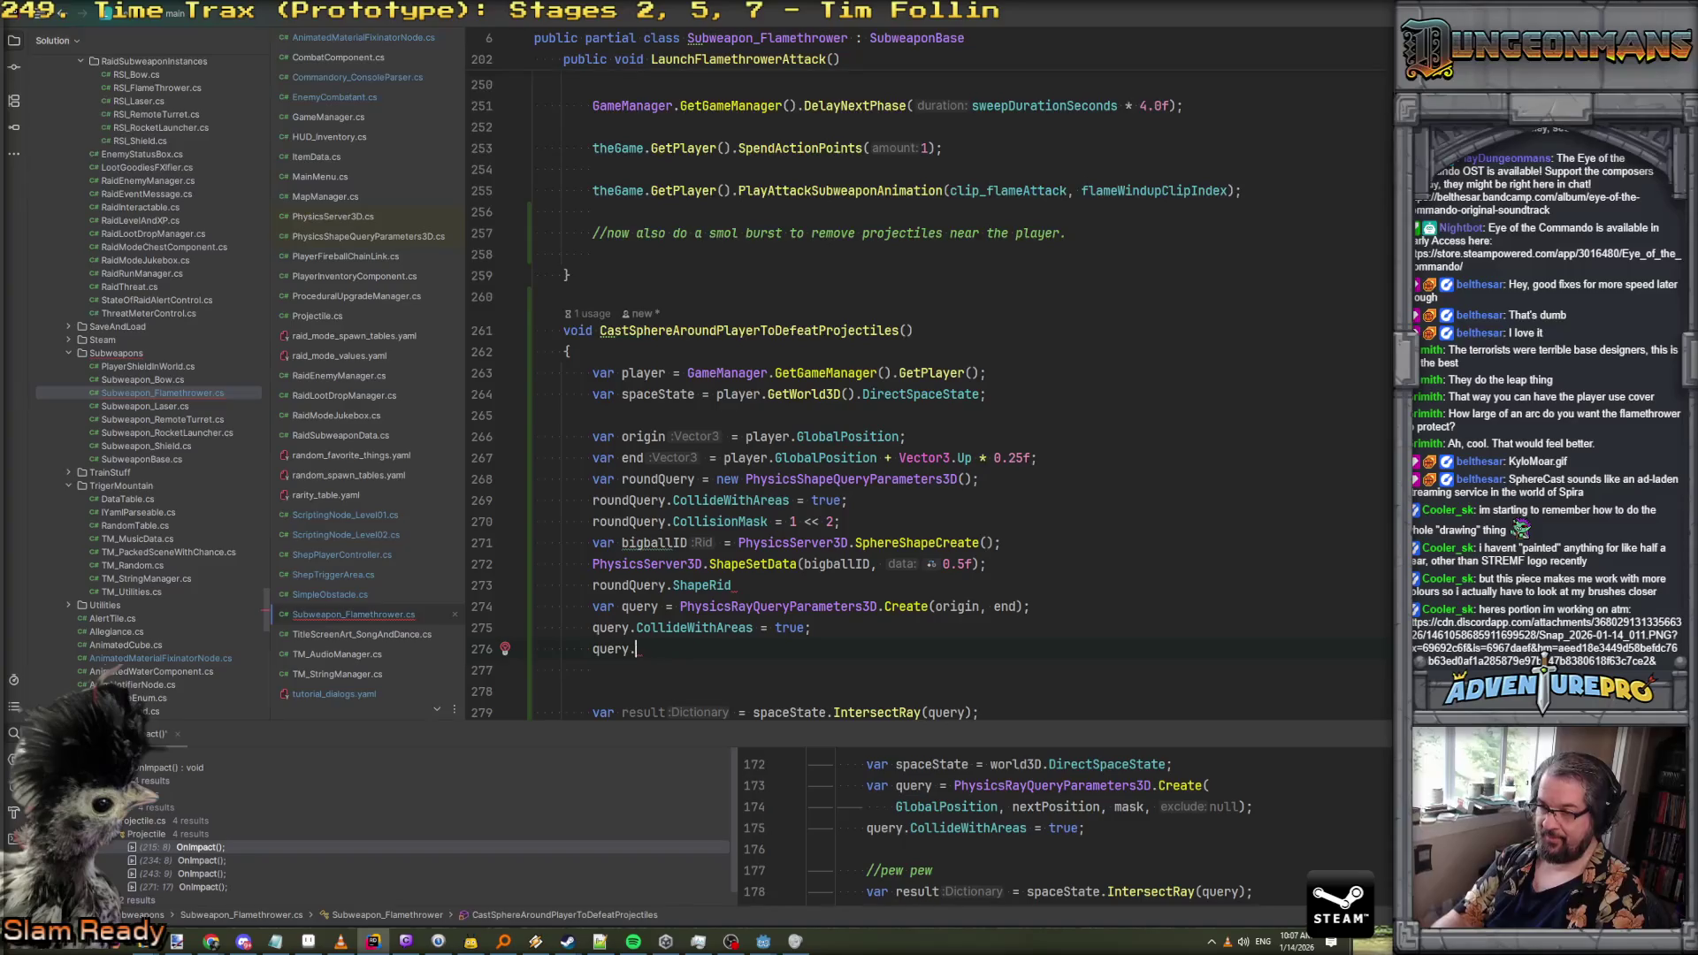
{"action": "type", "text": "Sh"}
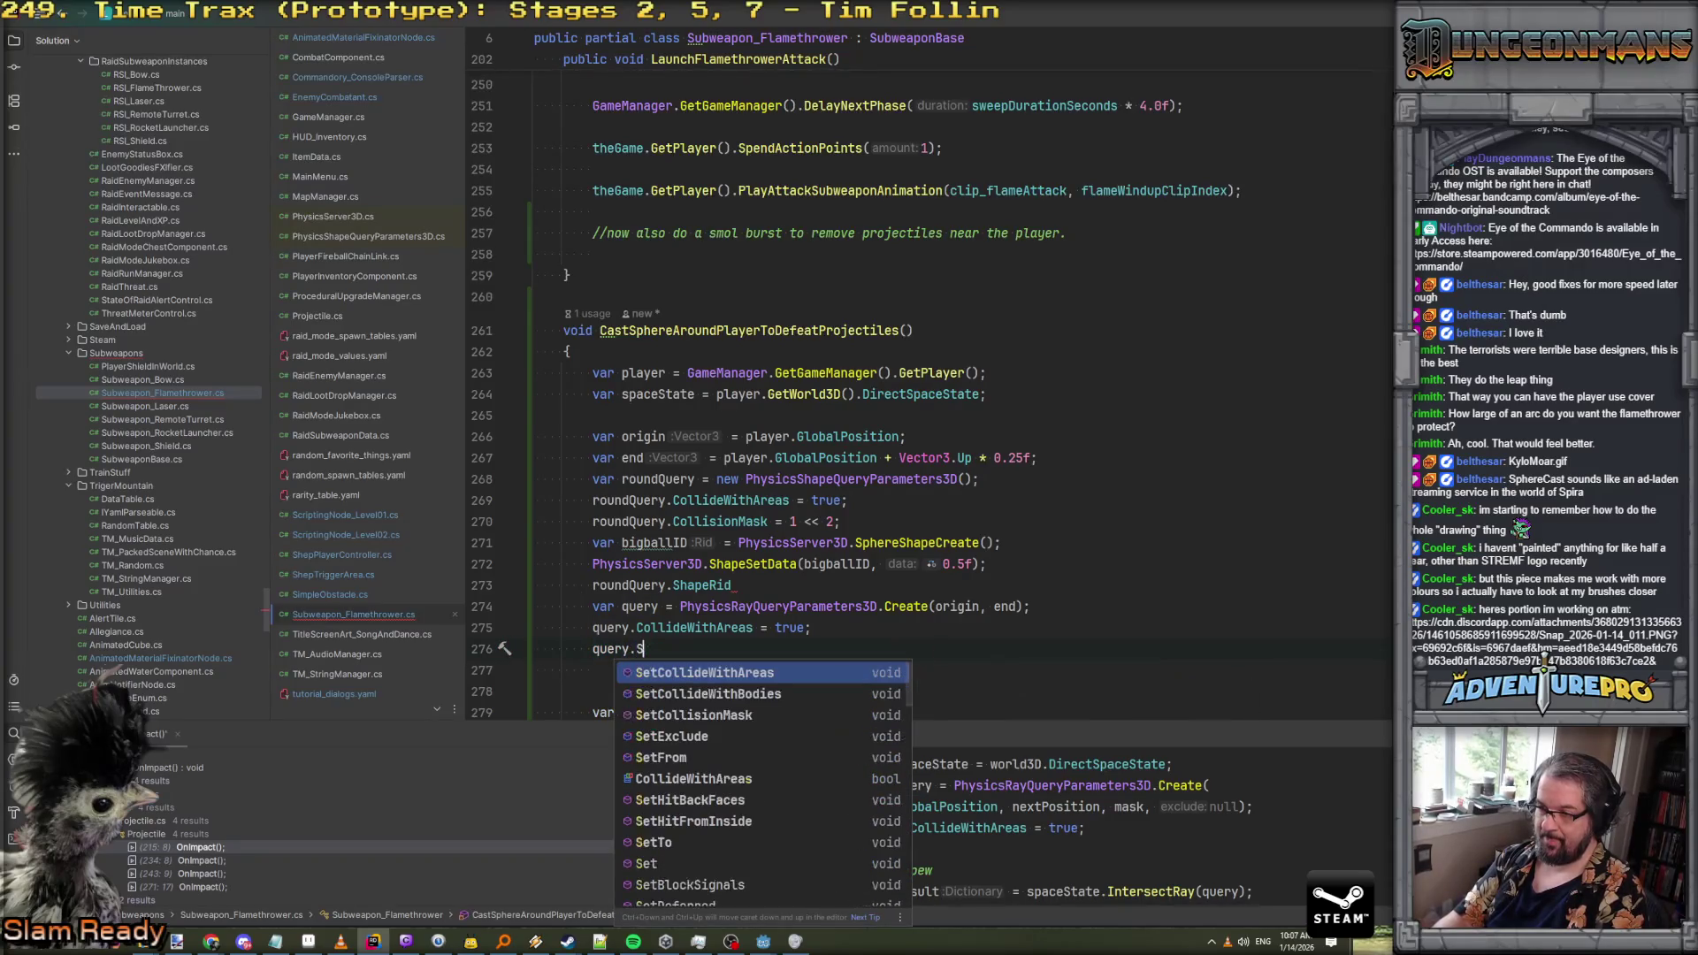
{"action": "key", "text": "BackSpace"}
{"action": "key", "text": "BackSpace"}
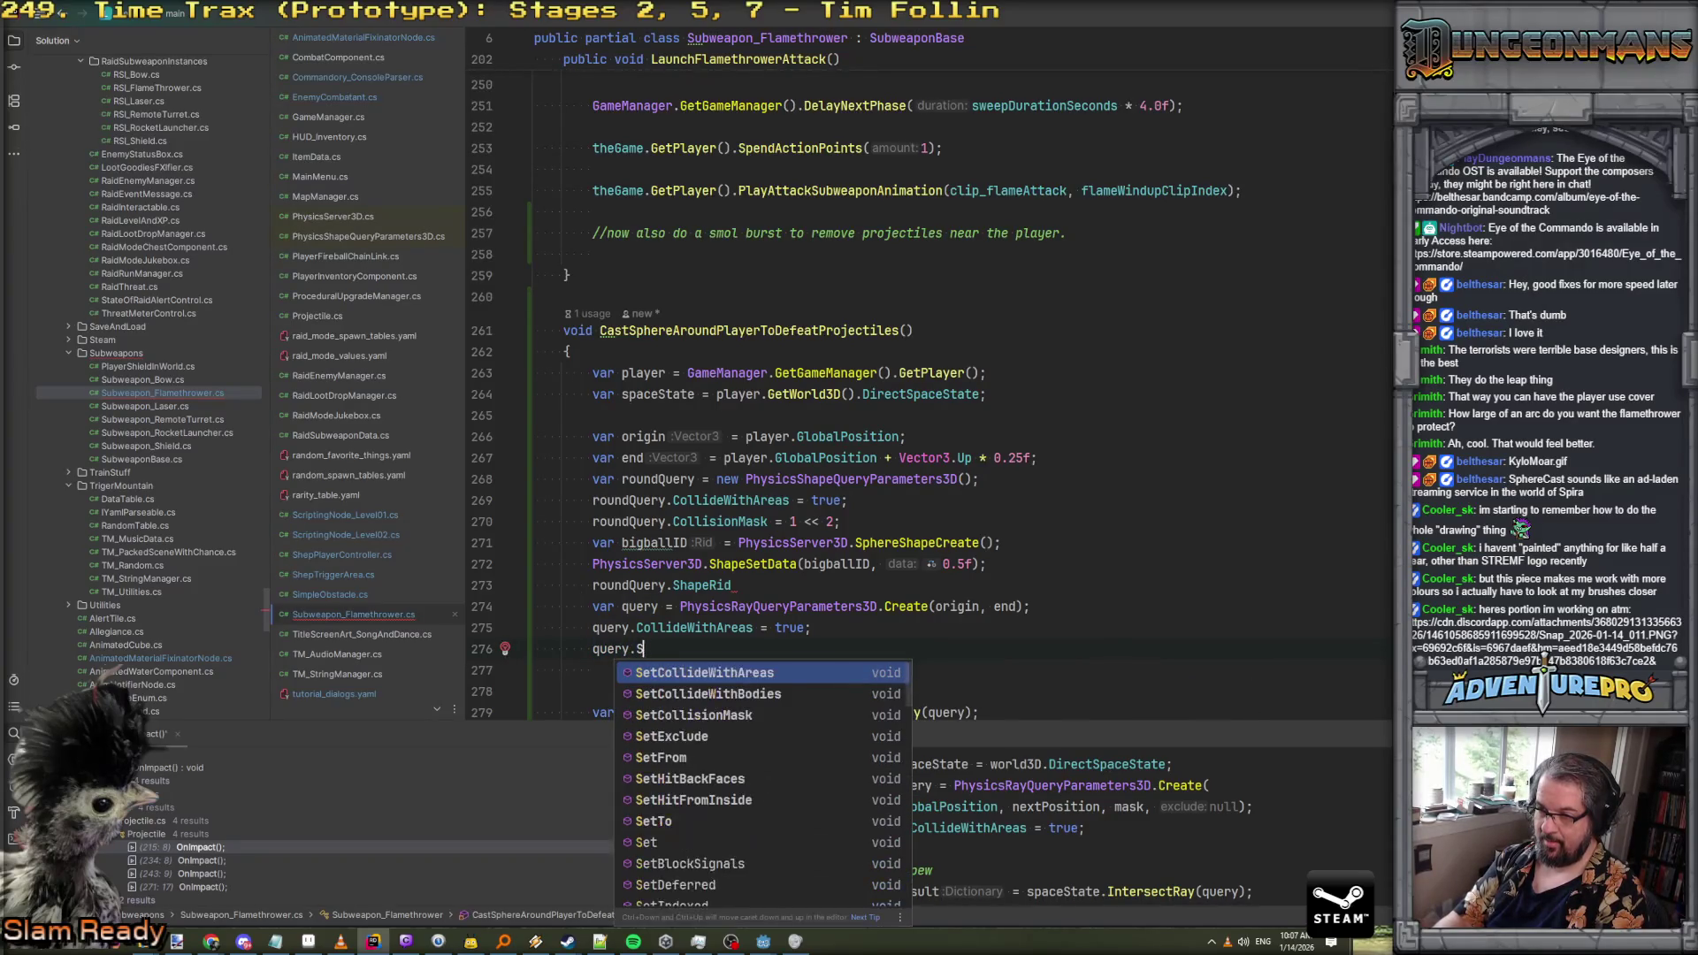
{"action": "type", "text": "Rd"}
{"action": "key", "text": "BackSpace"}
{"action": "key", "text": "BackSpace"}
{"action": "key", "text": "BackSpace"}
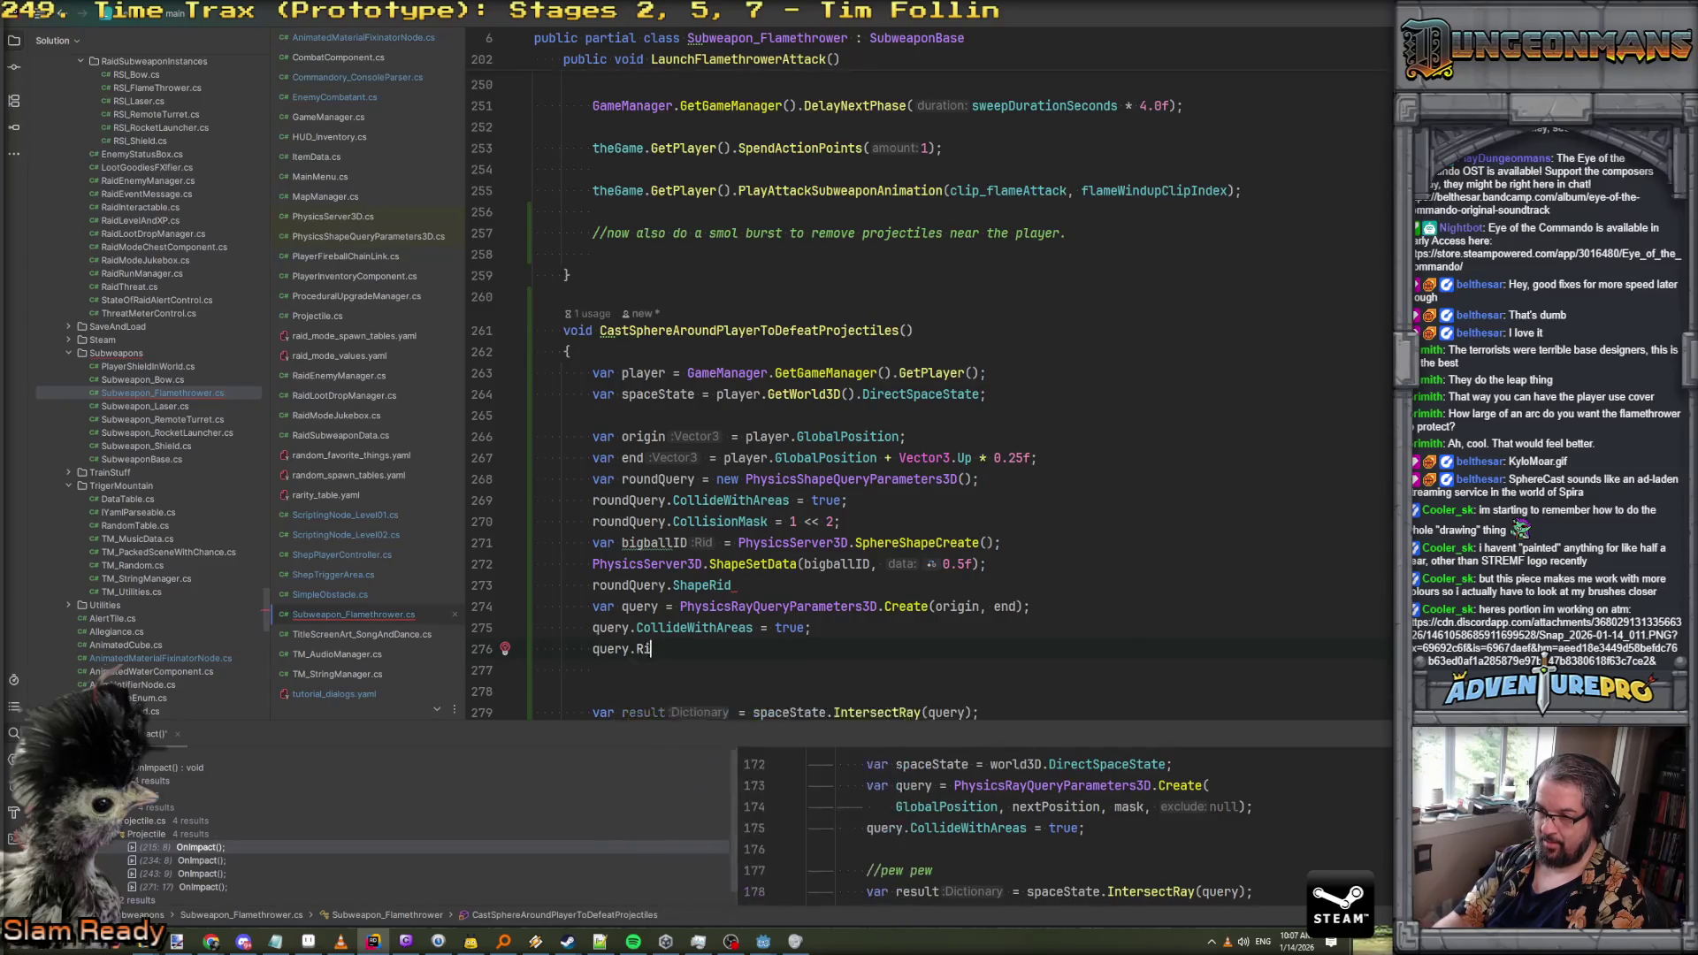
Finish the line as roundQuery.ShapeRid = bigballID;
{"action": "left_click", "coordinate": [732, 585]}
{"action": "key", "text": "BackSpace"}
{"action": "left_click", "coordinate": [534, 606]}
{"action": "key", "text": "Return"}
{"action": "key", "text": "Return"}
{"action": "key", "text": "Up"}
{"action": "key", "text": "Up"}
{"action": "key", "text": "Up"}
{"action": "key", "text": "End"}
{"action": "type", "text": "d = bigballID;"}
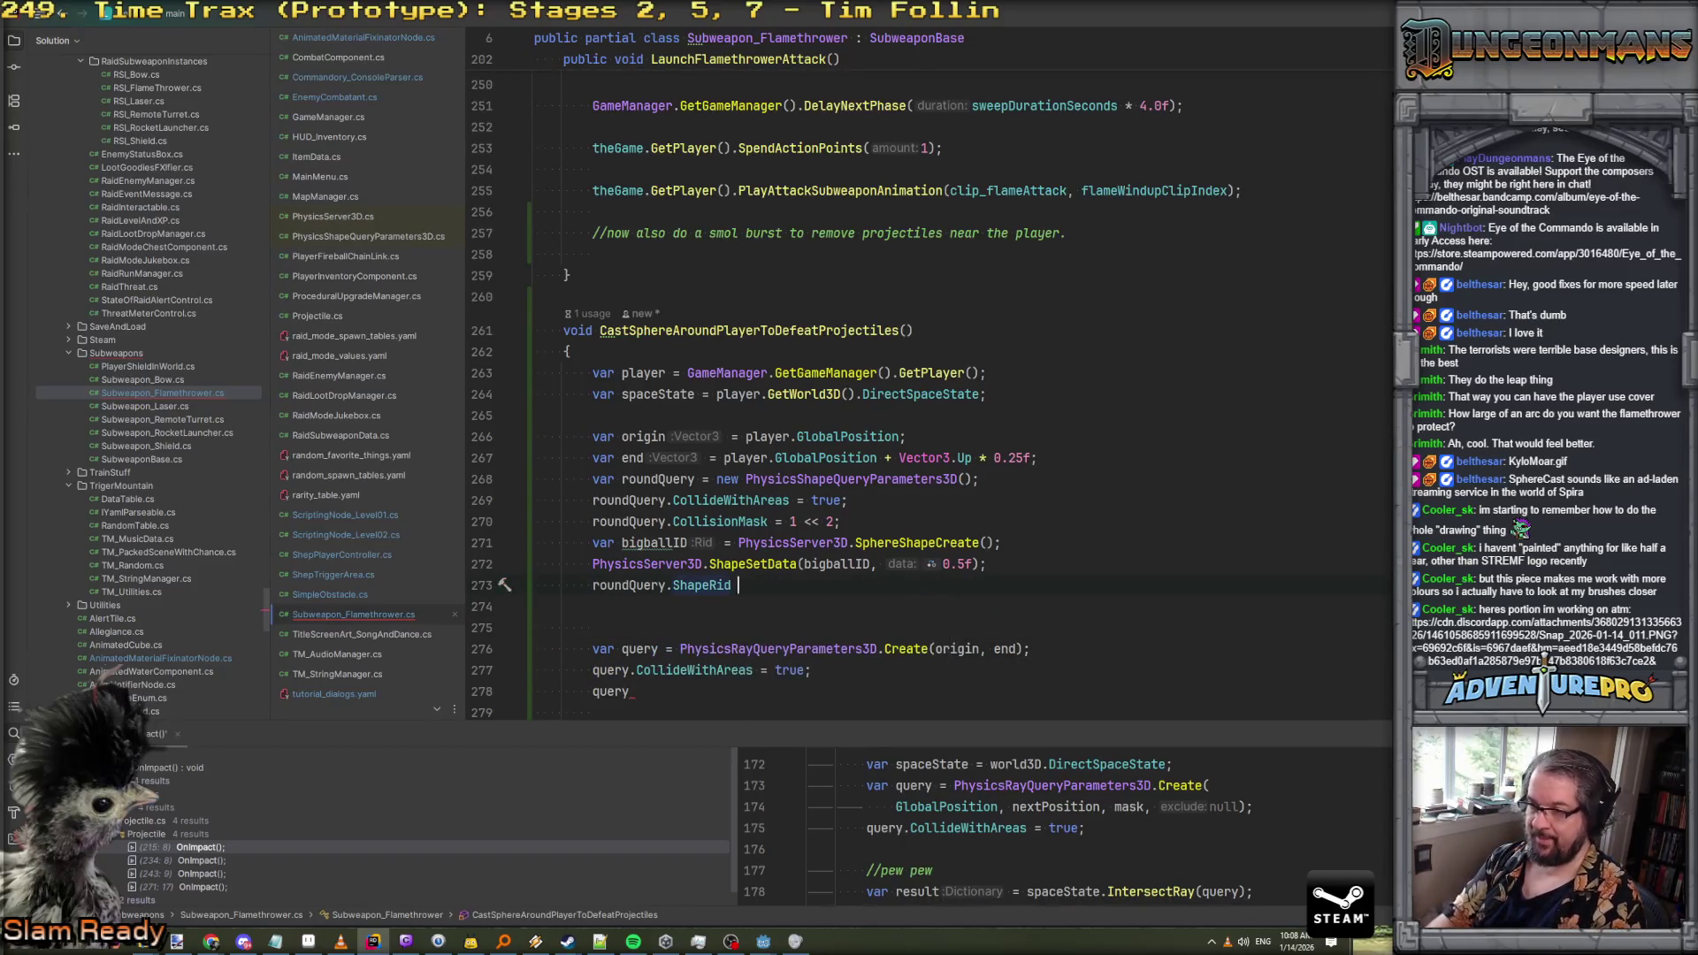
{"action": "key", "text": "Return"}
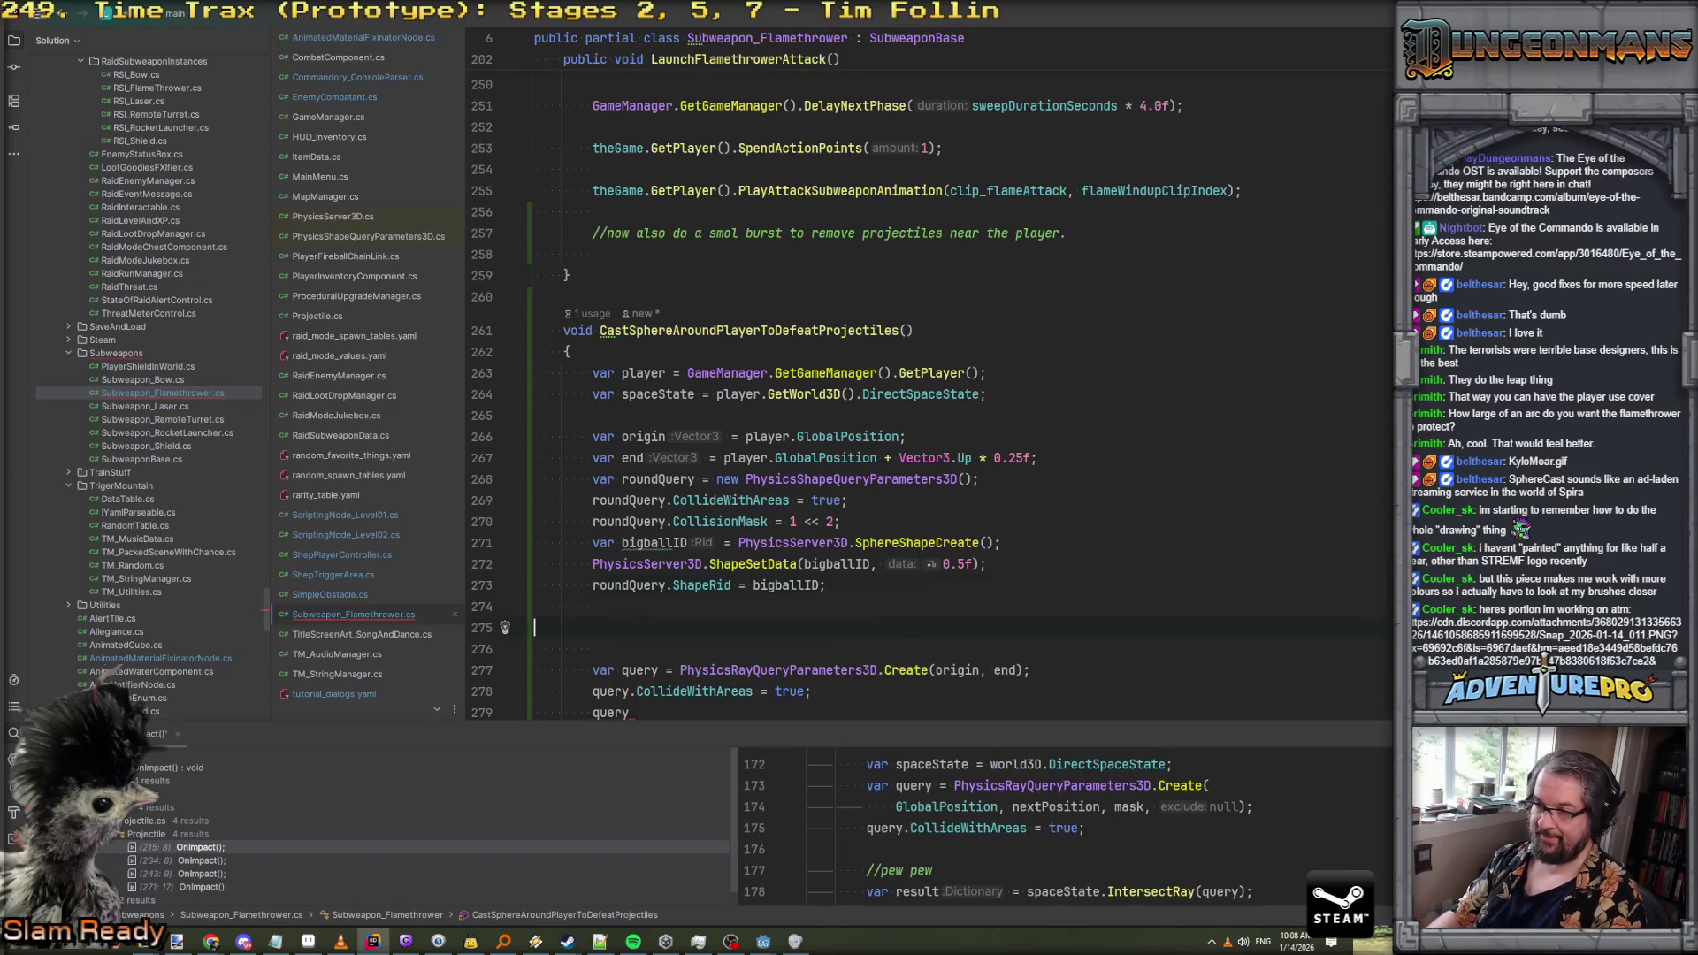
Delete the old PhysicsRayQueryParameters3D lines and leftover blank lines
{"action": "key", "text": "Down"}
{"action": "key", "text": "shift+Down"}
{"action": "key", "text": "shift+Down"}
{"action": "key", "text": "shift+Down"}
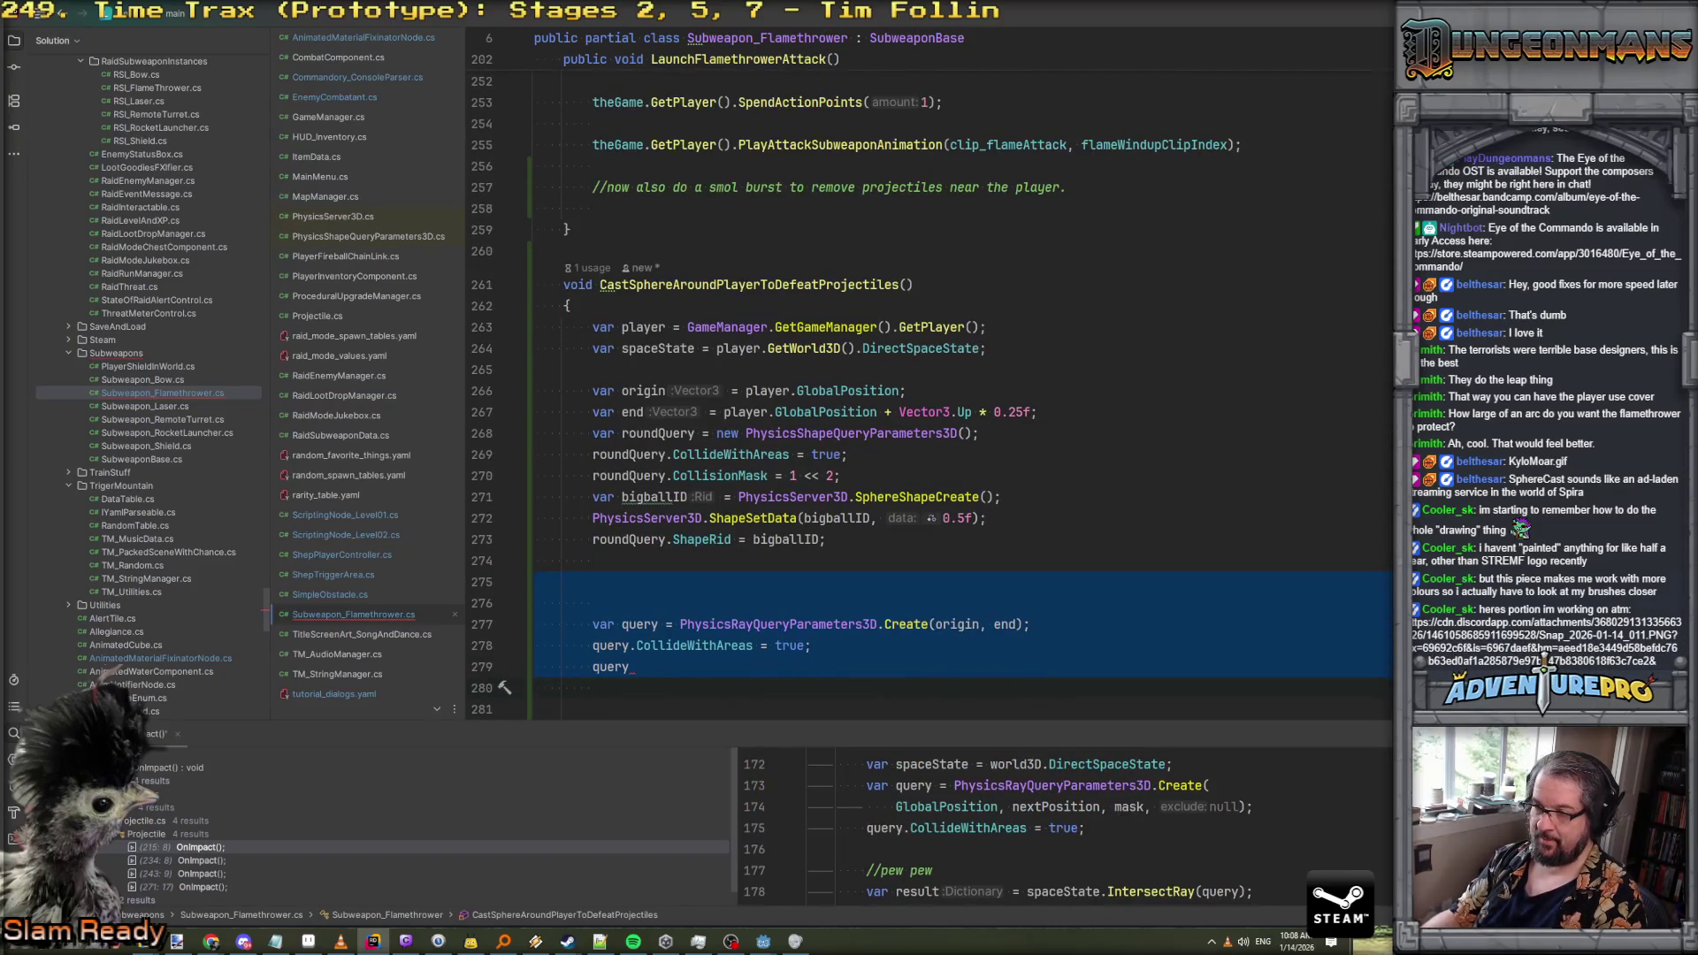
{"action": "key", "text": "Delete"}
{"action": "key", "text": "Up"}
{"action": "key", "text": "Up"}
{"action": "key", "text": "Up"}
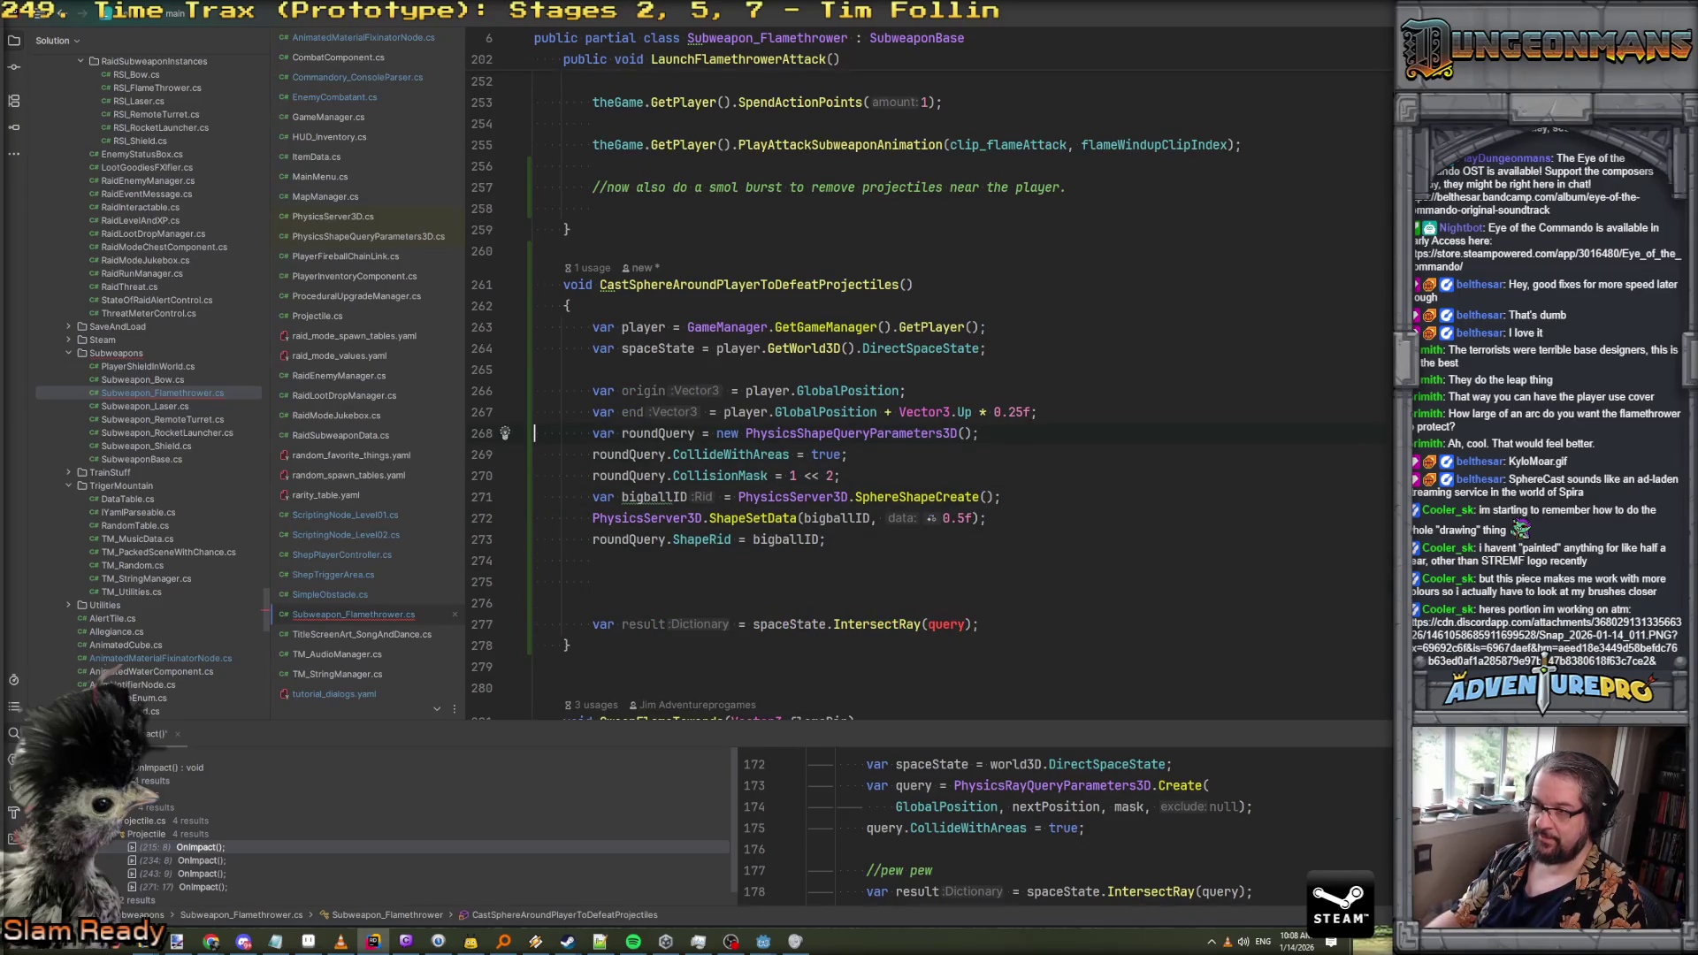
{"action": "key", "text": "Down"}
{"action": "key", "text": "Down"}
{"action": "key", "text": "Down"}
{"action": "key", "text": "Up"}
{"action": "key", "text": "shift+Down"}
{"action": "key", "text": "shift+Down"}
{"action": "key", "text": "Delete"}
{"action": "key", "text": "Up"}
{"action": "key", "text": "End"}
{"action": "key", "text": "Return"}
Begin a new roundQuery. line to list its members
{"action": "type", "text": "r"}
{"action": "key", "text": "Return"}
{"action": "type", "text": ".star"}
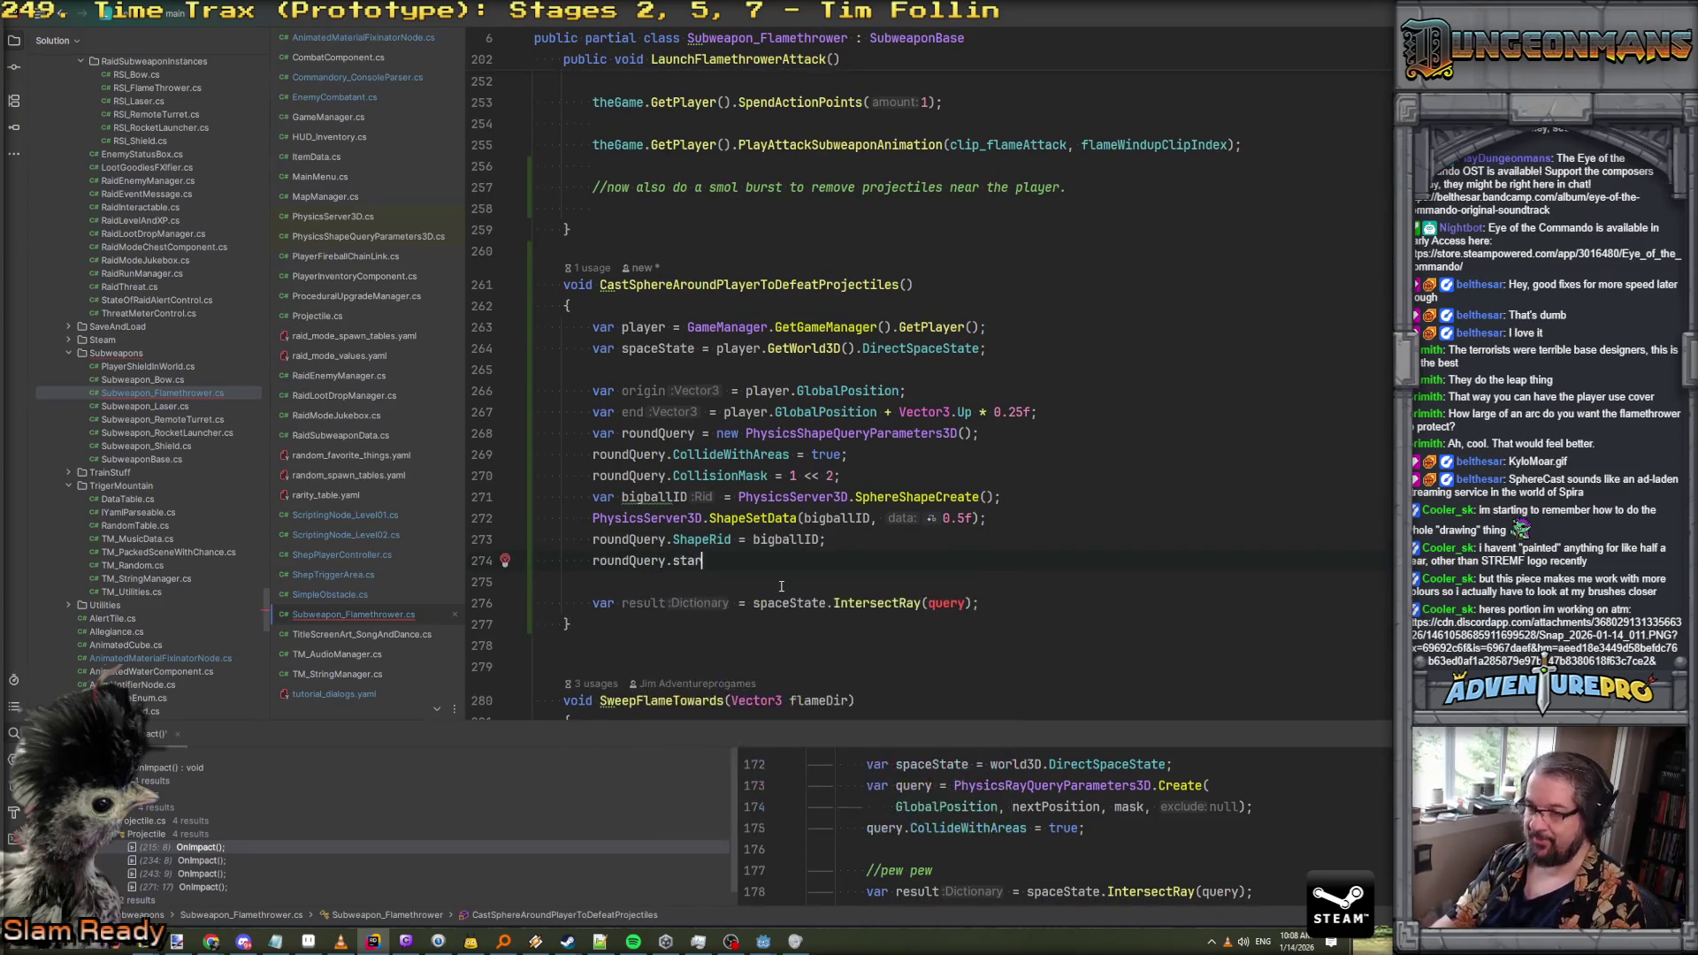
{"action": "key", "text": "BackSpace"}
{"action": "key", "text": "BackSpace"}
{"action": "key", "text": "BackSpace"}
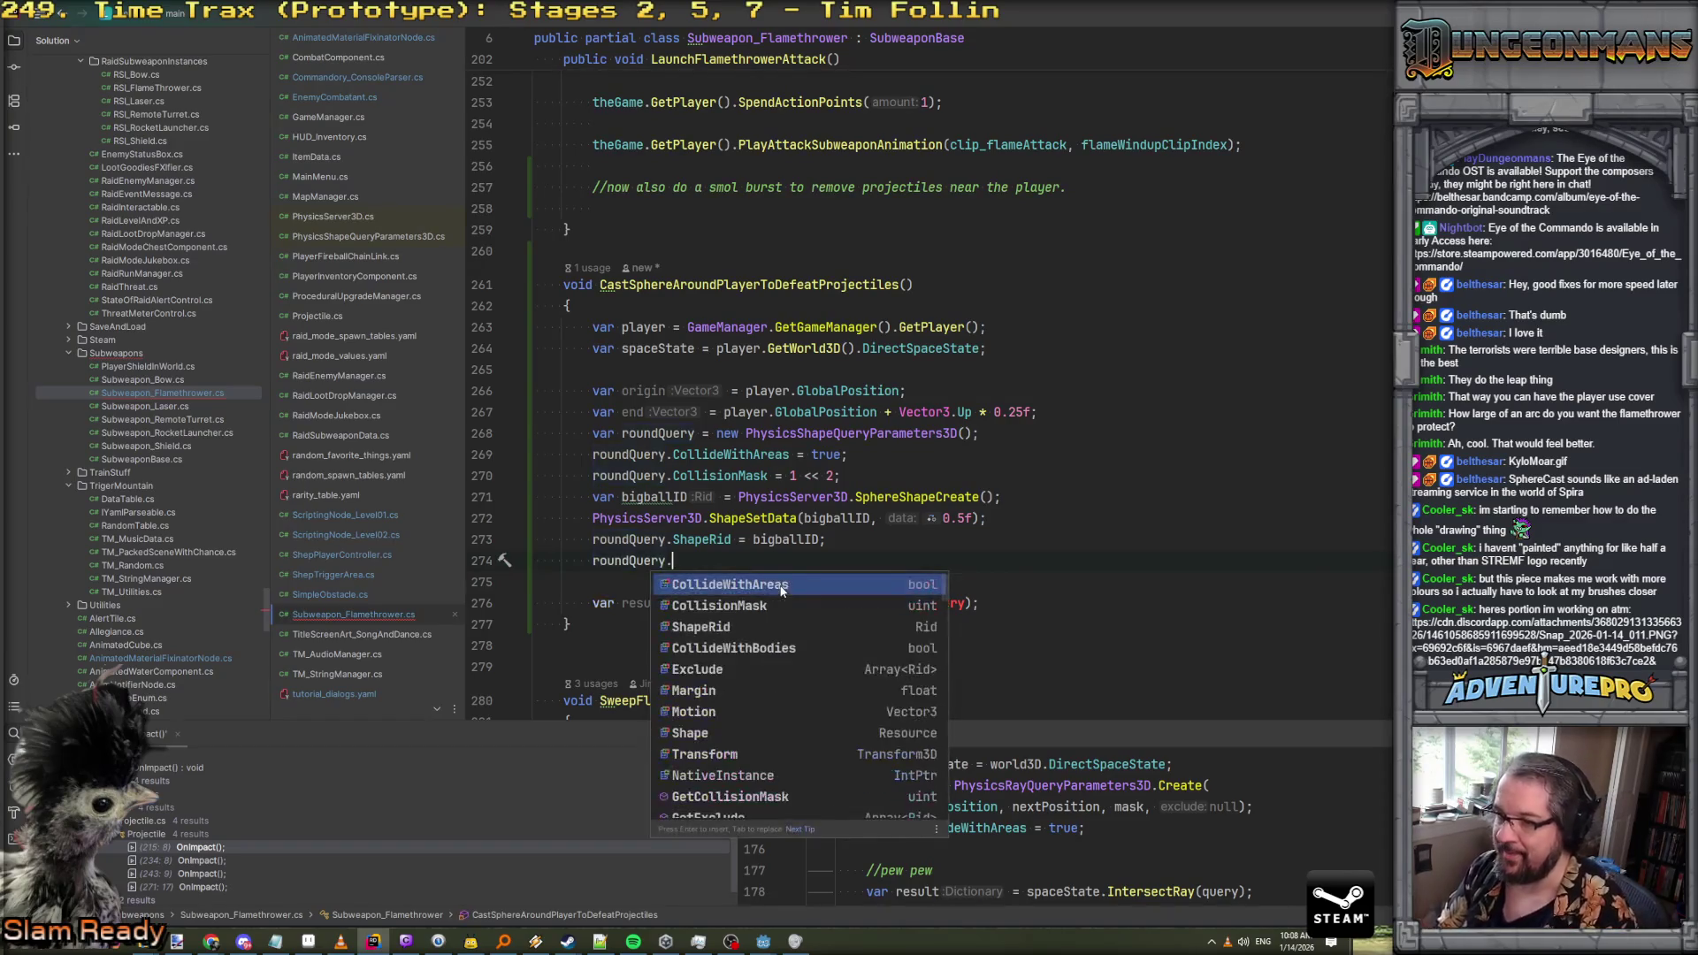